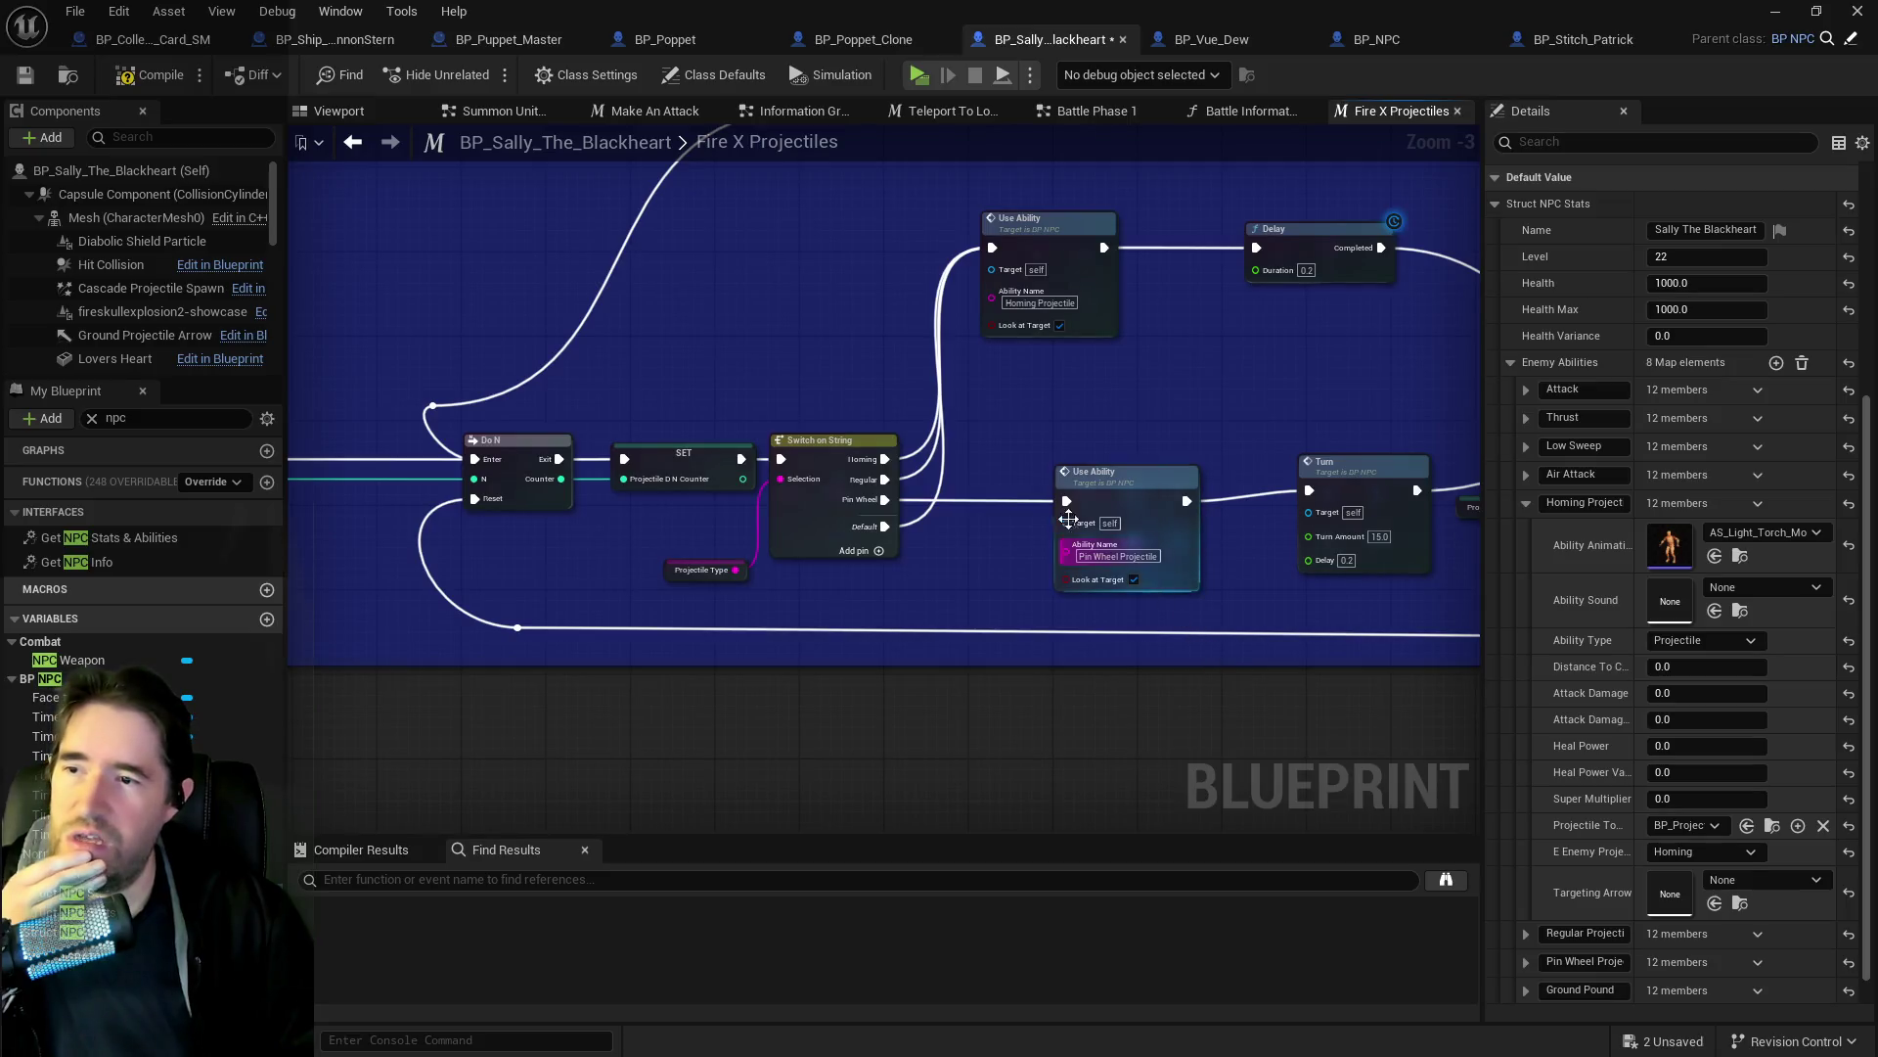
Set the Homing Projectile Attack Damage to 25.0 and the next damage value to 5.0.
left_click(1705, 694)
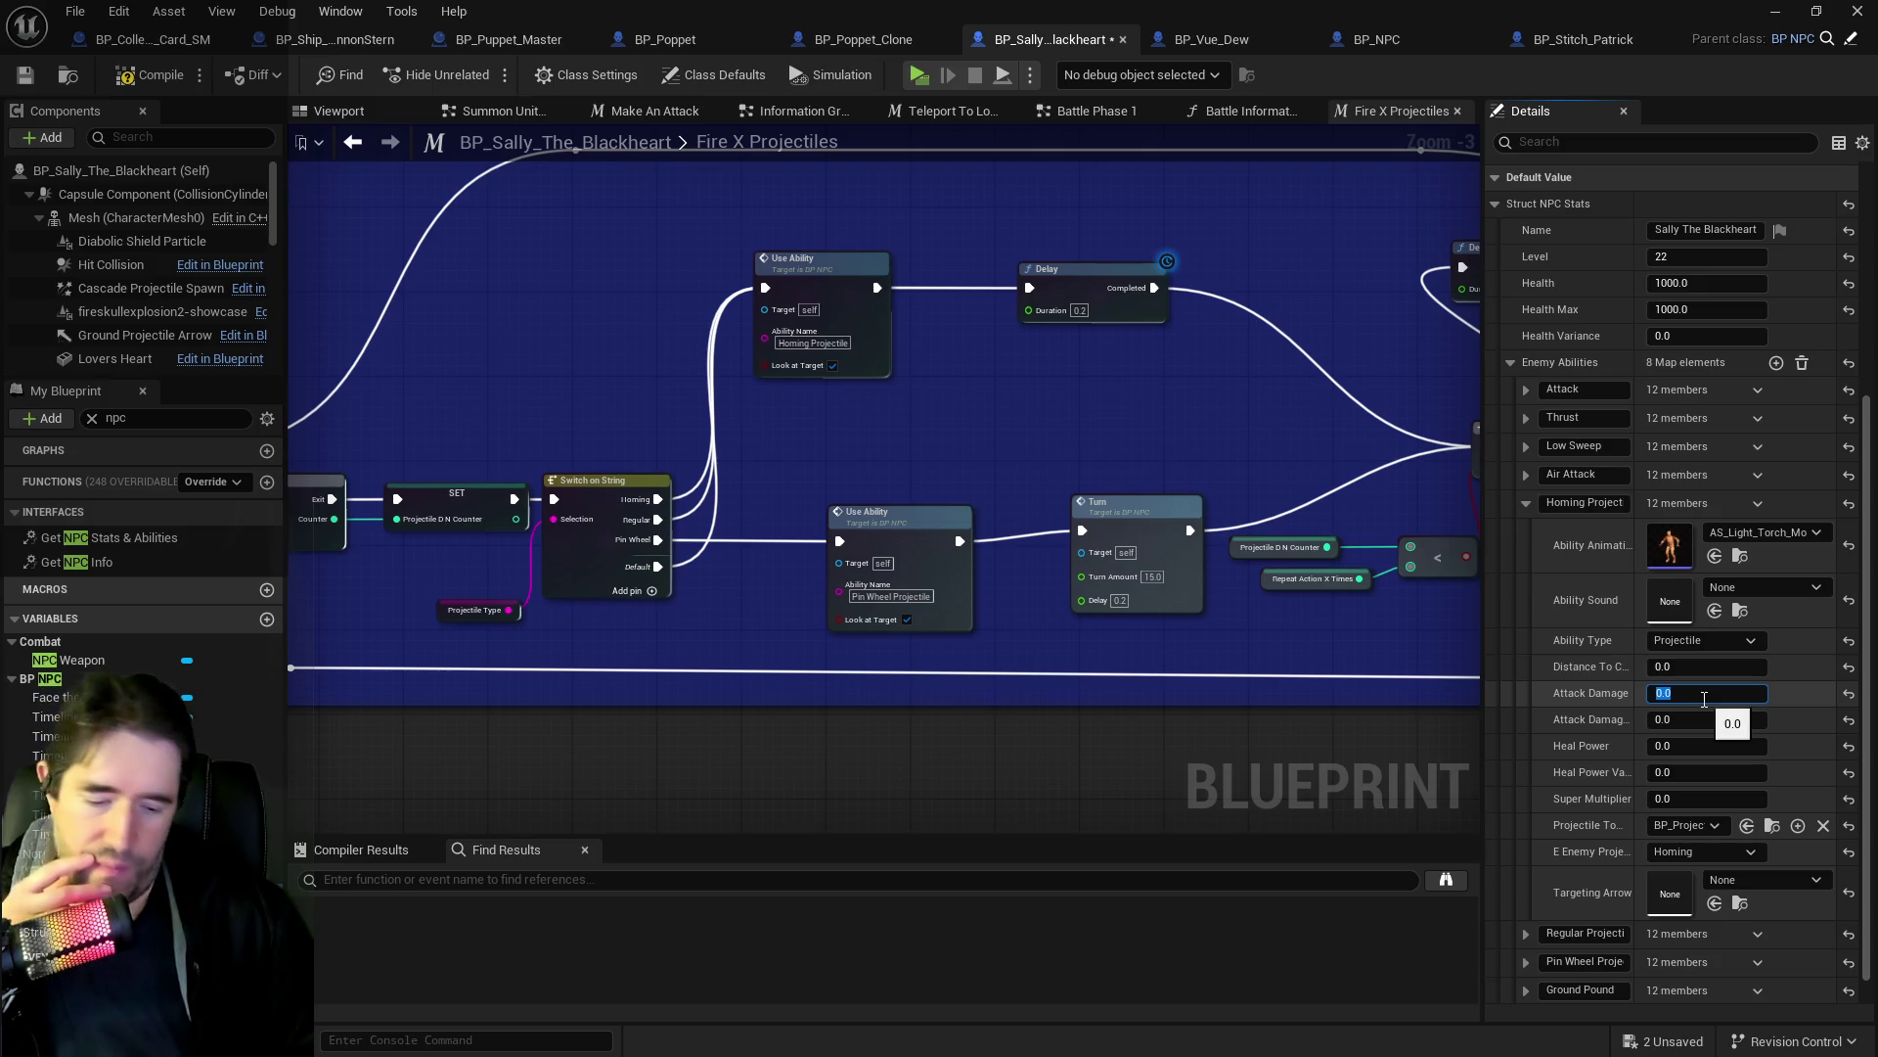
type("25")
left_click(1691, 721)
type("5")
key("Return")
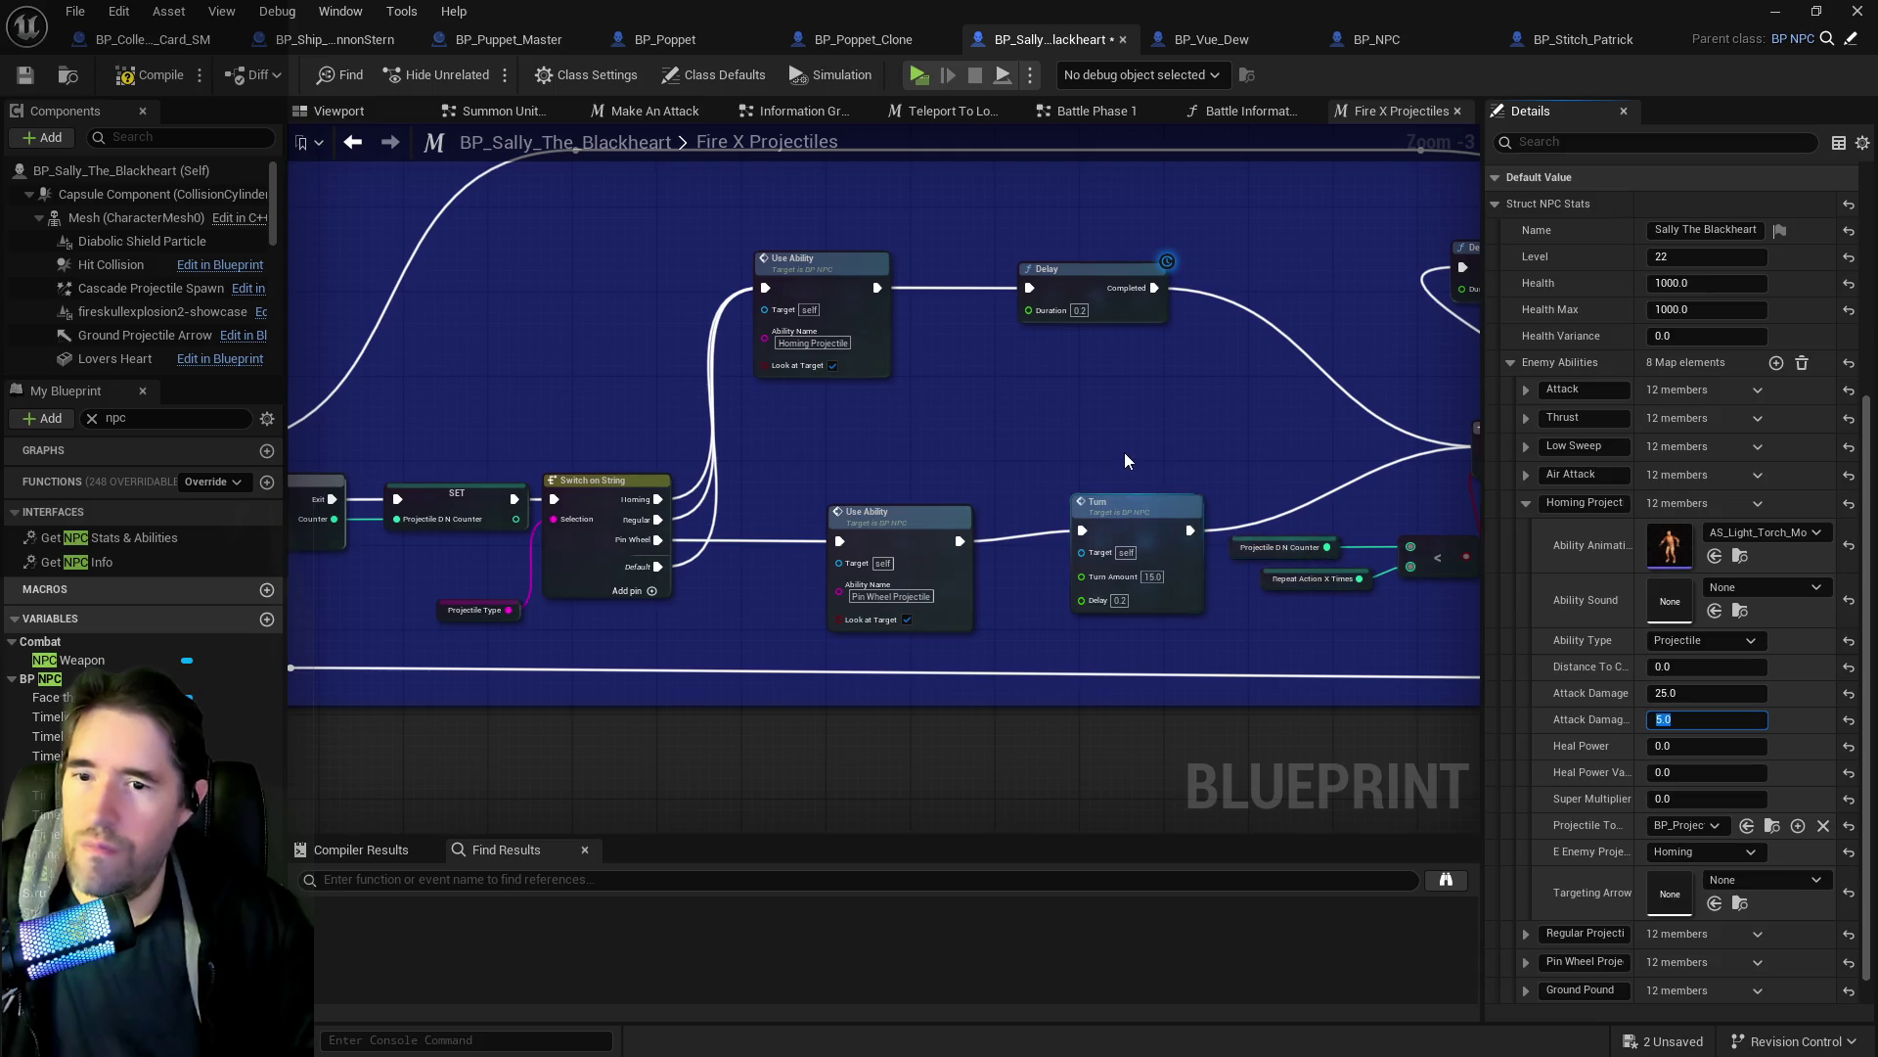
Select the Print String node in the Battle Phase 1 graph to copy it.
left_click_drag(1145, 458, 1201, 530)
right_click(1199, 528)
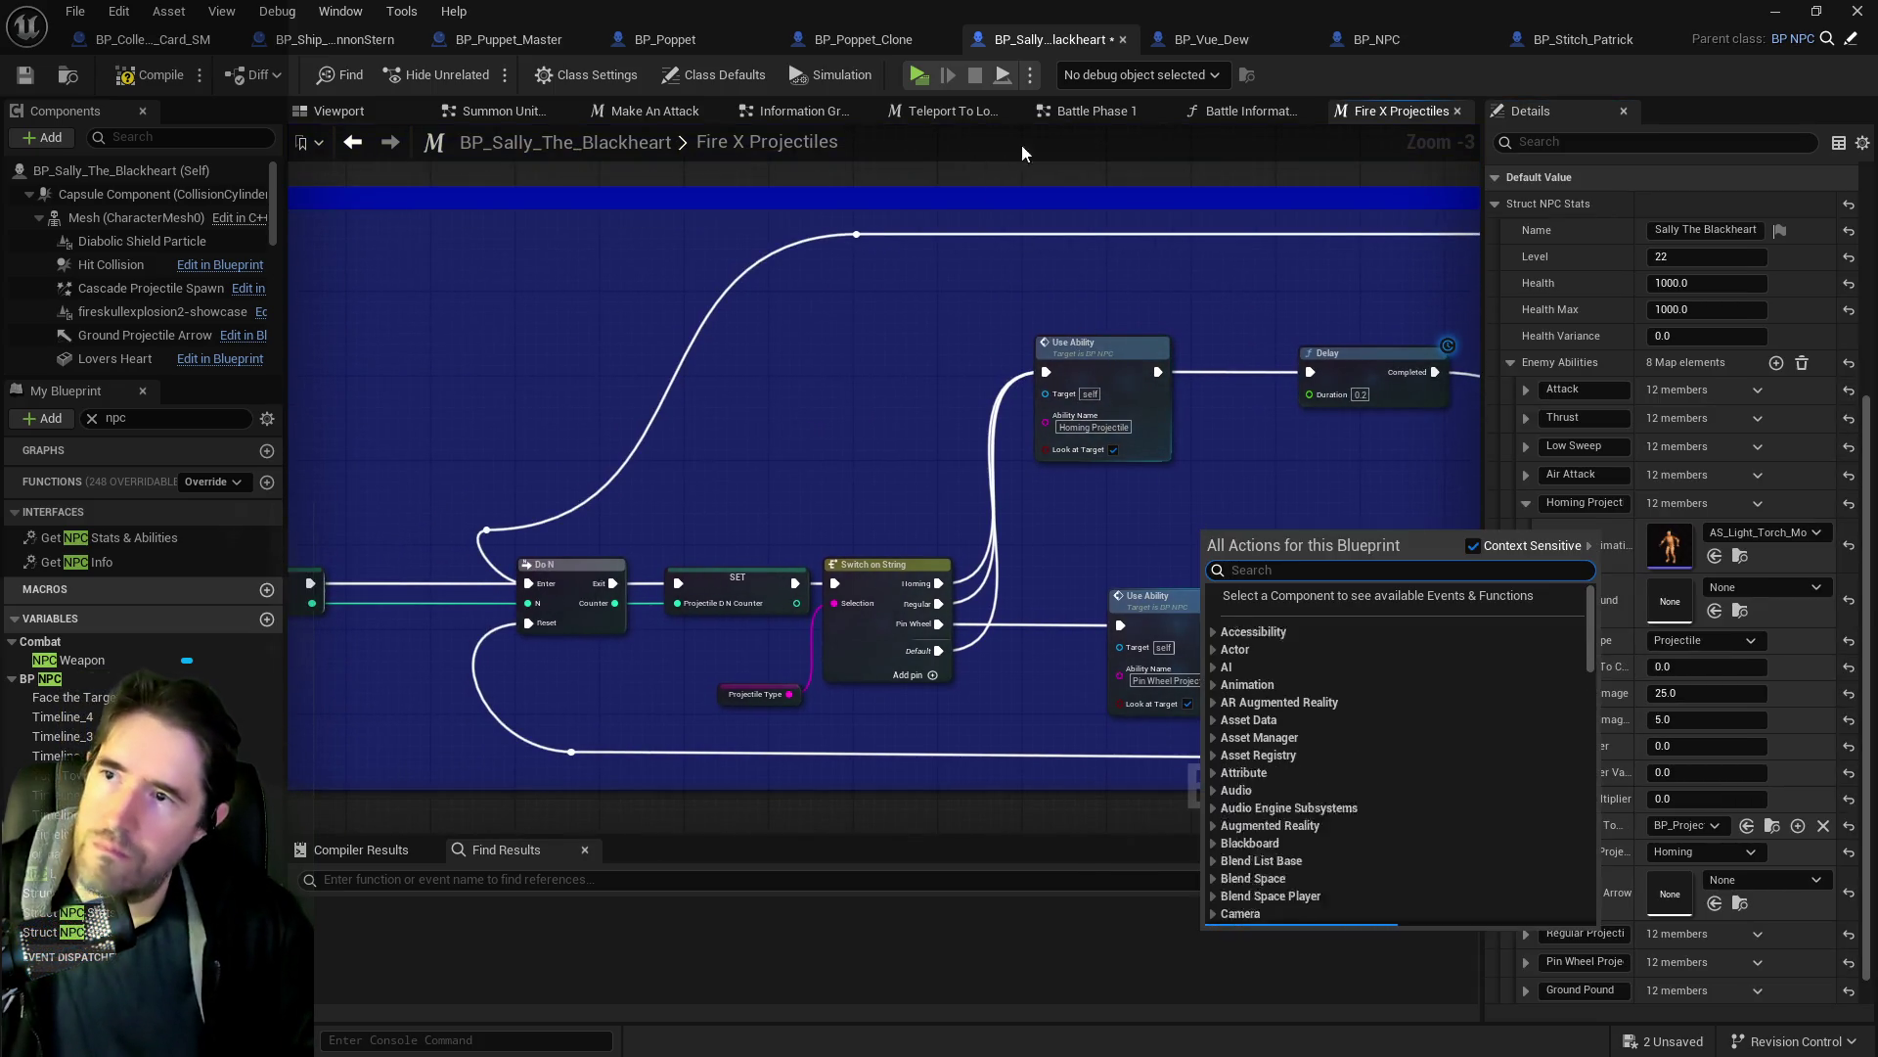
left_click(1247, 111)
left_click(1396, 113)
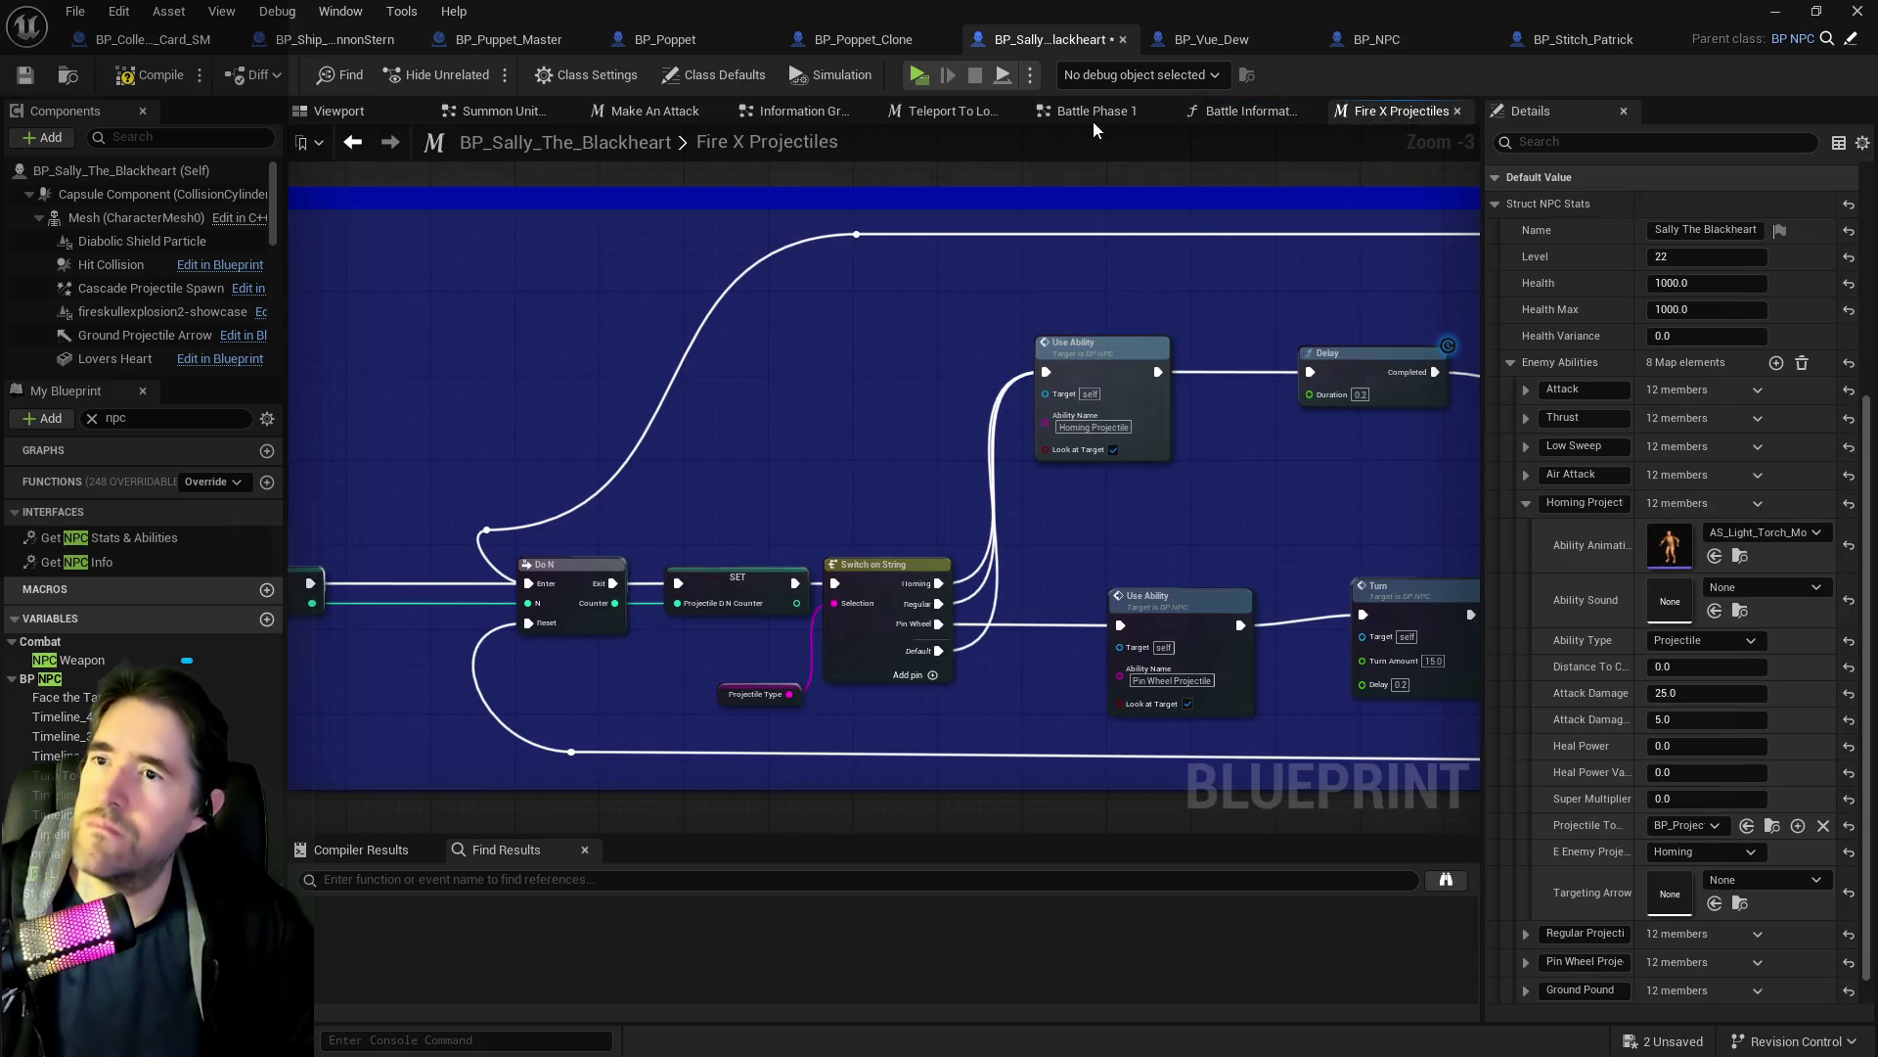
left_click(1076, 111)
mouse_move(592, 276)
left_mouse_down()
mouse_move(595, 429)
mouse_move(779, 451)
left_mouse_up()
left_click(763, 323)
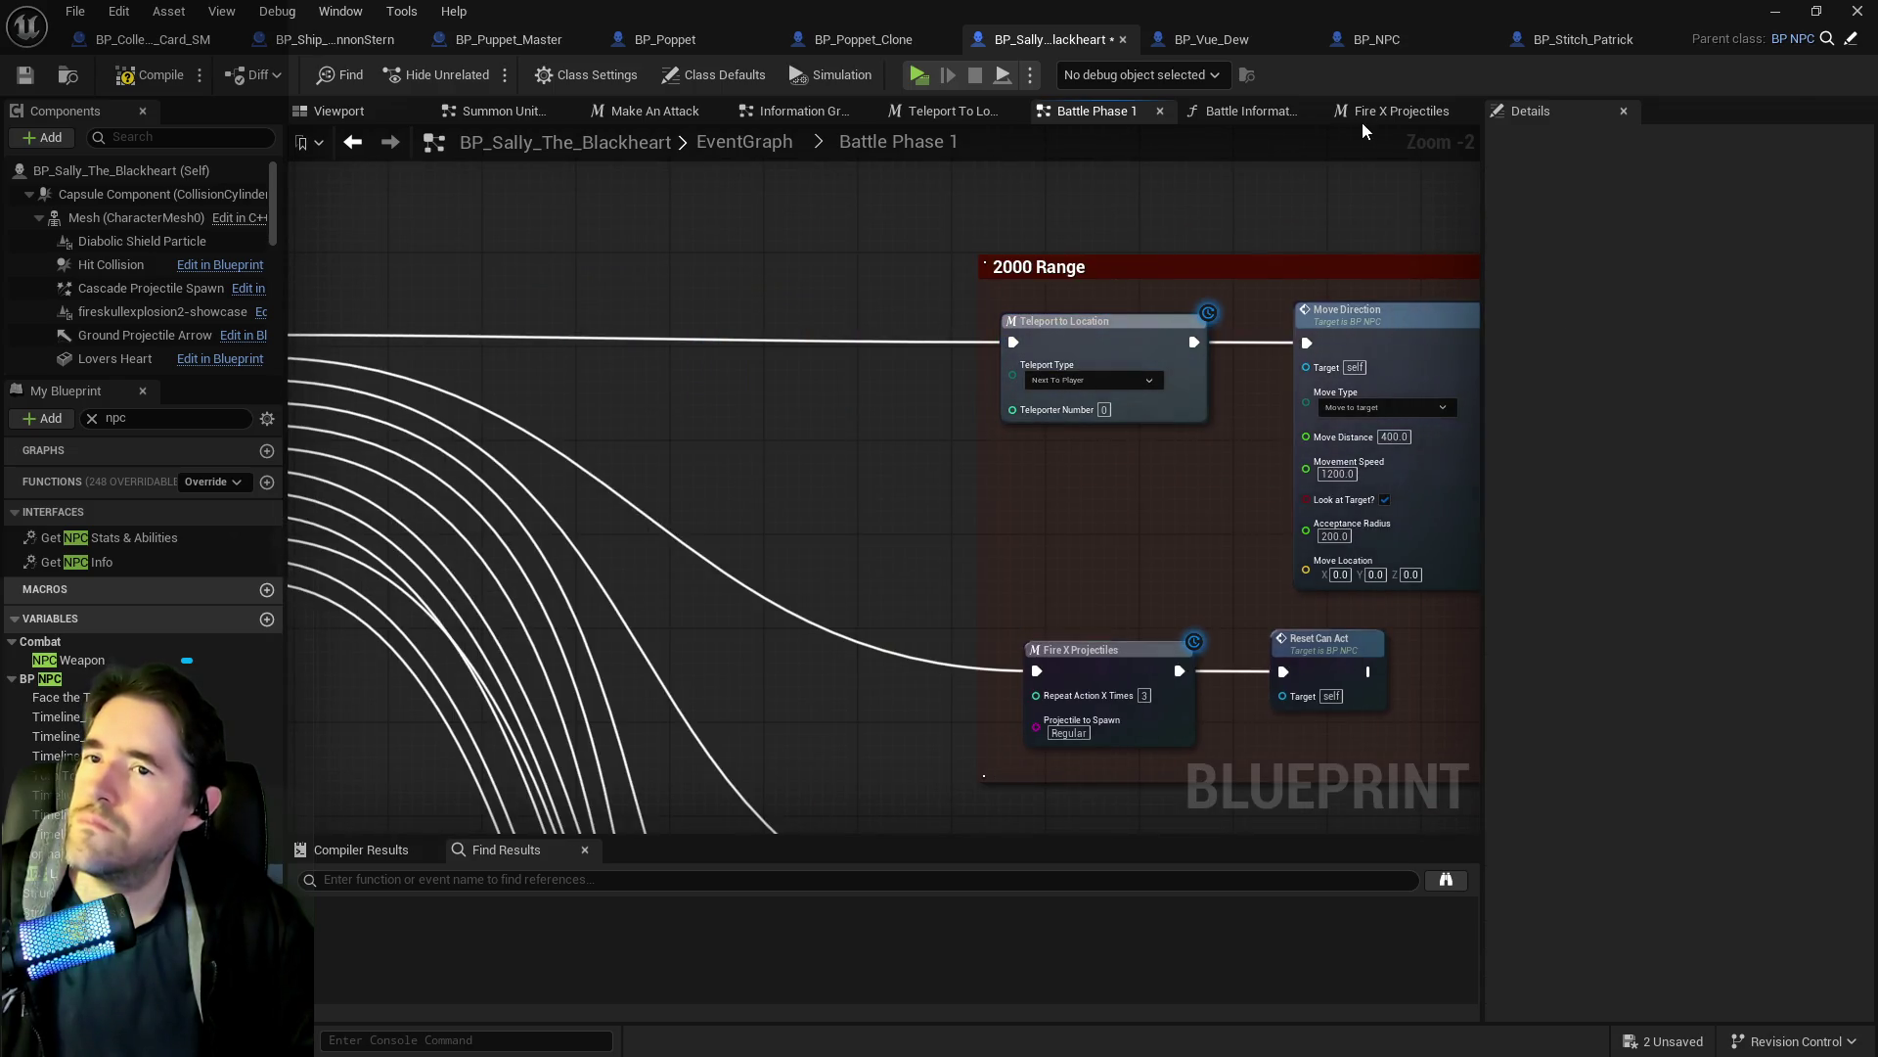
left_click(1365, 115)
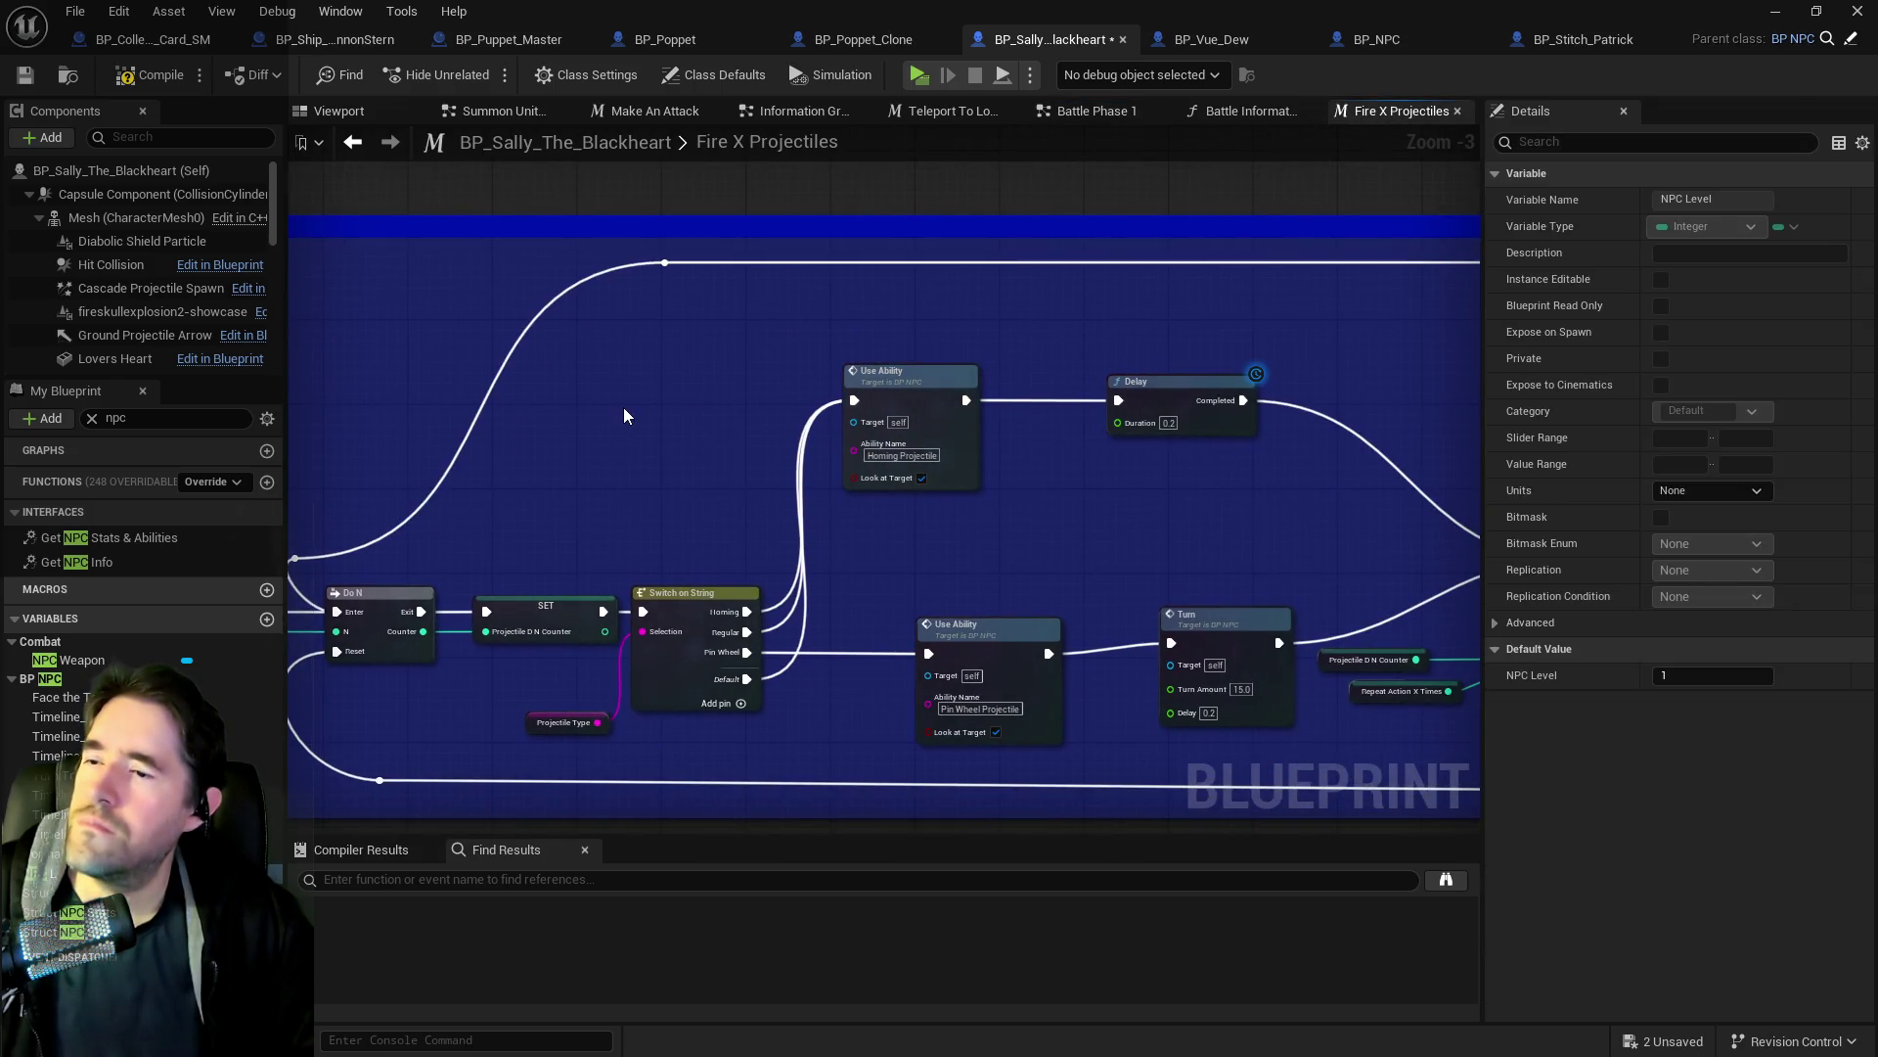
Paste a Print String above the SET nodes and give it magenta text colour.
key("ctrl+v")
left_click_drag(738, 371, 1195, 303)
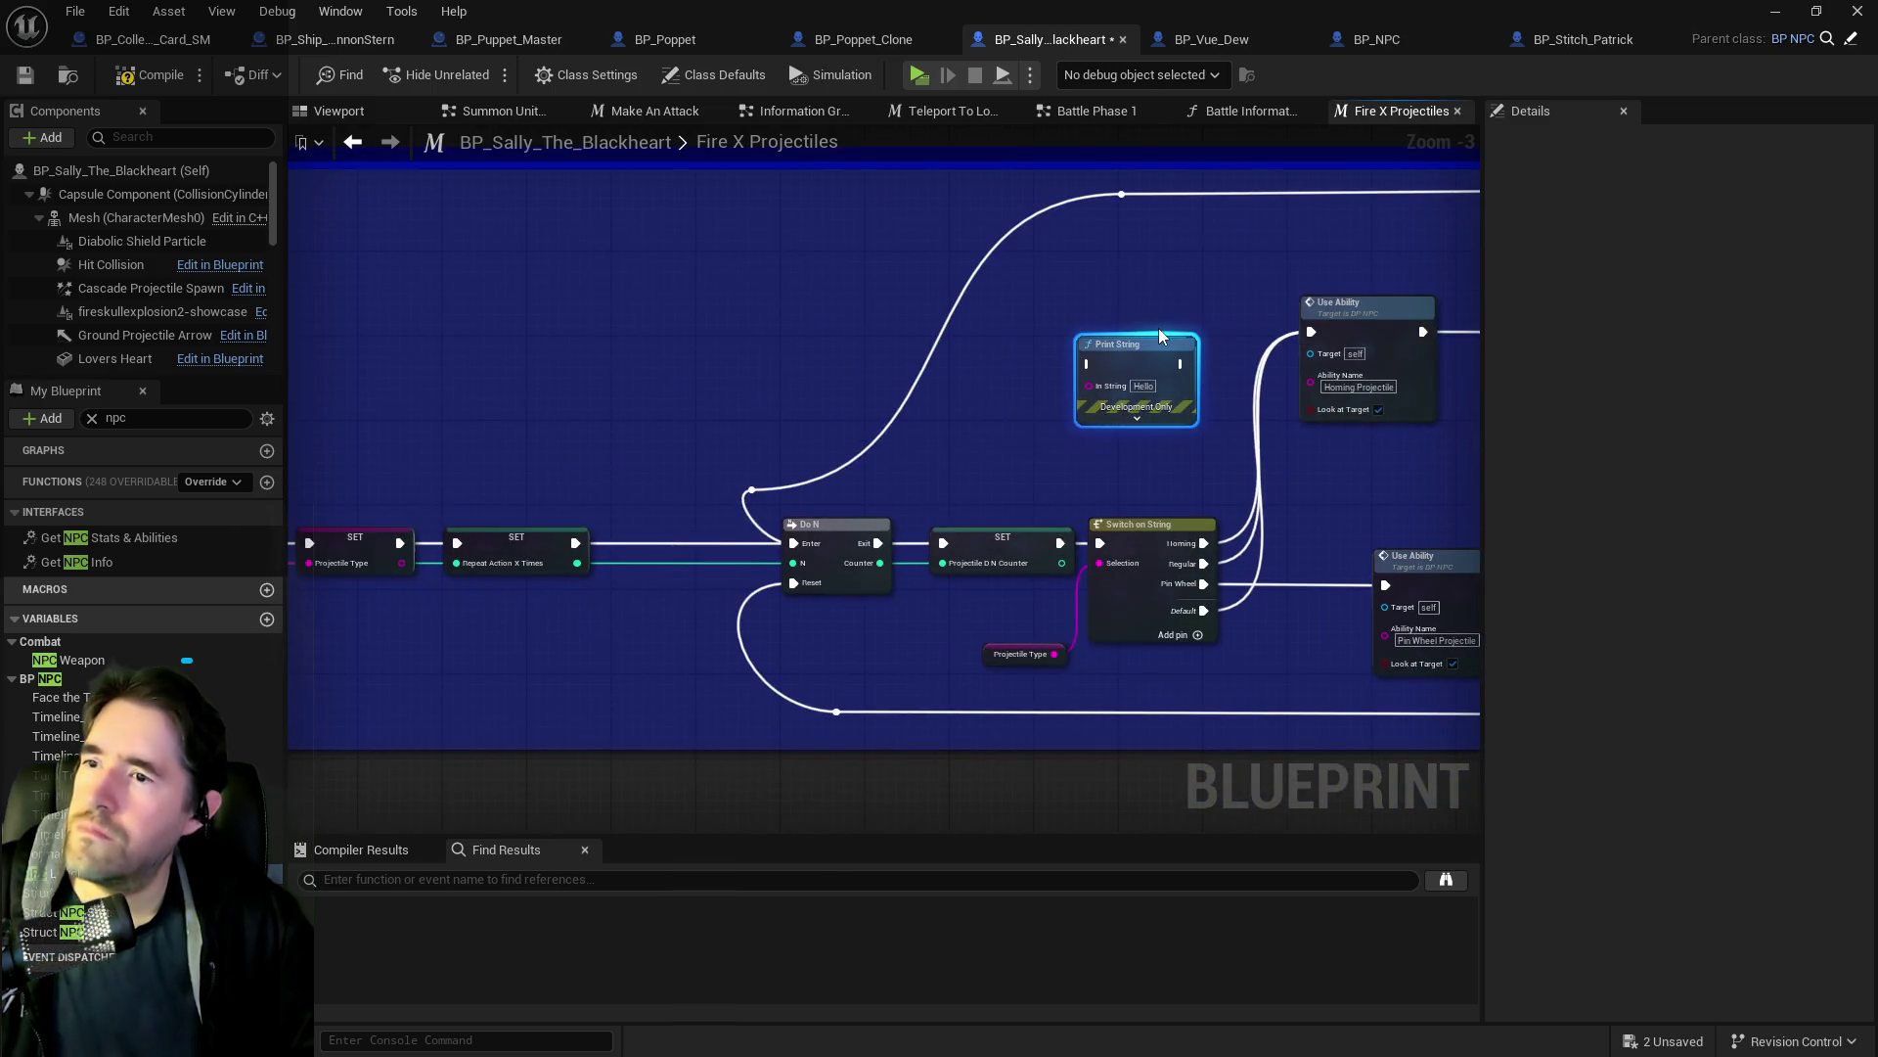
left_click_drag(1156, 408, 574, 419)
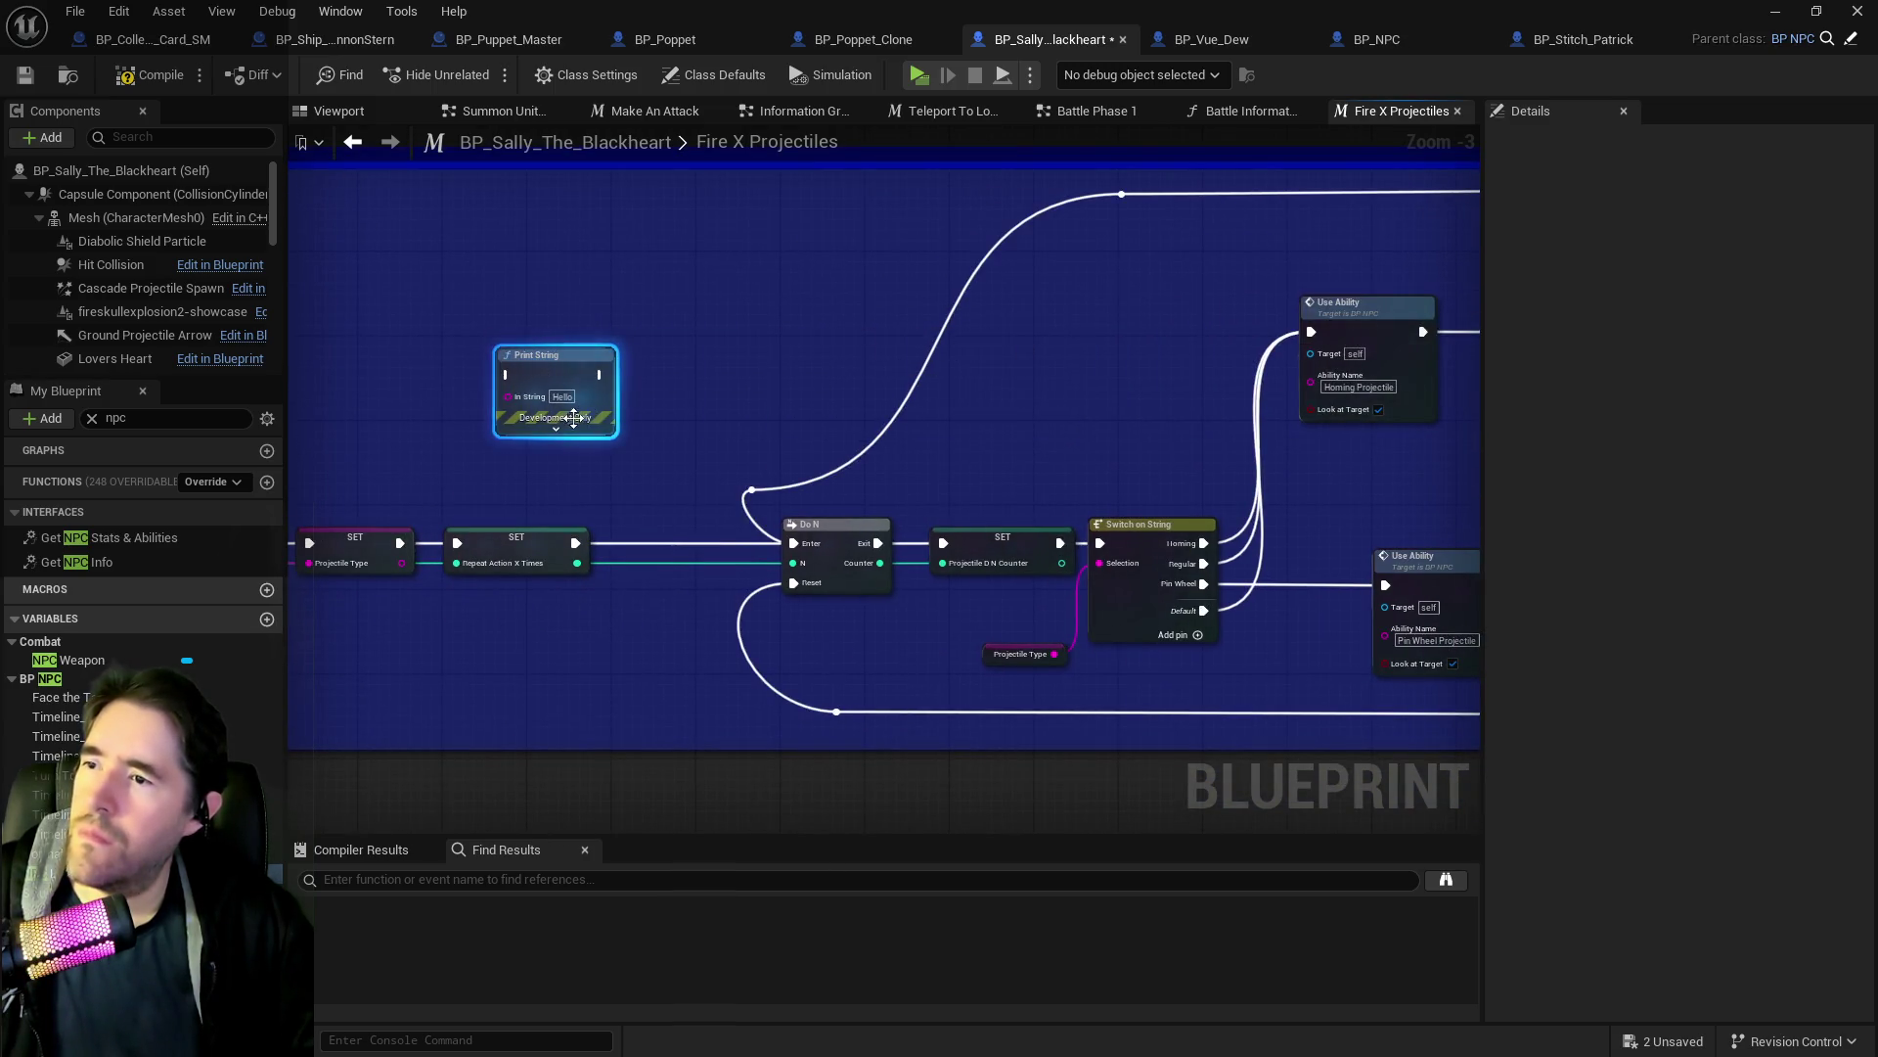
left_click(572, 423)
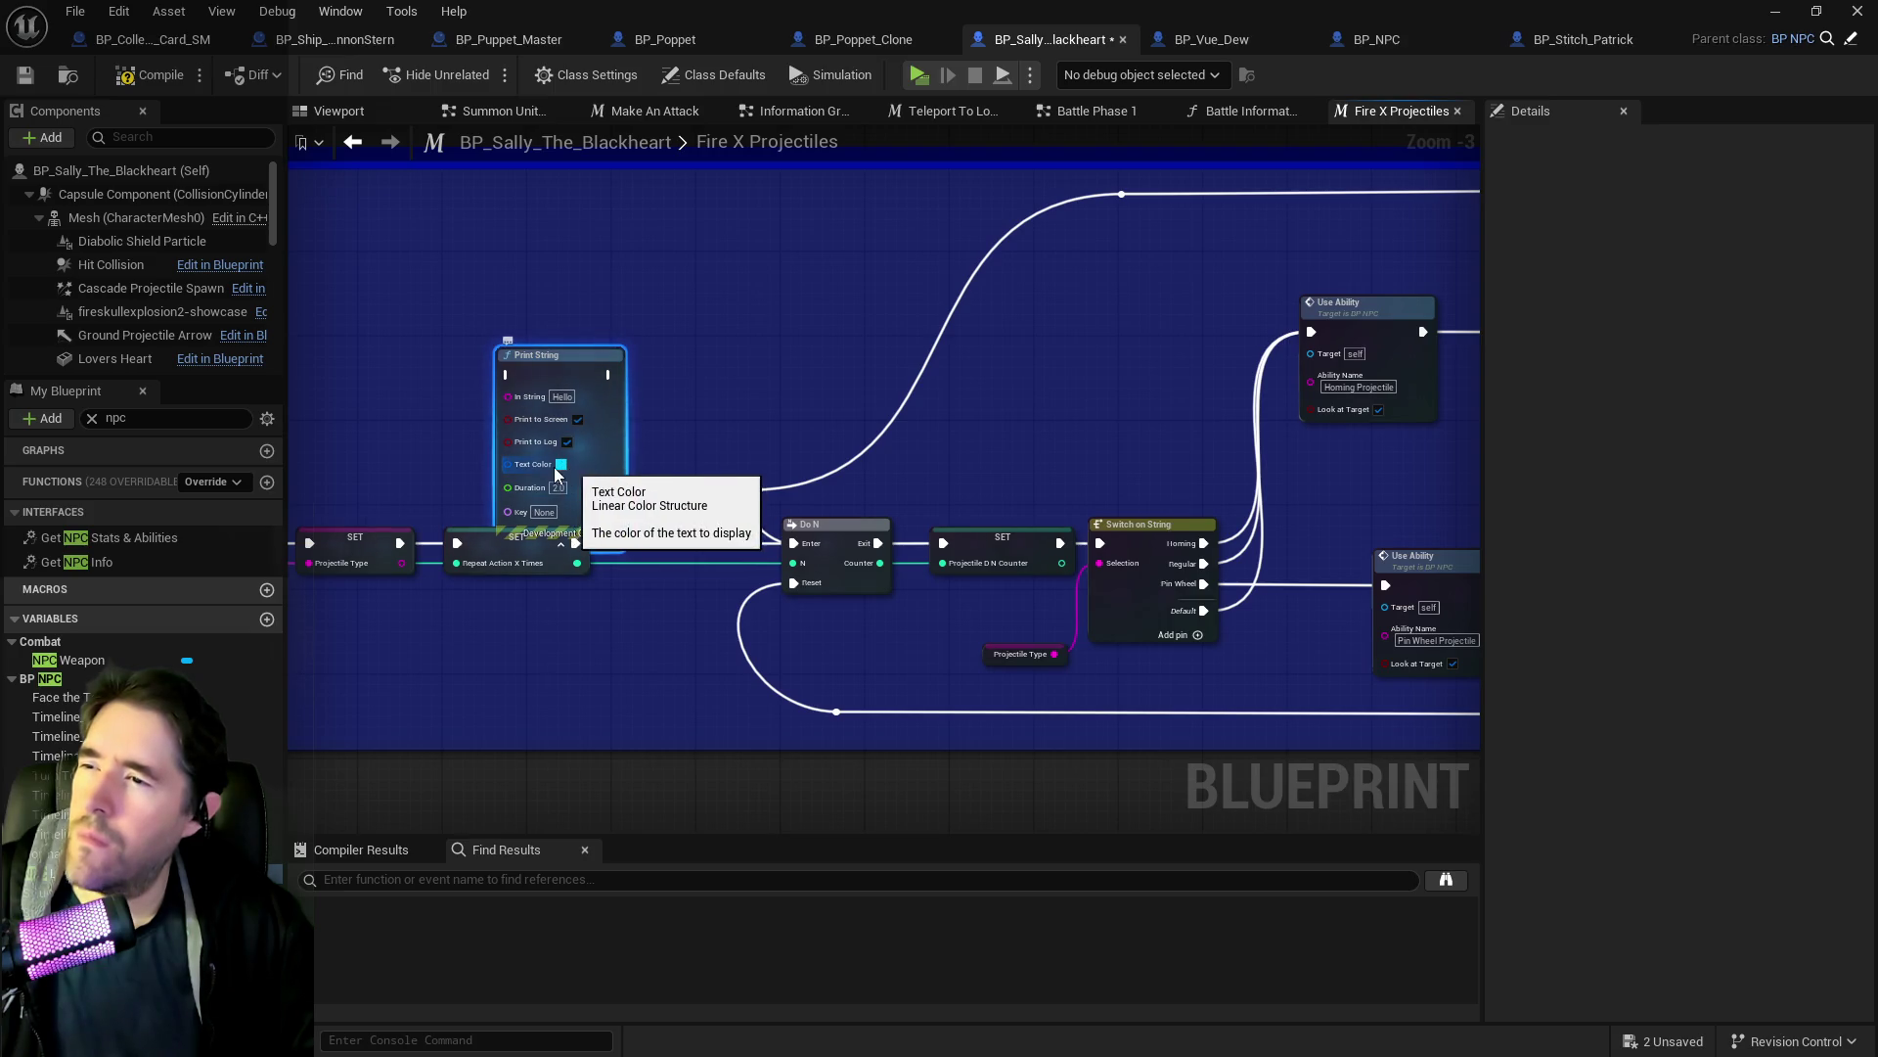
left_click(561, 465)
left_click(670, 535)
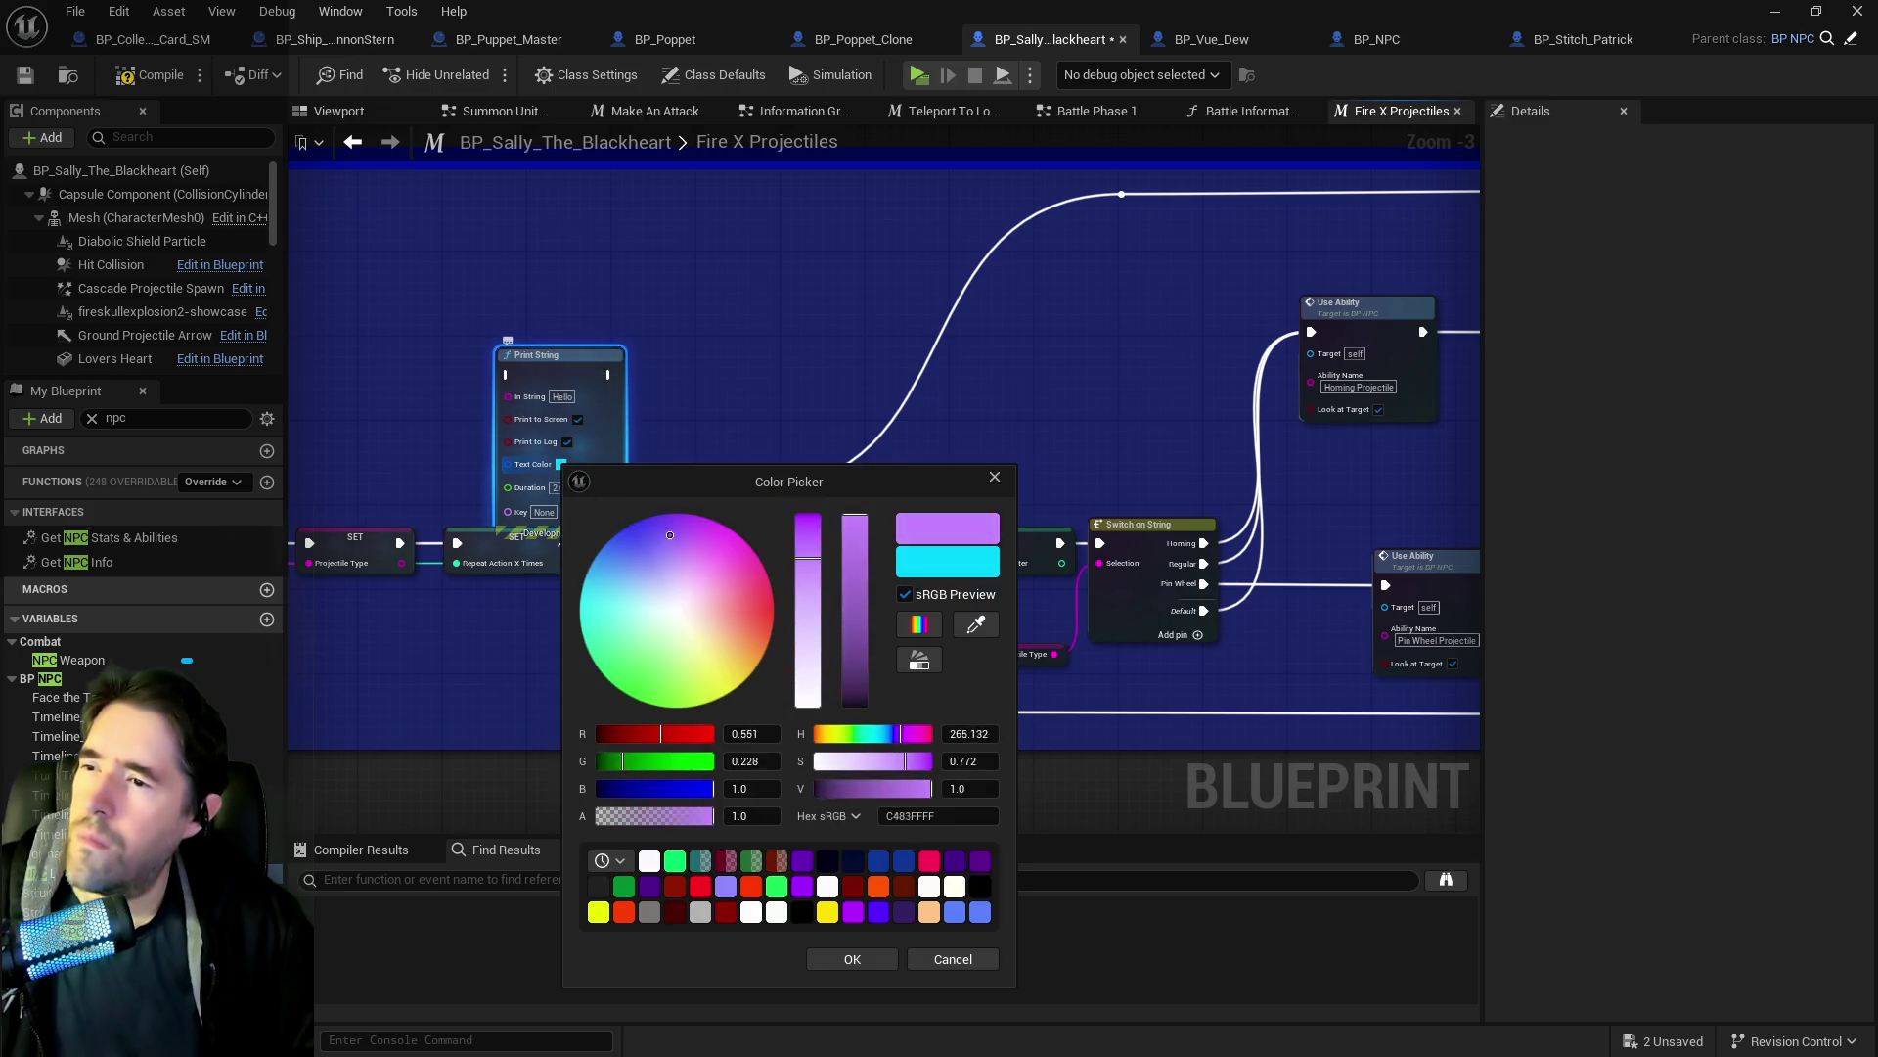
left_click_drag(670, 535, 714, 529)
left_click(852, 959)
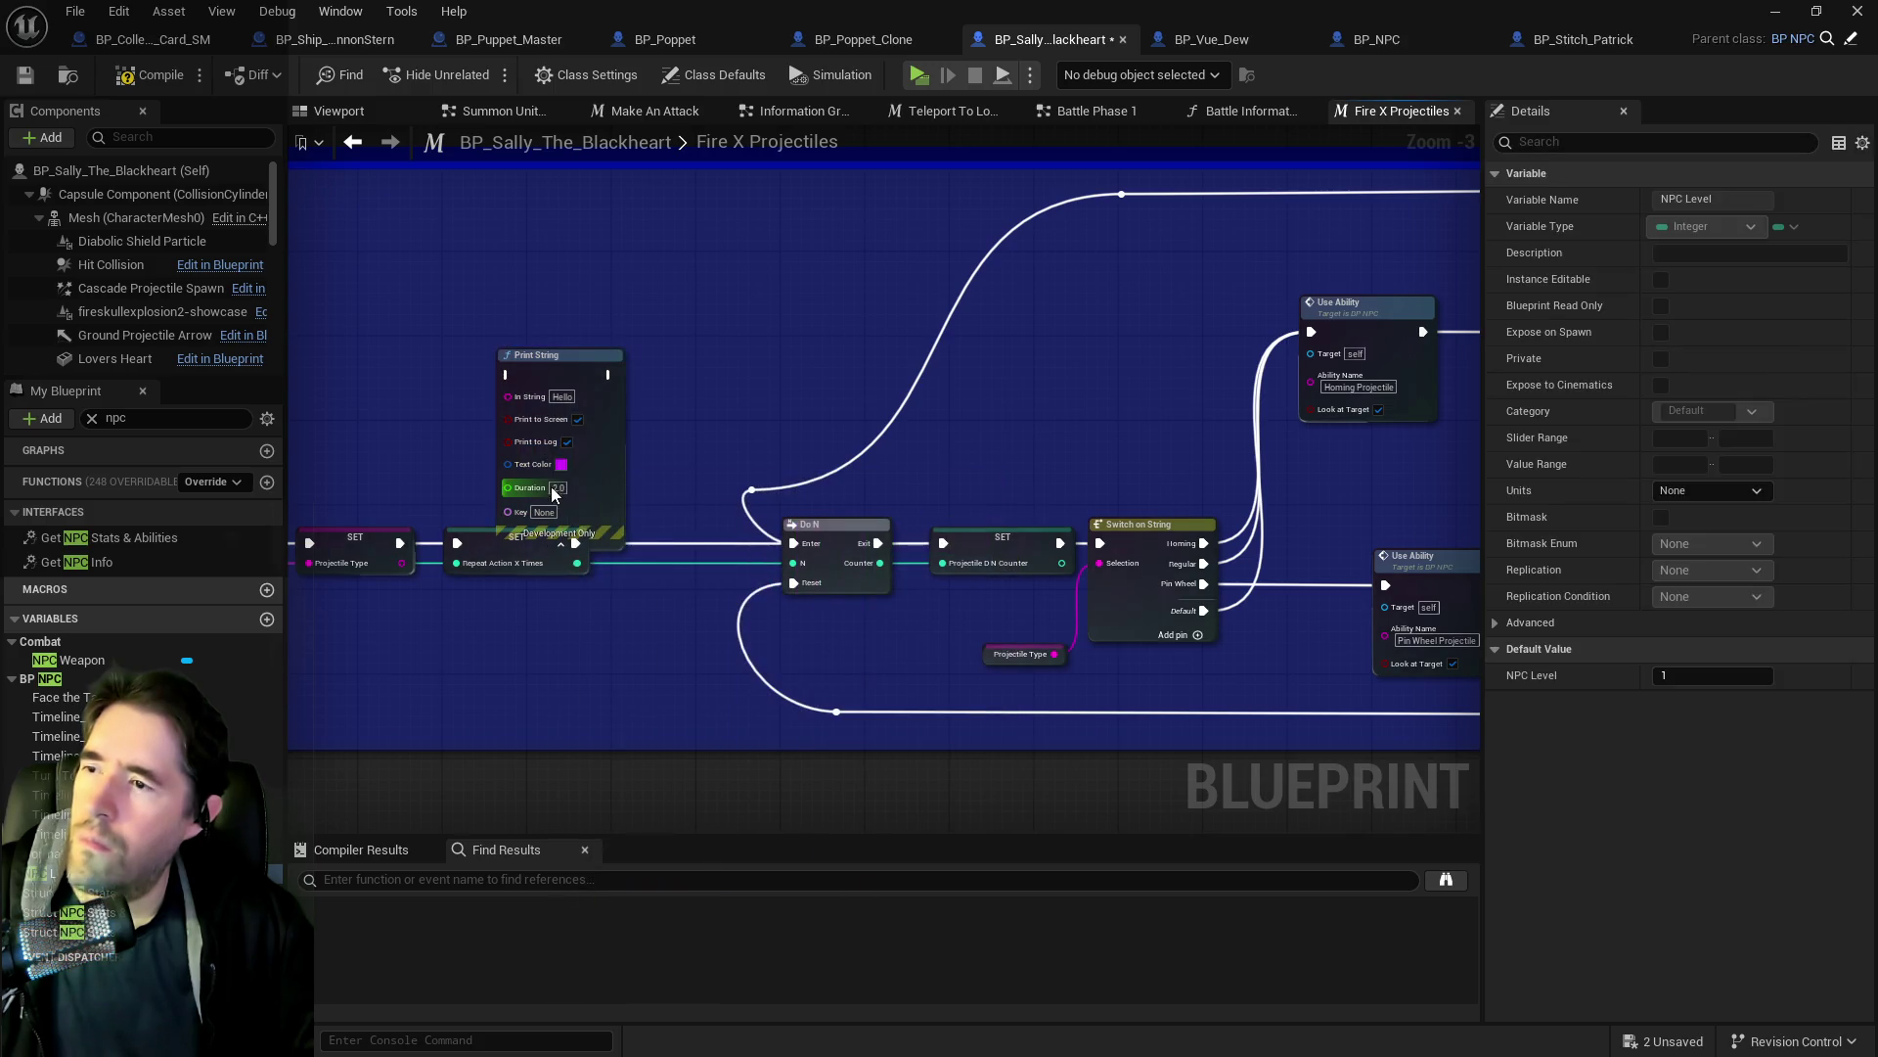
Set duration 30 and message 'Fire X Projectile 1', wiring it between SET and Do N.
left_click(555, 489)
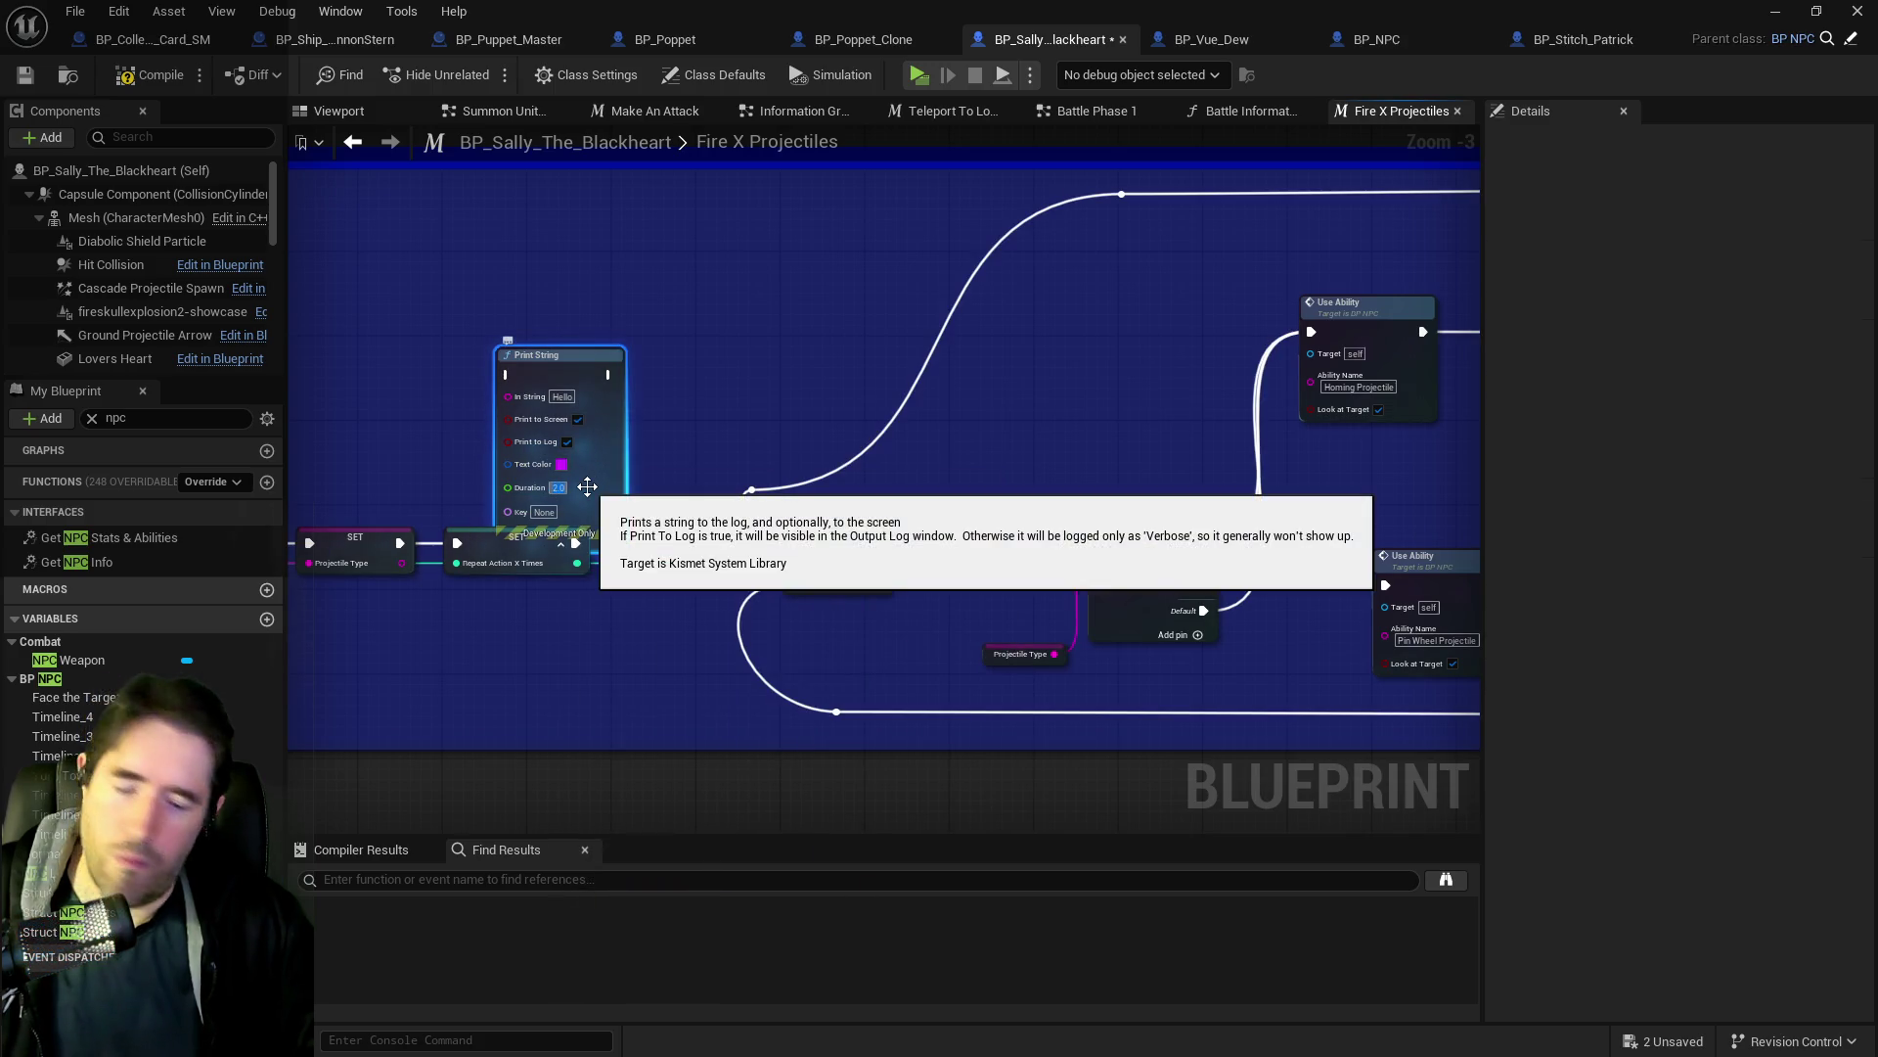
left_click(551, 398)
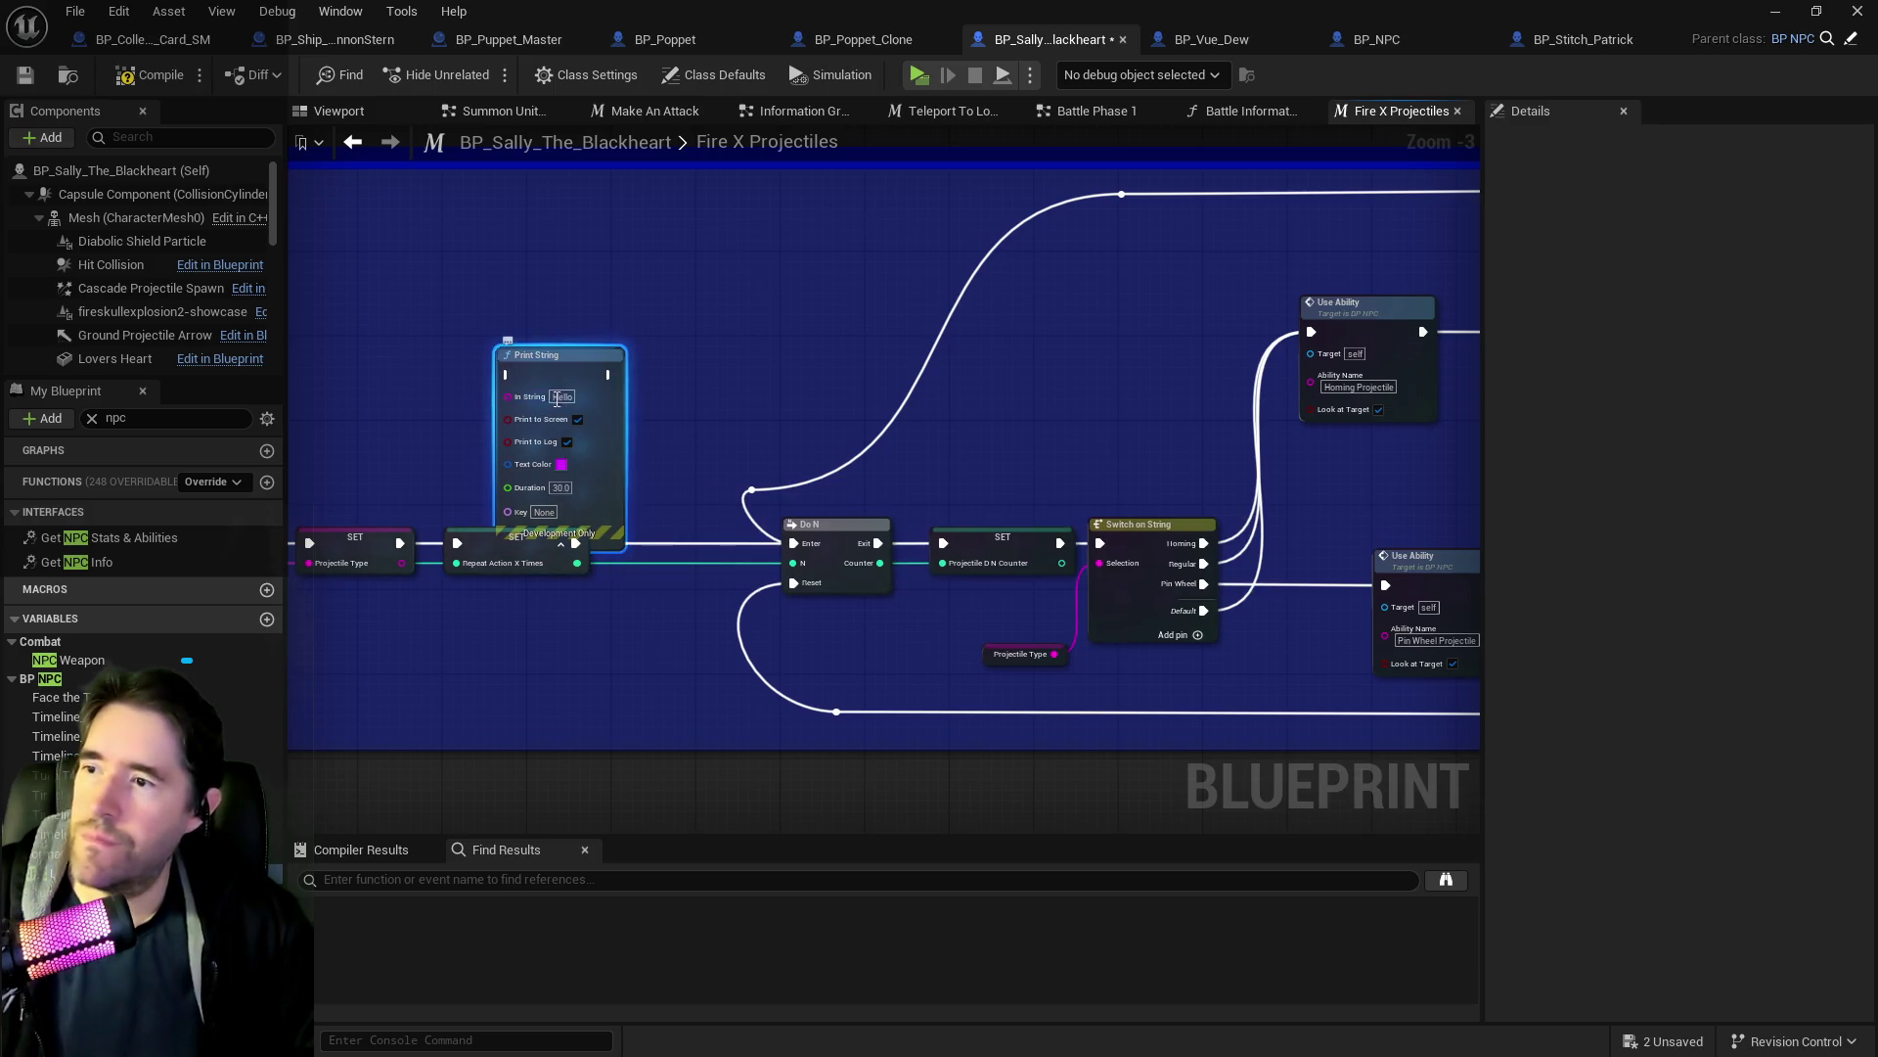
type("fire")
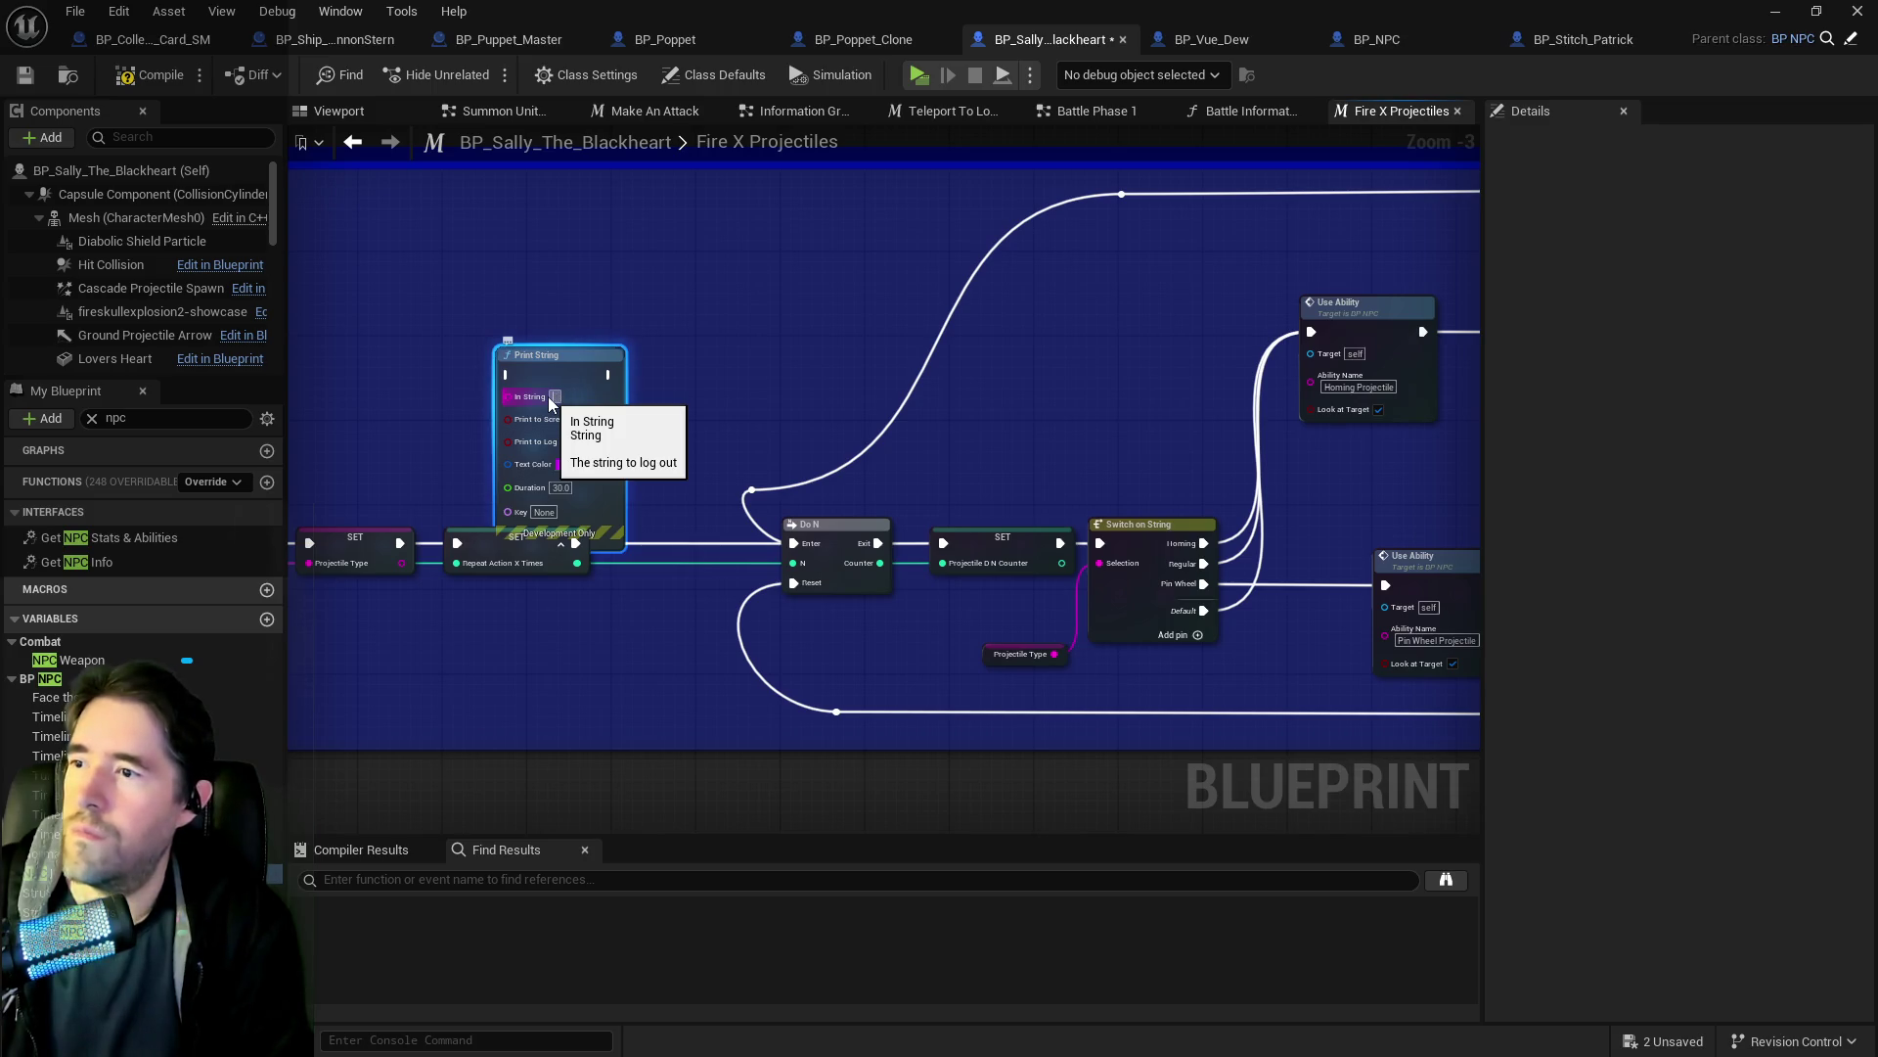
type(" X Projectiles")
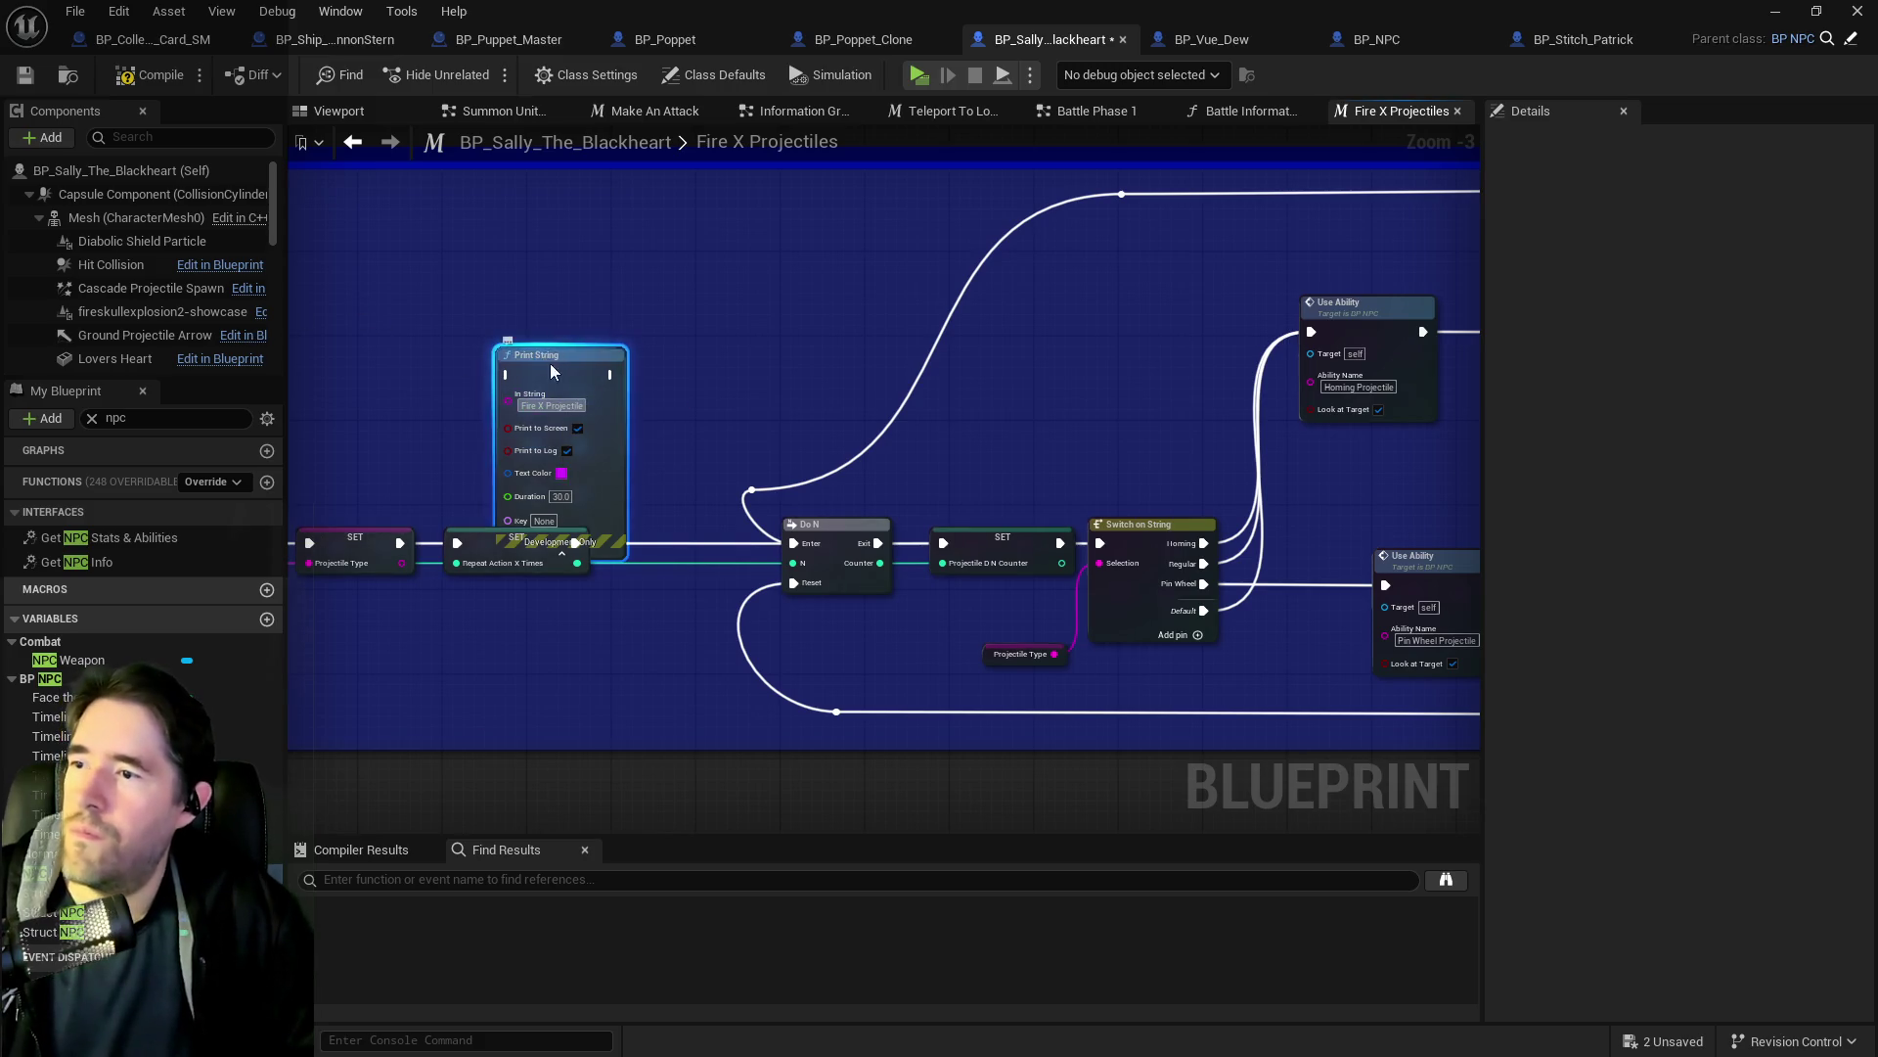
left_click_drag(566, 408, 693, 376)
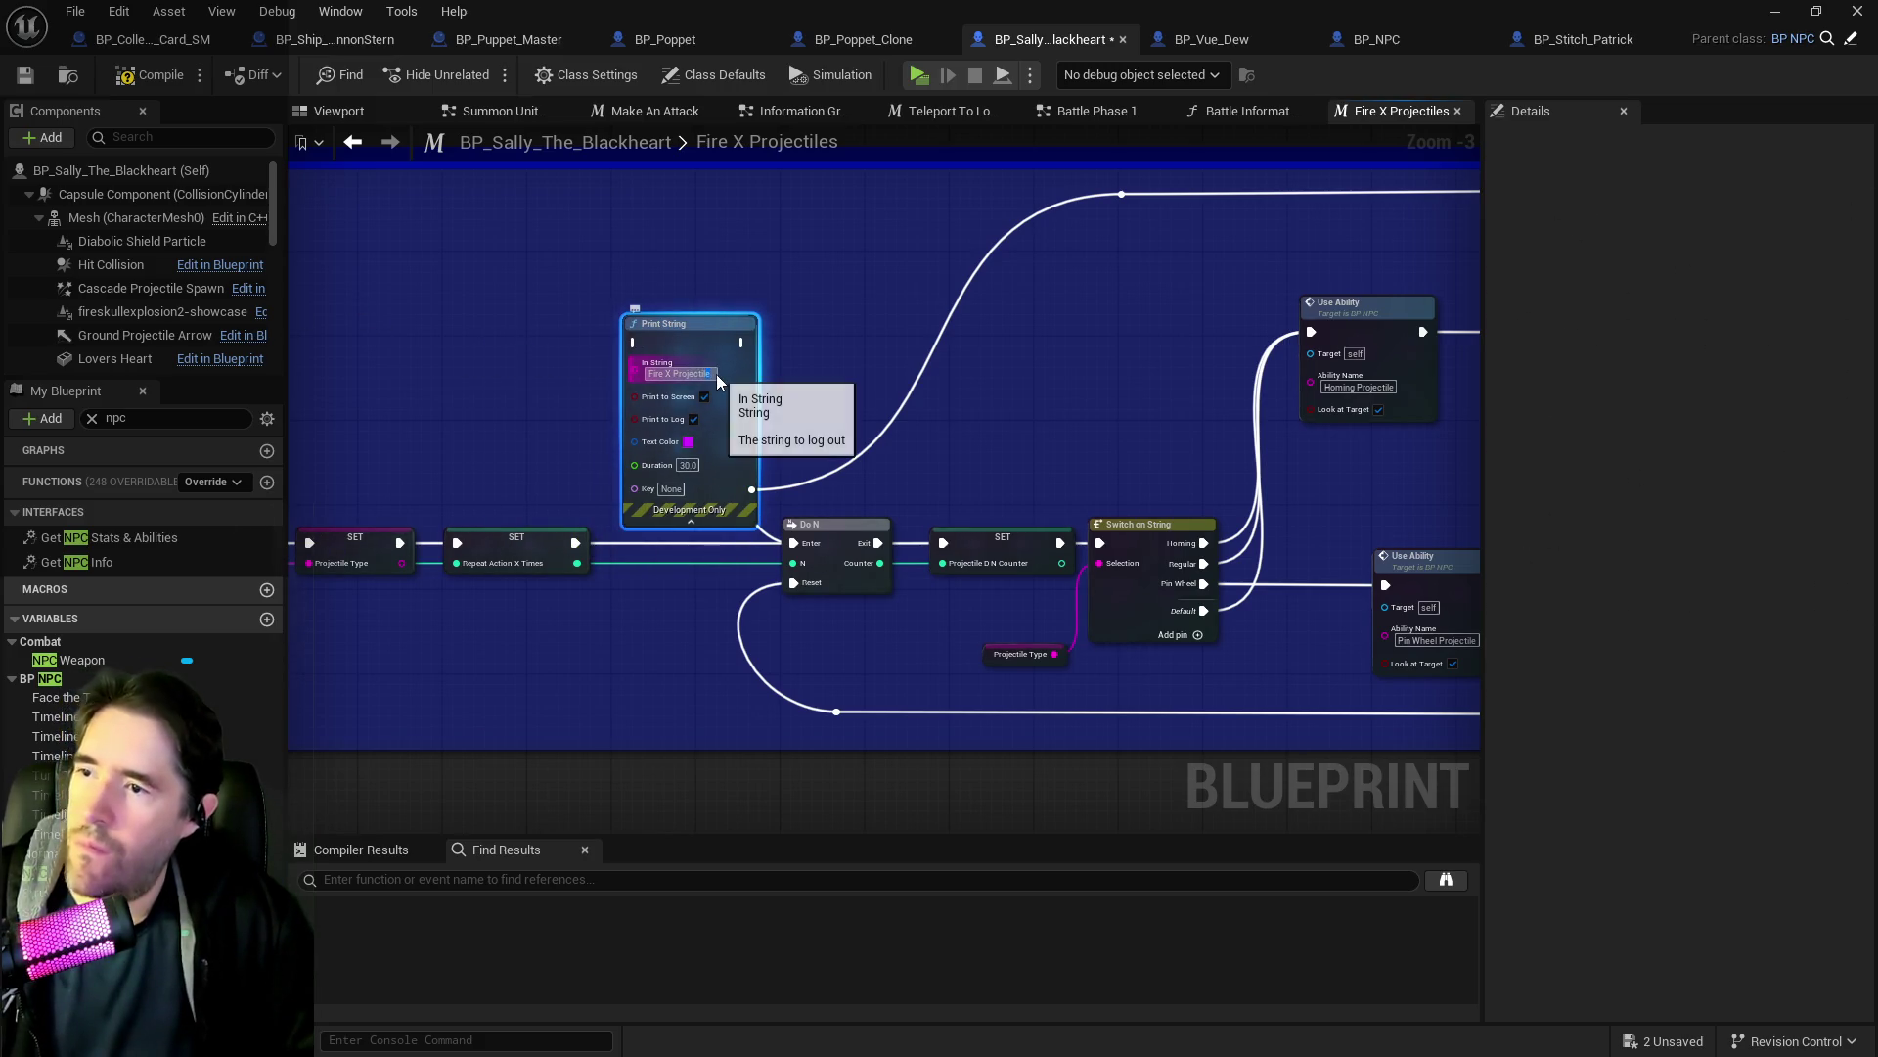
type("1")
key("Return")
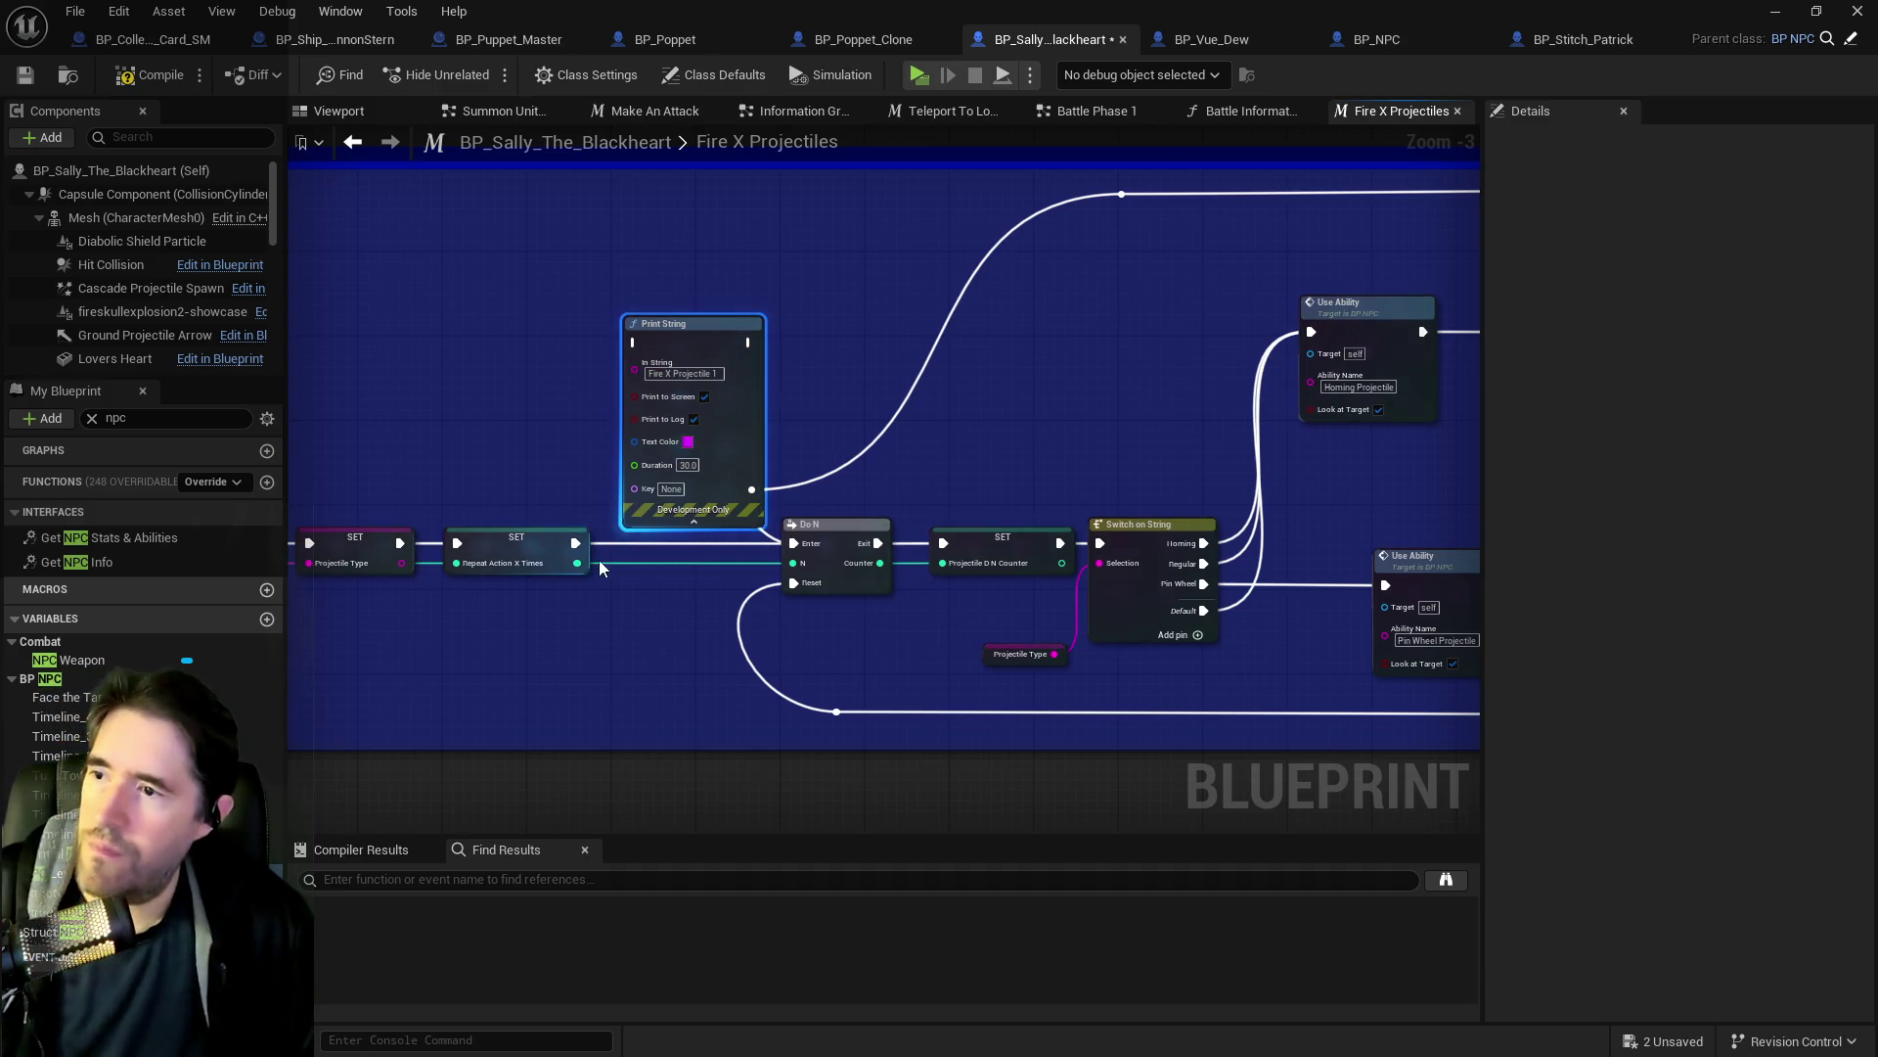
mouse_move(576, 543)
left_mouse_down()
mouse_move(634, 343)
mouse_move(765, 403)
mouse_move(794, 542)
left_mouse_up()
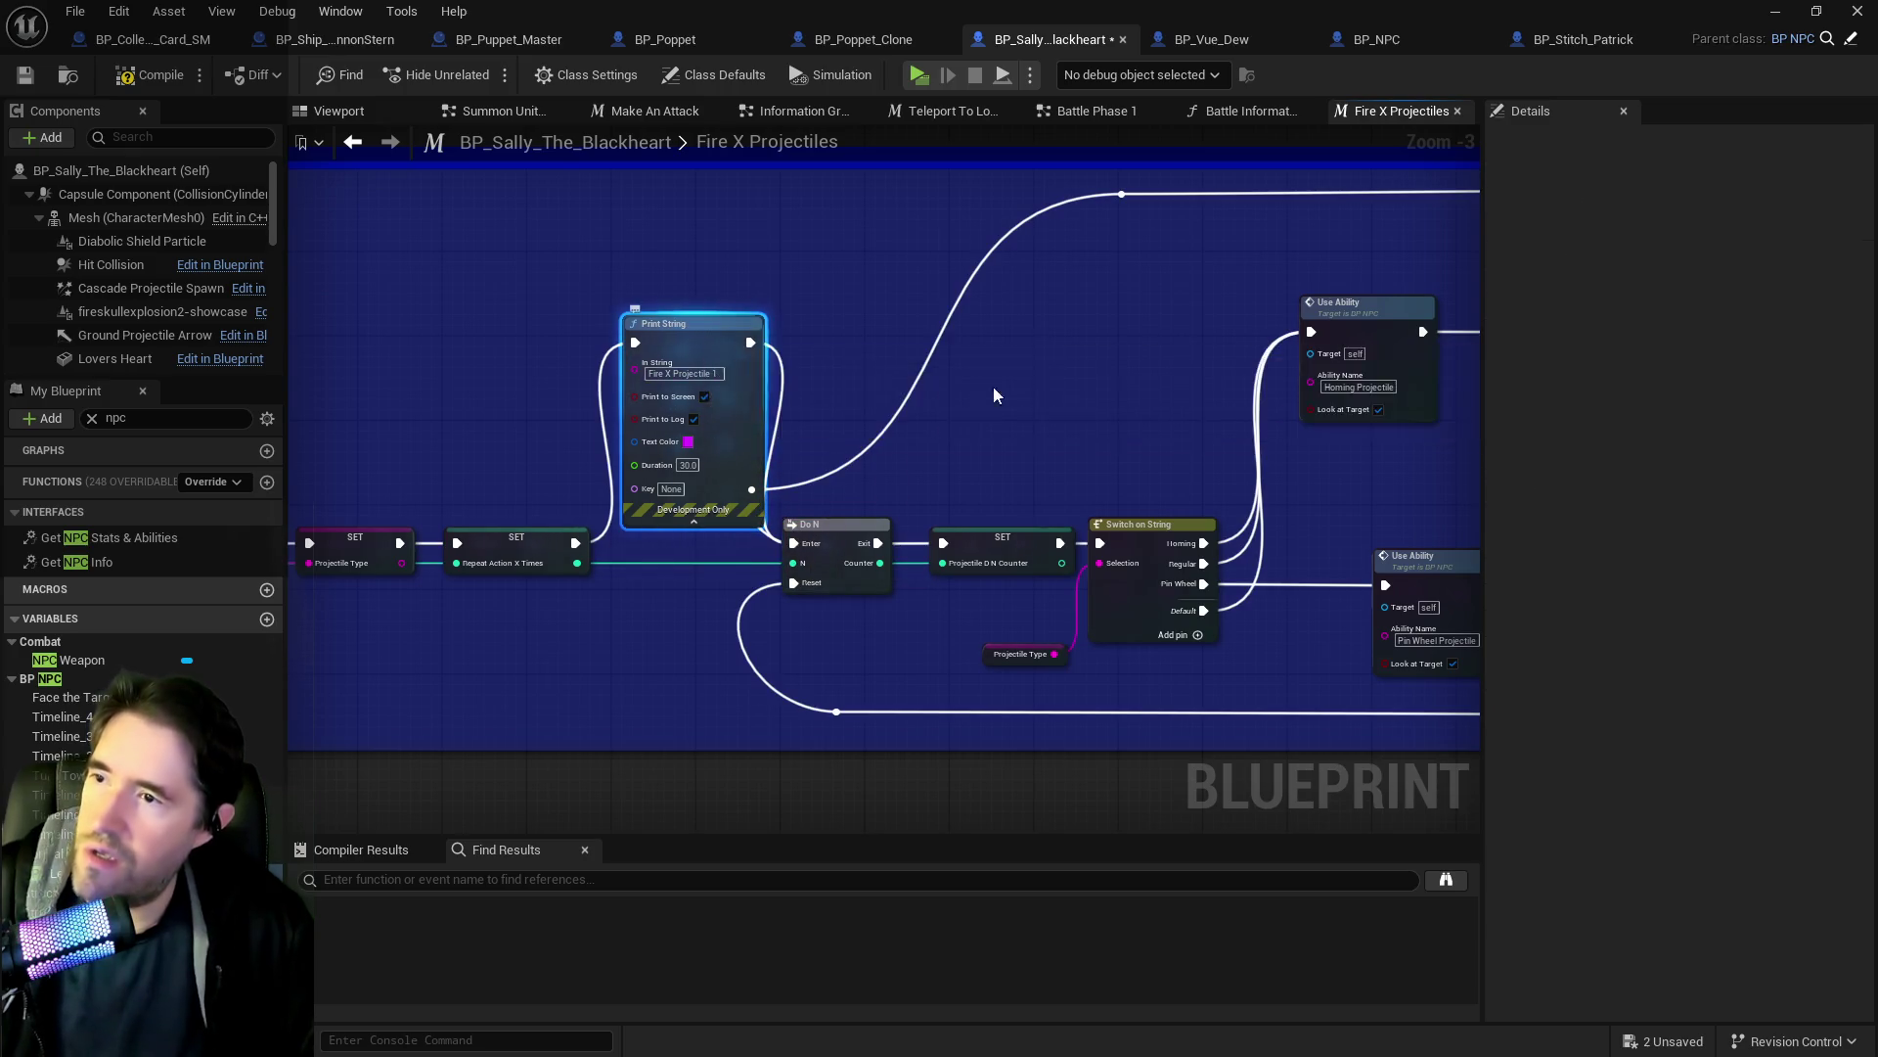
left_click_drag(994, 398, 668, 428)
Add a second Print String beside the Delay reading 'Fire X Projectile 2'.
key("ctrl+v")
mouse_move(1272, 494)
left_mouse_down()
mouse_move(1384, 385)
mouse_move(1100, 428)
left_mouse_up()
left_click(1145, 479)
type("2")
key("Return")
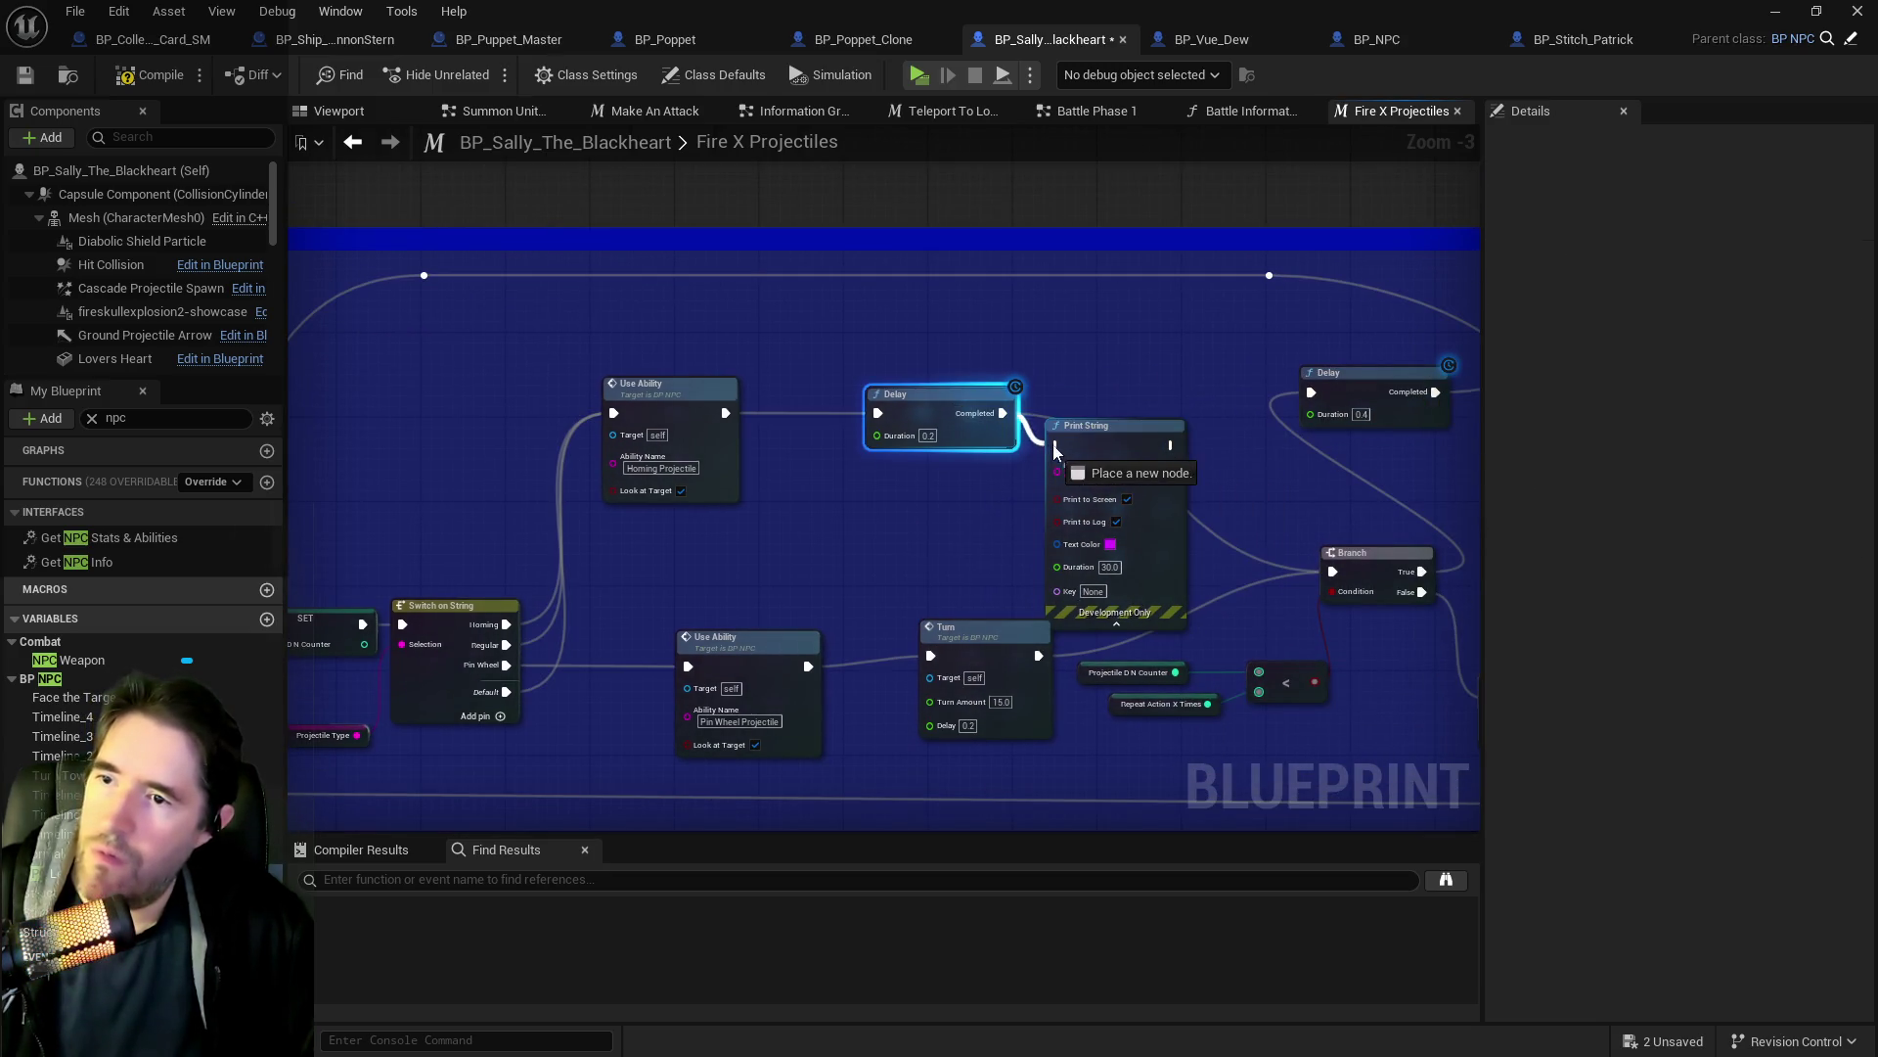
Wire a Print String into the Branch and add 'Fire X Projectile 3' linked to Outputs.
mouse_move(1170, 445)
left_mouse_down()
mouse_move(1209, 529)
mouse_move(1332, 571)
mouse_move(1081, 505)
mouse_move(1000, 648)
mouse_move(1201, 622)
mouse_move(1123, 557)
mouse_move(1092, 568)
left_mouse_up()
left_click(1120, 434)
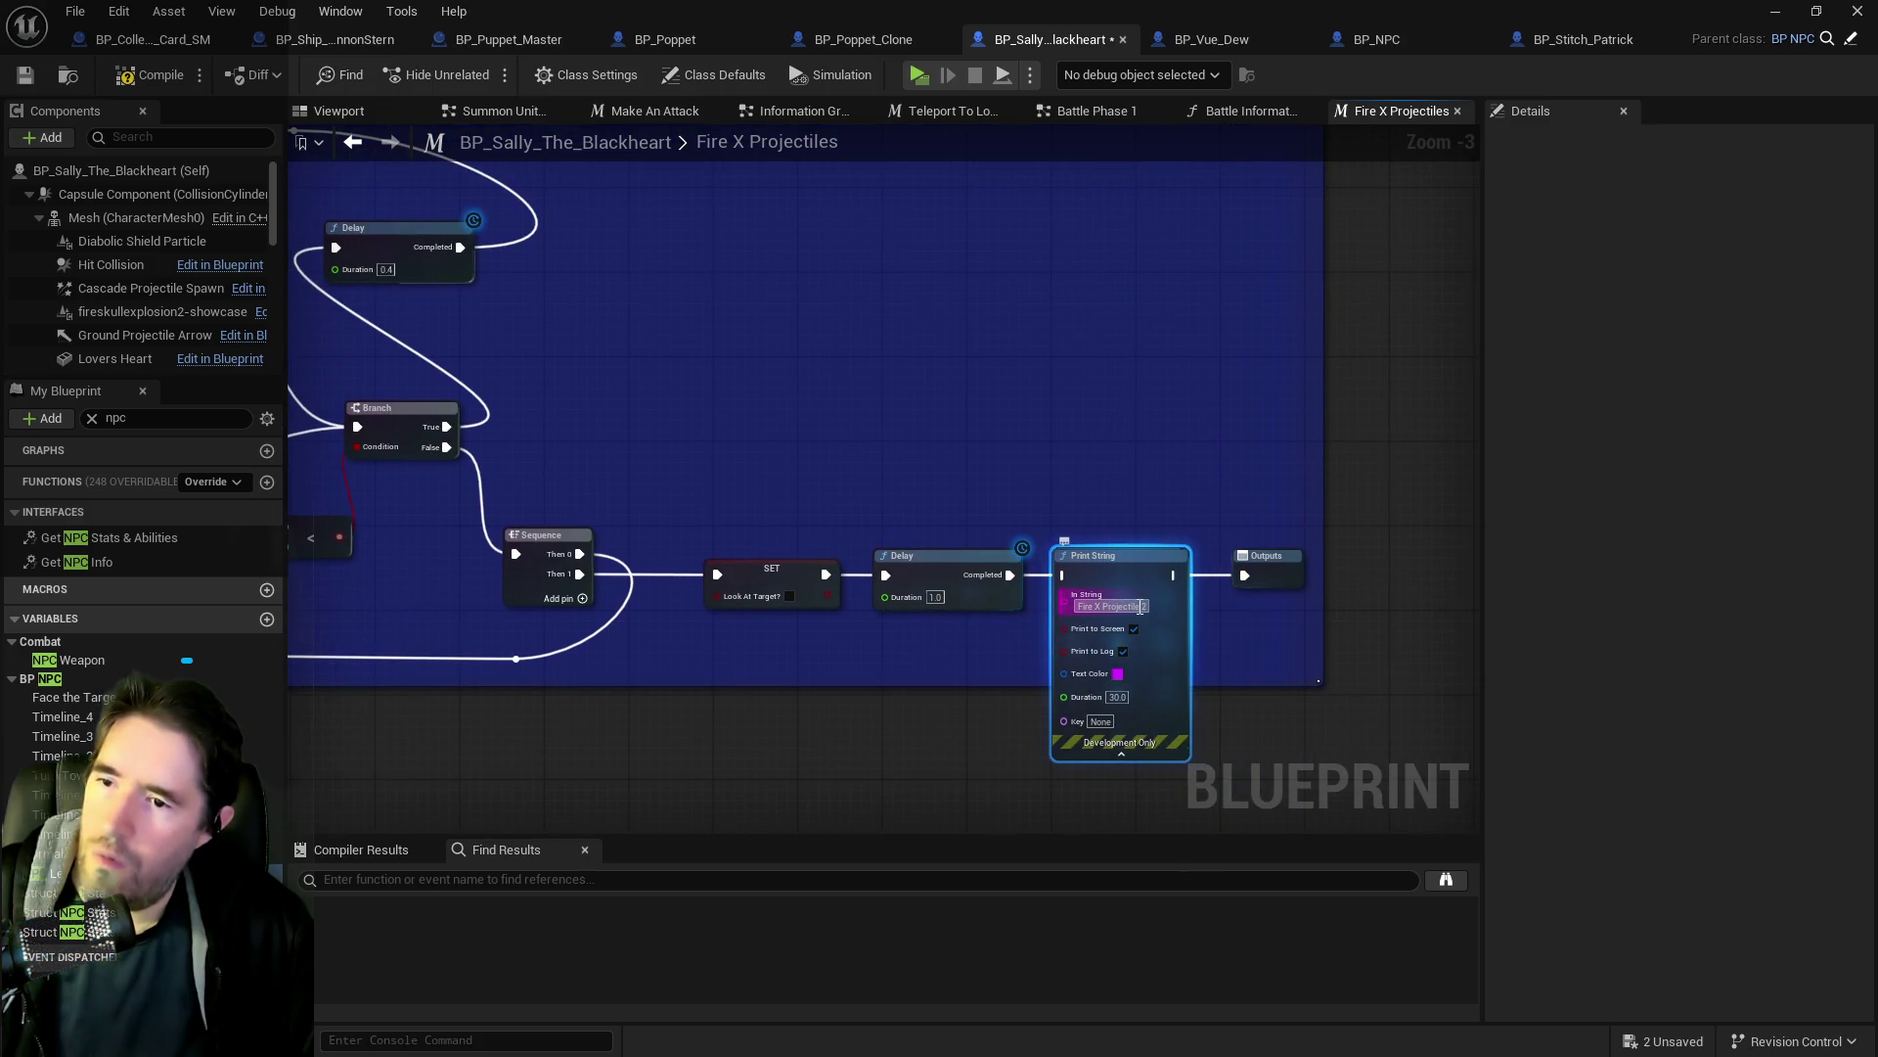
type("3")
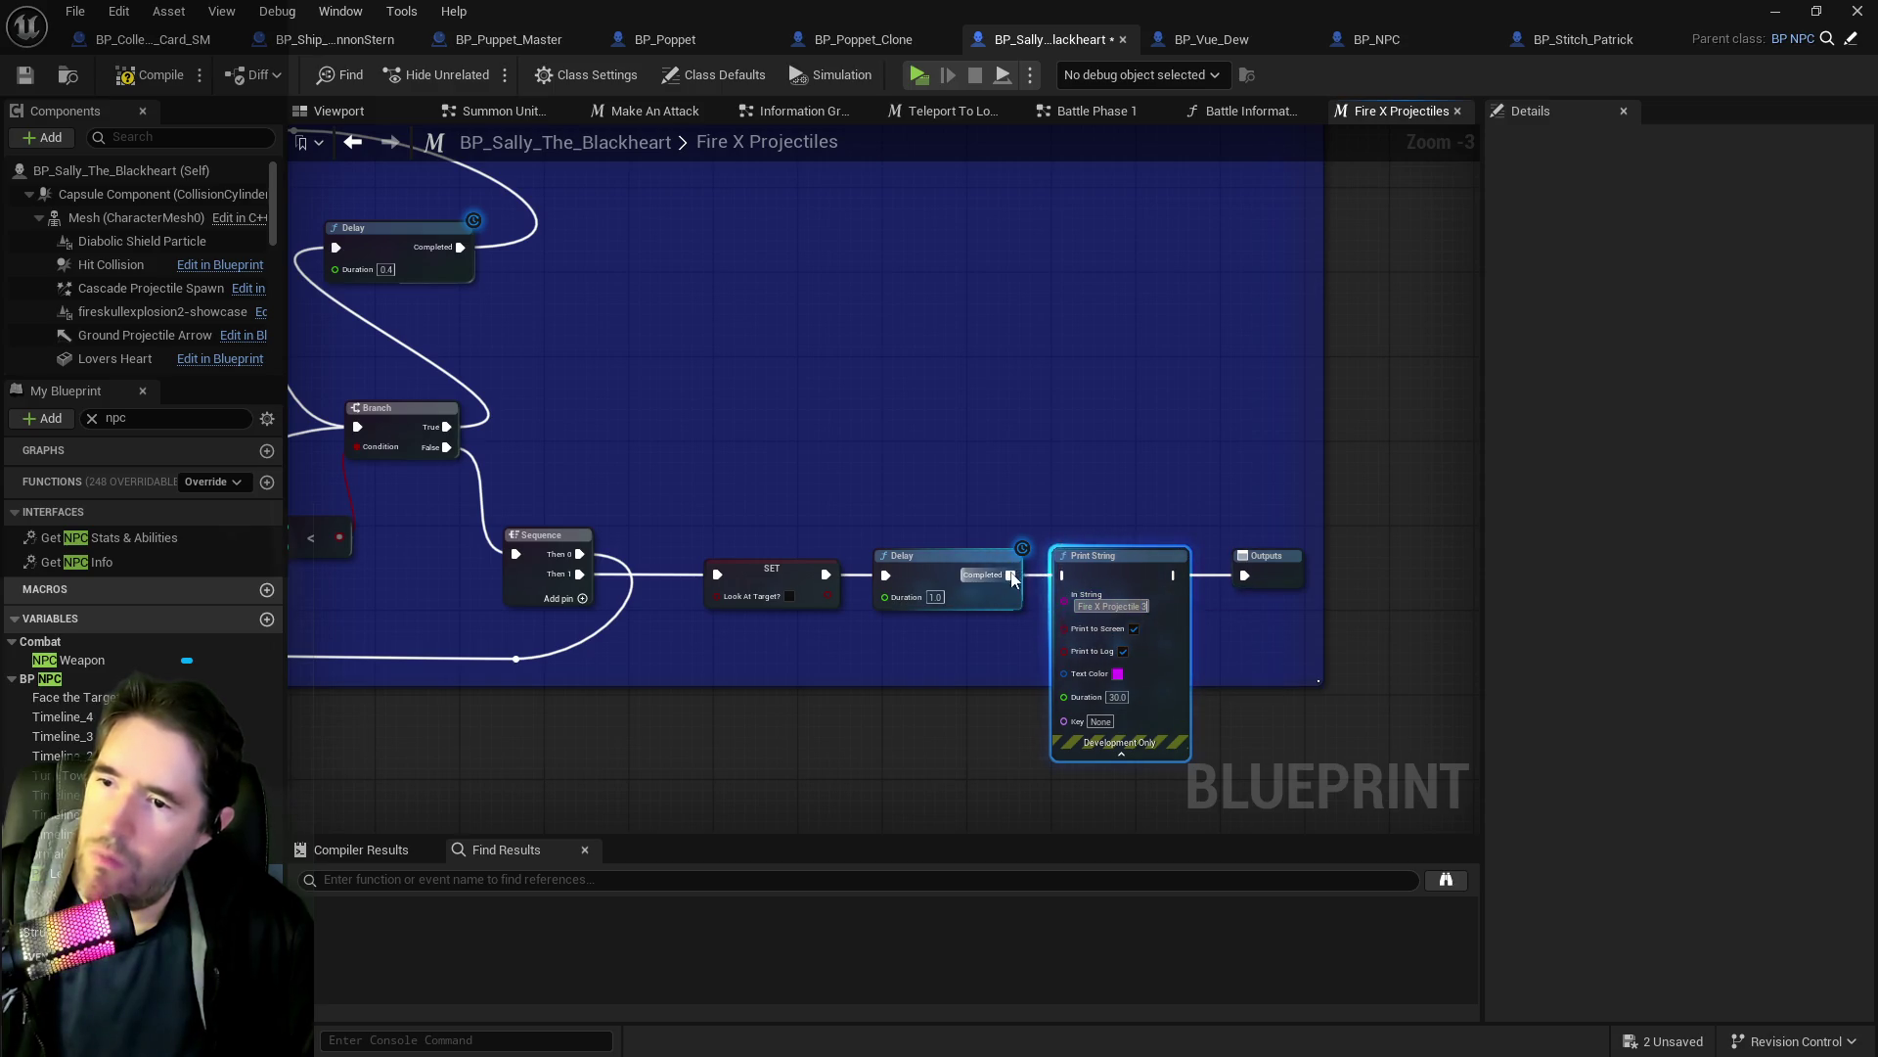
key("Return")
left_click_drag(1179, 575, 1245, 575)
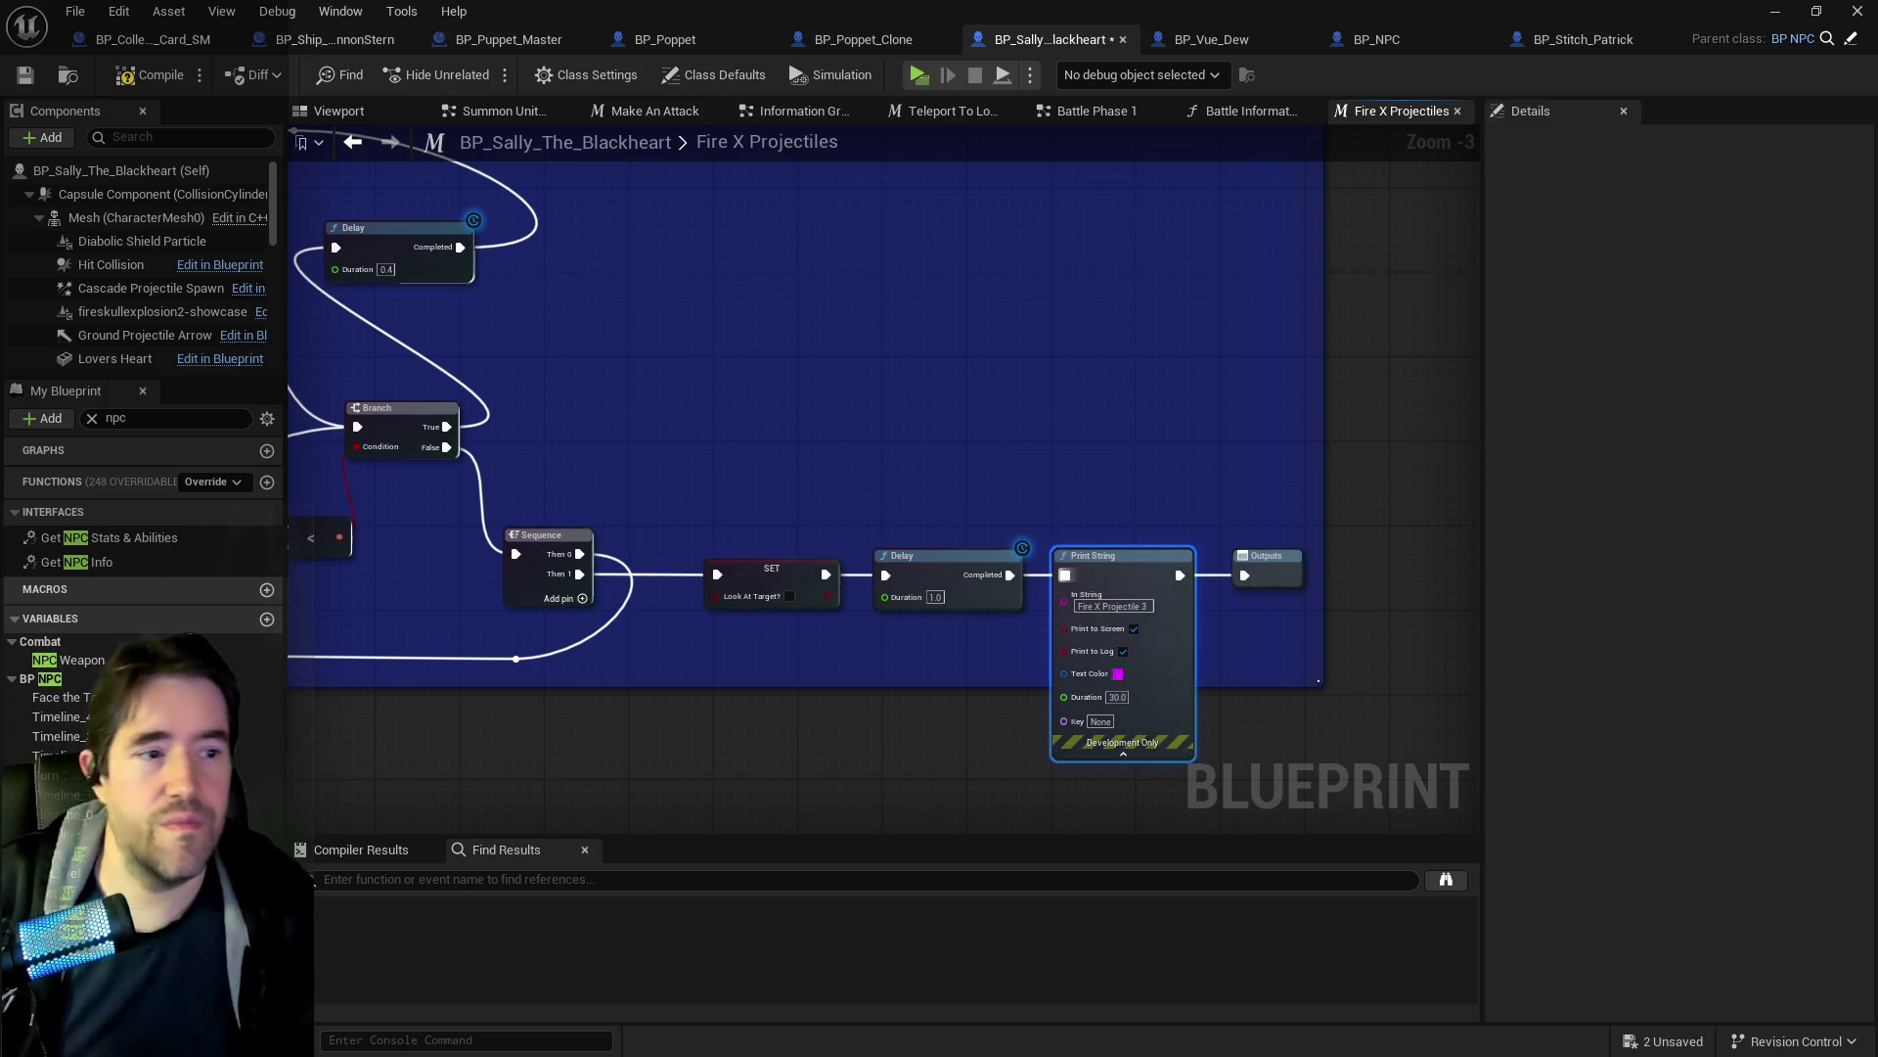
Deselect nodes, save the Sally blueprint, and launch Play In Editor.
left_click(69, 873)
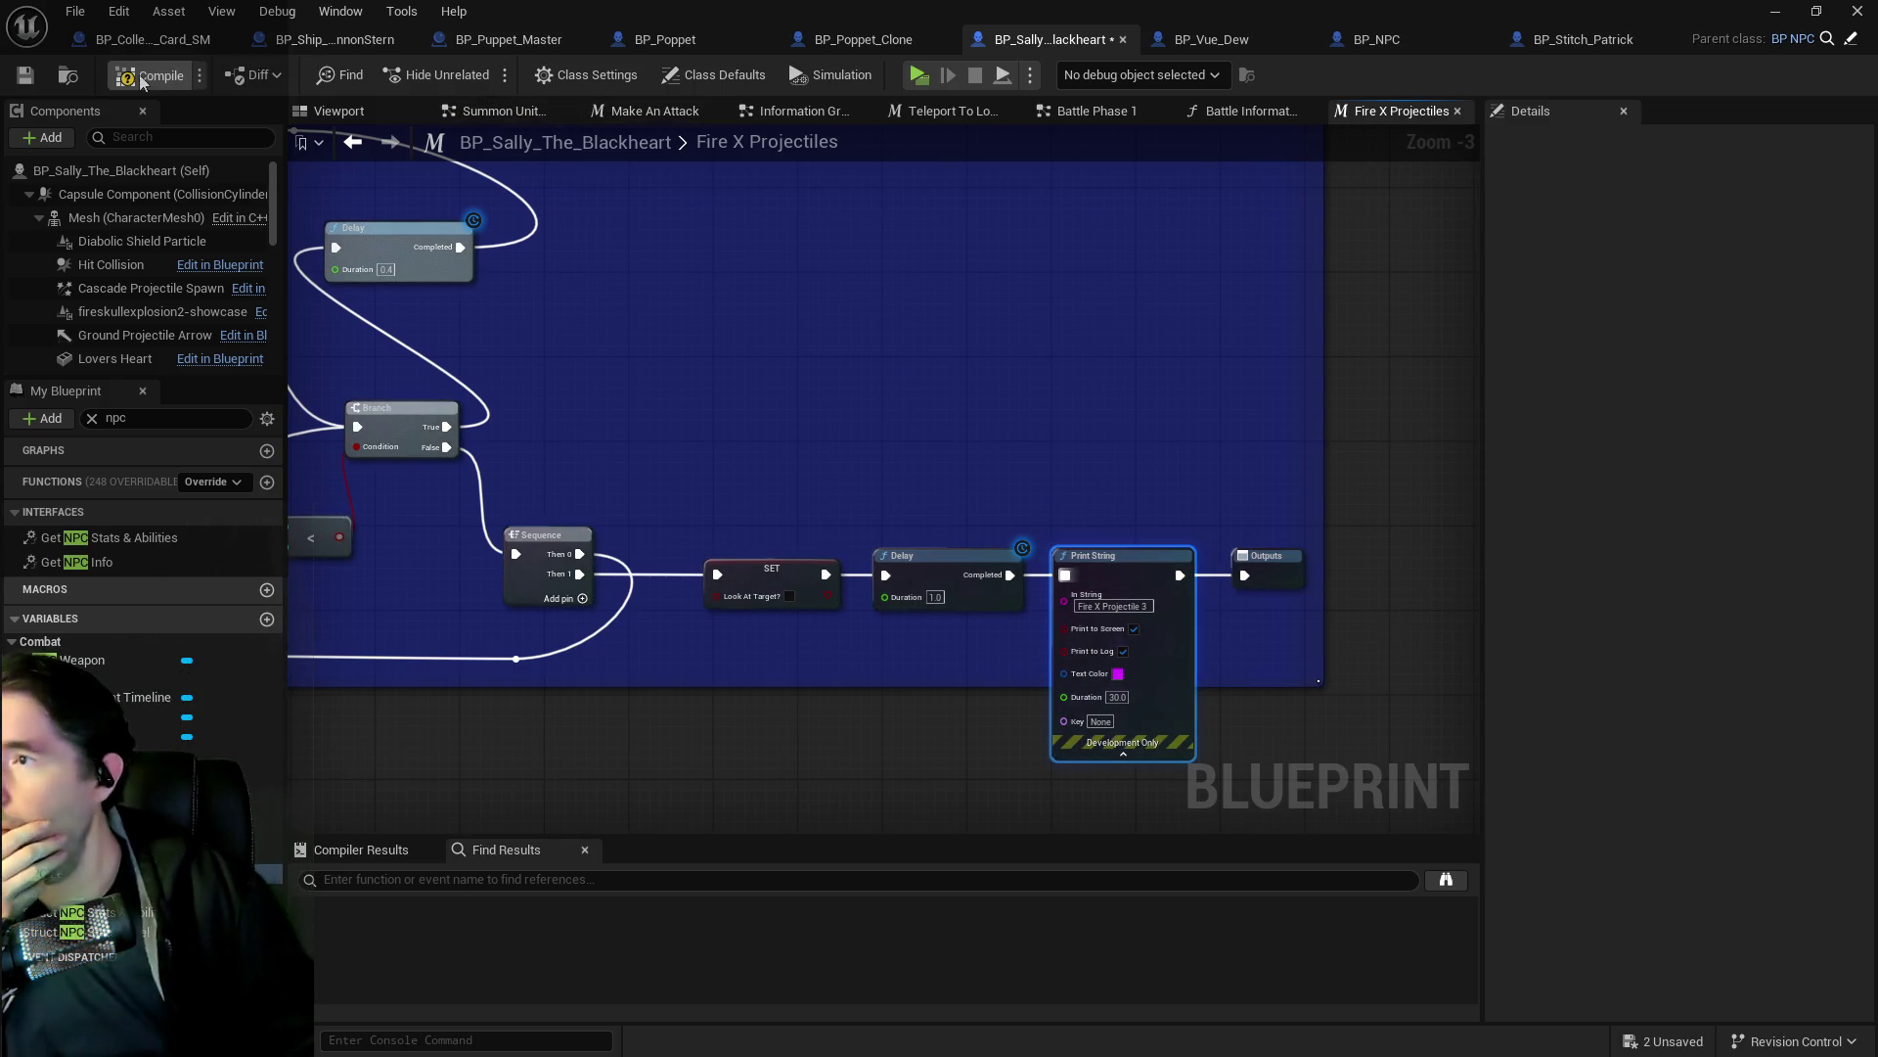
left_click(21, 79)
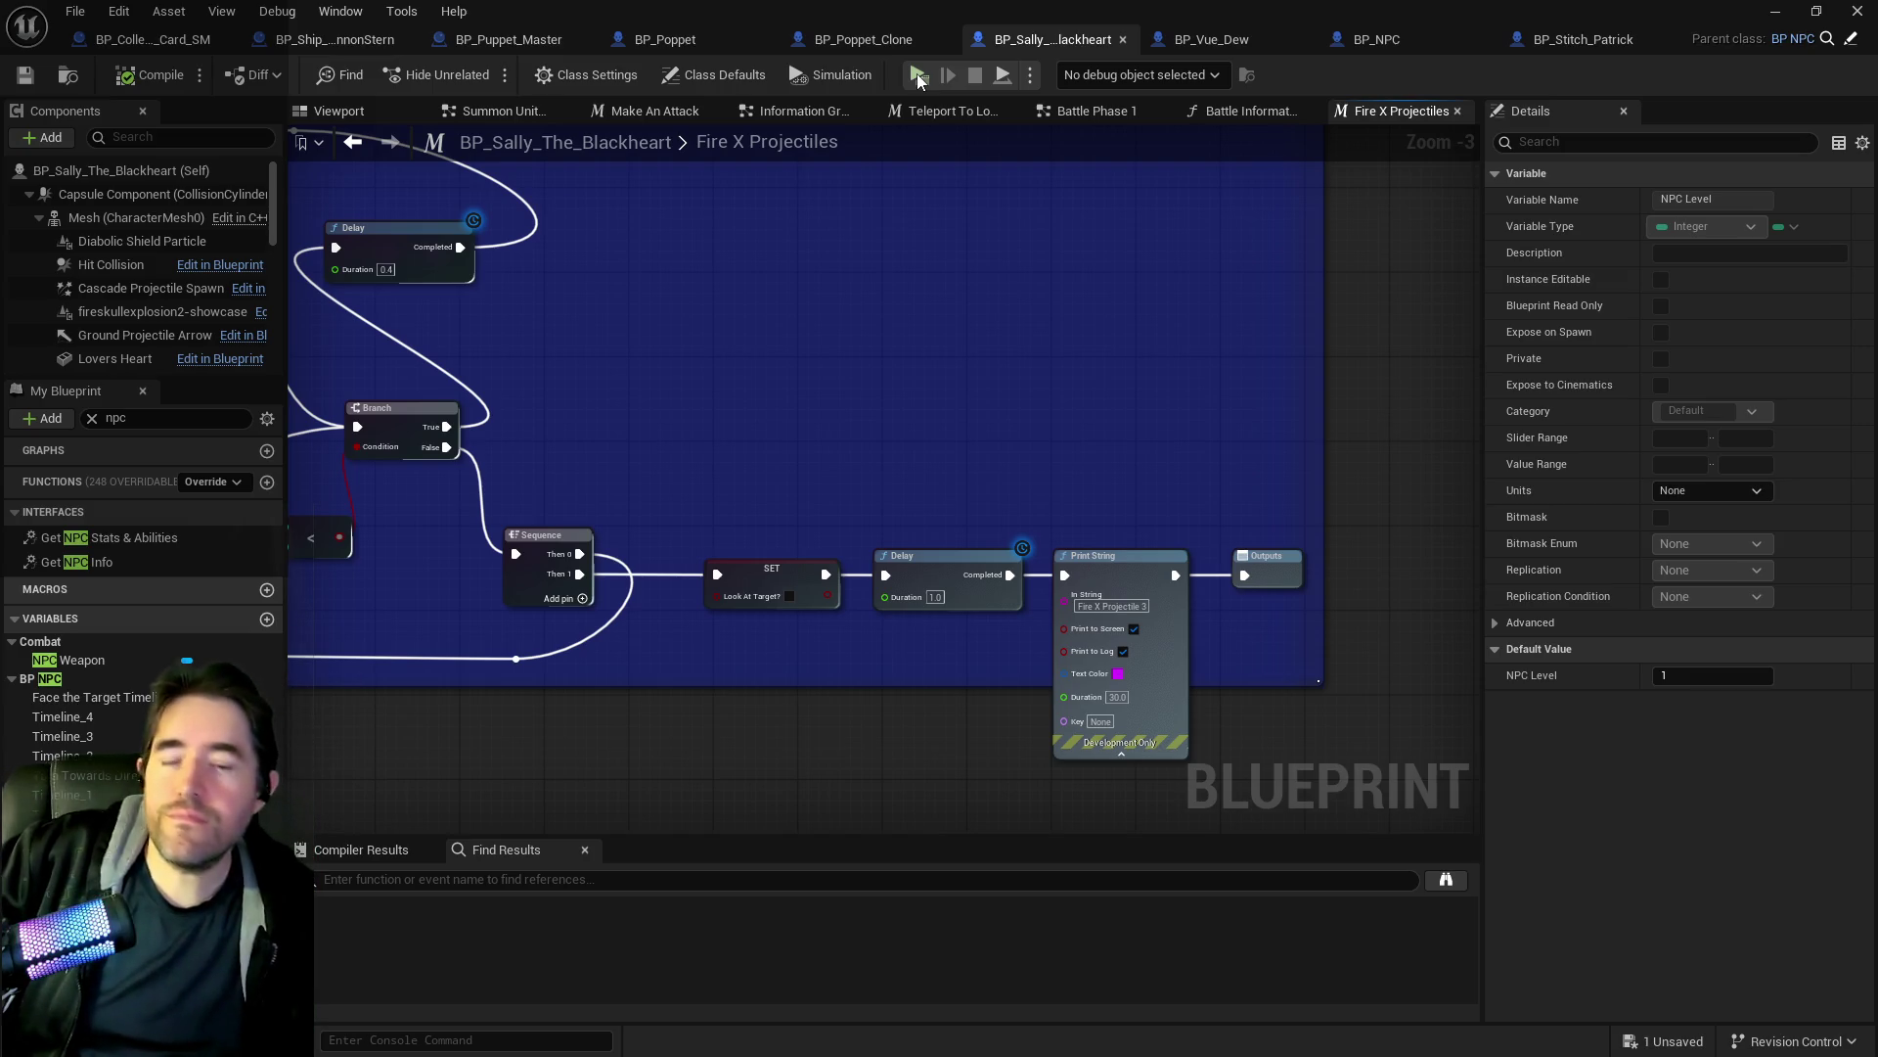
left_click(918, 74)
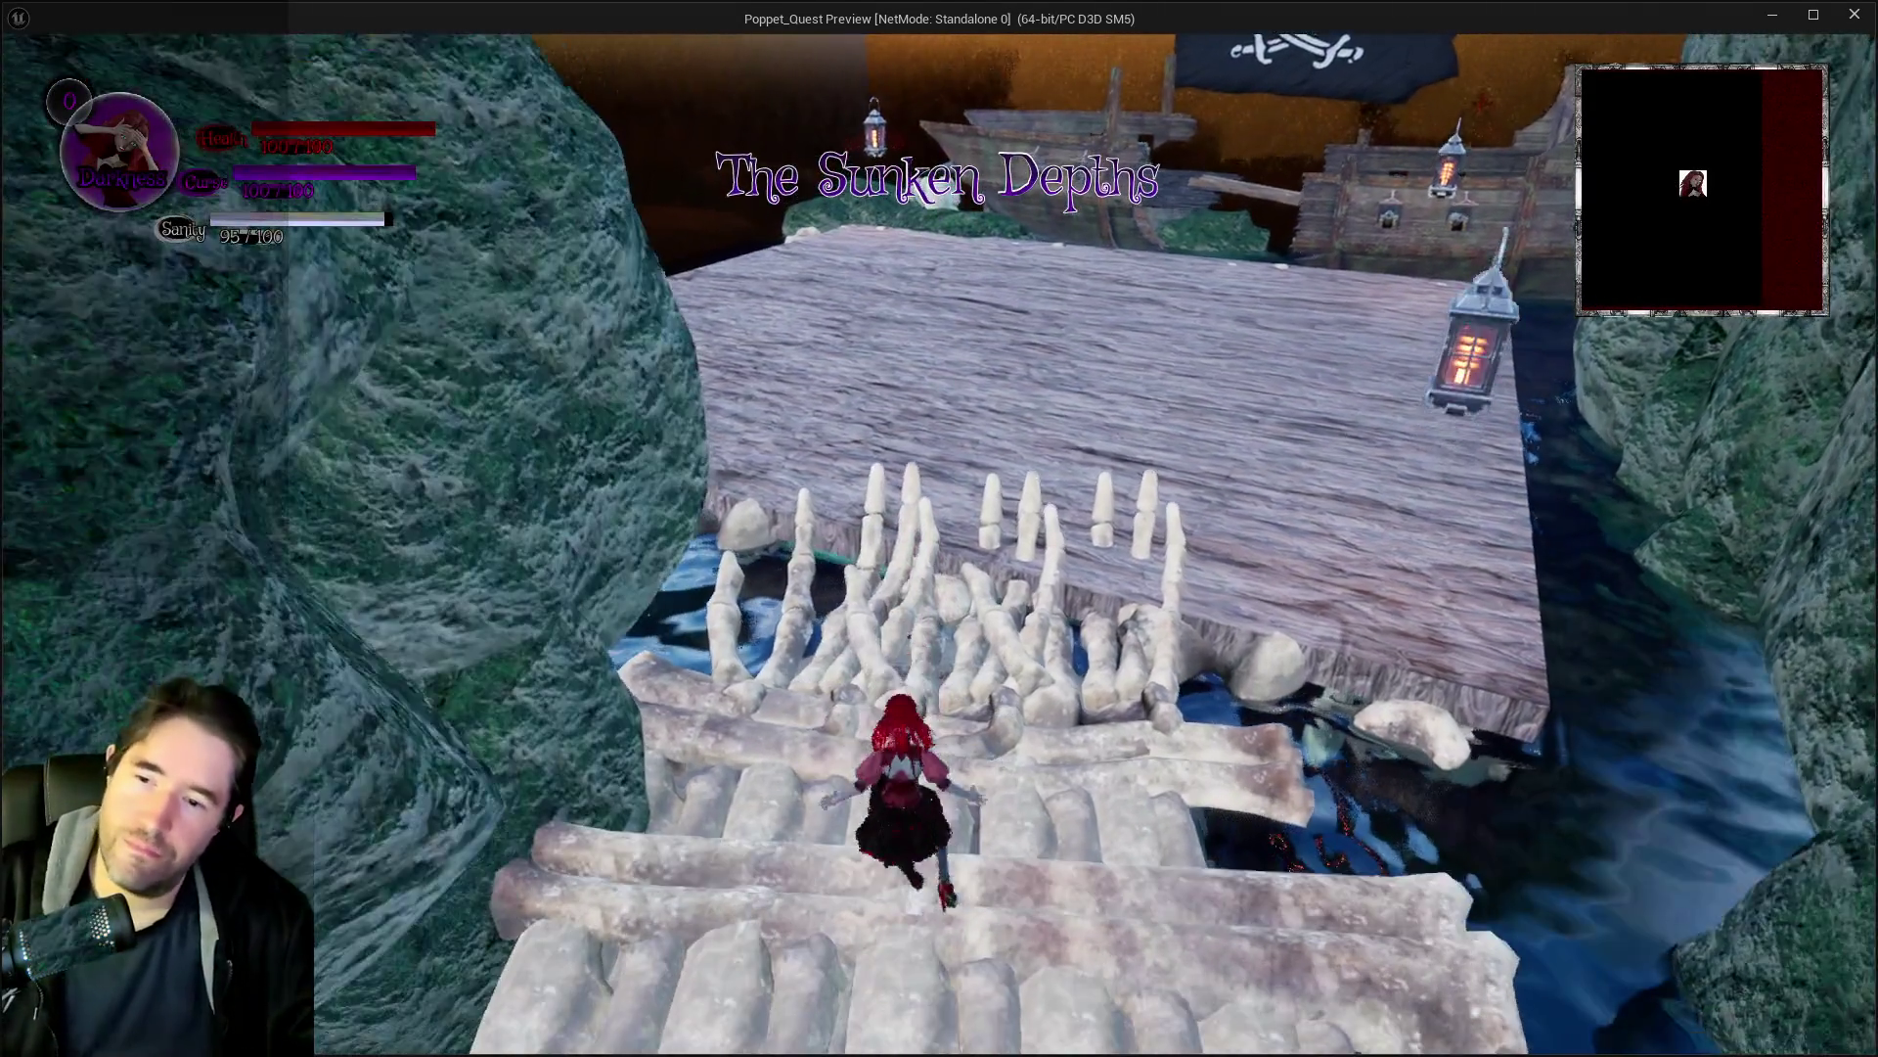
Run the character across the bone bridge onto the deck, opening and closing the inventory.
key("w")
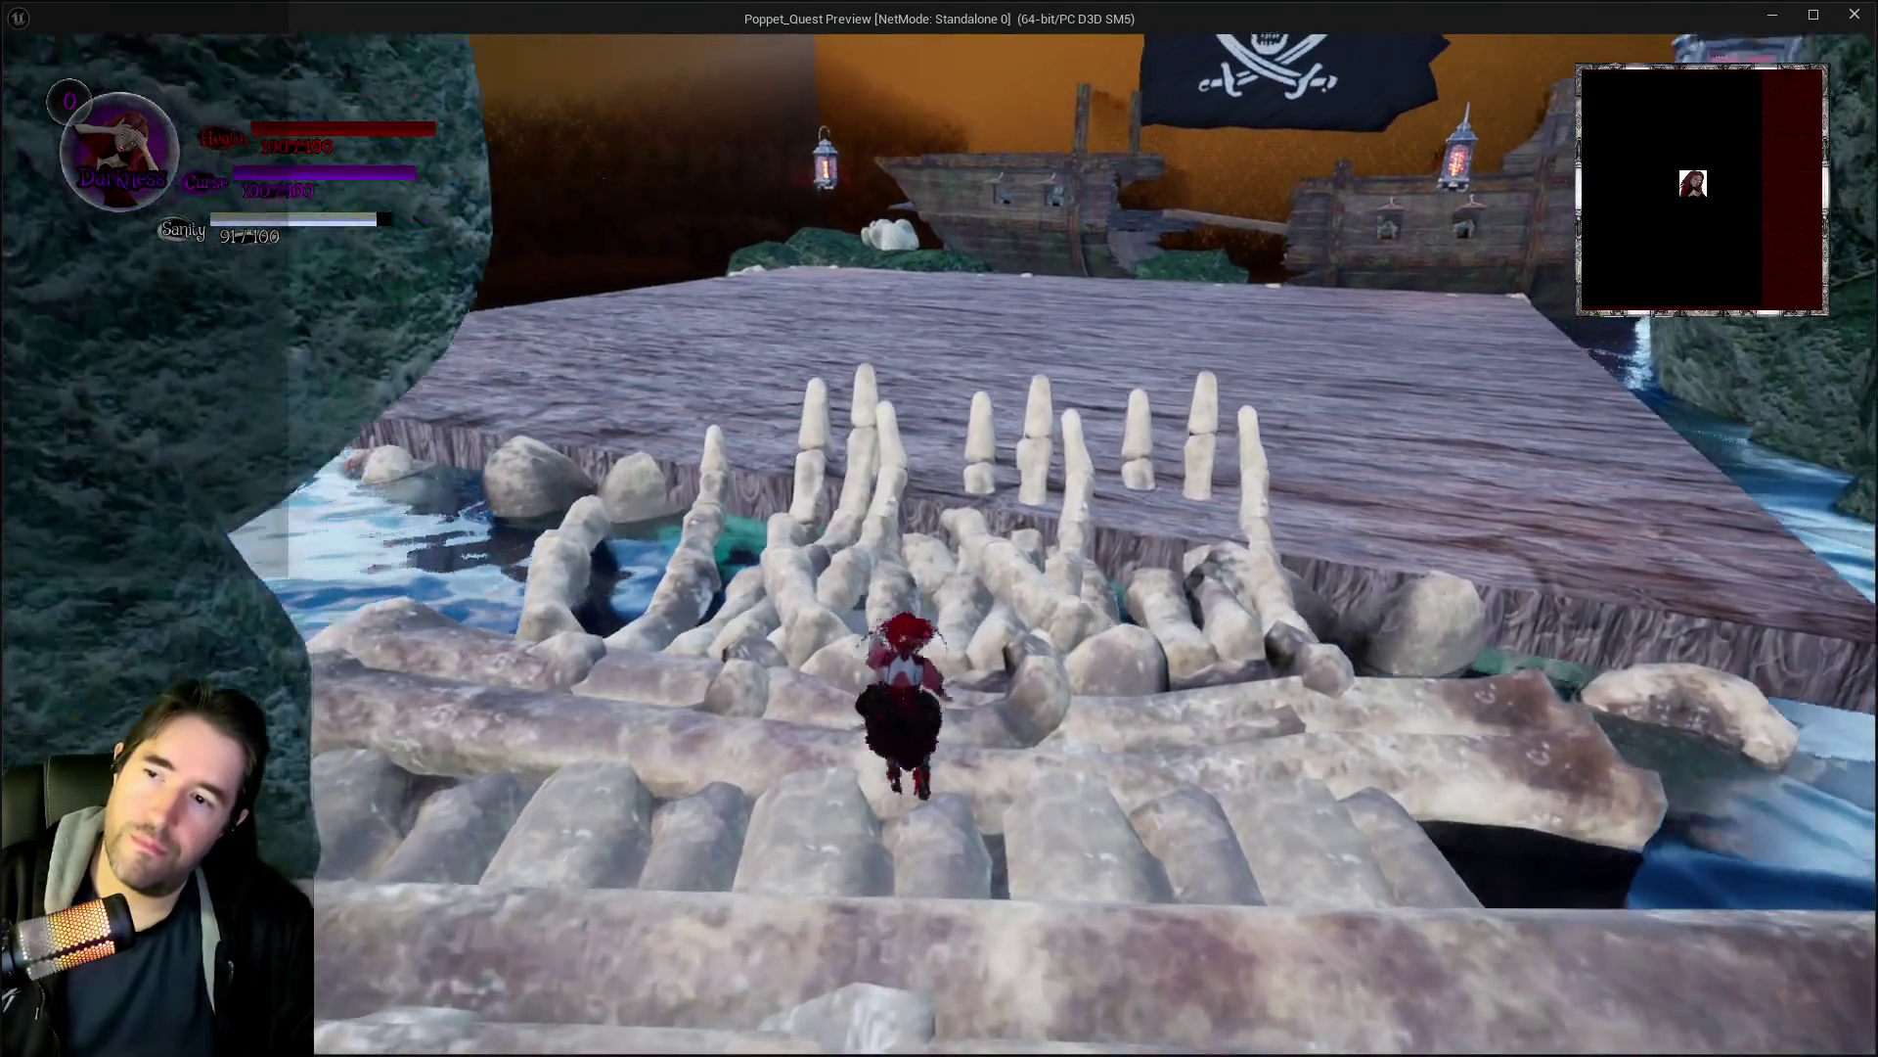
key("q")
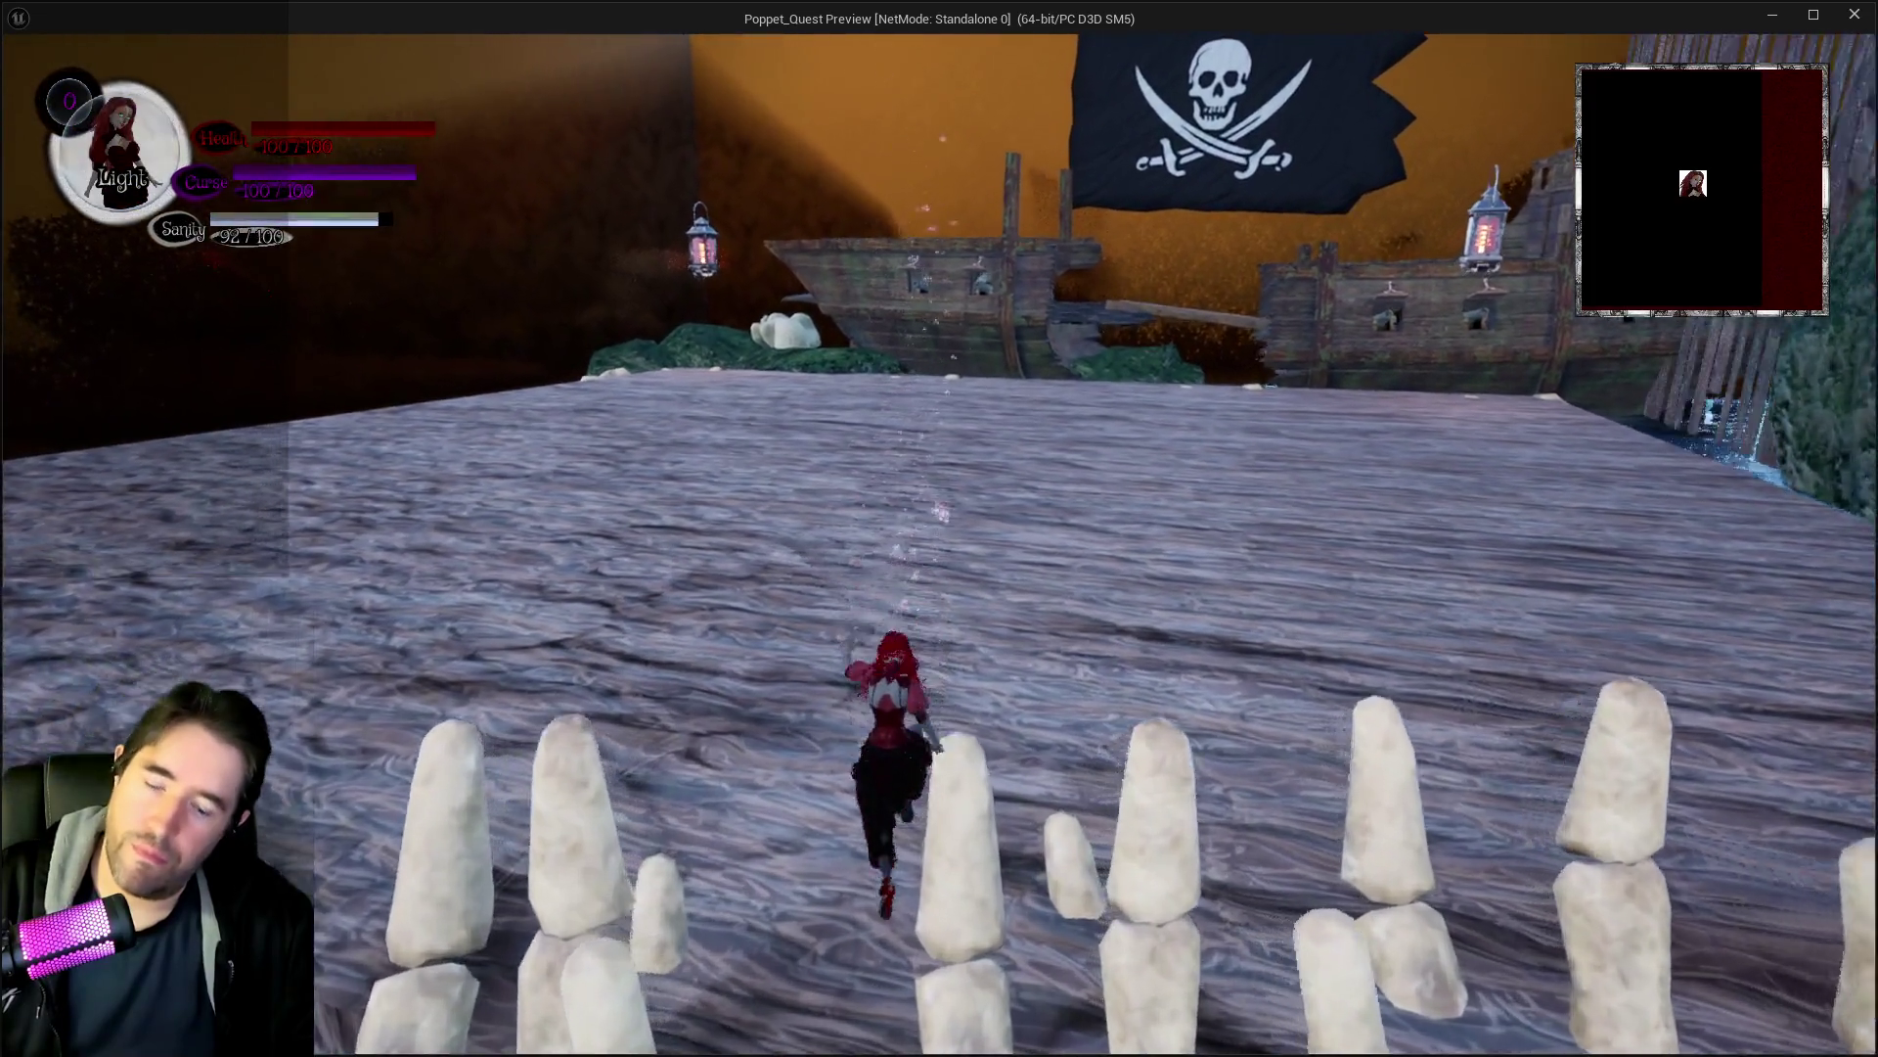
key("i")
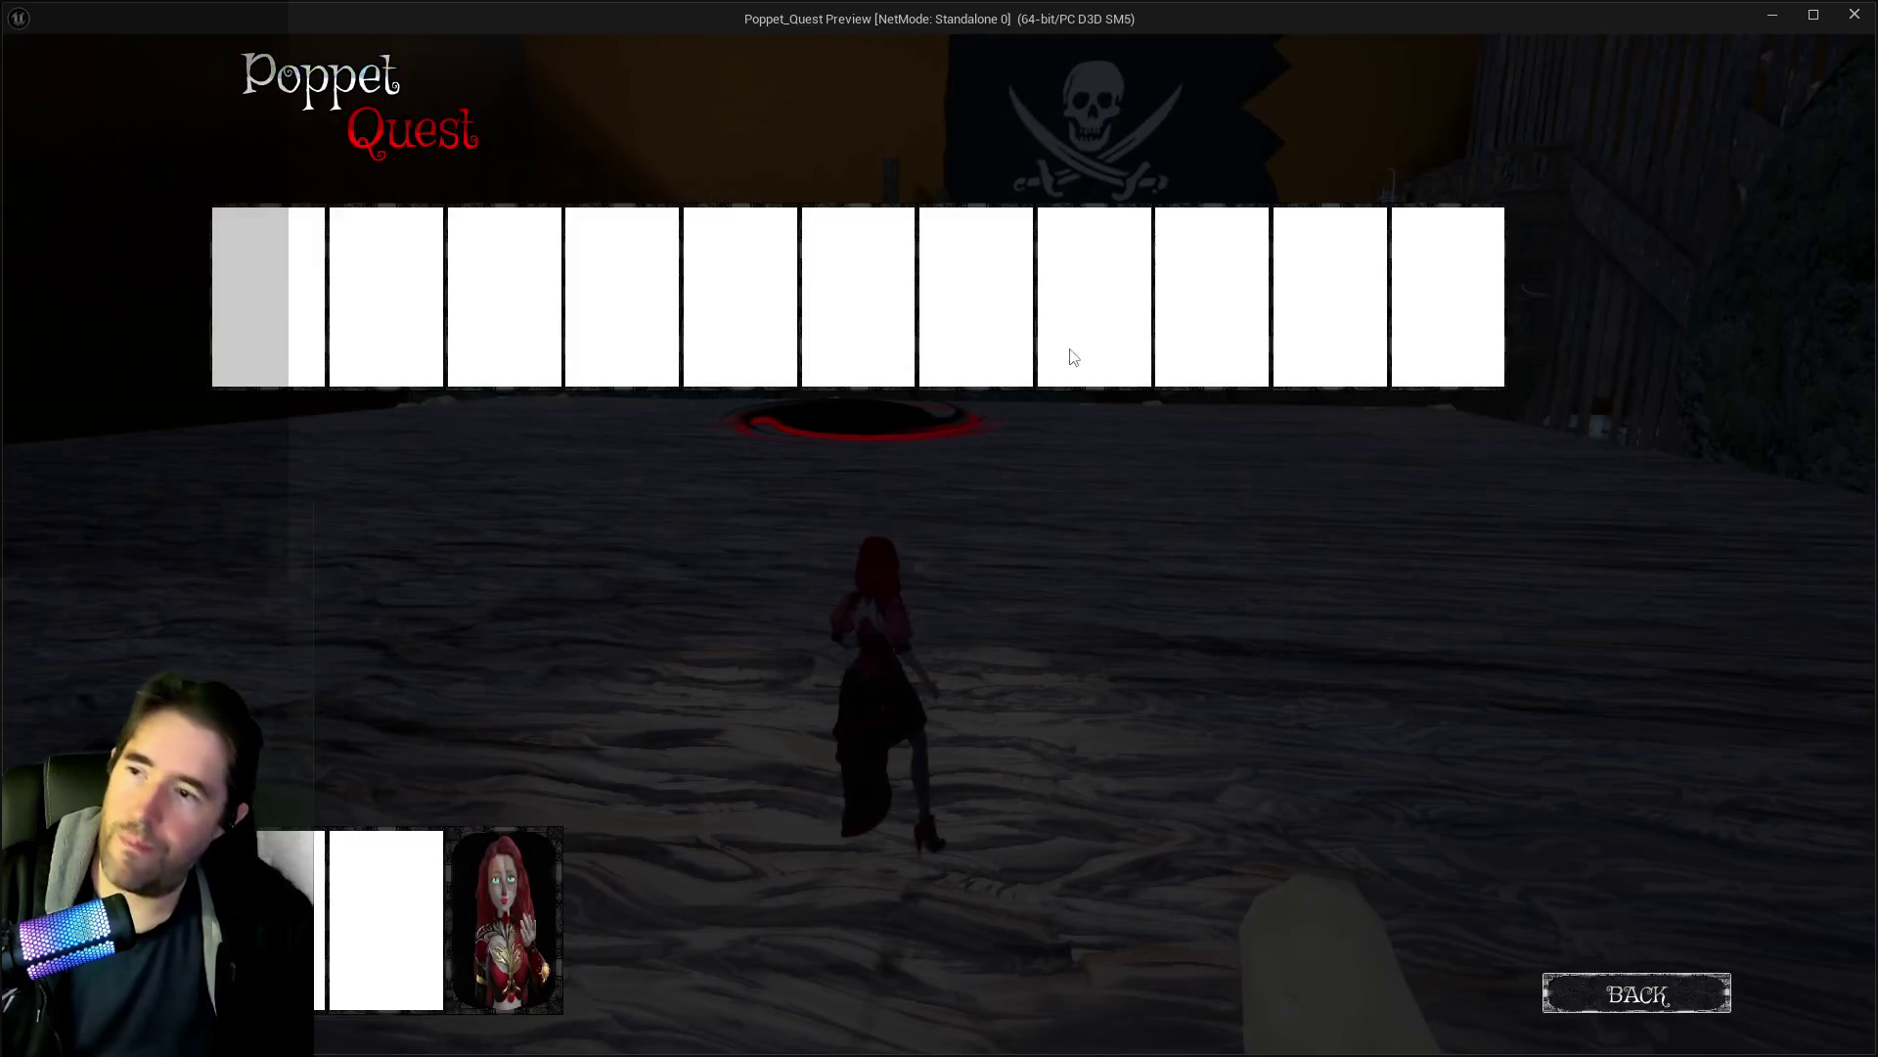
left_click(885, 304)
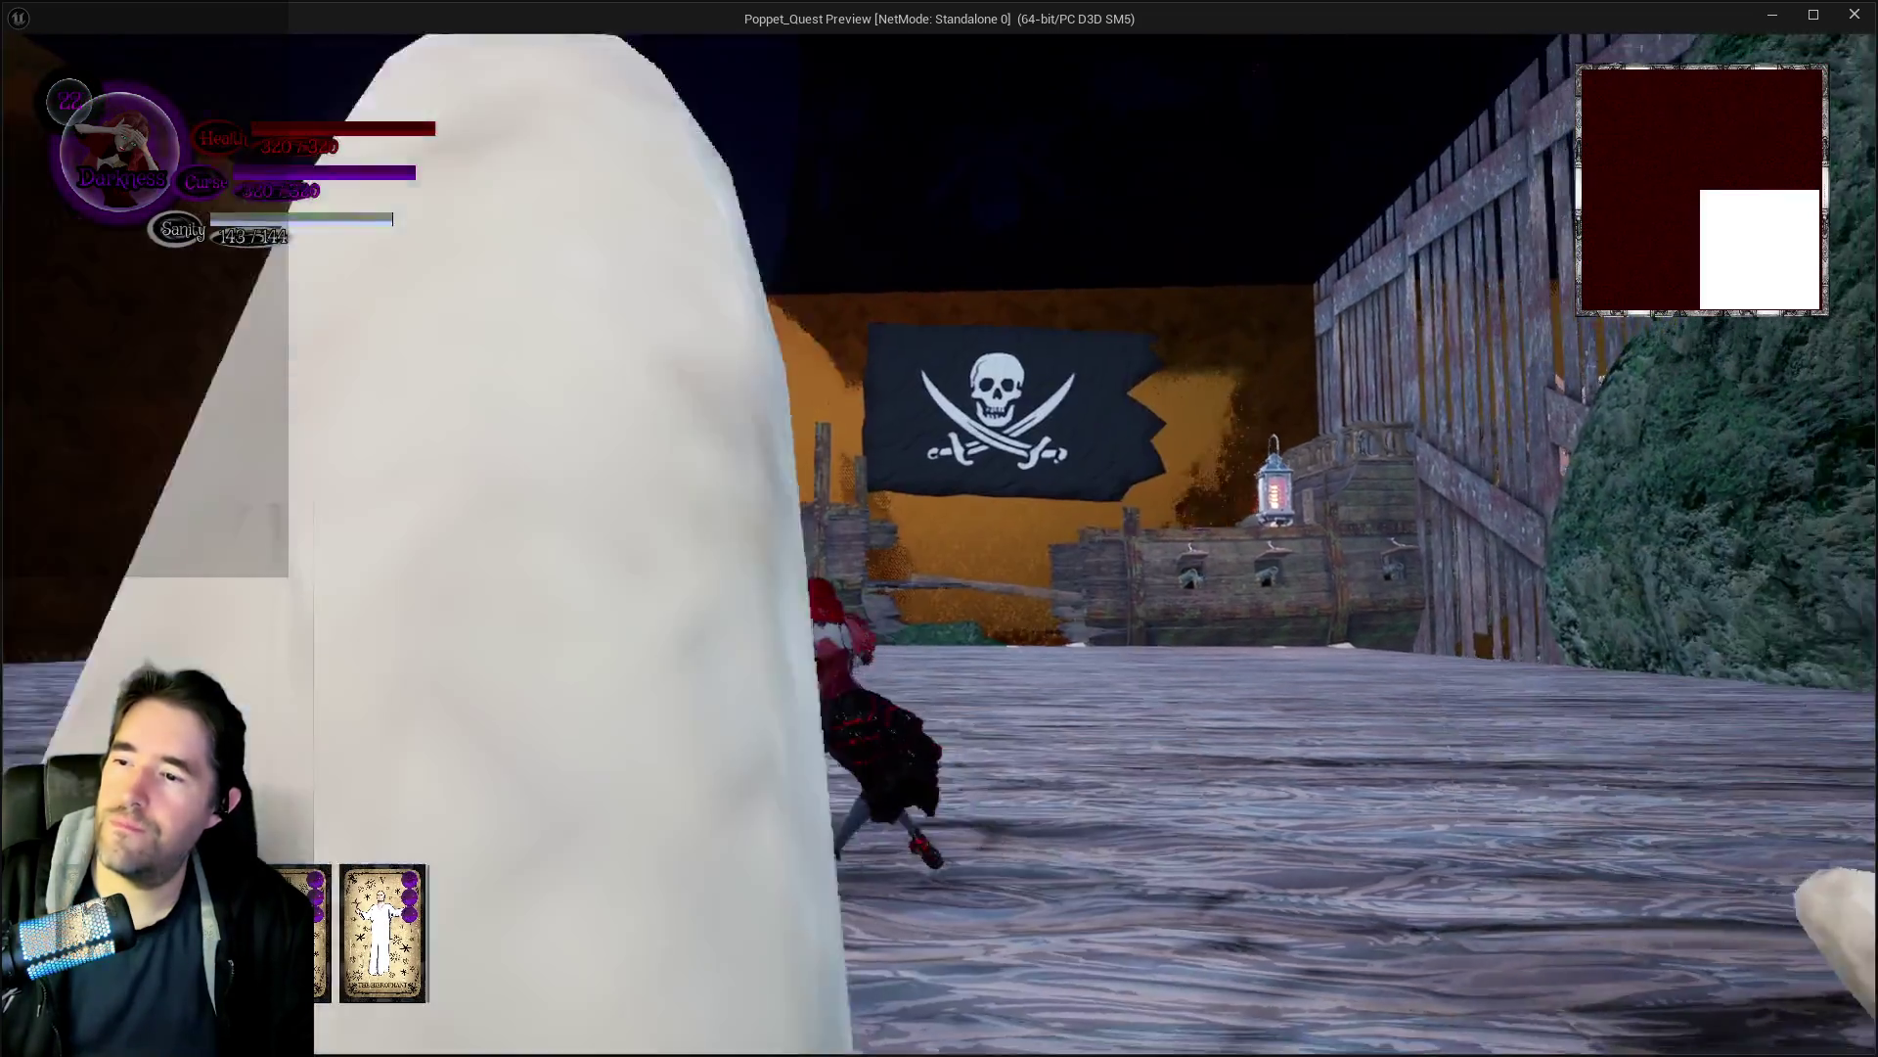
Run toward Sally The Blackheart, then stop the preview and view the Switch and Use Ability nodes.
key("w")
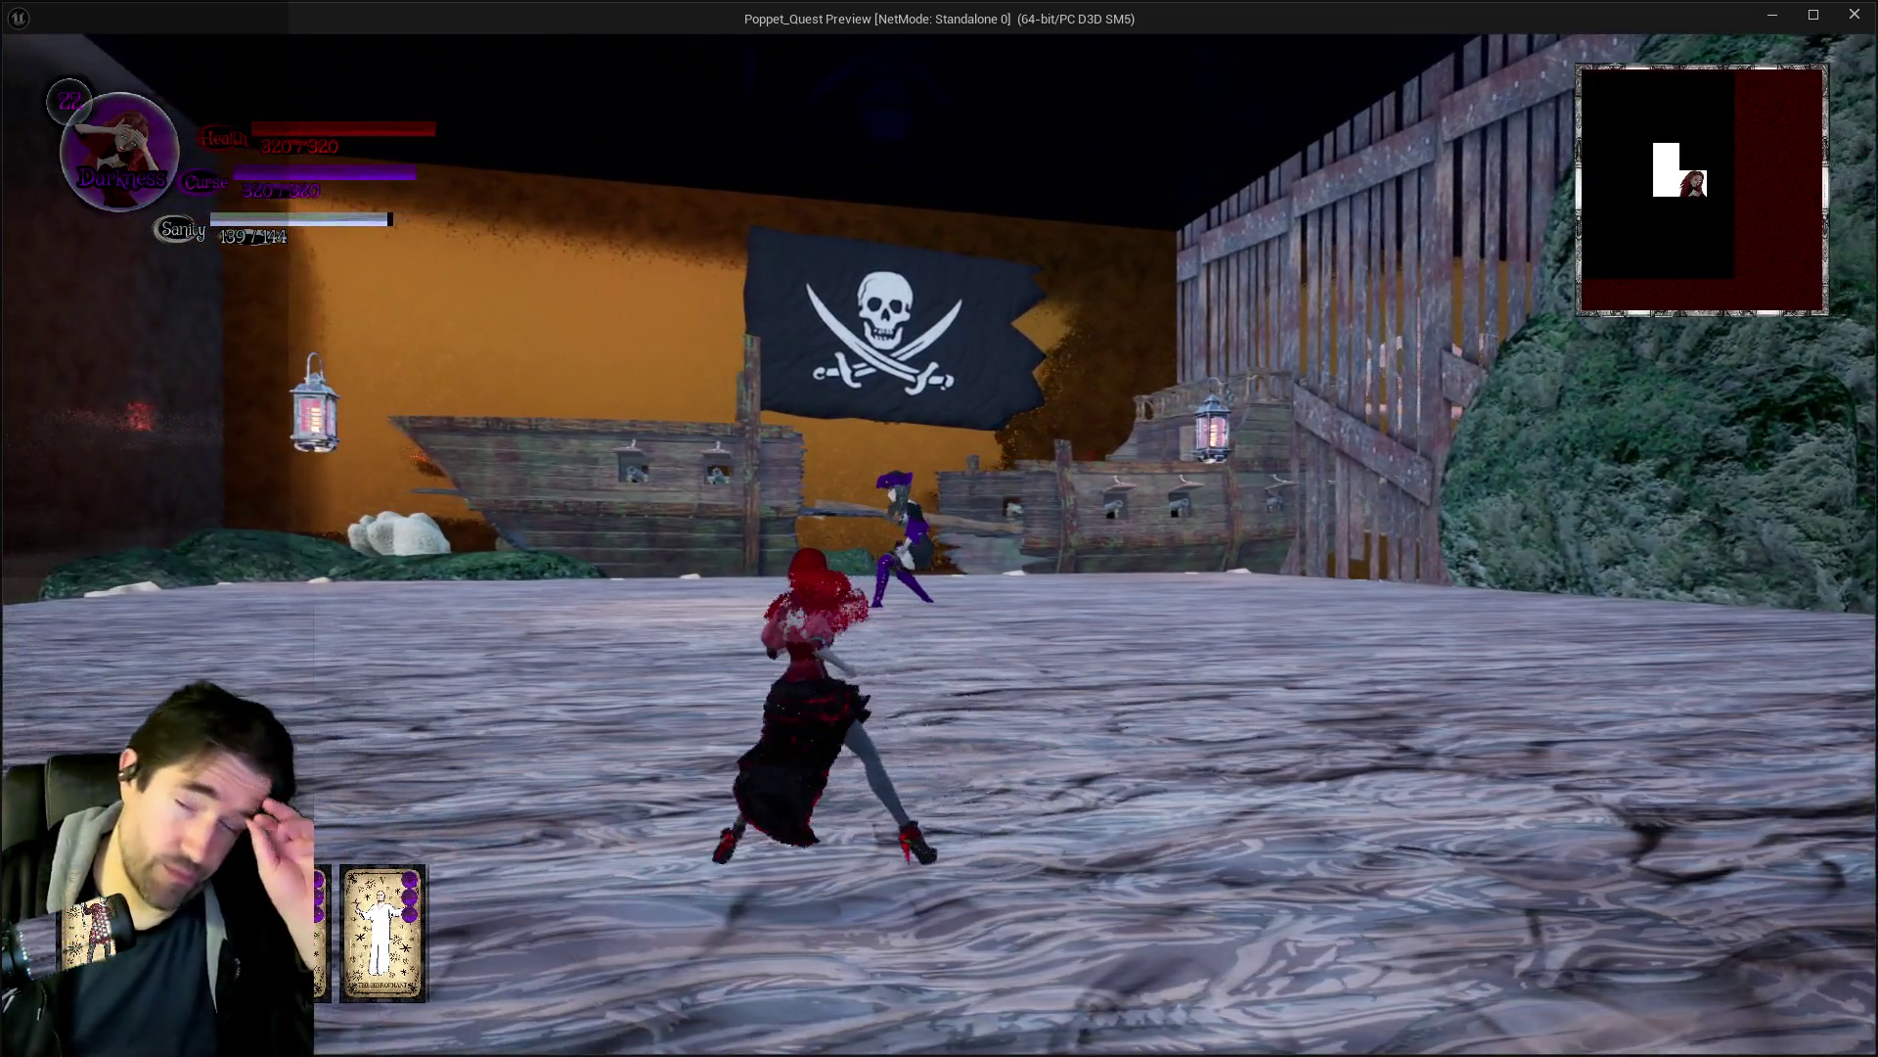
key("w")
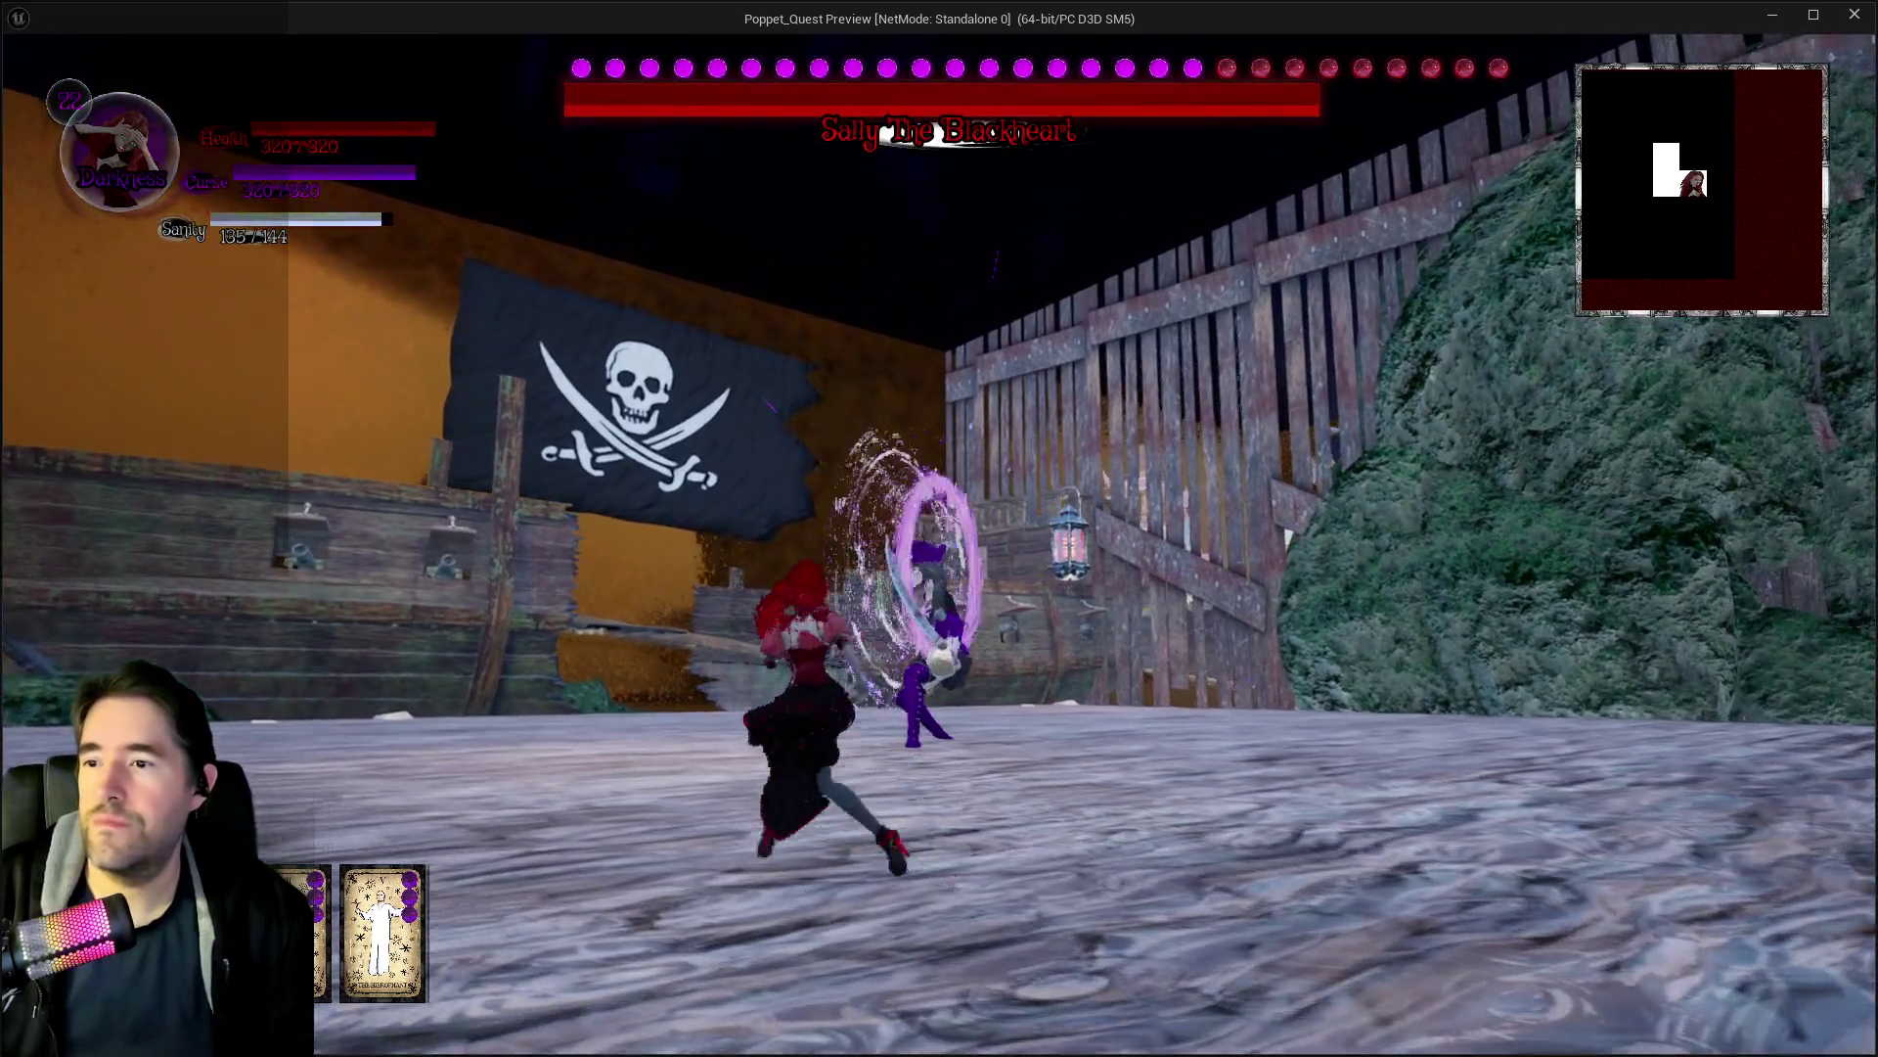
key("w")
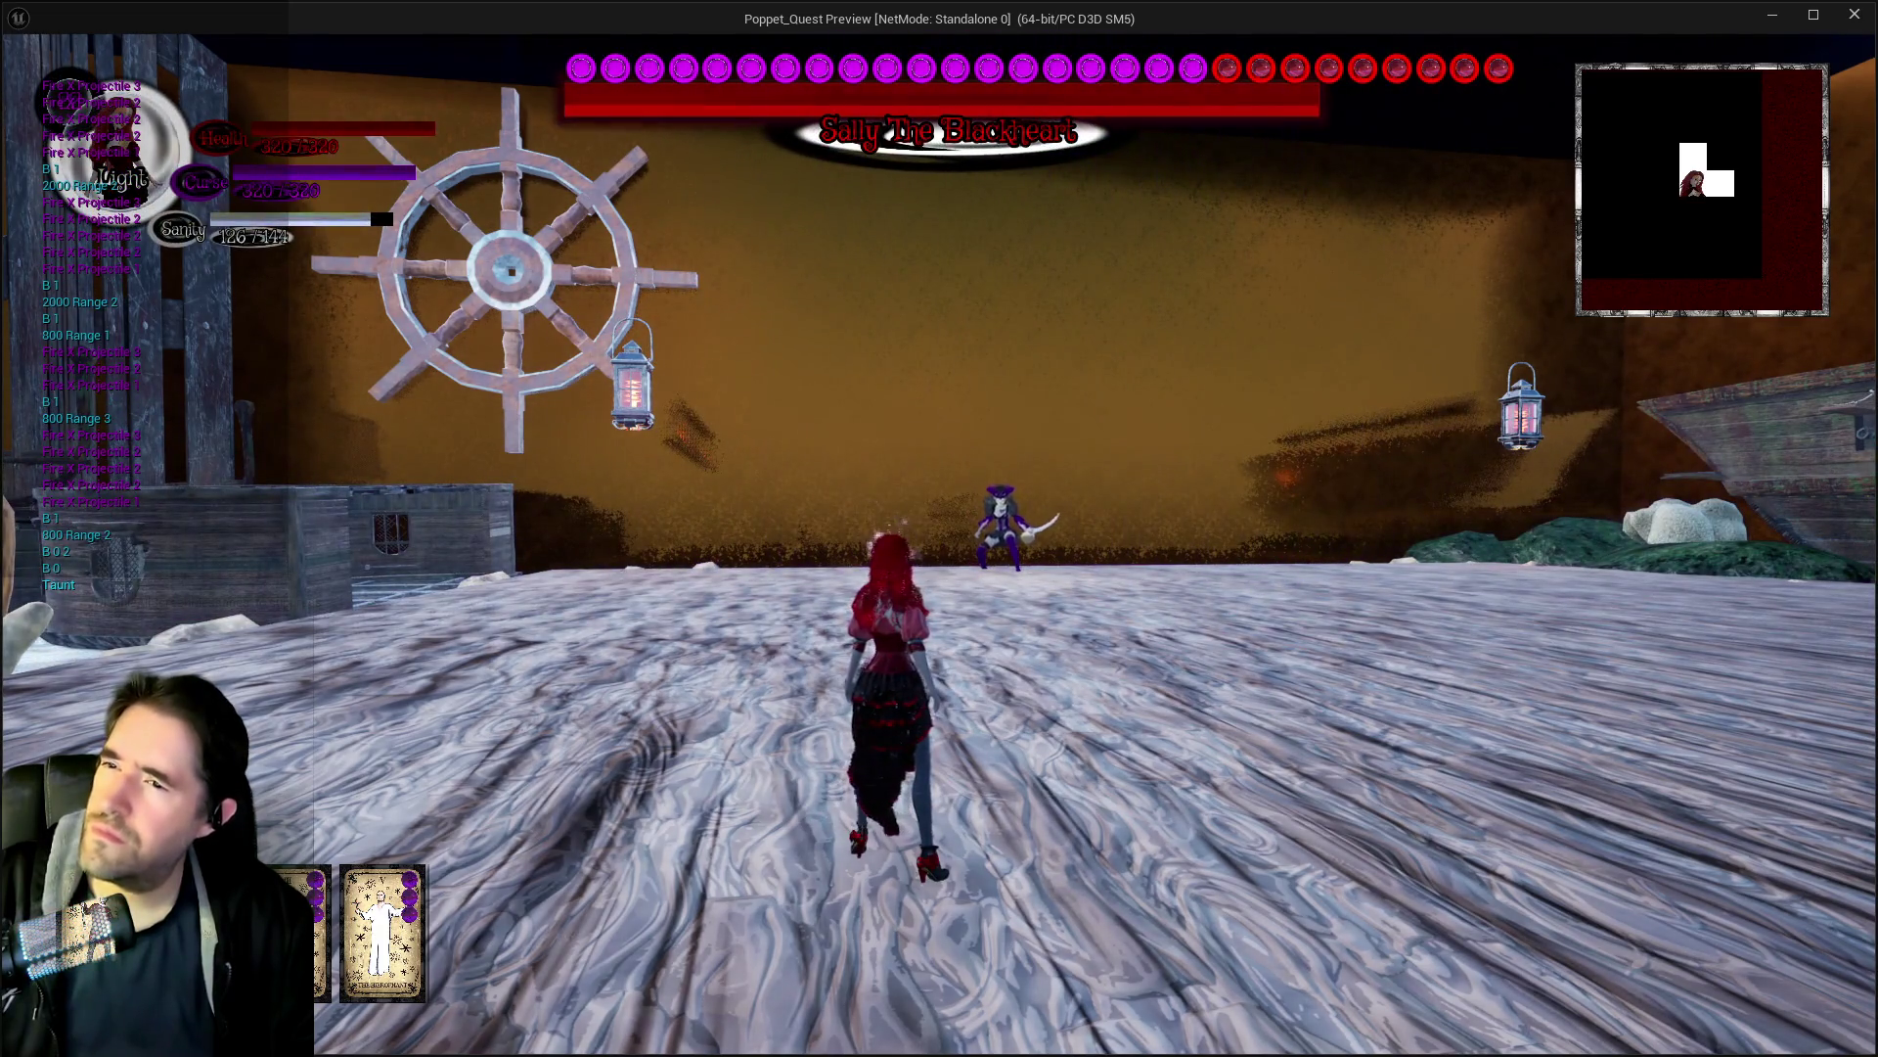
key("Escape")
mouse_move(682, 349)
left_mouse_down()
mouse_move(992, 428)
mouse_move(758, 354)
left_mouse_up()
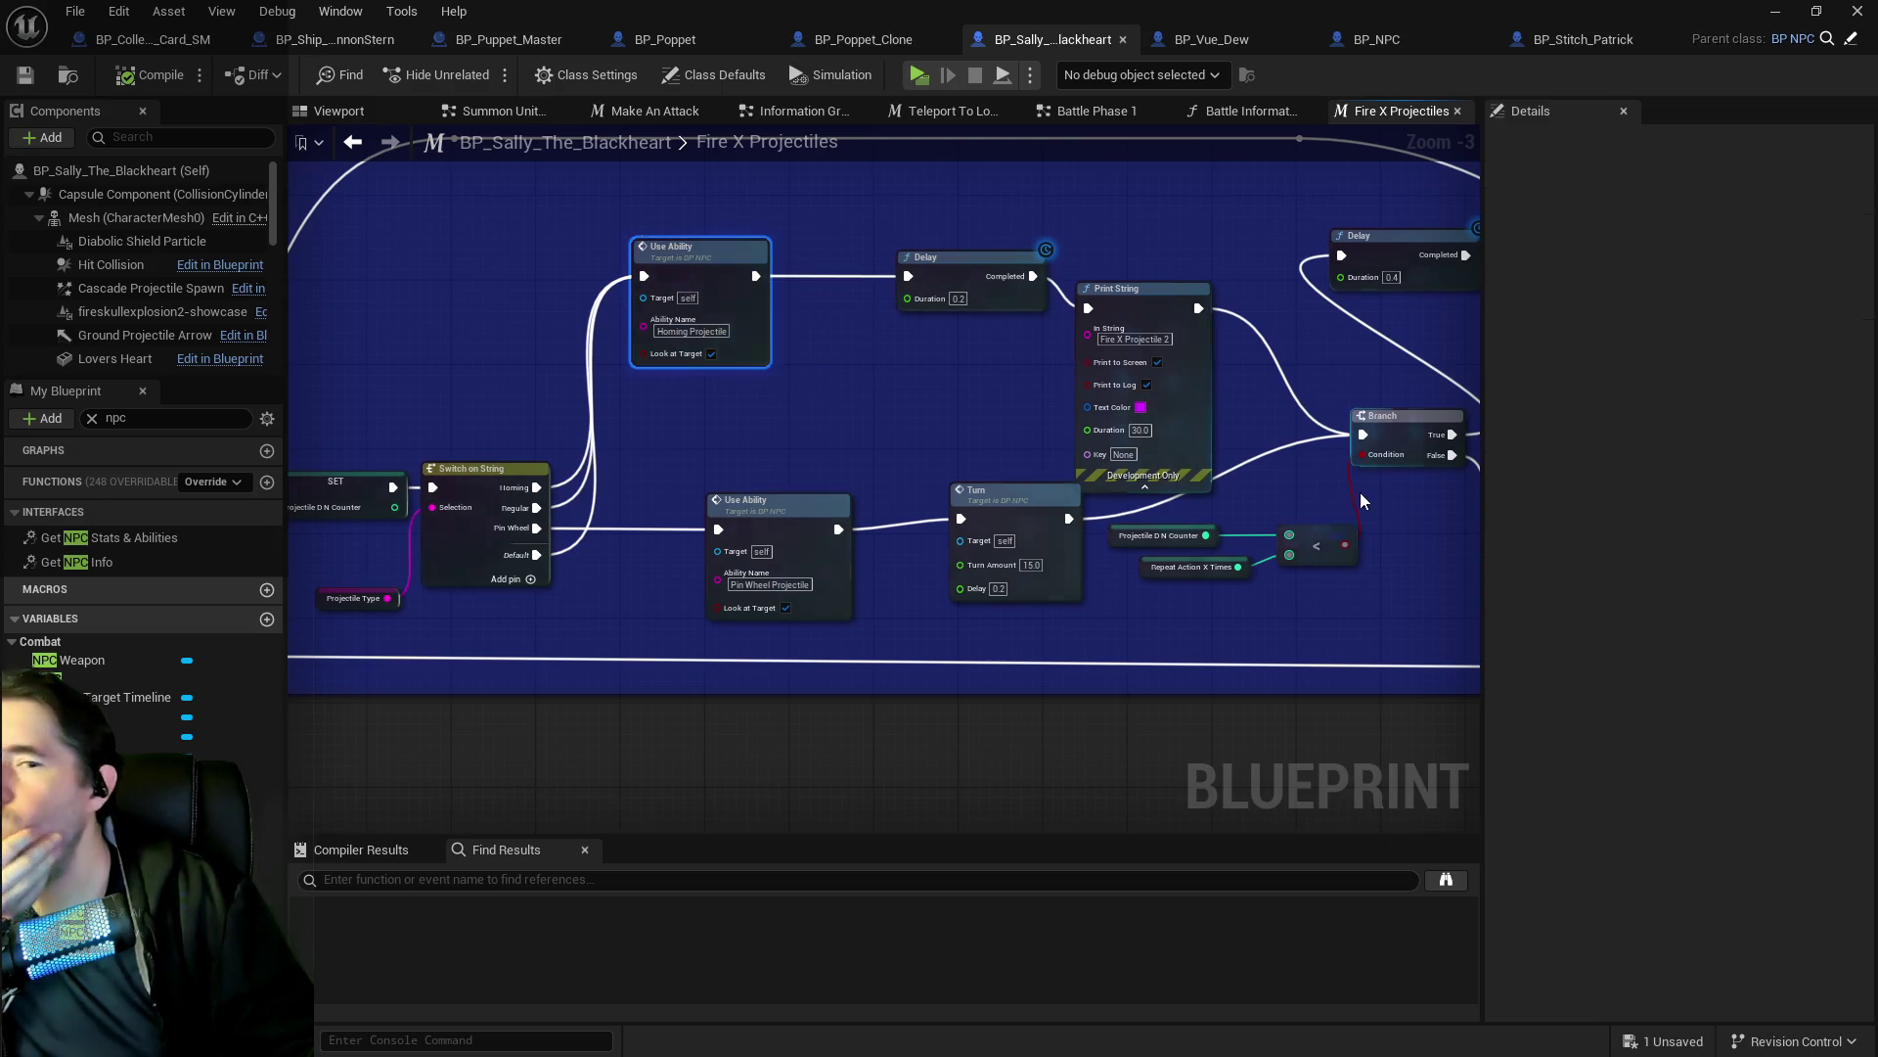
Expand Struct NPC Stats' Enemy Abilities to review the Homing Projectile fields.
left_click(102, 908)
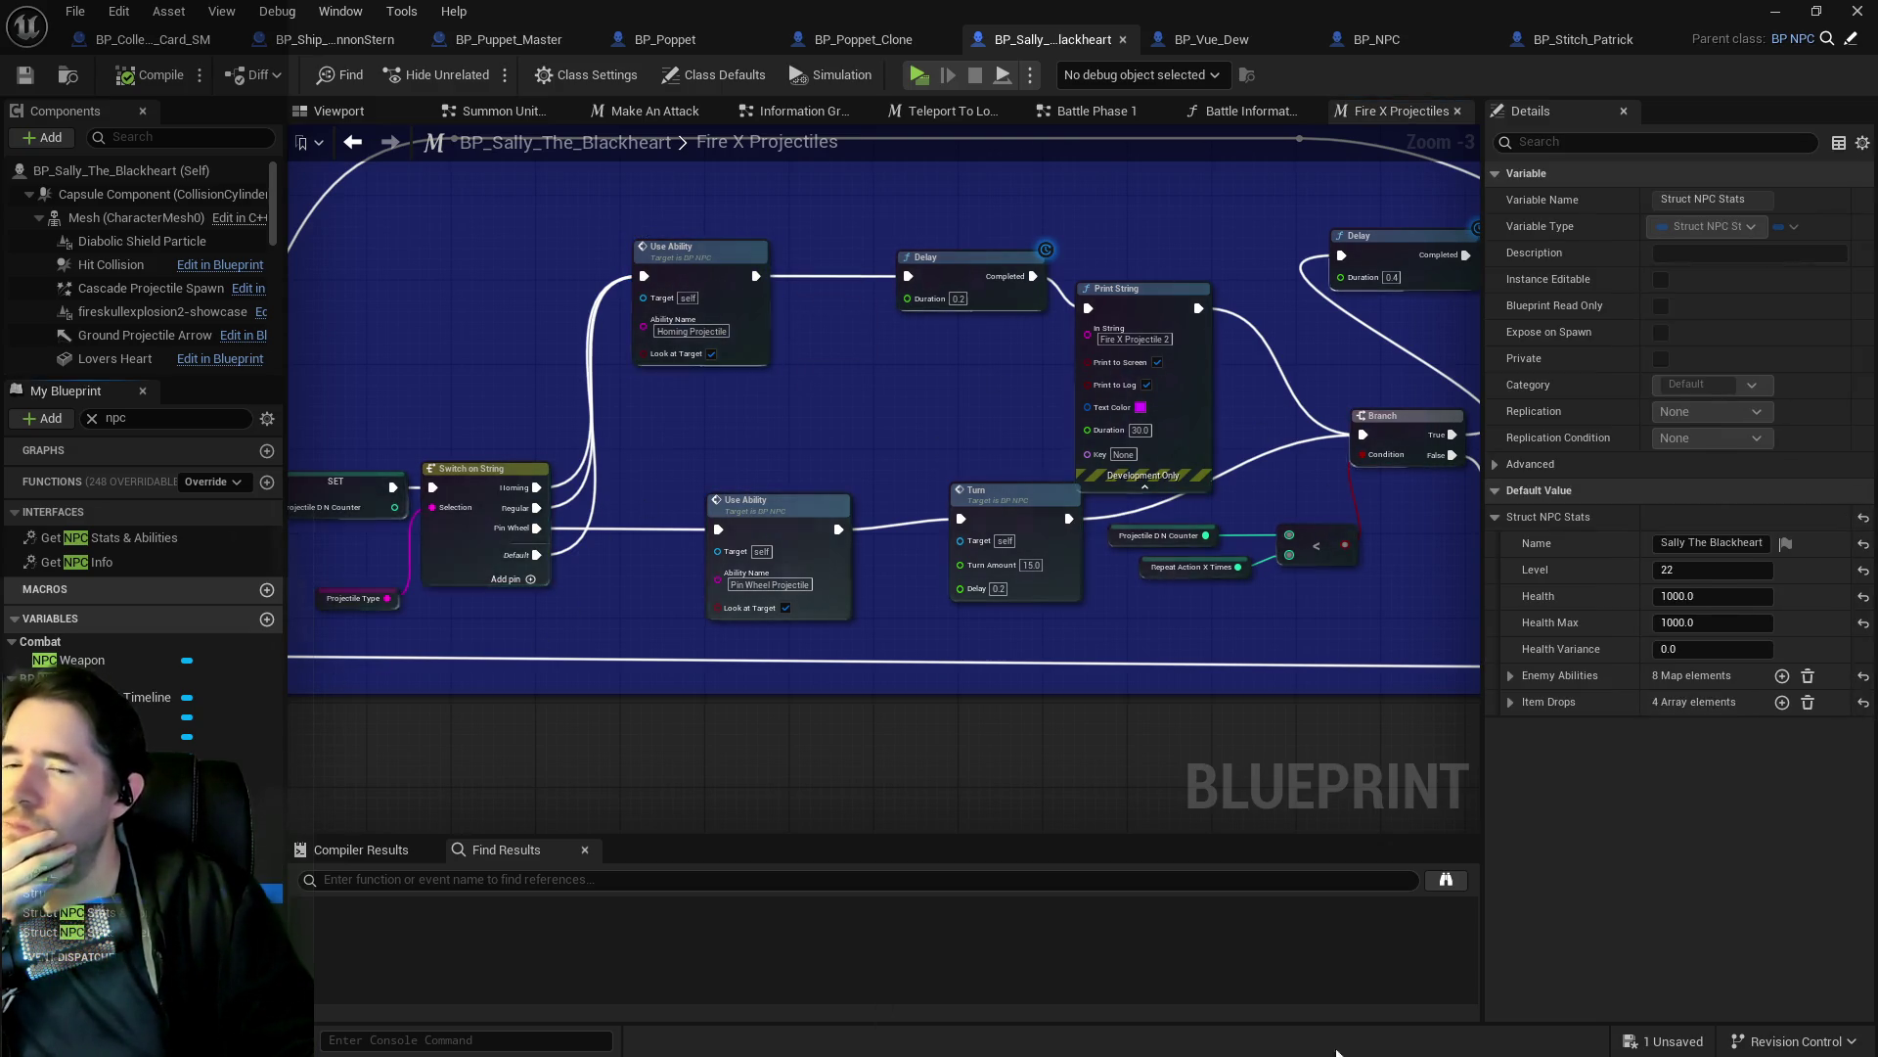
left_click(1512, 703)
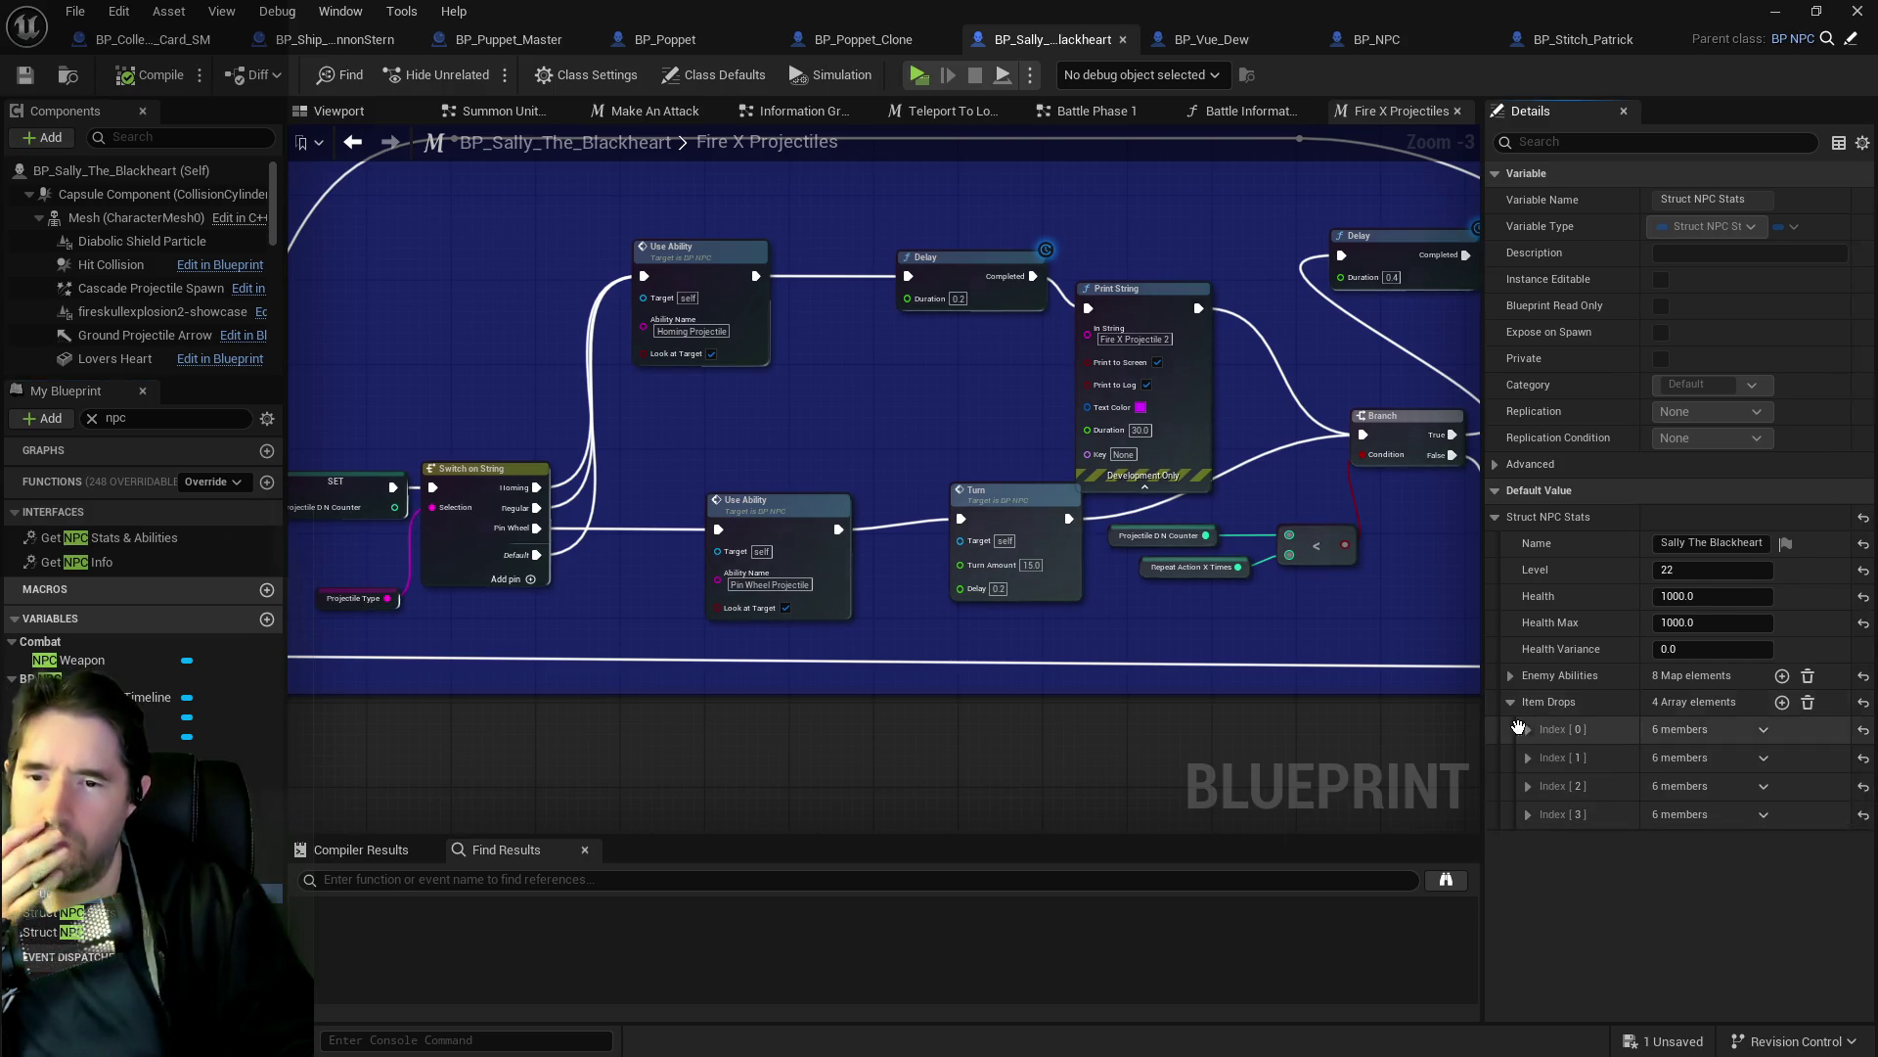
left_click(1511, 675)
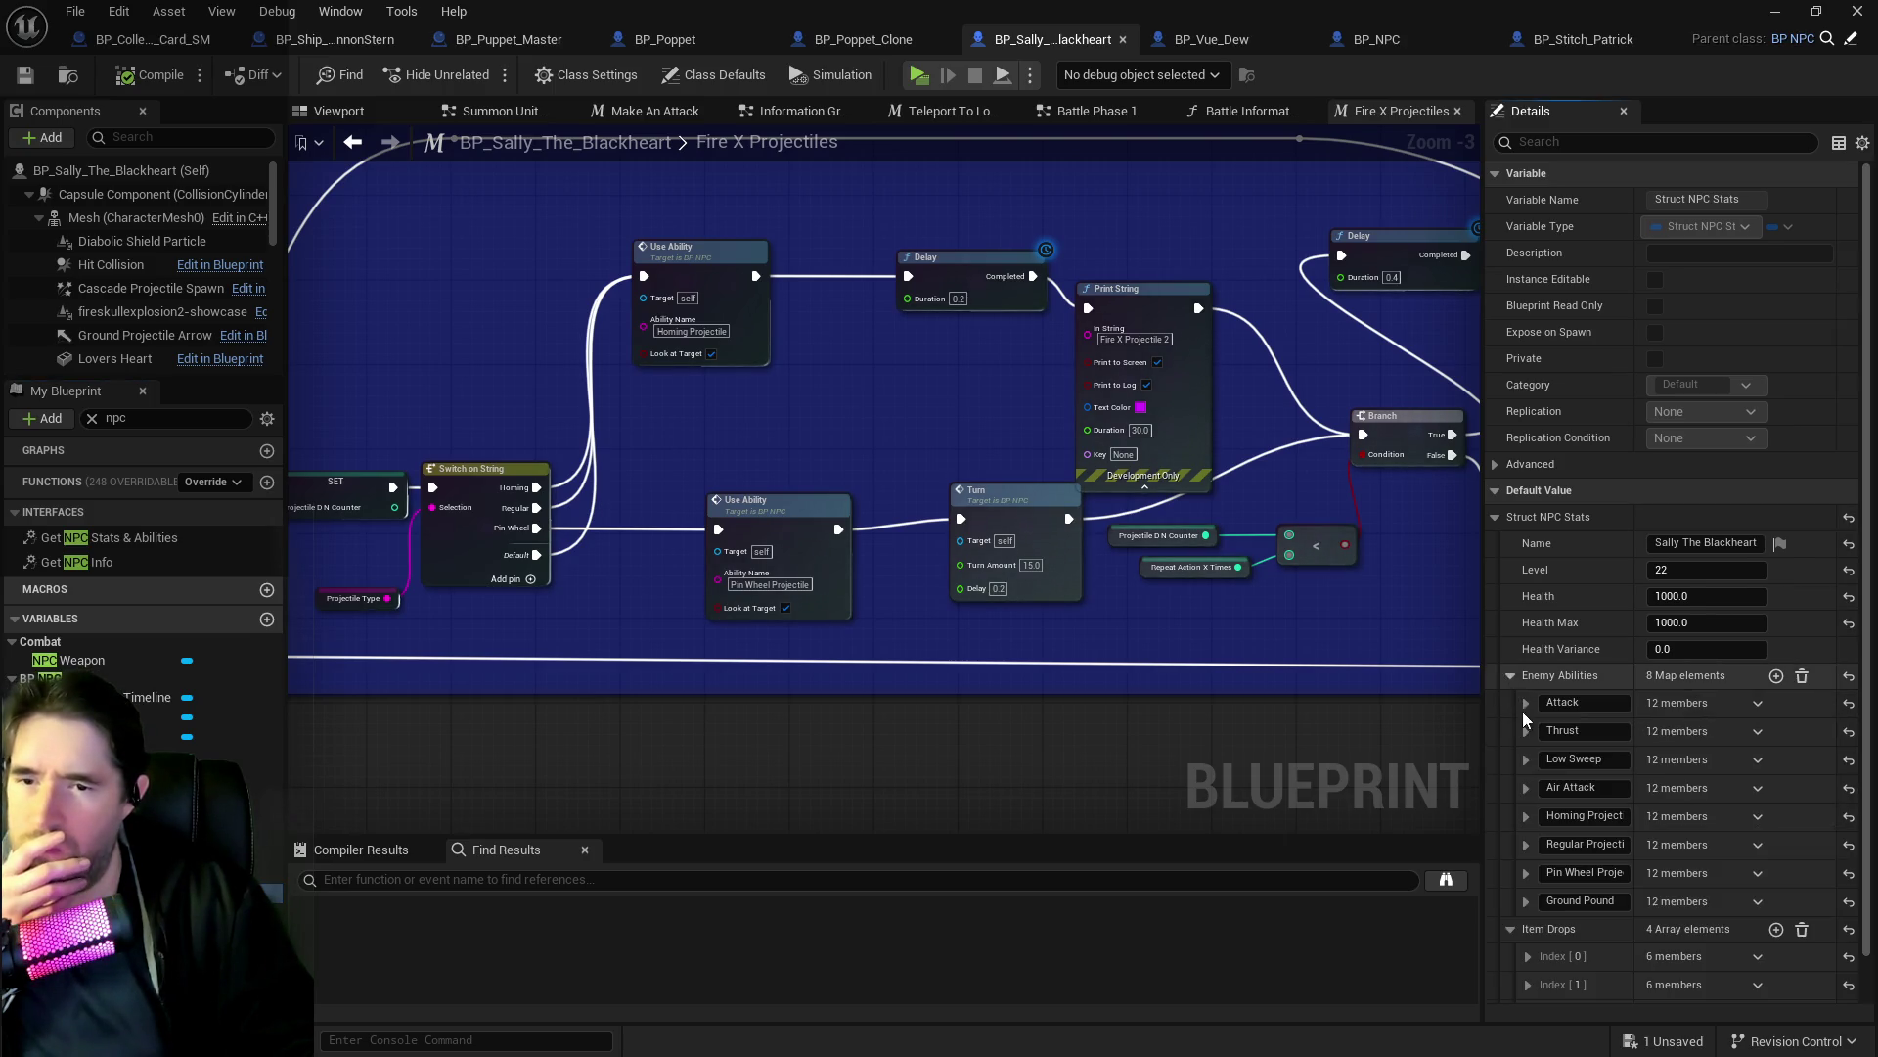
left_click(1526, 815)
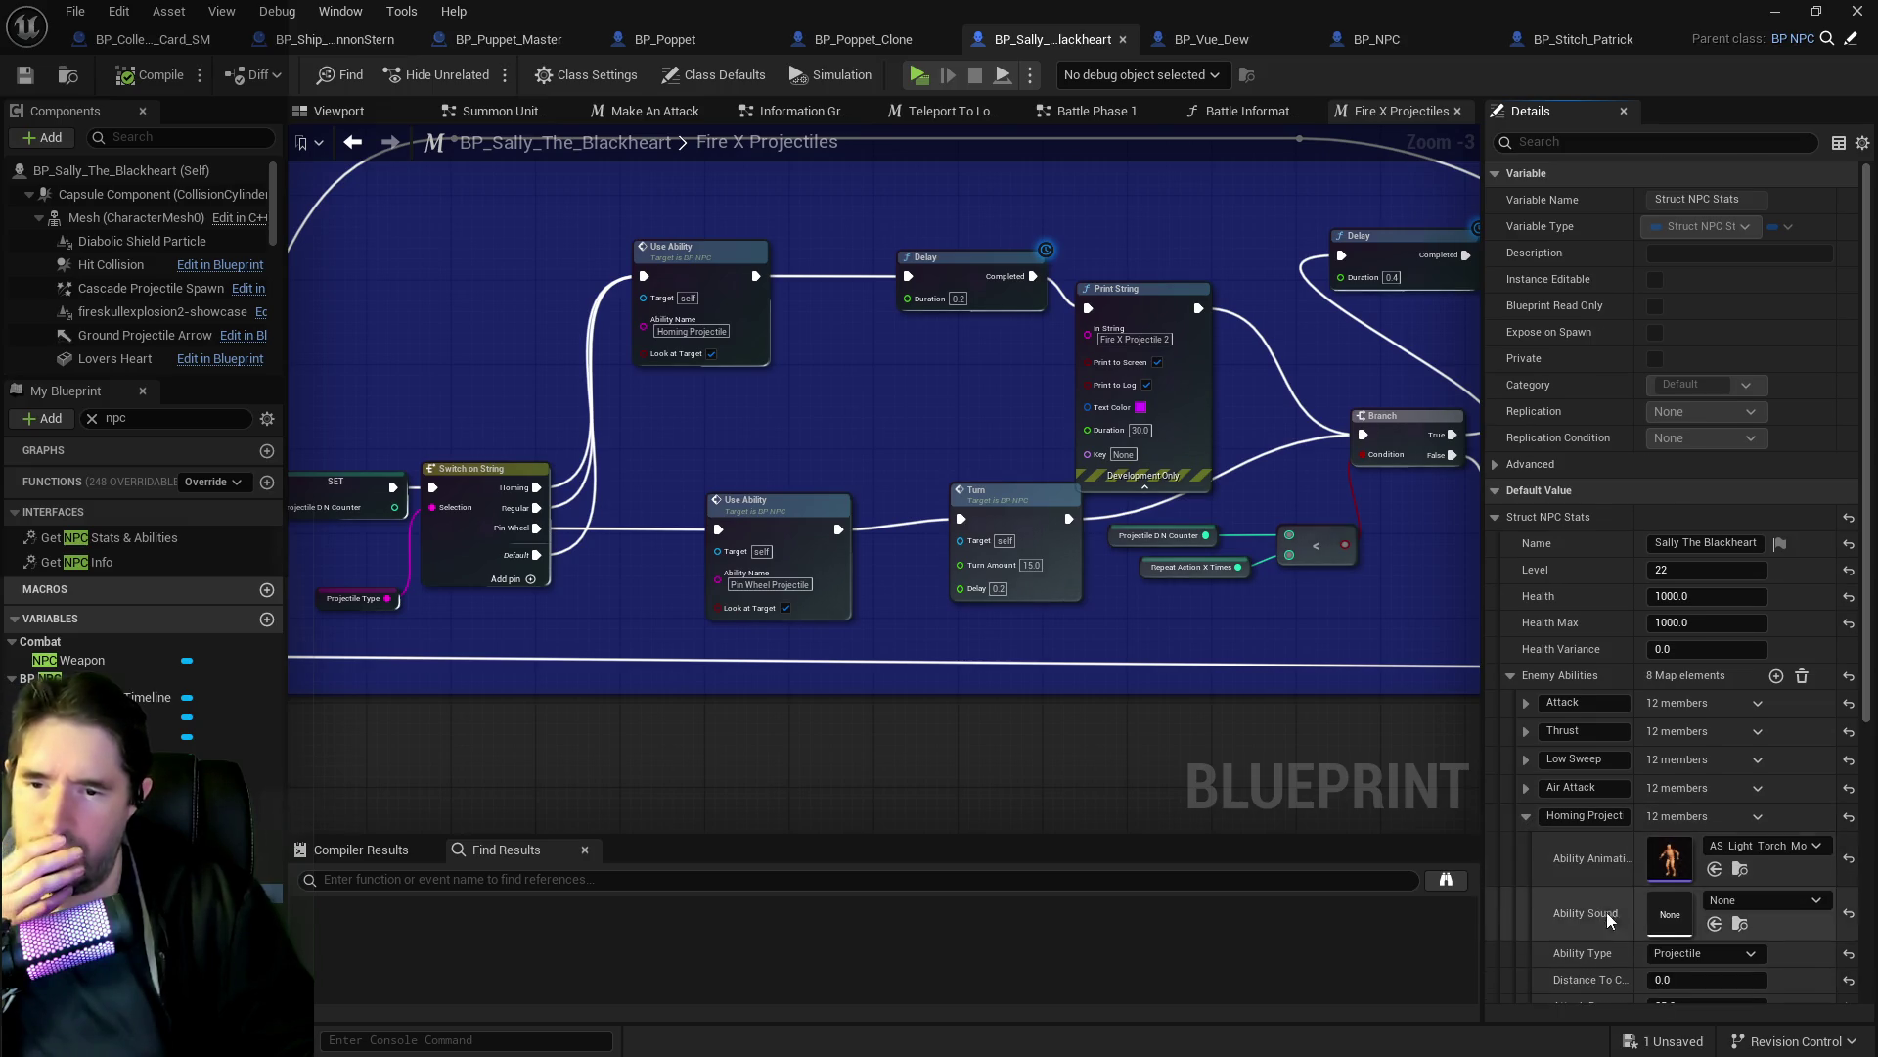
scroll(1624, 910, "down", 5)
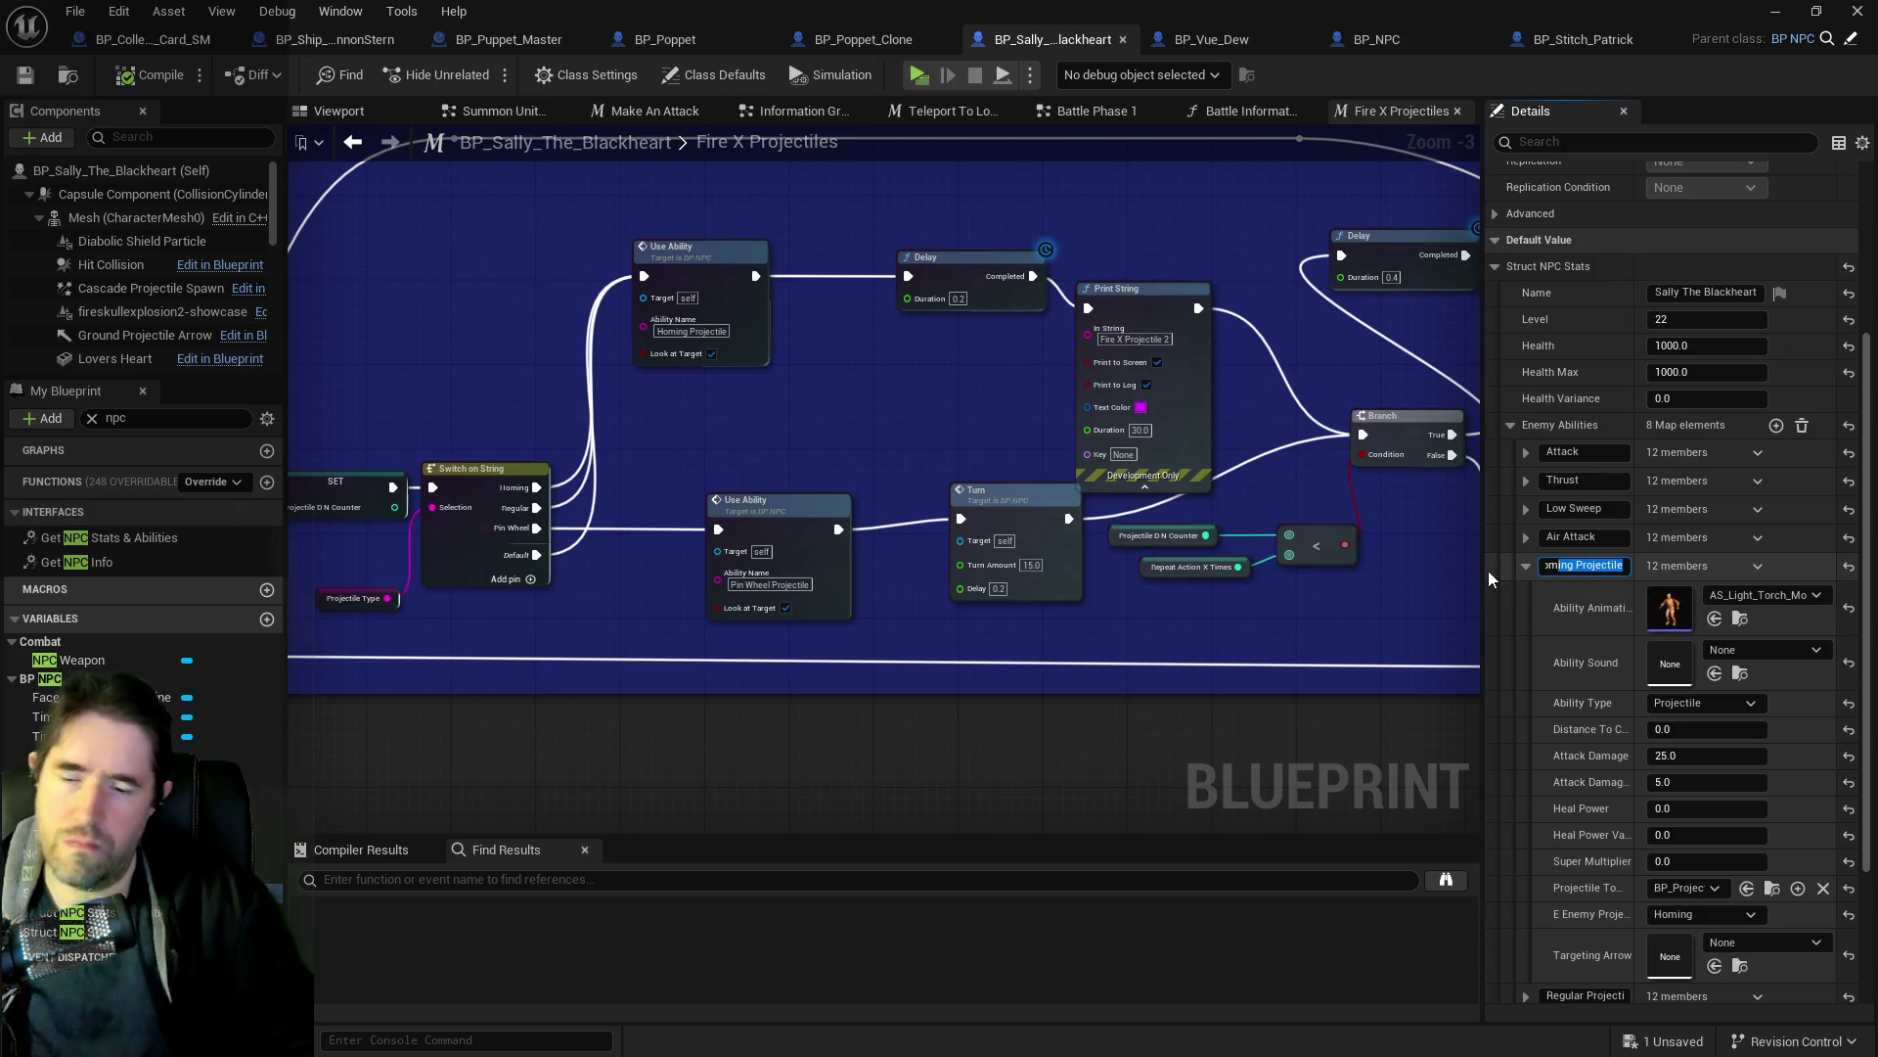
Open the Use Ability event definition in BP_NPC's Combat graph.
left_click(691, 332)
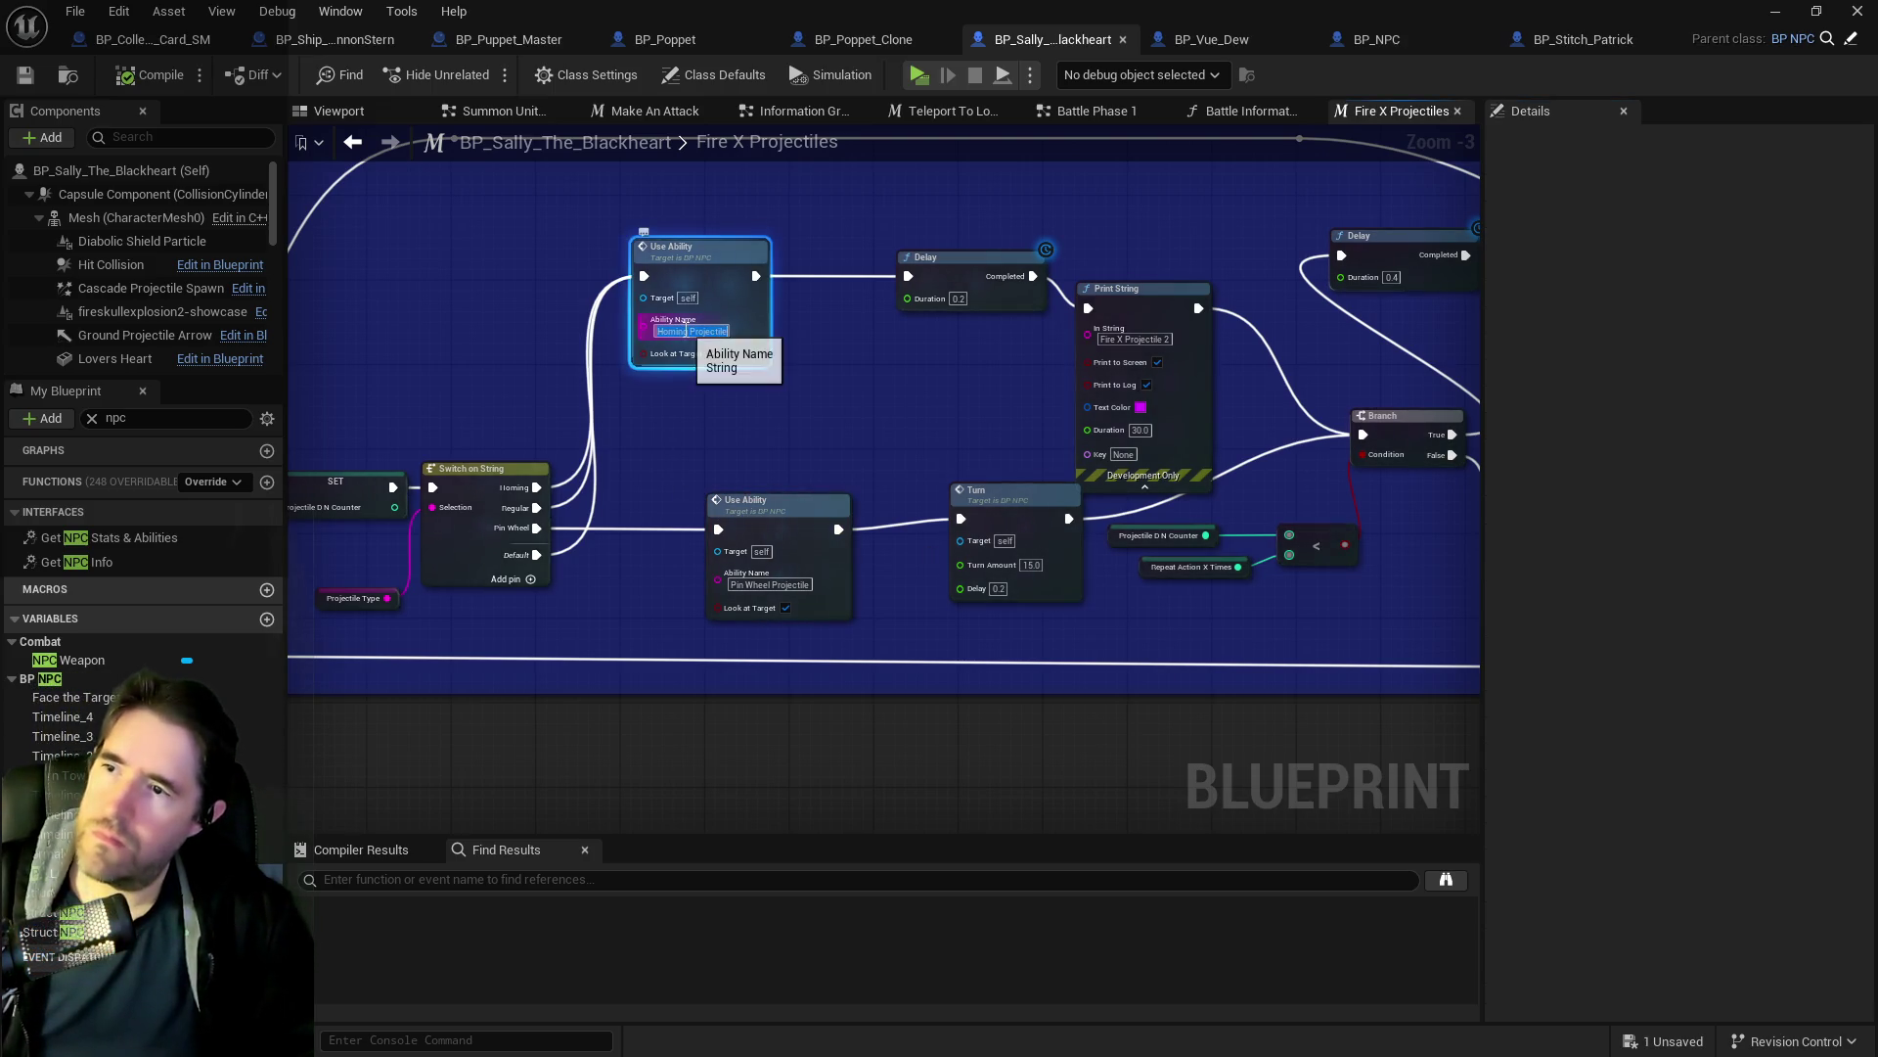
left_click(812, 433)
mouse_move(812, 433)
left_mouse_down()
mouse_move(690, 495)
mouse_move(254, 562)
mouse_move(607, 460)
mouse_move(636, 470)
left_mouse_up()
double_click(651, 445)
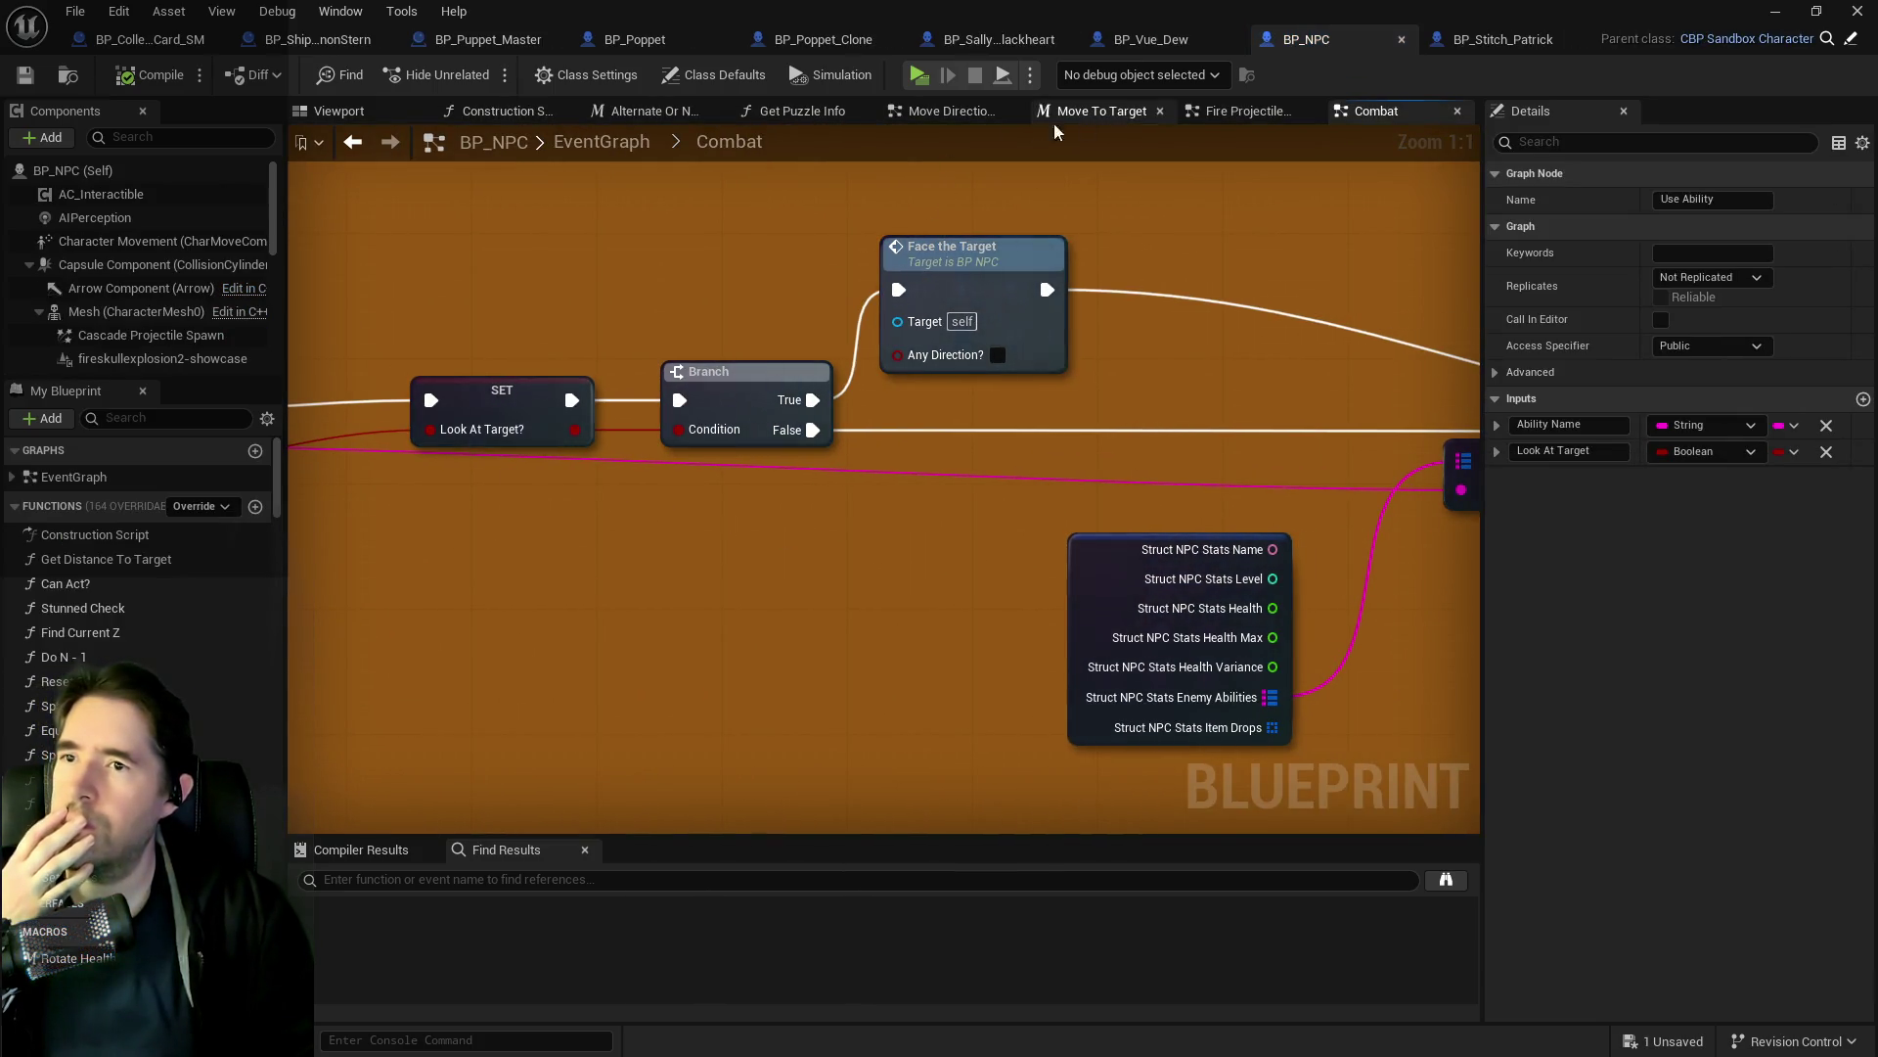
Inspect the Fire Projectile graph's Via Input and Directly sections.
left_click(1235, 111)
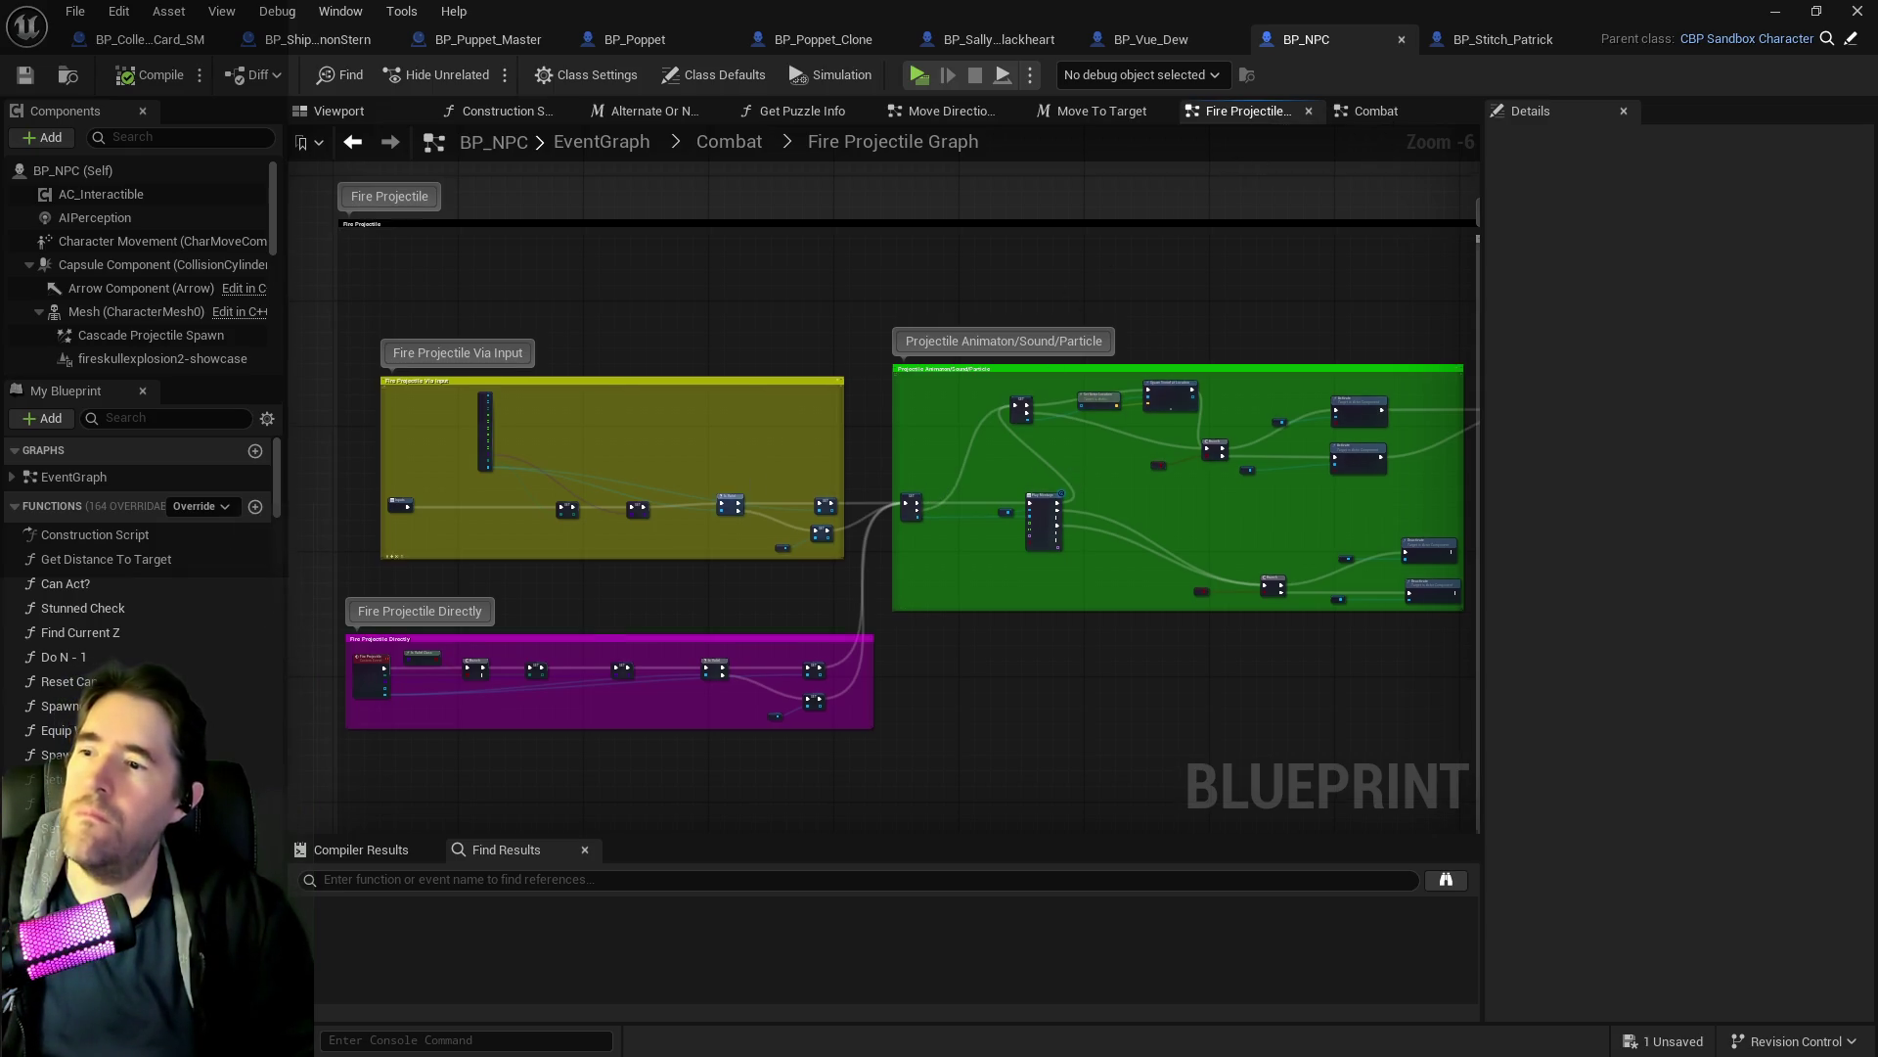
left_click_drag(533, 644, 814, 482)
scroll(800, 495, "up", 3)
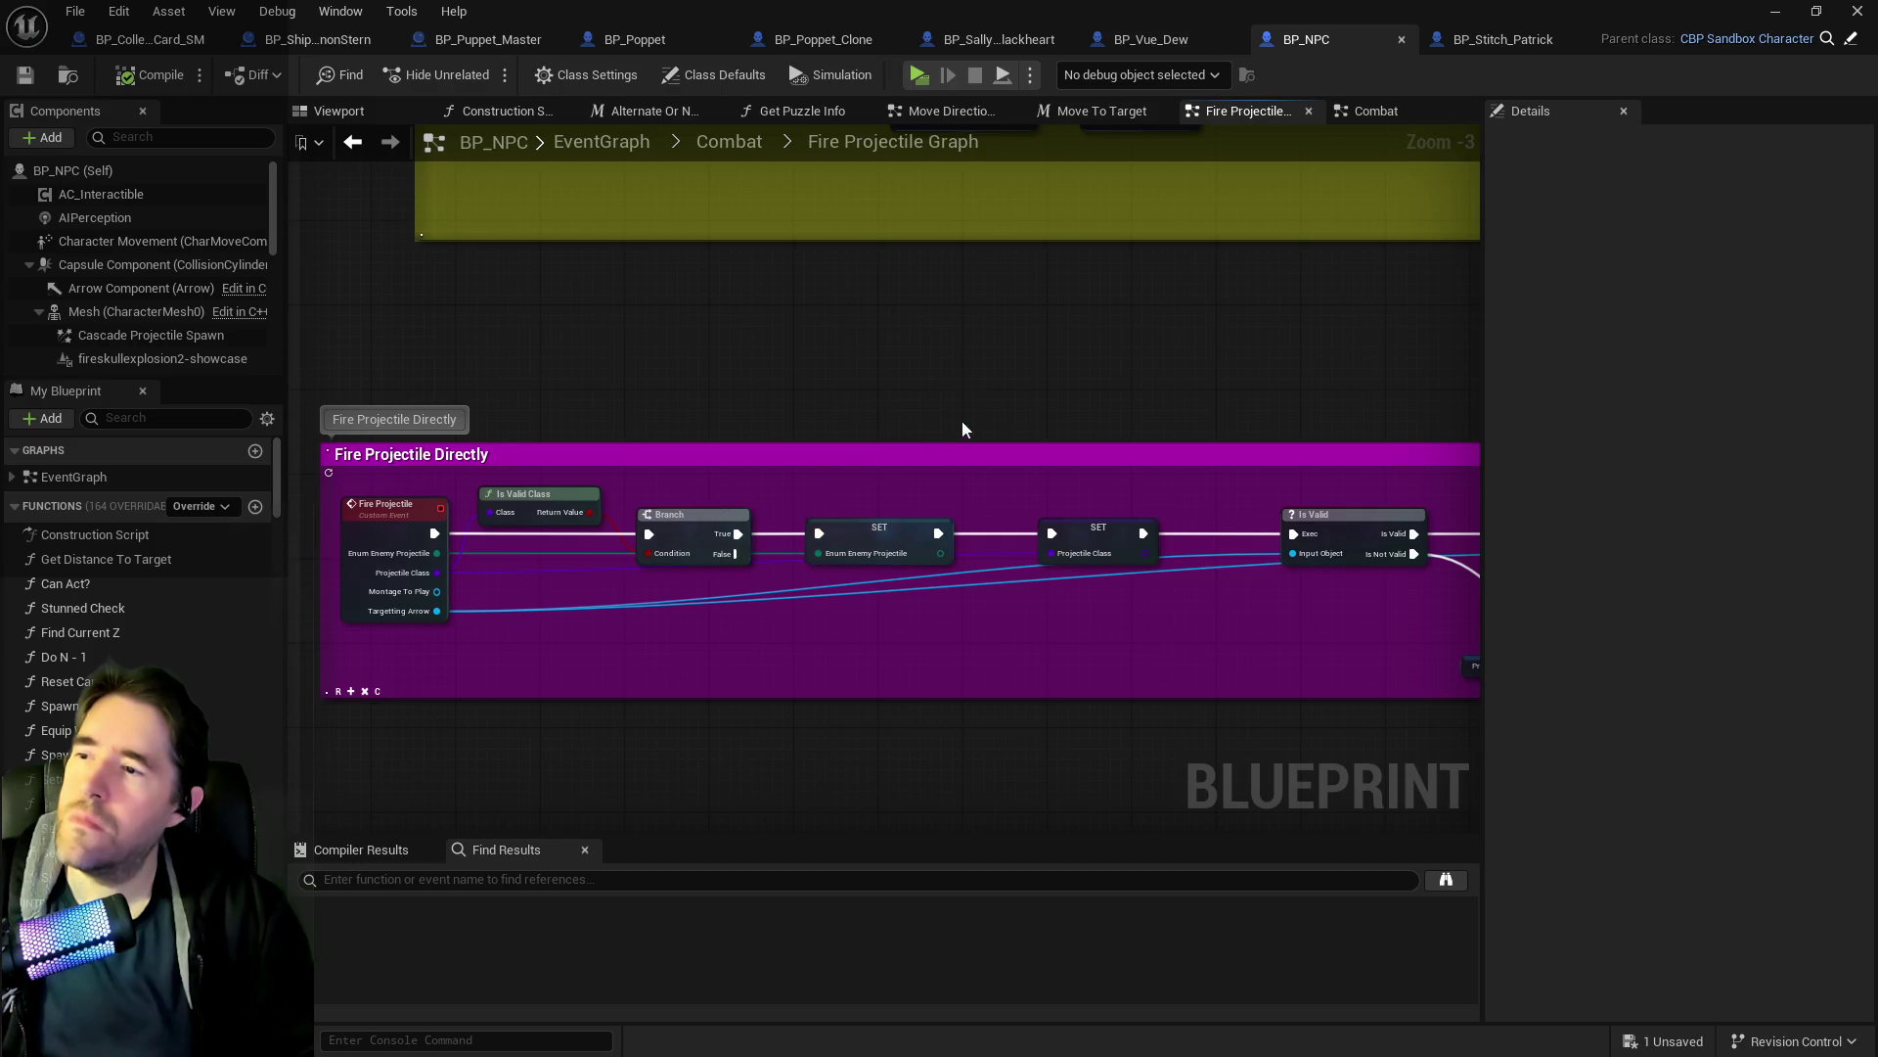
scroll(910, 362, "down", 2)
left_click_drag(1005, 253, 874, 441)
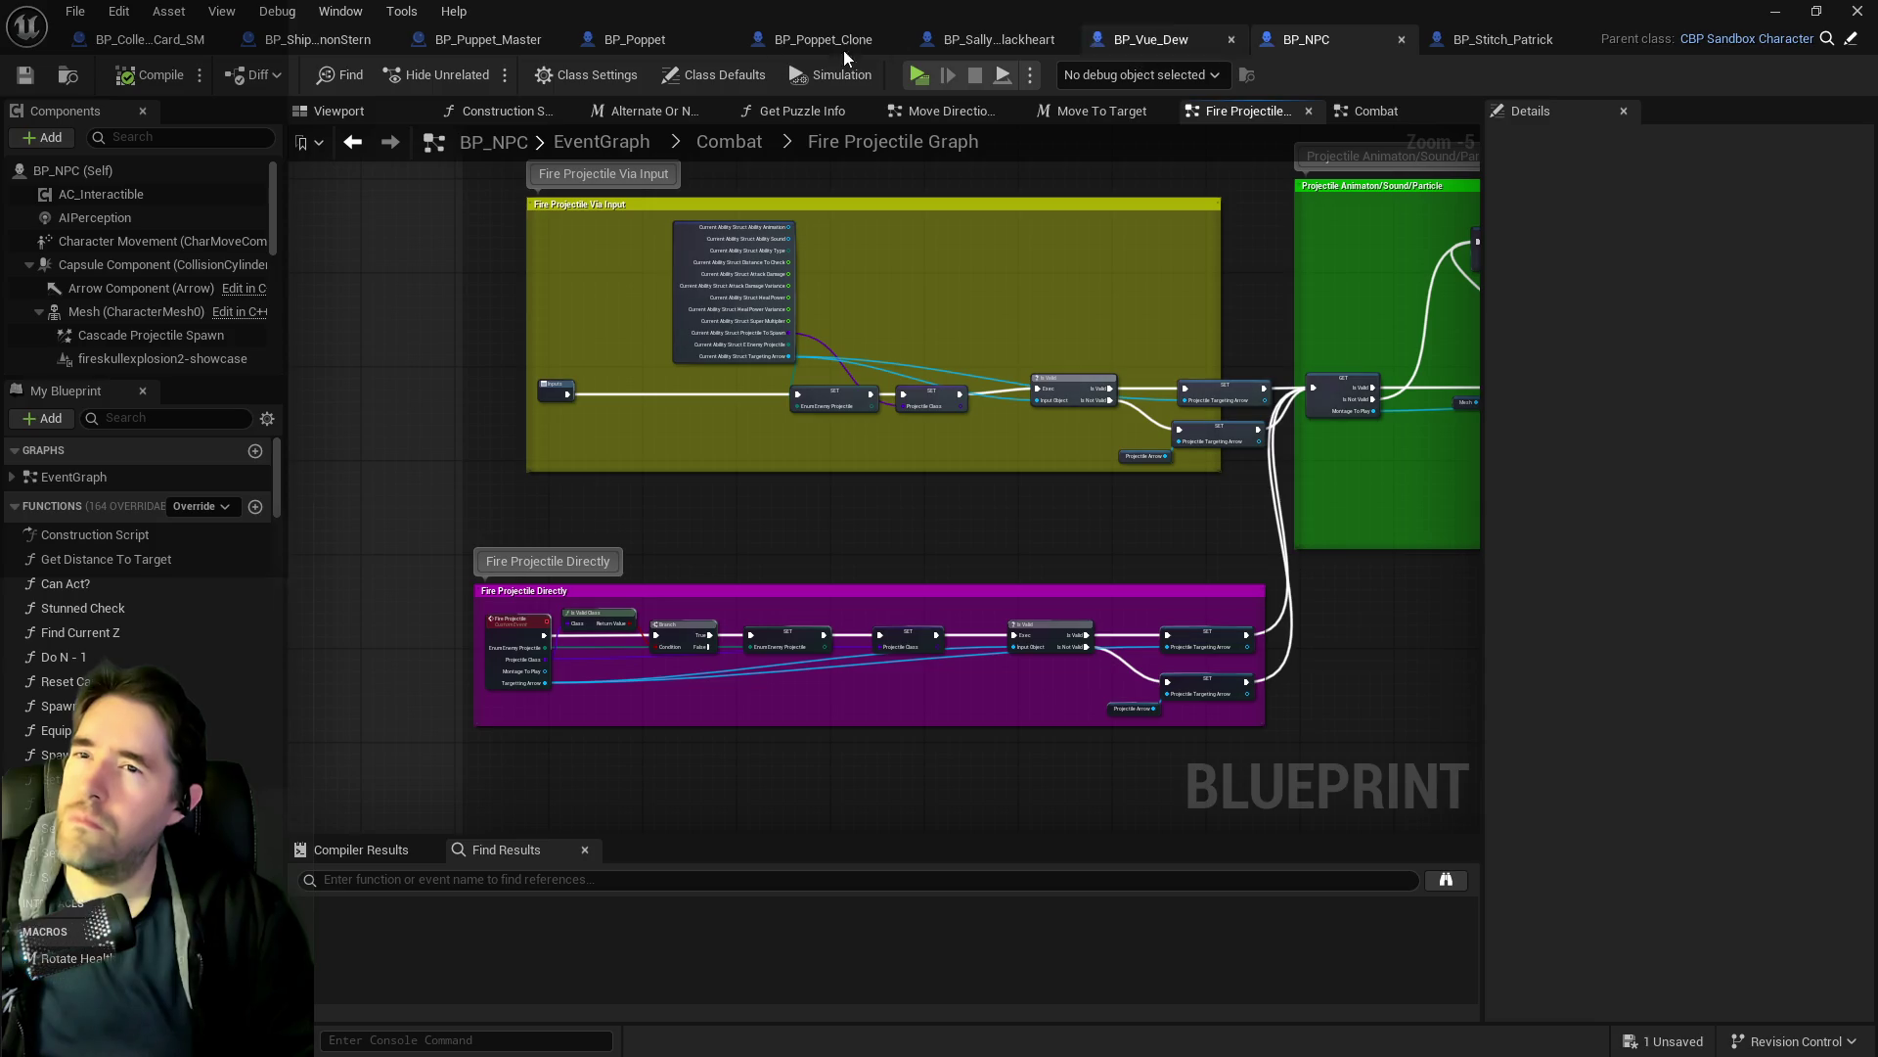
Return to Sally's Fire X Projectiles graph and jump to the Use Ability event.
left_click(951, 39)
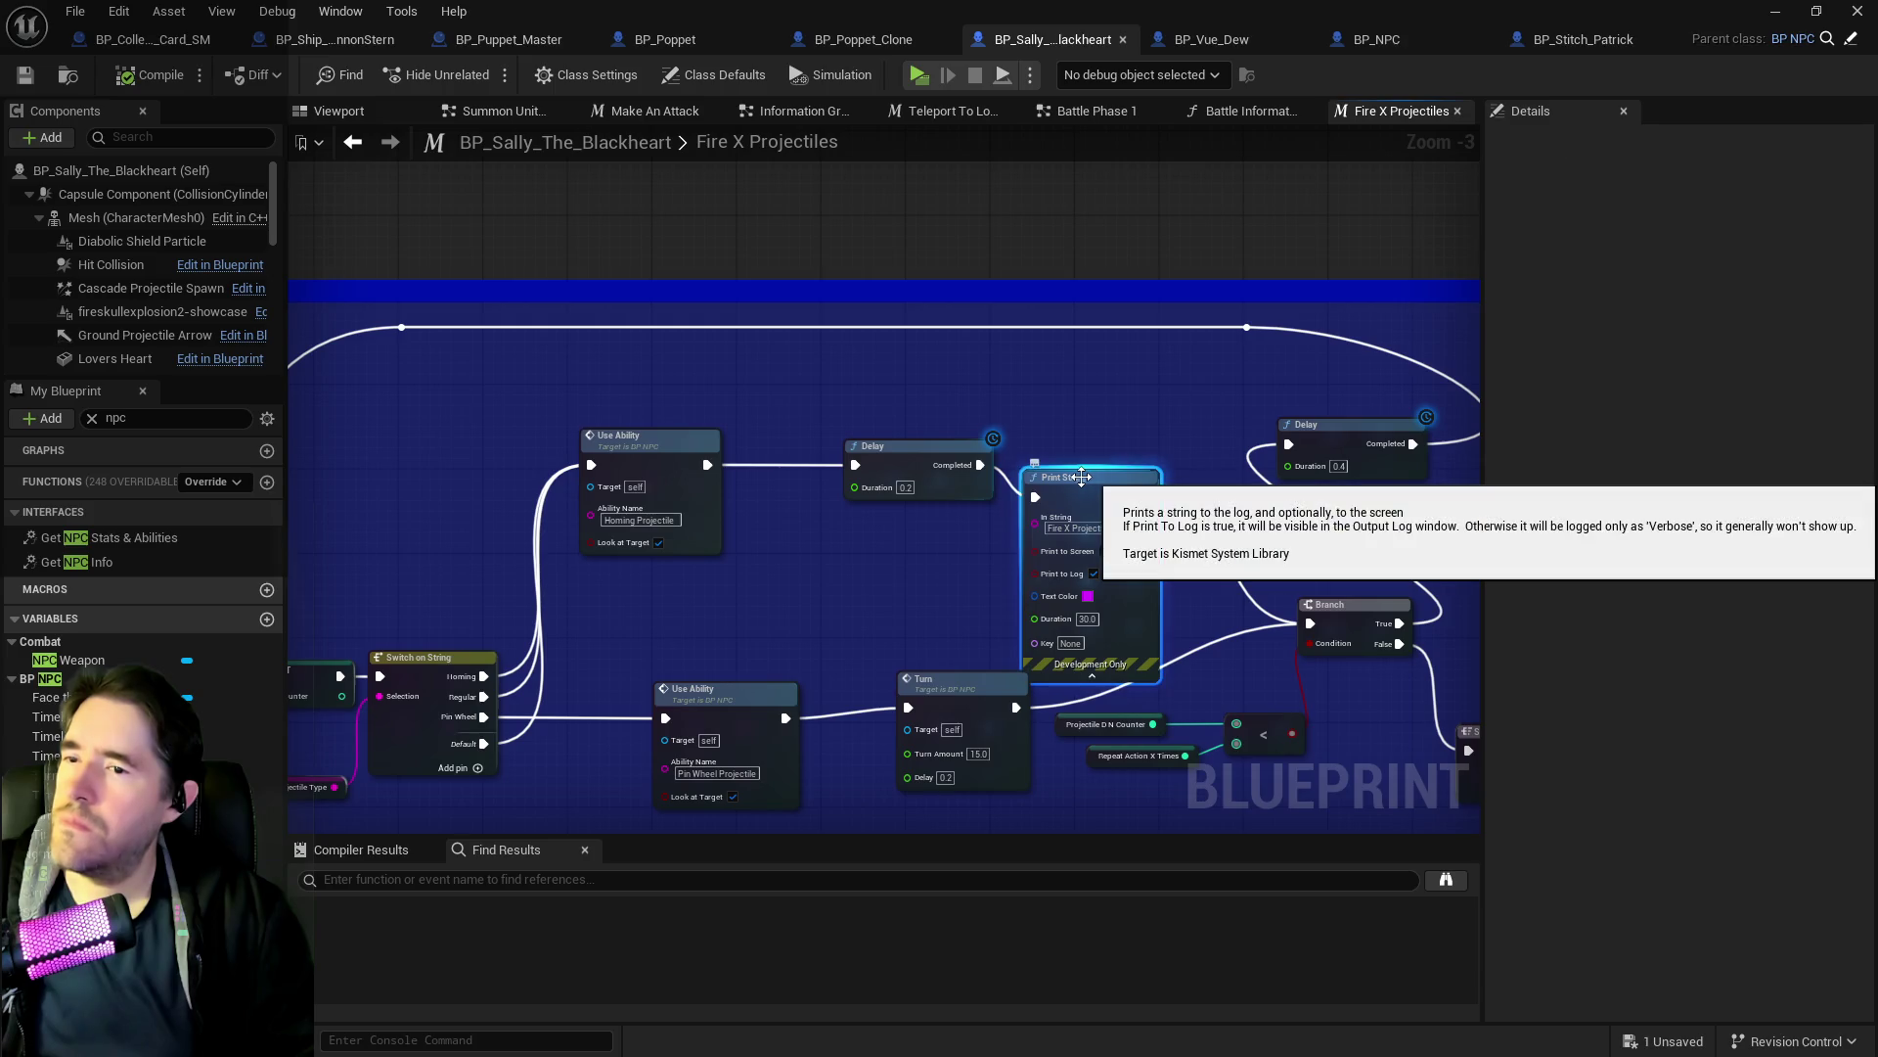
left_click(1091, 477)
scroll(657, 499, "up", 3)
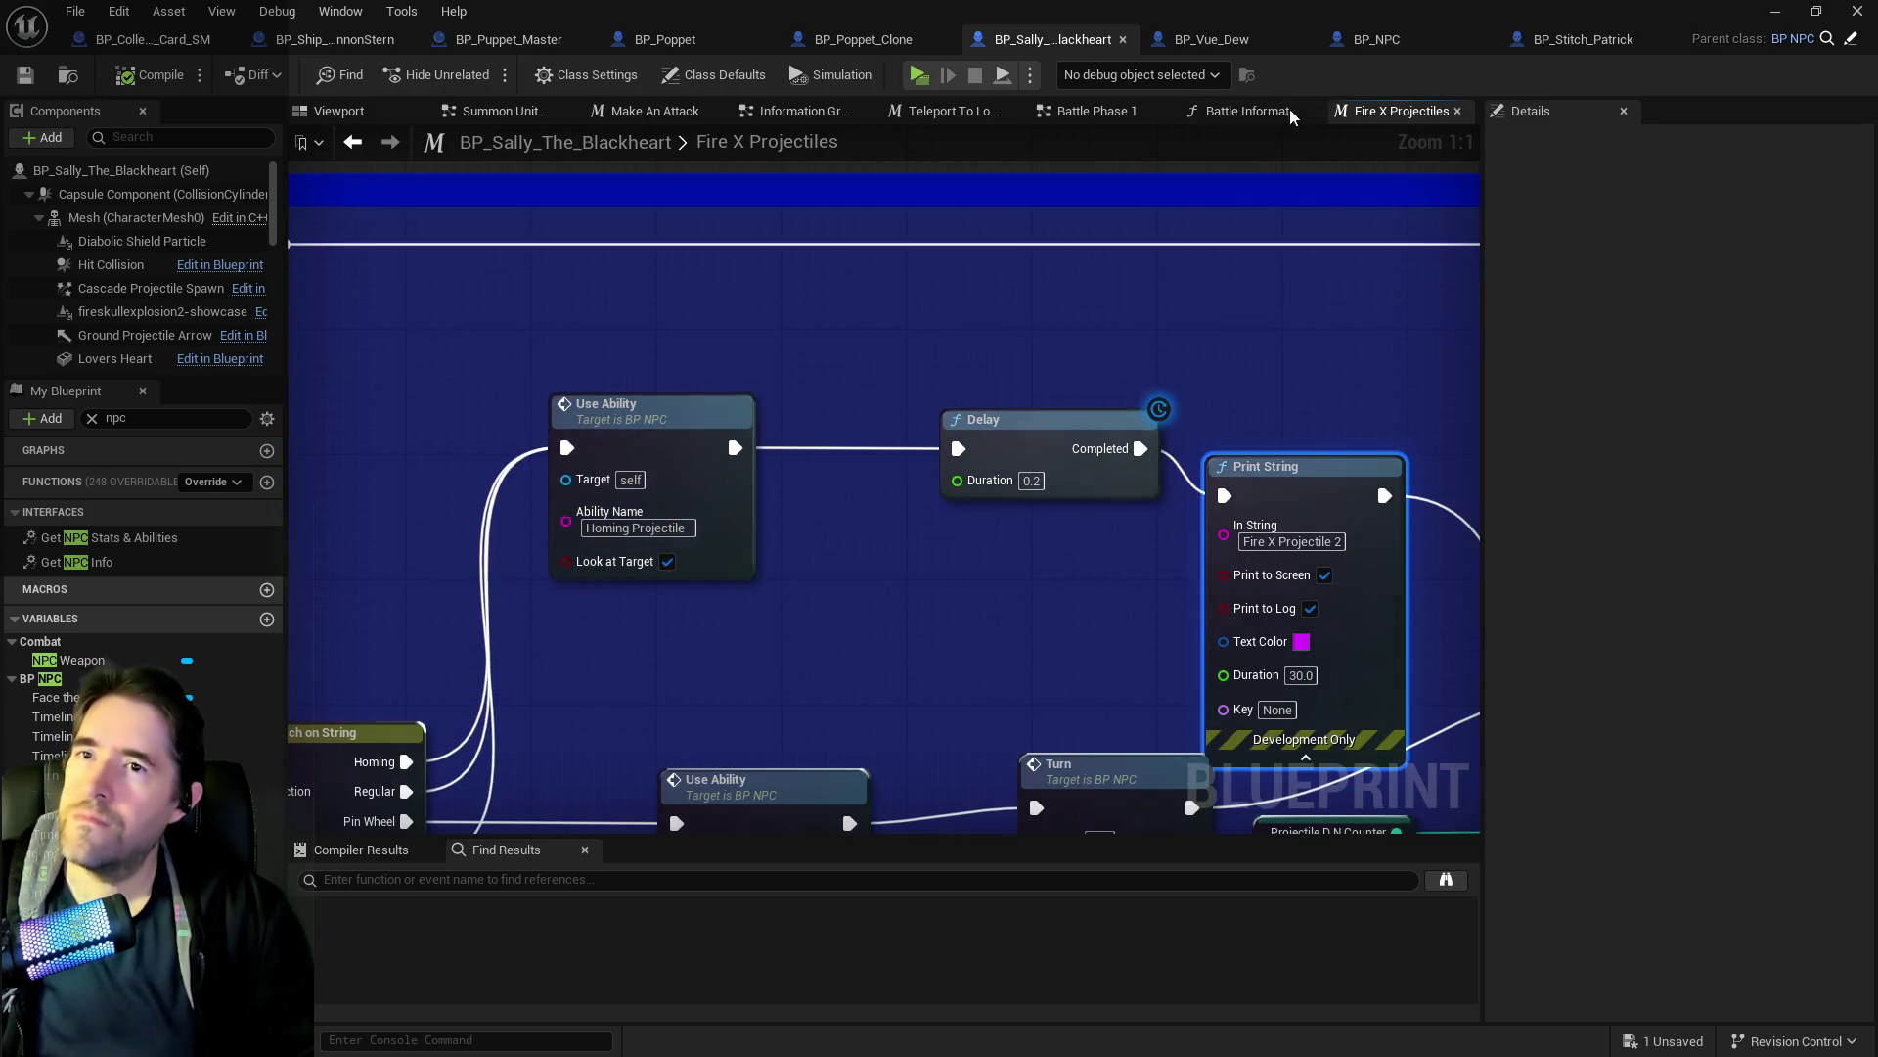
left_click(663, 413)
double_click(664, 413)
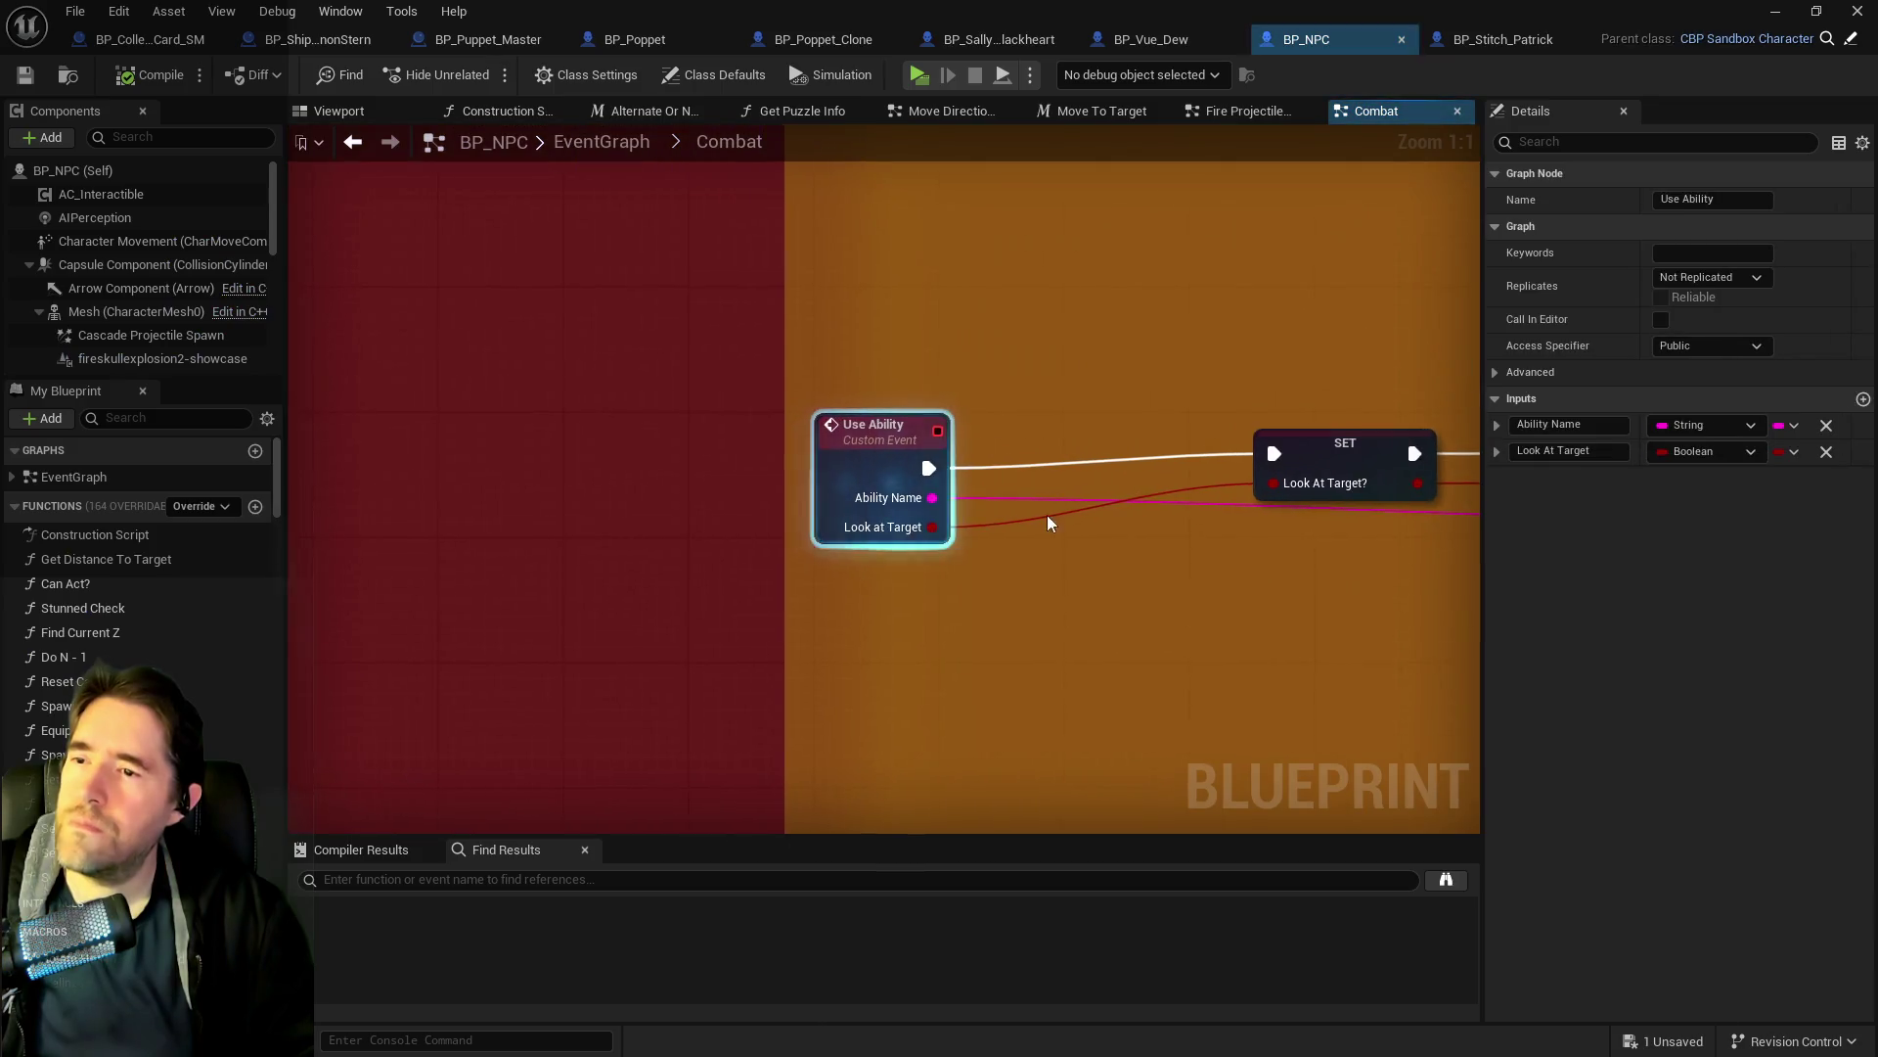
Follow the Combat graph from Break Struct Enemy Ability to the Switch, then open BP_Poppet_Clone.
scroll(499, 530, "down", 2)
left_click_drag(499, 531, 483, 567)
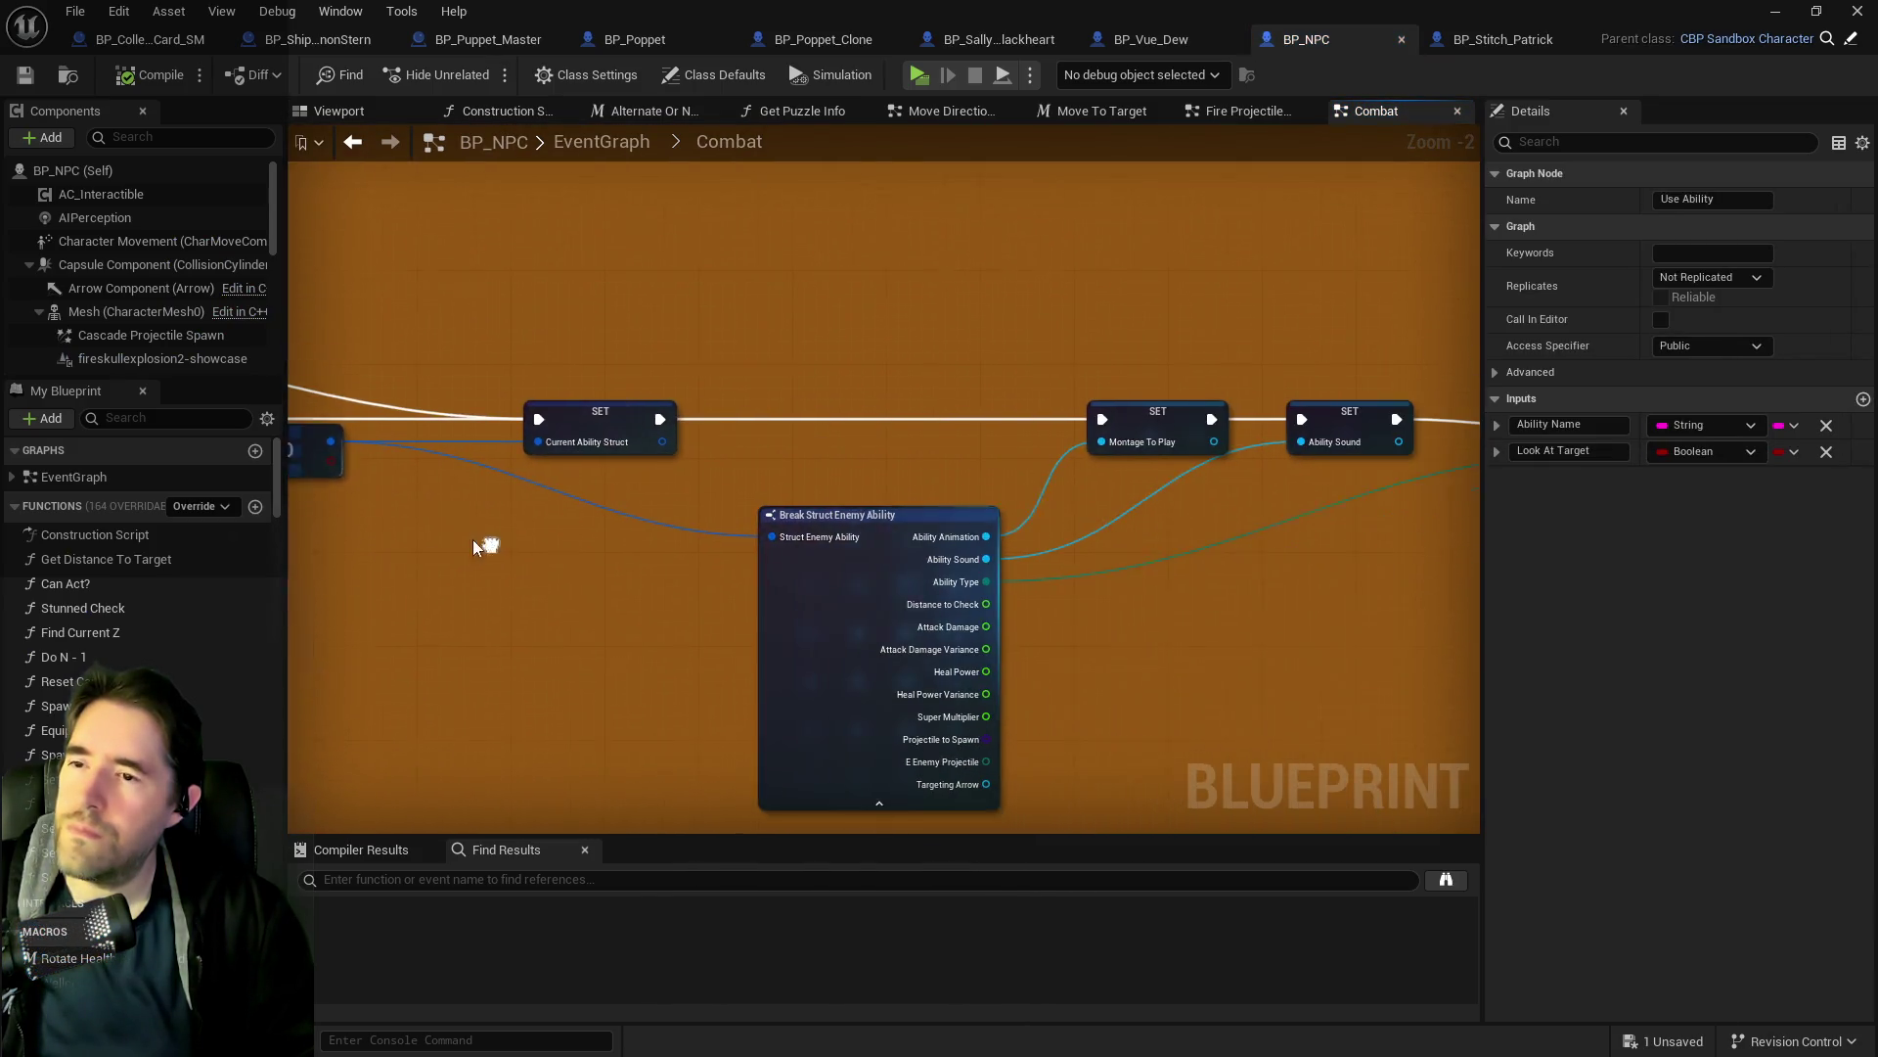
left_click_drag(1027, 578, 721, 545)
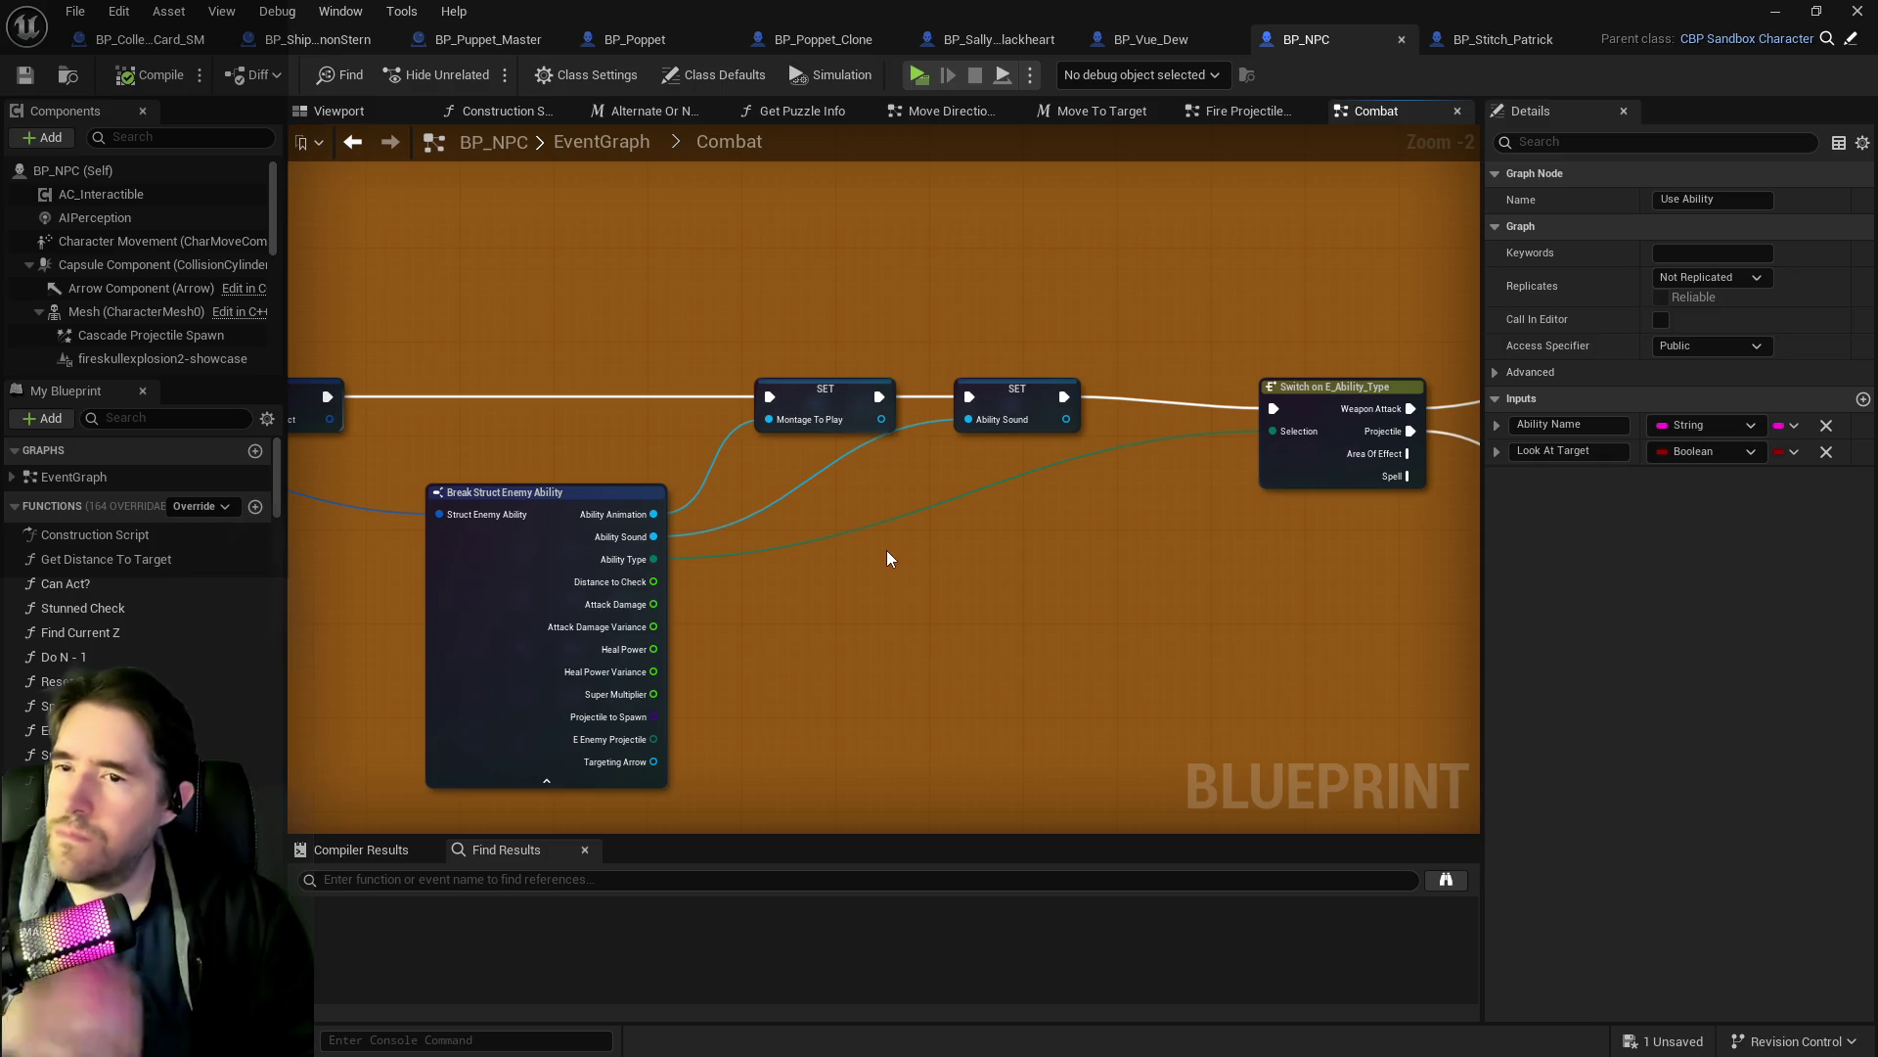
left_click_drag(886, 550, 560, 513)
left_click_drag(932, 570, 1119, 551)
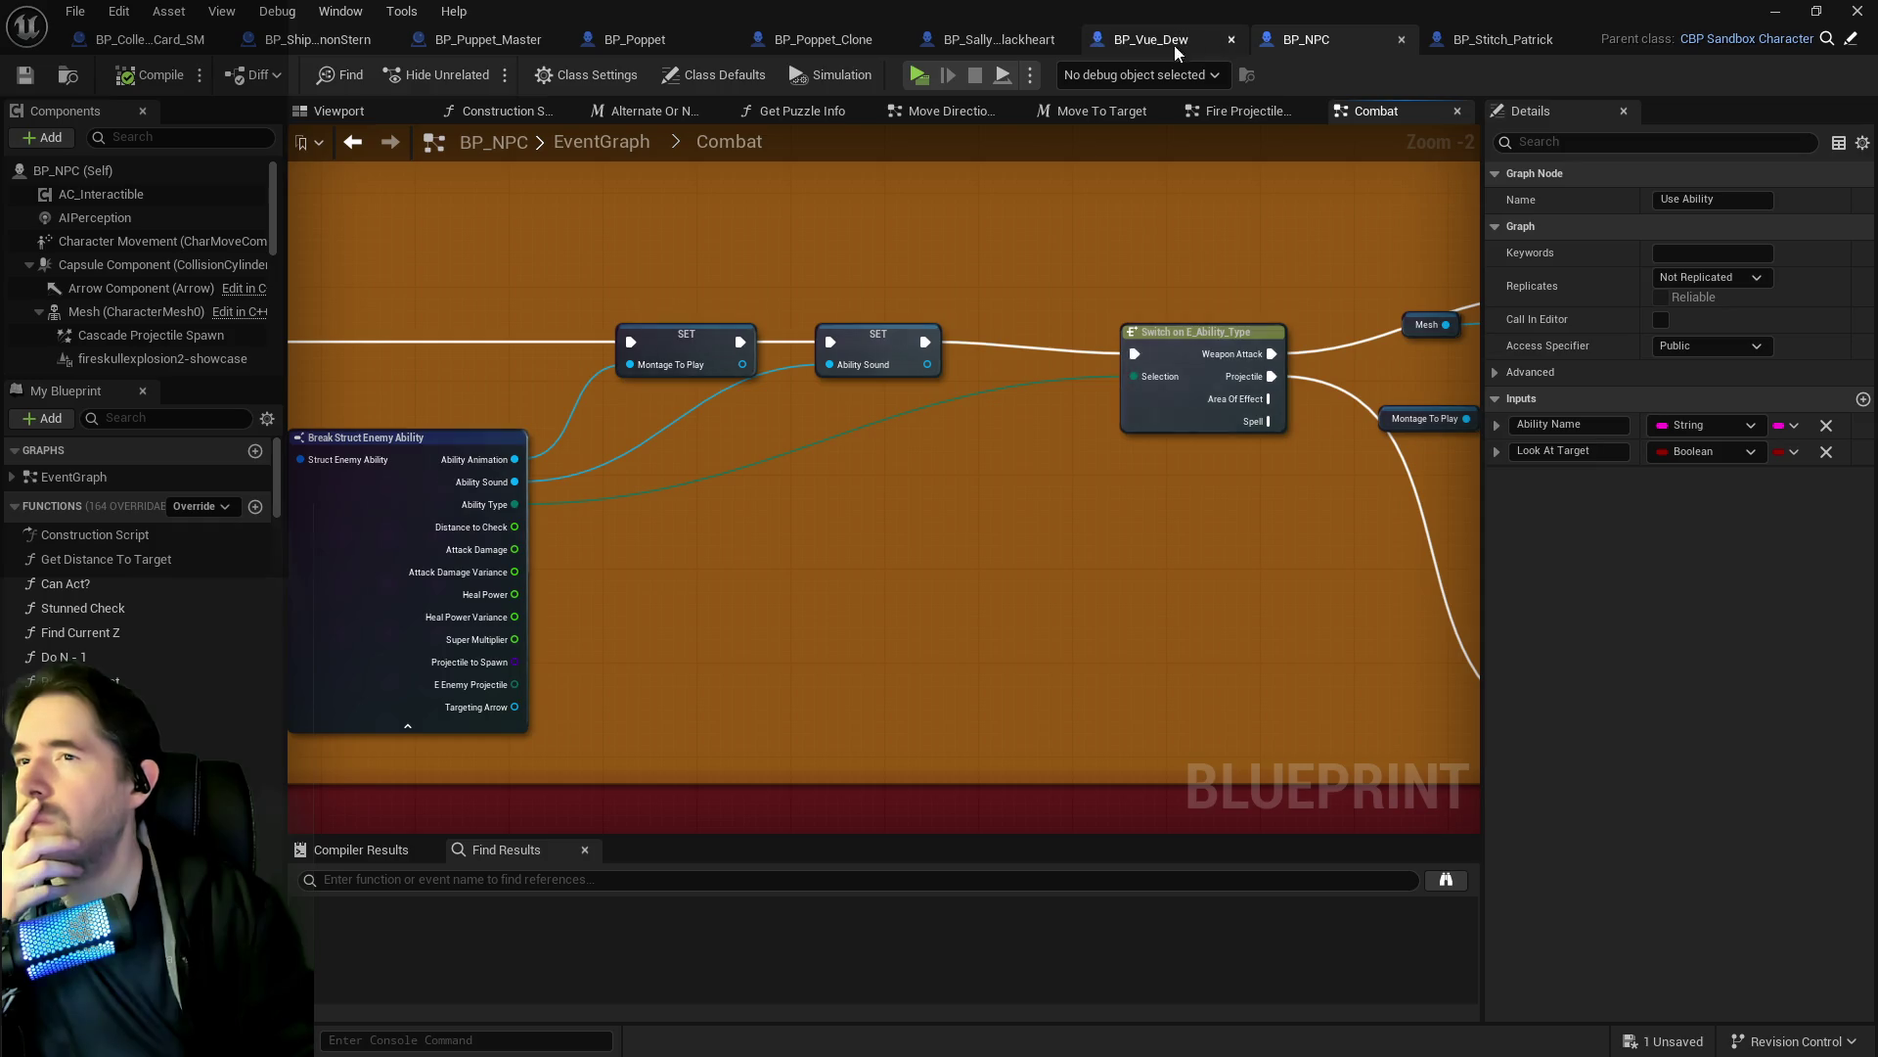
left_click(843, 43)
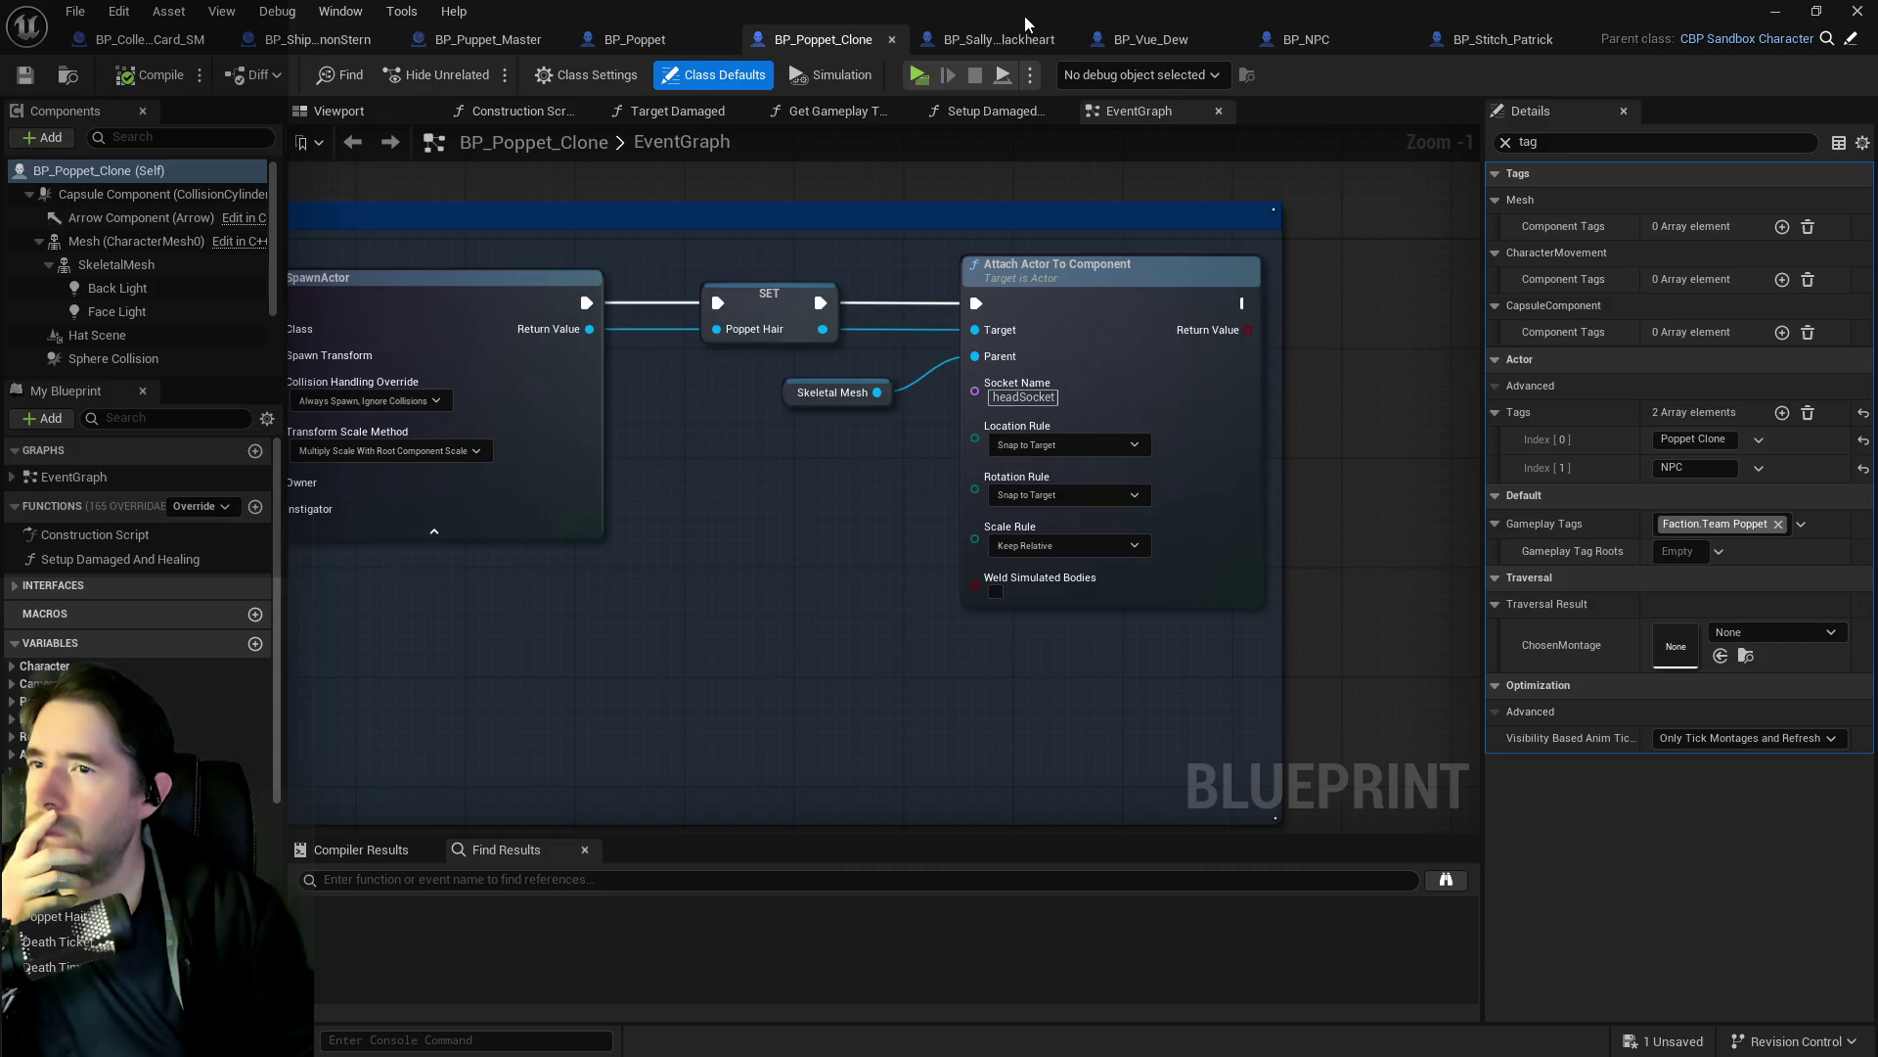
Expand Enemy Abilities > Homing Projectile in Sally's Struct NPC Stats, then go to BP_NPC.
left_click(1013, 39)
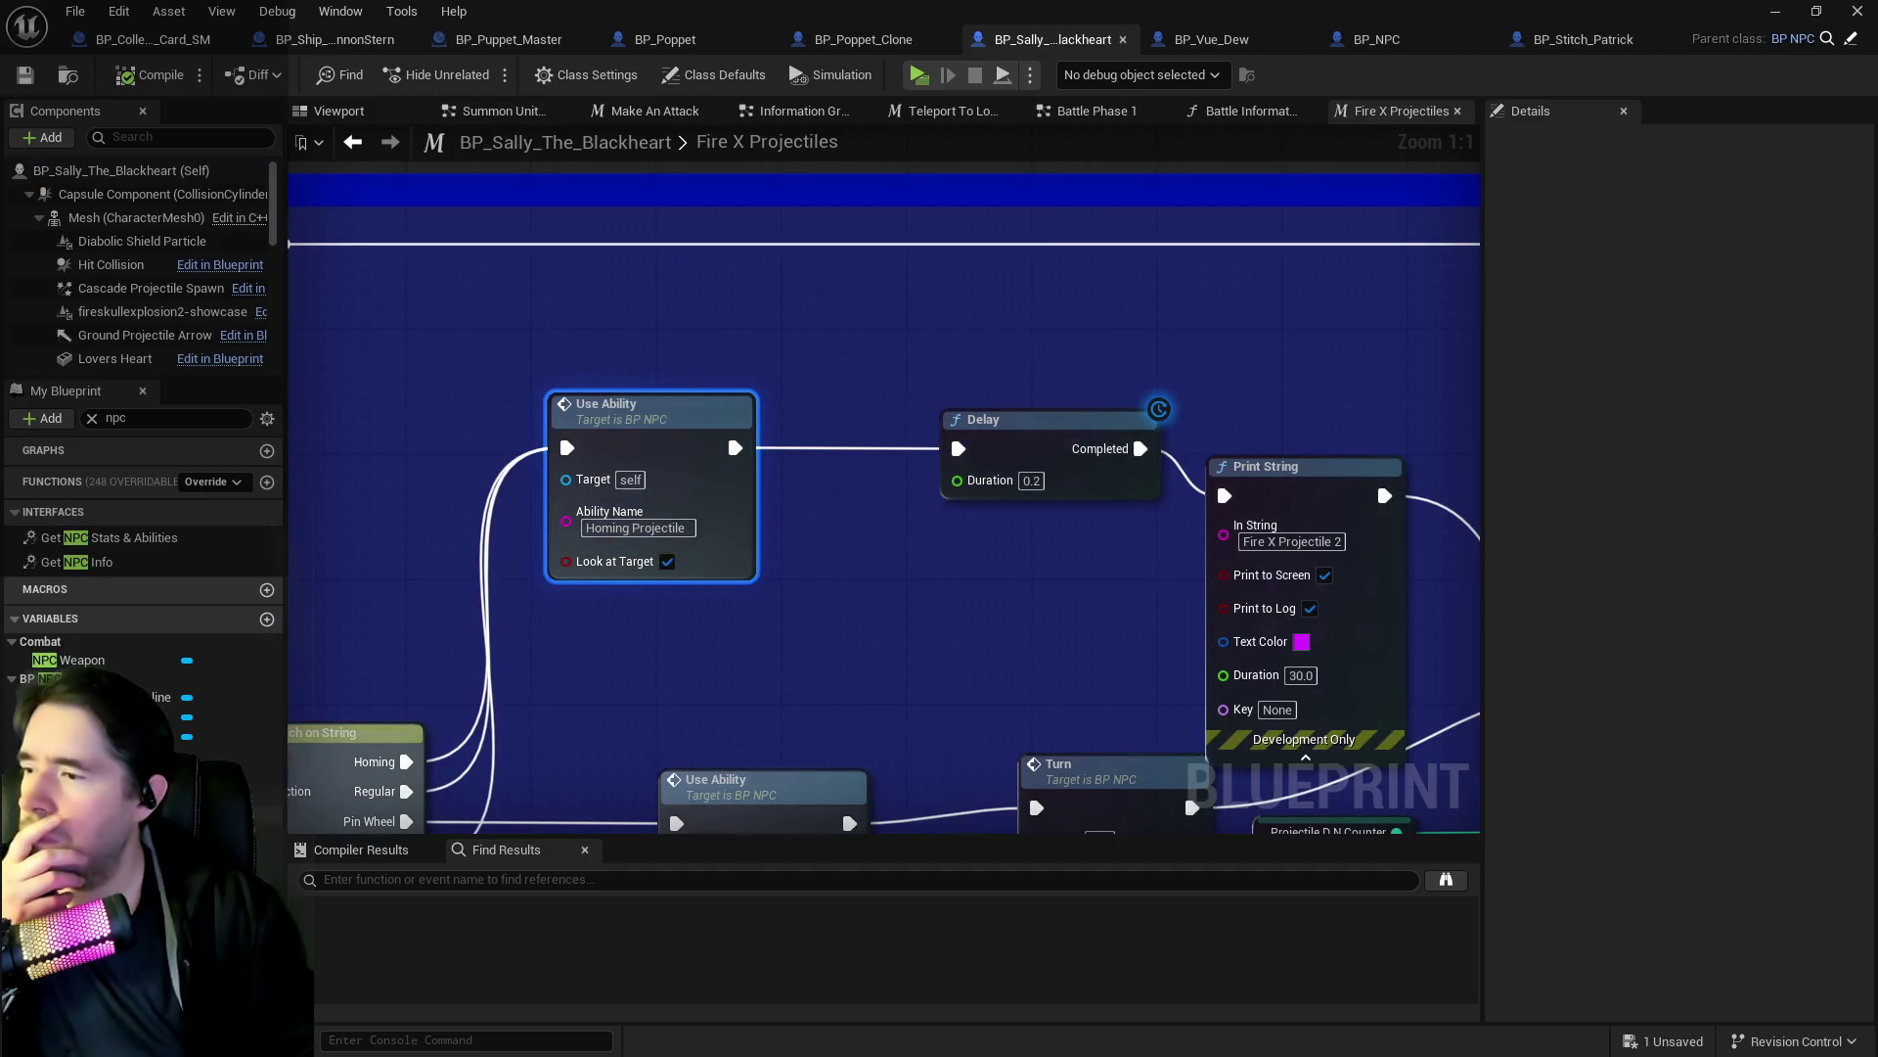
left_click(59, 932)
left_click(1510, 675)
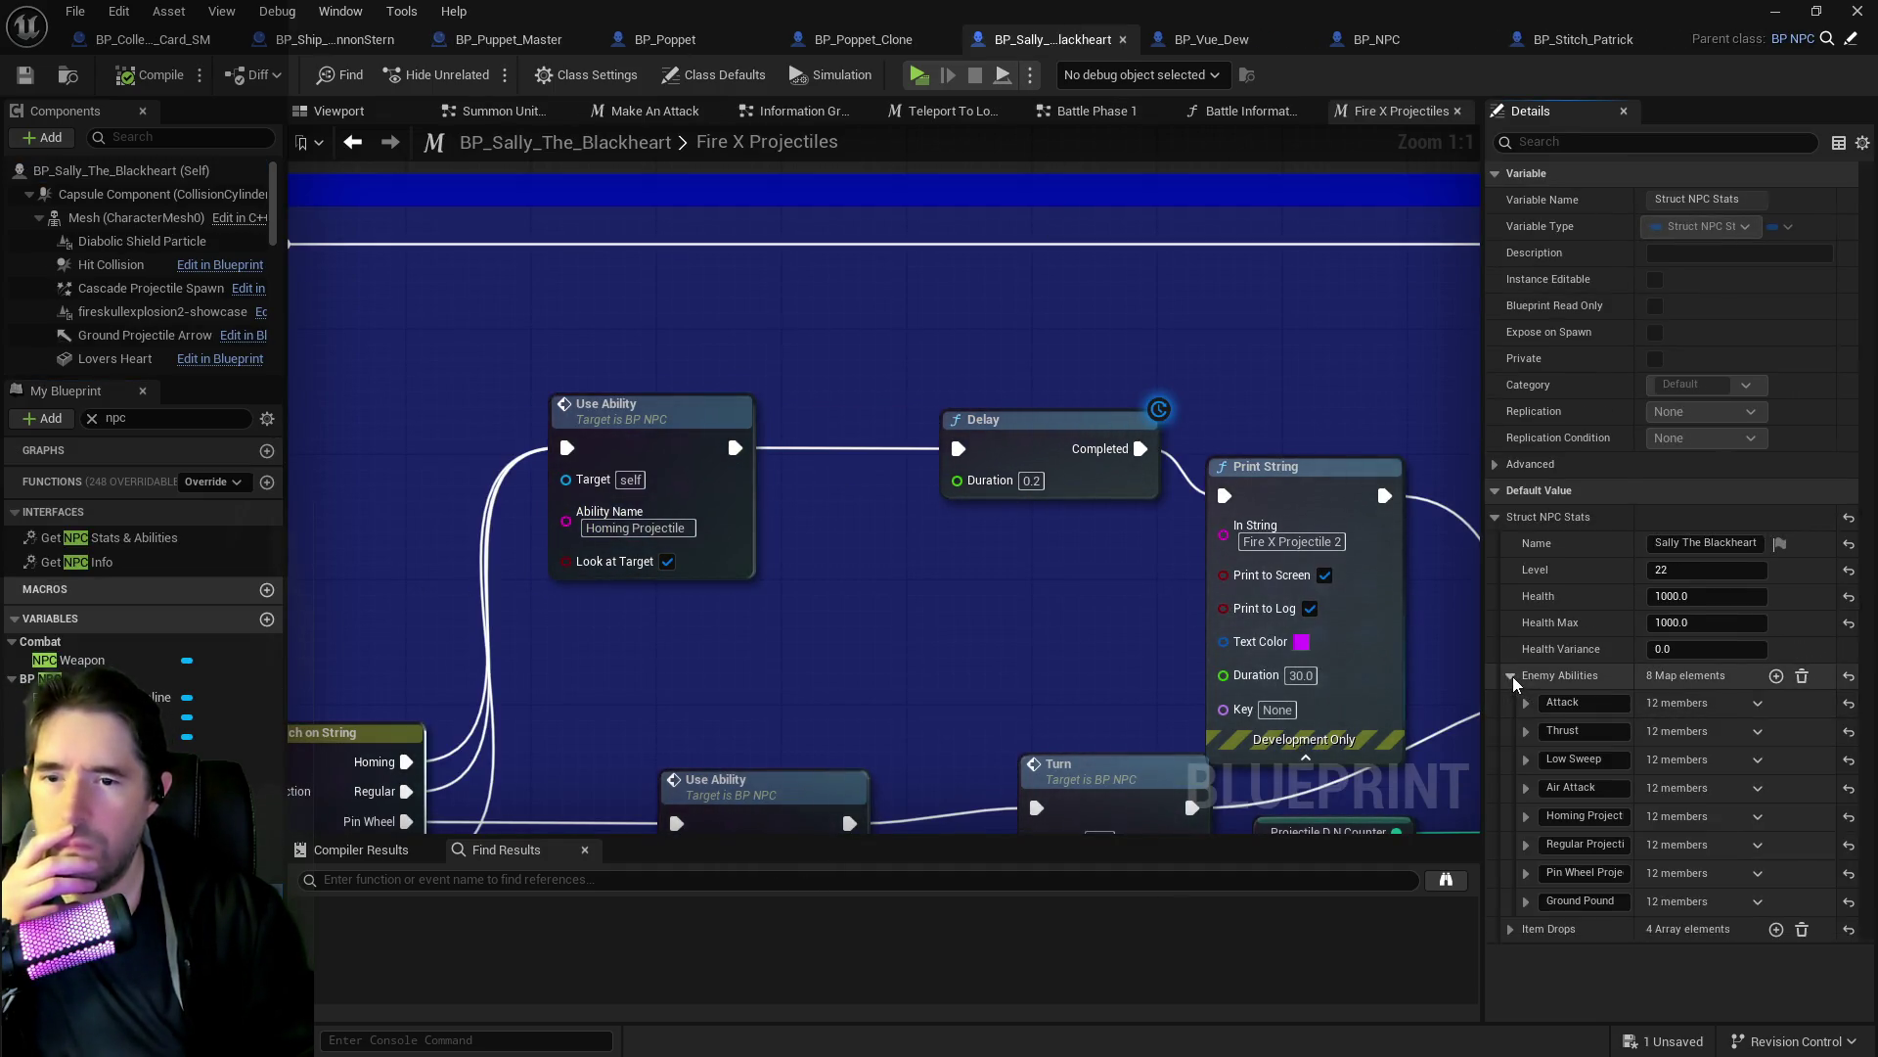
left_click(1525, 816)
scroll(1627, 896, "down", 3)
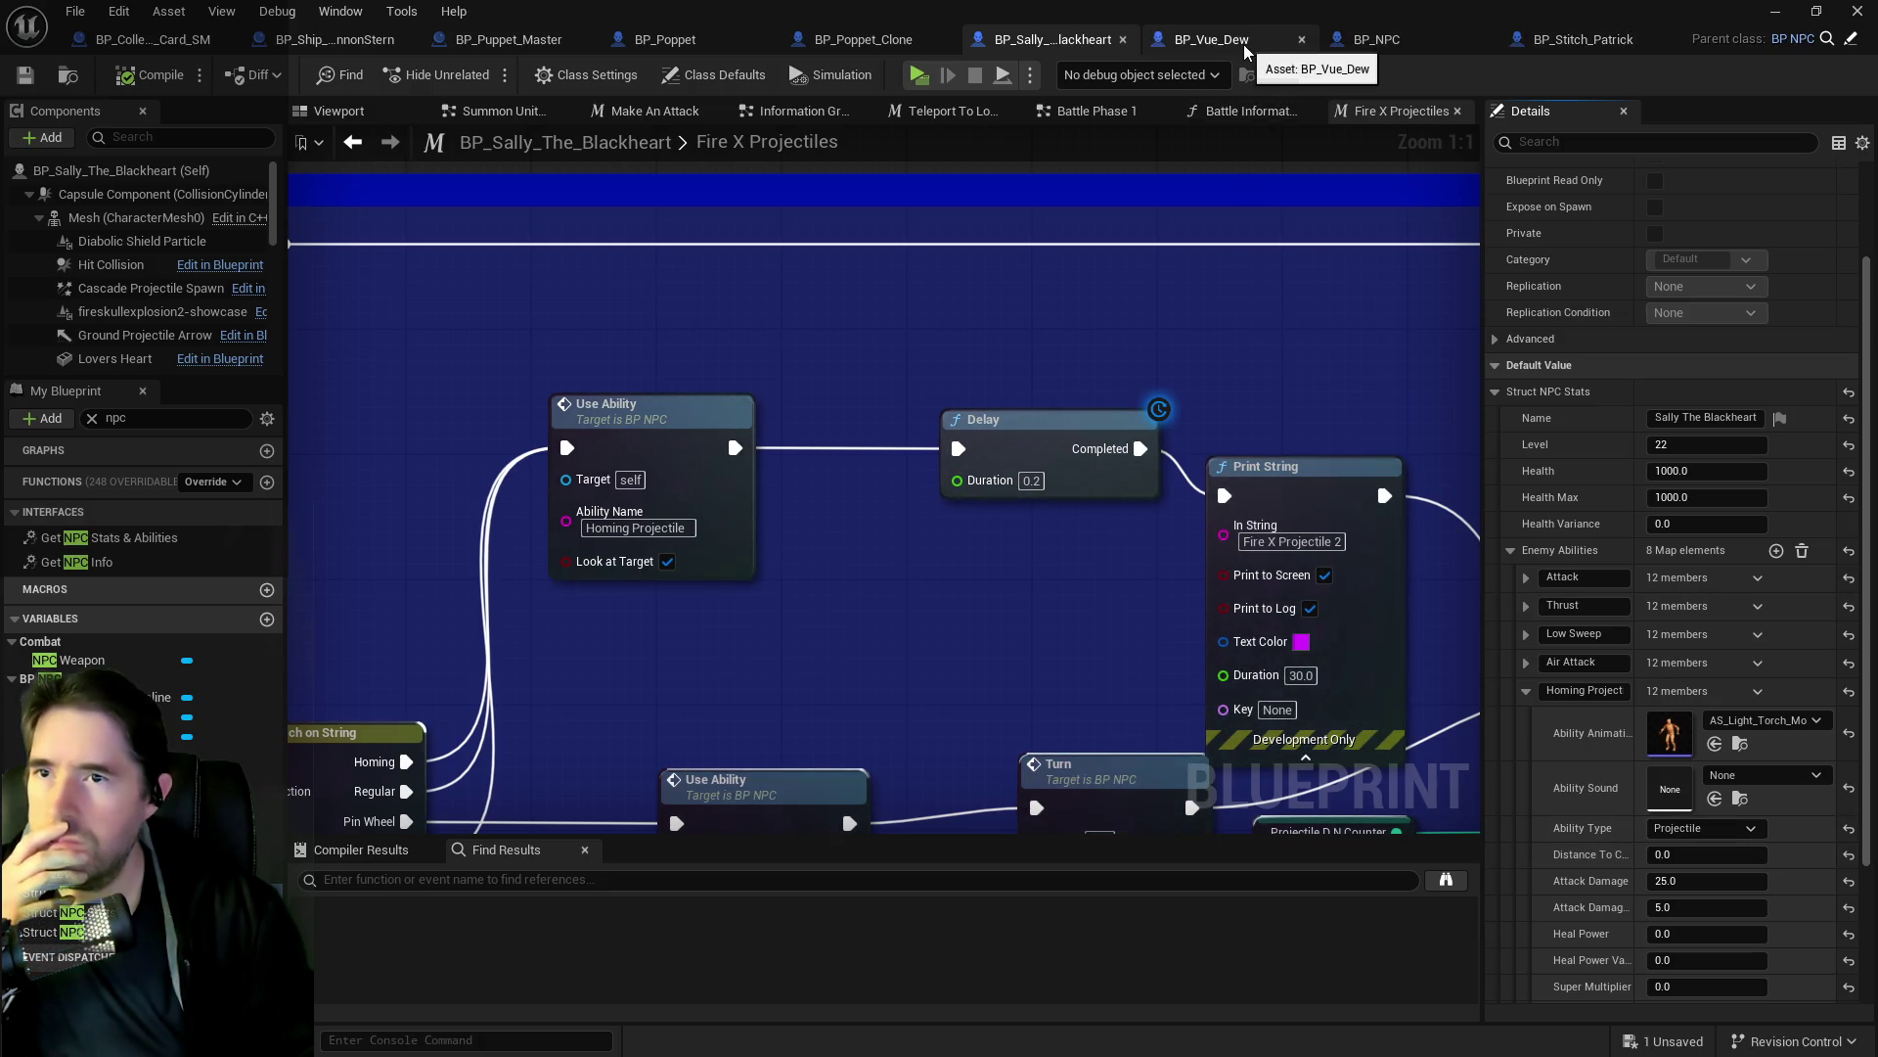
left_click(1377, 39)
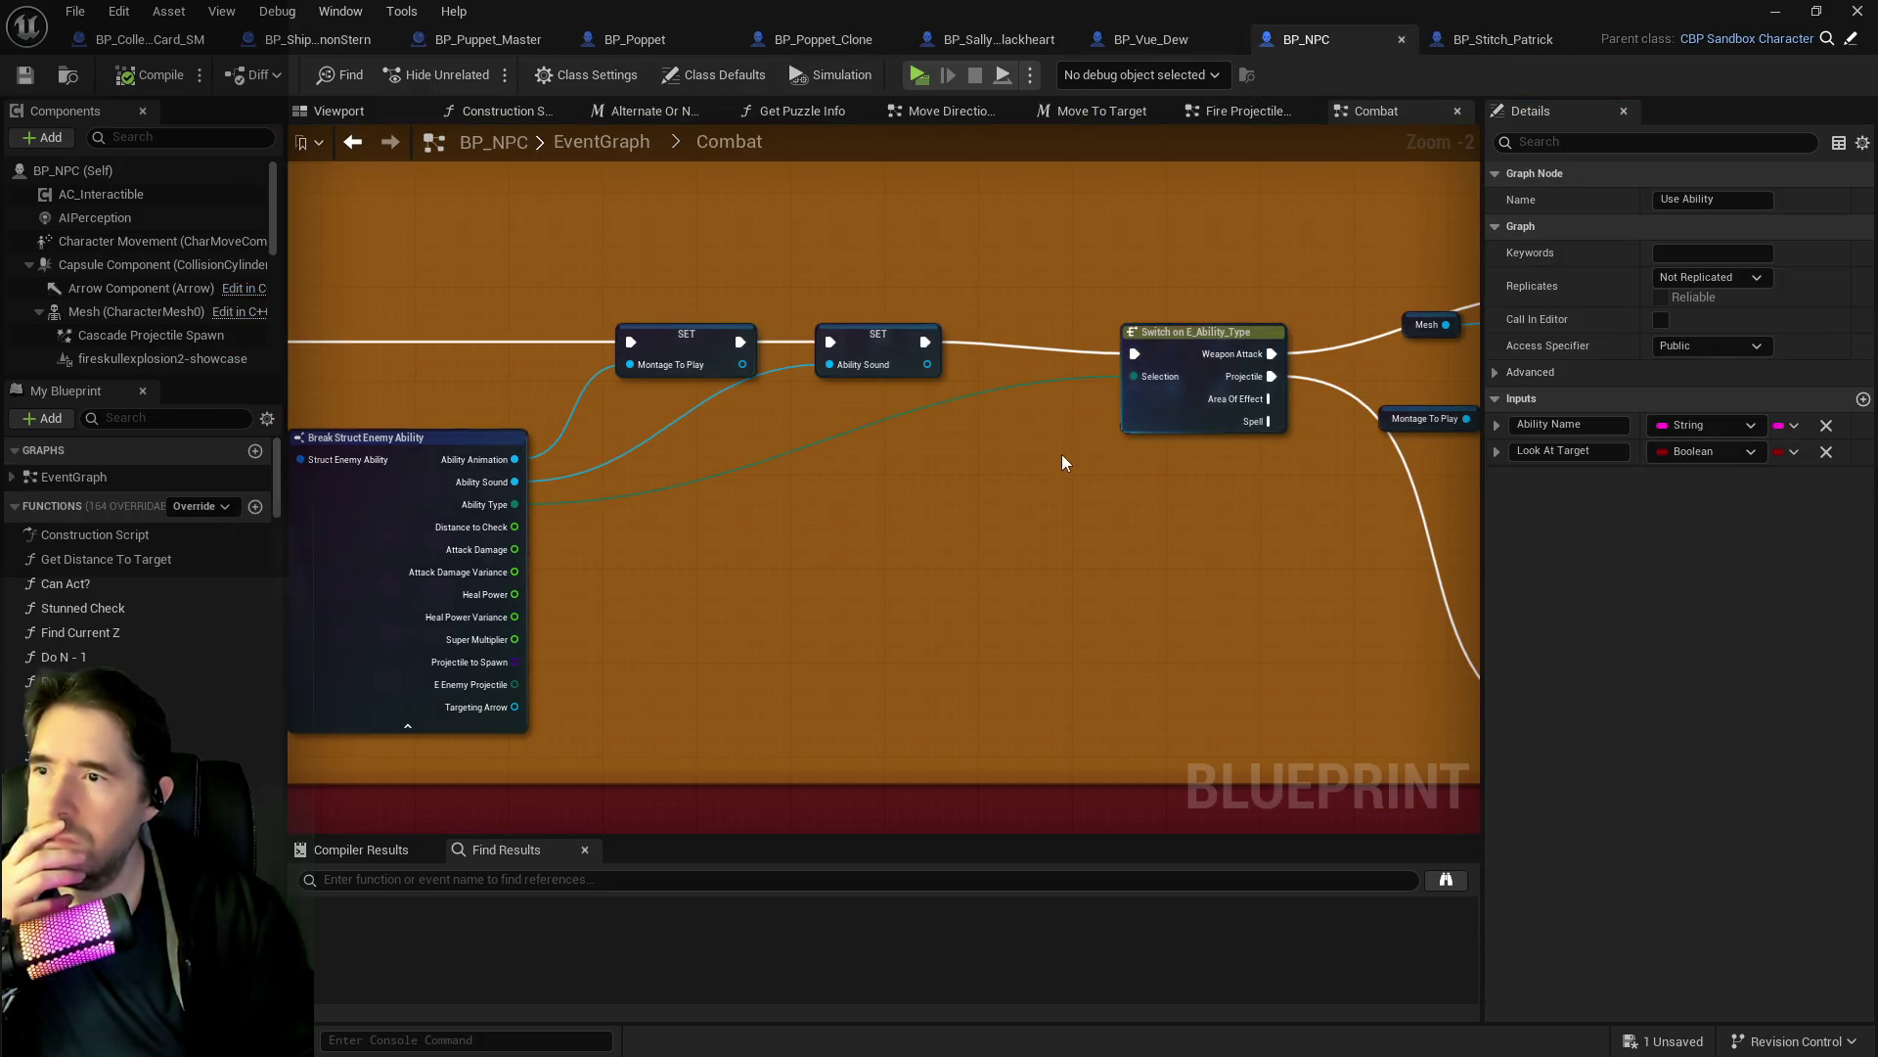
Bring Play Montage and Fire Projectile into view, pasting and then deleting a Print String.
scroll(1064, 462, "down", 2)
left_click_drag(1174, 495, 949, 443)
scroll(949, 443, "up", 2)
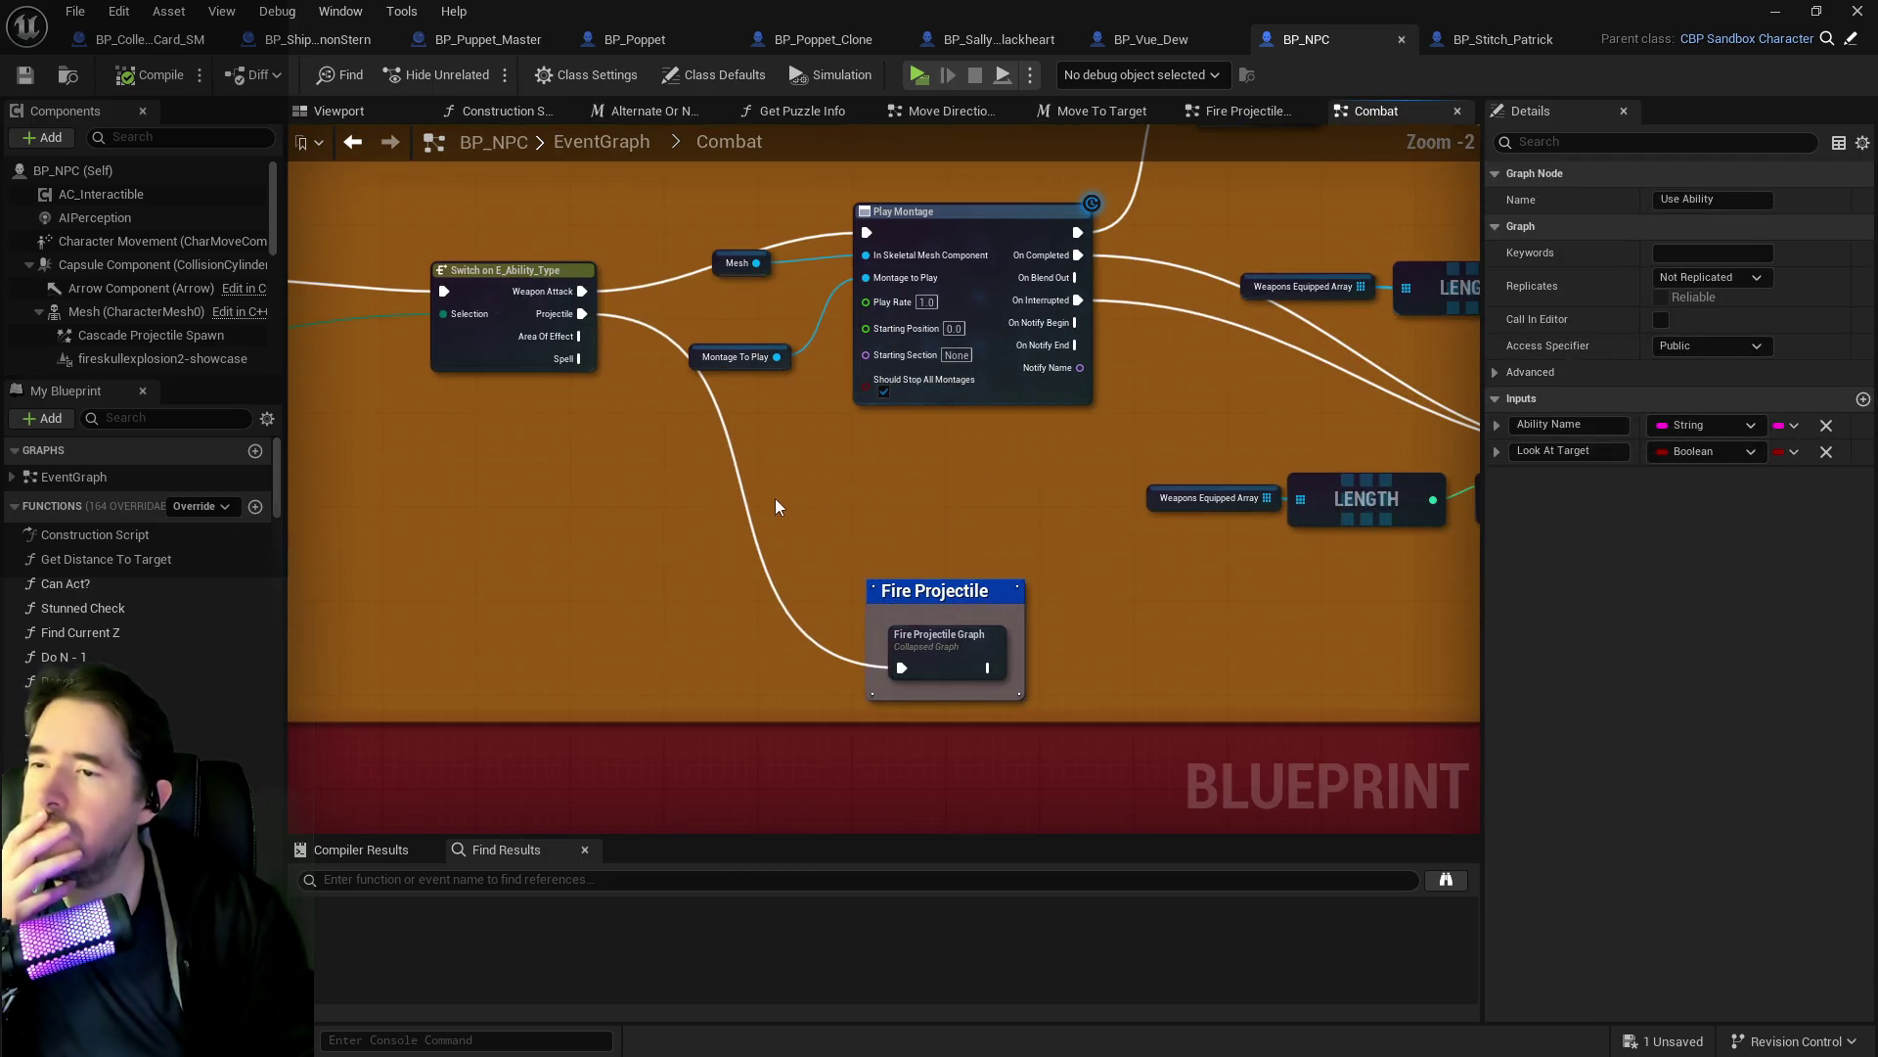
left_click(732, 504)
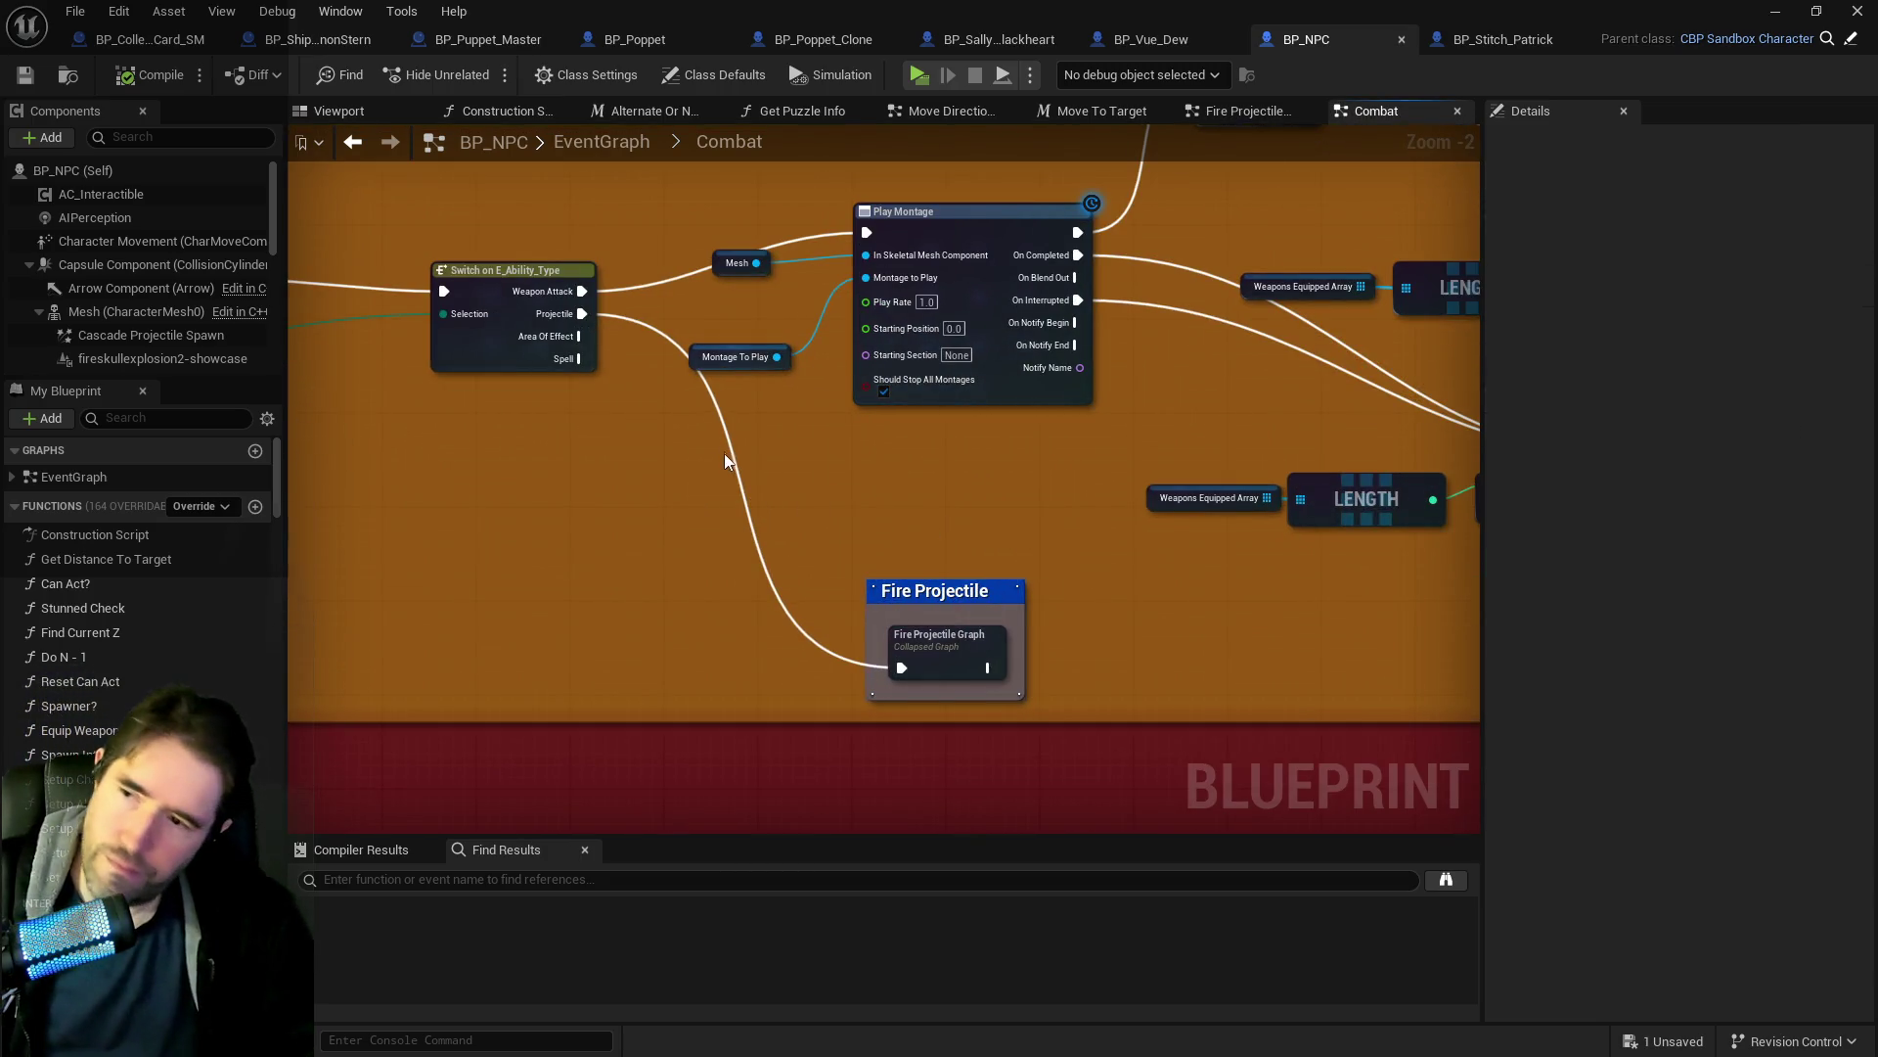
key("ctrl+v")
scroll(728, 477, "up", 2)
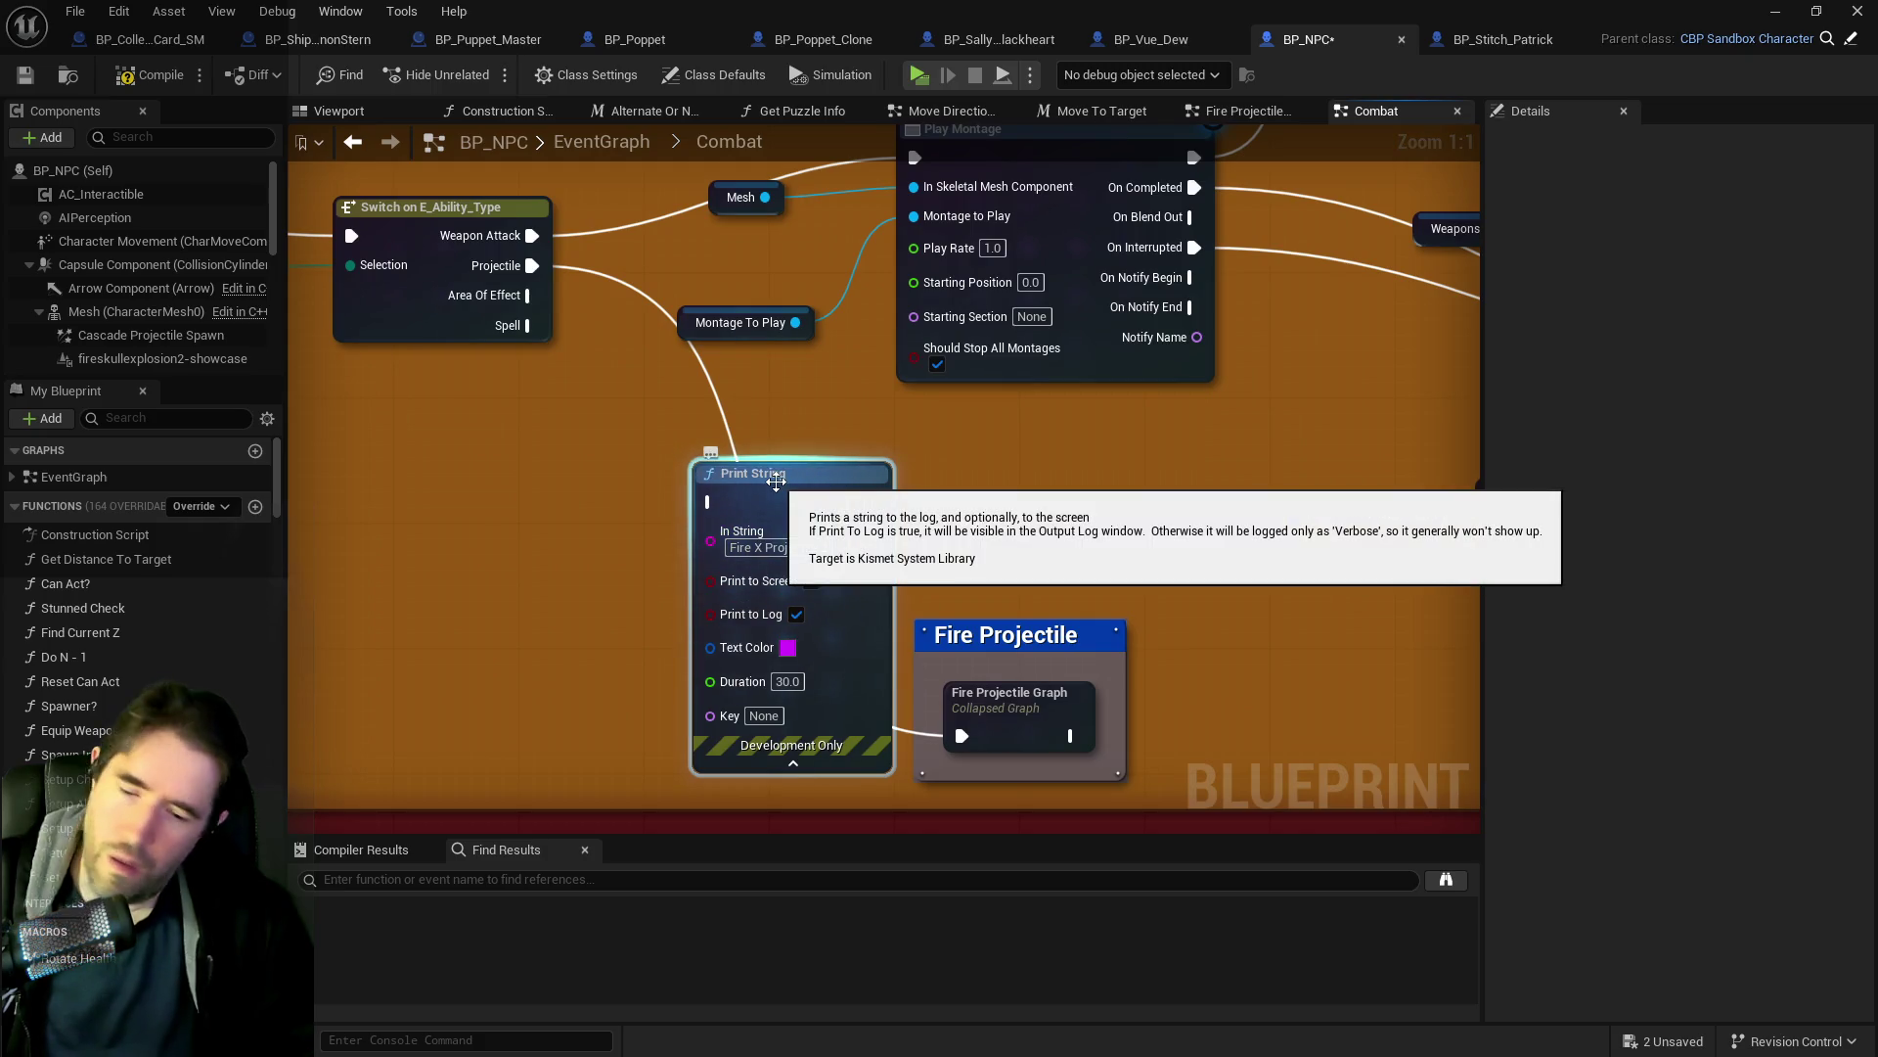
key("Delete")
Add a new Print String wired from the Projectile branch into the collapsed Fire Projectile graph.
right_click(732, 470)
type("print string")
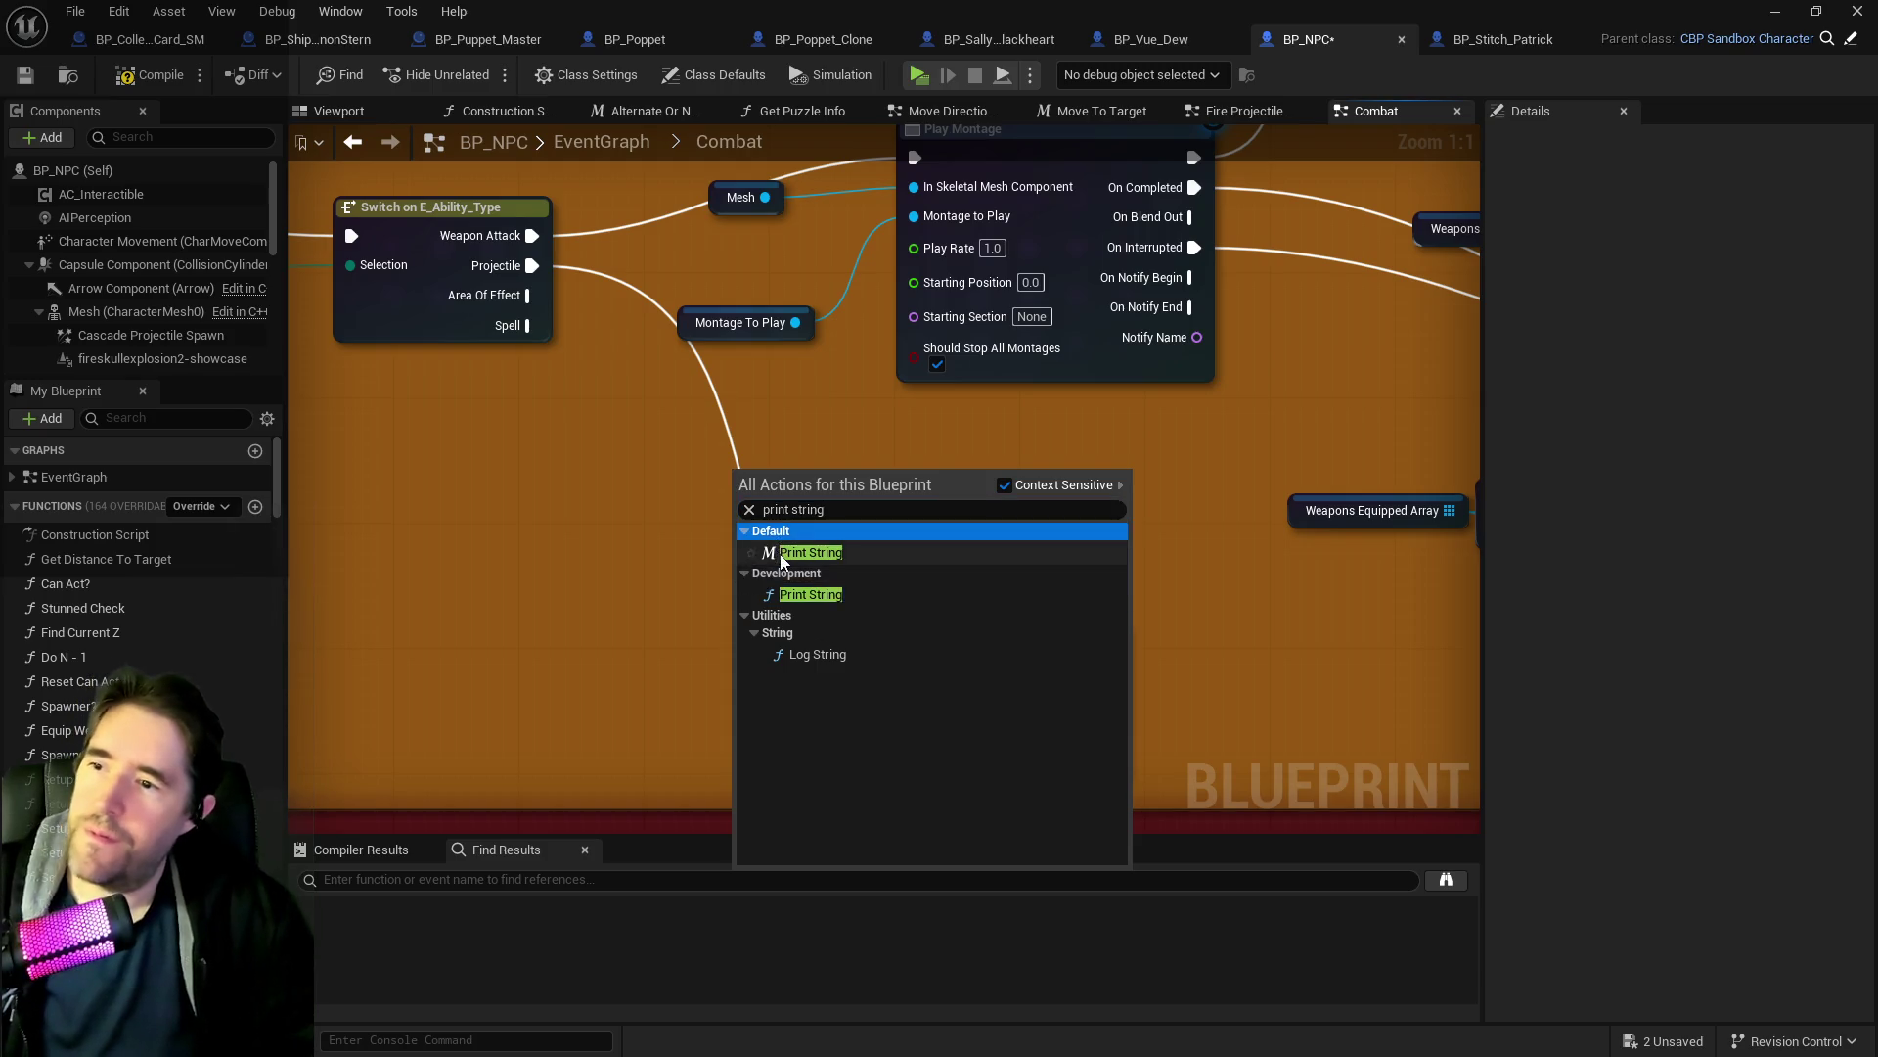
left_click(787, 552)
left_click_drag(724, 450, 677, 435)
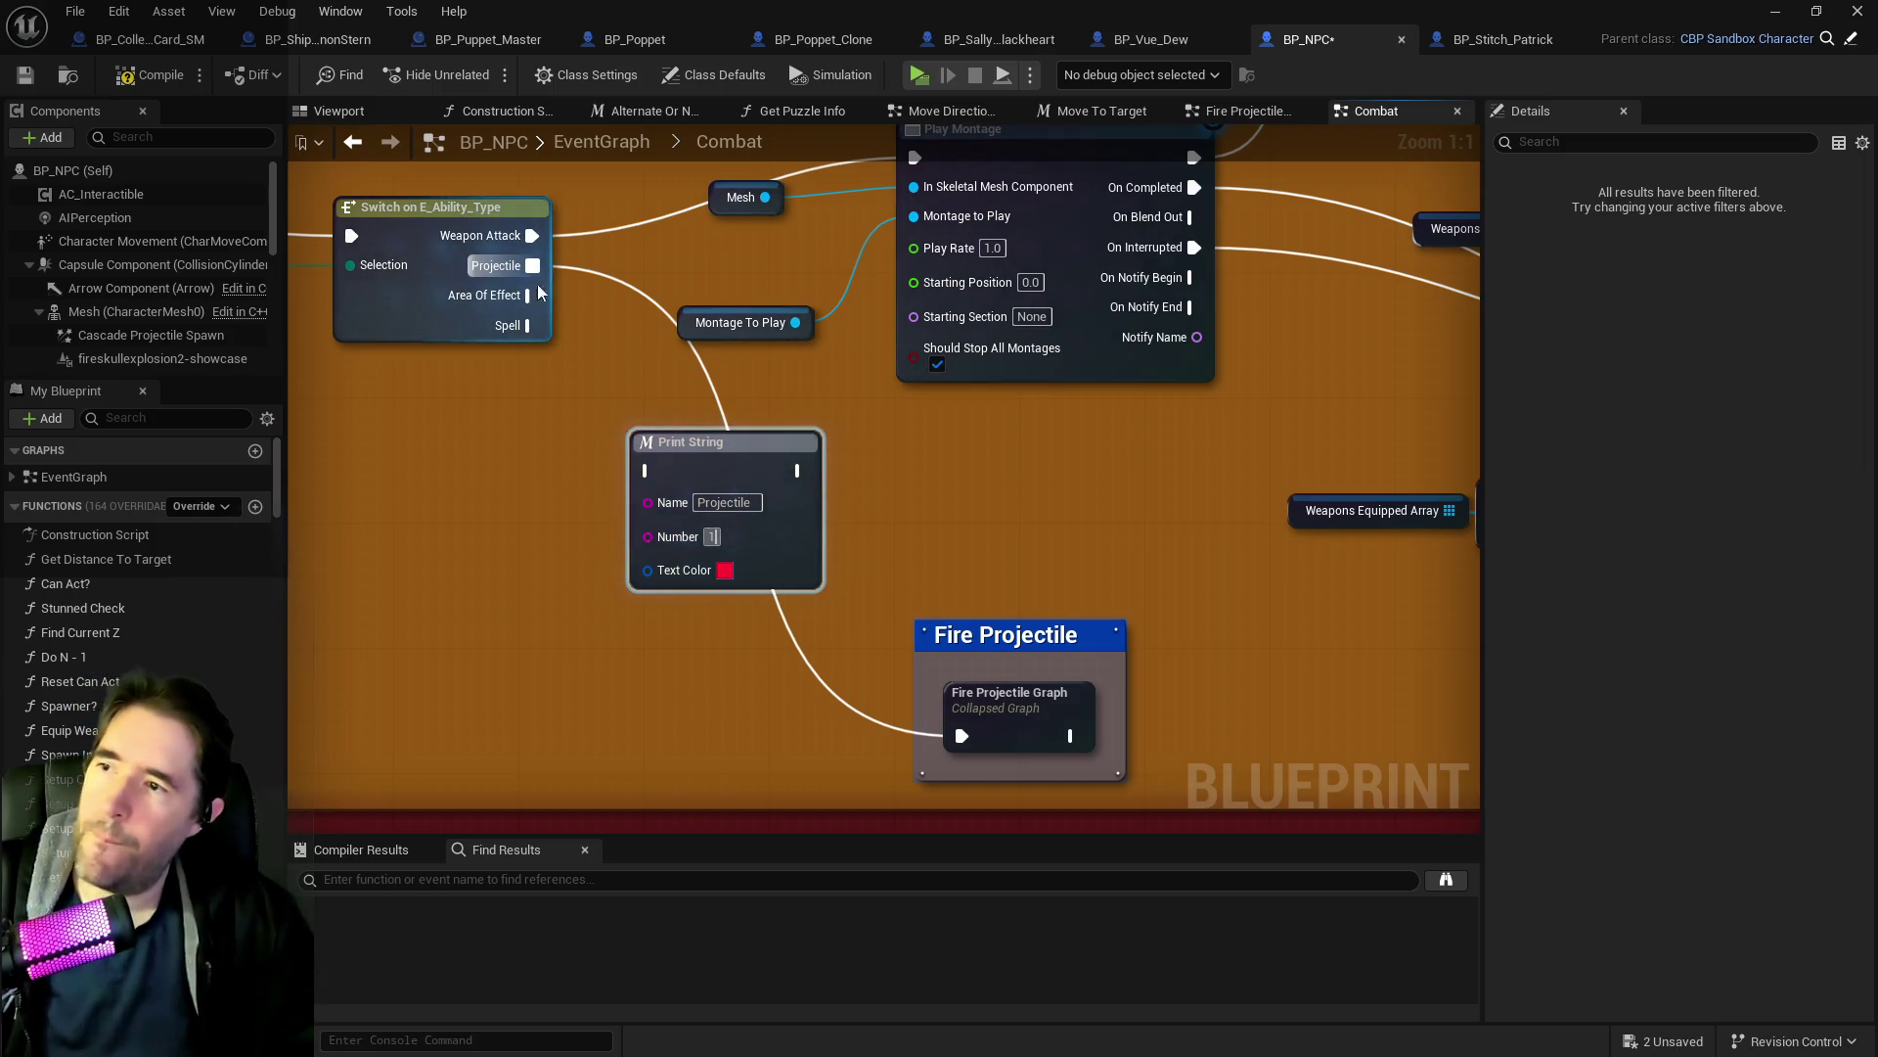
left_click_drag(532, 266, 649, 471)
left_click_drag(799, 473, 883, 668)
left_click_drag(964, 743, 961, 737)
double_click(1027, 710)
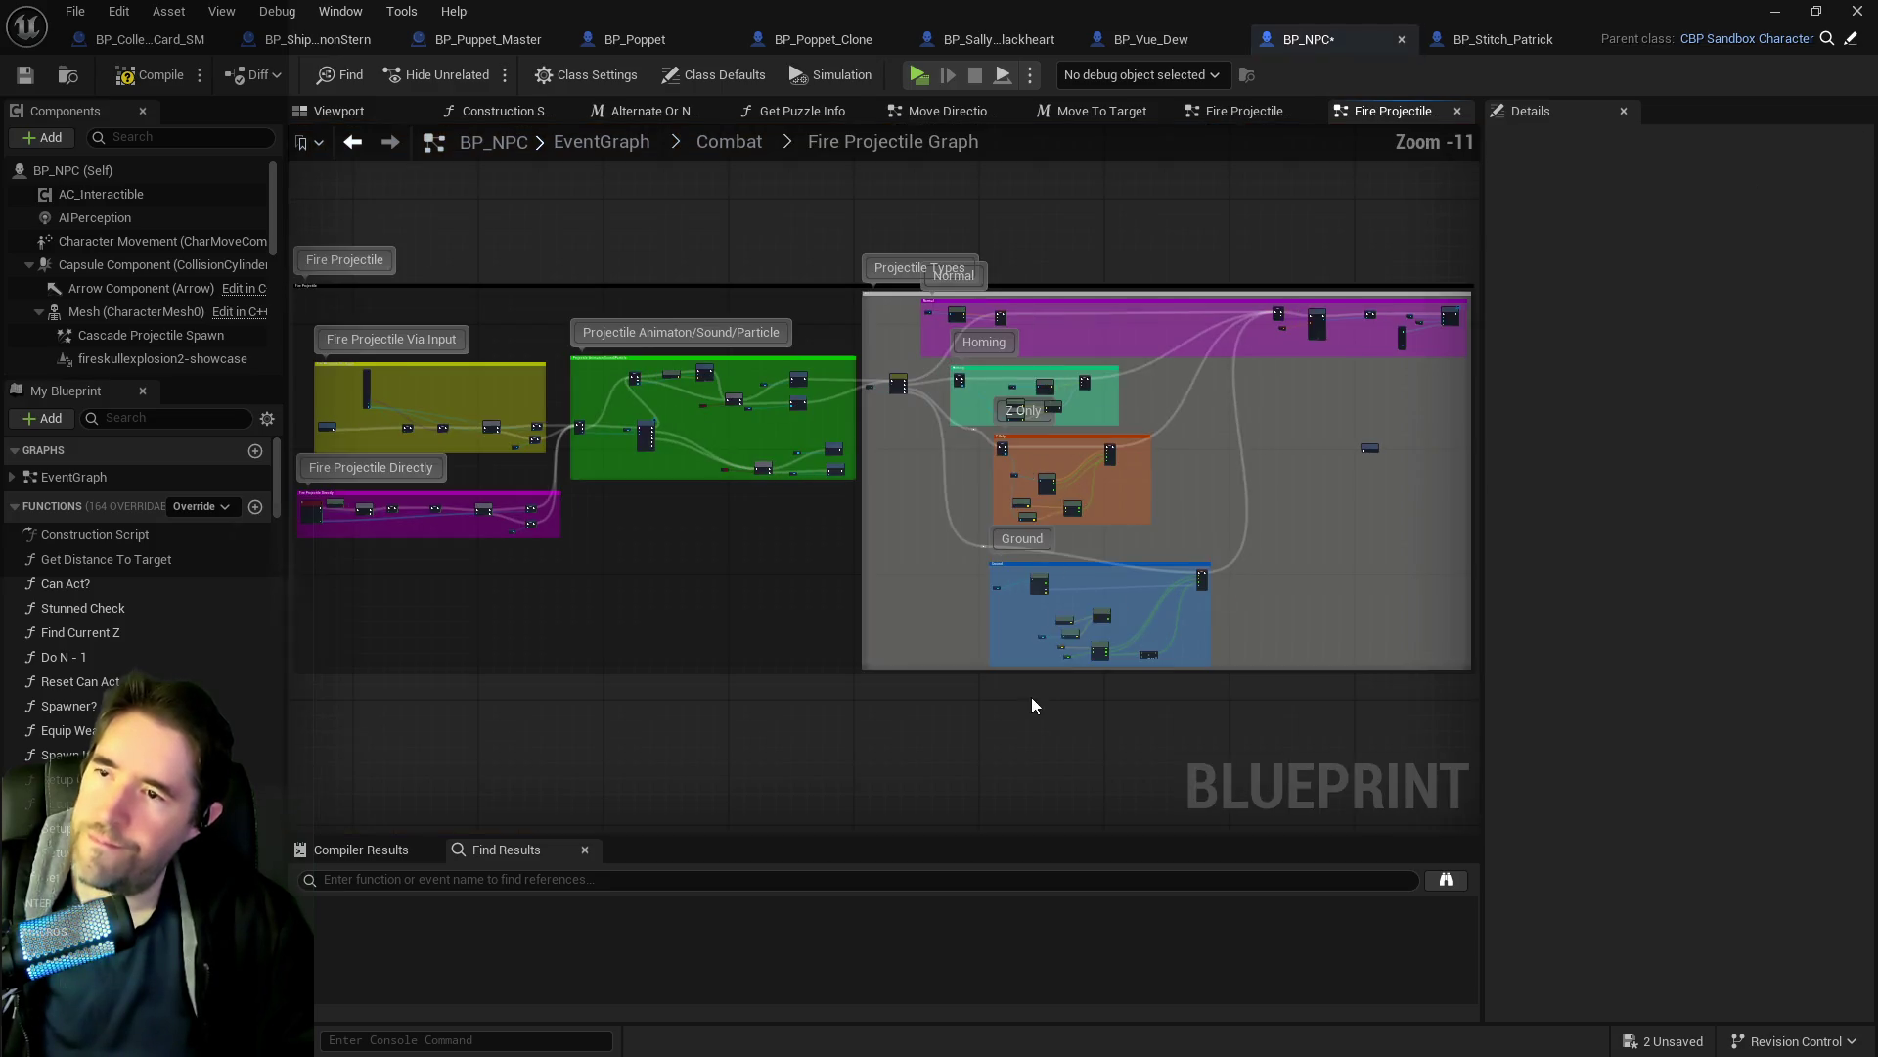
Move the Homing group nodes right to make room beside the projectile-type switch.
scroll(896, 536, "up", 3)
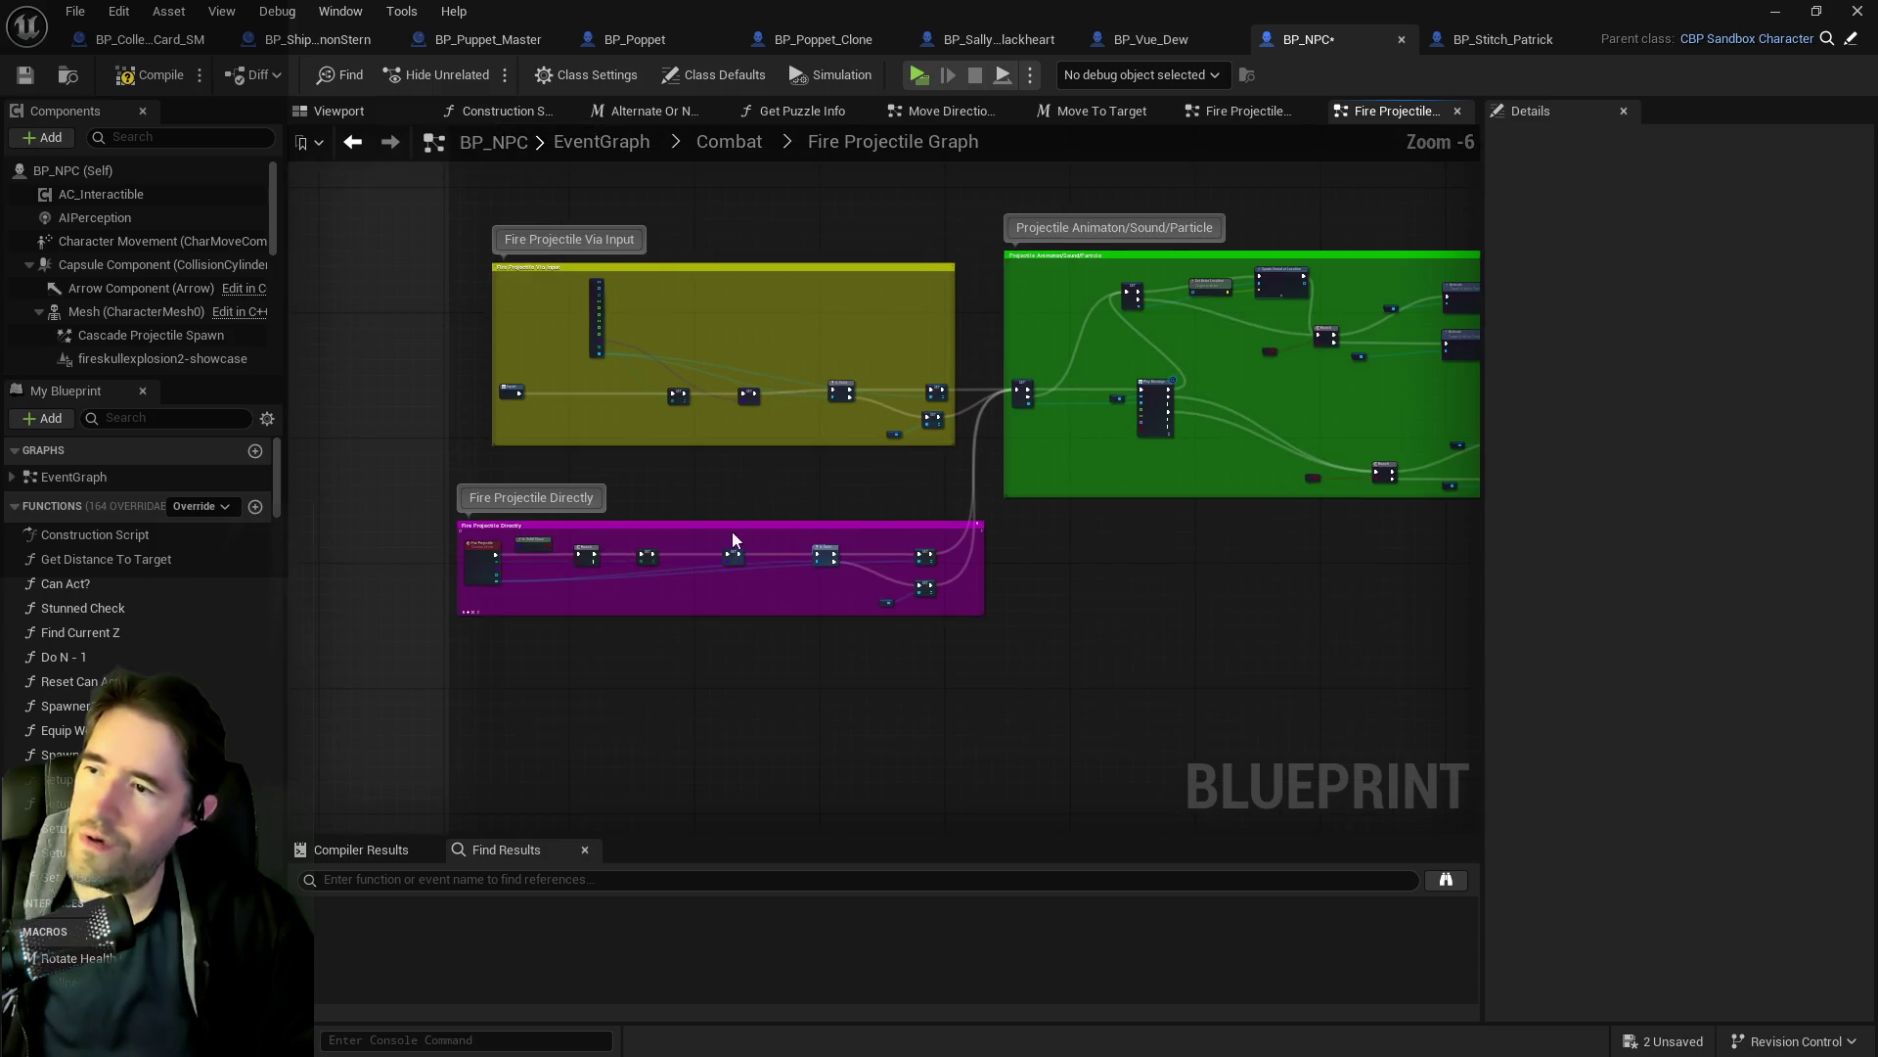
scroll(732, 531, "up", 2)
scroll(831, 525, "up", 3)
mouse_move(1155, 571)
left_mouse_down()
mouse_move(692, 462)
mouse_move(754, 460)
mouse_move(861, 411)
mouse_move(969, 425)
mouse_move(809, 523)
mouse_move(587, 551)
mouse_move(867, 512)
mouse_move(901, 559)
mouse_move(1019, 509)
mouse_move(761, 516)
mouse_move(801, 508)
left_mouse_up()
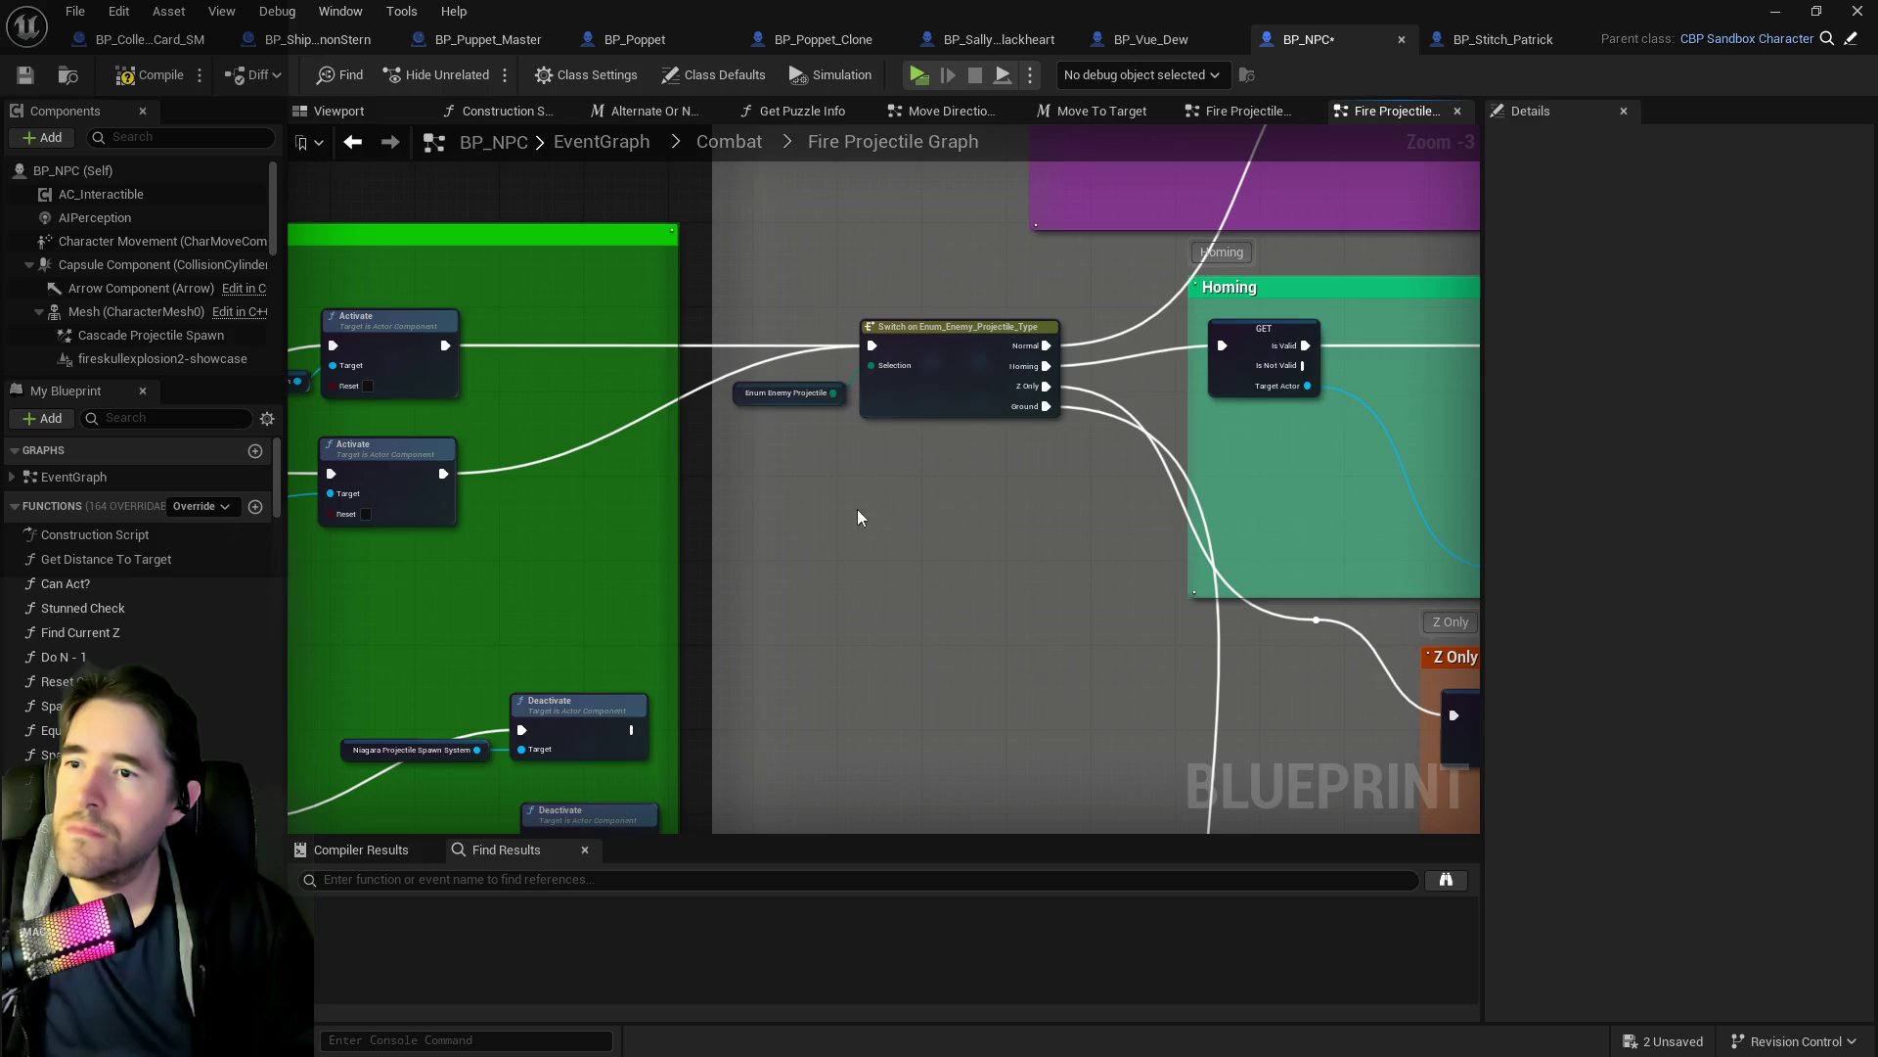
left_click_drag(1065, 486, 1055, 473)
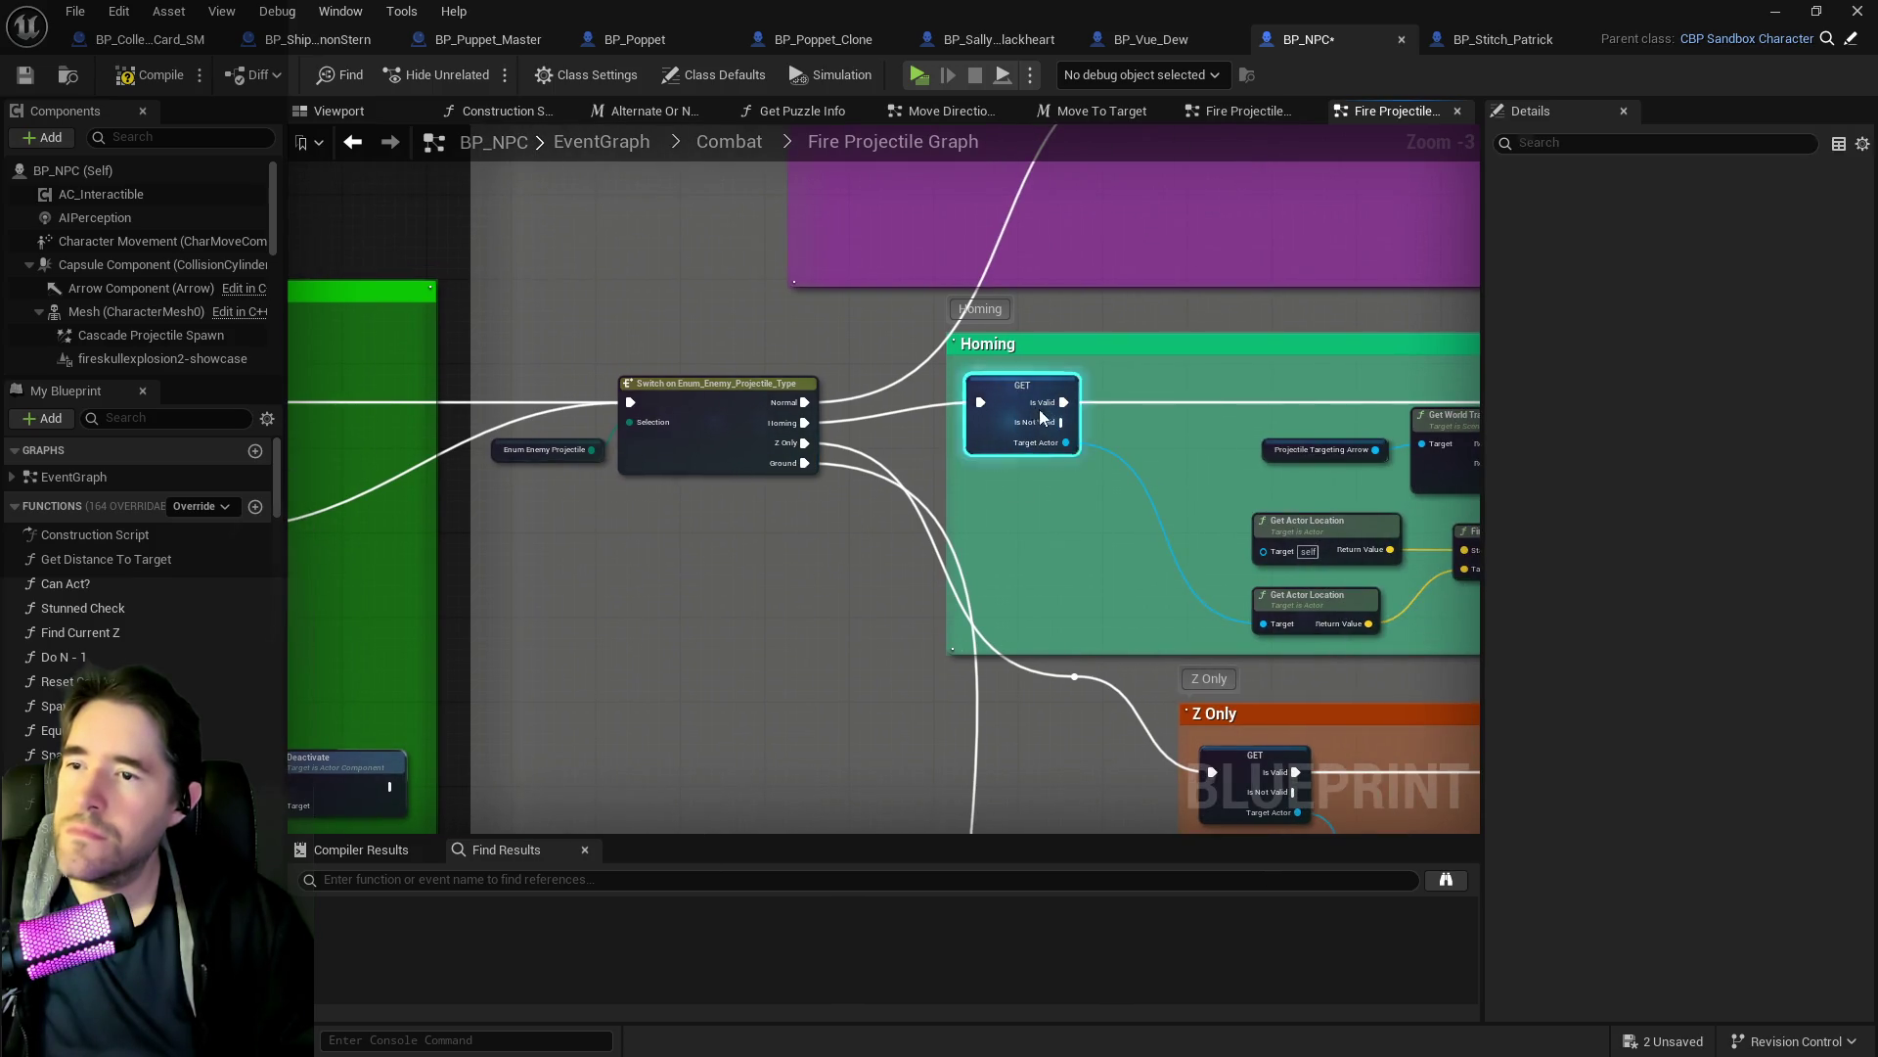
left_click_drag(1042, 406, 1126, 427)
left_click(962, 421)
Insert a Print String with Number 2 between the Homing output and GET.
key("ctrl+v")
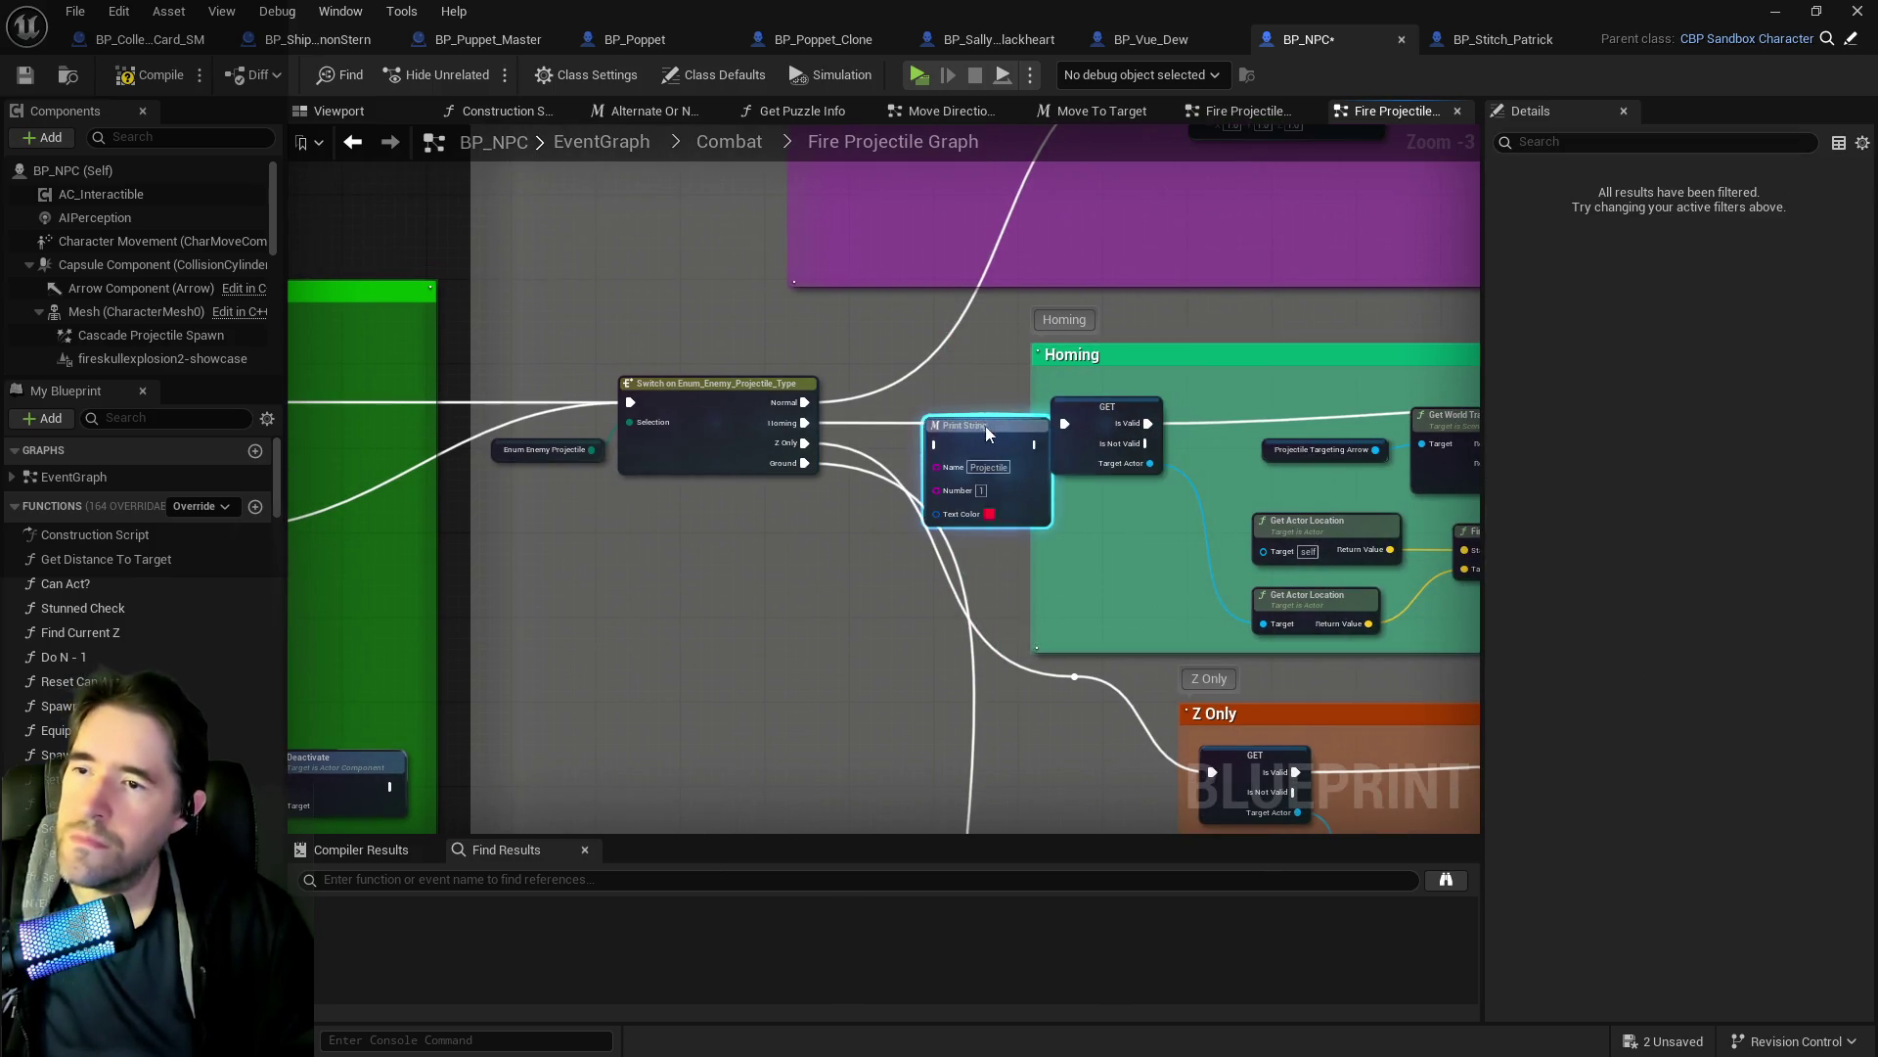
type("2")
left_click(773, 430)
left_click_drag(929, 438, 927, 427)
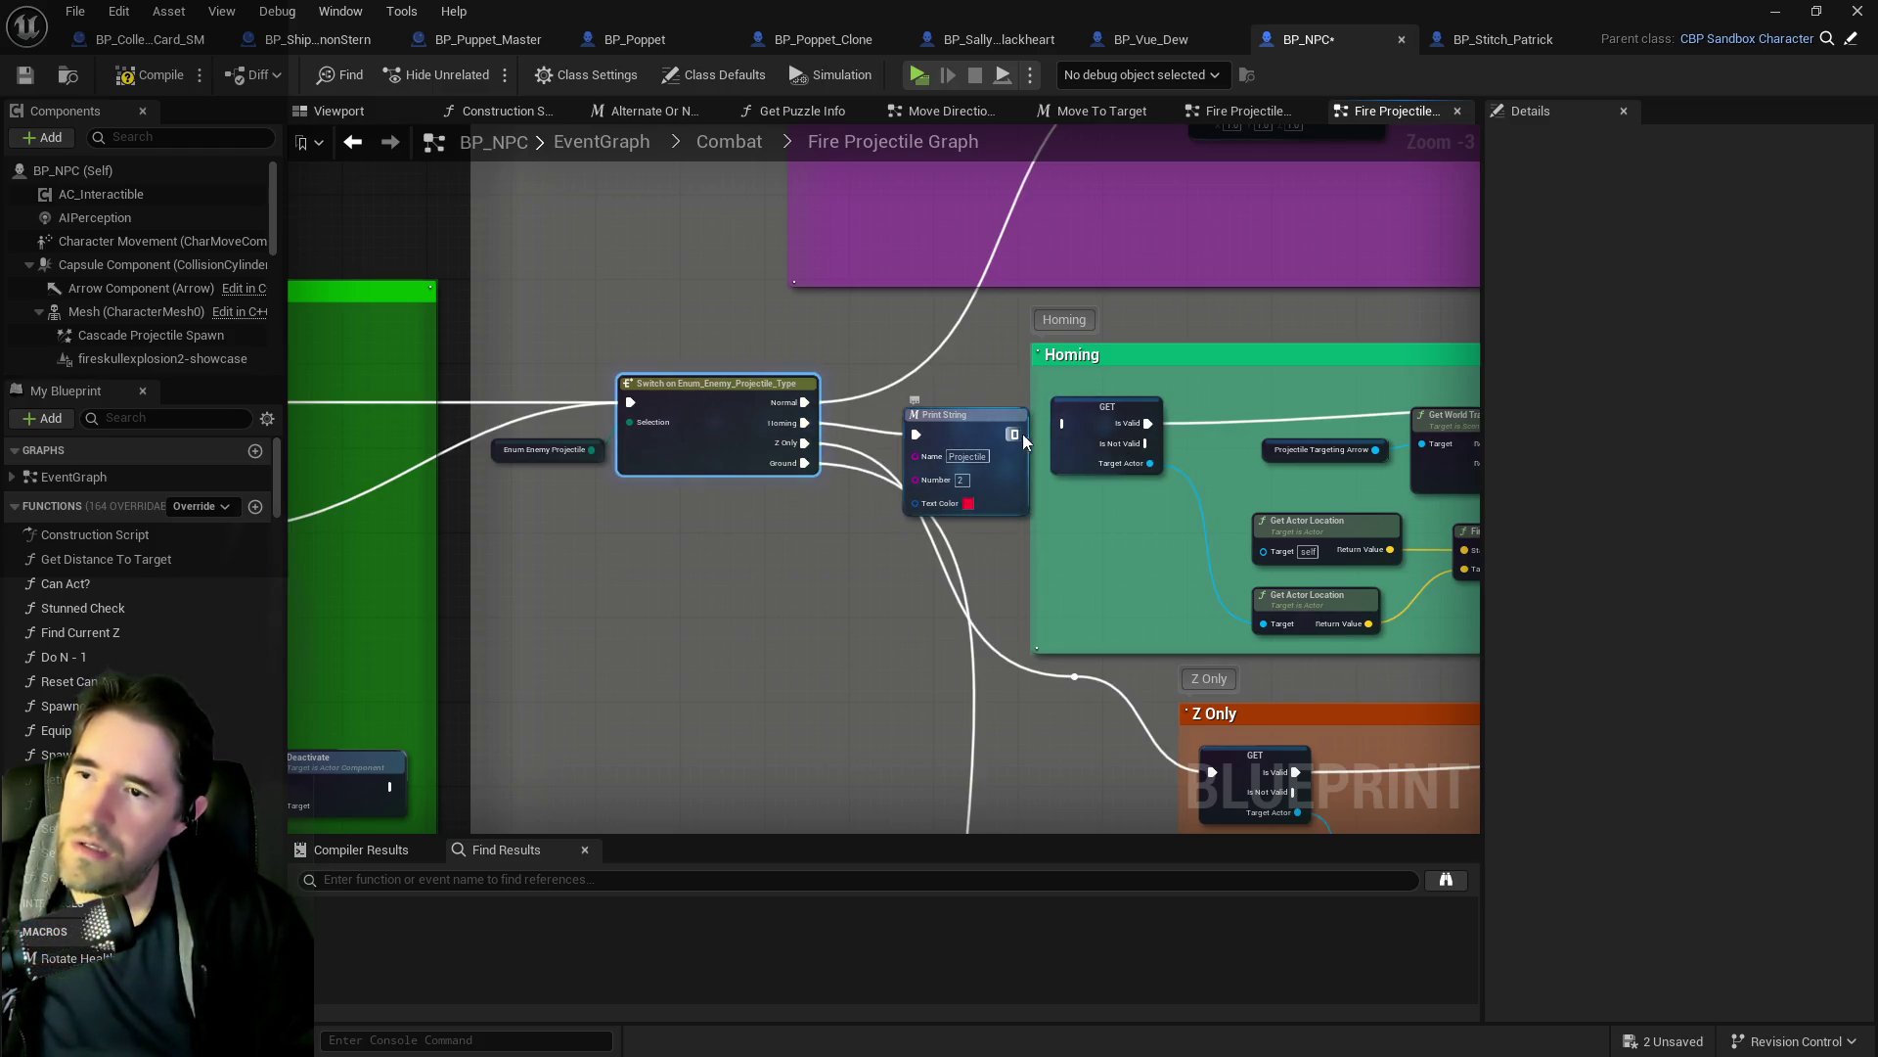
left_click(1019, 404)
Add a Print String after Weapon Owner near SpawnActor, then compile and save BP_NPC.
scroll(859, 443, "down", 2)
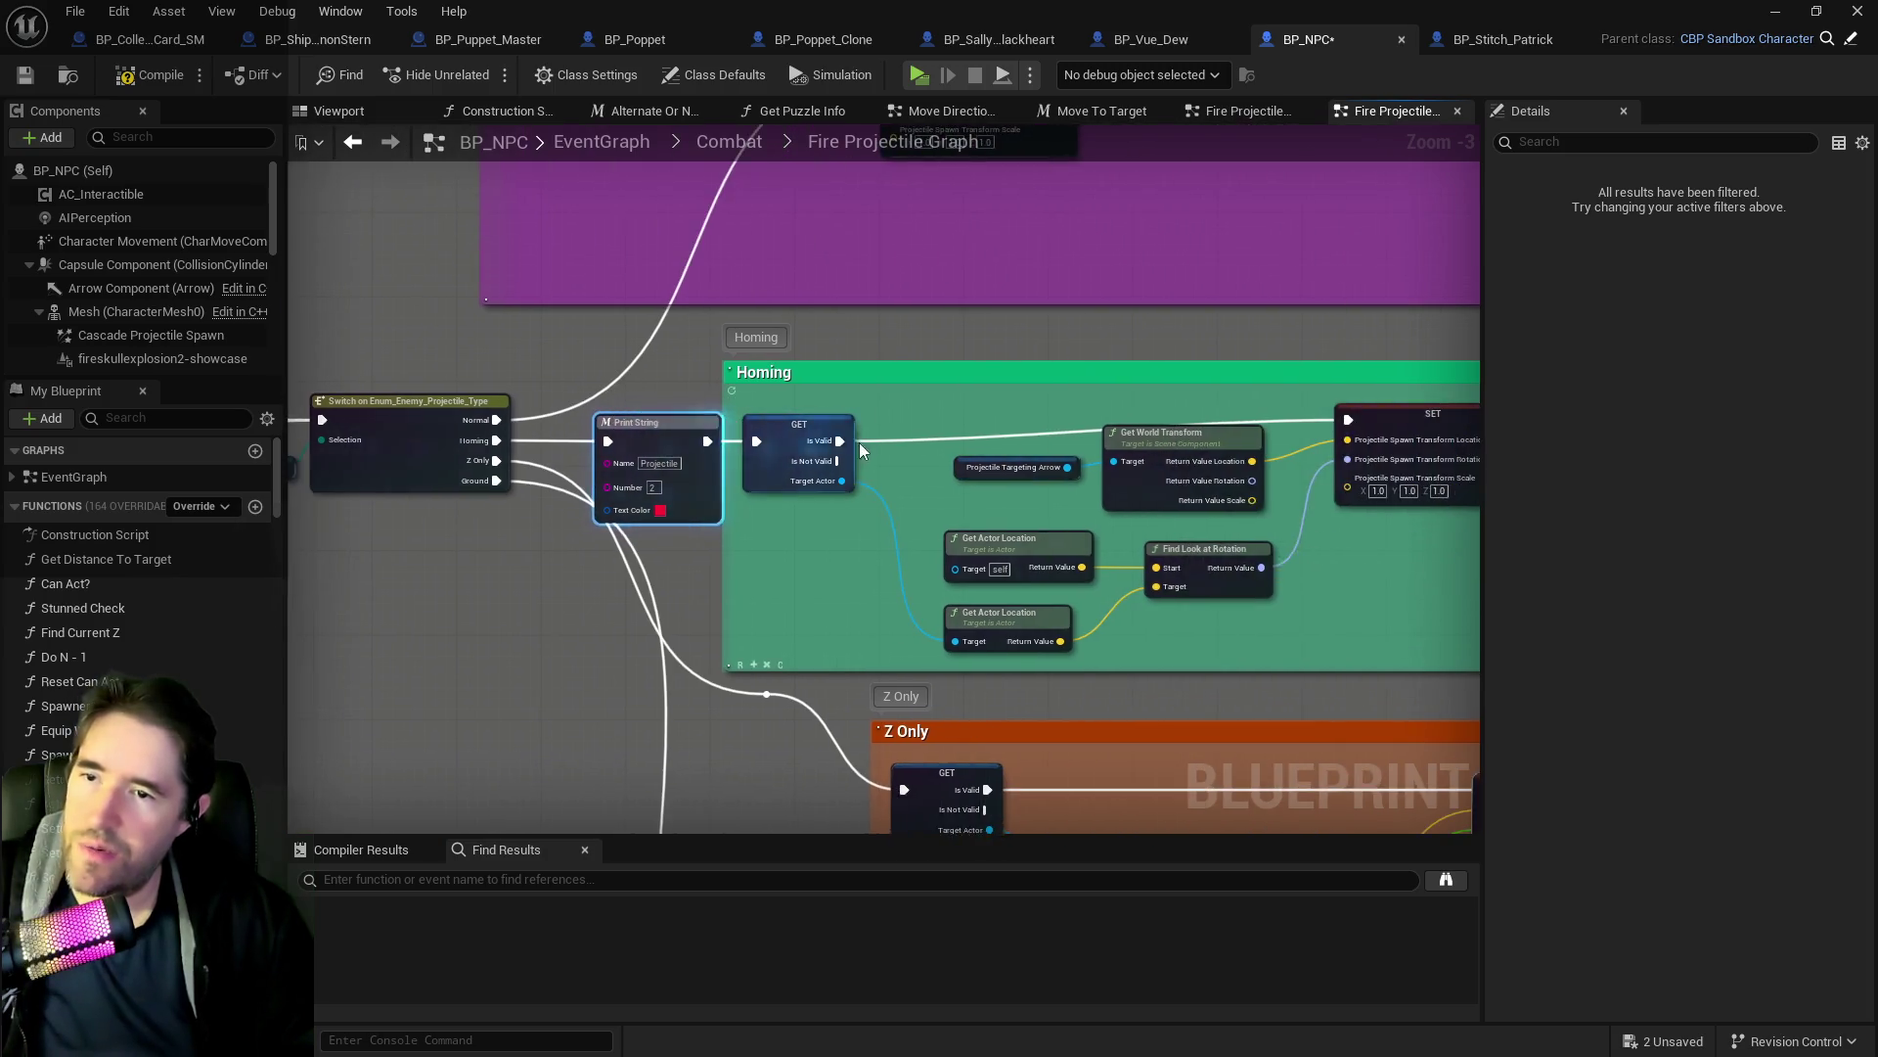
mouse_move(933, 441)
left_mouse_down()
mouse_move(448, 446)
mouse_move(116, 517)
left_mouse_up()
scroll(1180, 374, "up", 2)
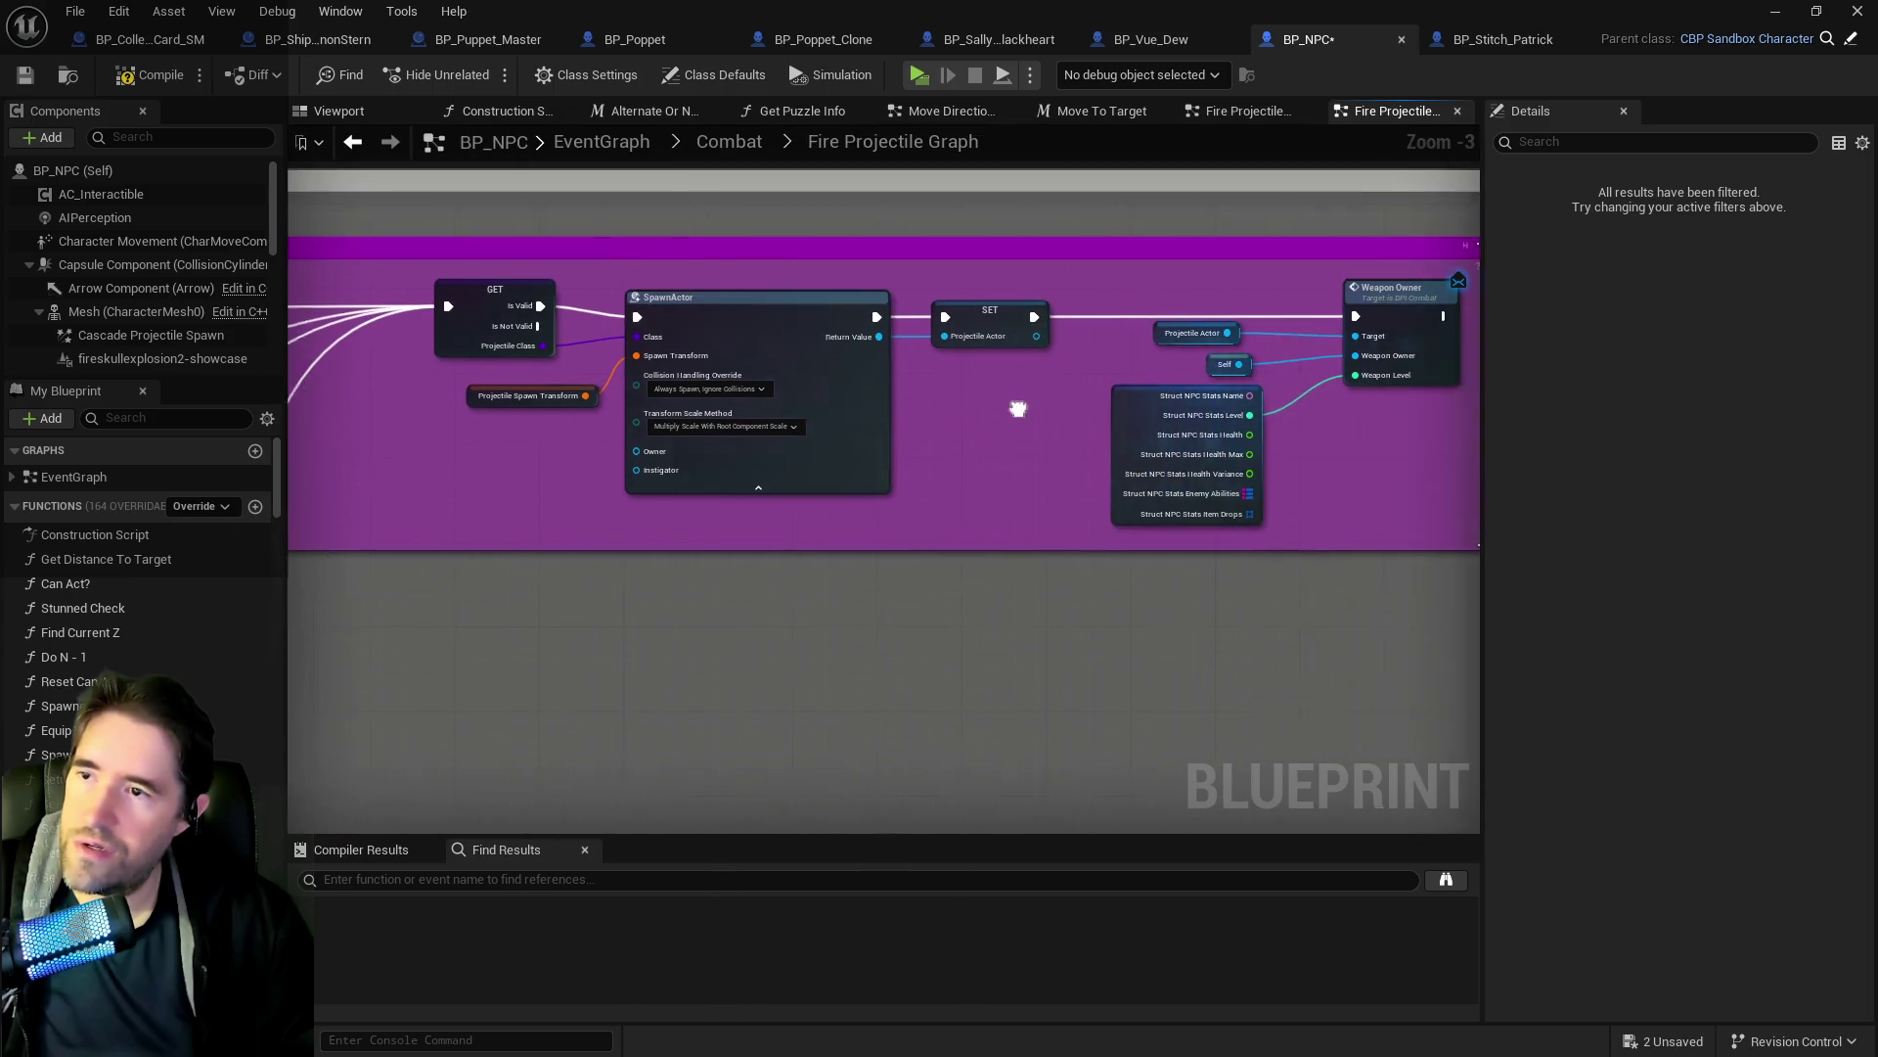
key("ctrl+v")
mouse_move(1084, 304)
left_mouse_down()
mouse_move(1458, 298)
mouse_move(1401, 297)
left_mouse_up()
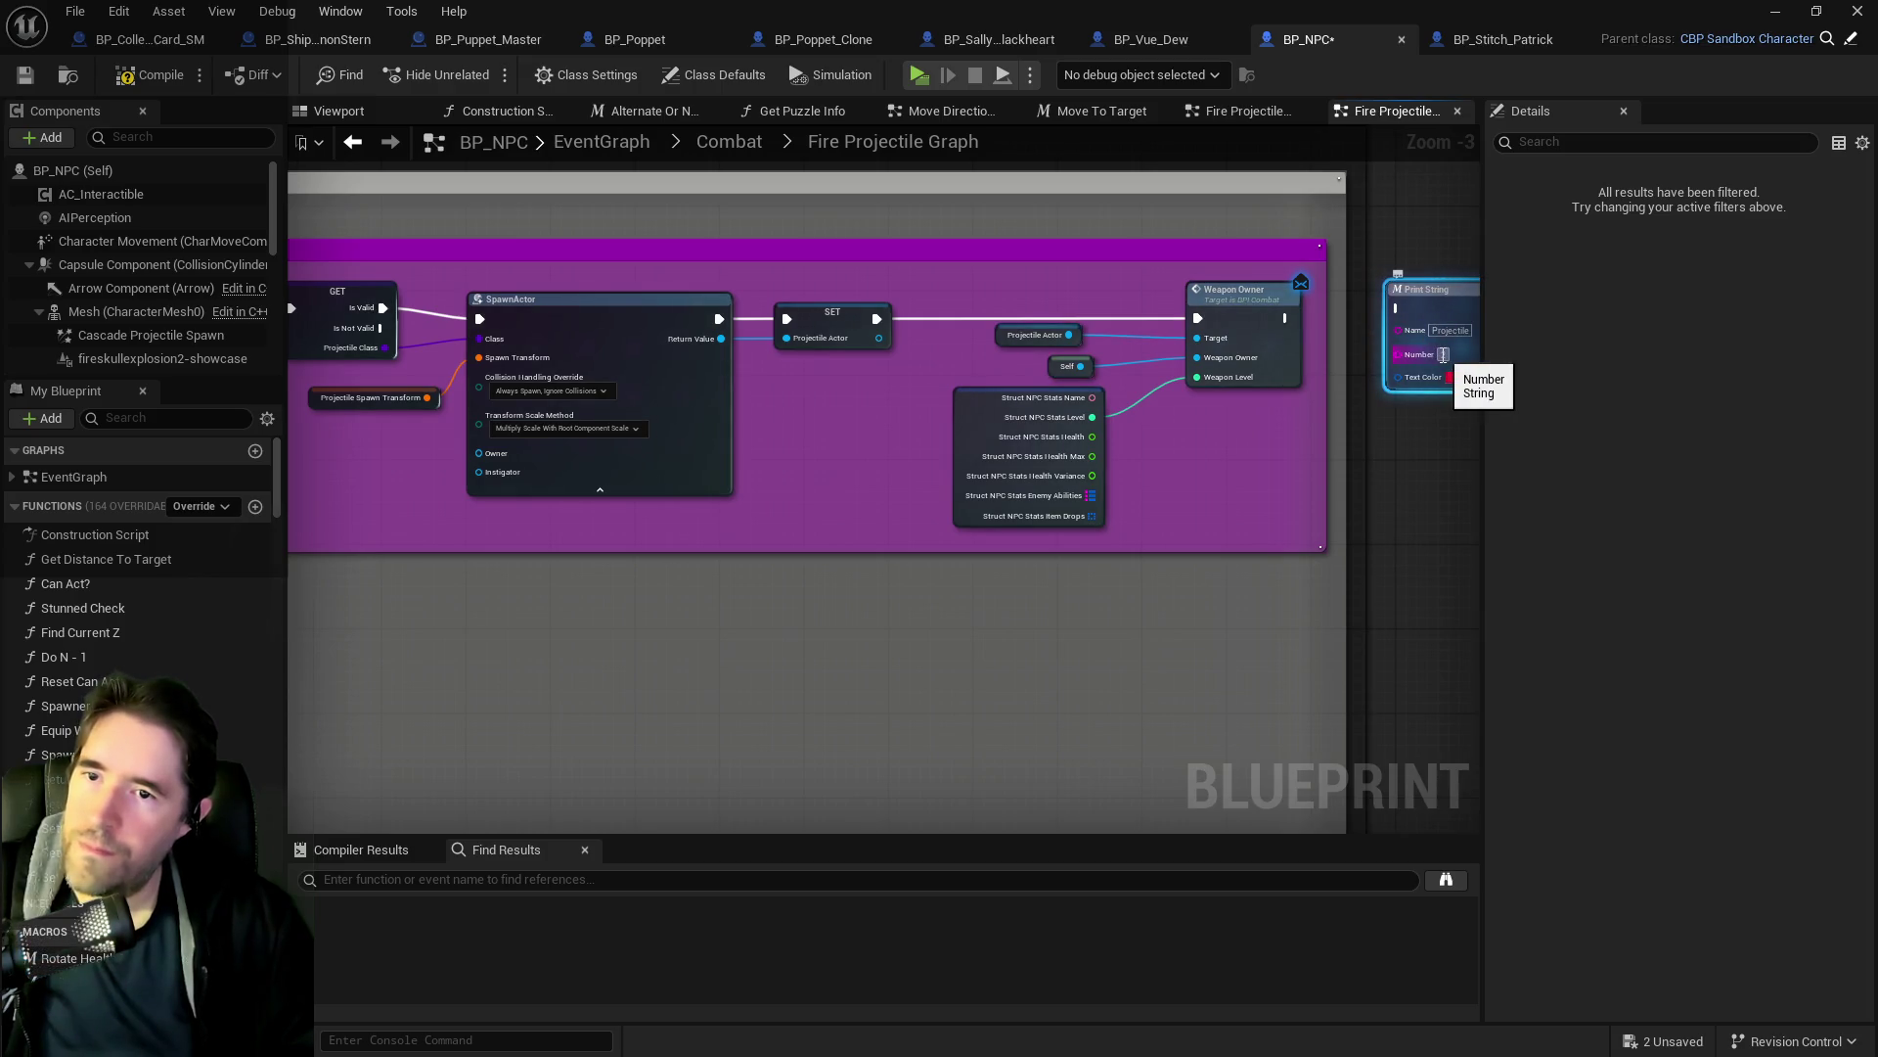
mouse_move(1417, 390)
left_mouse_down()
mouse_move(1216, 378)
mouse_move(1135, 338)
mouse_move(1081, 340)
left_mouse_up()
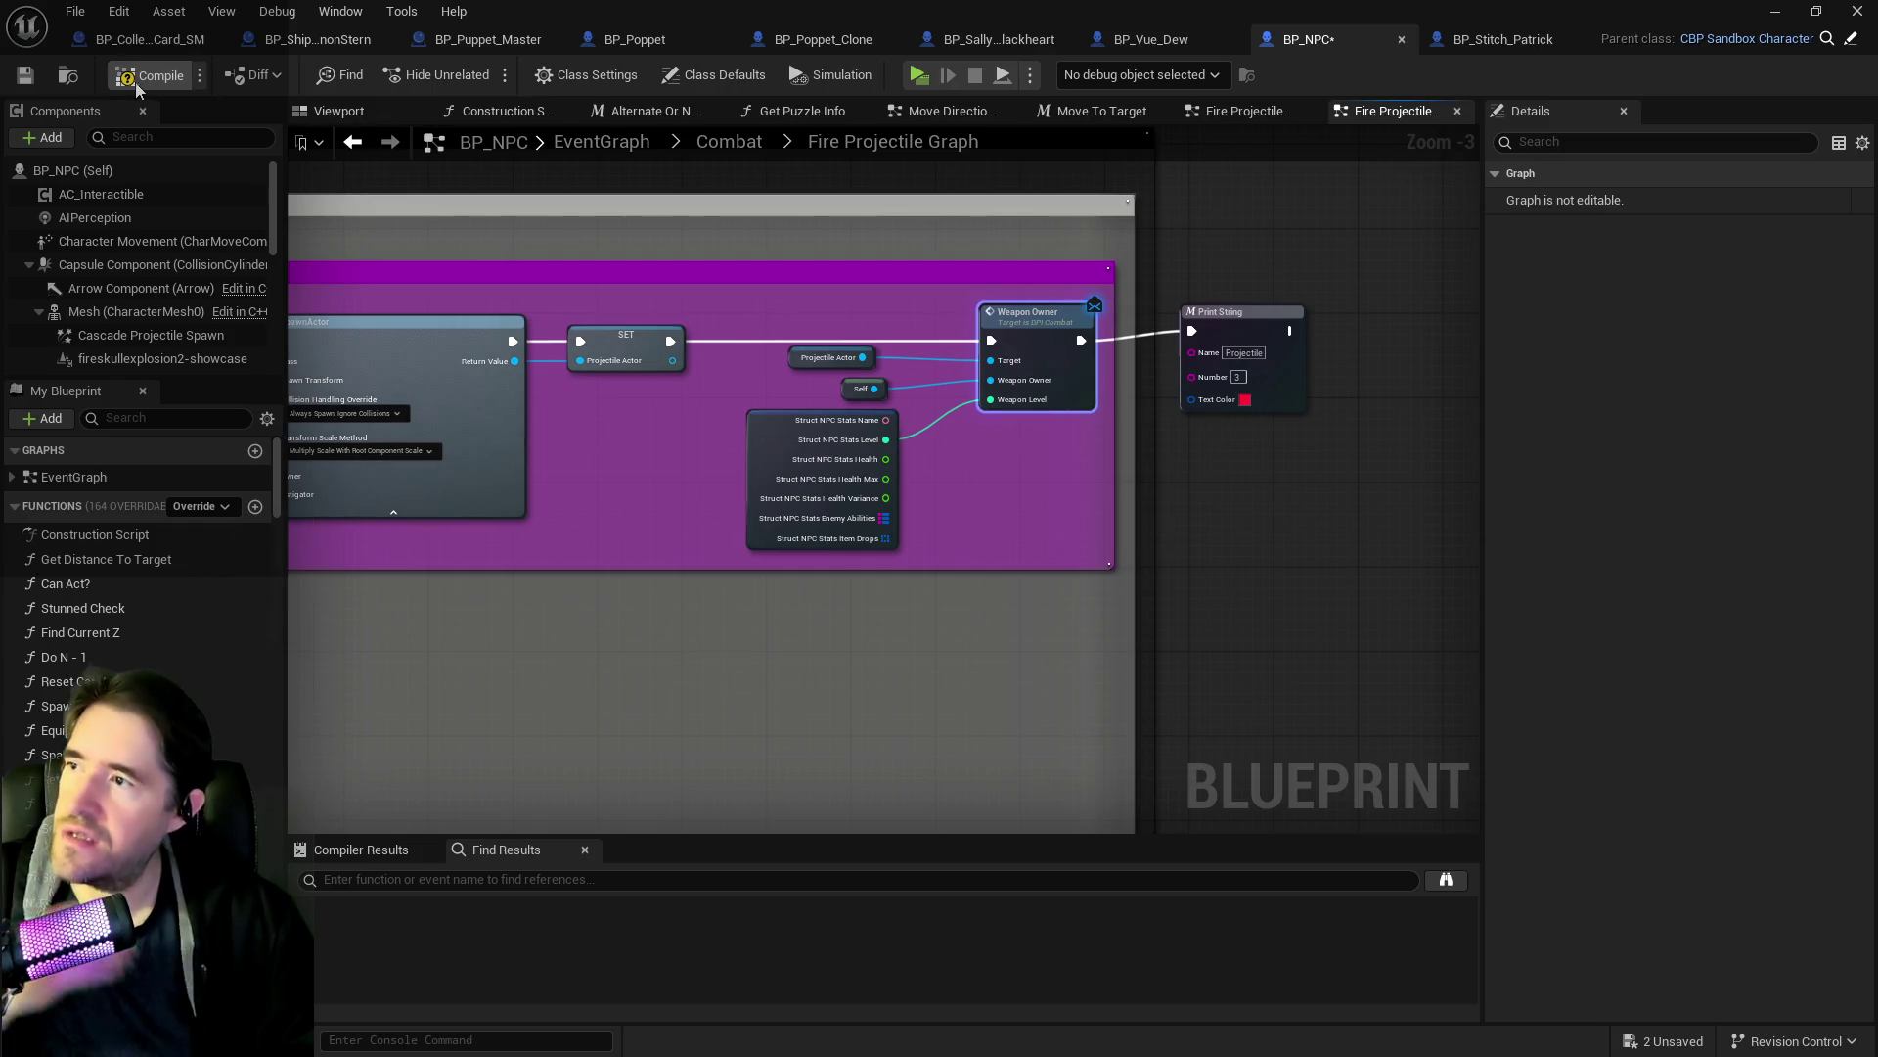
left_click(27, 83)
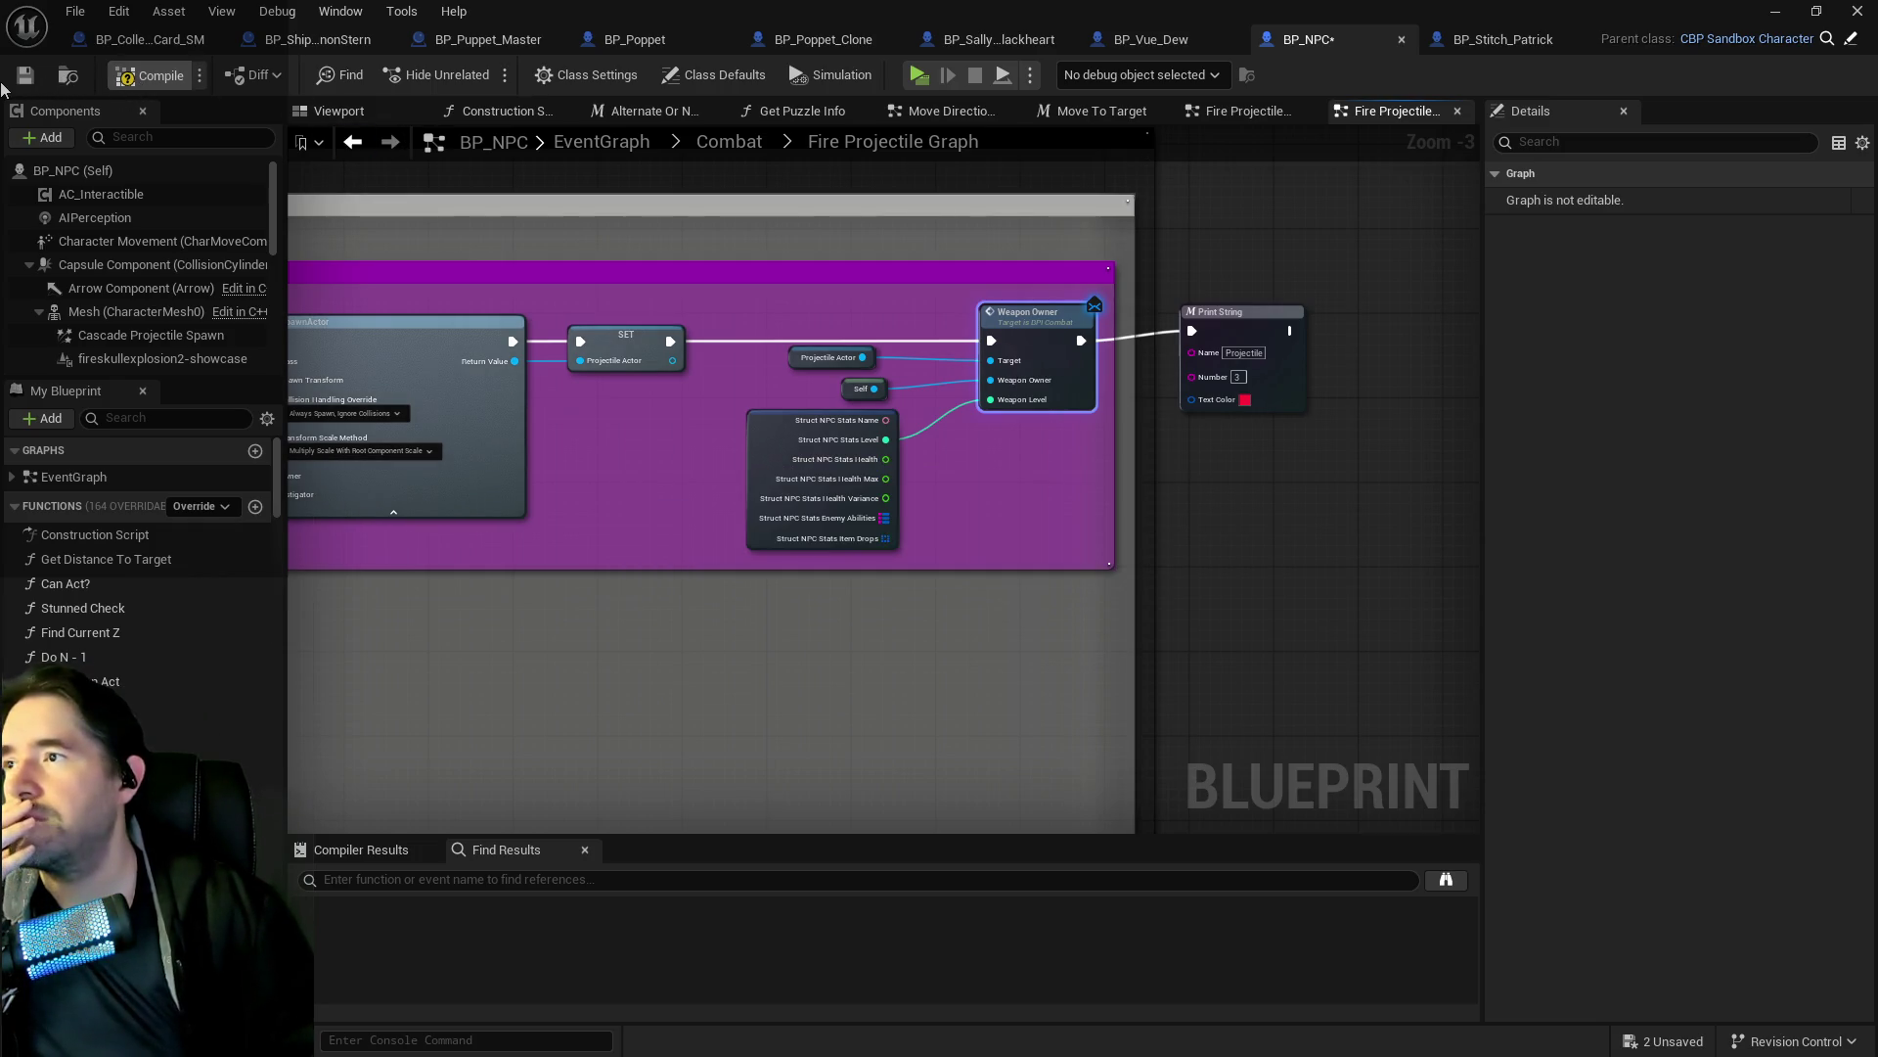
left_click(35, 75)
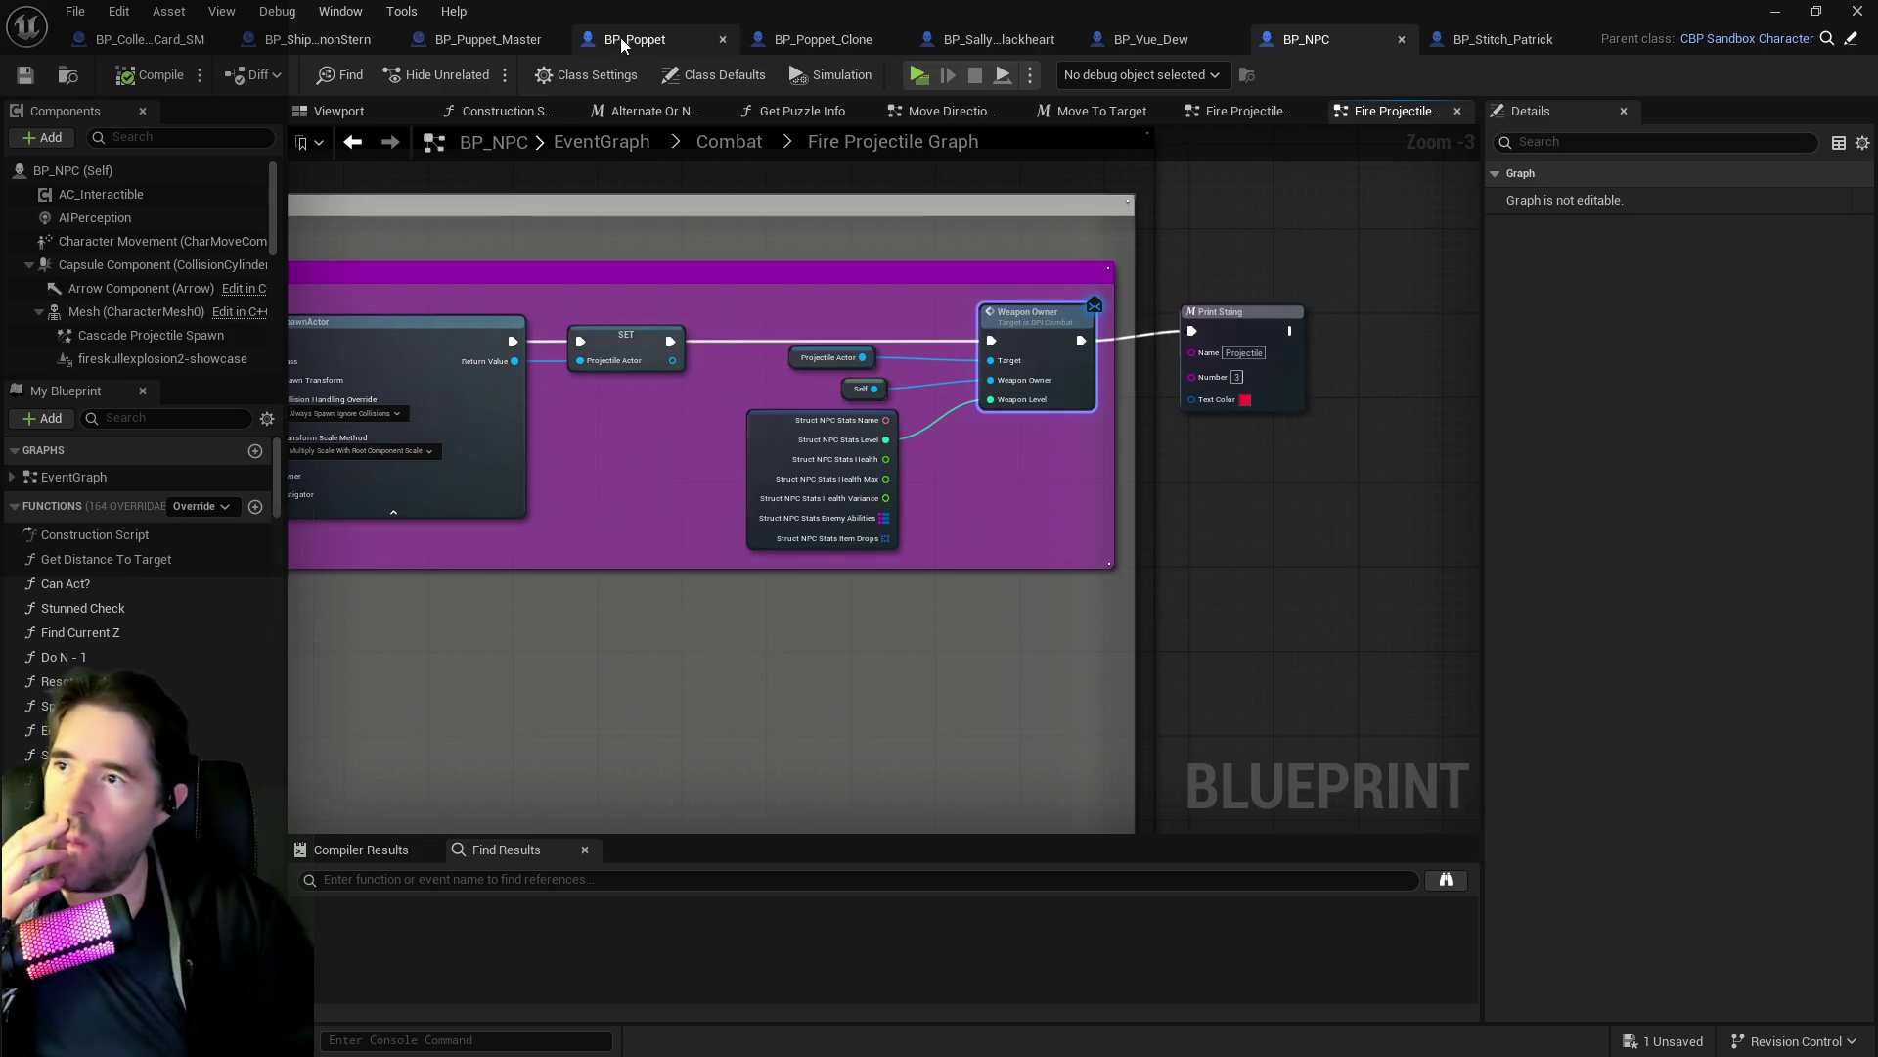
Recheck Sally's Homing Projectile, then open the Vue Dew pin projectile blueprint from the Content Drawer.
left_click(932, 40)
scroll(1660, 847, "down", 3)
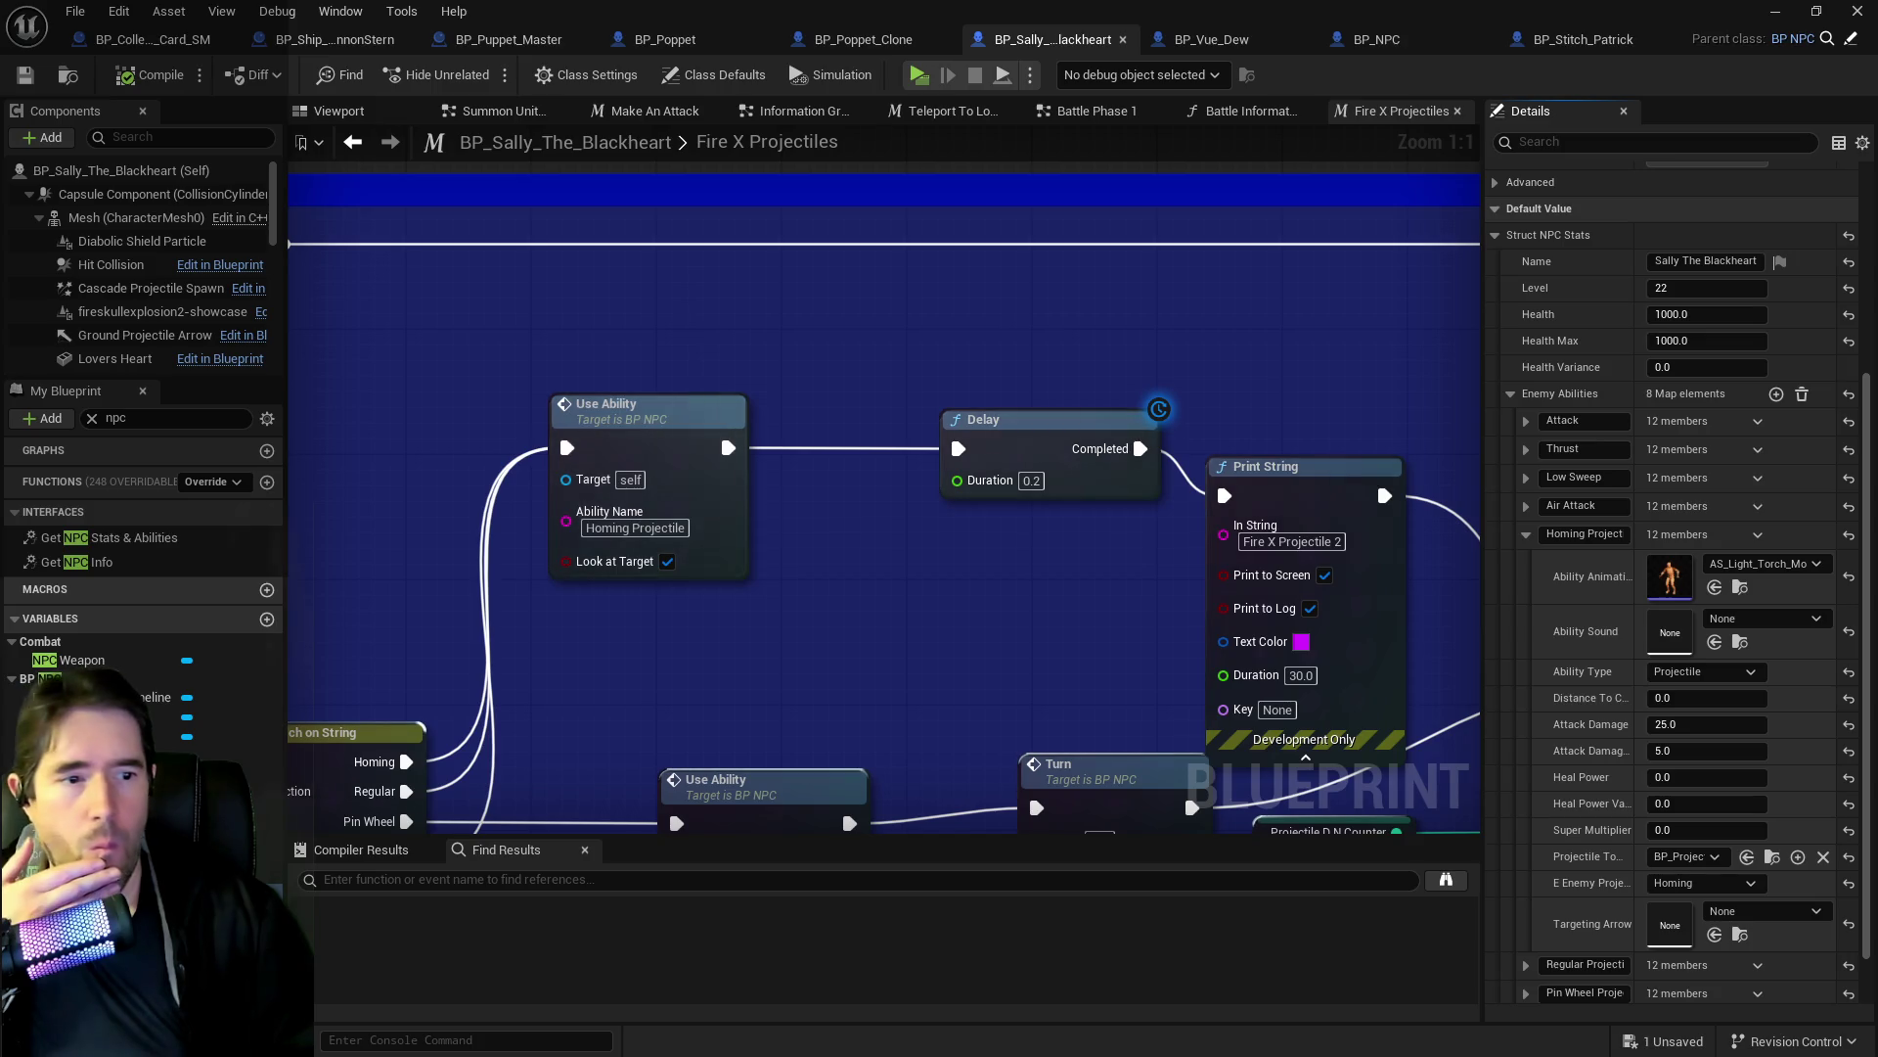
left_click(1772, 856)
key("ctrl+space")
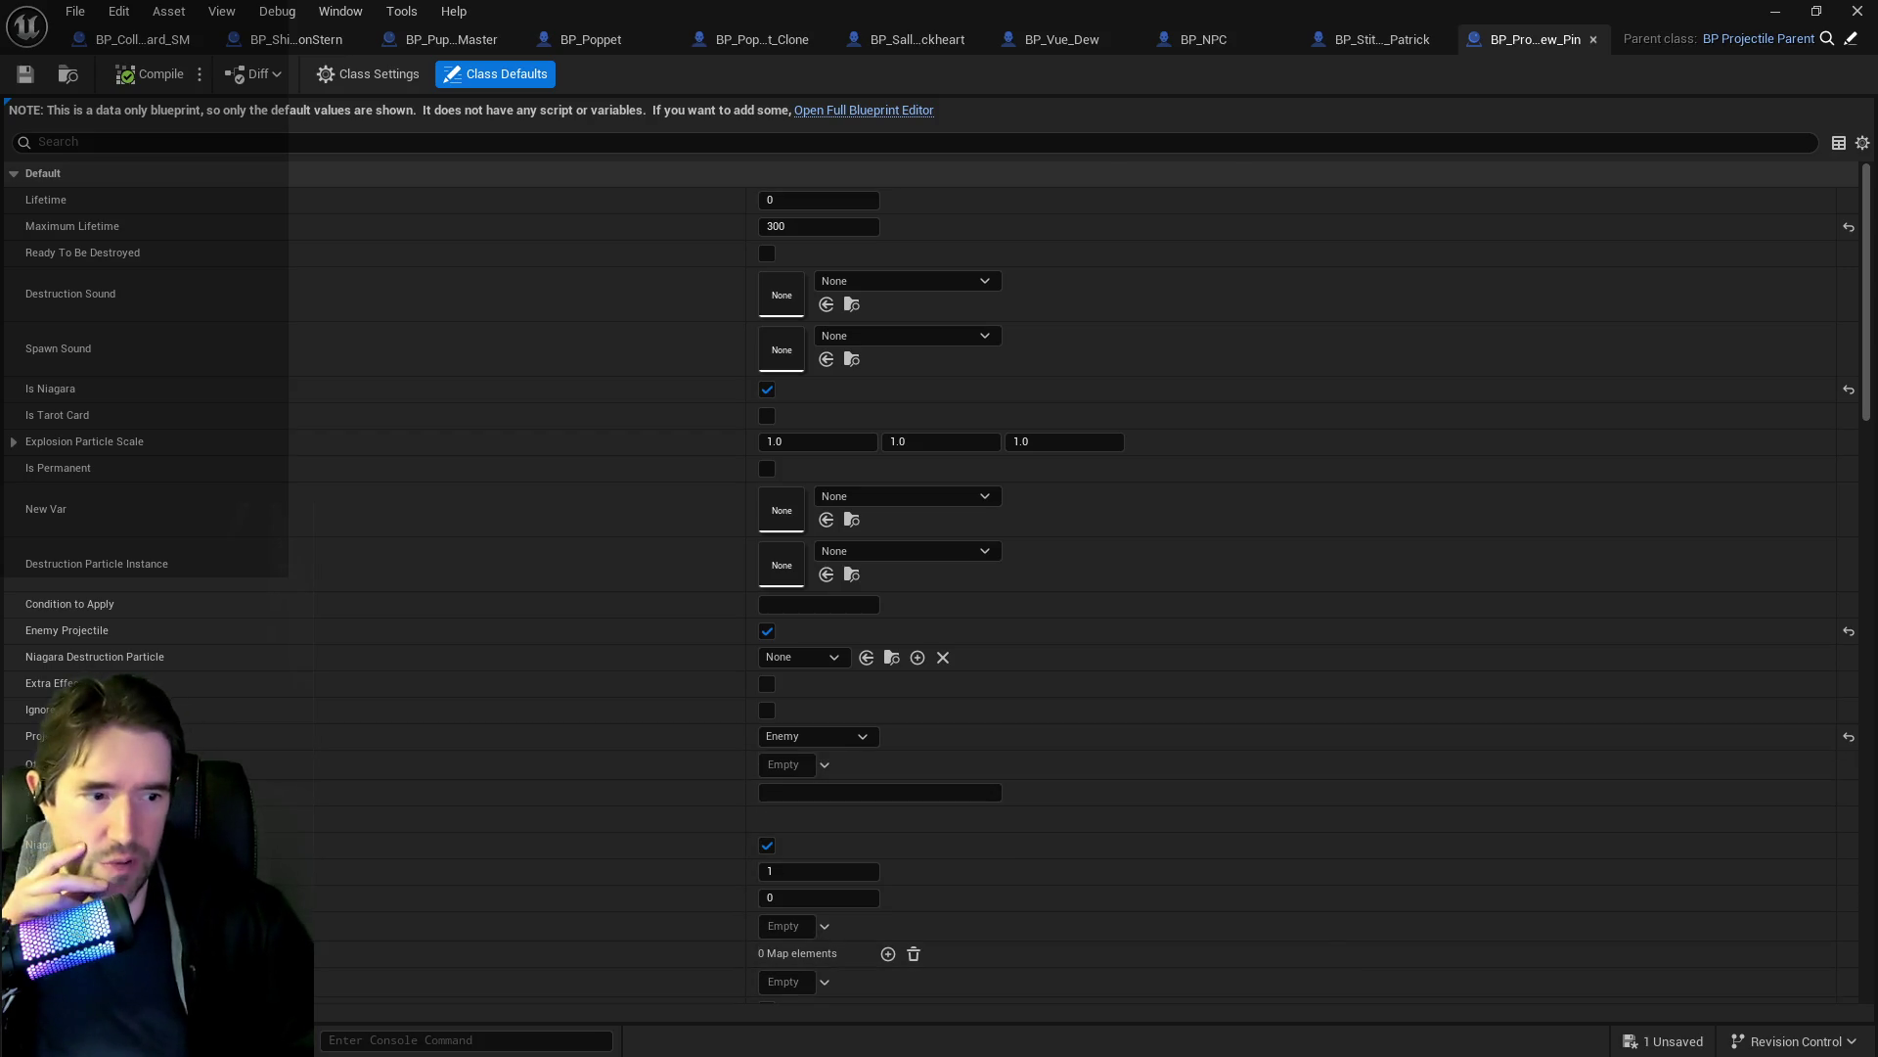
Open BP_Projectile_Patrick from the Projectiles folder in the Content Browser.
key("ctrl+b")
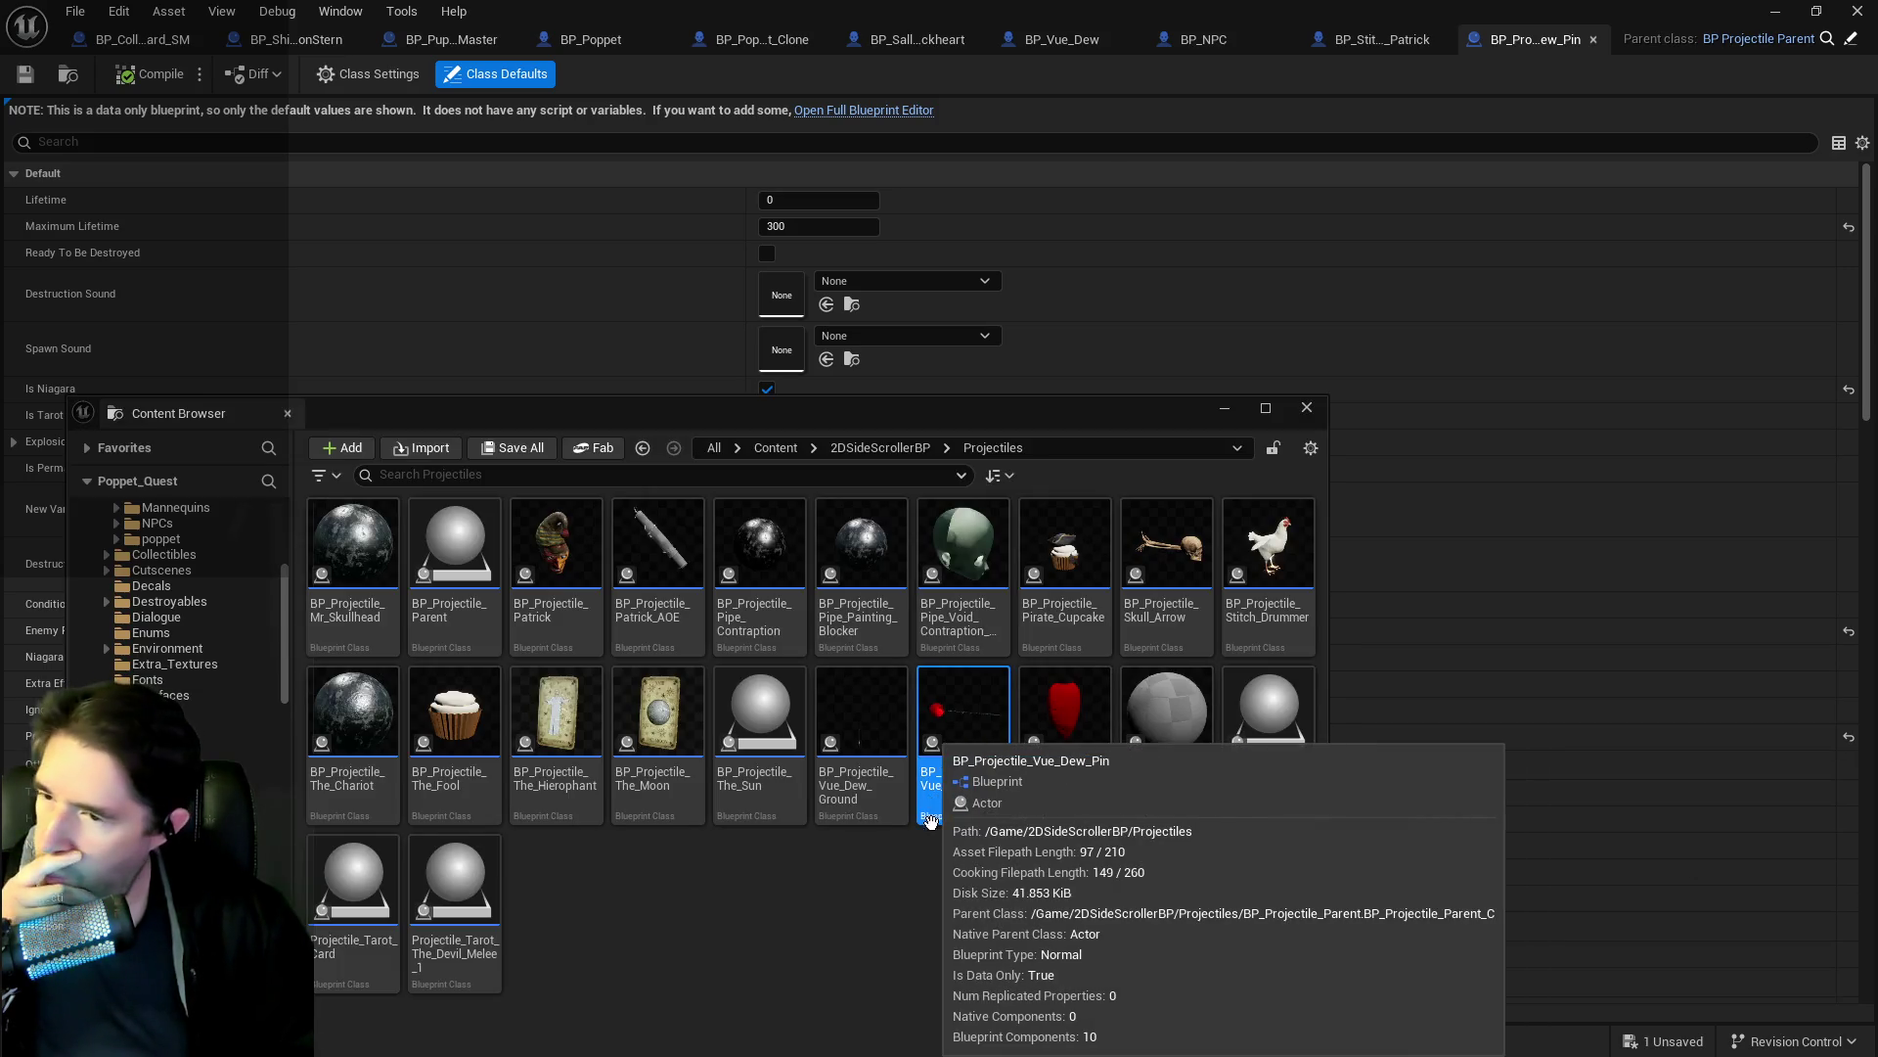
mouse_move(992, 421)
left_mouse_down()
mouse_move(1877, 333)
mouse_move(1877, 309)
mouse_move(348, 294)
left_mouse_up()
left_click(798, 420)
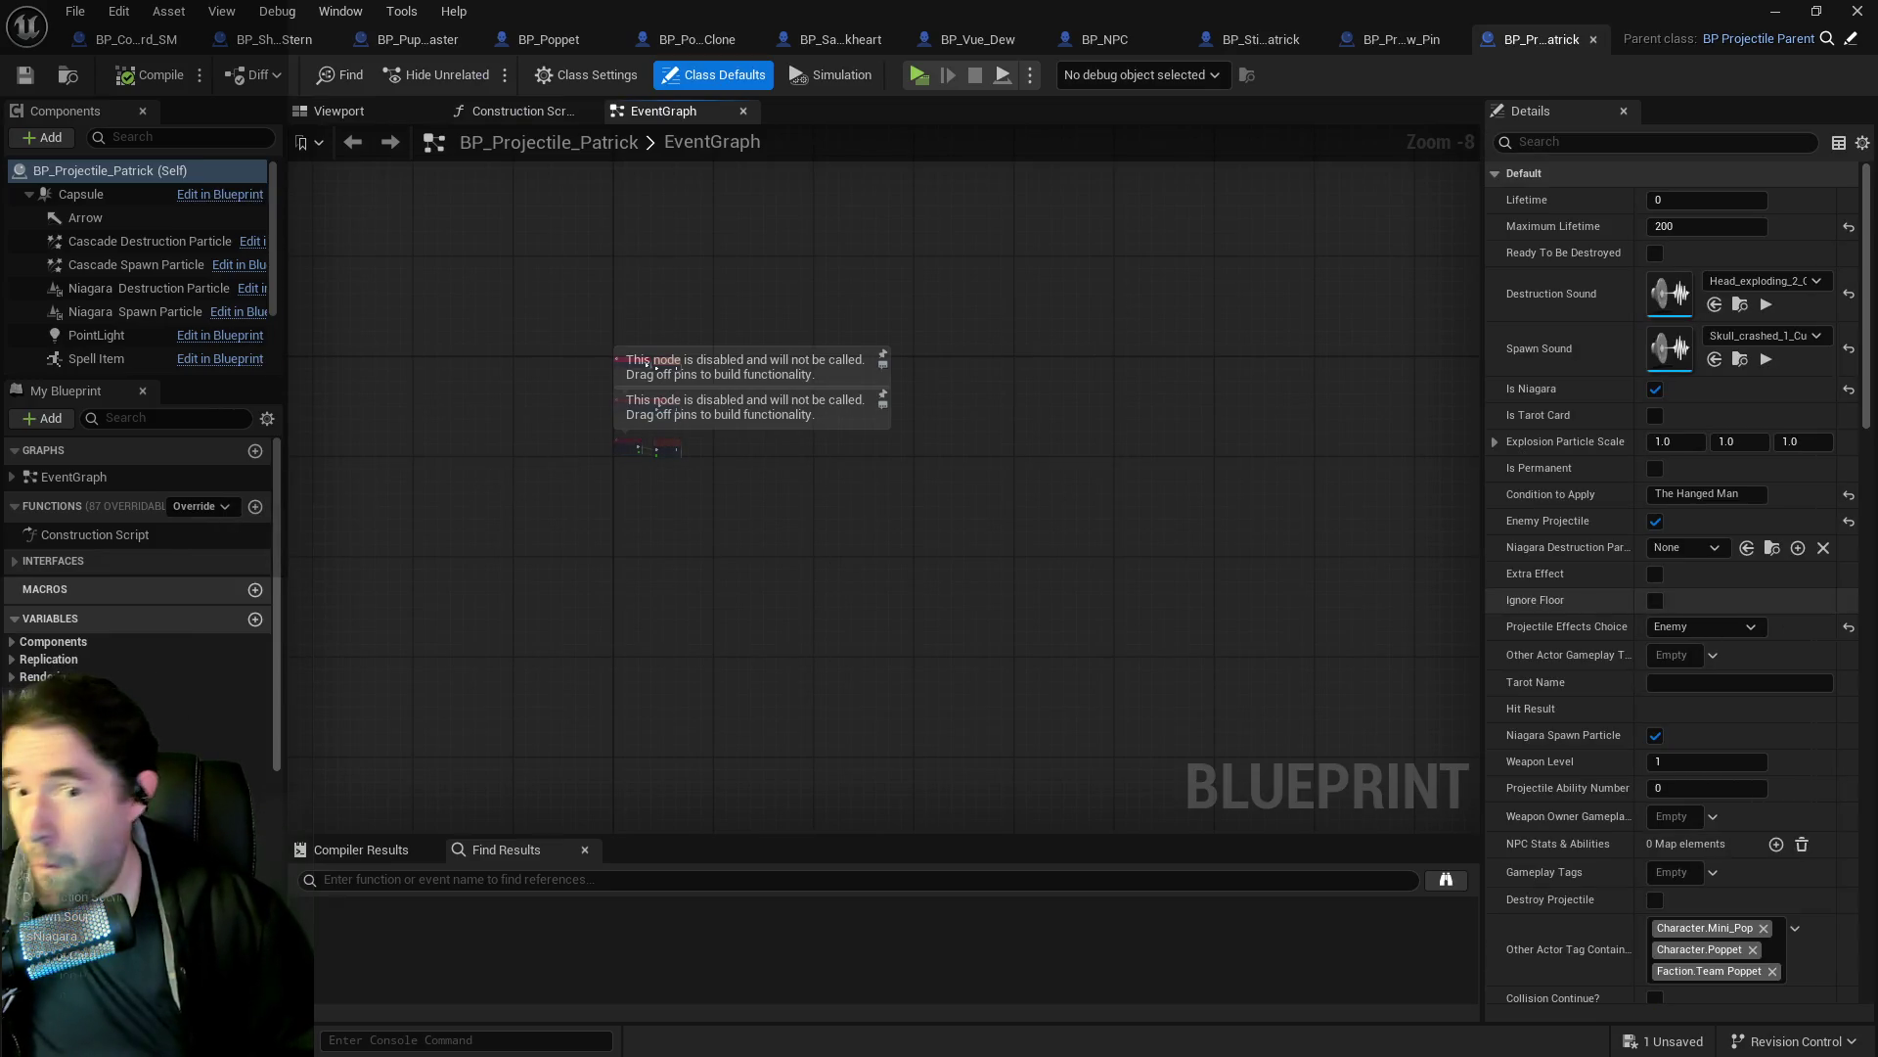
Scroll through BP_Projectile_Patrick's Details panel to review its default values.
scroll(1700, 722, "down", 3)
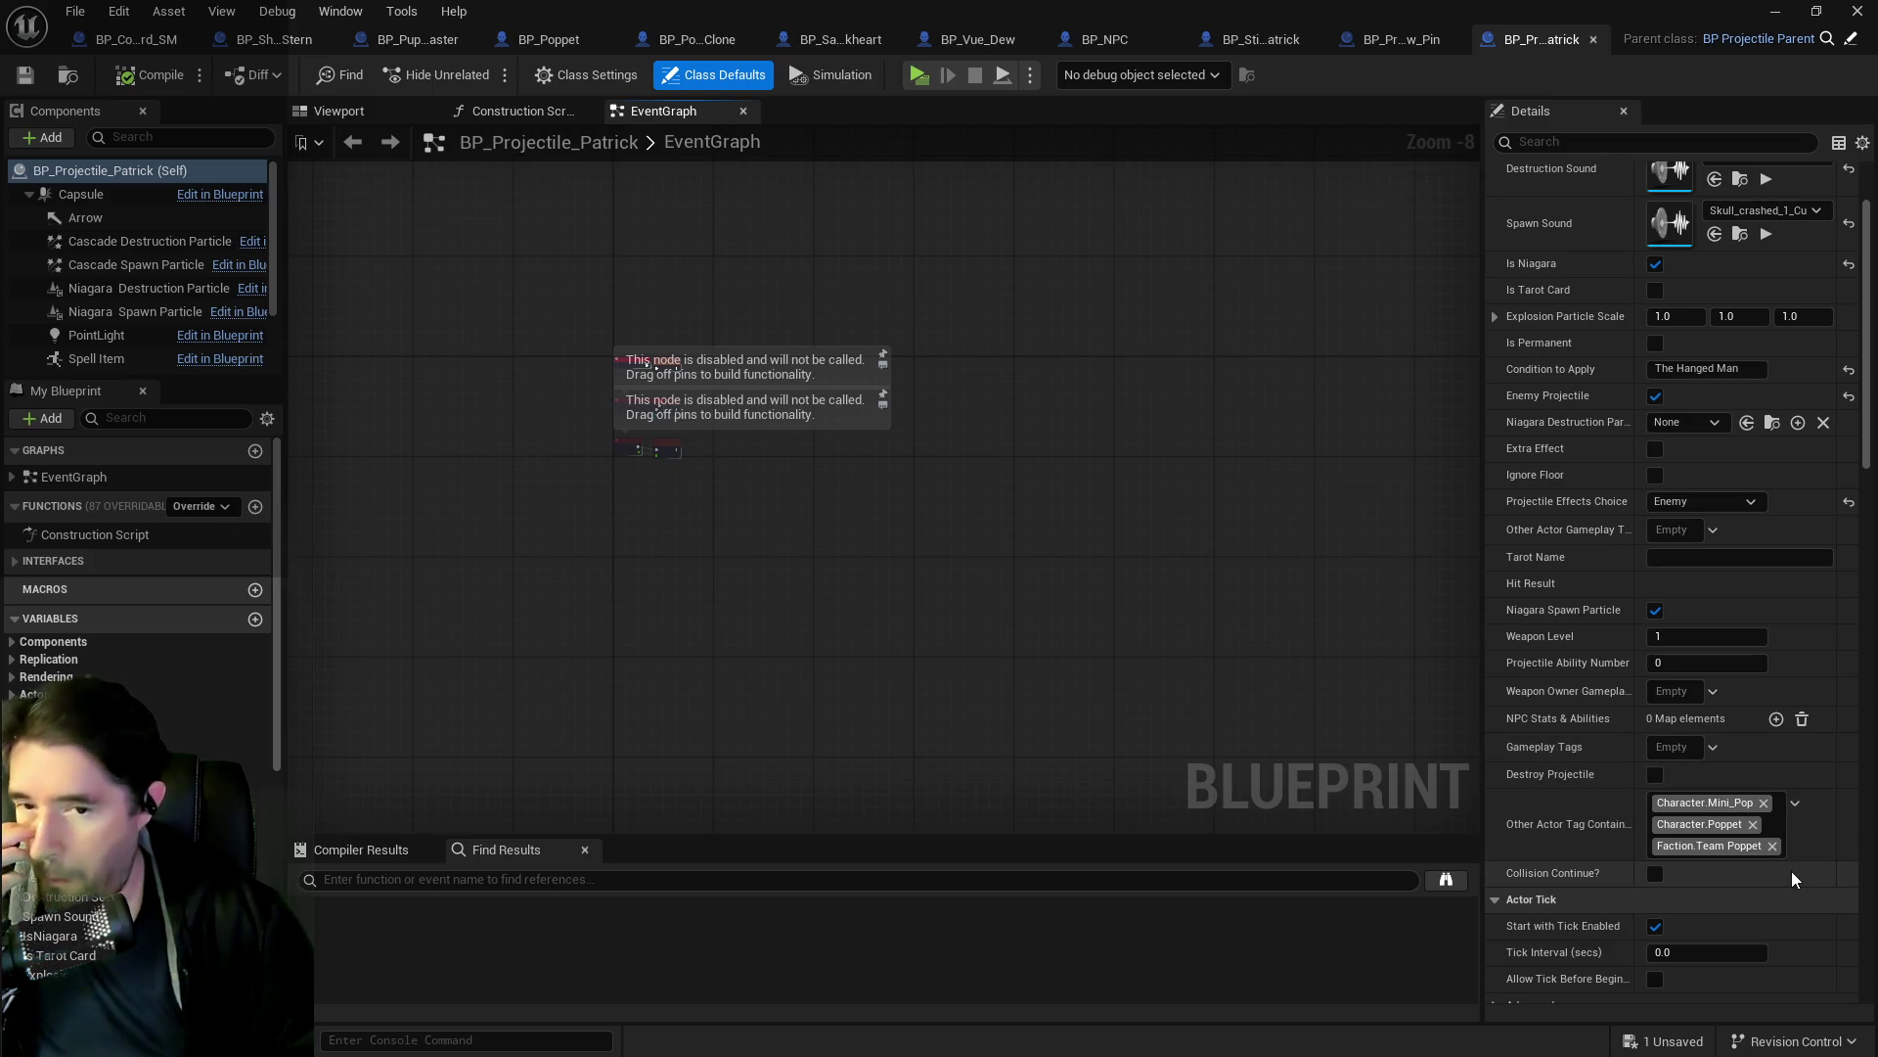
scroll(1743, 837, "down", 4)
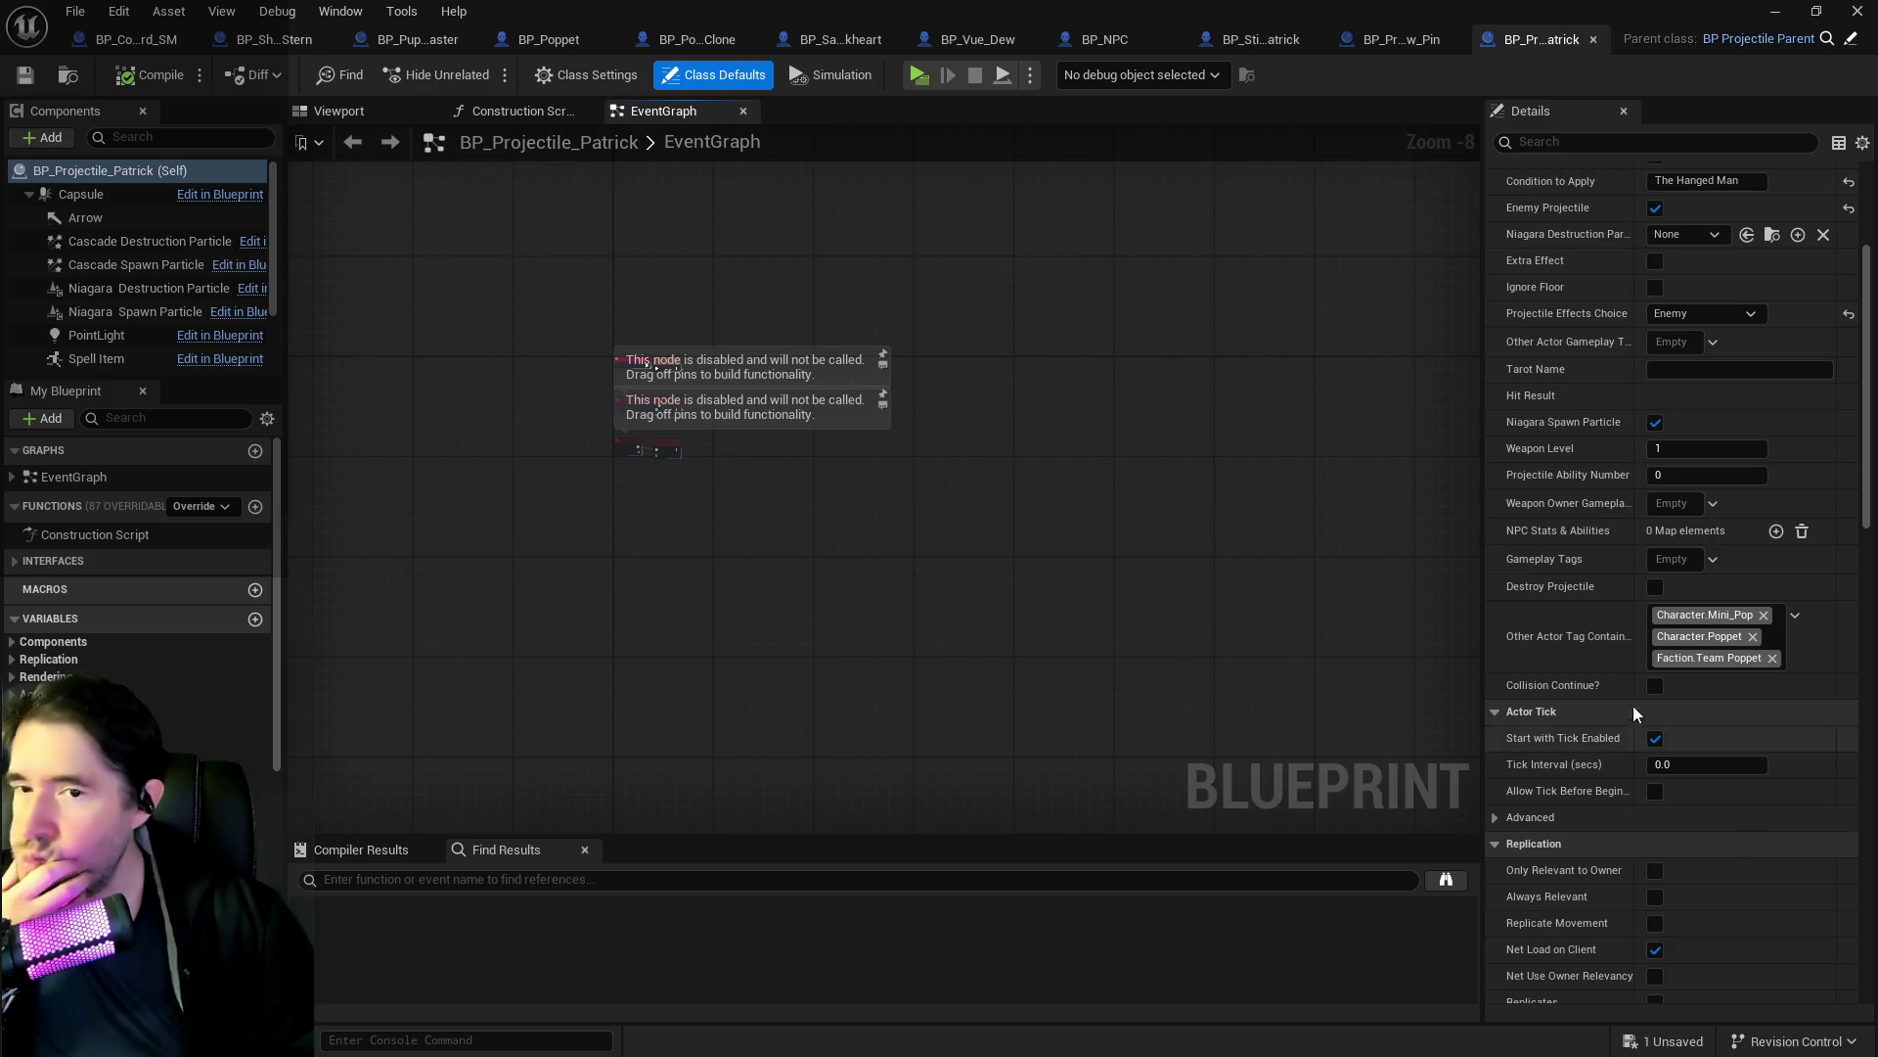
scroll(1558, 651, "down", 15)
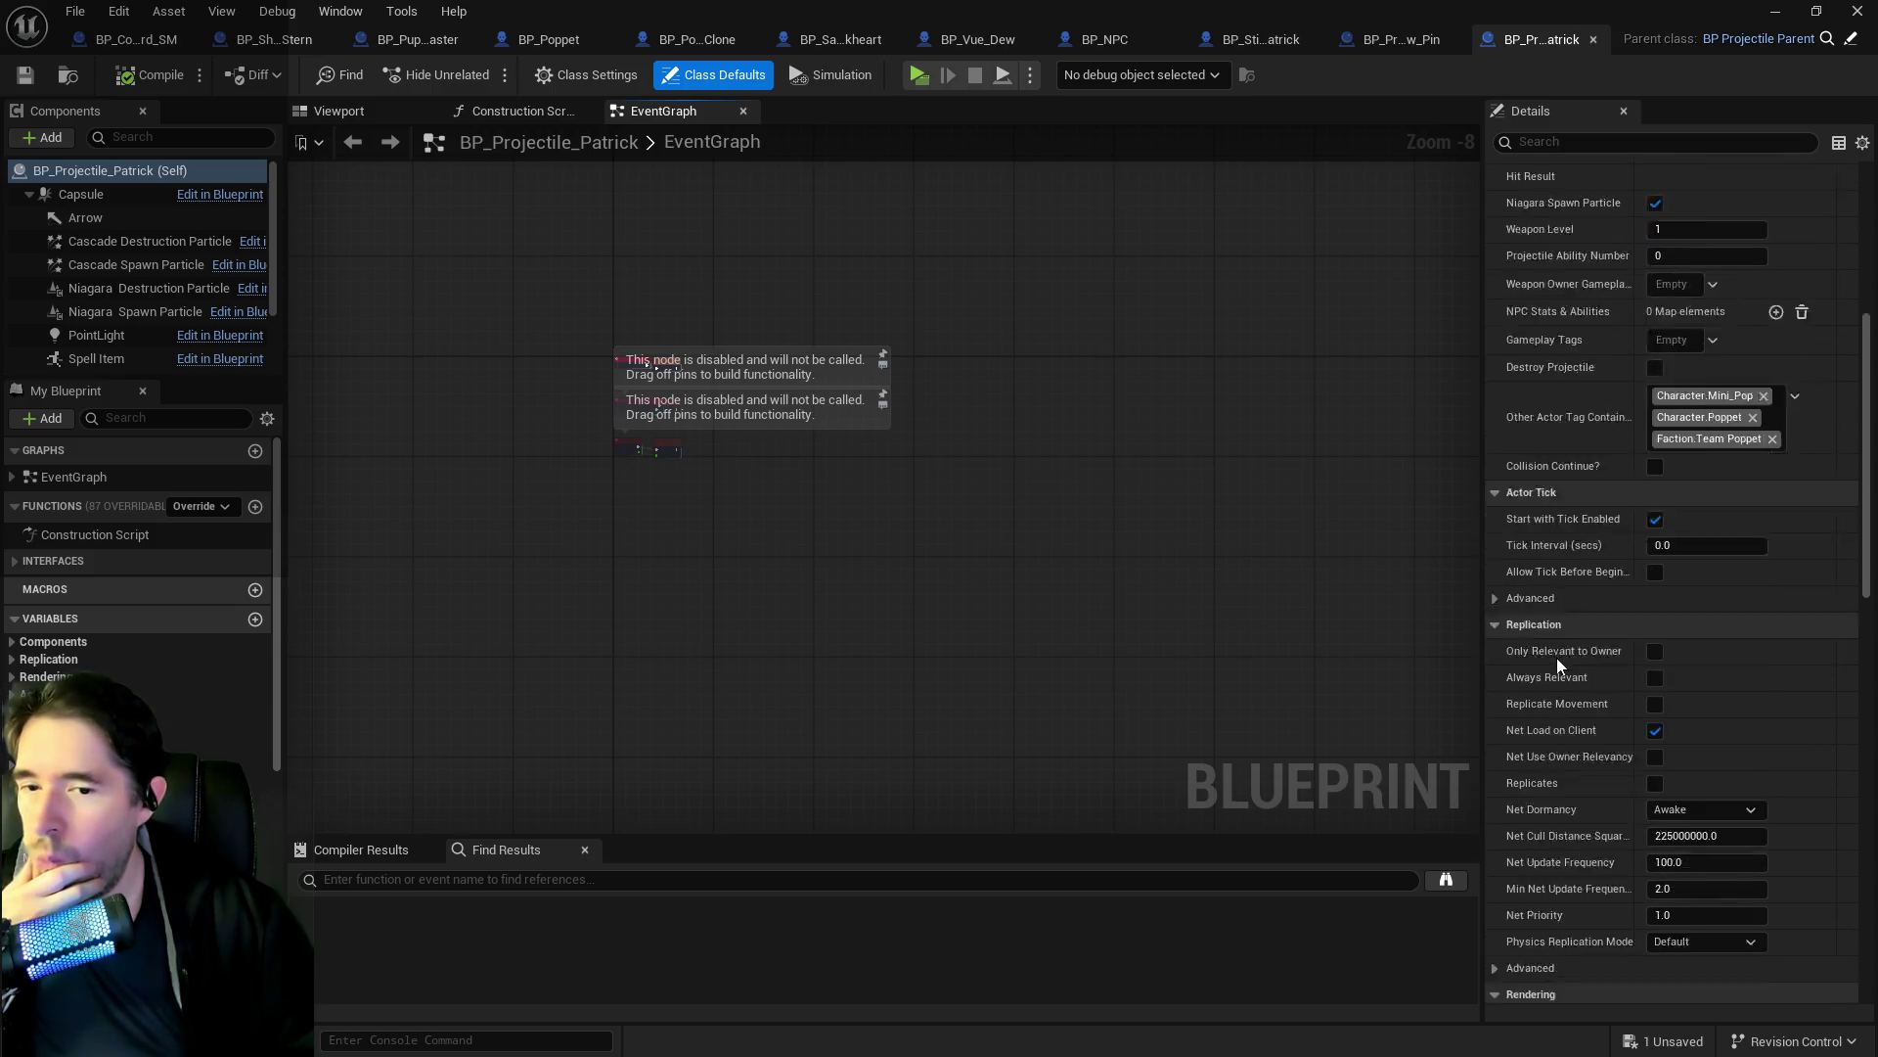
scroll(1558, 657, "down", 5)
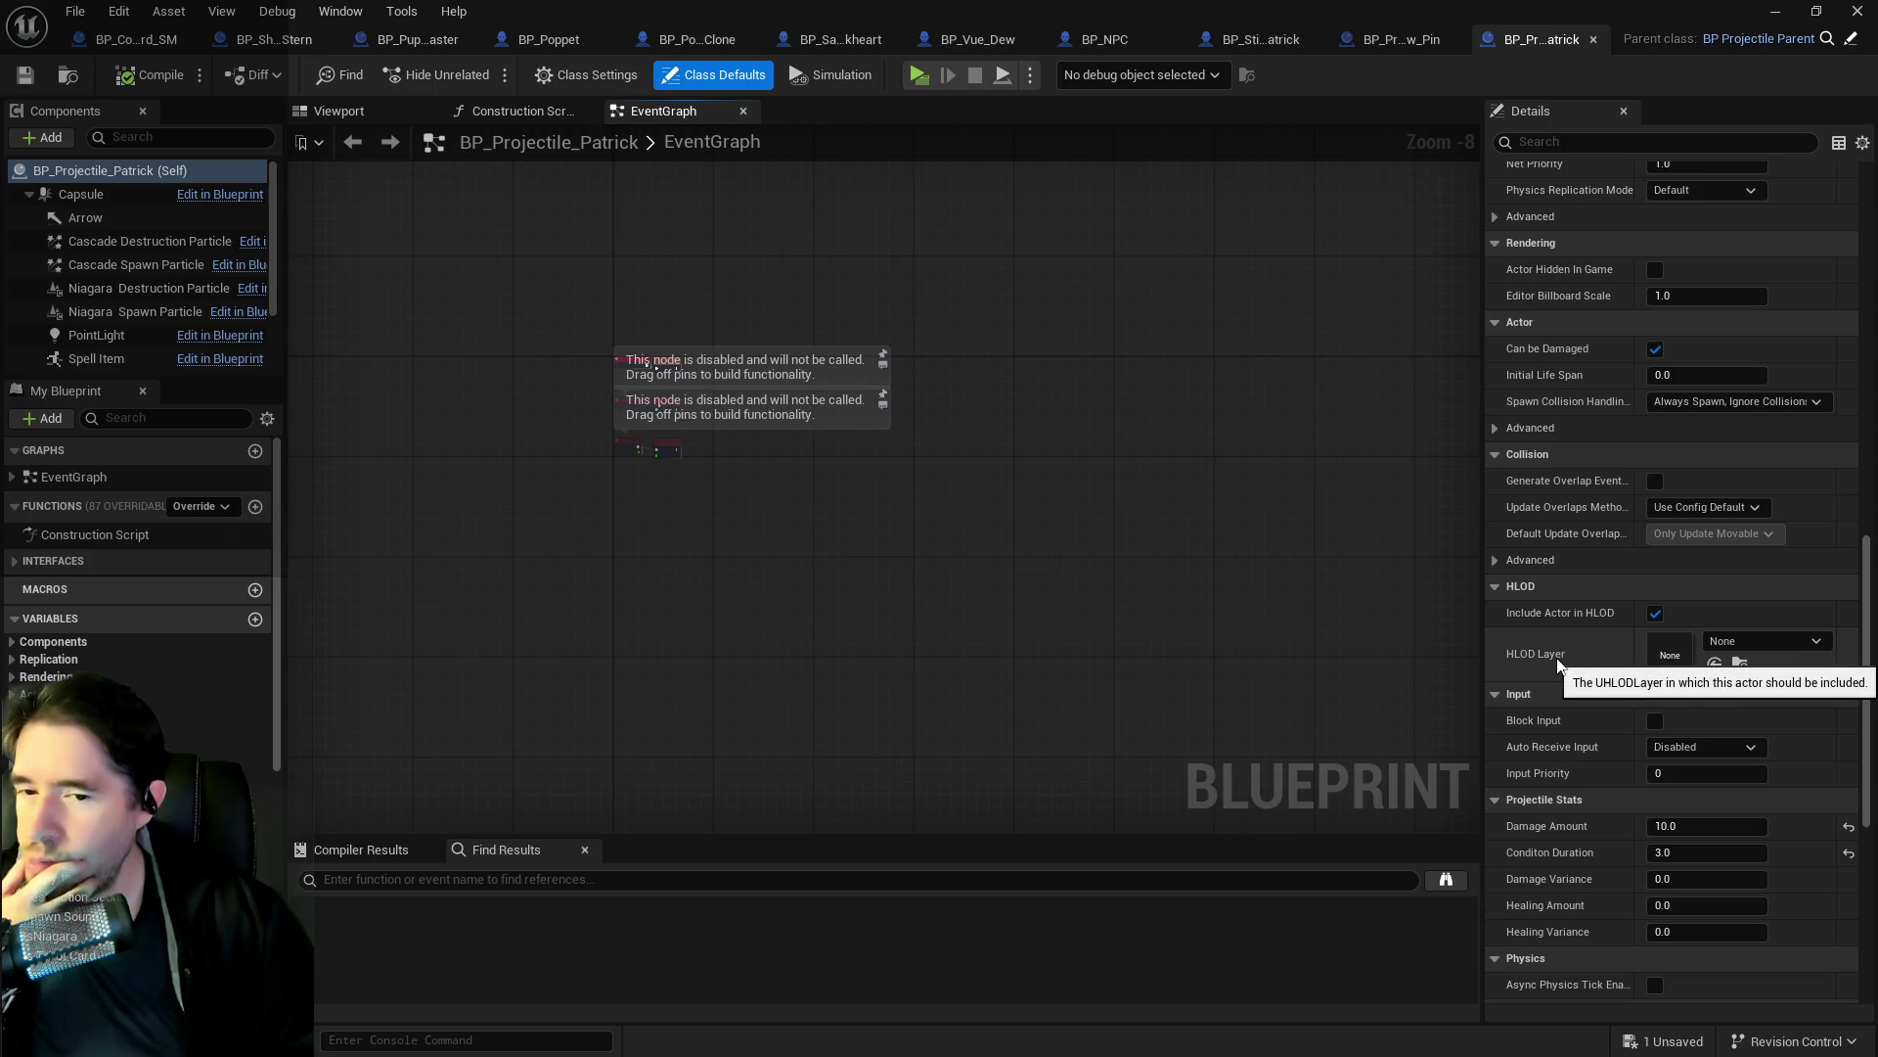
scroll(1558, 659, "up", 11)
scroll(1558, 670, "up", 5)
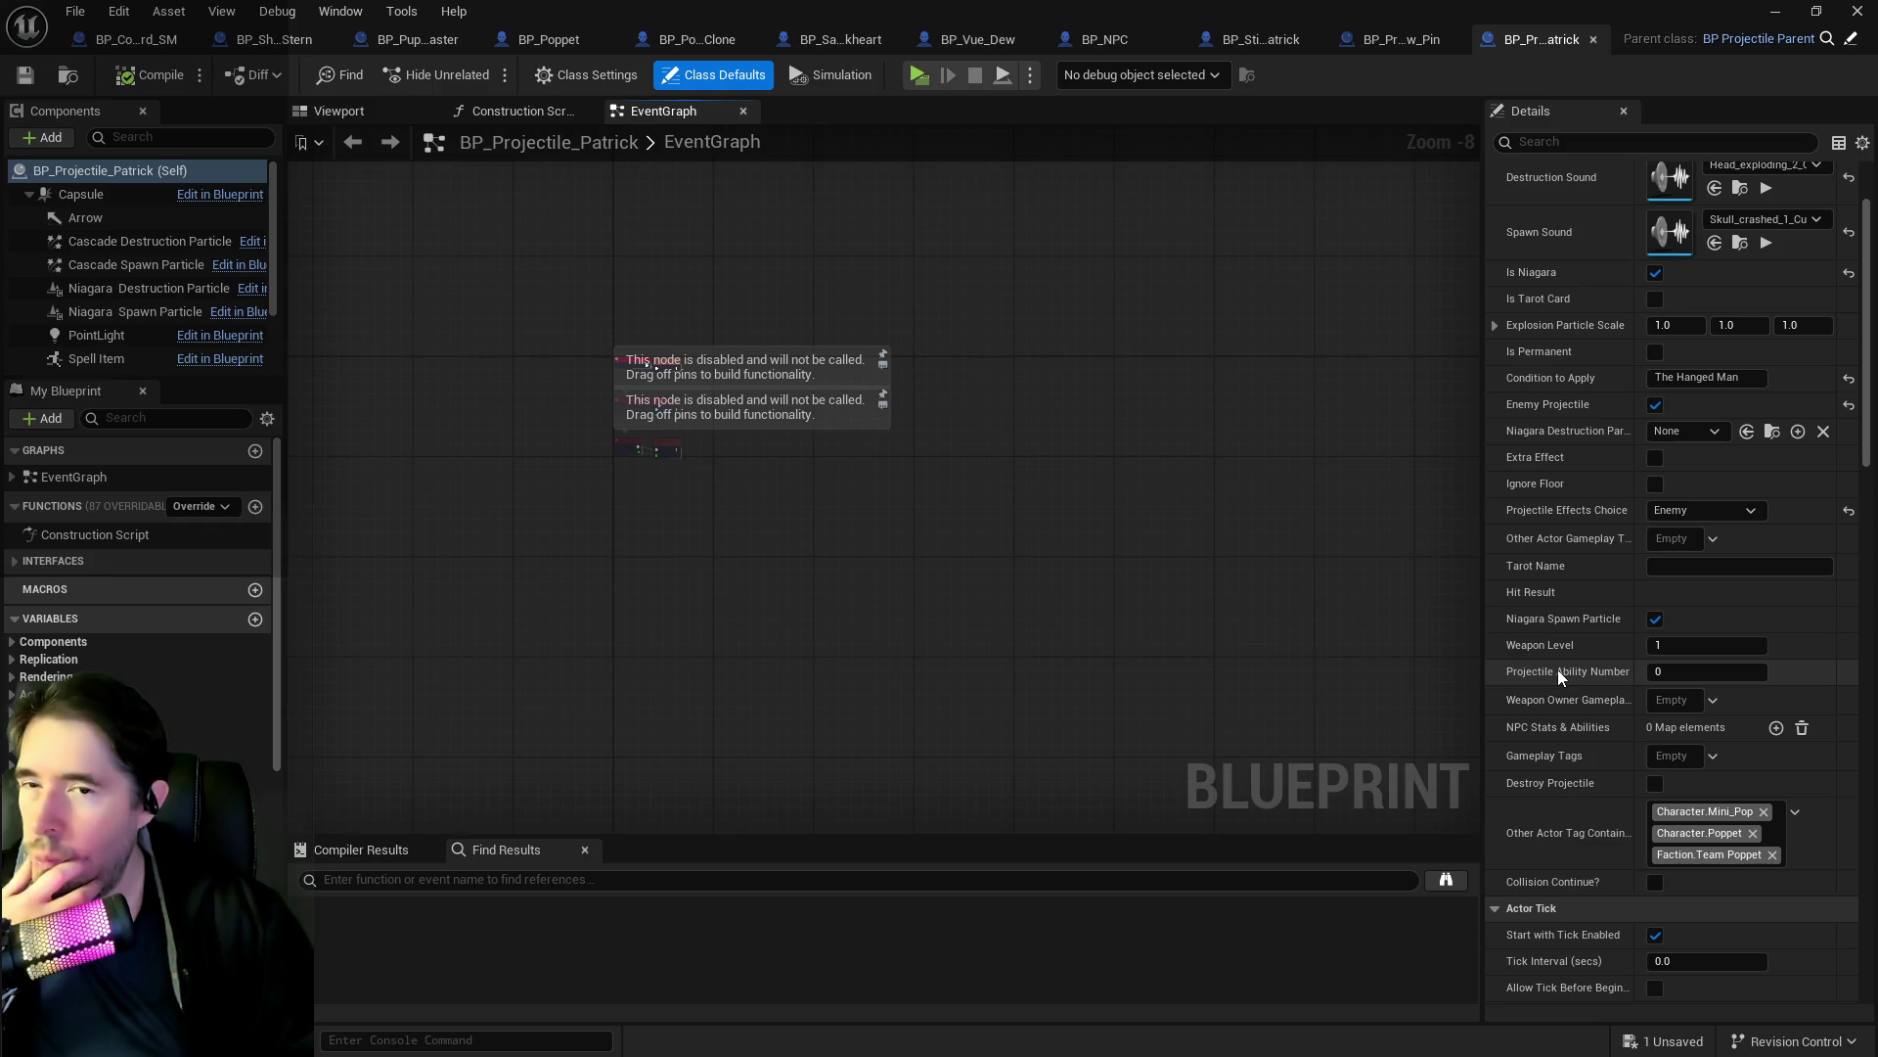
scroll(1558, 669, "up", 2)
scroll(1558, 669, "down", 15)
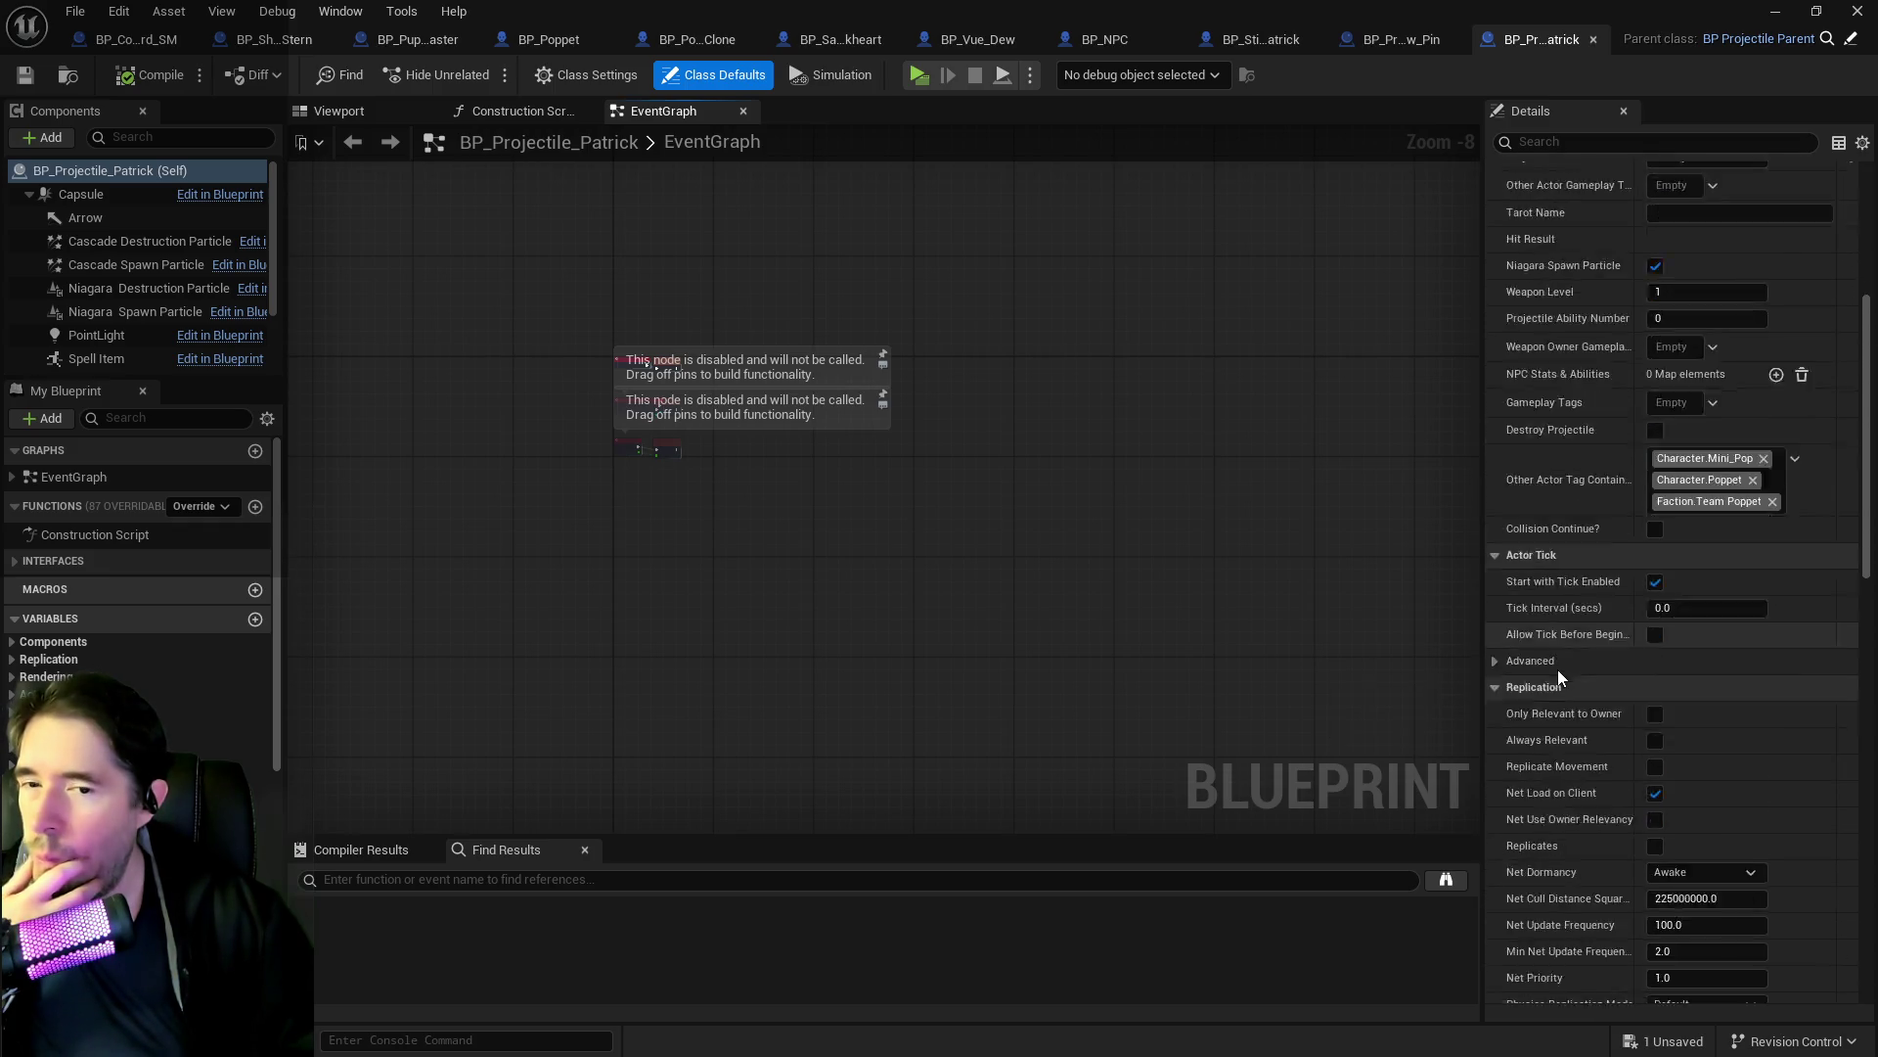
scroll(1558, 669, "down", 7)
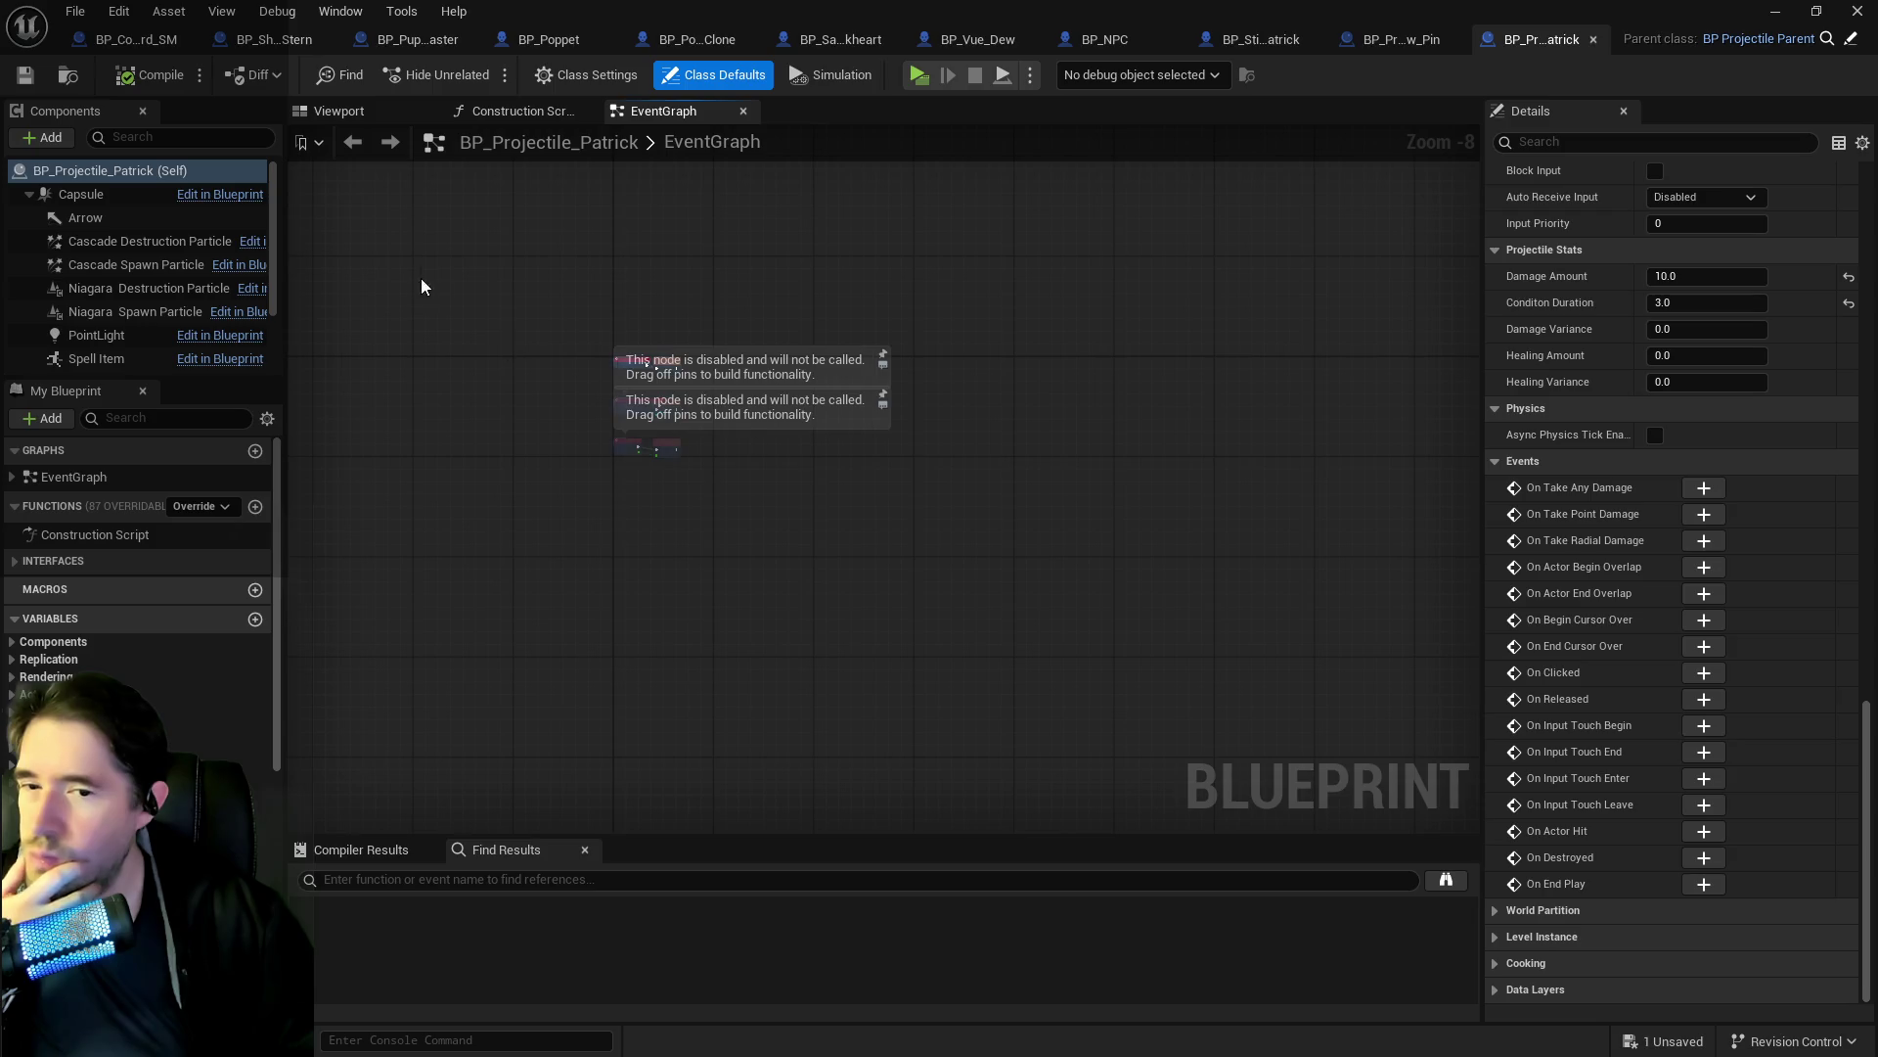
Search My Blueprint for gameplay, check that Gameplay Tags is Empty, and return to the level.
left_click(176, 417)
type("gameplay")
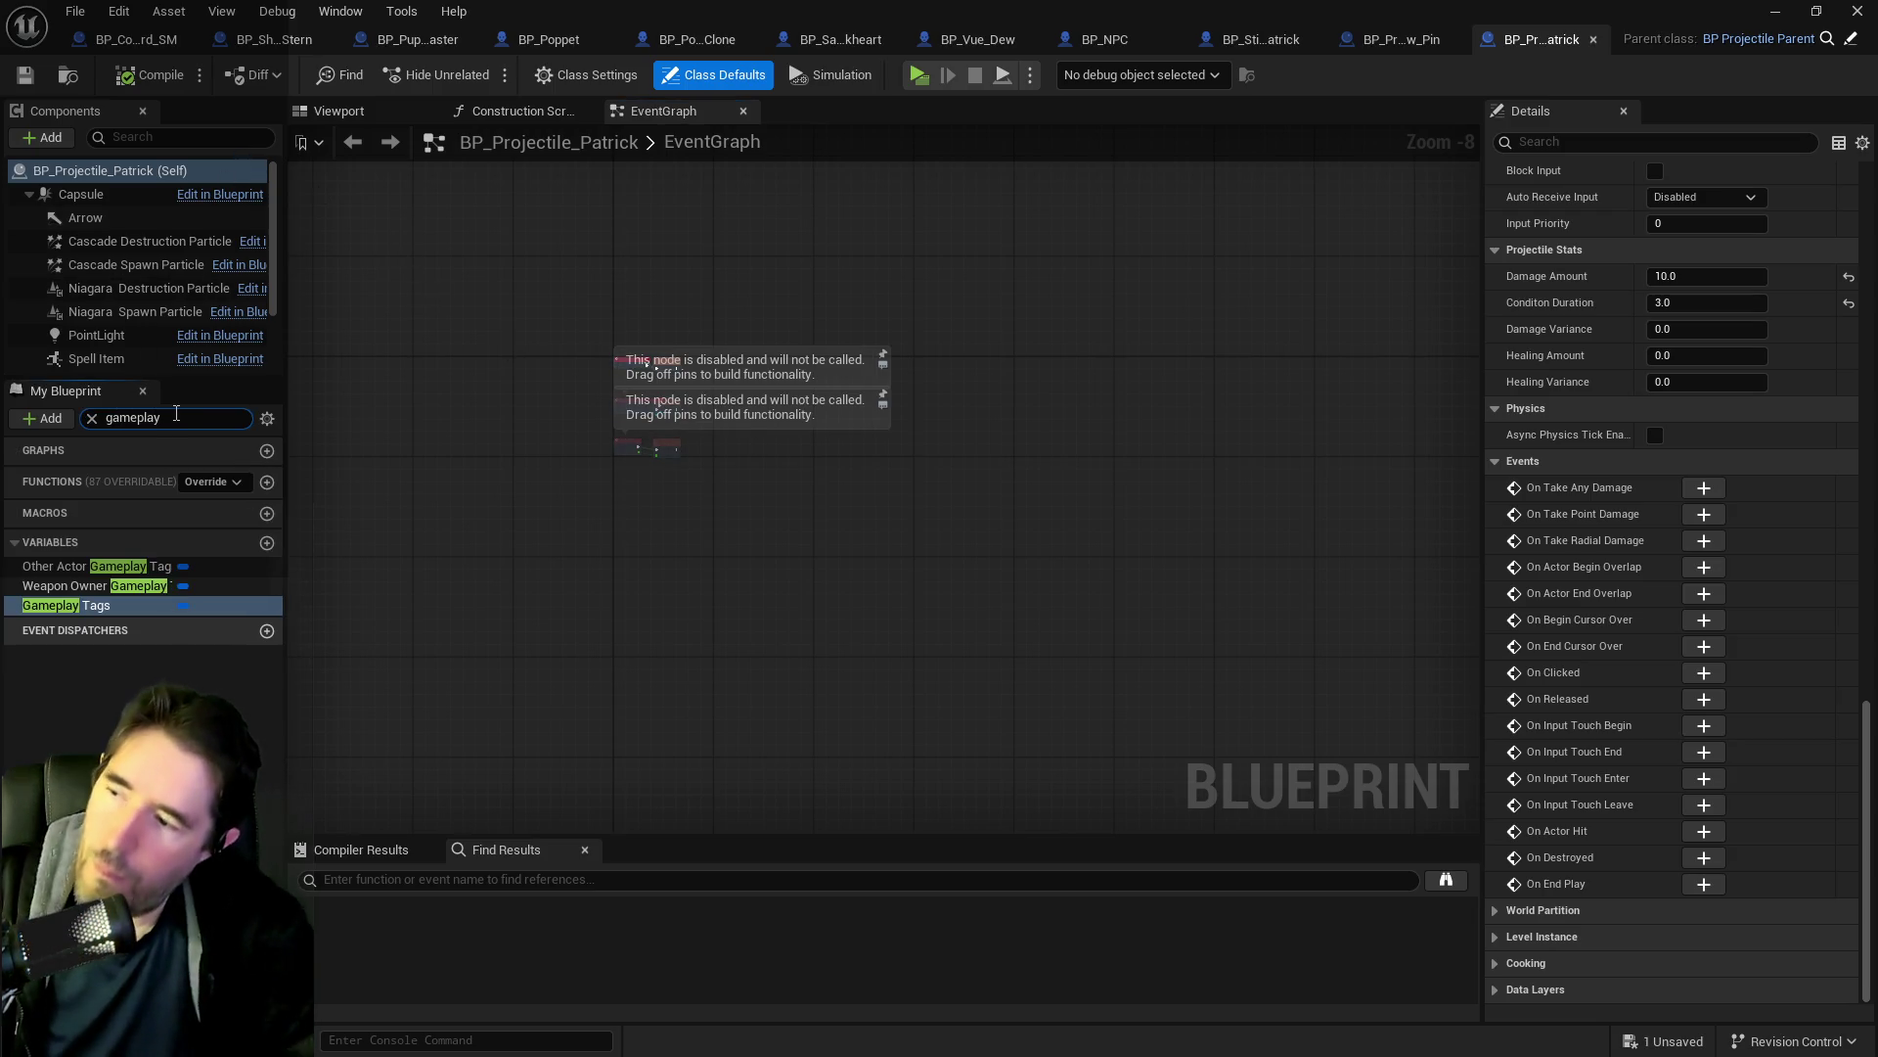
left_click(99, 604)
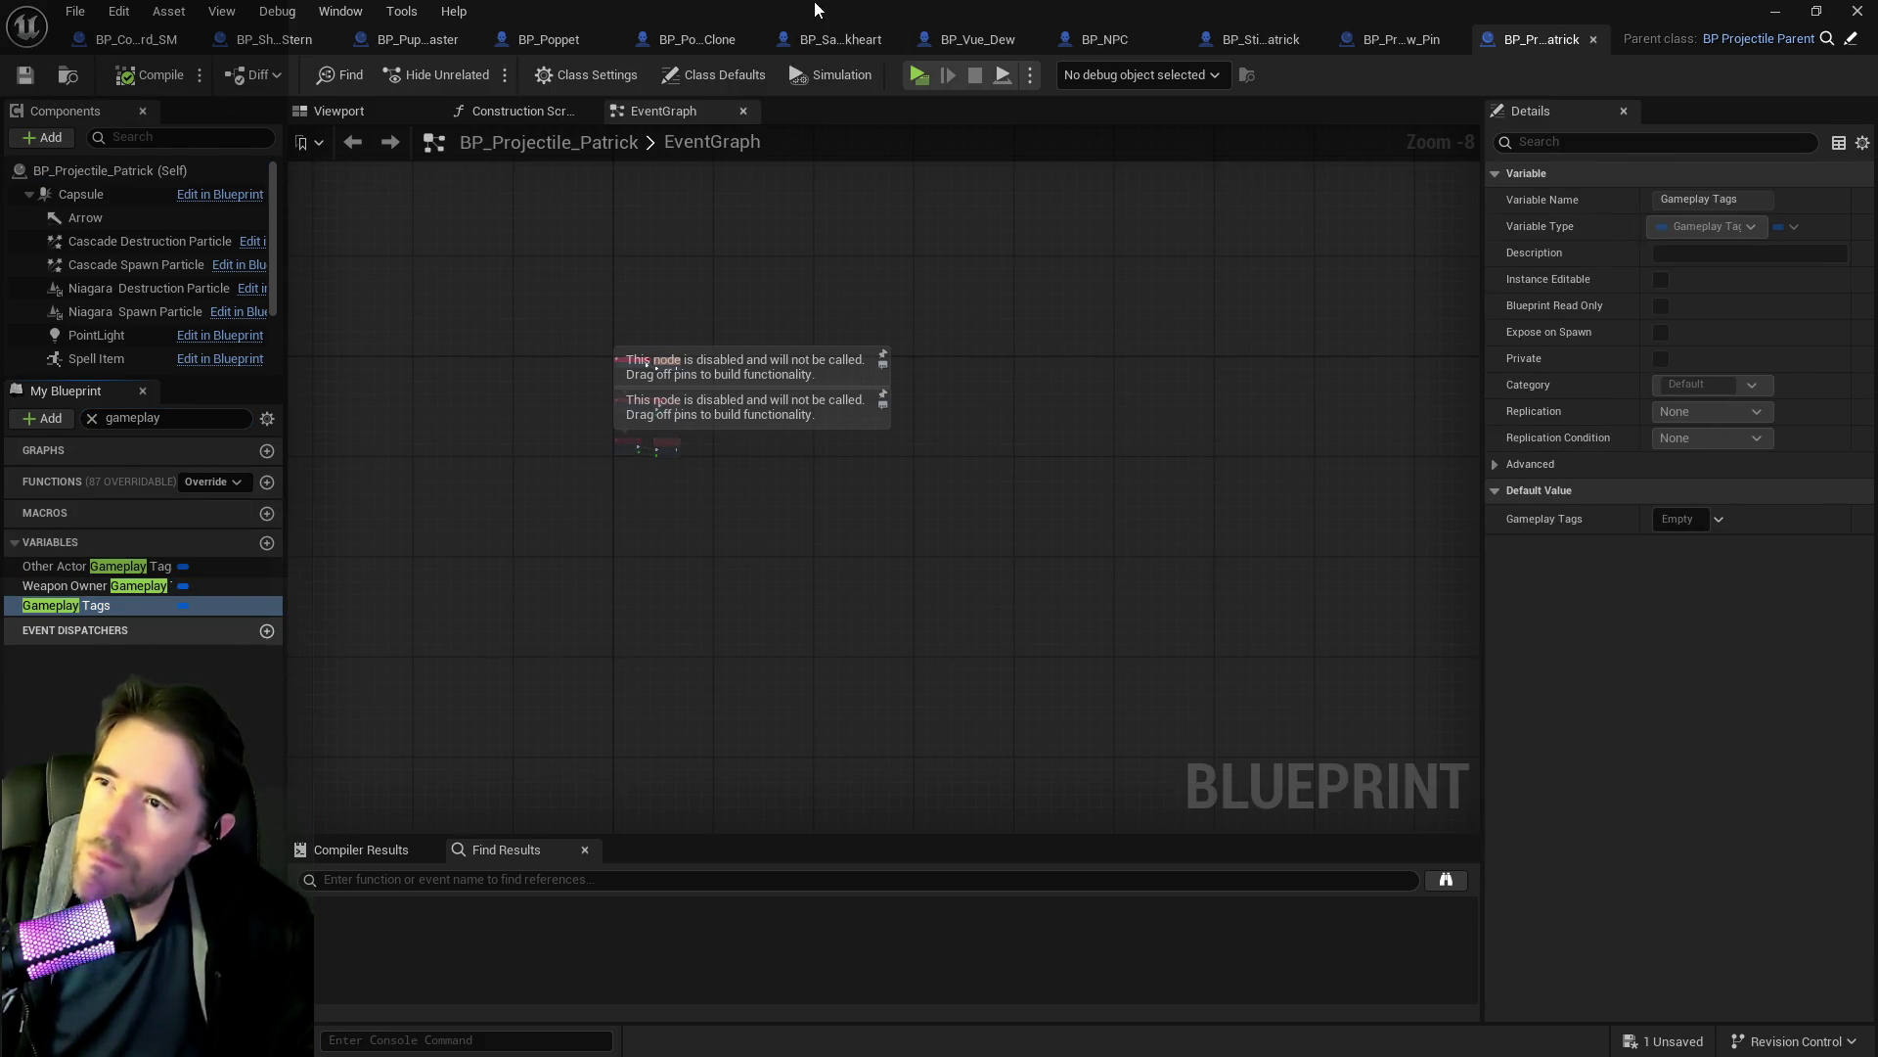
key("alt+Tab")
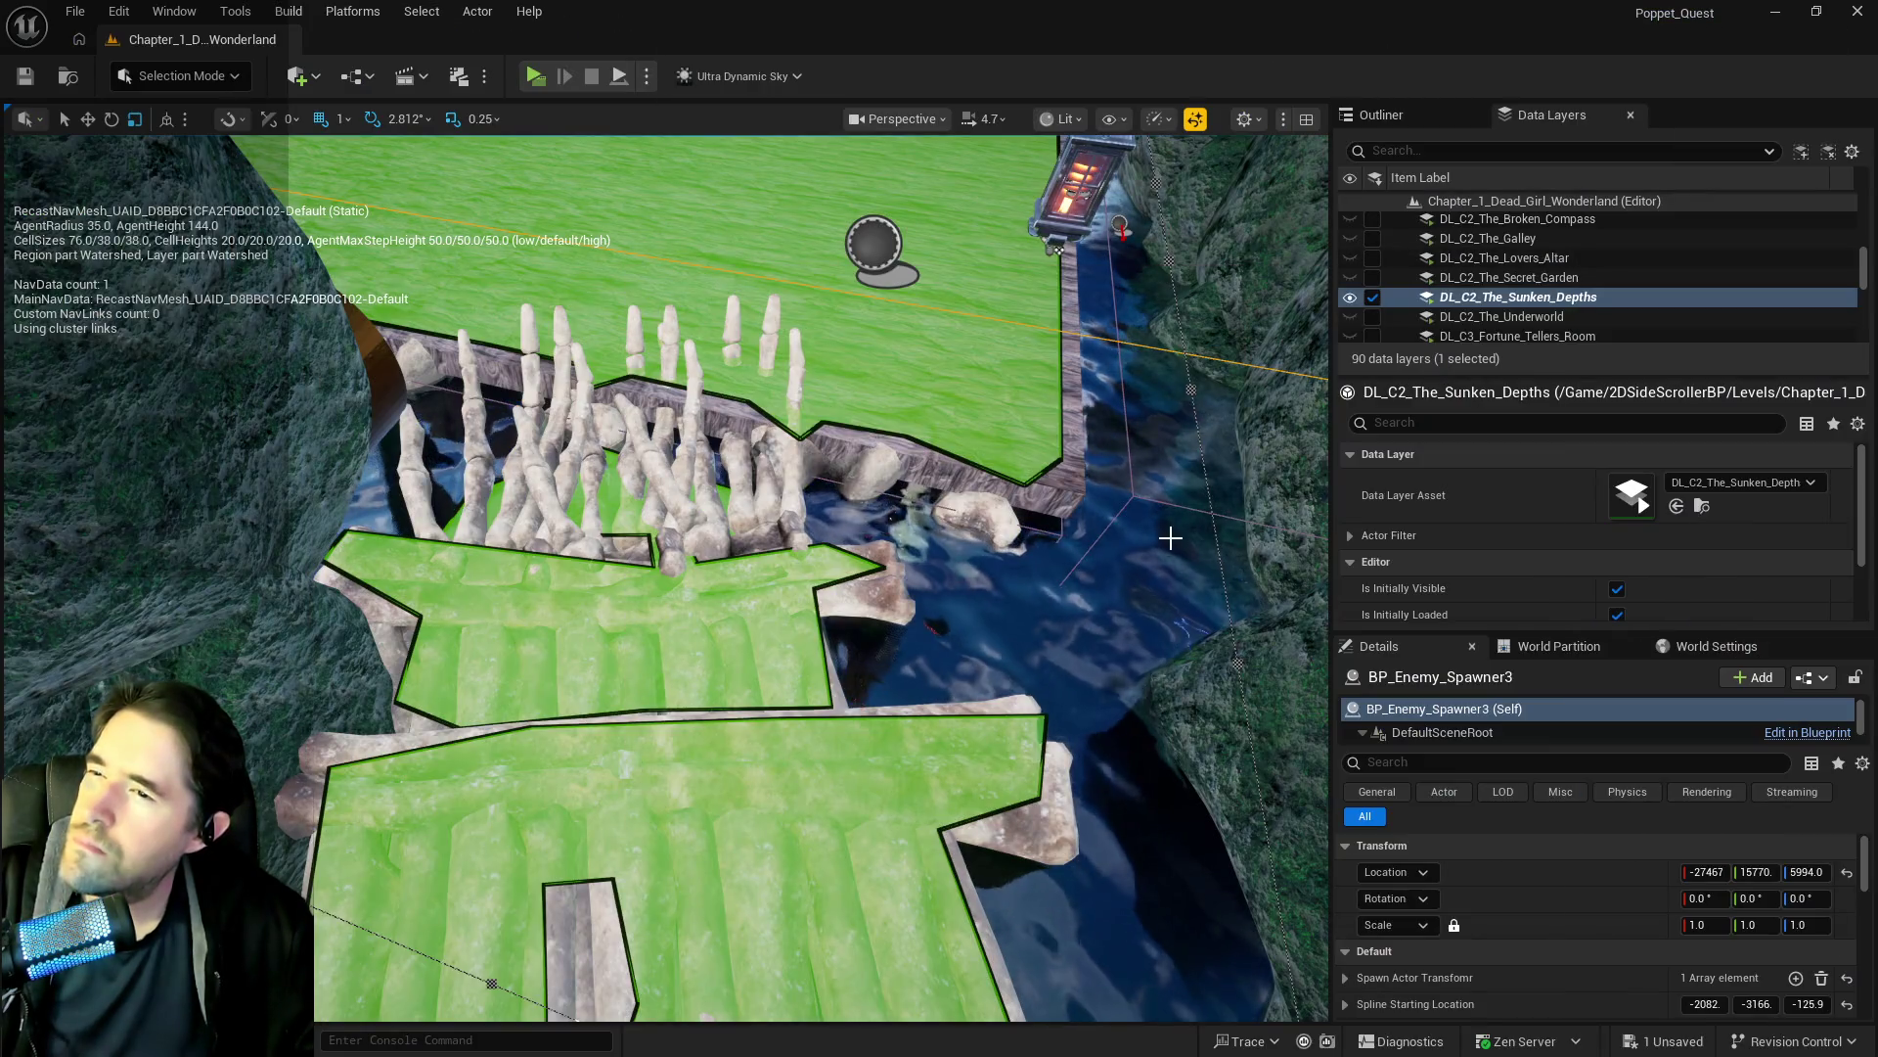
Filter the Outliner by 'ultra' and select the Ultra_Dynamic_Sky actor.
key("f")
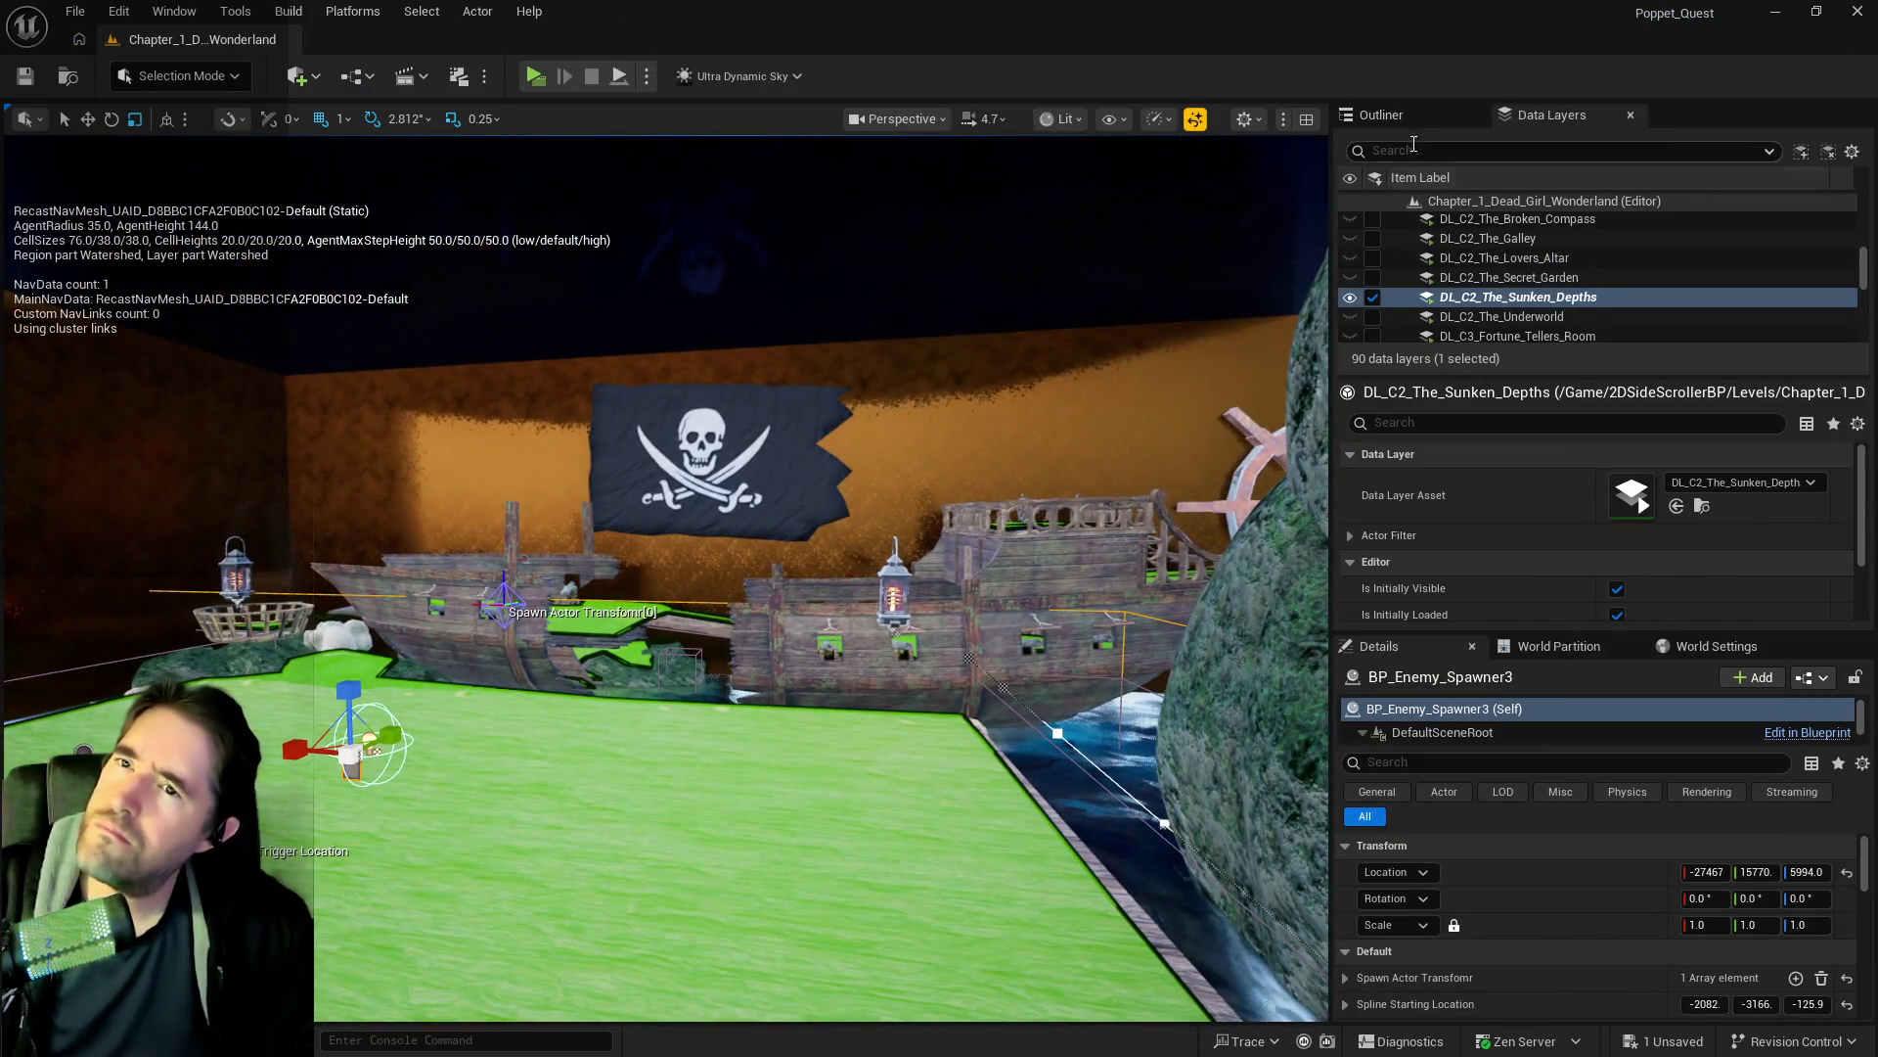
left_click(1381, 114)
left_click(1431, 147)
type("ul")
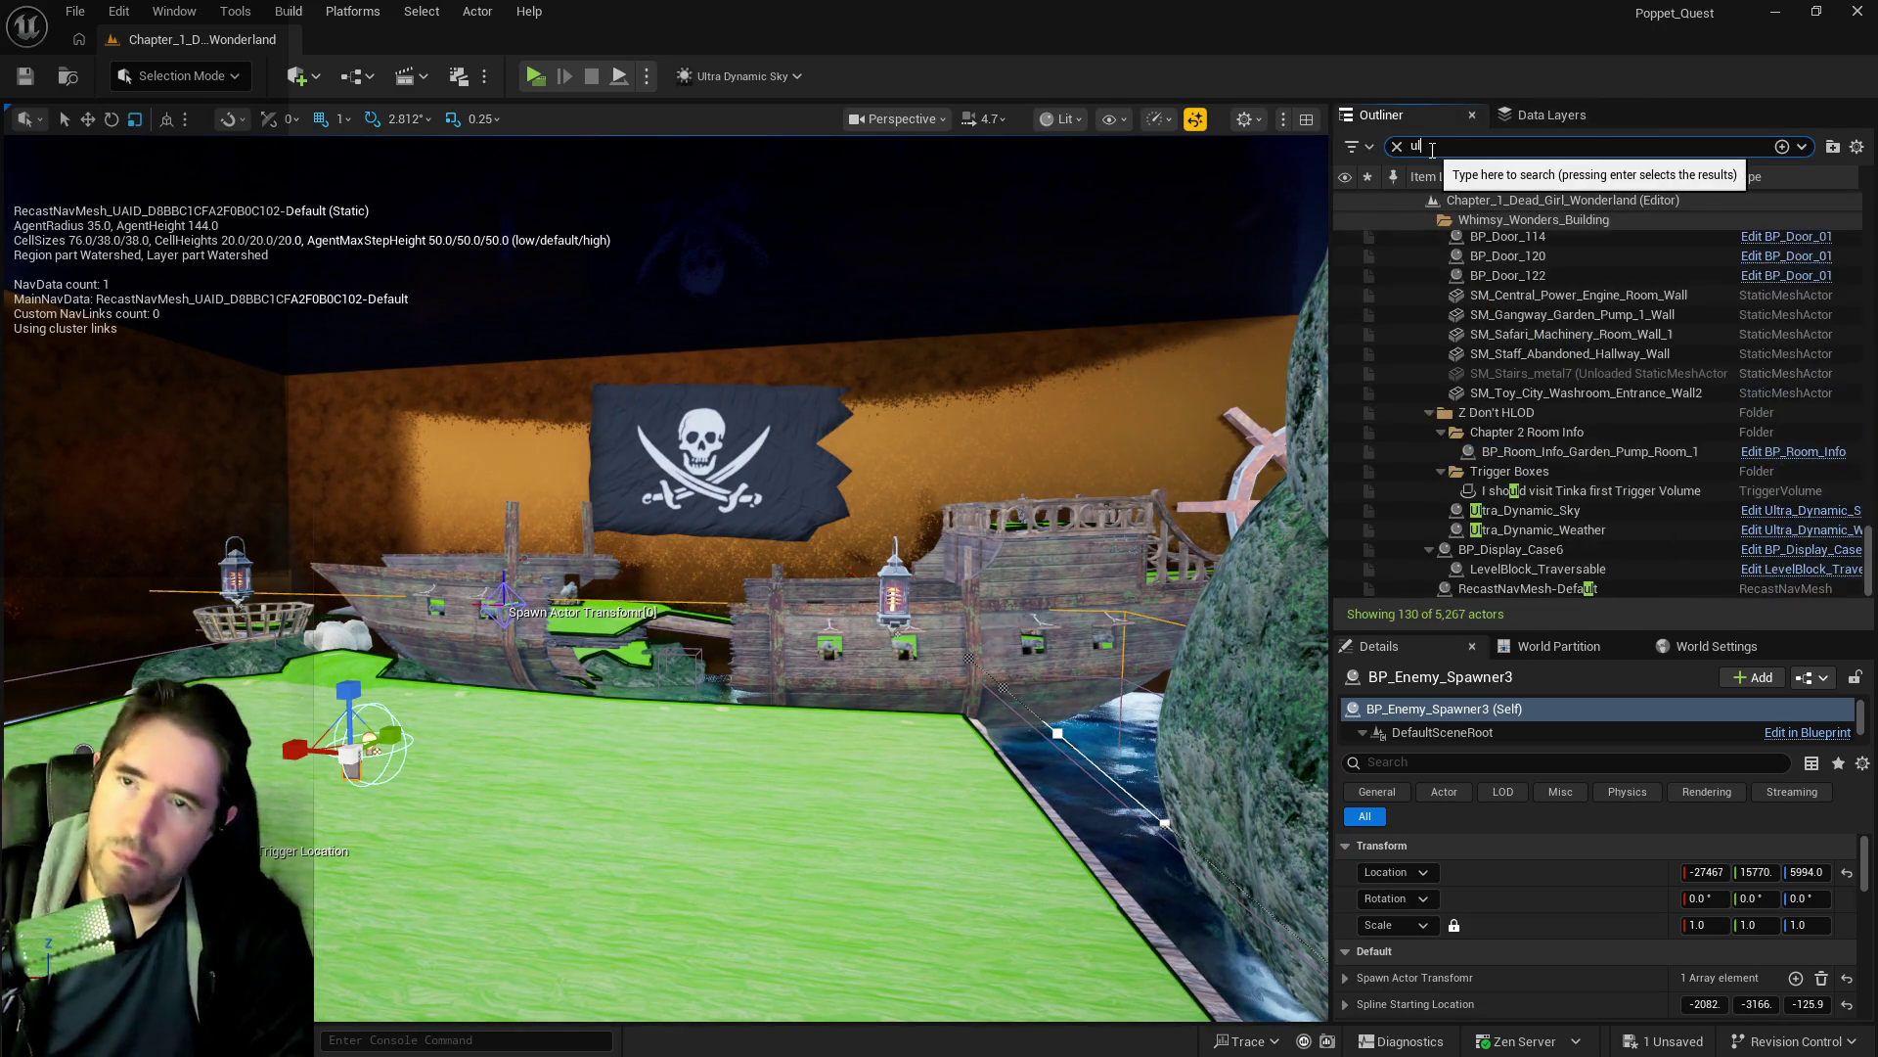
type("tra")
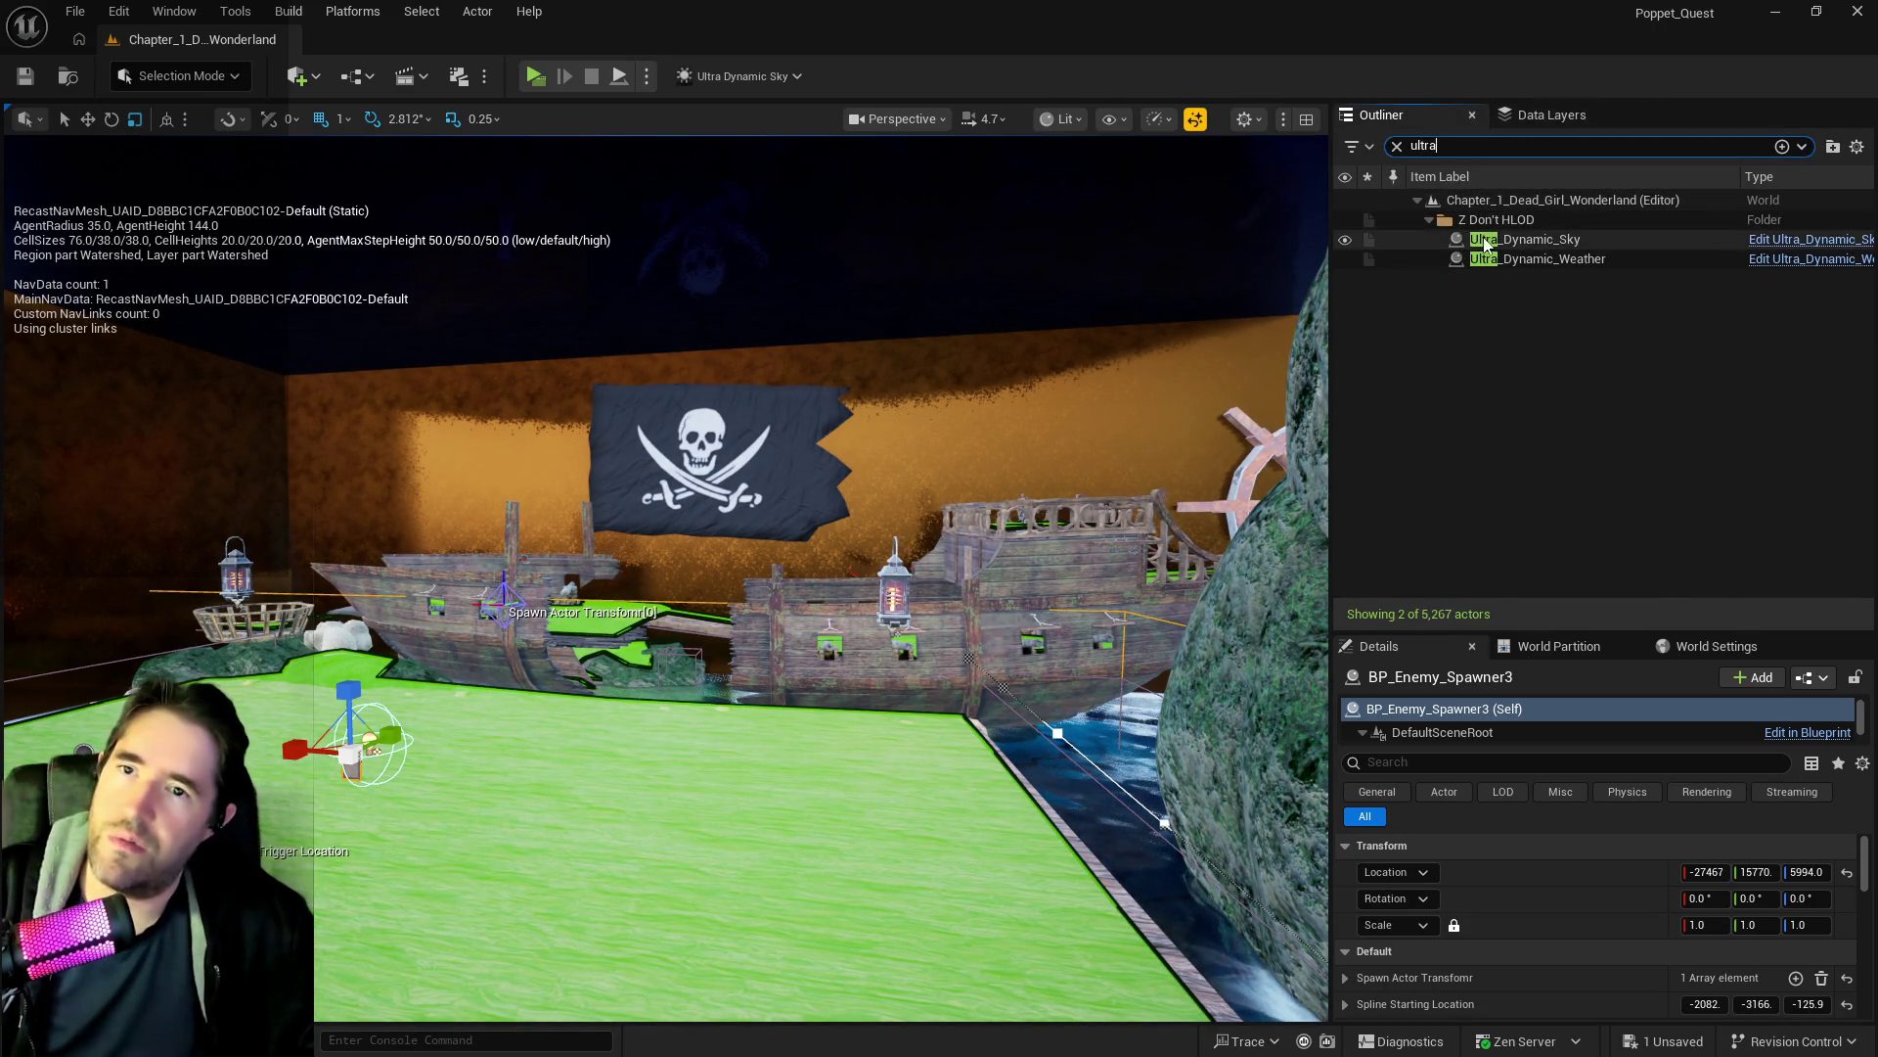
left_click(1484, 245)
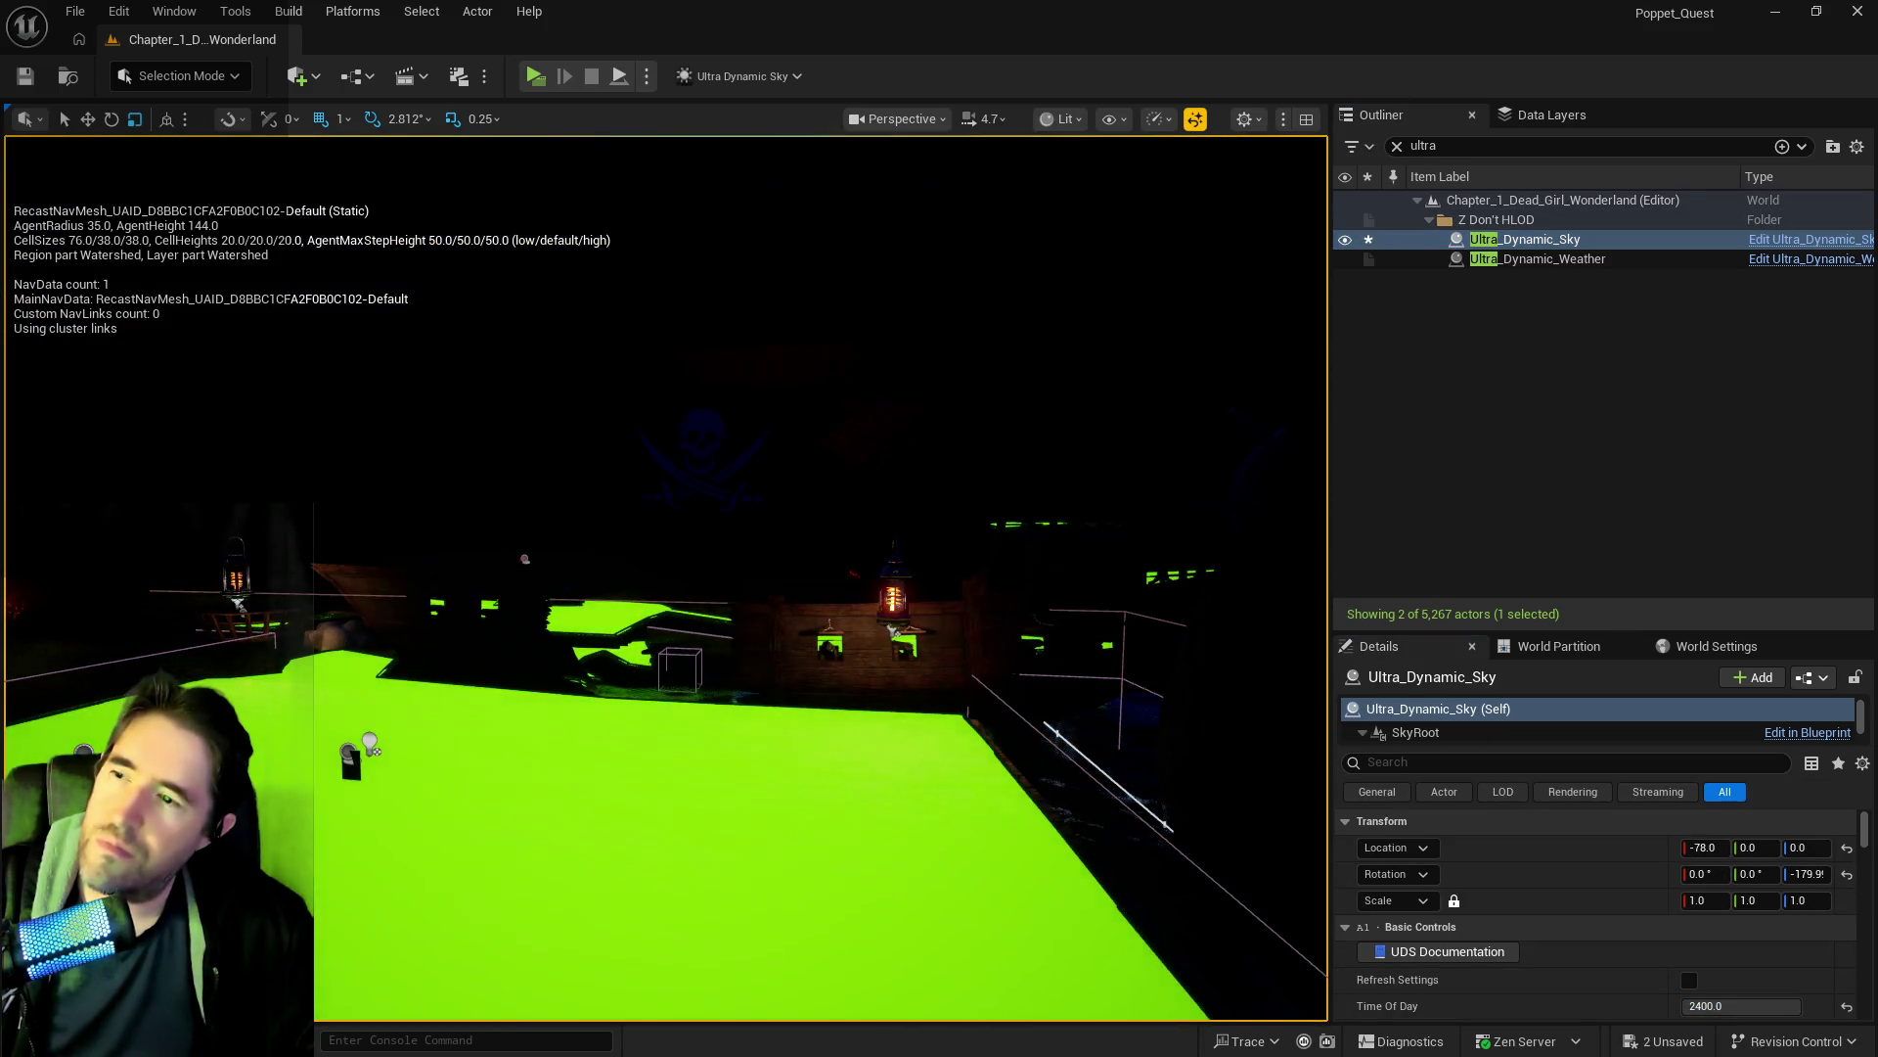
Hide the green navmesh overlay with P and move the viewport camera to a new vantage point.
left_click_drag(666, 587, 548, 627)
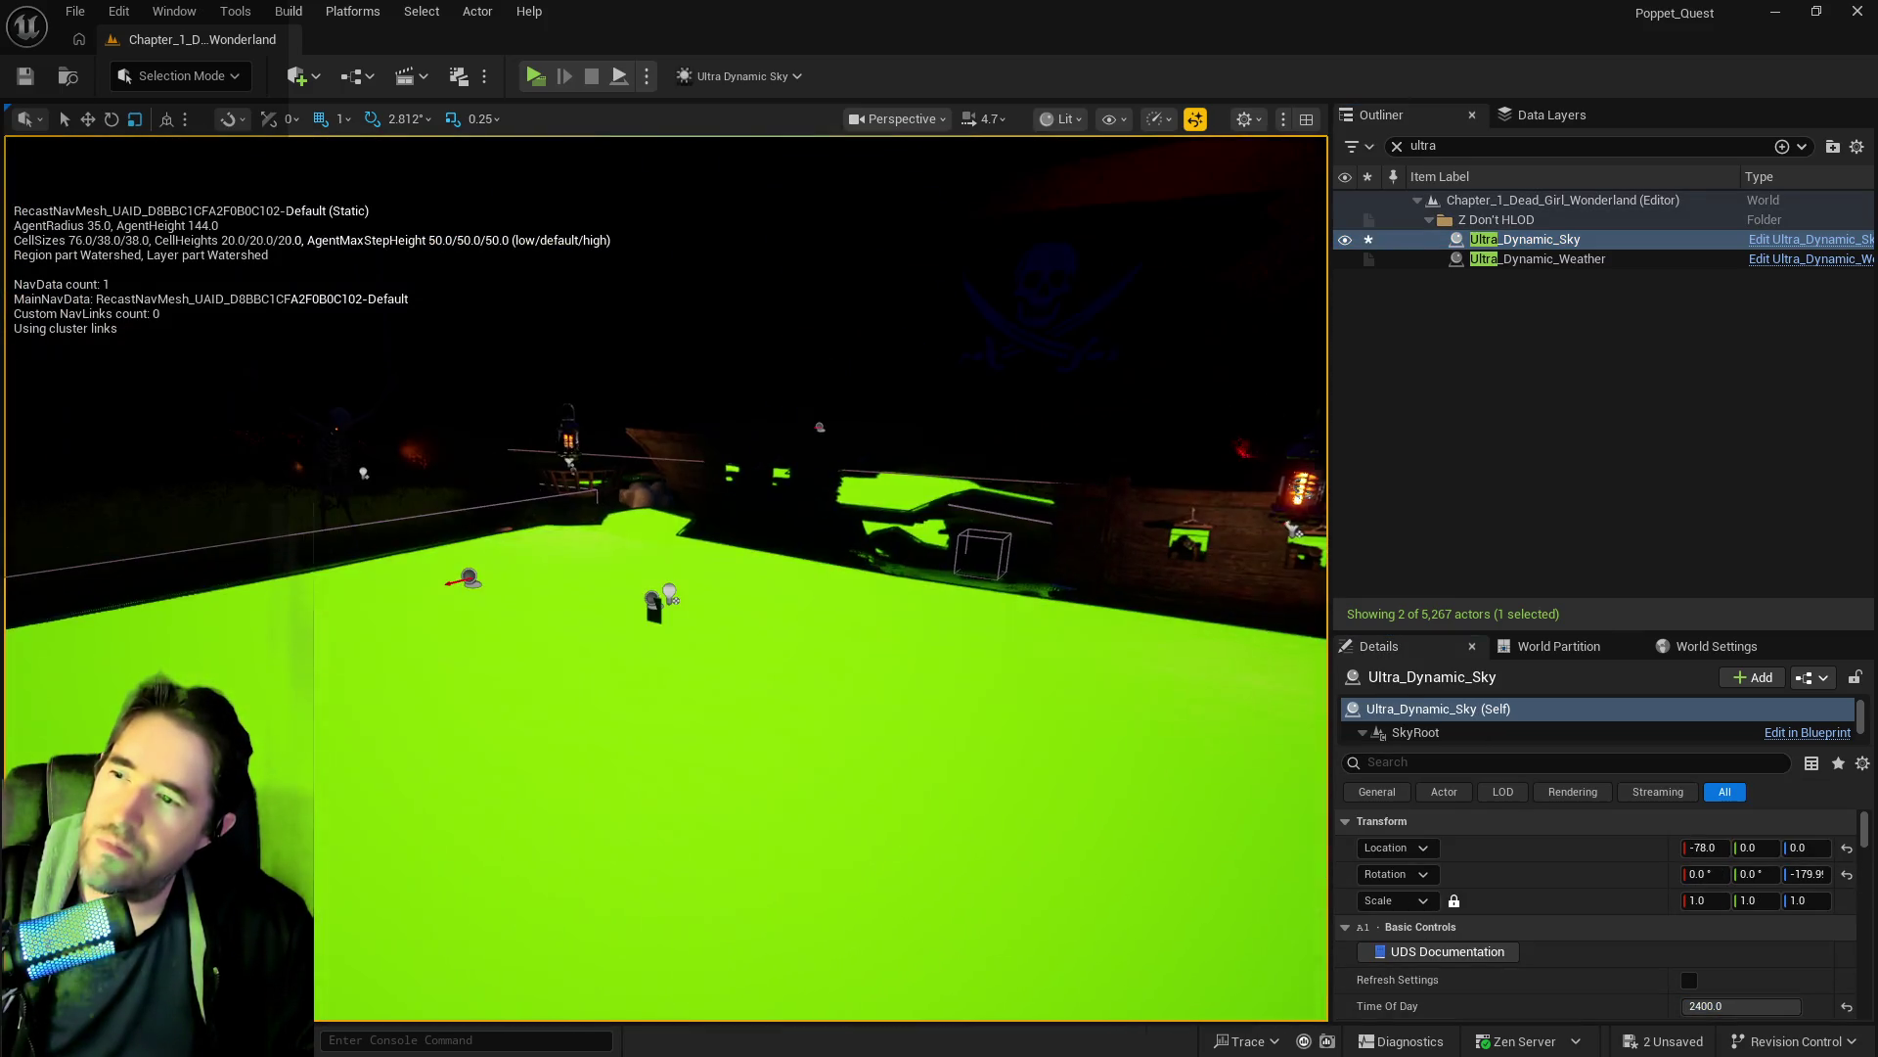
key("p")
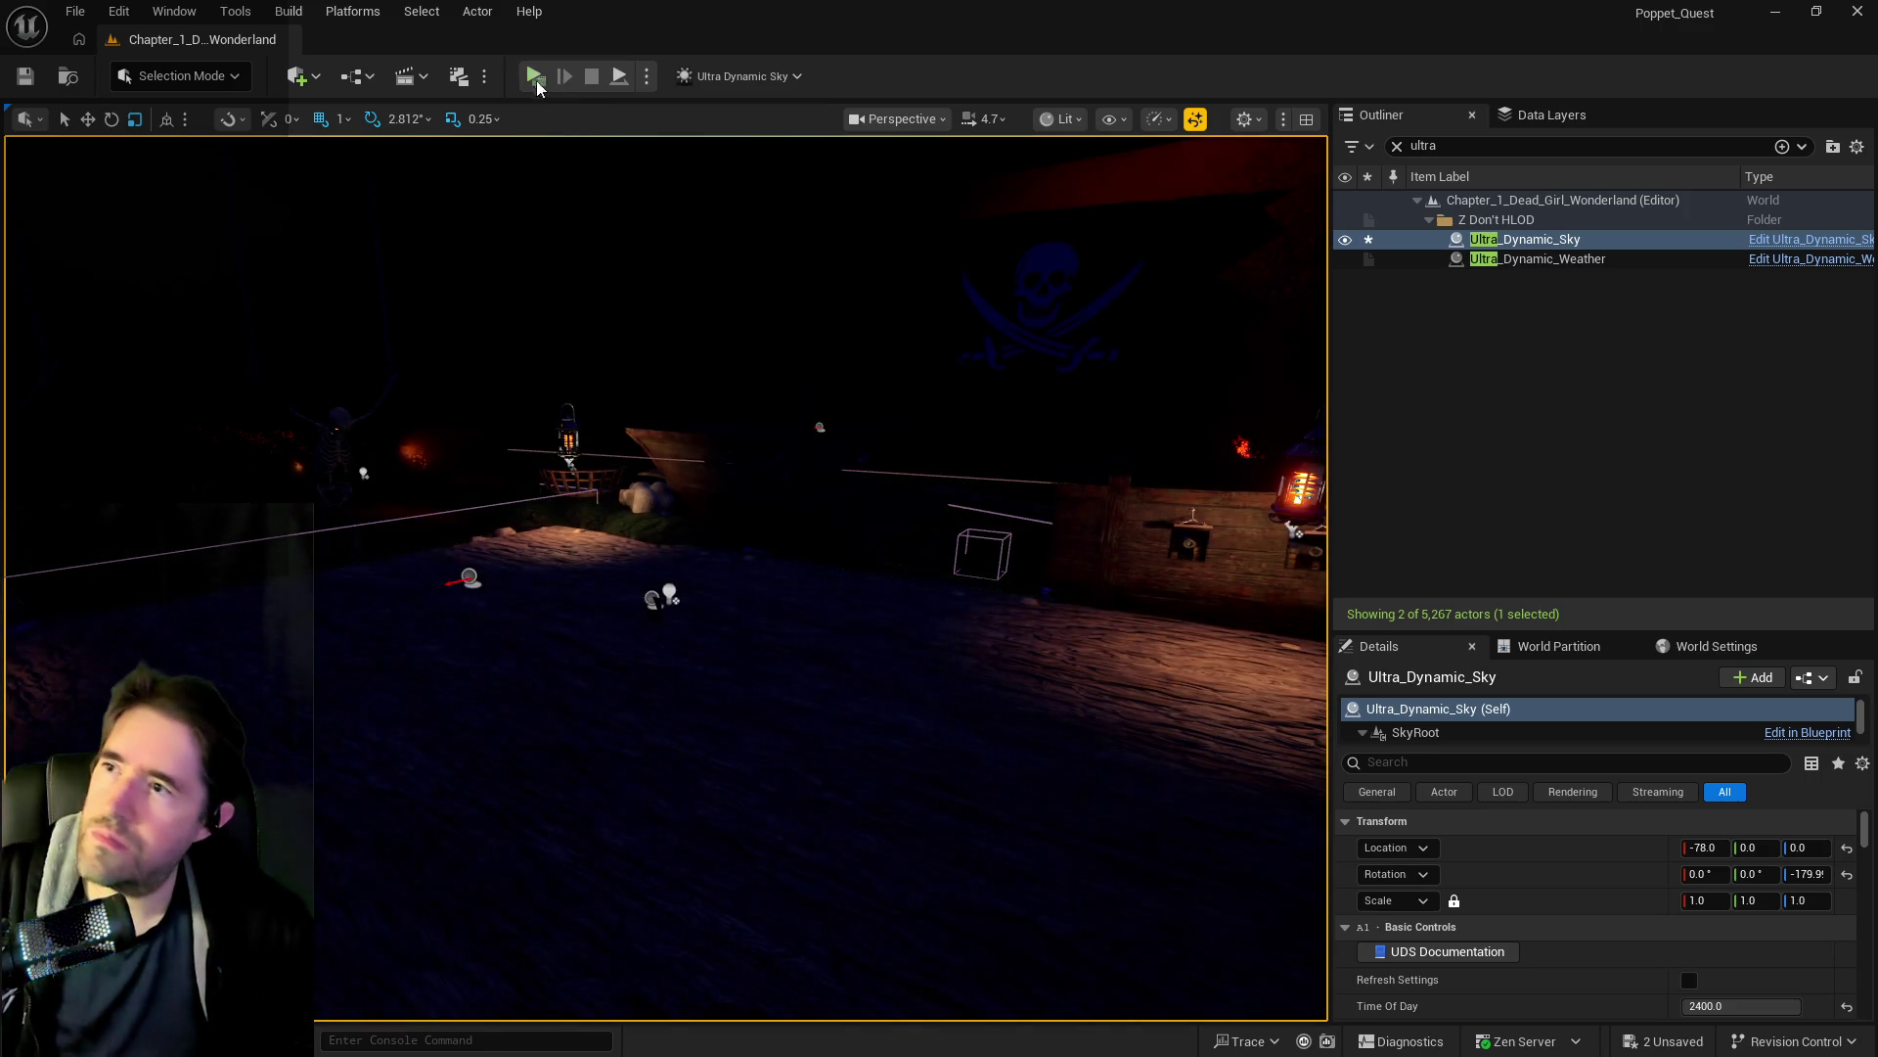
mouse_move(587, 460)
left_mouse_down()
mouse_move(602, 362)
mouse_move(945, 211)
left_mouse_up()
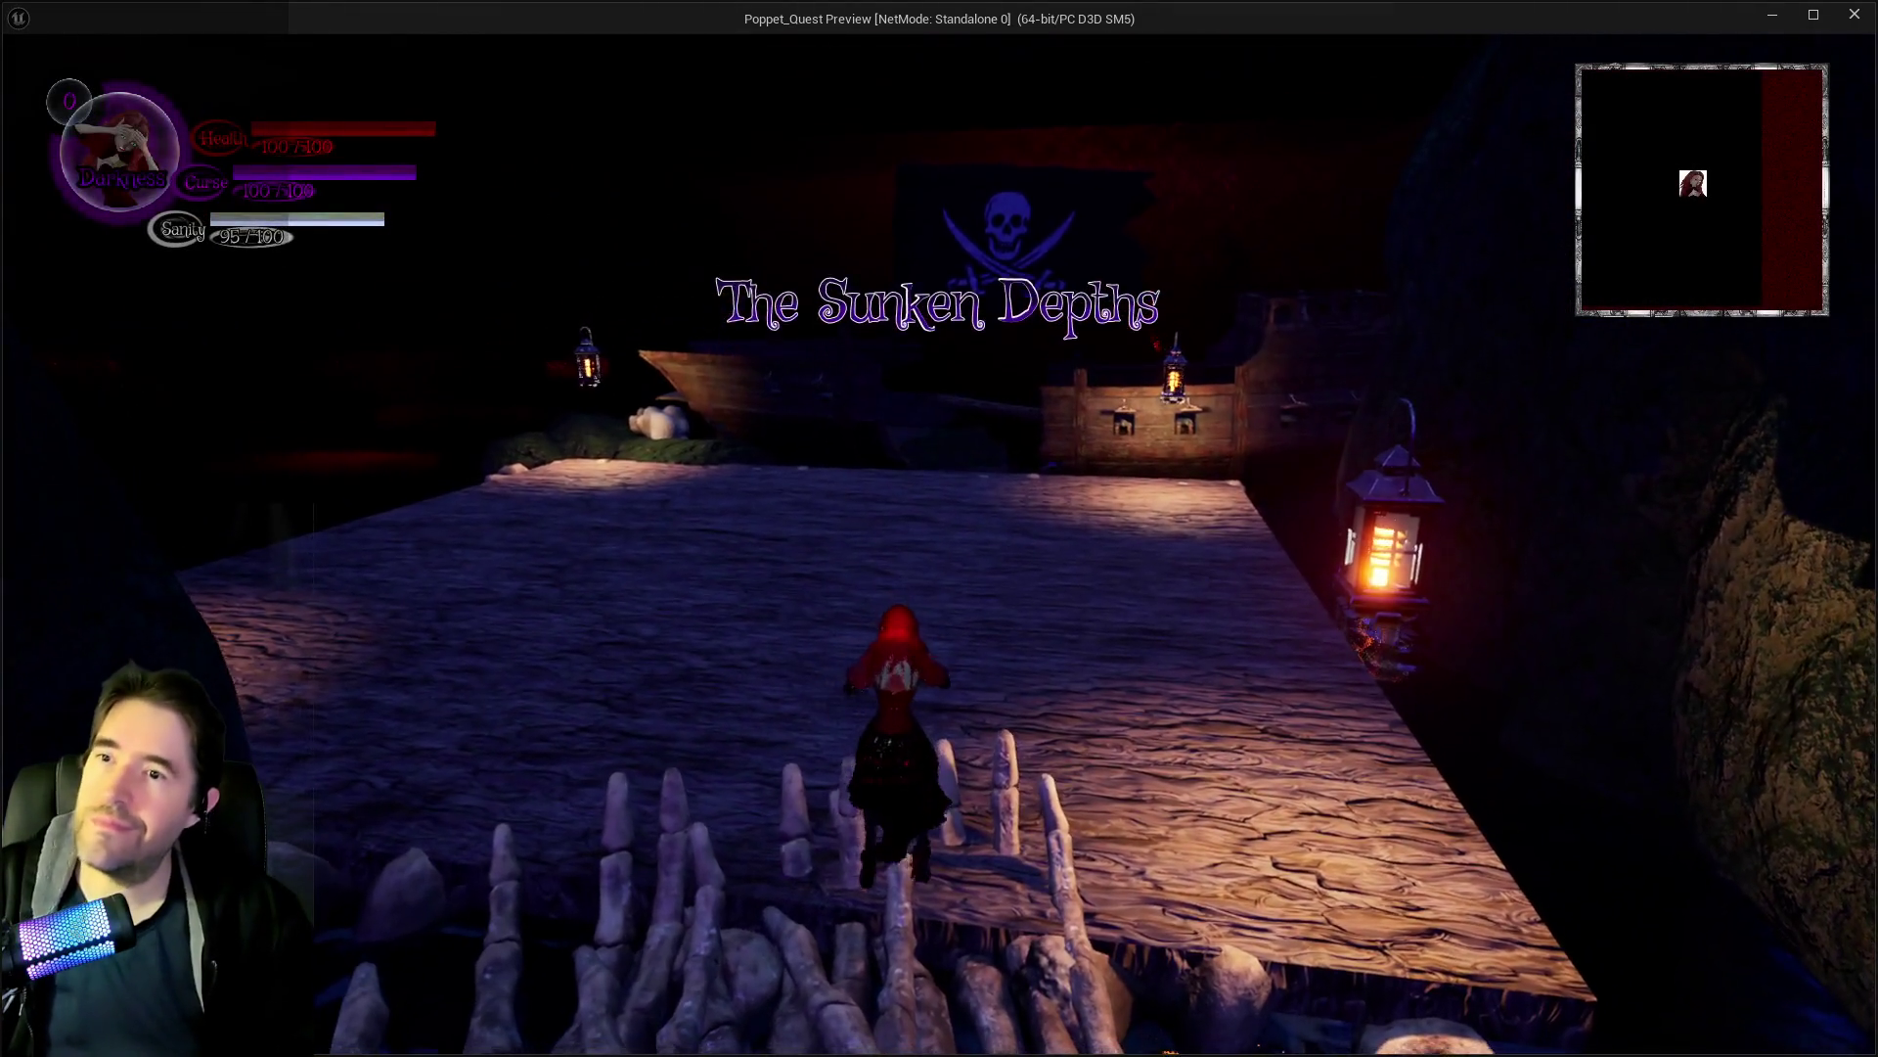
Walk the character across the bones toward the dock, then leave the preview.
key("s")
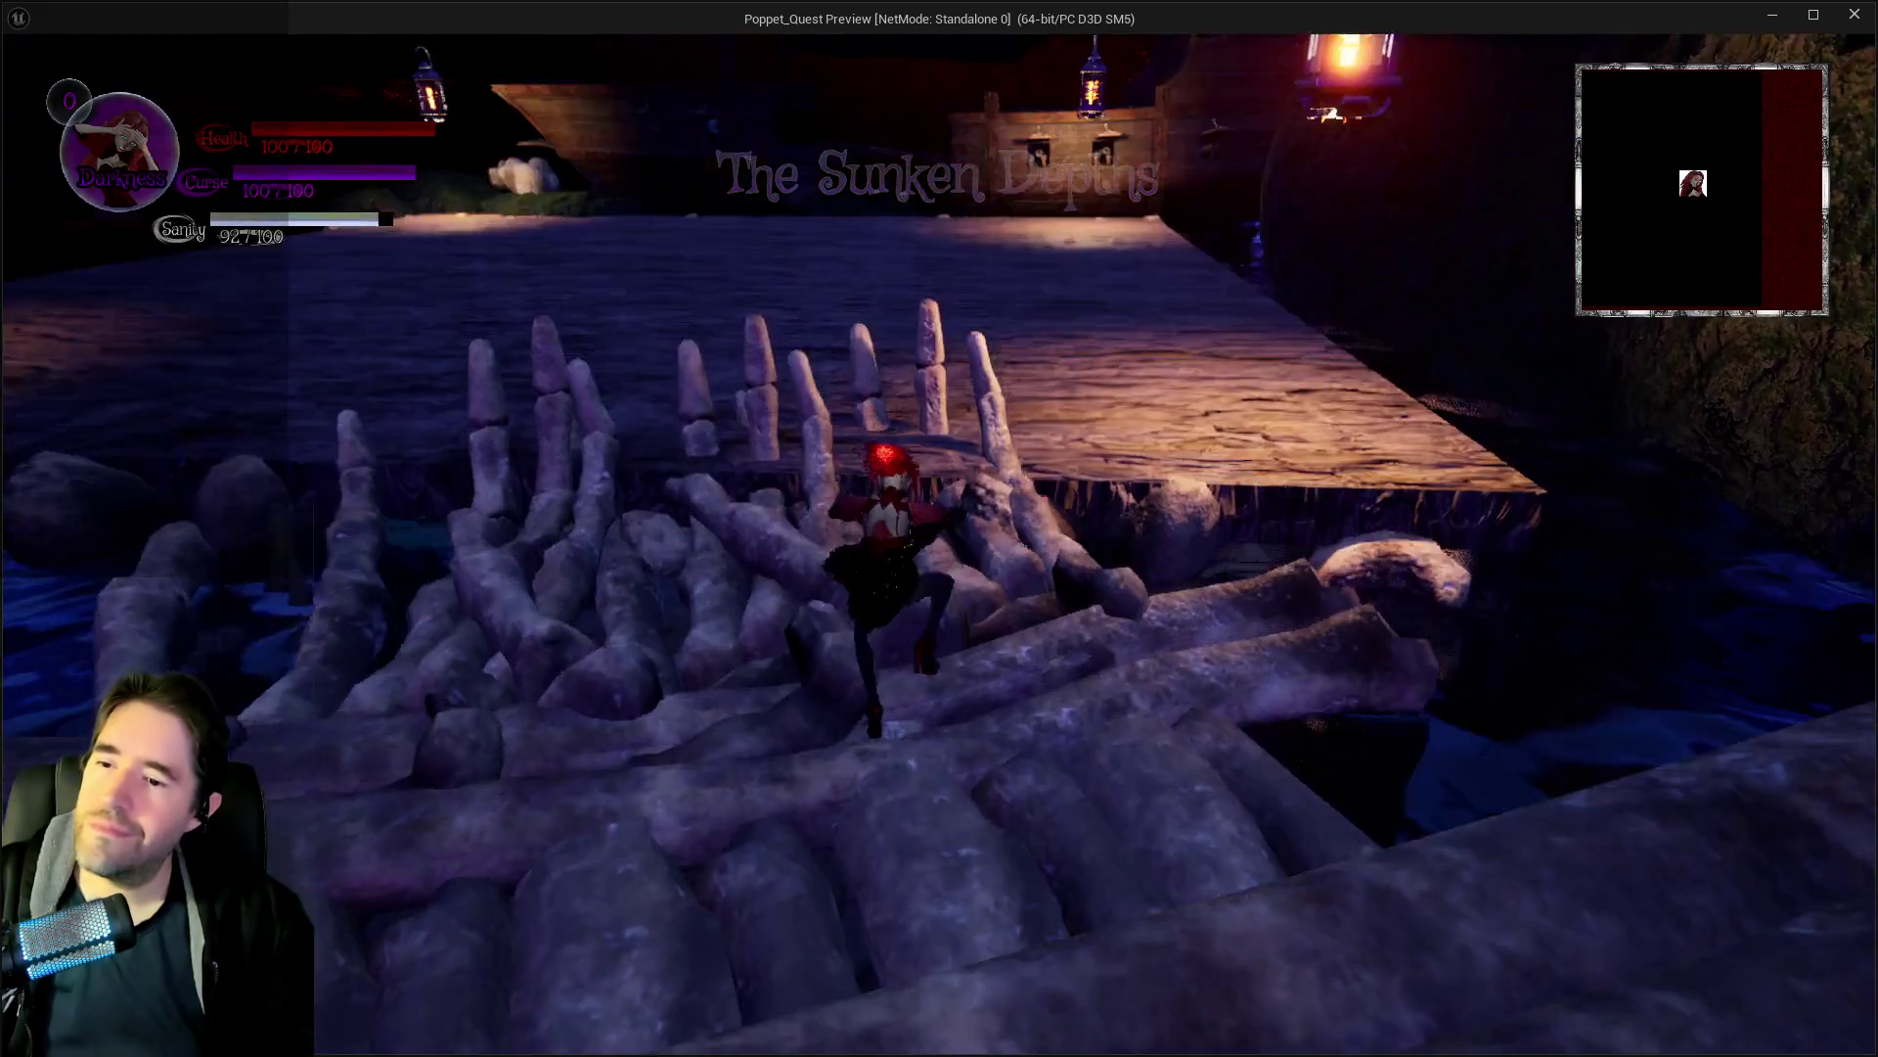
key("w")
key("q")
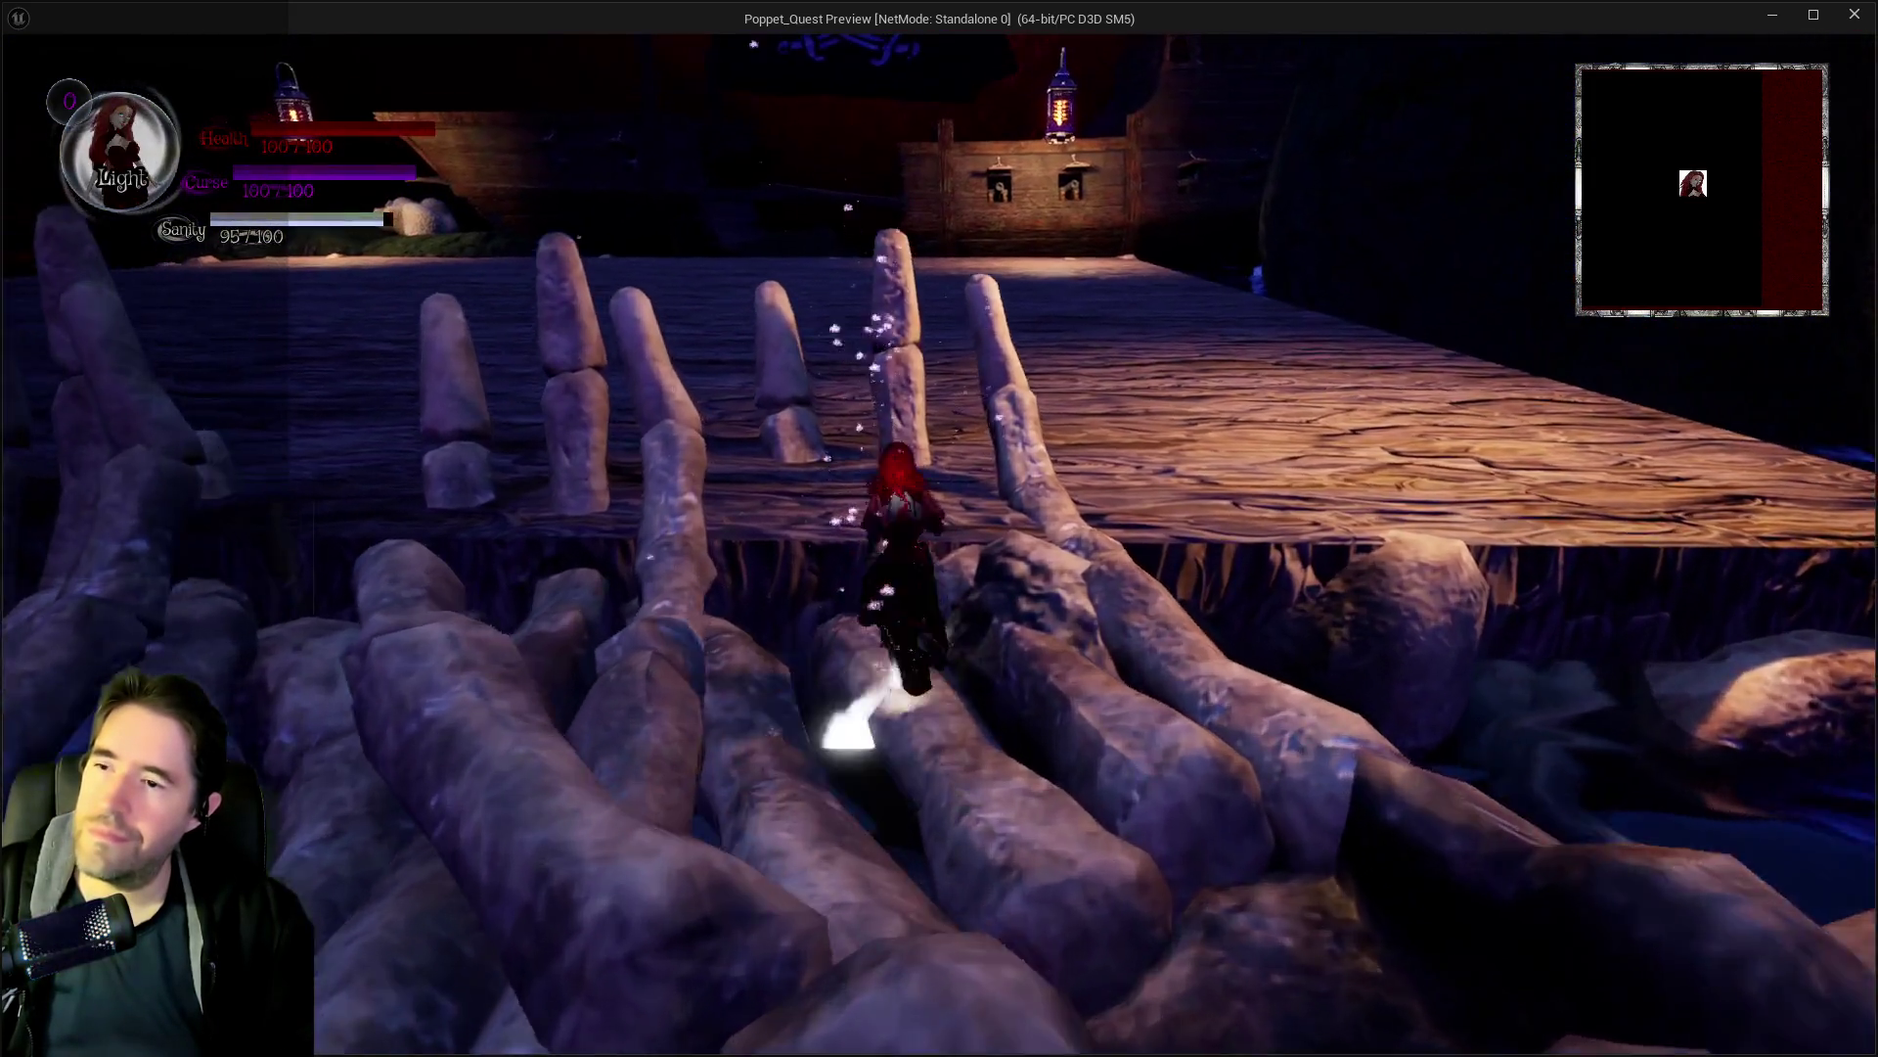
key("Escape")
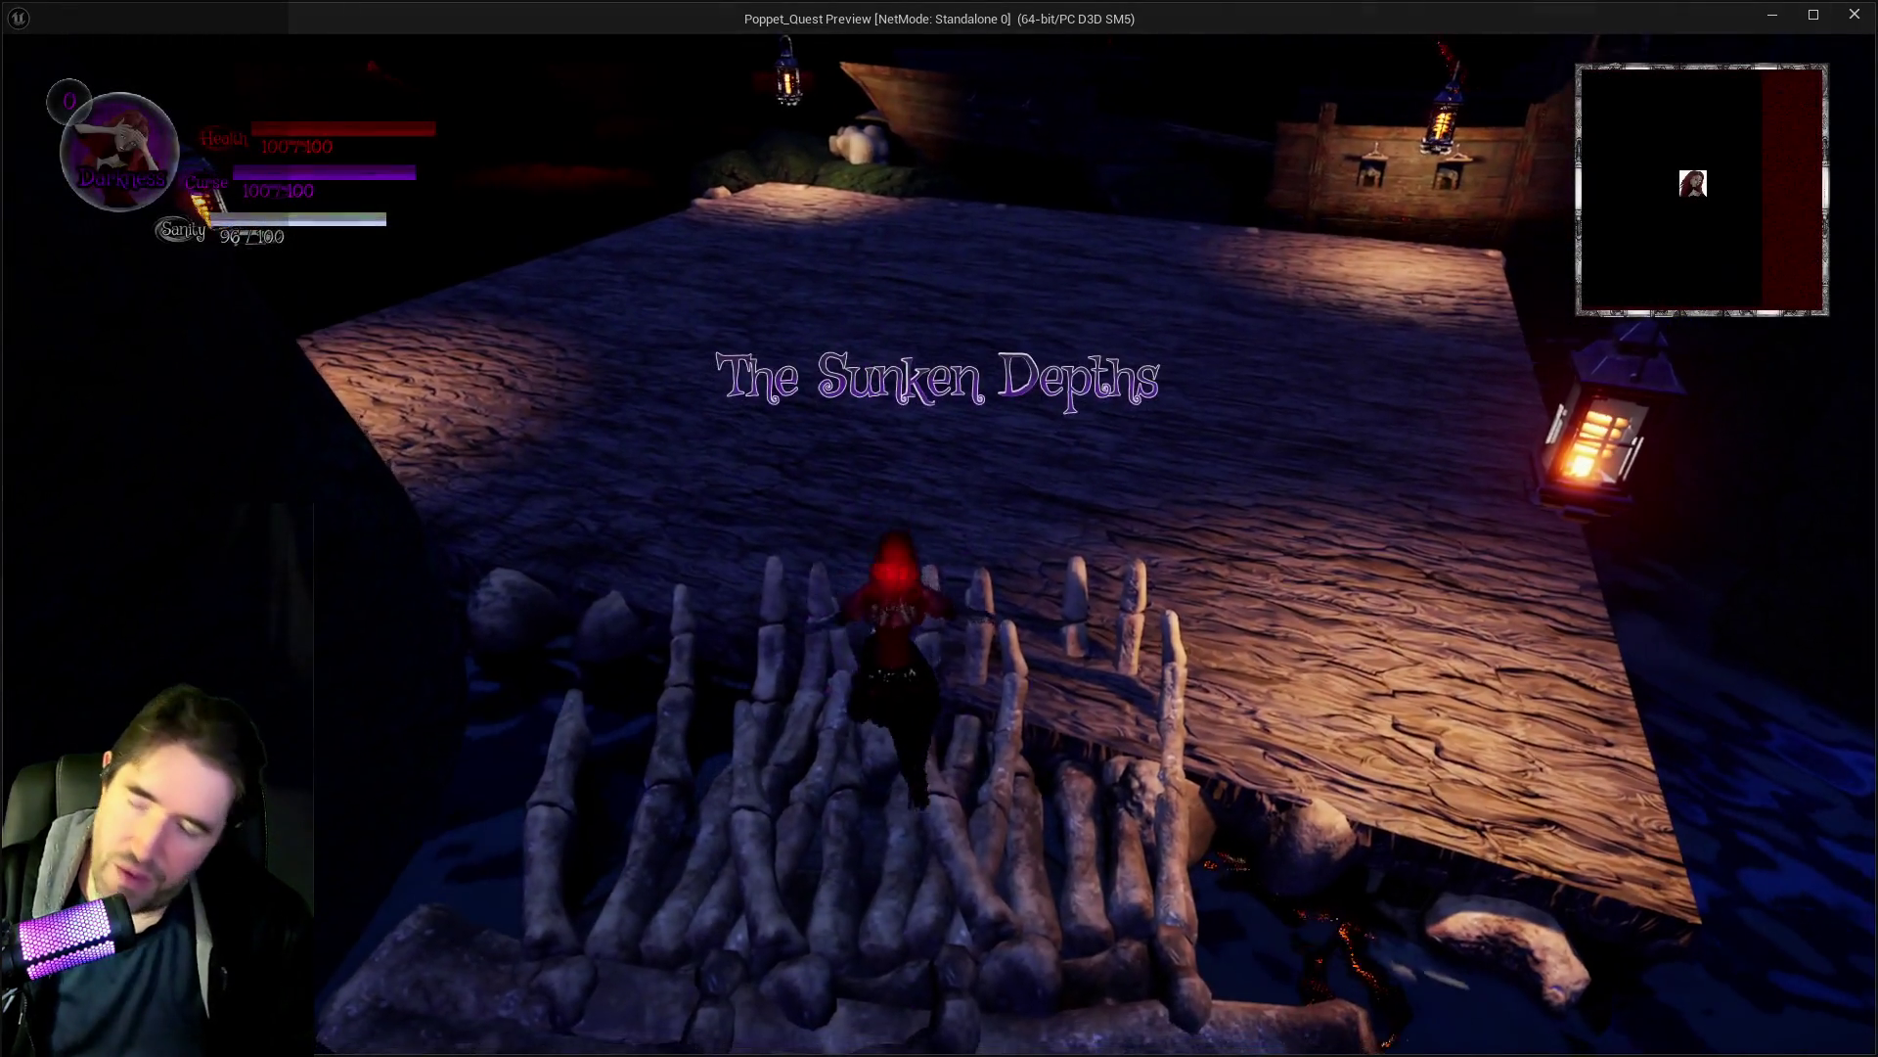
Pick the Sally The Blackheart slot and advance the character across the wooden deck.
key("Tab")
left_click(891, 332)
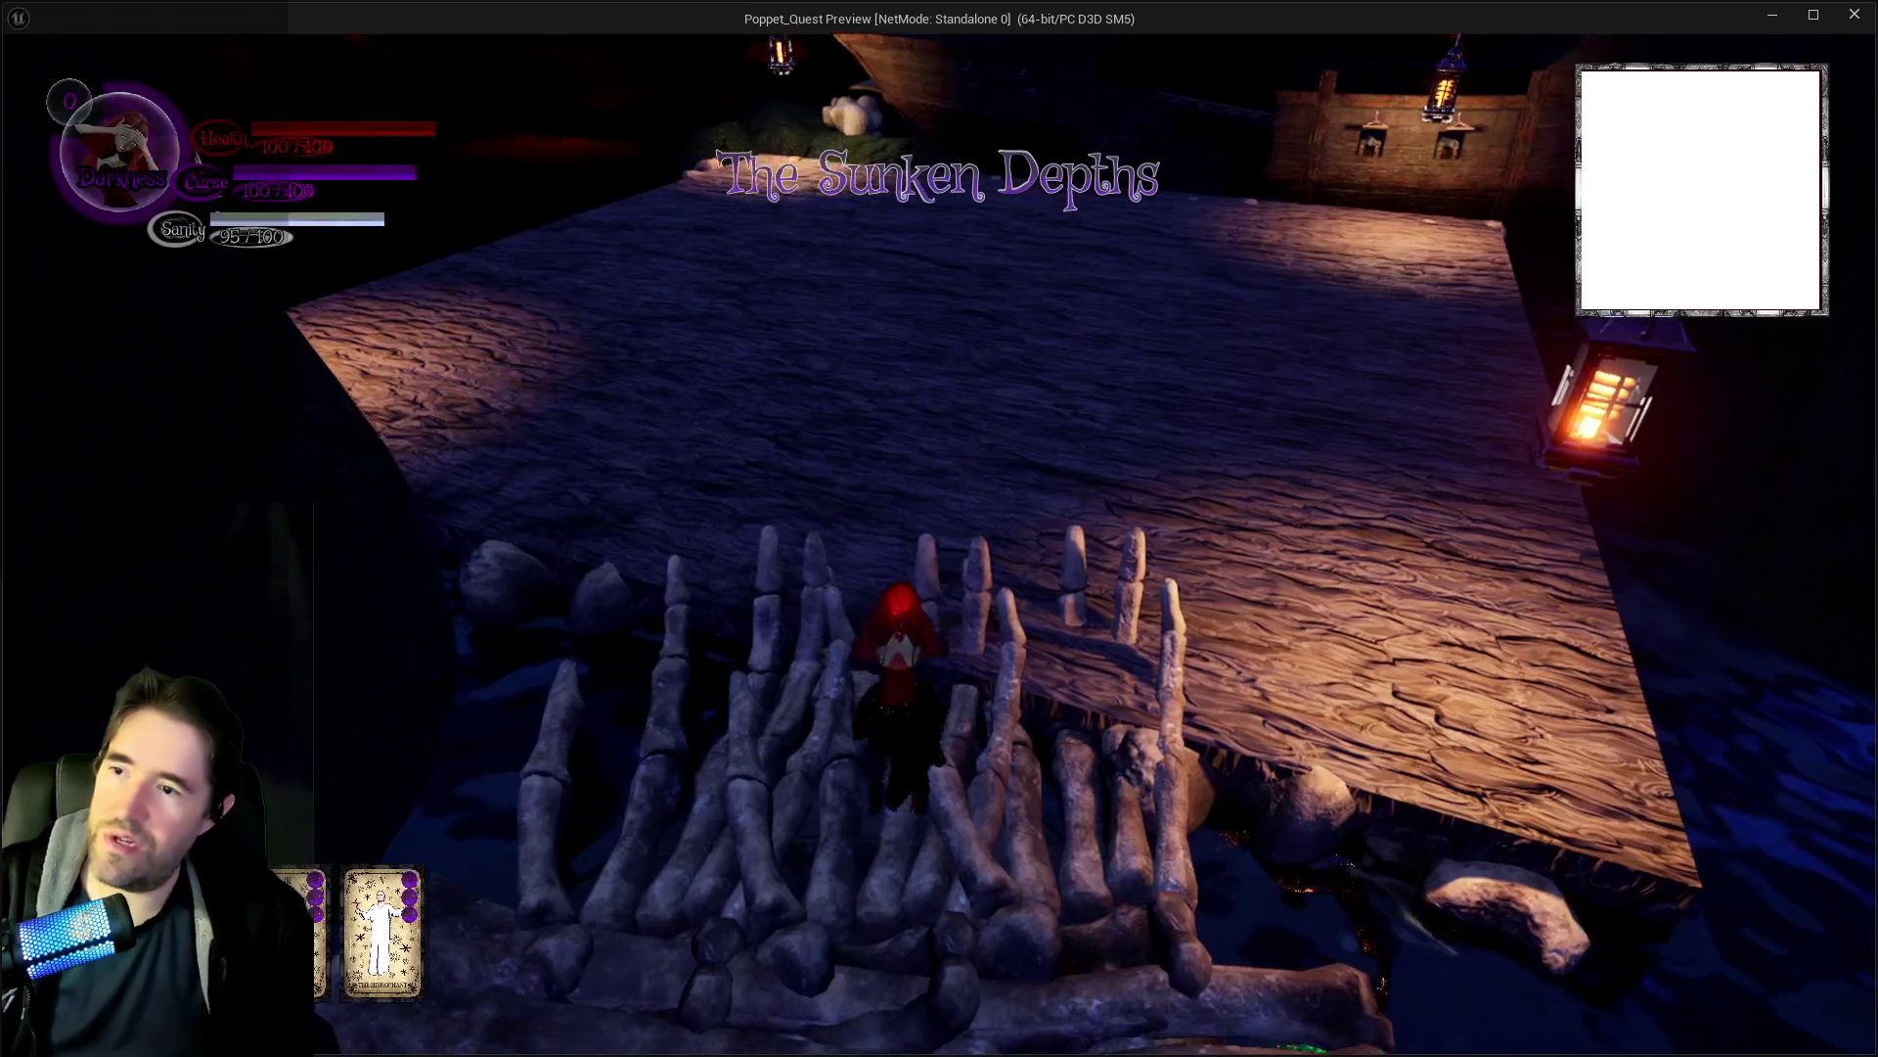
key("w")
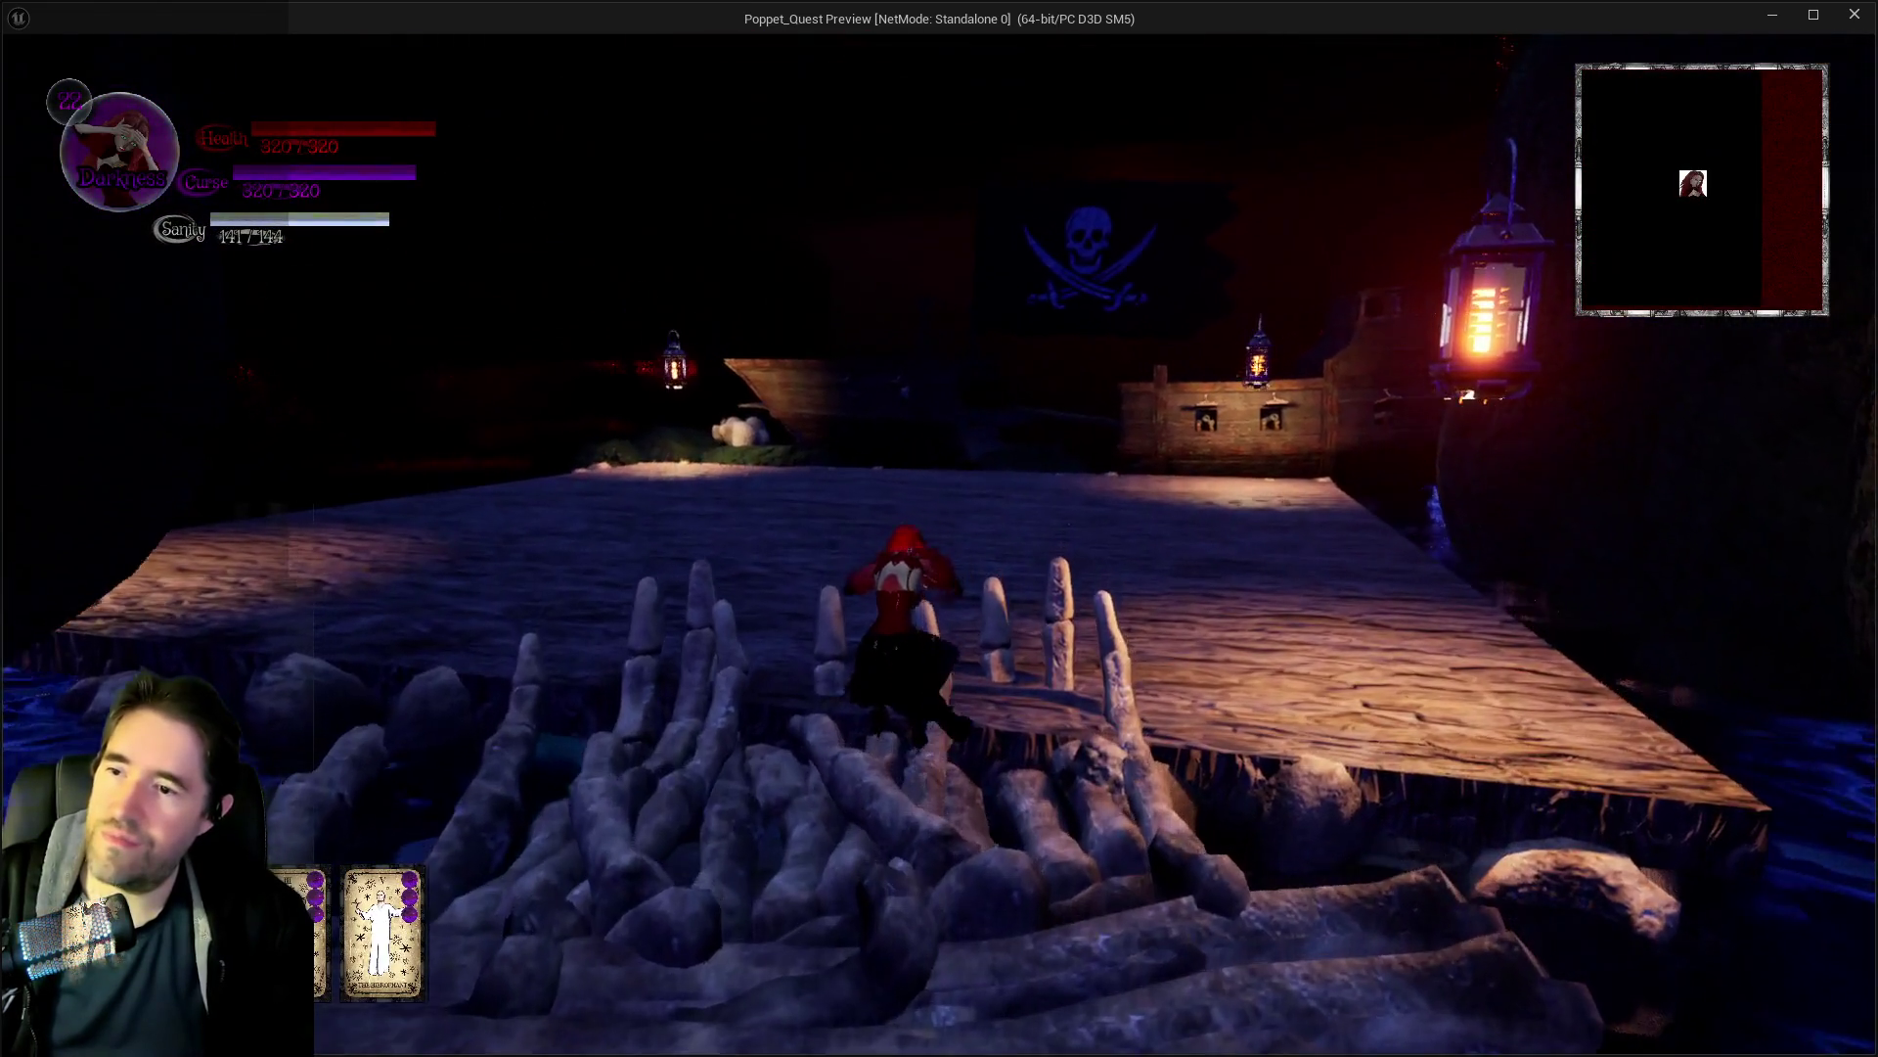
key("e")
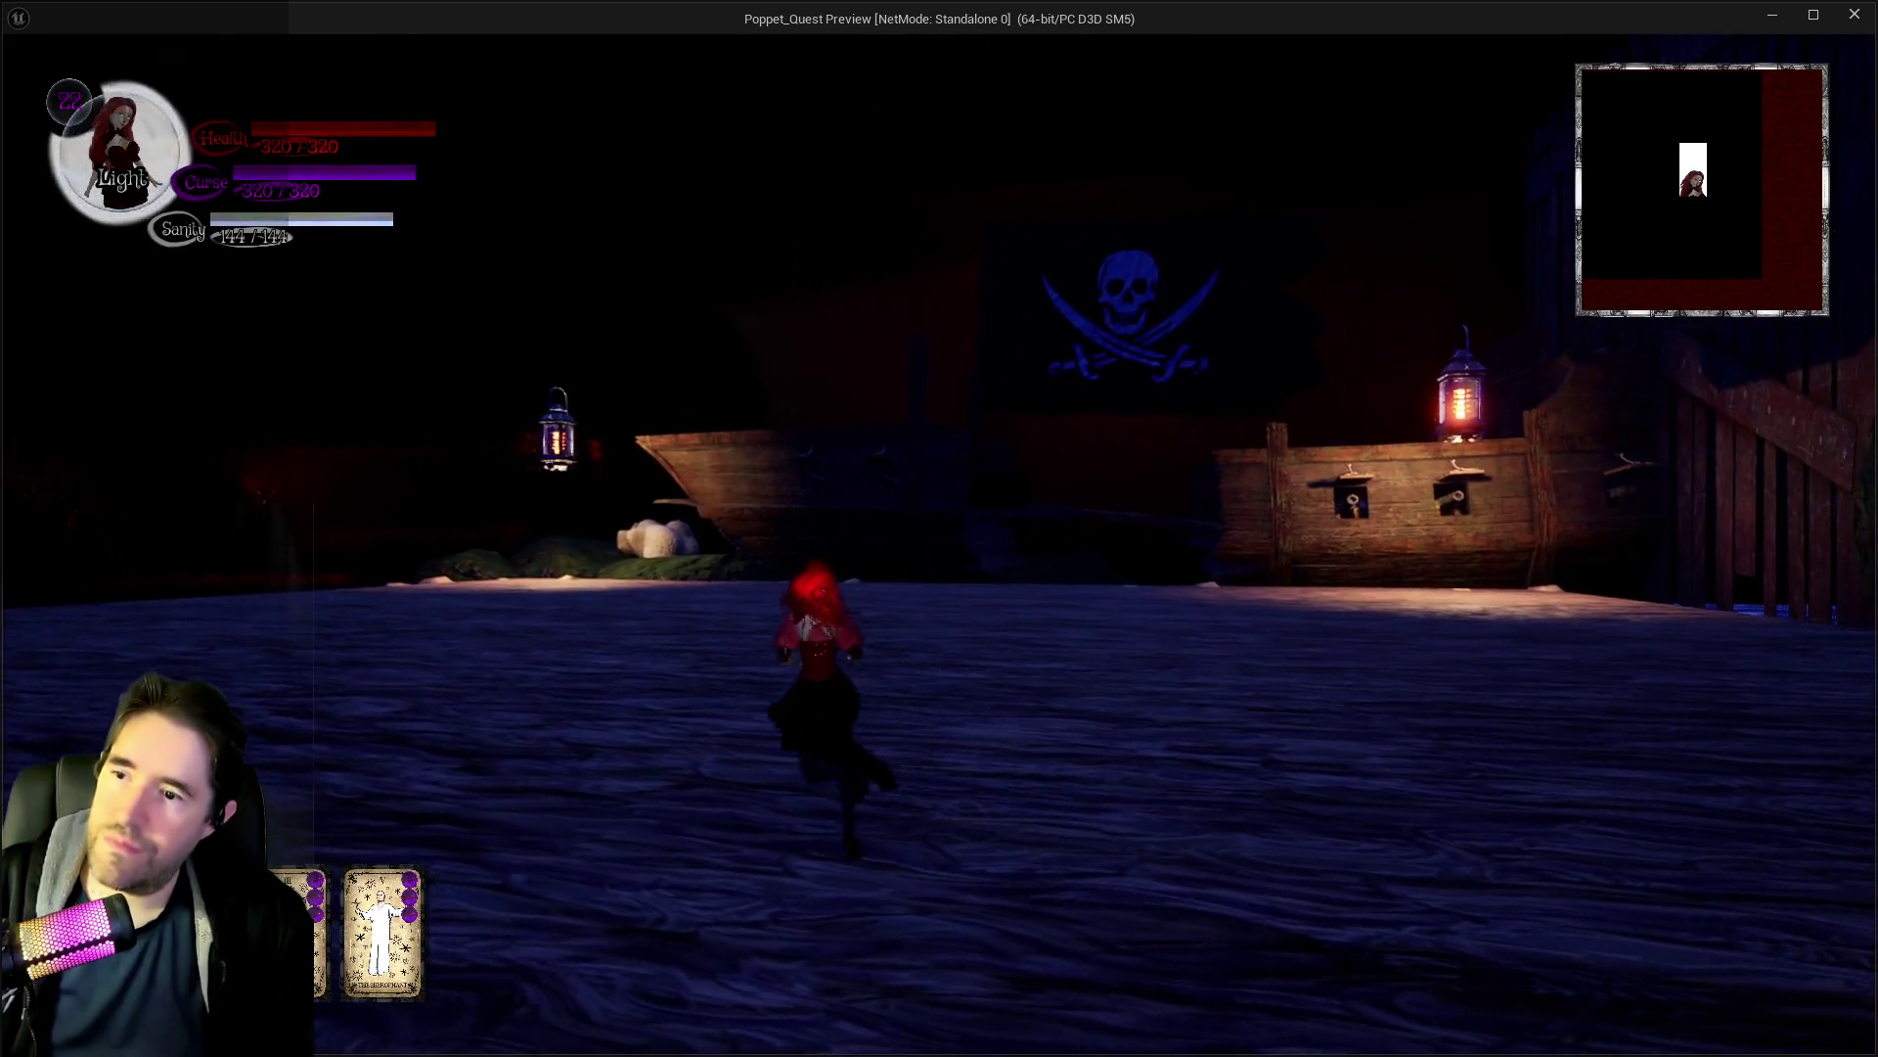
Run across the deck toward the ship until the boss jumps in.
key("e")
key("w")
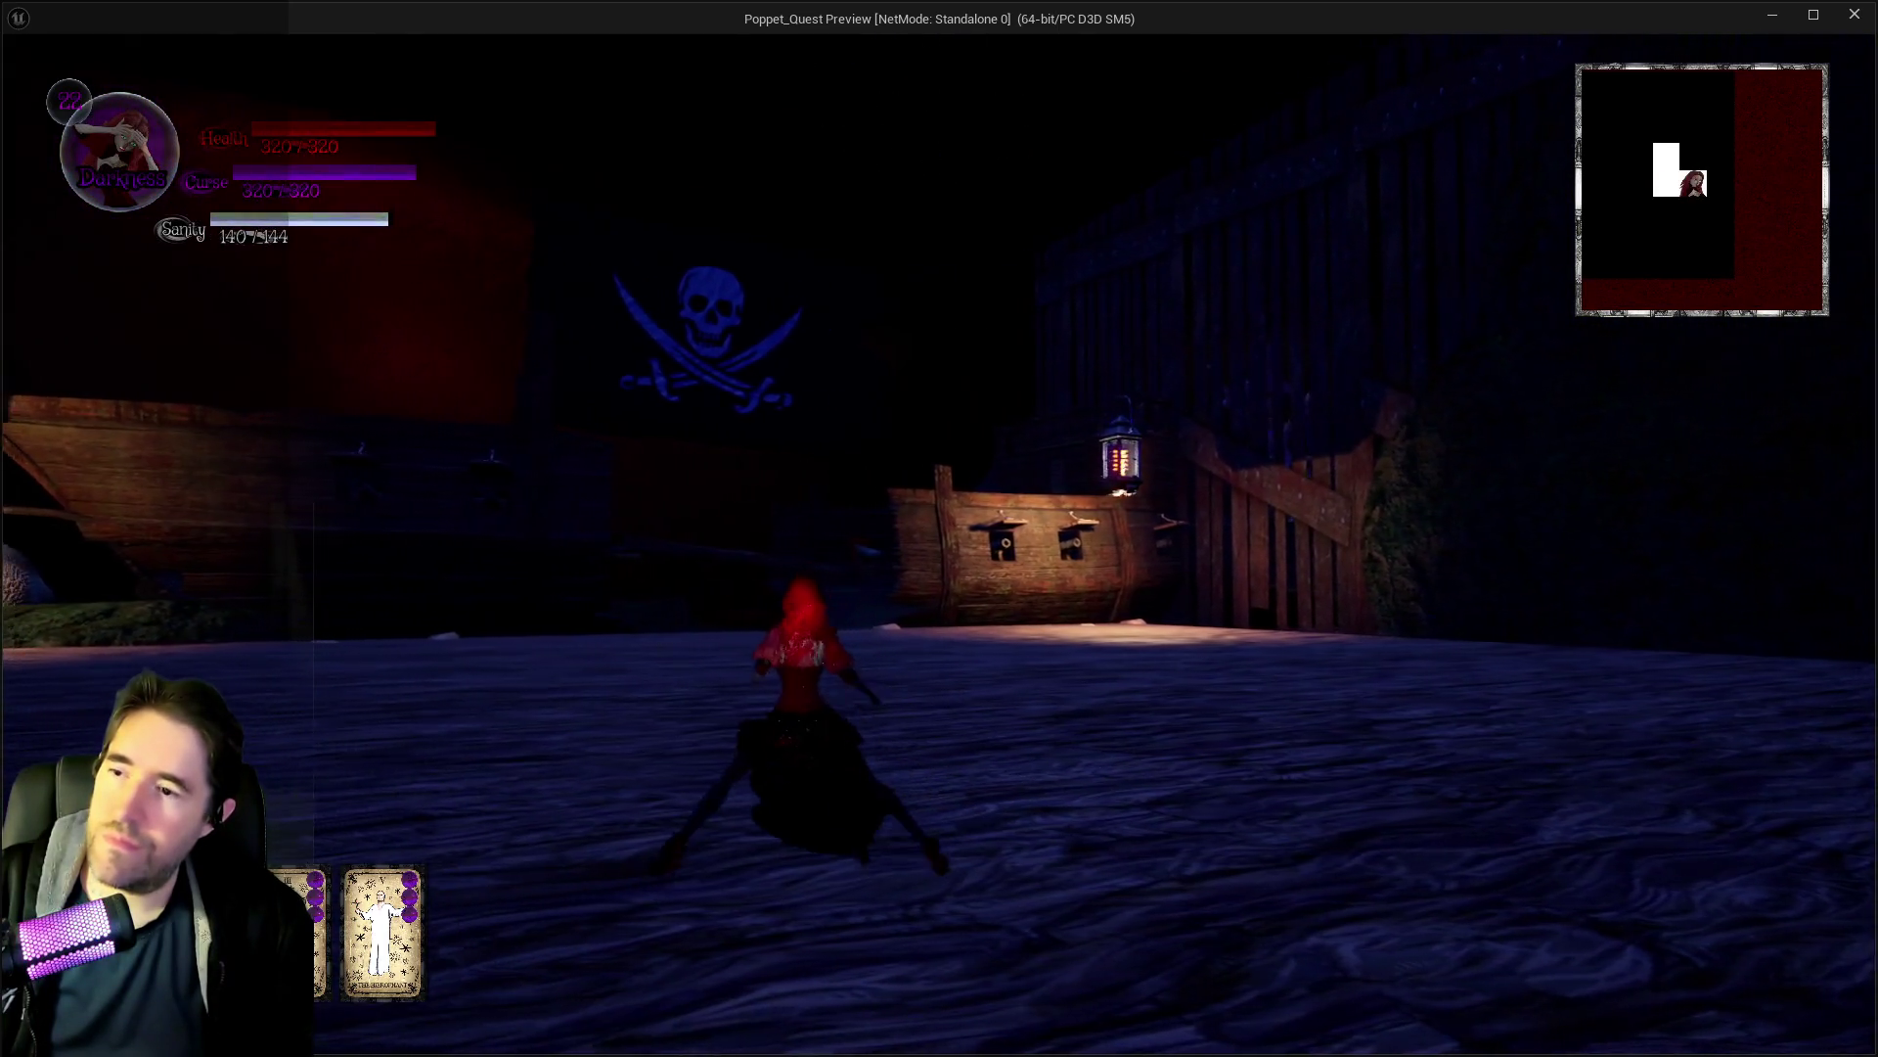
key("w")
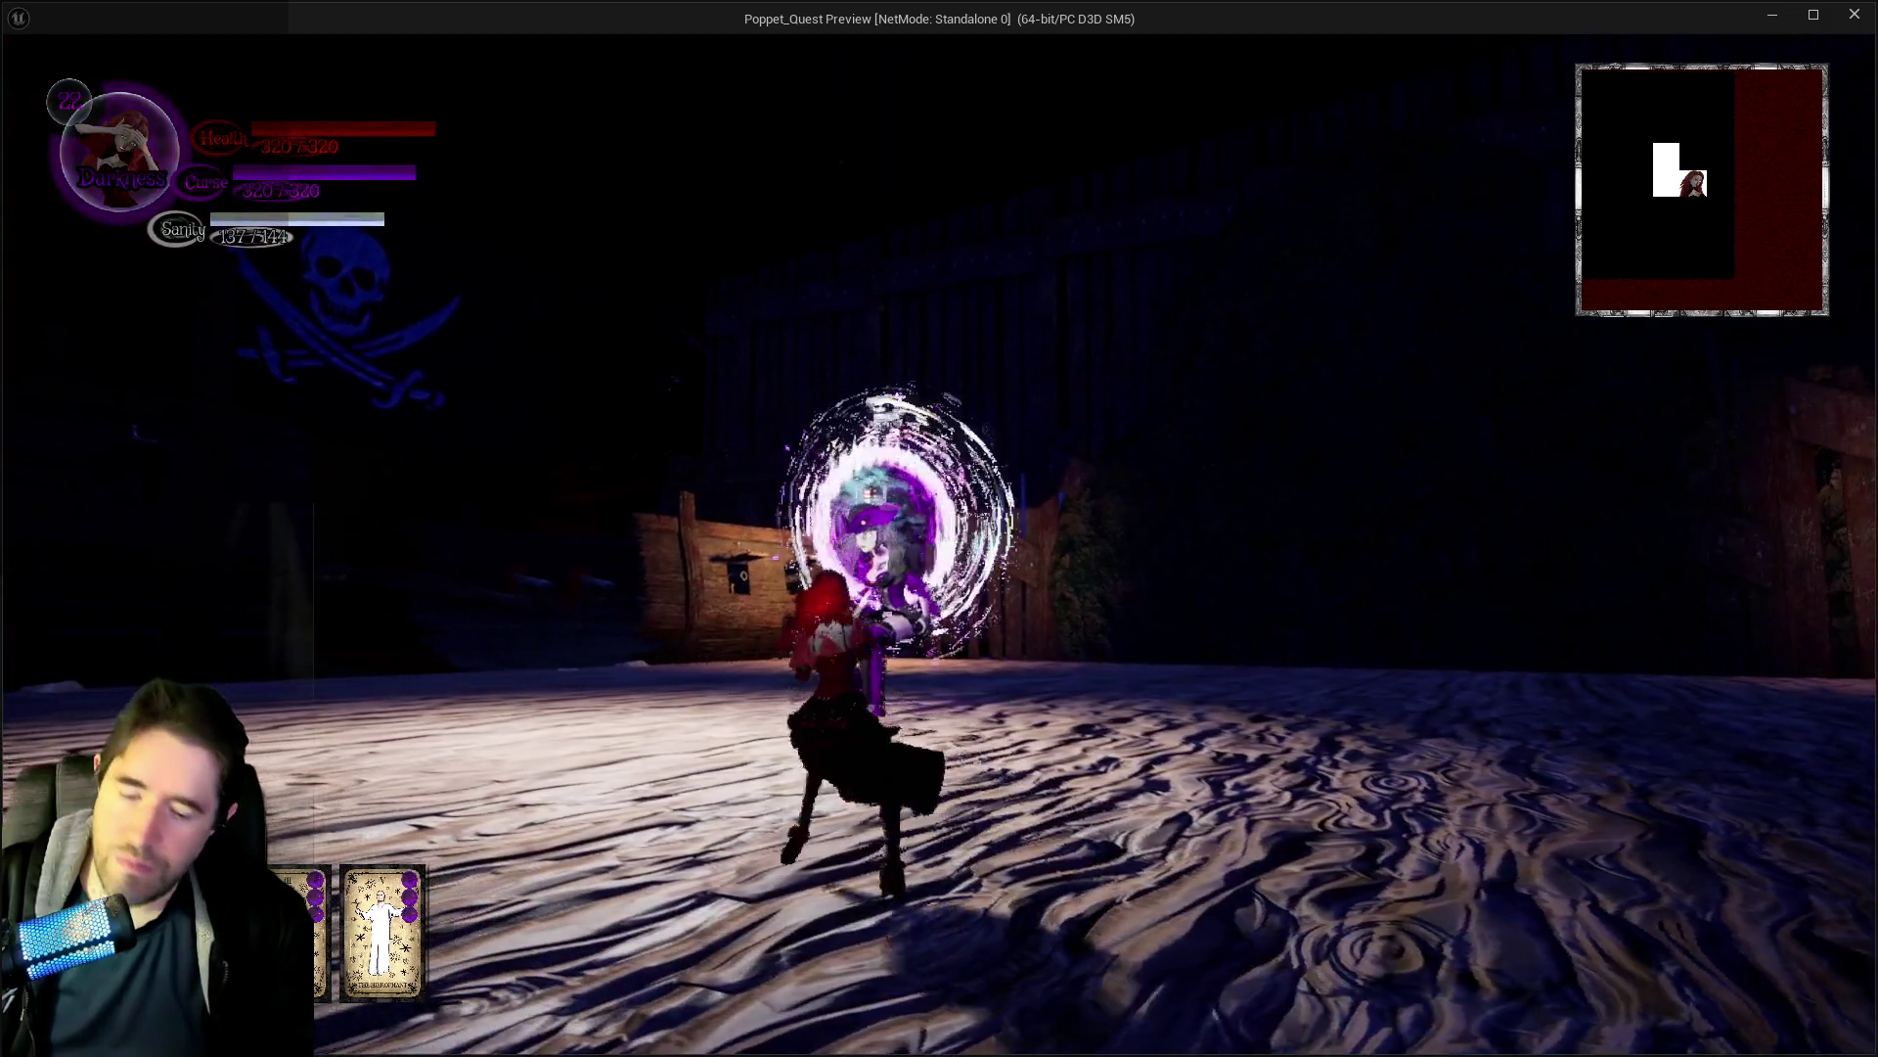
key("w")
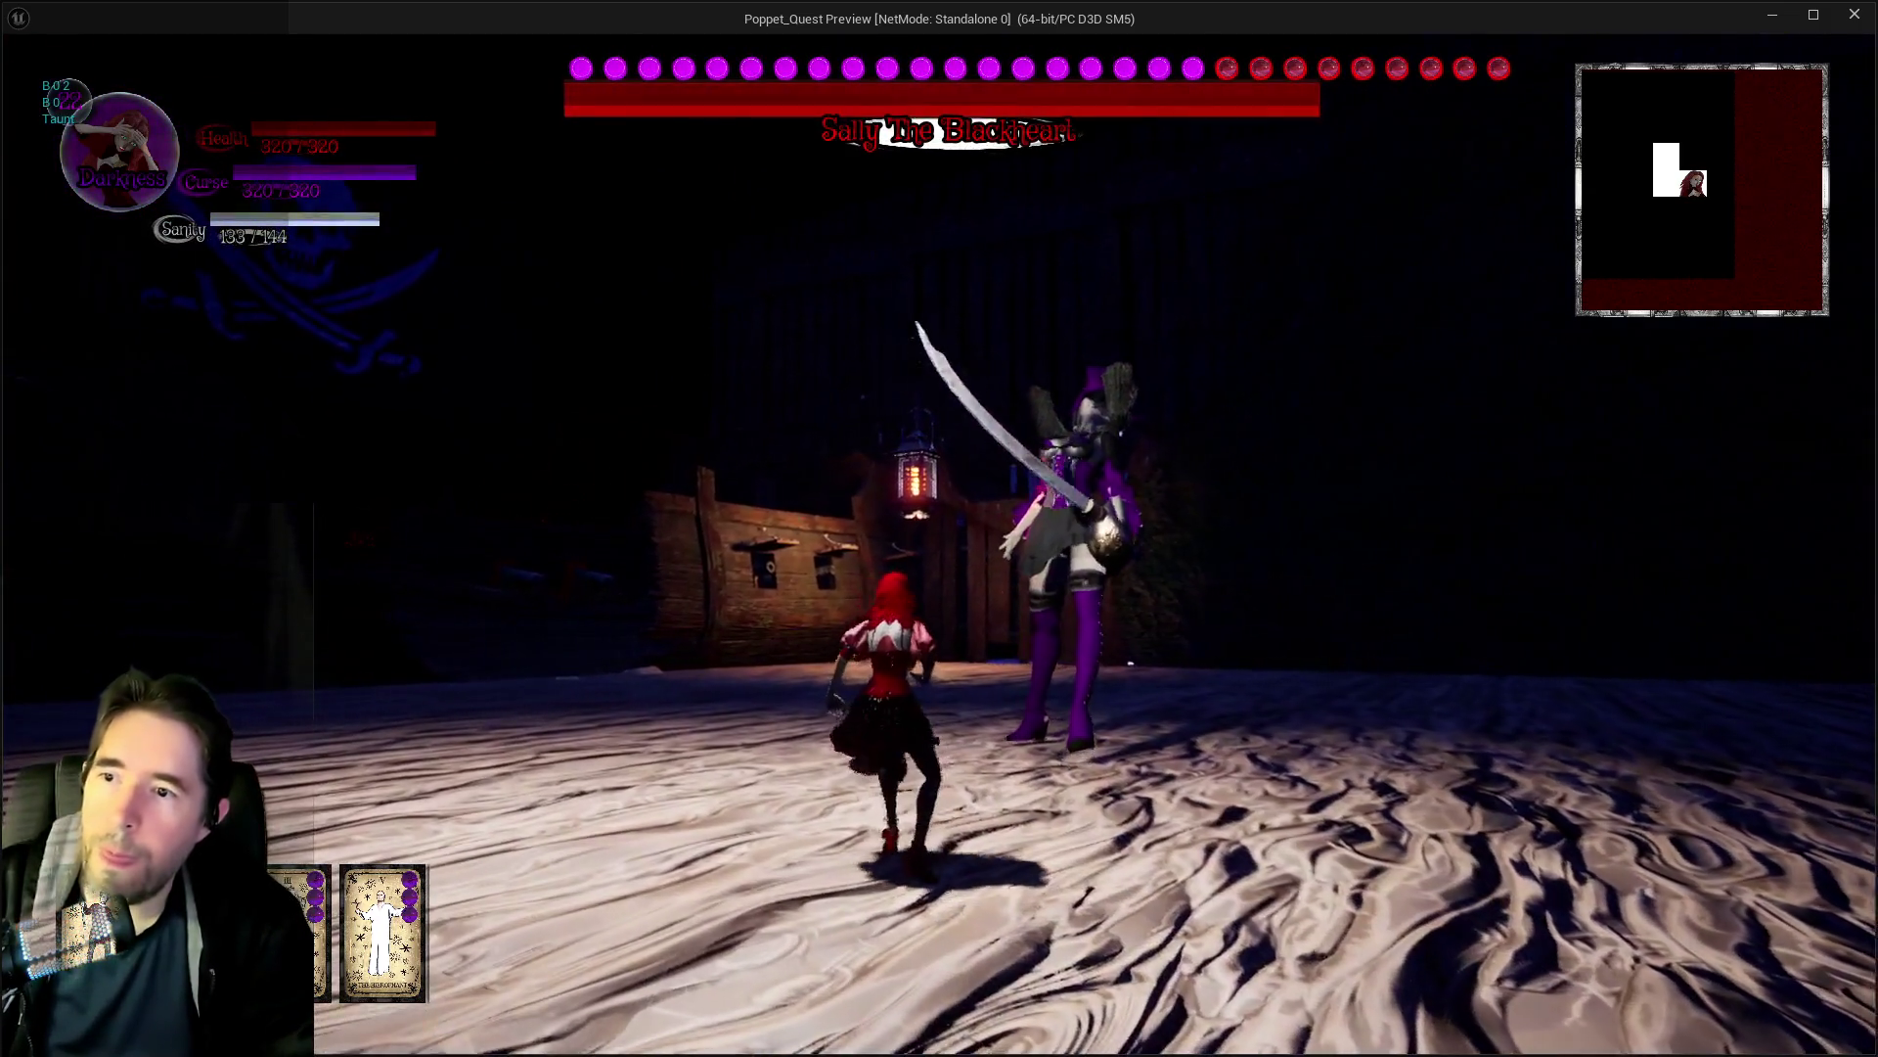
key("w")
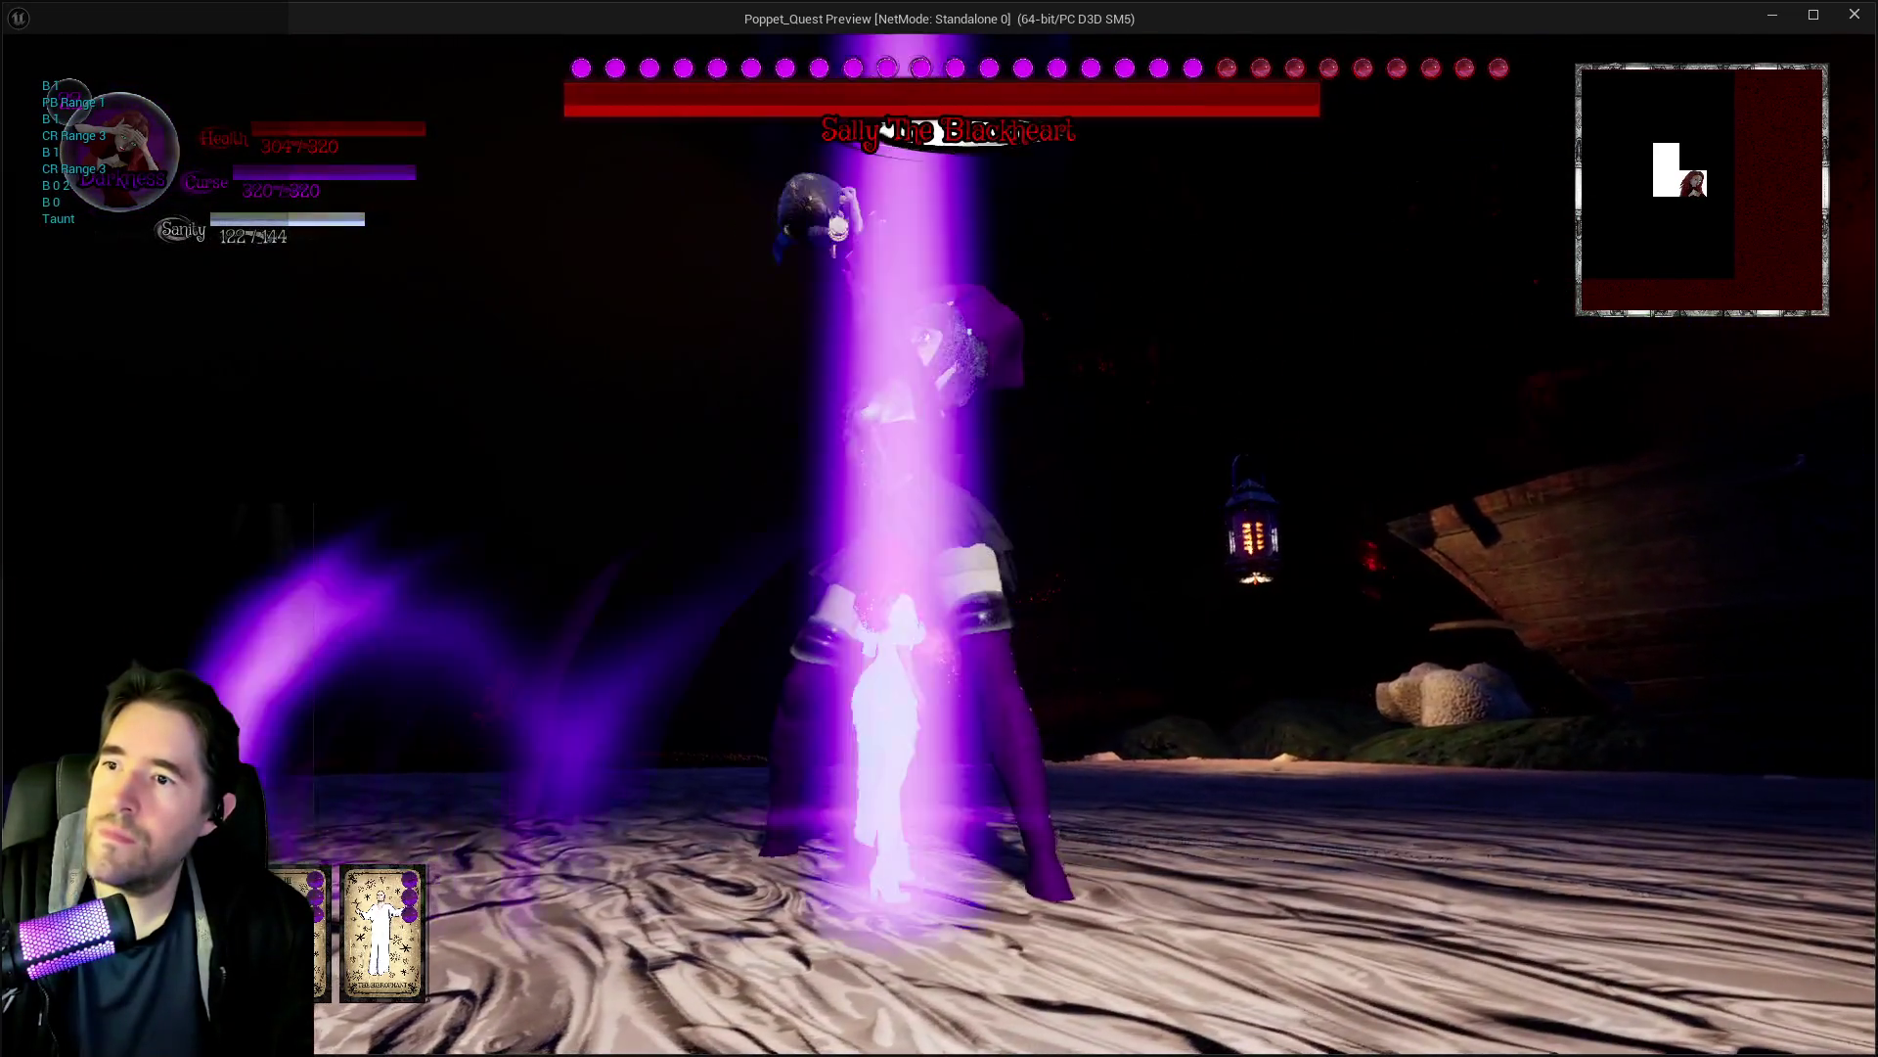
Pause and resume the boss fight several times, moving toward the purple pillar.
key("Escape")
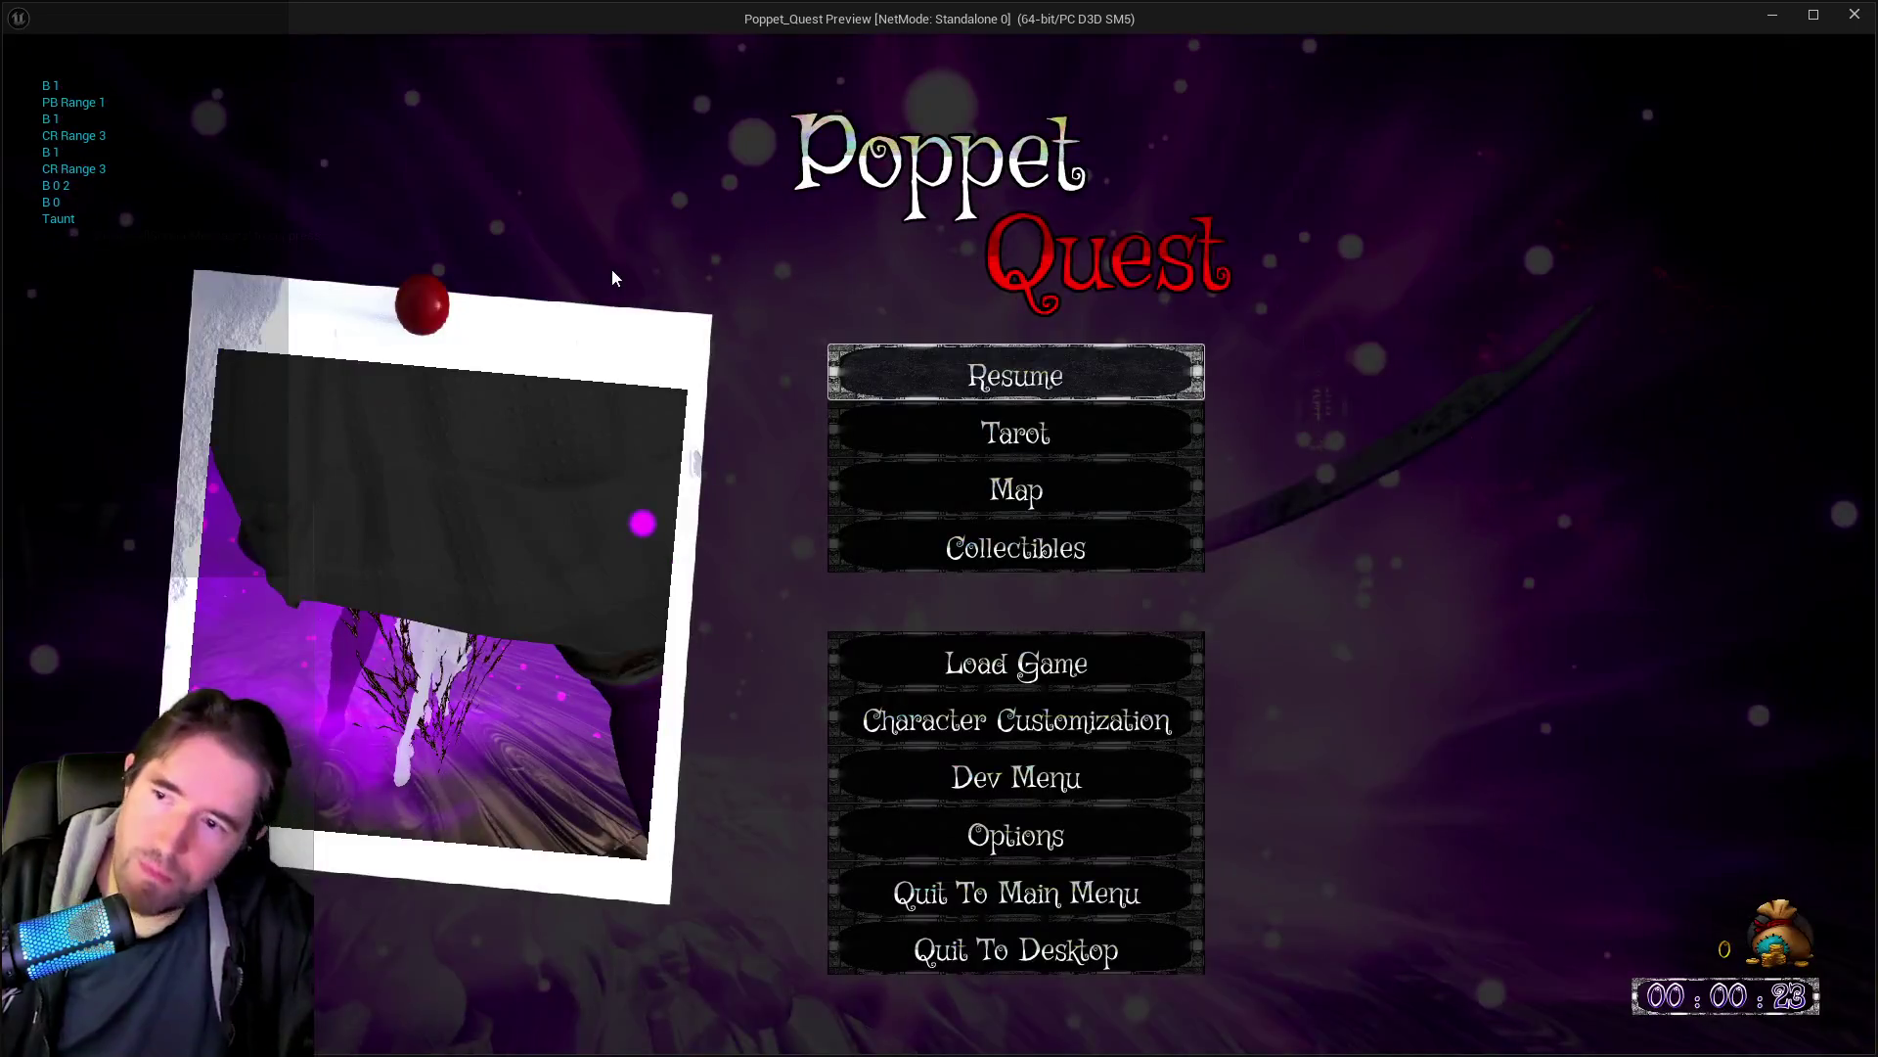
key("Escape")
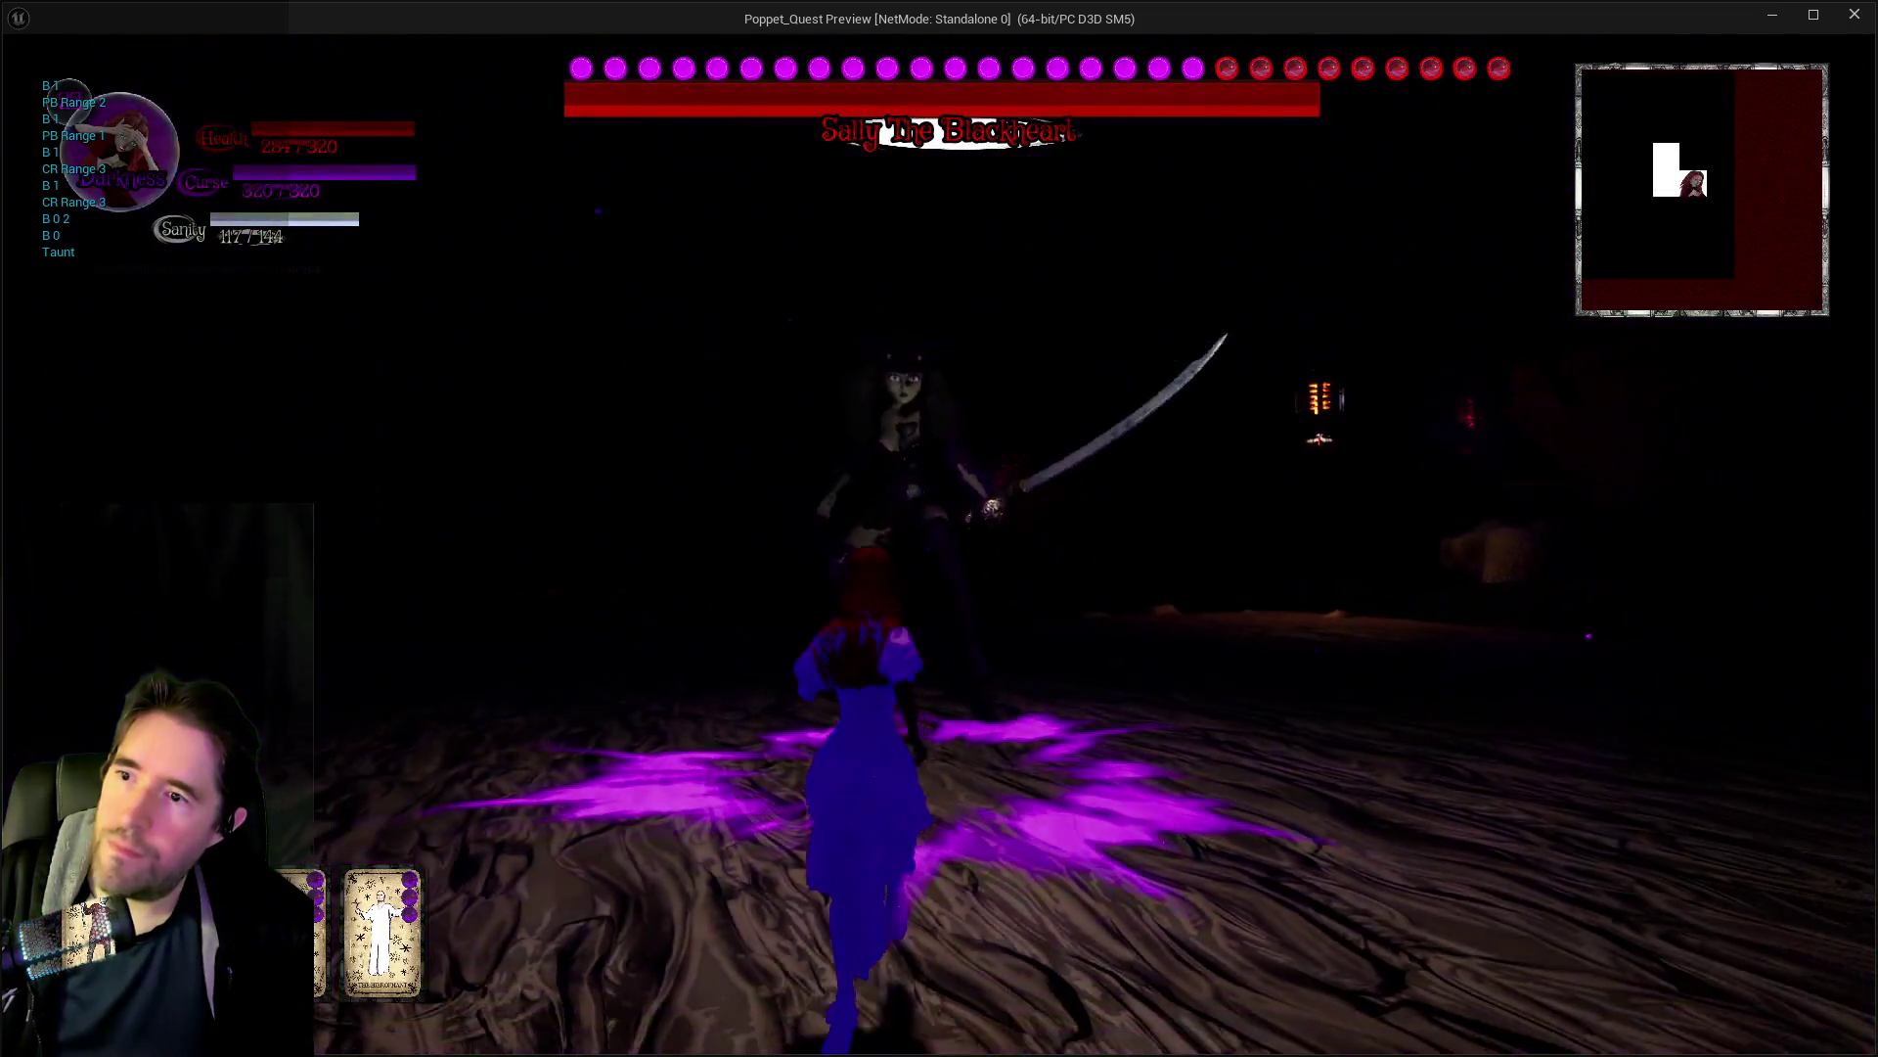
key("Escape")
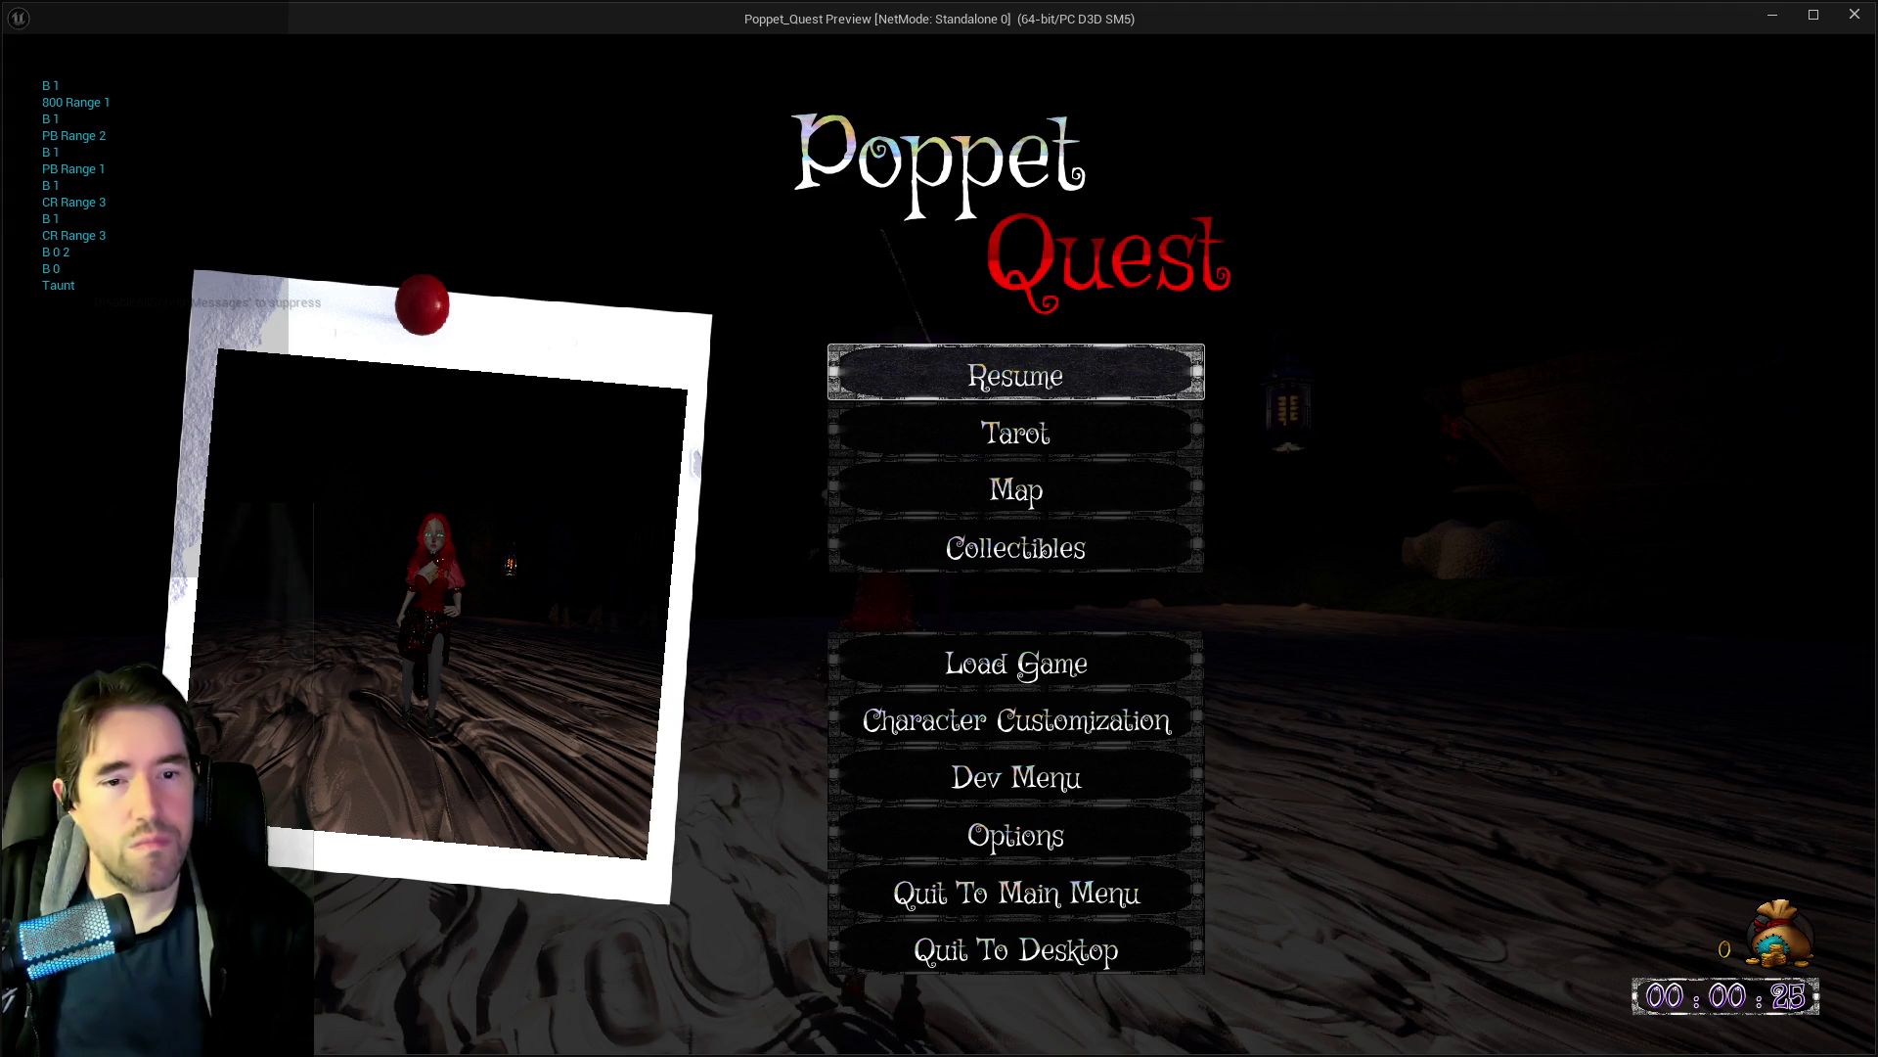
key("Escape")
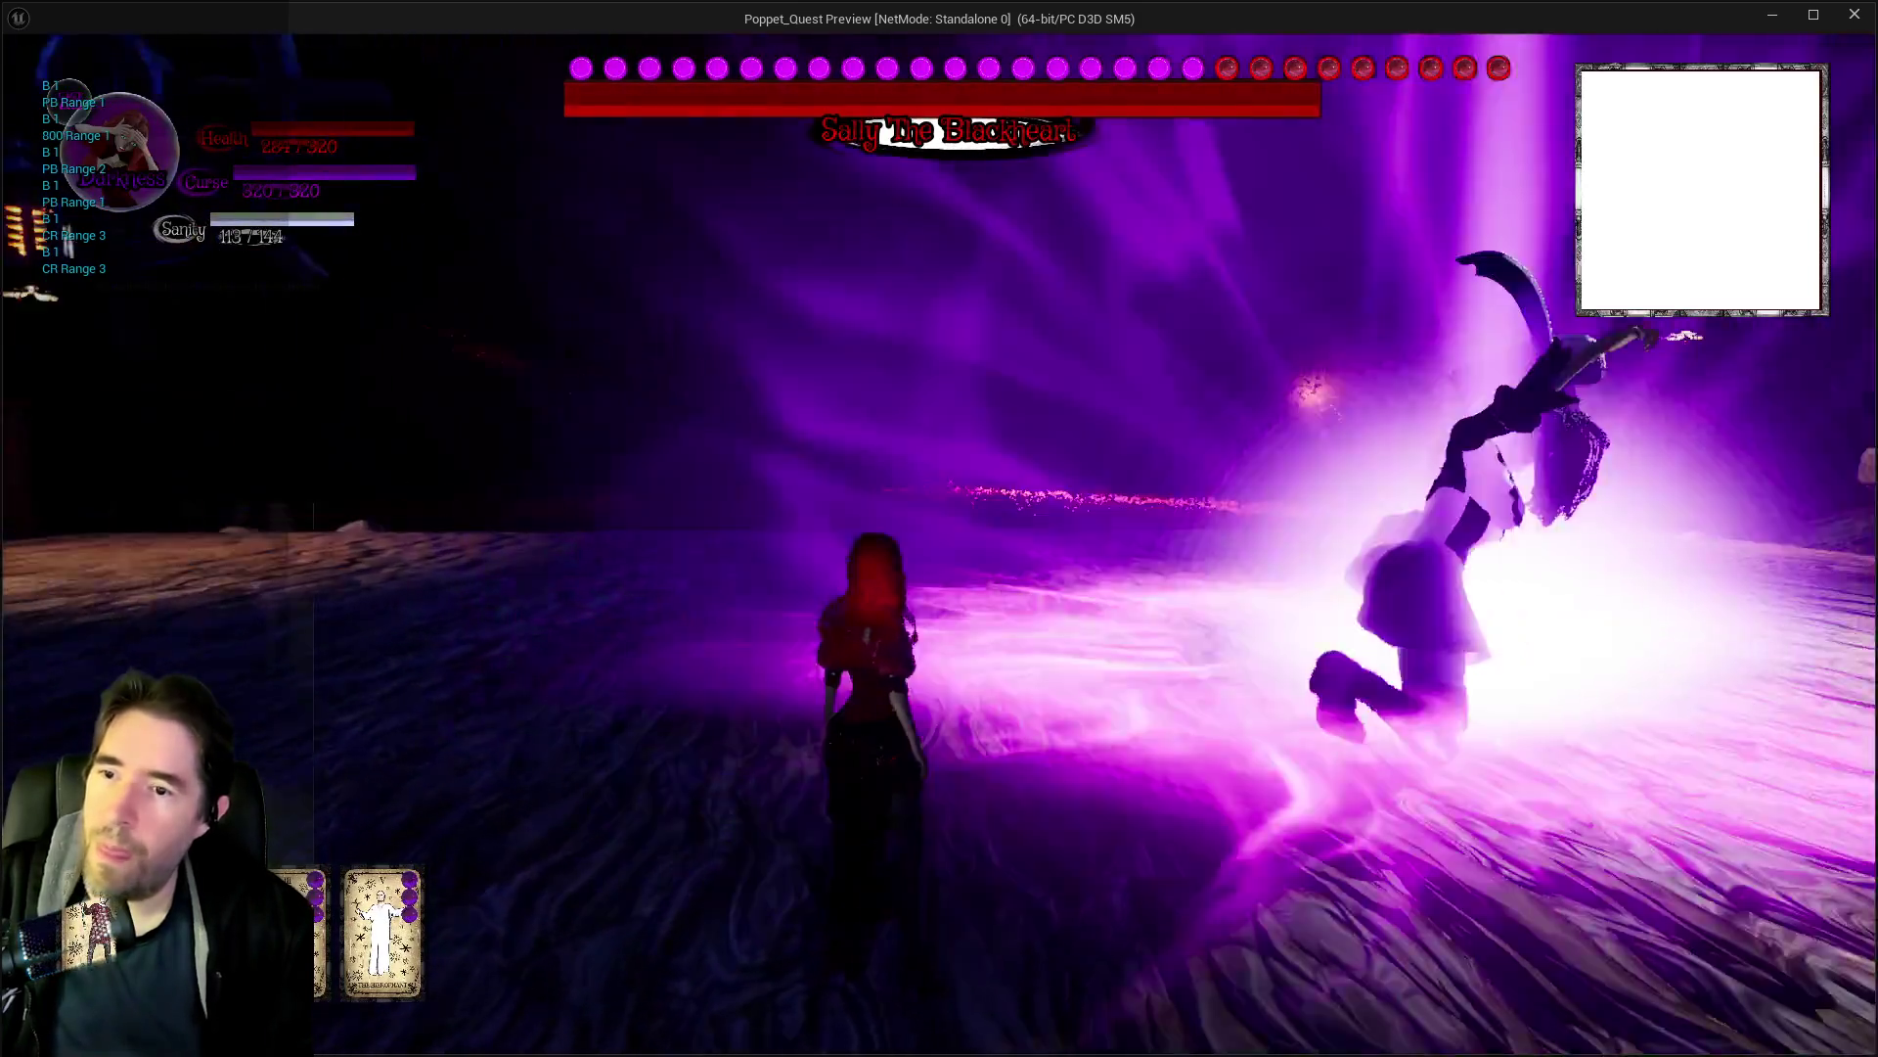
key("w")
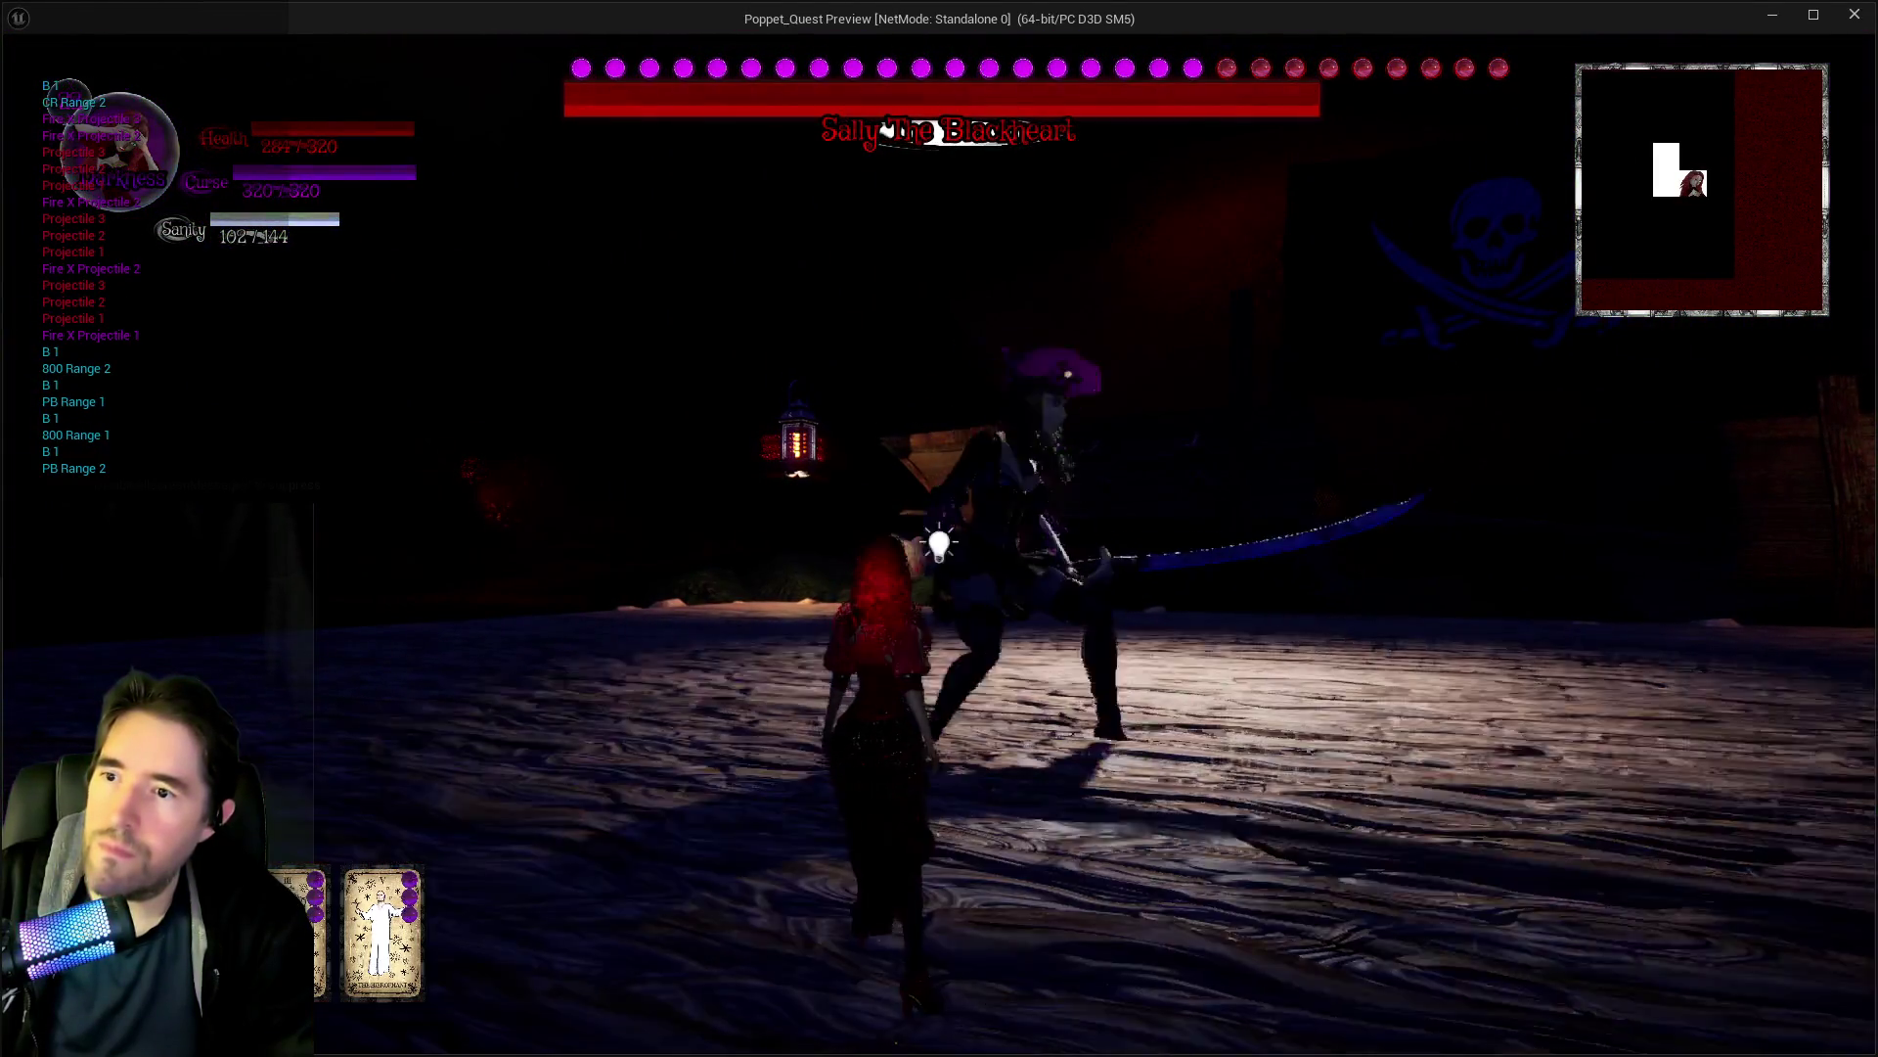
key("Escape")
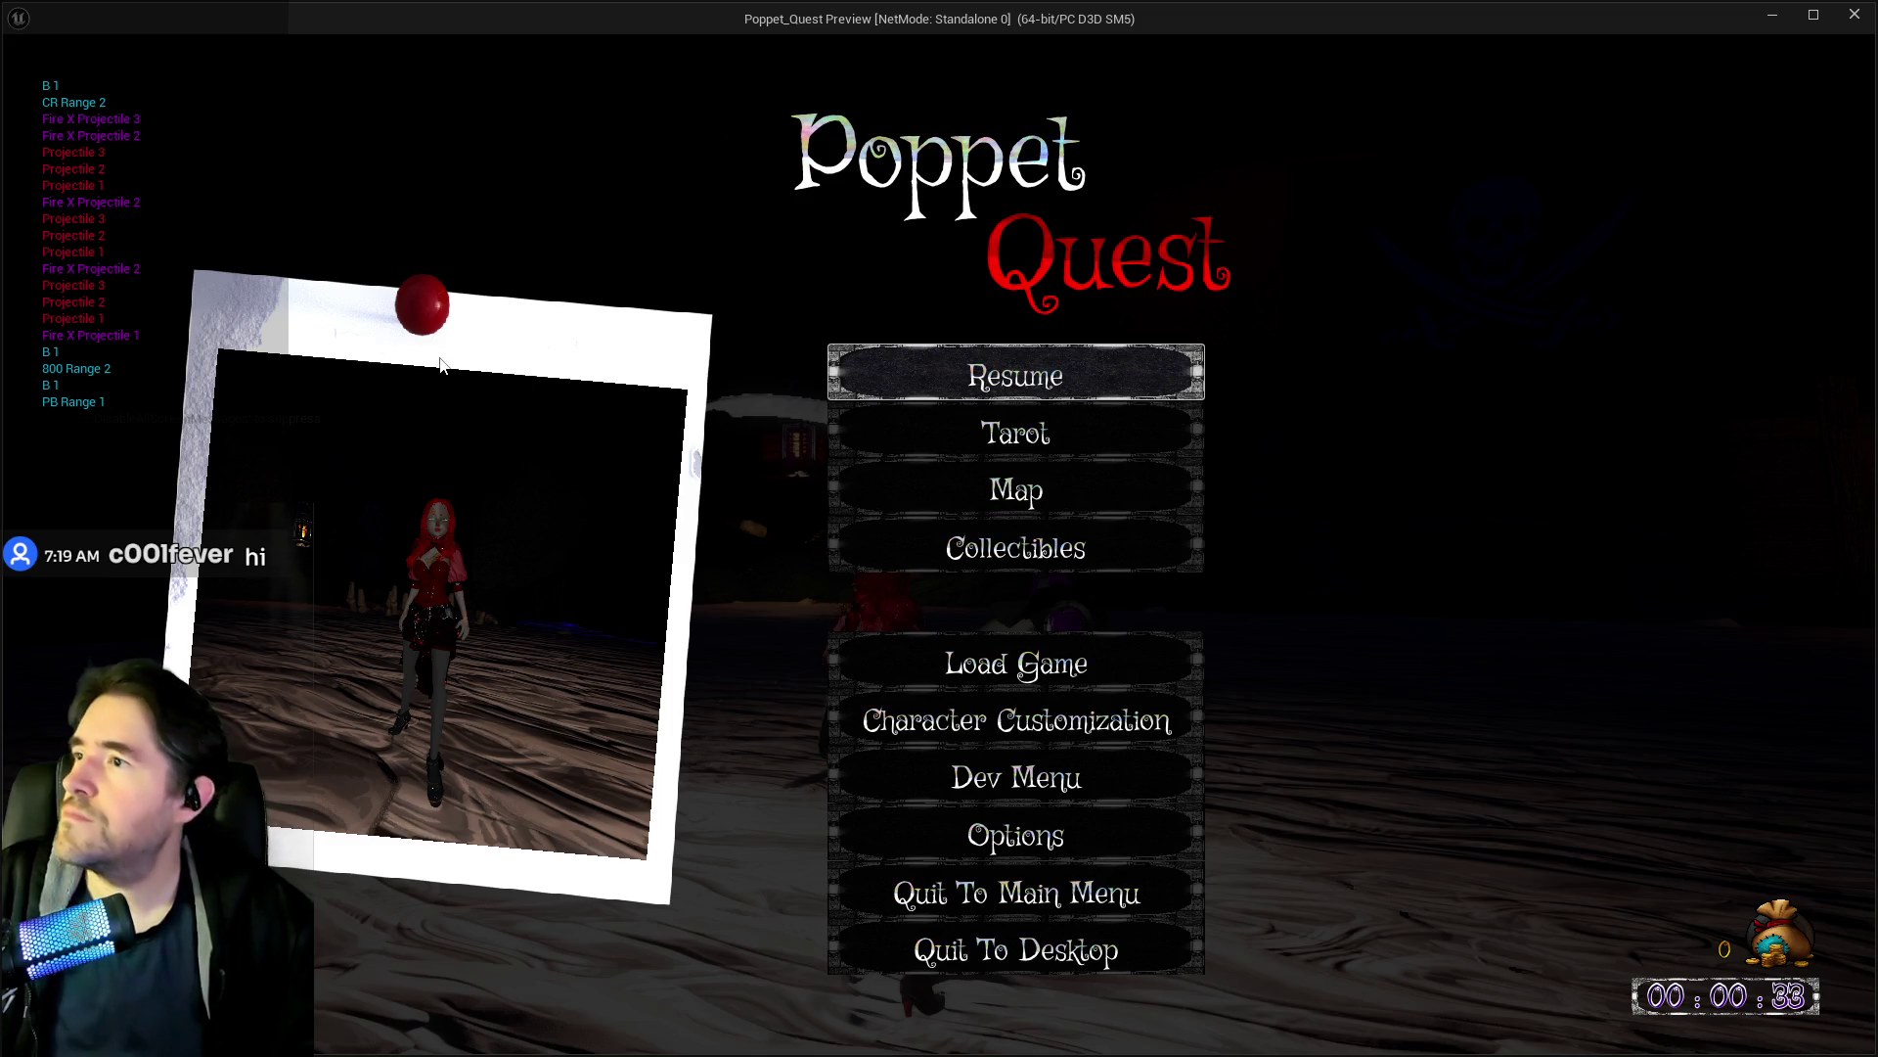
left_click(901, 360)
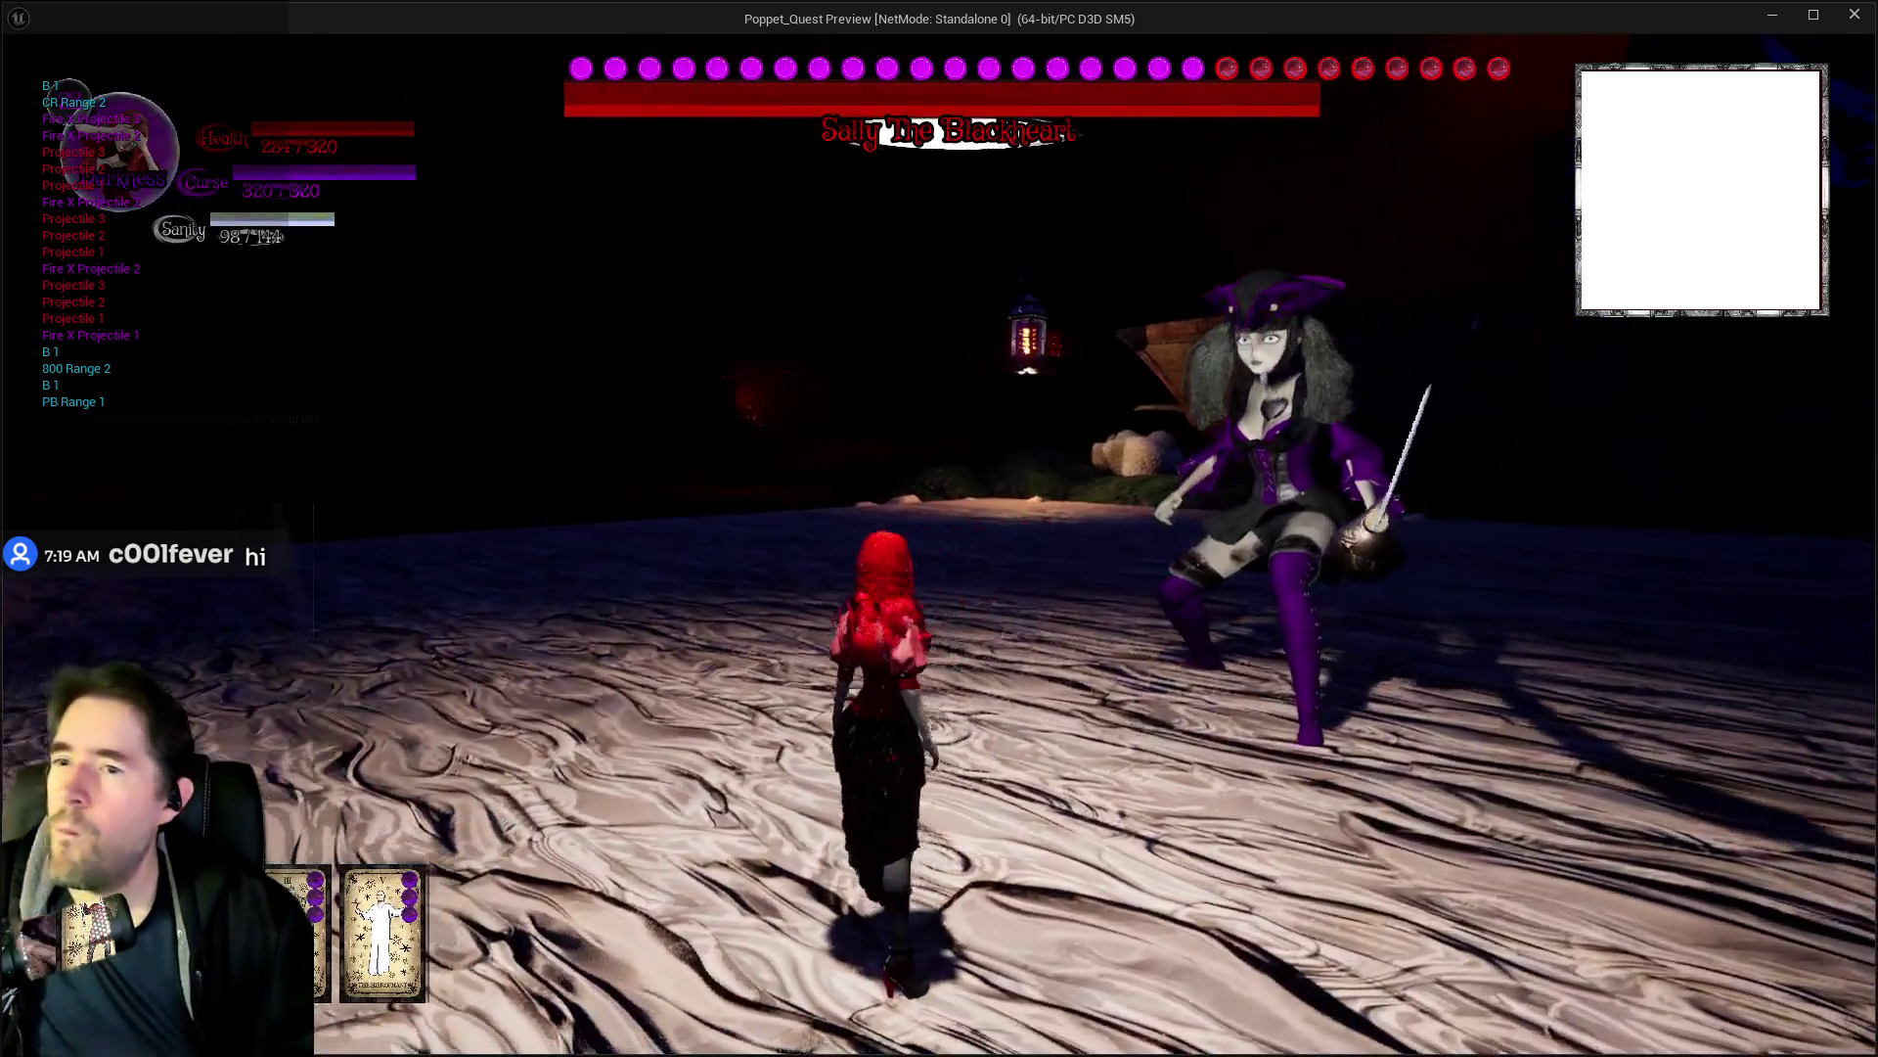
Run through the purple arena toward the boss, then stop the play preview.
key("a")
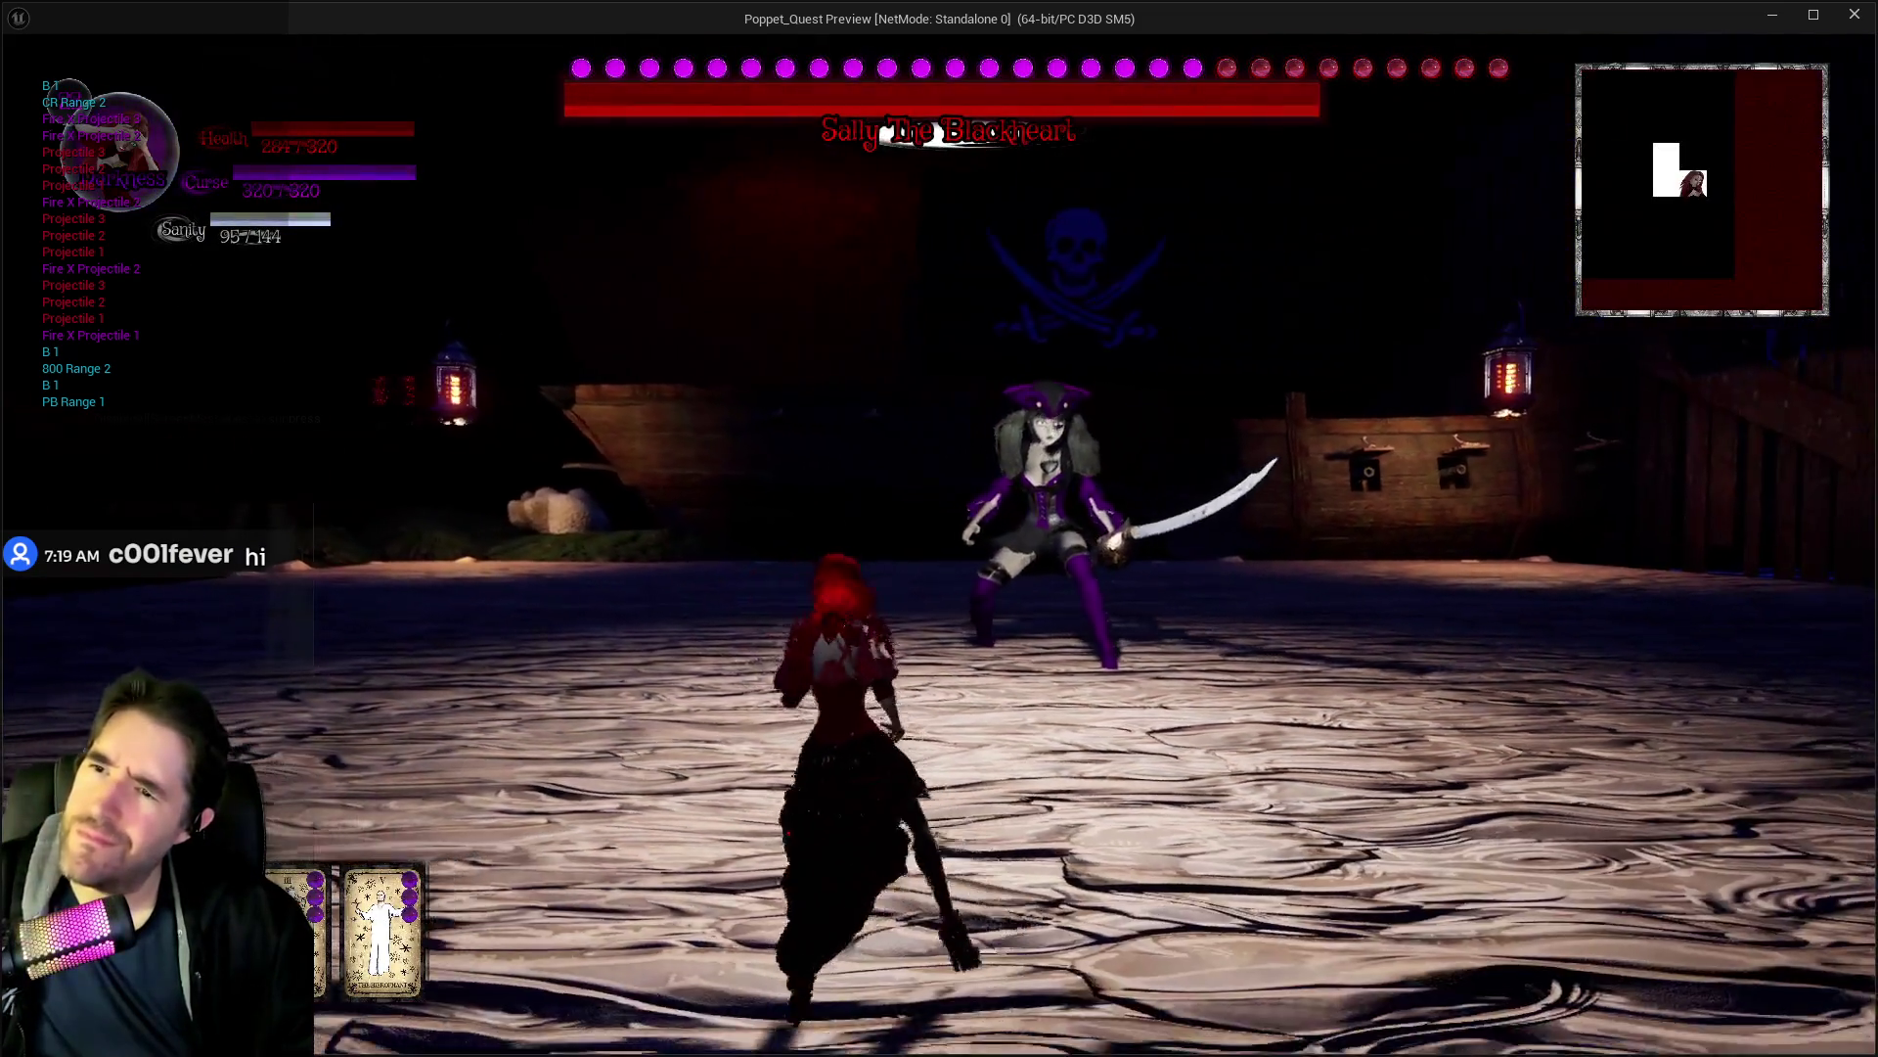
key("w")
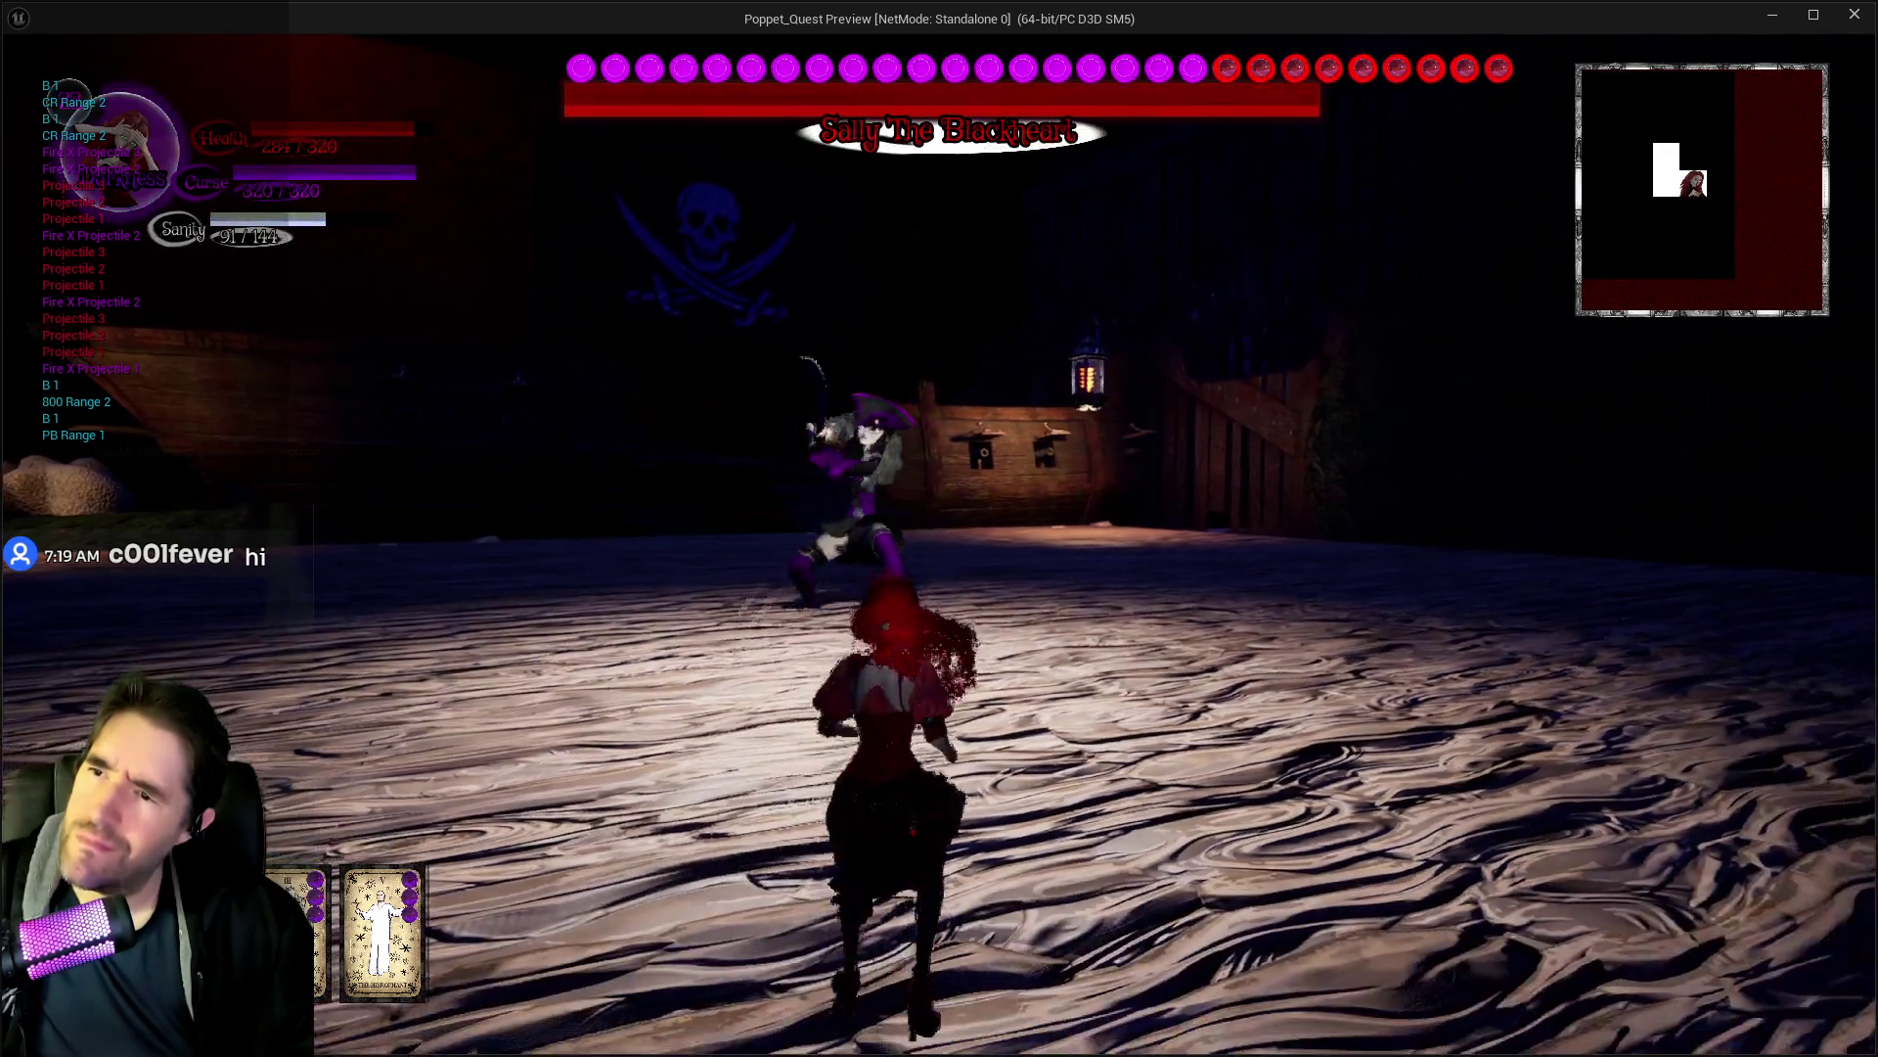
key("w")
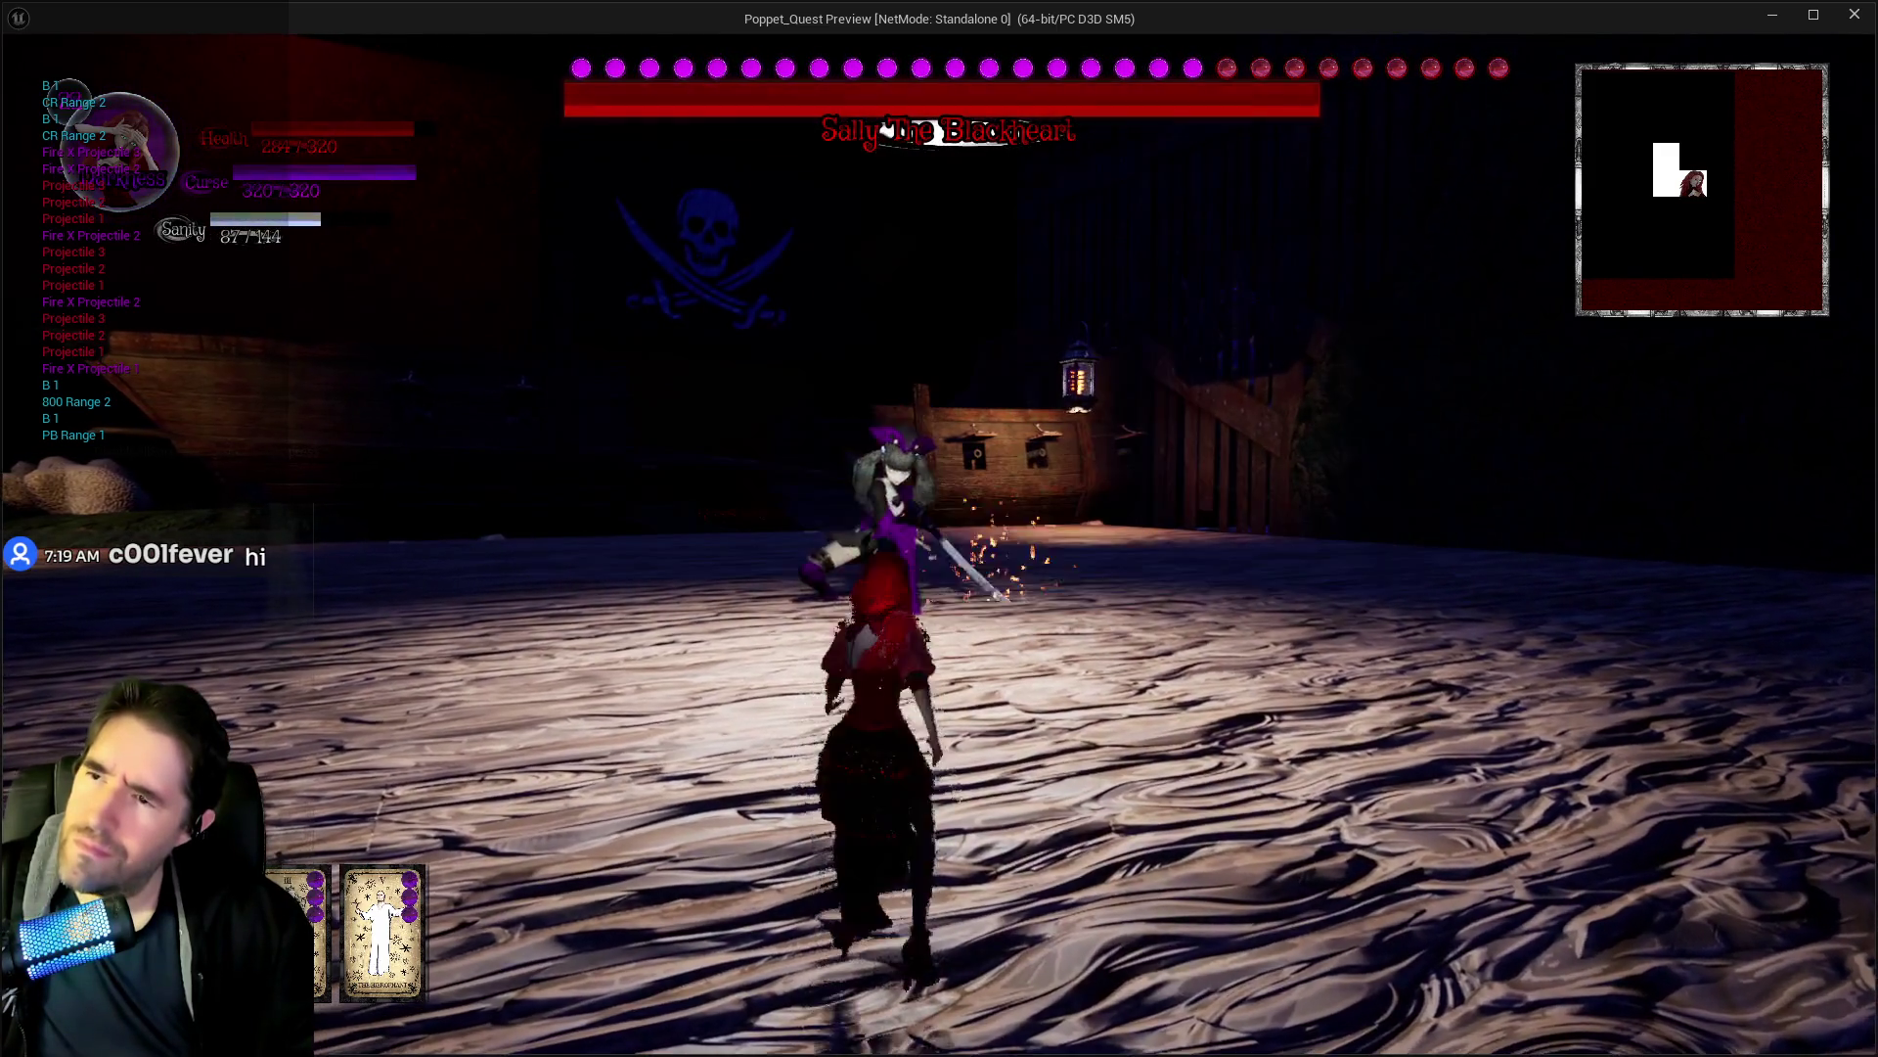
key("w")
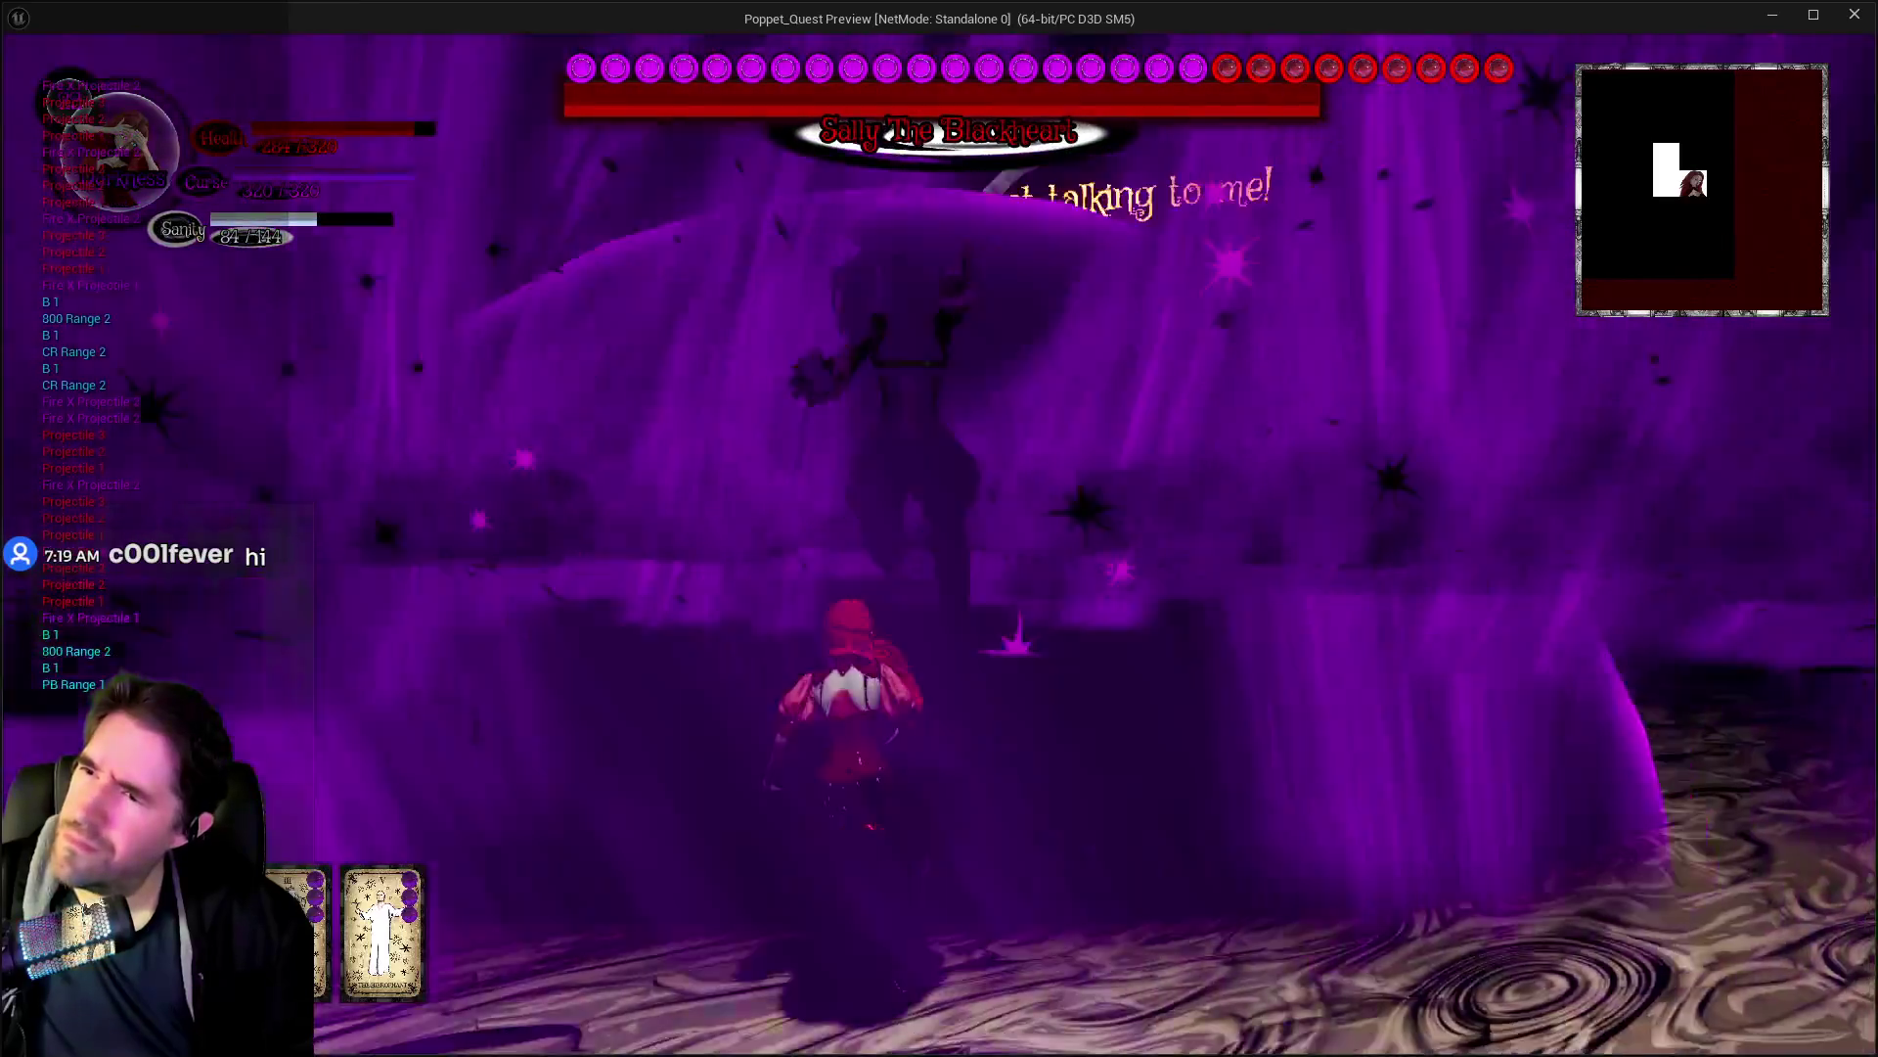
key("w")
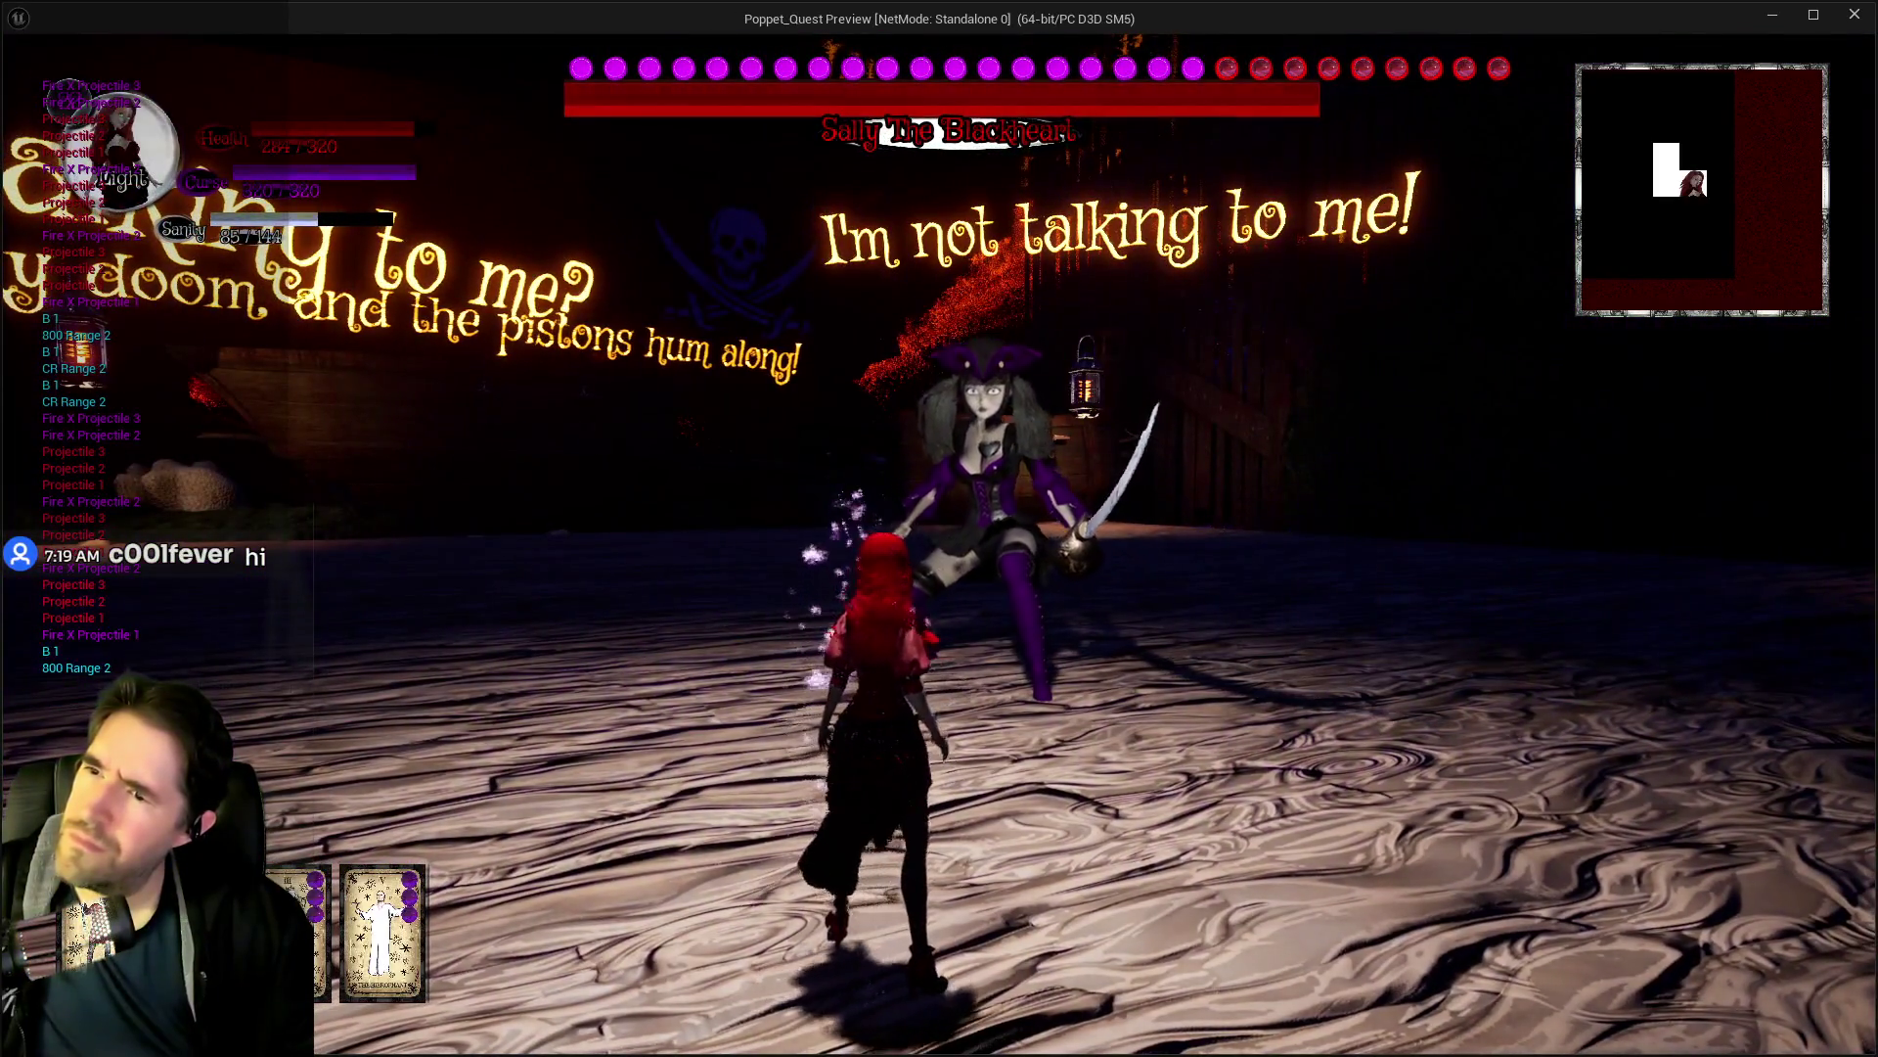
key("alt+Tab")
key("Escape")
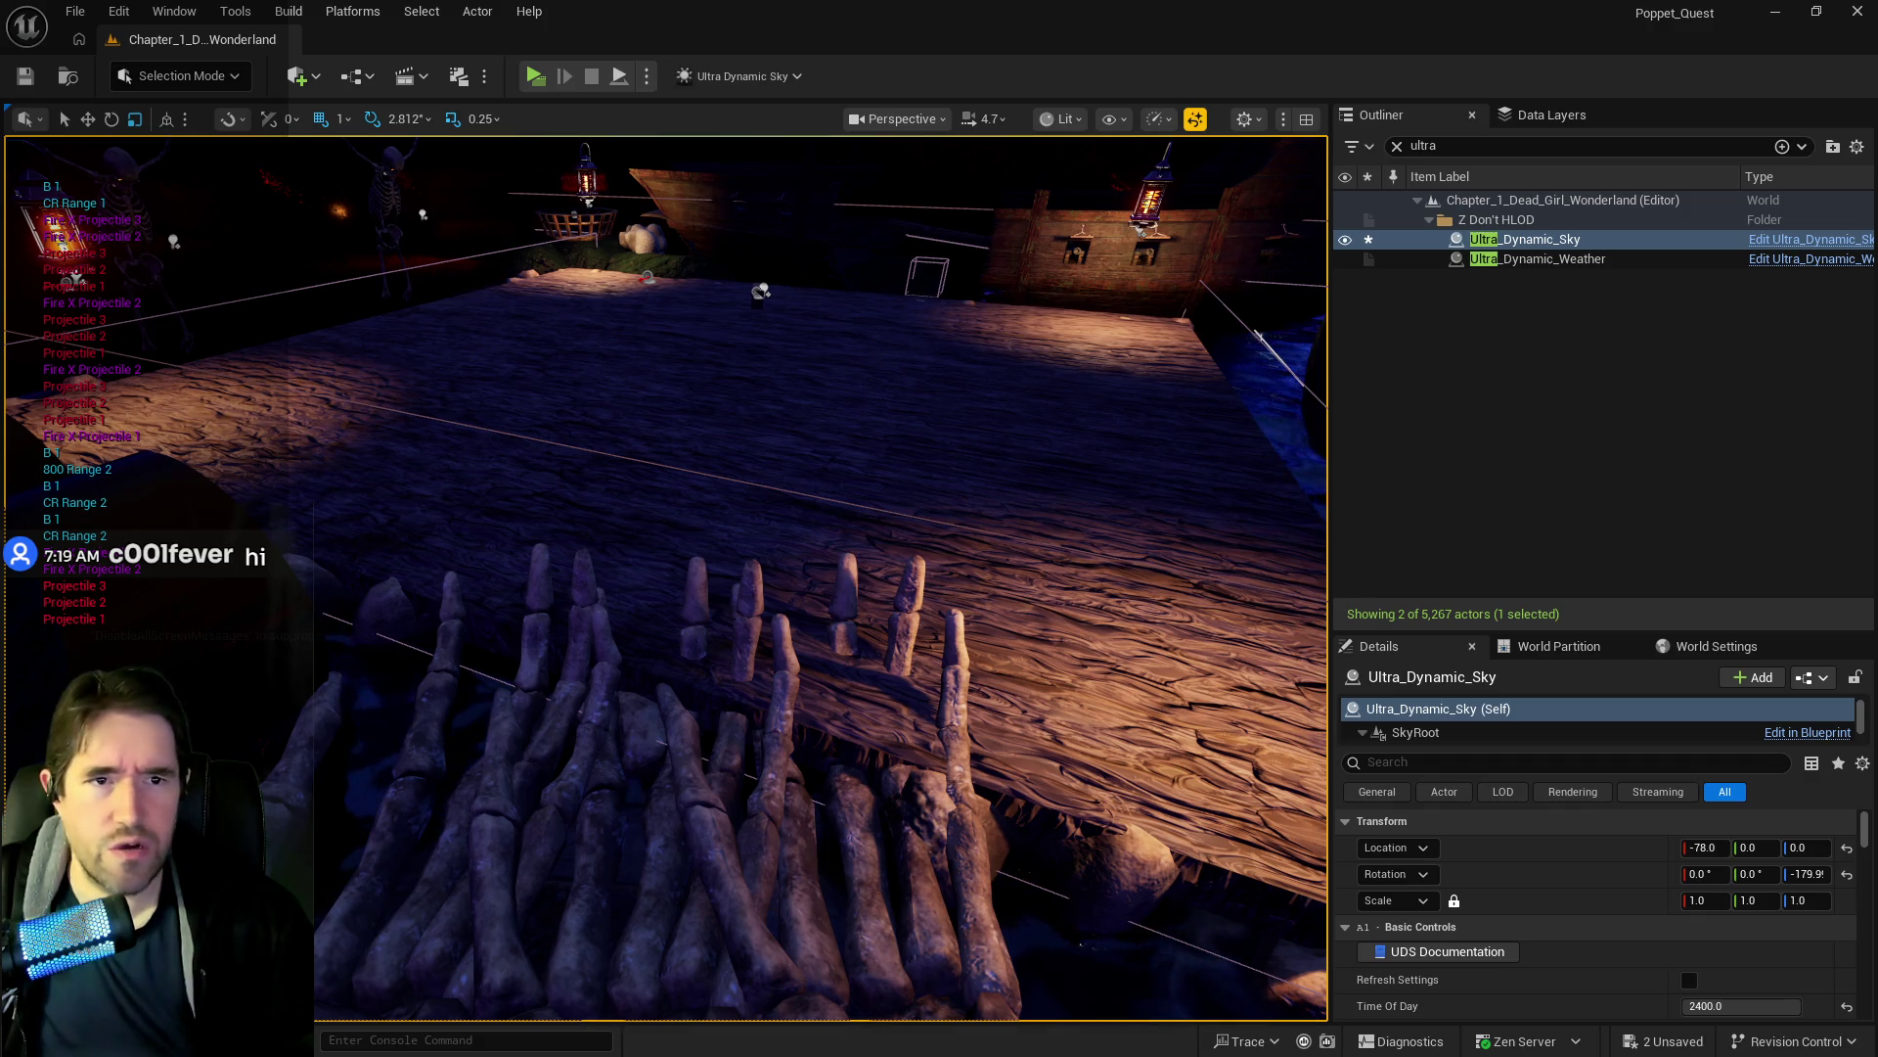
From Sally's Fire X Projectiles graph, open the Use Ability implementation in BP_NPC's Combat graph.
key("alt+Tab")
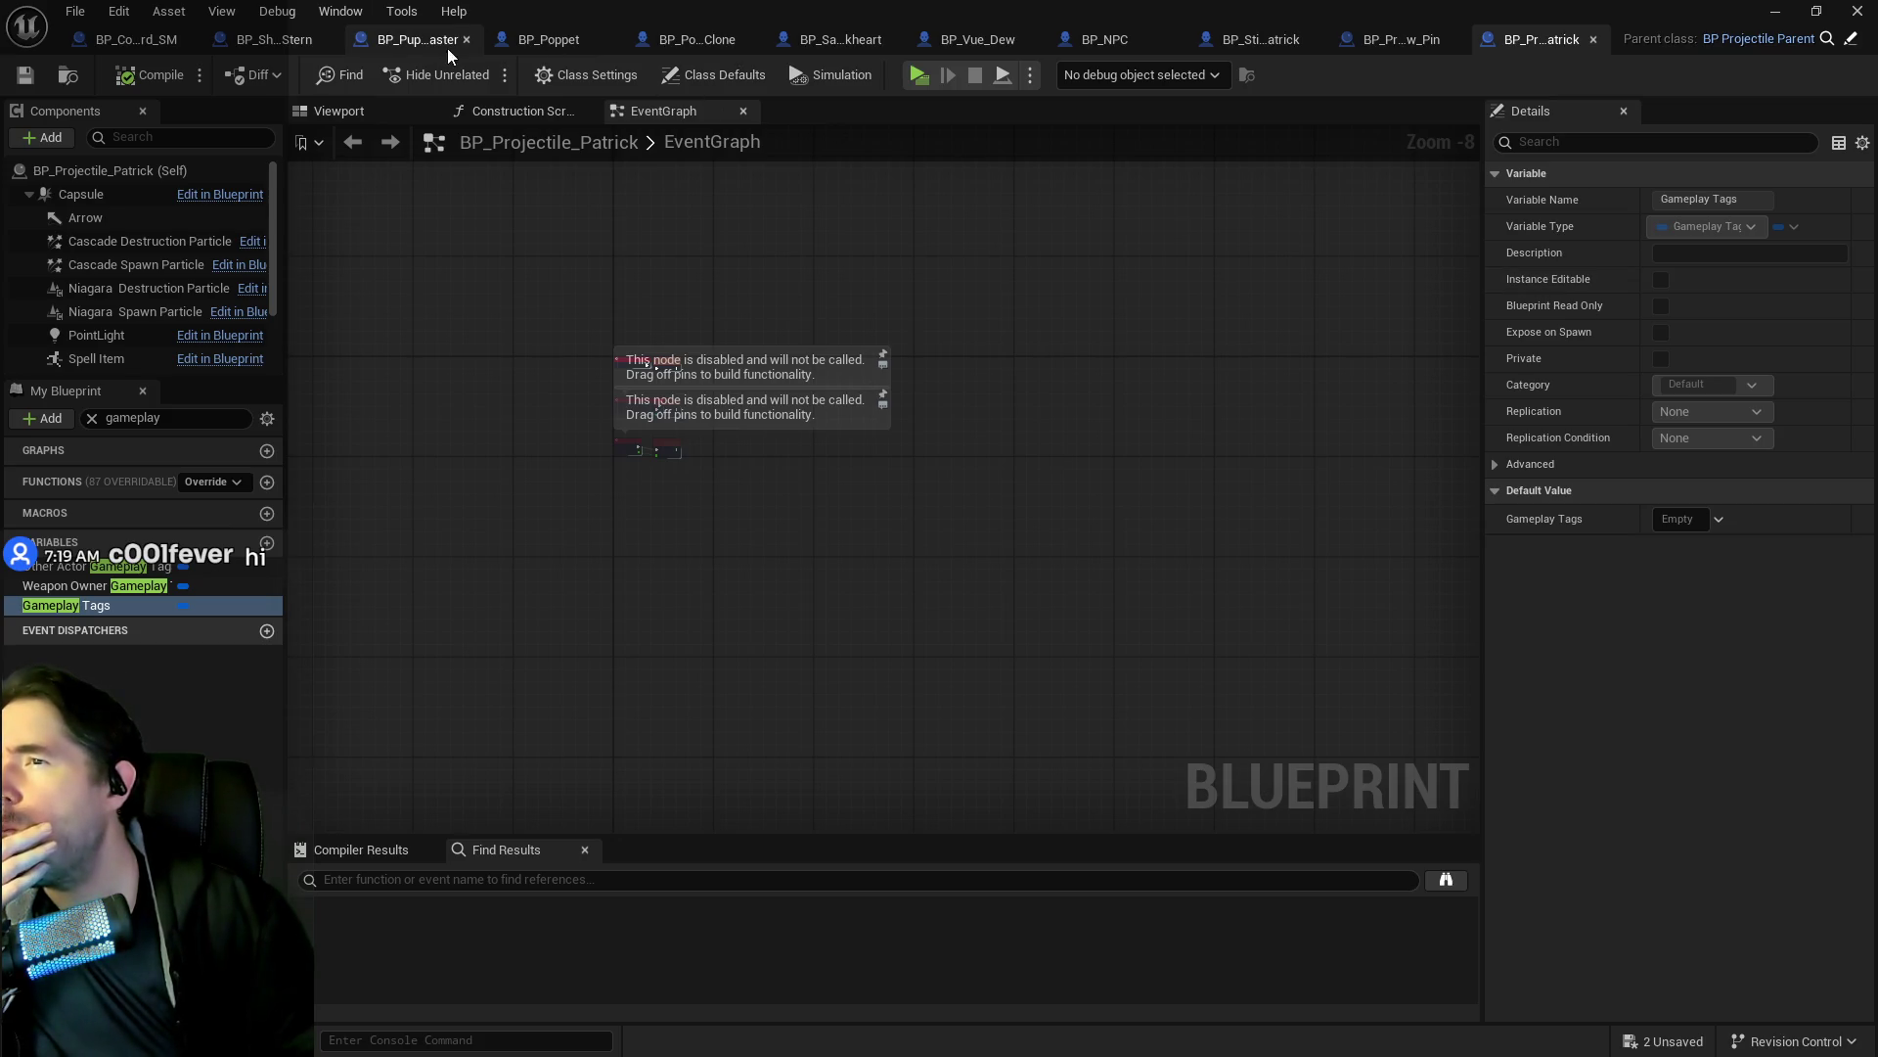
left_click(867, 44)
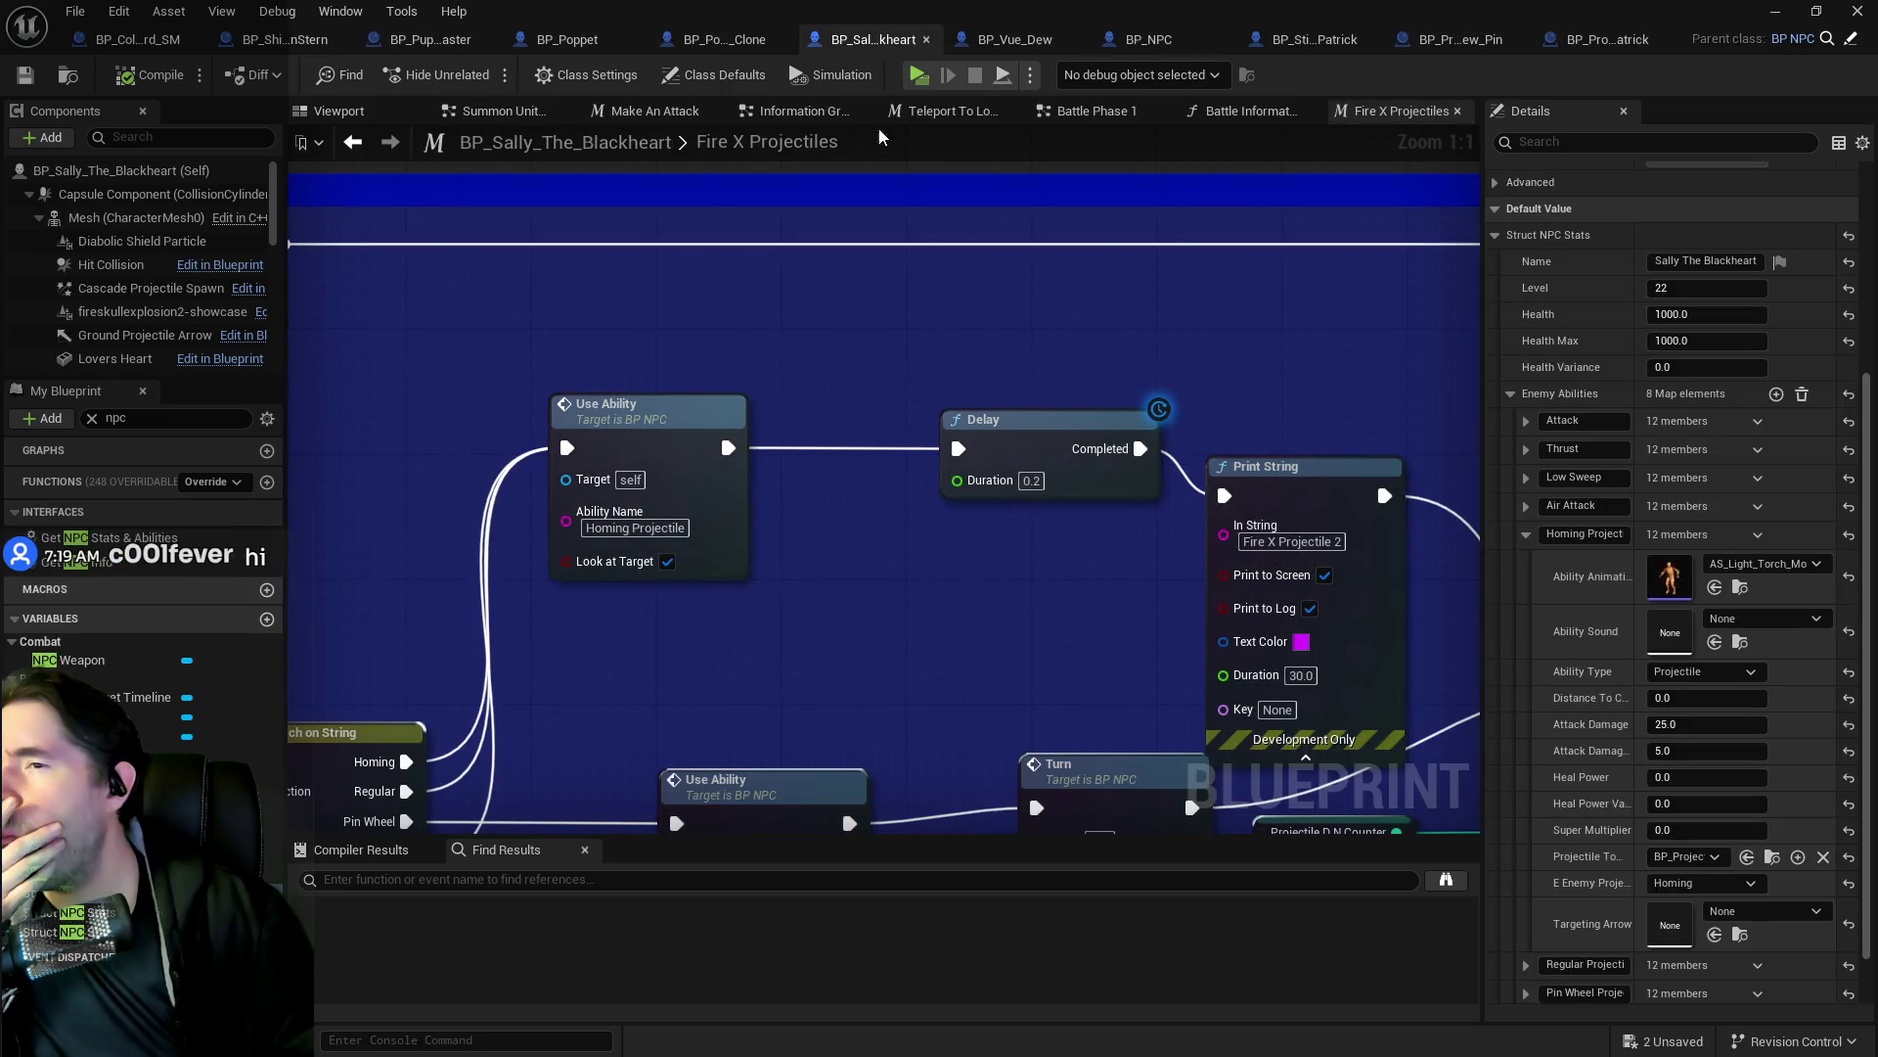
scroll(1049, 479, "down", 2)
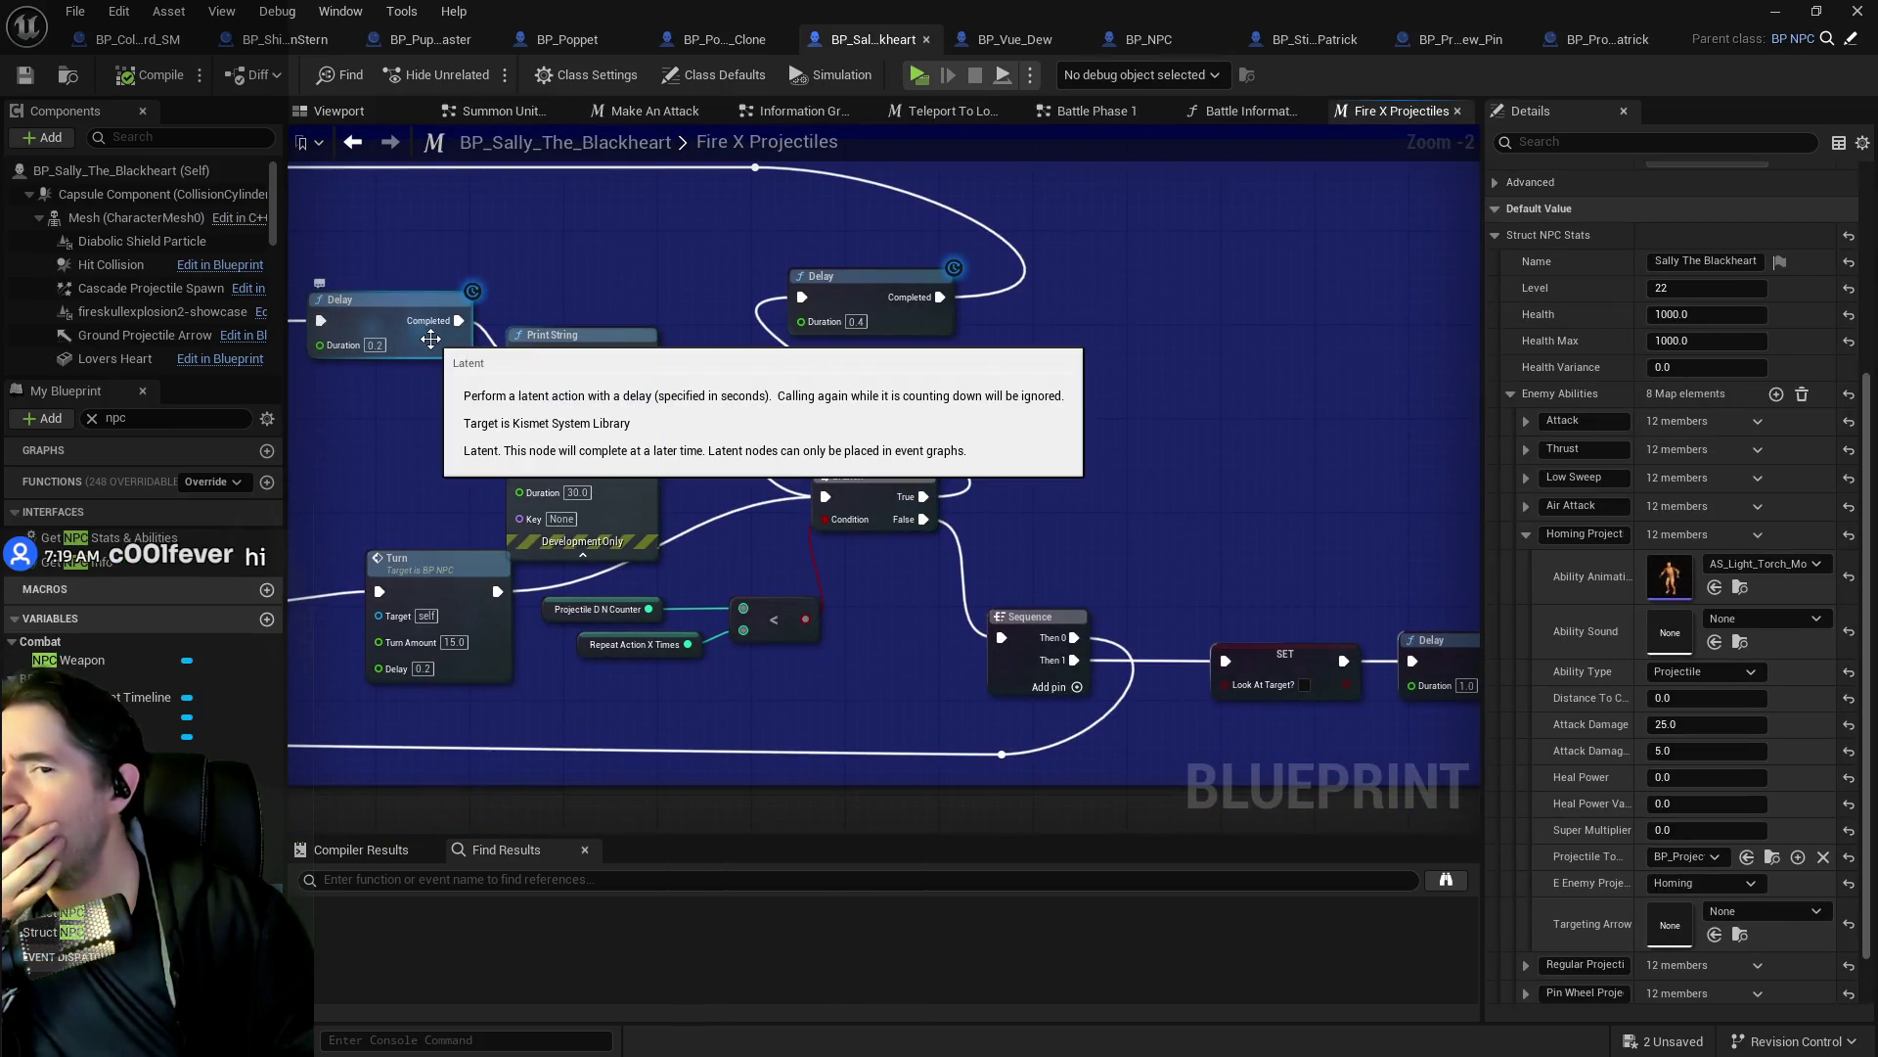
mouse_move(431, 338)
left_mouse_down()
mouse_move(465, 361)
mouse_move(1247, 391)
left_mouse_up()
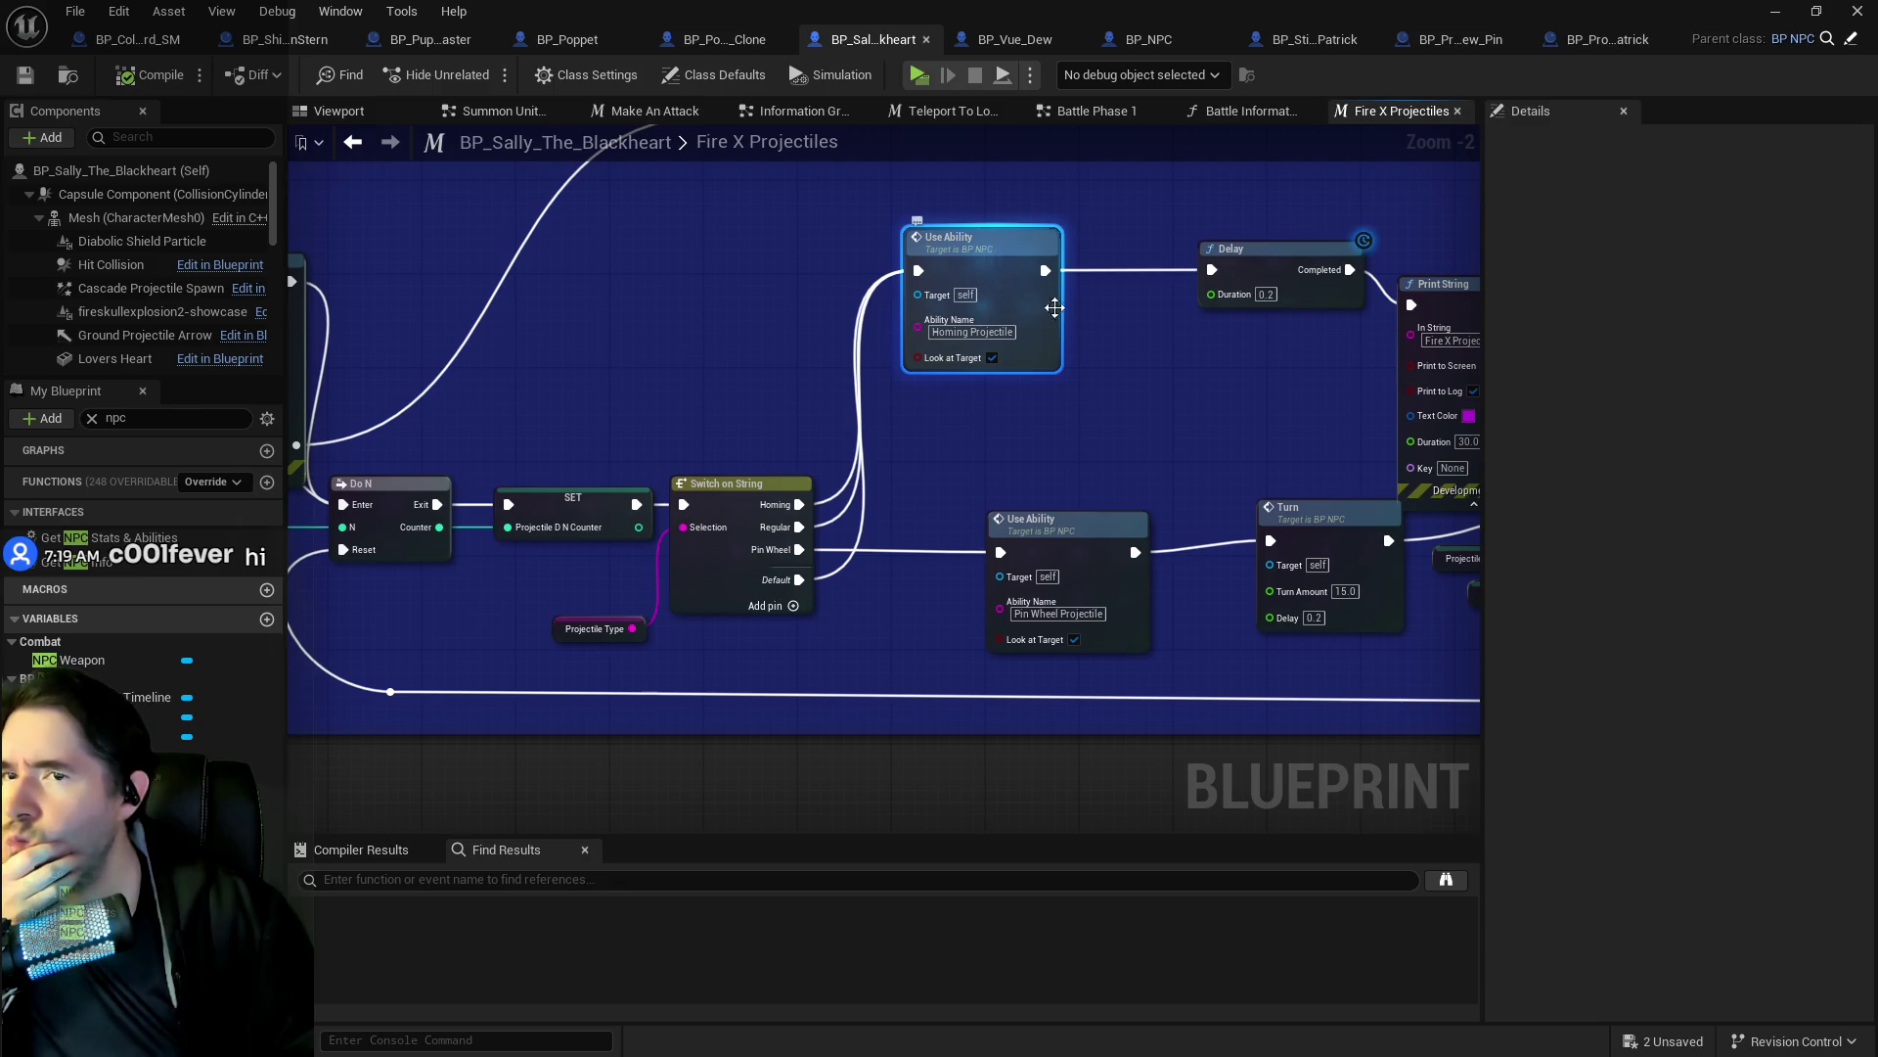
double_click(997, 265)
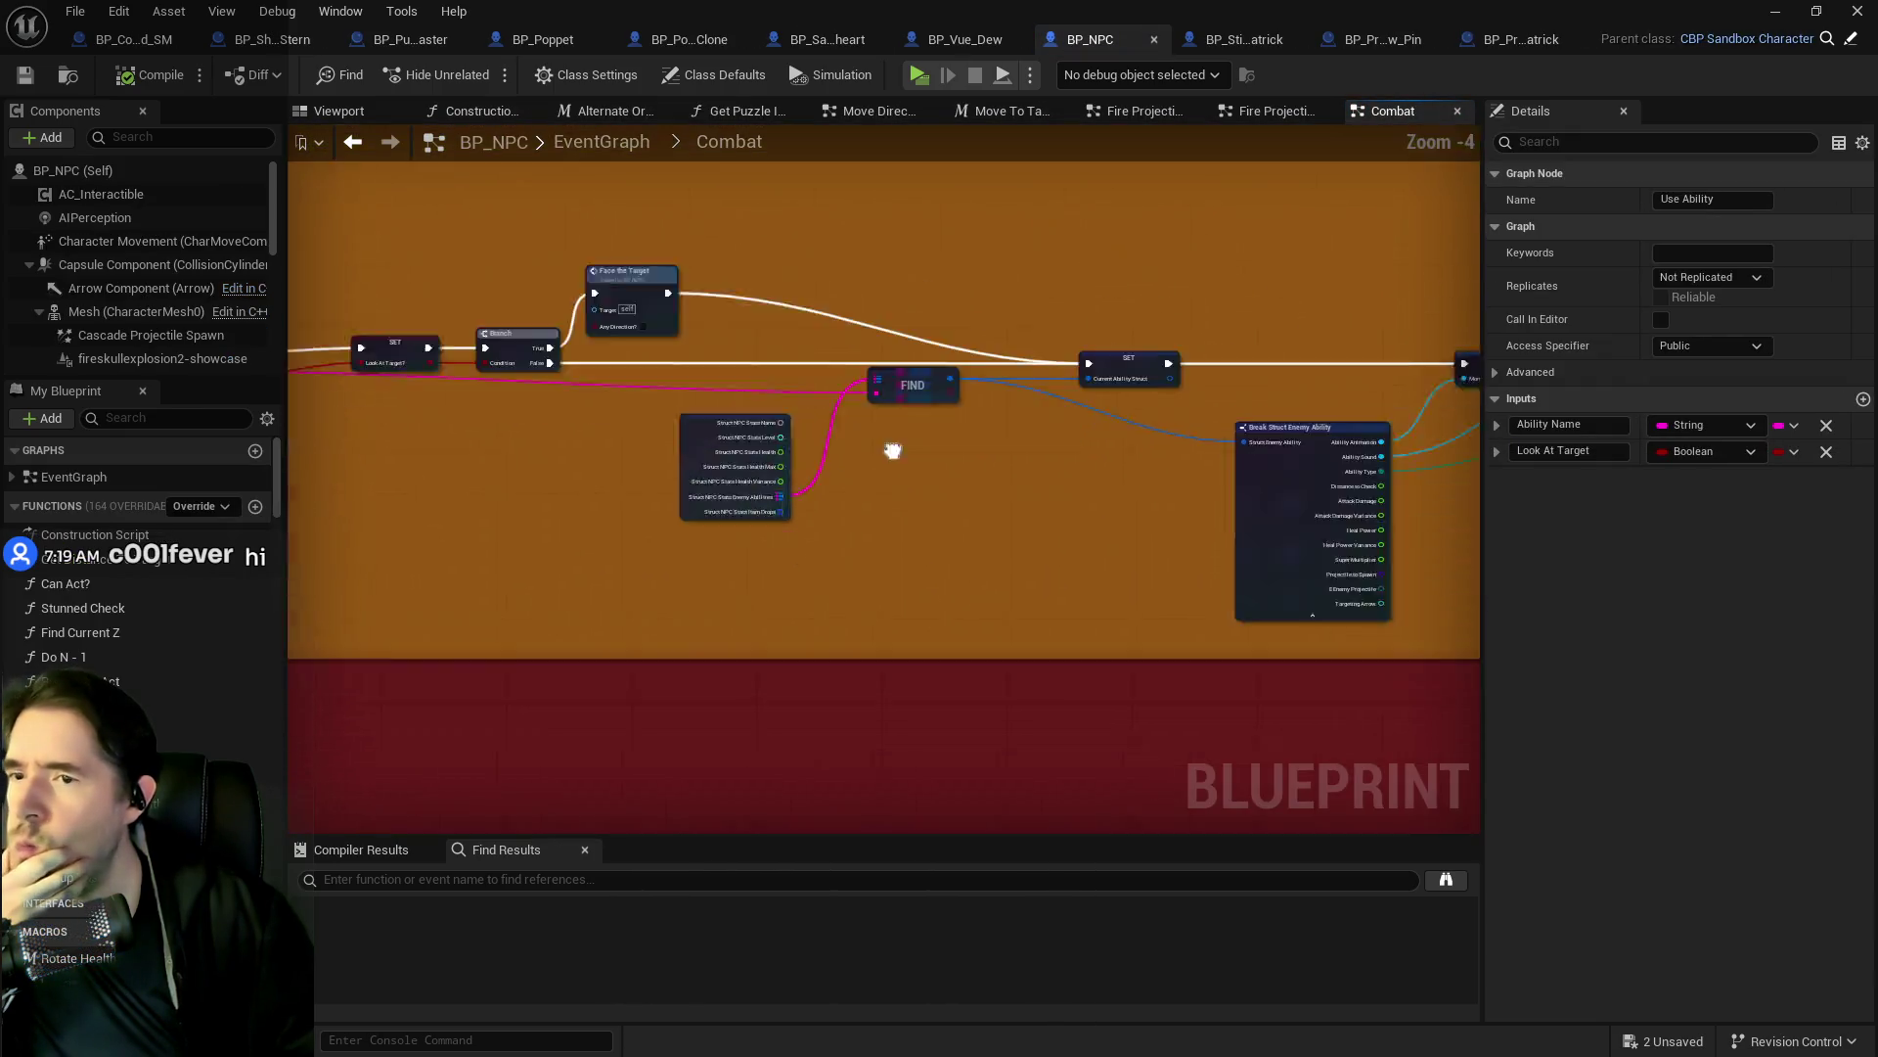
Open the collapsed Fire Projectile graph and zoom in on the Homing projectile setup.
double_click(1242, 496)
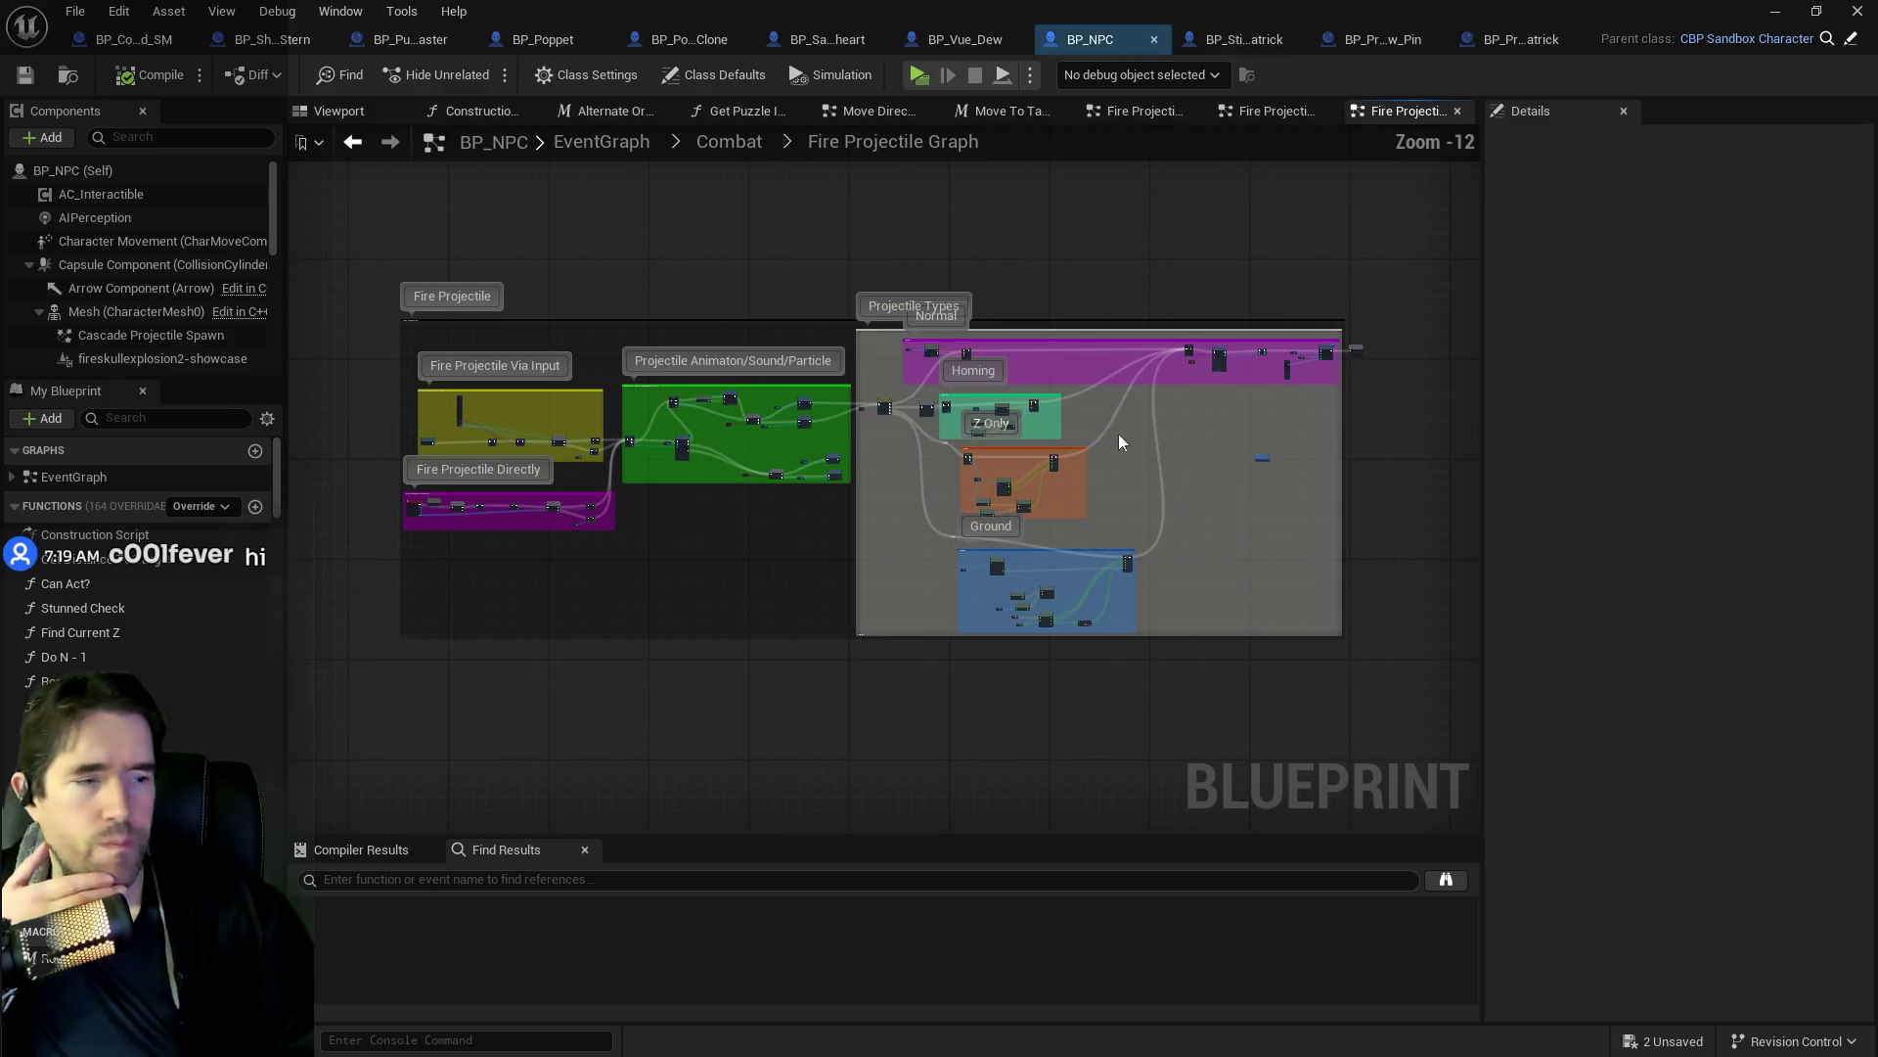
scroll(1221, 392, "up", 7)
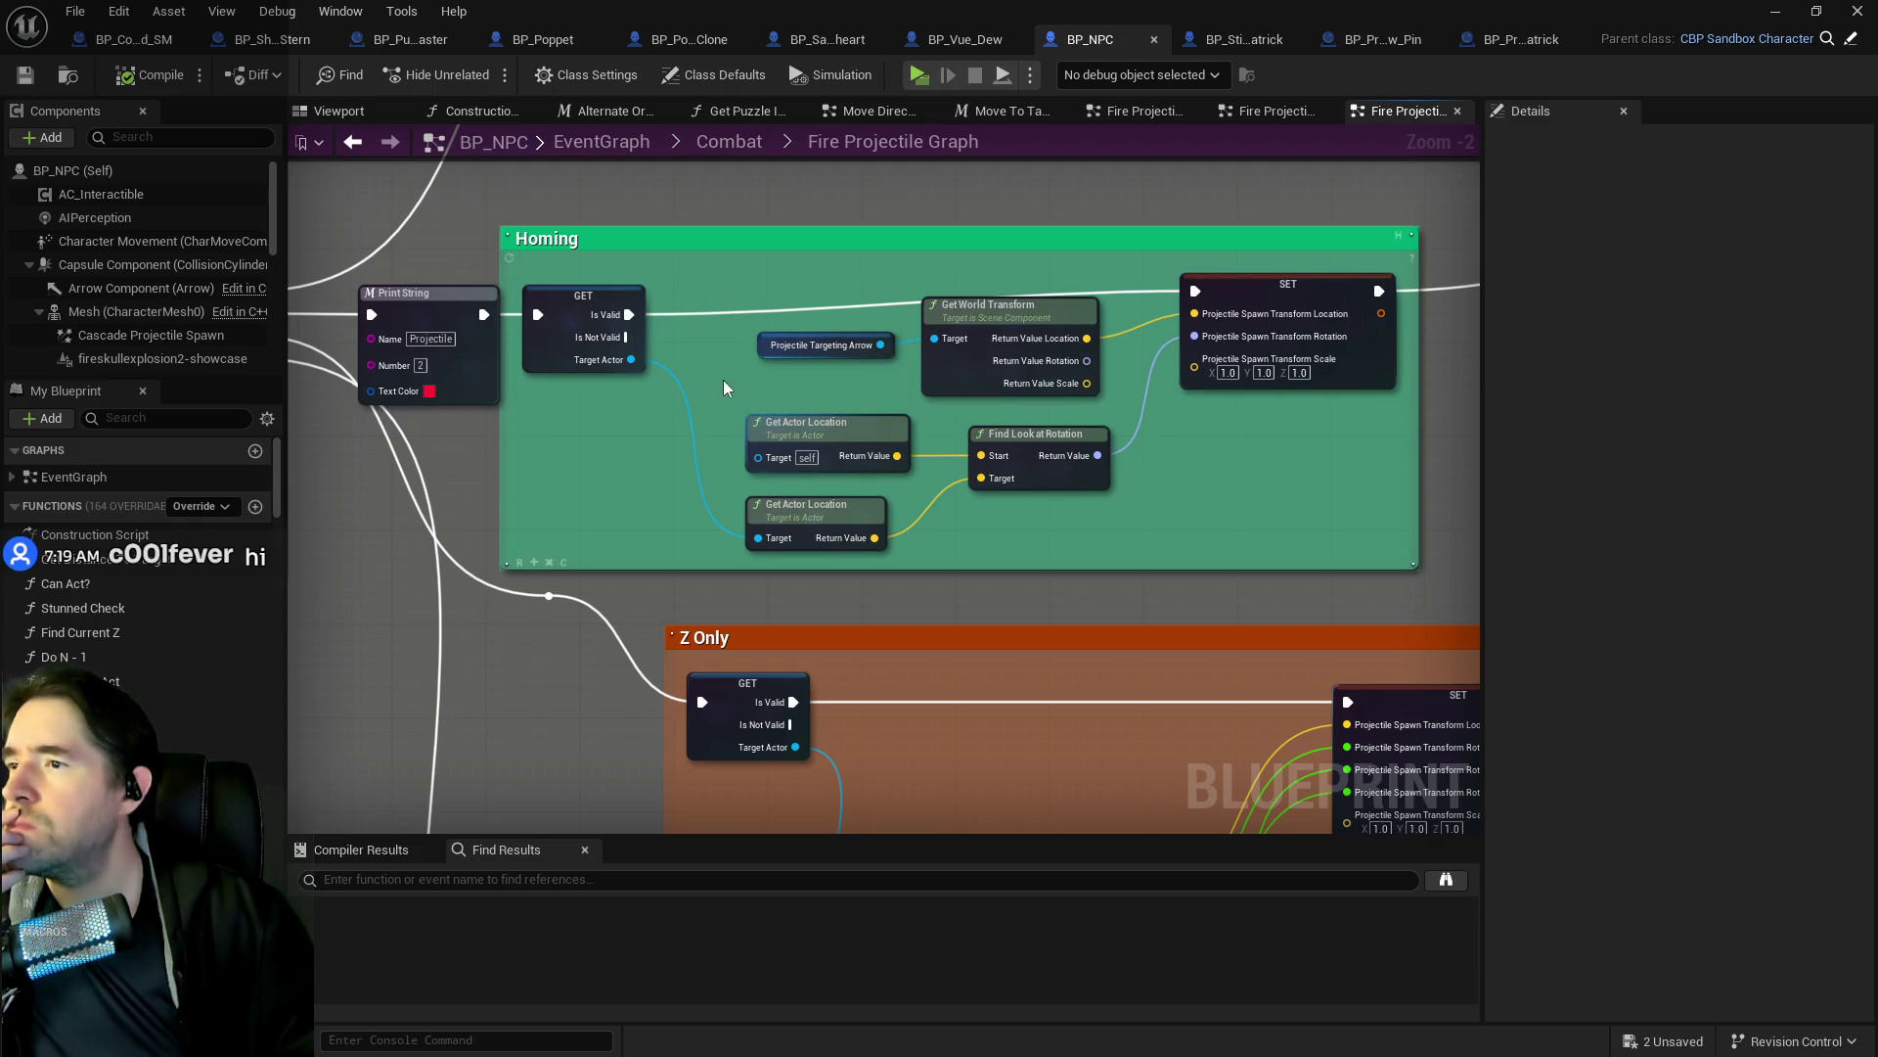
scroll(723, 380, "down", 3)
scroll(1006, 419, "up", 1)
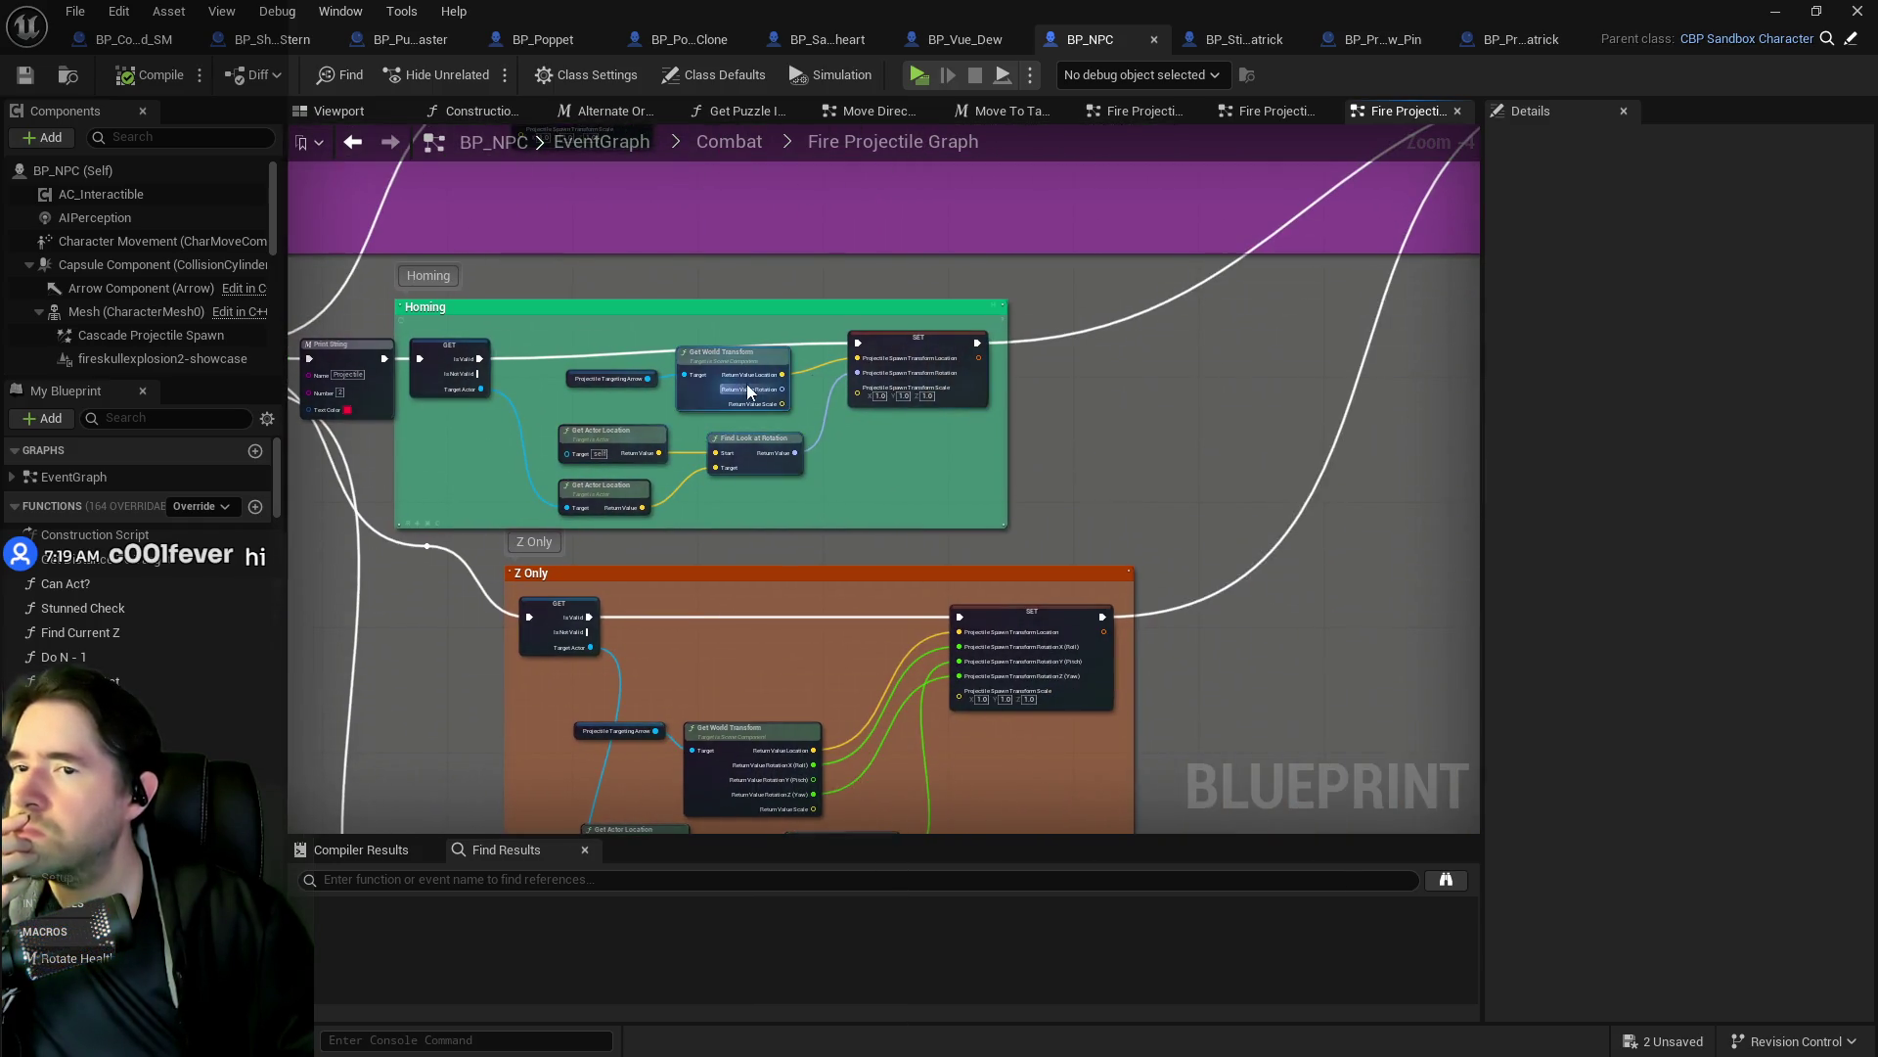
scroll(1052, 446, "up", 2)
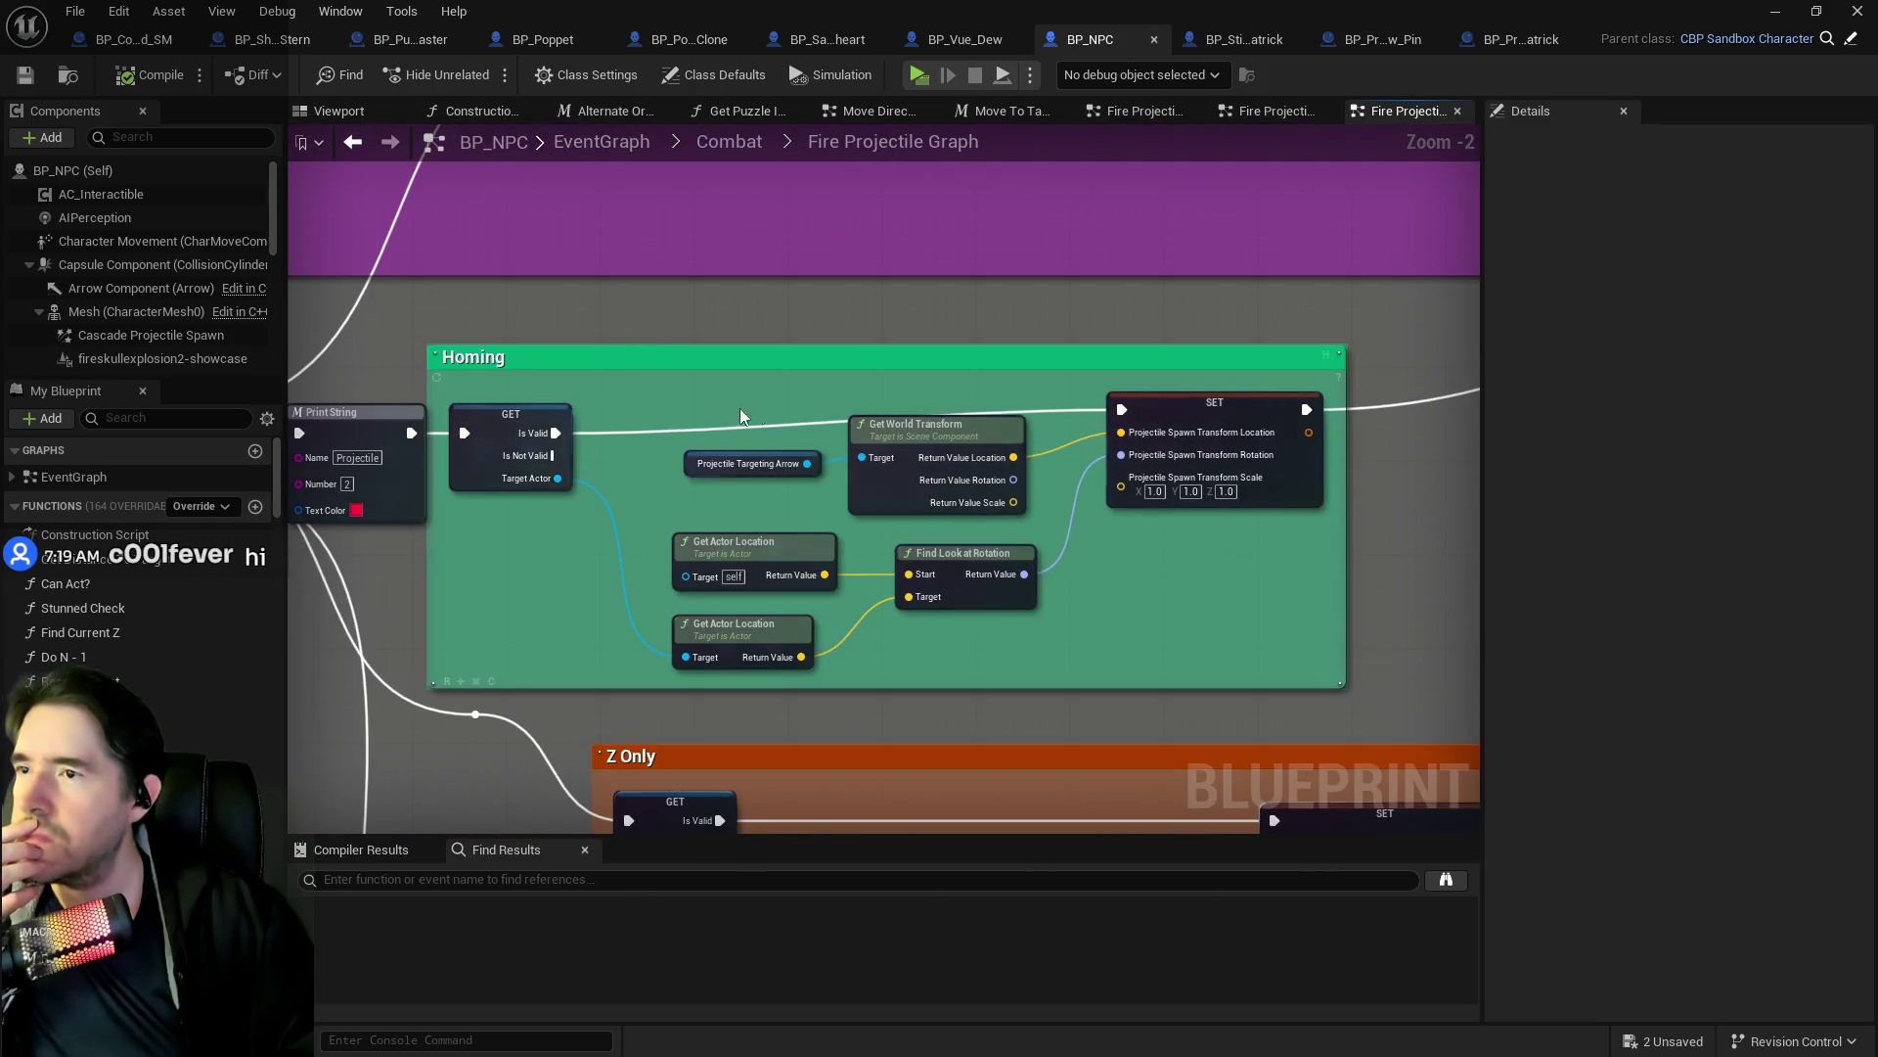
Back in BP_Sally_The_Blackheart, select the Projectile Arrow component to show its properties.
left_click(816, 46)
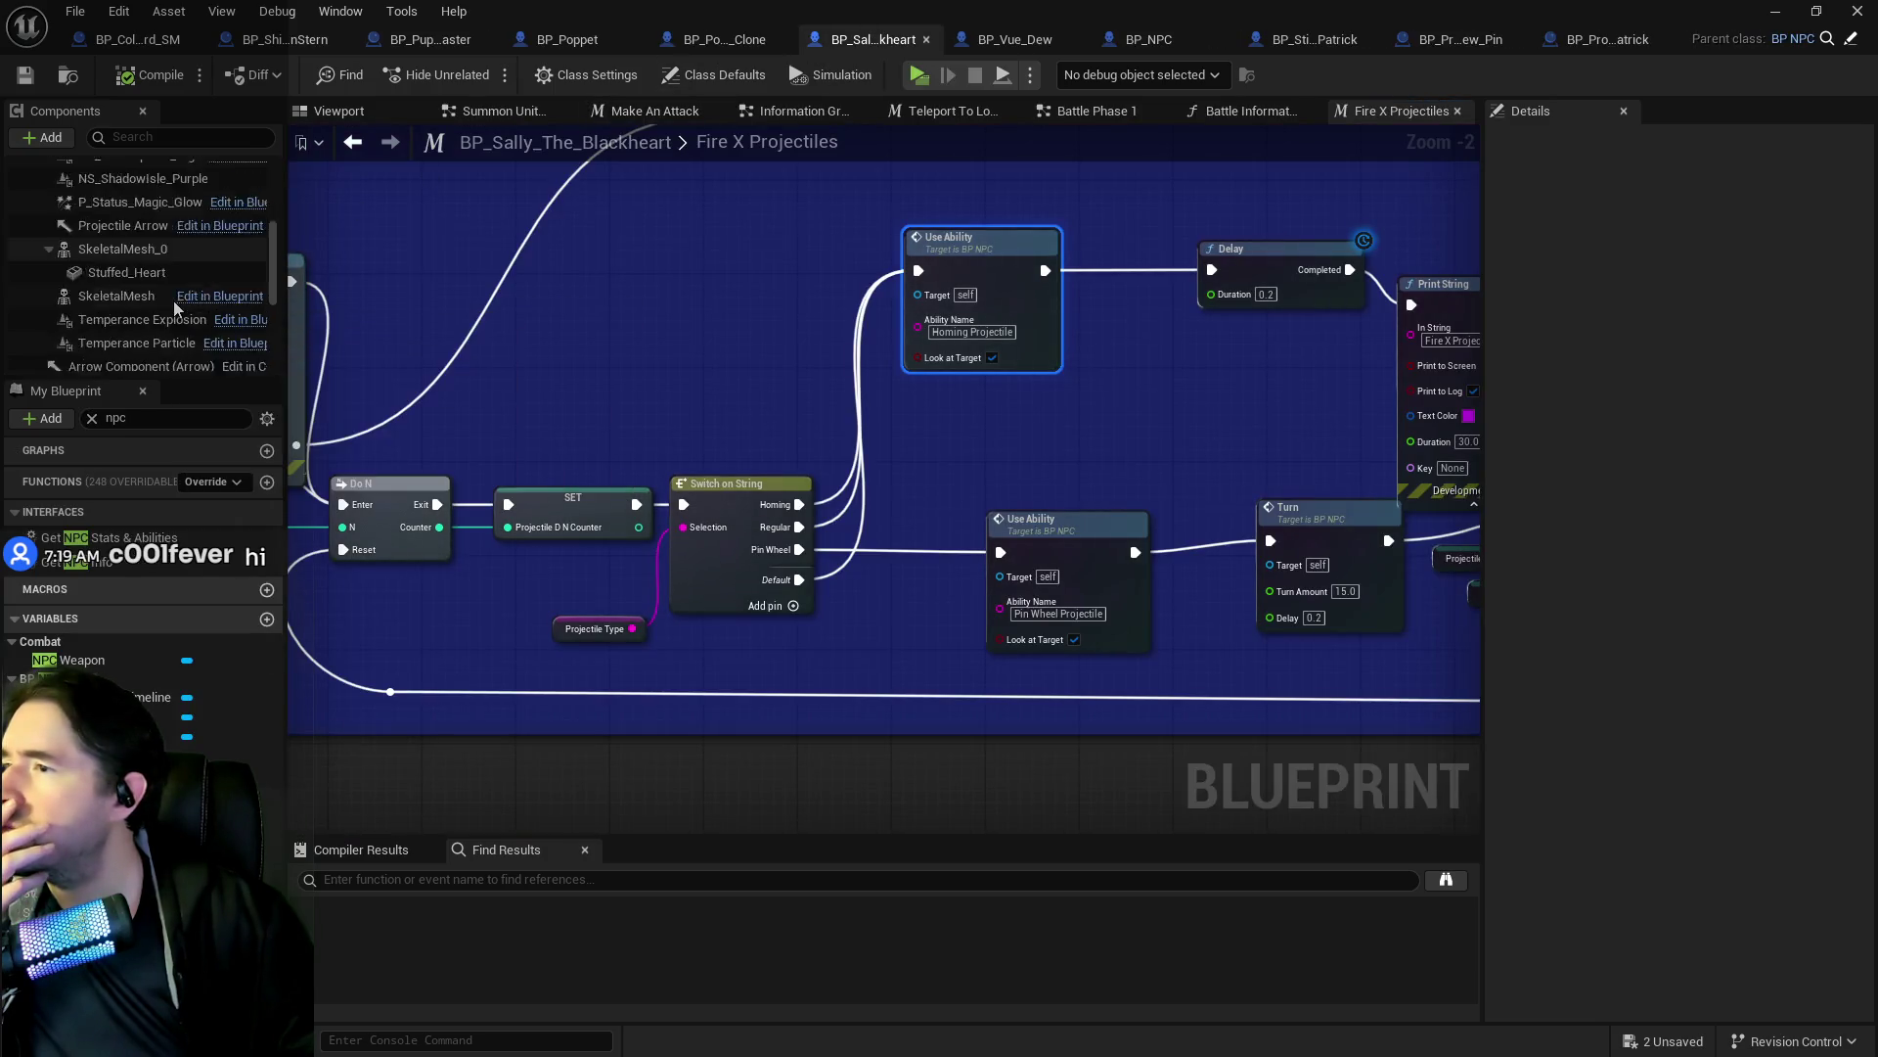
scroll(161, 291, "down", 2)
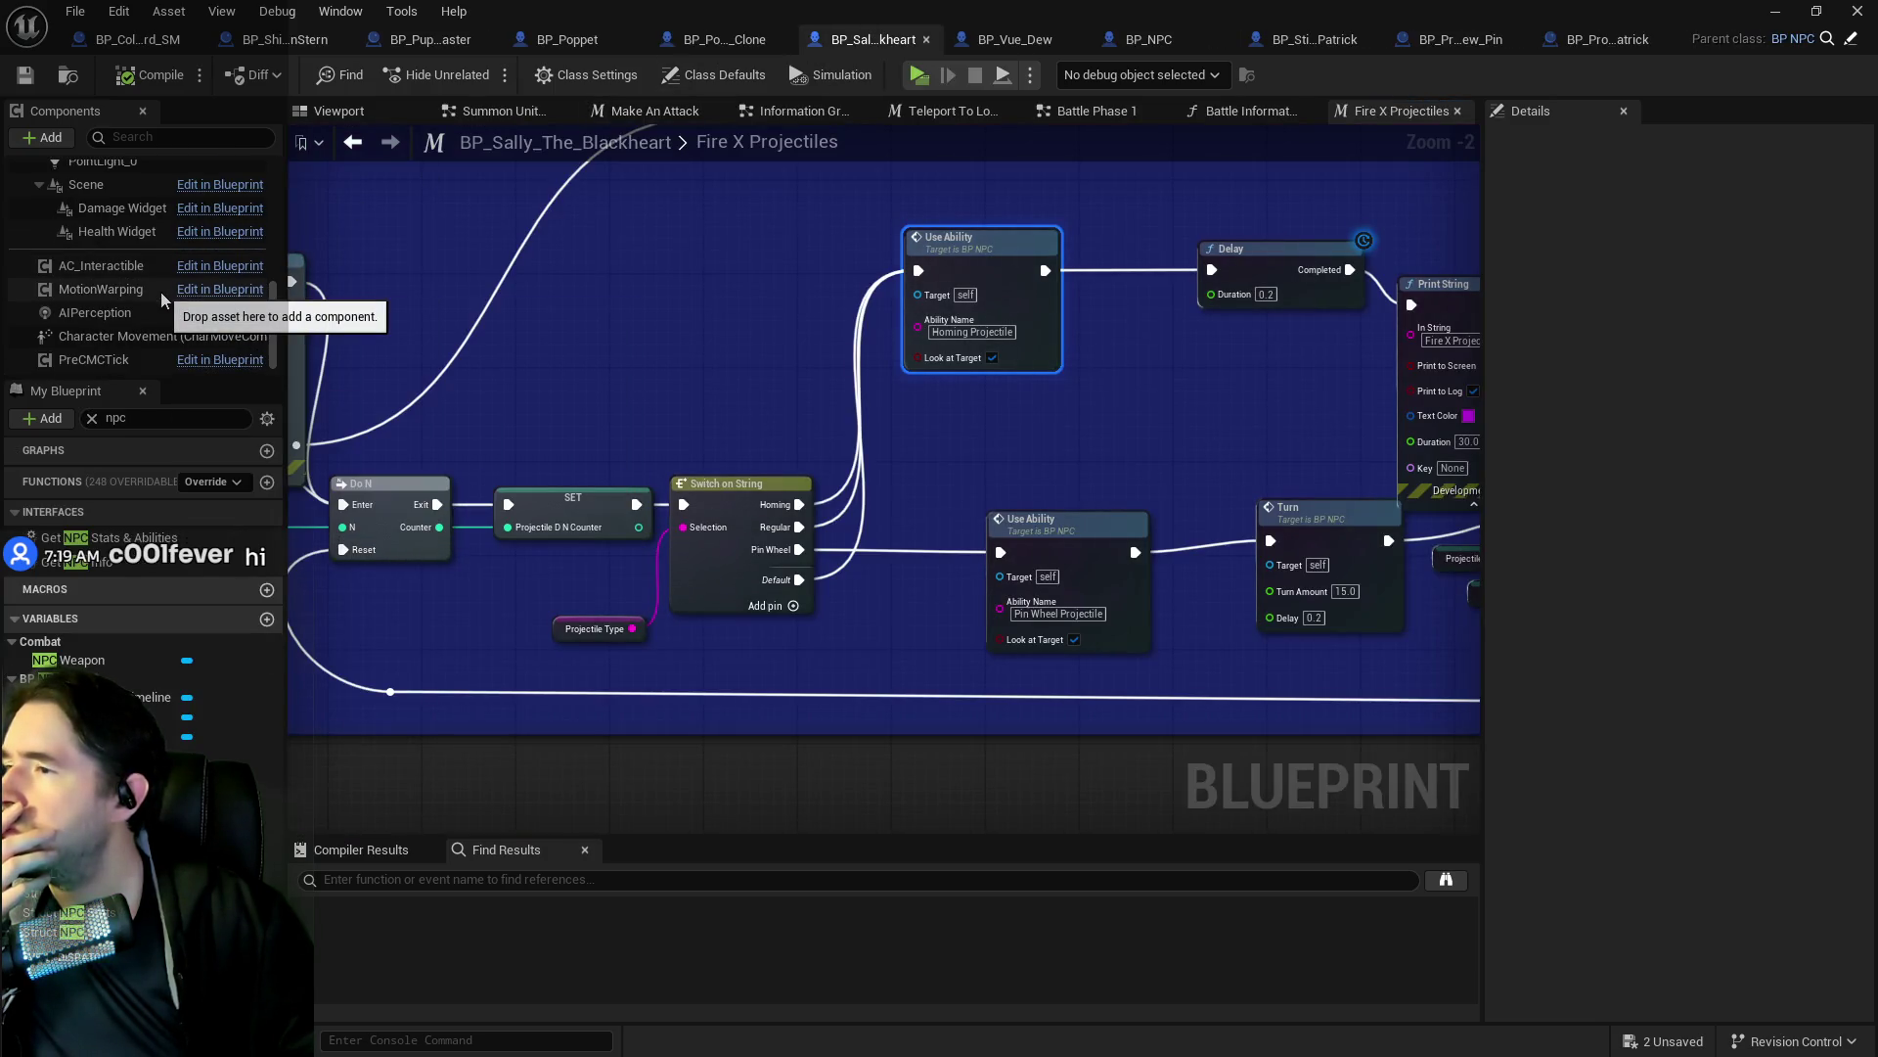
scroll(153, 291, "up", 4)
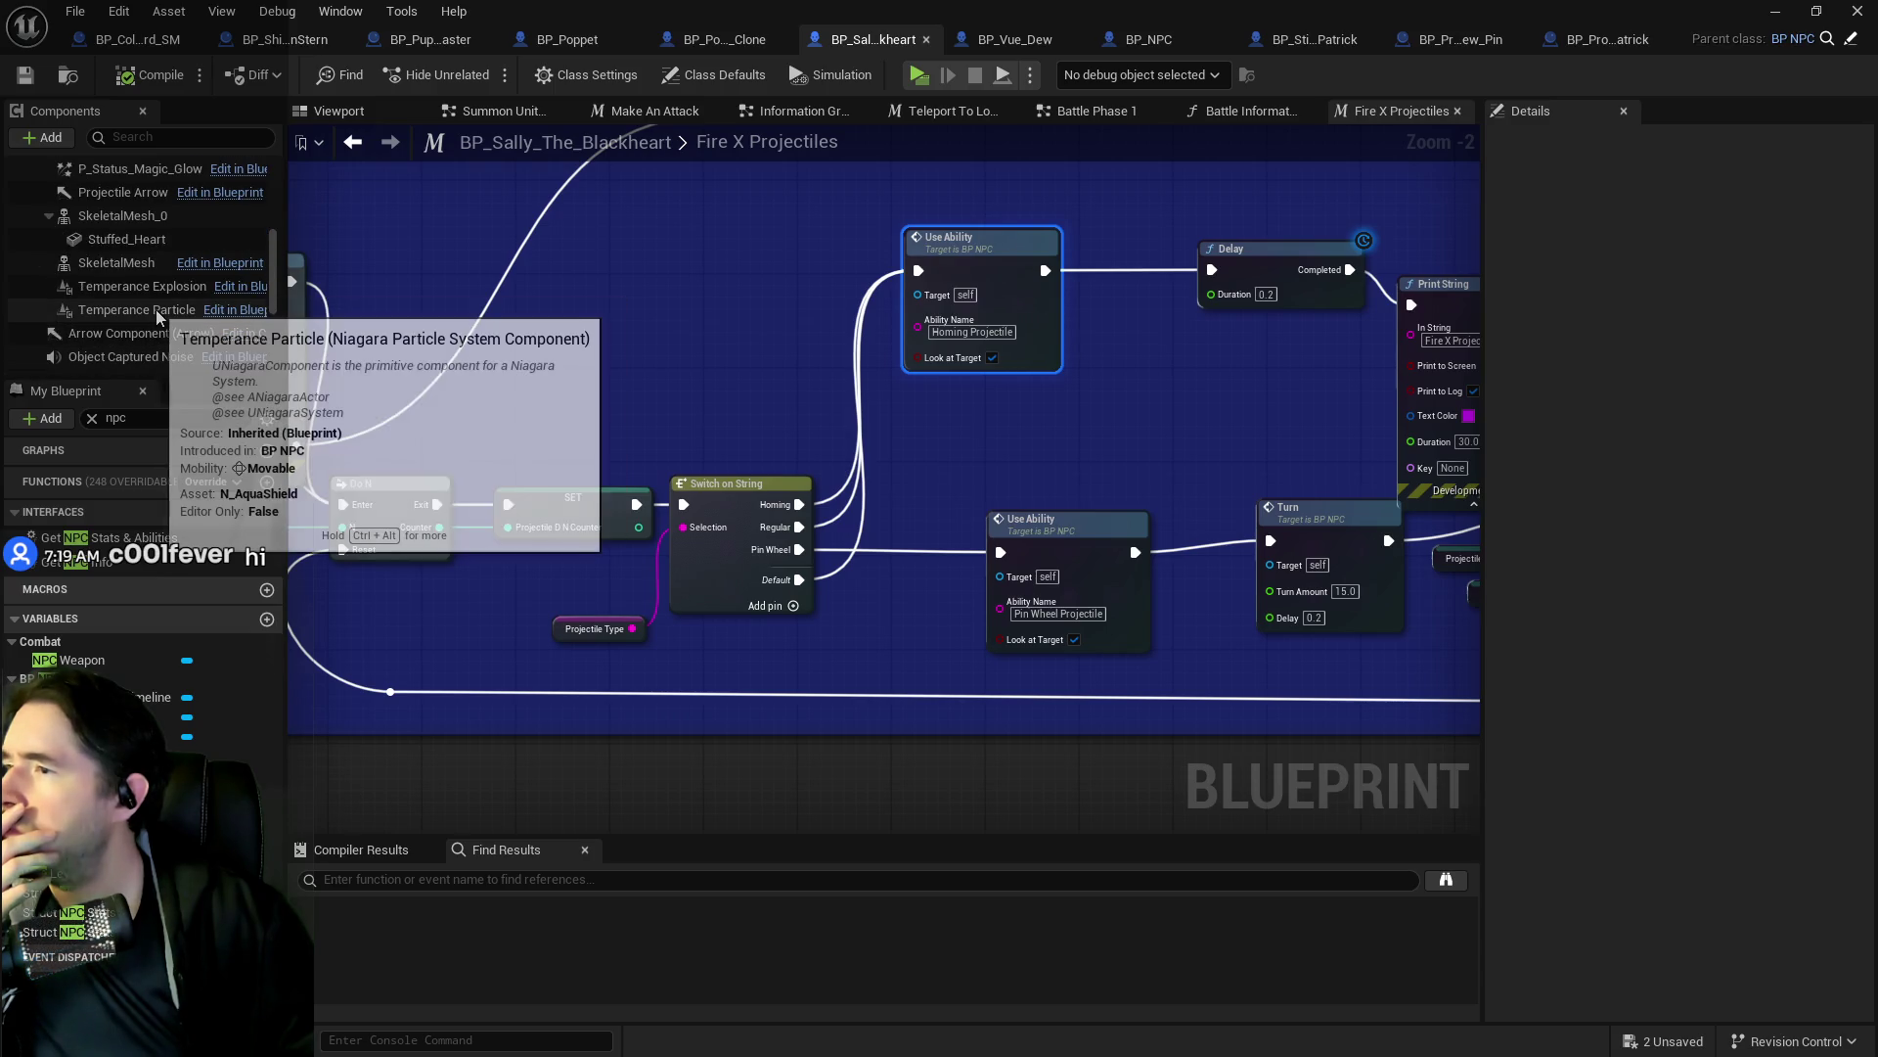
scroll(155, 310, "up", 1)
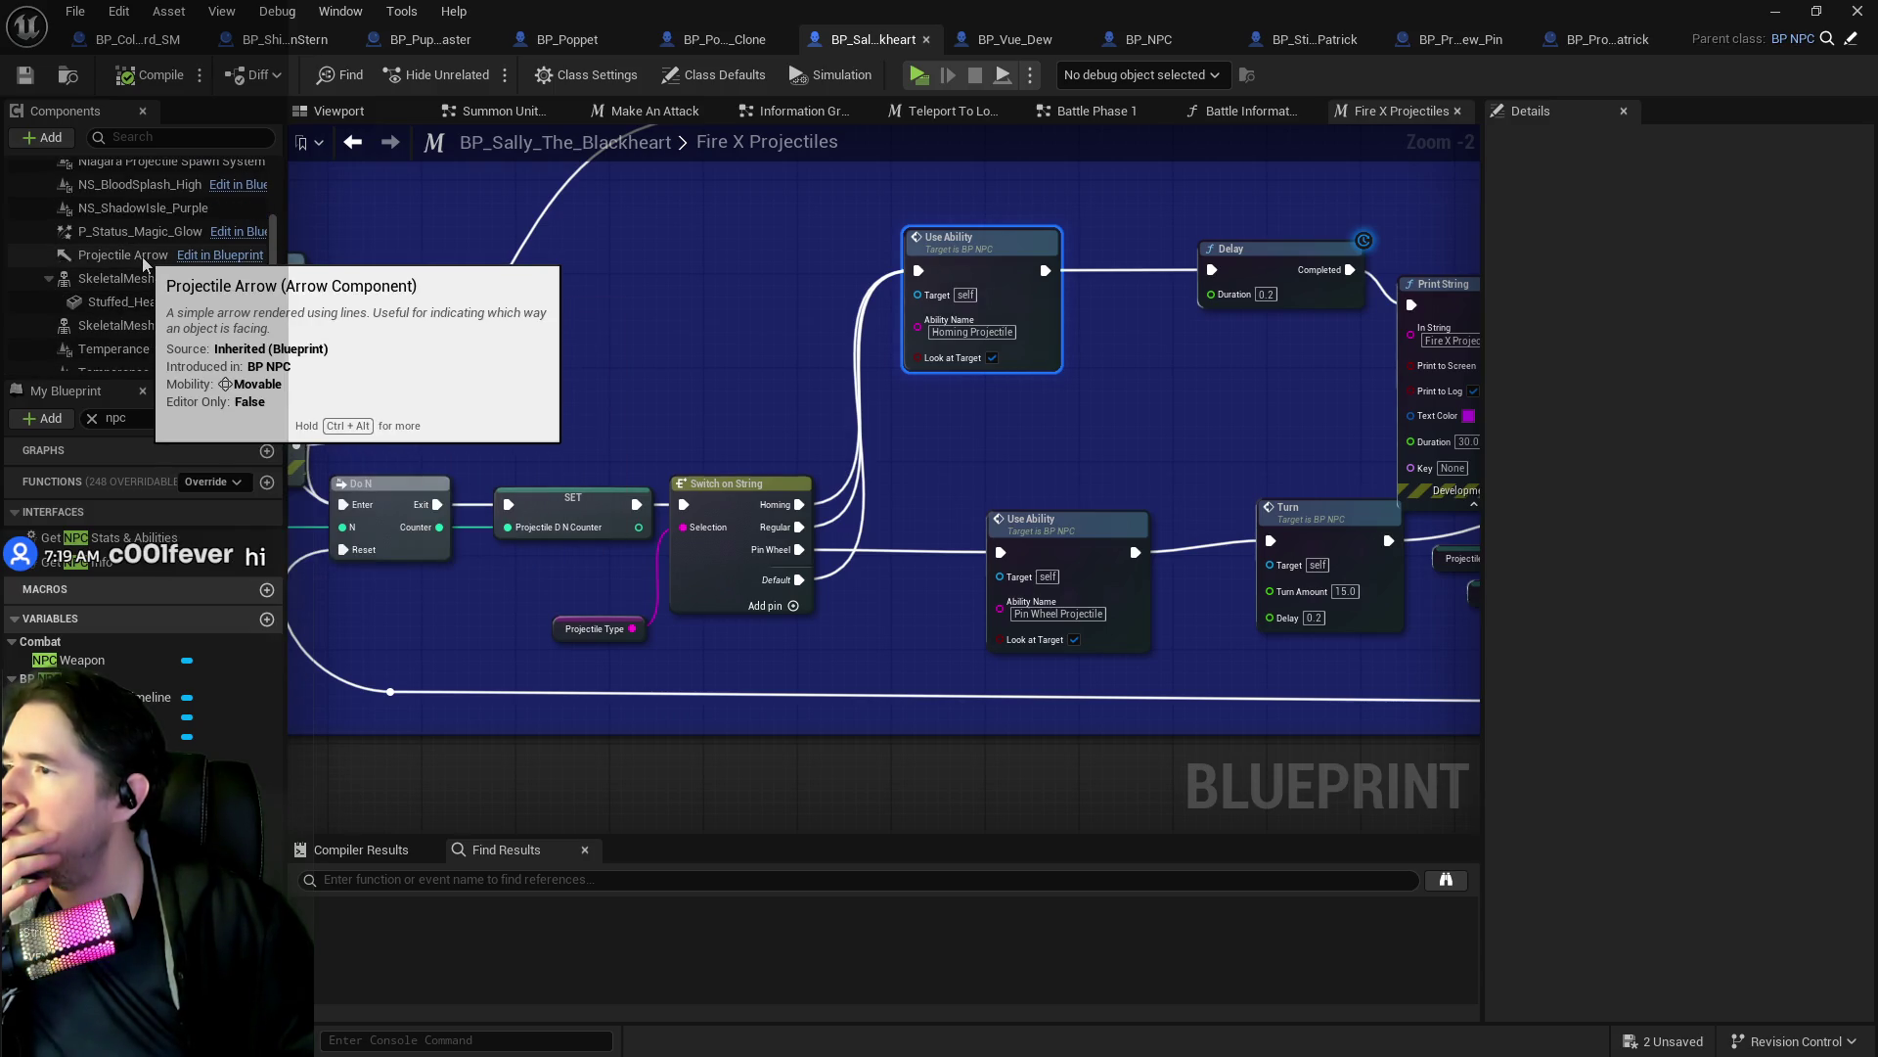
scroll(144, 260, "up", 1)
scroll(147, 287, "up", 1)
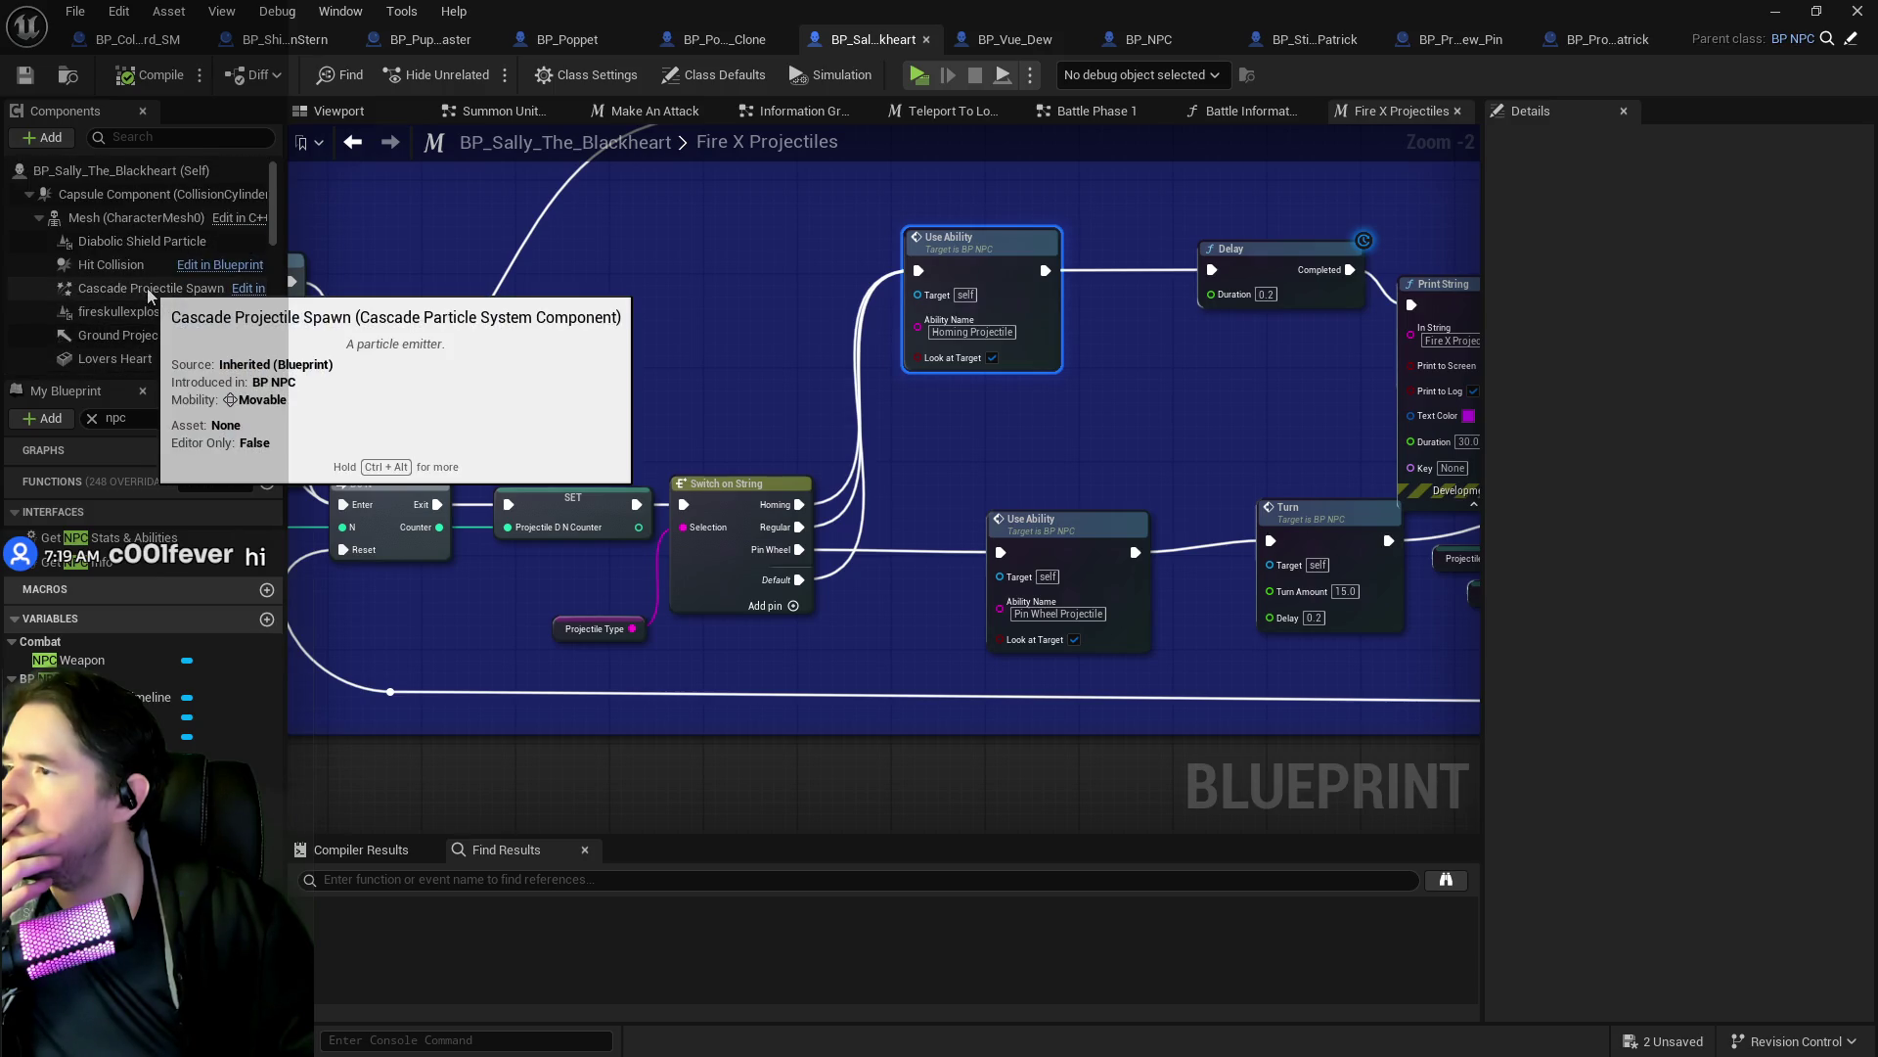
scroll(148, 296, "down", 1)
left_click(147, 320)
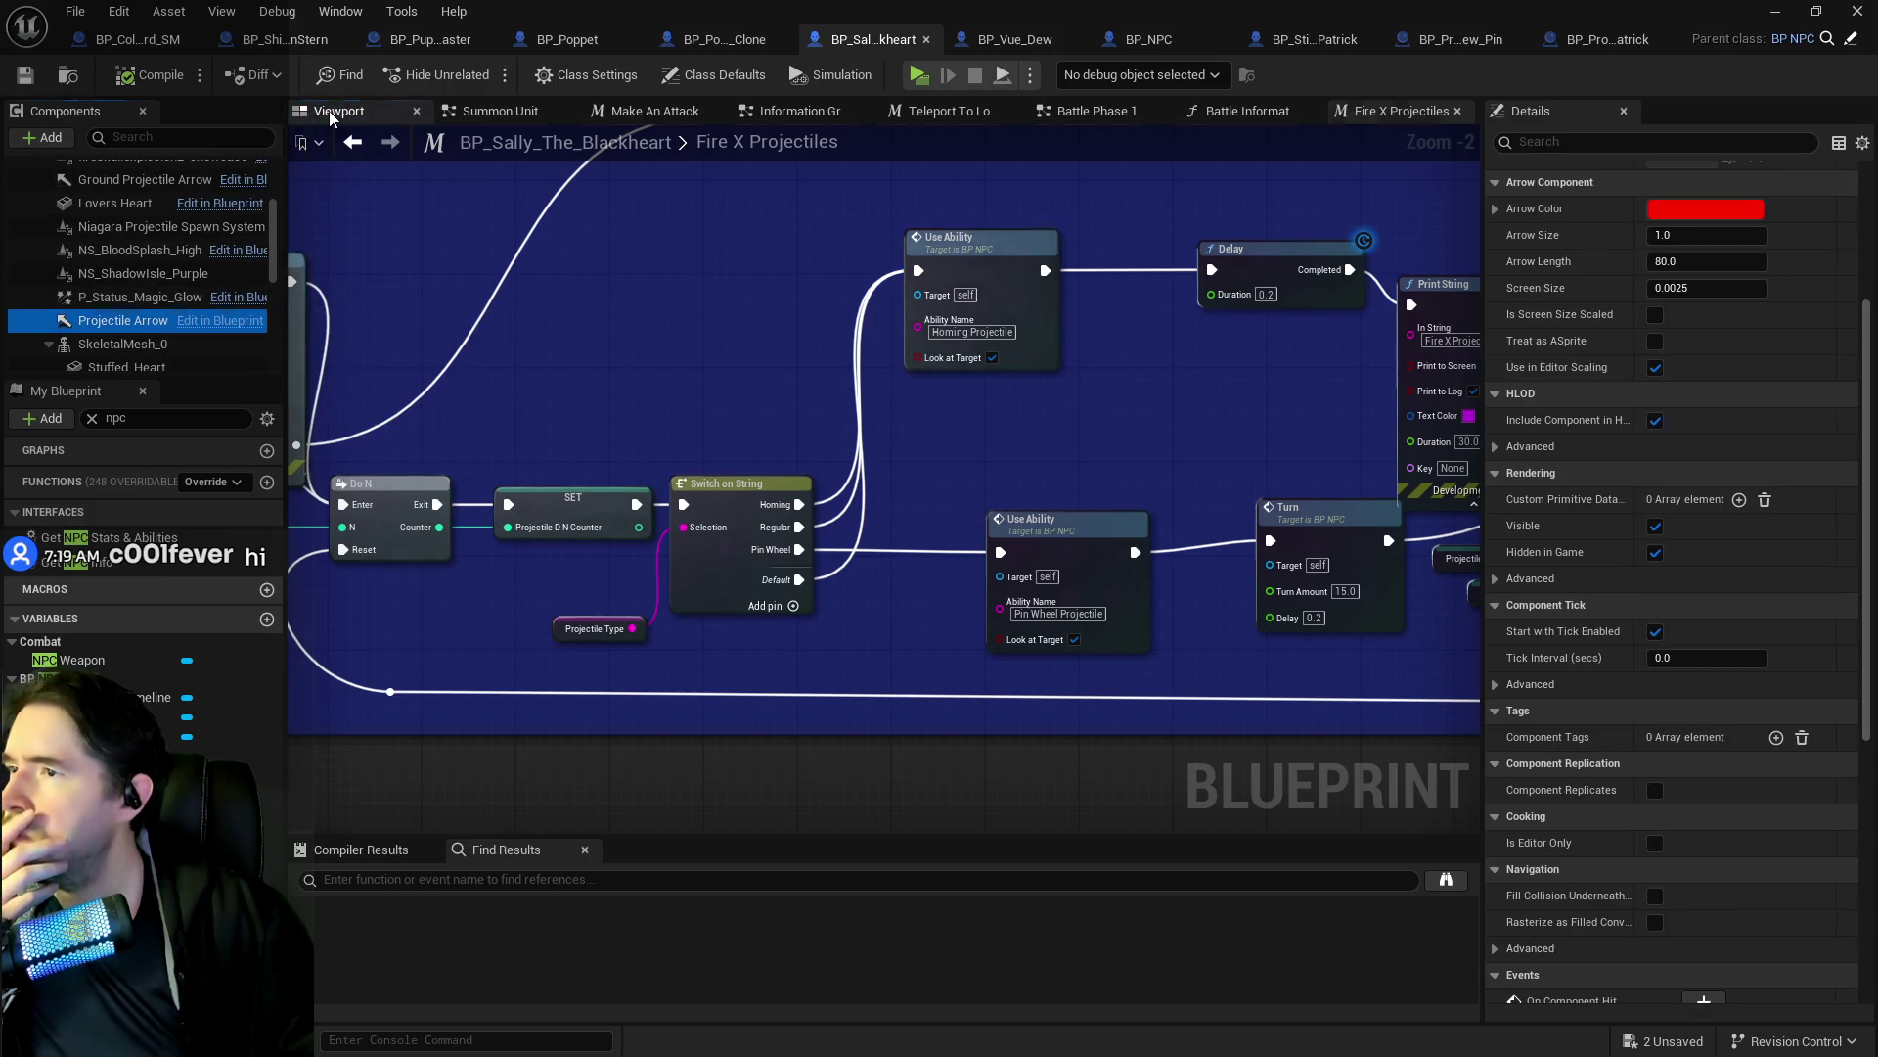
In the blueprint Viewport, frame the Projectile Arrow and drag it onto the character.
left_click(328, 110)
key("f")
scroll(841, 445, "down", 5)
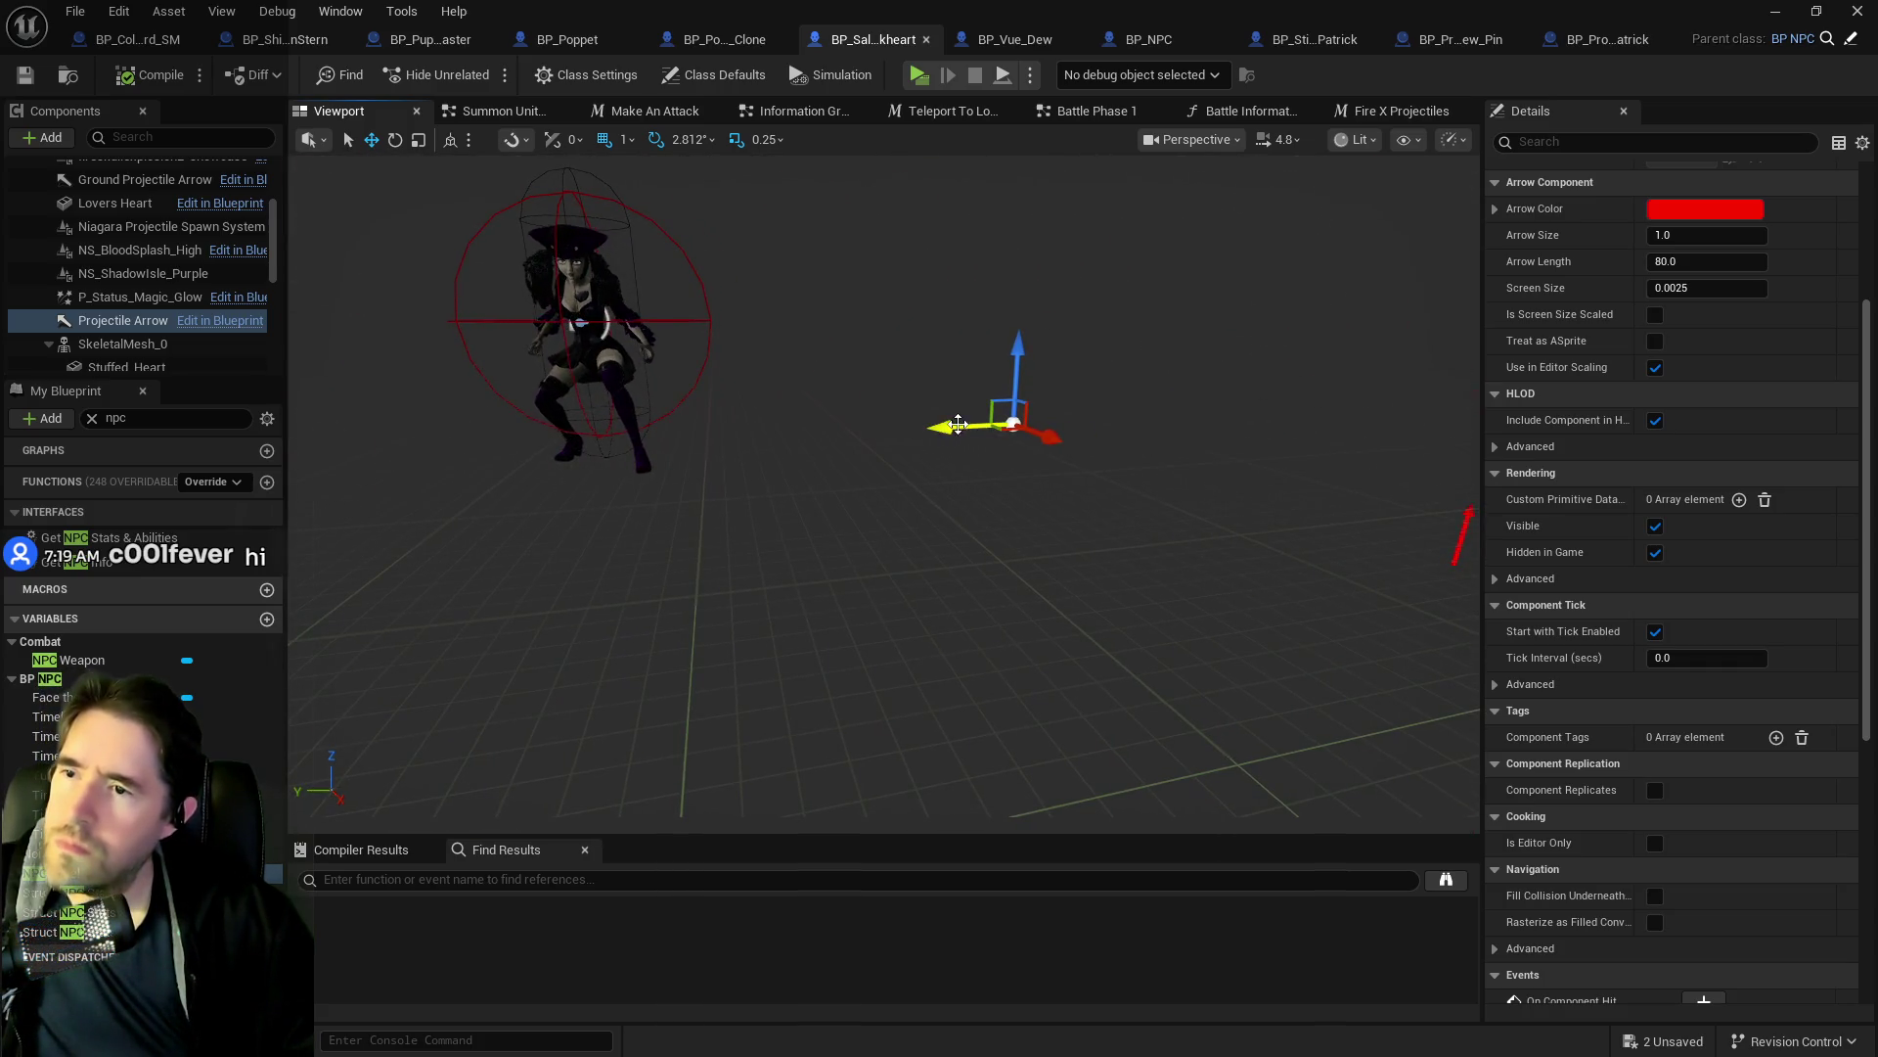
left_click(930, 427)
left_click(1040, 436)
mouse_move(1045, 437)
left_mouse_down()
mouse_move(551, 450)
mouse_move(706, 444)
left_mouse_up()
Fine-tune the arrow to chest height in front of Sally, about Location 0, 90.5, 94.
left_click(802, 459)
mouse_move(802, 459)
left_mouse_down()
mouse_move(1106, 314)
mouse_move(1157, 199)
left_mouse_up()
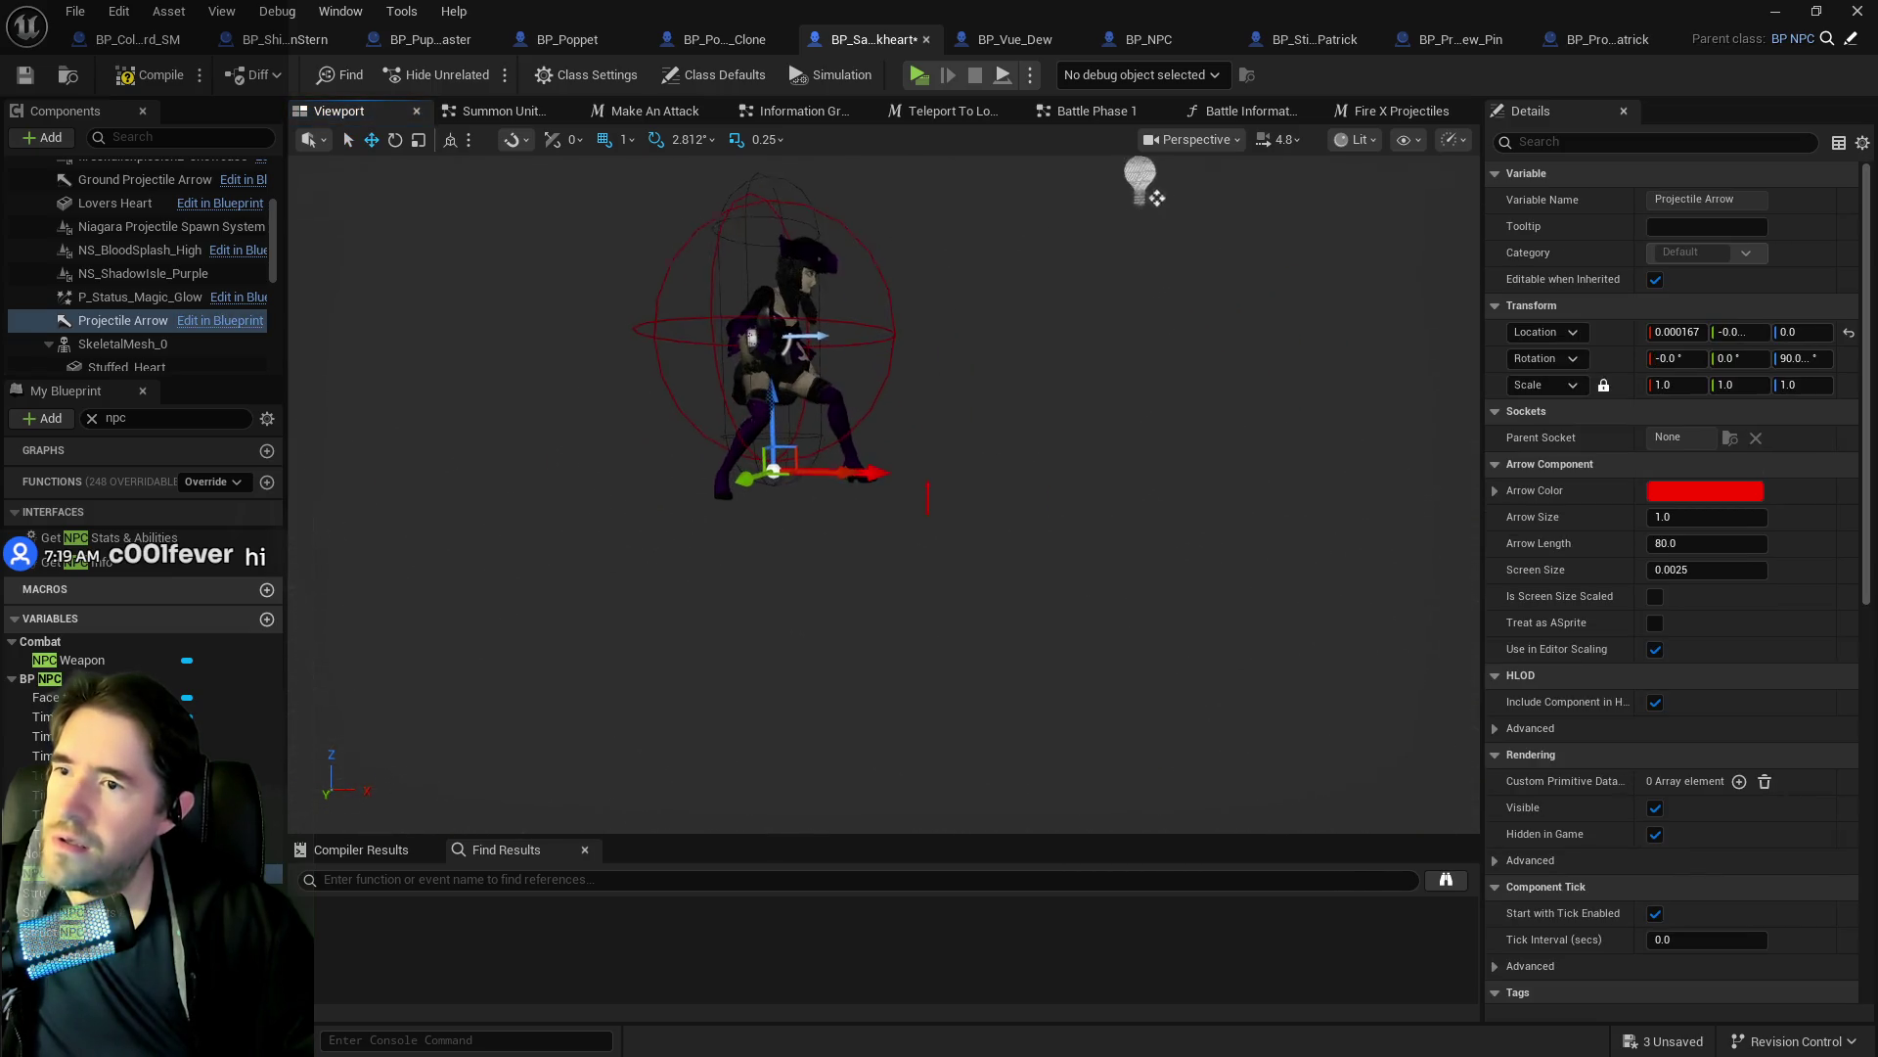
left_click(754, 409)
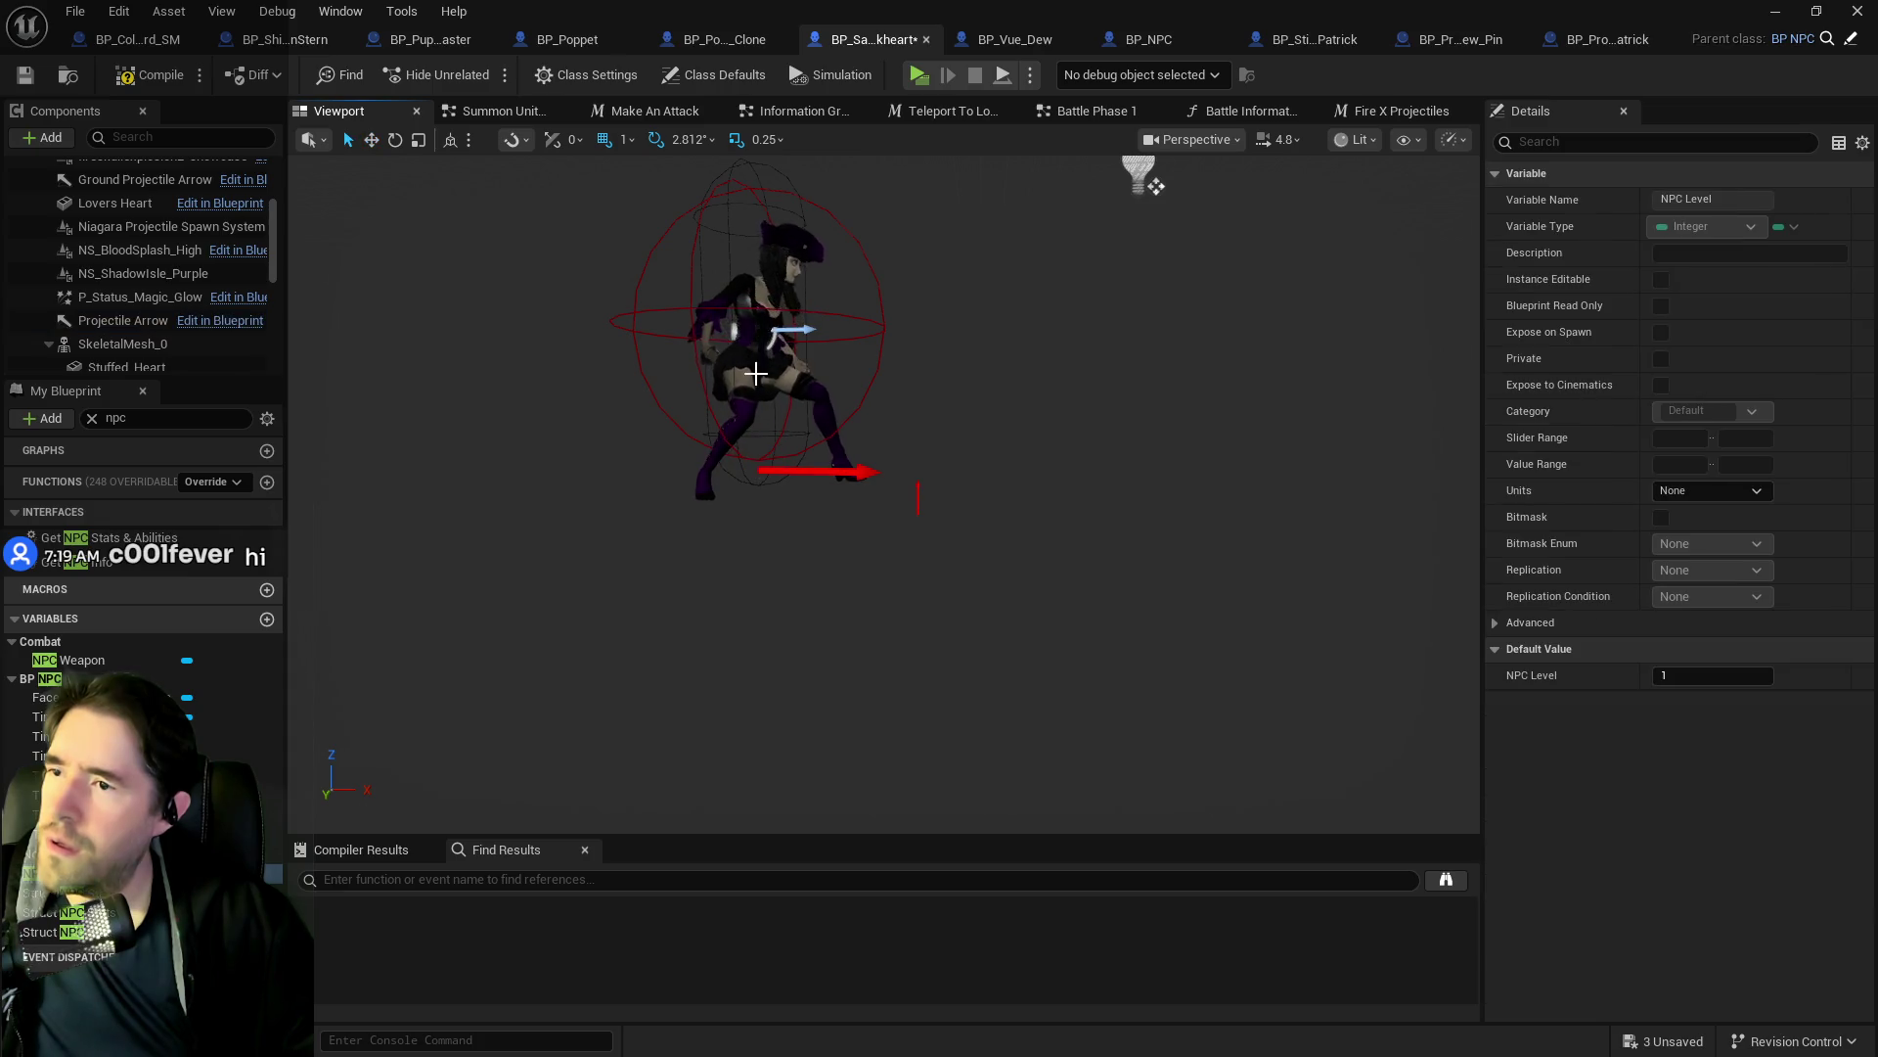
left_click(780, 468)
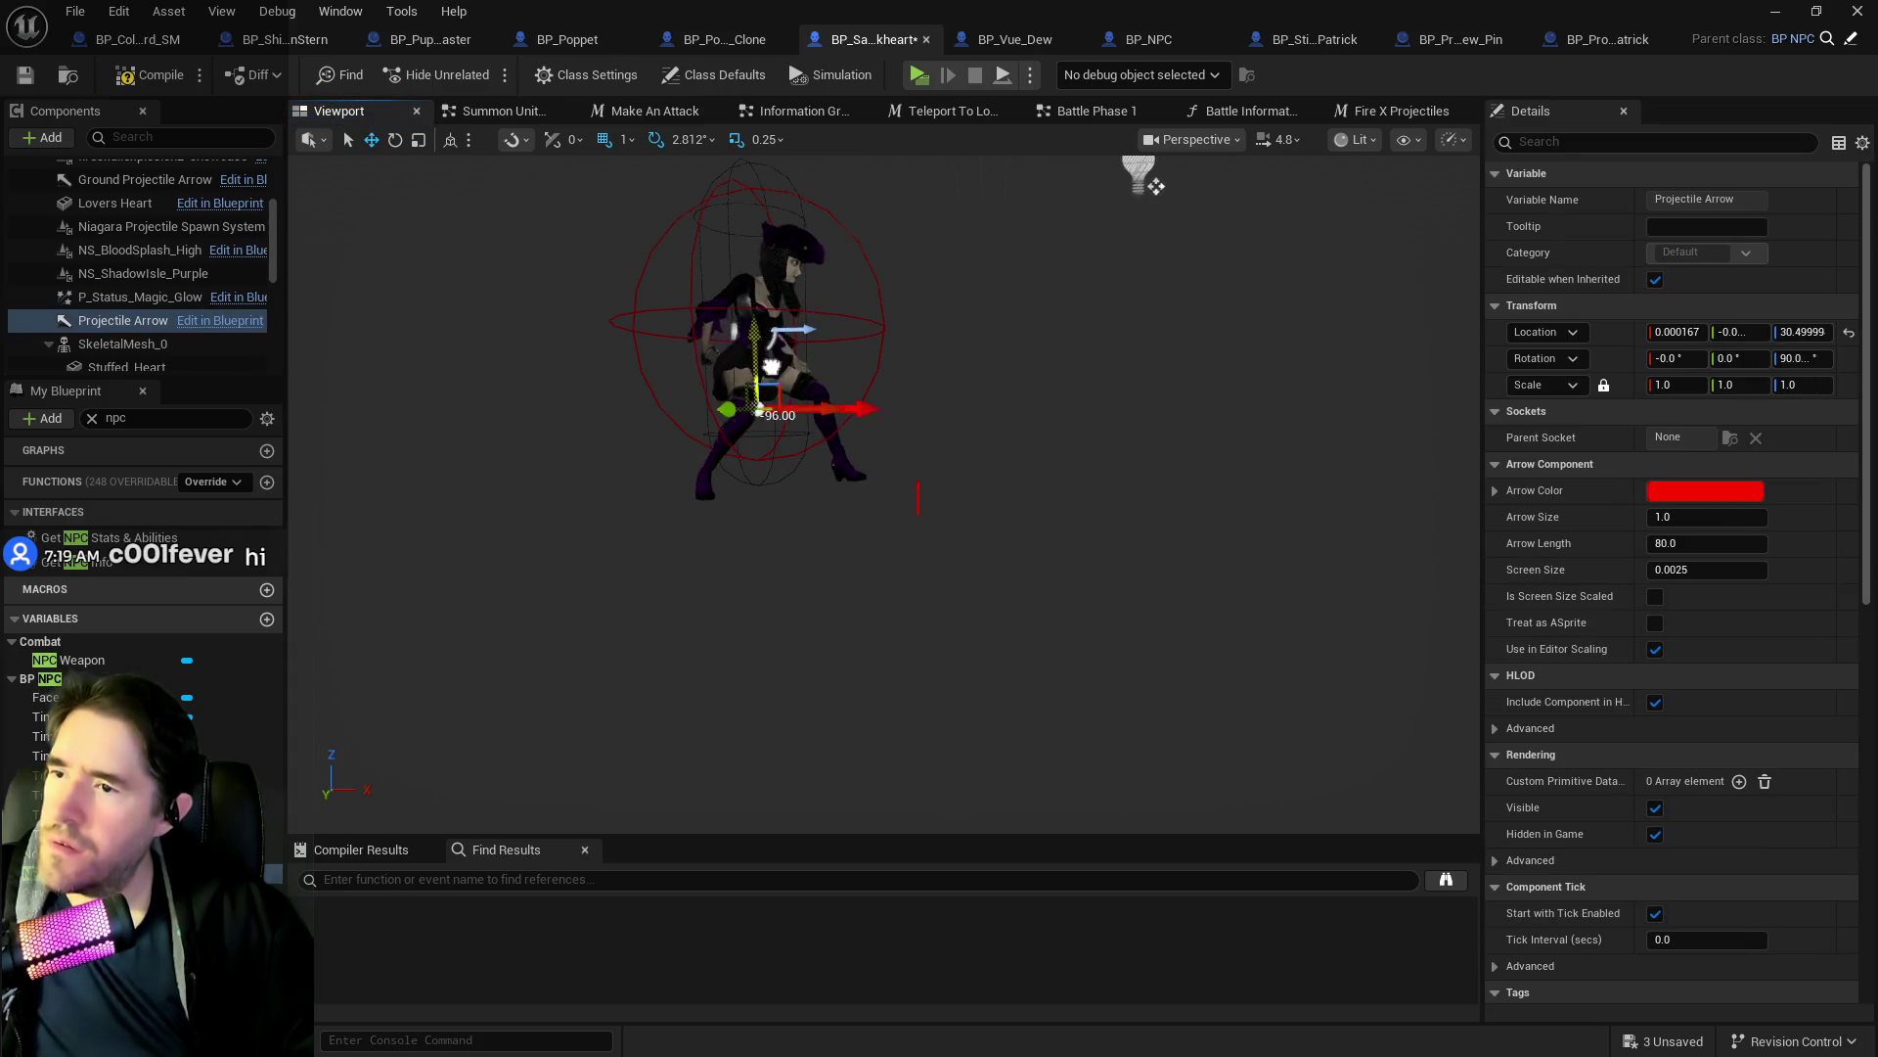
key("Escape")
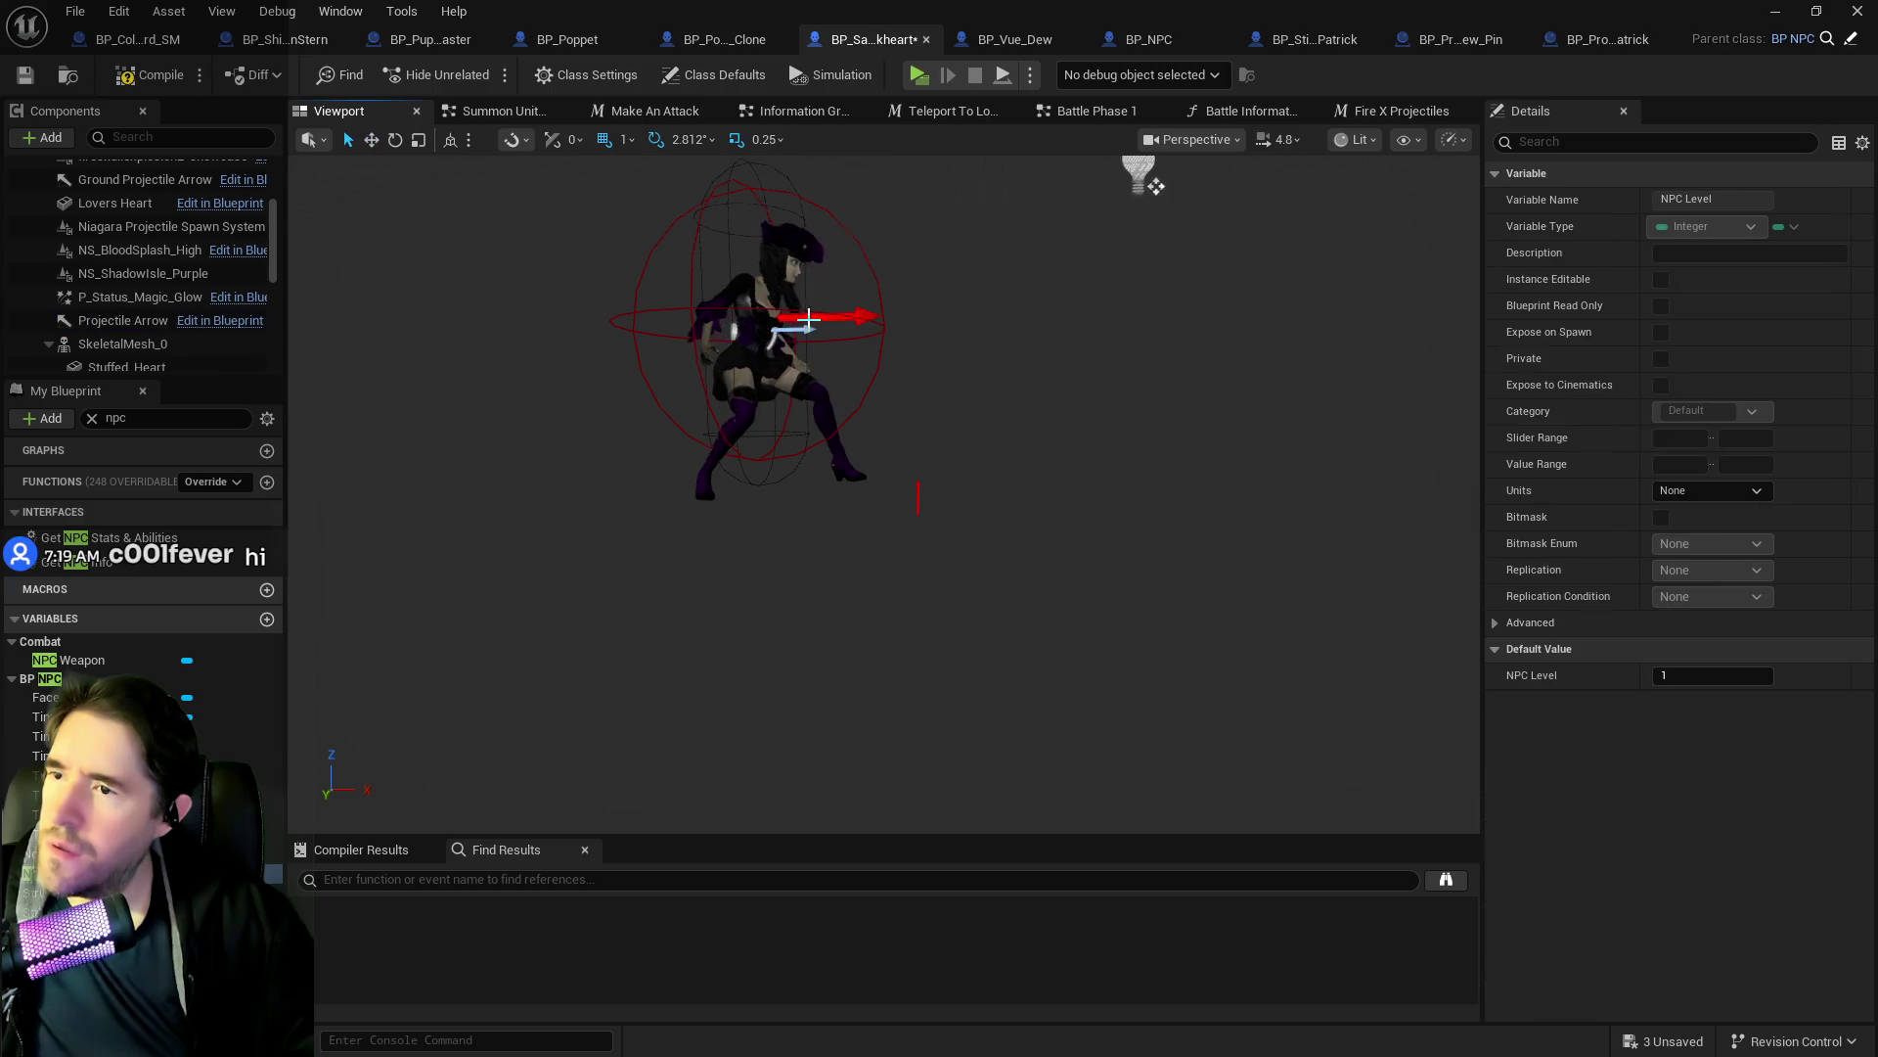
left_click(813, 318)
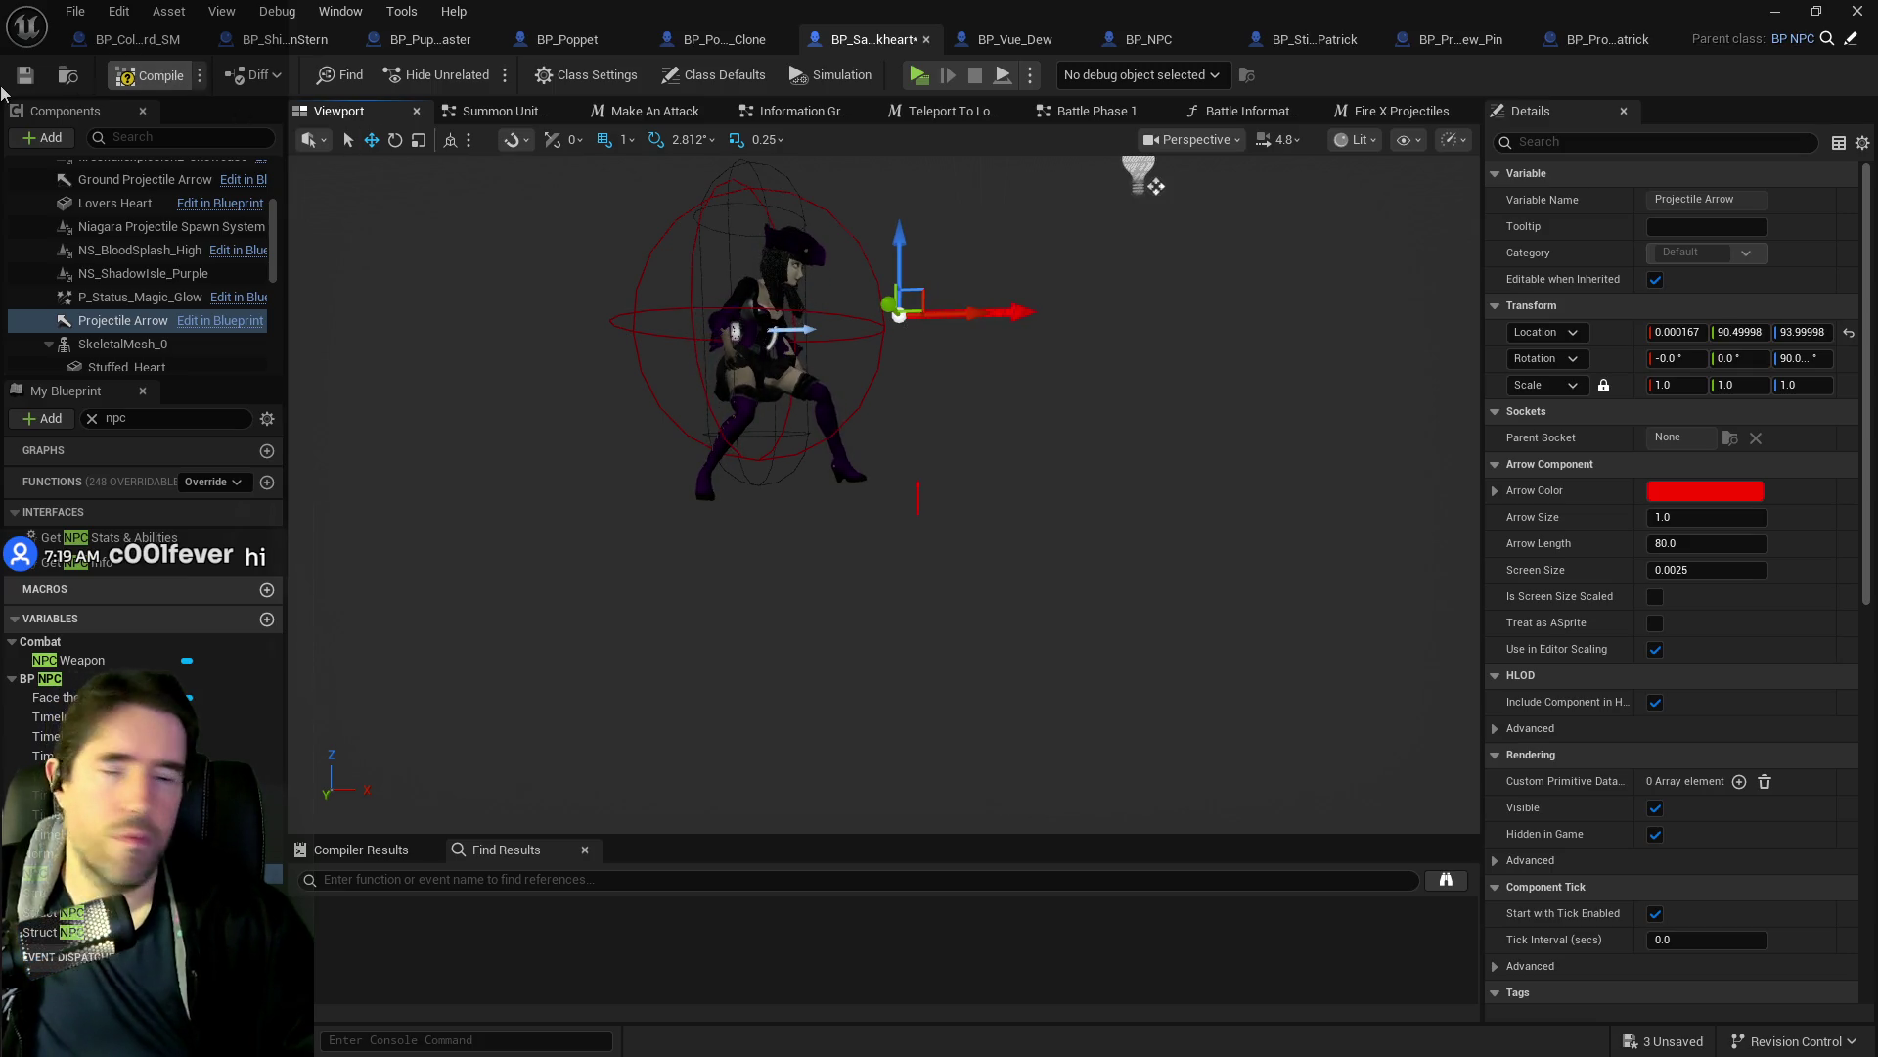
key("Escape")
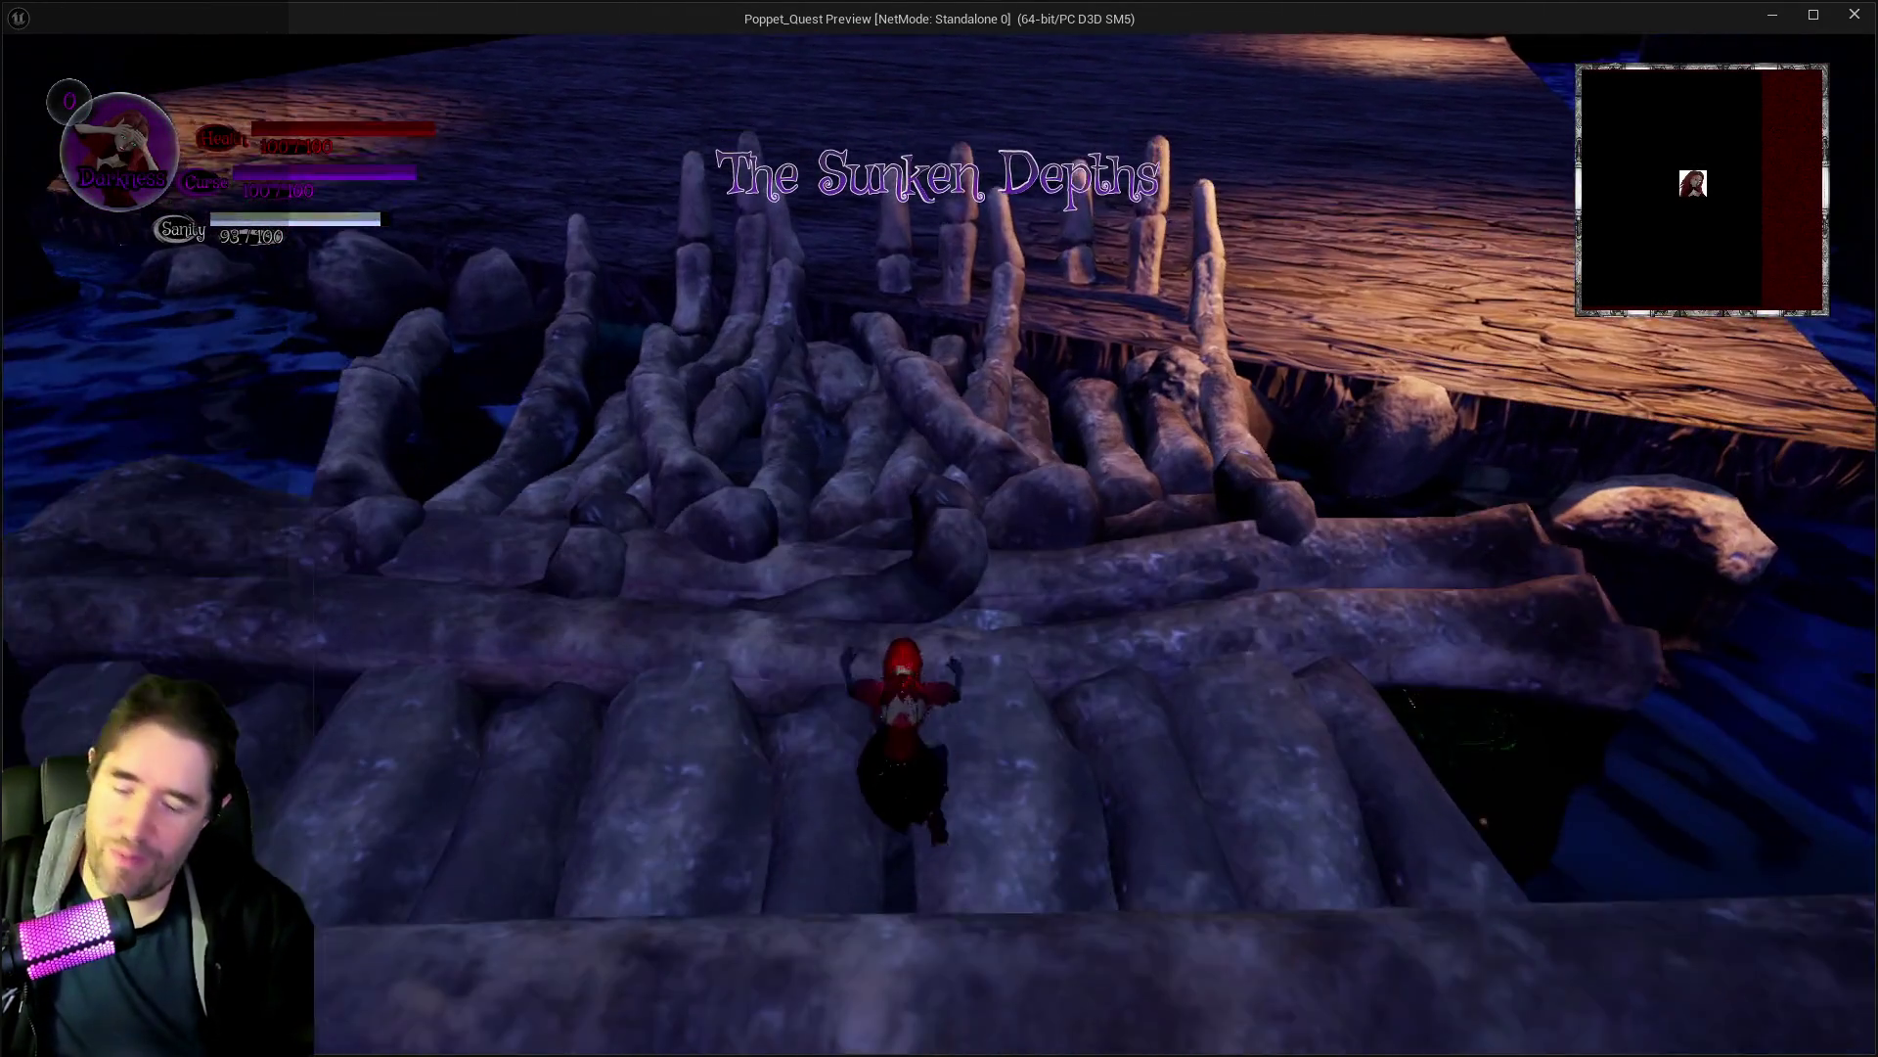
Close the slot menu and run across the bone bridge to the Sally The Blackheart encounter.
key("Escape")
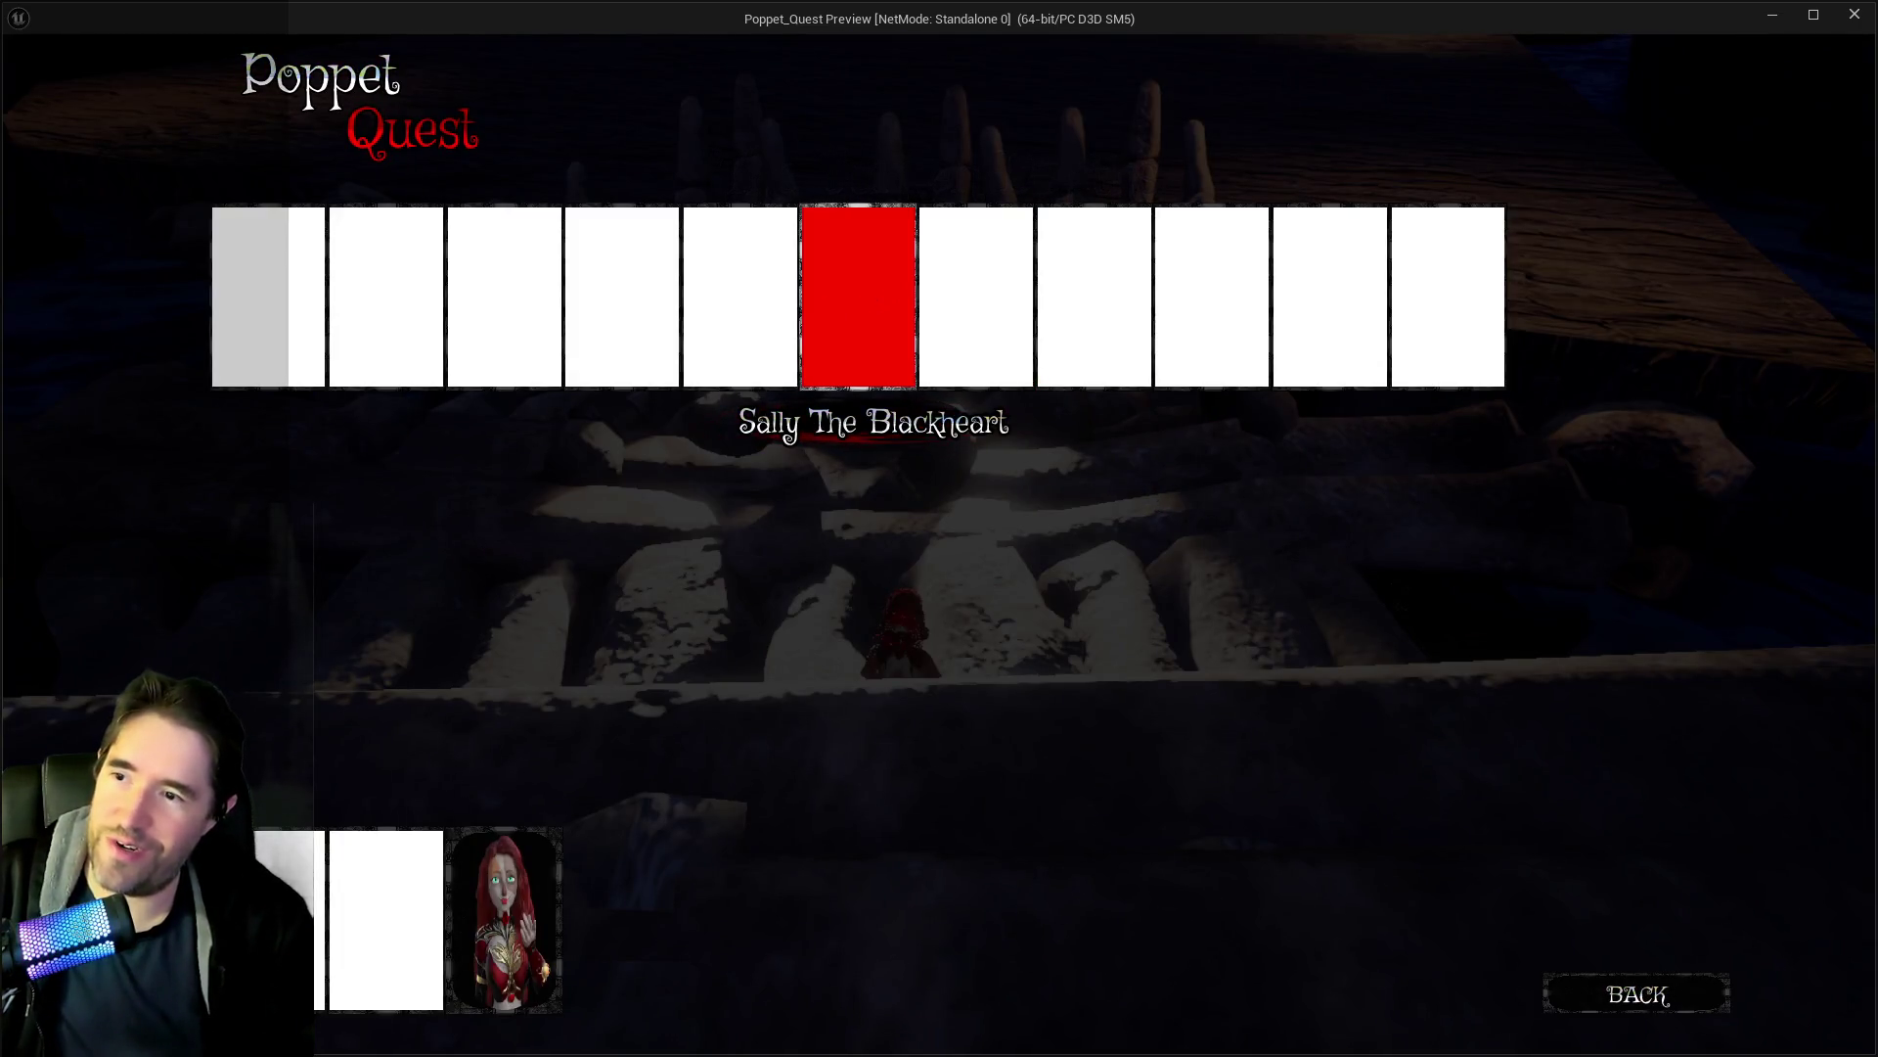
left_click(867, 289)
key("w")
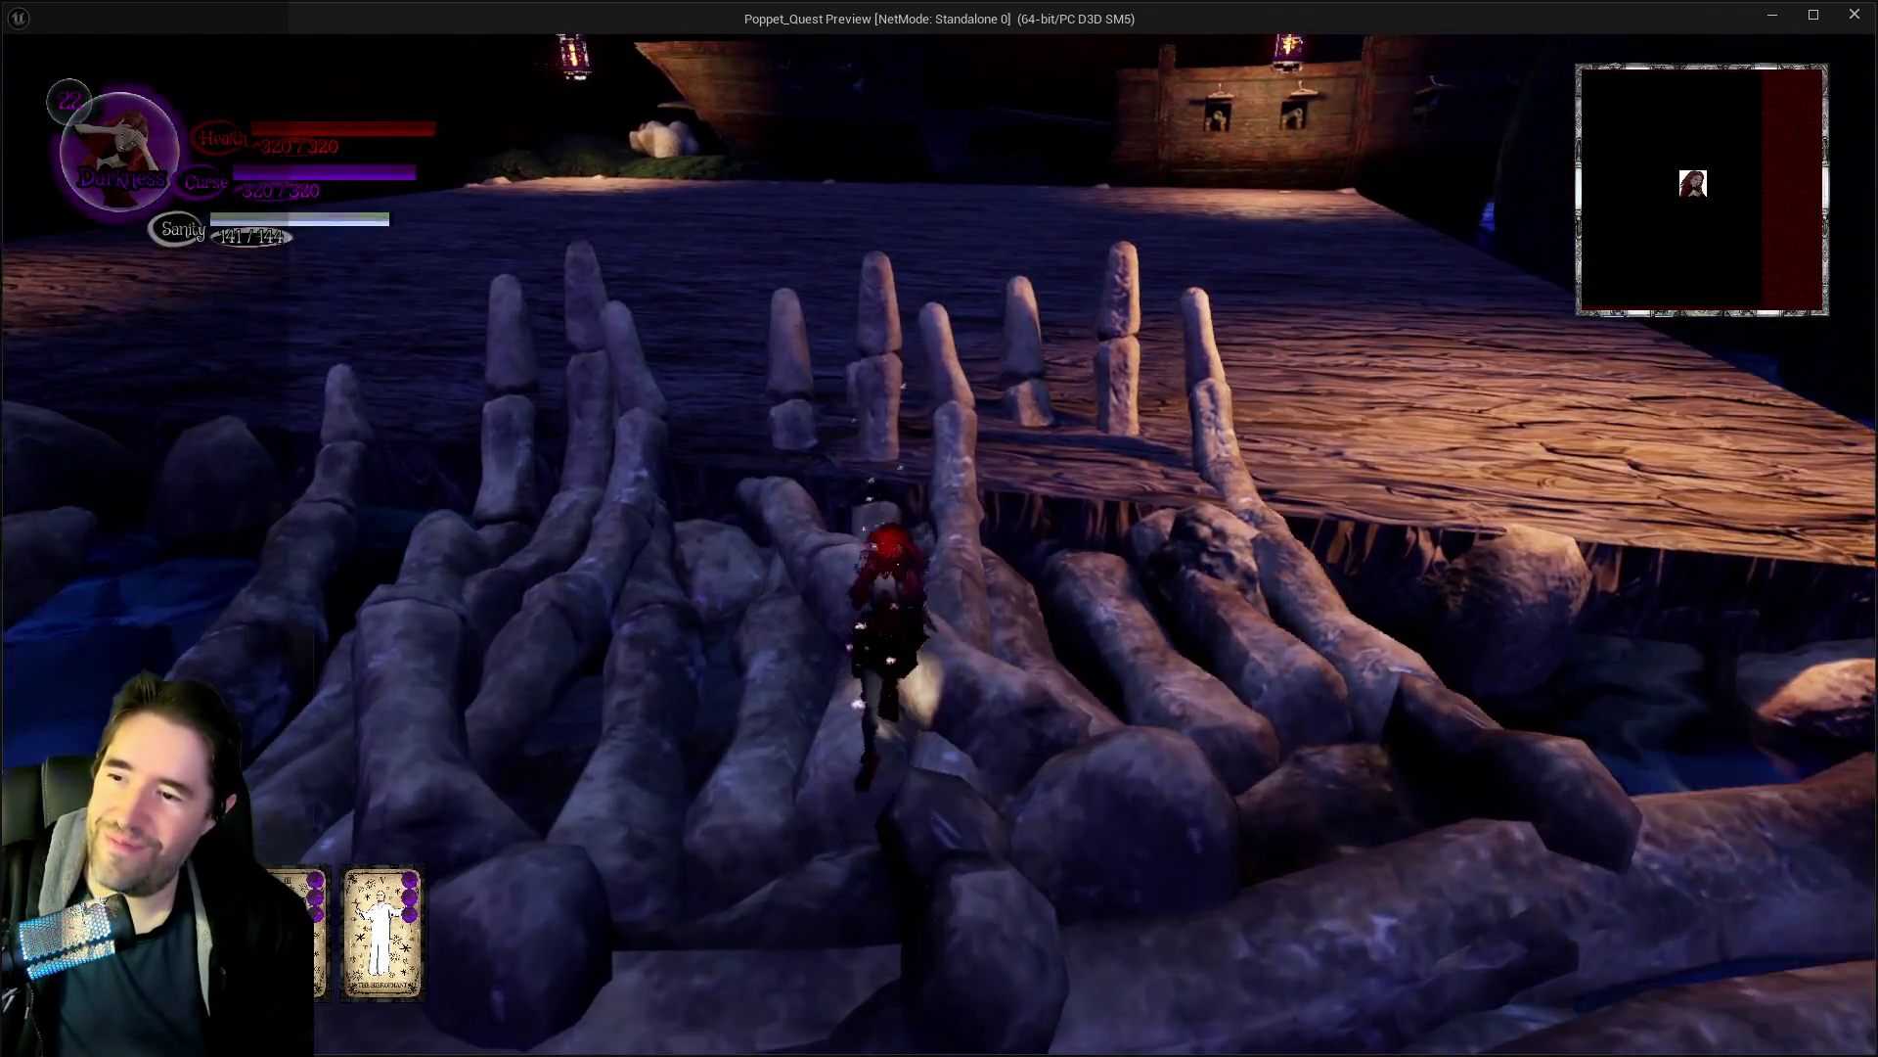
key("w")
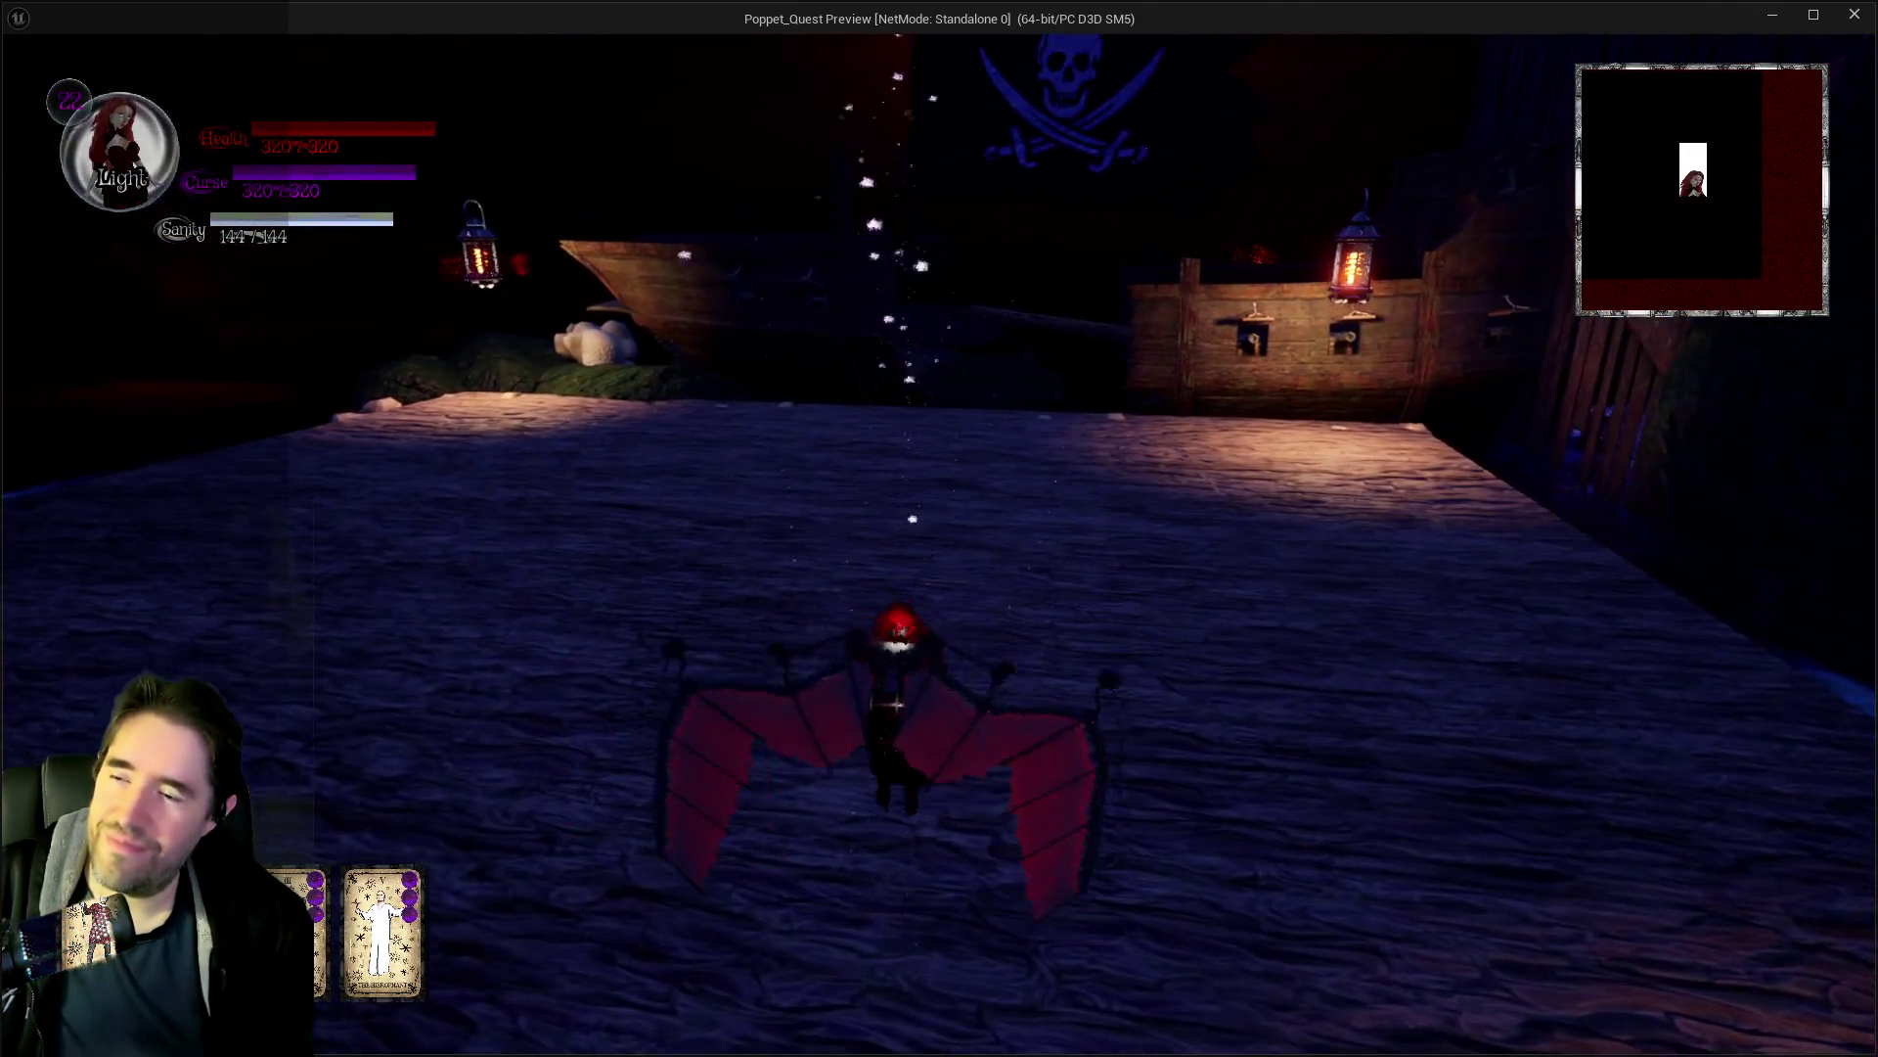
key("w")
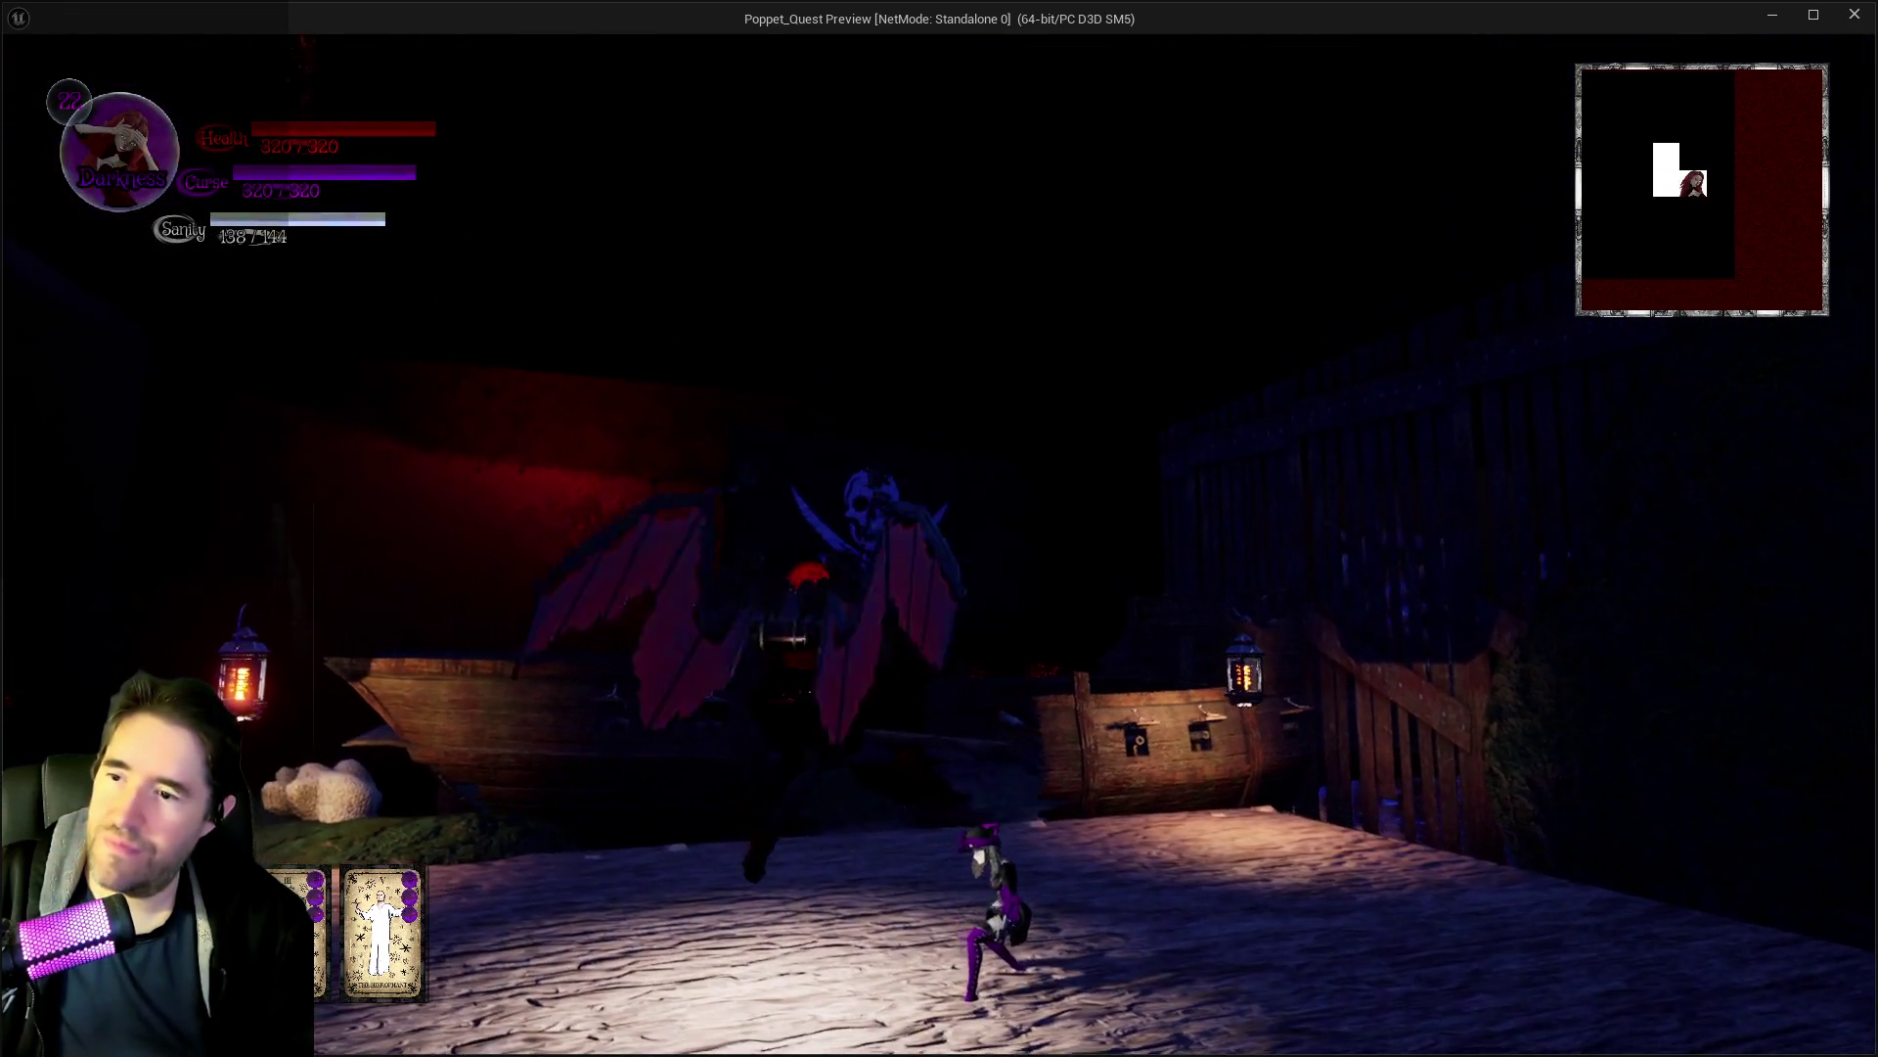
key("w")
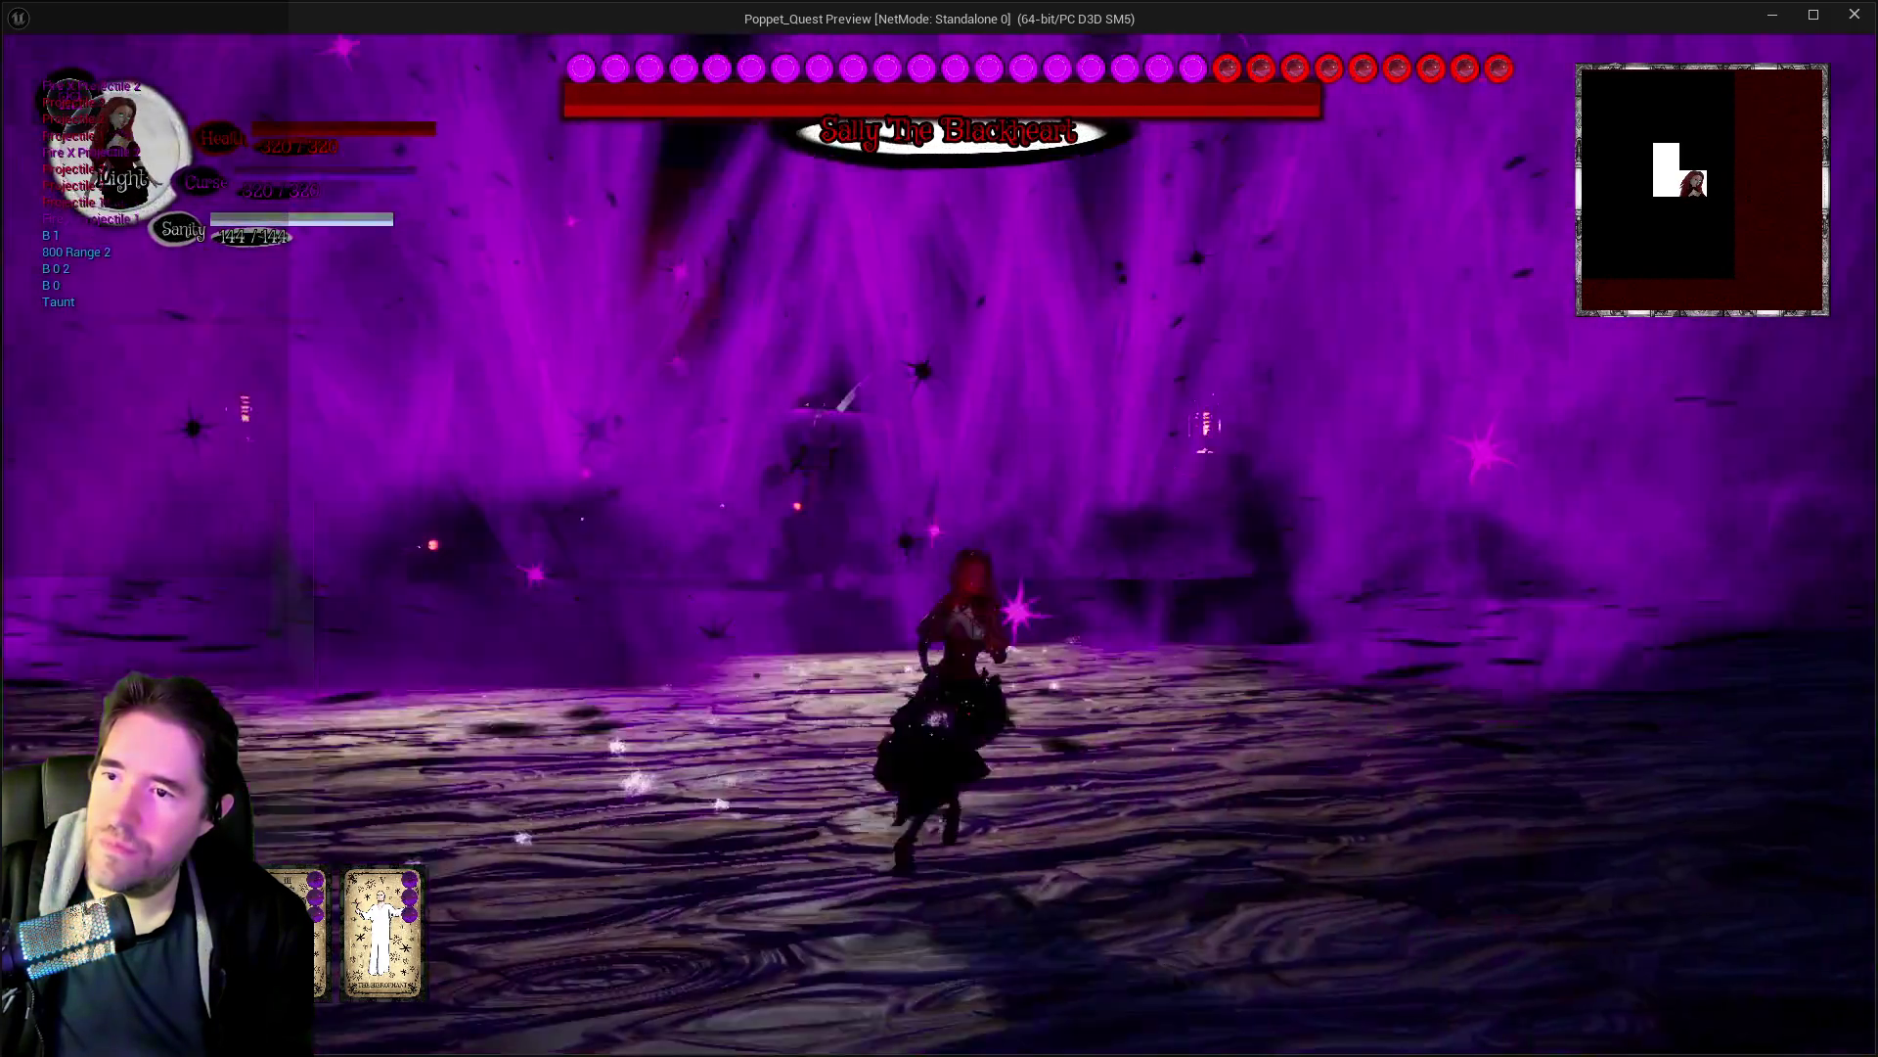
Move around the boss arena during the fight, then stop the playtest.
key("w")
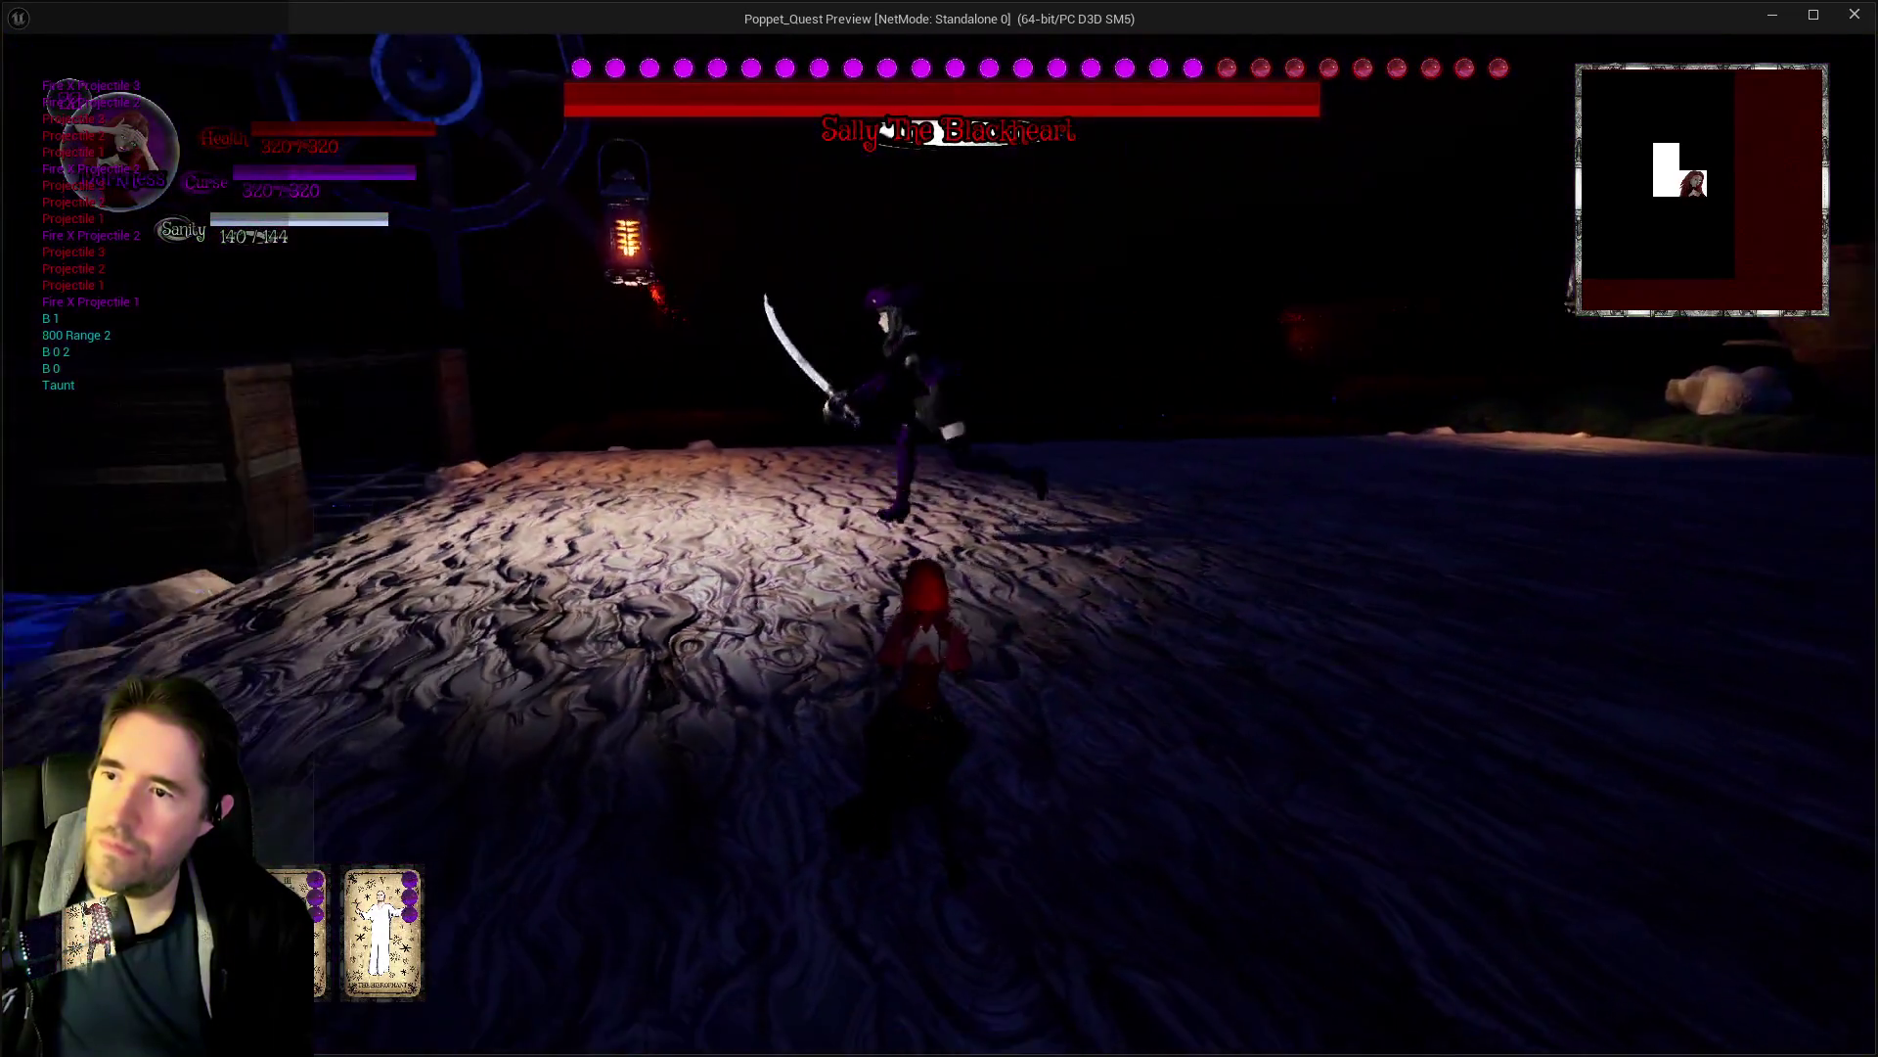
key("w")
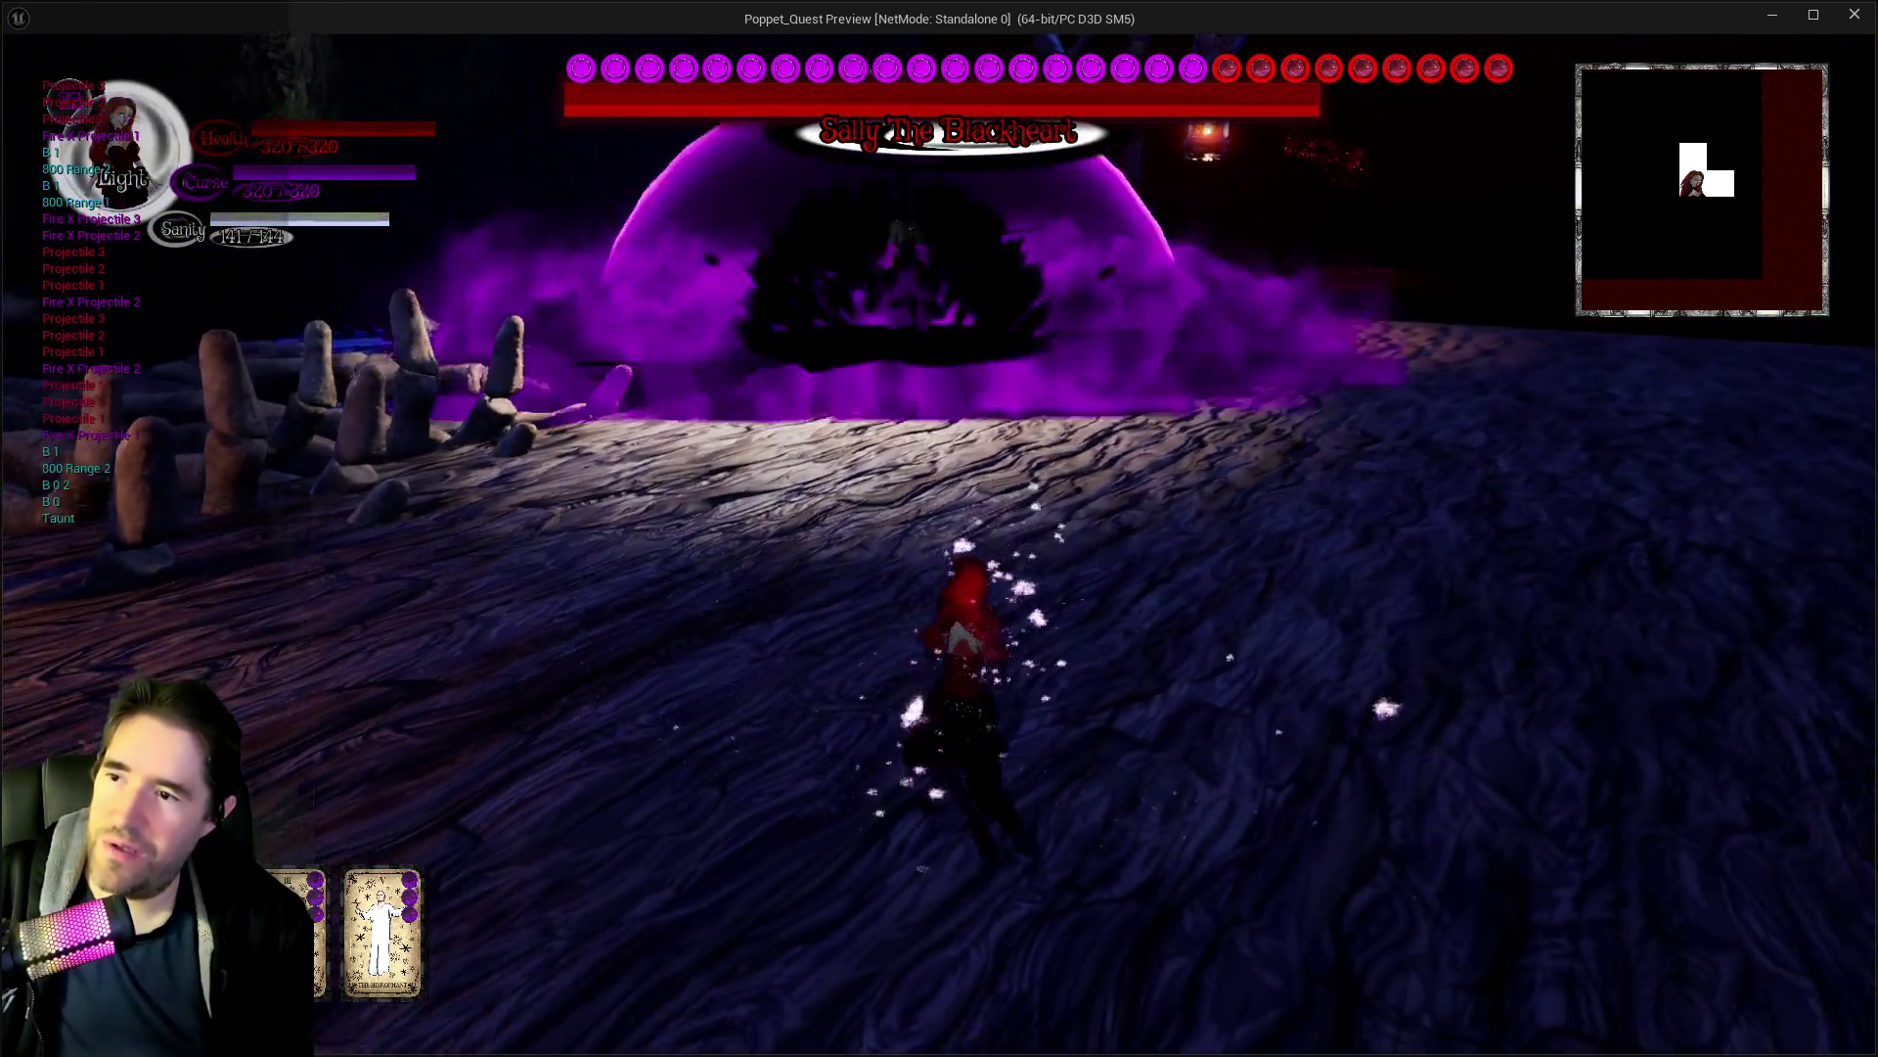
key("w")
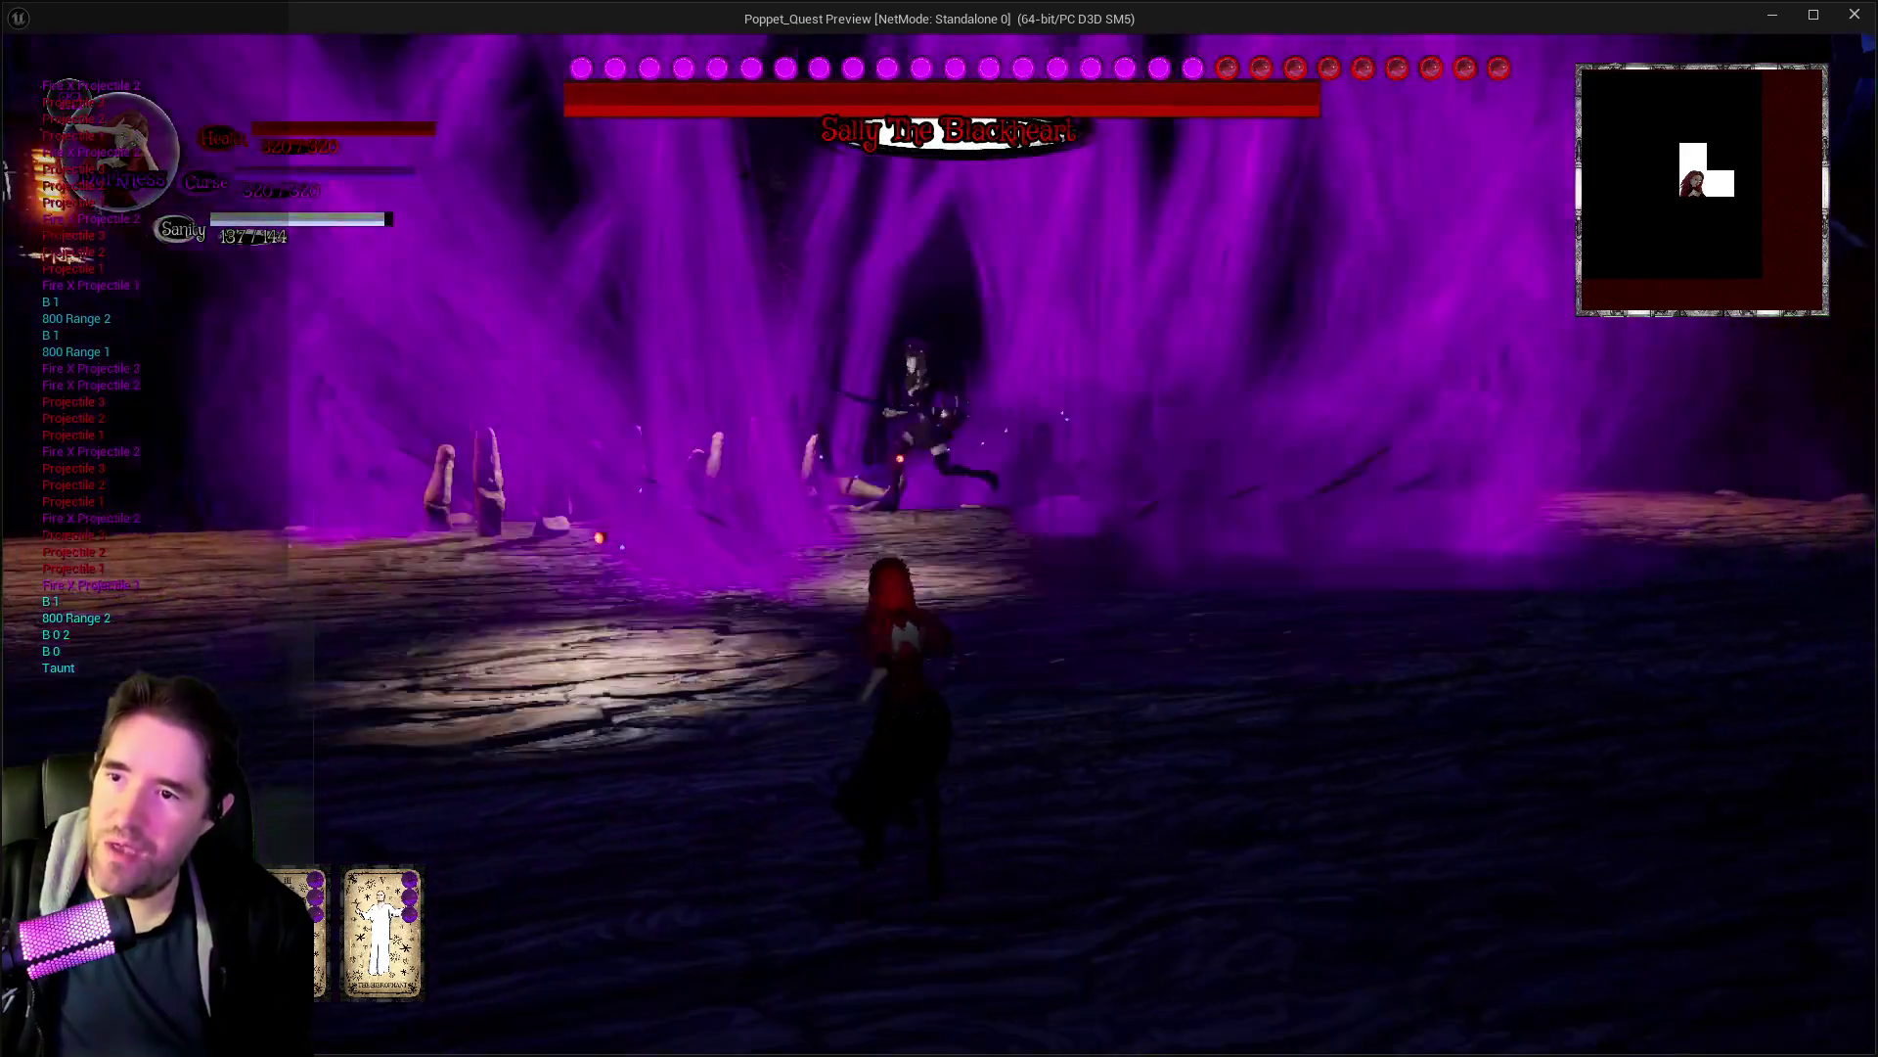
key("w")
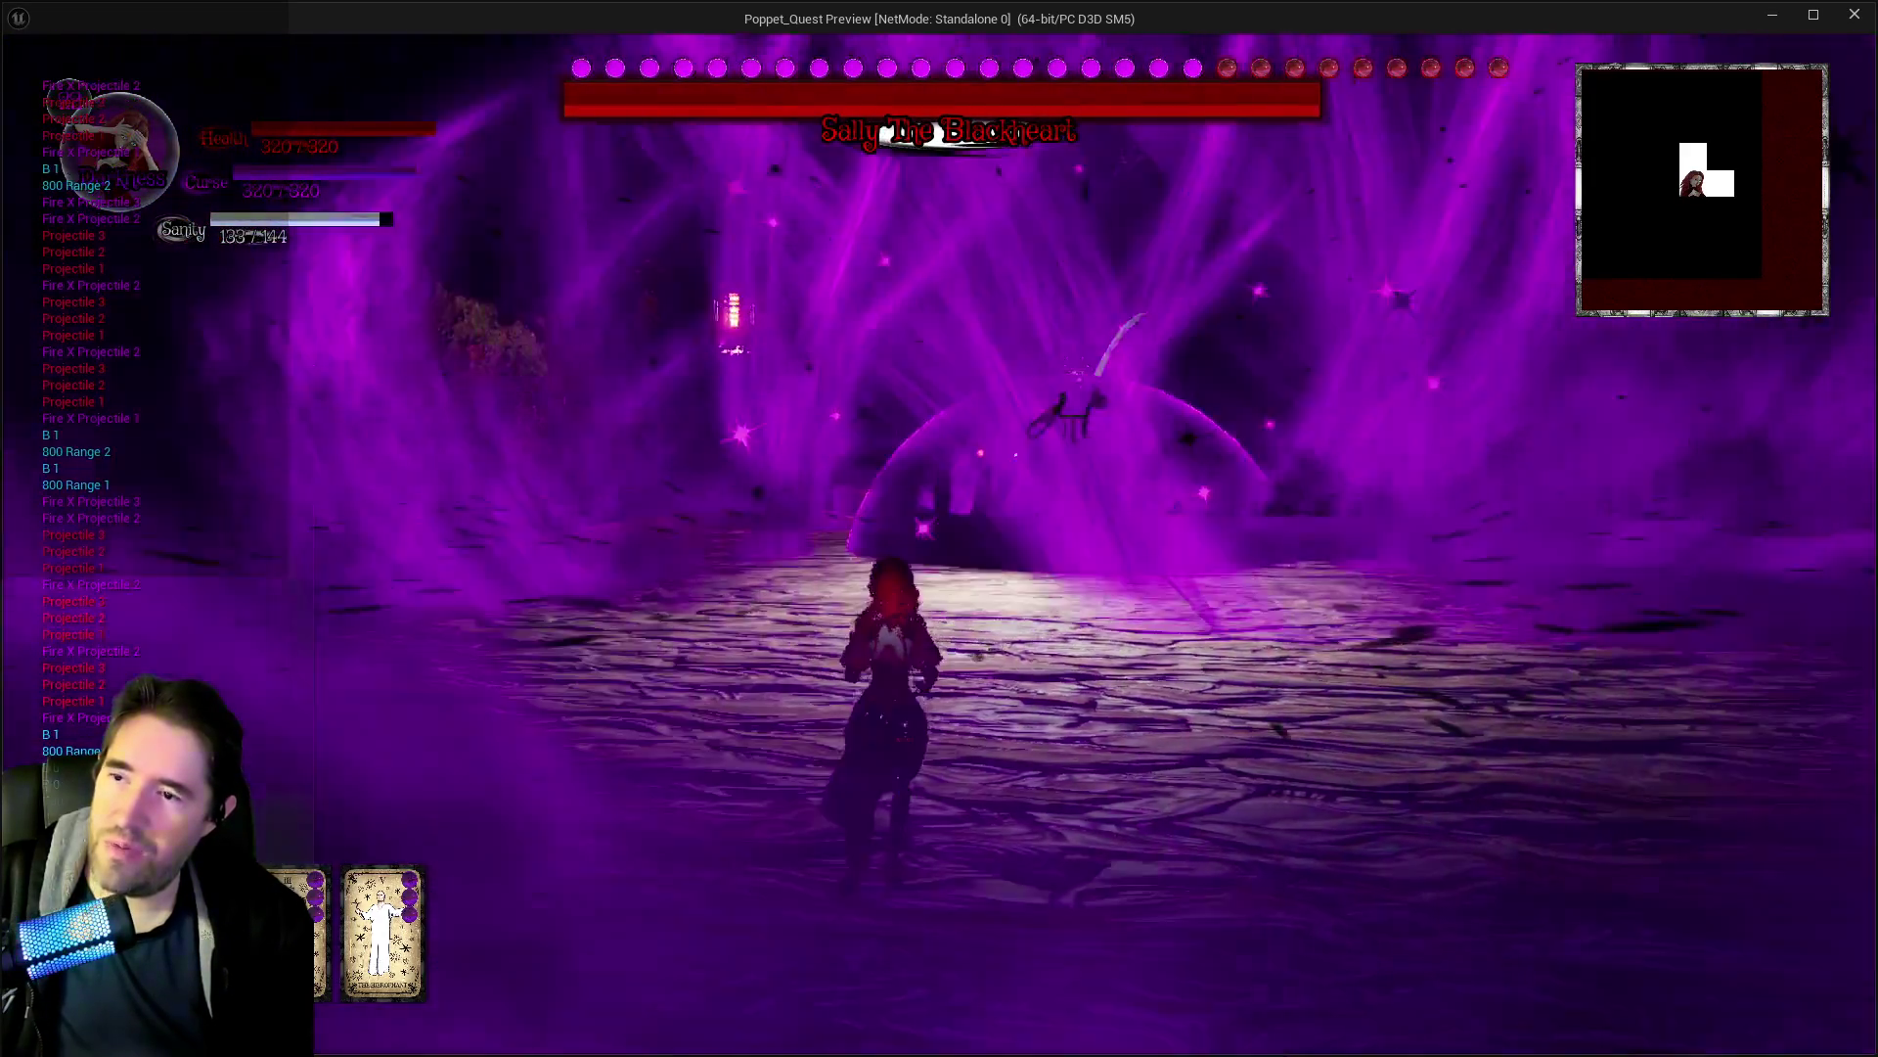
key("w")
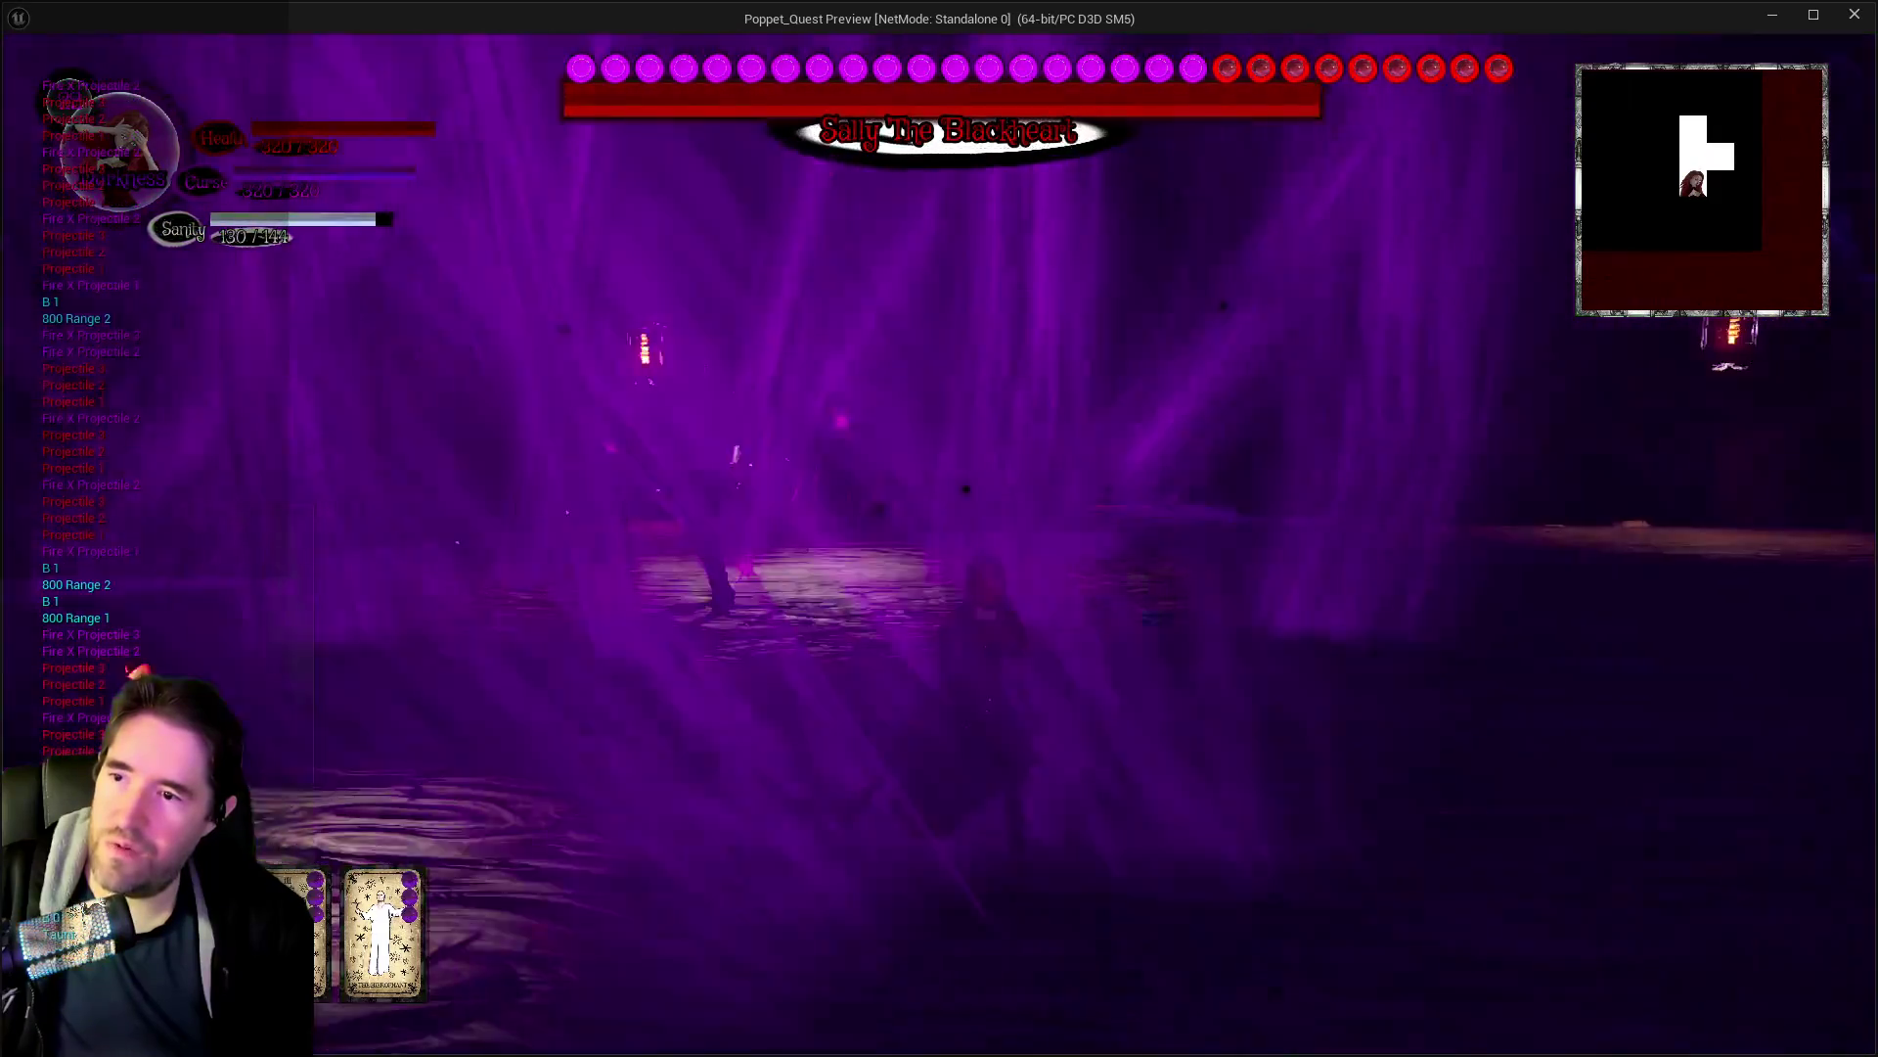
key("w")
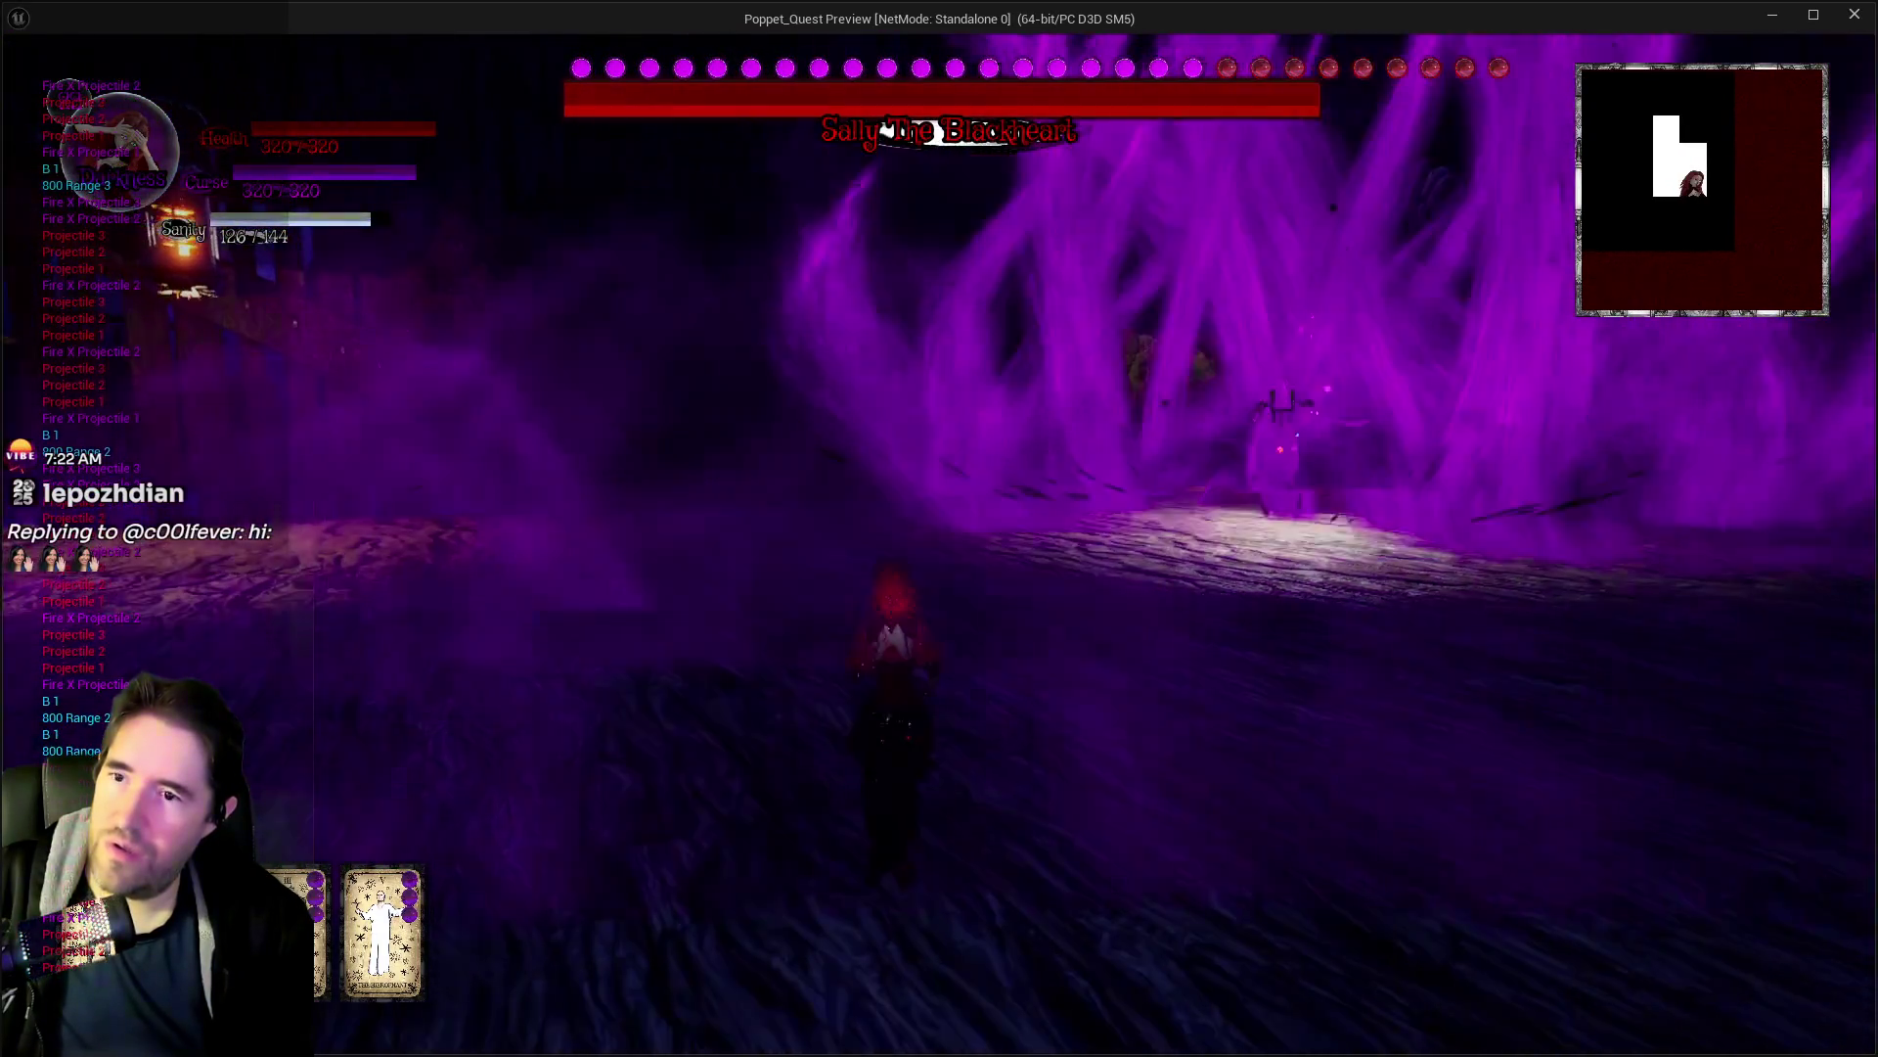
key("w")
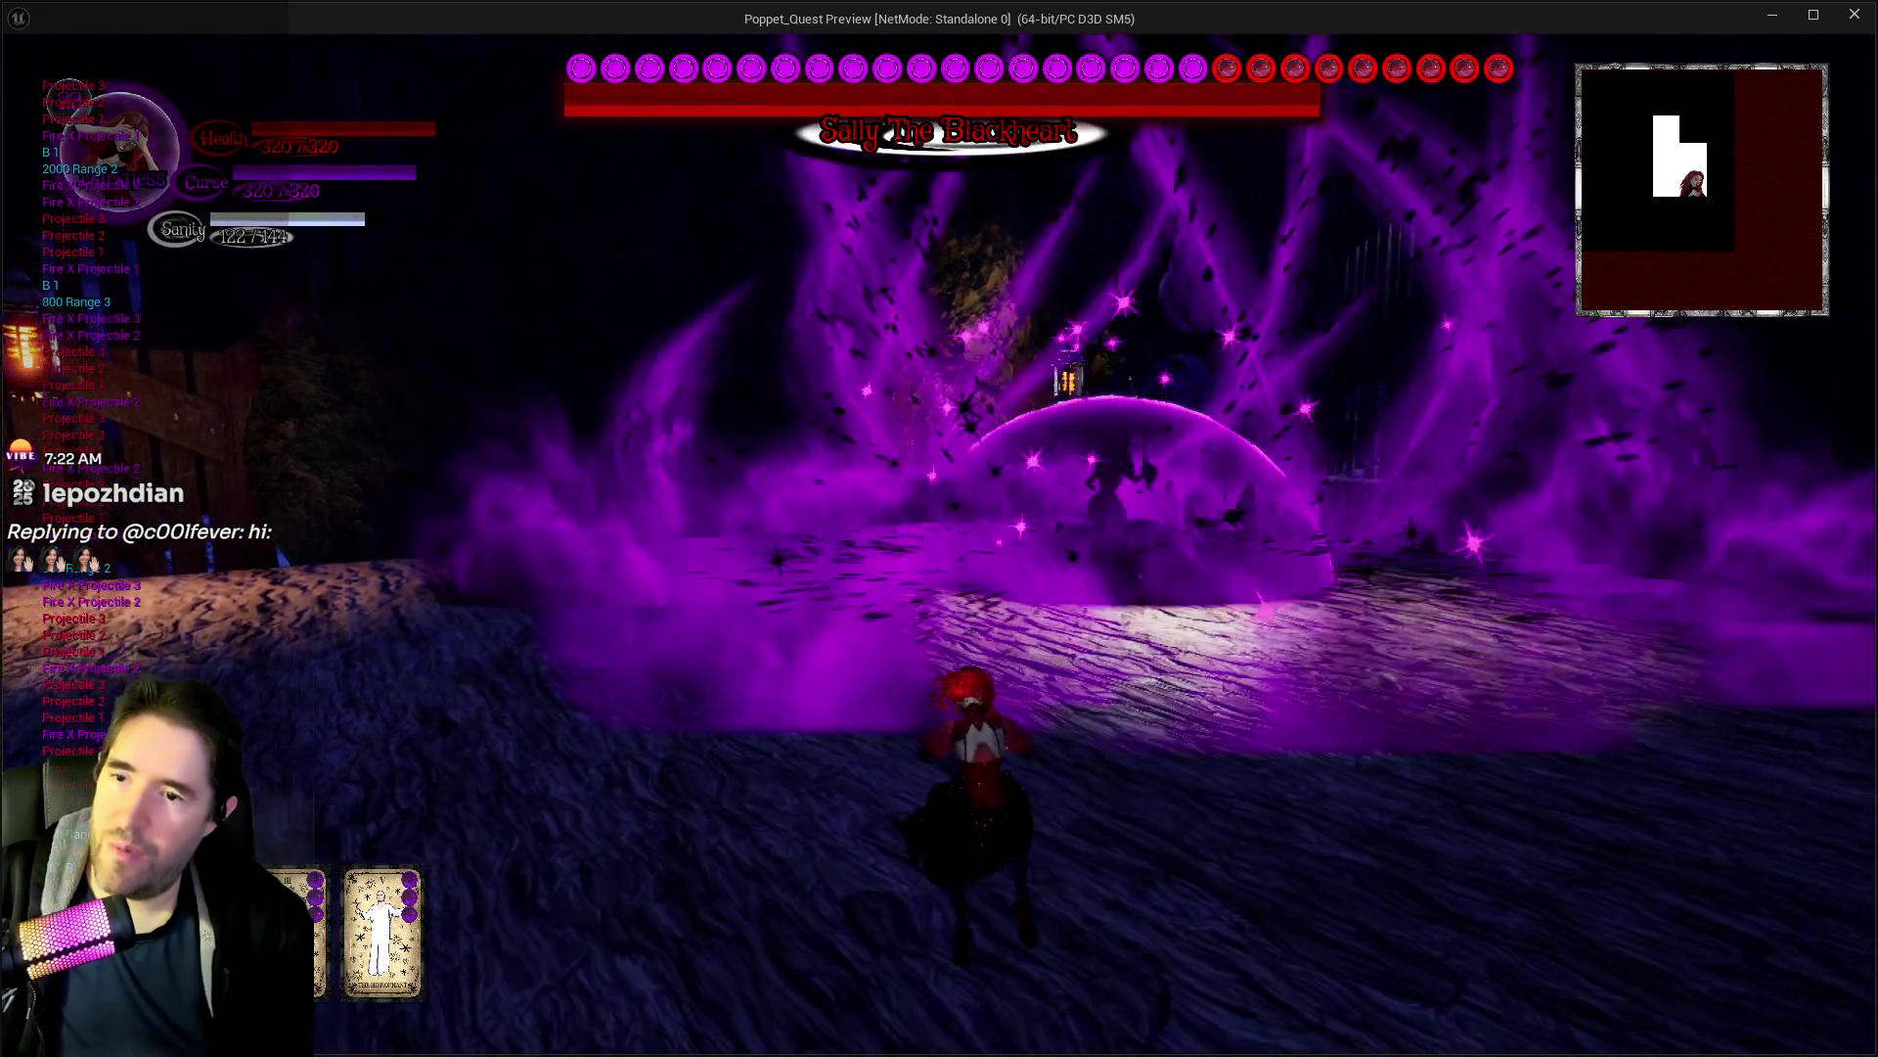
key("Escape")
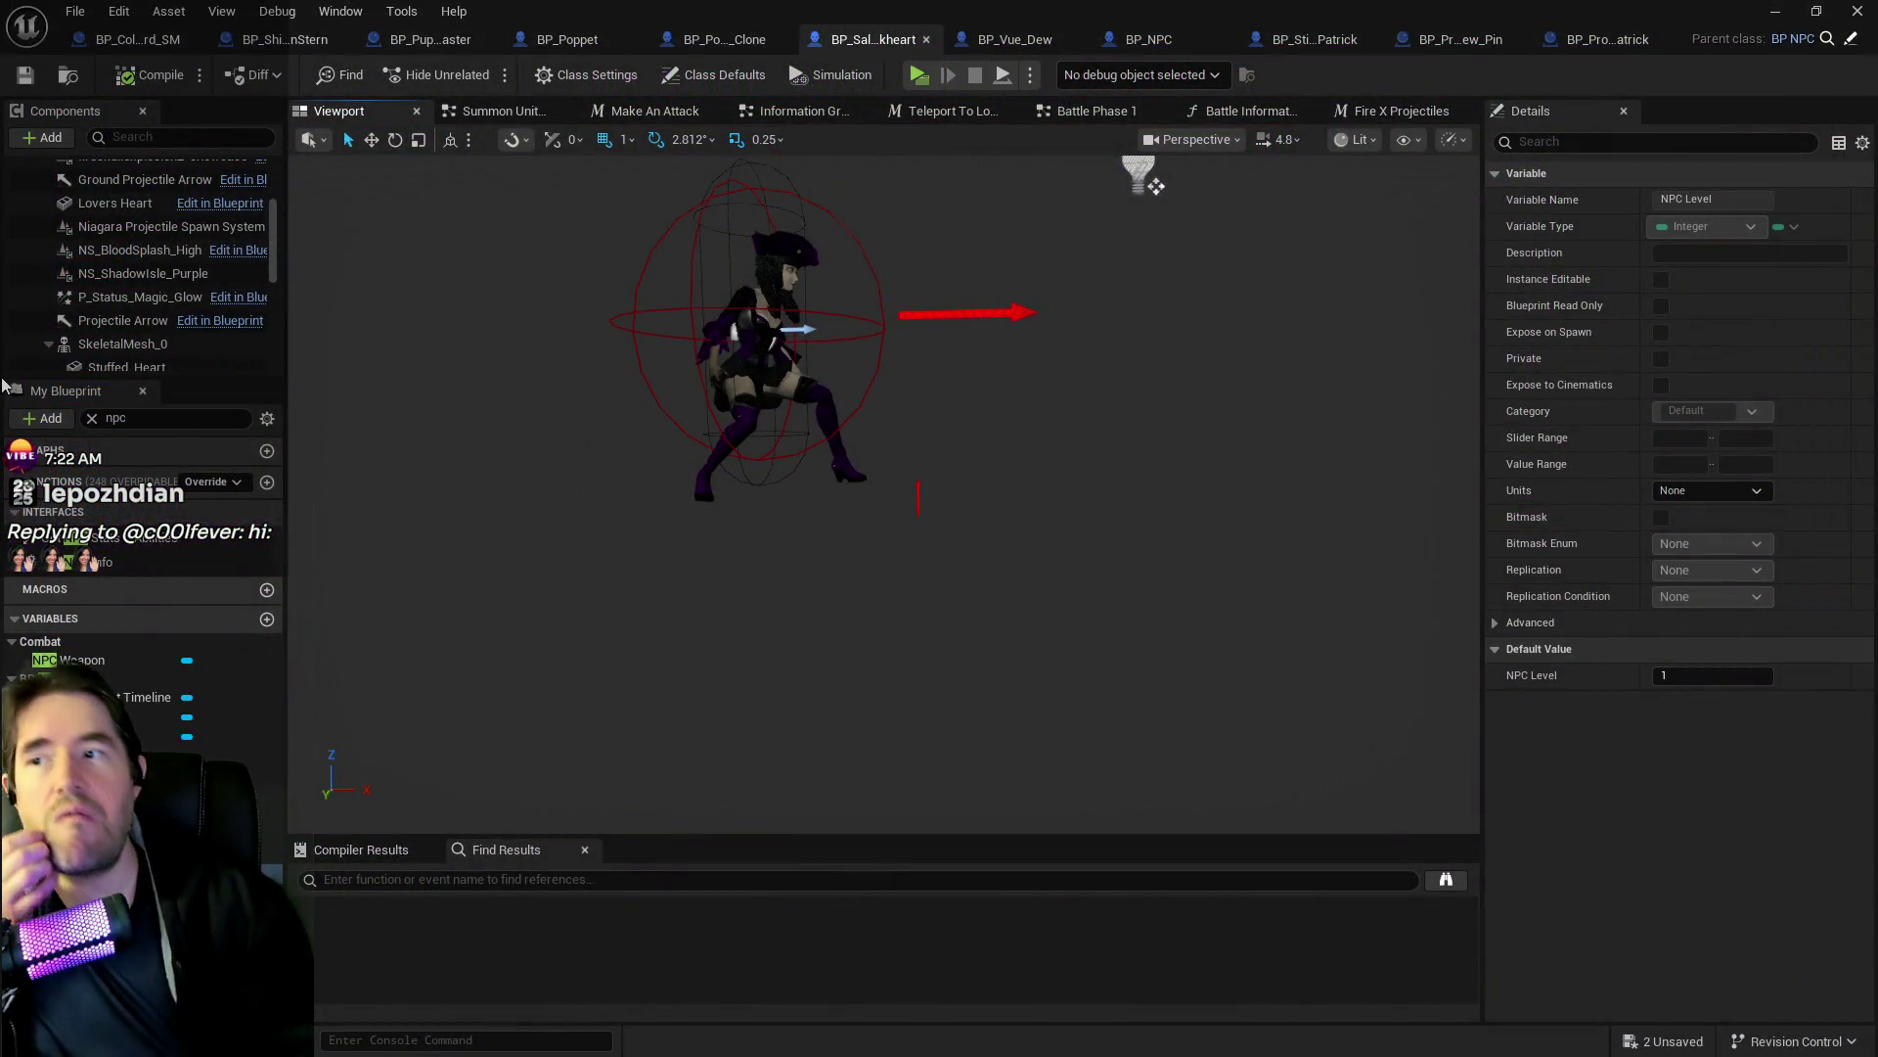
Find references to the NS_ShadowIsle_Purple component by name.
left_click(123, 296)
left_click(137, 276)
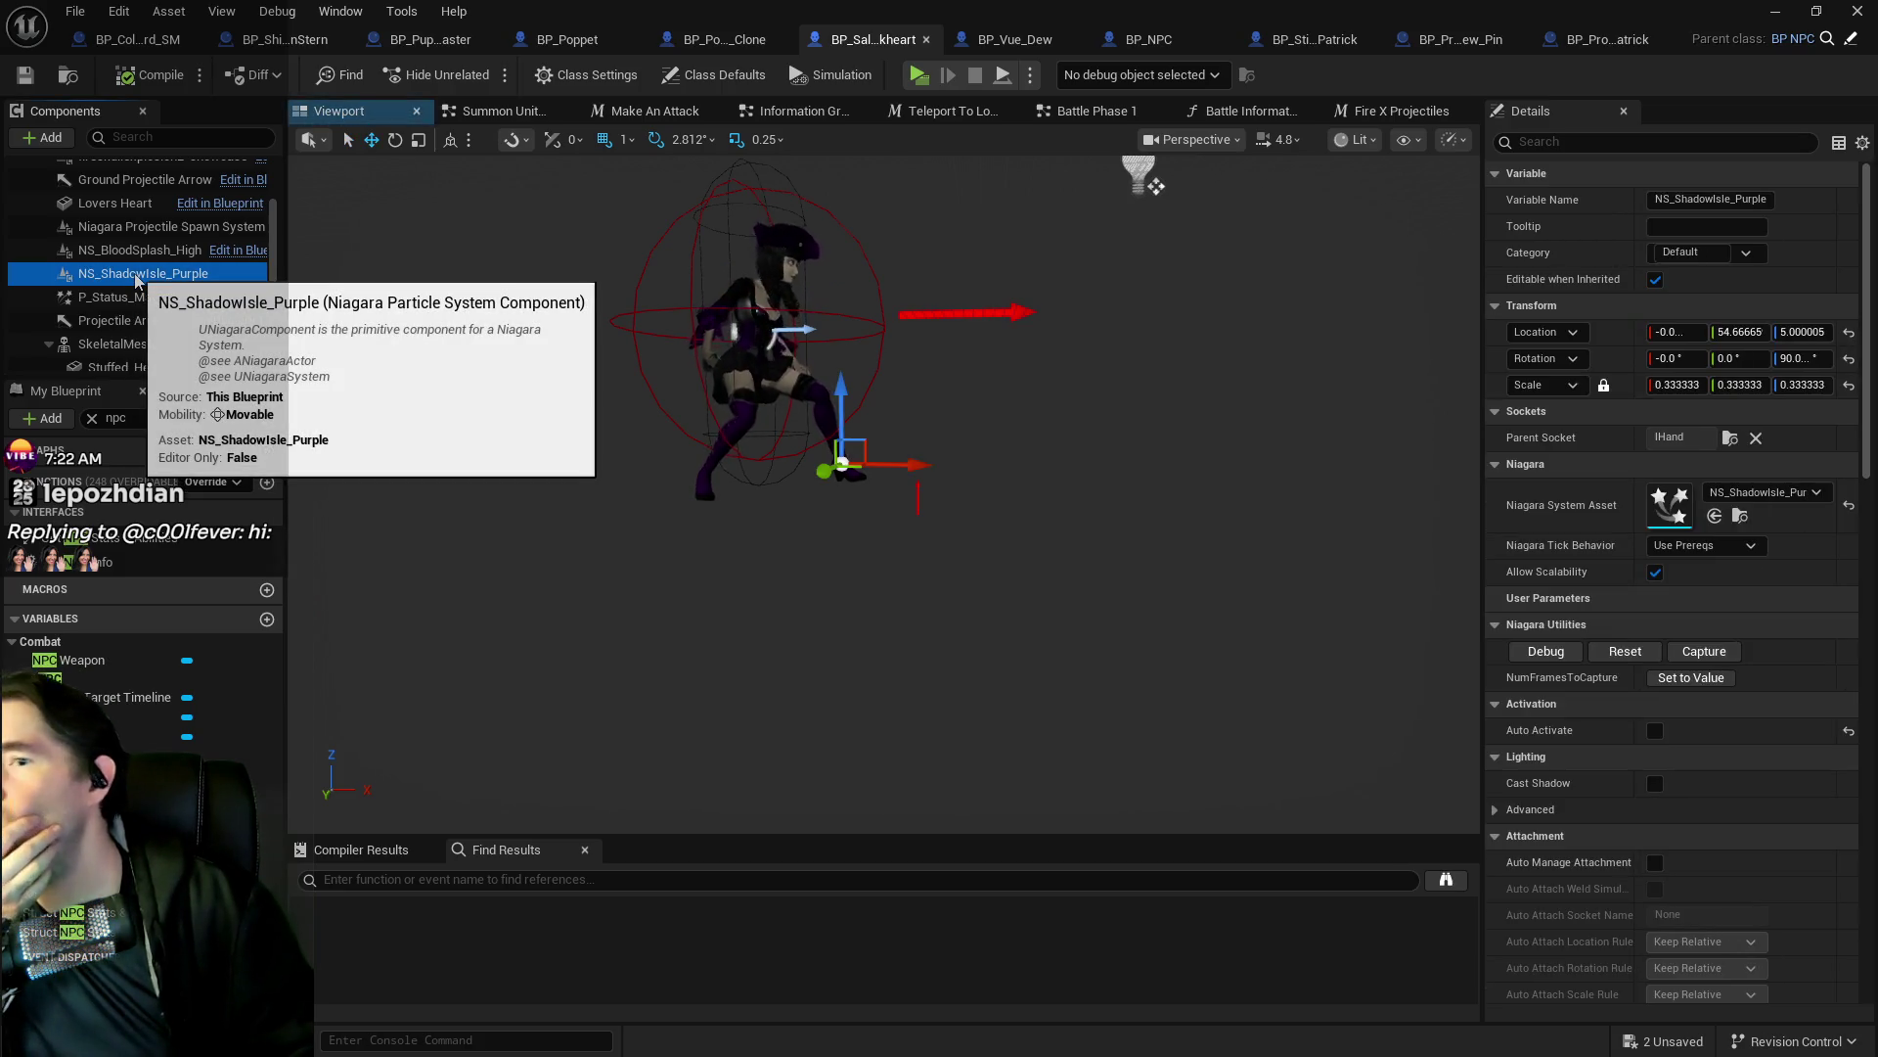
right_click(136, 278)
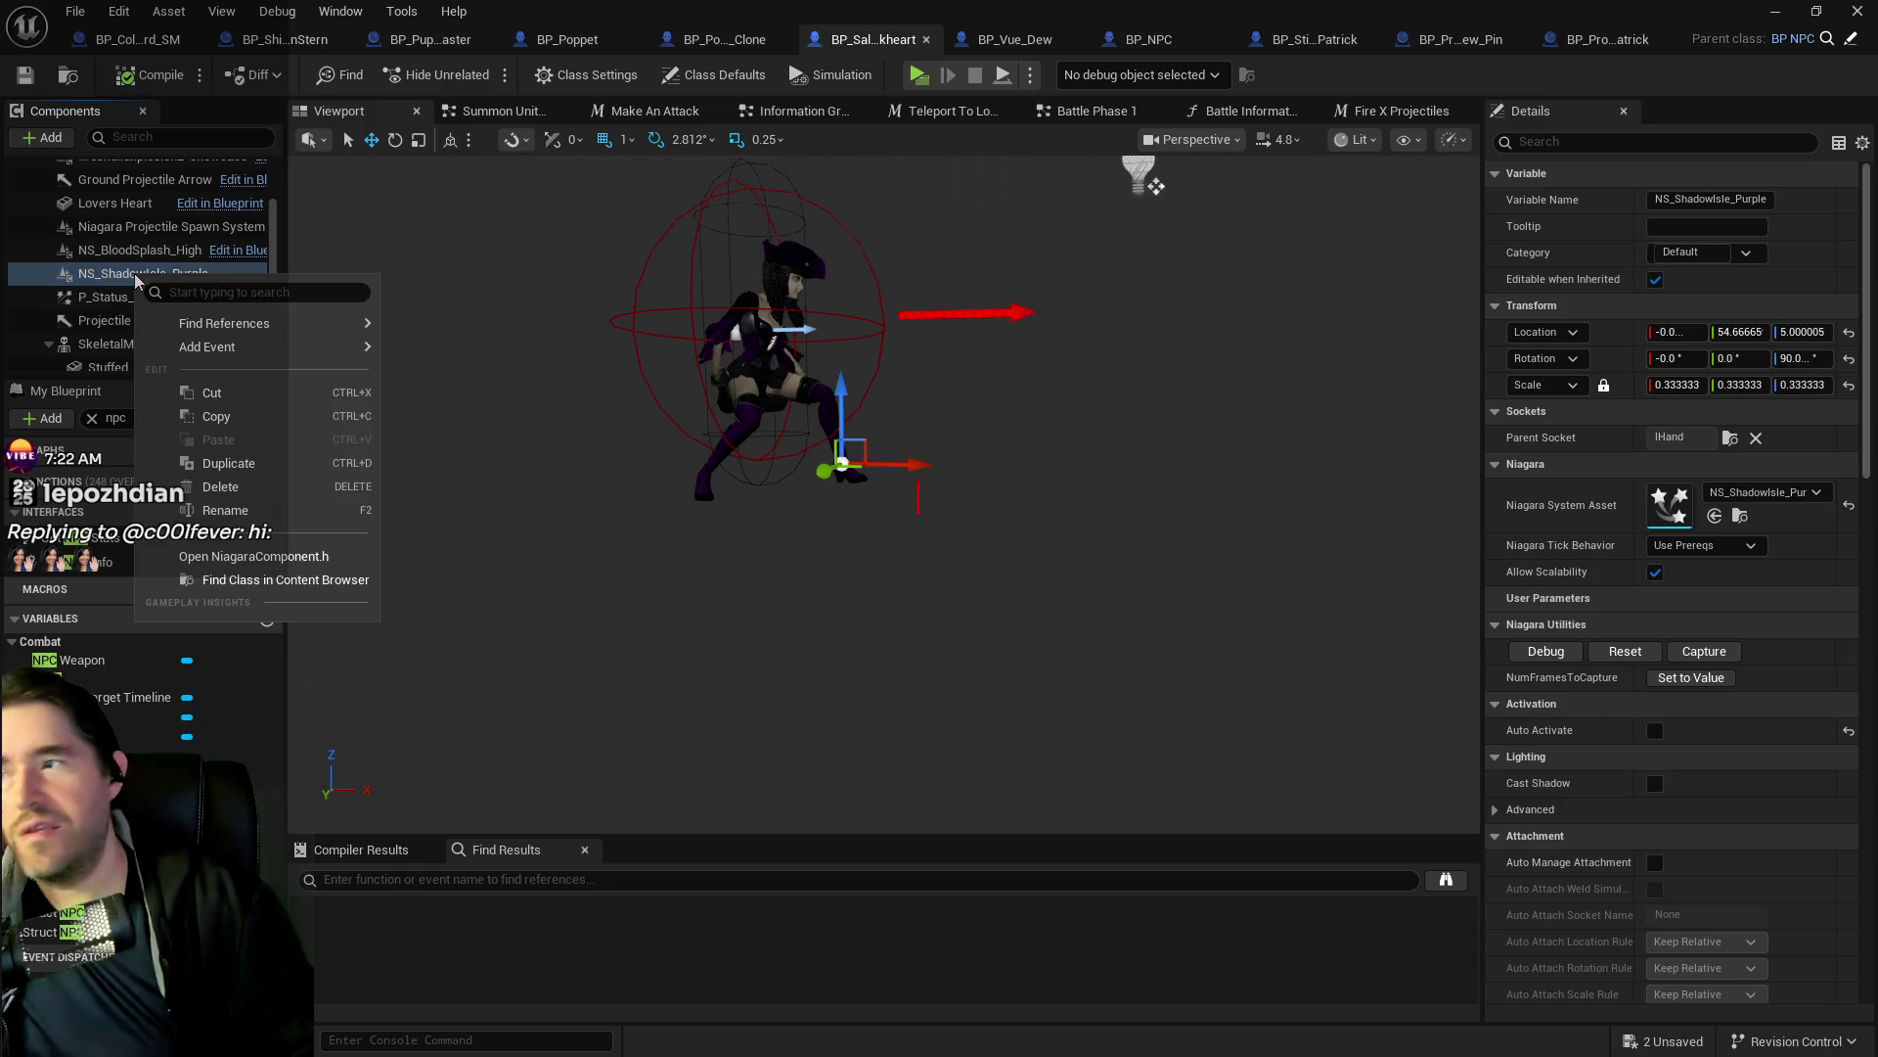
mouse_move(284, 323)
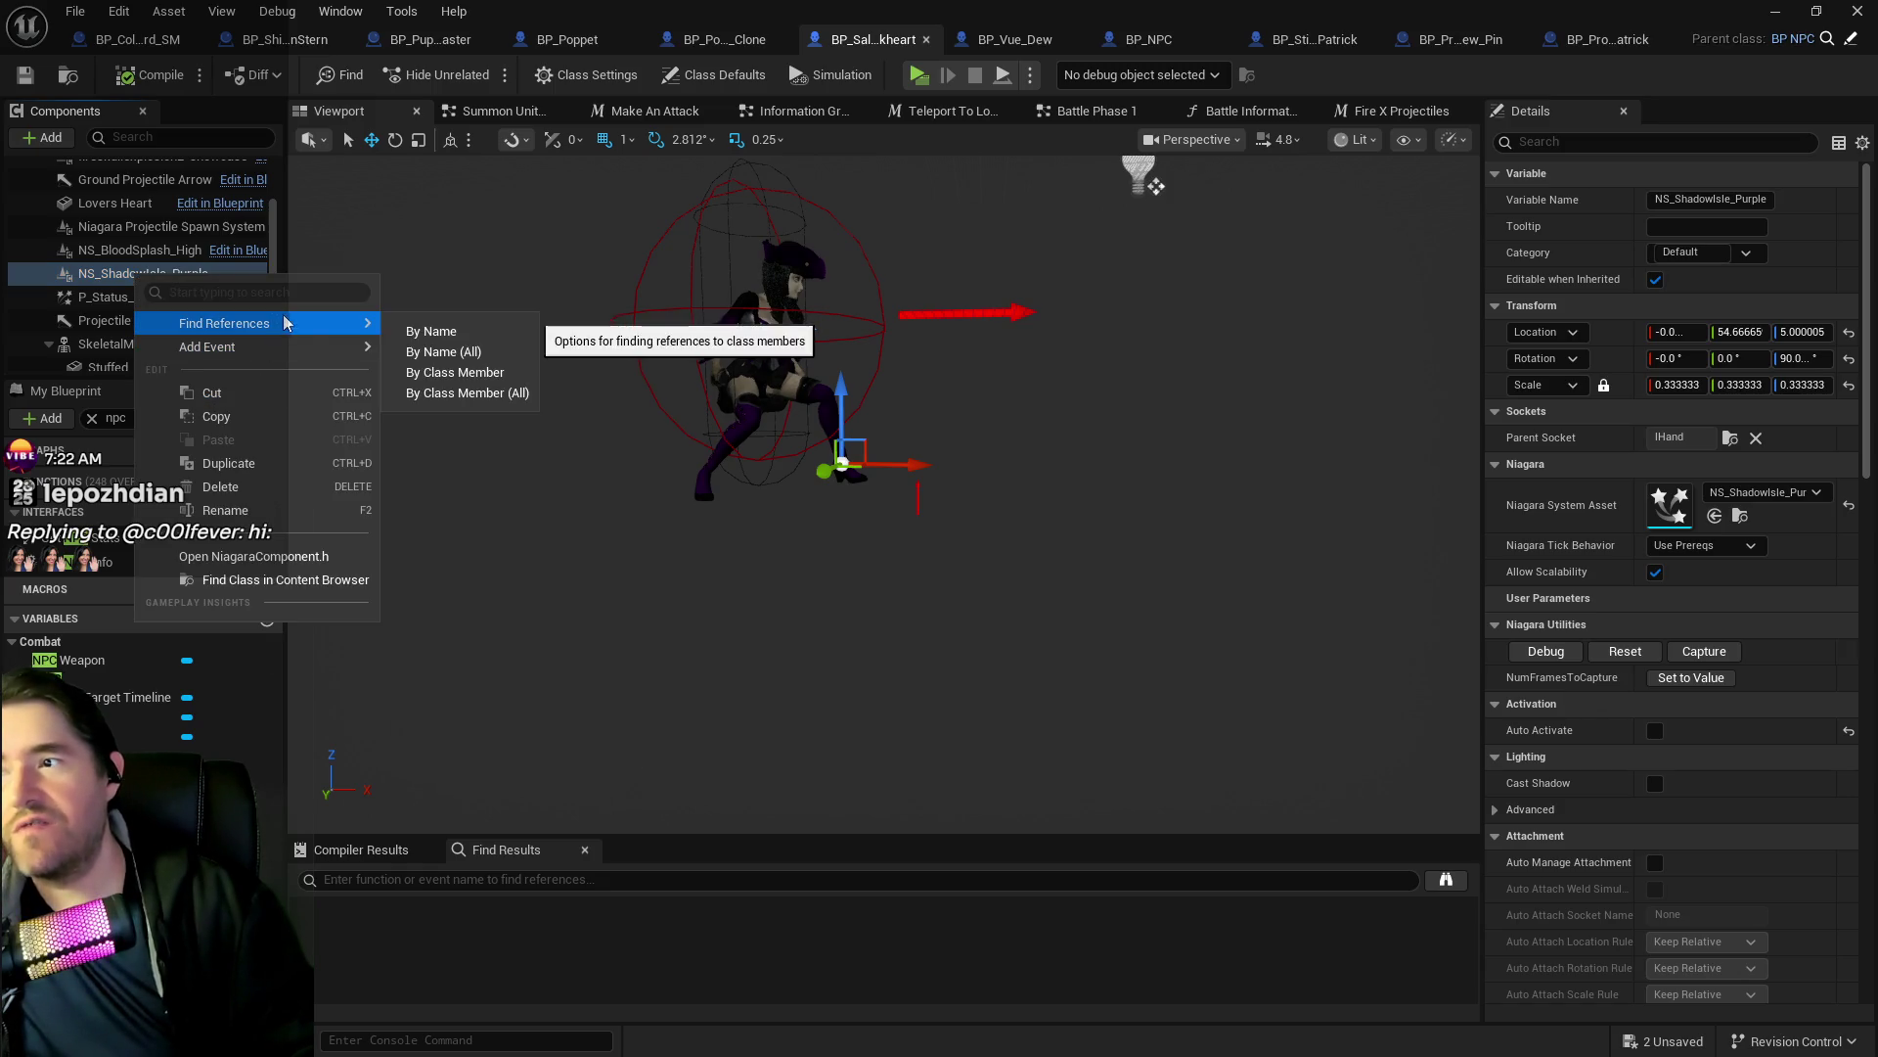
left_click(430, 330)
Jump to the first NS_ShadowIsle_Purple use in the Attack Target Graph.
left_click(1616, 142)
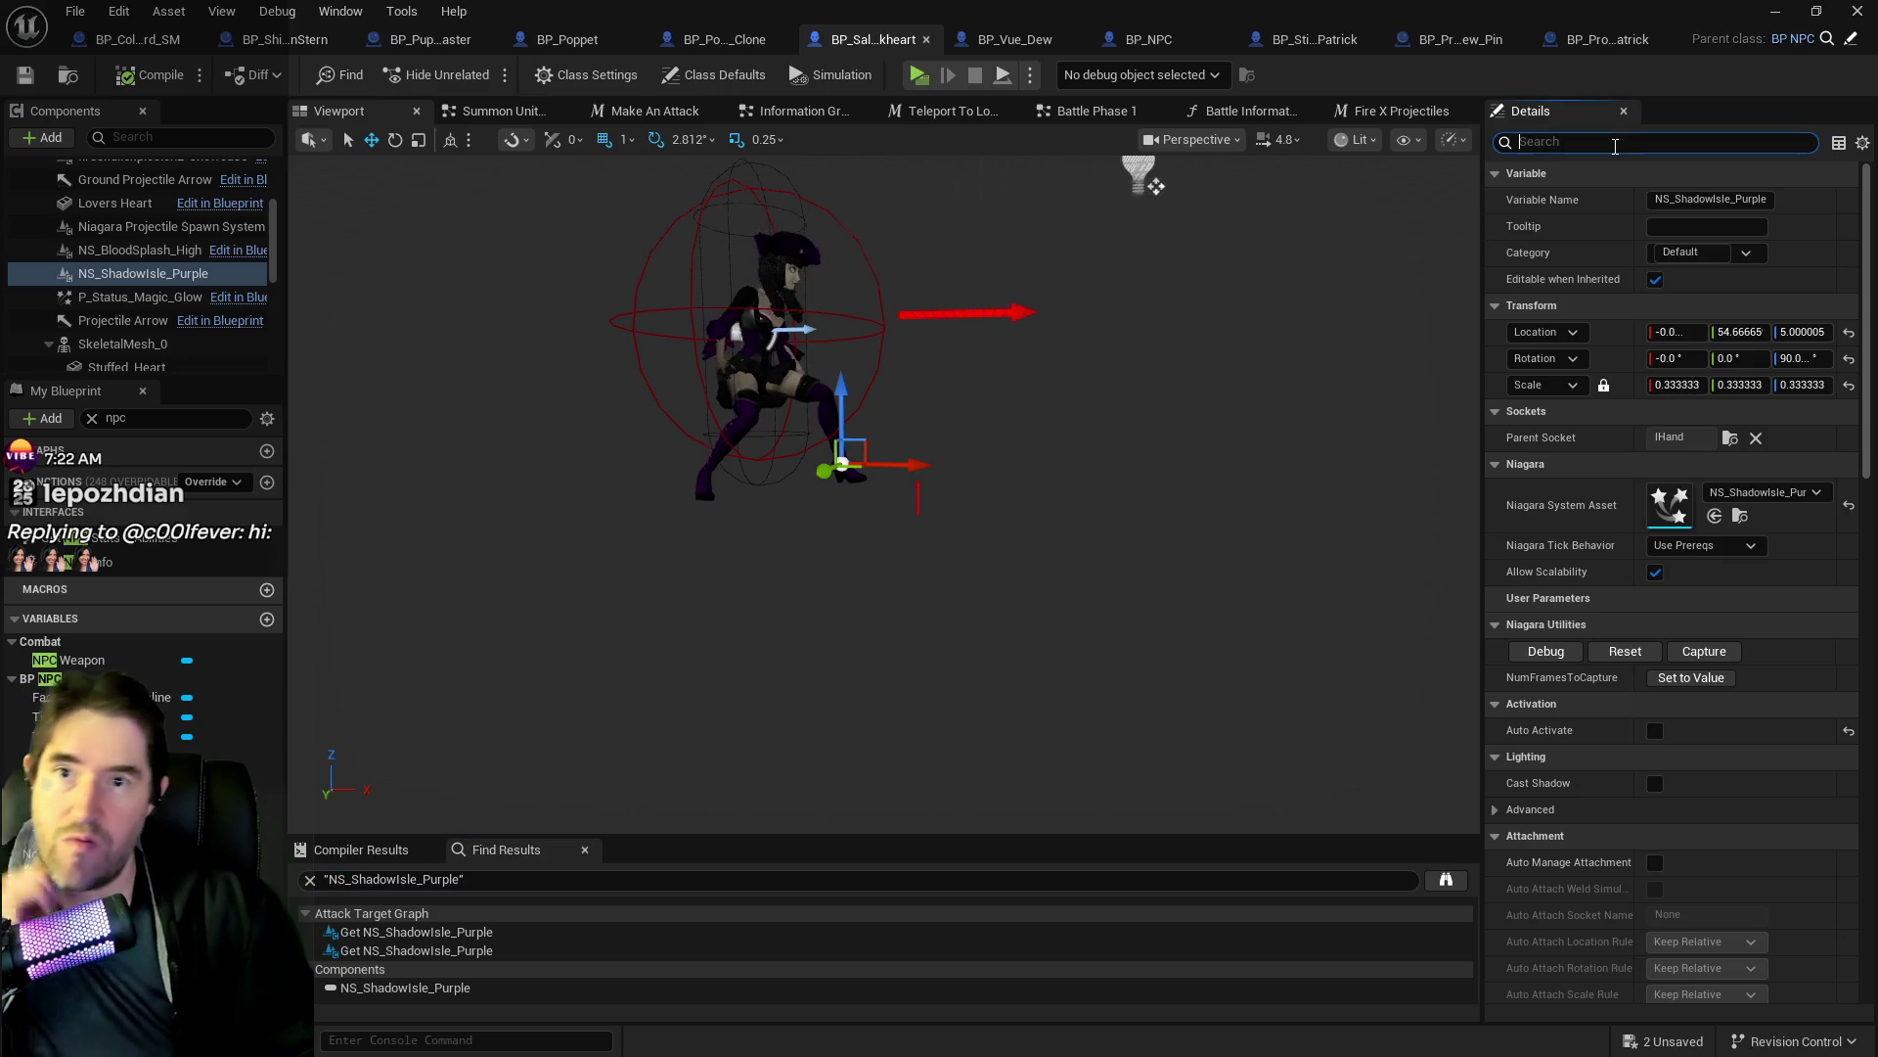
type("act")
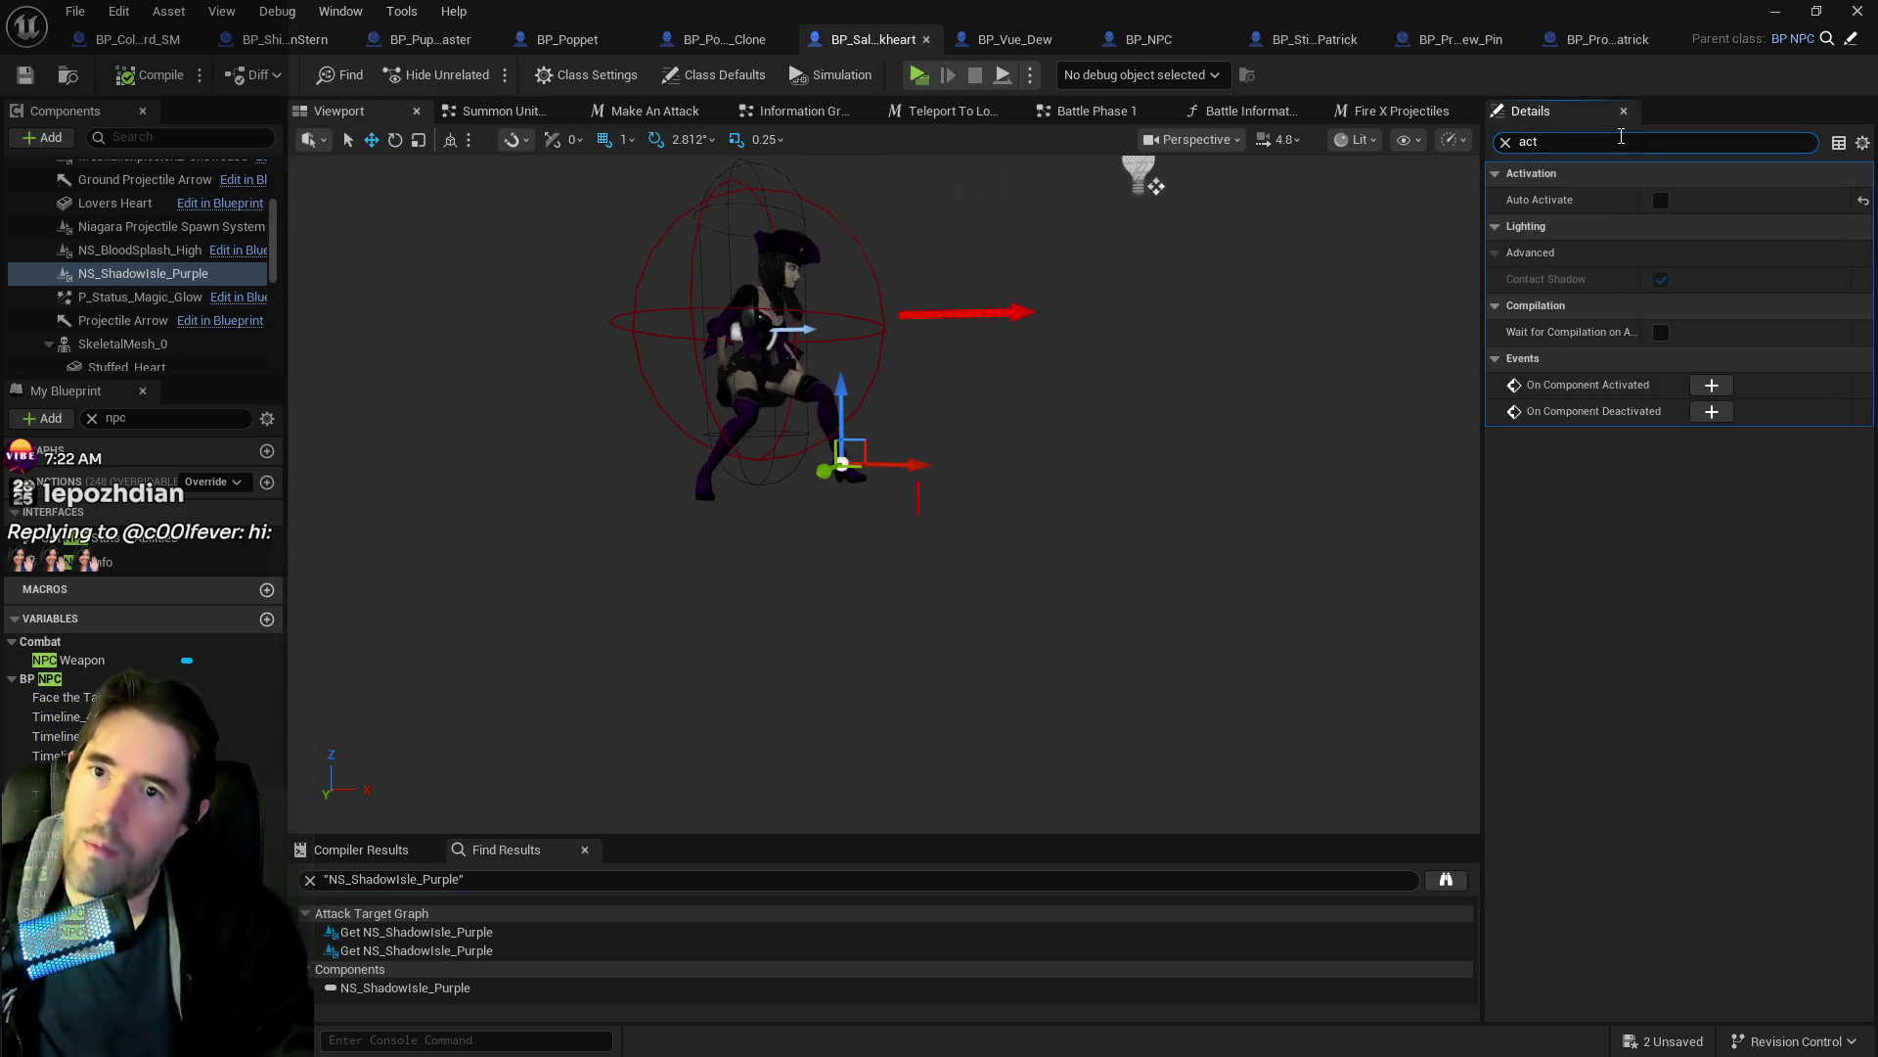
key("BackSpace")
key("BackSpace")
key("BackSpace")
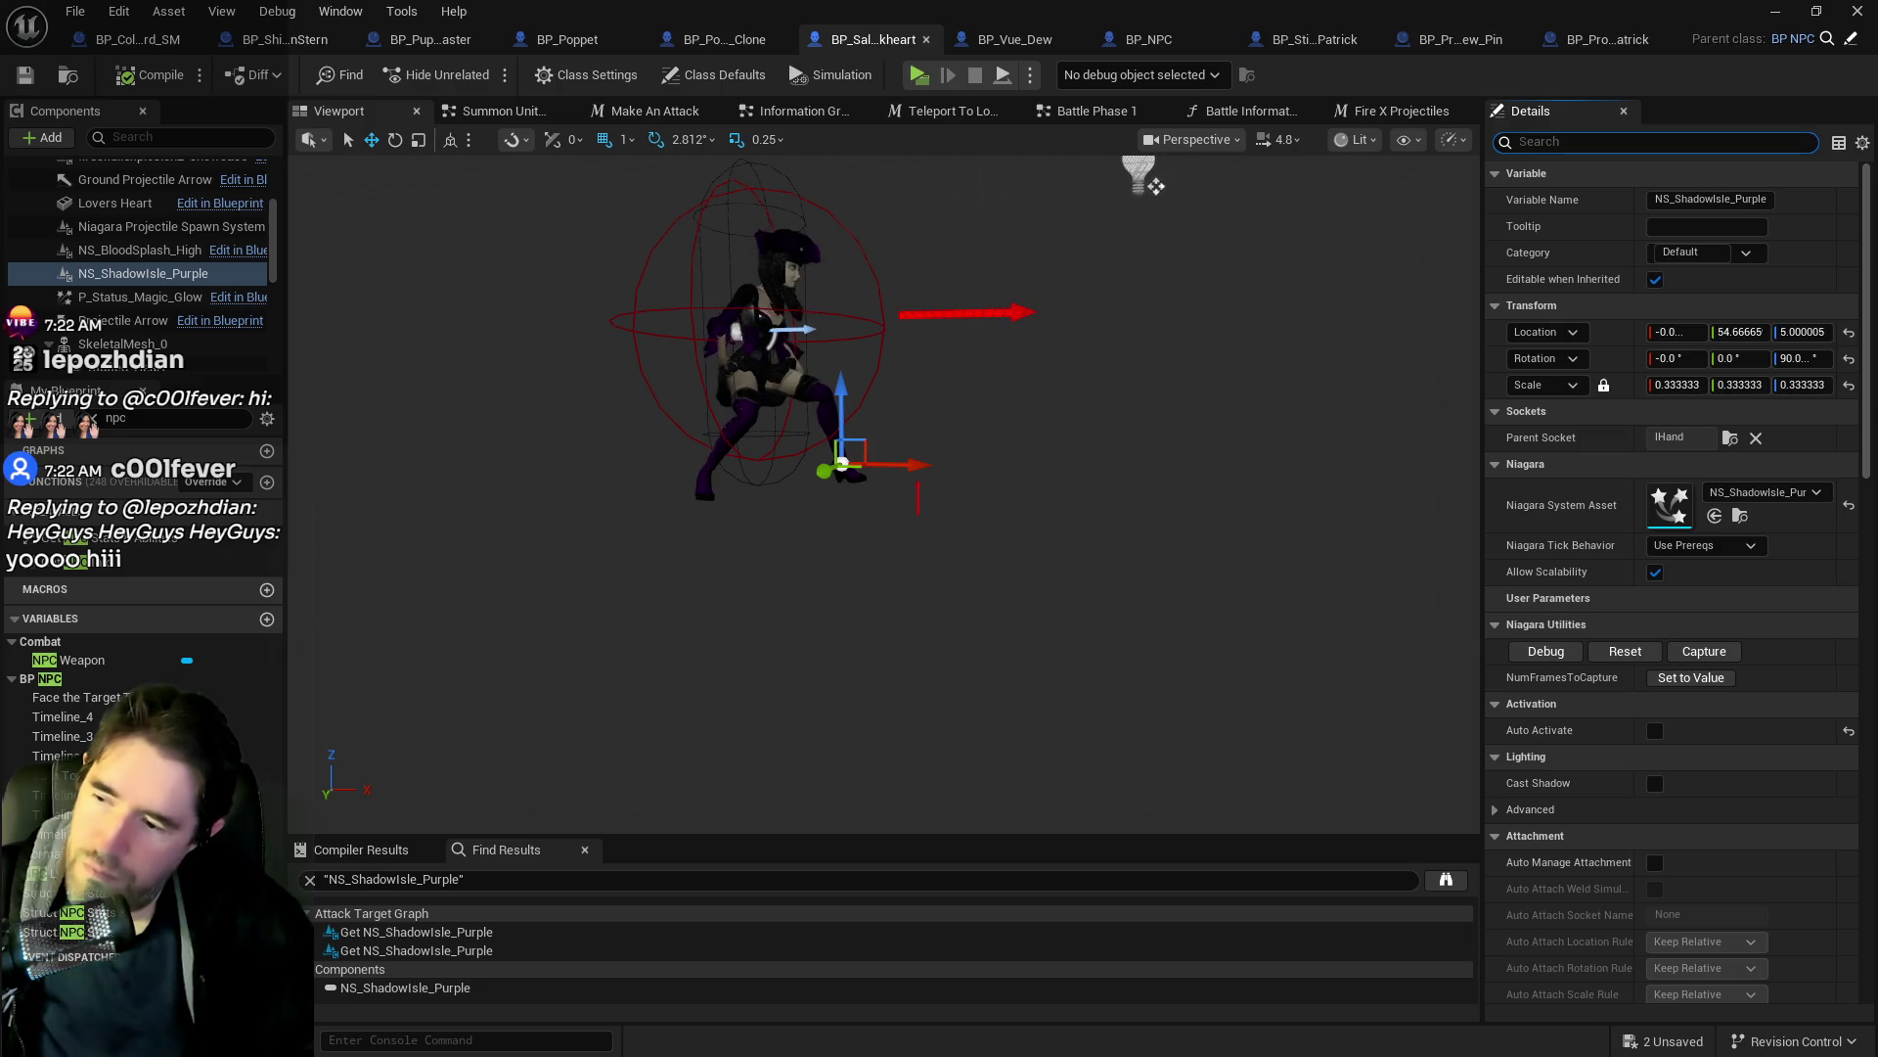
double_click(383, 932)
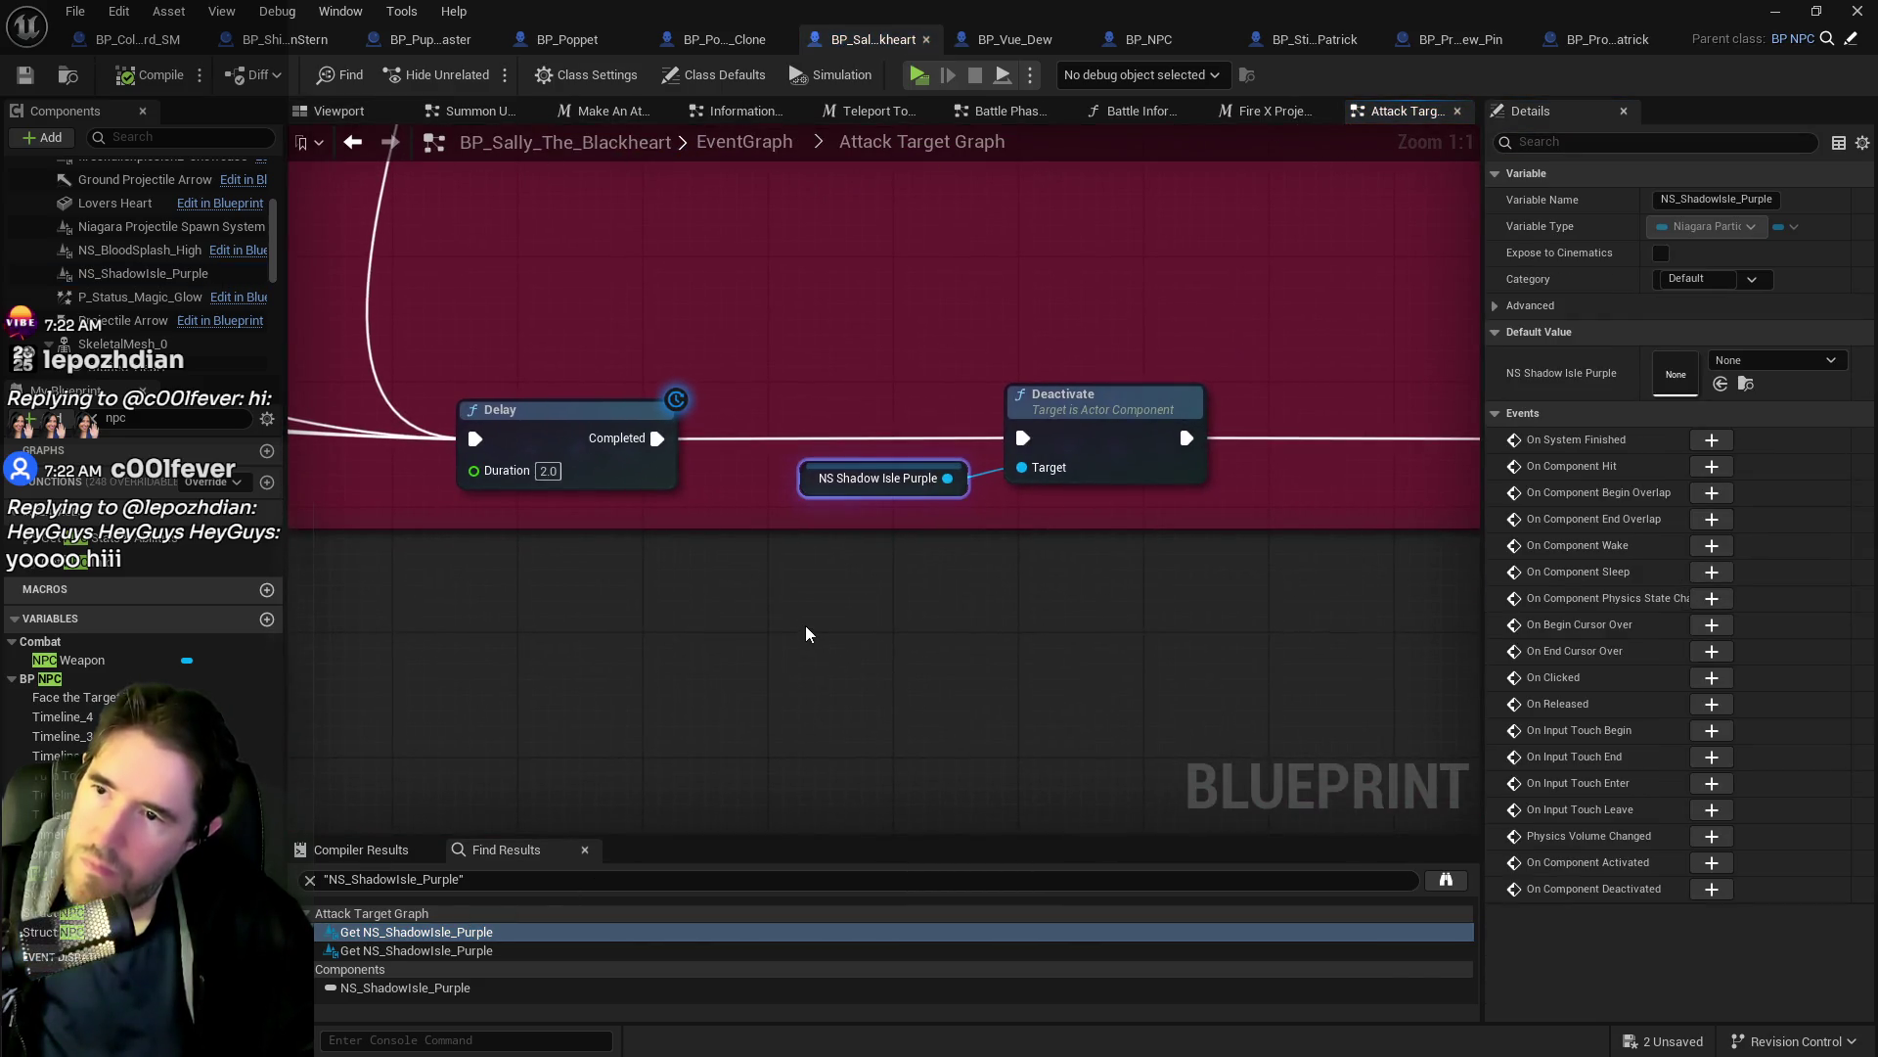
Check the second NS_ShadowIsle_Purple use, then return to the EventGraph's Switch on Int battle phases.
scroll(805, 634, "down", 8)
scroll(800, 477, "up", 4)
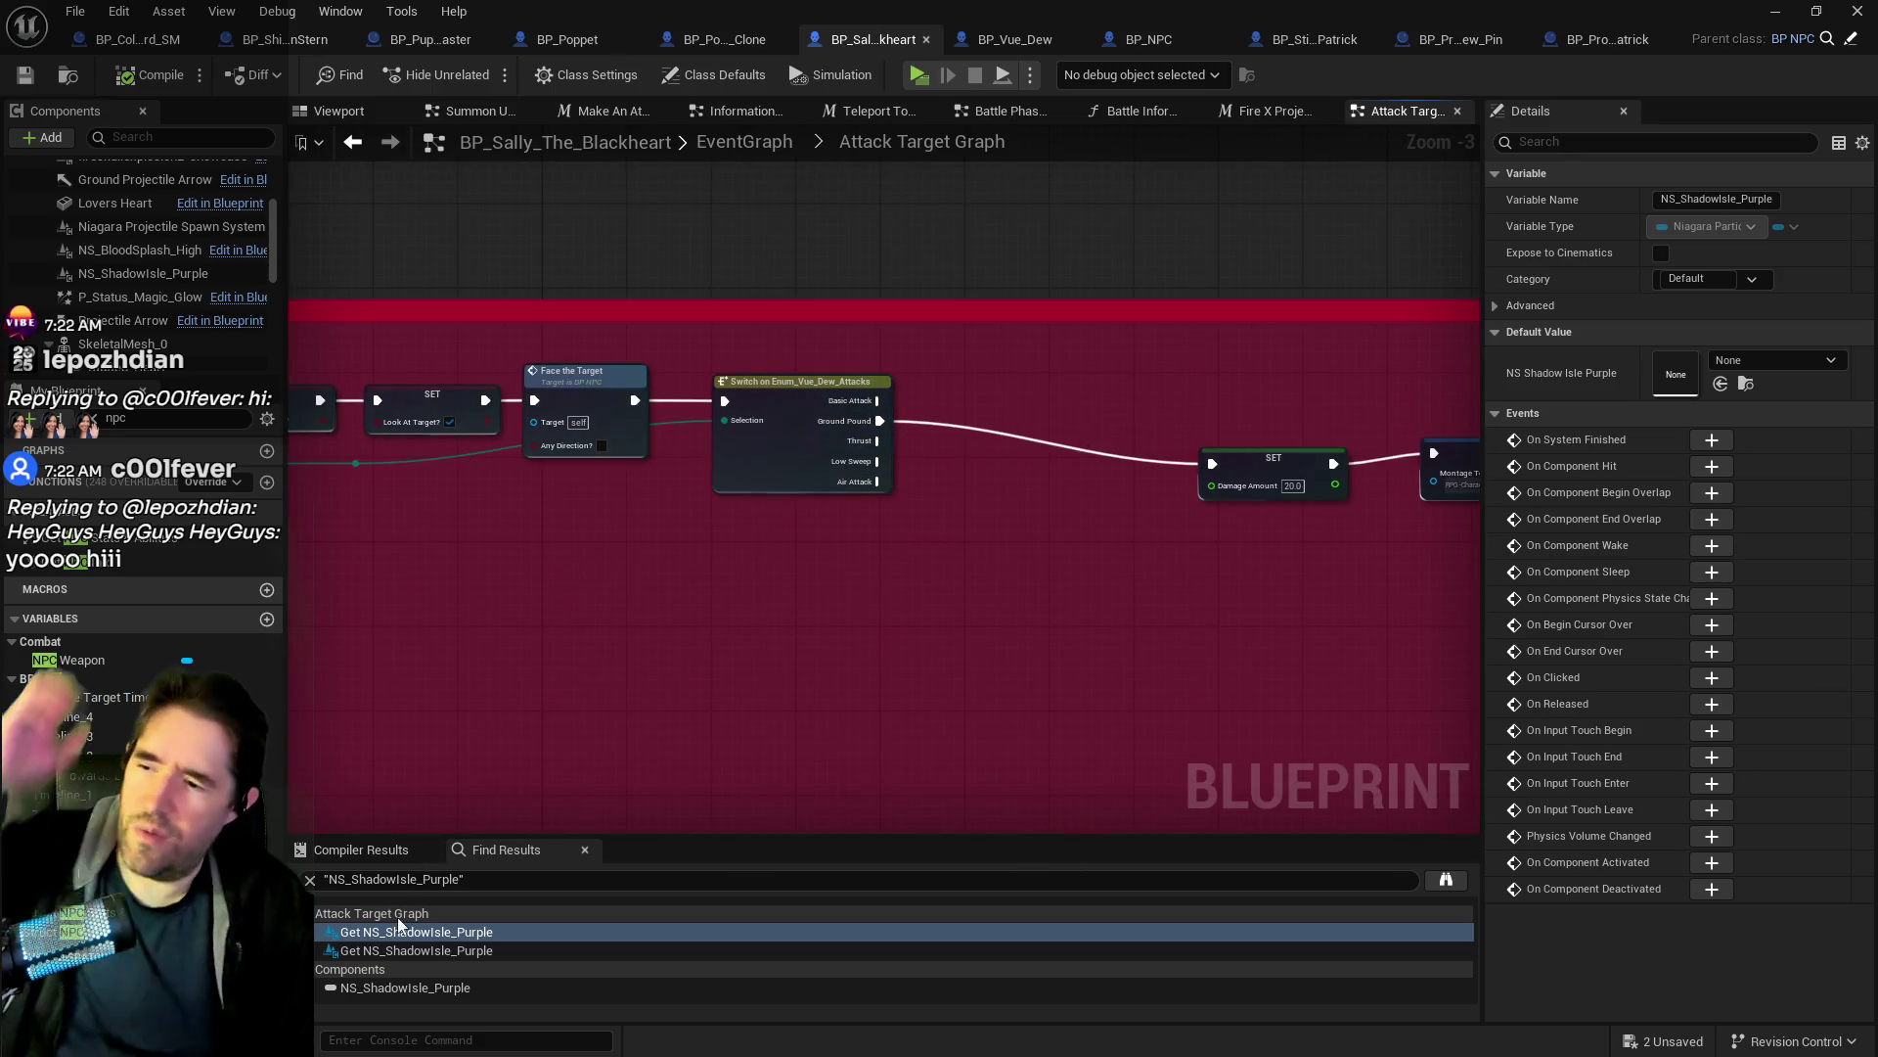
left_click(395, 952)
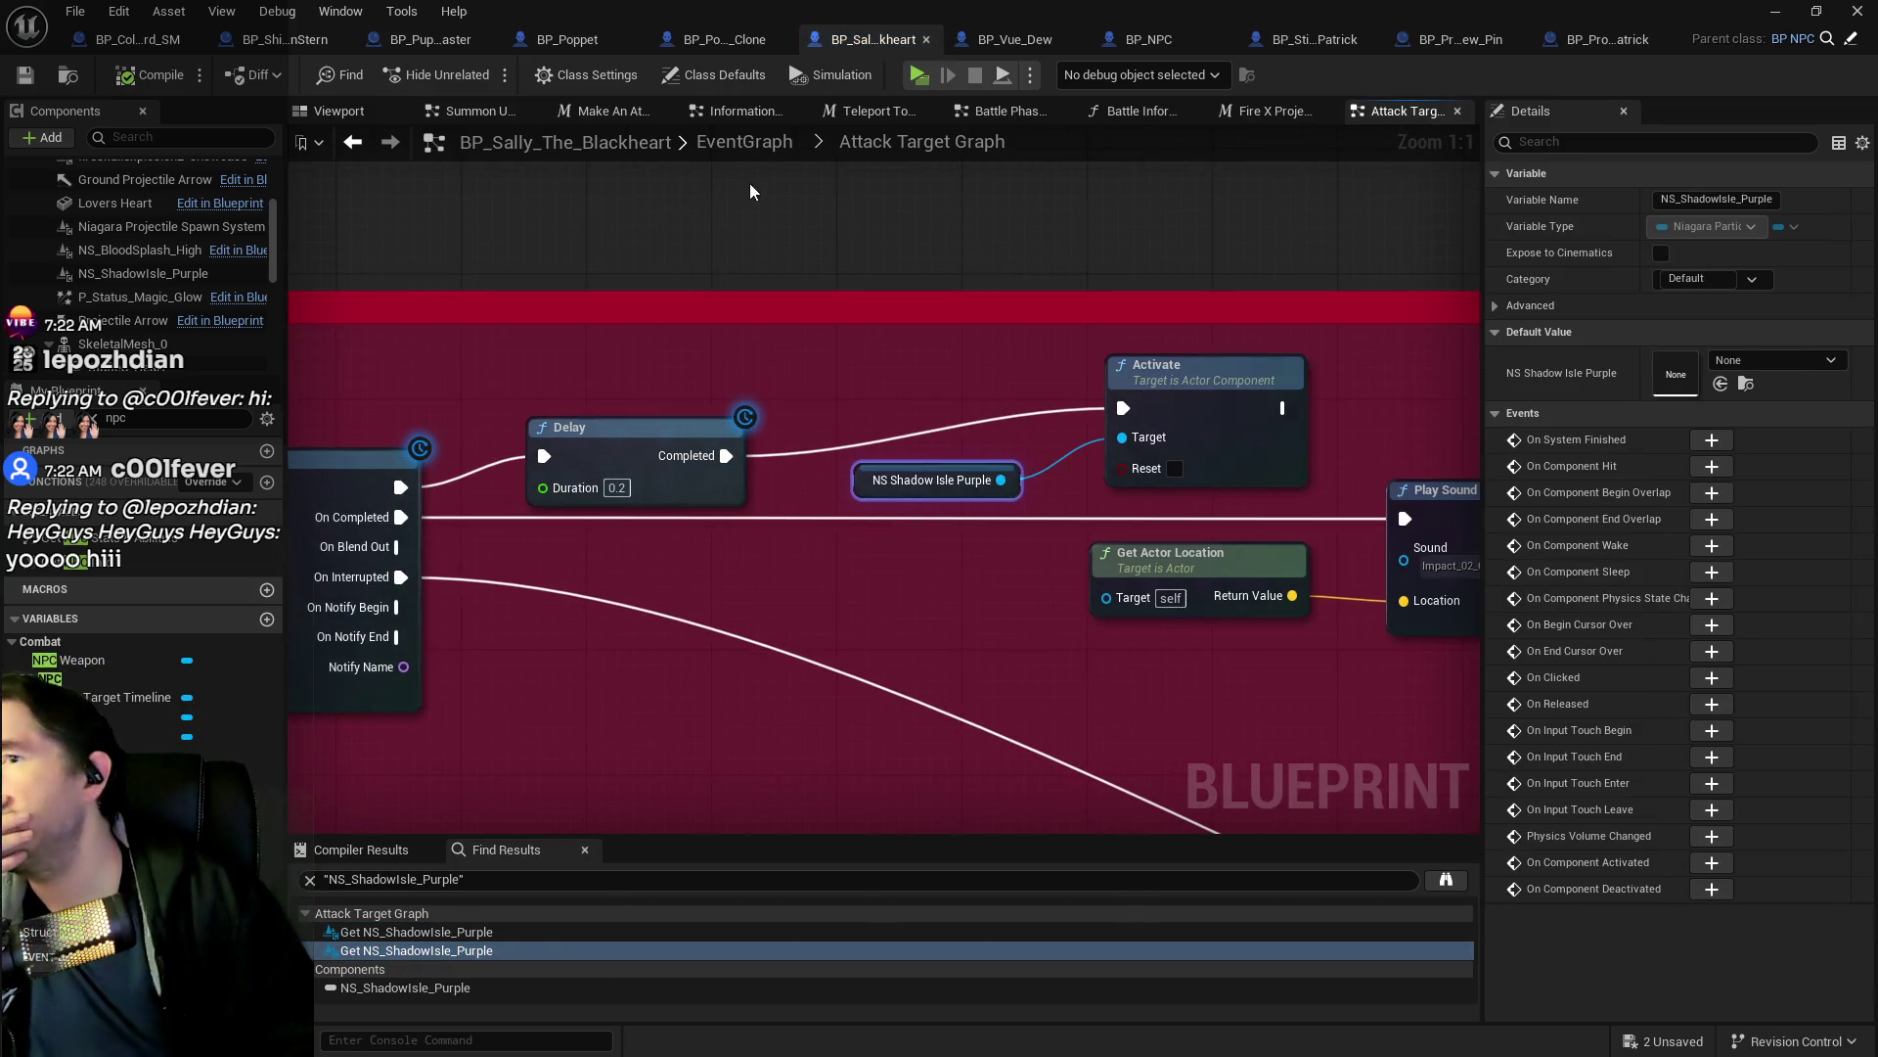
left_click(744, 156)
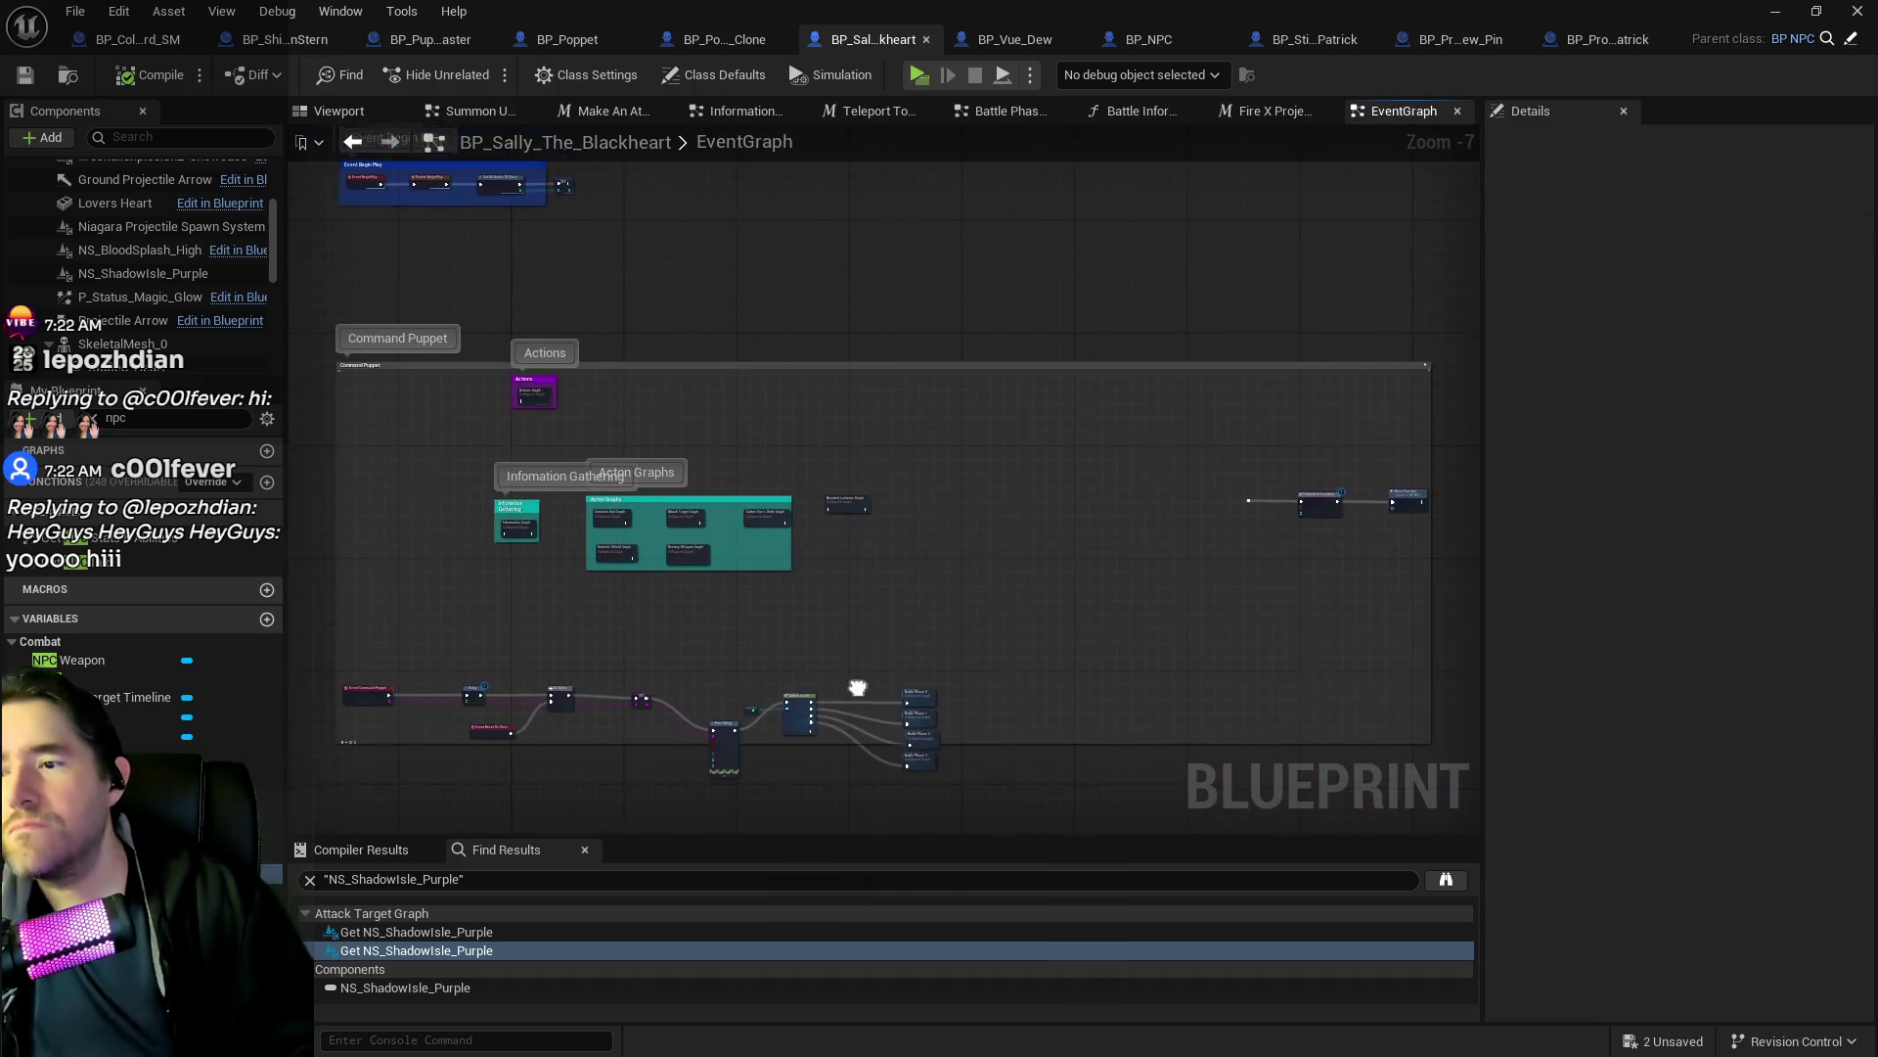
scroll(863, 439, "up", 7)
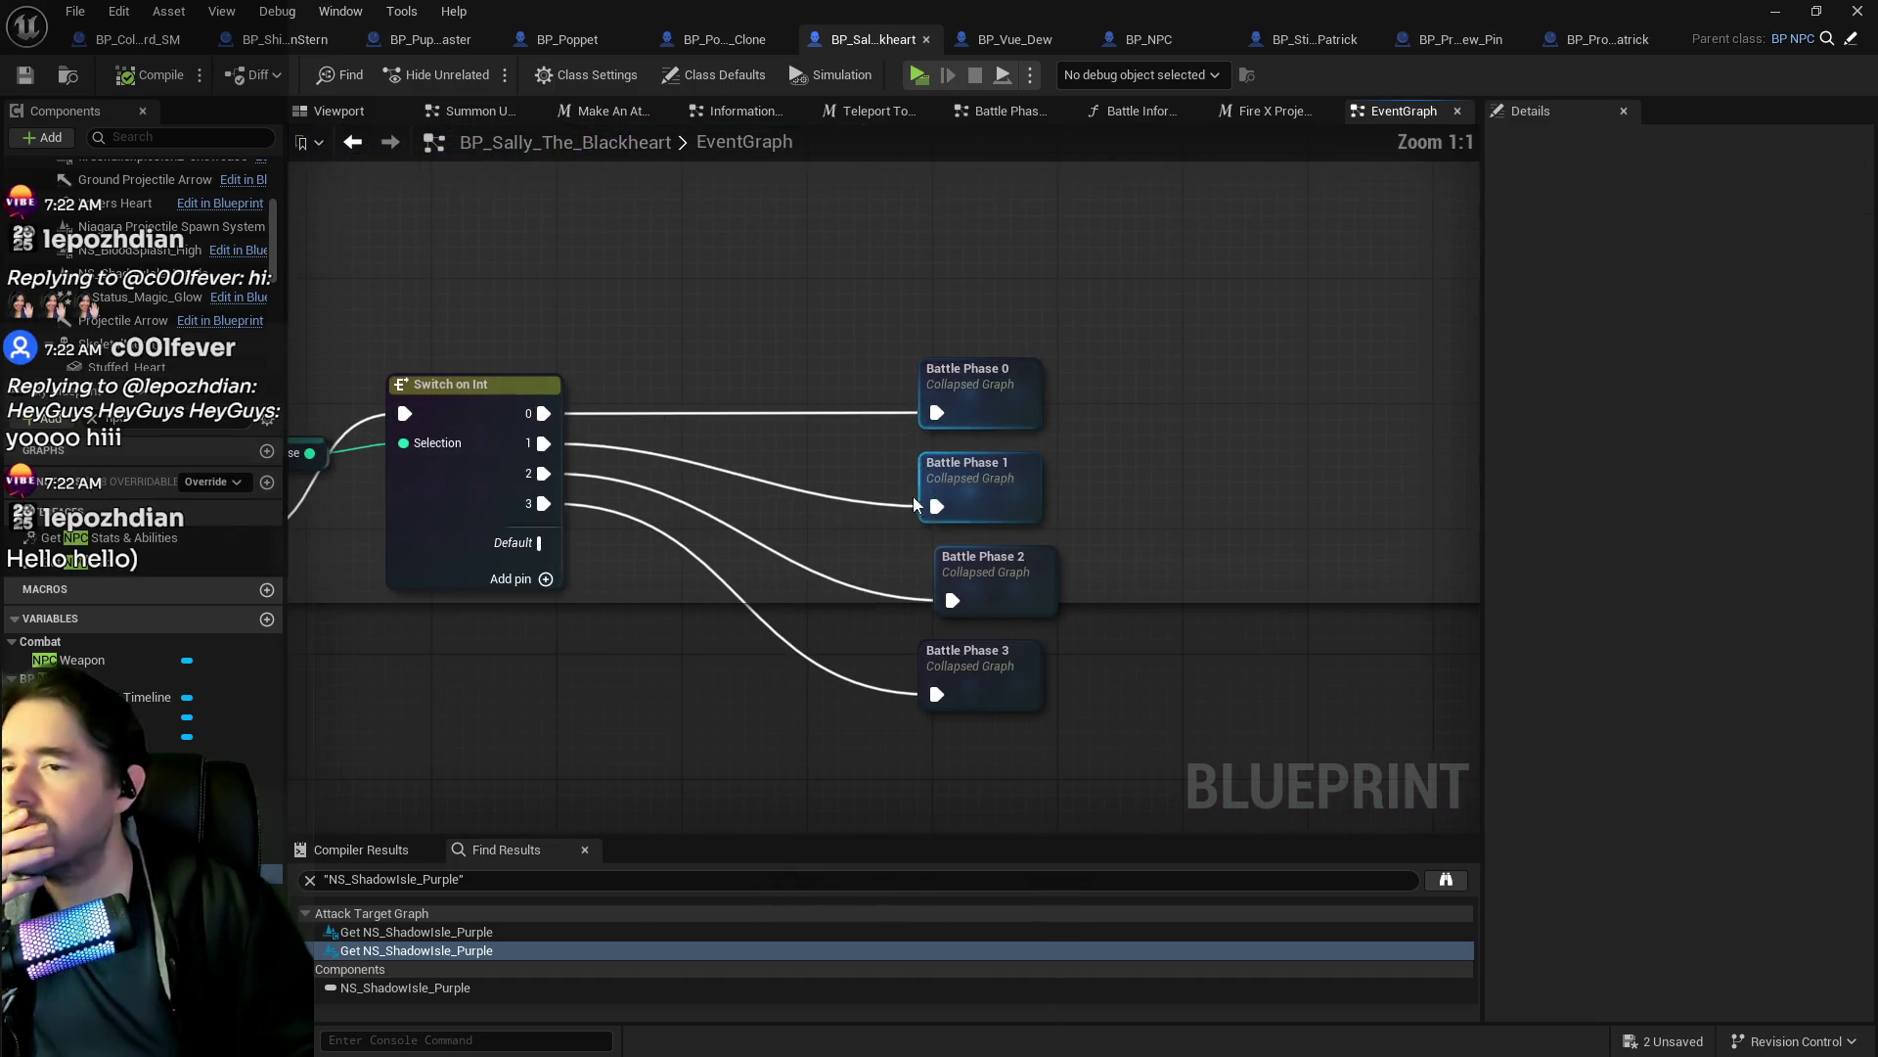
Open the Battle Phase 1 collapsed graph and zoom around its attack chains.
double_click(1030, 492)
scroll(992, 587, "up", 9)
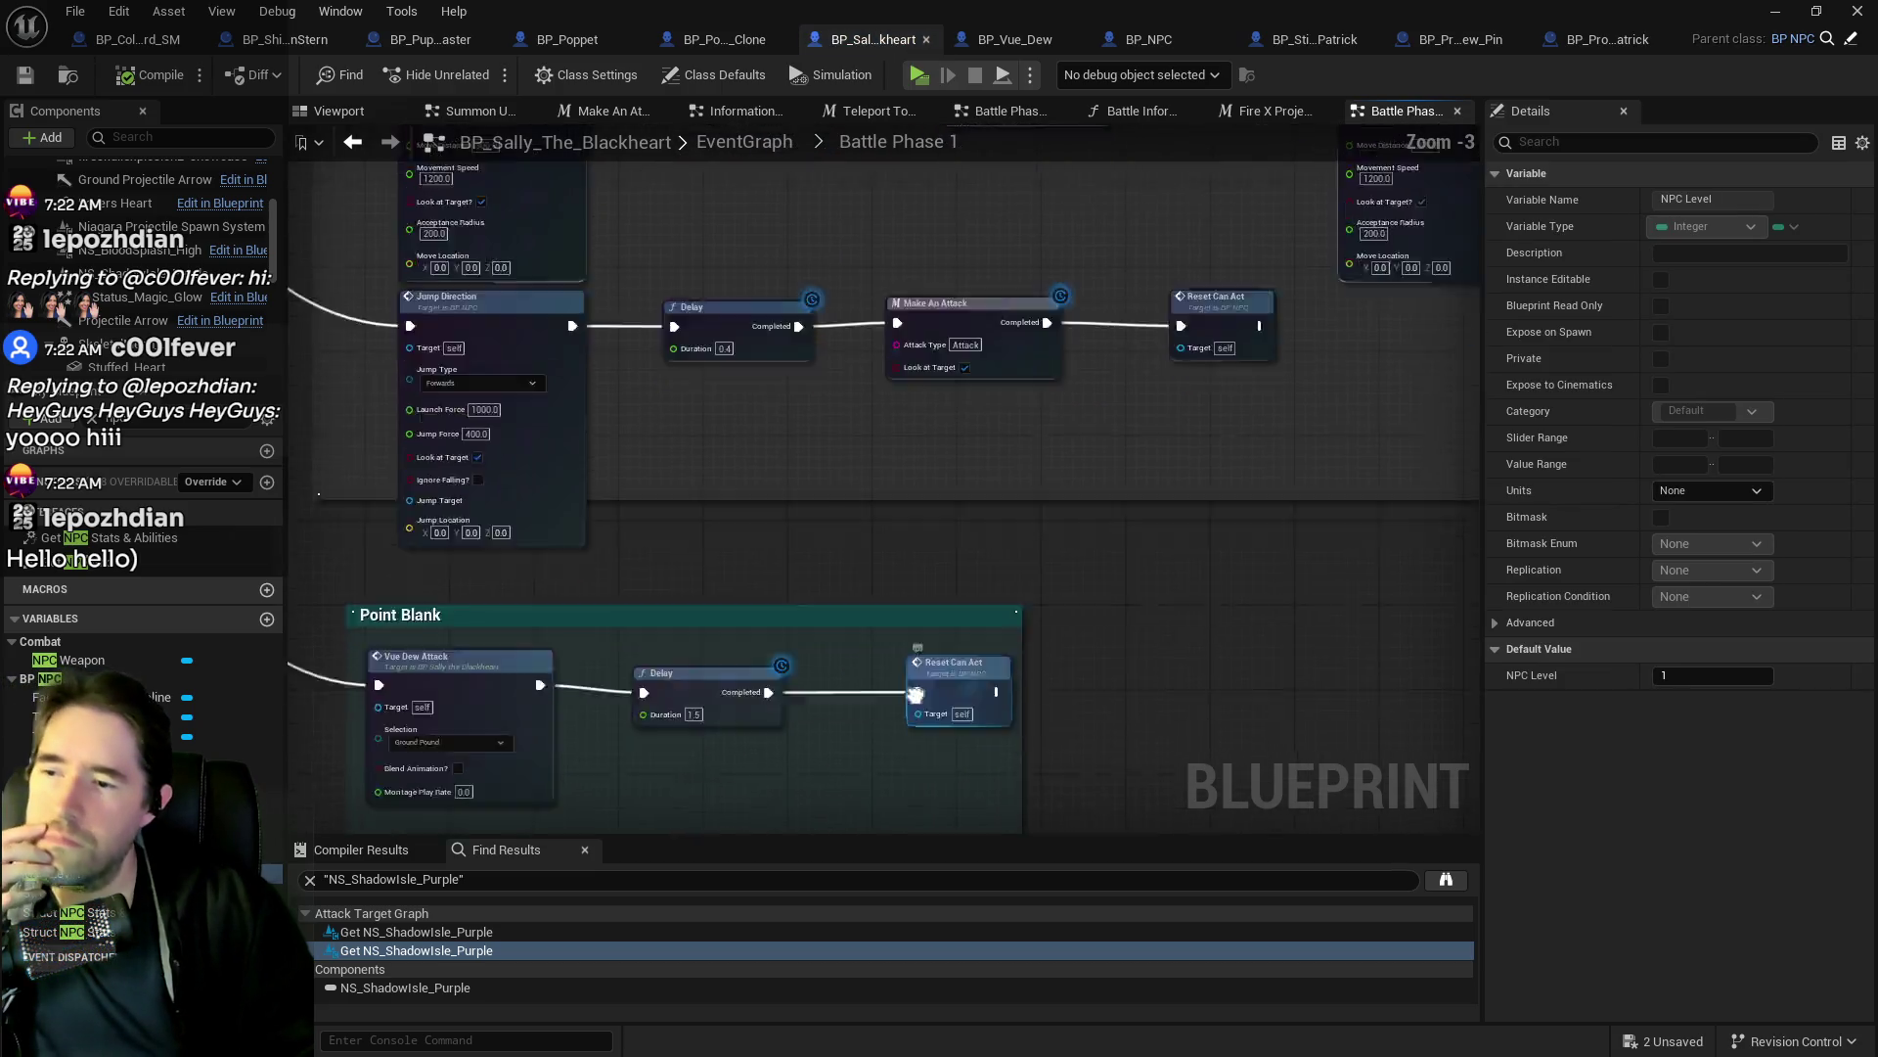
scroll(729, 517, "down", 3)
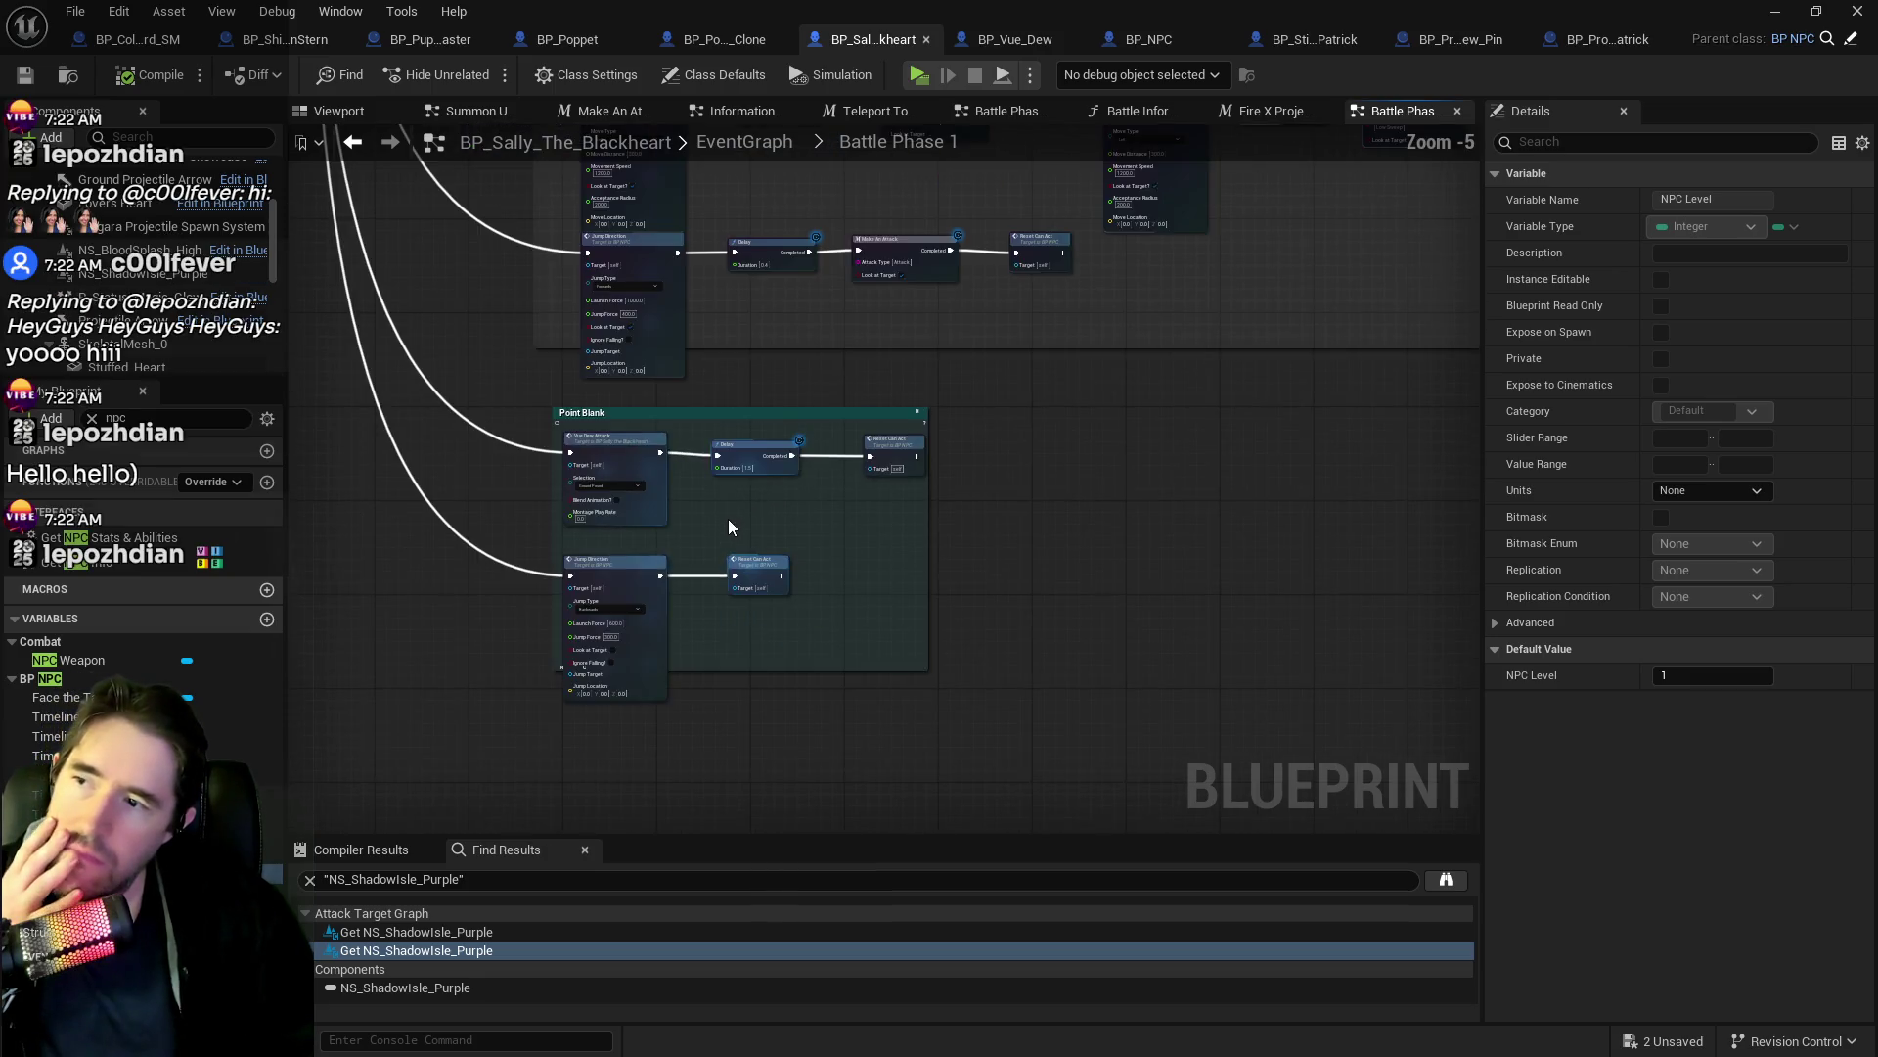
scroll(575, 455, "up", 3)
scroll(663, 498, "down", 4)
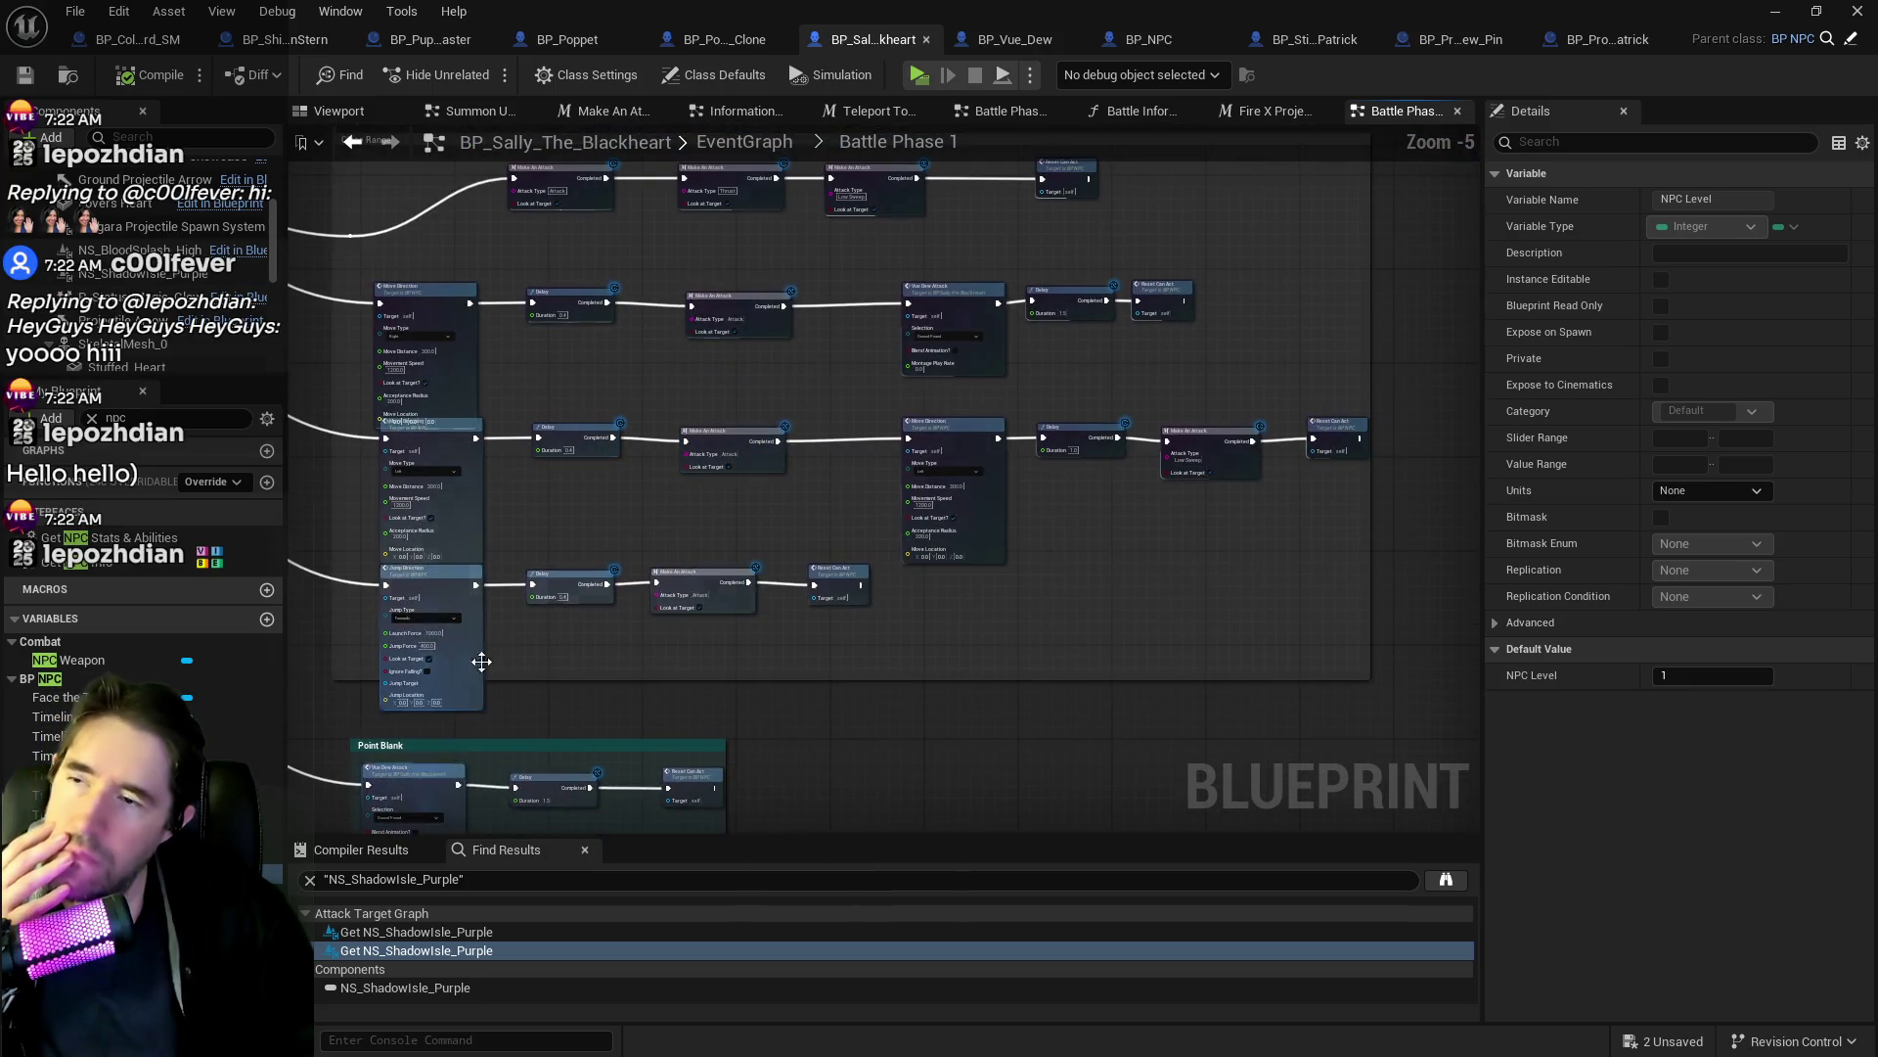
scroll(888, 431, "up", 4)
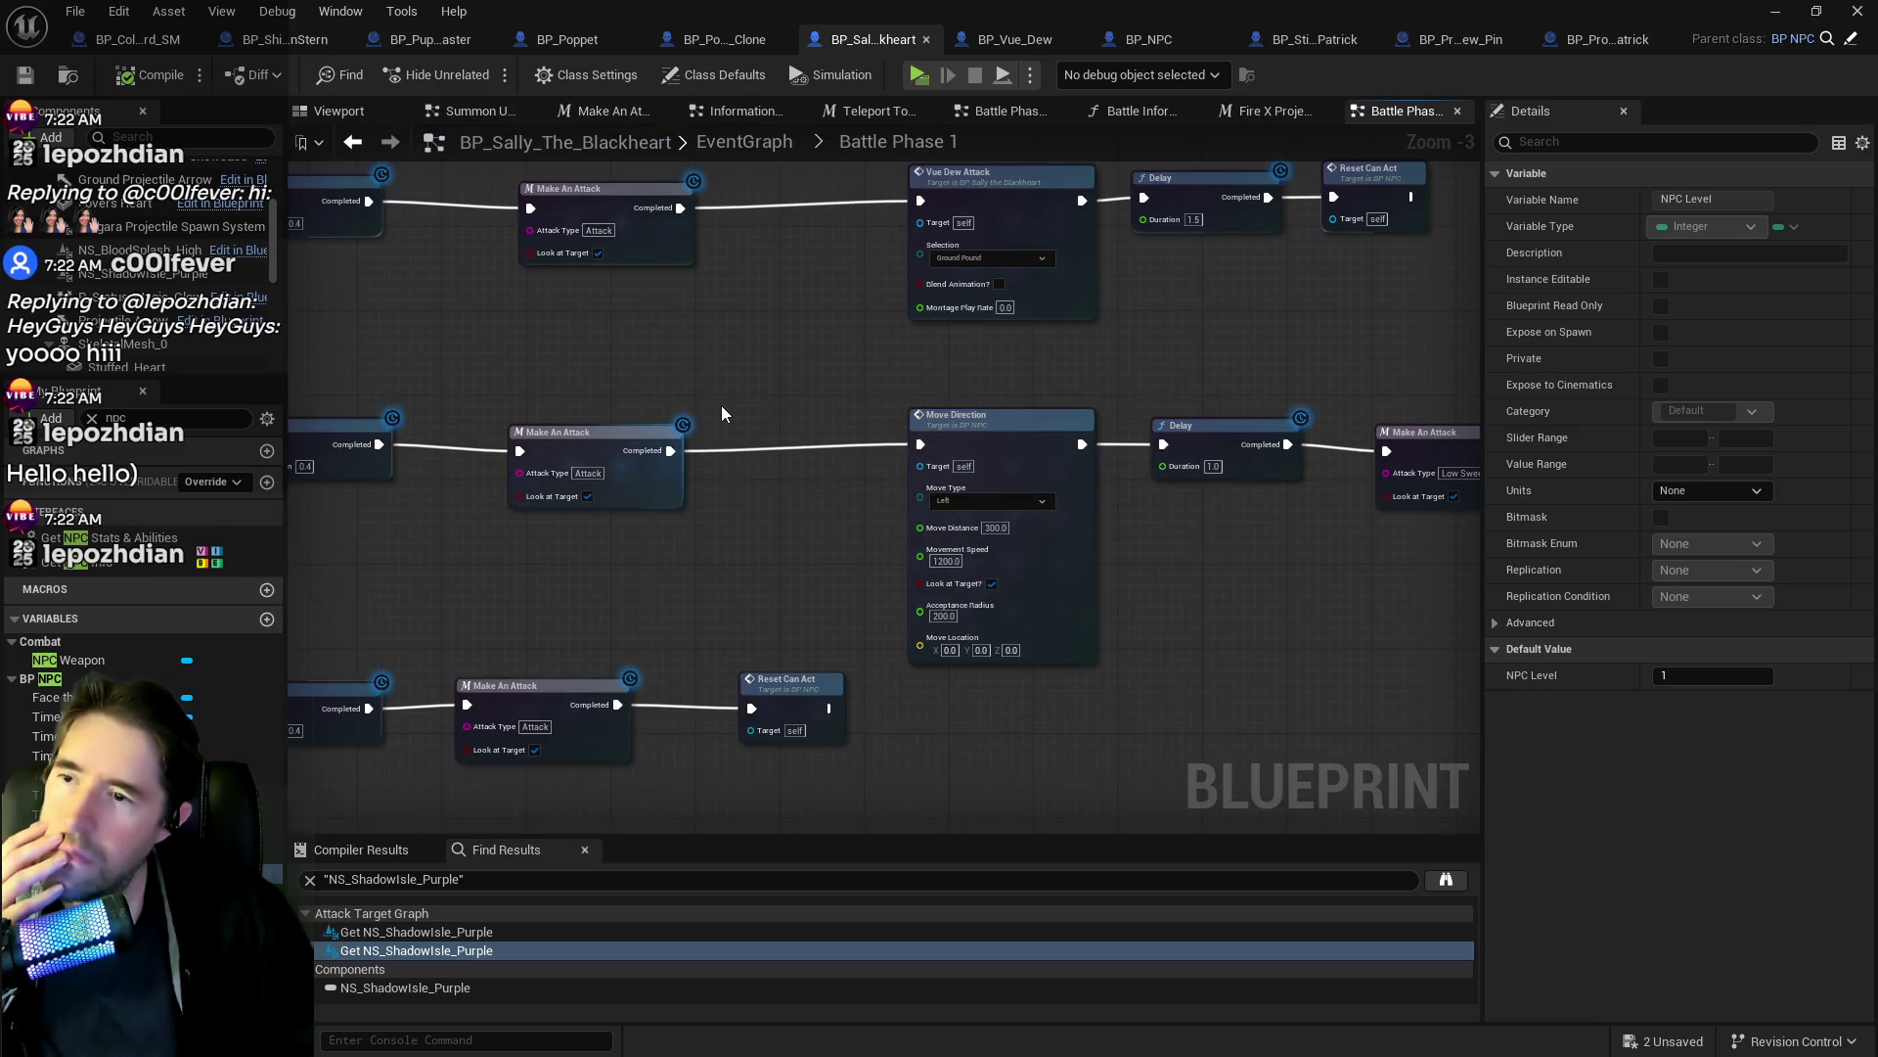
Pan to the Point Blank group and open the Vue Dew Attack node's graph.
mouse_move(722, 412)
left_mouse_down()
mouse_move(499, 485)
mouse_move(988, 440)
mouse_move(1193, 532)
mouse_move(1040, 448)
left_mouse_up()
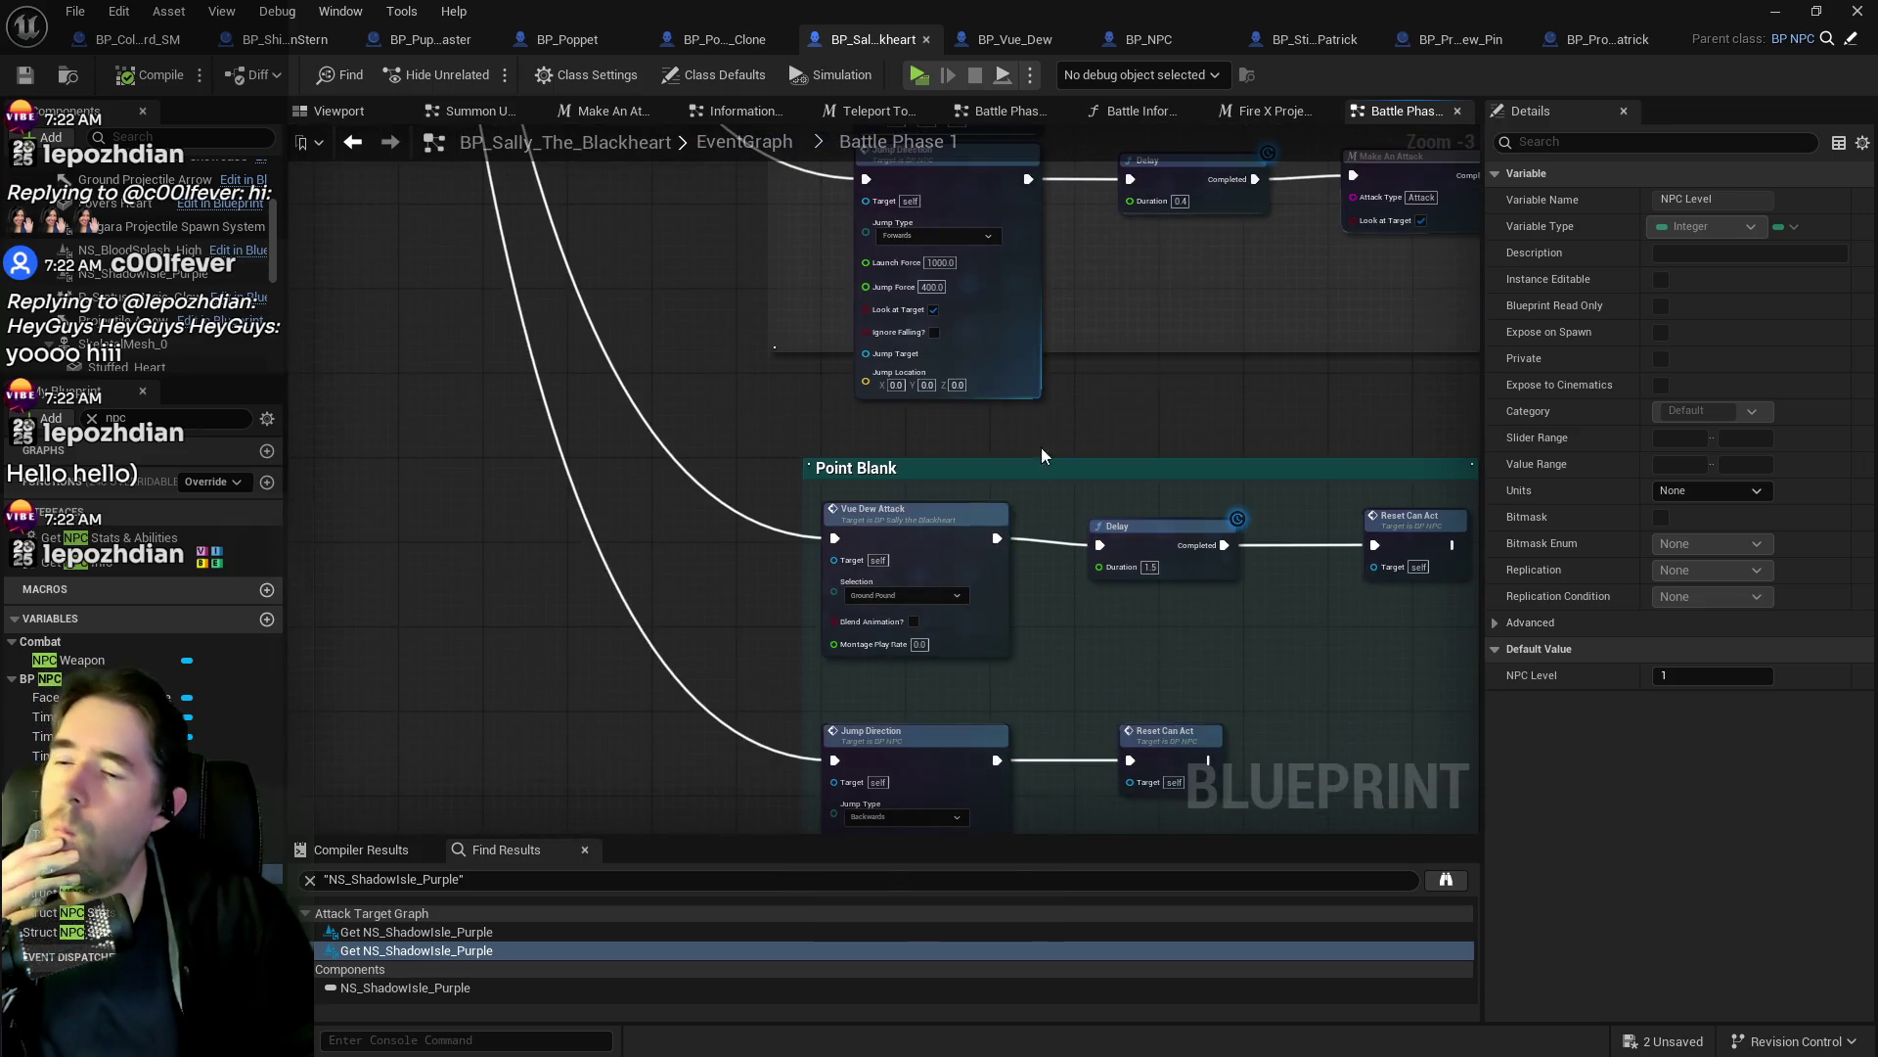
double_click(943, 541)
left_click_drag(1324, 575, 609, 566)
Survey the Attack Target Graph's Play Montage, Activate, Branch and Target Damaged nodes.
scroll(609, 565, "down", 1)
mouse_move(1370, 584)
left_mouse_down()
mouse_move(998, 533)
mouse_move(839, 406)
left_mouse_up()
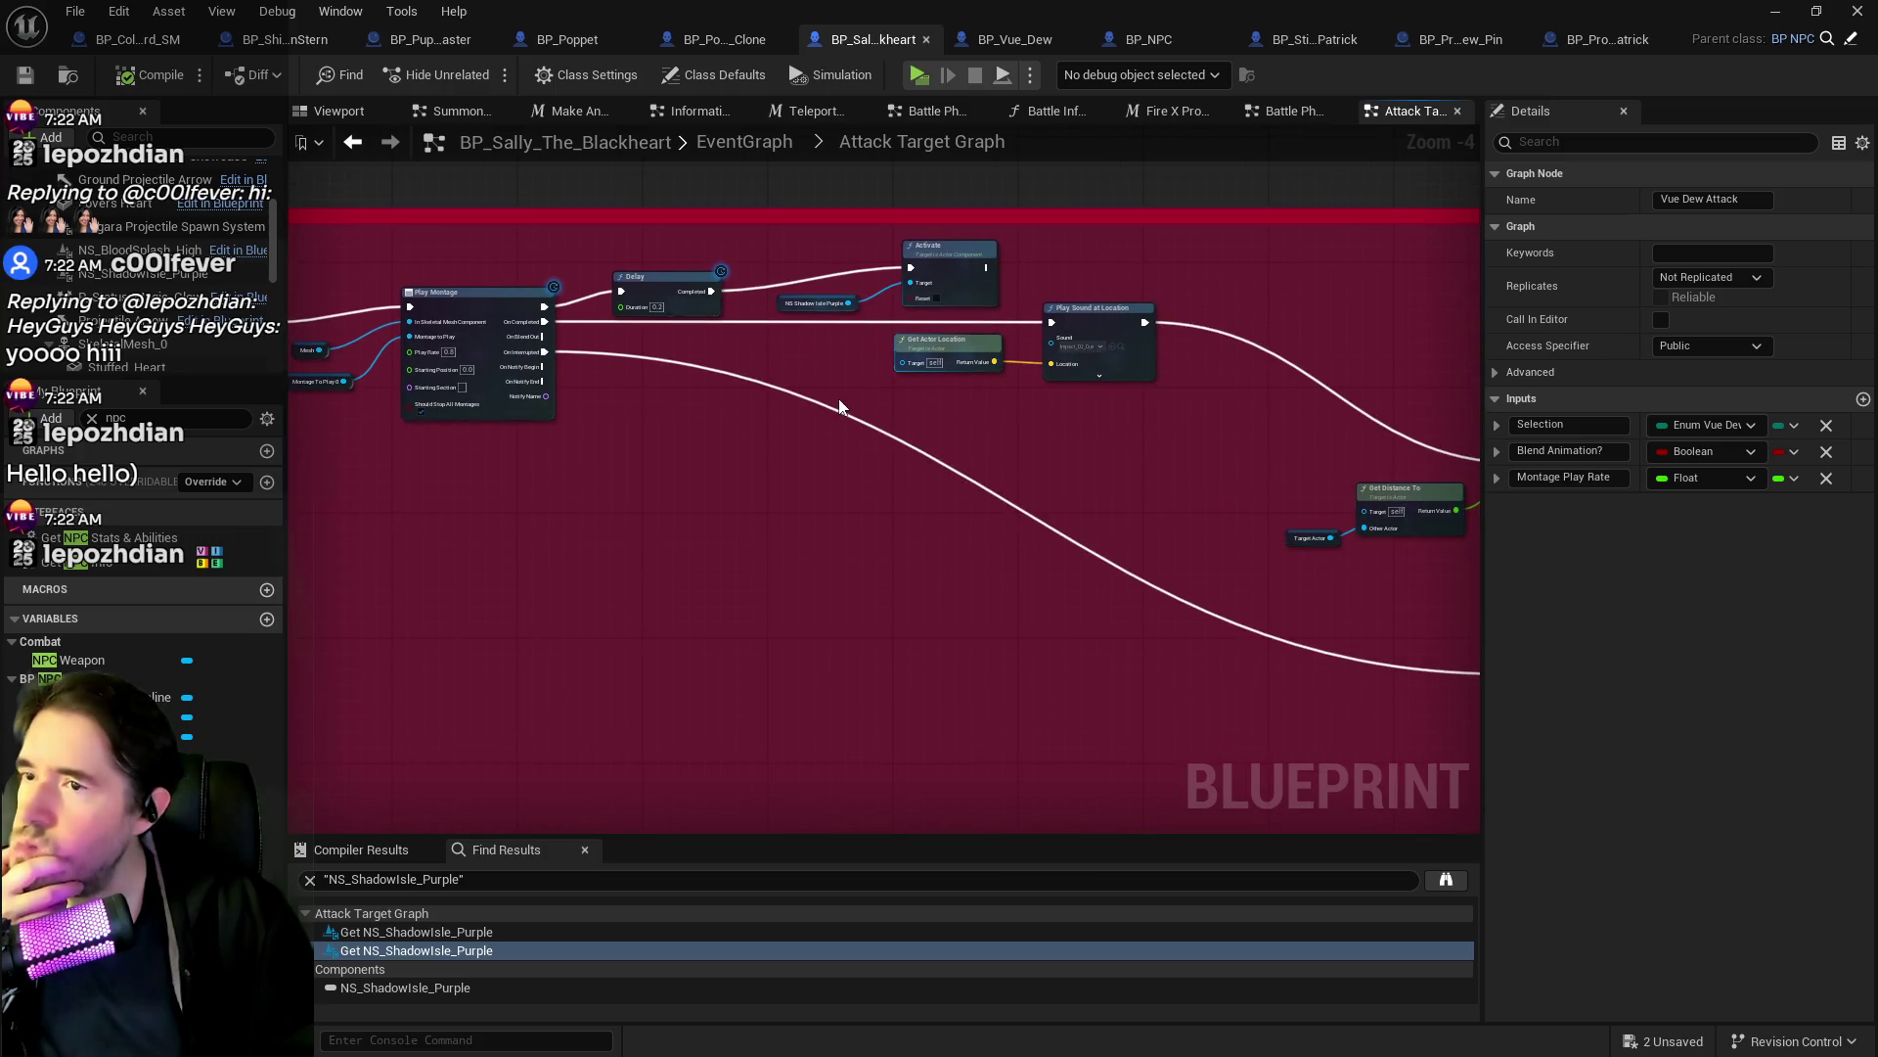
scroll(868, 424, "up", 3)
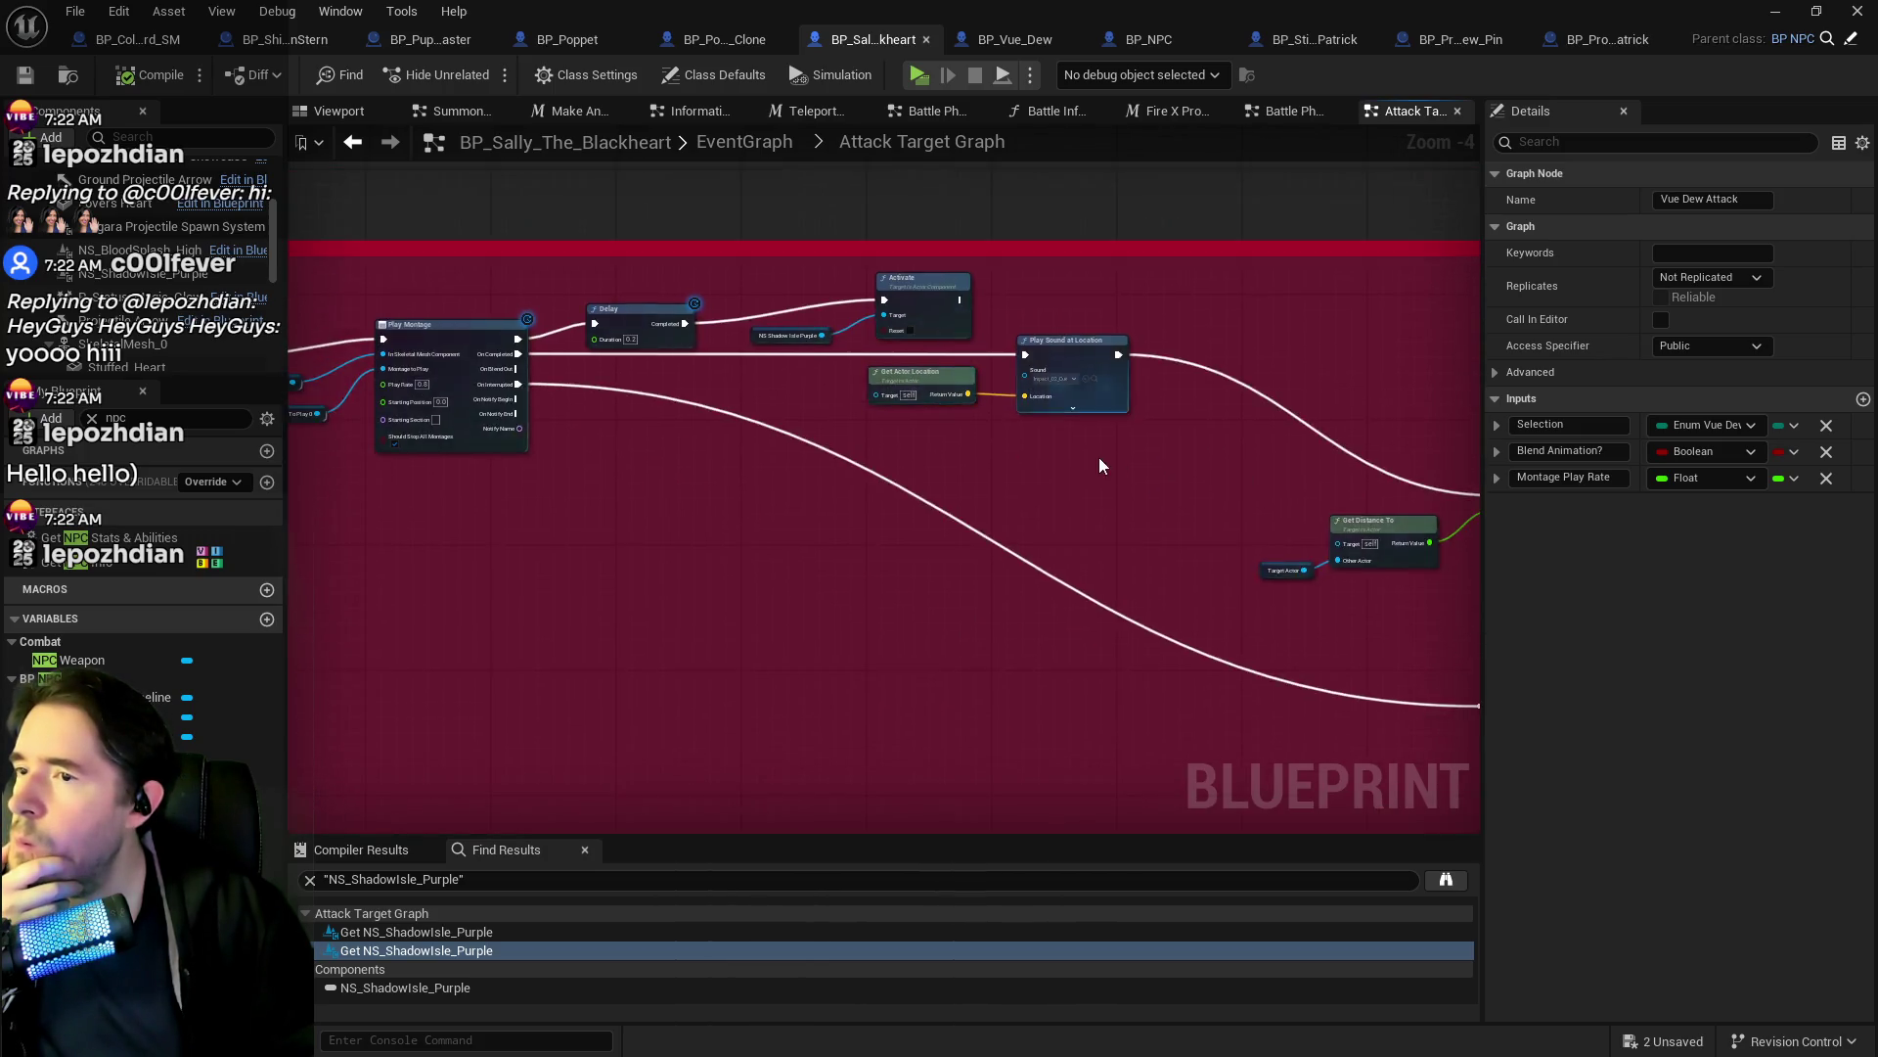
scroll(1259, 543, "down", 2)
mouse_move(1280, 578)
left_mouse_down()
mouse_move(1097, 530)
mouse_move(549, 538)
left_mouse_up()
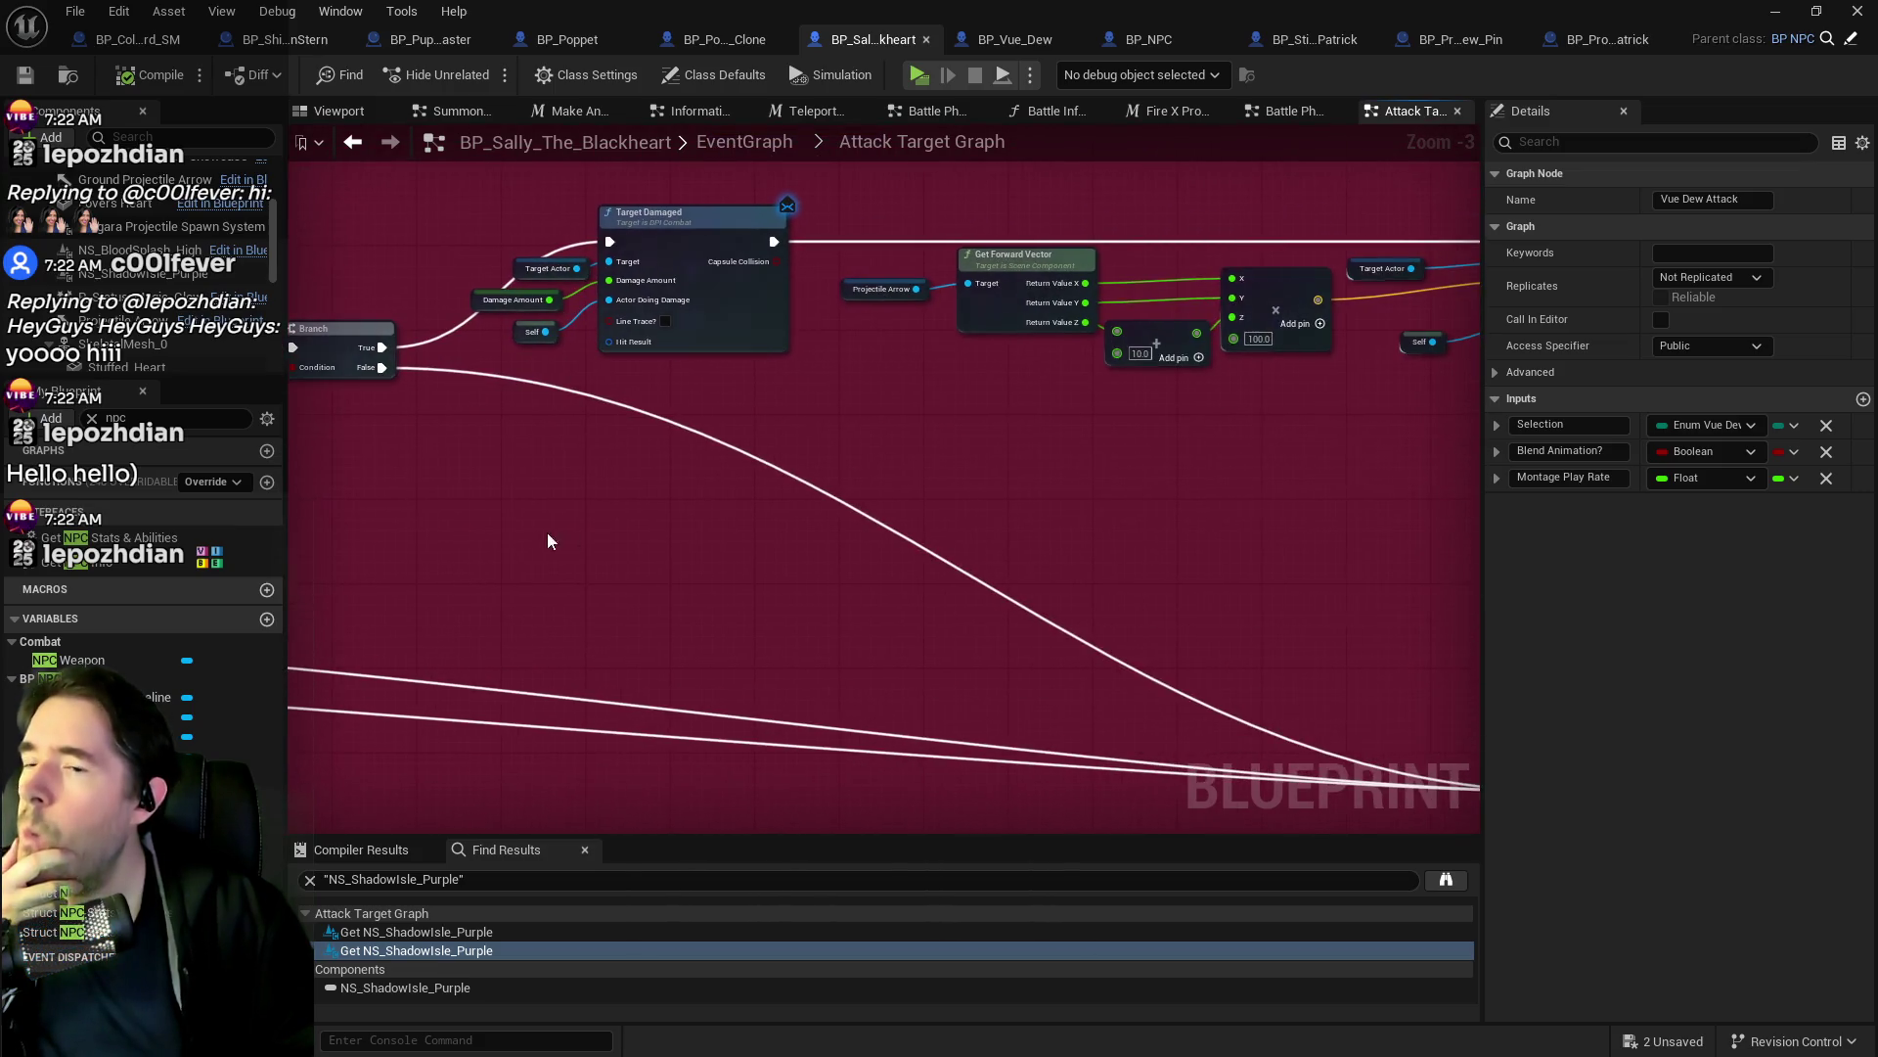
scroll(1164, 662, "down", 2)
scroll(806, 579, "down", 1)
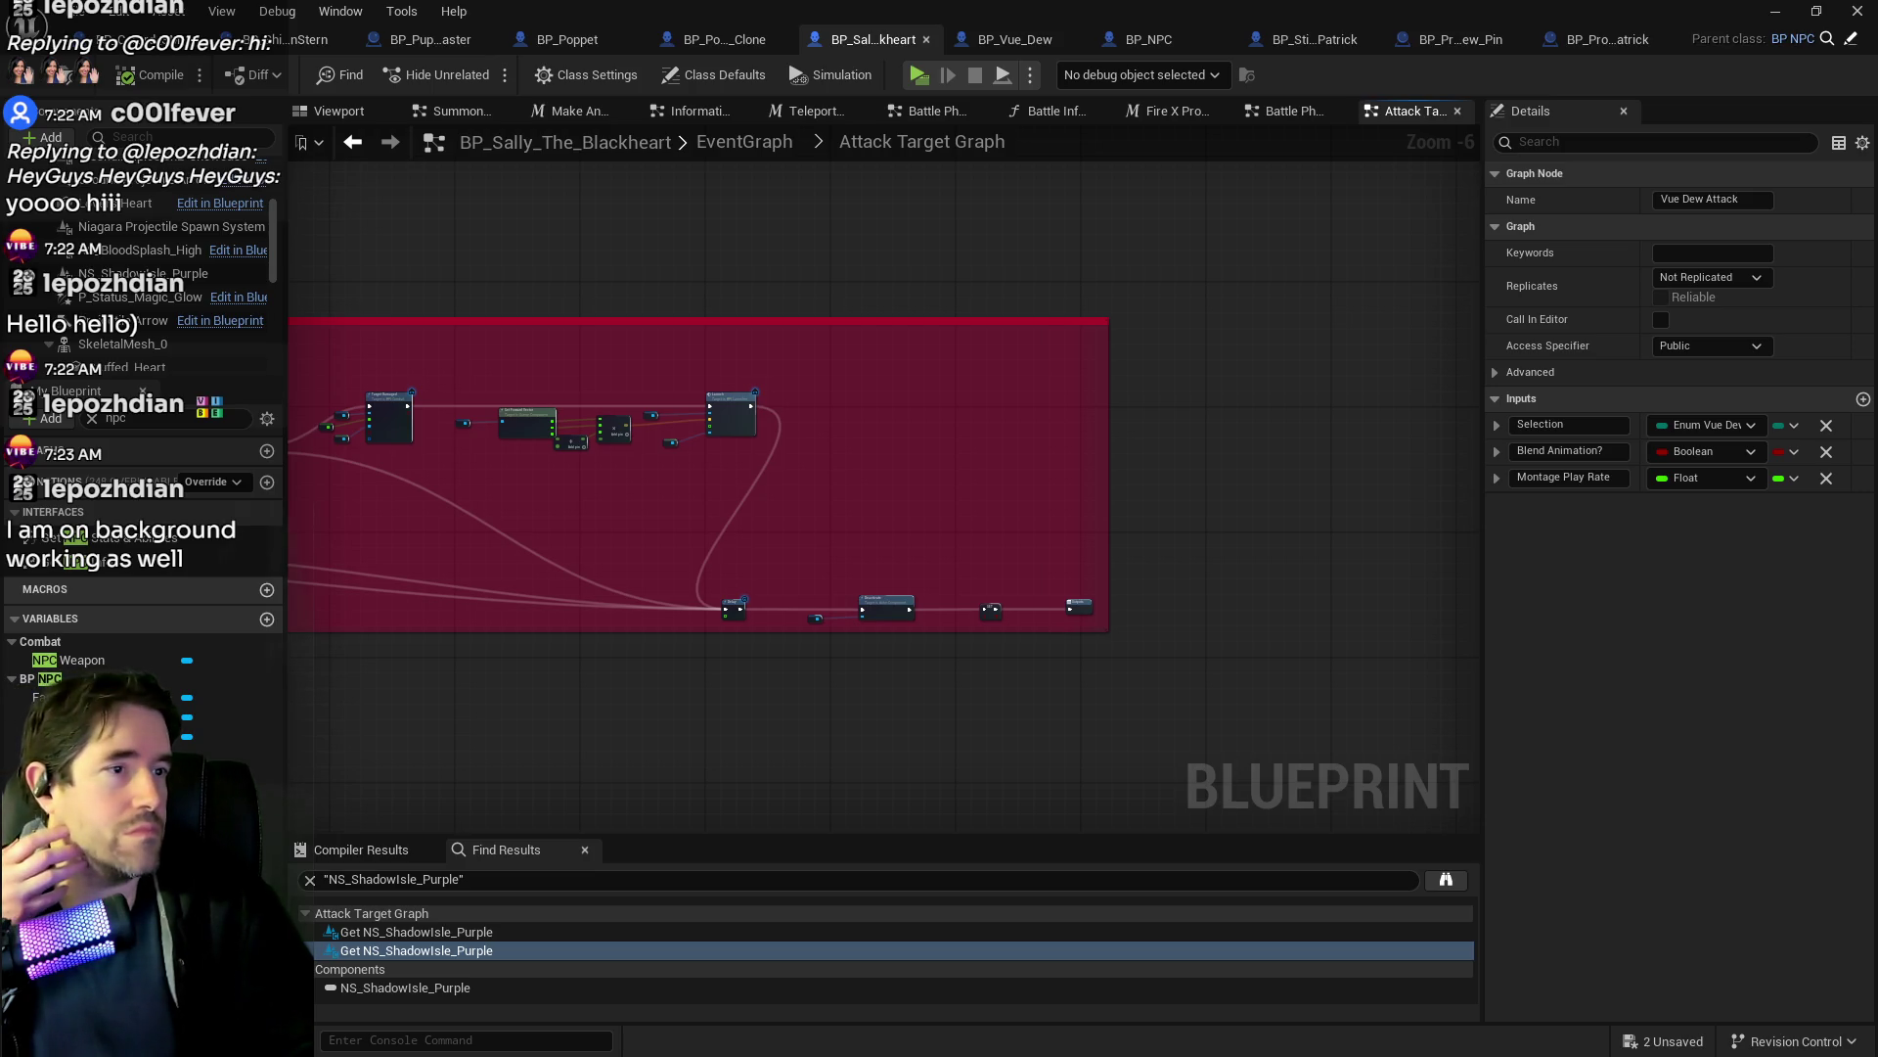
Check the comment box's left-side nodes, then go back to the main EventGraph's battle phases.
mouse_move(584, 513)
left_mouse_down()
mouse_move(1177, 461)
mouse_move(1627, 554)
left_mouse_up()
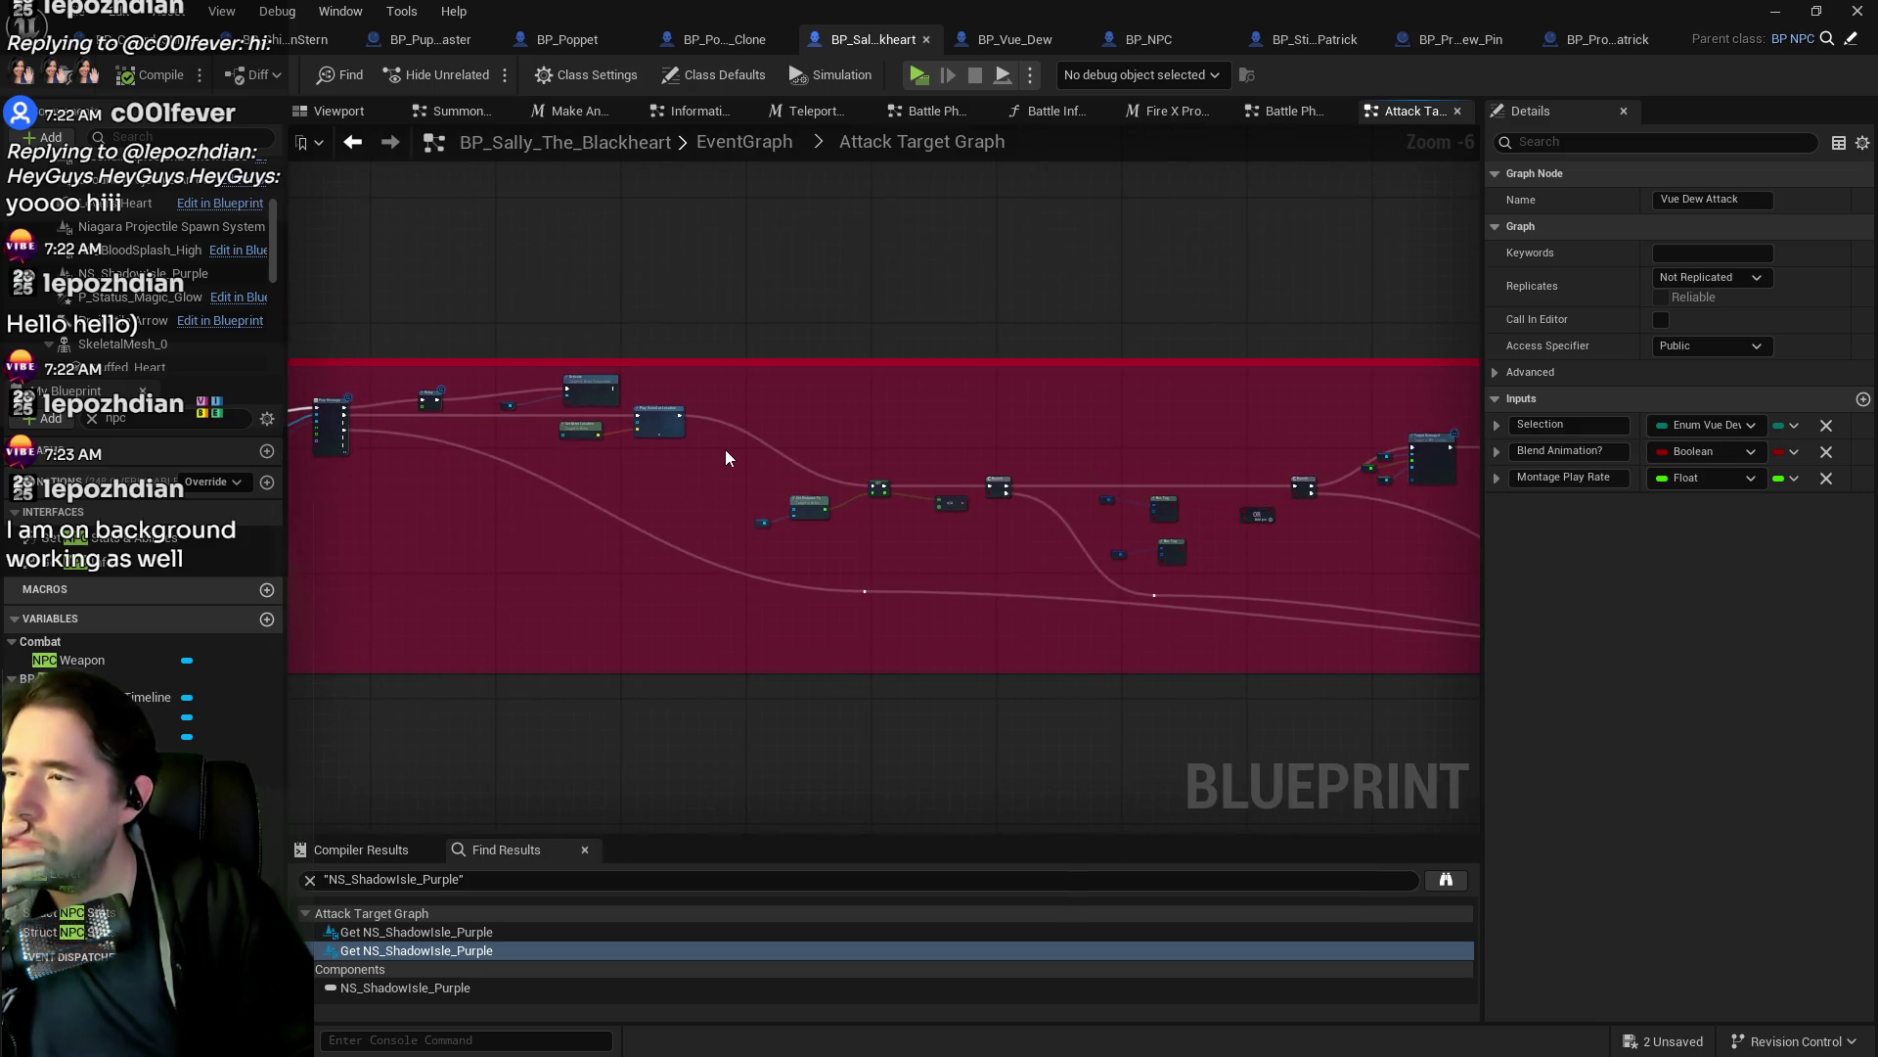
left_click(746, 143)
scroll(842, 683, "up", 6)
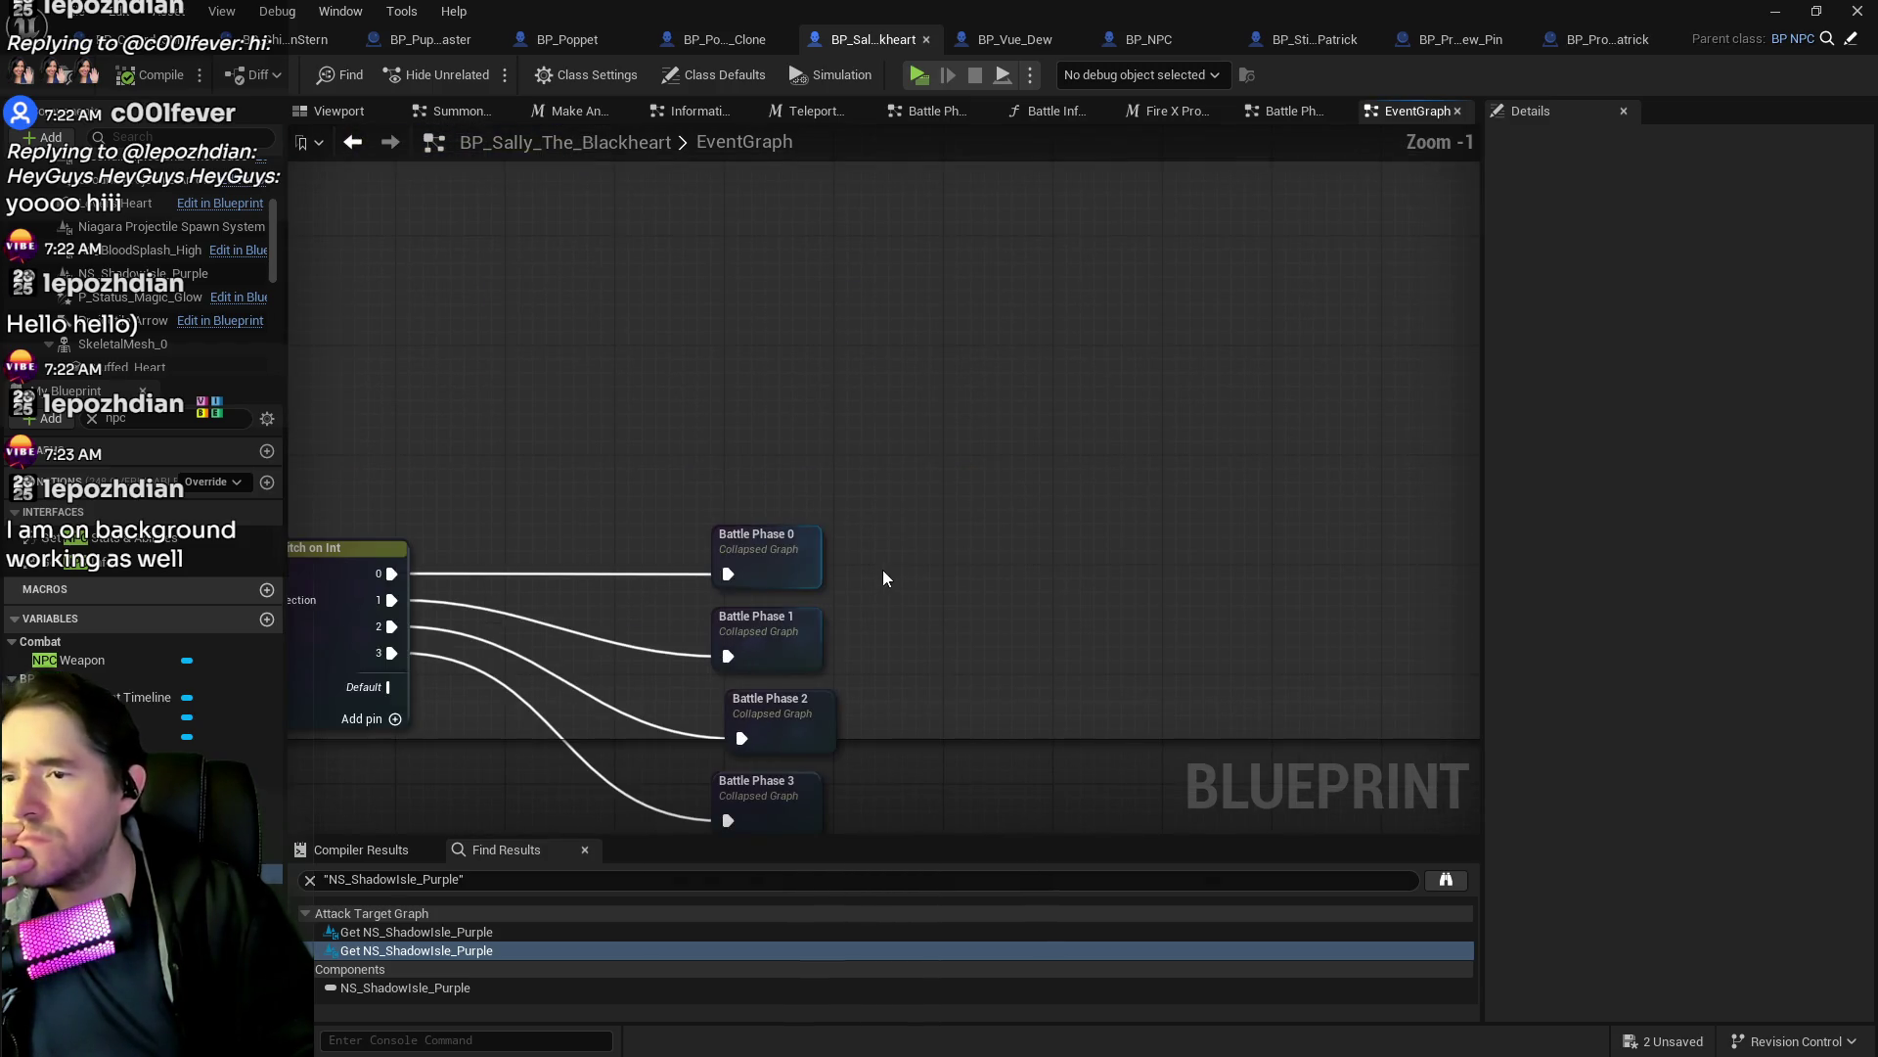
Open Battle Phase 1 and its Fire X Projectiles macro, panning across the projectile sequence.
double_click(818, 554)
scroll(847, 431, "up", 3)
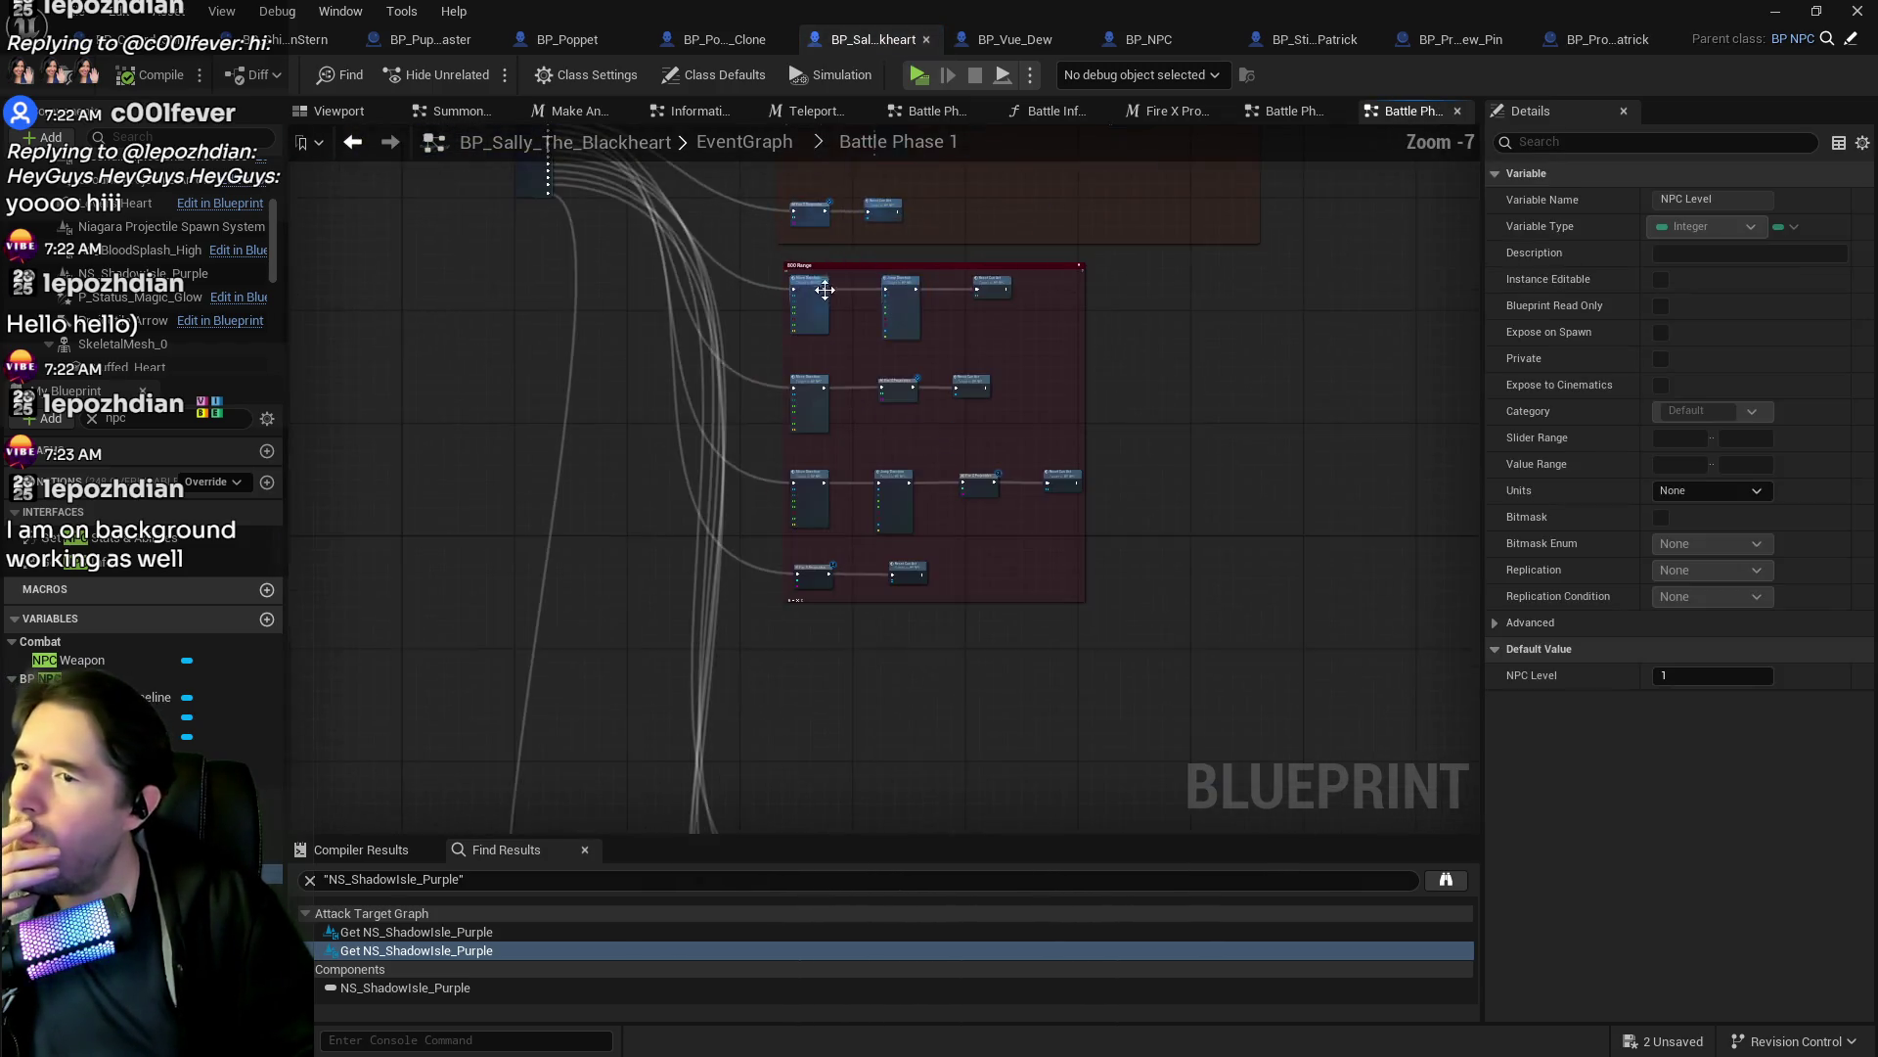
scroll(873, 366, "down", 2)
double_click(815, 536)
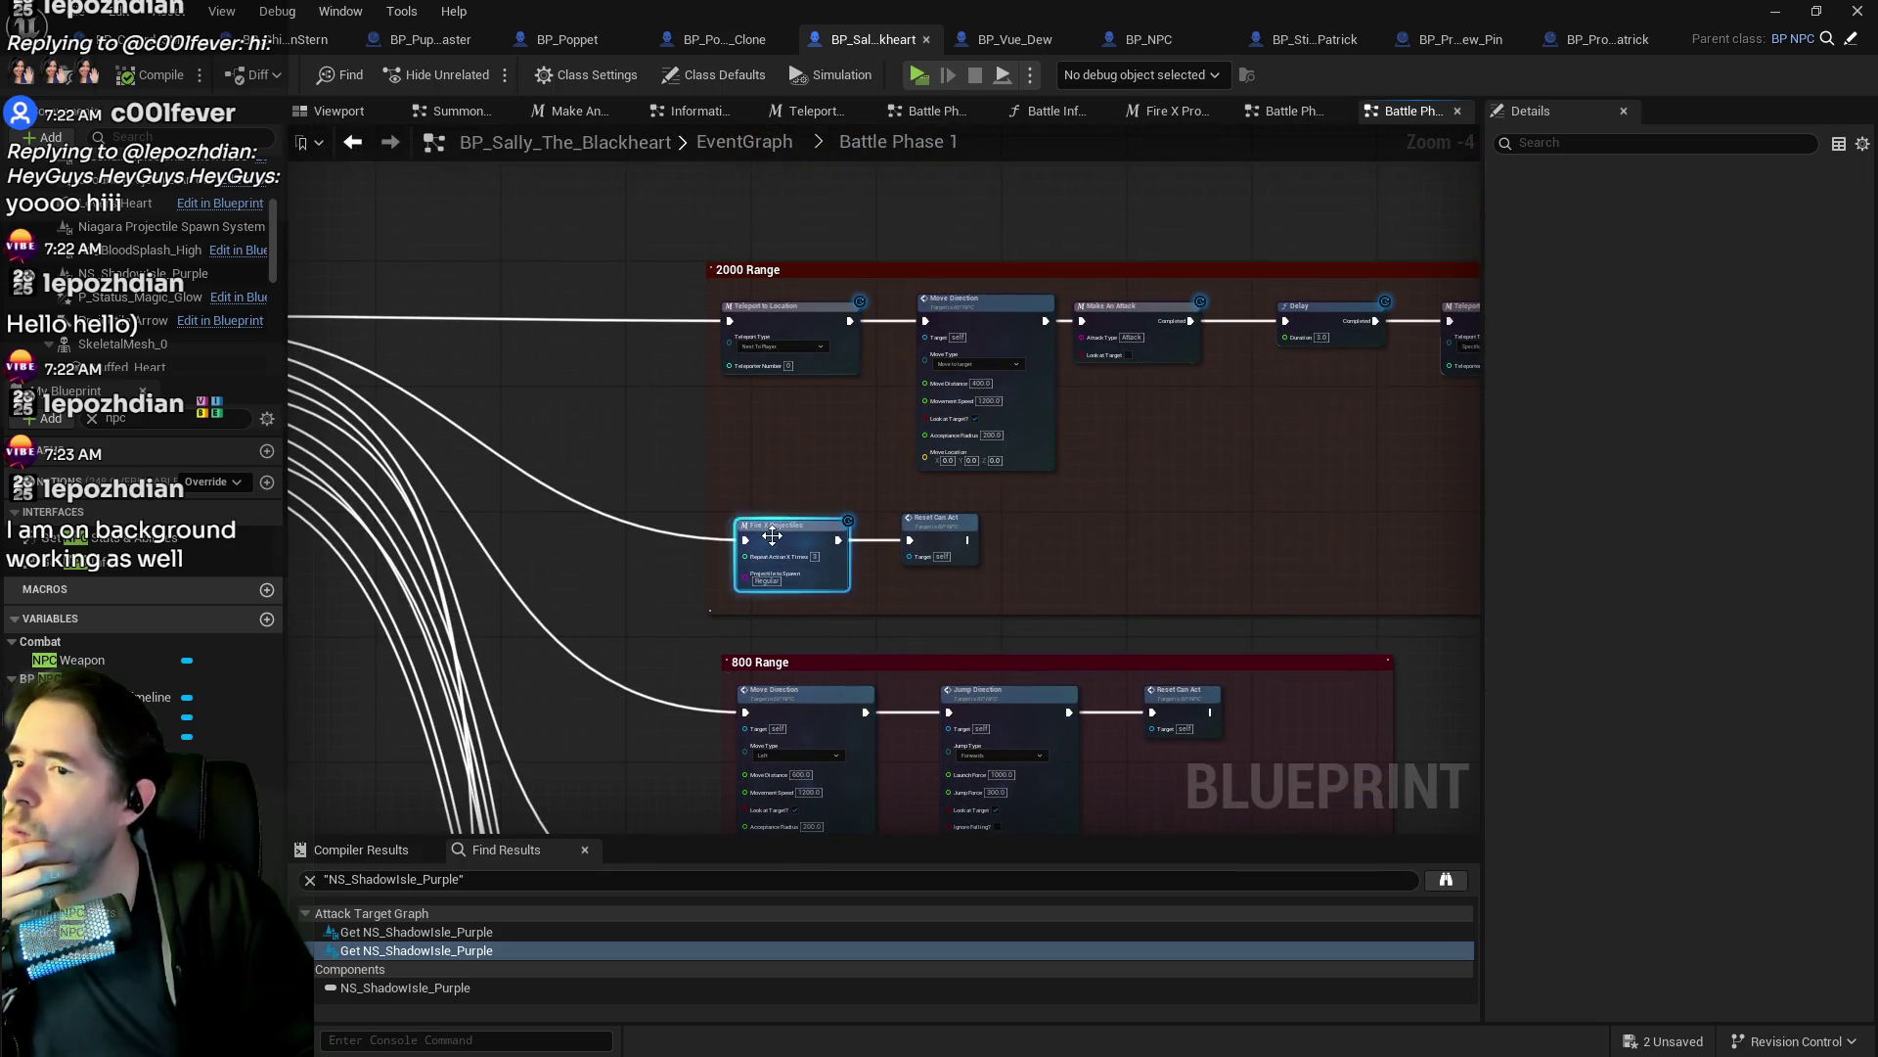
left_click_drag(815, 531, 1423, 528)
left_click_drag(1105, 524, 455, 554)
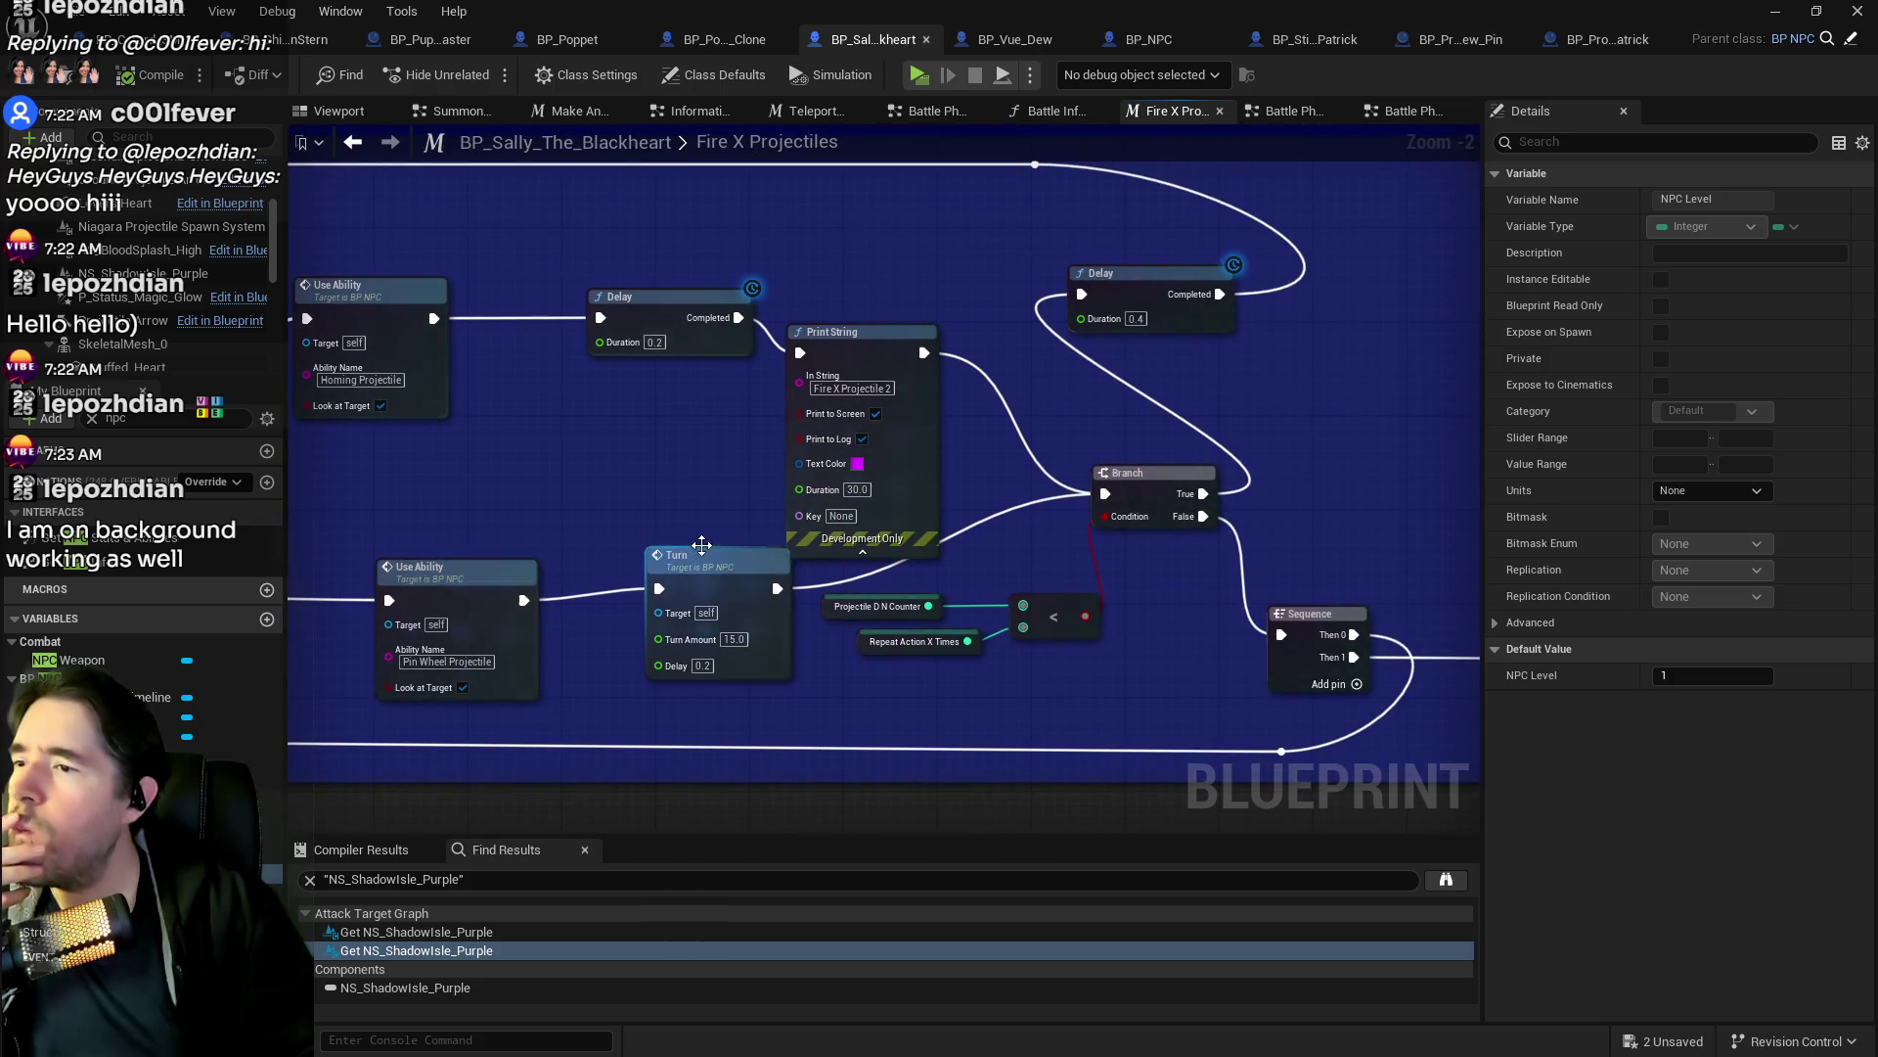
Nudge the Turn node, review the Sequence and SET nodes, and open the NS_ShadowIsle_Purple effect.
left_click_drag(724, 566, 710, 577)
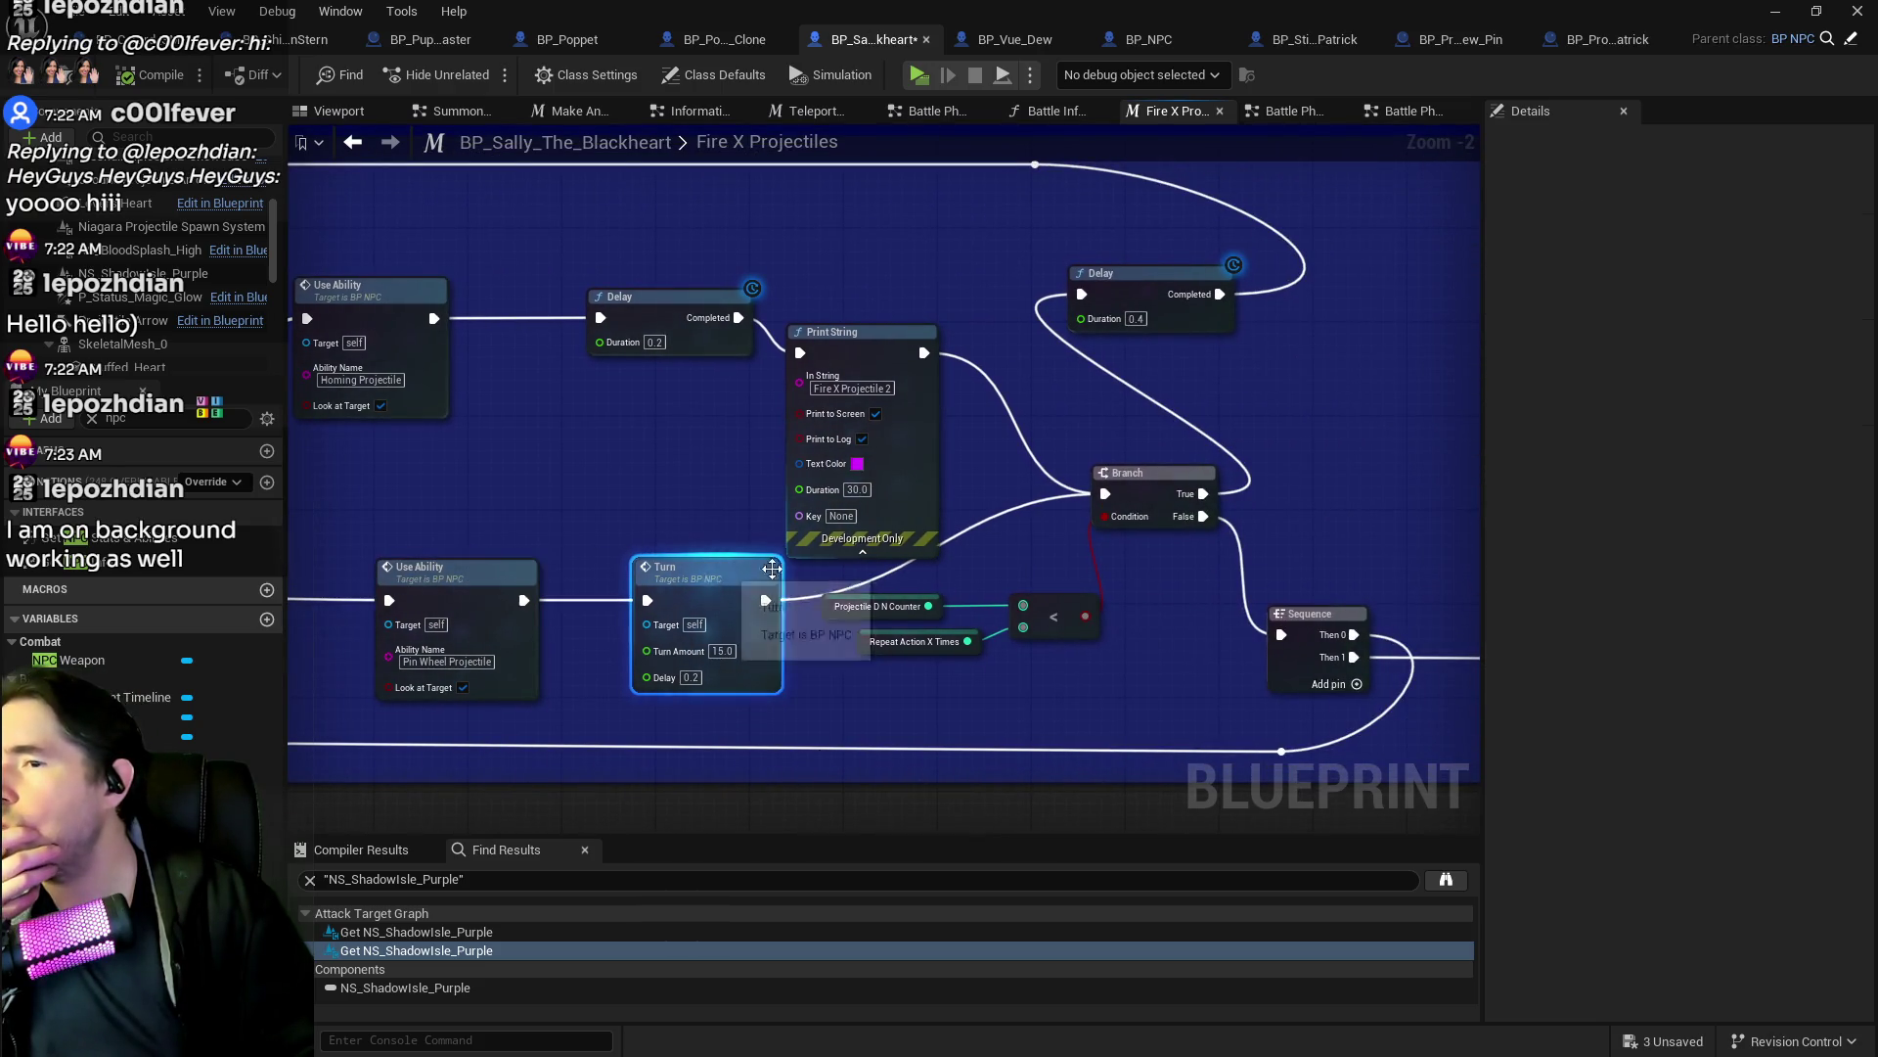
mouse_move(1055, 554)
left_mouse_down()
mouse_move(284, 489)
mouse_move(733, 508)
mouse_move(1056, 344)
left_mouse_up()
mouse_move(755, 530)
left_mouse_down()
mouse_move(921, 541)
mouse_move(923, 525)
mouse_move(1072, 554)
left_mouse_up()
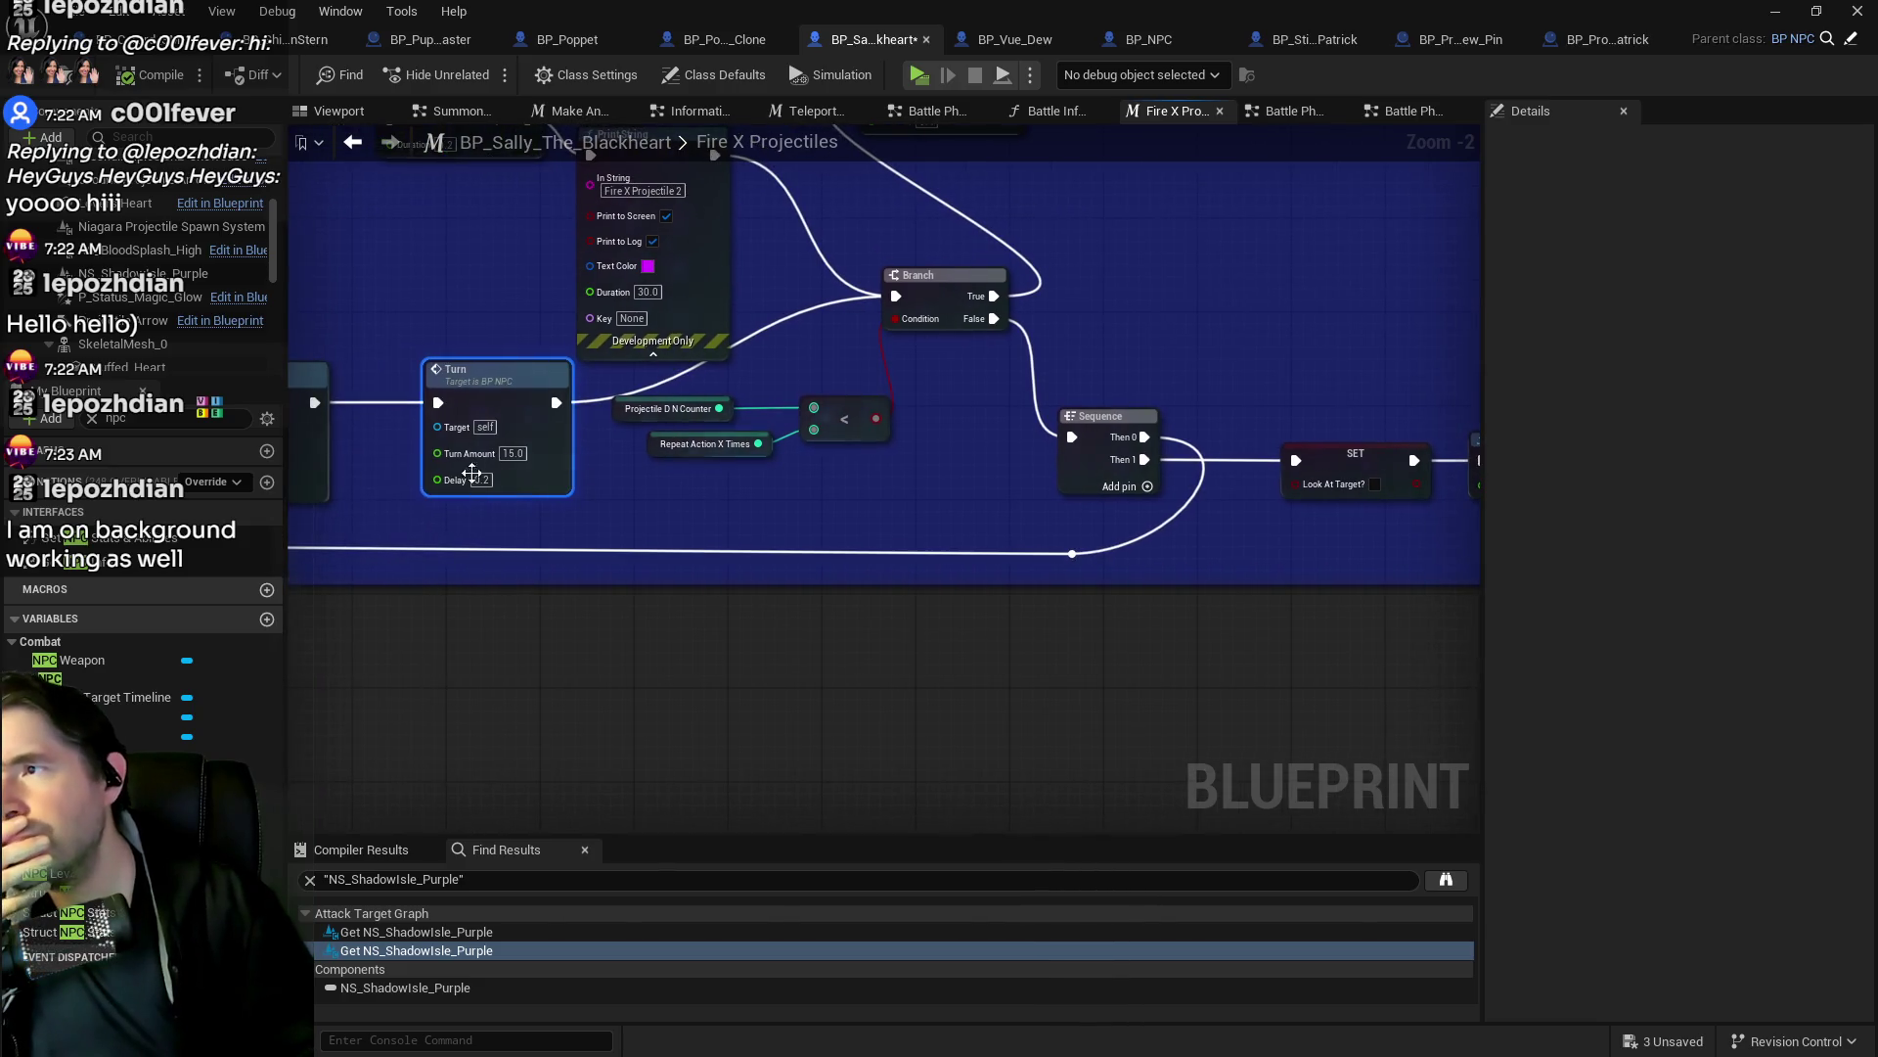
scroll(122, 349, "up", 1)
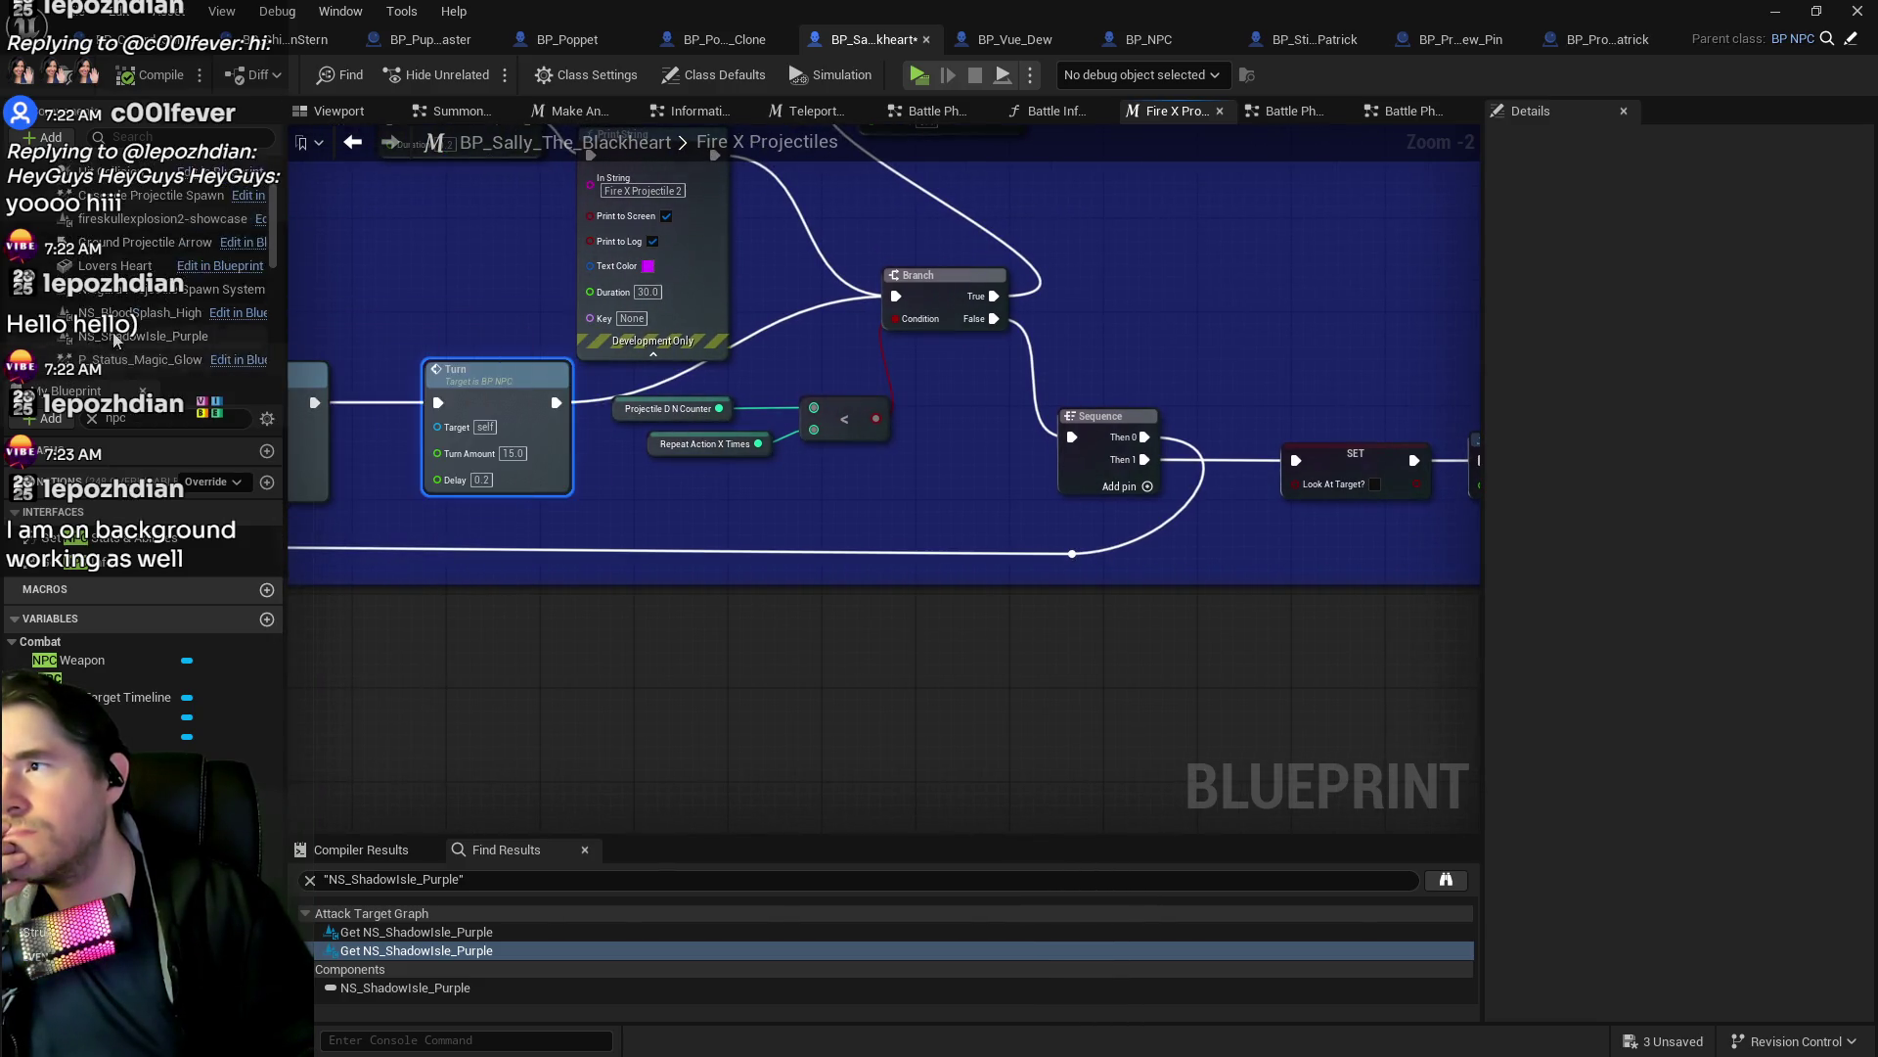
left_click(143, 304)
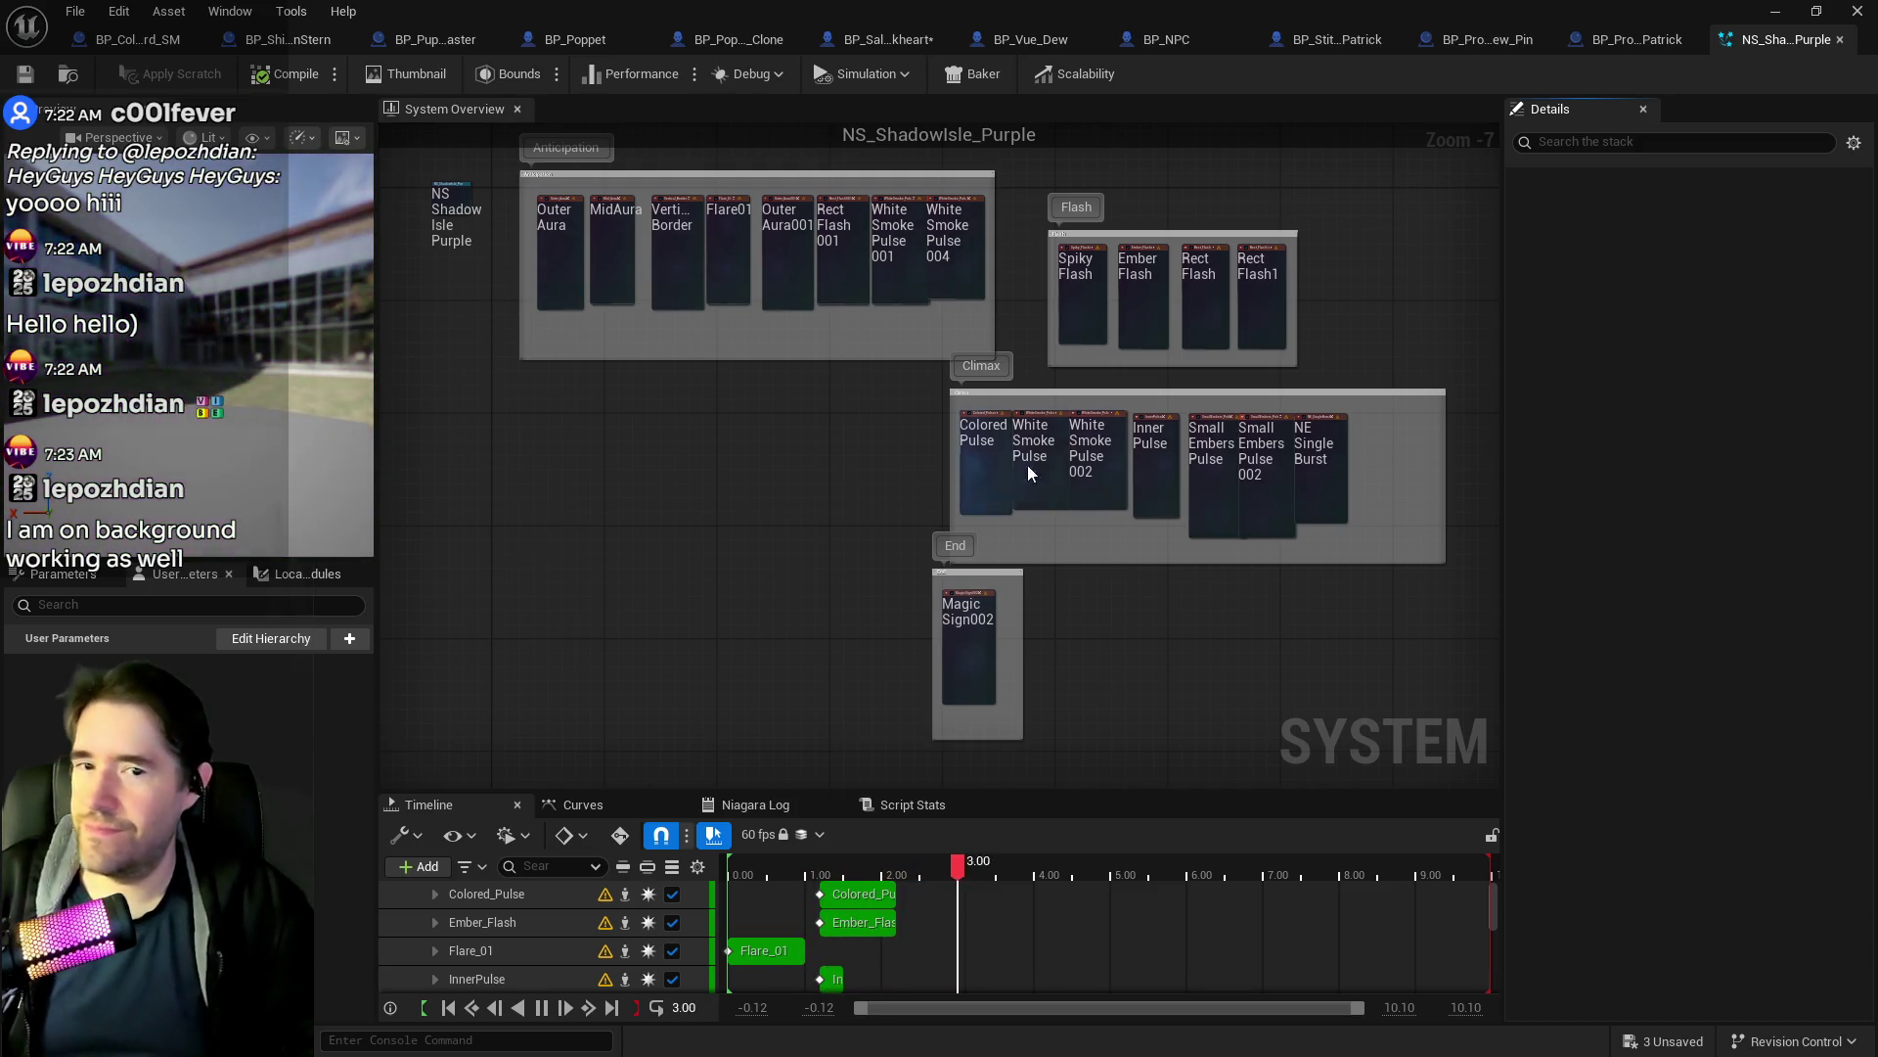
Close NS_ShadowIsle_Purple and check Patrick's NS_AmputatedHead spawn effect and parent projectile blueprint.
left_click(1837, 40)
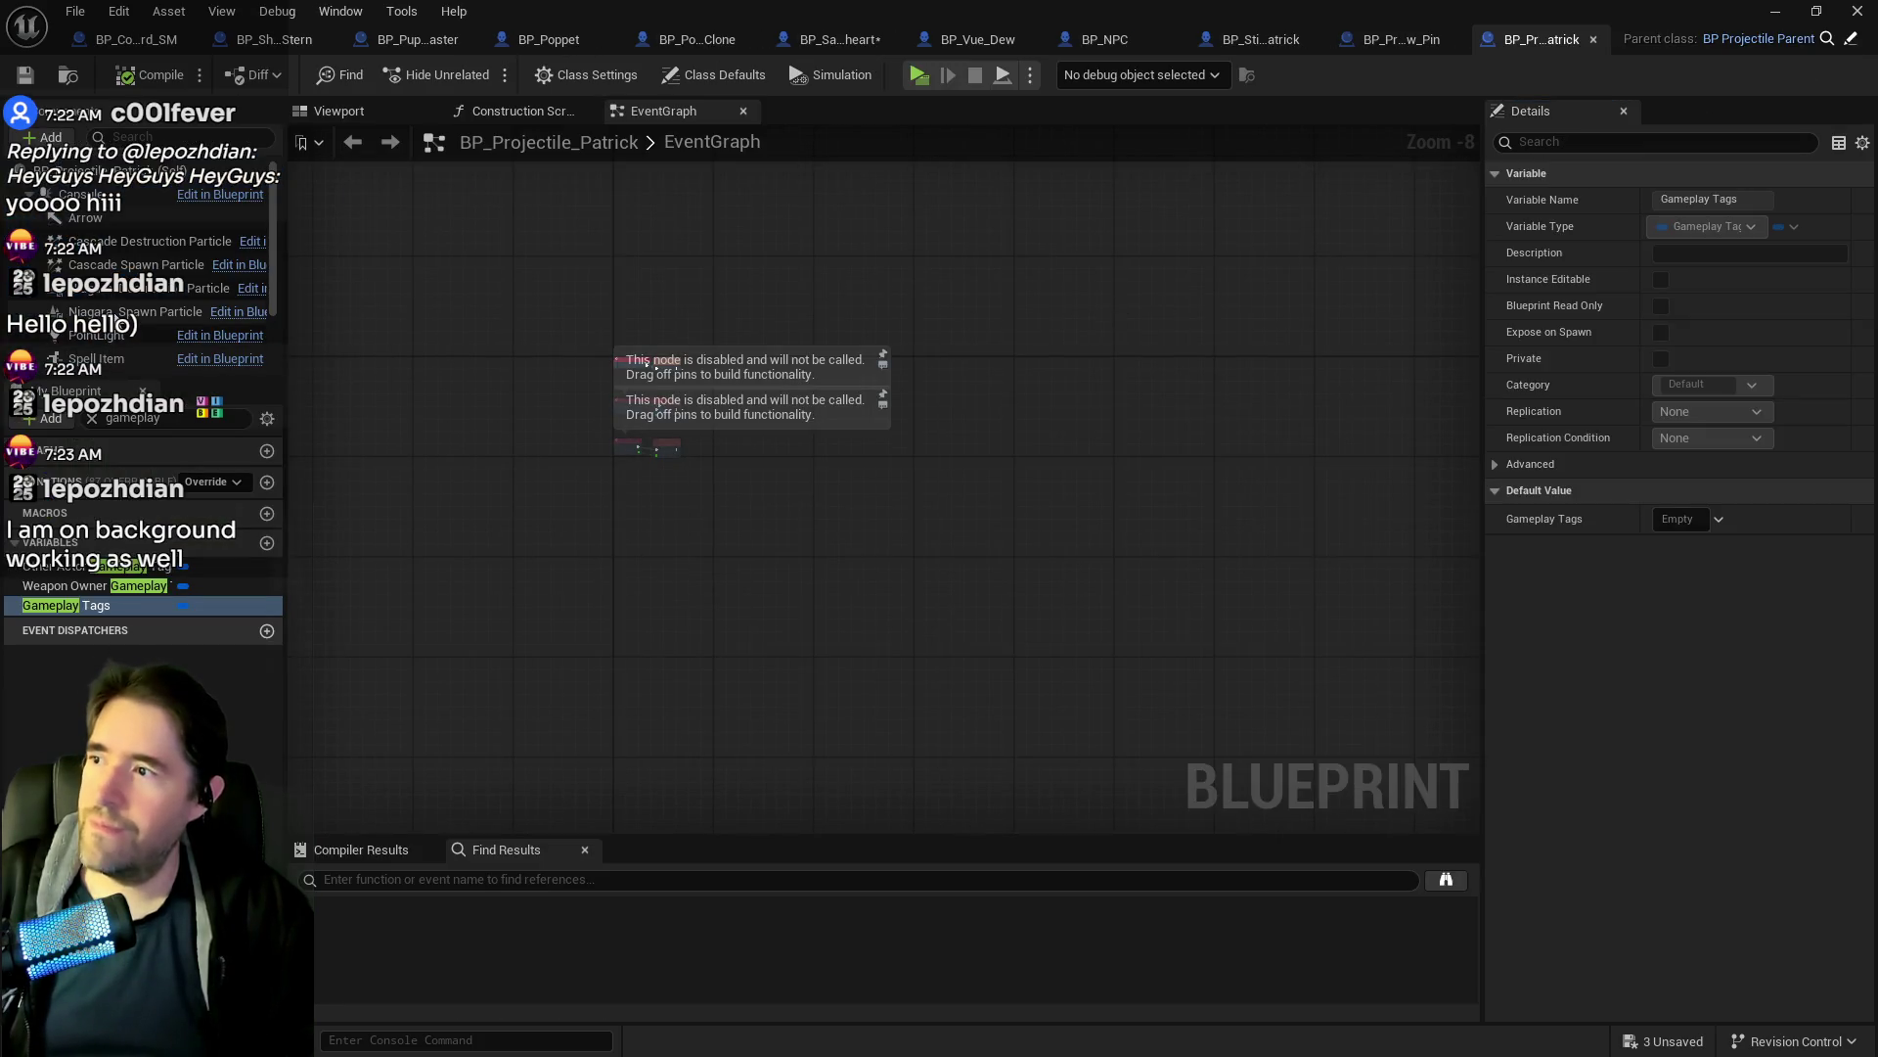
left_click(137, 311)
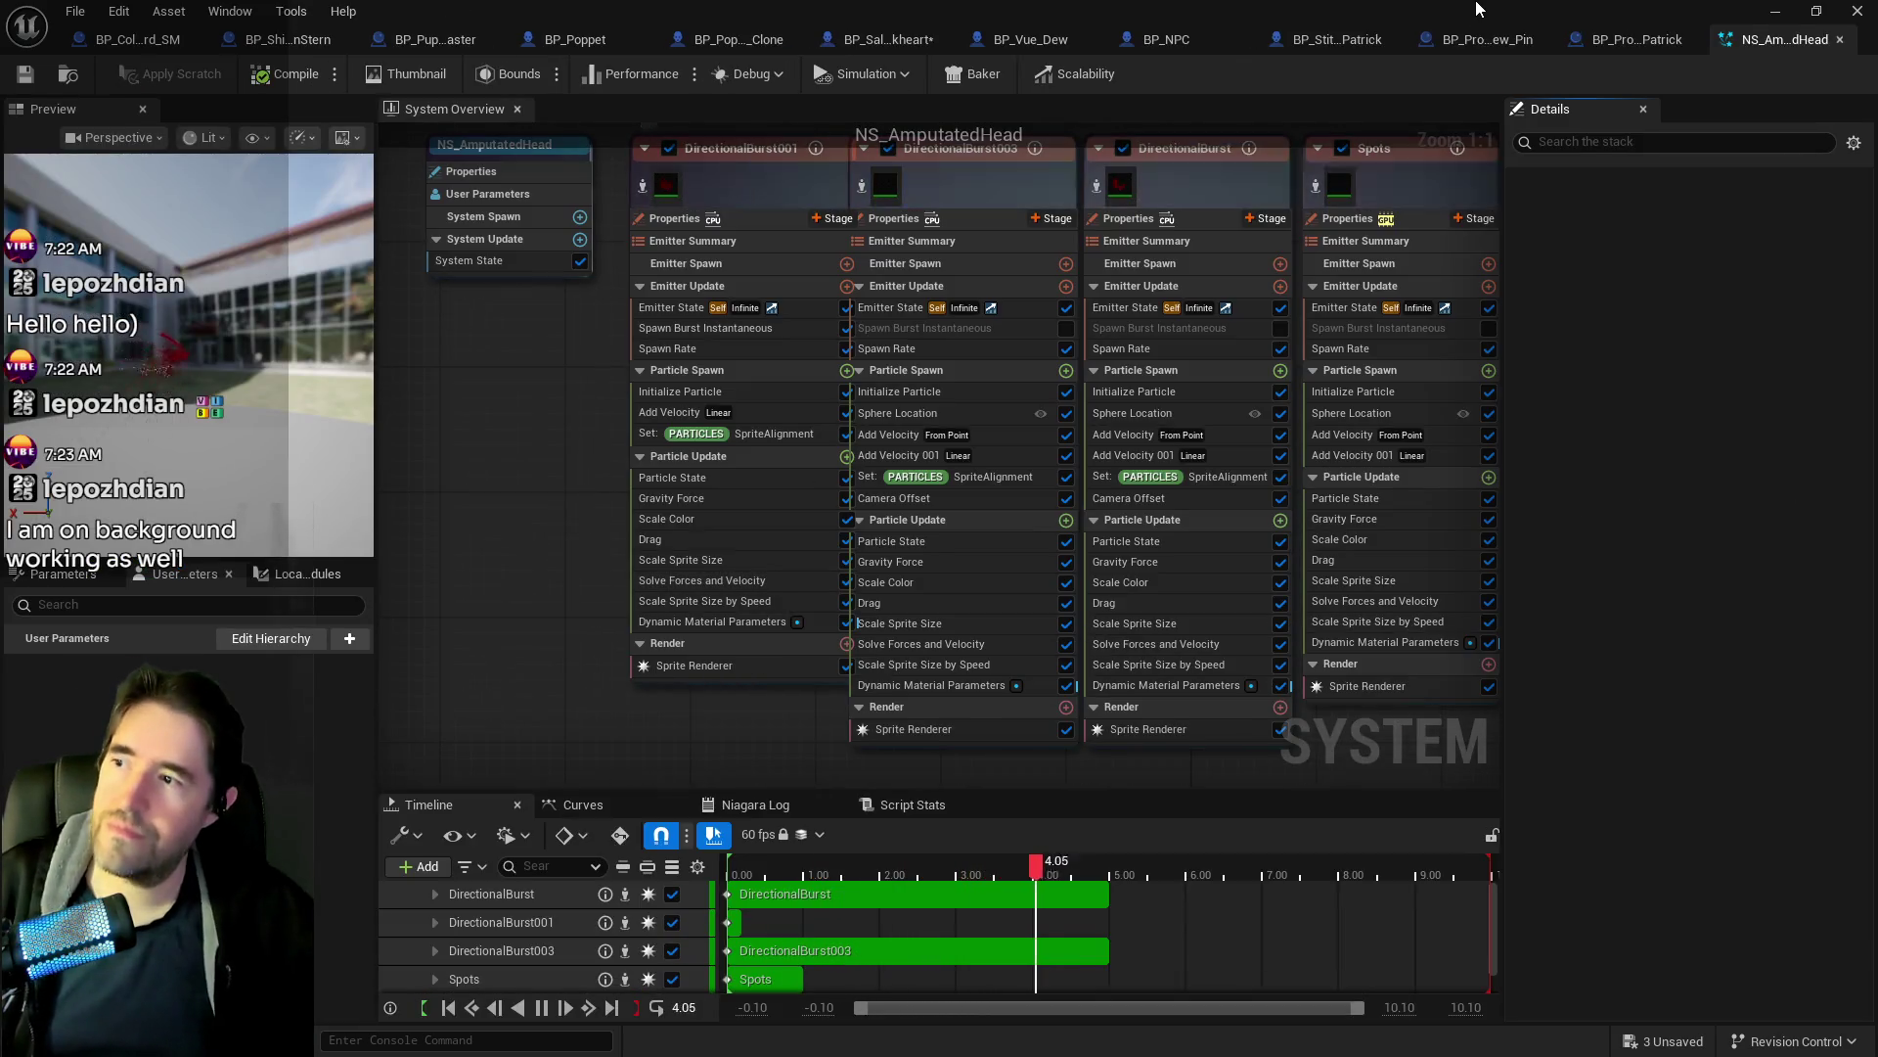
left_click(1840, 41)
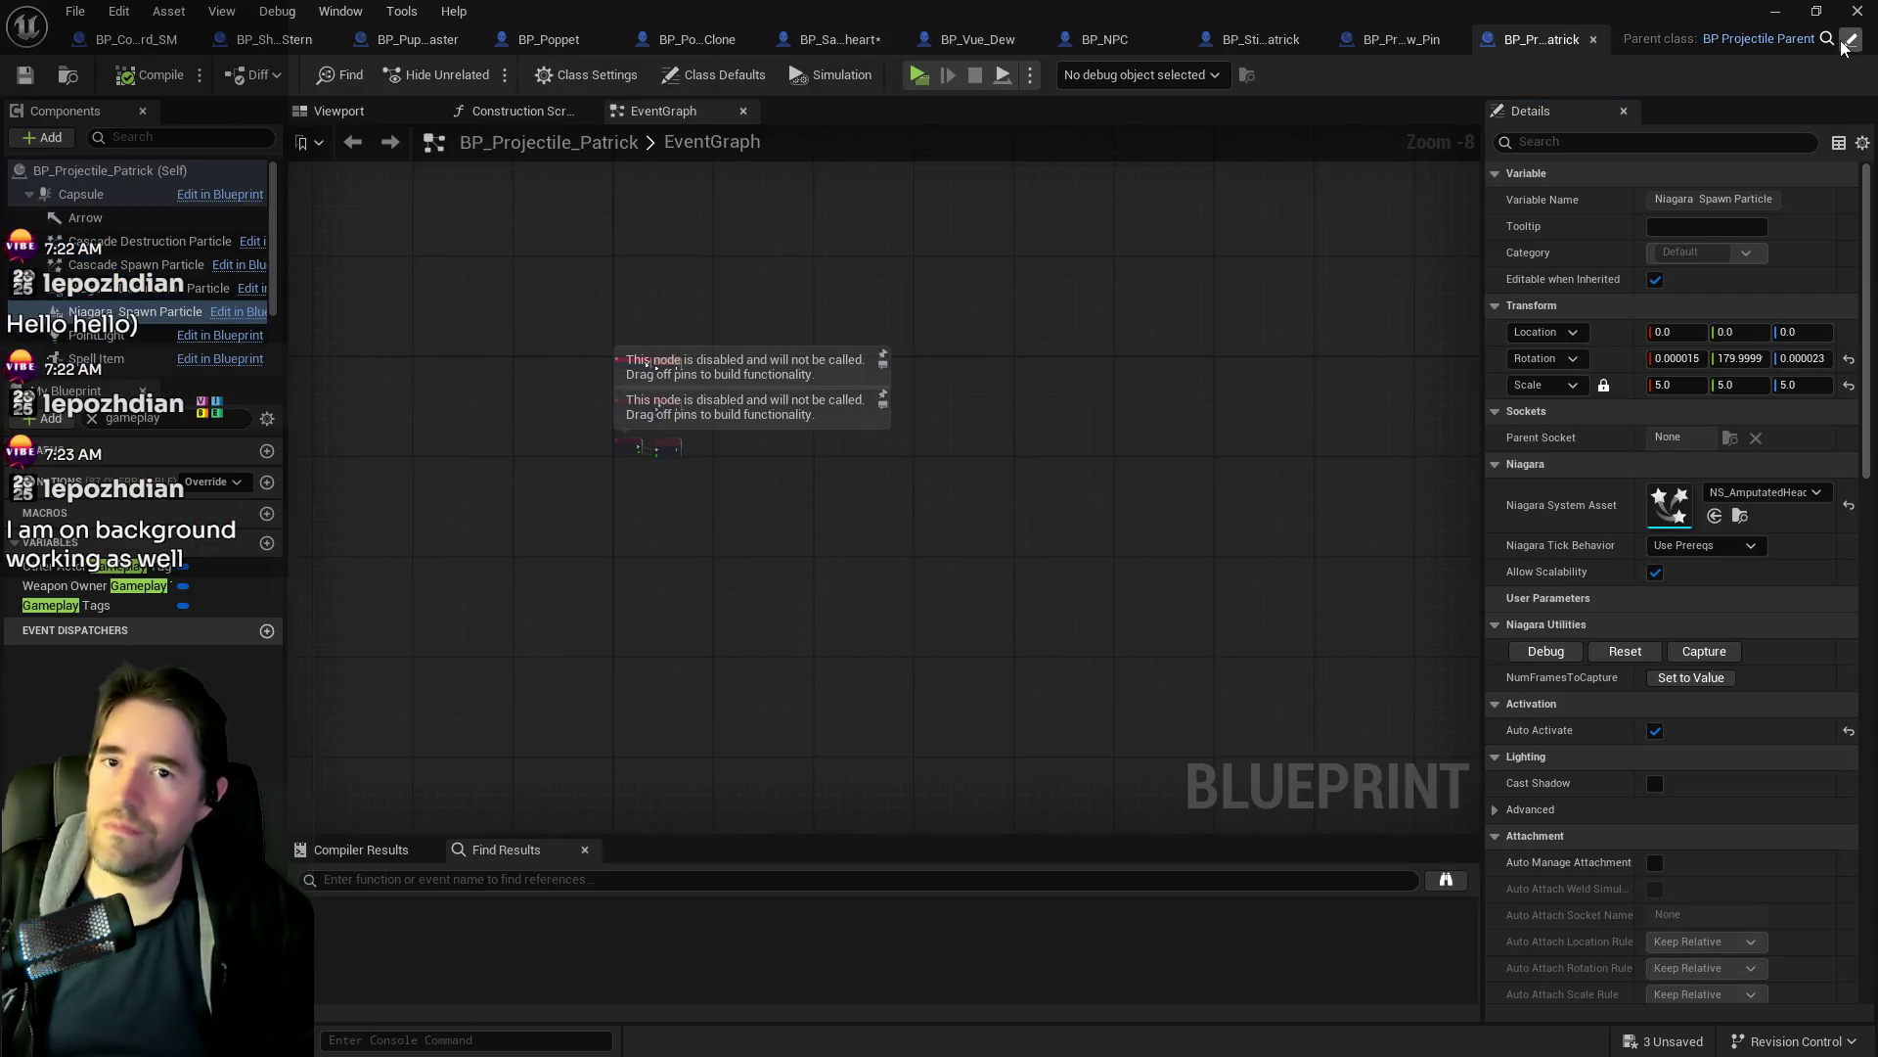
left_click(1758, 39)
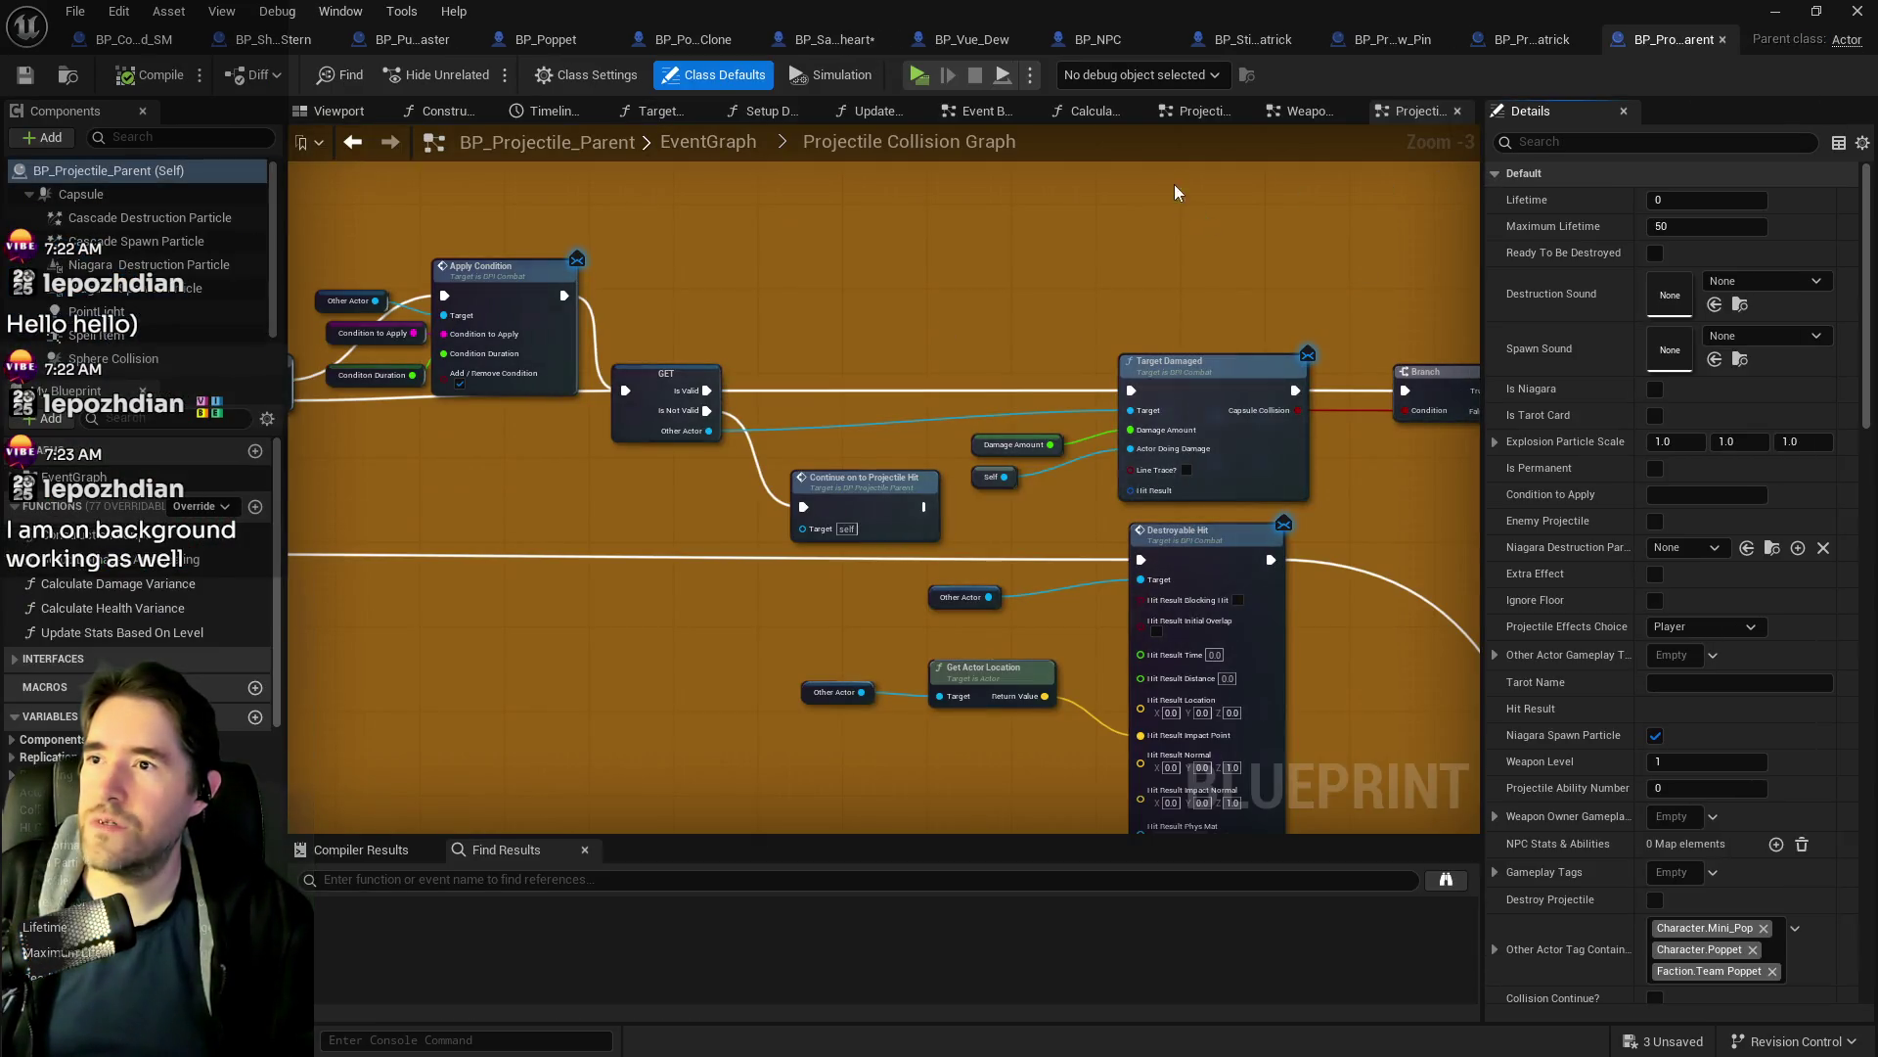
left_click(1723, 39)
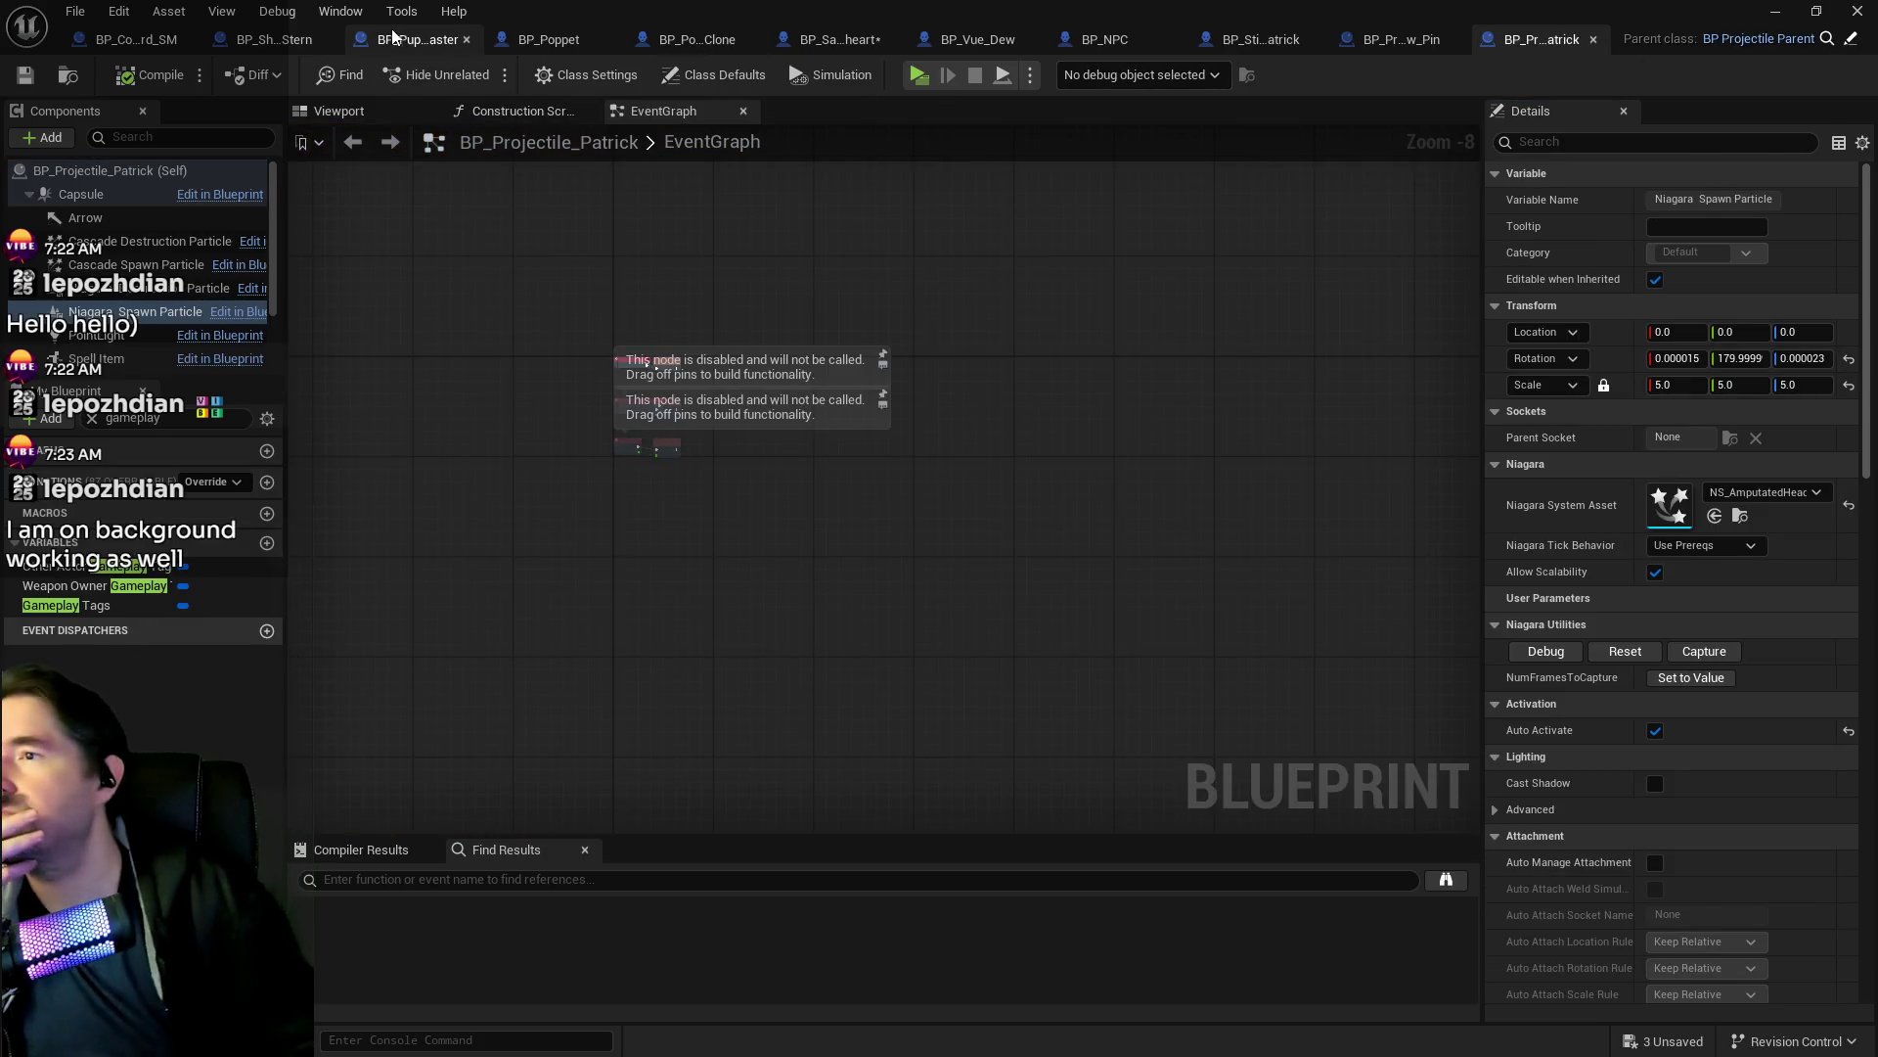
Move through BP_Poppet and BP_Puppet_Master back to Sally's blueprint and save all assets.
left_click(526, 44)
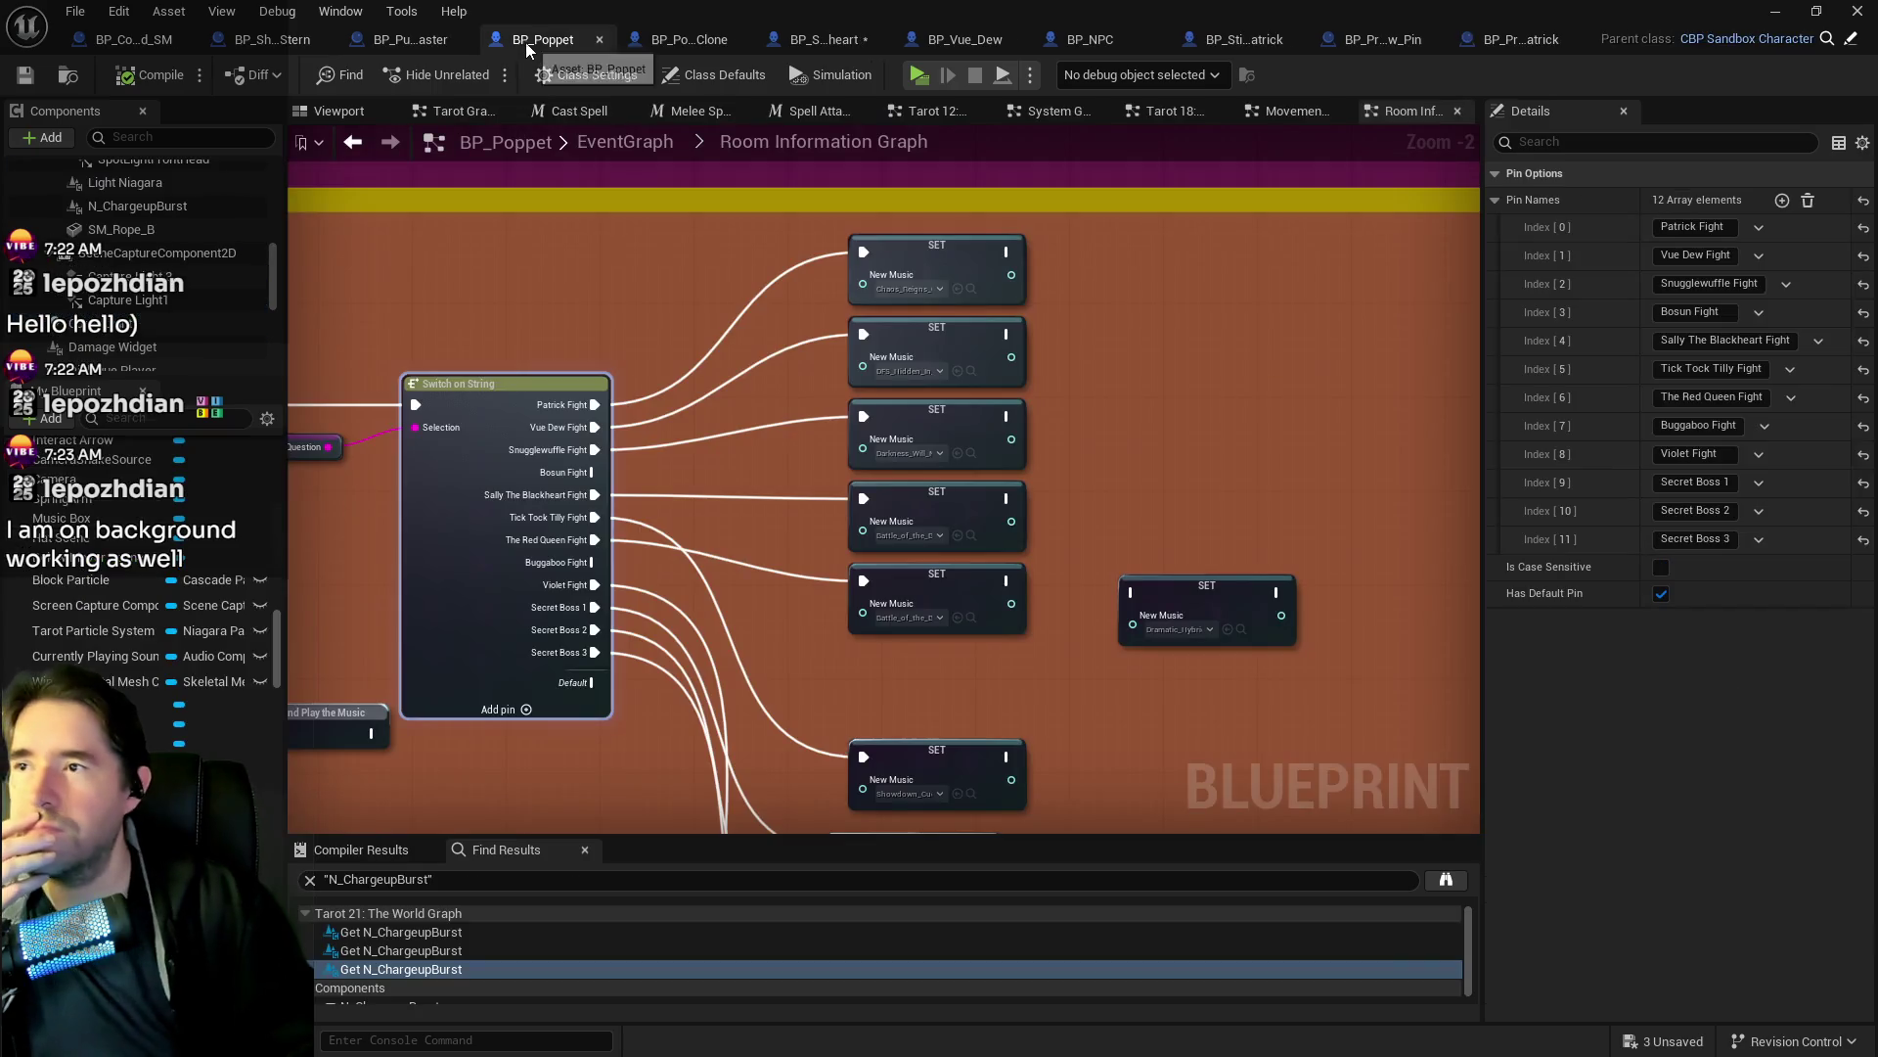
left_click(427, 44)
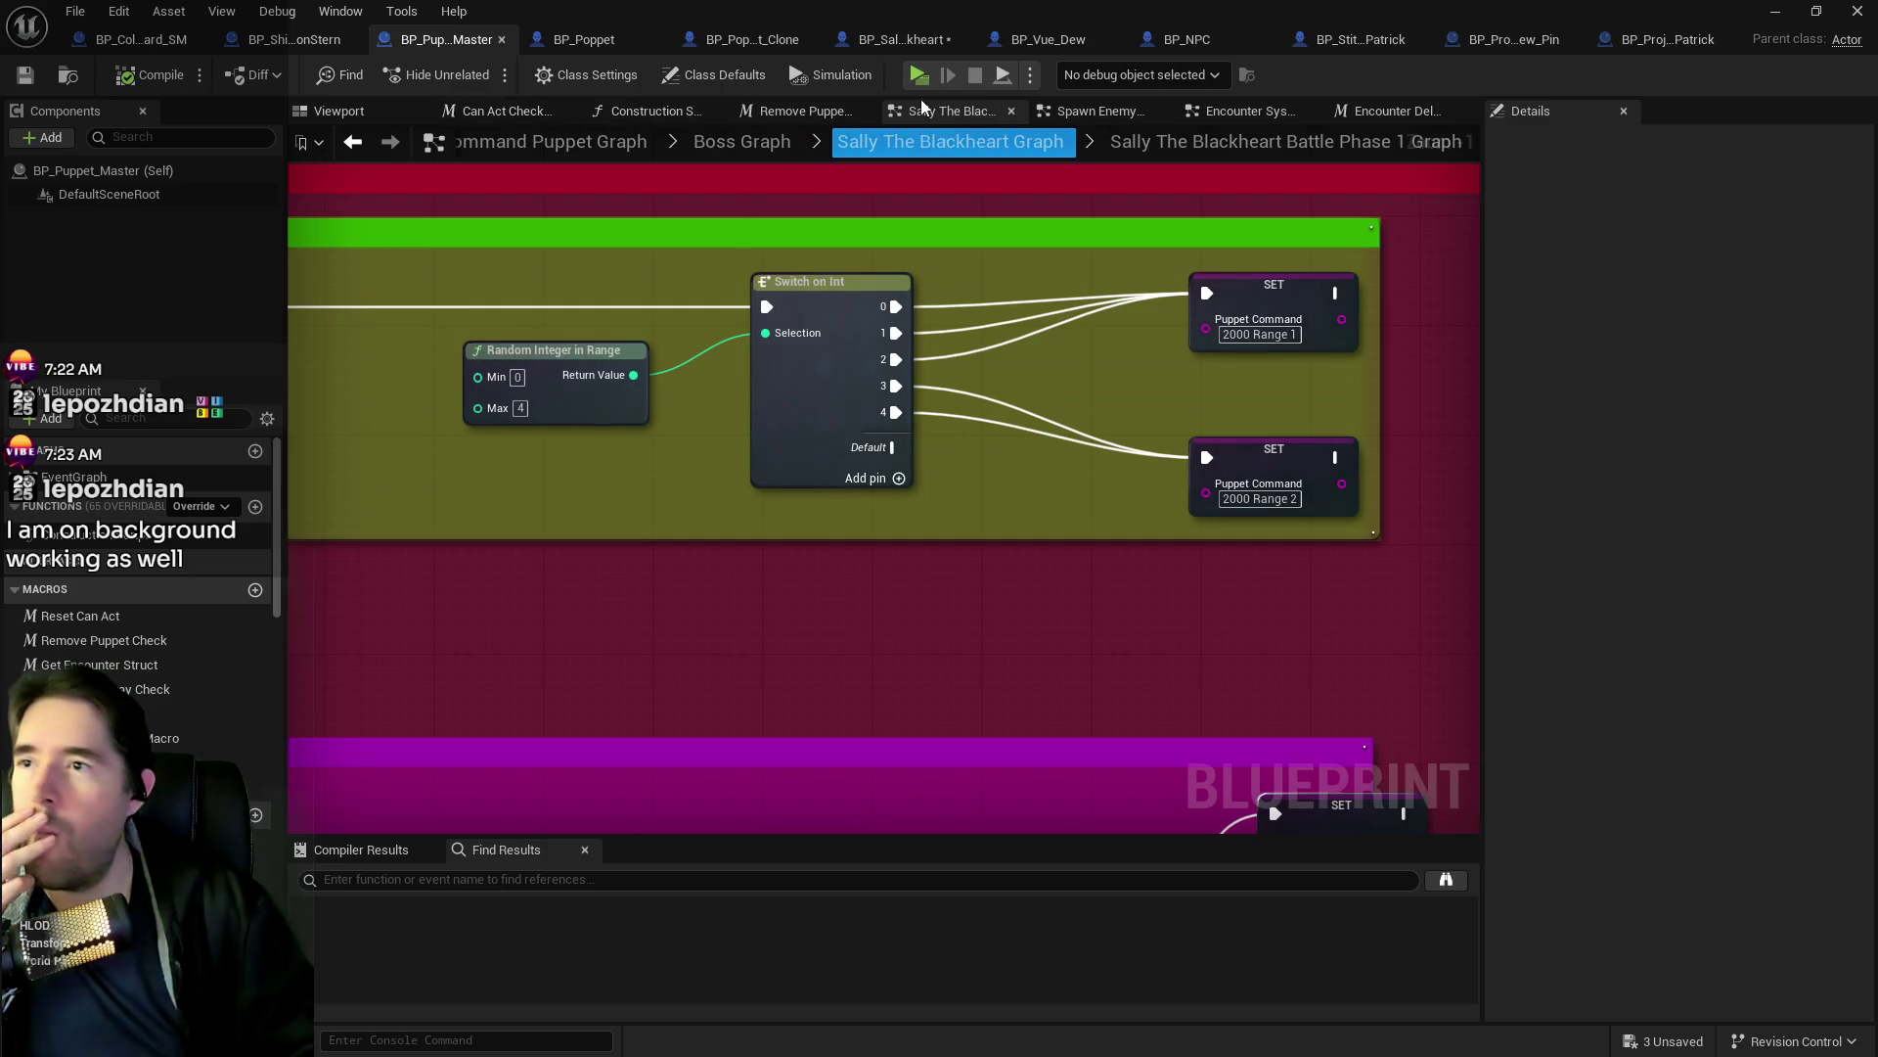
left_click(921, 41)
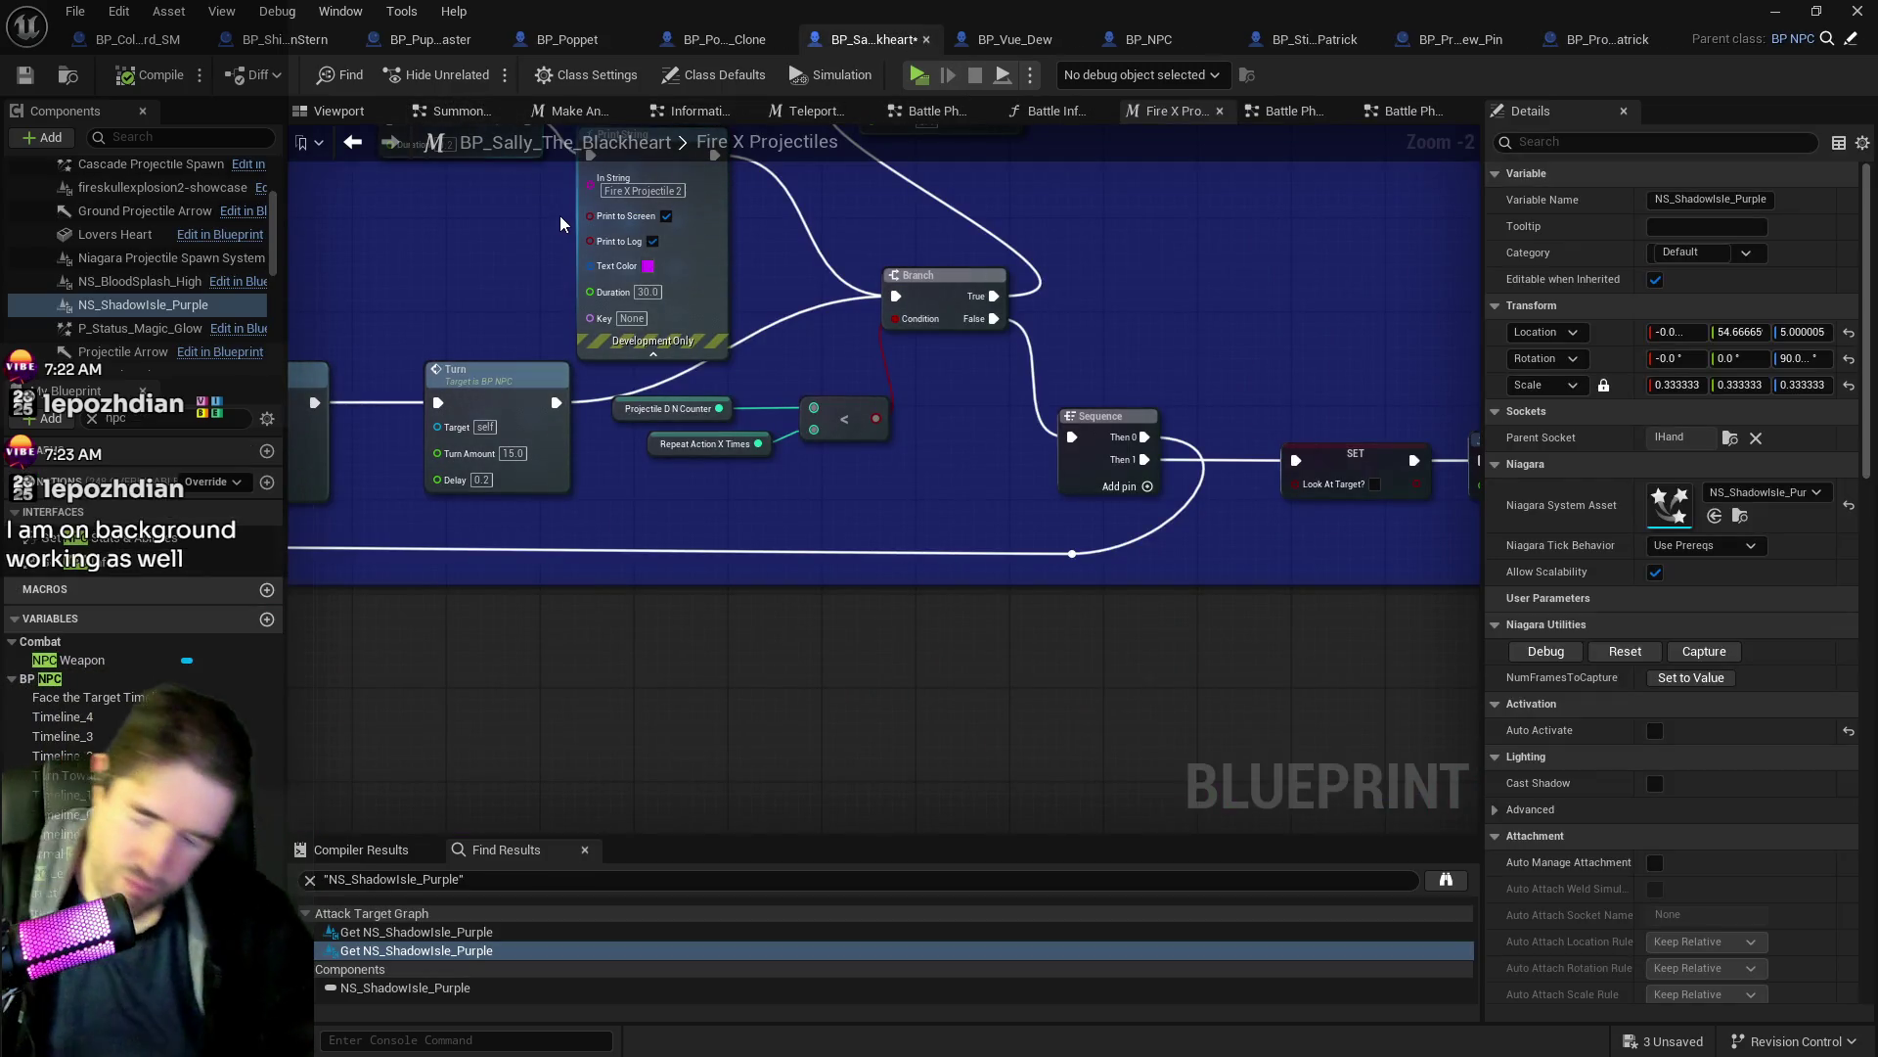
key("ctrl+shift+s")
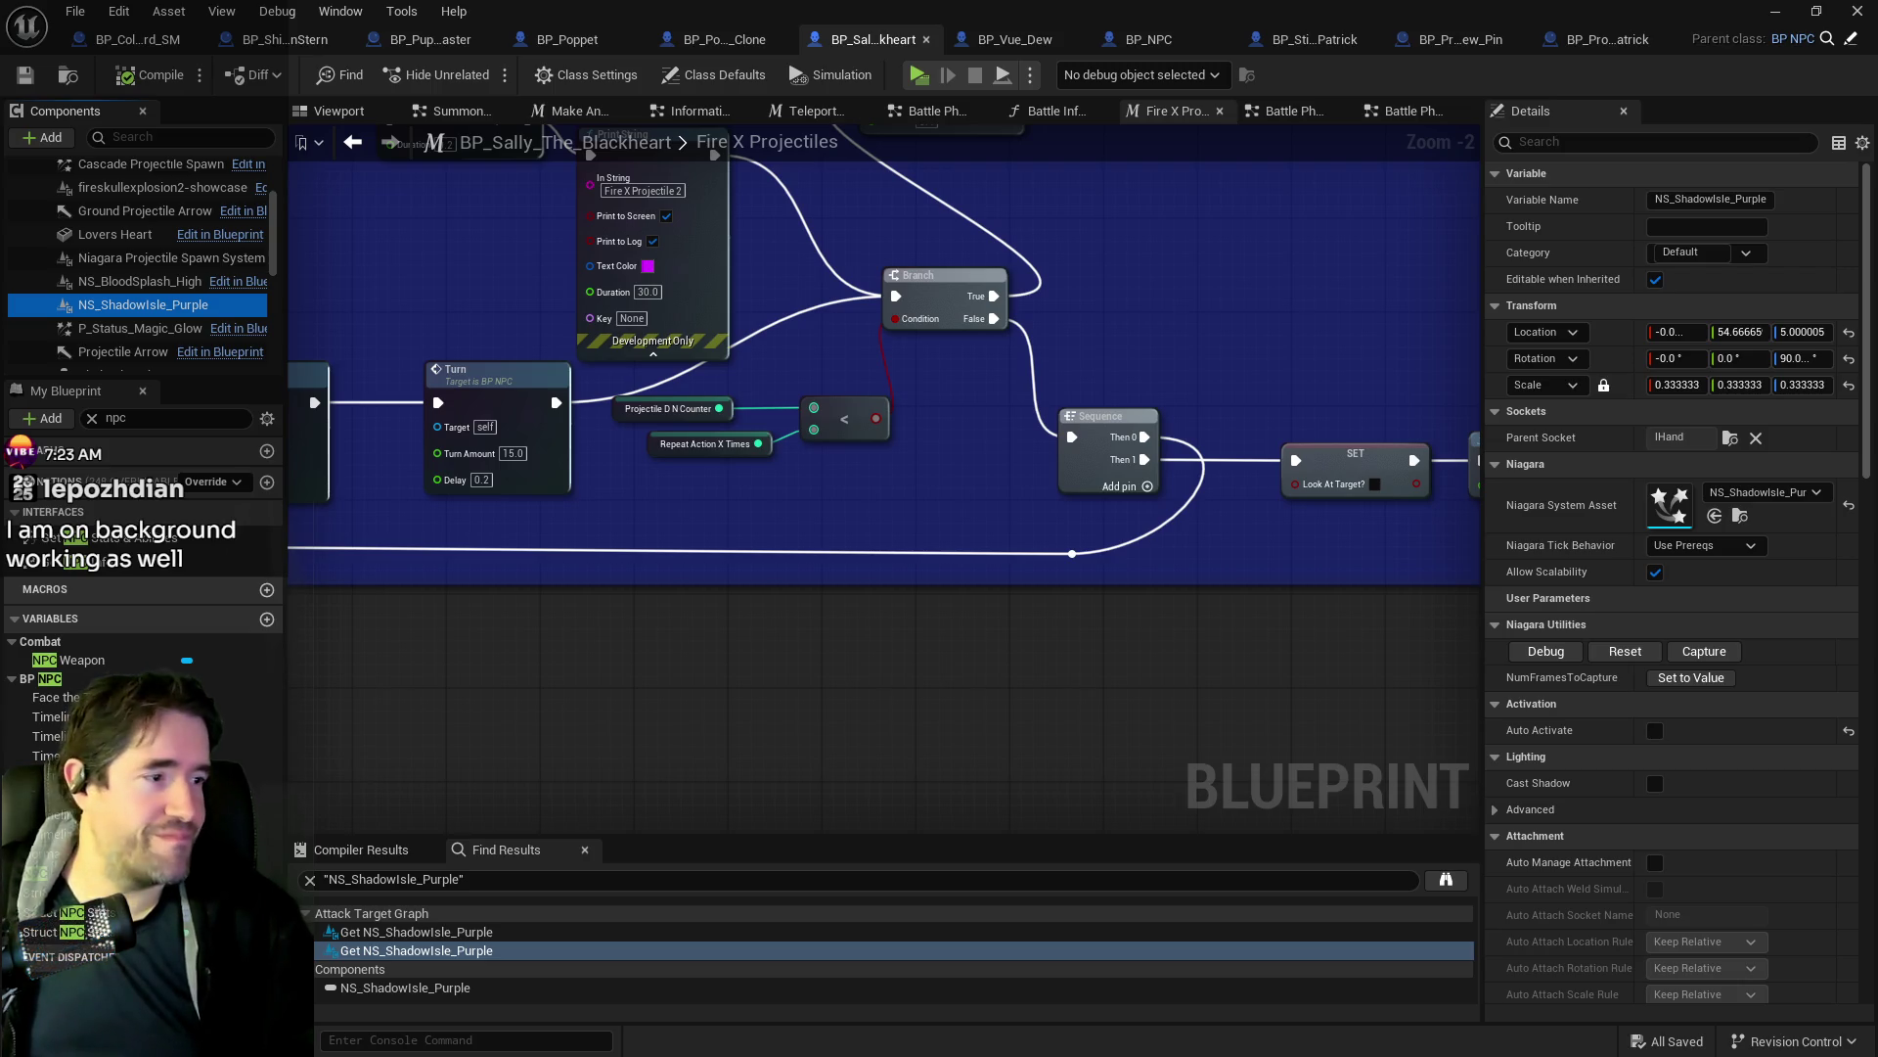
Open the fireskullexplosion2-showcase effect component's system.
left_click_drag(881, 642, 1337, 749)
scroll(135, 311, "down", 2)
scroll(137, 313, "down", 3)
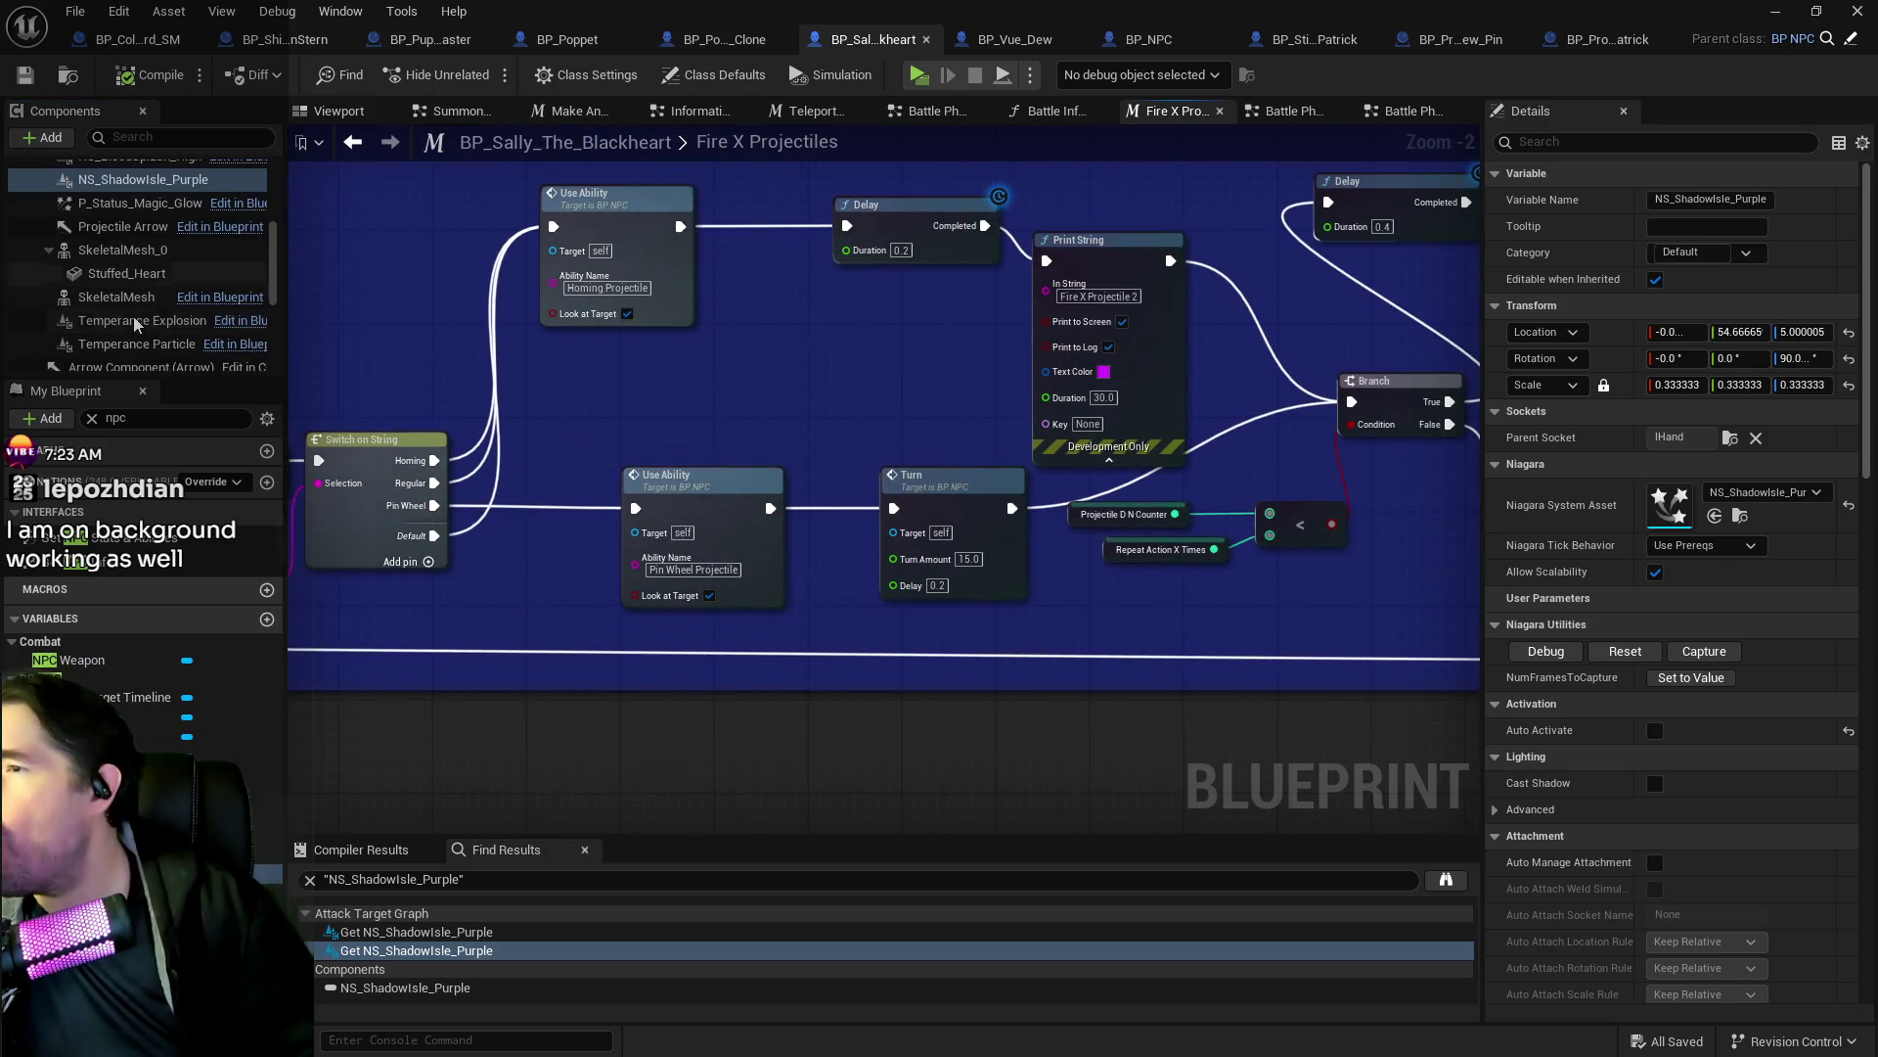
scroll(152, 353, "down", 1)
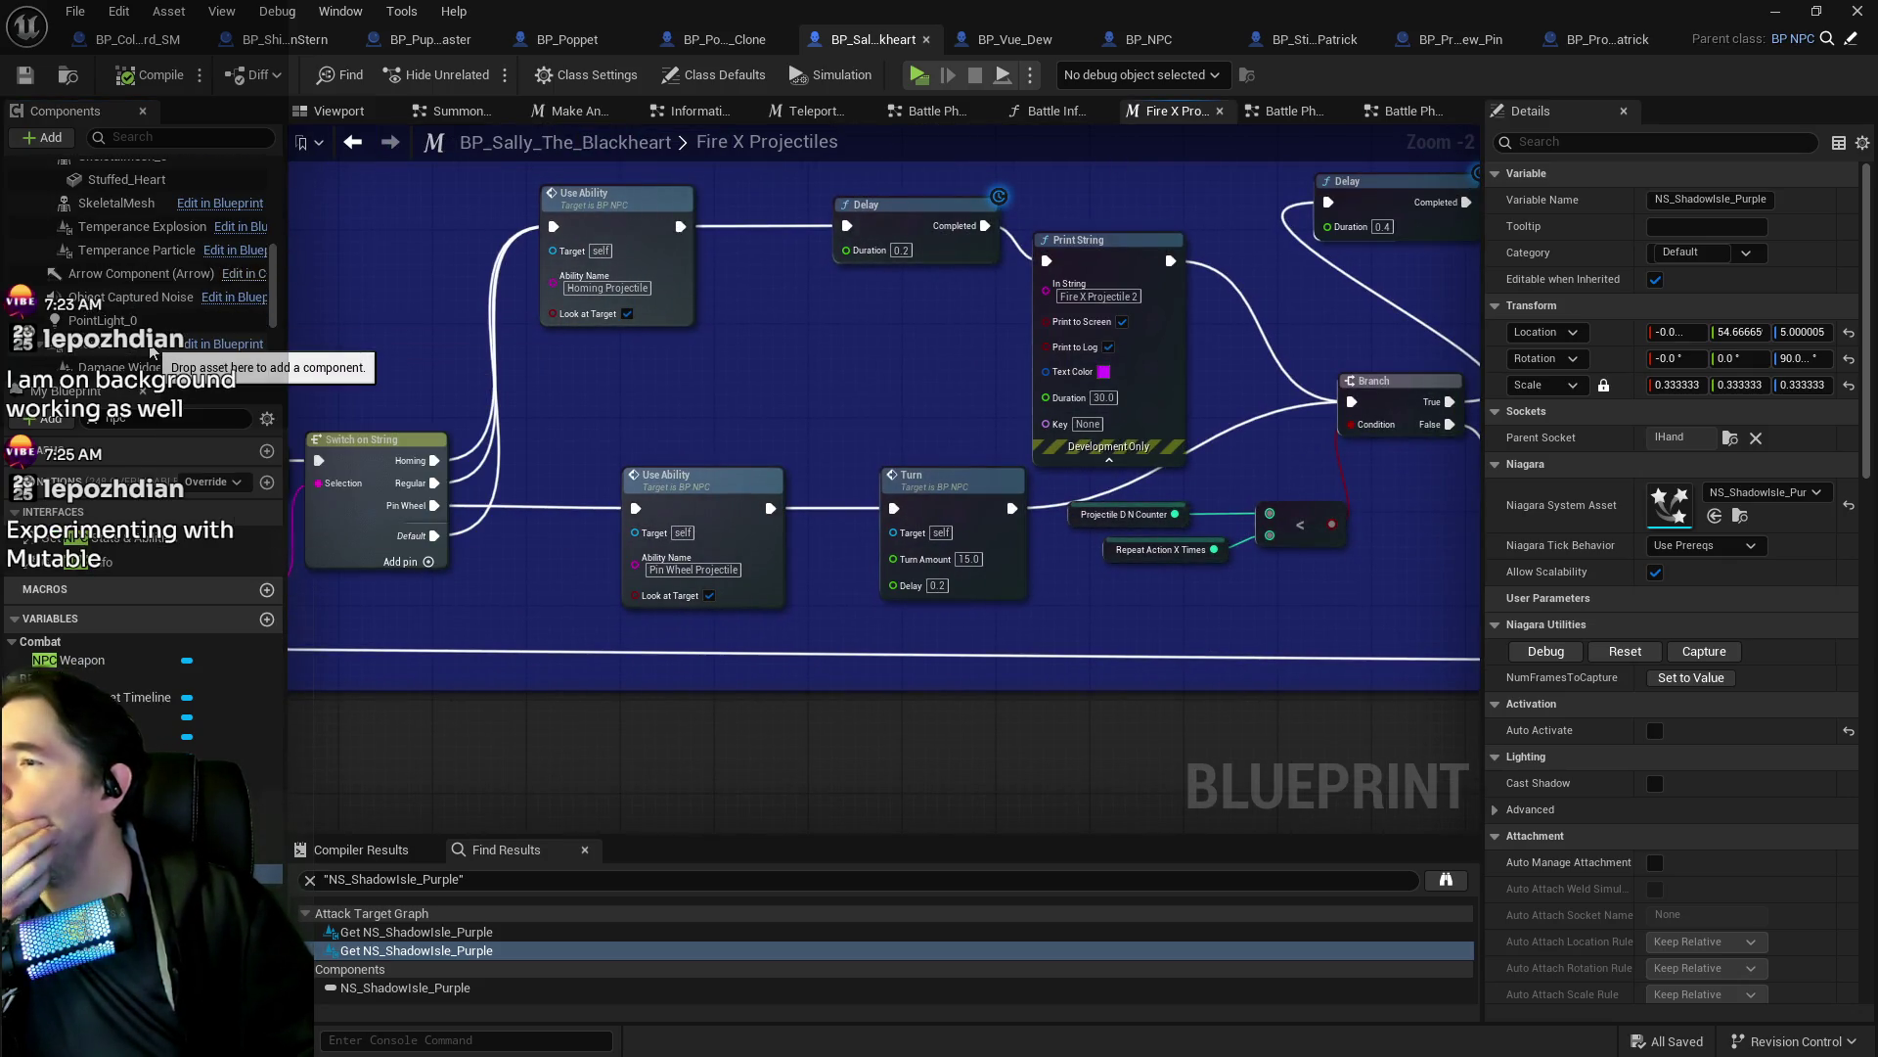
scroll(152, 353, "up", 3)
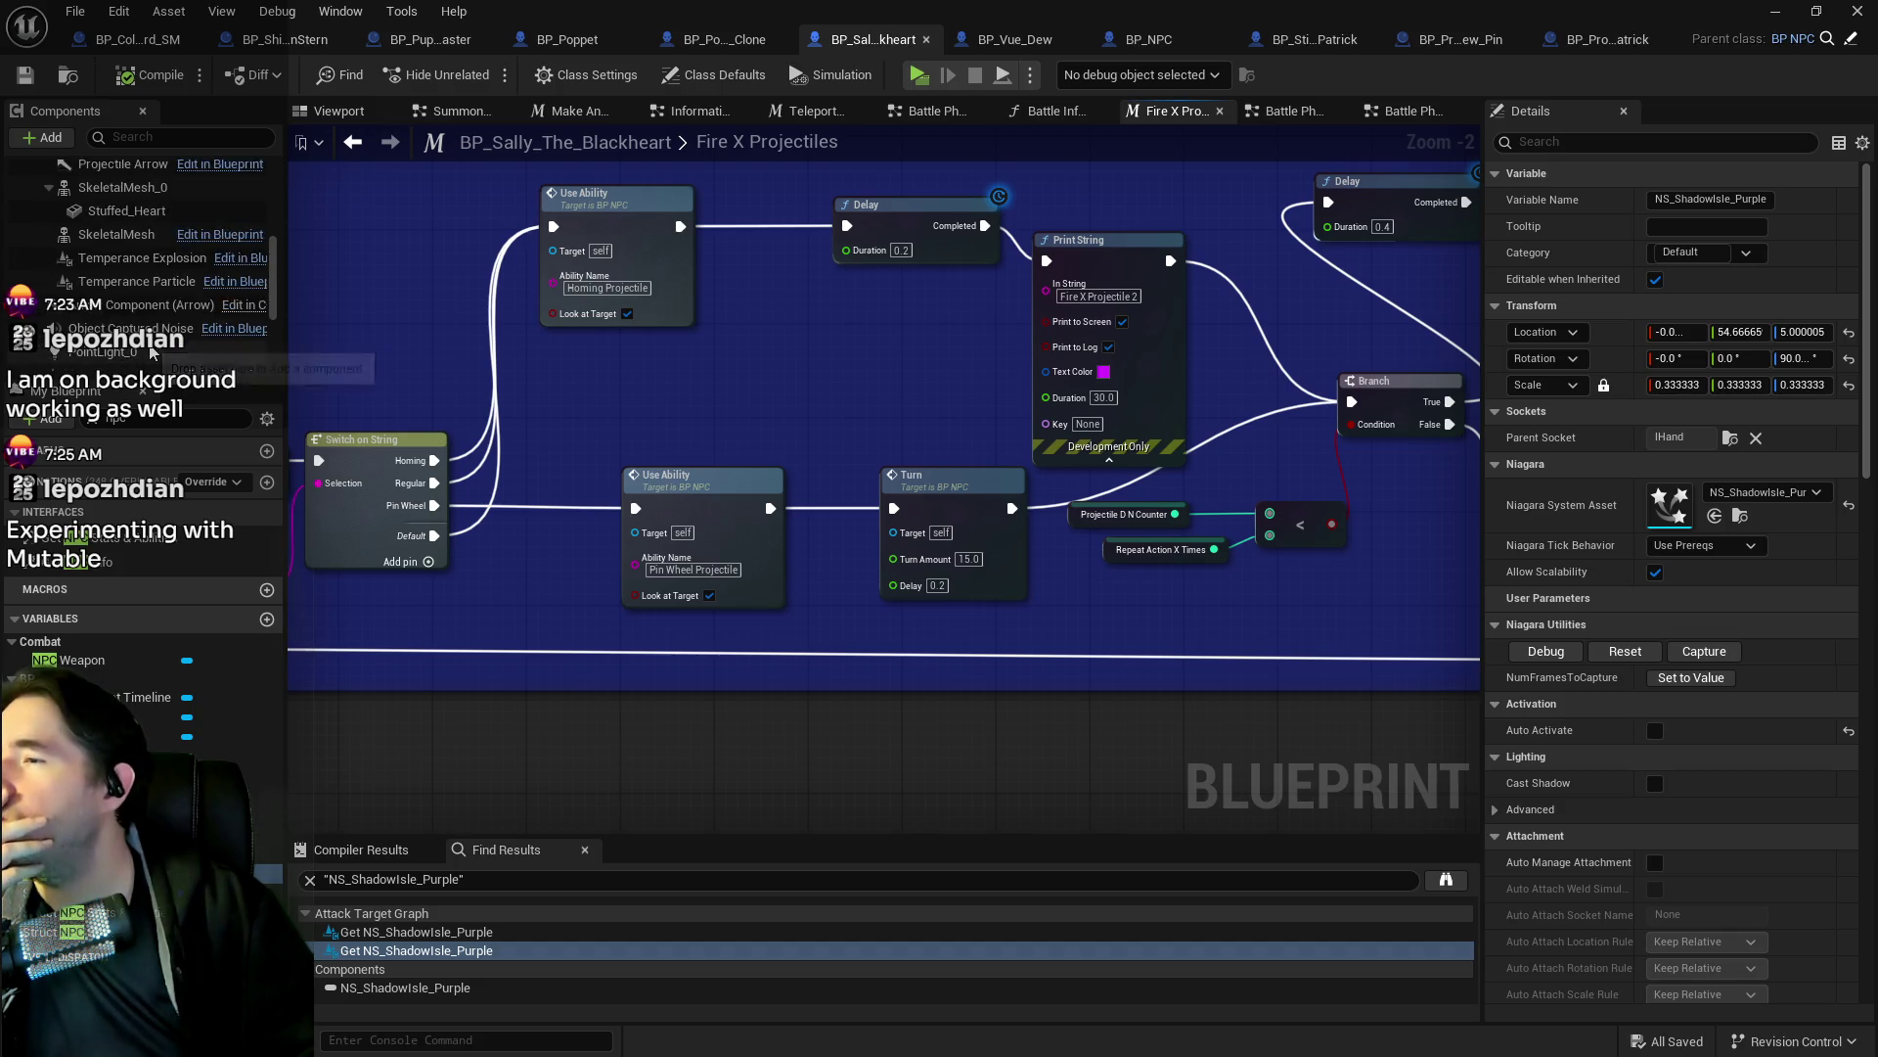
scroll(151, 352, "up", 5)
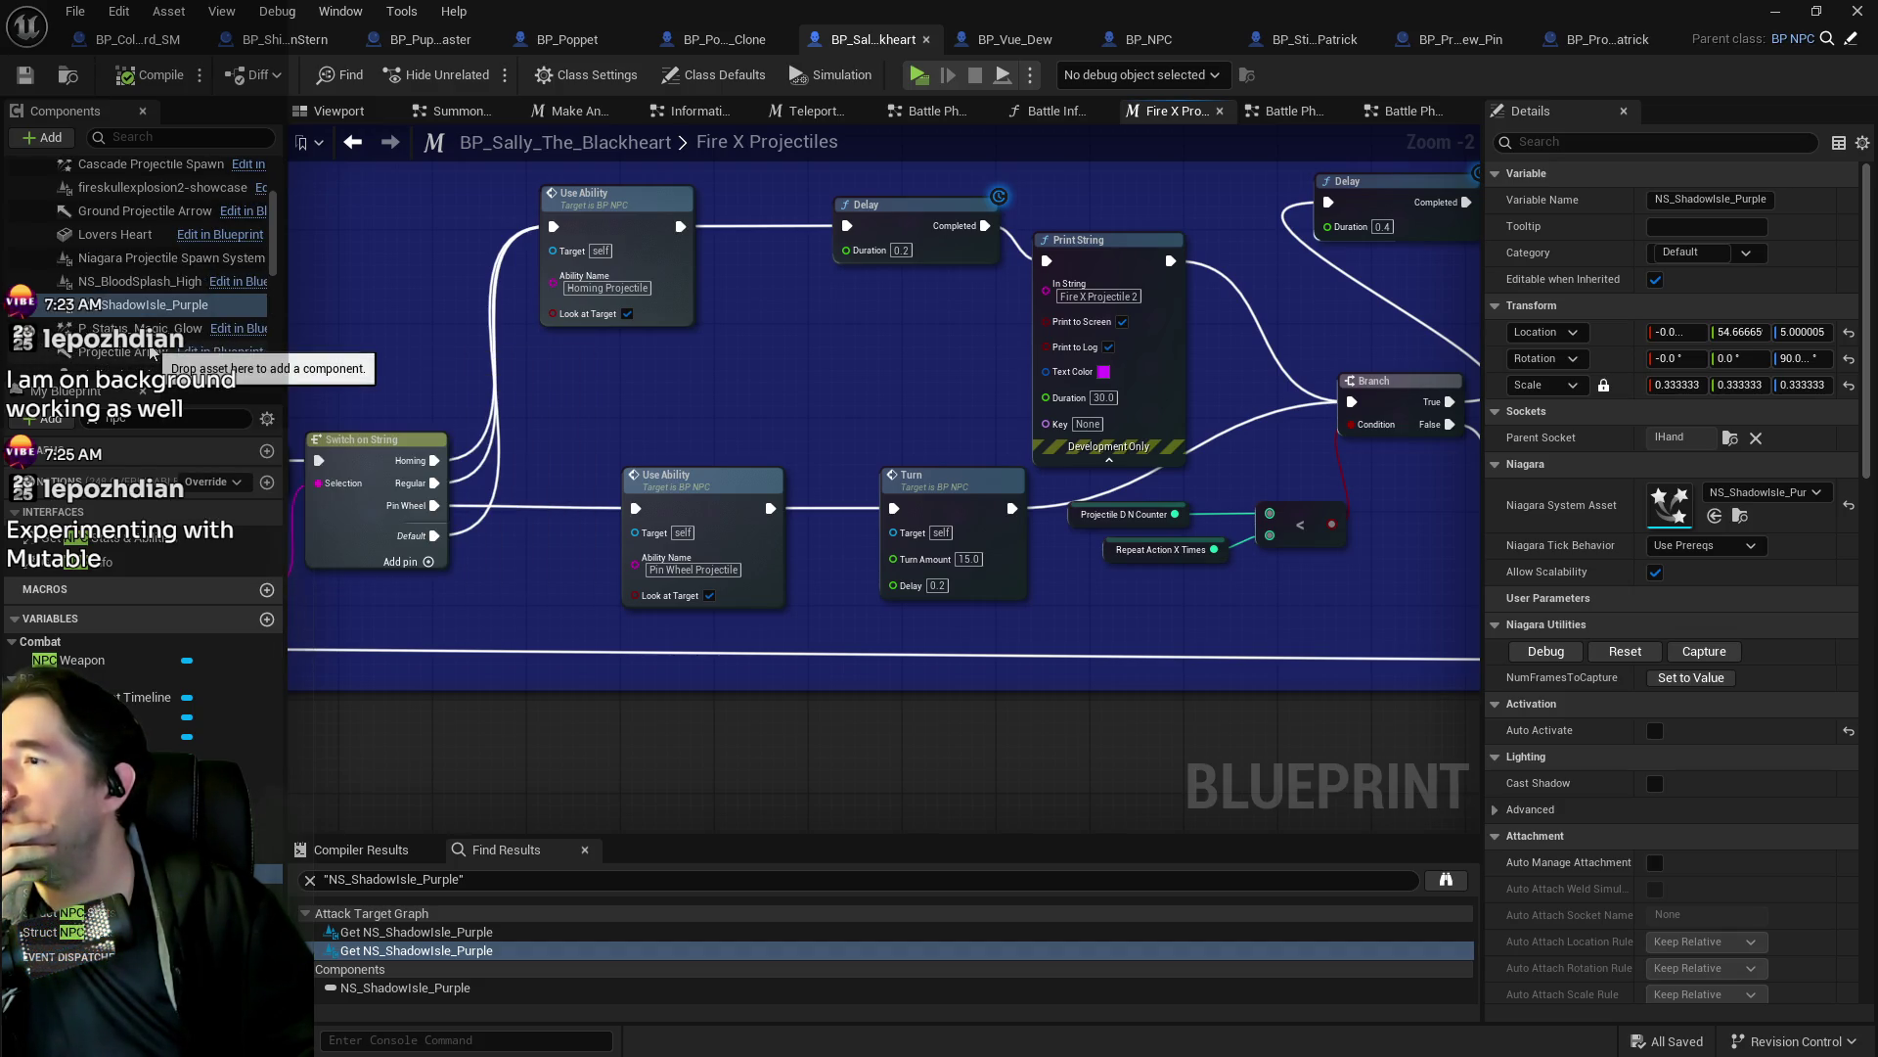
scroll(152, 352, "up", 1)
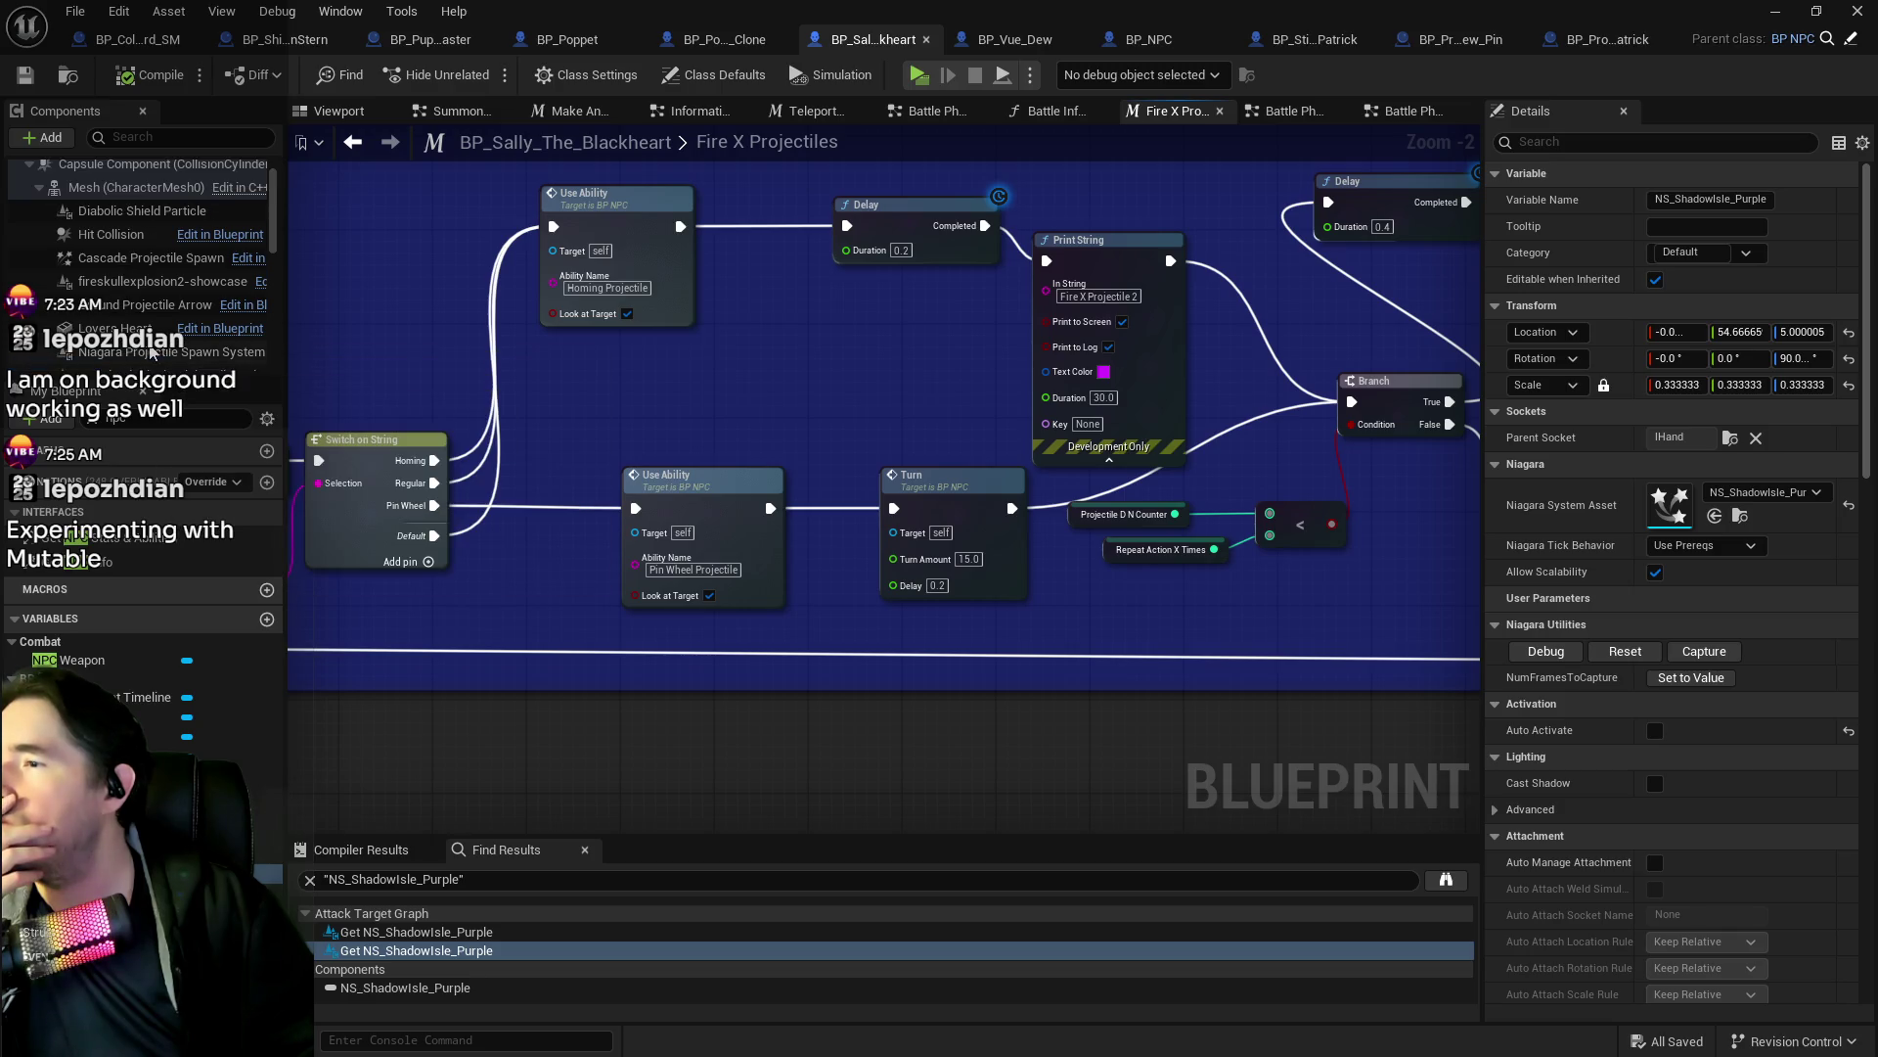
left_click(128, 288)
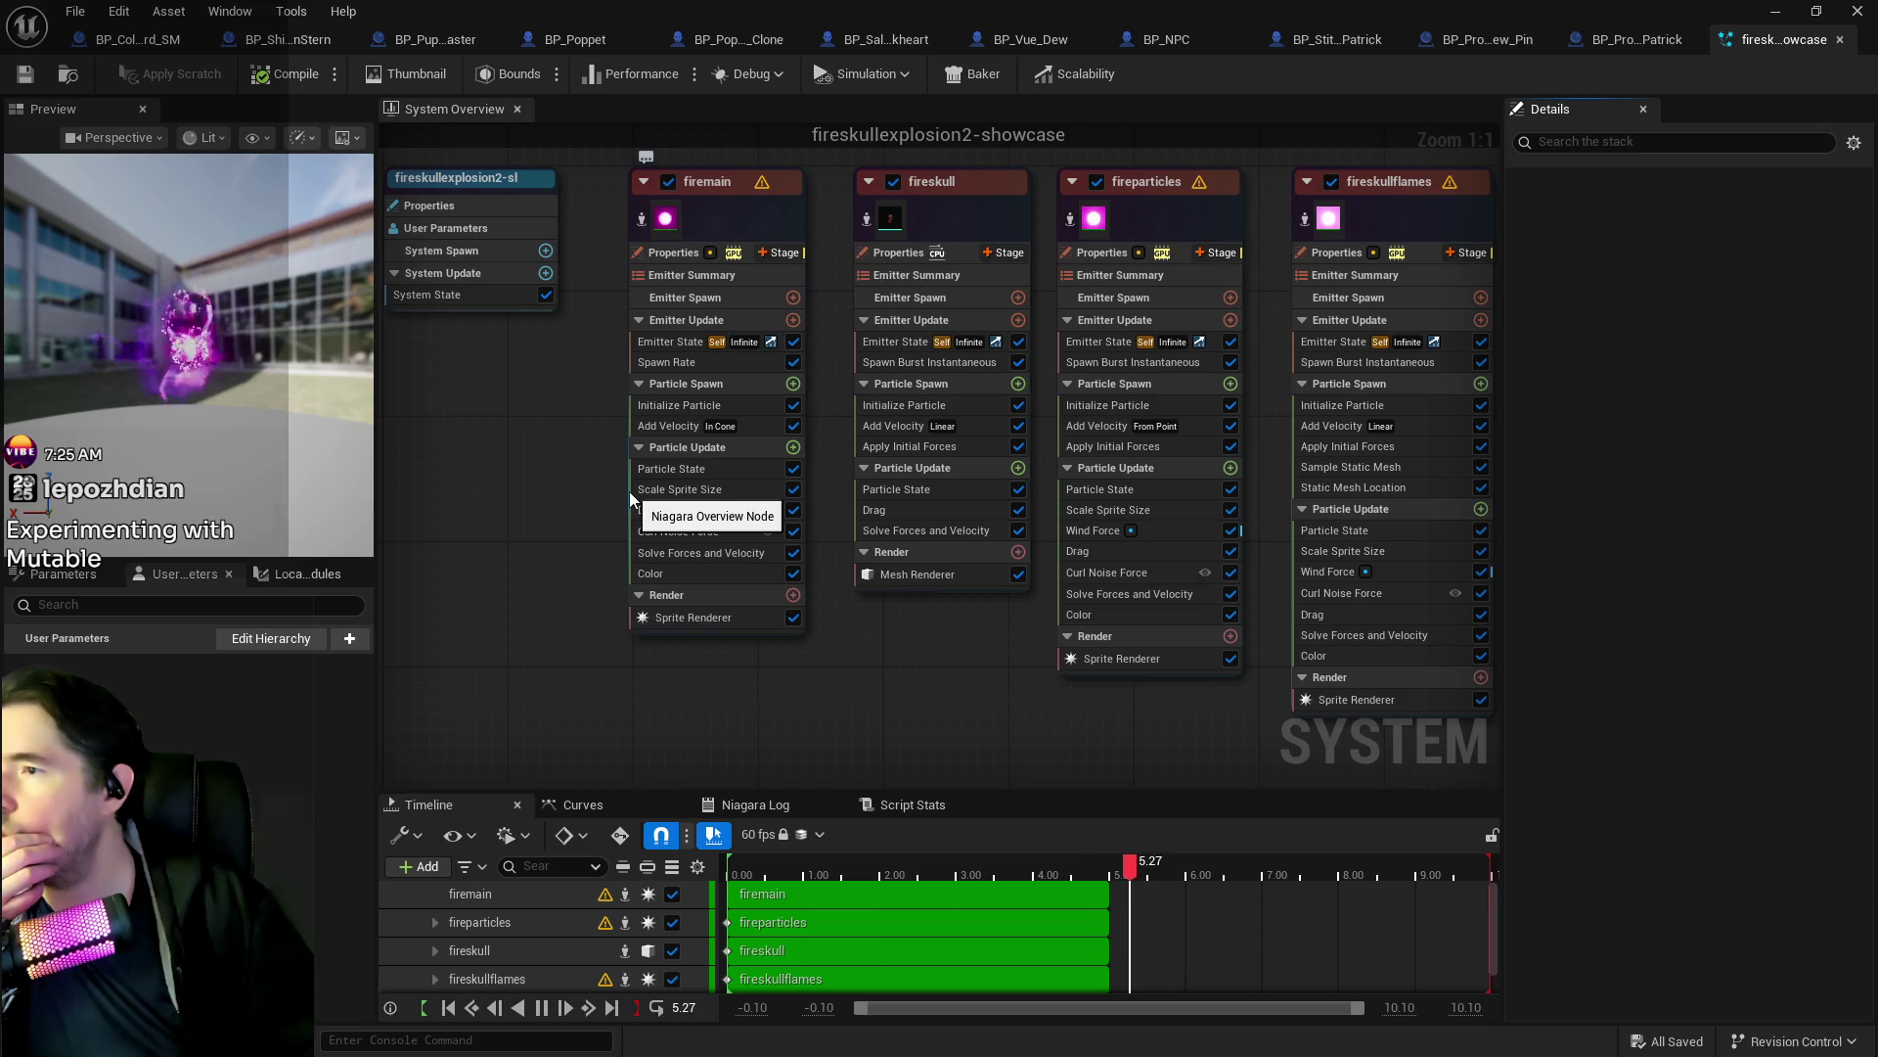
Check Patrick's NS_BrainBurst destruction effect, then close his projectile blueprint and return to Sally's.
left_click(1840, 39)
left_click(147, 287)
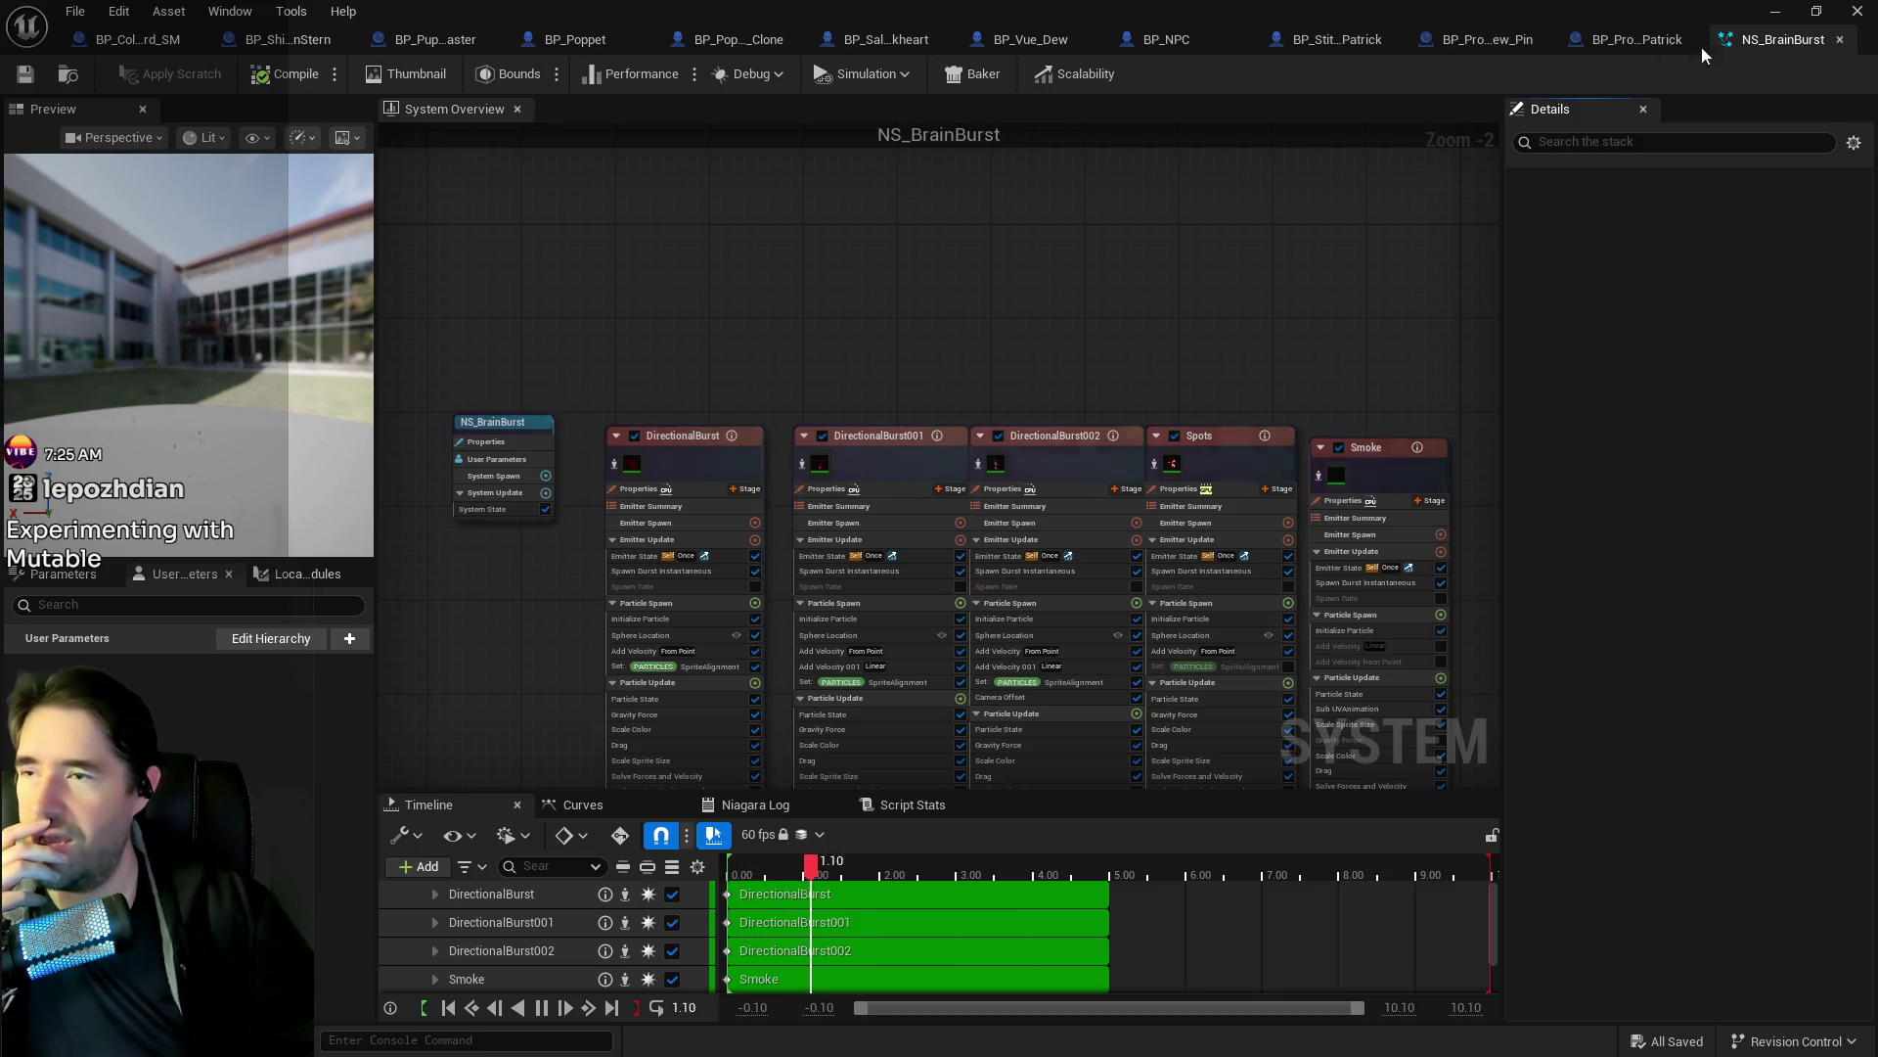
left_click(1840, 39)
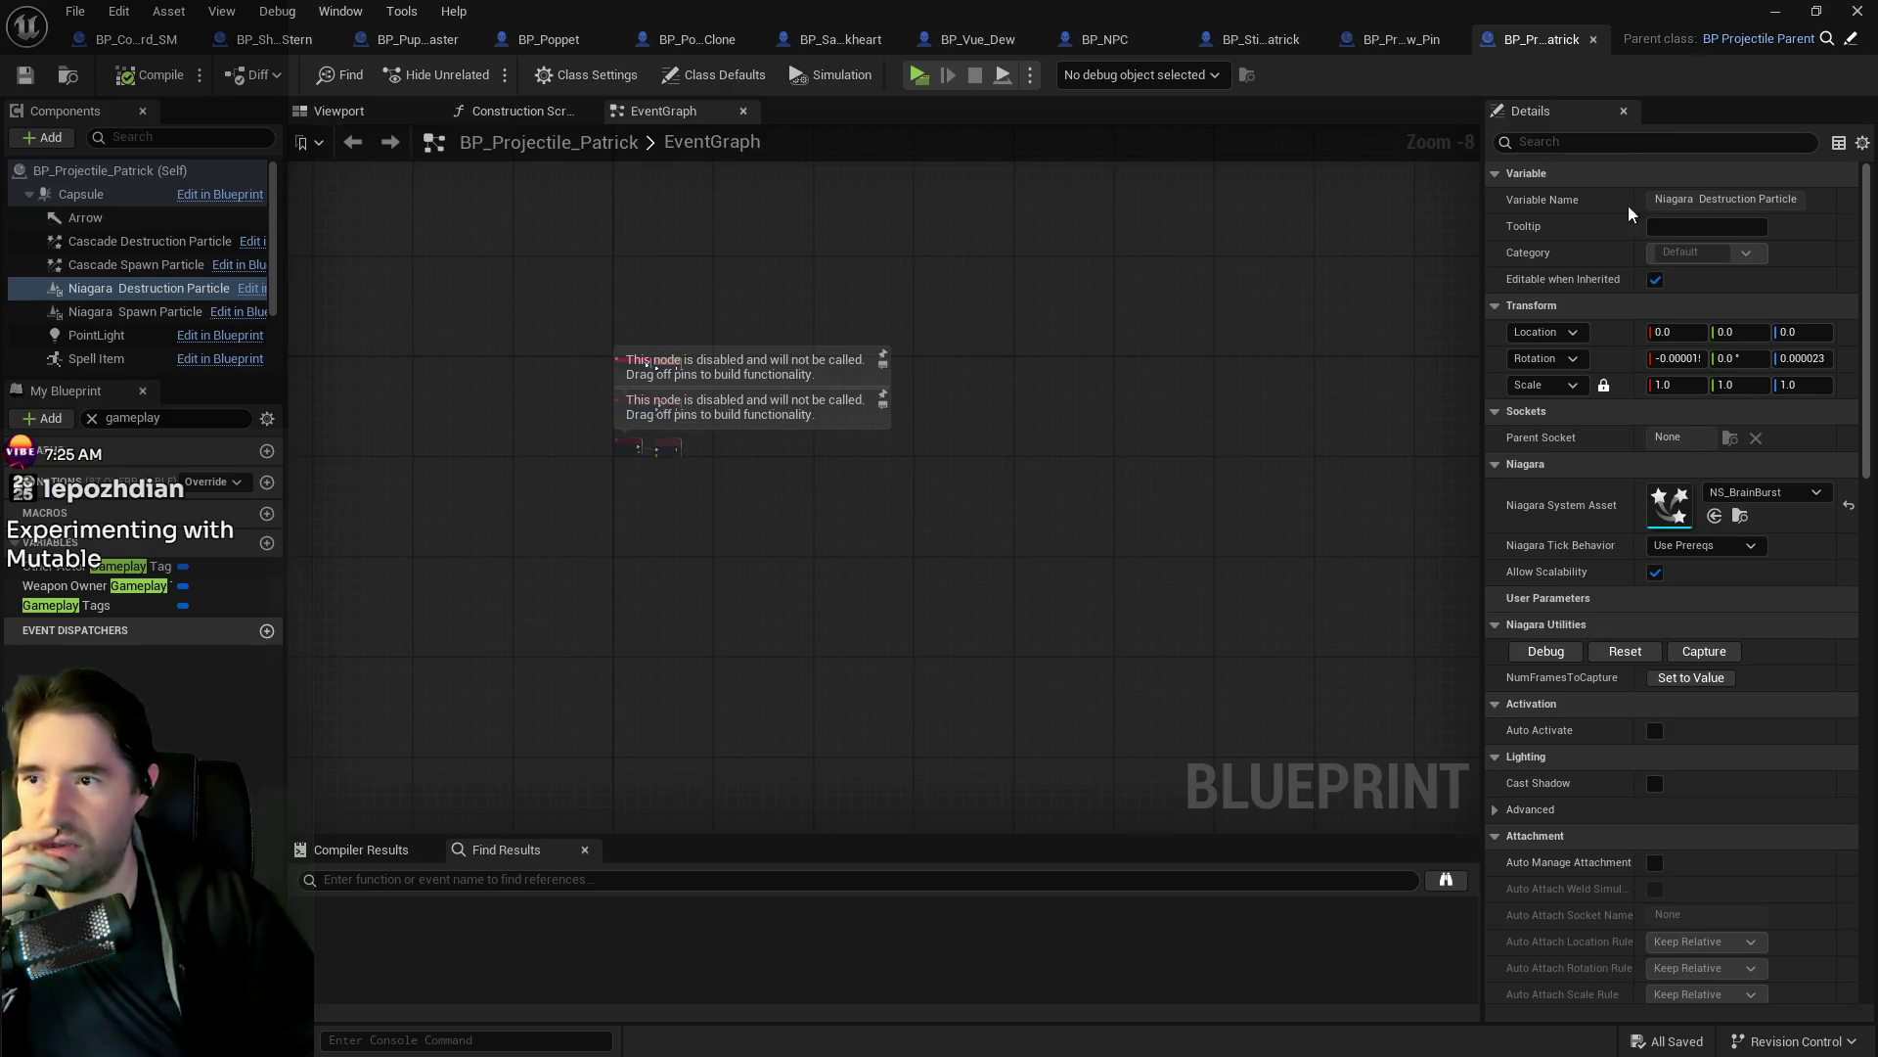
scroll(126, 273, "down", 3)
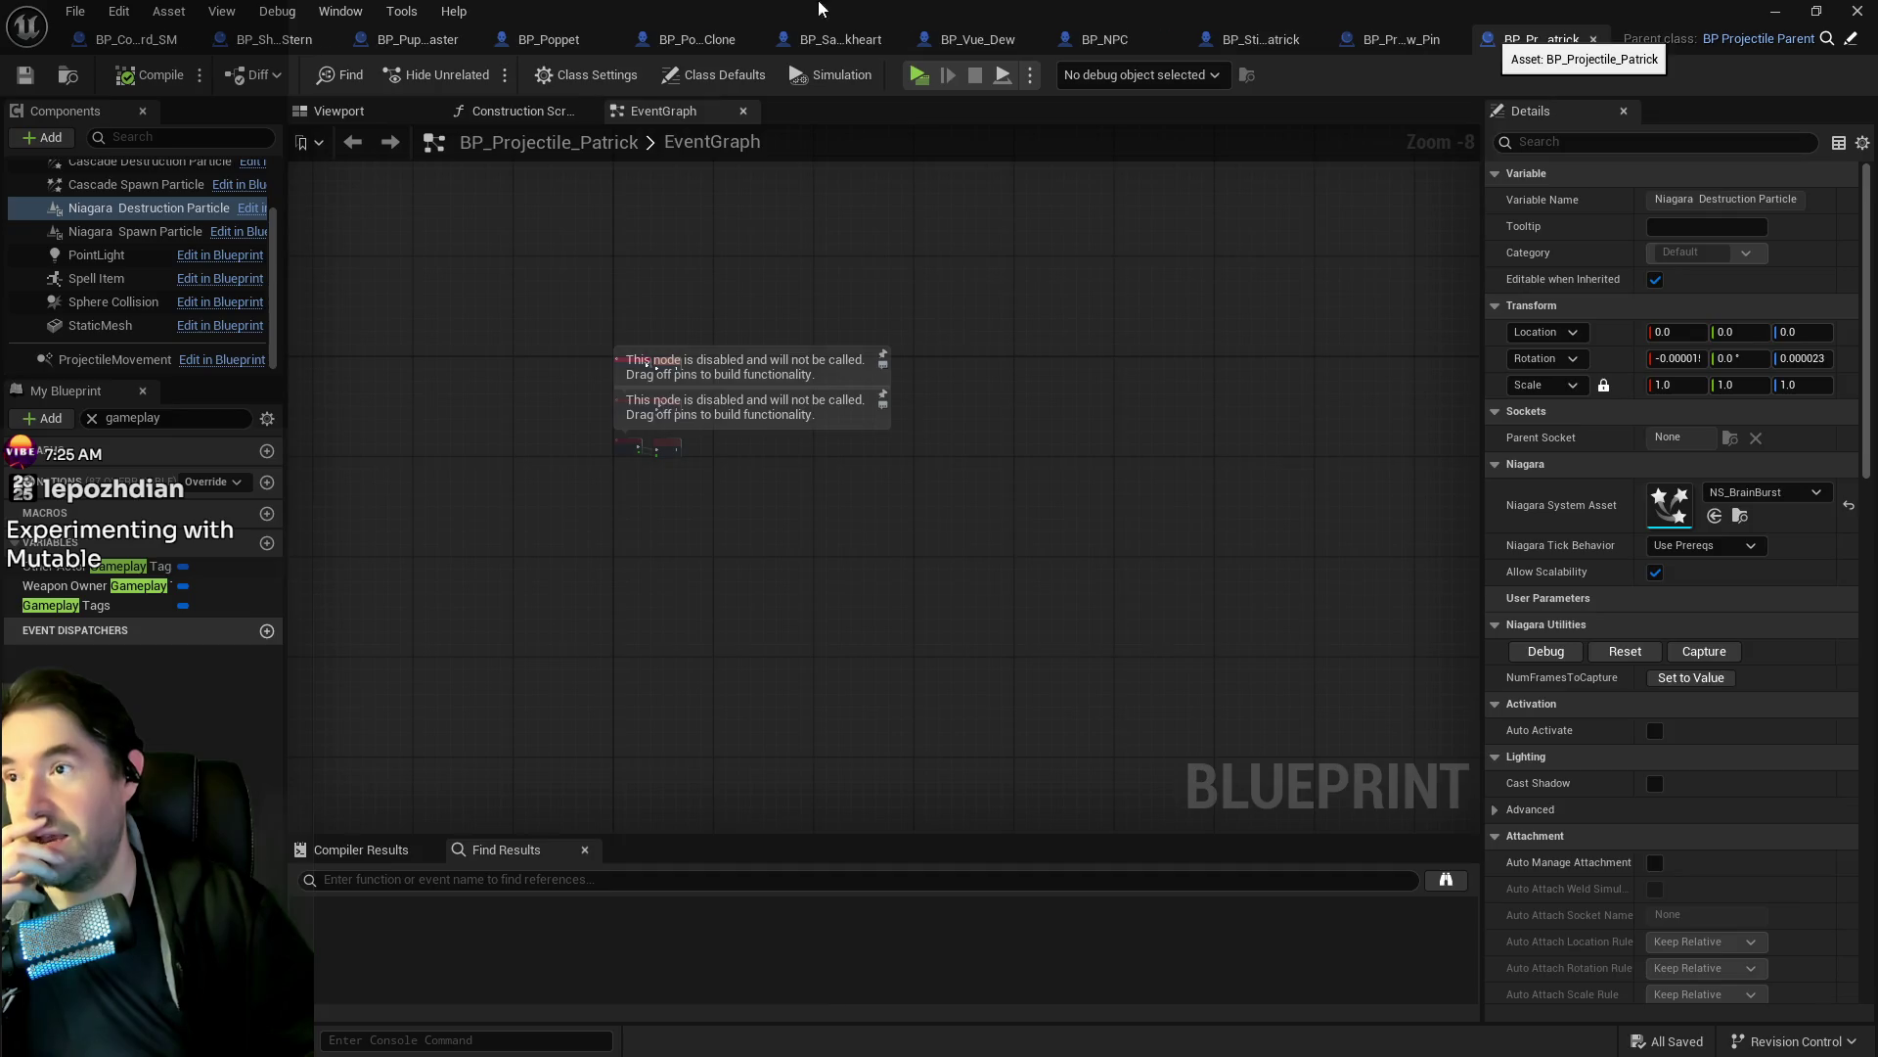
left_click(1593, 40)
left_click(918, 40)
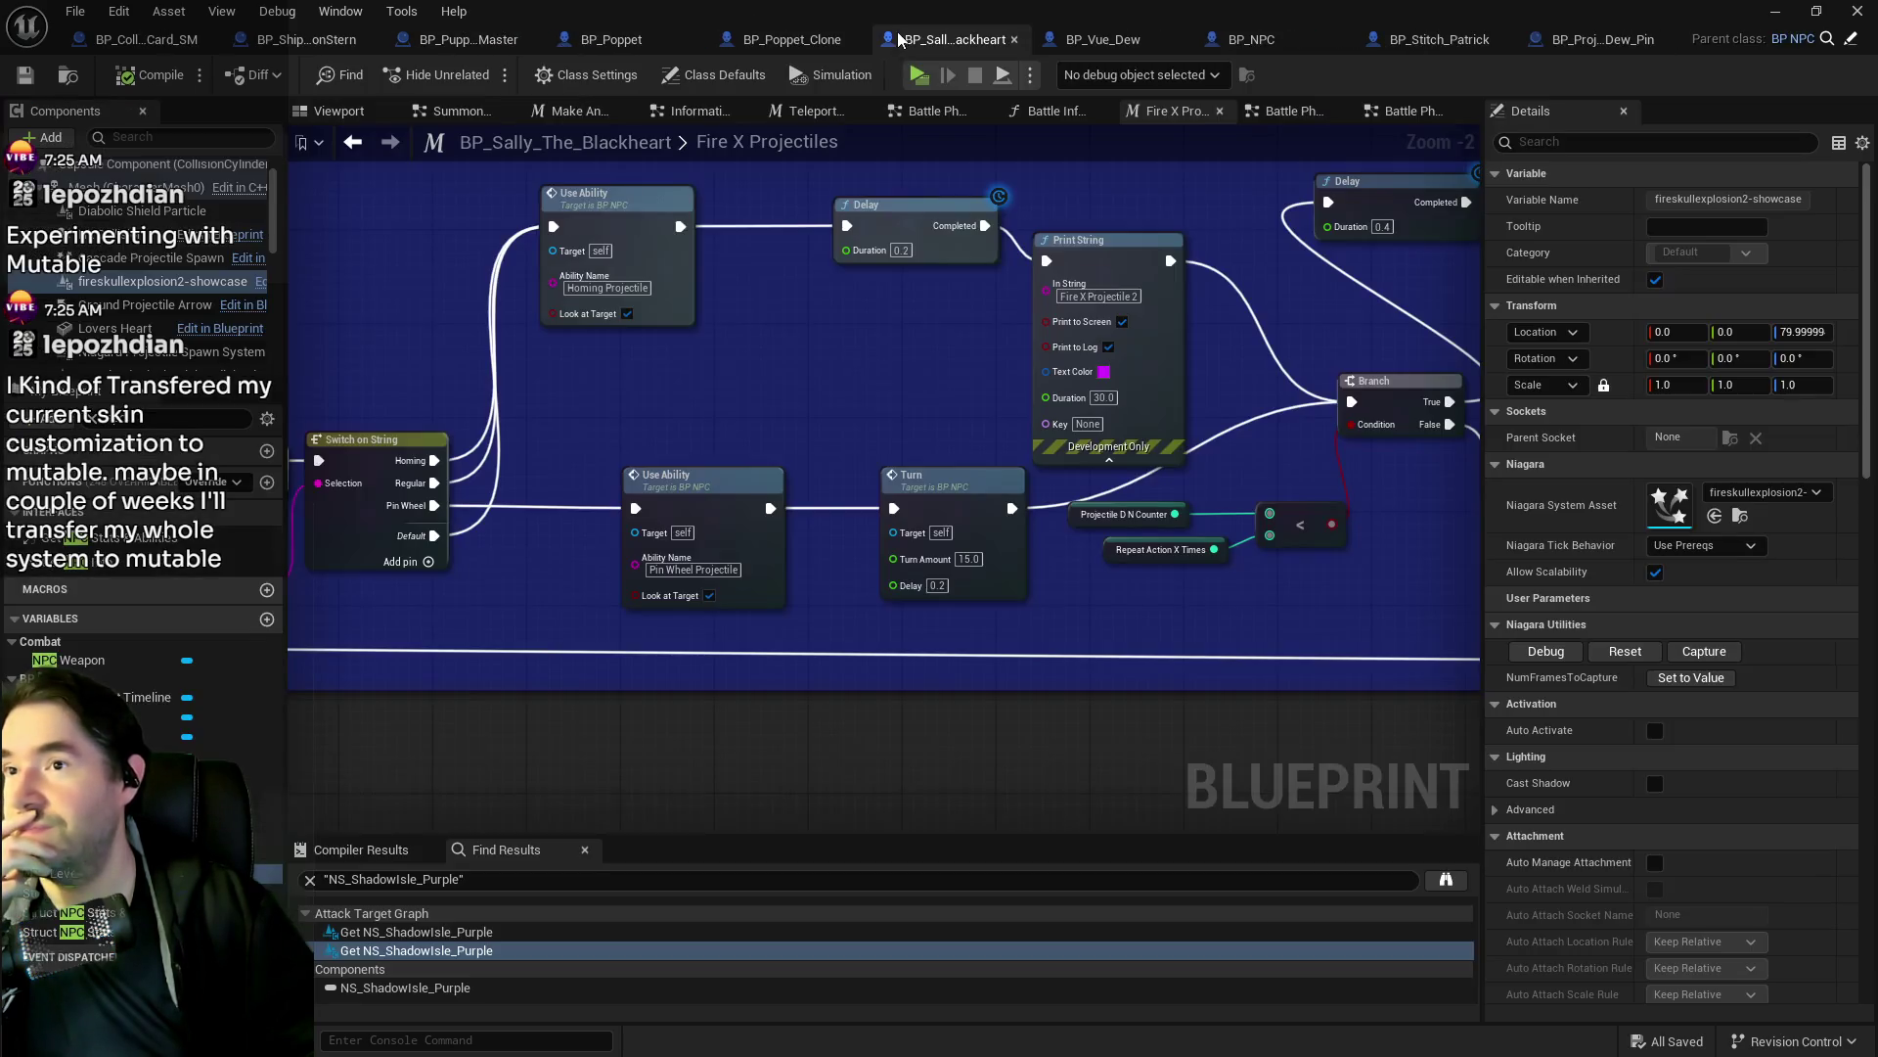
Select the Diabolic Shield Particle component and scroll through its settings.
scroll(166, 313, "up", 1)
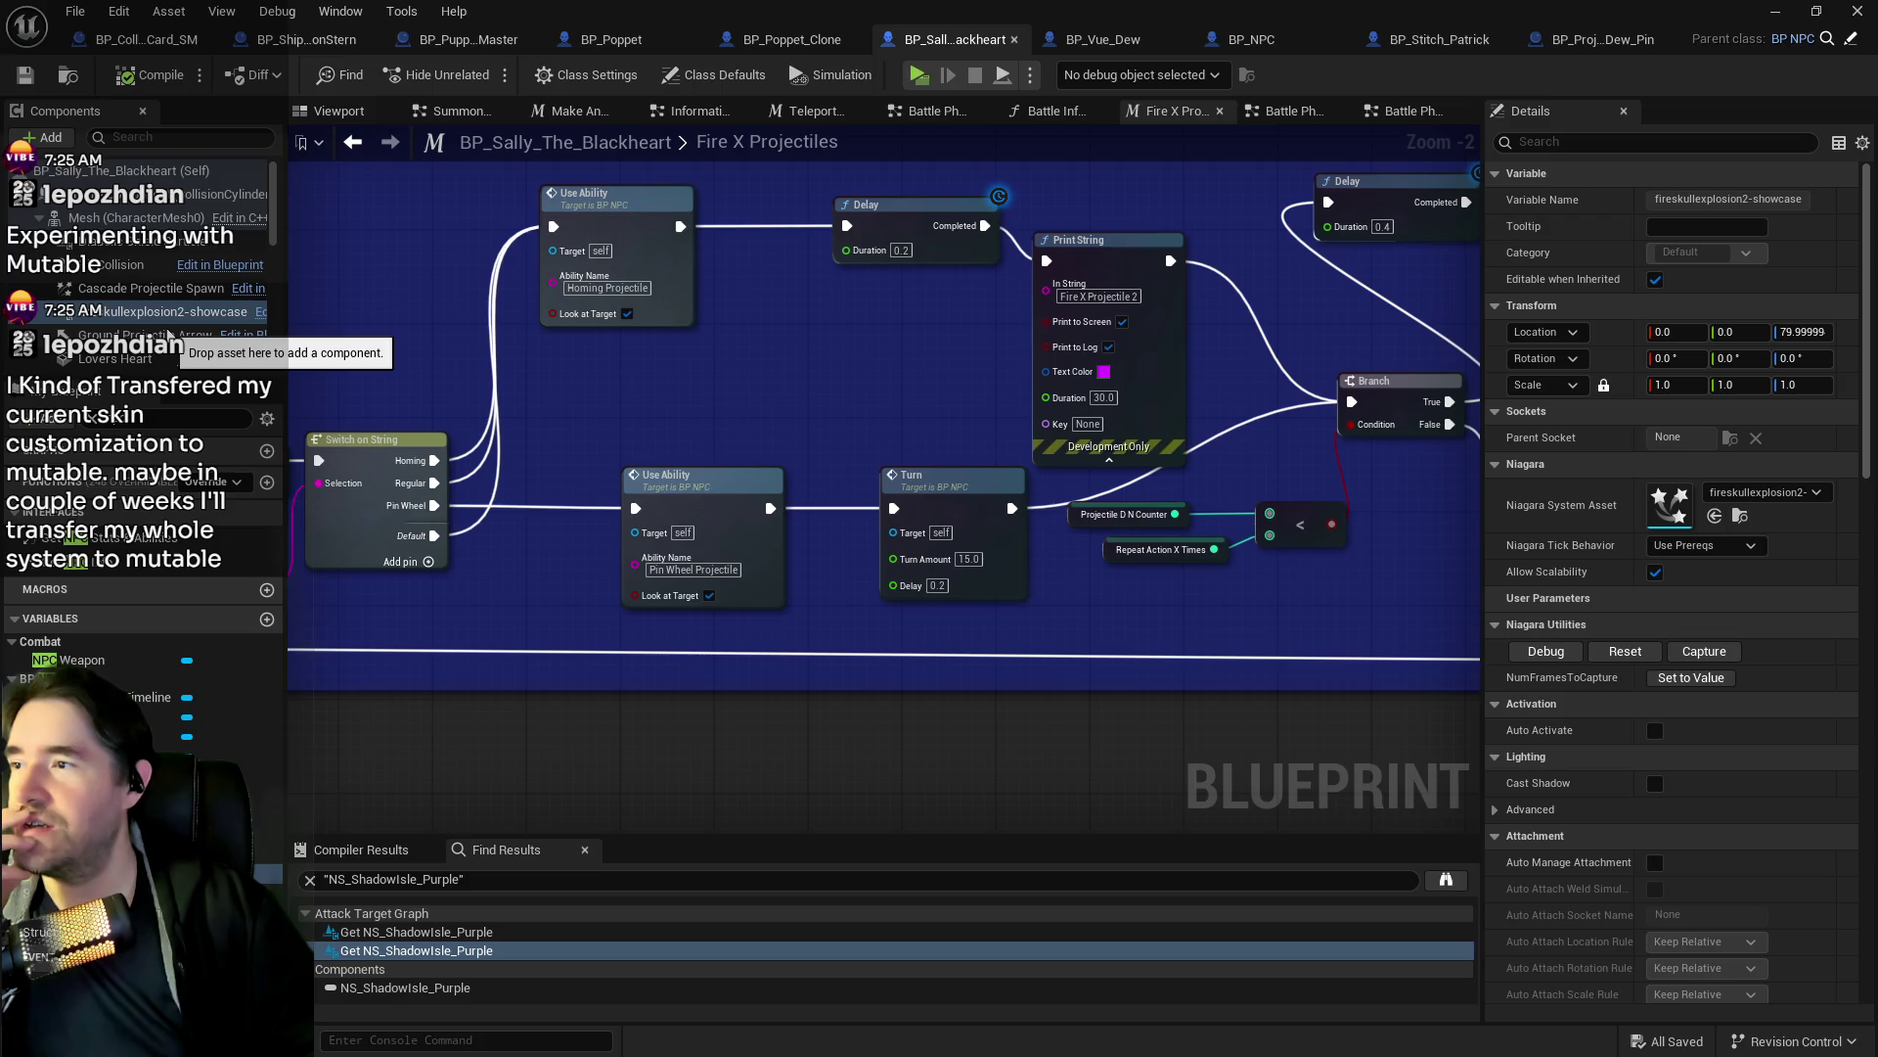
left_click(154, 244)
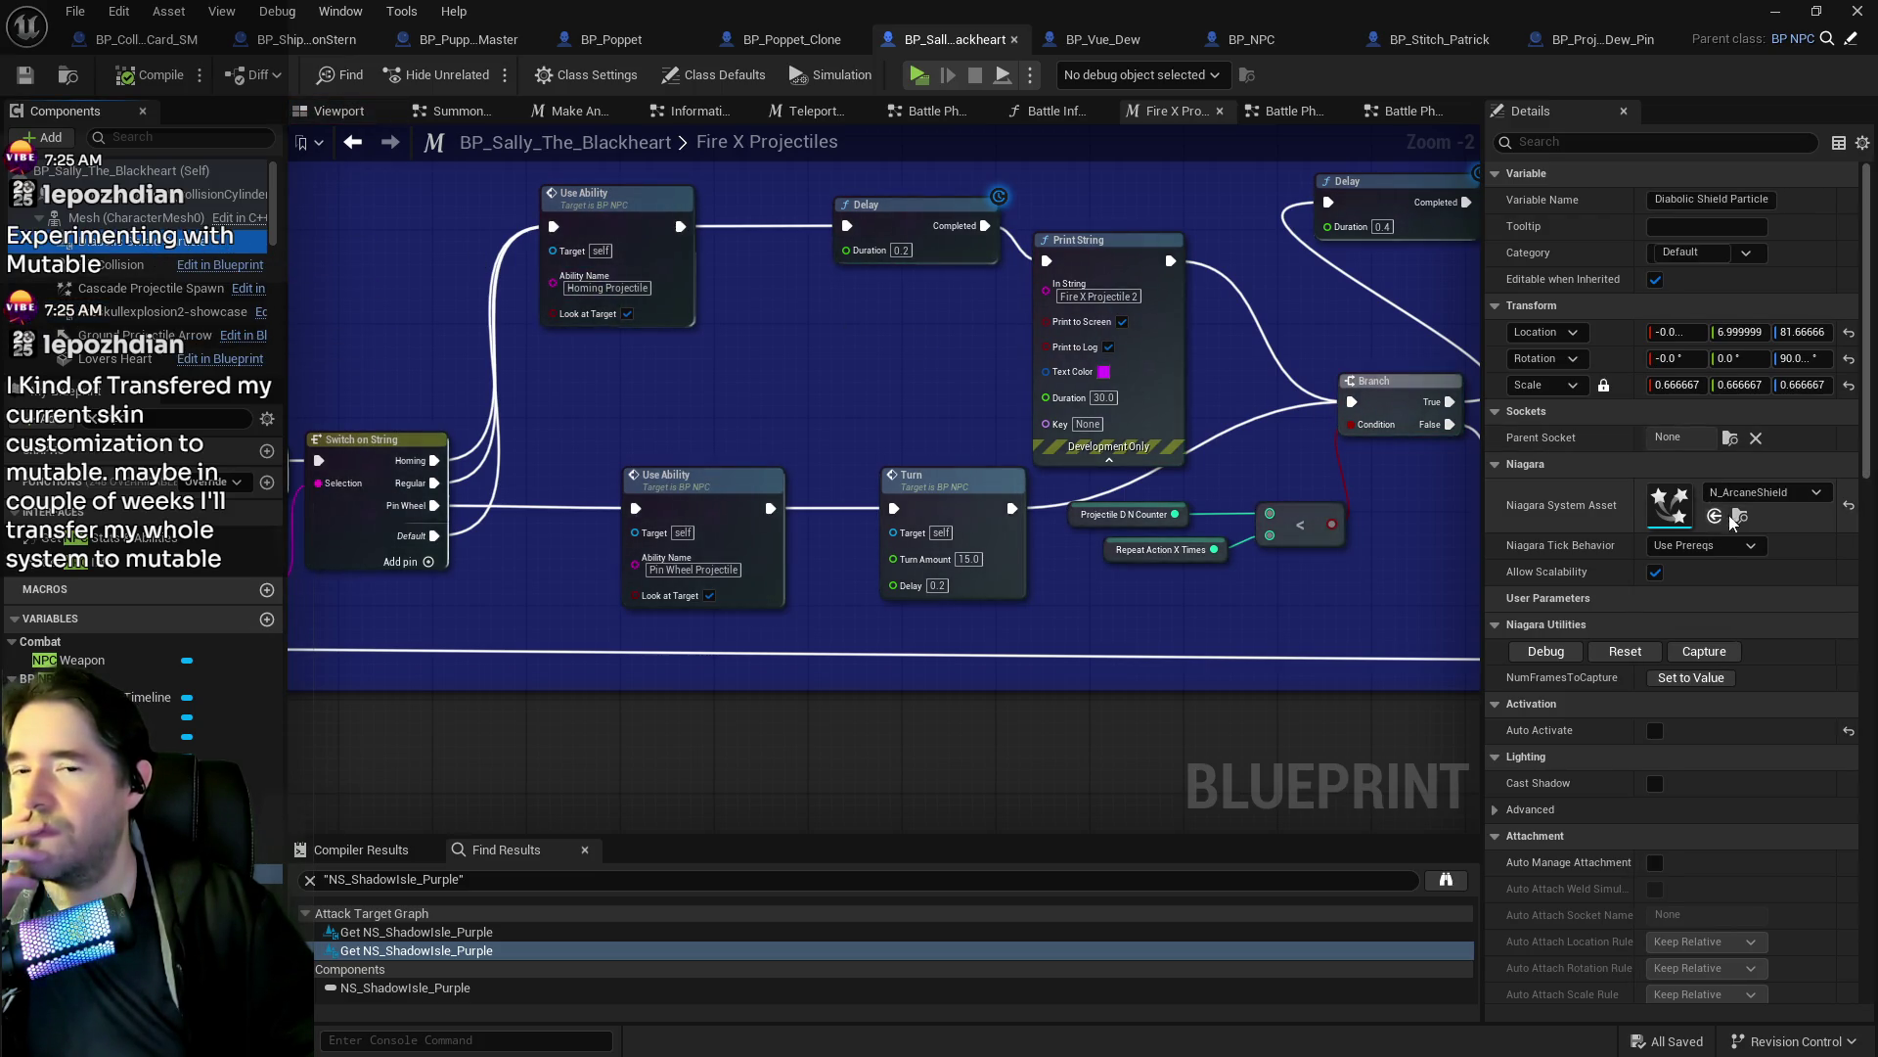
scroll(103, 289, "down", 4)
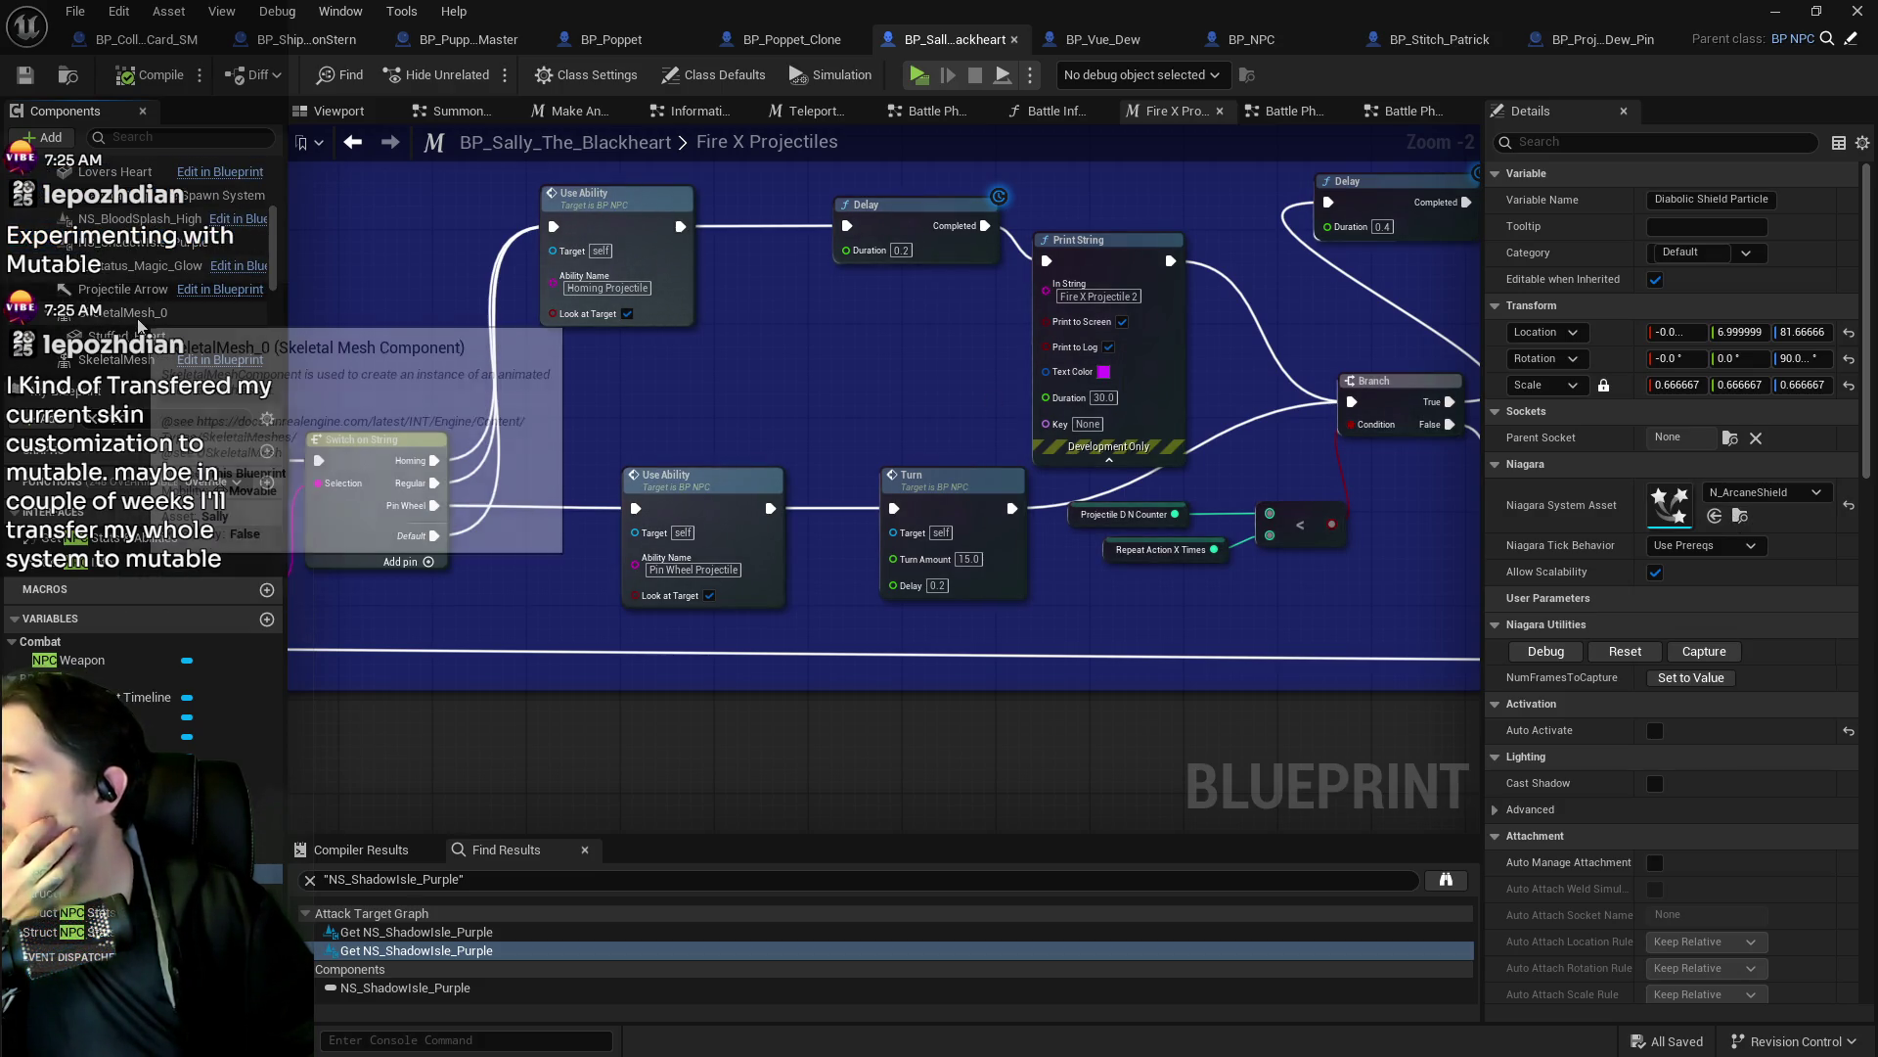
scroll(750, 435, "down", 4)
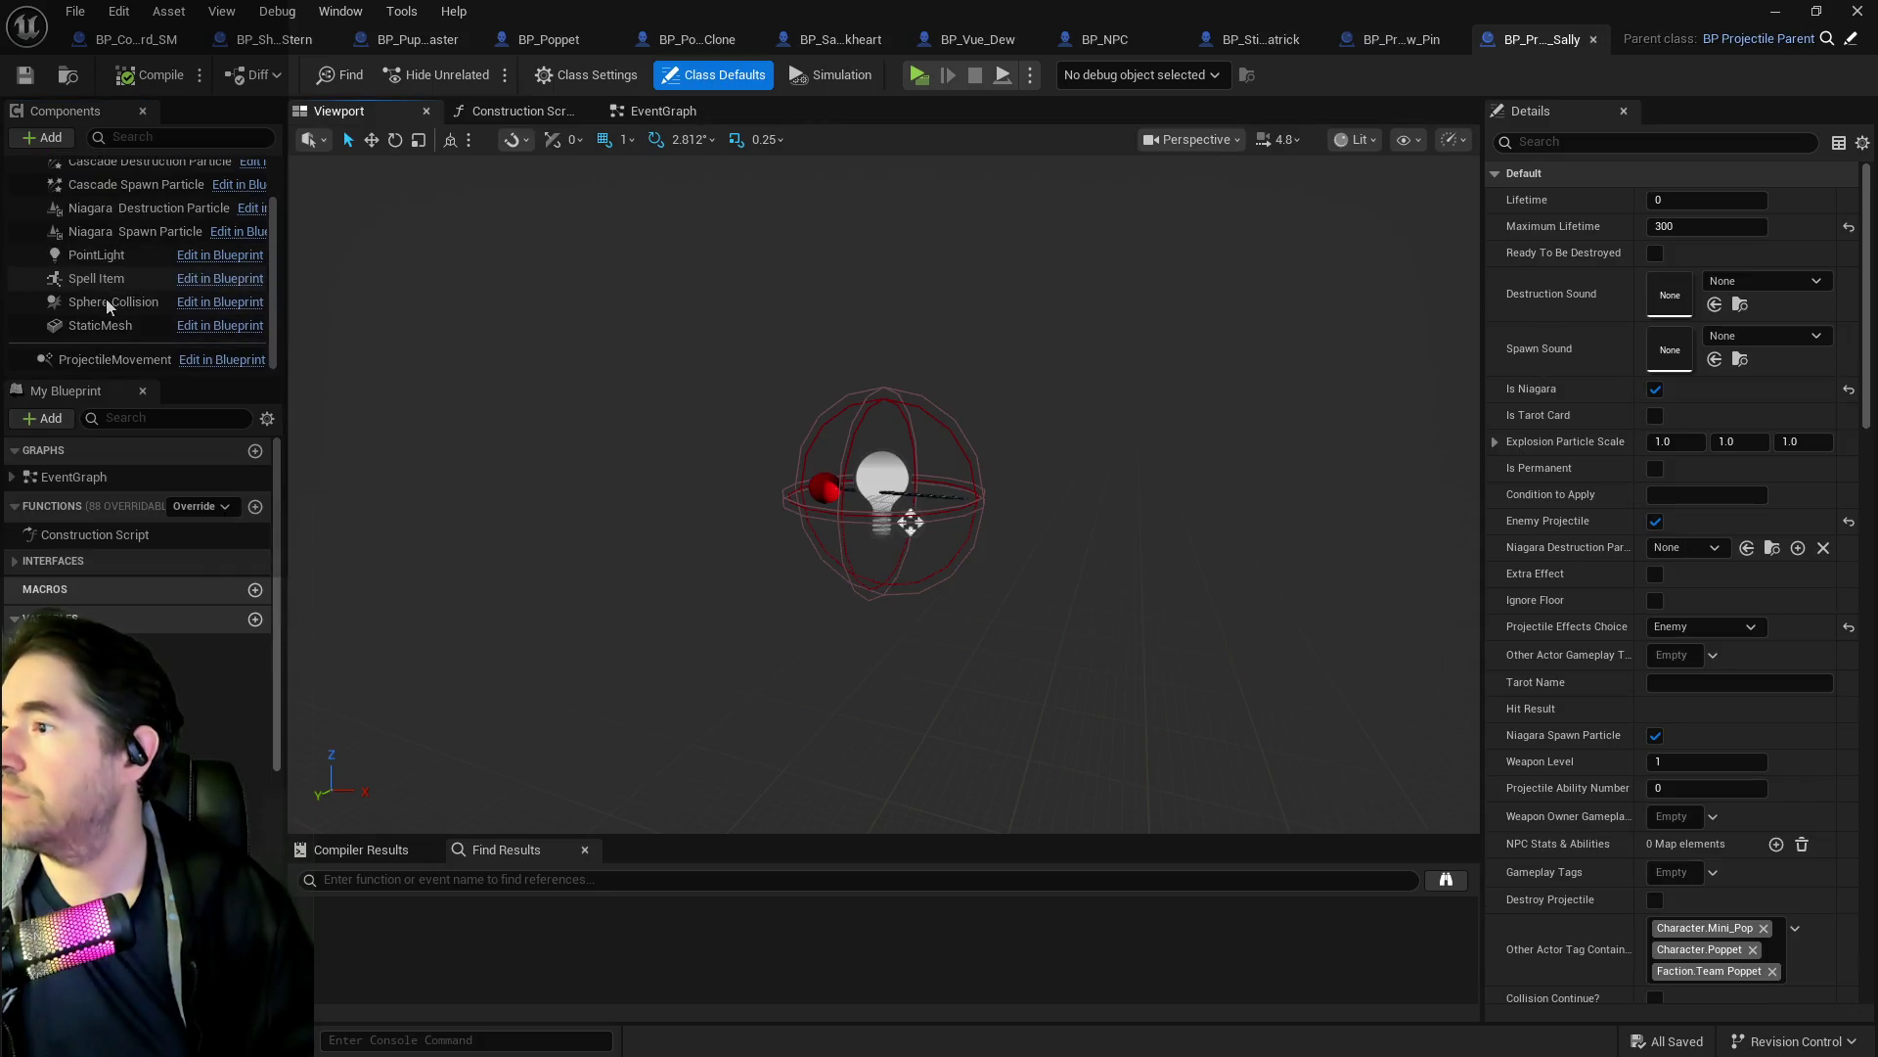
Swap the projectile's static mesh to SM_Skull_01a and give it a -90 yaw rotation.
left_click(98, 325)
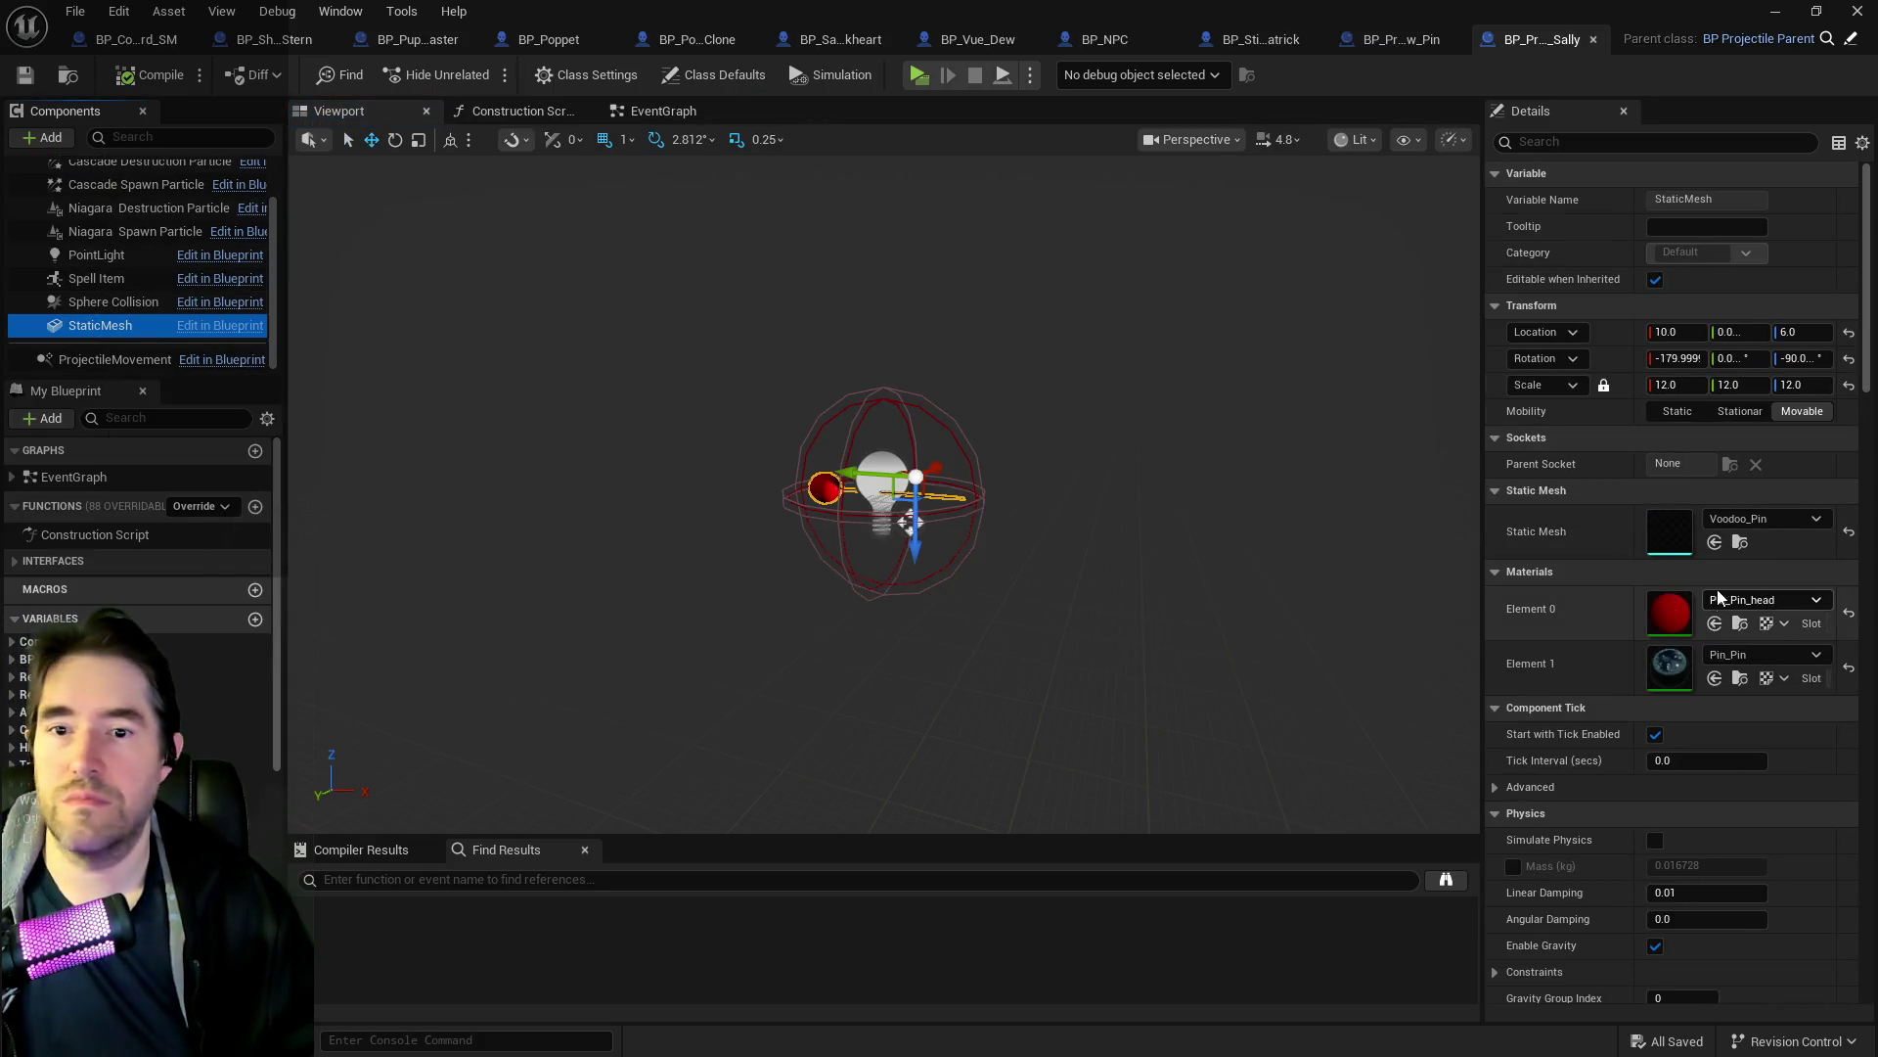
left_click(1715, 542)
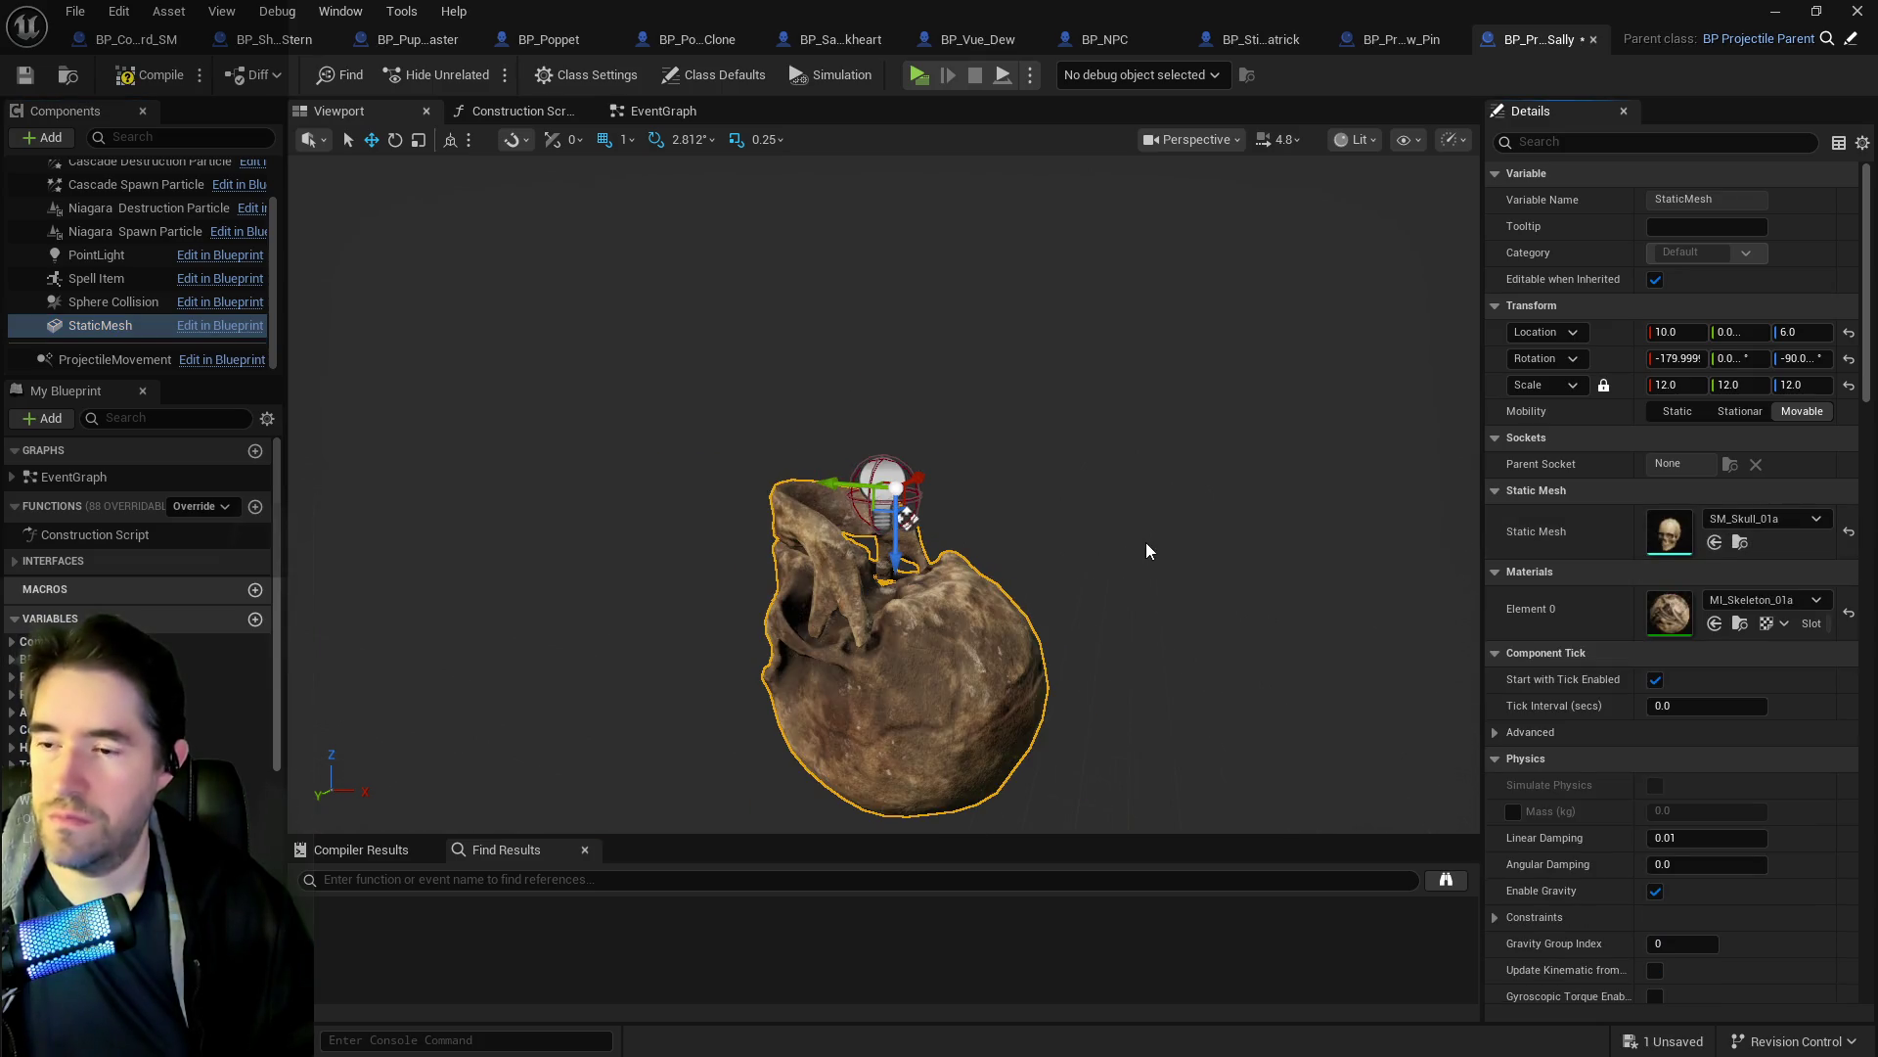
left_click(1848, 360)
left_click(1817, 360)
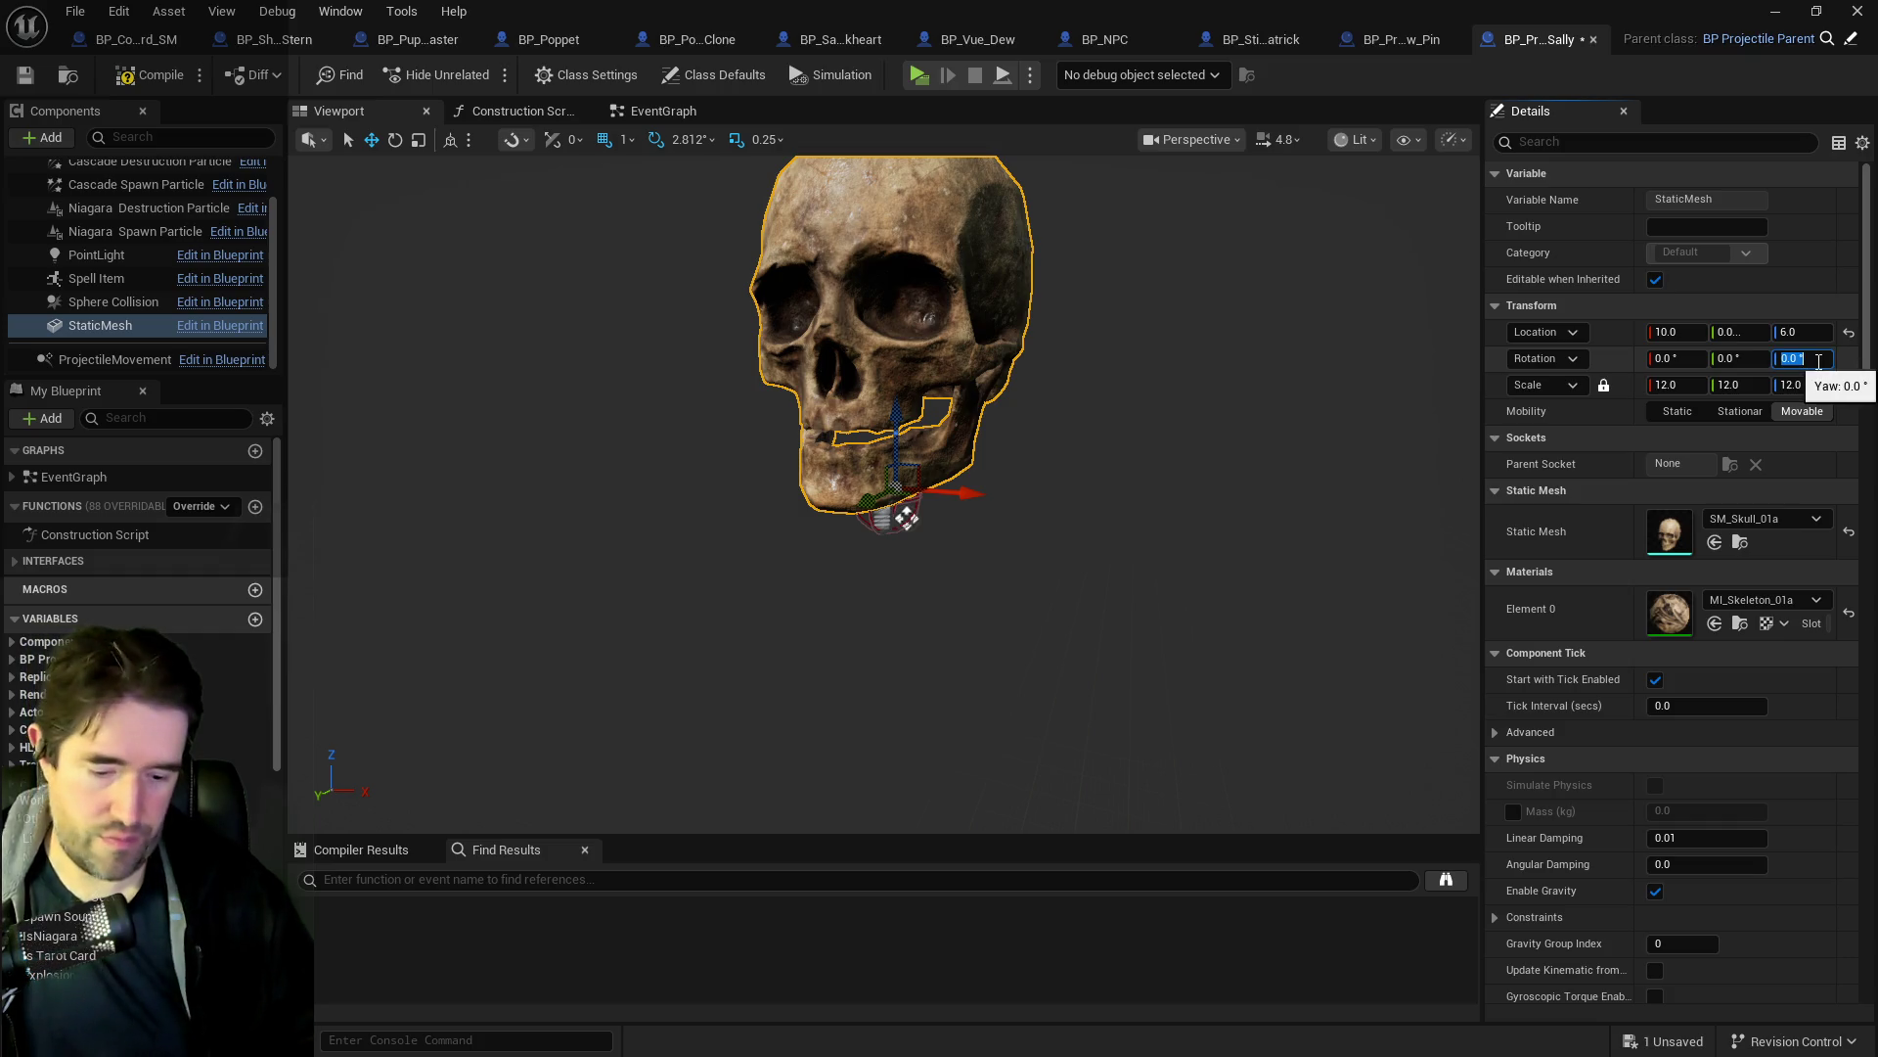
type("-90")
key("Return")
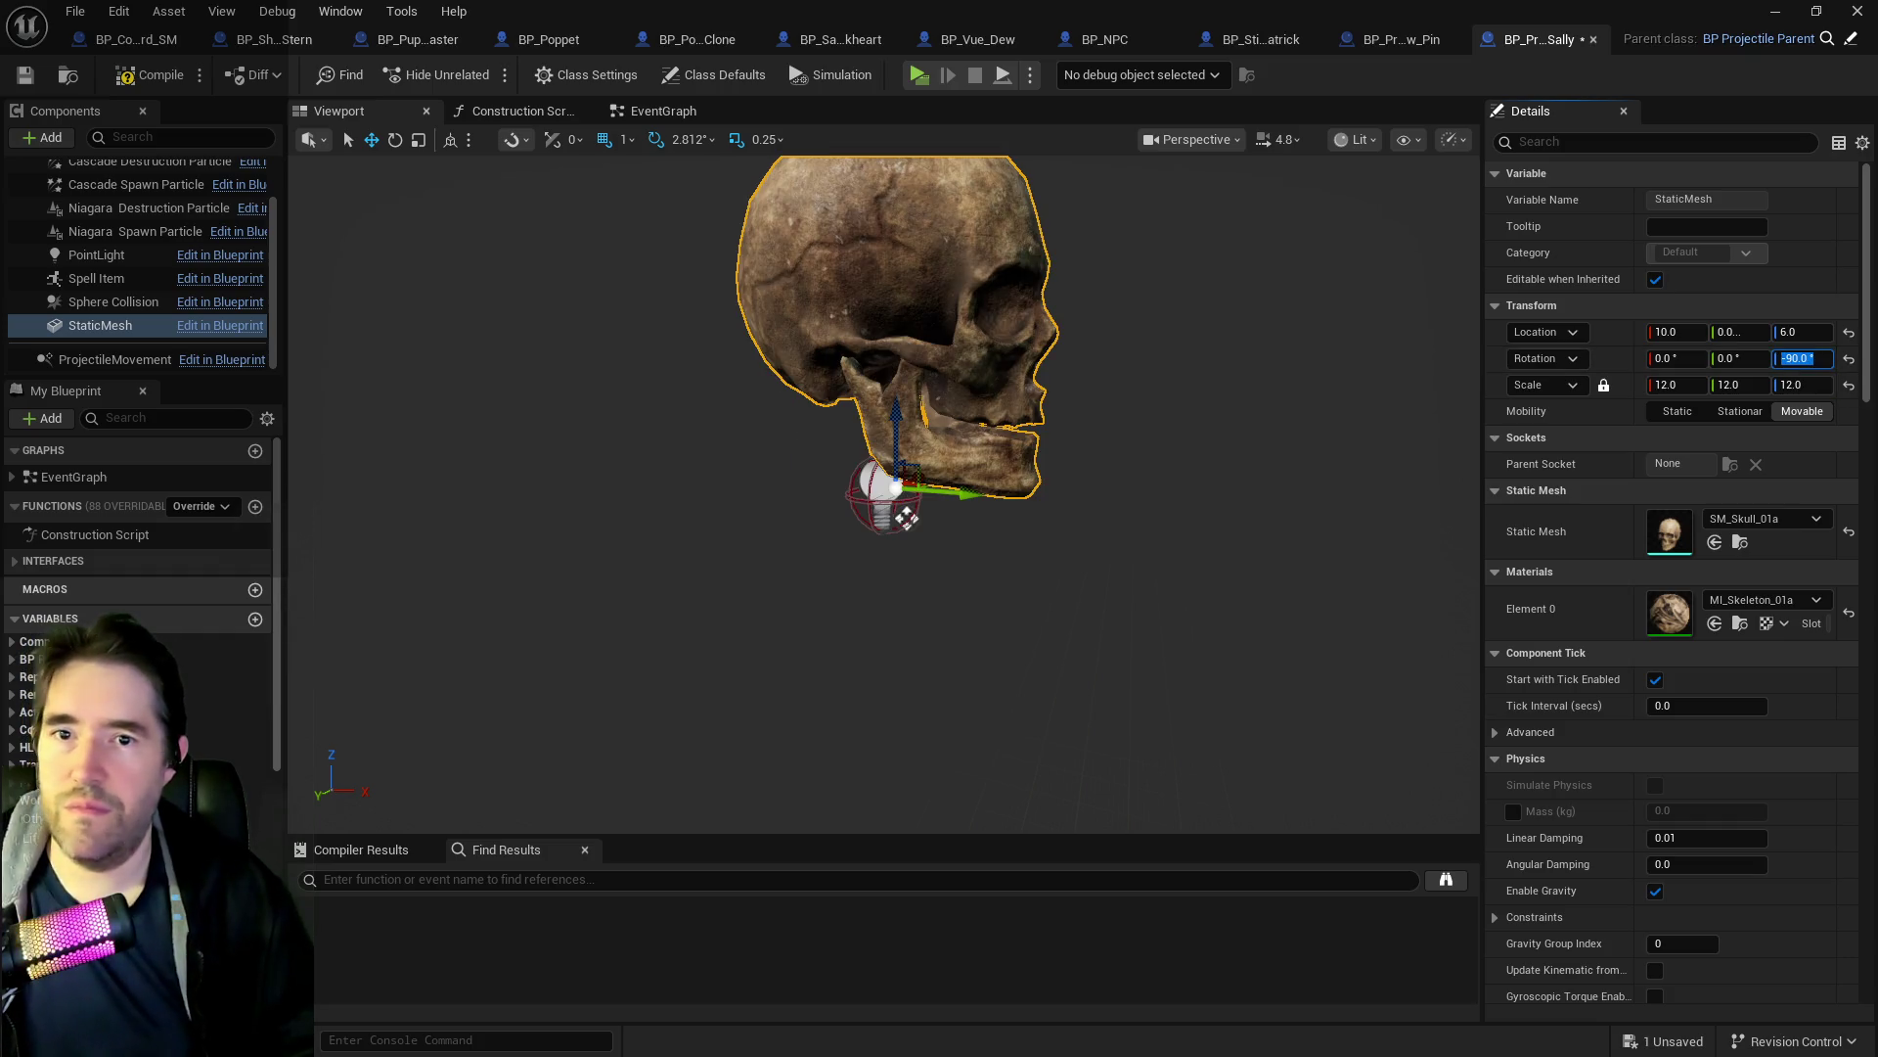
Set the skull's uniform scale to 2, after trying 1 and 3.
left_click(1681, 384)
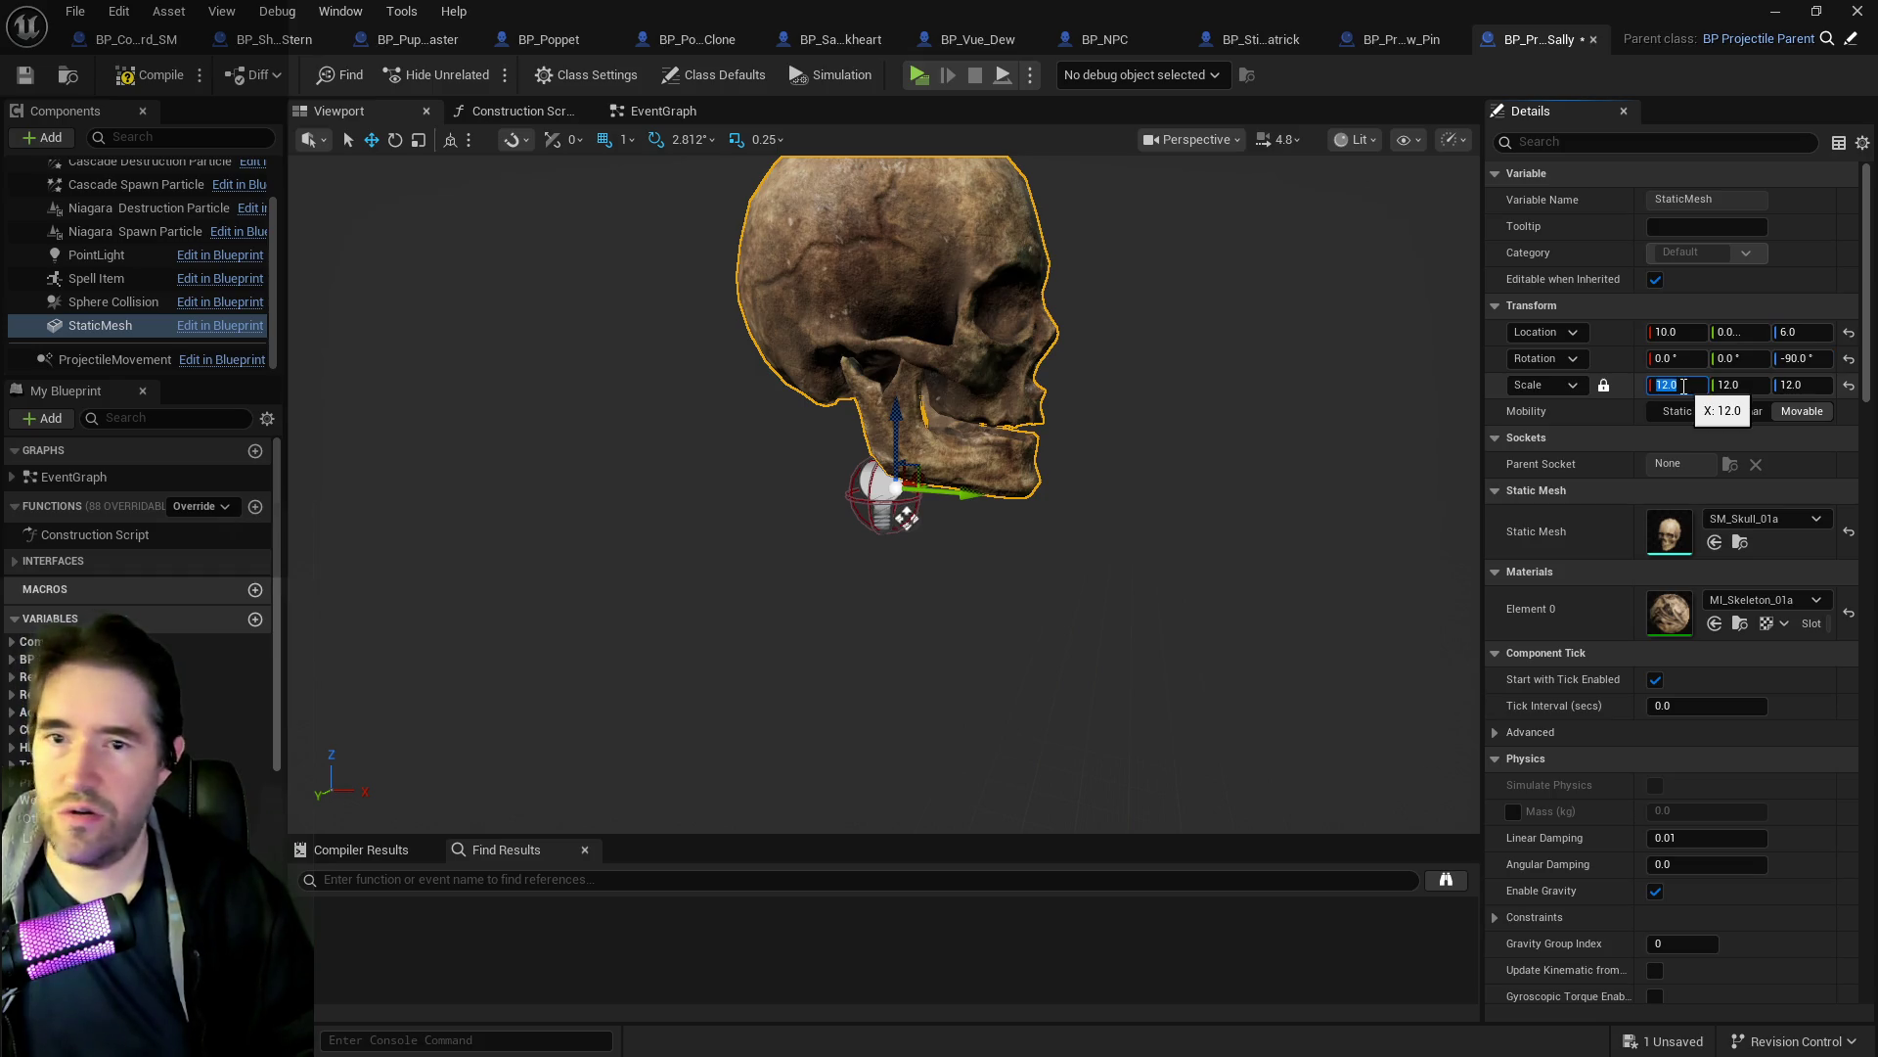
type("1")
key("Return")
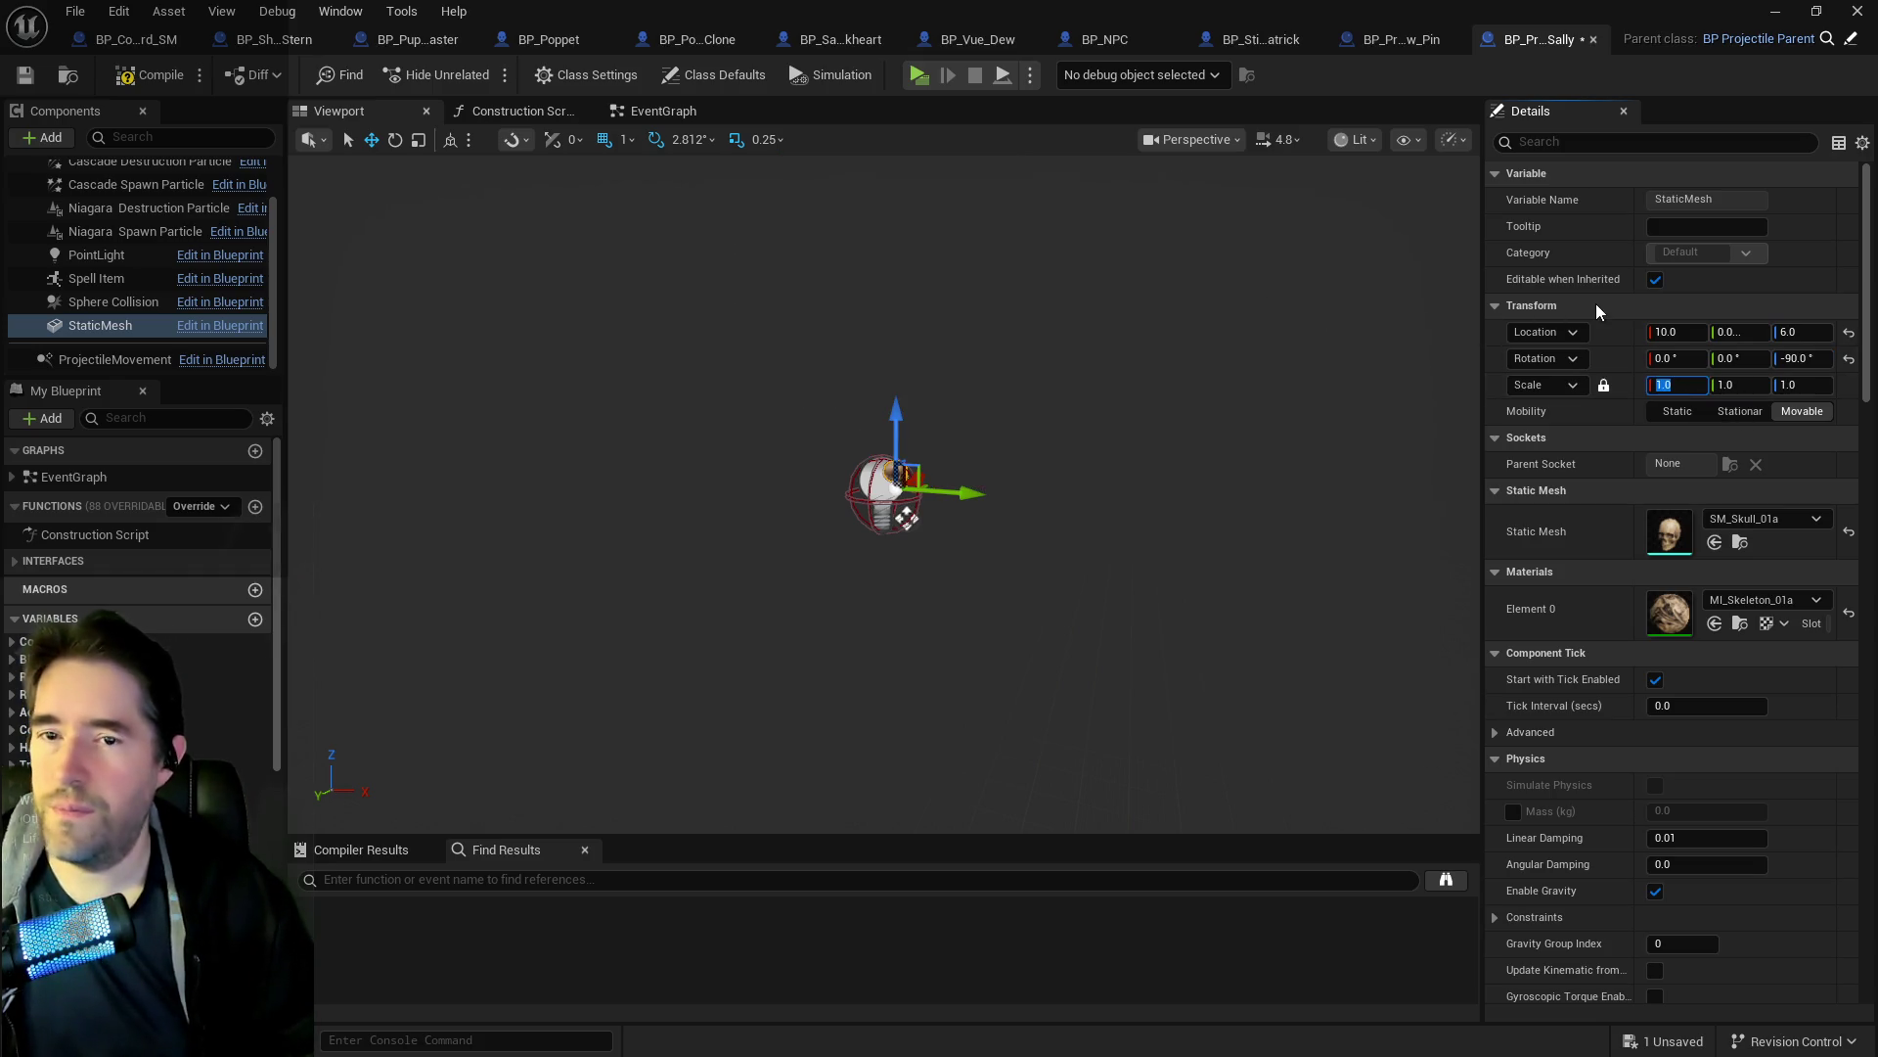
type("3")
key("Return")
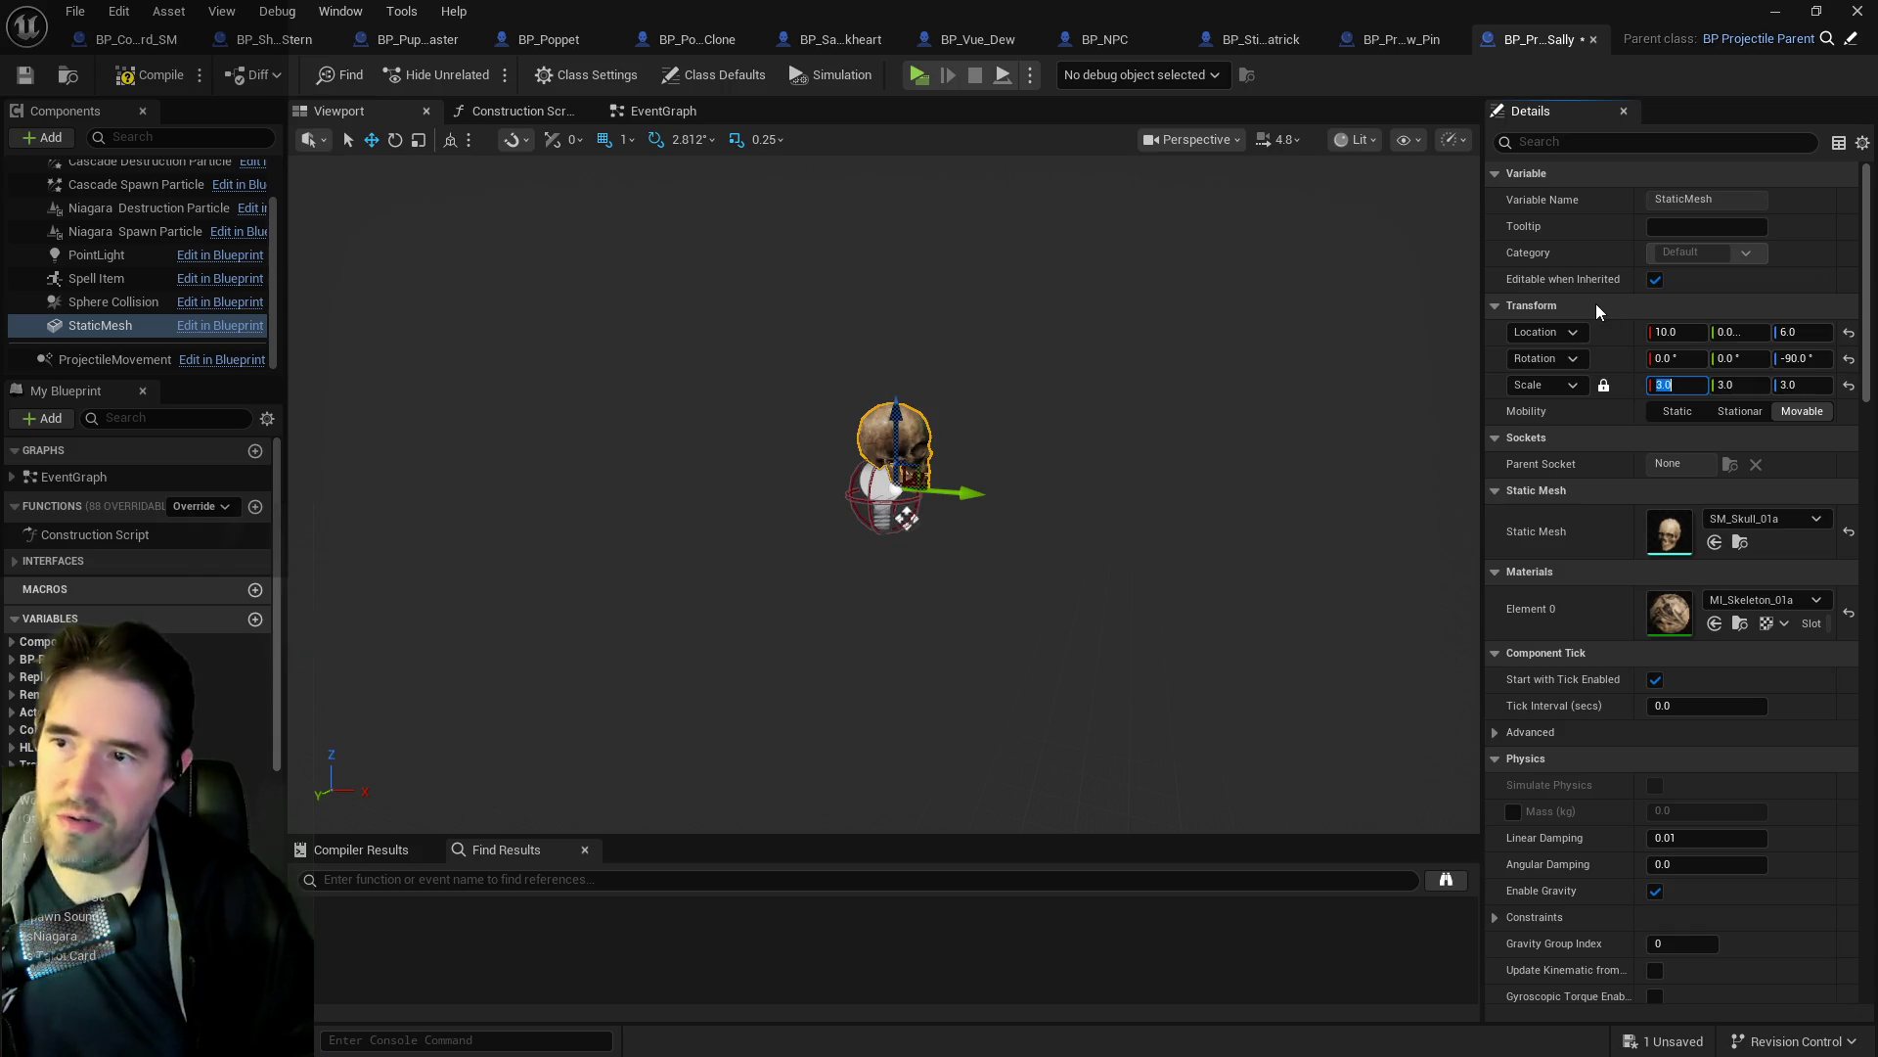
type("2")
key("Return")
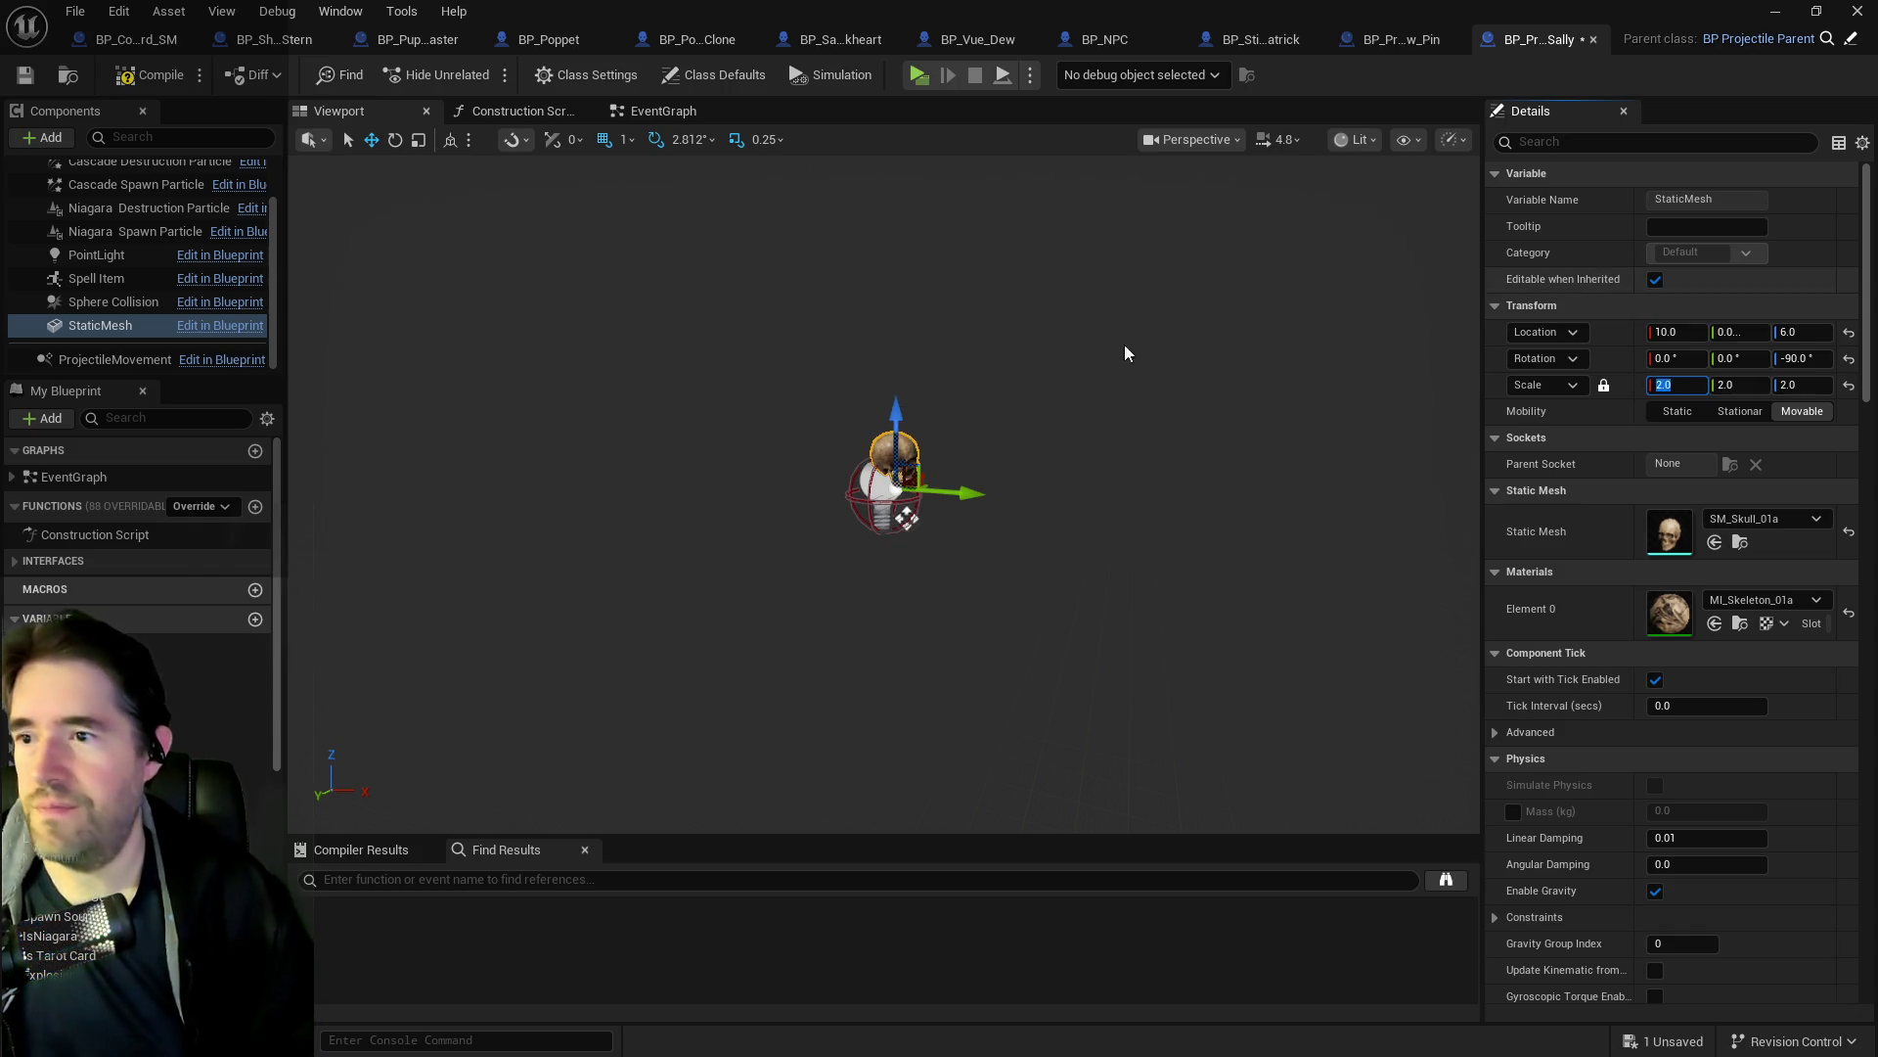
Move the skull into the collision sphere at location -1, 2, -22 and save the blueprint.
left_click(896, 423)
left_click(896, 438)
mouse_move(896, 438)
left_mouse_down()
mouse_move(972, 518)
mouse_move(951, 529)
left_mouse_up()
scroll(951, 529, "up", 5)
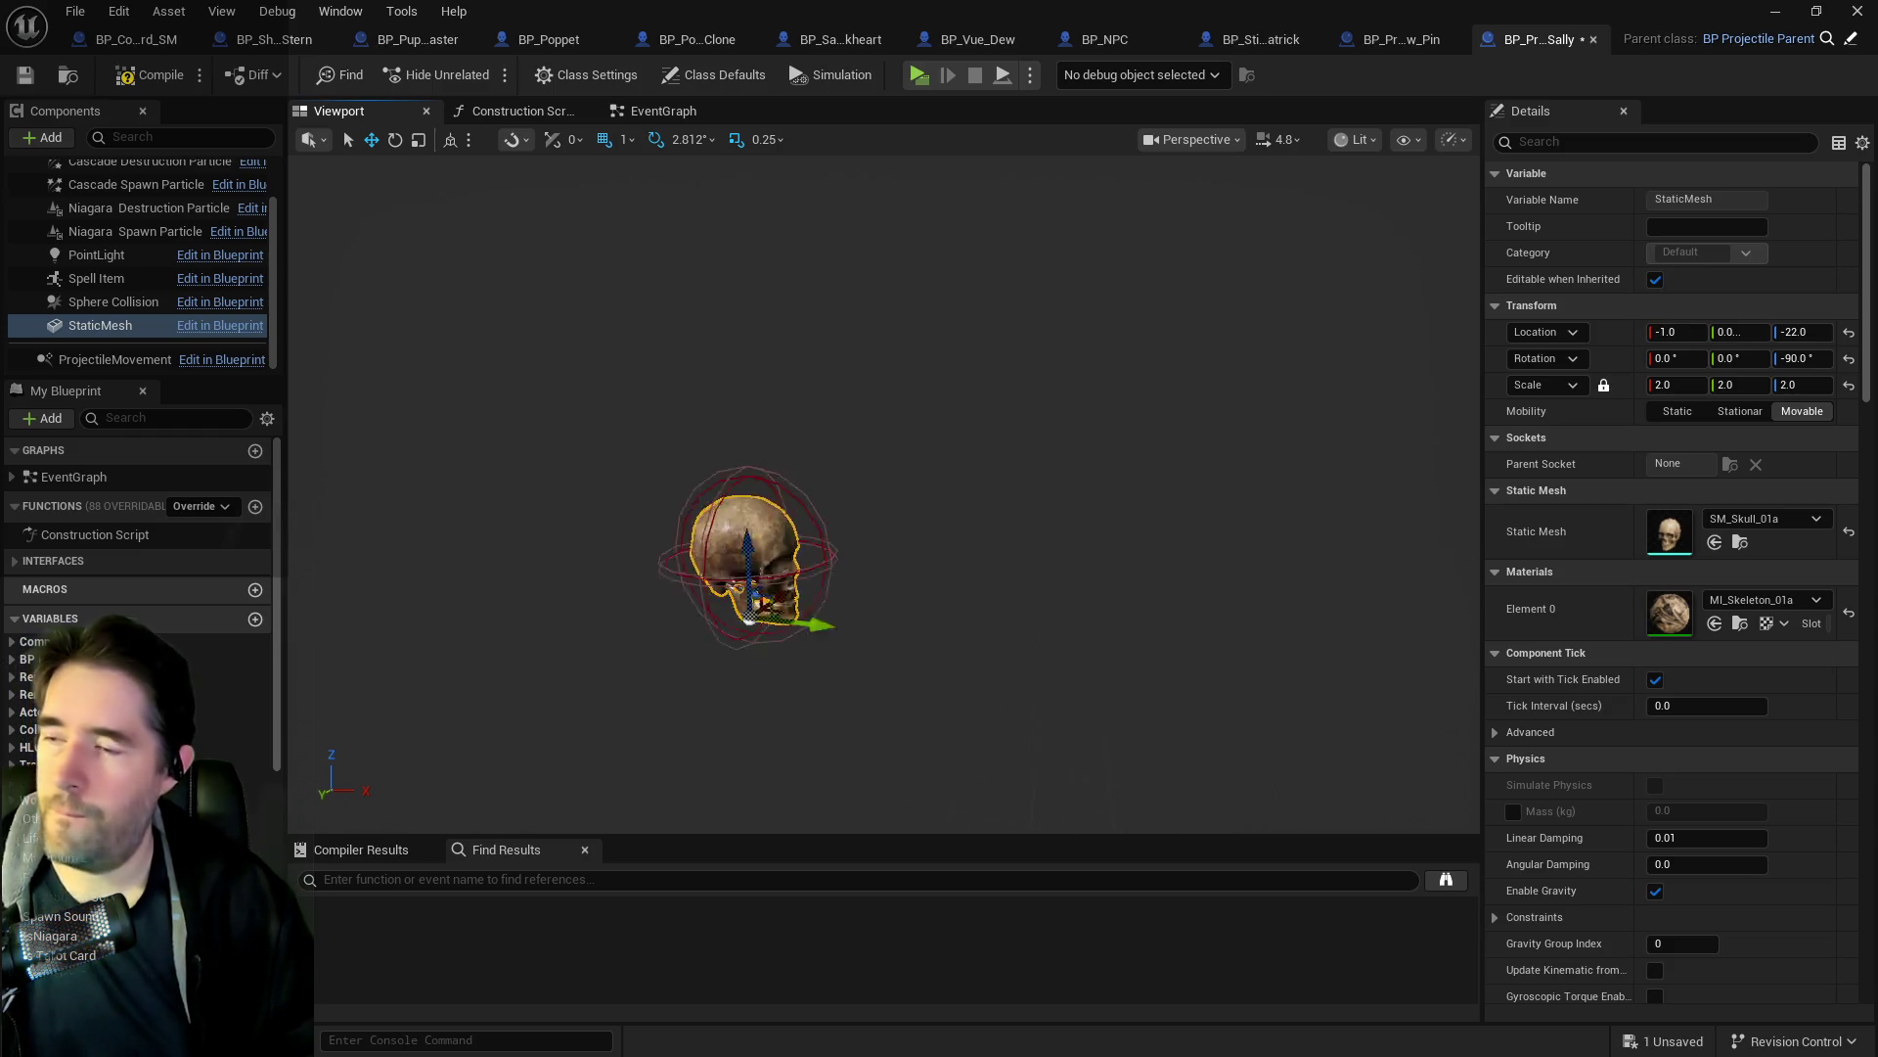
key("f")
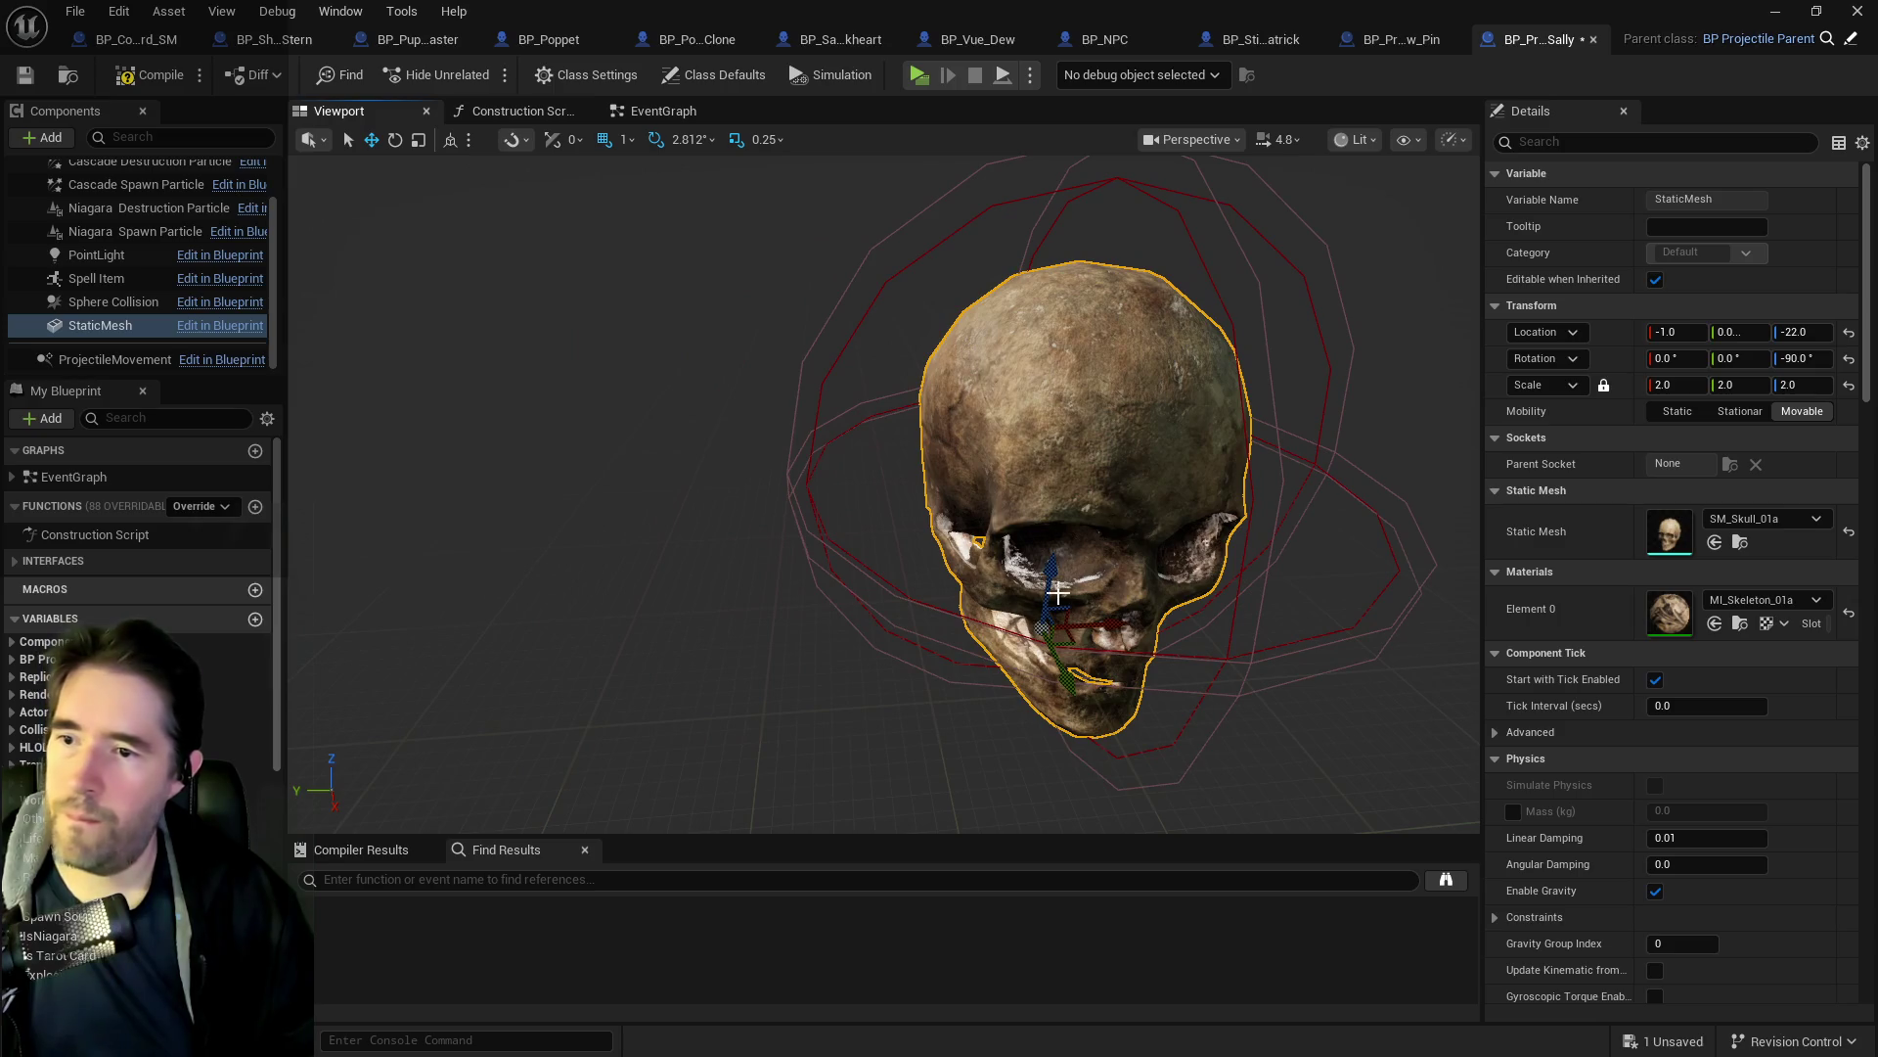
left_click_drag(1058, 593, 1066, 593)
scroll(1061, 593, "down", 6)
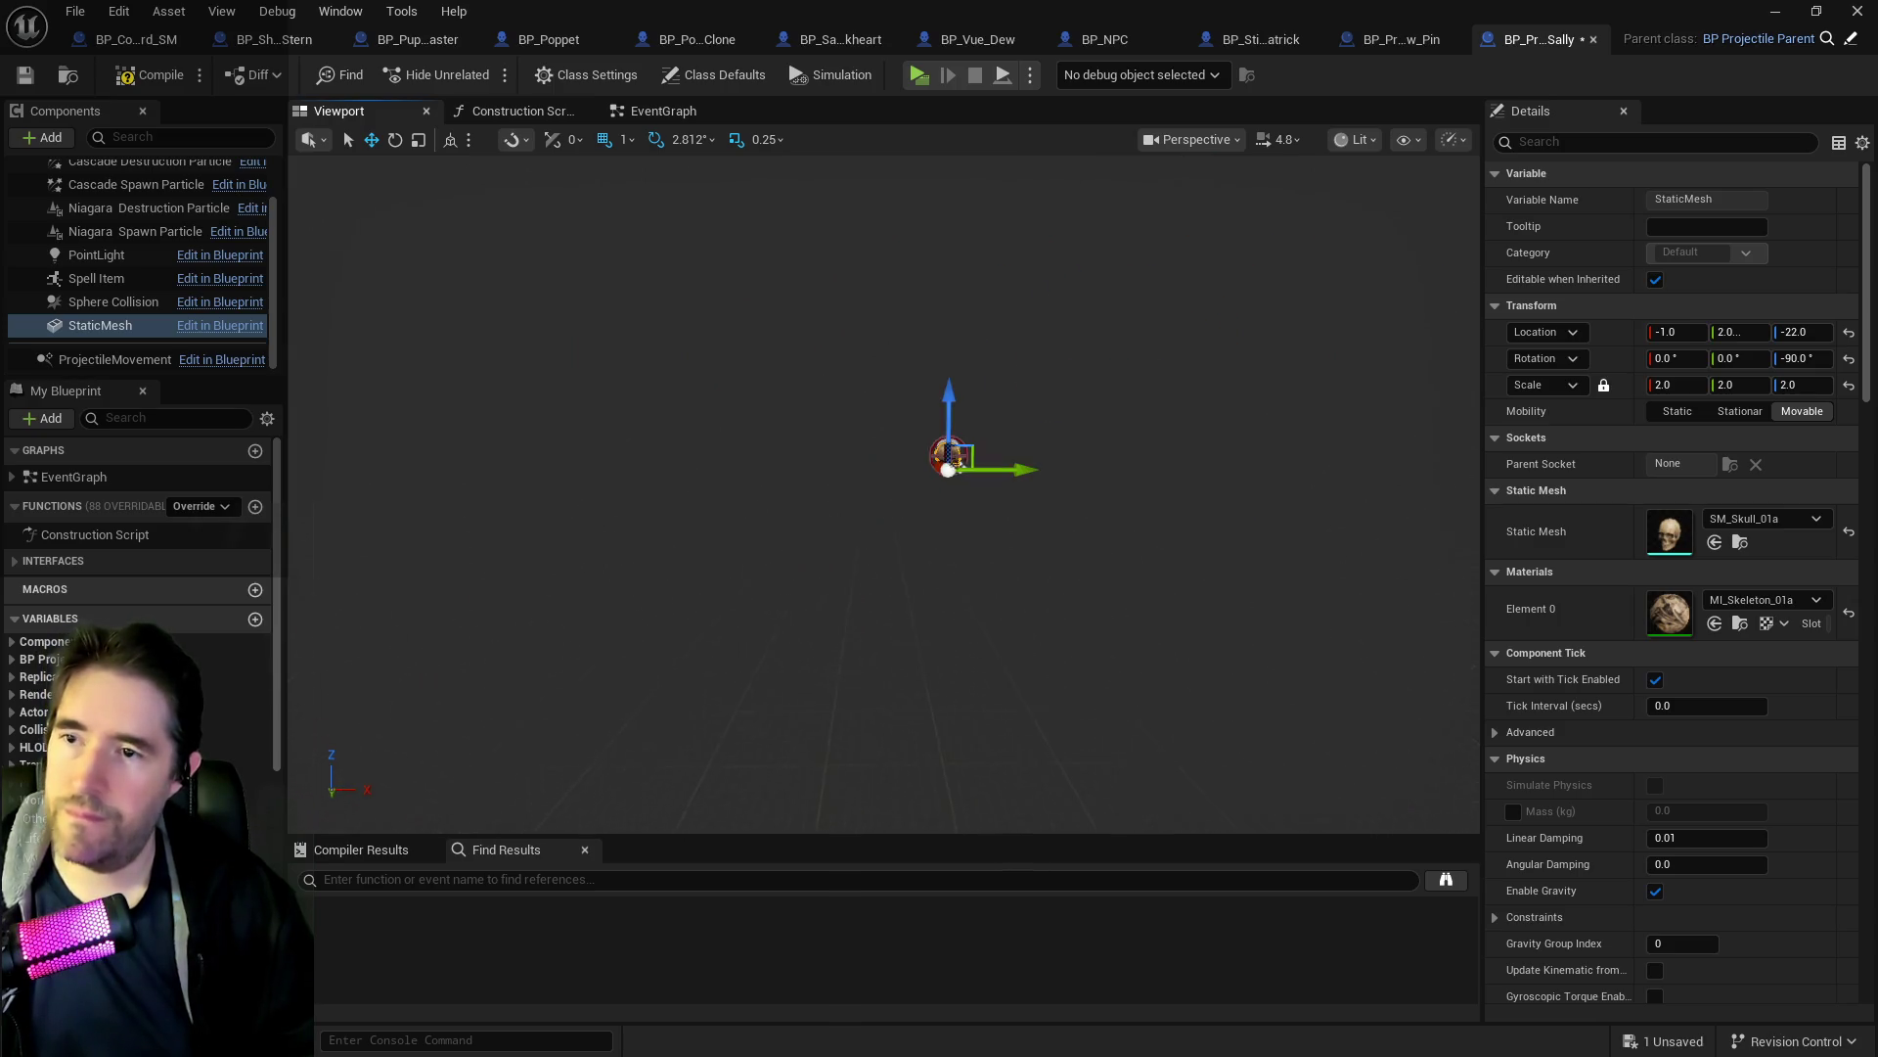
scroll(1061, 593, "up", 6)
left_click_drag(1001, 653, 1076, 646)
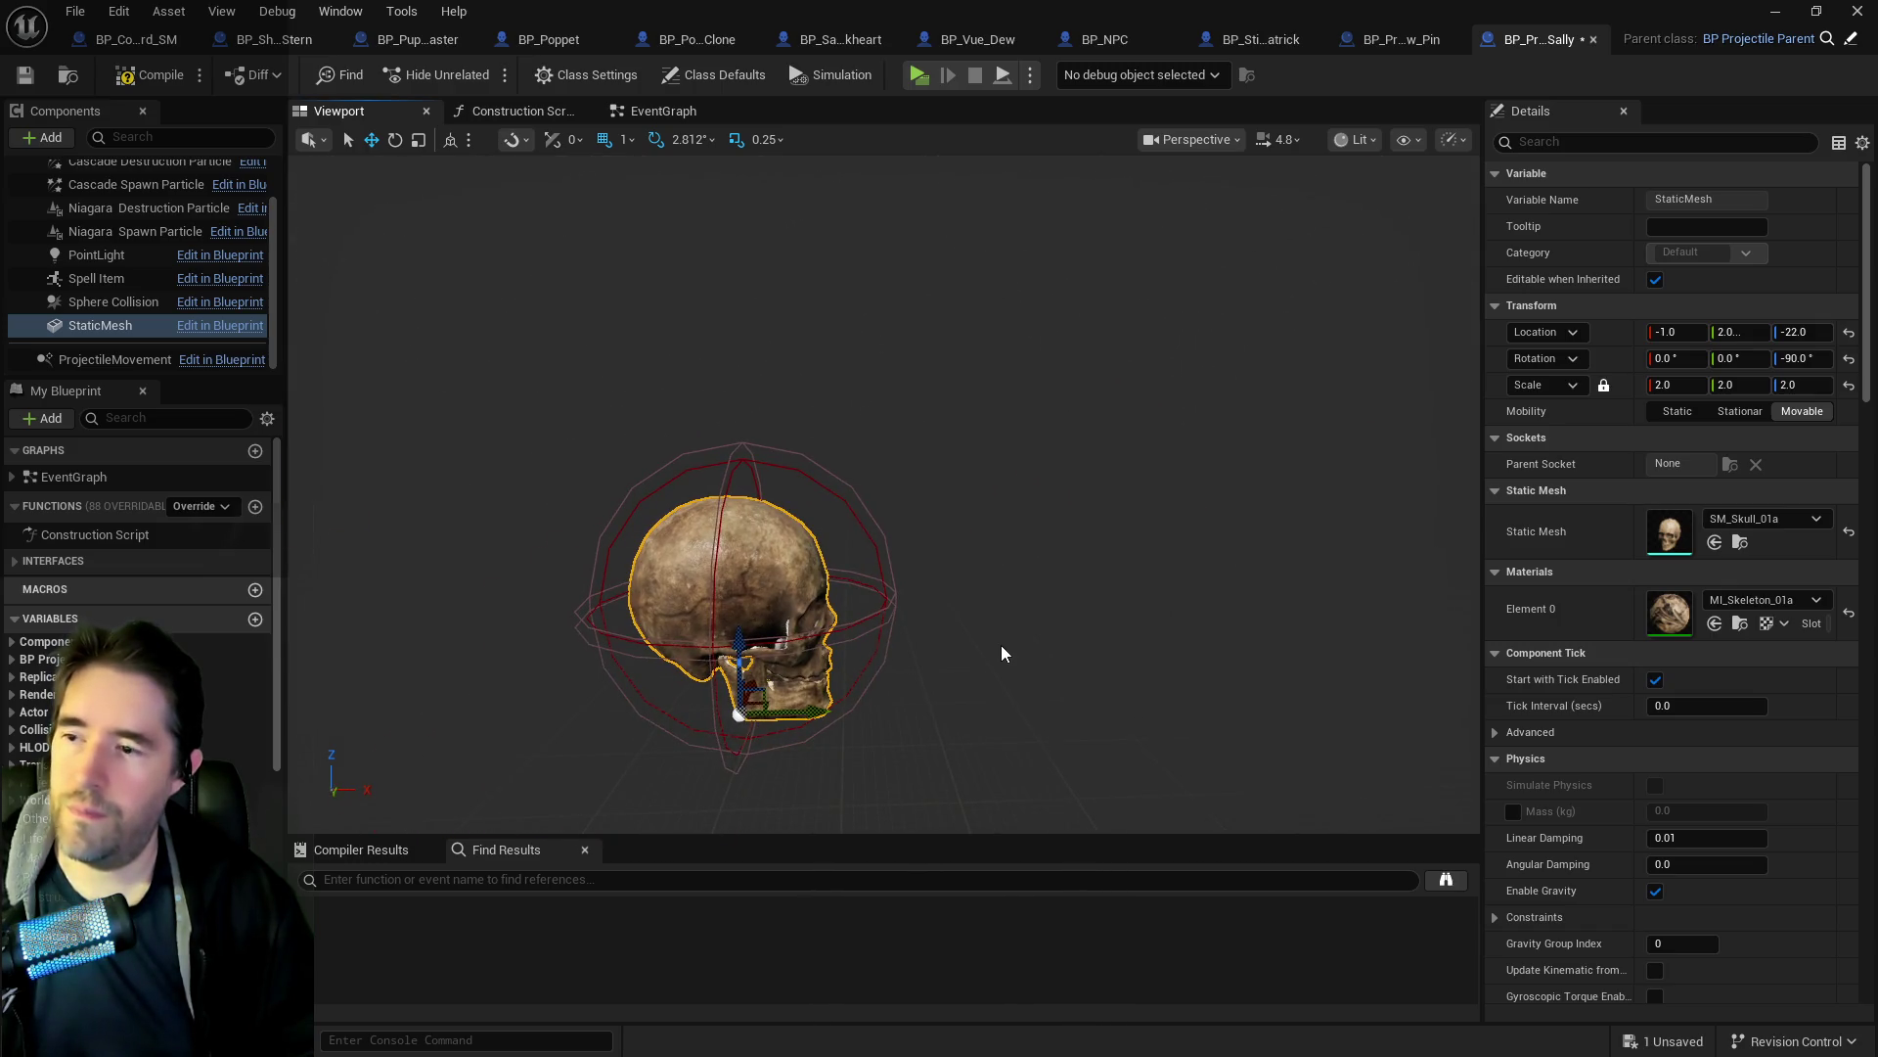
key("ctrl+s")
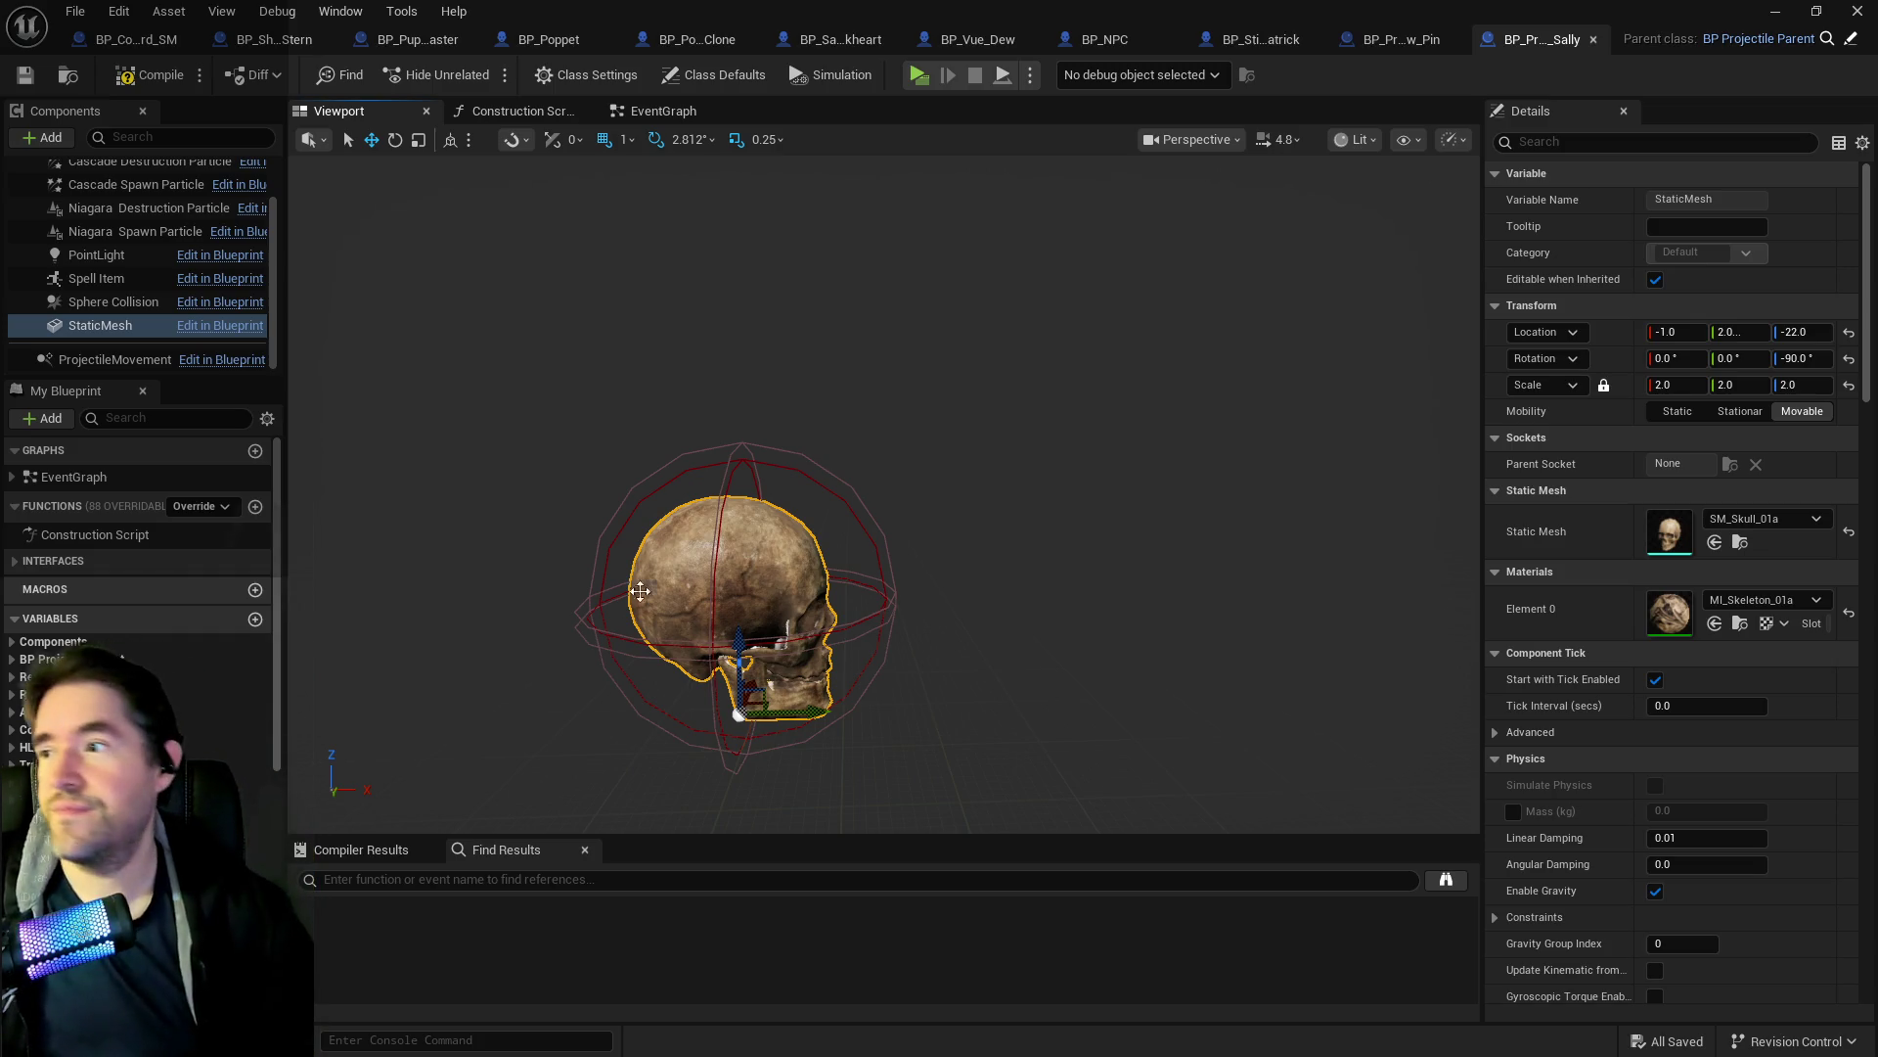
Compile the projectile blueprint, glance at its EventGraph, and open the spawn particle's N_Regular_Bubbles system.
left_click(128, 86)
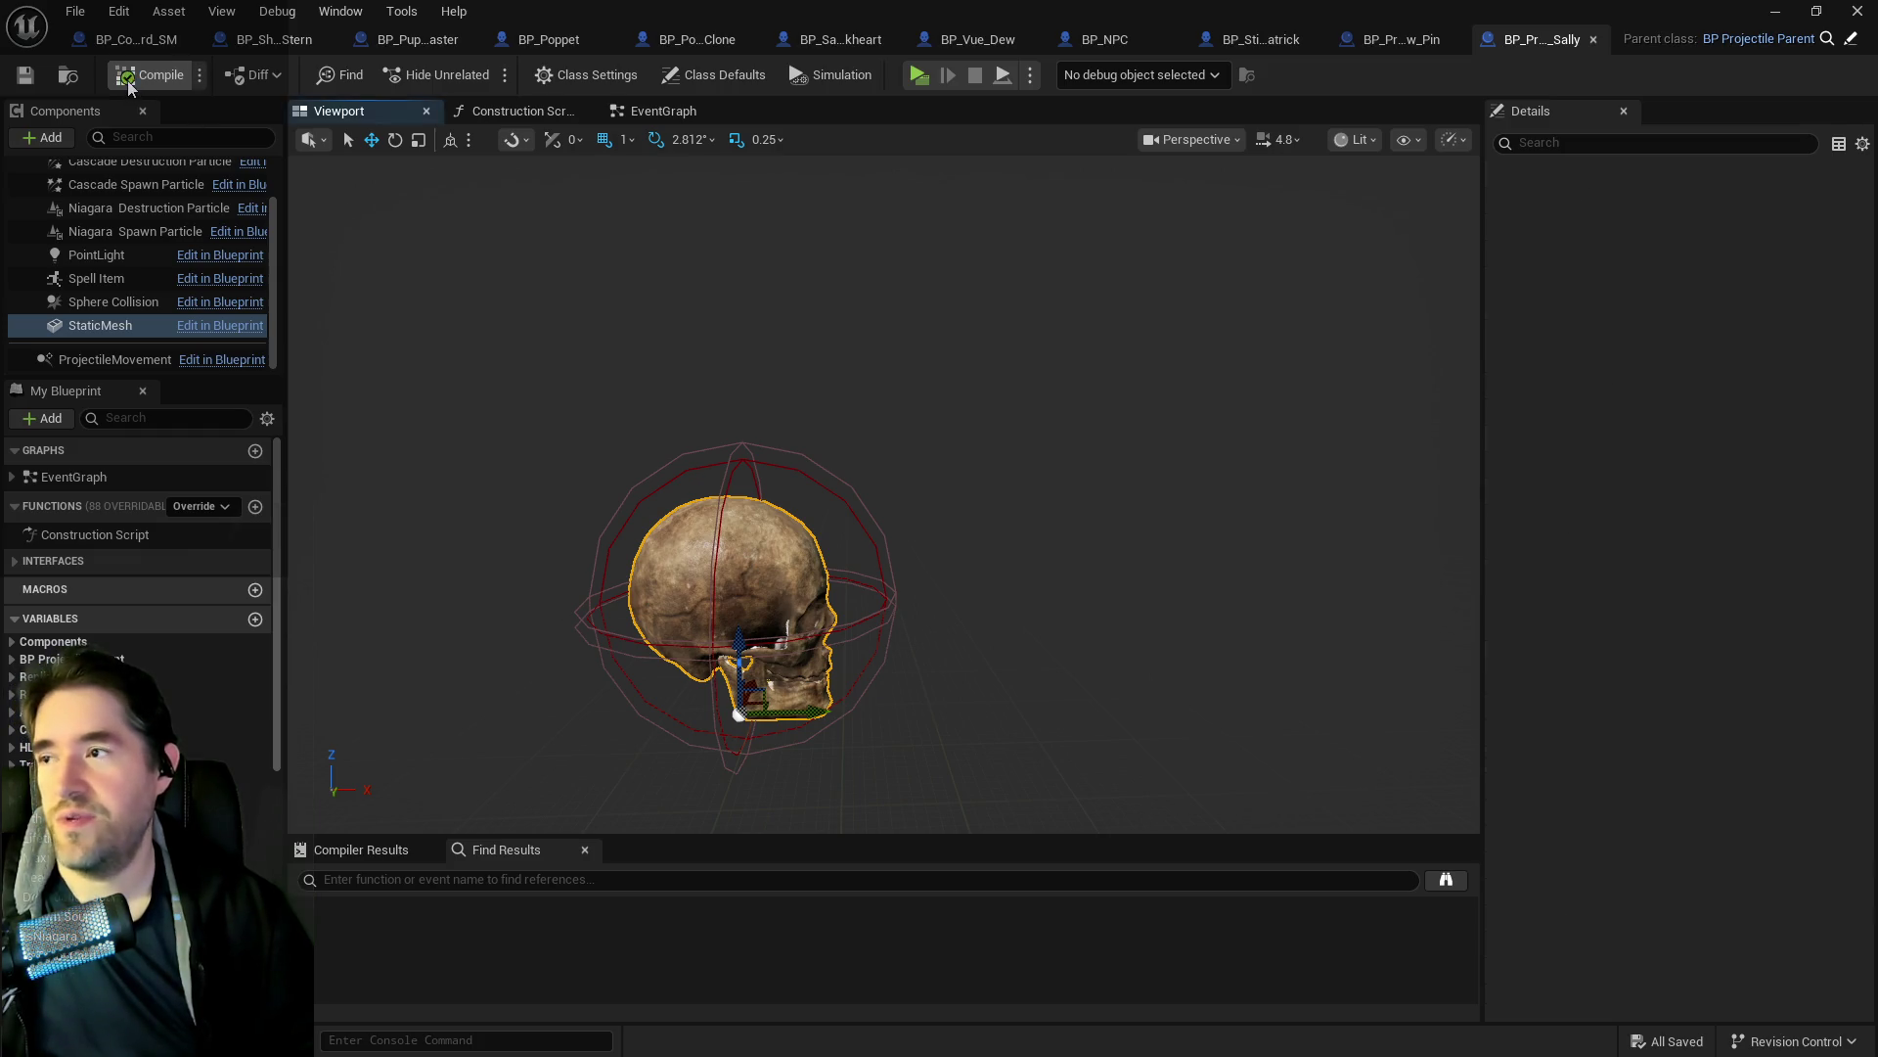
left_click(651, 111)
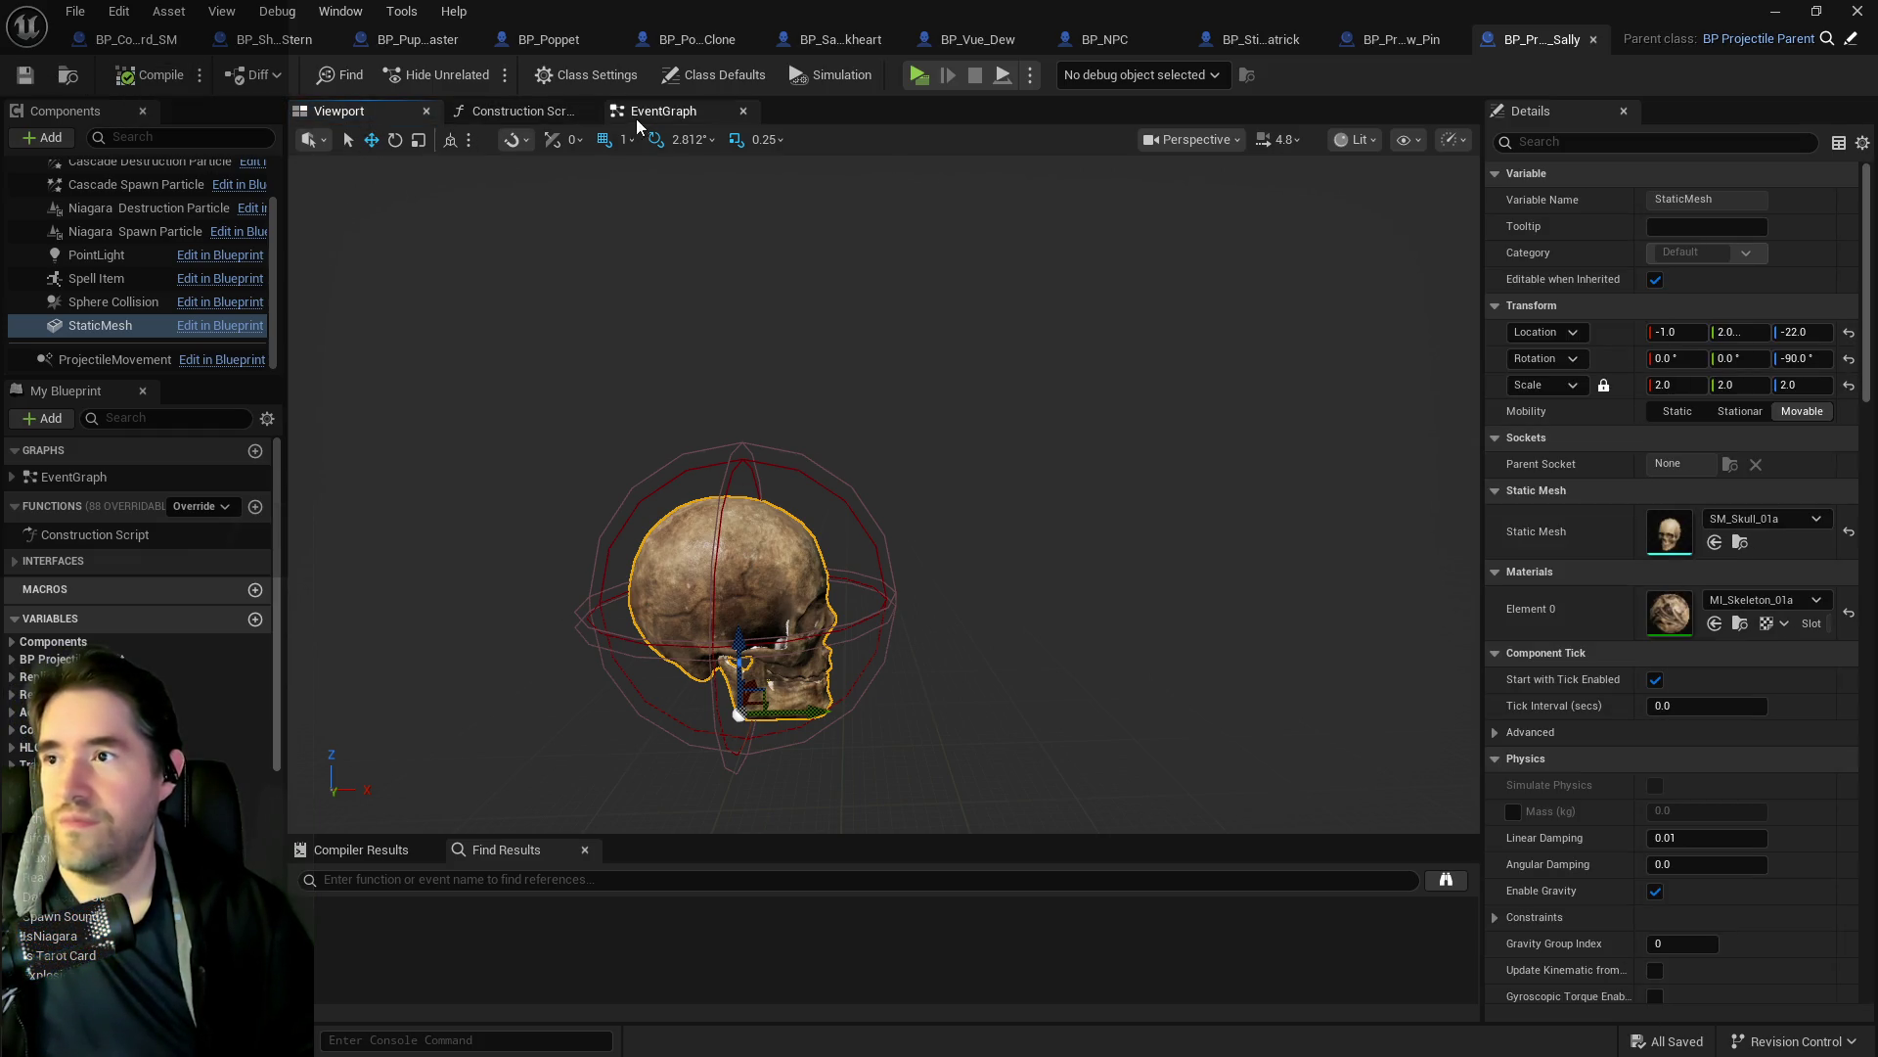
left_click(401, 113)
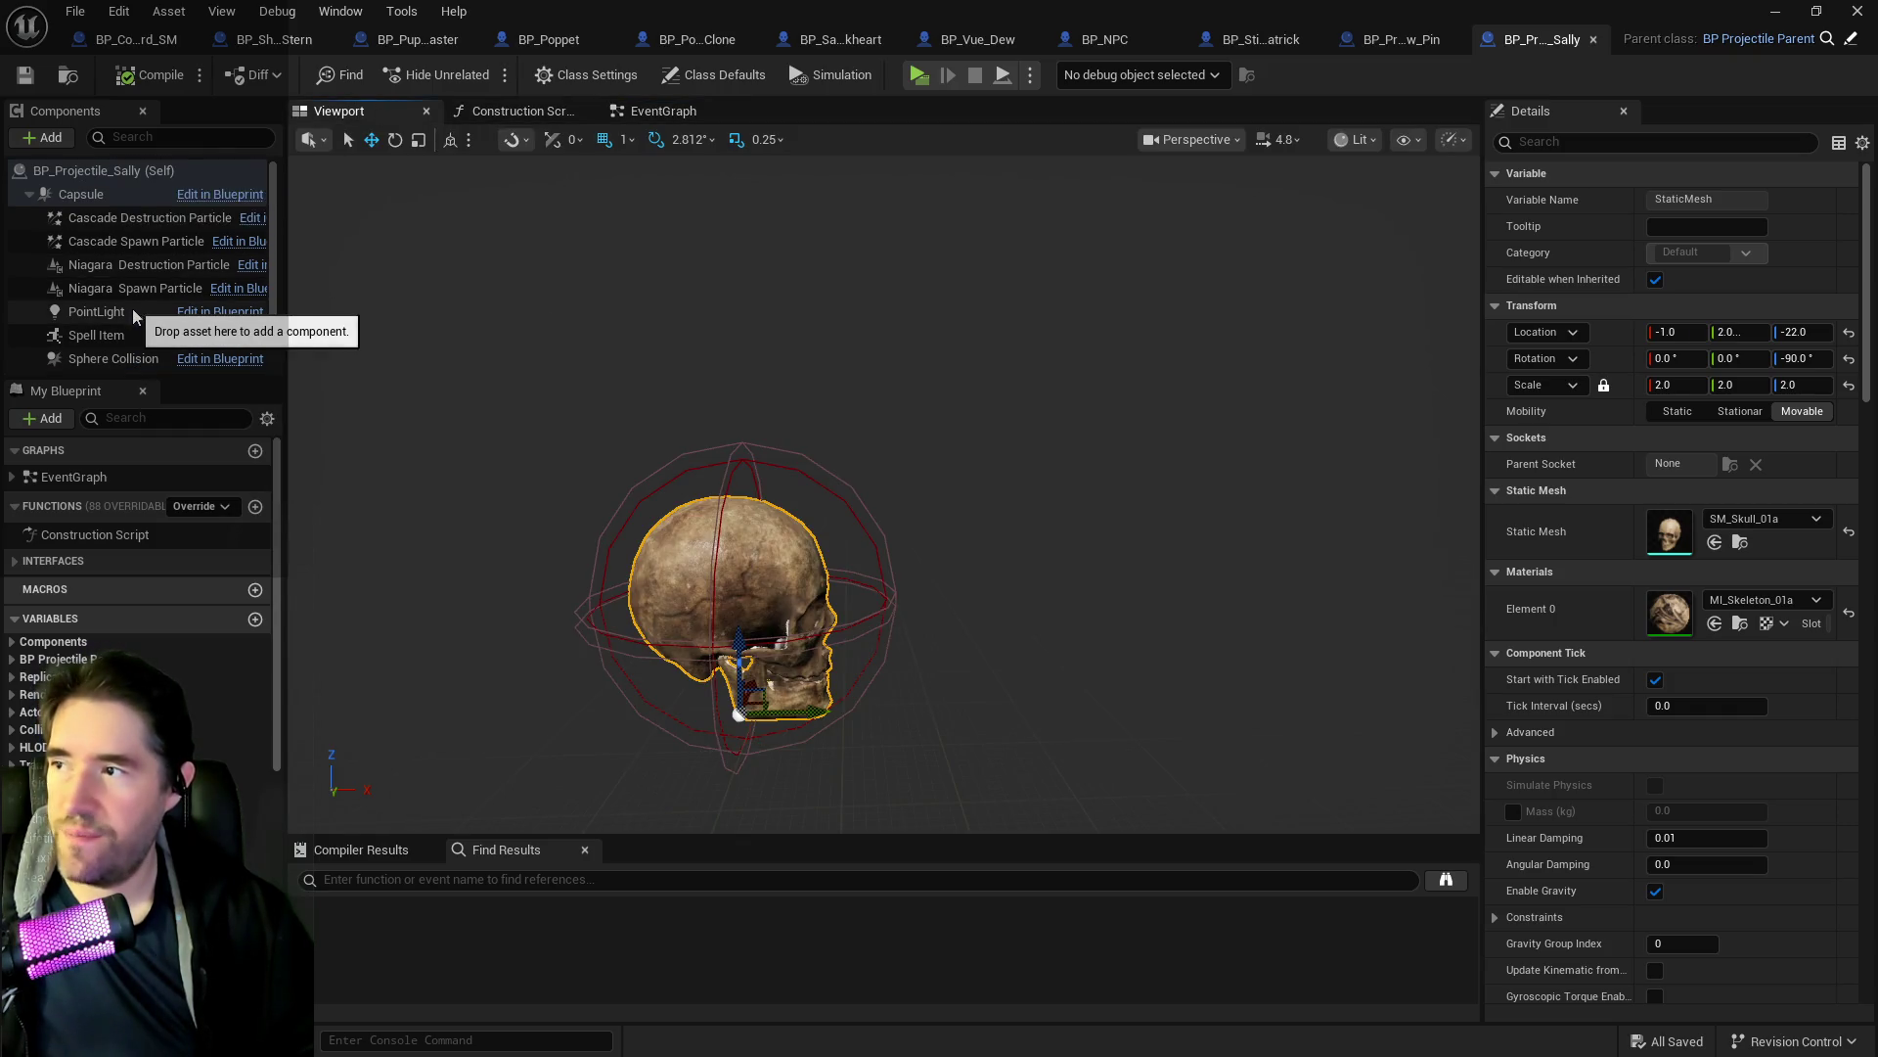
left_click(151, 295)
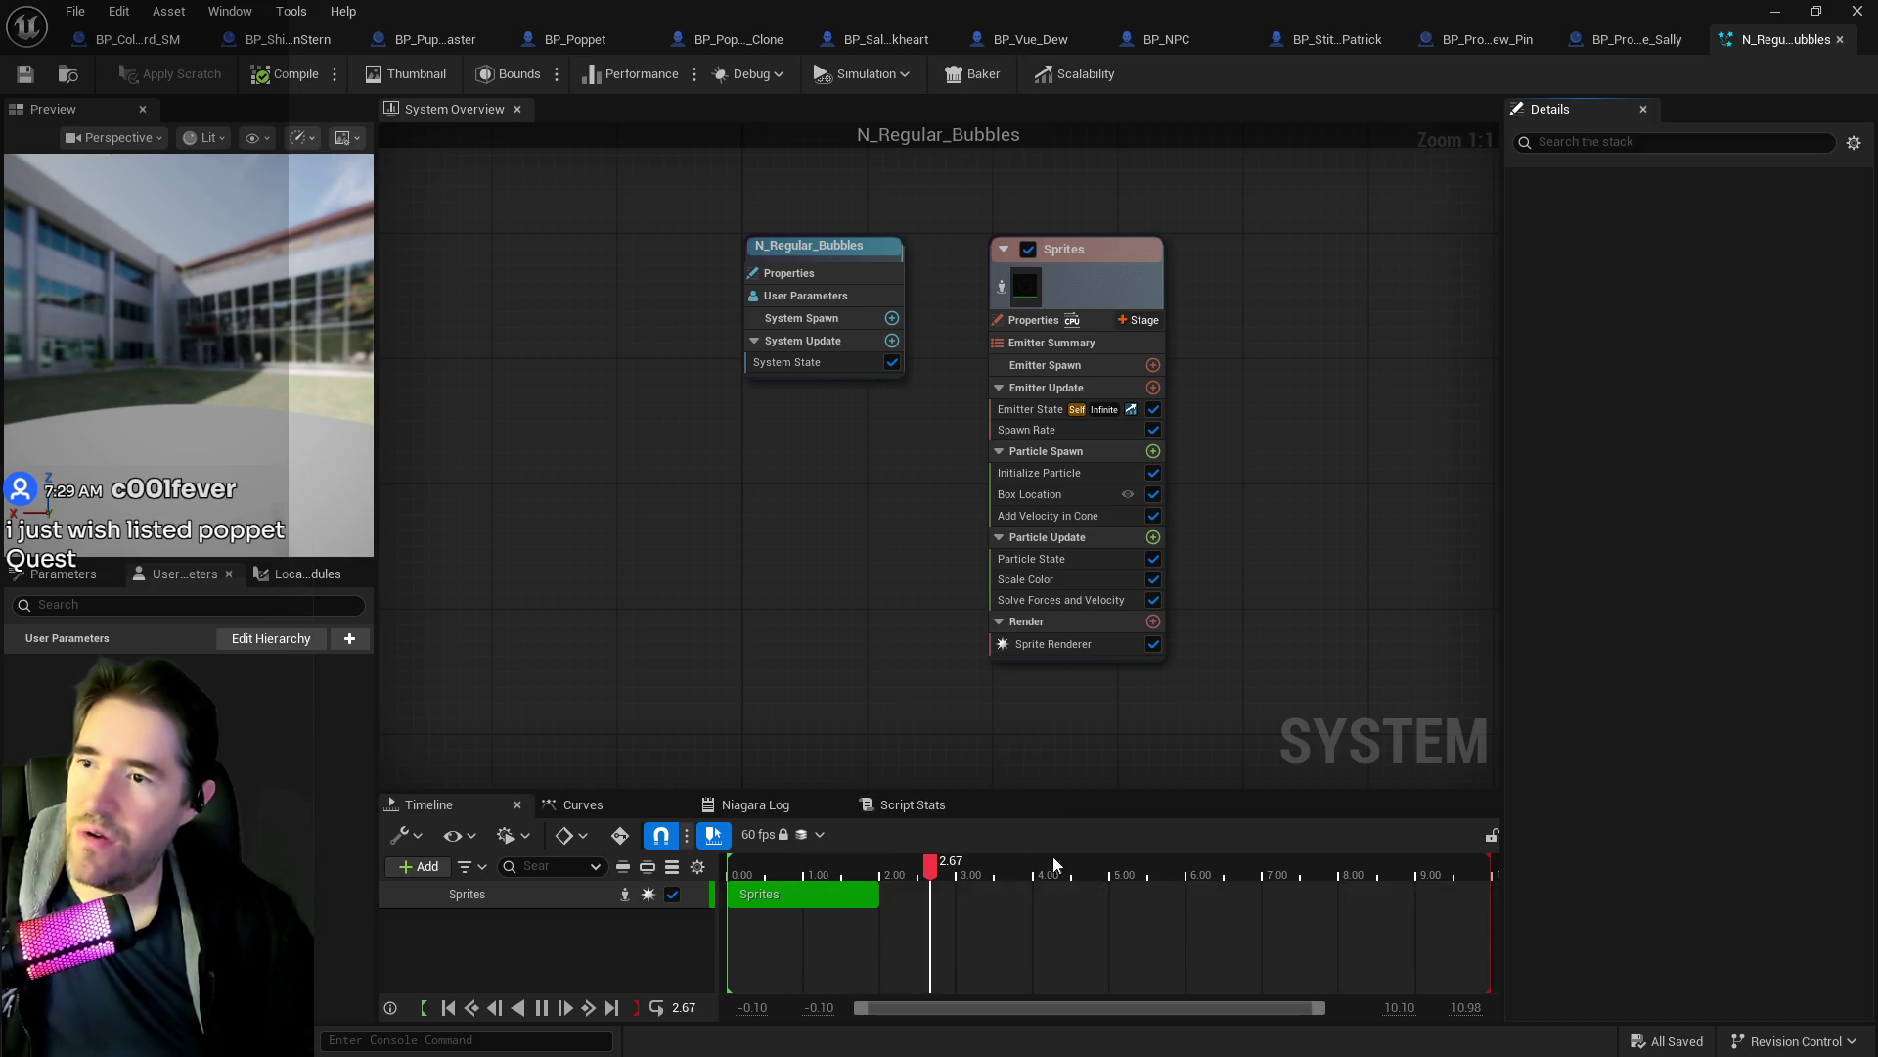
Close N_Regular_Bubbles and inspect the Niagara Destruction, Cascade, static mesh and sphere collision components.
left_click(1840, 40)
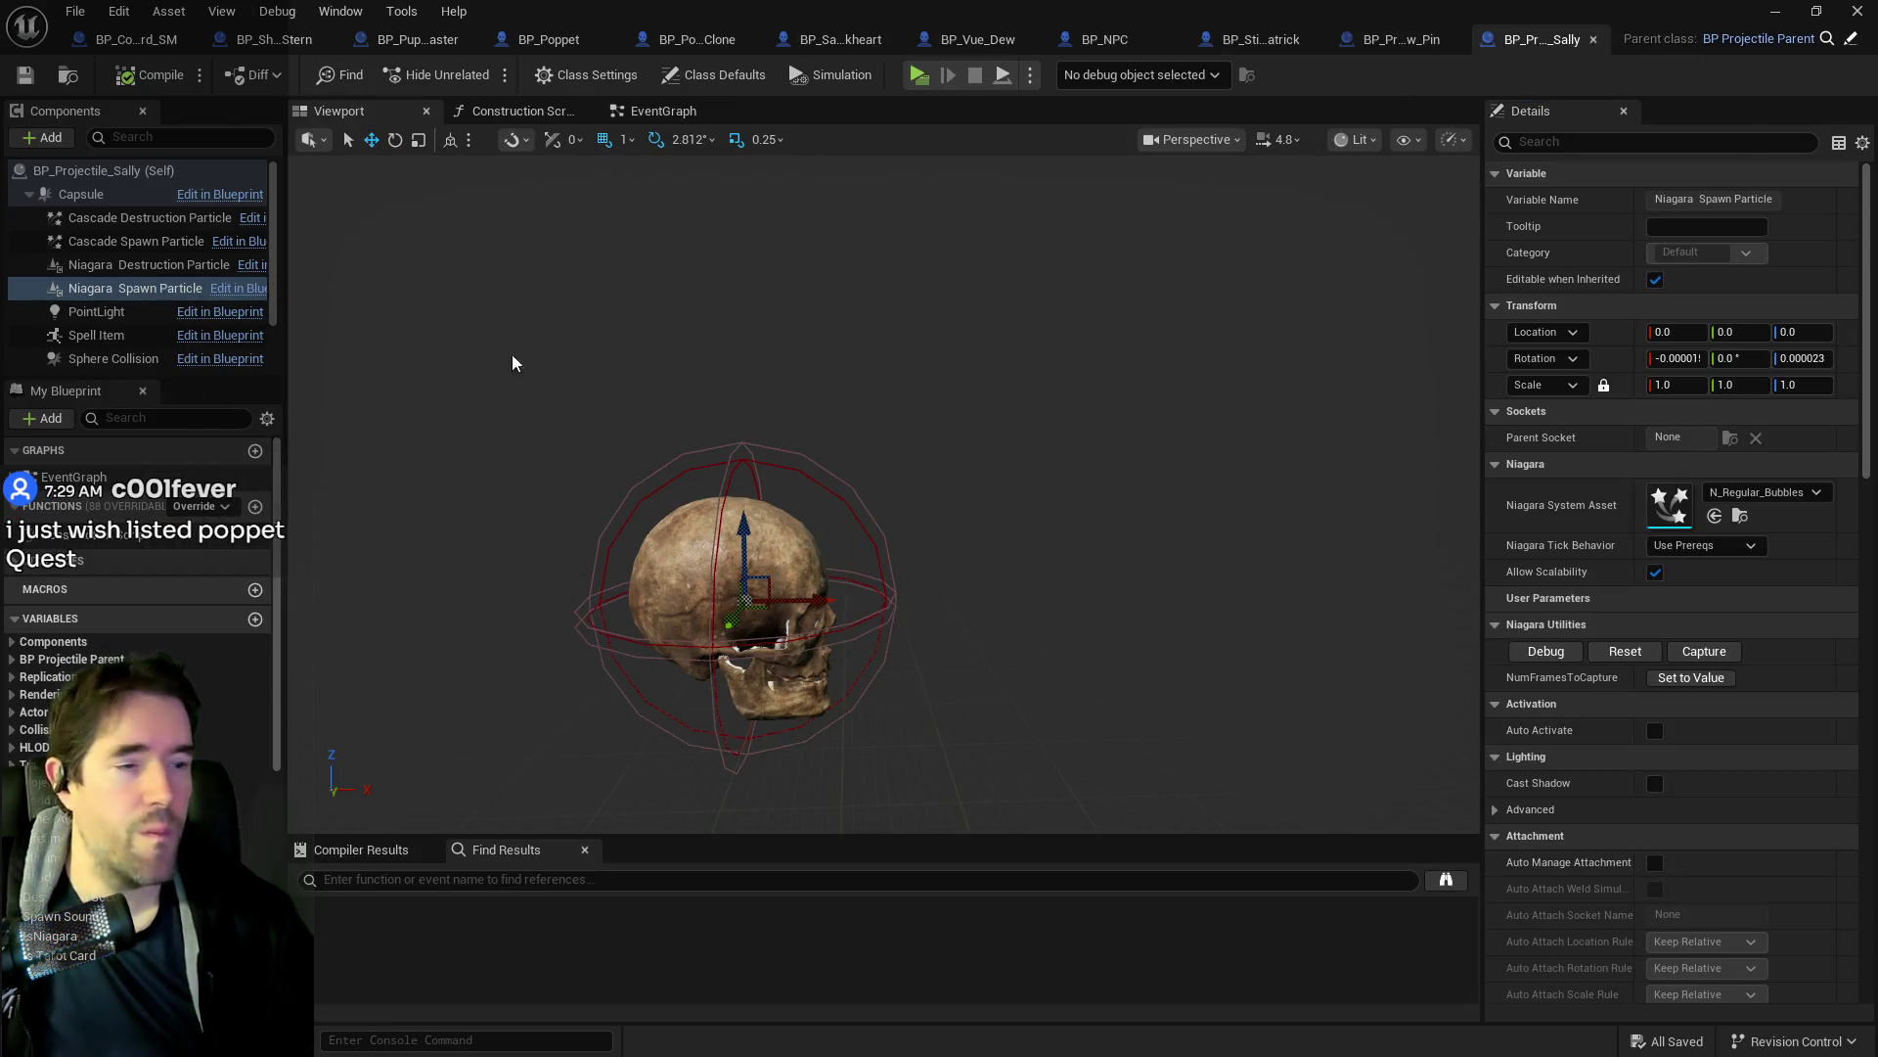
left_click(106, 266)
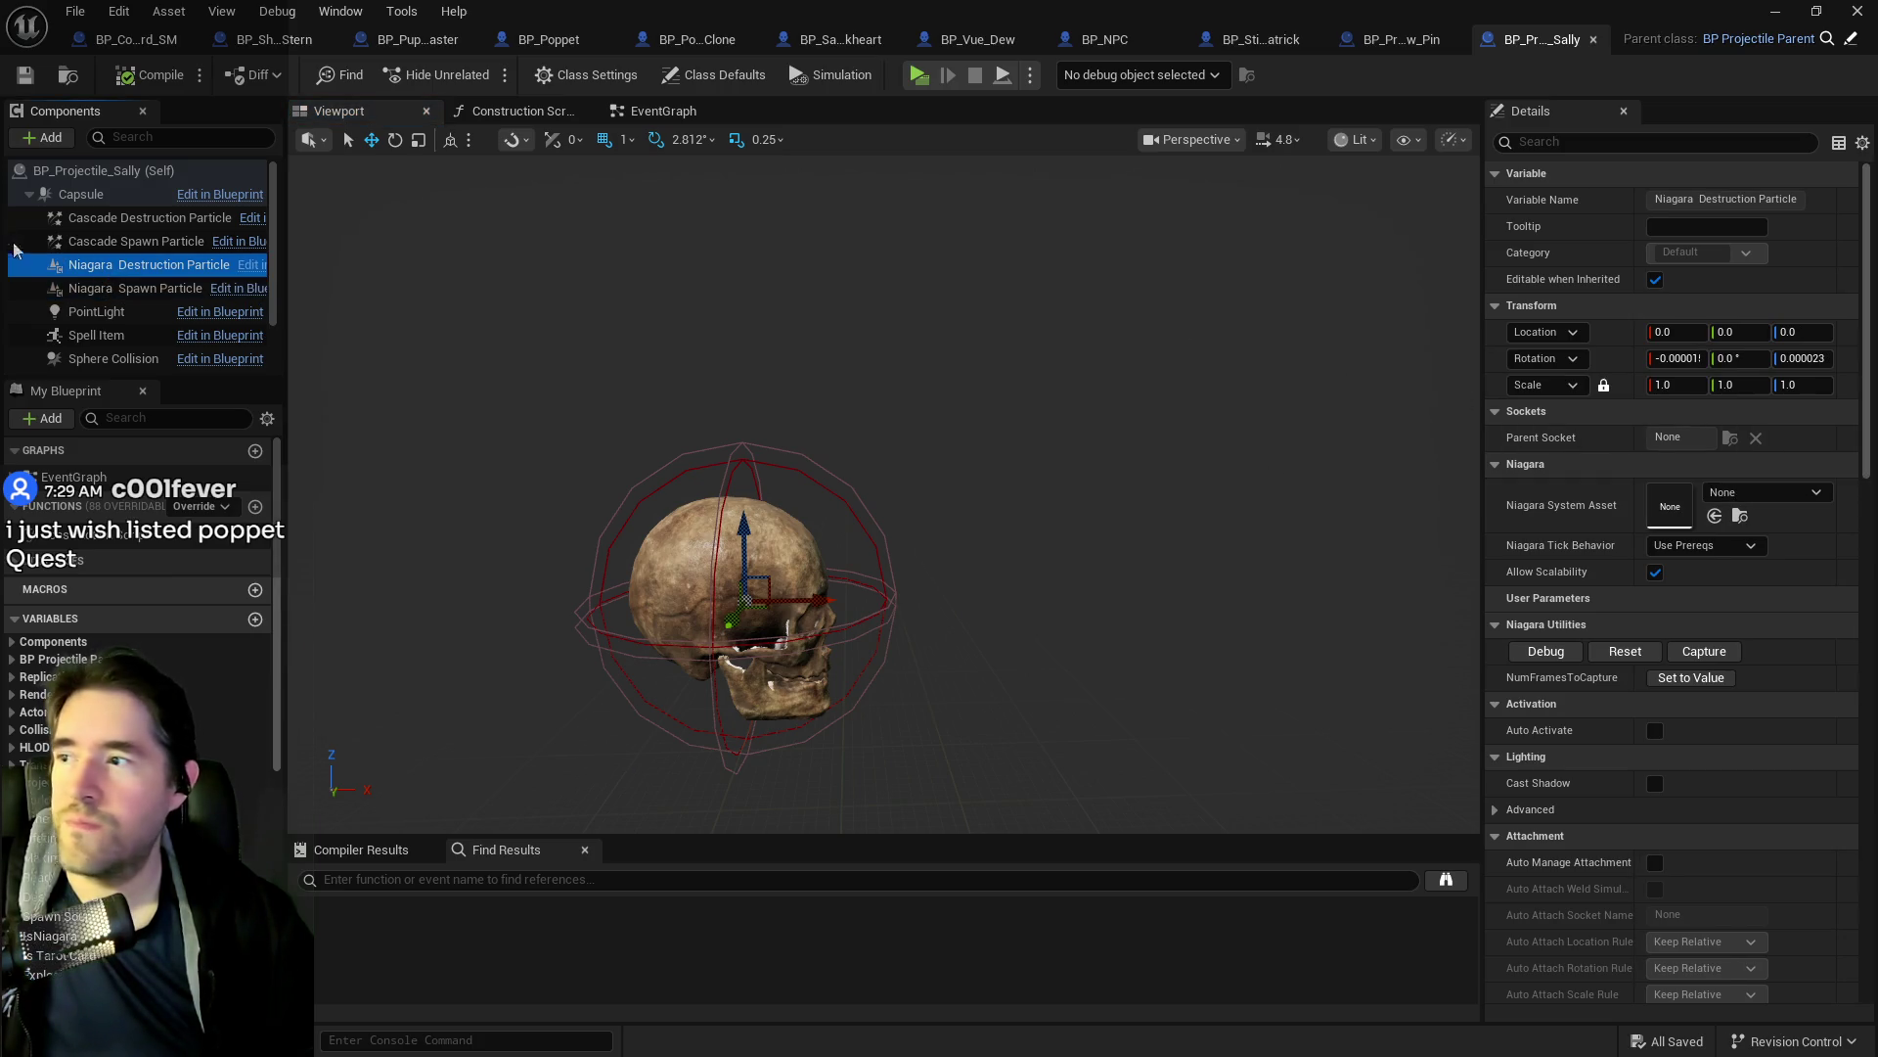
left_click(132, 241)
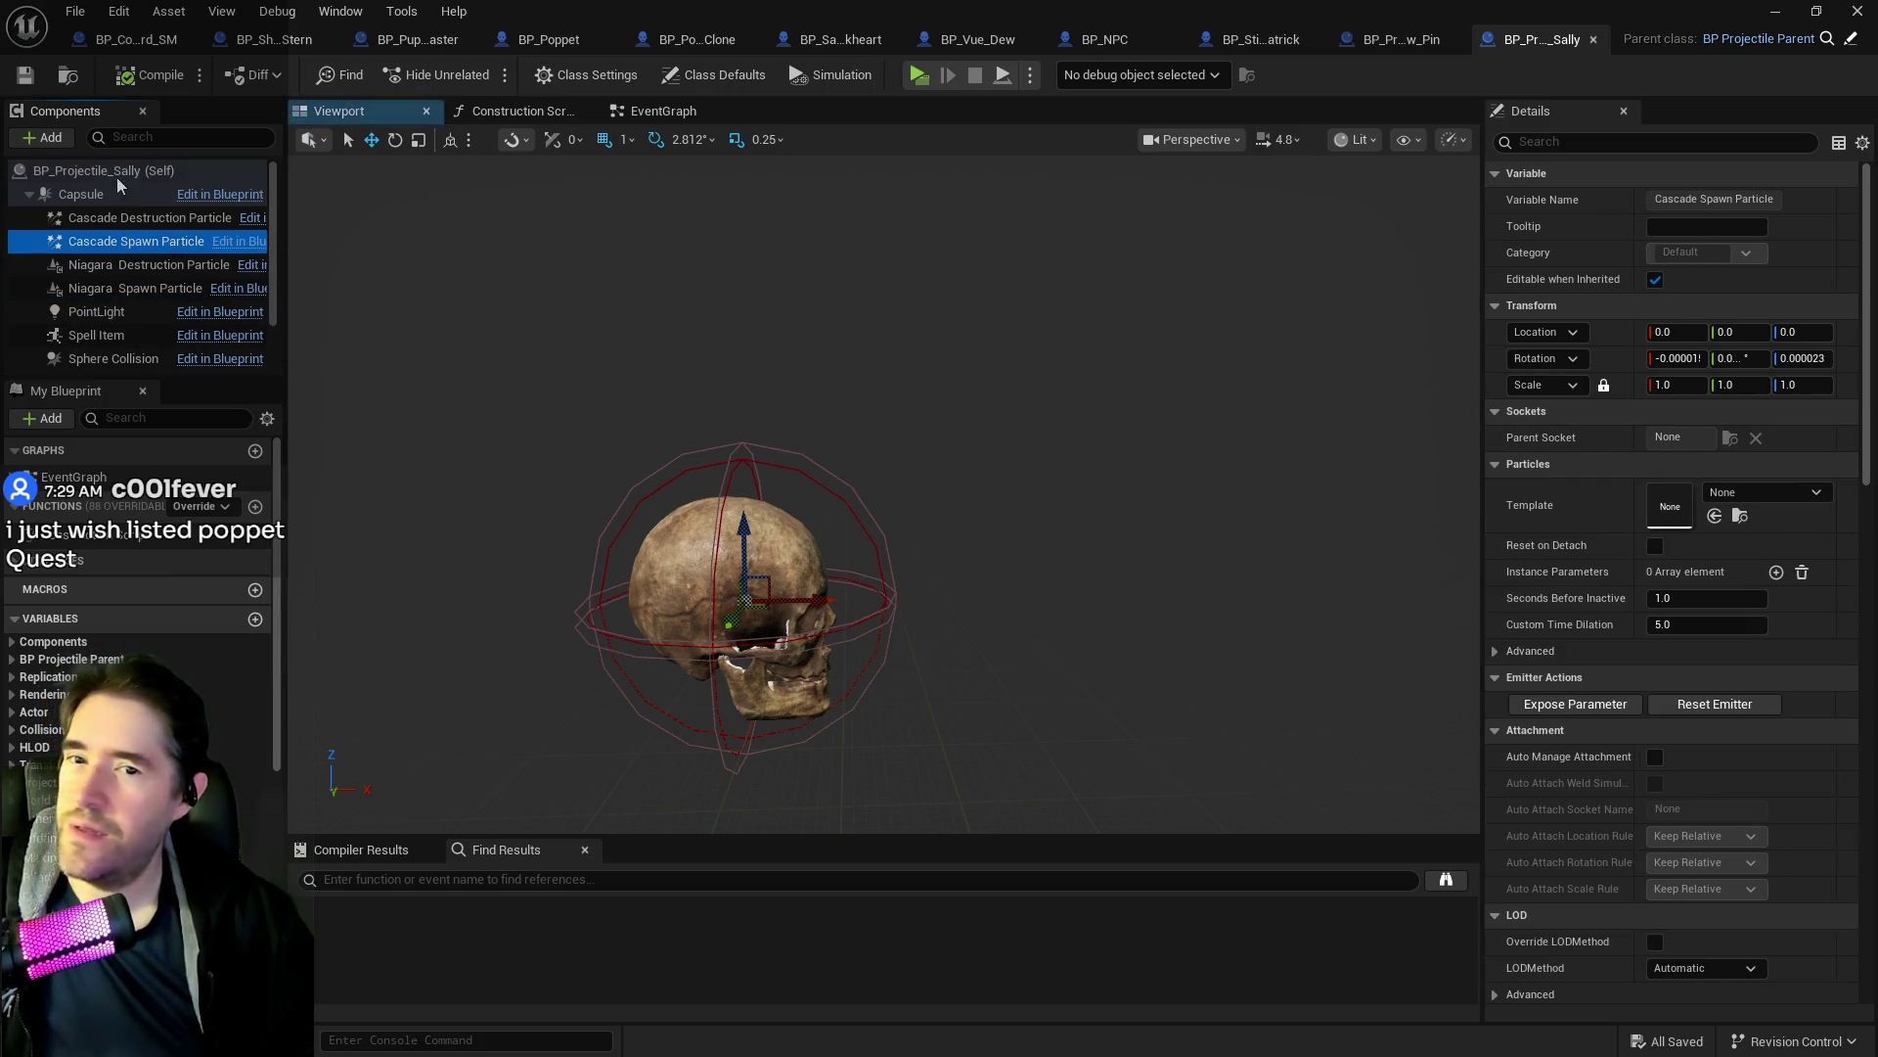
left_click(128, 217)
scroll(109, 332, "down", 1)
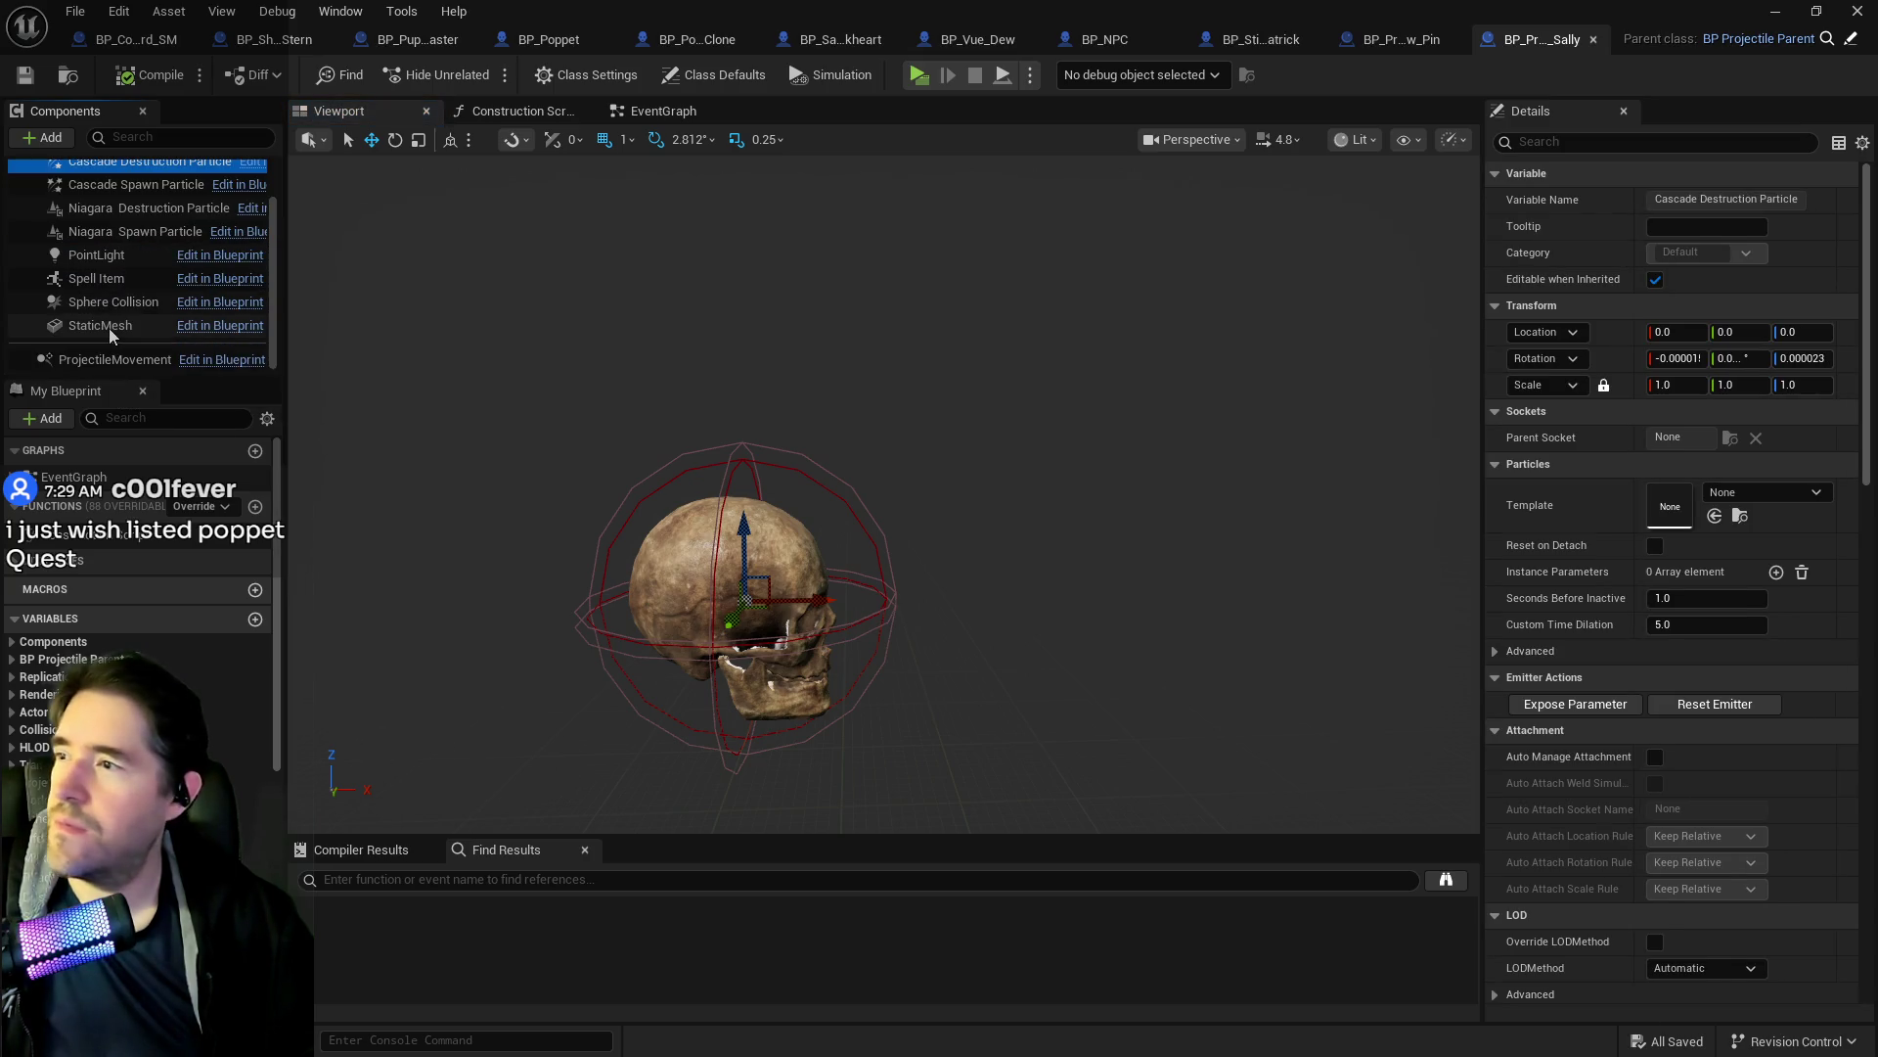
left_click(102, 325)
left_click(98, 301)
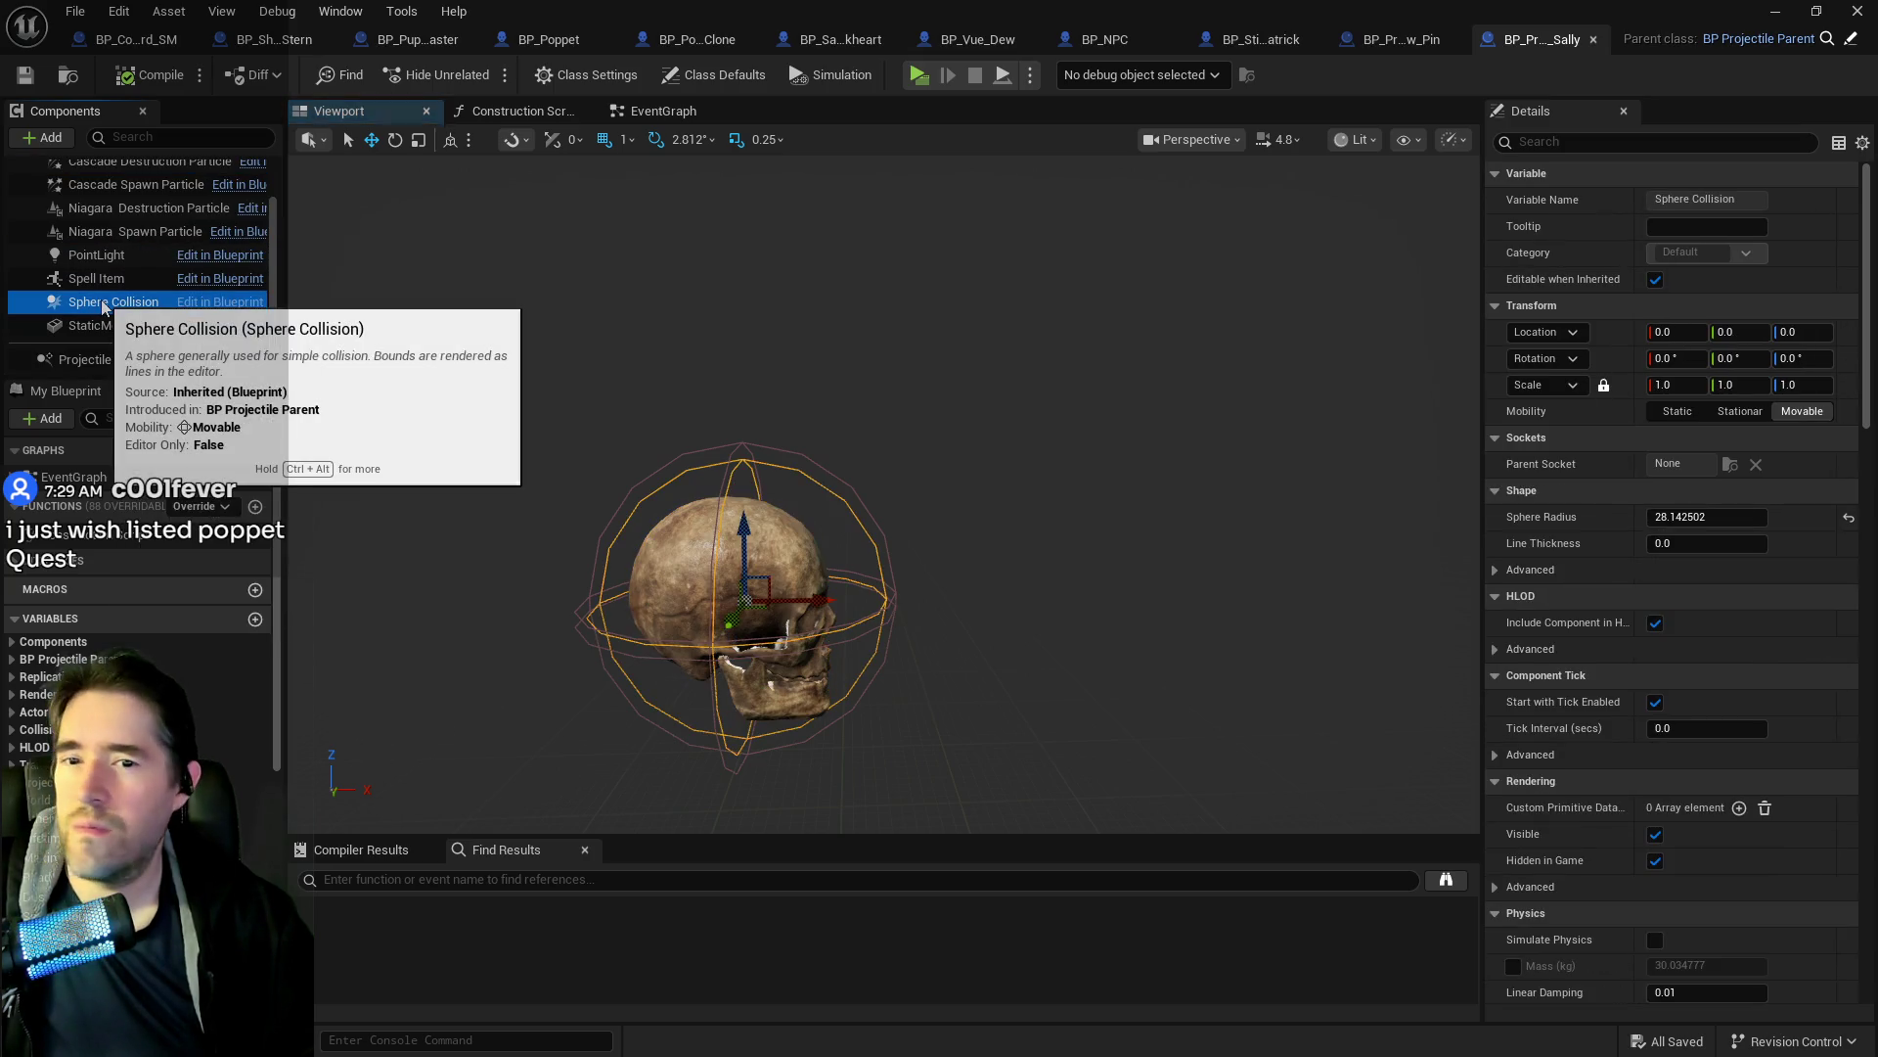
scroll(103, 254, "up", 1)
left_click(102, 244)
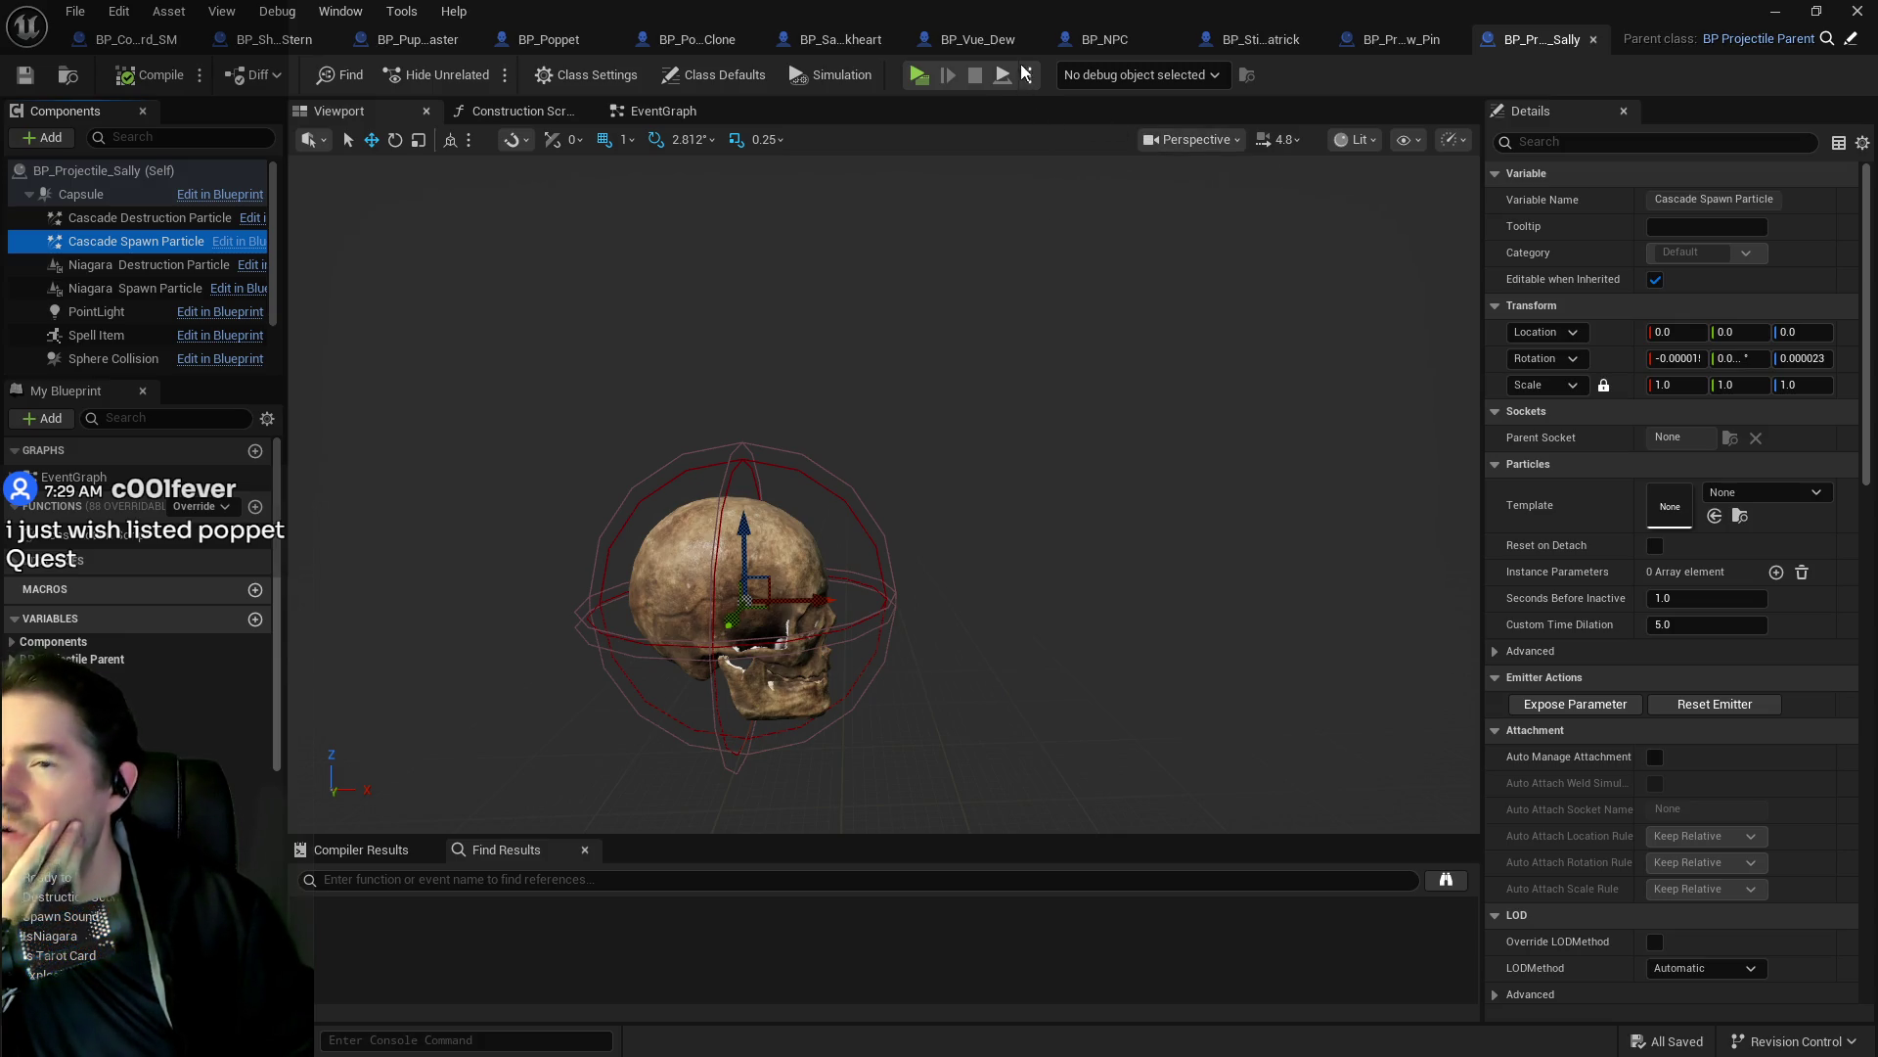
Switch to BP_Puppet_Master, select the Medium Range group in Battle Phase 1, and save.
left_click(413, 43)
left_click_drag(875, 524, 973, 290)
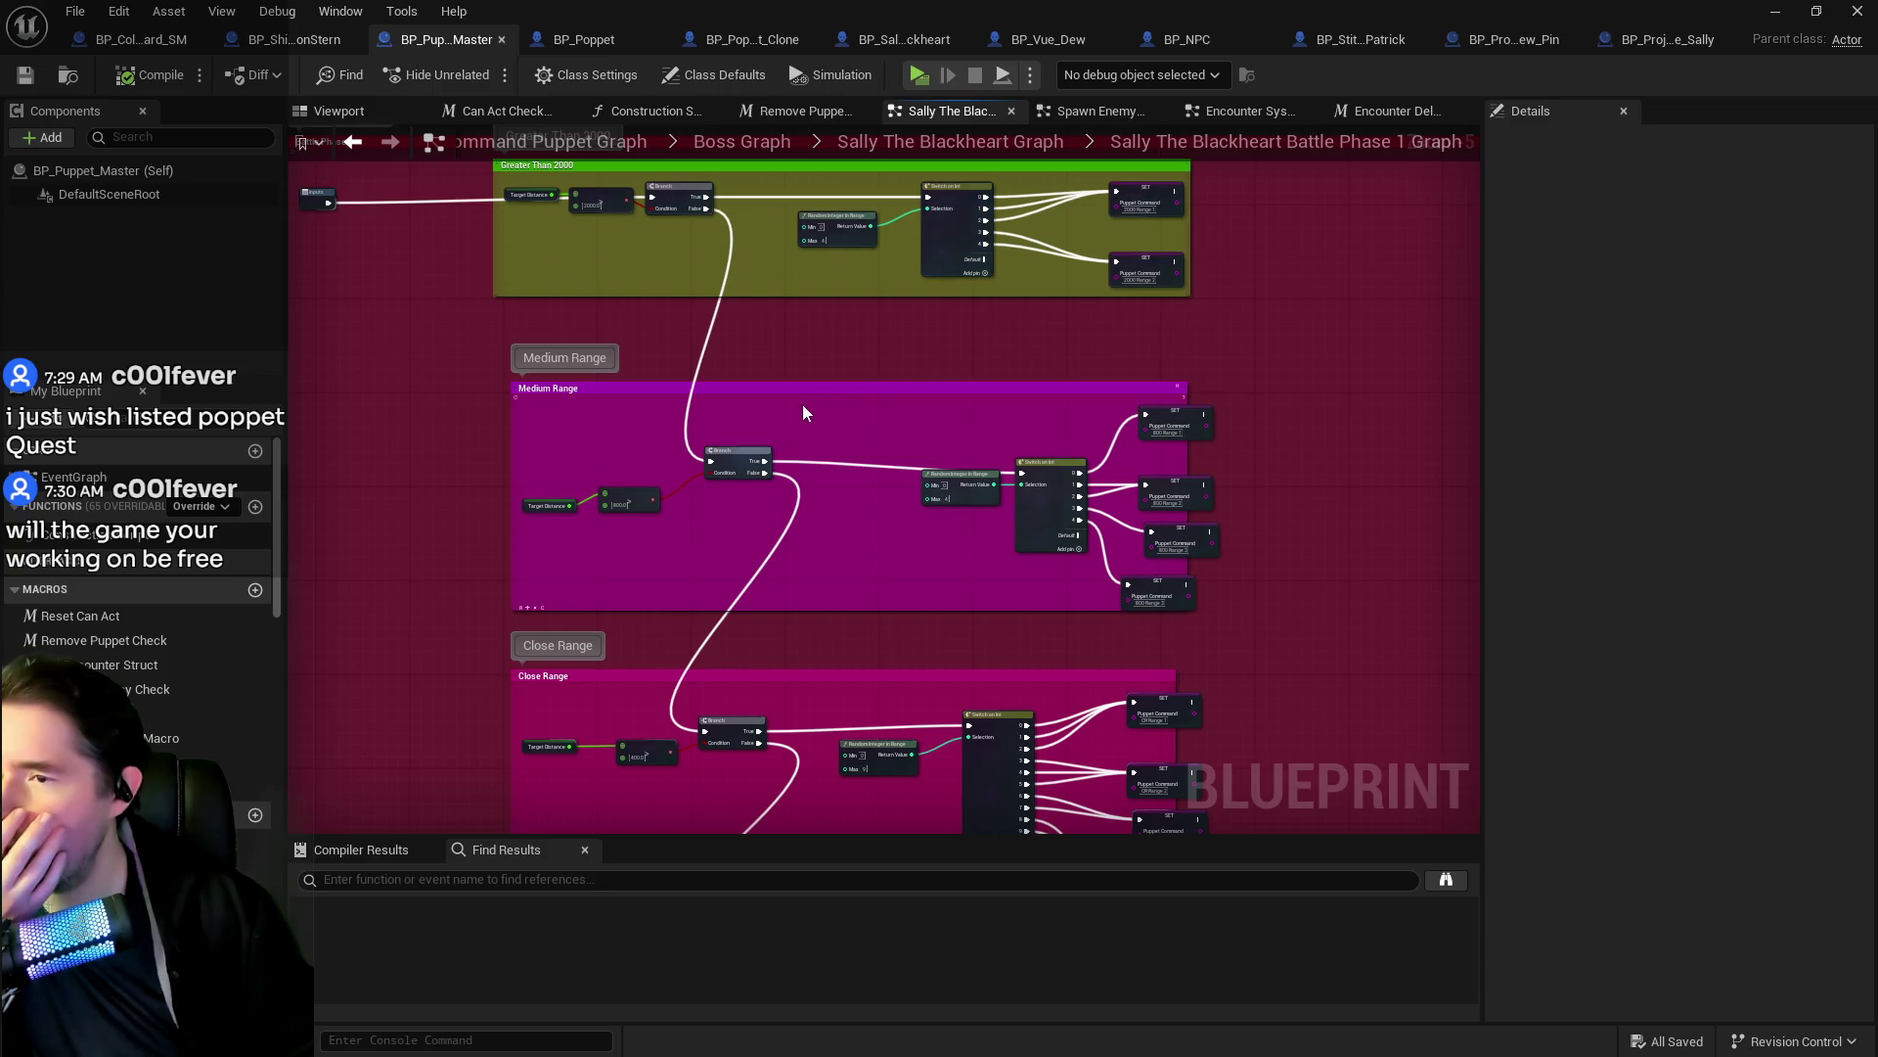
mouse_move(489, 325)
left_mouse_down()
mouse_move(1276, 587)
mouse_move(1186, 604)
mouse_move(1165, 572)
mouse_move(1179, 557)
left_mouse_up()
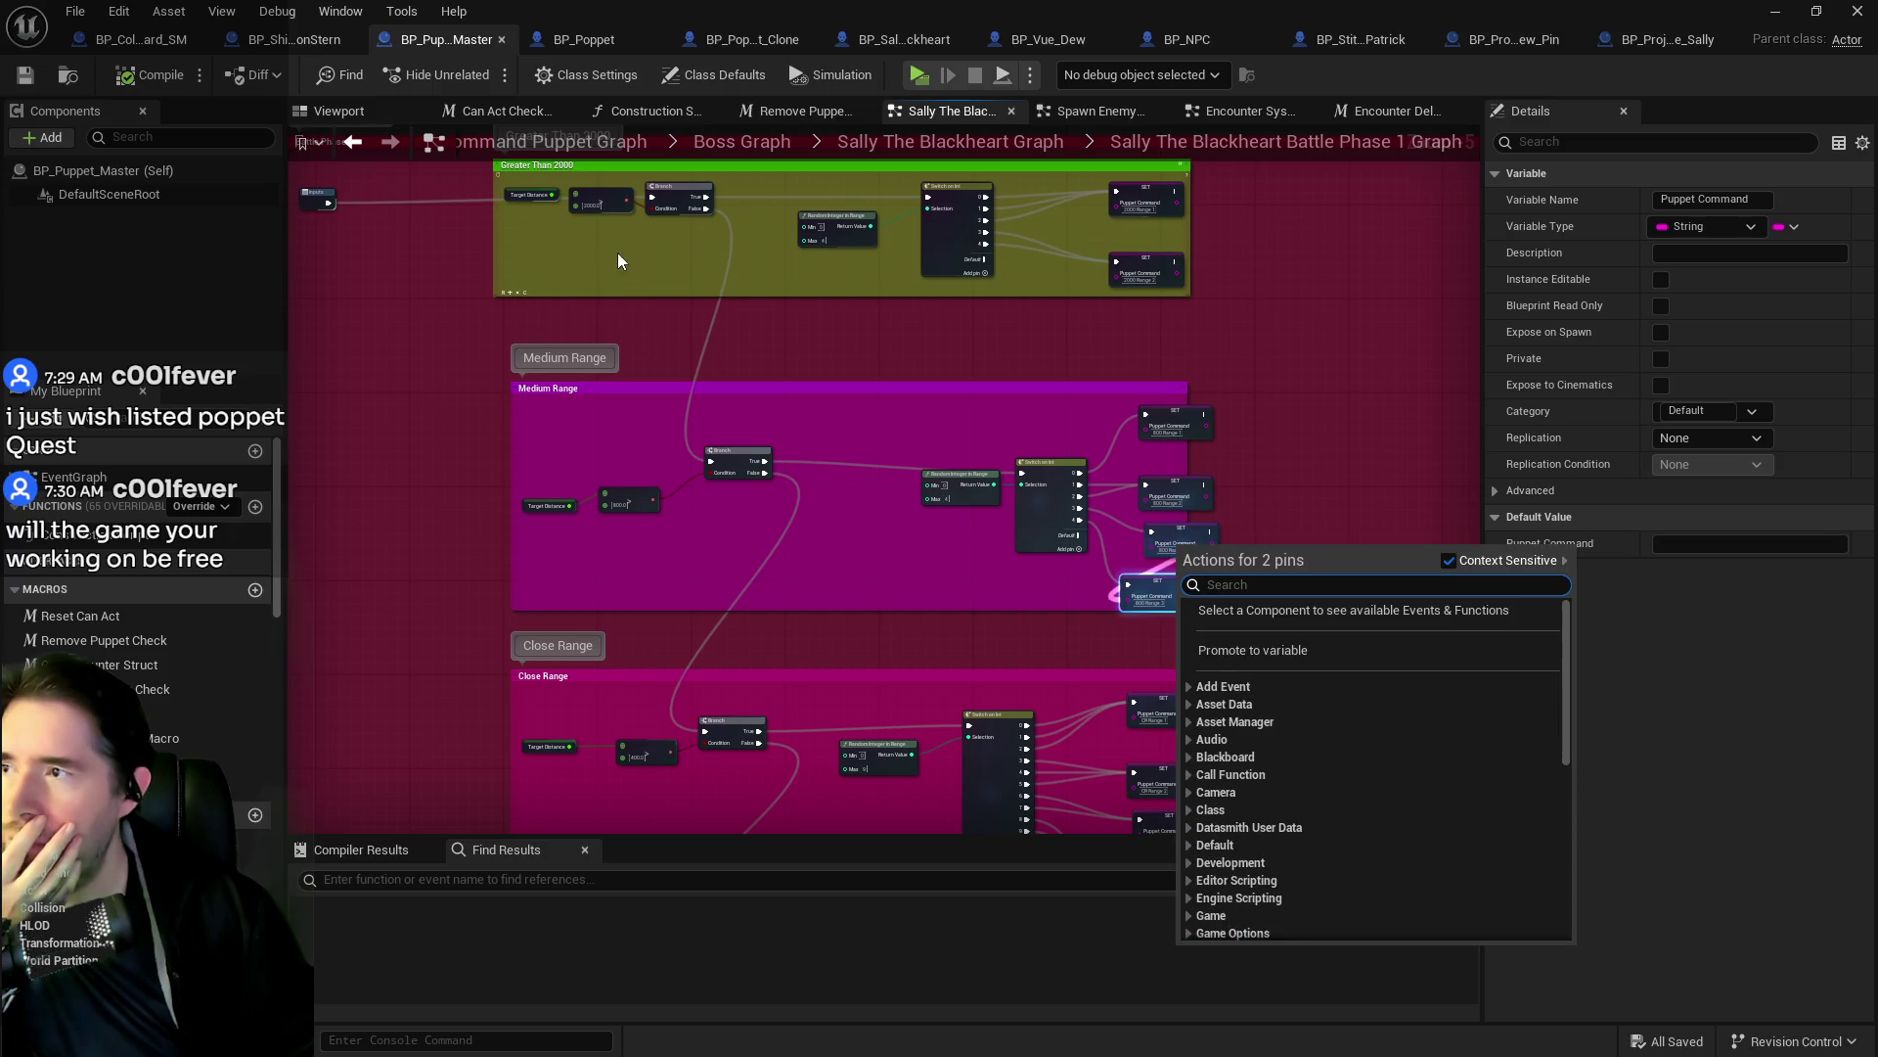
left_click(26, 75)
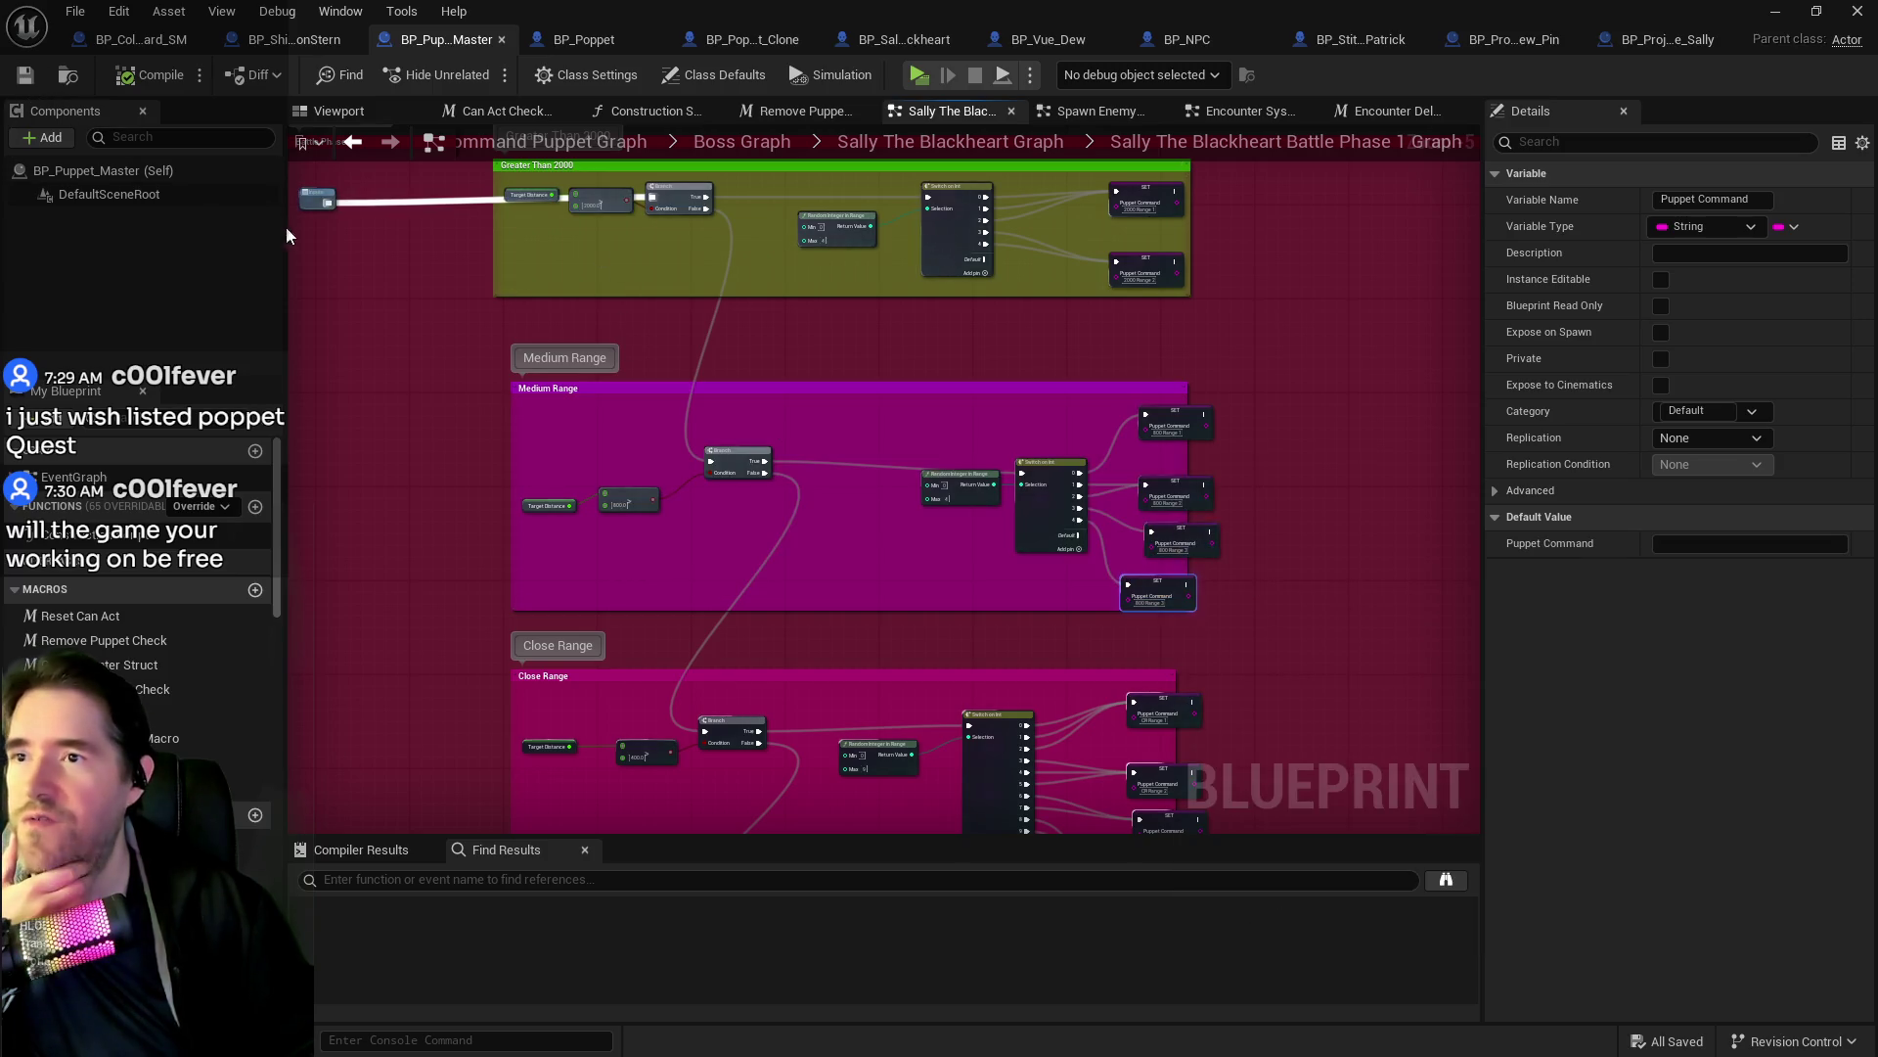
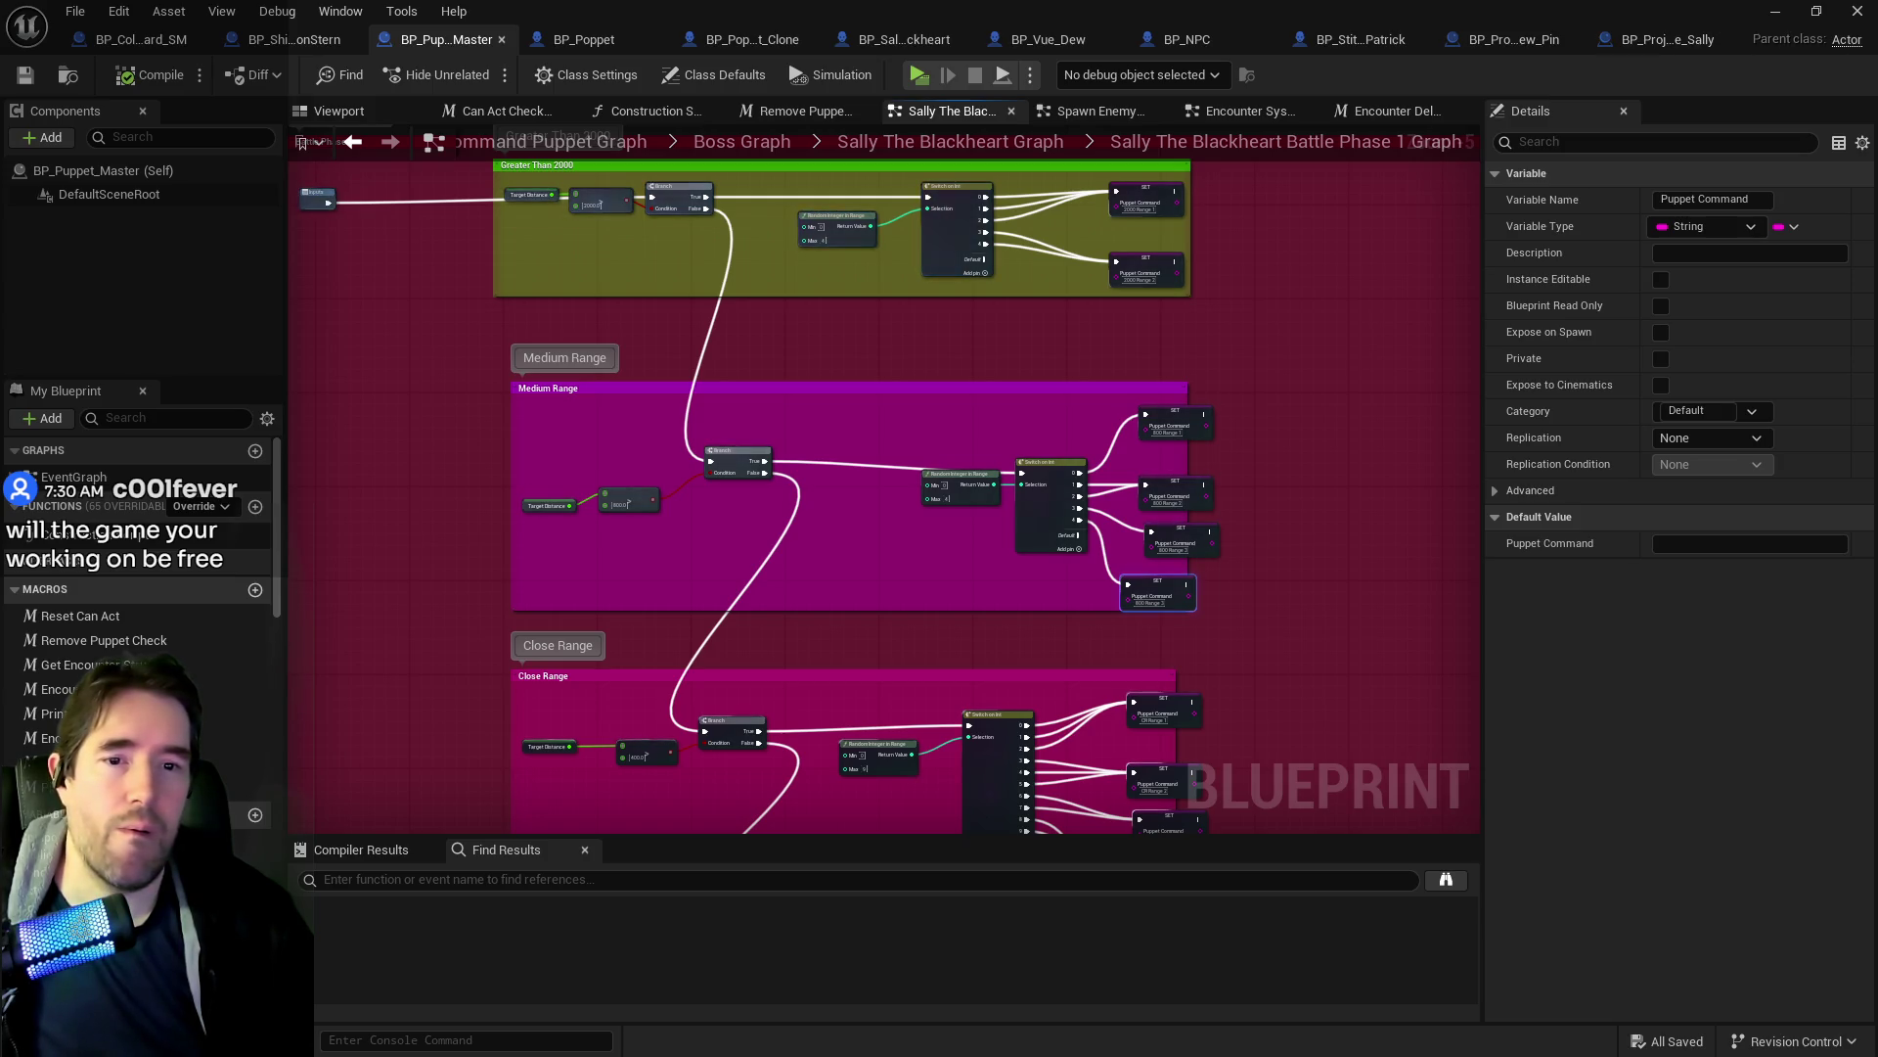
Browse the PyroVFX folders: Demo_Assets, its meshes, models, and the Fire and explosion textures.
key("alt+Tab")
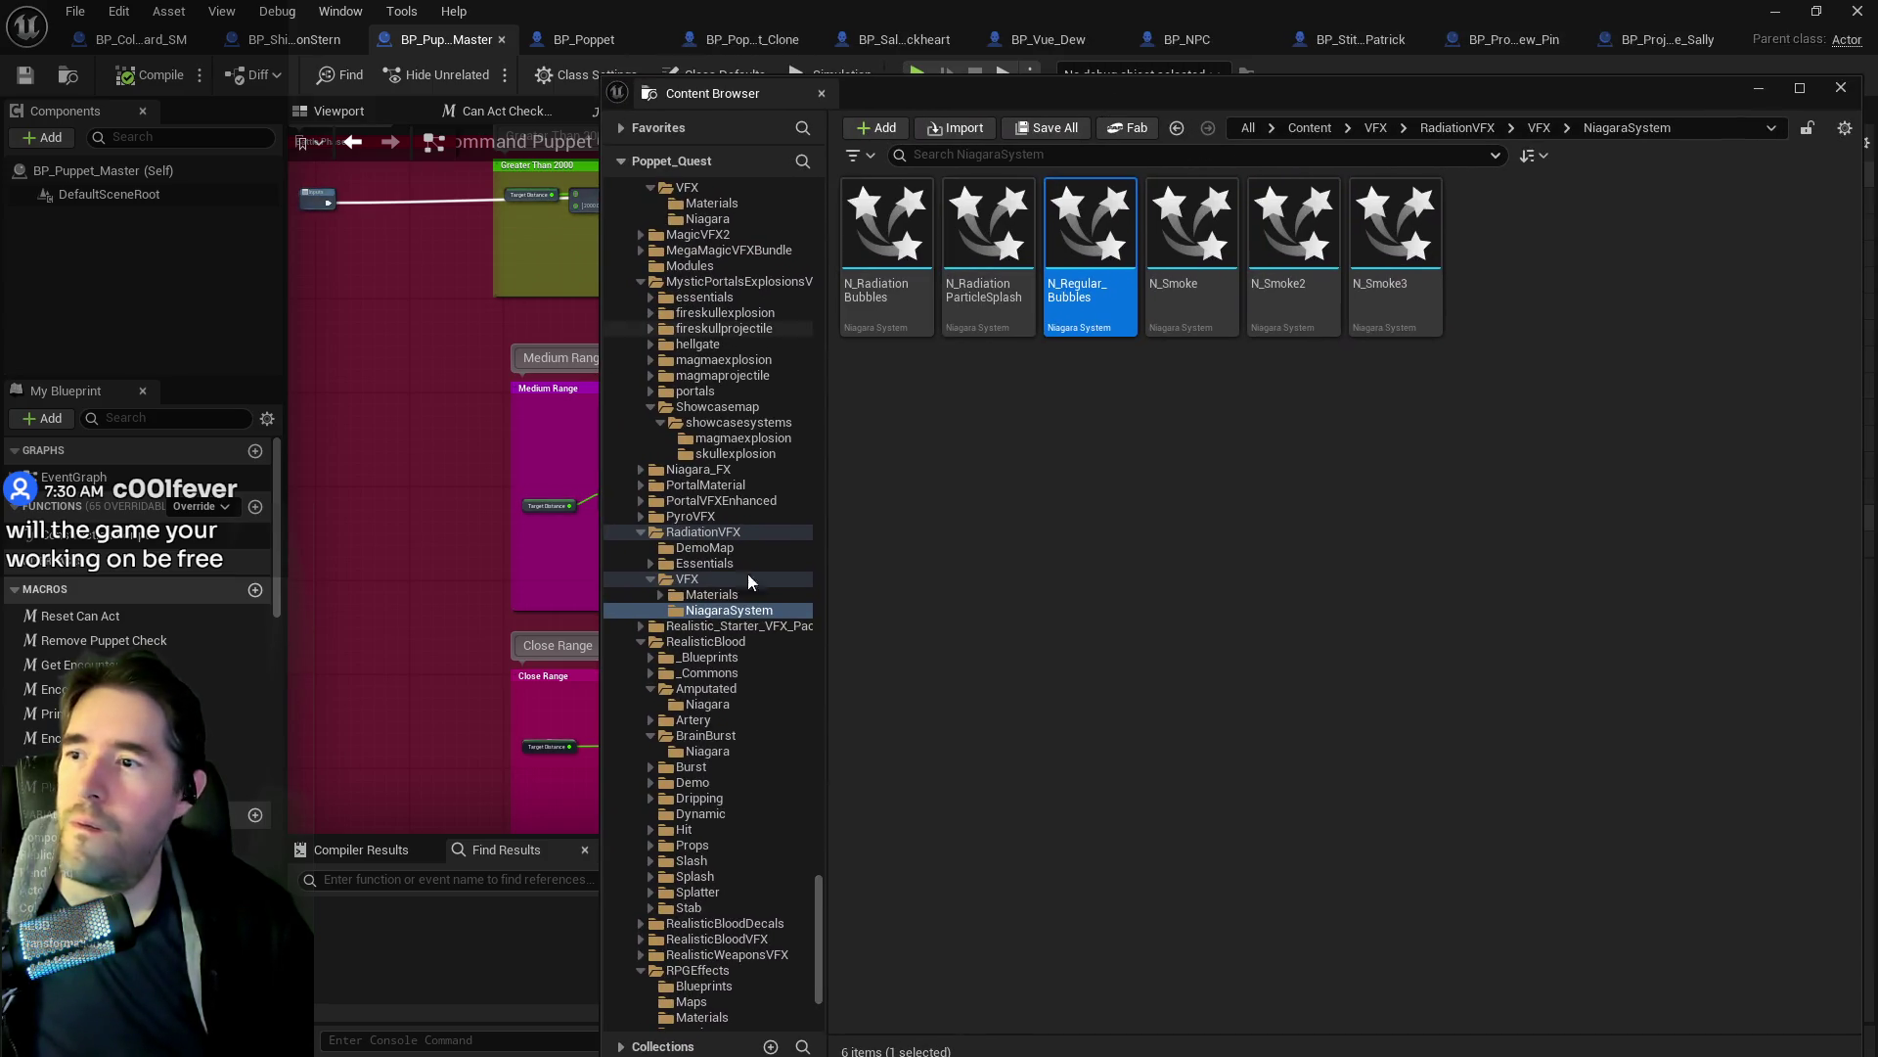
scroll(687, 560, "up", 4)
left_click(691, 704)
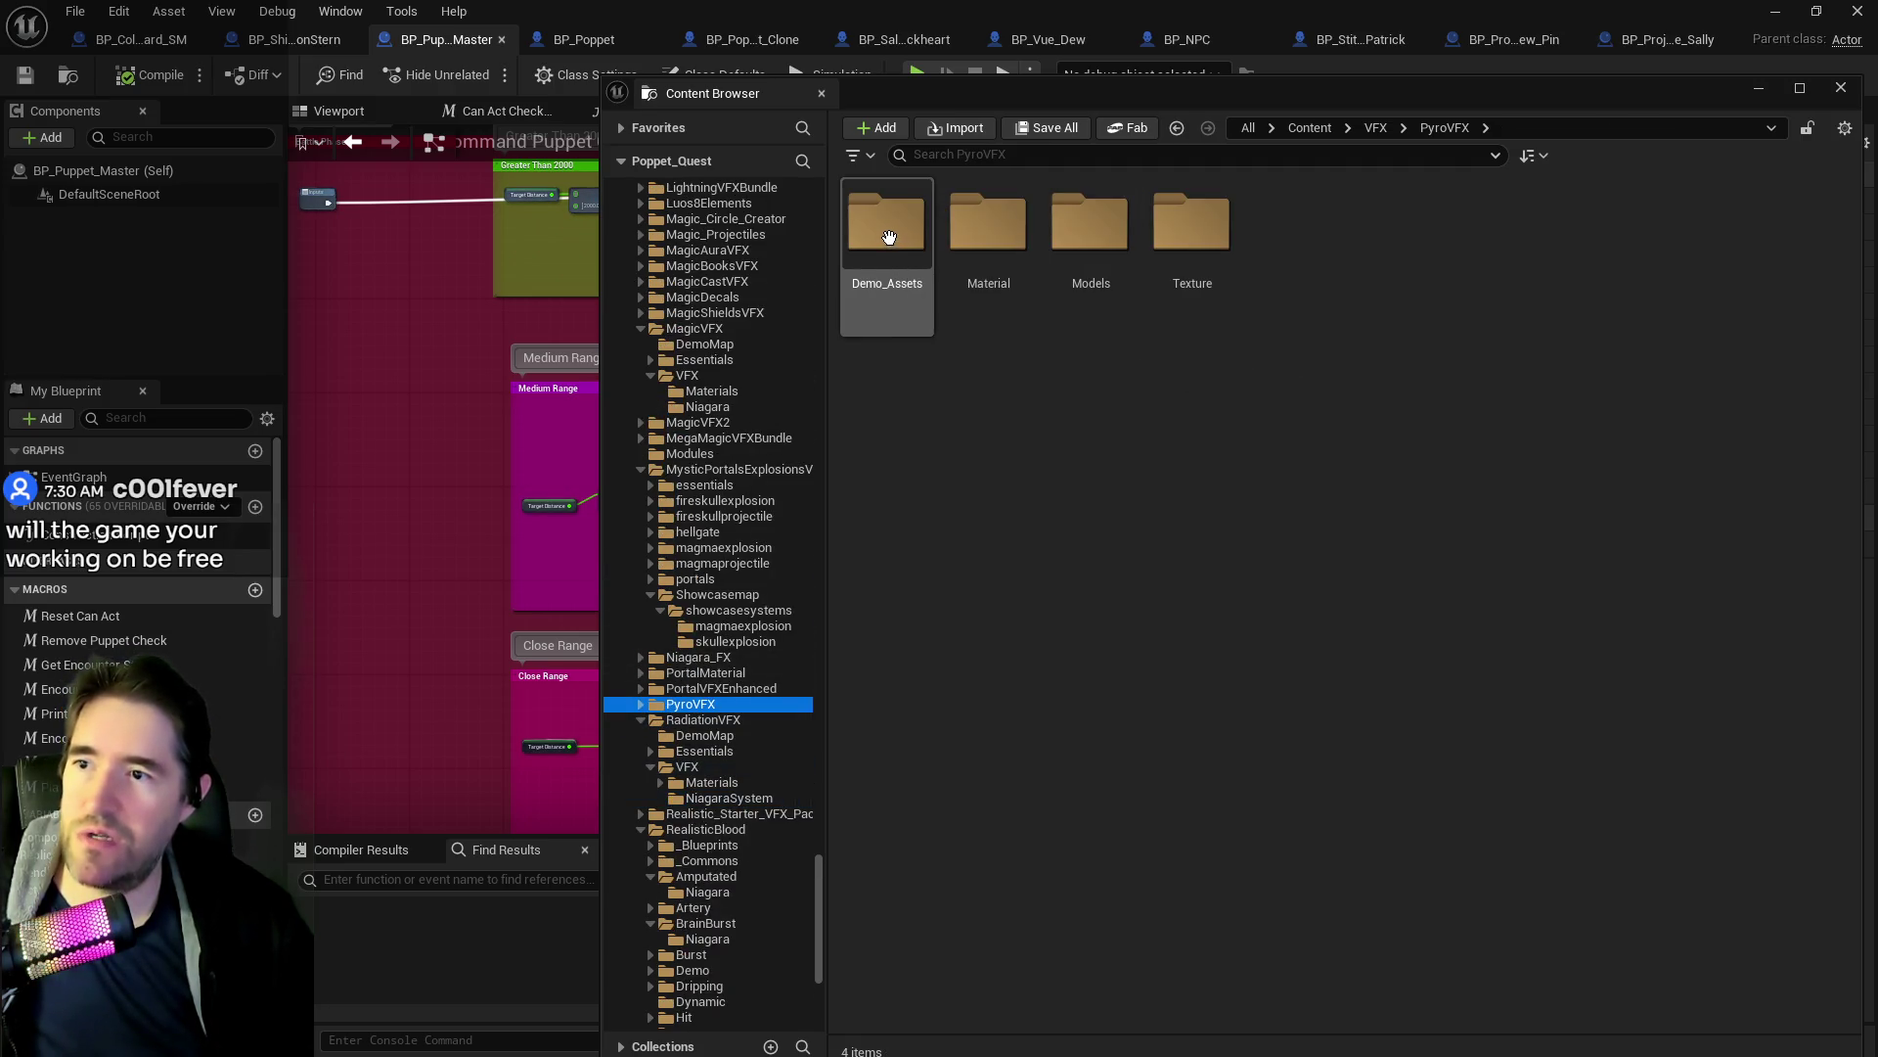
double_click(887, 223)
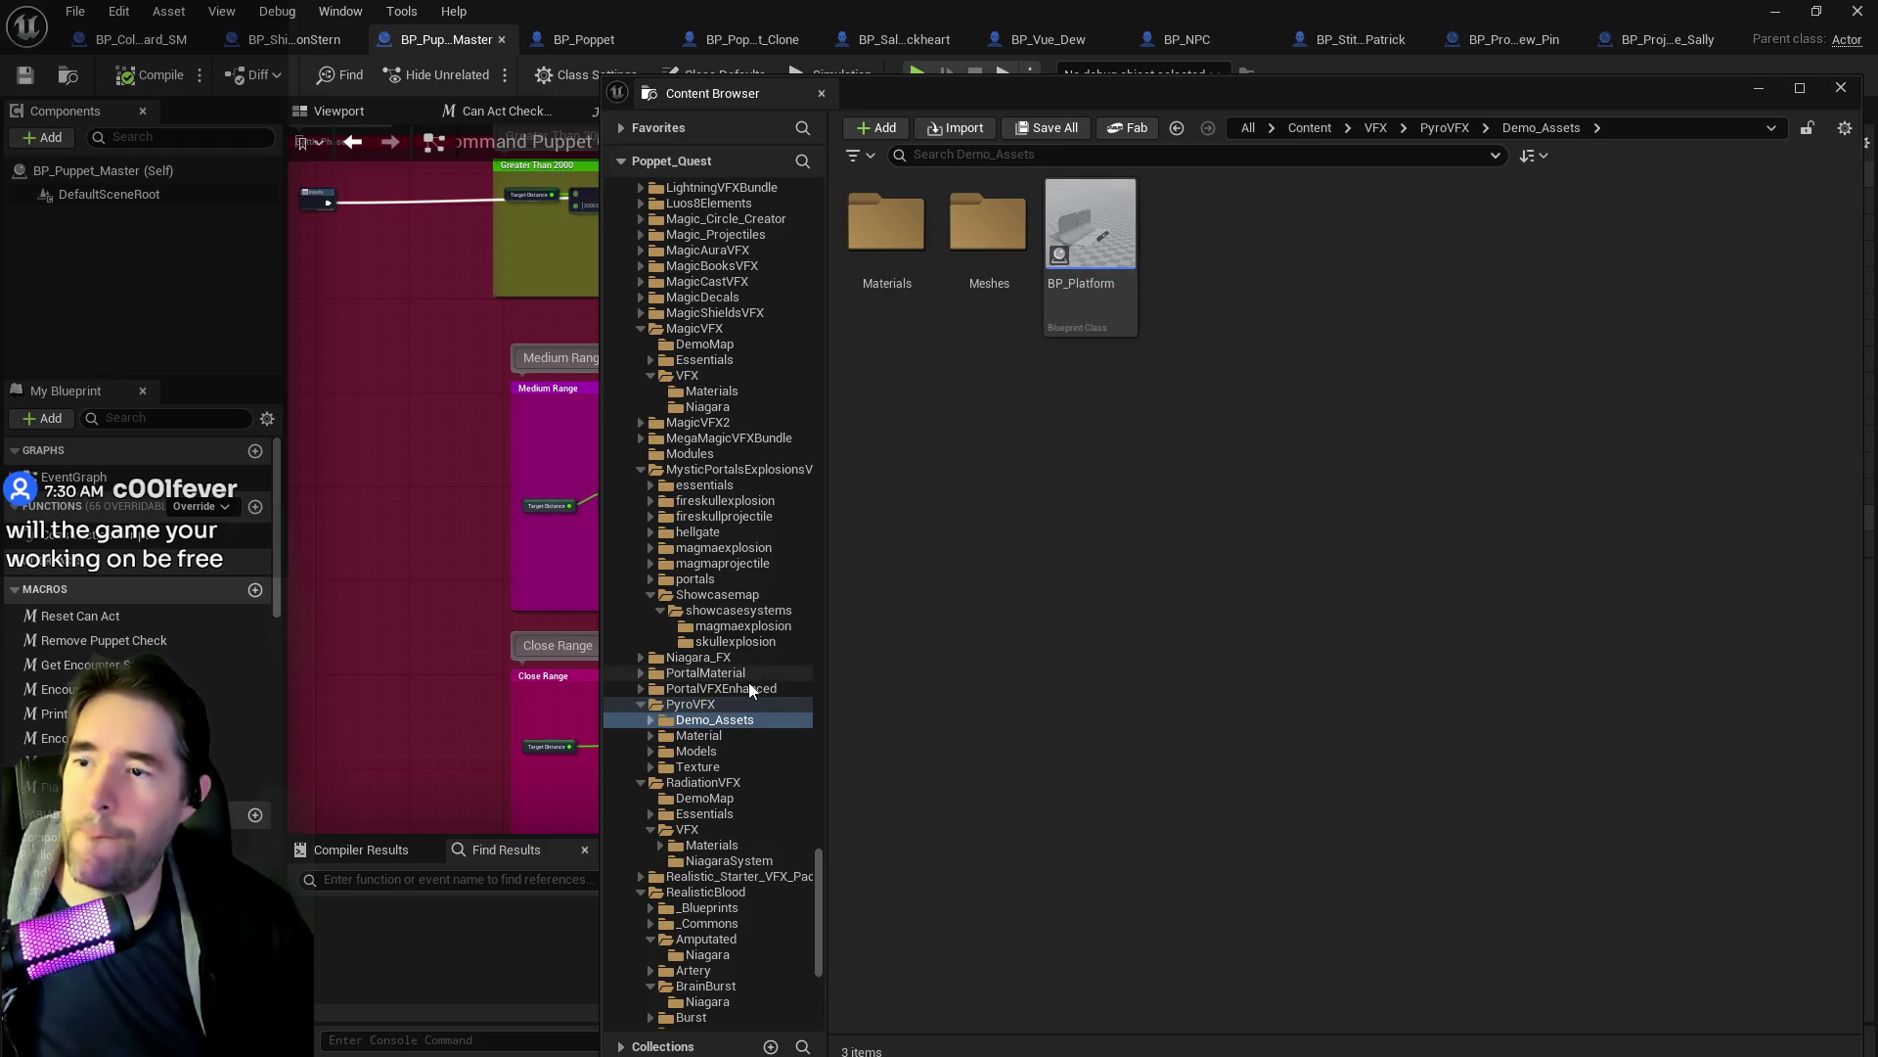
left_click(695, 766)
left_click(688, 754)
left_click(690, 766)
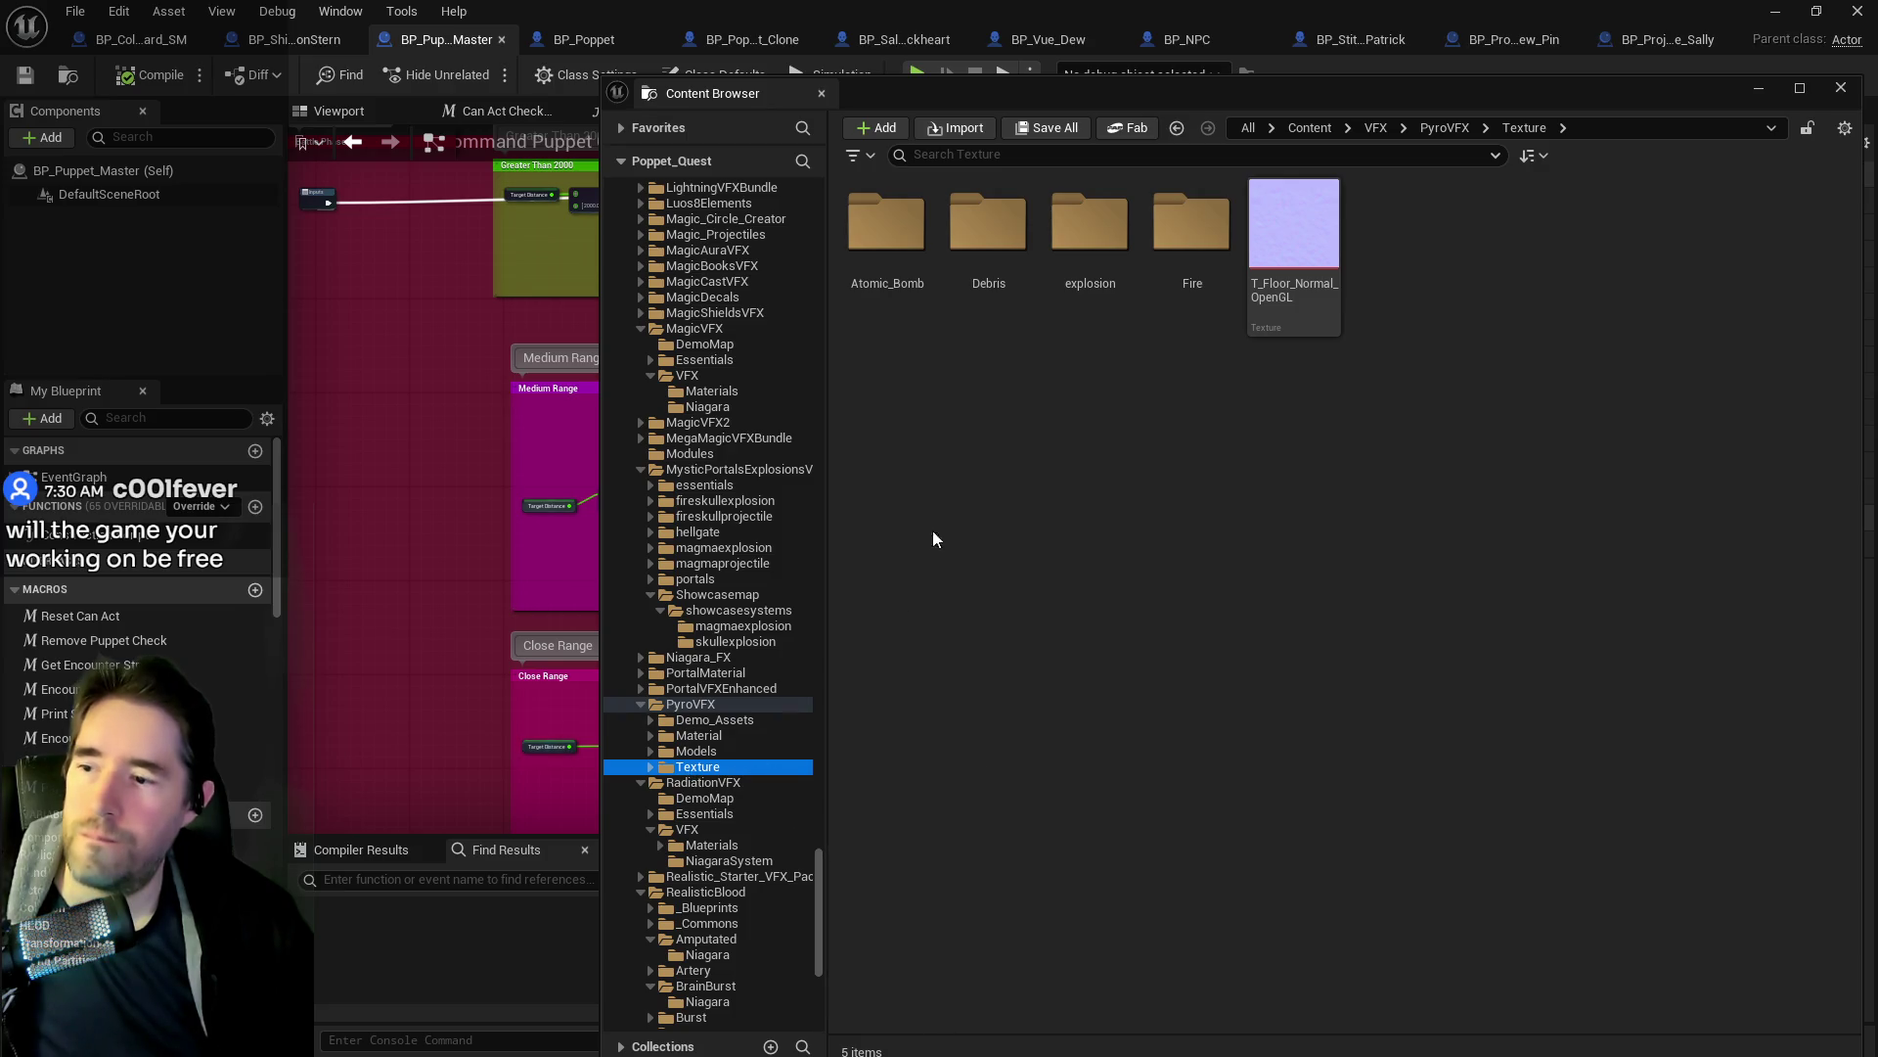
double_click(1182, 229)
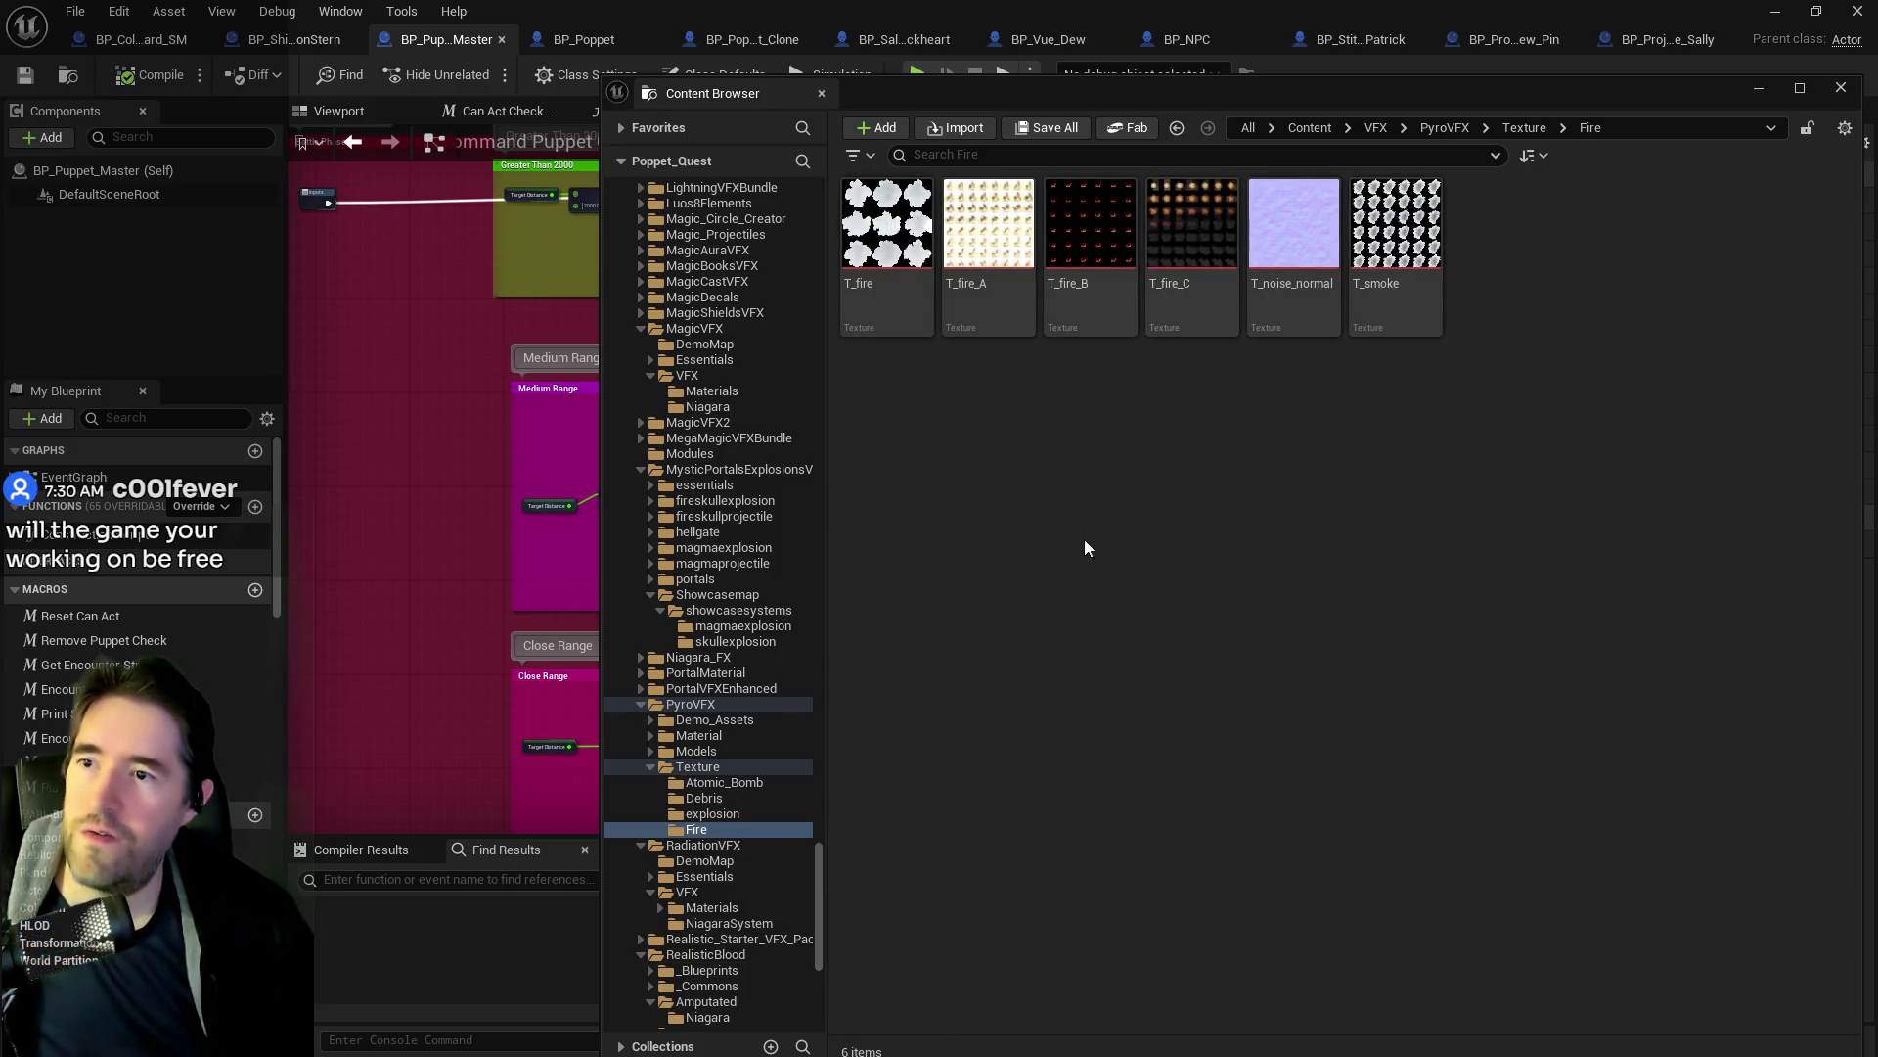
left_click(714, 814)
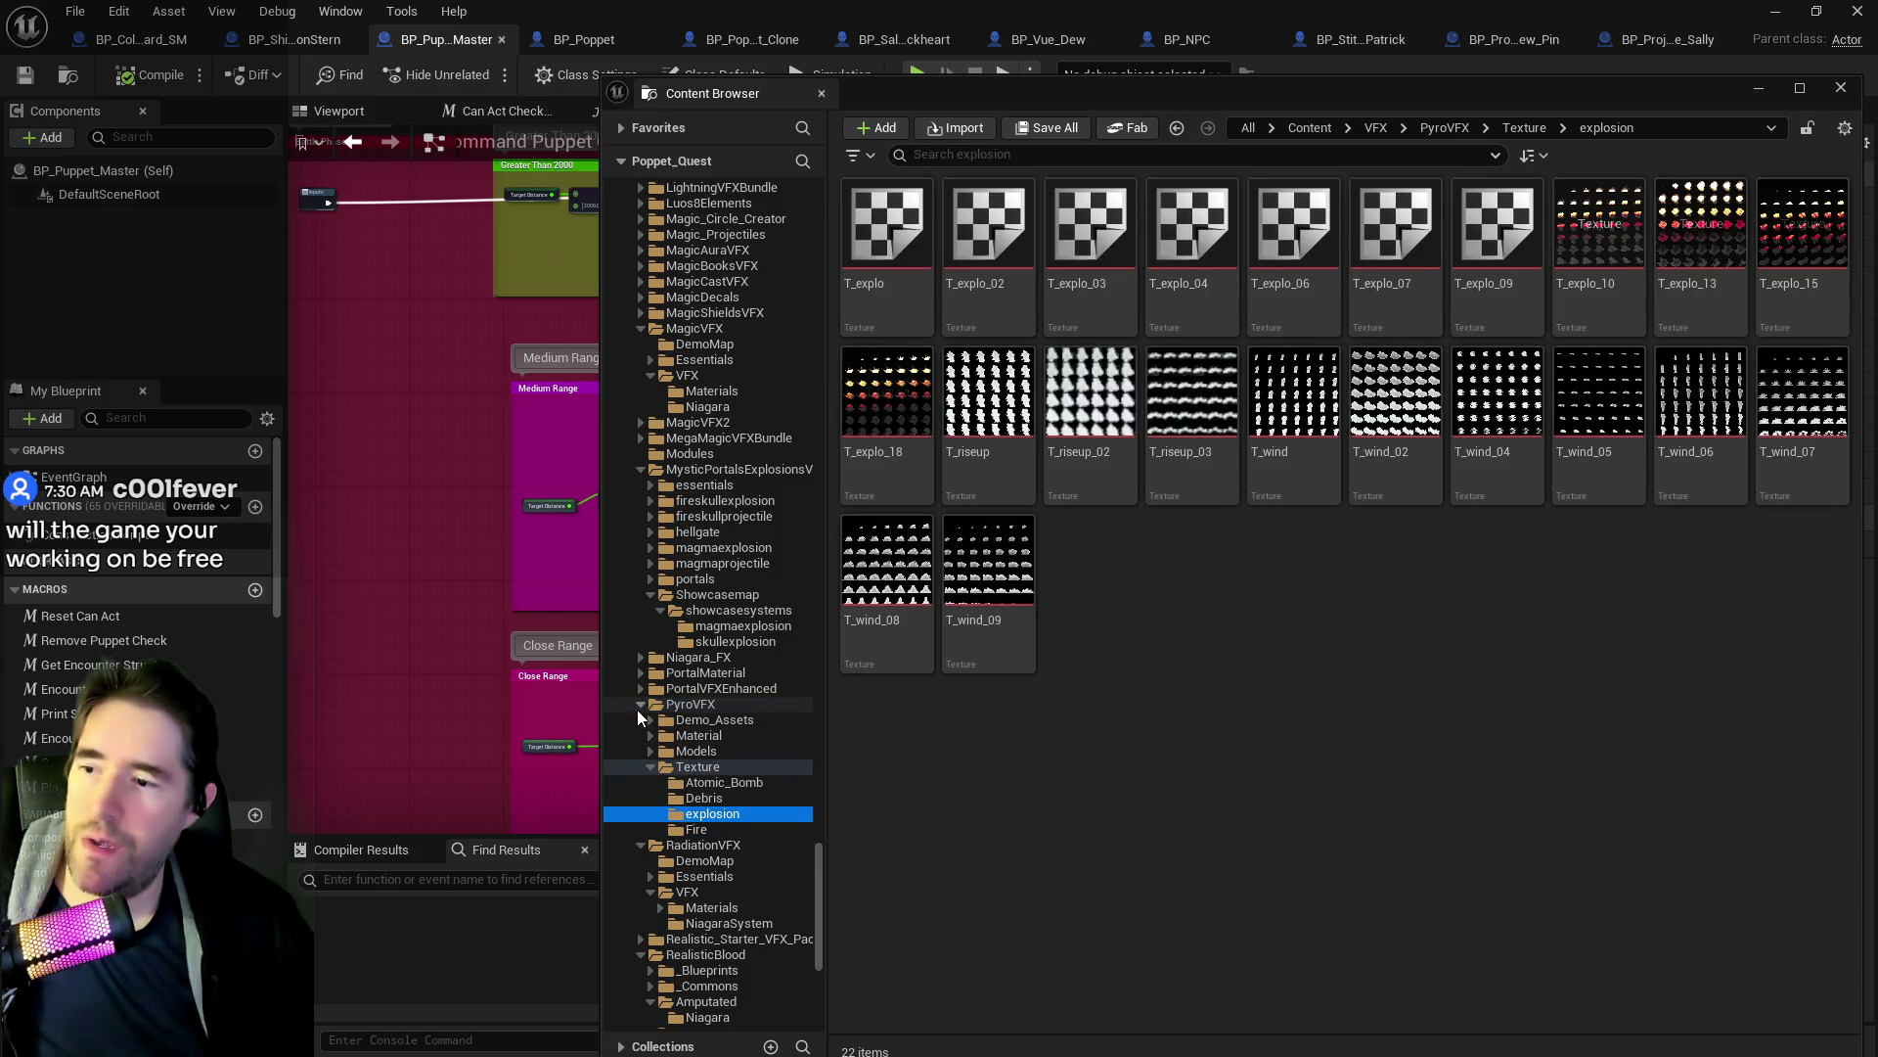
left_click(652, 766)
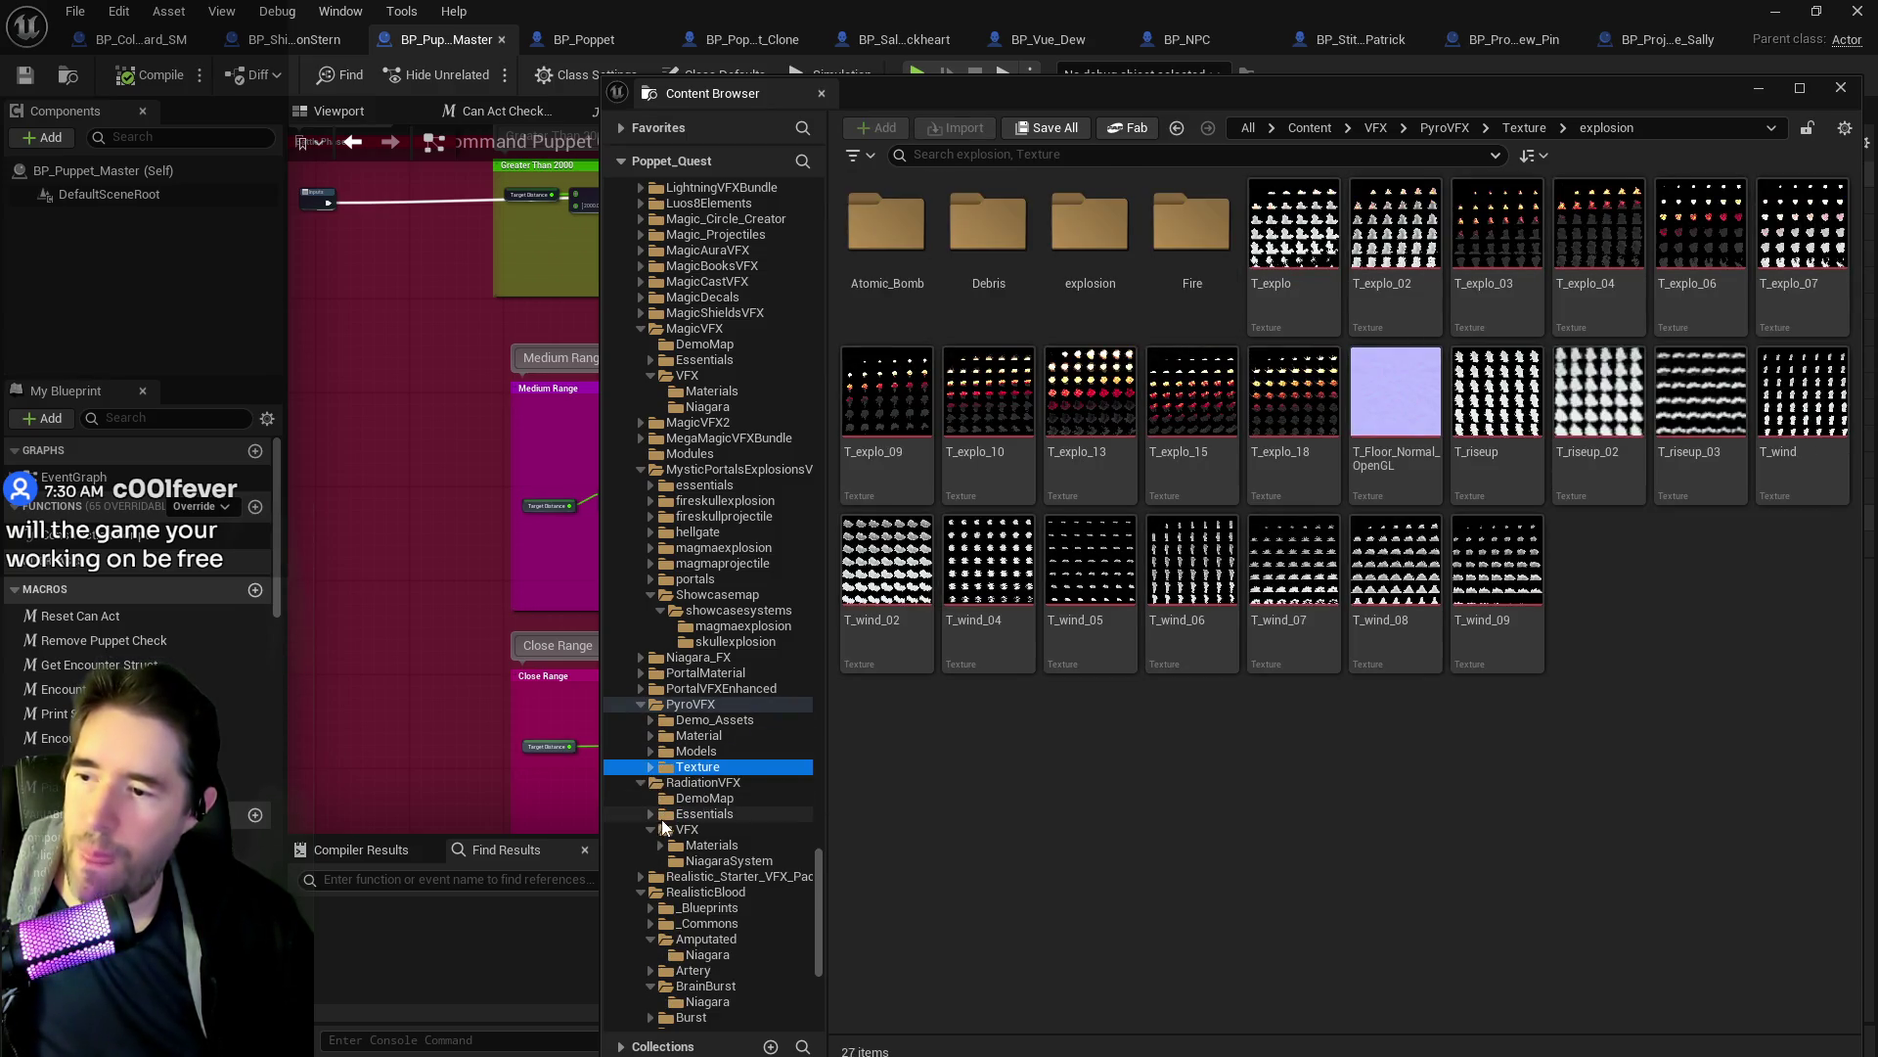
left_click(681, 722)
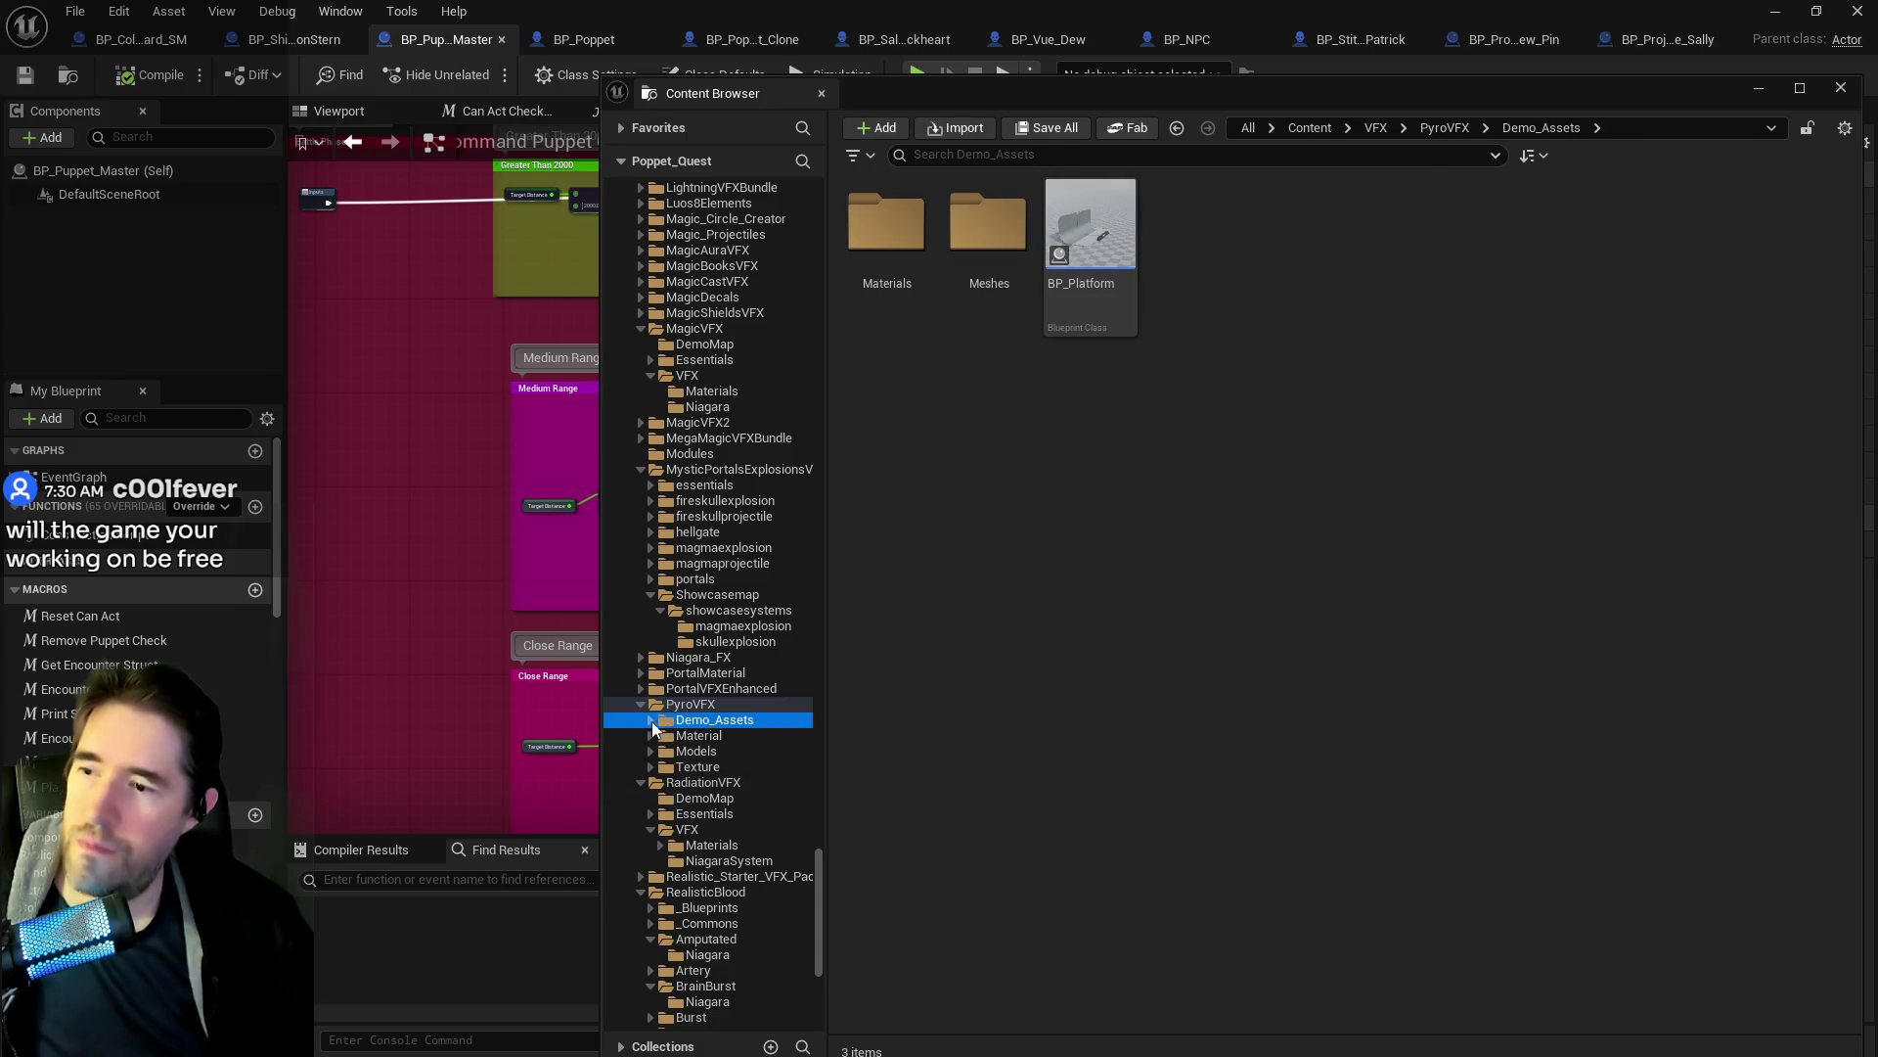
left_click(649, 720)
left_click(670, 750)
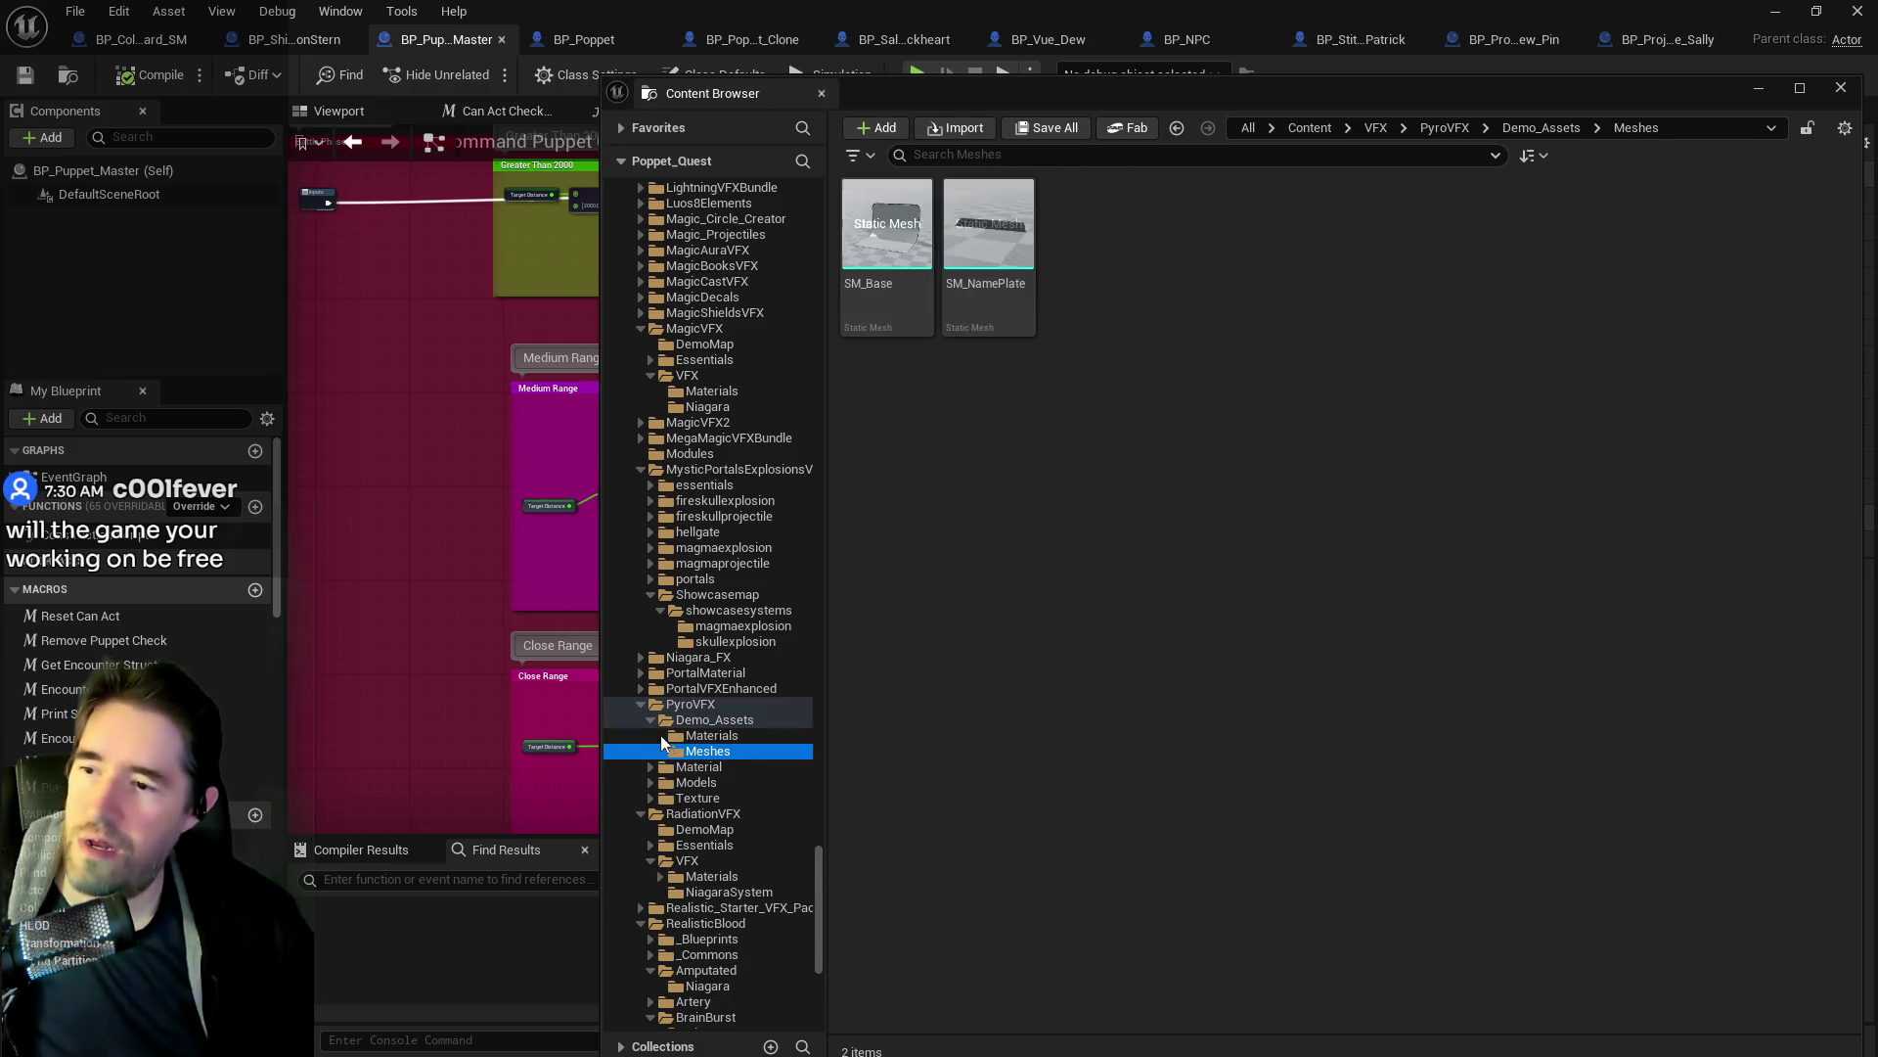
left_click(673, 719)
left_click(649, 704)
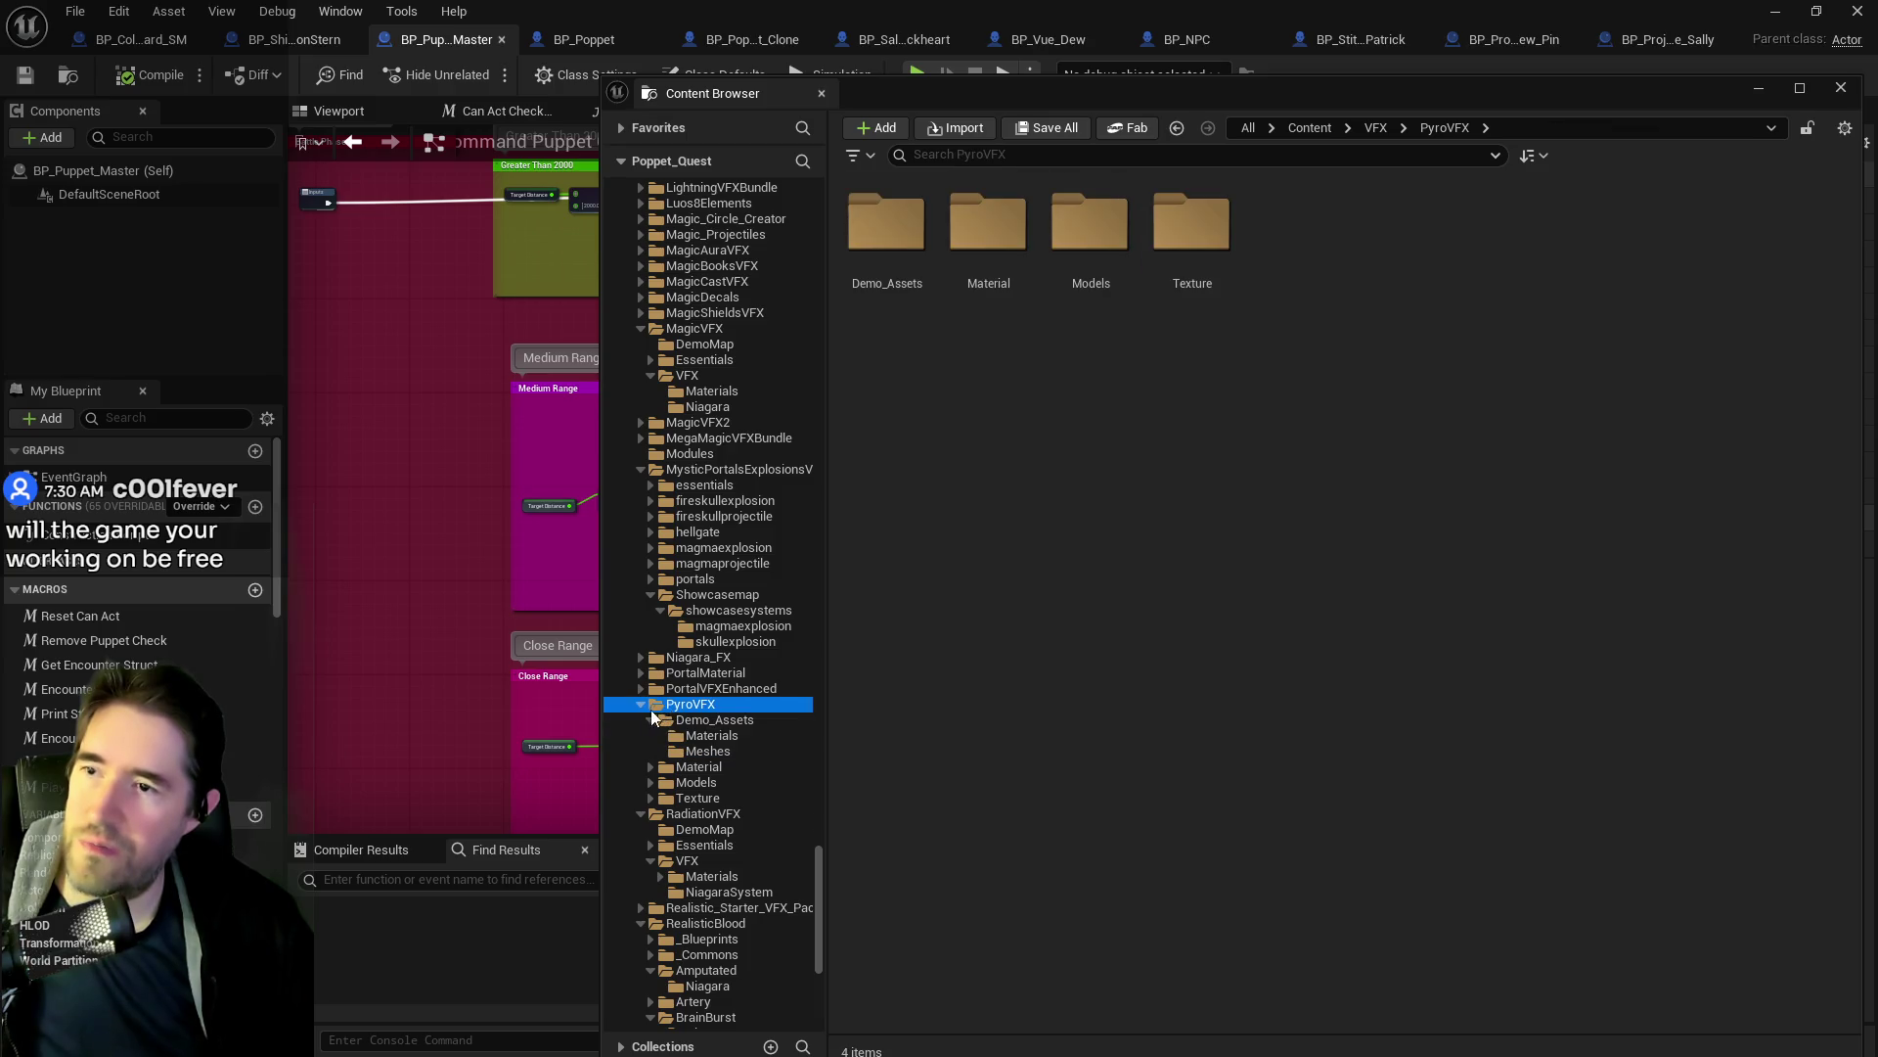
left_click(641, 704)
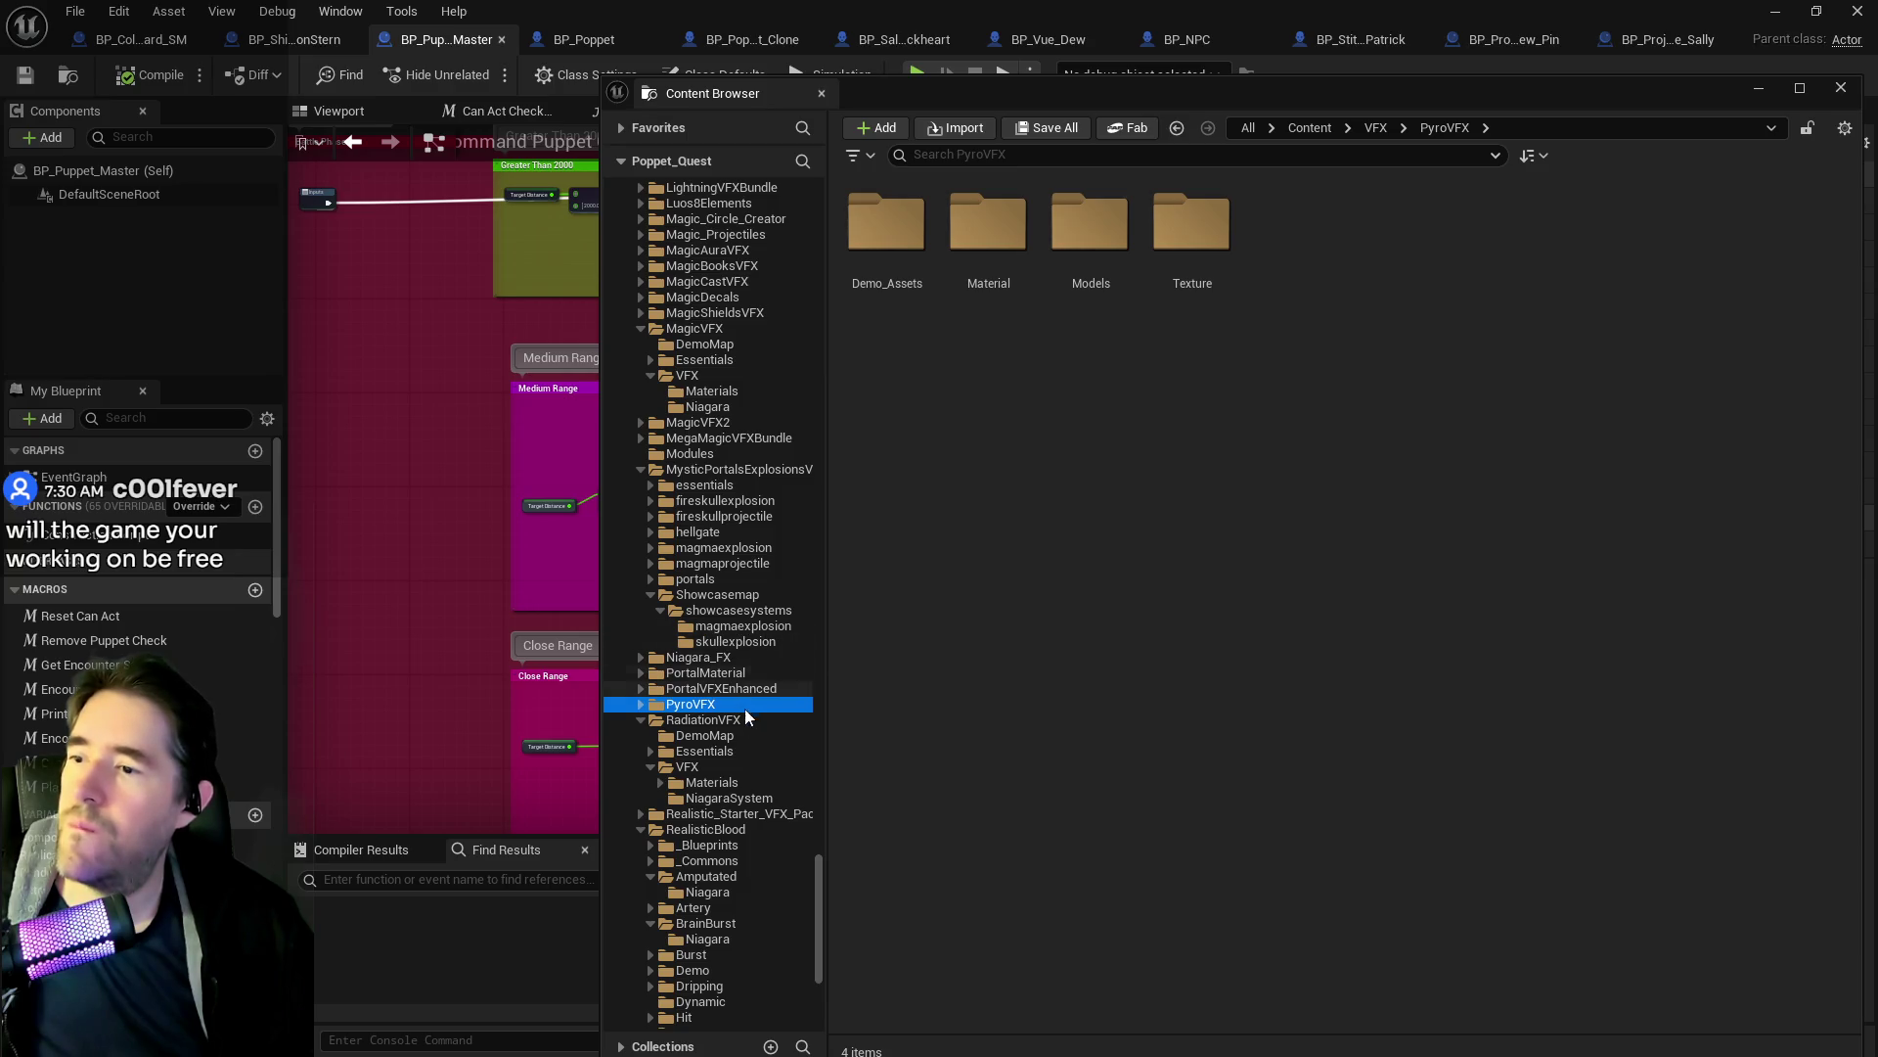
Open the DemoMap folder of the FlameVFXBundle pack.
scroll(778, 793, "down", 2)
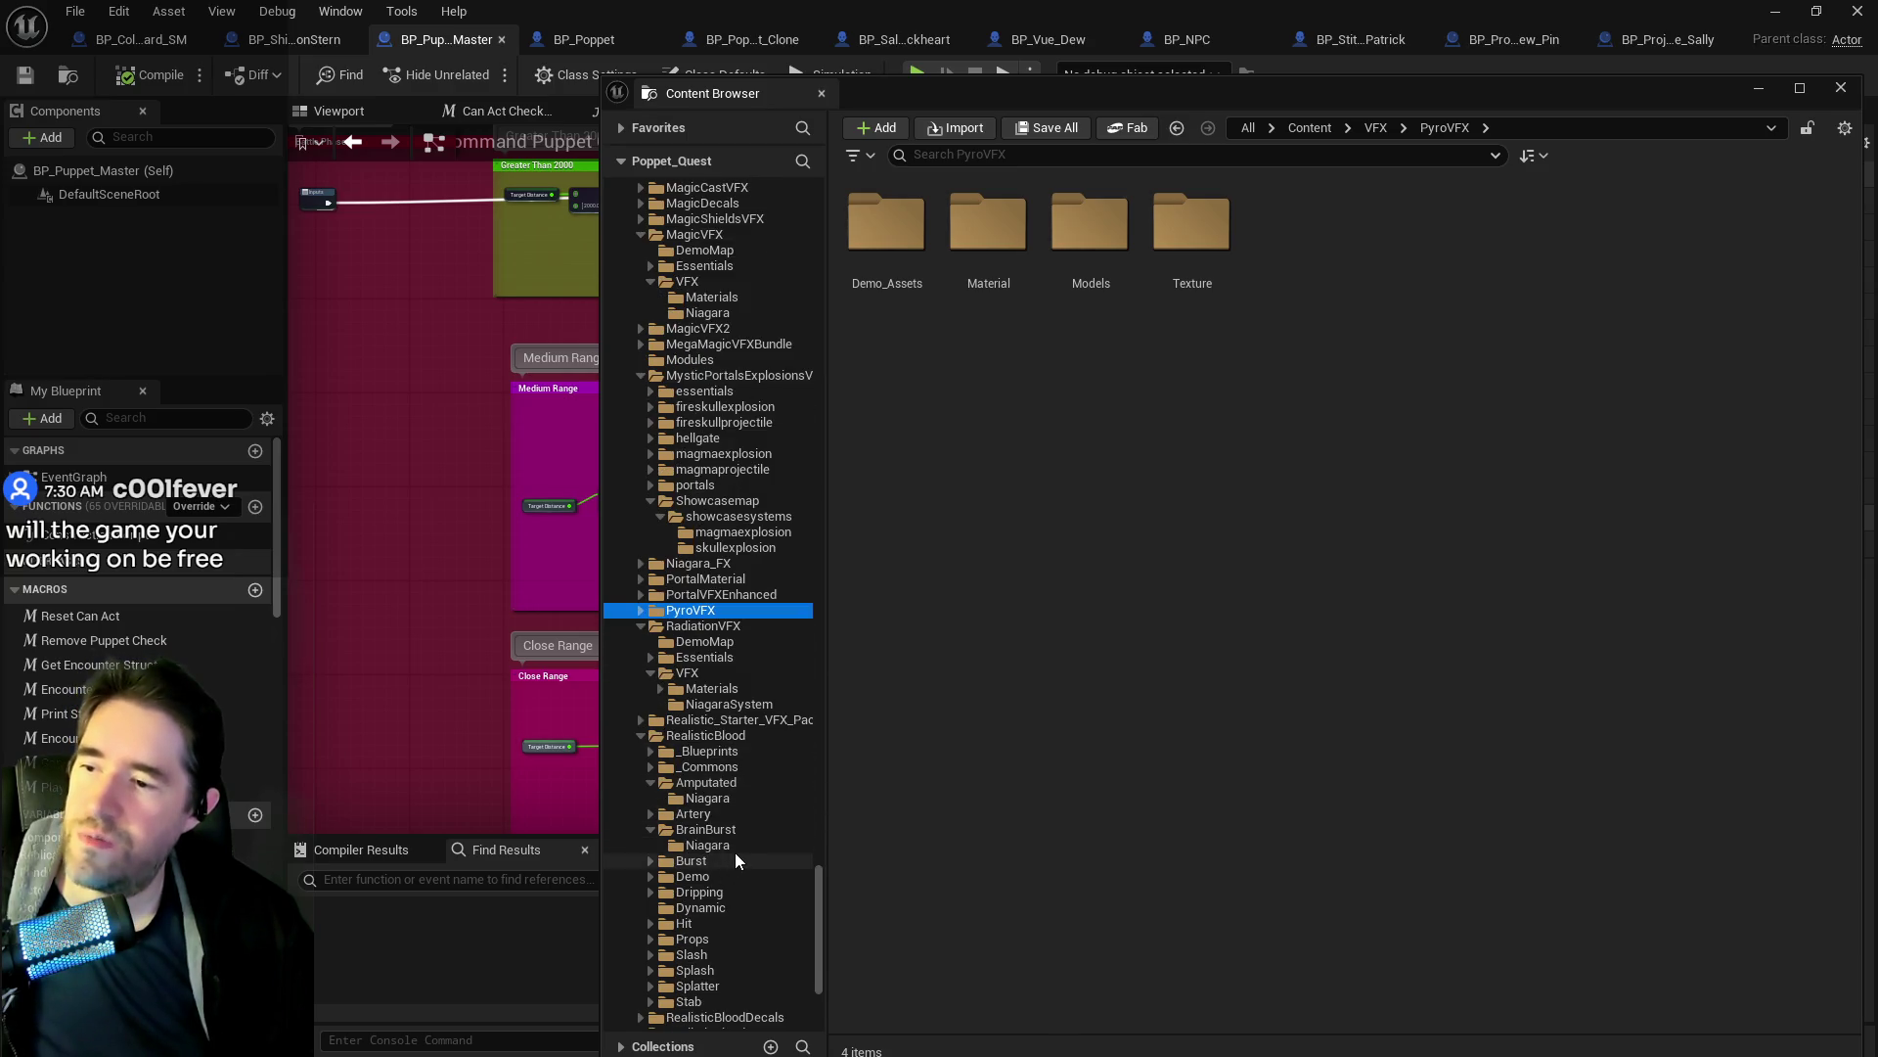
scroll(733, 841, "down", 2)
scroll(645, 650, "up", 10)
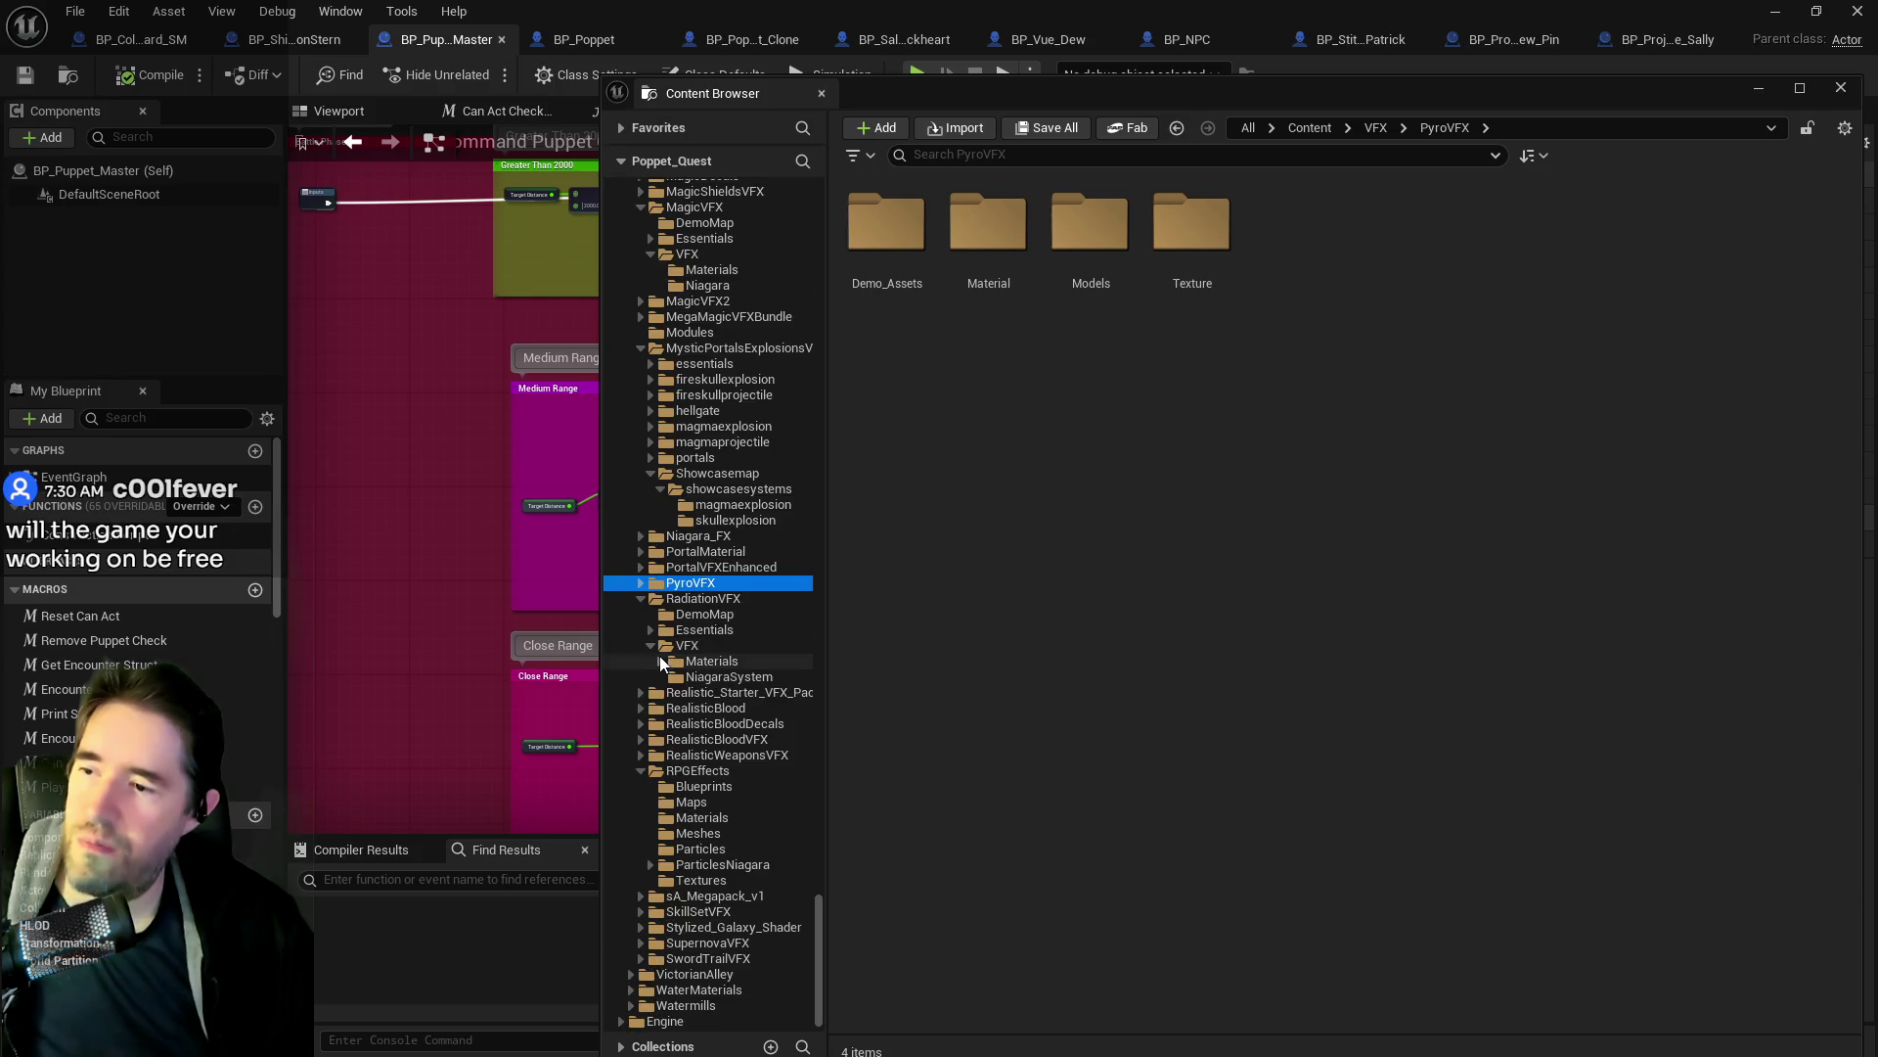
scroll(675, 695, "up", 4)
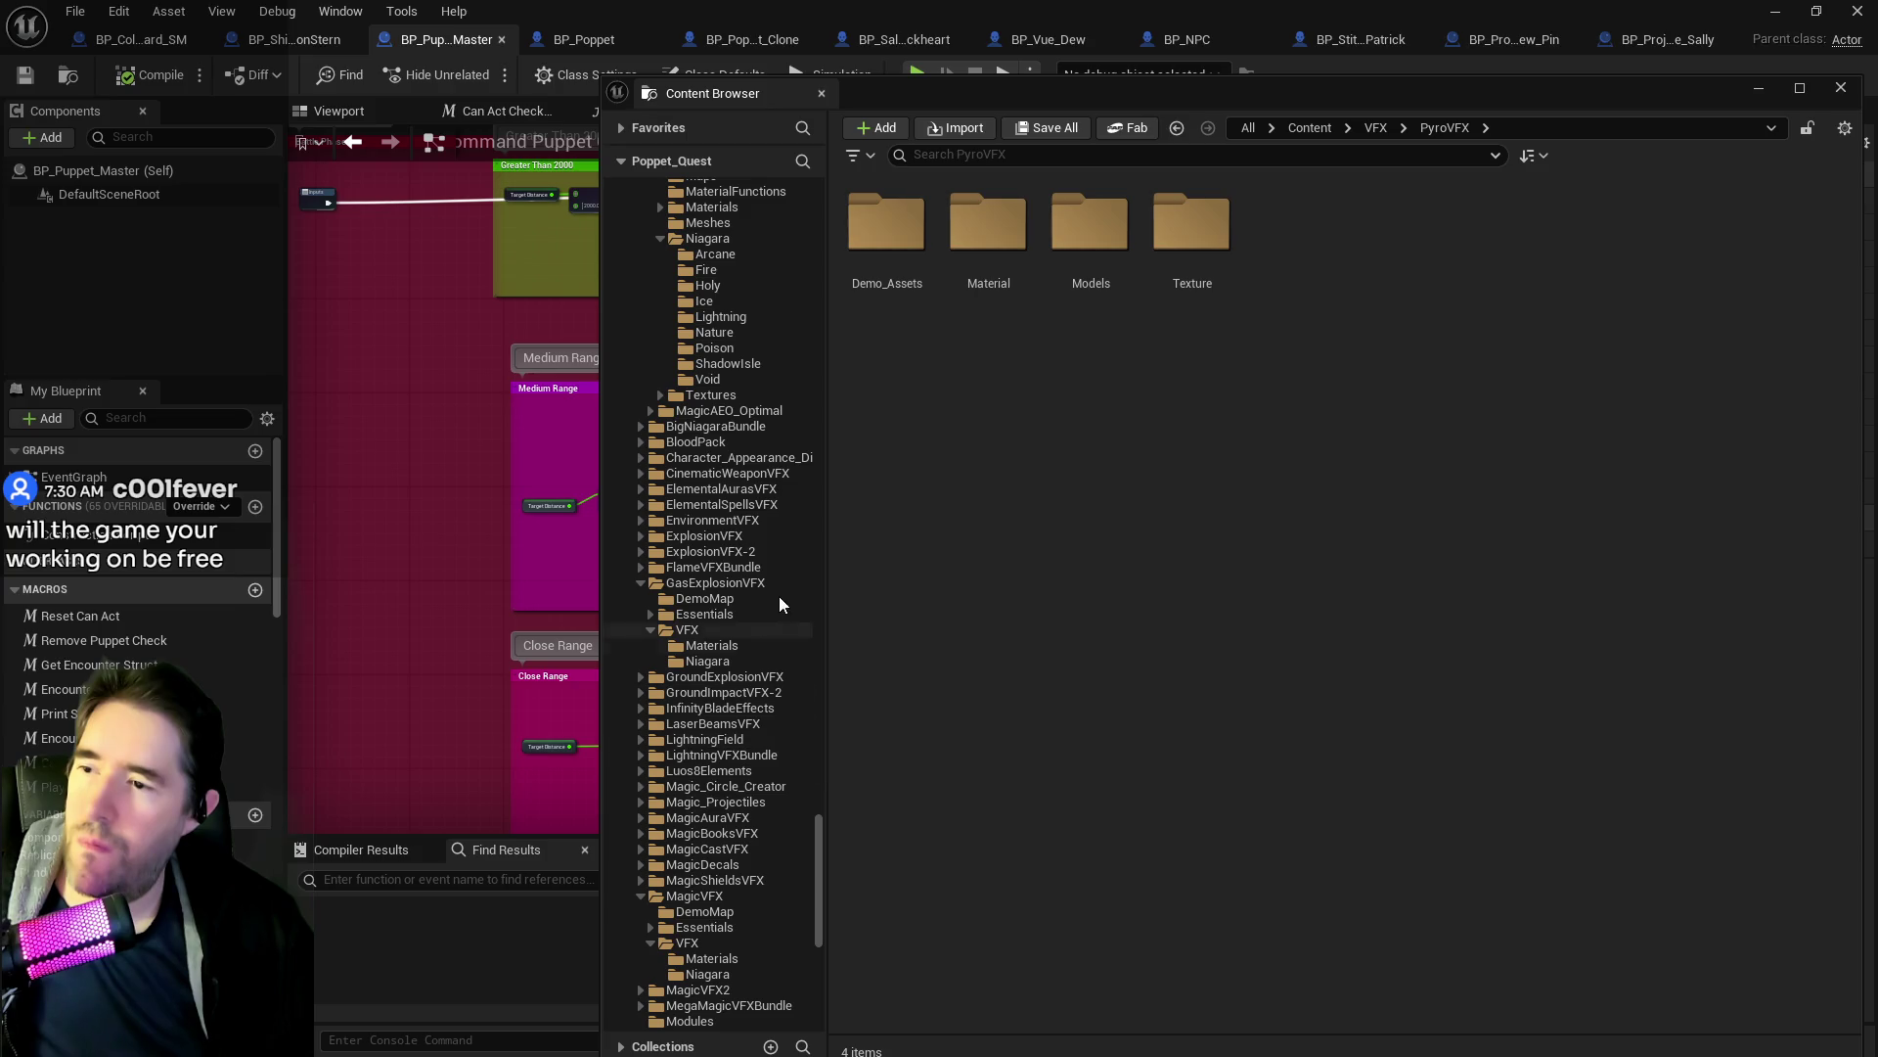
left_click(702, 569)
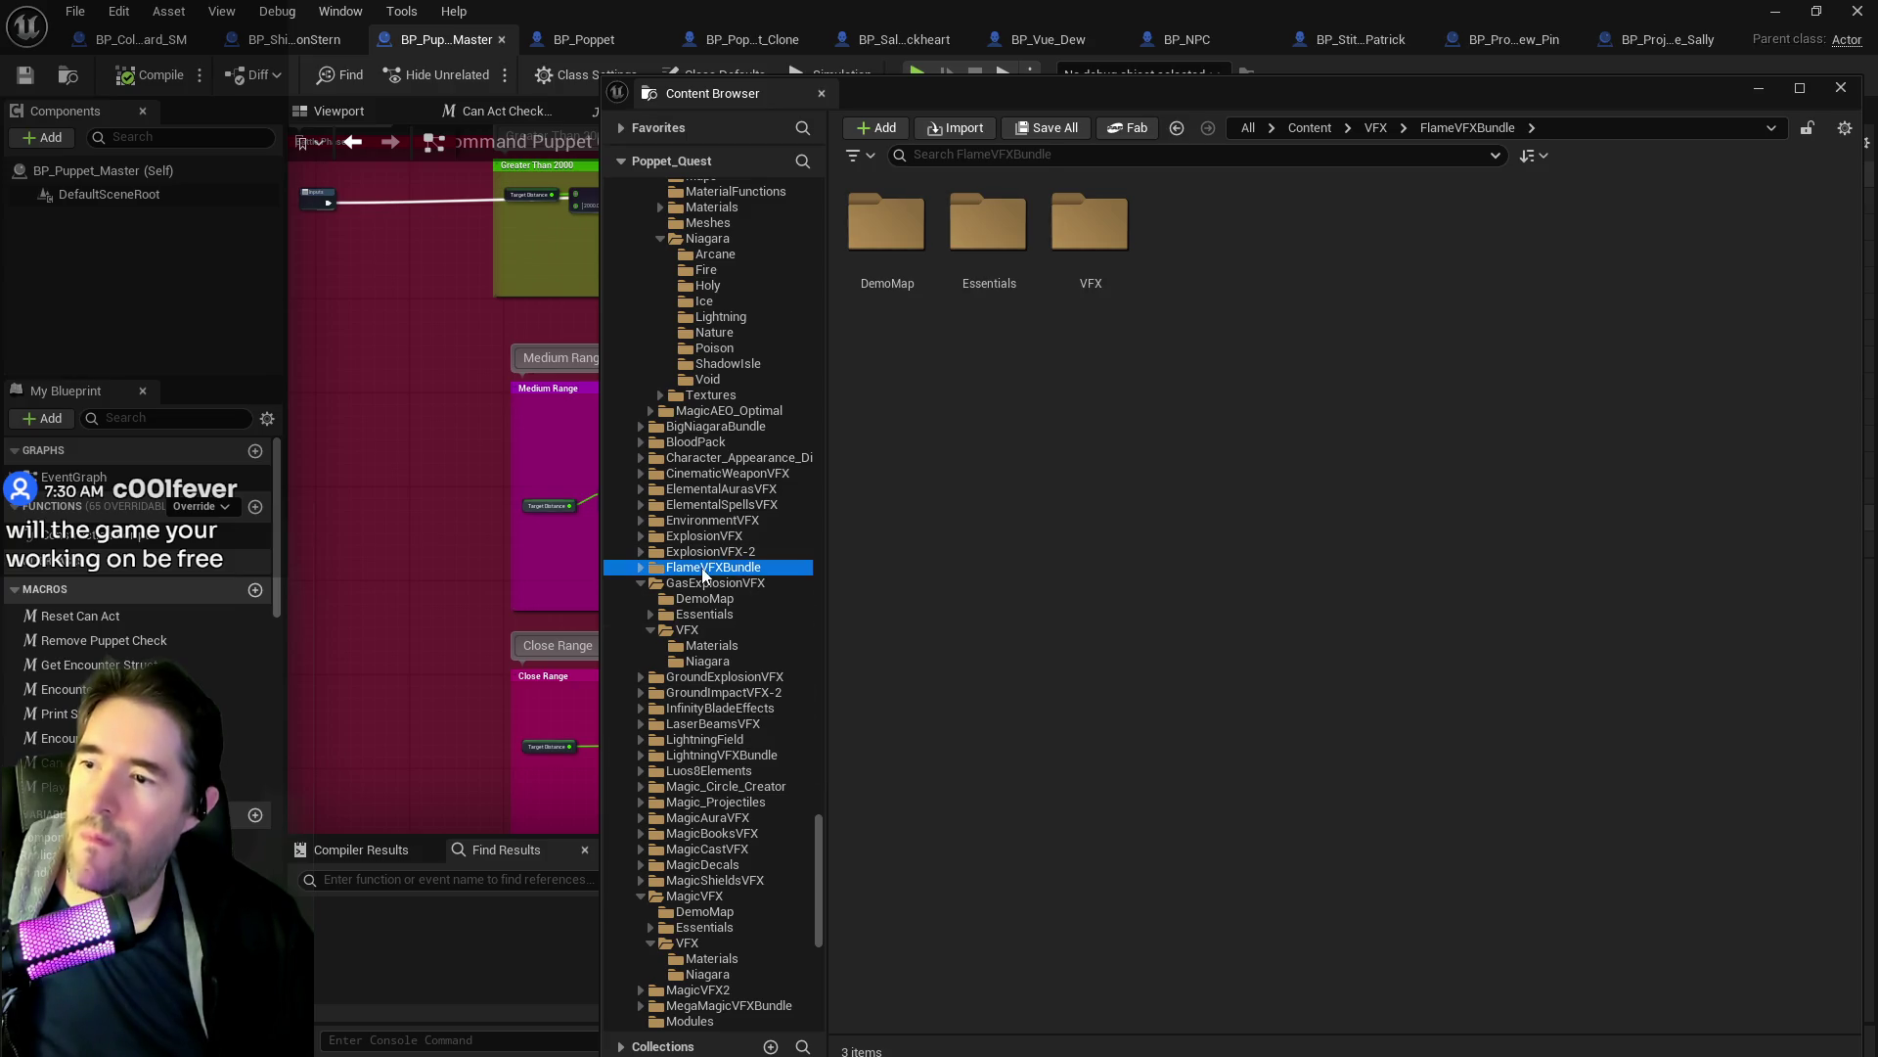
double_click(902, 246)
Load the FlameVFX Bundle demo level and bring the camera close to the flames.
double_click(920, 244)
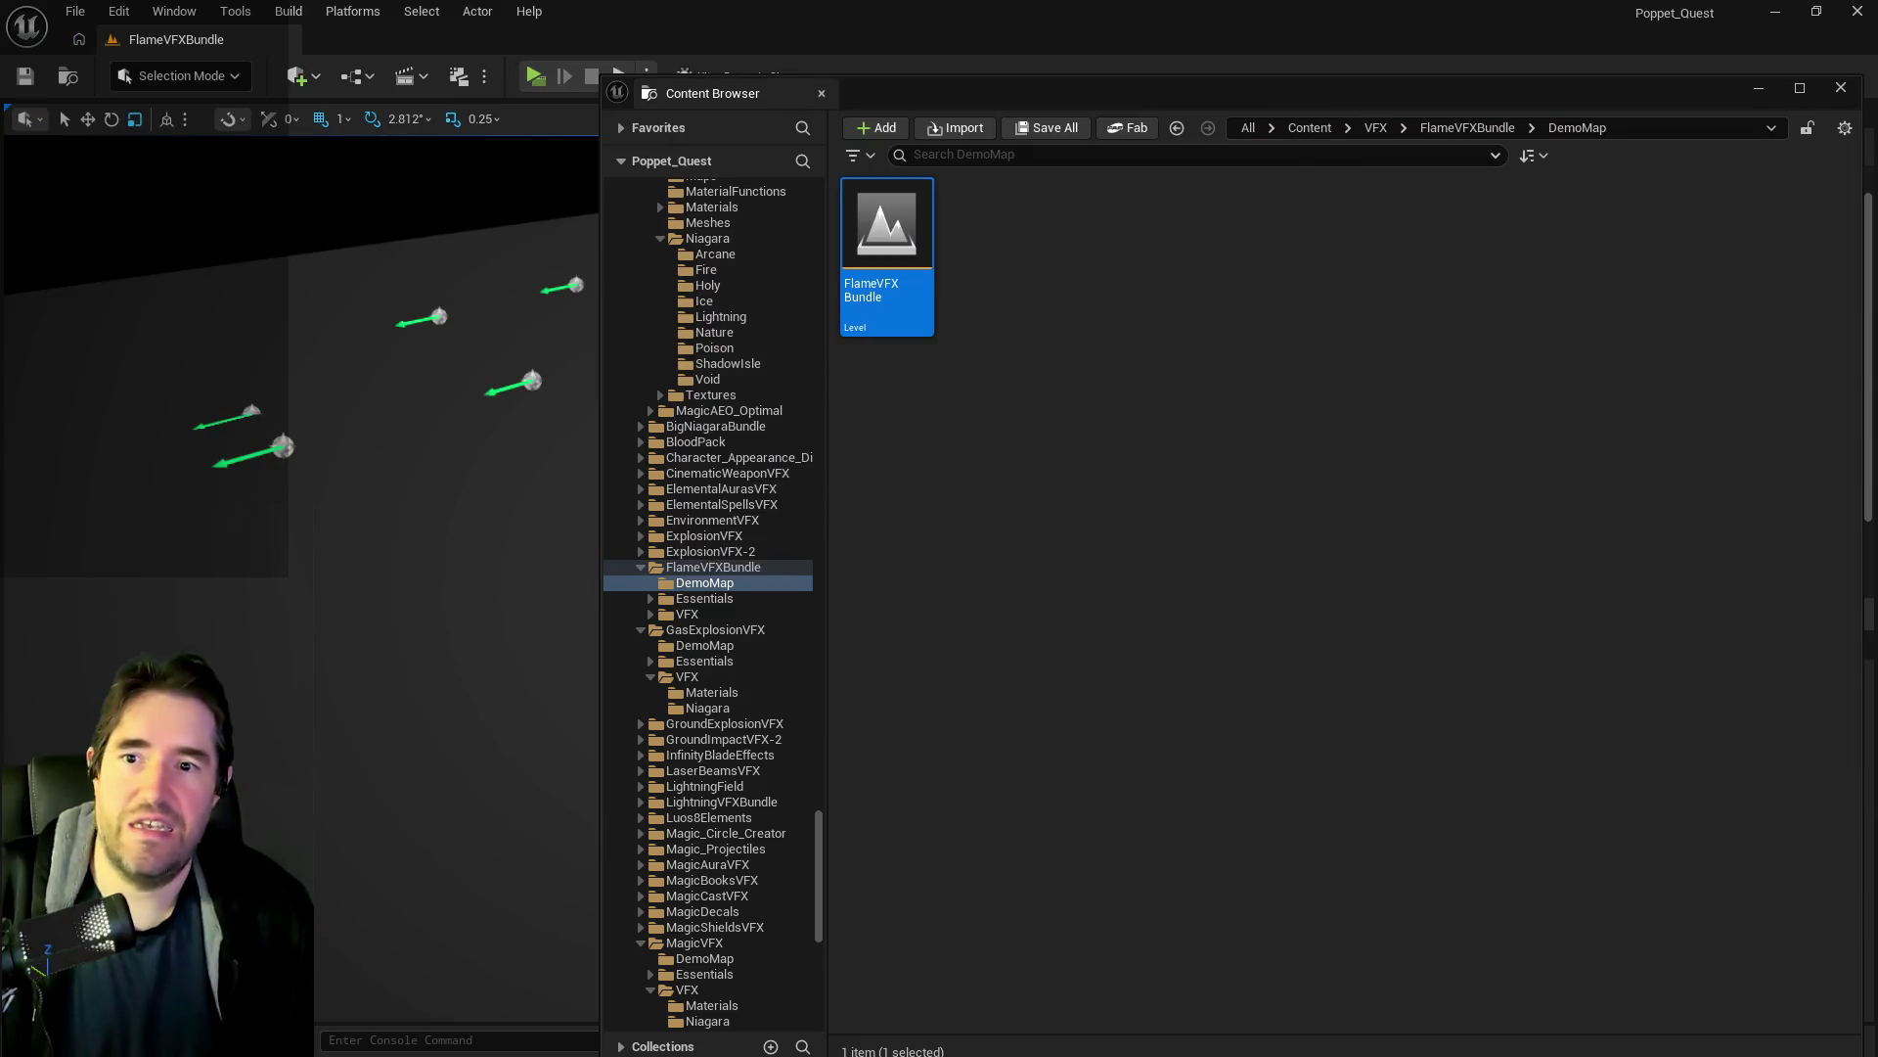
key("ctrl+space")
left_click_drag(748, 671, 748, 548)
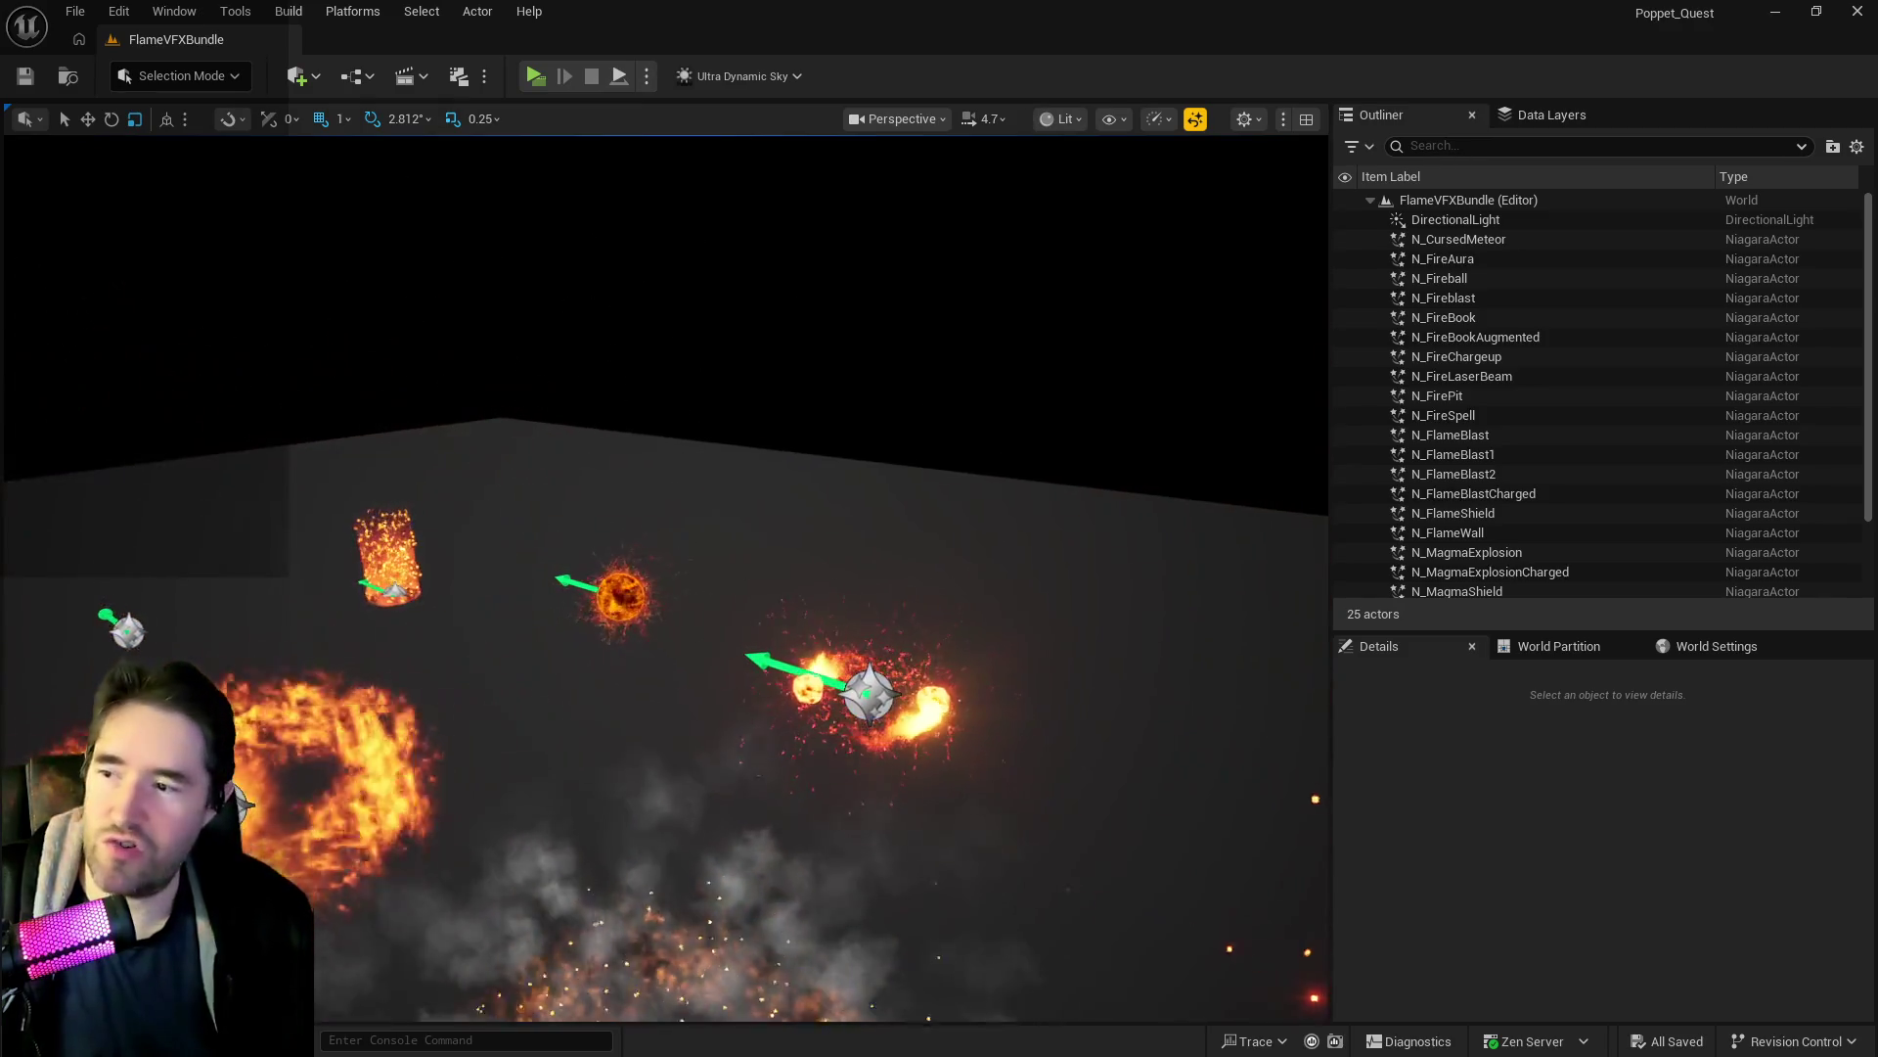
Focus on N_Fireball, then select N_Meteor and N_FirePit and orbit around the fire effects.
left_click(650, 712)
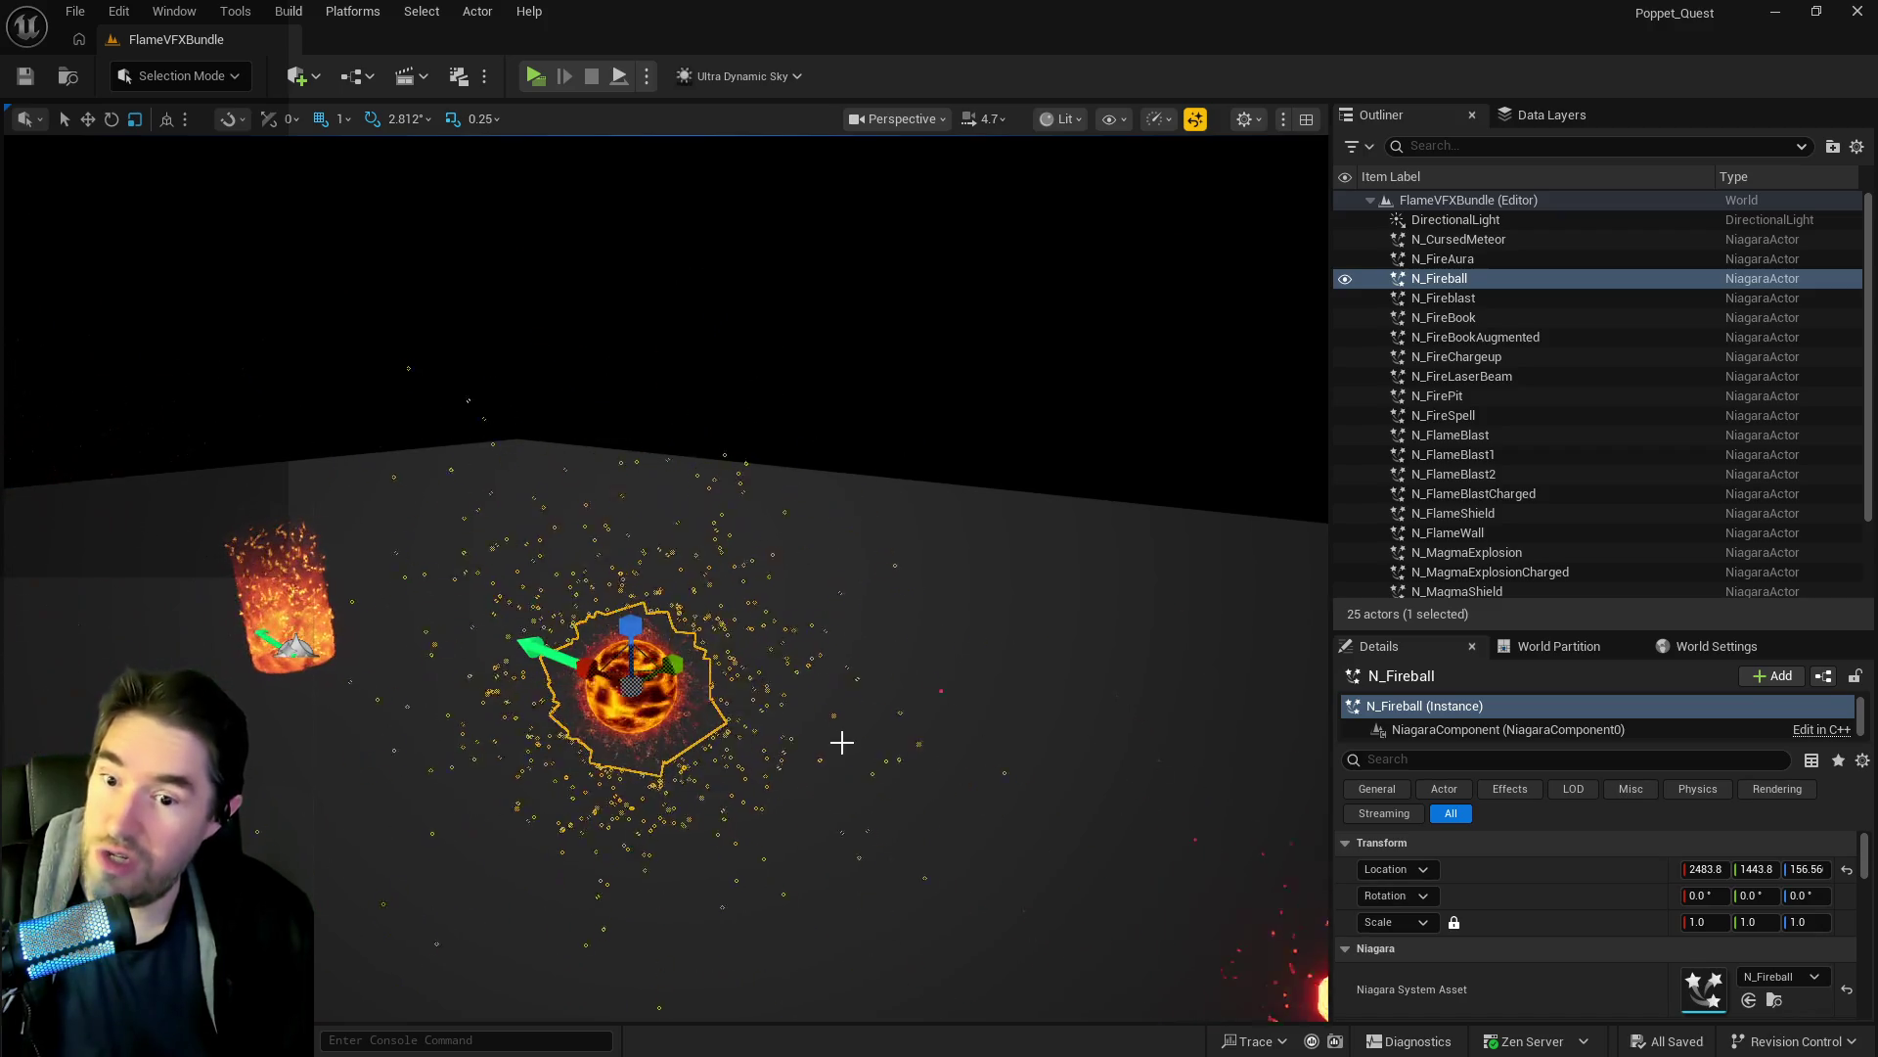
key("f")
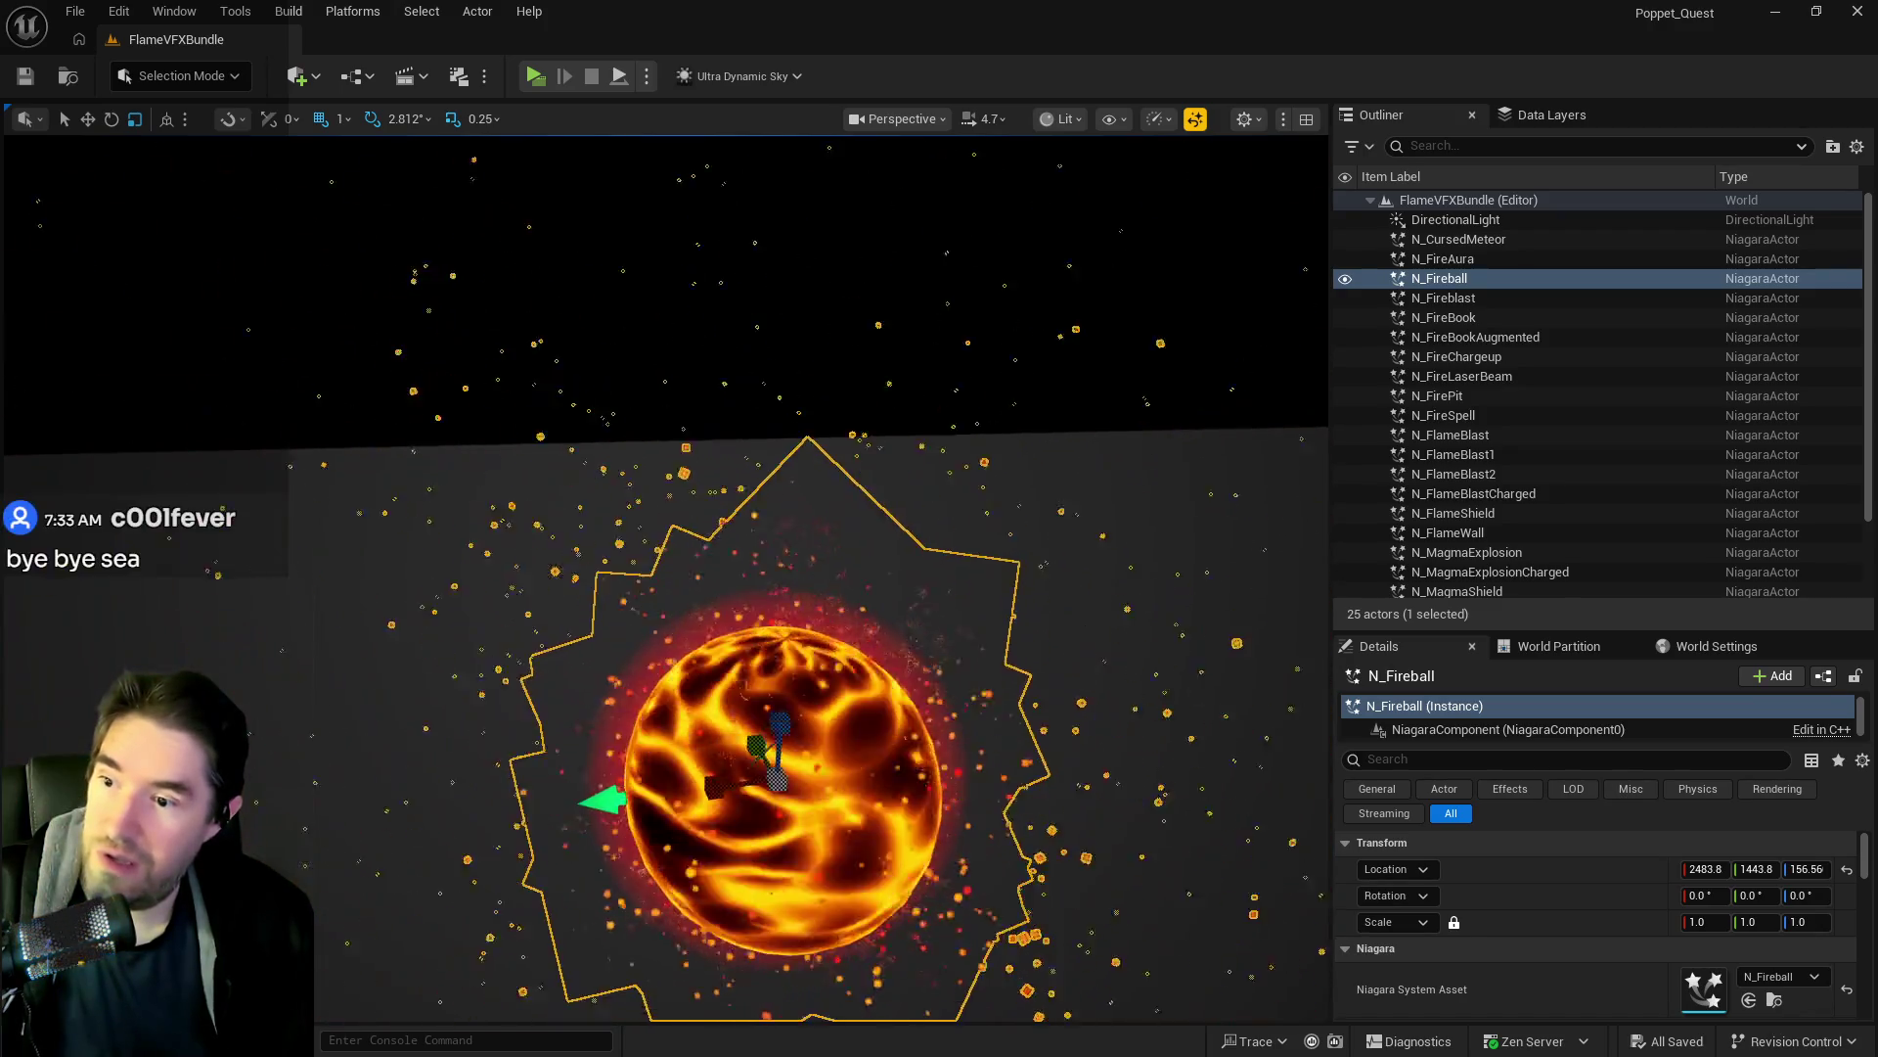
scroll(665, 577, "down", 5)
scroll(819, 765, "down", 5)
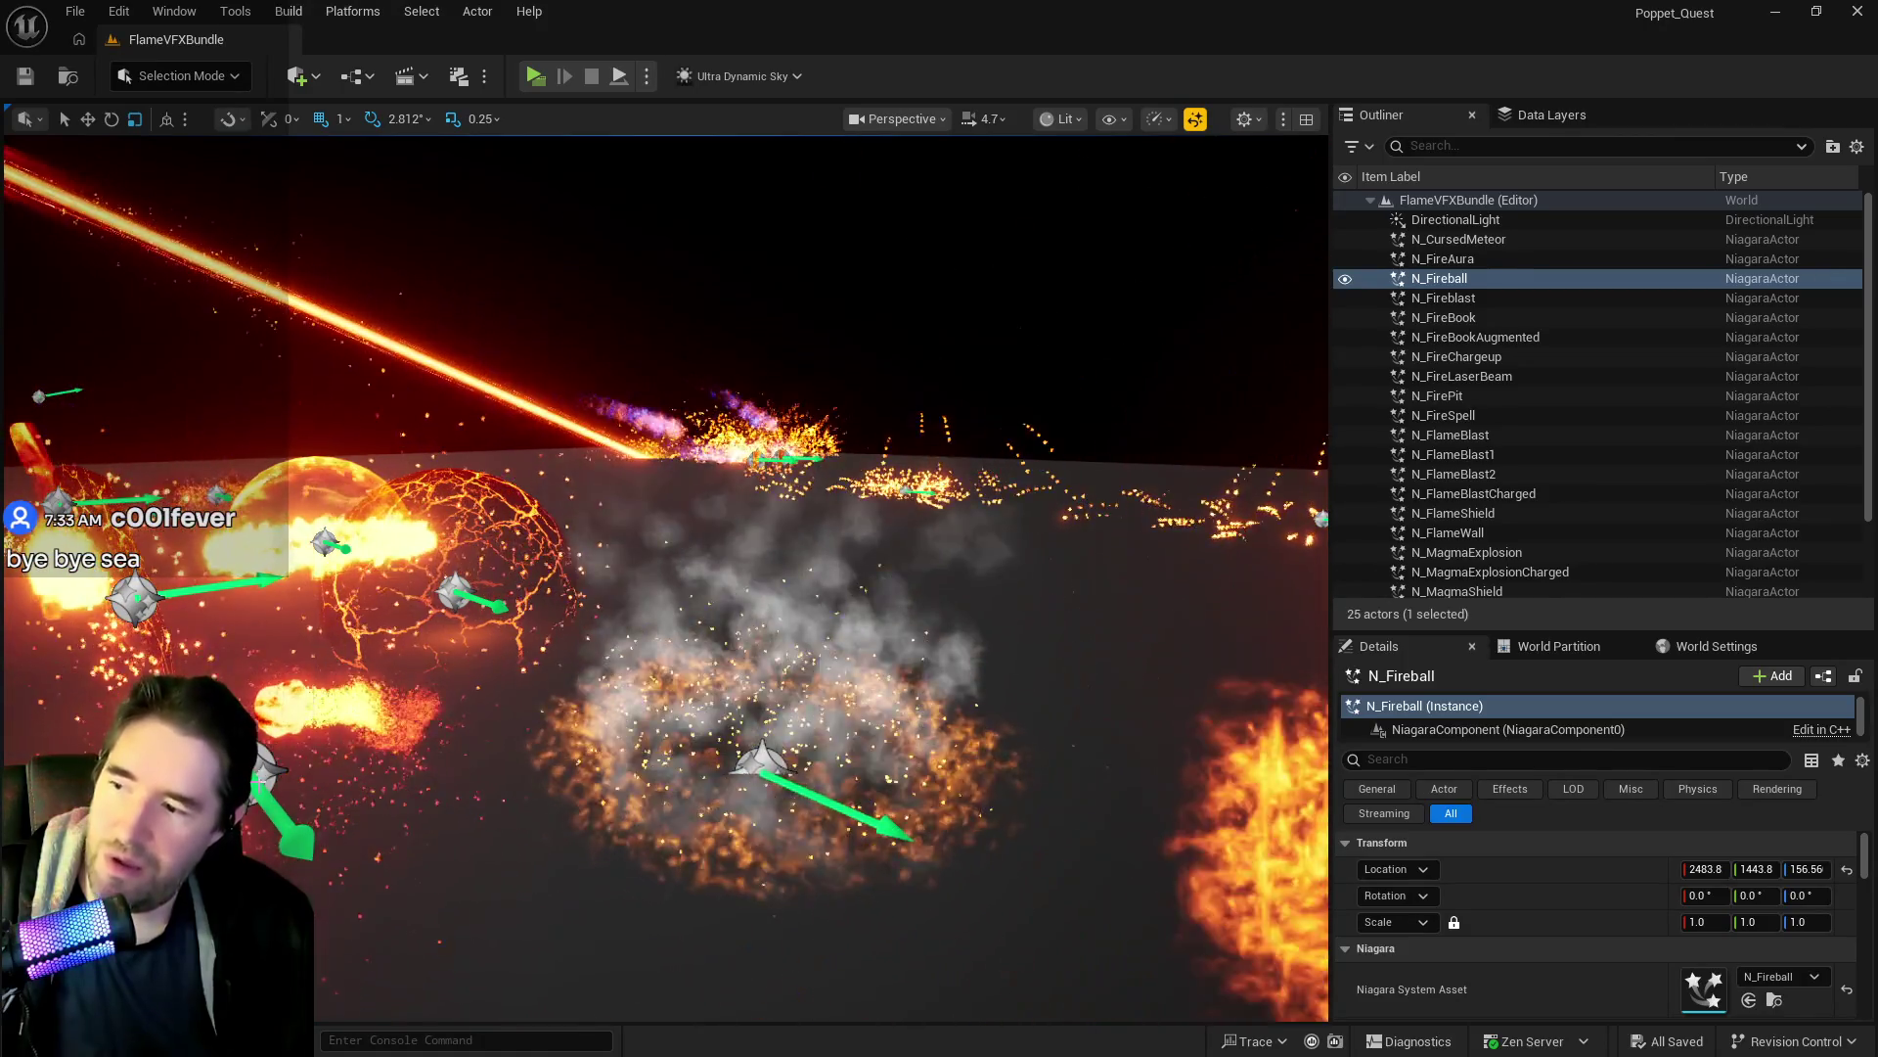
left_click(259, 781)
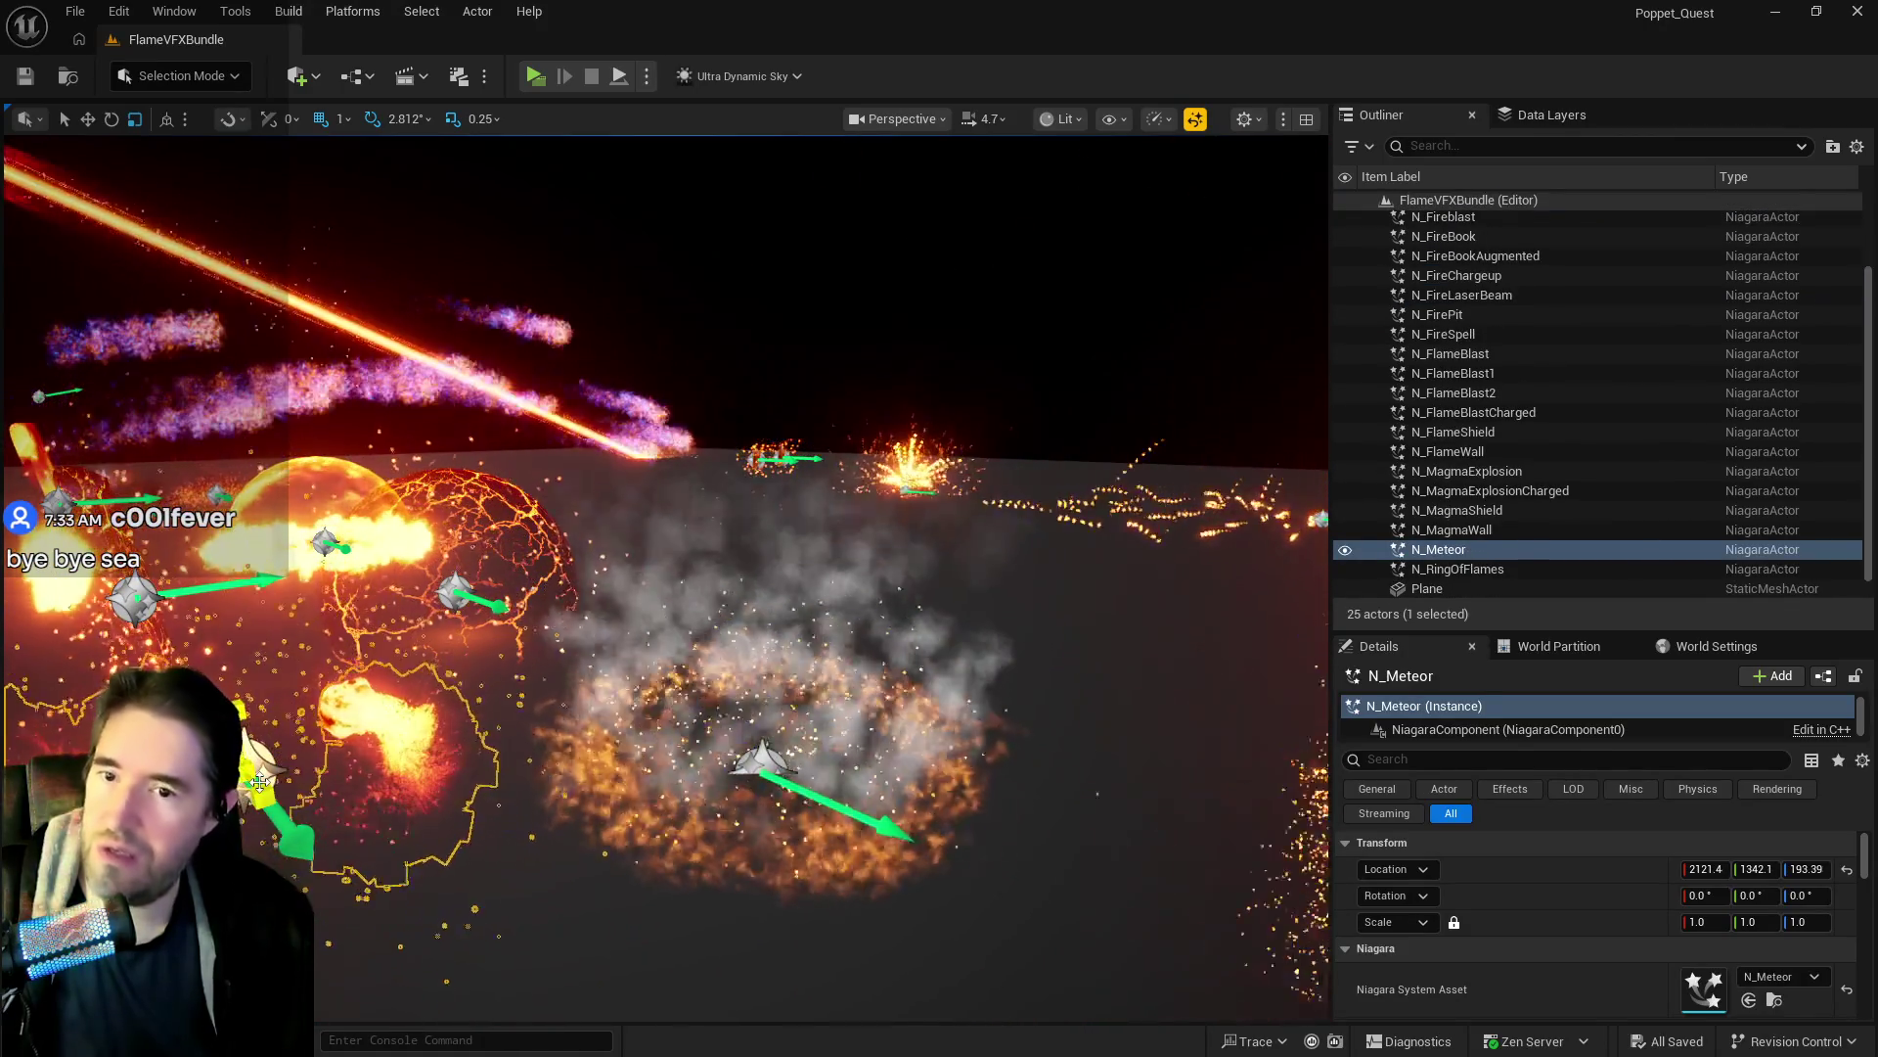
left_click(752, 754)
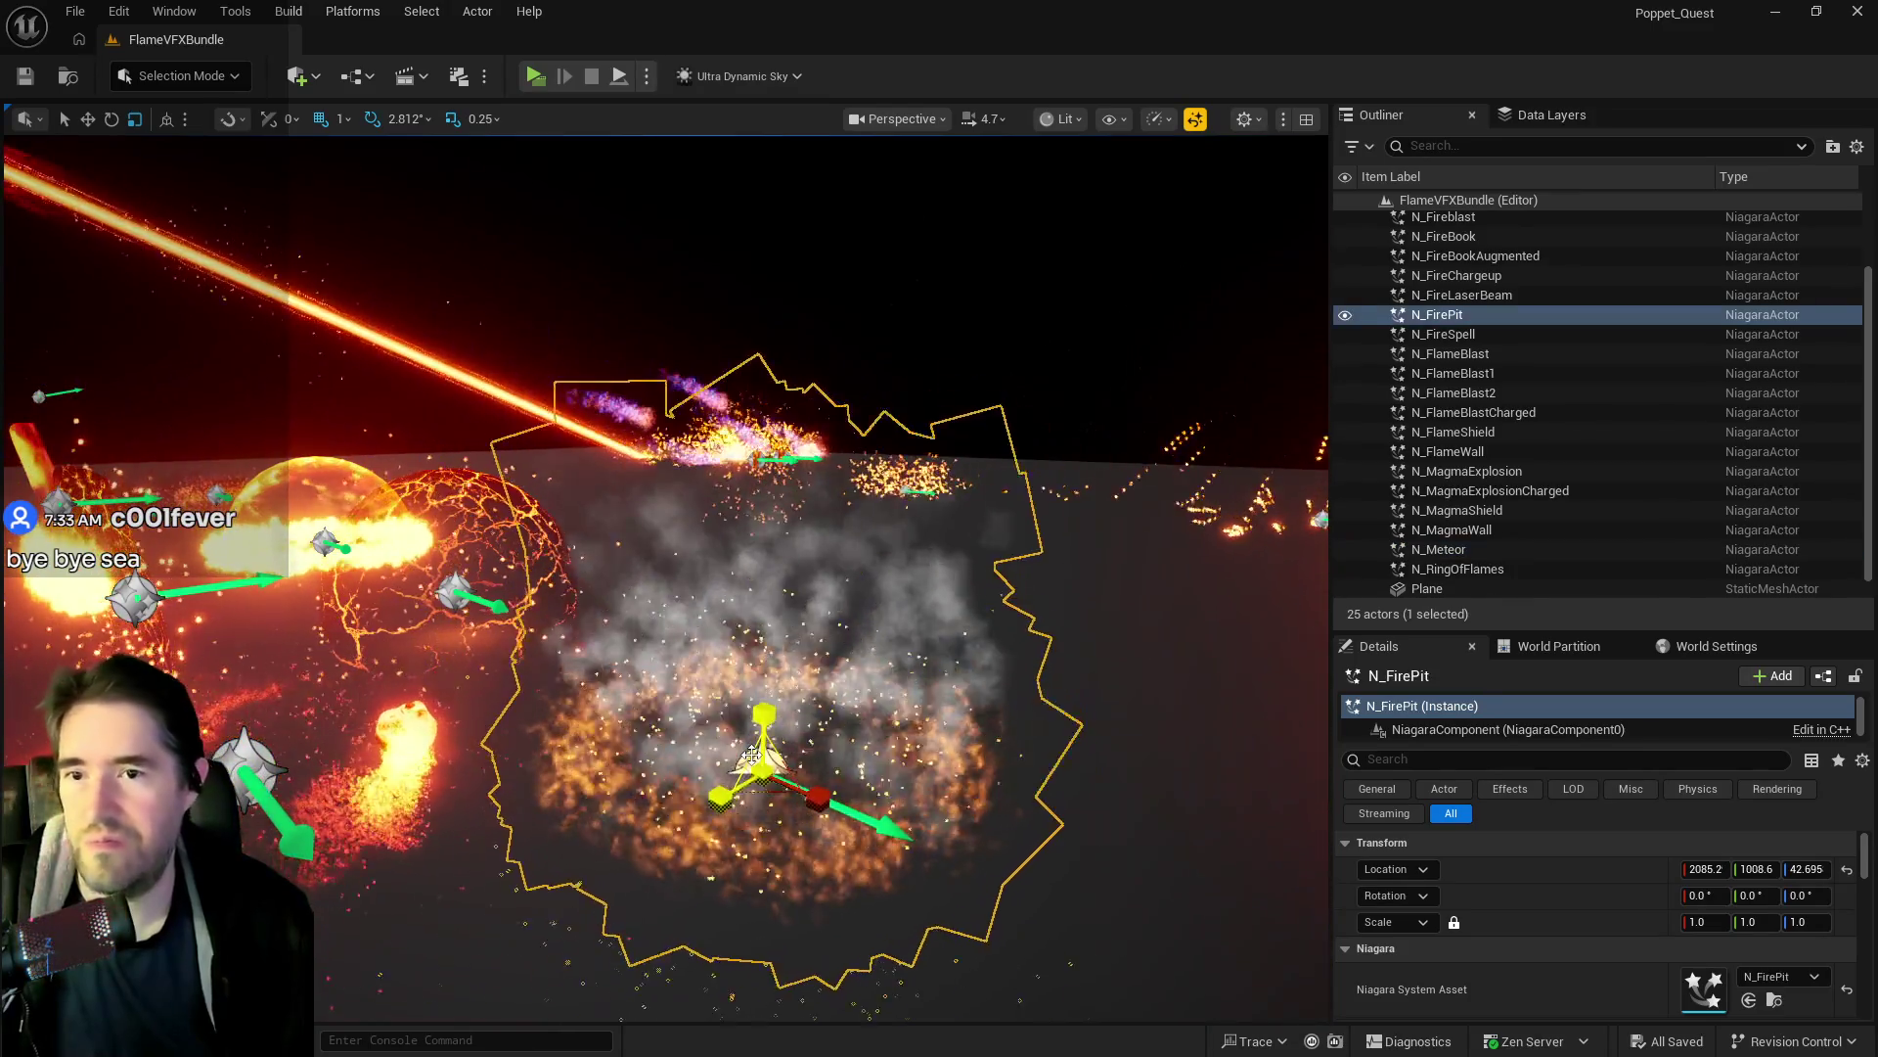
scroll(751, 755, "down", 8)
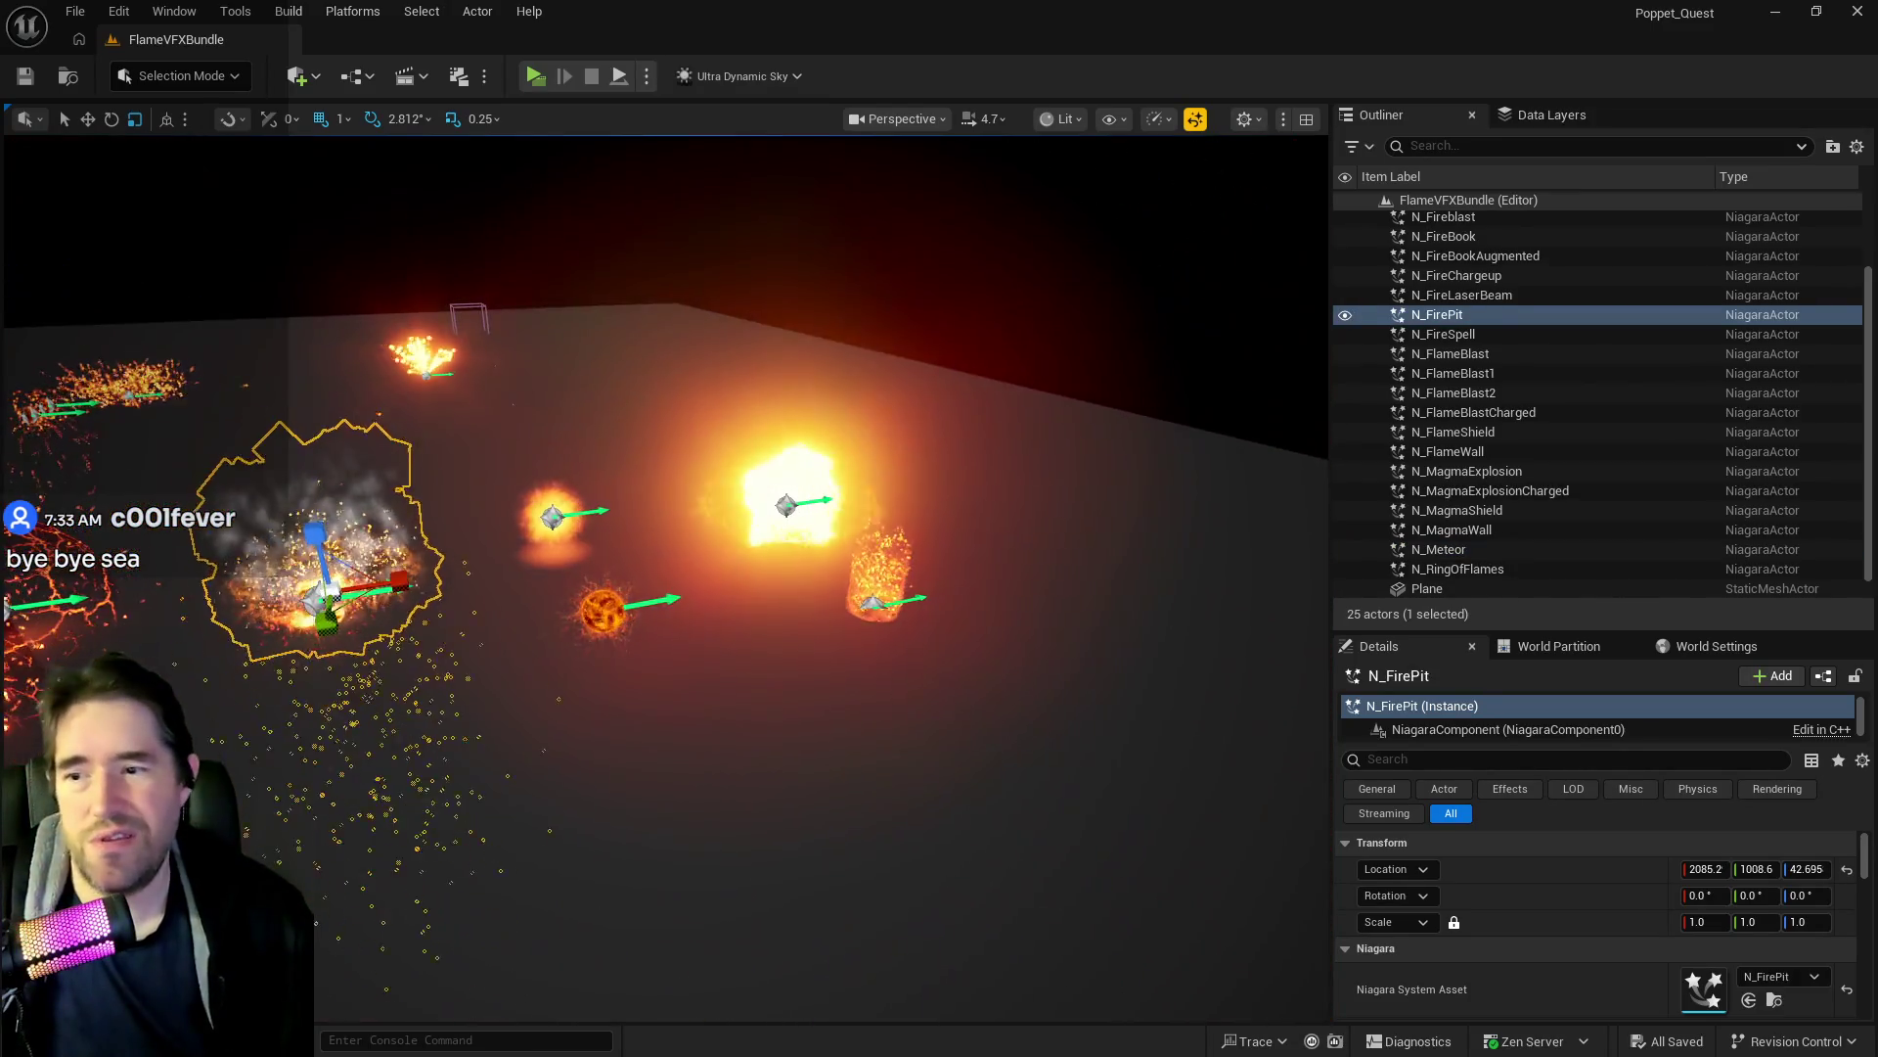
mouse_move(751, 755)
left_mouse_down()
mouse_move(626, 293)
mouse_move(650, 147)
mouse_move(1094, 152)
mouse_move(886, 200)
mouse_move(832, 137)
mouse_move(368, 326)
left_mouse_up()
mouse_move(223, 252)
left_mouse_down()
mouse_move(223, 171)
mouse_move(487, 193)
mouse_move(818, 306)
mouse_move(686, 307)
mouse_move(1135, 381)
left_mouse_up()
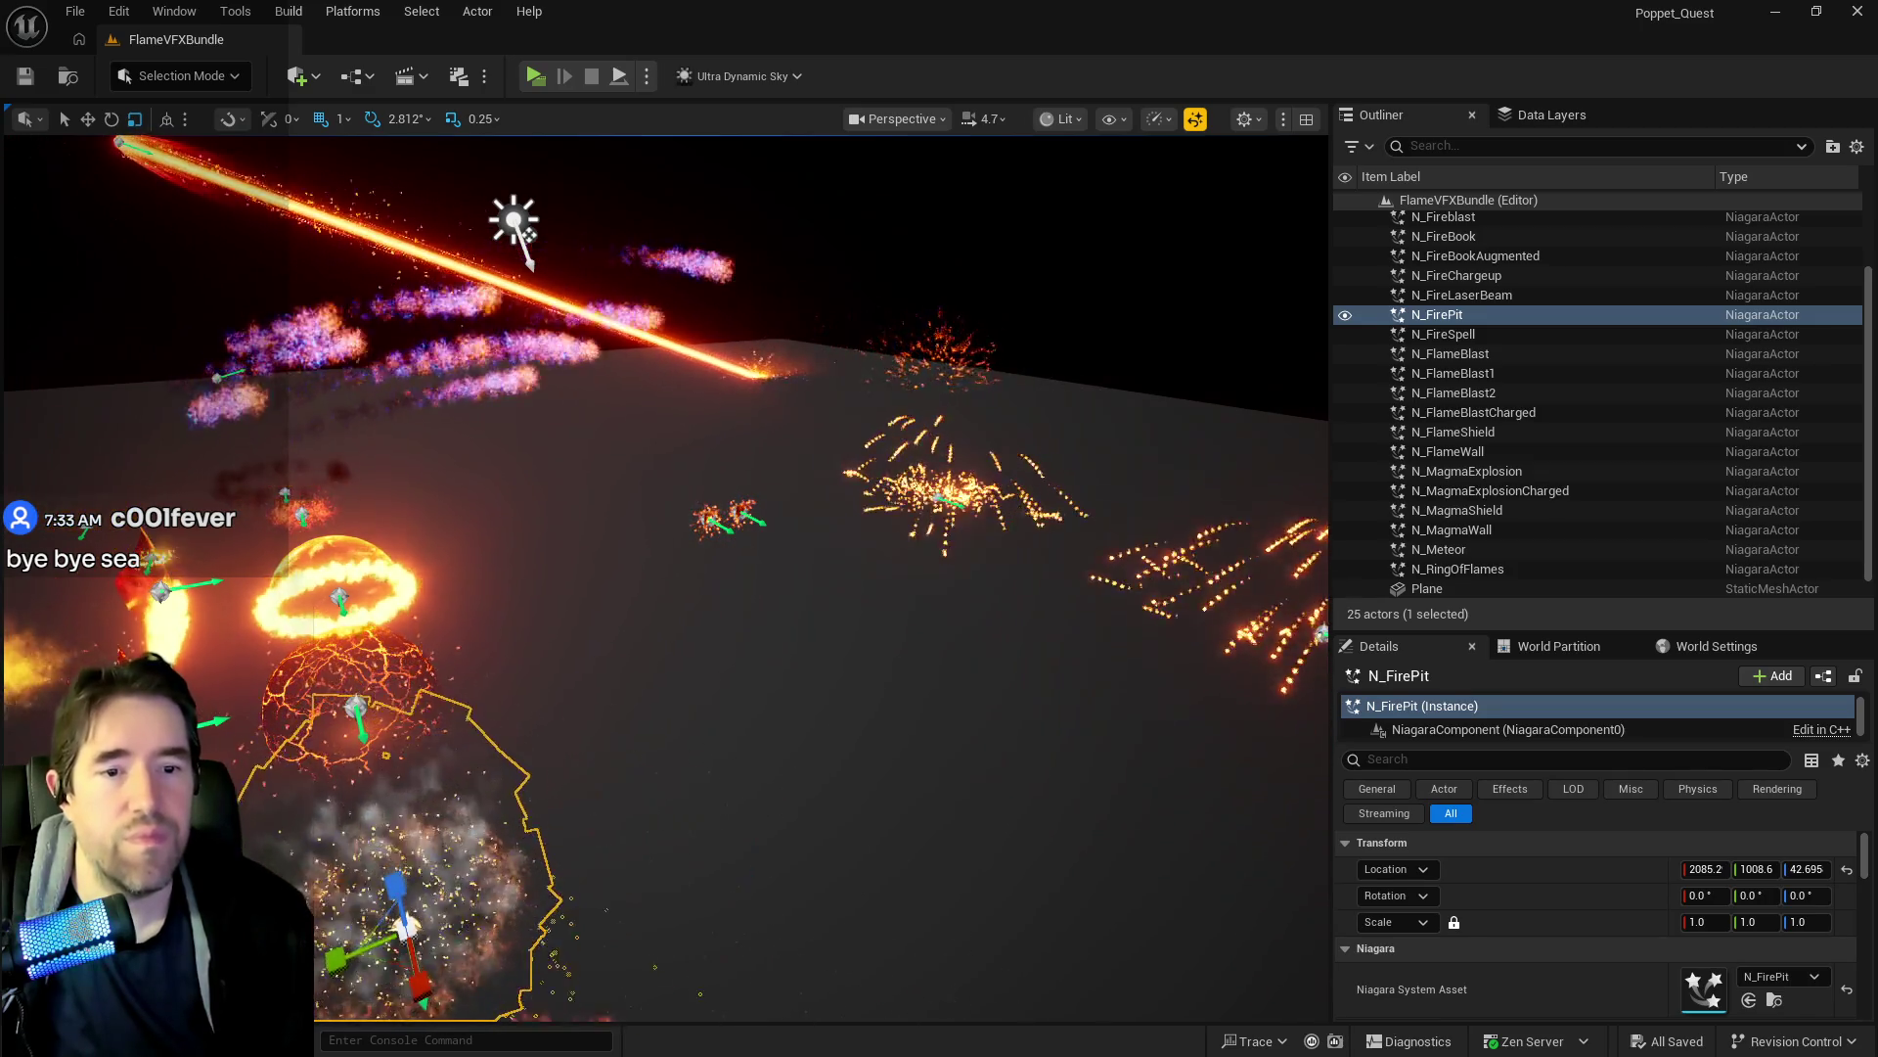
key("ctrl+space")
Load the ElementalSpellsVFXDemomap level from the ElementalSpellsVFX DemoMap folder and hide the browser.
left_click_drag(1515, 223, 1020, 207)
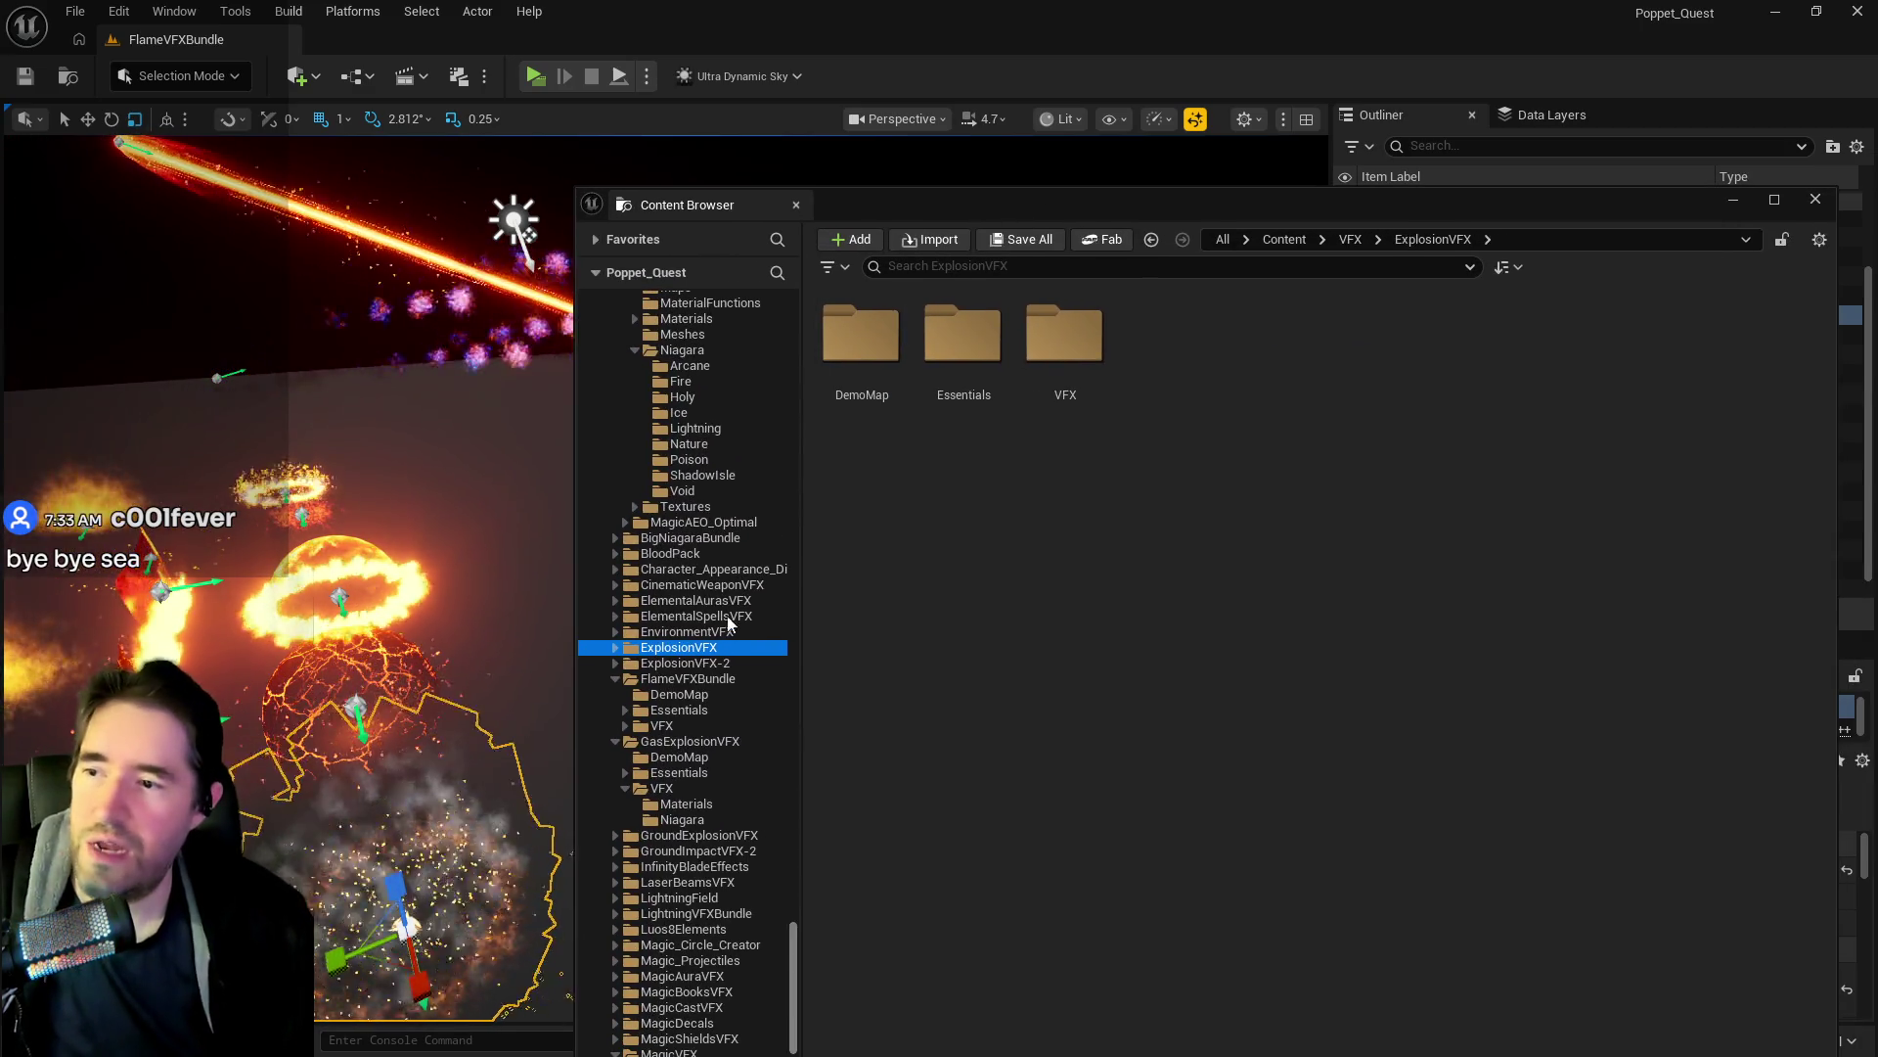
left_click(615, 615)
left_click(675, 634)
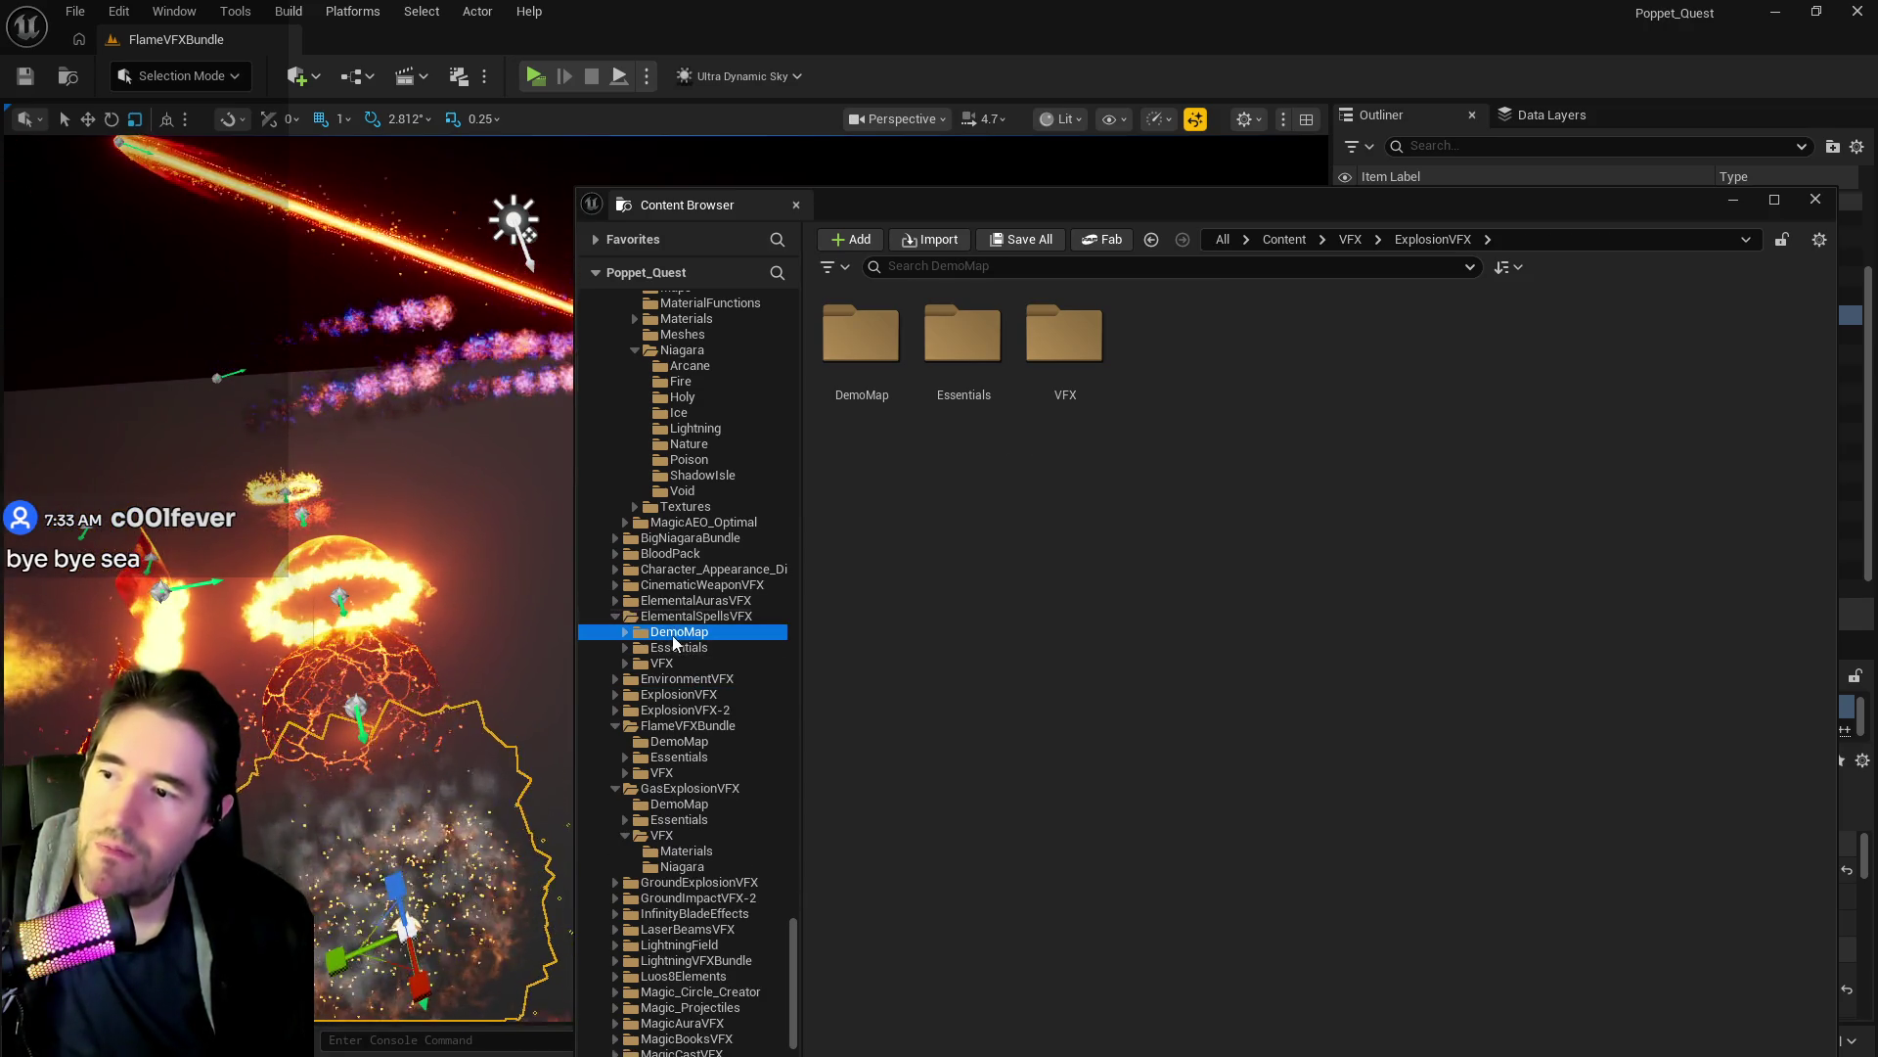
double_click(964, 339)
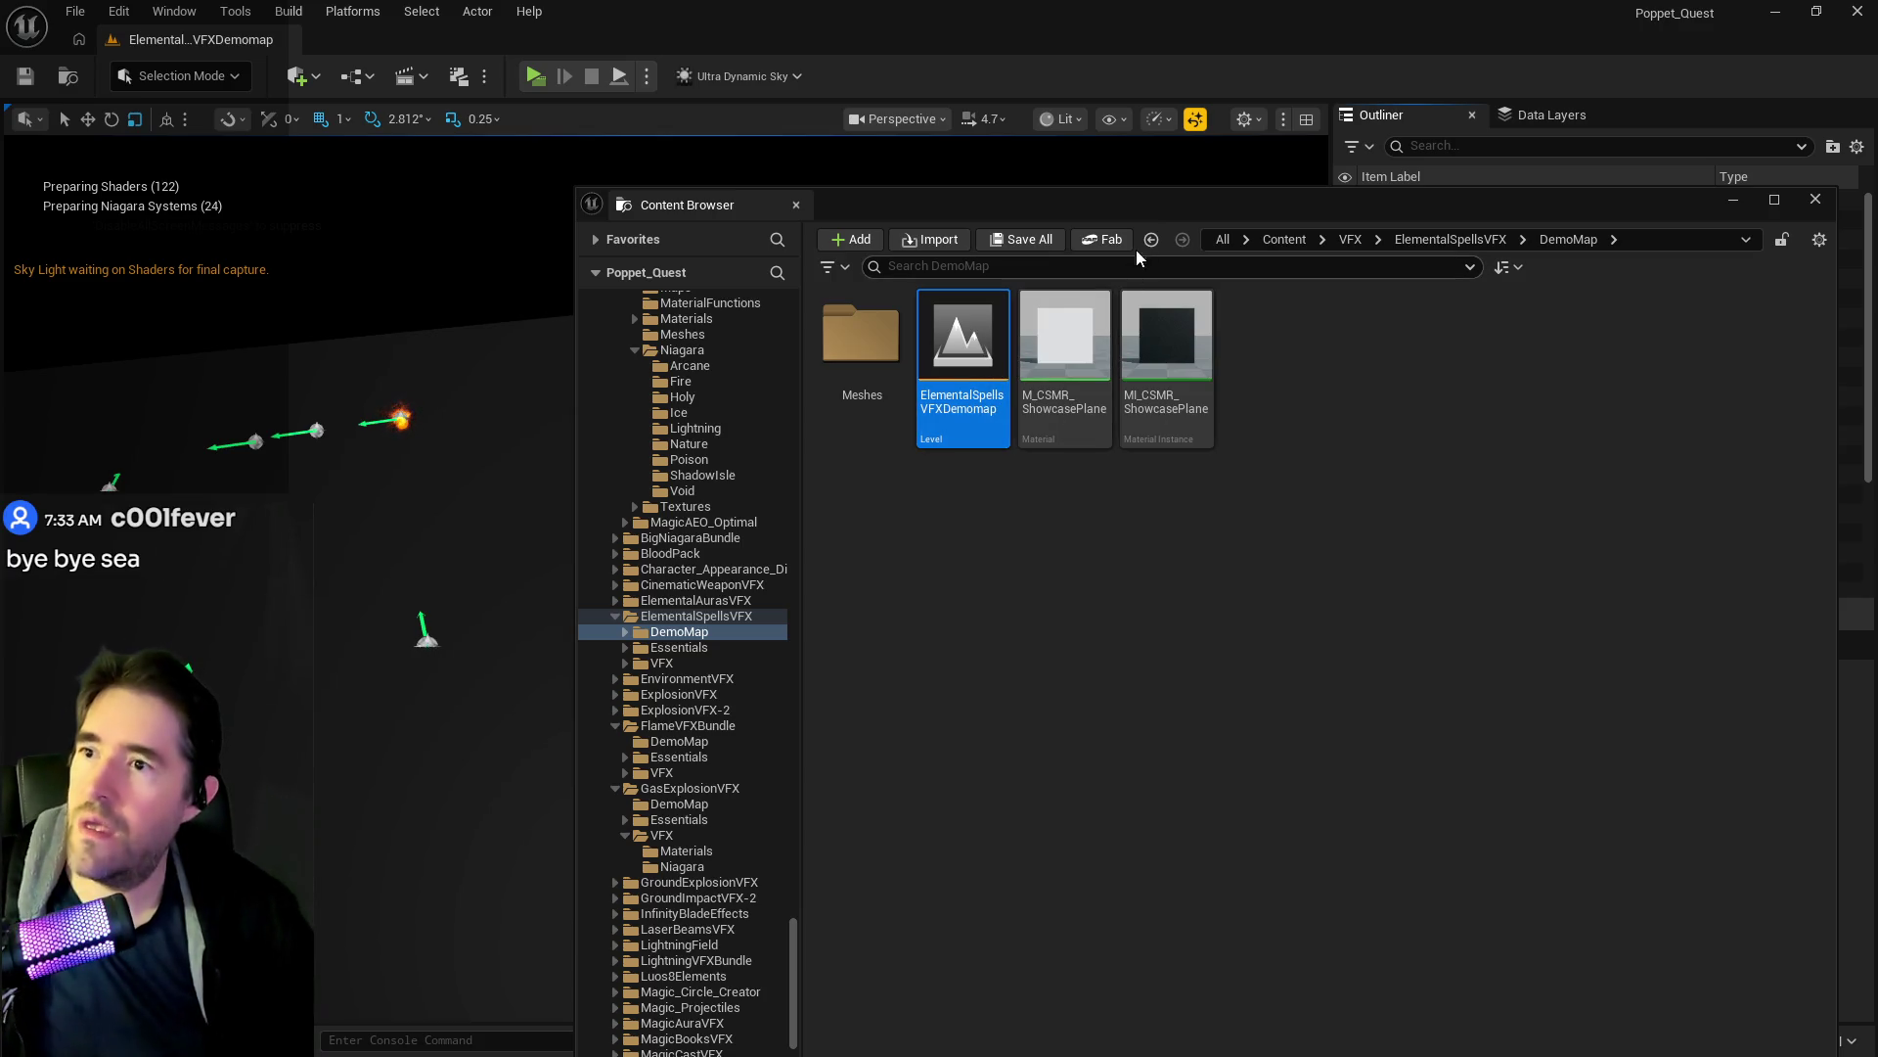
left_click(1733, 199)
scroll(665, 577, "up", 10)
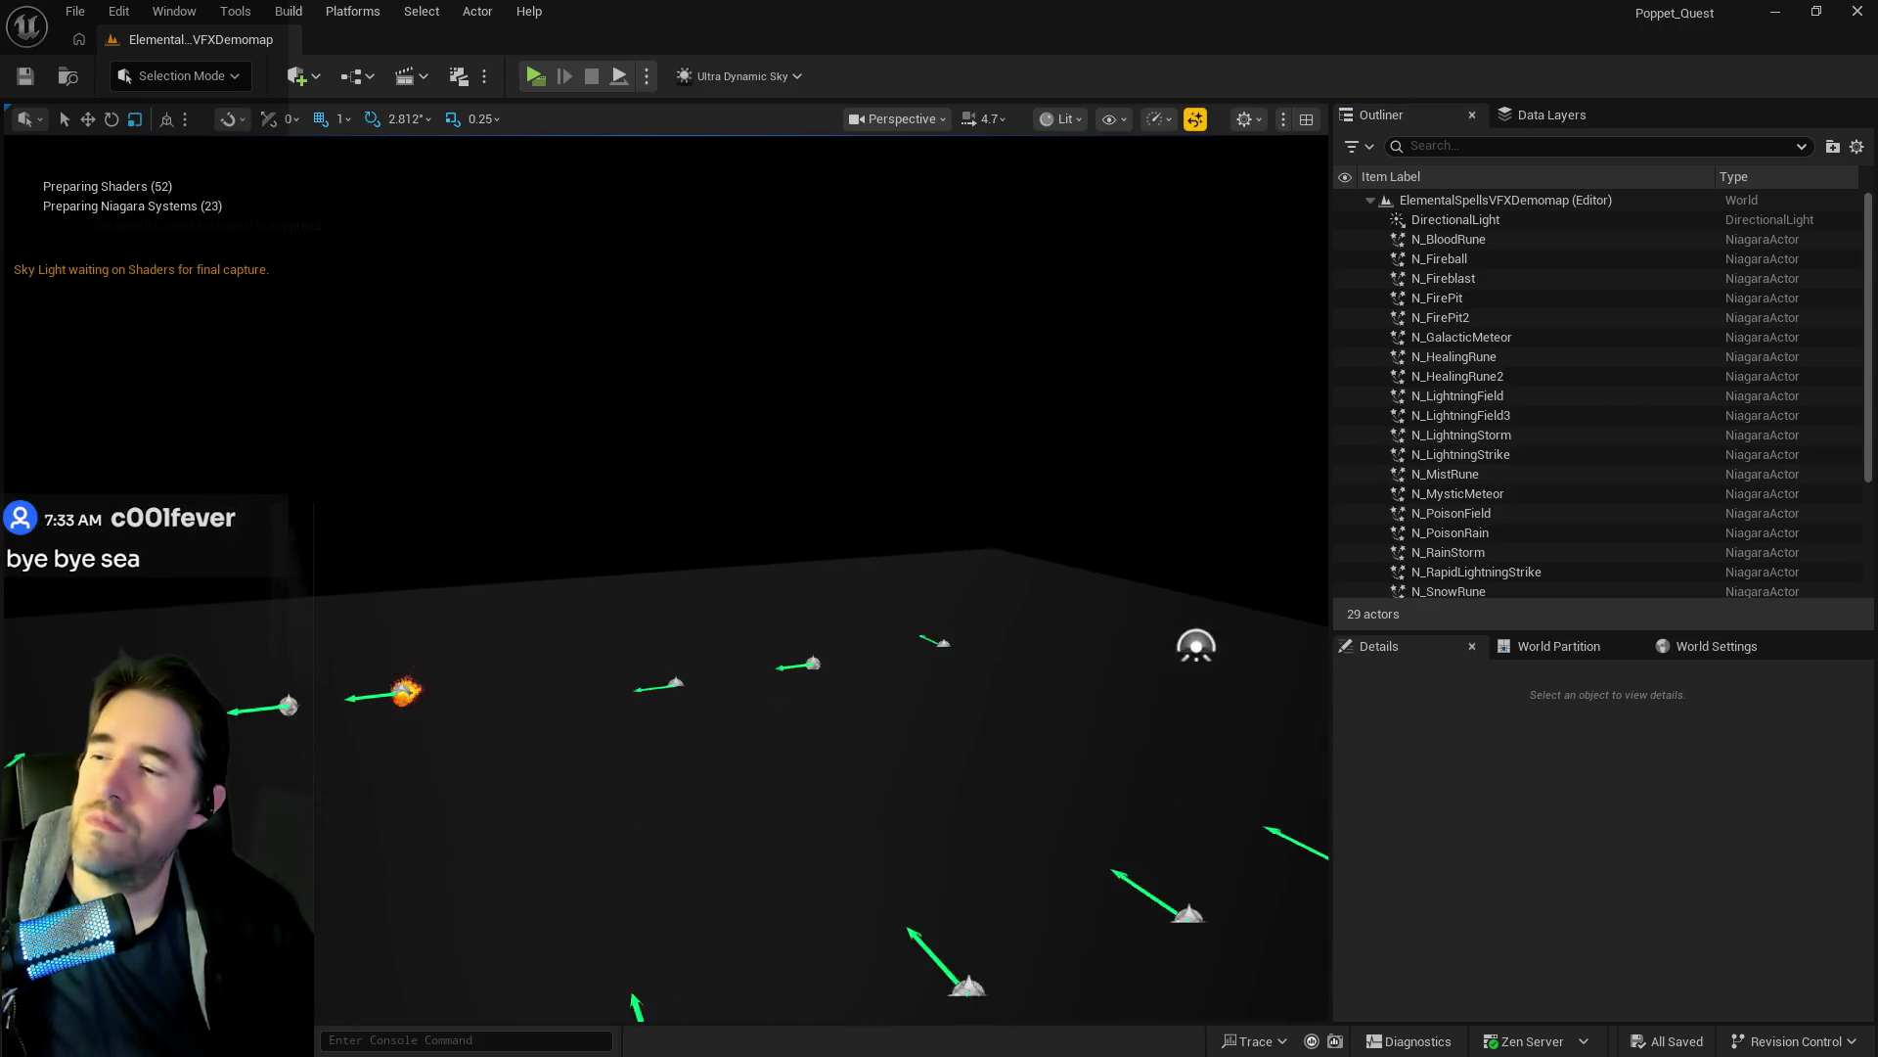
Survey the spell effects, select N_SnowRune, then bring BP_Puppet_Master's editor forward full-screen.
scroll(665, 577, "up", 5)
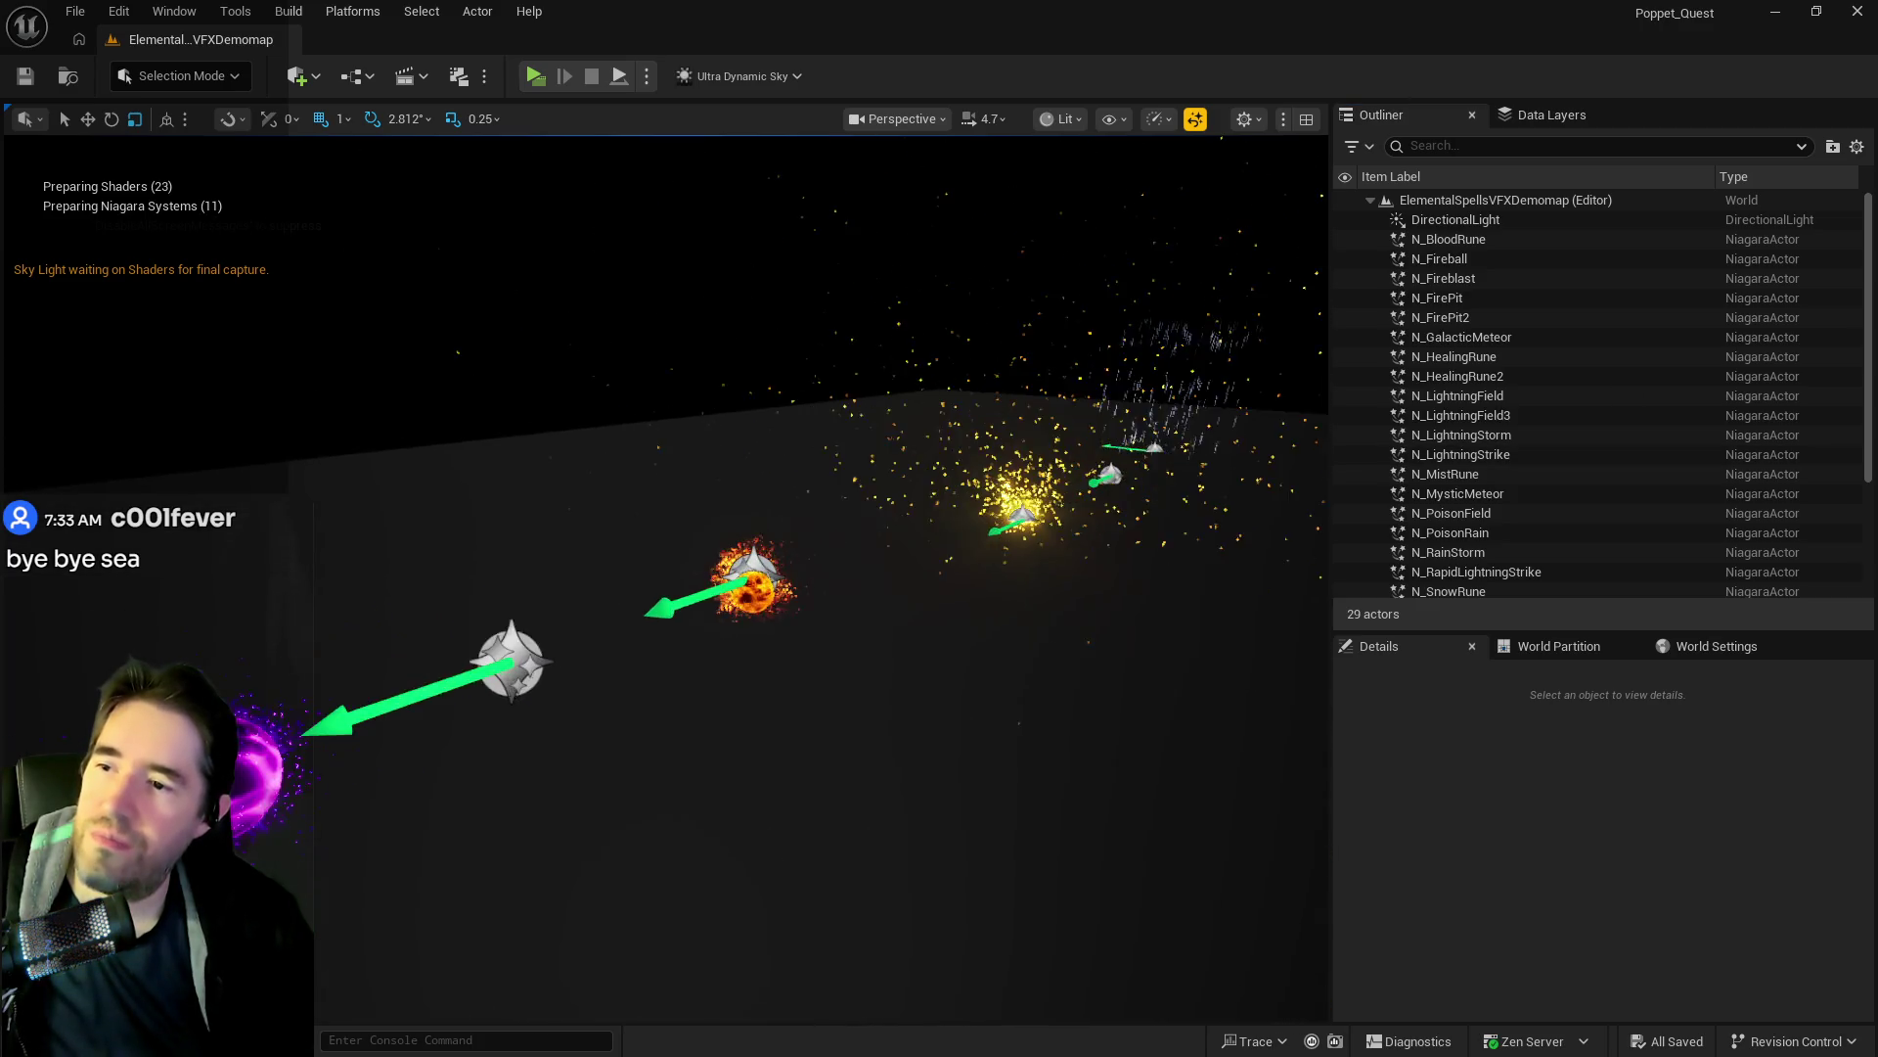
mouse_move(665, 578)
left_mouse_down()
mouse_move(743, 646)
mouse_move(743, 754)
mouse_move(606, 754)
mouse_move(810, 778)
mouse_move(851, 763)
mouse_move(851, 645)
mouse_move(851, 734)
mouse_move(851, 714)
mouse_move(930, 724)
mouse_move(929, 773)
mouse_move(842, 724)
mouse_move(832, 616)
mouse_move(831, 743)
mouse_move(802, 705)
mouse_move(852, 700)
mouse_move(910, 645)
mouse_move(949, 650)
mouse_move(929, 695)
mouse_move(945, 606)
mouse_move(944, 705)
mouse_move(944, 665)
mouse_move(1076, 666)
left_mouse_up()
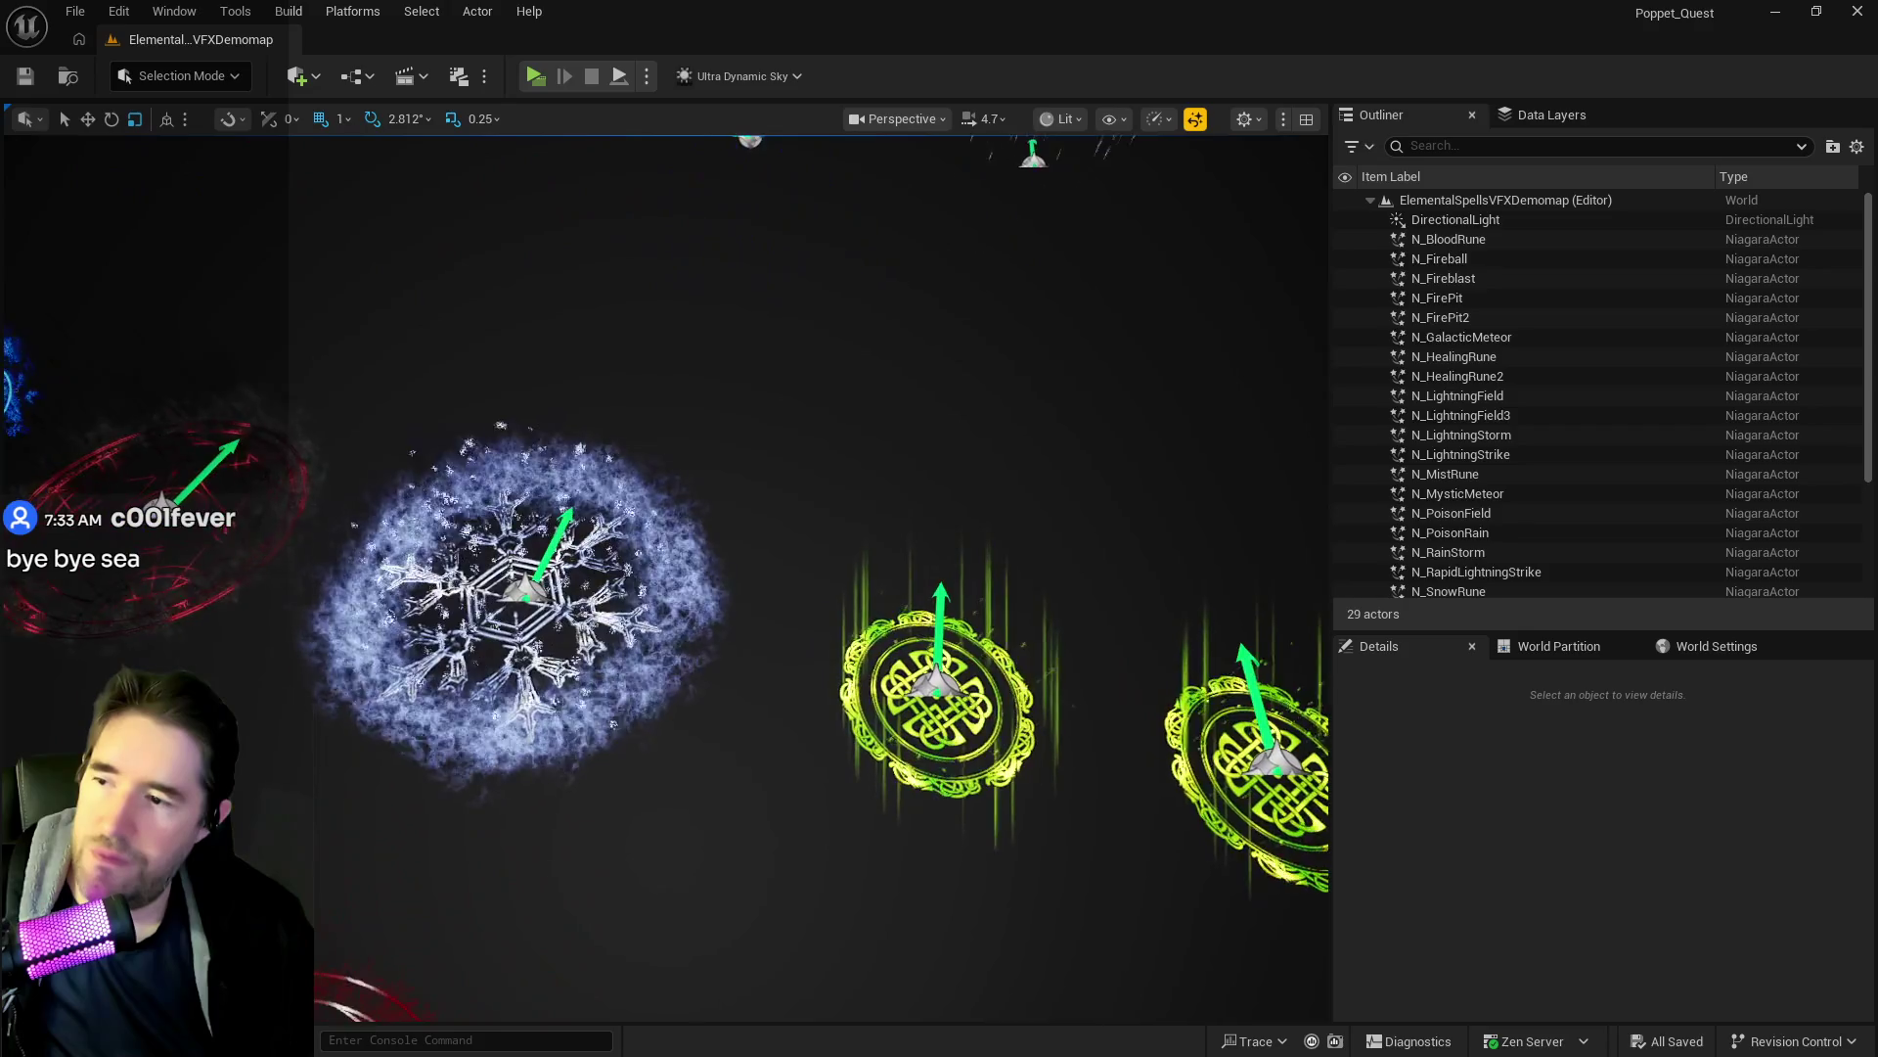
mouse_move(944, 666)
left_mouse_down()
mouse_move(910, 665)
mouse_move(910, 714)
mouse_move(910, 684)
left_mouse_up()
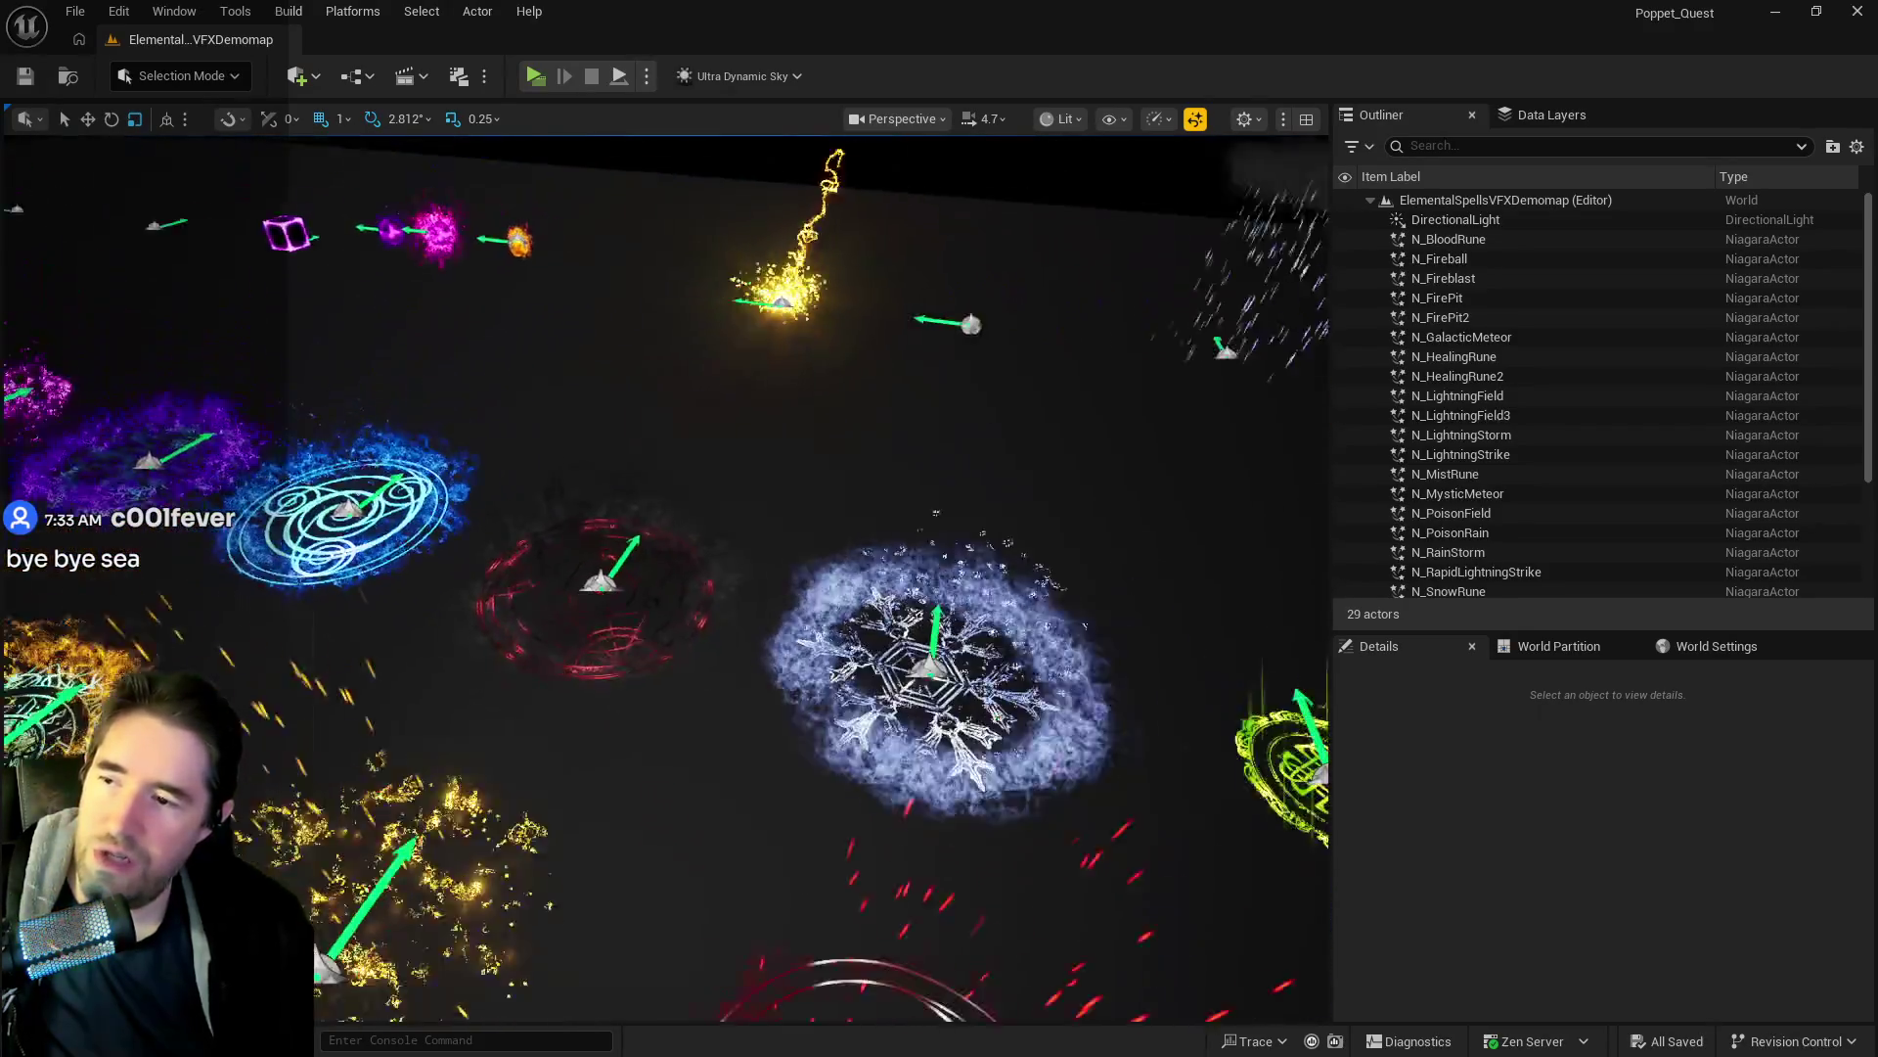
left_click_drag(548, 594, 617, 594)
left_click(817, 629)
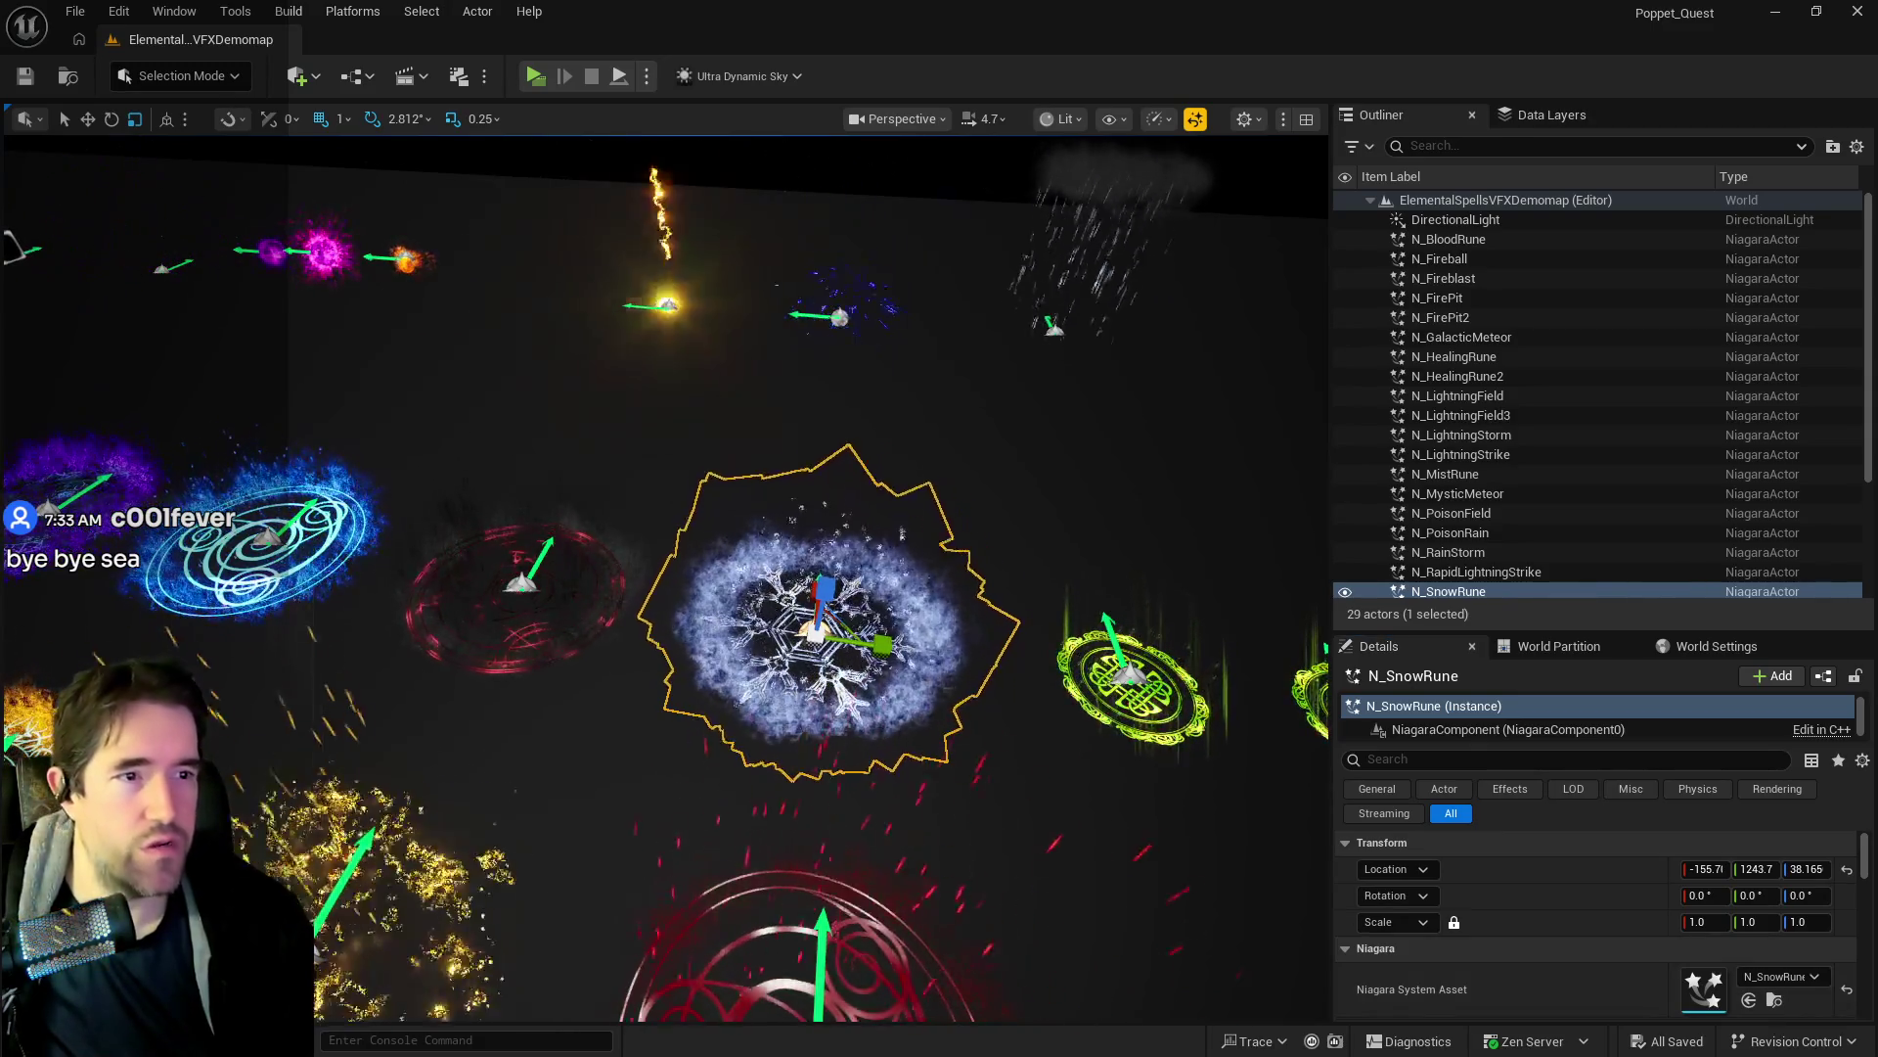
key("alt+Tab")
double_click(886, 185)
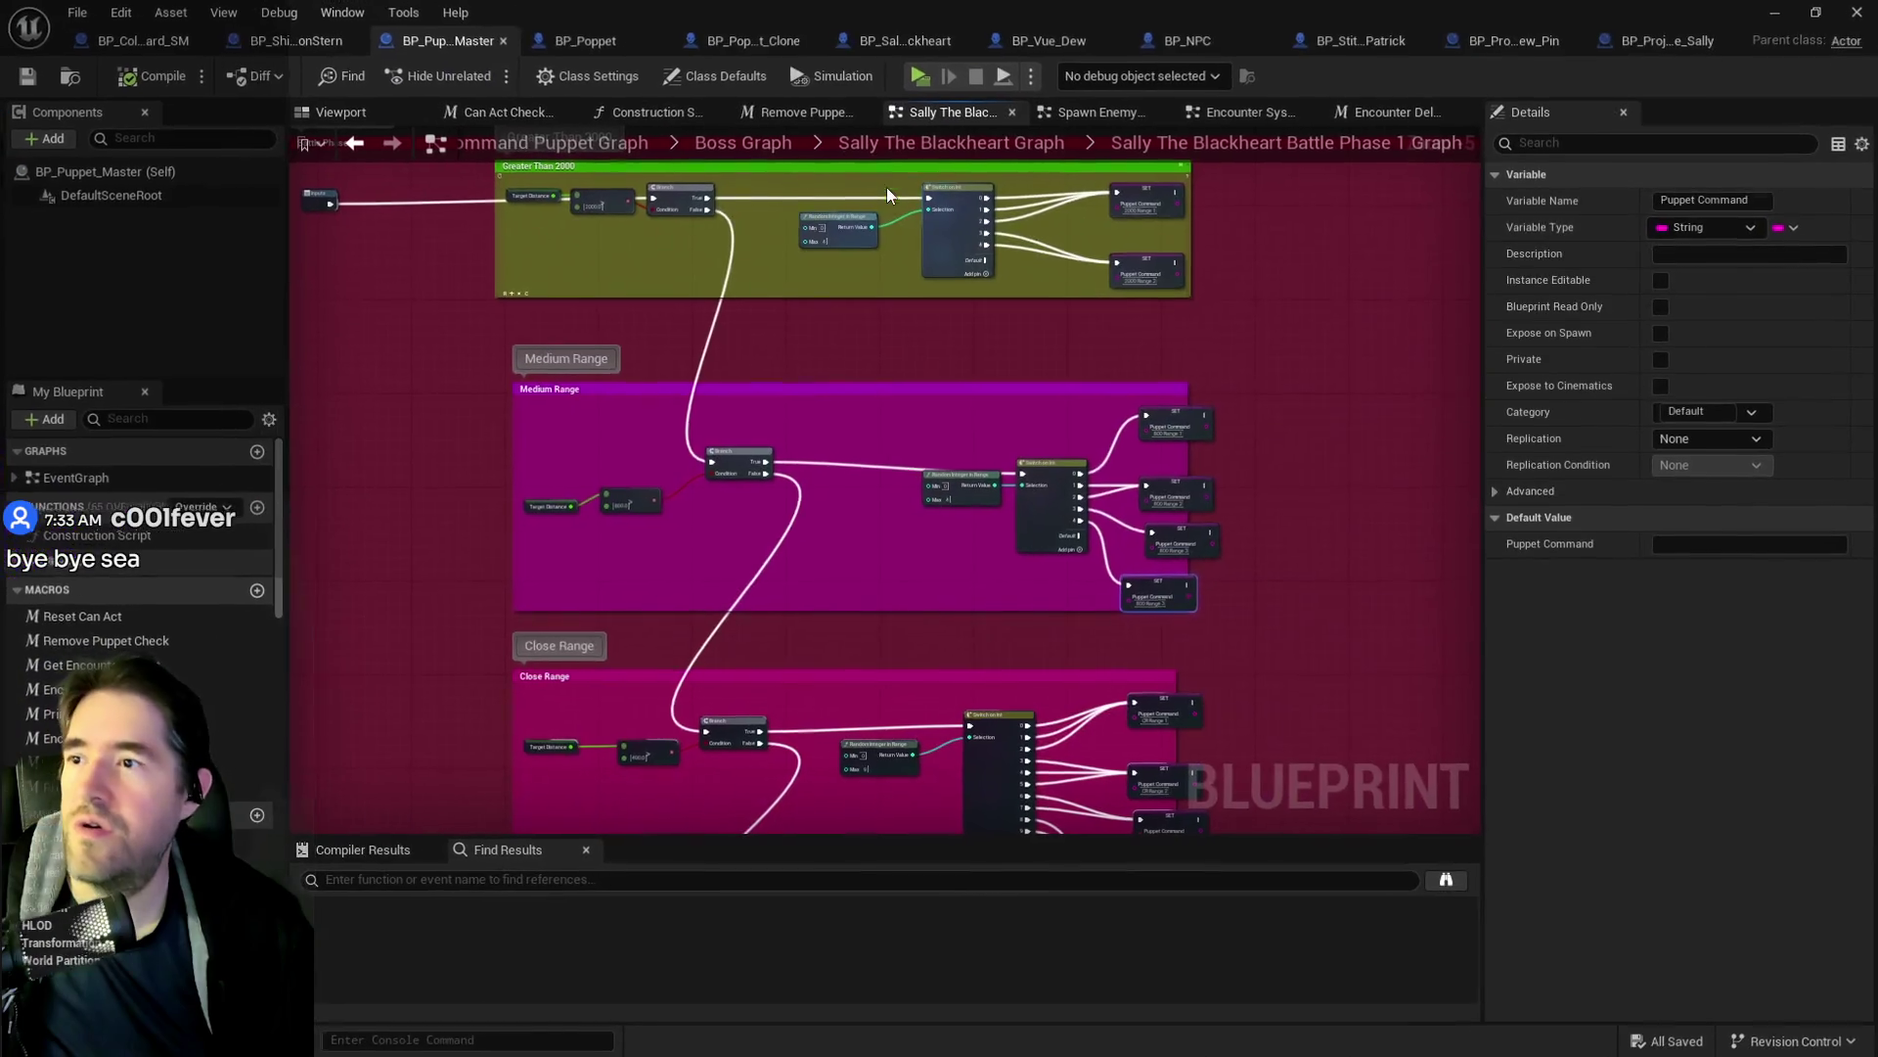
Switch to the BP_Sally_The_Blackheart blueprint, showing its Fire X Projectiles graph.
left_click(896, 38)
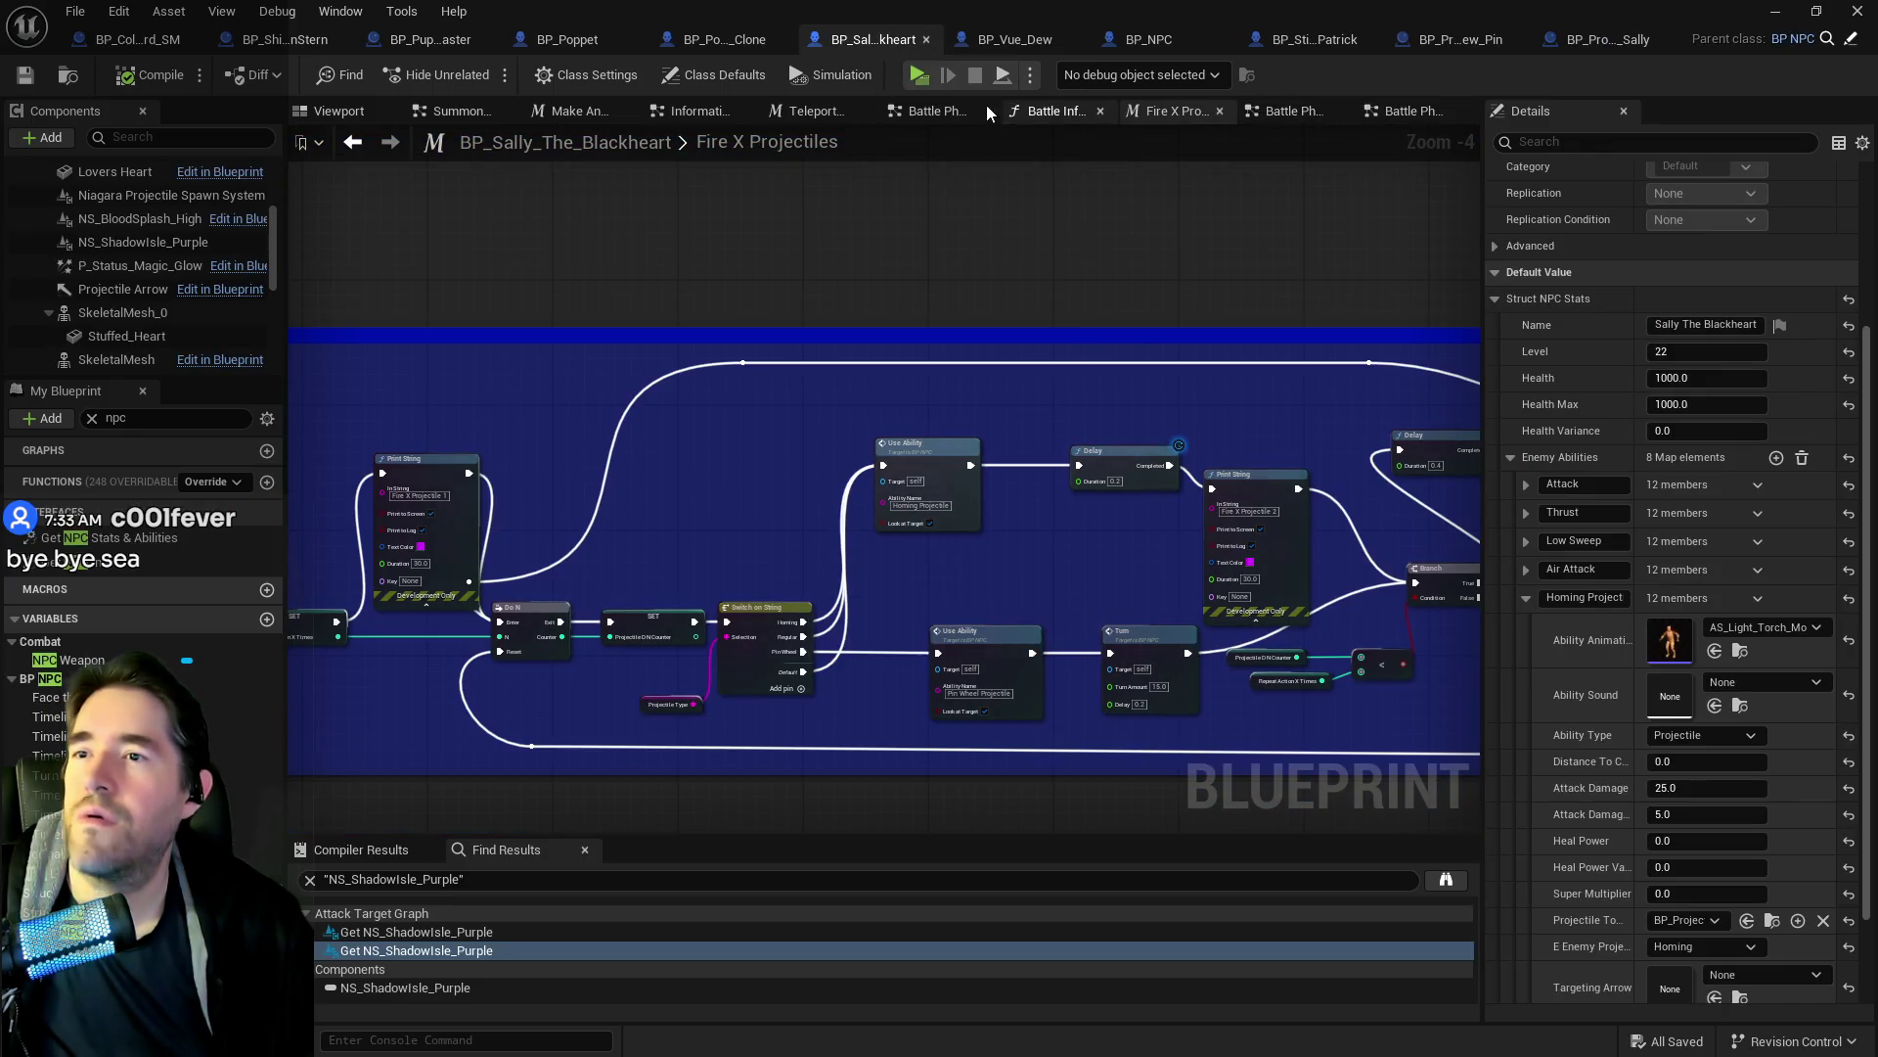
Open the Battle Phase 1 graph and jump to the Vue Dew Attack event.
left_click(1267, 113)
scroll(1140, 568, "down", 4)
scroll(1132, 559, "up", 3)
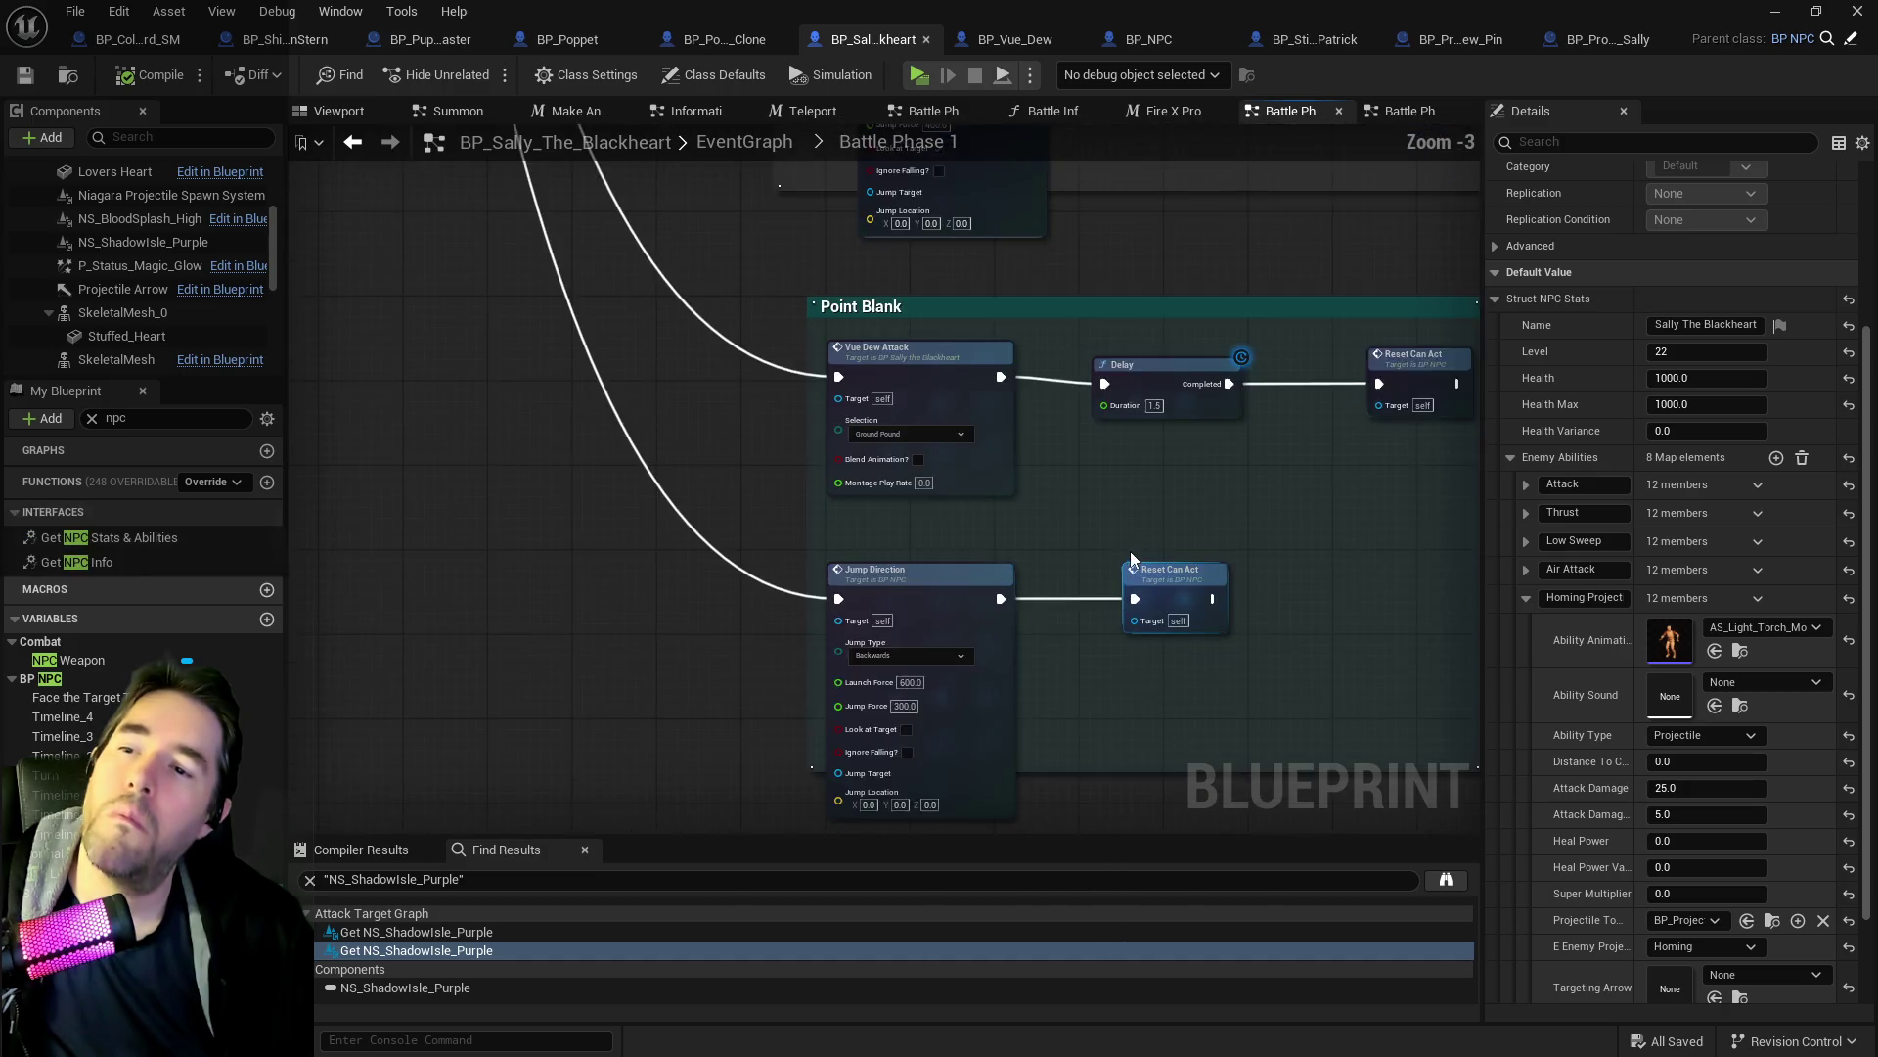
scroll(1131, 559, "up", 1)
double_click(934, 381)
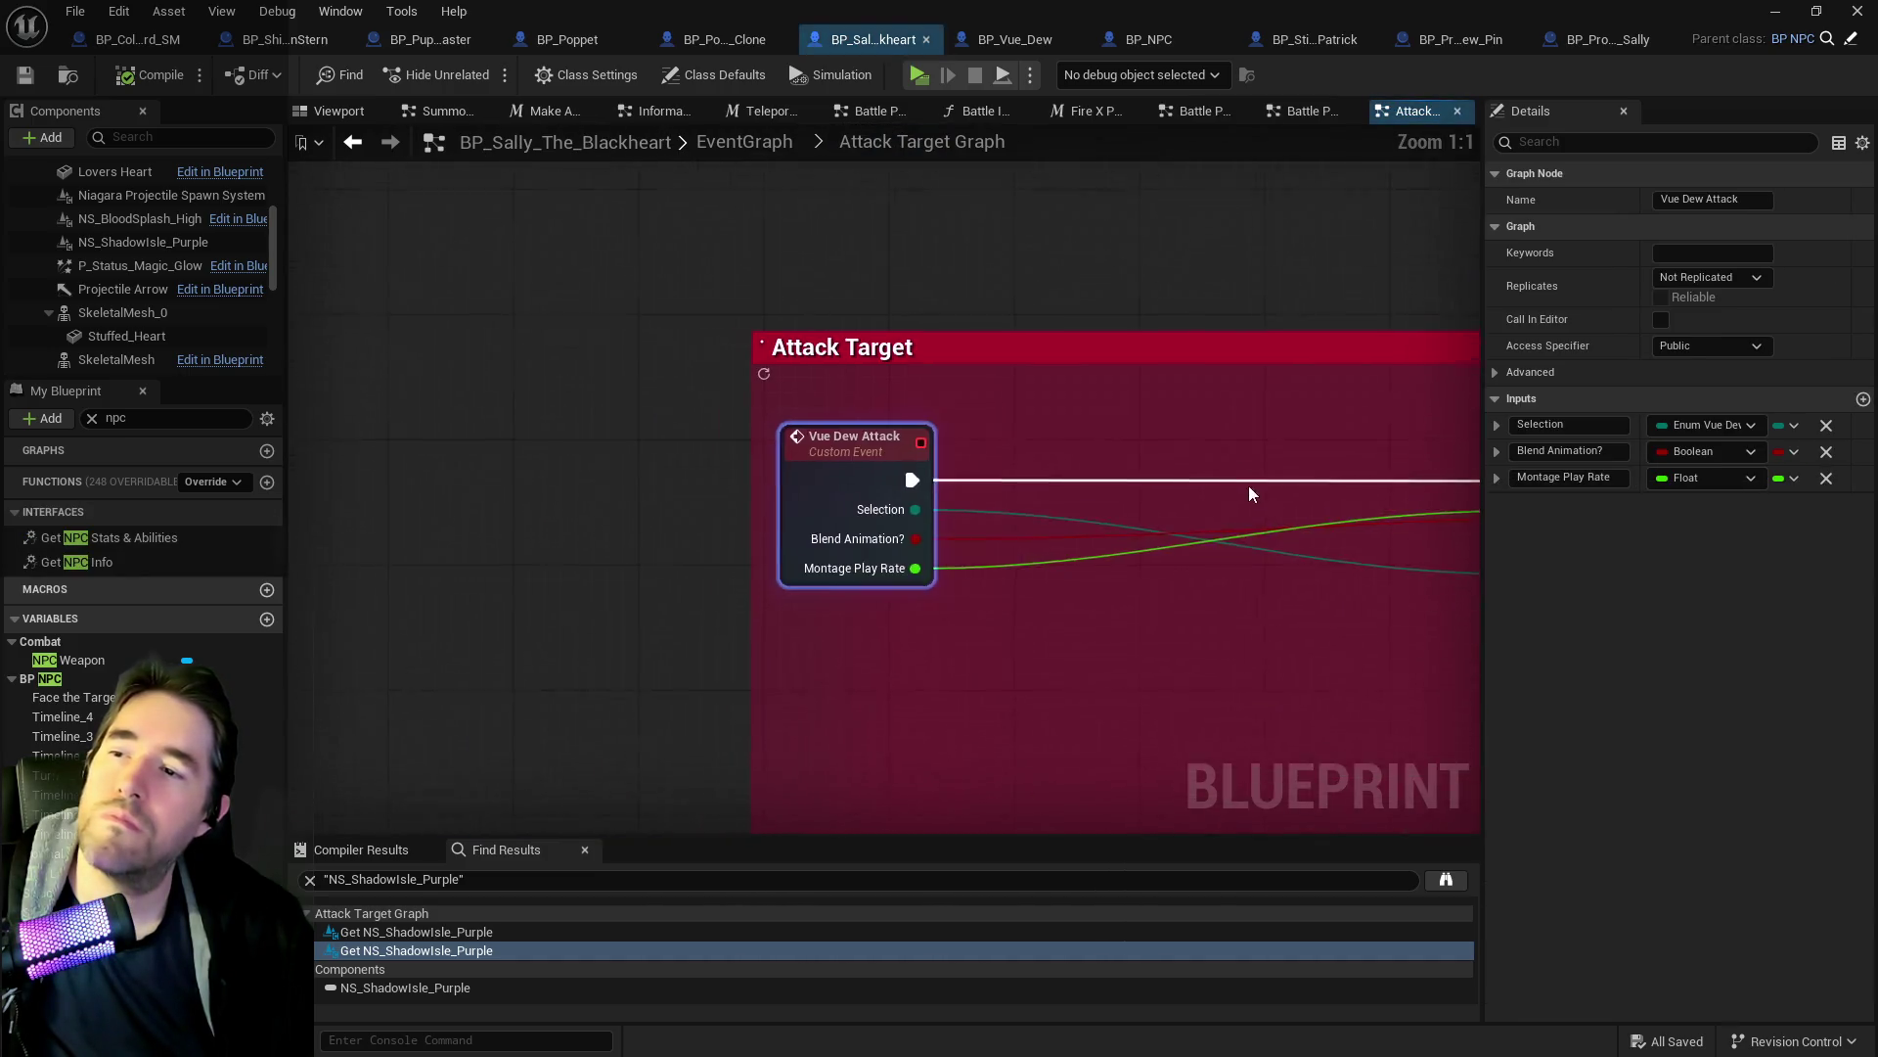
scroll(1203, 478, "down", 4)
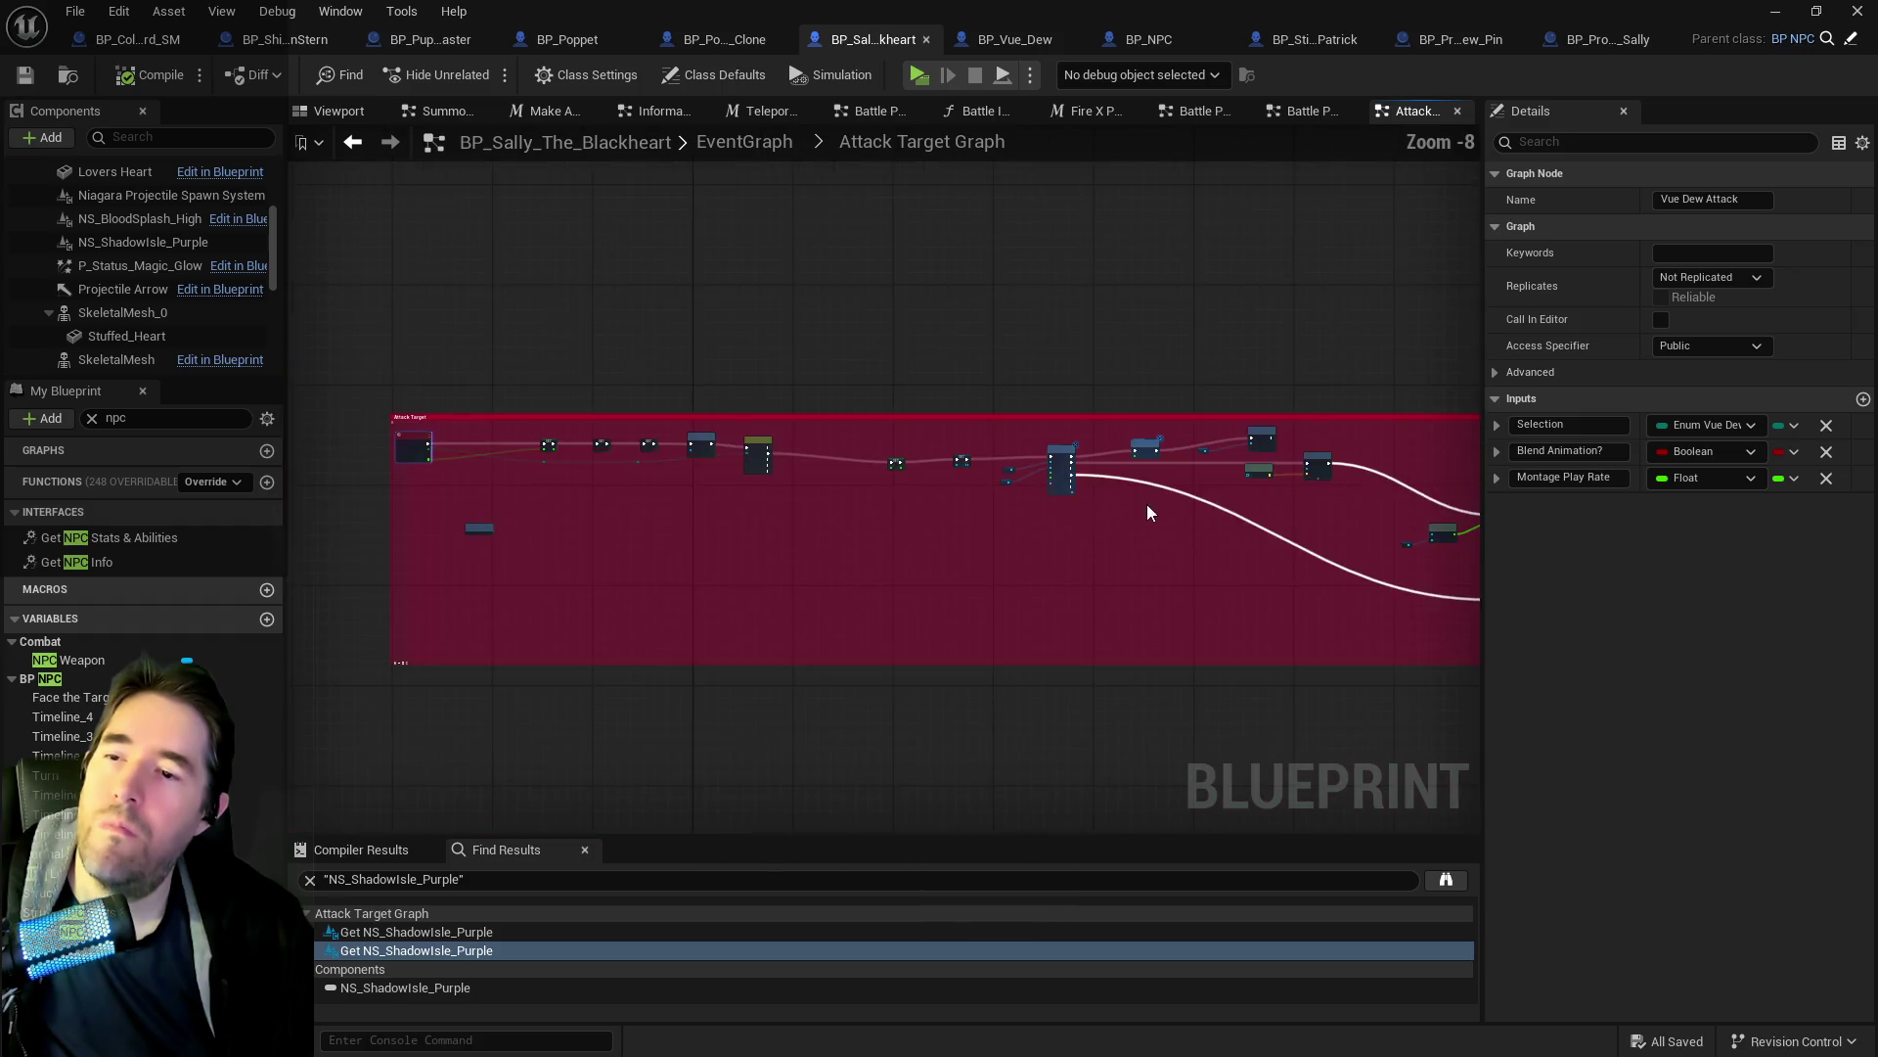
scroll(965, 606, "up", 5)
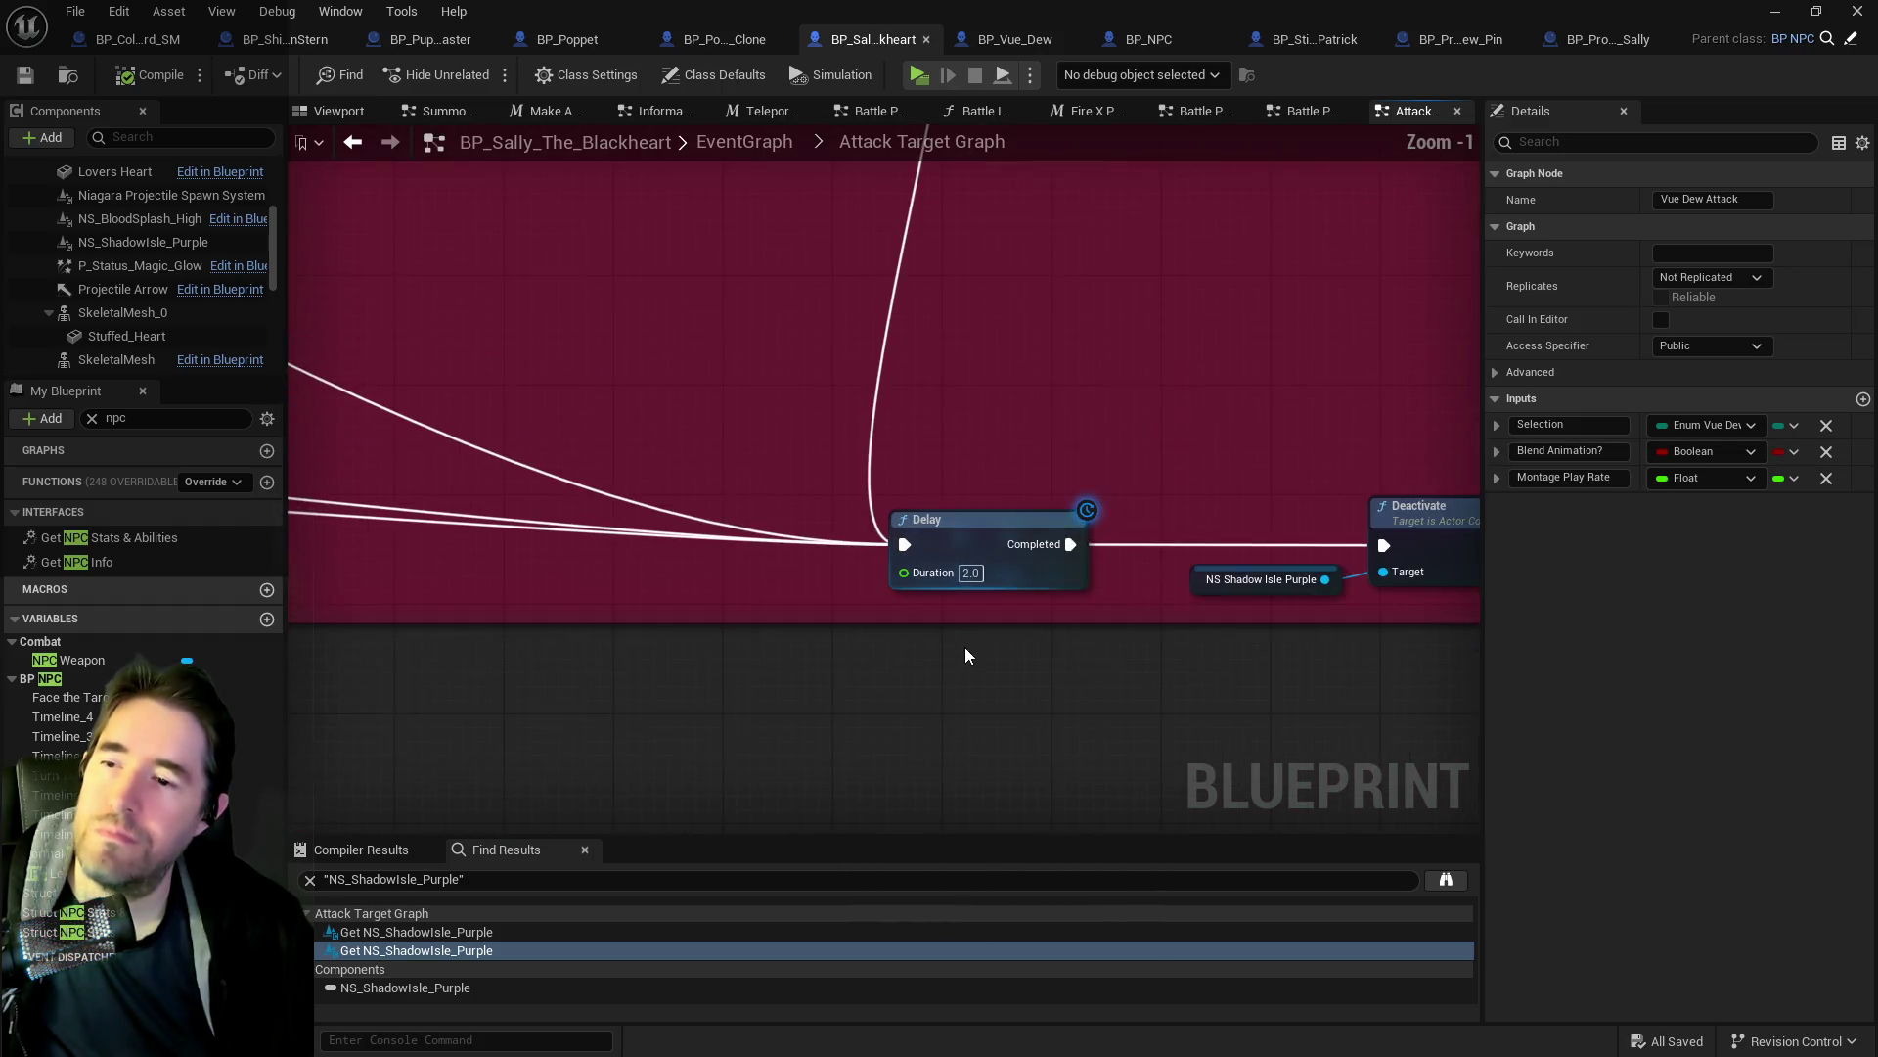
scroll(844, 546, "down", 3)
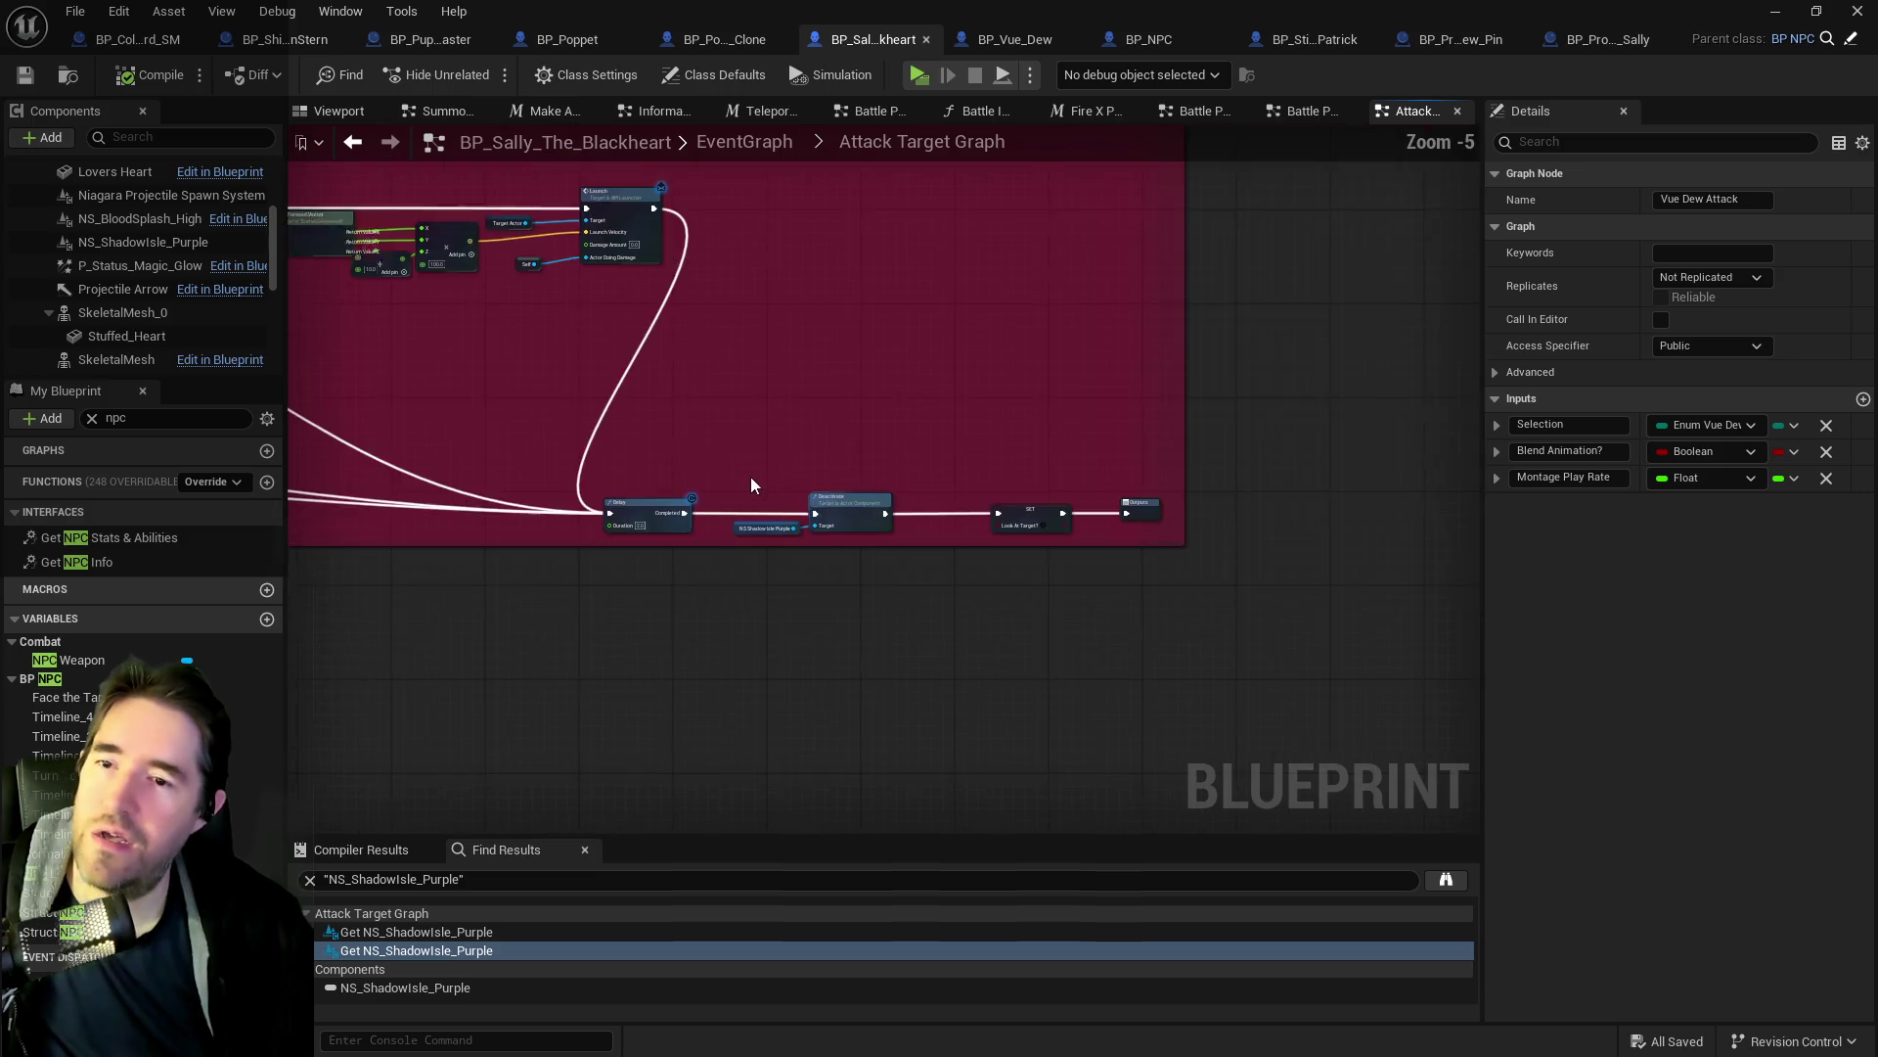
scroll(714, 515, "up", 4)
Inspect the Branch, Has Tag, Play Sound at Location and SET Montage To Play 0 nodes.
mouse_move(714, 525)
left_mouse_down()
mouse_move(1110, 562)
mouse_move(753, 587)
mouse_move(992, 604)
left_mouse_up()
scroll(740, 652, "down", 2)
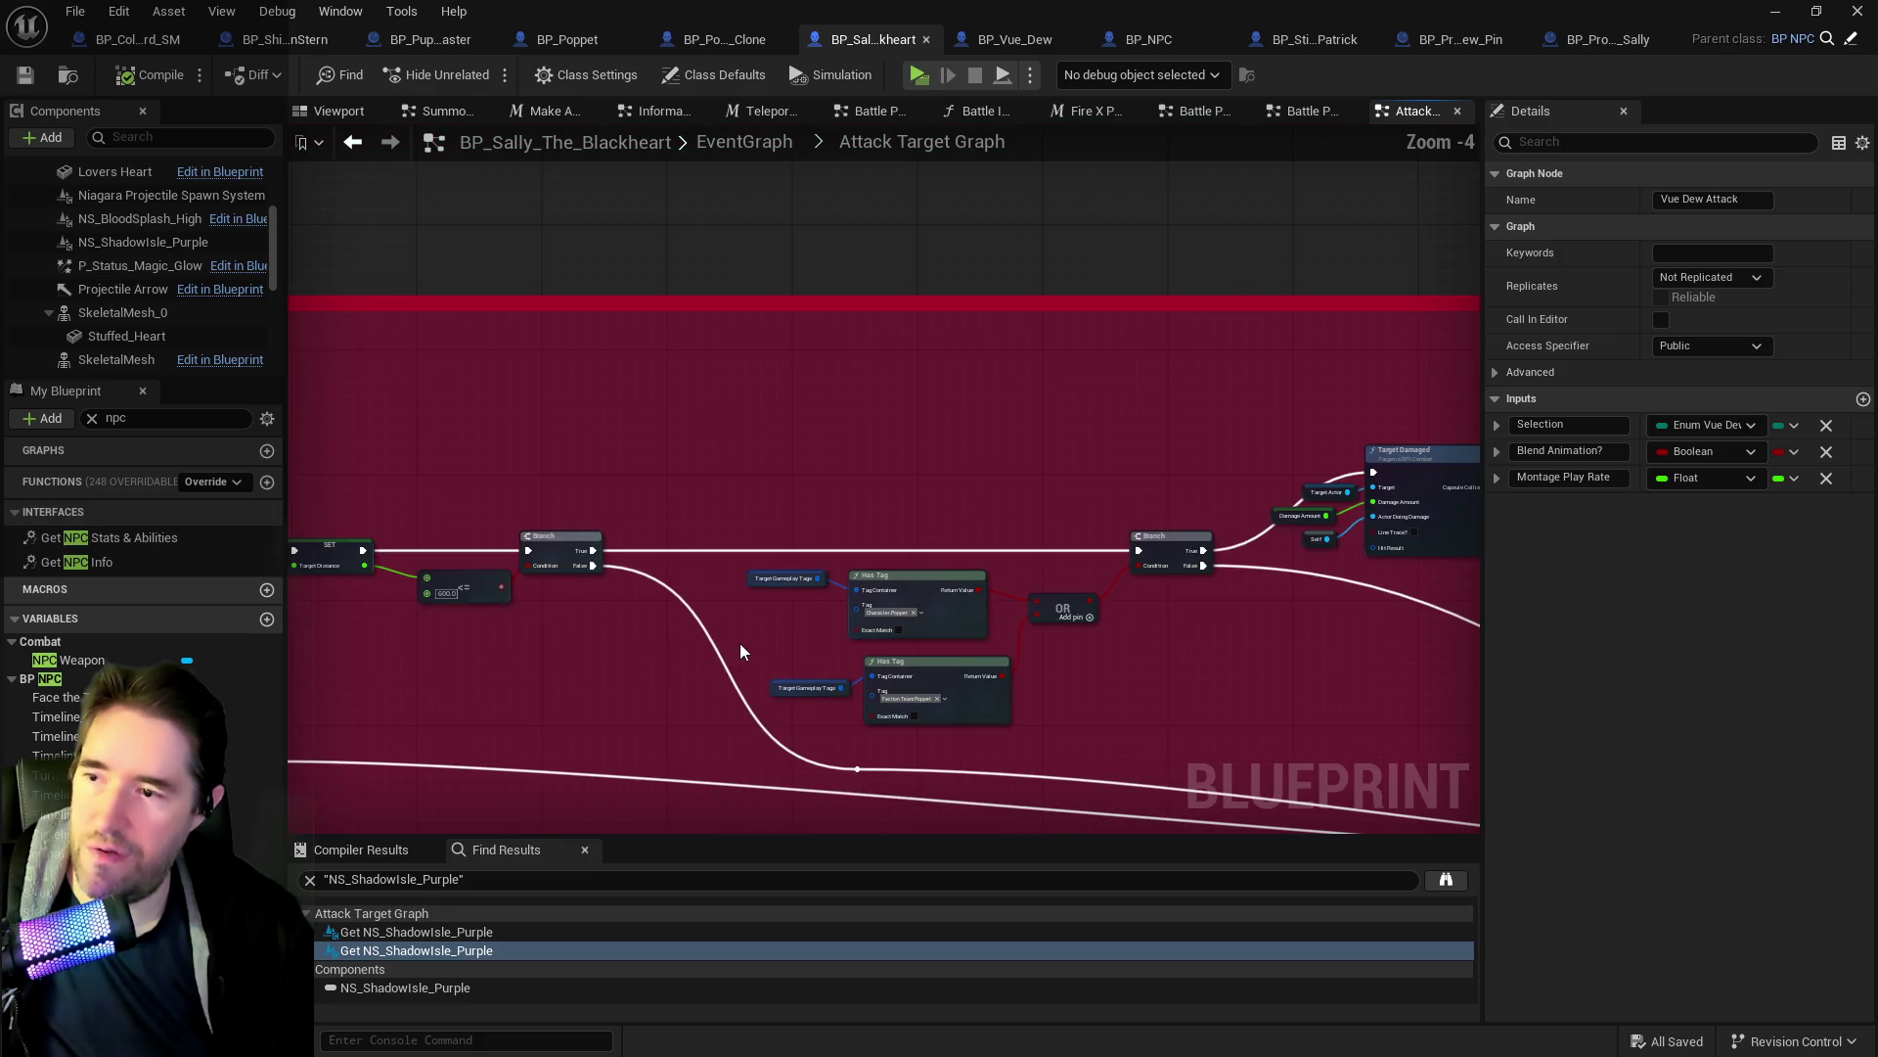
left_click_drag(737, 649, 1399, 646)
left_click_drag(413, 435, 1408, 460)
scroll(1066, 443, "up", 4)
left_click_drag(460, 470, 606, 479)
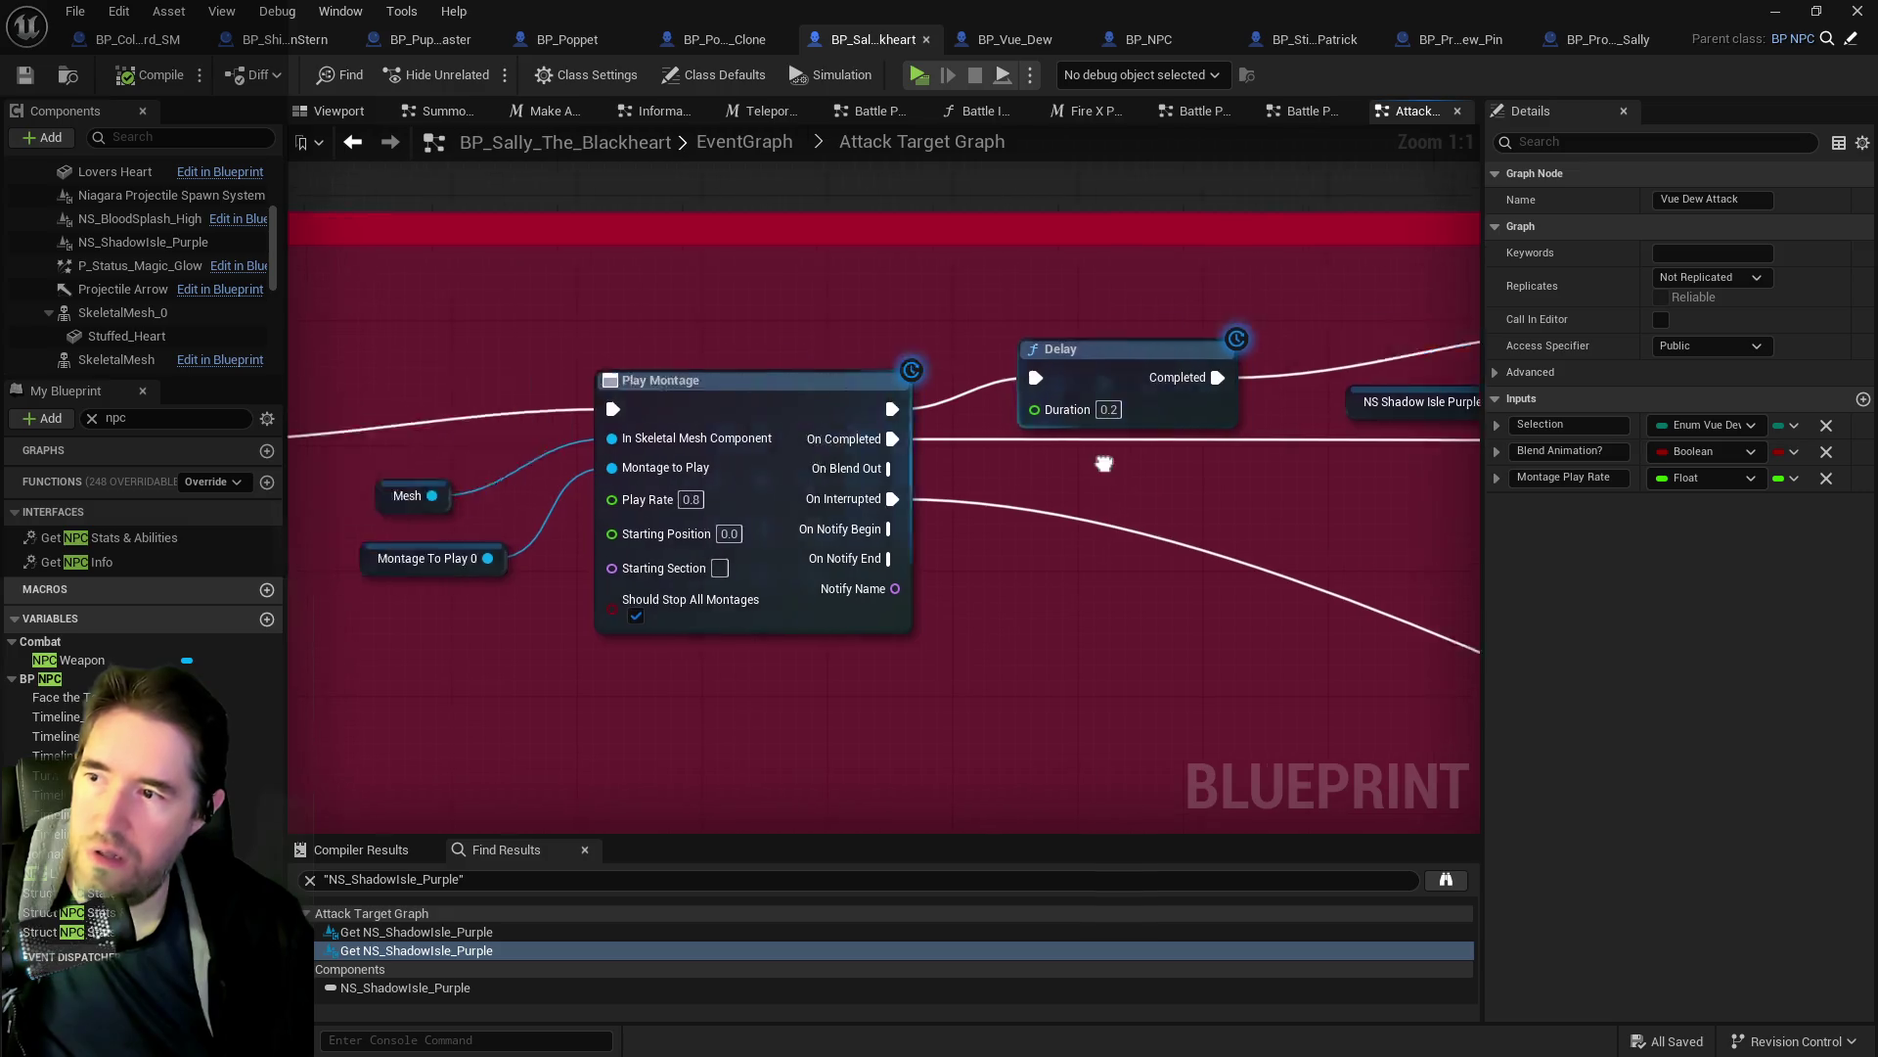
left_click_drag(274, 480, 606, 487)
left_click(617, 494)
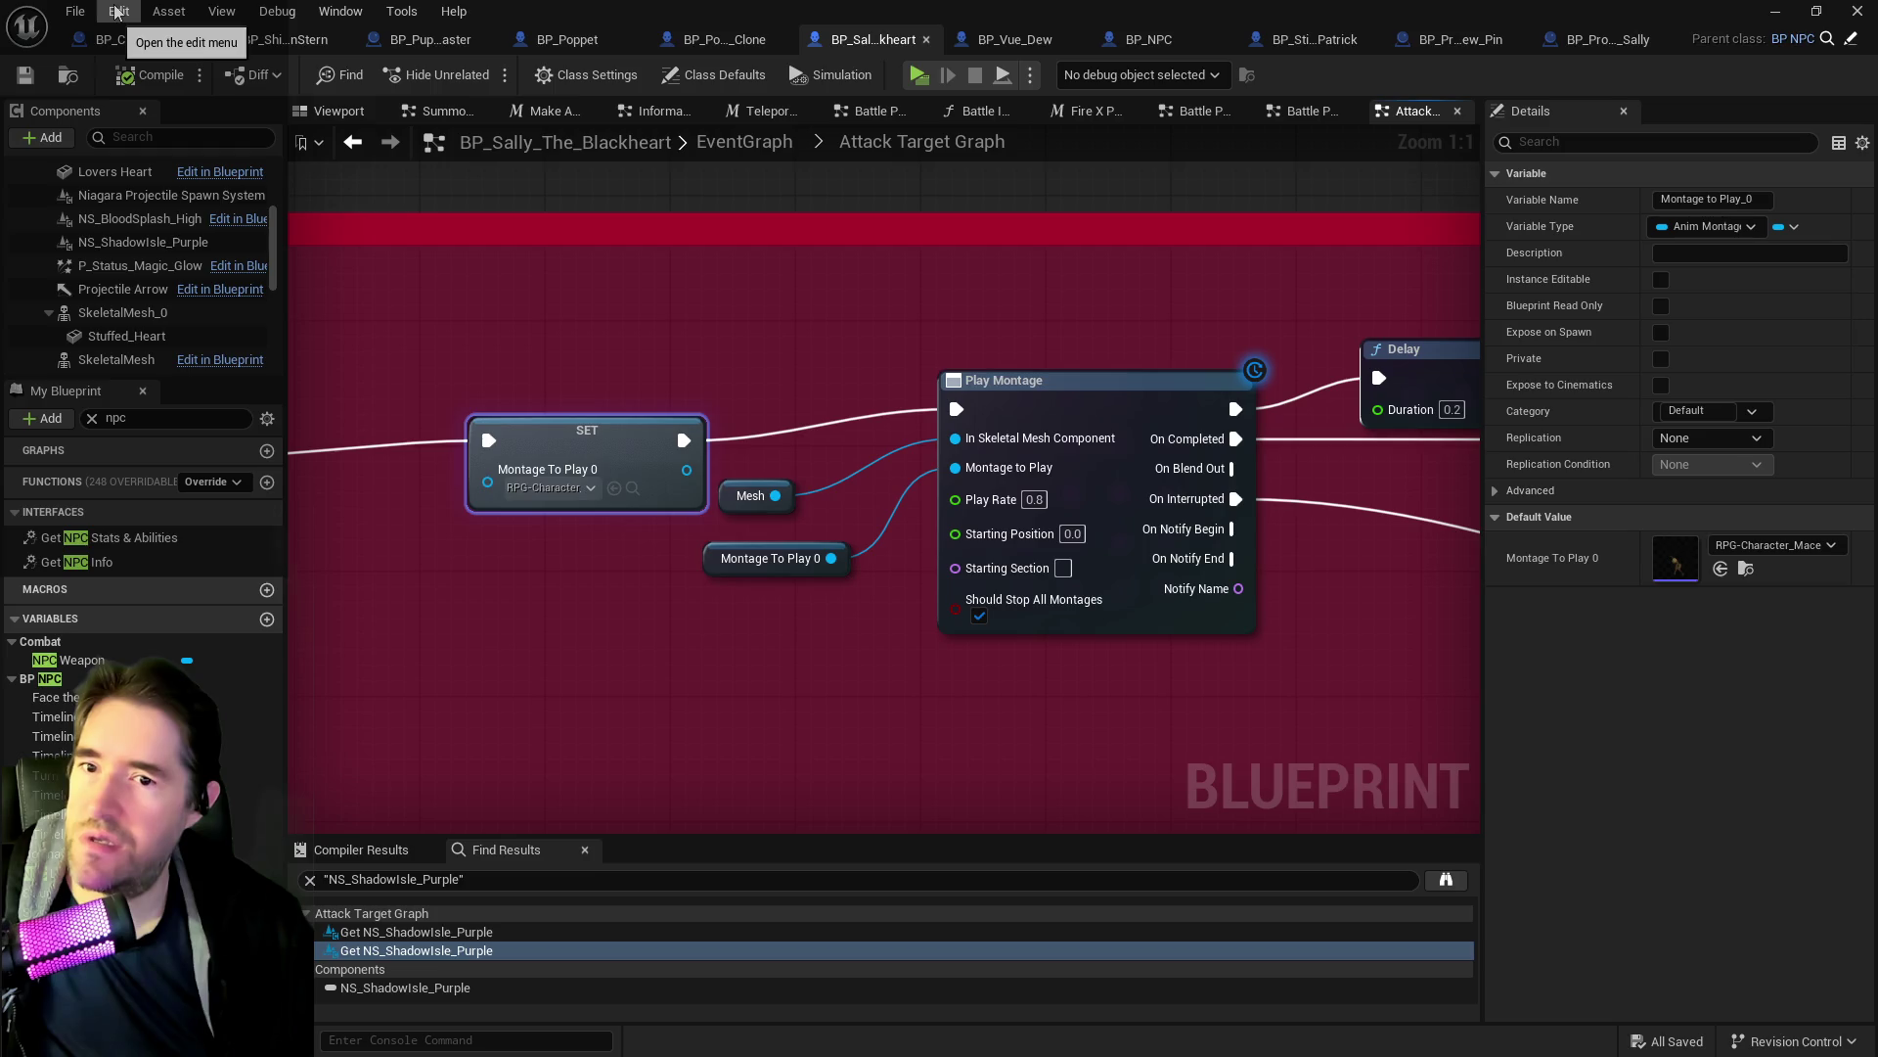
scroll(810, 616, "down", 2)
Review the Target Damaged, Get Forward Vector, Delay and NS Shadow Isle Purple nodes.
mouse_move(1146, 659)
left_mouse_down()
mouse_move(686, 507)
mouse_move(244, 493)
left_mouse_up()
left_click_drag(1174, 607, 695, 574)
mouse_move(1284, 588)
left_mouse_down()
mouse_move(914, 548)
mouse_move(541, 541)
left_mouse_up()
left_click_drag(855, 541, 855, 452)
mouse_move(1144, 579)
left_mouse_down()
mouse_move(1144, 393)
mouse_move(684, 532)
mouse_move(1032, 431)
mouse_move(884, 461)
mouse_move(900, 181)
left_mouse_up()
mouse_move(1265, 616)
left_mouse_down()
mouse_move(1223, 700)
mouse_move(873, 675)
mouse_move(1389, 704)
mouse_move(1519, 651)
mouse_move(1389, 587)
mouse_move(1454, 564)
mouse_move(767, 508)
mouse_move(801, 466)
mouse_move(1161, 491)
left_mouse_up()
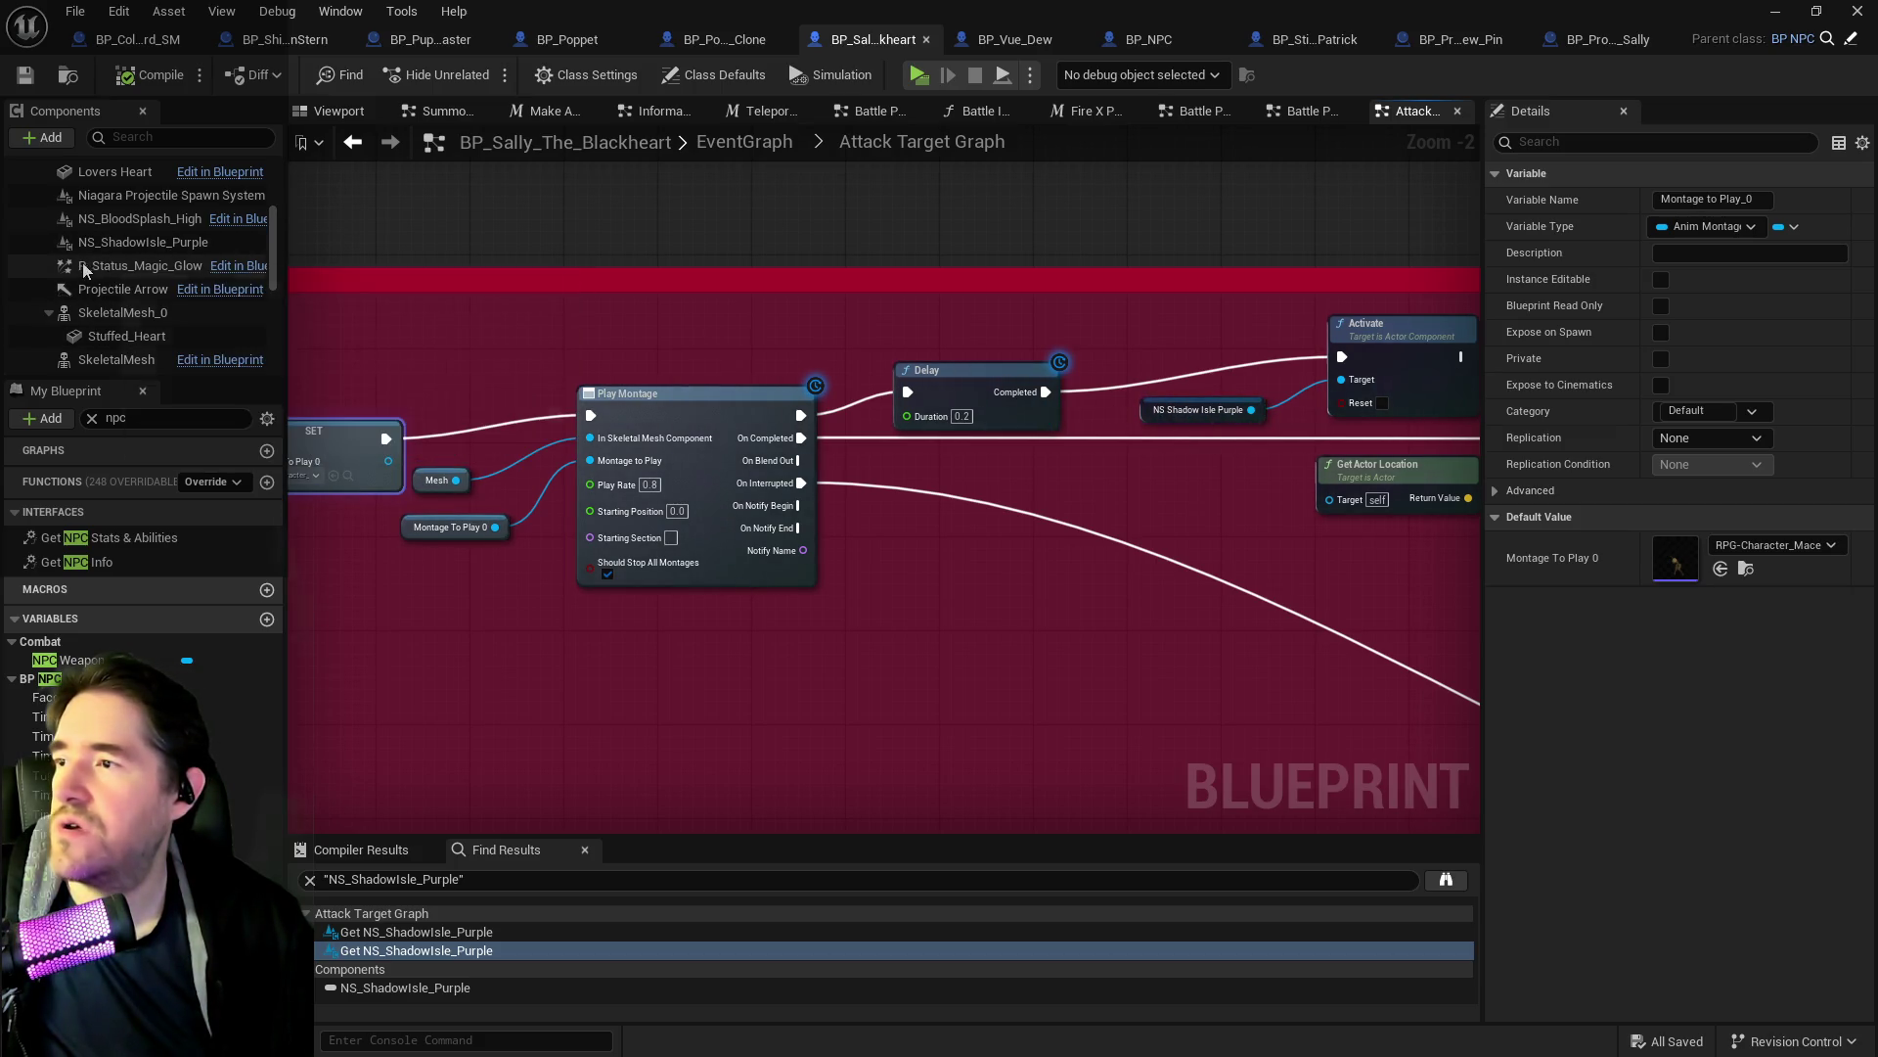
Select the NS_ShadowIsle_Purple component, compile Sally's blueprint, and move the editor aside to view the level.
left_click(113, 249)
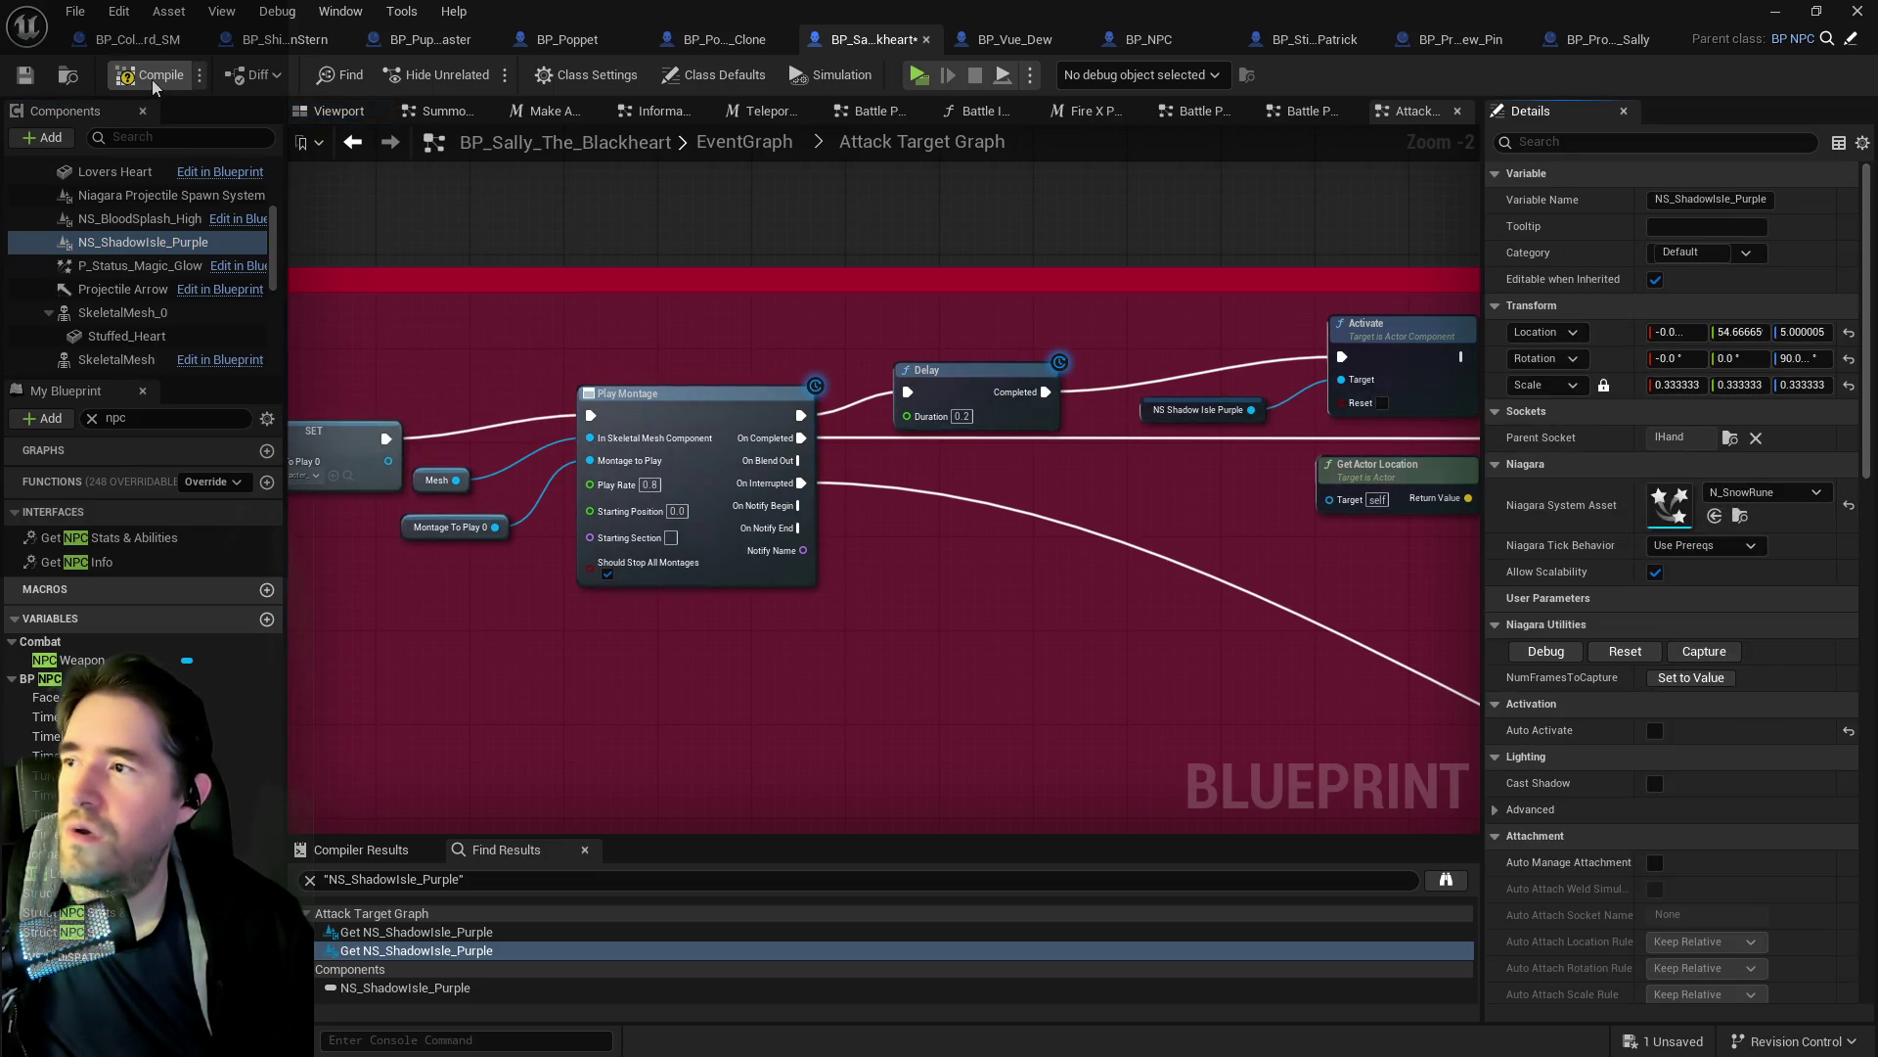
left_click(21, 76)
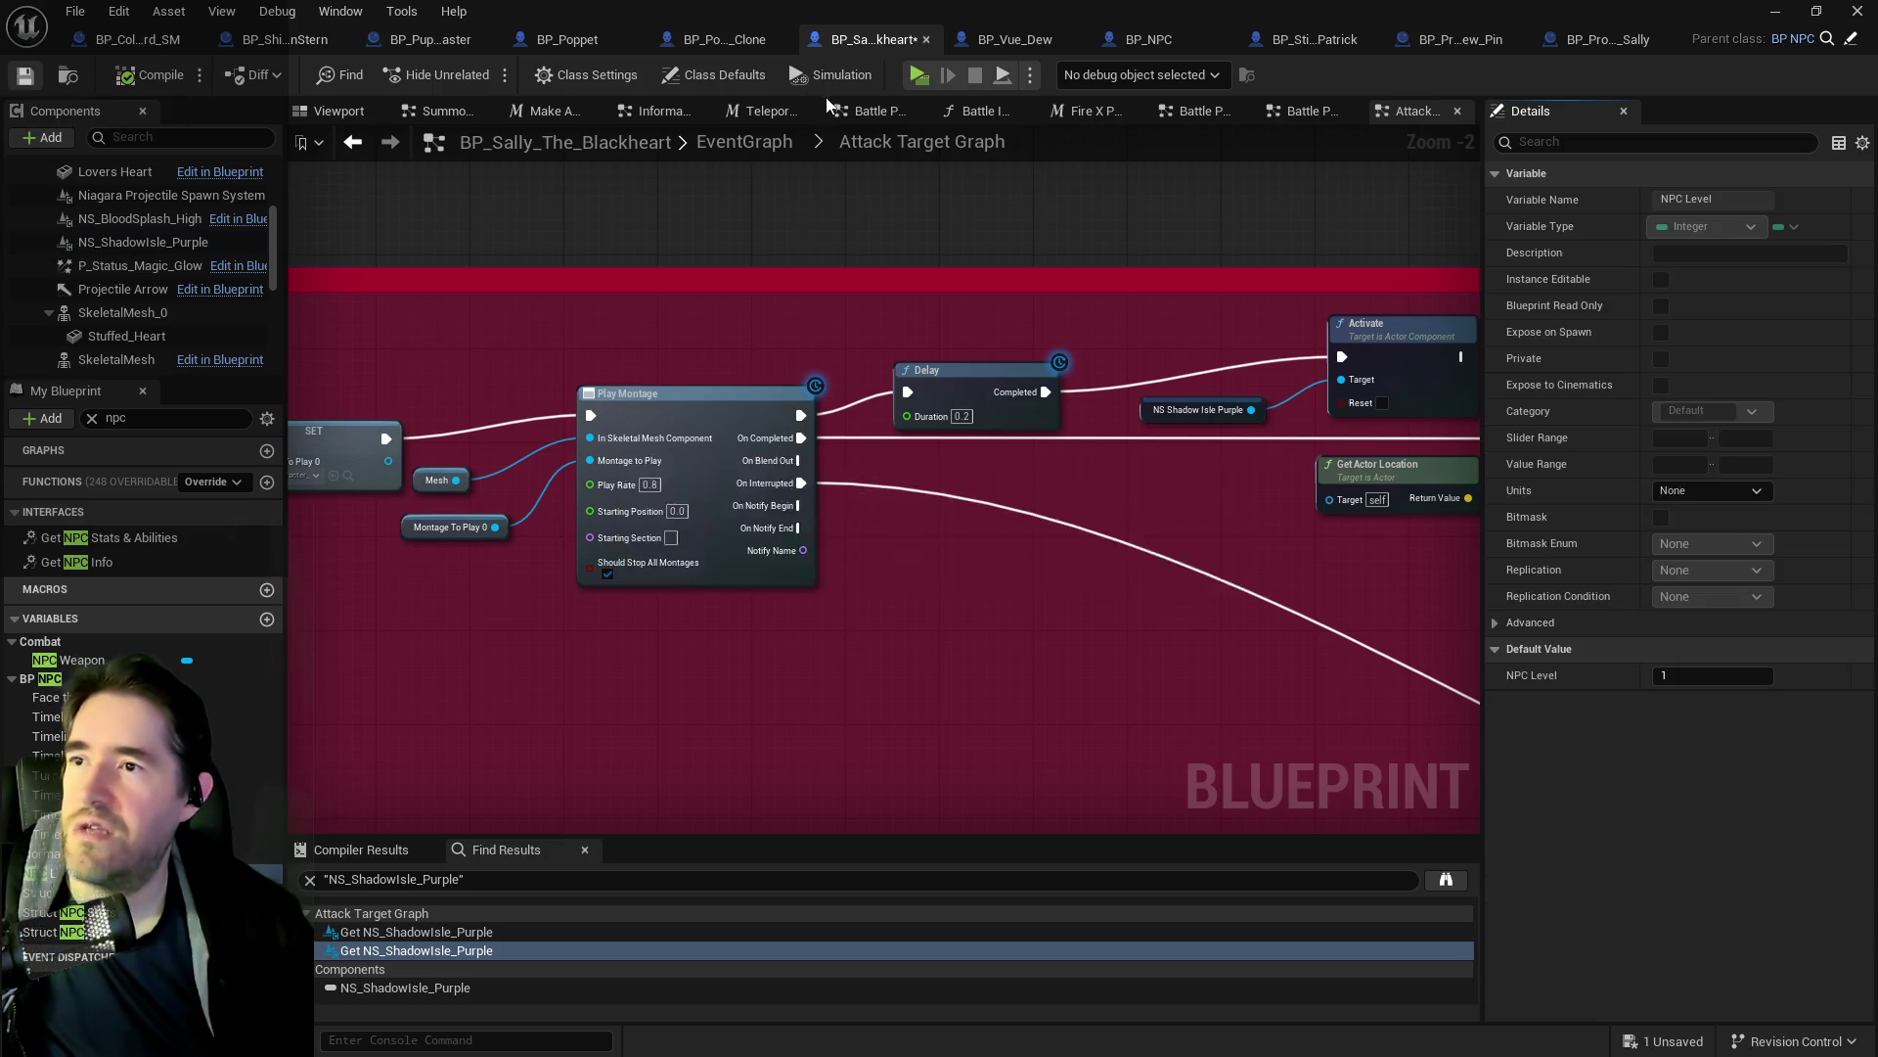
left_click_drag(801, 14, 0, 13)
left_click_drag(1056, 367, 1056, 367)
key("a")
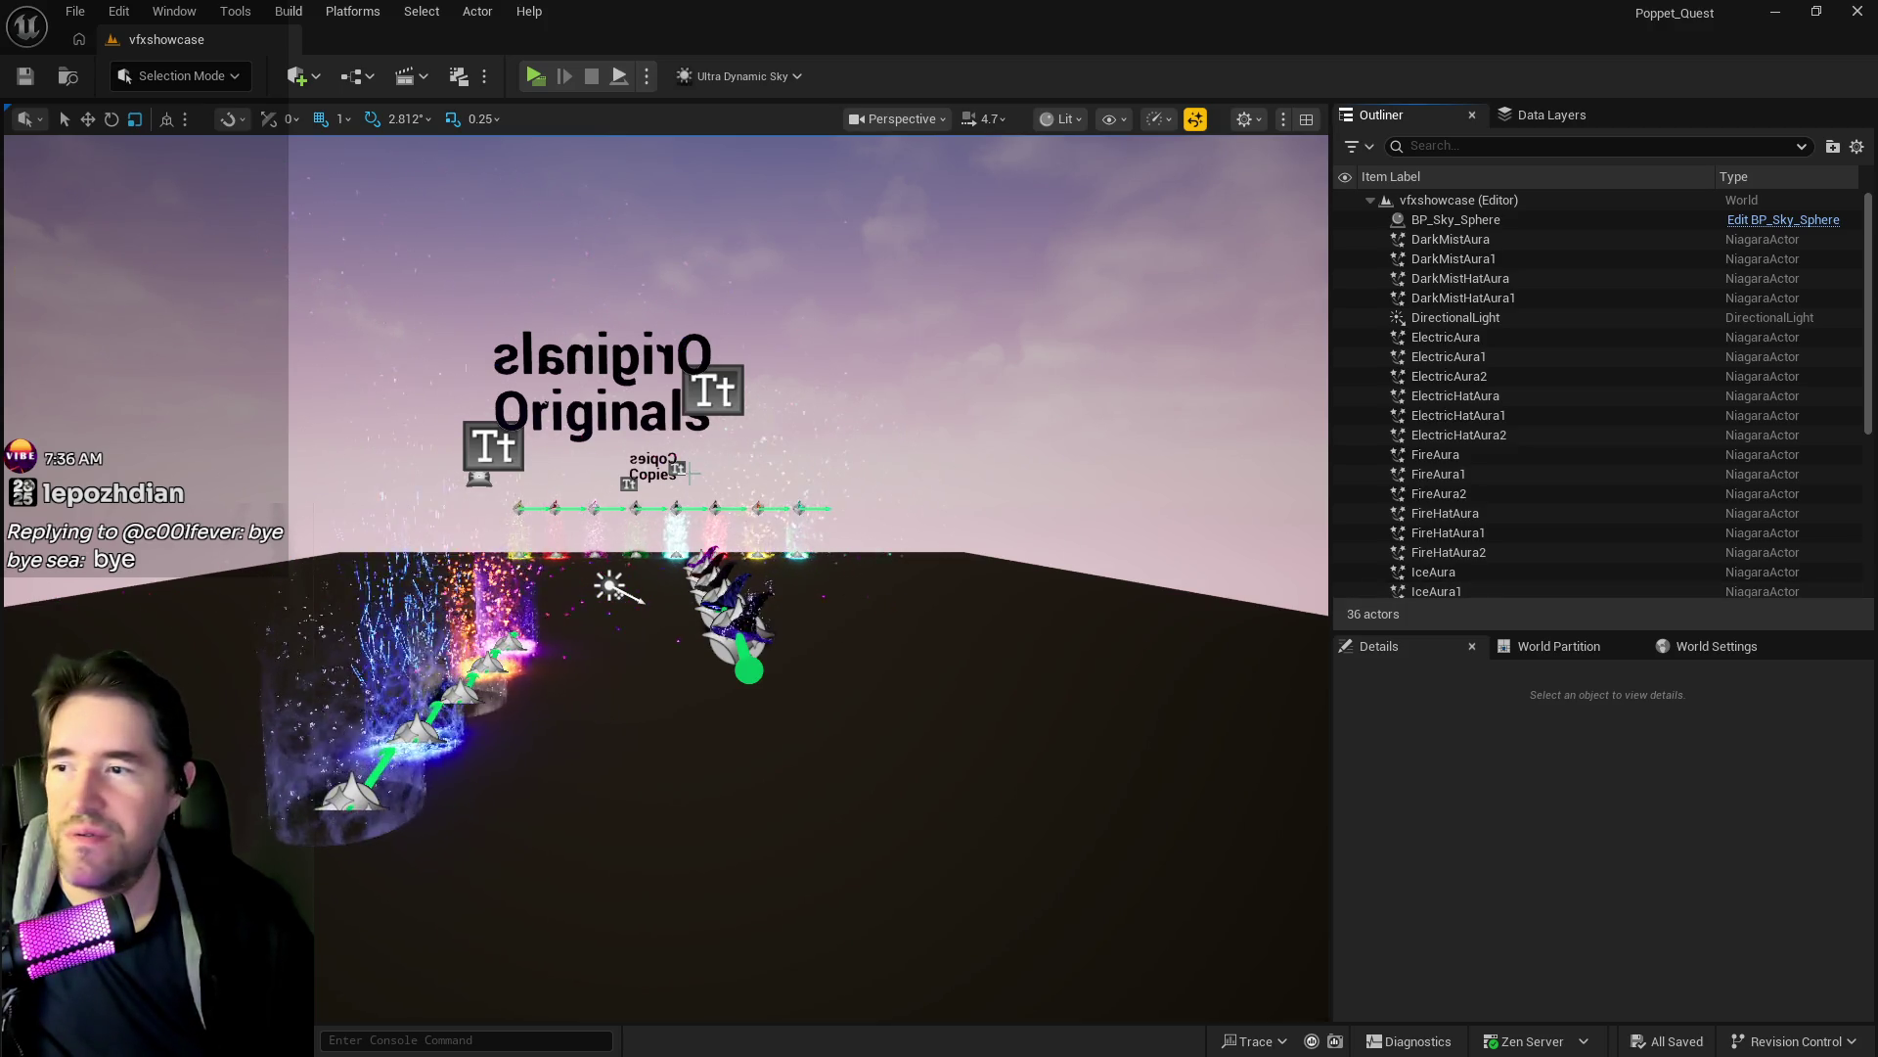
key("w")
key("w")
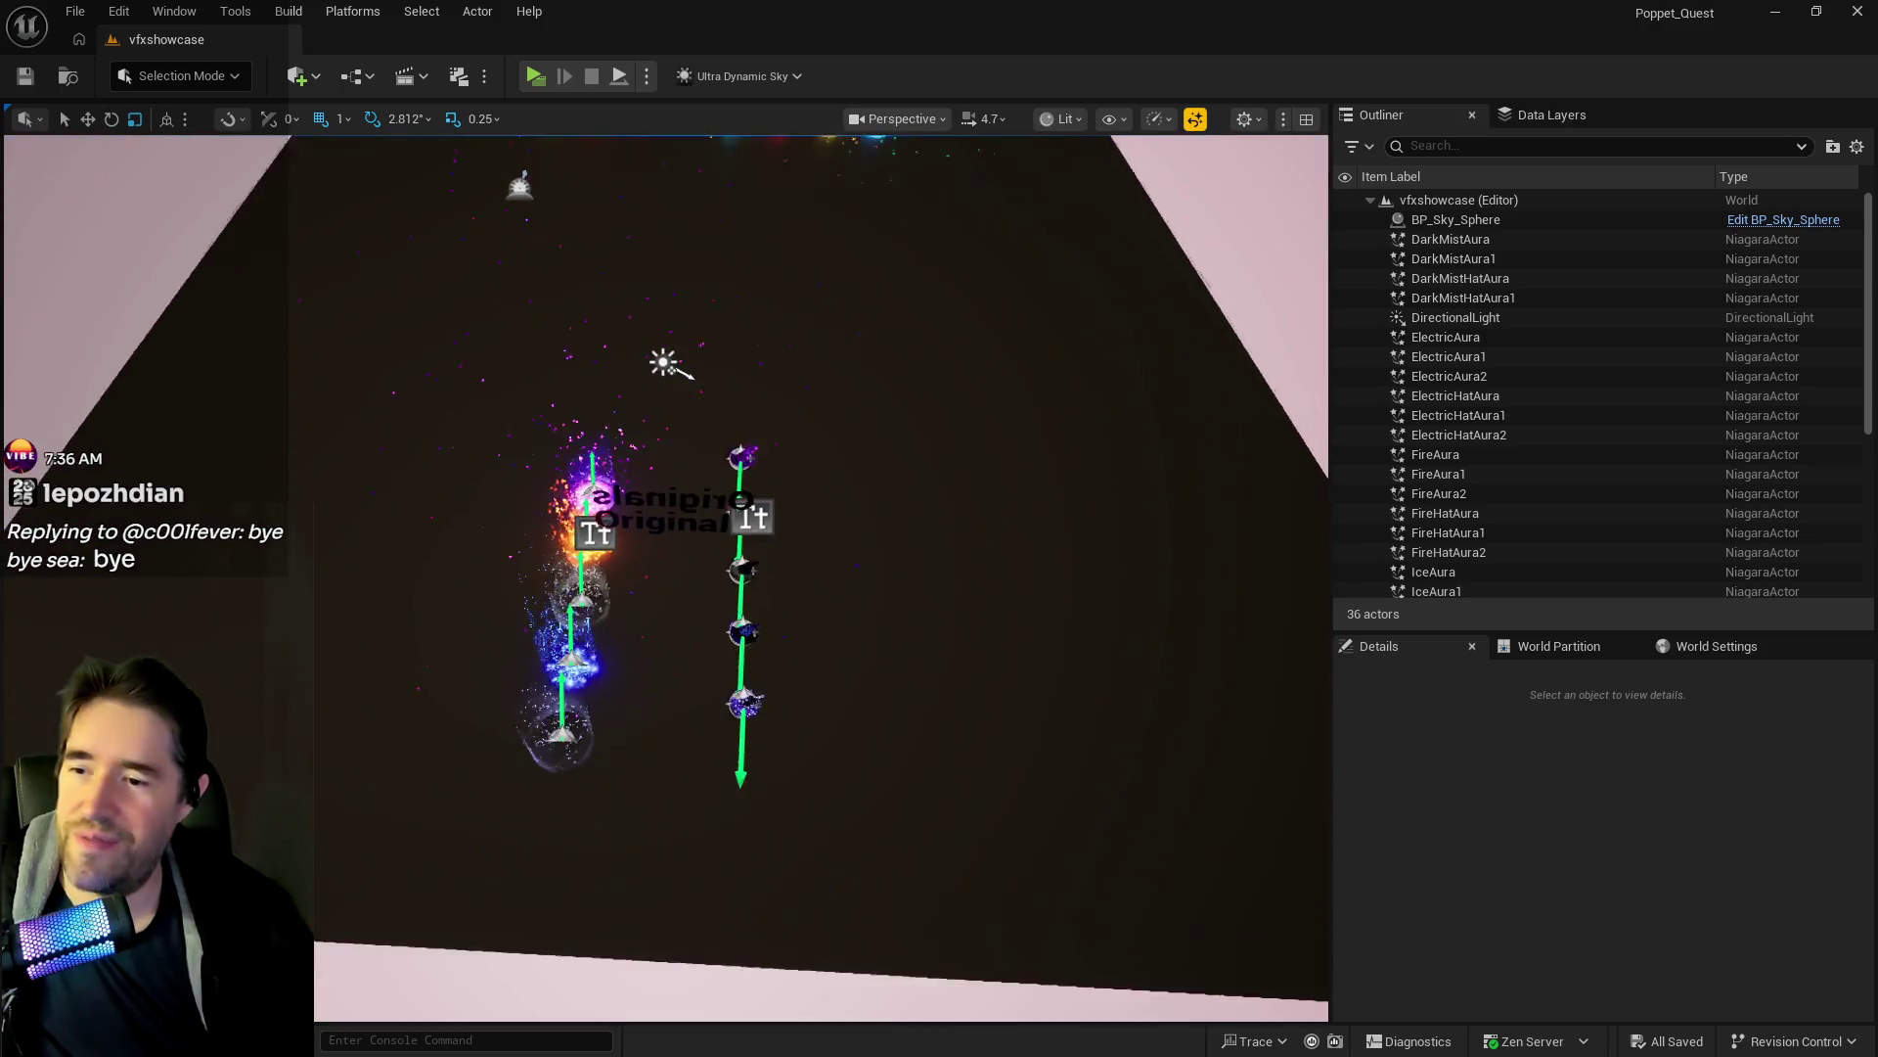
key("w")
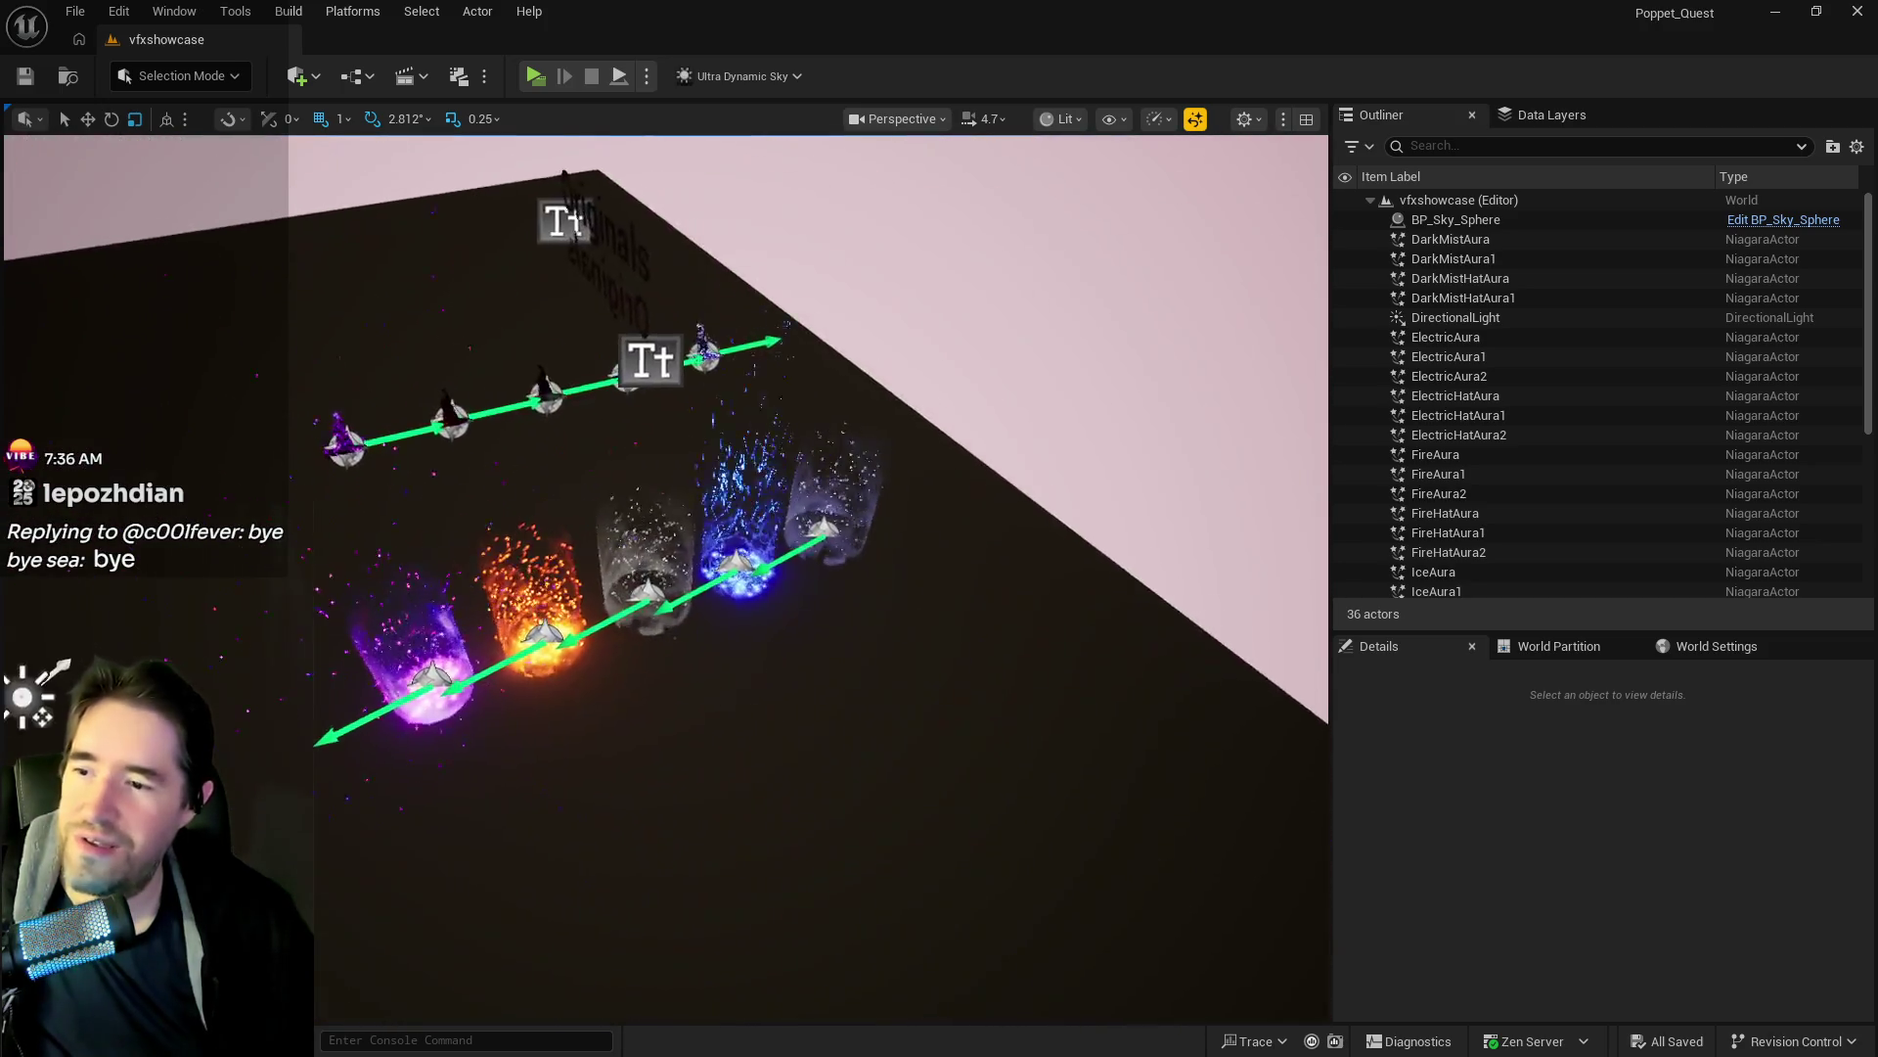
key("s")
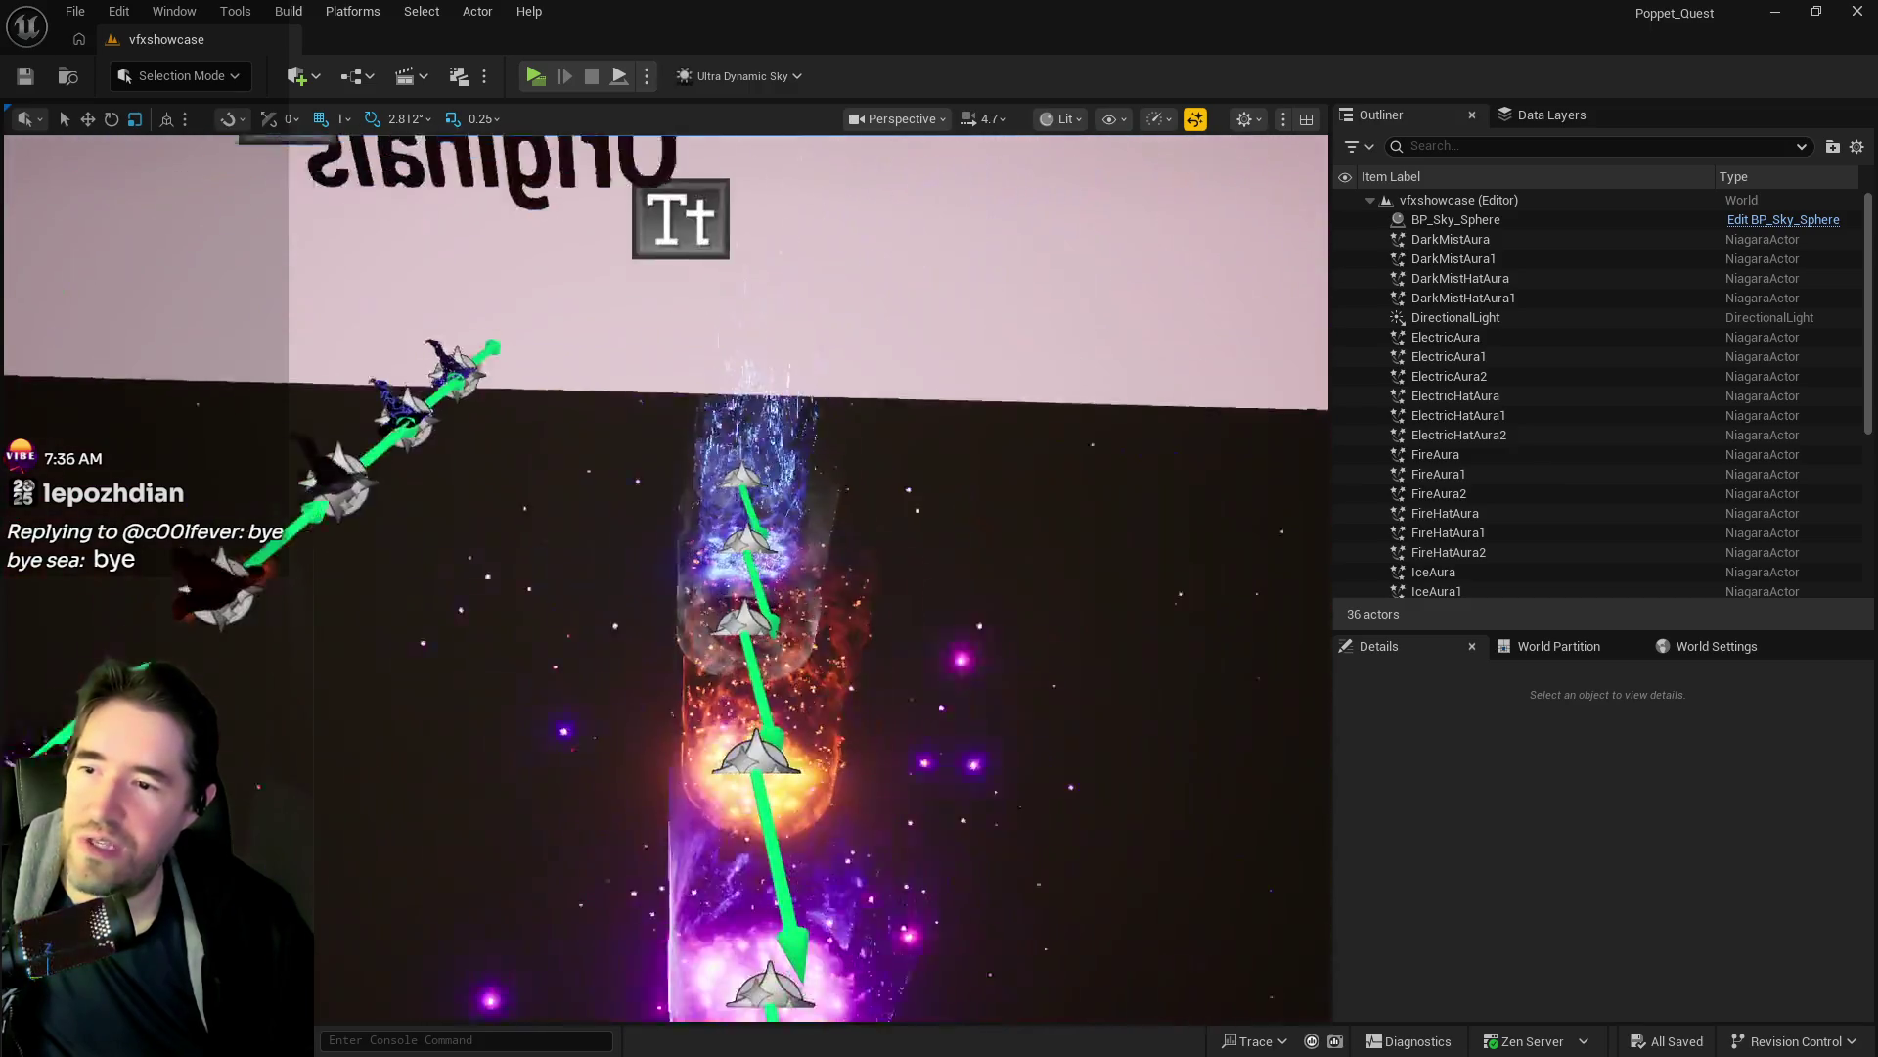
key("s")
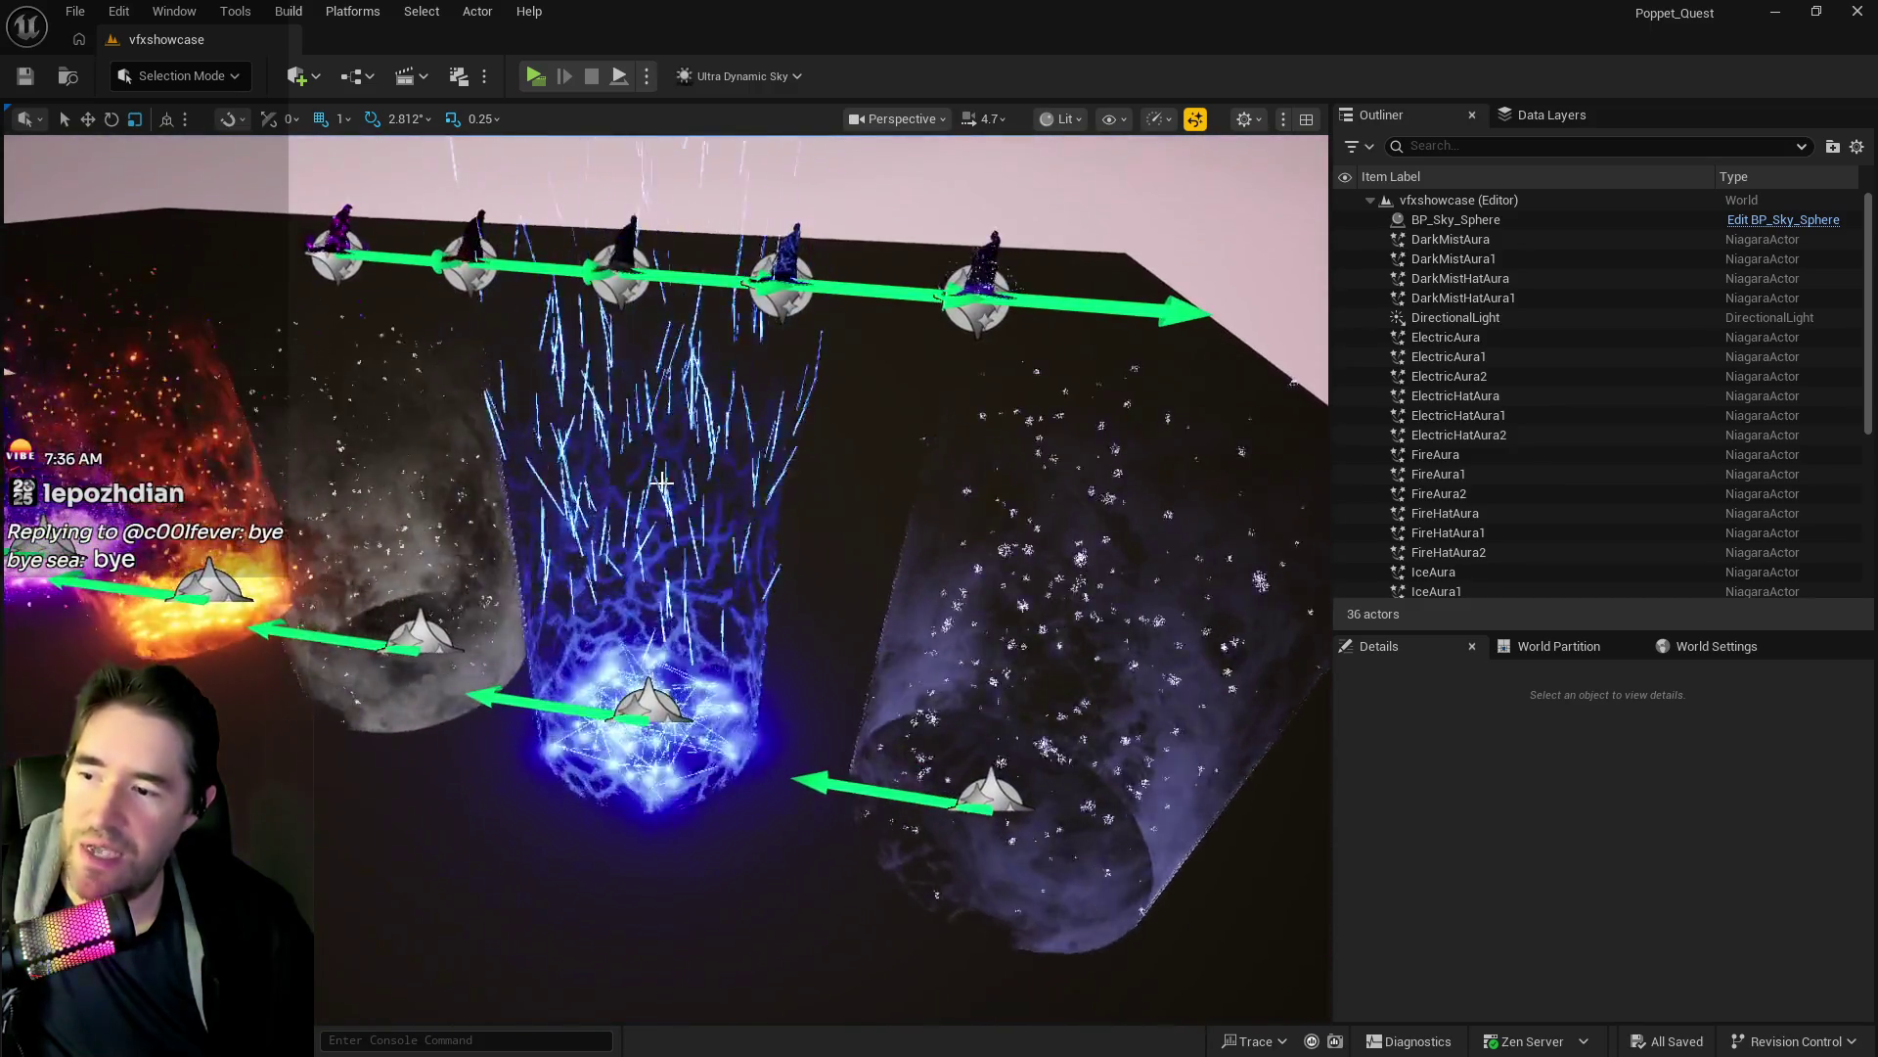
key("w")
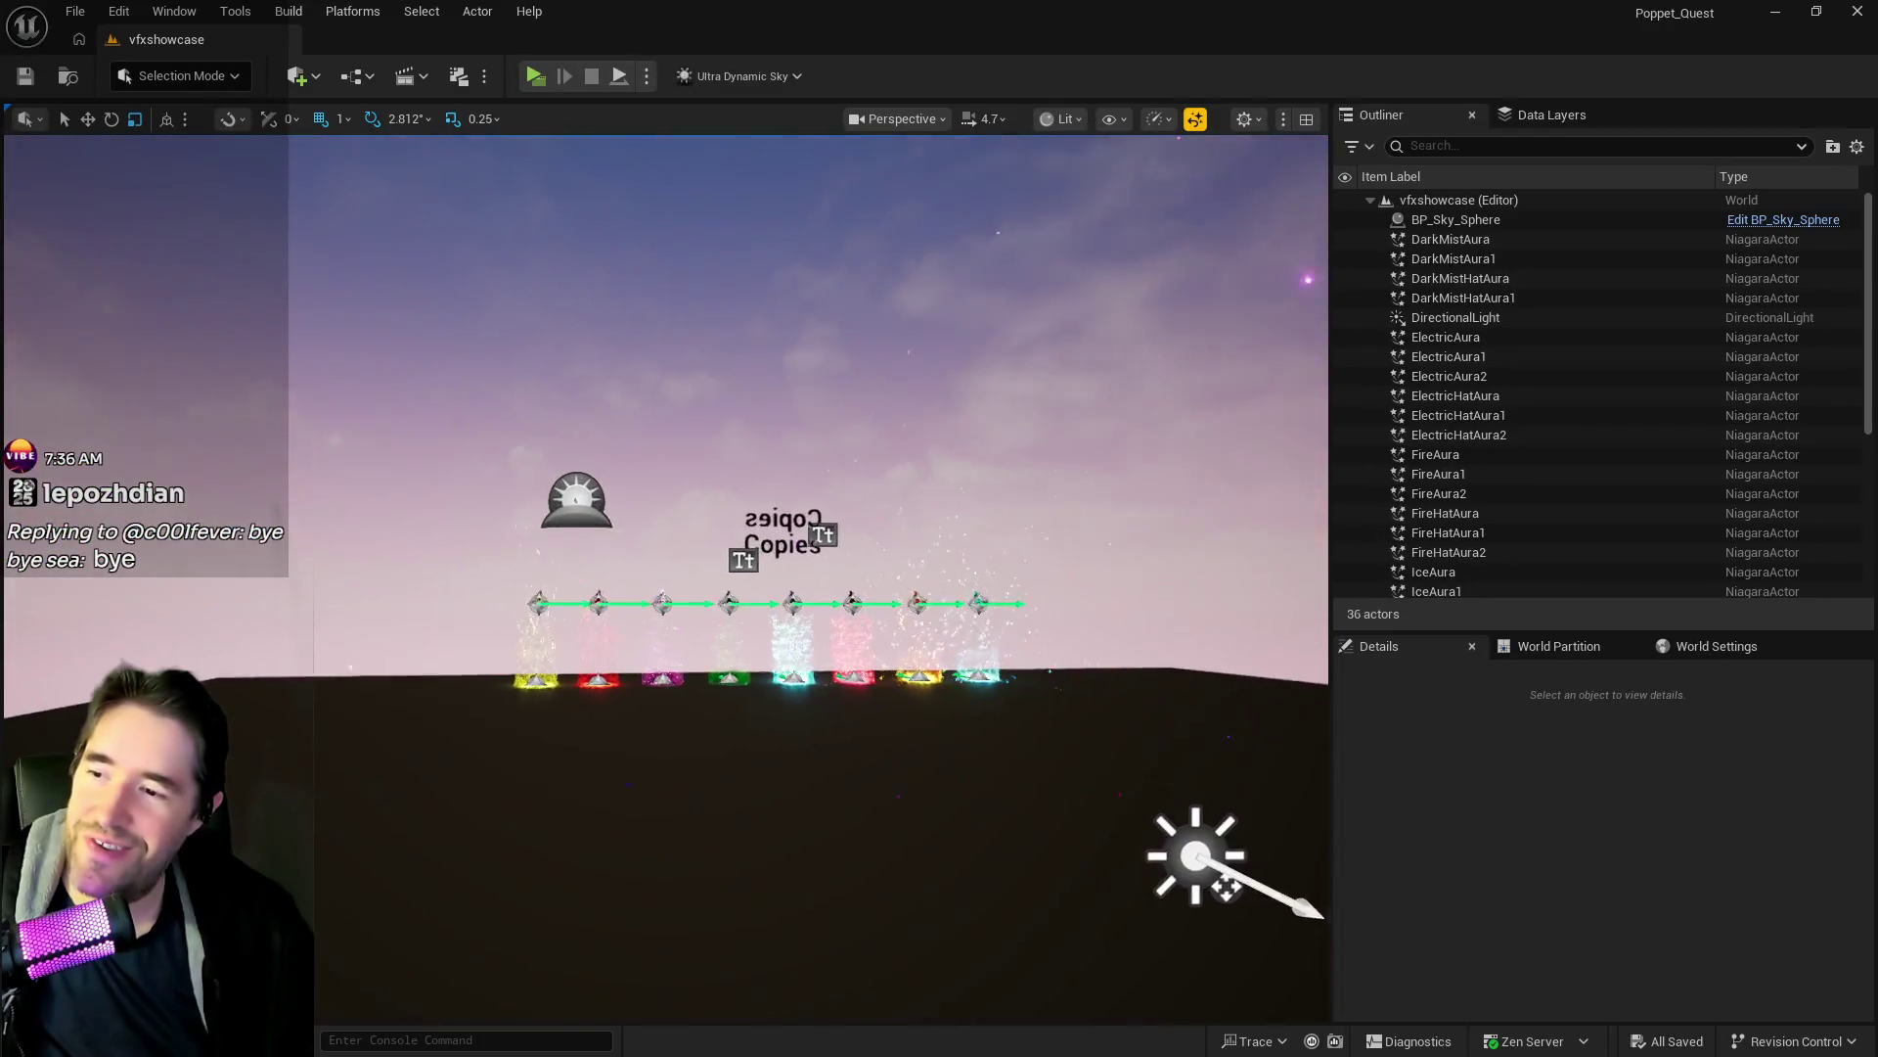
key("s")
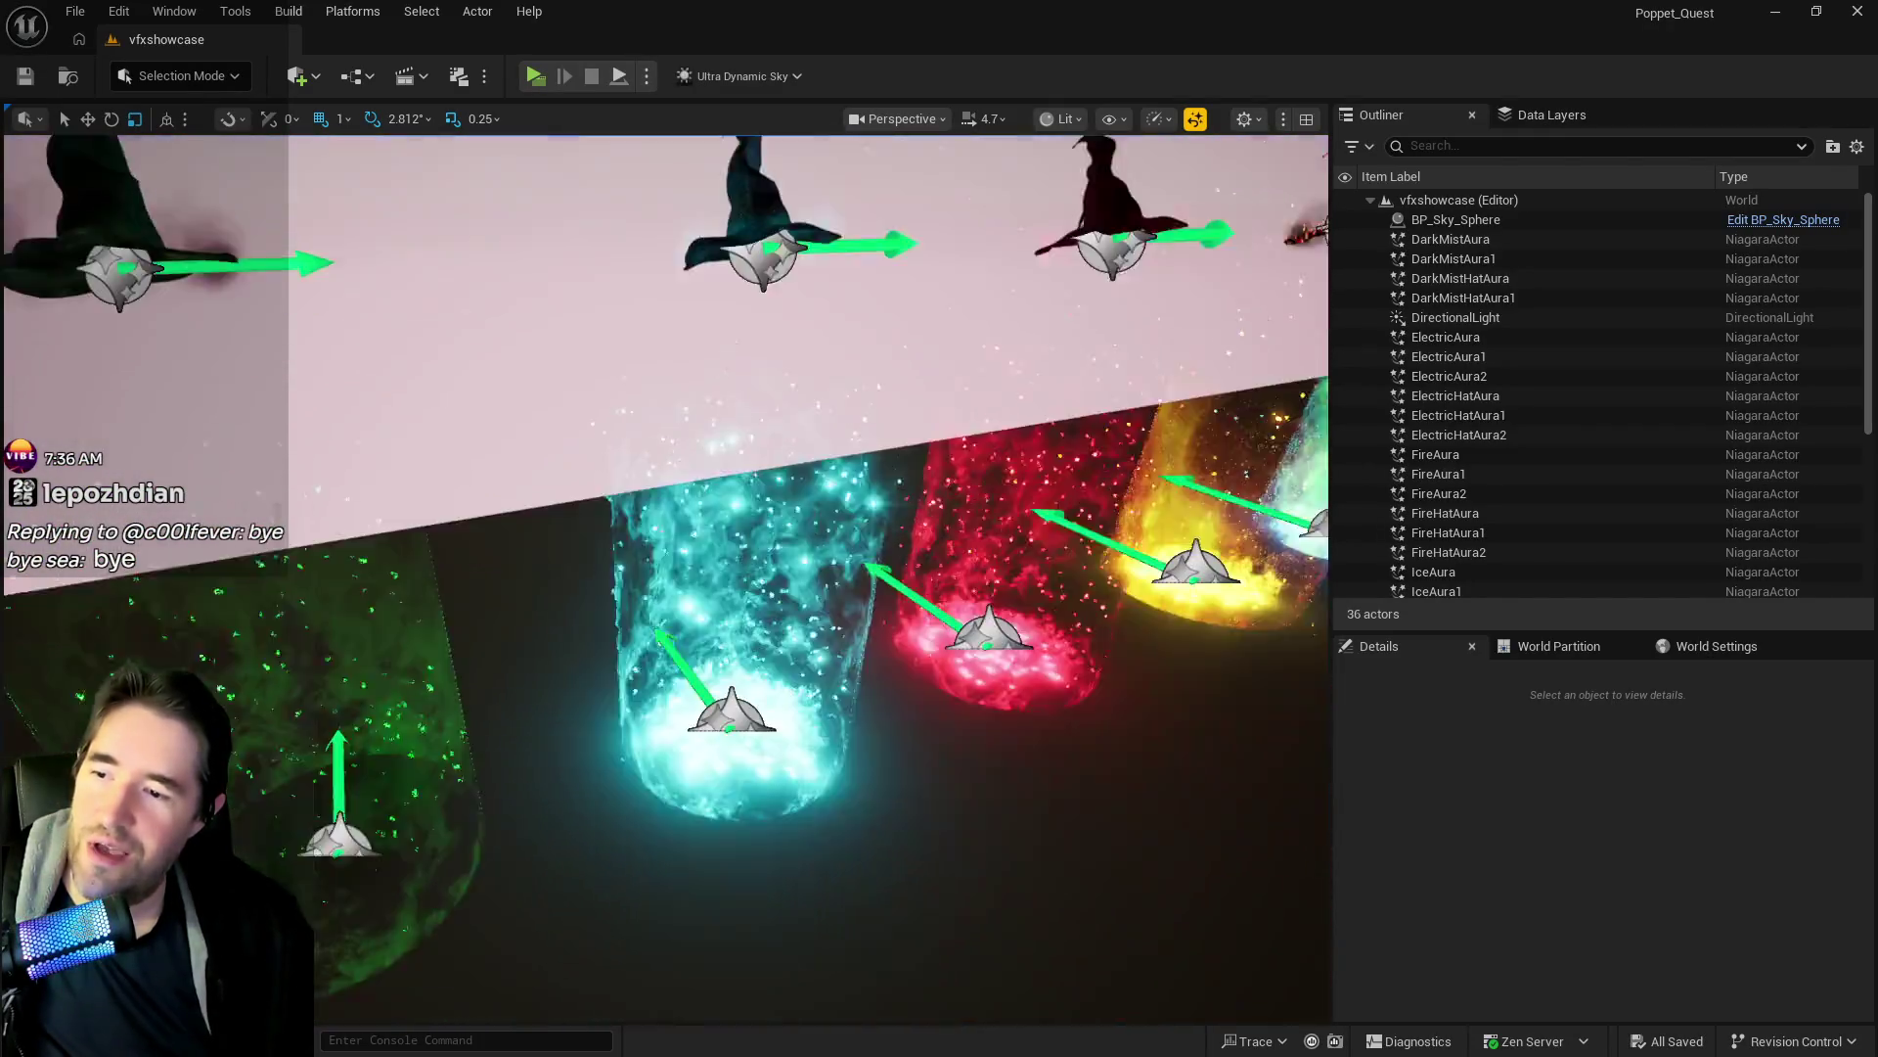
key("w")
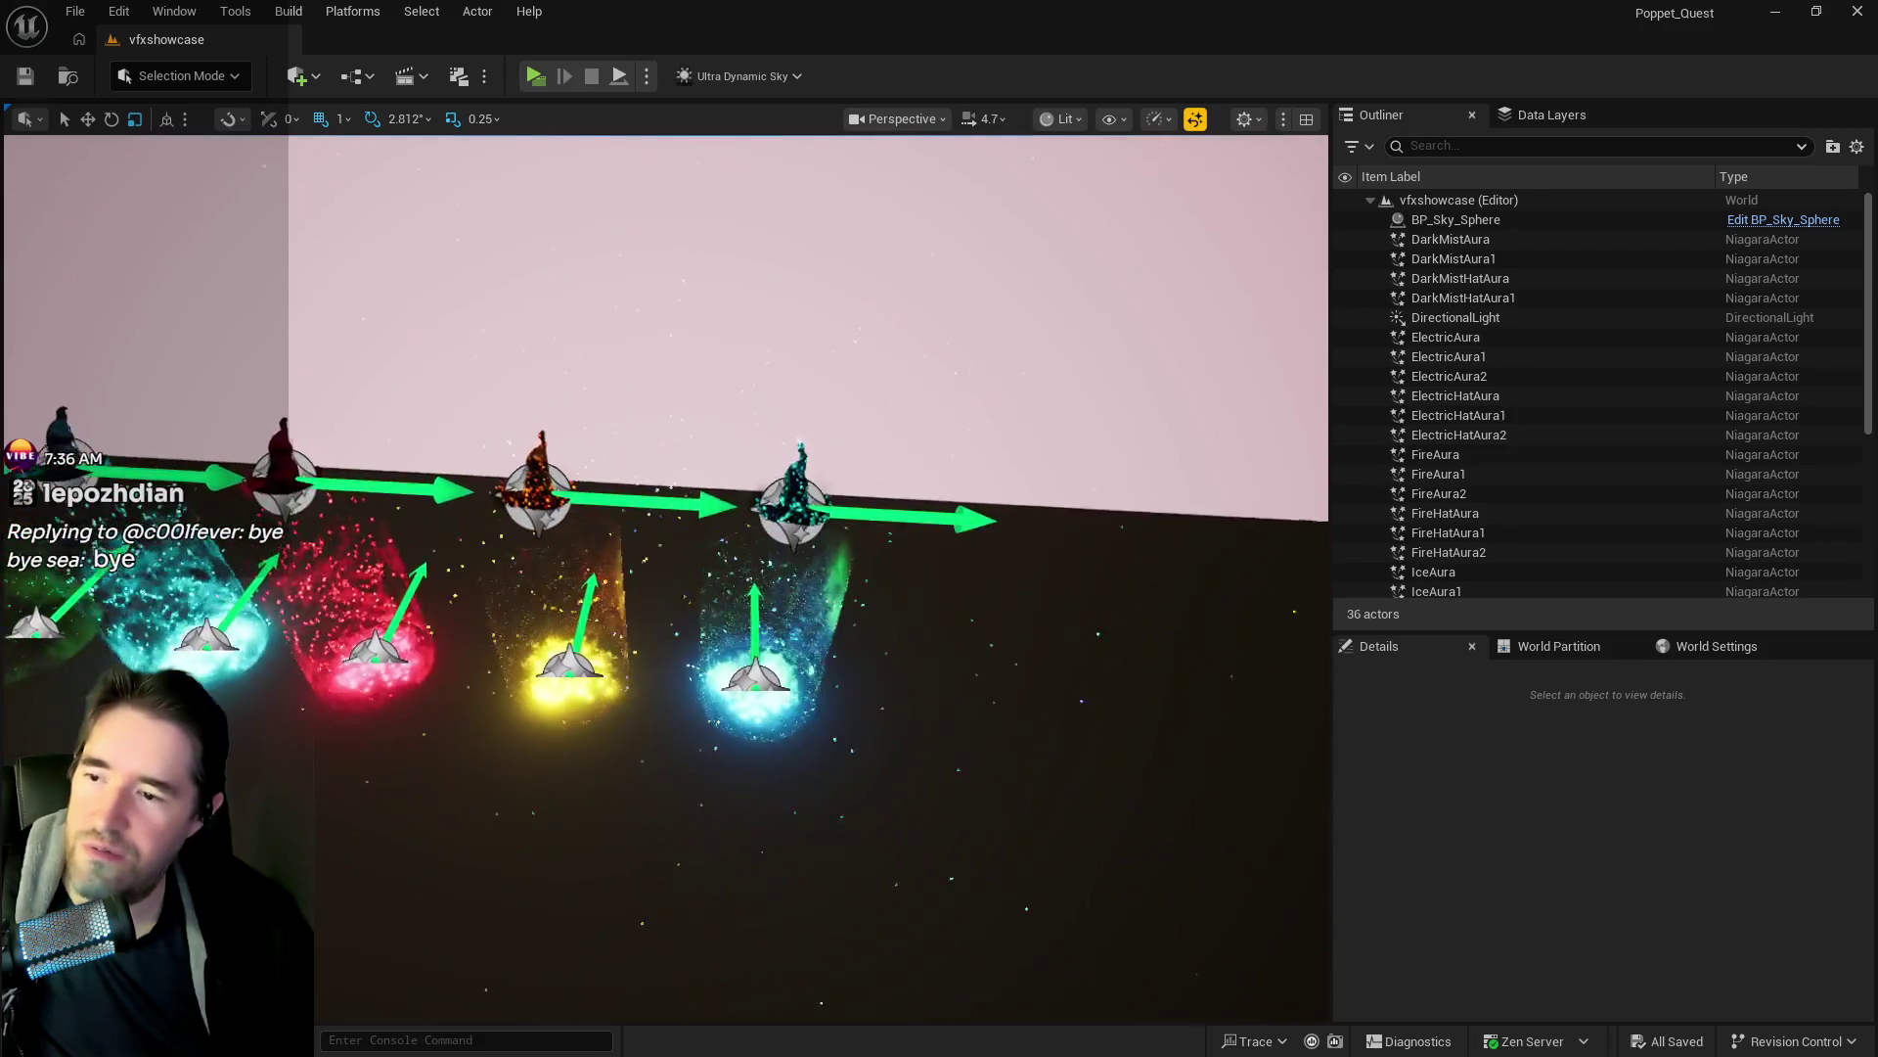
key("s")
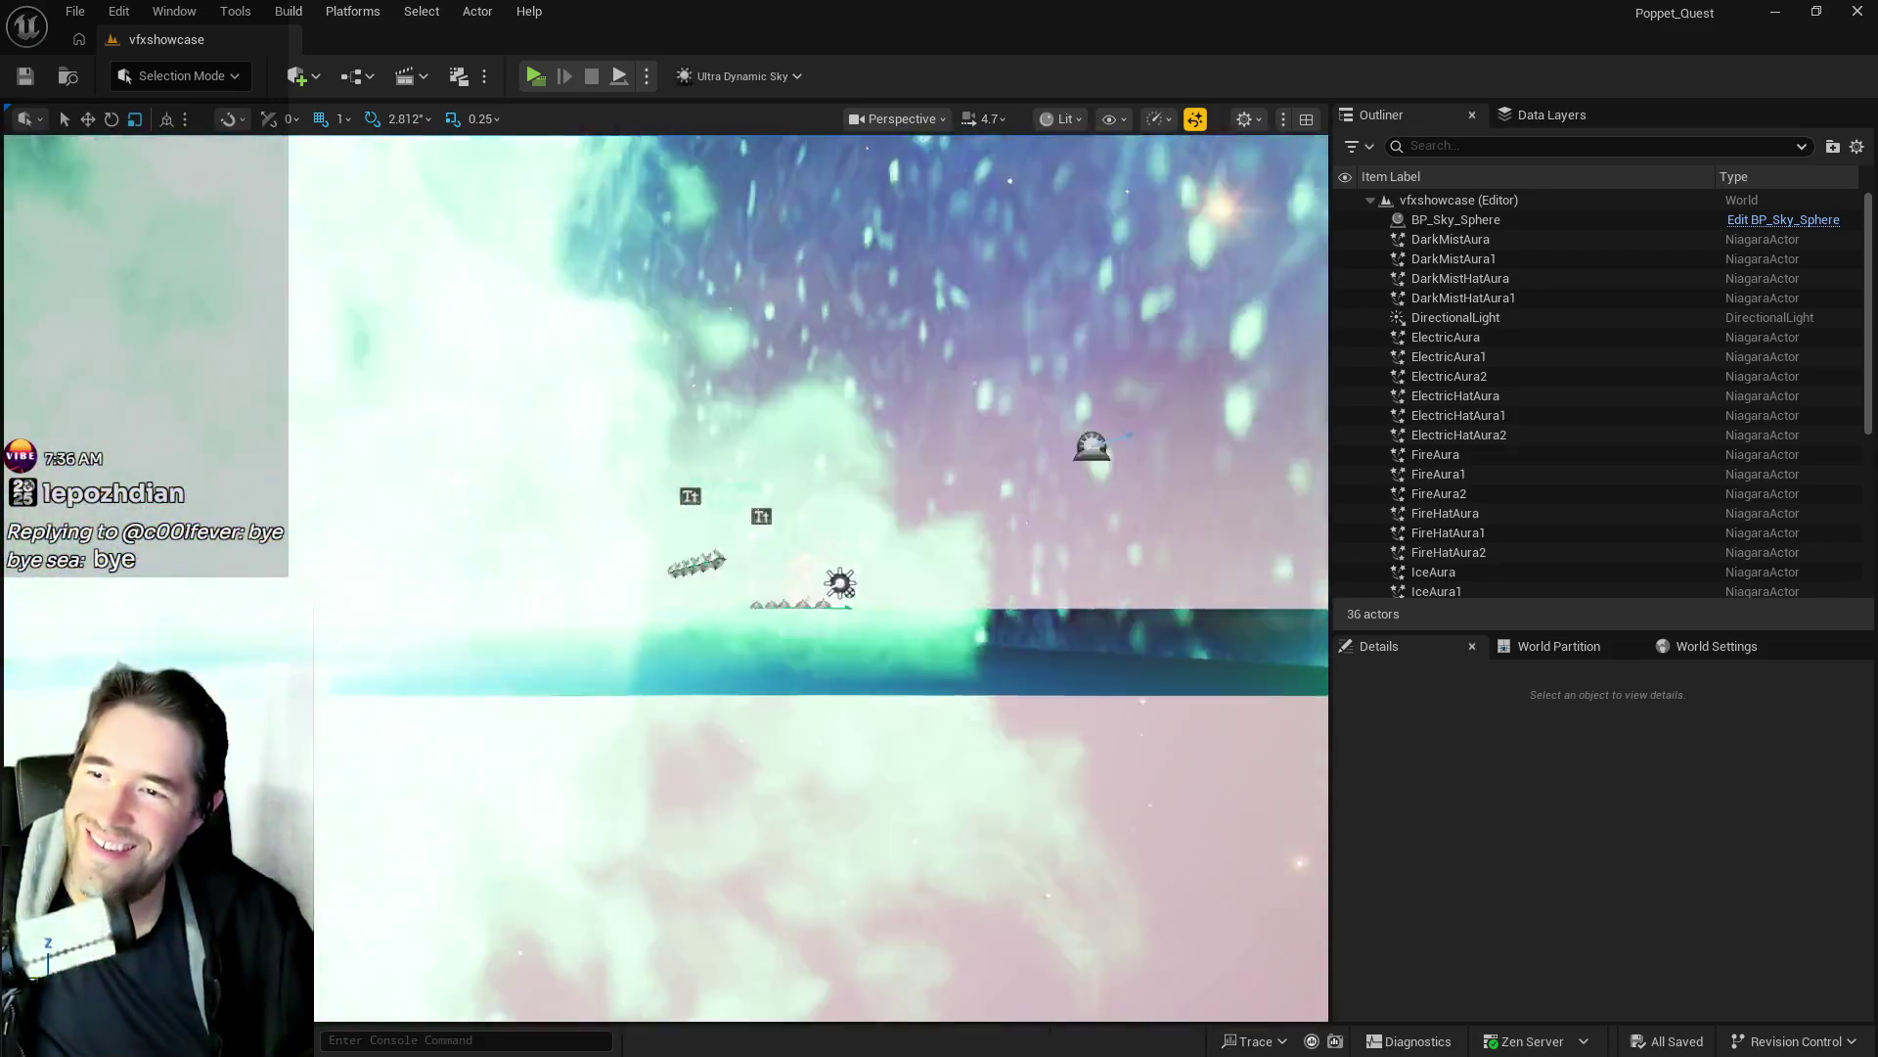
key("s")
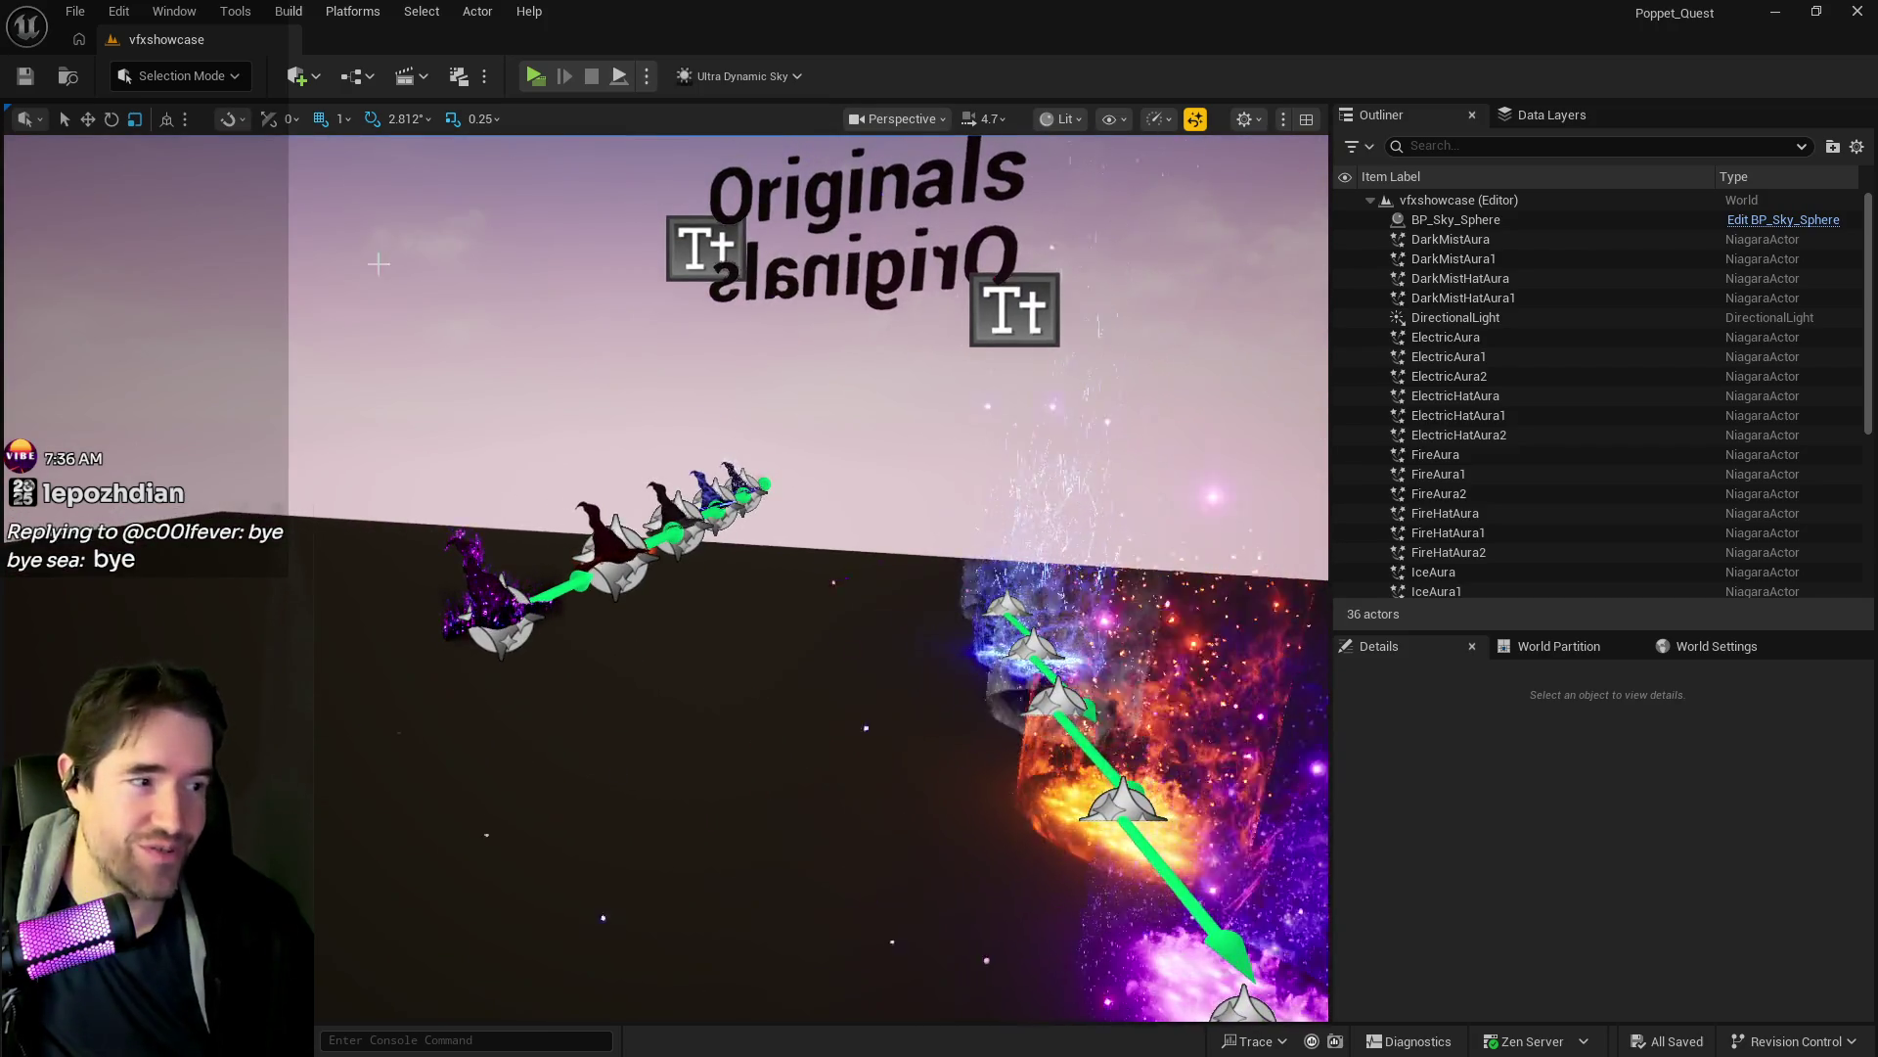
key("w")
key("w")
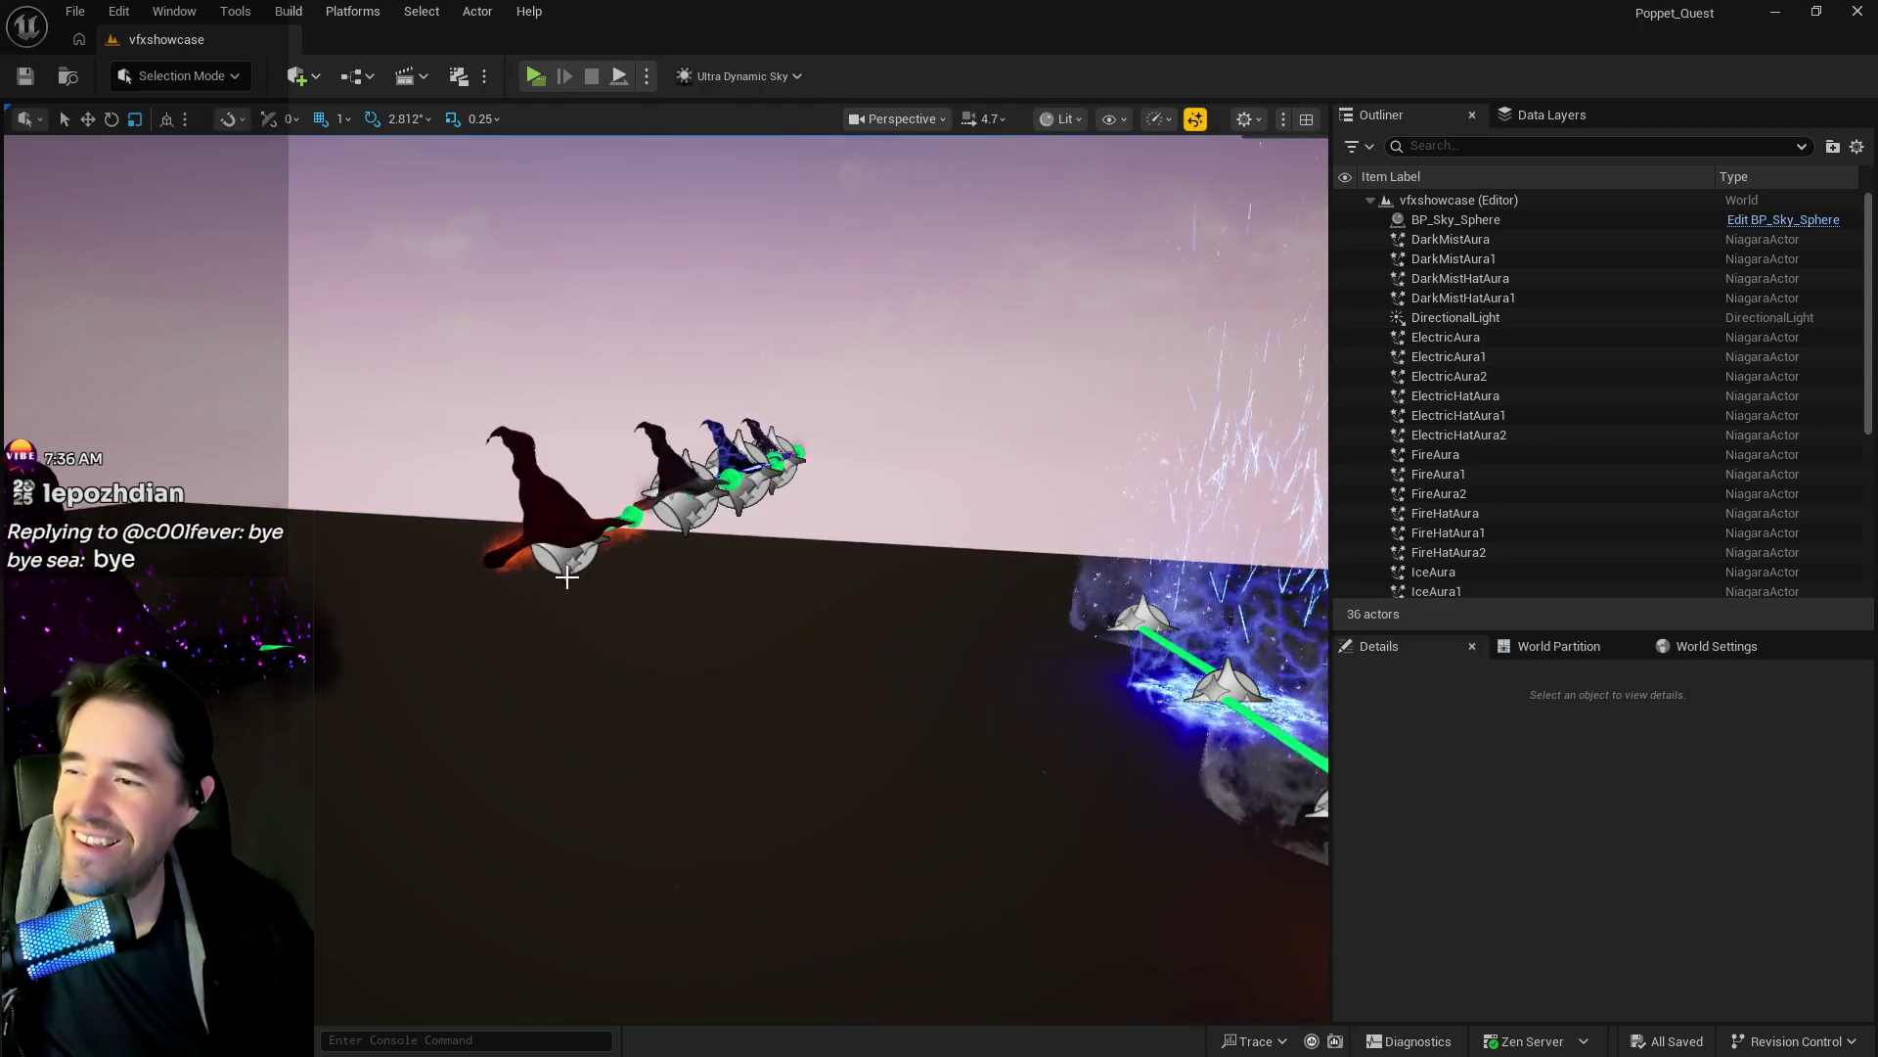
key("w")
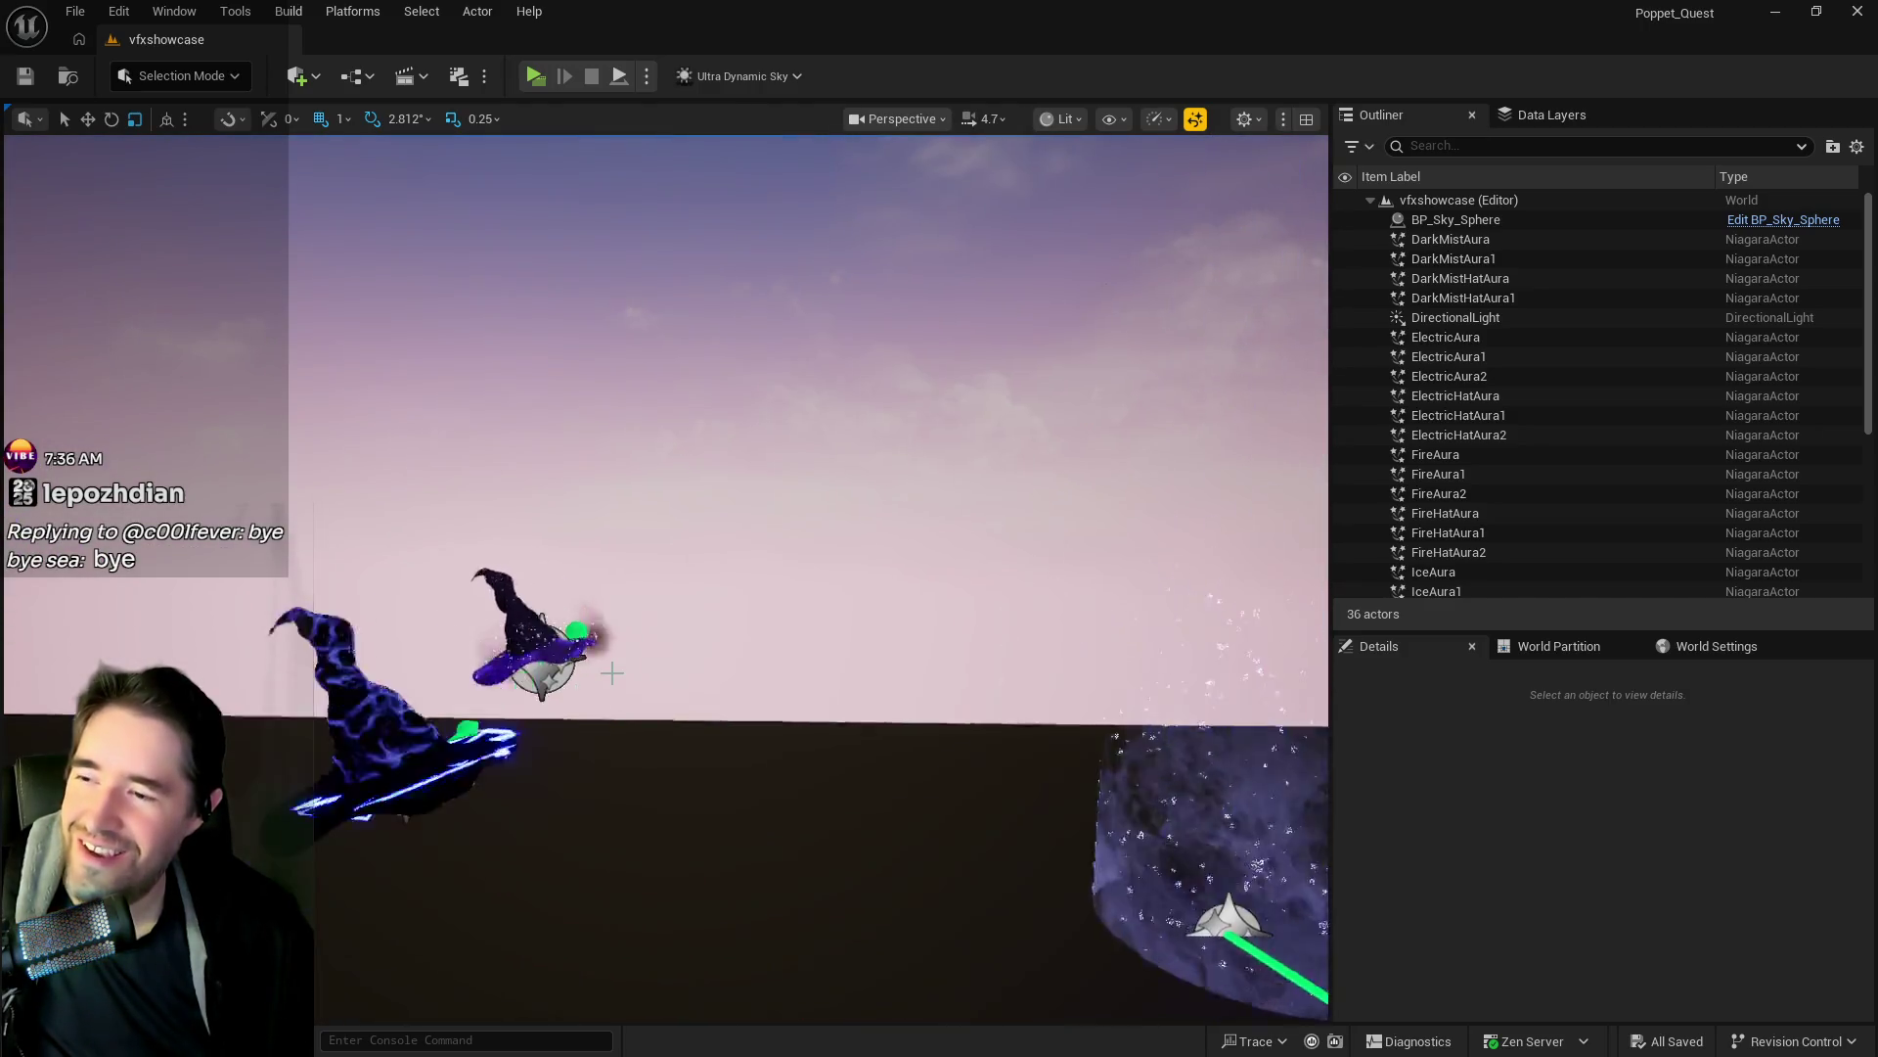
key("w")
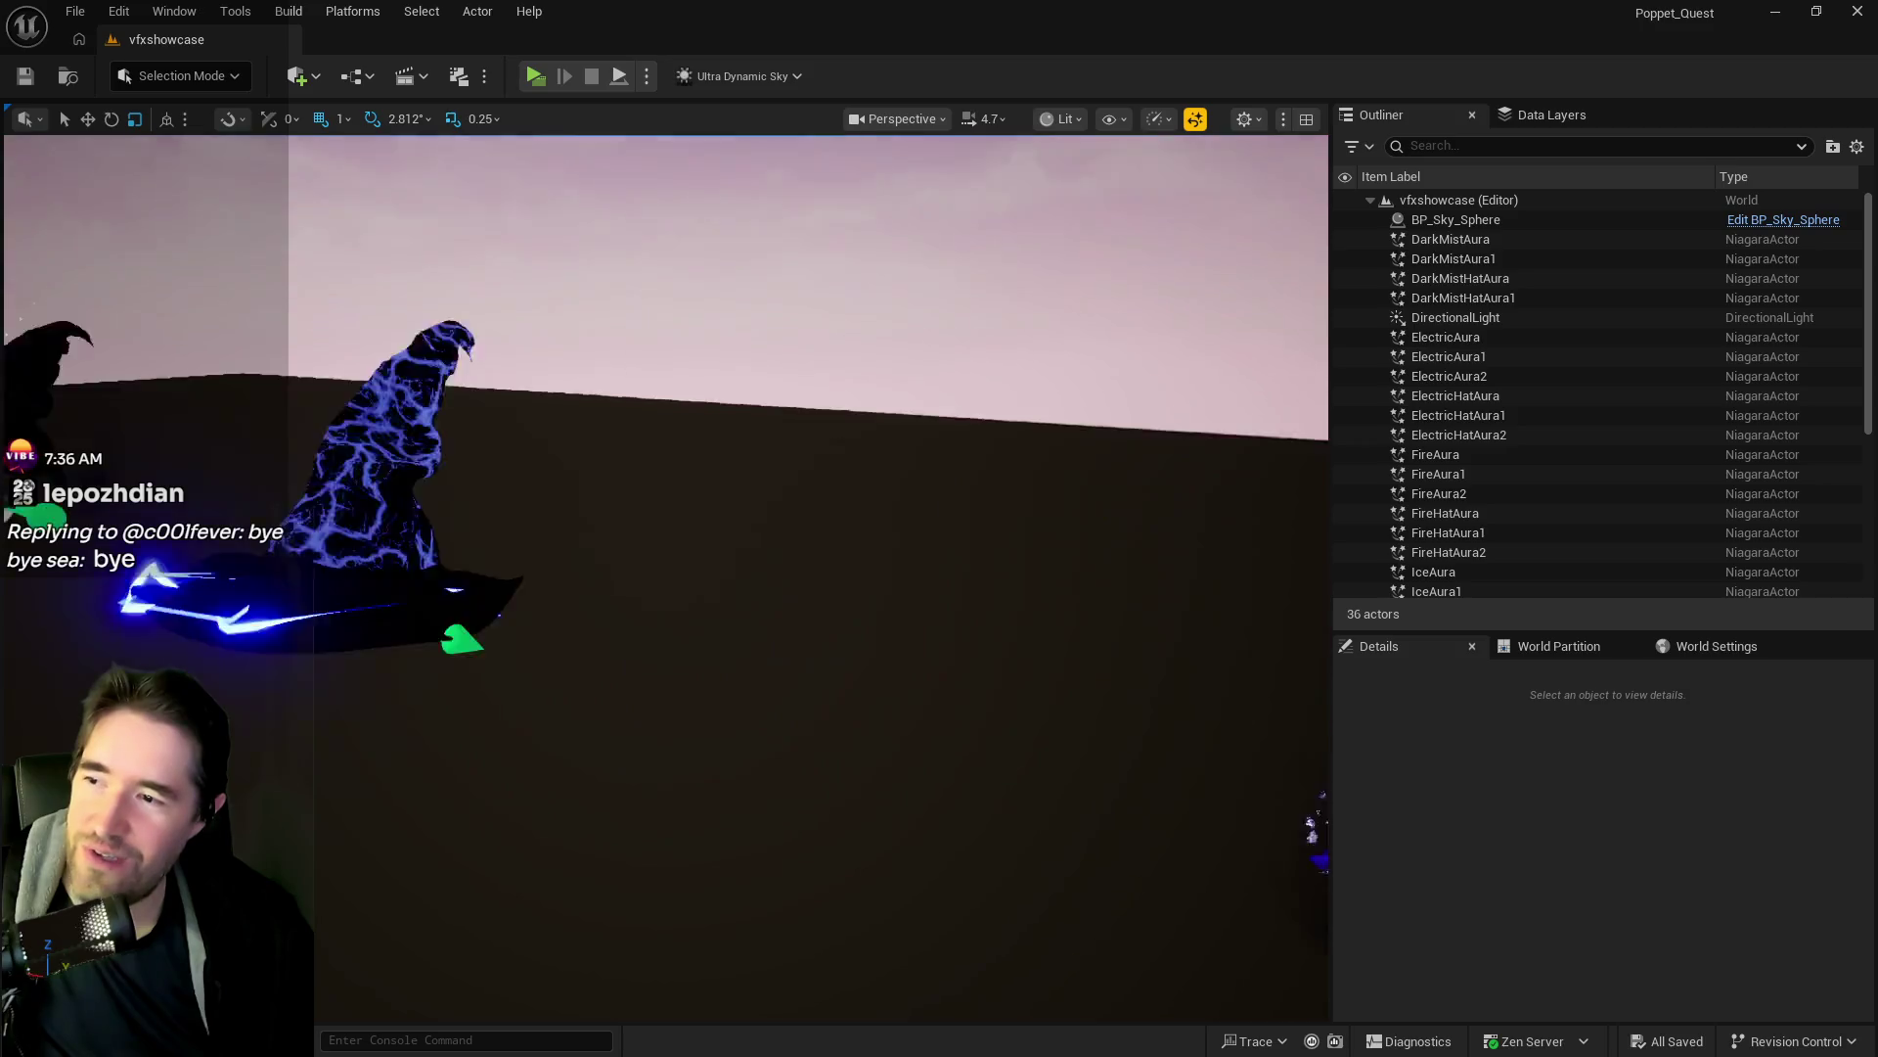
left_click(98, 10)
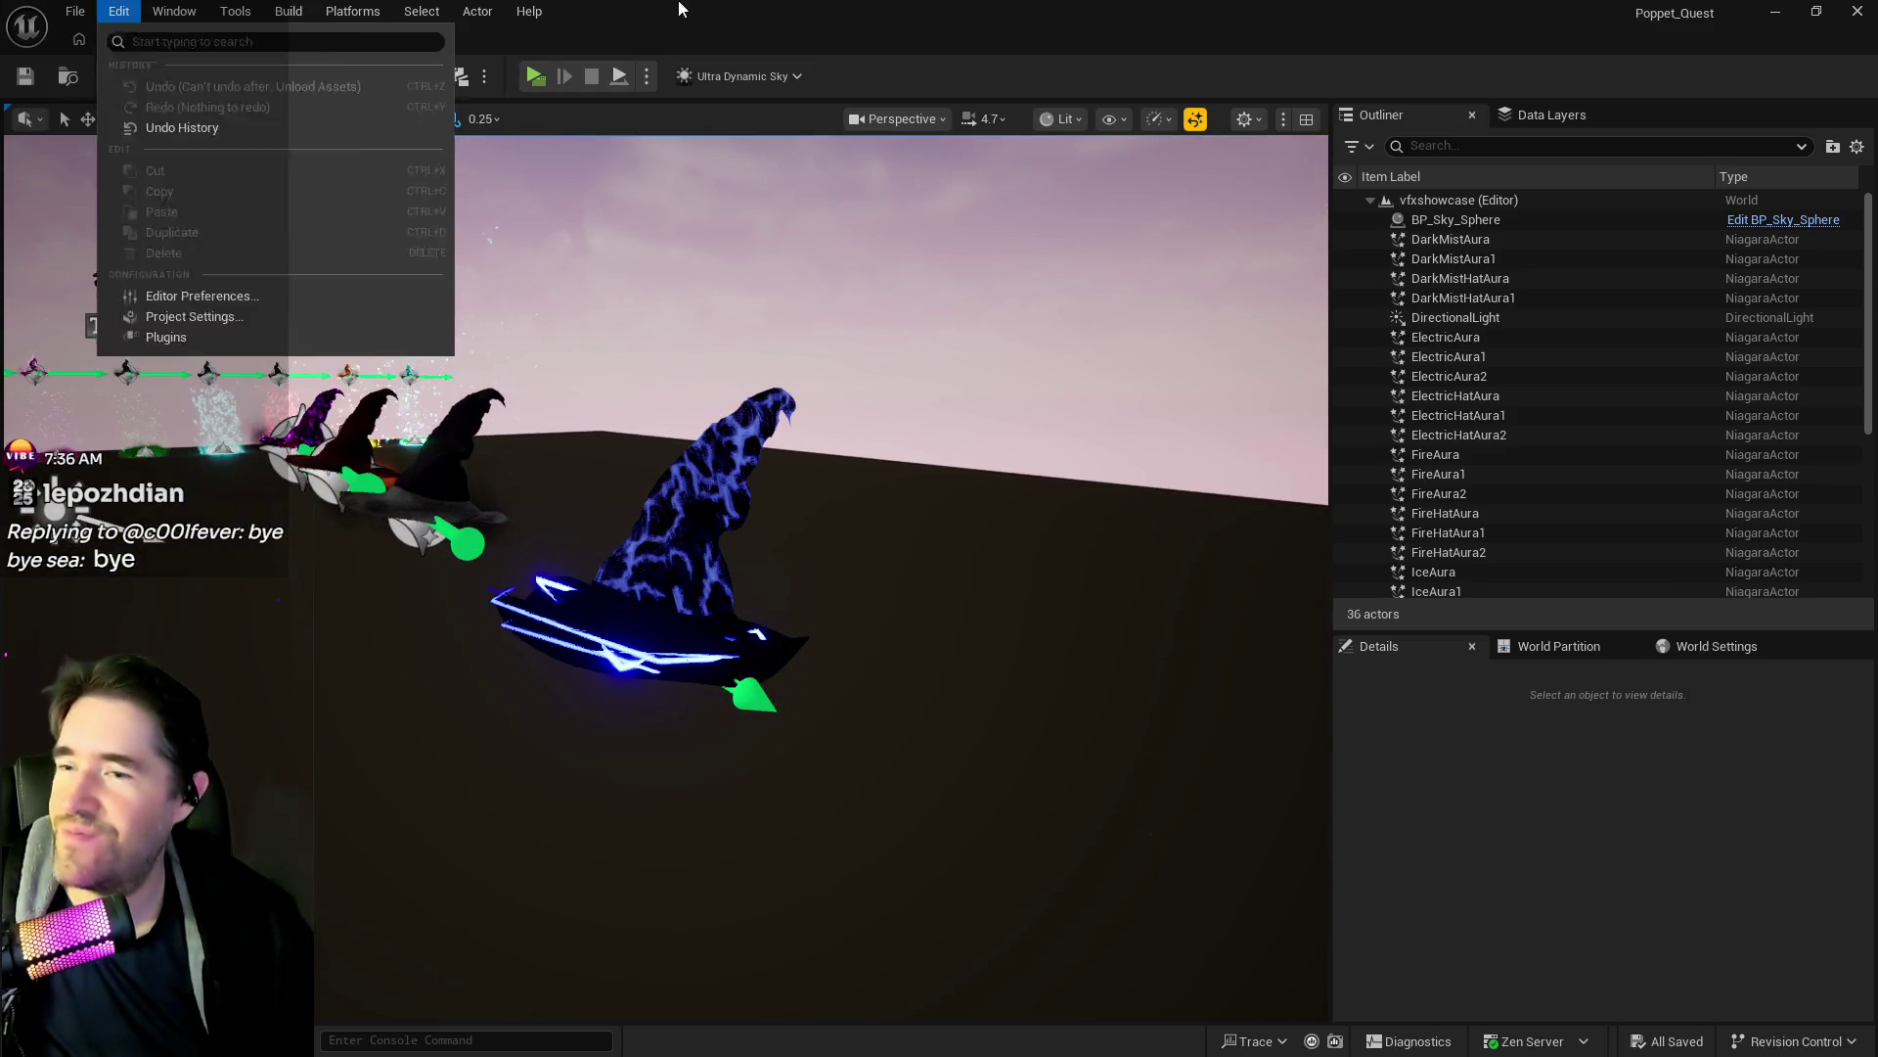
Select N_LightningCloud in the MagicVFXDemo level and focus the view on it.
mouse_move(352, 11)
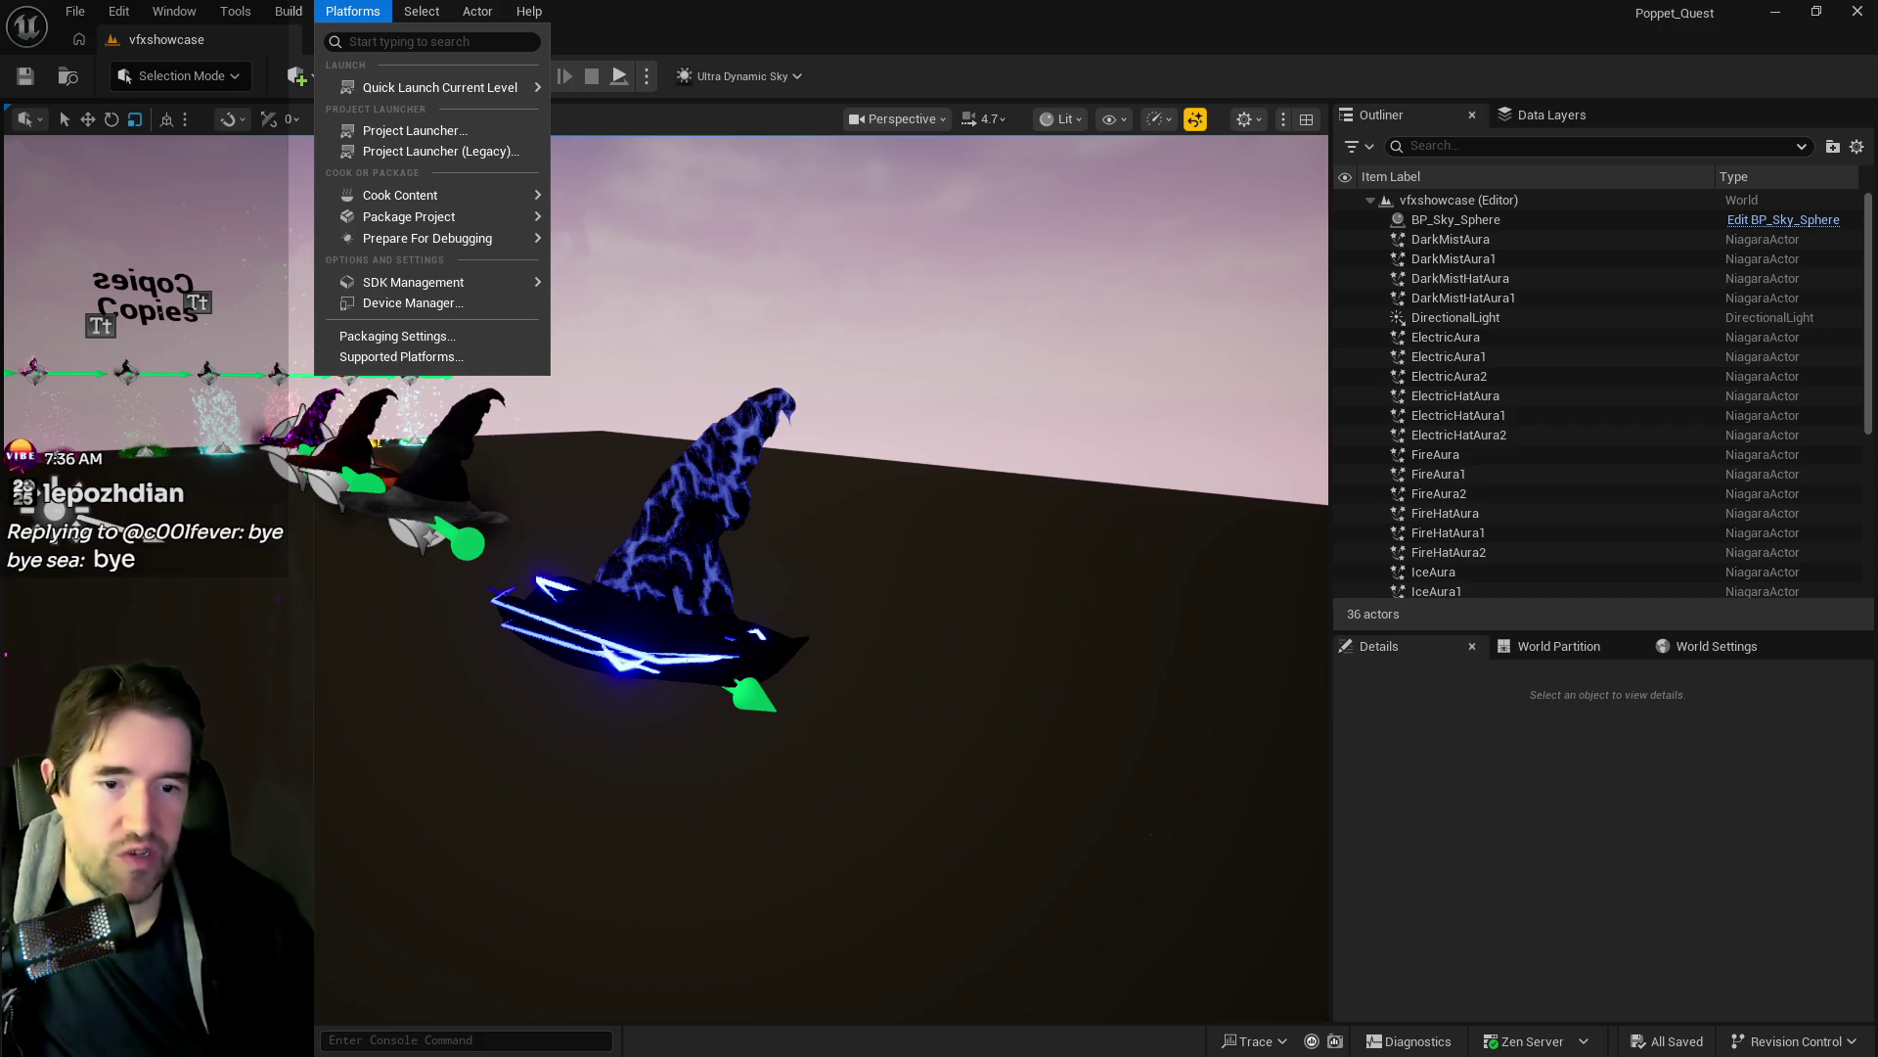
key("Escape")
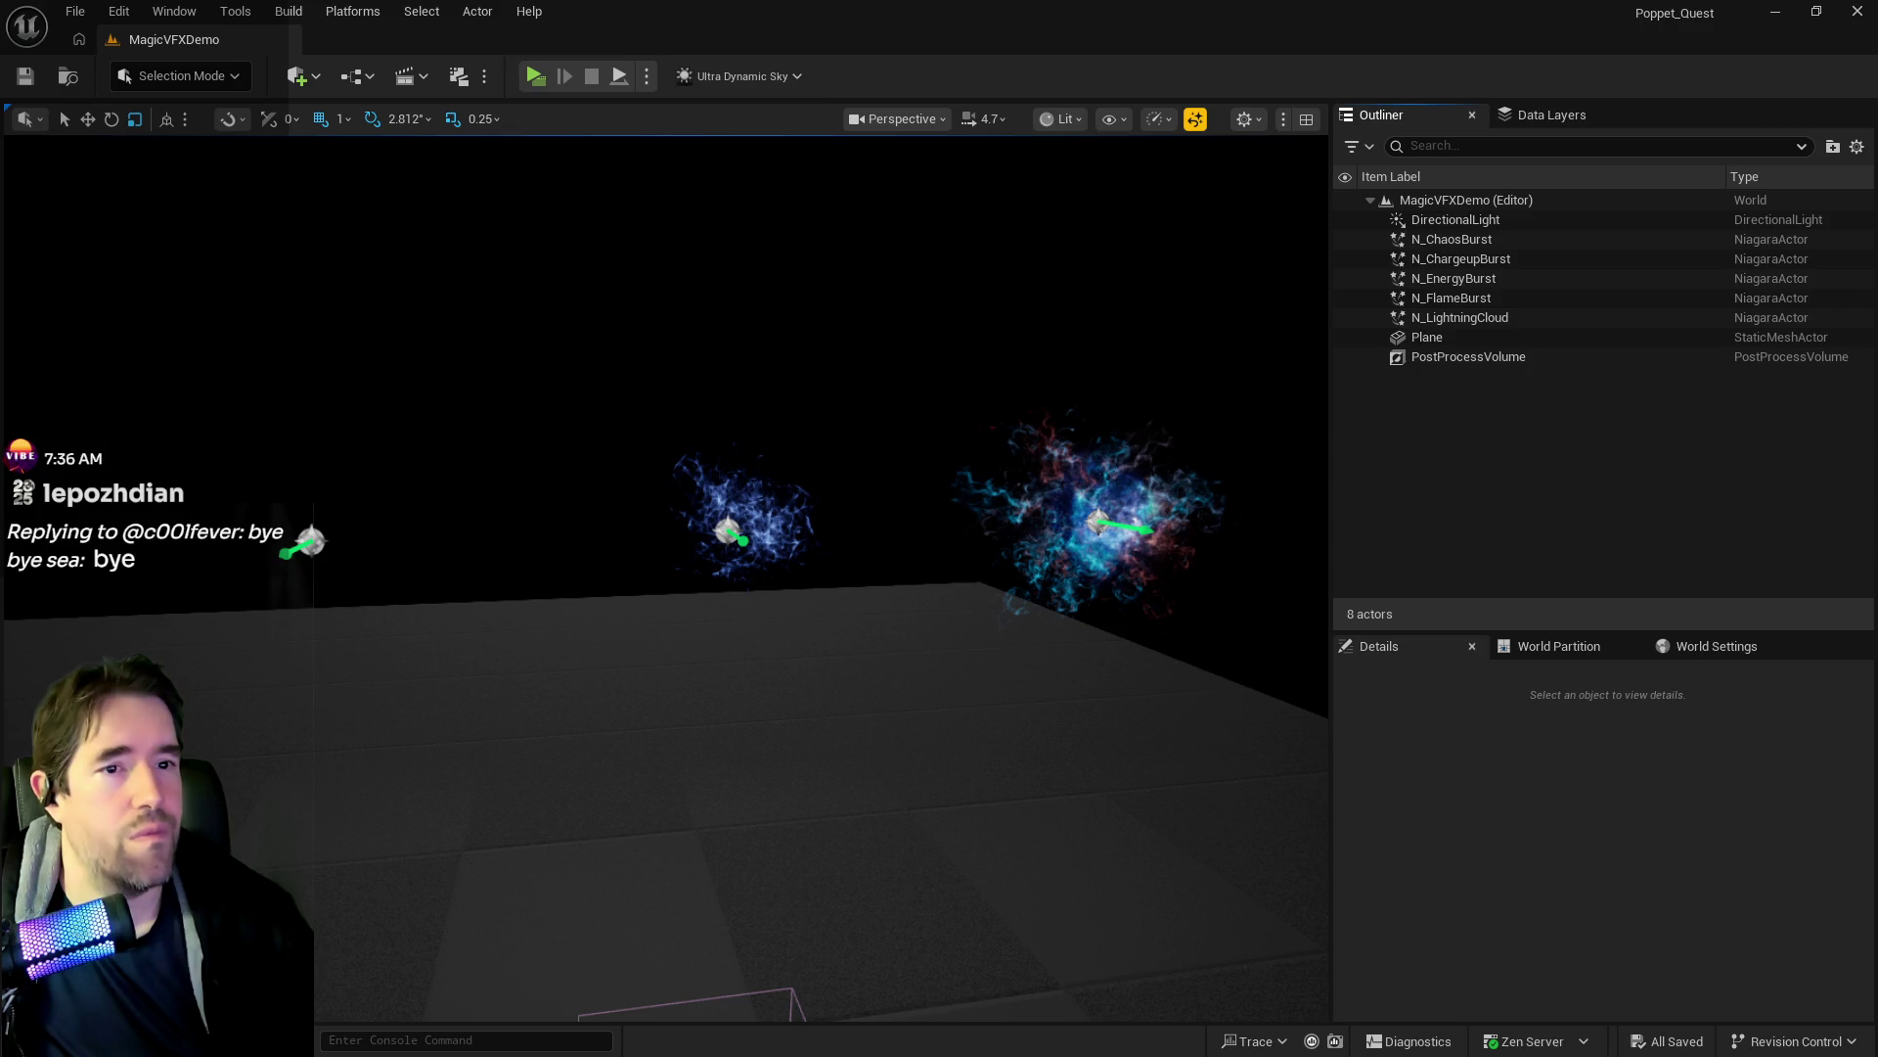
left_click_drag(905, 376, 749, 539)
left_click_drag(624, 449, 624, 449)
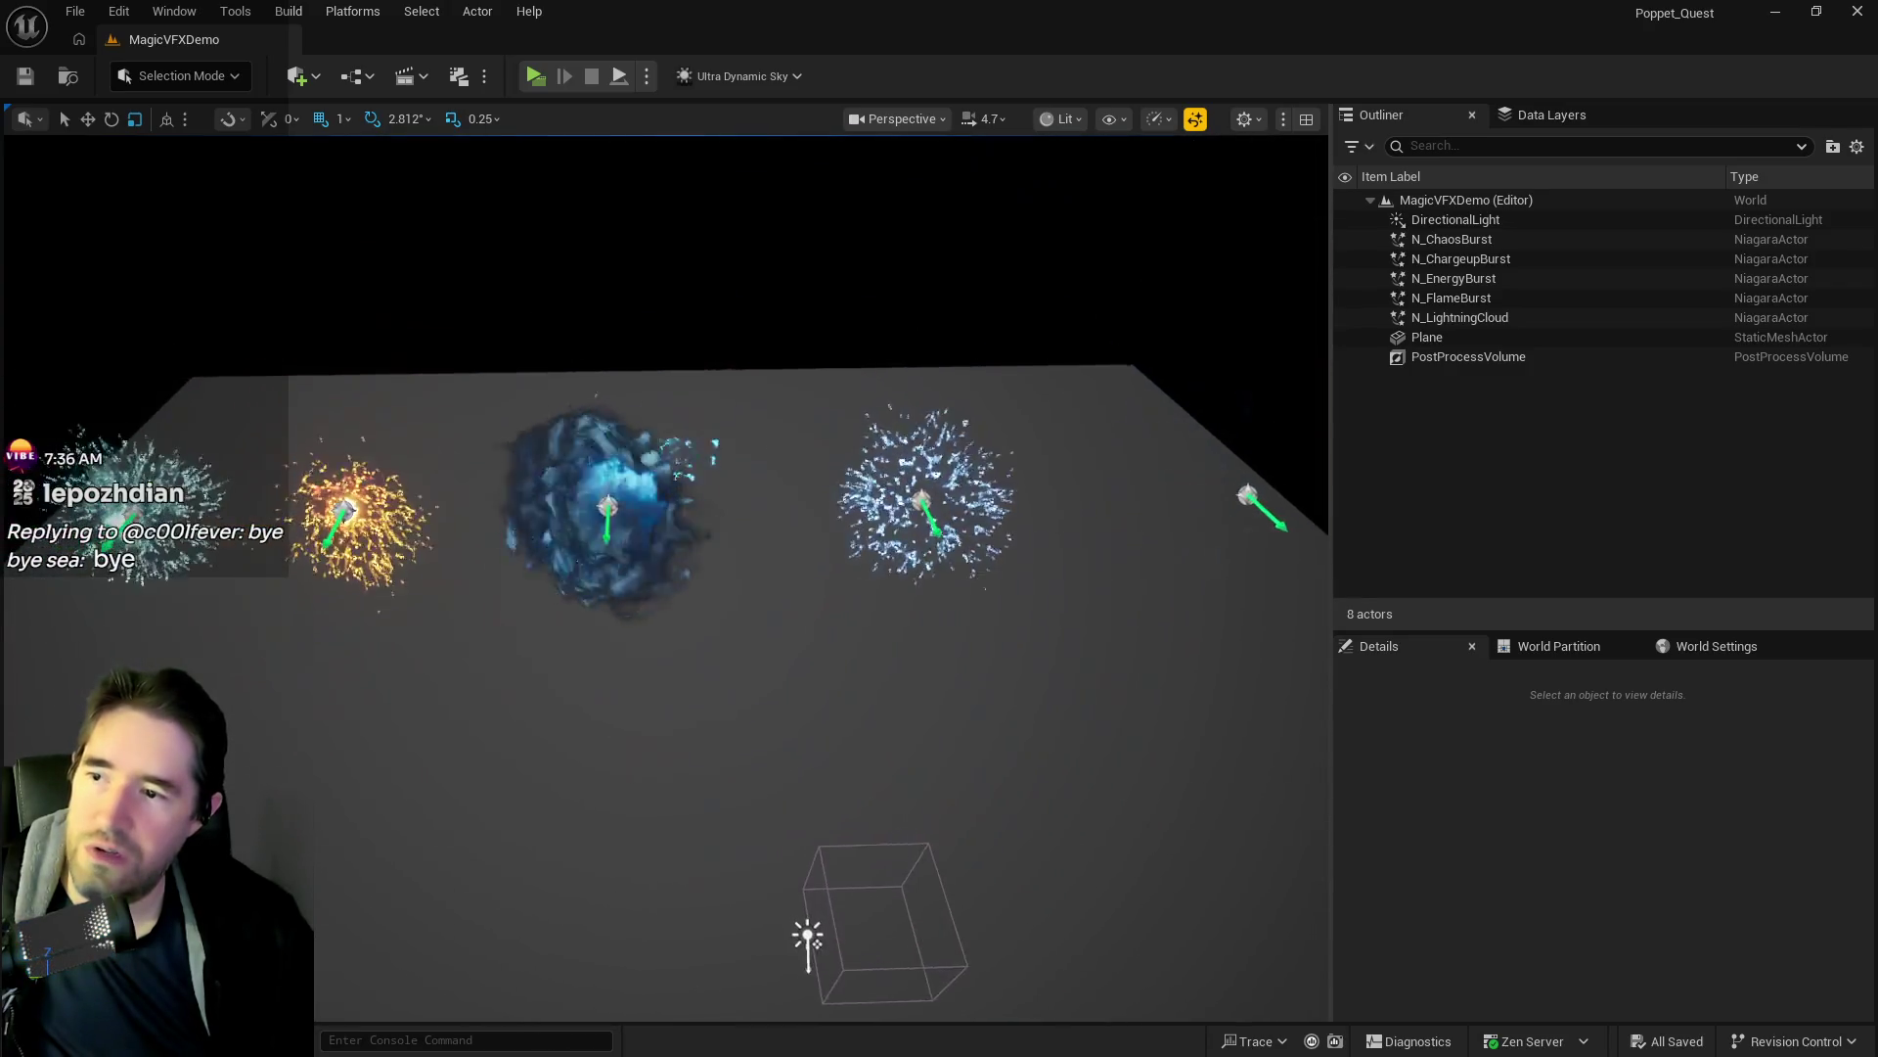
left_click(625, 449)
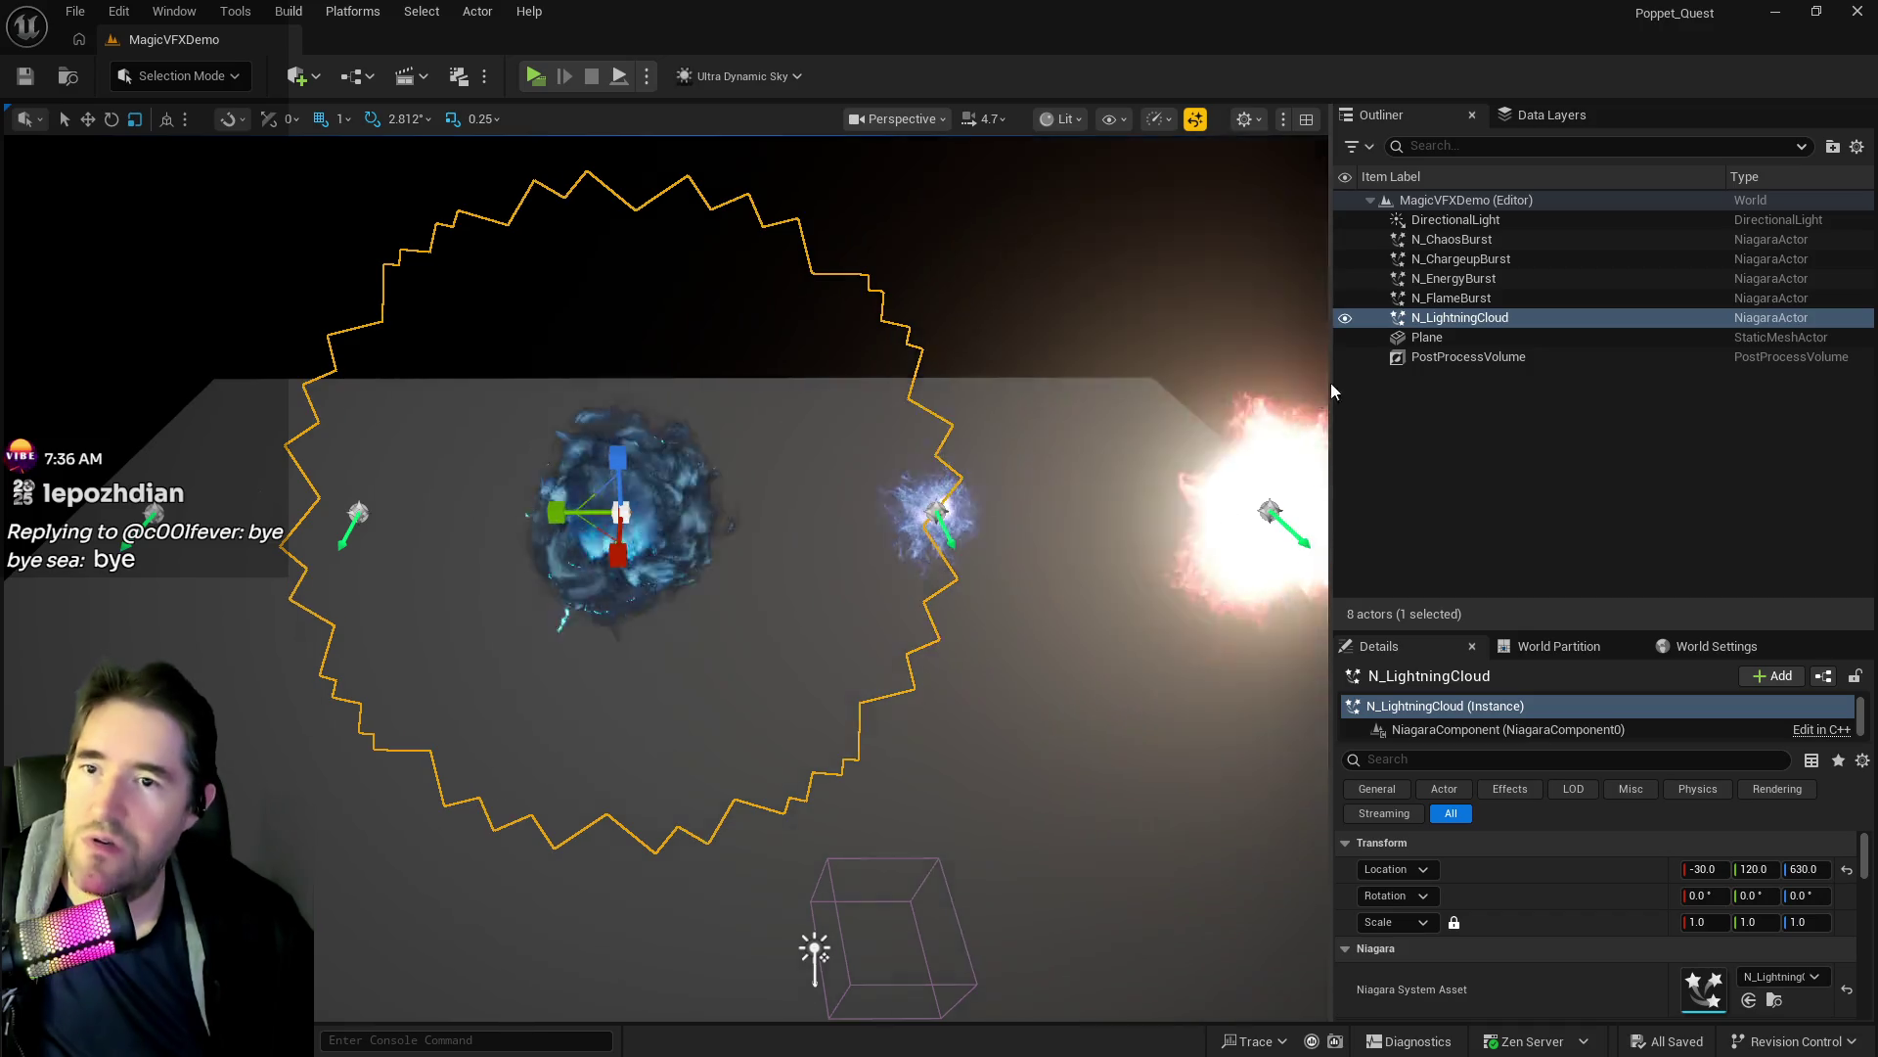
key("f")
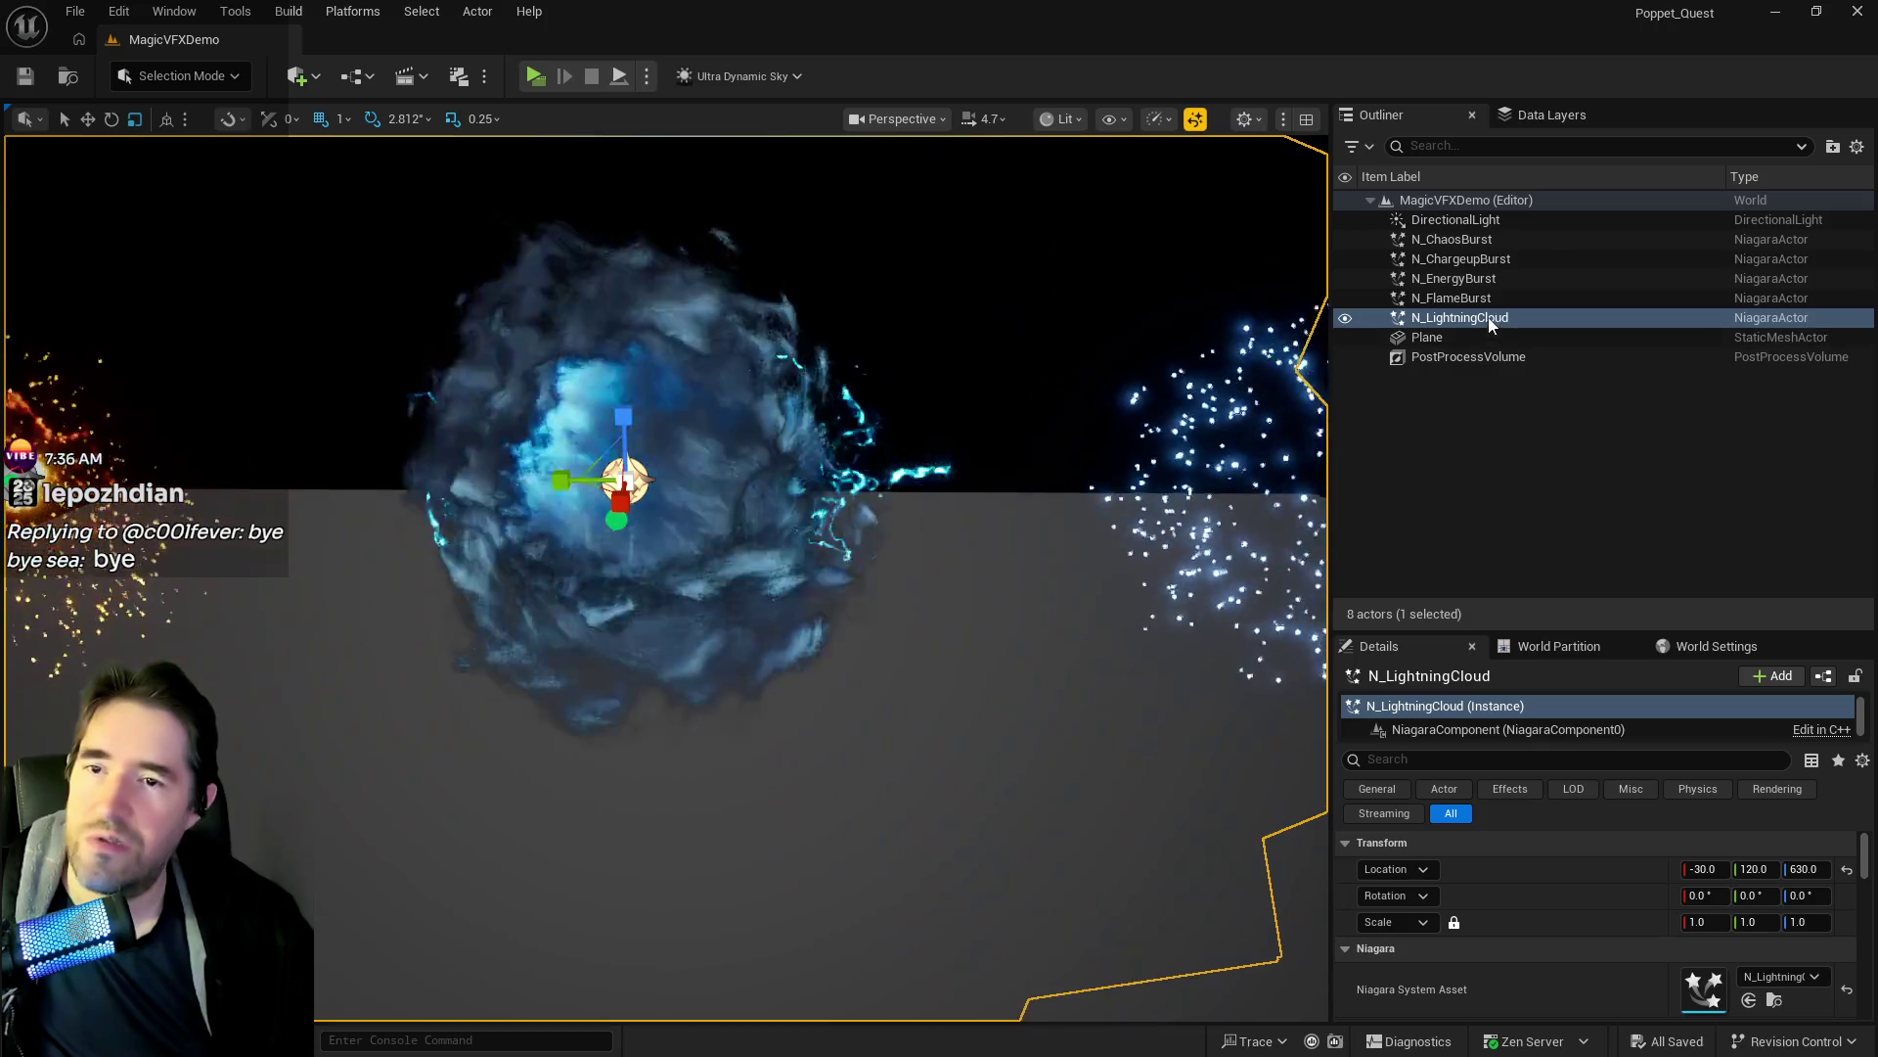
Dismiss the lightning cloud's actor actions and return to the Sally Blueprint editor.
right_click(1488, 317)
left_click(1551, 384)
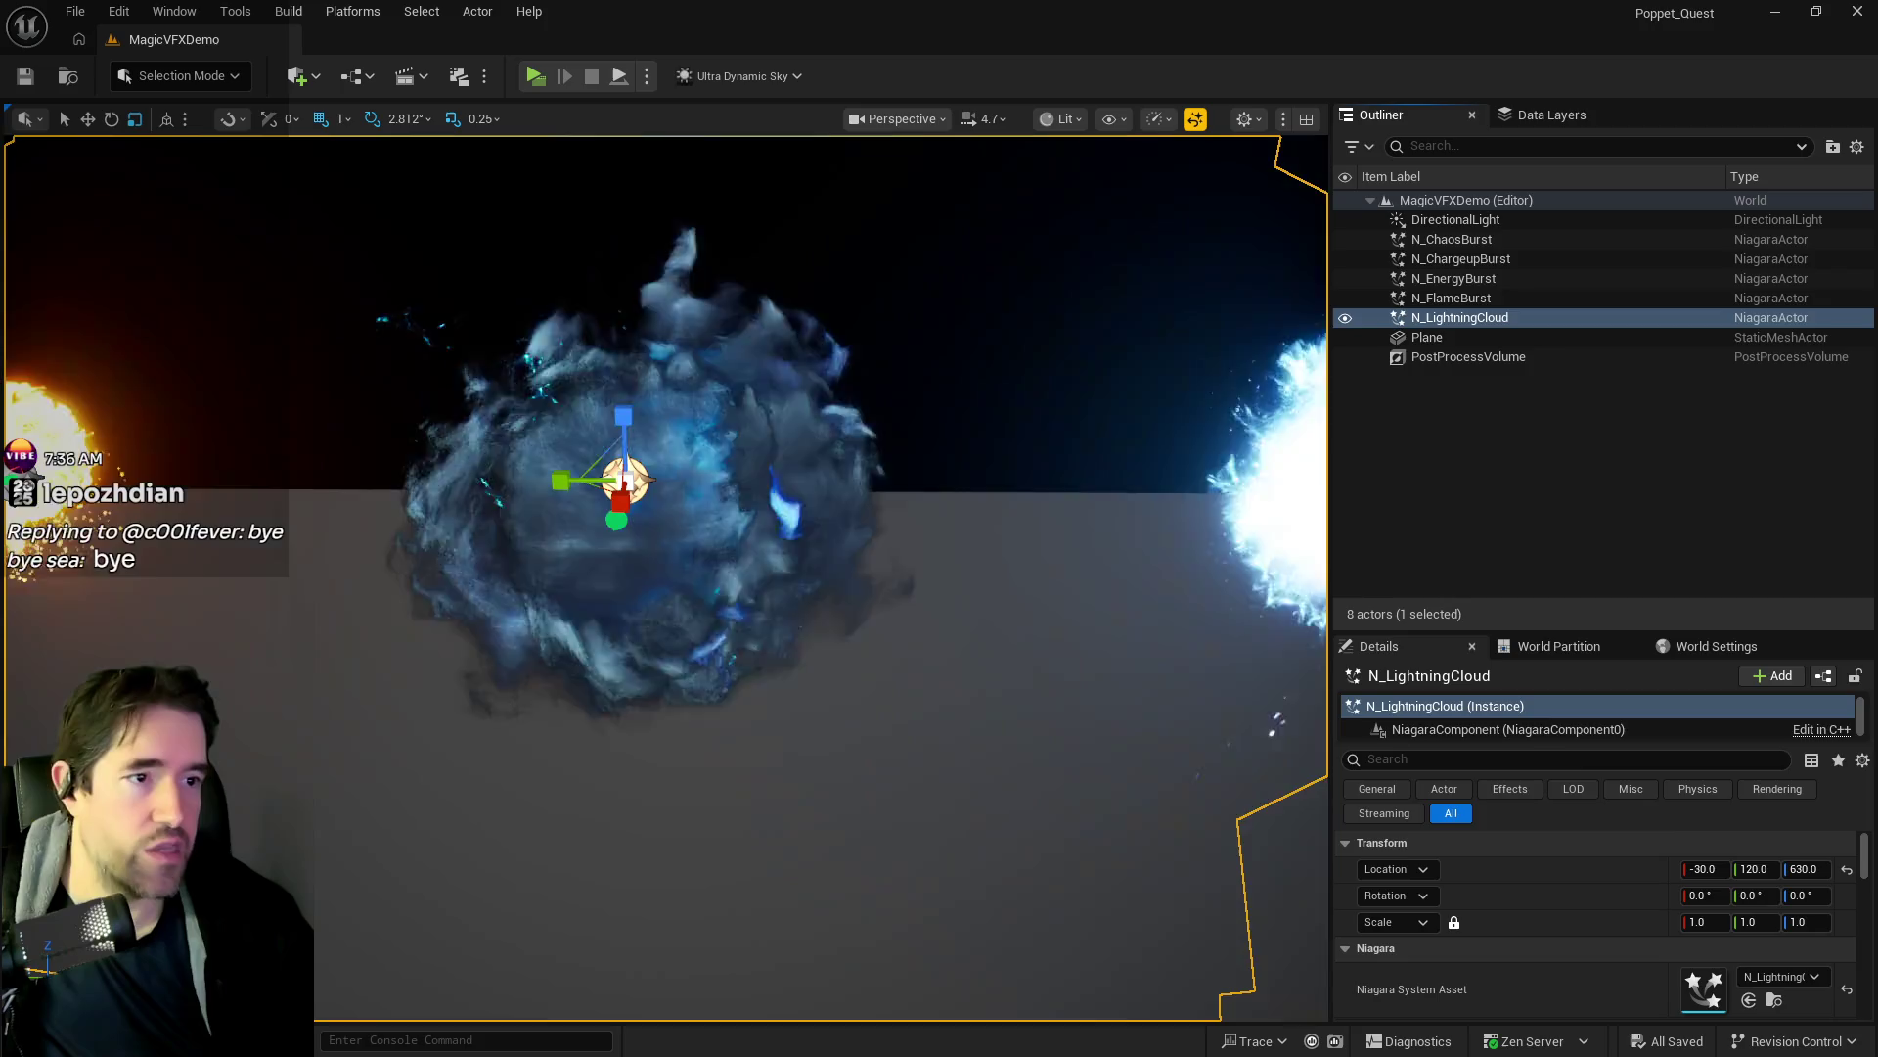
key("alt+Tab")
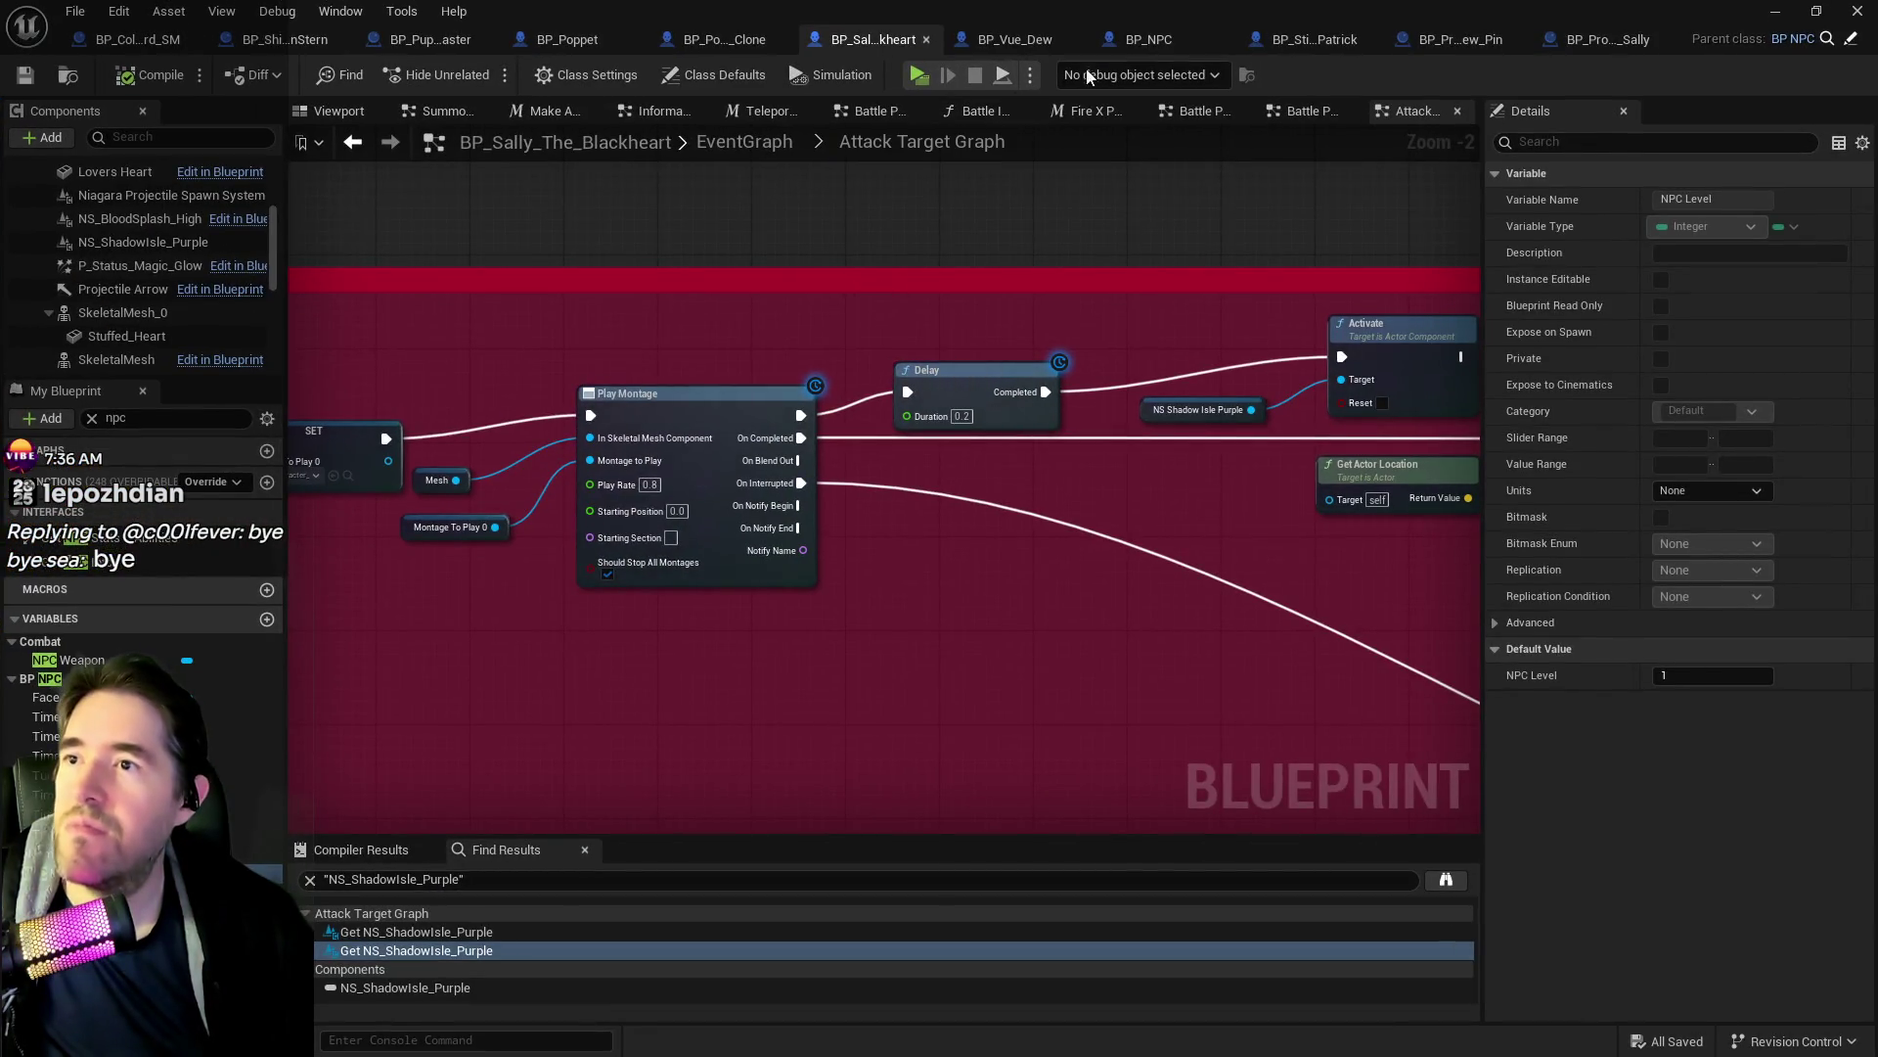
In BP_Projectile_Sally, attach N_LightningCloud under Cascade Spawn Particle and set its scale to 0.3.
left_click(1593, 43)
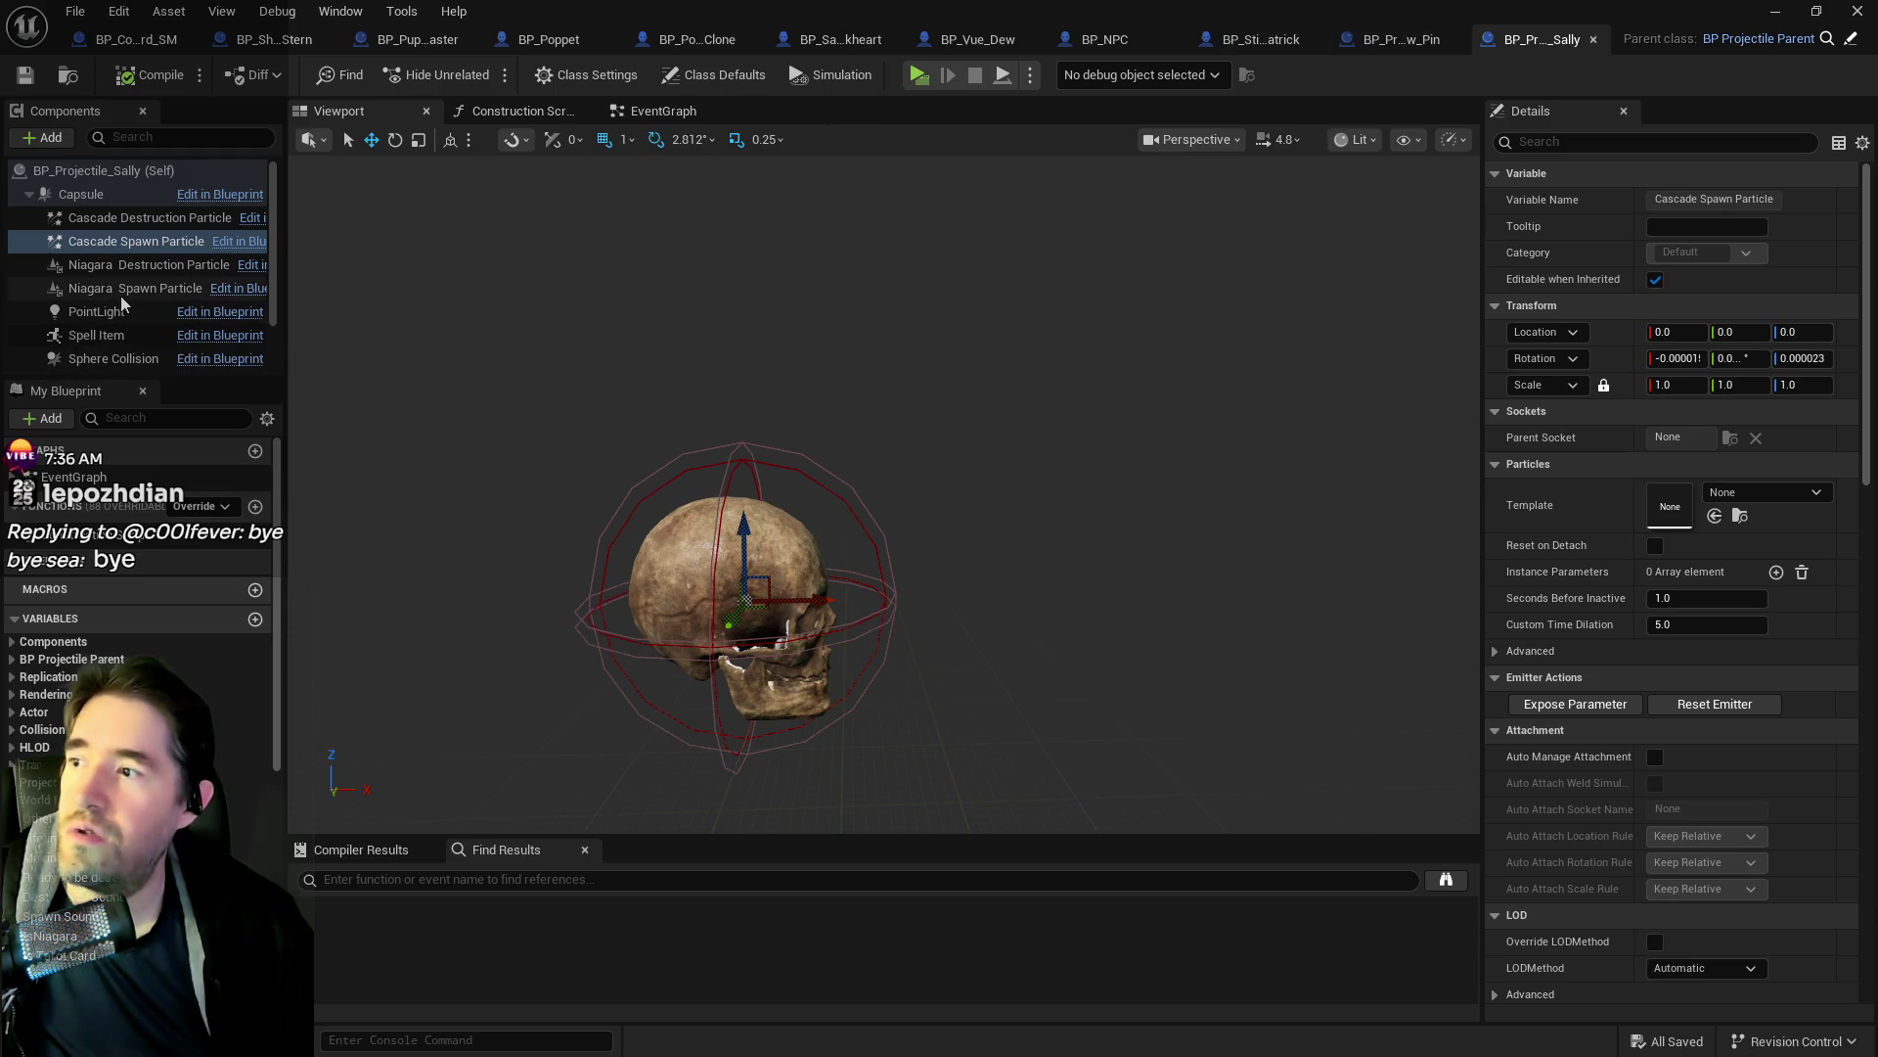
scroll(120, 295, "down", 2)
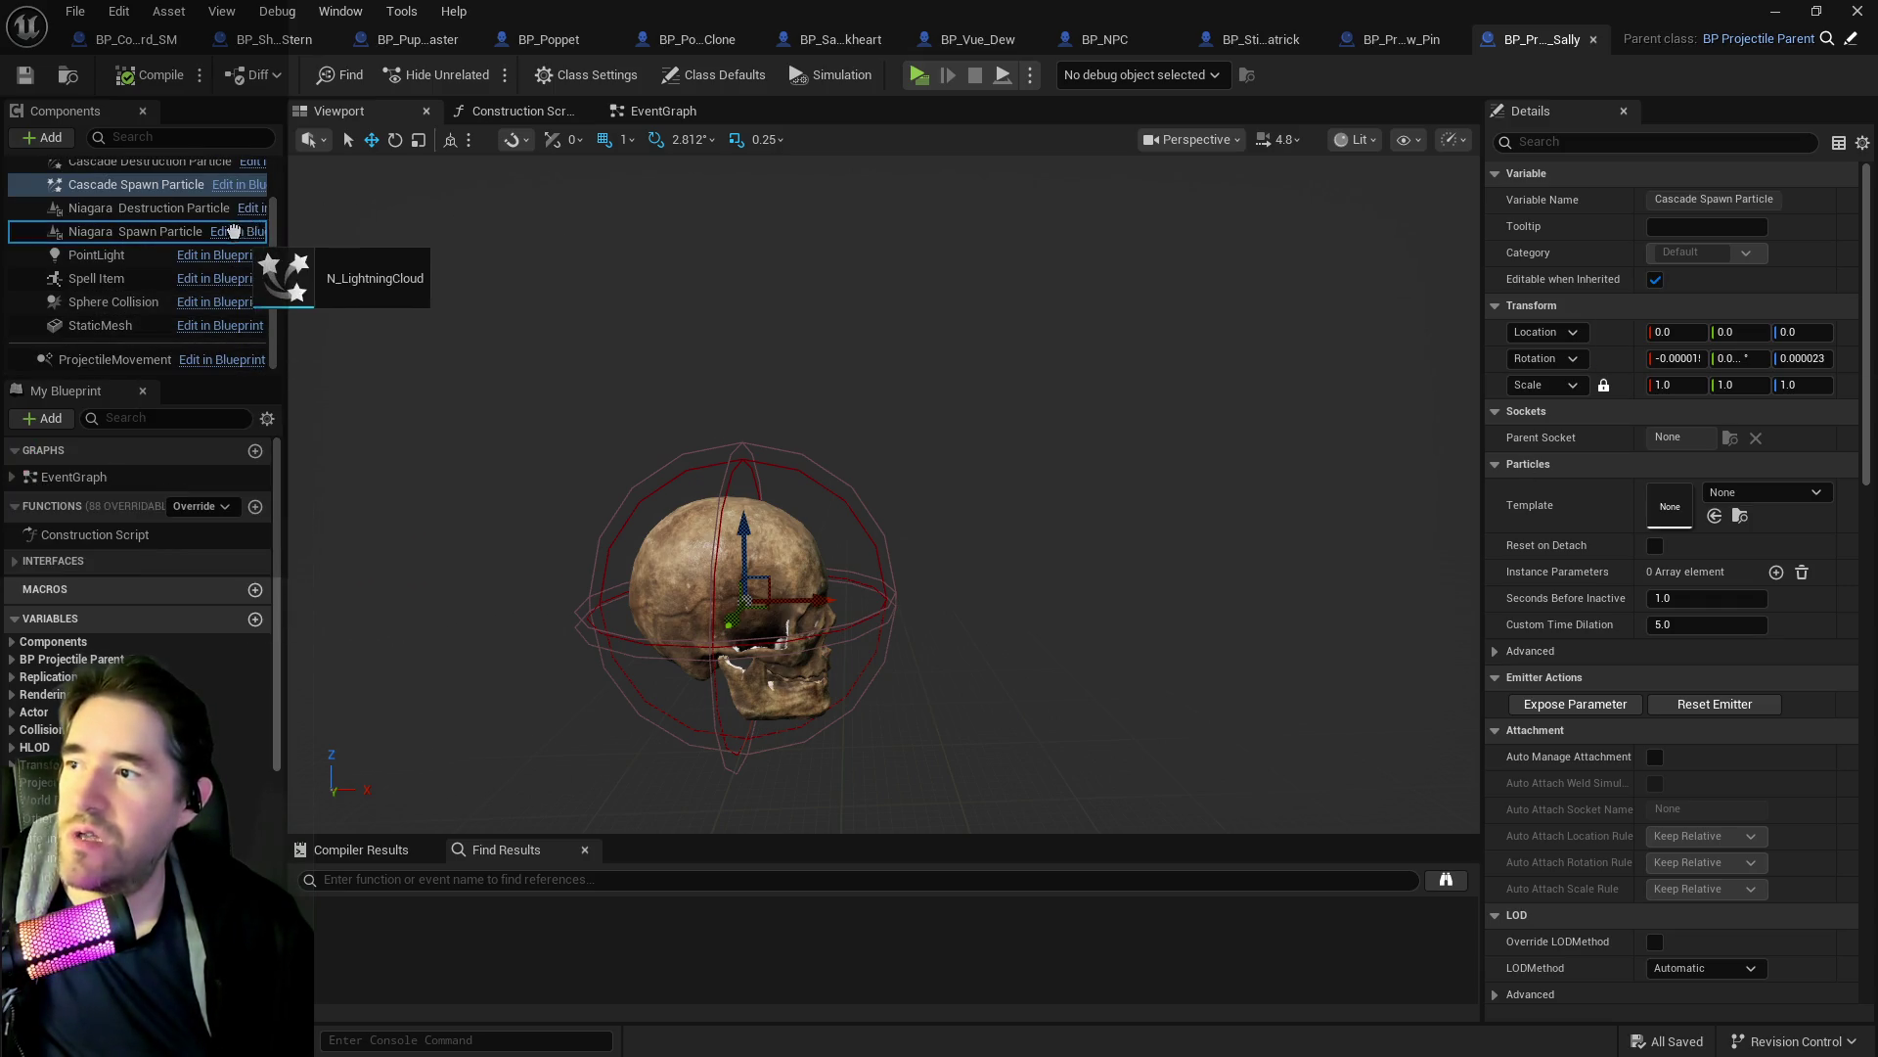
scroll(258, 264, "up", 2)
left_click_drag(83, 194, 136, 240)
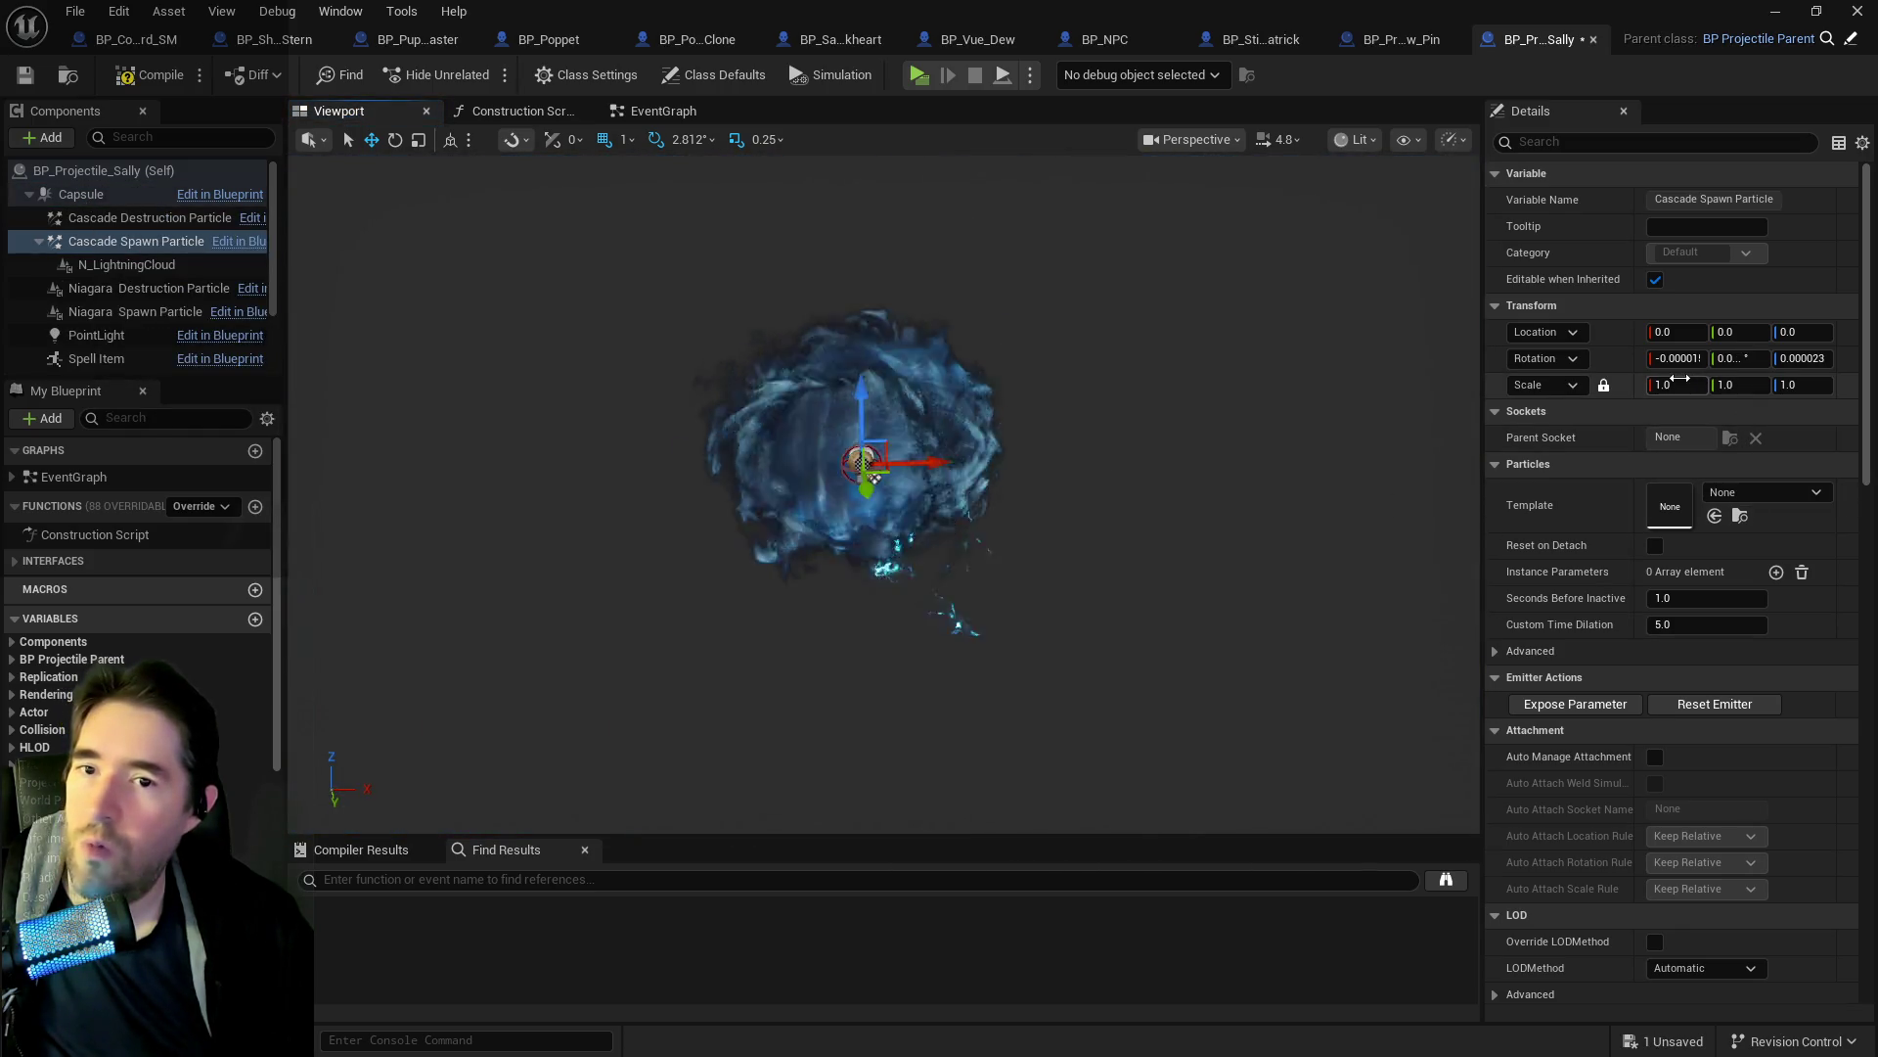
left_click(1679, 382)
type("0.5")
key("Return")
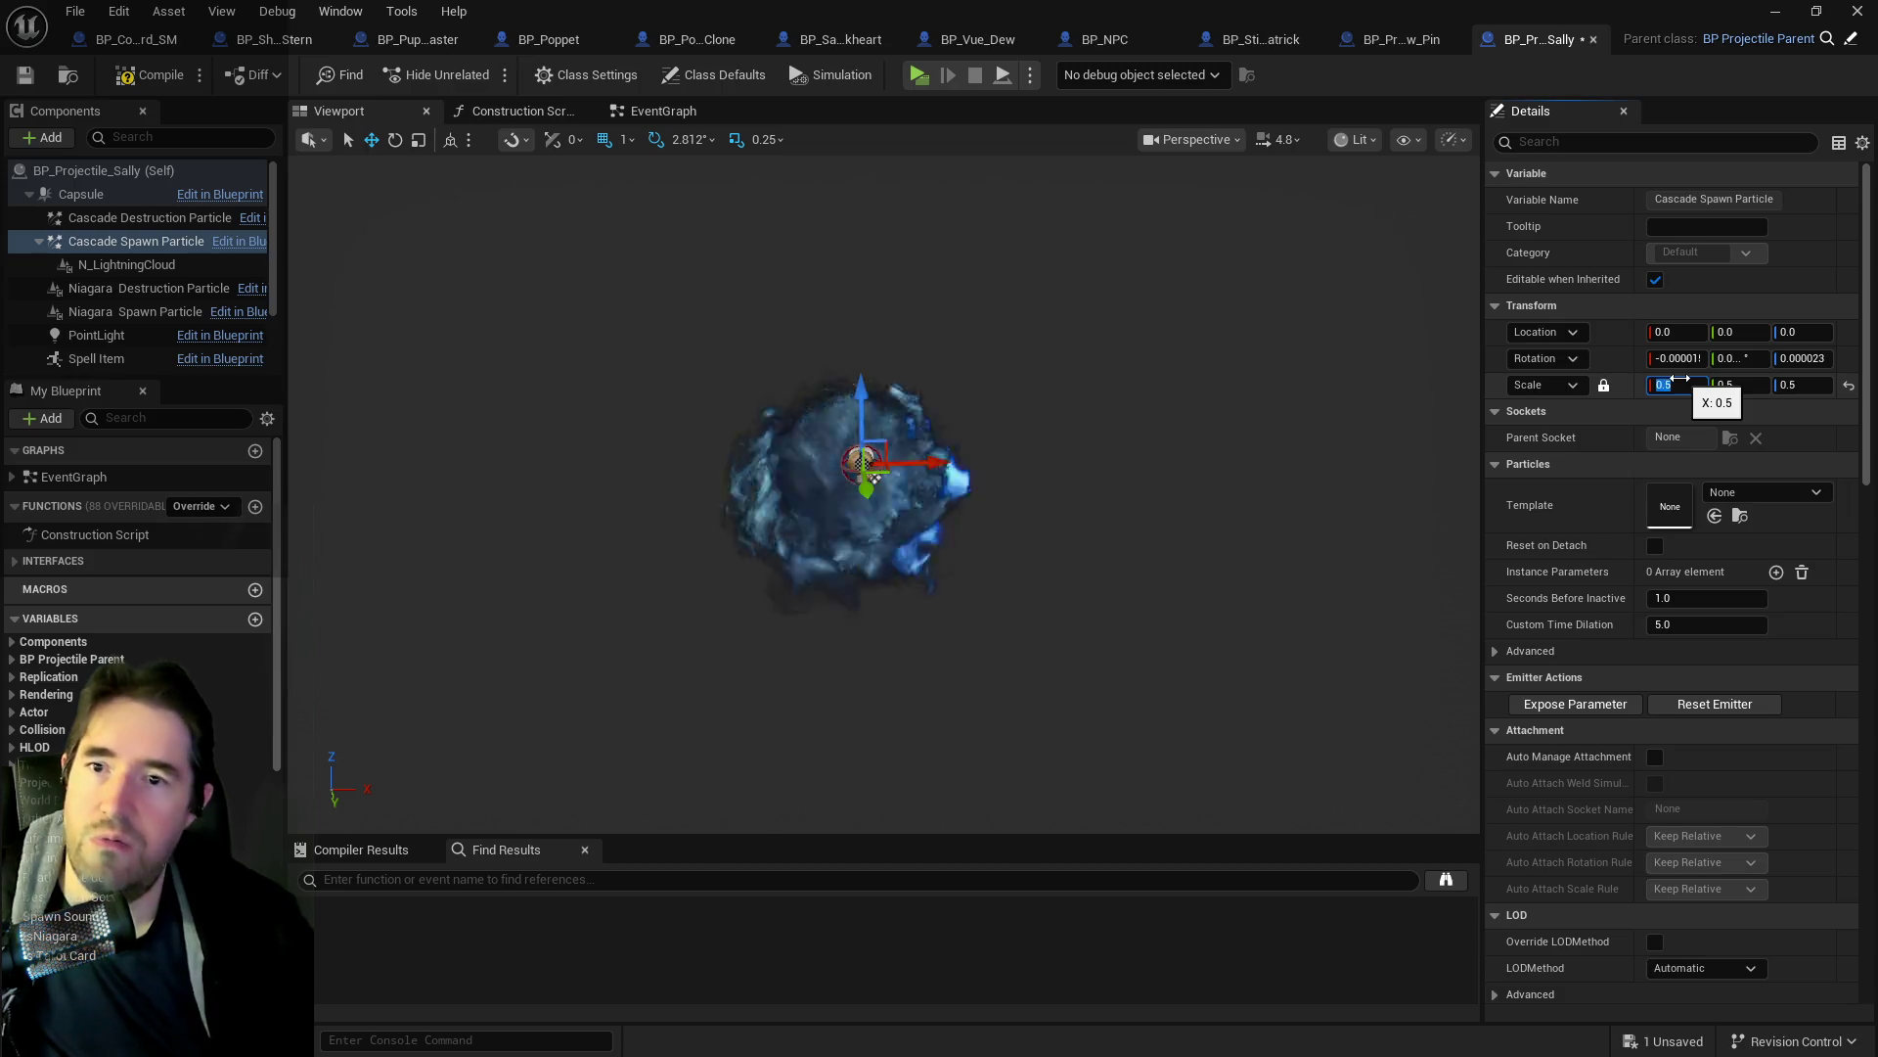
type("0.3")
key("Return")
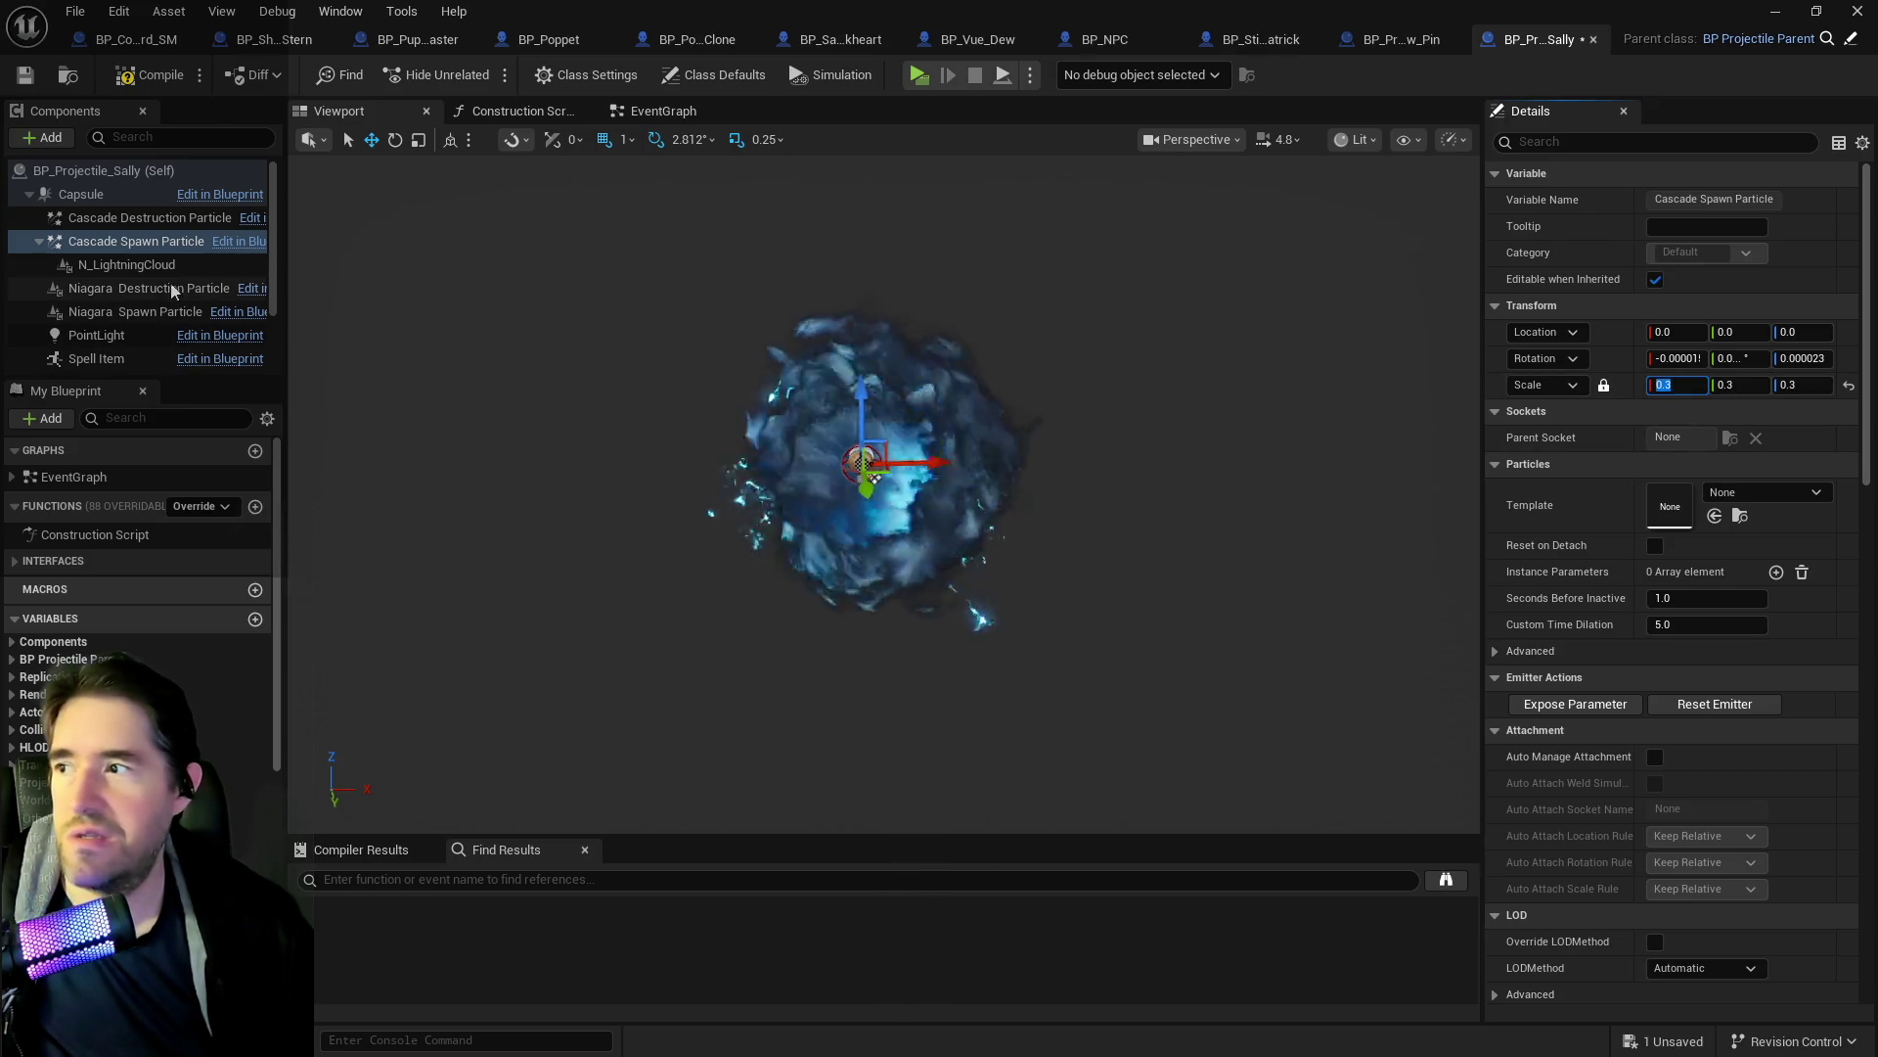
Delete the trial N_LightningCloud component.
left_click(128, 266)
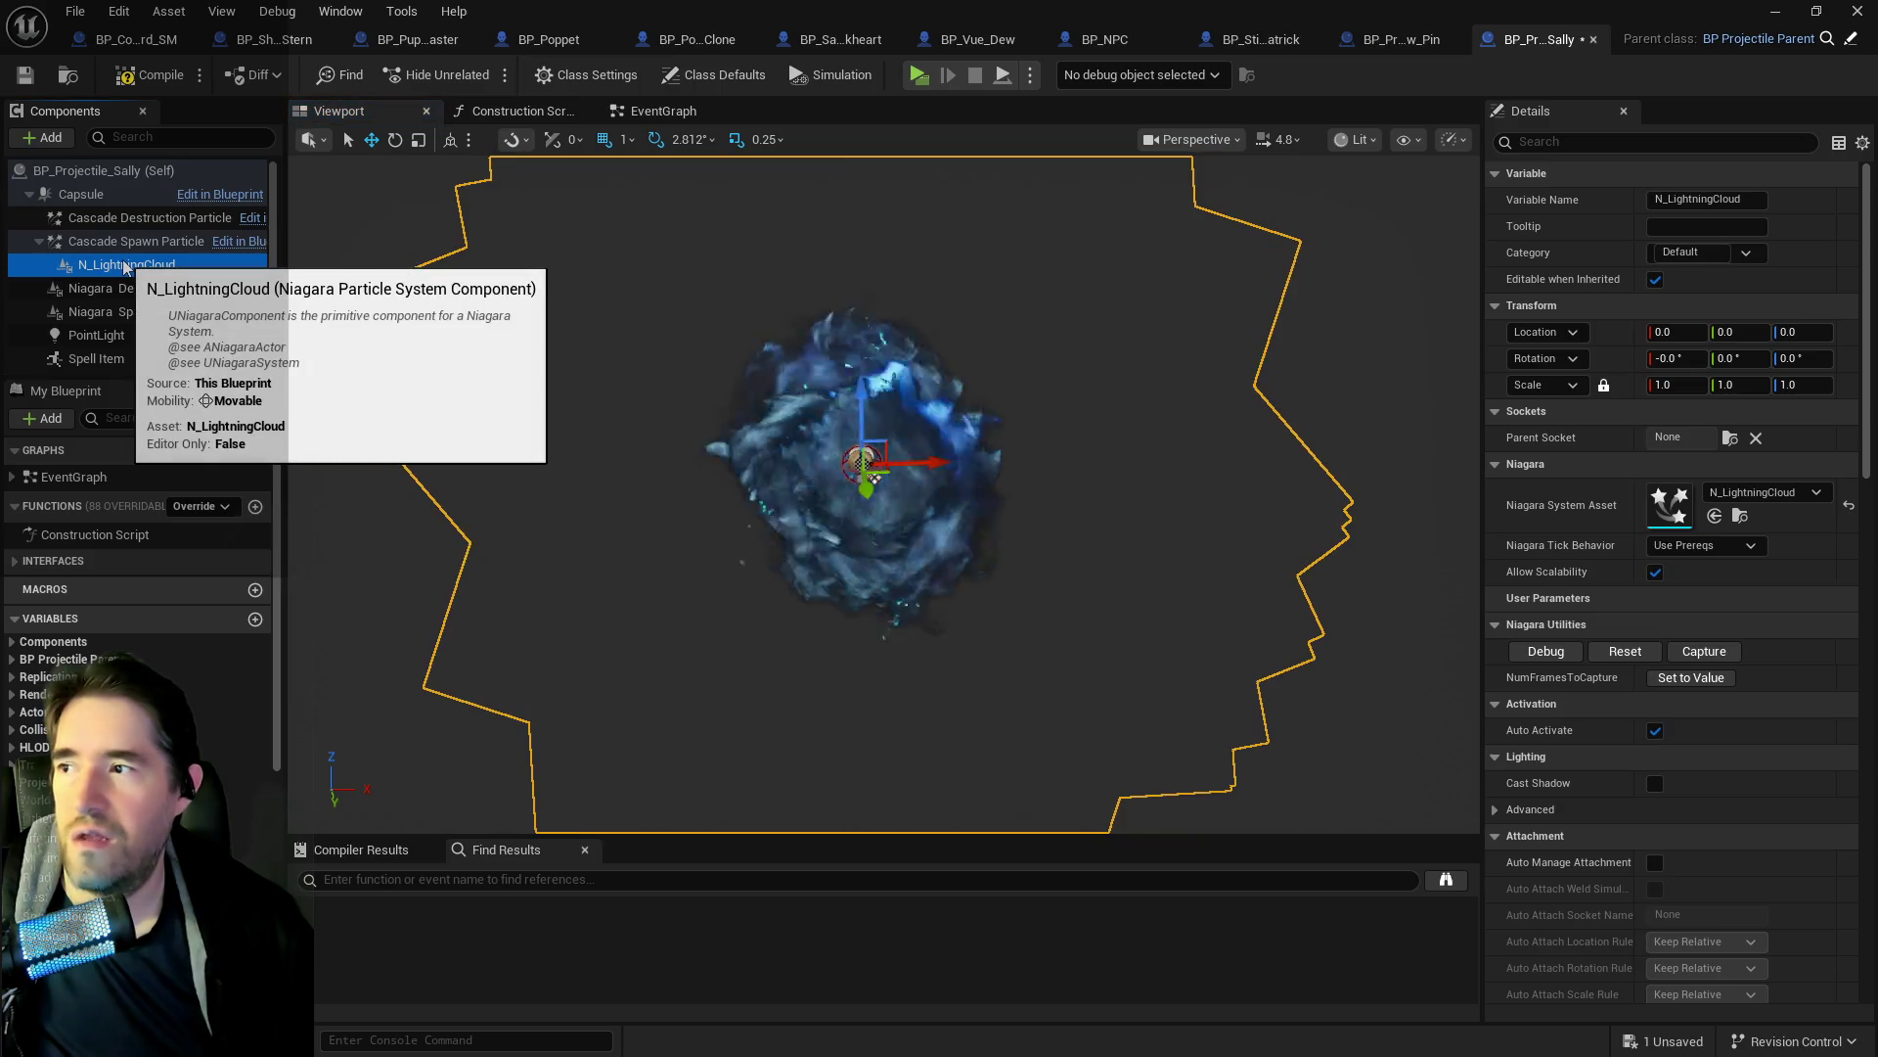
right_click(128, 267)
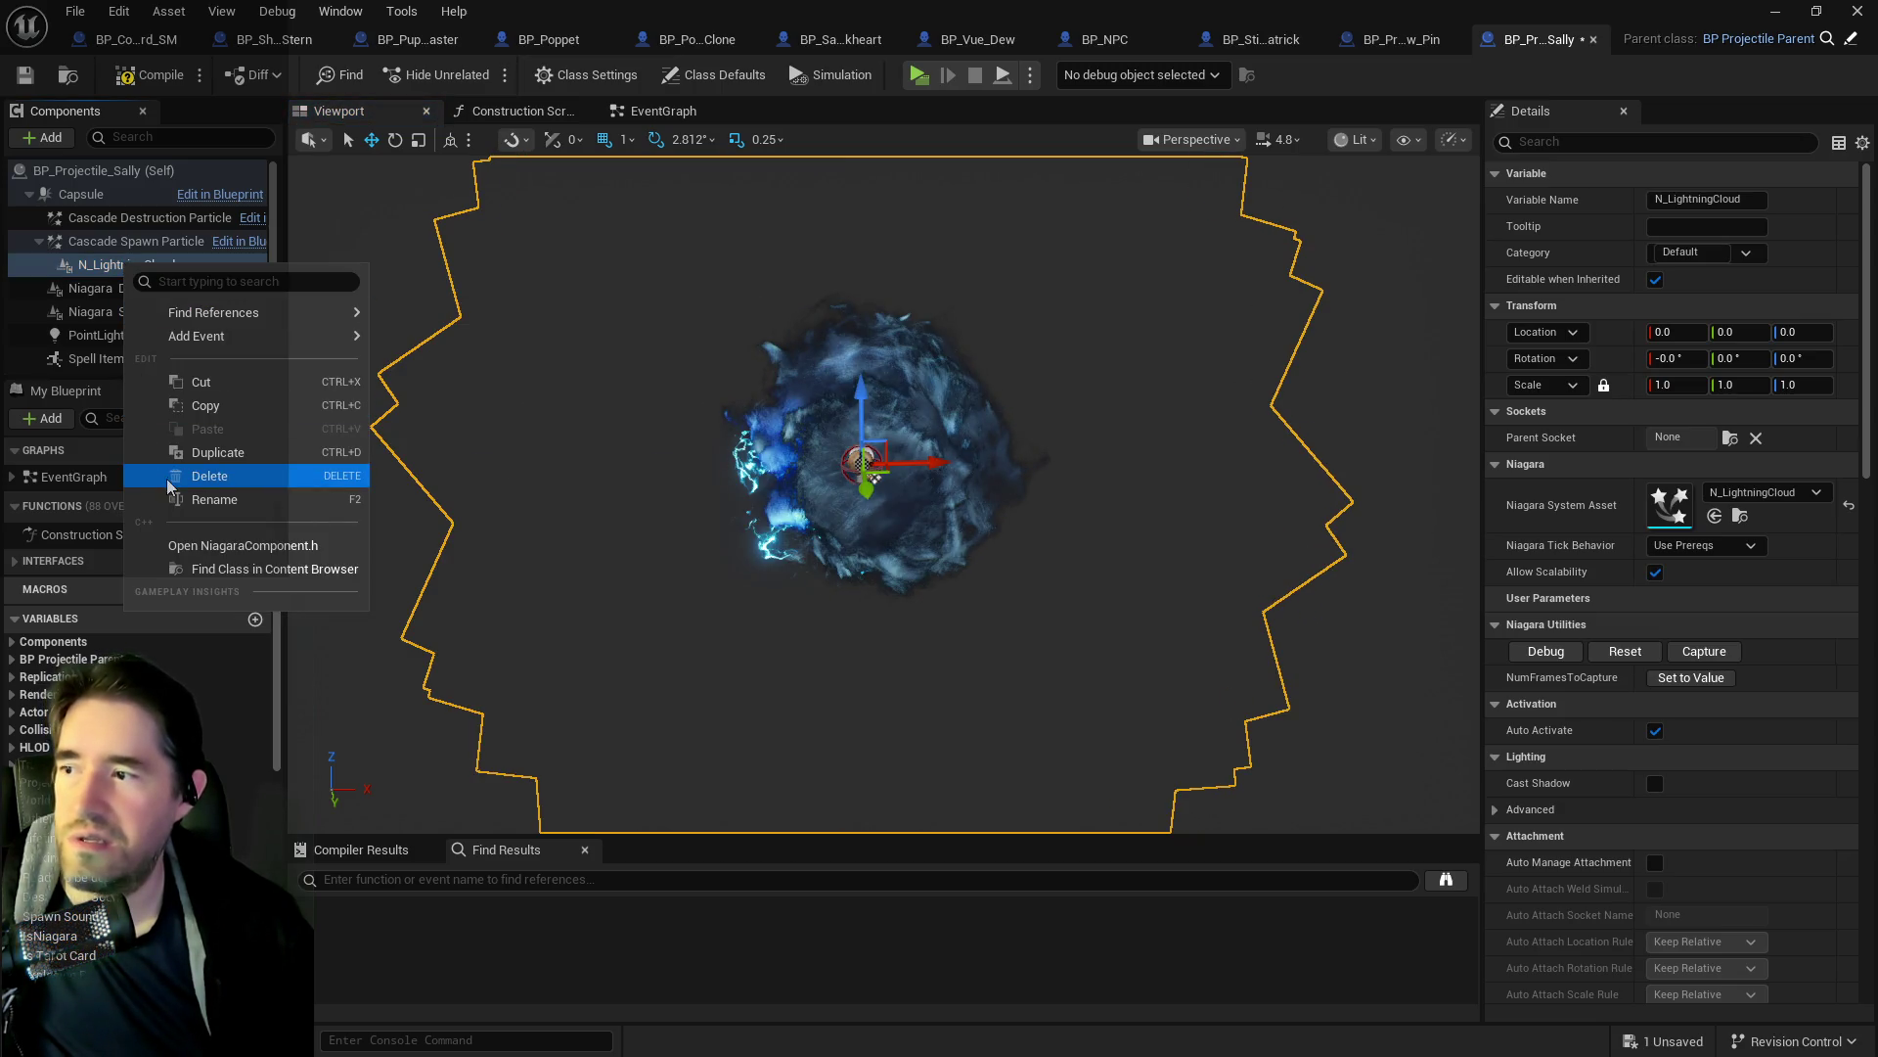
left_click(209, 475)
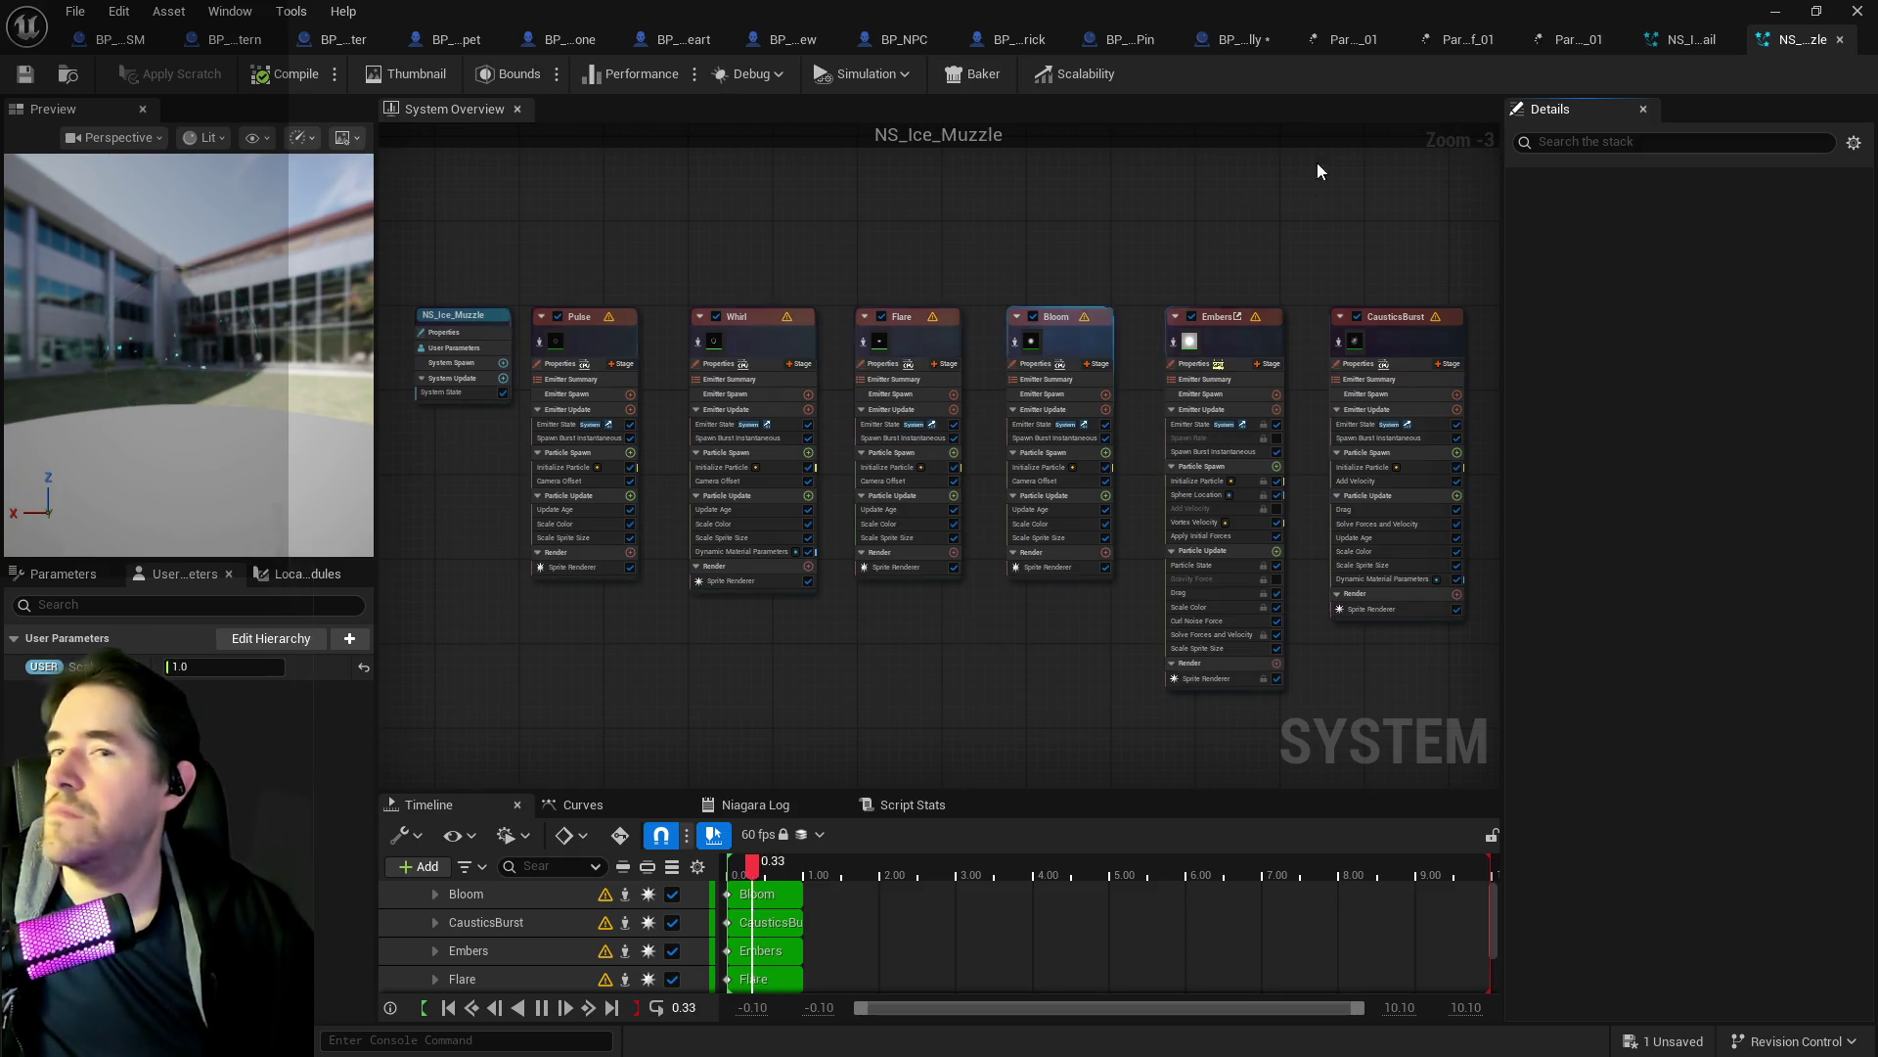
Check the NS_Ice_Trail Niagara system, then return to BP_Projectile_Sally.
left_click(1683, 39)
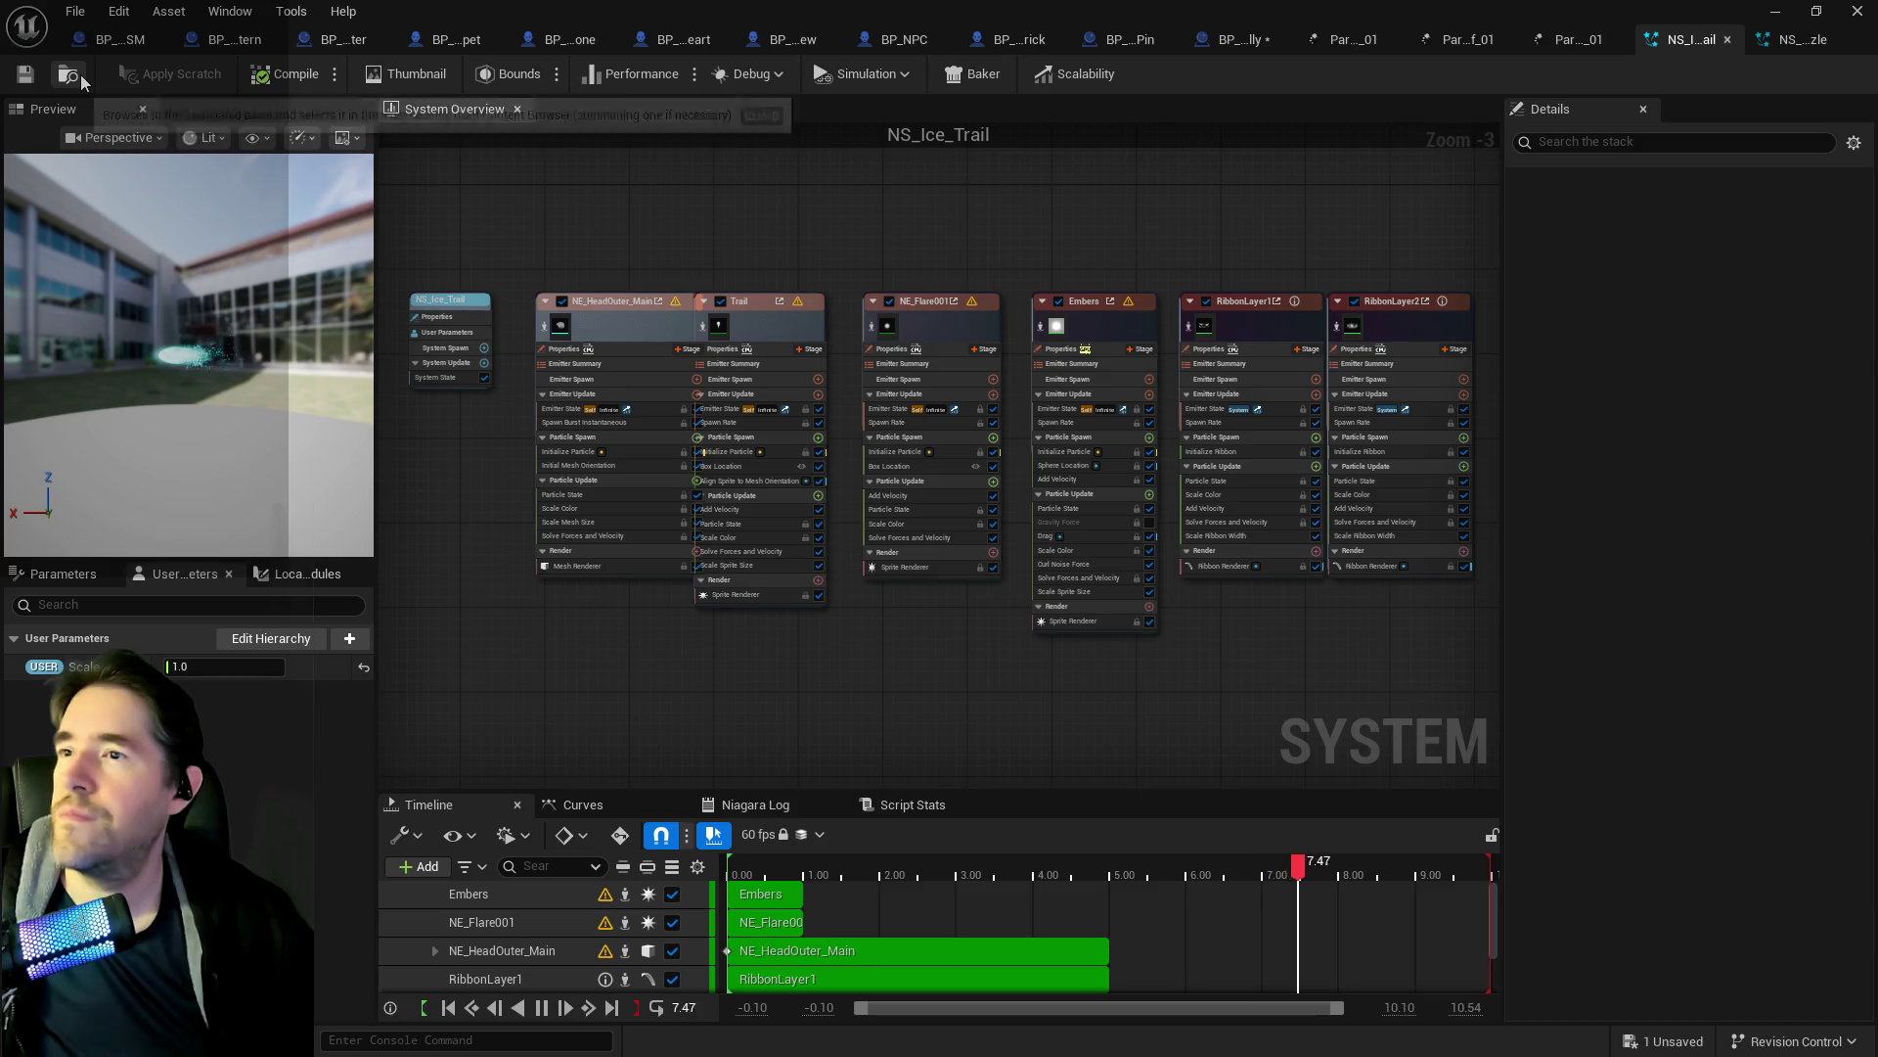
left_click(1202, 47)
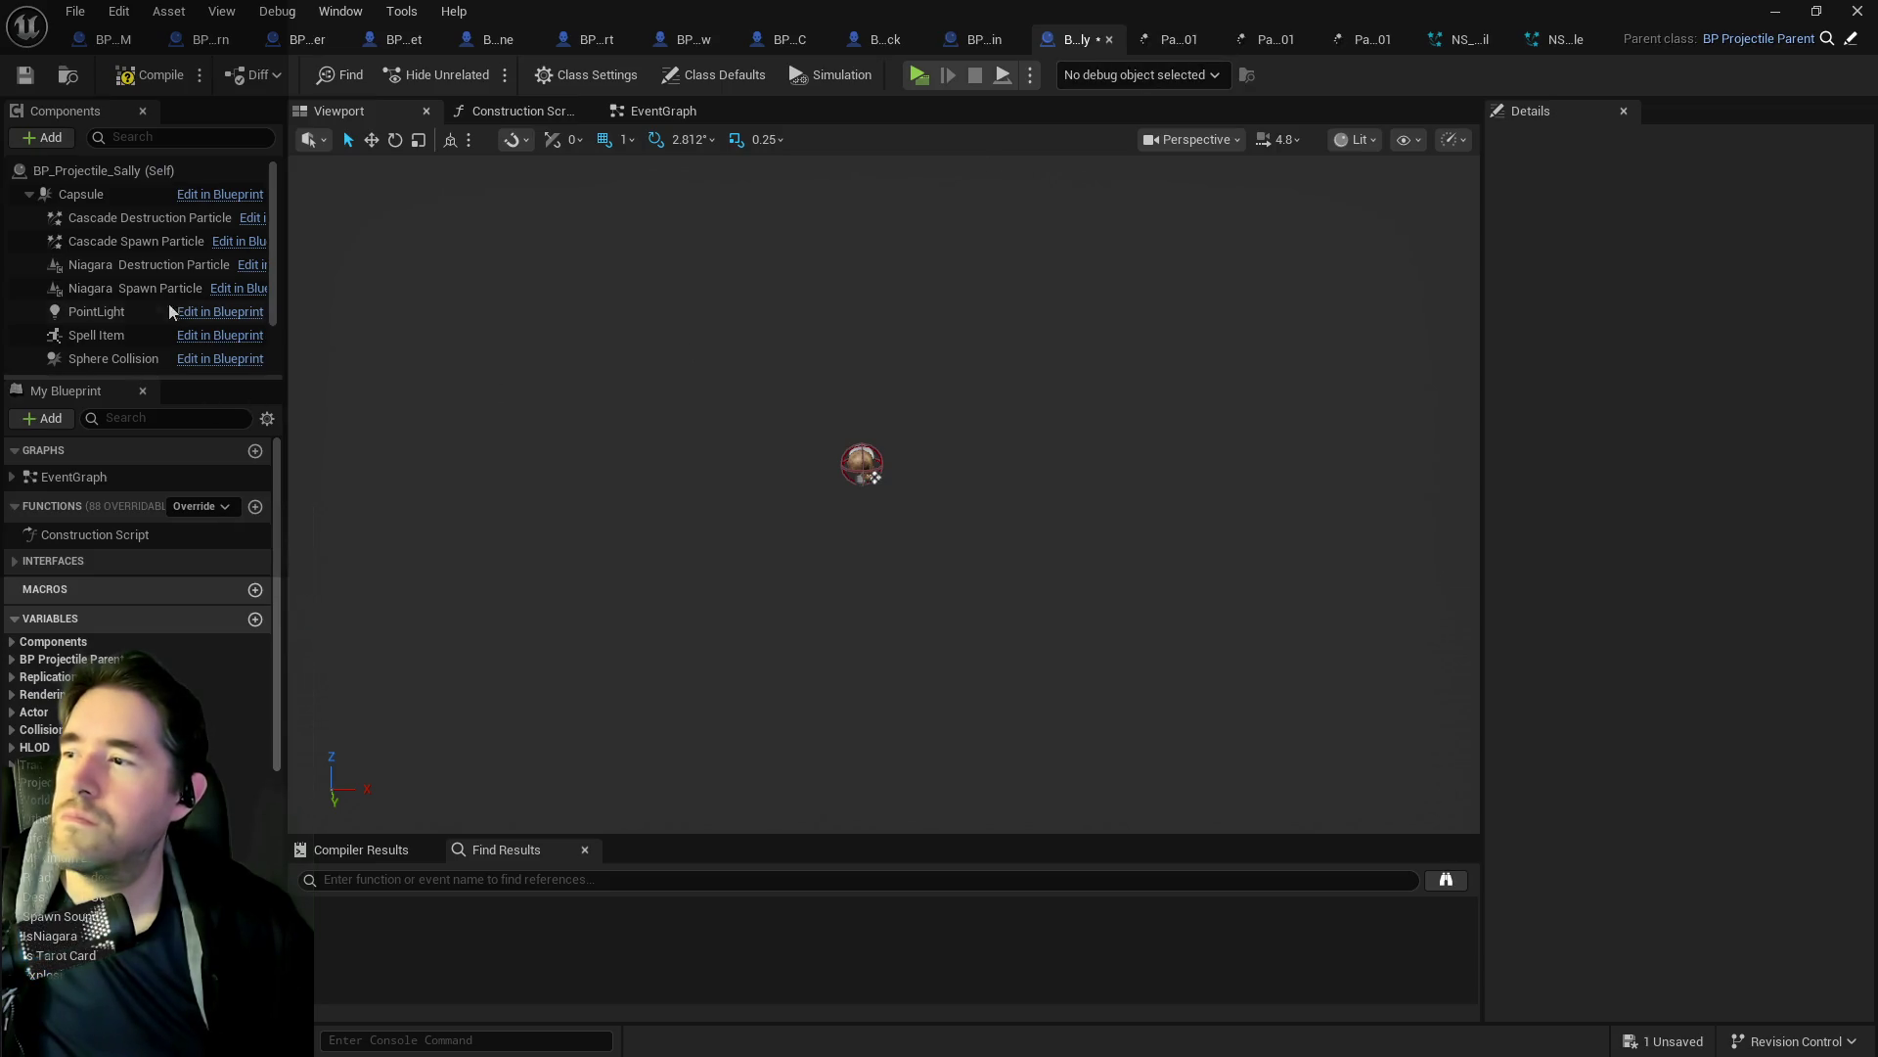
Attach an NS_Ice_Trail component under the Capsule, behind the skull, and set its uniform scale.
left_click(132, 242)
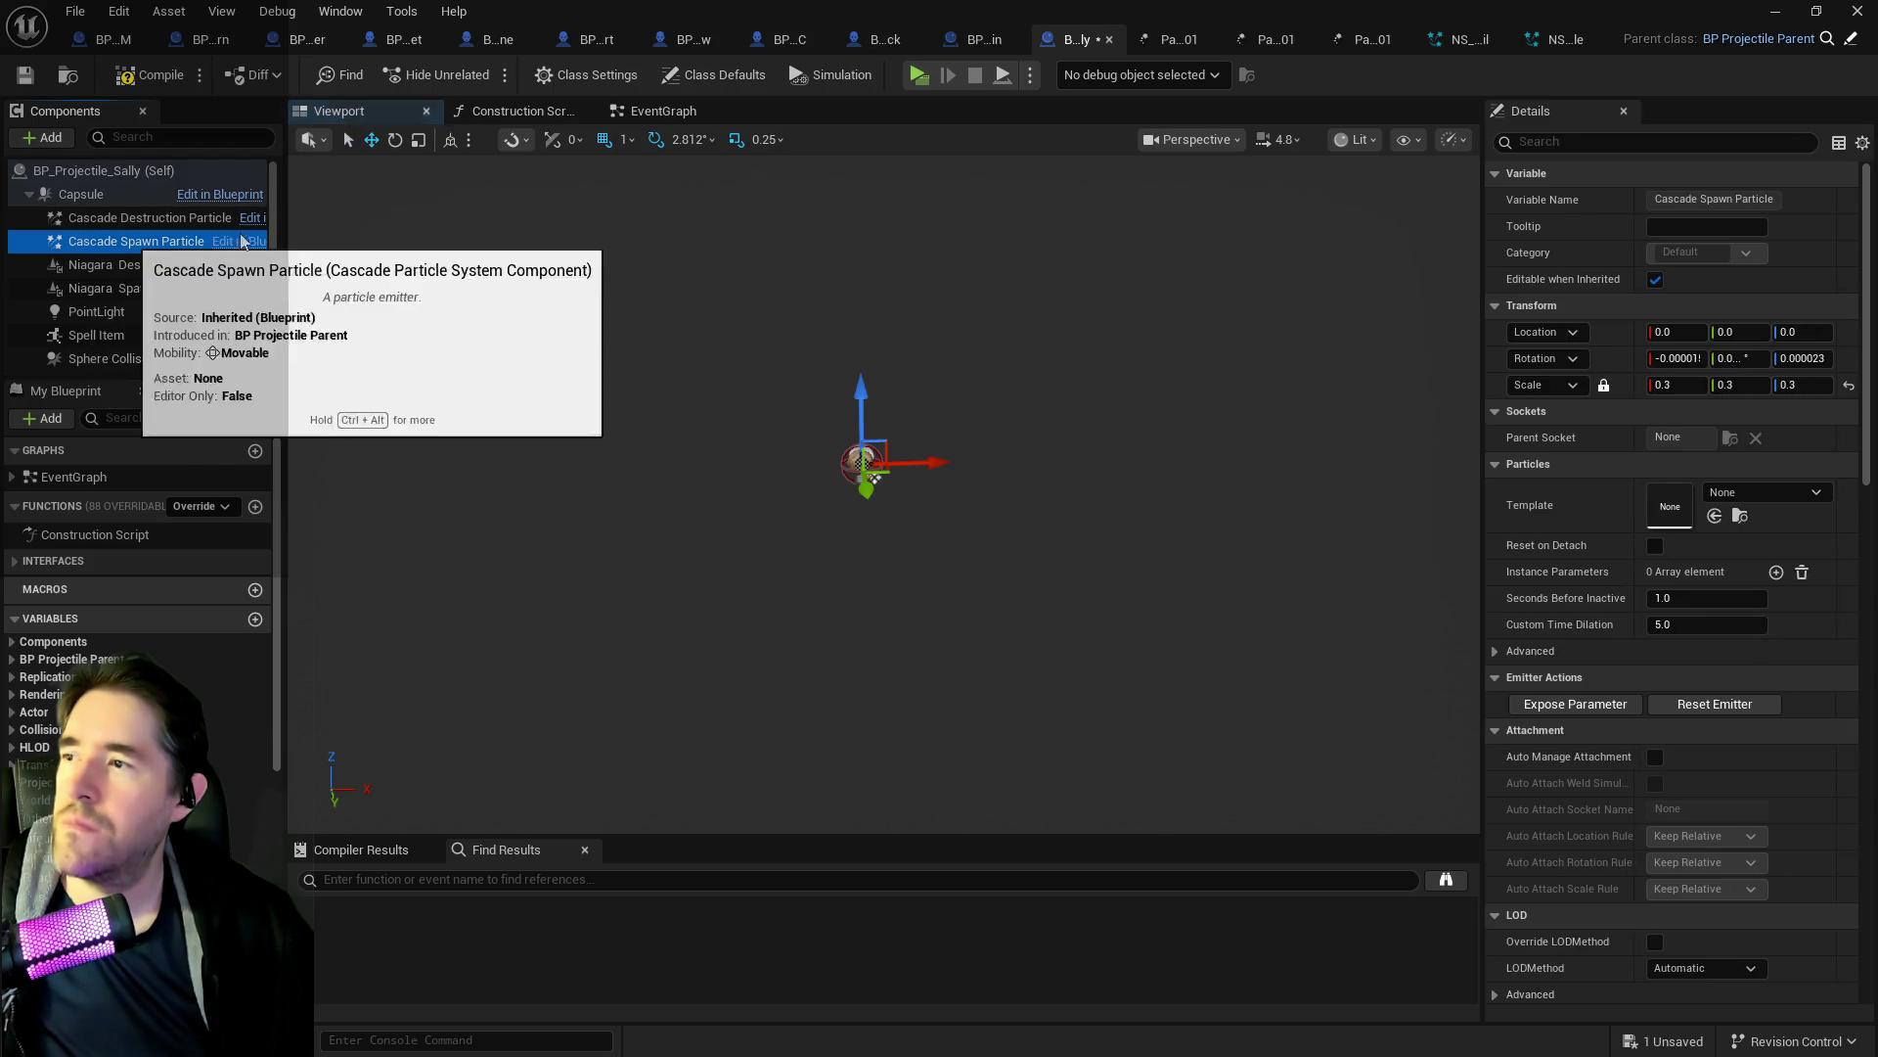
left_click(147, 195)
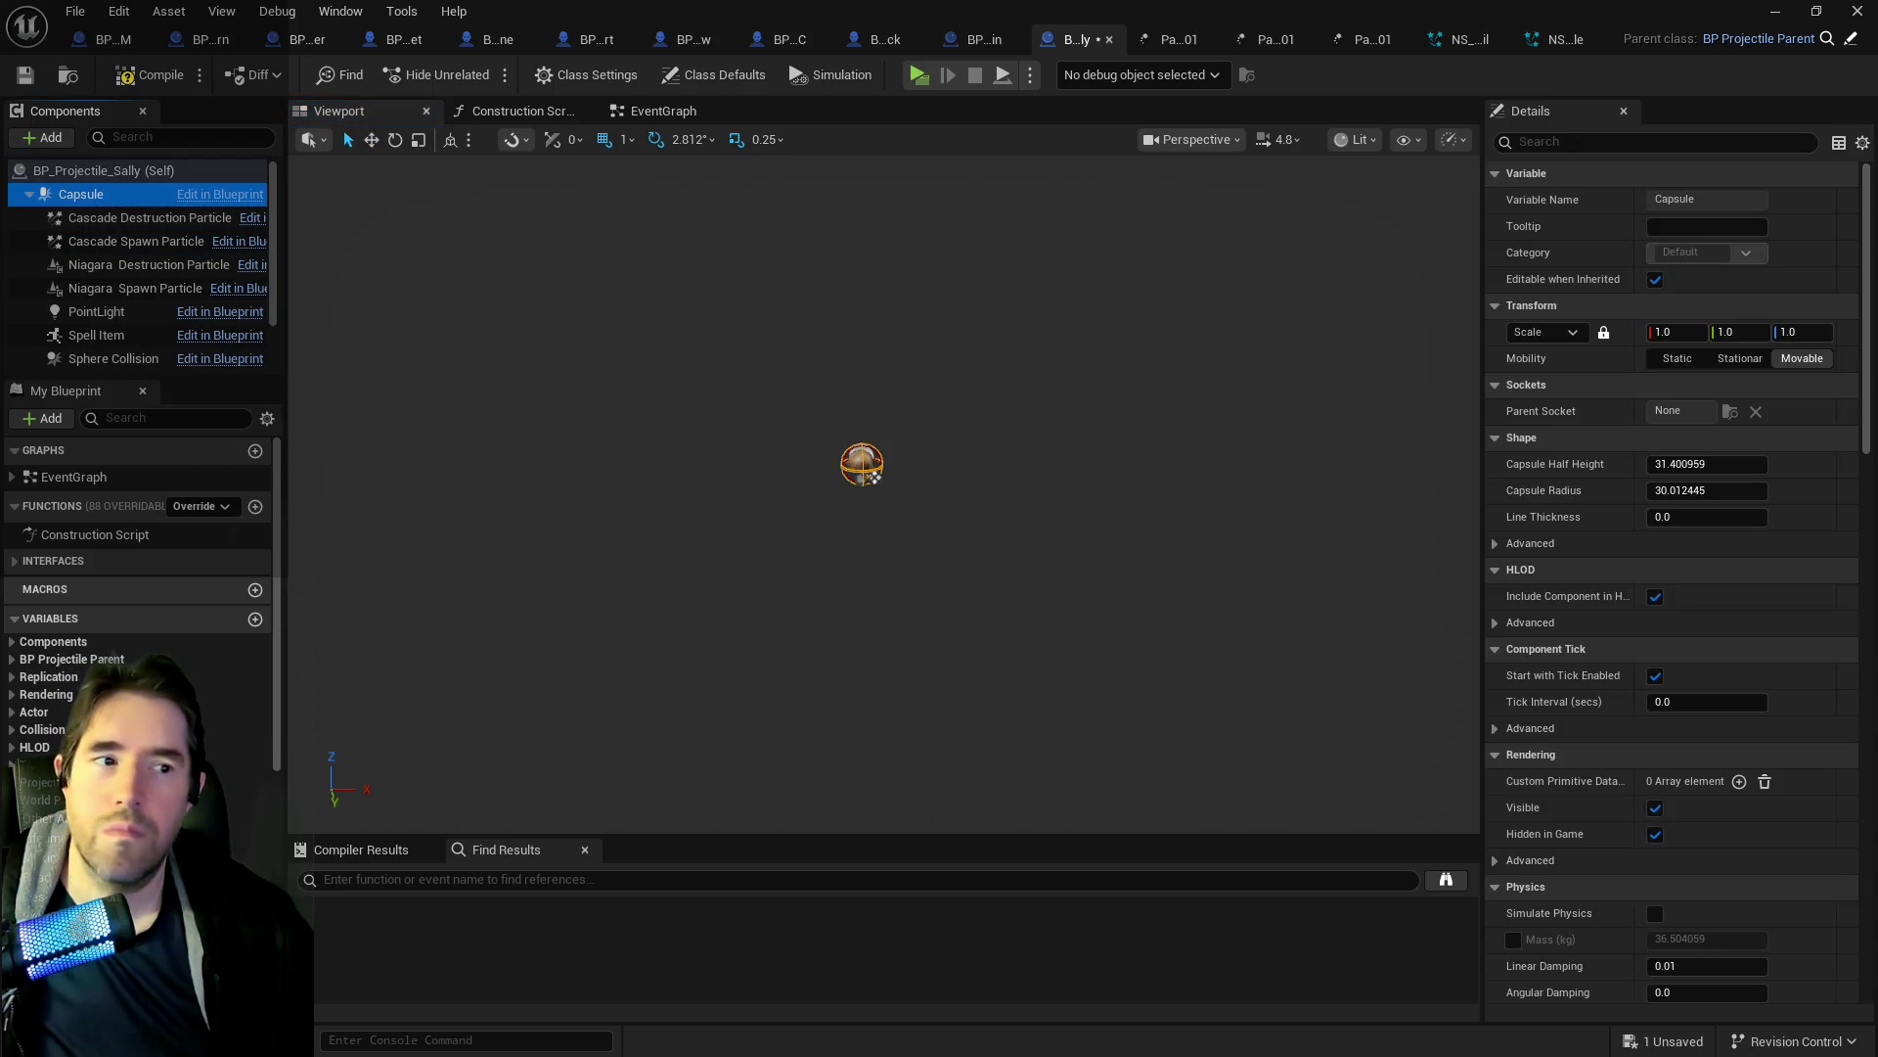
mouse_move(1151, 282)
left_mouse_down()
mouse_move(278, 247)
mouse_move(137, 192)
left_mouse_up()
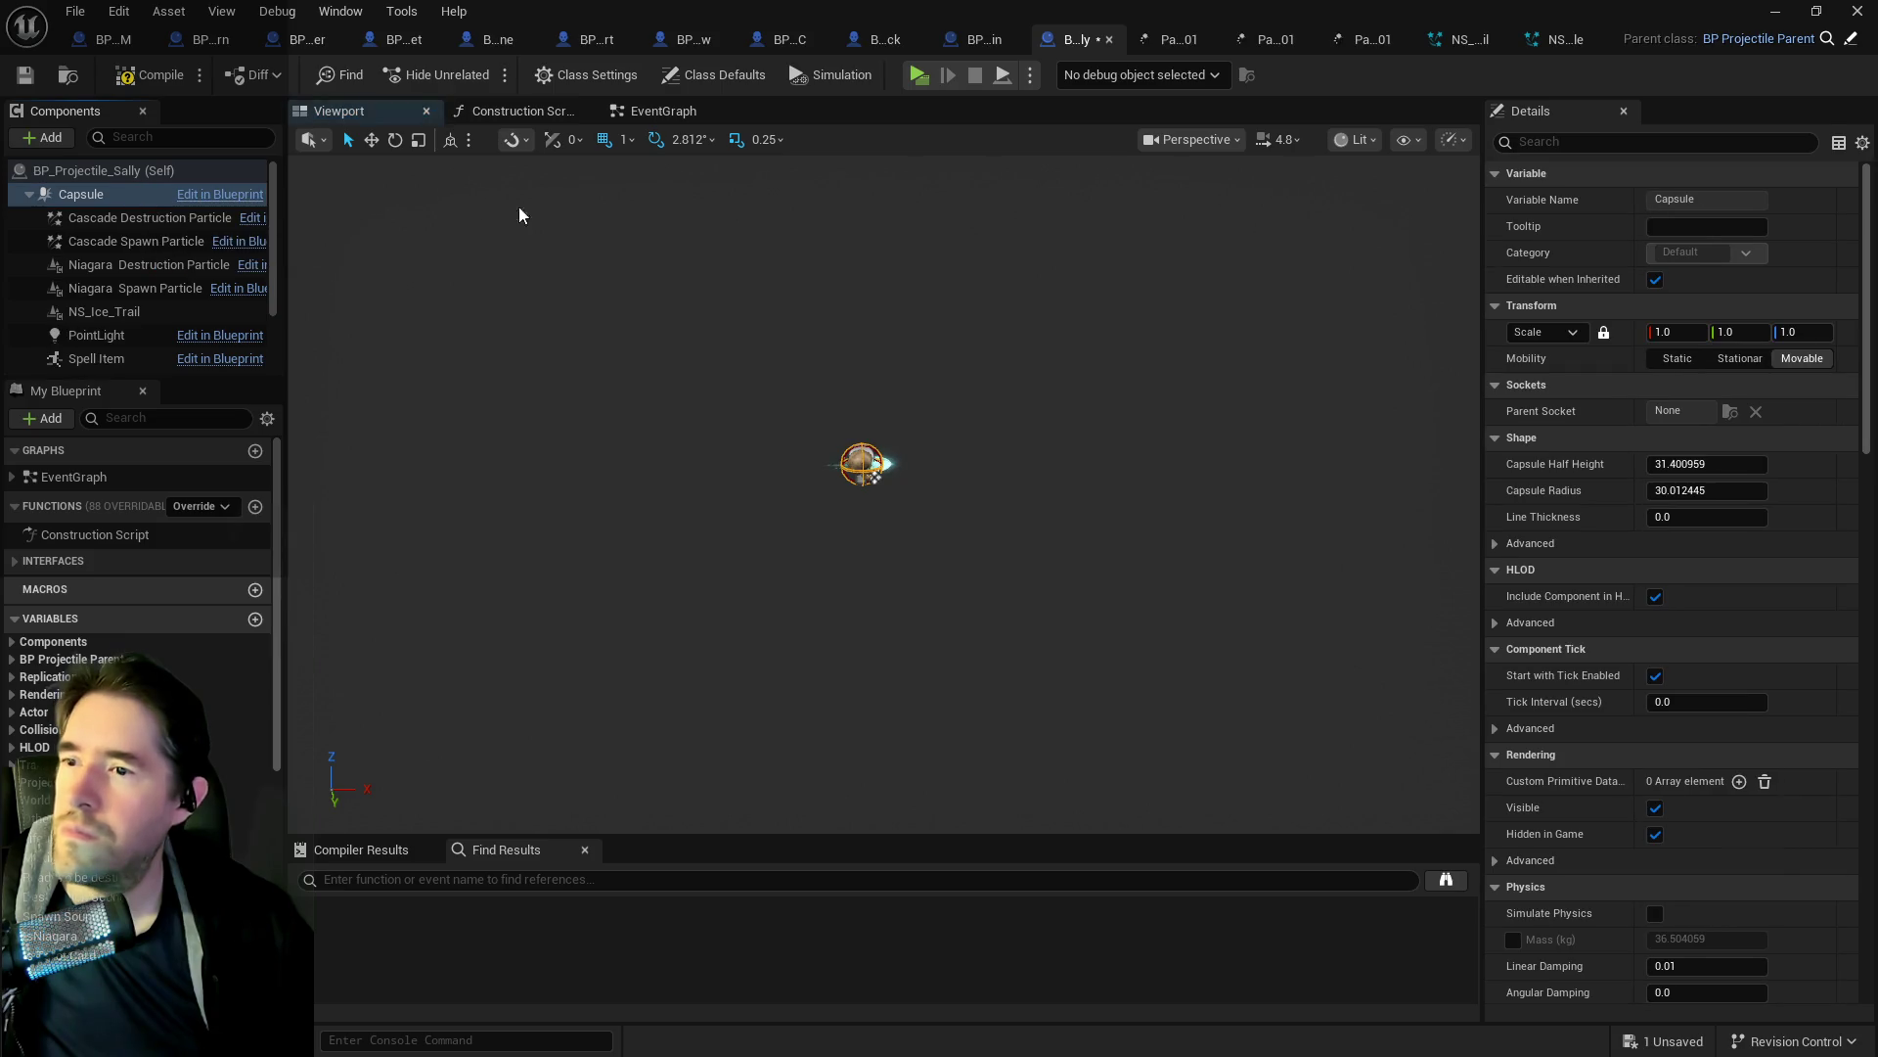
scroll(868, 470, "up", 4)
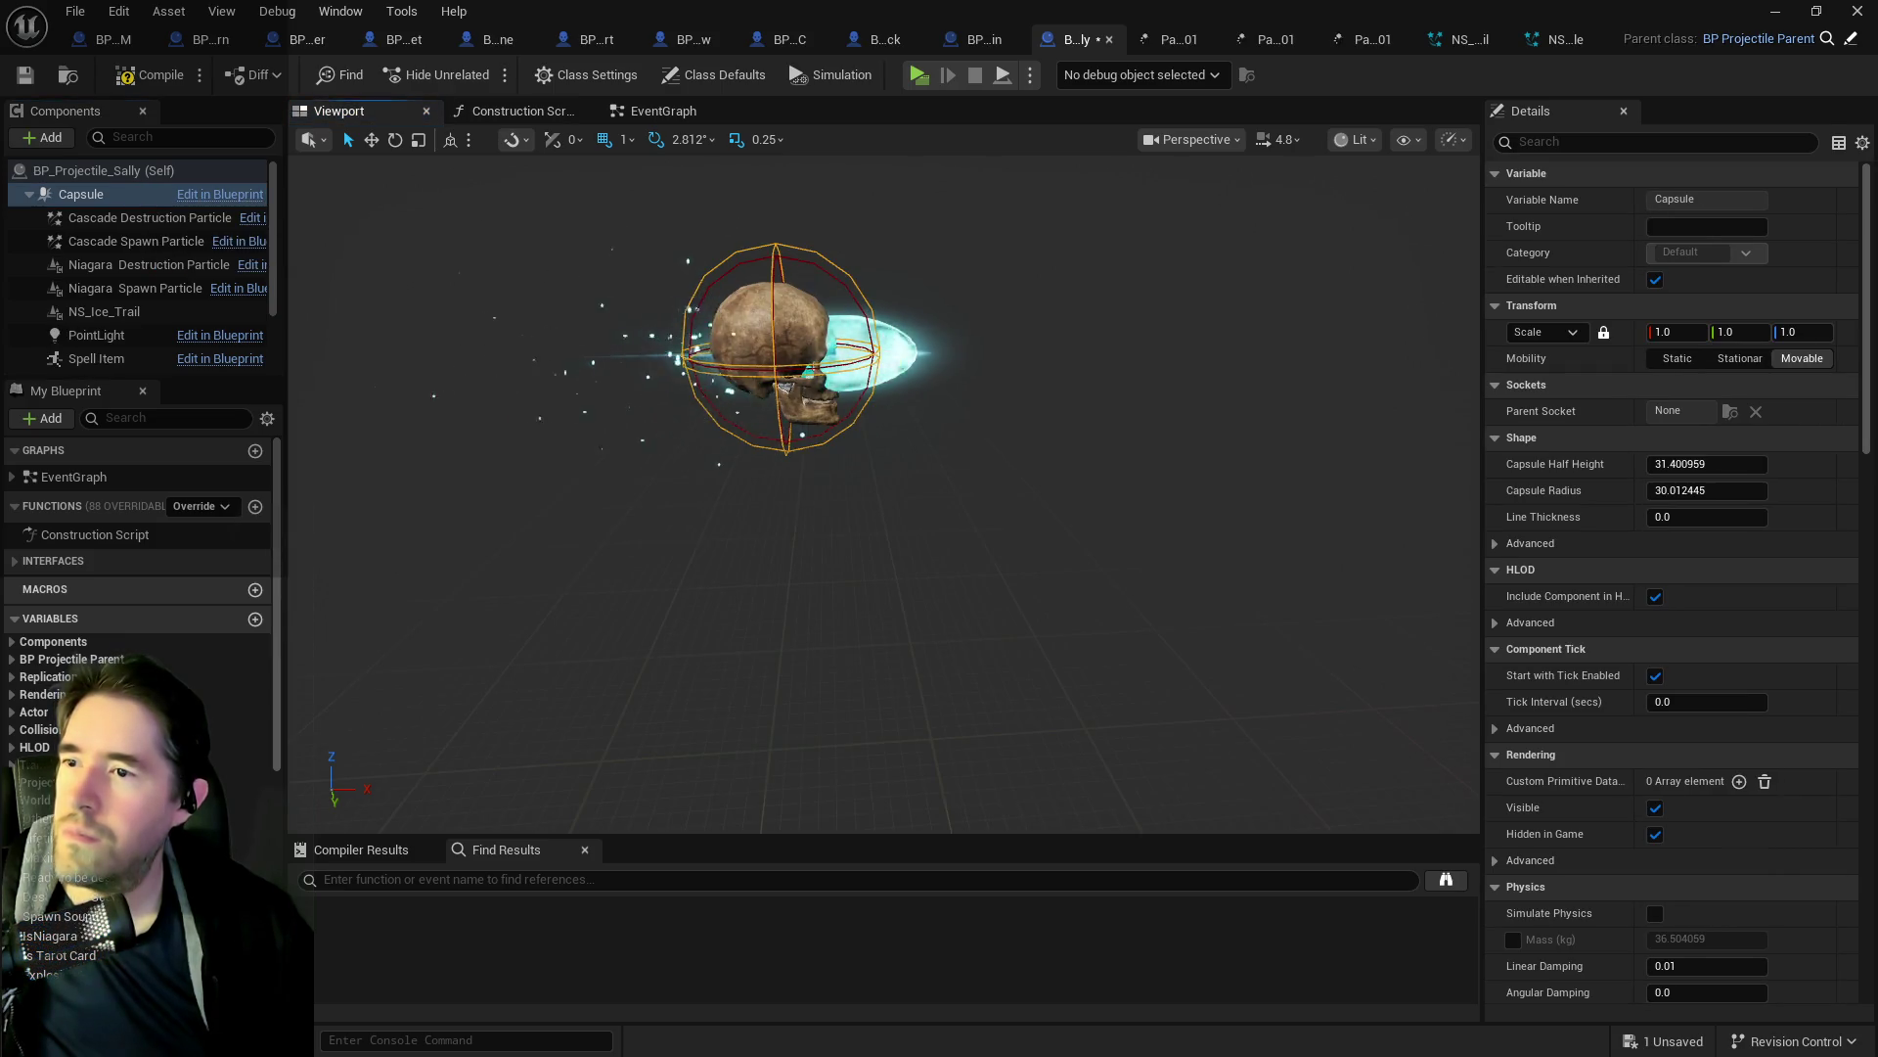
left_click(861, 352)
mouse_move(863, 350)
left_mouse_down()
mouse_move(736, 349)
mouse_move(880, 352)
mouse_move(802, 352)
mouse_move(844, 354)
left_mouse_up()
left_click(1699, 385)
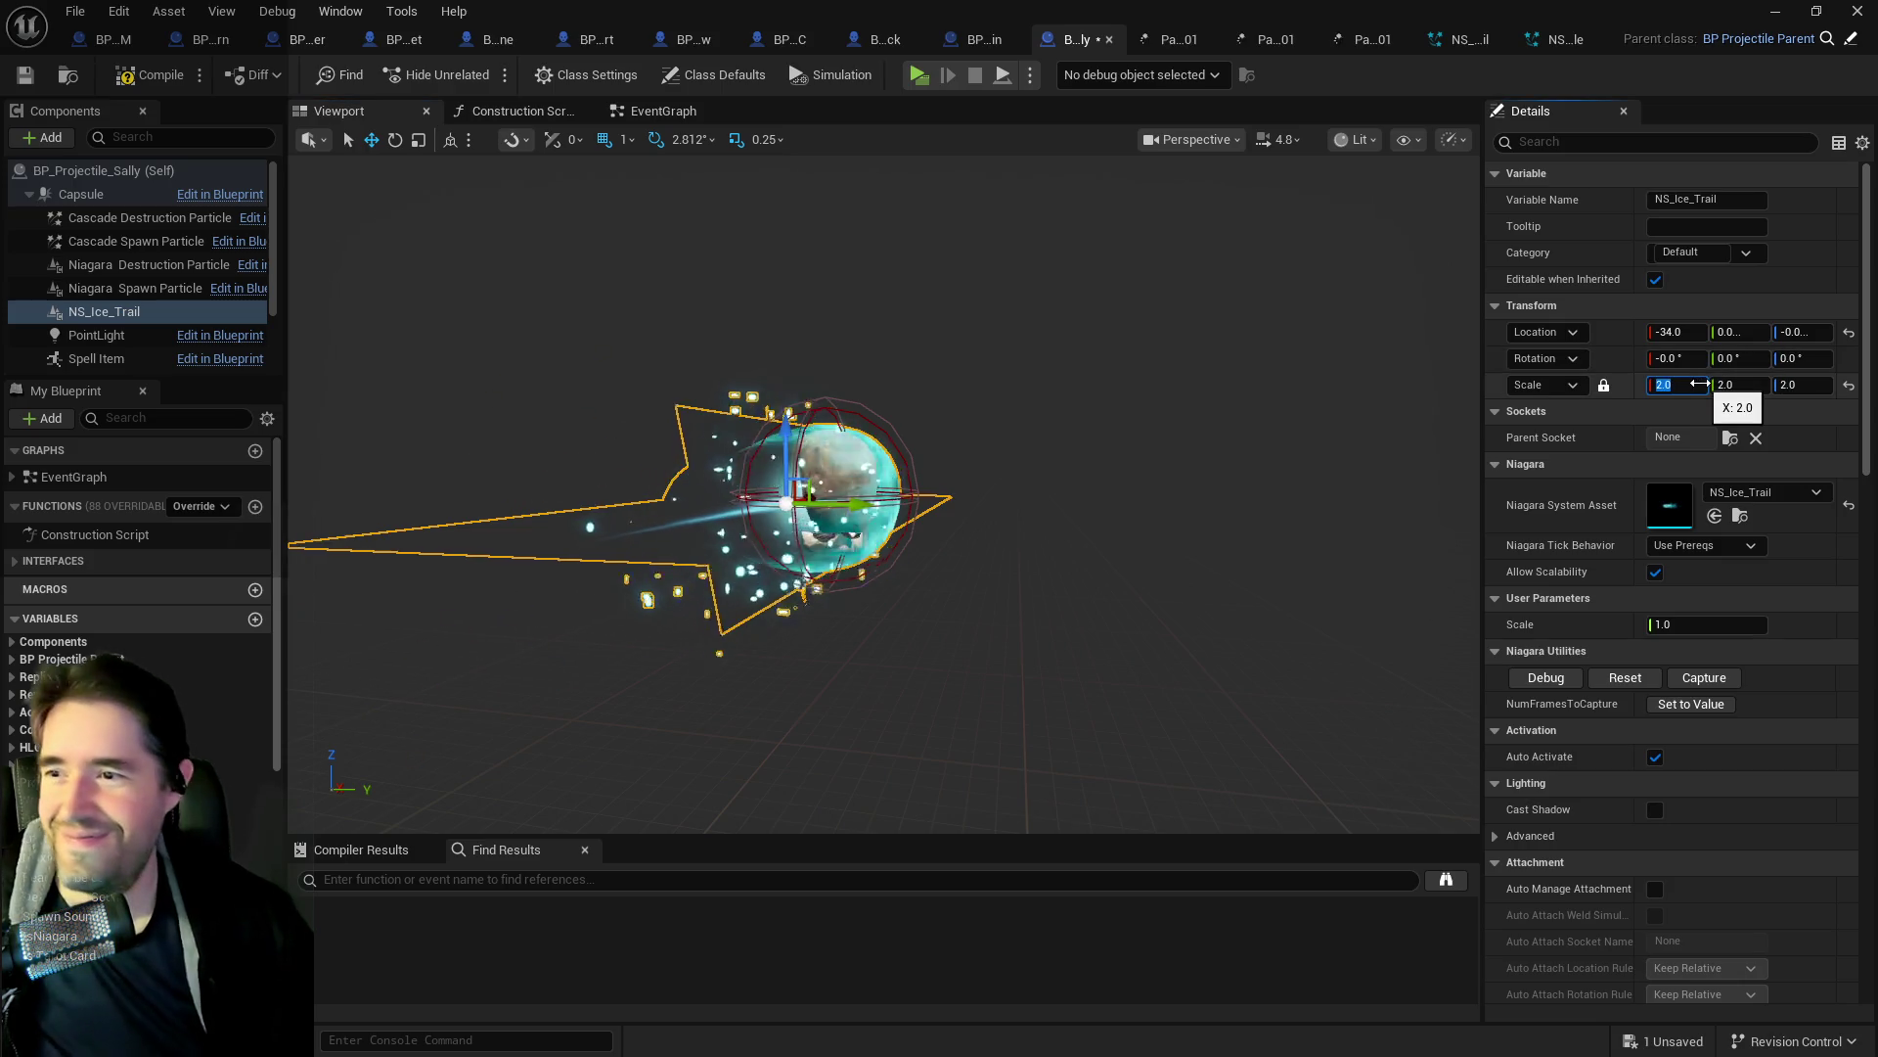
key("Return")
Fine-tune the ice trail's position along X and Z, then compile and save BP_Projectile_Sally.
mouse_move(1069, 482)
left_mouse_down()
mouse_move(978, 482)
mouse_move(1027, 483)
left_mouse_up()
scroll(993, 453, "up", 5)
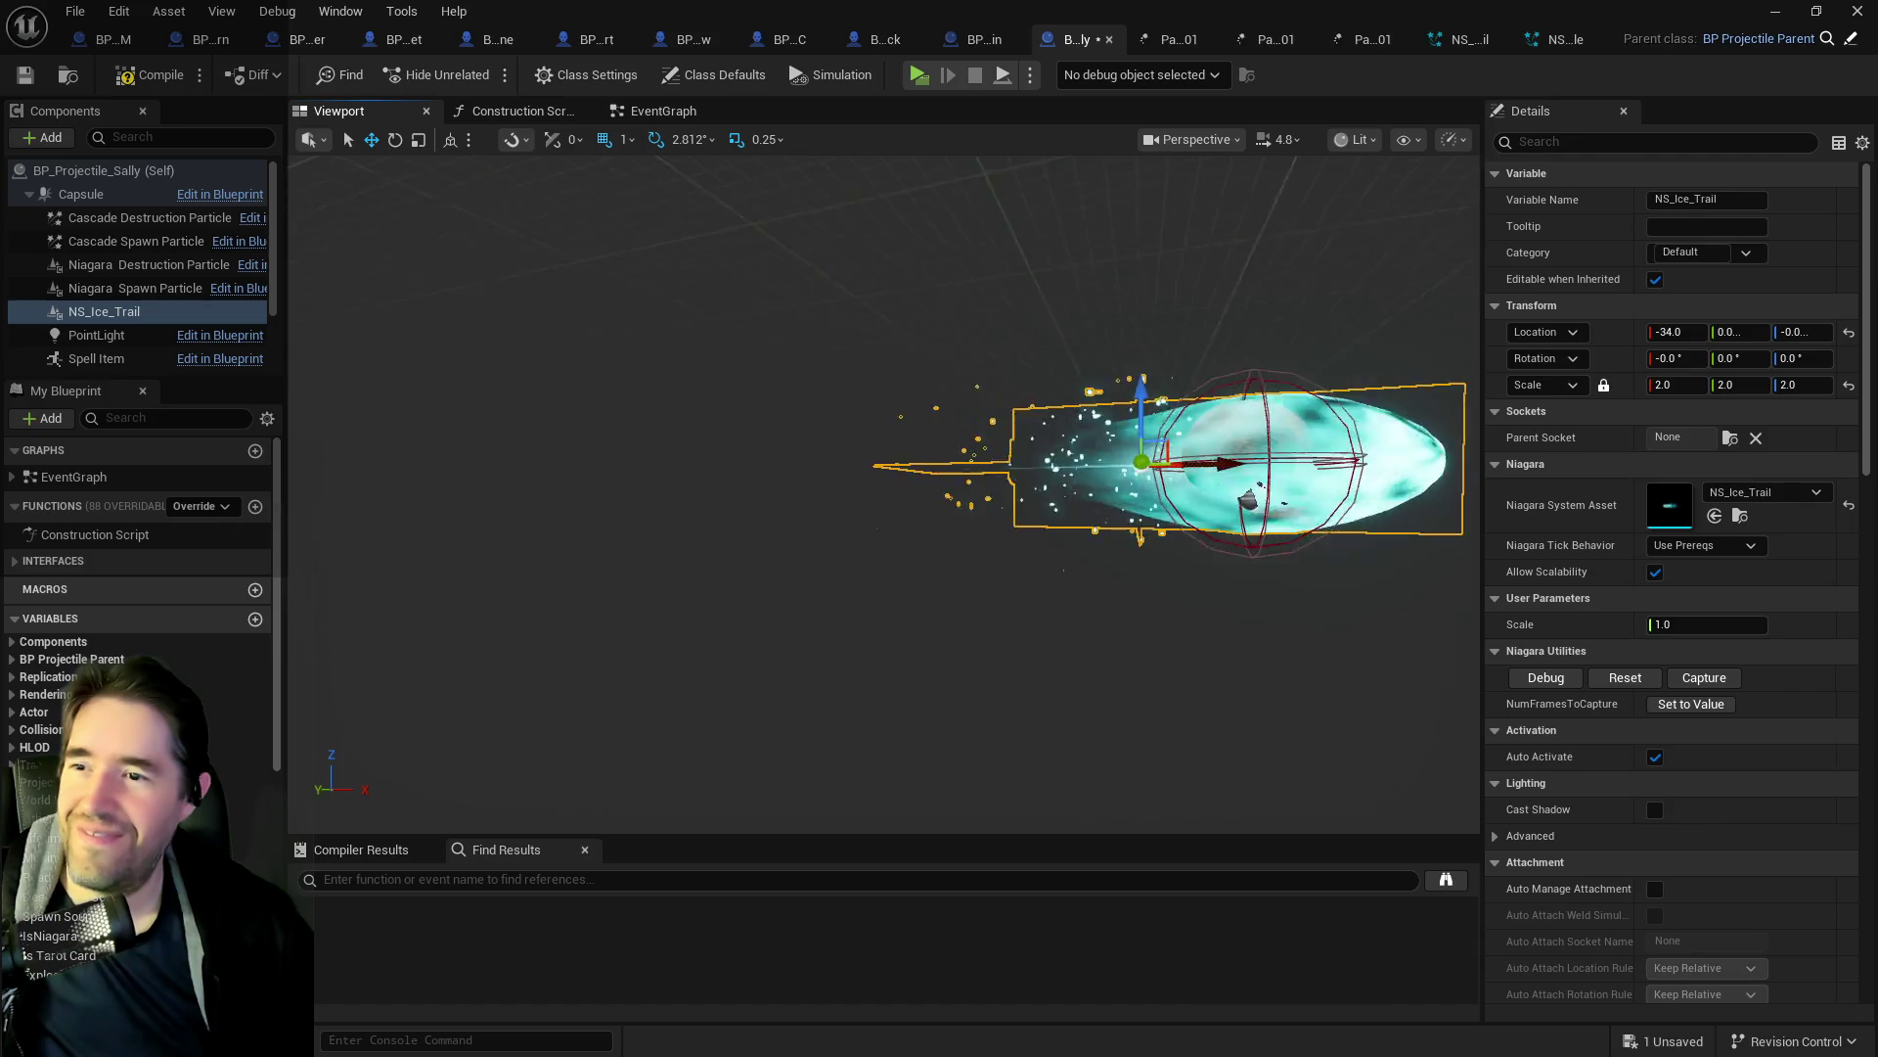
scroll(984, 455, "down", 2)
left_click_drag(979, 458, 839, 458)
type("1.5")
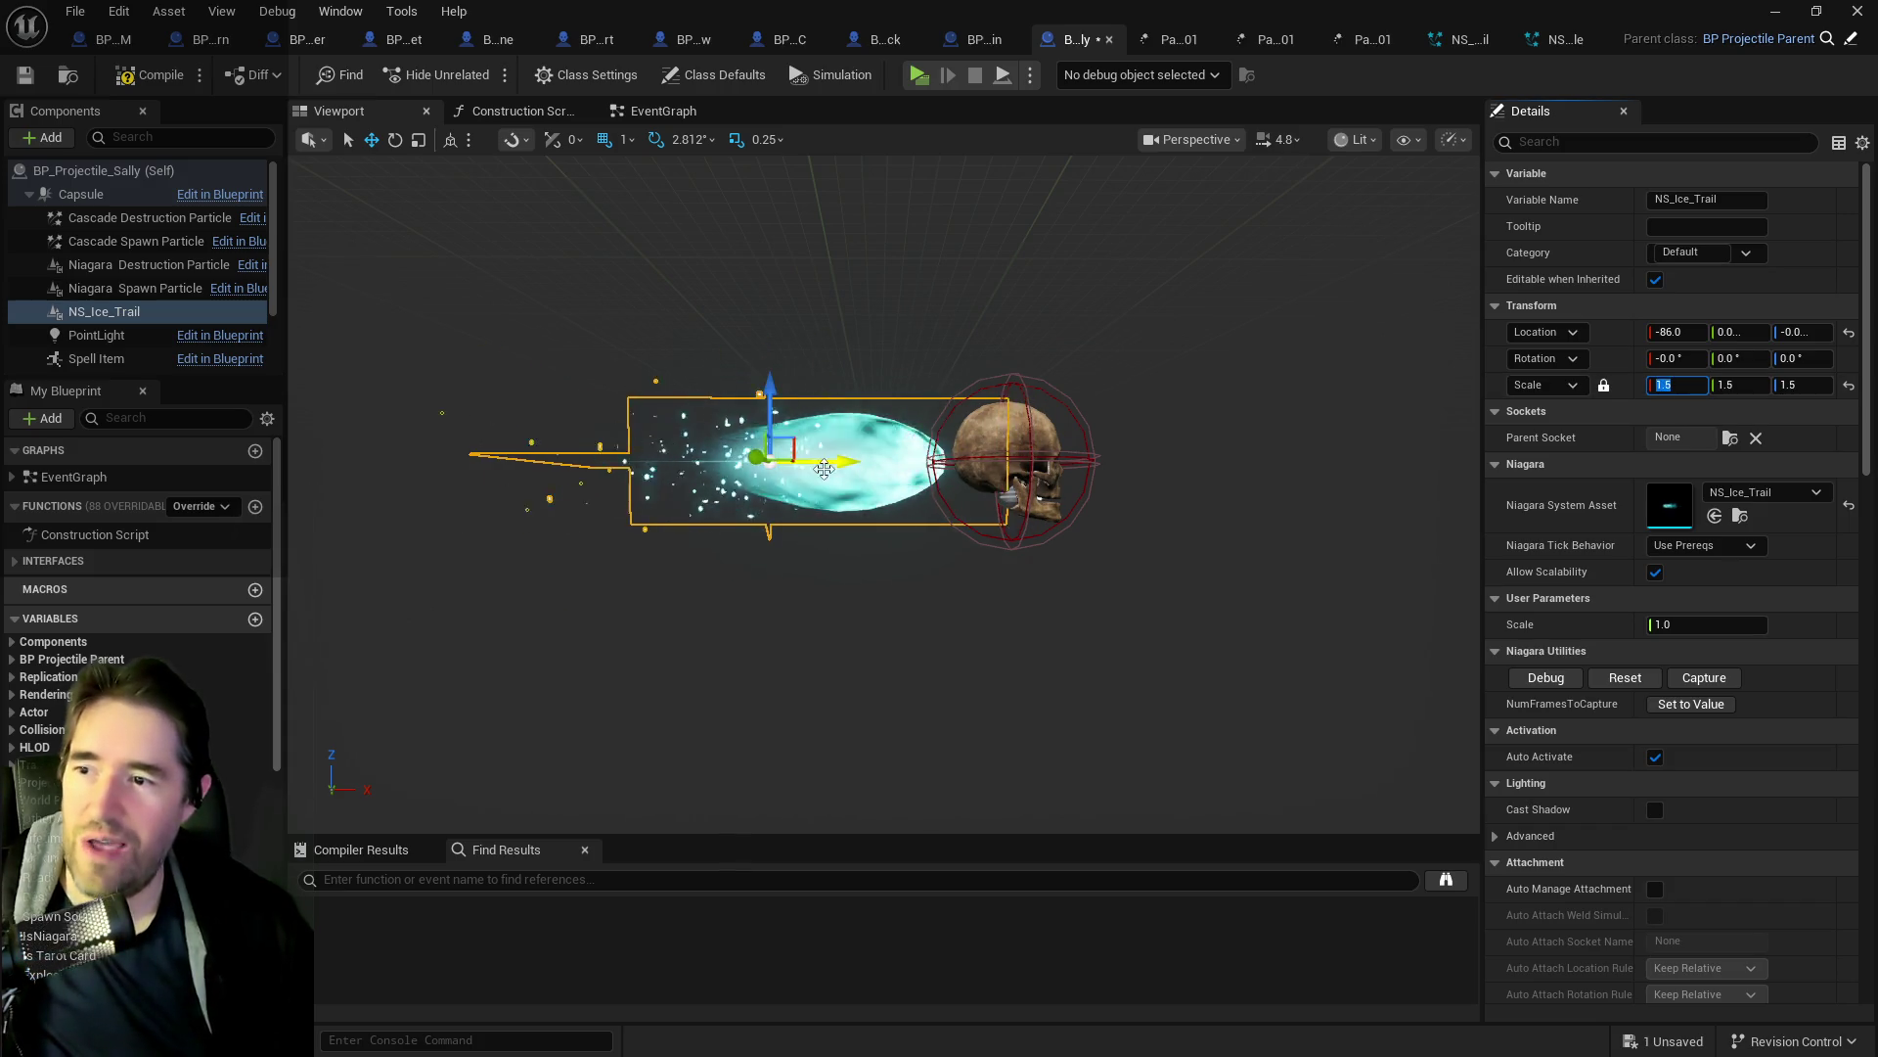
left_click_drag(824, 469, 792, 452)
left_click_drag(786, 371, 787, 390)
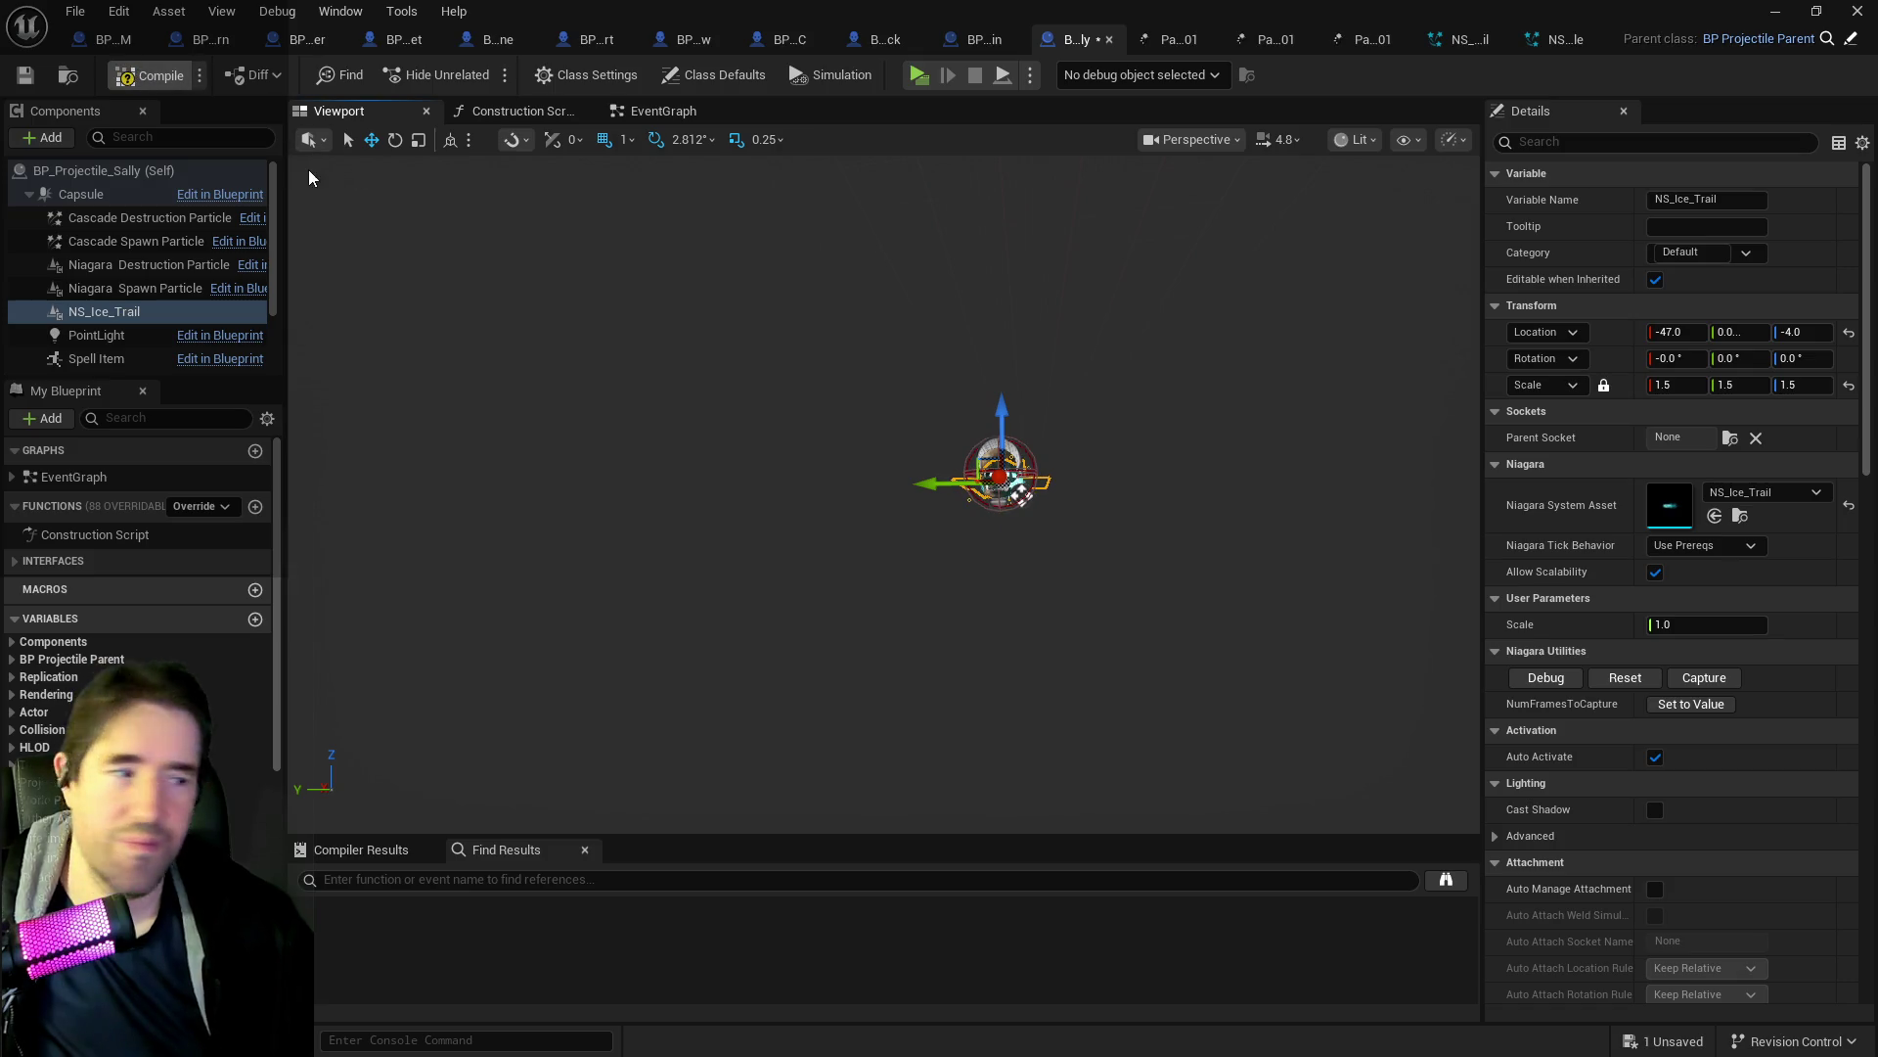
key("ctrl+s")
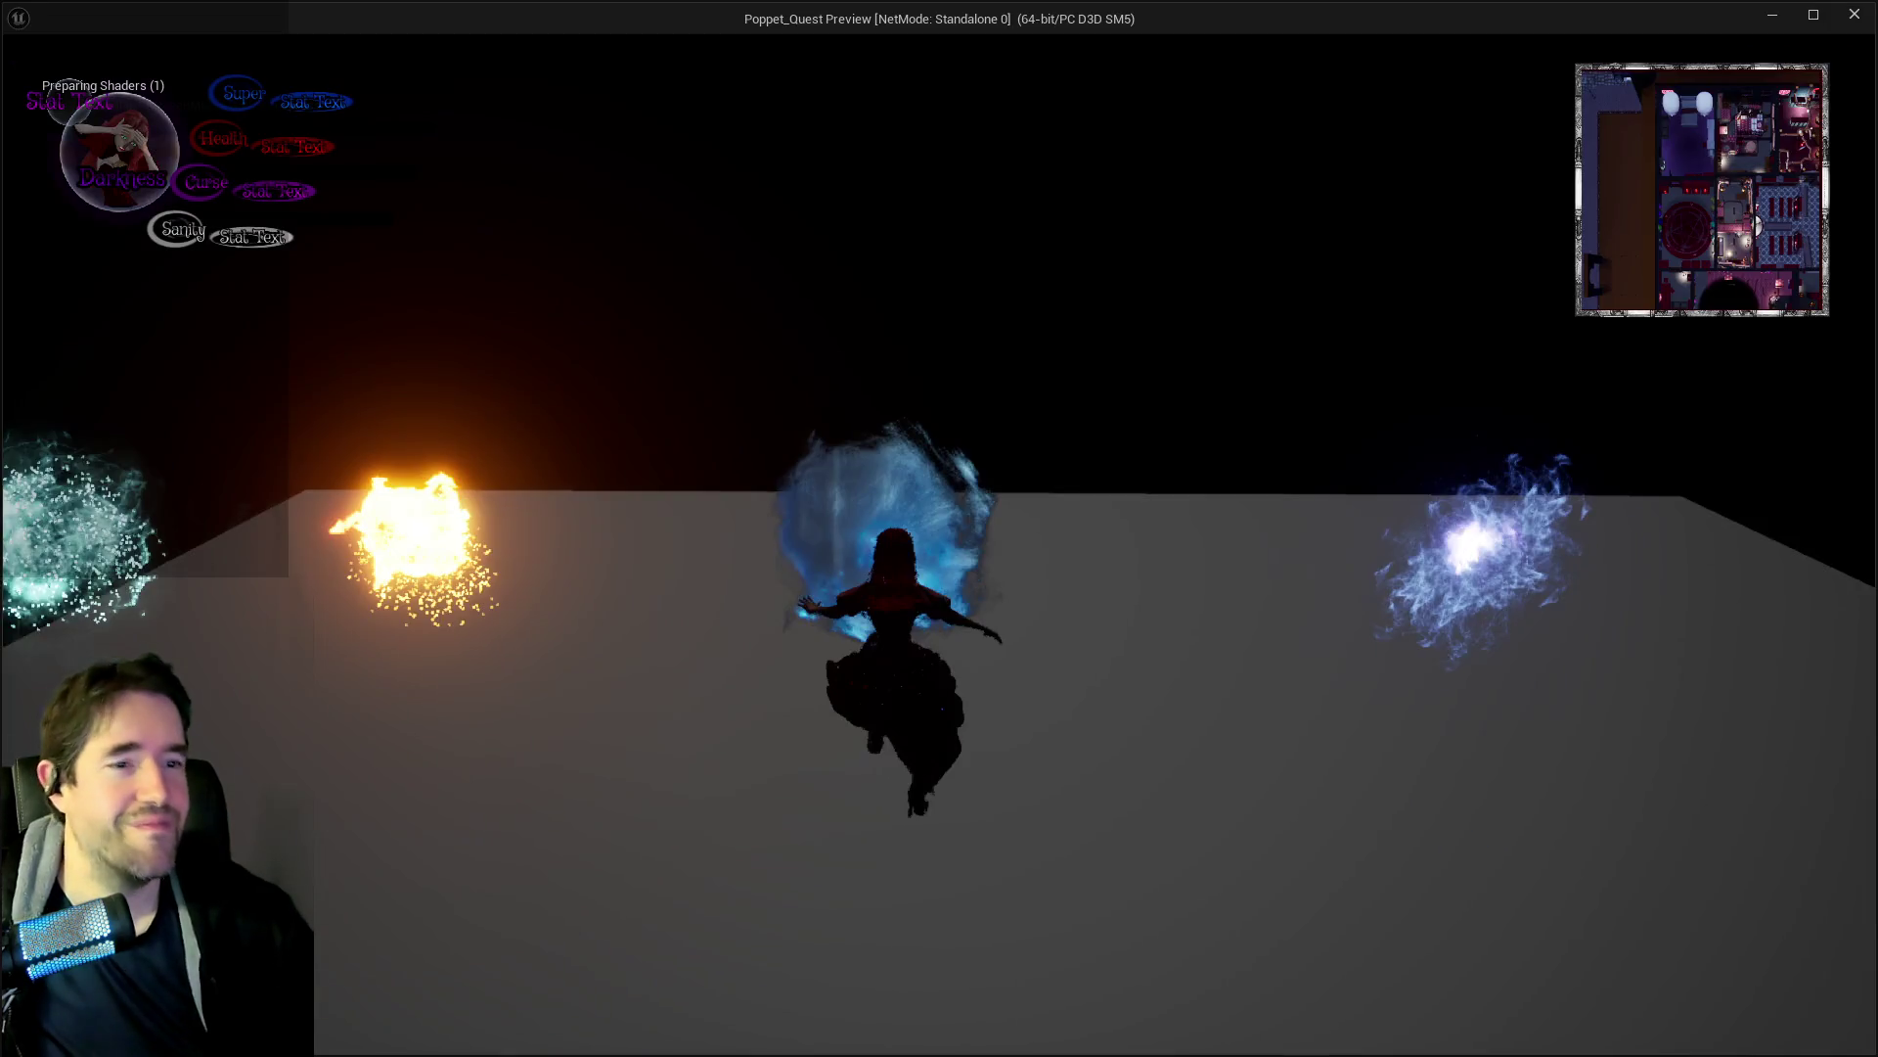
End the play test and return to the MagicVFXDemo level editor.
key("Escape")
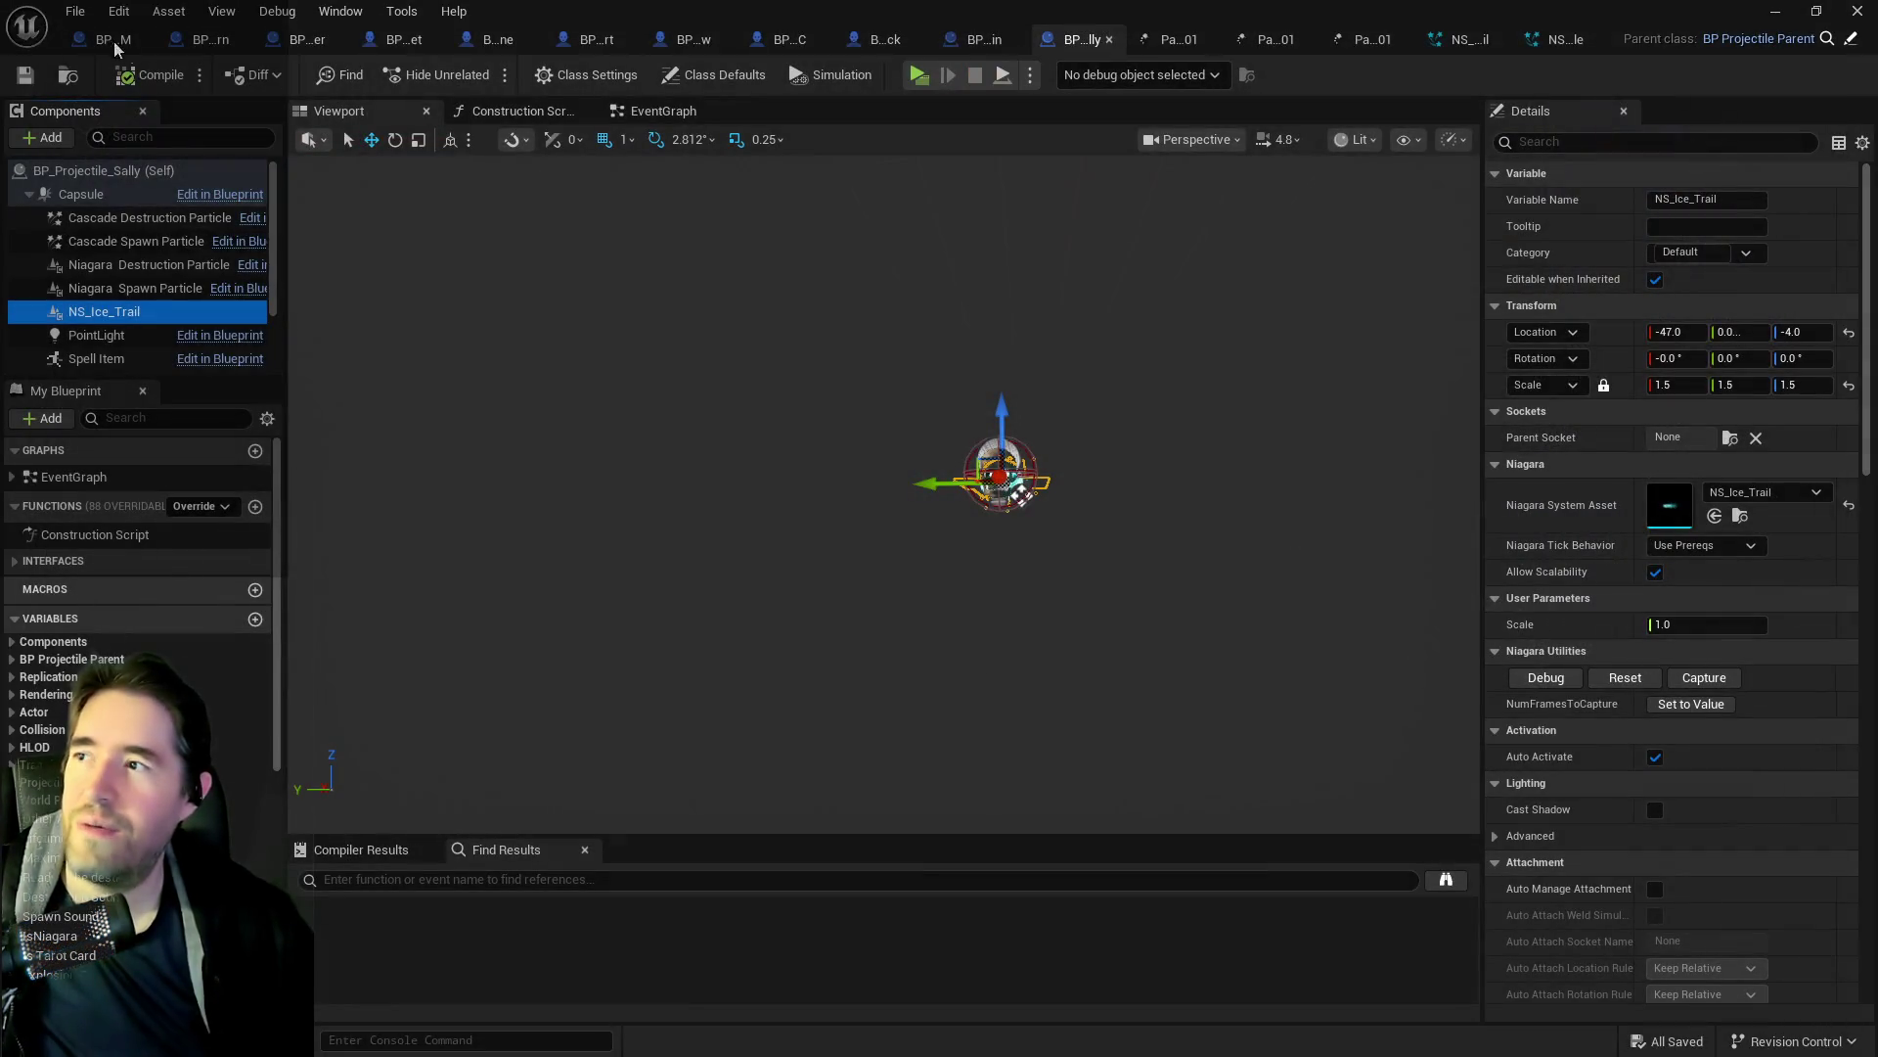
left_click(76, 11)
mouse_move(170, 107)
left_click(699, 8)
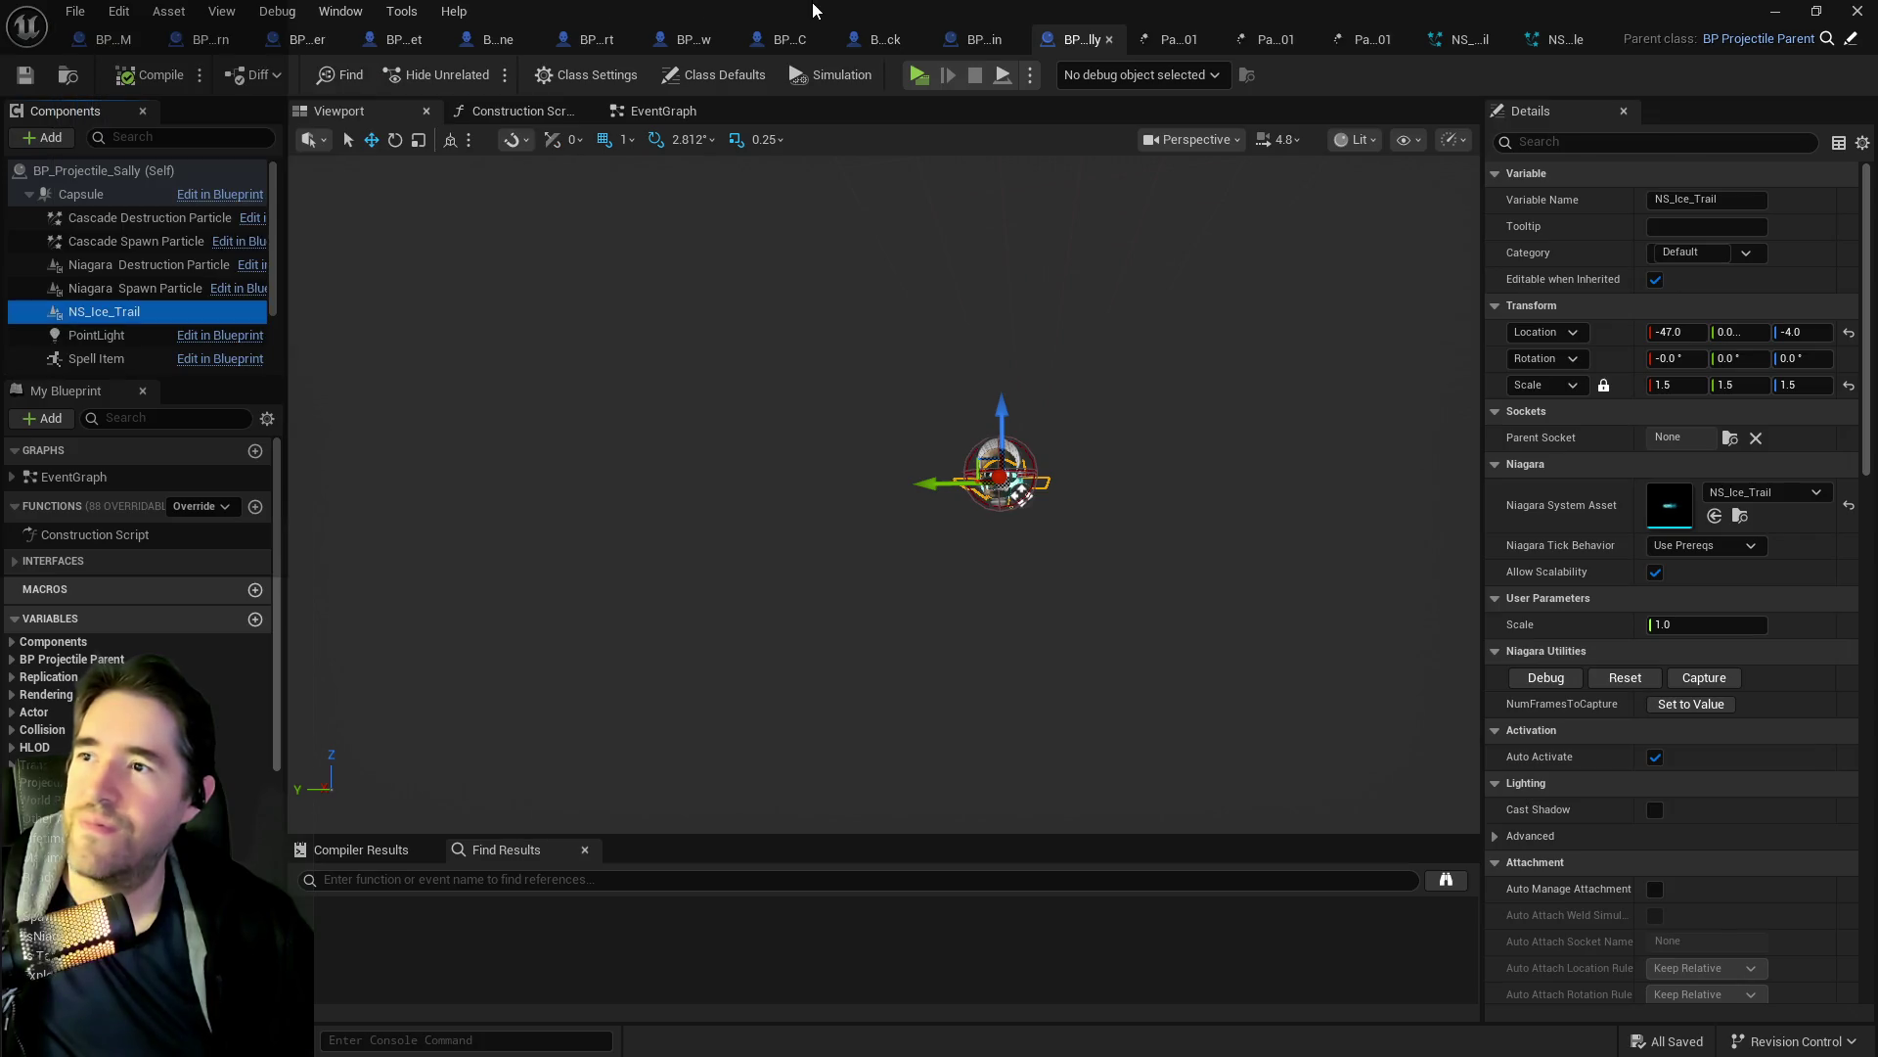
left_click(100, 8)
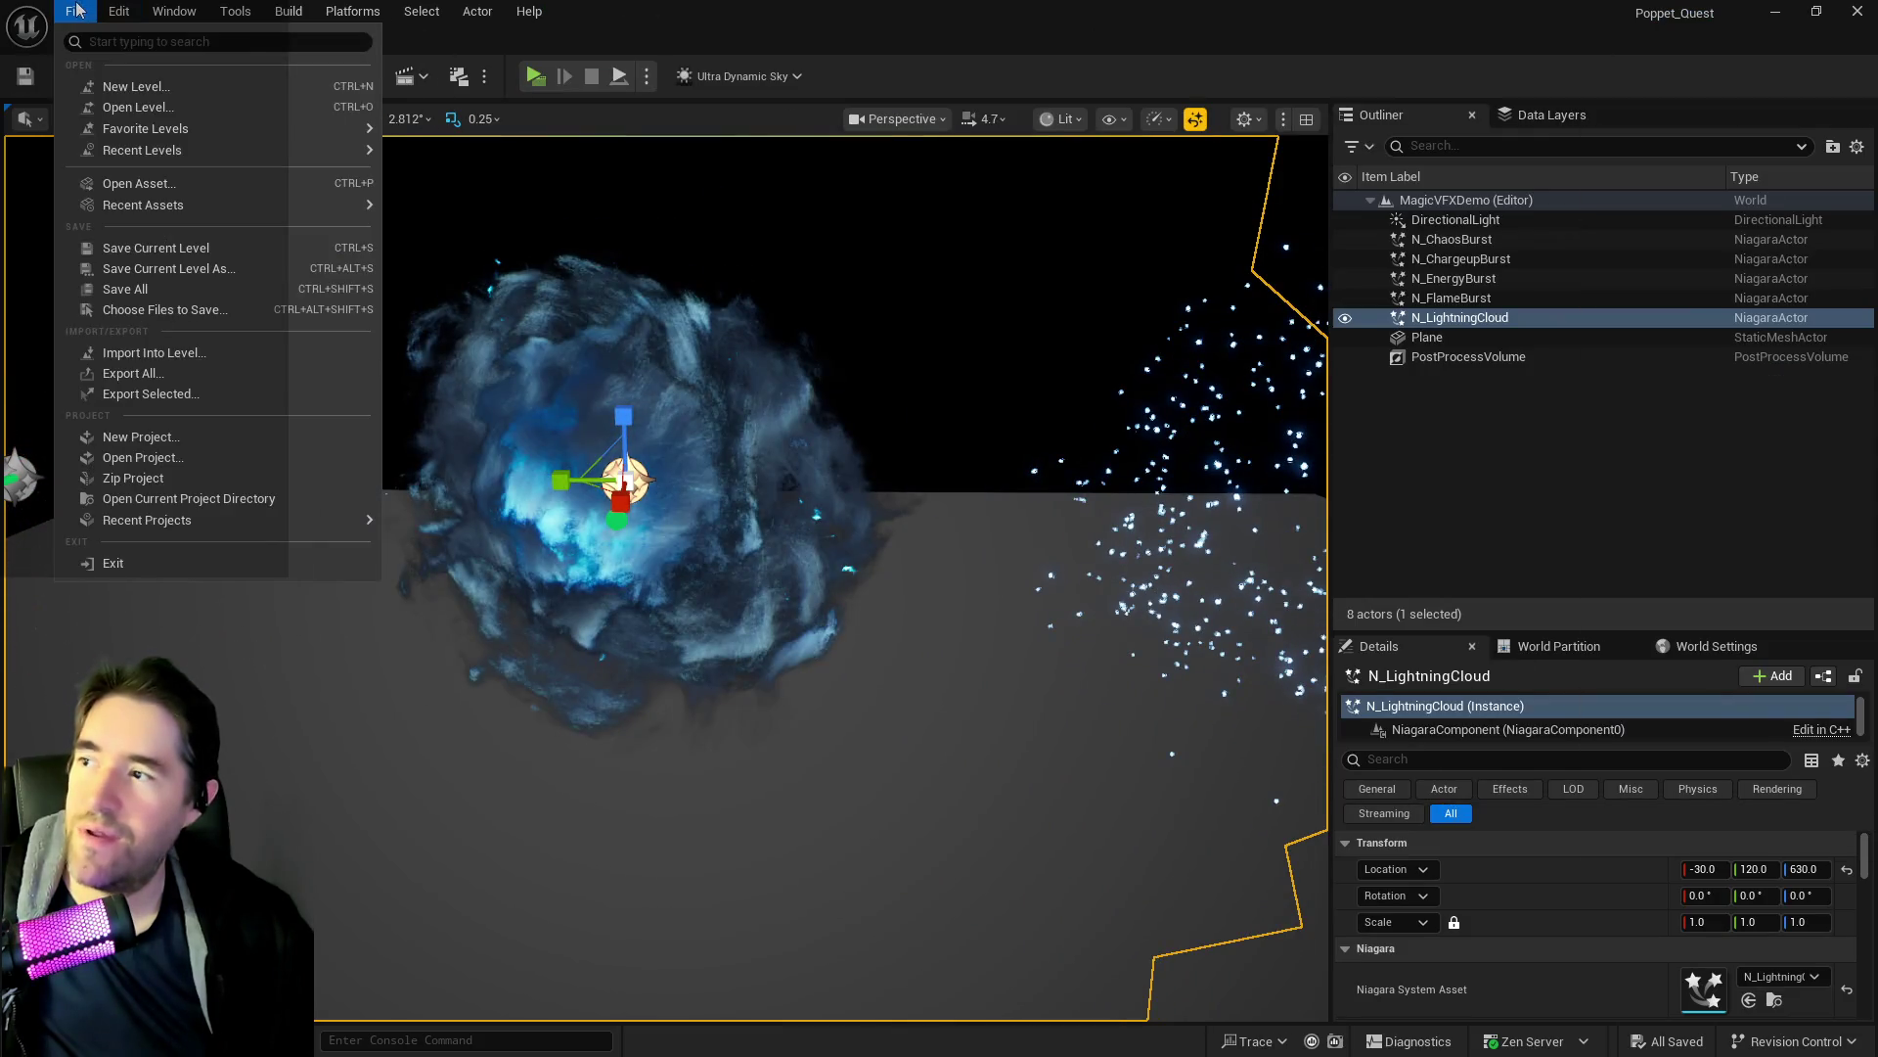
Load the Chapter_1_Dead_Girl_Wonderland level from the File menu's recent levels list.
left_click(75, 11)
left_click(76, 10)
mouse_move(168, 155)
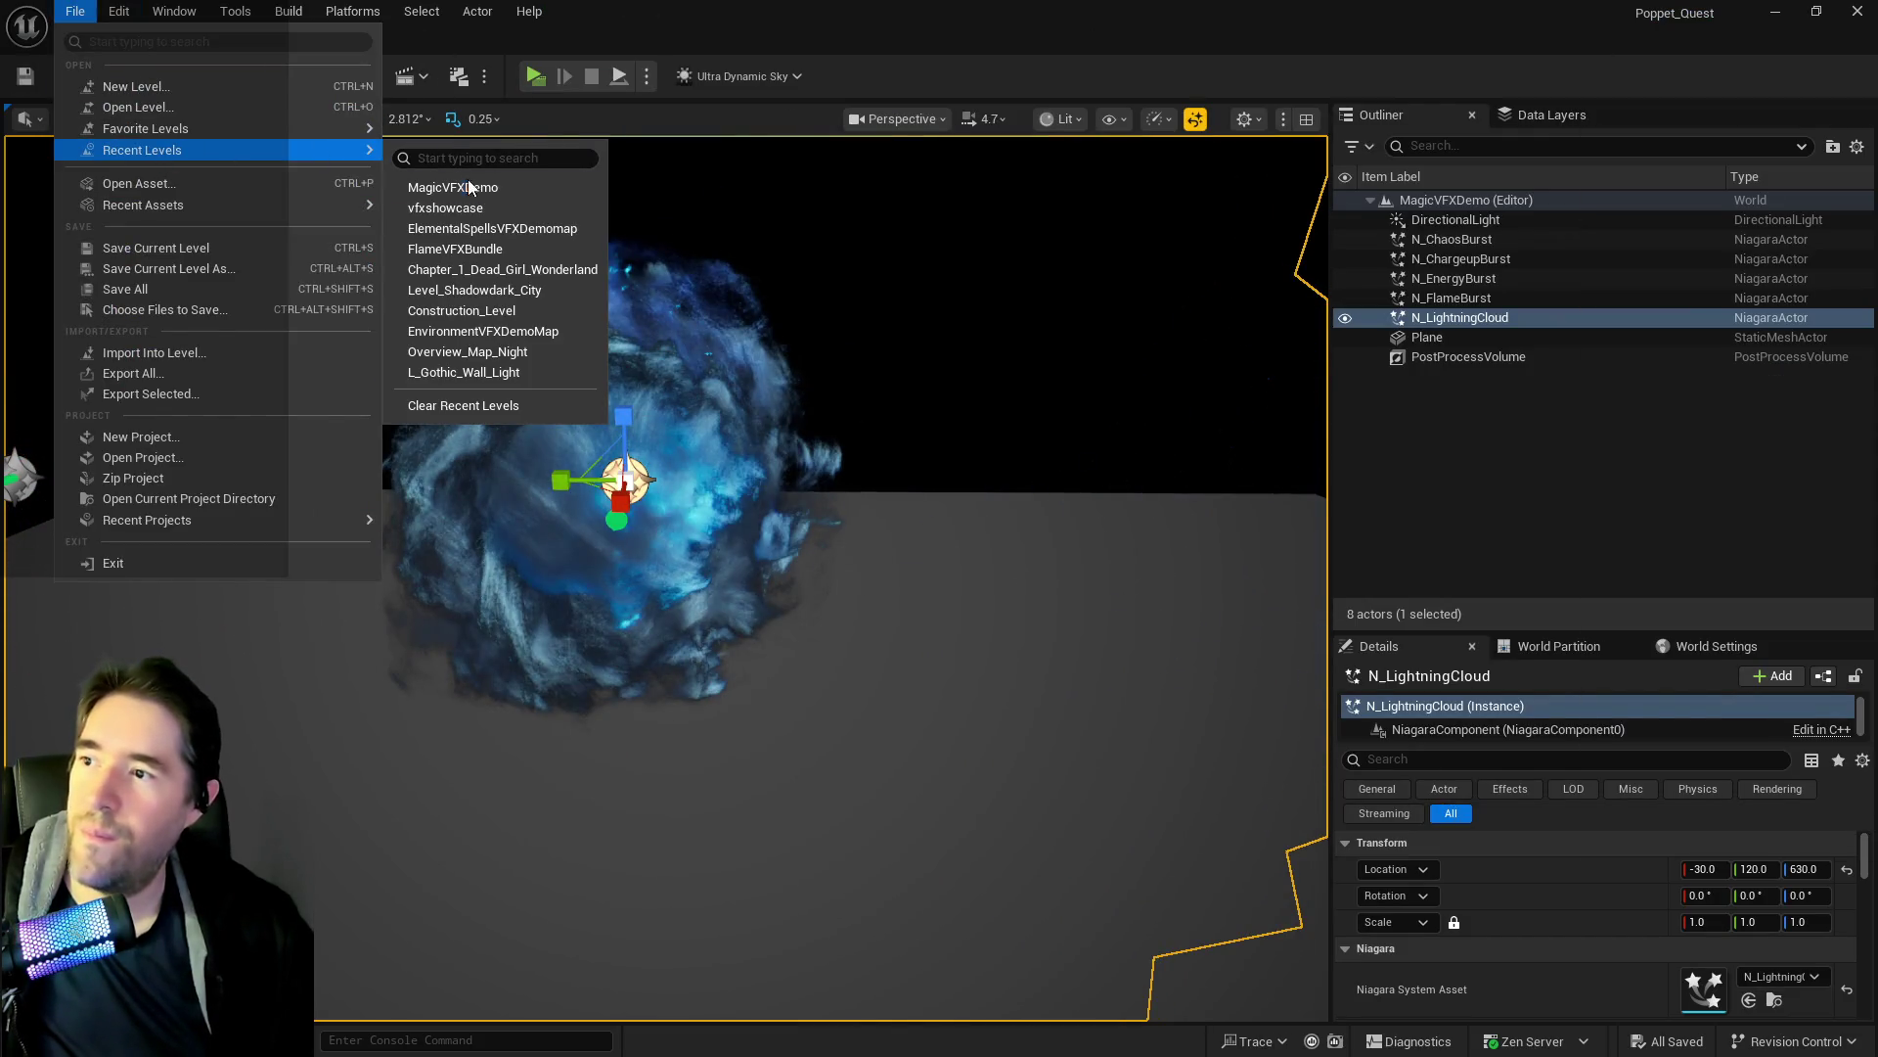
left_click(470, 269)
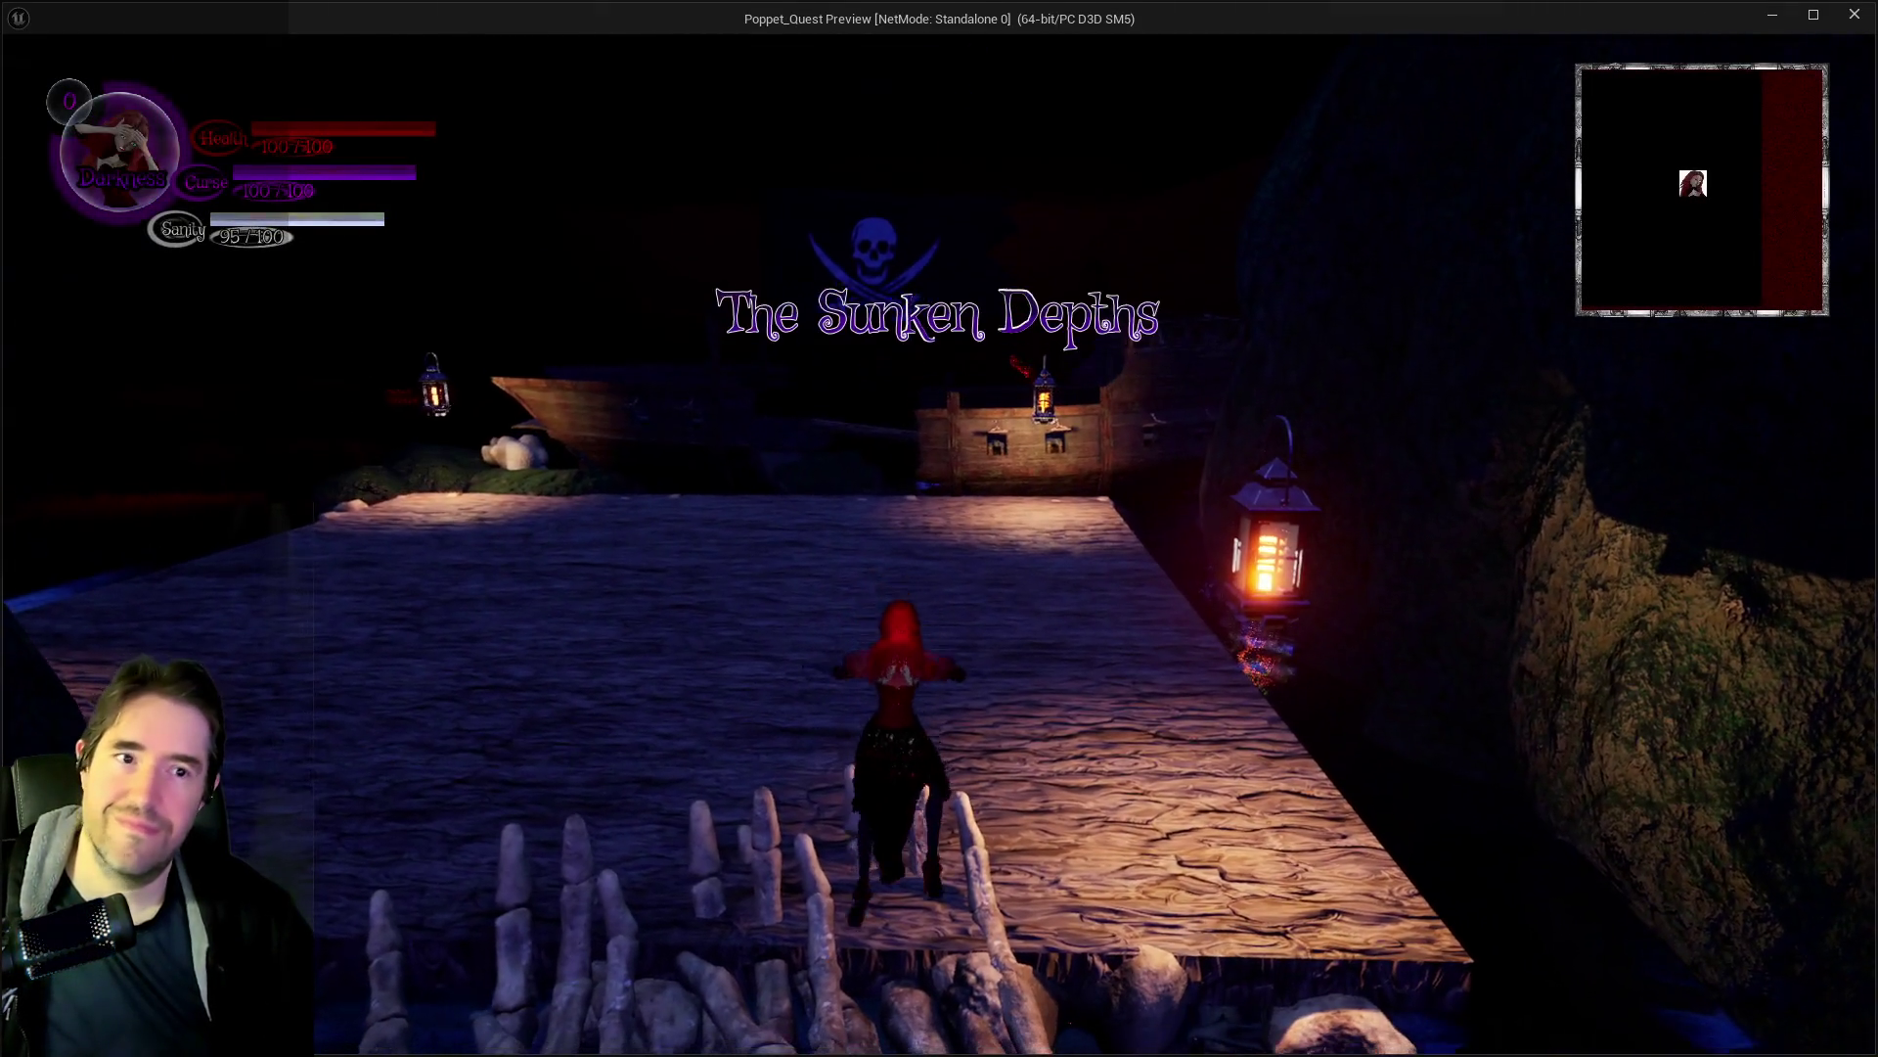
Walk back across the bone pile, then open and close the in-game card menu.
key("s")
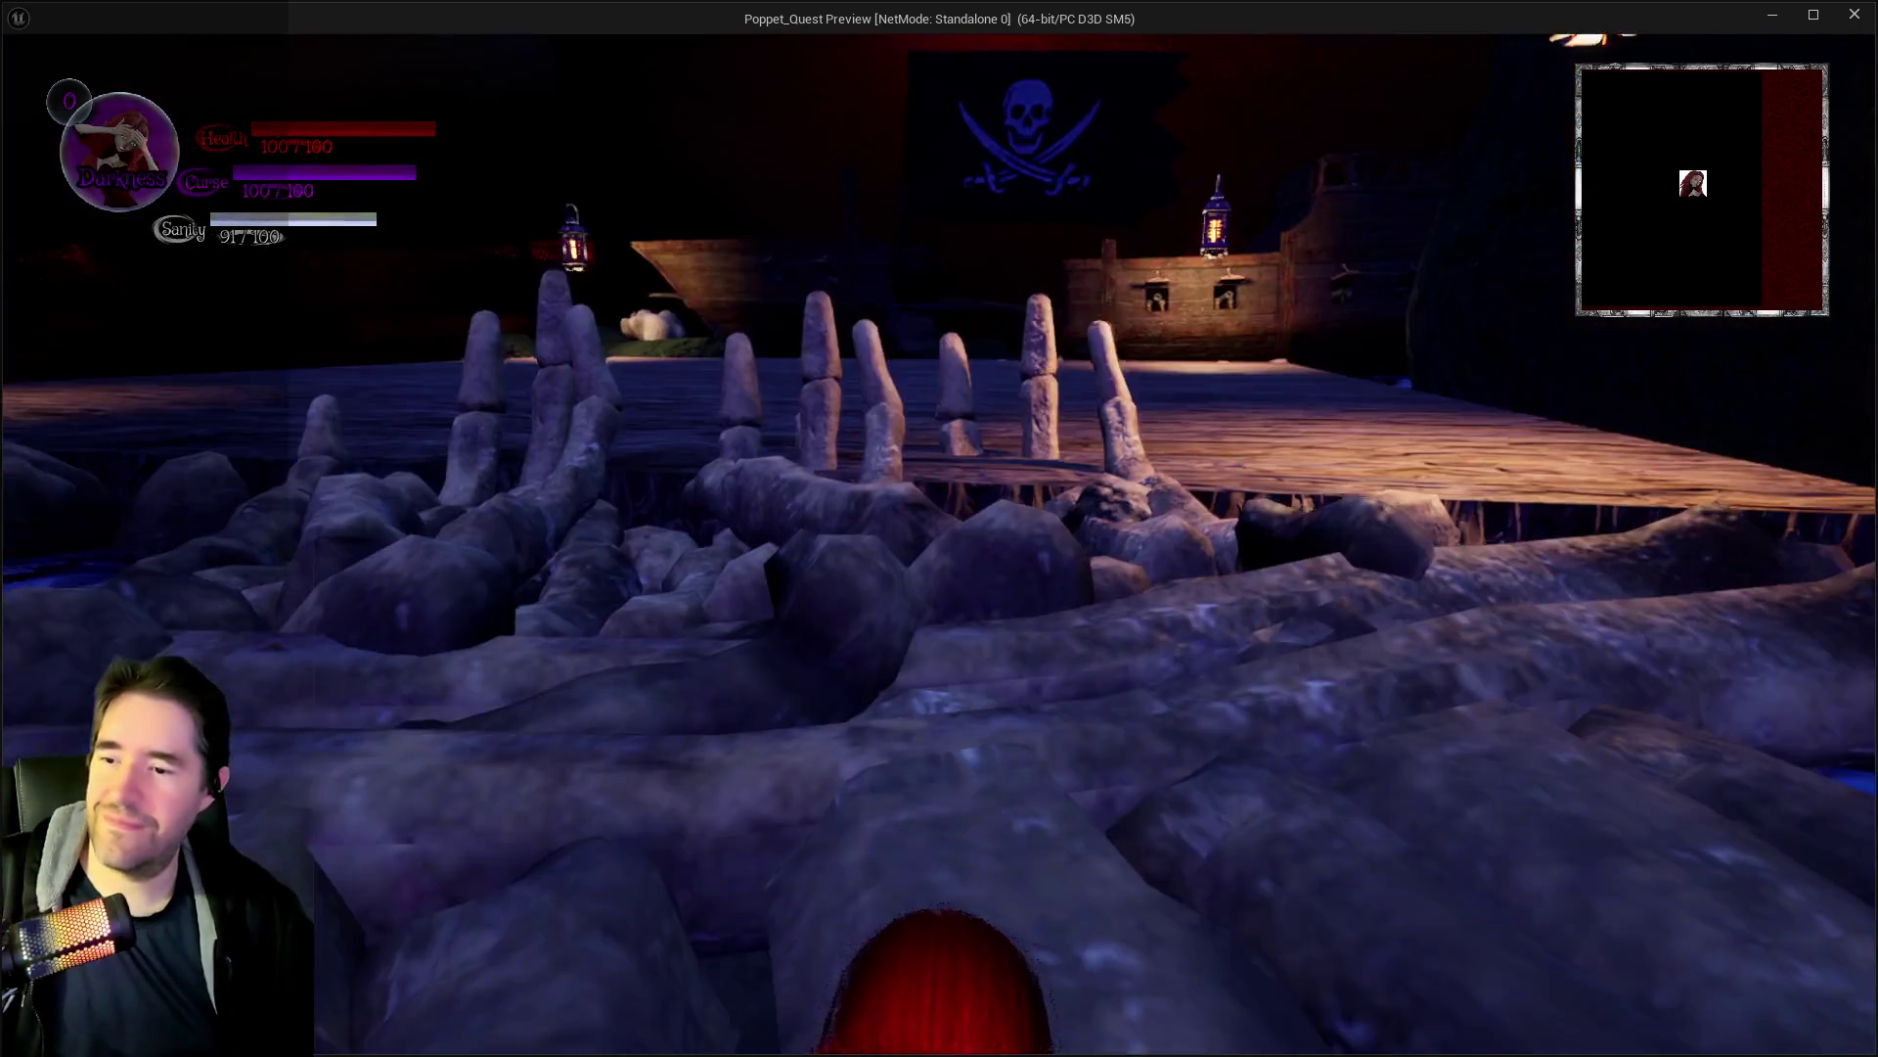
key("s")
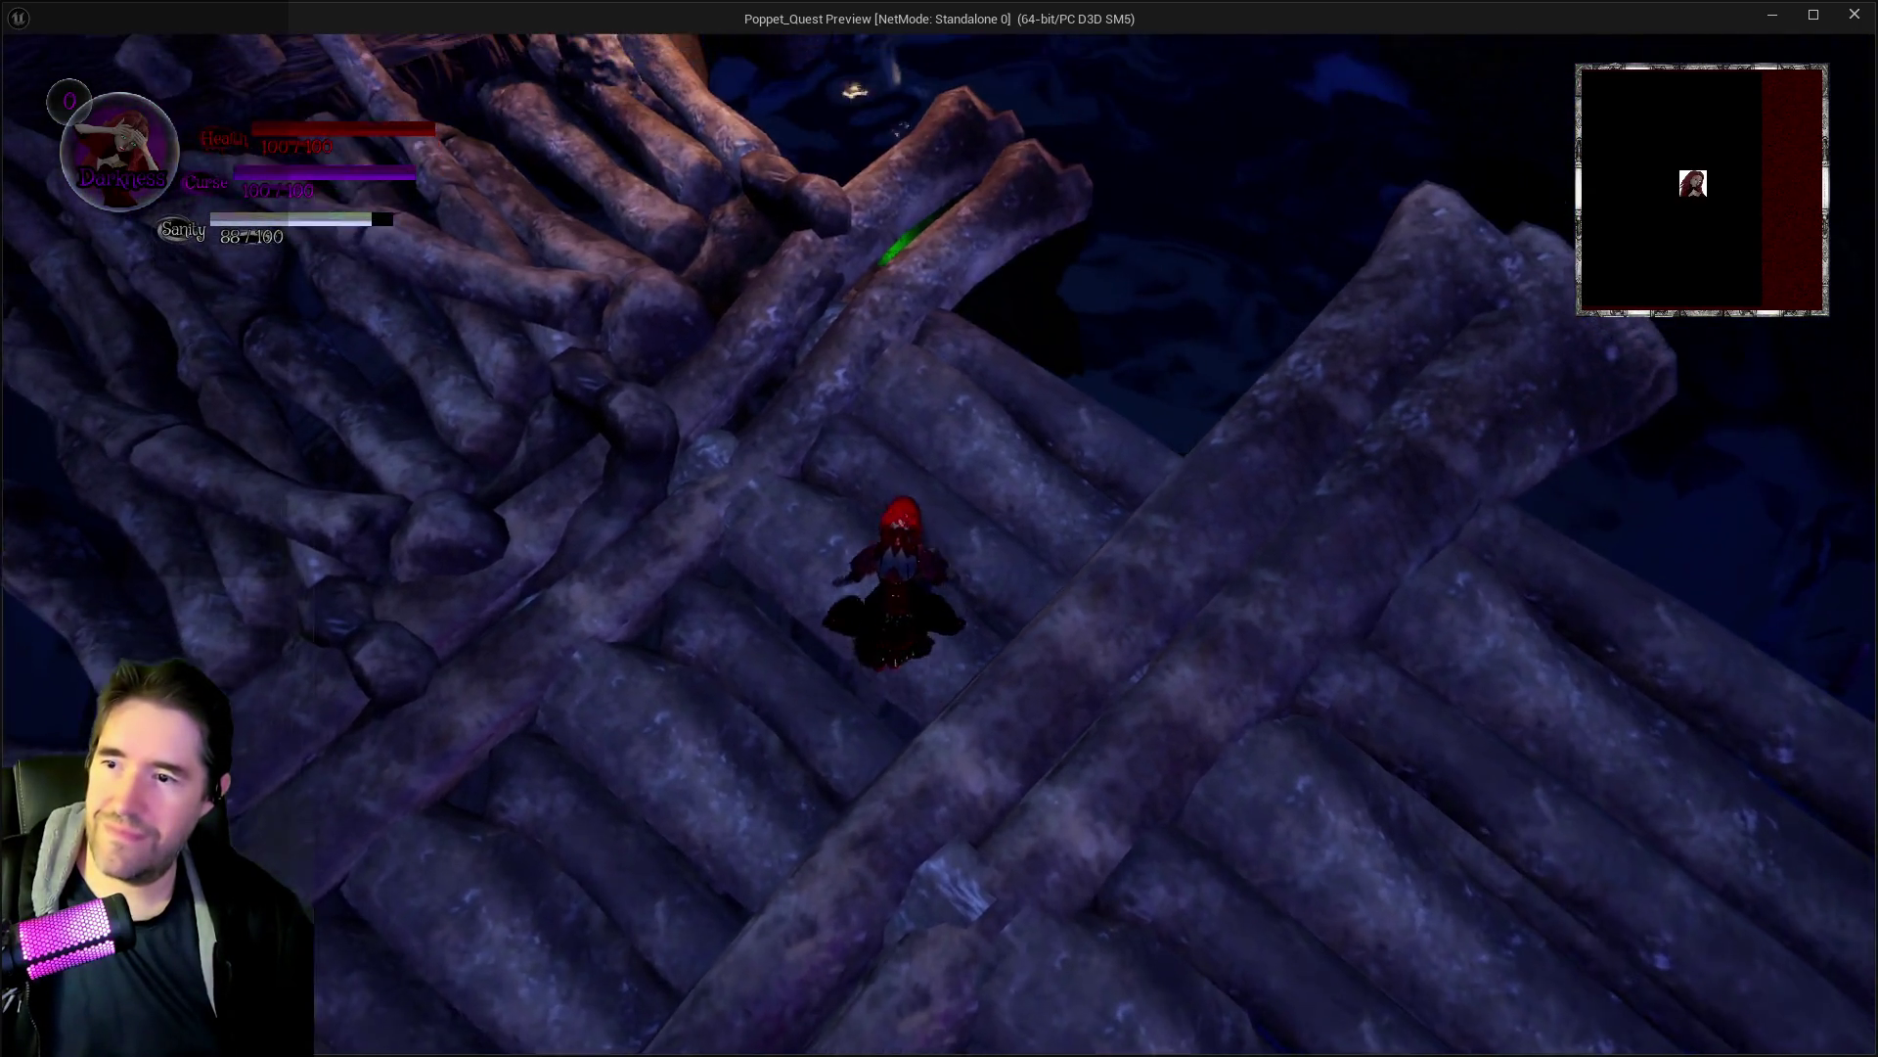
key("i")
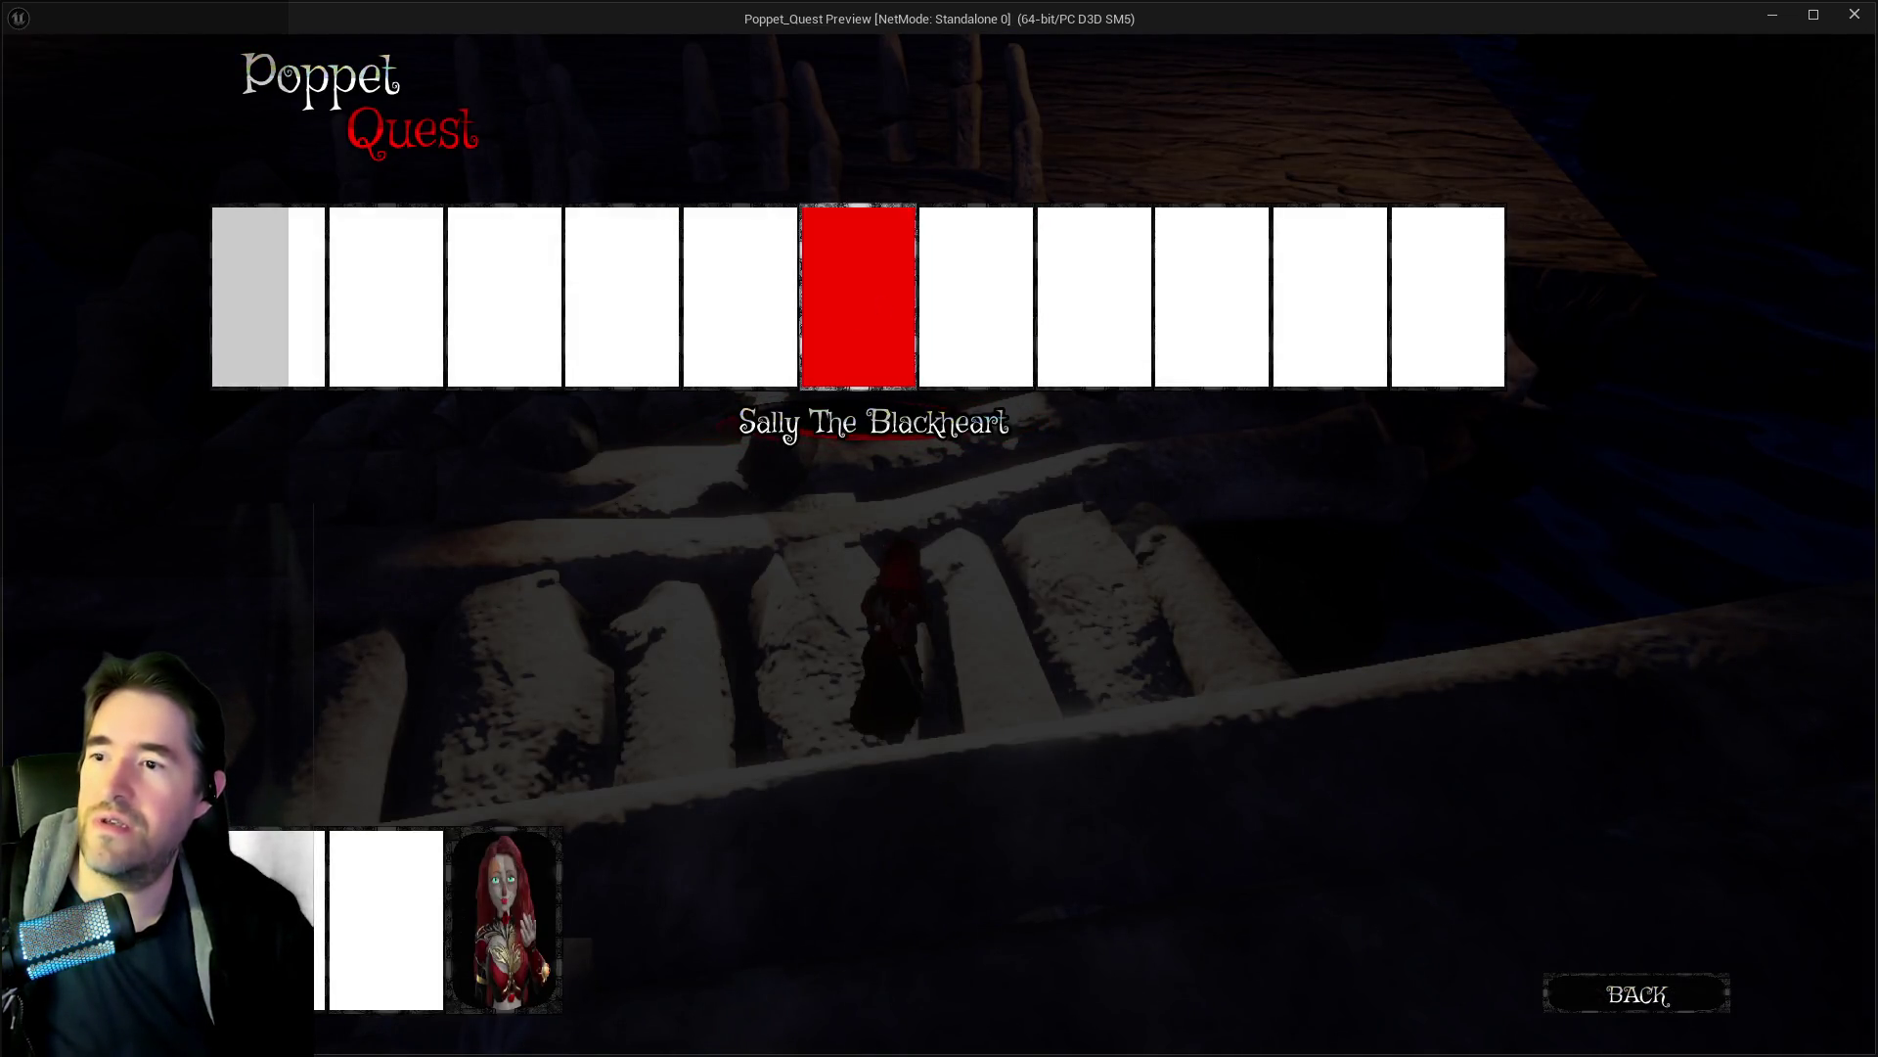
key("i")
Advance across the deck to Sally, trigger her attacks, then stop the play session.
key("w")
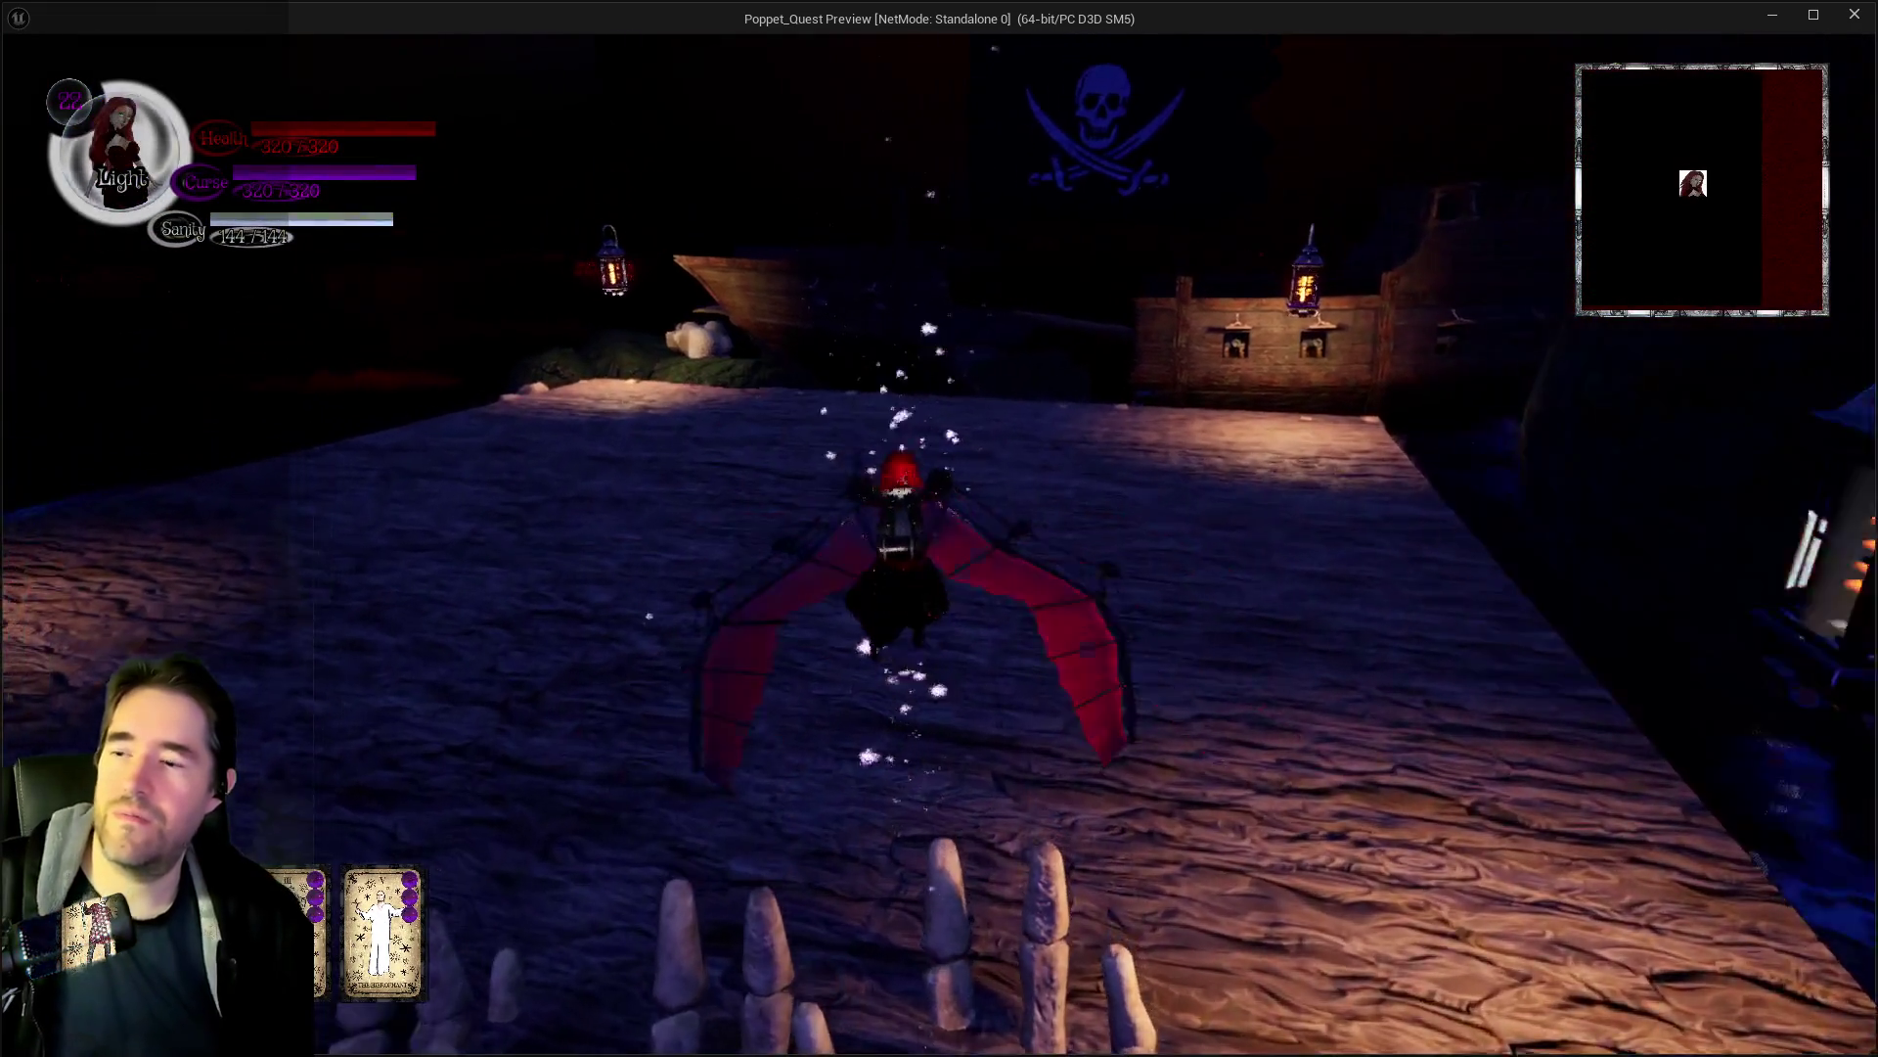
key("w")
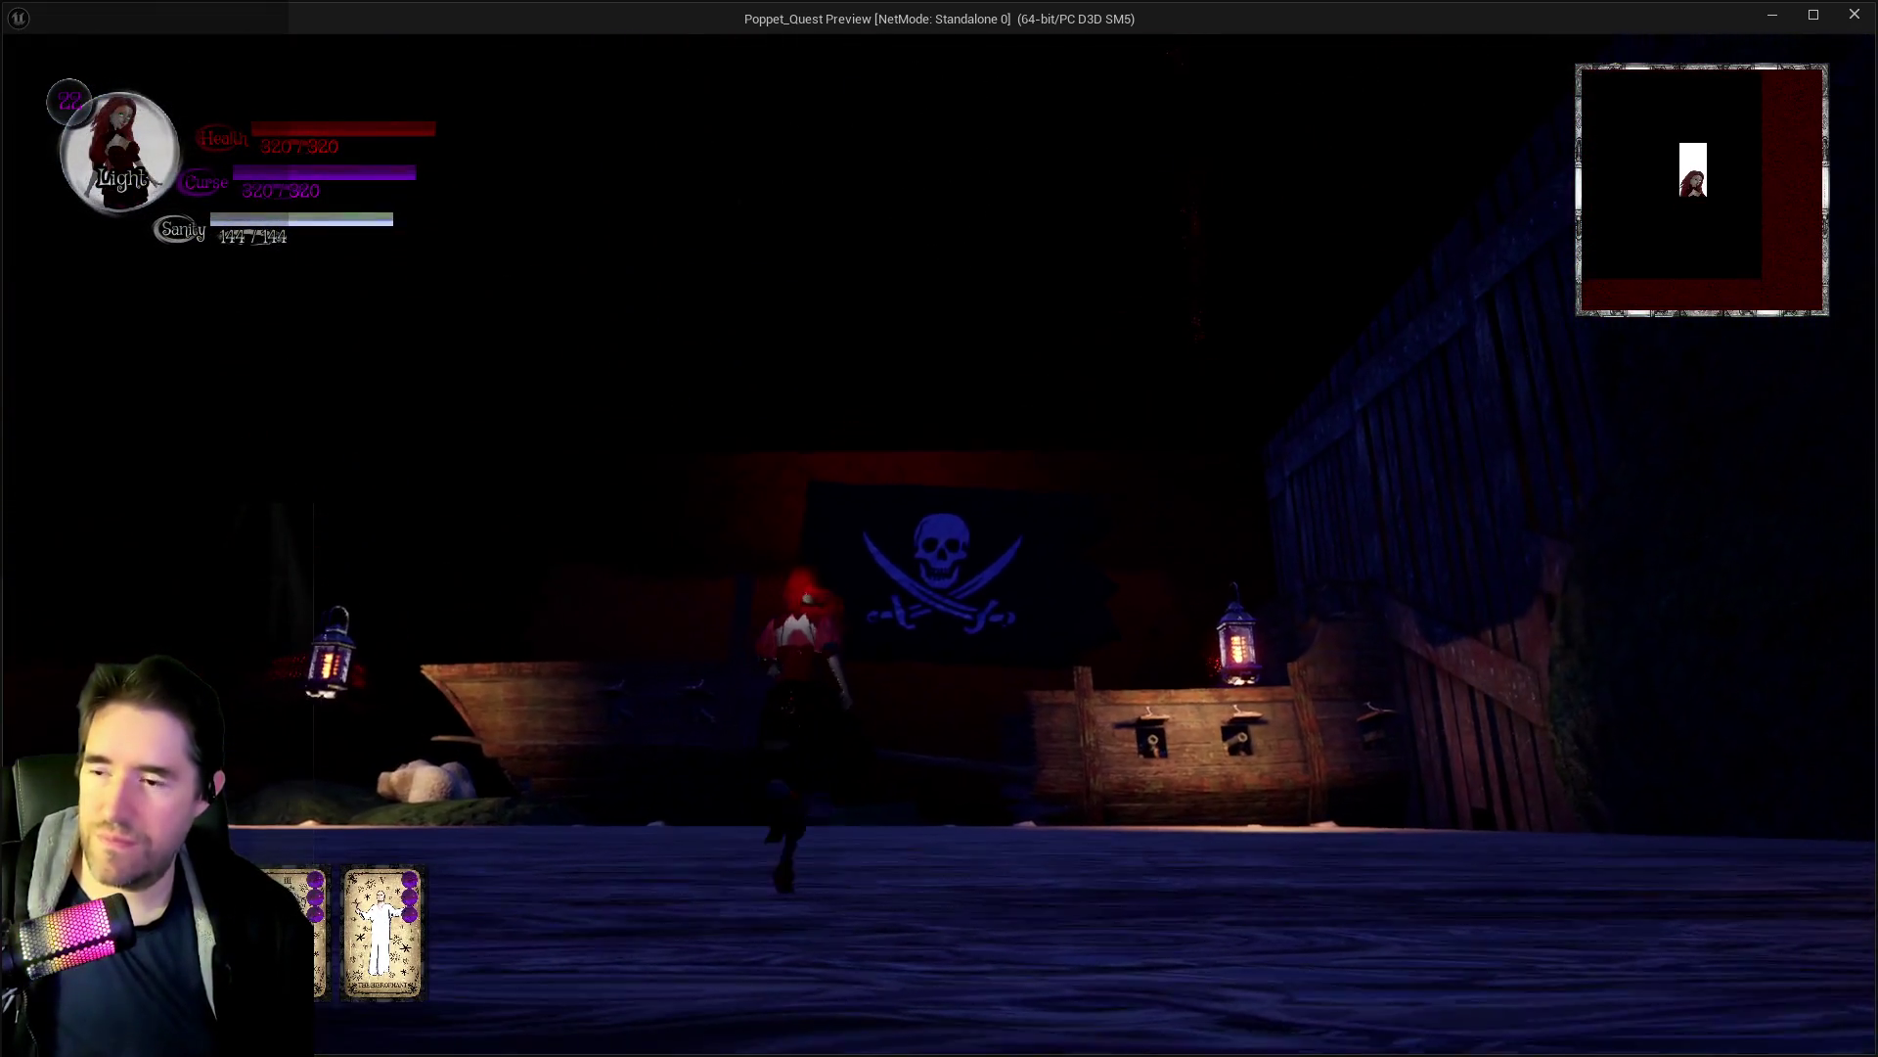
key("w")
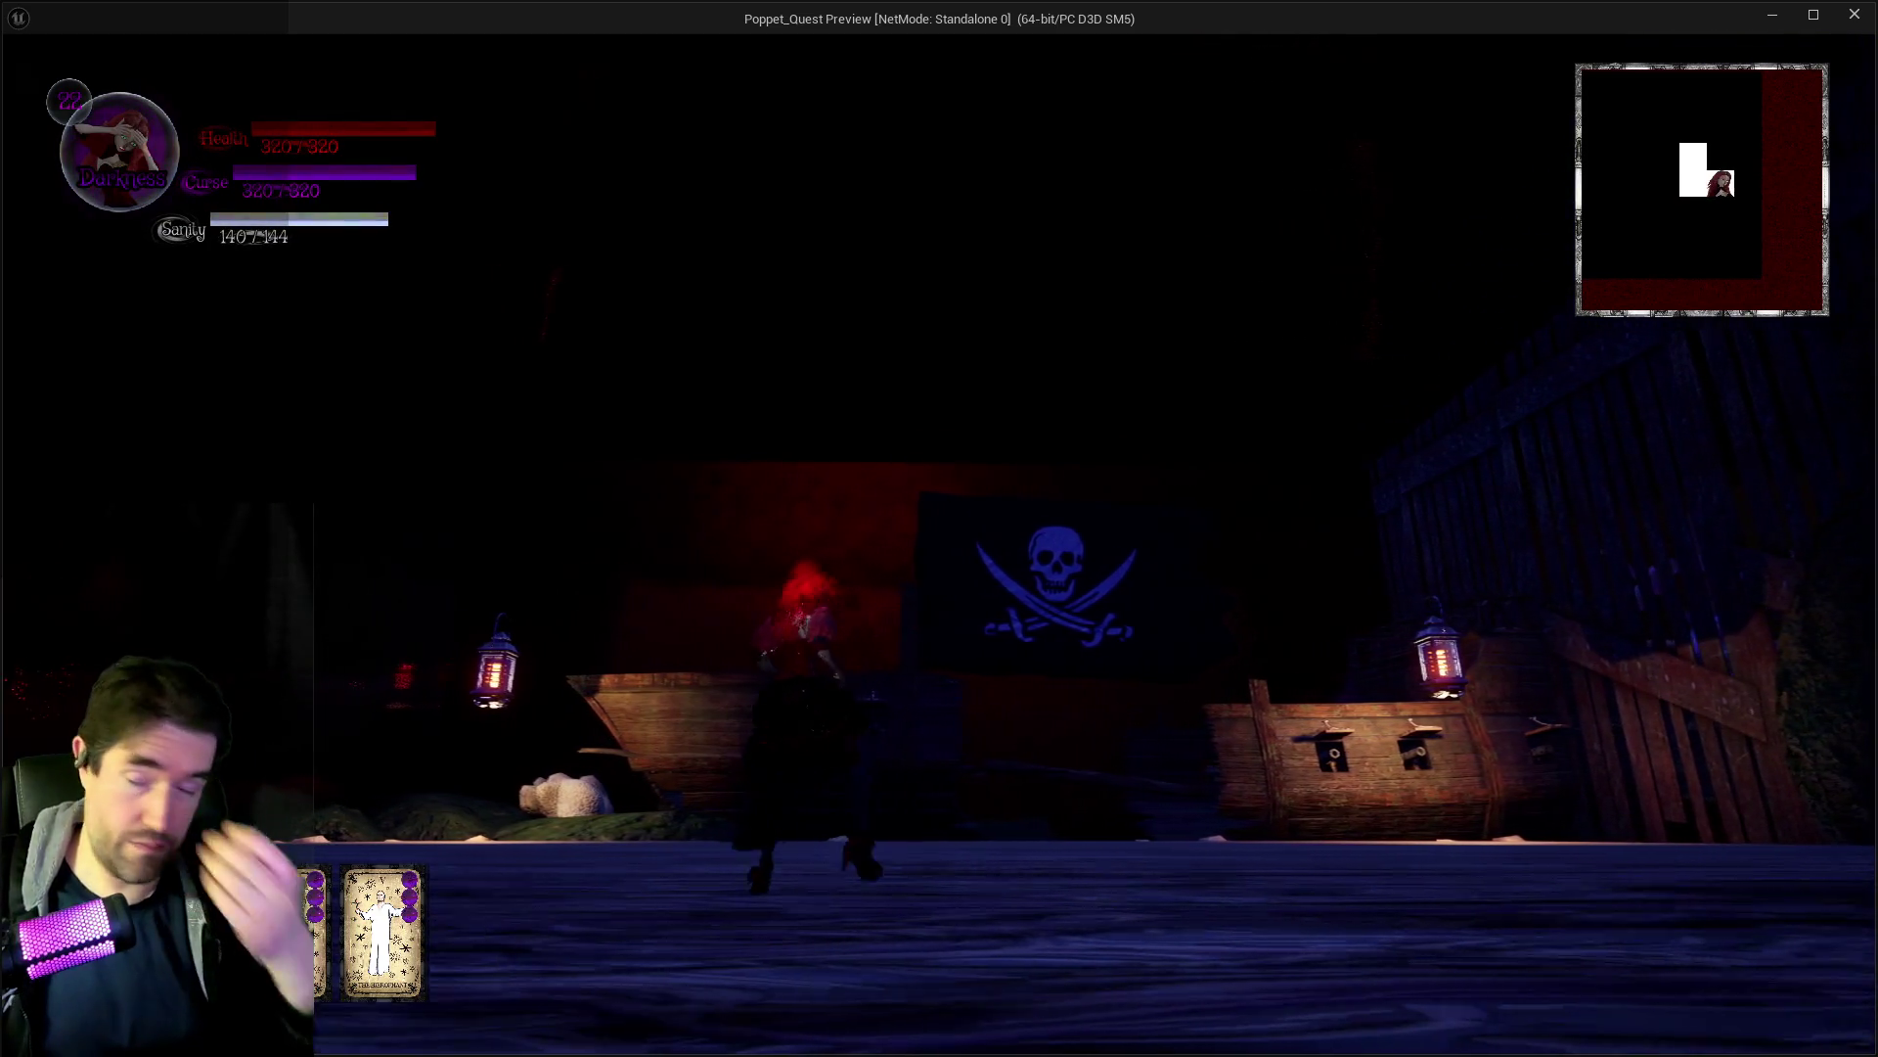
key("s")
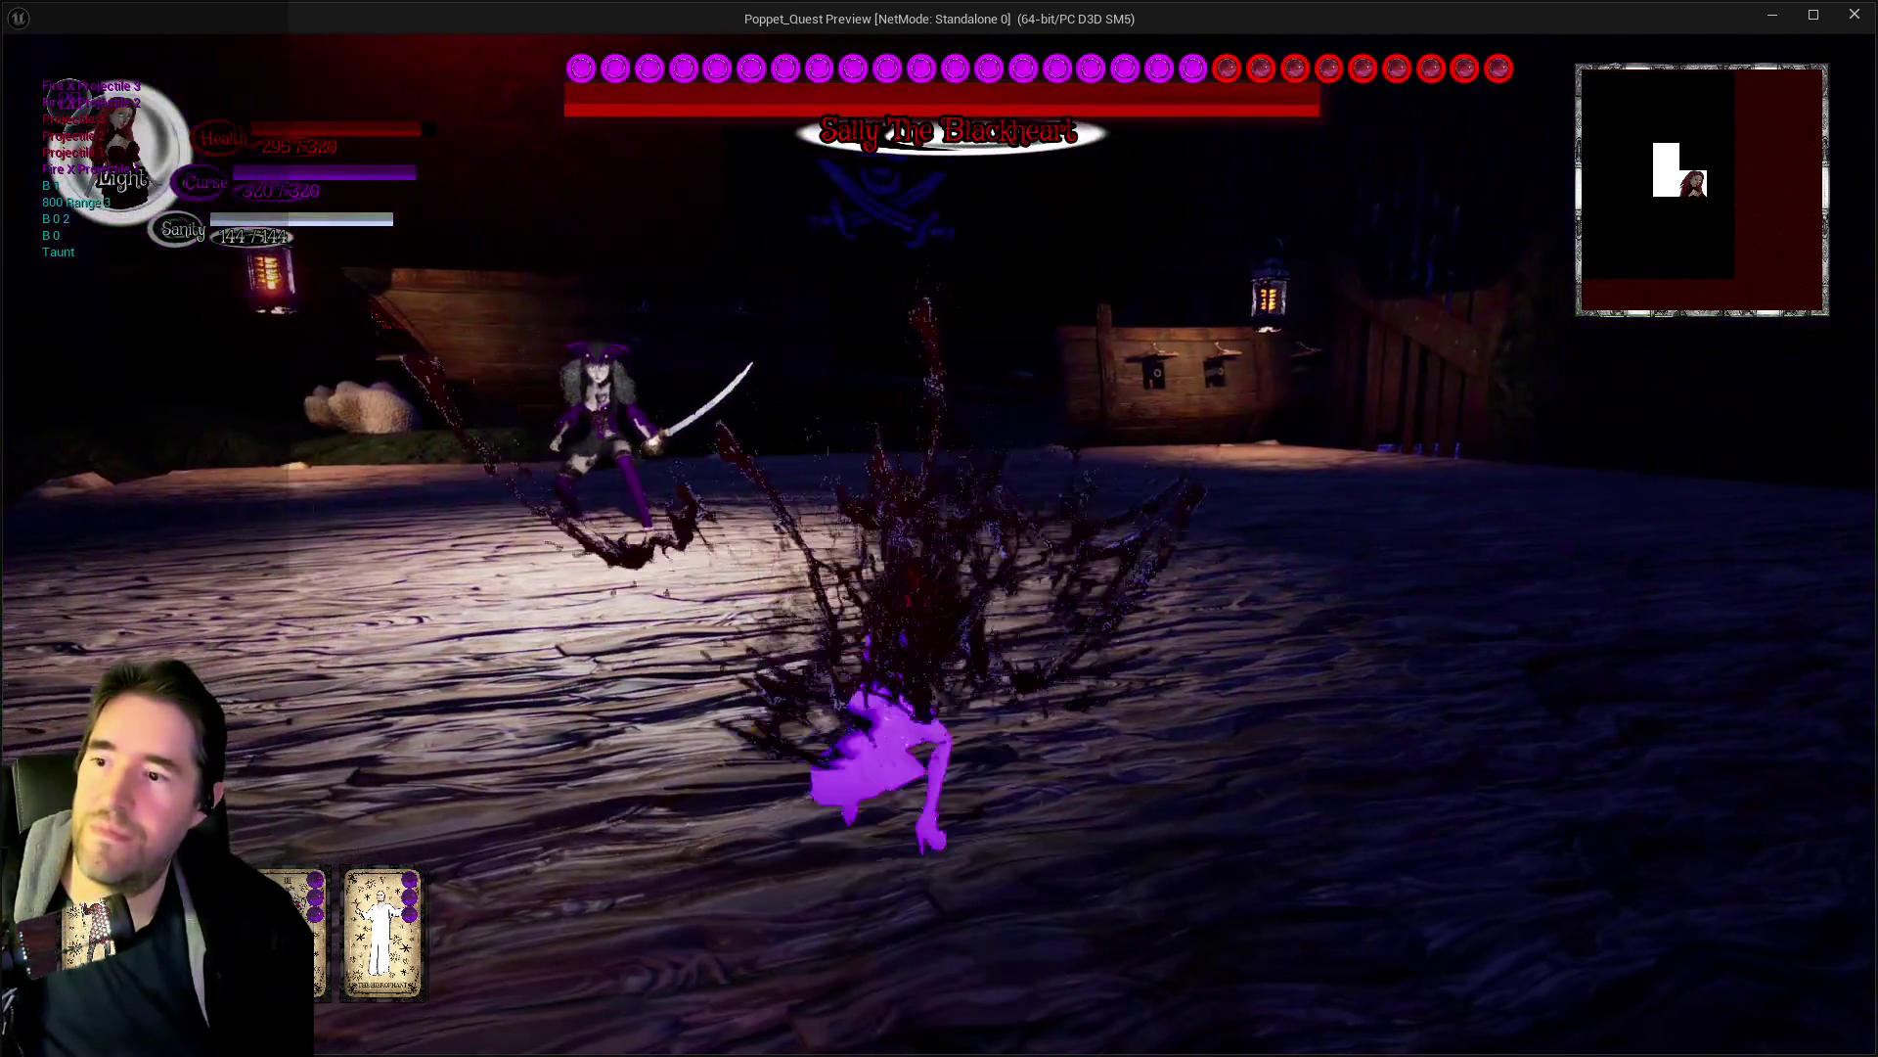
key("w")
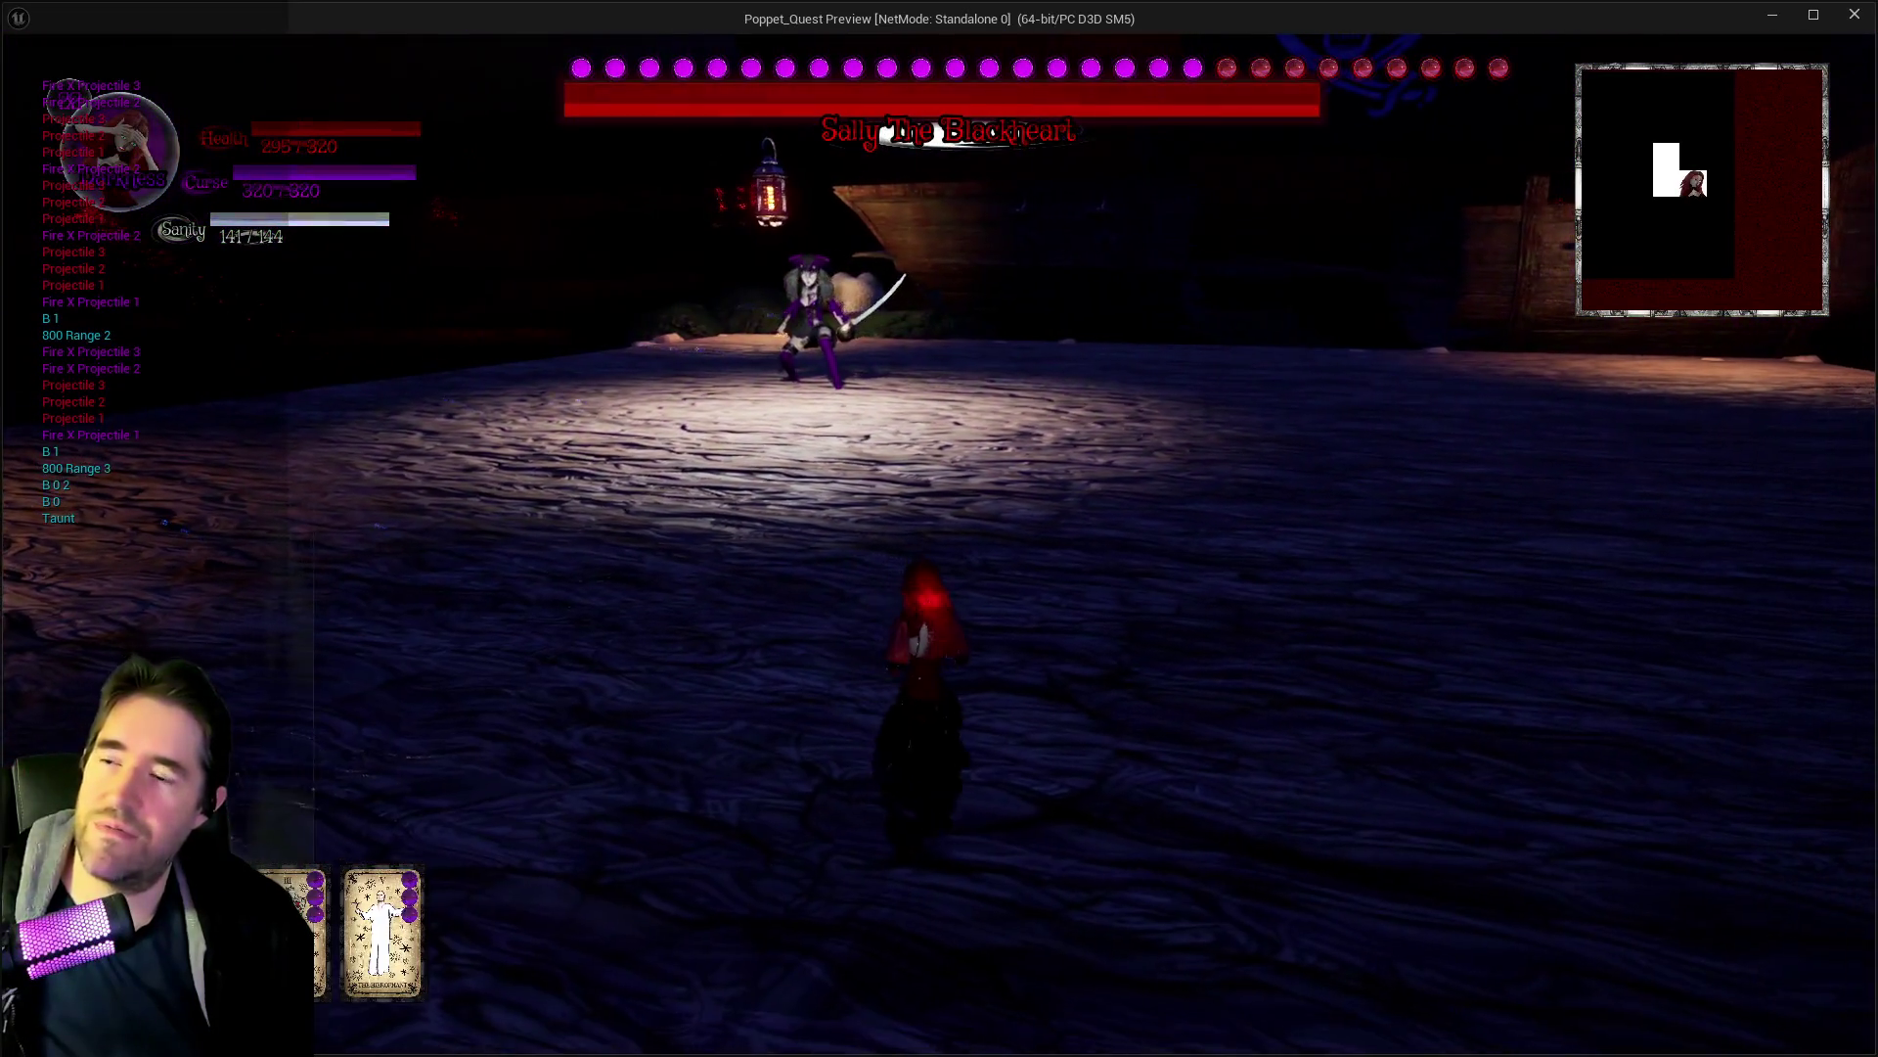
key("alt+Tab")
key("Escape")
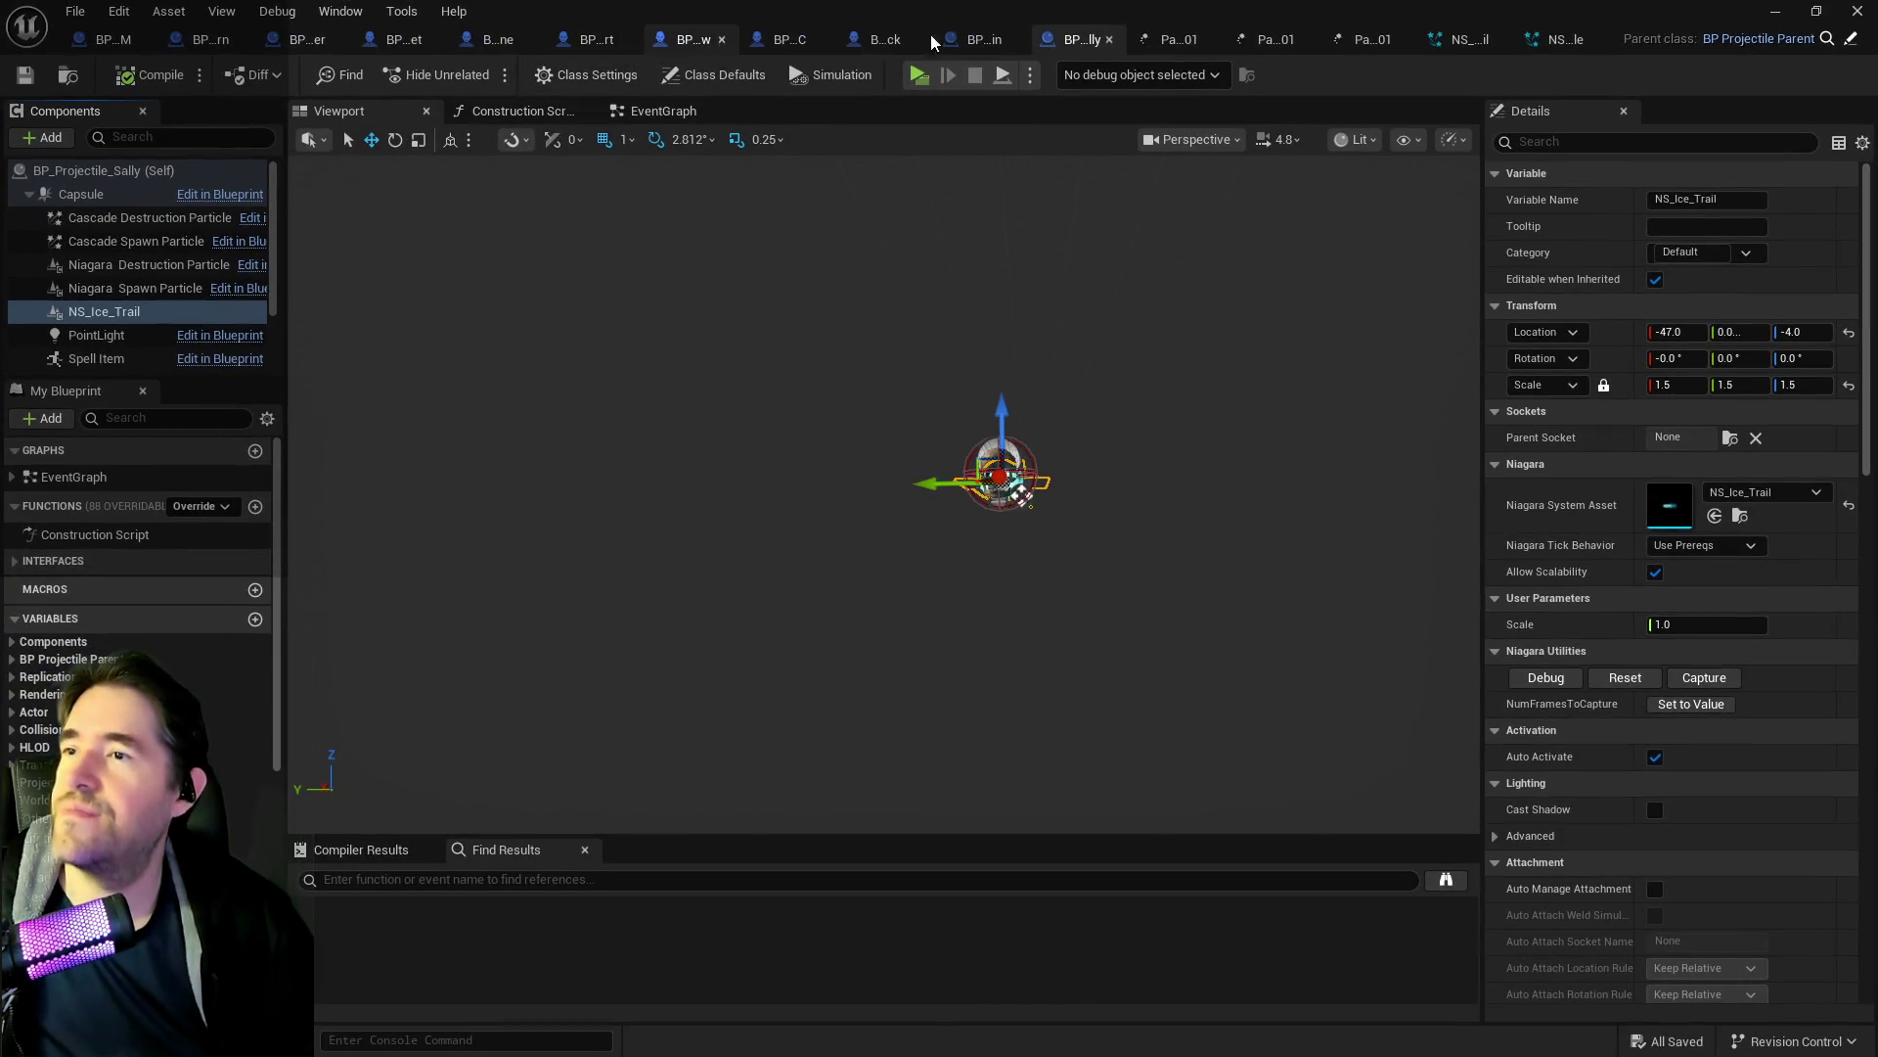
Close the leftover editor tabs and switch to the BP_Sally_The_Blackheart blueprint.
middle_click(1478, 45)
middle_click(1485, 45)
middle_click(1519, 48)
middle_click(1538, 49)
middle_click(1545, 49)
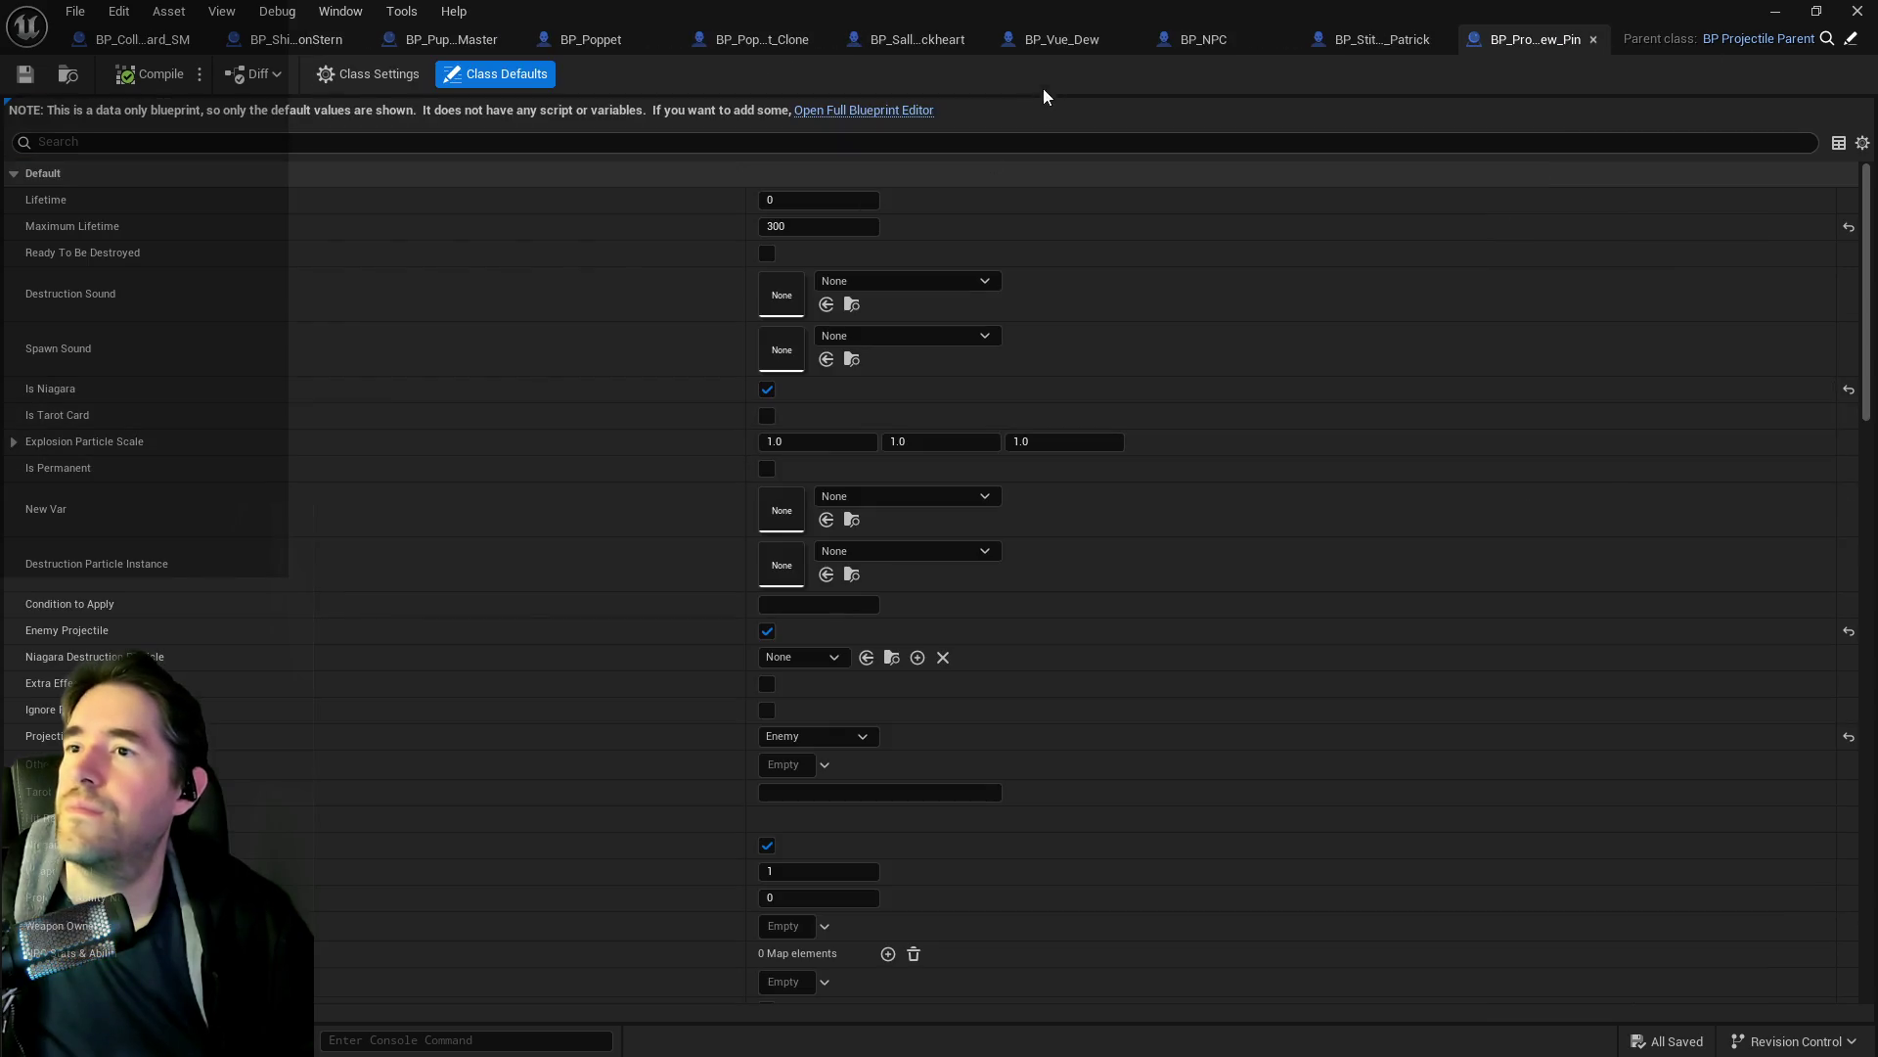
left_click(936, 38)
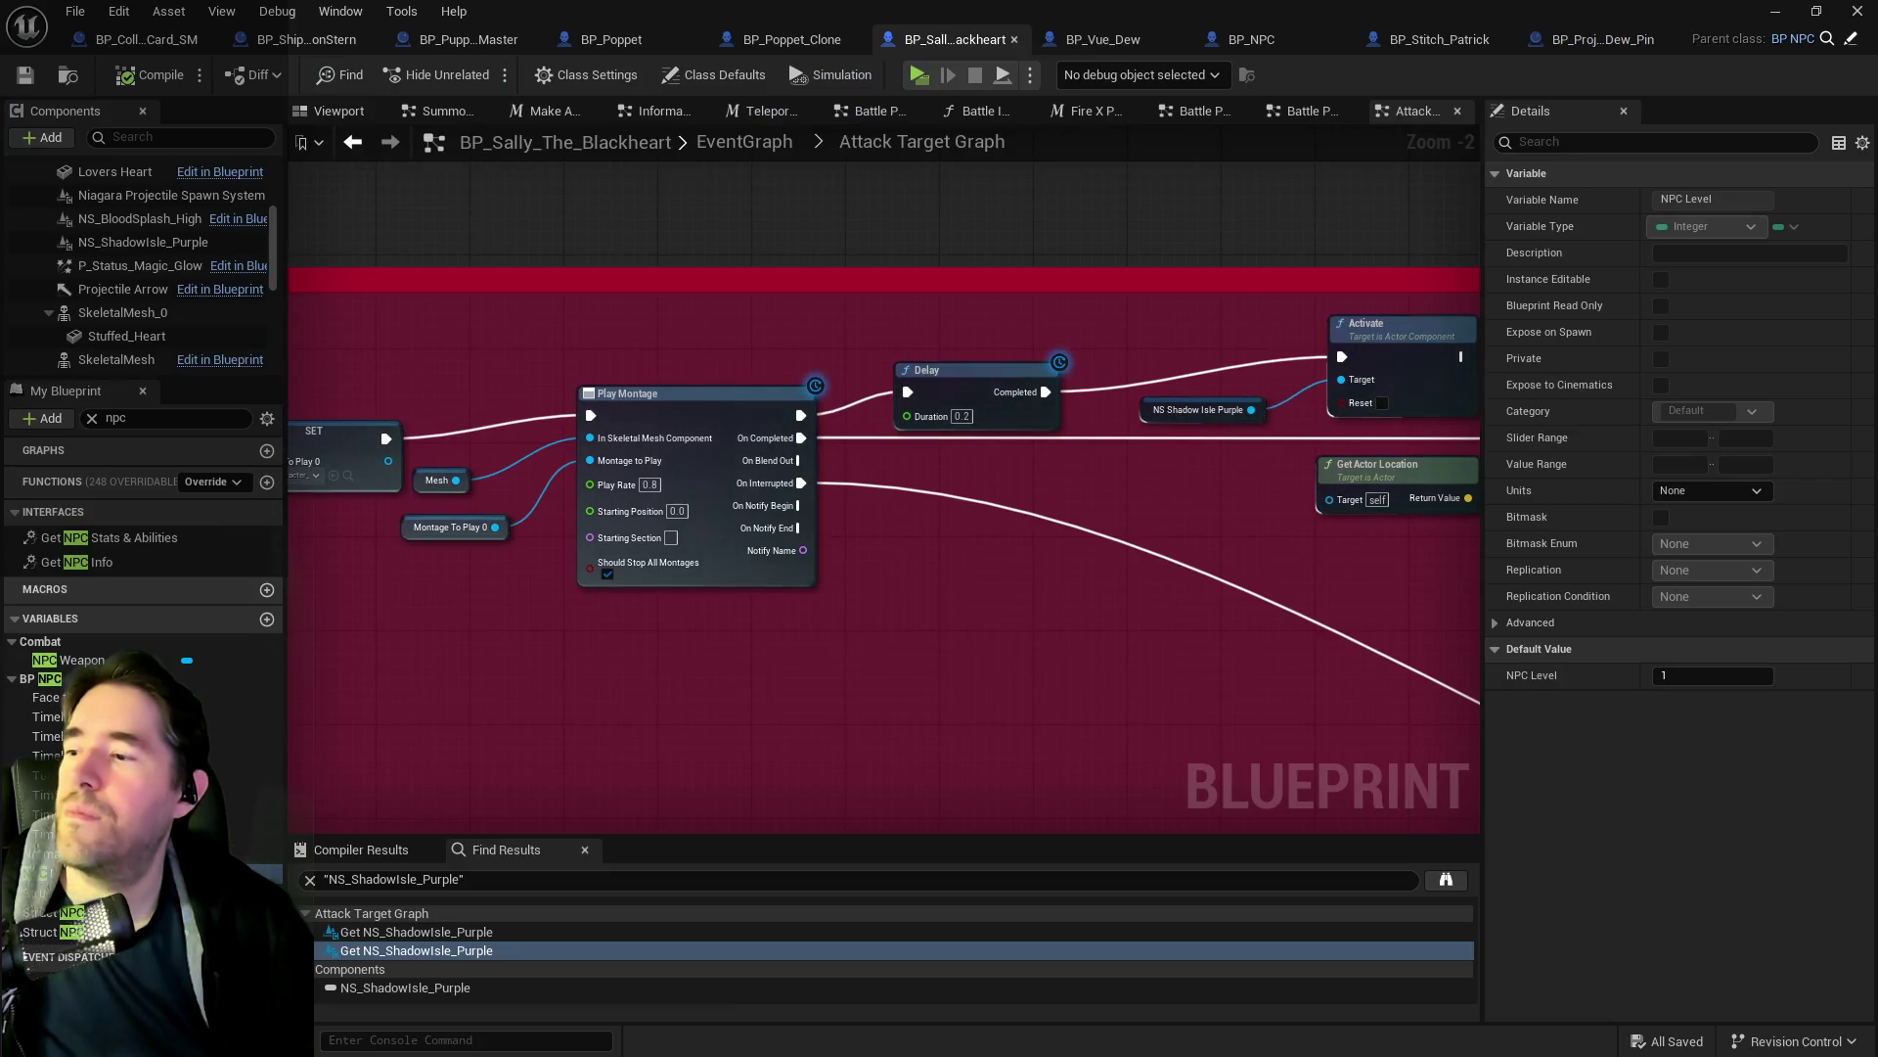
In Struct NPC Stats, expand Enemy Abilities and assign the homing ability's projectile class.
left_click(44, 931)
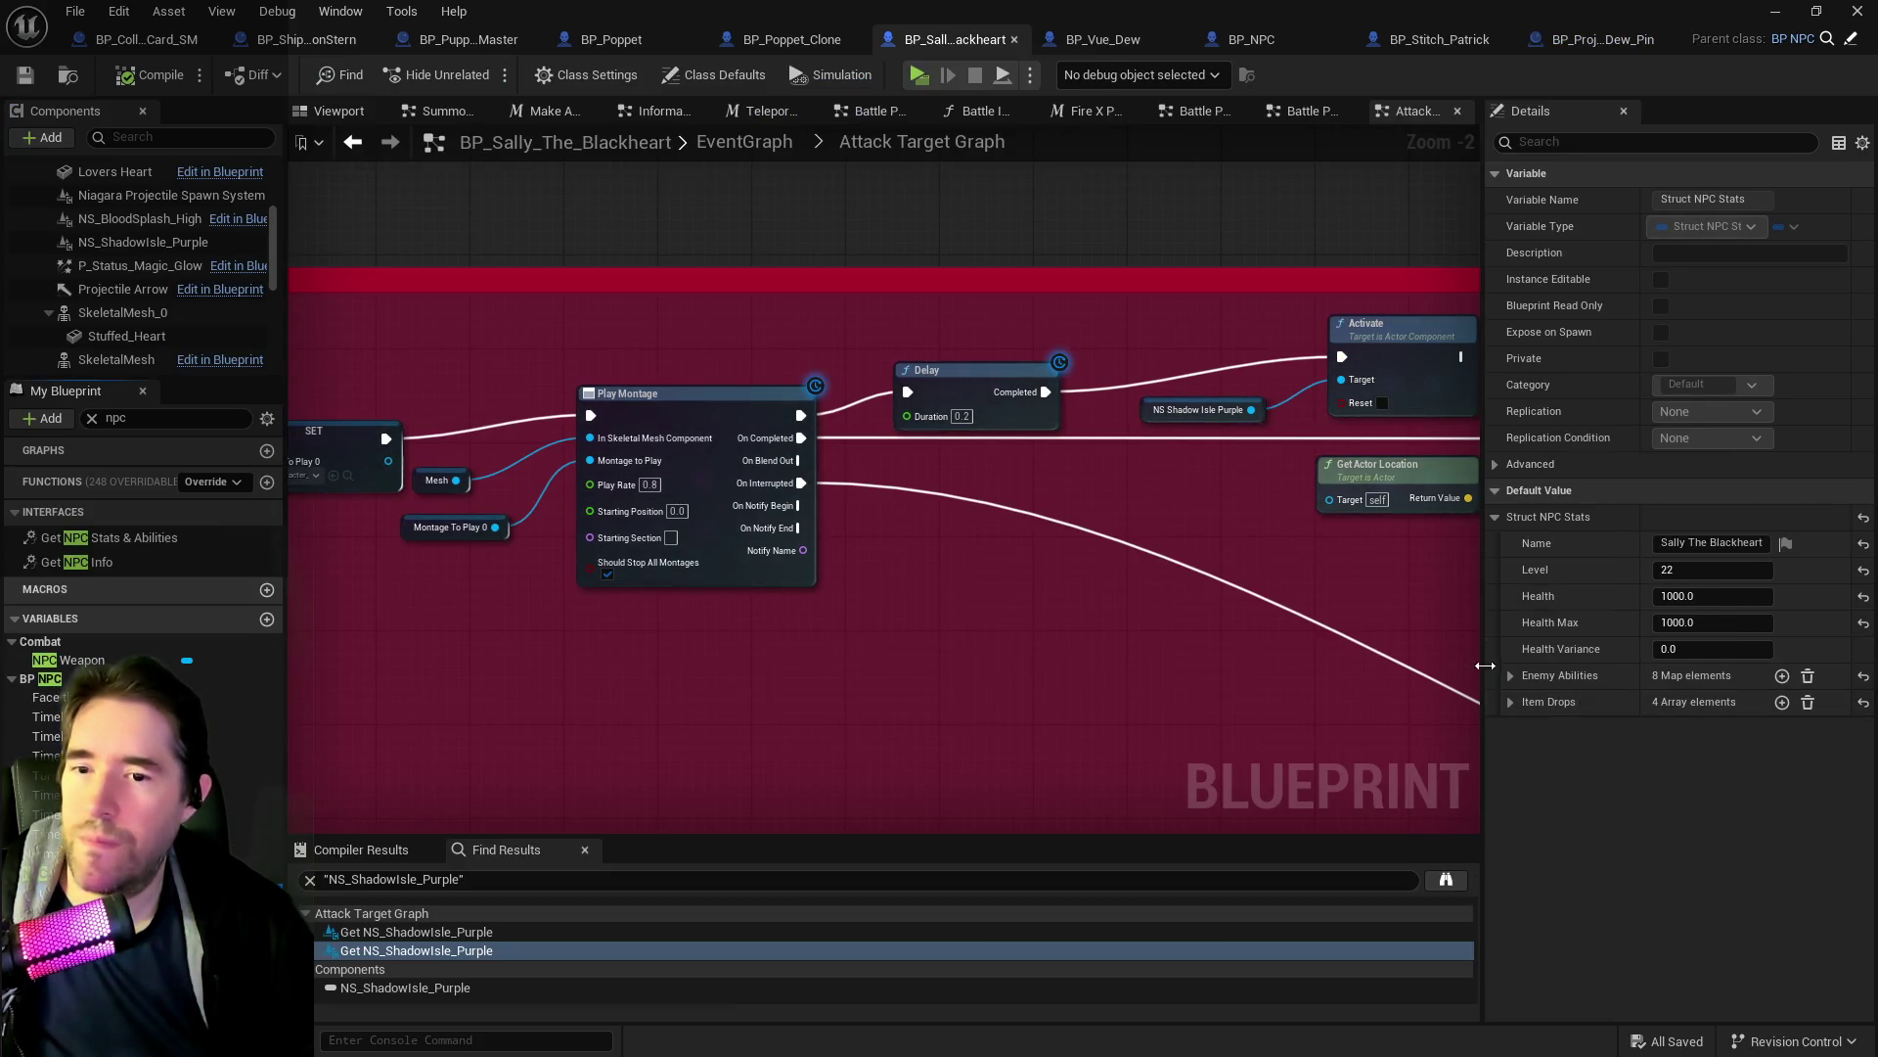
left_click(1509, 676)
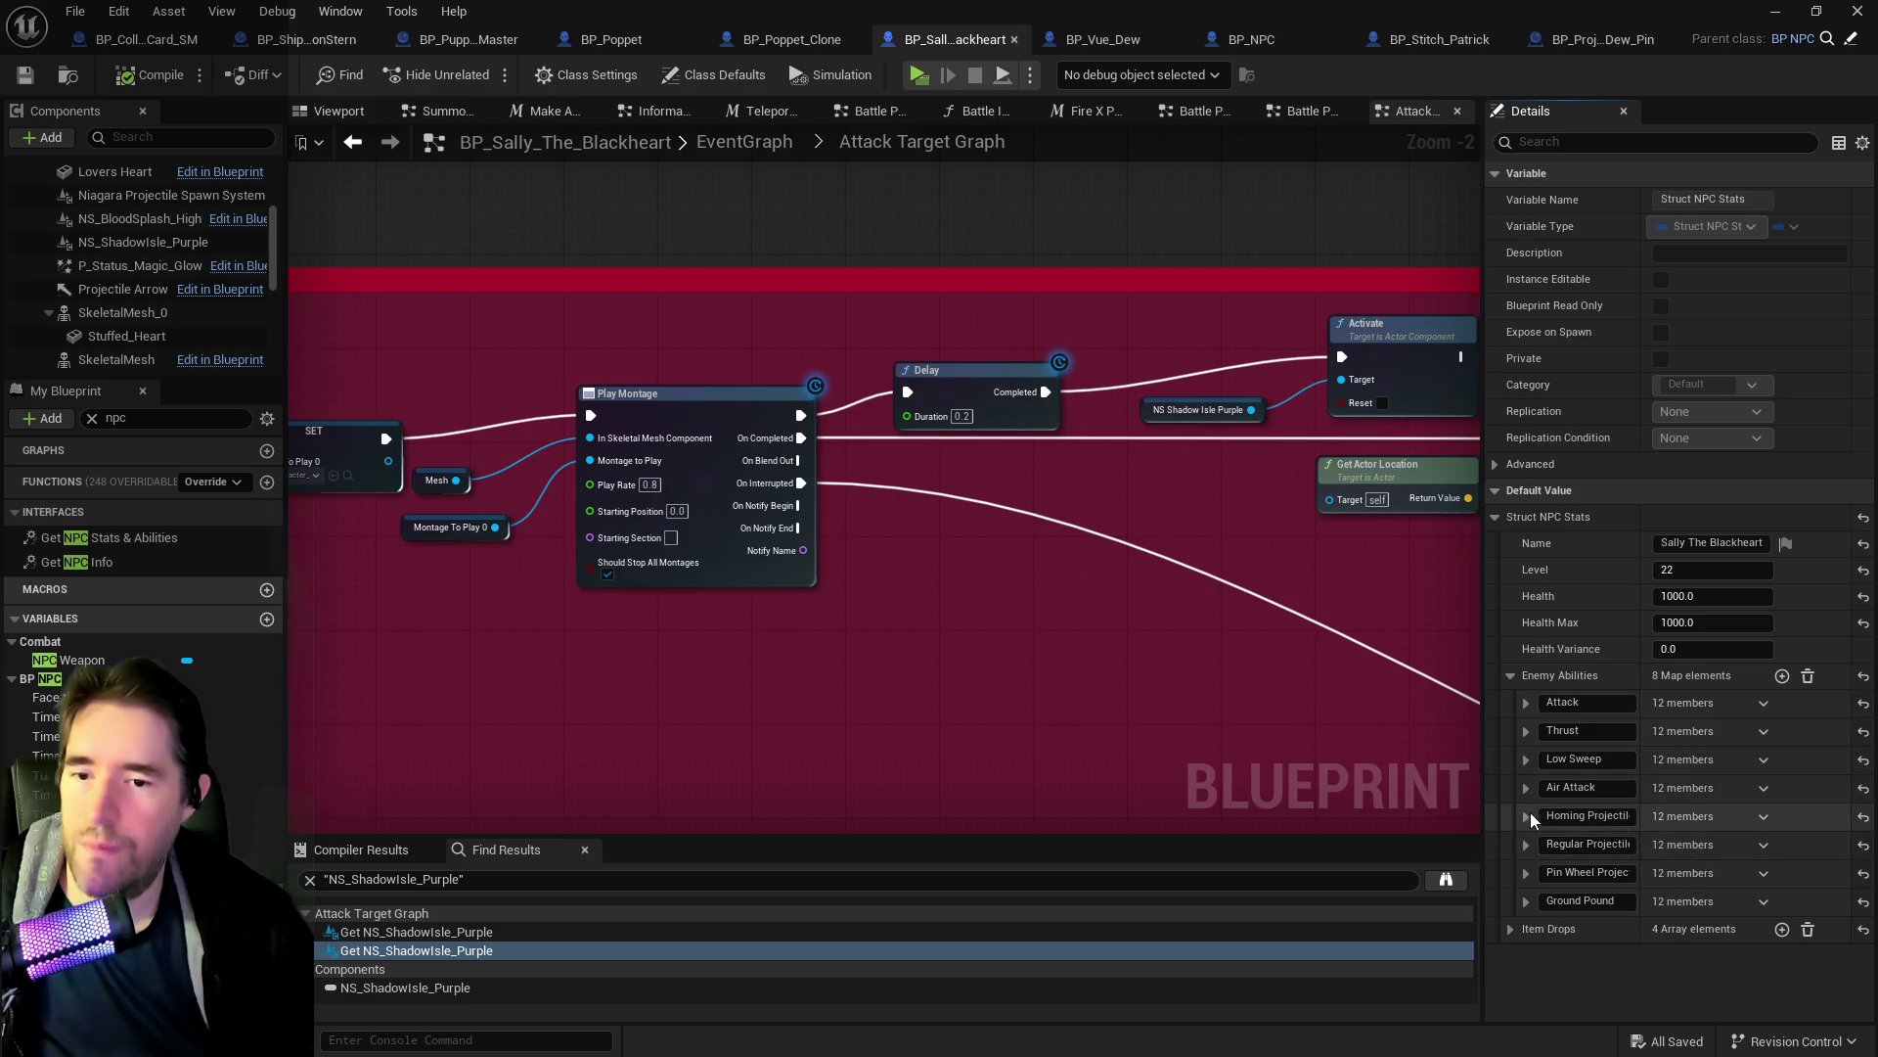
left_click(1526, 816)
scroll(1572, 858, "down", 2)
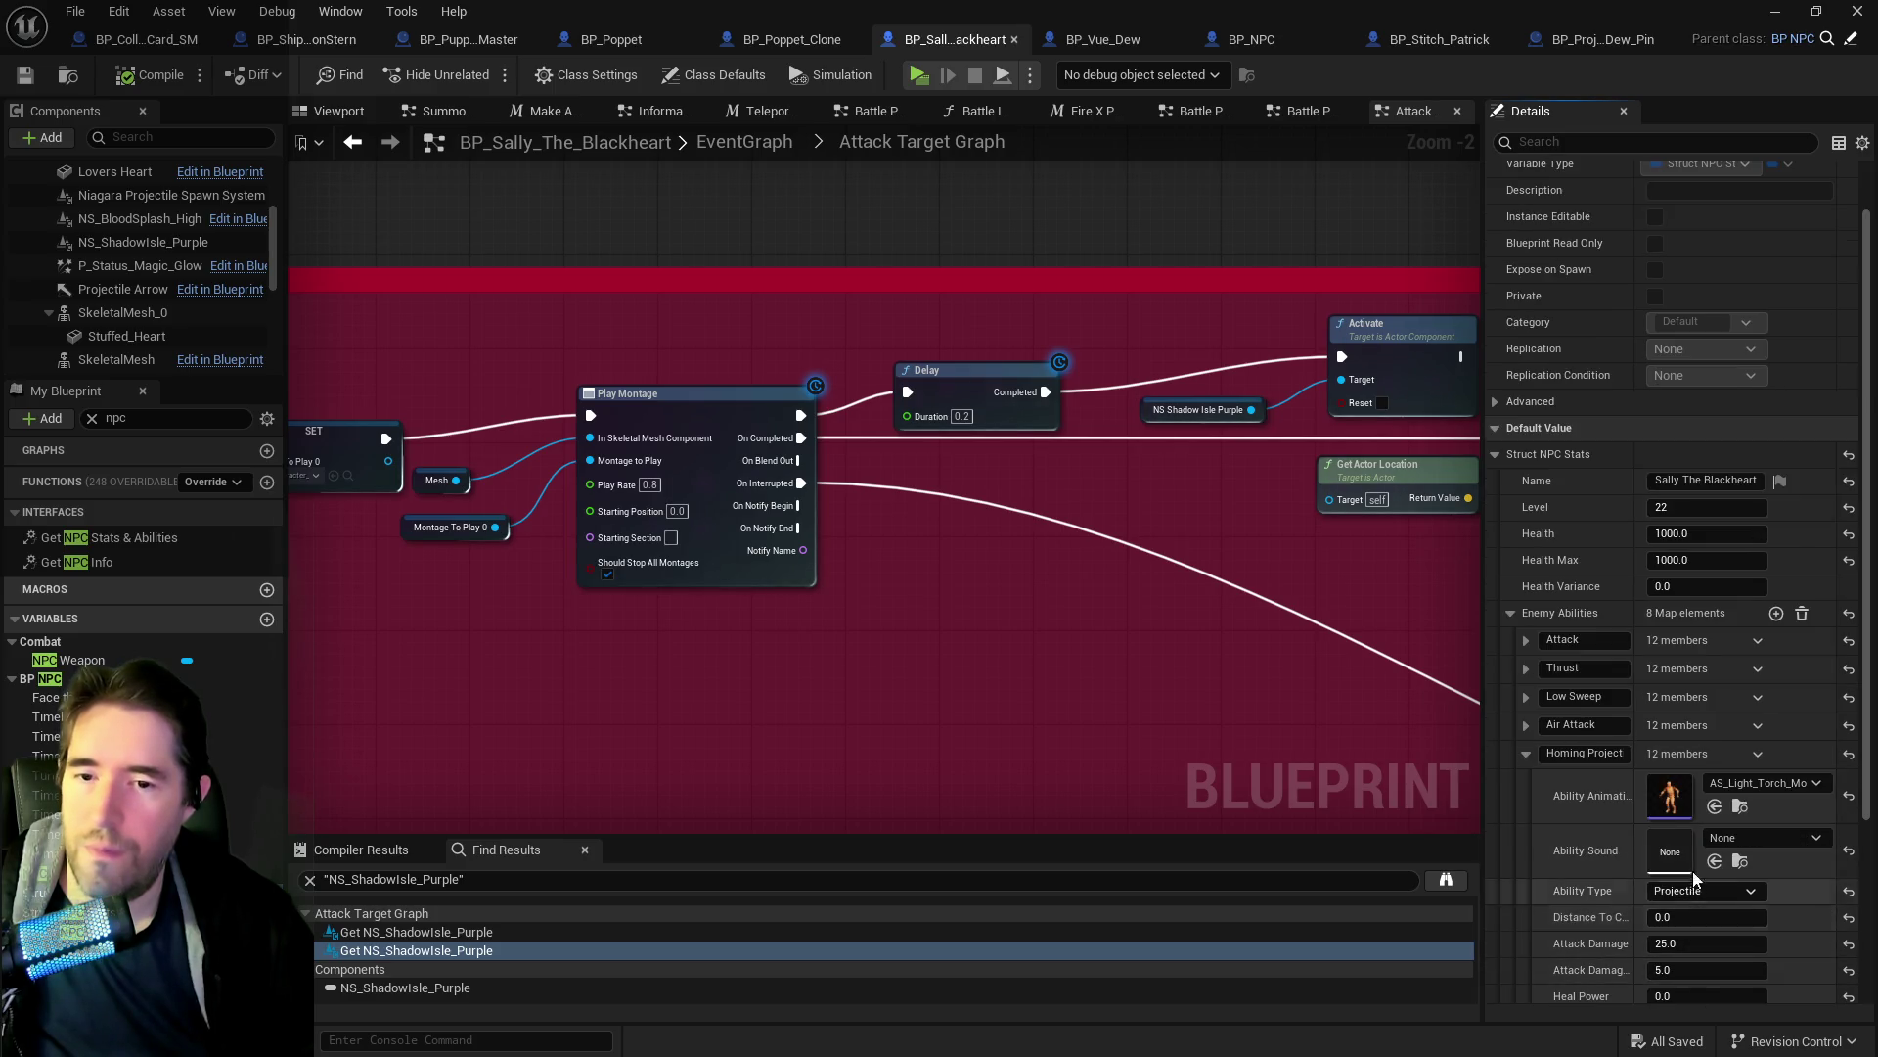
scroll(1710, 861, "down", 1)
scroll(1710, 861, "down", 2)
left_click(1747, 953)
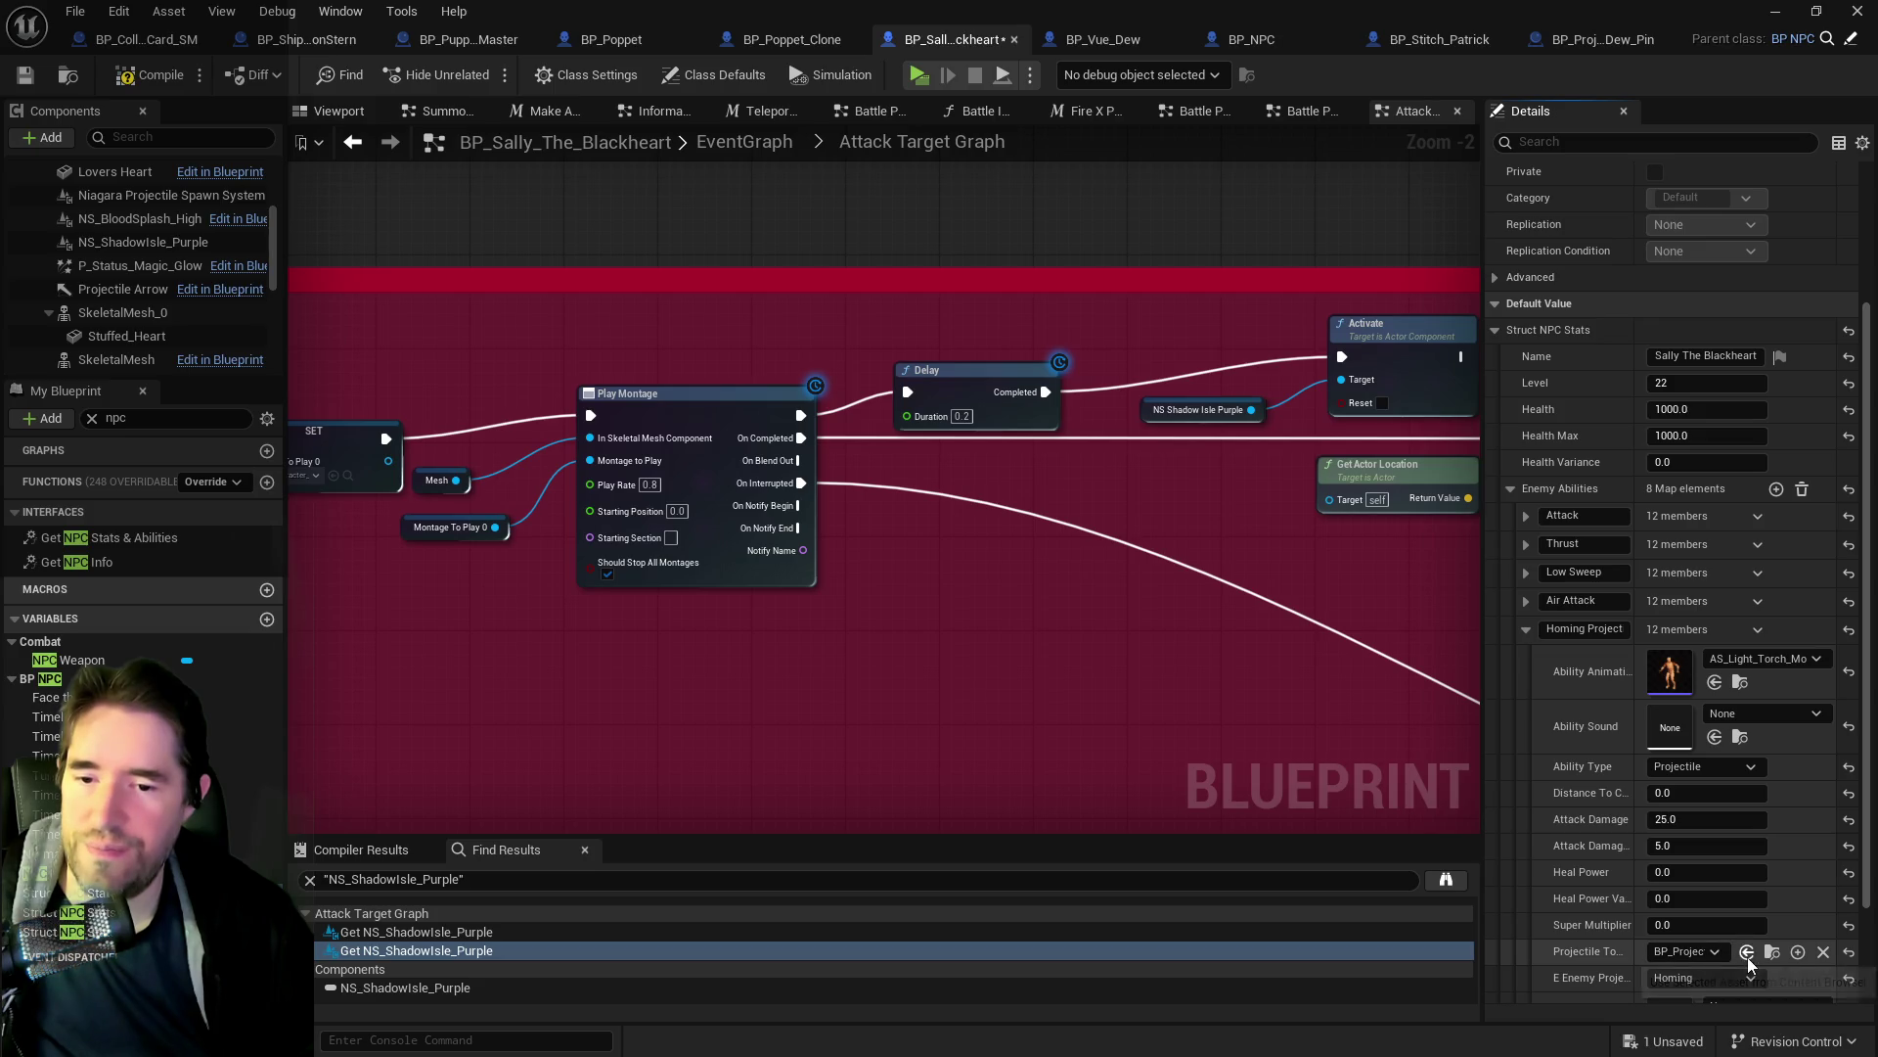
Remove the Regular Projectile entry, leaving seven abilities, and compile Sally's blueprint.
scroll(1608, 700, "down", 2)
scroll(1643, 763, "down", 2)
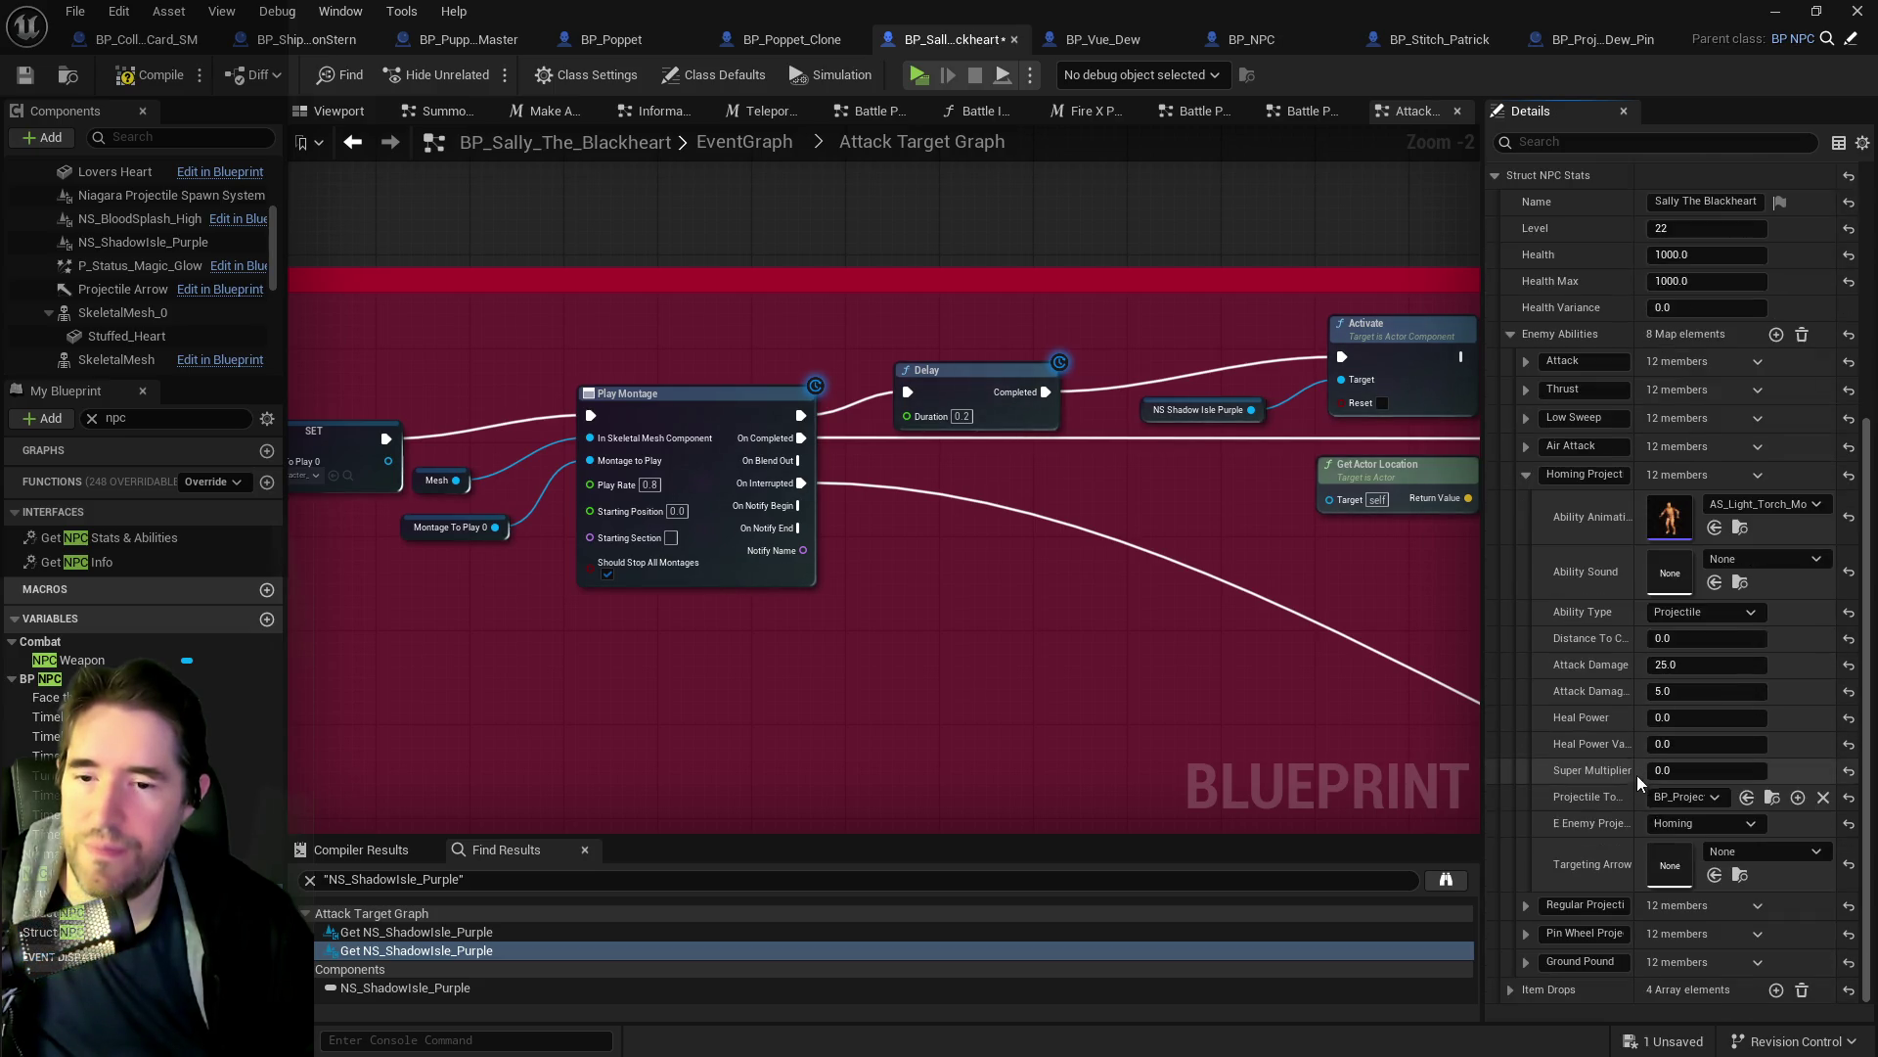
left_click(1754, 912)
left_click(1766, 939)
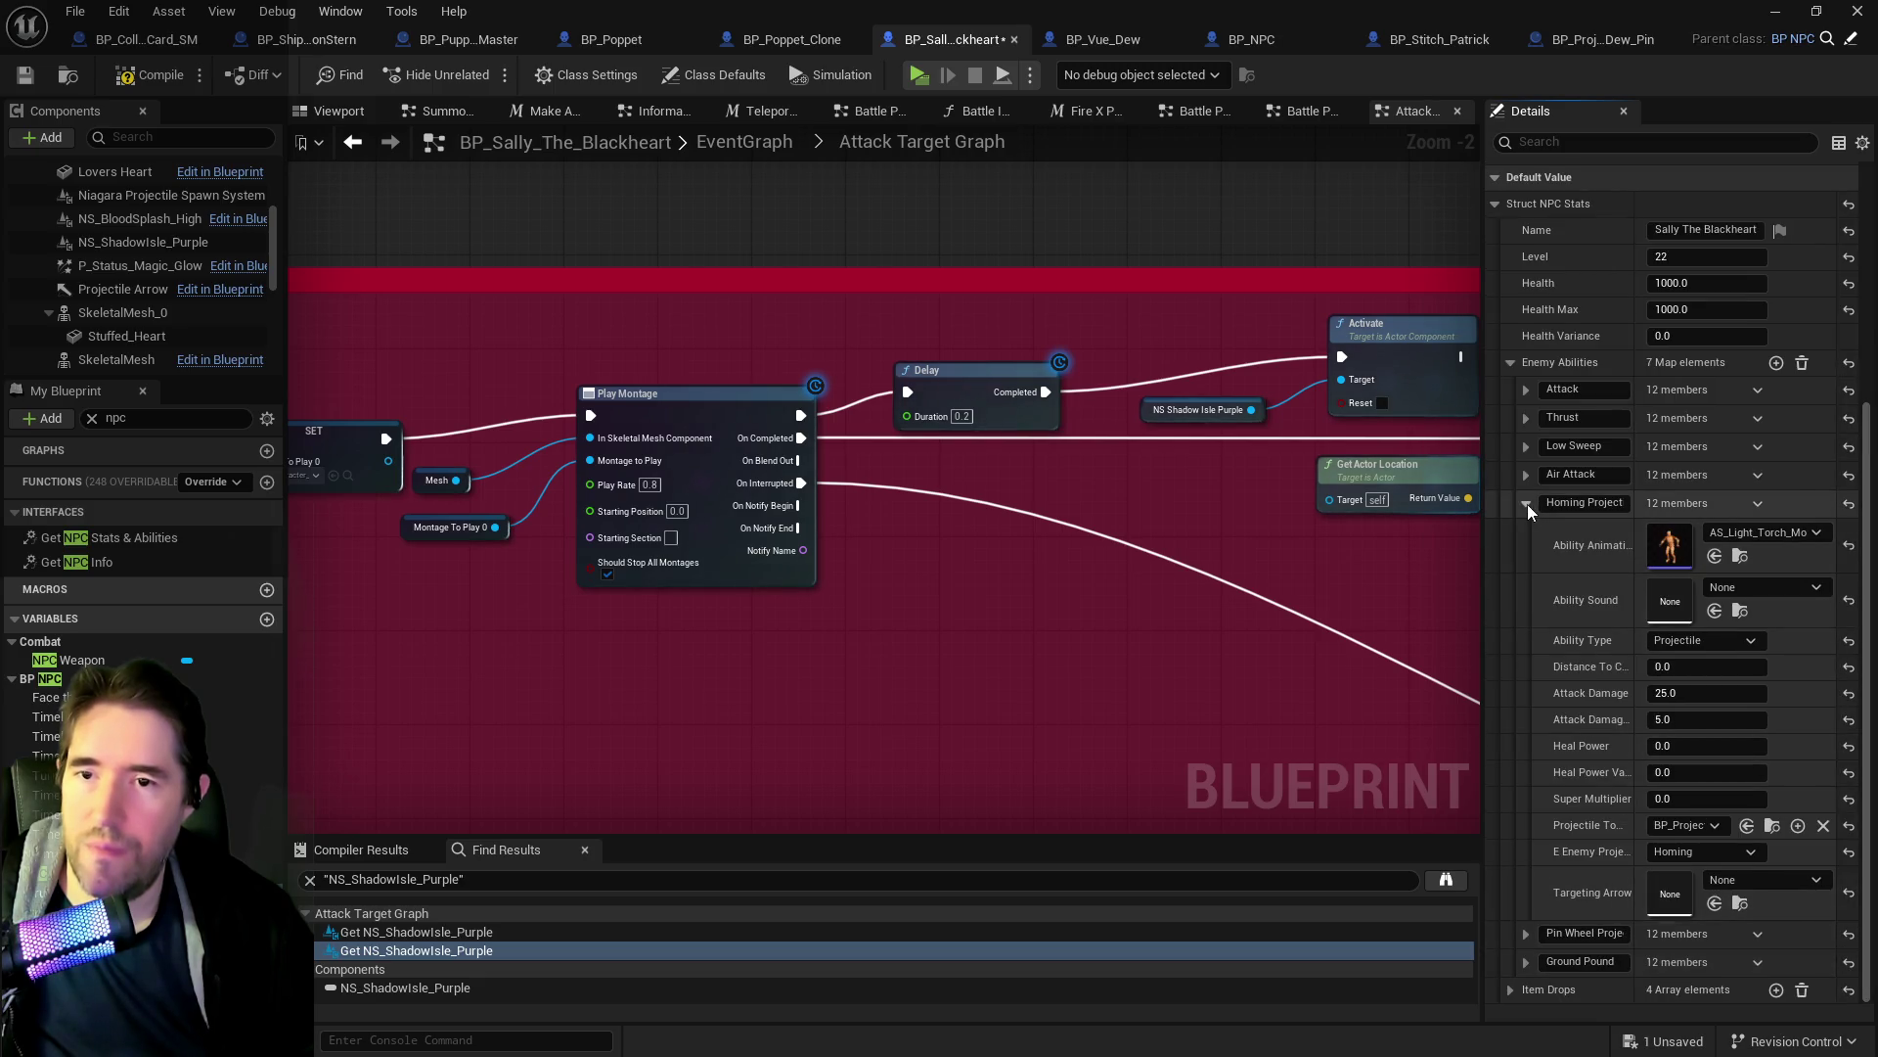
left_click(1526, 503)
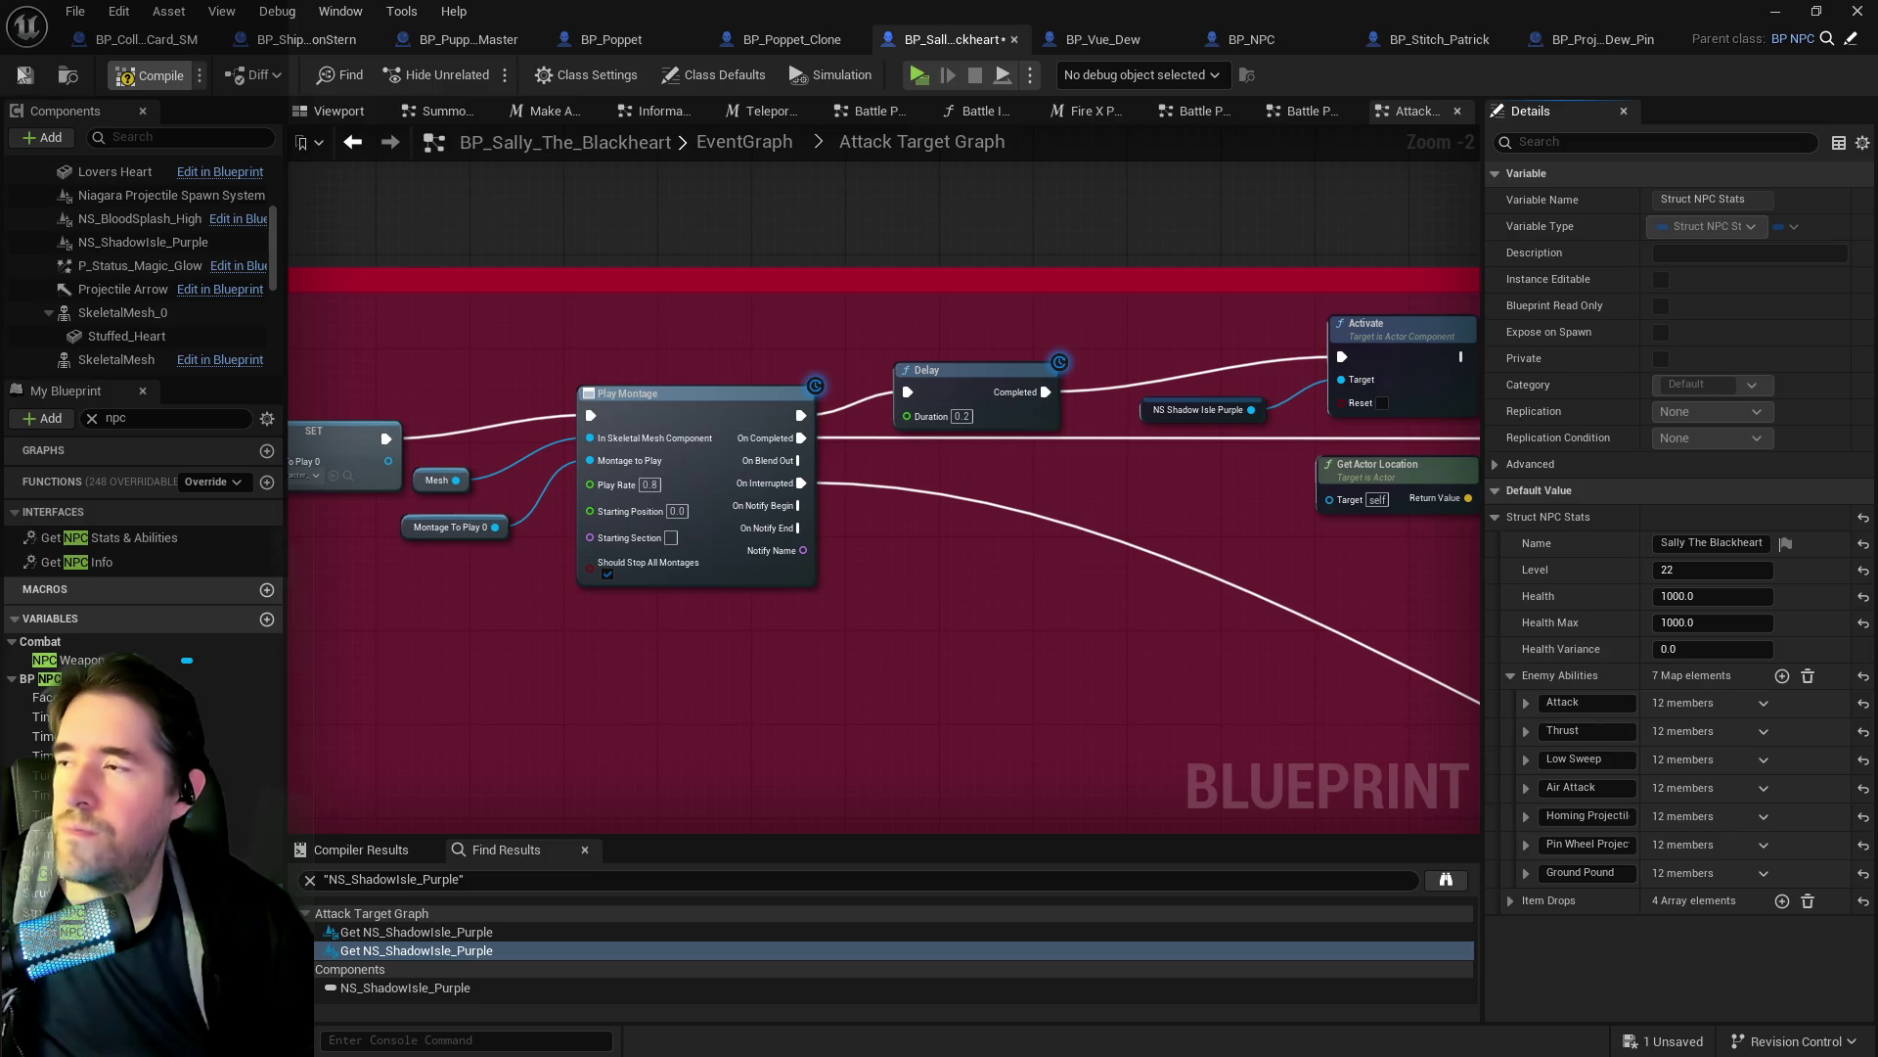
left_click(148, 75)
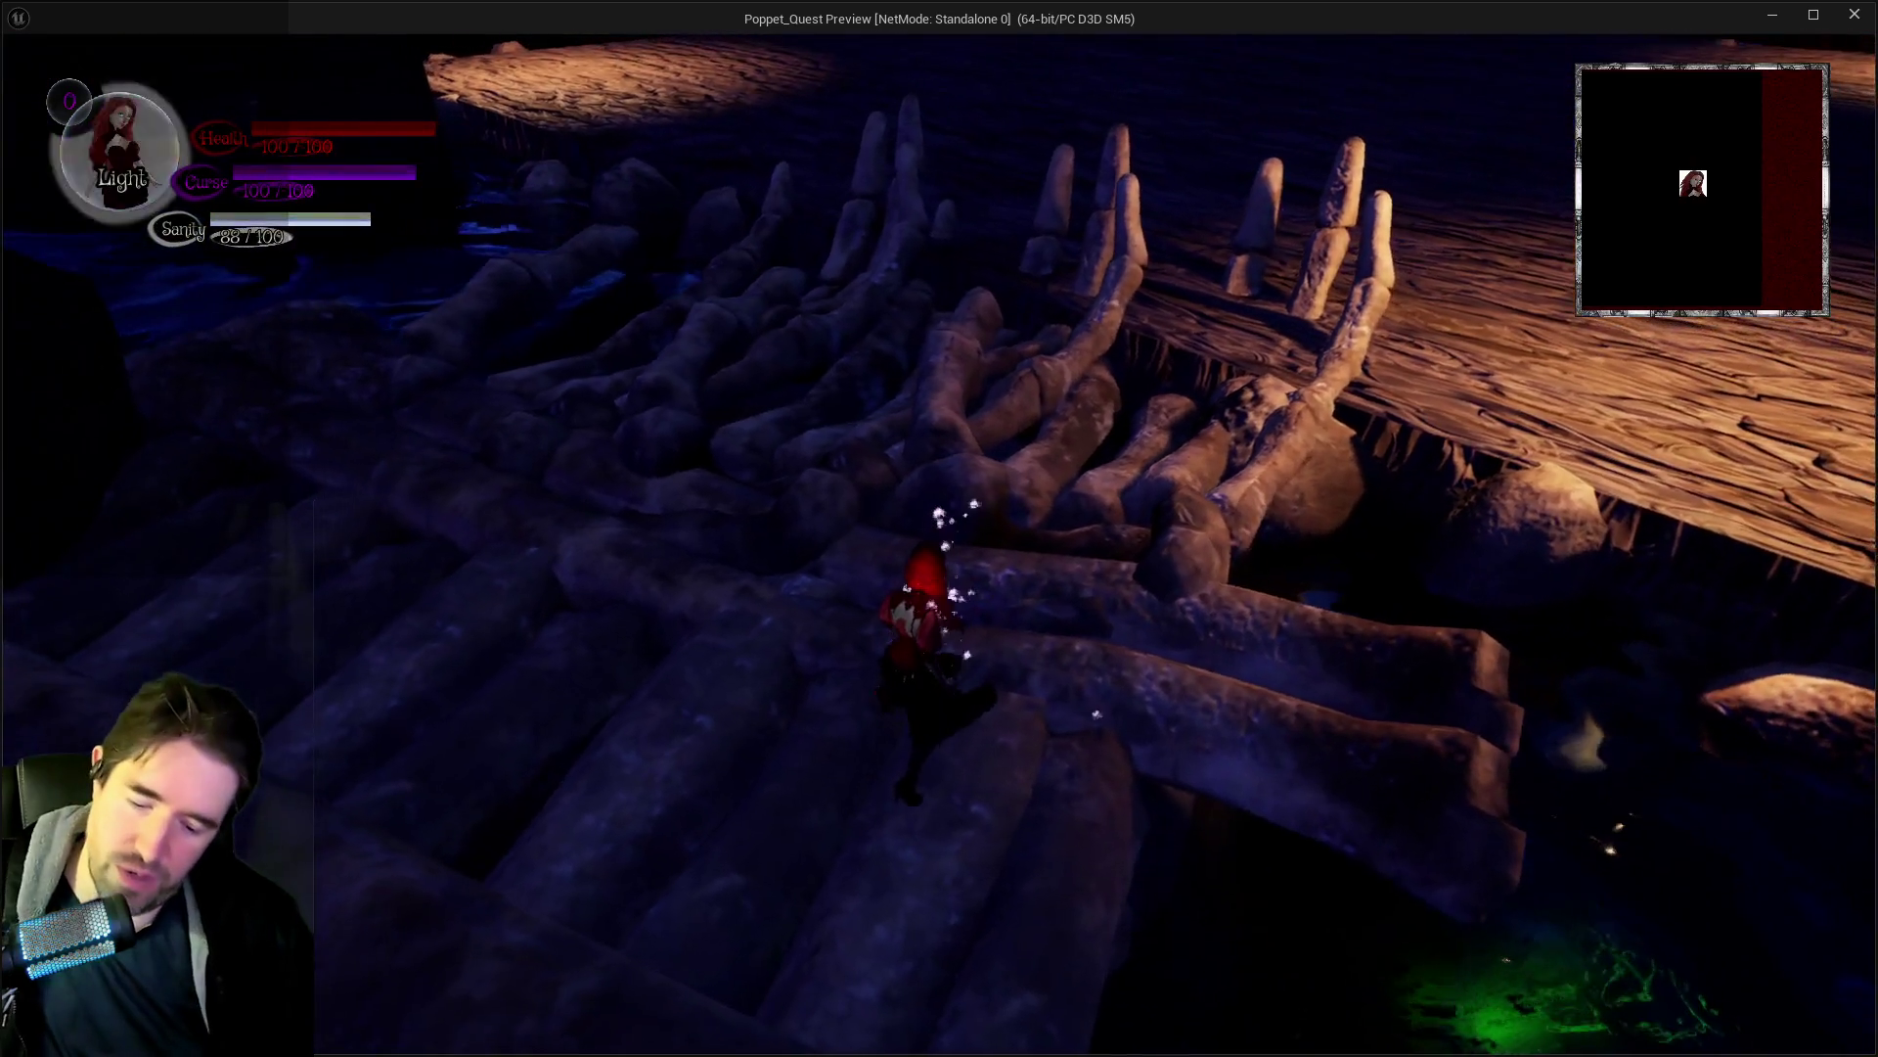
Play through The Sunken Depths down the bone ladder, then close the game window.
key("Escape")
left_click(785, 311)
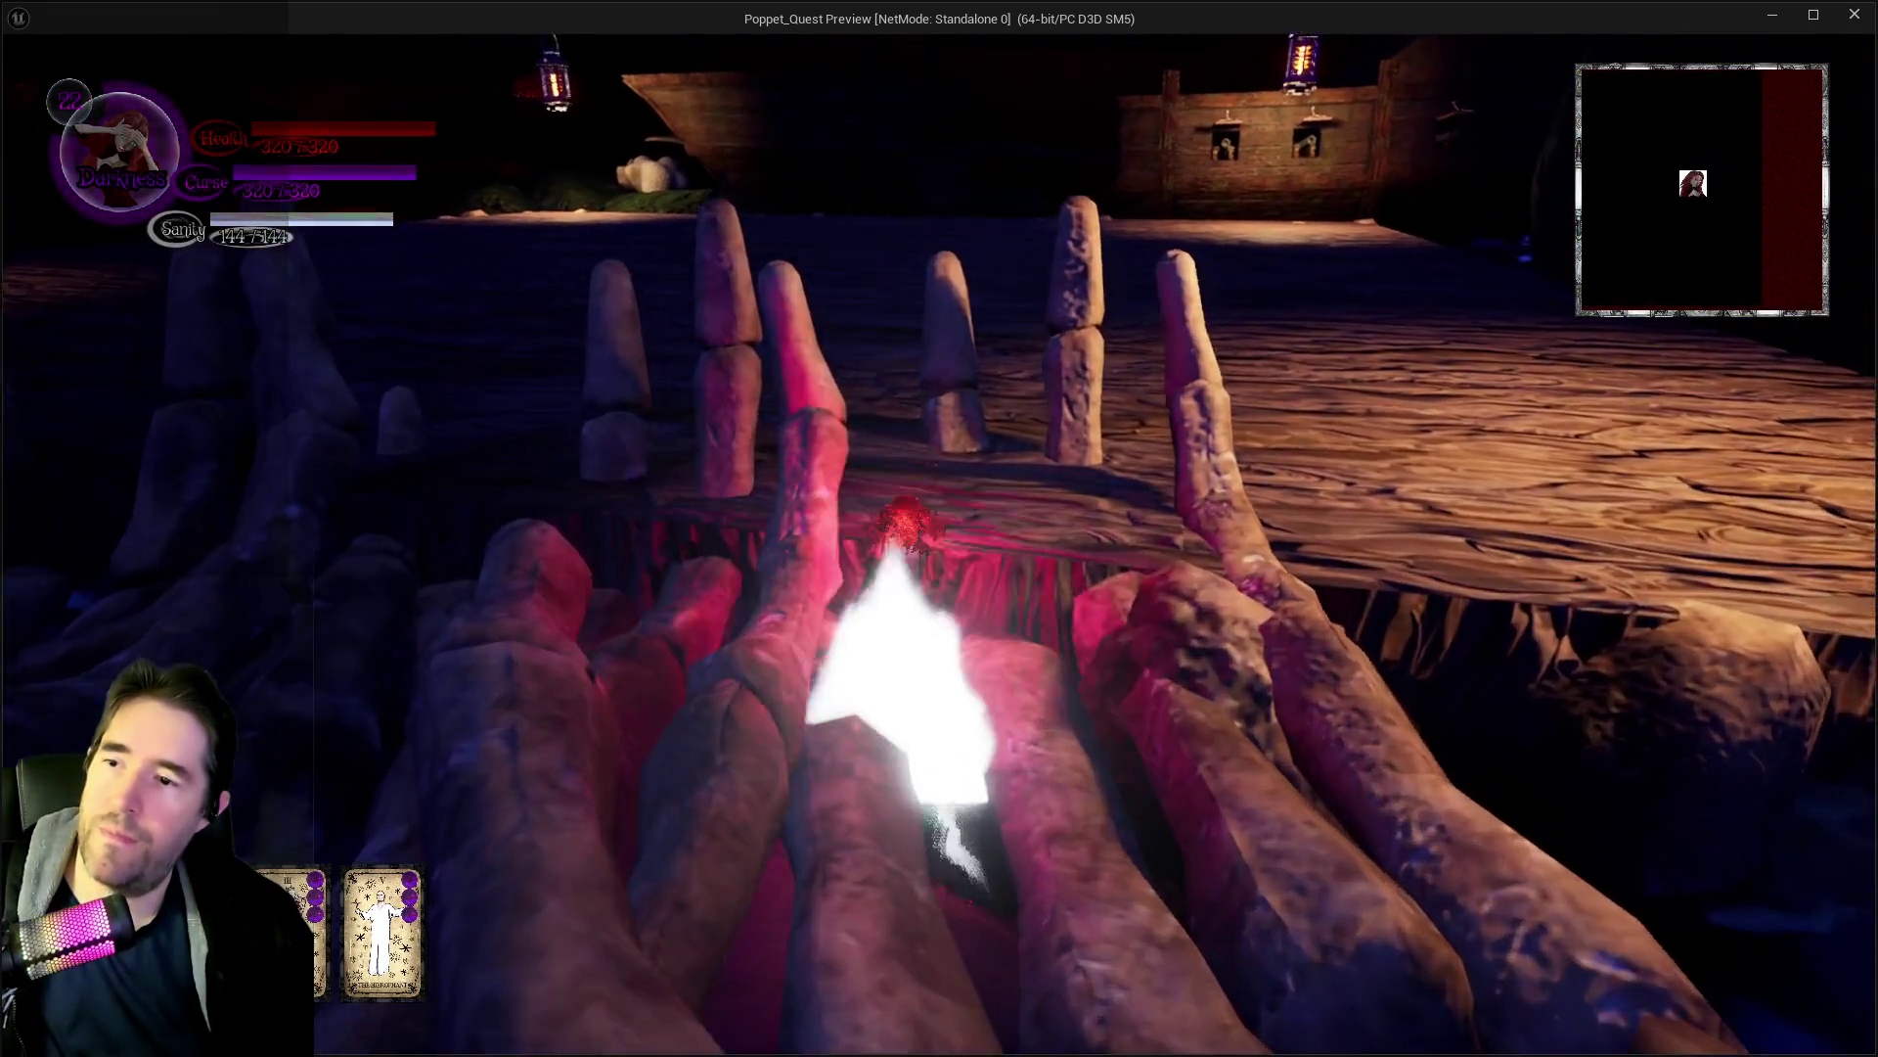
key("alt+Tab")
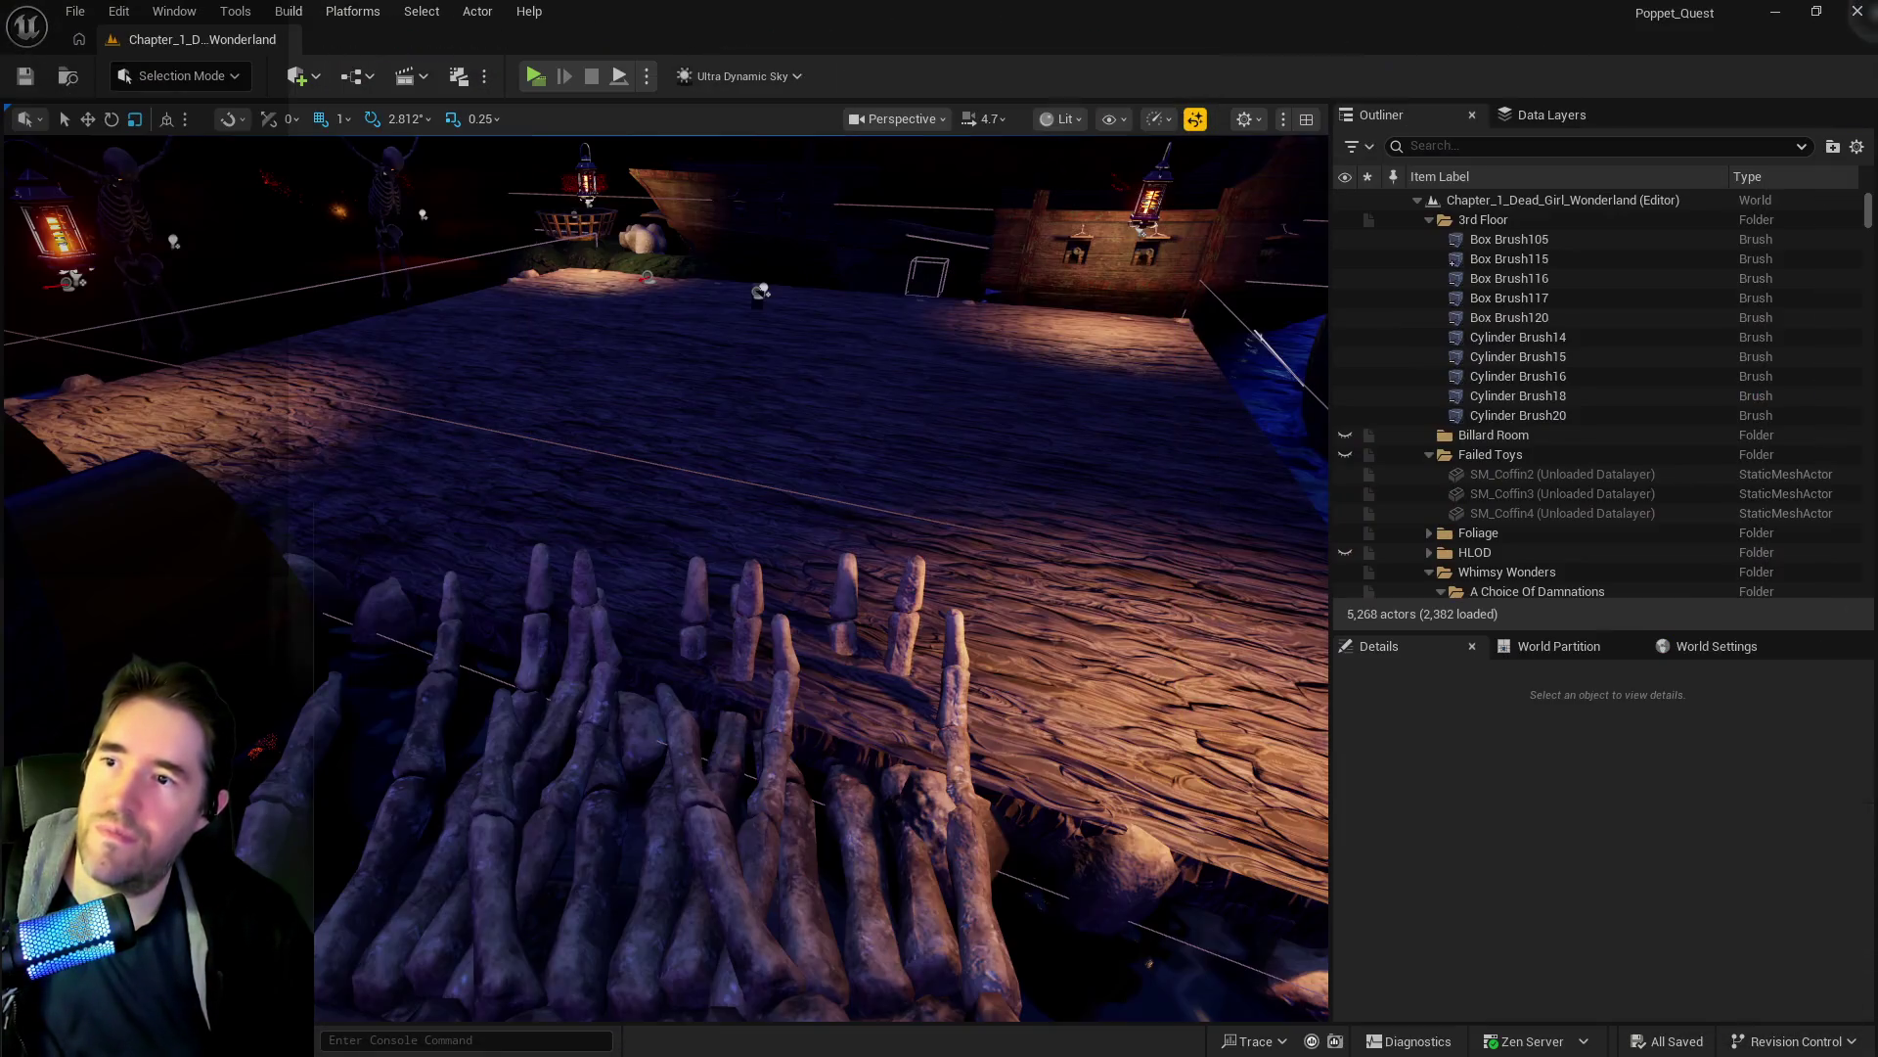
left_click_drag(1212, 602, 1054, 447)
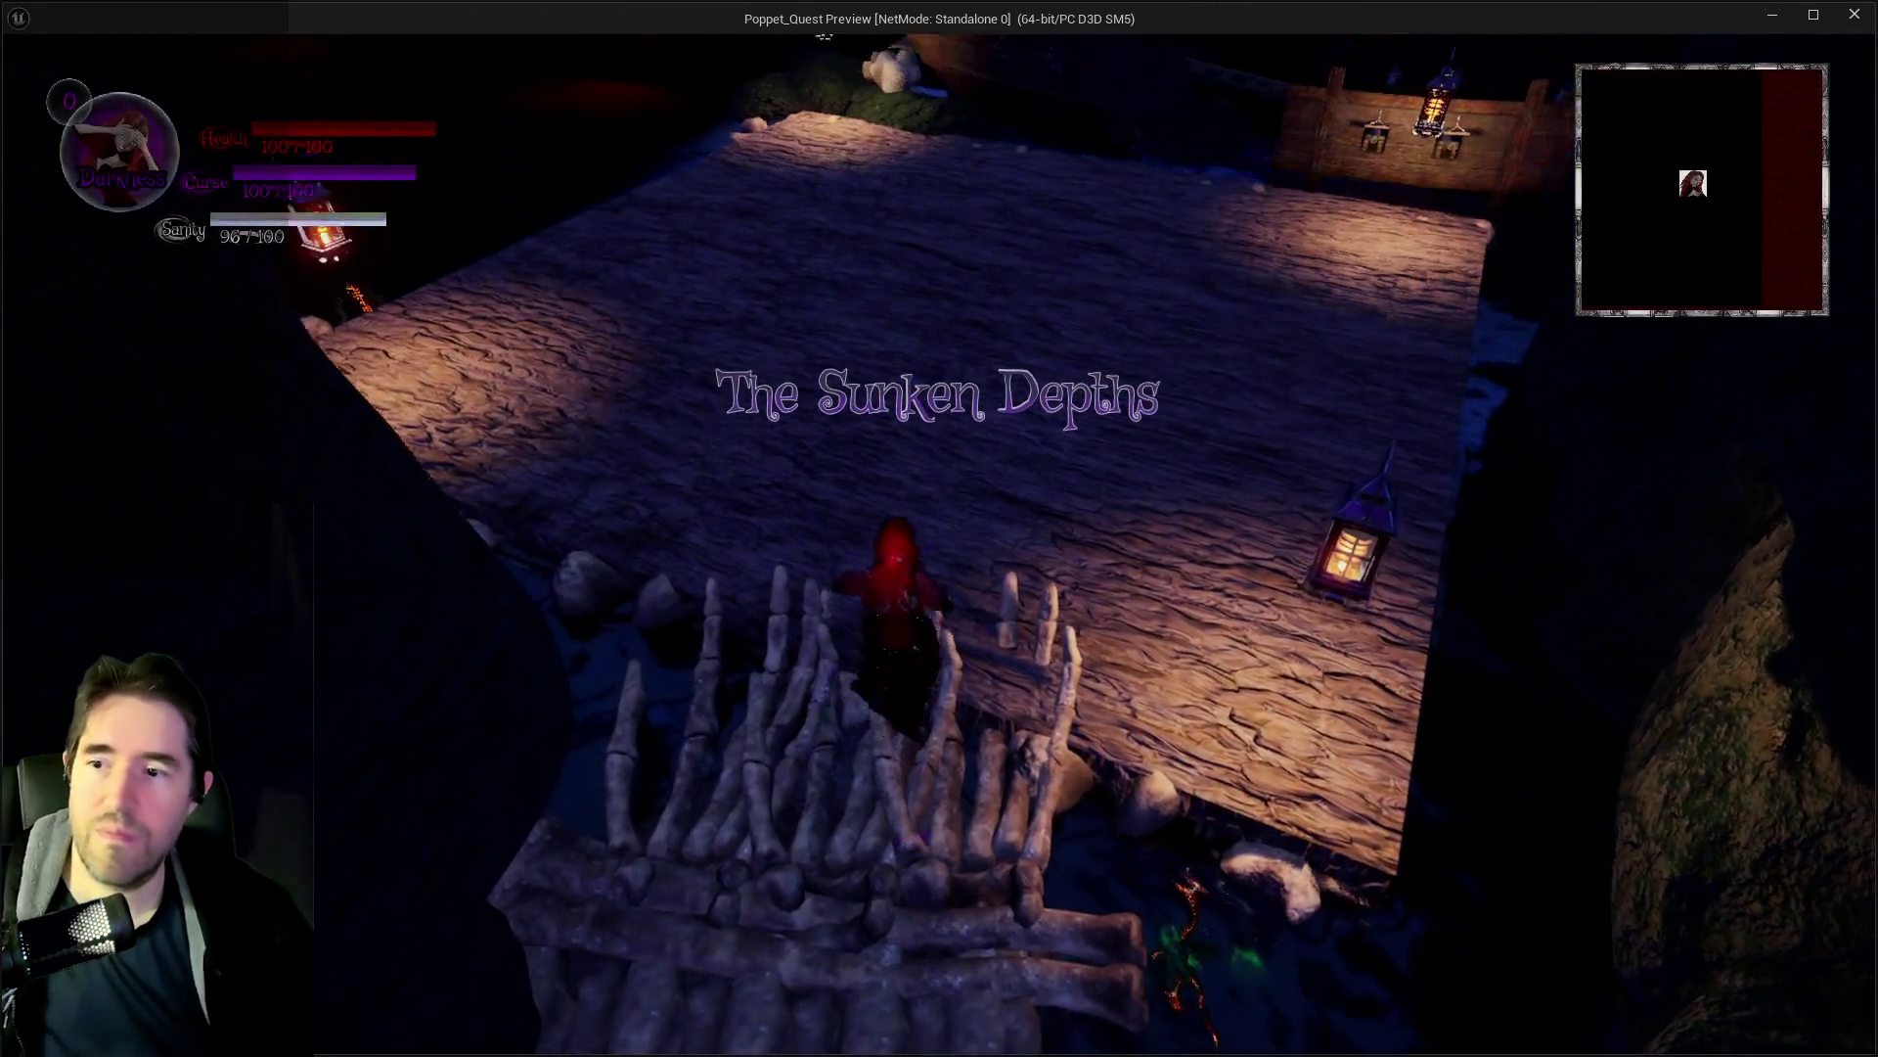
key("s")
key("w")
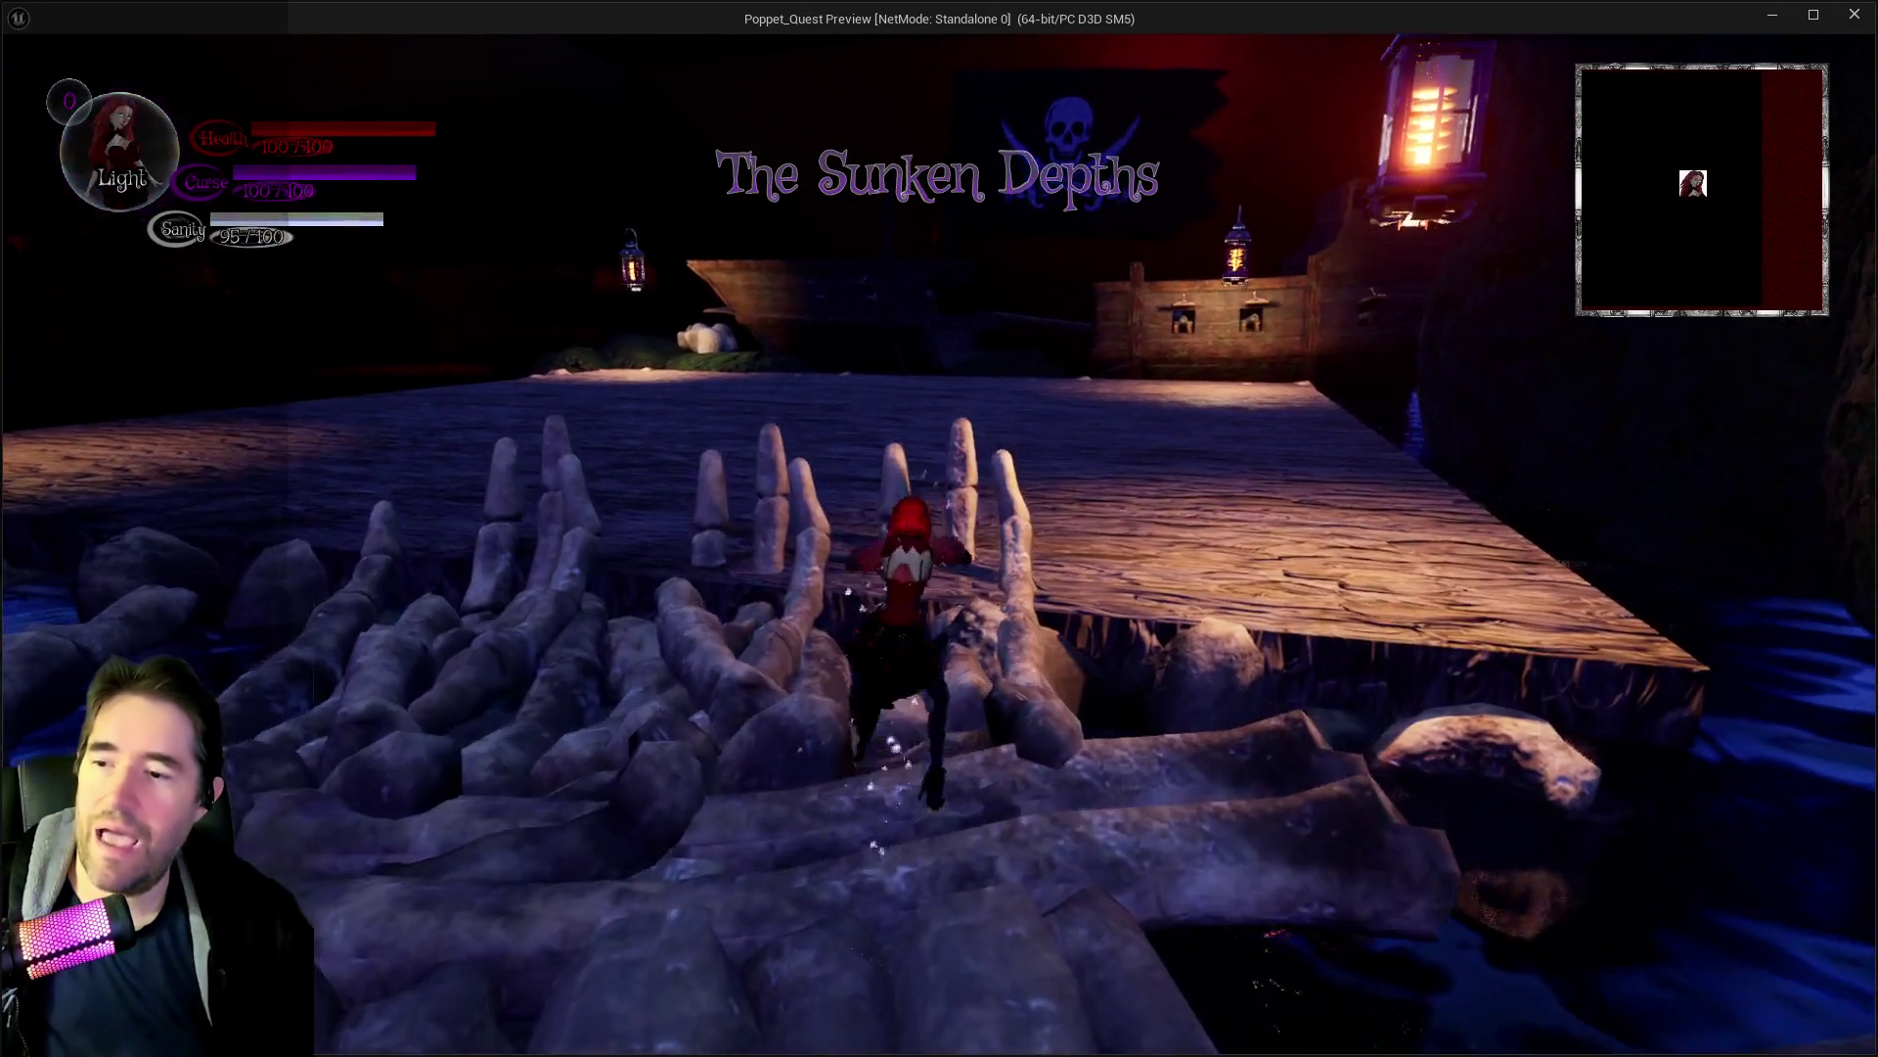
key("e")
key("s")
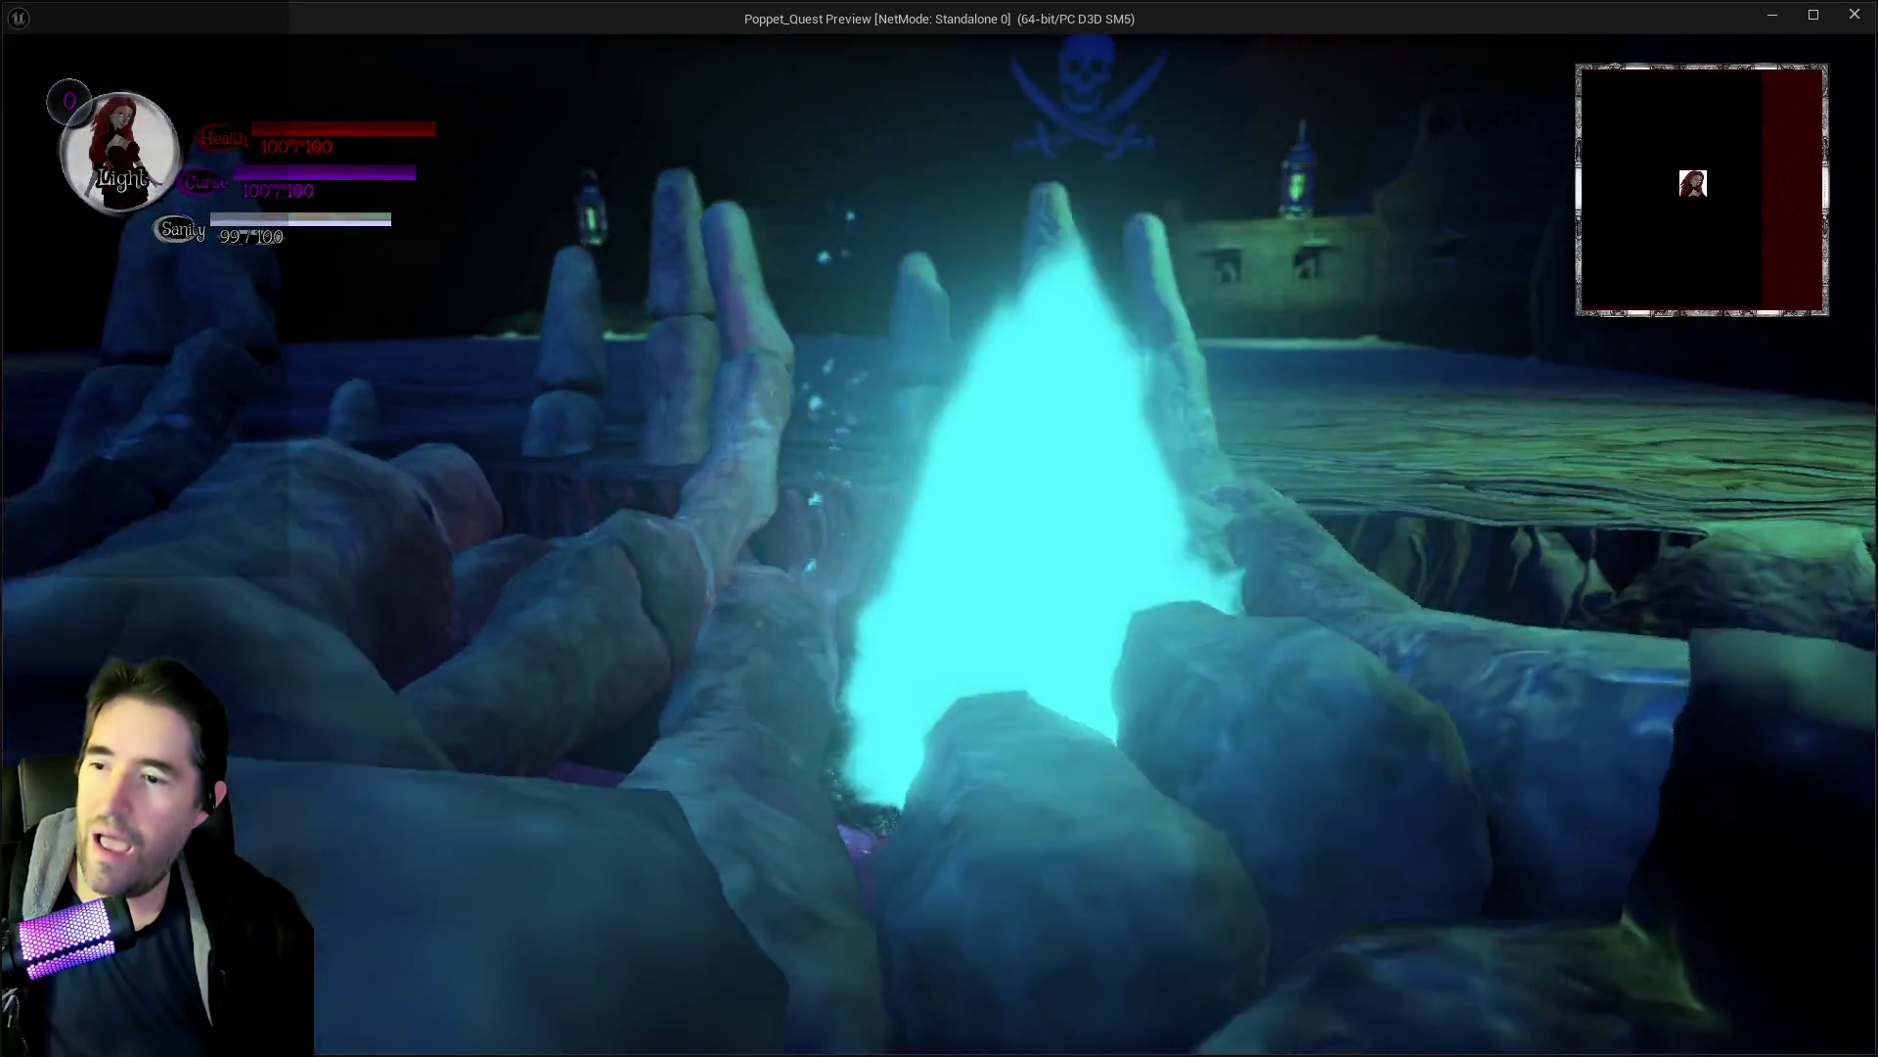
key("Escape")
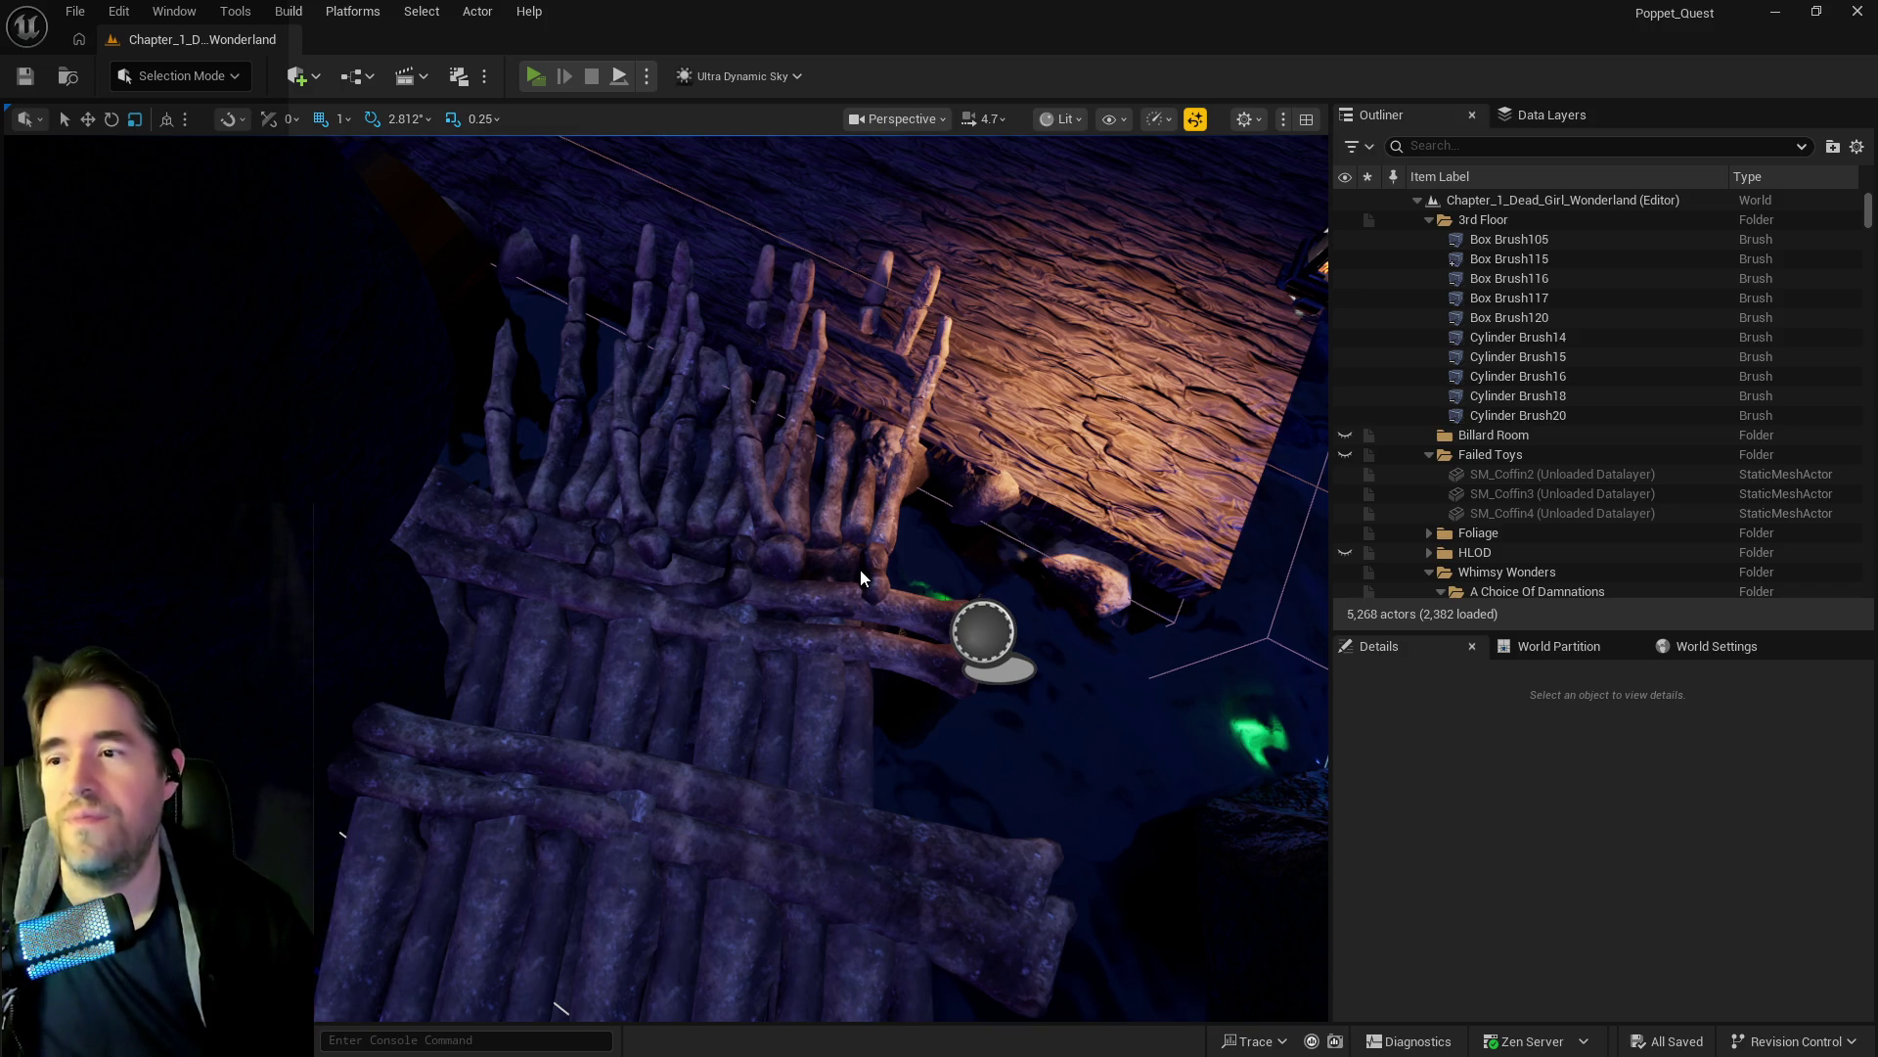
Relaunch the standalone preview, dismiss the chapter menu and glide across the bone bridge.
key("alt+p")
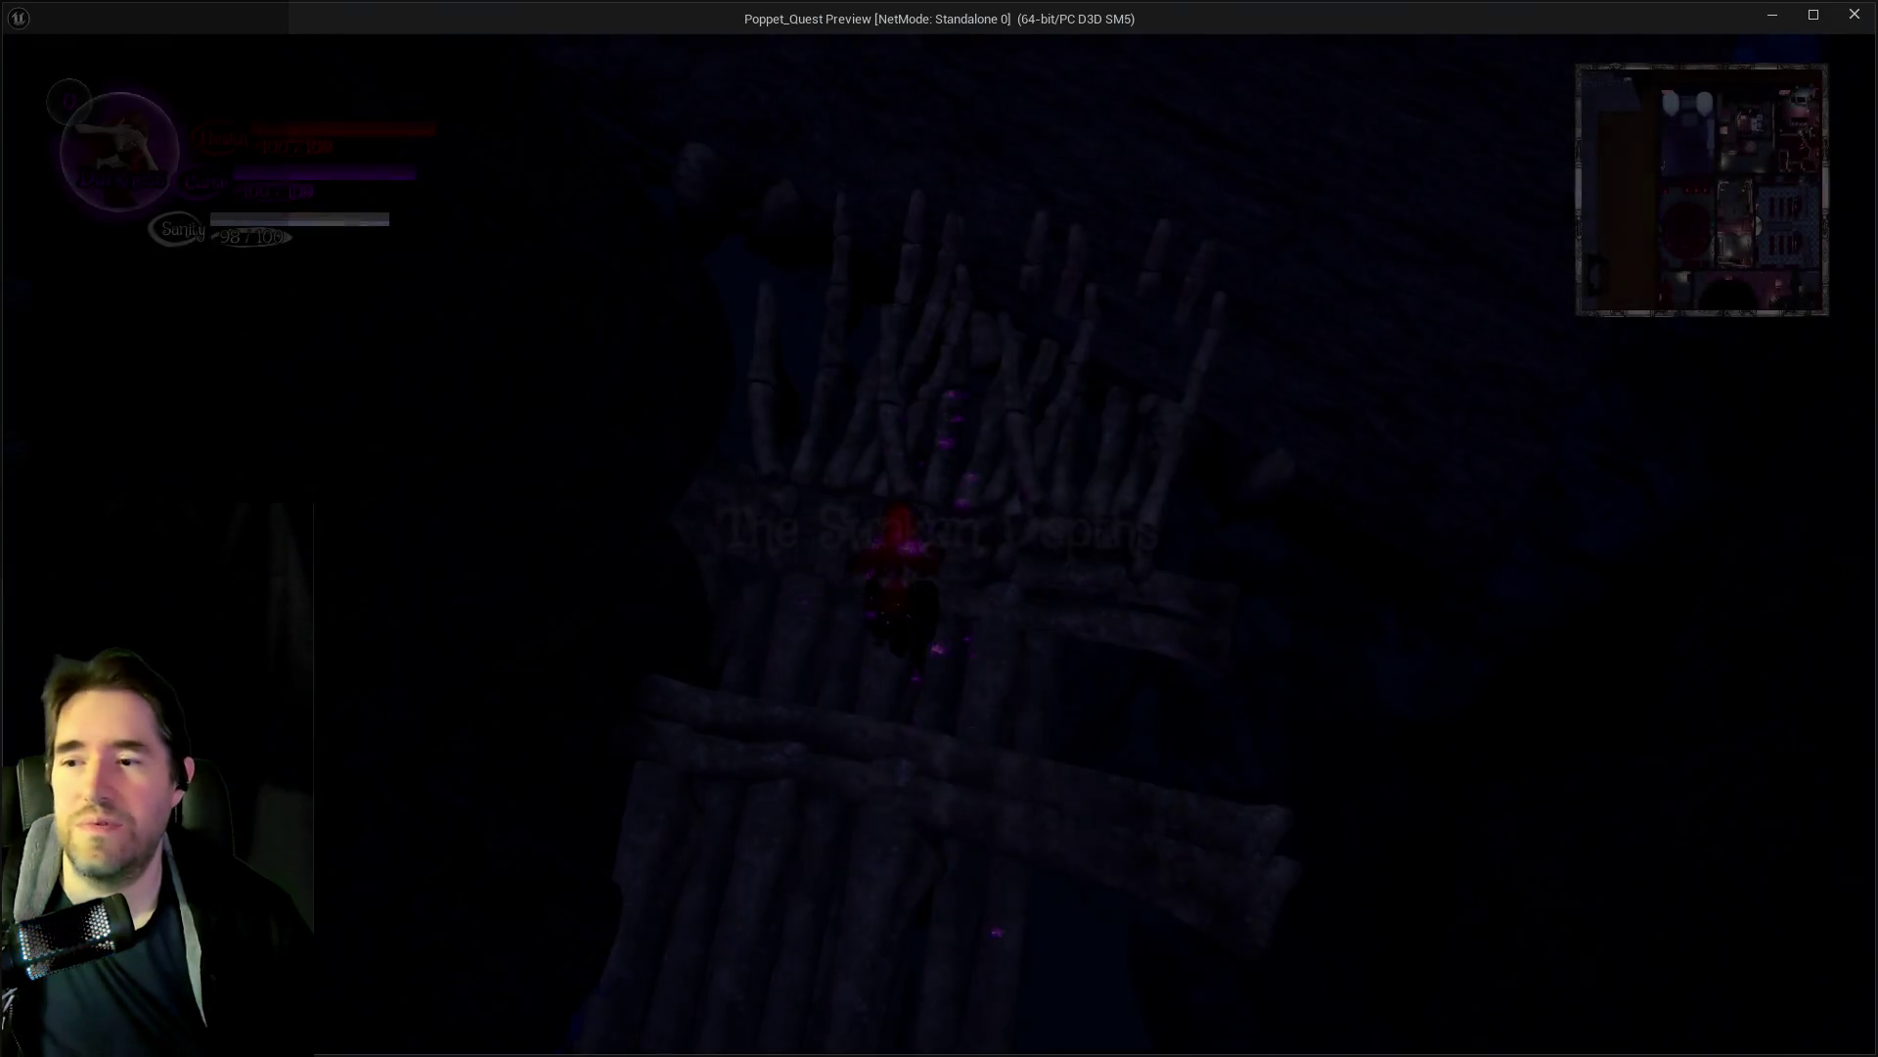
key("Escape")
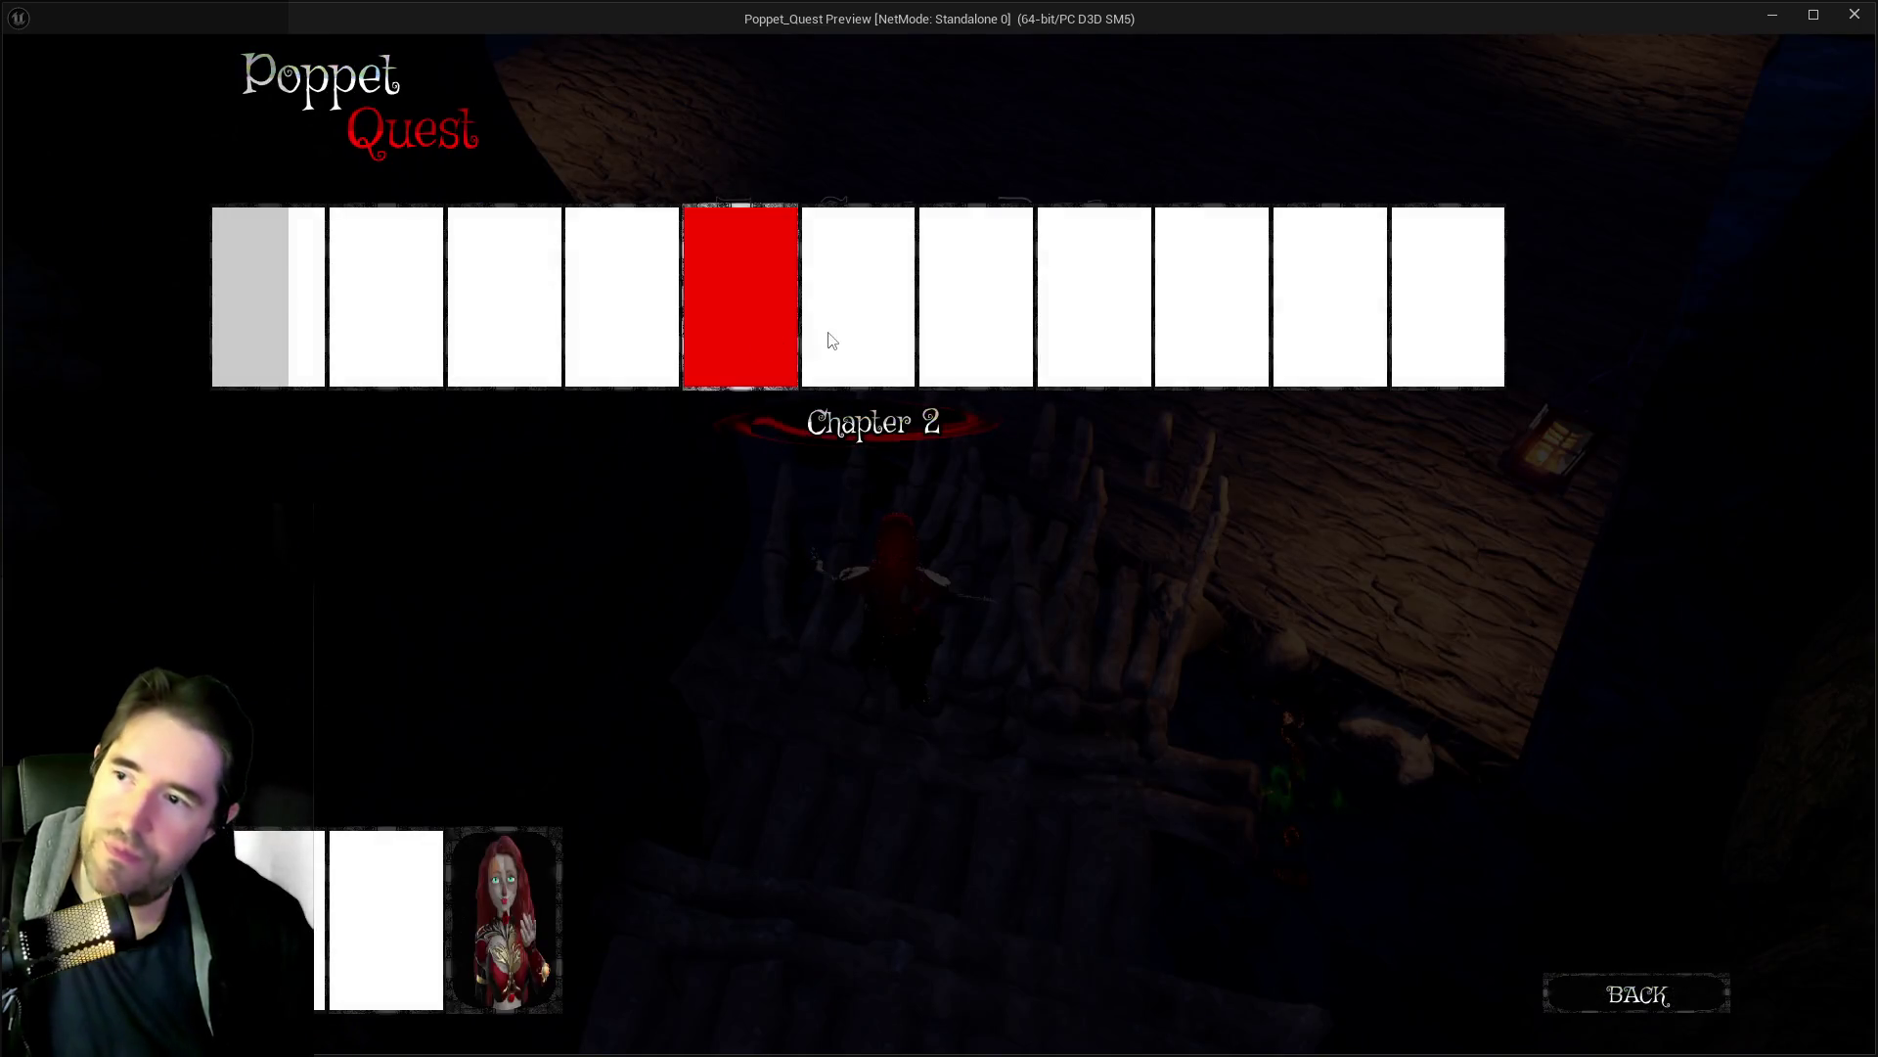
key("Escape")
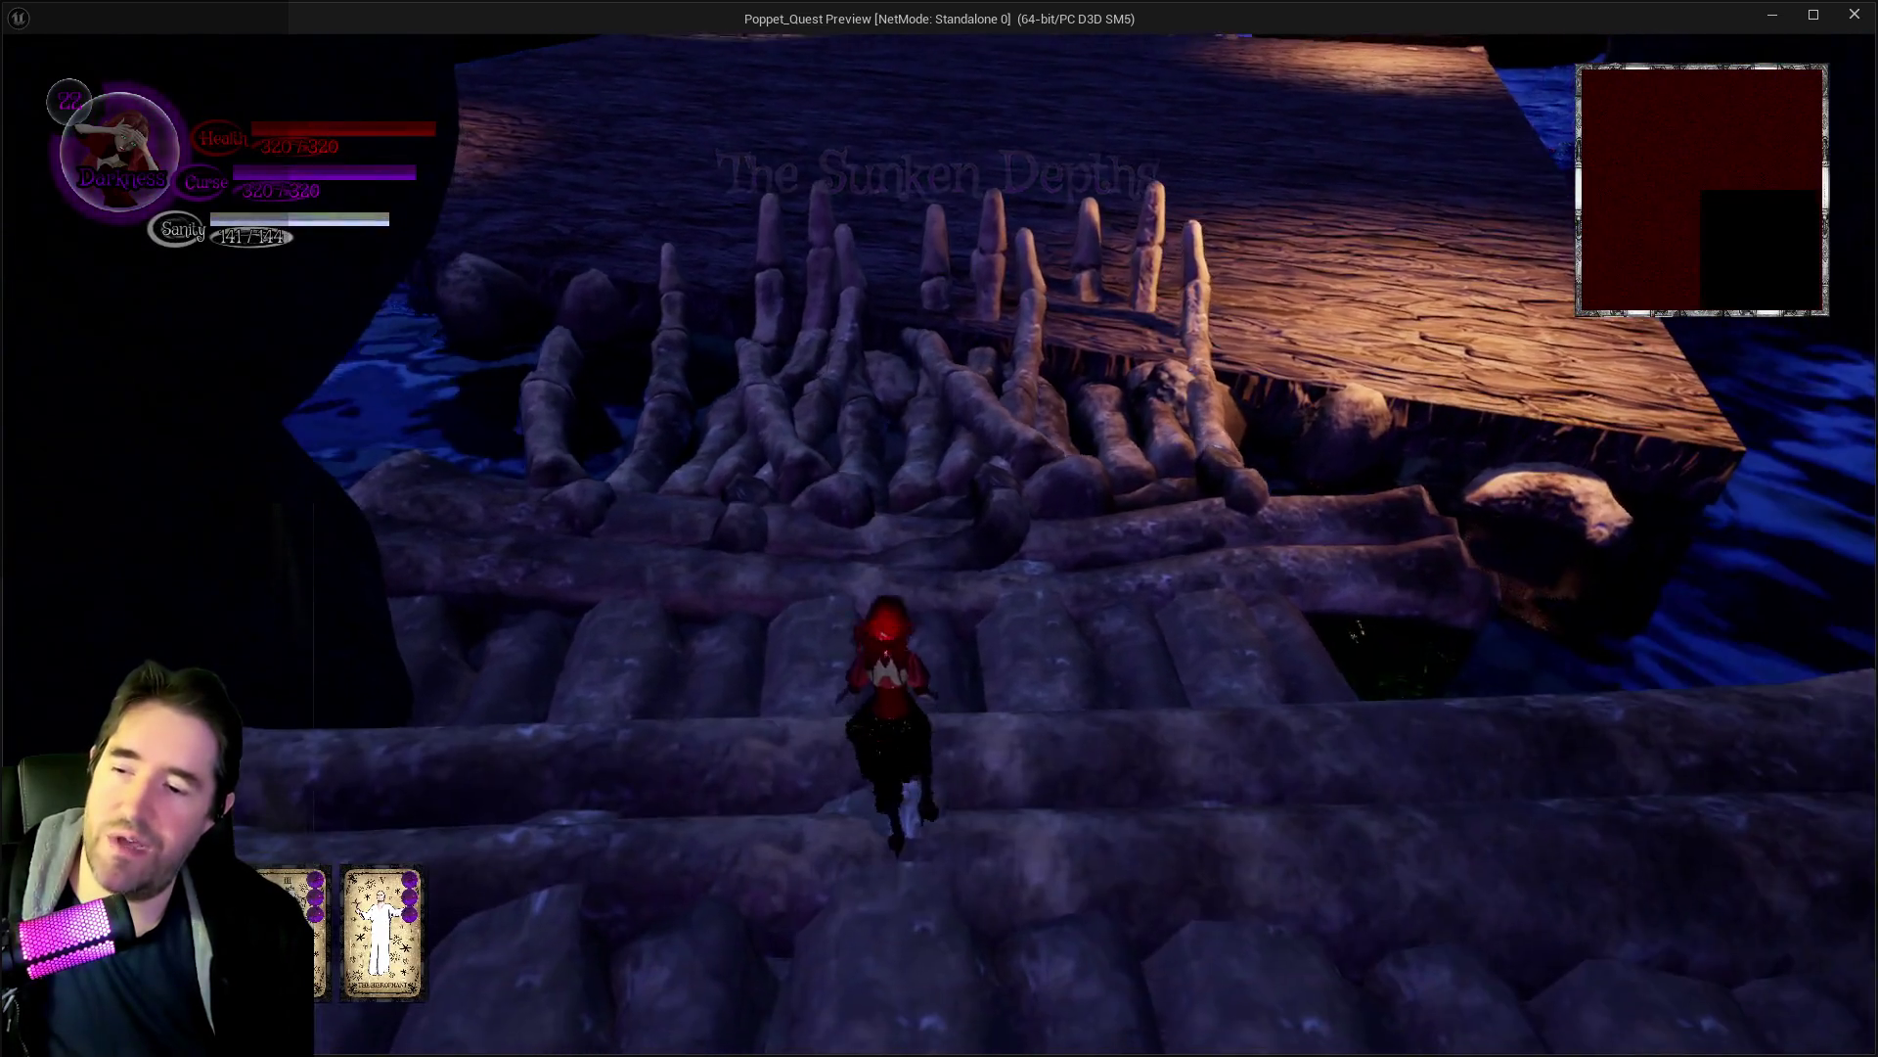
key("w")
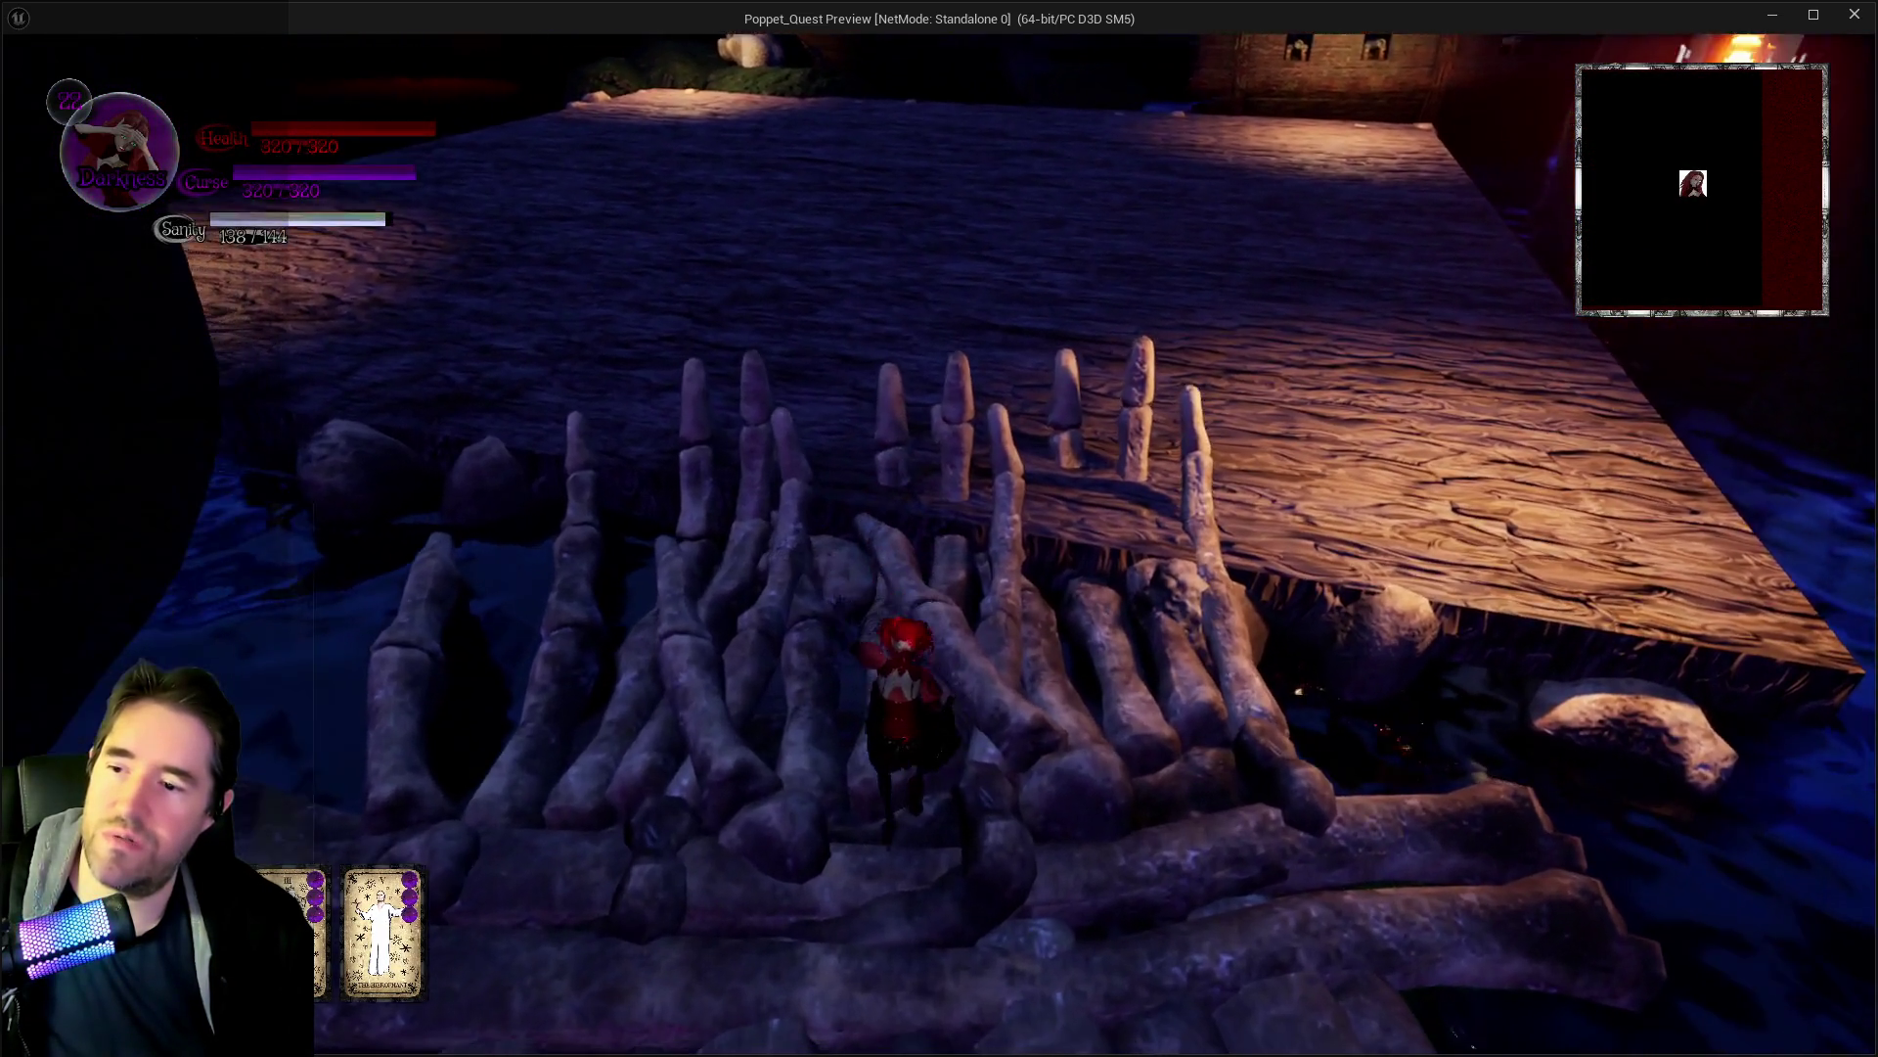
key("space")
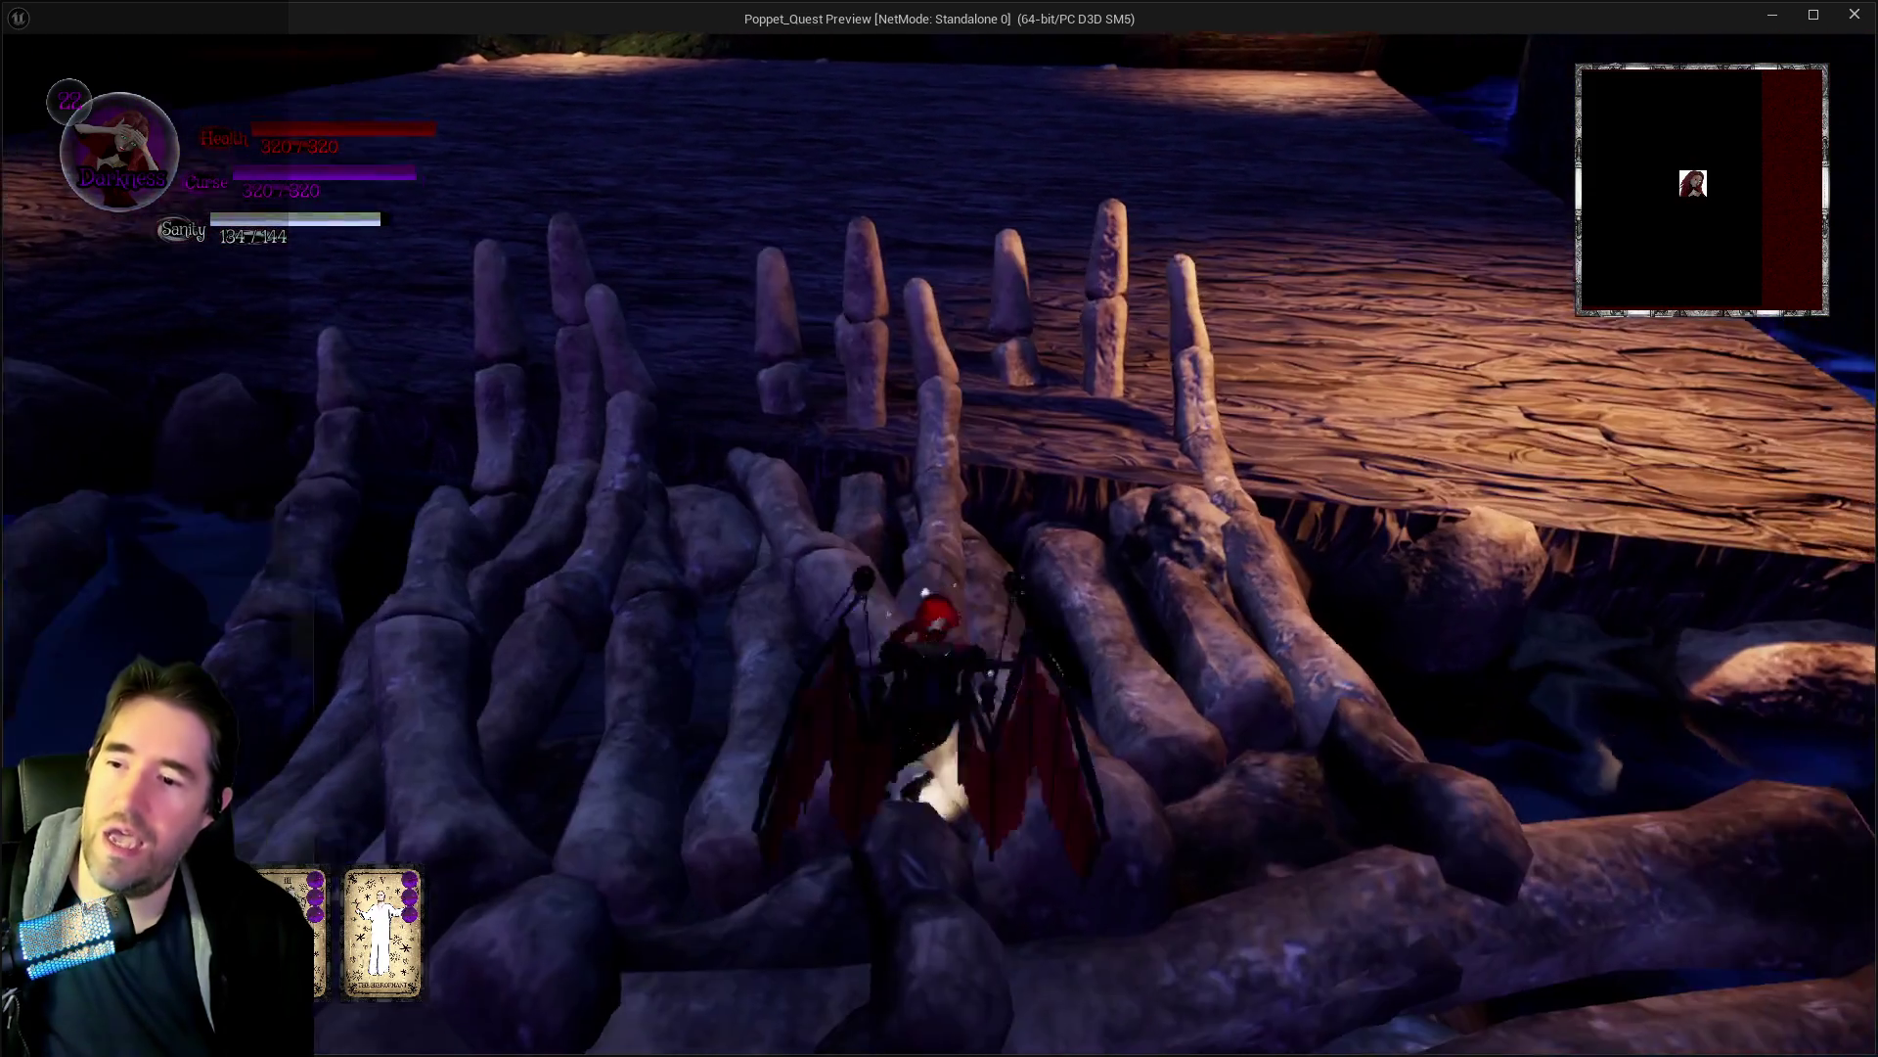
Run across the wooden floor into the Sally The Blackheart fight, then stop the session.
key("w")
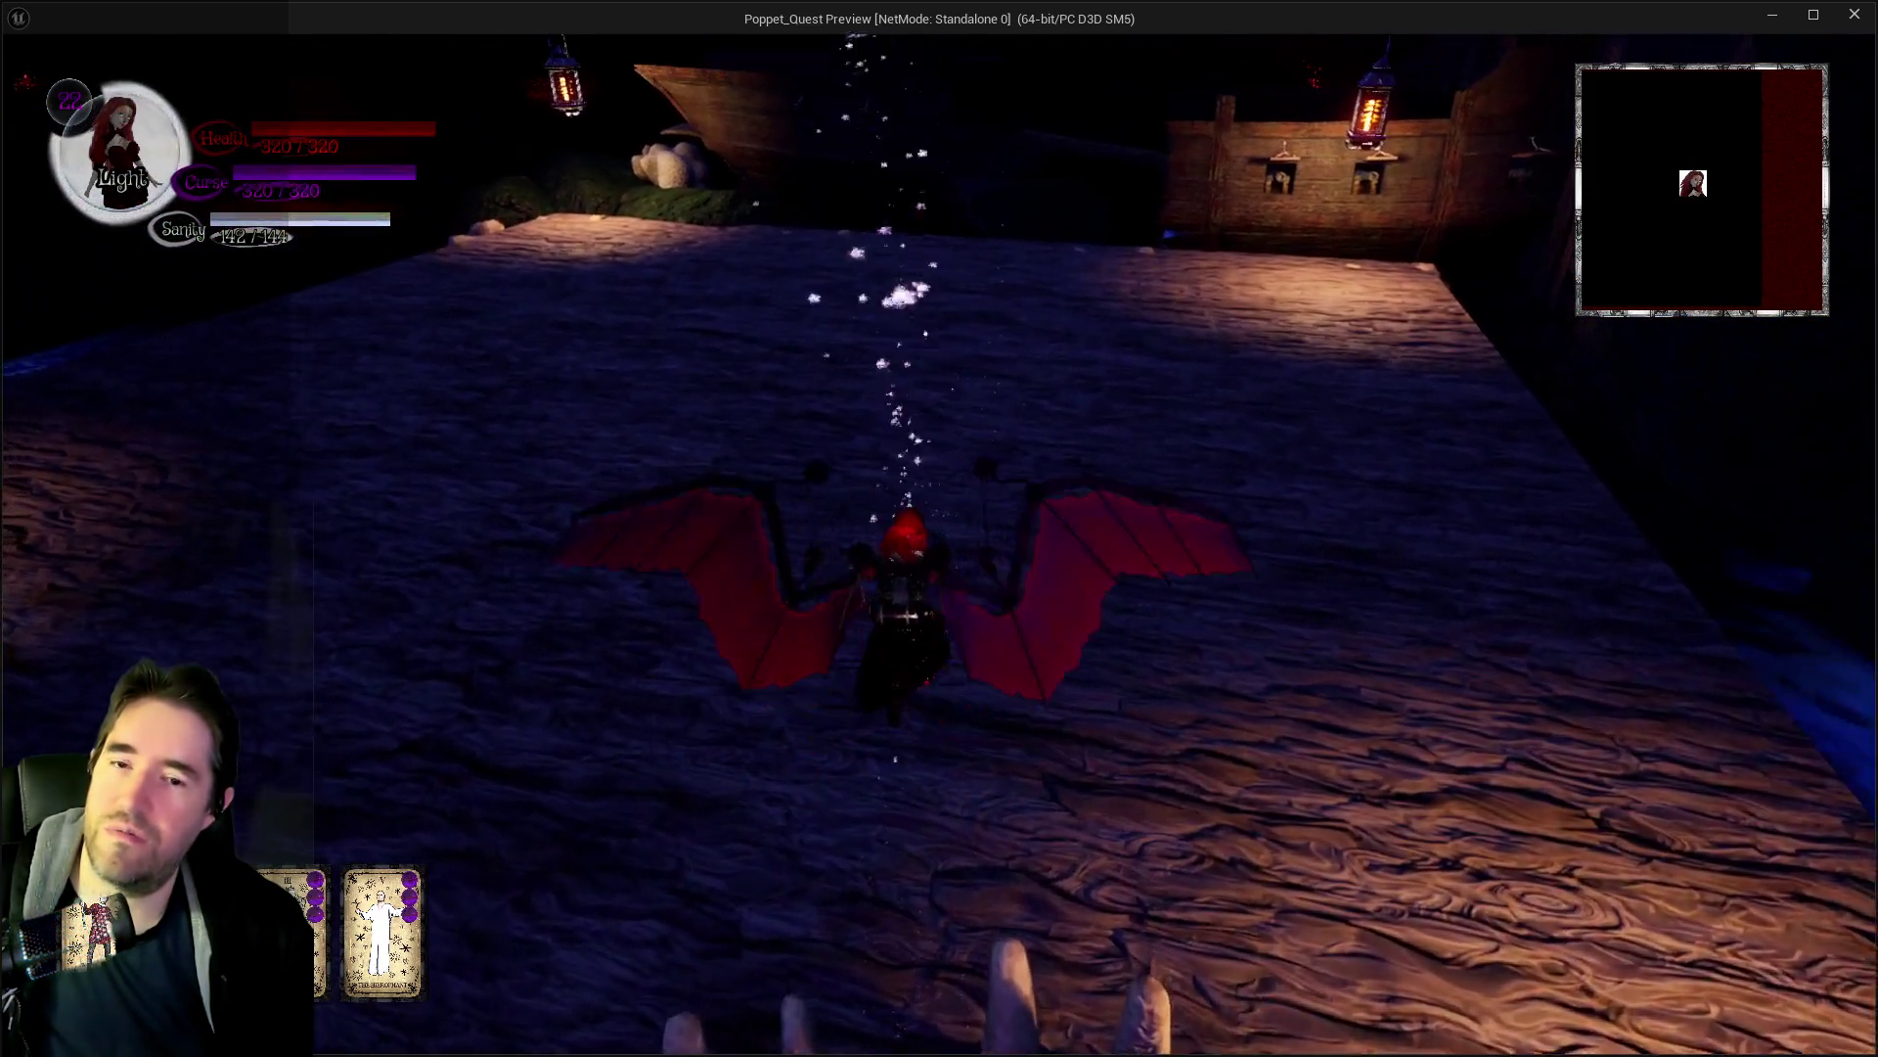
key("w")
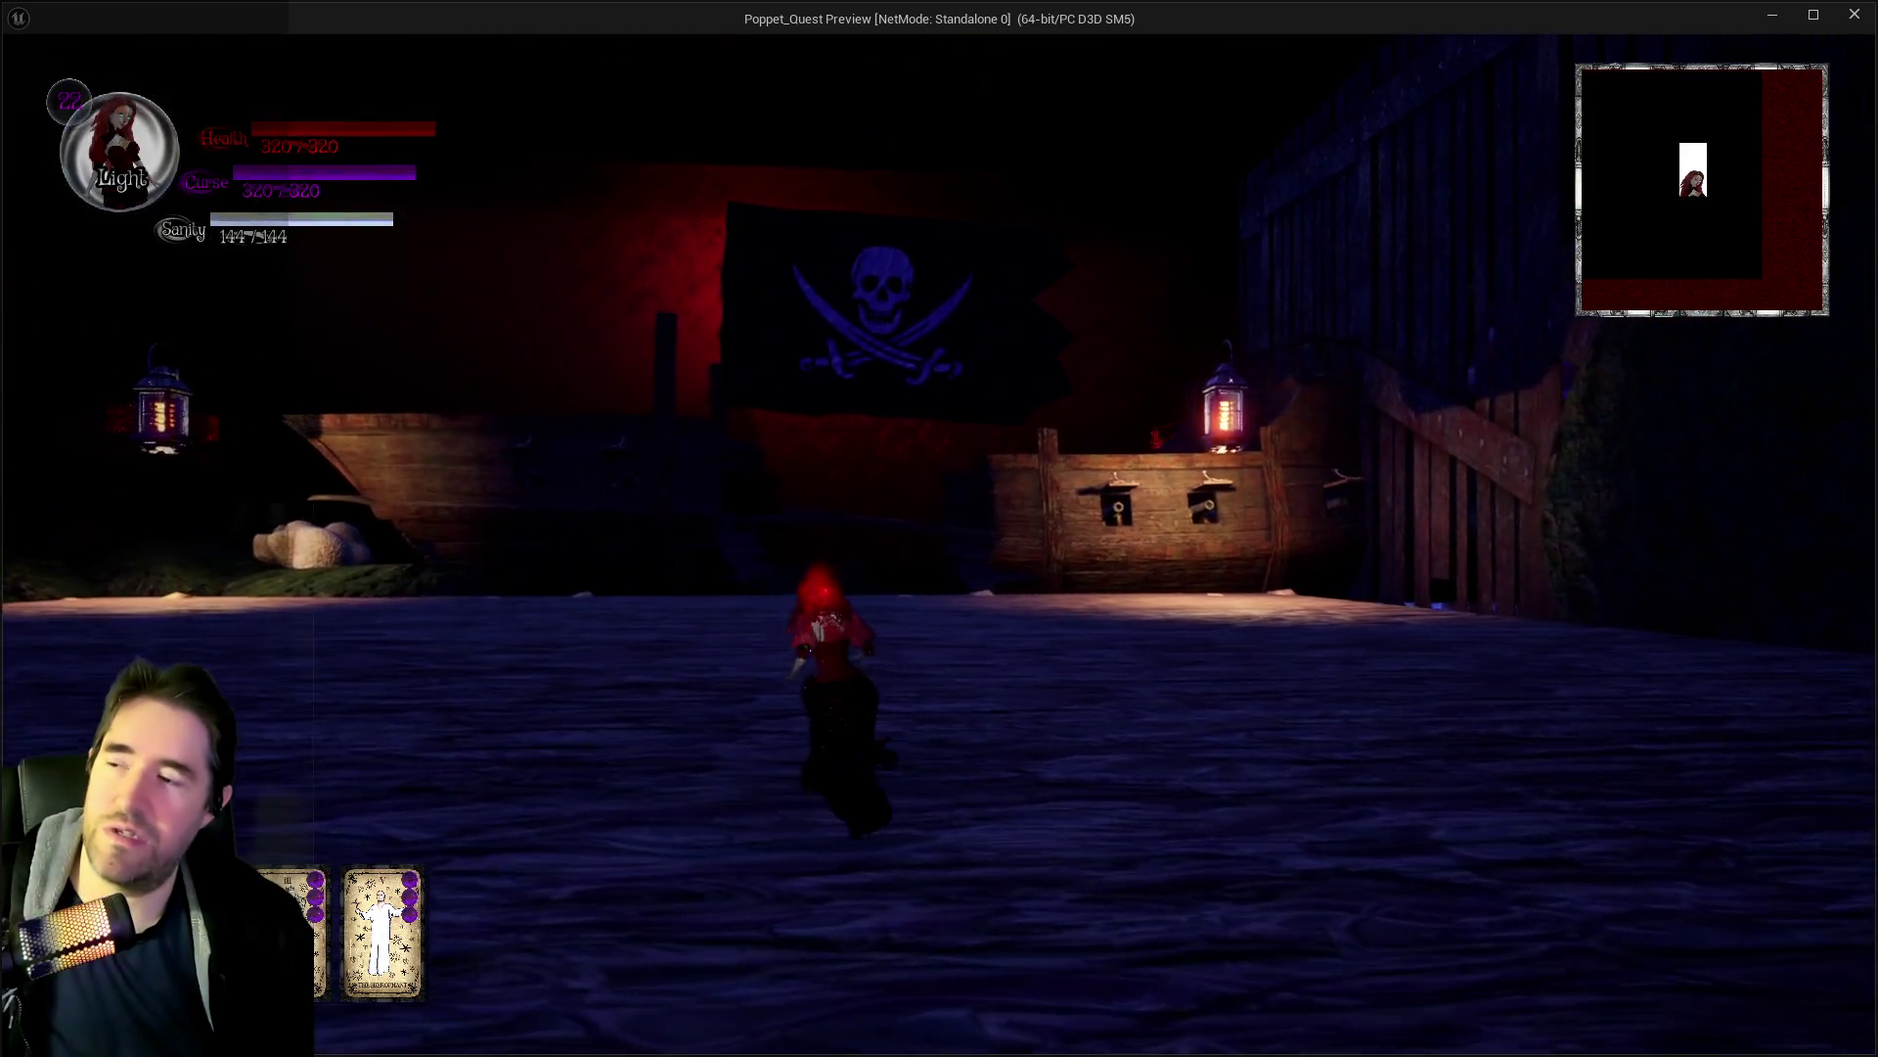
key("w")
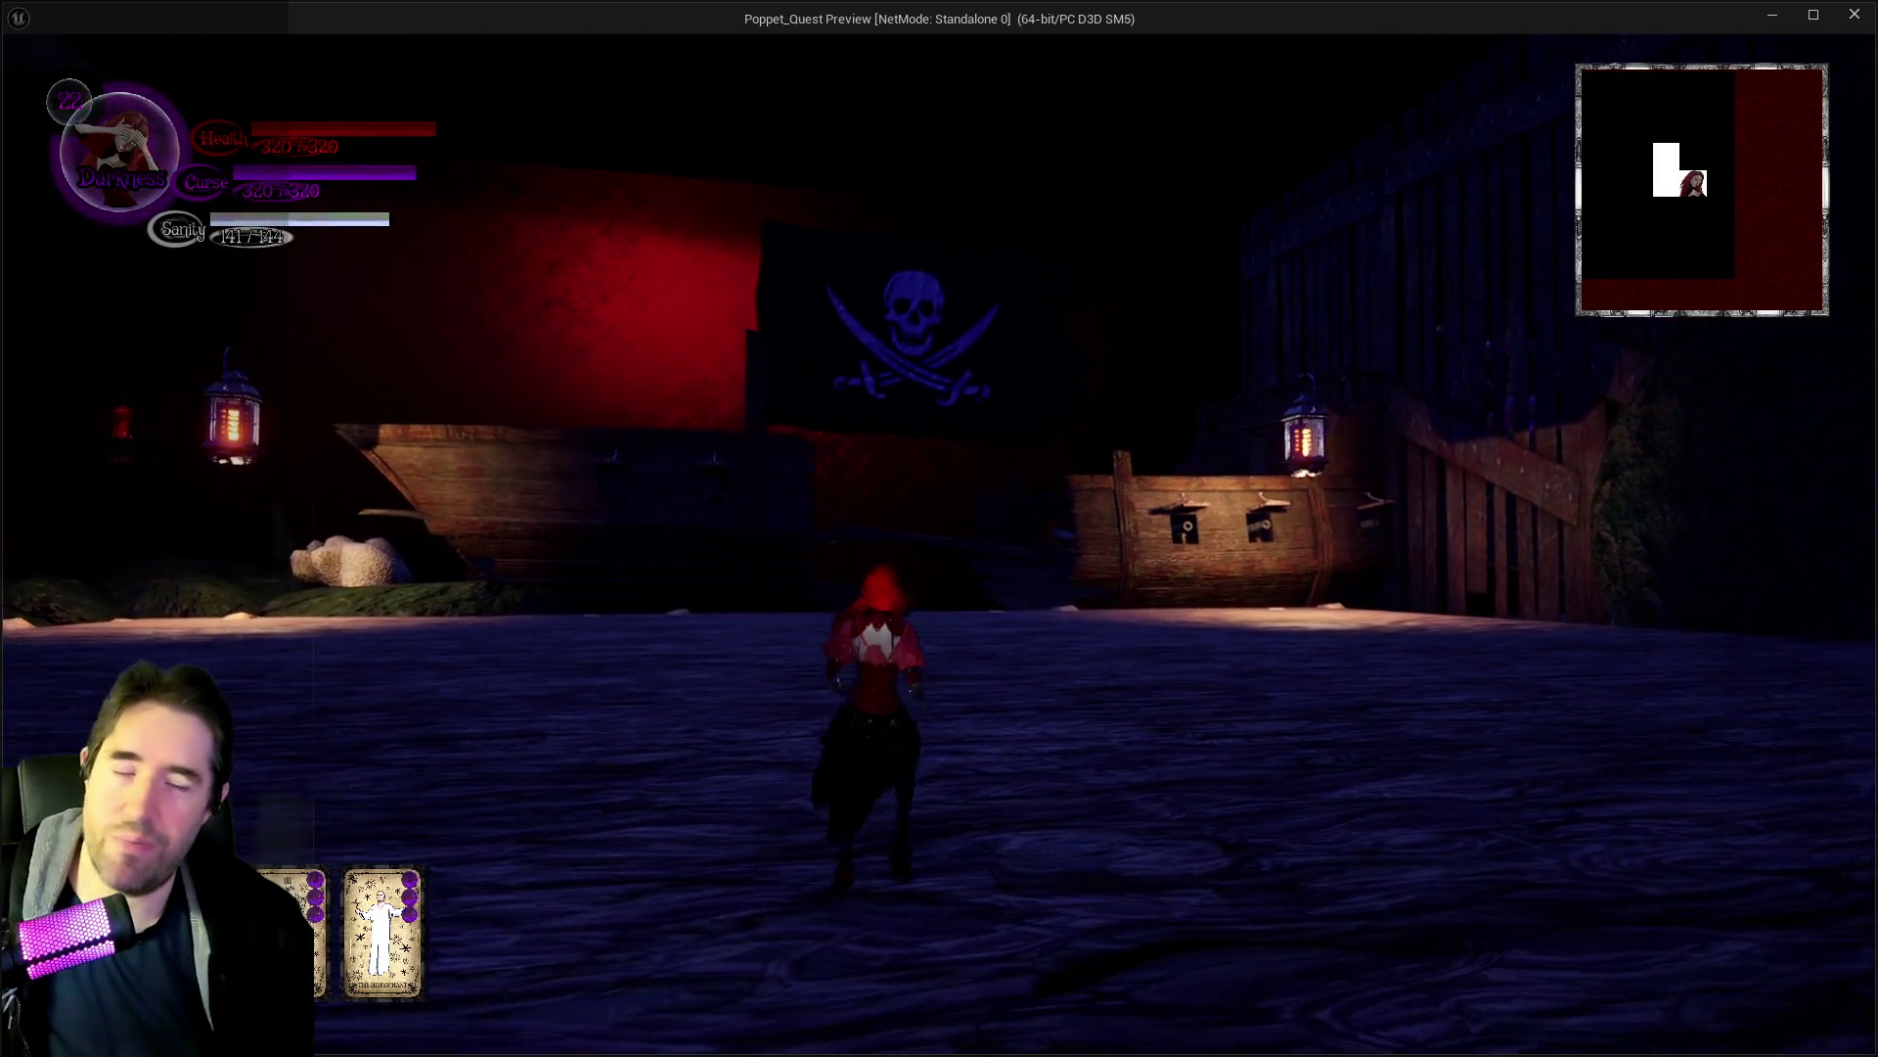
key("w")
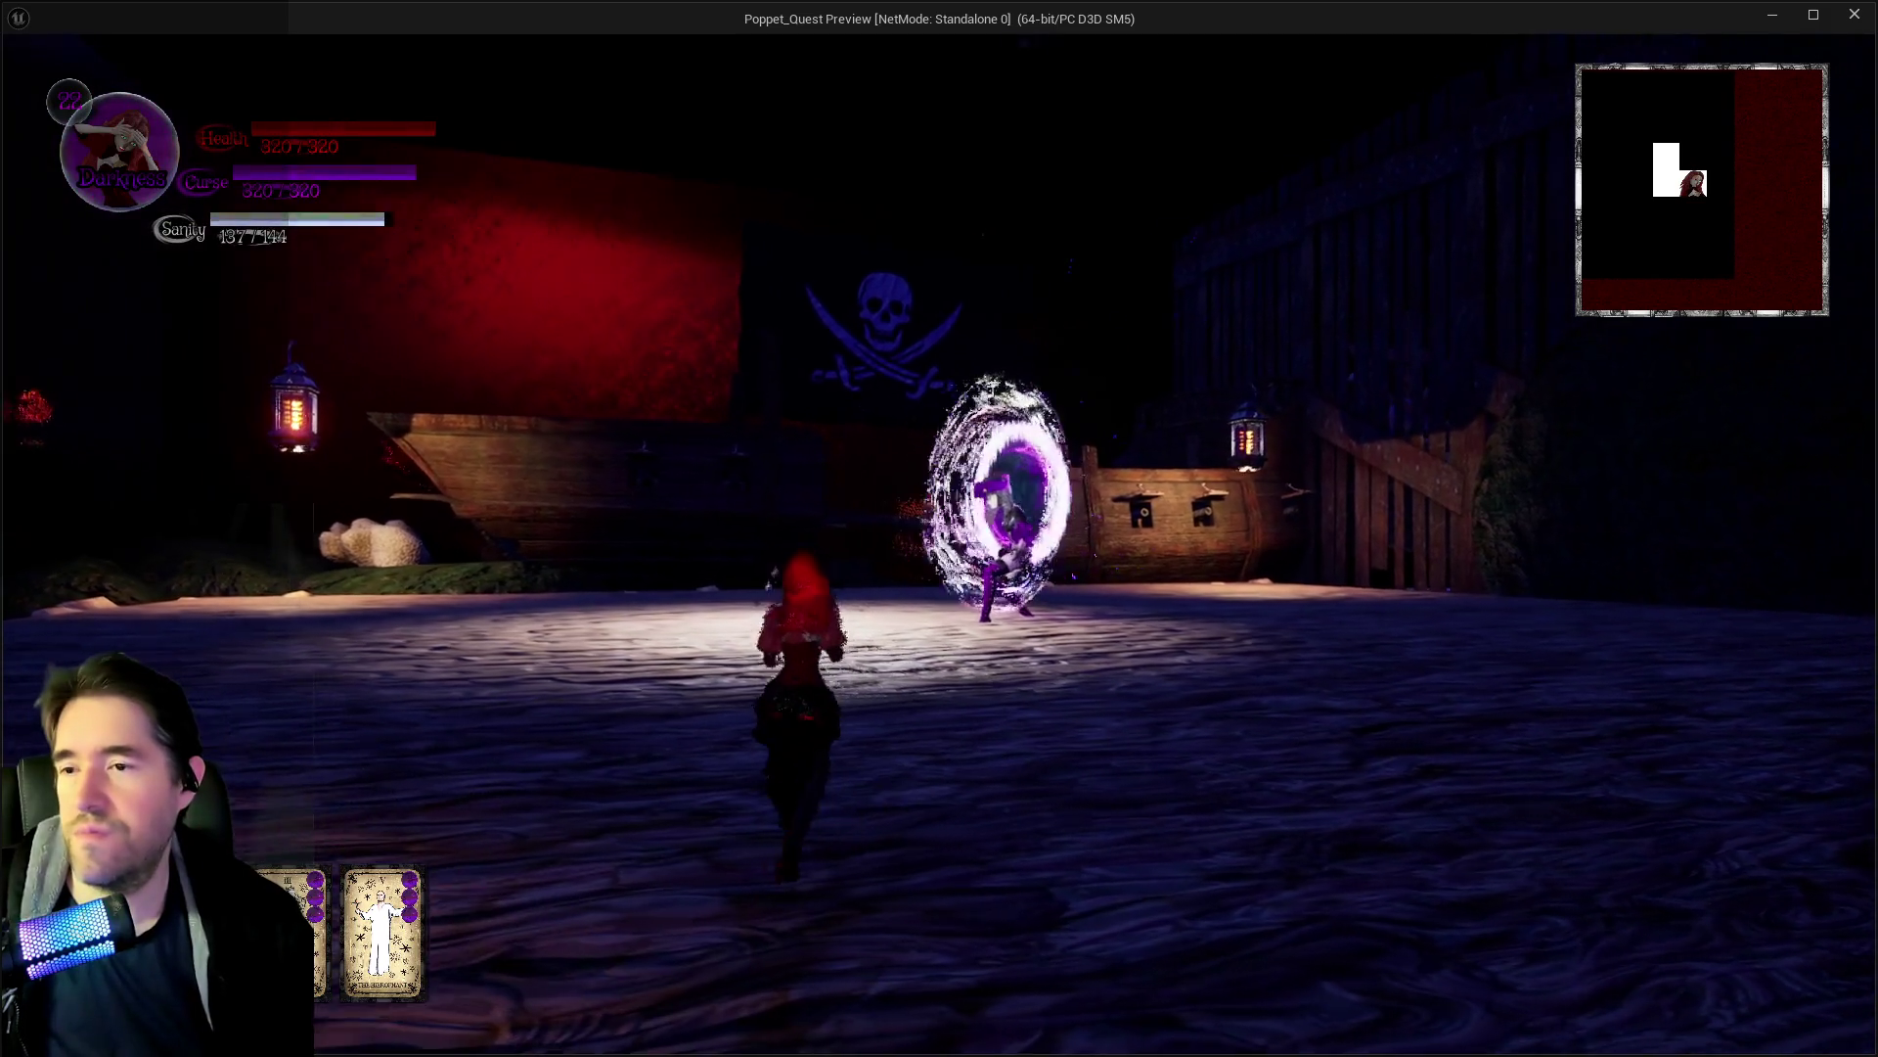
key("w")
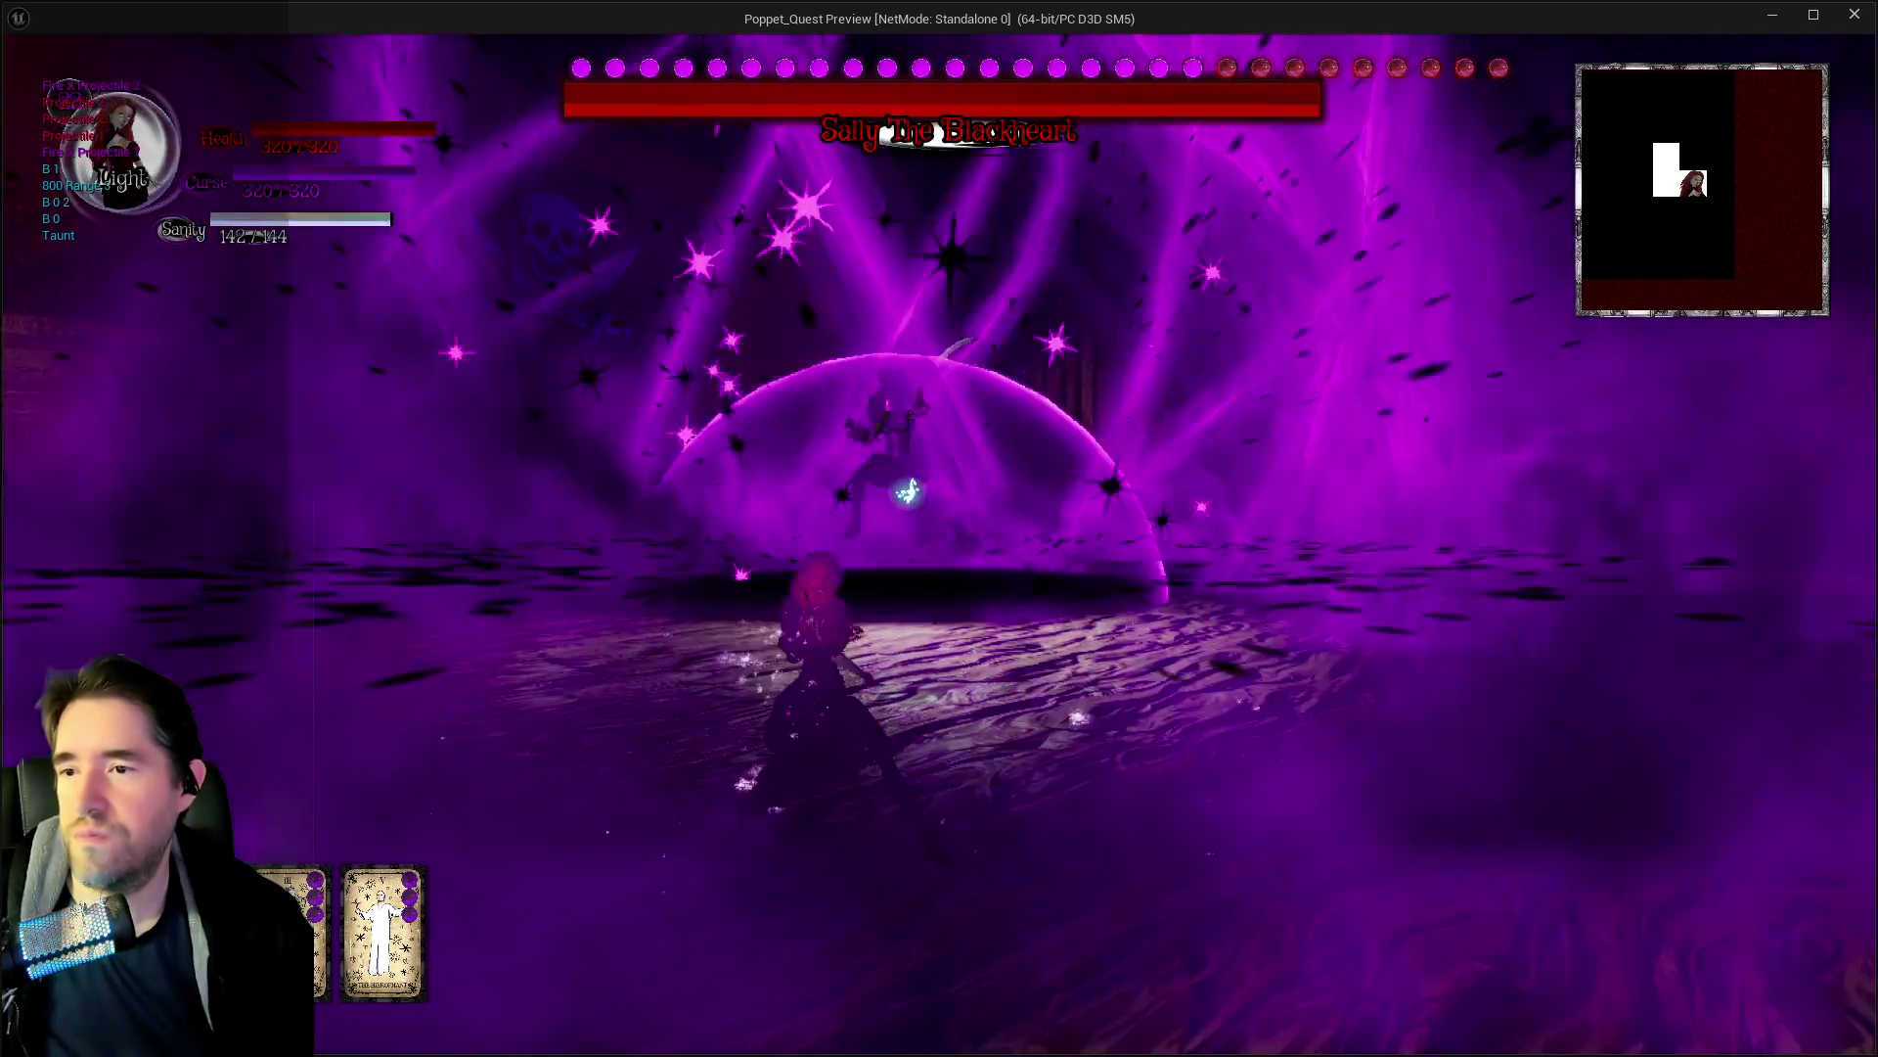
key("w")
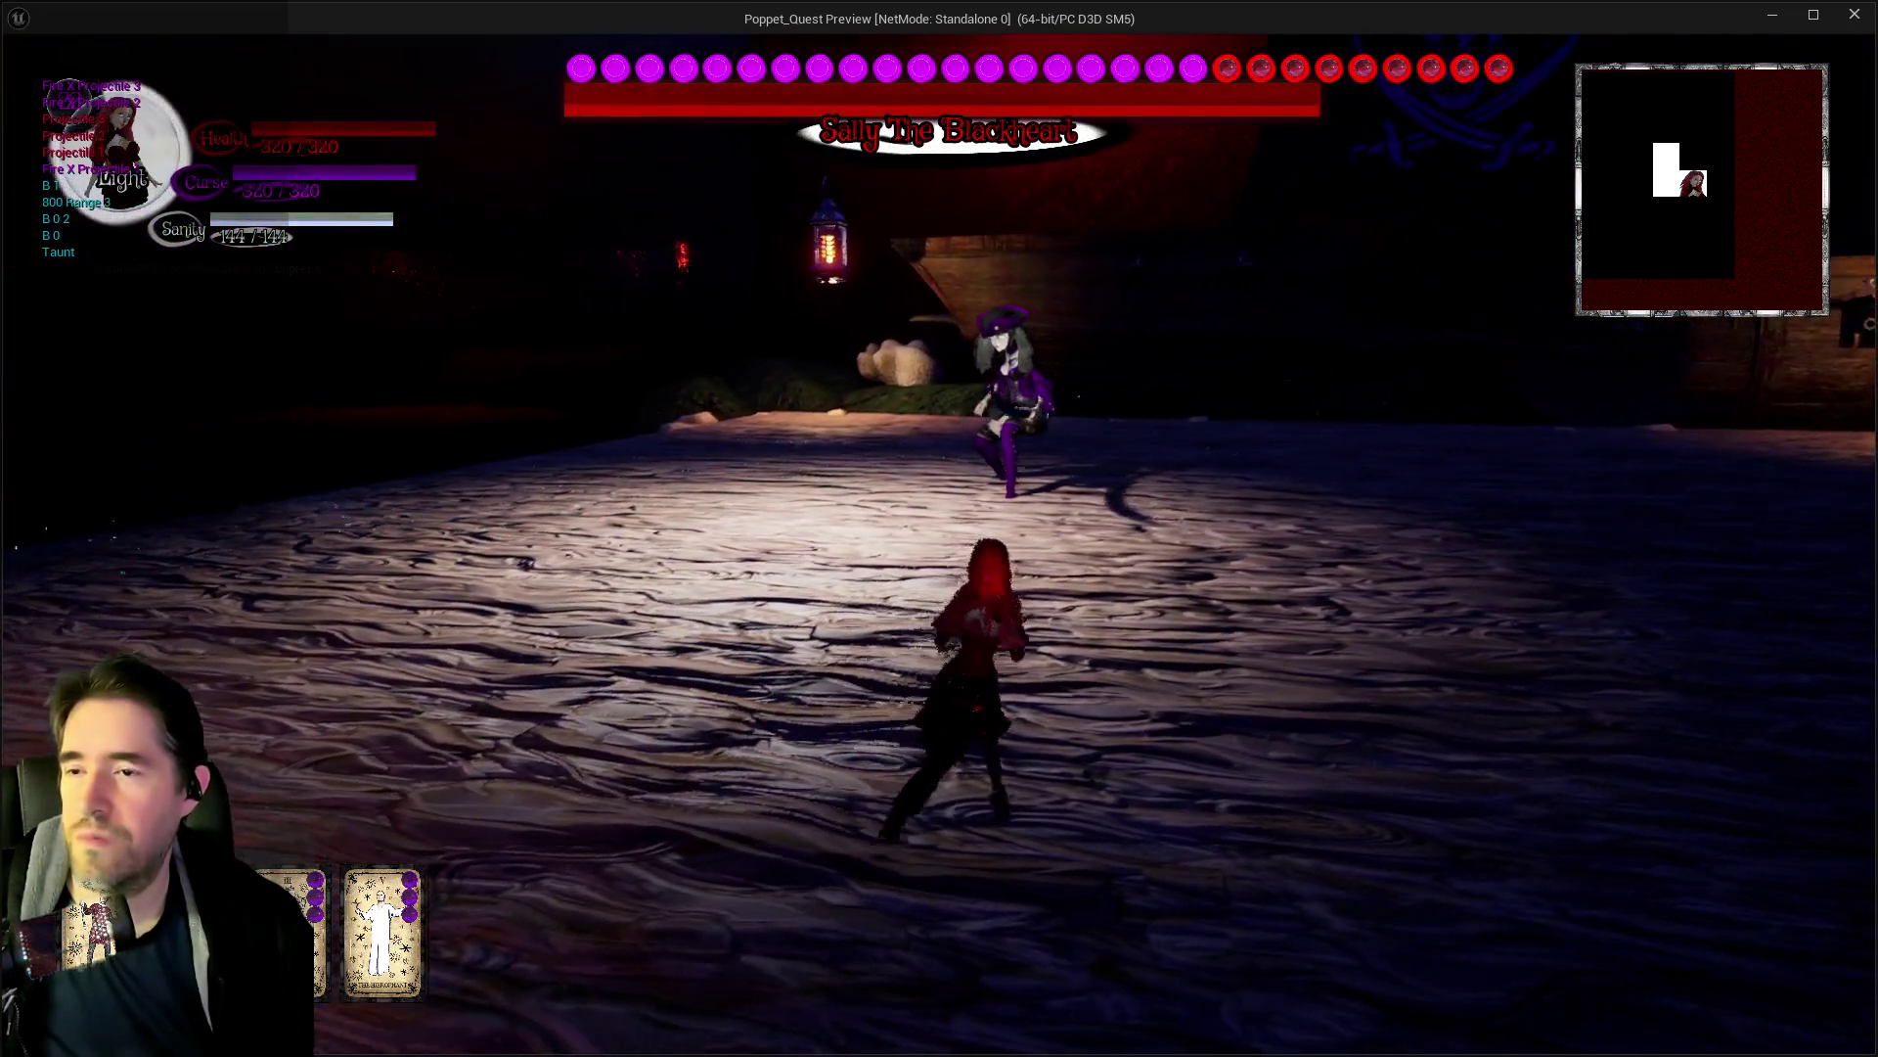
key("w")
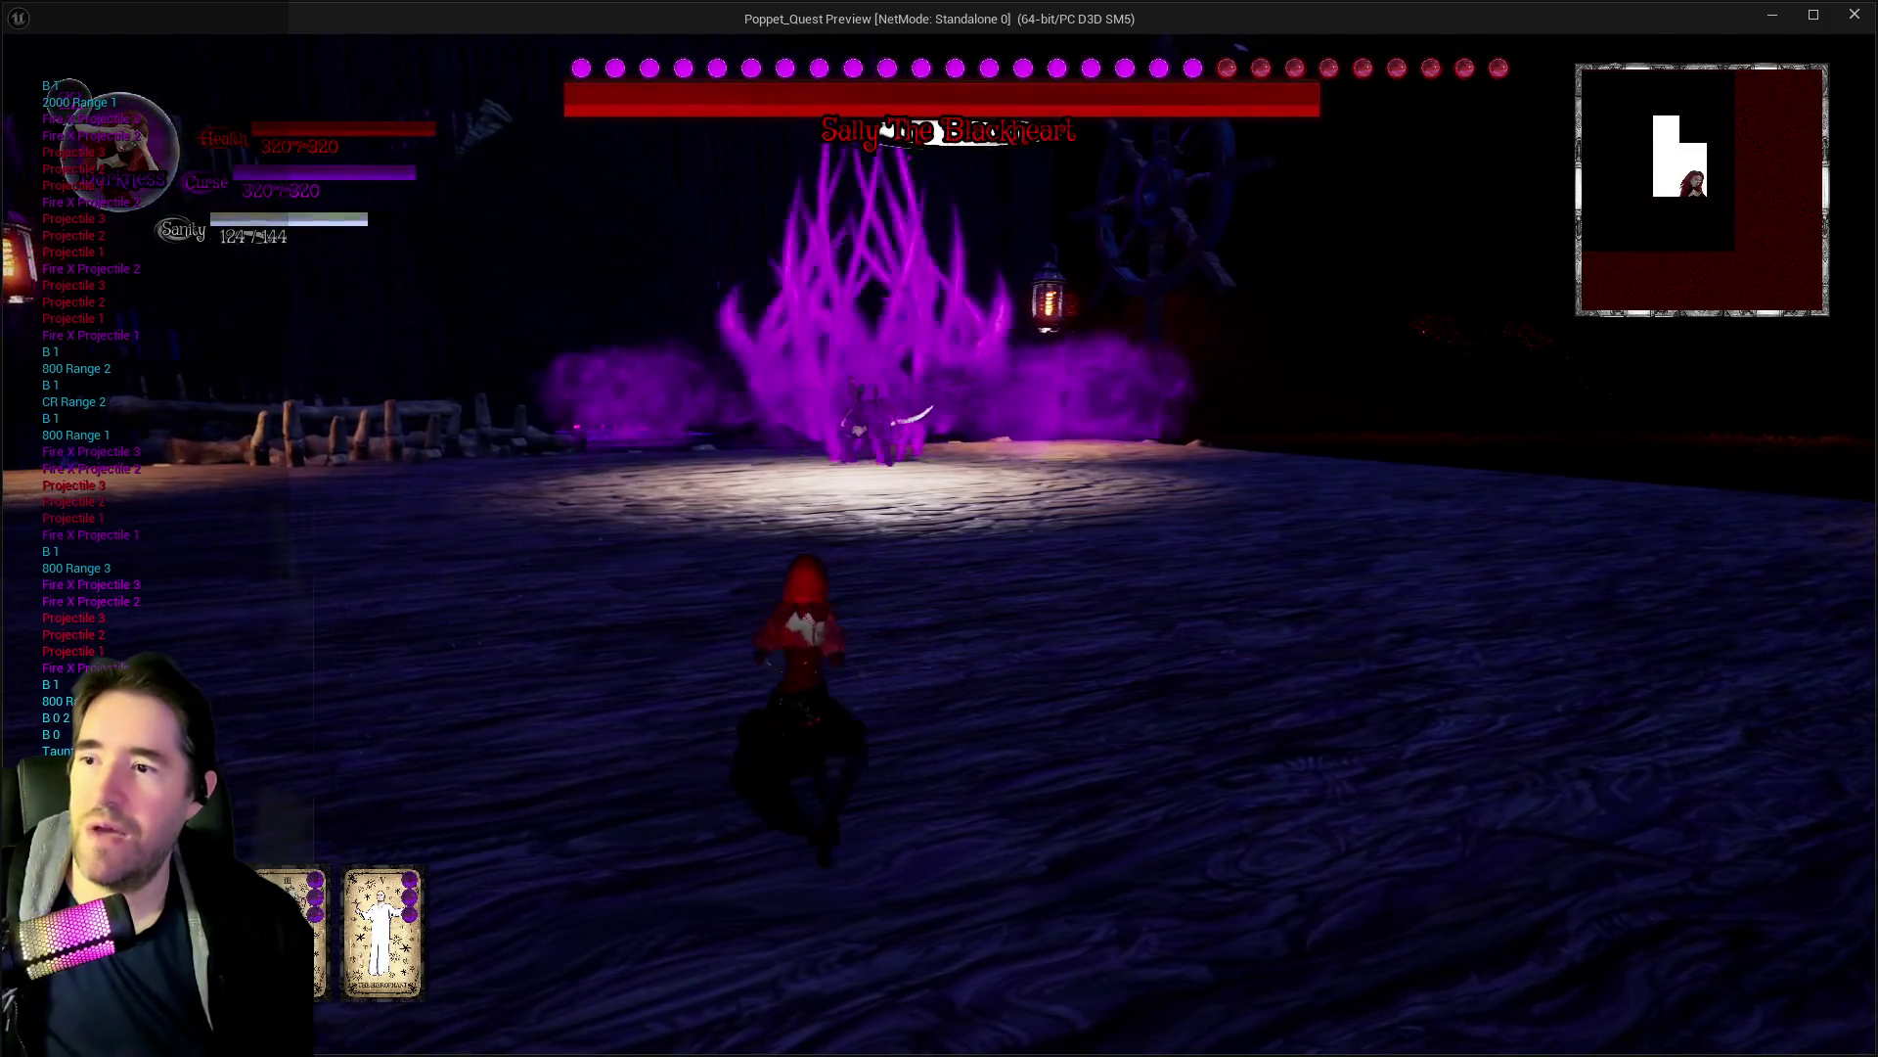
key("w")
key("Escape")
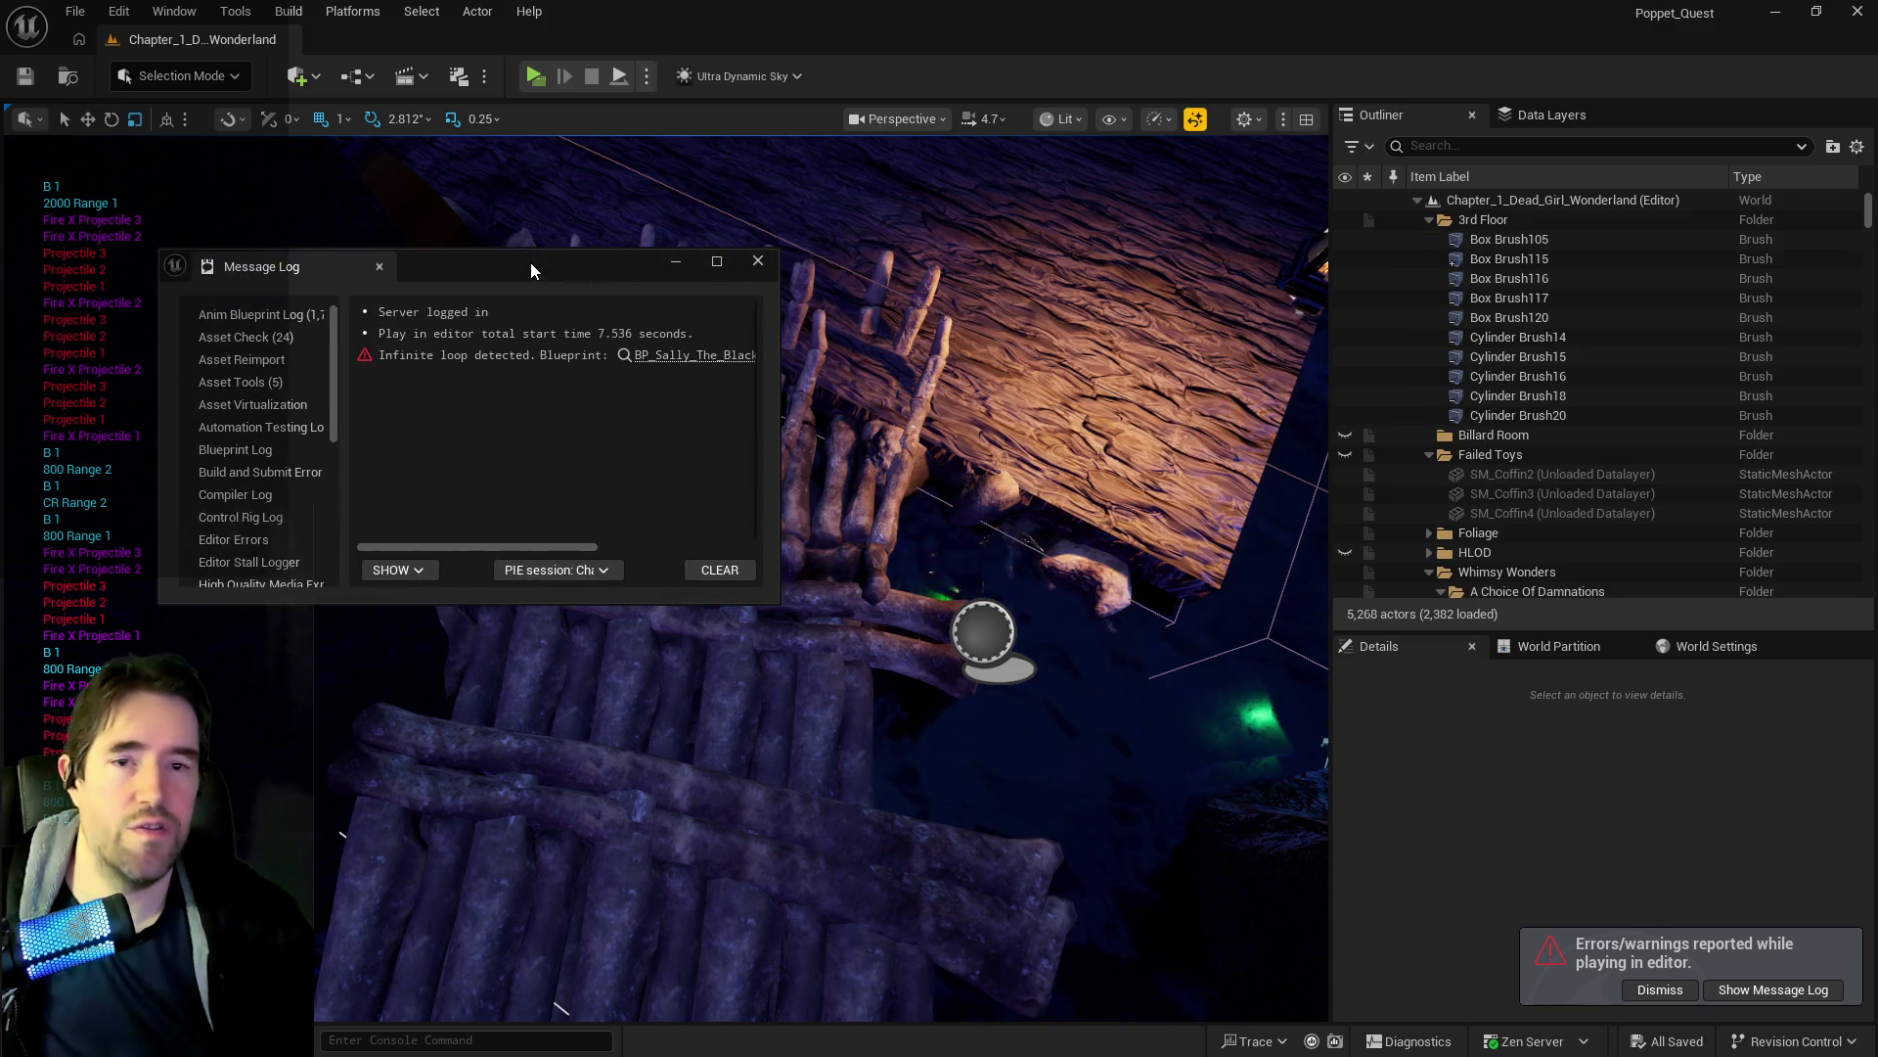
Follow the Message Log's infinite-loop link into BP_Sally_The_Blackheart's Attack Target Graph.
double_click(530, 262)
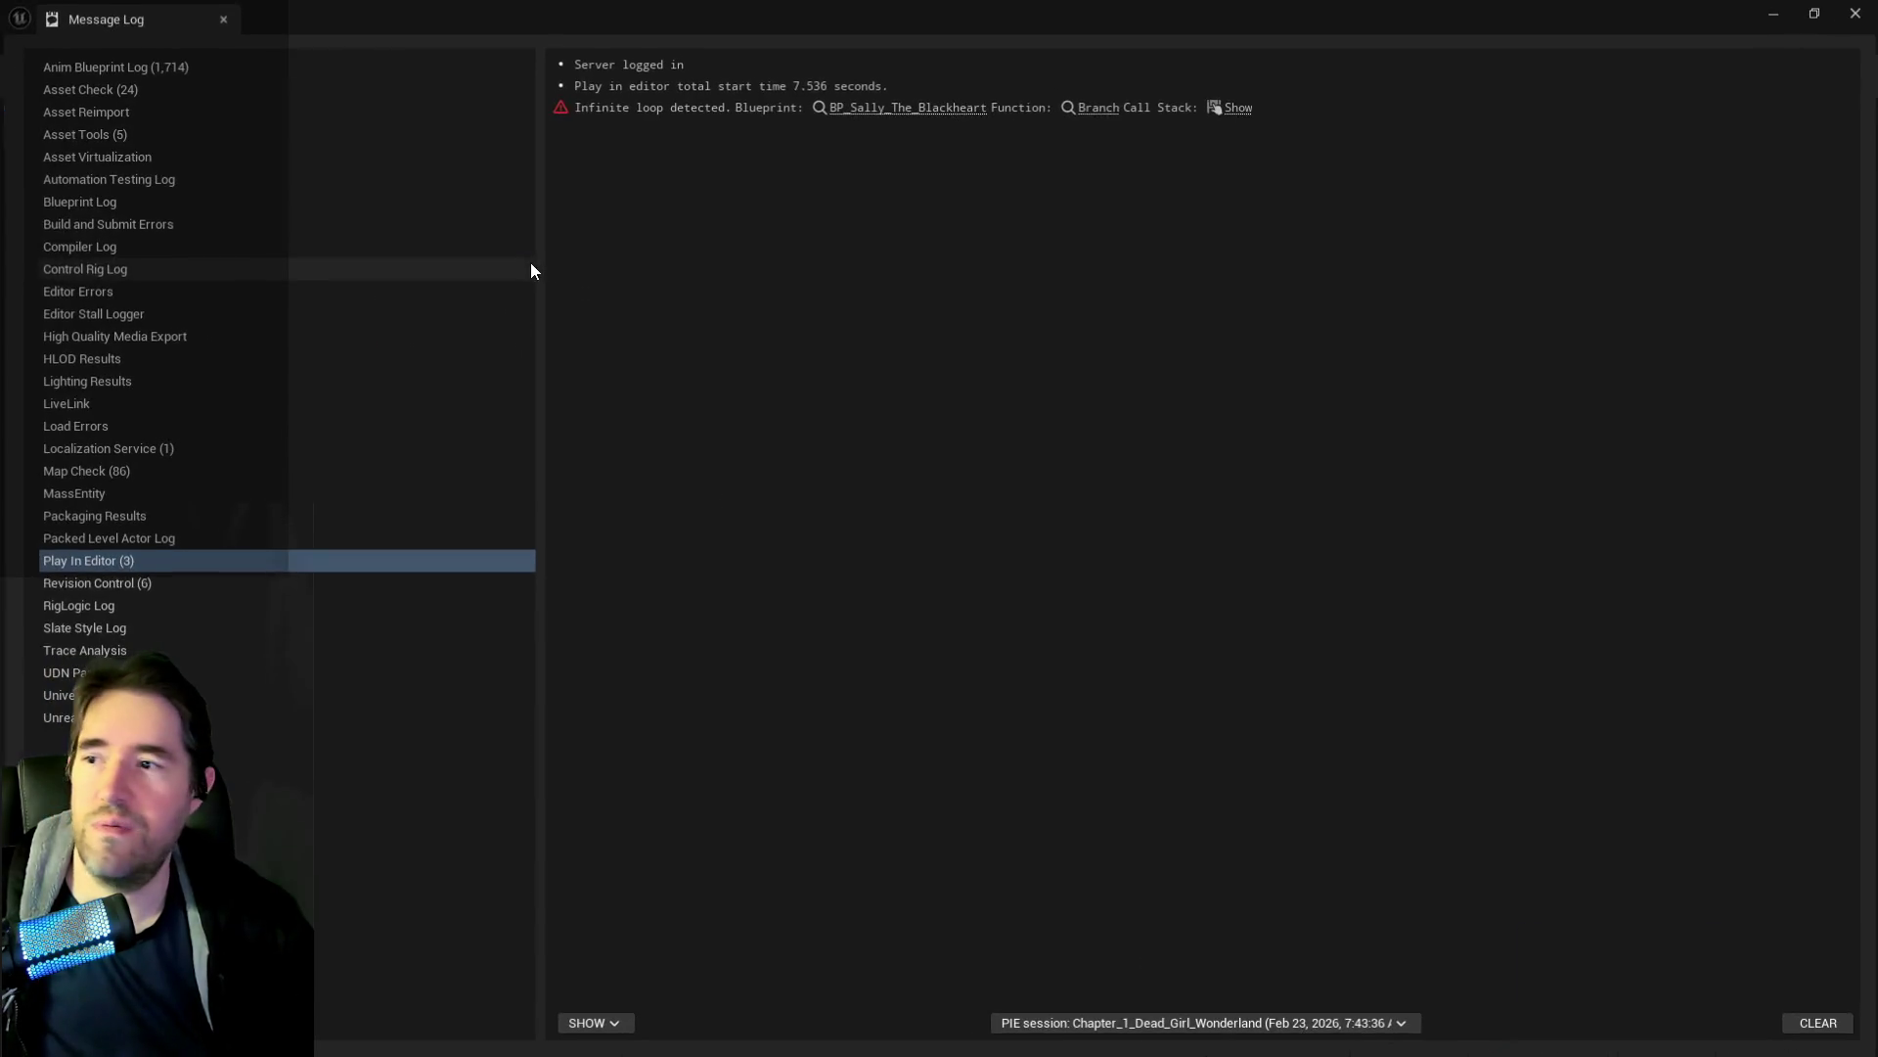
left_click(931, 105)
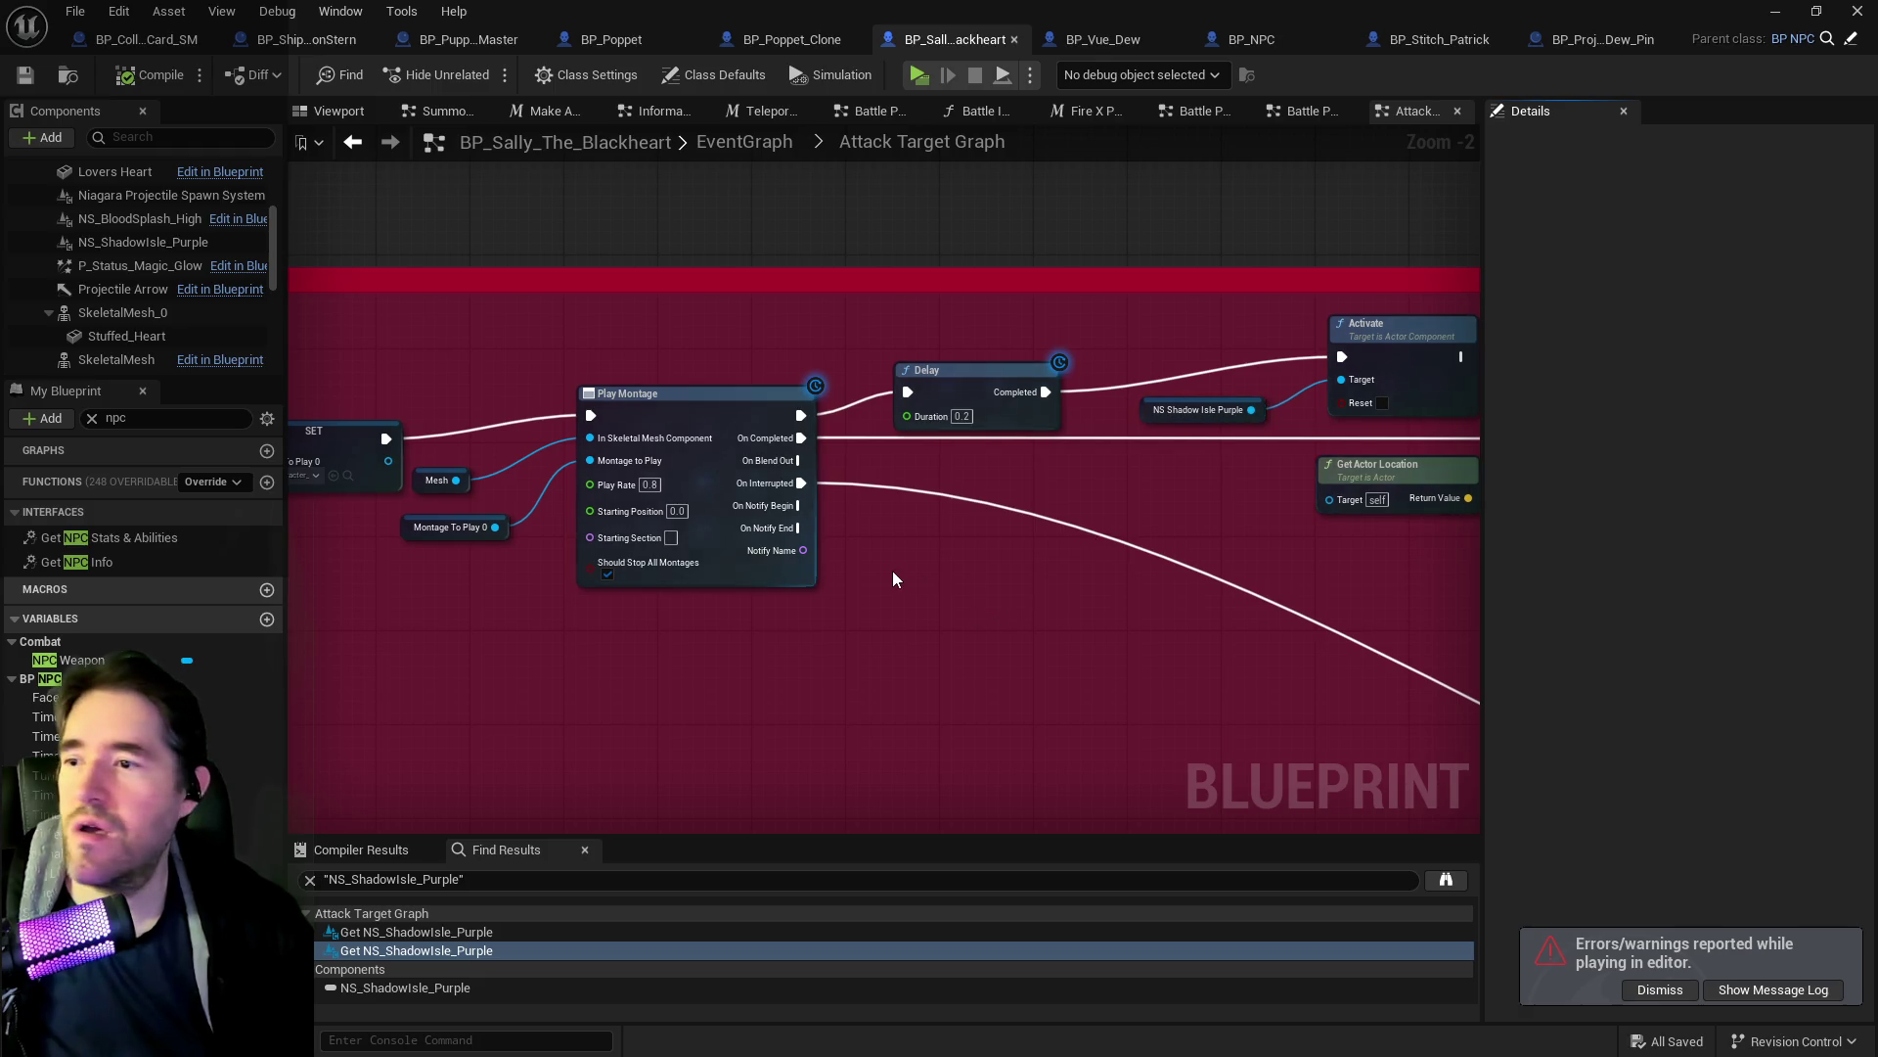
mouse_move(892, 571)
left_mouse_down()
mouse_move(665, 584)
mouse_move(1018, 667)
mouse_move(594, 554)
mouse_move(921, 607)
mouse_move(490, 613)
mouse_move(593, 696)
mouse_move(984, 699)
mouse_move(746, 617)
mouse_move(998, 587)
left_mouse_up()
scroll(665, 584, "down", 3)
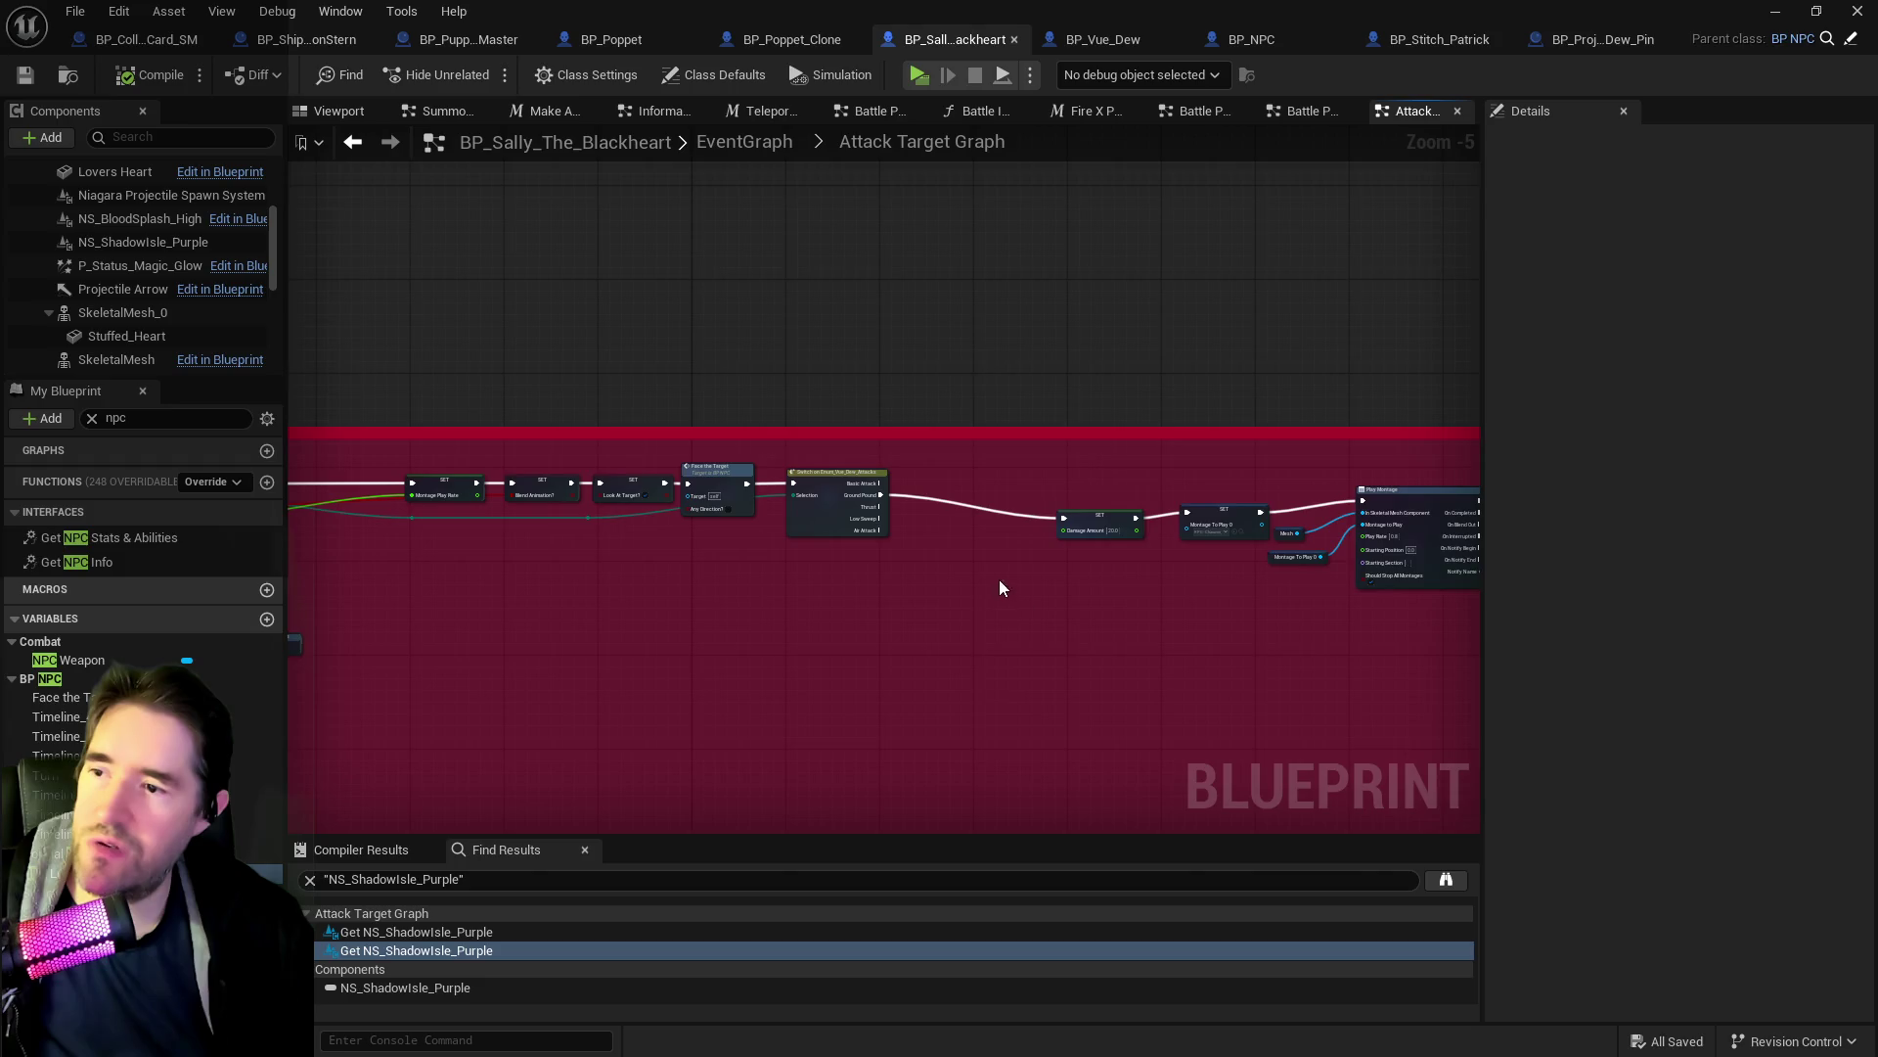
scroll(998, 587, "up", 2)
mouse_move(1207, 600)
left_mouse_down()
mouse_move(945, 619)
mouse_move(708, 596)
mouse_move(734, 625)
mouse_move(319, 612)
mouse_move(607, 646)
mouse_move(544, 521)
left_mouse_up()
Inspect the SET, Delay, Activate and Play Sound nodes, then view the Teleport To Location graph.
mouse_move(600, 444)
left_mouse_down()
mouse_move(864, 548)
mouse_move(871, 452)
mouse_move(708, 489)
left_mouse_up()
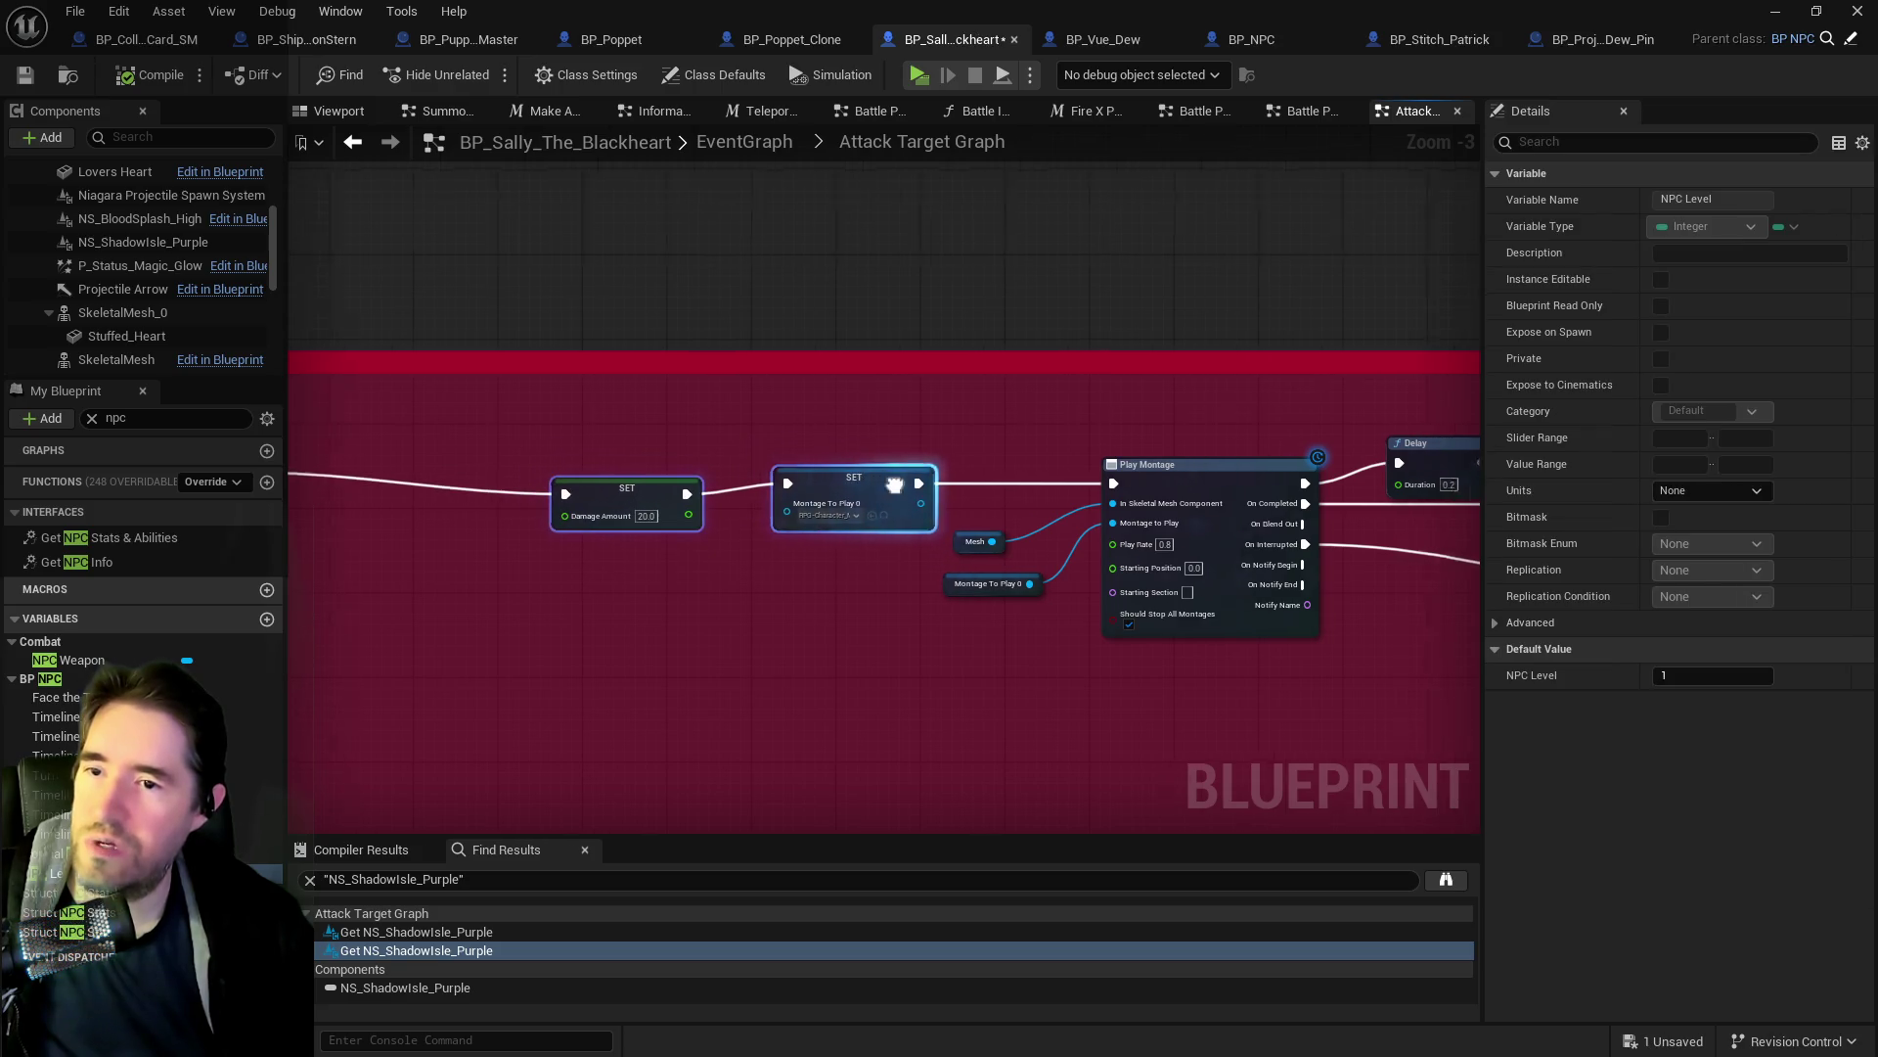
left_click_drag(1067, 548, 709, 568)
left_click_drag(1036, 587, 713, 587)
key("alt+Left")
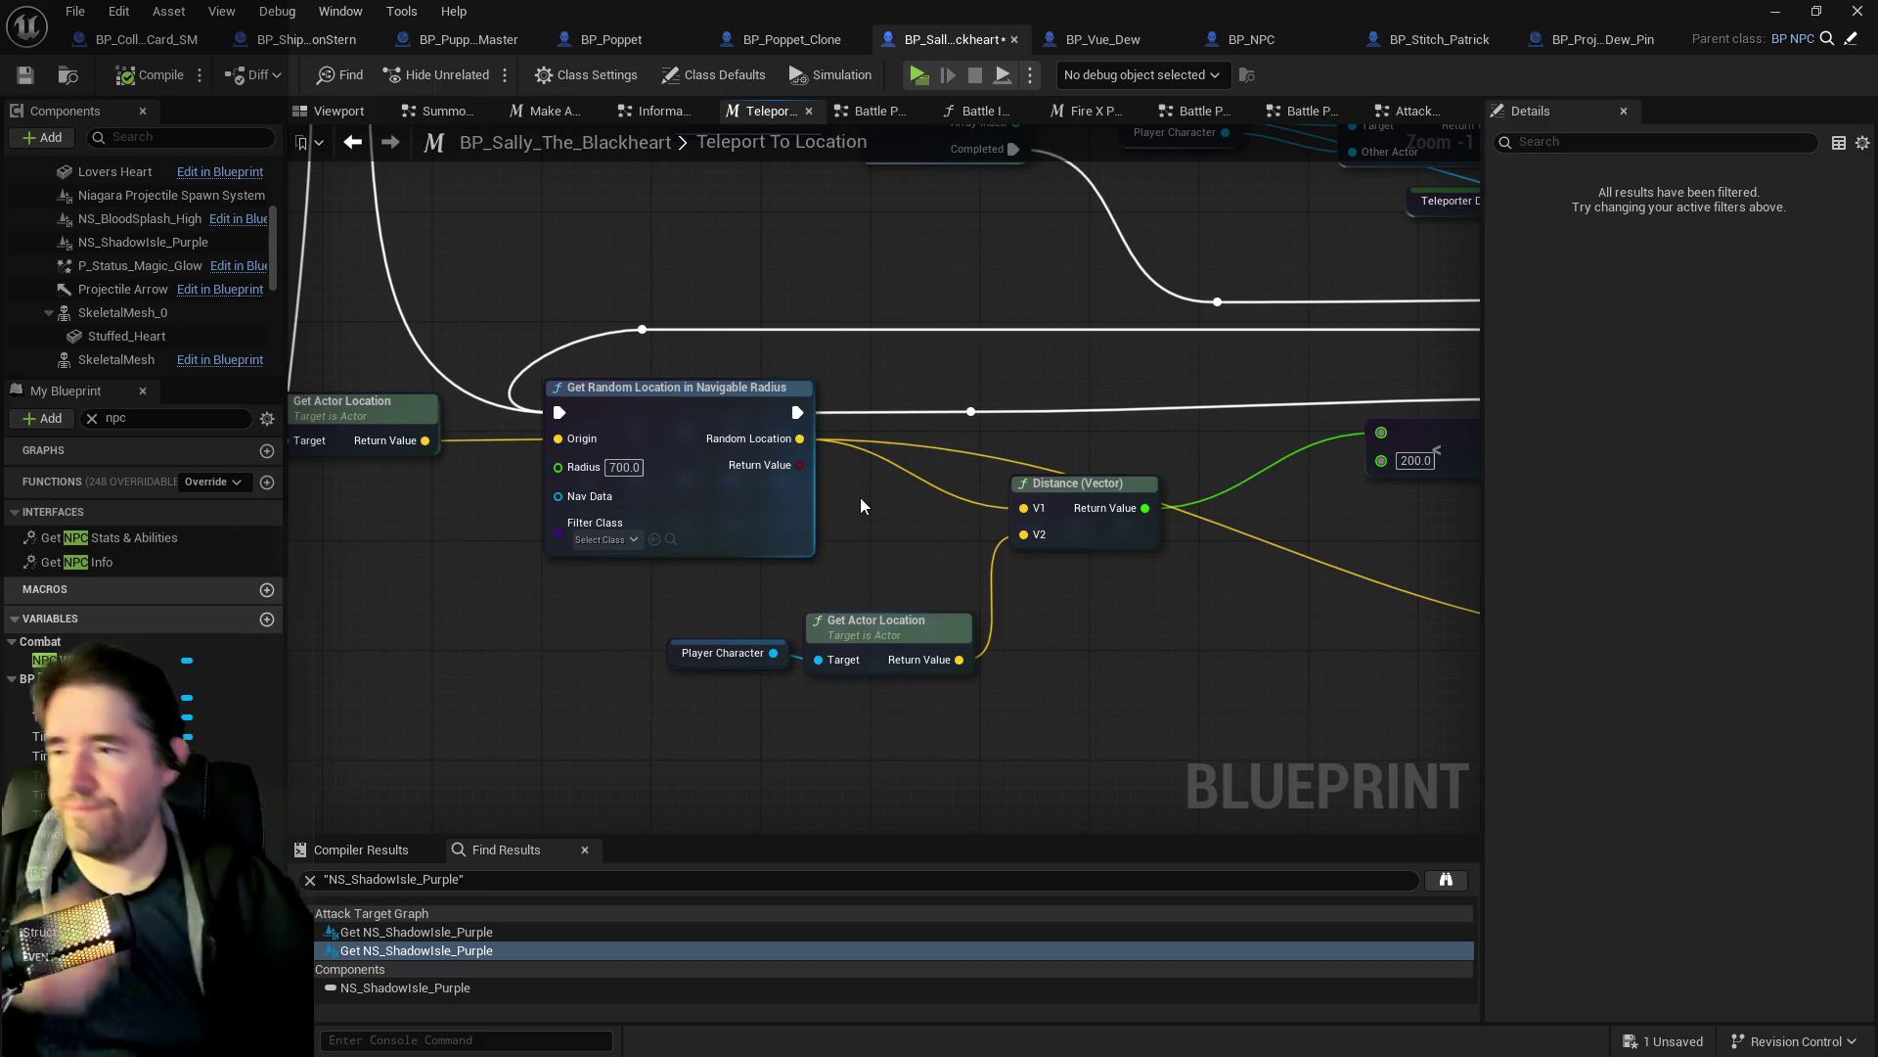
left_click_drag(895, 474, 594, 501)
Survey the graph around the Distance (Vector), Switch, For Each Loop and Branch nodes.
left_click(766, 519)
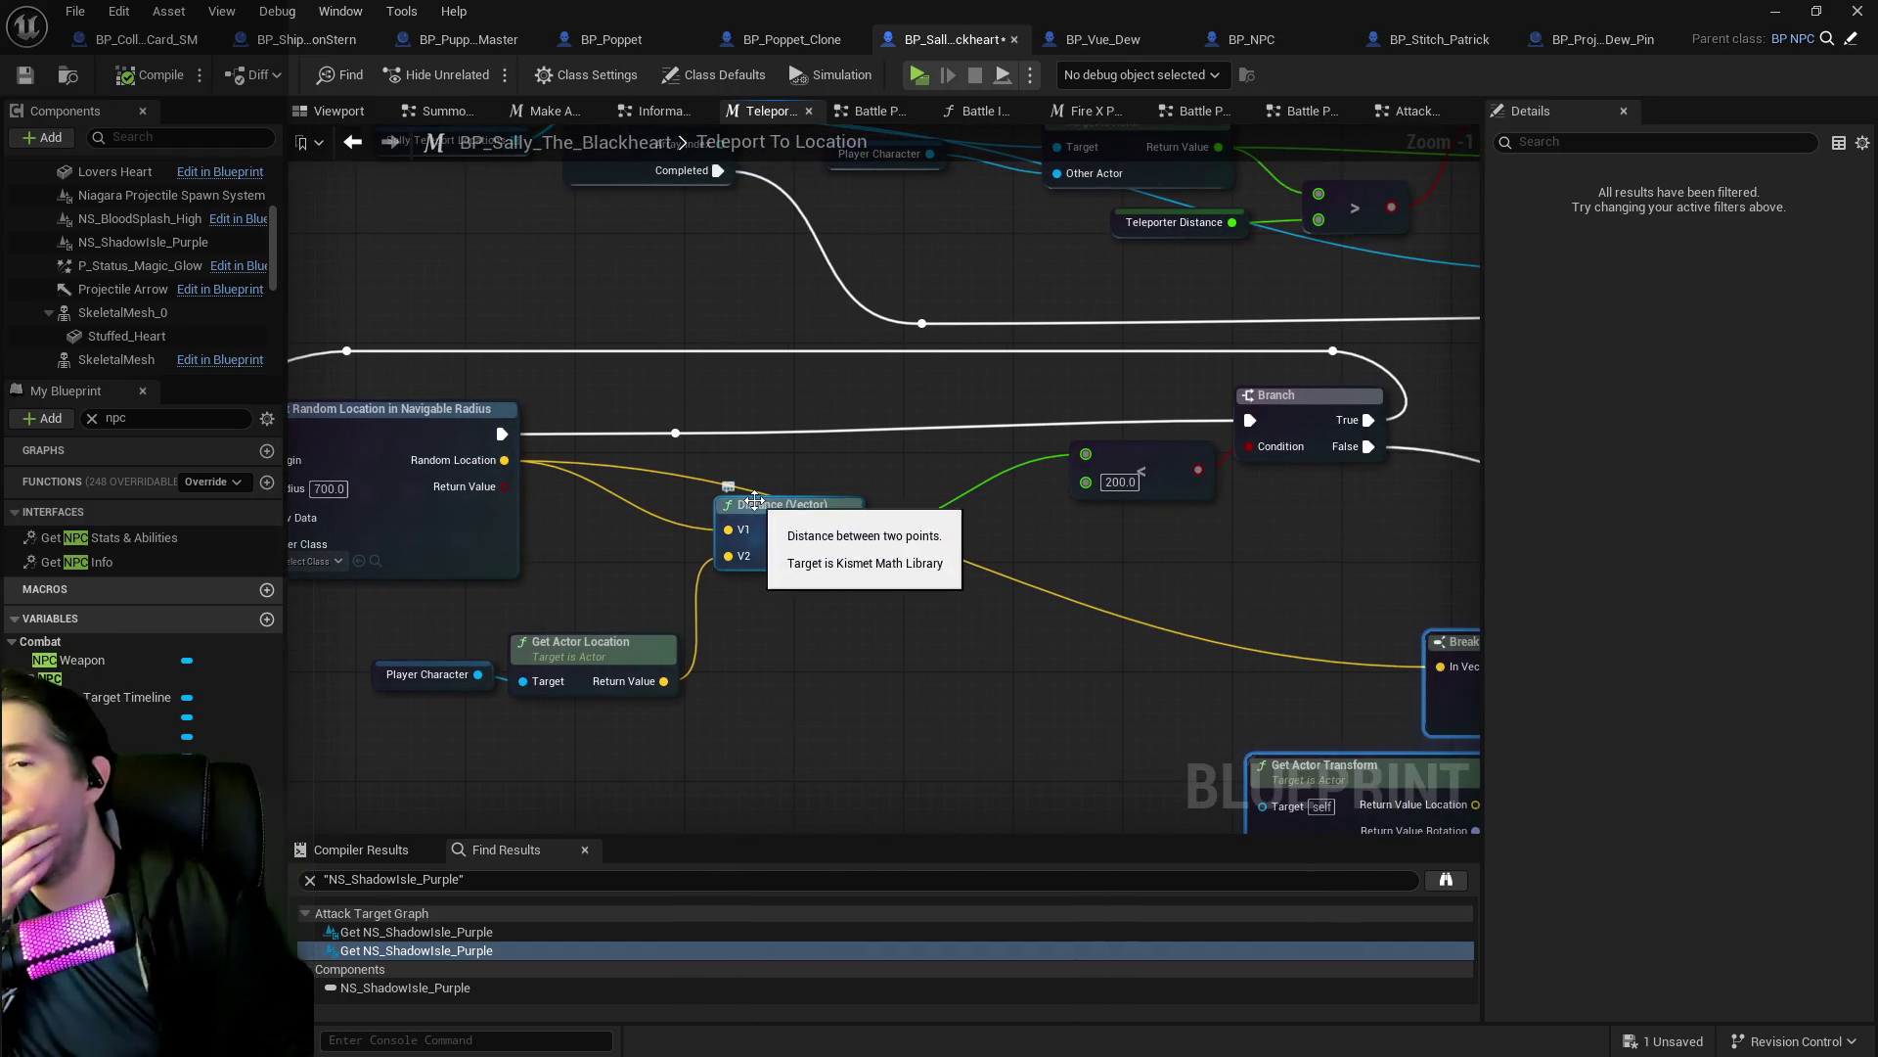
scroll(883, 711, "down", 11)
scroll(1047, 590, "up", 4)
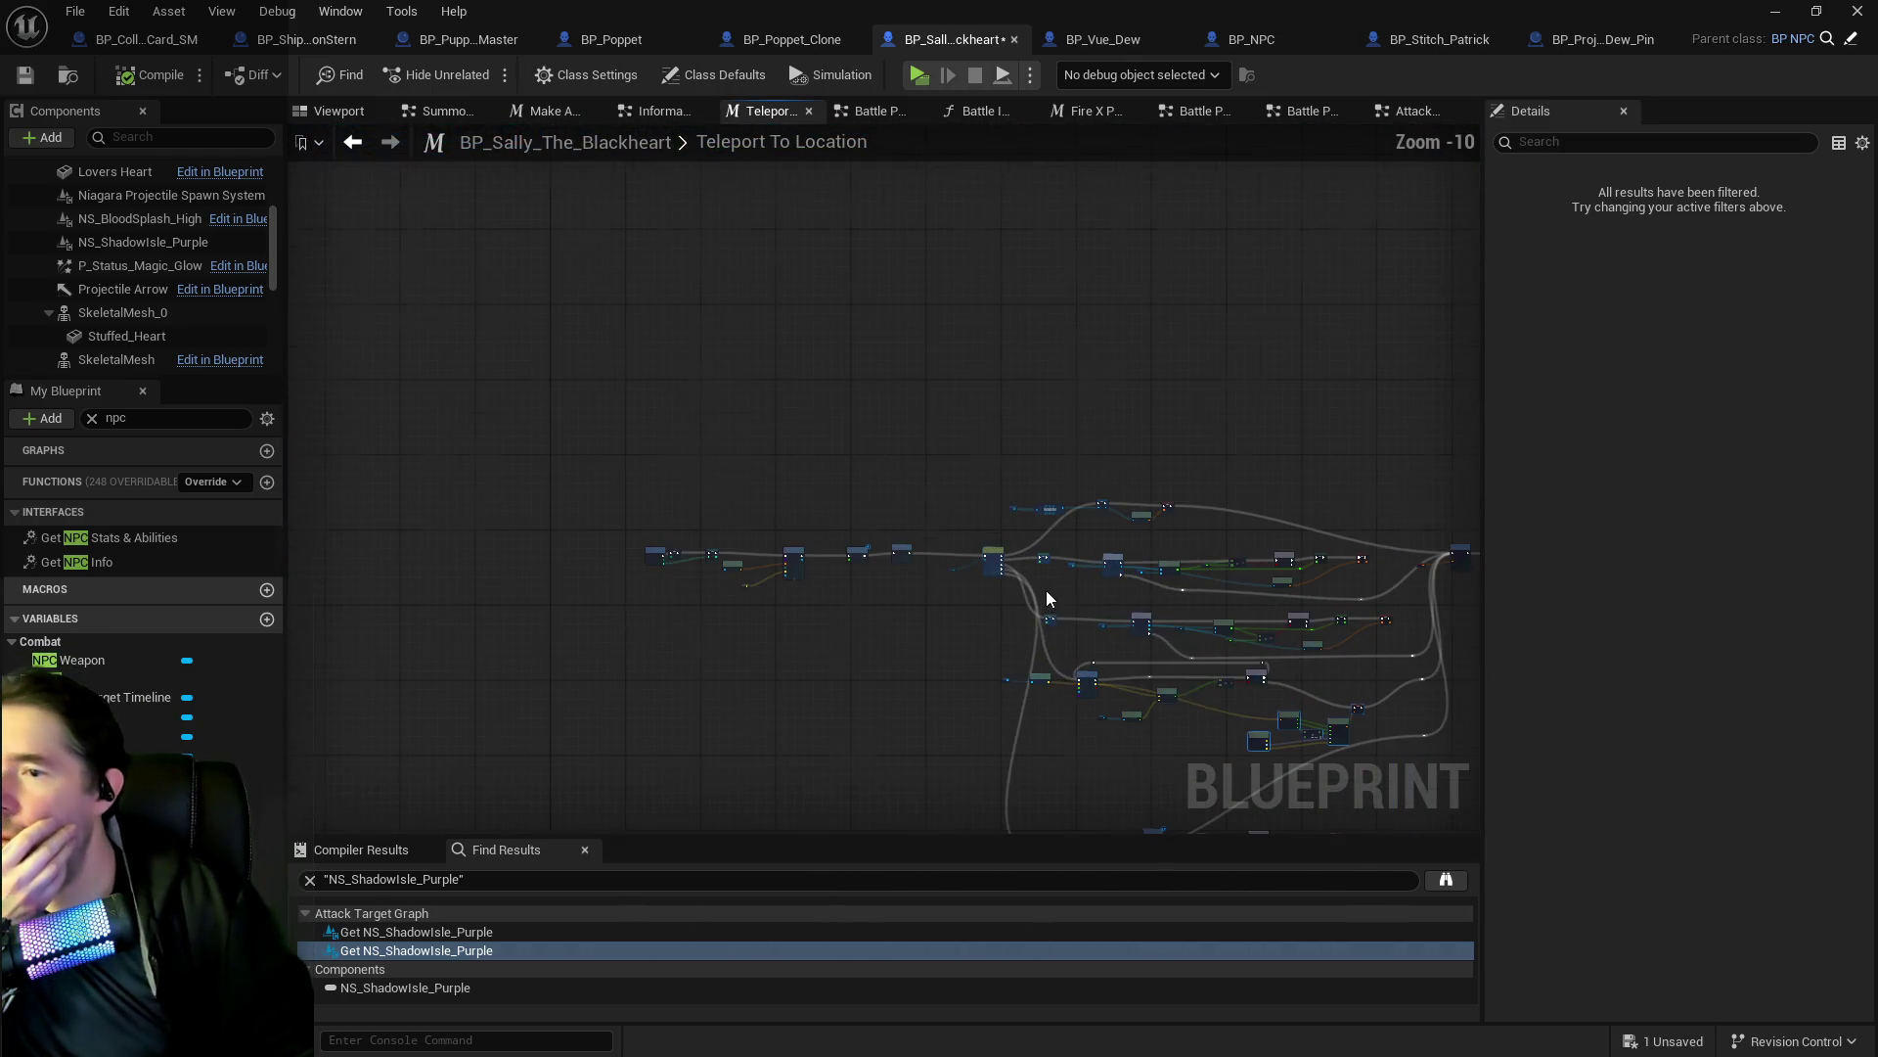
scroll(886, 432, "up", 3)
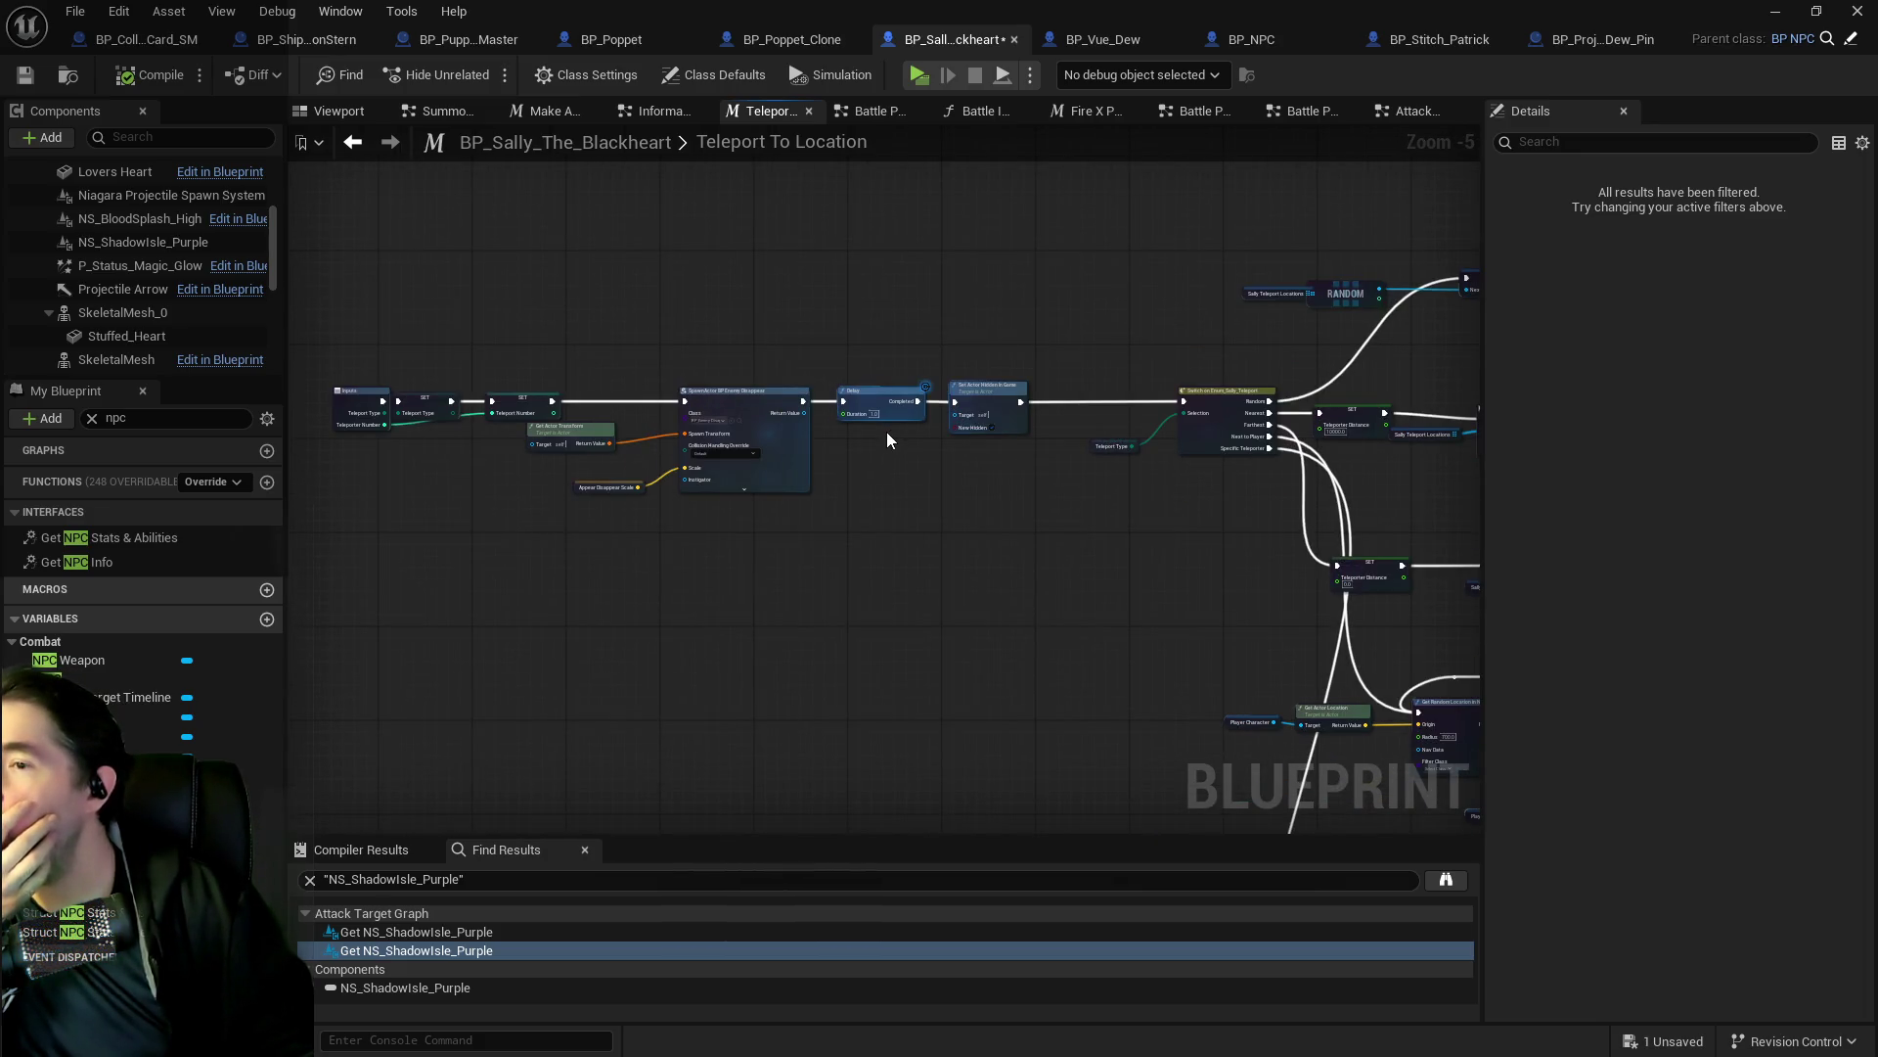
scroll(1098, 583, "up", 1)
mouse_move(1098, 583)
left_mouse_down()
mouse_move(333, 513)
mouse_move(270, 410)
mouse_move(548, 322)
mouse_move(702, 421)
left_mouse_up()
scroll(977, 483, "up", 2)
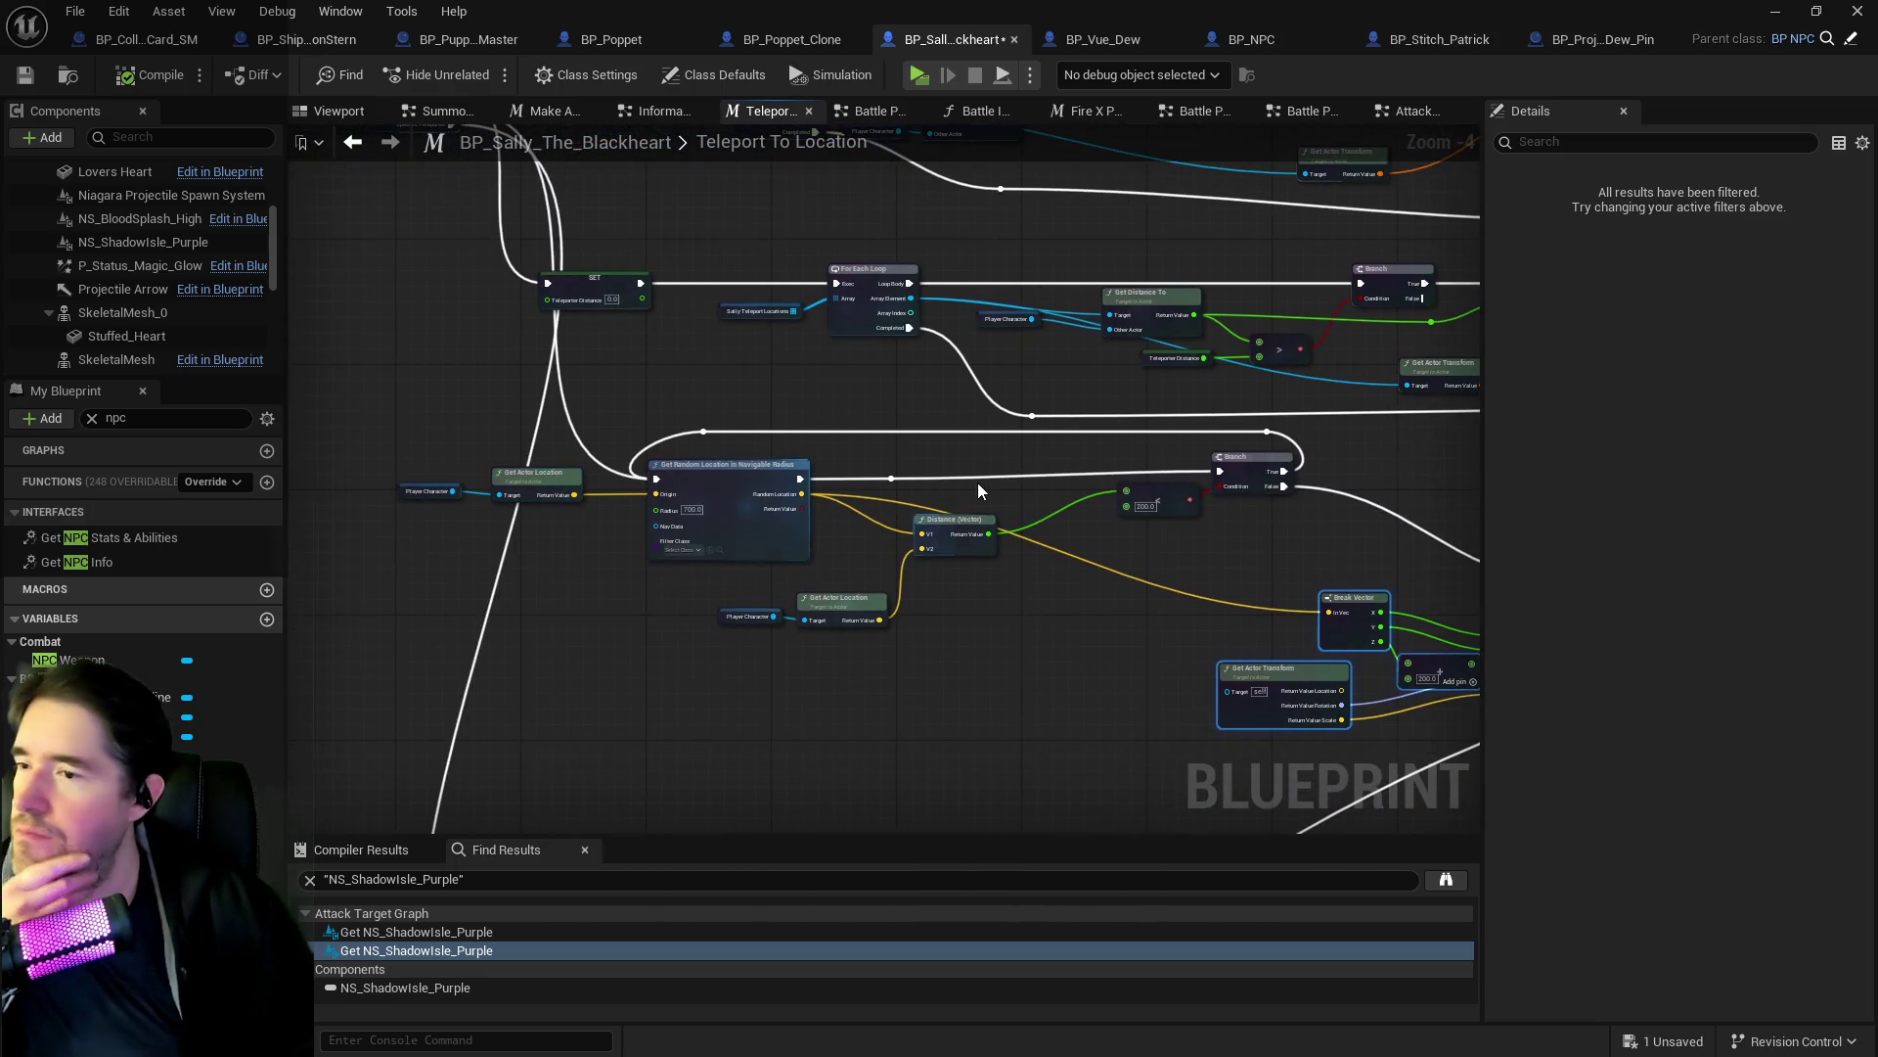
left_click_drag(984, 497, 726, 507)
Add a Delay node and position it beside the Branch.
right_click(718, 446)
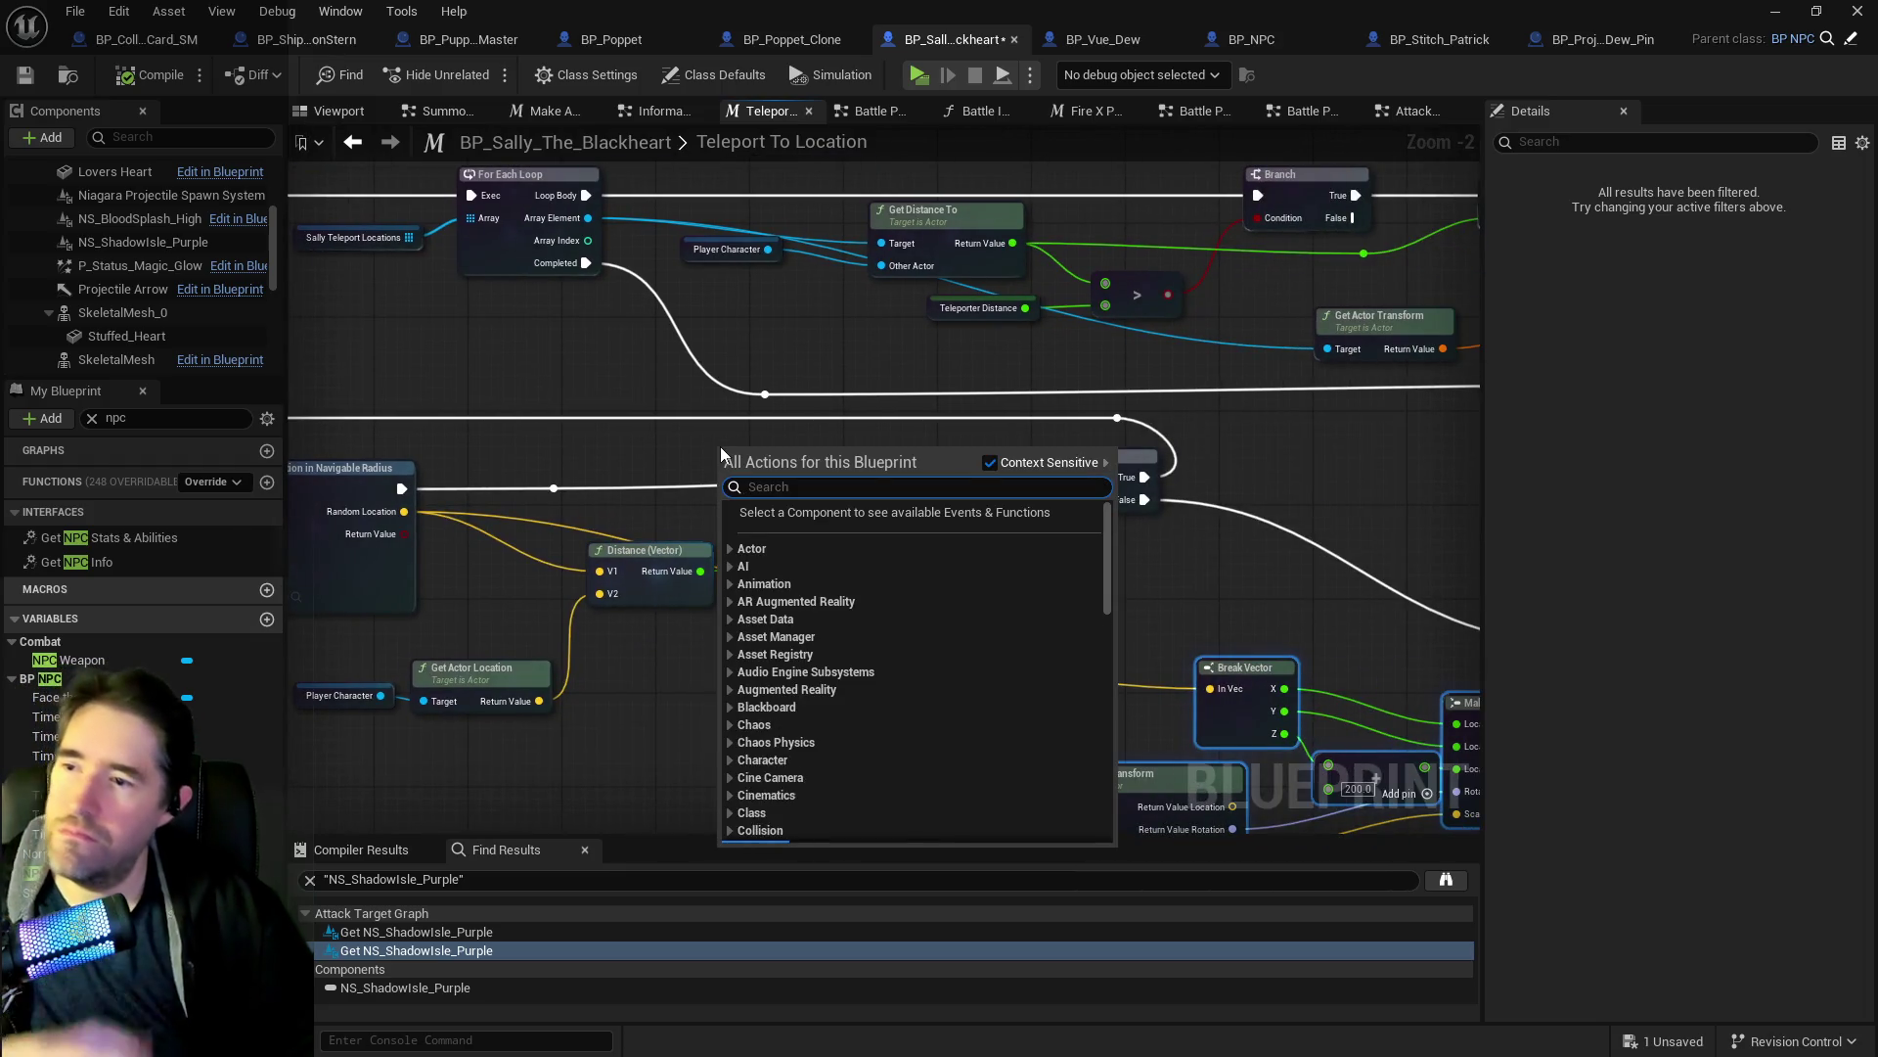
type("delay")
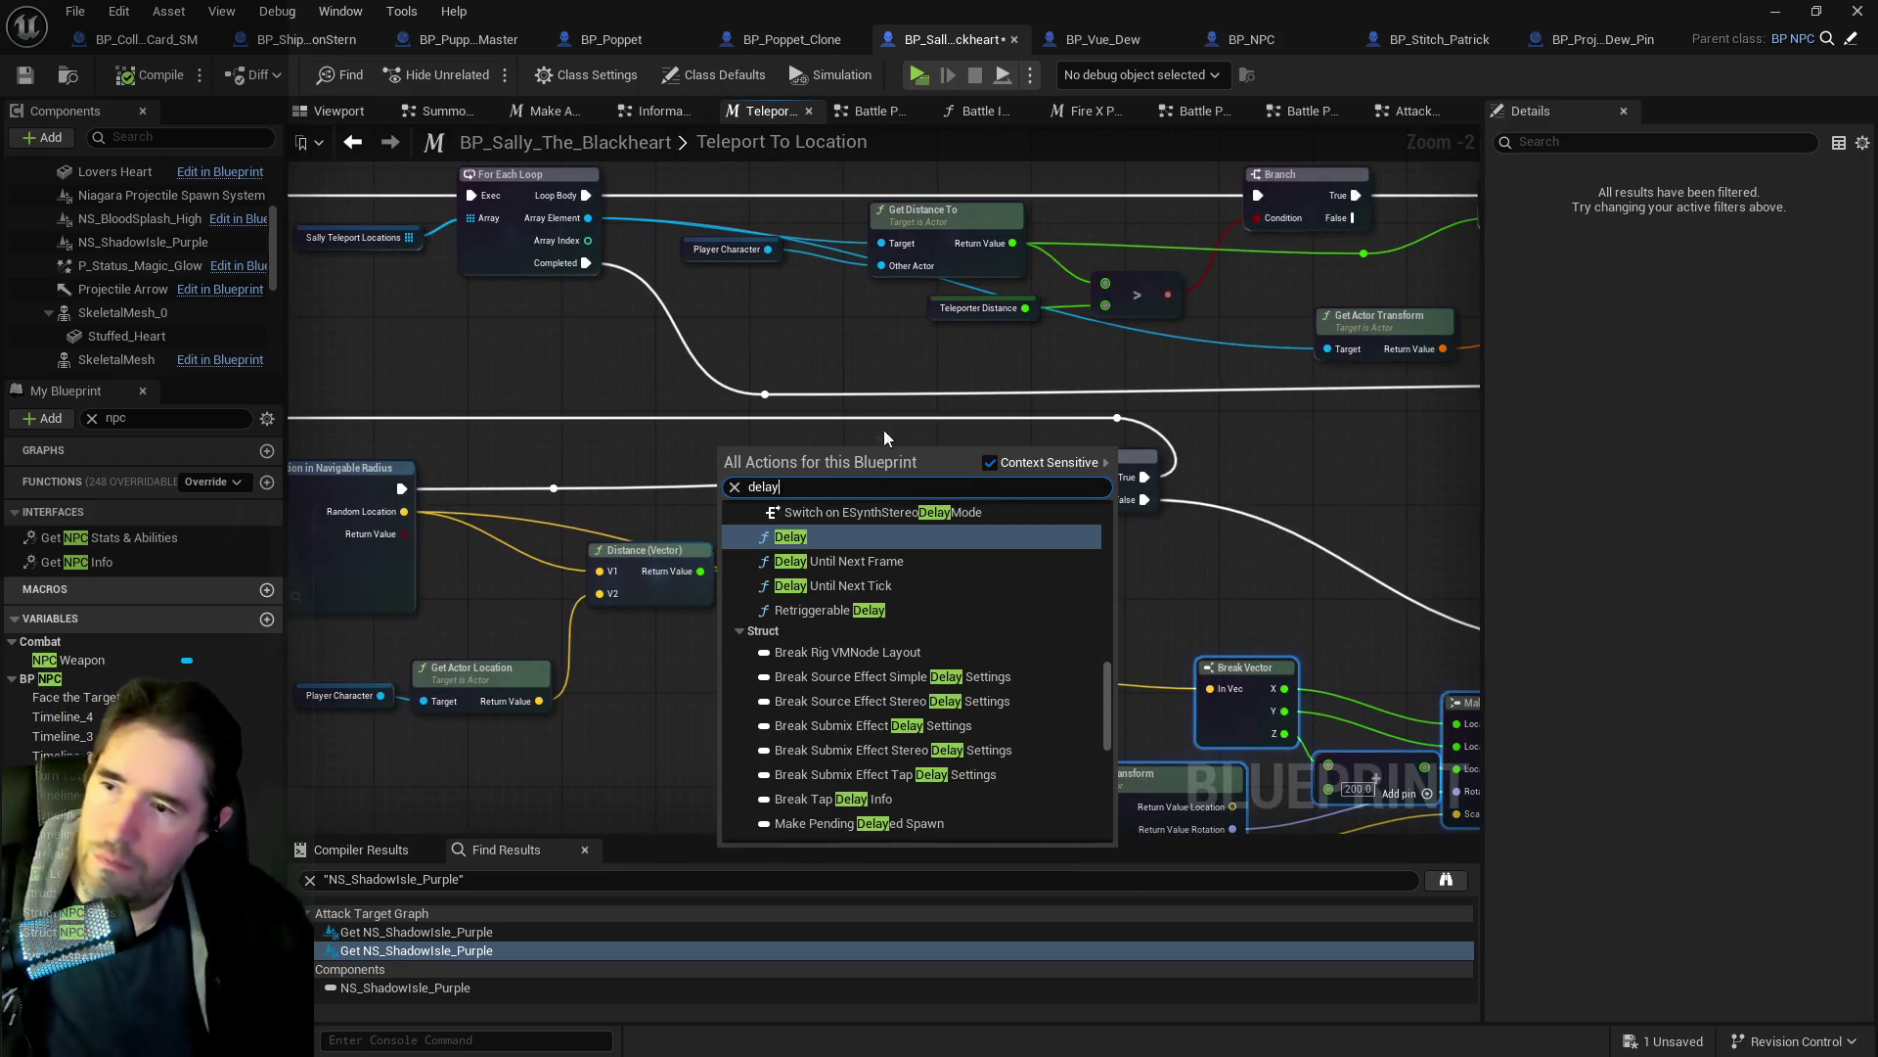
left_click(819, 537)
mouse_move(757, 484)
left_mouse_down()
mouse_move(695, 486)
mouse_move(1045, 478)
mouse_move(926, 498)
mouse_move(949, 505)
left_mouse_up()
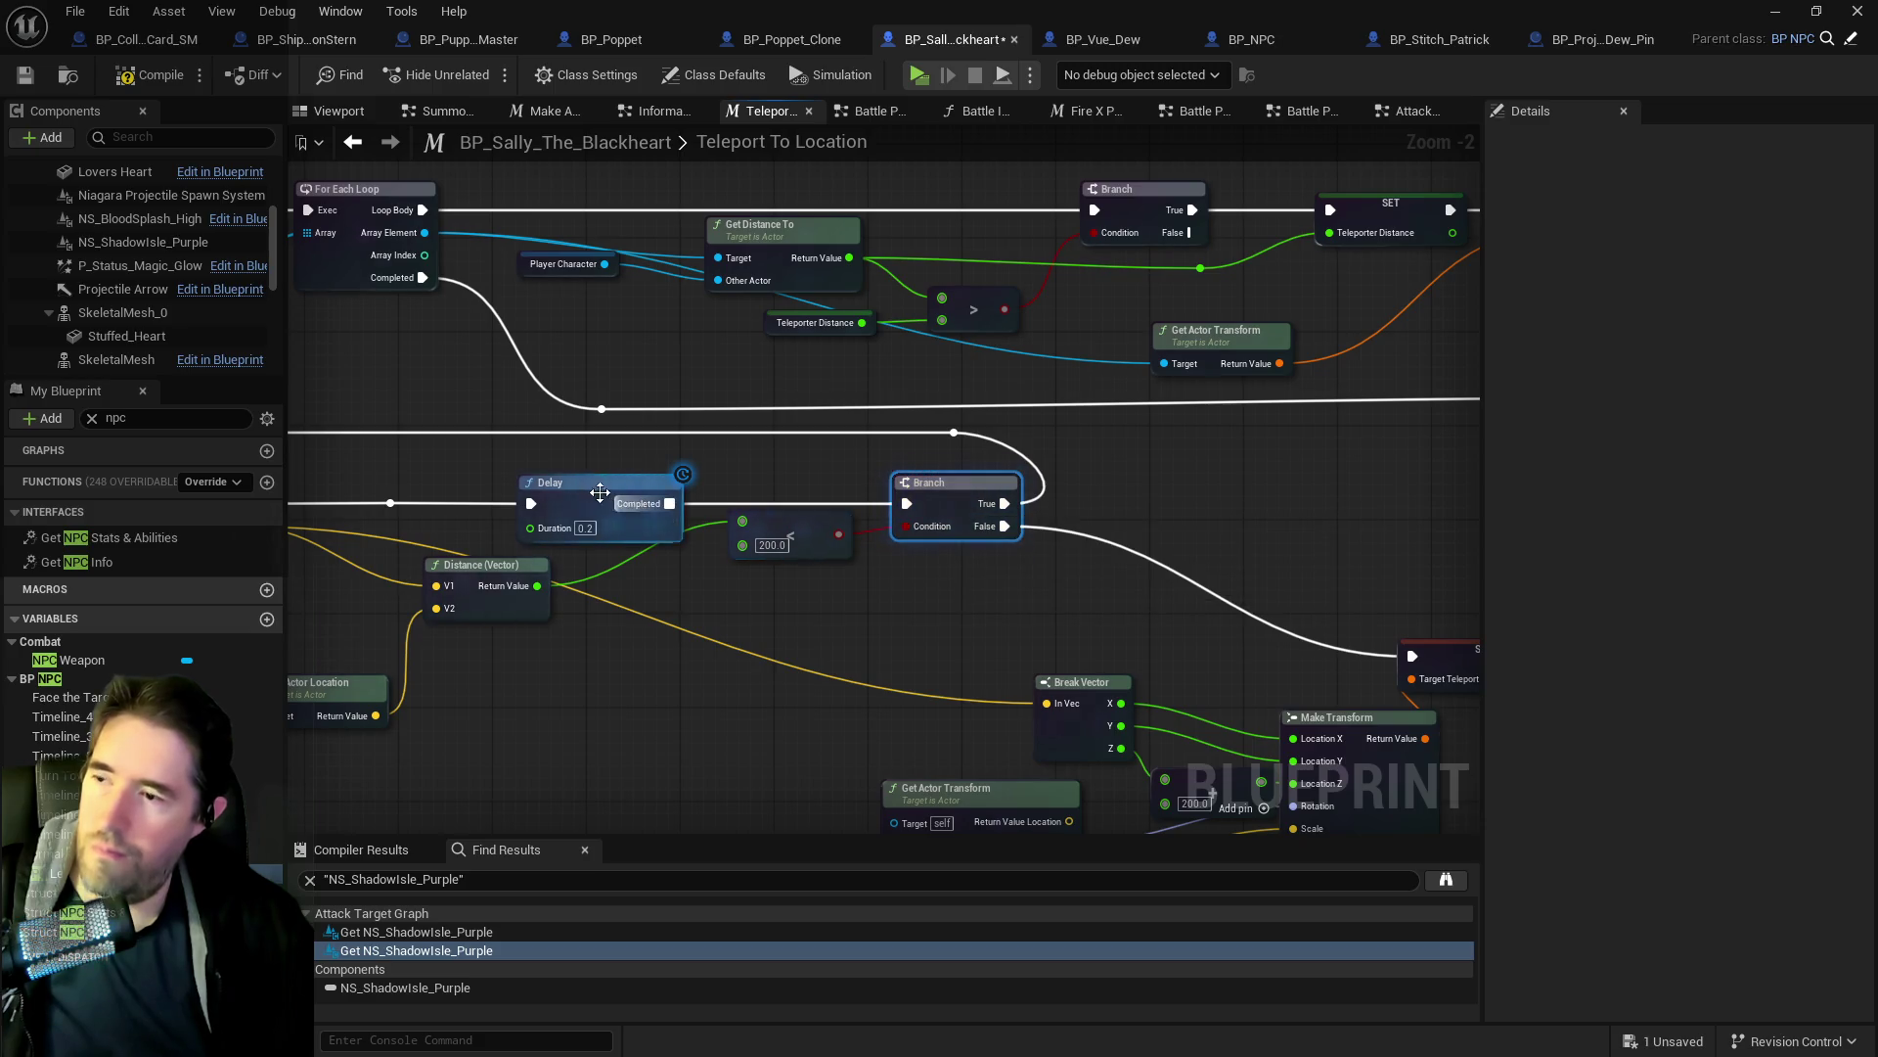
left_click(667, 494)
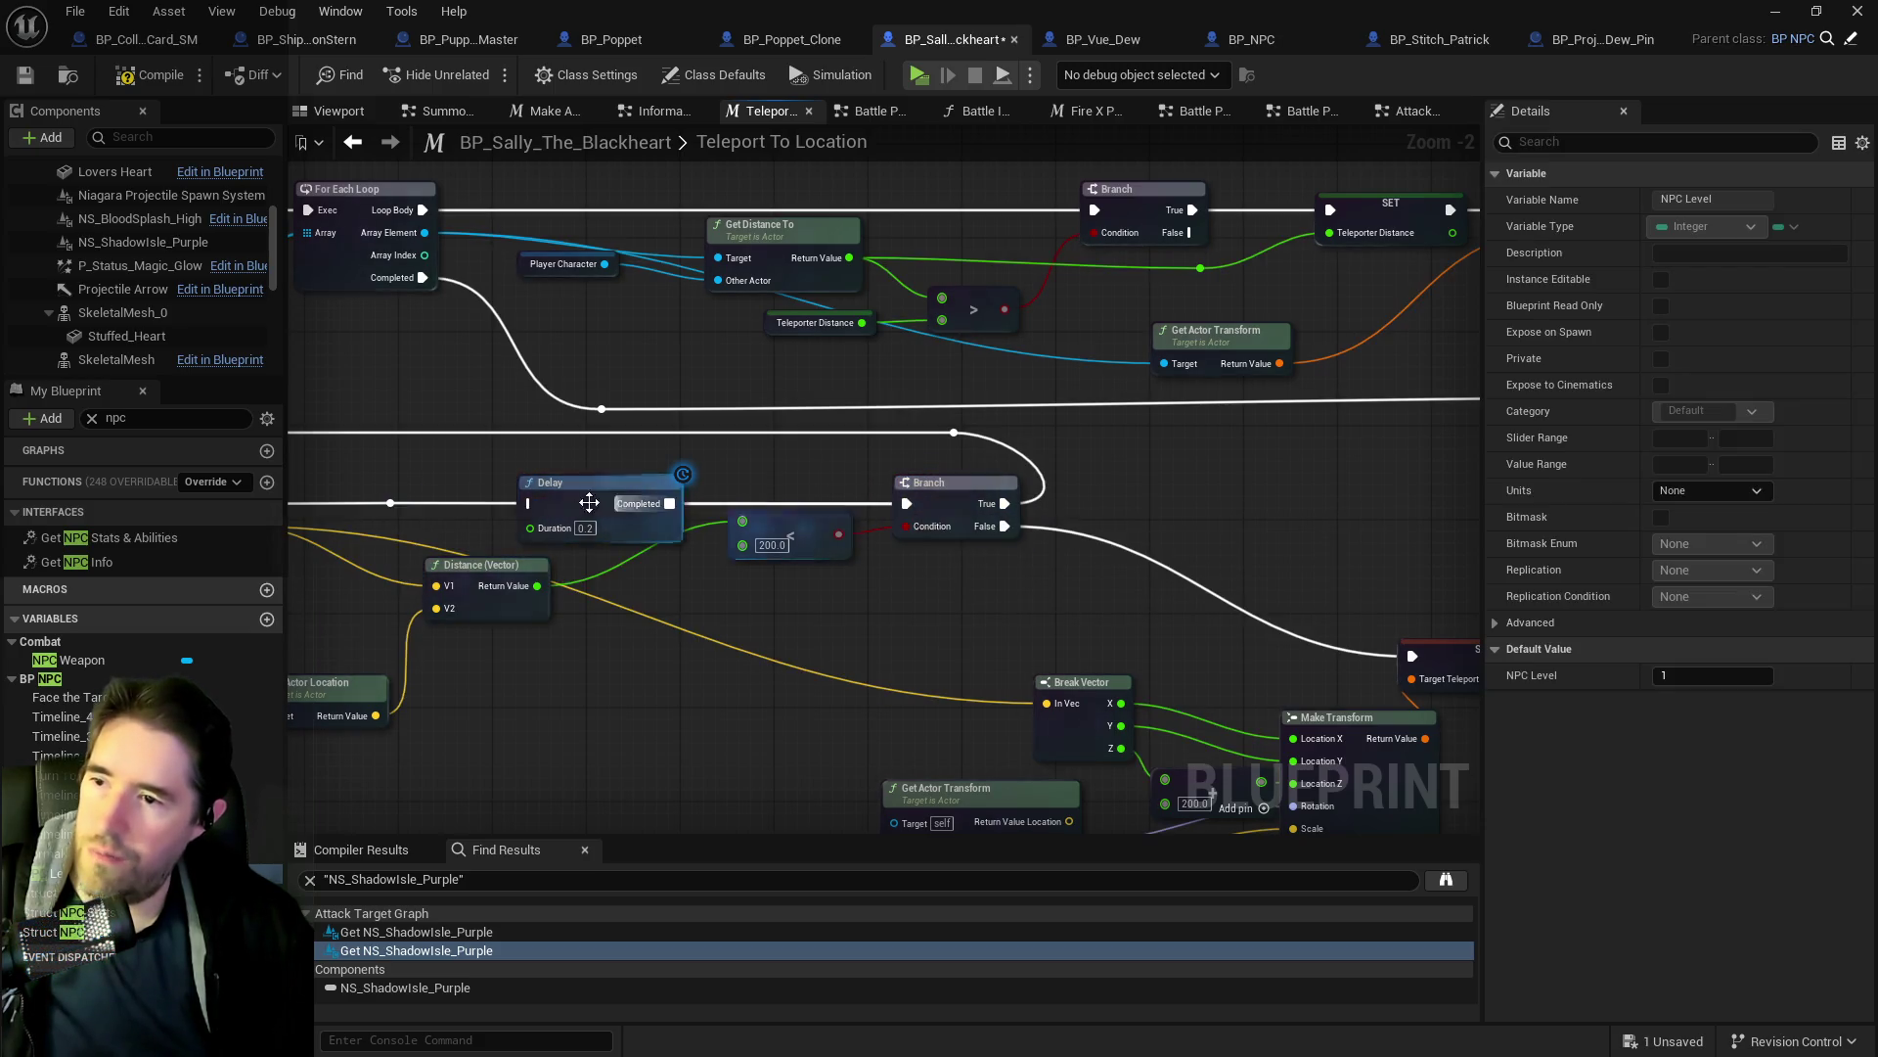
left_click_drag(667, 493, 1213, 434)
left_click(1052, 481)
Wire the Branch True output into the 0.2-second Delay, then compile and save.
left_click(1051, 482)
mouse_move(1012, 499)
left_mouse_down()
mouse_move(1115, 448)
mouse_move(960, 442)
left_mouse_up()
left_click_drag(1150, 426, 1200, 434)
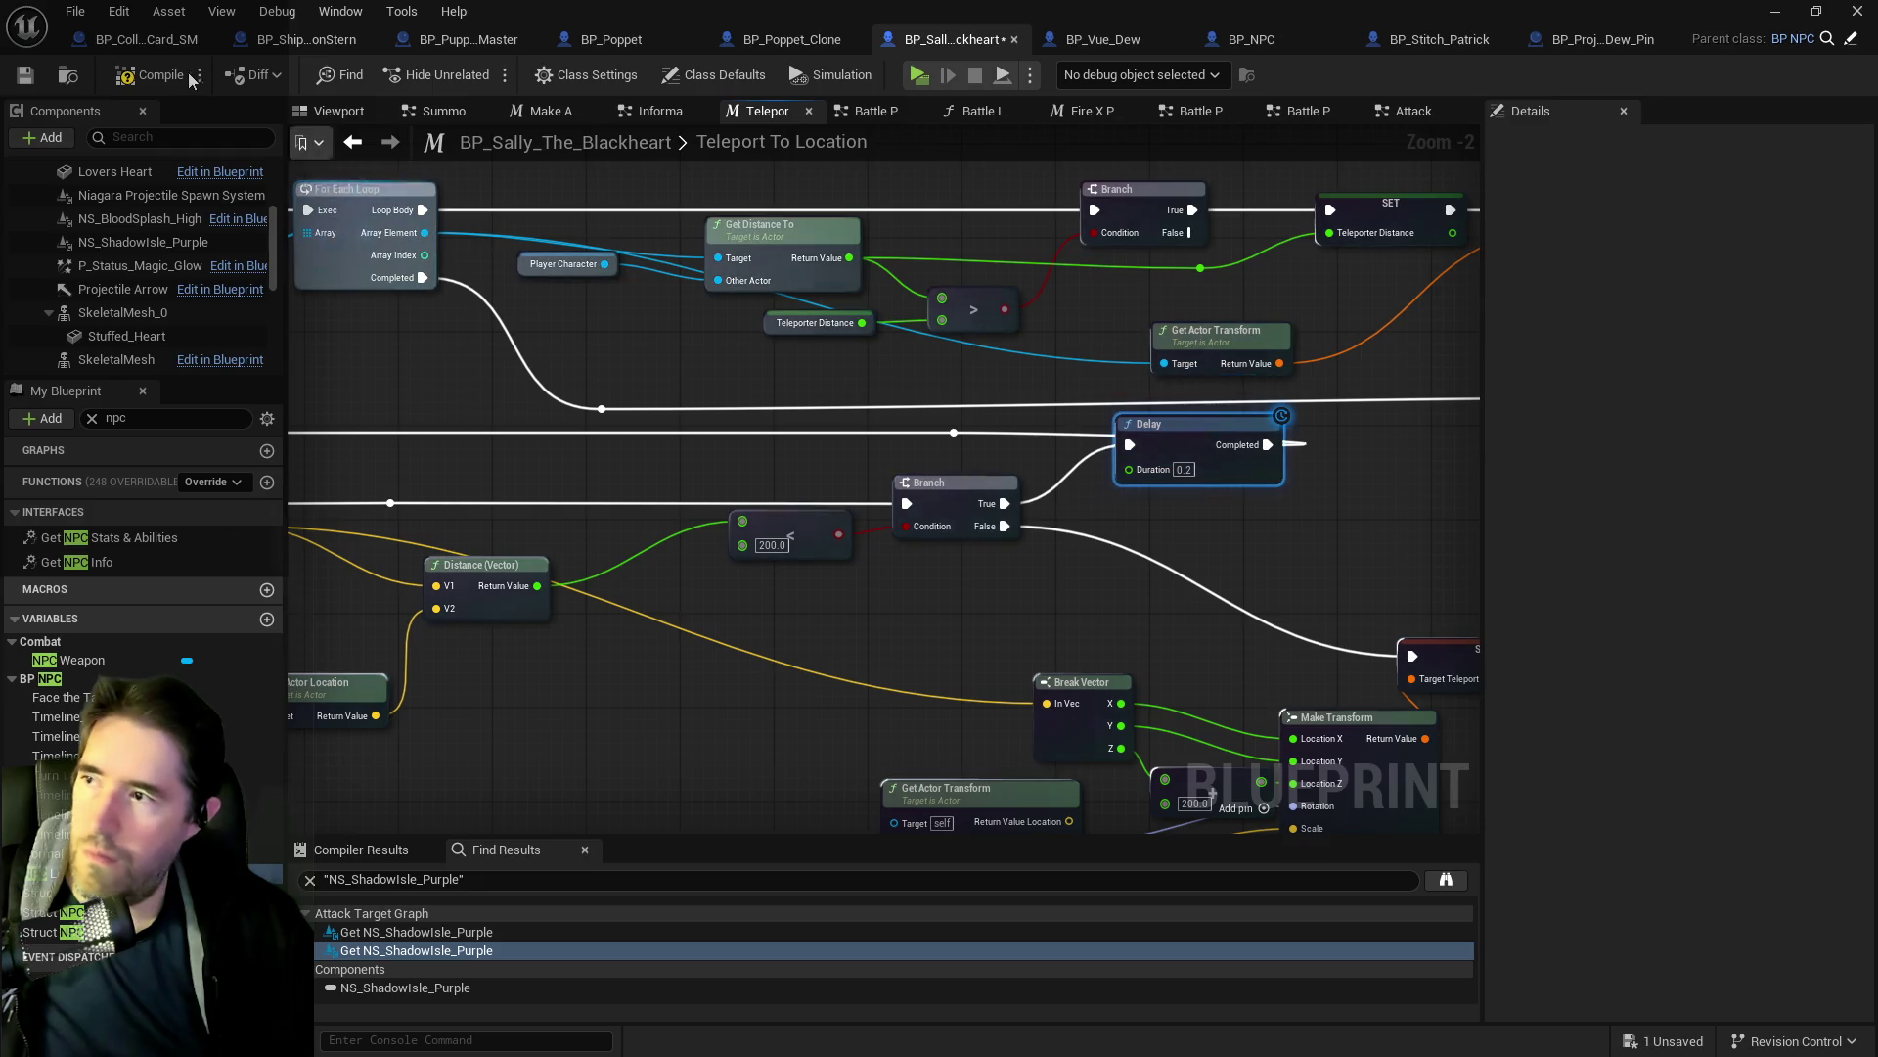
left_click(26, 76)
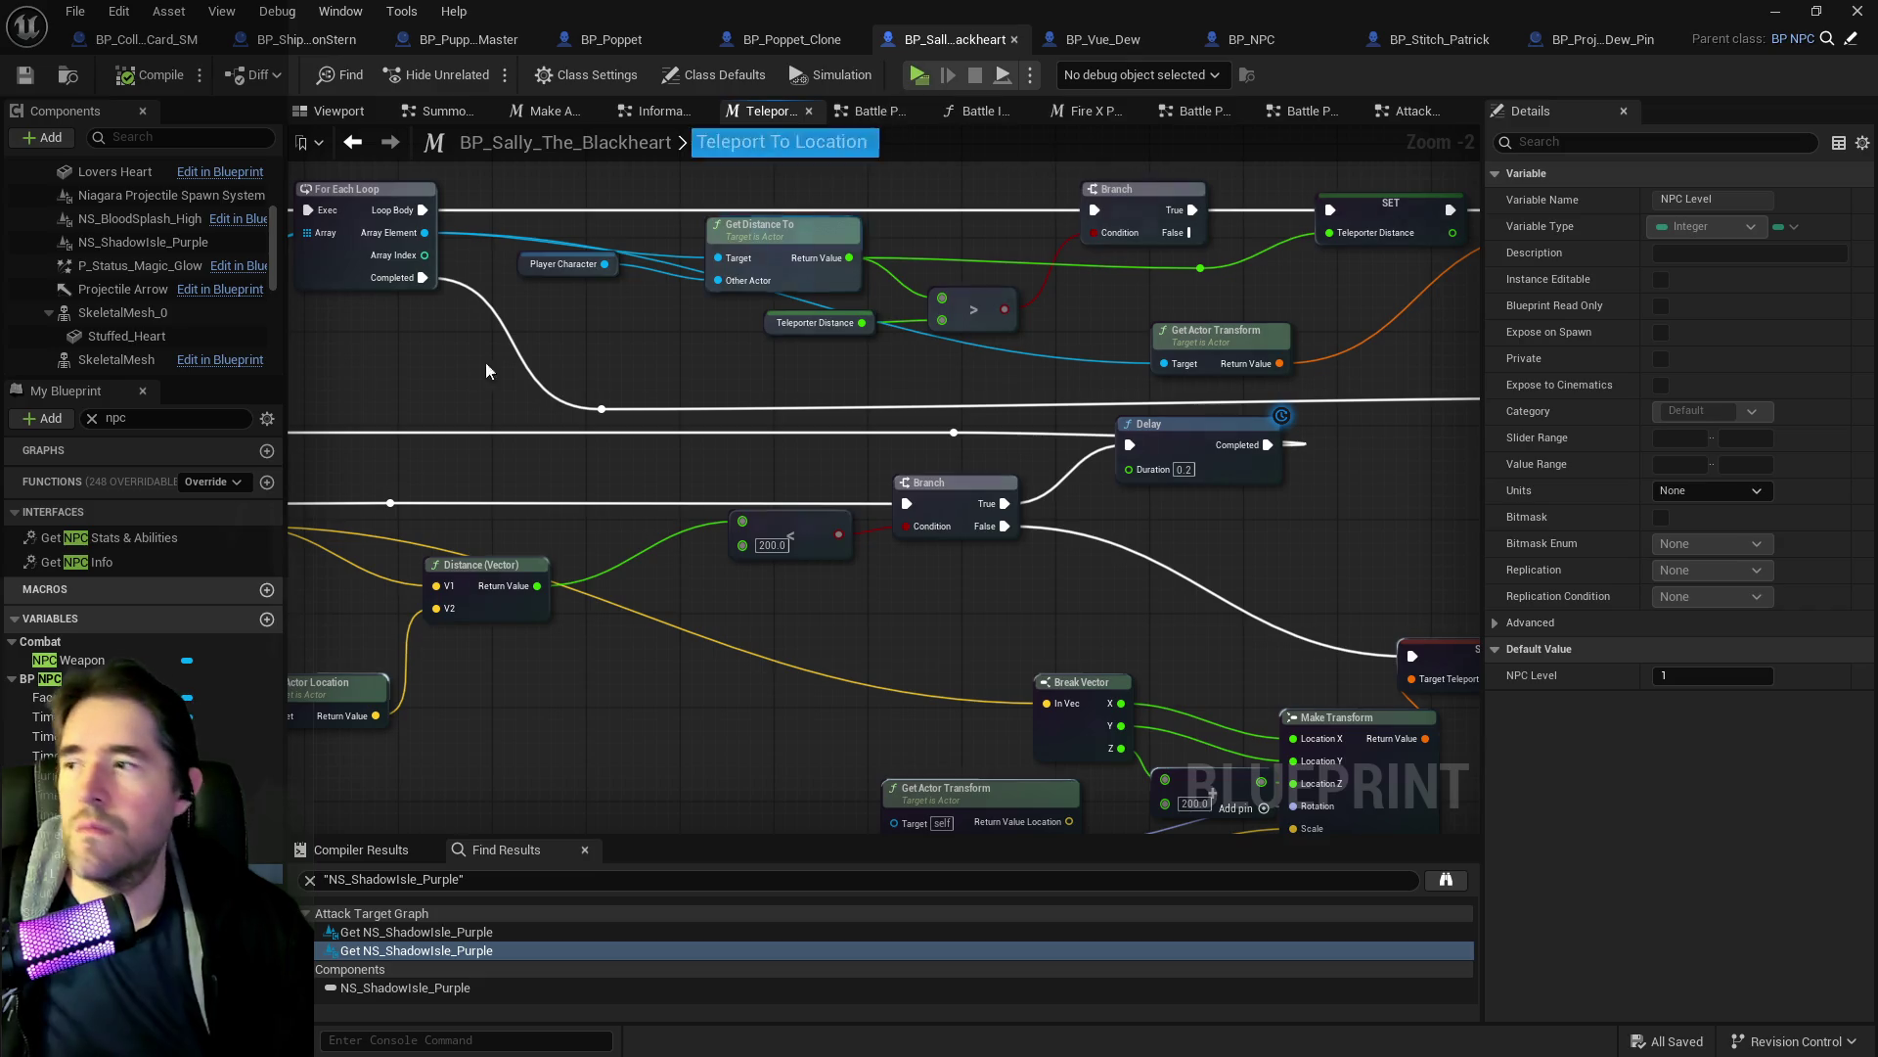
scroll(523, 334, "down", 3)
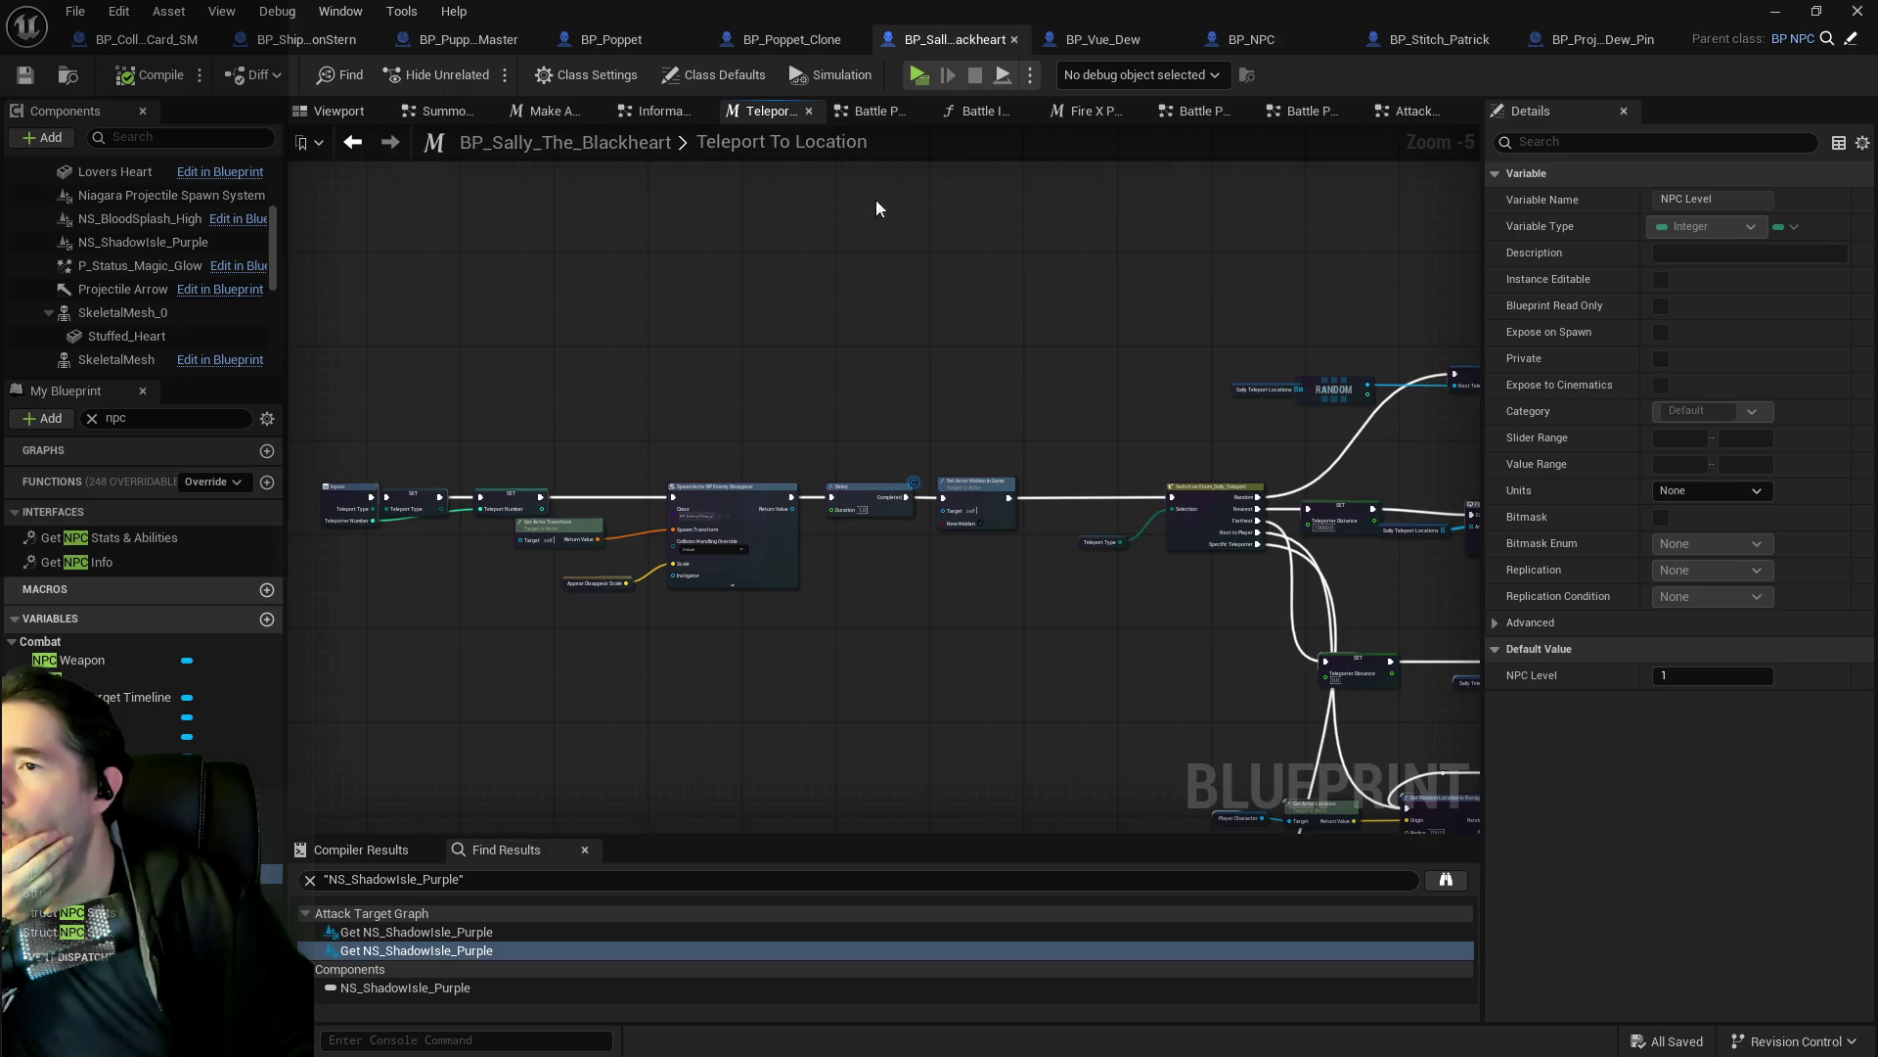
Open BP_Enemy_Disappear from the SpawnActor node in Sally's graph.
left_click_drag(1205, 248, 963, 288)
scroll(872, 233, "up", 6)
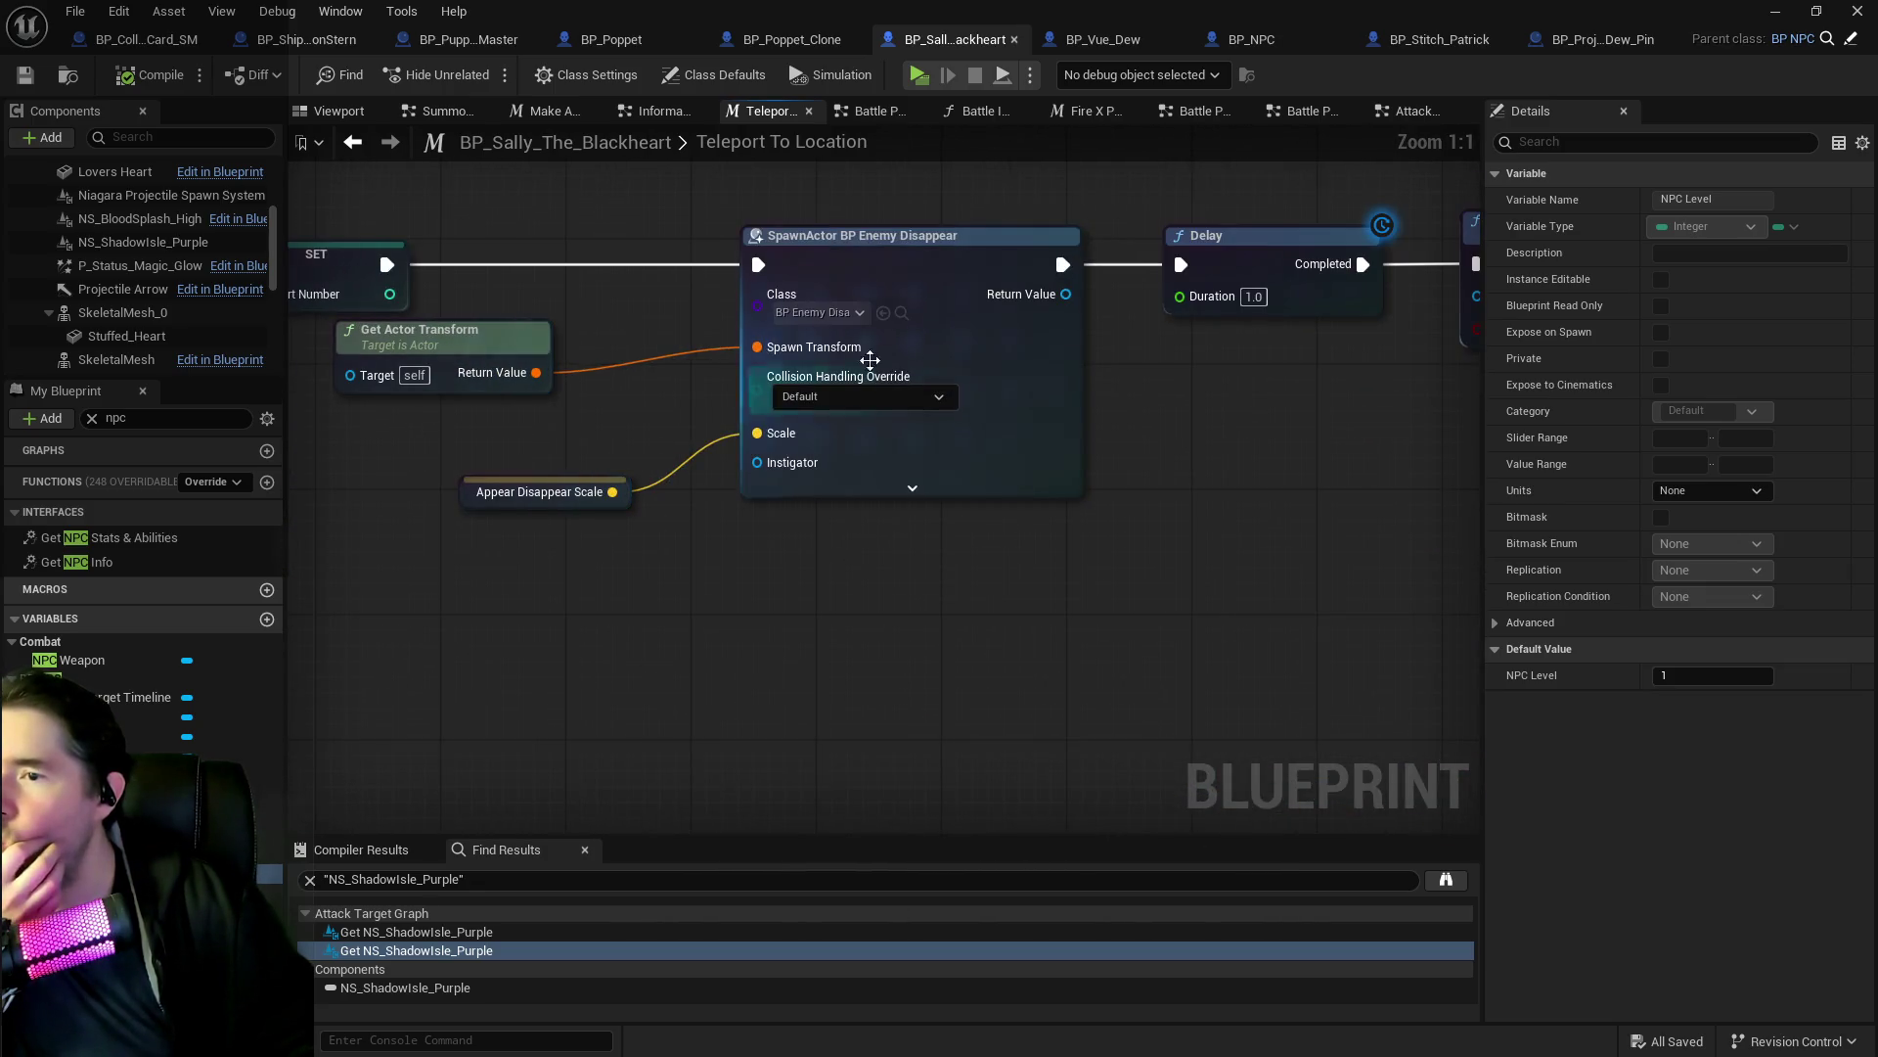
left_click(902, 315)
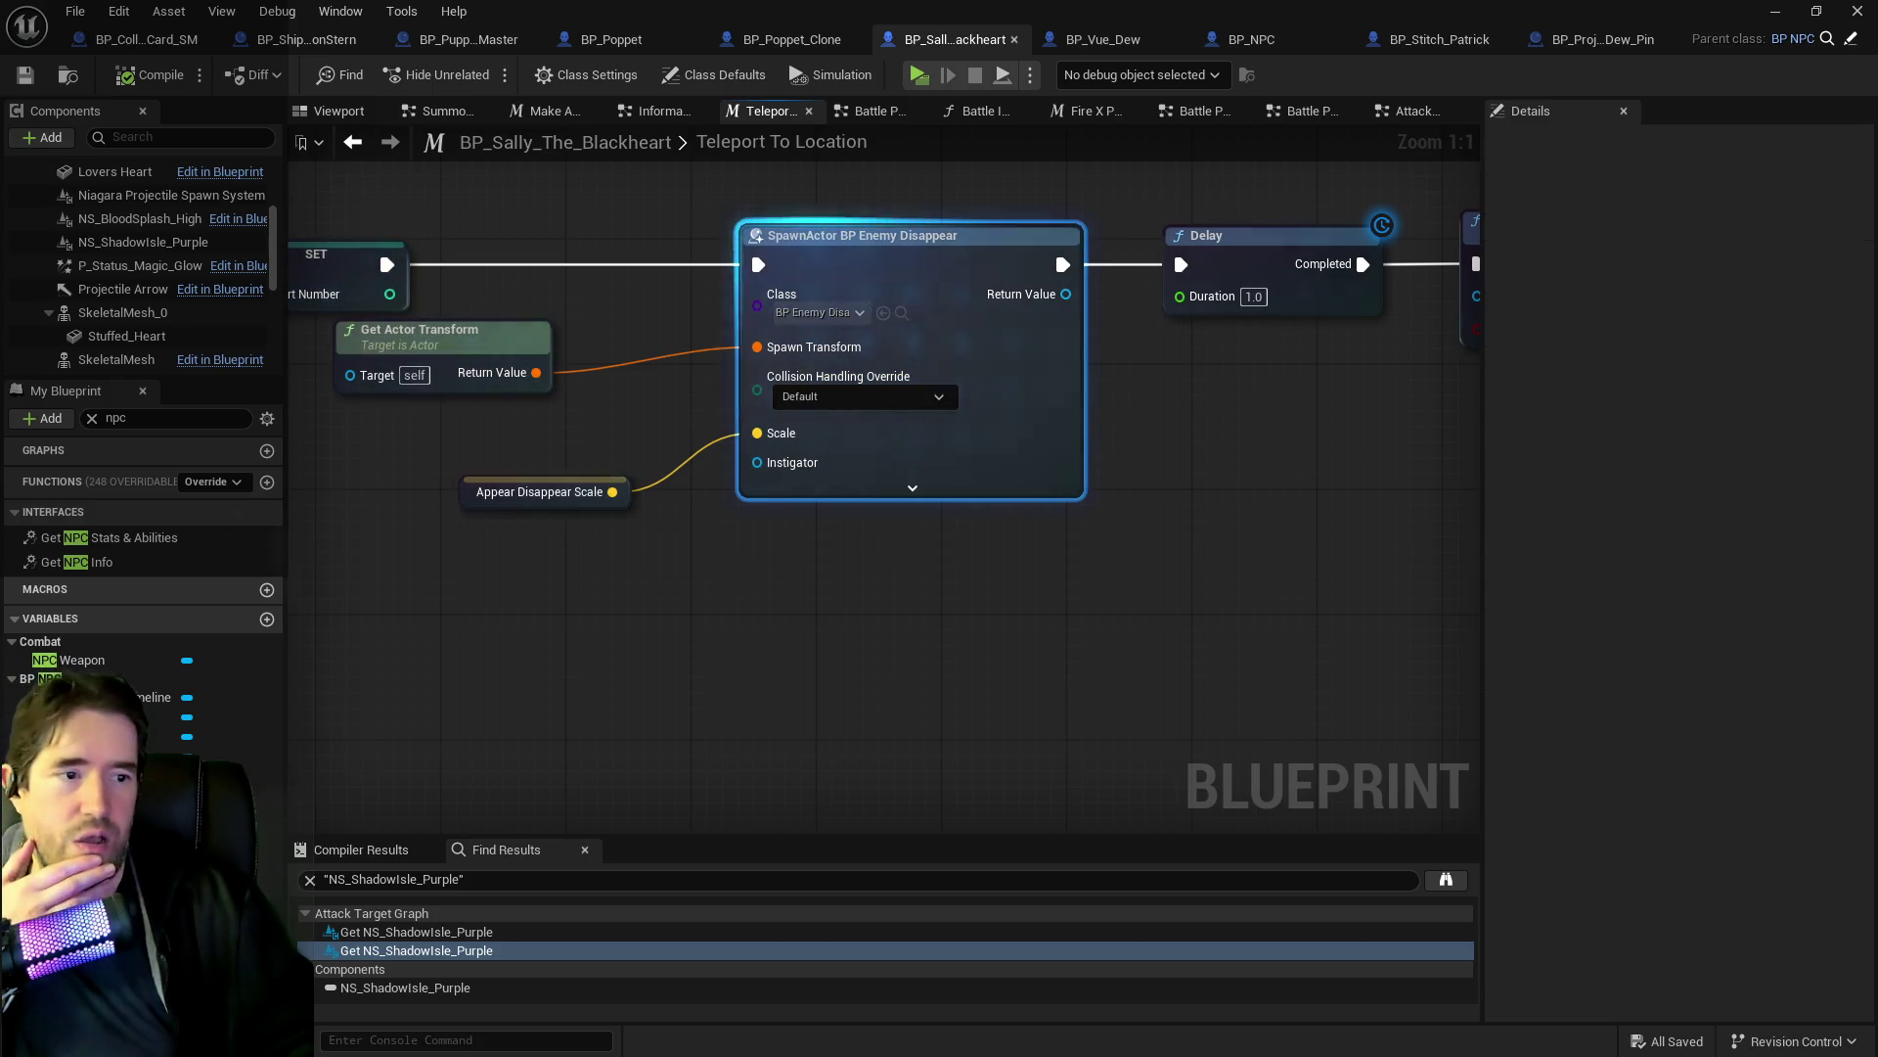
double_click(902, 315)
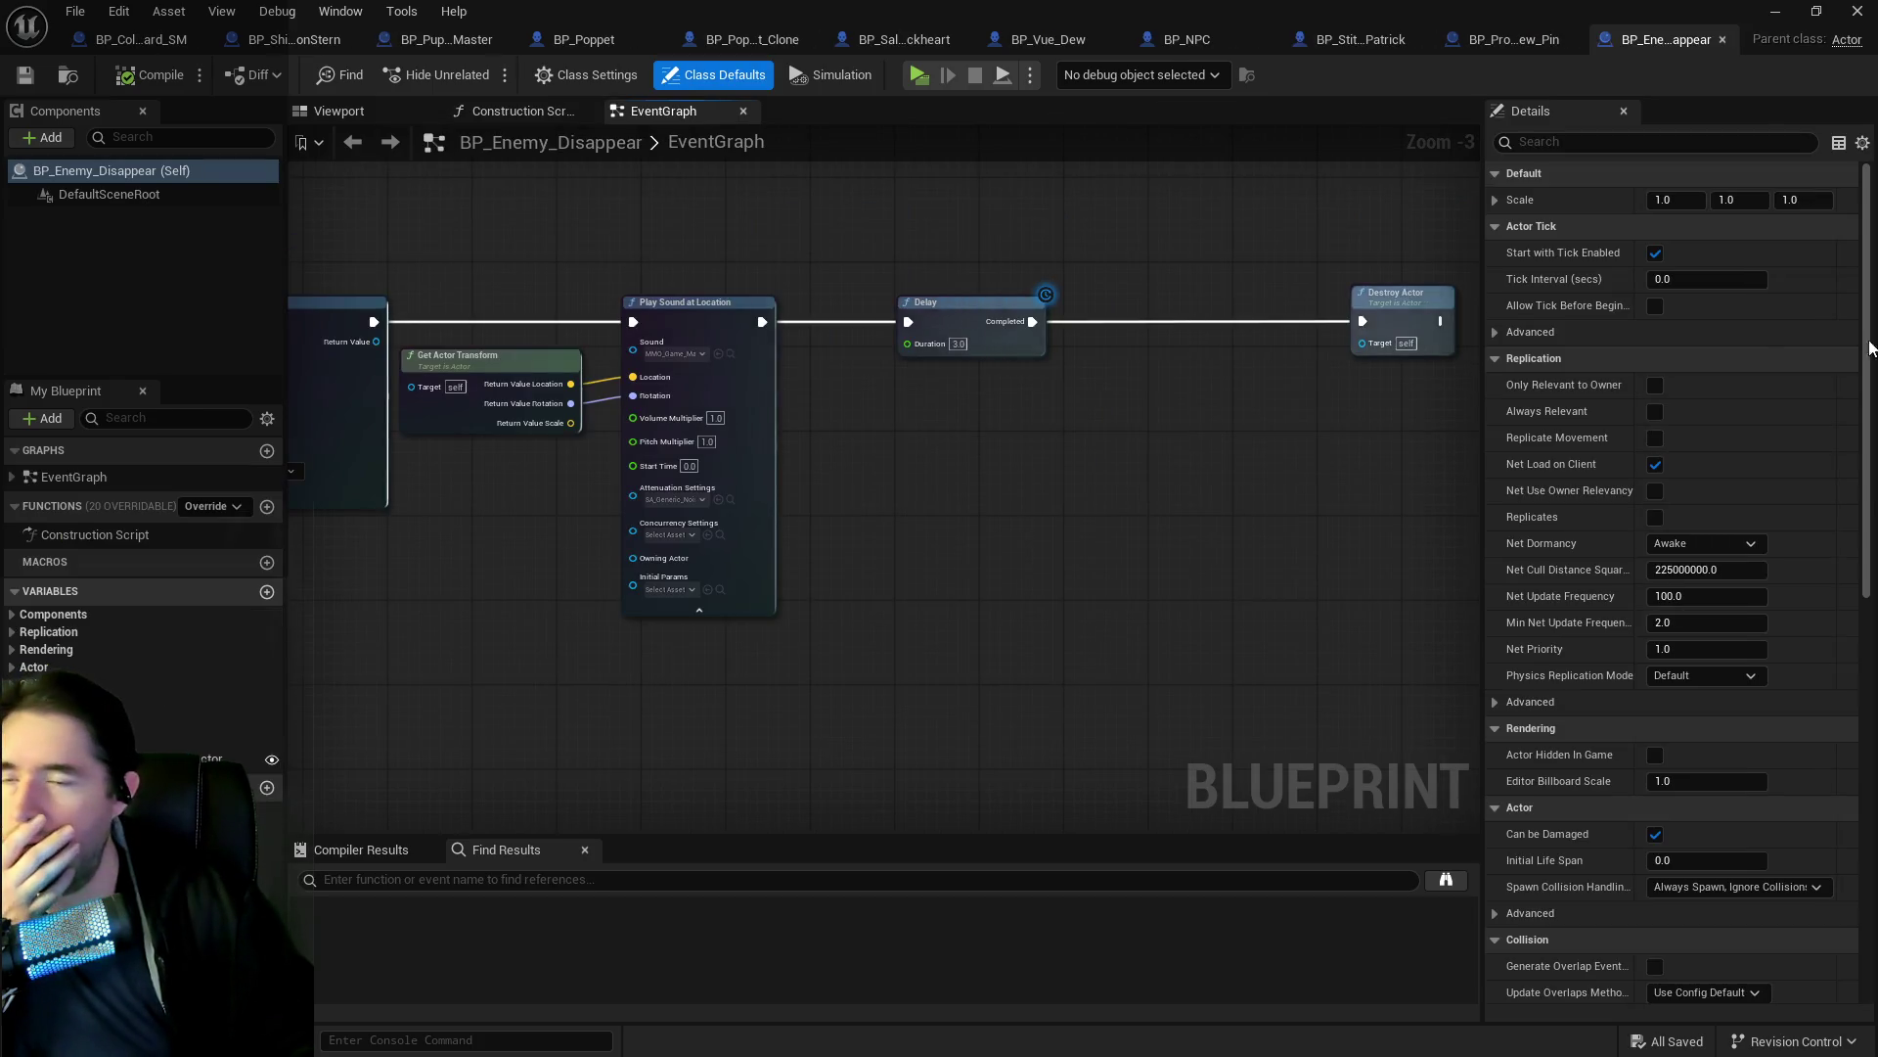
Review its viewport and Spawn Emitter particle template, then view BP_Poppet's Room Information Graph.
left_click(380, 116)
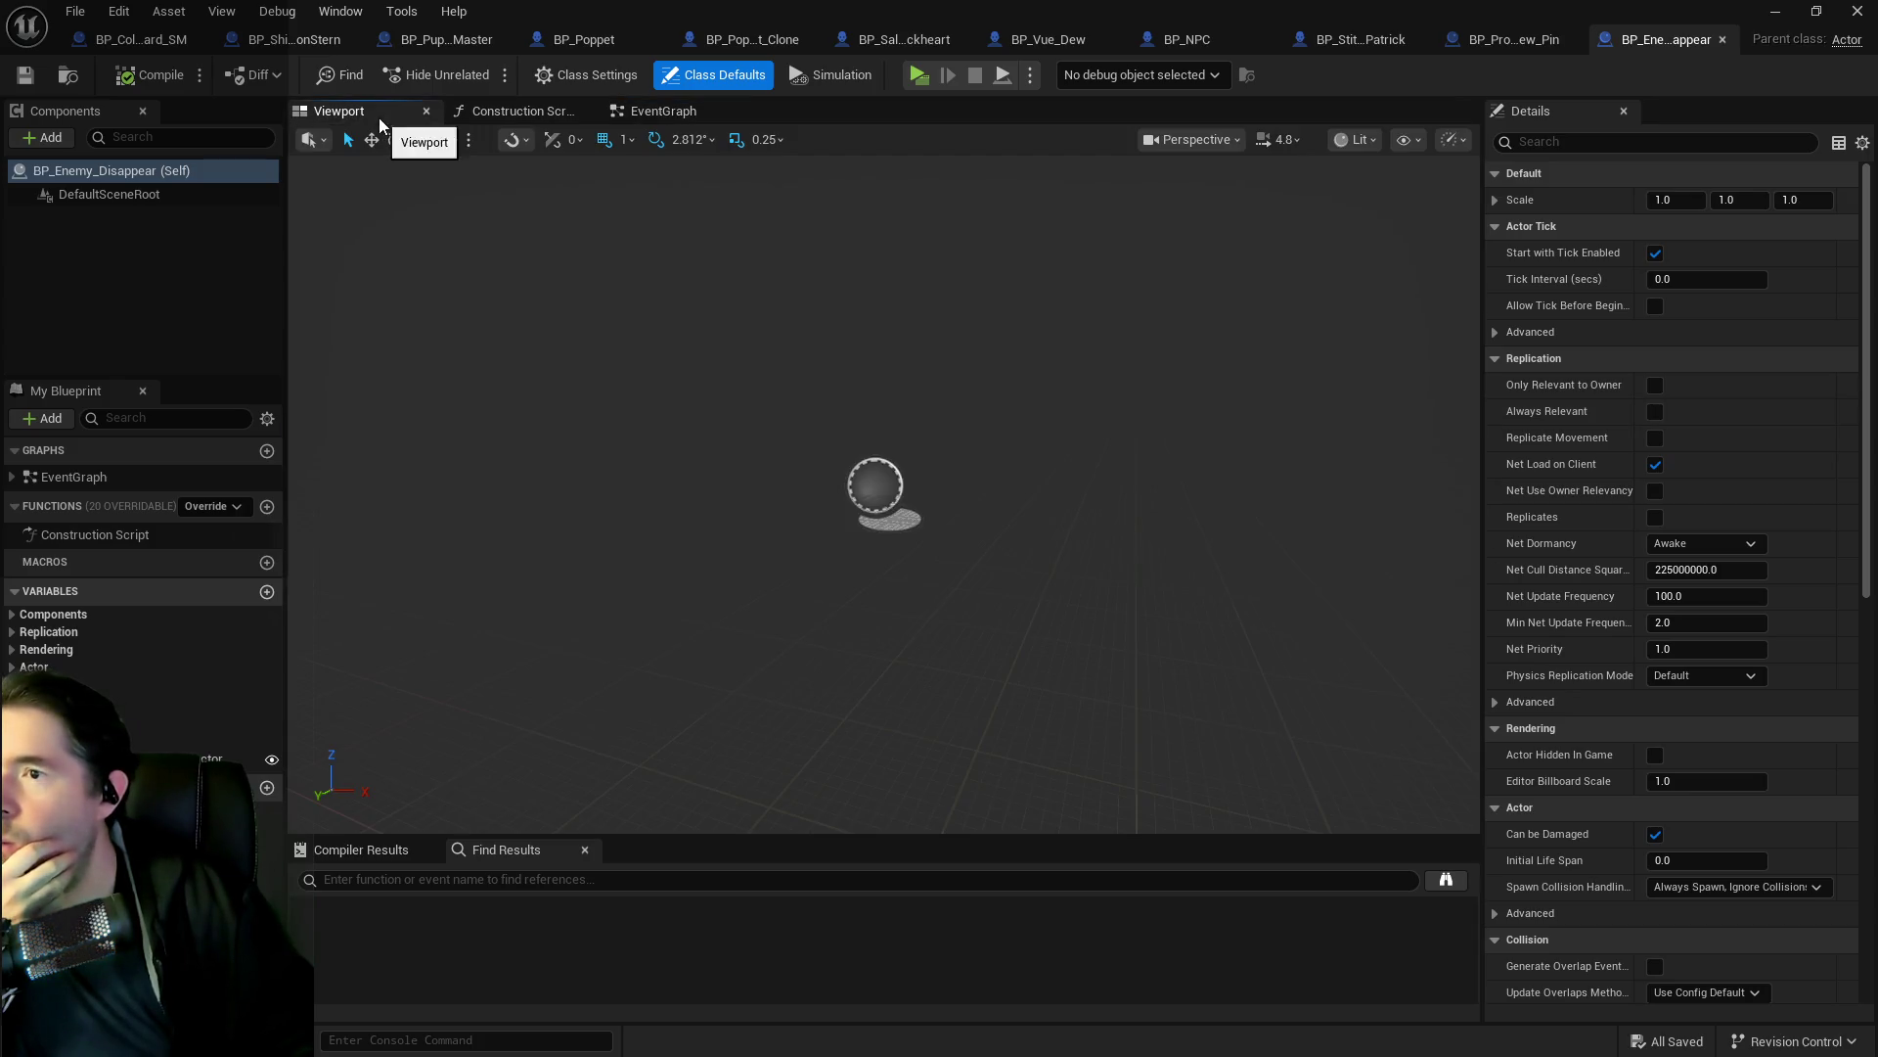
left_click(696, 114)
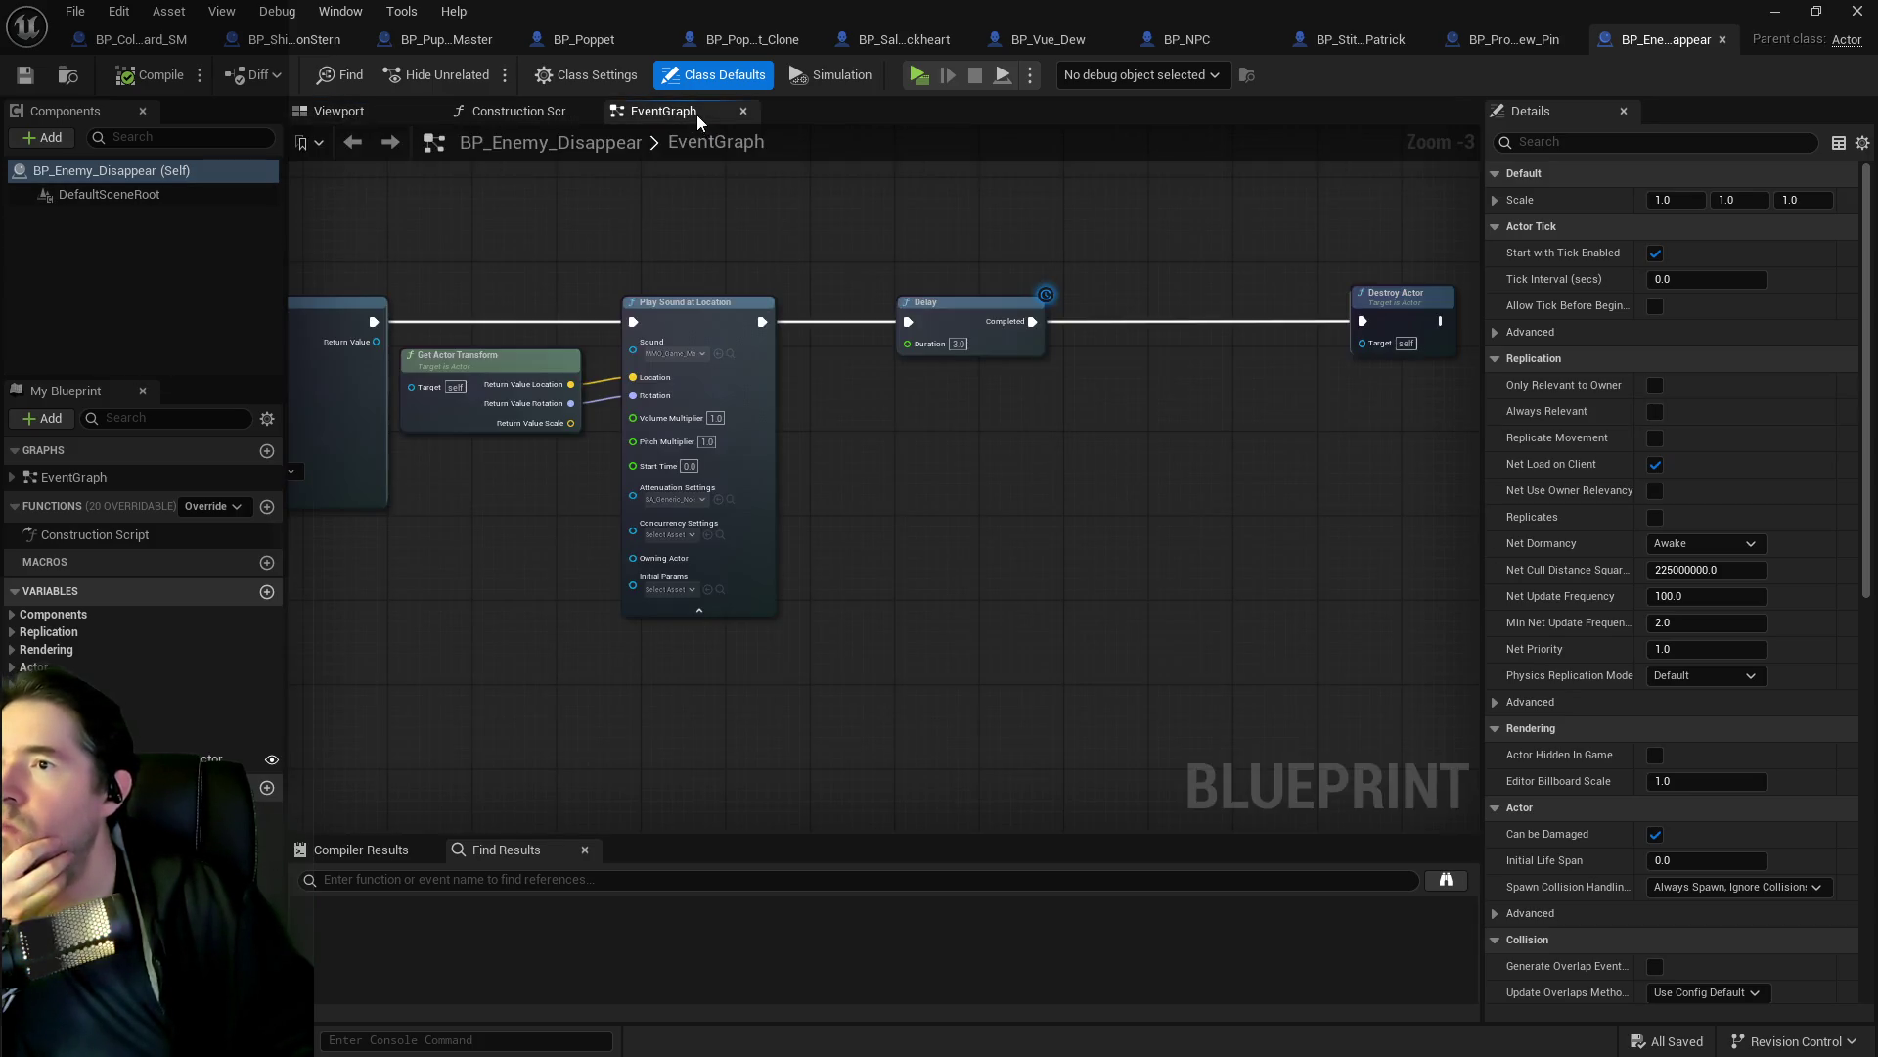
scroll(1248, 293, "up", 3)
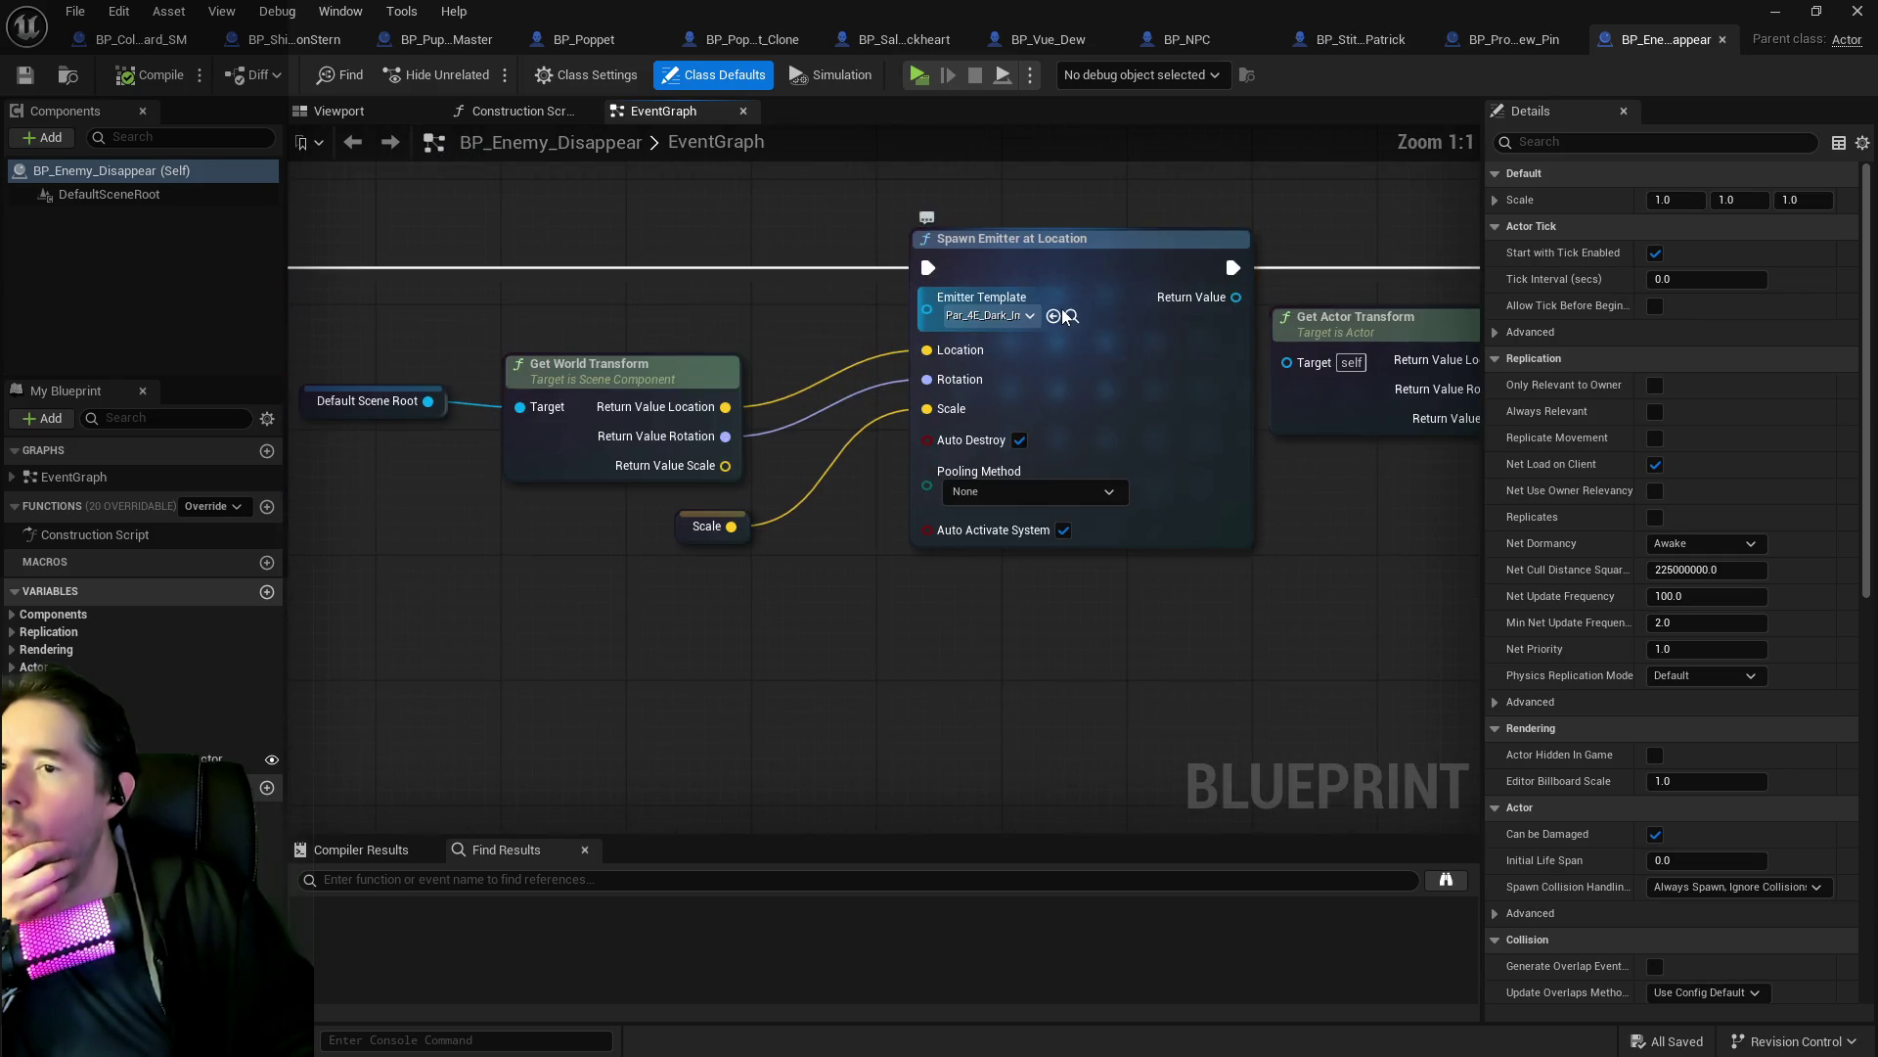
left_click(1089, 314)
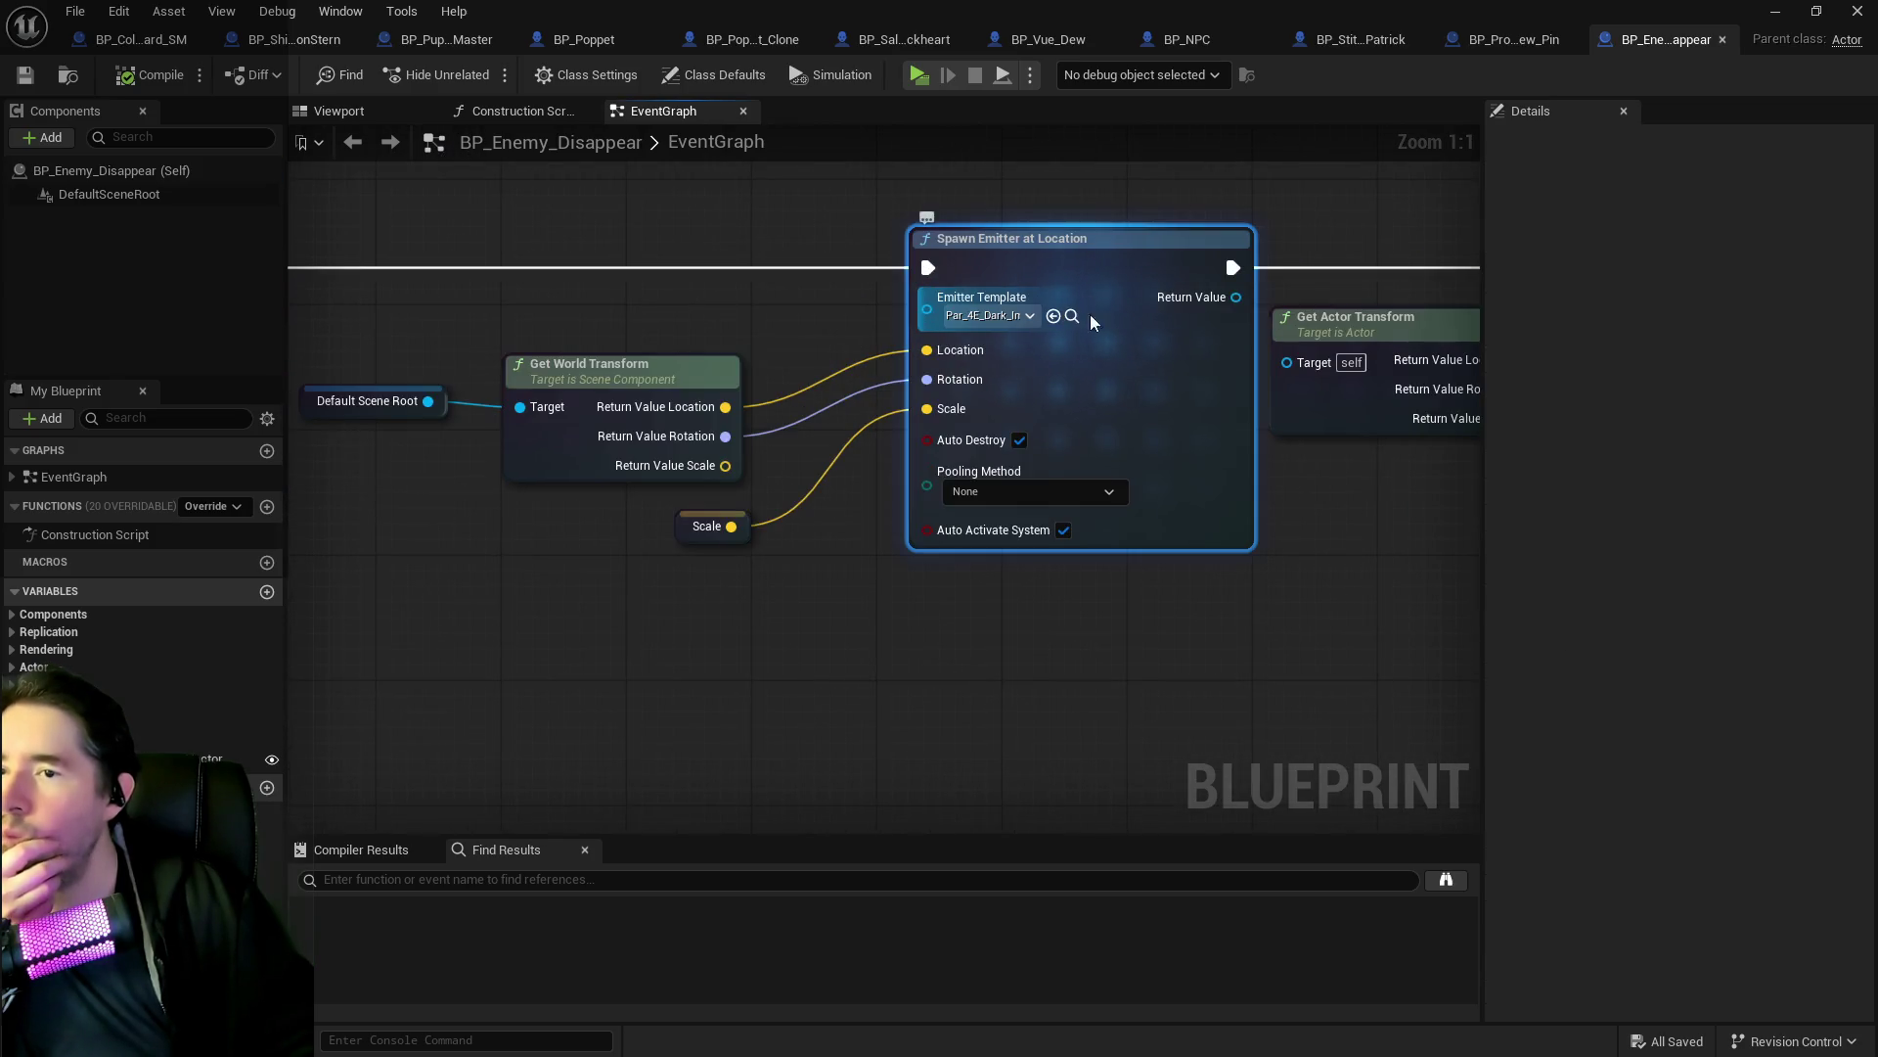
double_click(919, 250)
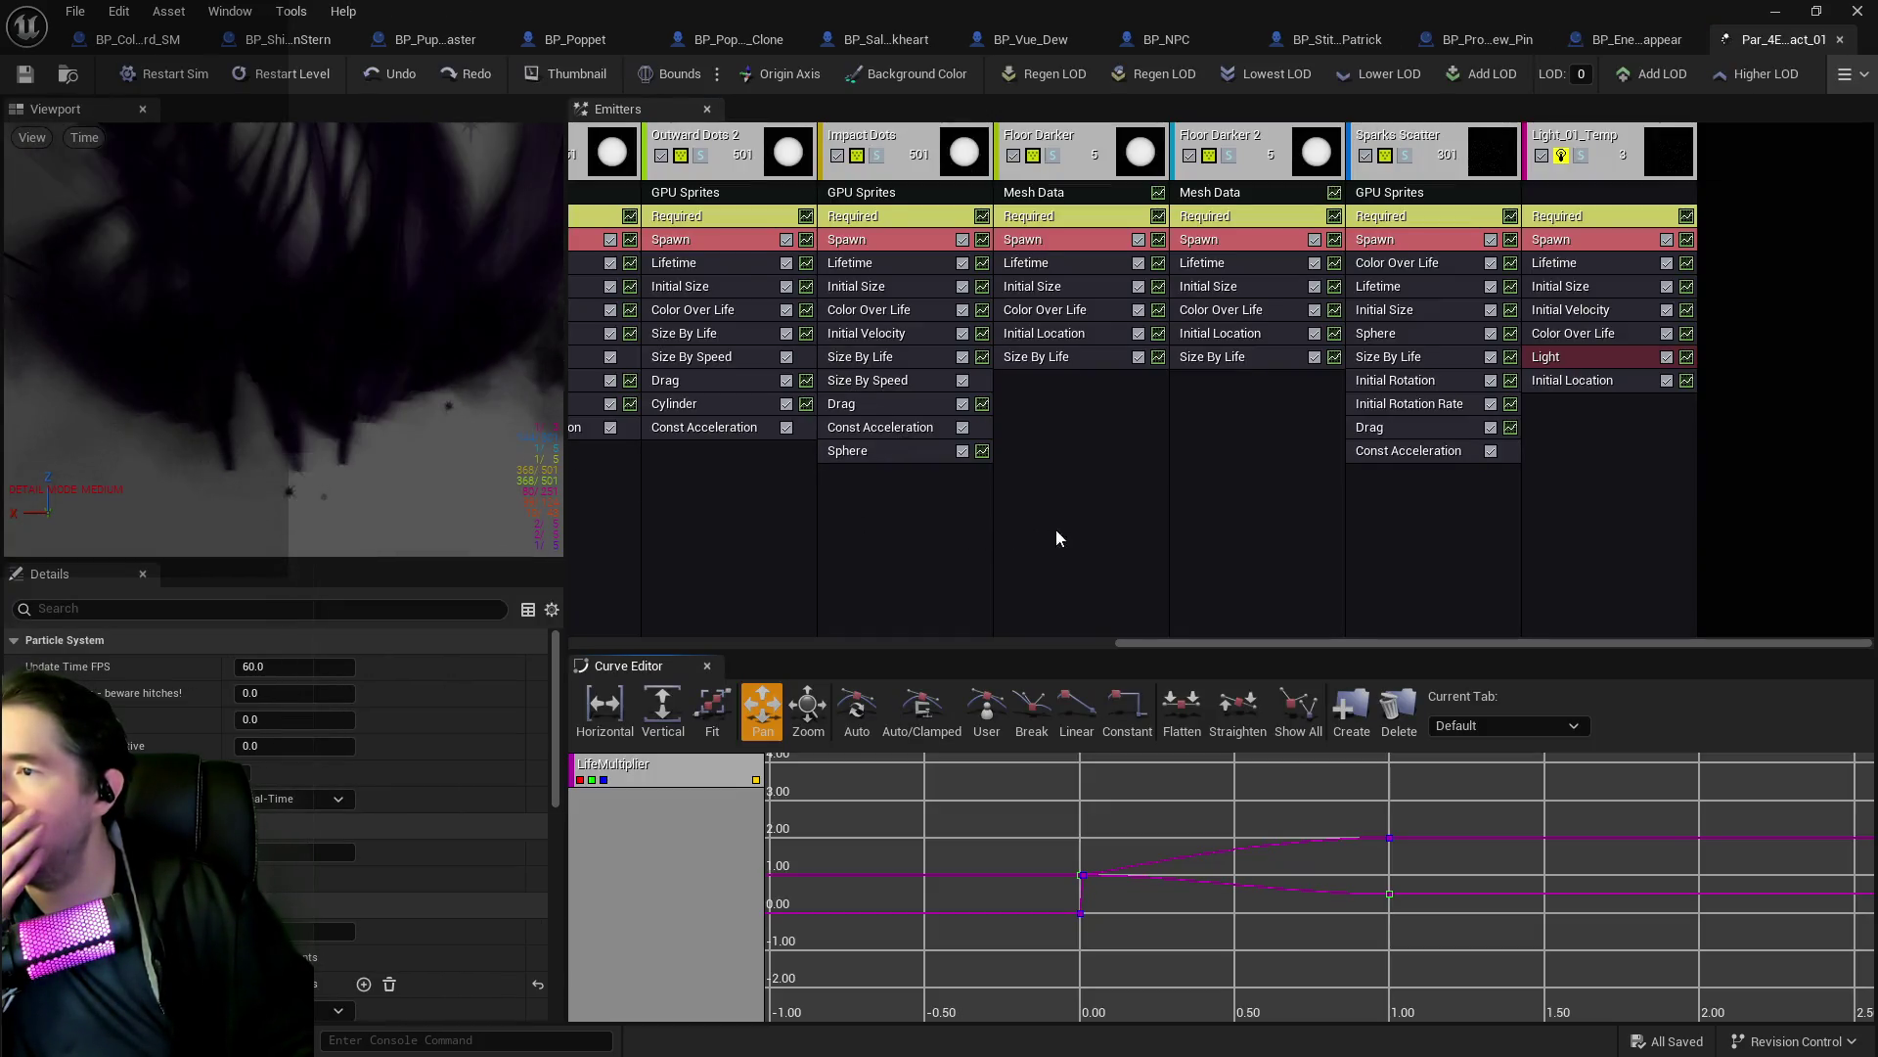
left_click(1840, 40)
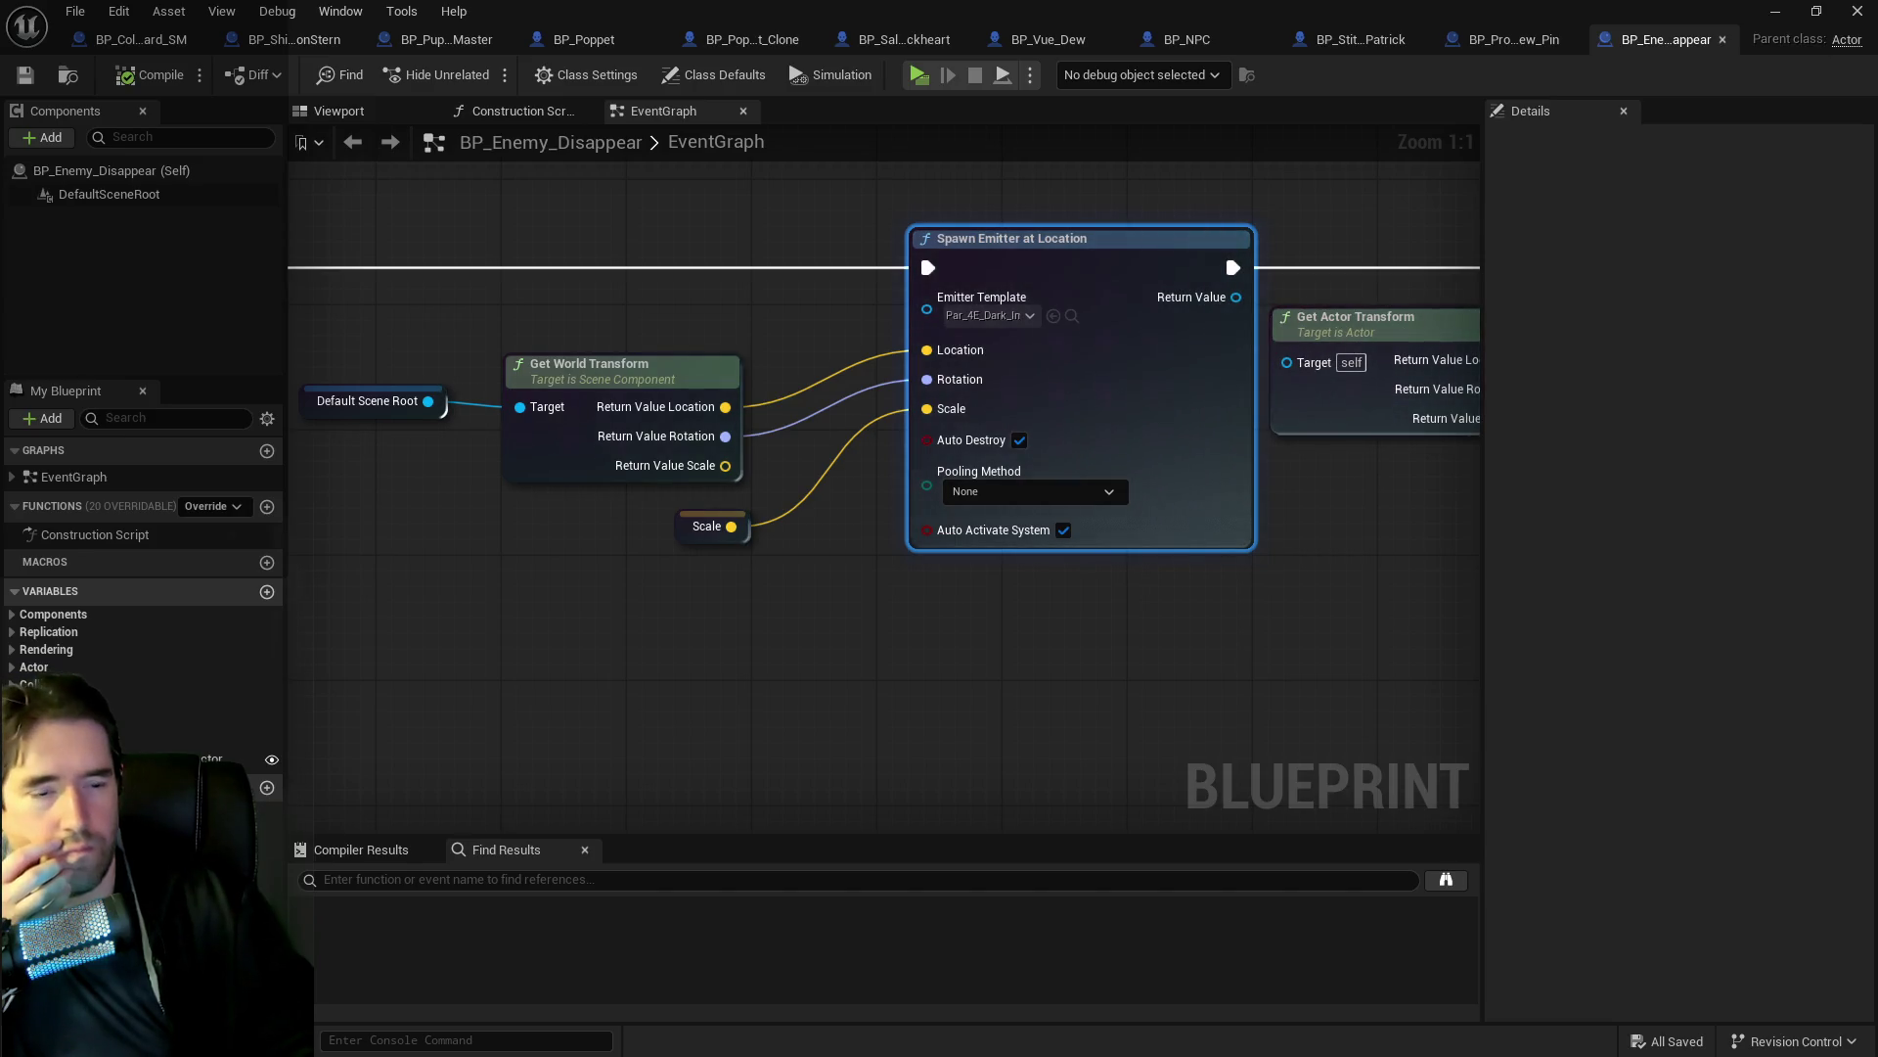
left_click(588, 39)
scroll(156, 342, "down", 3)
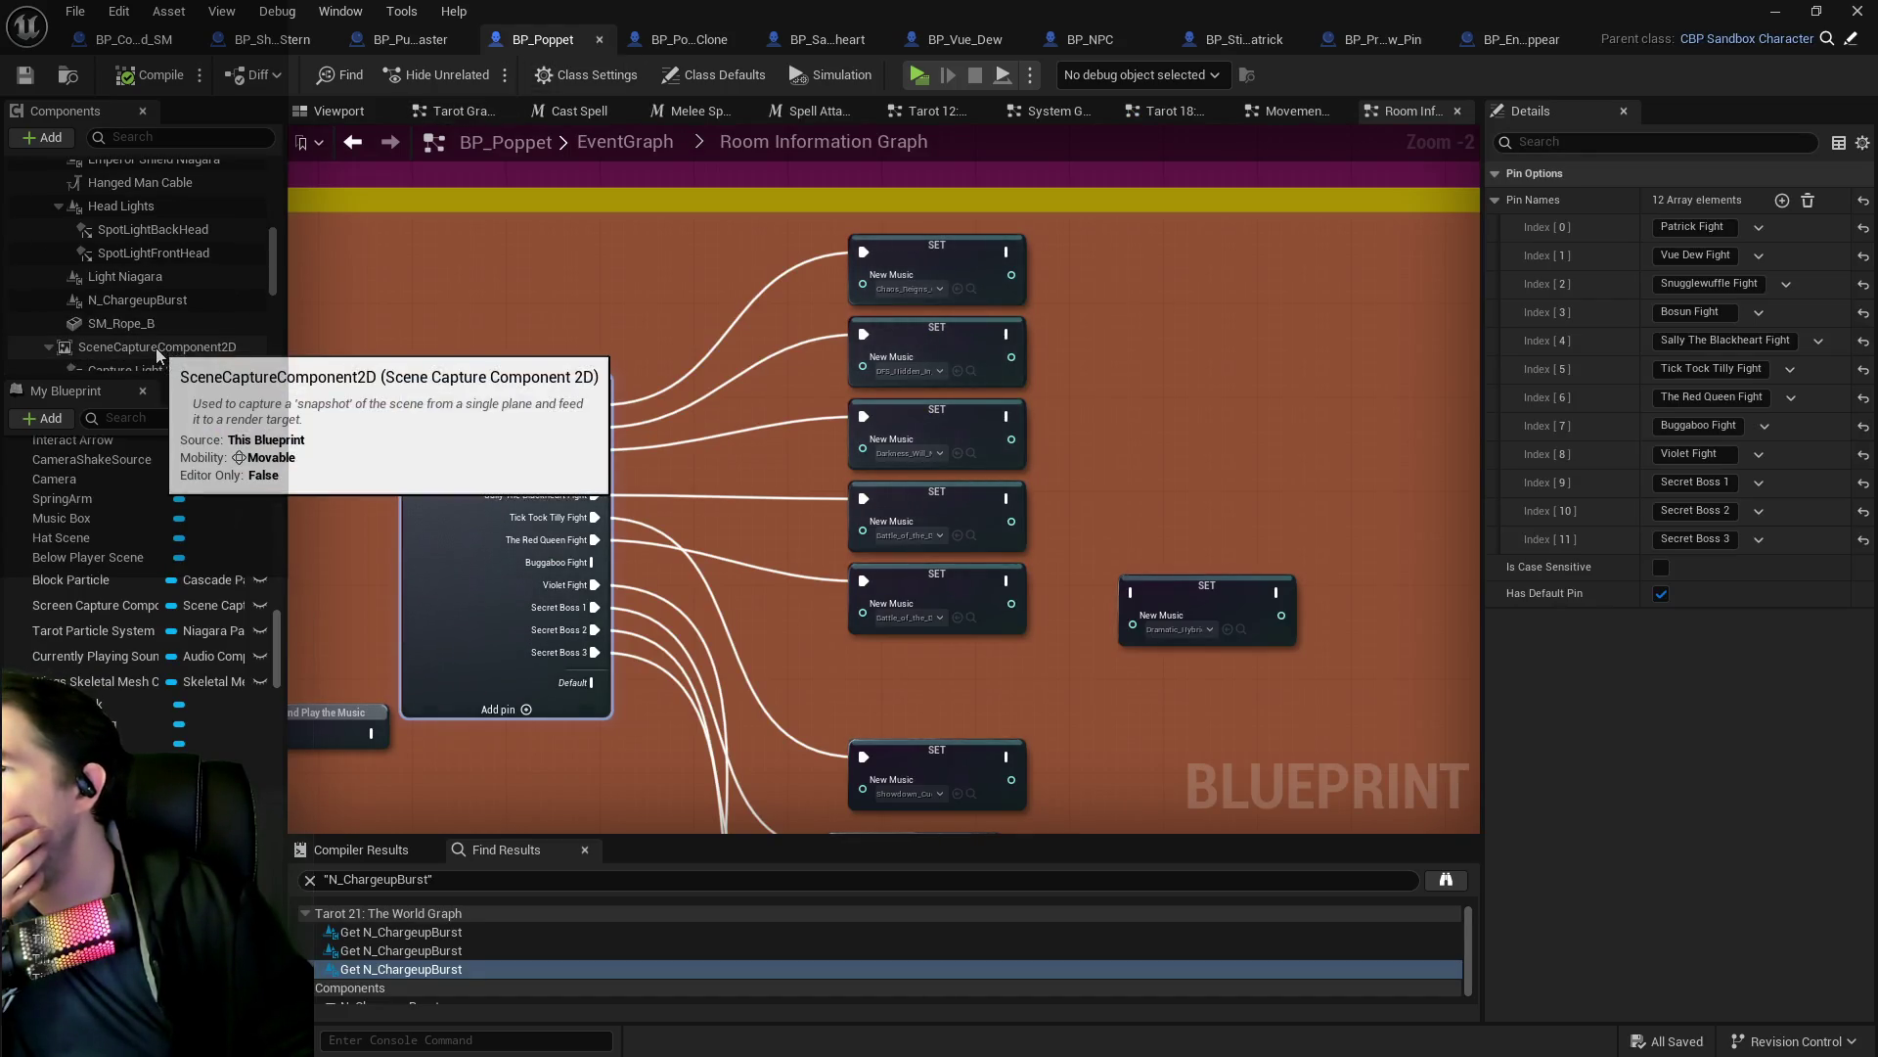
Inspect BP_Poppet's N_ChargeupBurst component, then return to Sally's Teleport To Location graph.
left_click(147, 301)
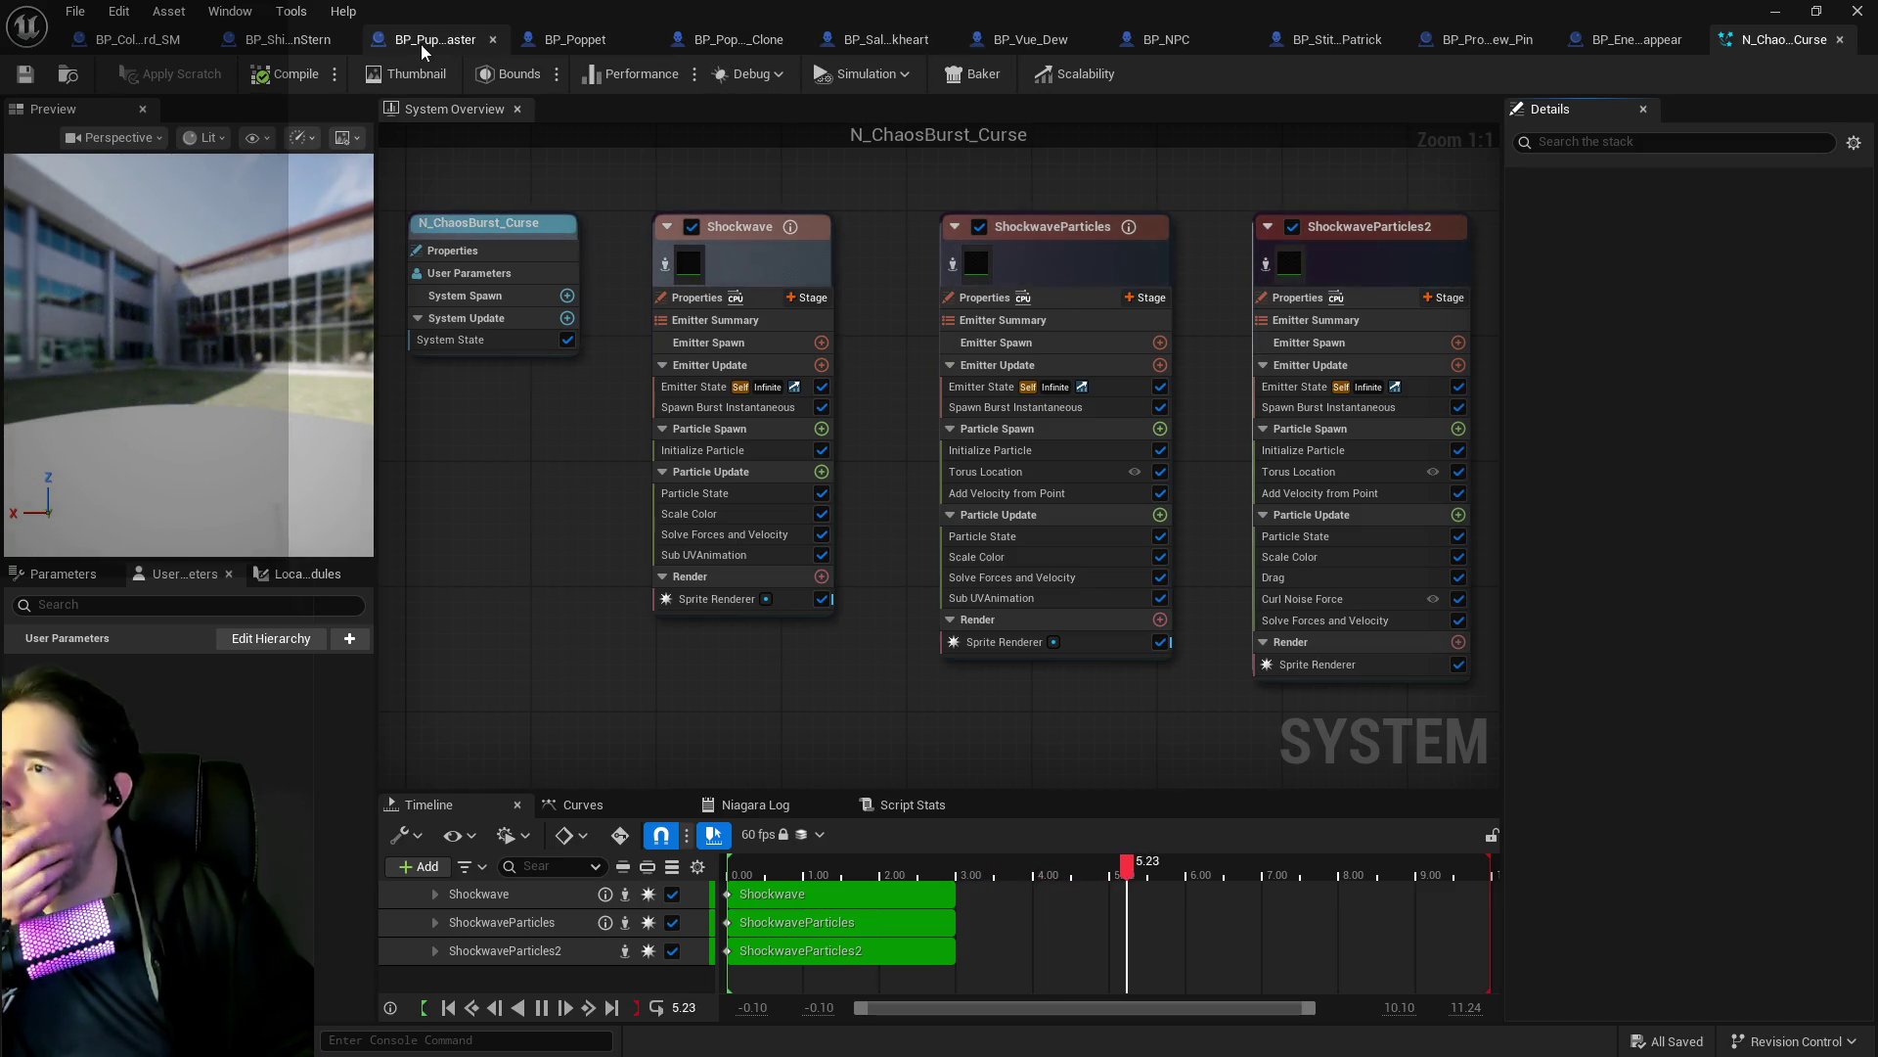
left_click(881, 39)
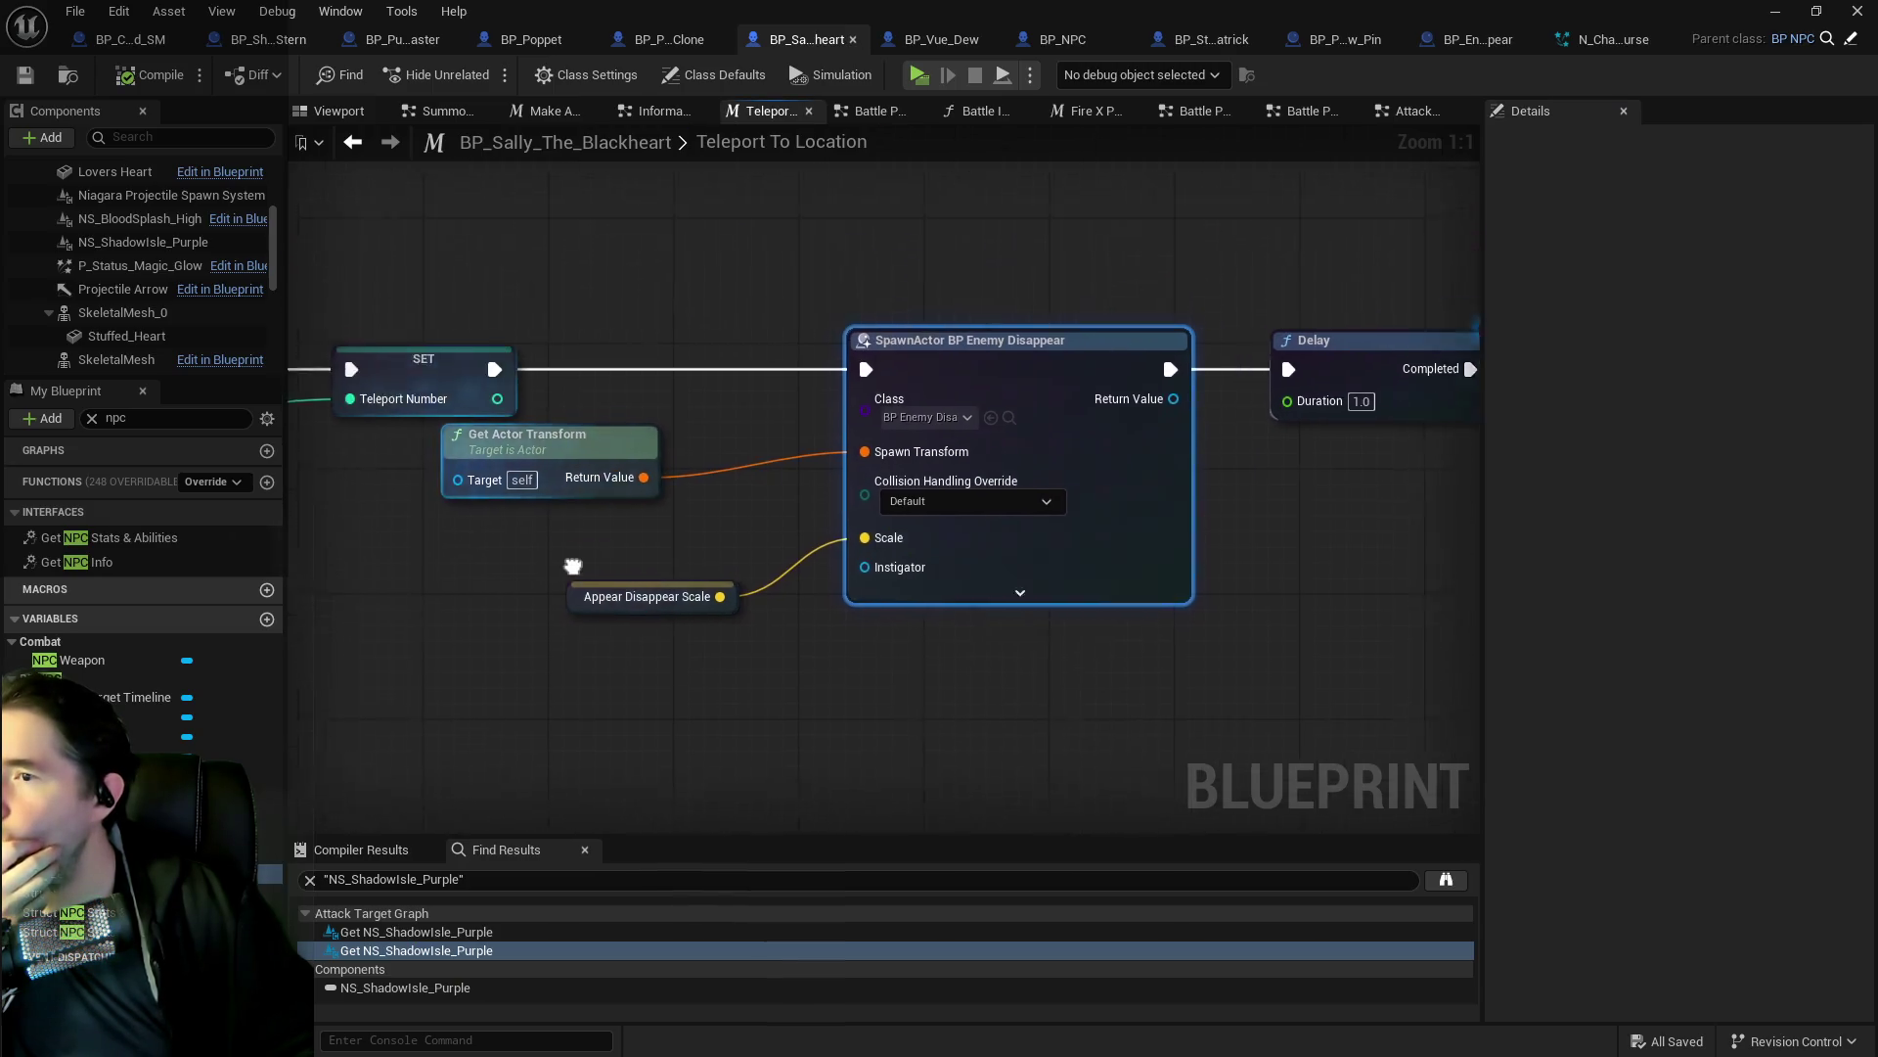
Add N_ChaosBurst_Curse from the Content Browser as a component of Sally's blueprint.
scroll(686, 684, "down", 1)
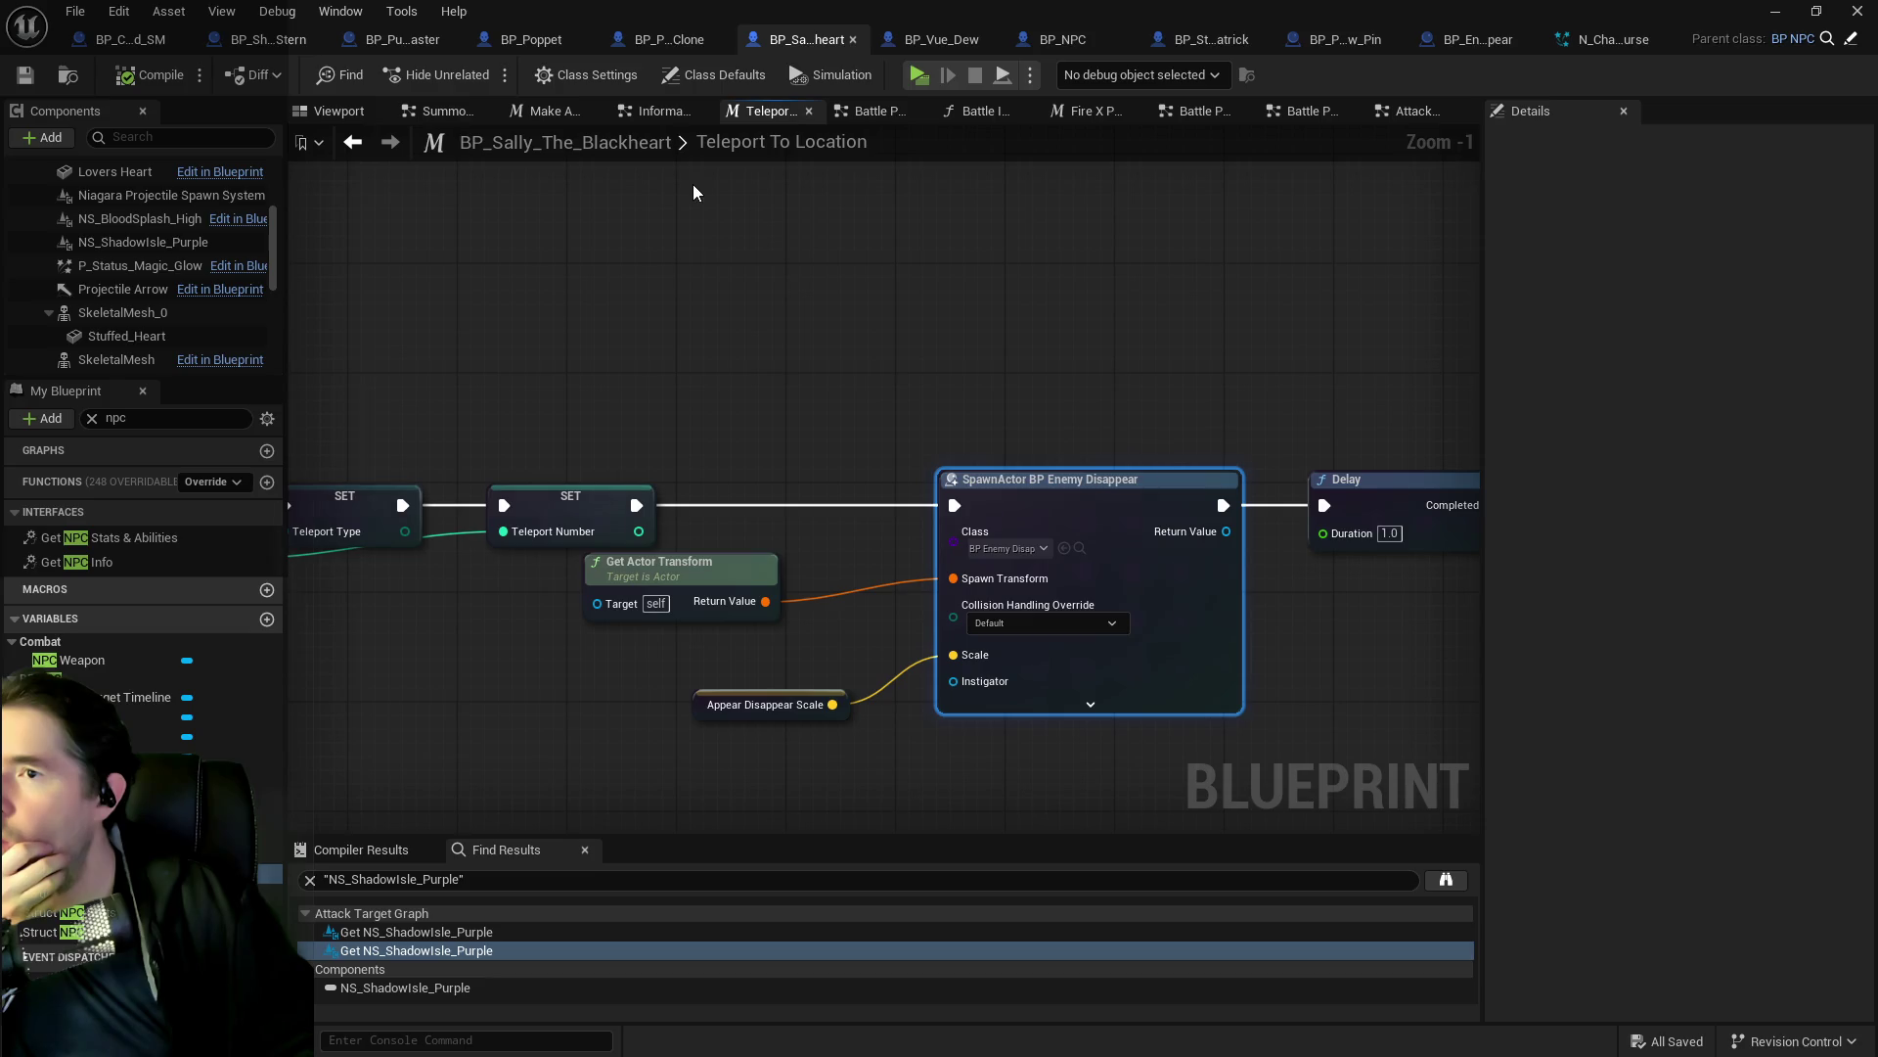
mouse_move(748, 495)
left_mouse_down()
mouse_move(868, 352)
mouse_move(1116, 399)
mouse_move(723, 435)
left_mouse_up()
scroll(178, 304, "up", 4)
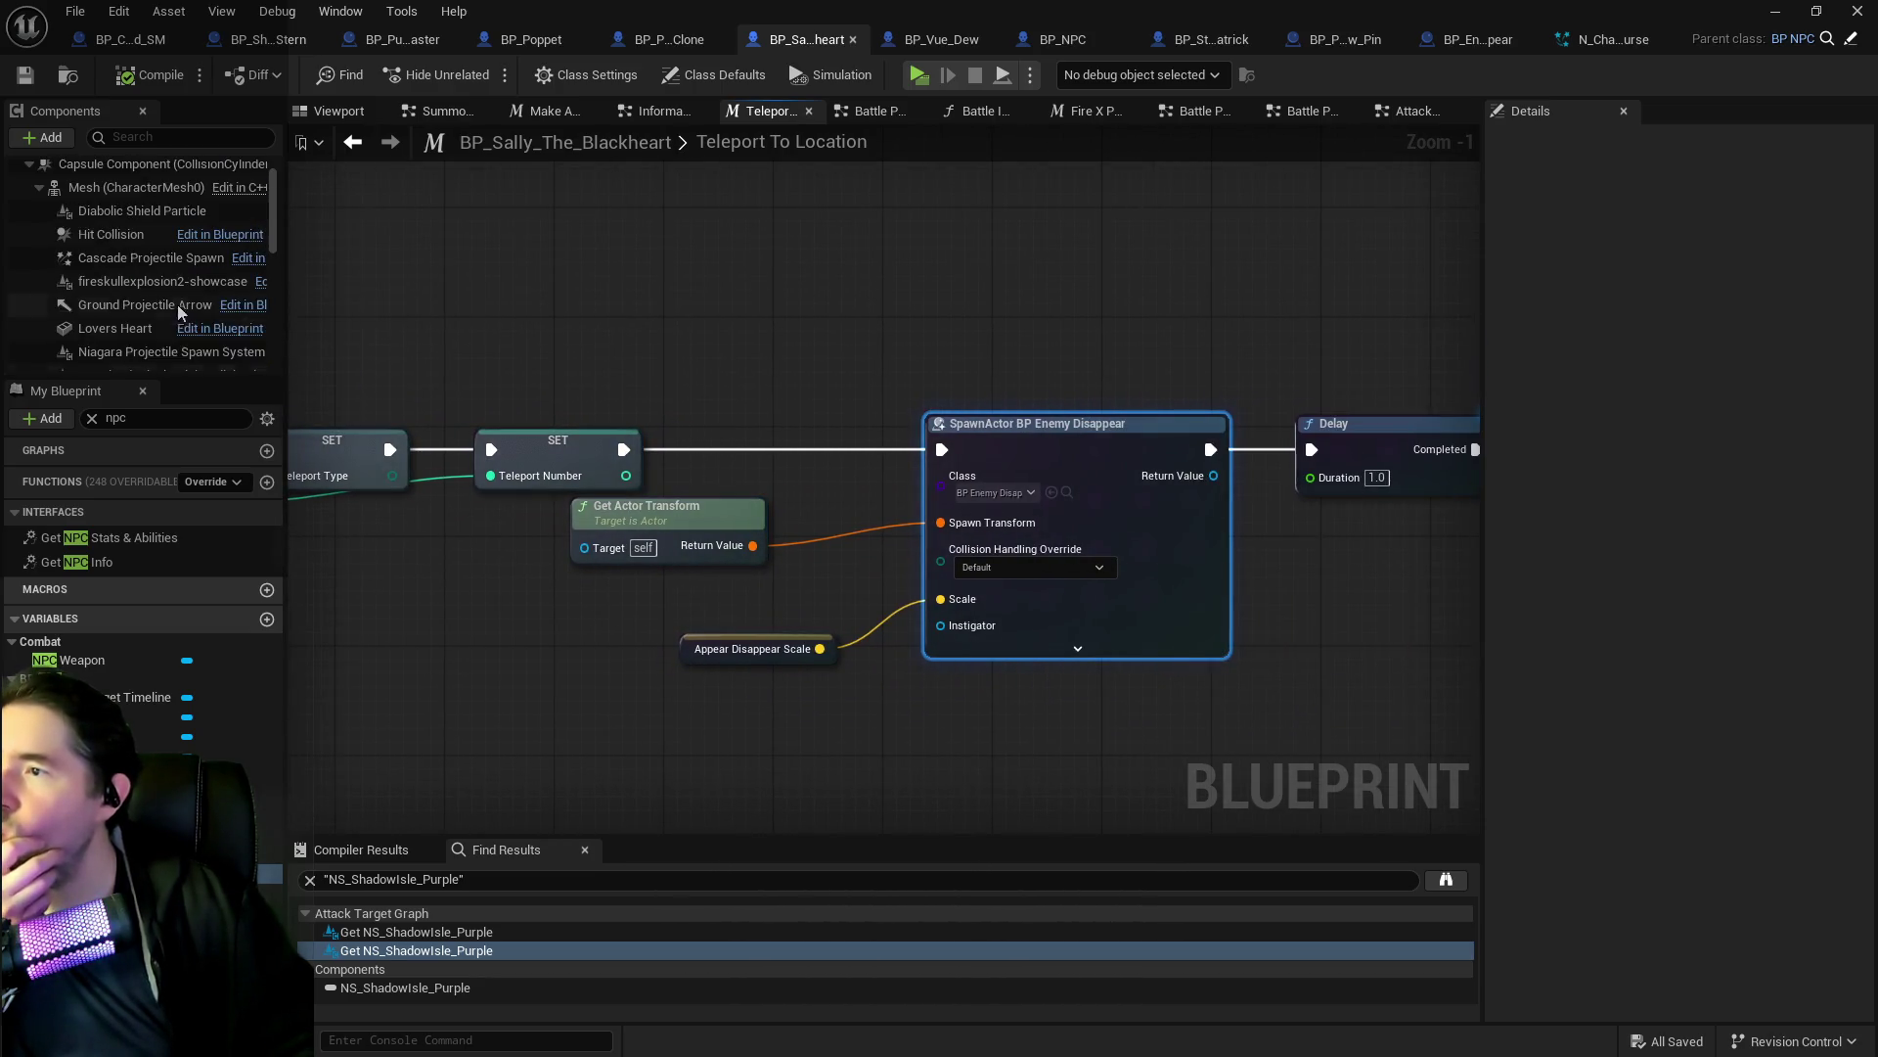
mouse_move(1122, 300)
left_mouse_down()
mouse_move(284, 295)
mouse_move(93, 213)
mouse_move(126, 239)
mouse_move(138, 293)
mouse_move(115, 208)
left_mouse_up()
left_click(333, 111)
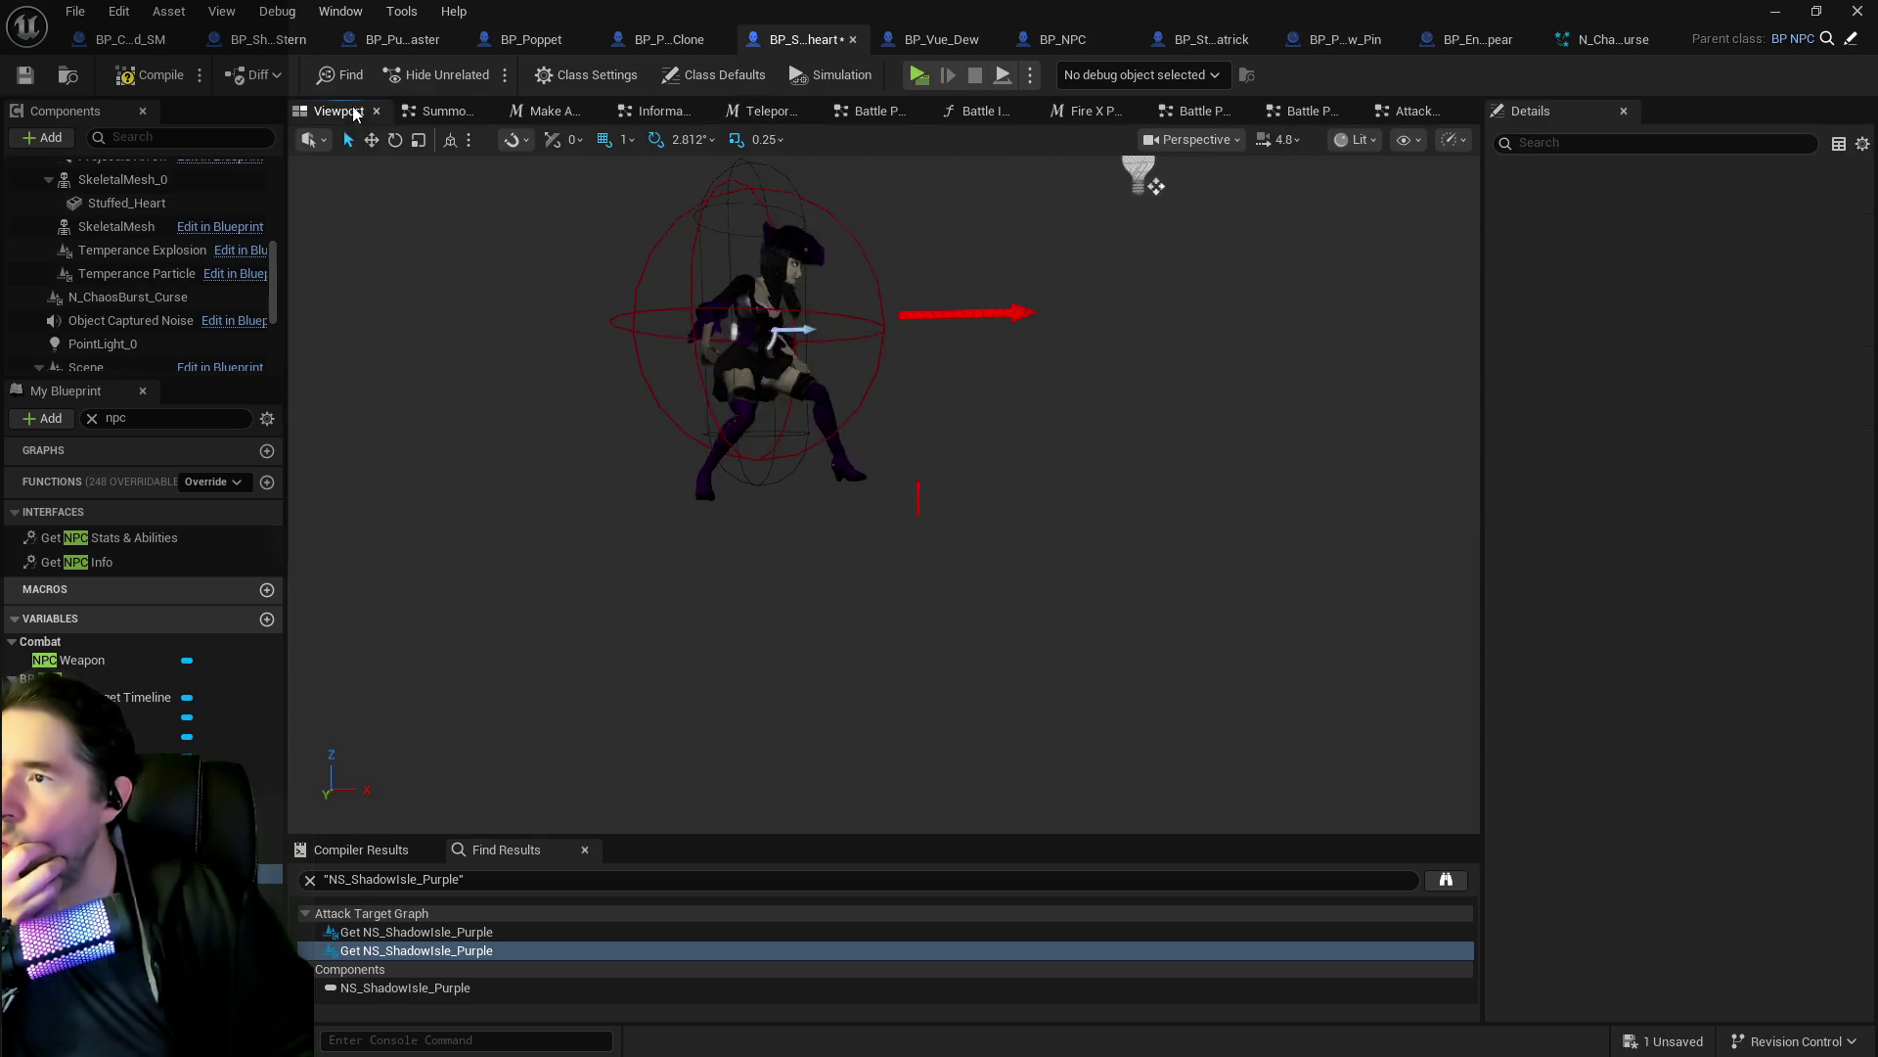
left_click(97, 296)
Adjust the N_ChaosBurst_Curse component's uniform scale, trying values 3, 5 and 10.
left_click(1670, 383)
key("Return")
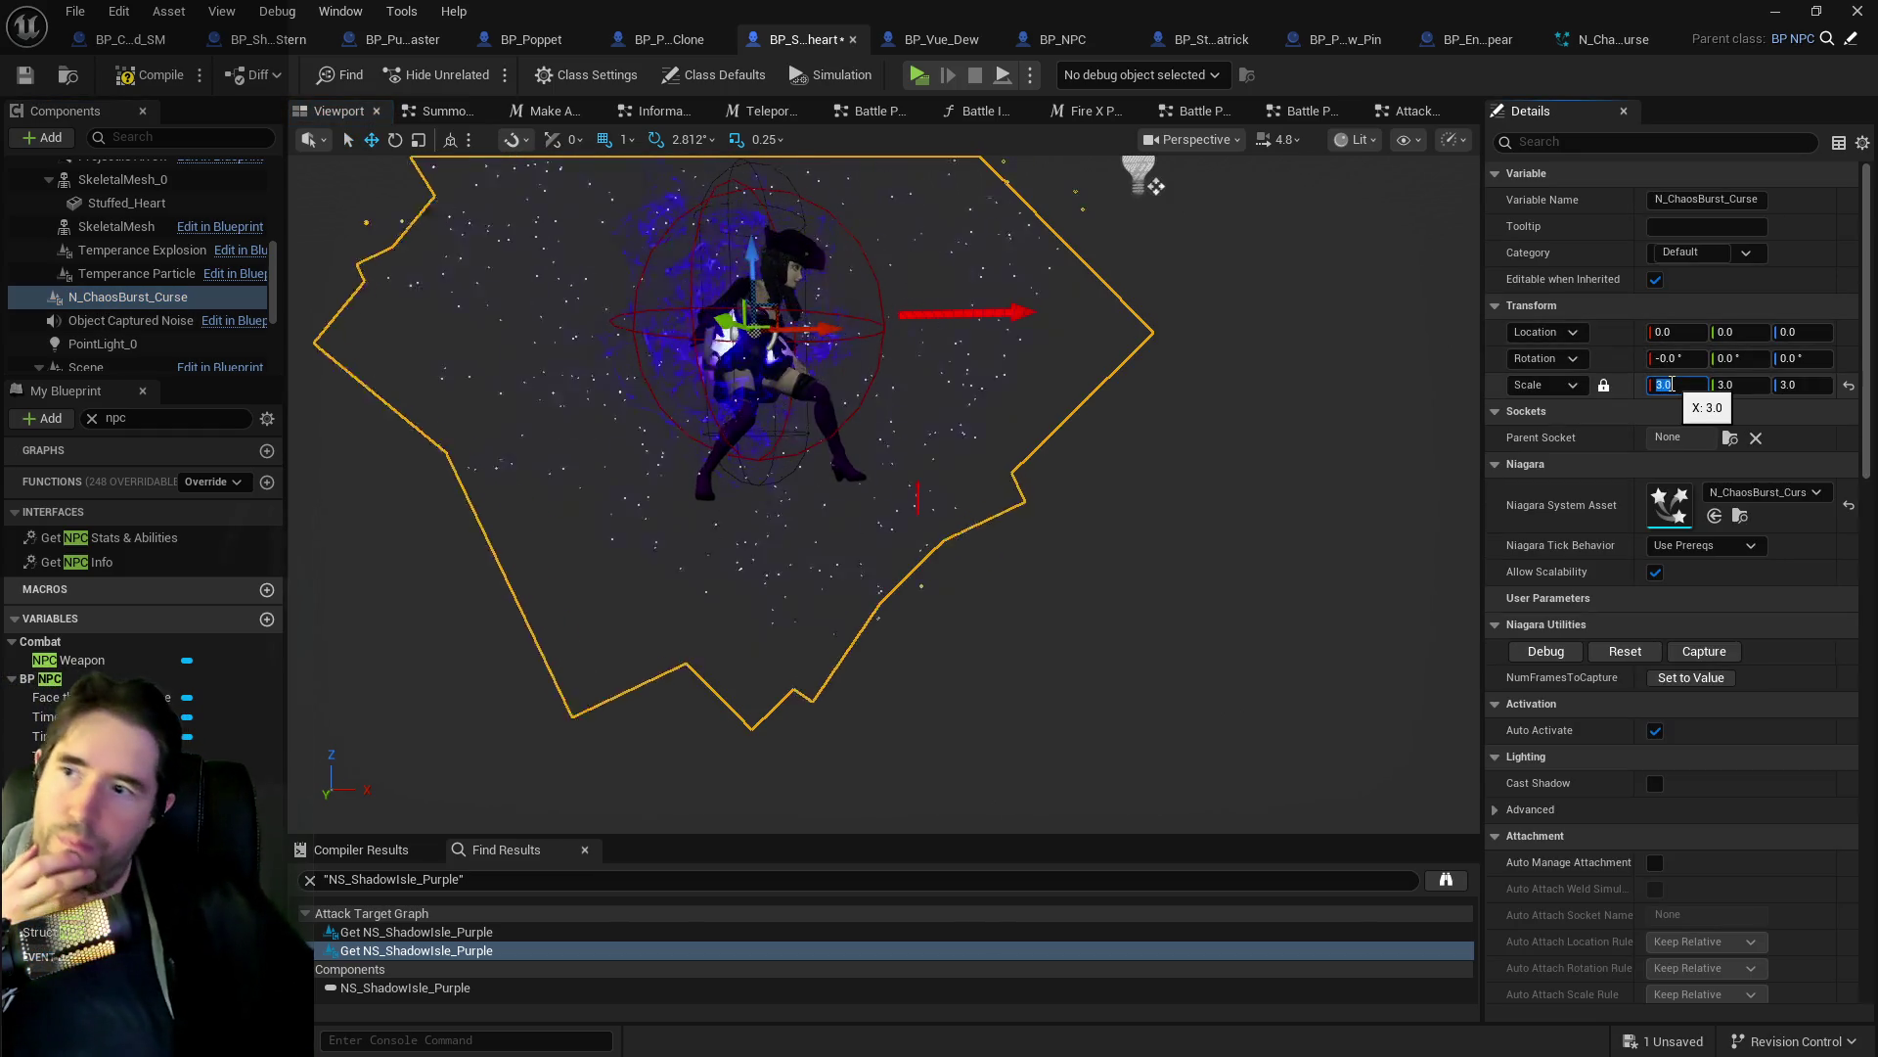
type("5")
key("Return")
type("10")
key("Return")
scroll(1010, 486, "down", 2)
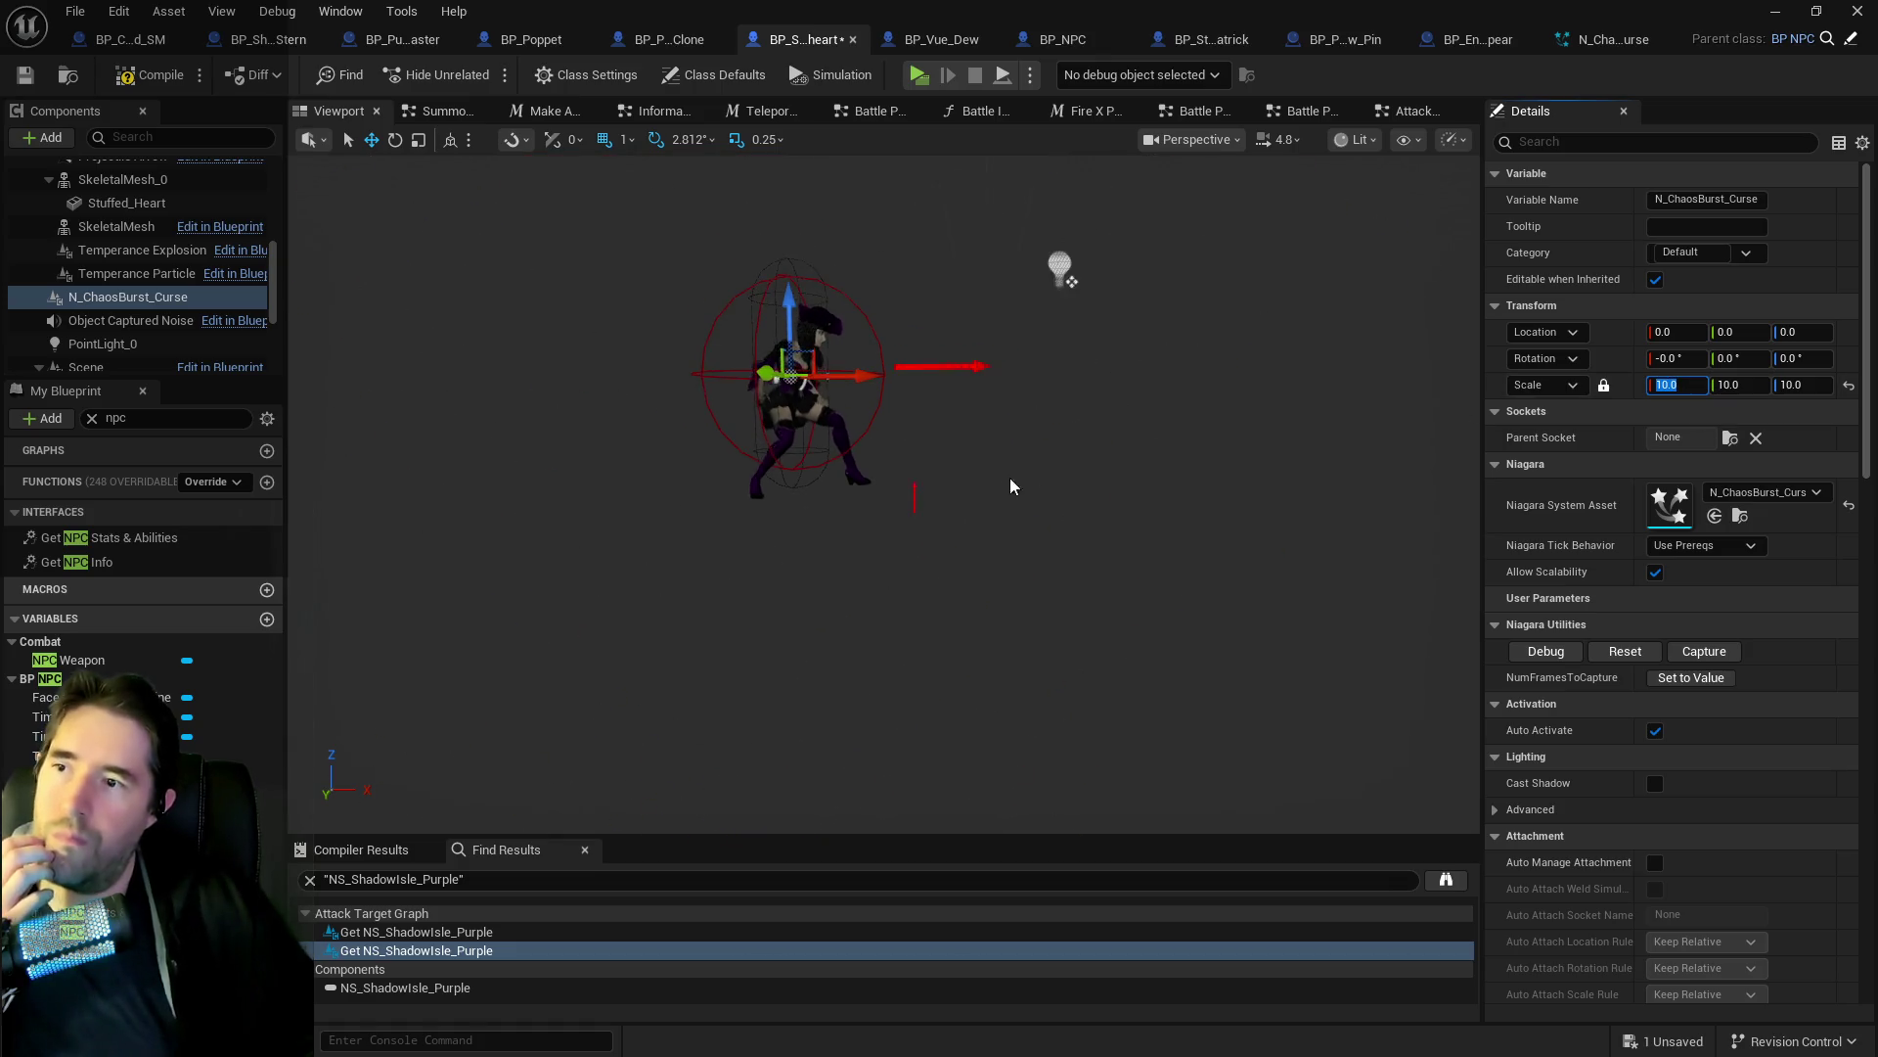
type("5")
key("Return")
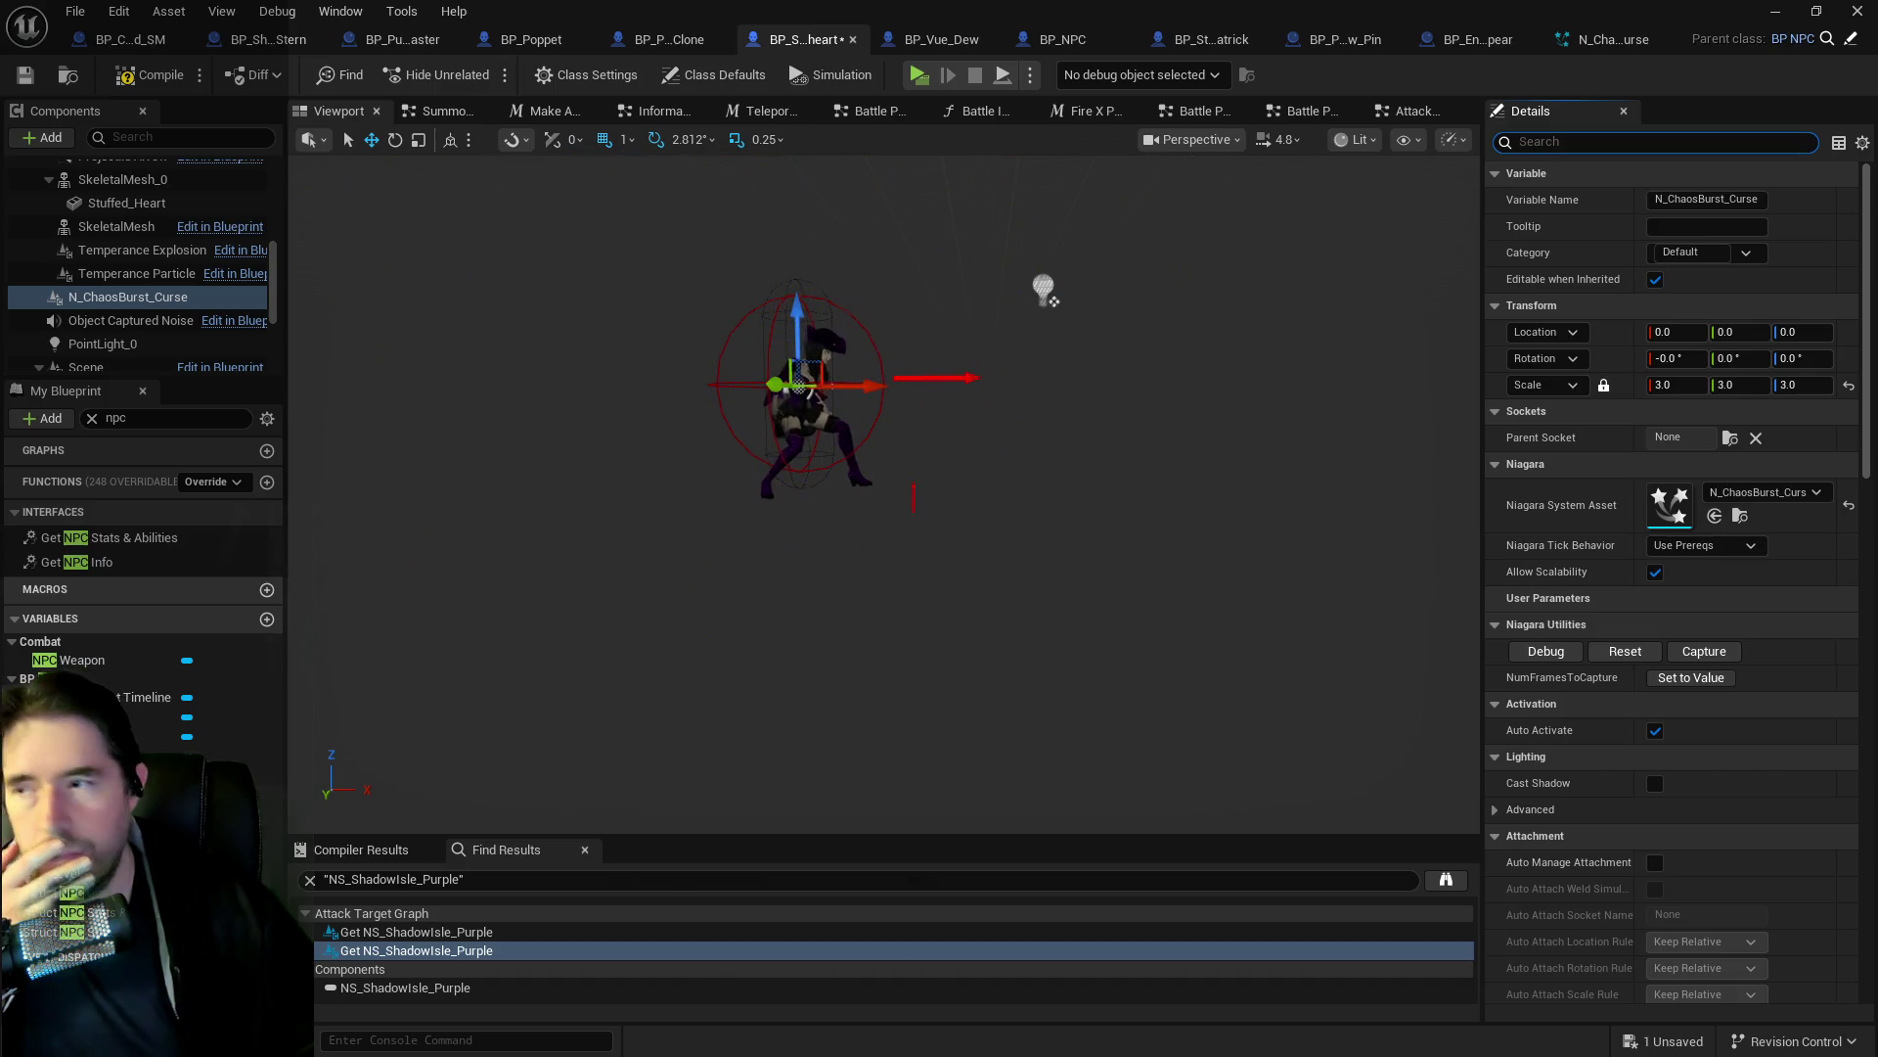
mouse_move(1670, 504)
left_mouse_down()
mouse_move(746, 236)
mouse_move(206, 302)
mouse_move(112, 253)
left_mouse_up()
Reattach the N_EnergyBurst component under SkeletalMesh_0.
scroll(118, 264, "down", 2)
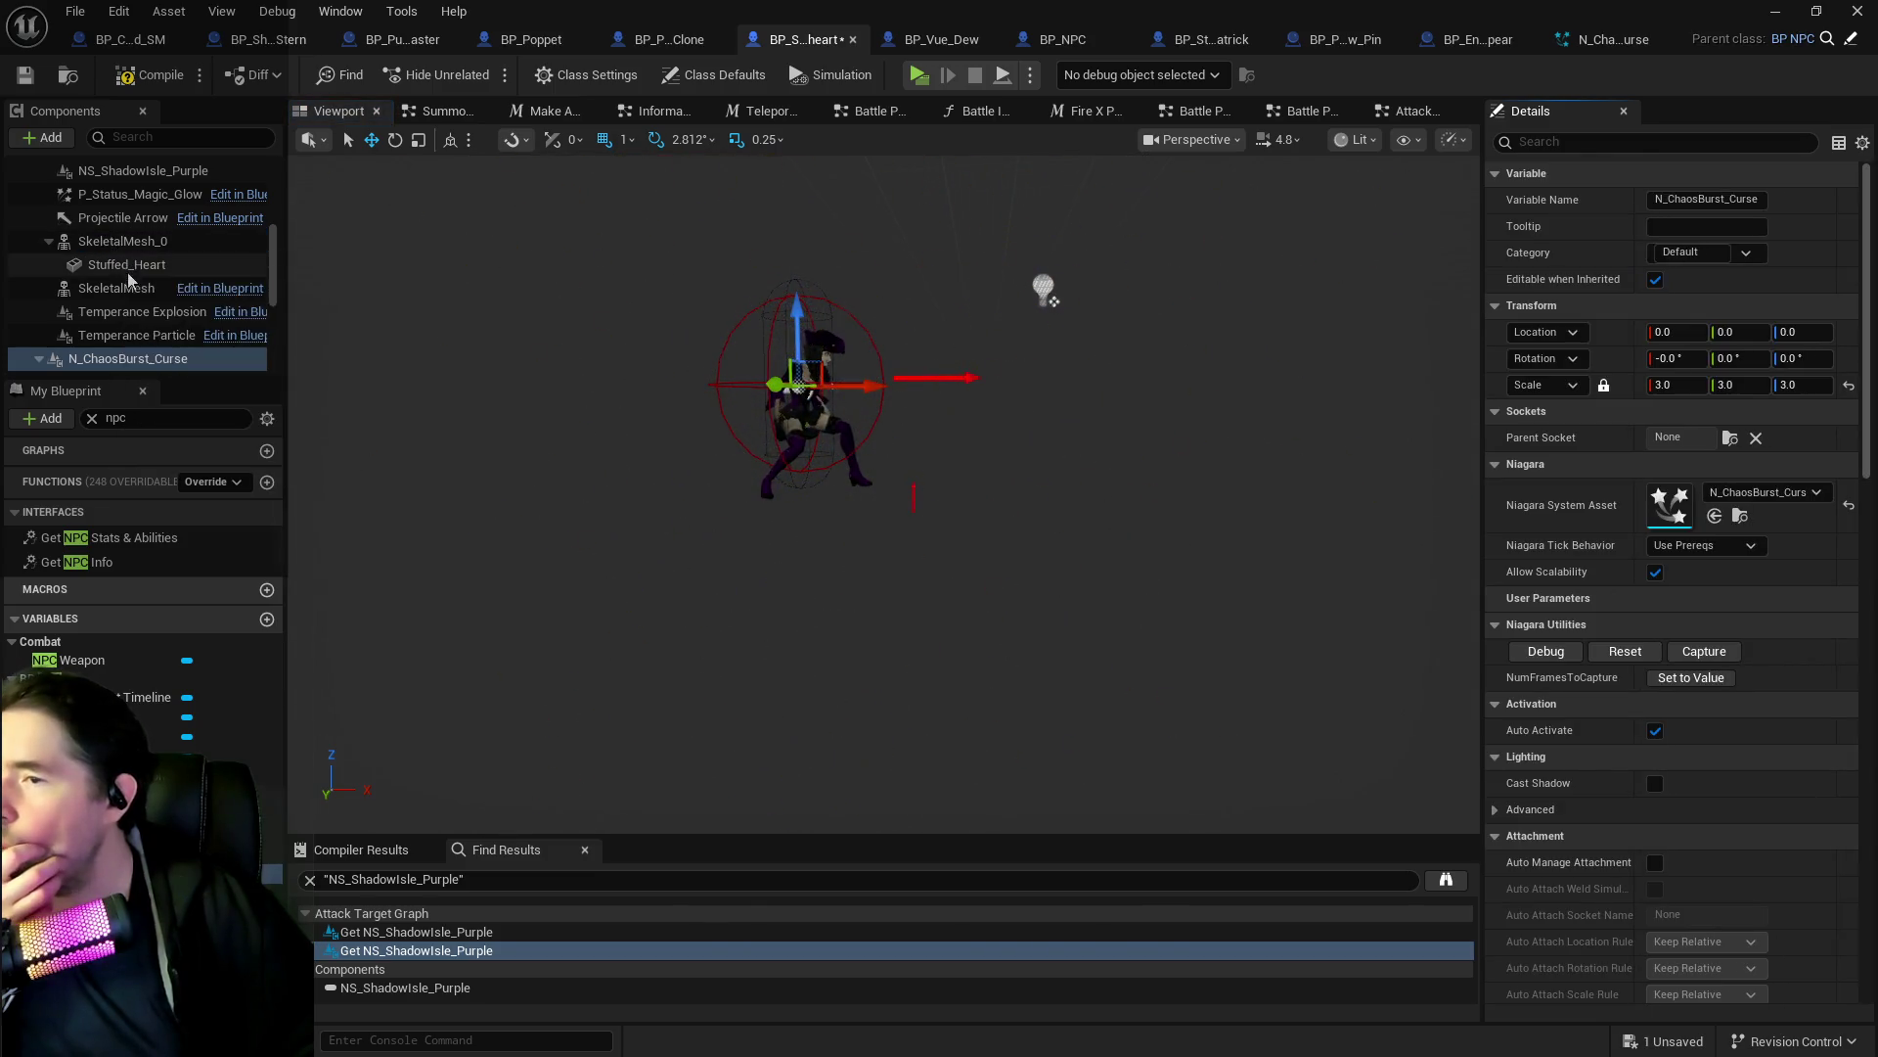
left_click(135, 291)
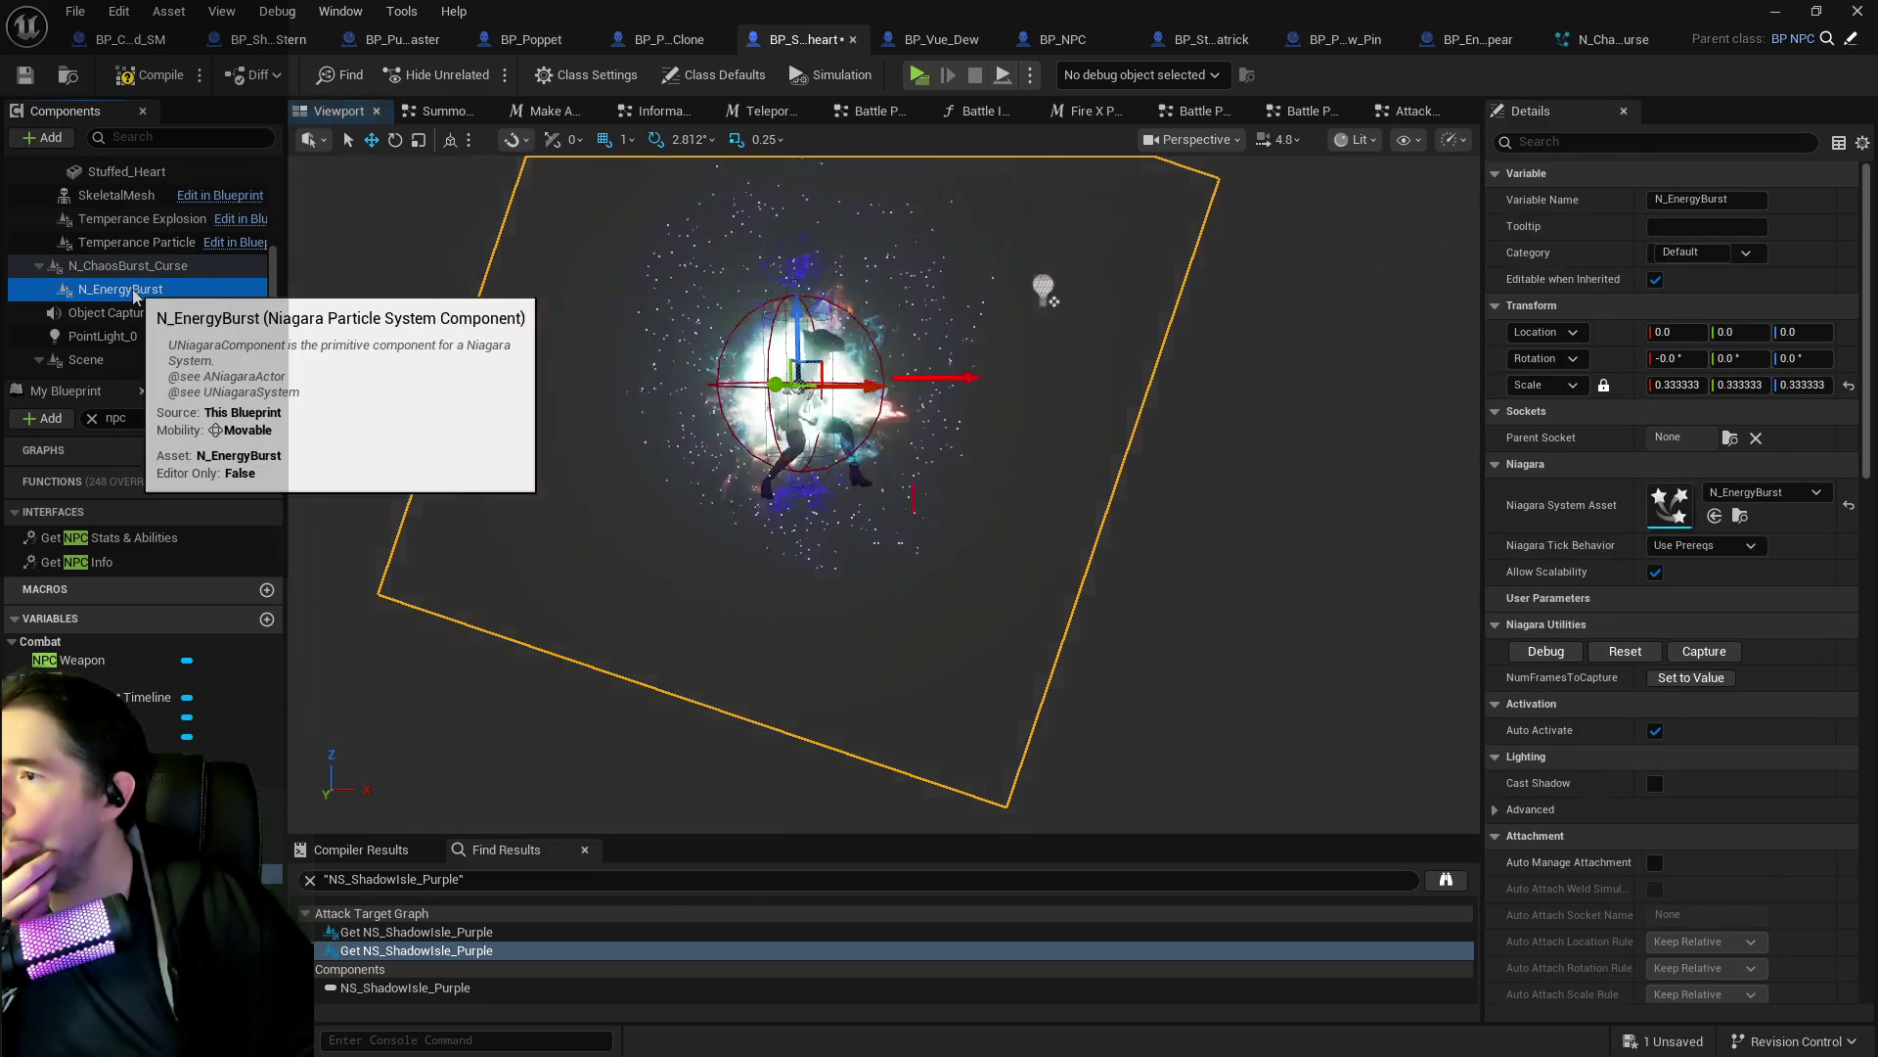
mouse_move(135, 295)
left_mouse_down()
mouse_move(96, 257)
mouse_move(110, 241)
mouse_move(108, 303)
left_mouse_up()
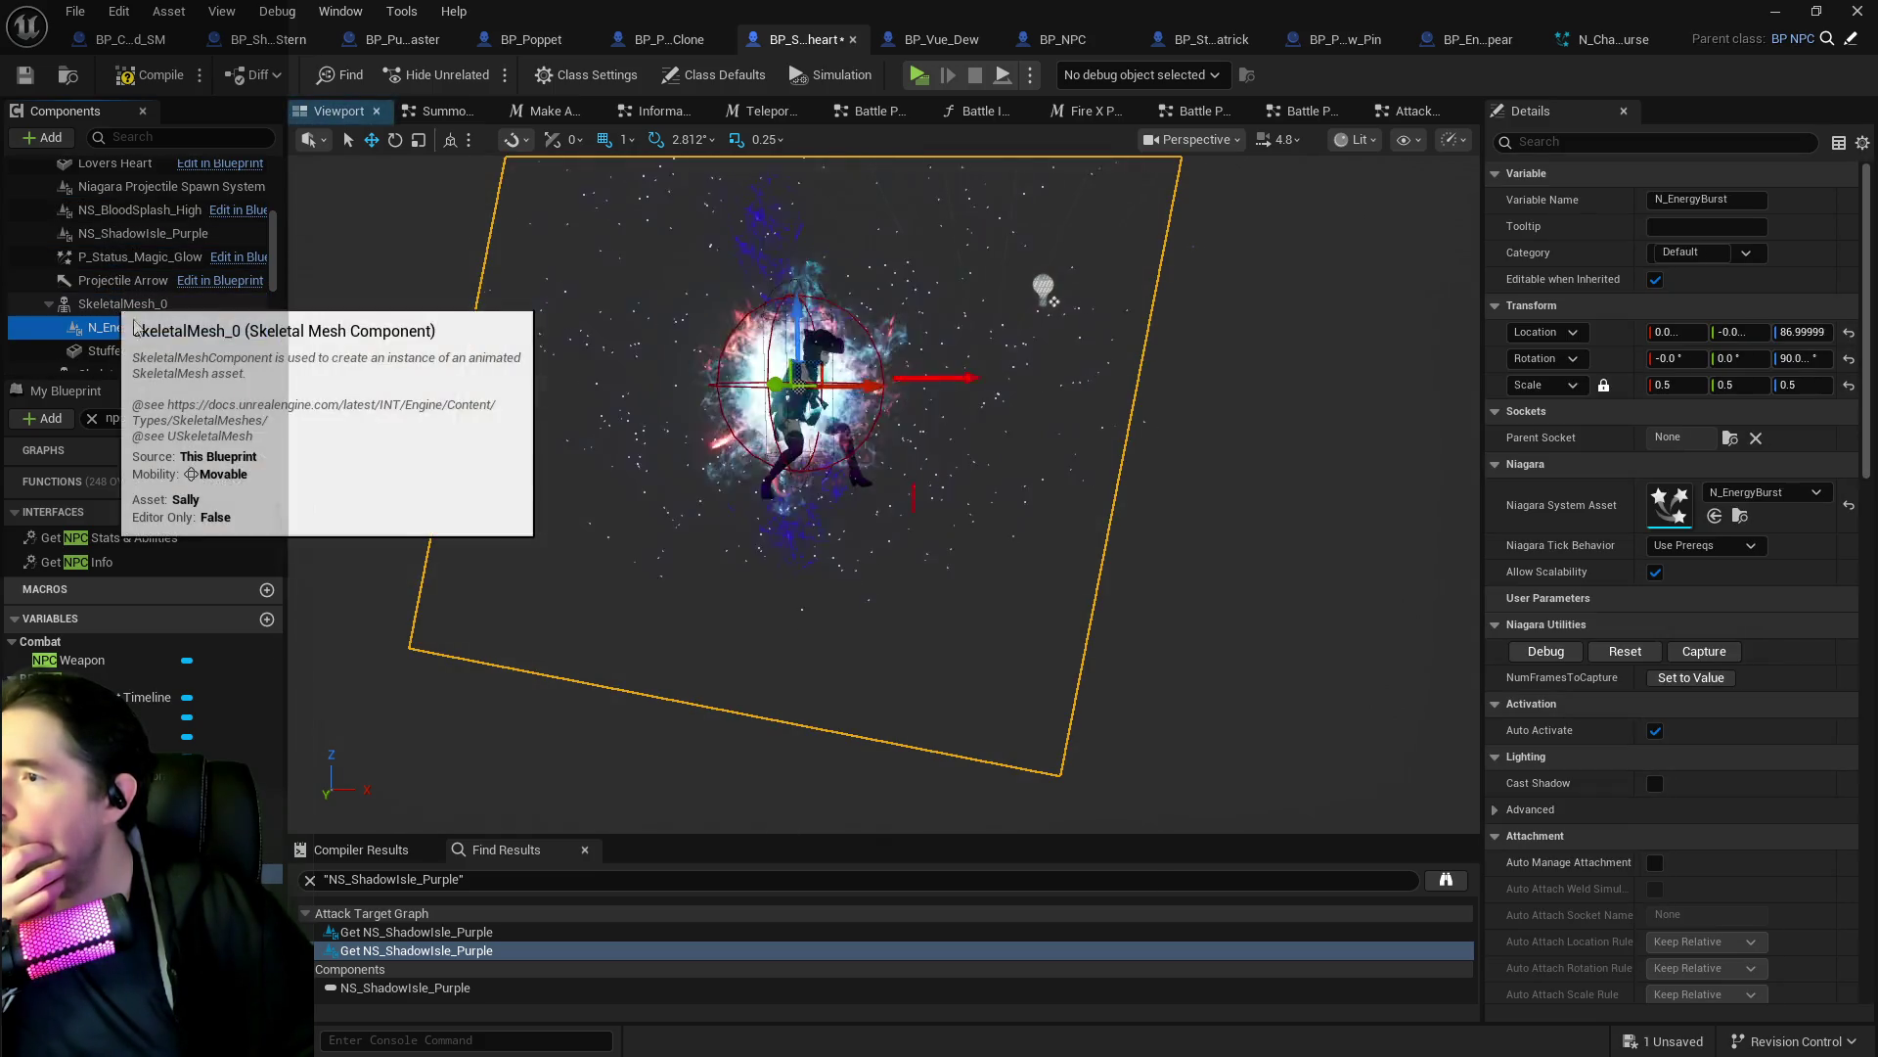
Delete the N_ChaosBurst_Curse component from Sally's blueprint.
scroll(117, 358, "down", 1)
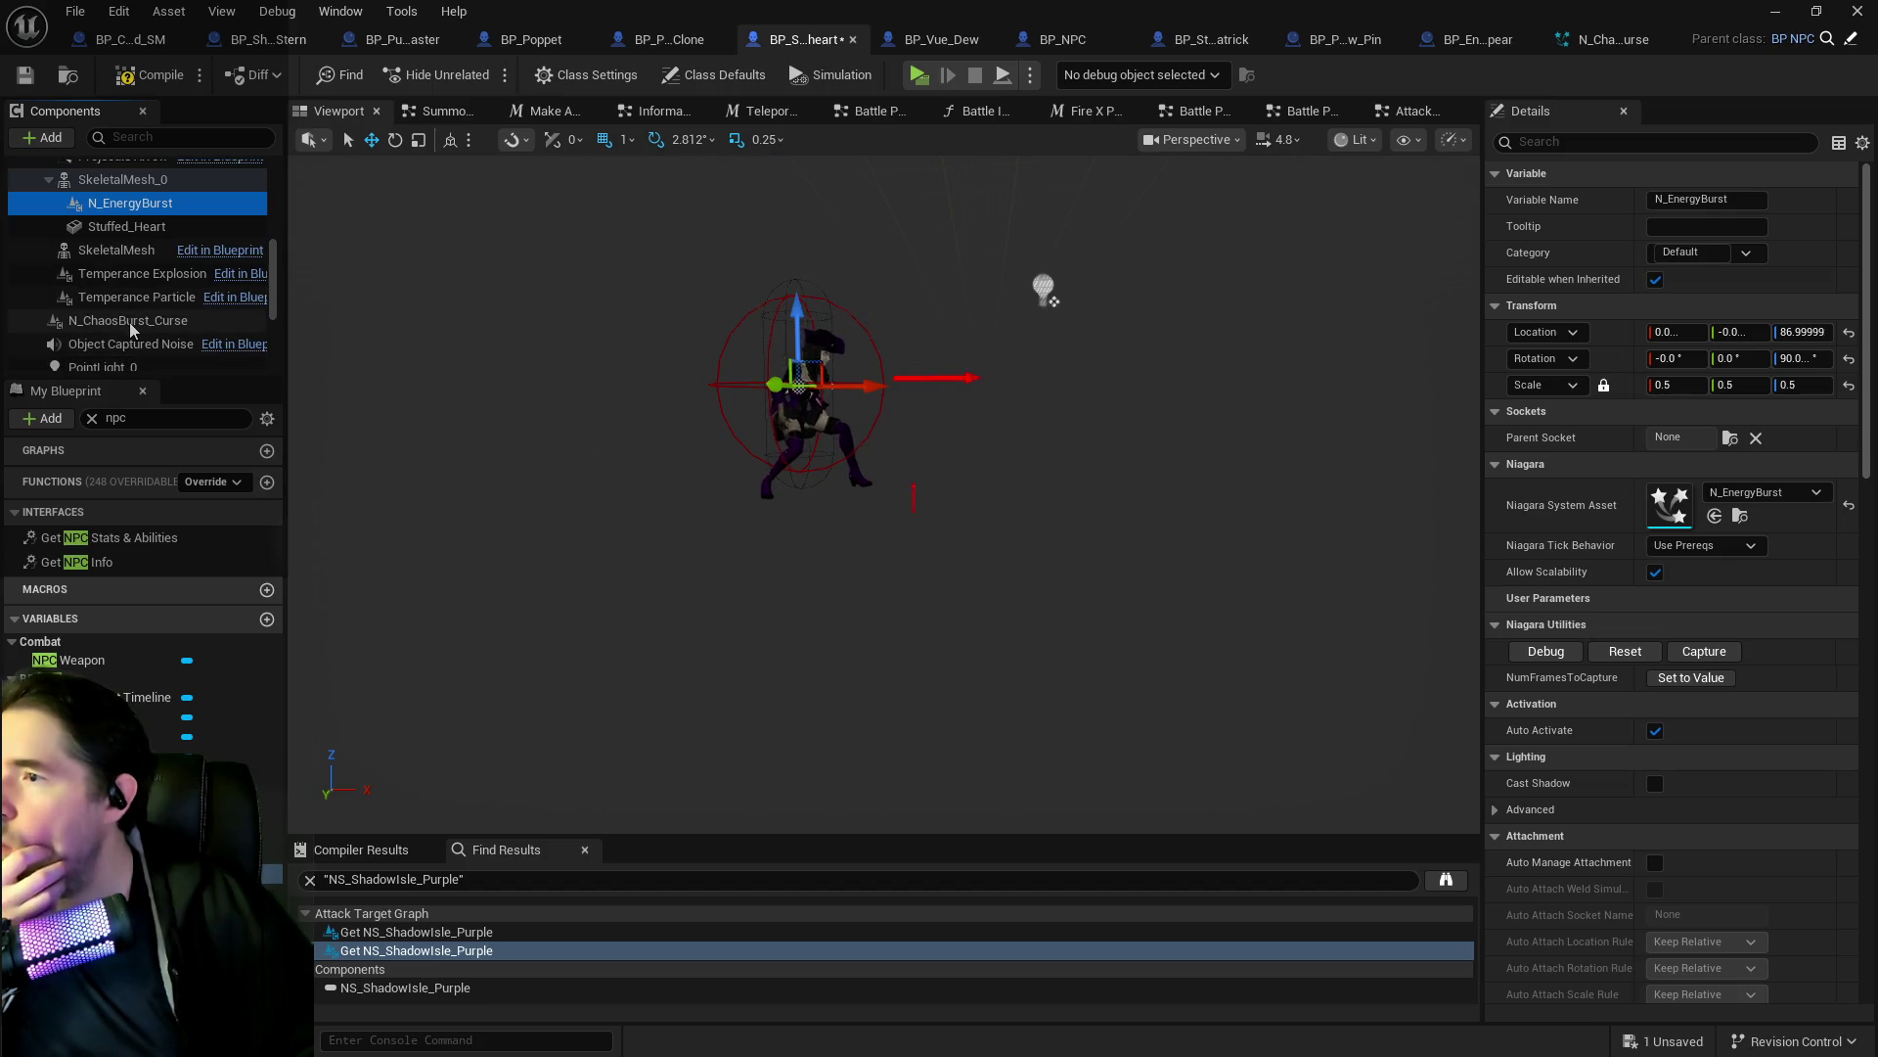
left_click(129, 321)
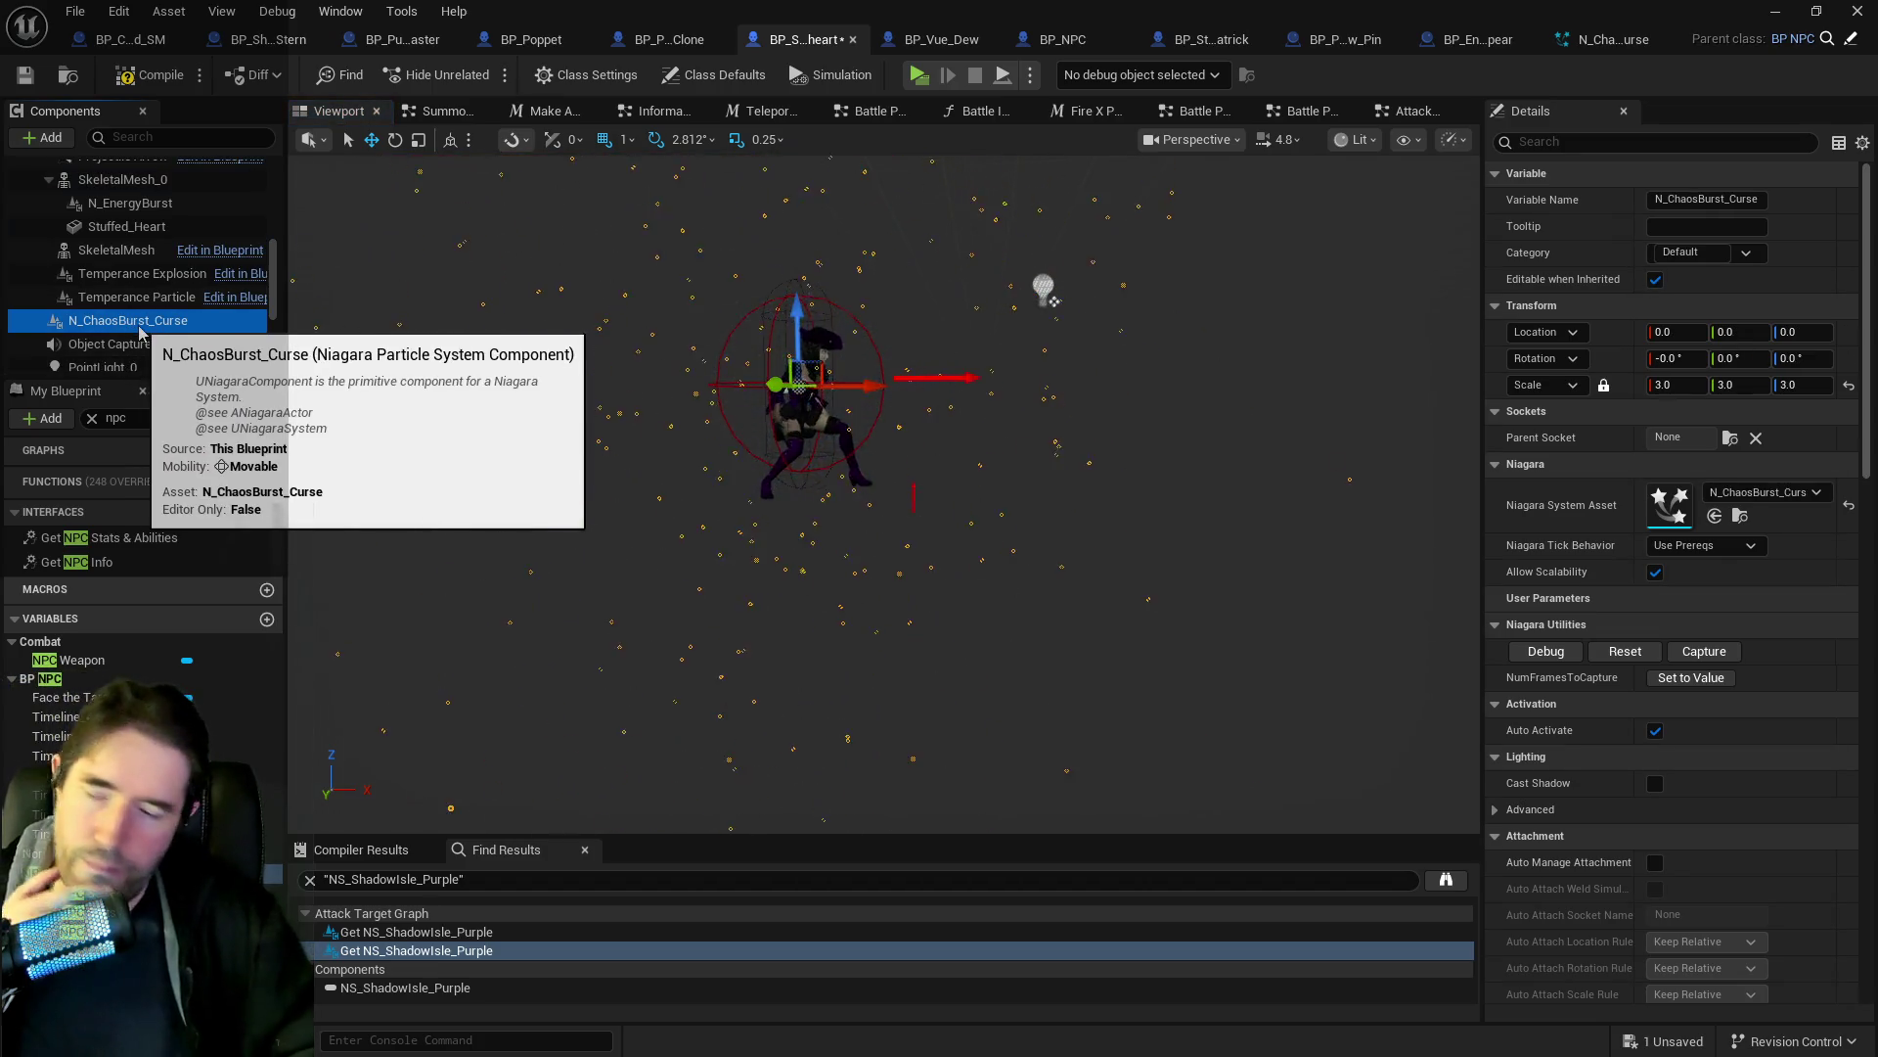
key("Delete")
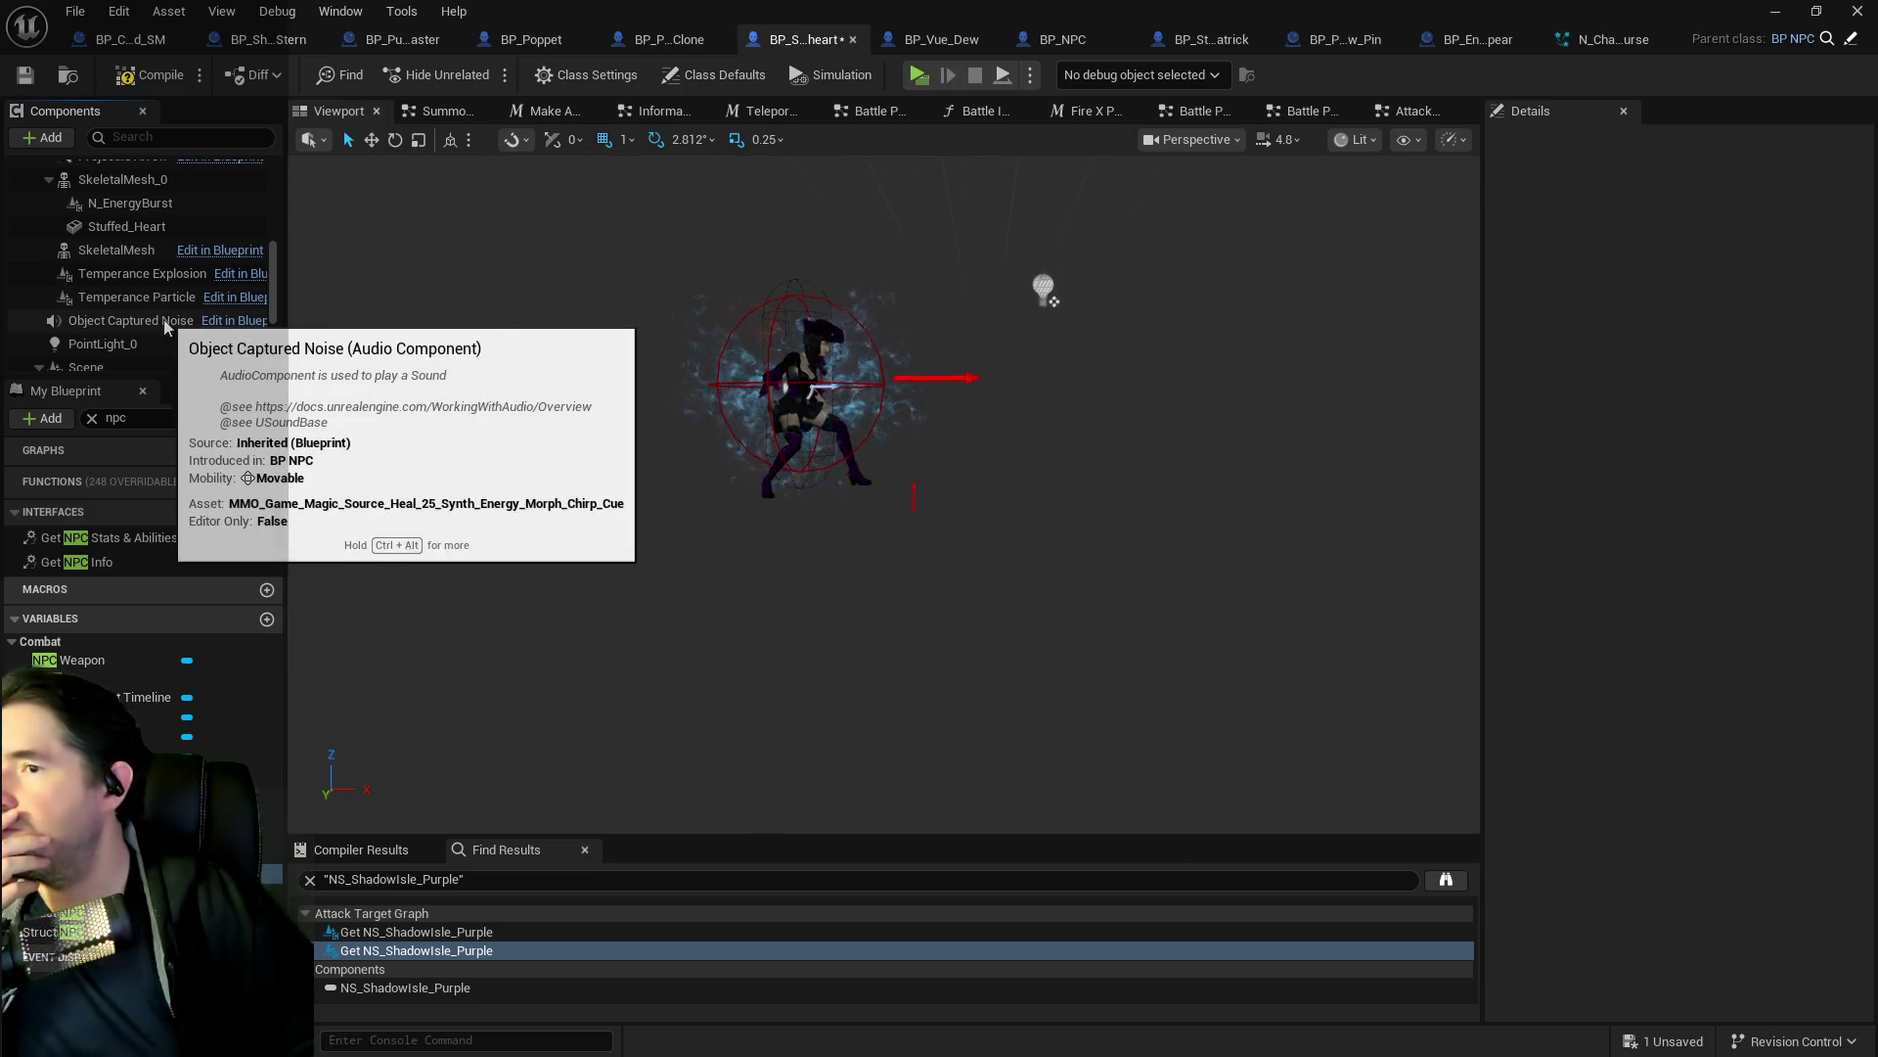
Turn off Auto Activate on the N_EnergyBurst component.
scroll(95, 246, "up", 2)
left_click(127, 265)
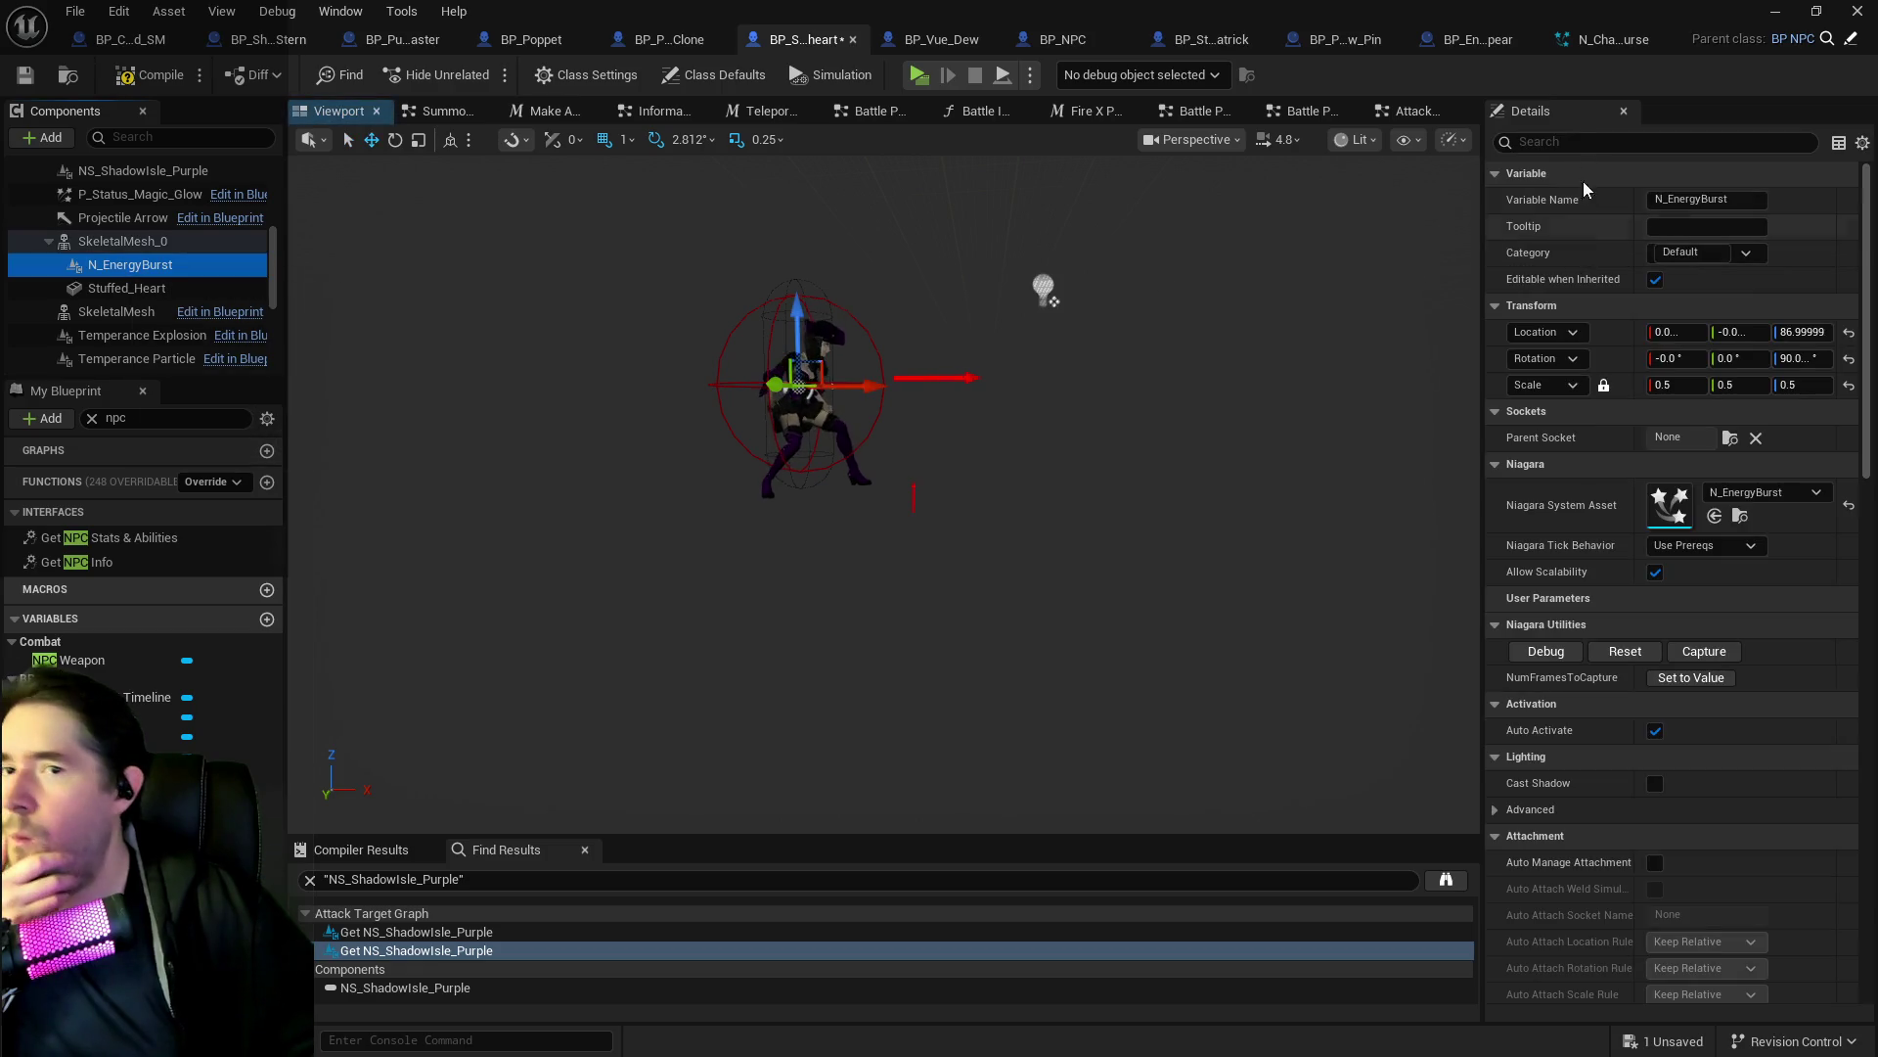
type("auto")
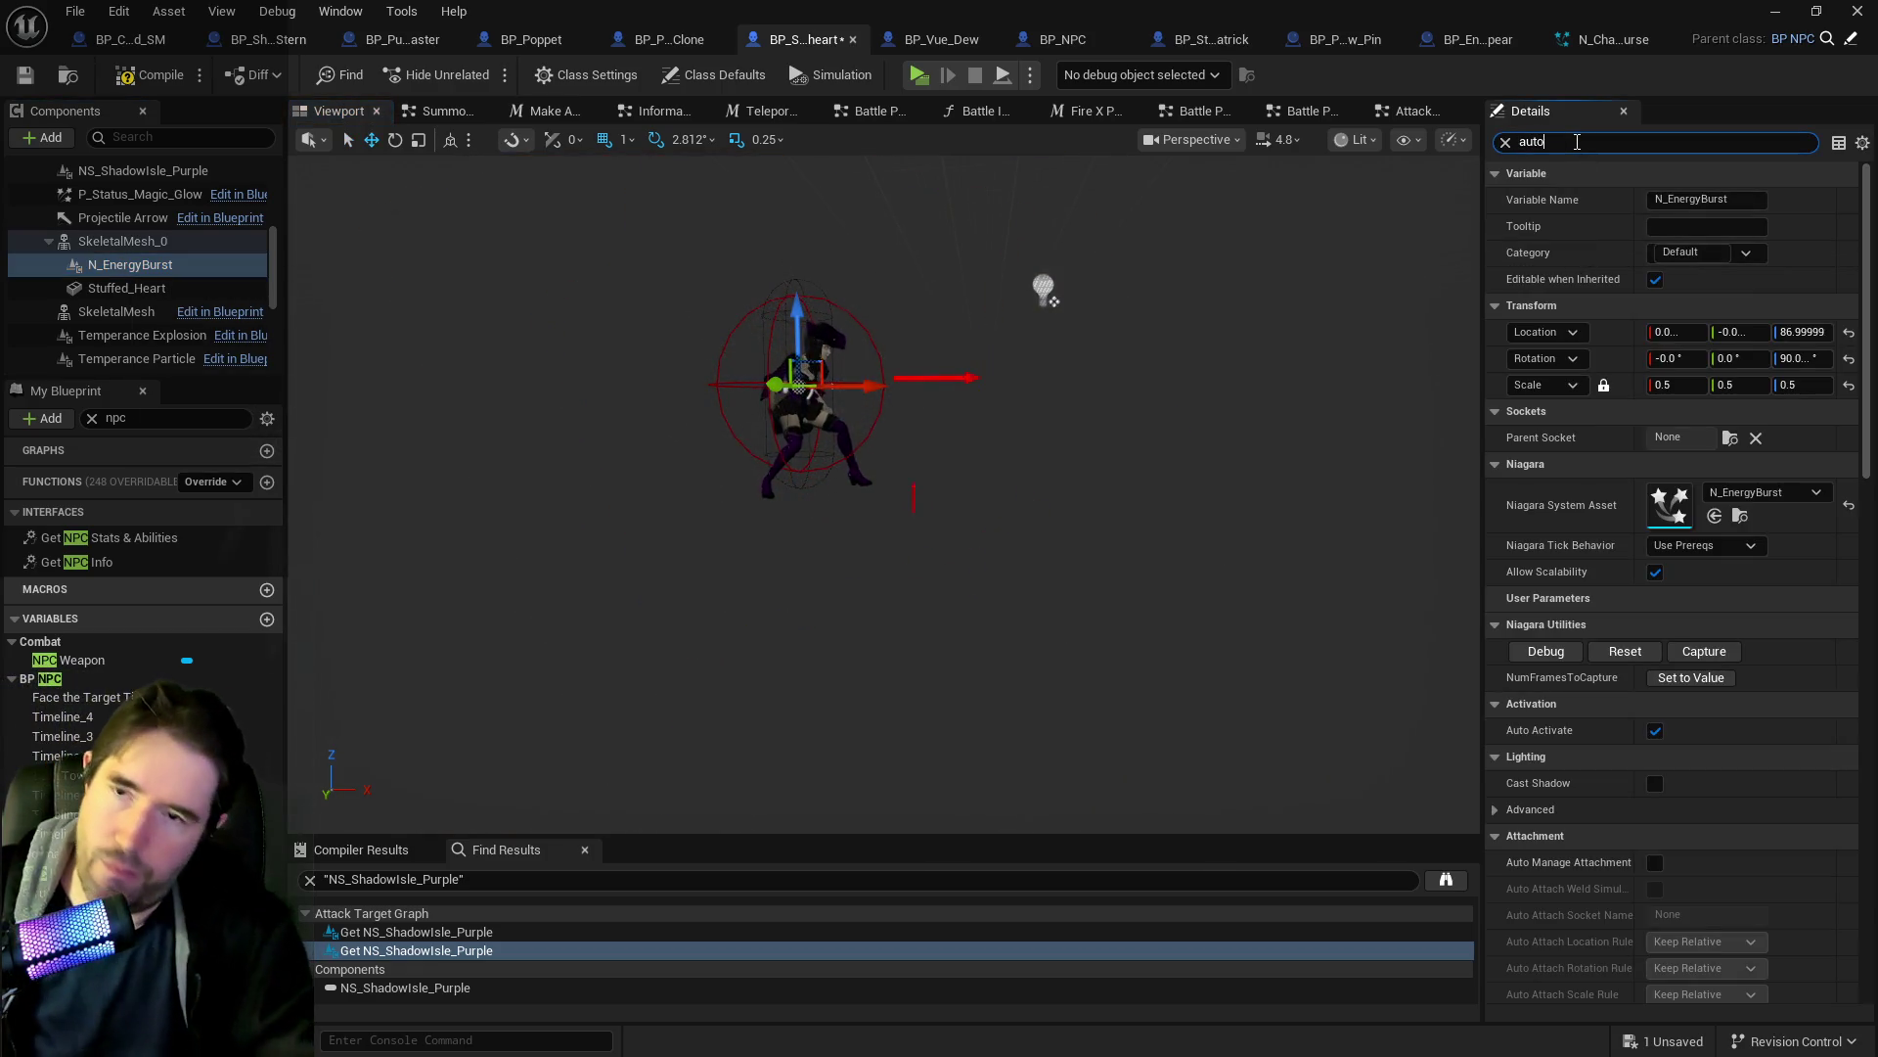
left_click(1660, 201)
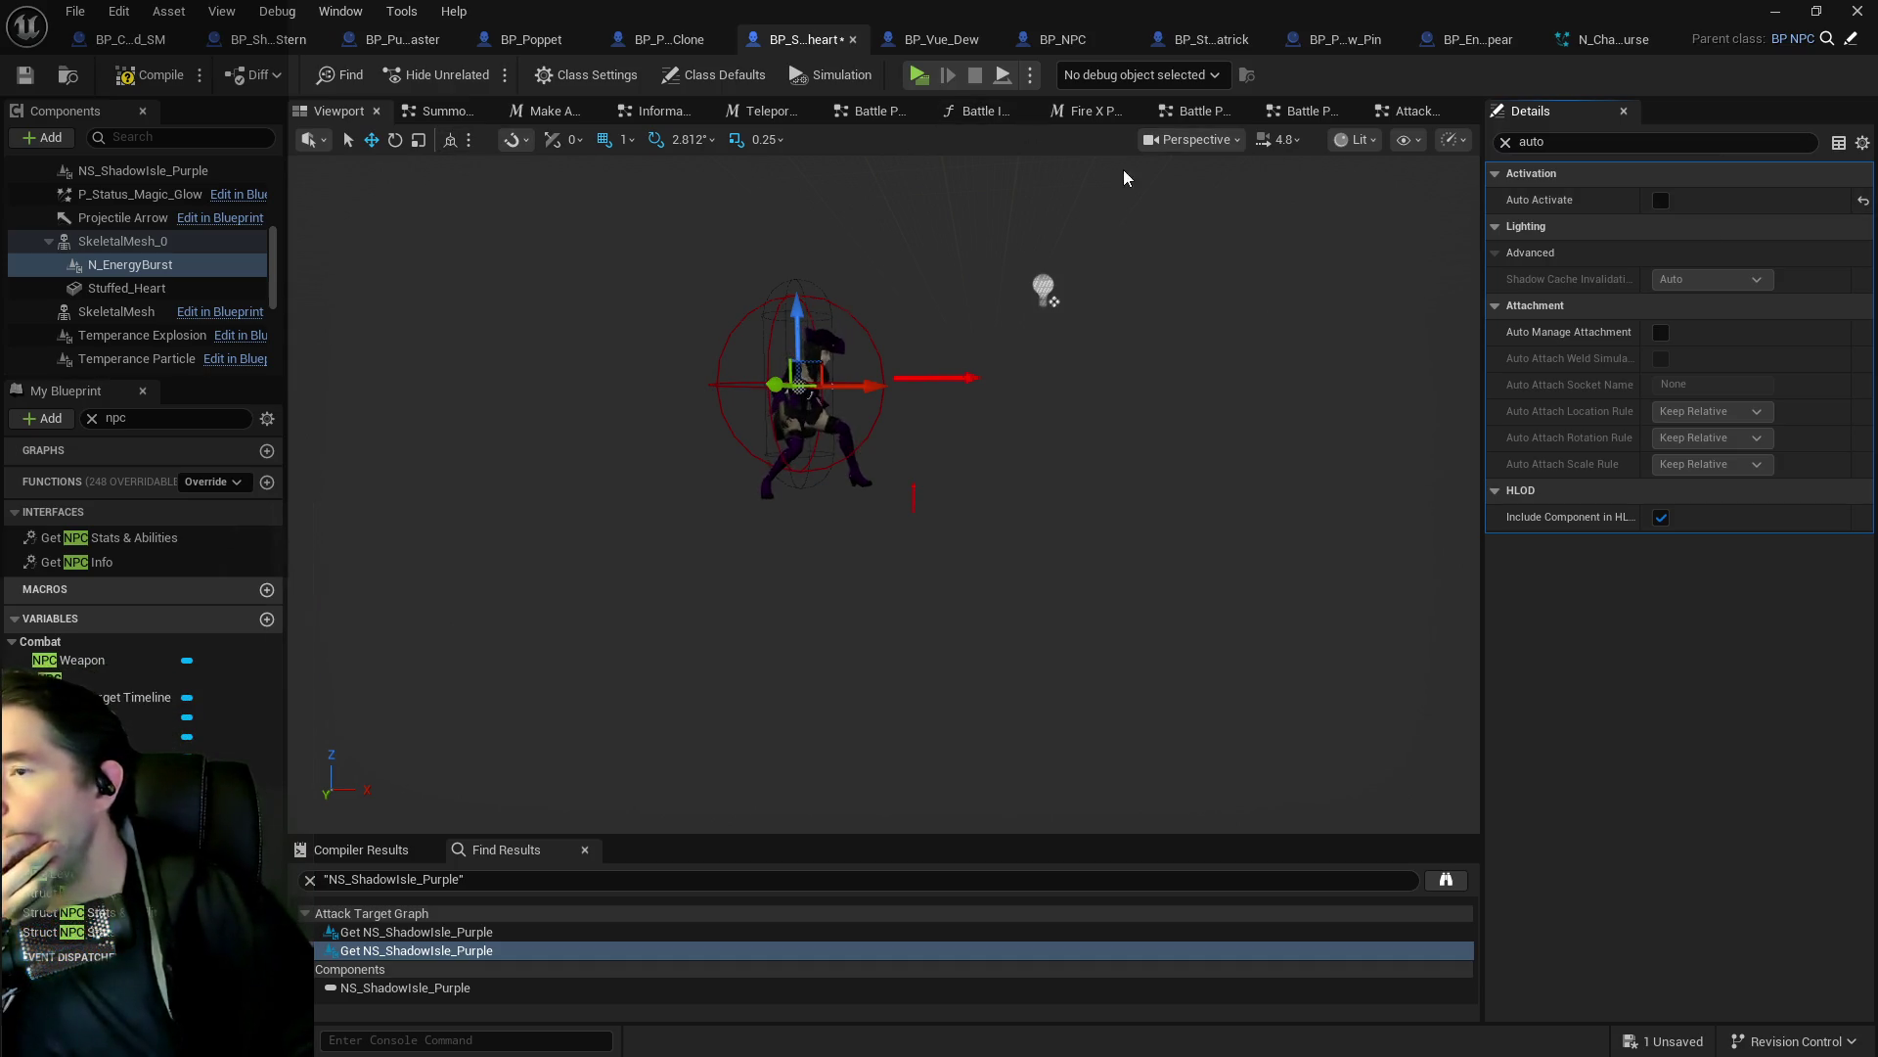
Add an Activate call for N Energy Burst, wired right after the teleport SET node.
left_click(768, 111)
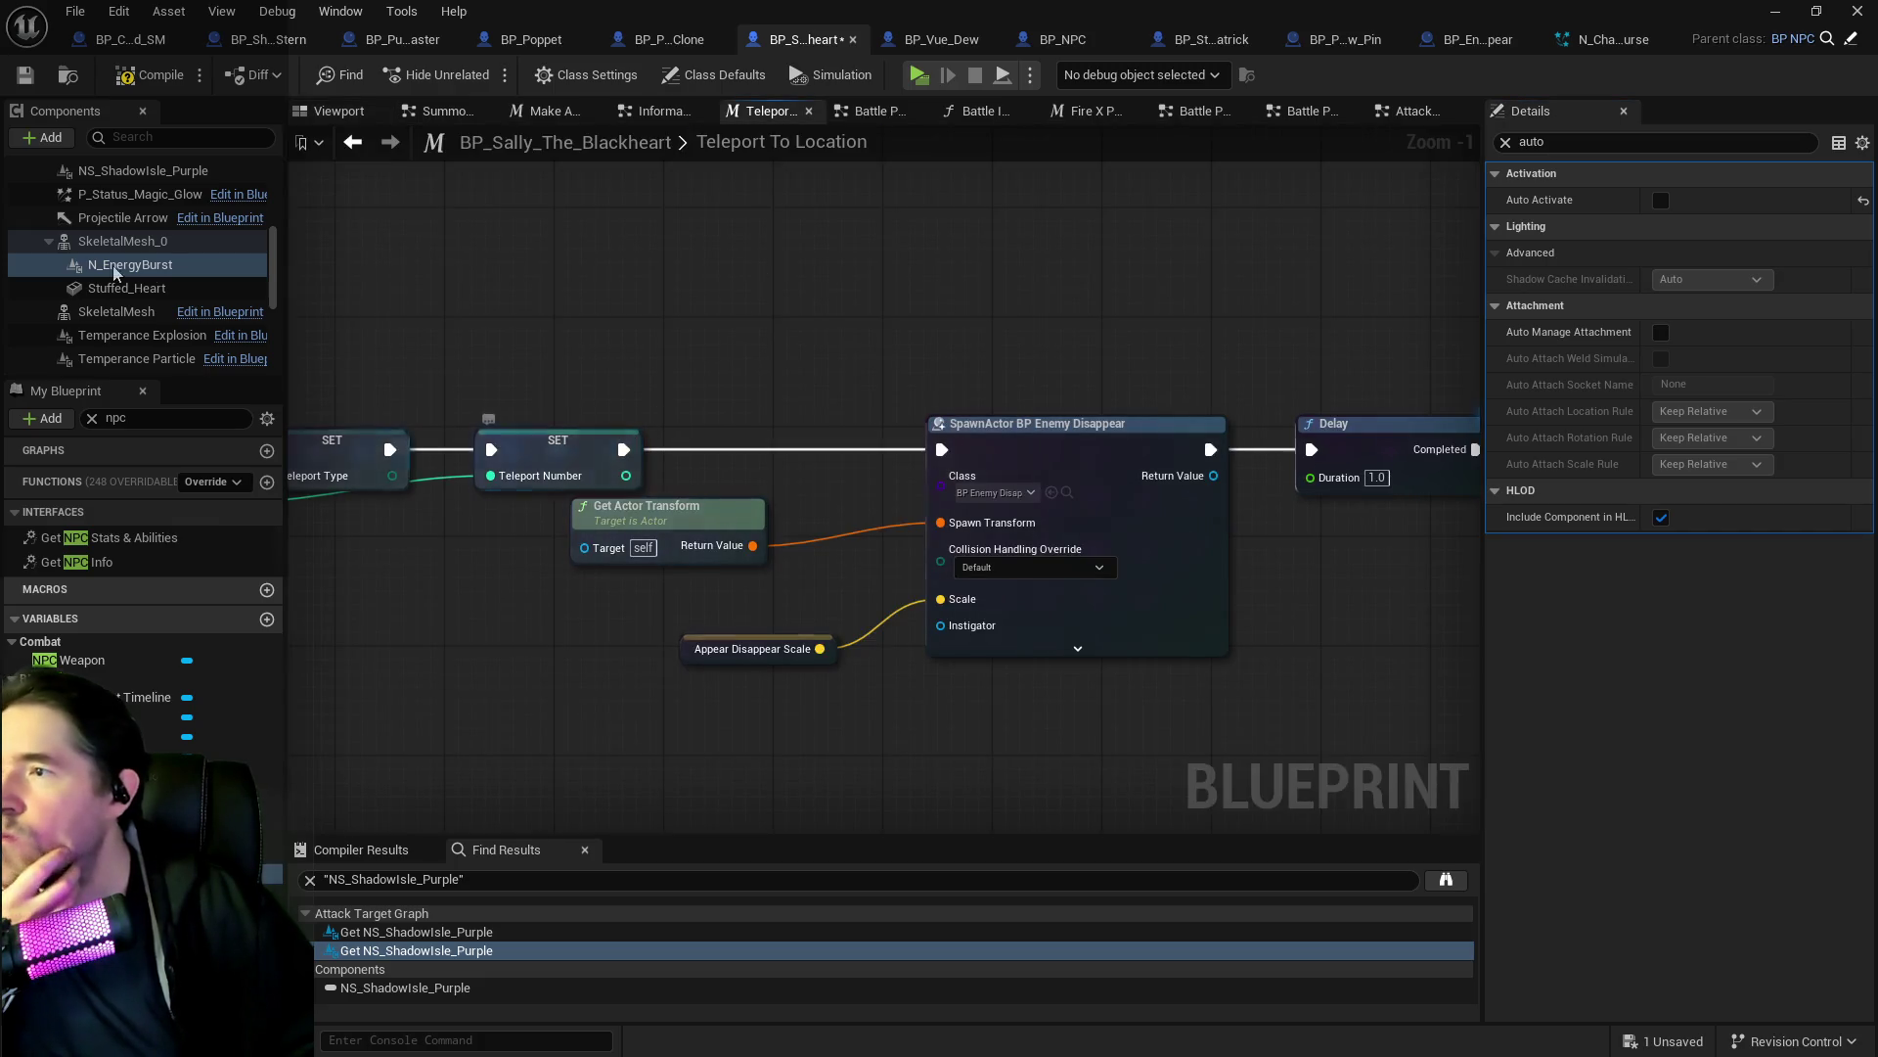
left_click_drag(131, 264, 860, 282)
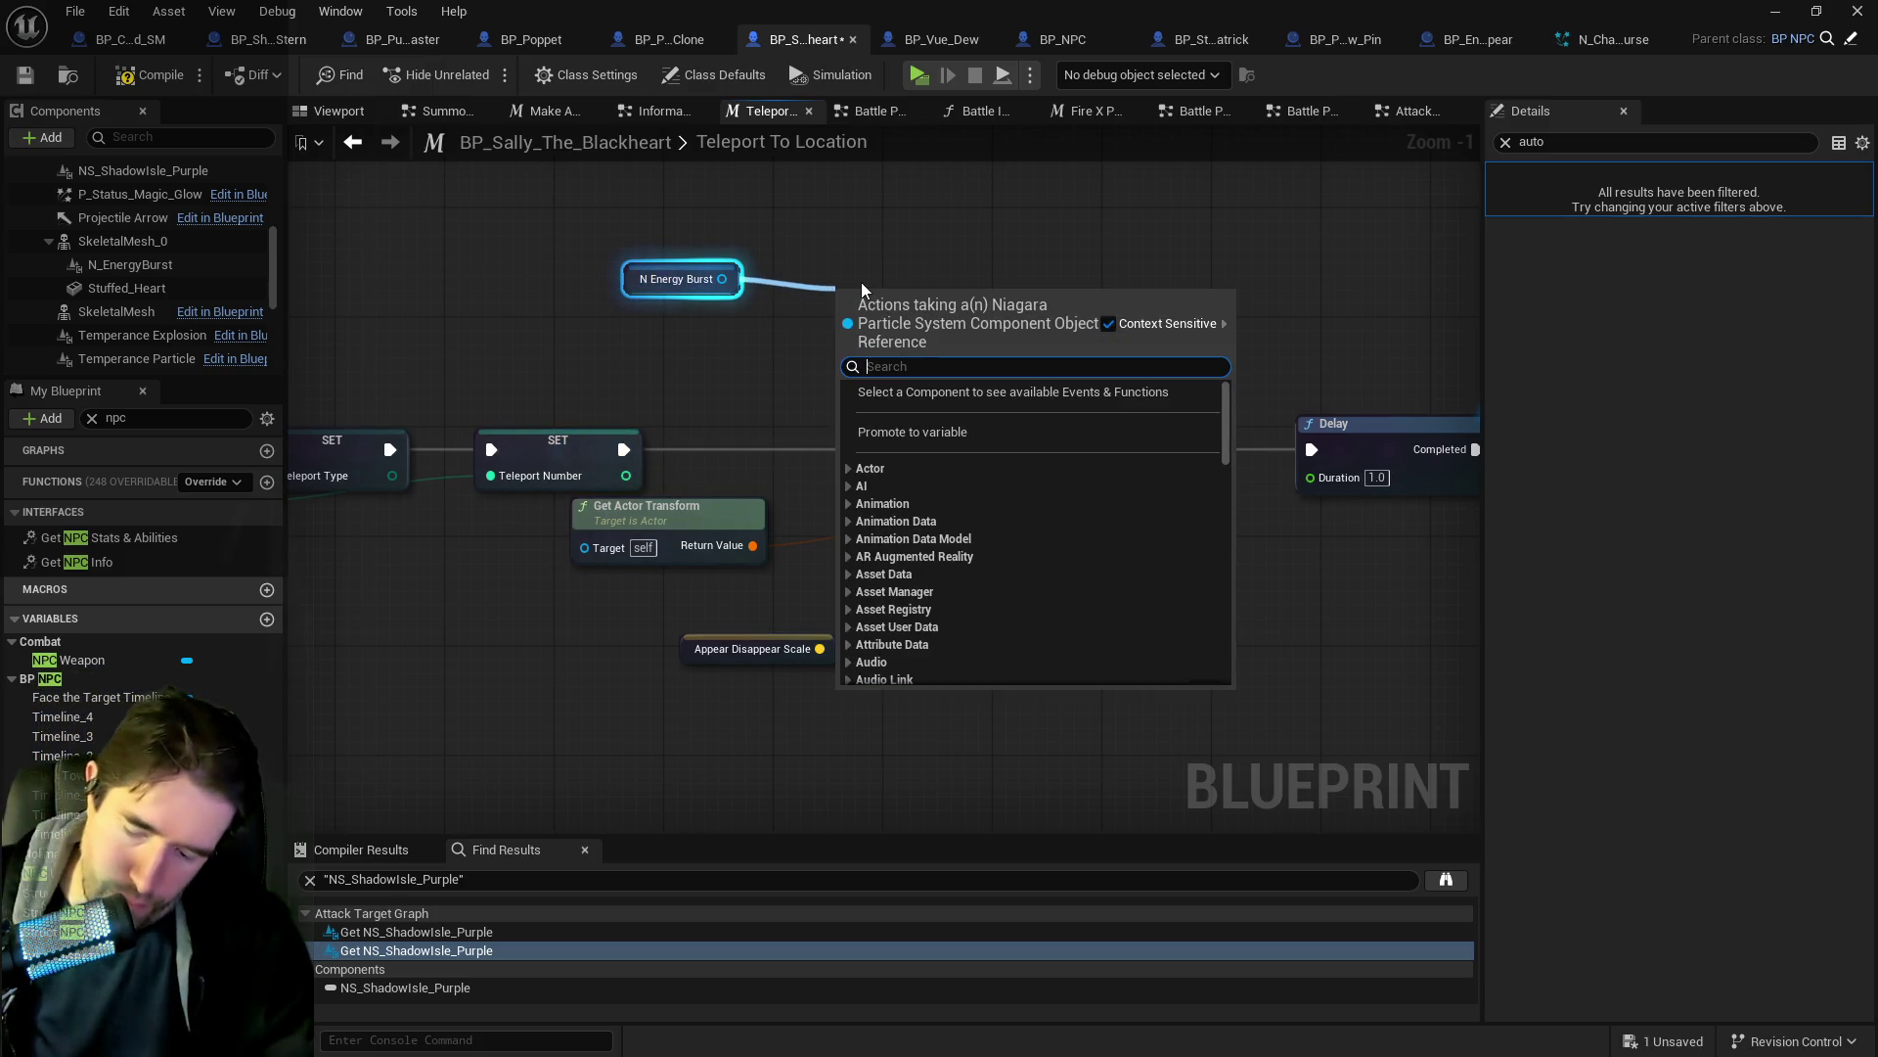
type("activ")
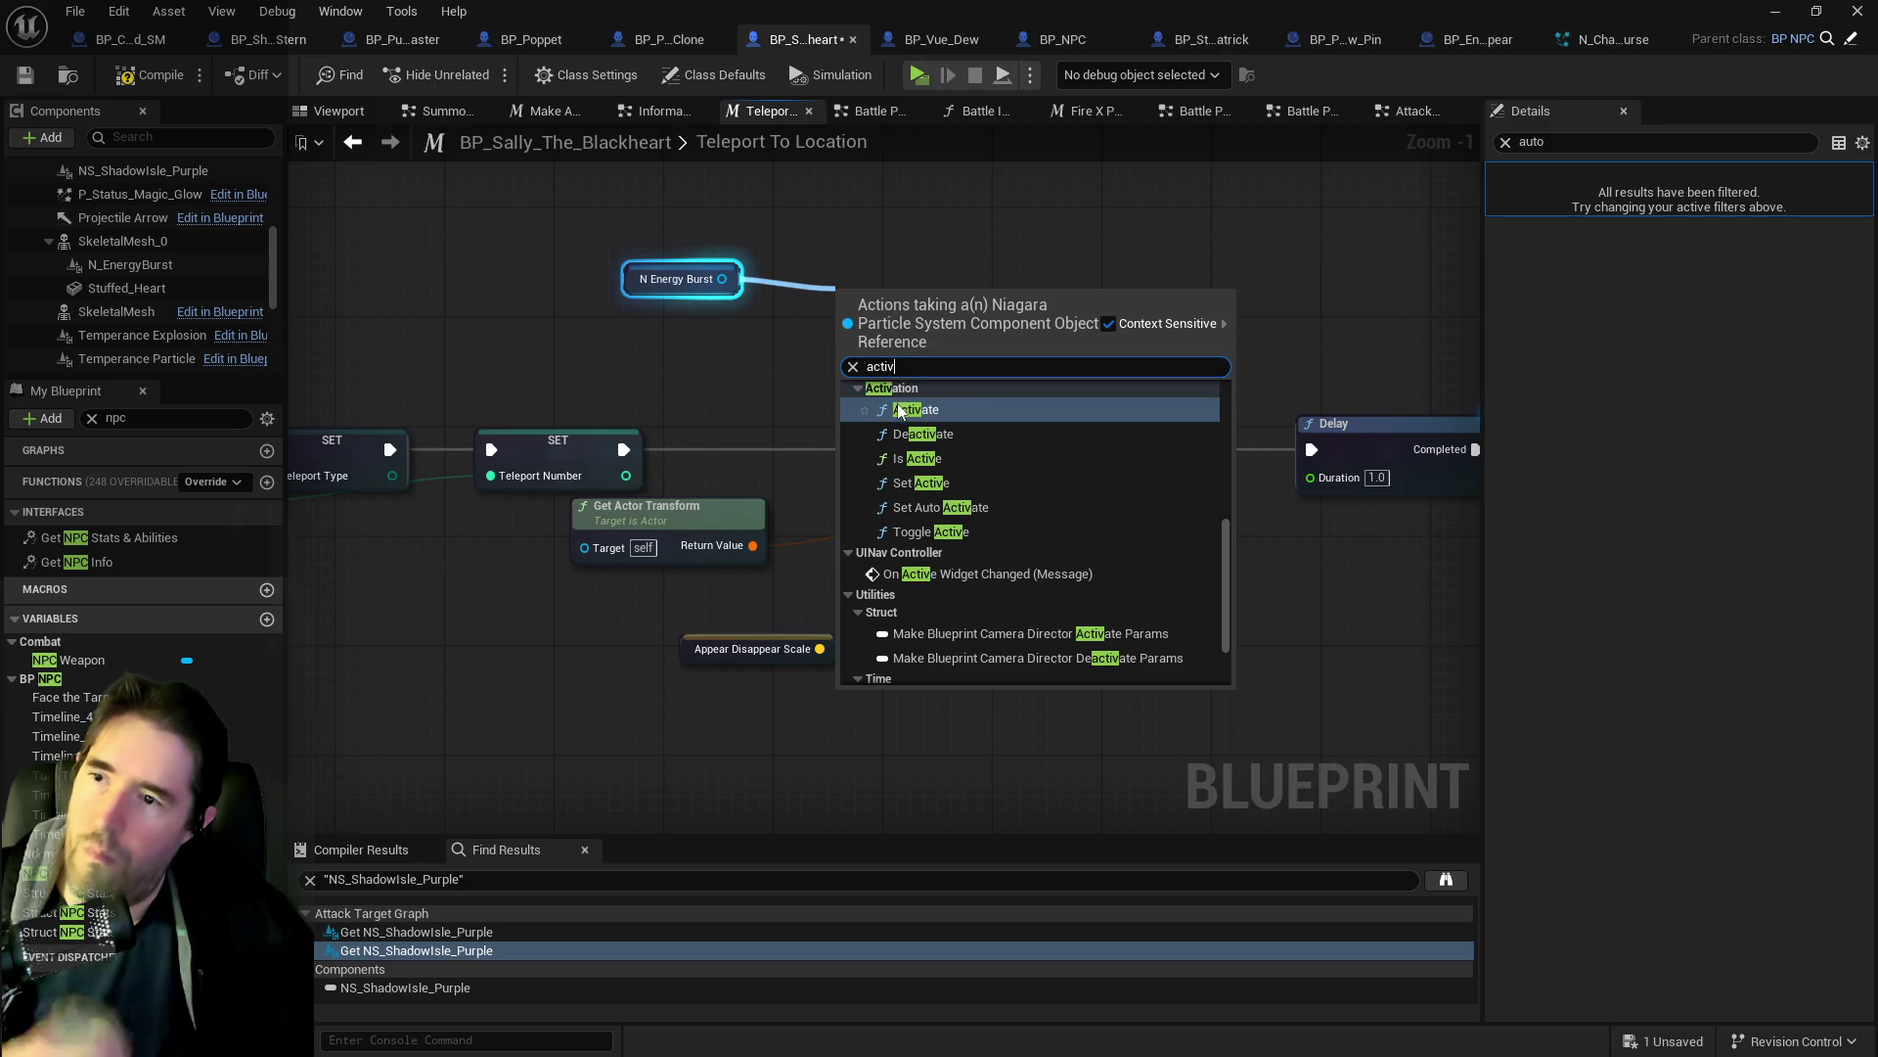
left_click(898, 411)
mouse_move(620, 451)
left_mouse_down()
mouse_move(860, 323)
mouse_move(842, 327)
left_mouse_up()
Pan to the distance-check logic and select the BP Enemy Appear spawn node.
scroll(1125, 375, "down", 2)
left_click_drag(1125, 375, 342, 268)
left_click_drag(1468, 284, 770, 268)
scroll(822, 284, "down", 2)
mouse_move(930, 307)
left_mouse_down()
mouse_move(1055, 342)
mouse_move(705, 333)
mouse_move(853, 351)
left_mouse_up()
scroll(704, 332, "up", 2)
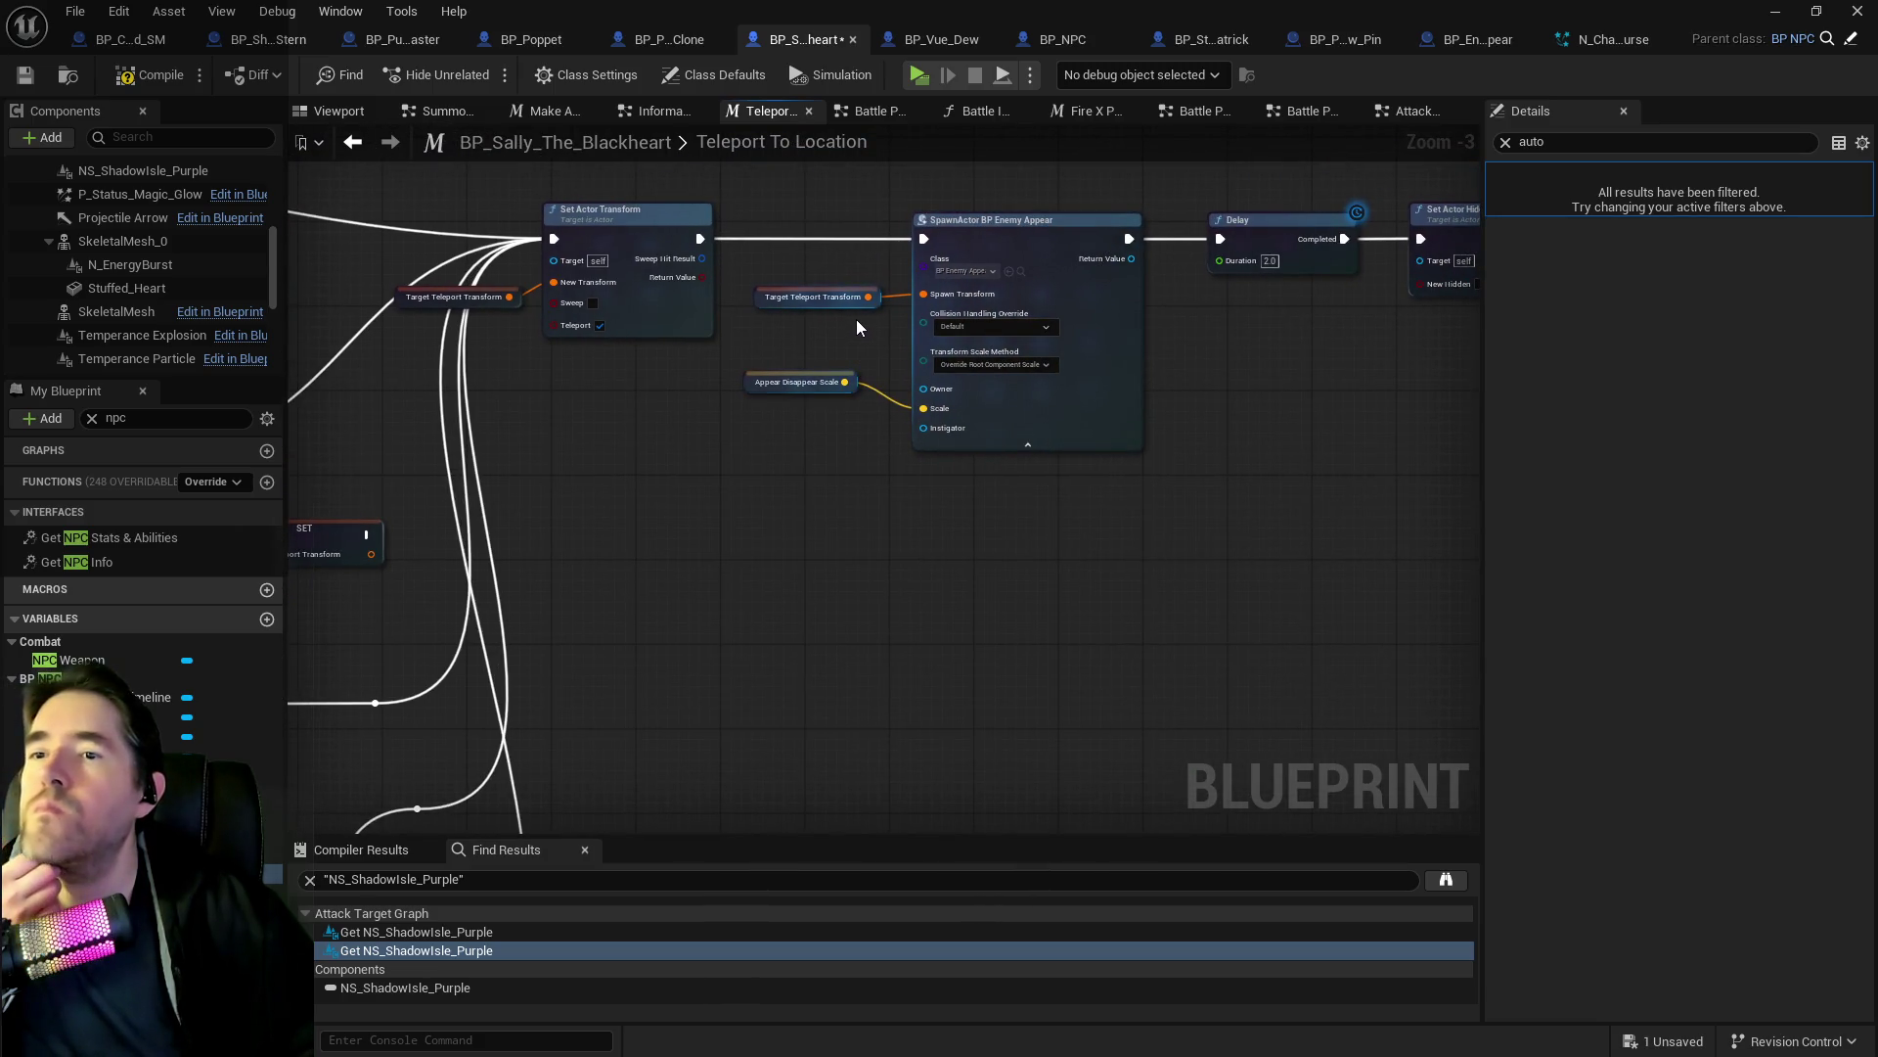
mouse_move(837, 285)
left_mouse_down()
mouse_move(1663, 245)
mouse_move(1196, 323)
left_mouse_up()
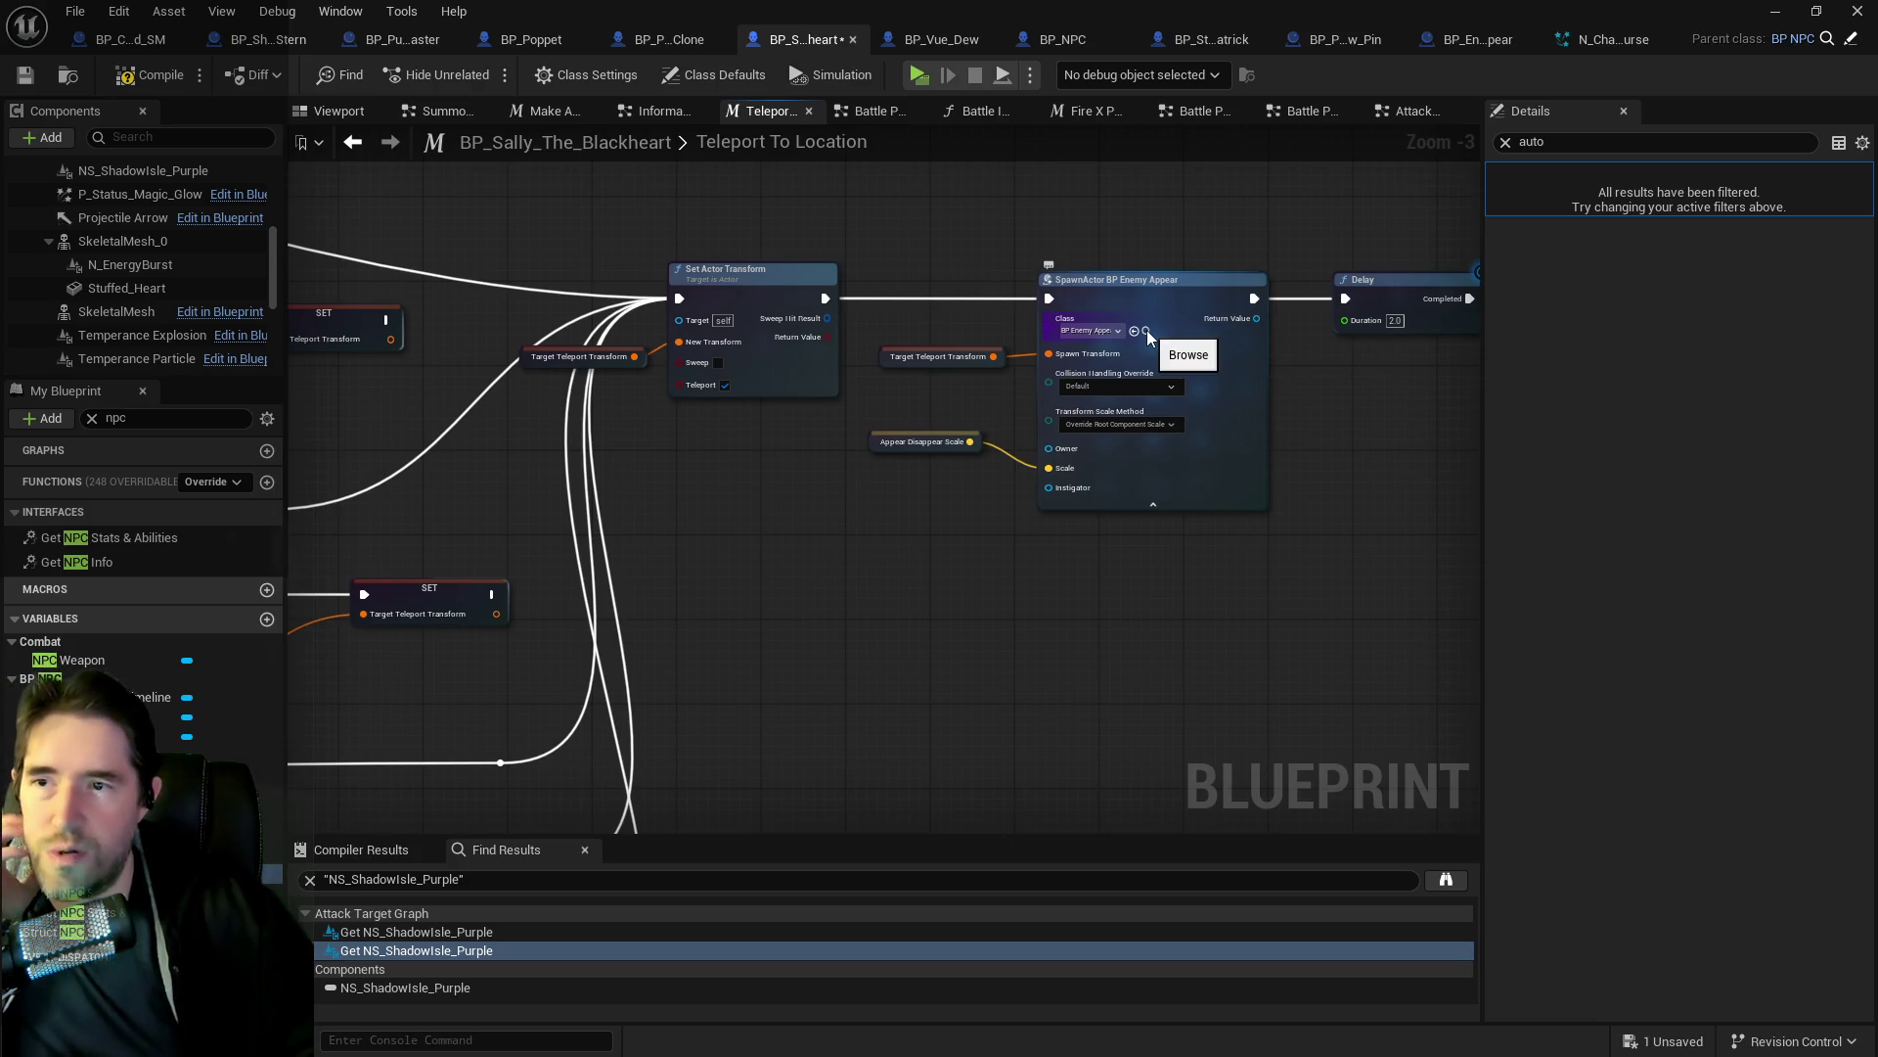
left_click(1149, 336)
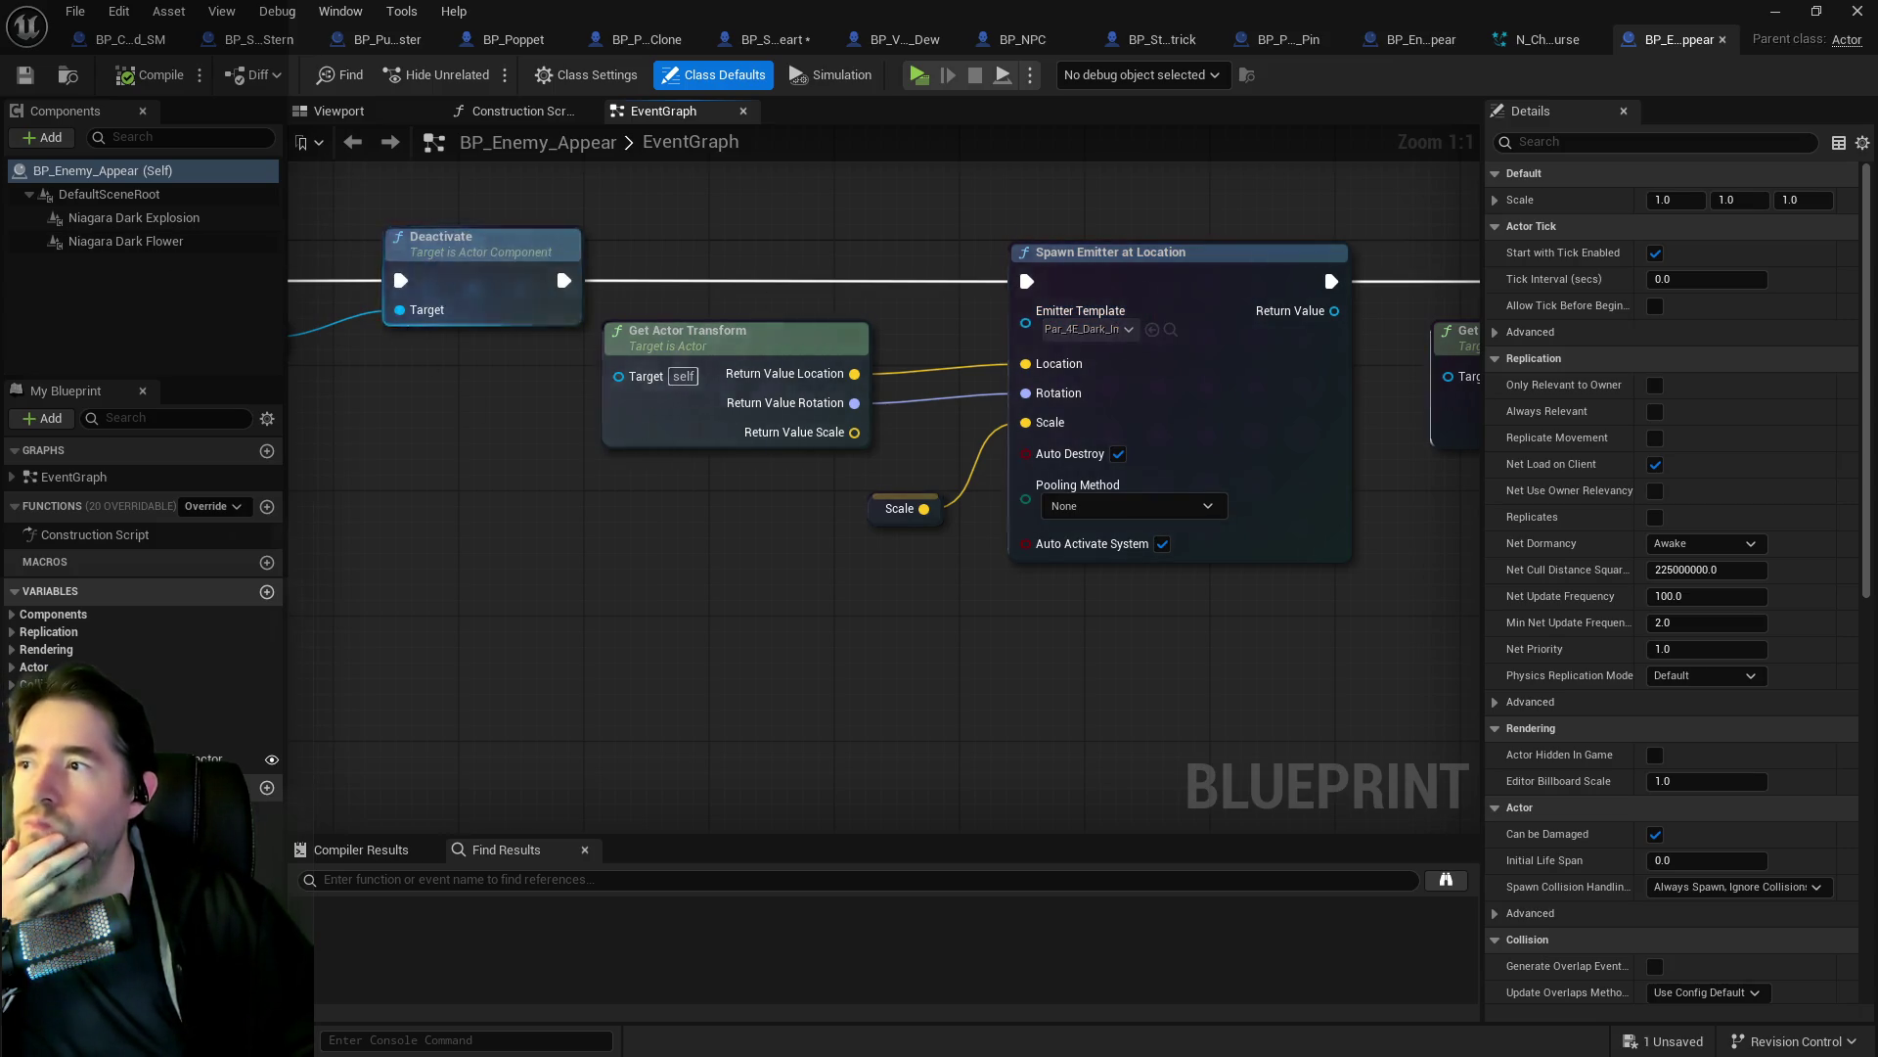
Review the Spawn Emitter nodes and inspect the Niagara Dark Explosion and Dark Flower components.
scroll(998, 380, "down", 3)
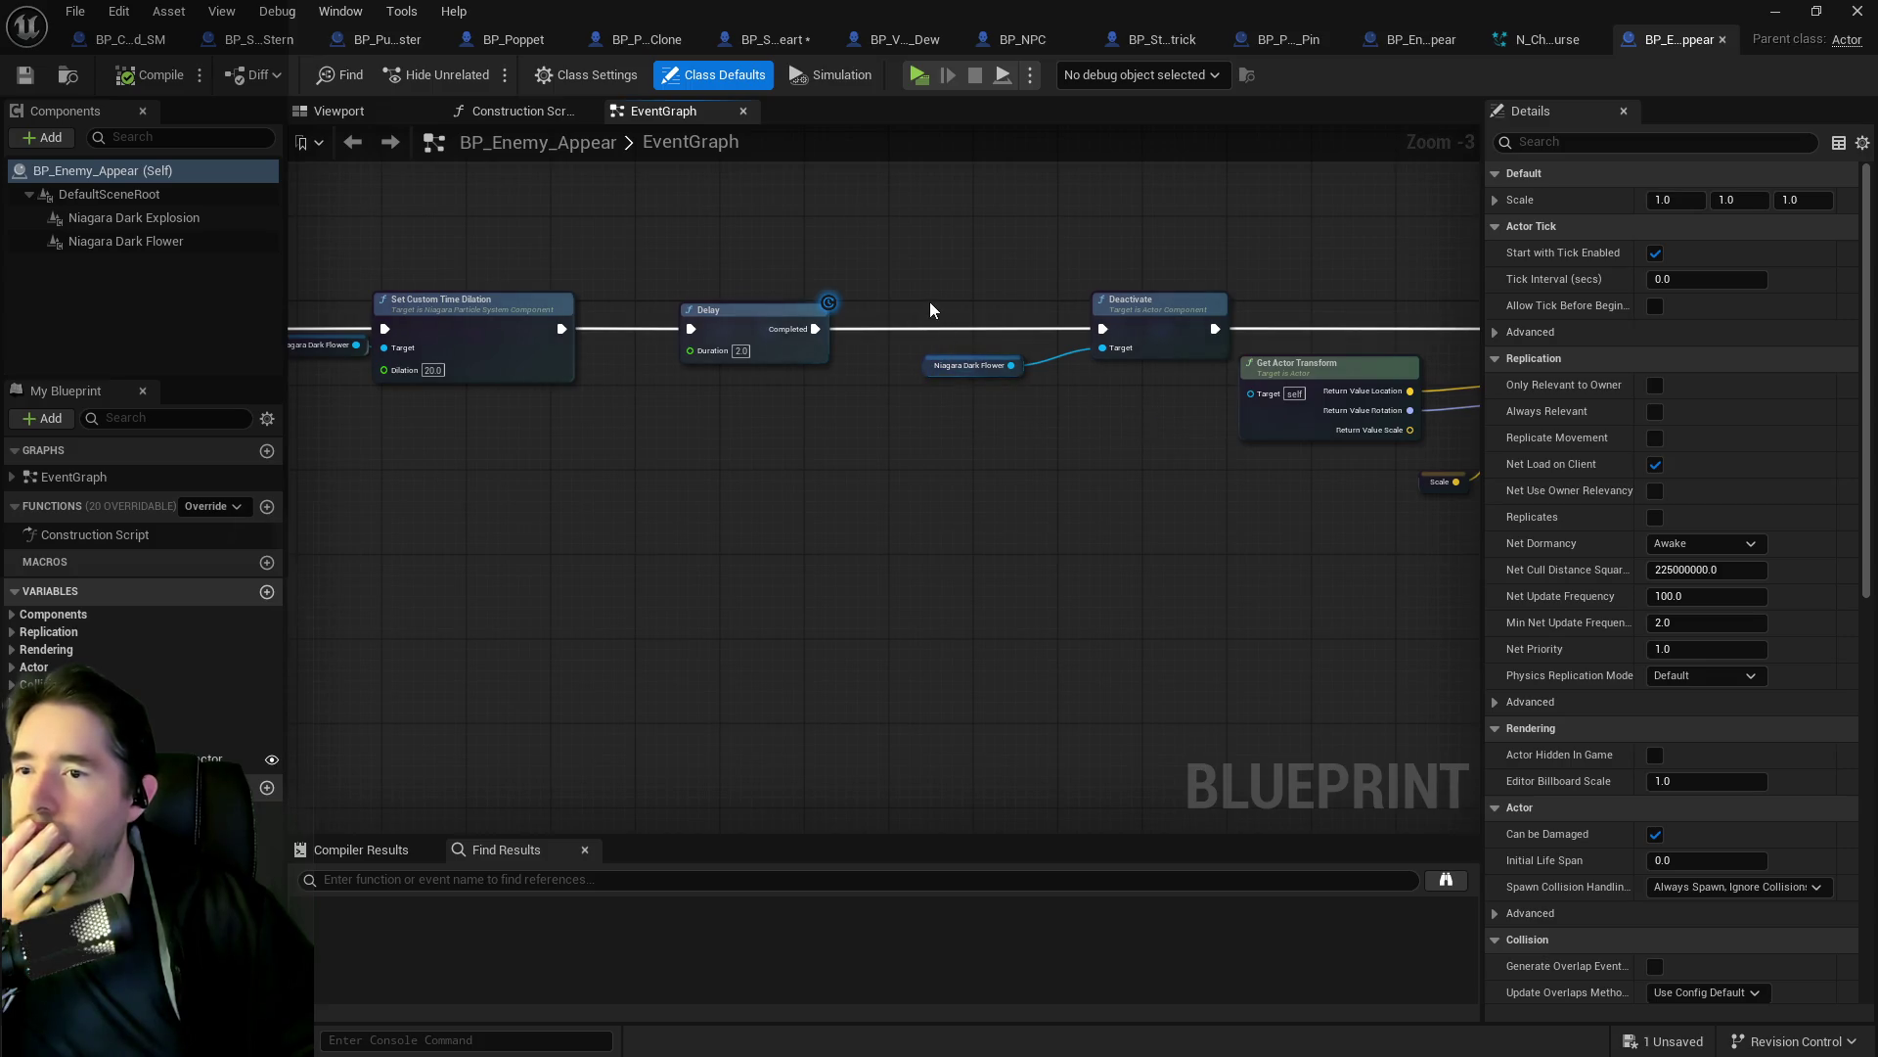
left_click_drag(929, 301, 352, 311)
scroll(524, 334, "down", 1)
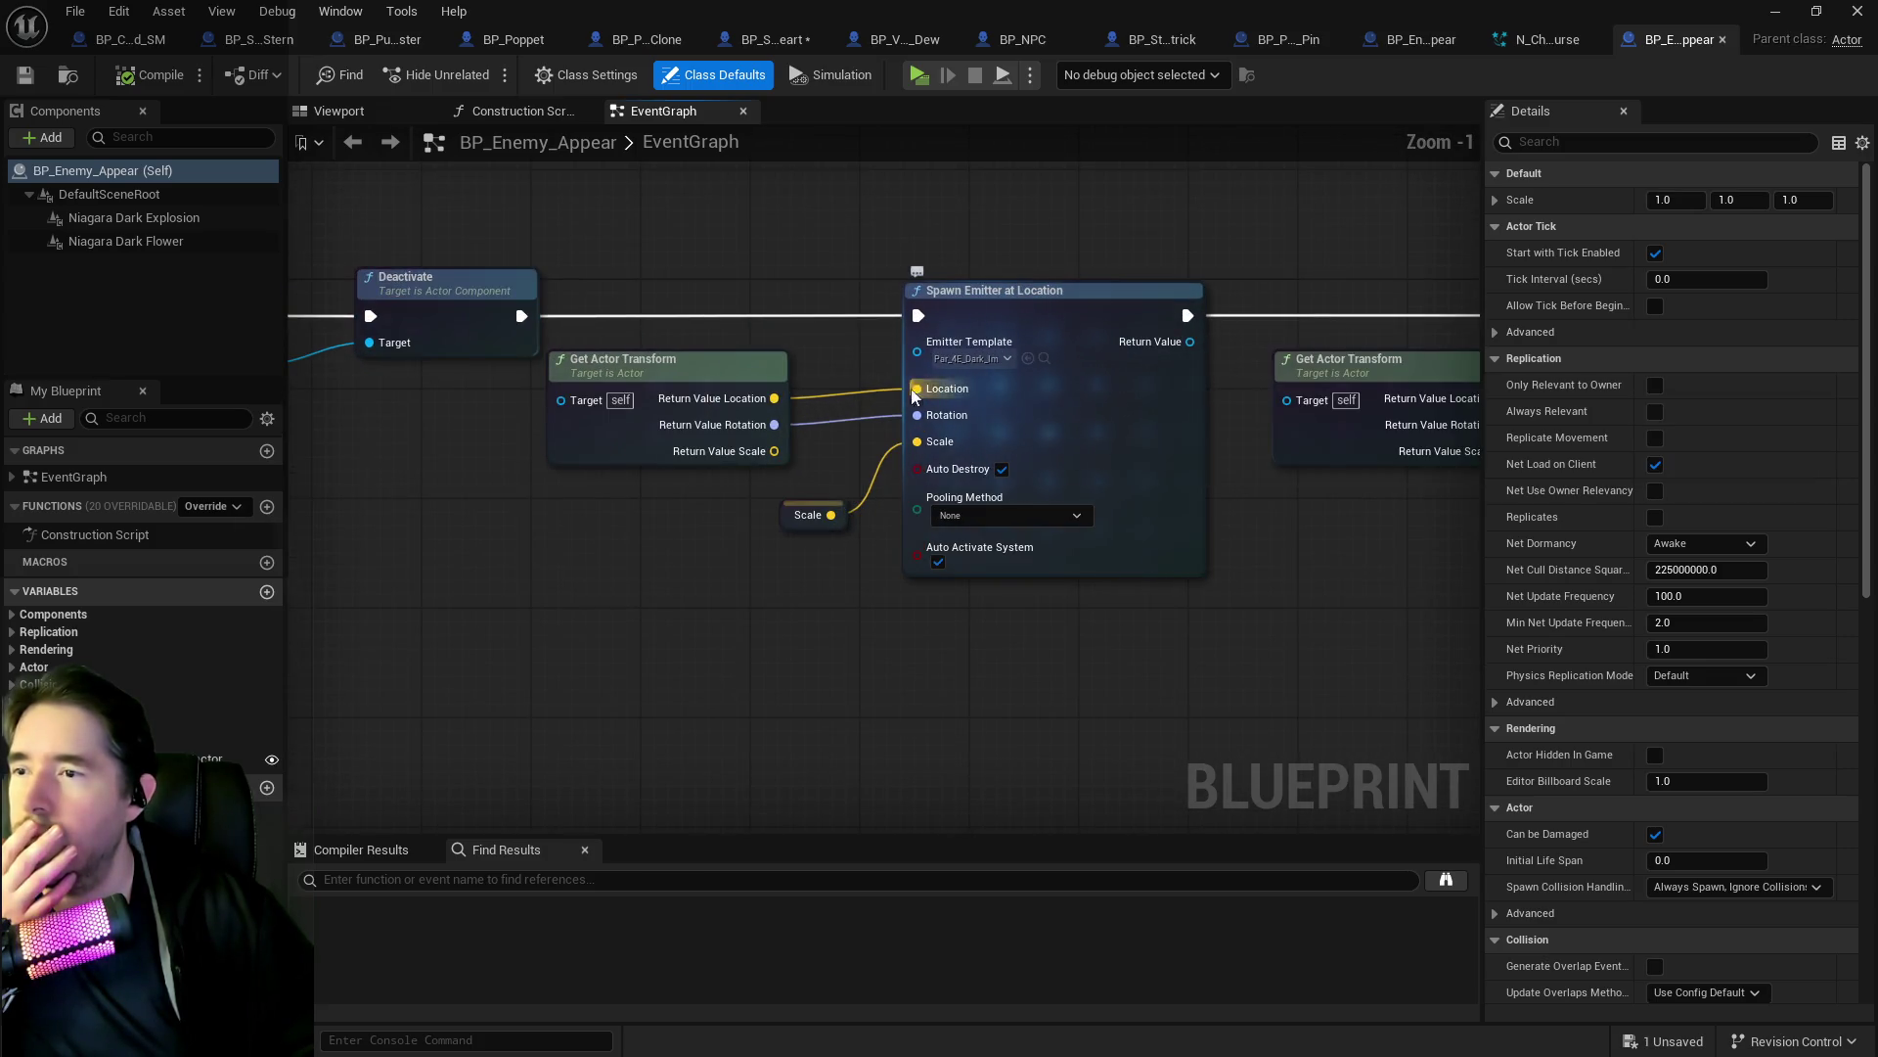
left_click_drag(1292, 304, 847, 331)
left_click(169, 225)
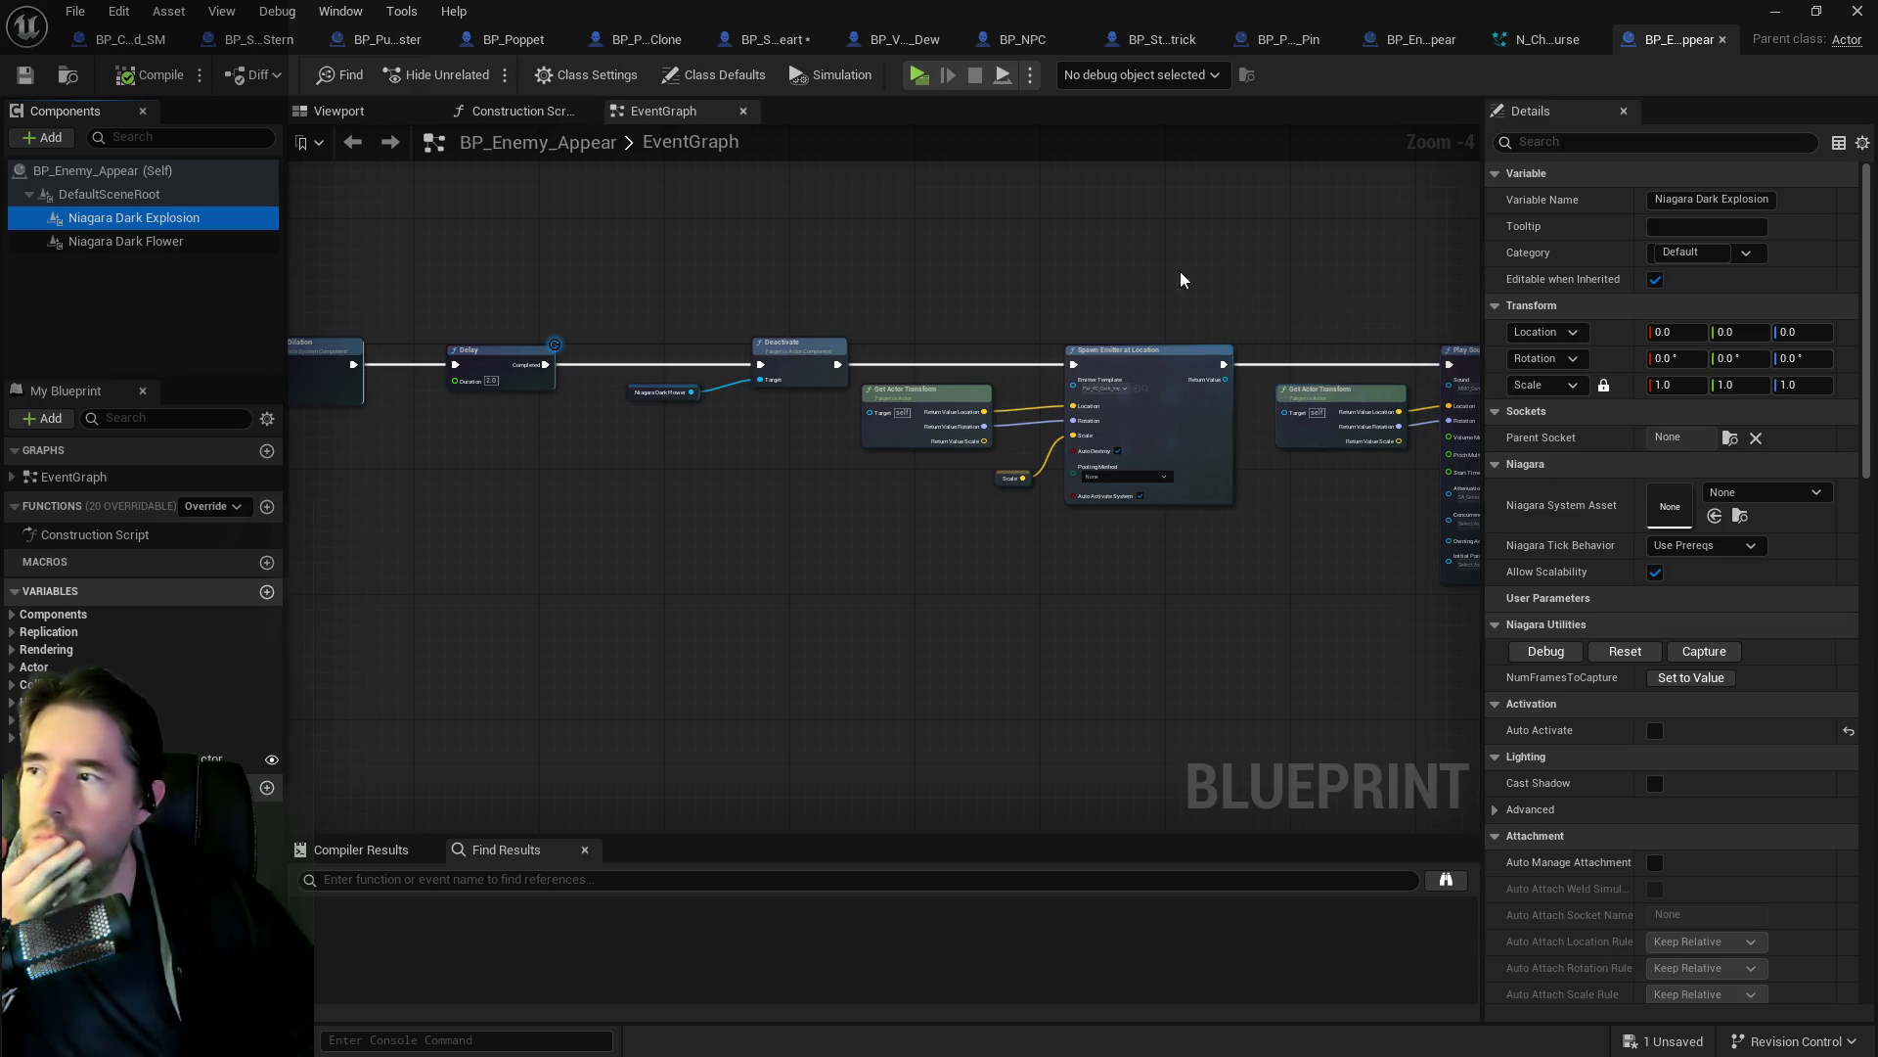
left_click(163, 242)
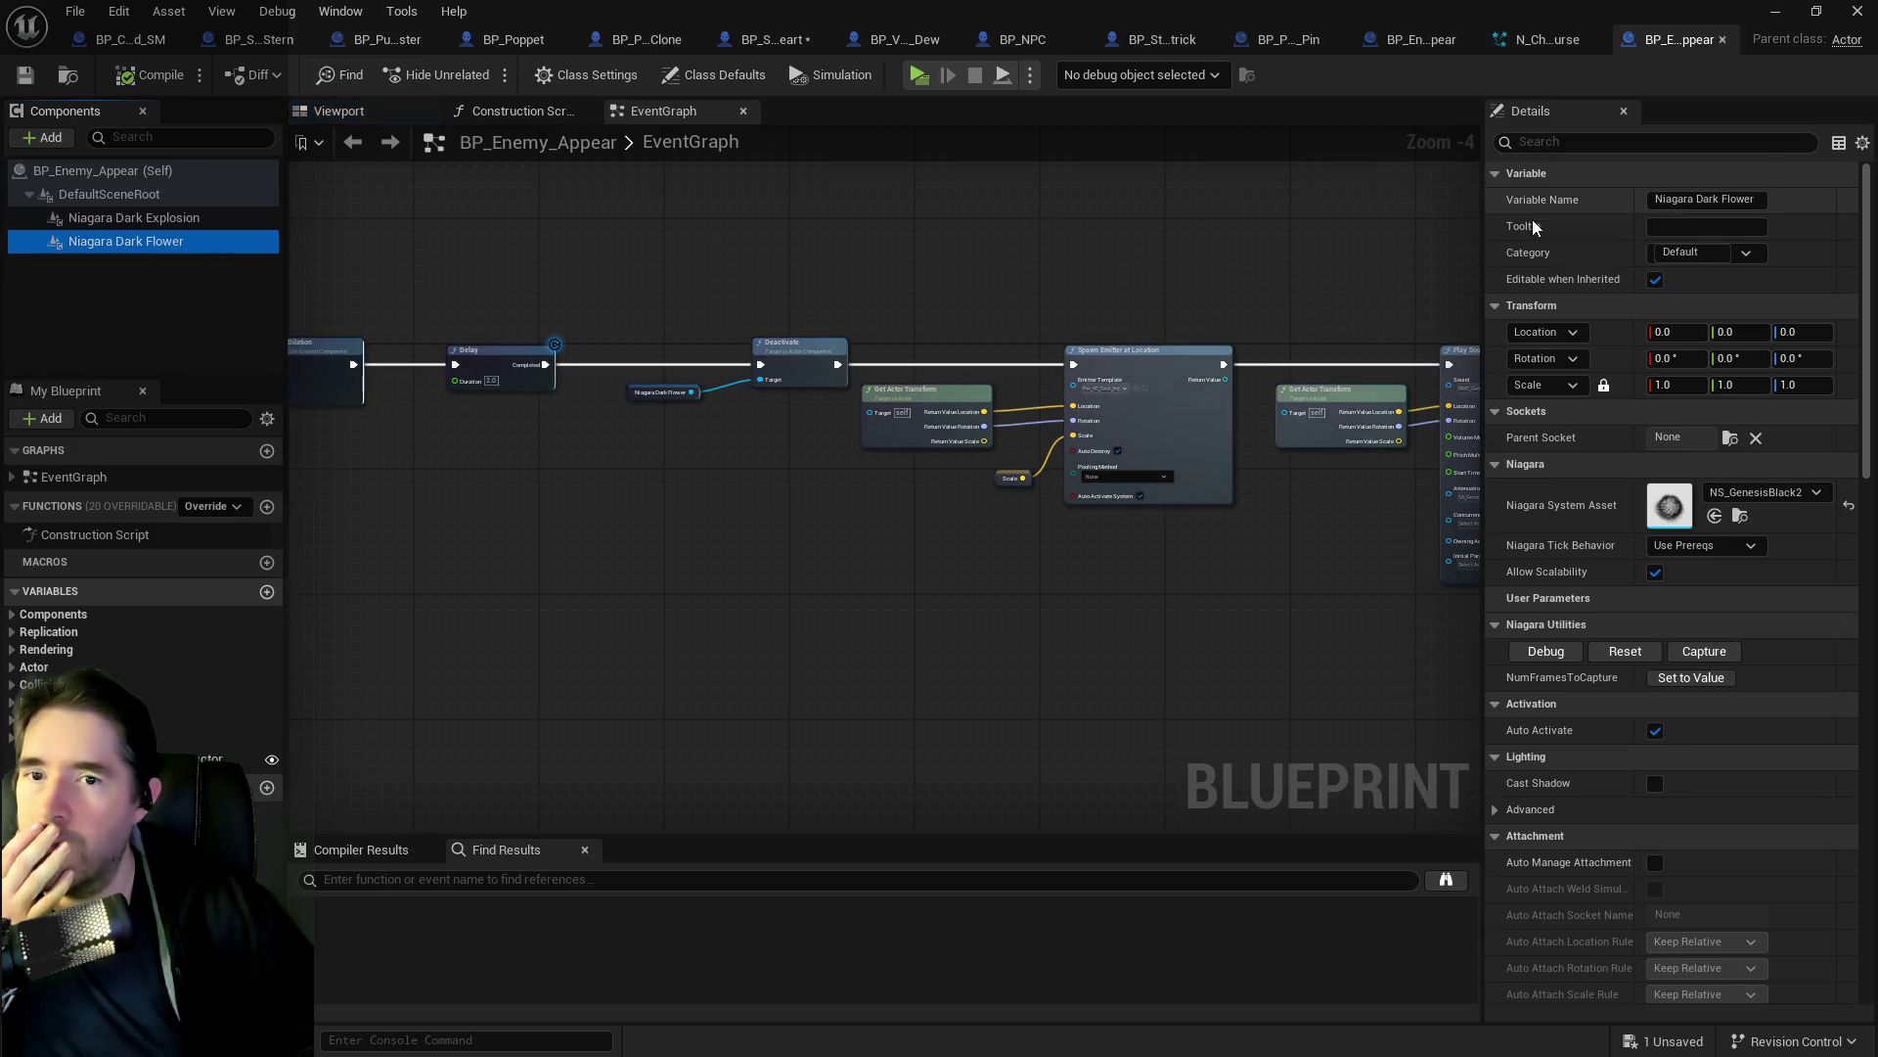
Pan through BP_Enemy_Appear's graph from BeginPlay to the Activate, Delay and Destroy Actor nodes.
left_click_drag(990, 265, 725, 262)
left_click_drag(624, 302, 1481, 337)
scroll(767, 333, "up", 2)
left_click_drag(1314, 347, 453, 286)
mouse_move(1311, 296)
left_mouse_down()
mouse_move(896, 295)
mouse_move(694, 268)
left_mouse_up()
left_click_drag(874, 245, 266, 246)
left_click_drag(1232, 294, 731, 291)
left_click_drag(313, 293, 809, 296)
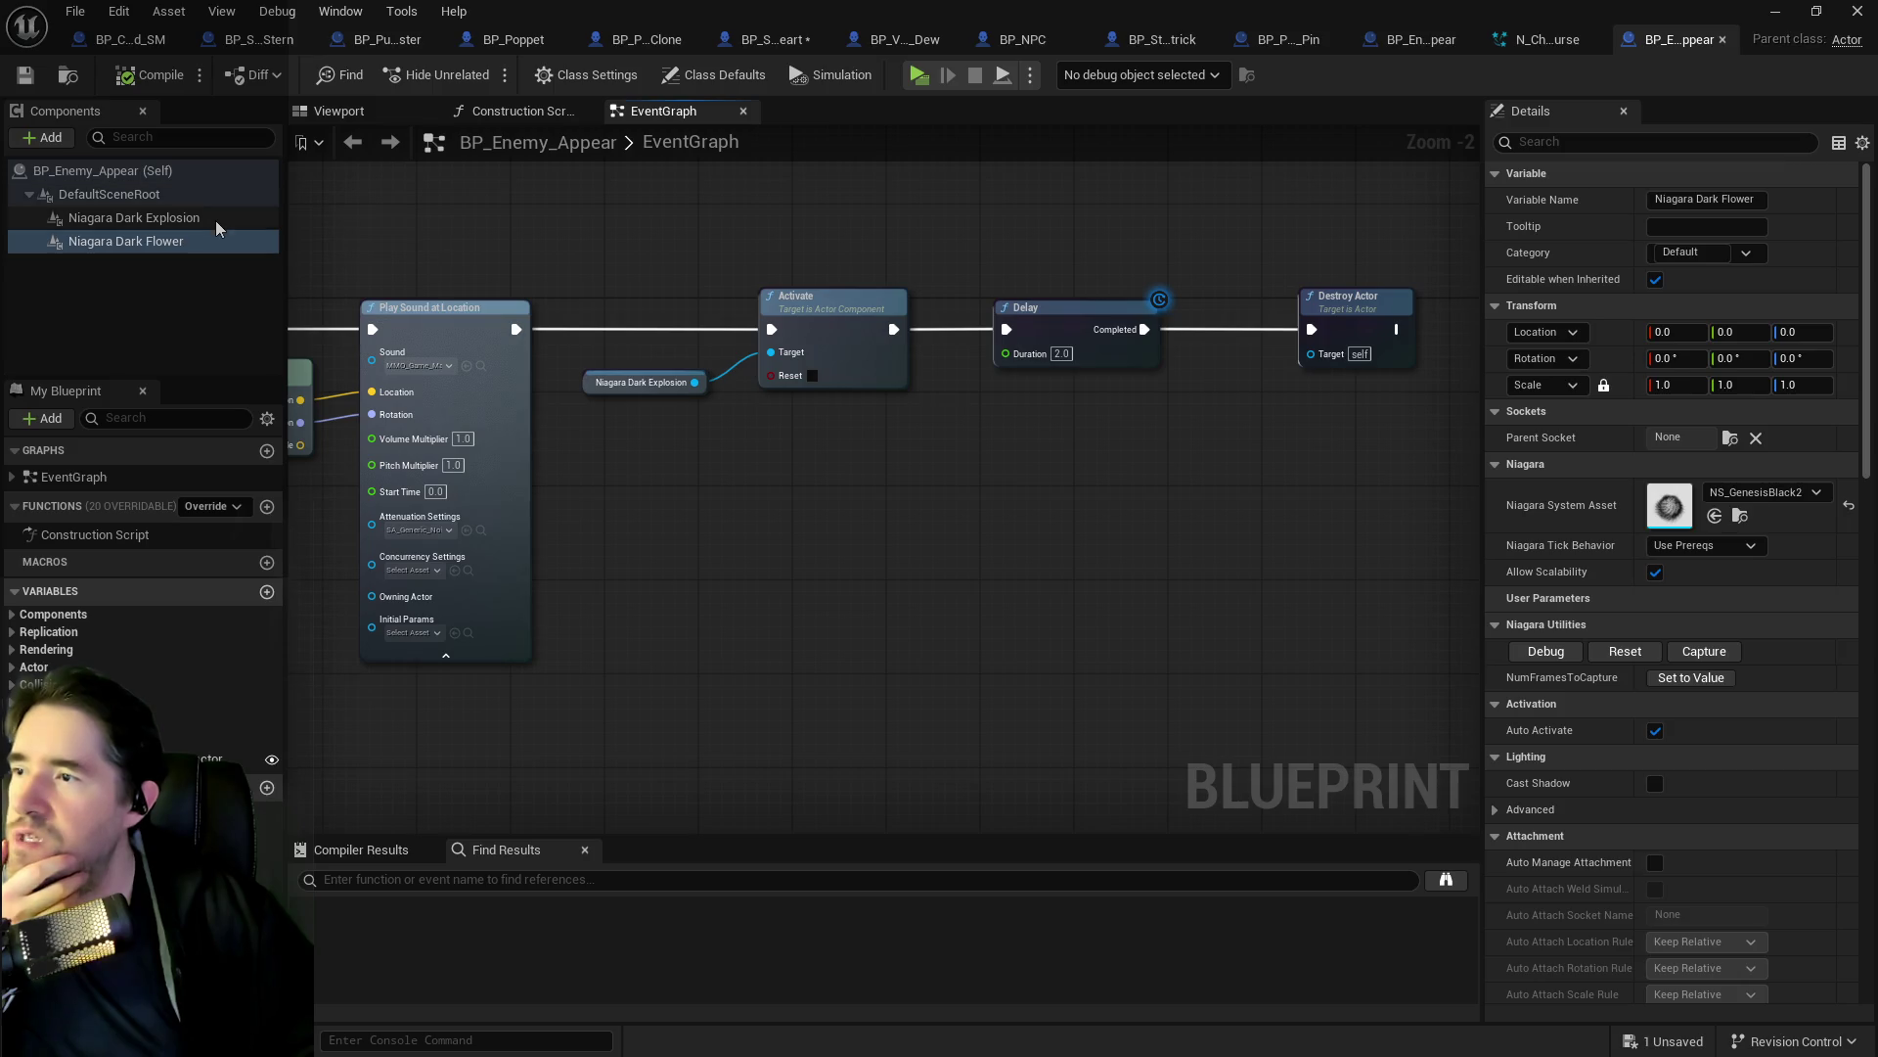
Delete the Niagara Dark Explosion component and open Niagara Dark Flower's NS_GenesisBlack2 asset.
right_click(215, 220)
mouse_move(283, 294)
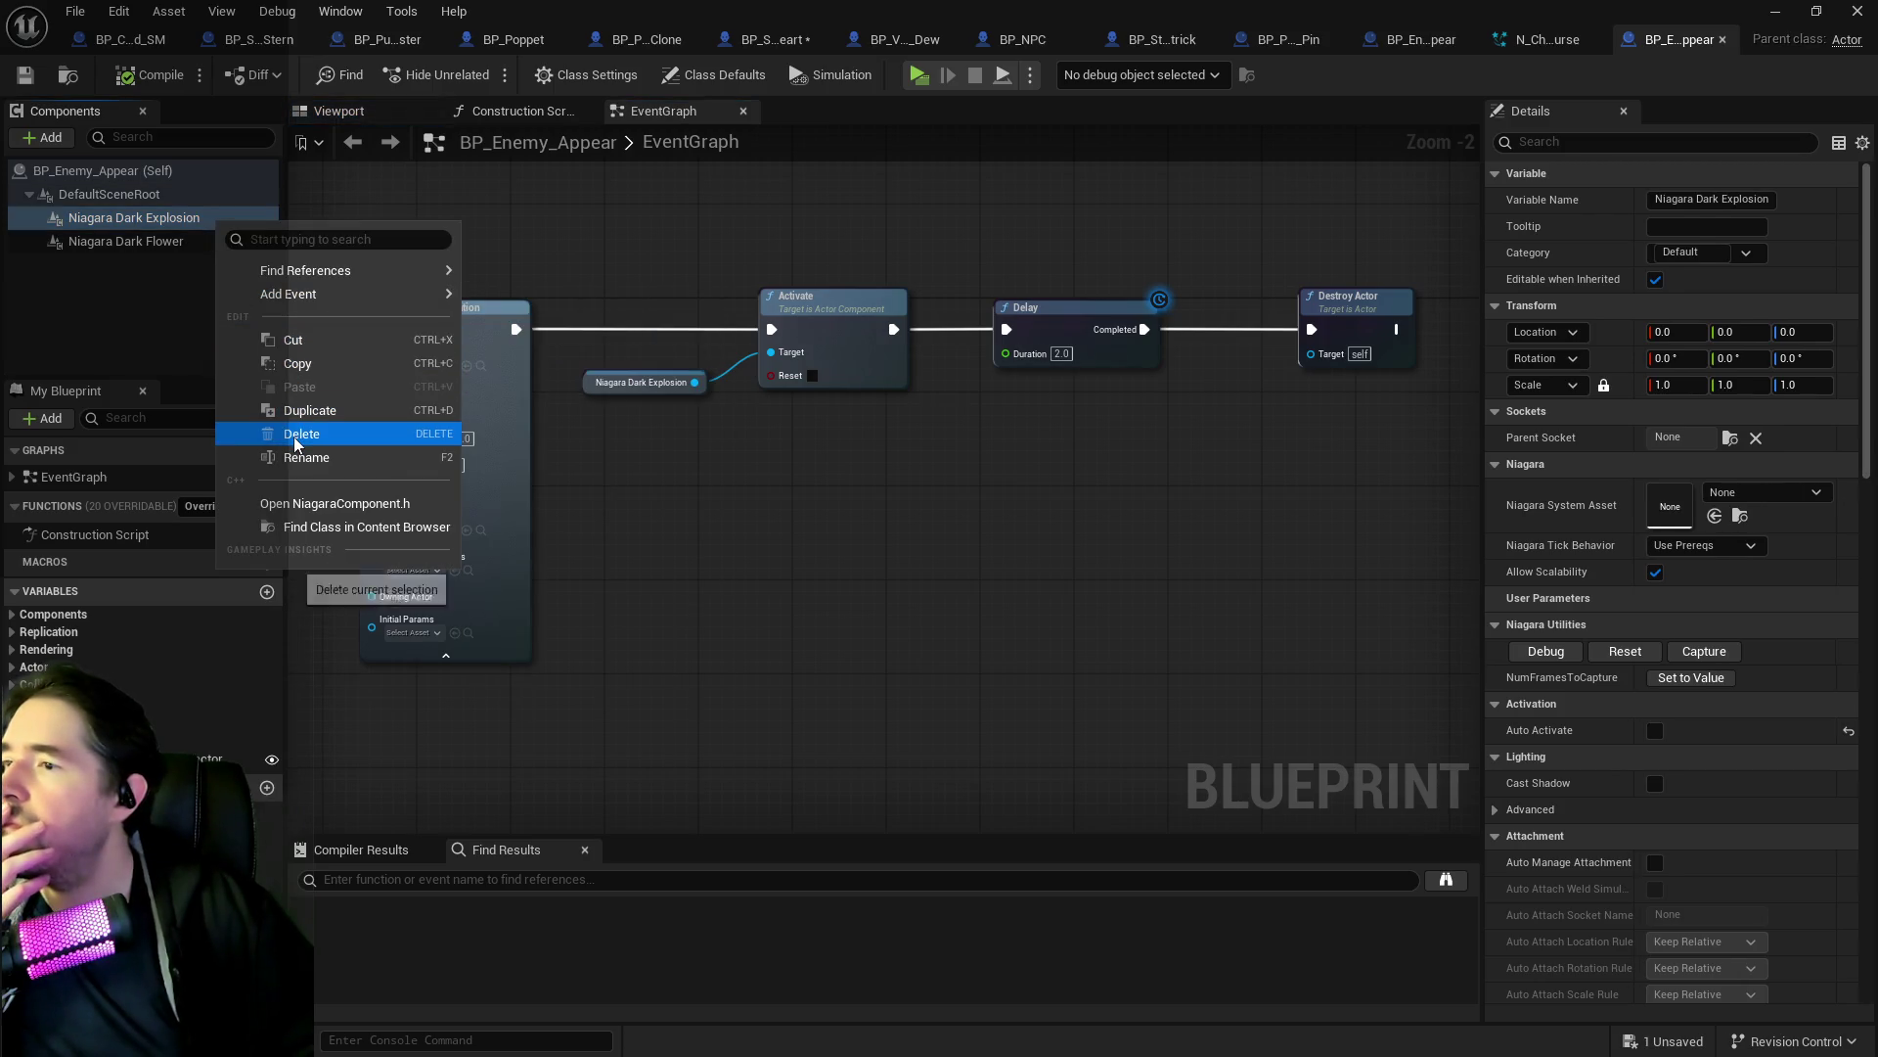
left_click(293, 436)
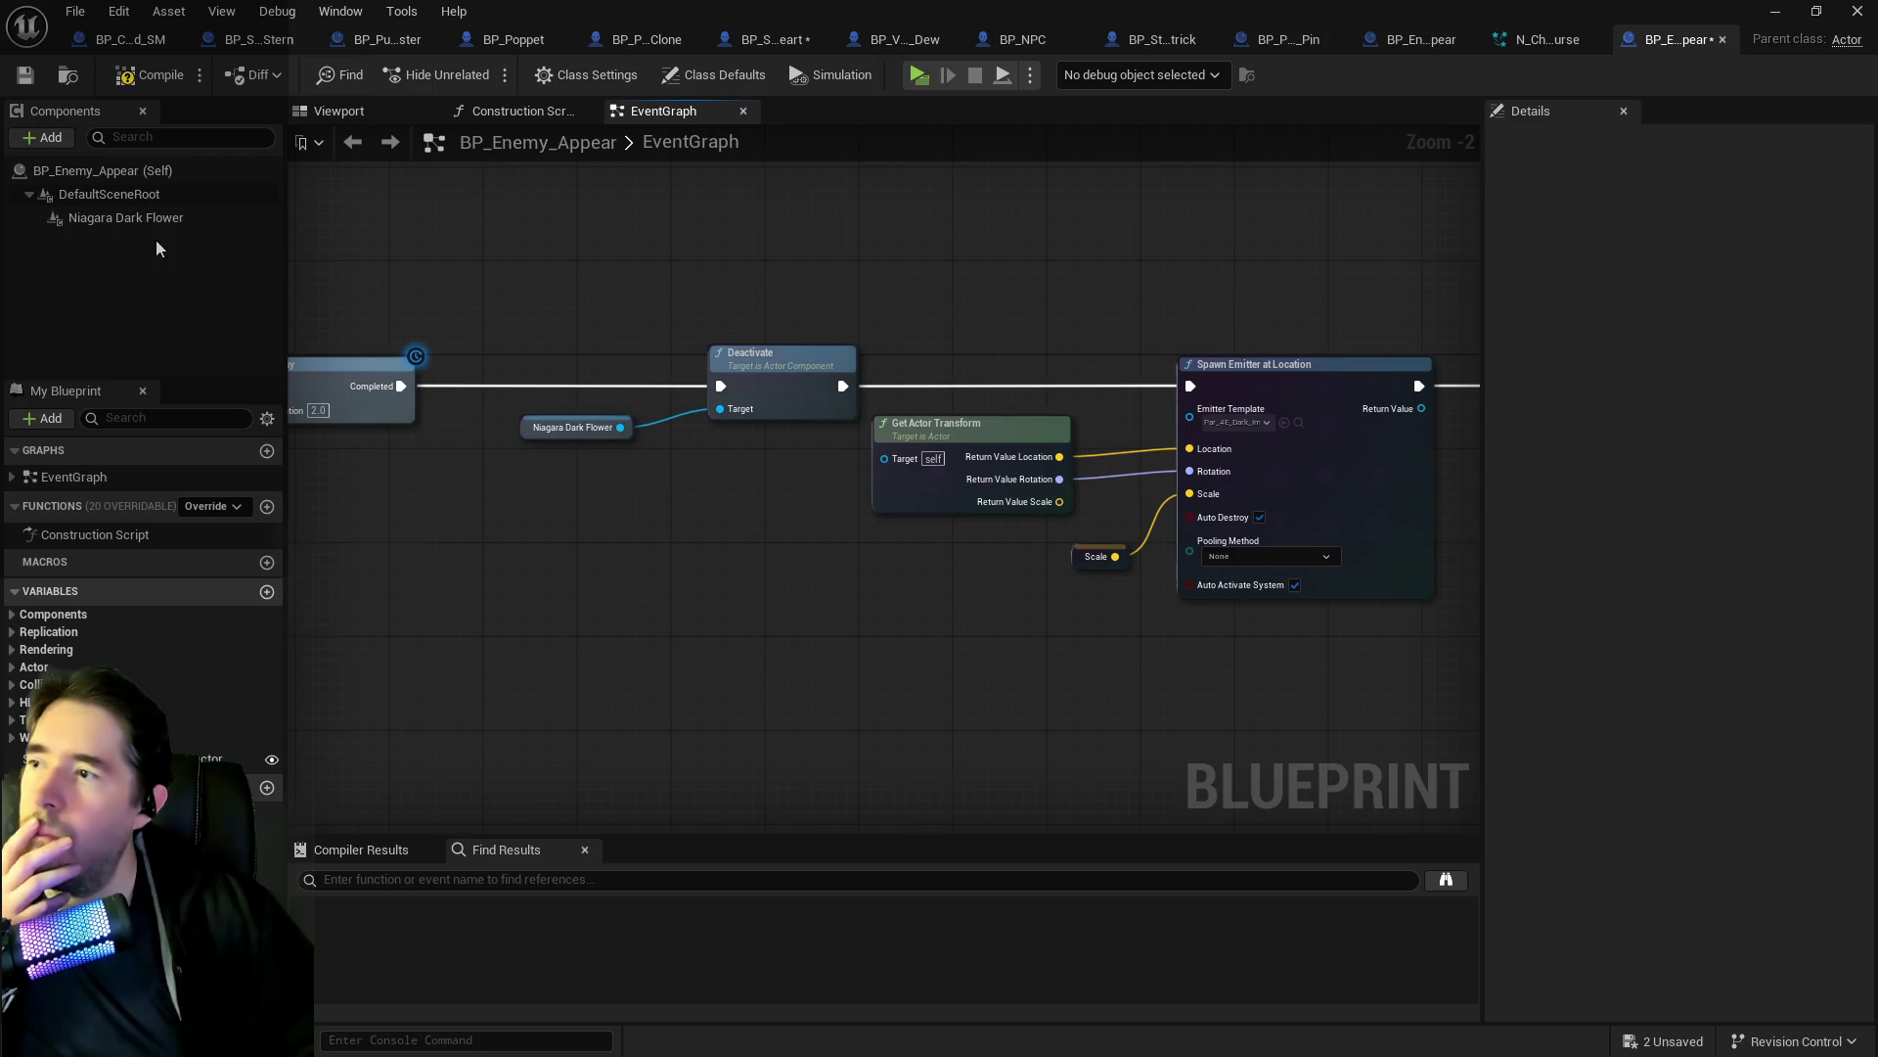
left_click(126, 217)
left_click(1740, 516)
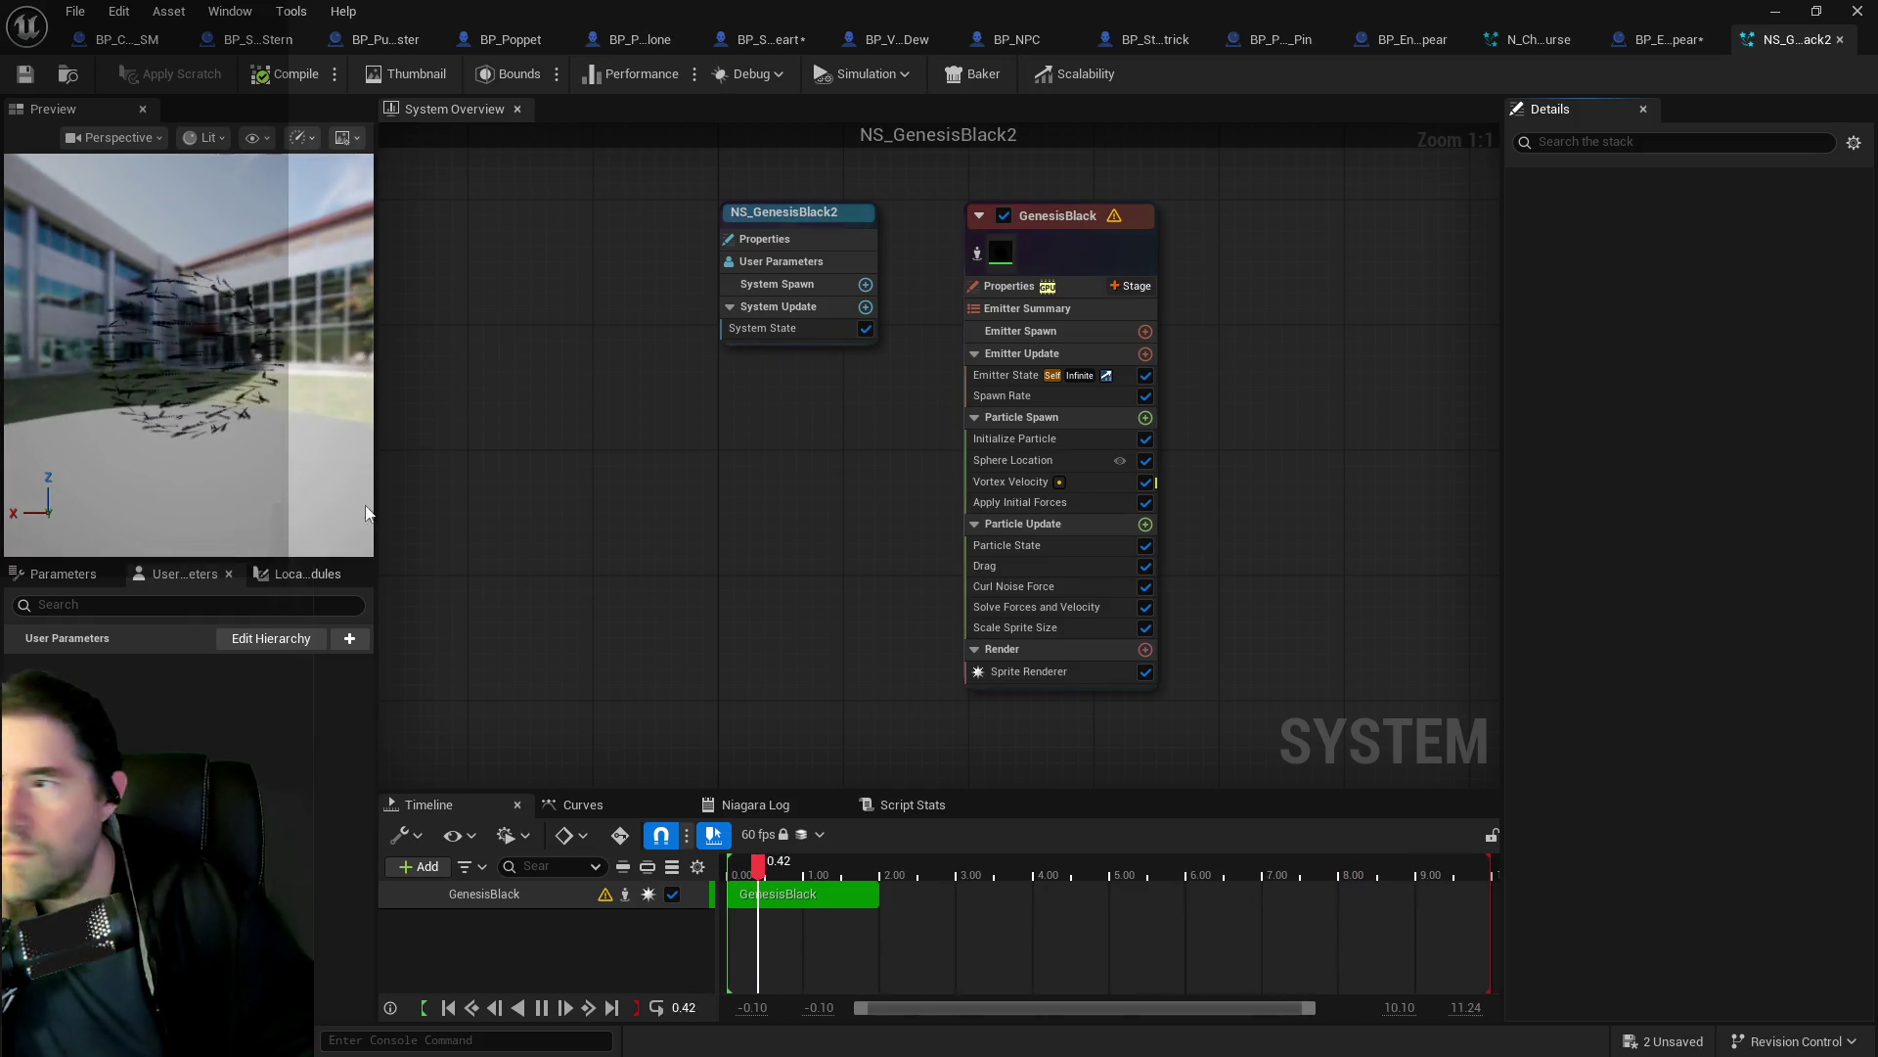
Go back to BP_Enemy_Appear and view its emitter, sound and Activate nodes.
left_click(1663, 39)
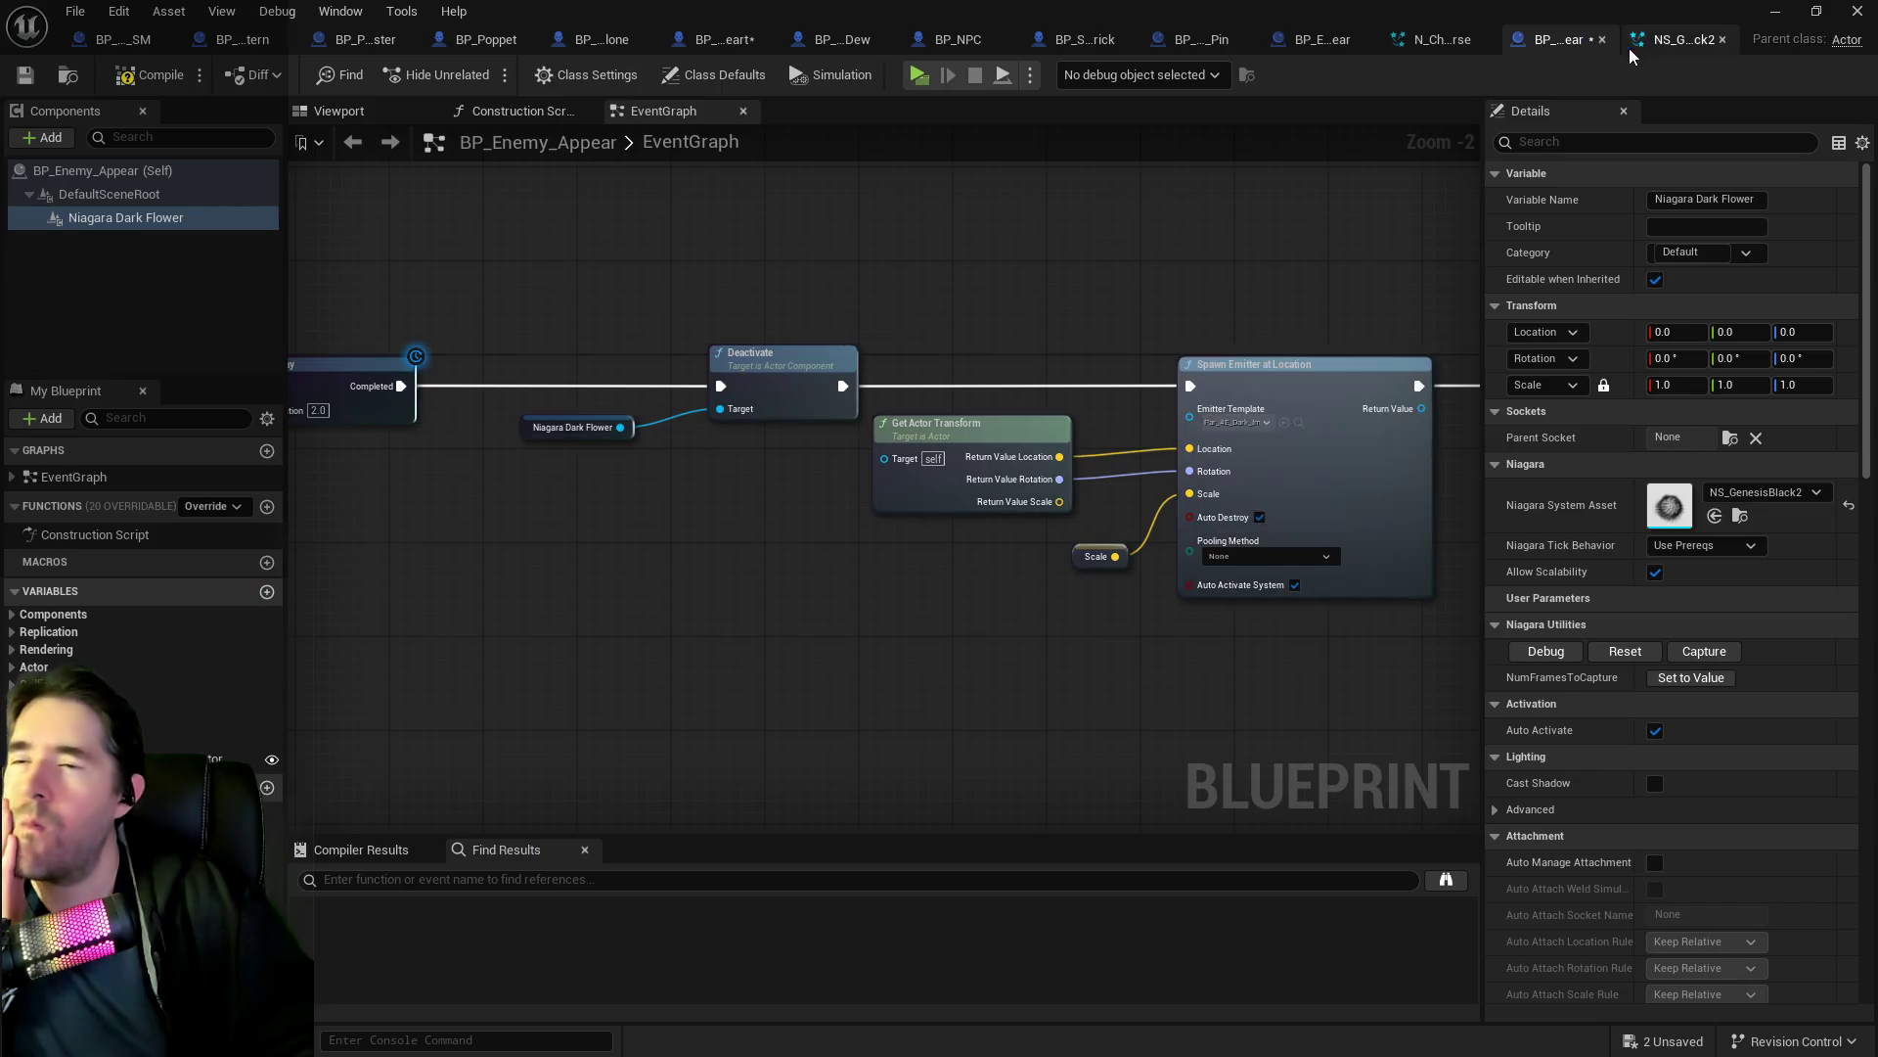
mouse_move(765, 377)
left_mouse_down()
mouse_move(609, 495)
mouse_move(615, 427)
mouse_move(574, 488)
mouse_move(1475, 523)
mouse_move(1143, 491)
left_mouse_up()
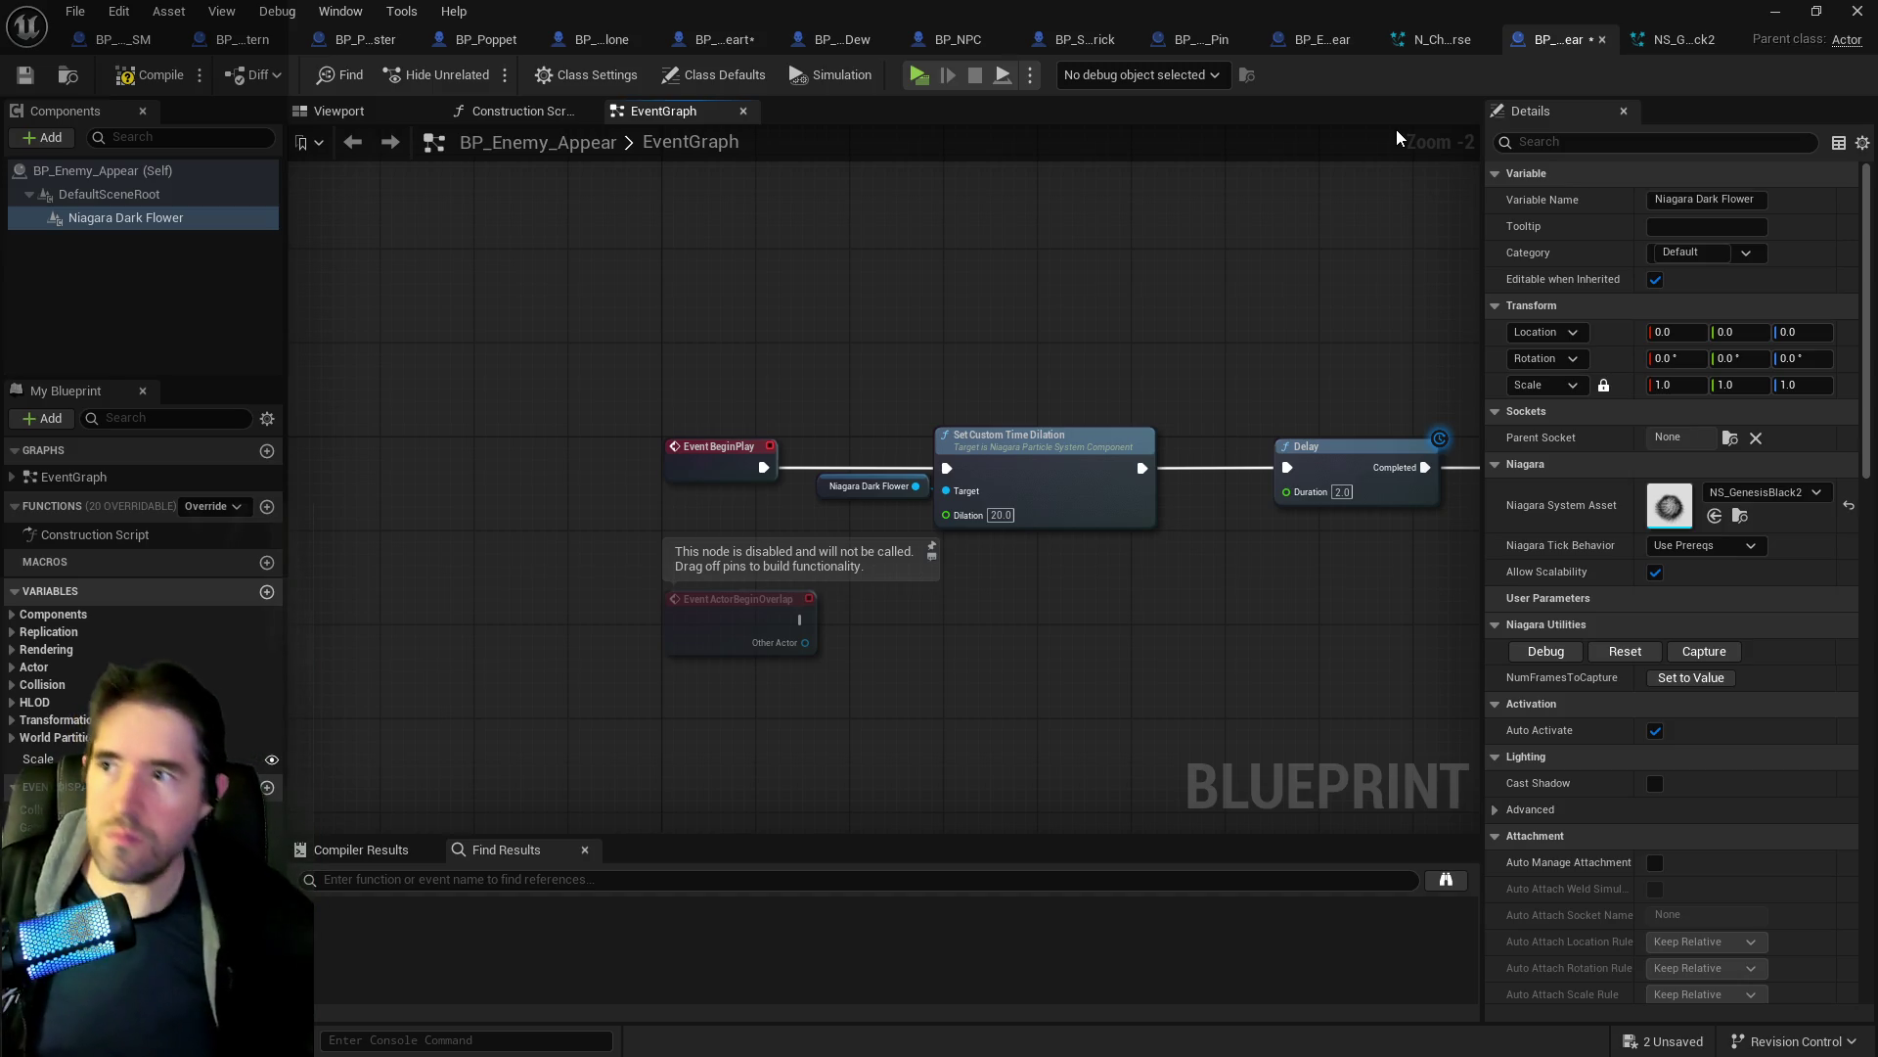
In Sally's Teleport To Location graph, select the Energy Burst and Activate nodes together.
left_click(724, 39)
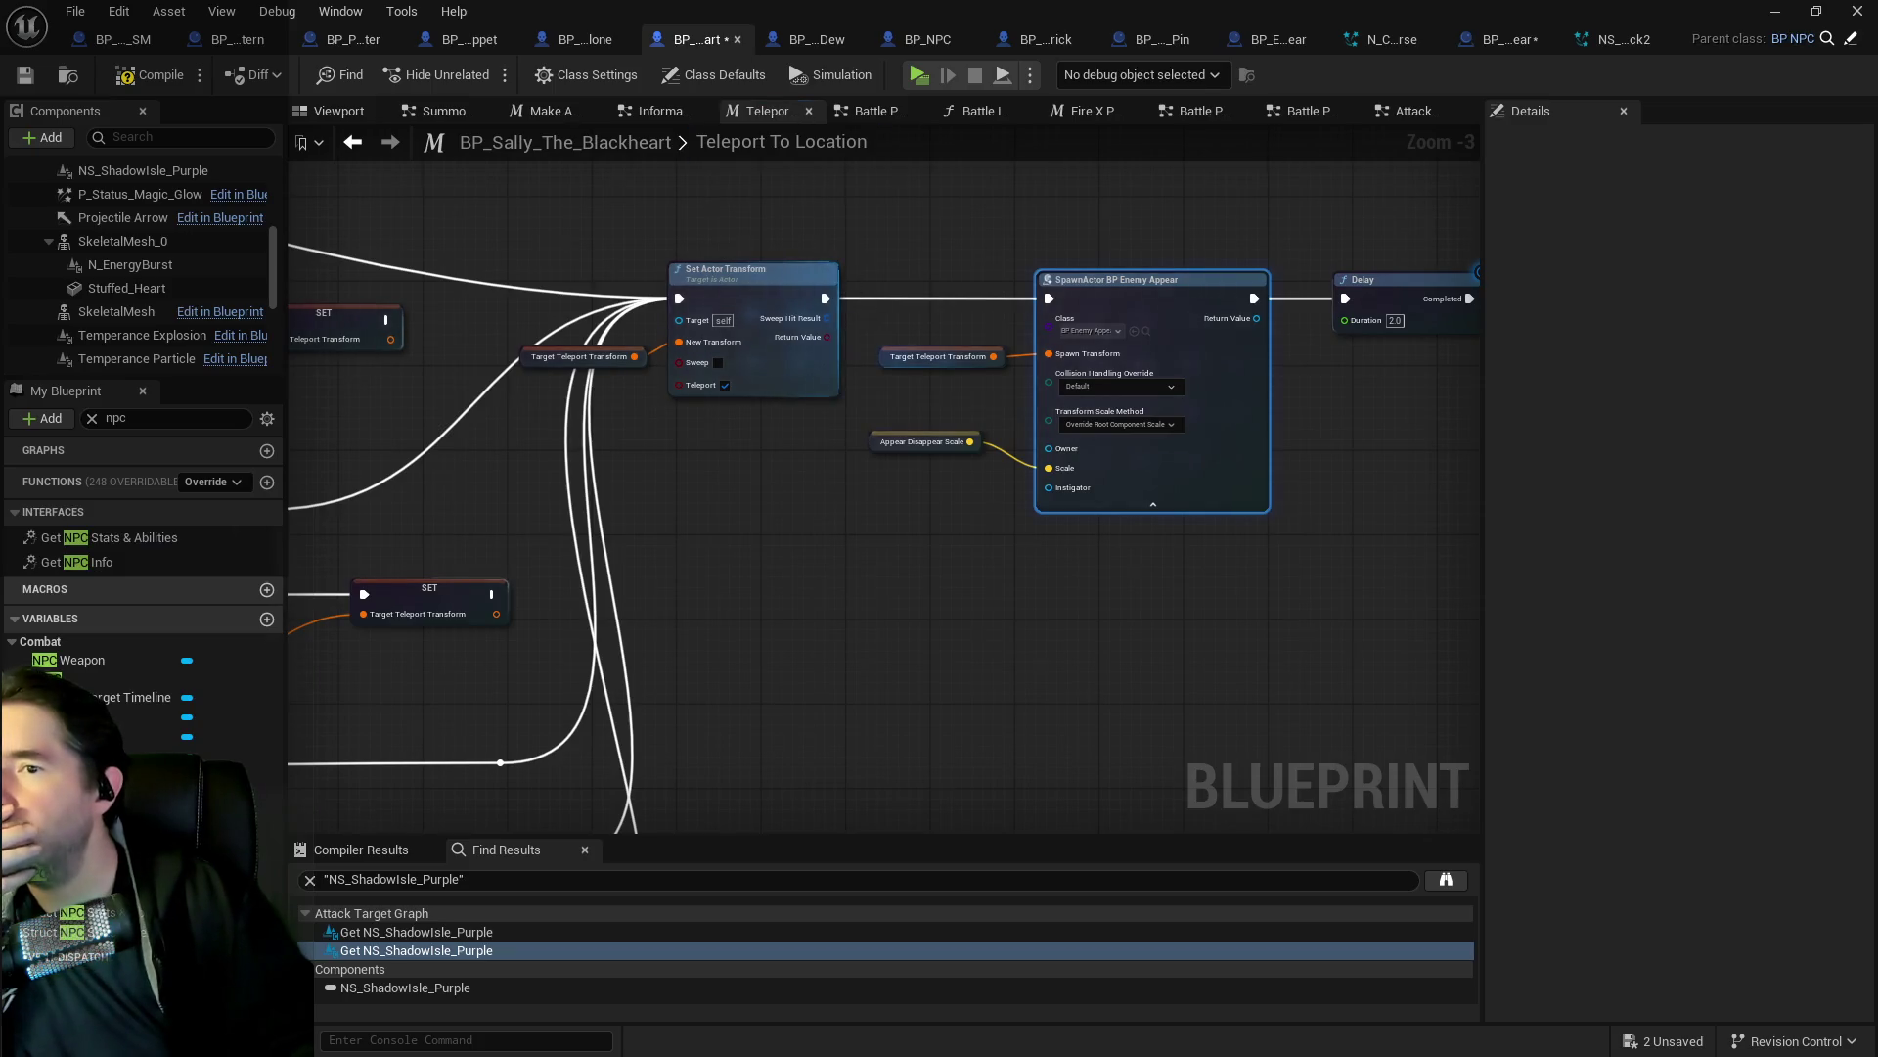
mouse_move(593, 299)
left_mouse_down()
mouse_move(685, 587)
mouse_move(579, 476)
mouse_move(892, 437)
mouse_move(1147, 354)
left_mouse_up()
mouse_move(560, 328)
left_mouse_down()
mouse_move(942, 316)
mouse_move(905, 317)
mouse_move(1007, 368)
mouse_move(1151, 397)
left_mouse_up()
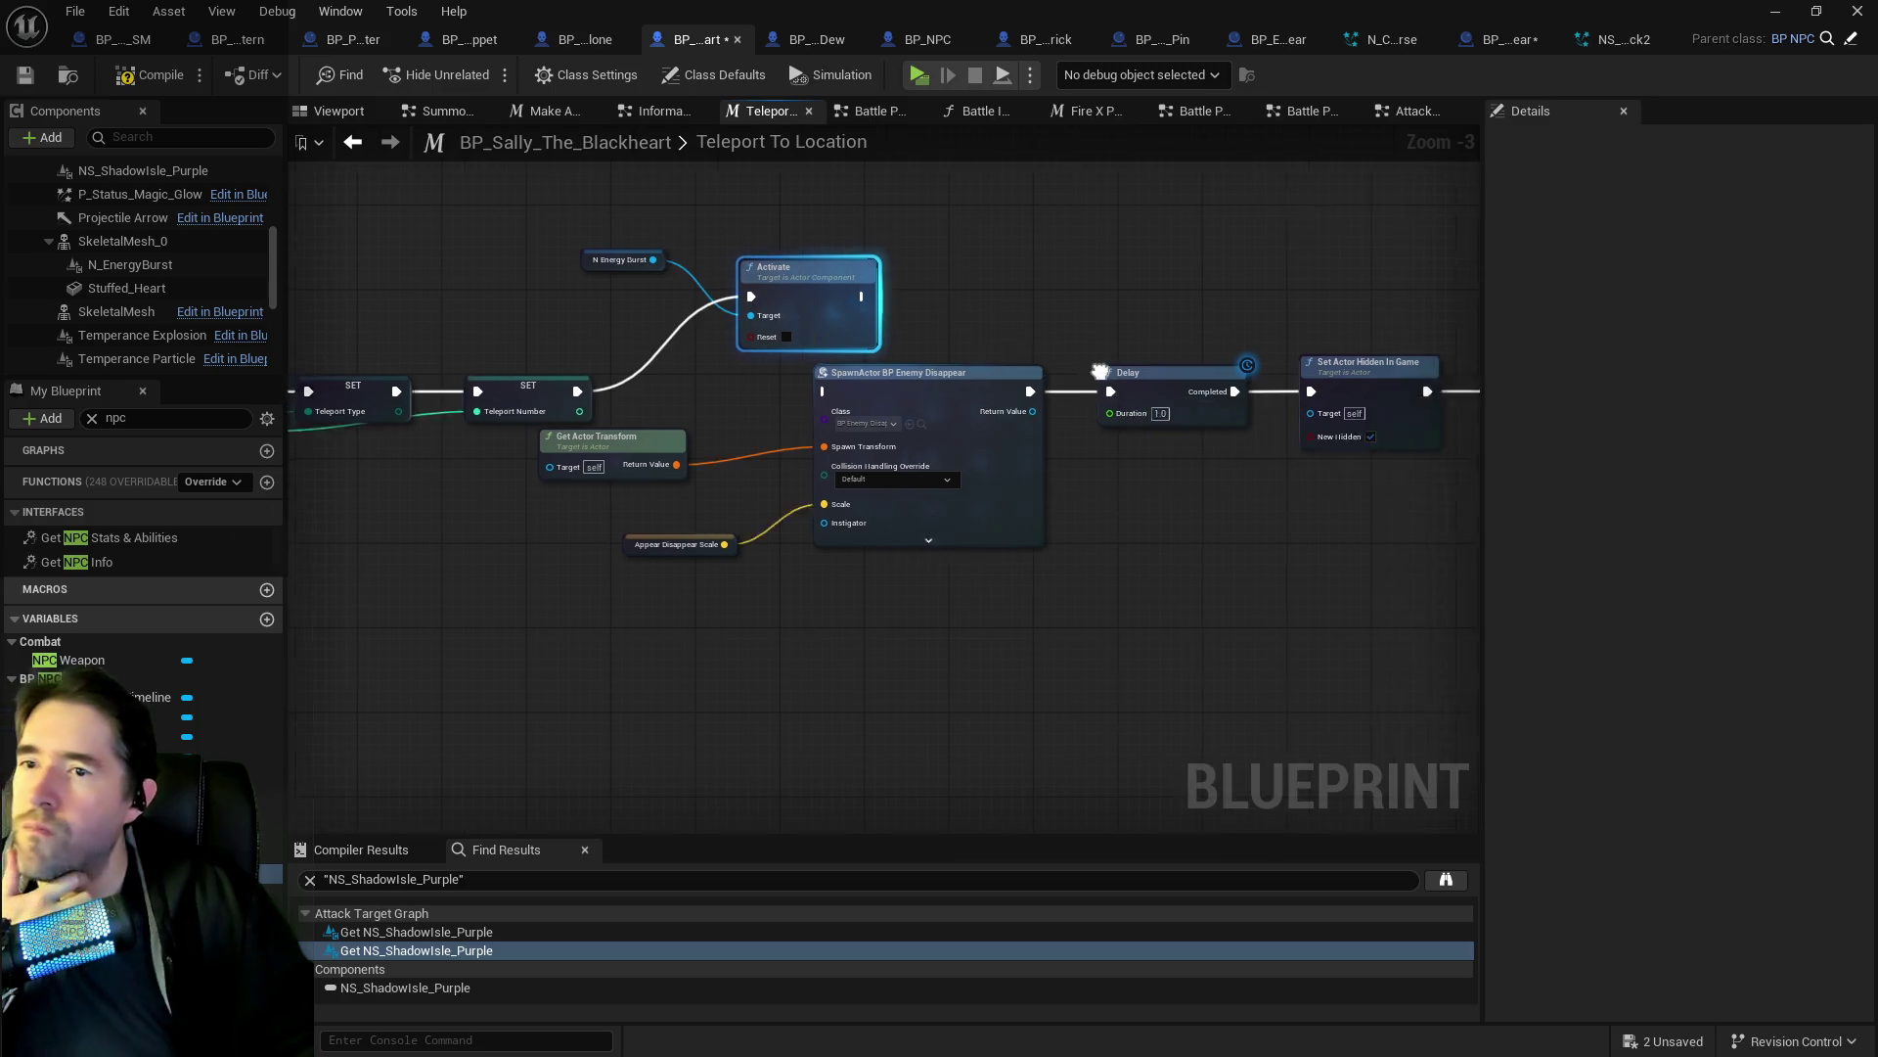
scroll(726, 337, "down", 1)
left_click_drag(726, 337, 679, 339)
left_click_drag(392, 286, 594, 338)
left_click_drag(910, 326, 701, 358)
scroll(836, 455, "up", 4)
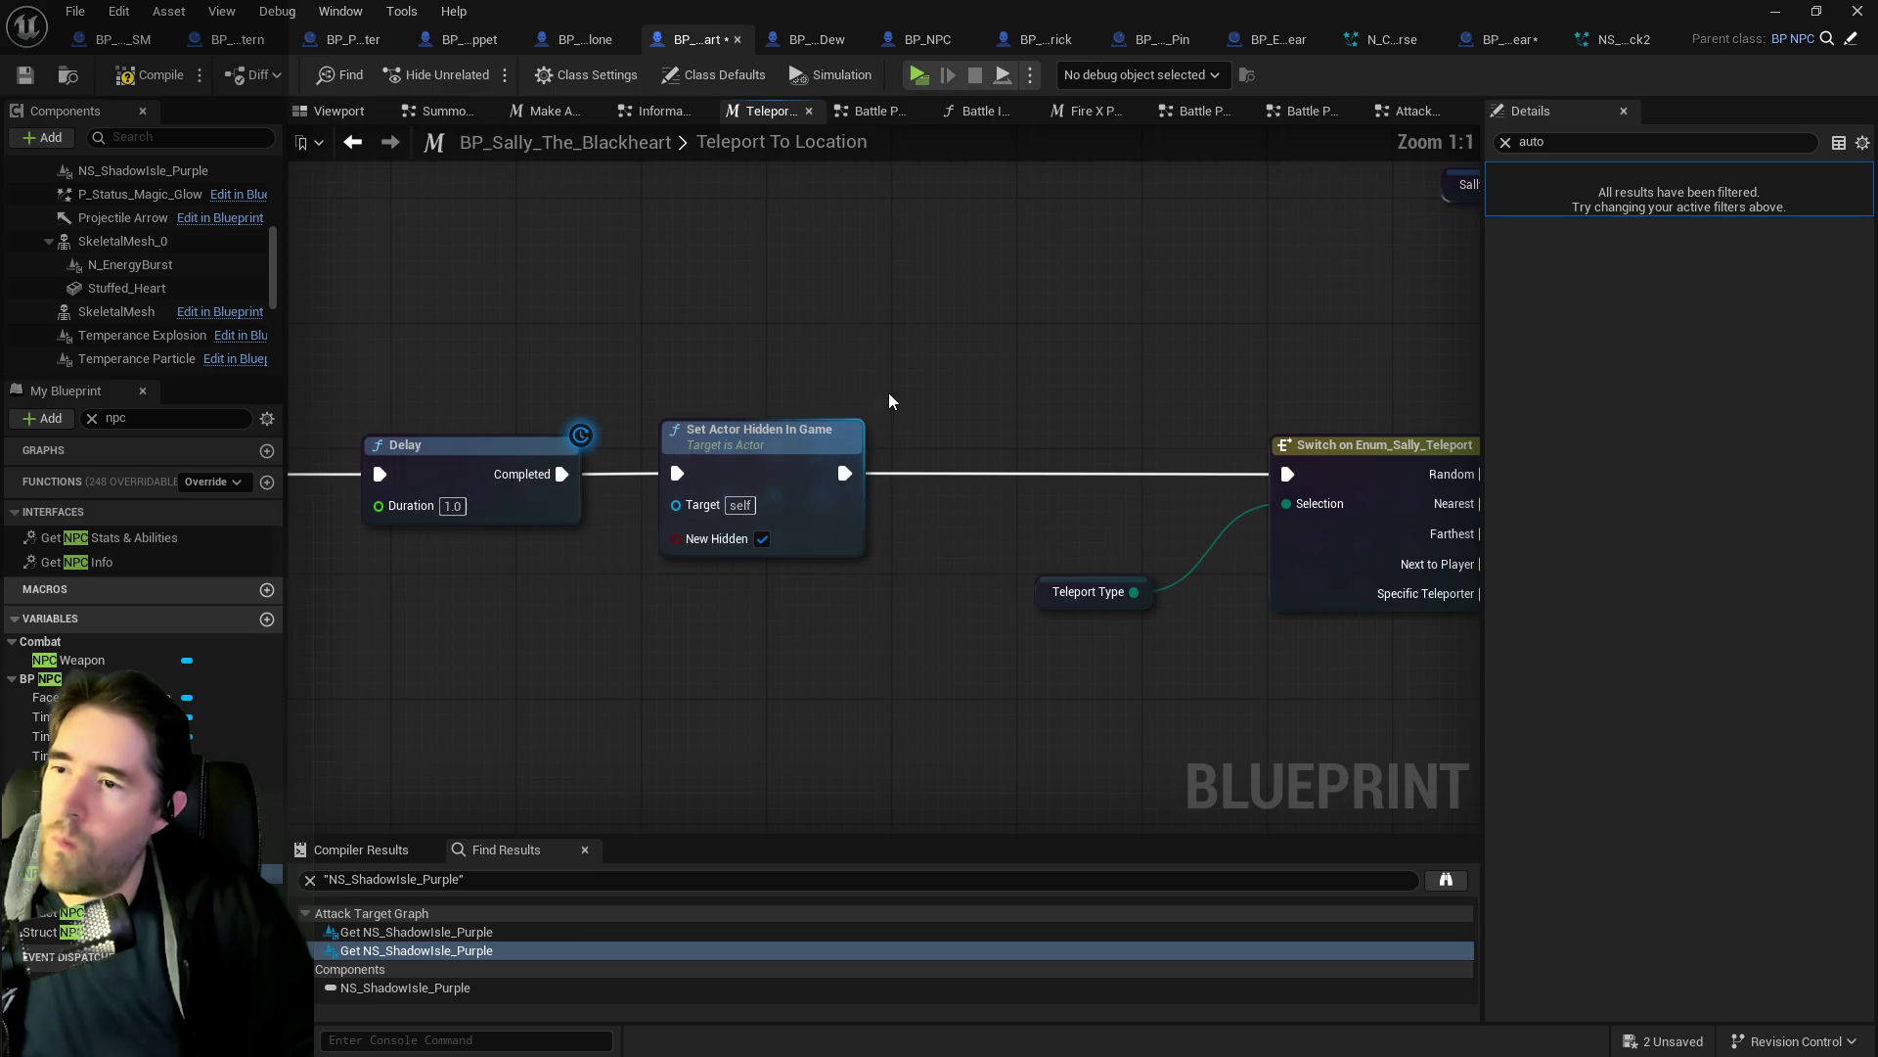
left_click_drag(836, 455, 701, 456)
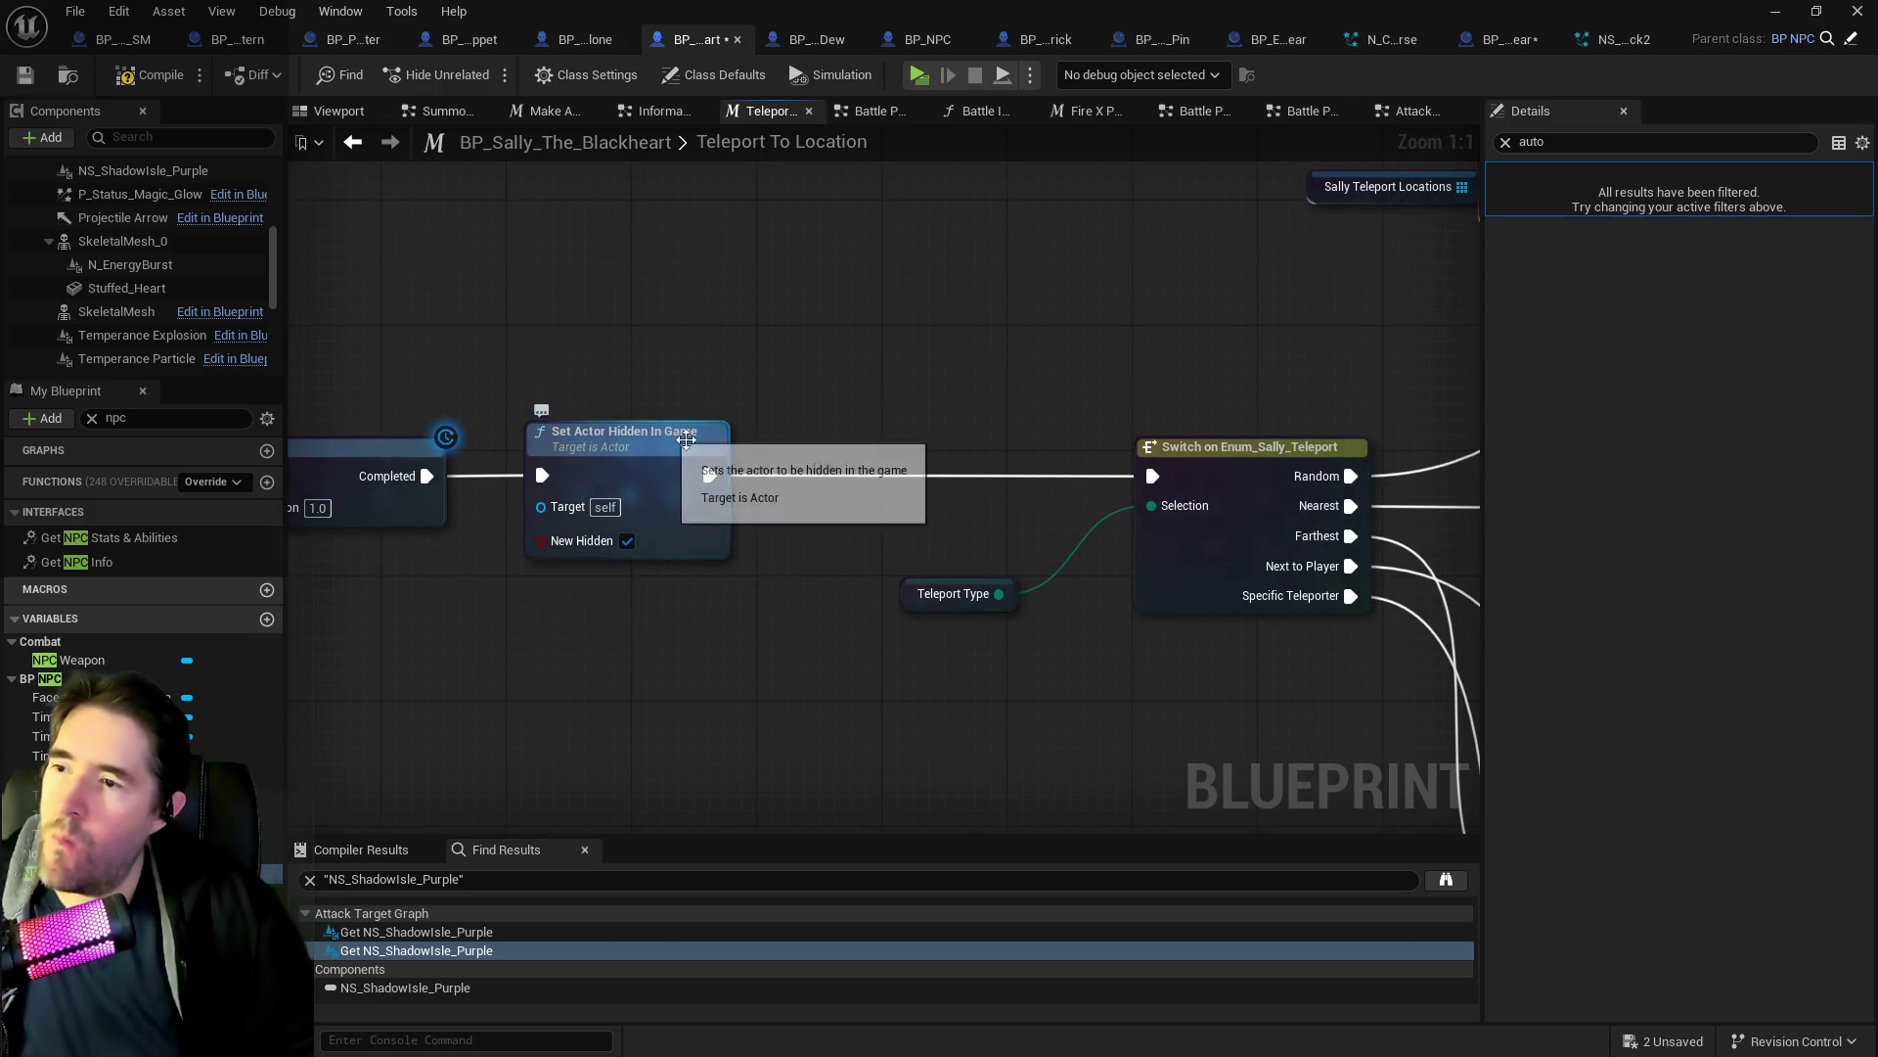
Select the BP Enemy Disappear spawn node and duplicate the BP_Enemy_Disappear asset.
scroll(600, 511, "down", 3)
left_click_drag(530, 569, 1154, 562)
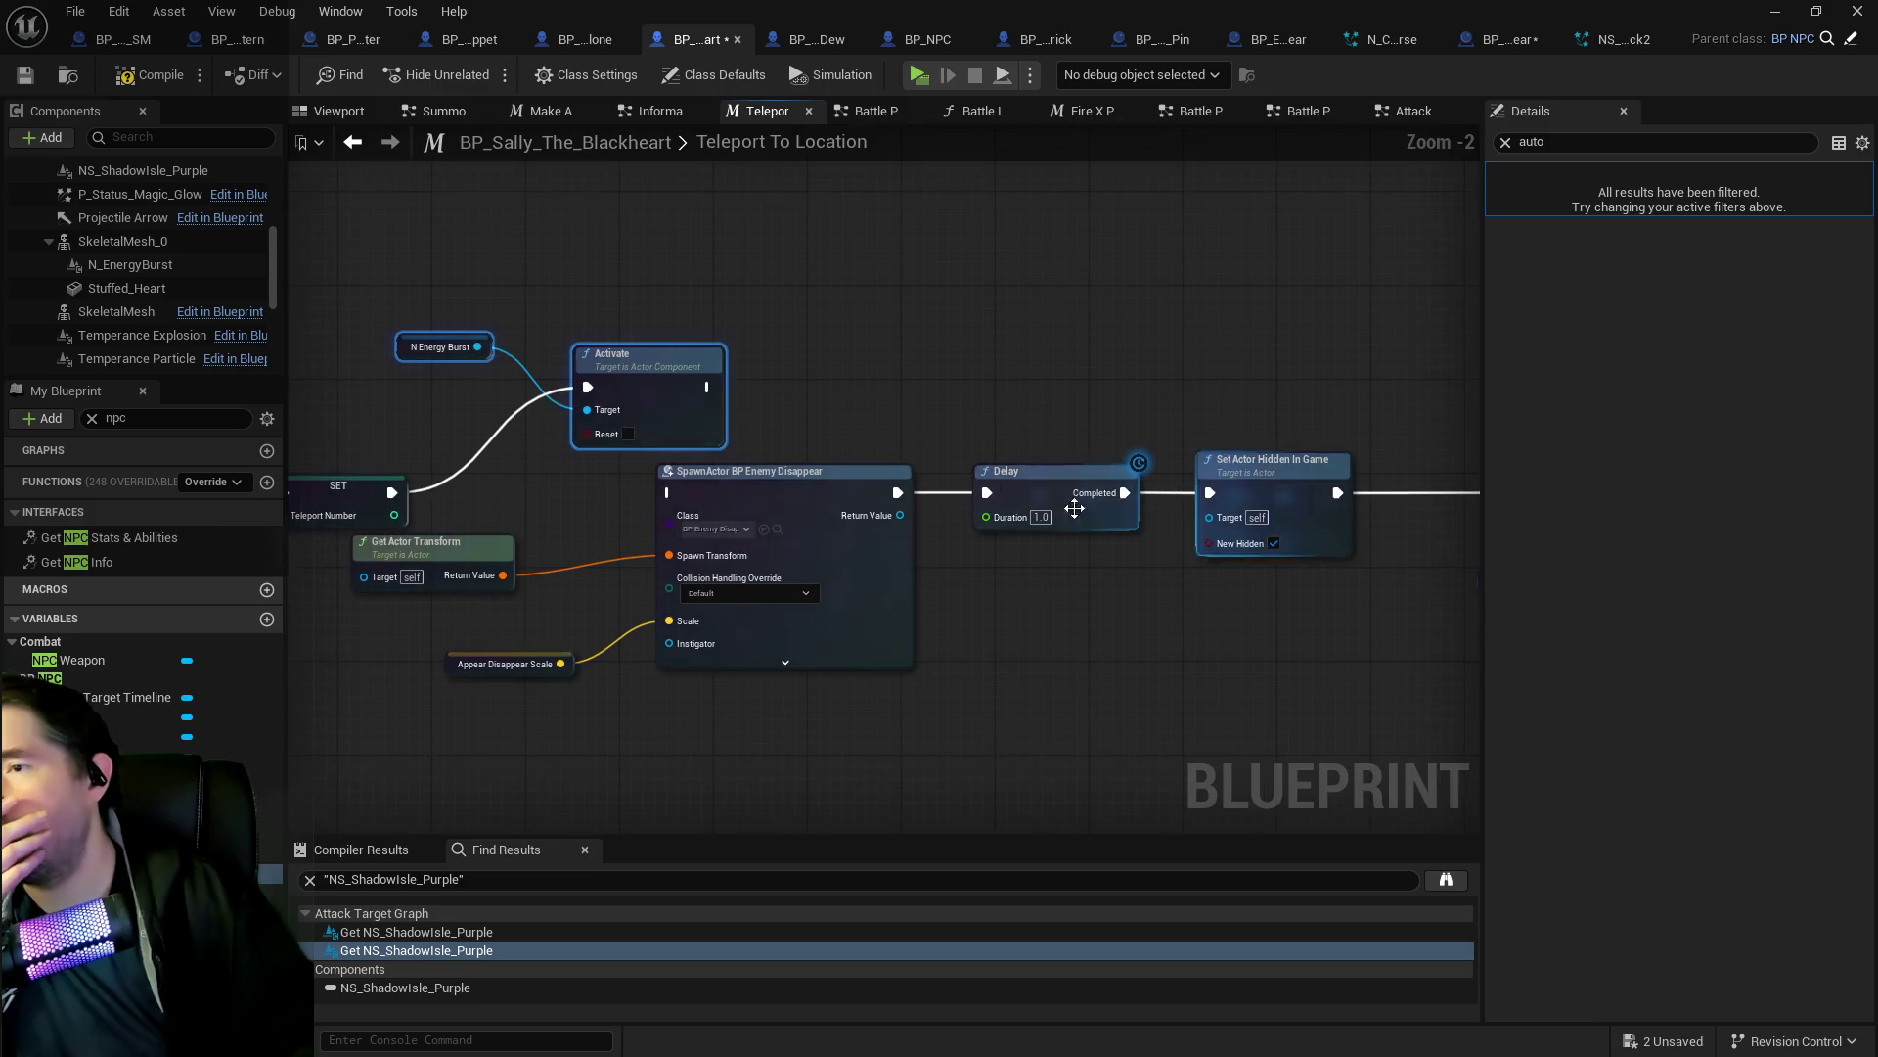
scroll(583, 475, "up", 1)
left_click_drag(570, 451, 815, 461)
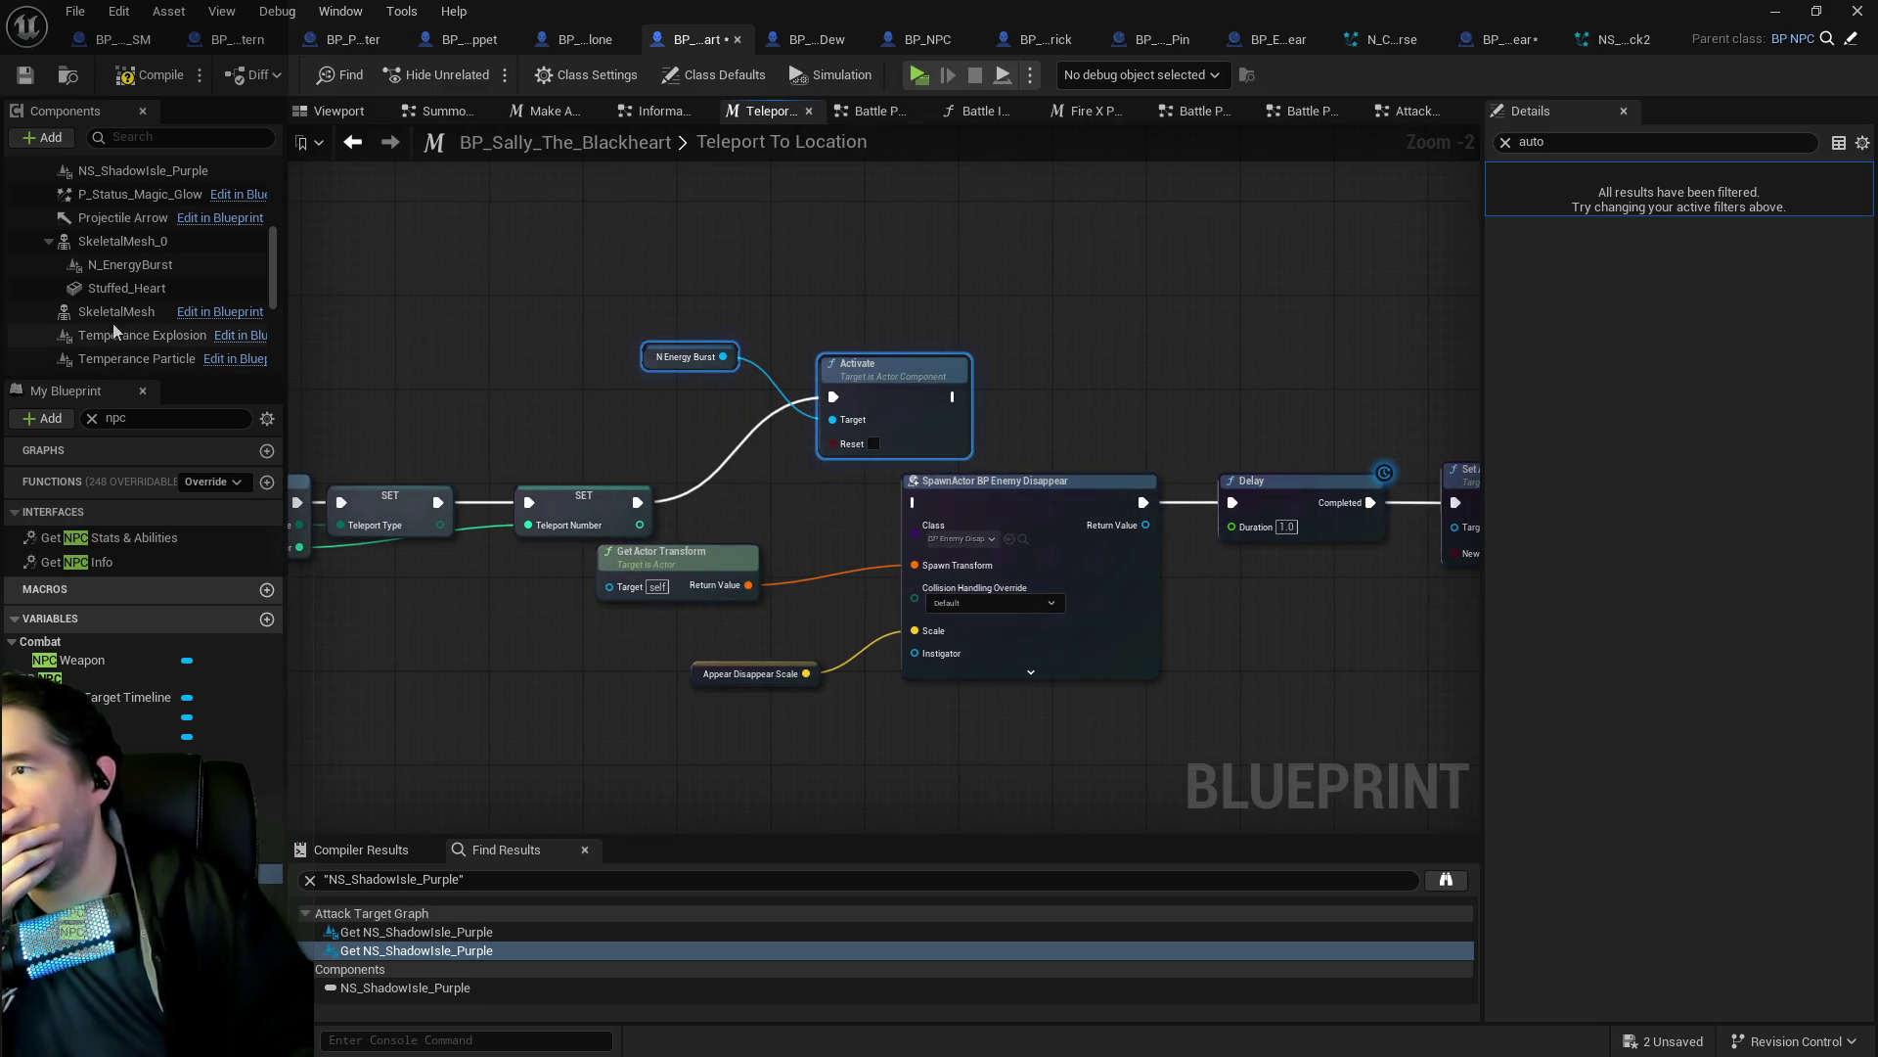
left_click(132, 267)
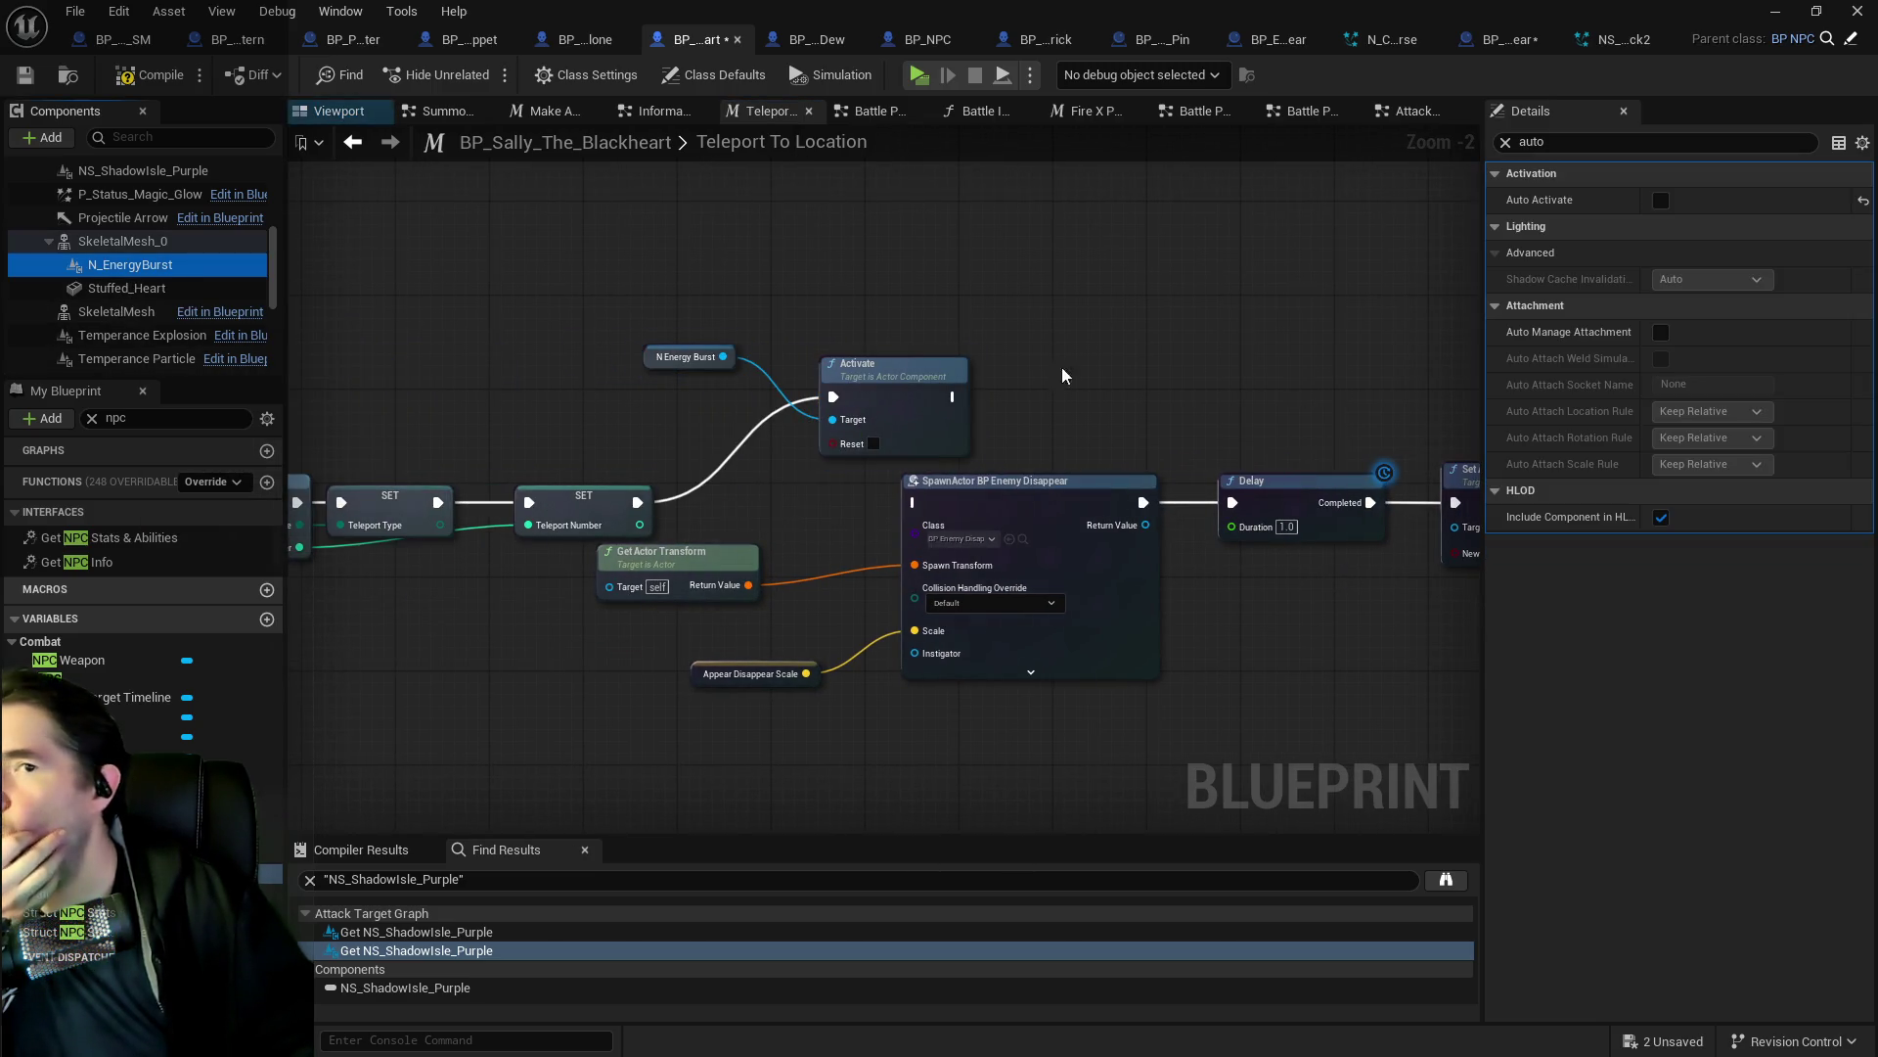
mouse_move(1394, 171)
left_mouse_down()
mouse_move(1069, 336)
mouse_move(836, 546)
left_mouse_up()
left_click(827, 562)
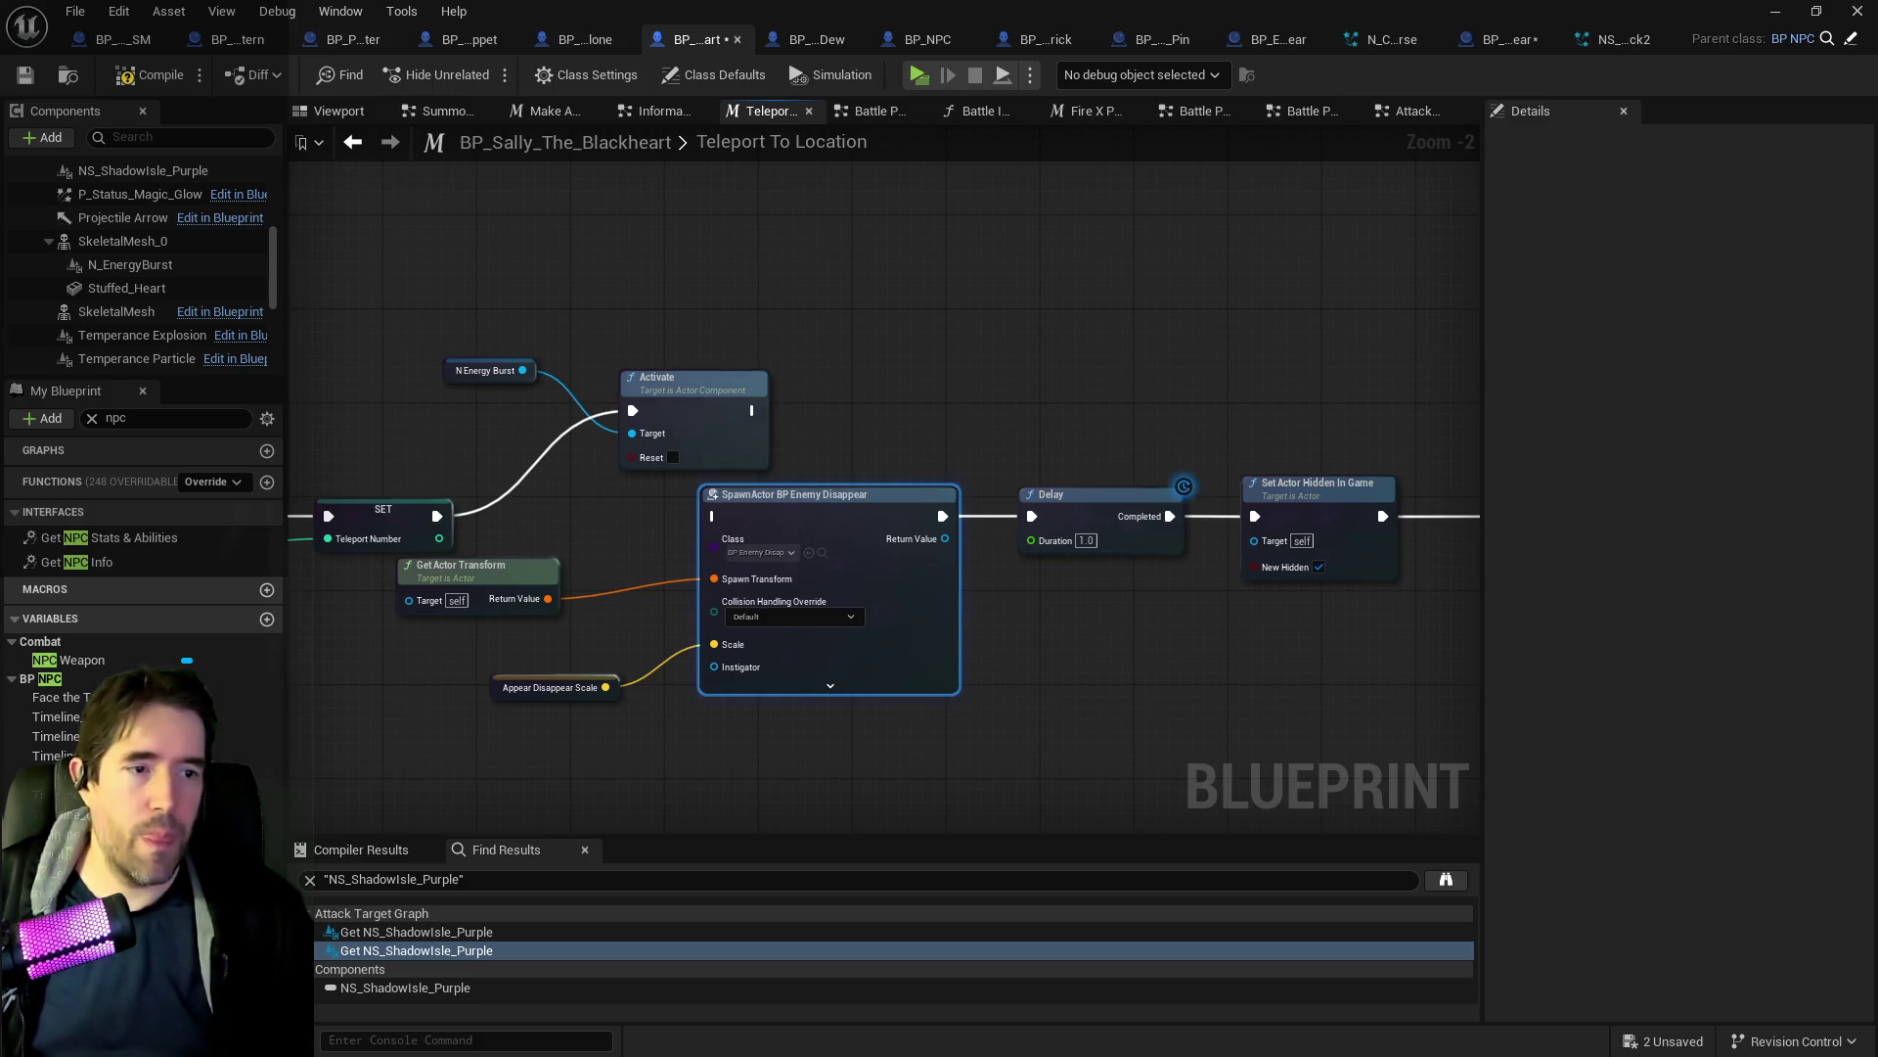
left_click(823, 553)
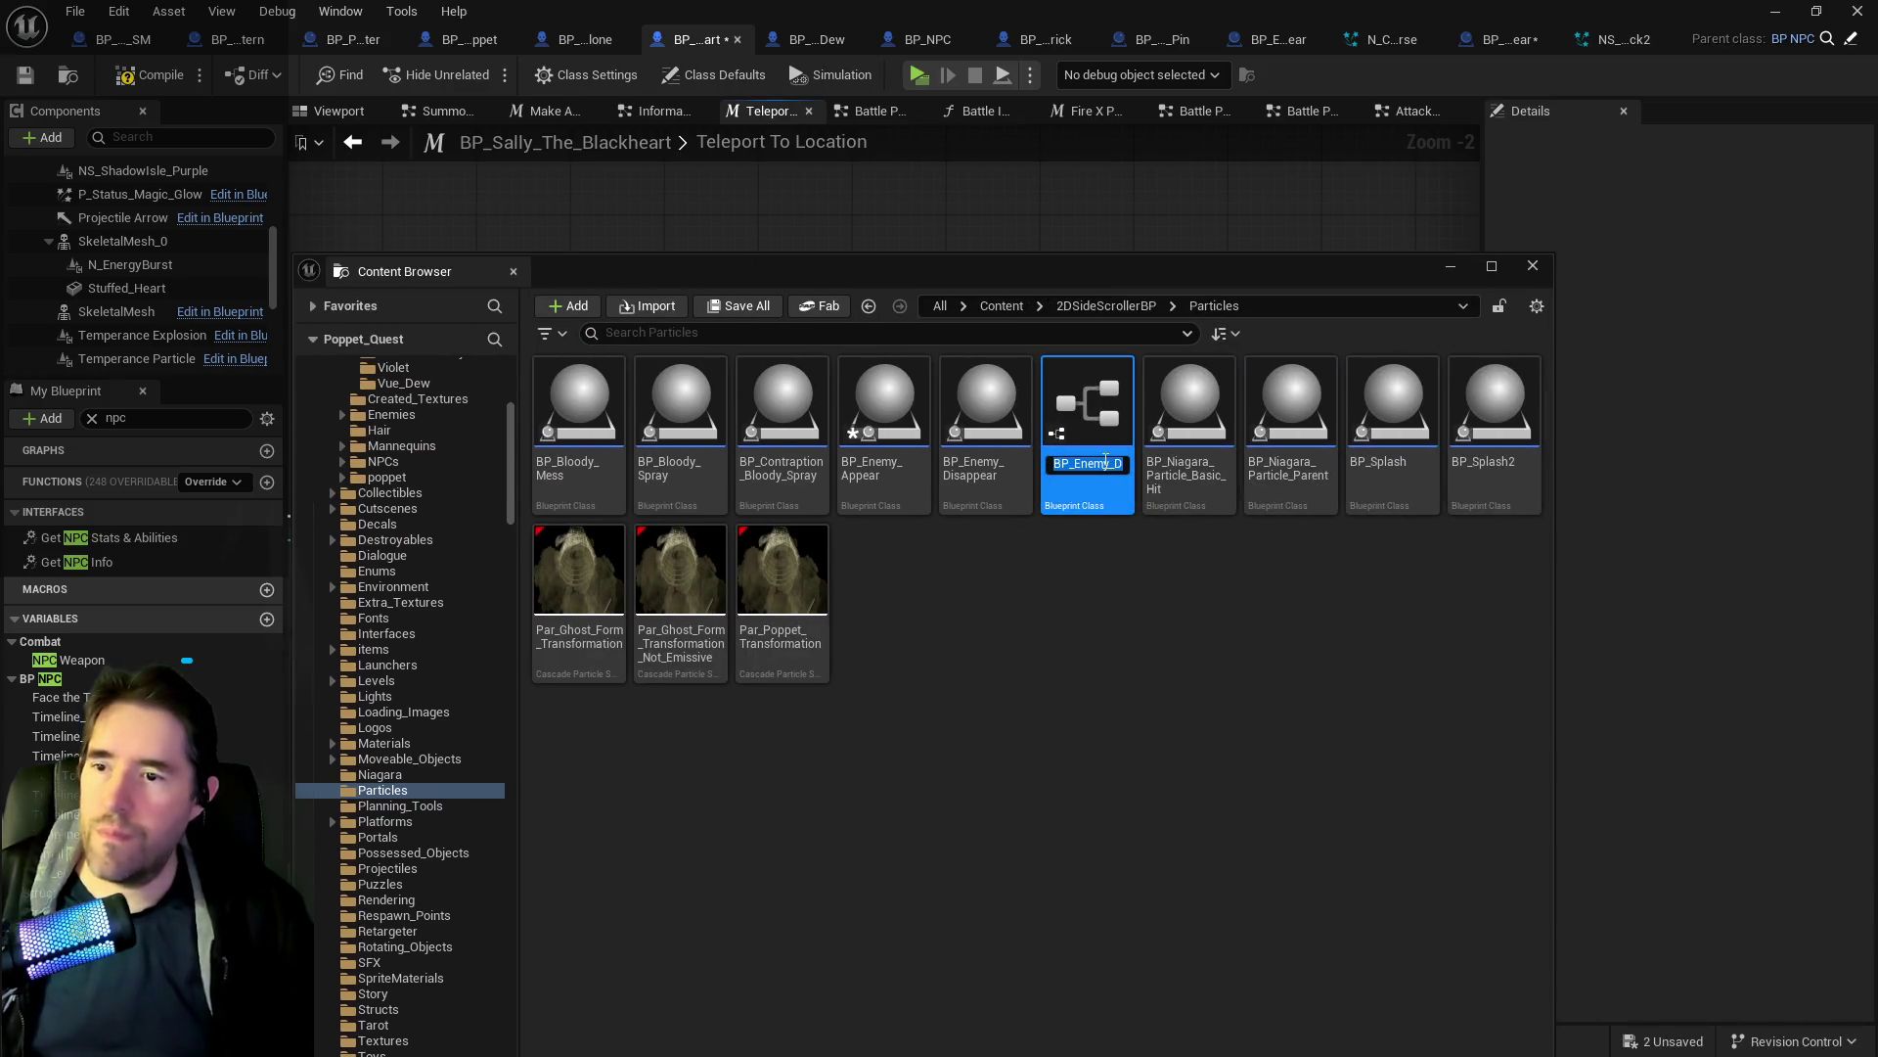
Name the duplicate BP_Enemy_Disappear_Sally.
key("BackSpace")
type("_Sally")
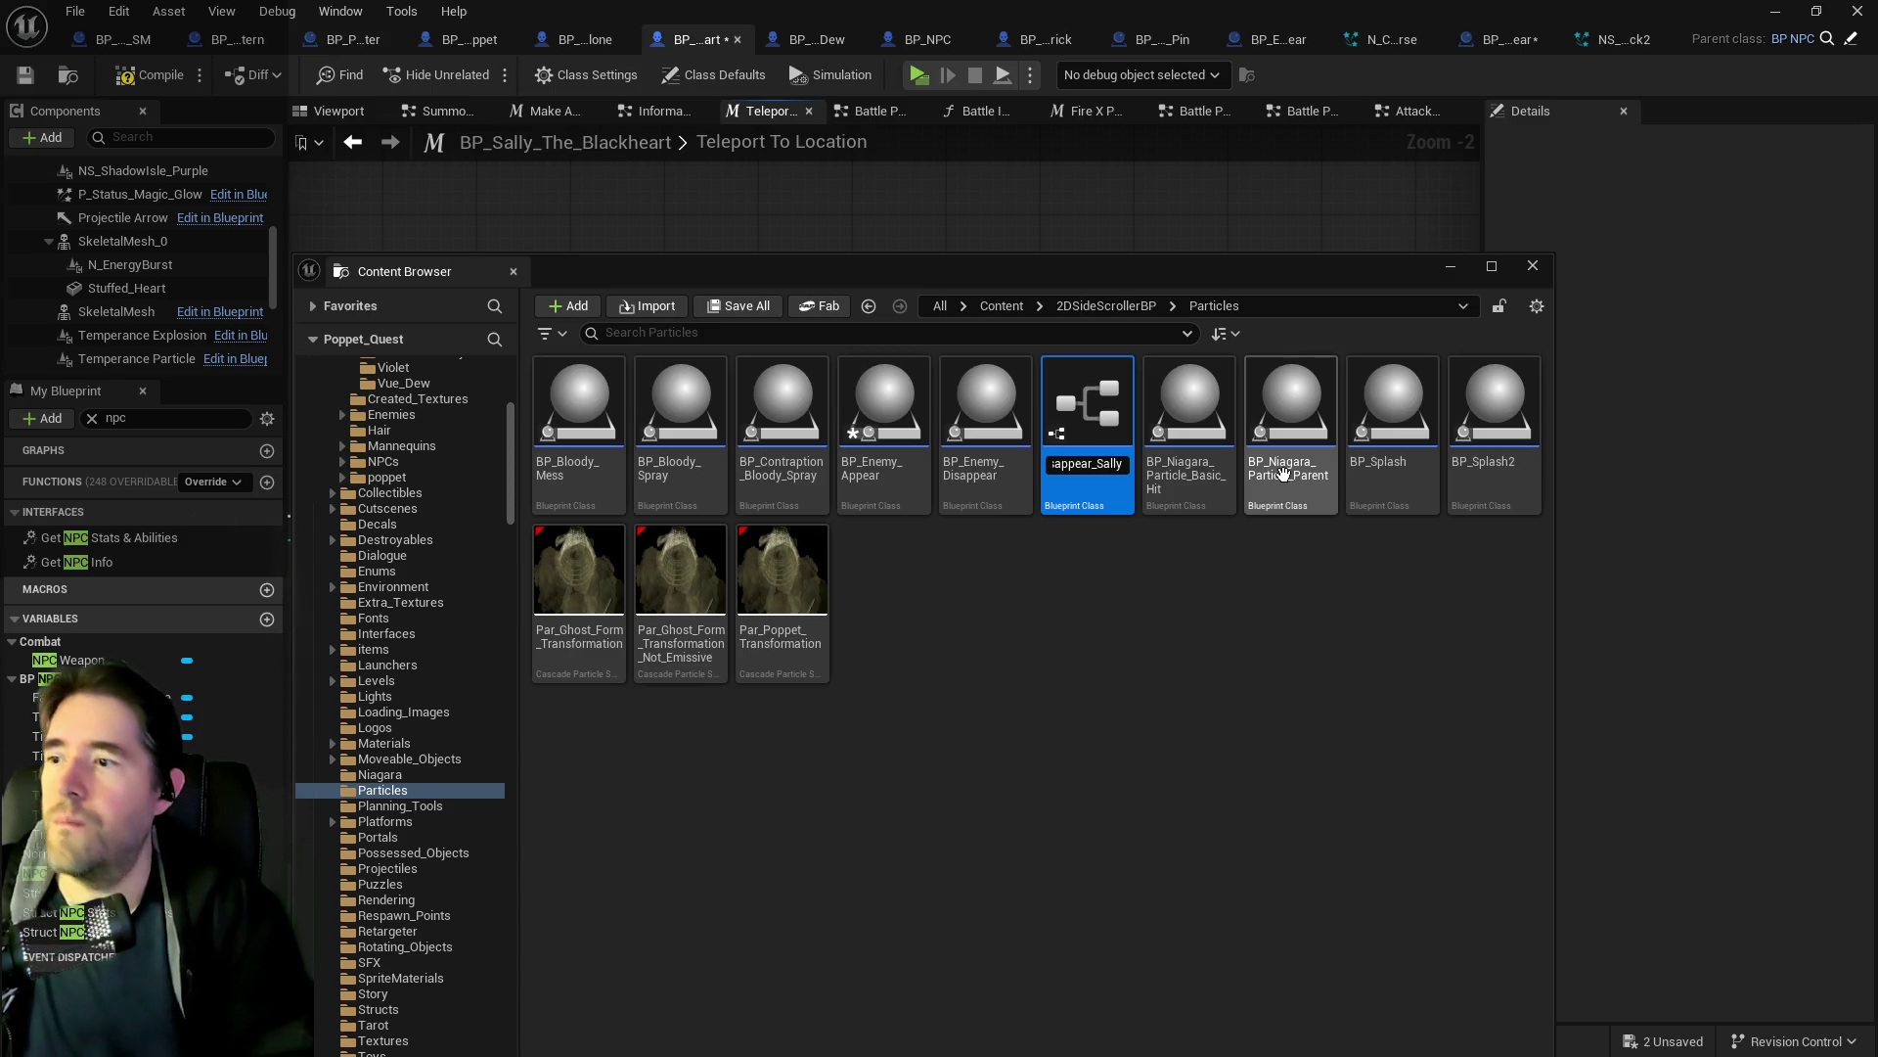
key("Return")
Move BP_Enemy_Disappear_Sally into the Sally_The_Blackheart folder and open it.
scroll(388, 577, "up", 5)
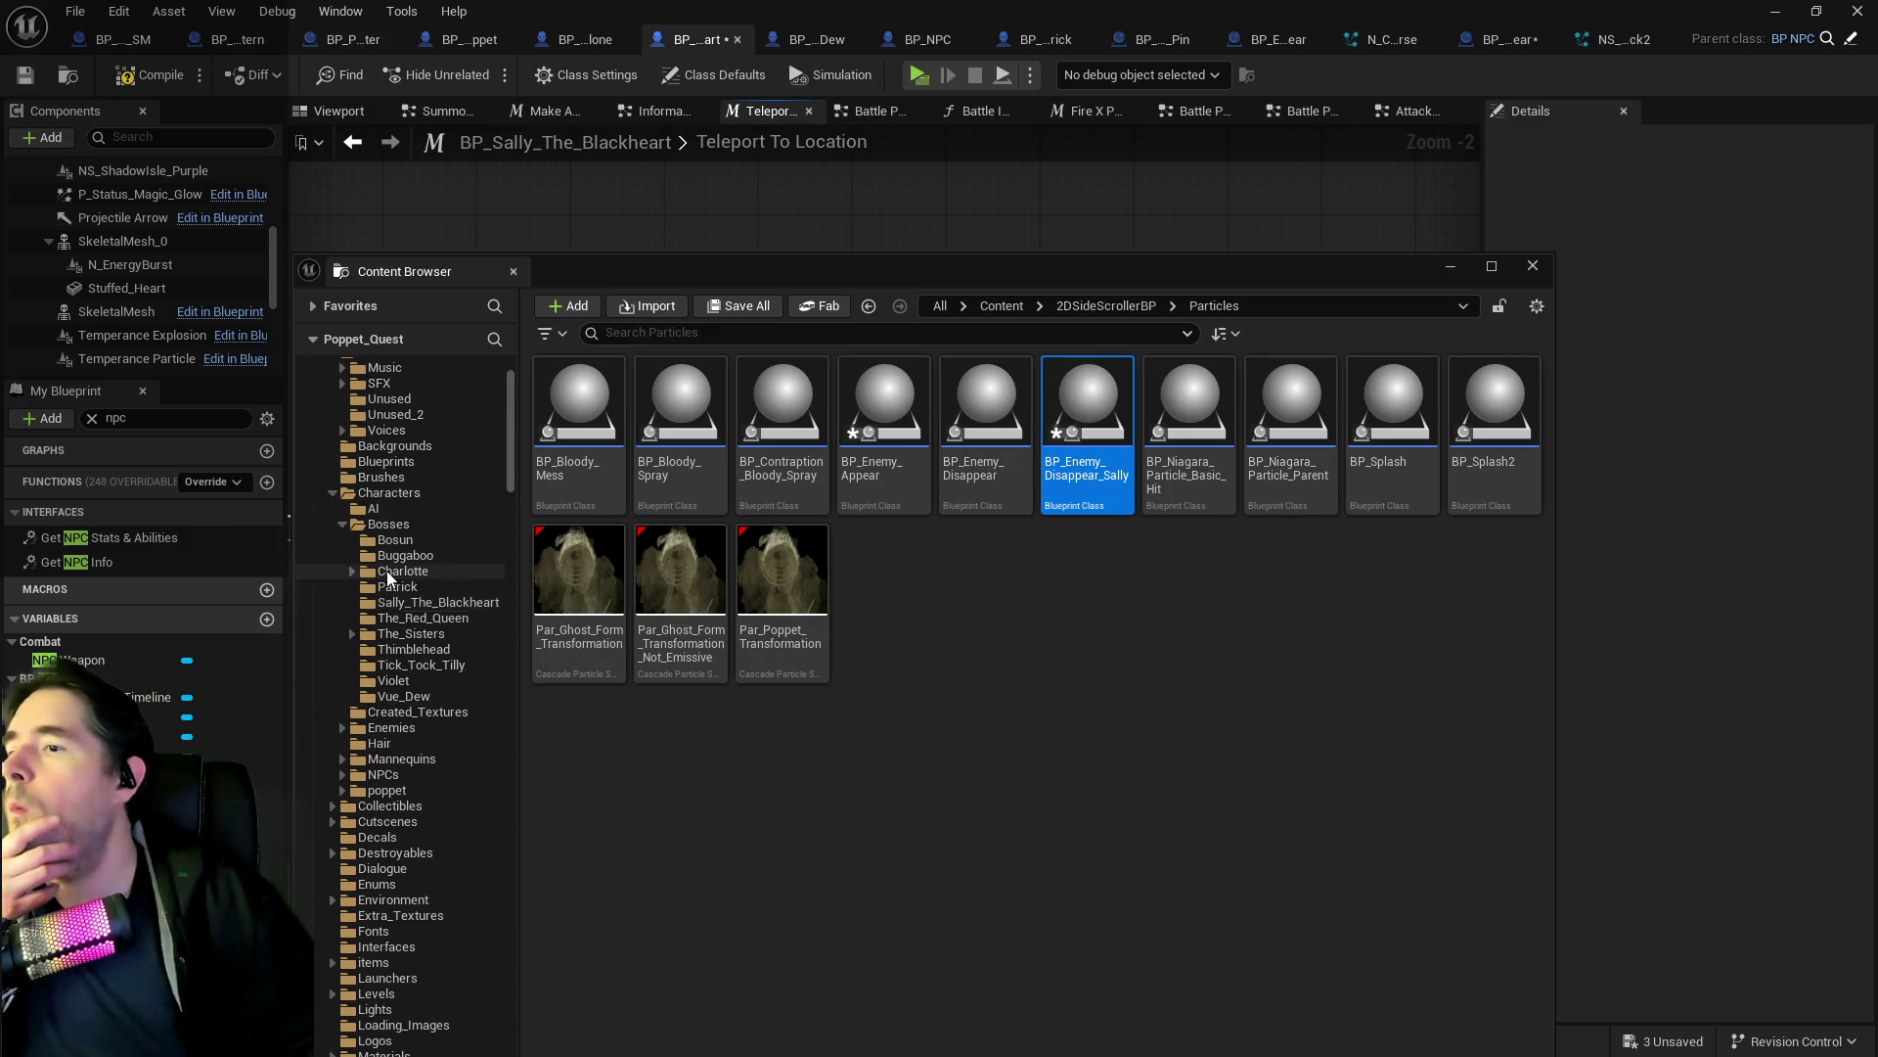
mouse_move(1072, 434)
left_mouse_down()
mouse_move(518, 621)
mouse_move(446, 641)
mouse_move(431, 621)
left_mouse_up()
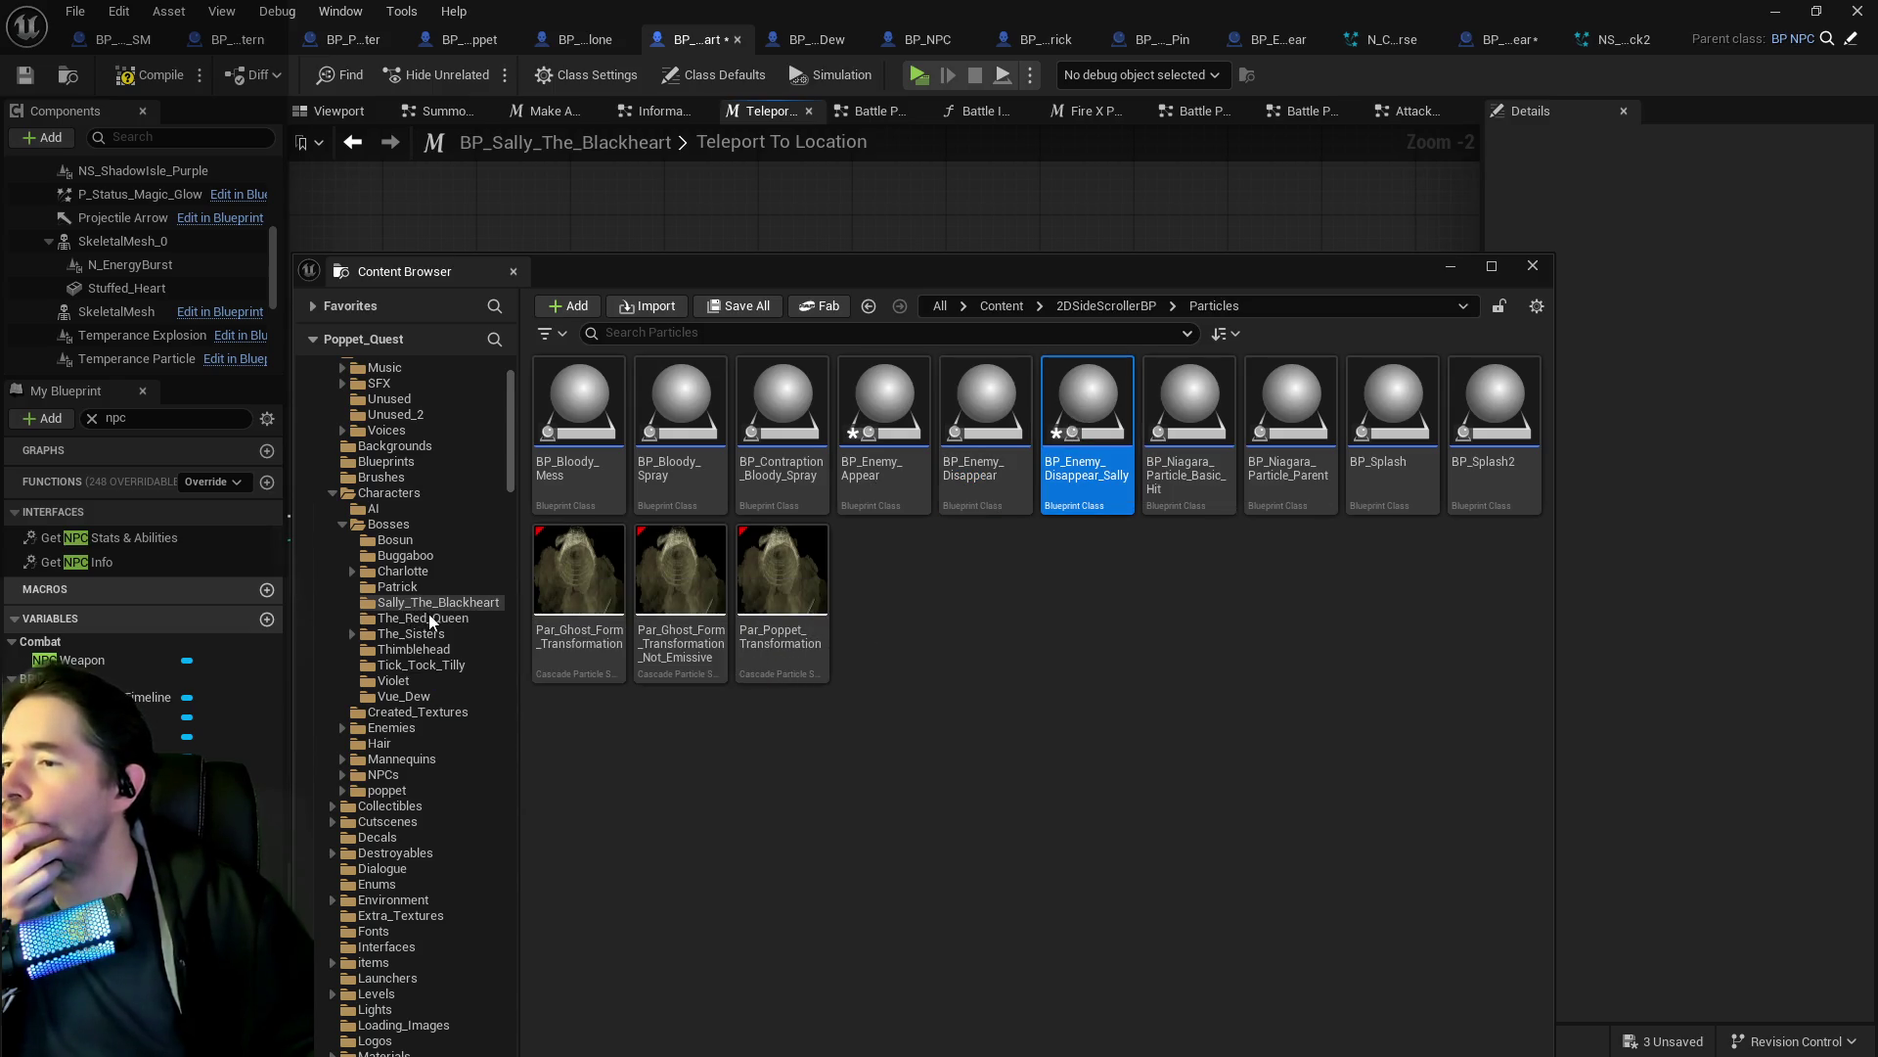
left_click(443, 633)
left_click(456, 601)
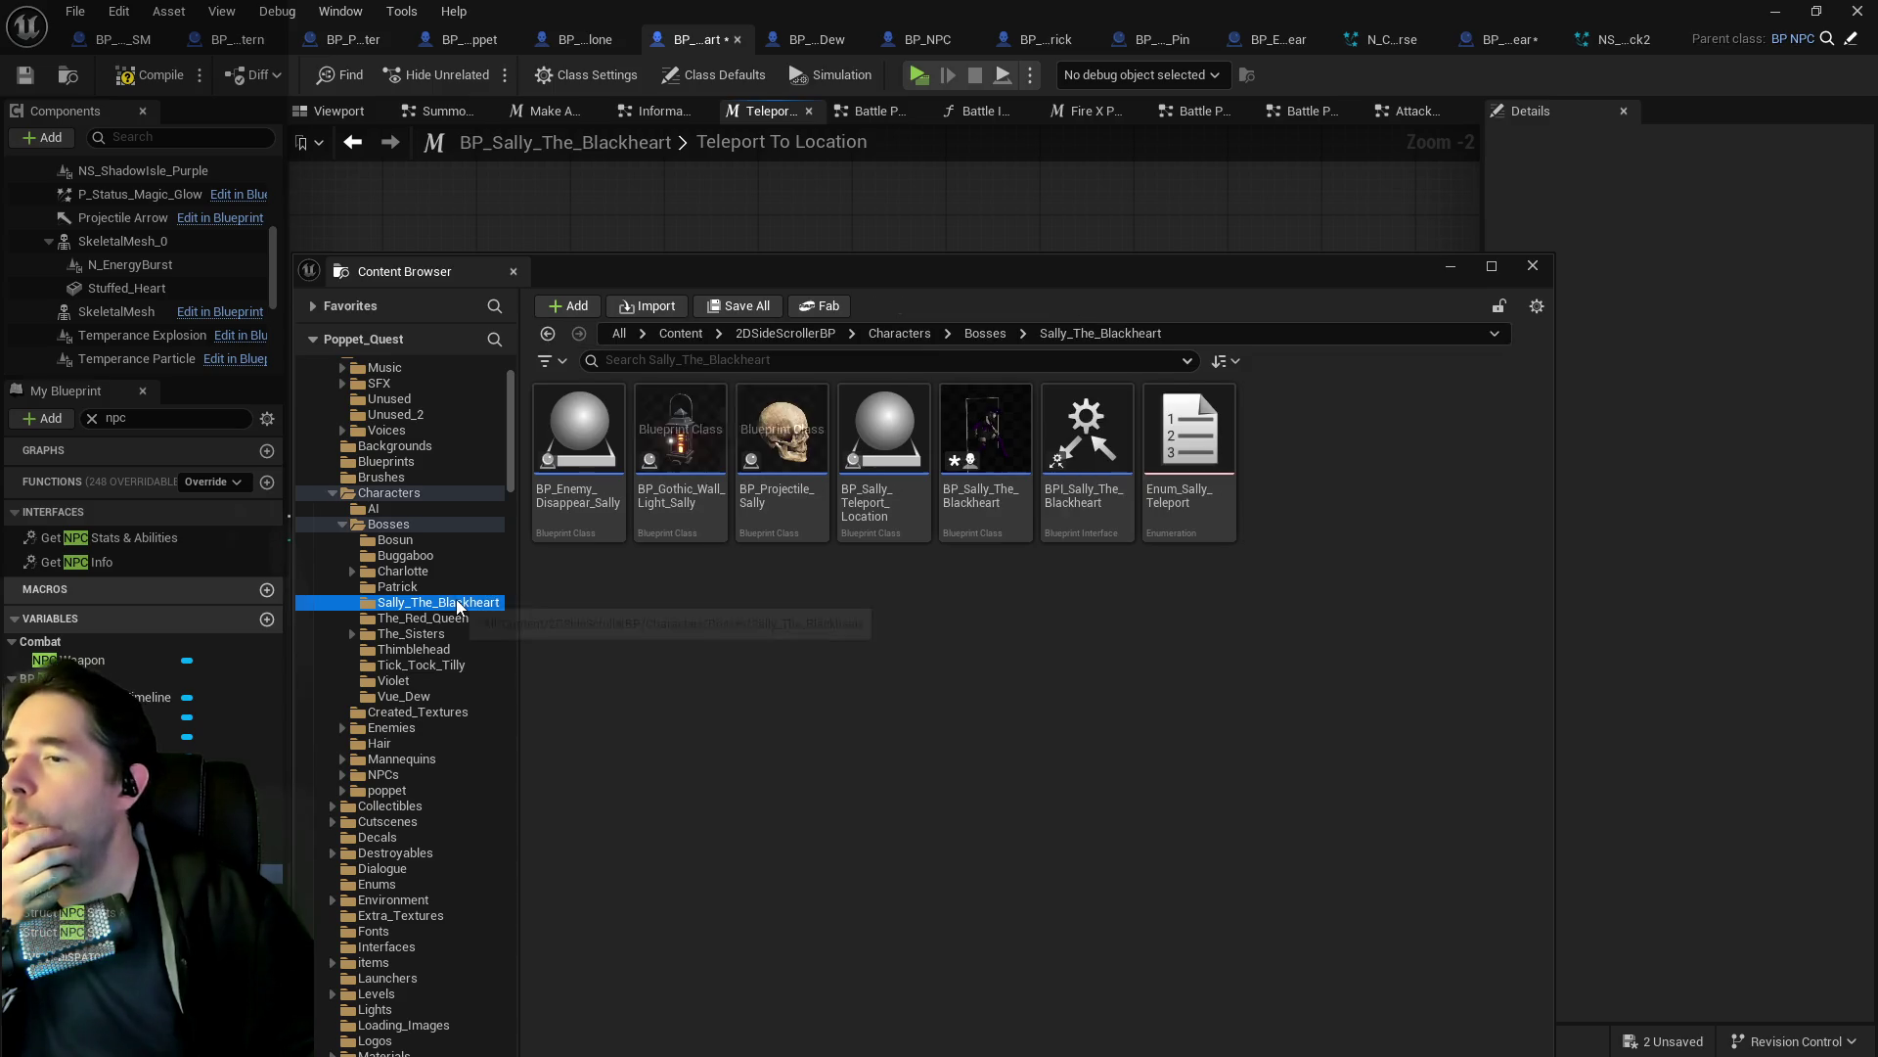
left_click(579, 509)
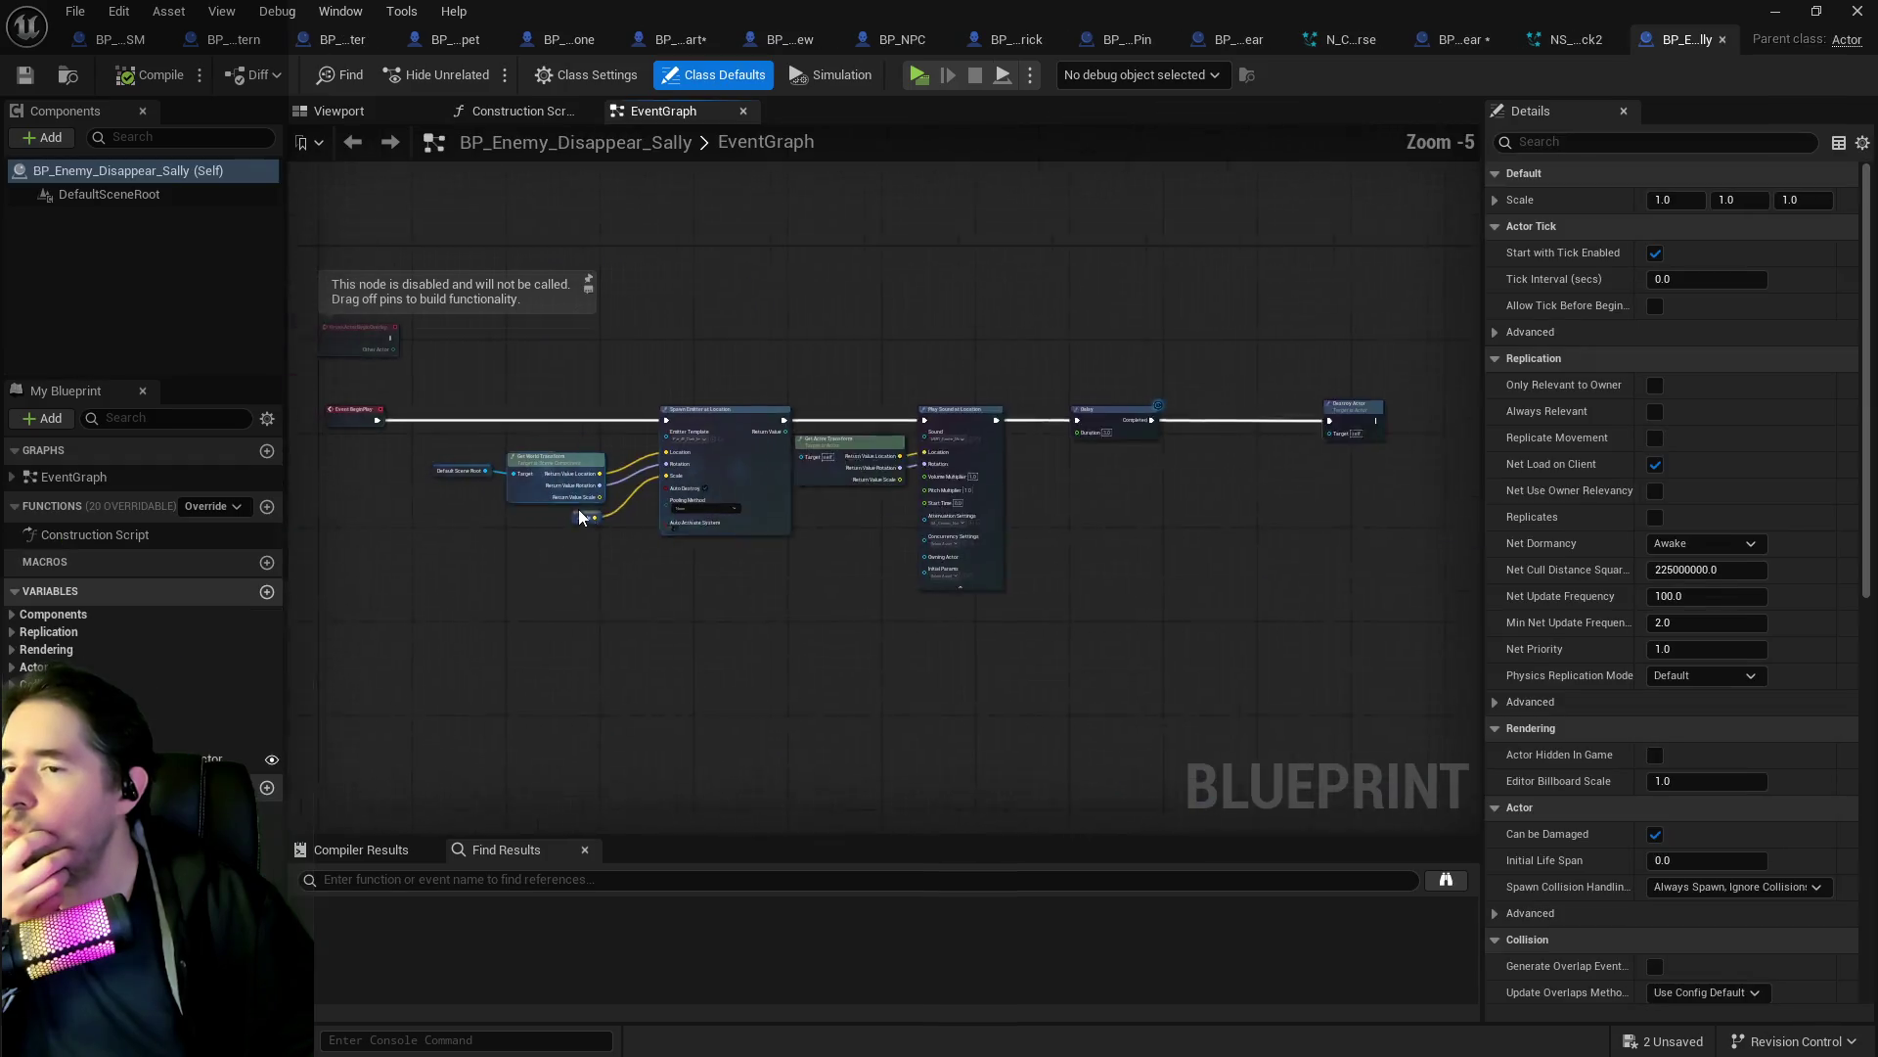
Locate the Niagara asset behind Sally's N_EnergyBurst component, then switch to BP_Enemy_Appear.
scroll(786, 509, "up", 5)
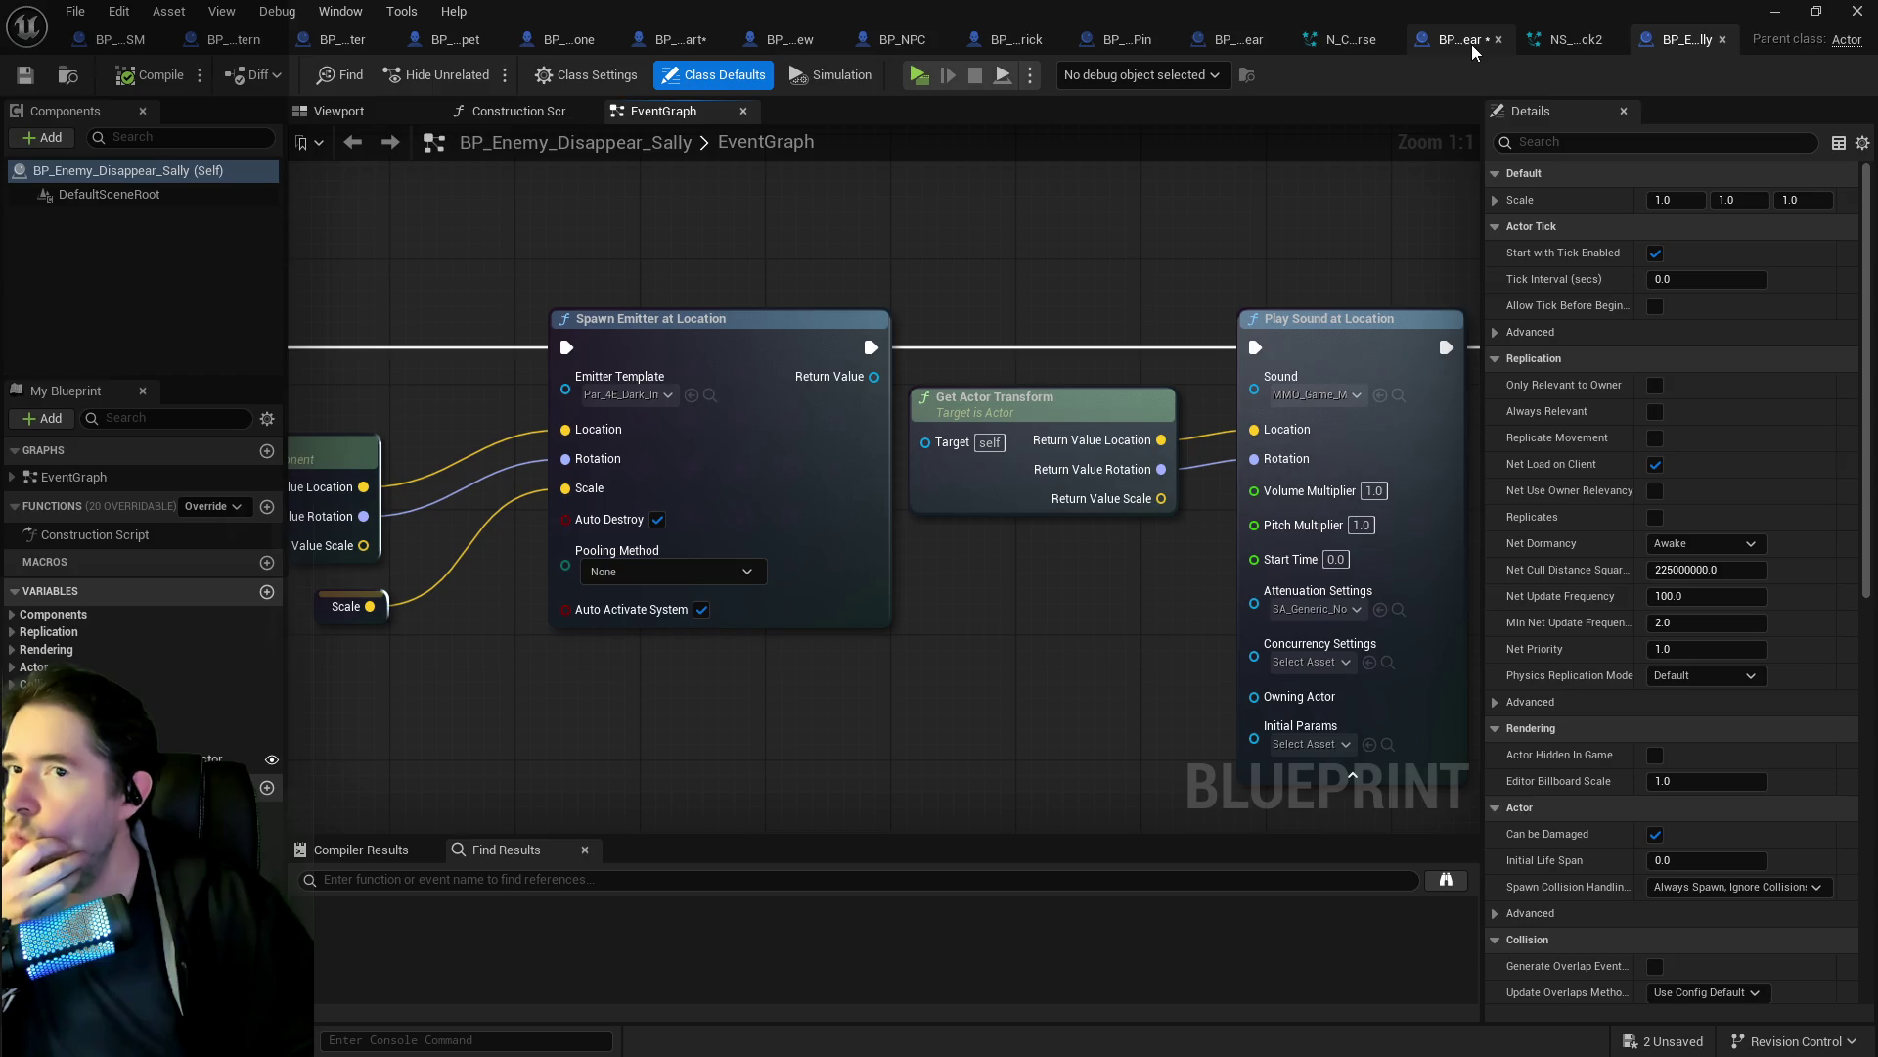
left_click(669, 41)
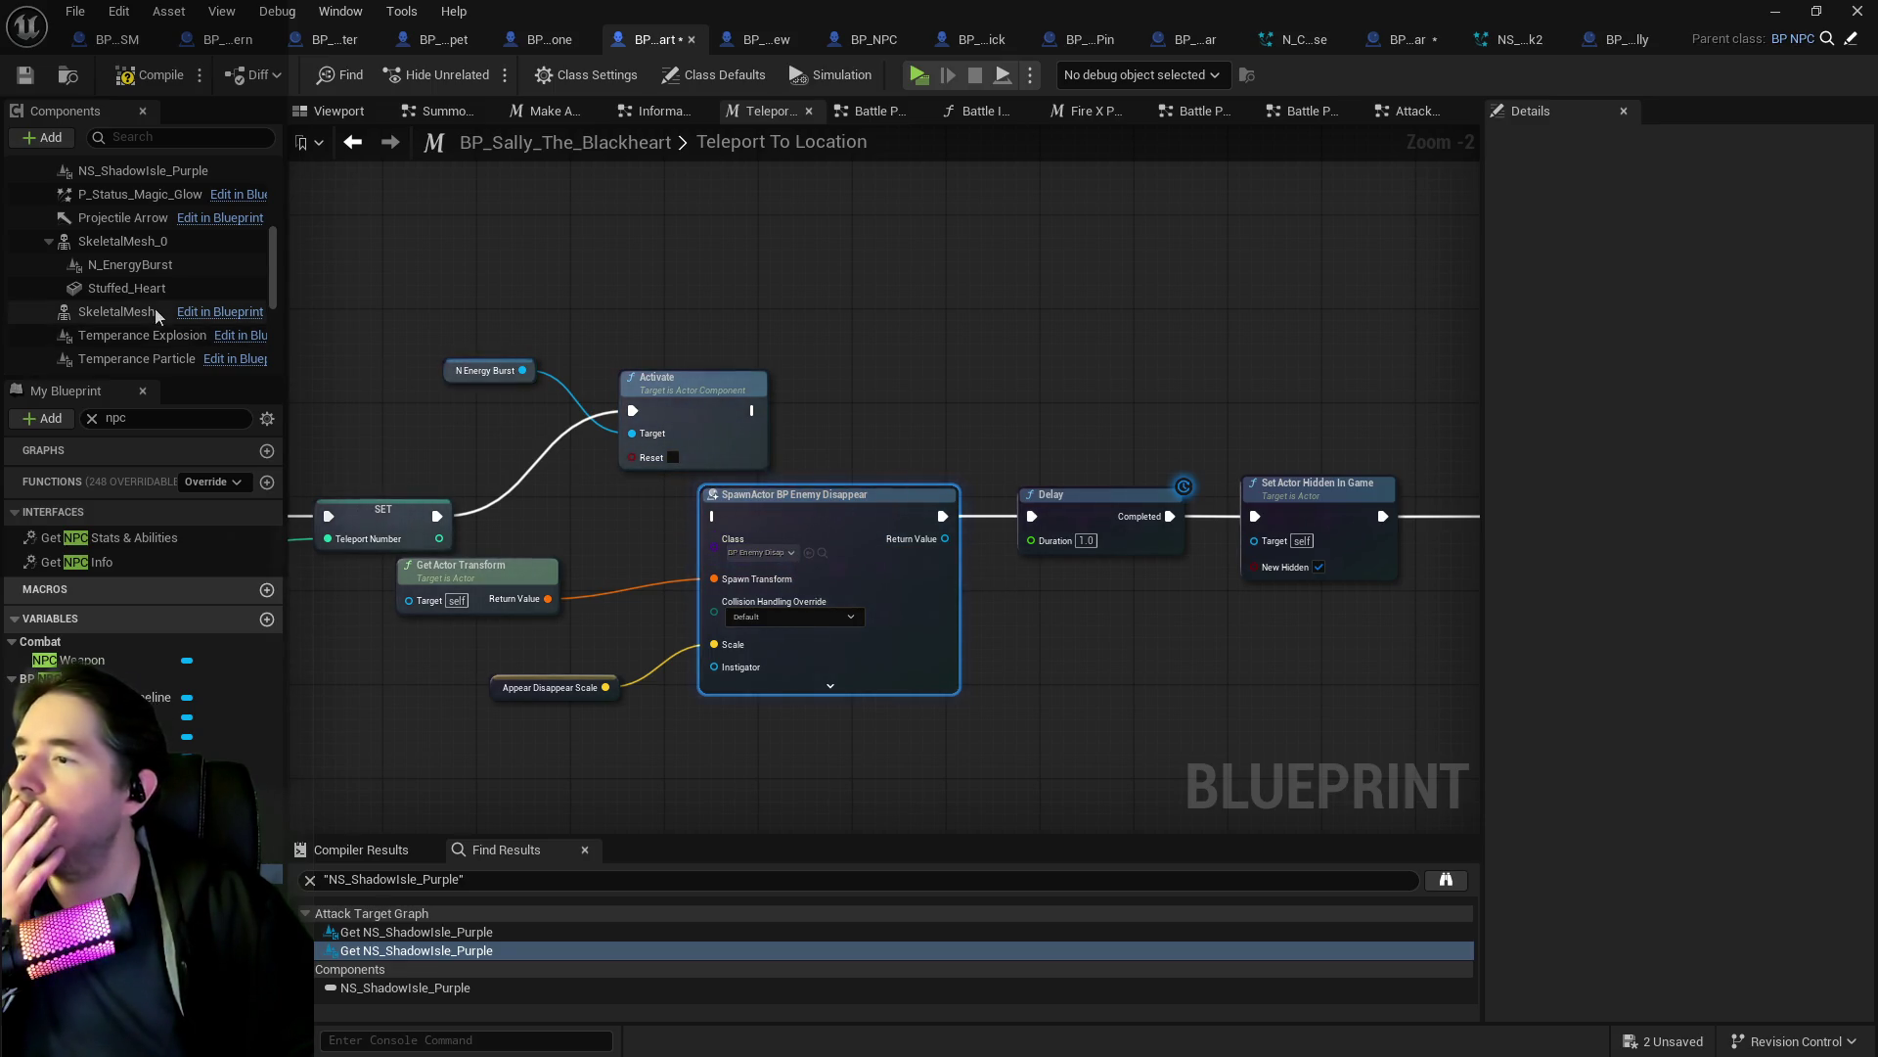
left_click(136, 268)
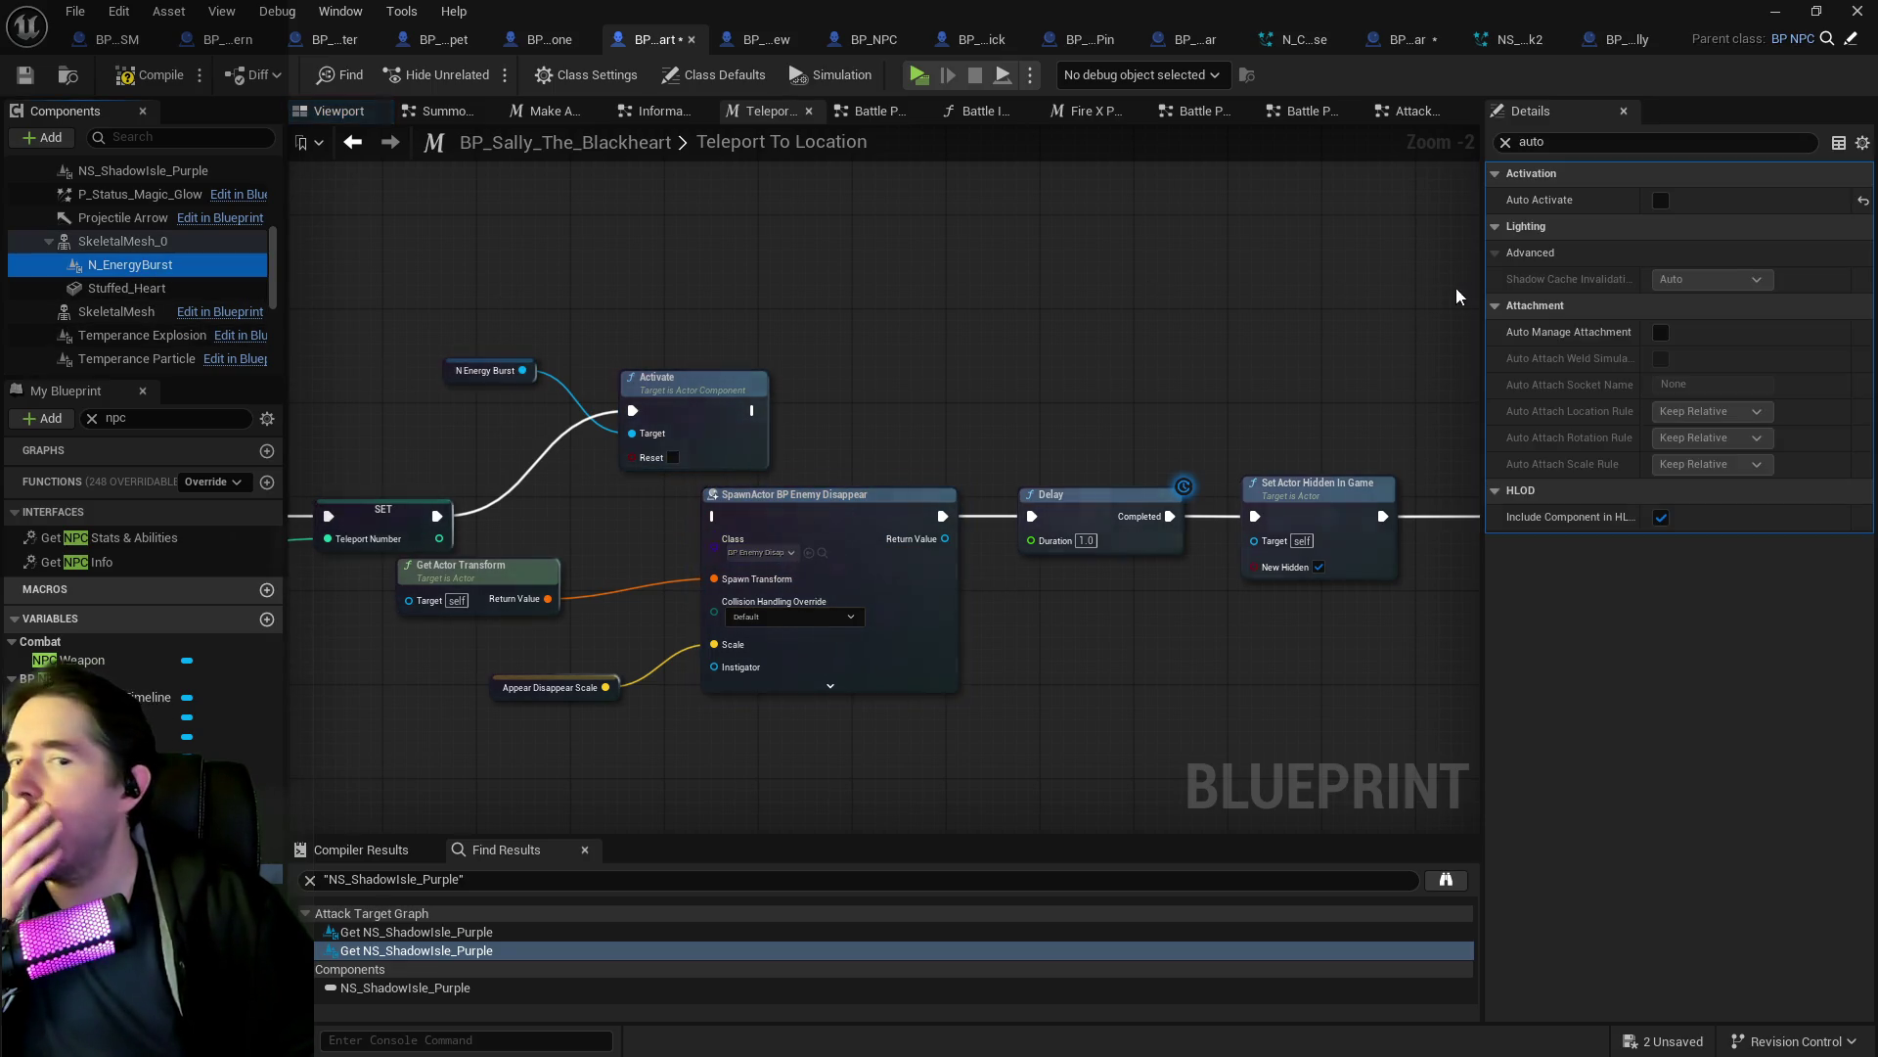
left_click(1506, 142)
left_click(1740, 515)
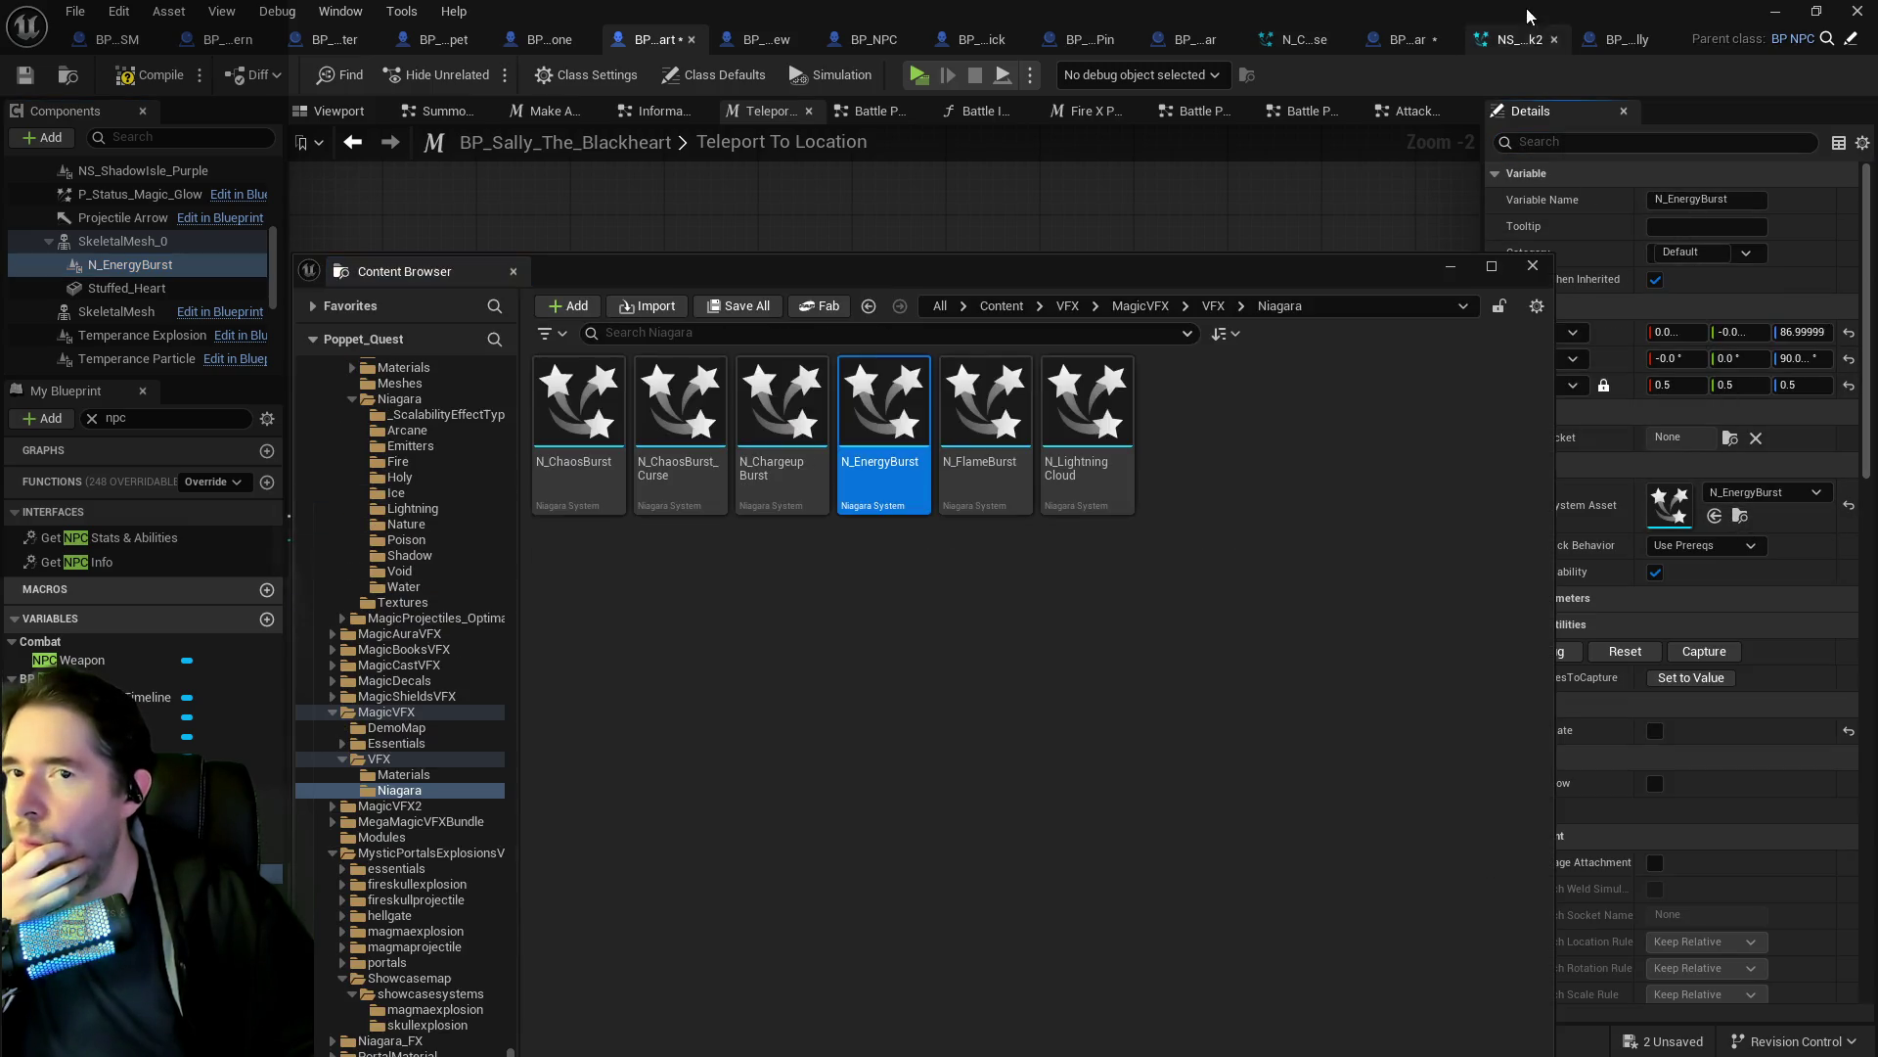
left_click(1219, 252)
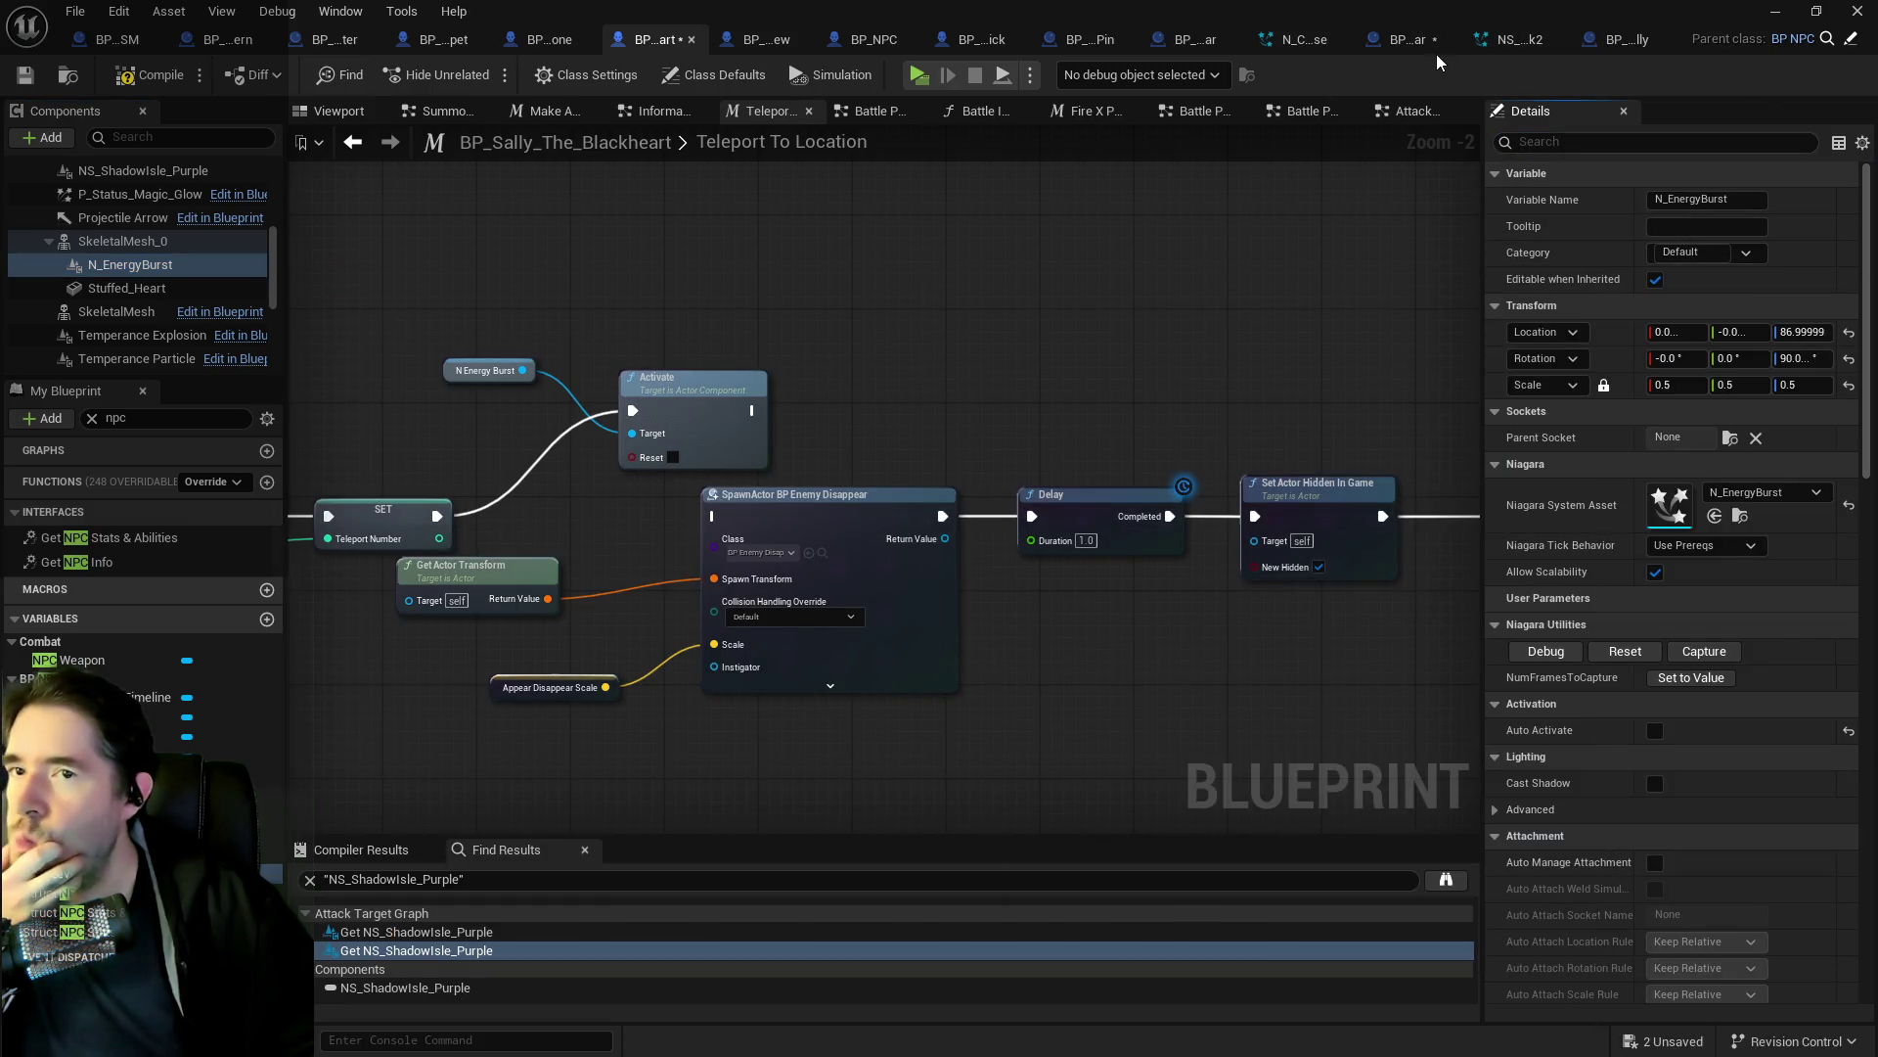
left_click(1409, 40)
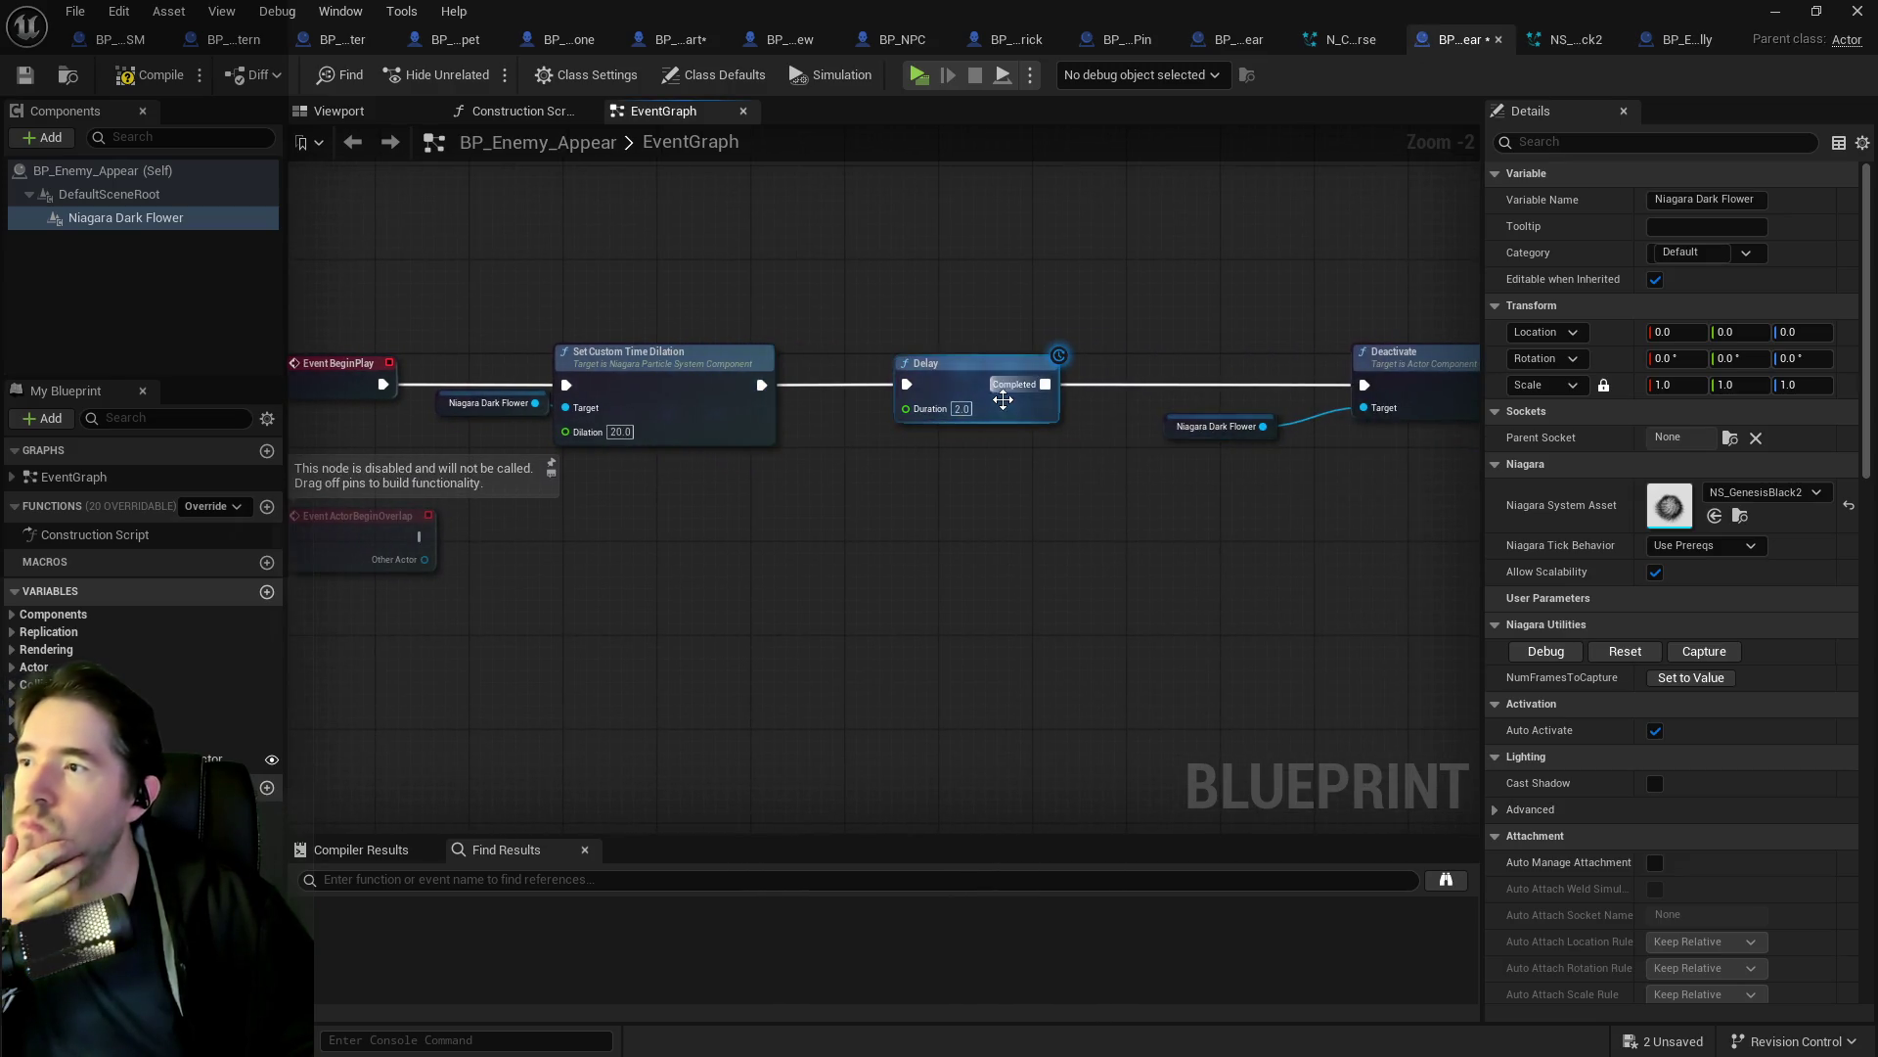
Add N_EnergyBurst to BP_Enemy_Appear as a component attached to DefaultSceneRoot.
mouse_move(978, 415)
left_mouse_down()
mouse_move(612, 426)
mouse_move(181, 308)
mouse_move(157, 213)
mouse_move(122, 215)
left_mouse_up()
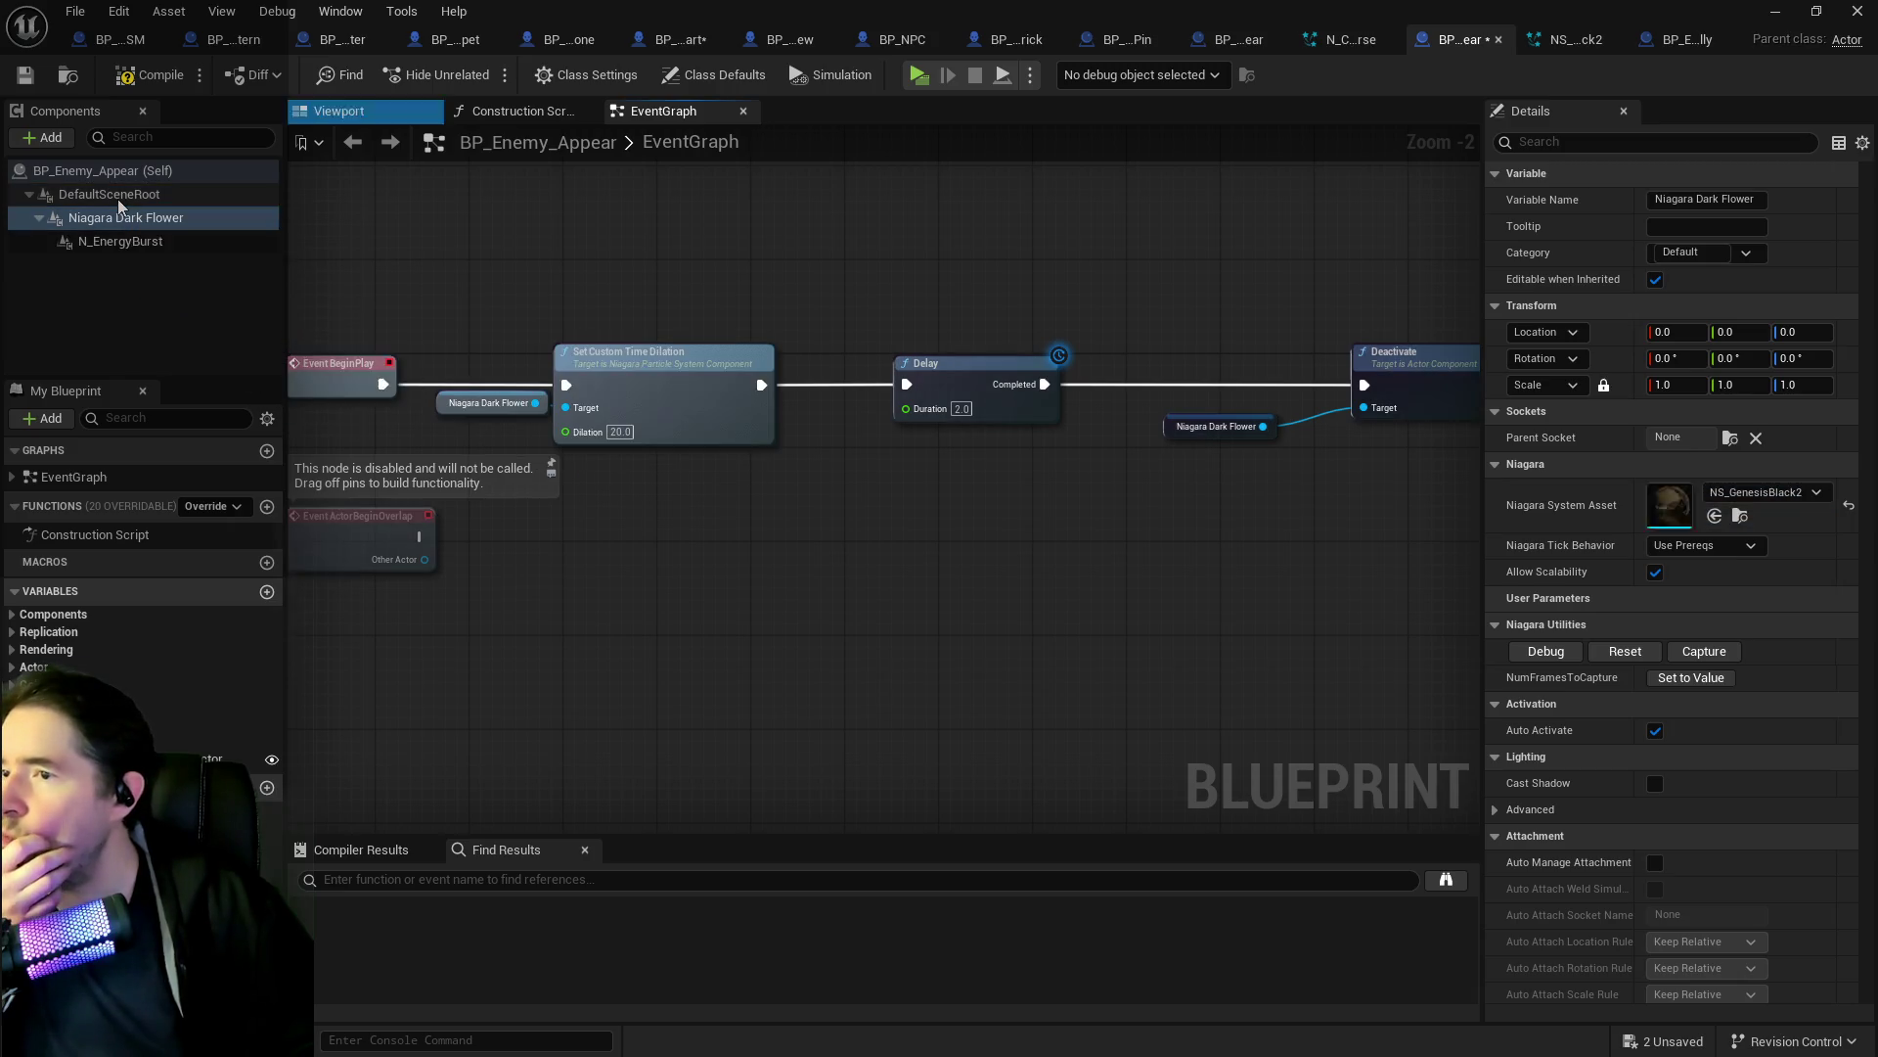
scroll(878, 373, "down", 1)
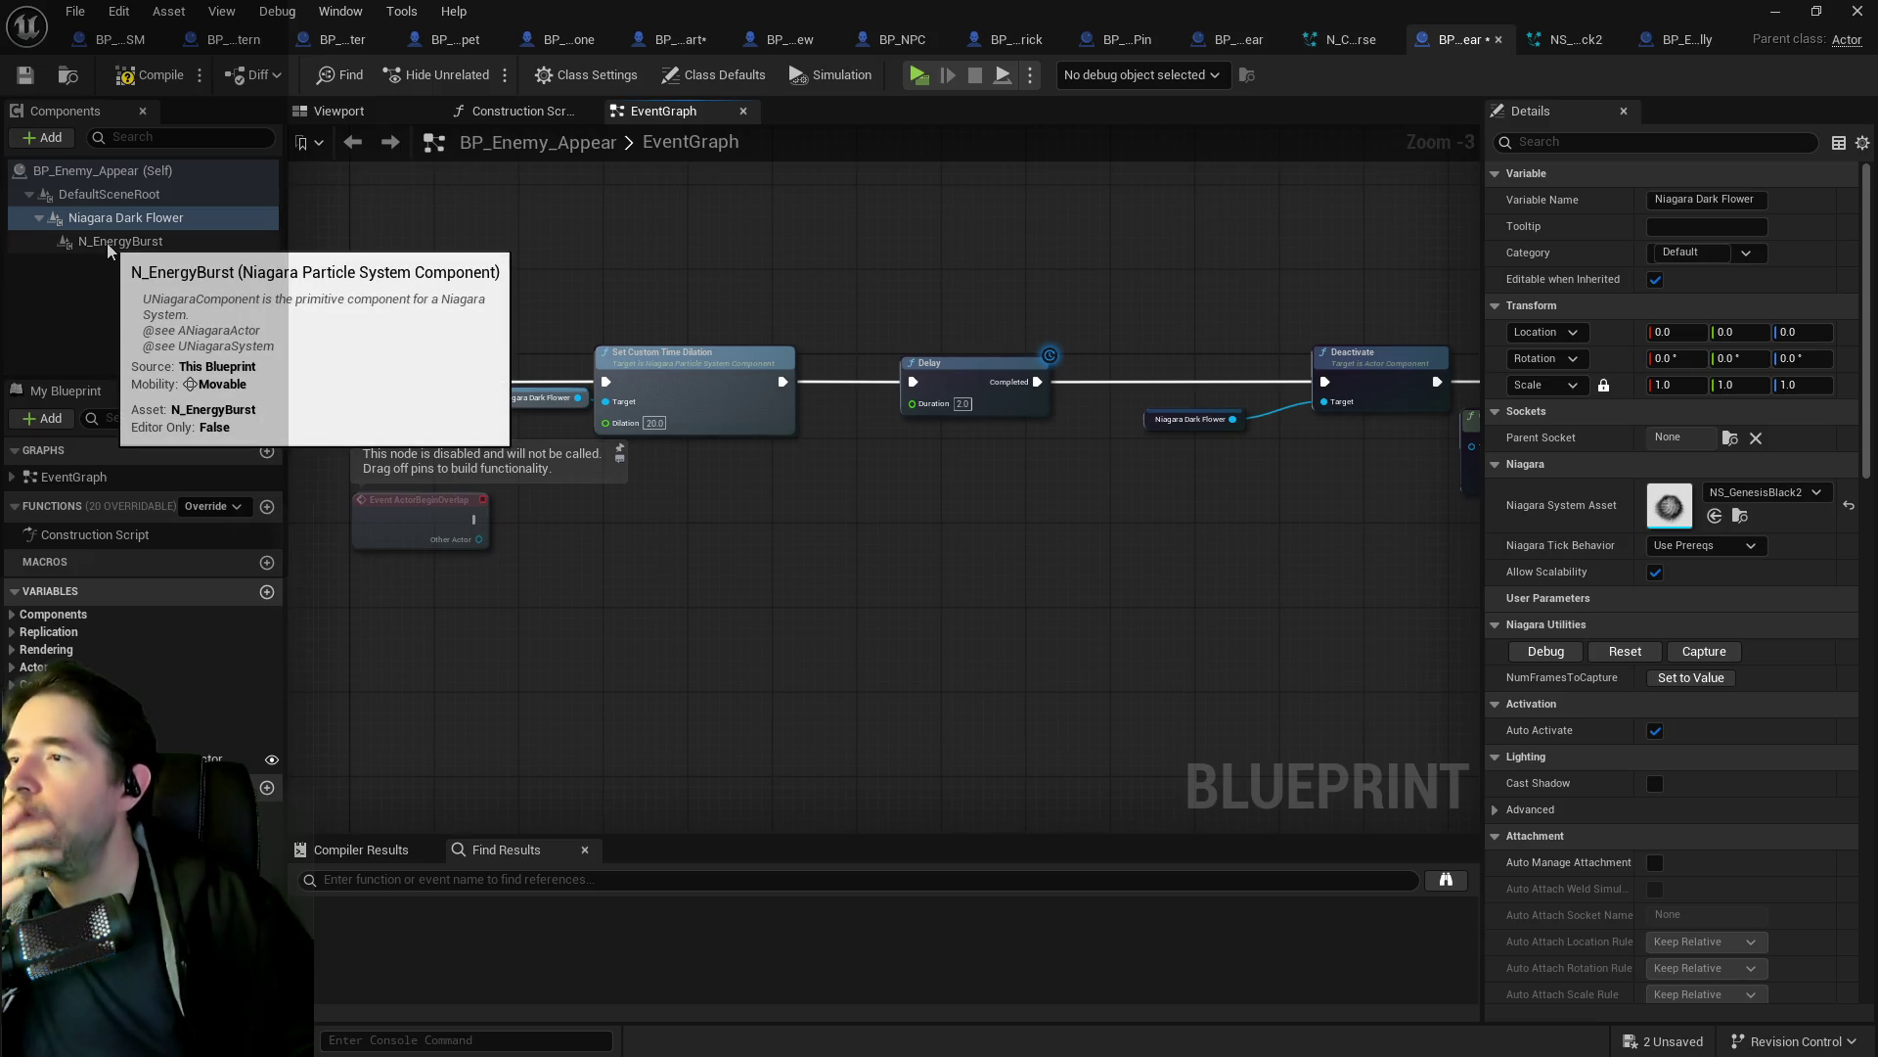
scroll(689, 416, "up", 1)
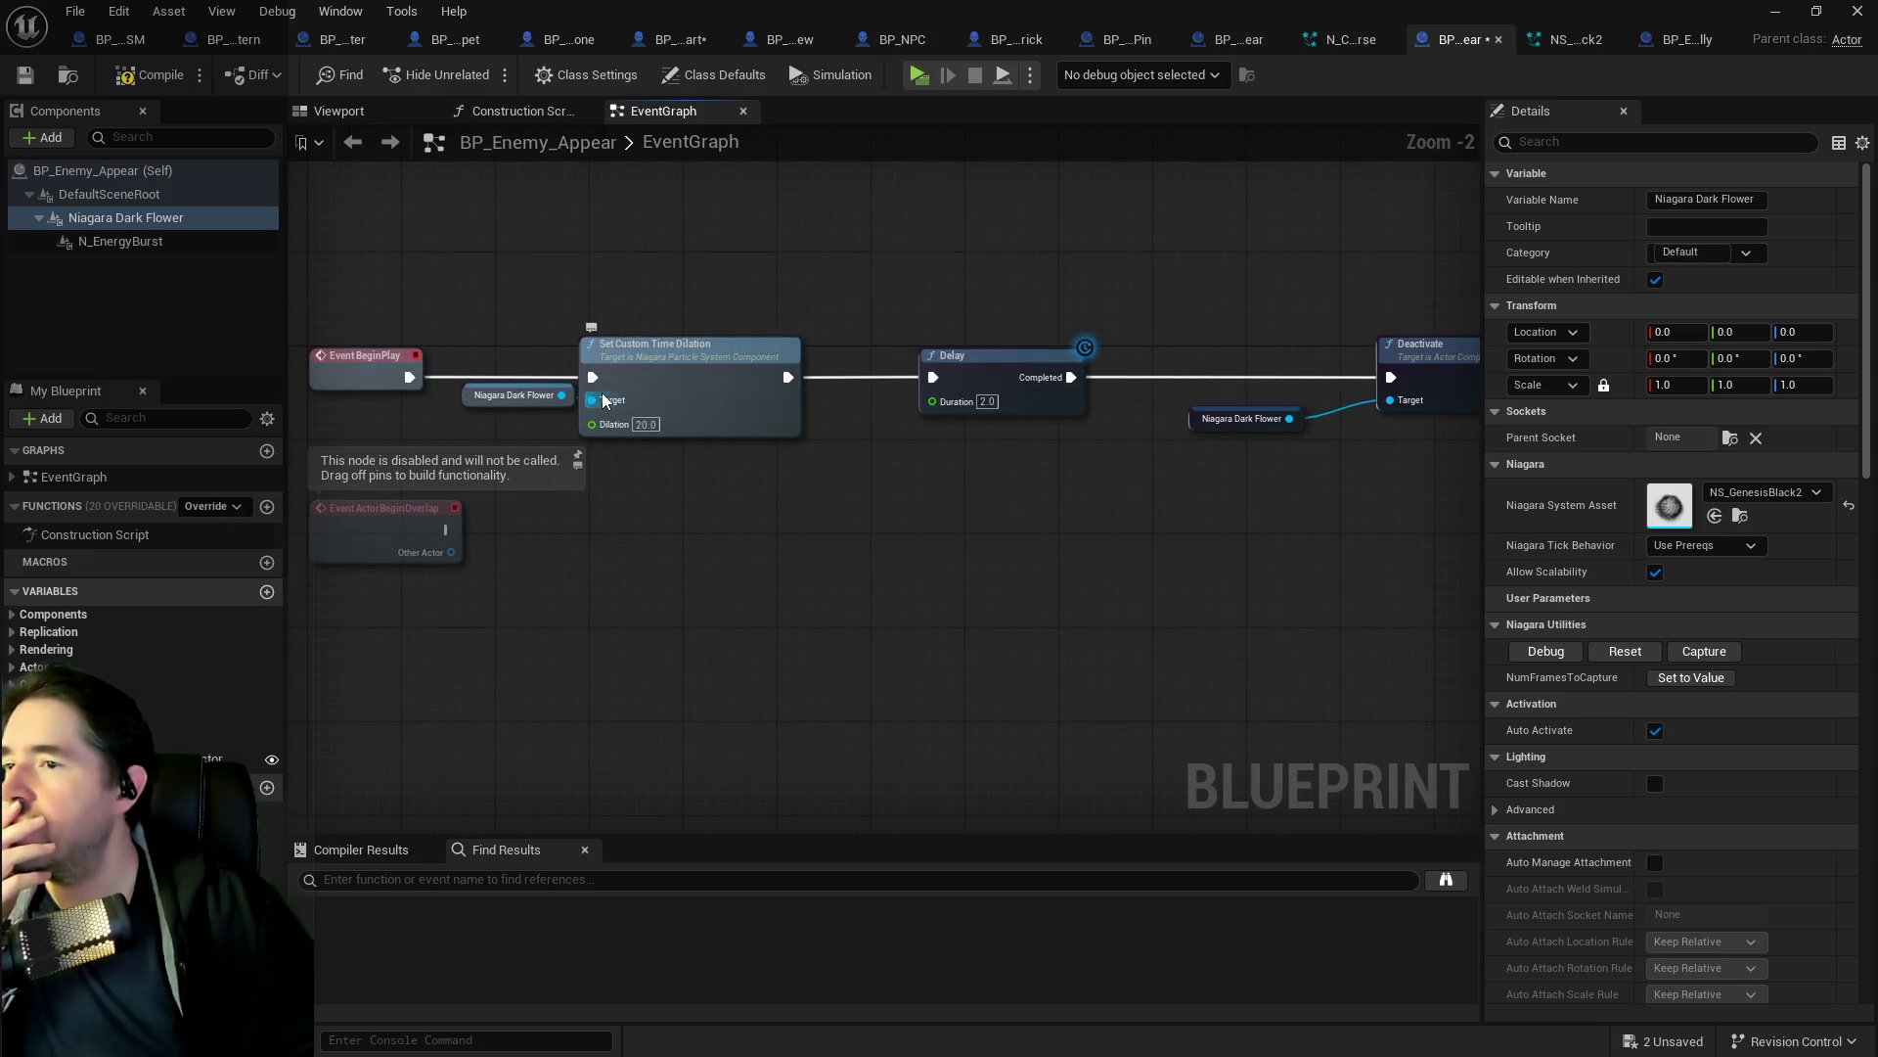
left_click(59, 240)
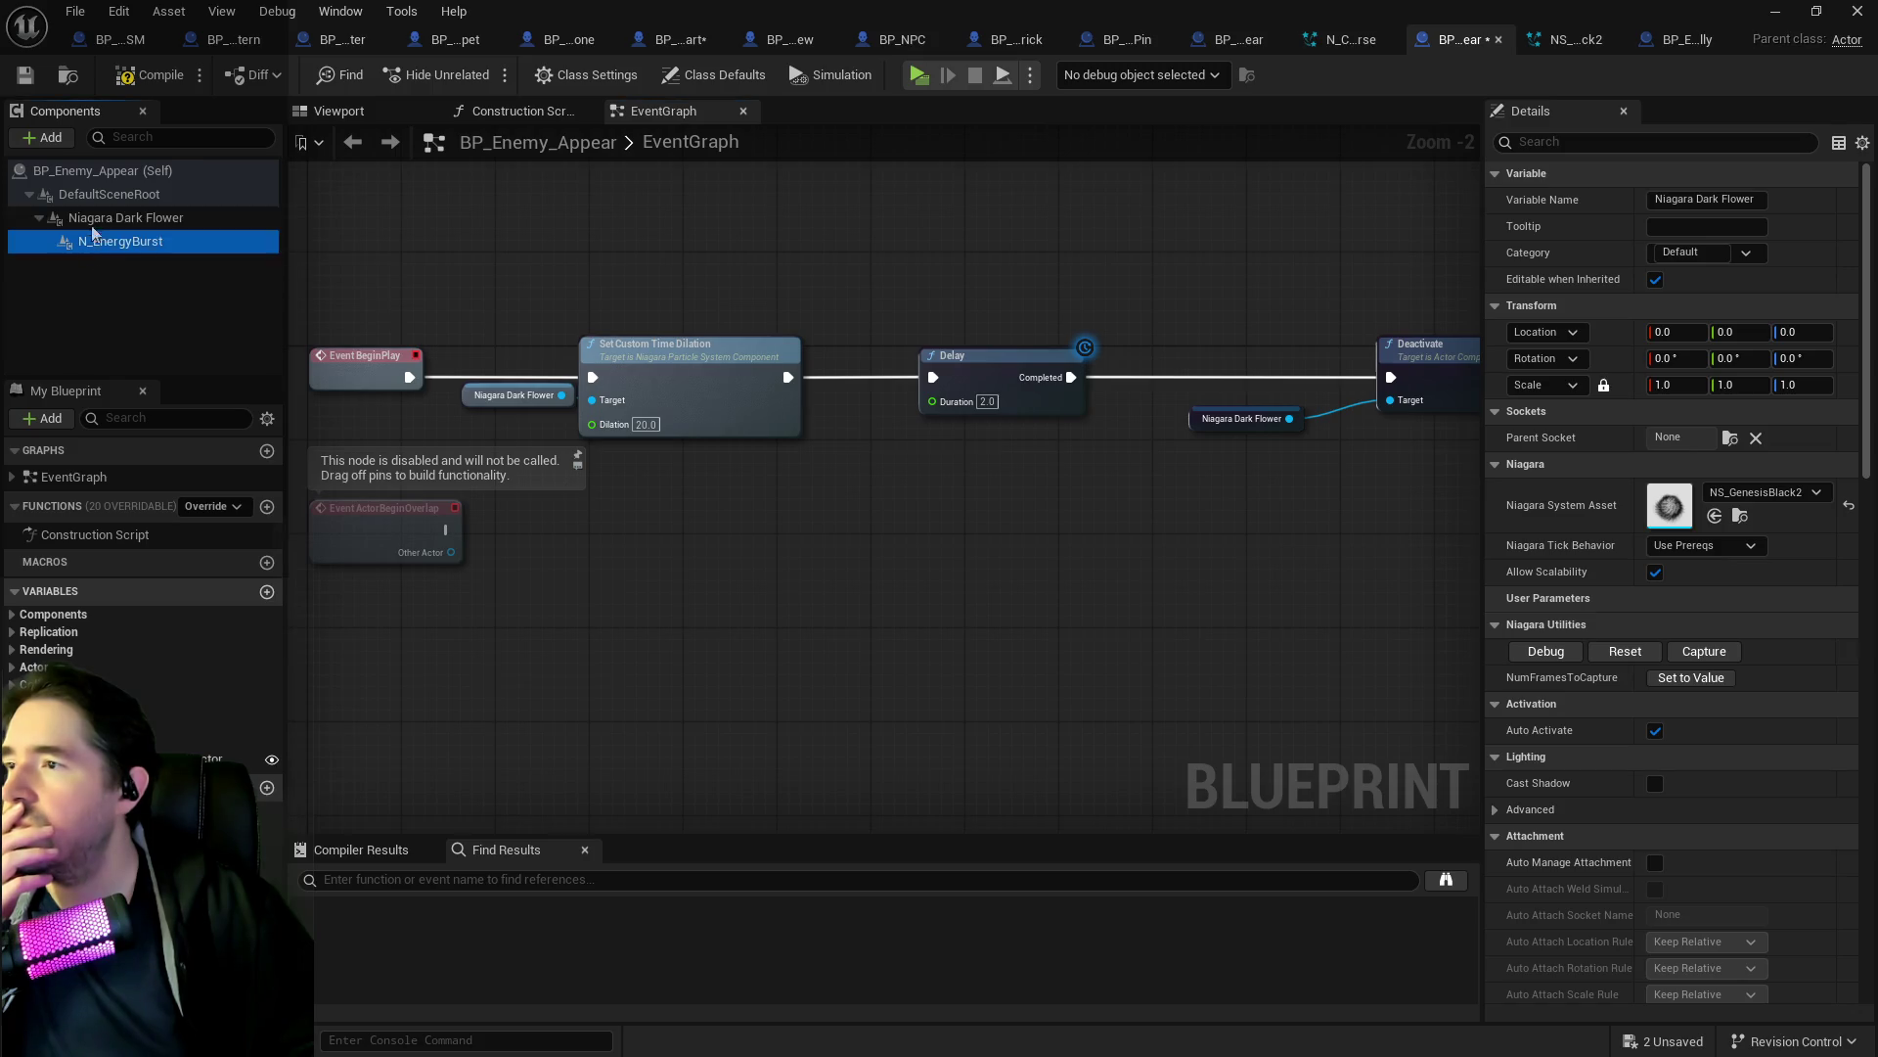
mouse_move(102, 200)
left_mouse_down()
mouse_move(503, 260)
mouse_move(675, 250)
left_mouse_up()
left_click(108, 226)
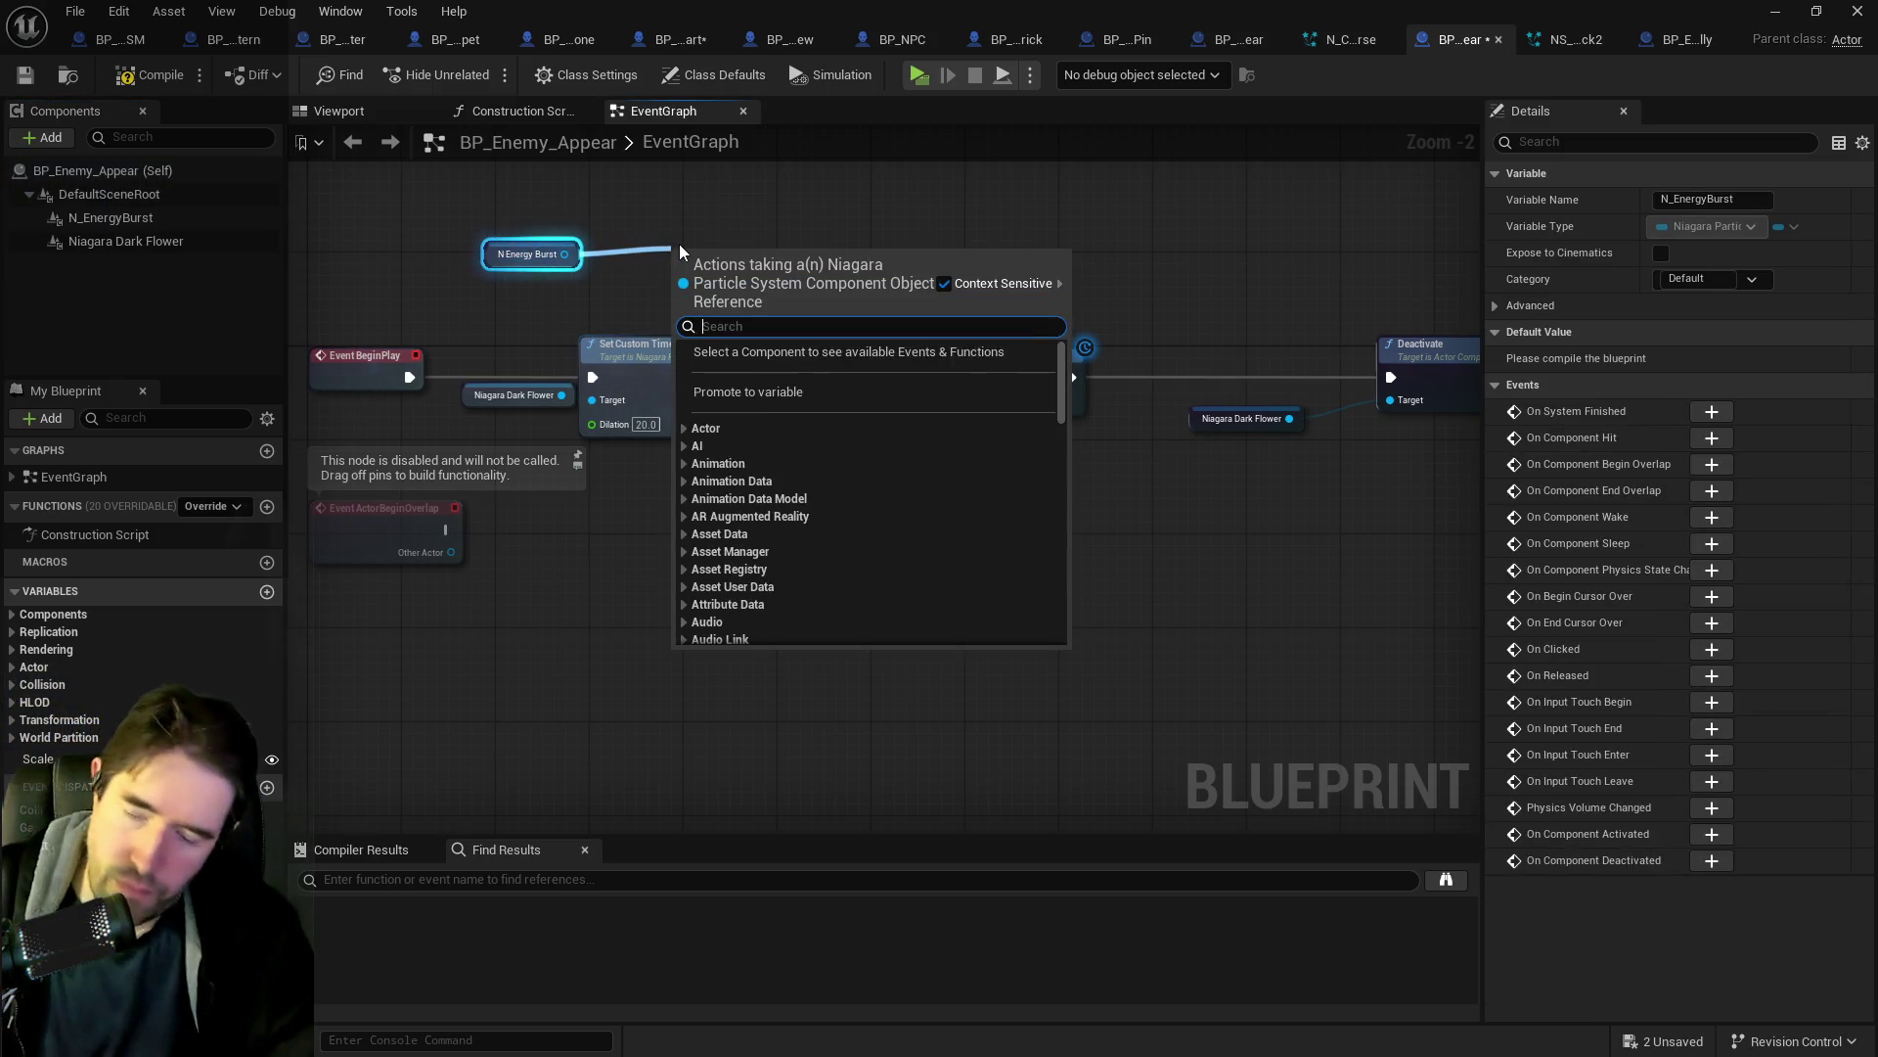
left_click(630, 227)
Preview the effects in the Viewport, then inspect the Play Sound at Location node.
left_click(373, 115)
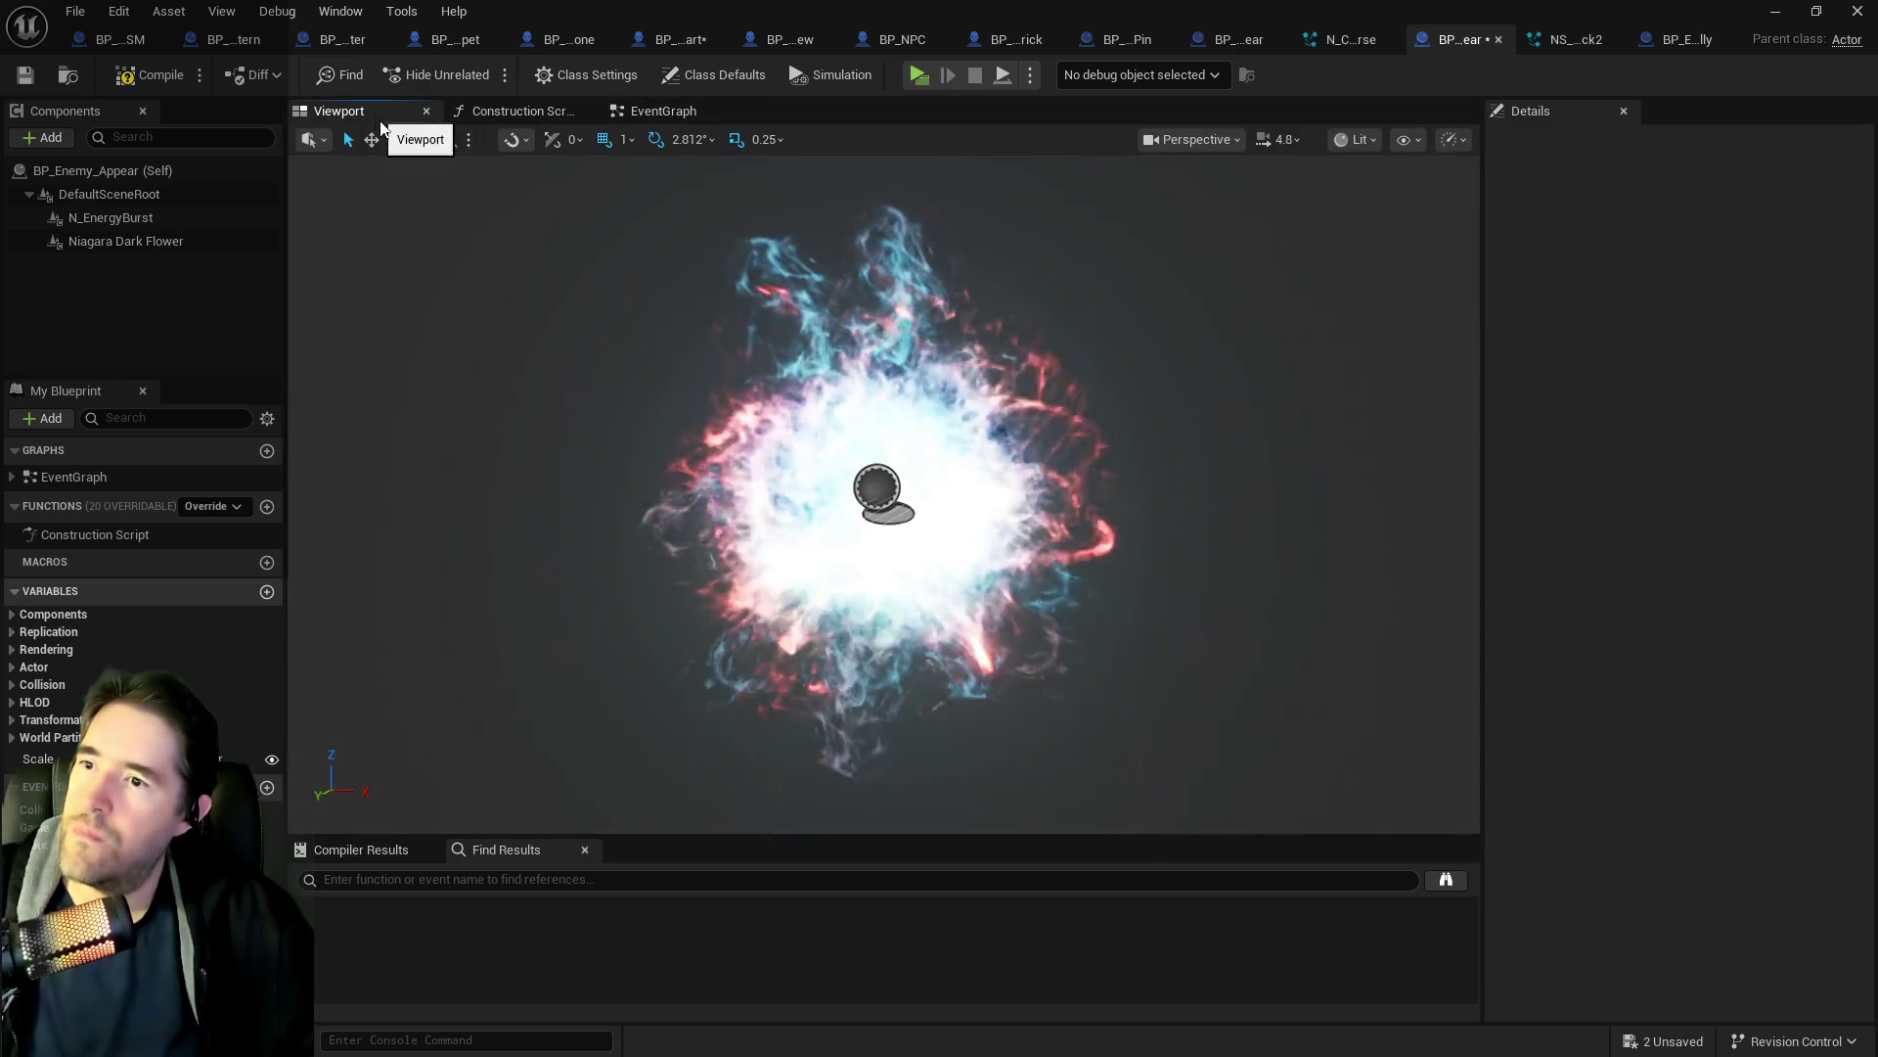
left_click(658, 111)
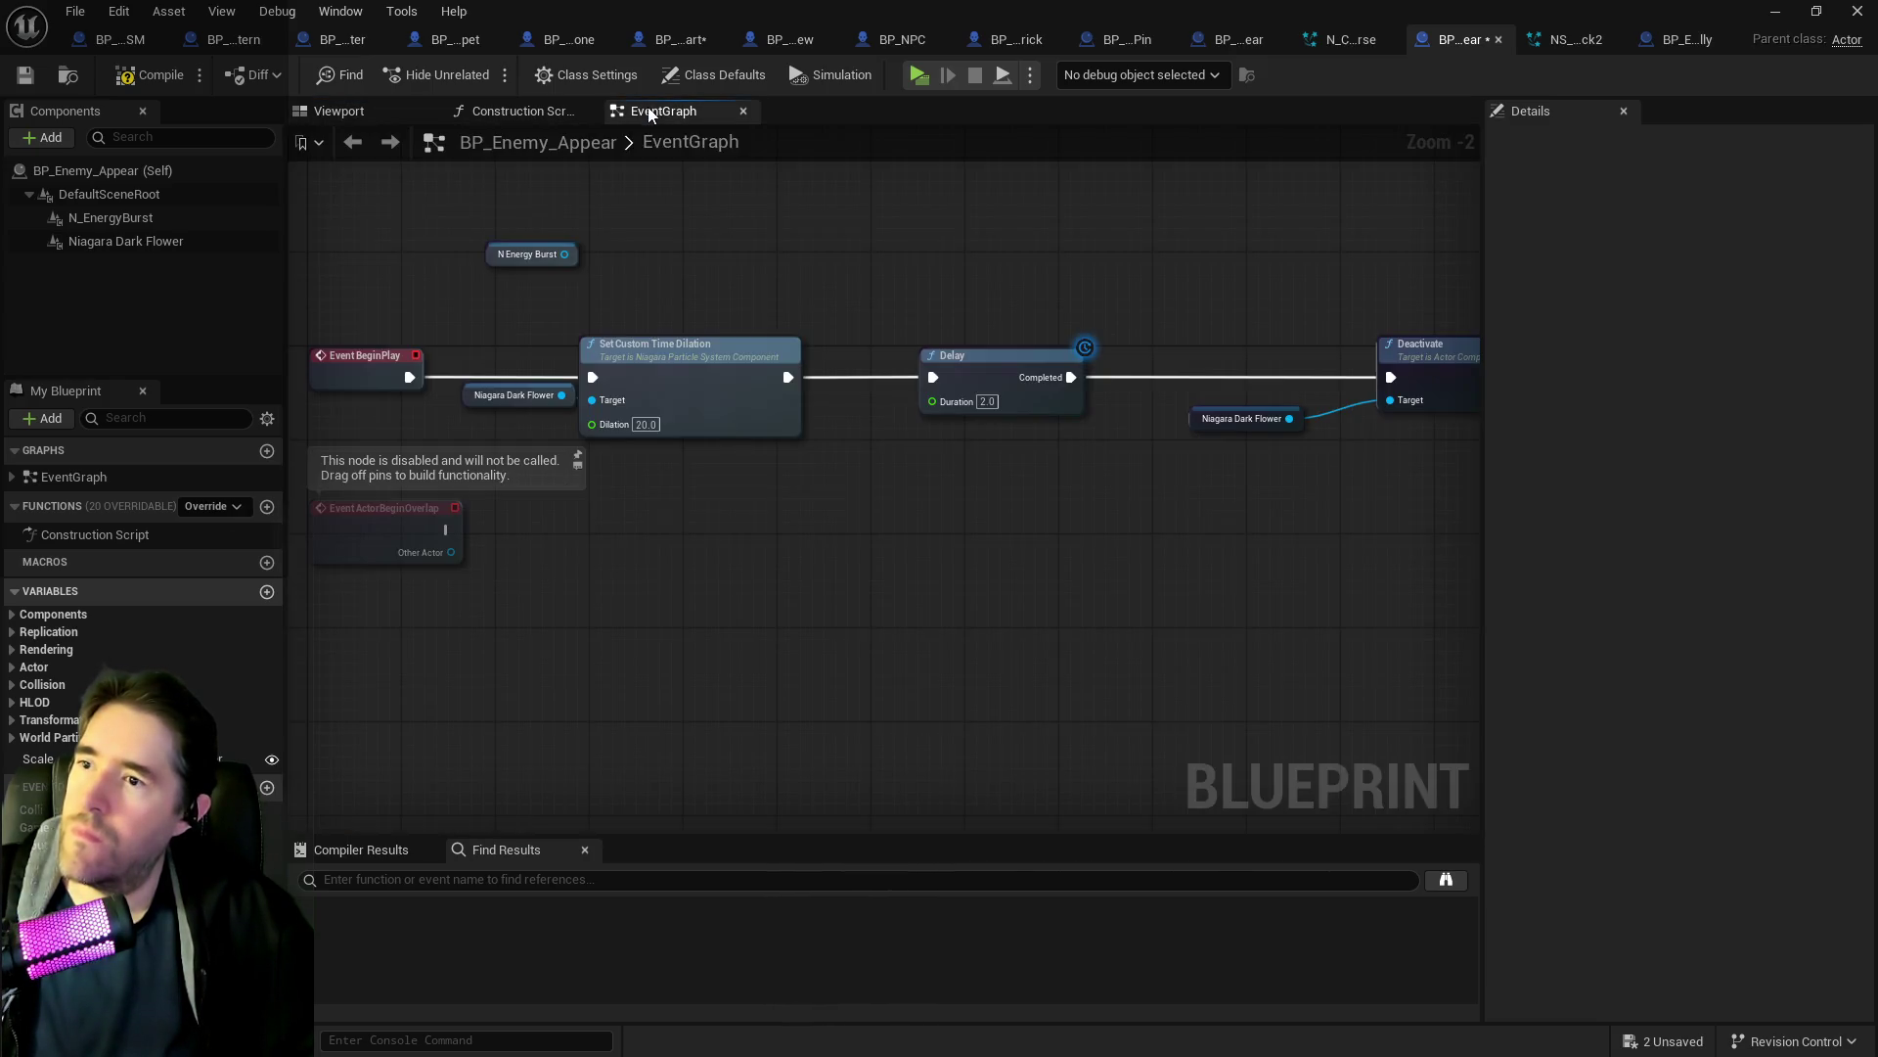
left_click(148, 243)
mouse_move(1129, 337)
left_mouse_down()
mouse_move(695, 327)
mouse_move(930, 377)
mouse_move(589, 453)
left_mouse_up()
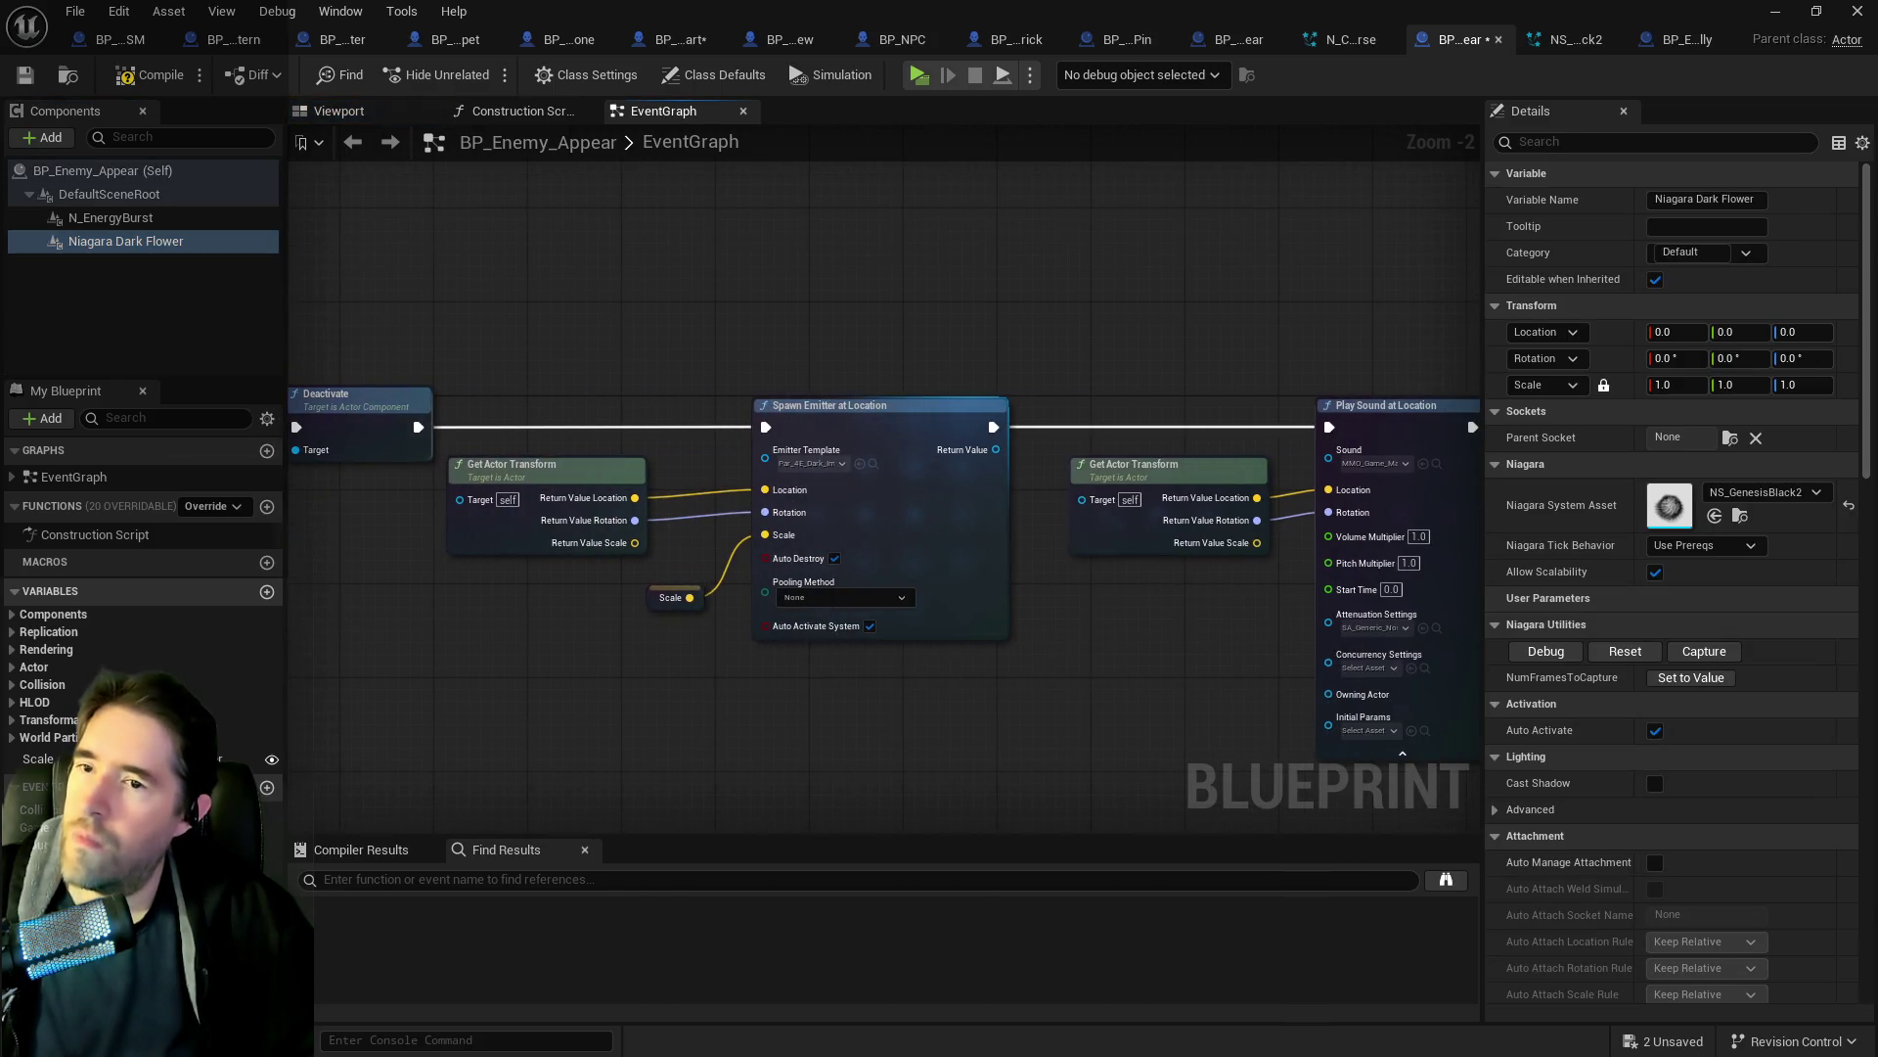
scroll(724, 478, "down", 1)
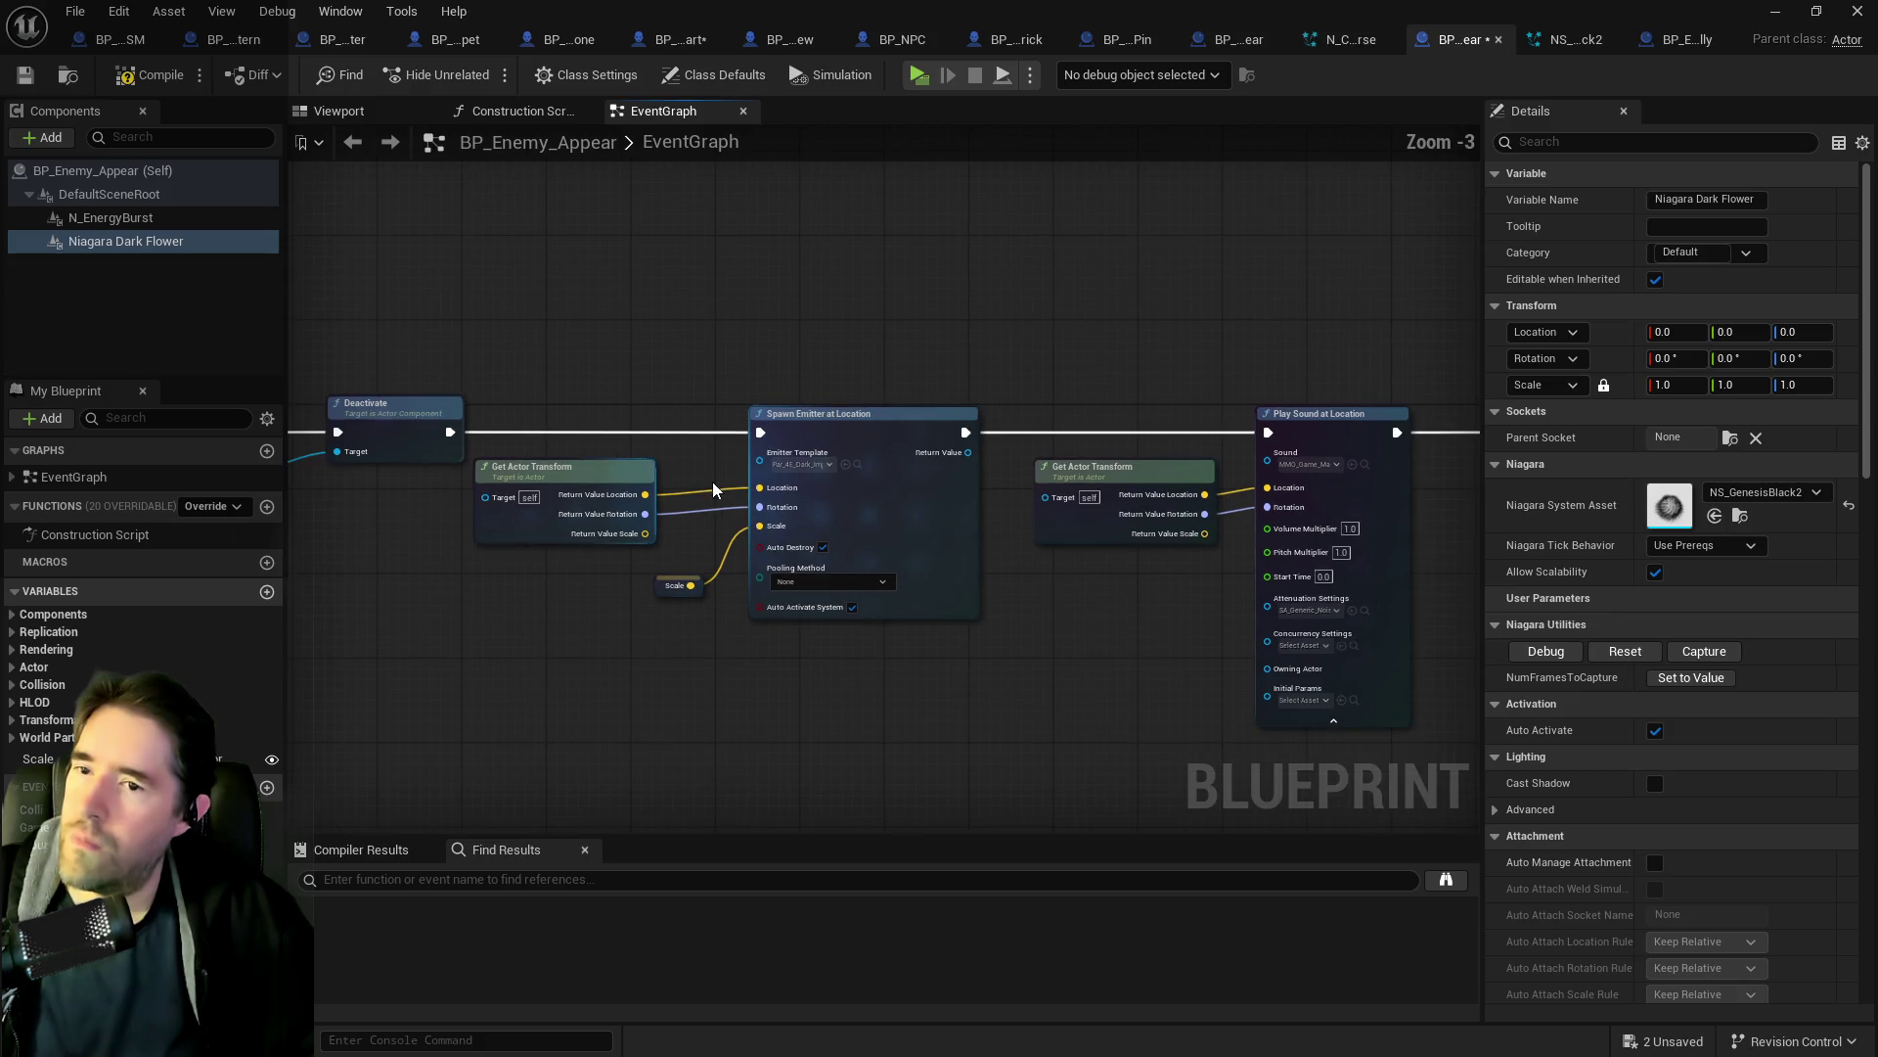
left_click(1316, 473)
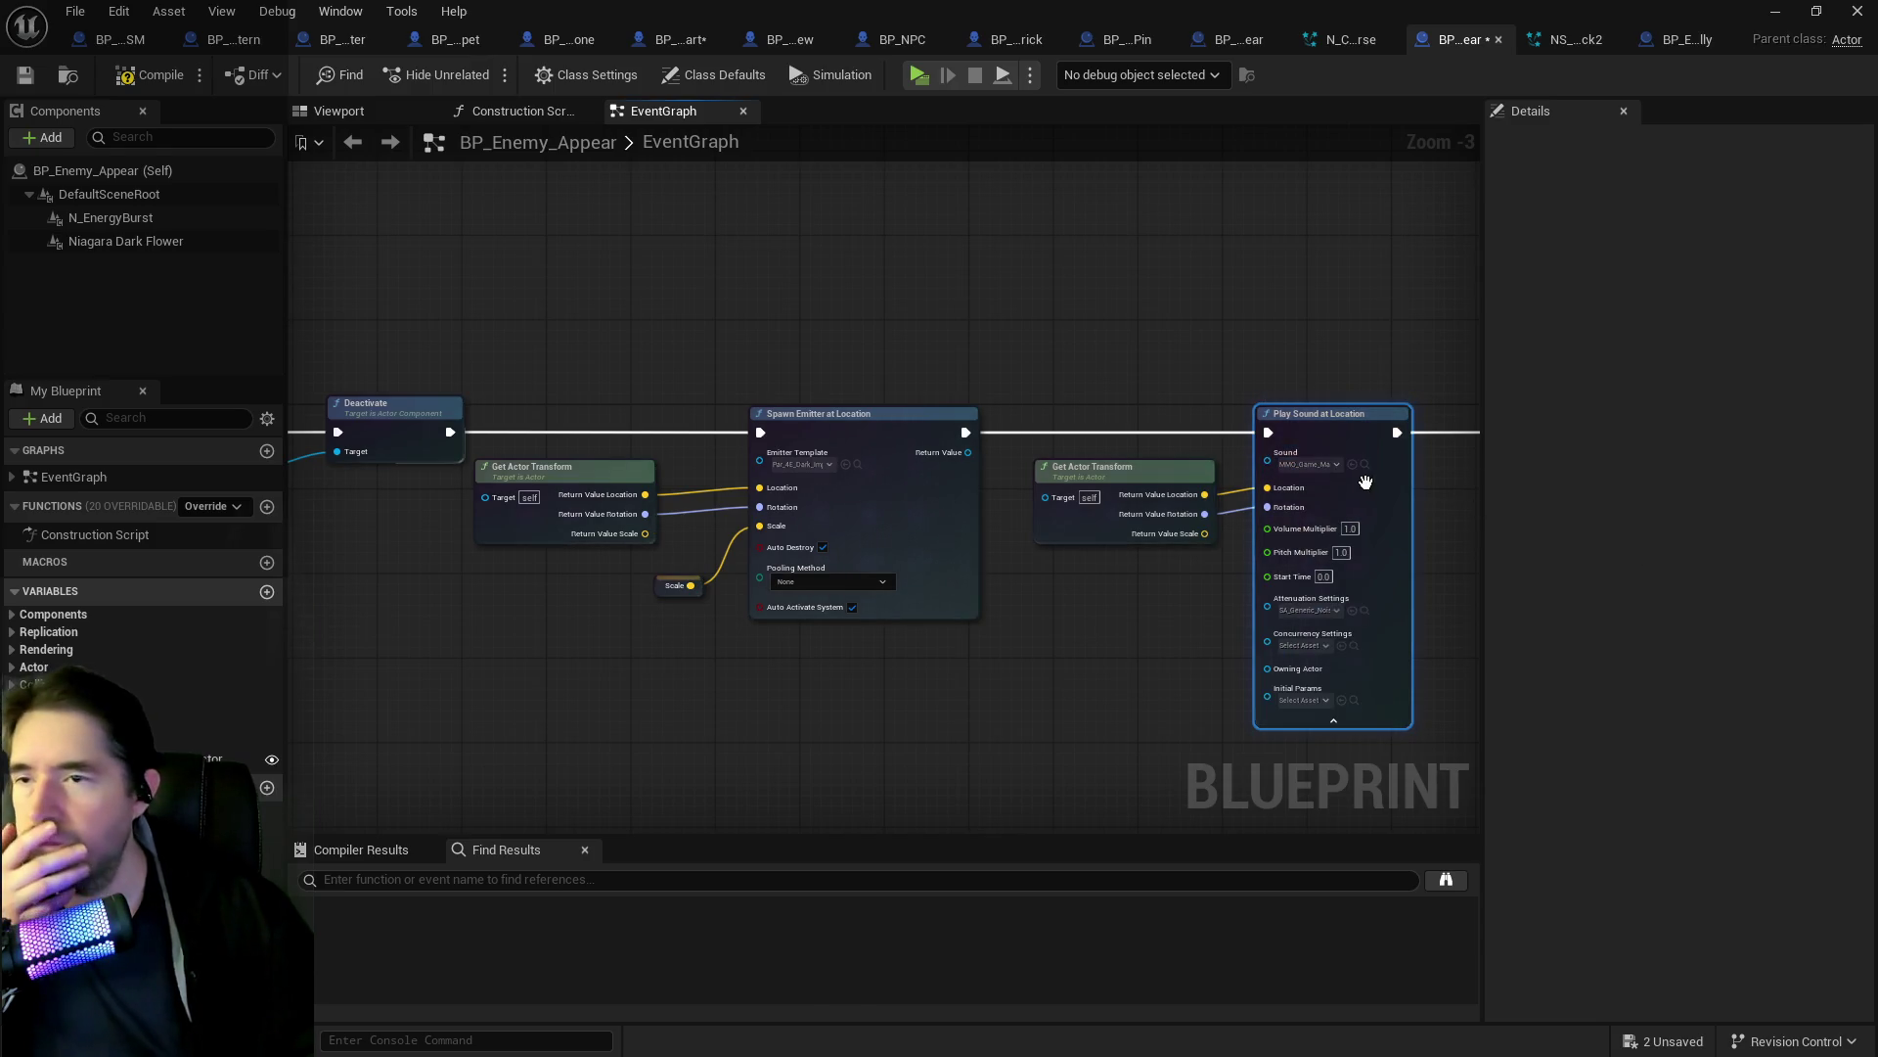
Set the appear sound wave's Class to SFX and its Attenuation Settings to SA_Generic_Noise.
double_click(1366, 481)
scroll(655, 485, "down", 5)
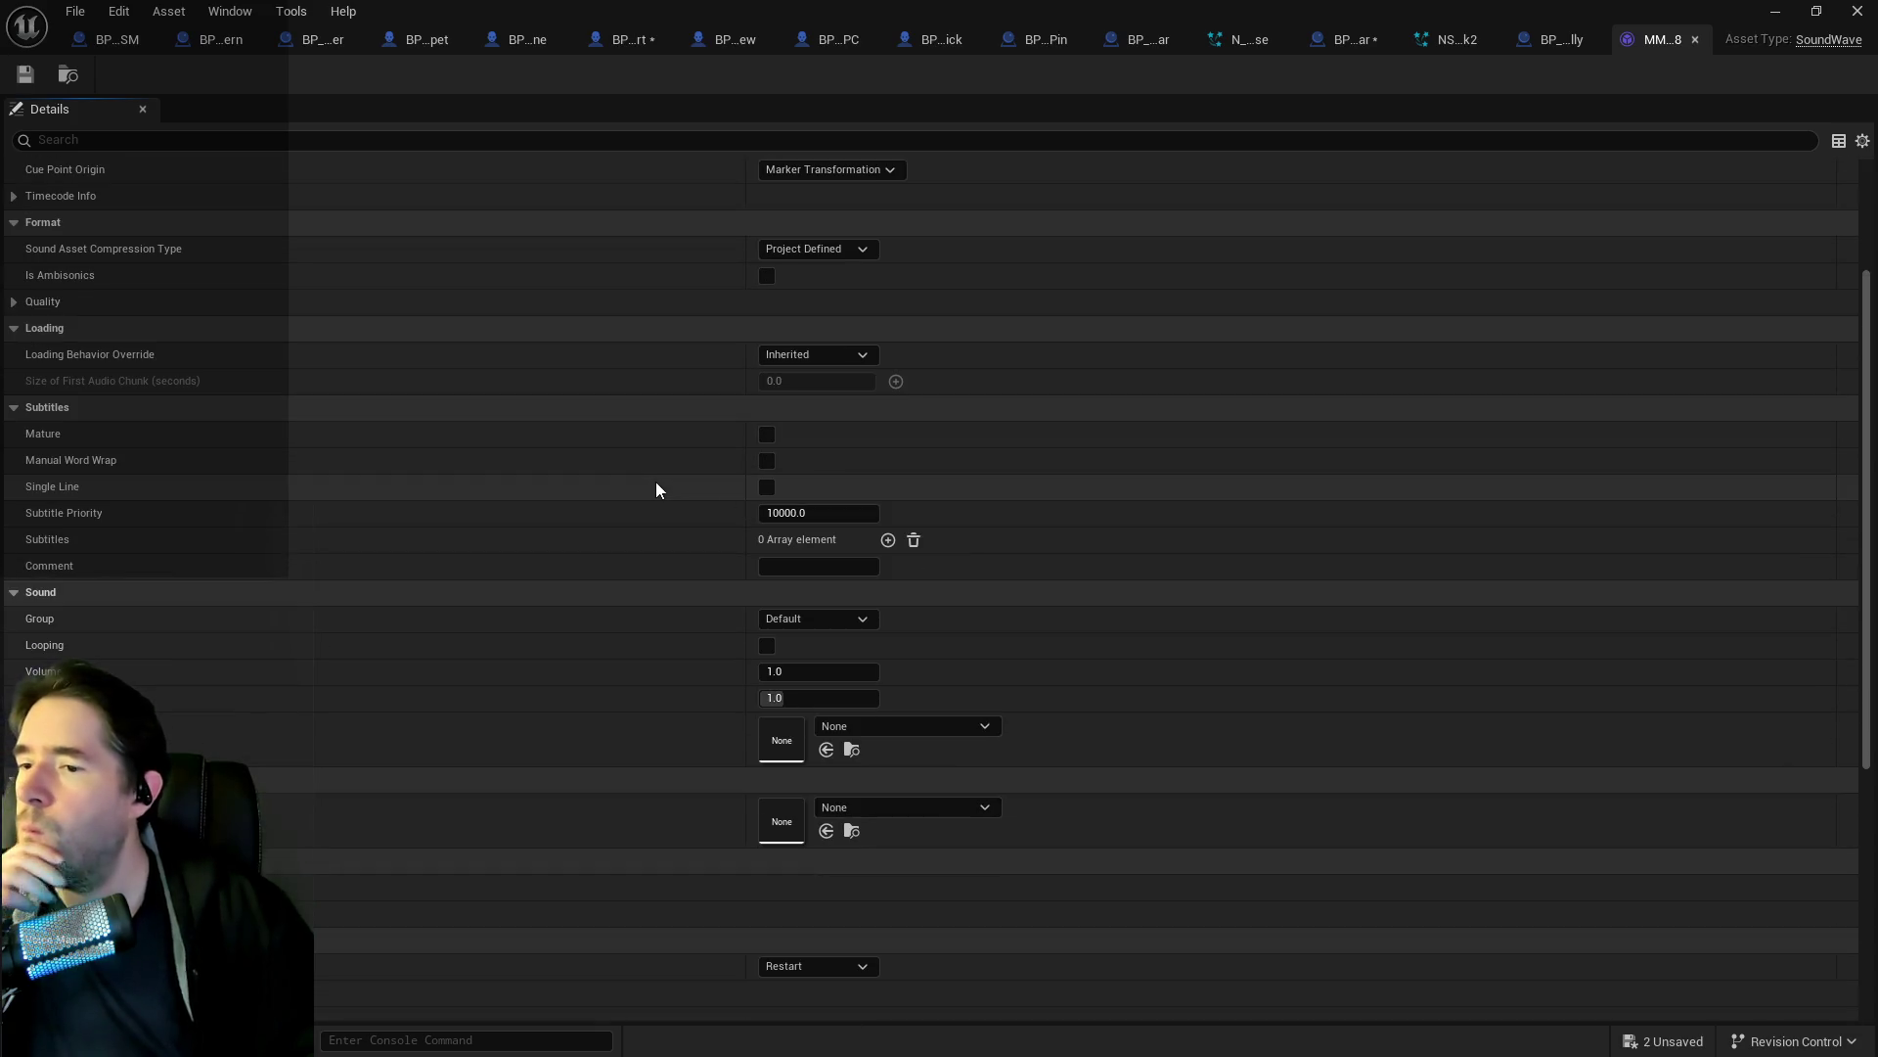
scroll(804, 544, "down", 5)
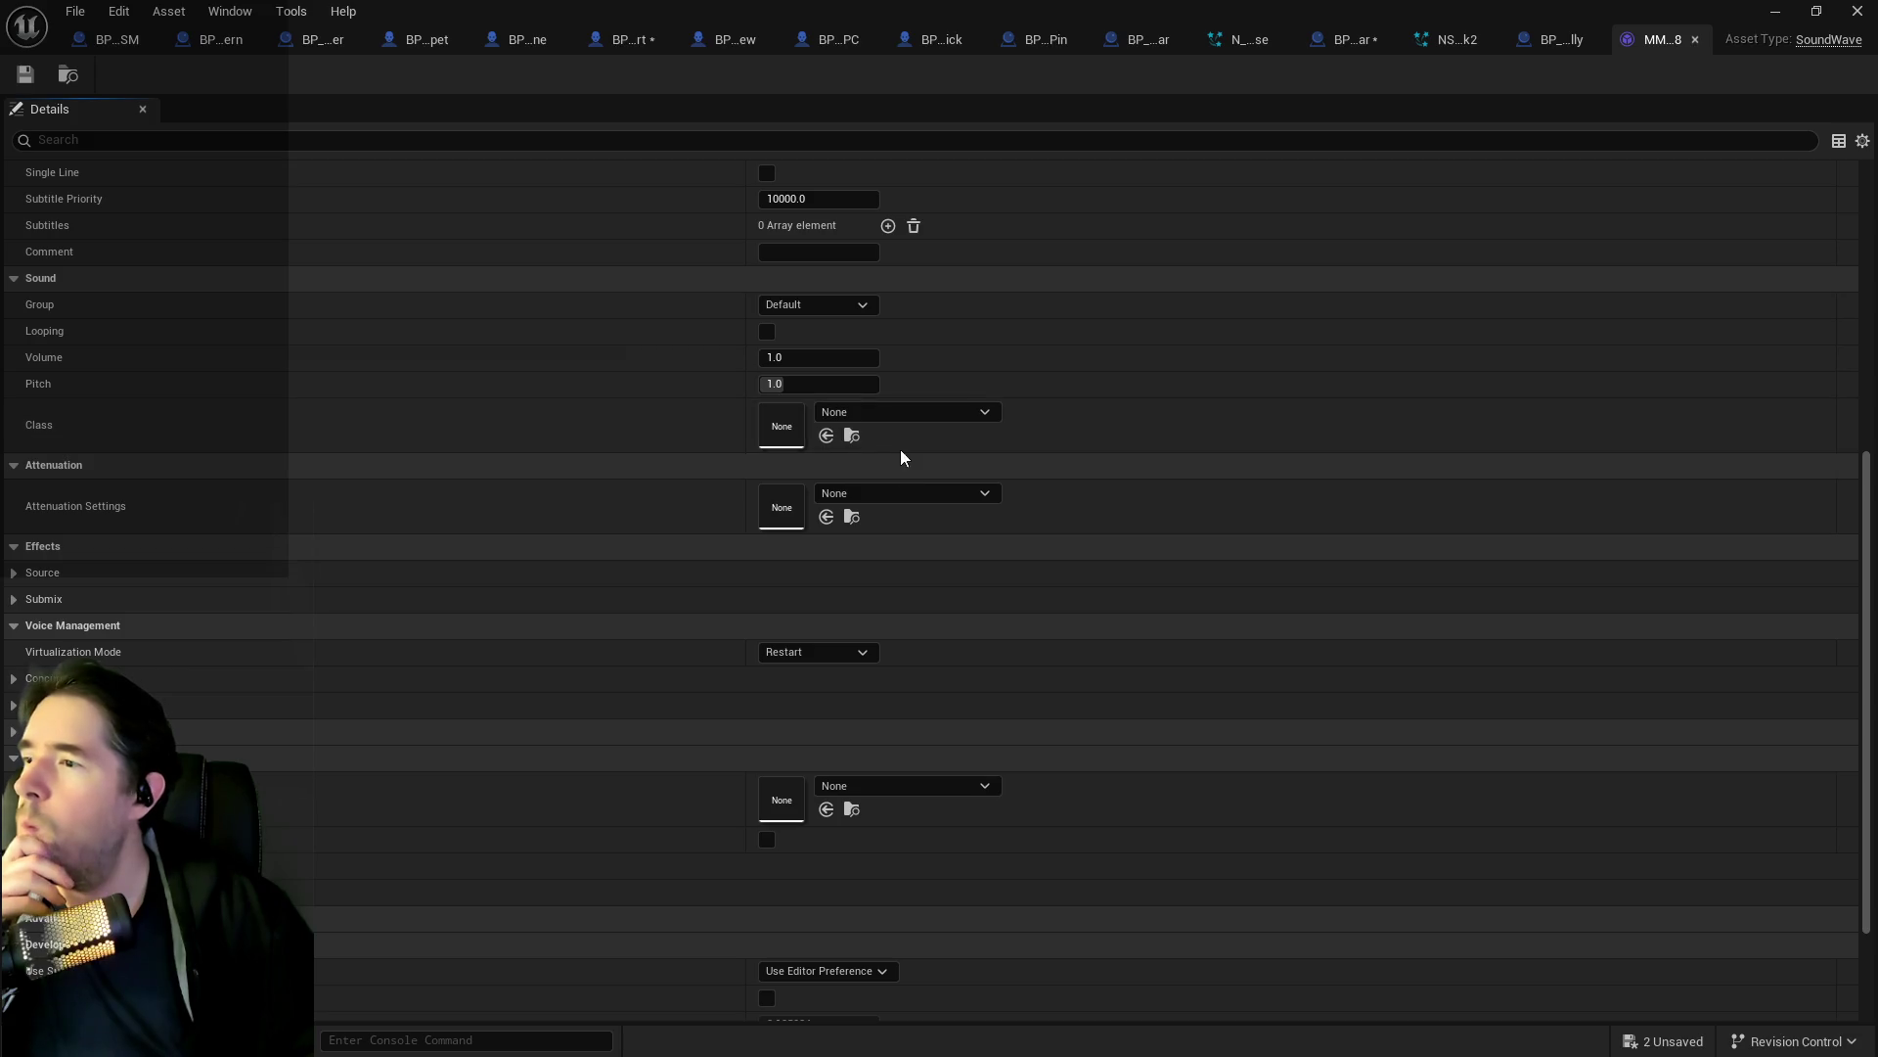
left_click(905, 412)
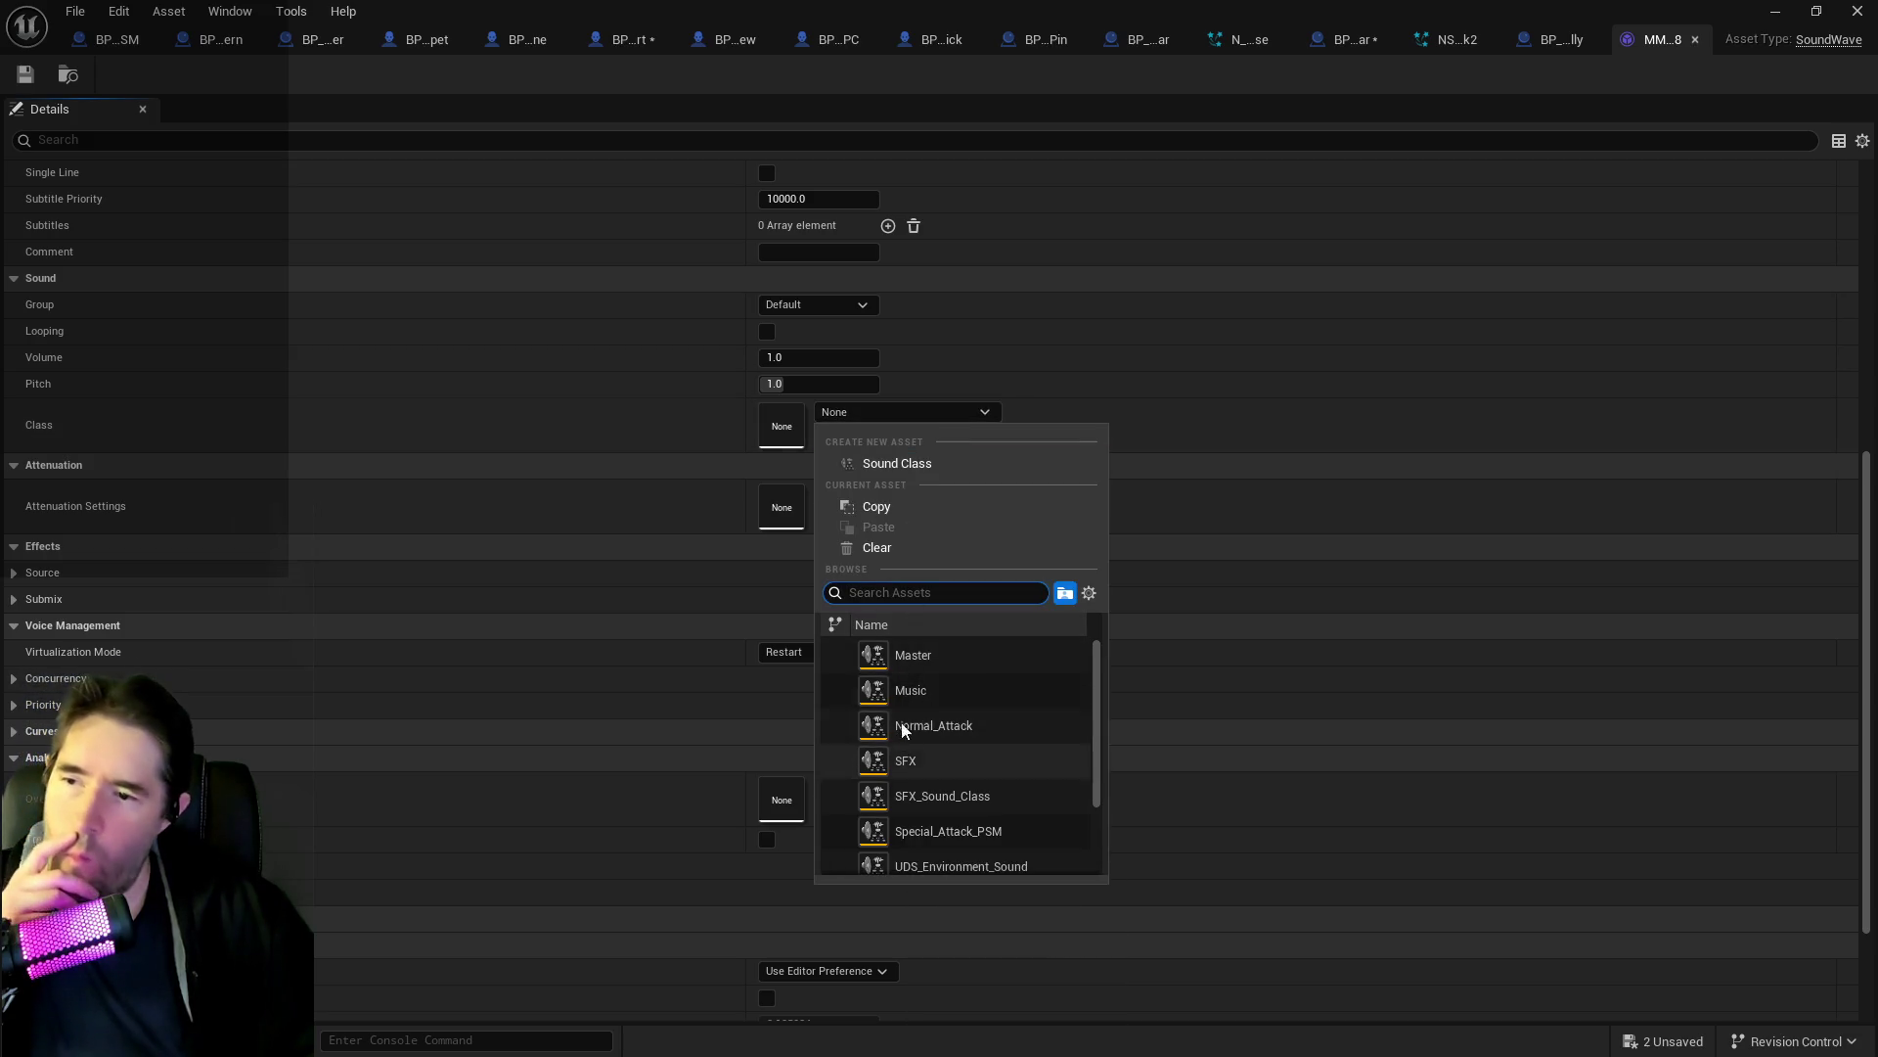
left_click(901, 770)
left_click(880, 493)
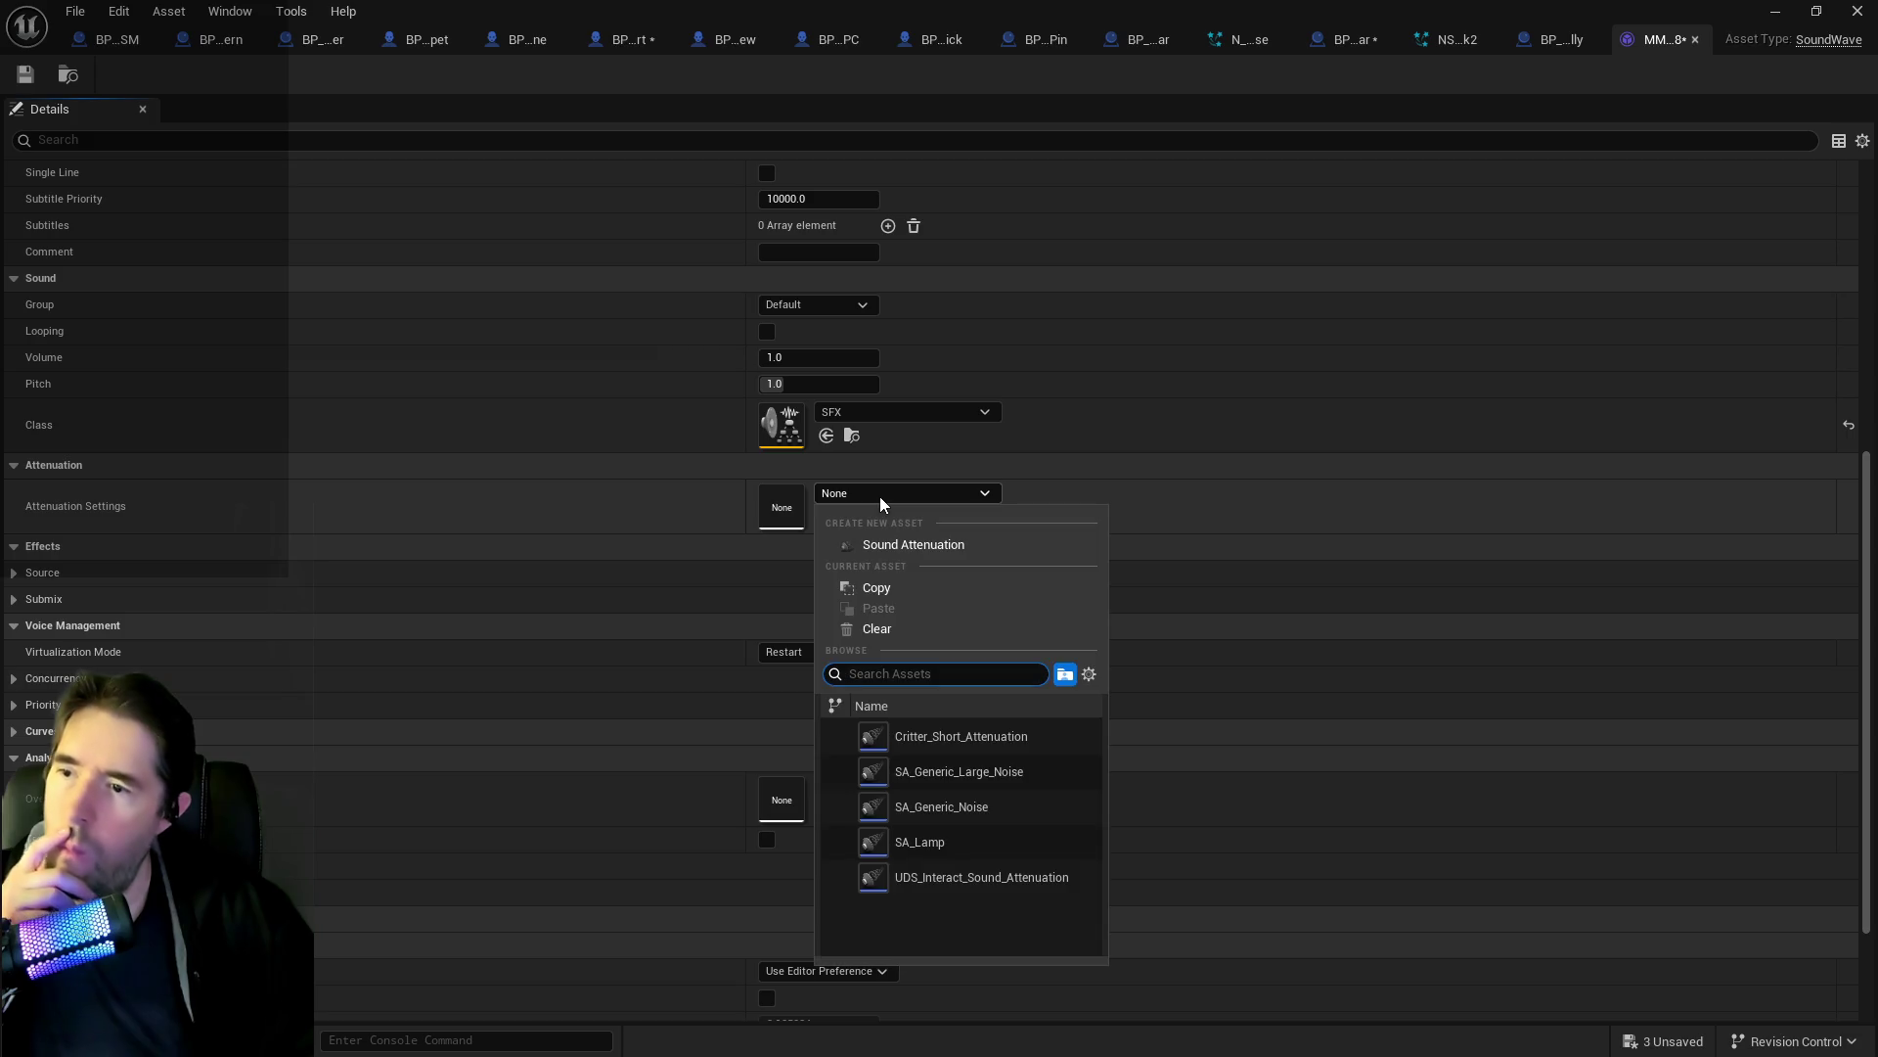
left_click(920, 800)
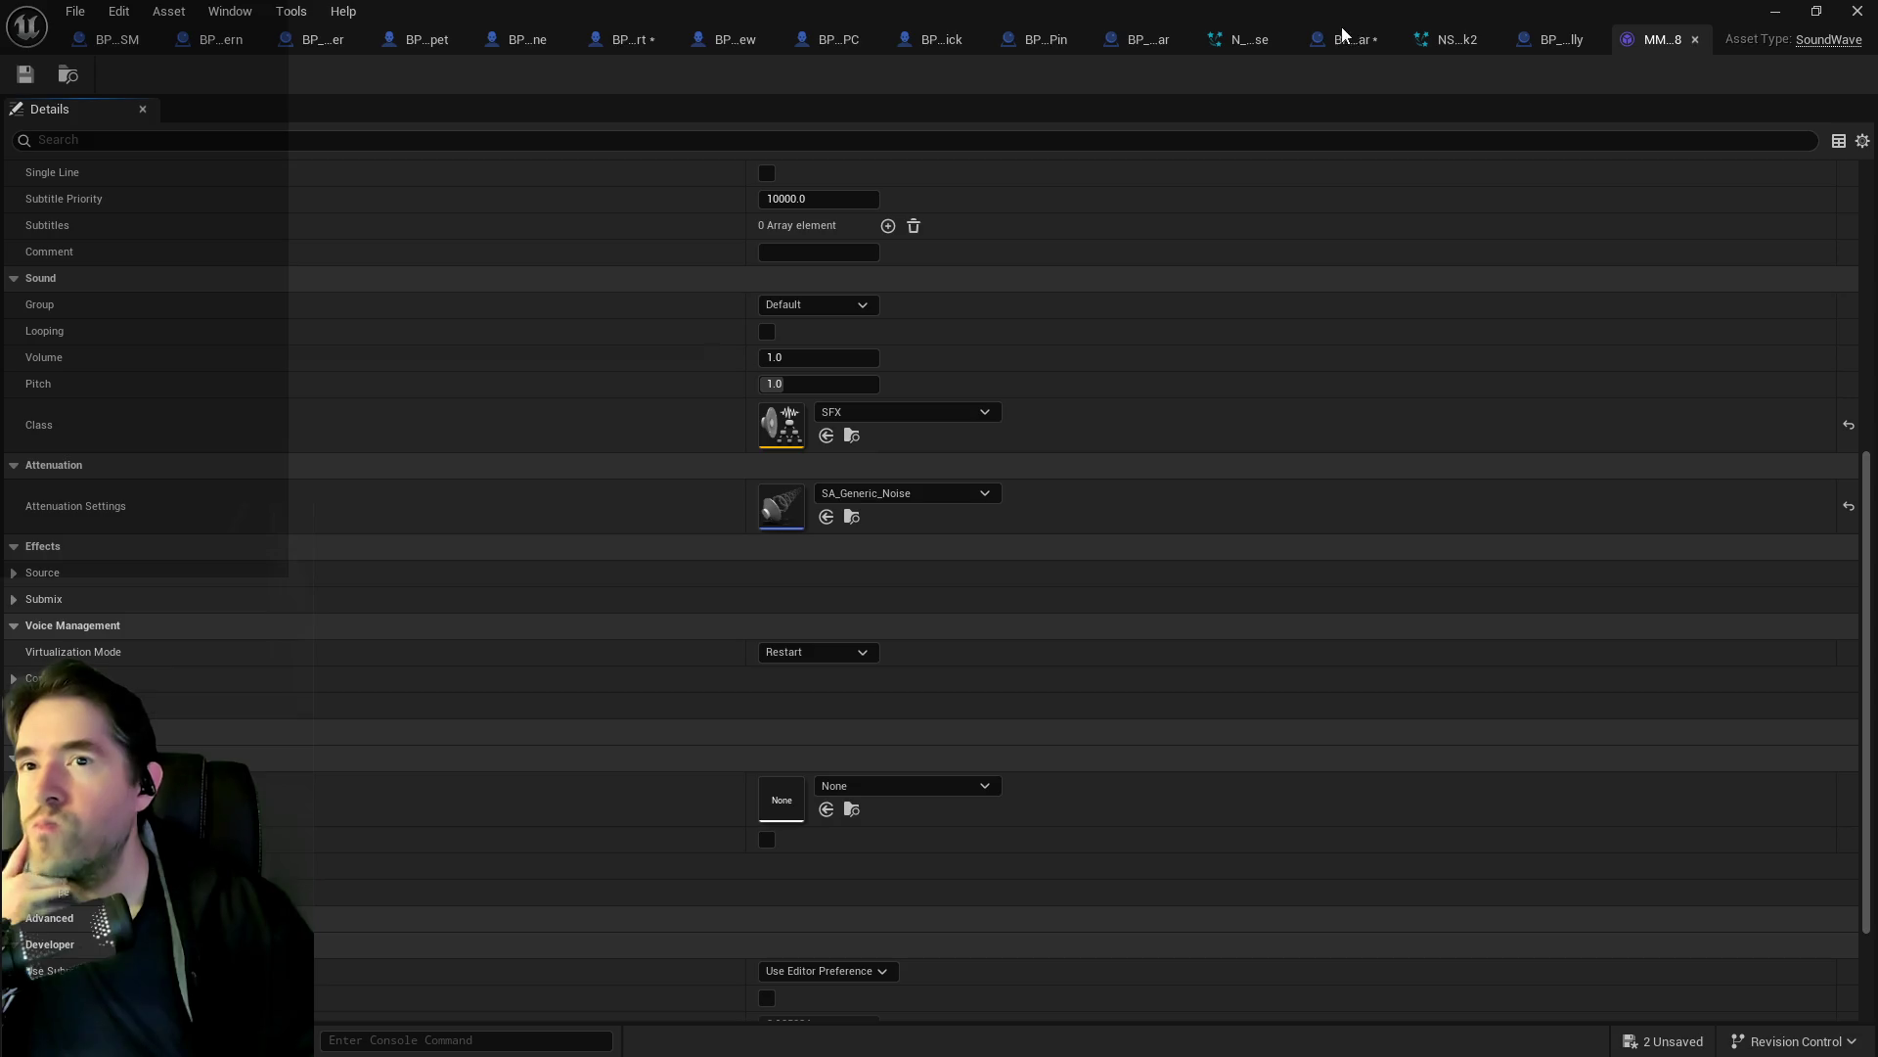
left_click(1456, 39)
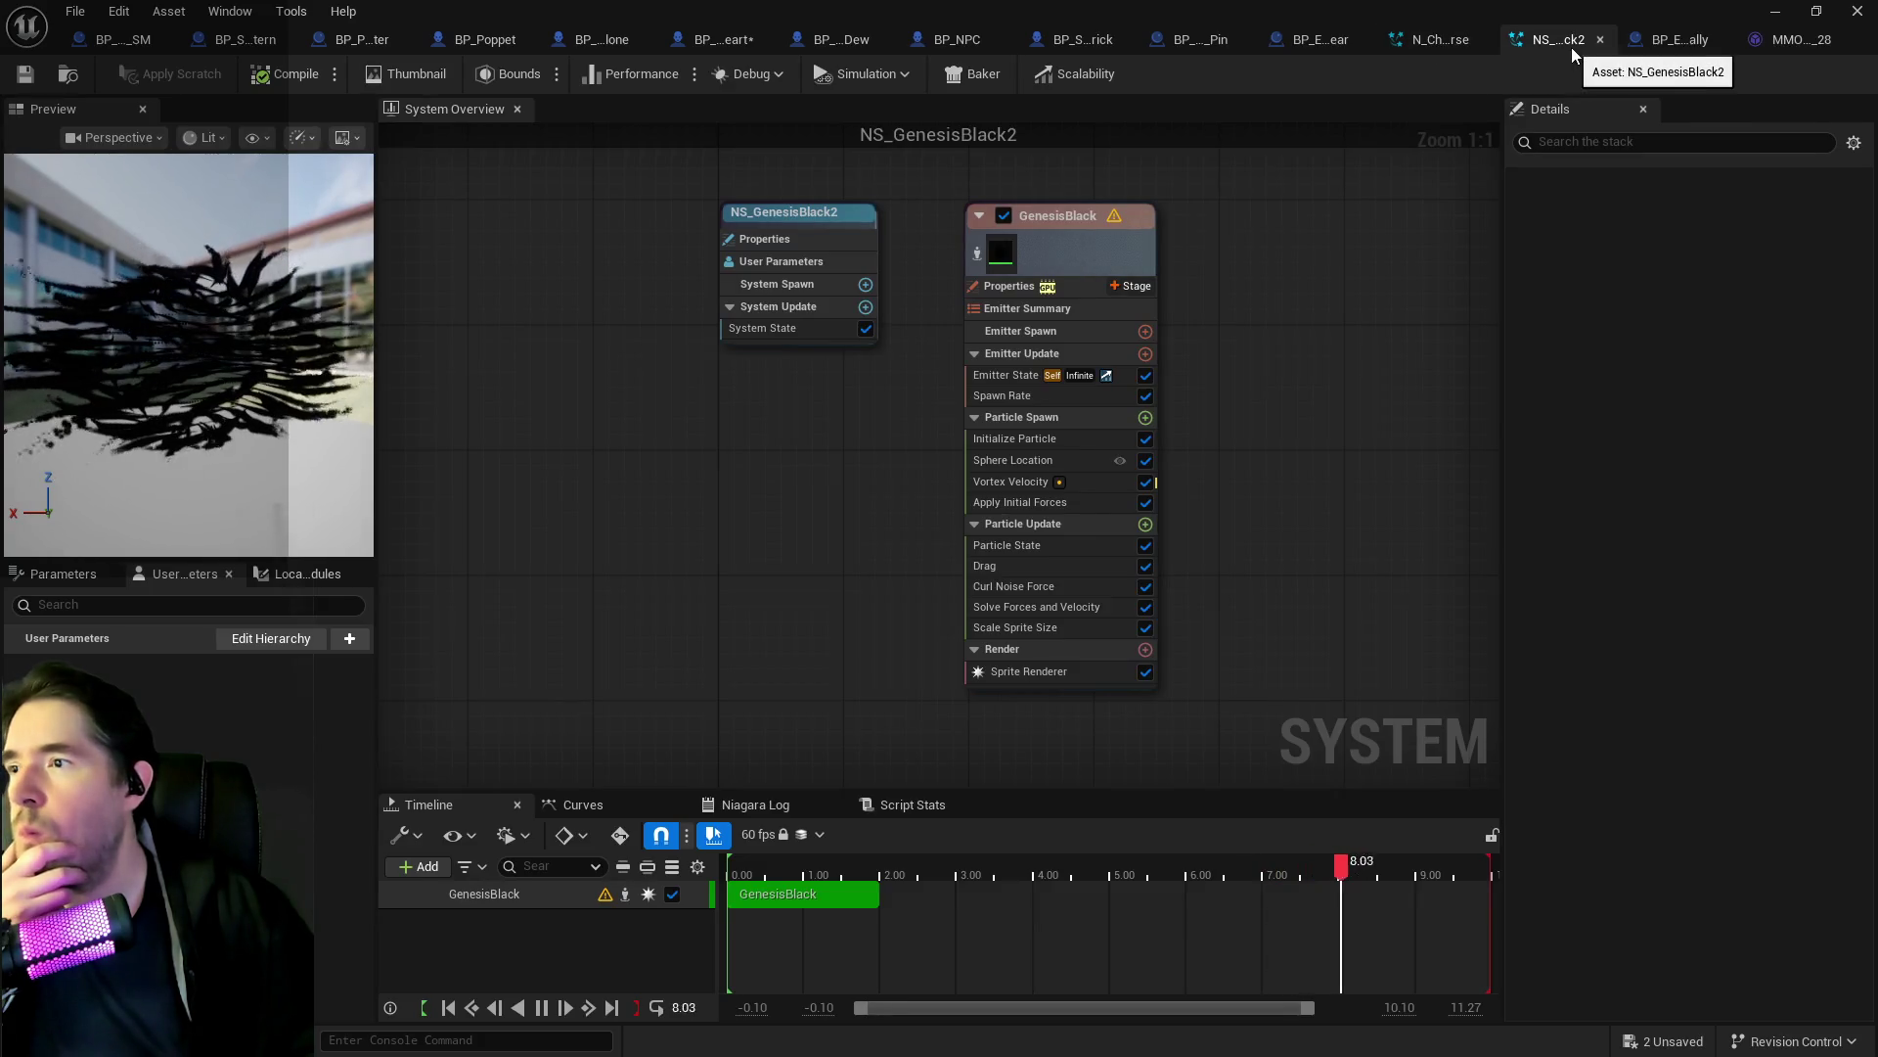
Close the two Niagara editor tabs and look over BP_Enemy_Disappear_Sally's graph.
middle_click(1571, 45)
middle_click(1448, 37)
left_click_drag(1134, 282, 929, 211)
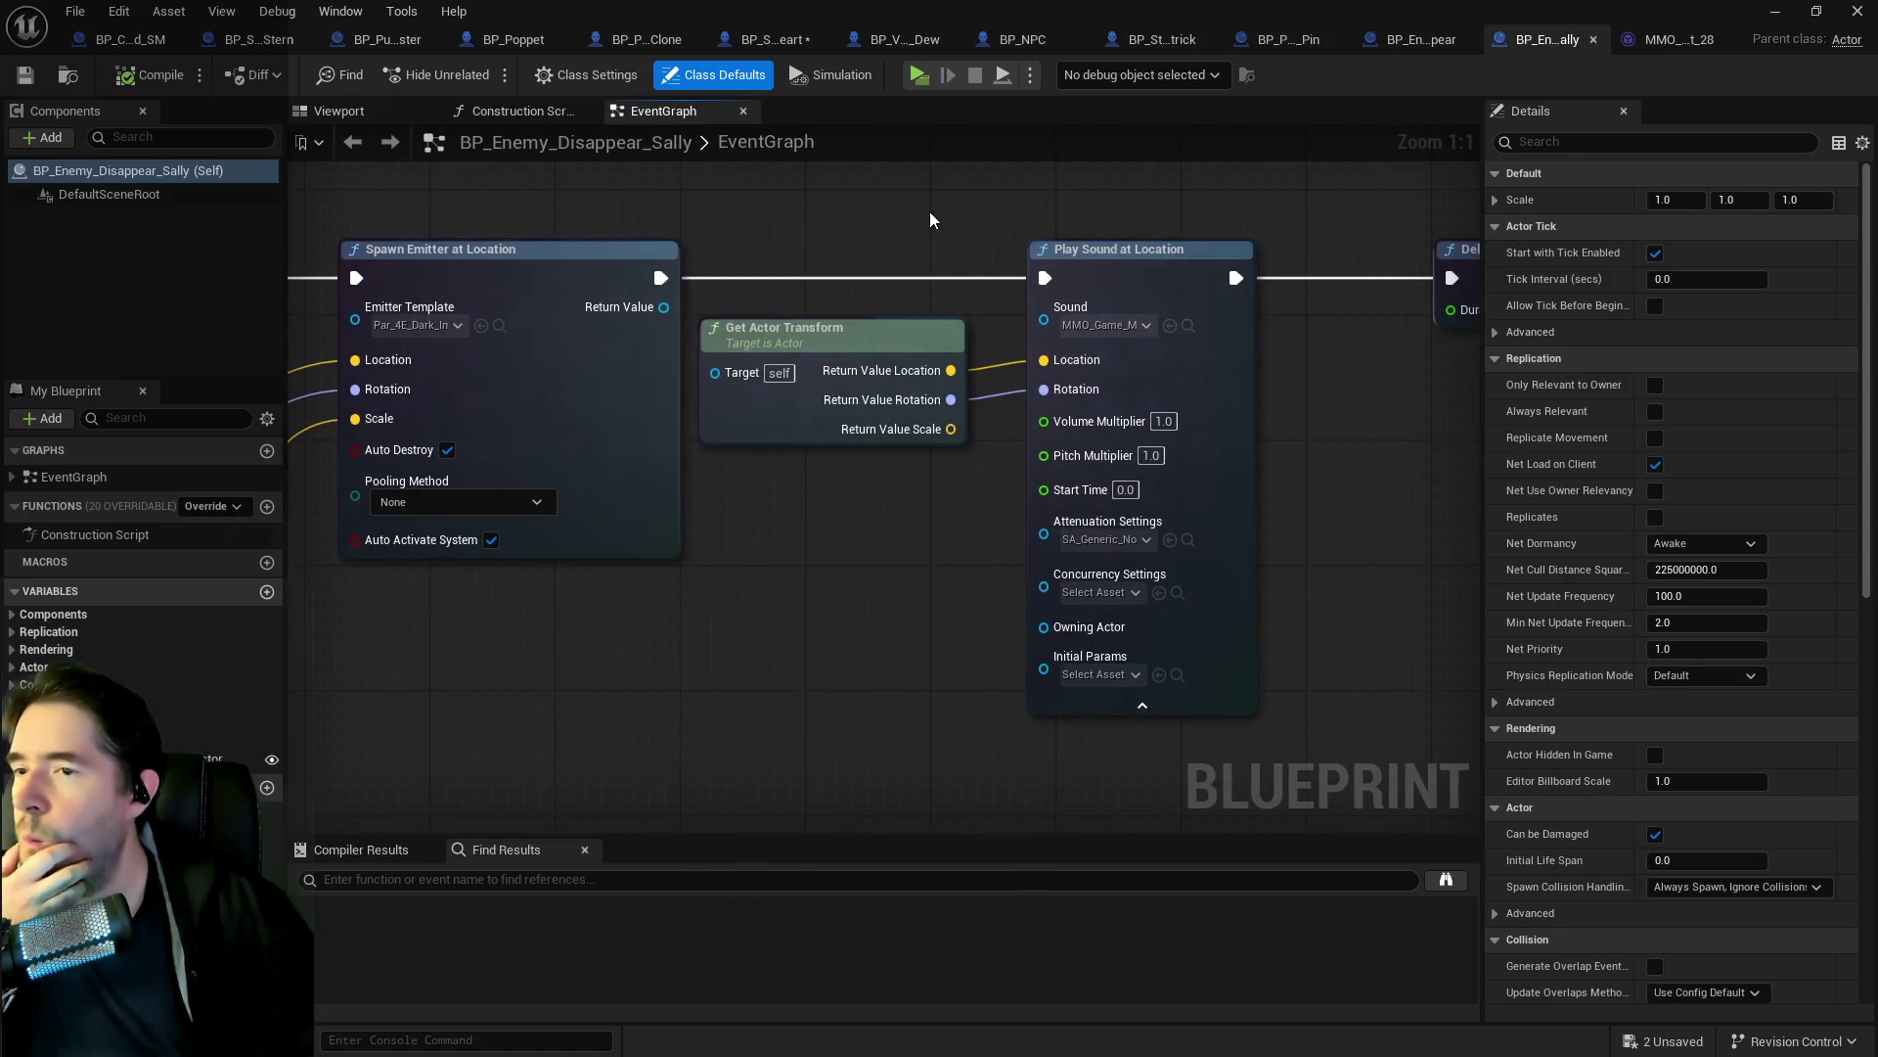
mouse_move(665, 245)
left_mouse_down()
mouse_move(950, 256)
mouse_move(889, 306)
left_mouse_up()
scroll(889, 306, "down", 3)
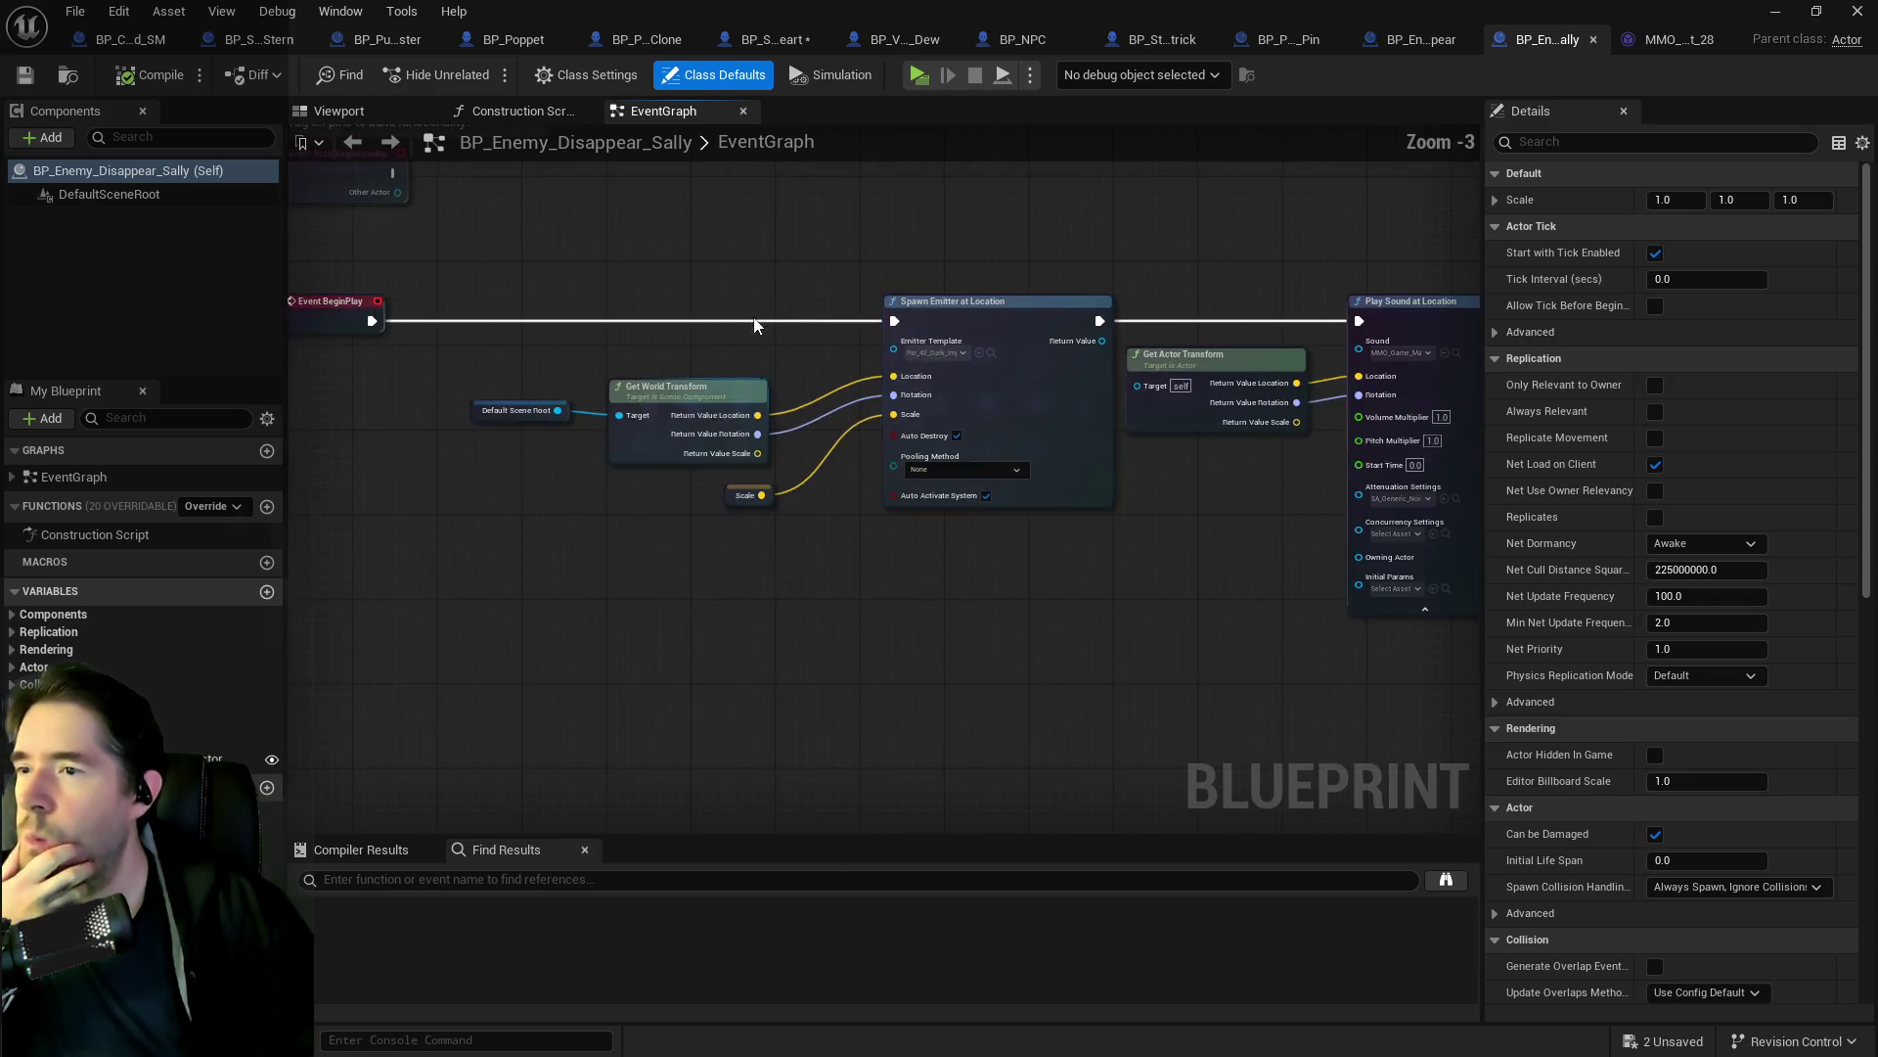
left_click_drag(747, 349, 20, 367)
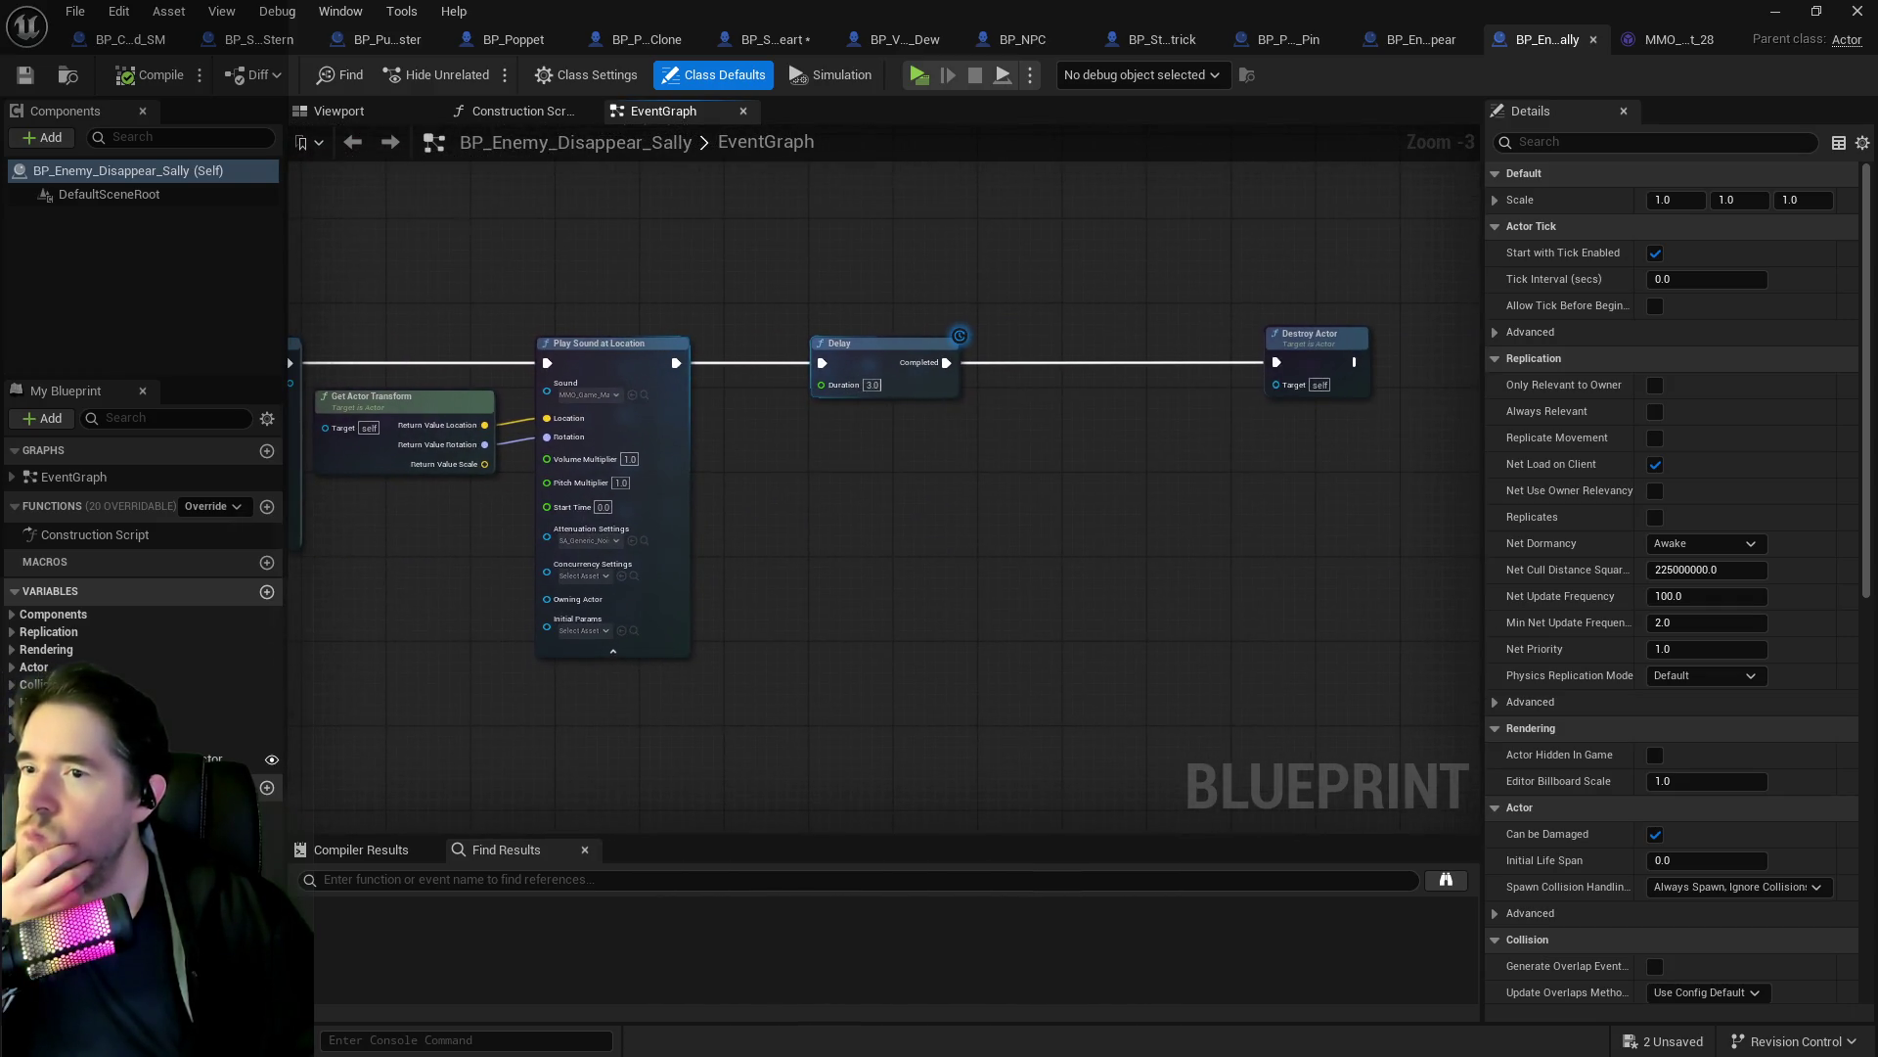
left_click_drag(167, 368, 880, 323)
left_click_drag(616, 298, 861, 303)
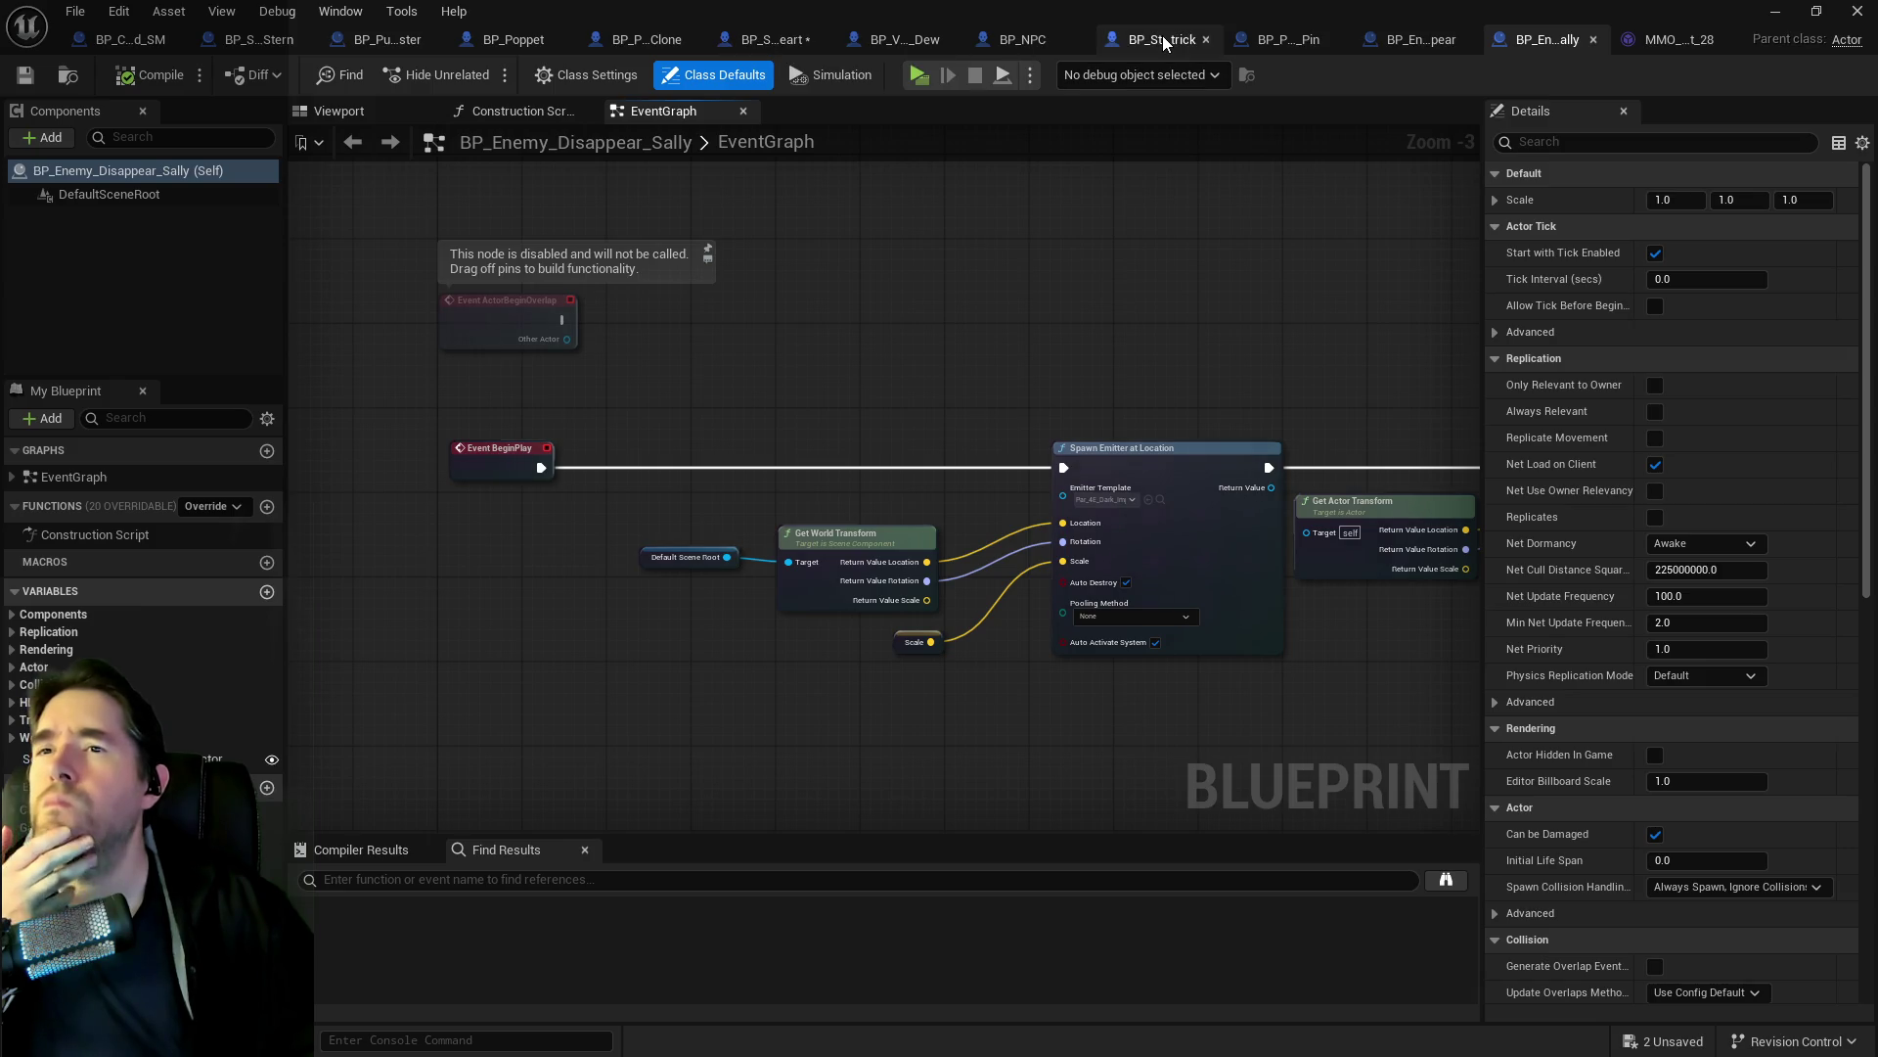
Review BP_Enemy_Disappear's spawn, sound and destroy chain.
left_click(1407, 45)
scroll(808, 319, "down", 4)
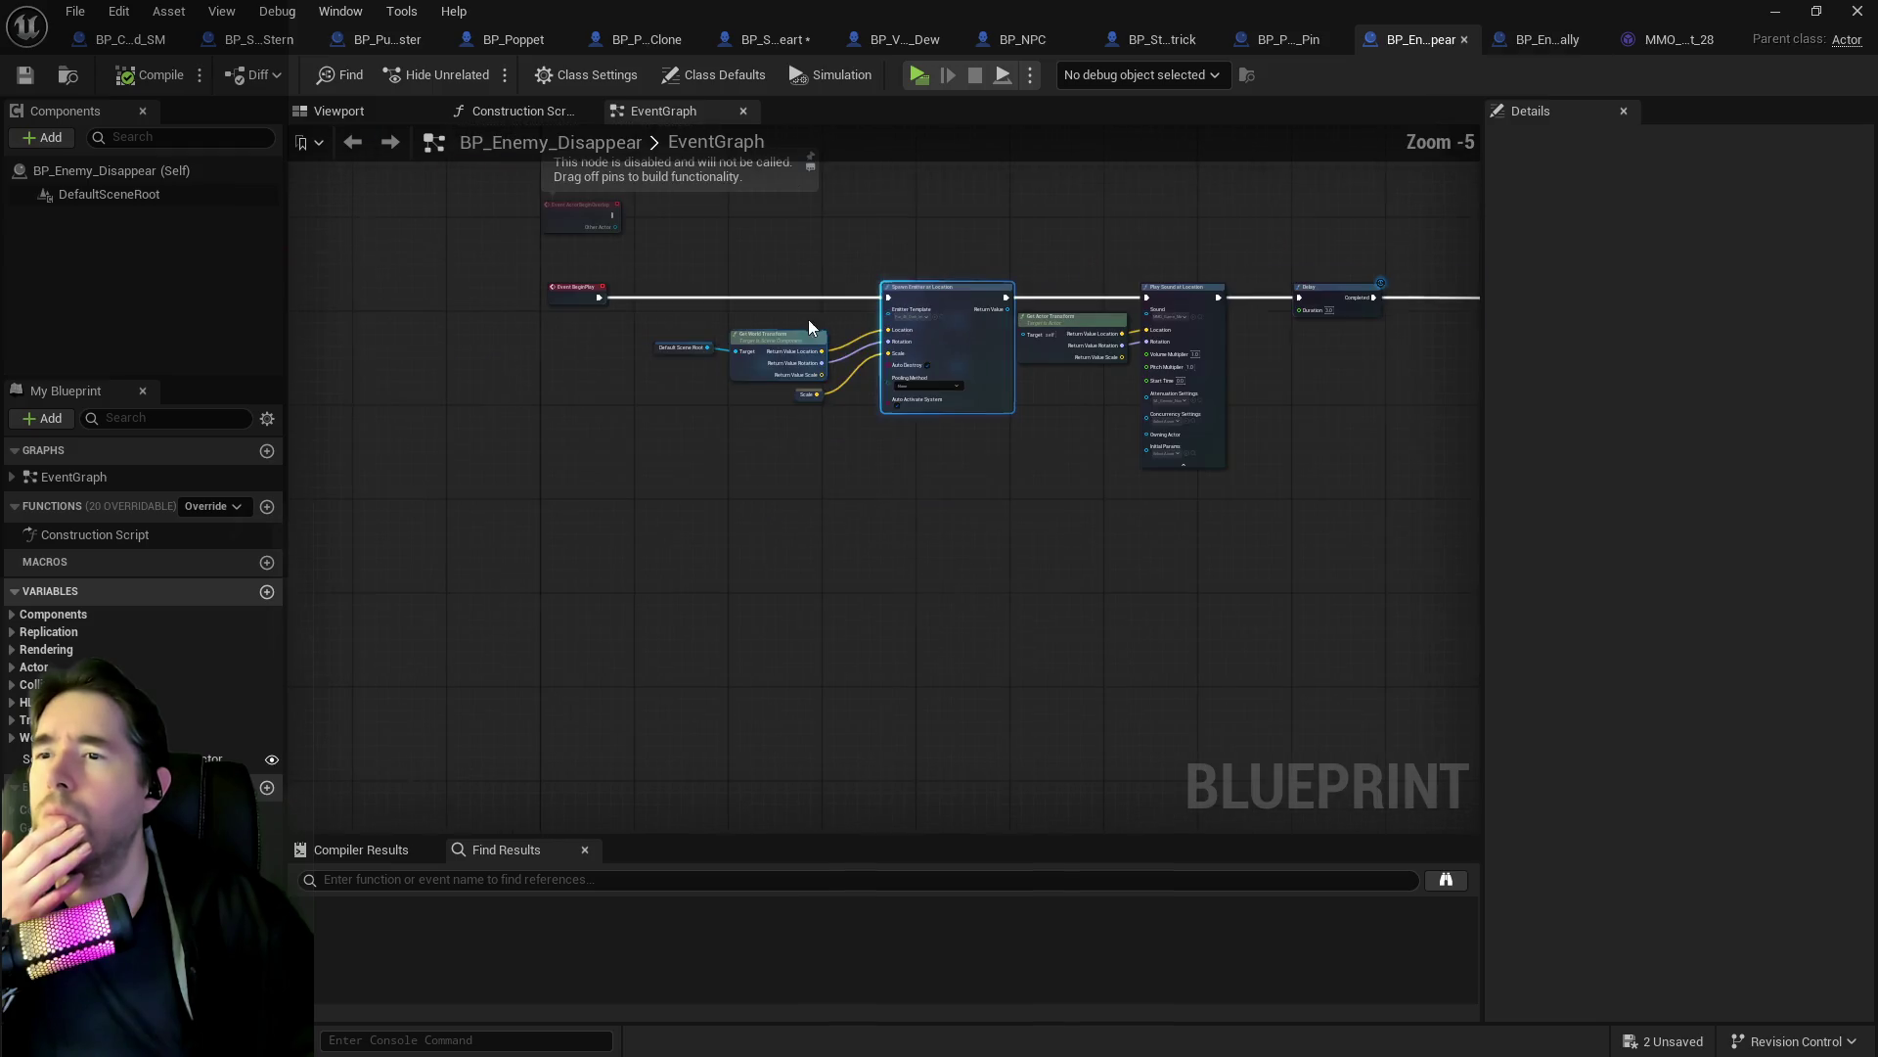
scroll(796, 315, "up", 1)
left_click_drag(1063, 210, 748, 209)
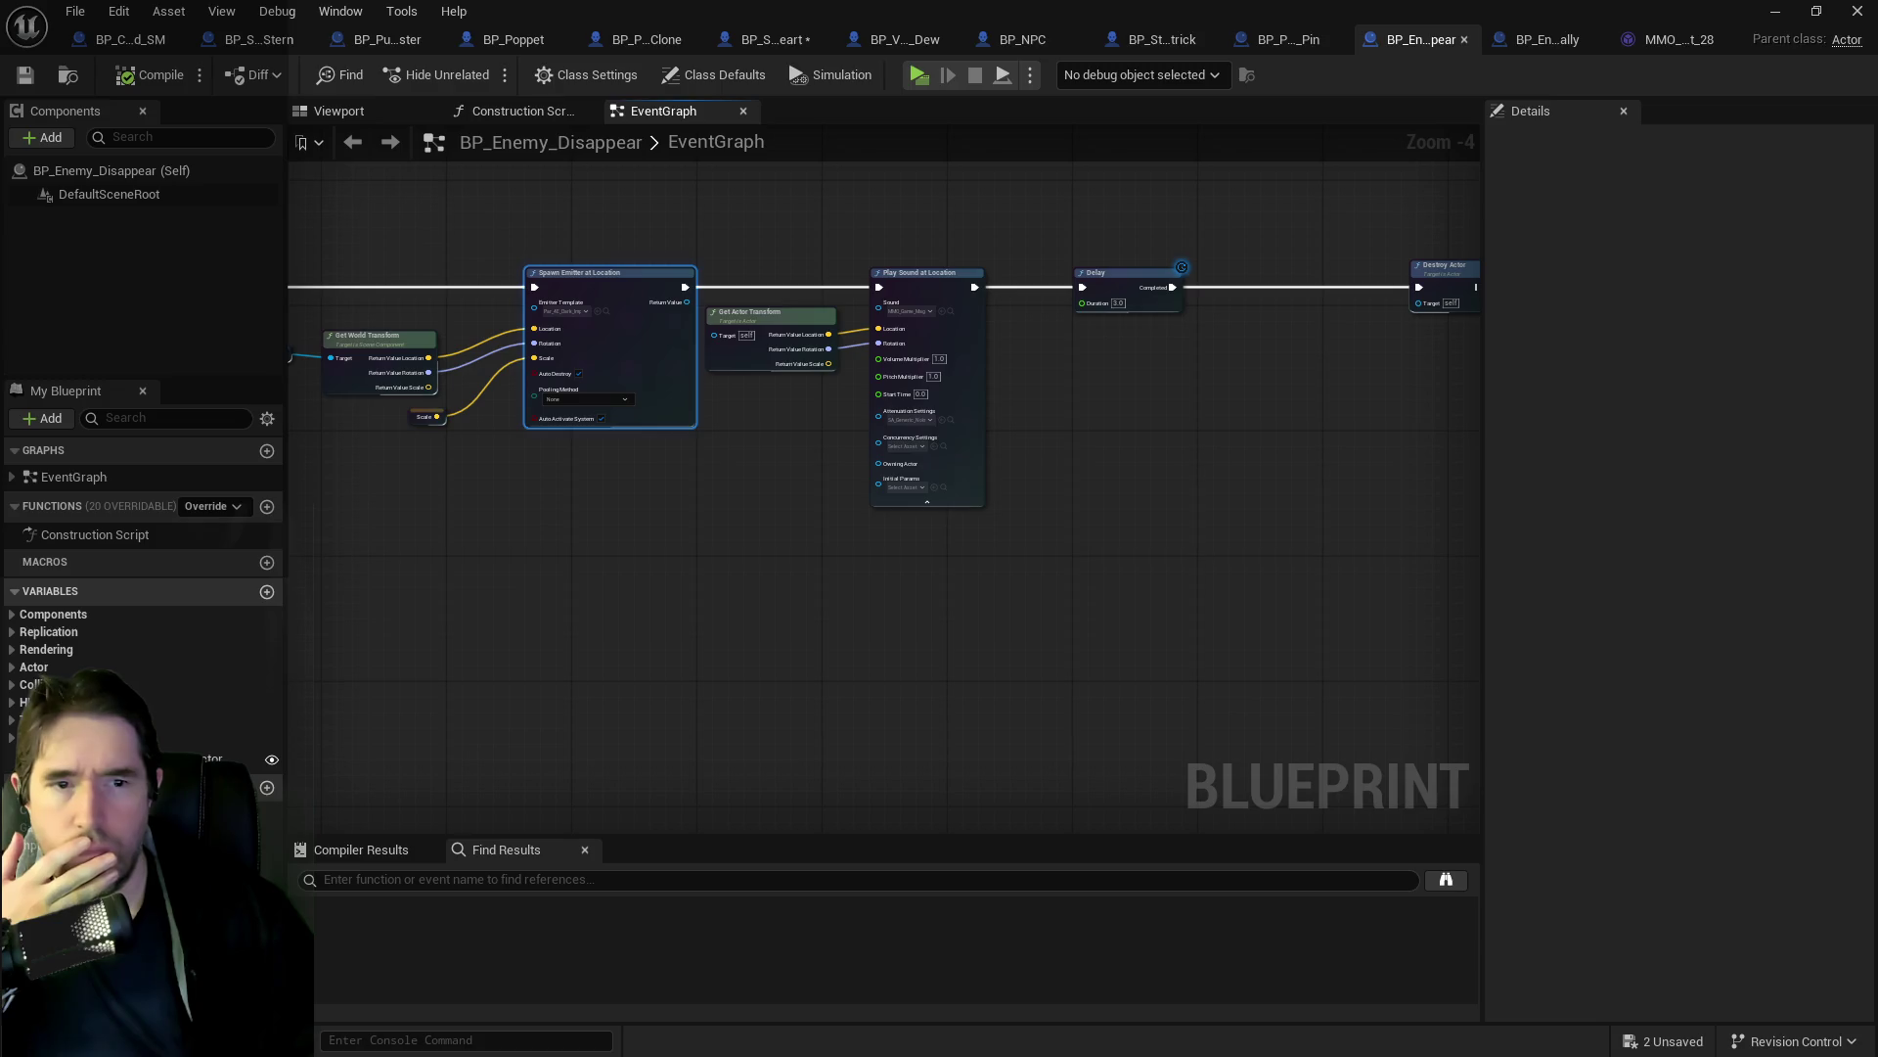
left_click(152, 76)
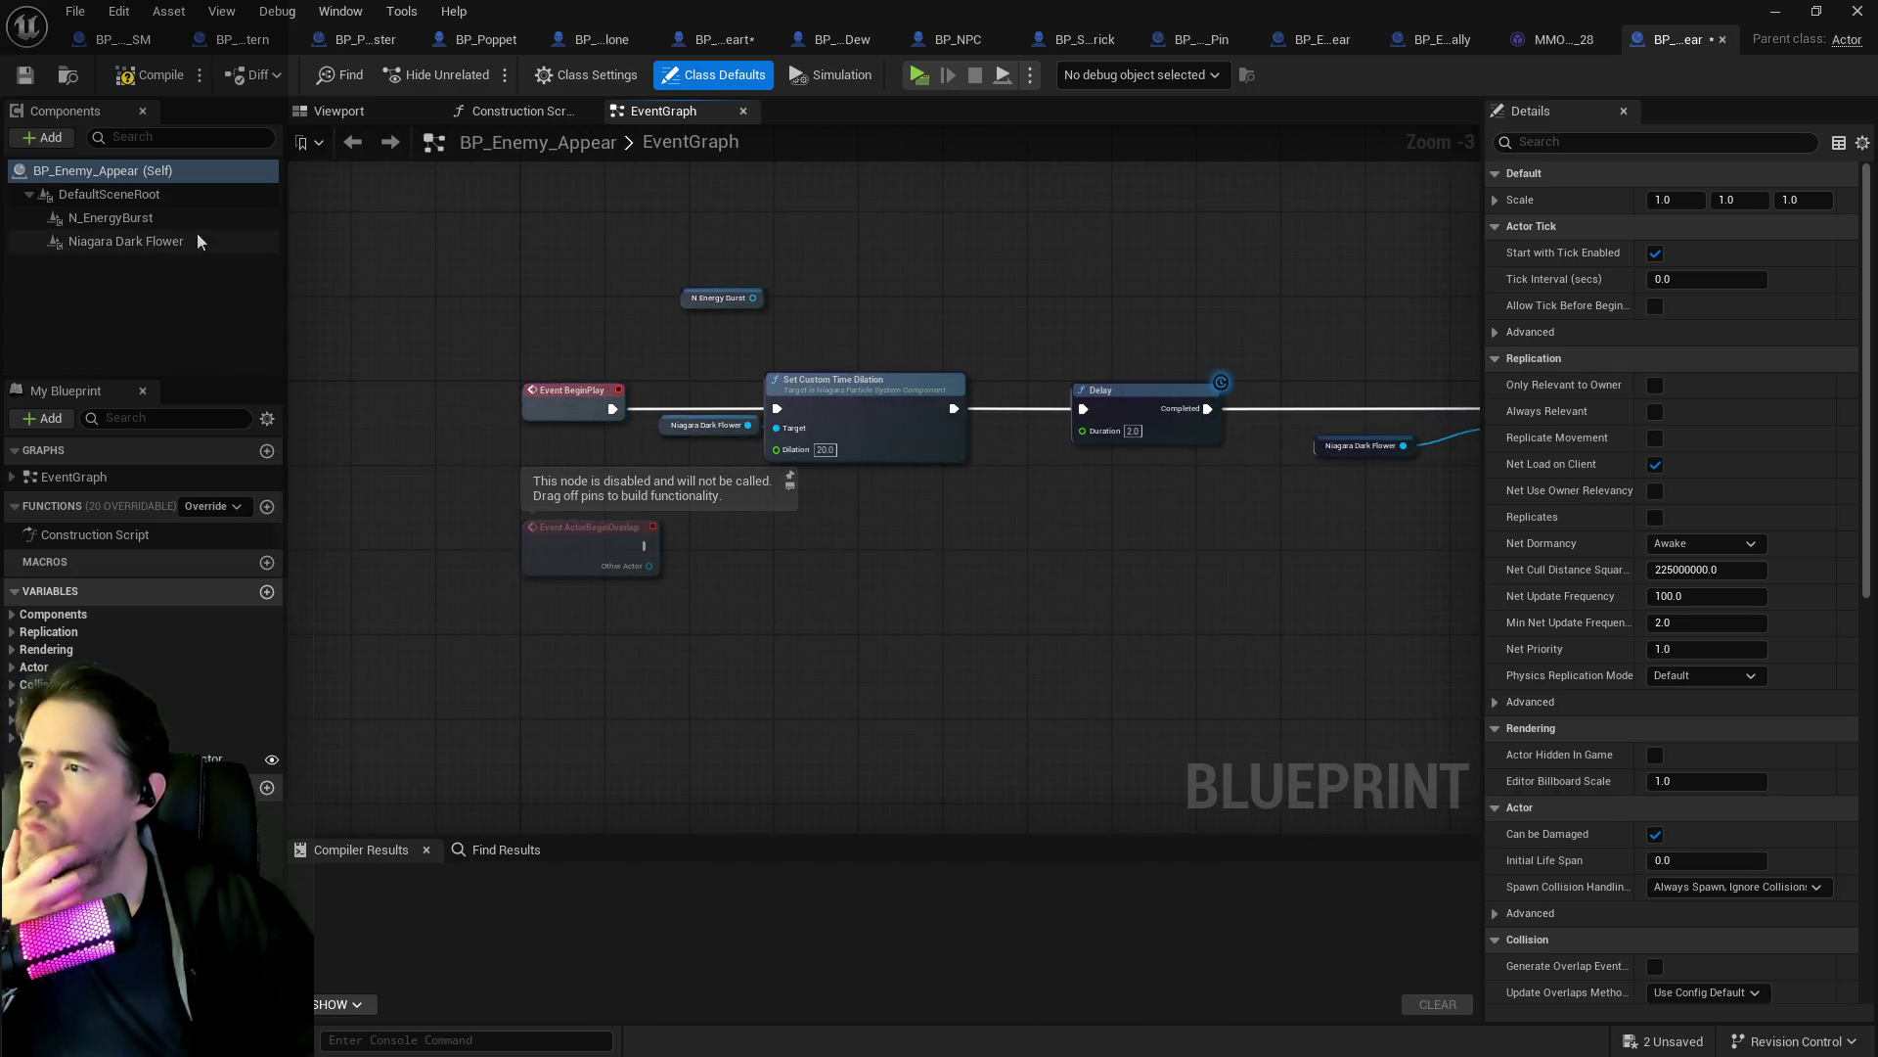
Remove the N_EnergyBurst component from BP_Enemy_Appear, compile it, and close it.
left_click_drag(707, 304, 702, 312)
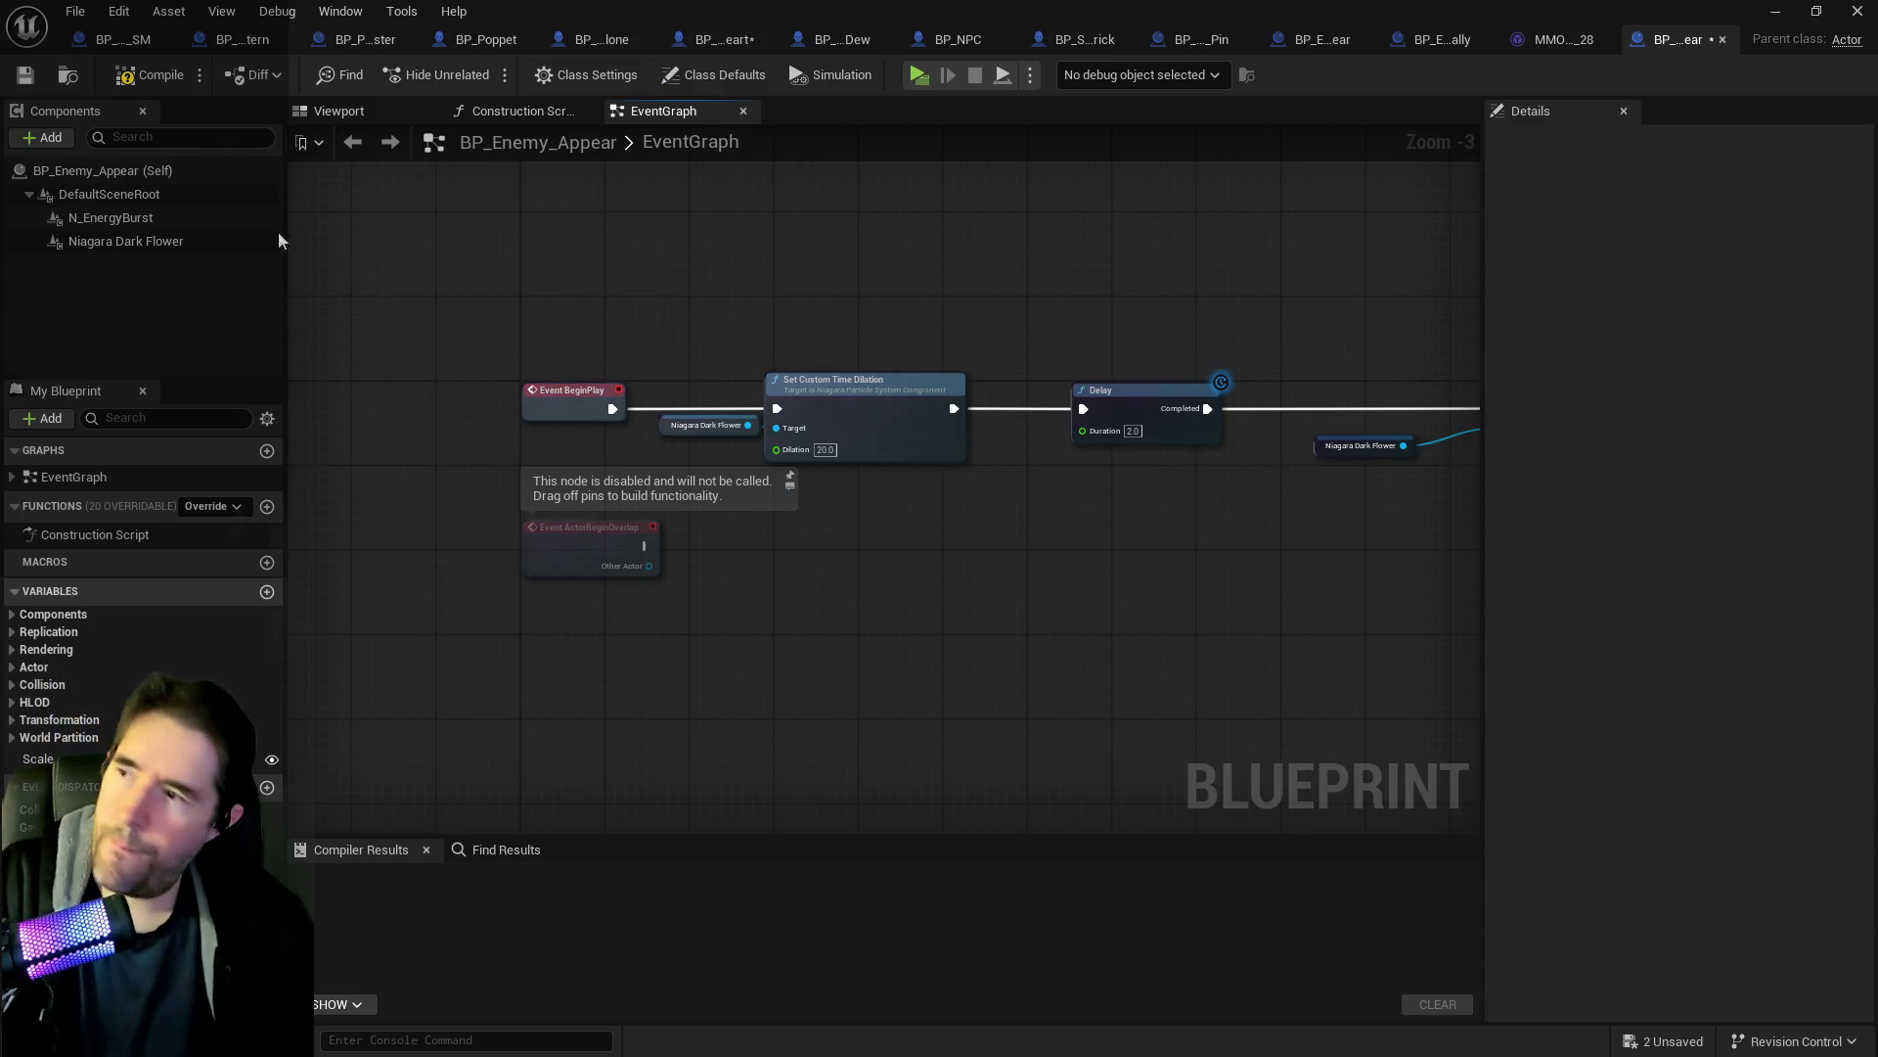
left_click(139, 221)
key("Delete")
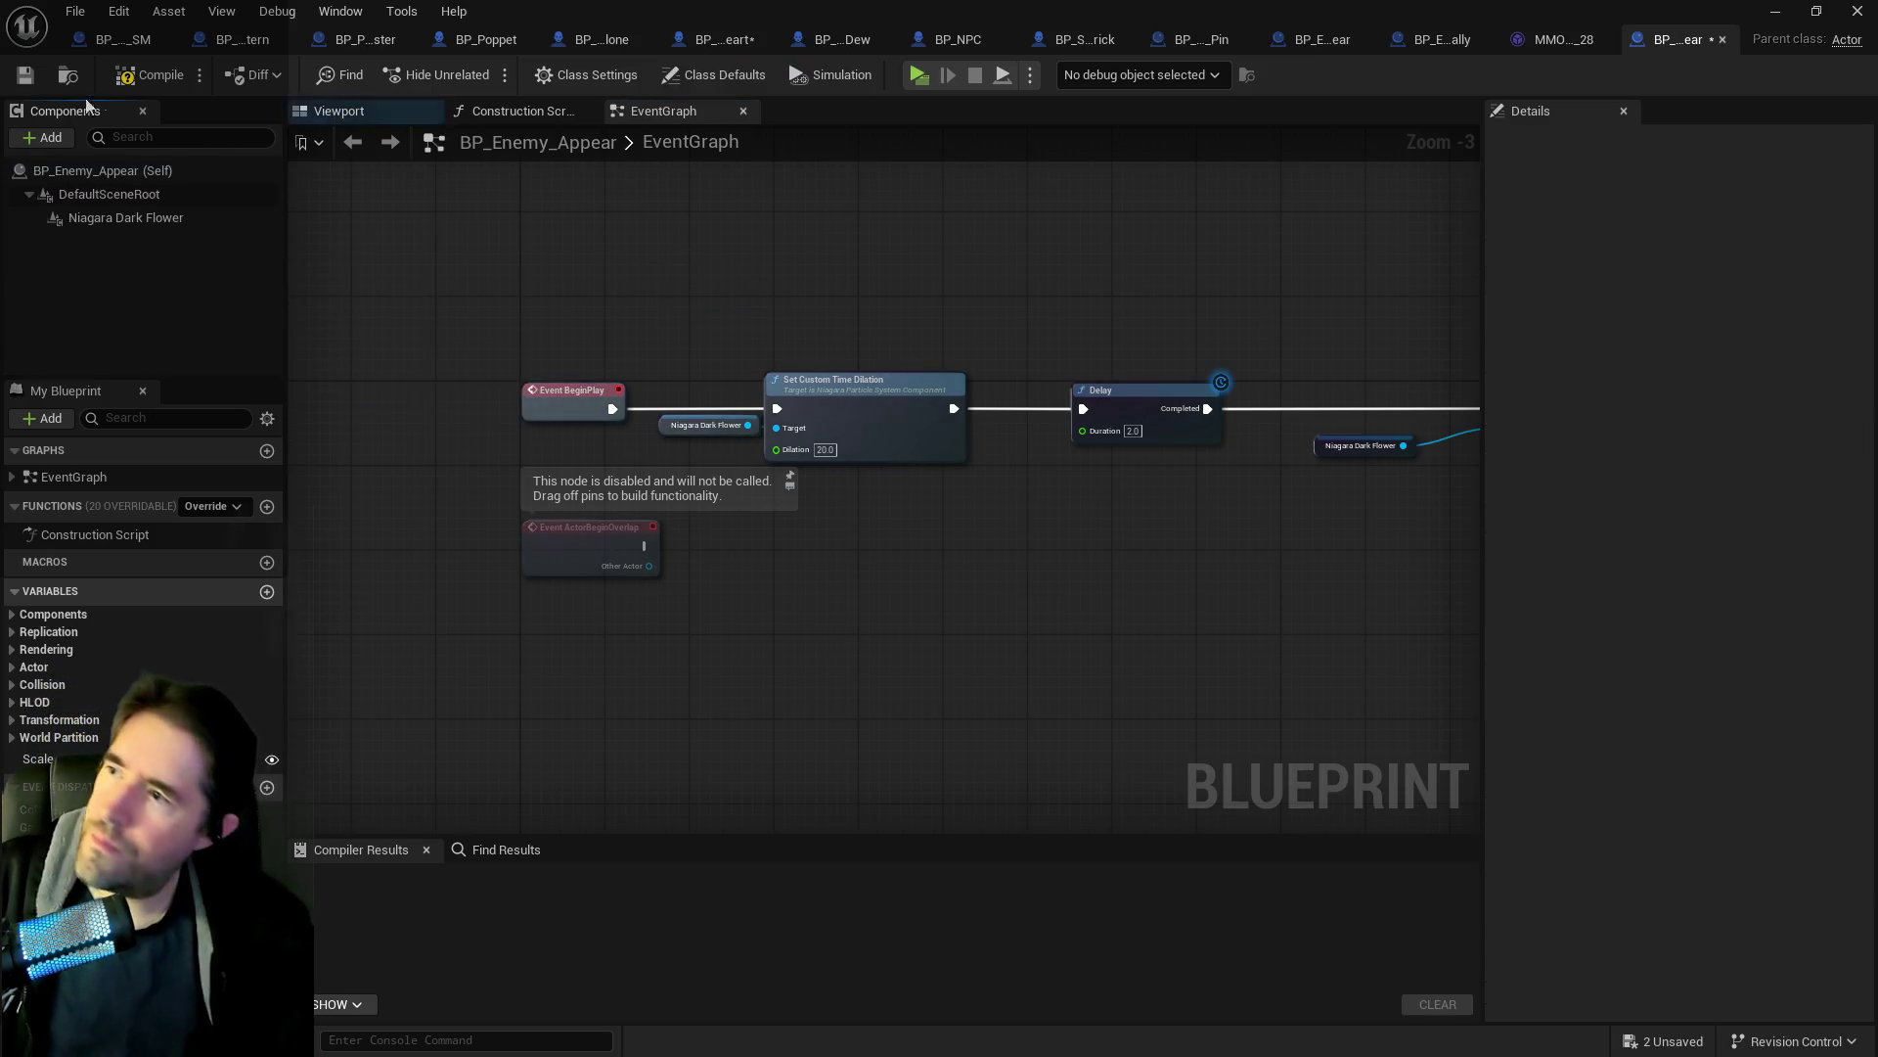
left_click(24, 78)
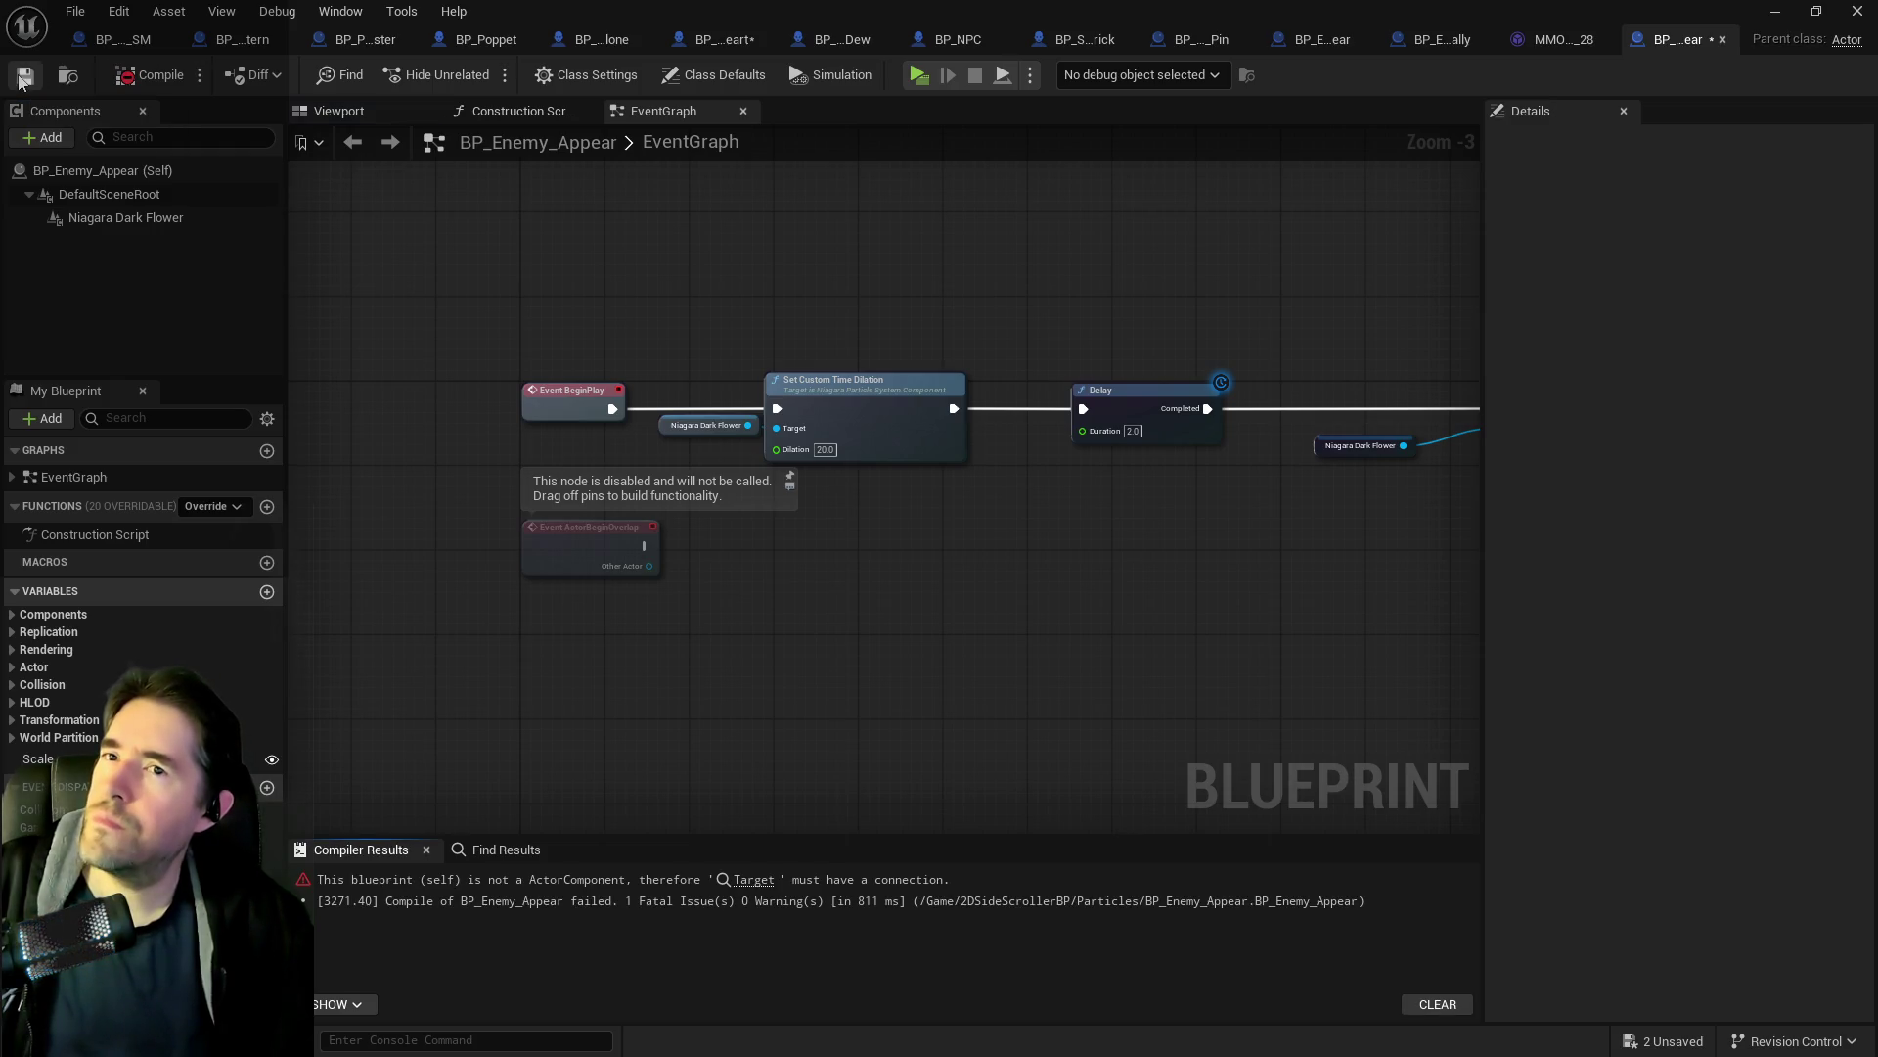
left_click(1724, 41)
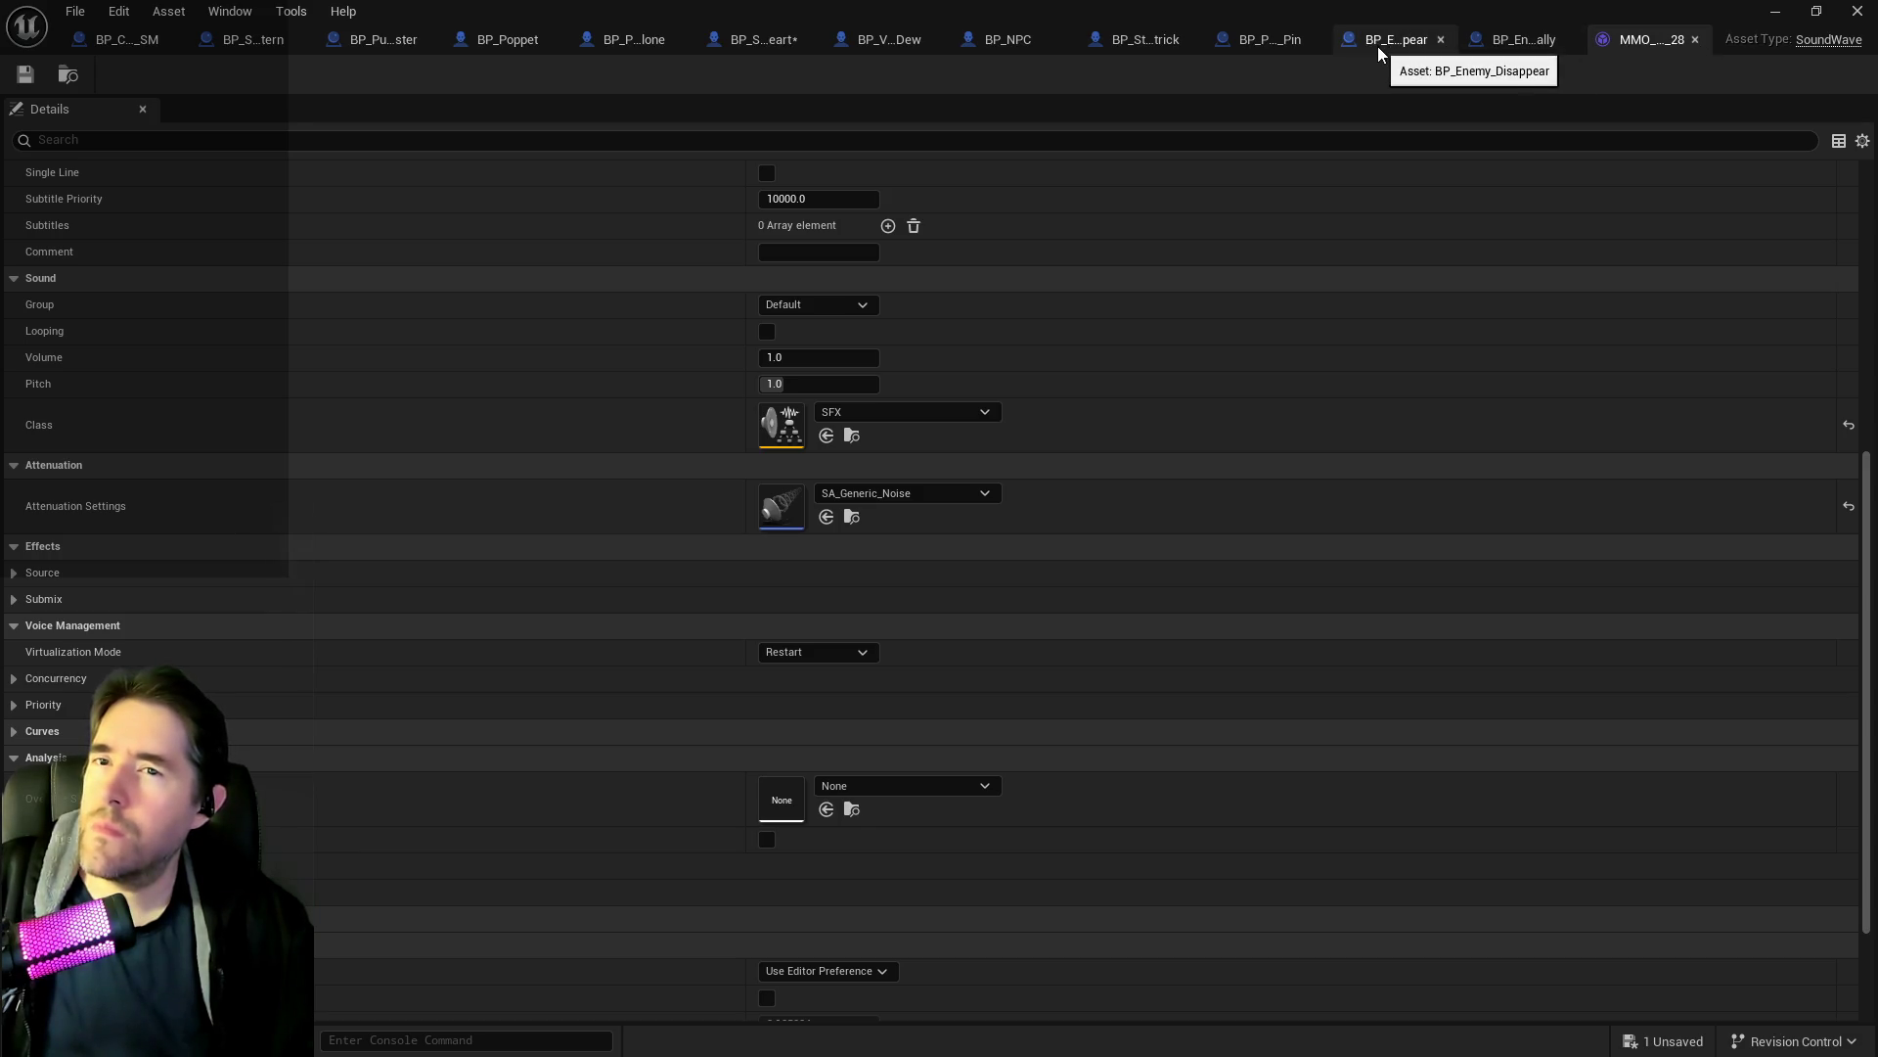
In BP_Enemy_Disappear_Sally, place an N Energy Burst reference beside Spawn Emitter, then delete it.
left_click(1521, 41)
right_click(103, 181)
left_click(88, 284)
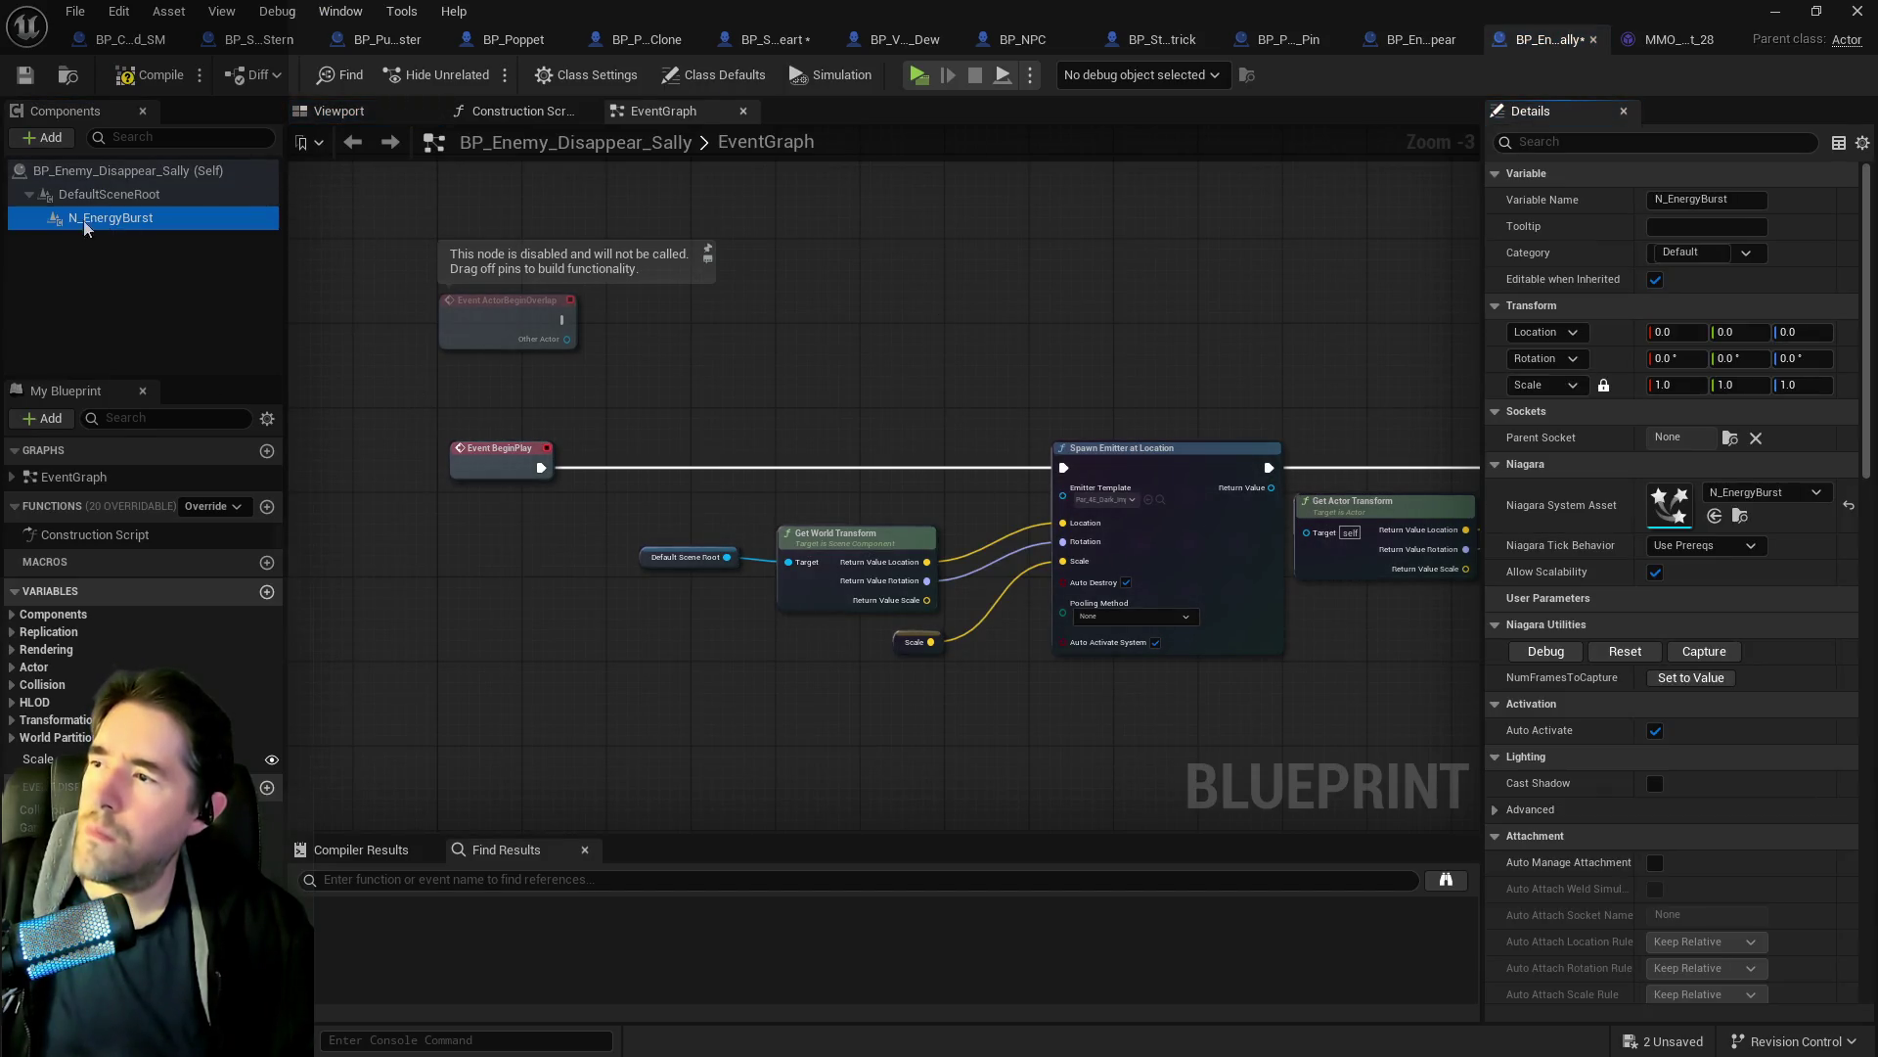
left_click(82, 227, "ctrl")
mouse_move(78, 221)
left_mouse_down()
mouse_move(607, 305)
mouse_move(622, 421)
mouse_move(679, 461)
mouse_move(819, 448)
left_mouse_up()
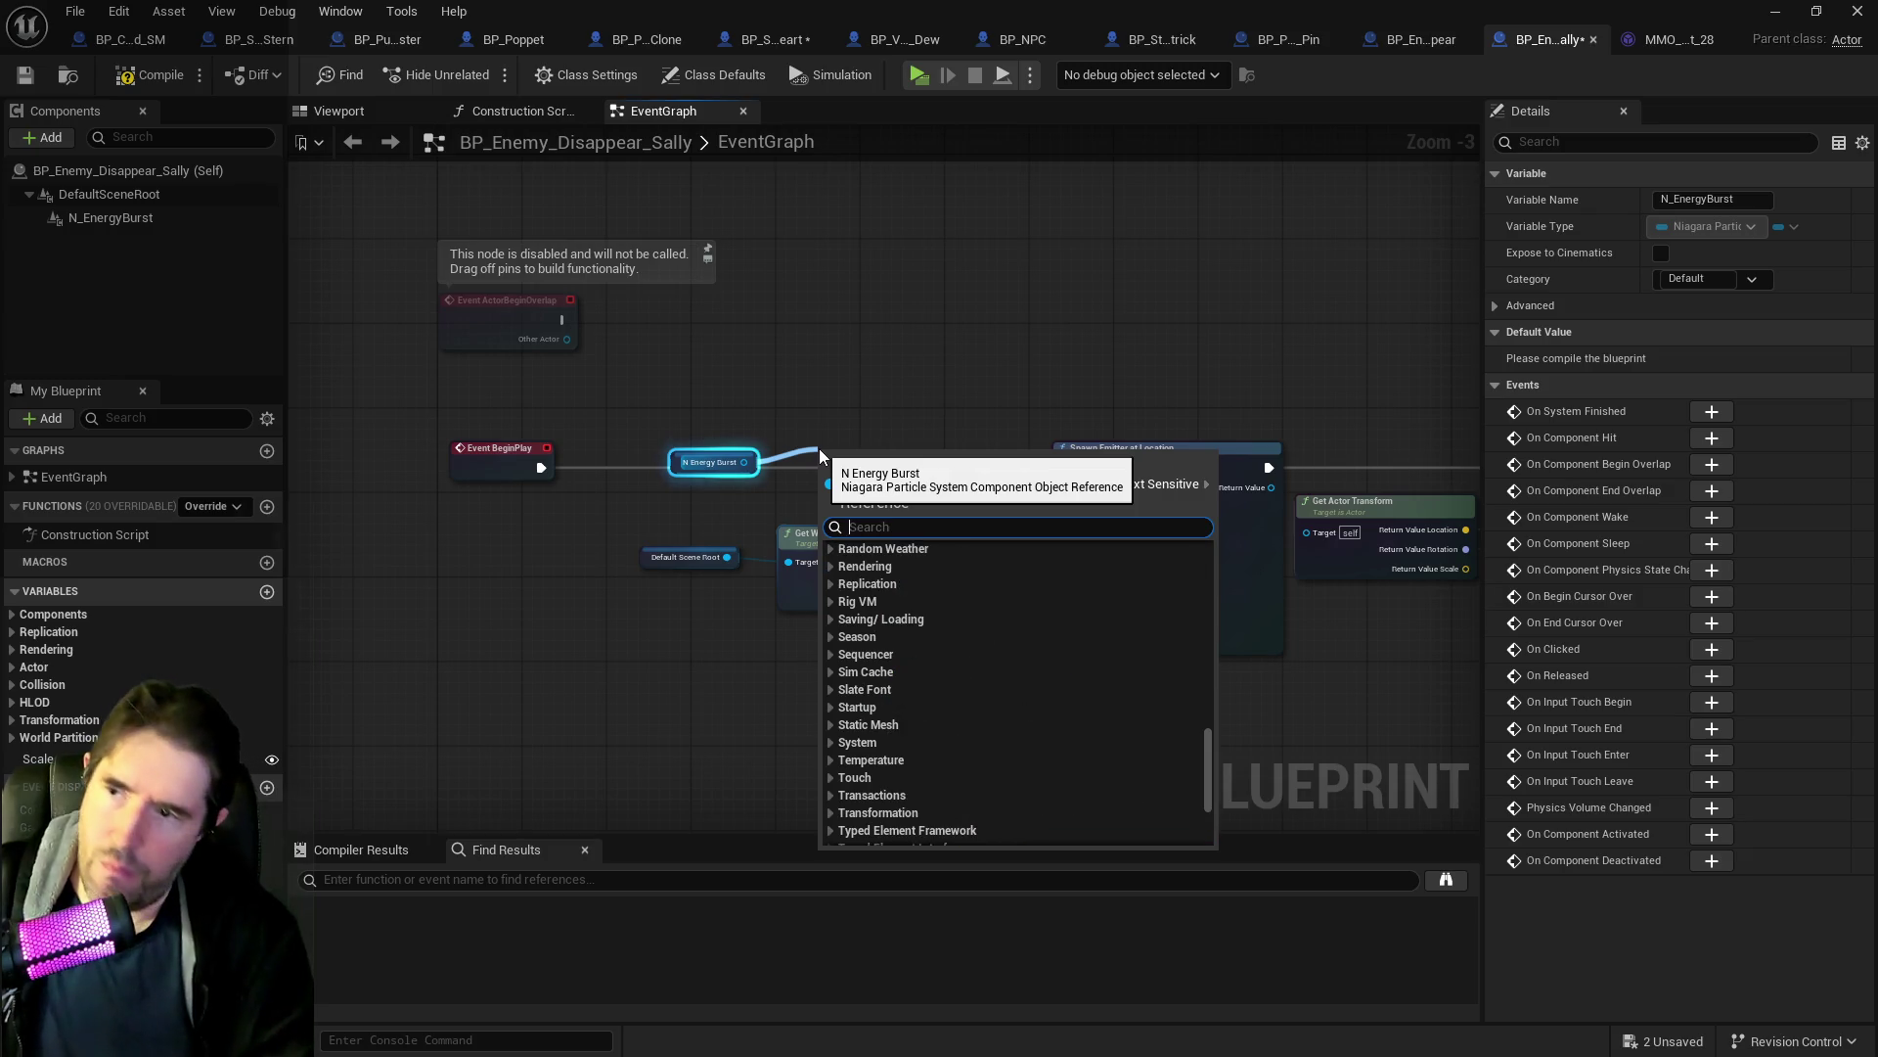
key("Escape")
mouse_move(723, 452)
left_mouse_down()
mouse_move(1197, 345)
mouse_move(376, 368)
left_mouse_up()
left_click_drag(382, 305, 586, 256)
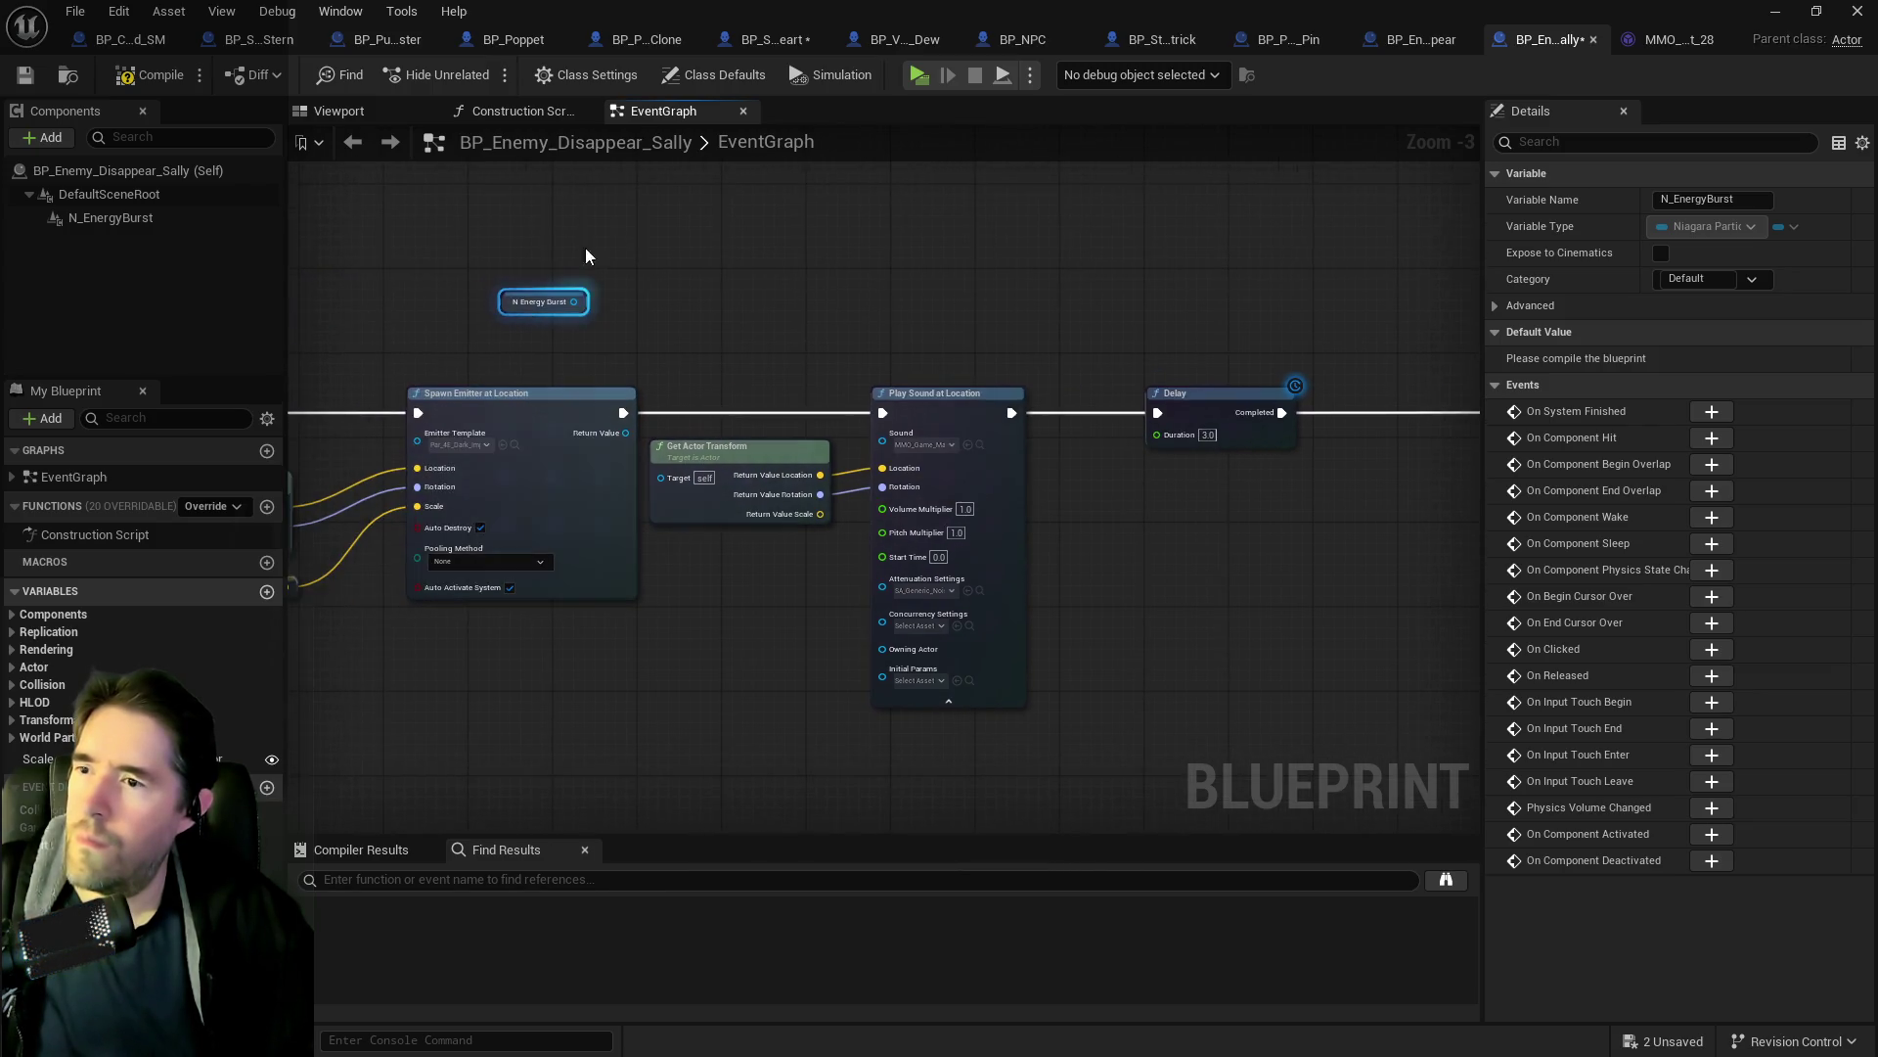
key("Delete")
Wire BeginPlay straight to Play Sound at Location, delete the Spawn Emitter nodes, compile and save.
left_click_drag(571, 331, 937, 354)
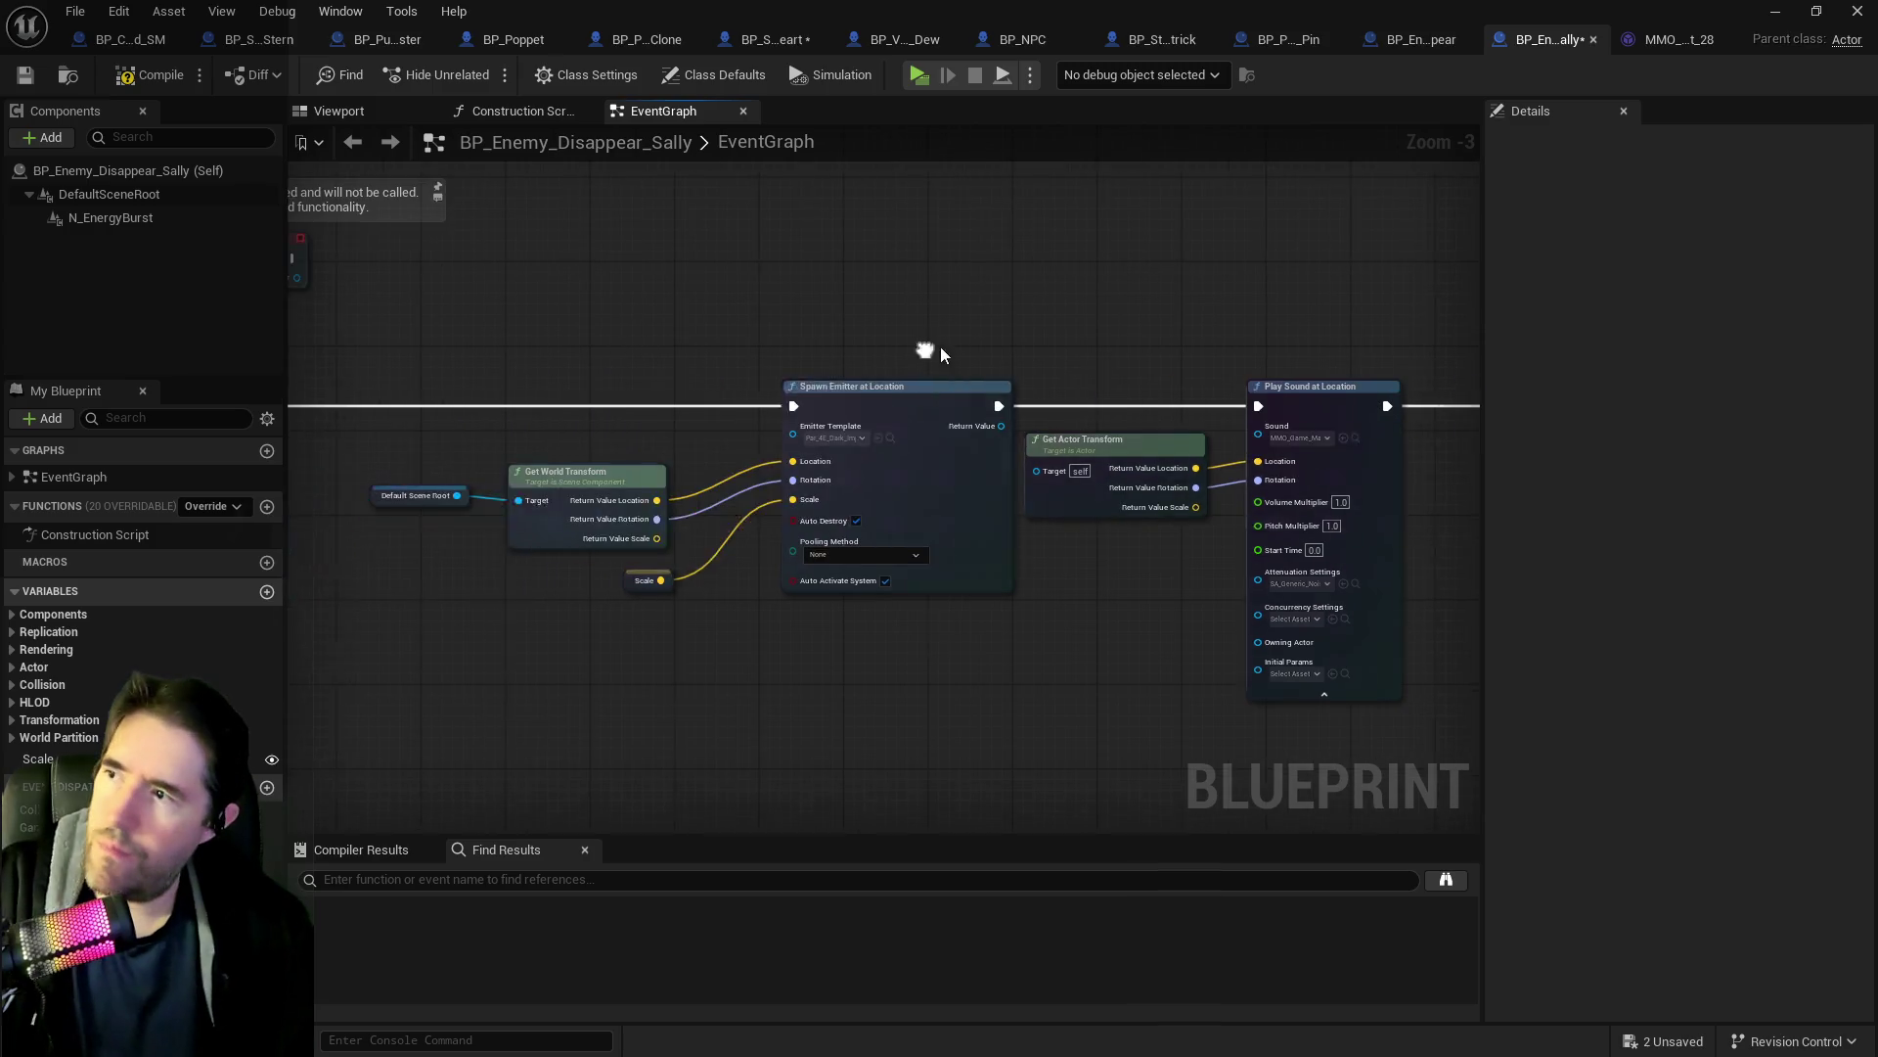
mouse_move(487, 403)
left_mouse_down()
mouse_move(1453, 397)
mouse_move(1323, 401)
mouse_move(1357, 396)
left_mouse_up()
mouse_move(500, 323)
left_mouse_down()
mouse_move(765, 532)
mouse_move(964, 627)
left_mouse_up()
key("Delete")
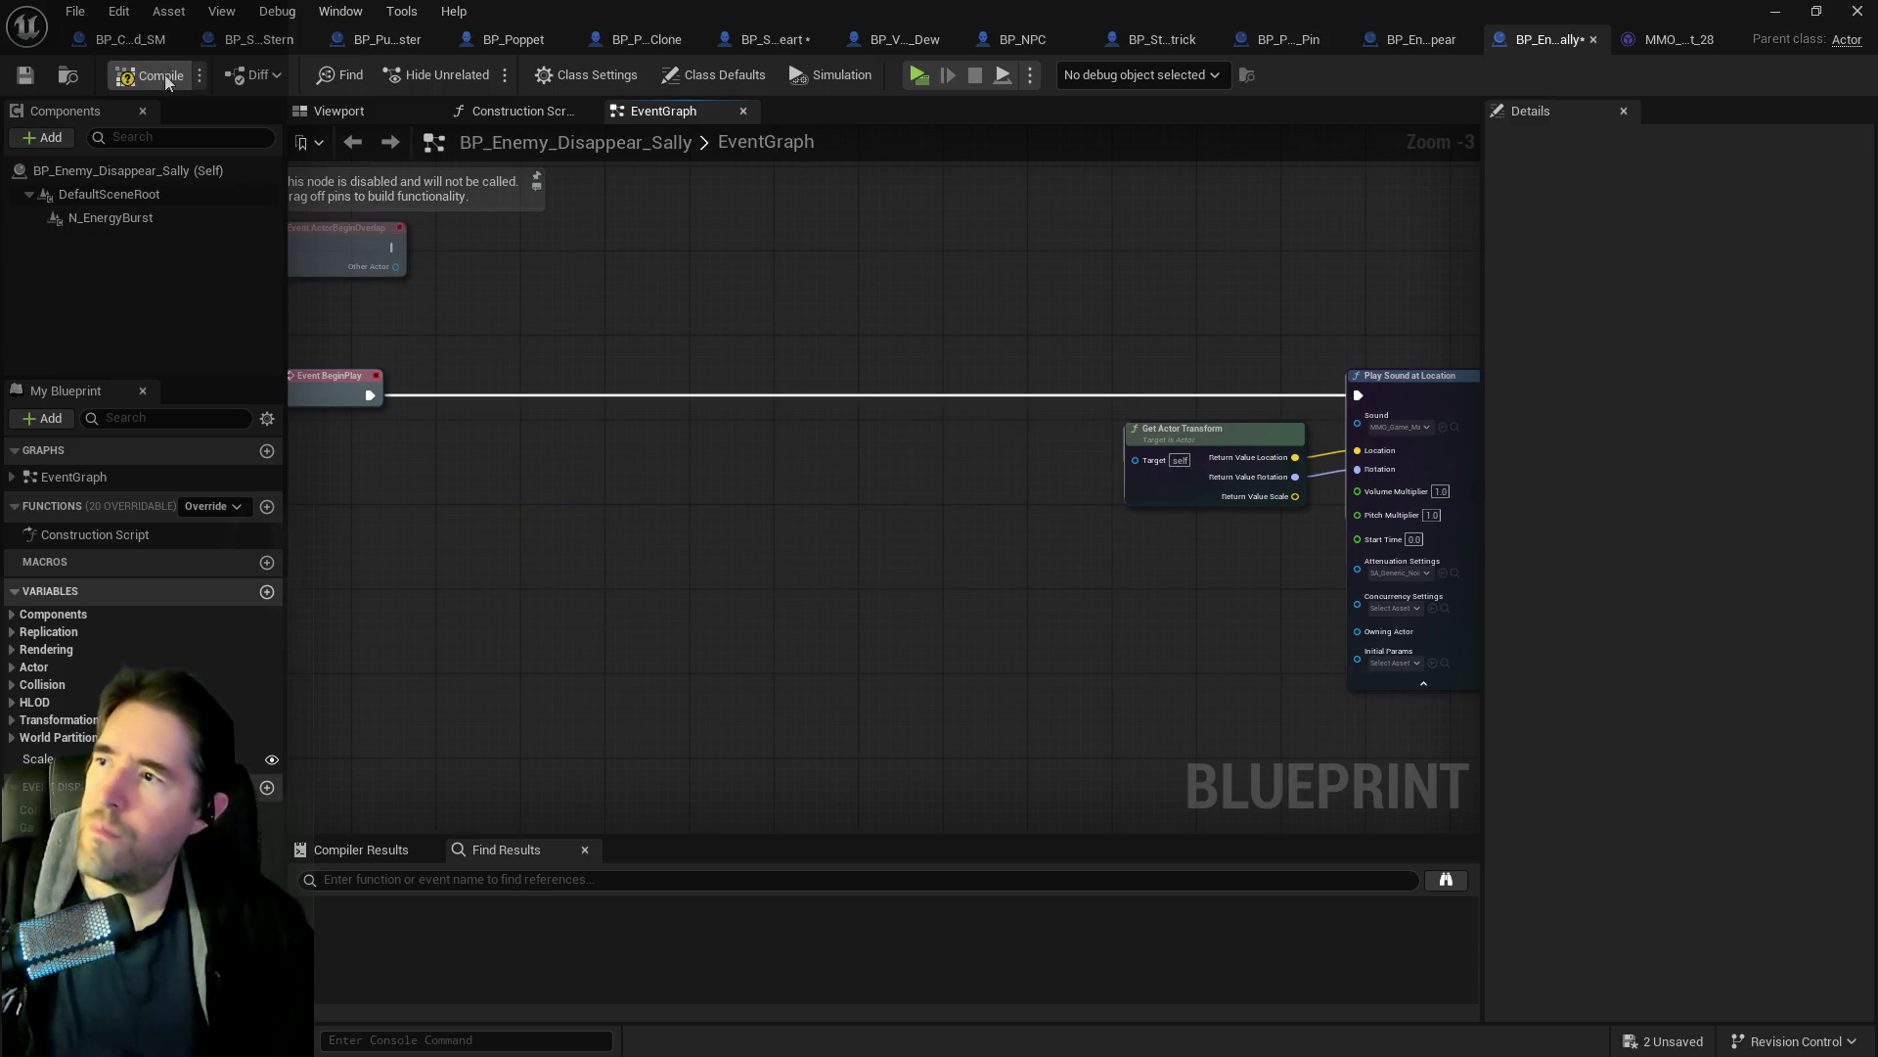
left_click(133, 80)
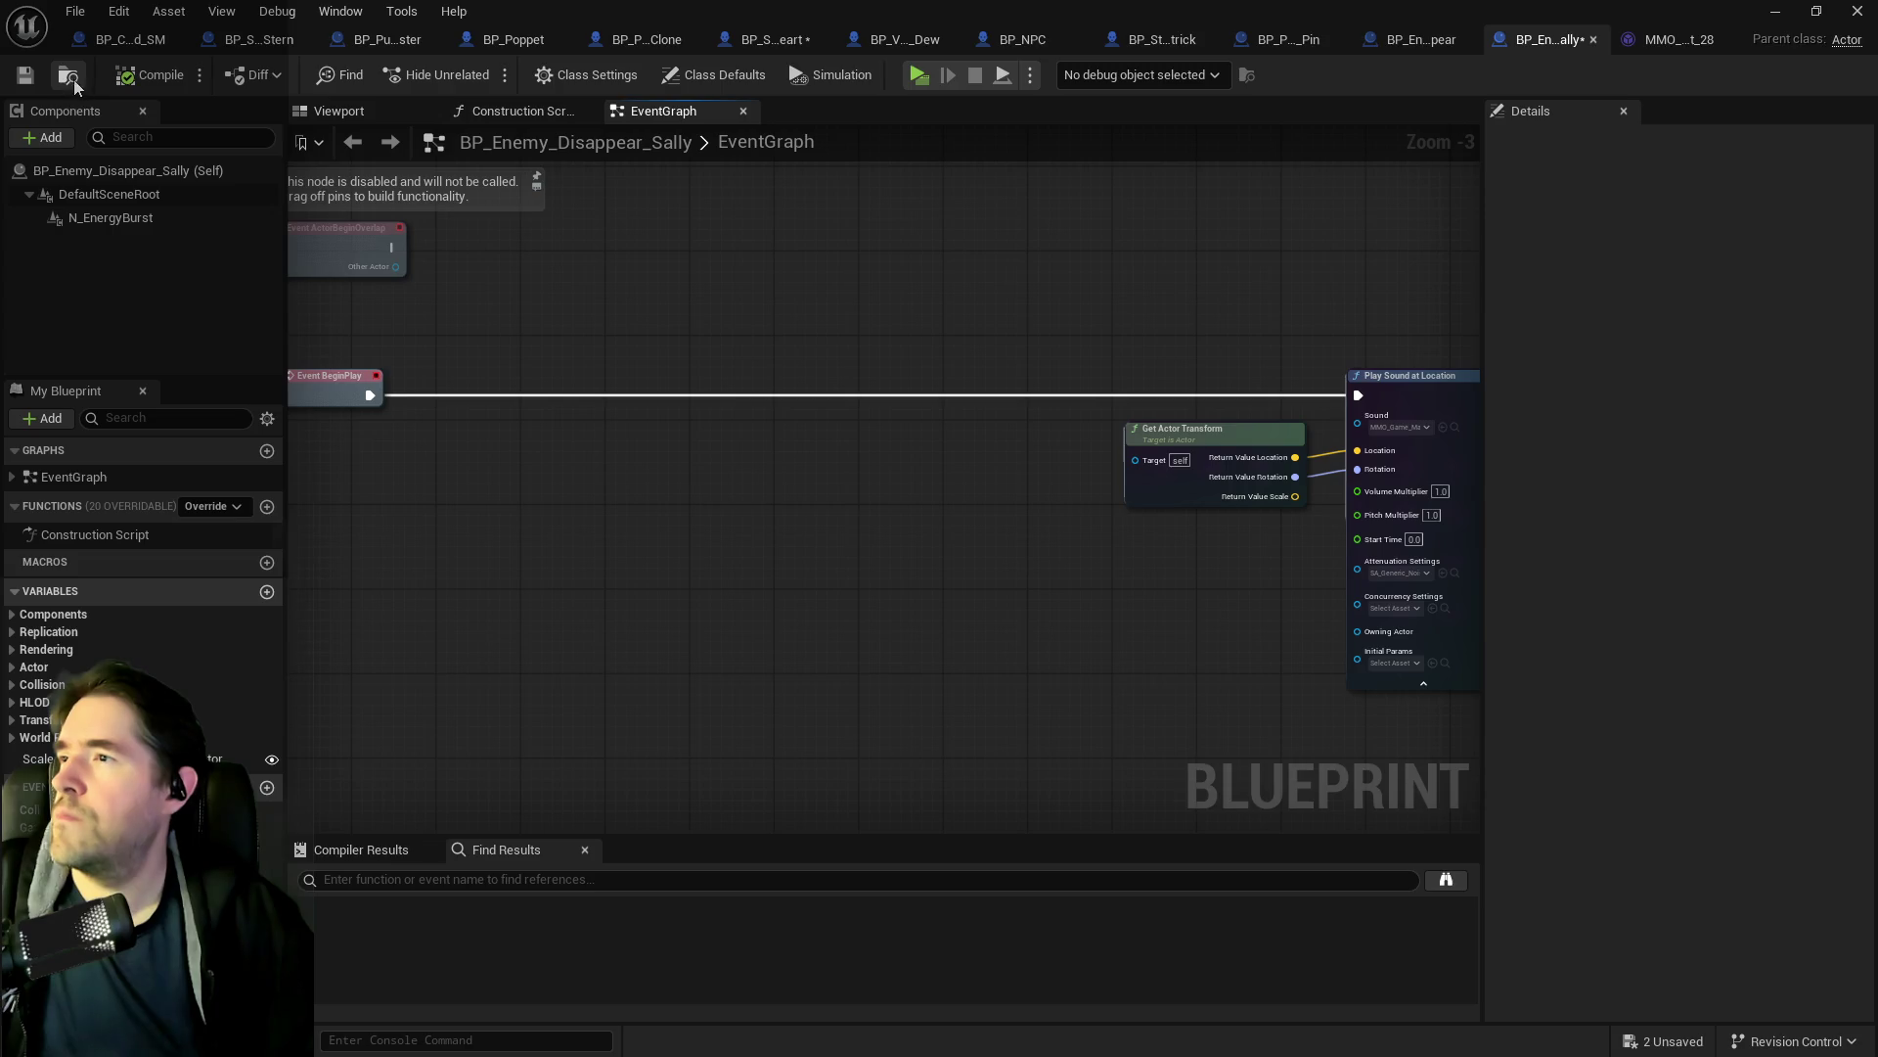
left_click(22, 77)
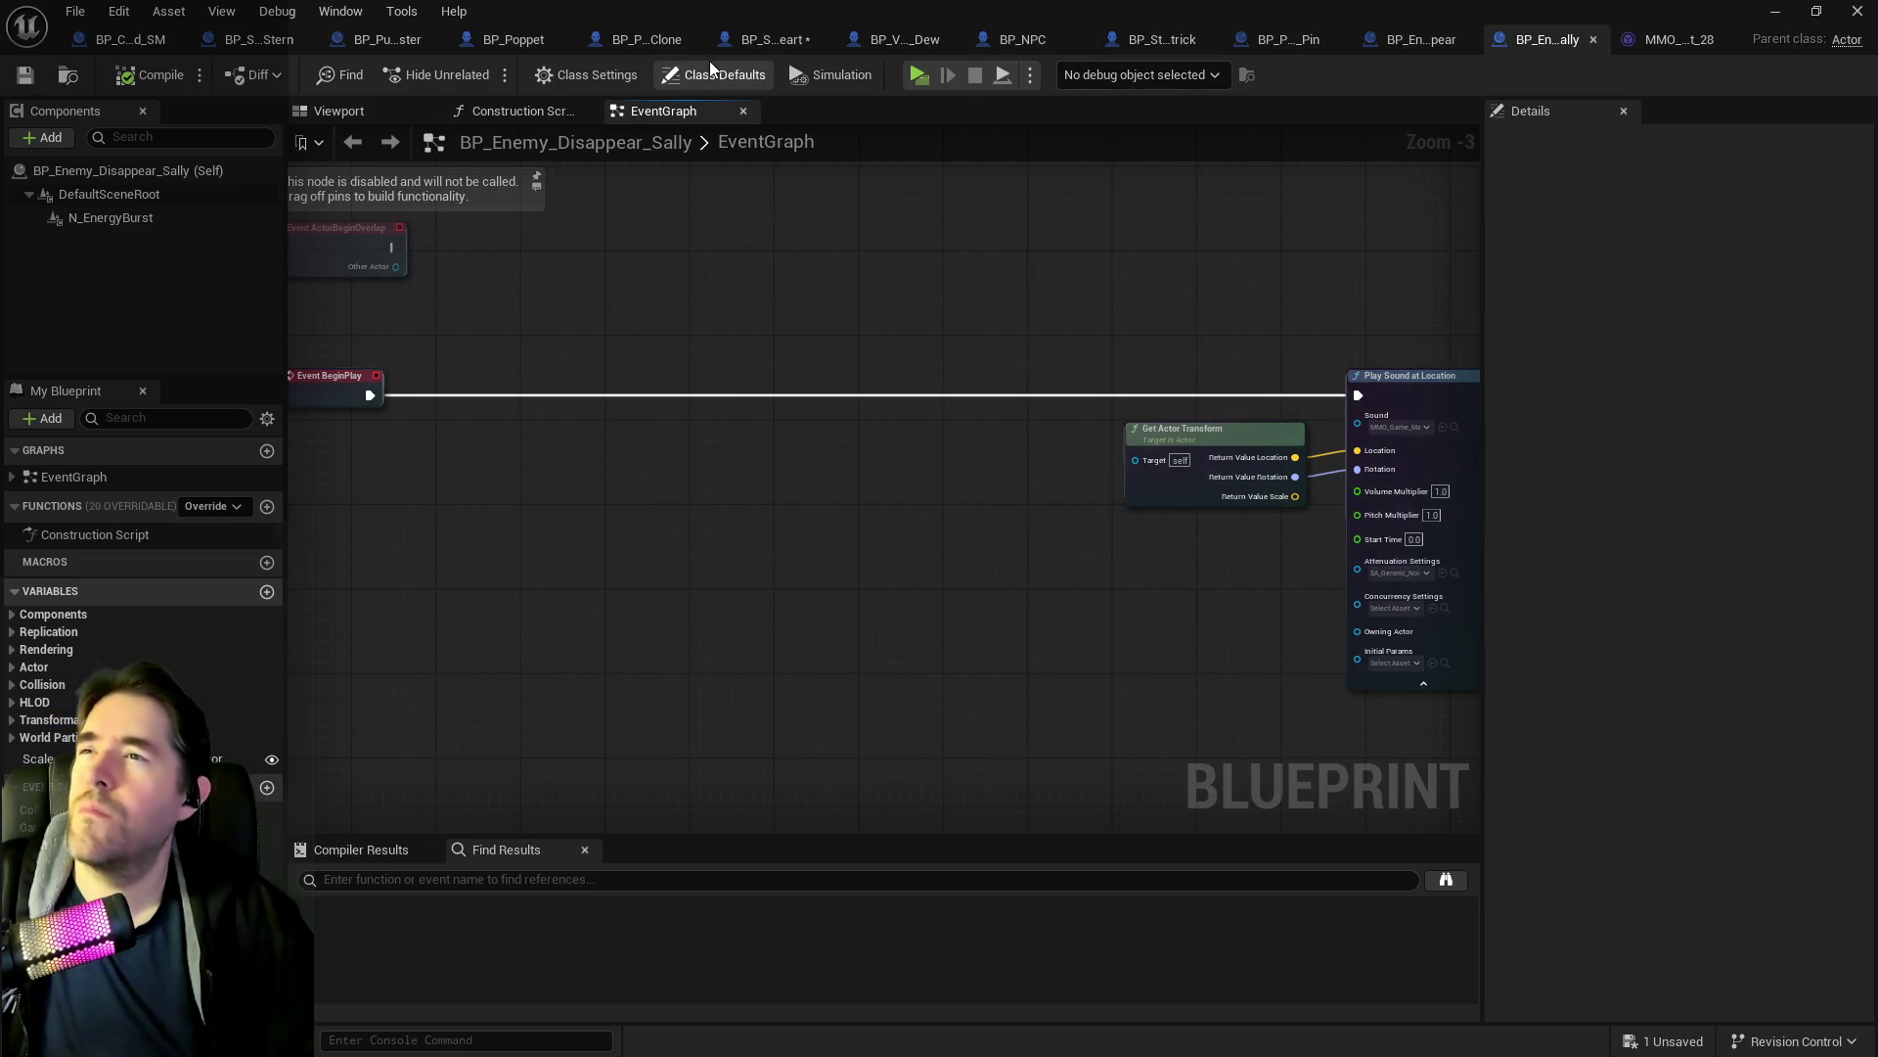
left_click(743, 45)
Set the teleport SpawnActor class to BP Enemy Disappear Sally; delete the N_EnergyBurst nodes and component.
left_click_drag(695, 473, 936, 450)
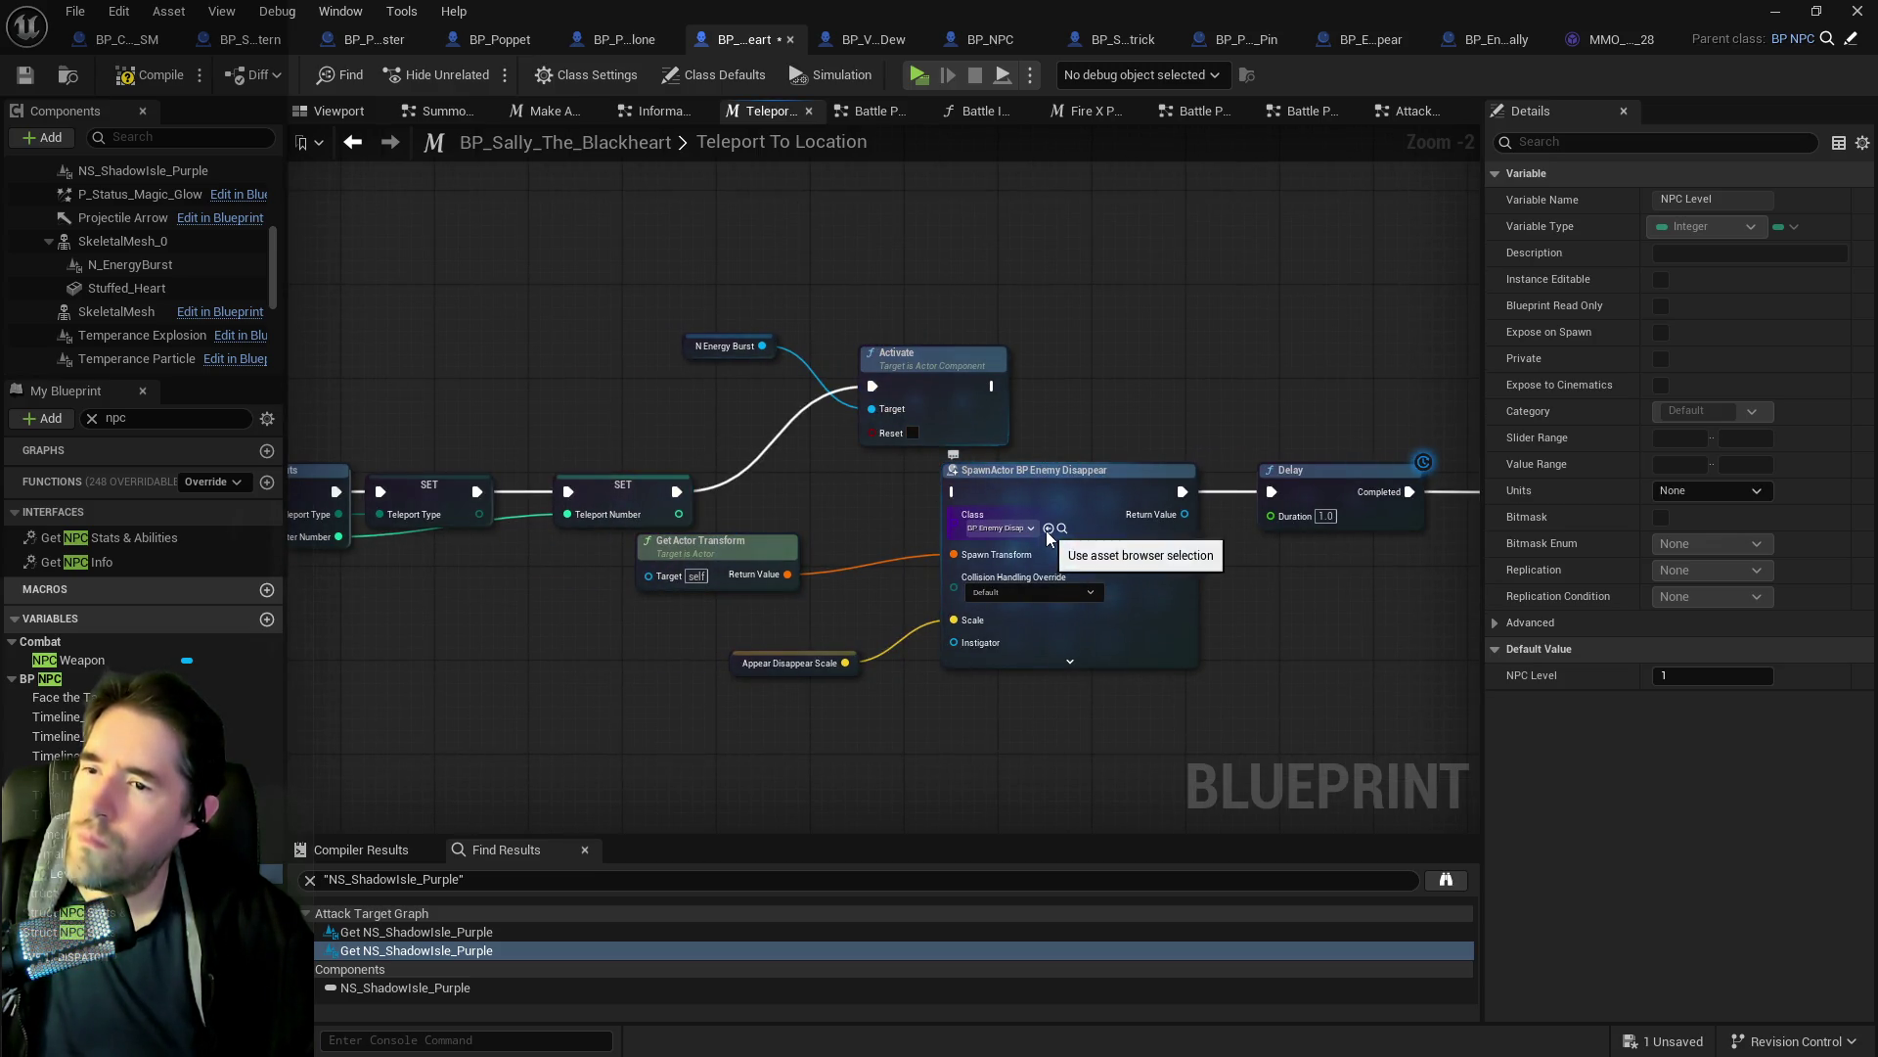
left_click(1049, 529)
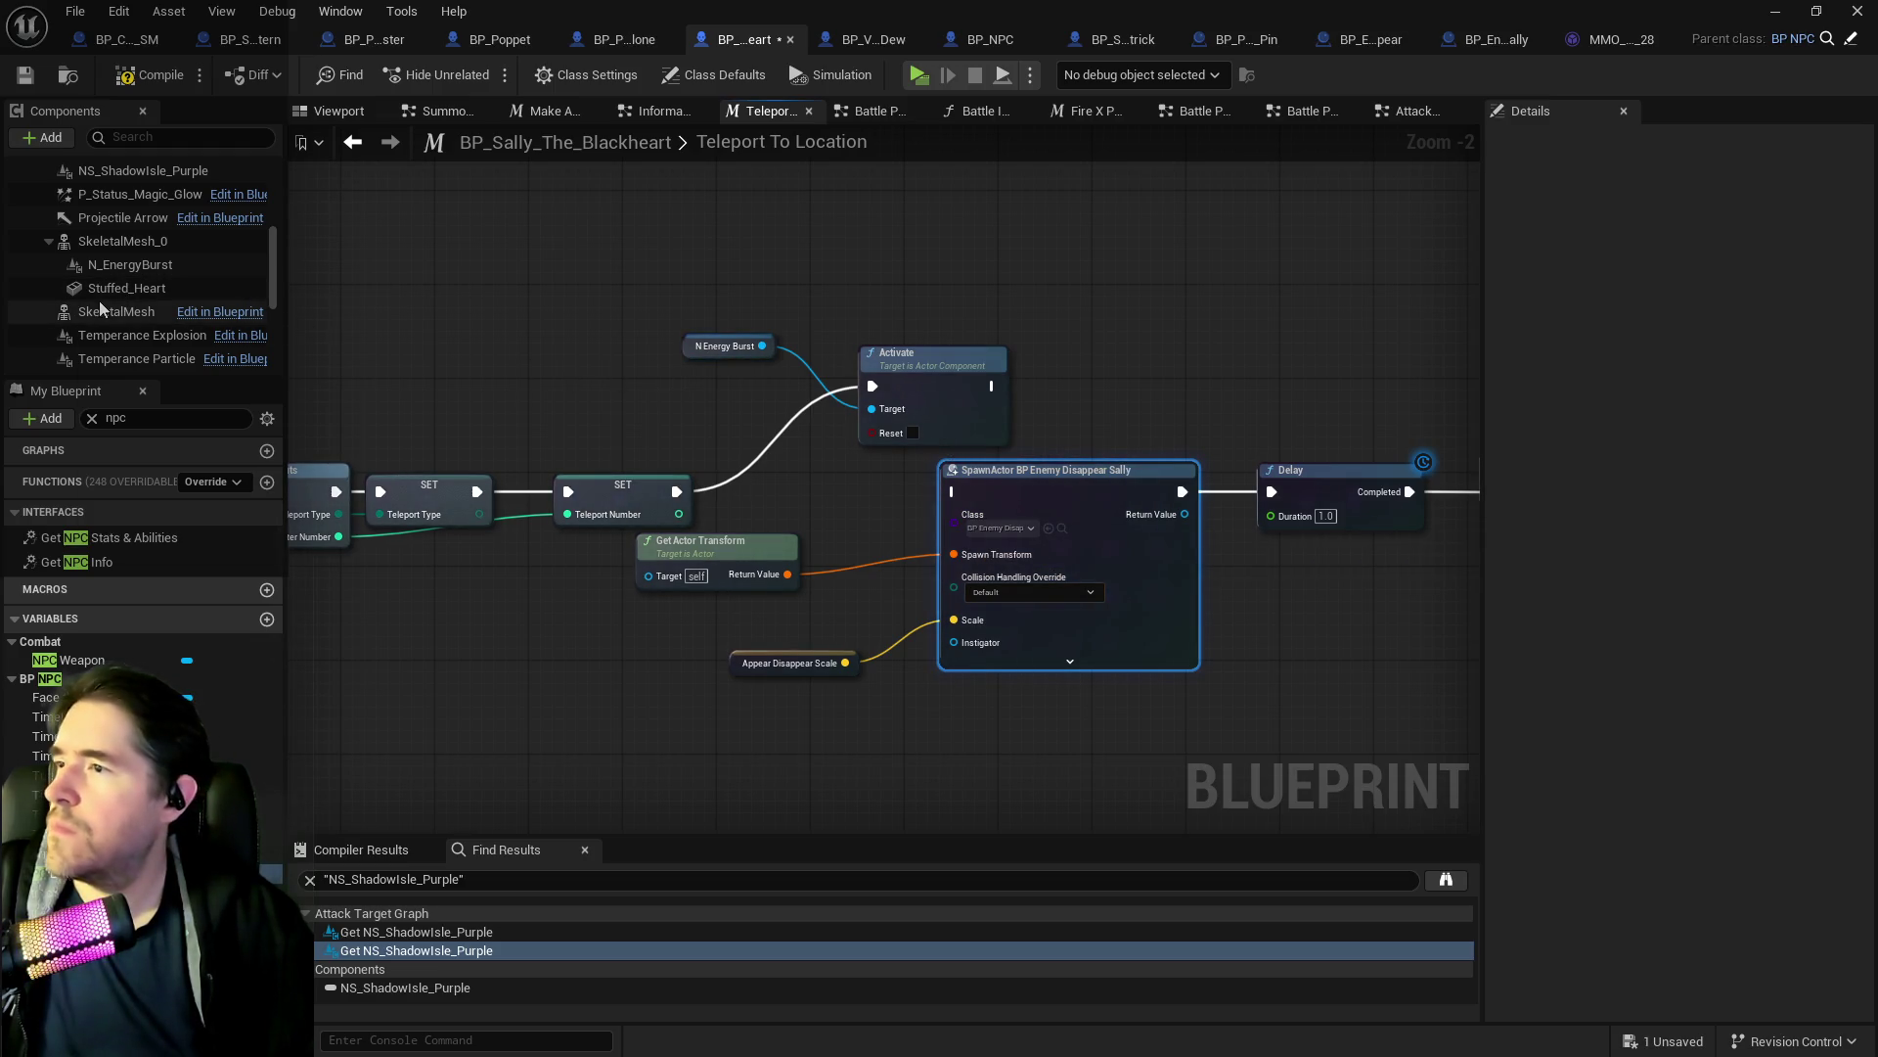
left_click(113, 266)
left_click_drag(617, 243, 924, 399)
key("Delete")
left_click(130, 264)
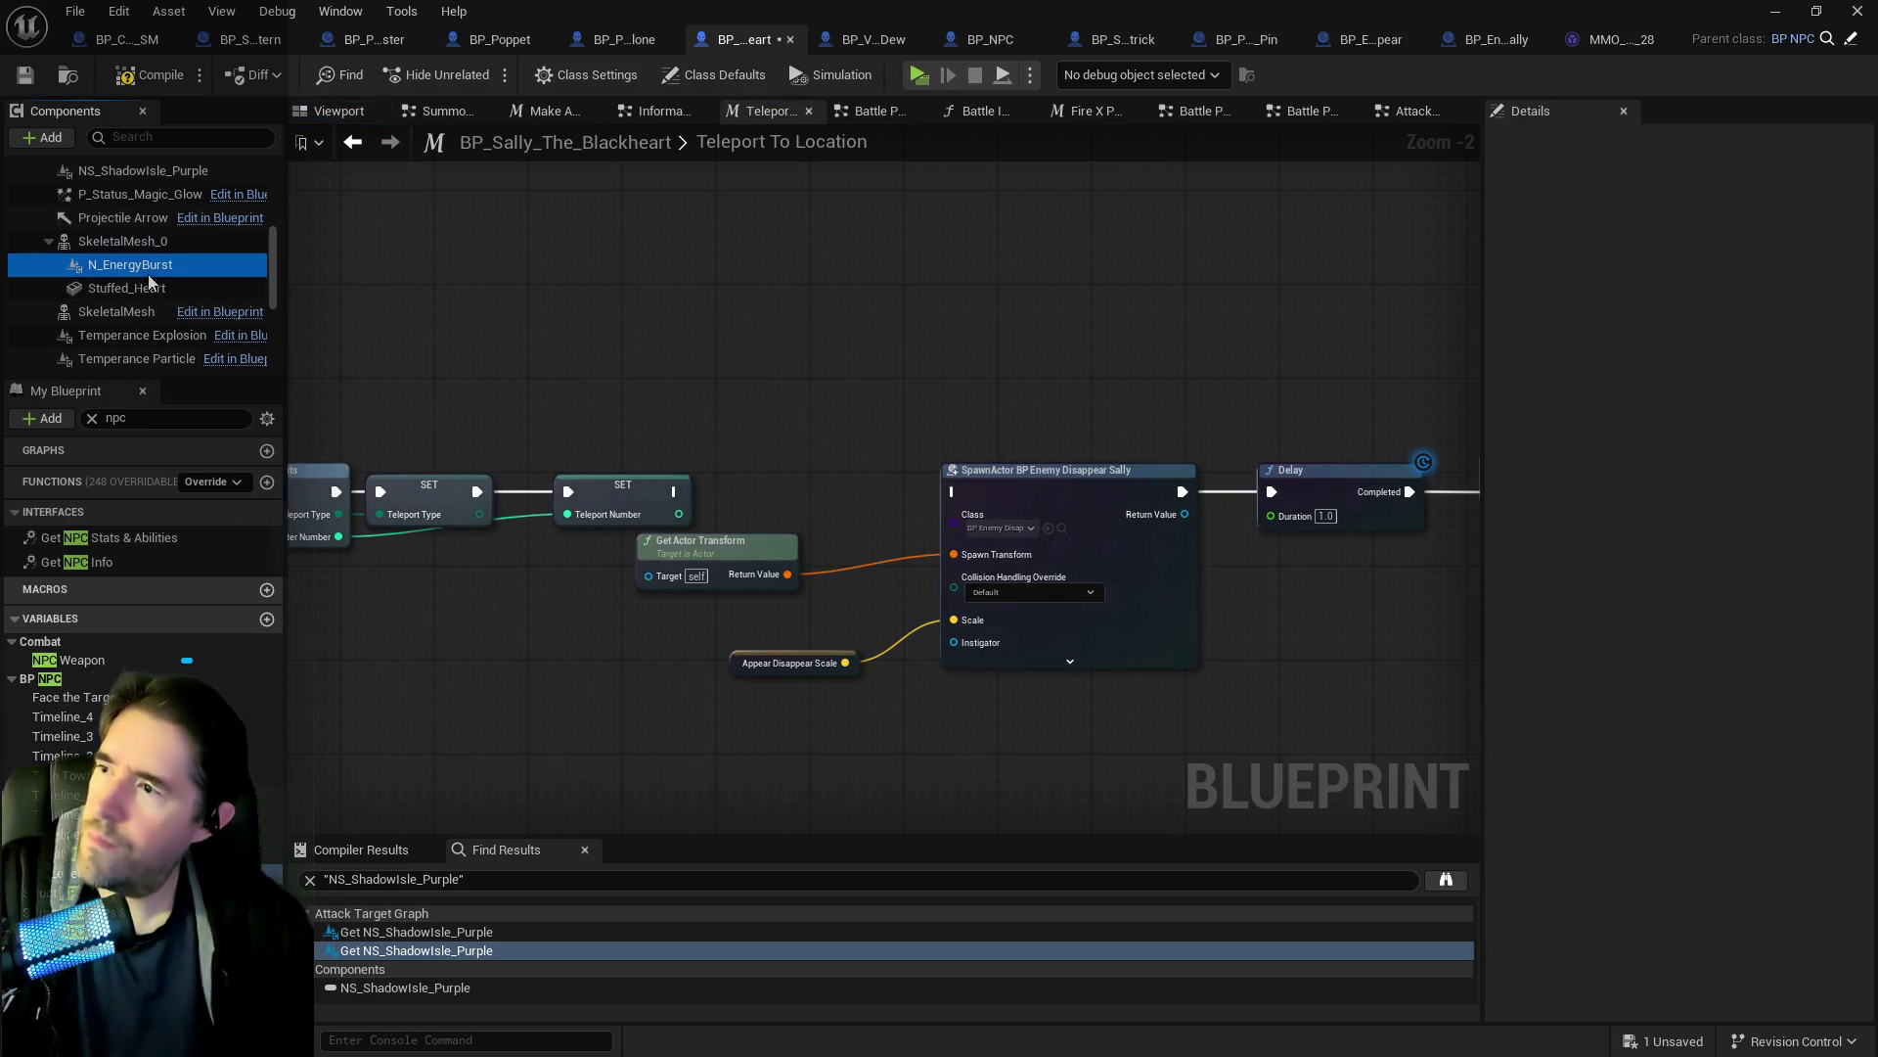
key("Delete")
Check the post-teleport SpawnActor node, compile and save Sally's blueprint, and start a play test.
left_click(683, 476)
mouse_move(1341, 421)
left_mouse_down()
mouse_move(959, 380)
mouse_move(706, 401)
mouse_move(371, 342)
mouse_move(483, 407)
left_mouse_up()
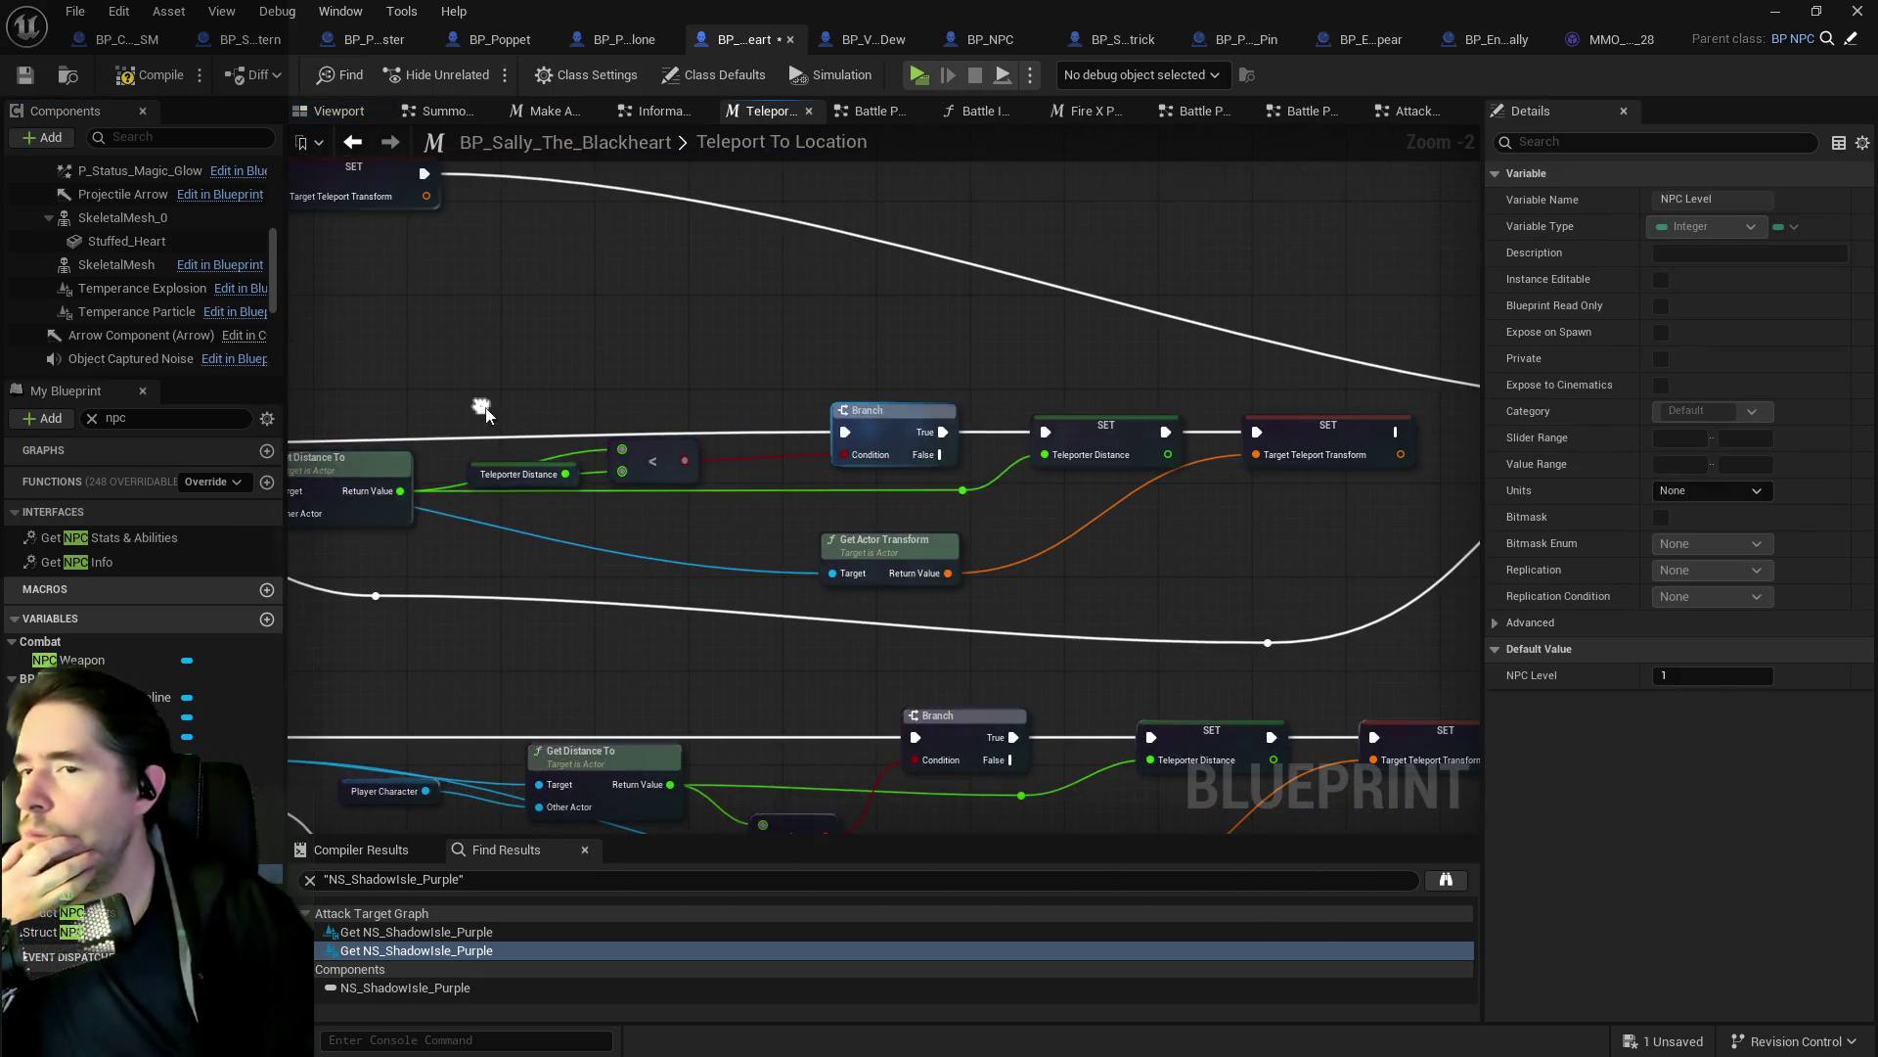
left_click_drag(1113, 503, 859, 379)
scroll(859, 379, "up", 2)
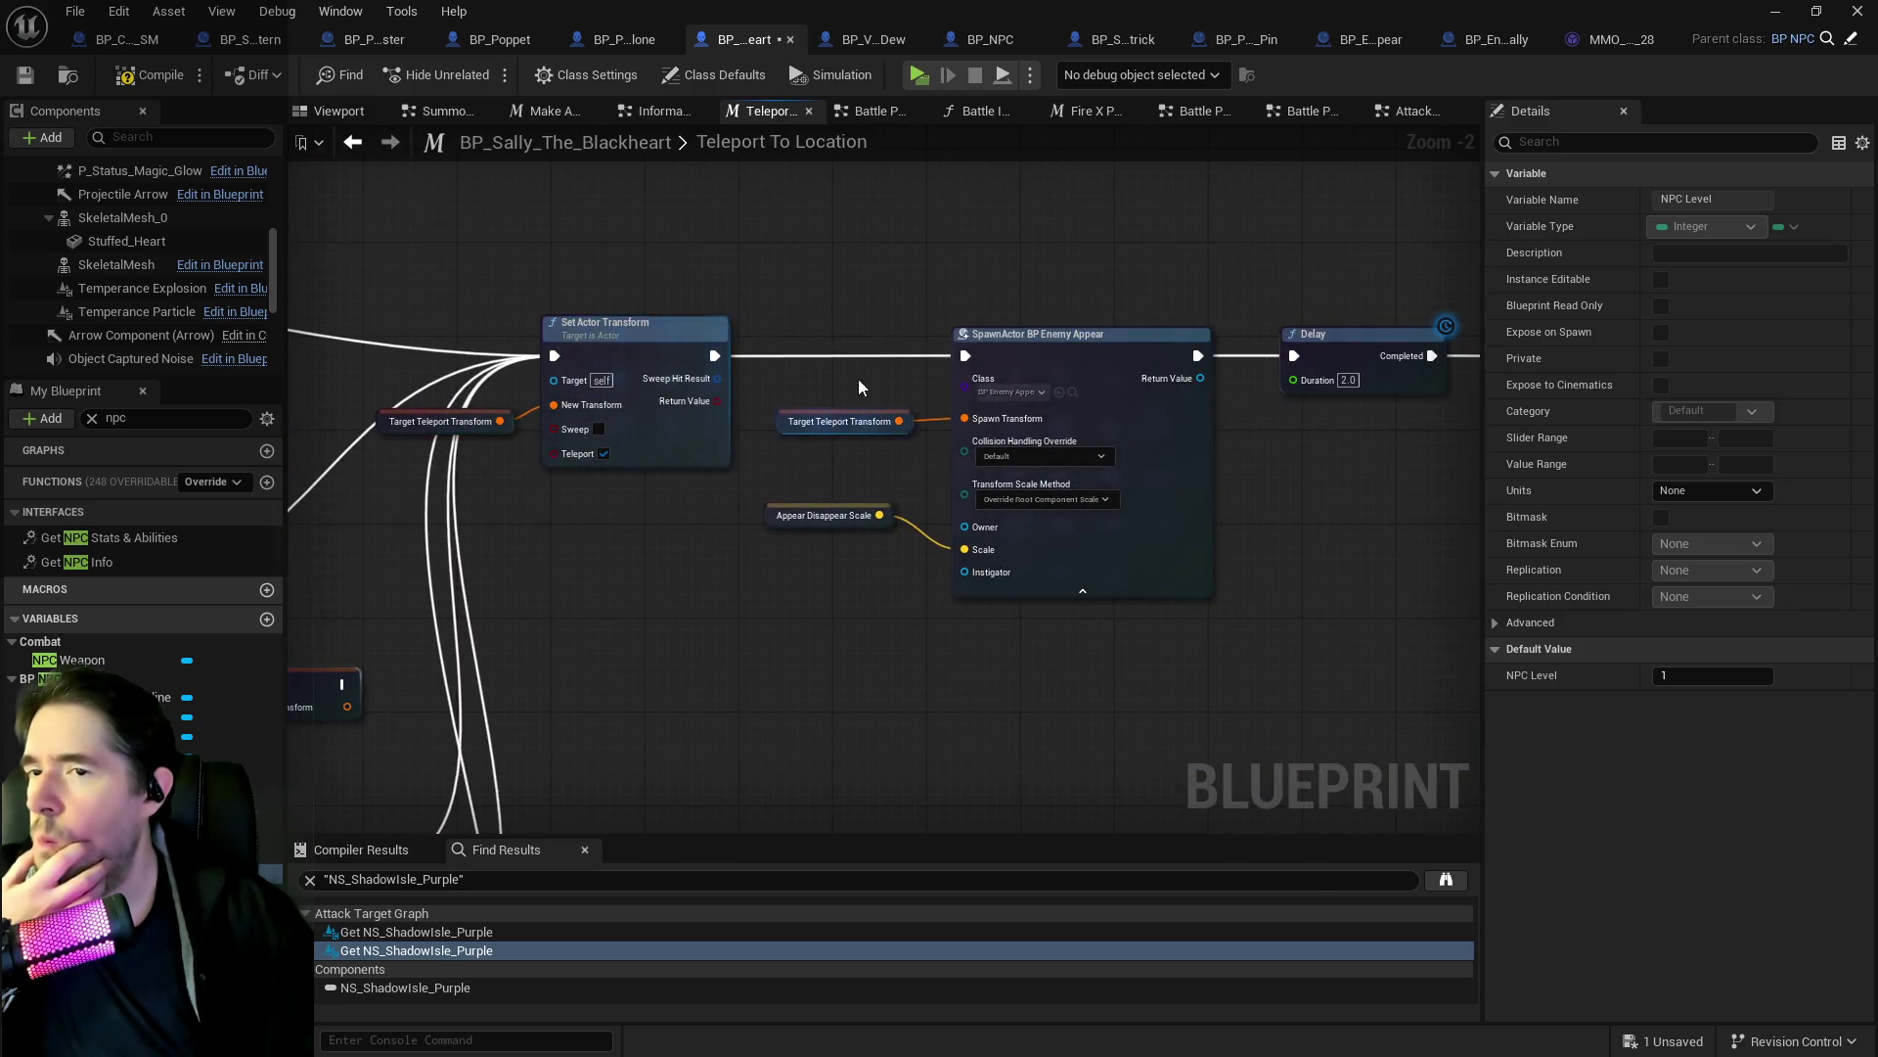
left_click(1045, 391)
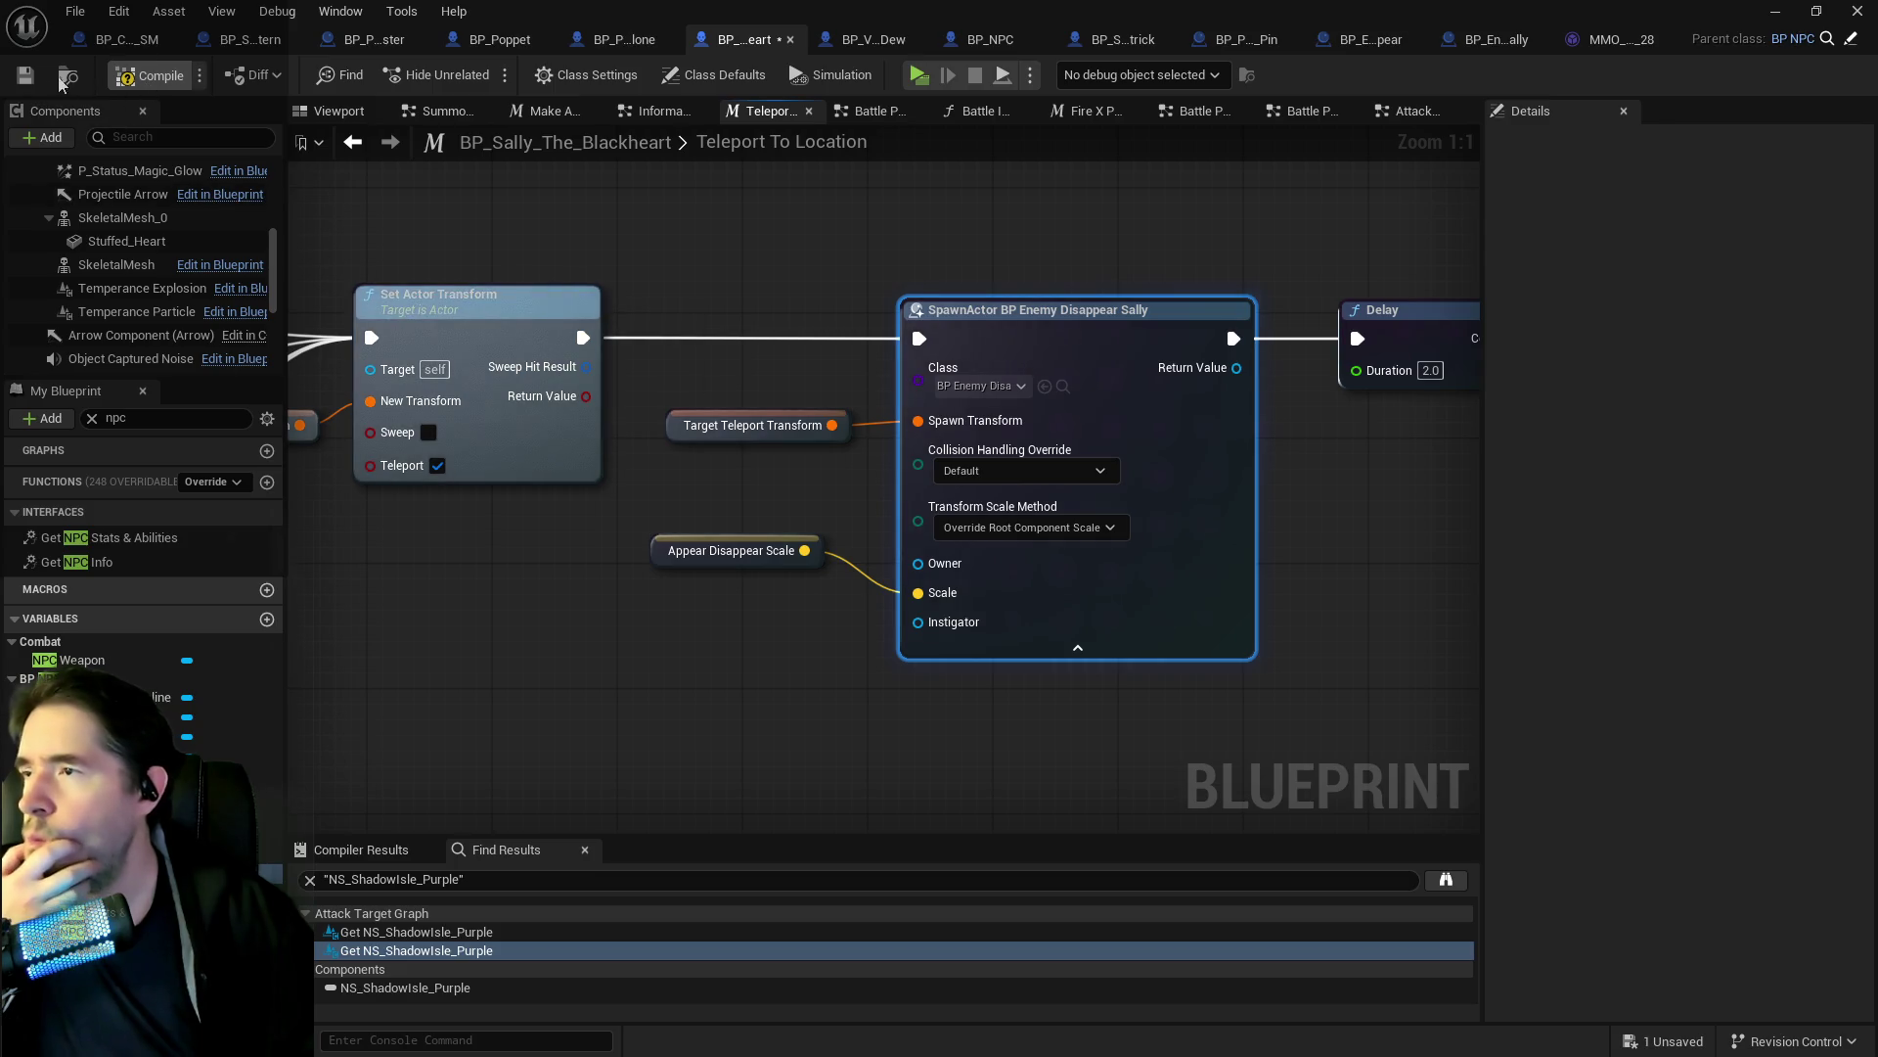
left_click(25, 78)
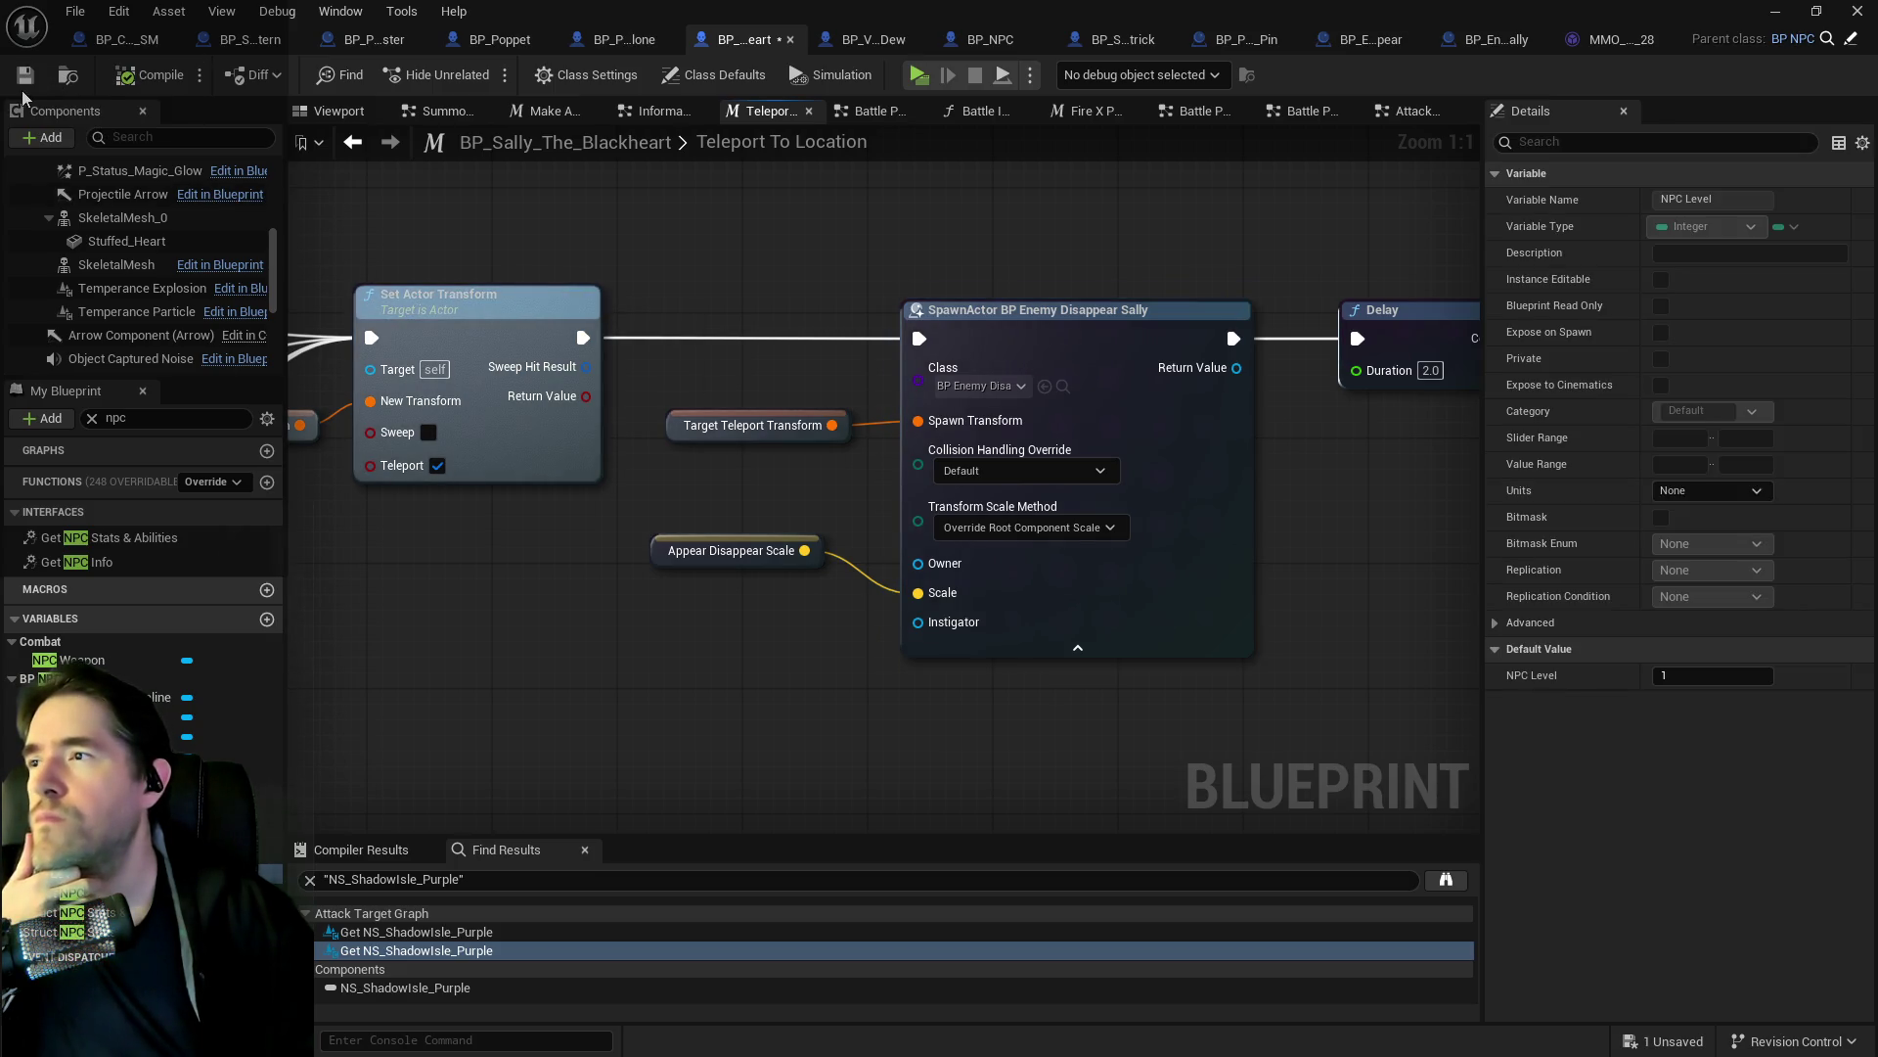
left_click(25, 75)
left_click(918, 76)
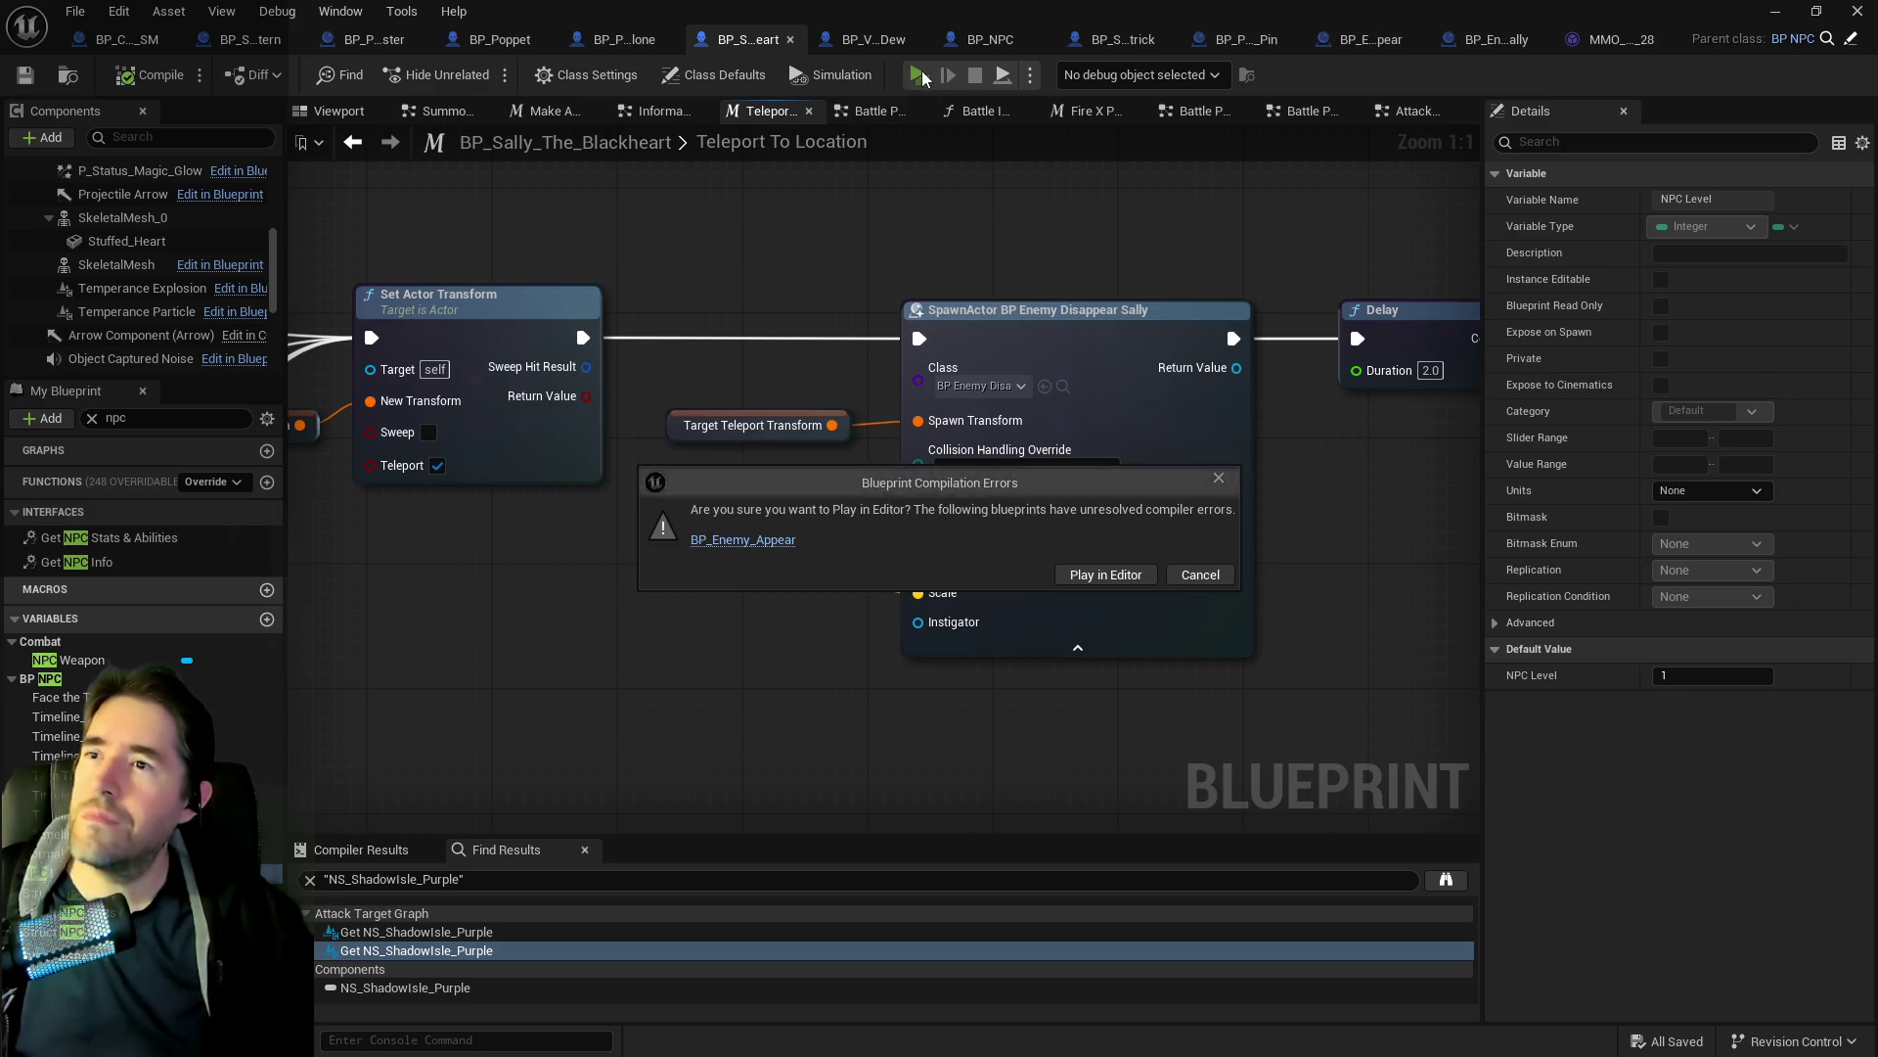
Open BP_Enemy_Appear from the Message Log, wire Play Sound at Location to Delay, delete Activate, recompile.
left_click(772, 546)
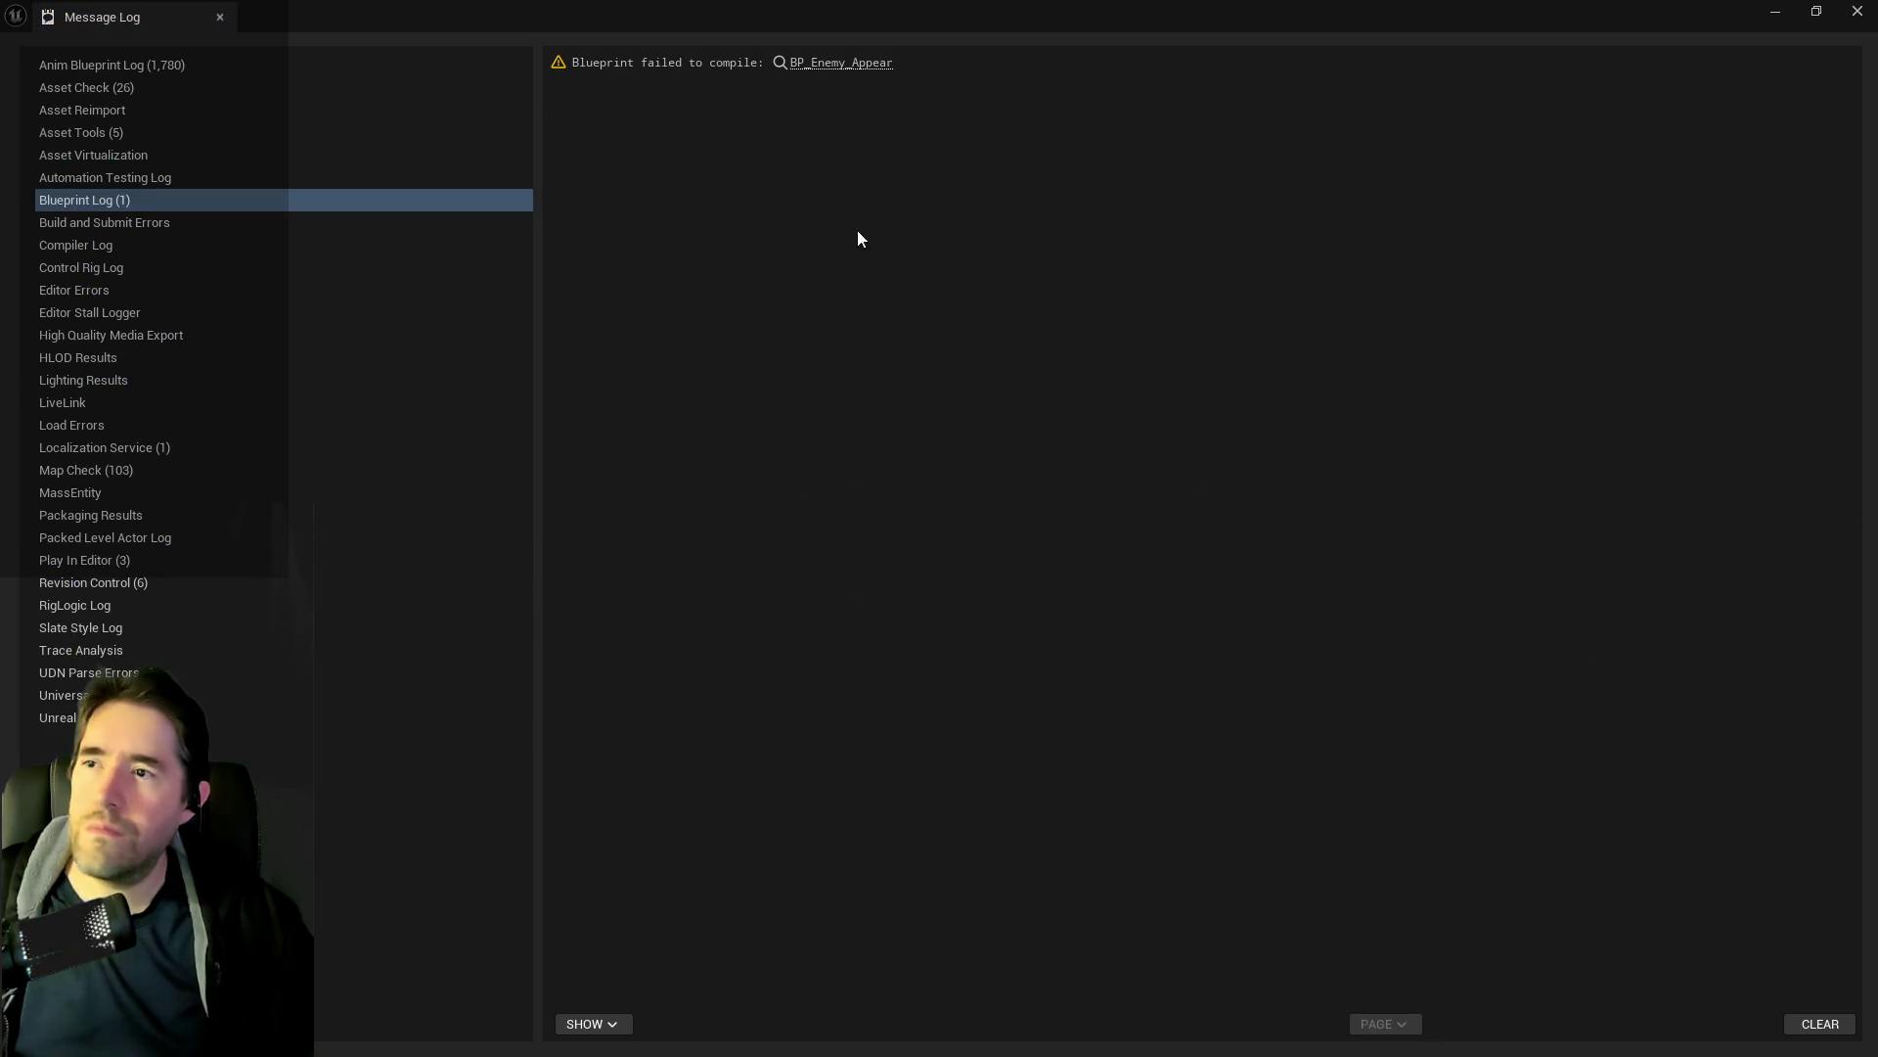
left_click(861, 67)
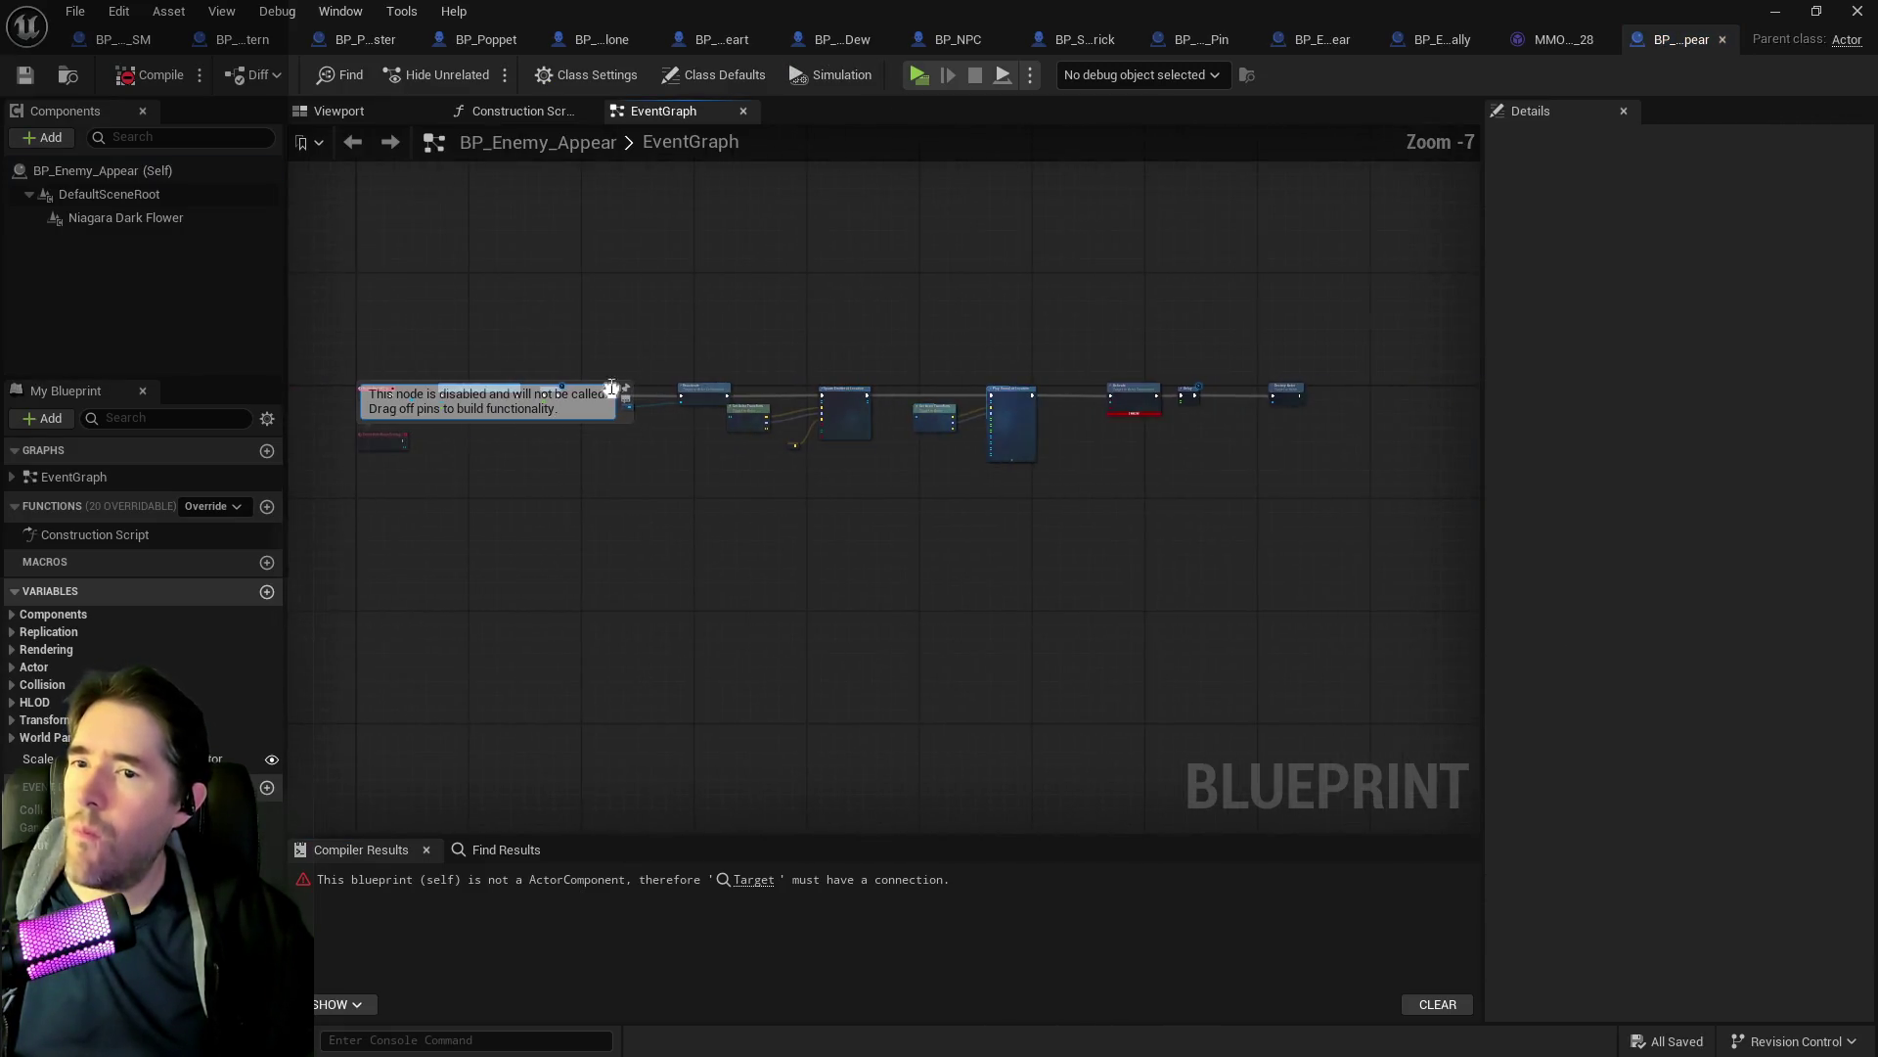
mouse_move(744, 489)
left_mouse_down()
mouse_move(773, 509)
mouse_move(1060, 508)
left_mouse_up()
left_click_drag(1241, 508, 1225, 500)
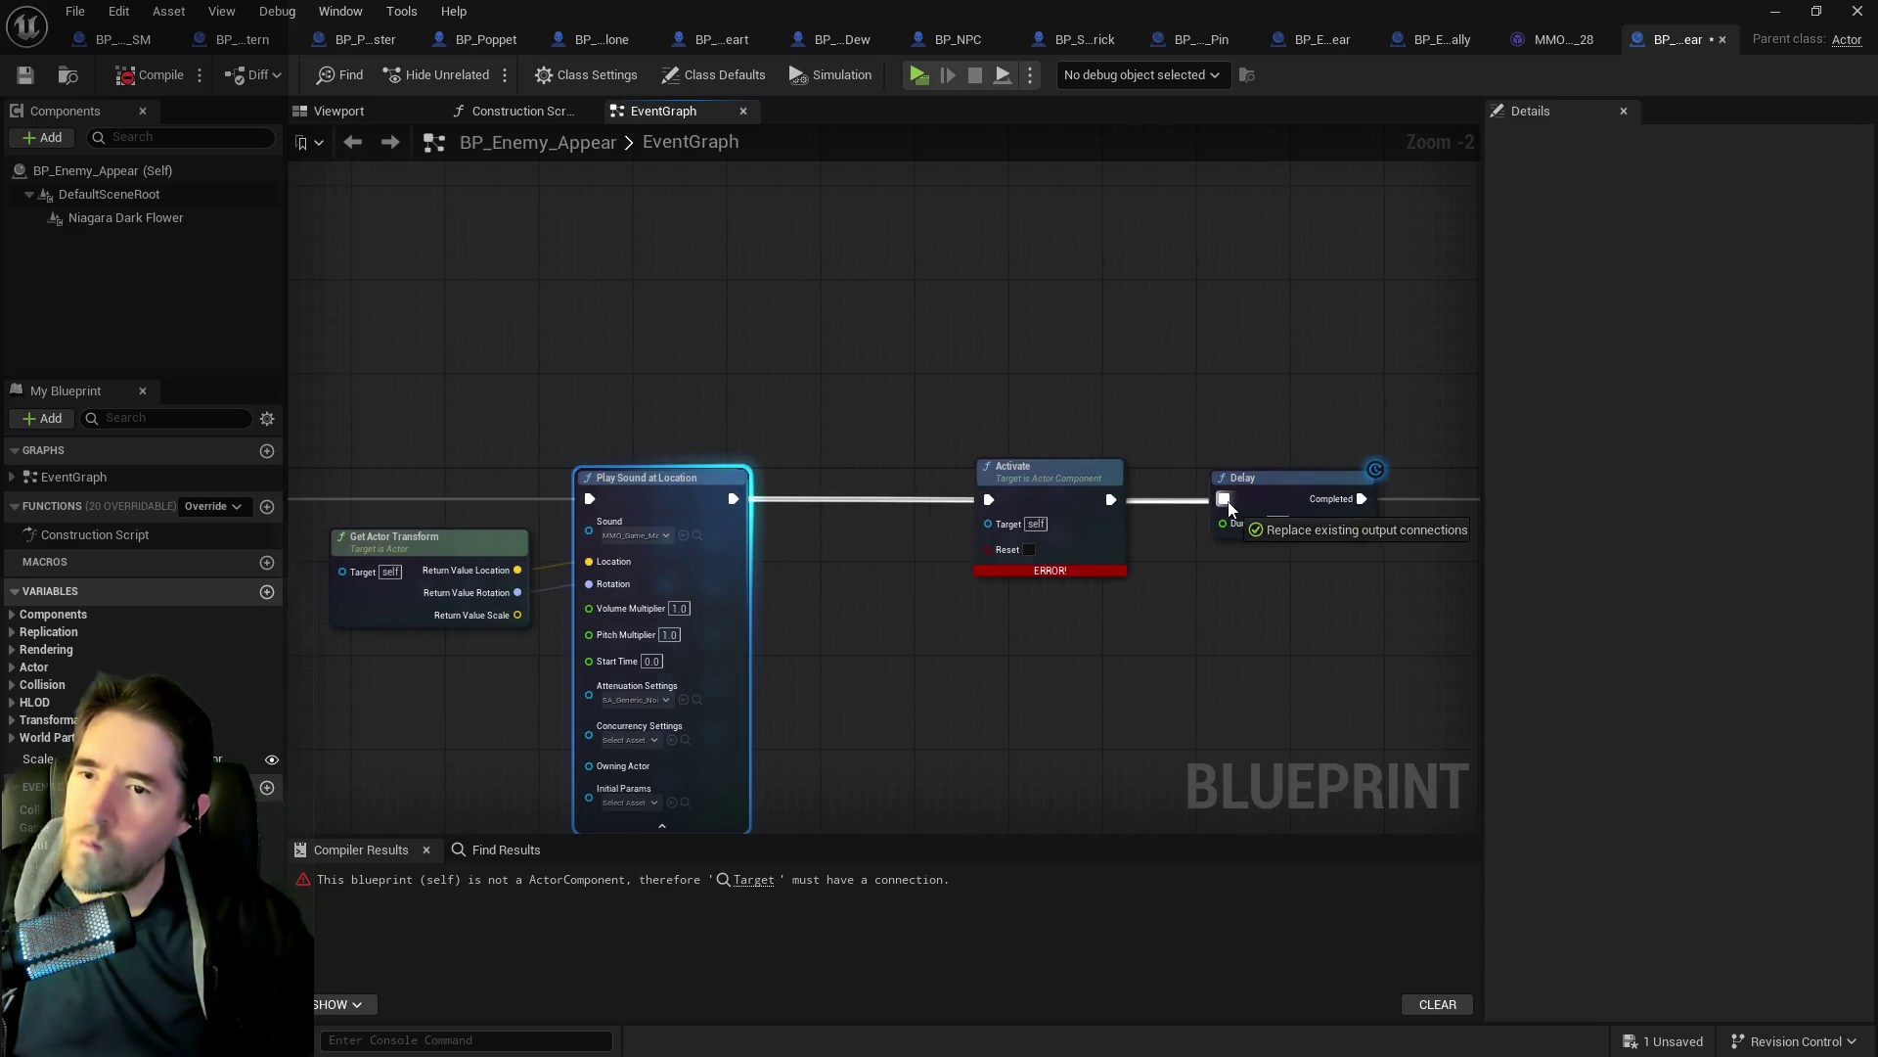
left_click(1066, 468)
key("Delete")
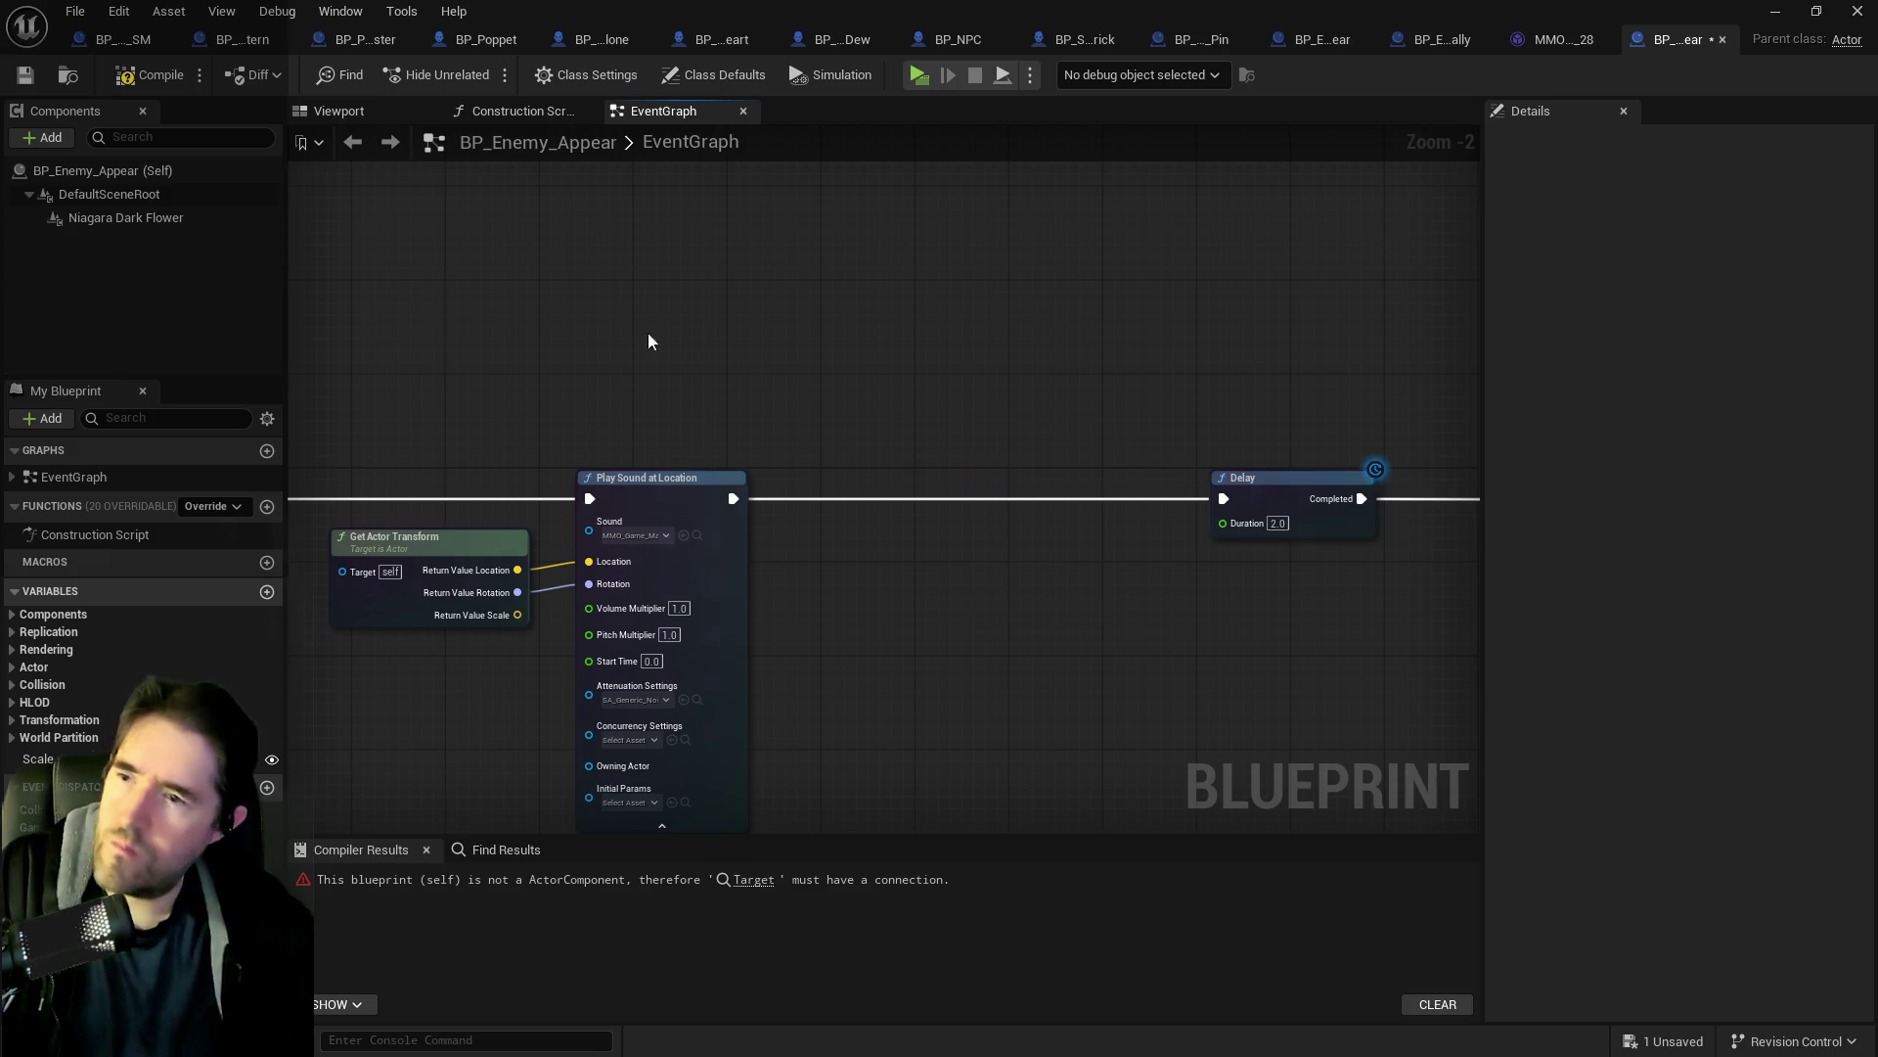
left_click(132, 75)
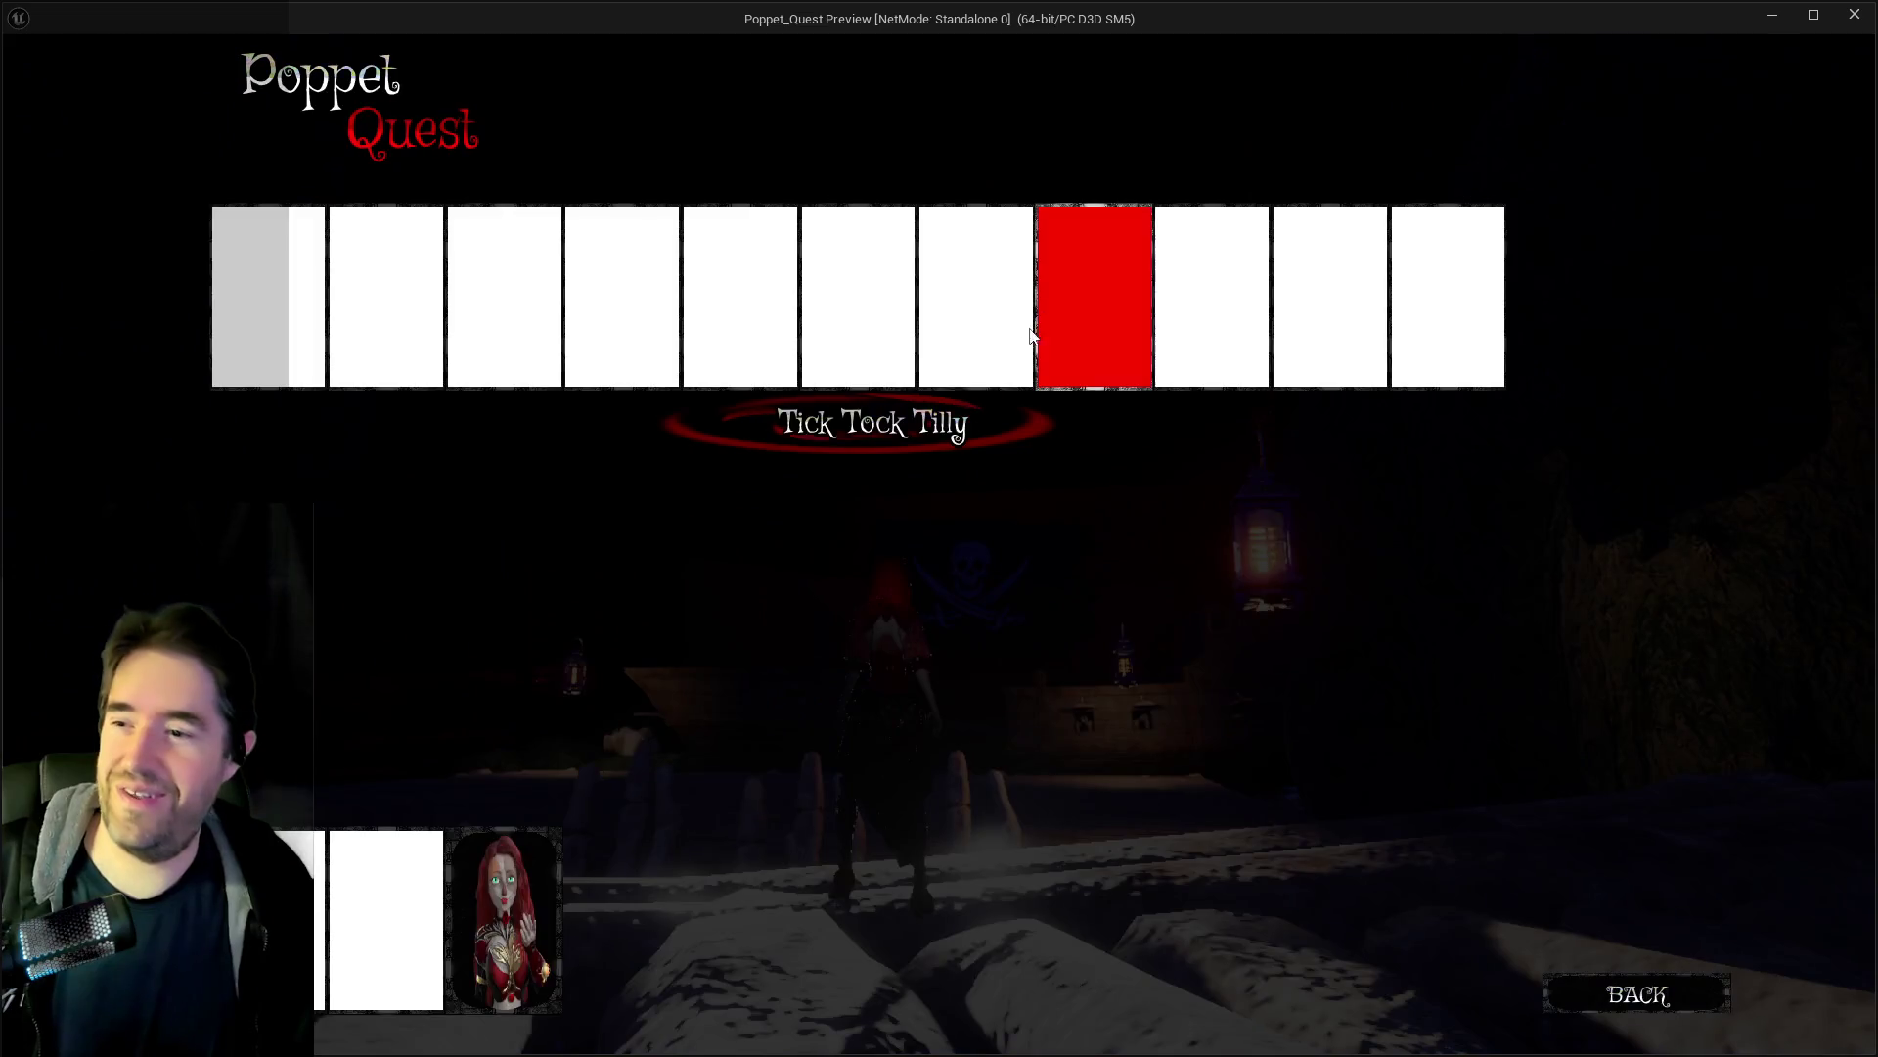
Pick a save slot and run the character across the bone bridge into the boss arena.
left_click(866, 331)
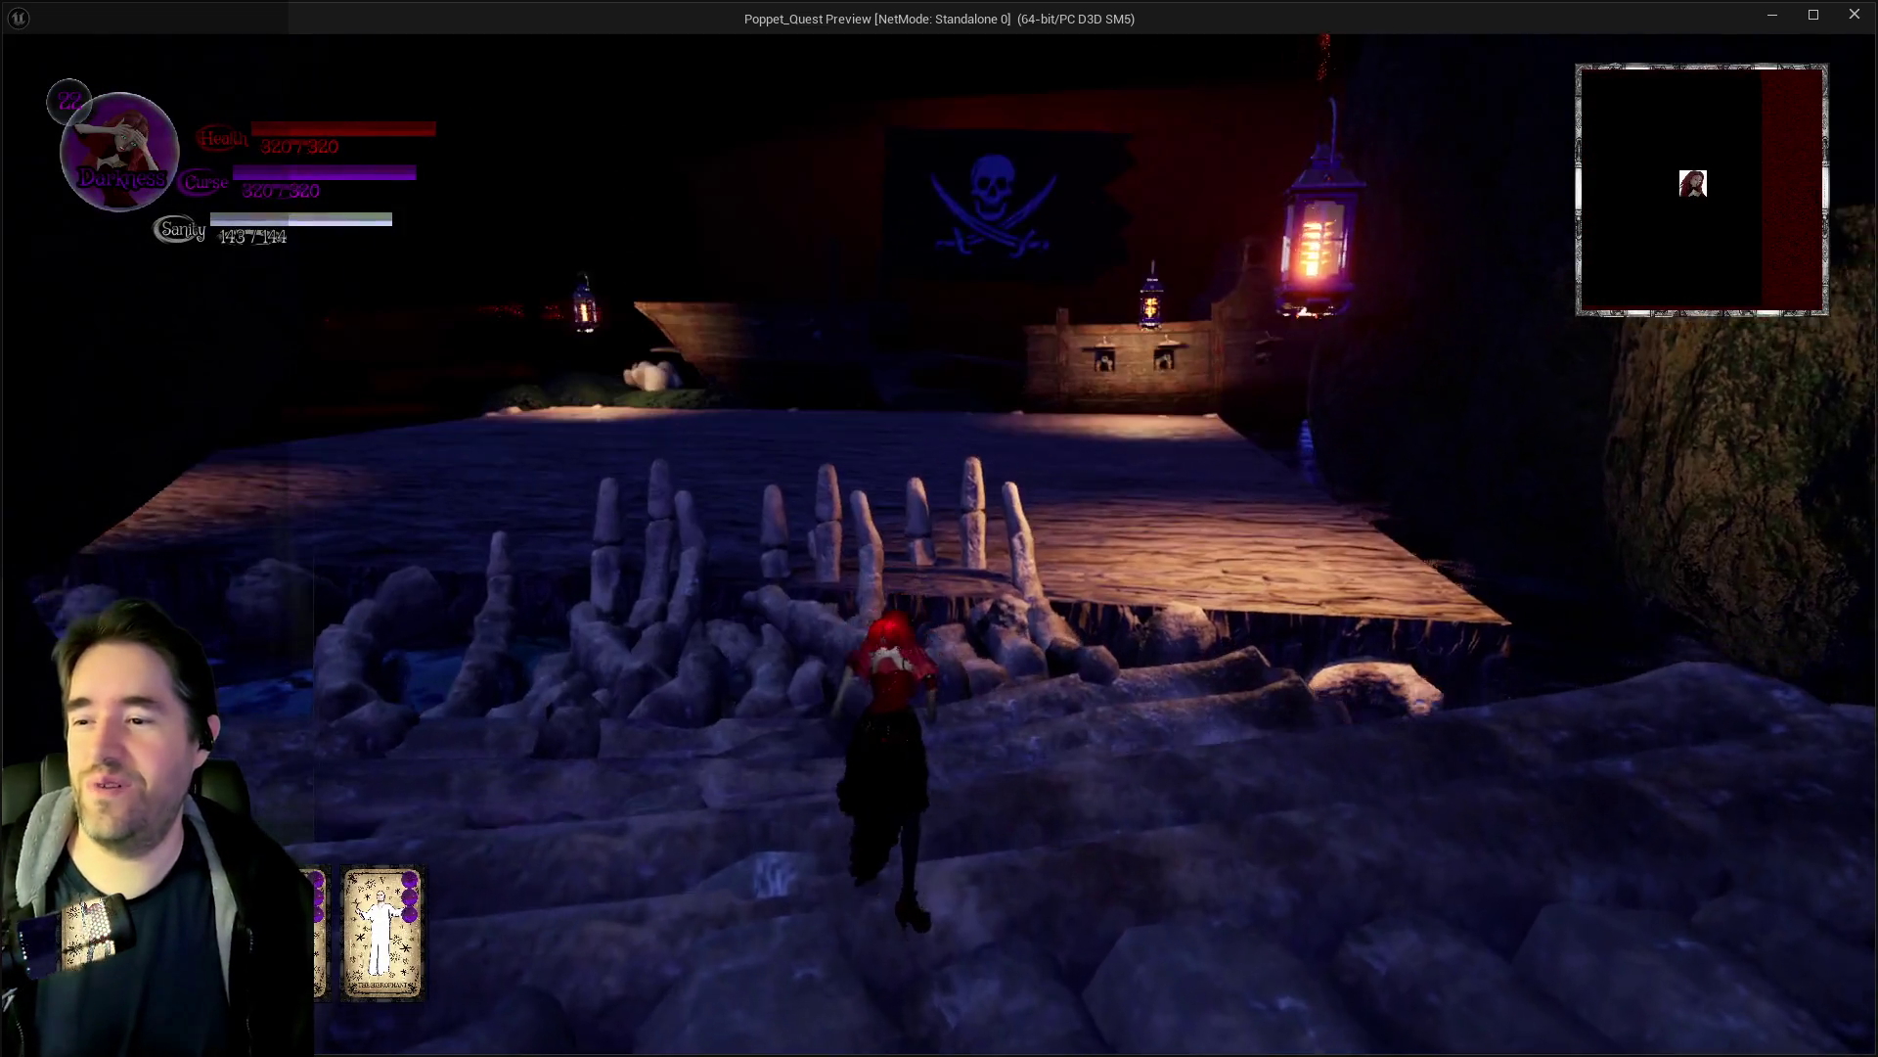
key("w")
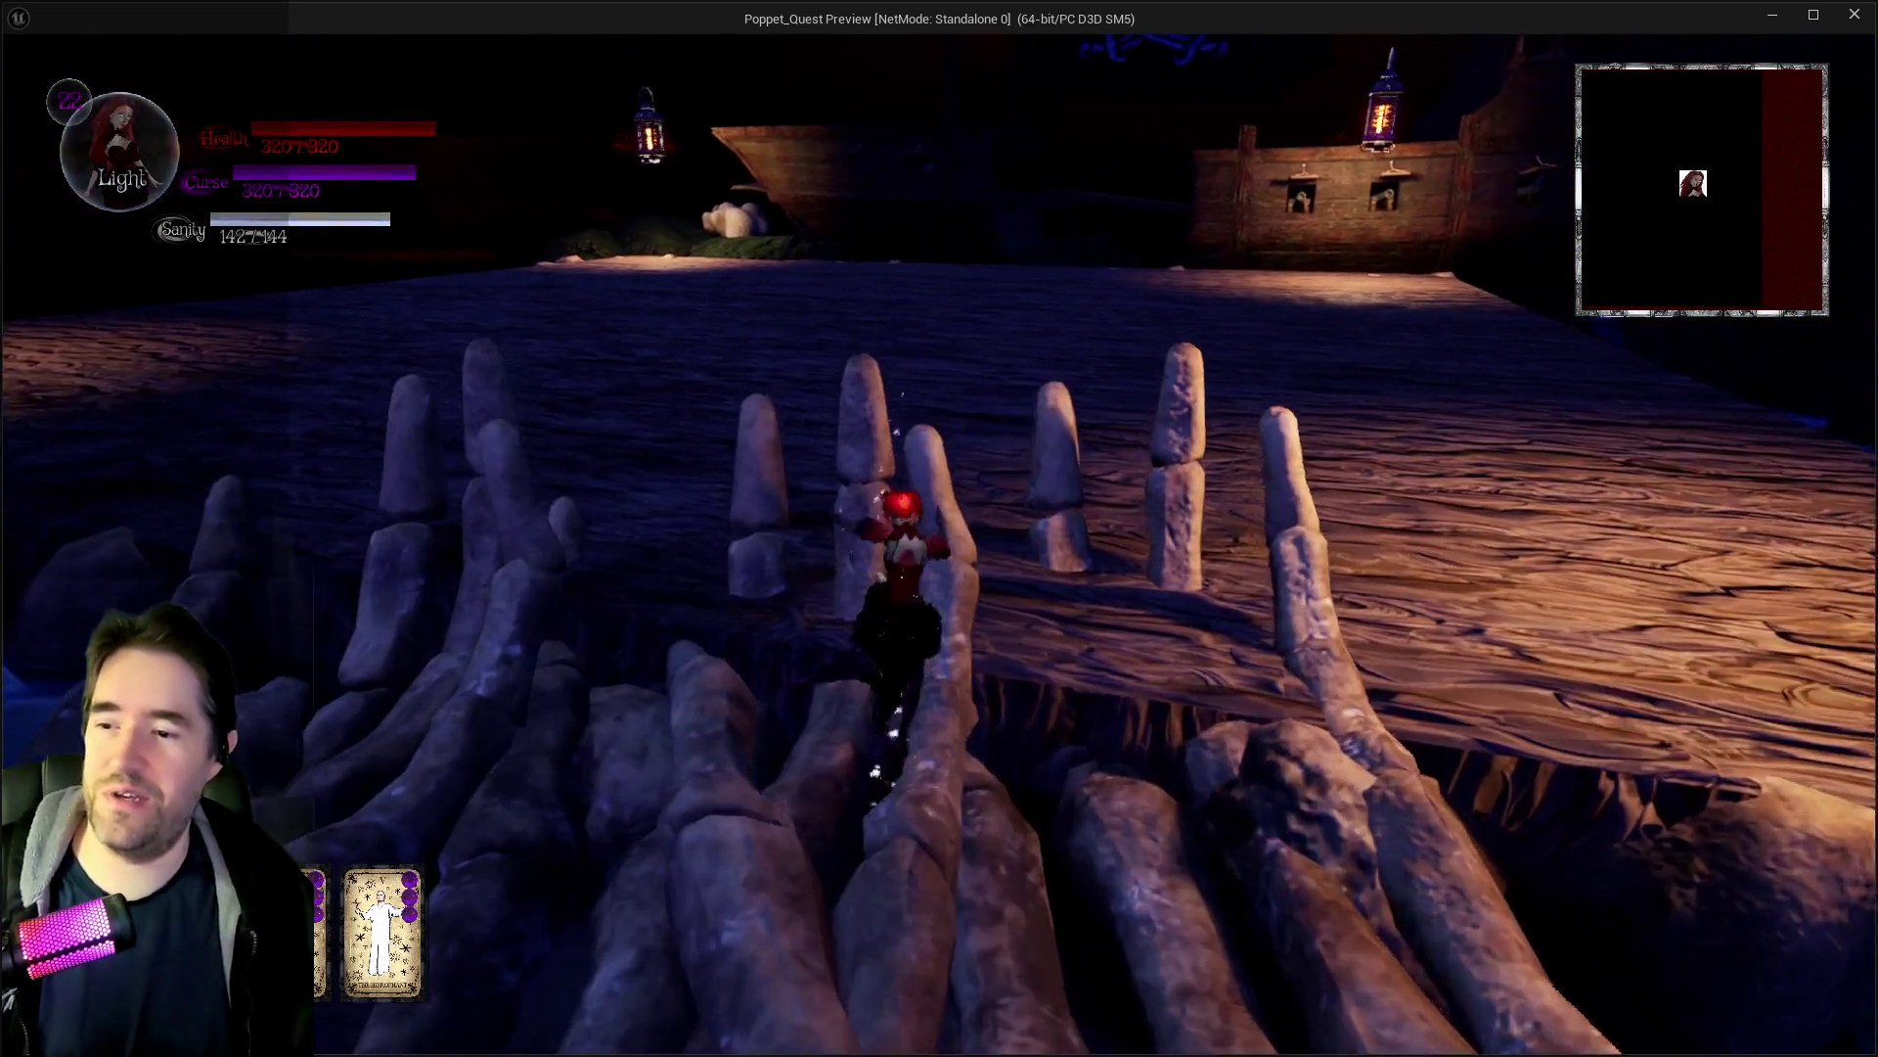
key("w")
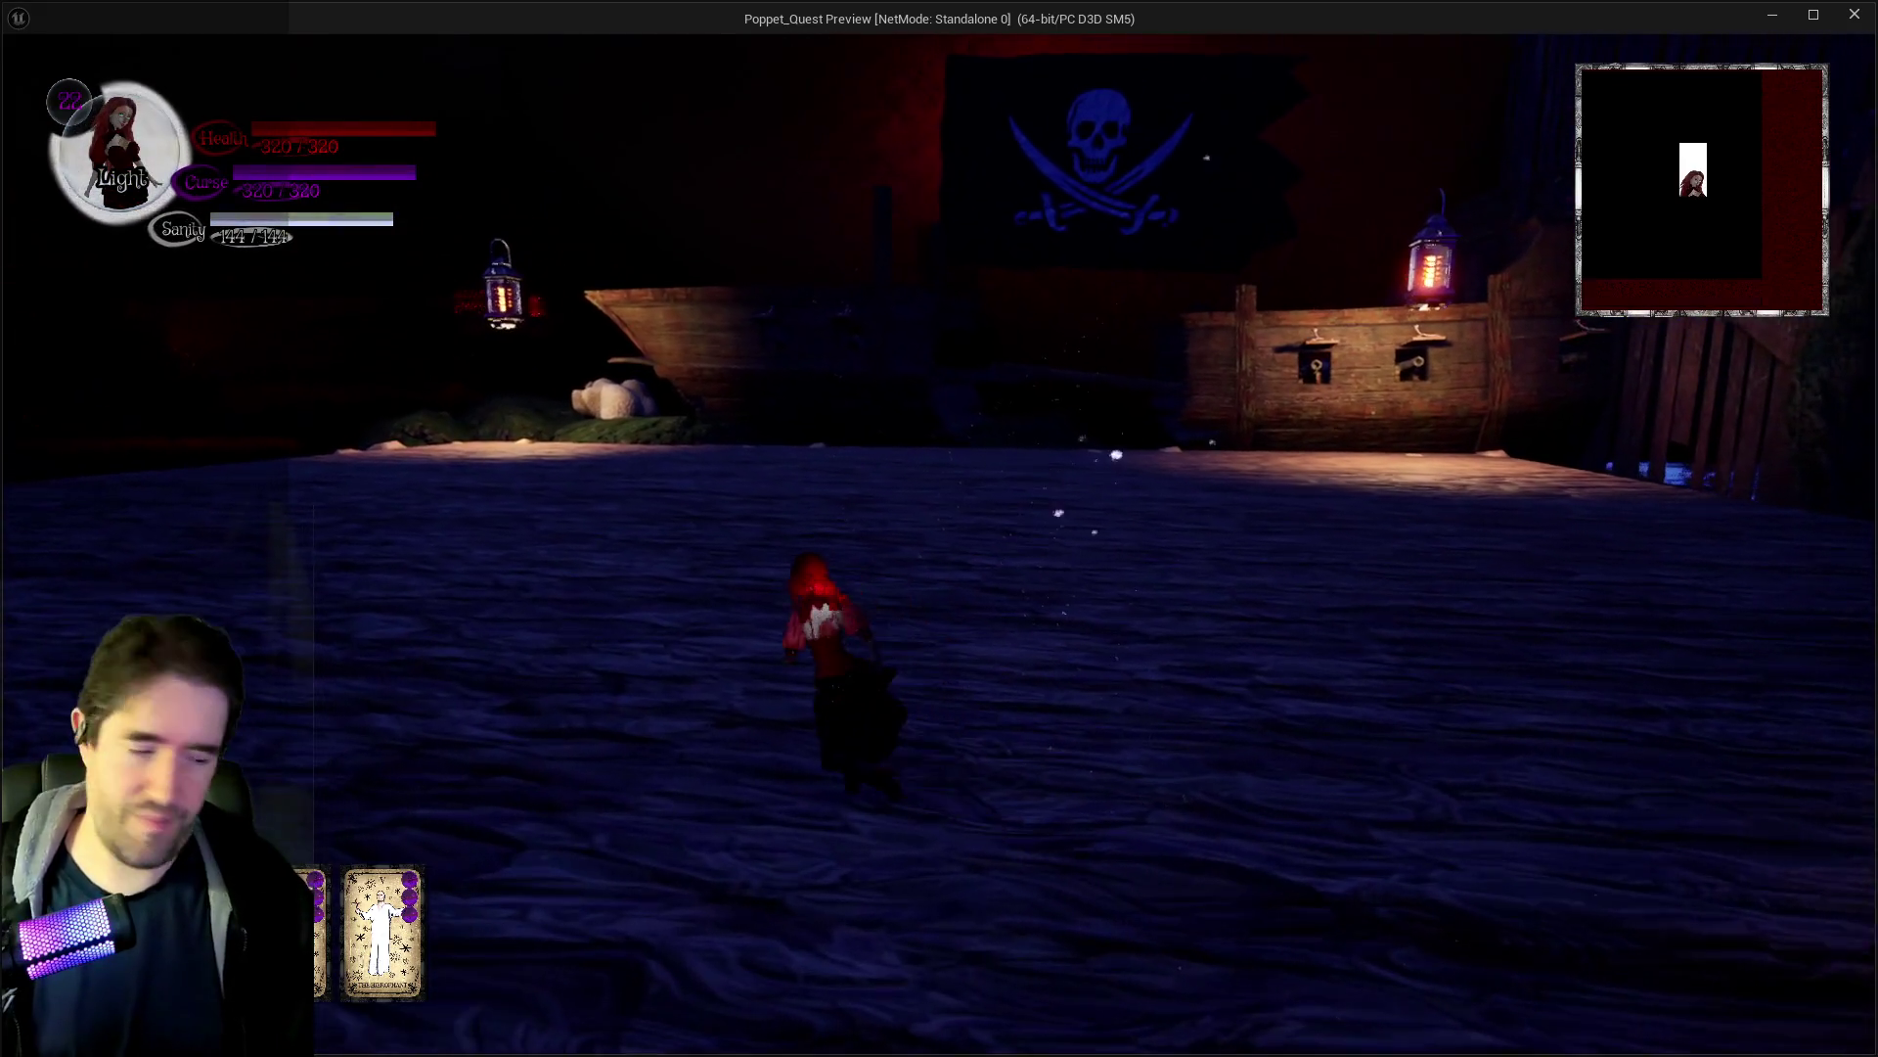
key("w")
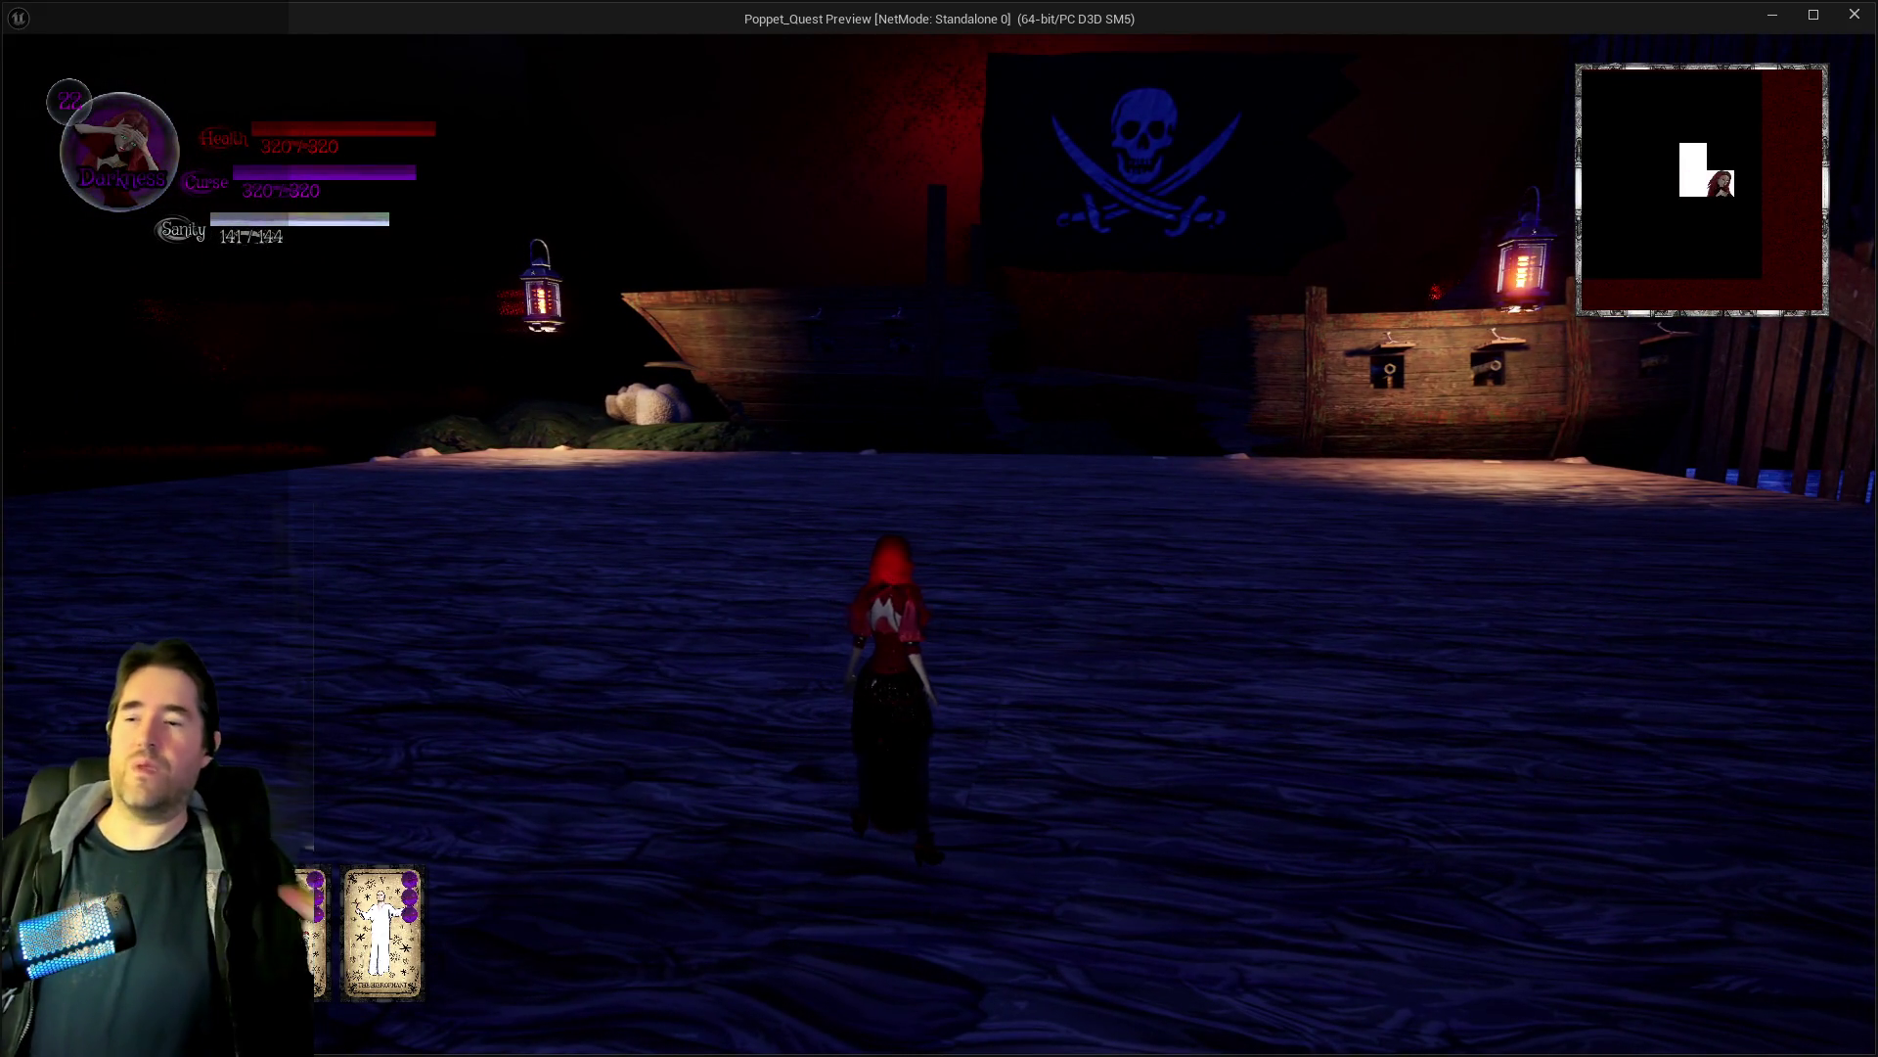
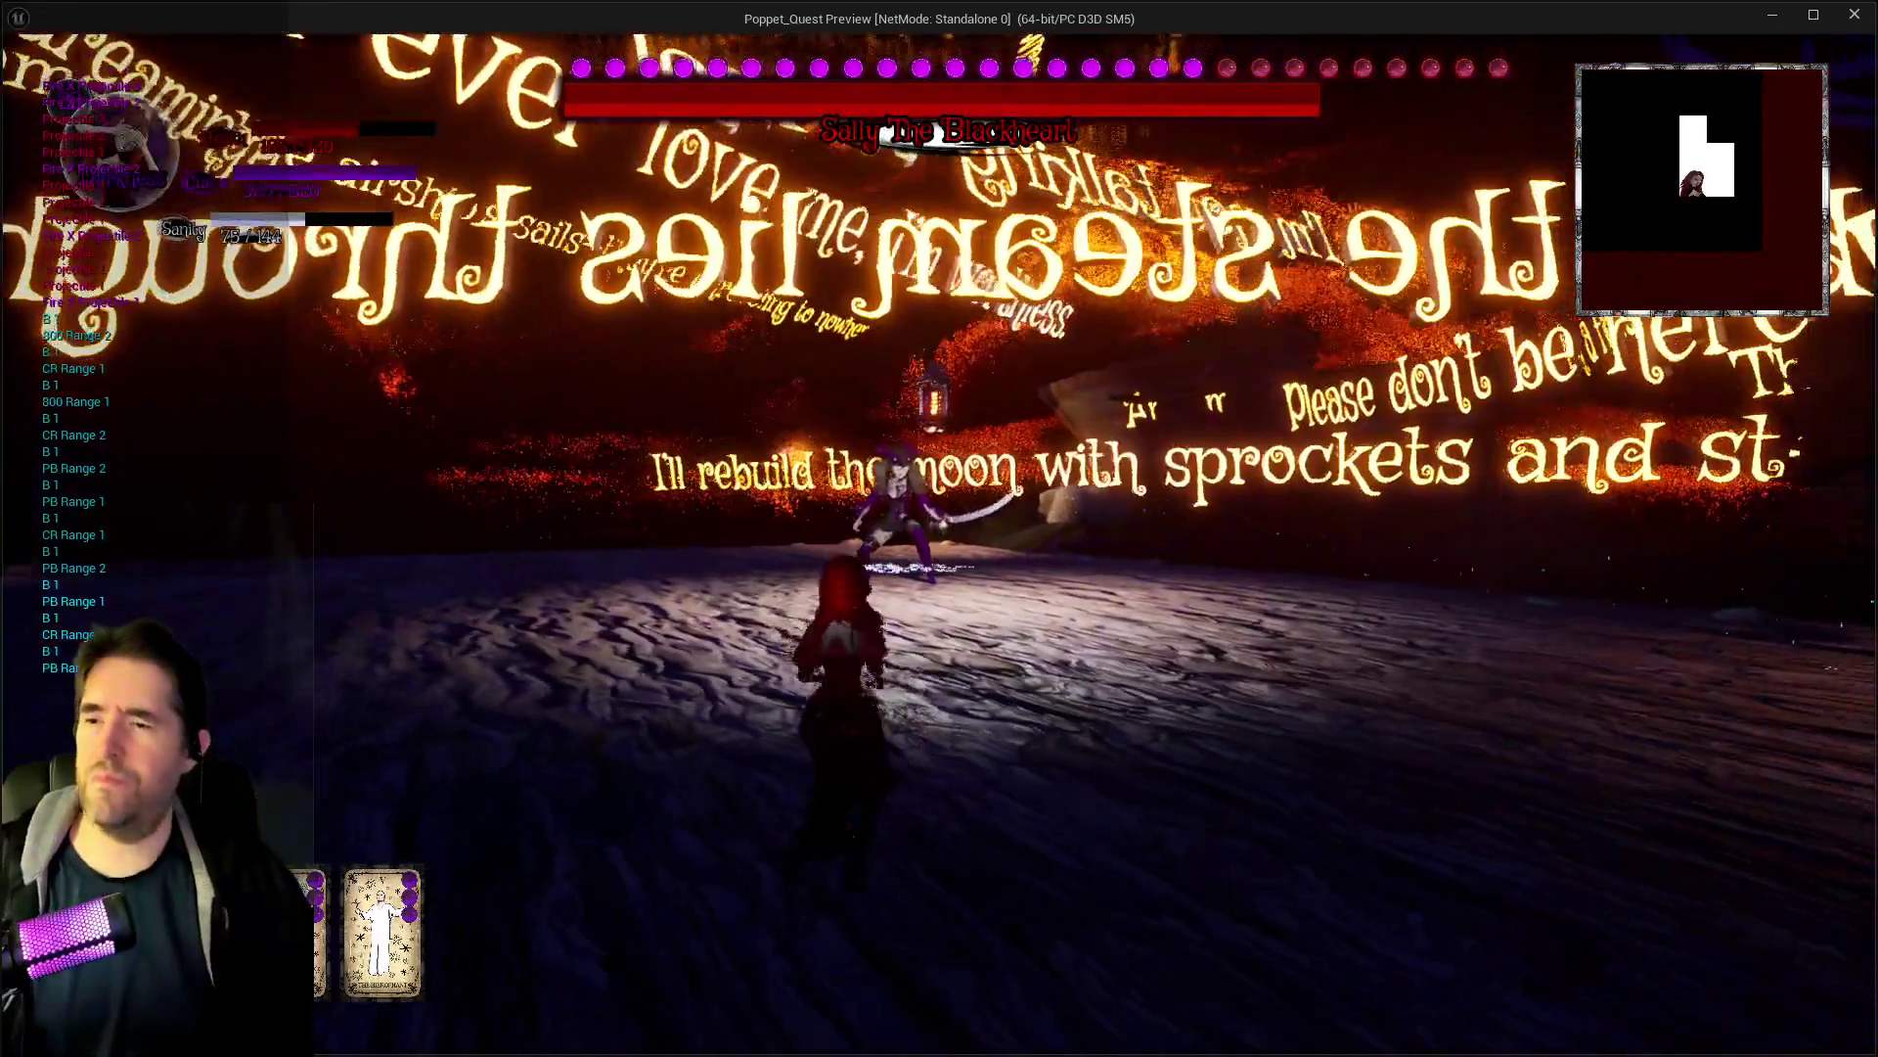
End the standalone play-test and return to BP_Sally_The_Blackheart's Attack Target Graph.
key("Escape")
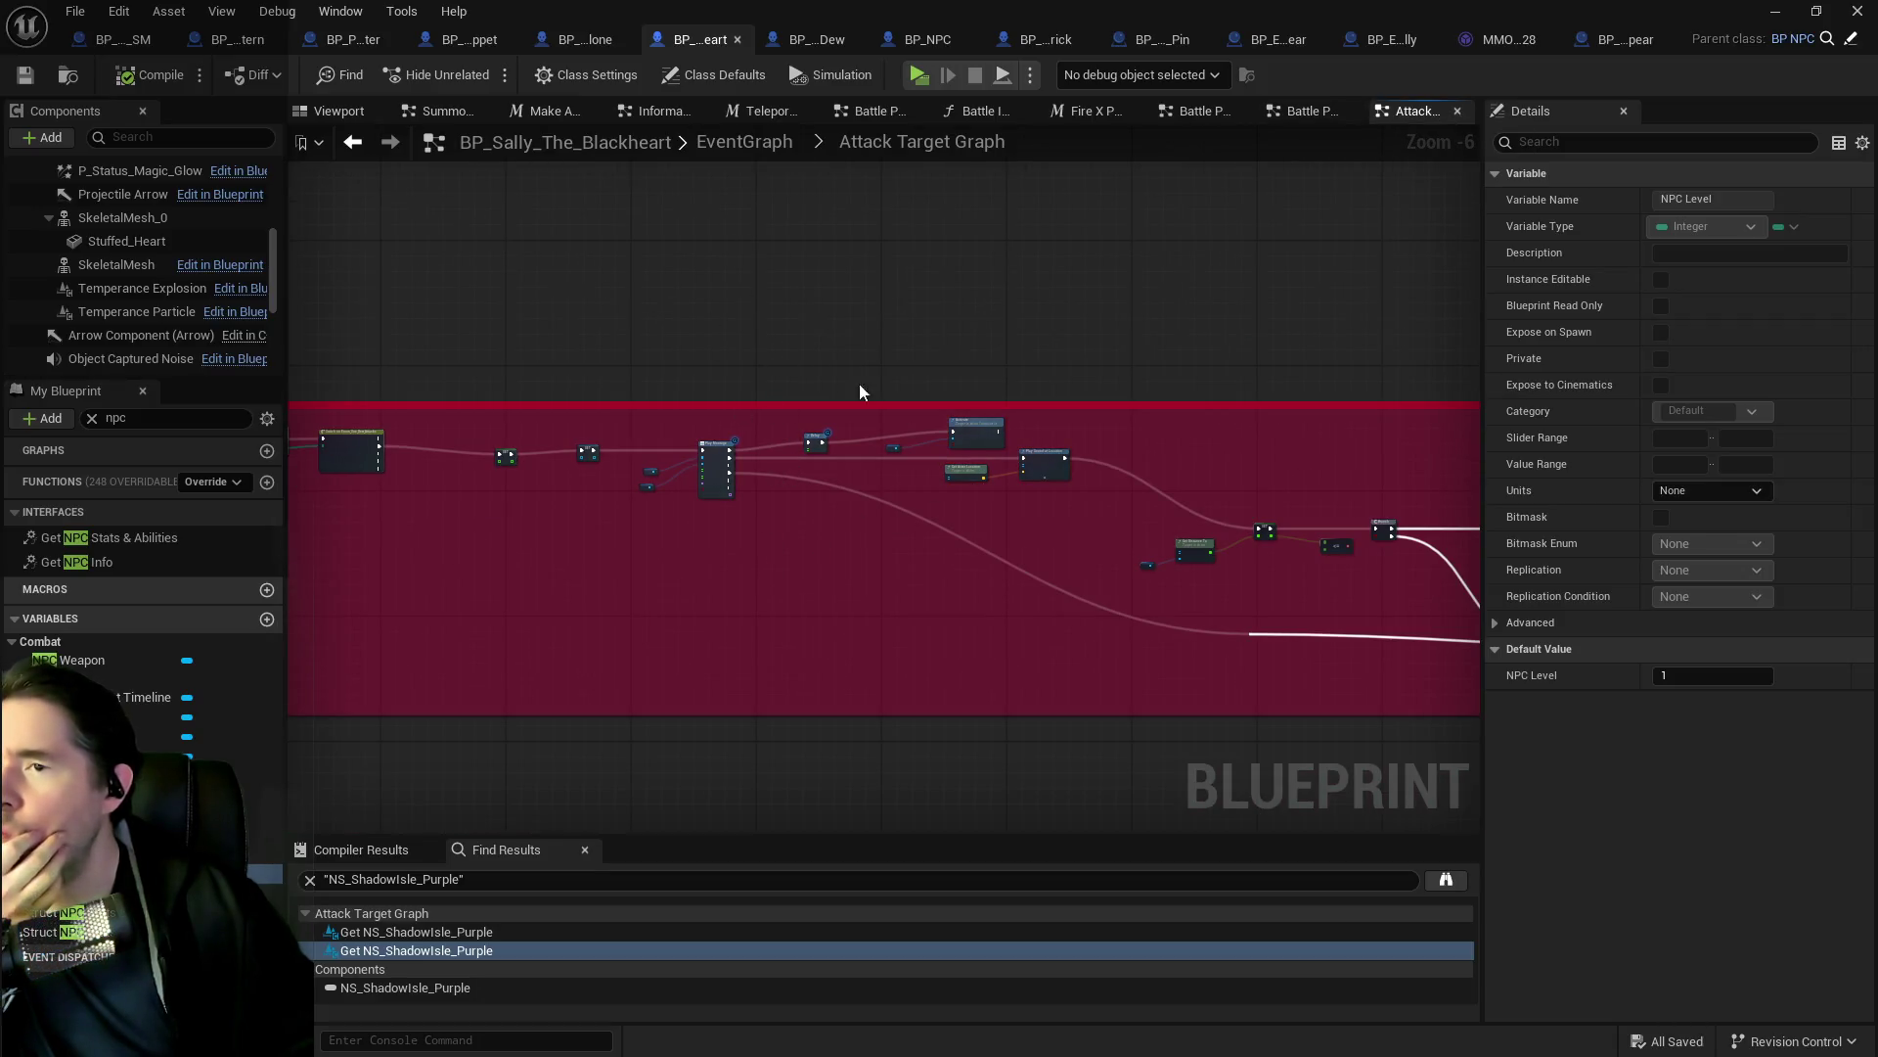
Open the Battle Phase 1 graph and Fire X Projectiles macro, reviewing its Delay, Print String and Do N nodes.
scroll(680, 486, "up", 2)
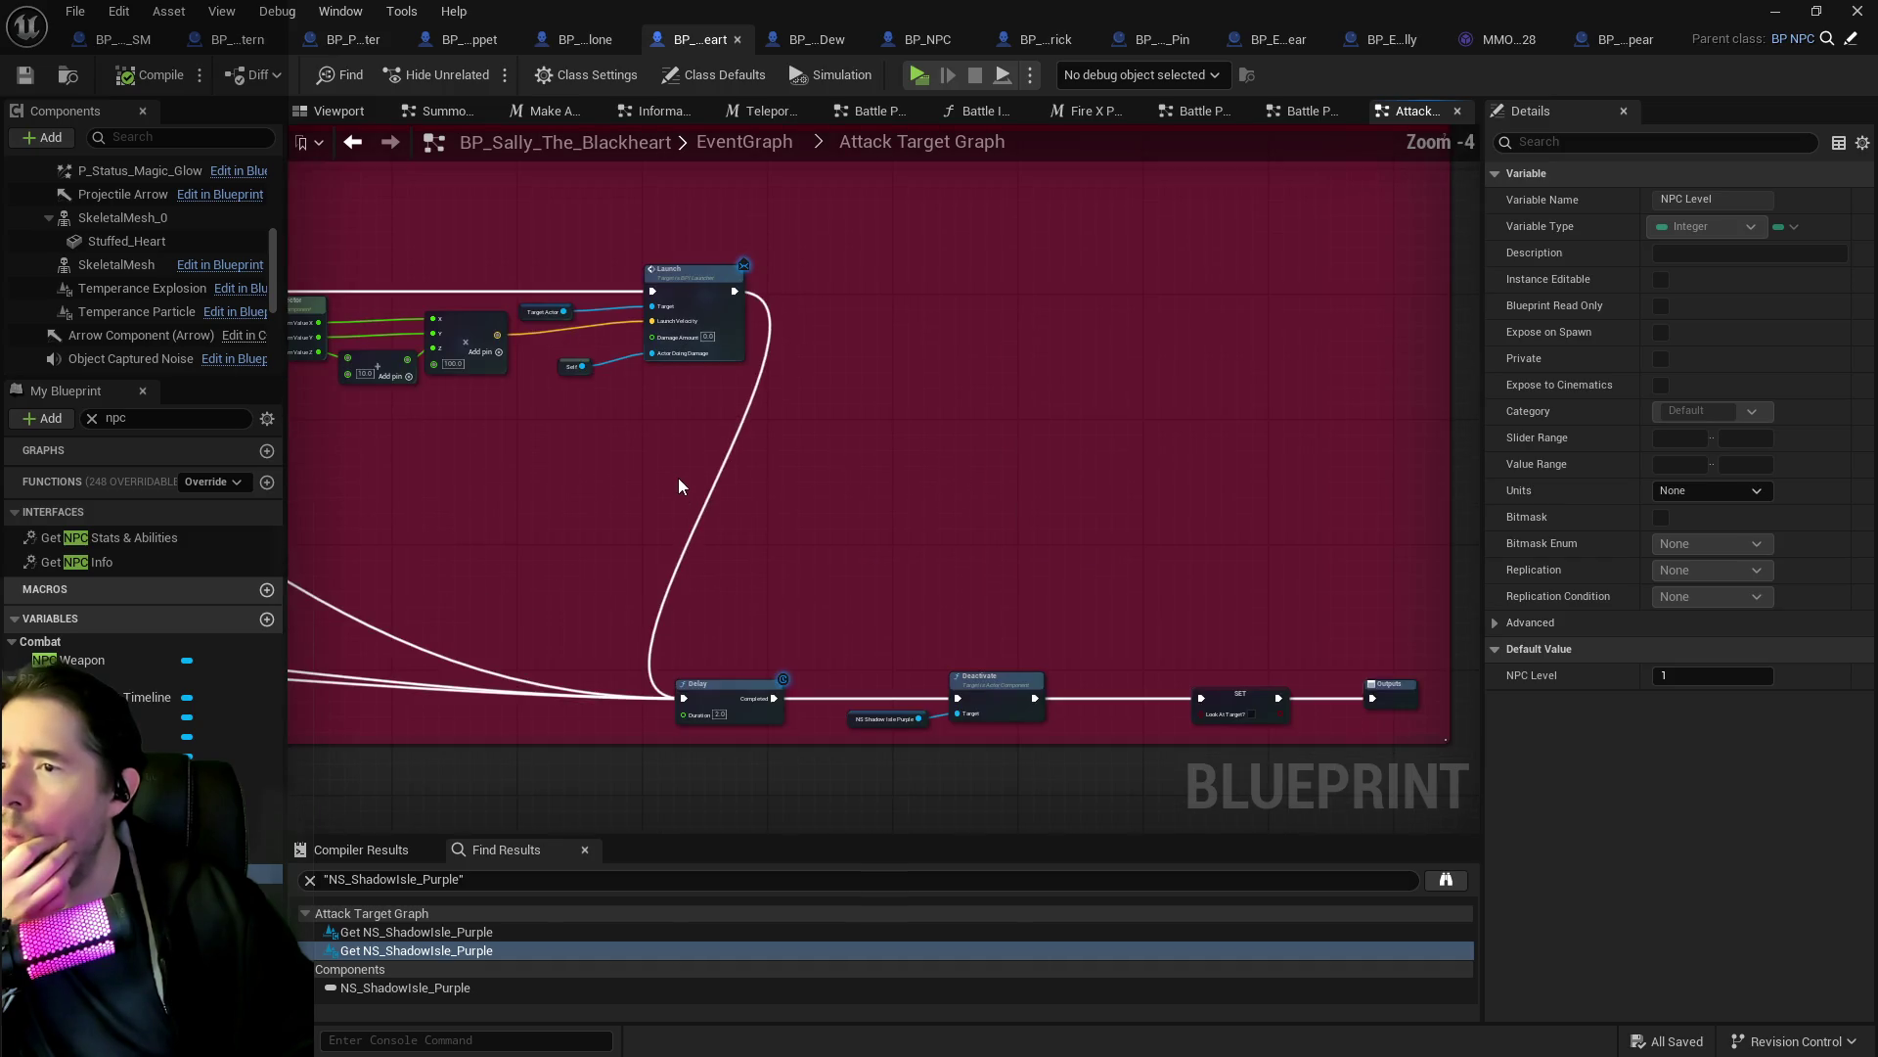
left_click(742, 141)
scroll(744, 280, "up", 3)
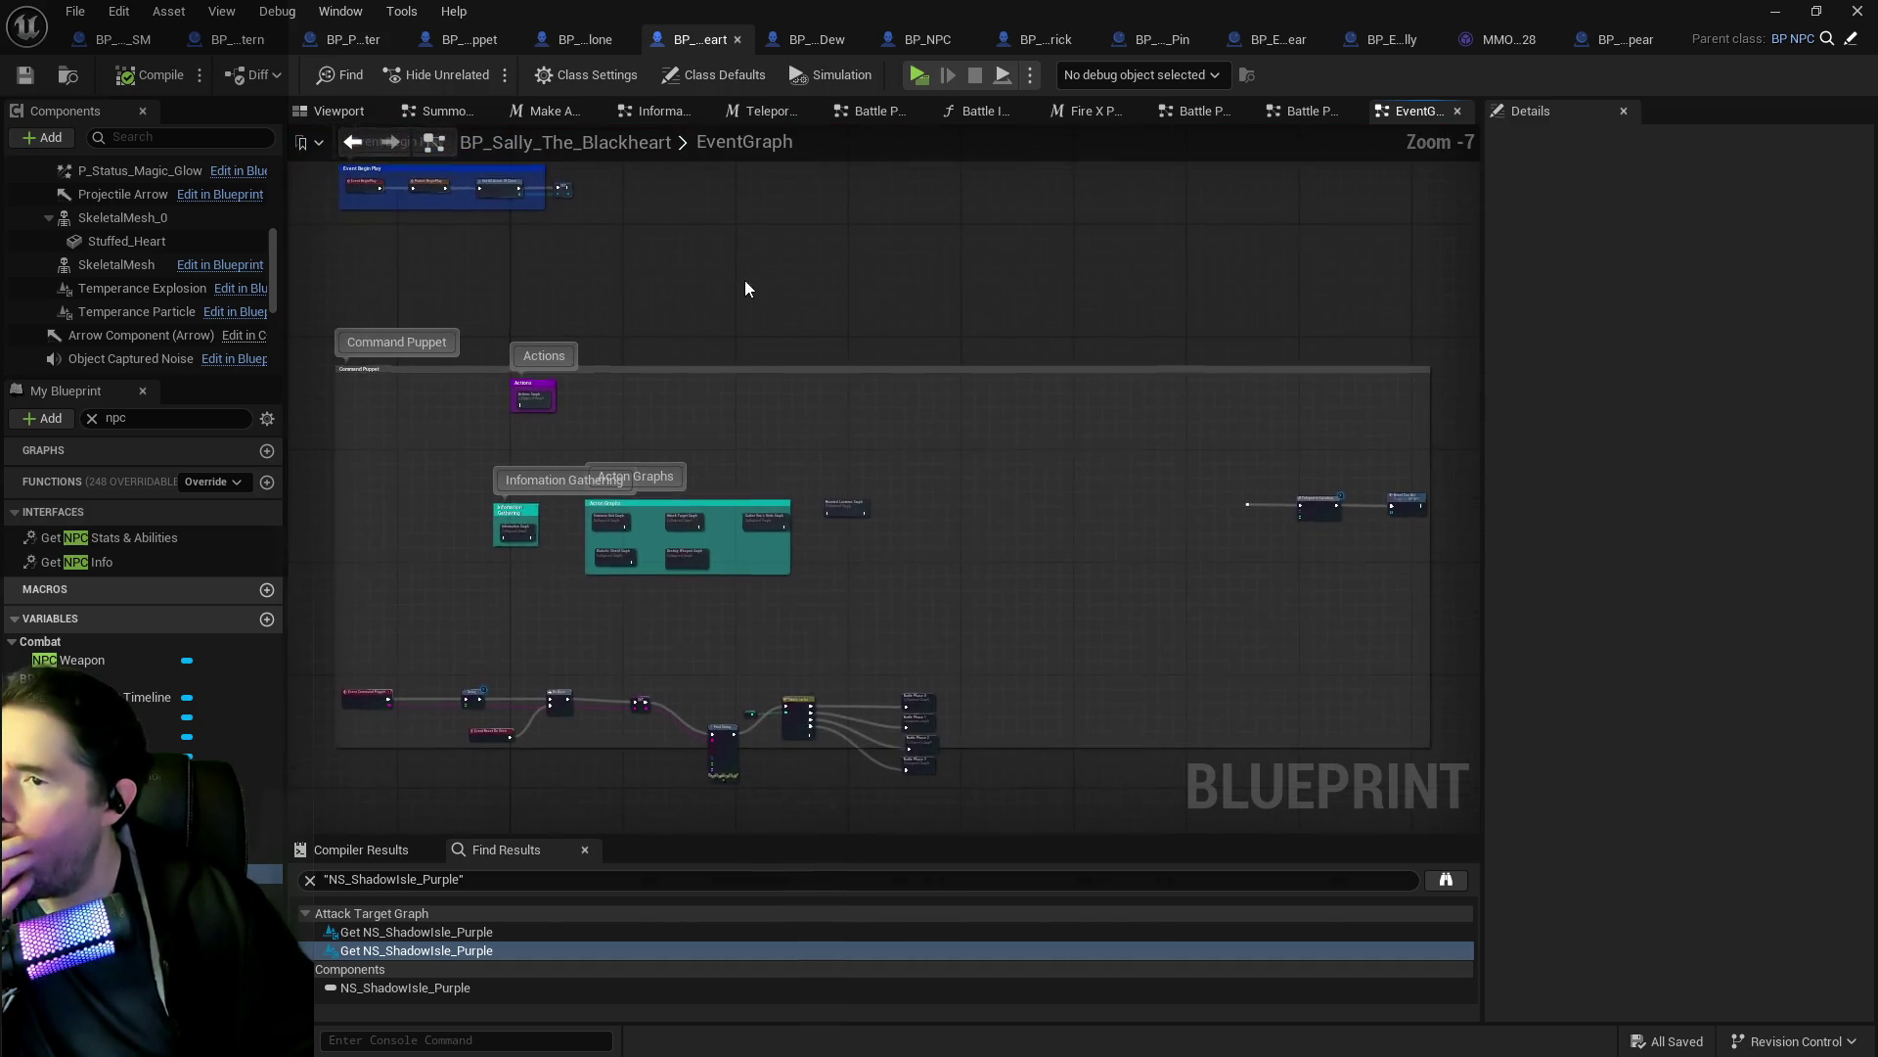
scroll(953, 319, "up", 5)
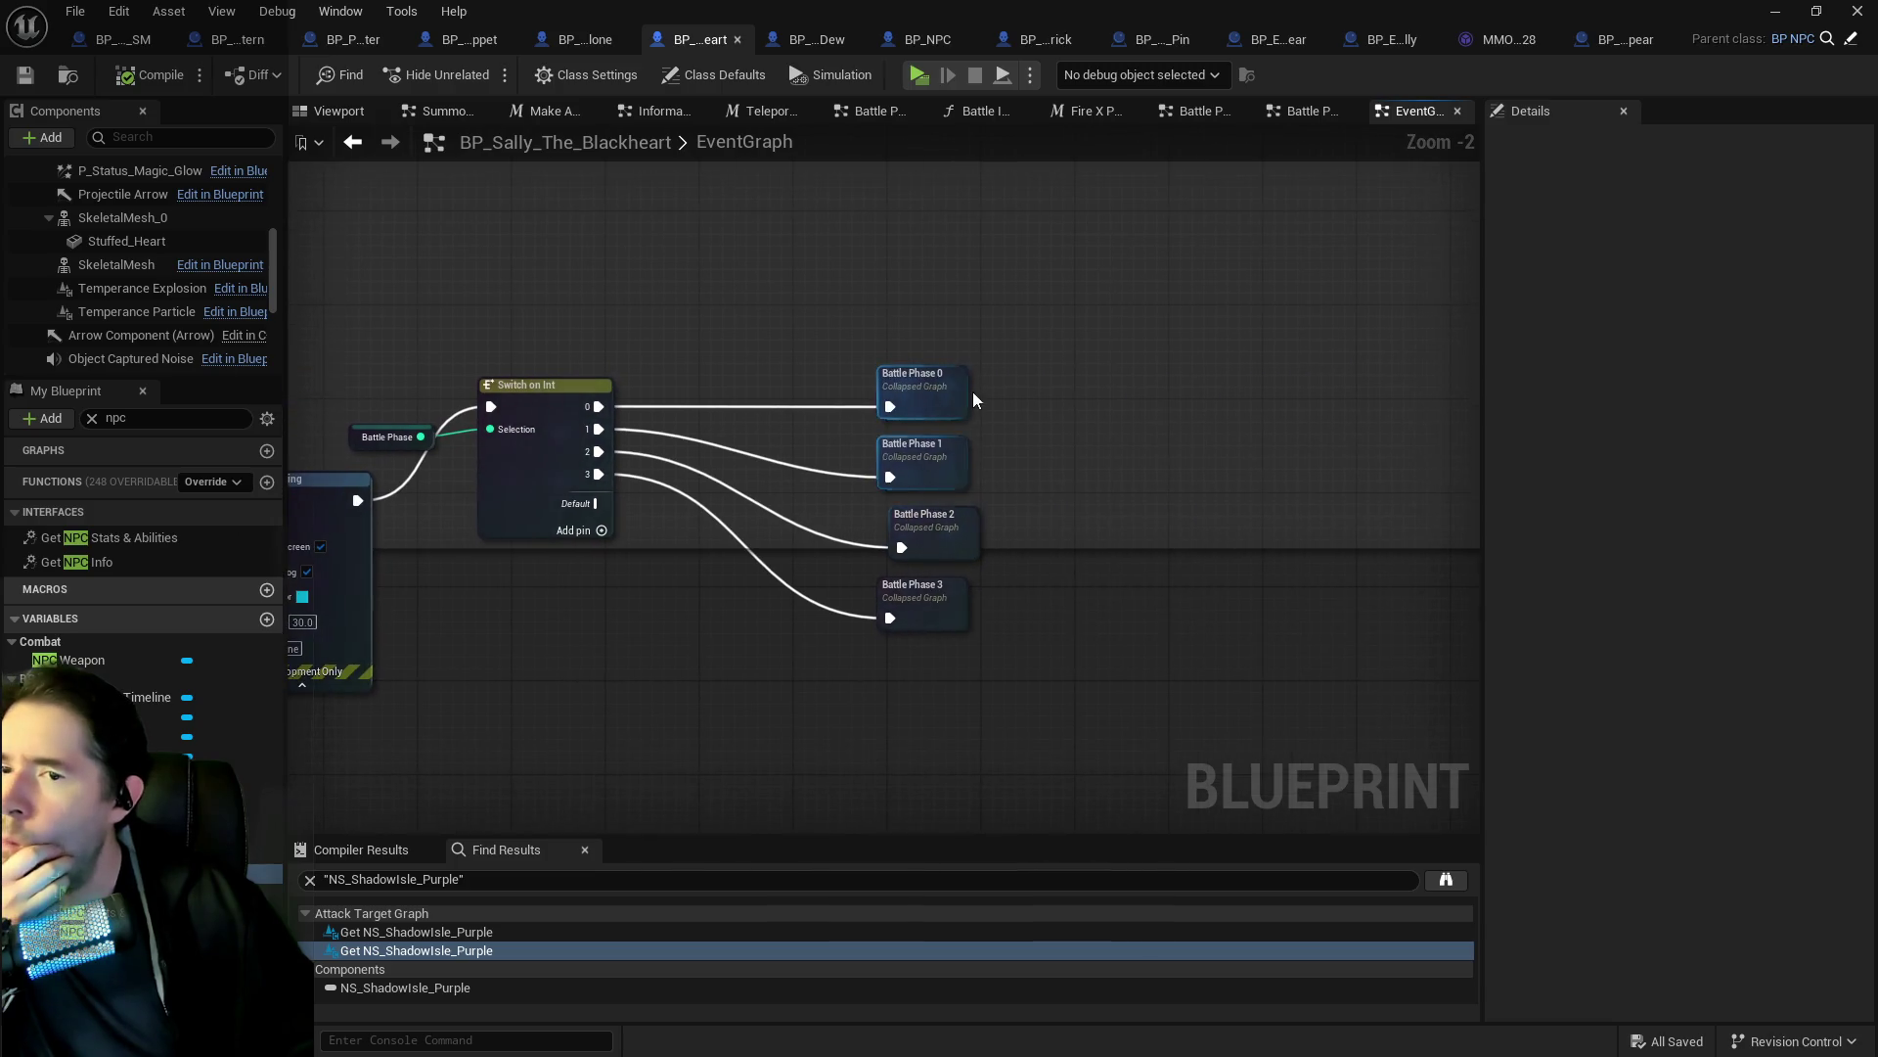
double_click(919, 477)
scroll(908, 337, "up", 4)
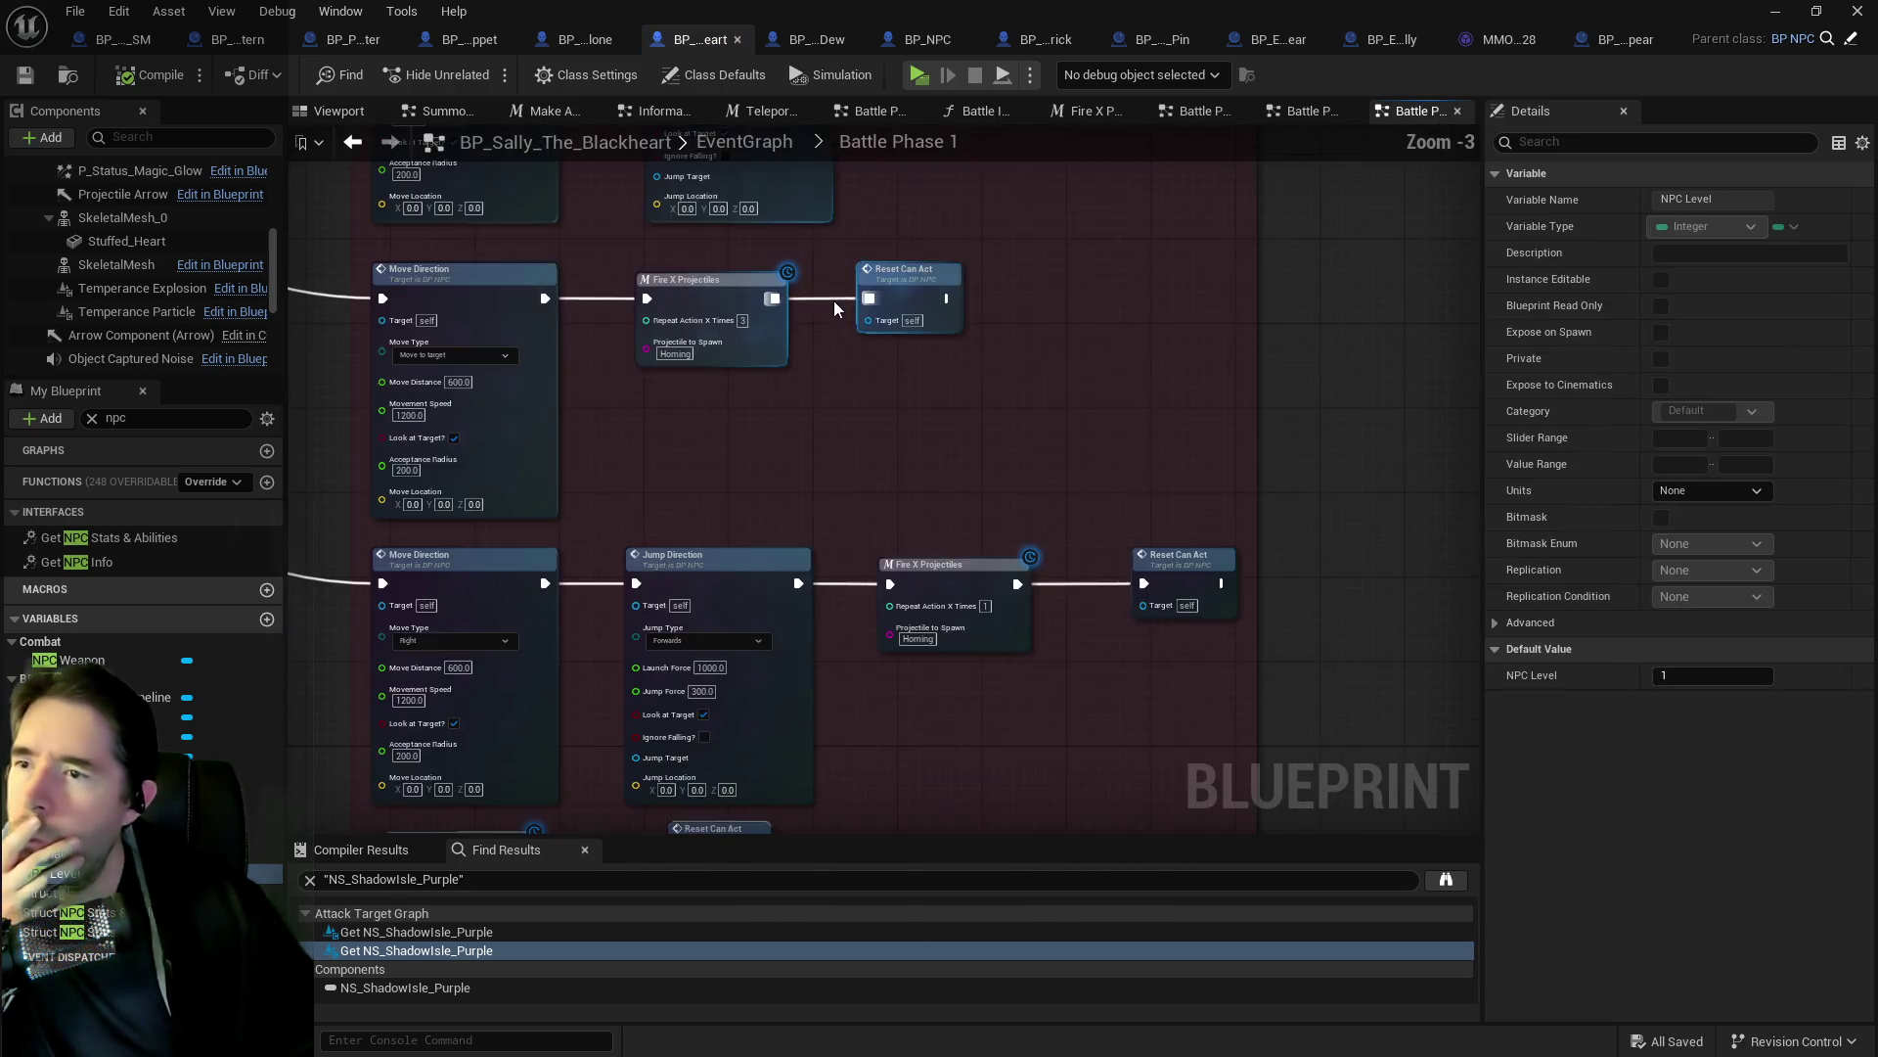
double_click(753, 572)
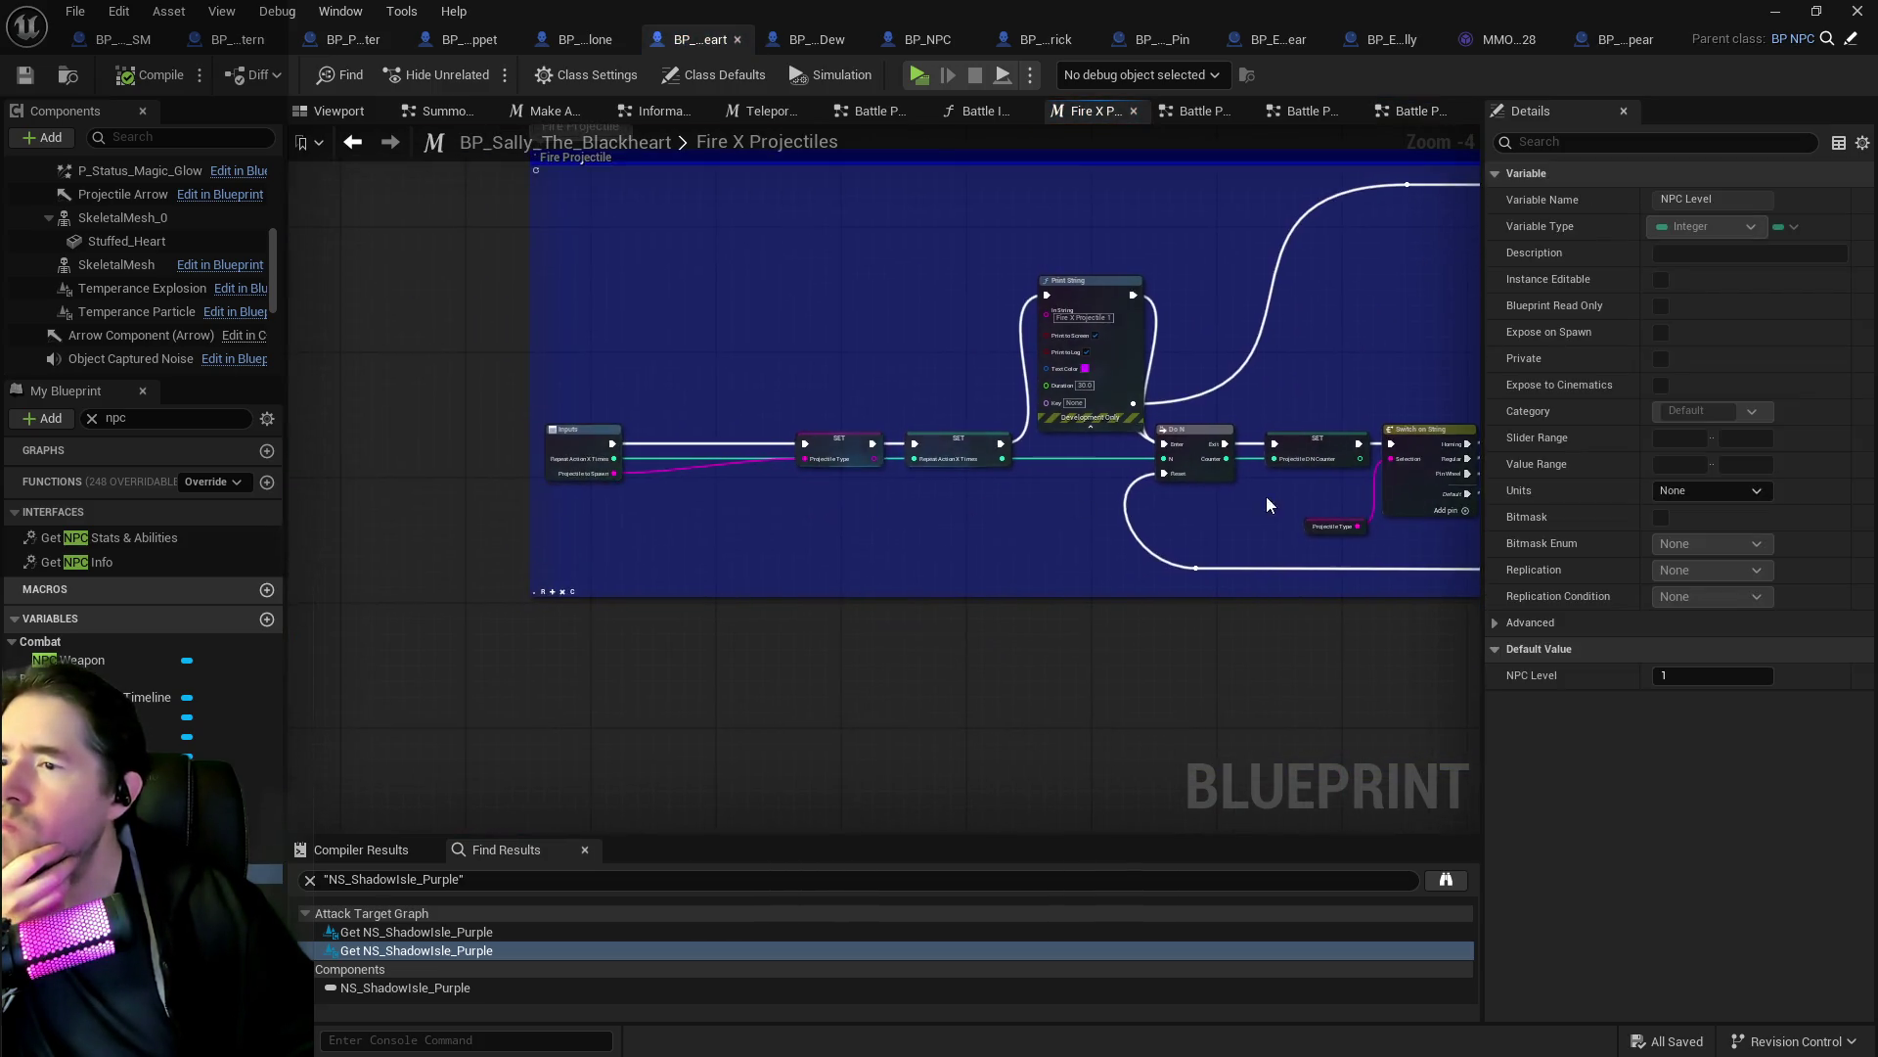
scroll(988, 444, "up", 3)
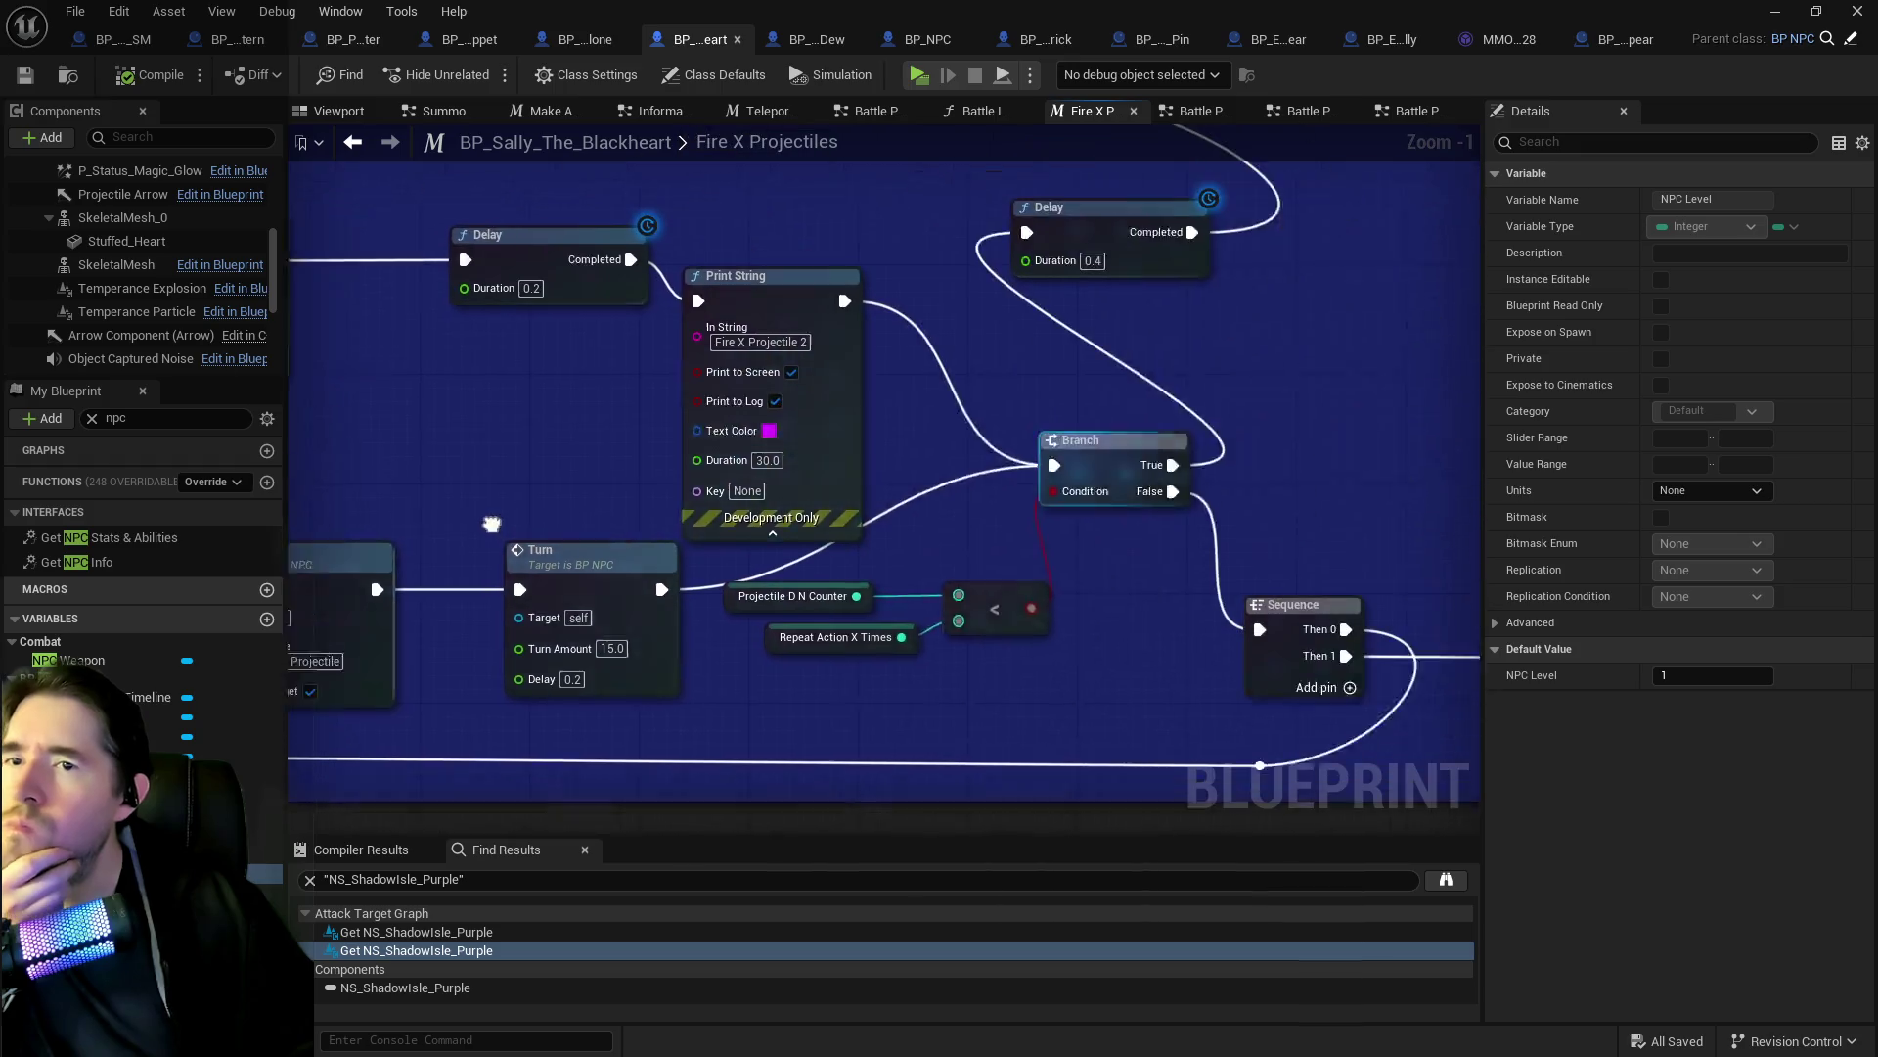
mouse_move(838, 541)
left_mouse_down()
mouse_move(579, 369)
mouse_move(522, 368)
mouse_move(563, 386)
mouse_move(989, 391)
mouse_move(1007, 186)
mouse_move(1367, 450)
left_mouse_up()
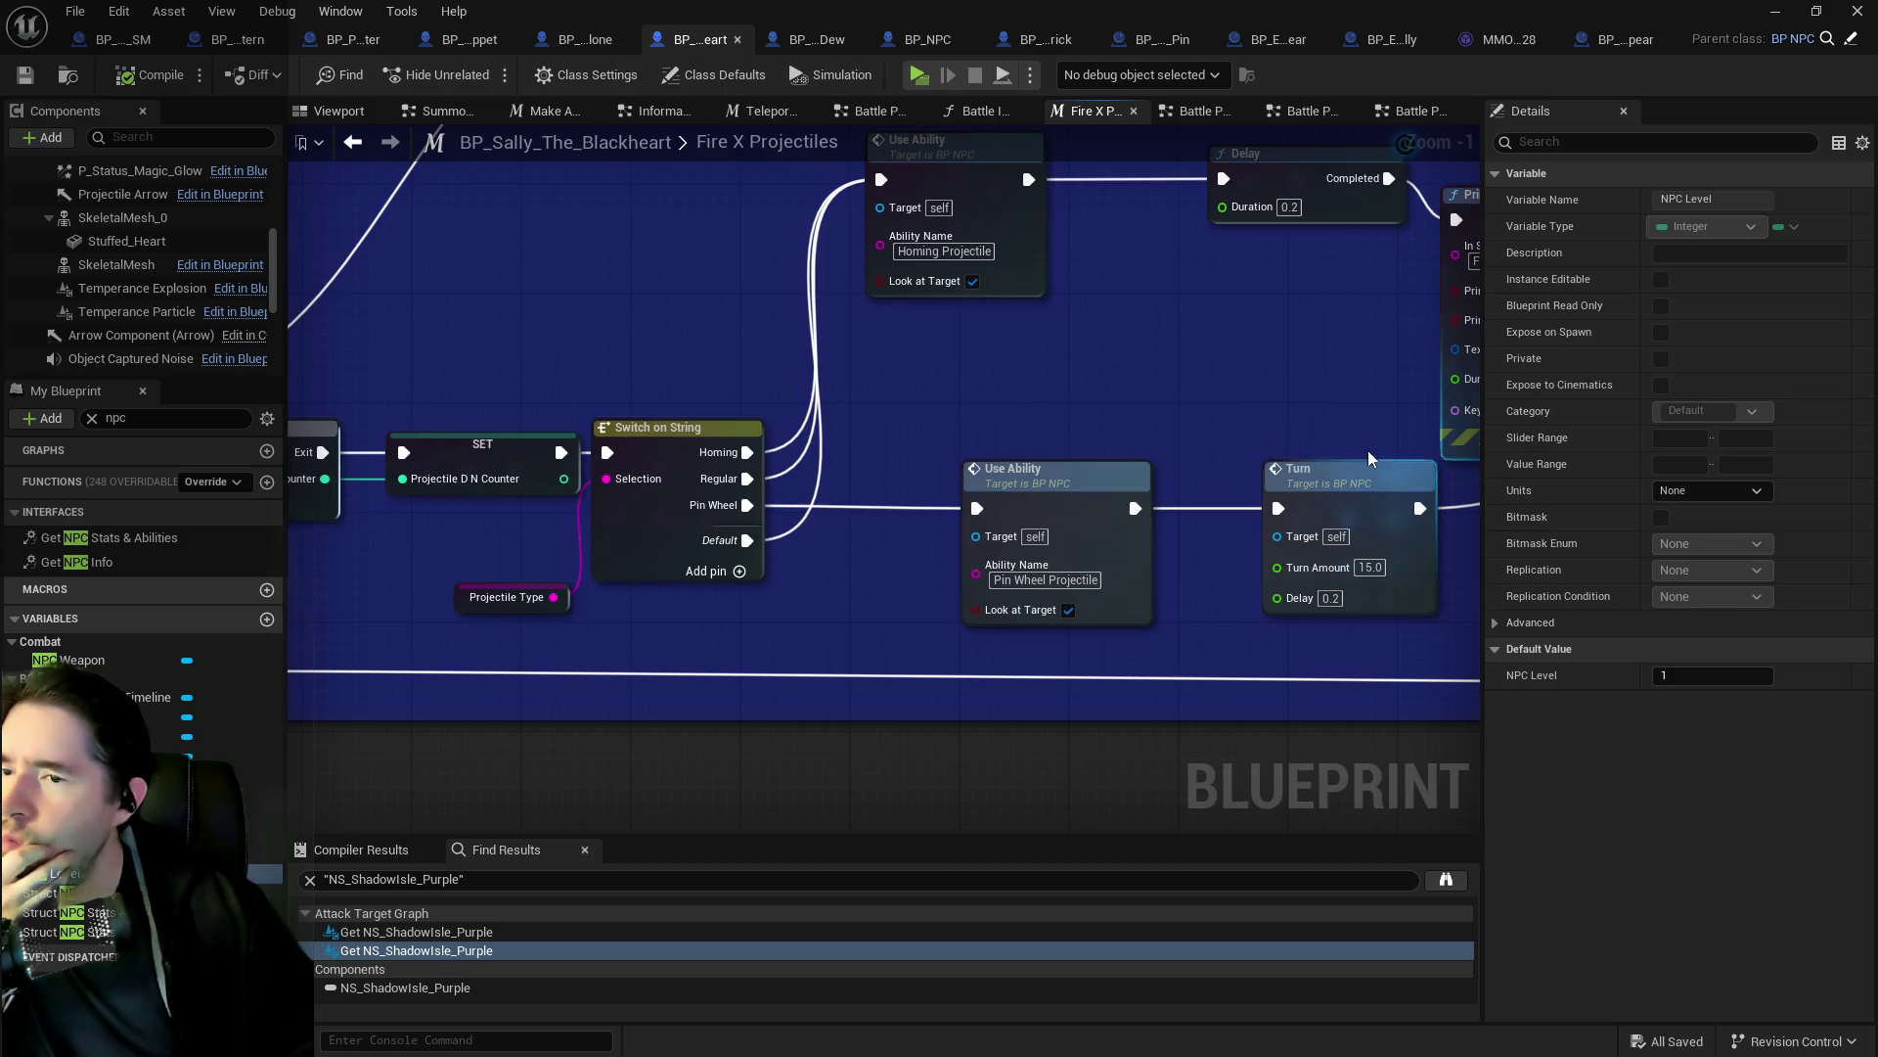
left_click_drag(1247, 436, 1021, 544)
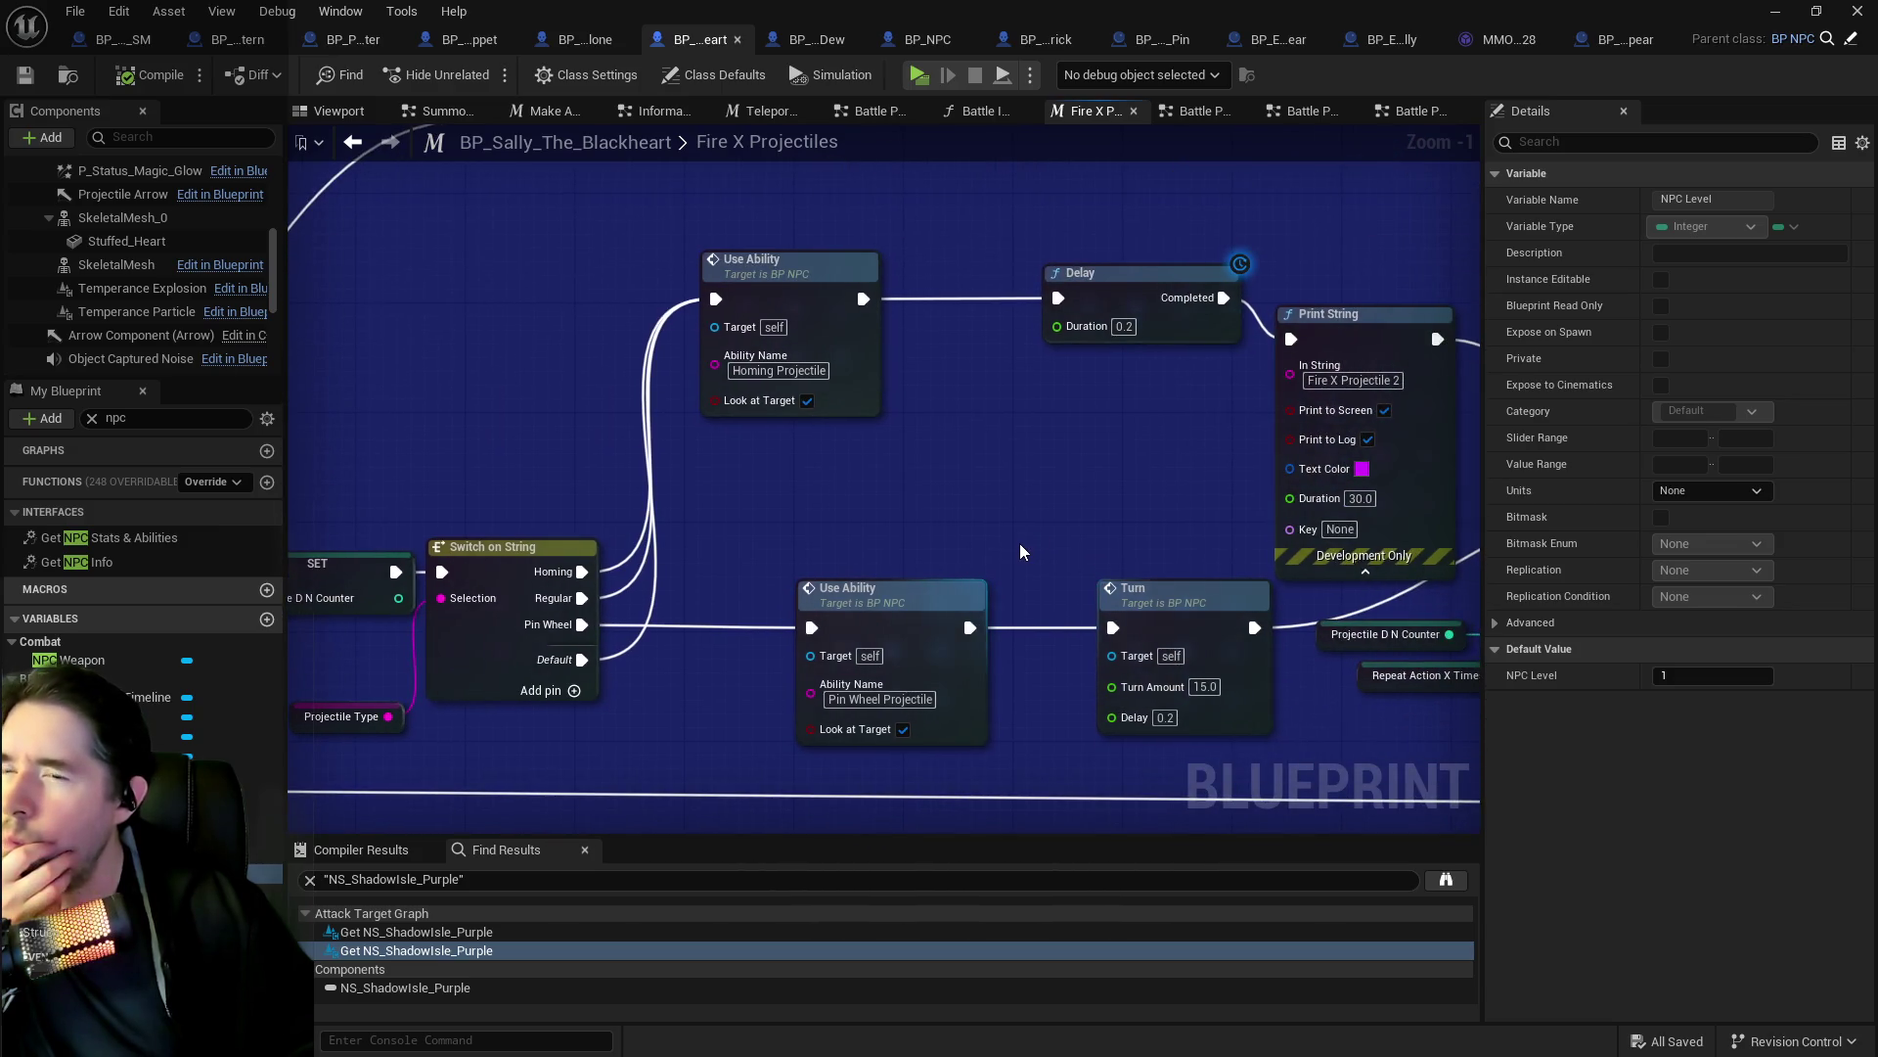
scroll(1020, 543, "down", 2)
left_click_drag(831, 531, 1037, 463)
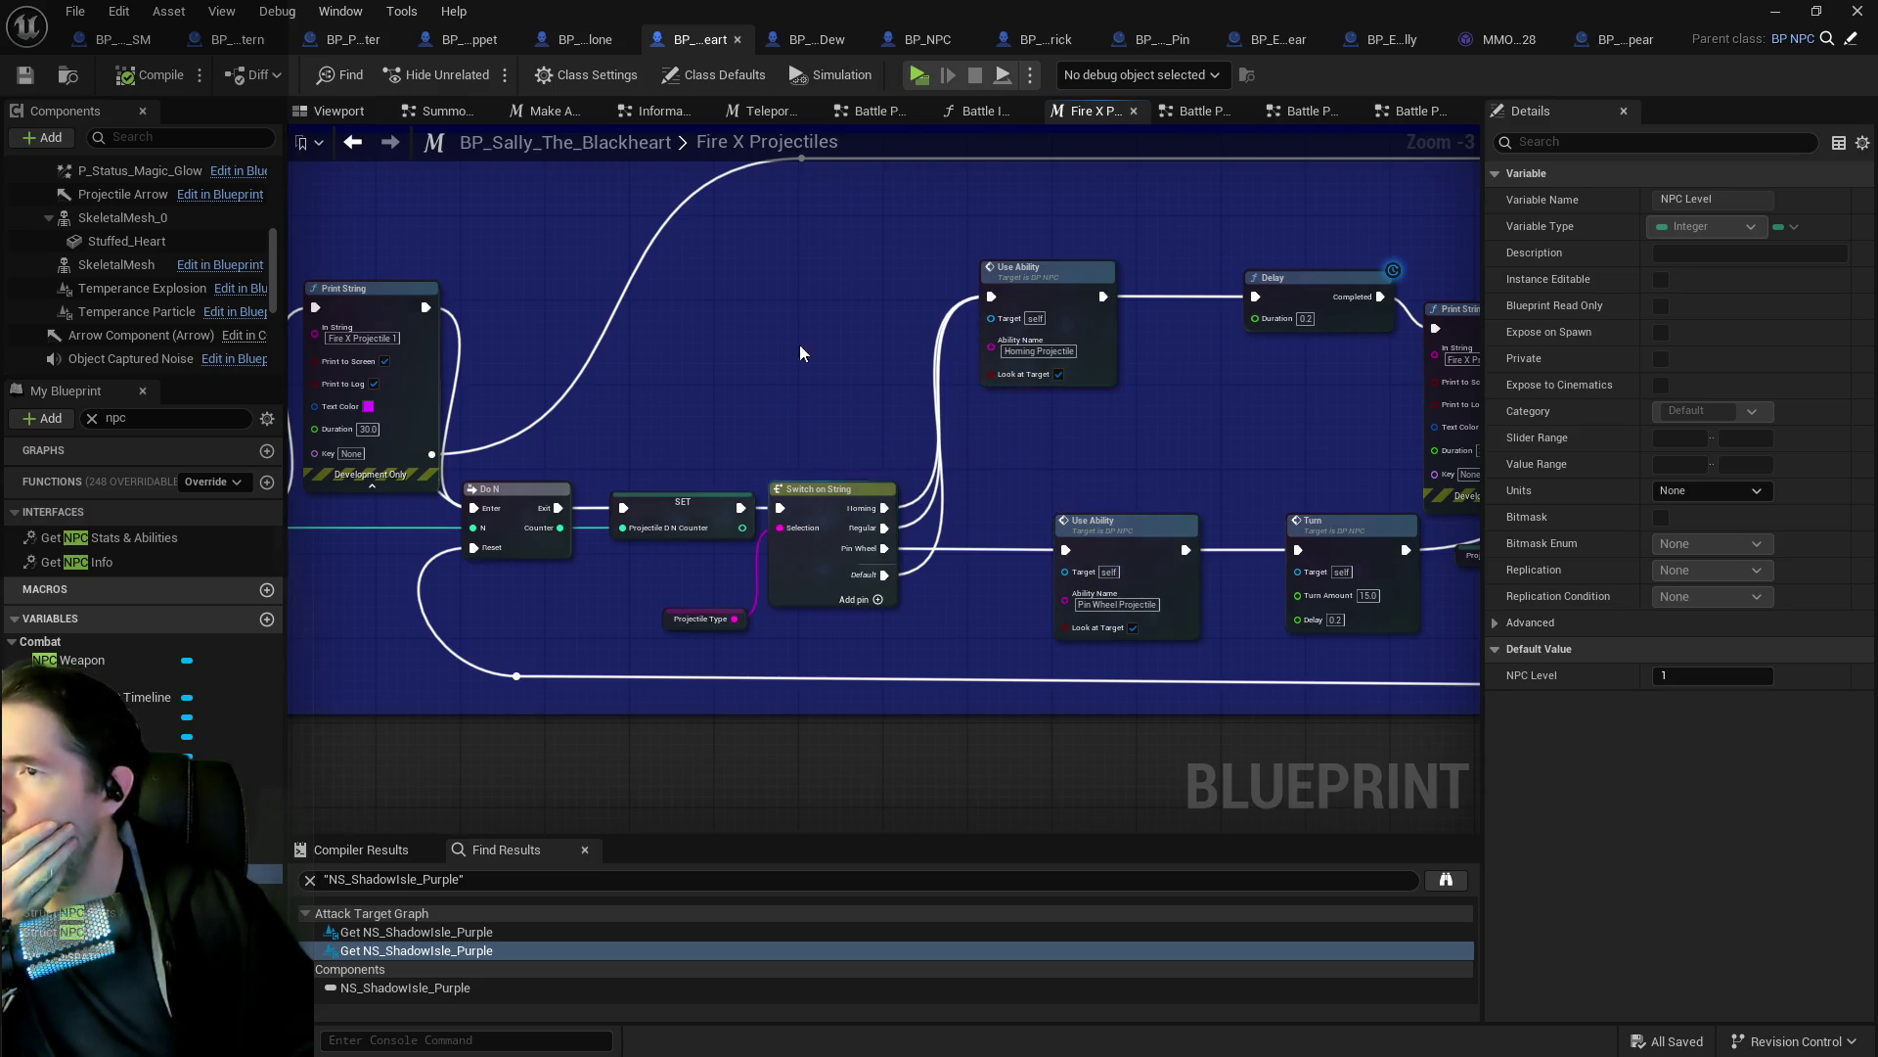
Close the surplus Battle Phase, Battle Information, Teleport To Location, Information Gathering and Make An Attack tabs.
left_click(974, 113)
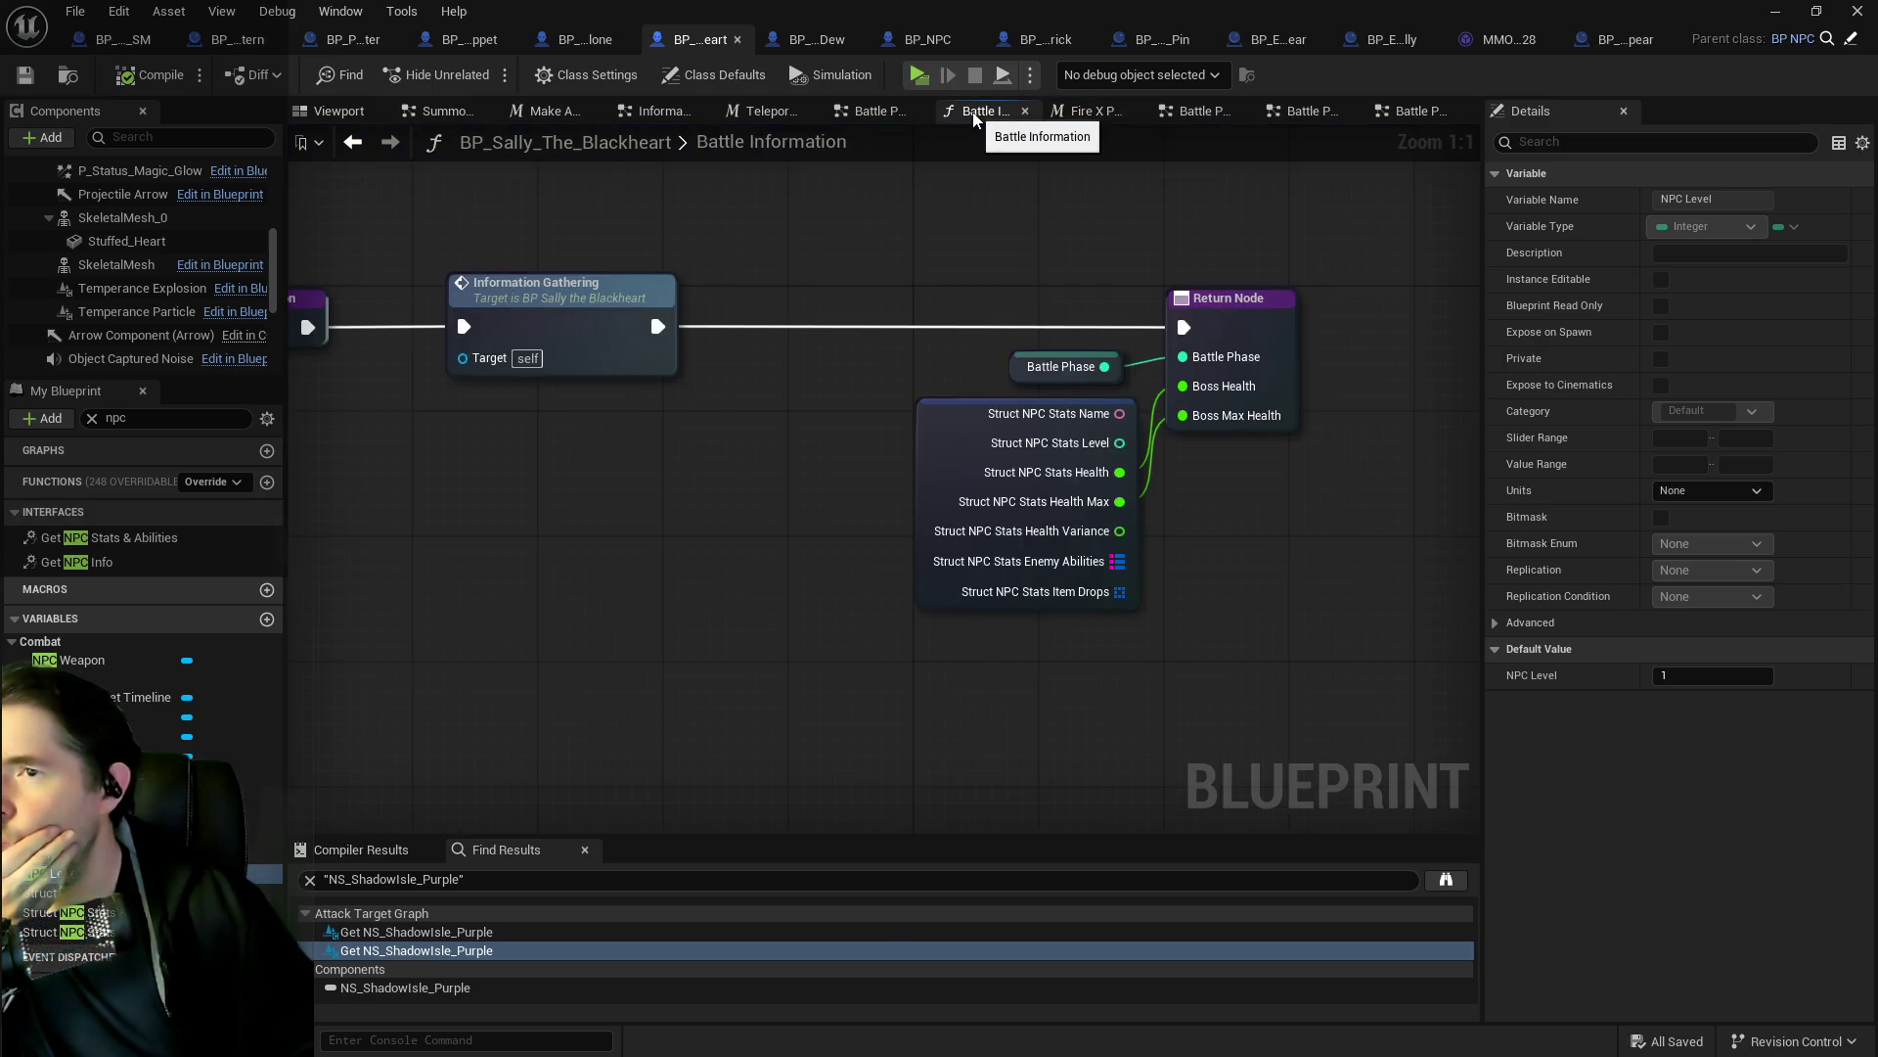
left_click(1081, 111)
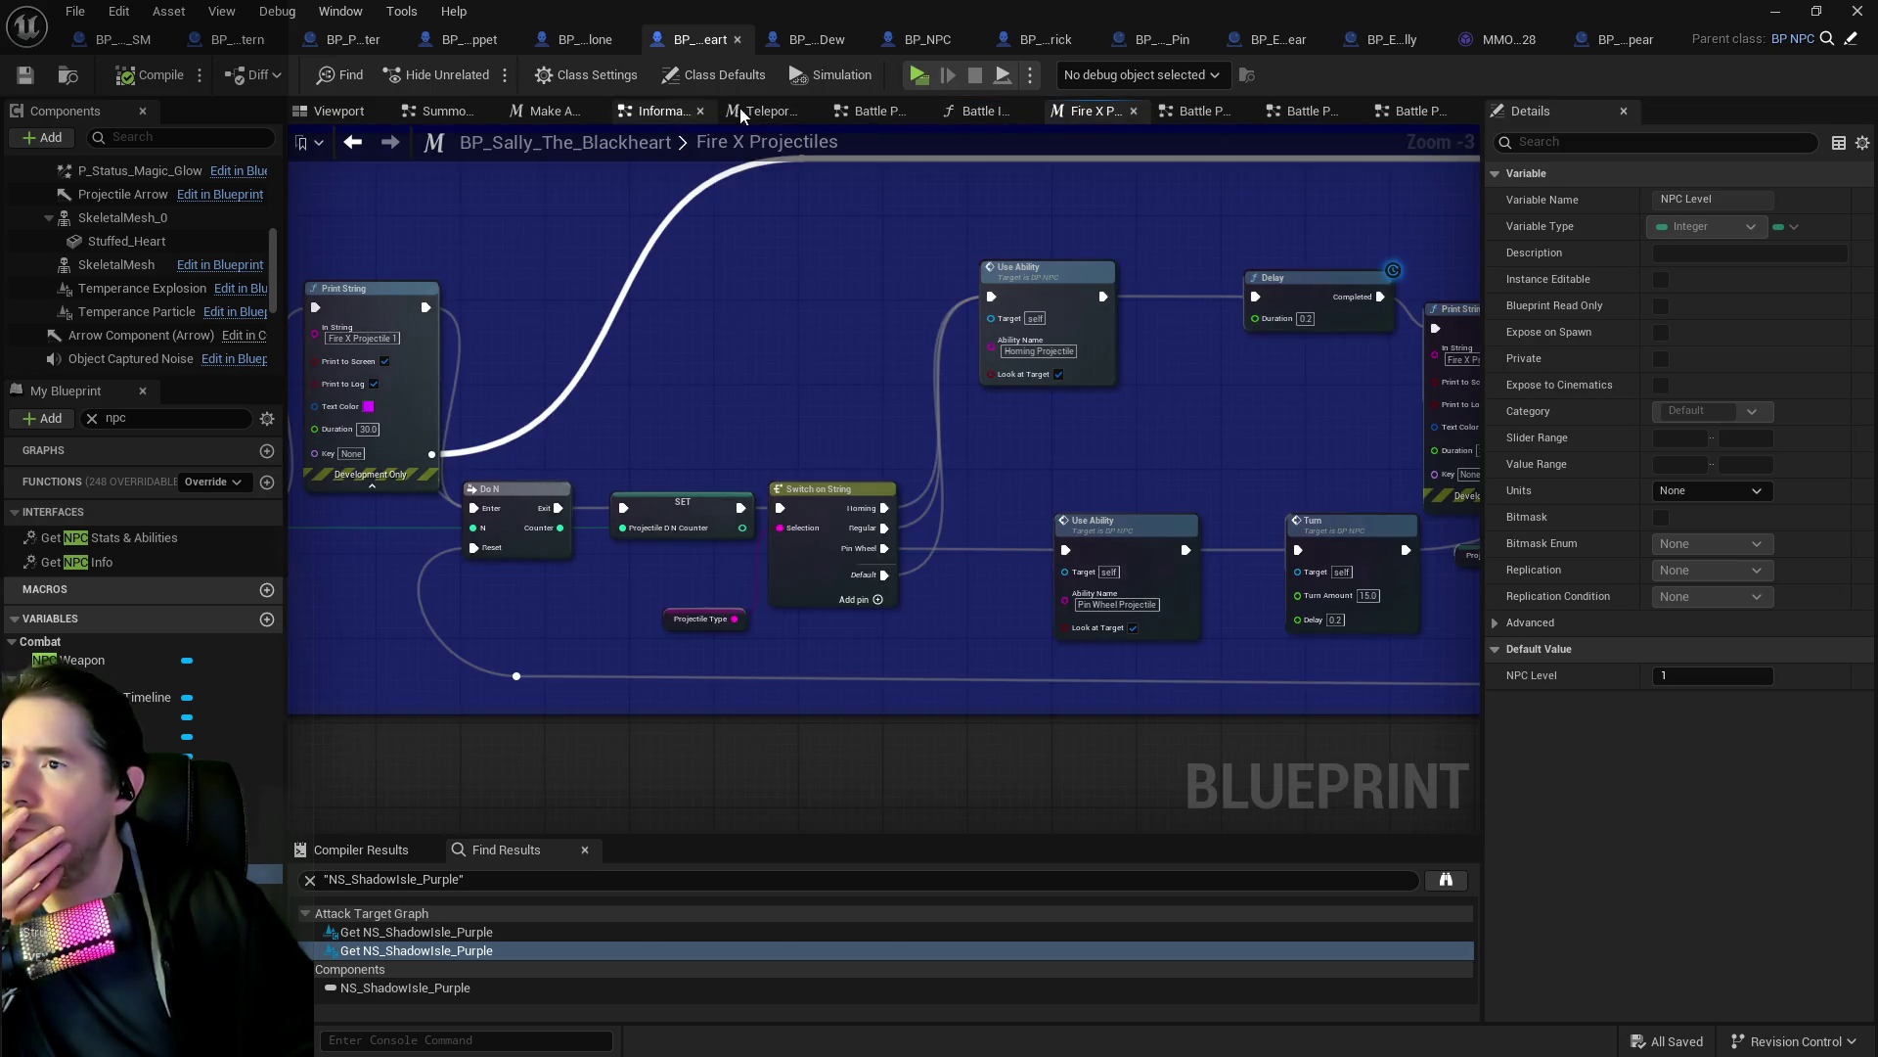
left_click(1350, 111)
left_click(1354, 110)
left_click(1007, 115)
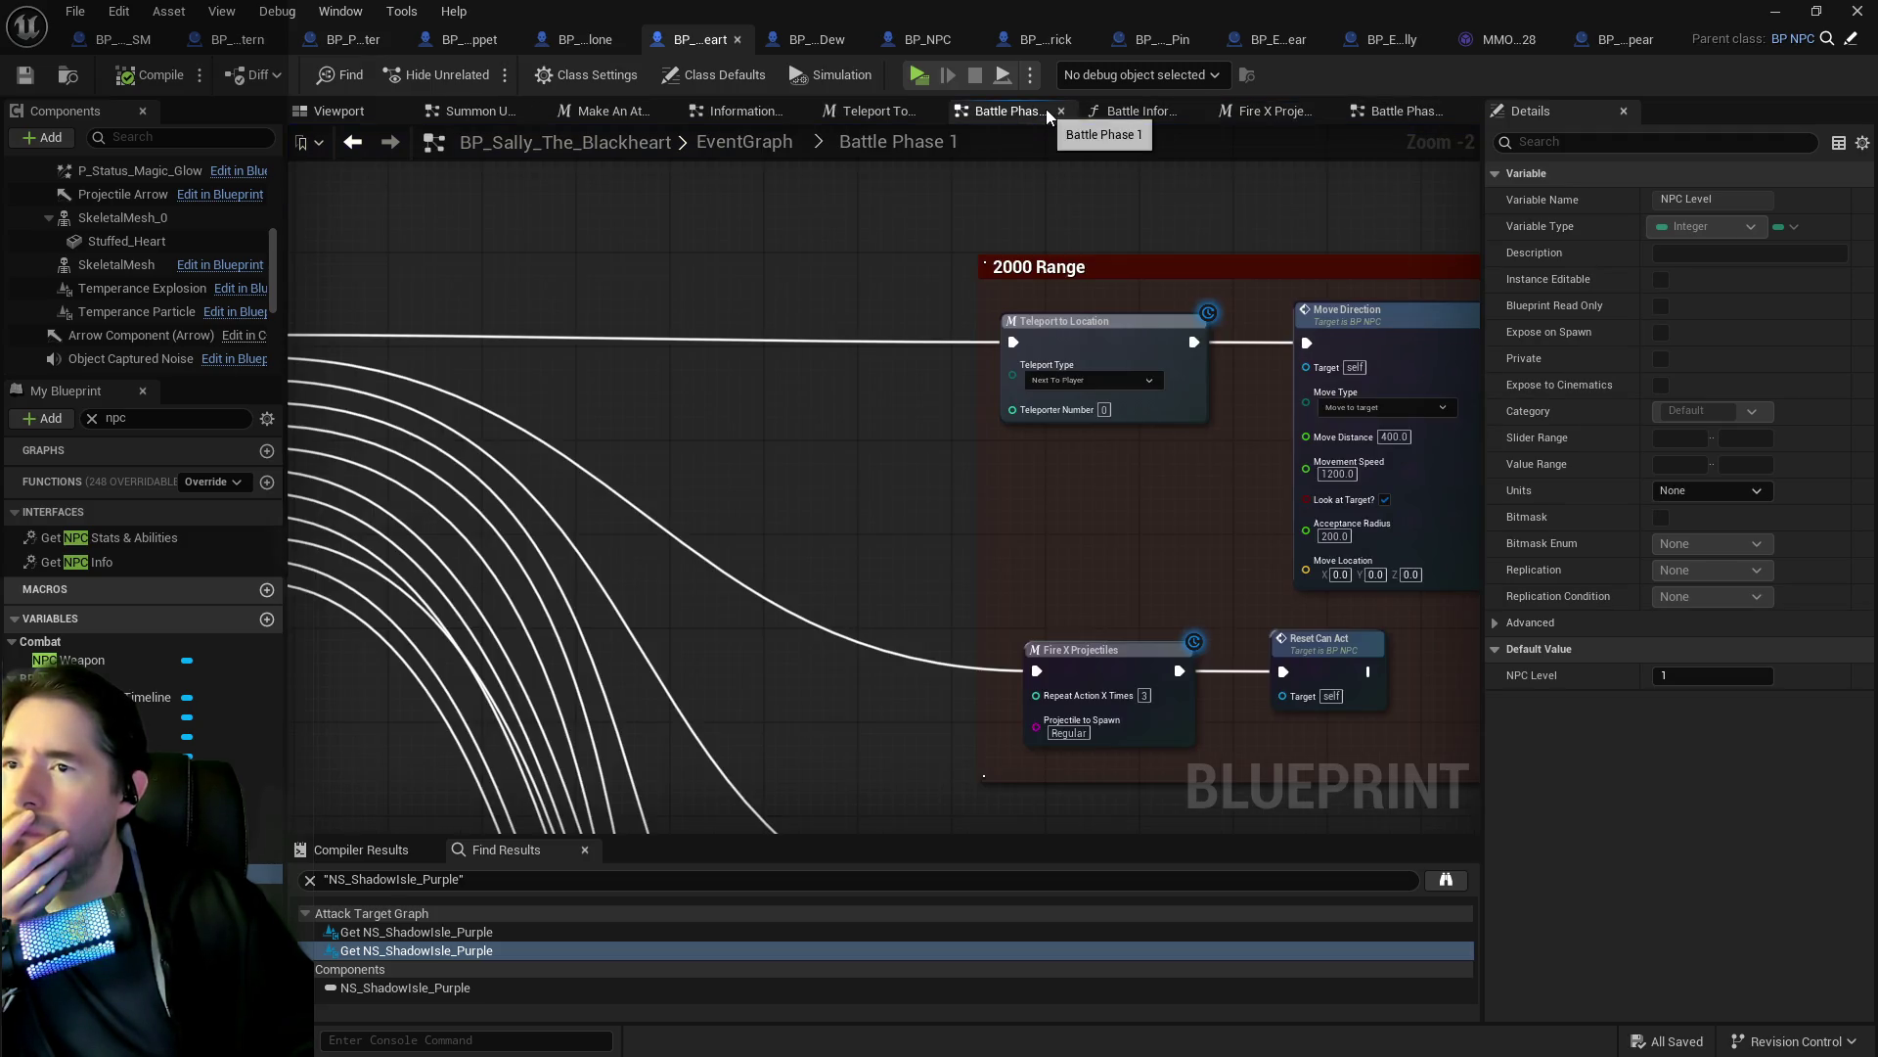
left_click(1192, 111)
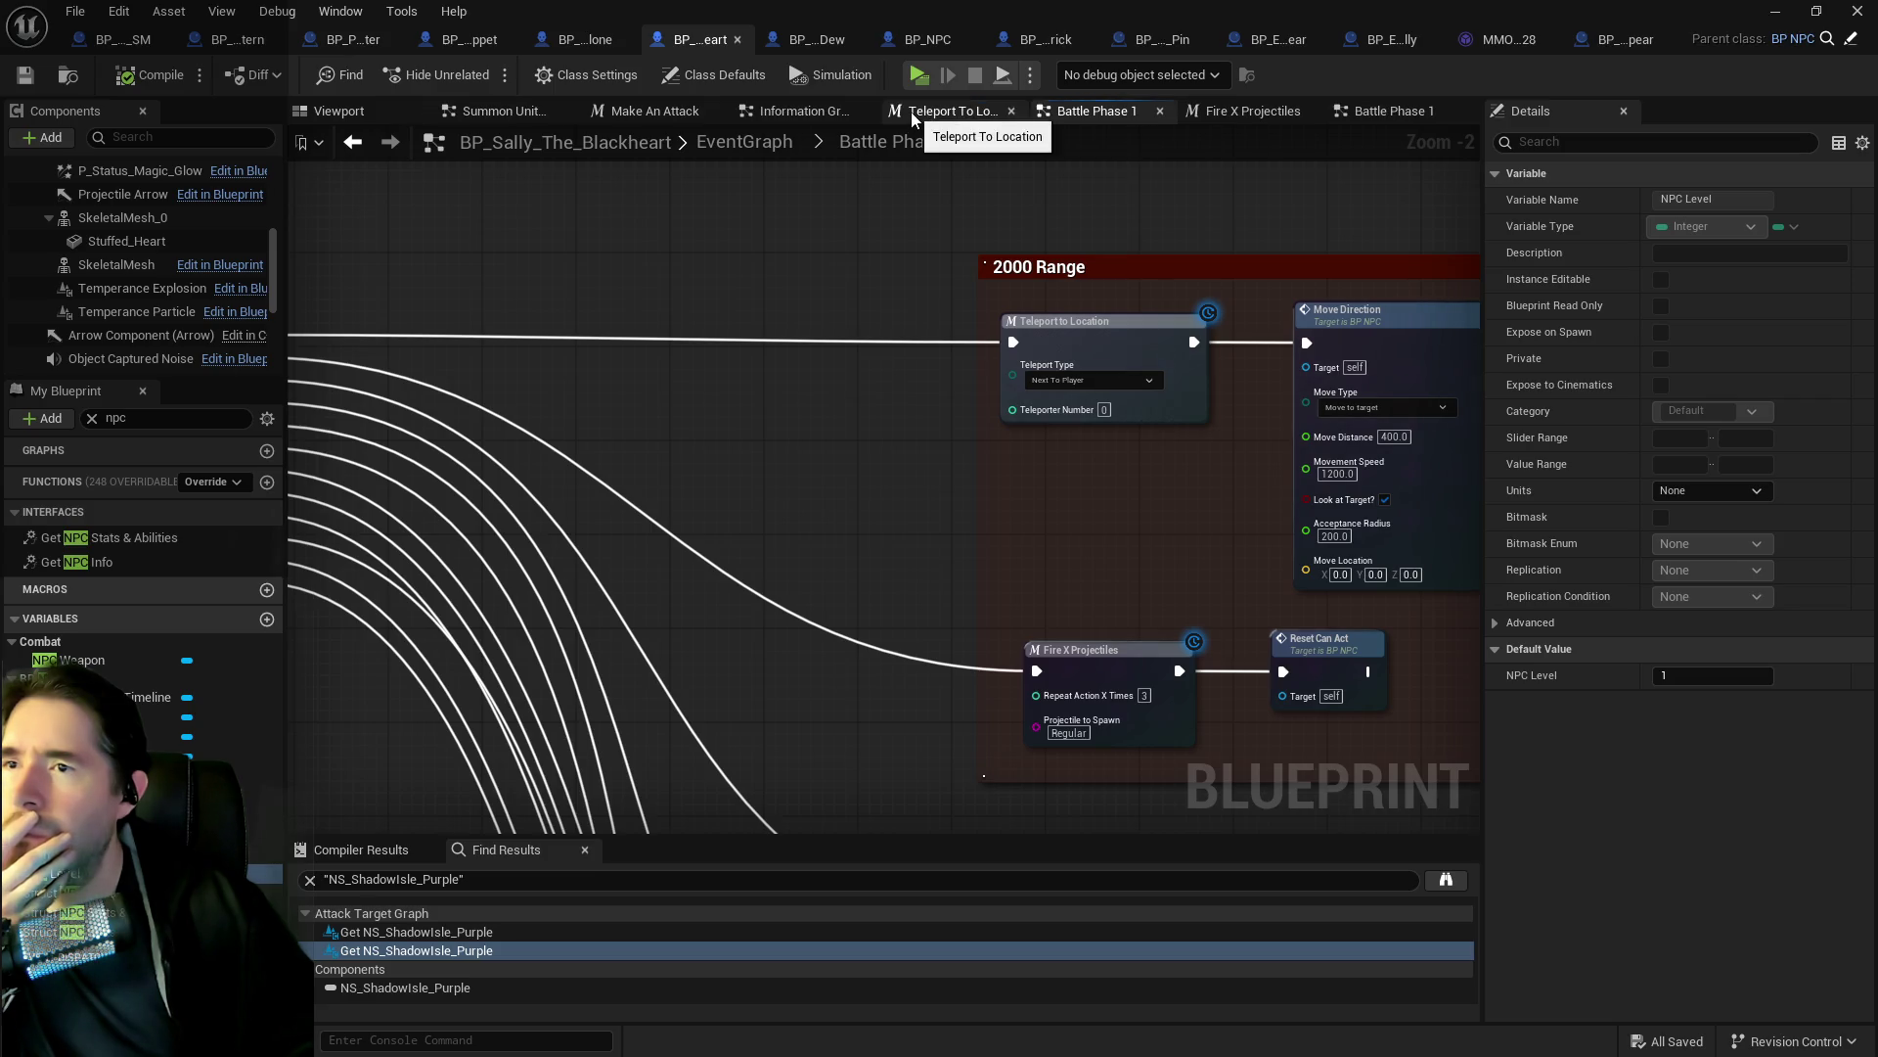
left_click(1012, 110)
left_click(886, 111)
middle_click(650, 118)
scroll(761, 260, "down", 4)
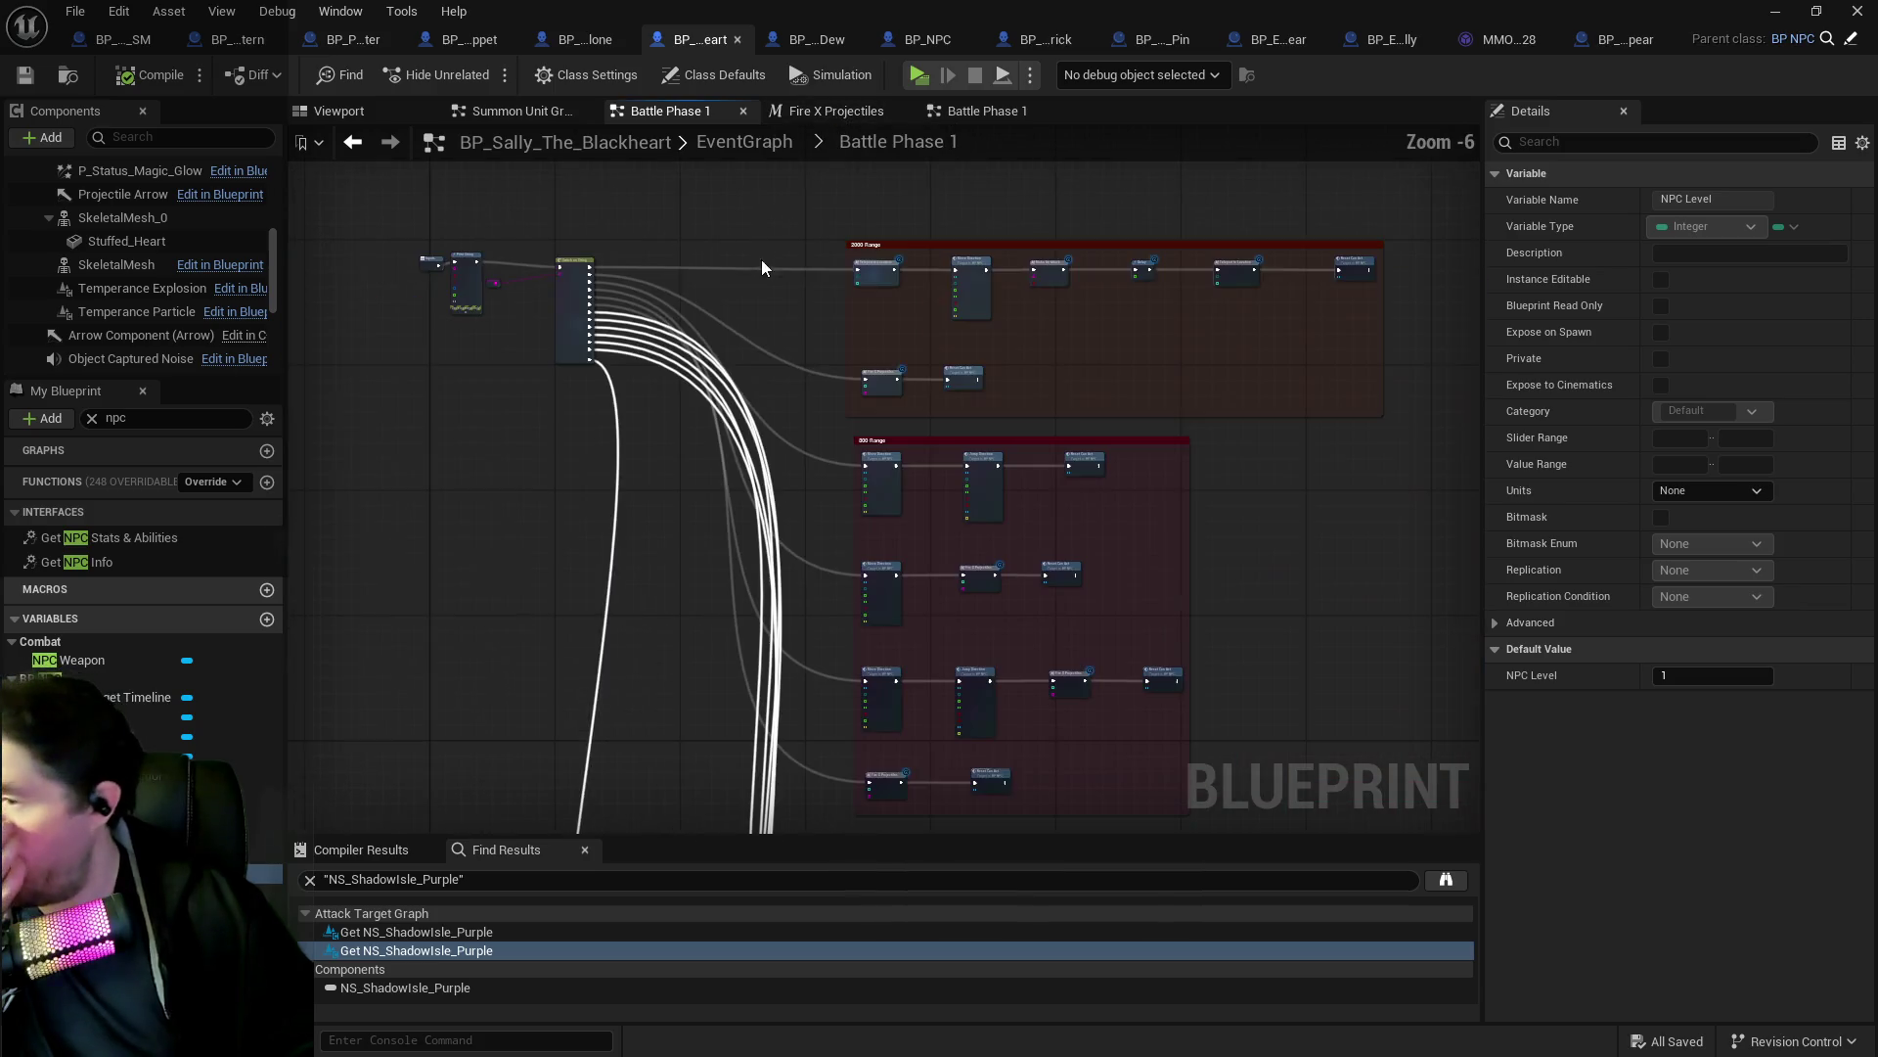
left_click(742, 145)
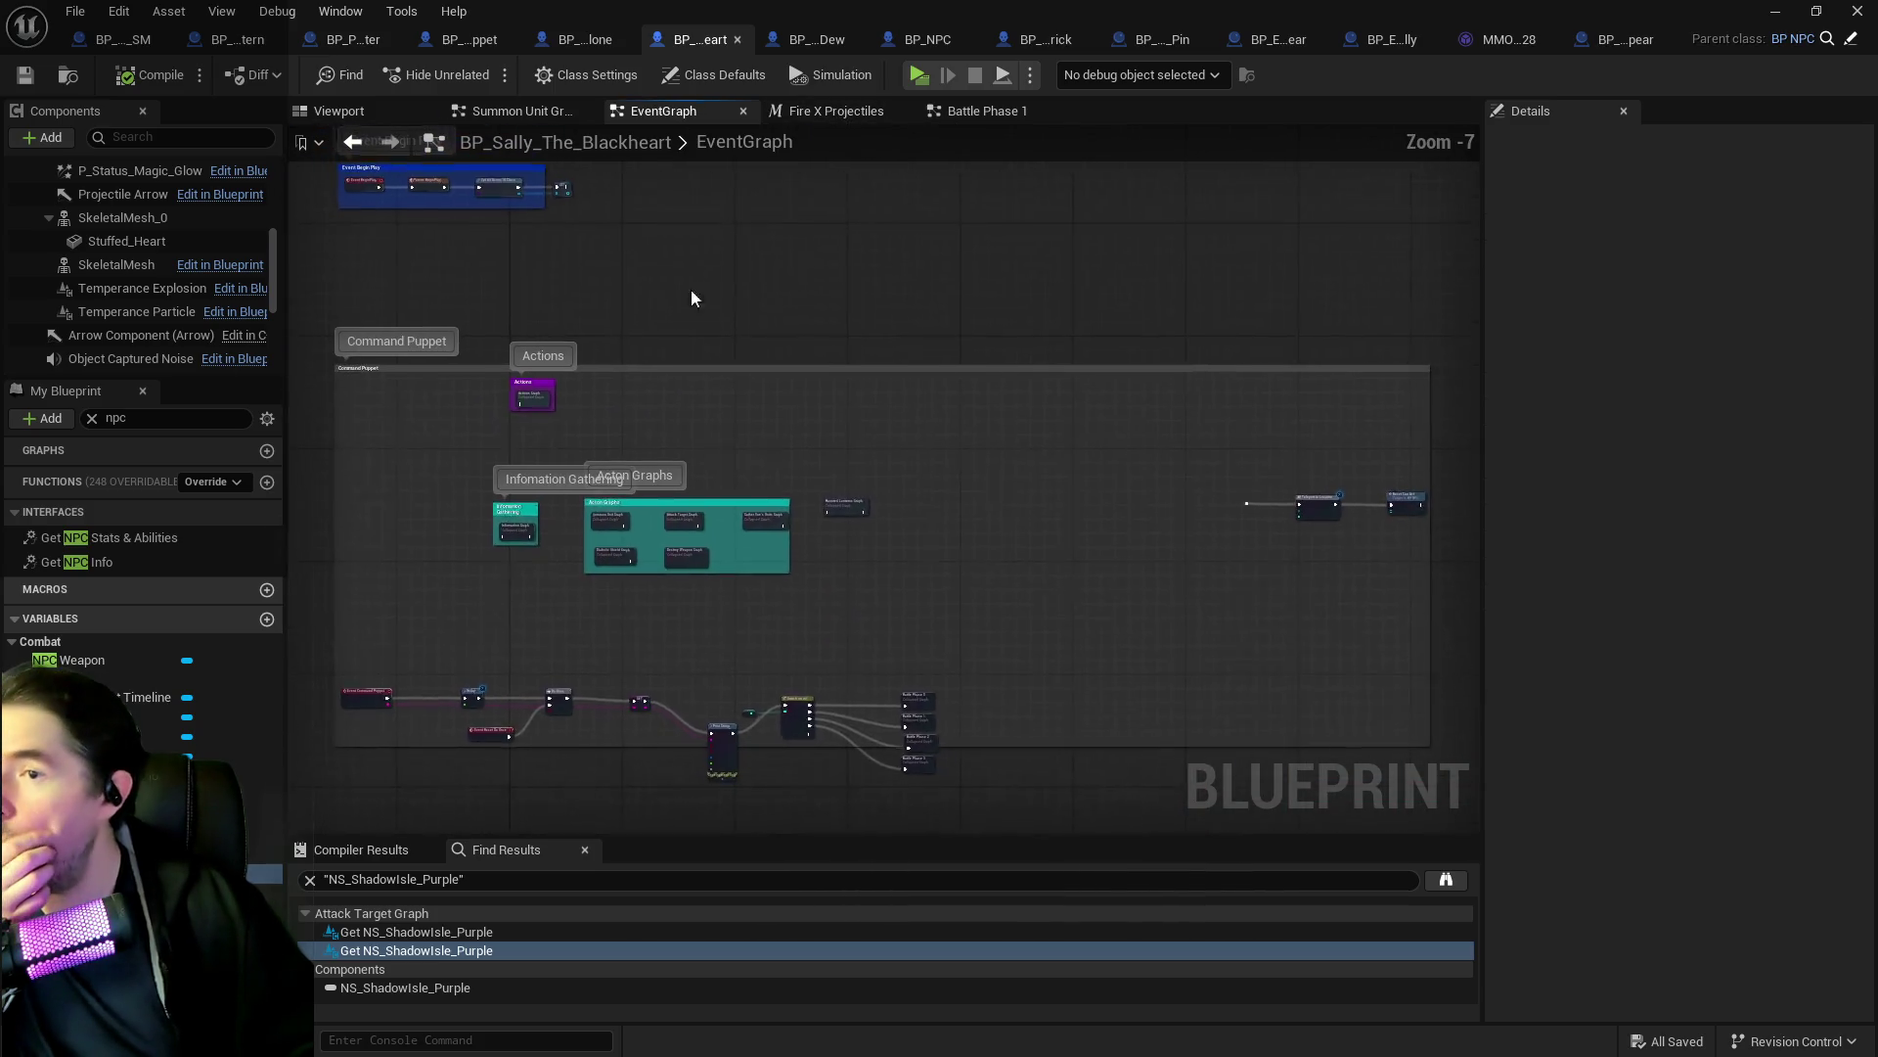
scroll(534, 467, "up", 4)
left_click_drag(795, 797, 760, 500)
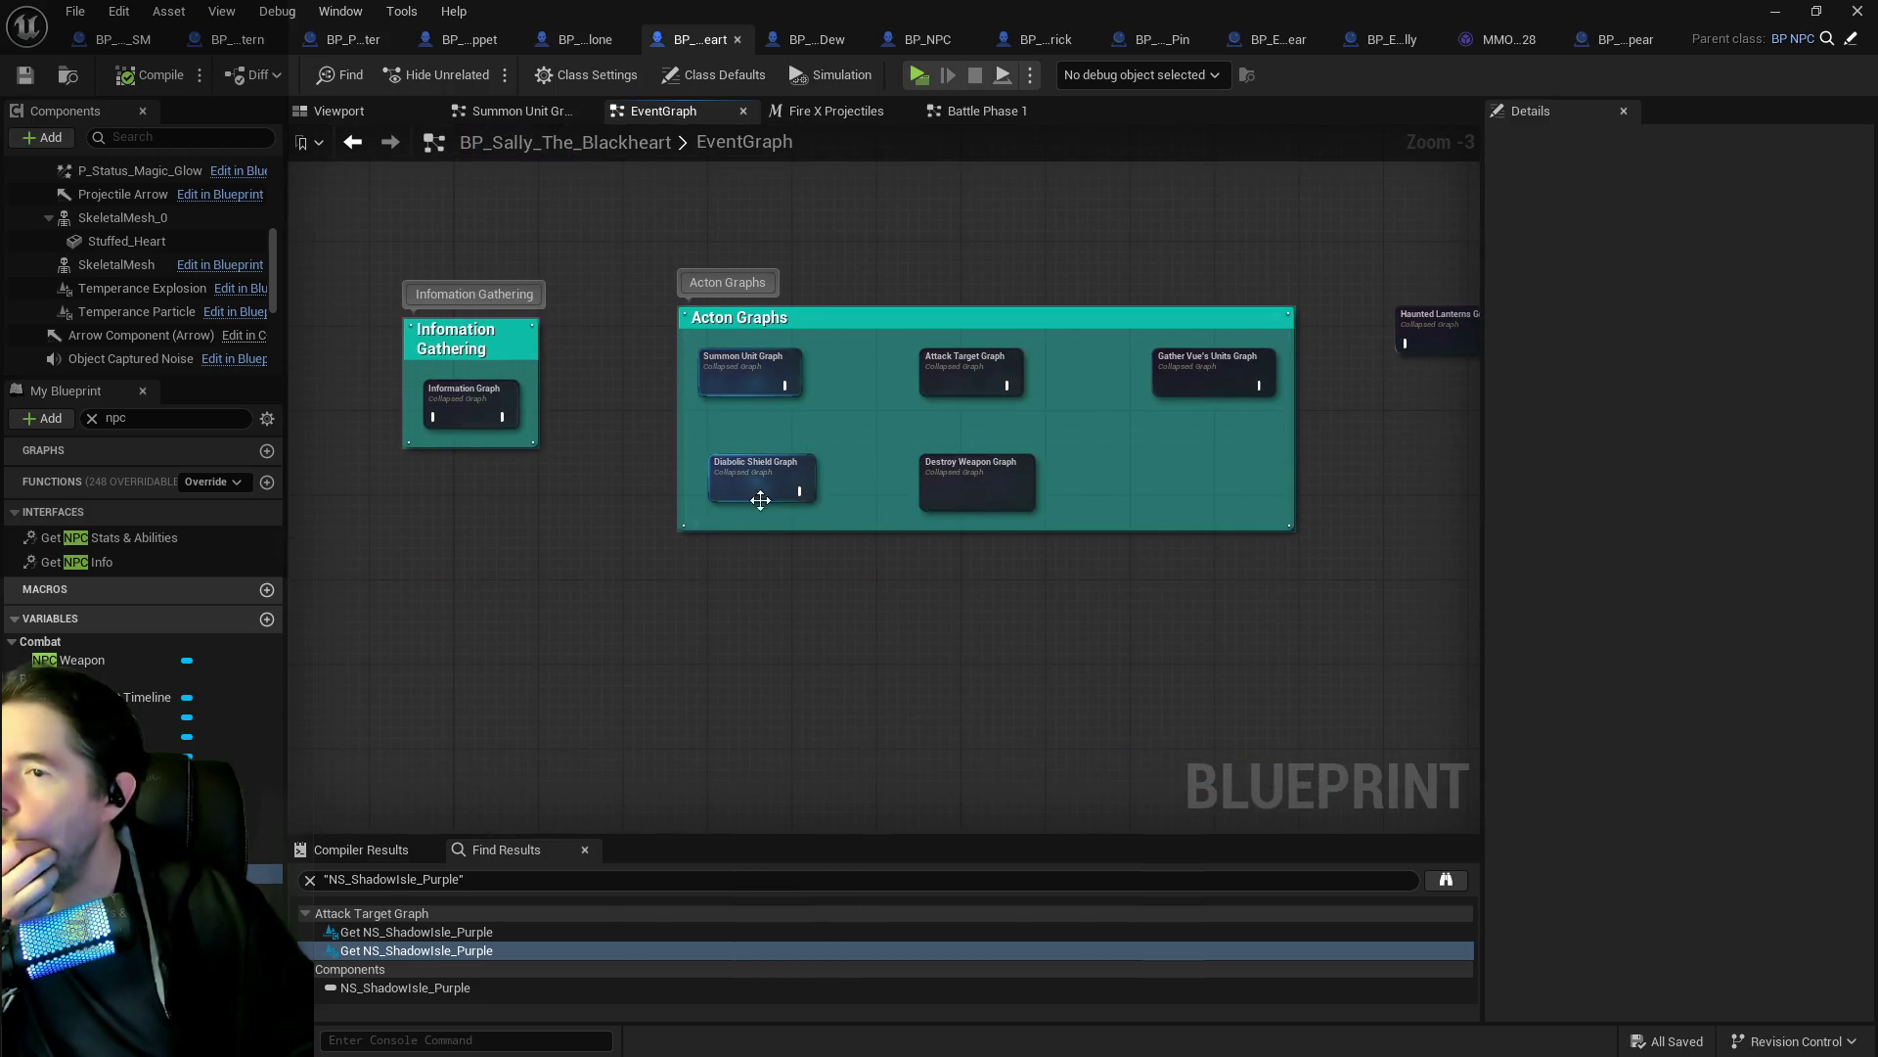
mouse_move(865, 464)
left_mouse_down()
mouse_move(603, 394)
mouse_move(613, 368)
mouse_move(1049, 483)
mouse_move(798, 558)
mouse_move(649, 323)
left_mouse_up()
left_click(649, 319)
double_click(649, 319)
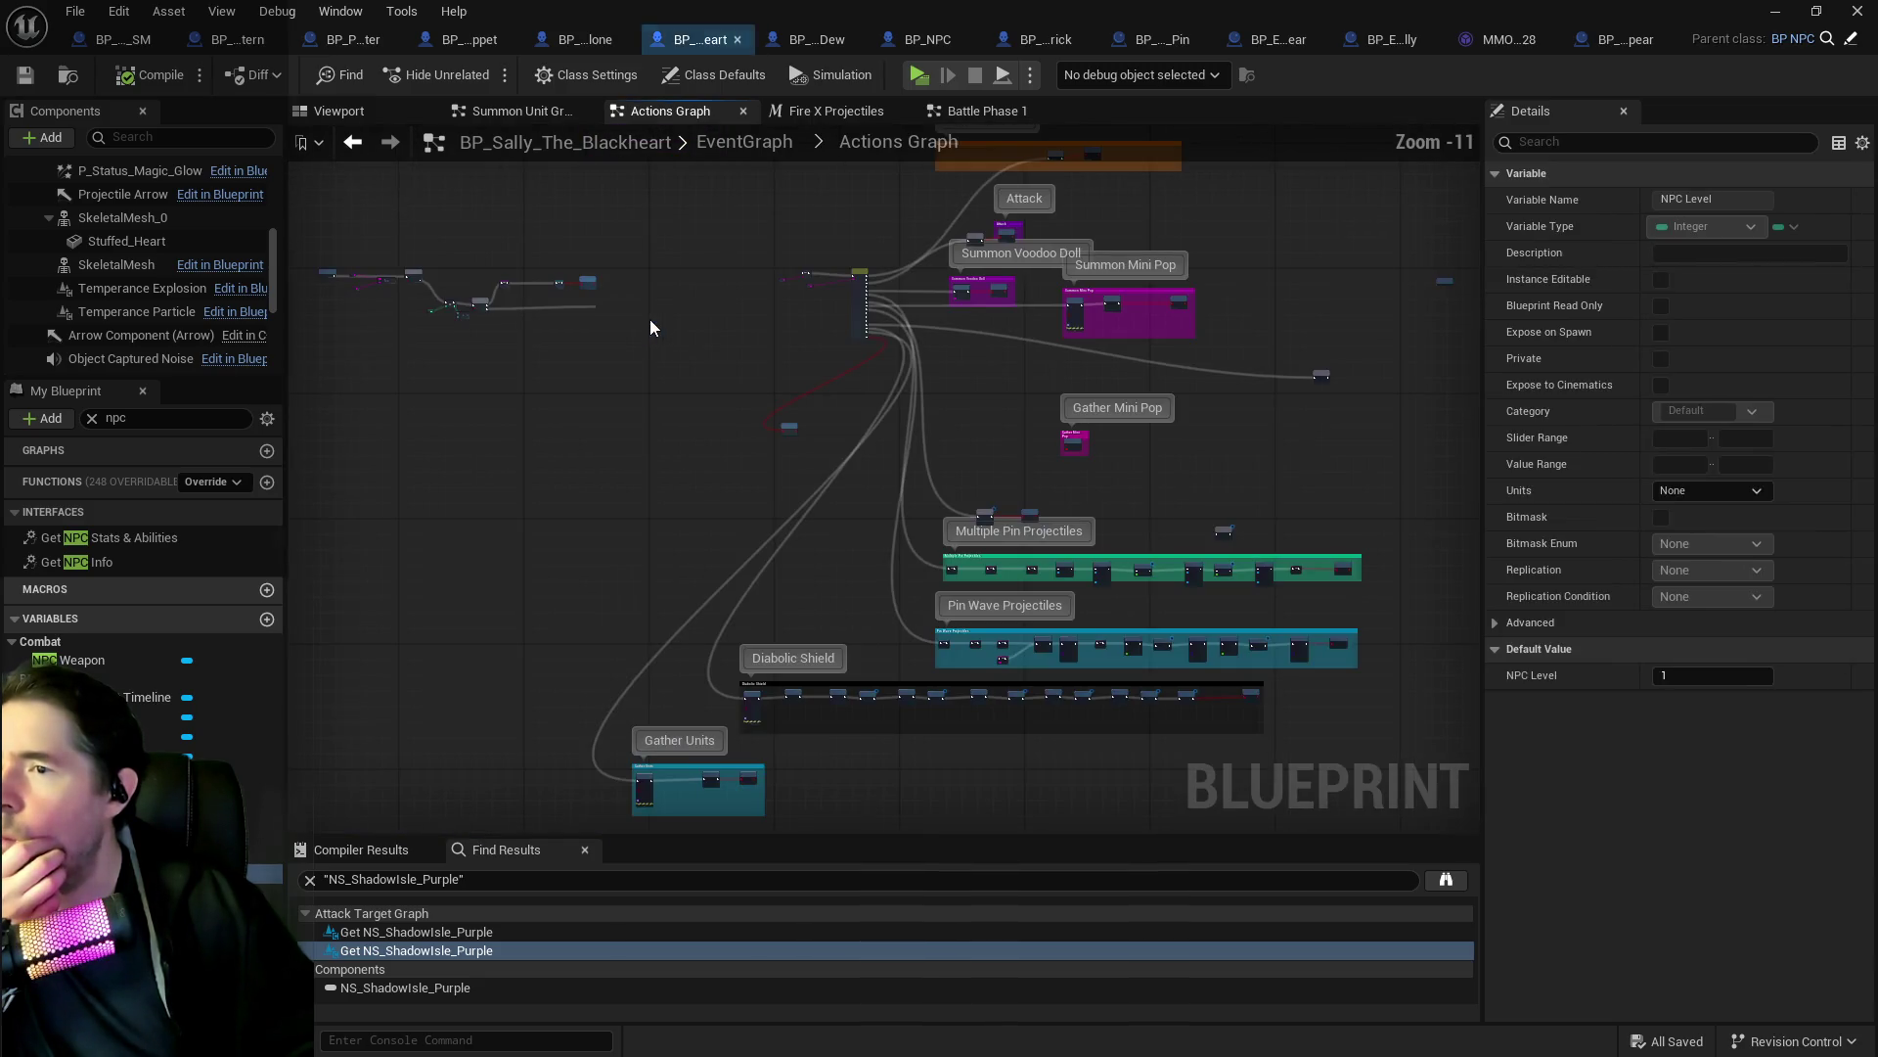
scroll(800, 374, "up", 1)
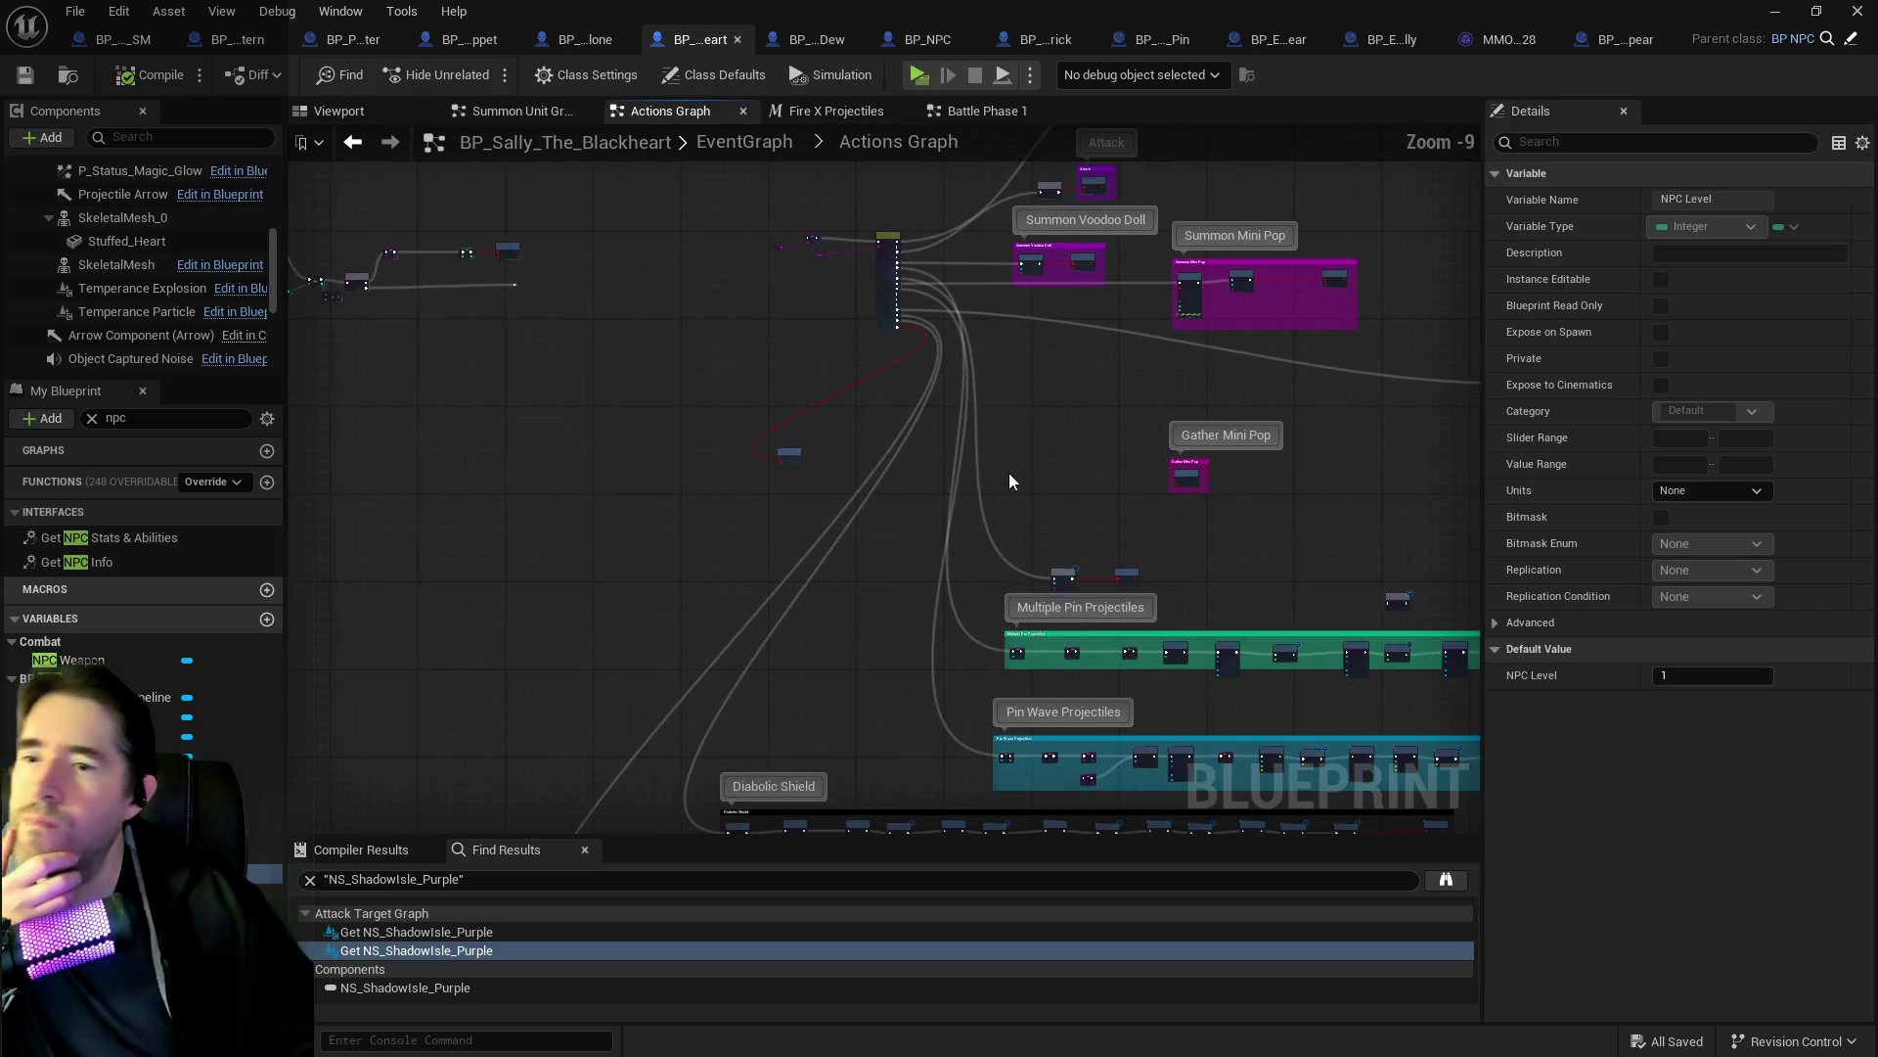
scroll(1007, 472, "up", 3)
scroll(813, 362, "up", 2)
scroll(832, 503, "up", 1)
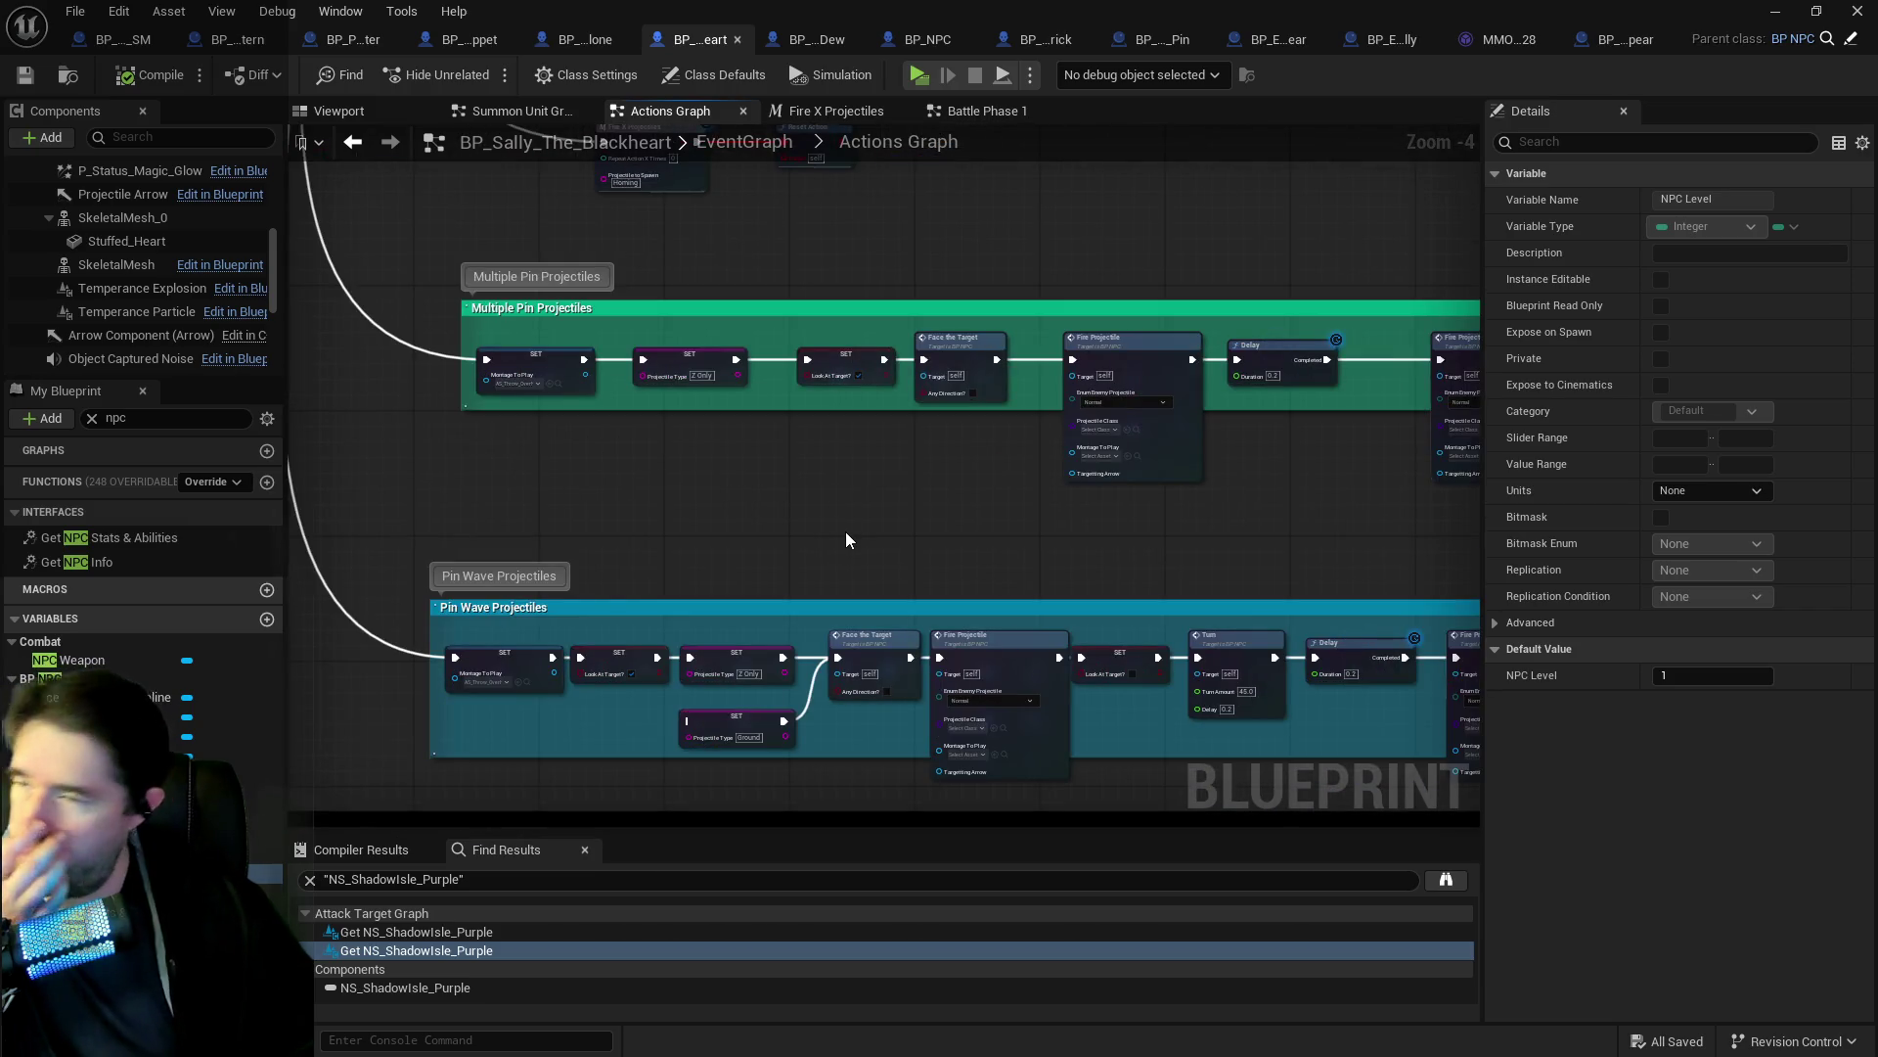
scroll(849, 533, "down", 6)
scroll(848, 533, "down", 2)
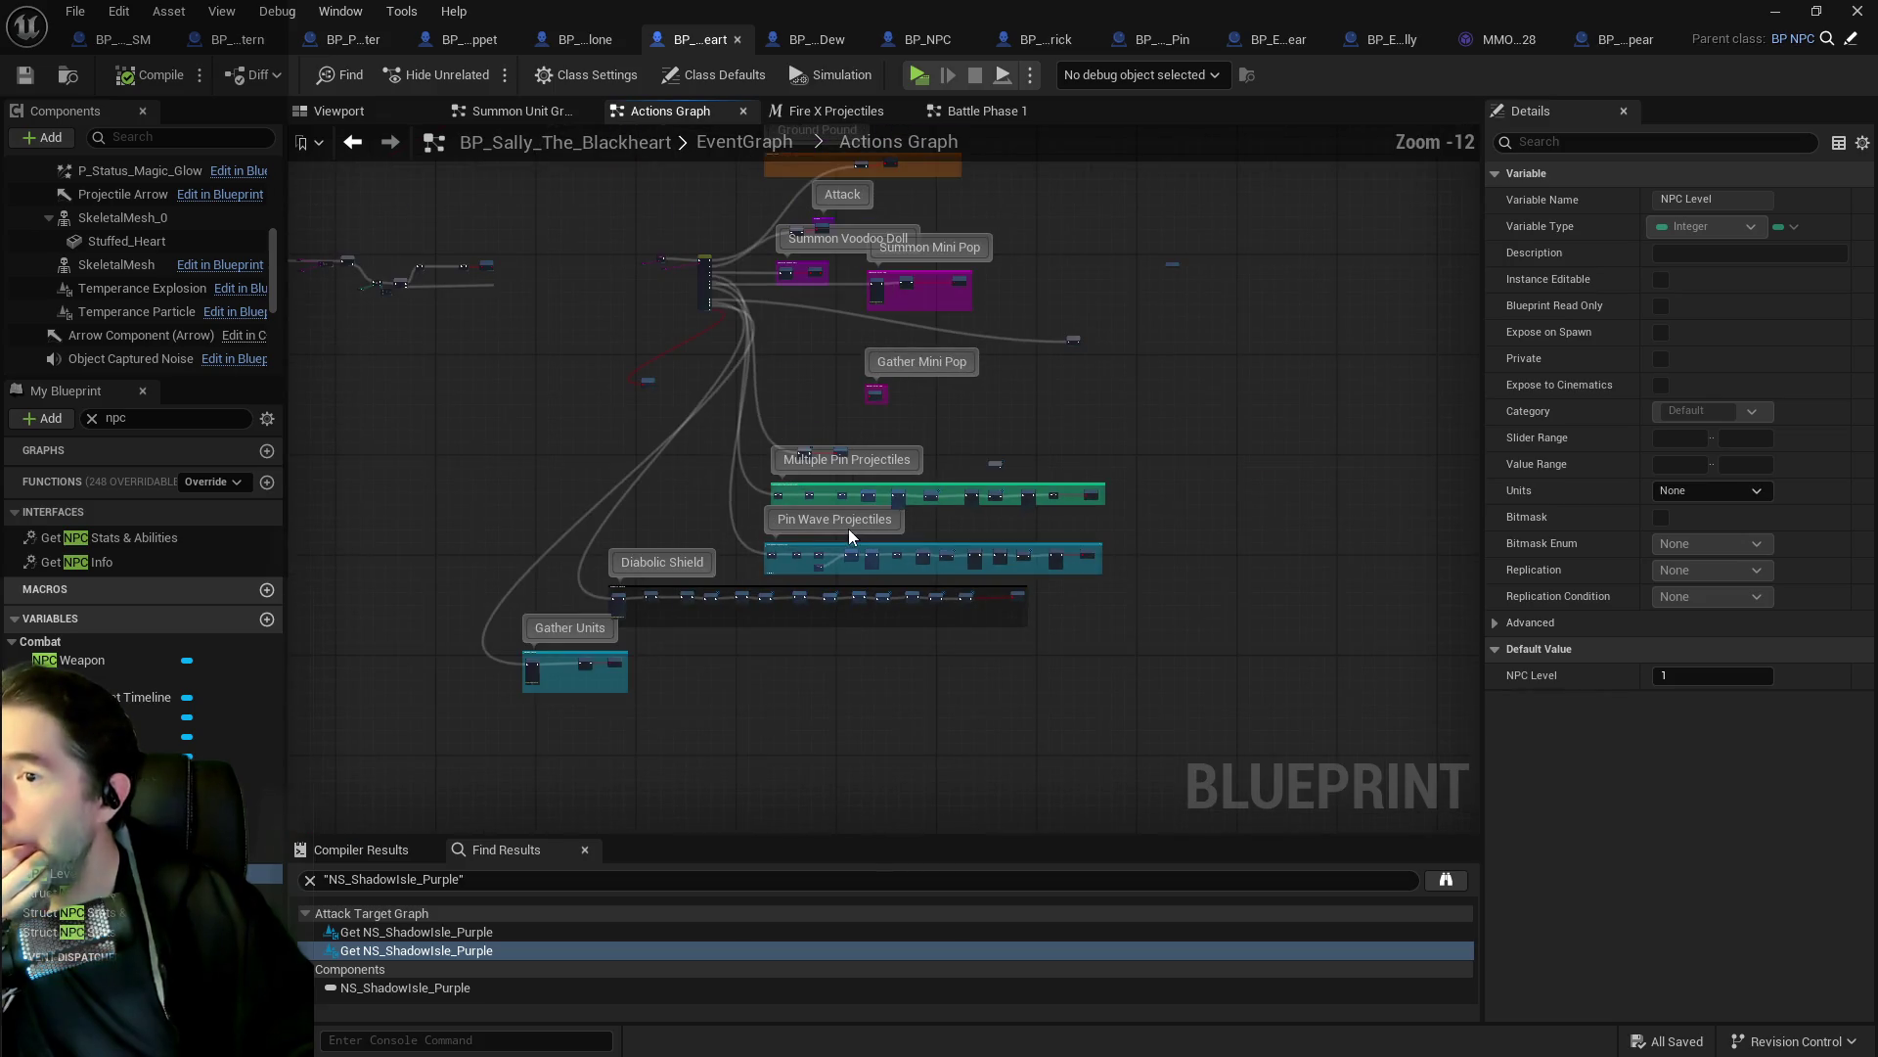
left_click_drag(715, 465, 844, 570)
left_click(753, 143)
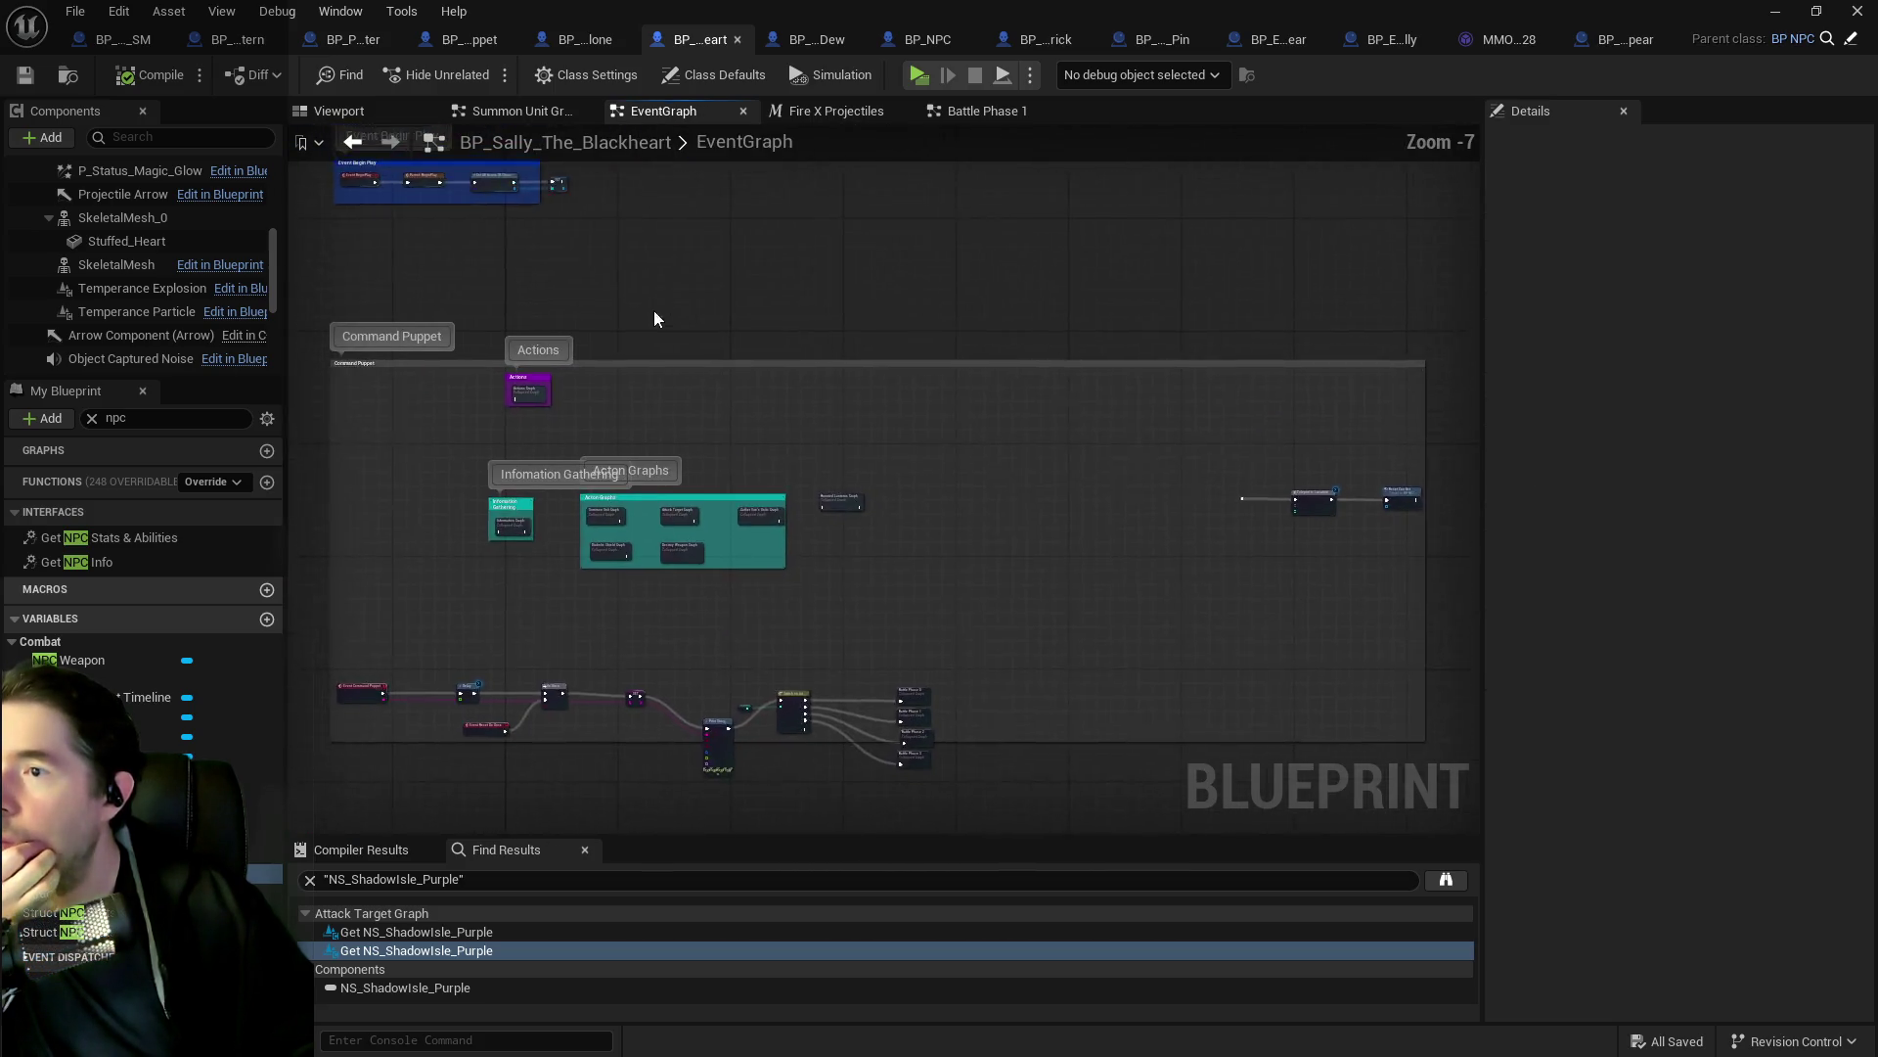
double_click(531, 402)
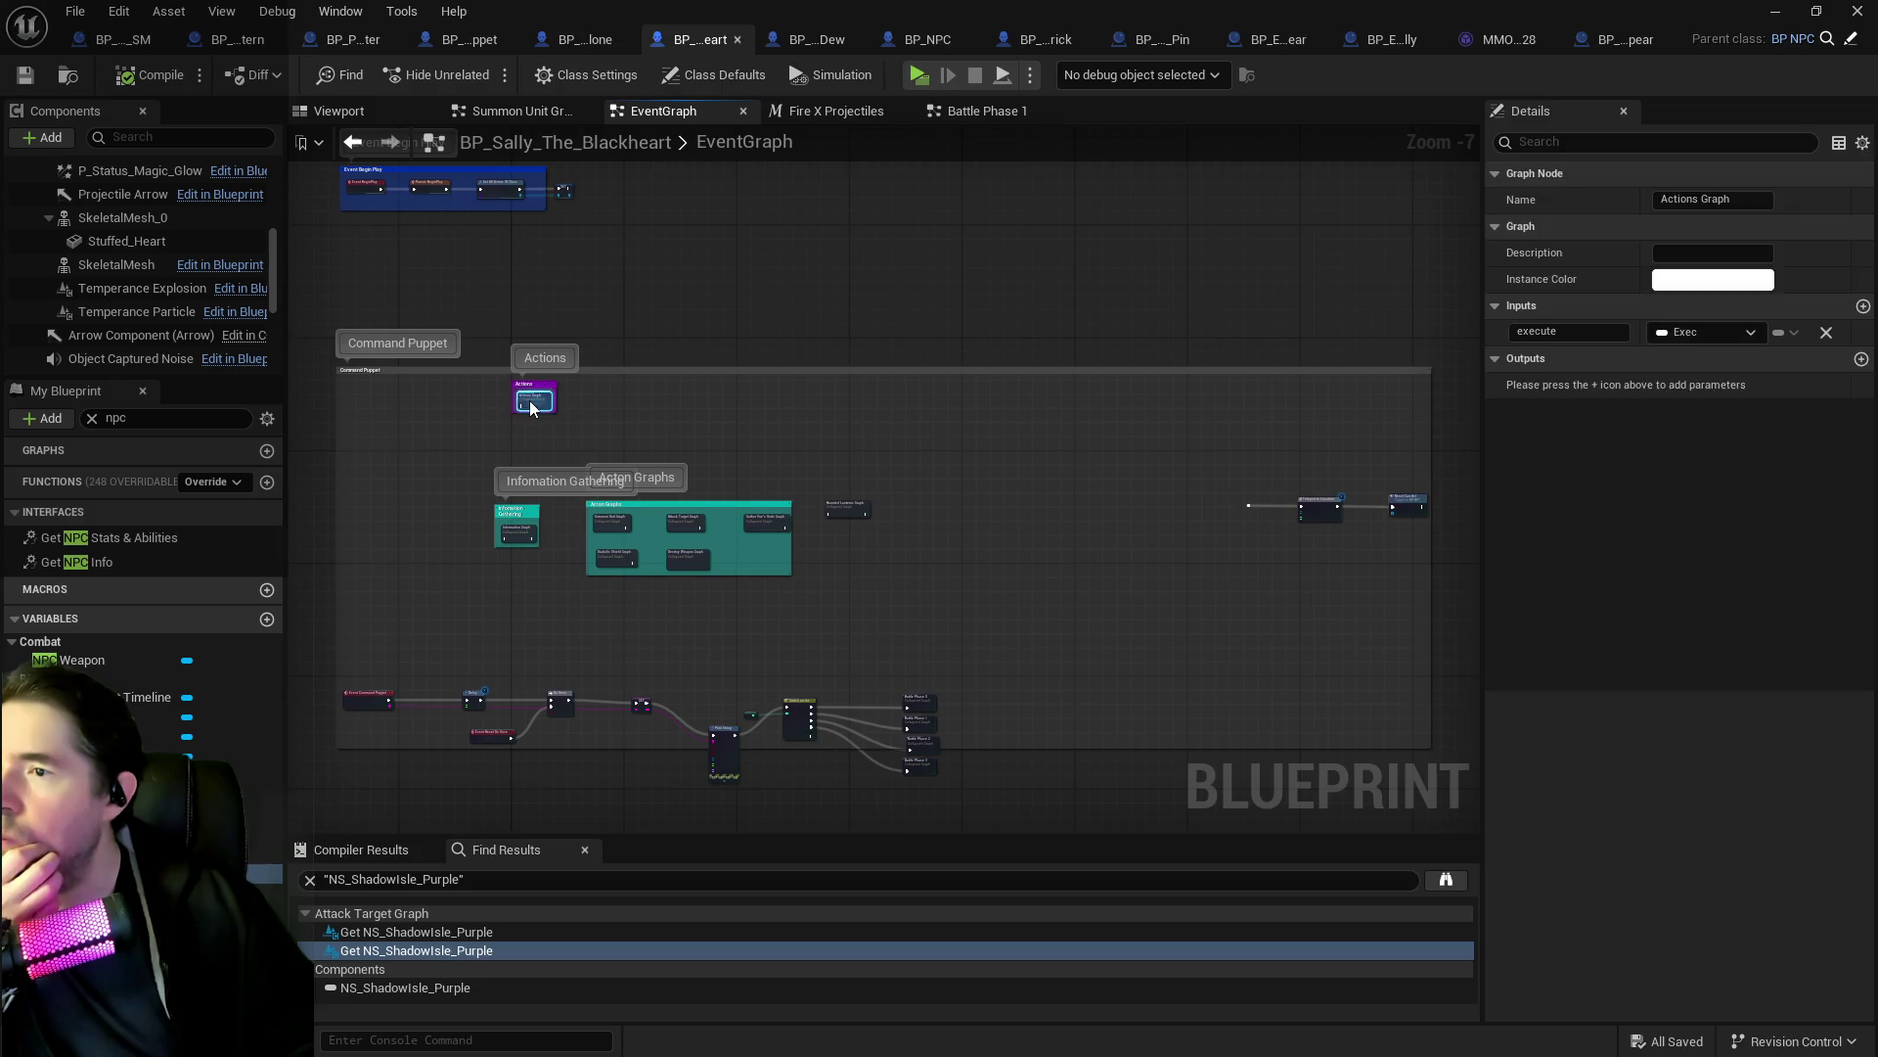
scroll(515, 449, "up", 10)
mouse_move(395, 346)
left_mouse_down()
mouse_move(456, 411)
mouse_move(742, 550)
left_mouse_up()
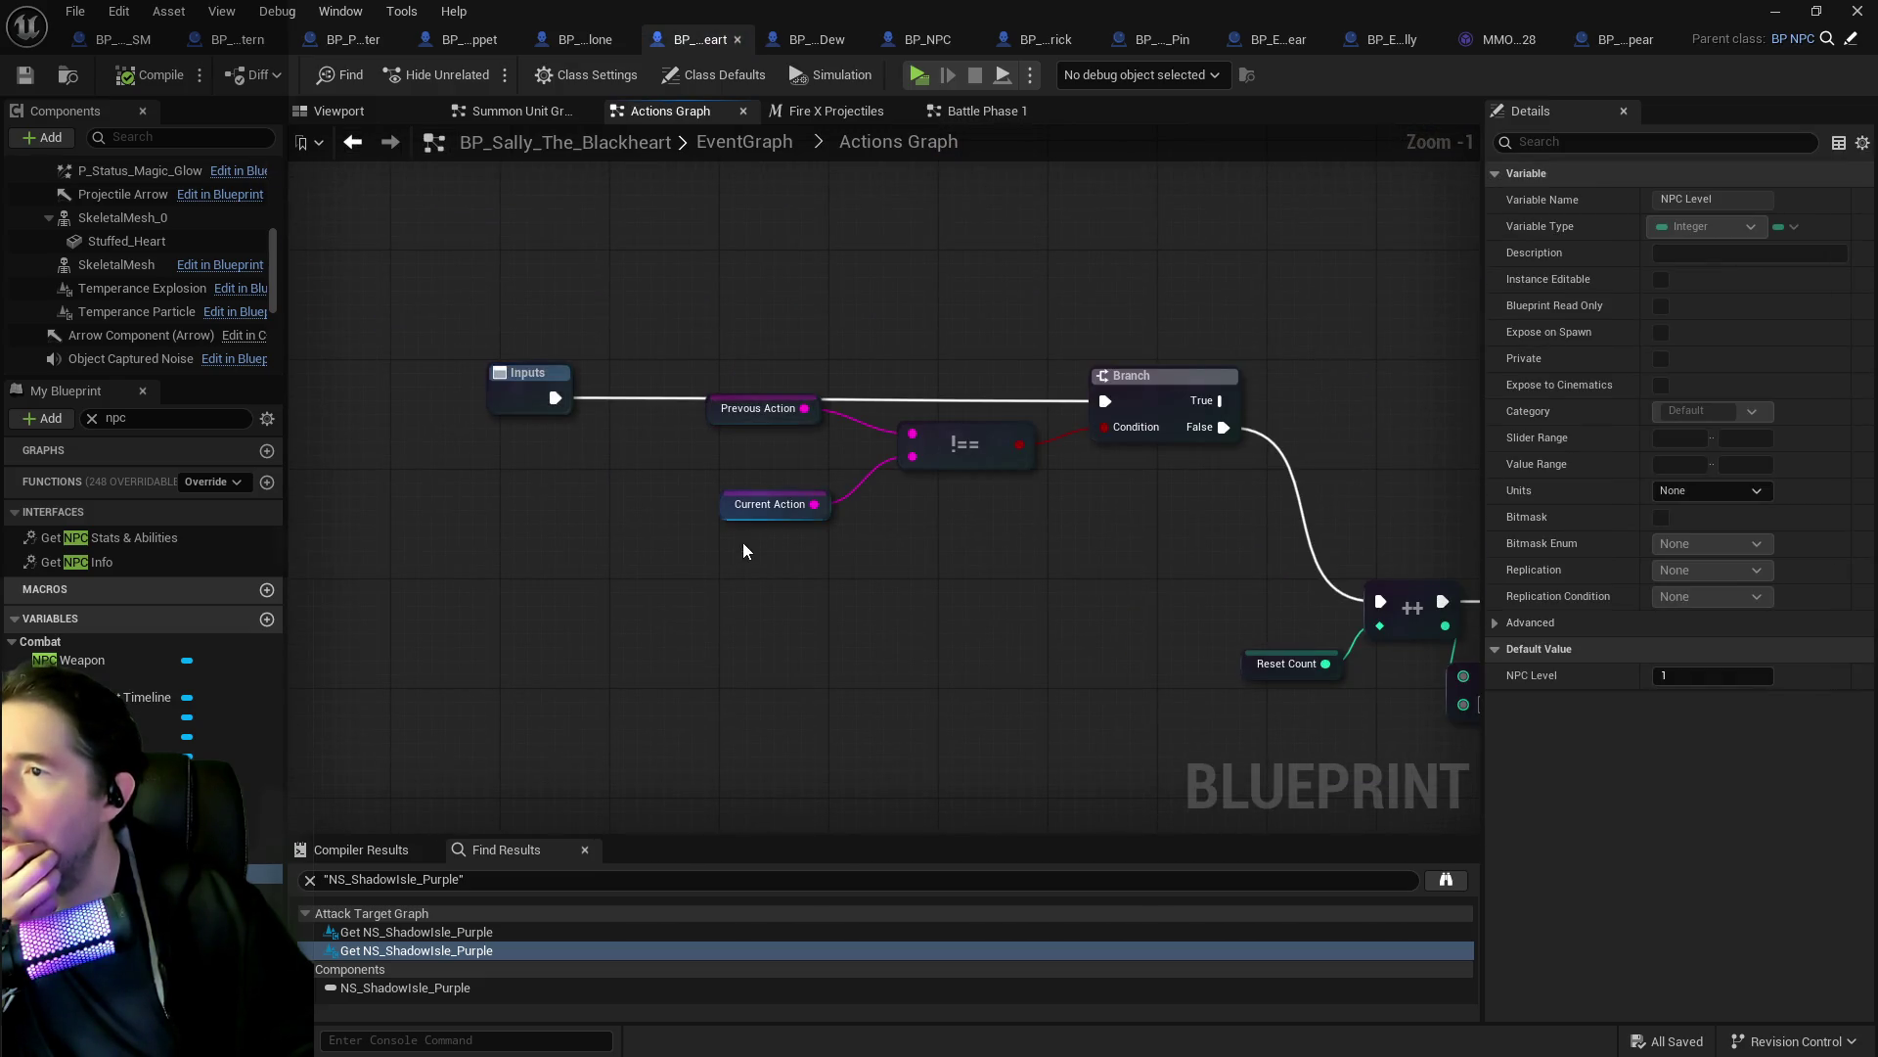
mouse_move(959, 574)
left_mouse_down()
mouse_move(497, 532)
mouse_move(747, 444)
mouse_move(1130, 361)
mouse_move(767, 222)
left_mouse_up()
scroll(497, 532, "down", 4)
scroll(961, 291, "down", 7)
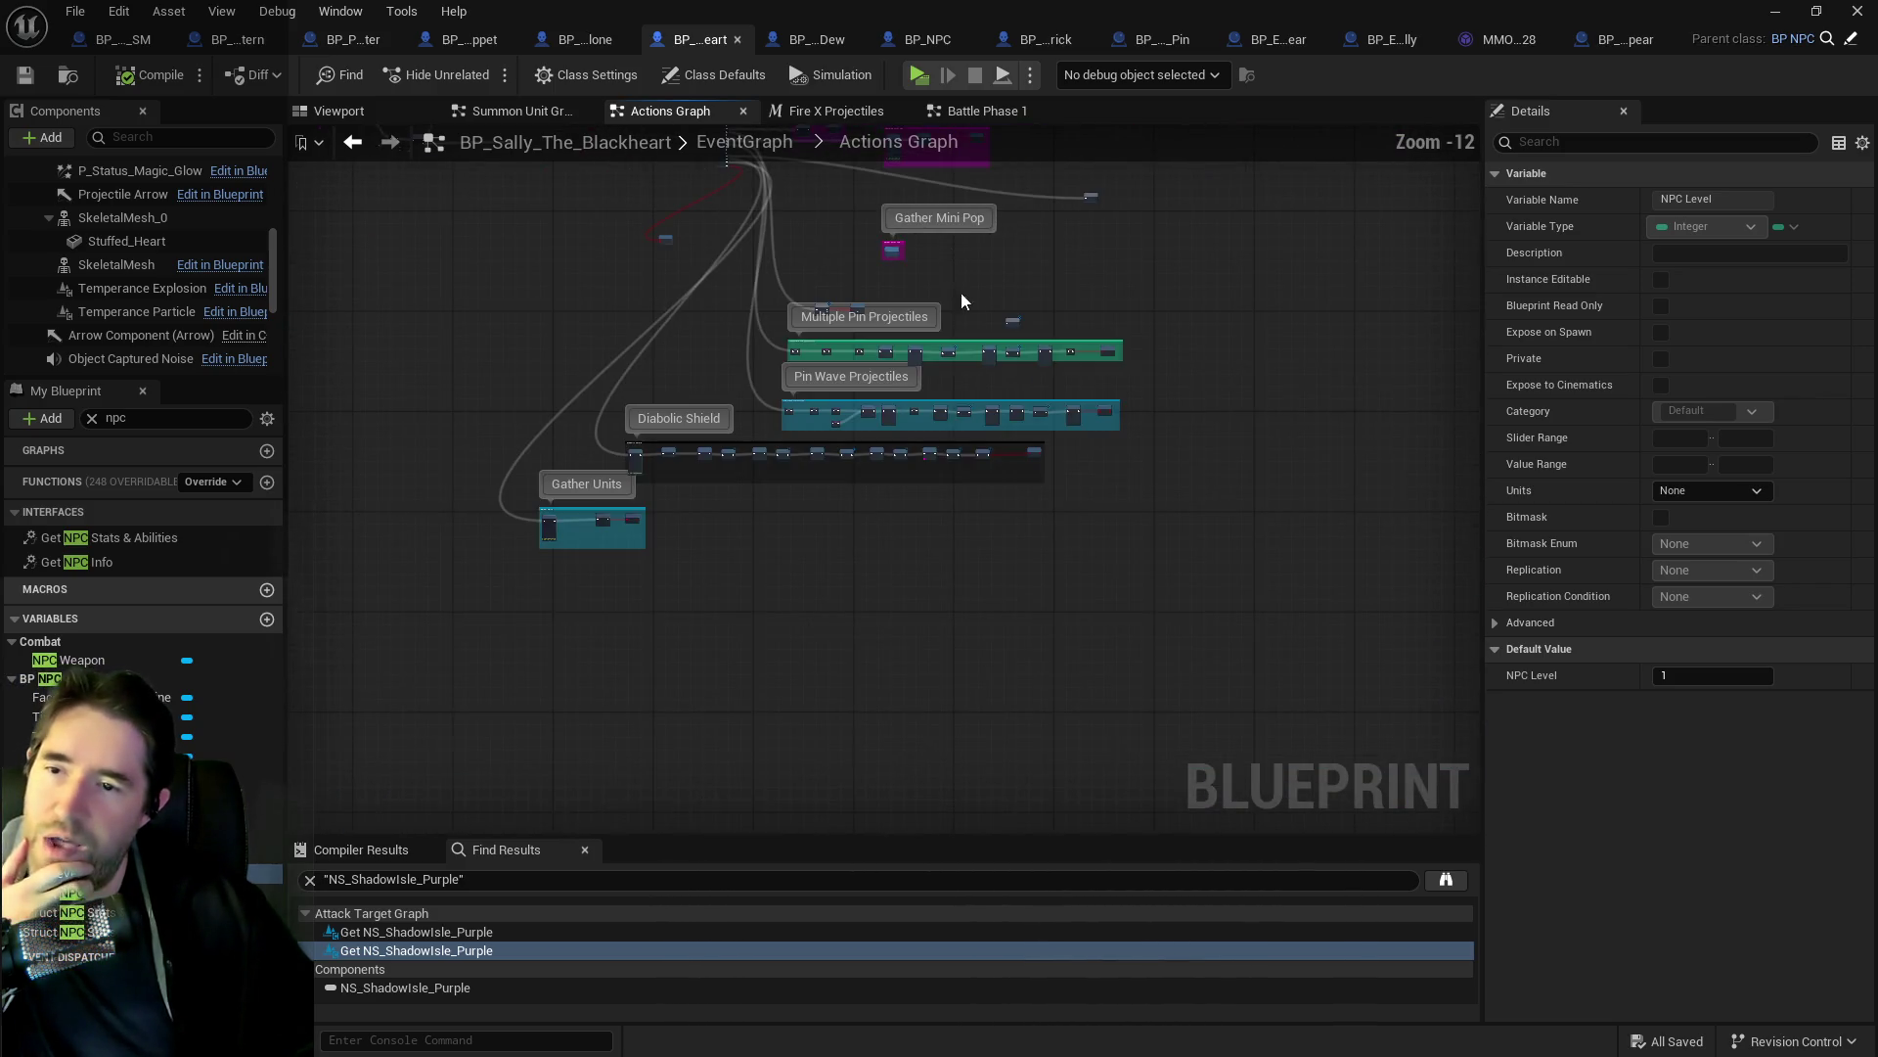
left_click(767, 138)
scroll(760, 226, "up", 3)
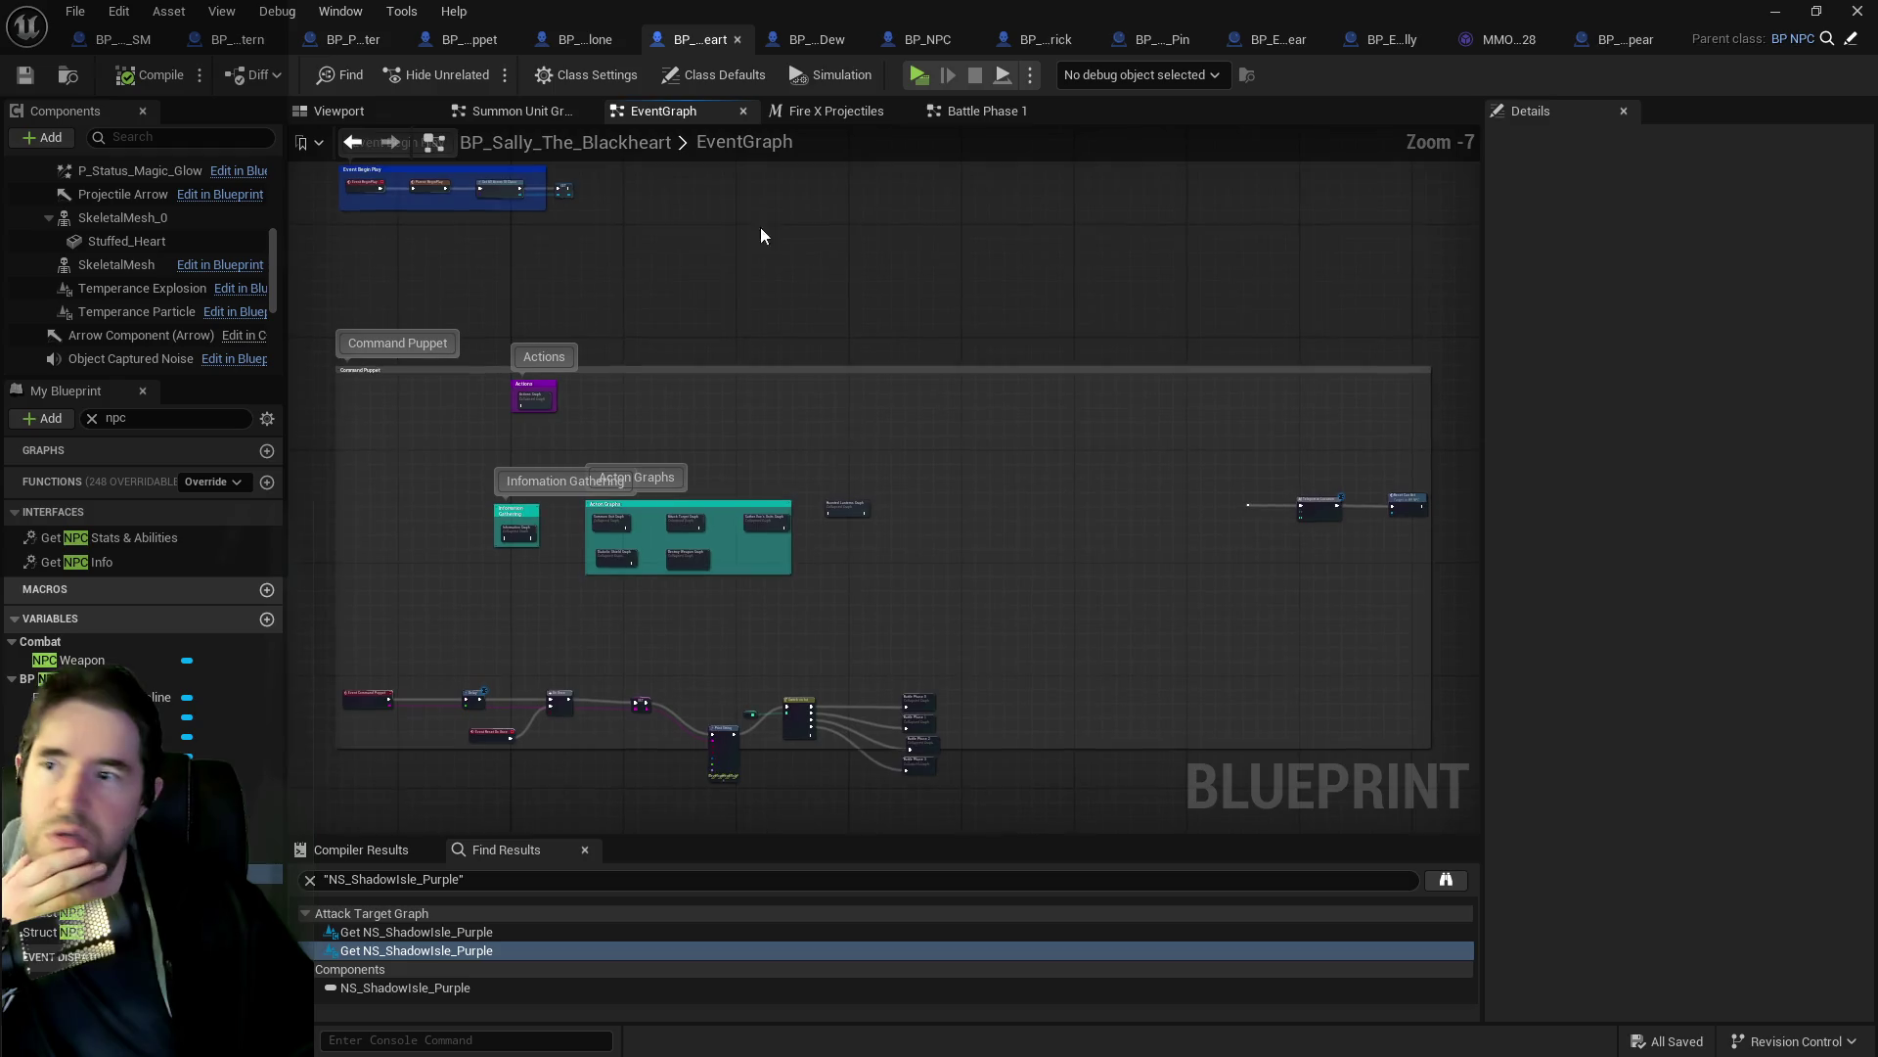
scroll(548, 381, "up", 5)
left_click_drag(423, 401, 641, 509)
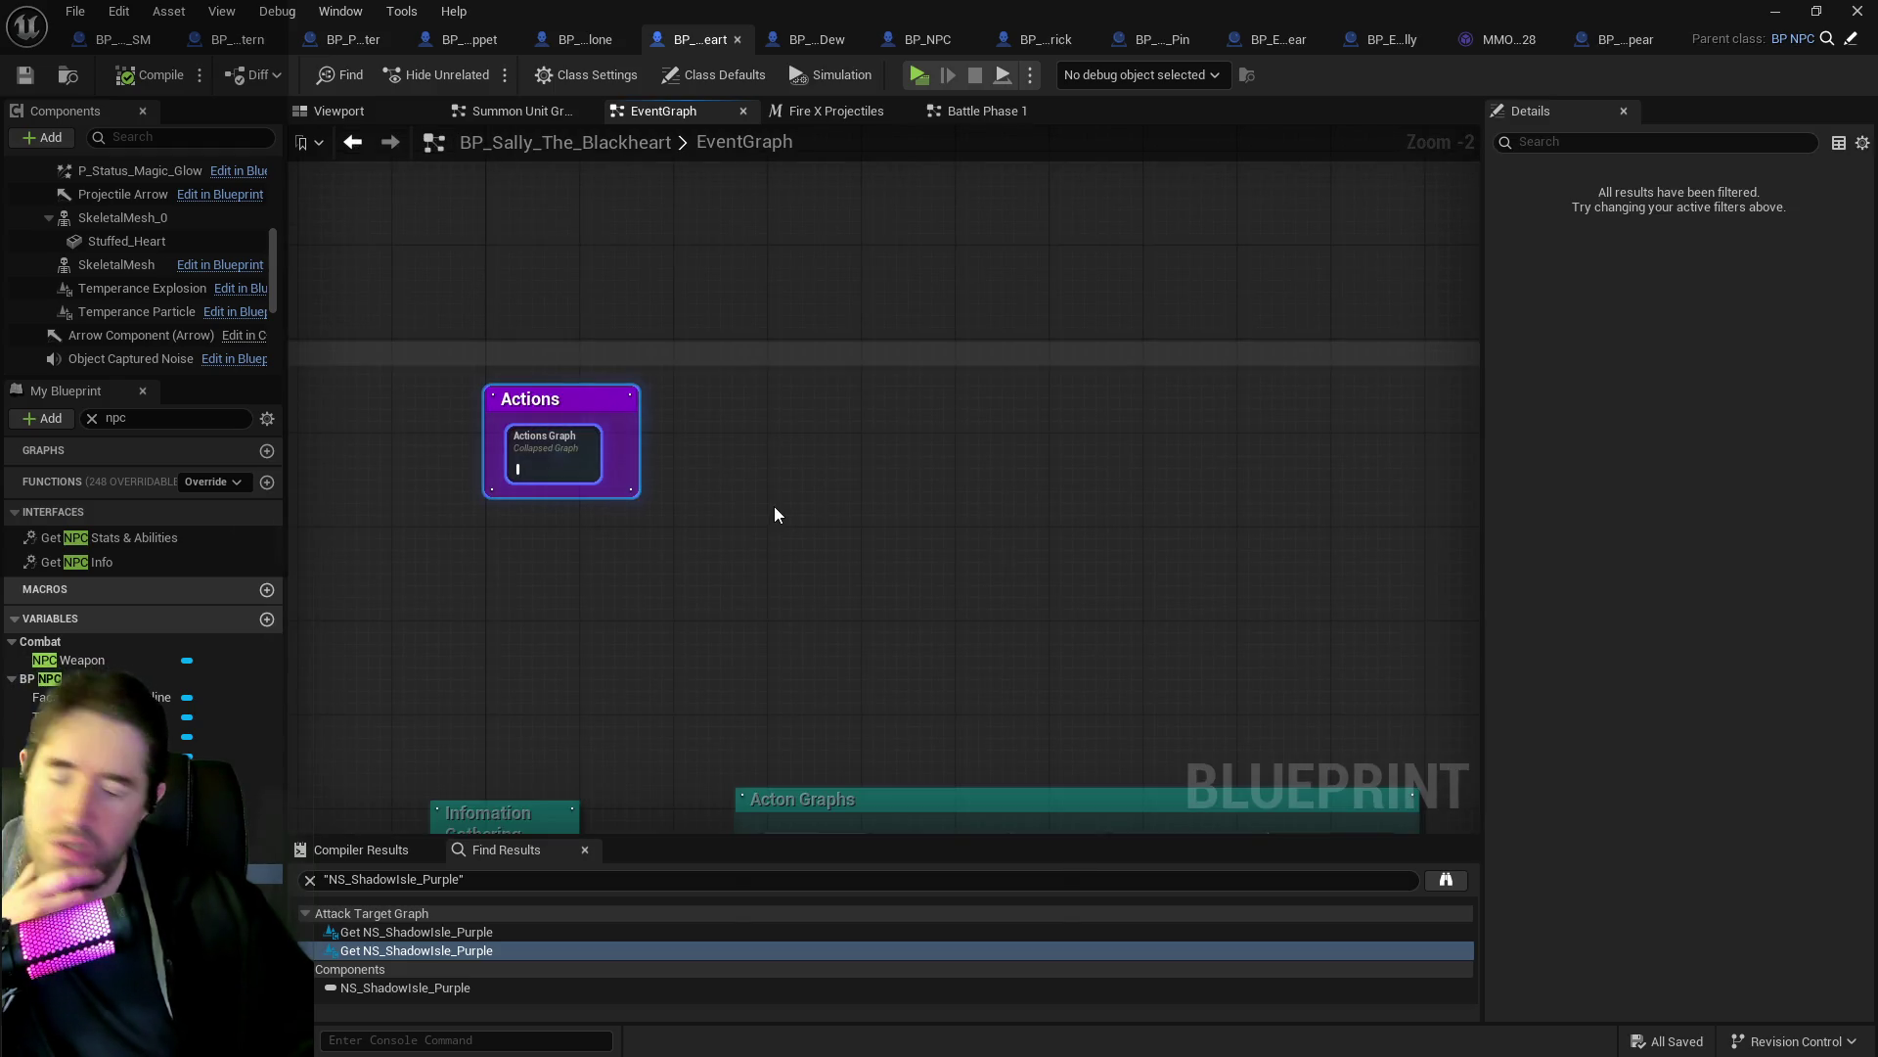
key("Delete")
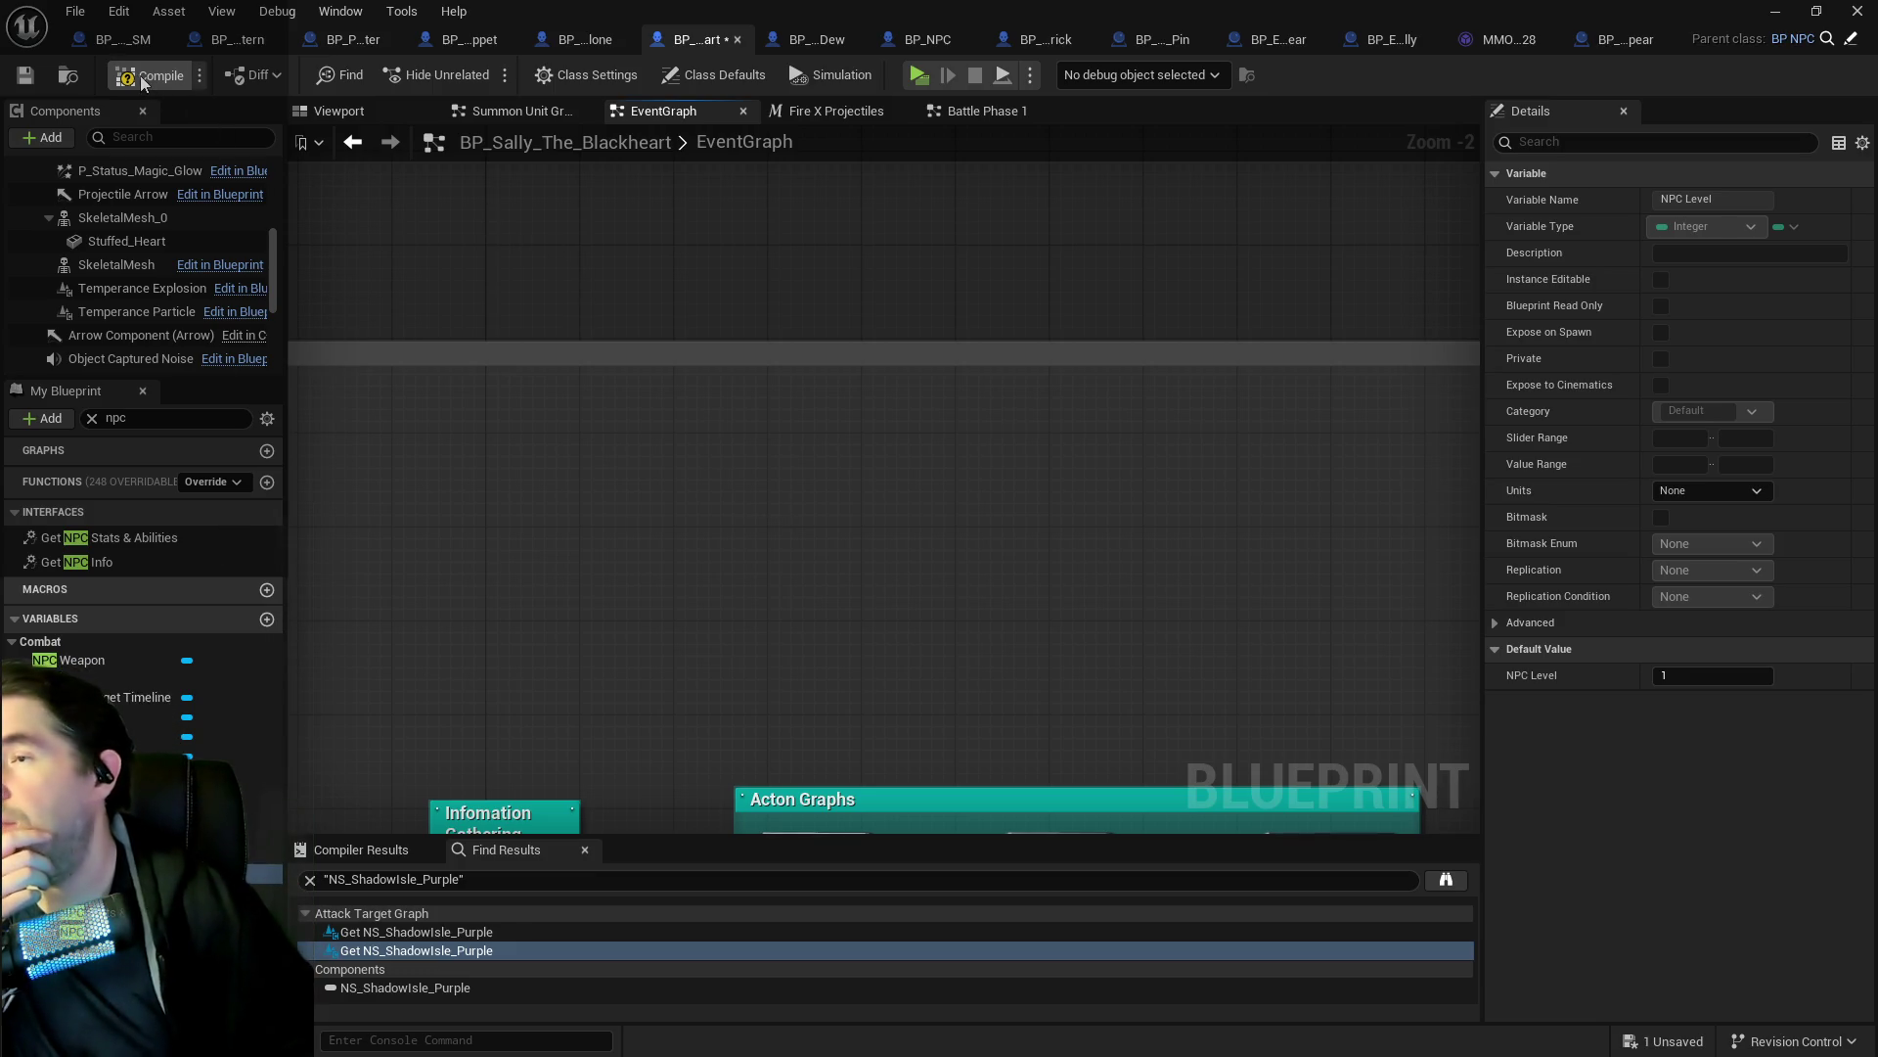
left_click(18, 78)
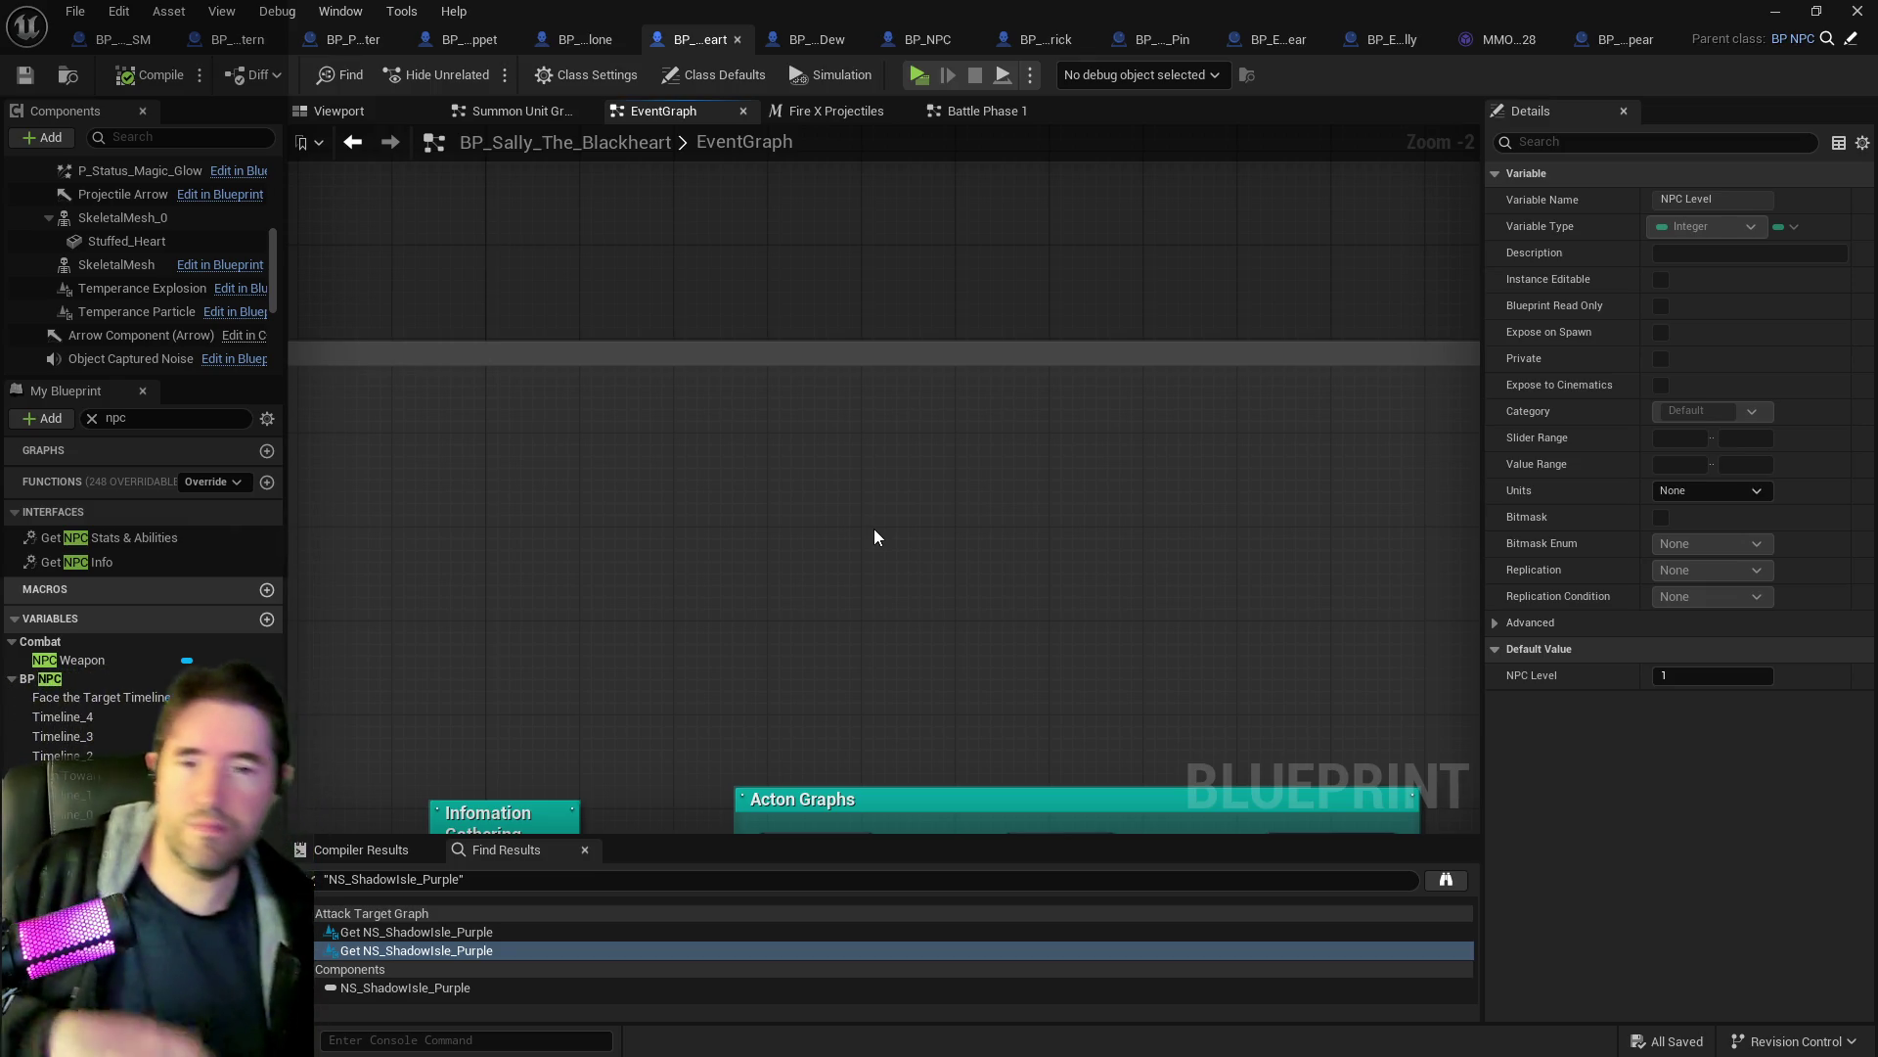
scroll(861, 361, "down", 3)
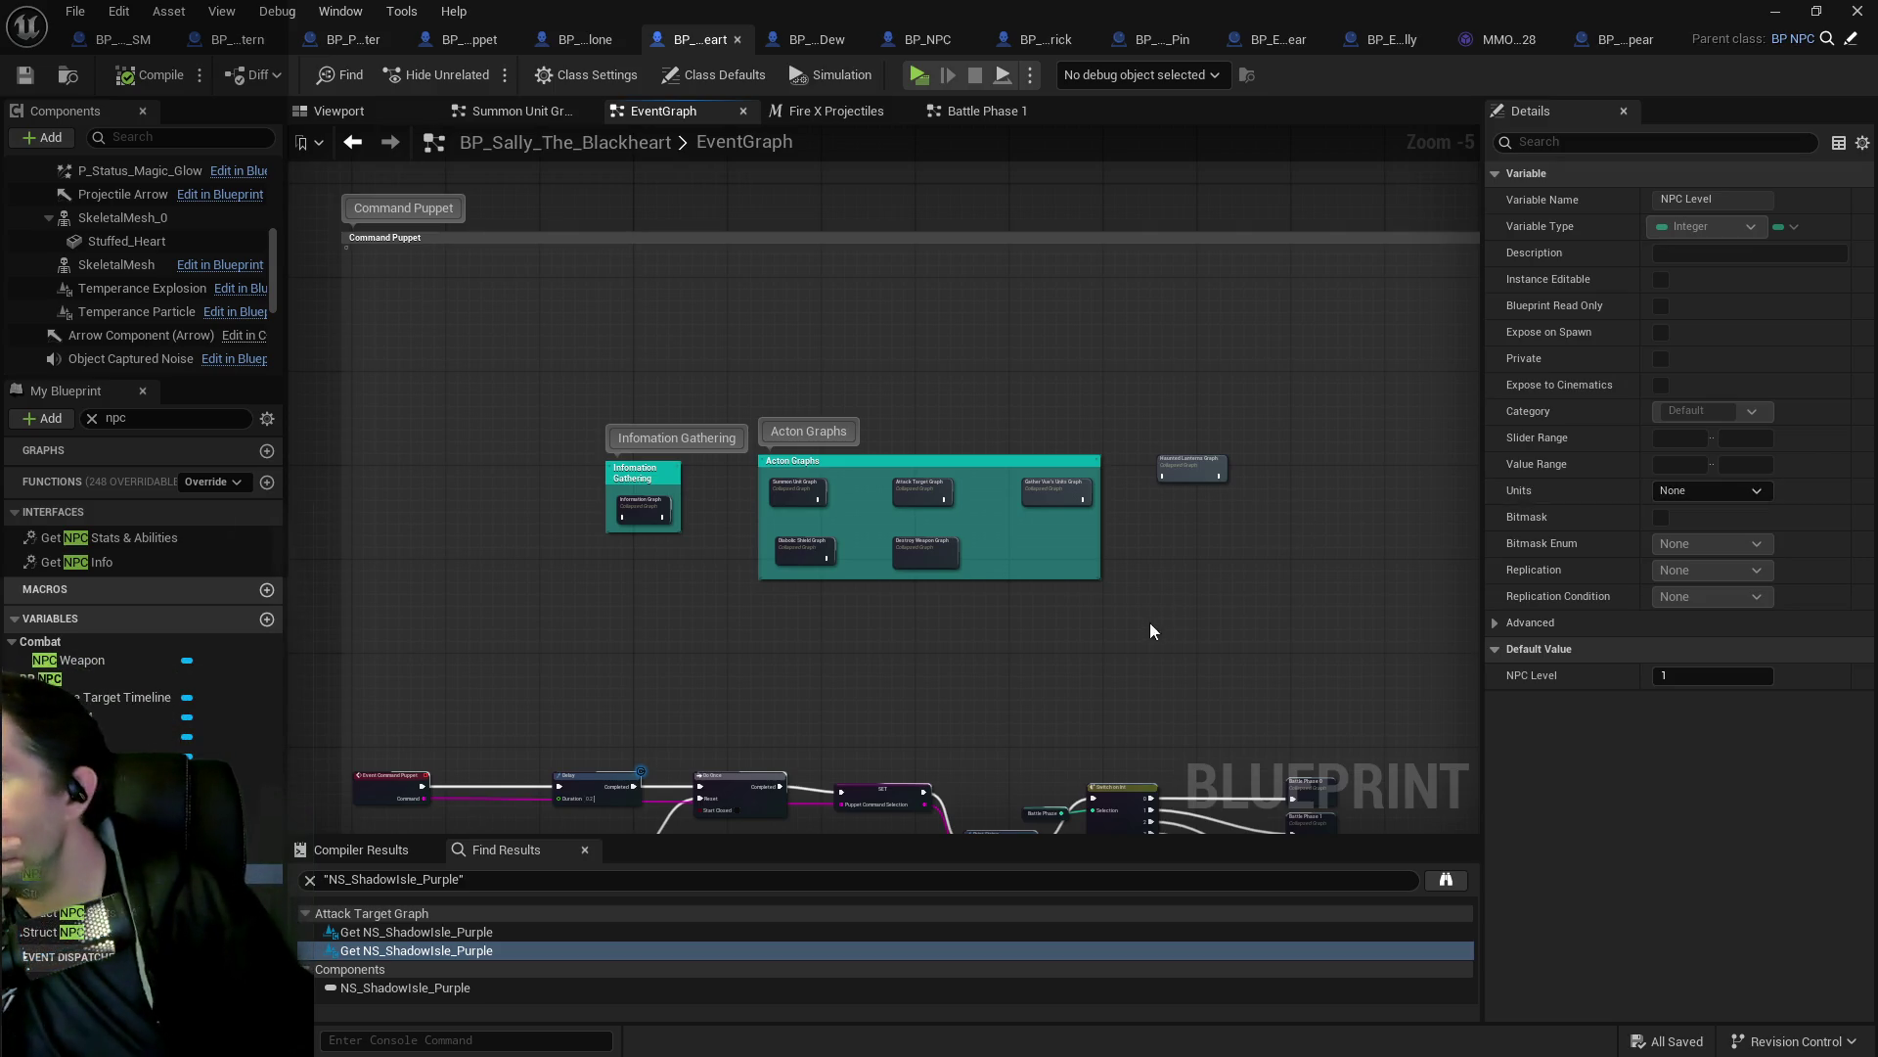
From Sally's Fire X Projectiles graph, jump to the Use Ability event in BP_NPC's Combat graph.
scroll(855, 608, "up", 1)
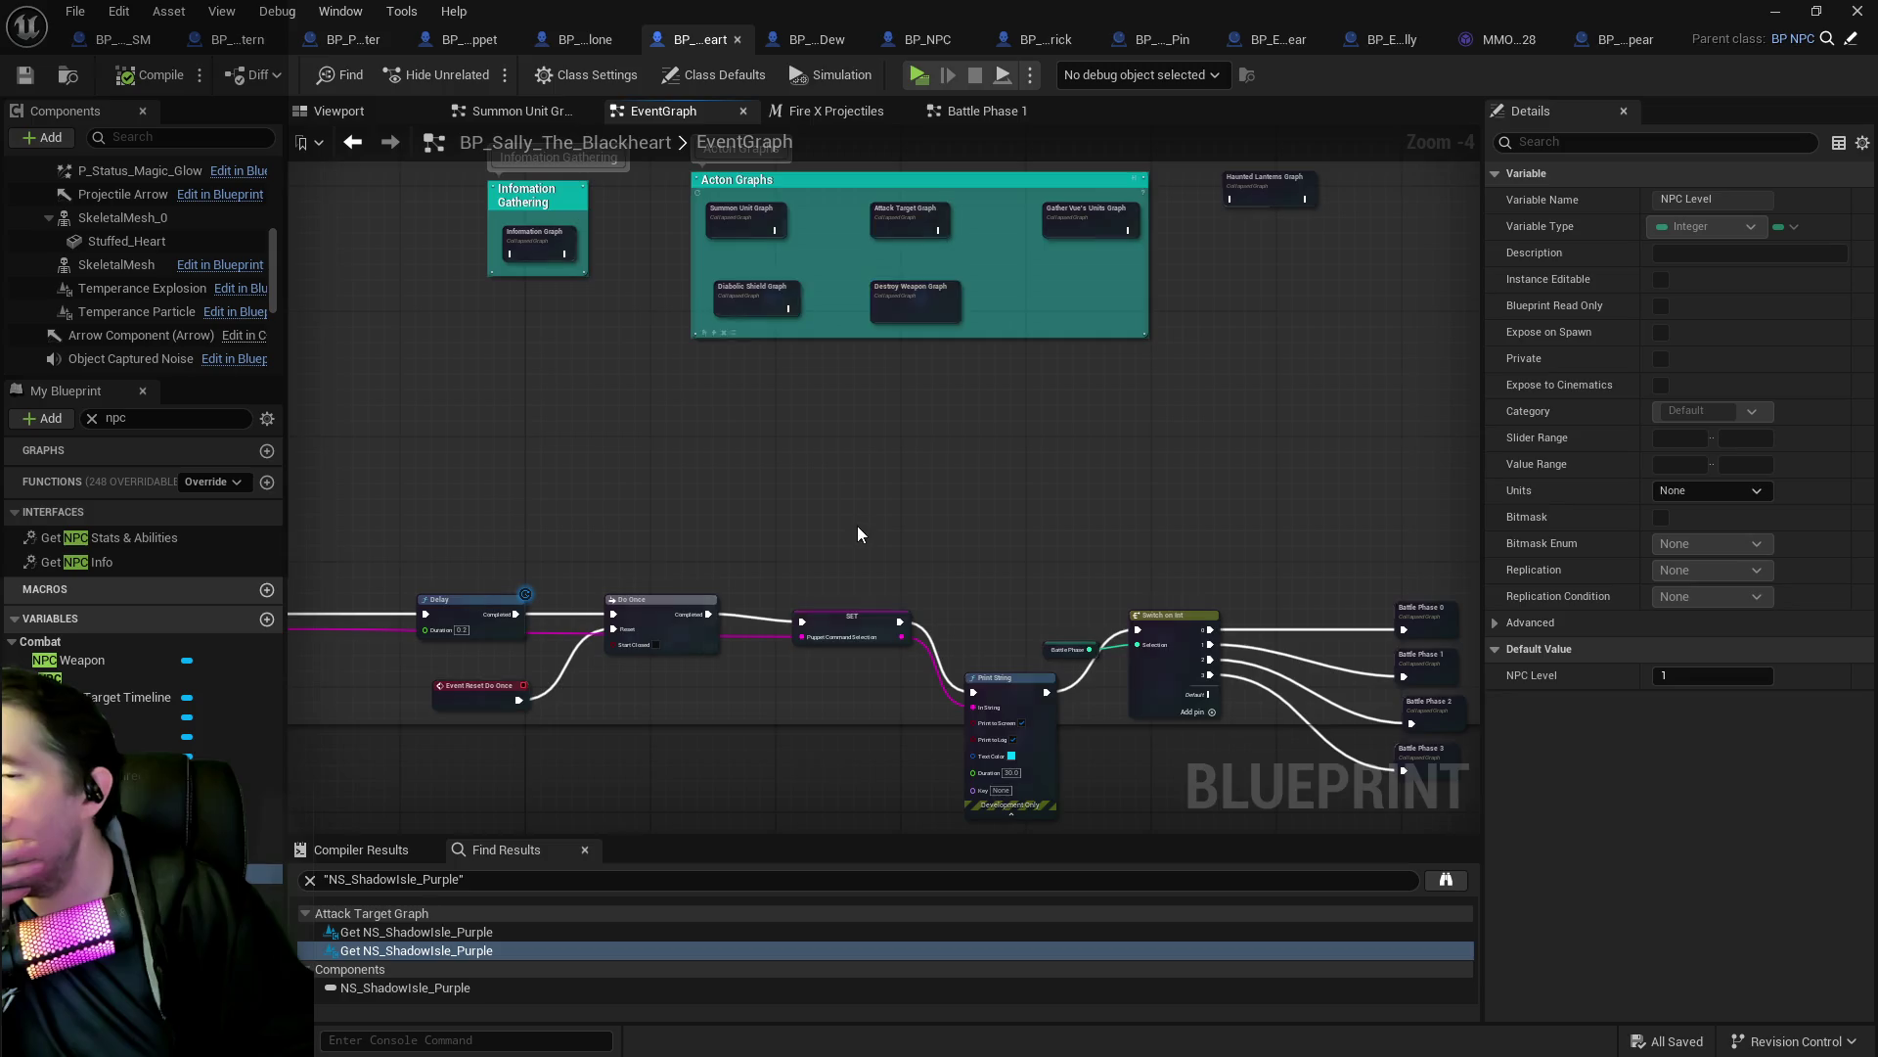
left_click_drag(1078, 389, 685, 336)
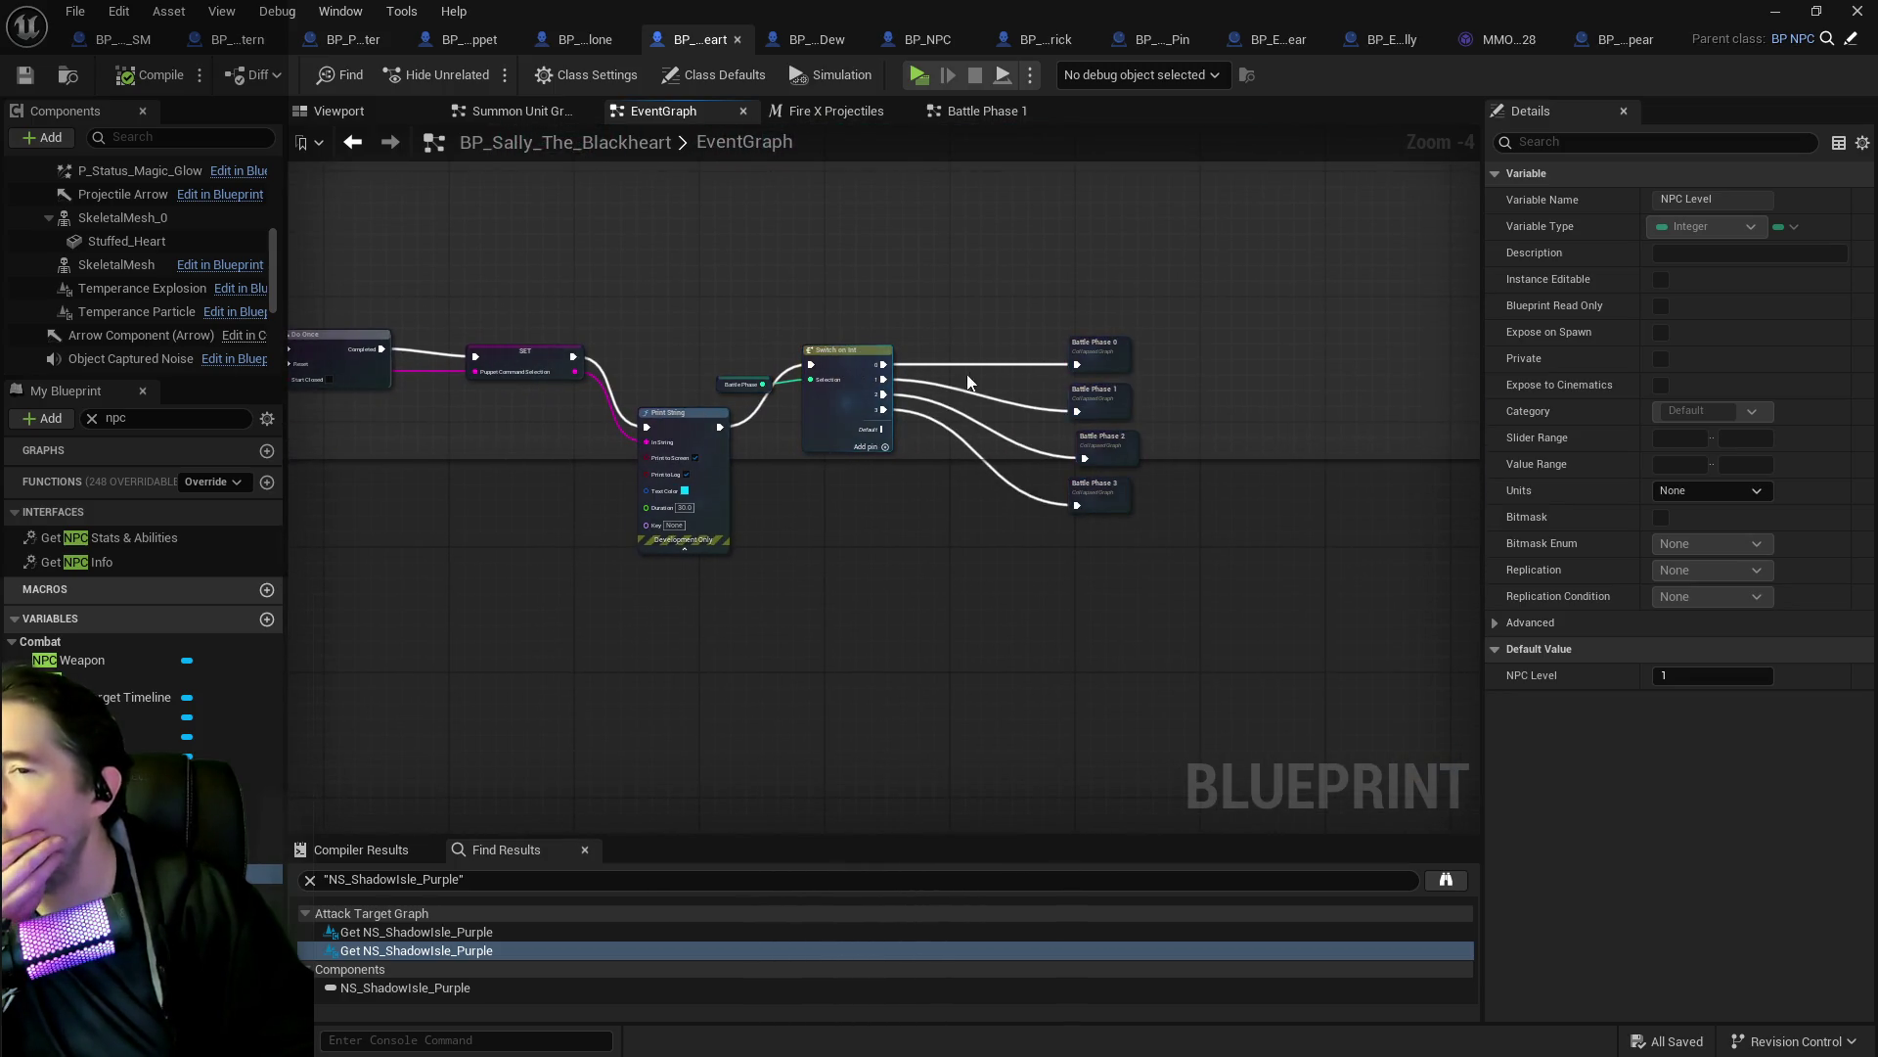
left_click_drag(1010, 352, 779, 303)
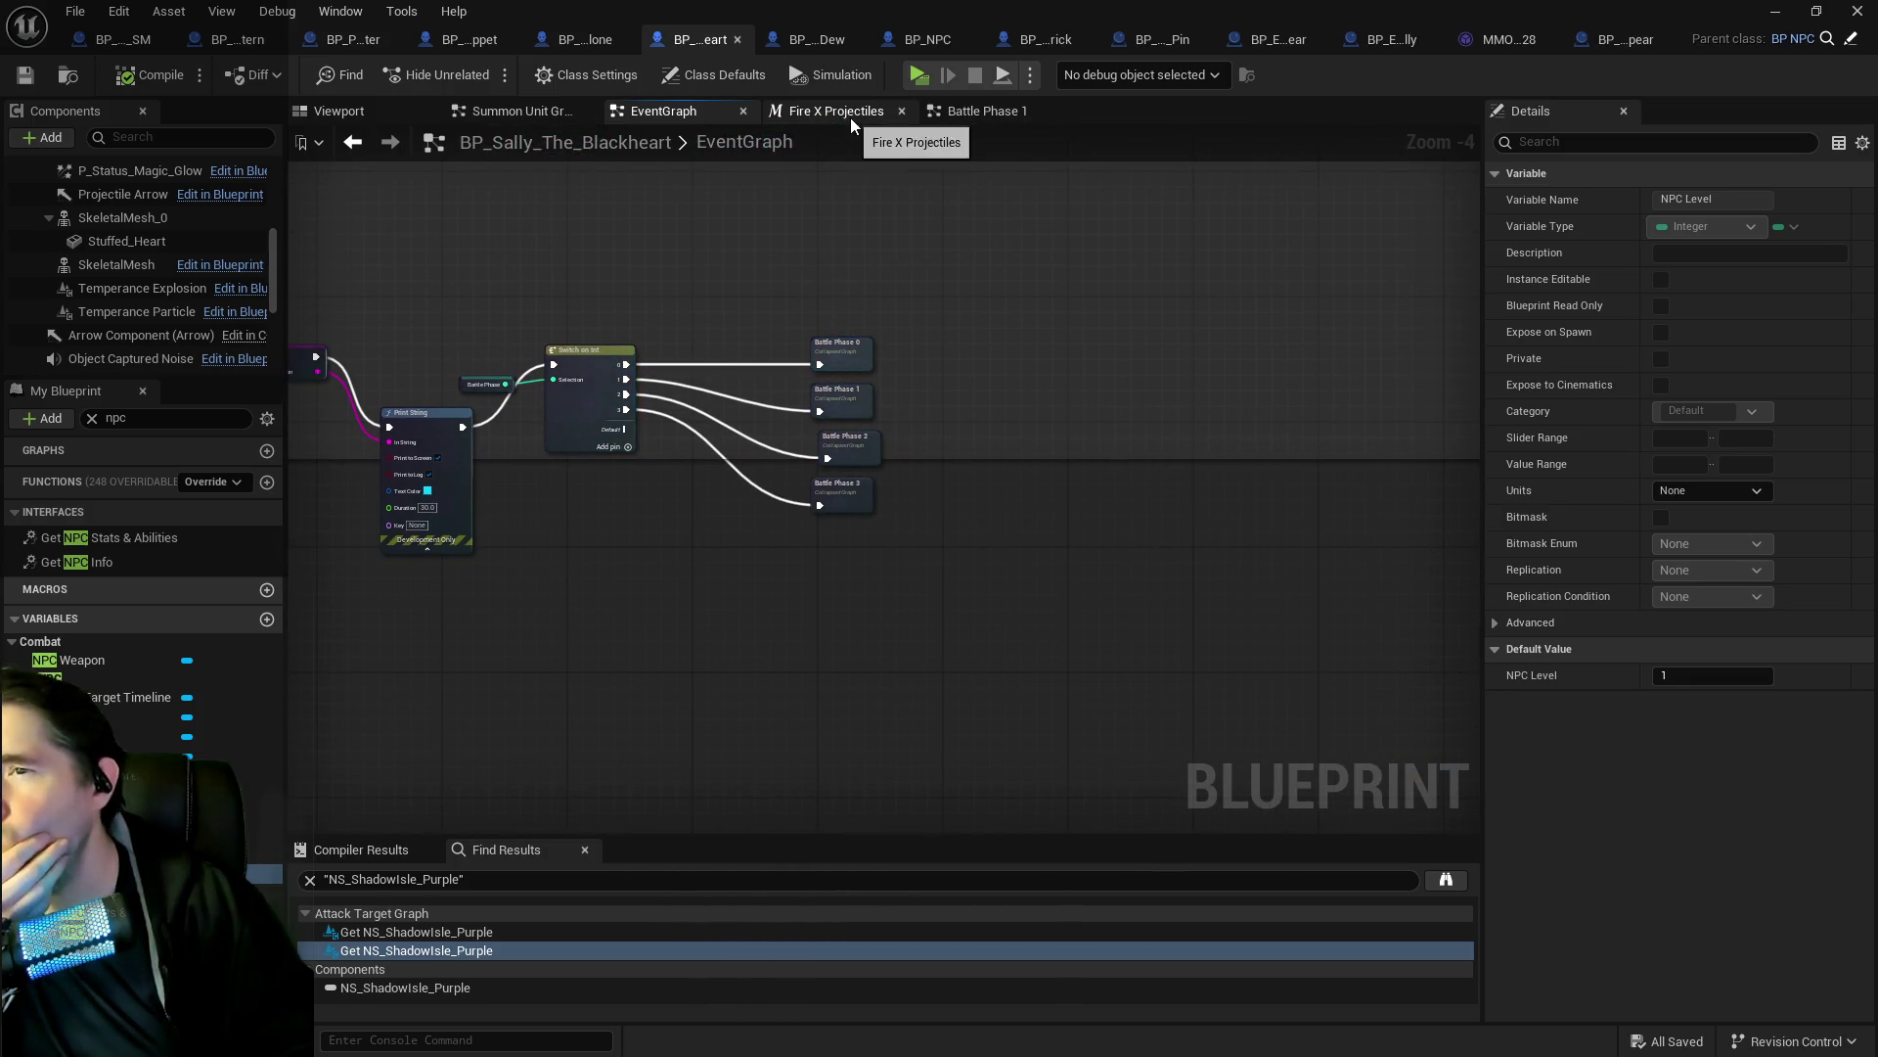
left_click(849, 116)
mouse_move(974, 433)
left_mouse_down()
mouse_move(440, 433)
mouse_move(818, 432)
mouse_move(982, 505)
left_mouse_up()
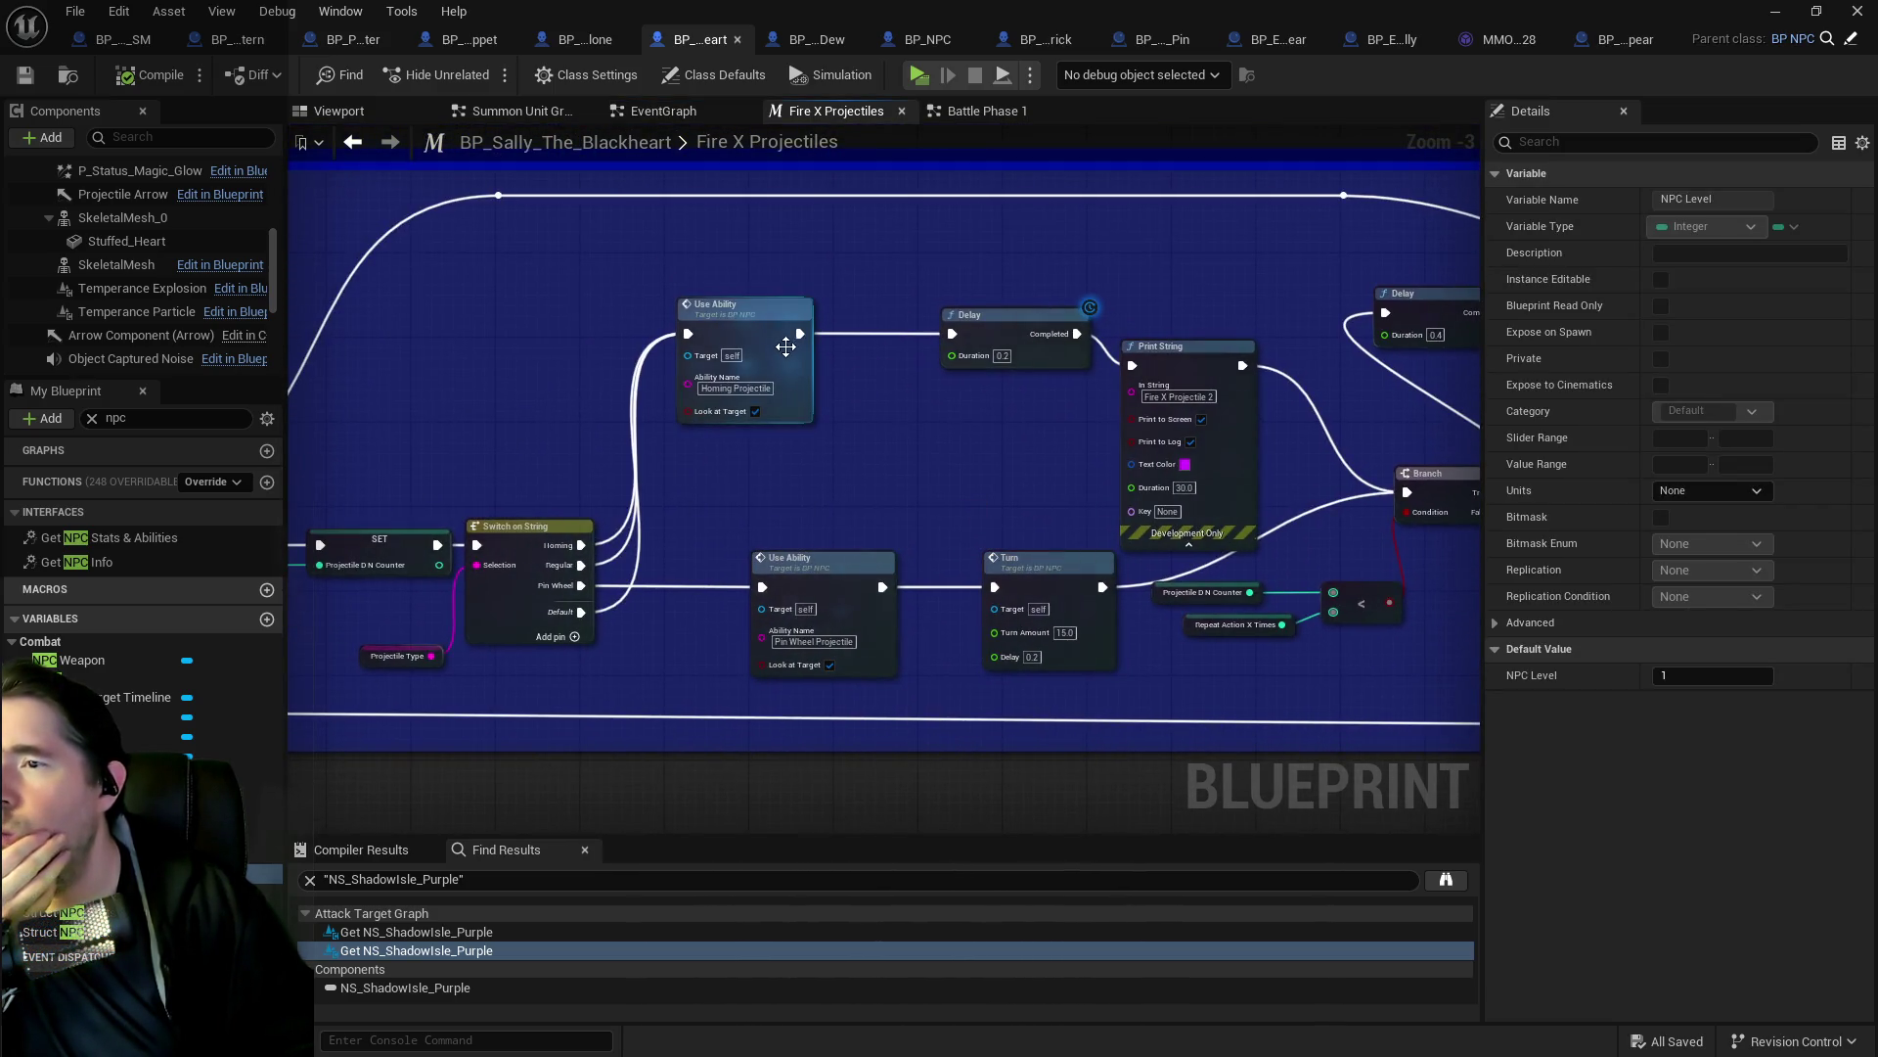
double_click(783, 342)
mouse_move(855, 489)
left_mouse_down()
mouse_move(1203, 519)
mouse_move(1026, 196)
mouse_move(986, 447)
mouse_move(565, 435)
mouse_move(1201, 449)
mouse_move(822, 442)
mouse_move(1060, 469)
mouse_move(973, 503)
mouse_move(1003, 413)
mouse_move(820, 440)
left_mouse_up()
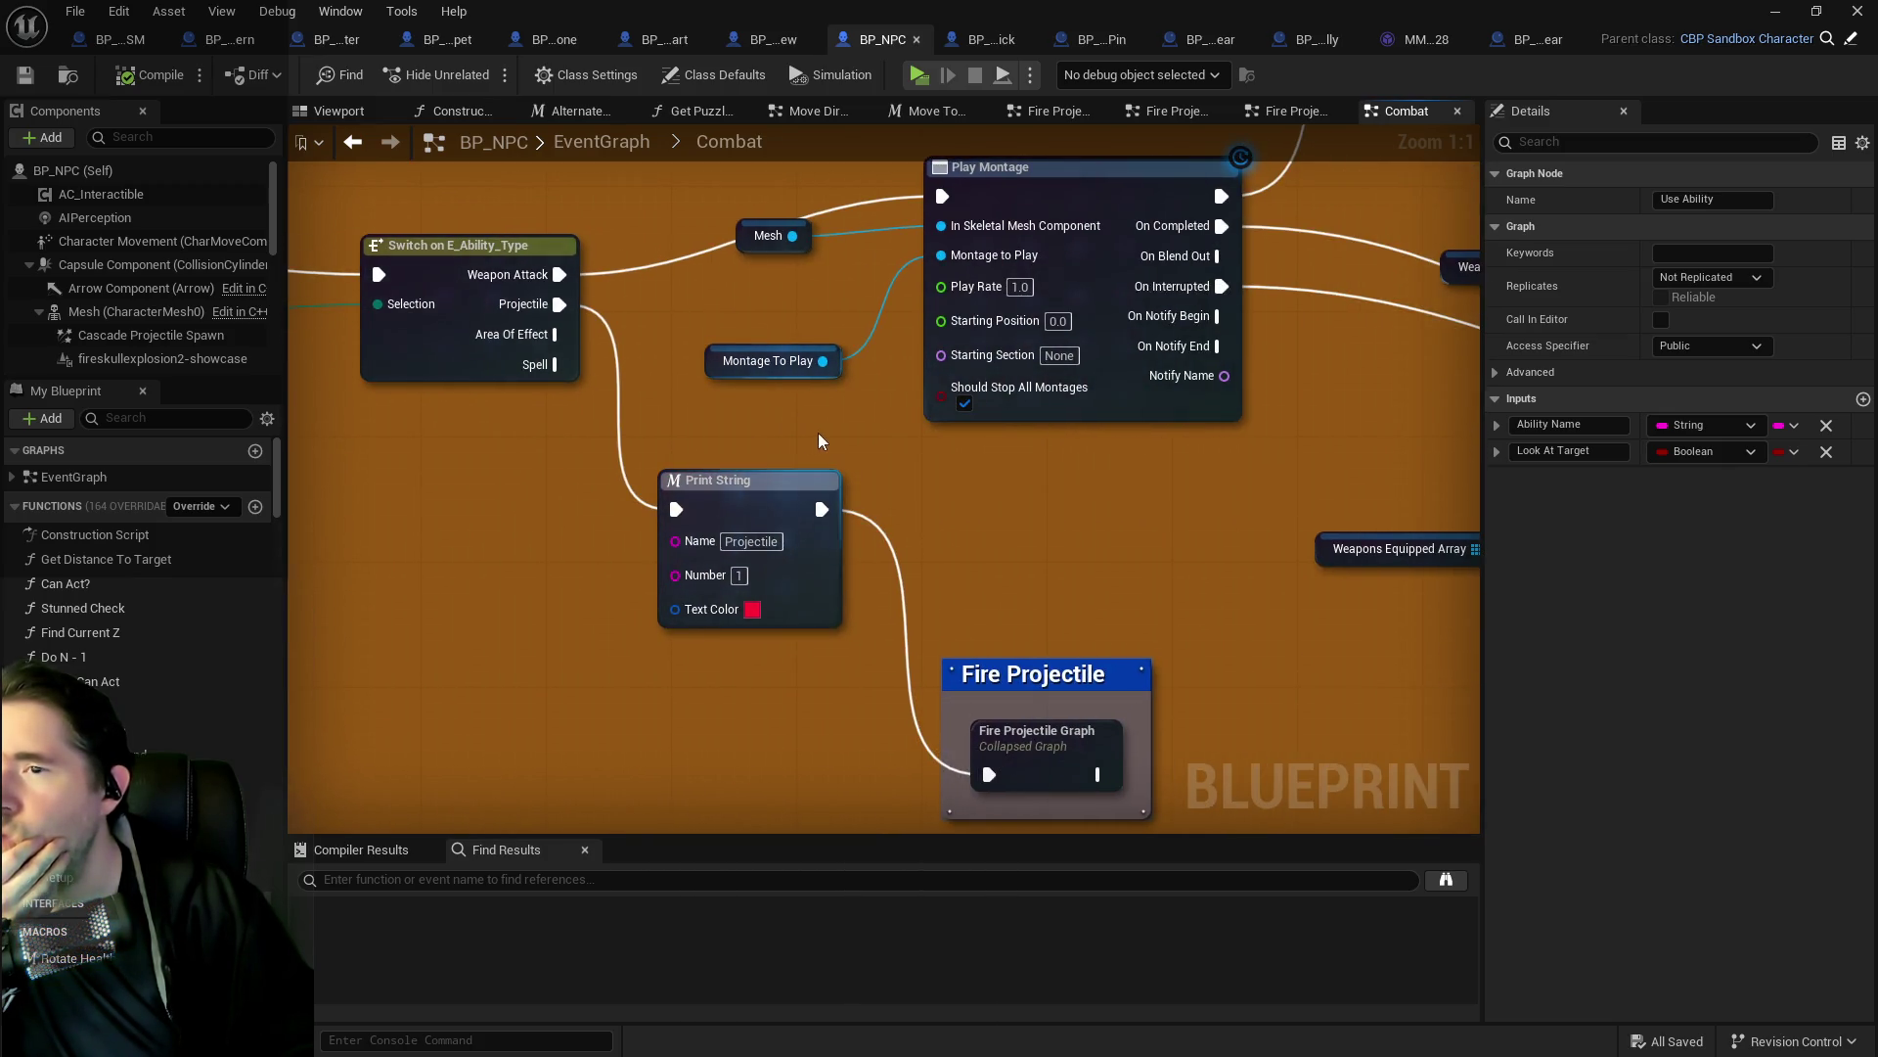
Follow BP_NPC's Combat graph through the LENGTH checks, Branch, Is Valid and Current Ability Struct break nodes.
scroll(1021, 483, "down", 1)
left_click_drag(1021, 483, 877, 462)
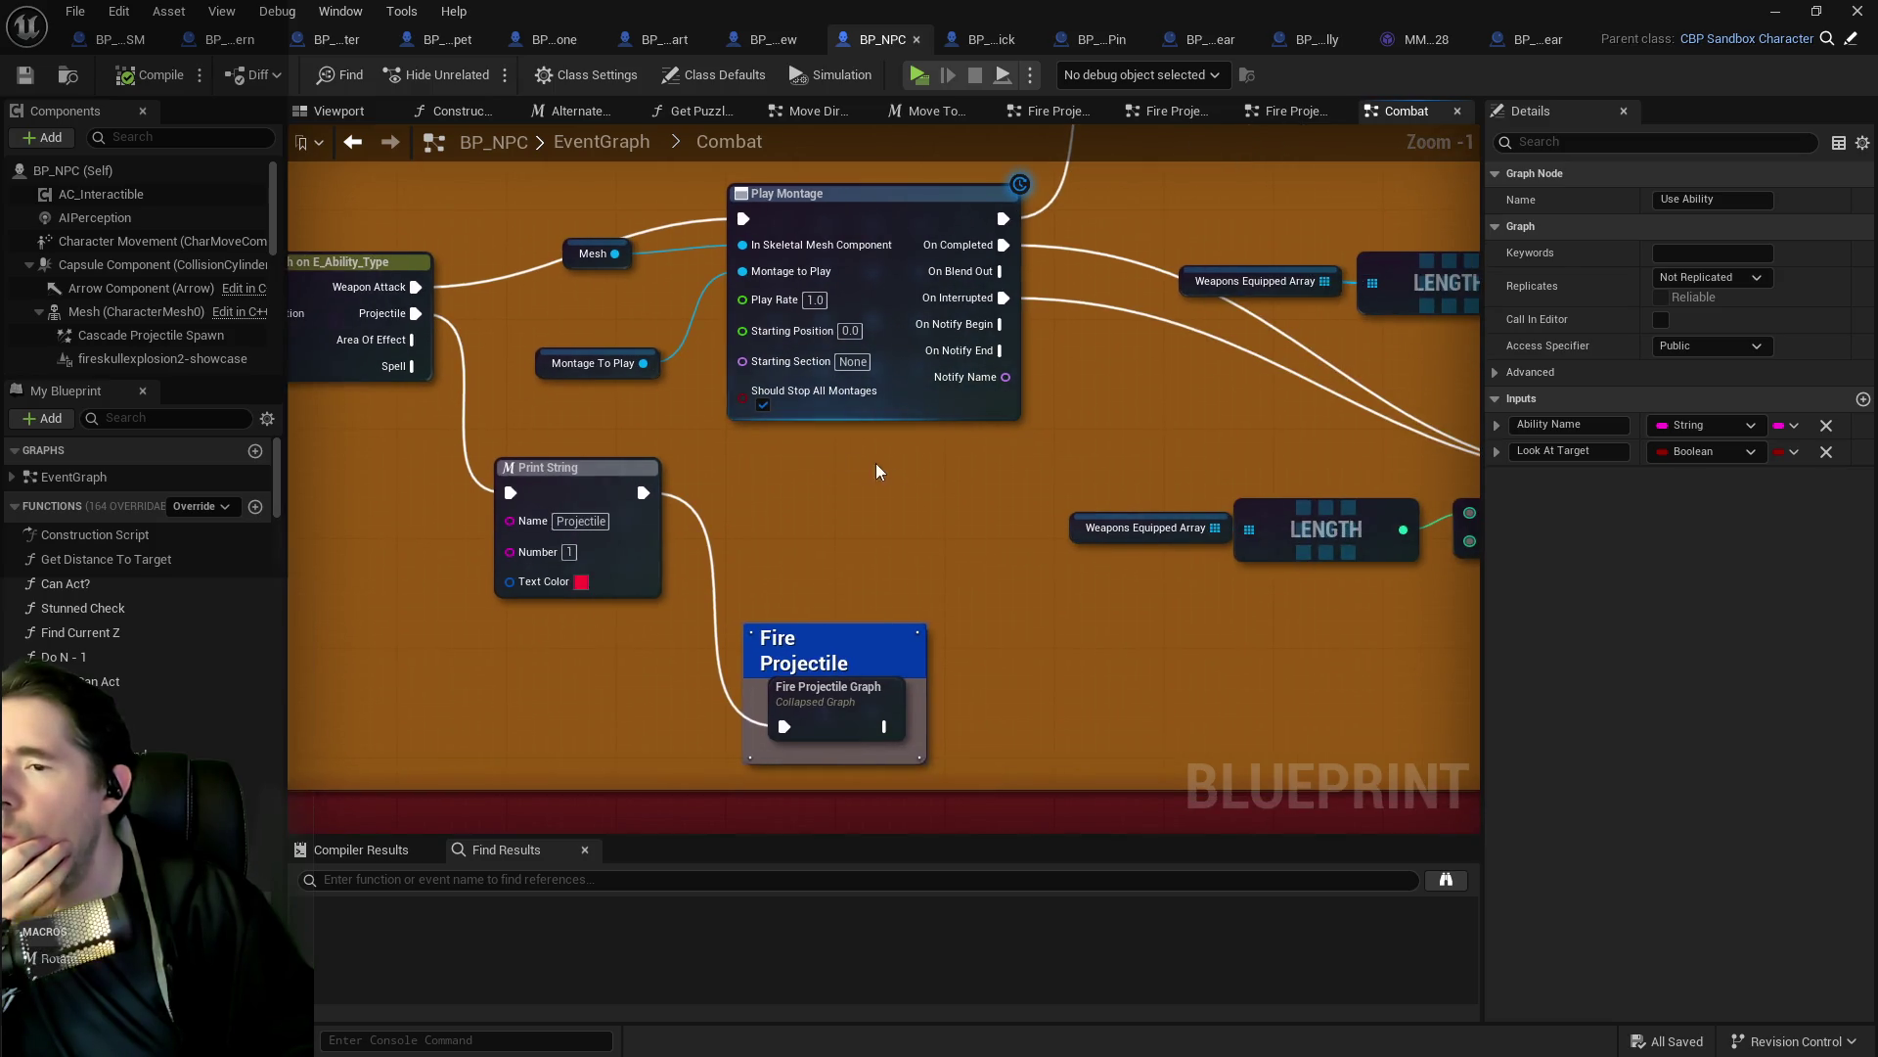
mouse_move(1123, 426)
left_mouse_down()
mouse_move(885, 425)
mouse_move(897, 658)
left_mouse_up()
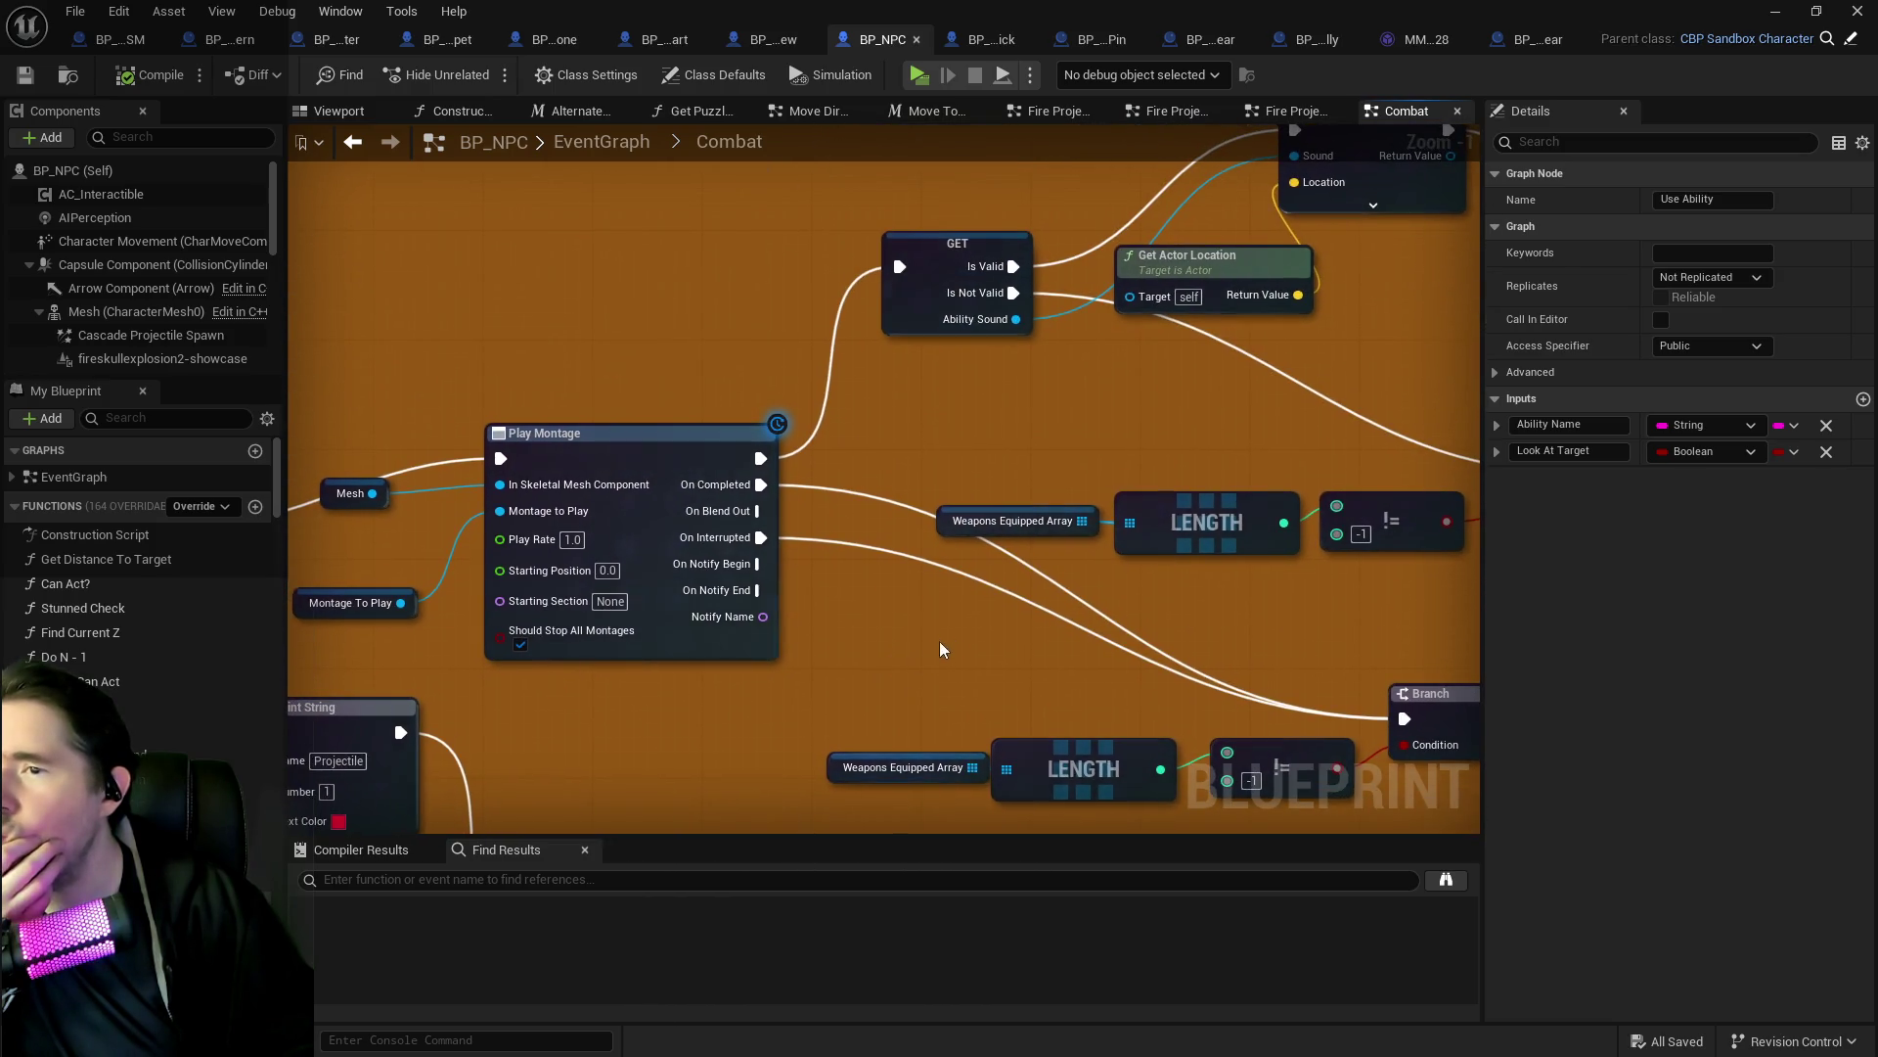
mouse_move(1030, 428)
left_mouse_down()
mouse_move(1174, 357)
mouse_move(1116, 339)
mouse_move(906, 386)
mouse_move(860, 537)
mouse_move(860, 616)
mouse_move(976, 353)
mouse_move(860, 174)
left_mouse_up()
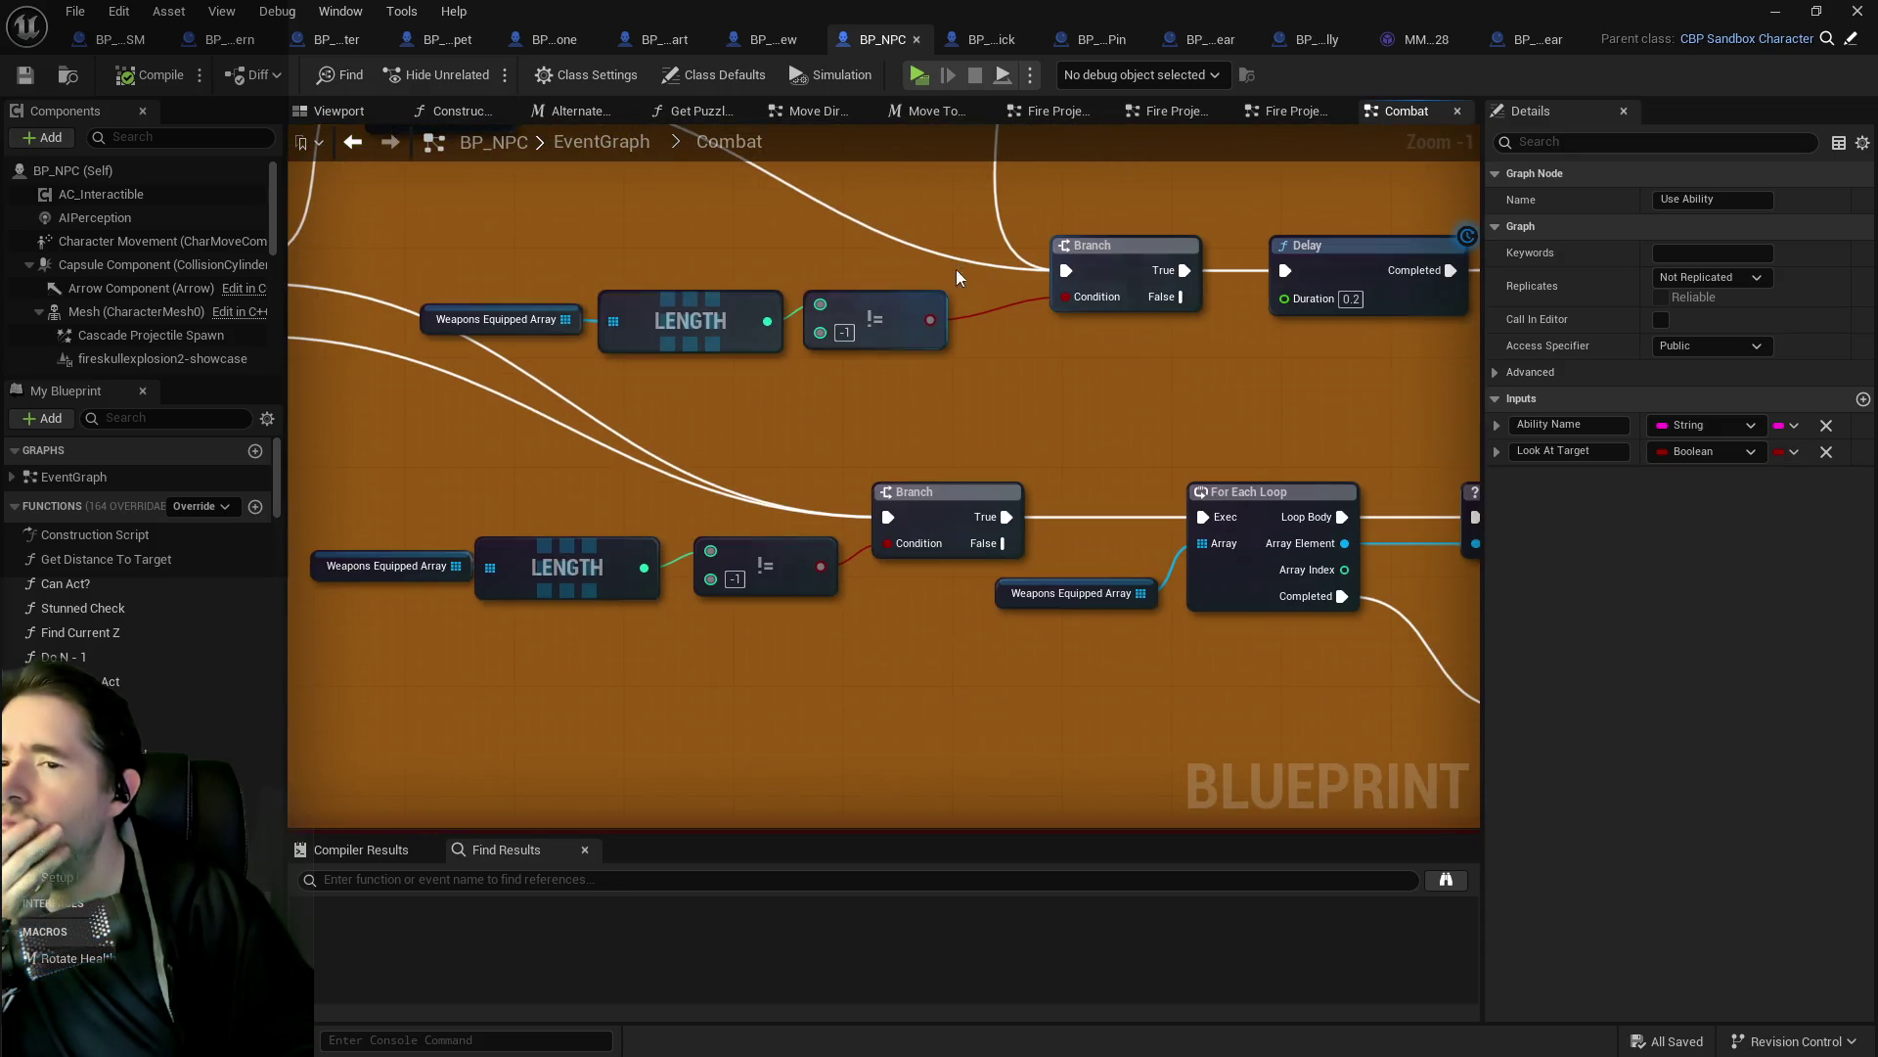
left_click_drag(1199, 414, 713, 433)
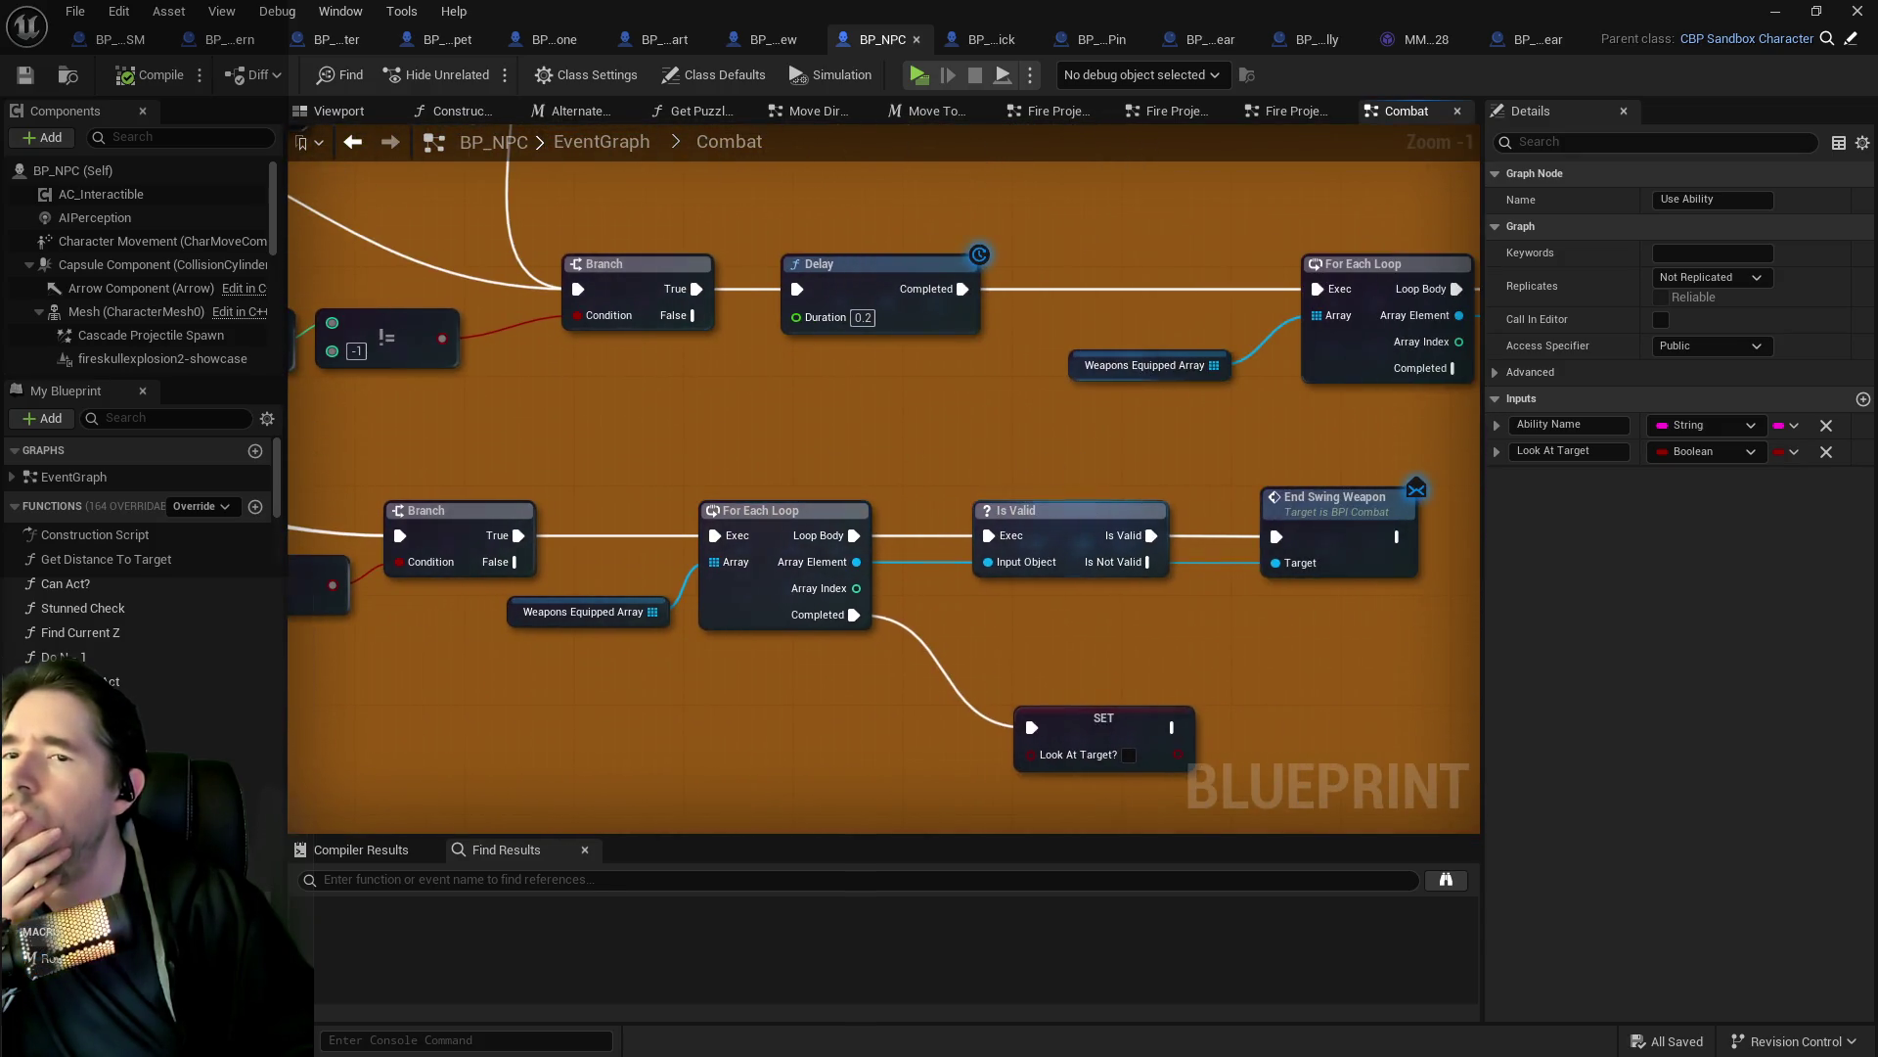
left_click_drag(1066, 438, 871, 452)
mouse_move(1103, 478)
left_mouse_down()
mouse_move(1040, 439)
mouse_move(634, 510)
mouse_move(840, 567)
mouse_move(964, 577)
mouse_move(814, 460)
left_mouse_up()
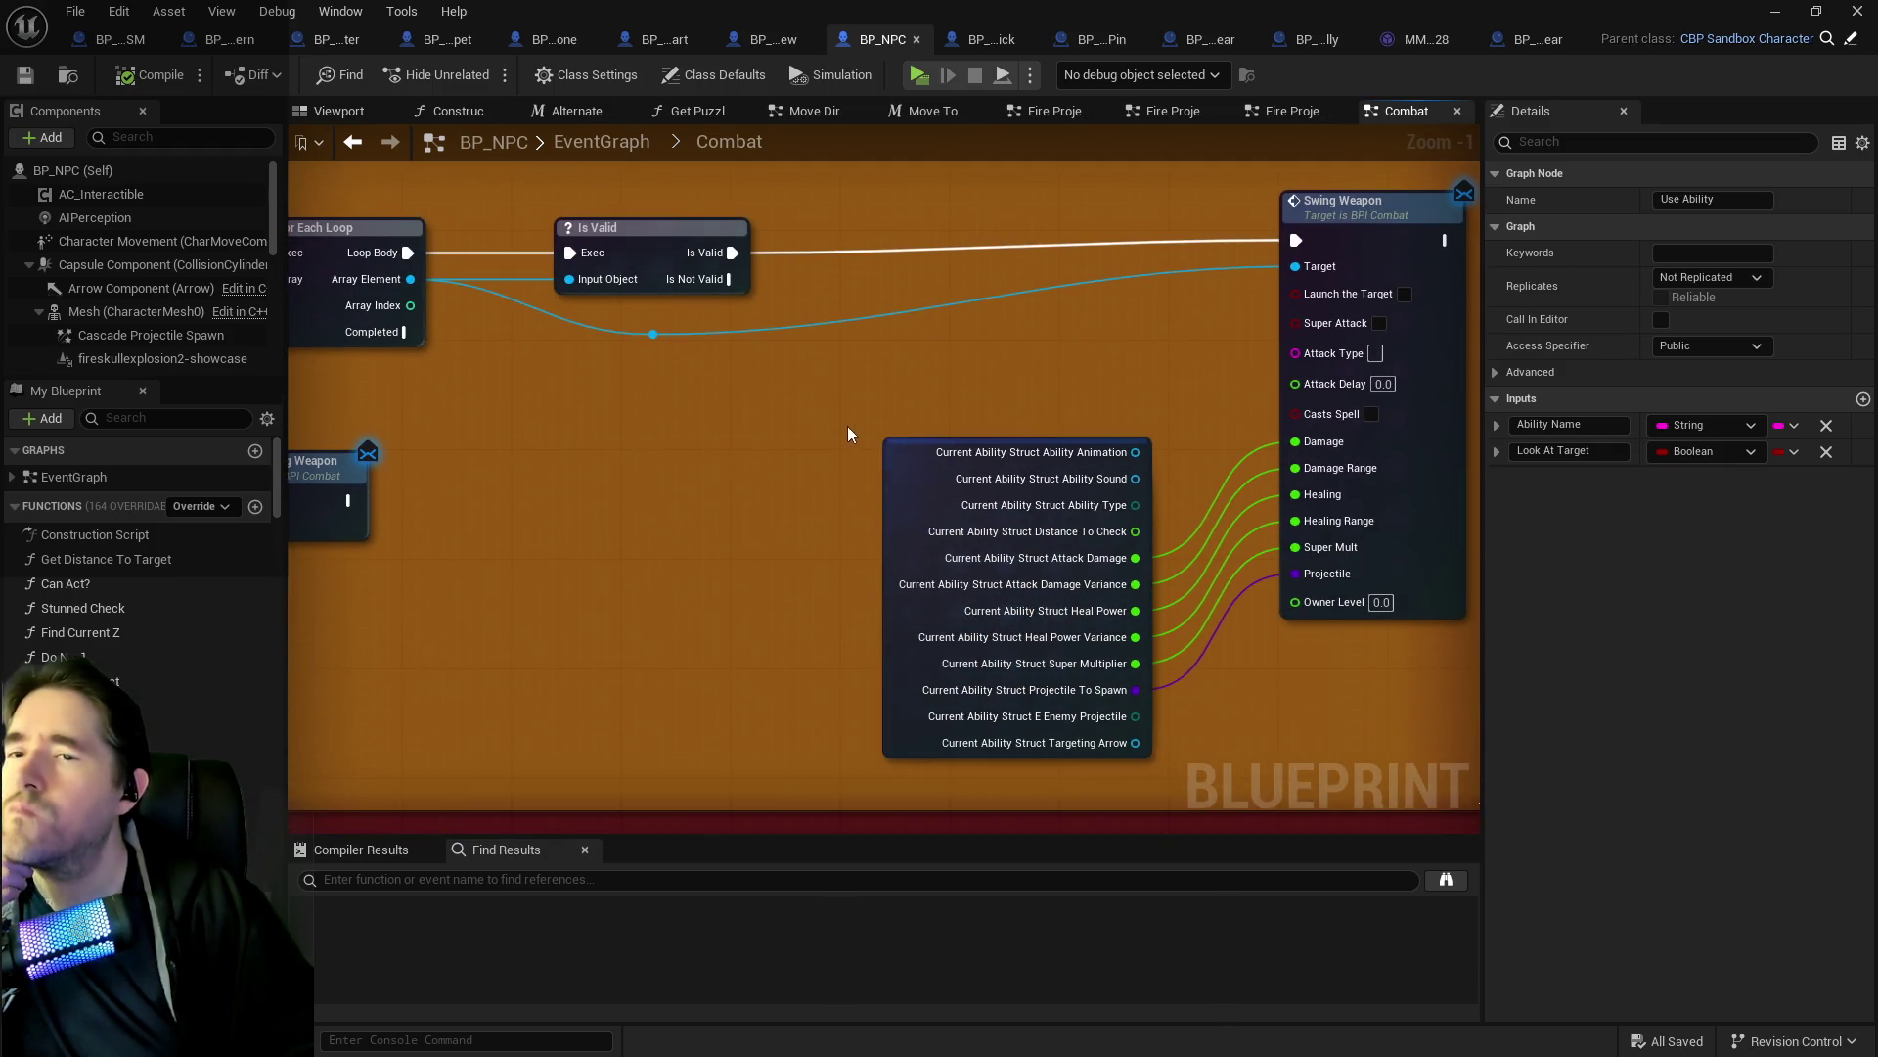
left_click_drag(1084, 437, 927, 425)
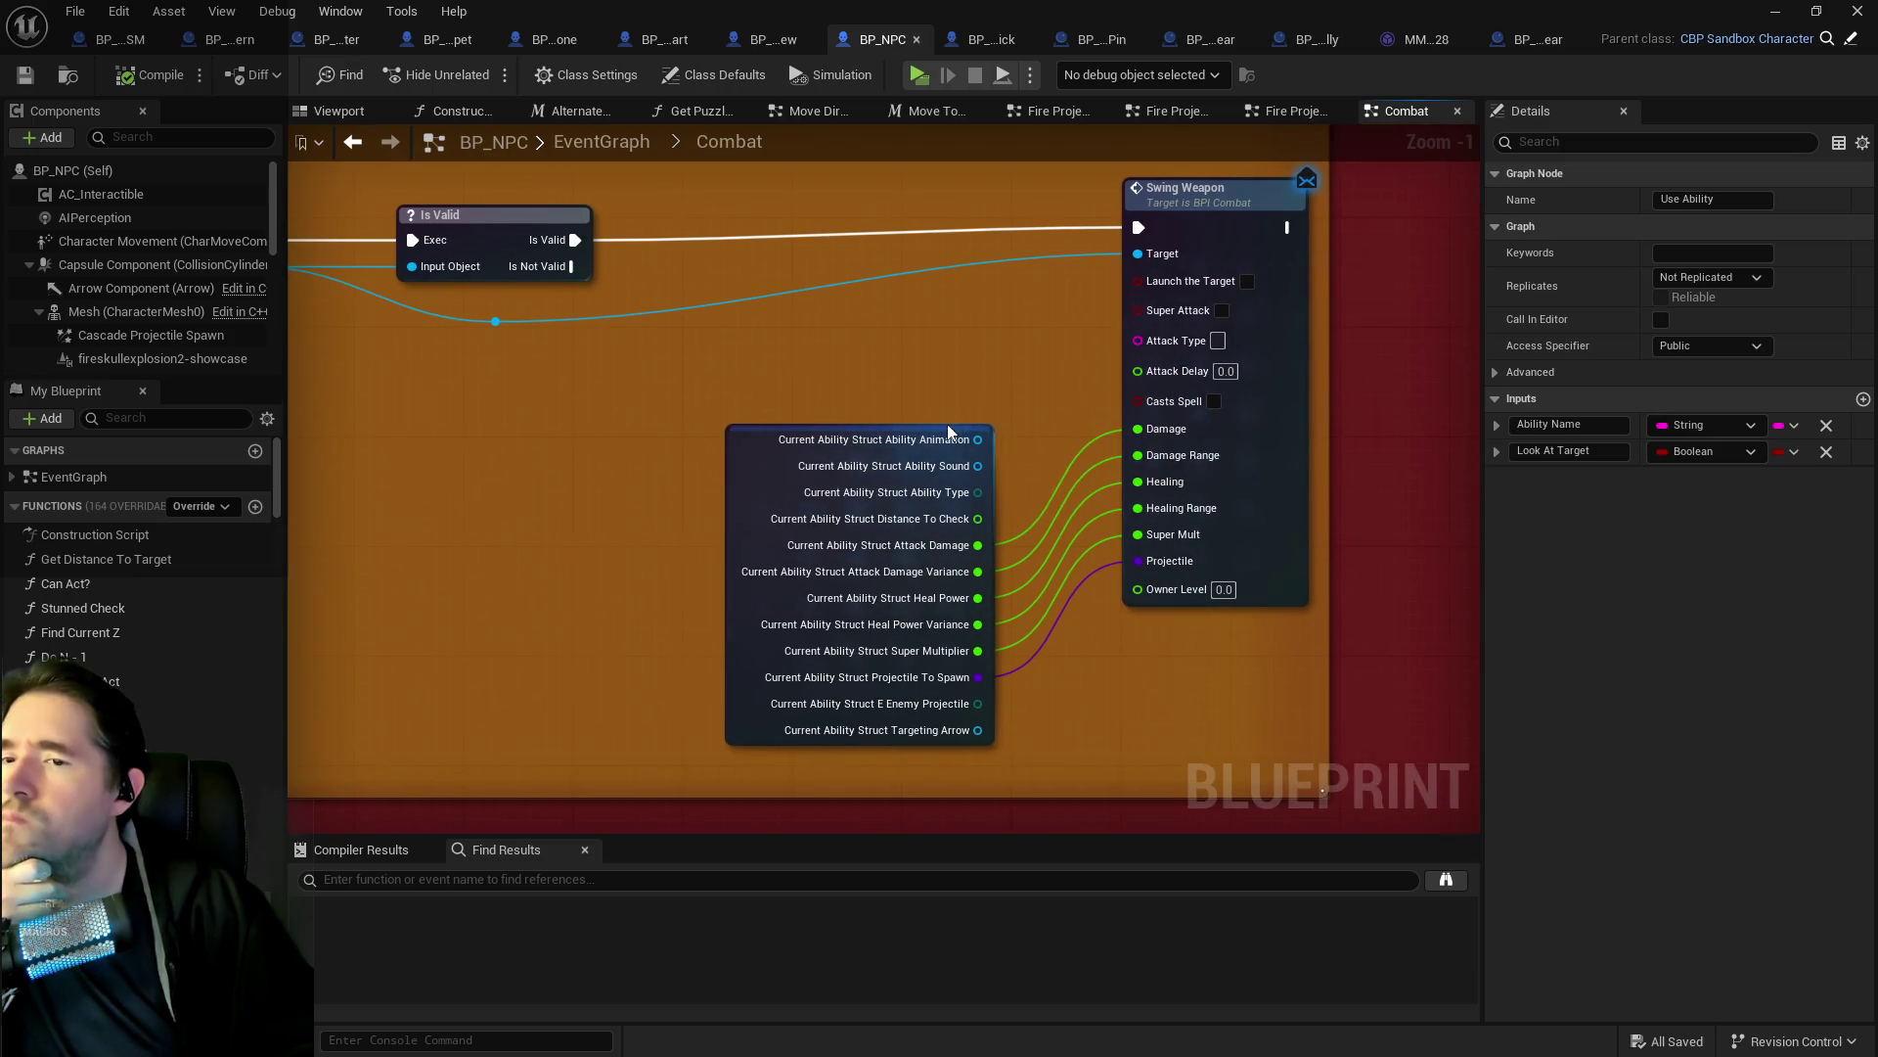
scroll(948, 432, "down", 6)
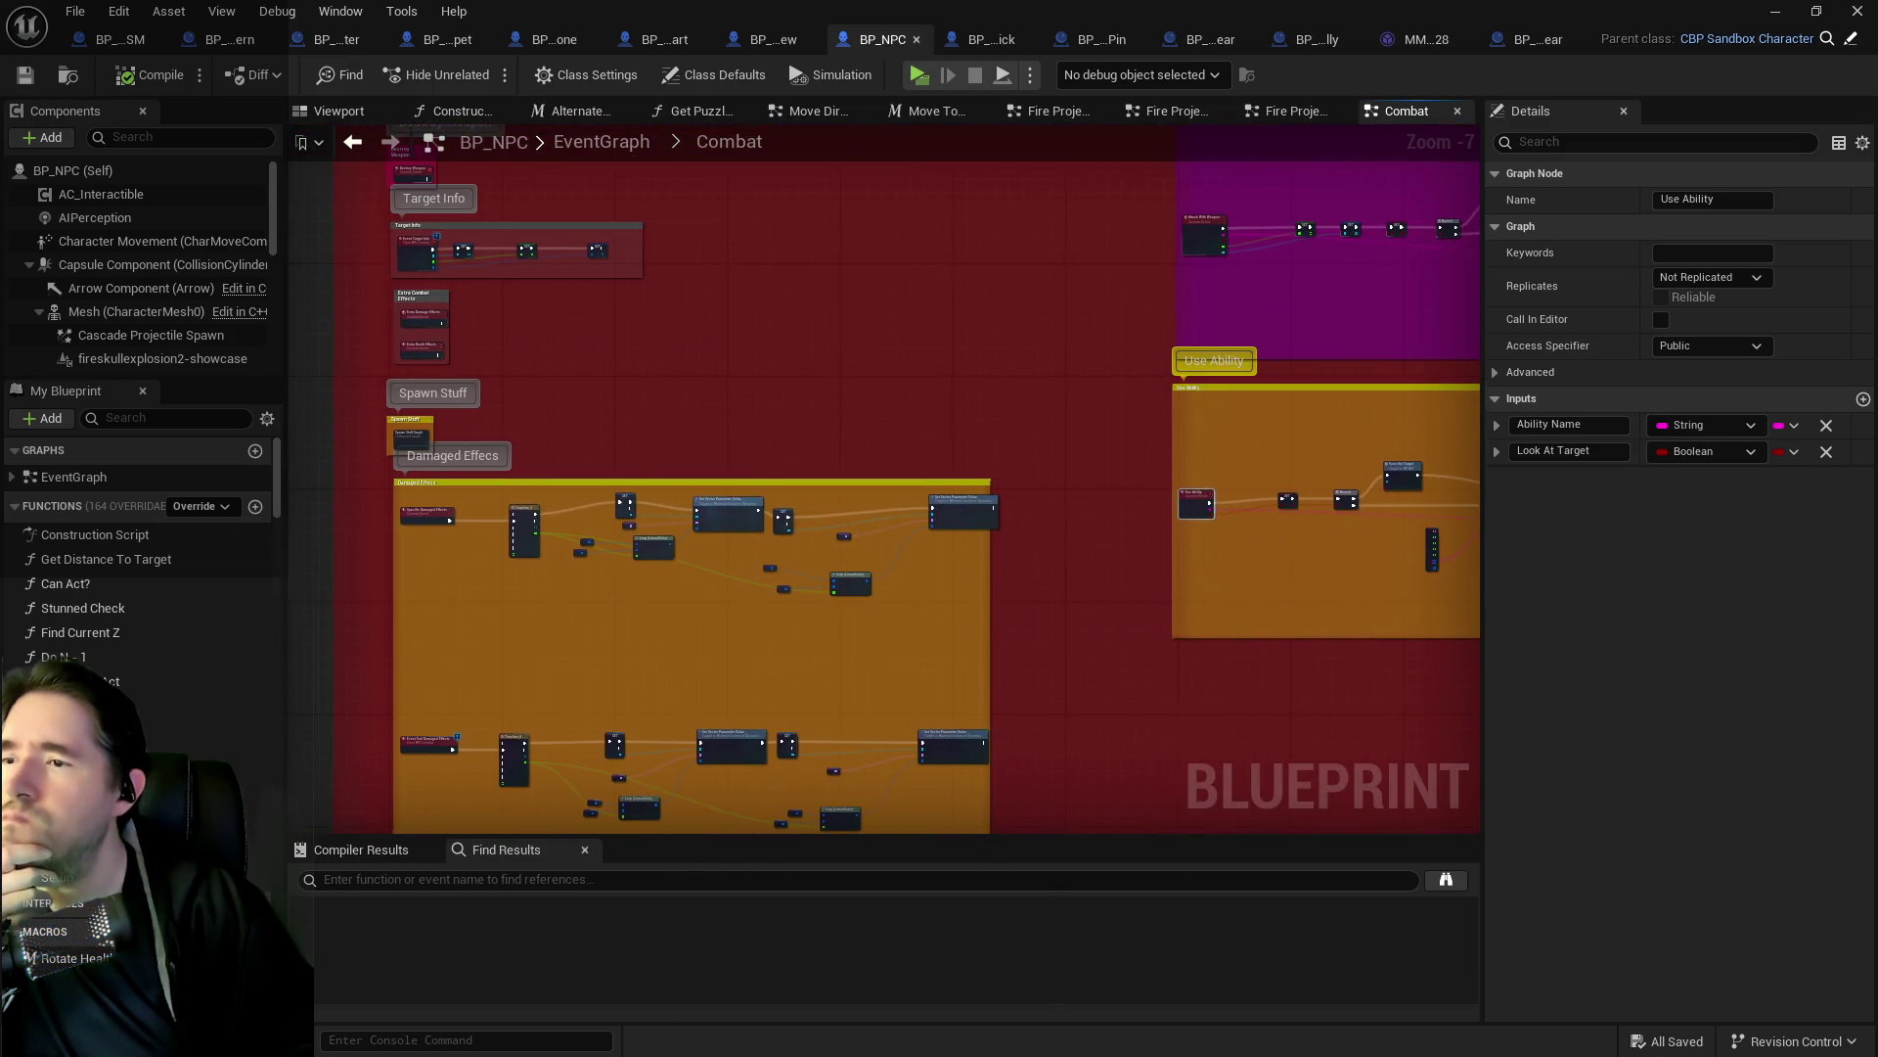
scroll(1419, 548, "up", 4)
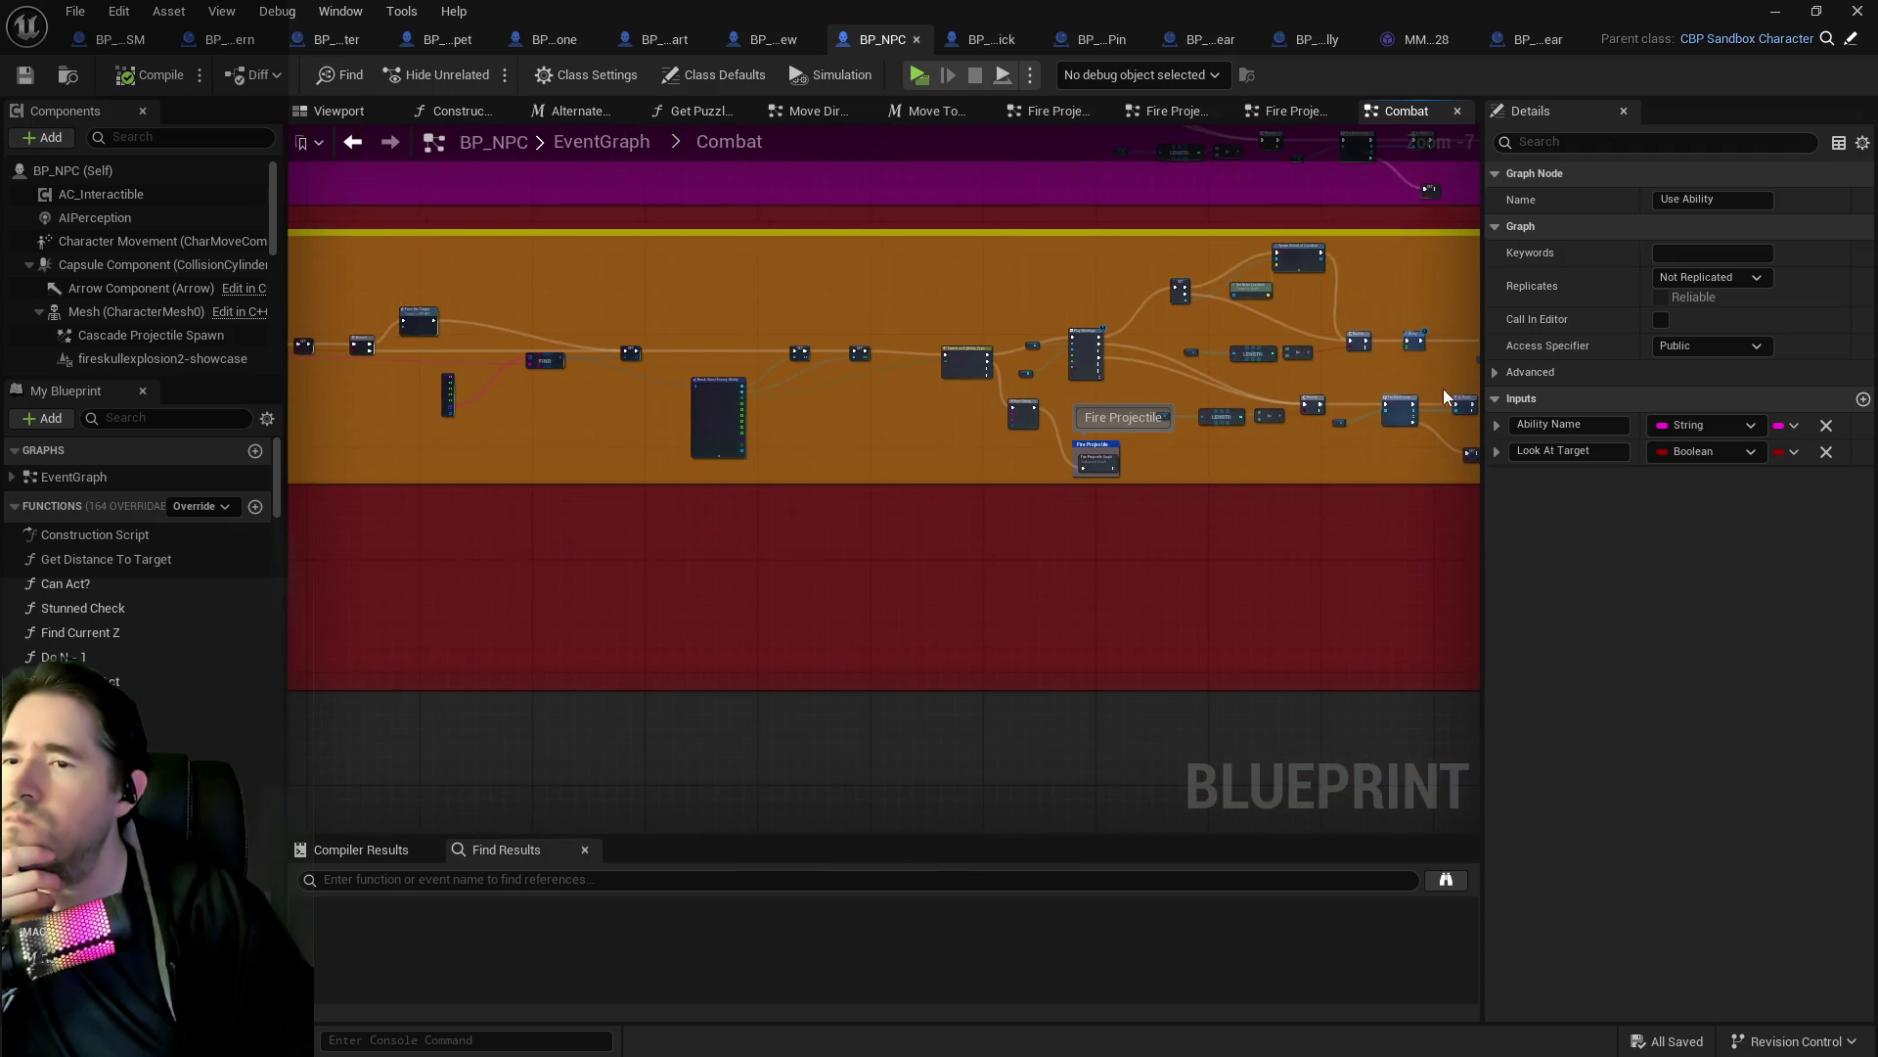
Open the collapsed Fire Projectile Graph and review its sound, montage and Niagara Activate nodes.
double_click(928, 554)
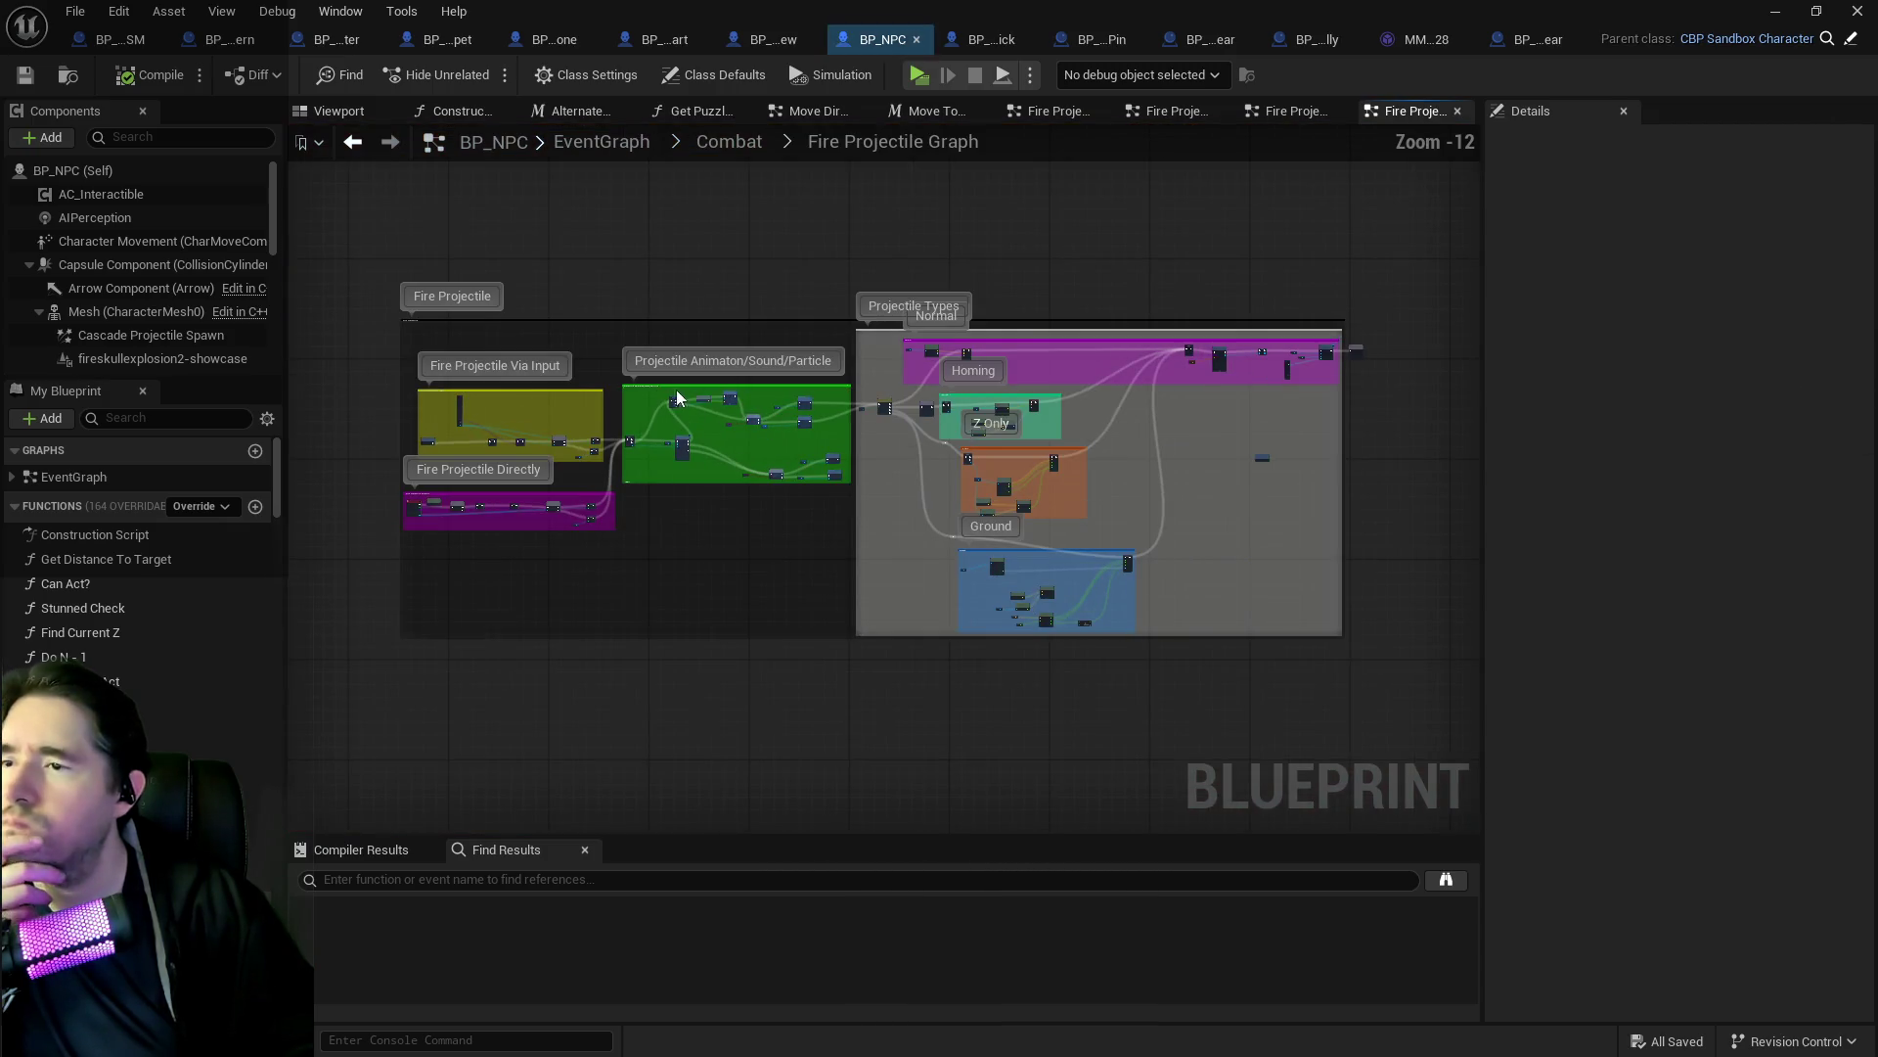
scroll(534, 471, "up", 5)
left_click_drag(701, 494, 889, 508)
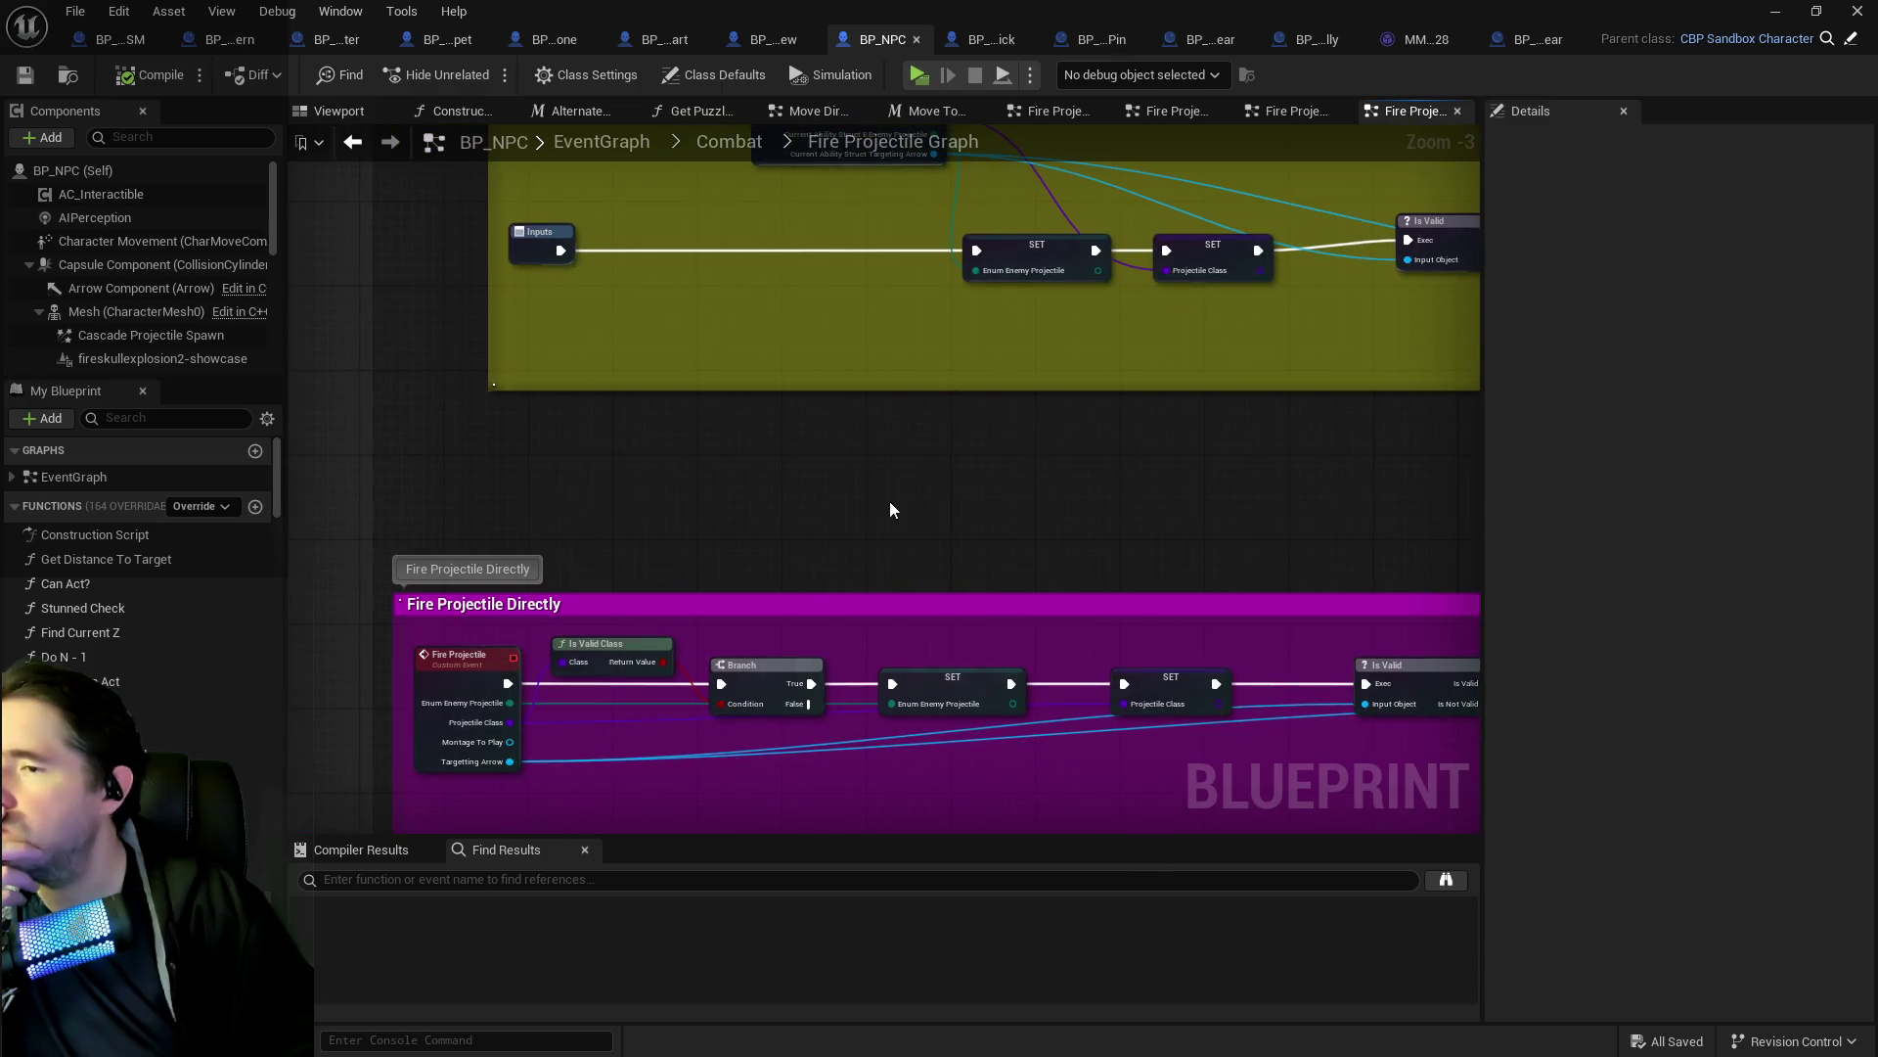
scroll(812, 518, "up", 2)
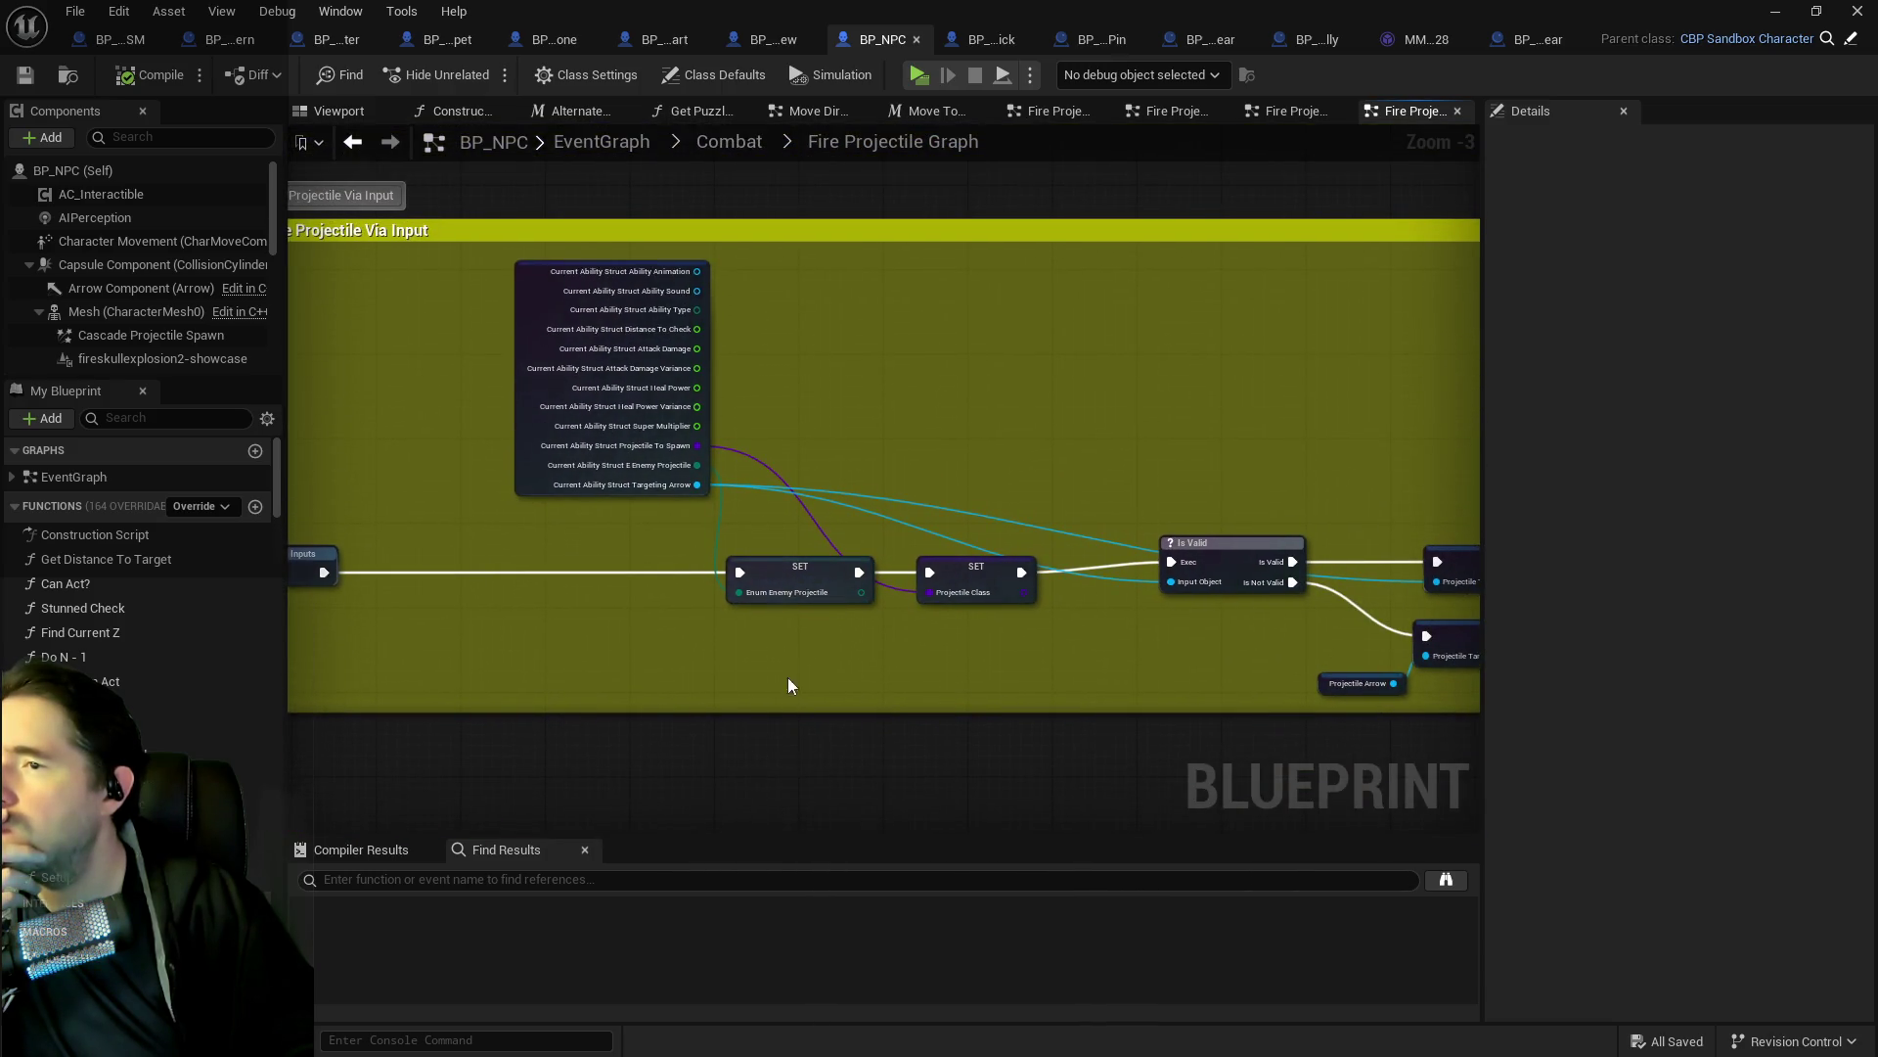
left_click_drag(910, 641, 672, 592)
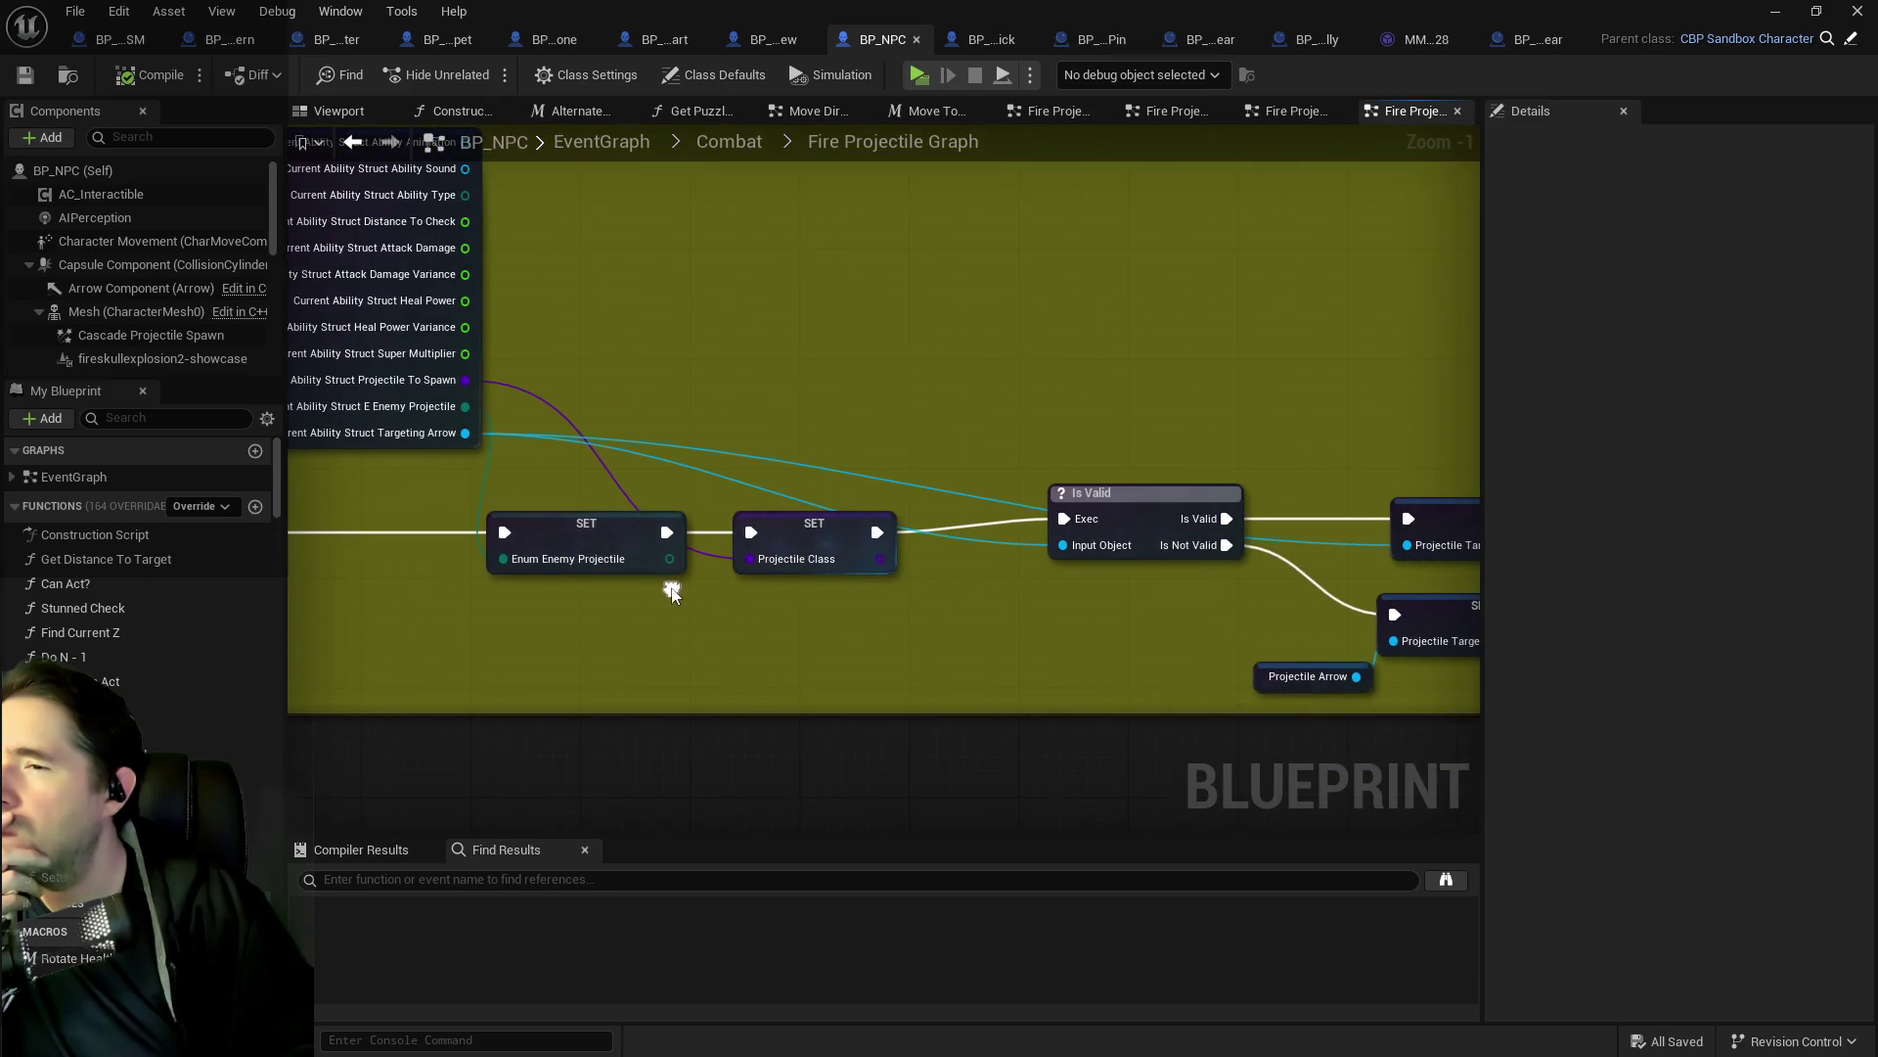
left_click_drag(865, 648, 469, 574)
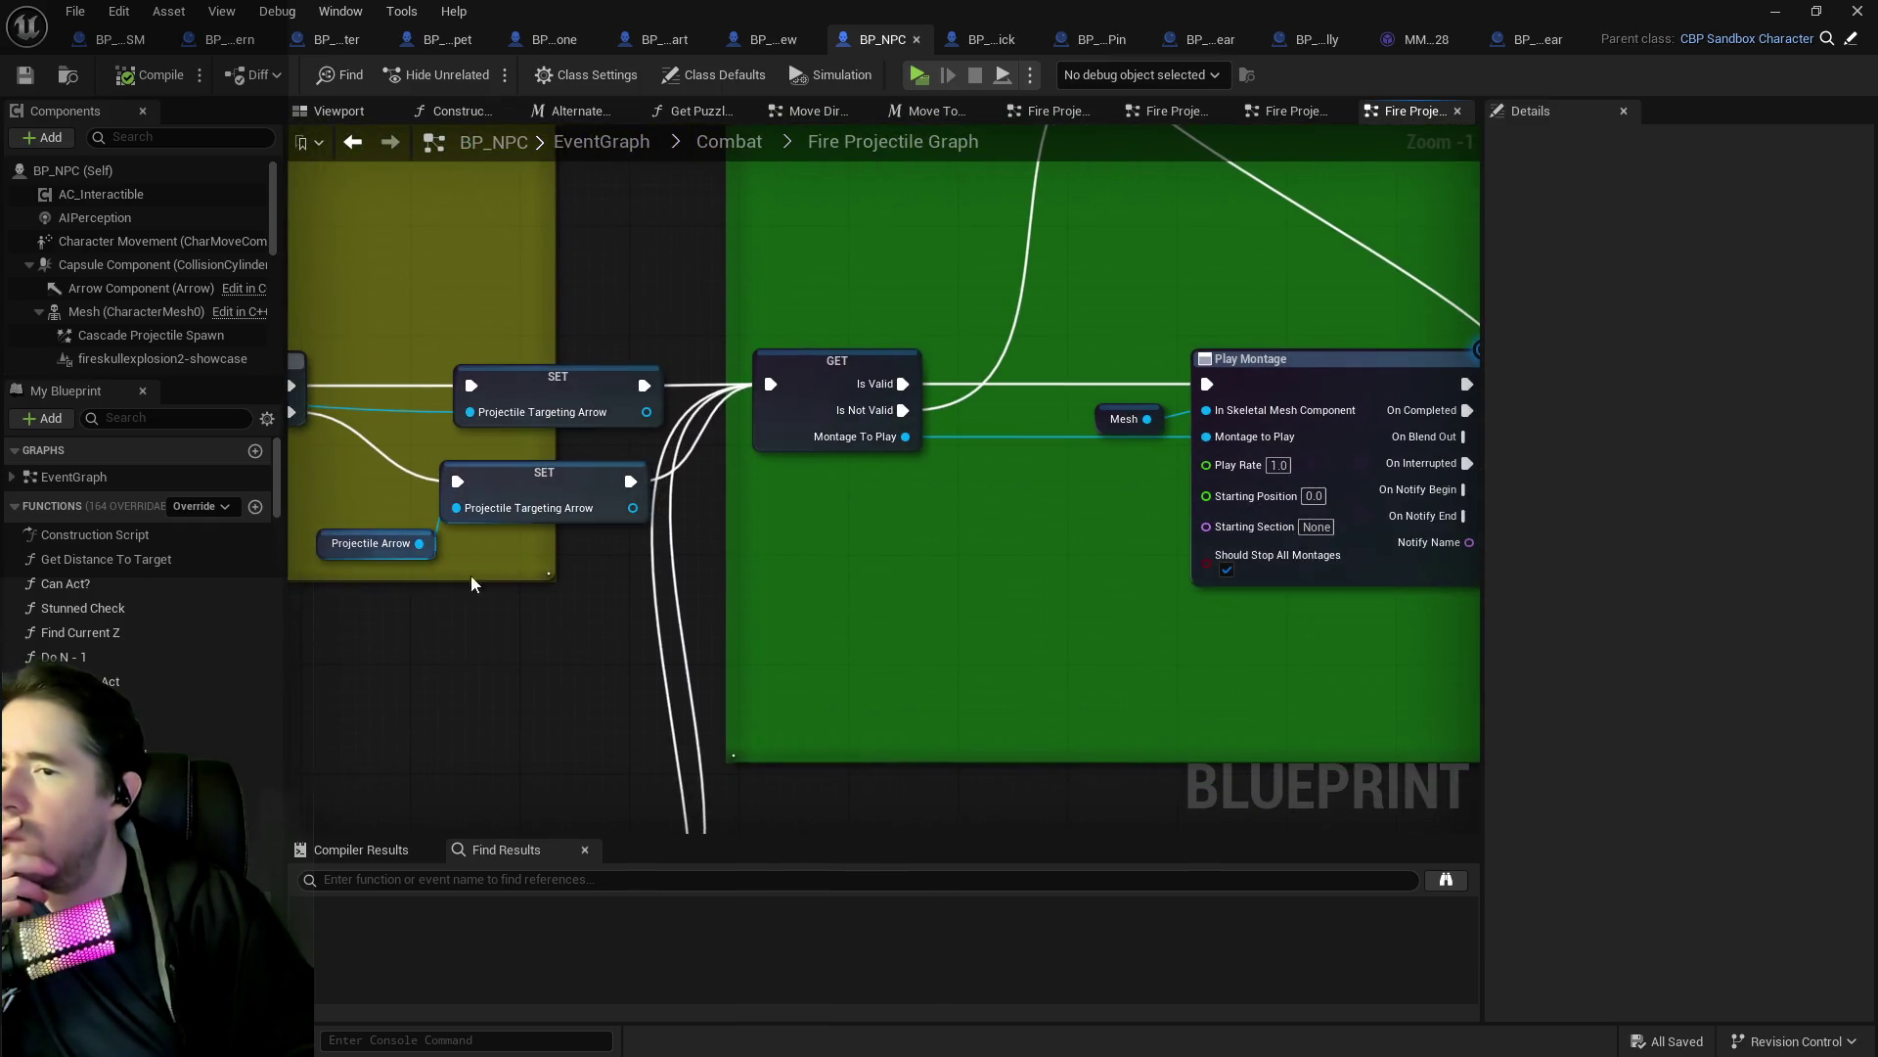
mouse_move(822, 511)
left_mouse_down()
mouse_move(723, 501)
mouse_move(363, 612)
mouse_move(383, 632)
left_mouse_up()
left_click_drag(1159, 464, 870, 479)
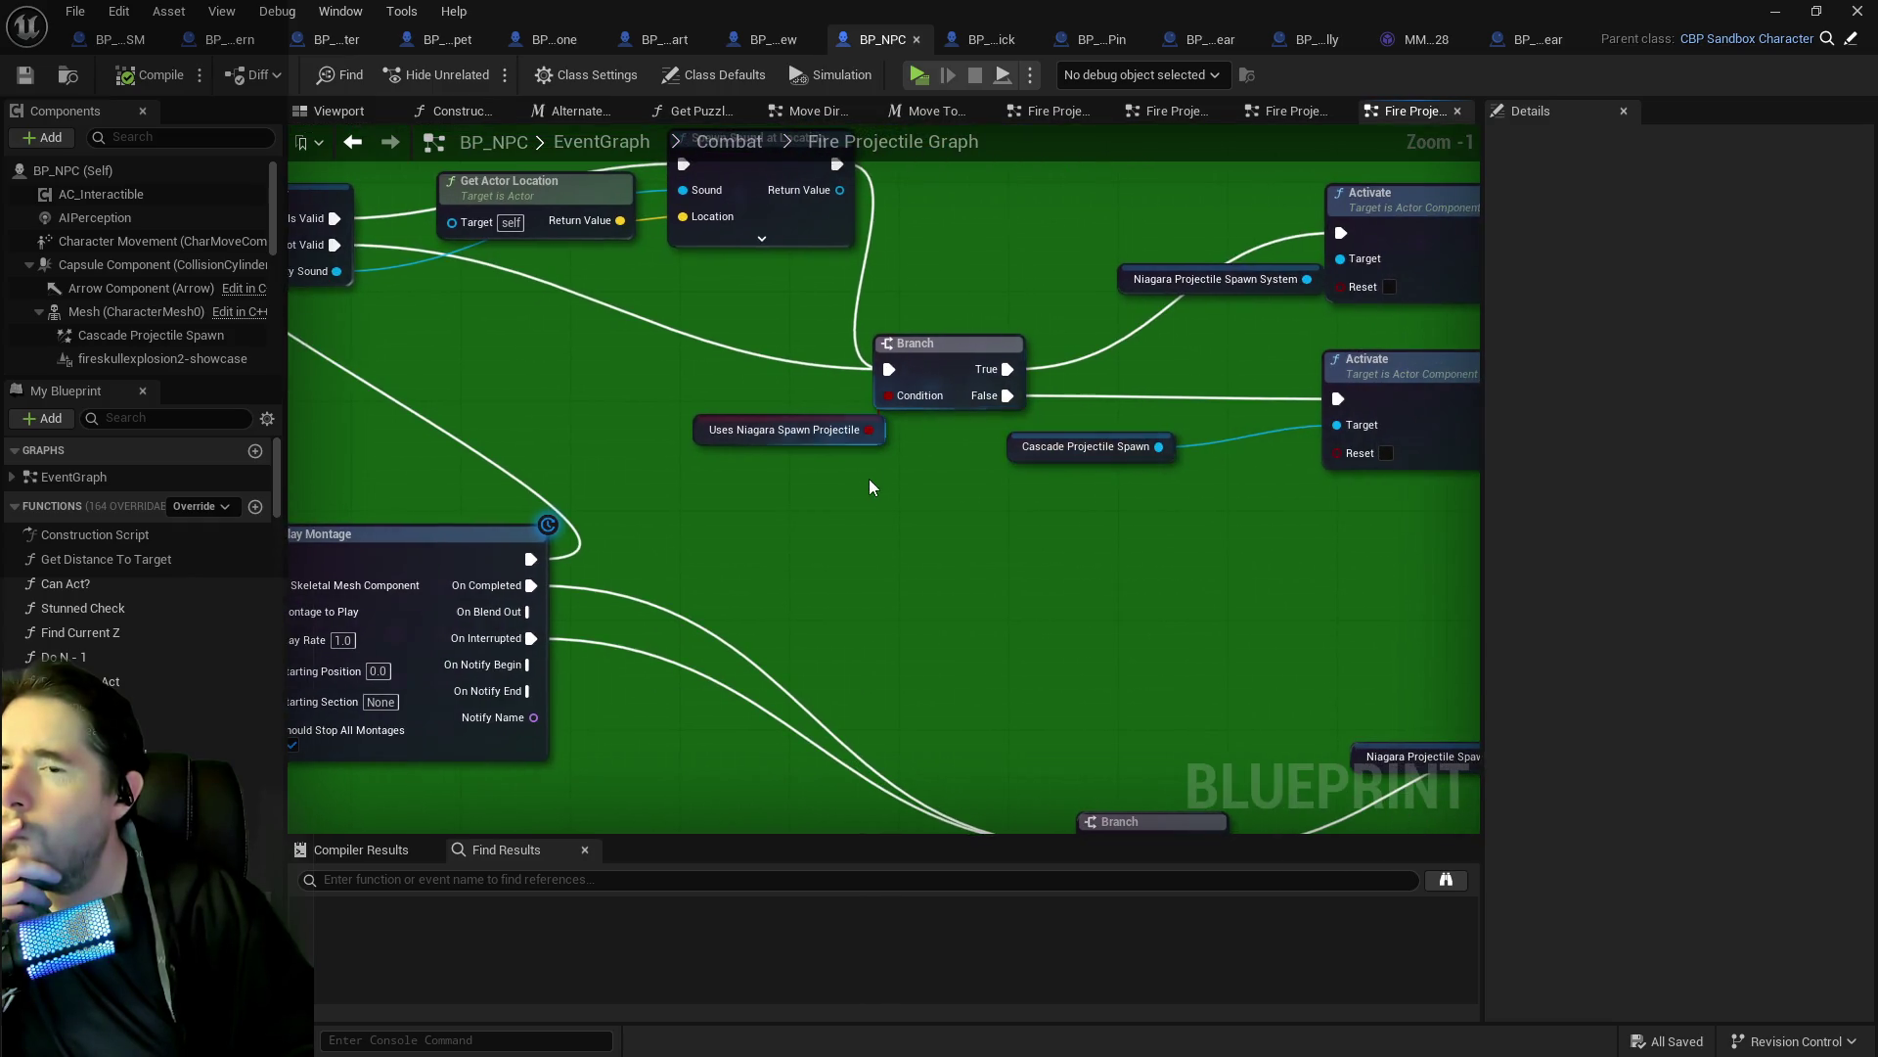
left_click_drag(989, 463, 913, 524)
mouse_move(1092, 558)
left_mouse_down()
mouse_move(1054, 556)
mouse_move(1424, 578)
mouse_move(847, 531)
mouse_move(636, 536)
mouse_move(303, 587)
mouse_move(839, 301)
left_mouse_up()
left_click_drag(731, 333, 809, 484)
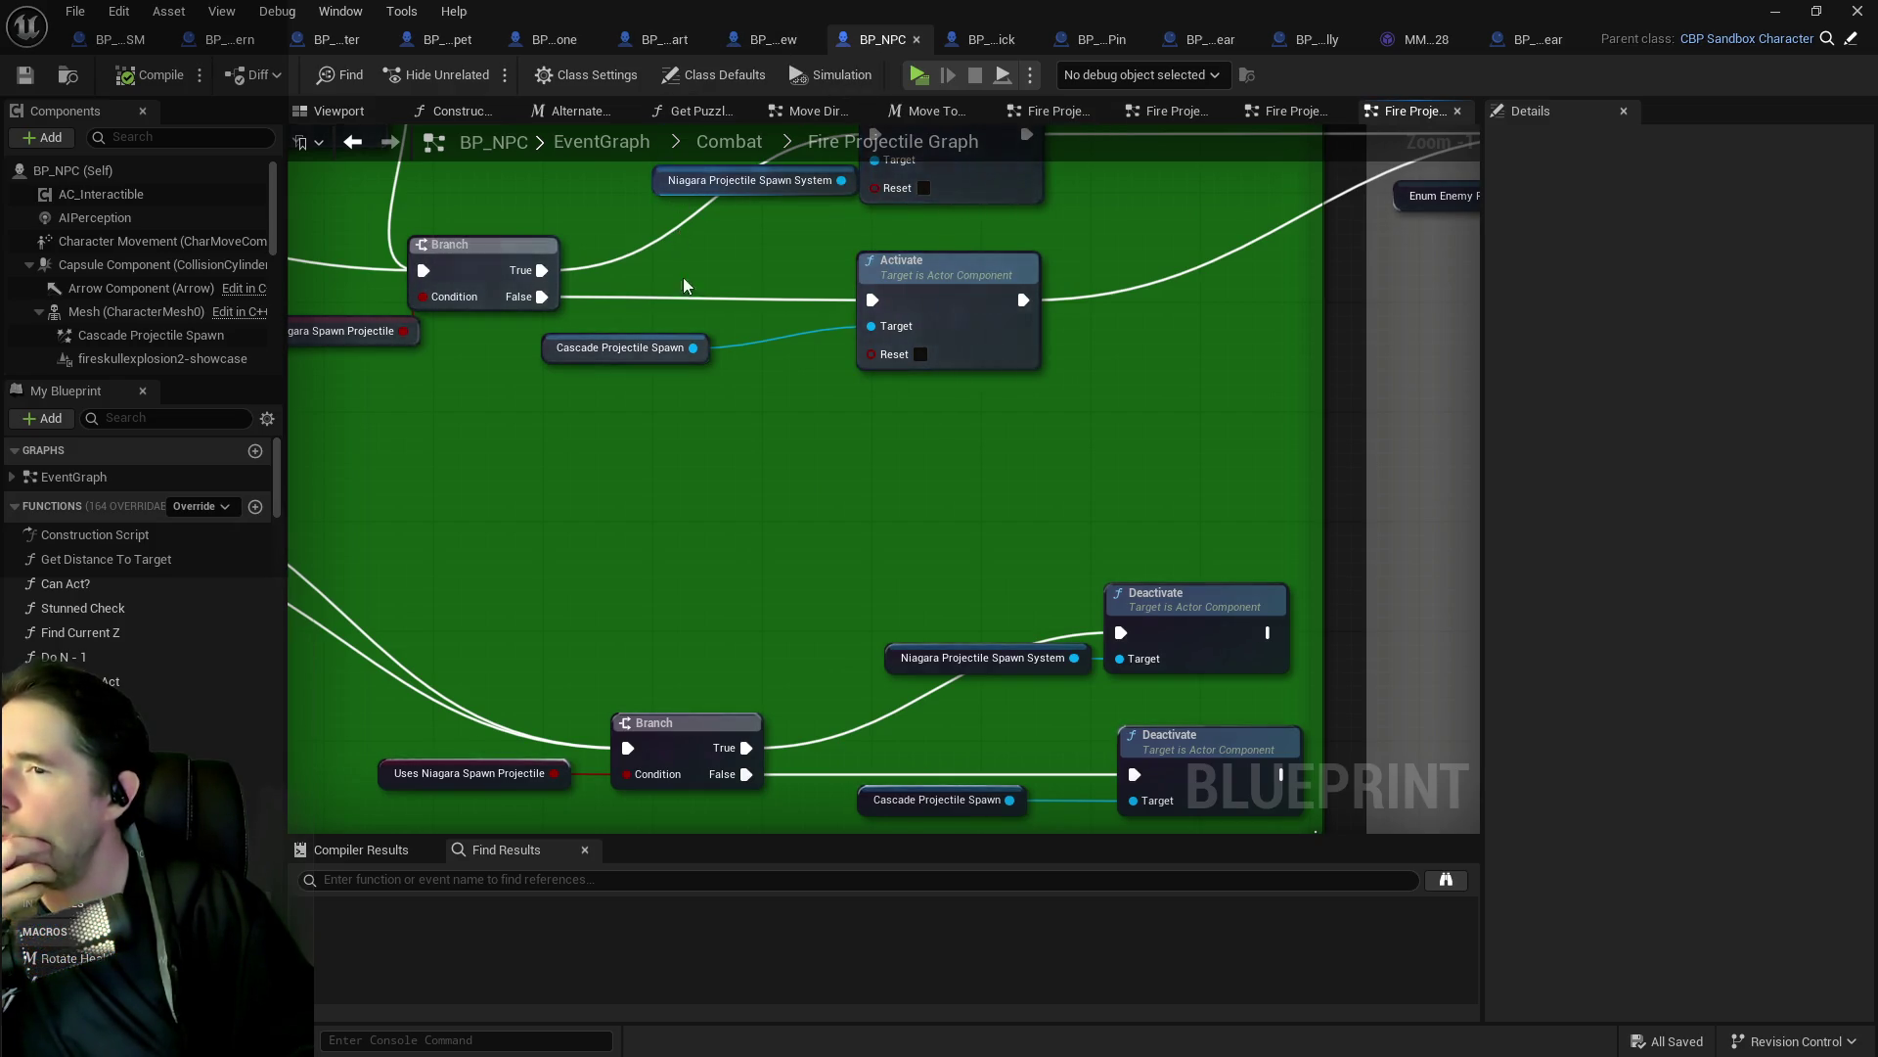
left_click_drag(677, 240, 731, 399)
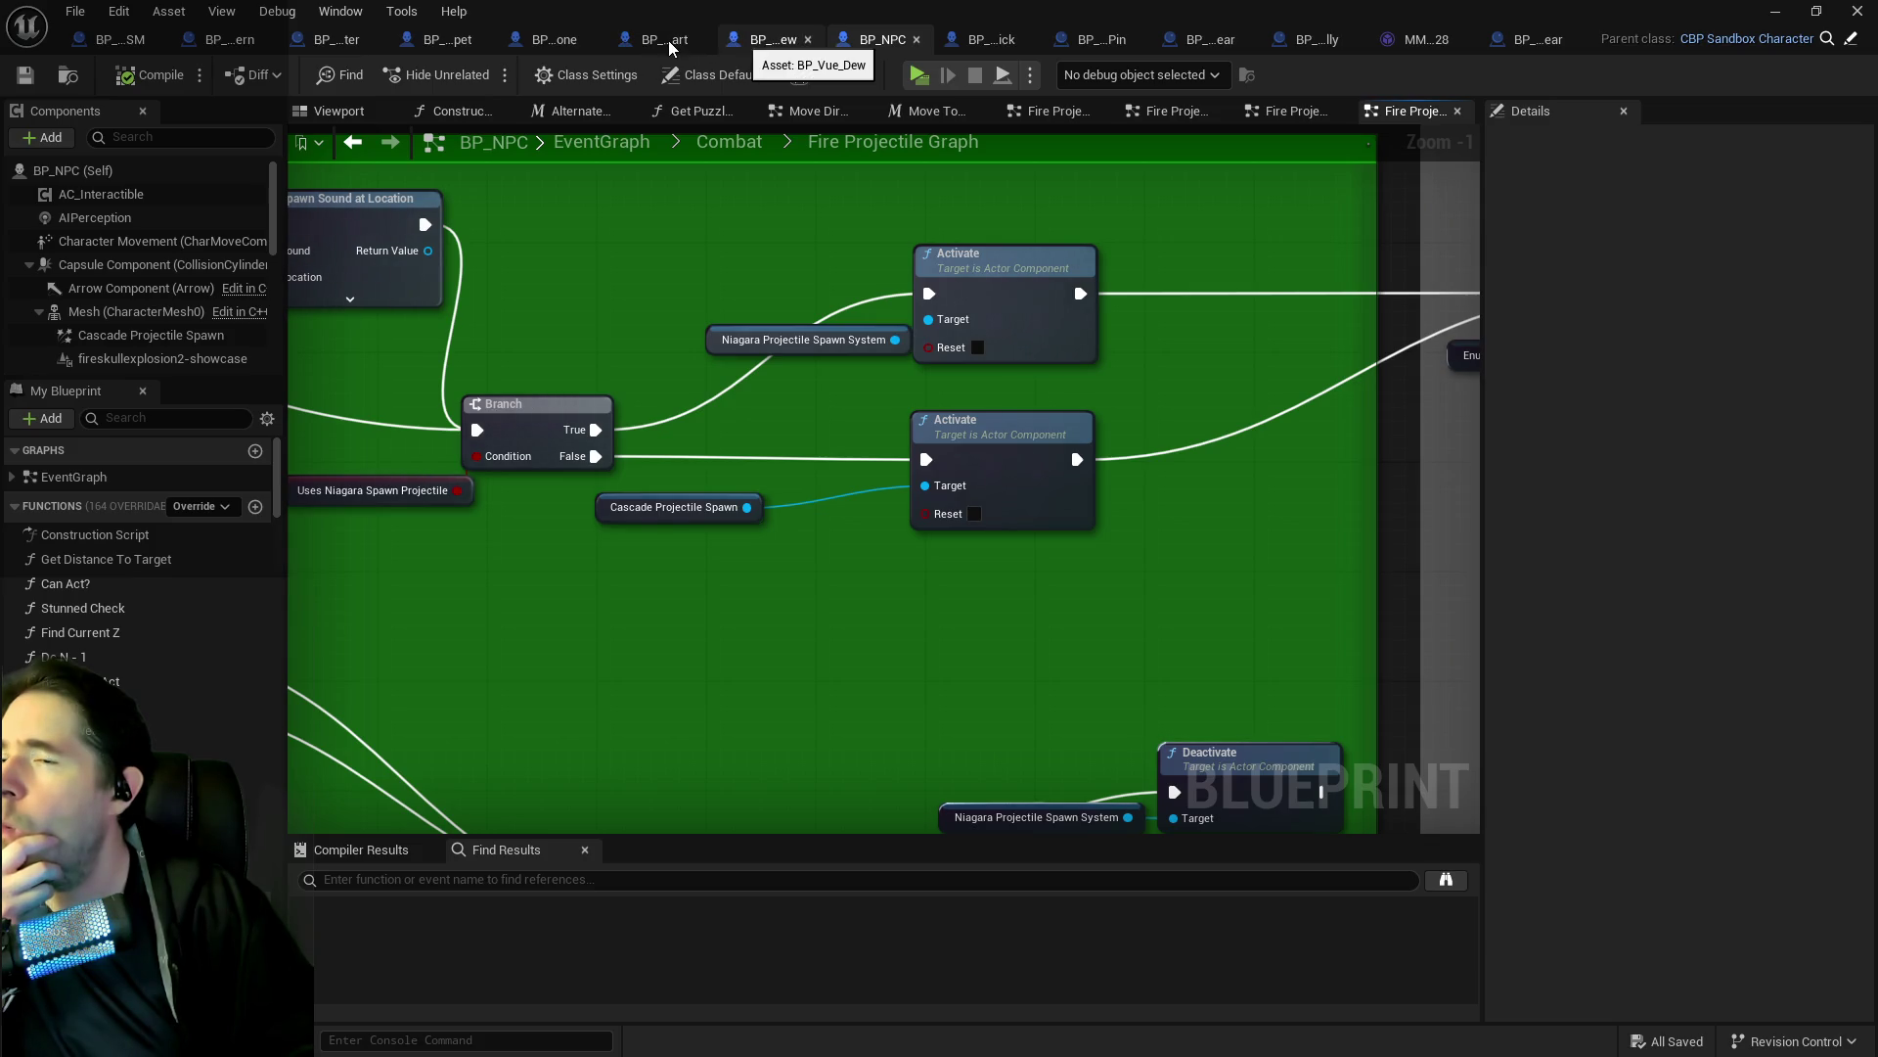
Filter BP_Sally_The_Blackheart's members by 'spawn', close a spare blueprint tab and switch to BP_Enemy_Disappear_Sally.
left_click(708, 43)
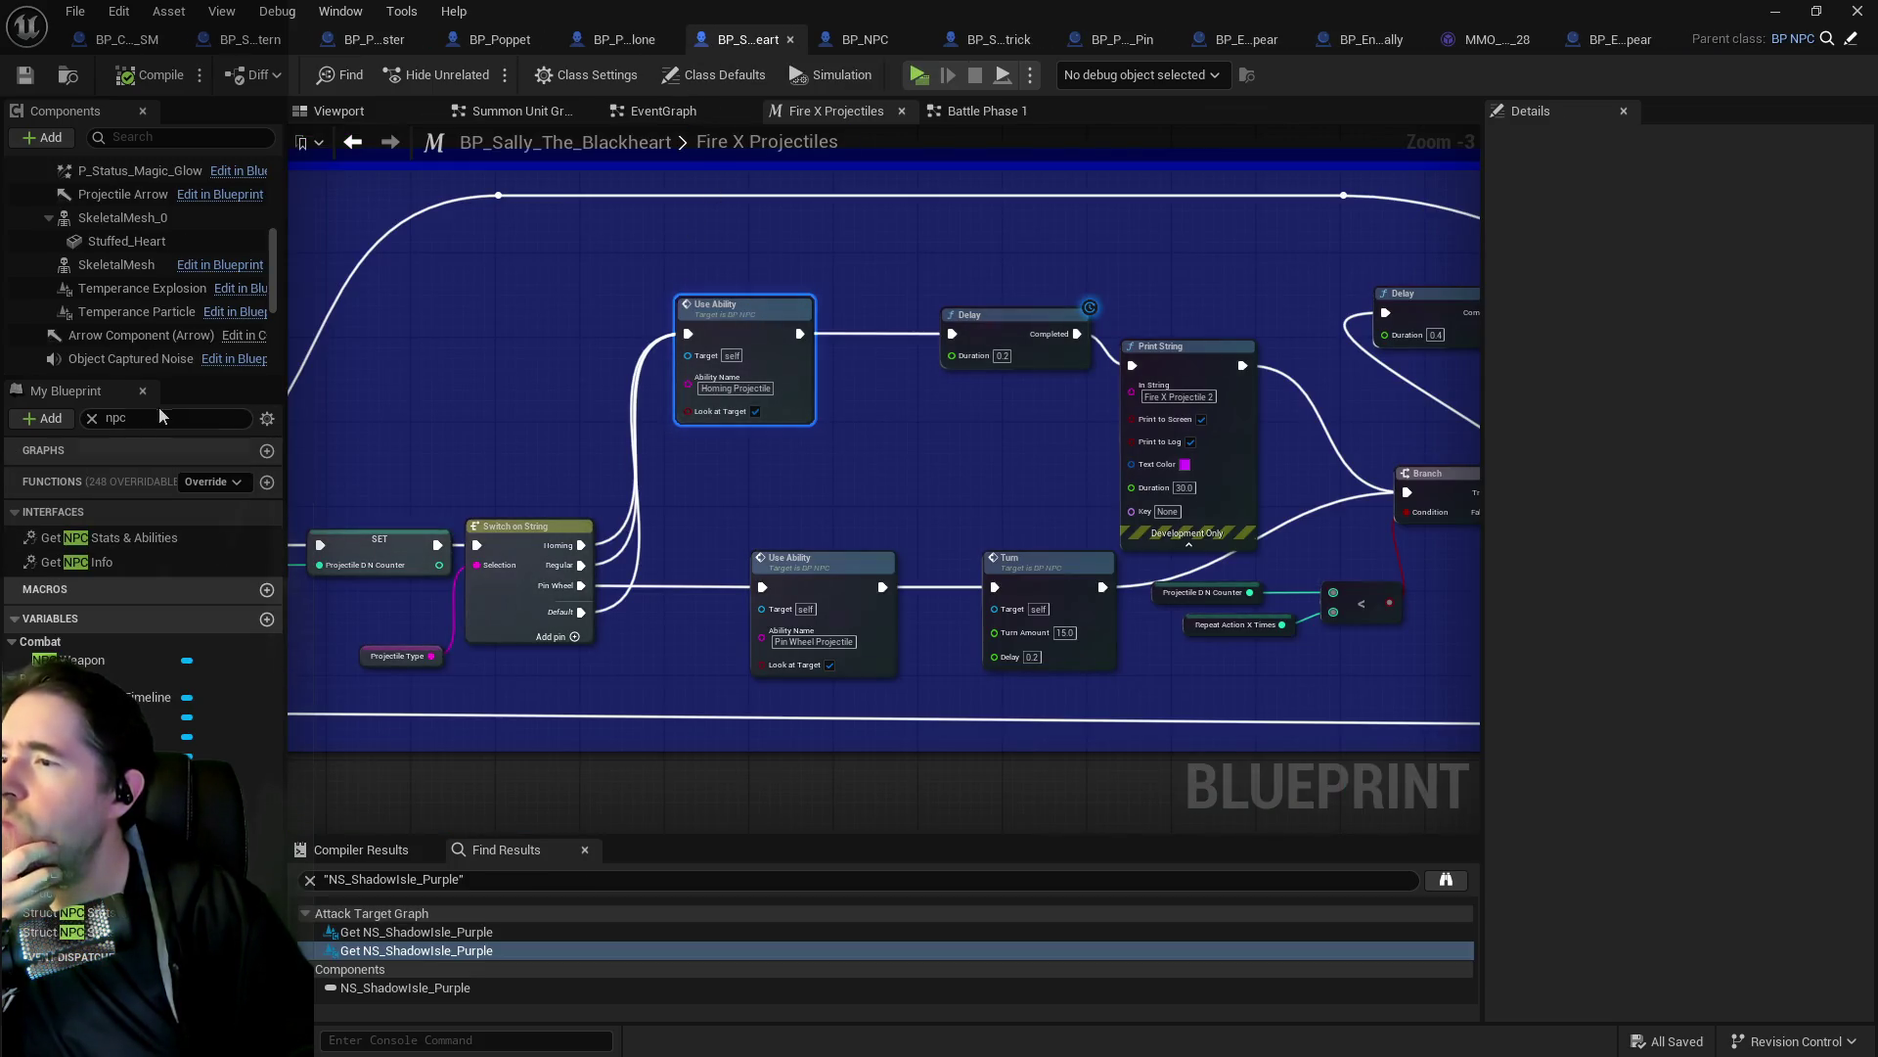
mouse_move(98, 364)
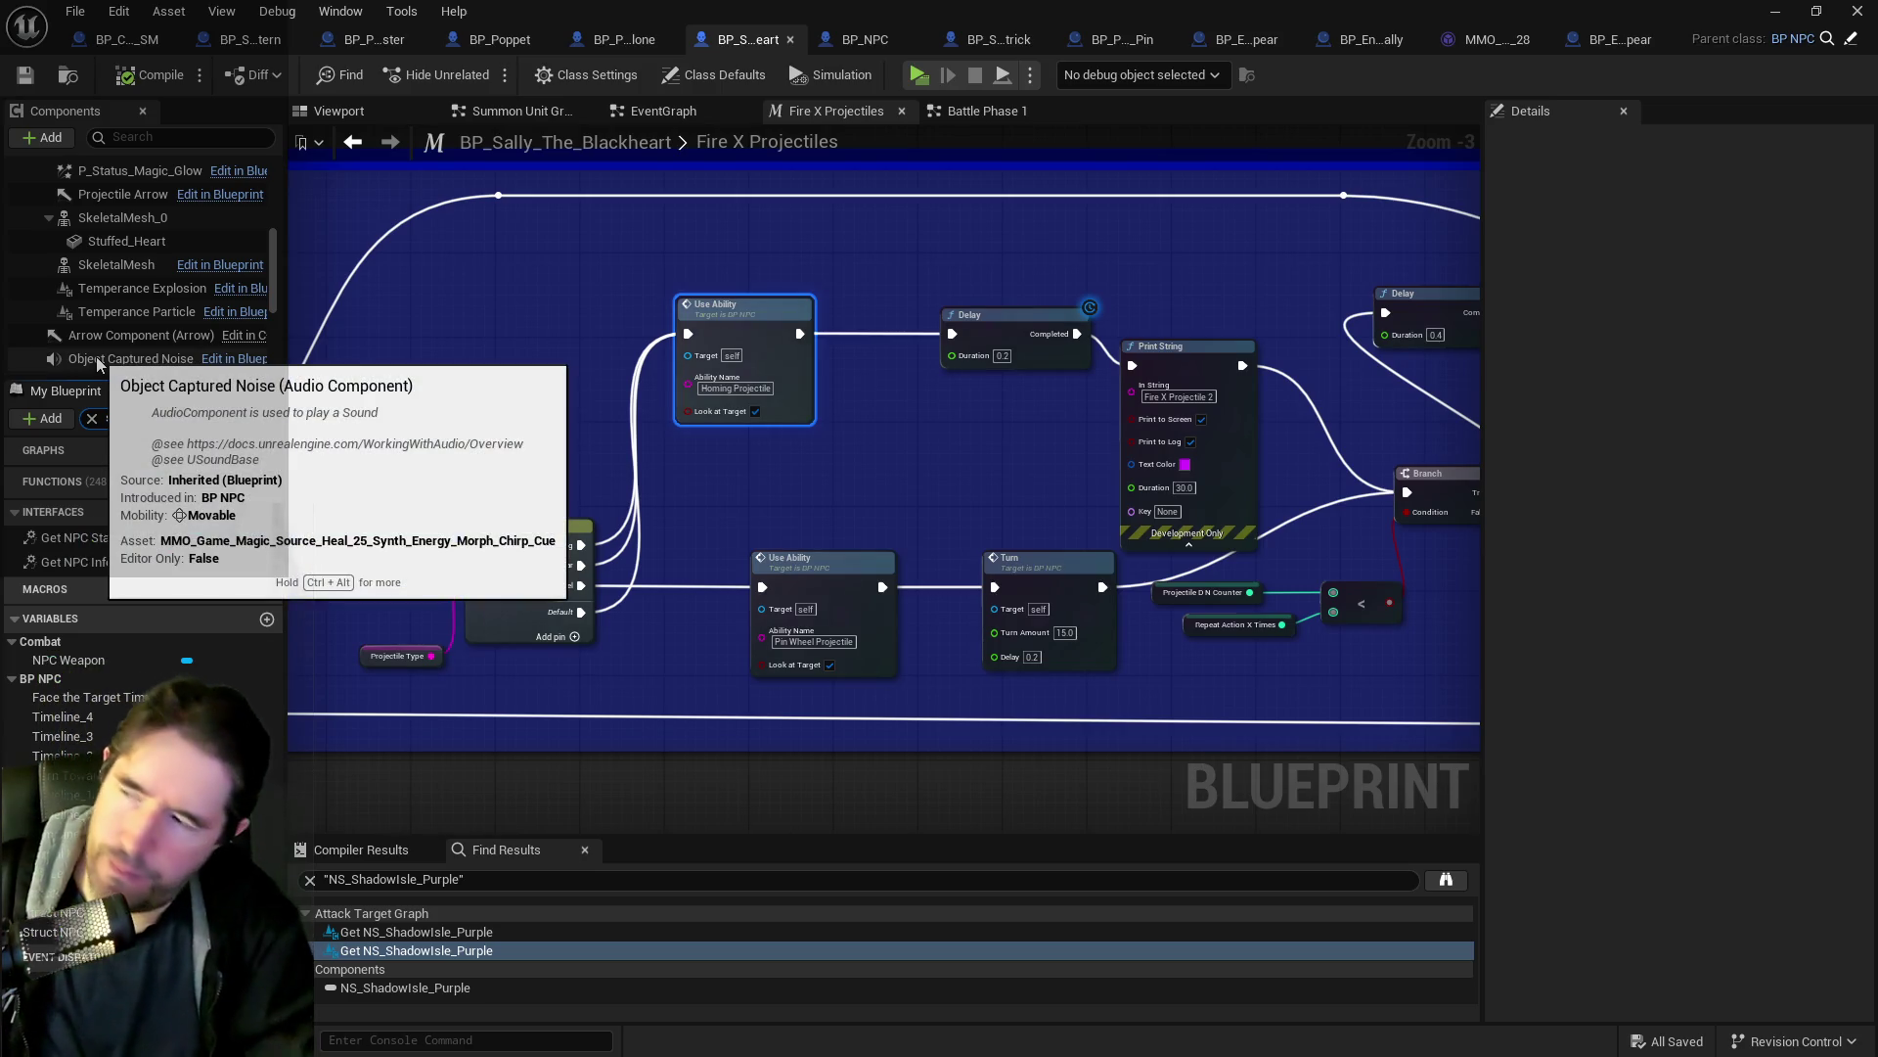
left_click(166, 418)
type("spawn")
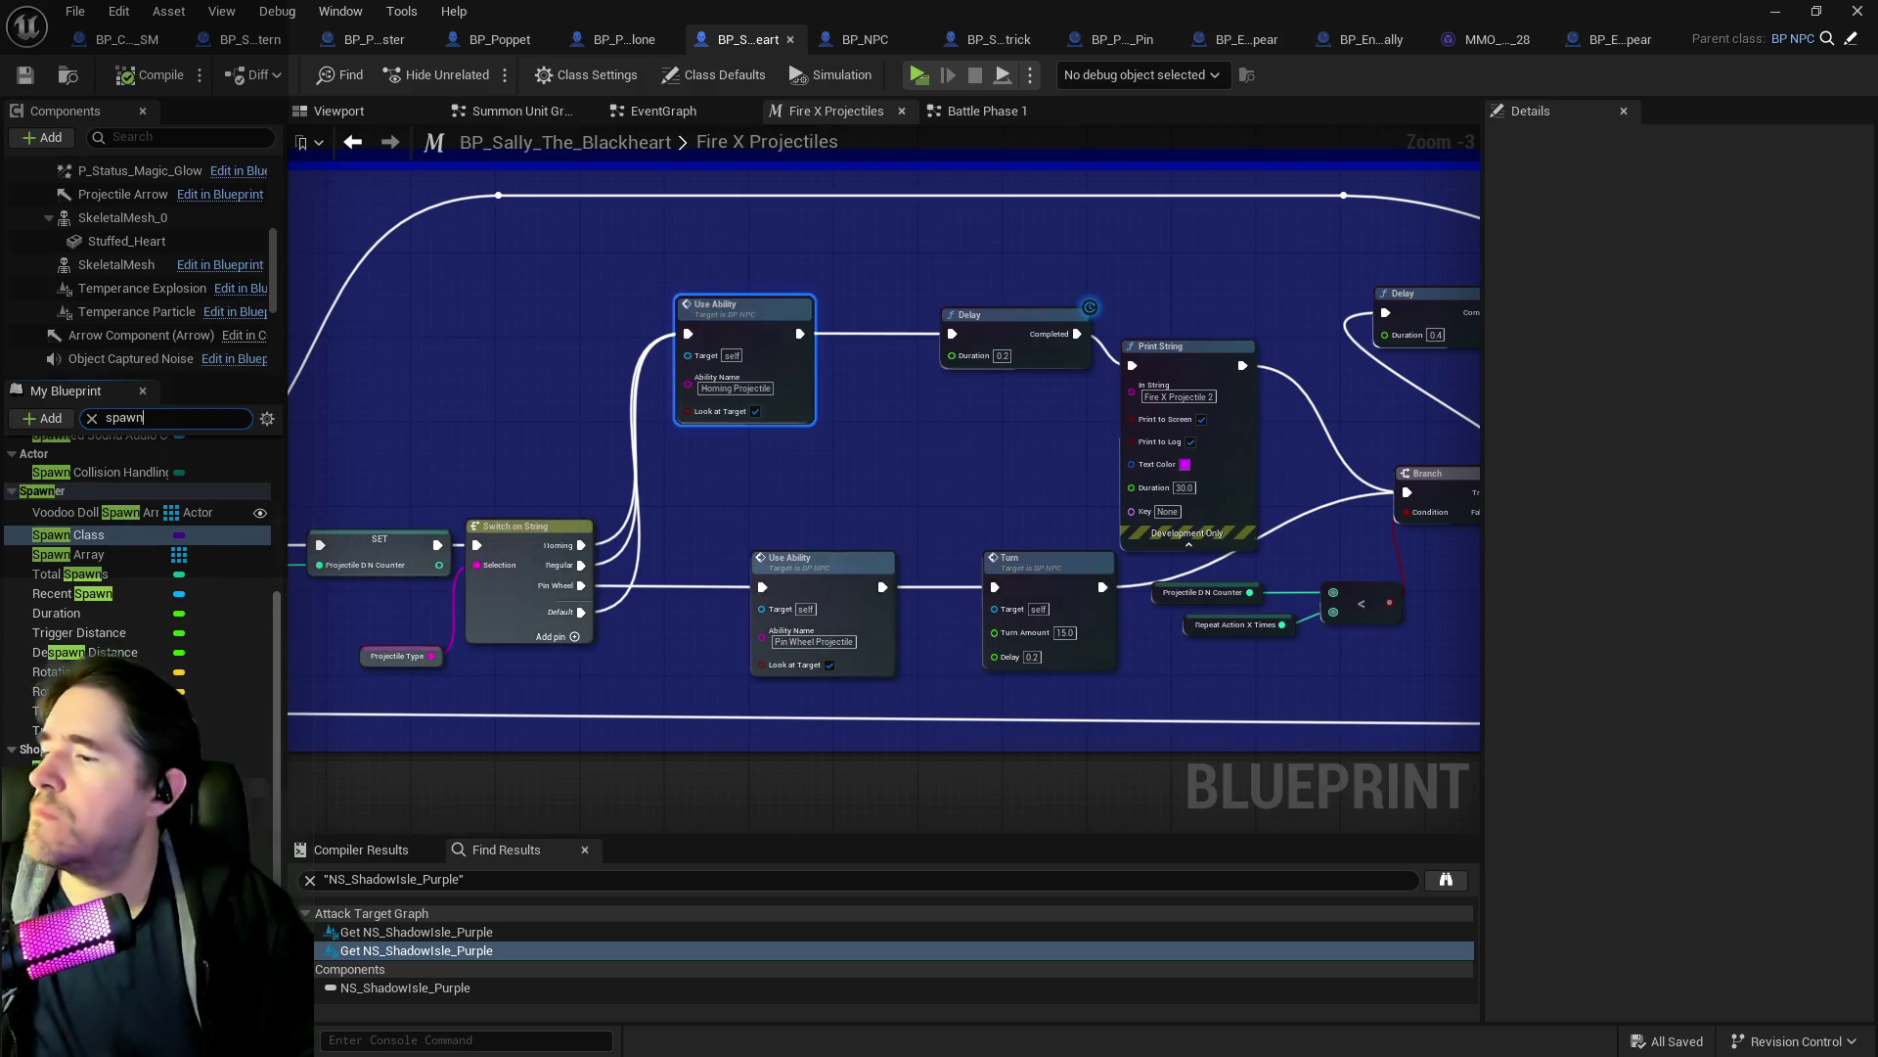
scroll(137, 567, "up", 4)
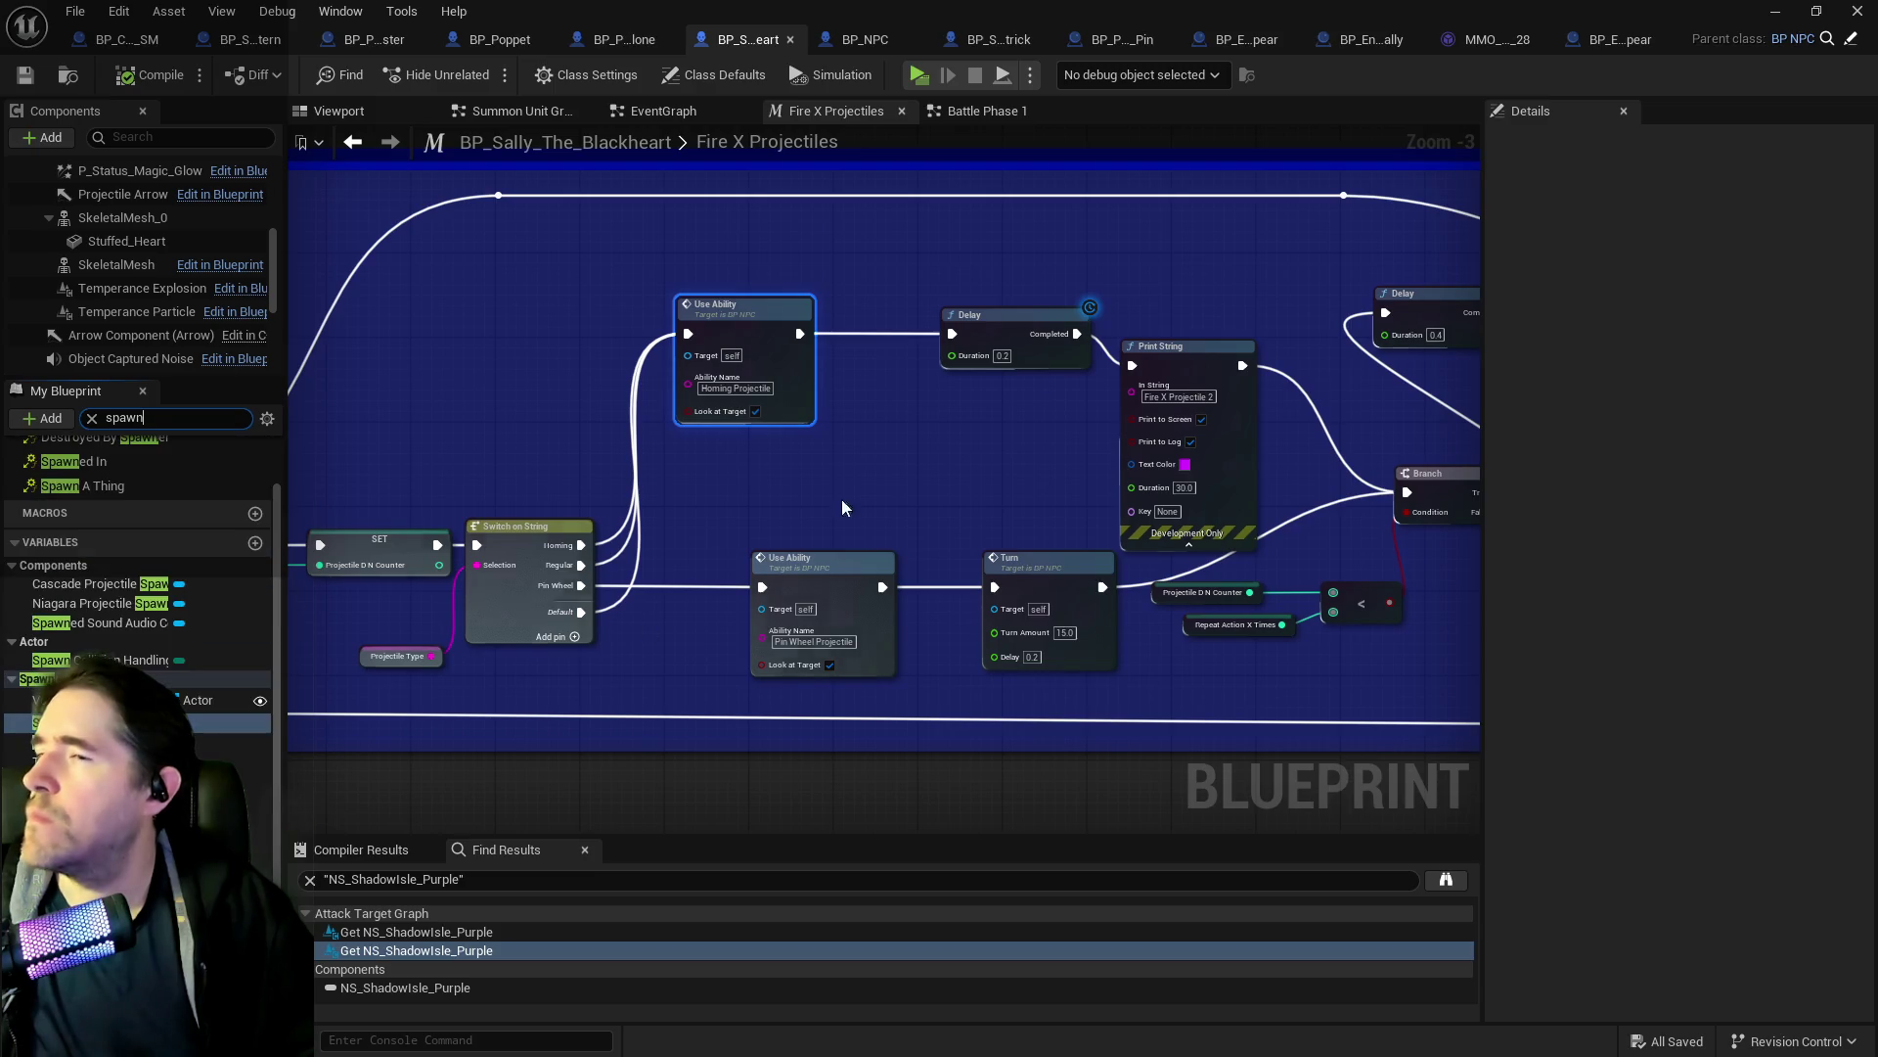
middle_click(1151, 39)
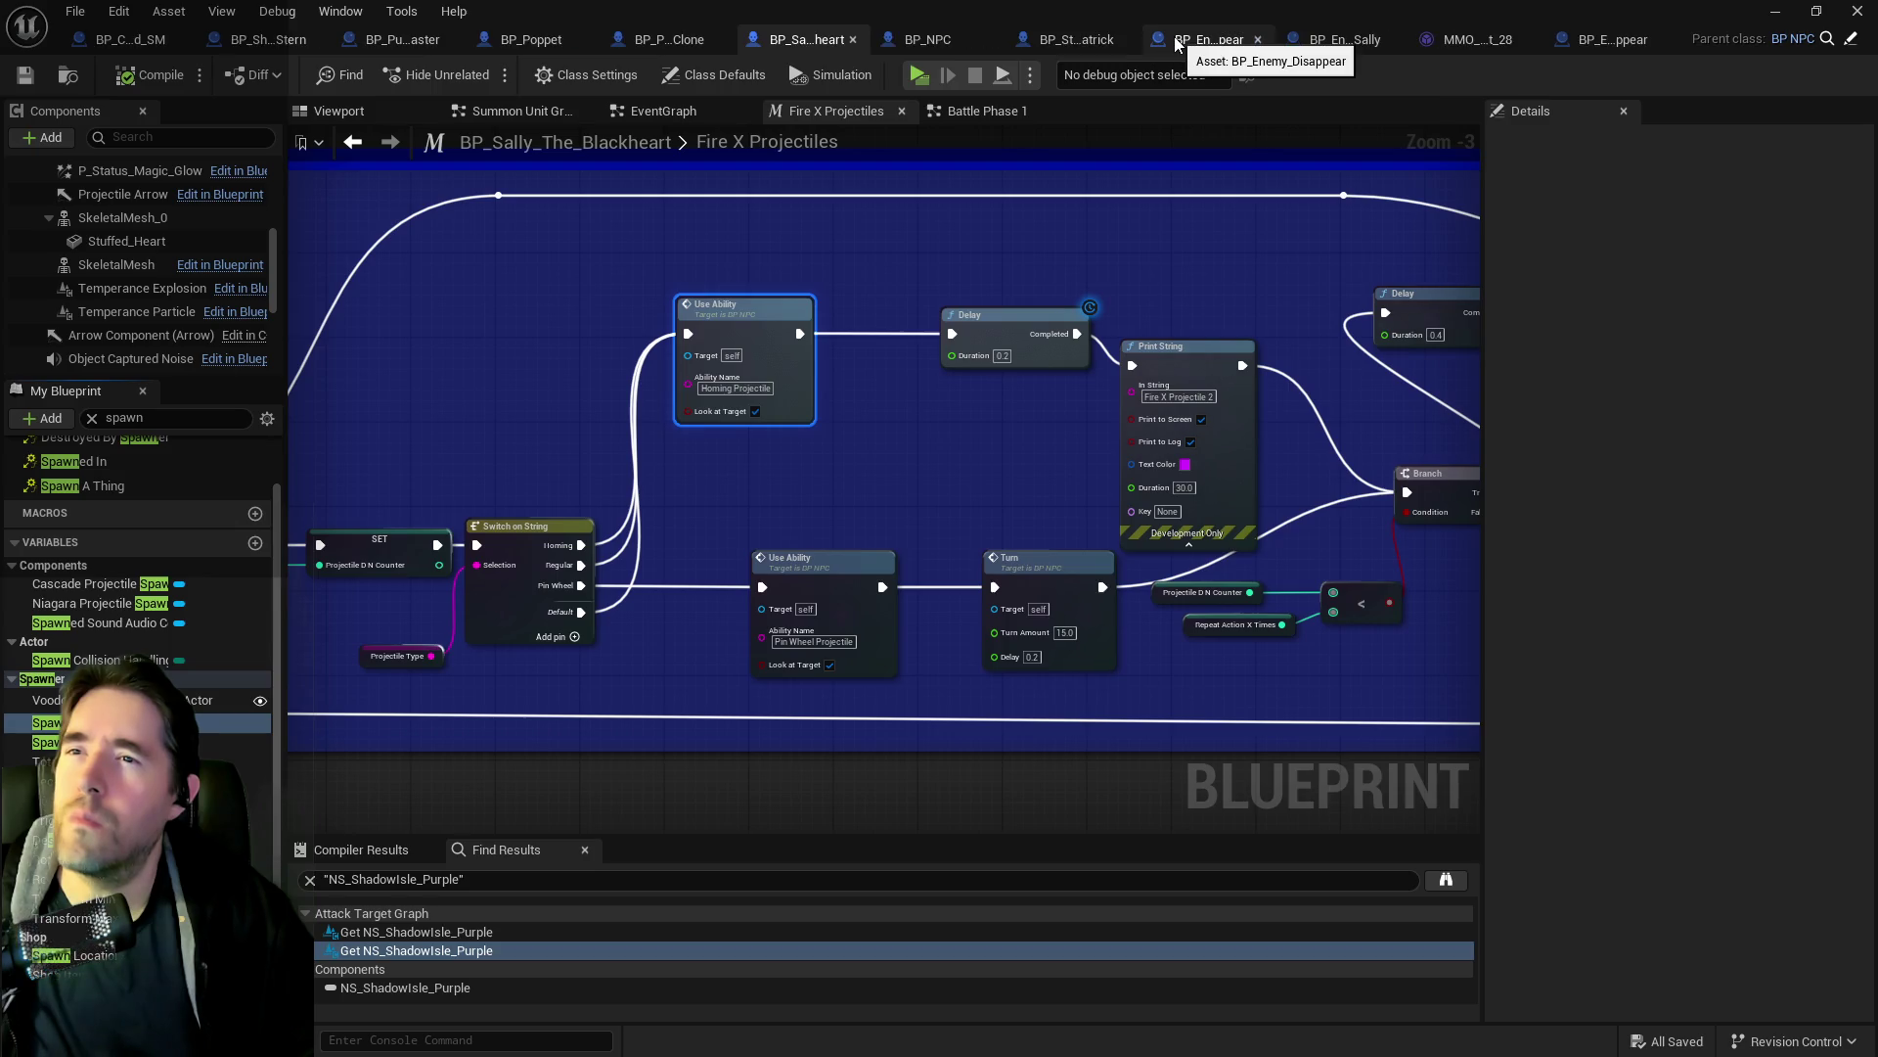
left_click(1342, 41)
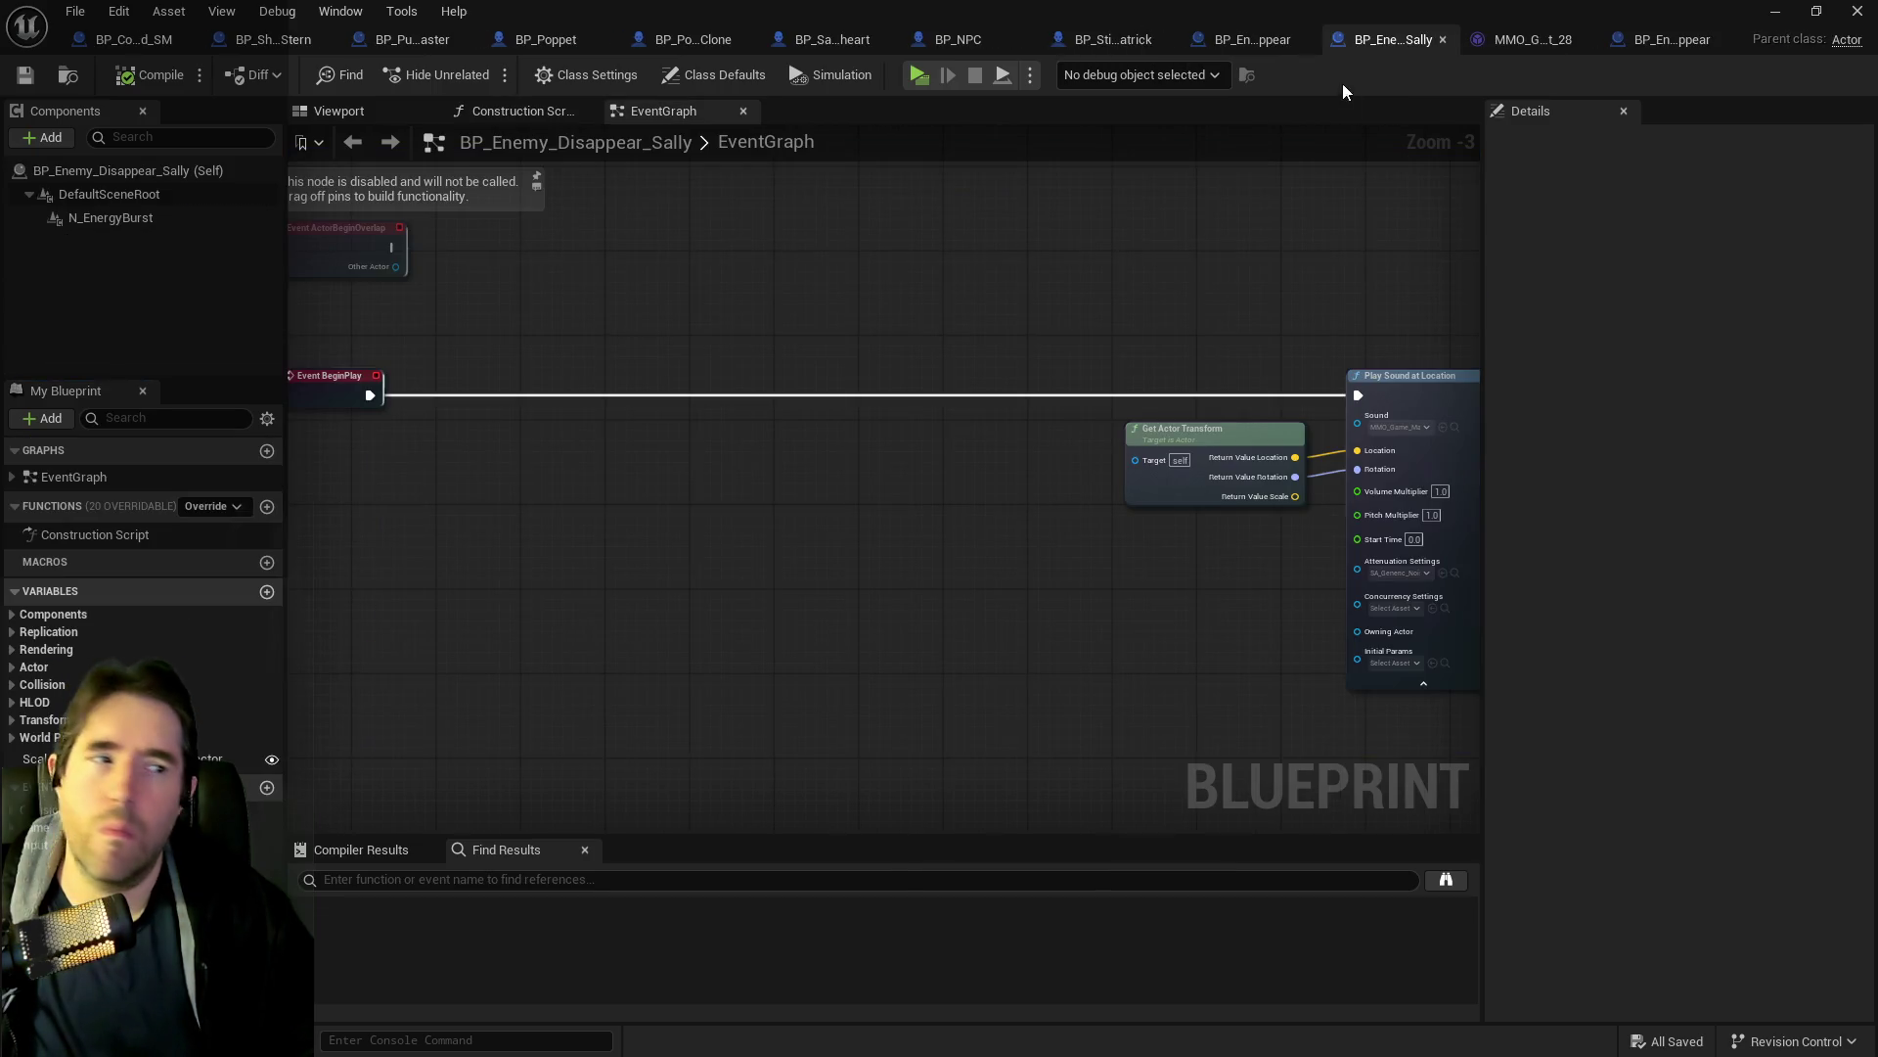
Filter members by 'spawn' to Spawn Collision Handling, then close the MMO asset and BP_Stitch_Patrick tabs.
left_click(178, 419)
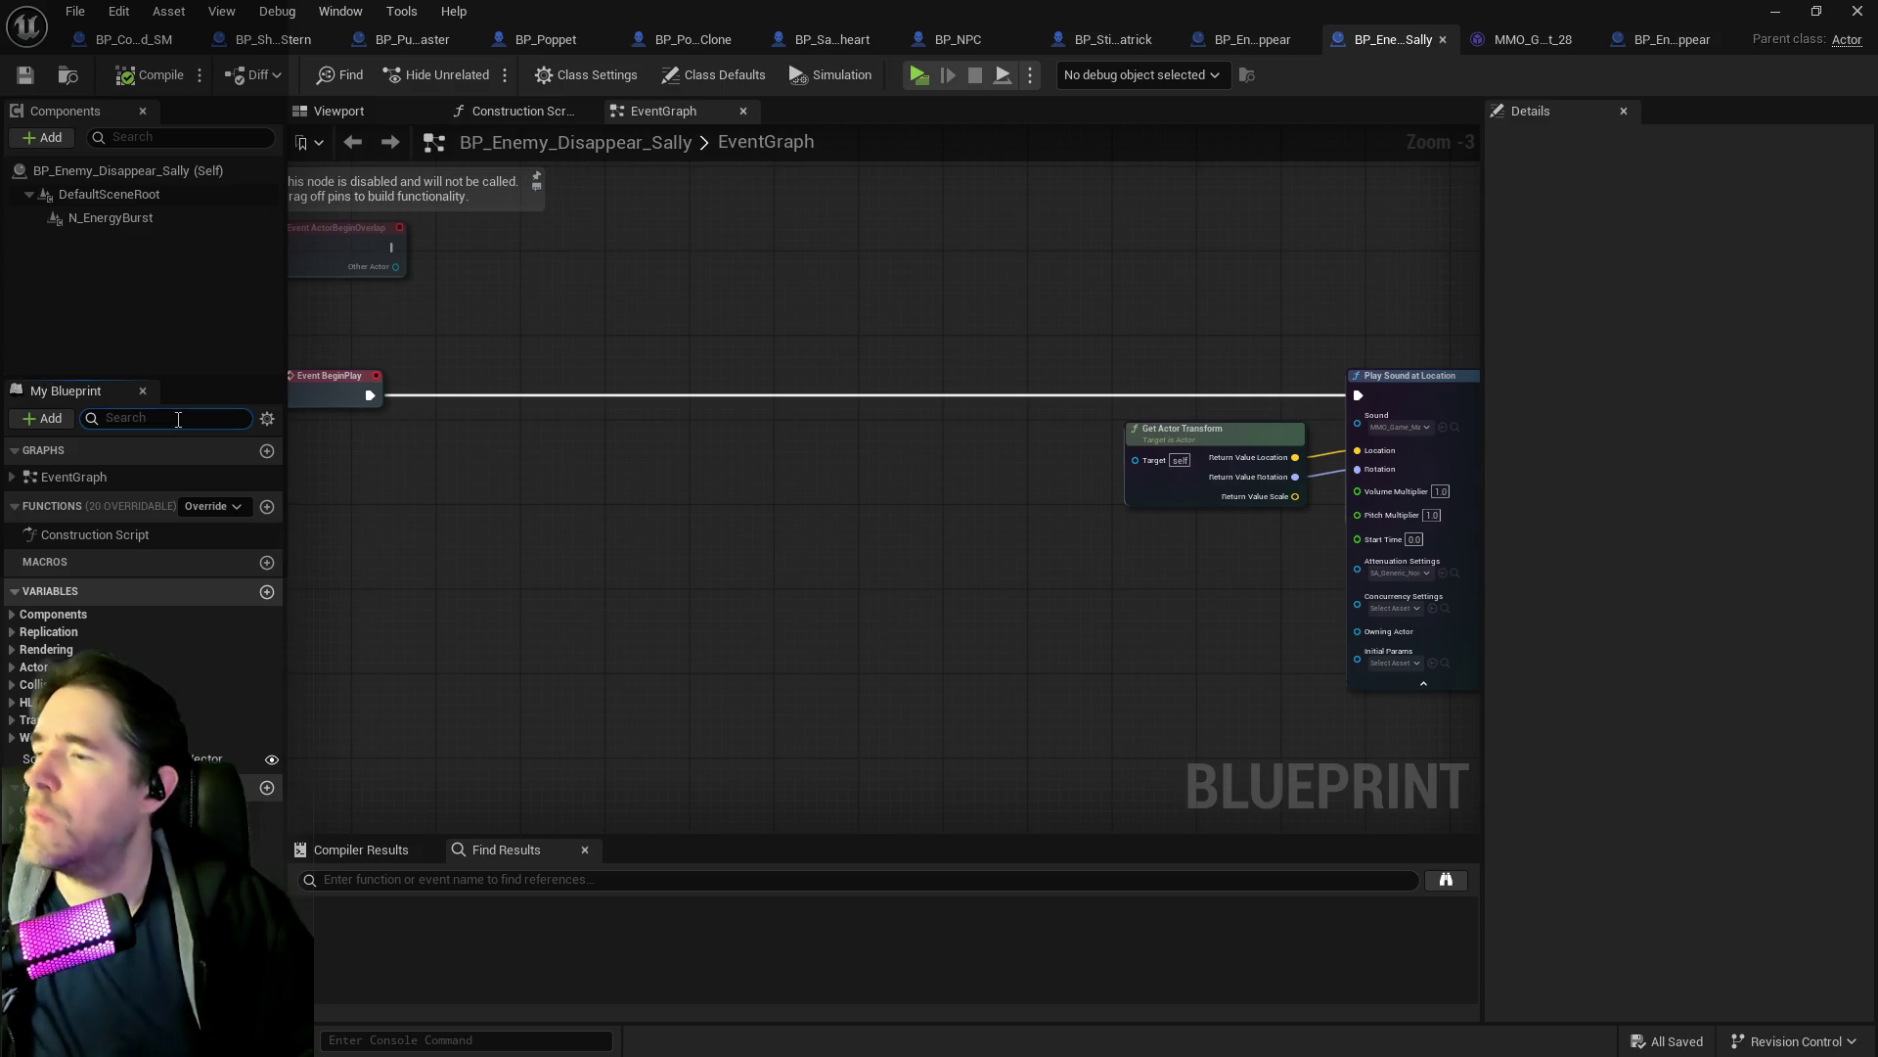
type("spawn")
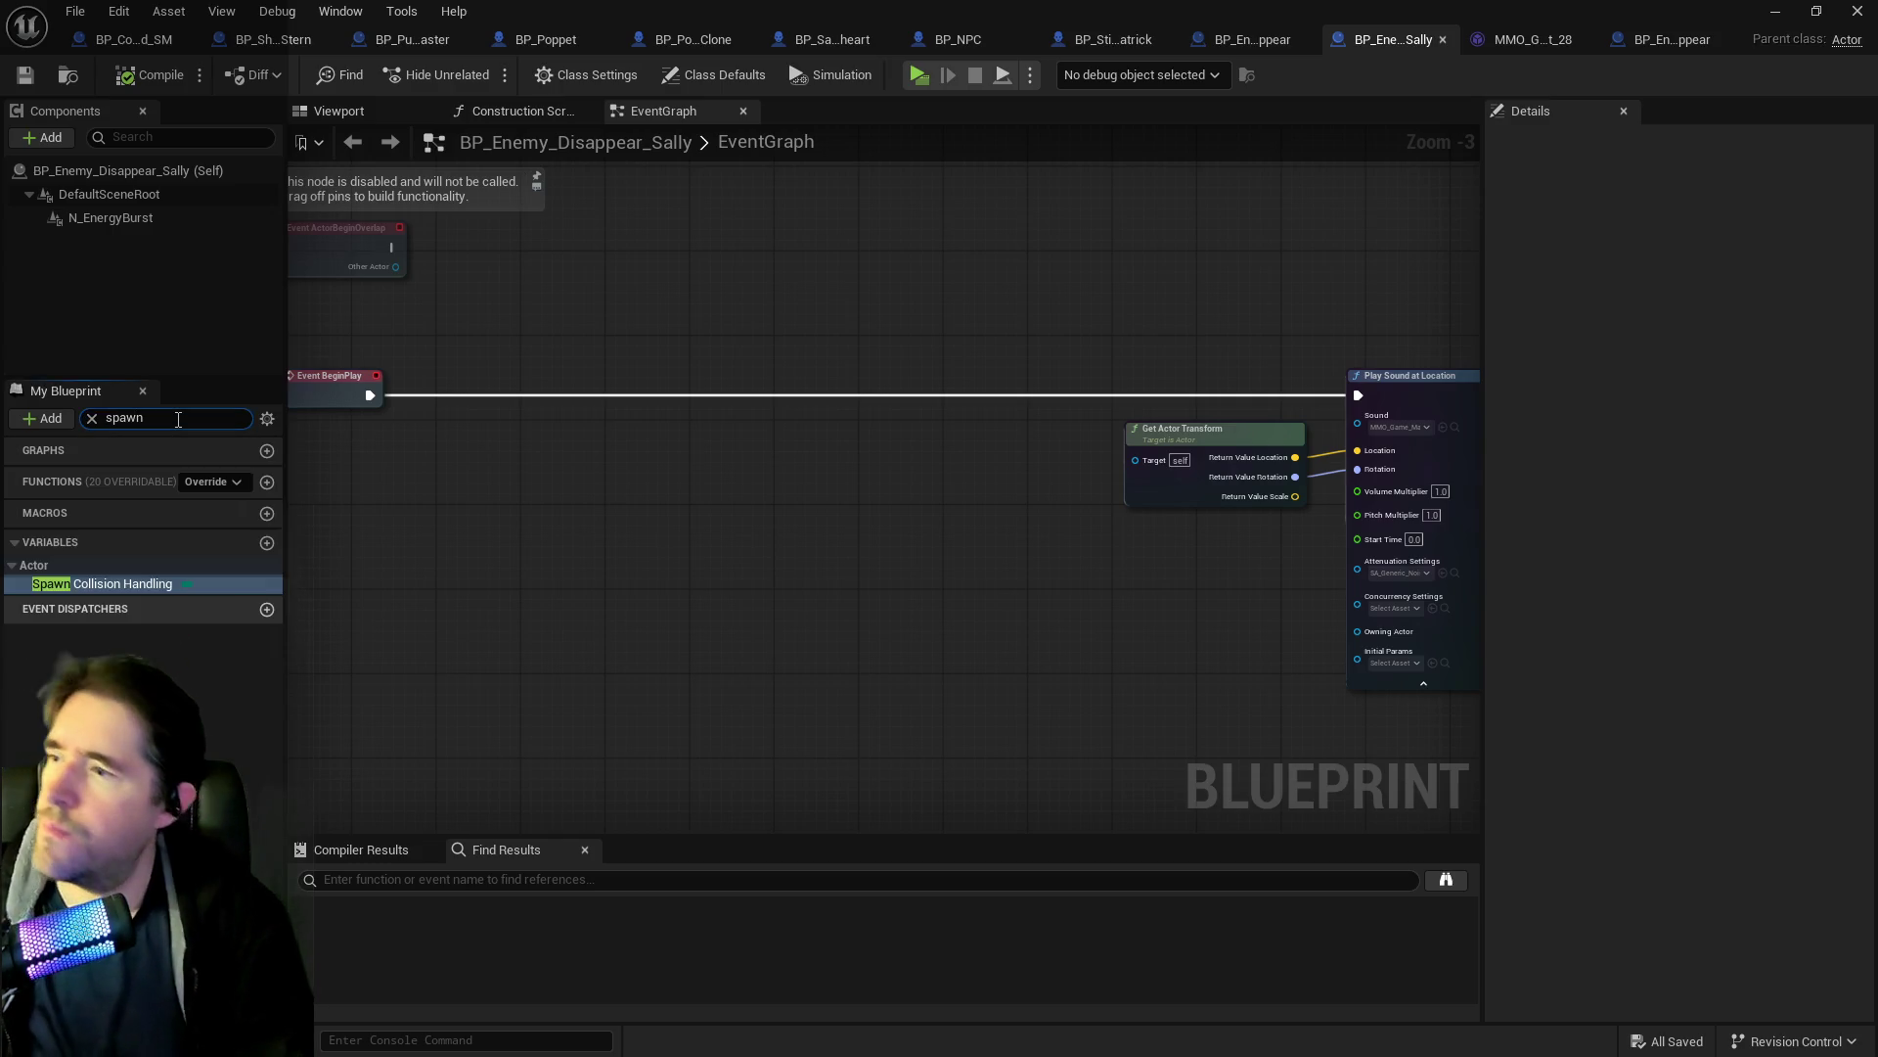
key("Return")
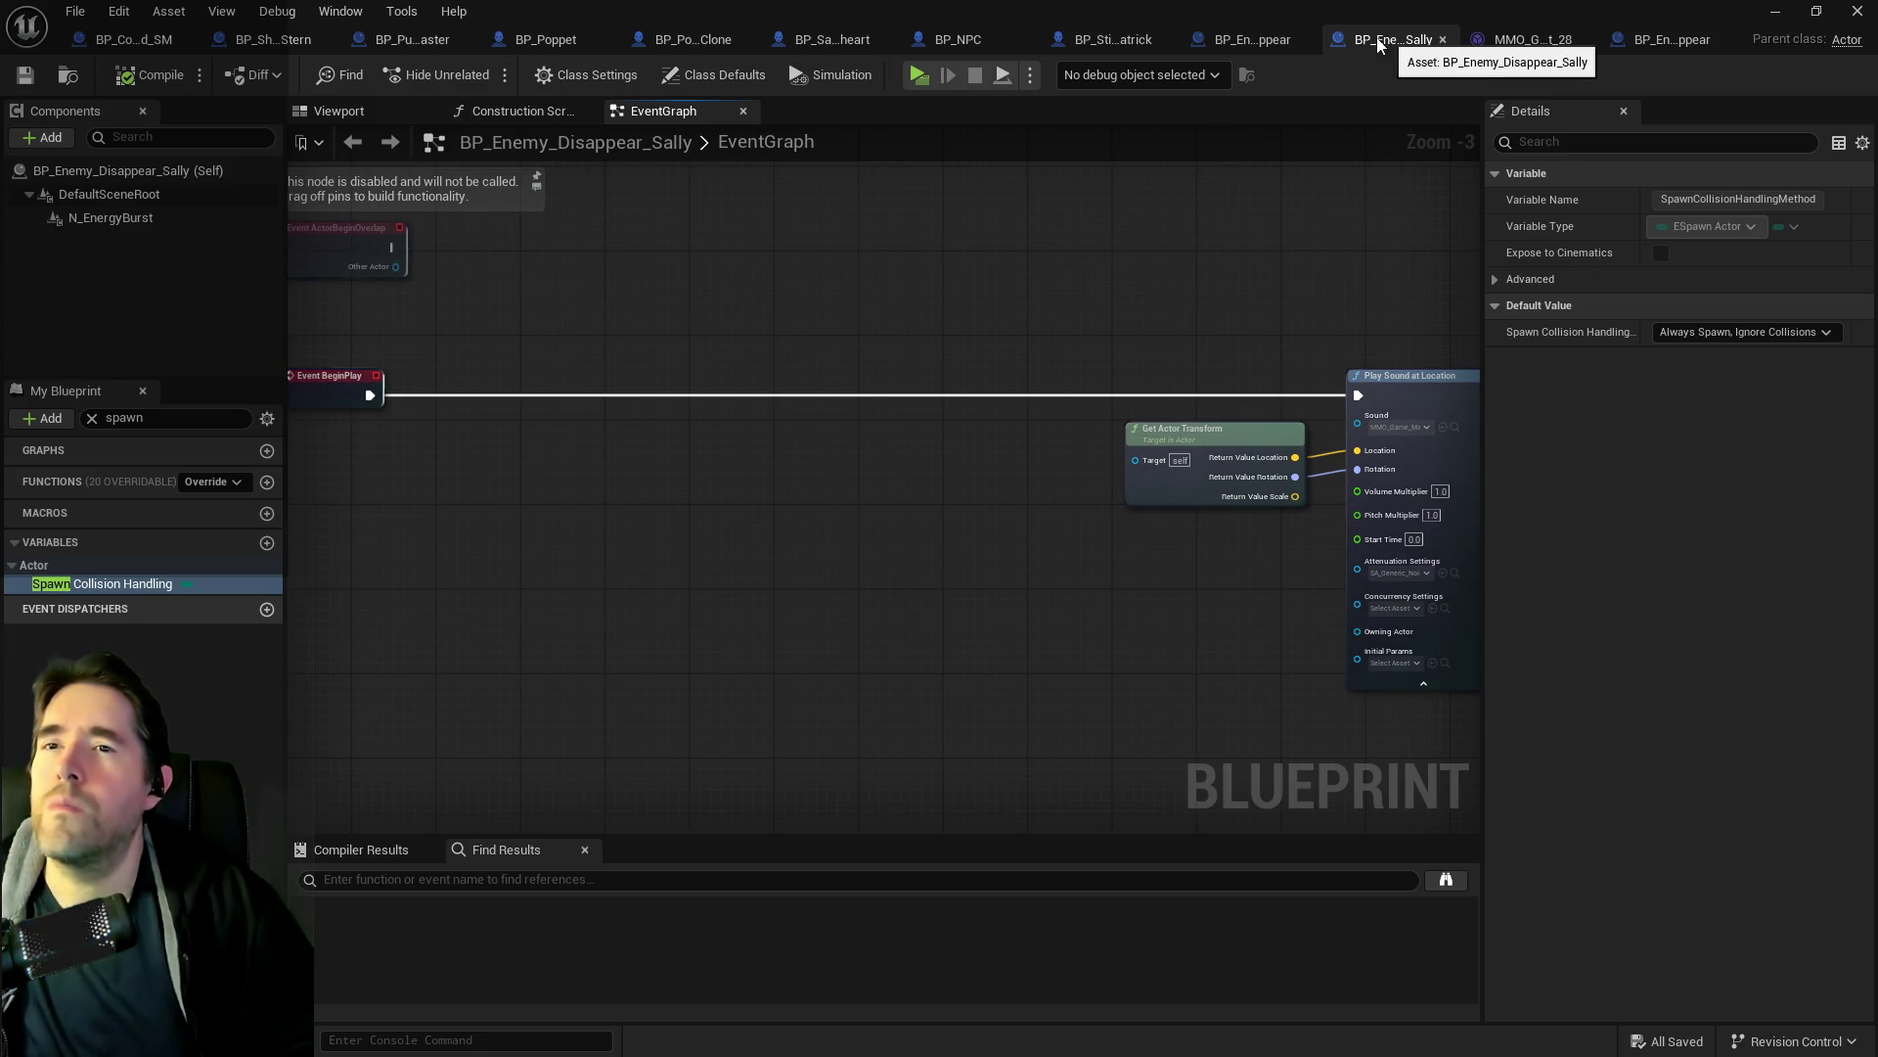
middle_click(1539, 44)
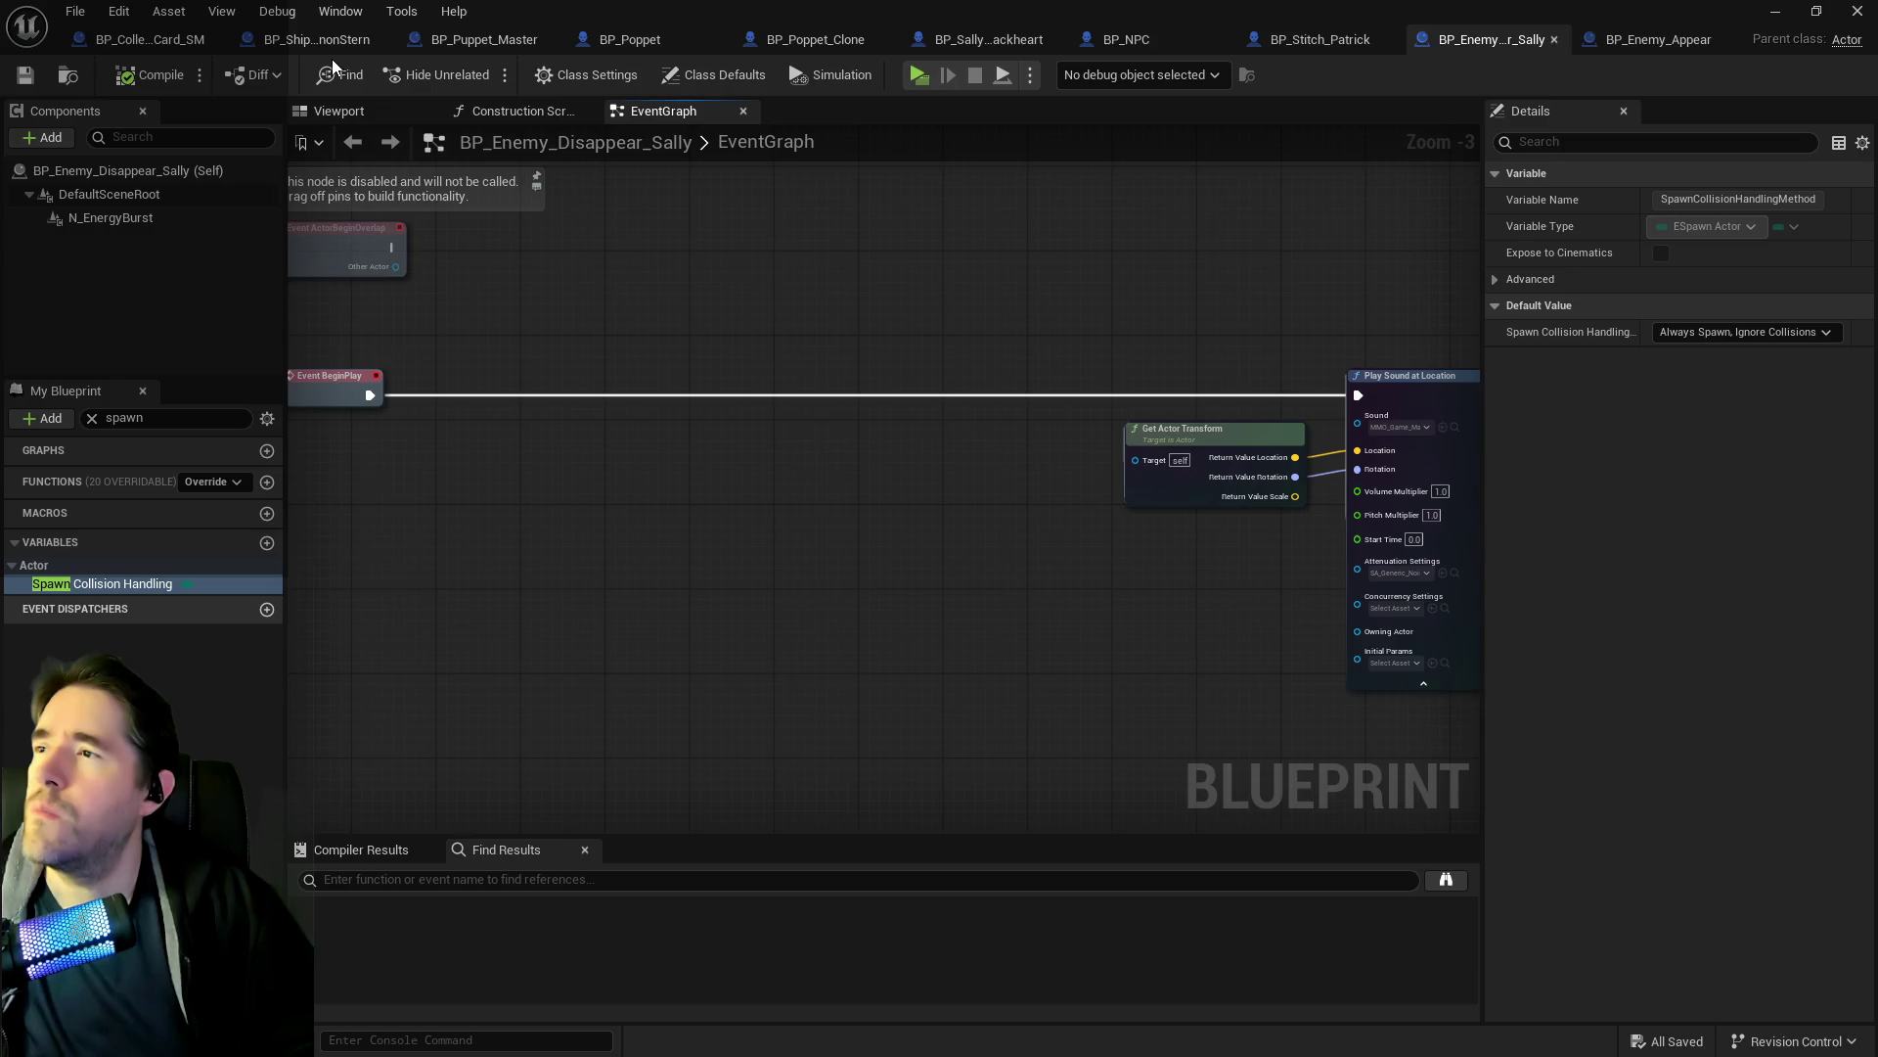
middle_click(1321, 44)
In Sally's Struct NPC Stats, expand Enemy Abilities > Homing Projectile and open BP_Projectile_Sally.
left_click(1069, 46)
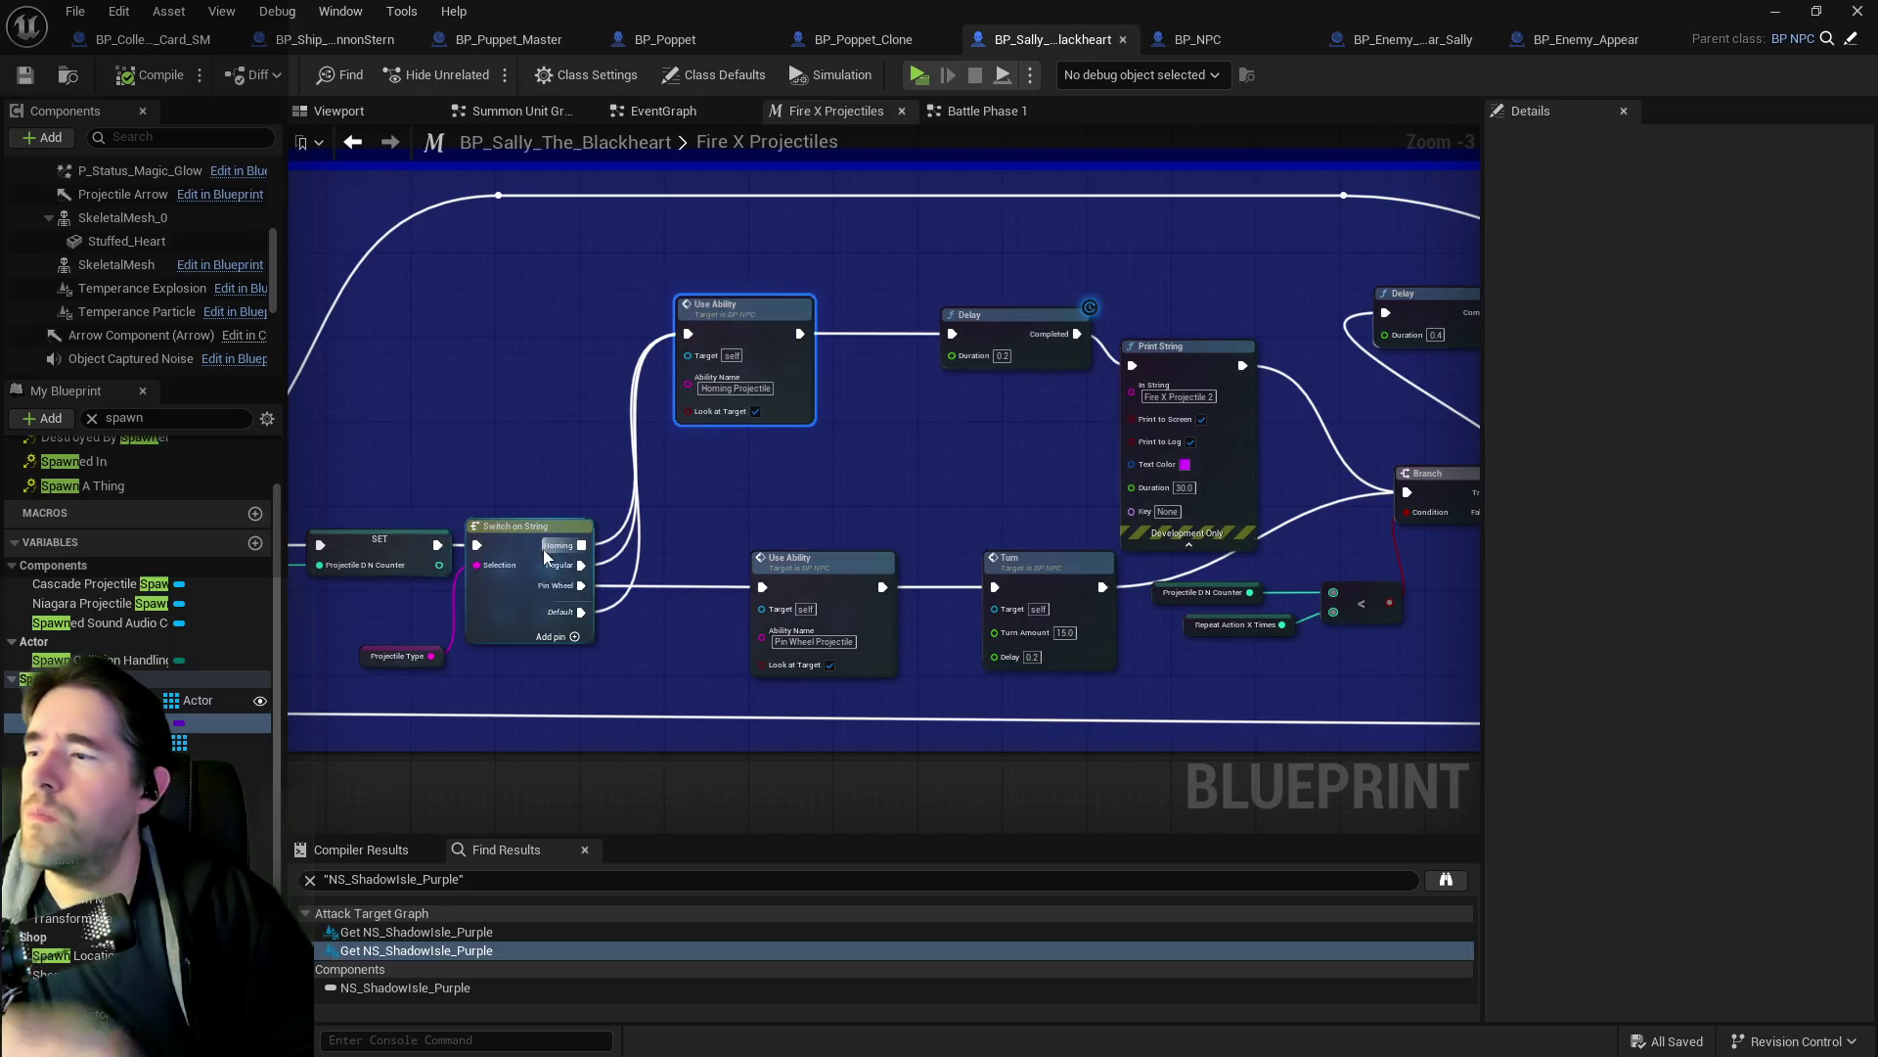
scroll(130, 480, "down", 3)
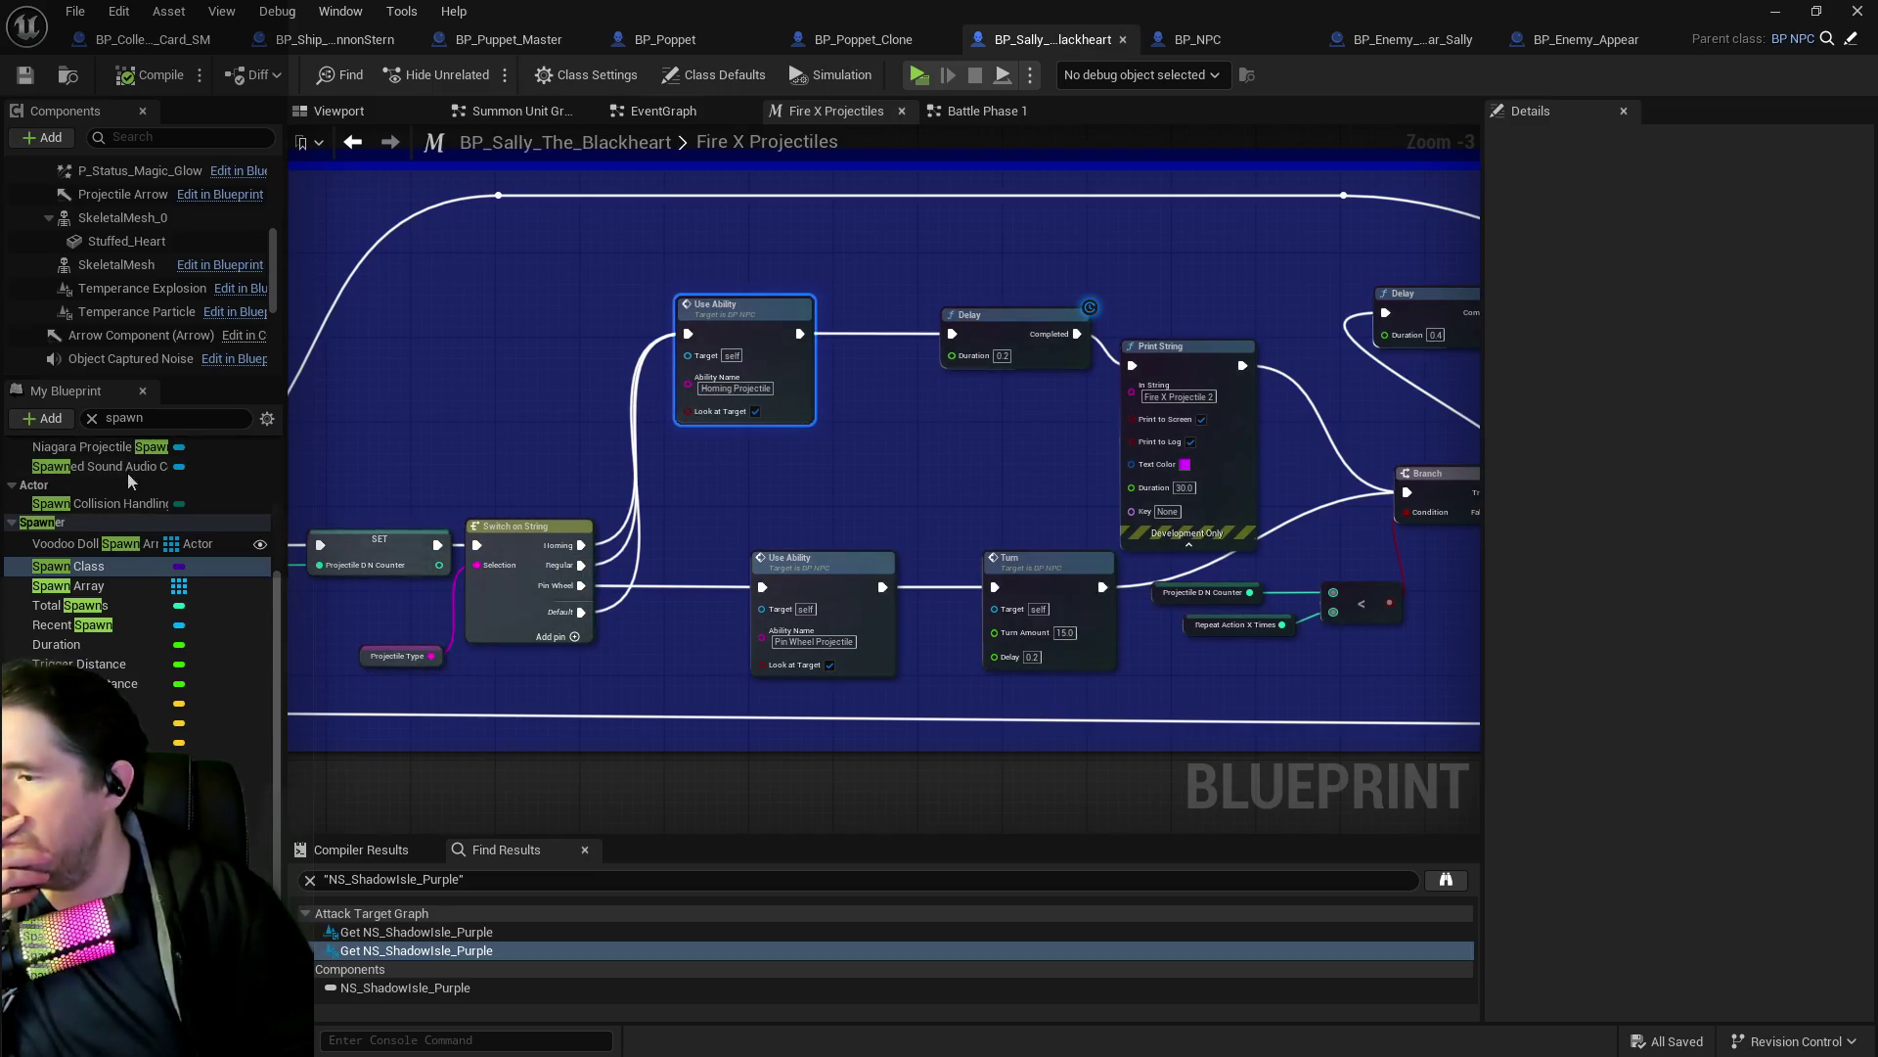
double_click(160, 421)
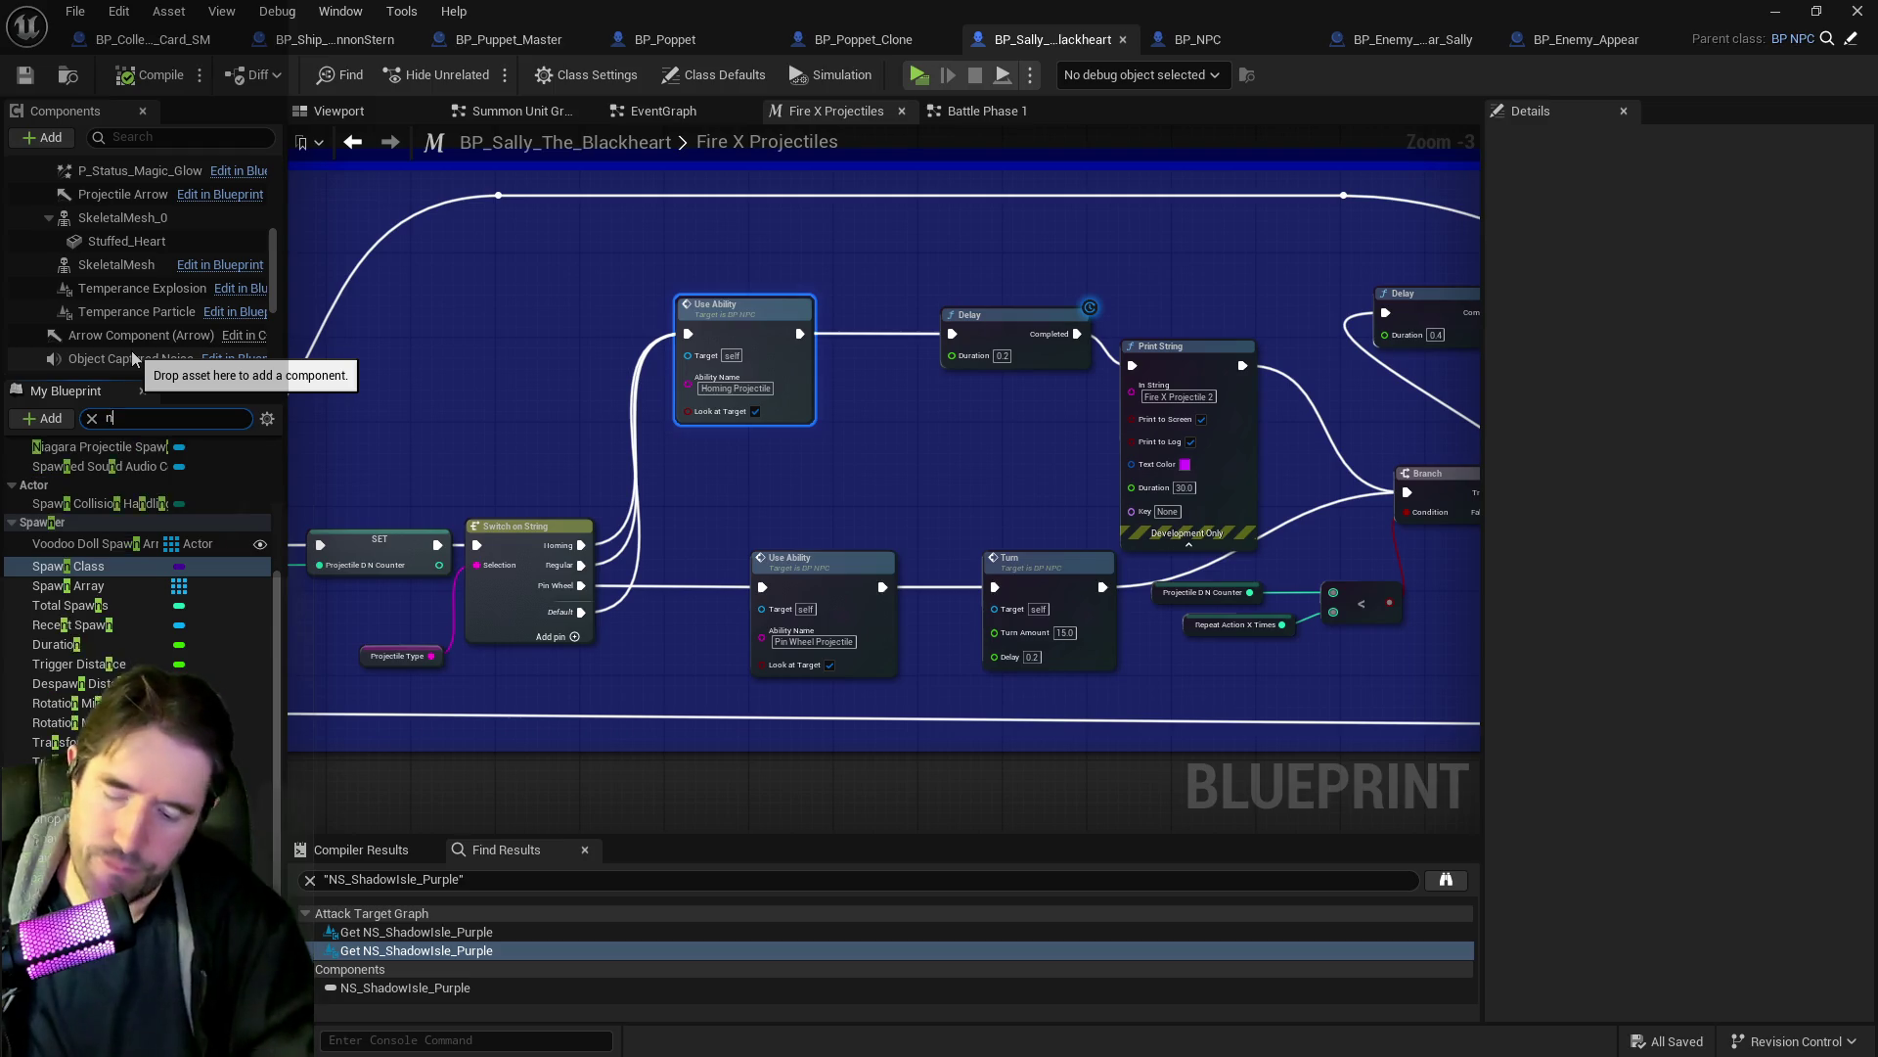
left_click(78, 679)
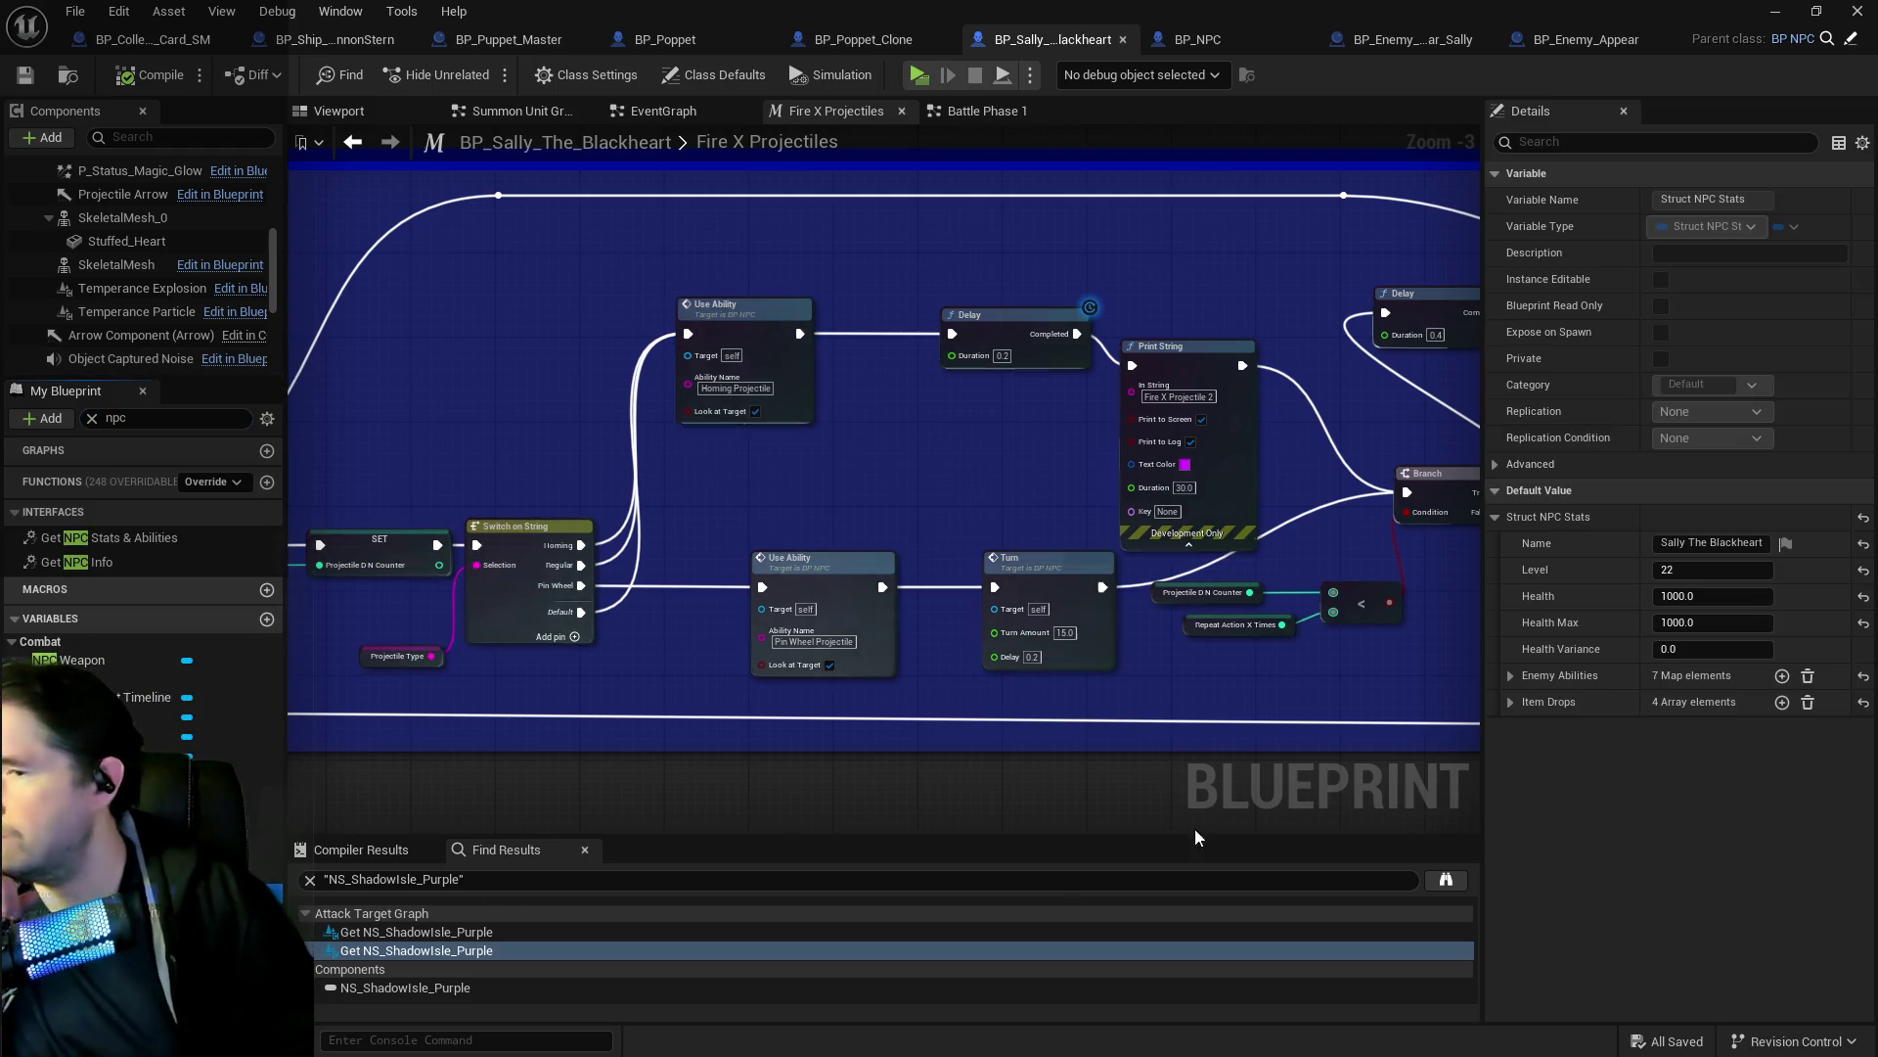
left_click(1509, 677)
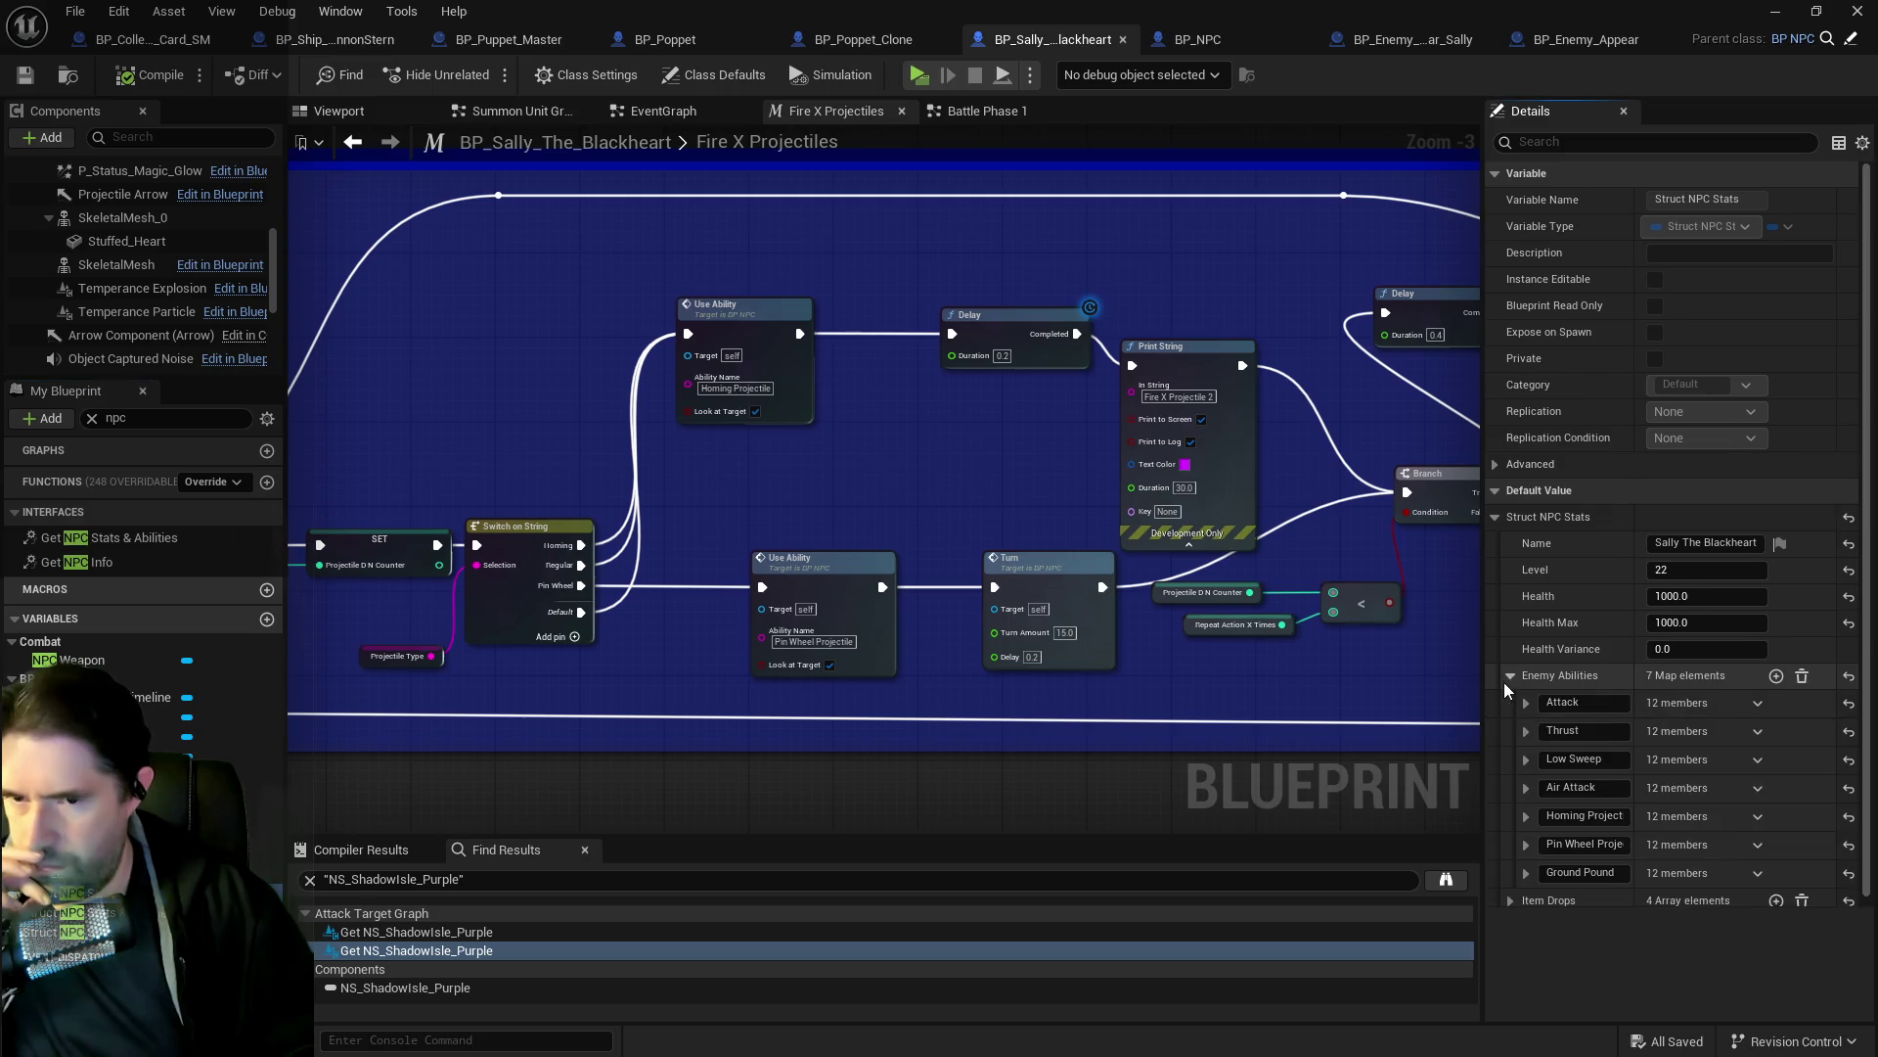
left_click(1525, 815)
scroll(1633, 925, "down", 5)
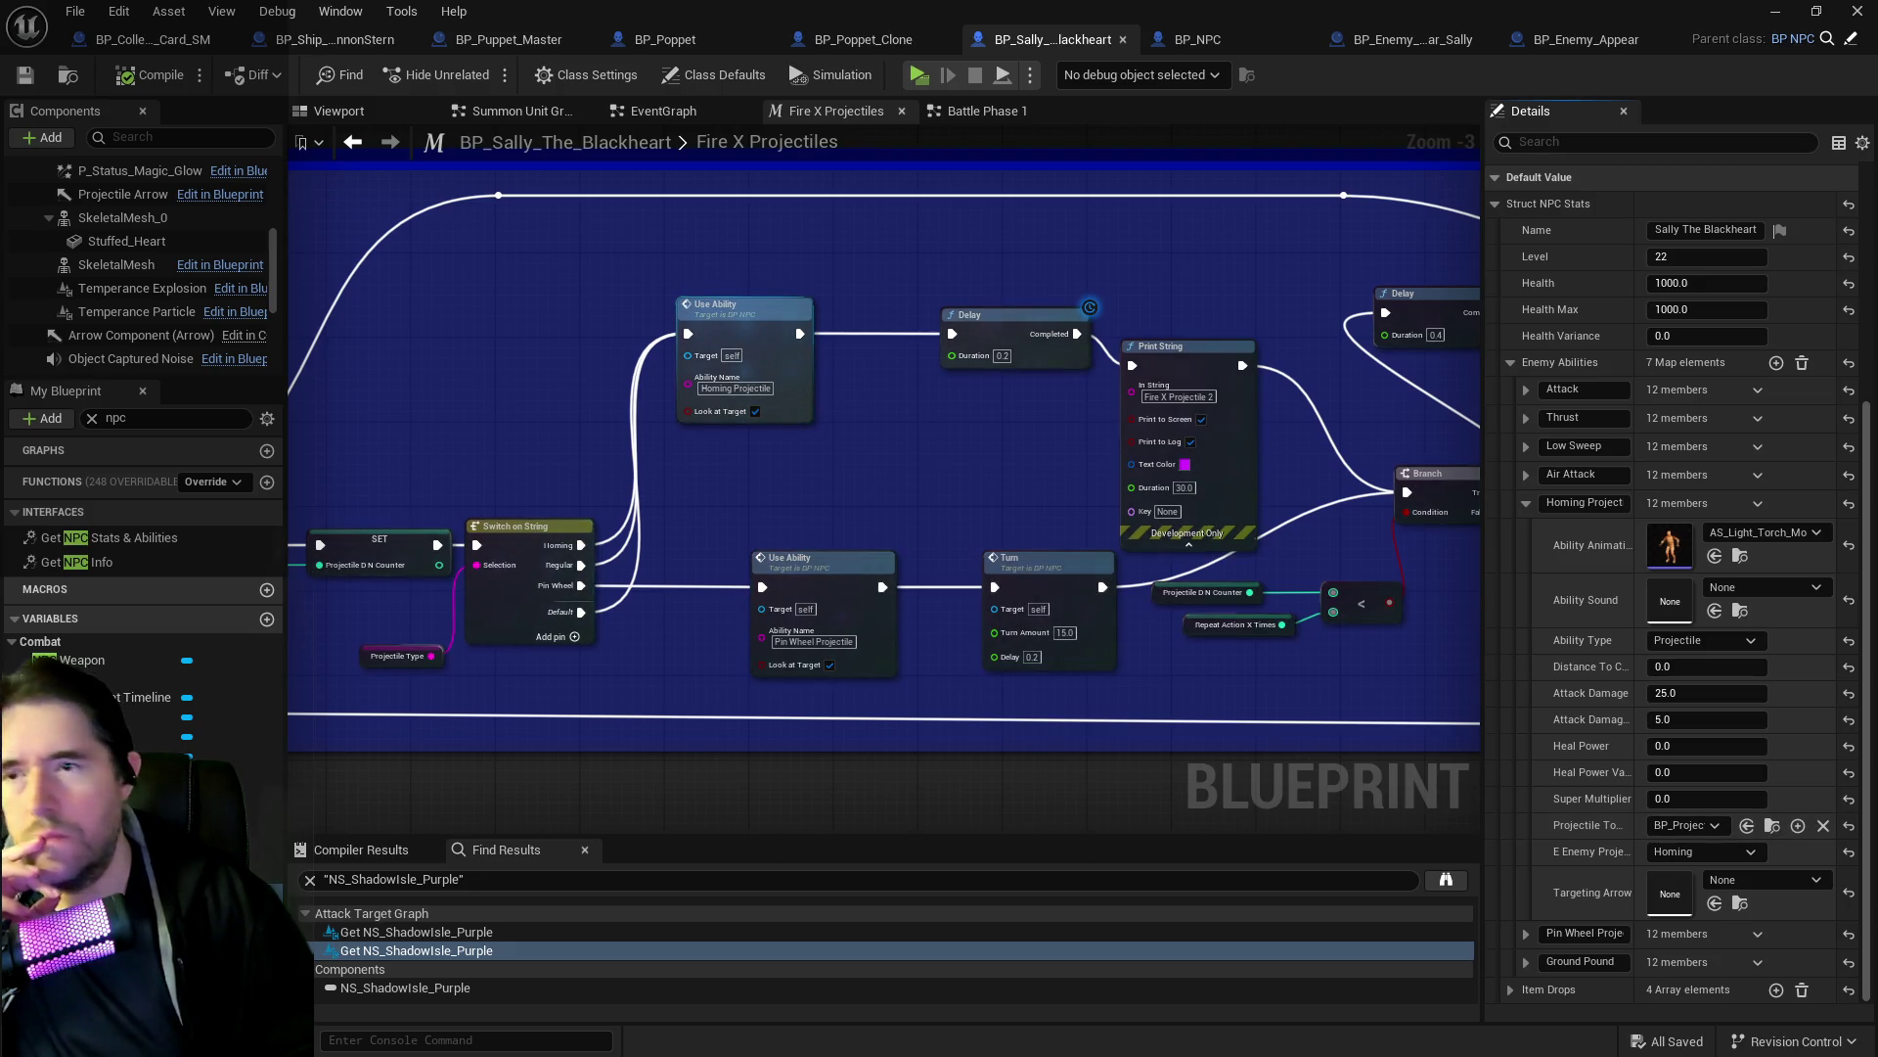
left_click(174, 419)
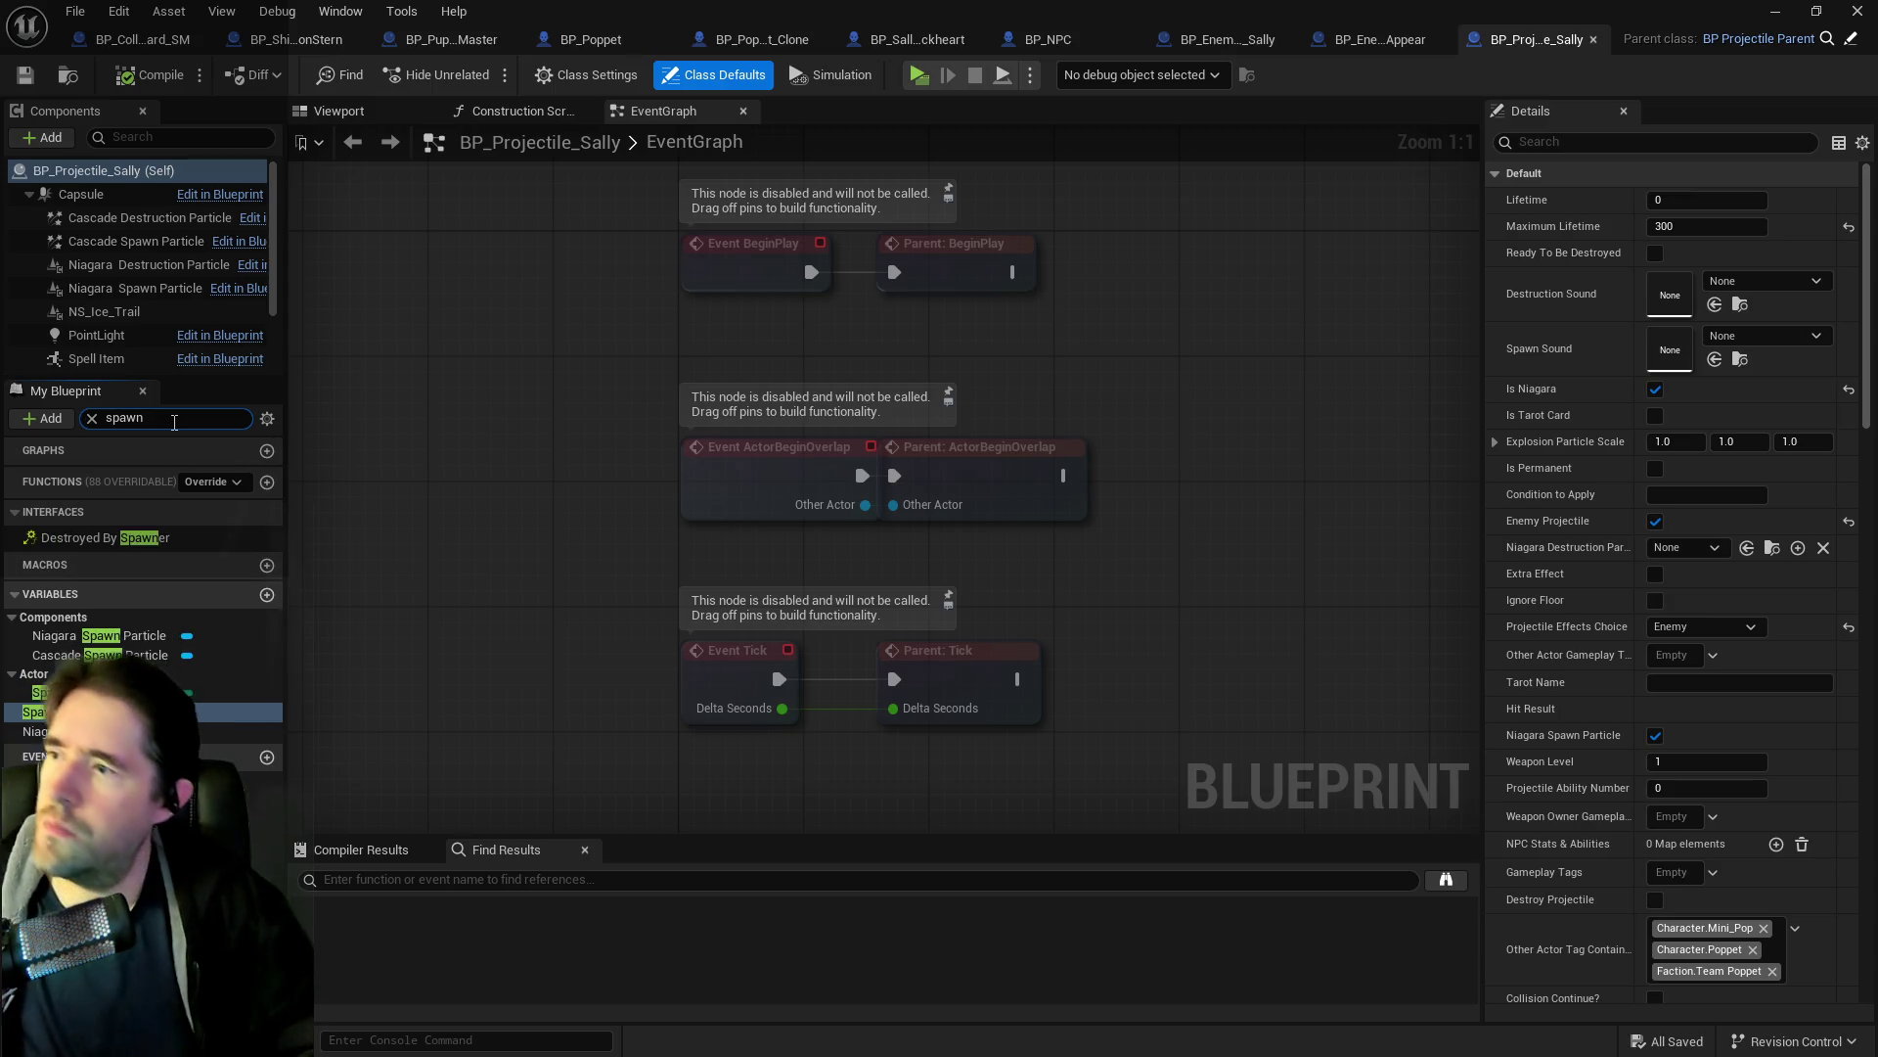
Inspect BP_Projectile_Sally's Cascade/Niagara spawn particle variables and Niagara destruction and spawn components.
left_click(112, 655)
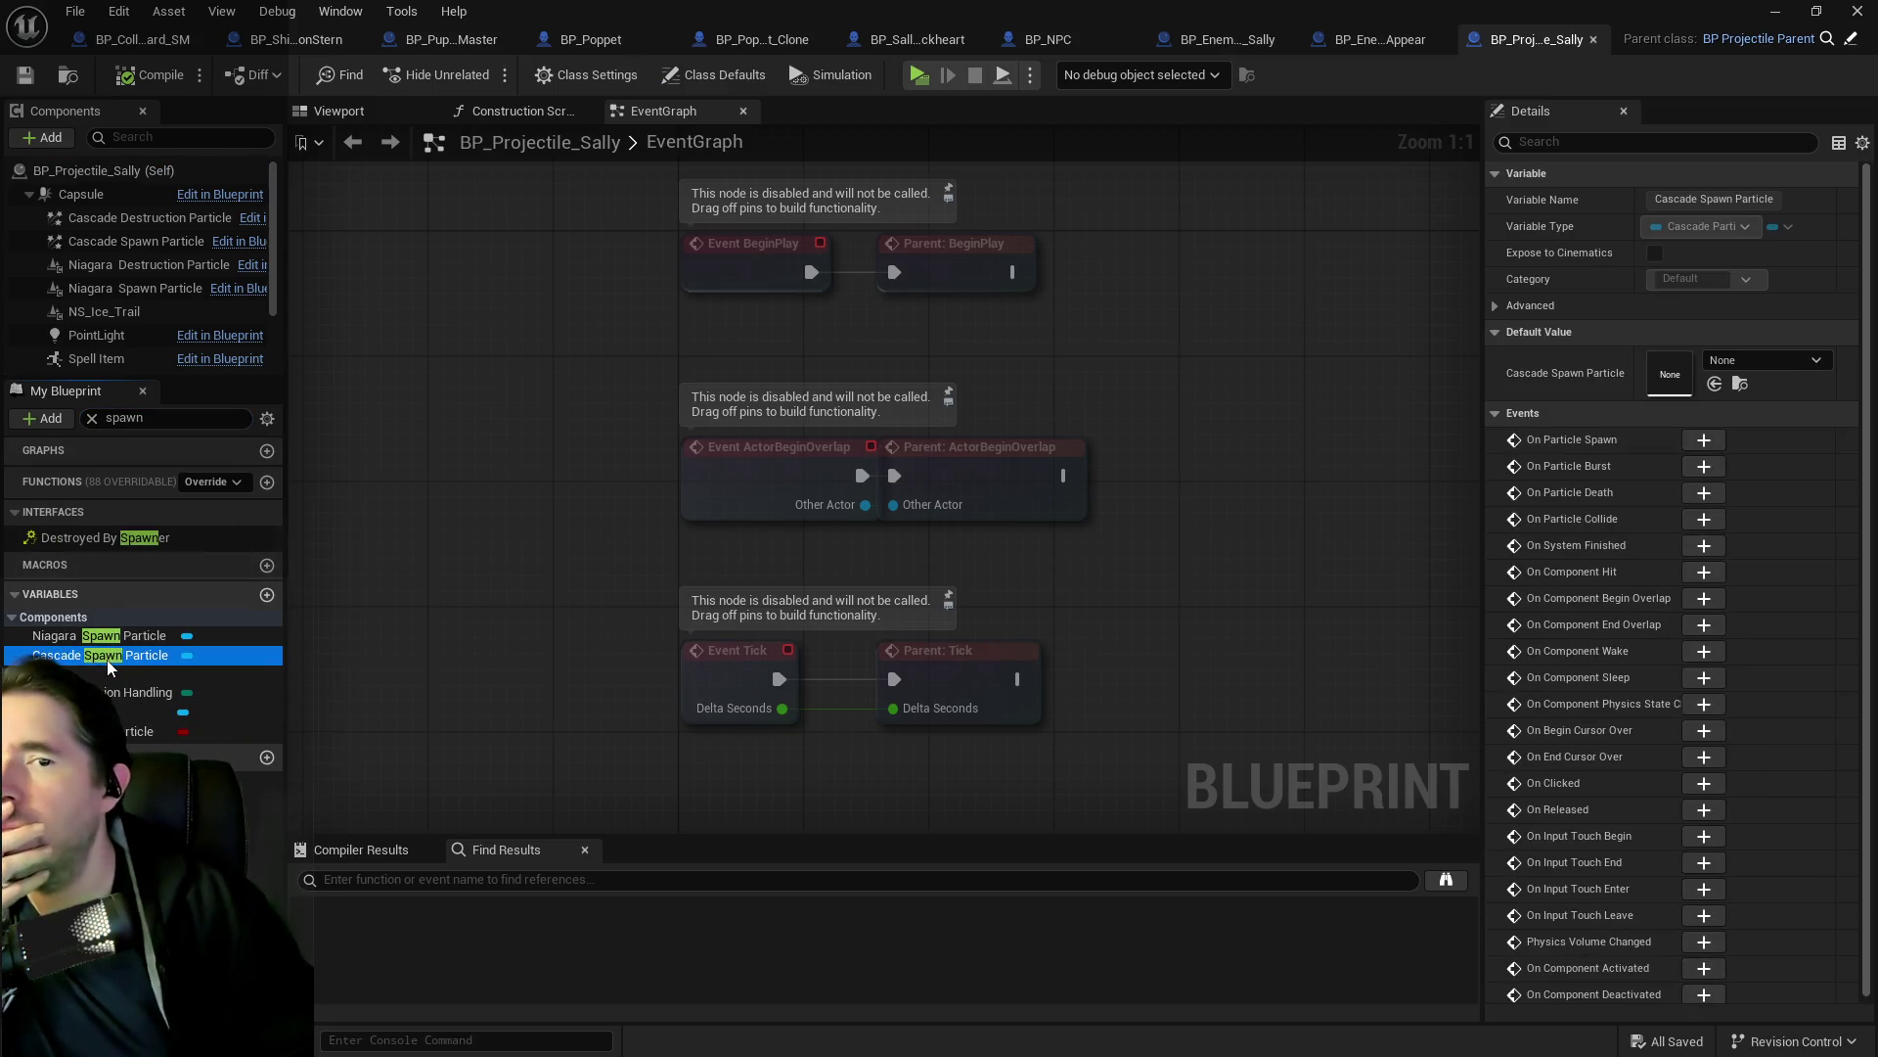
left_click(98, 635)
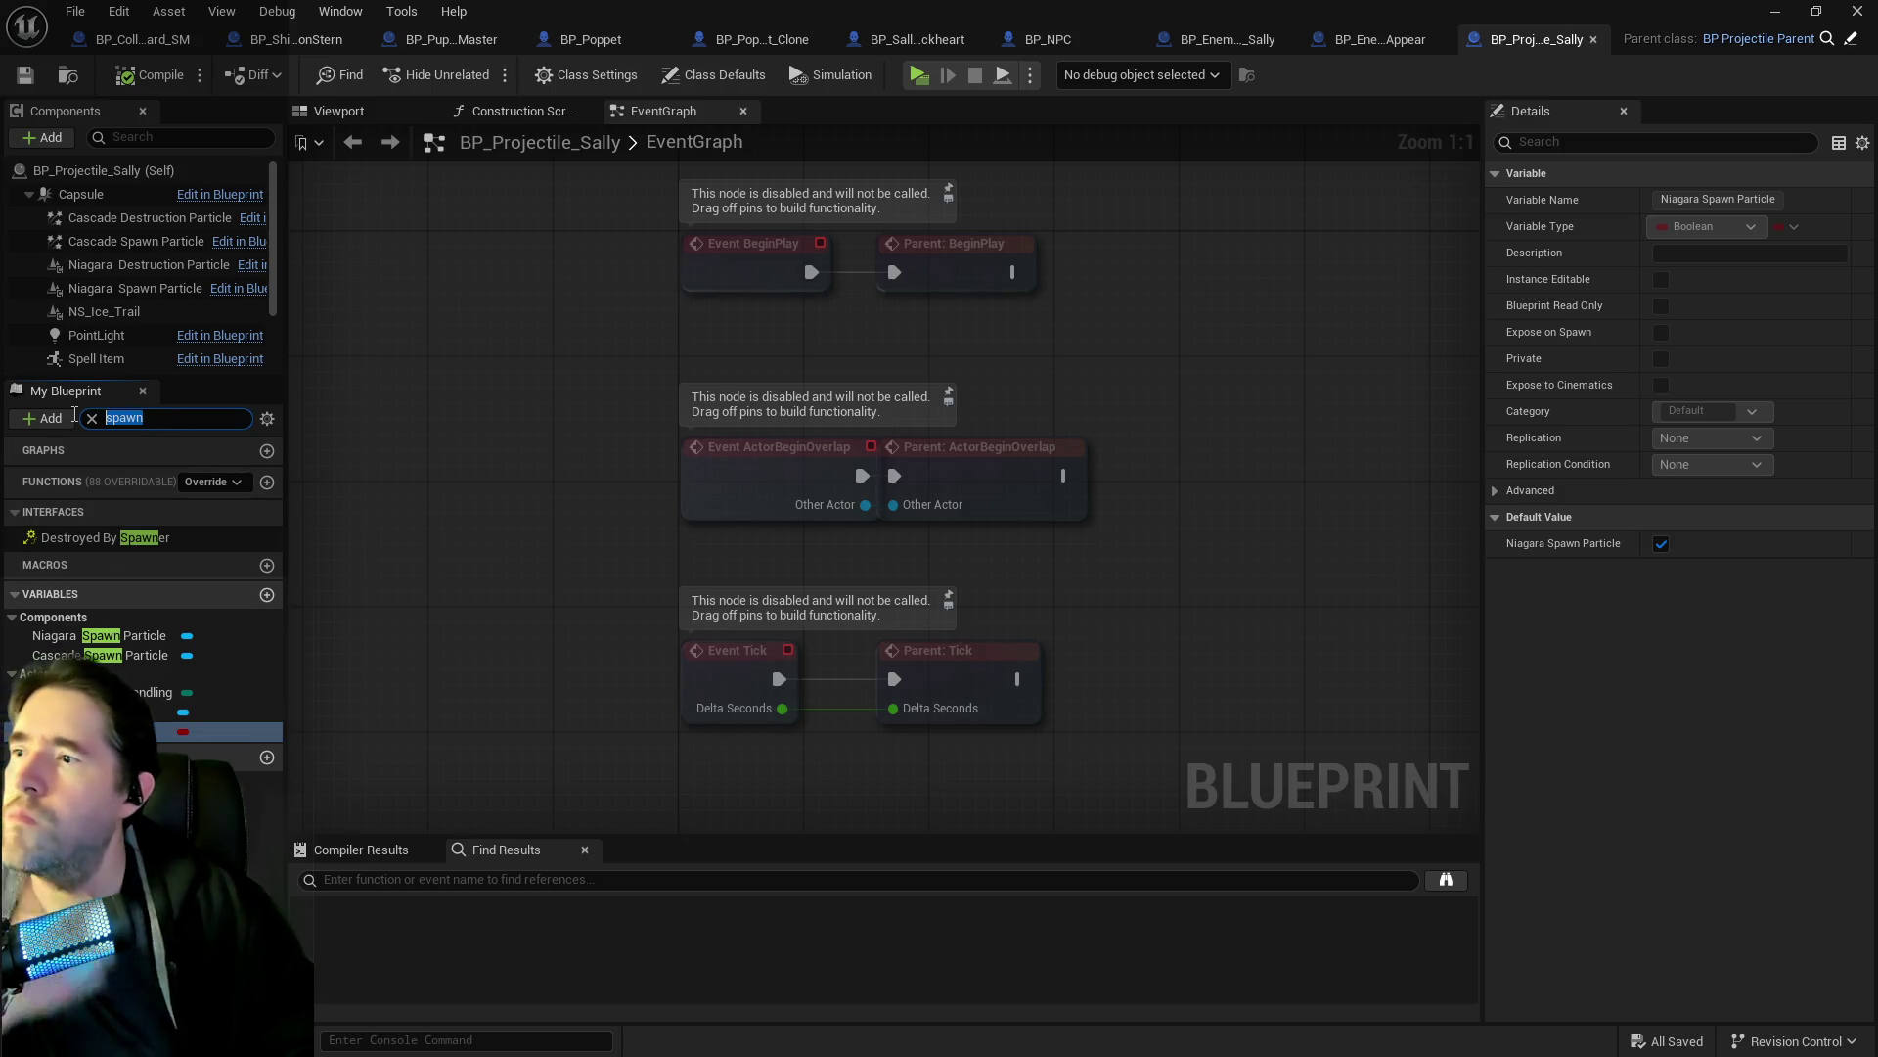
type("sroj")
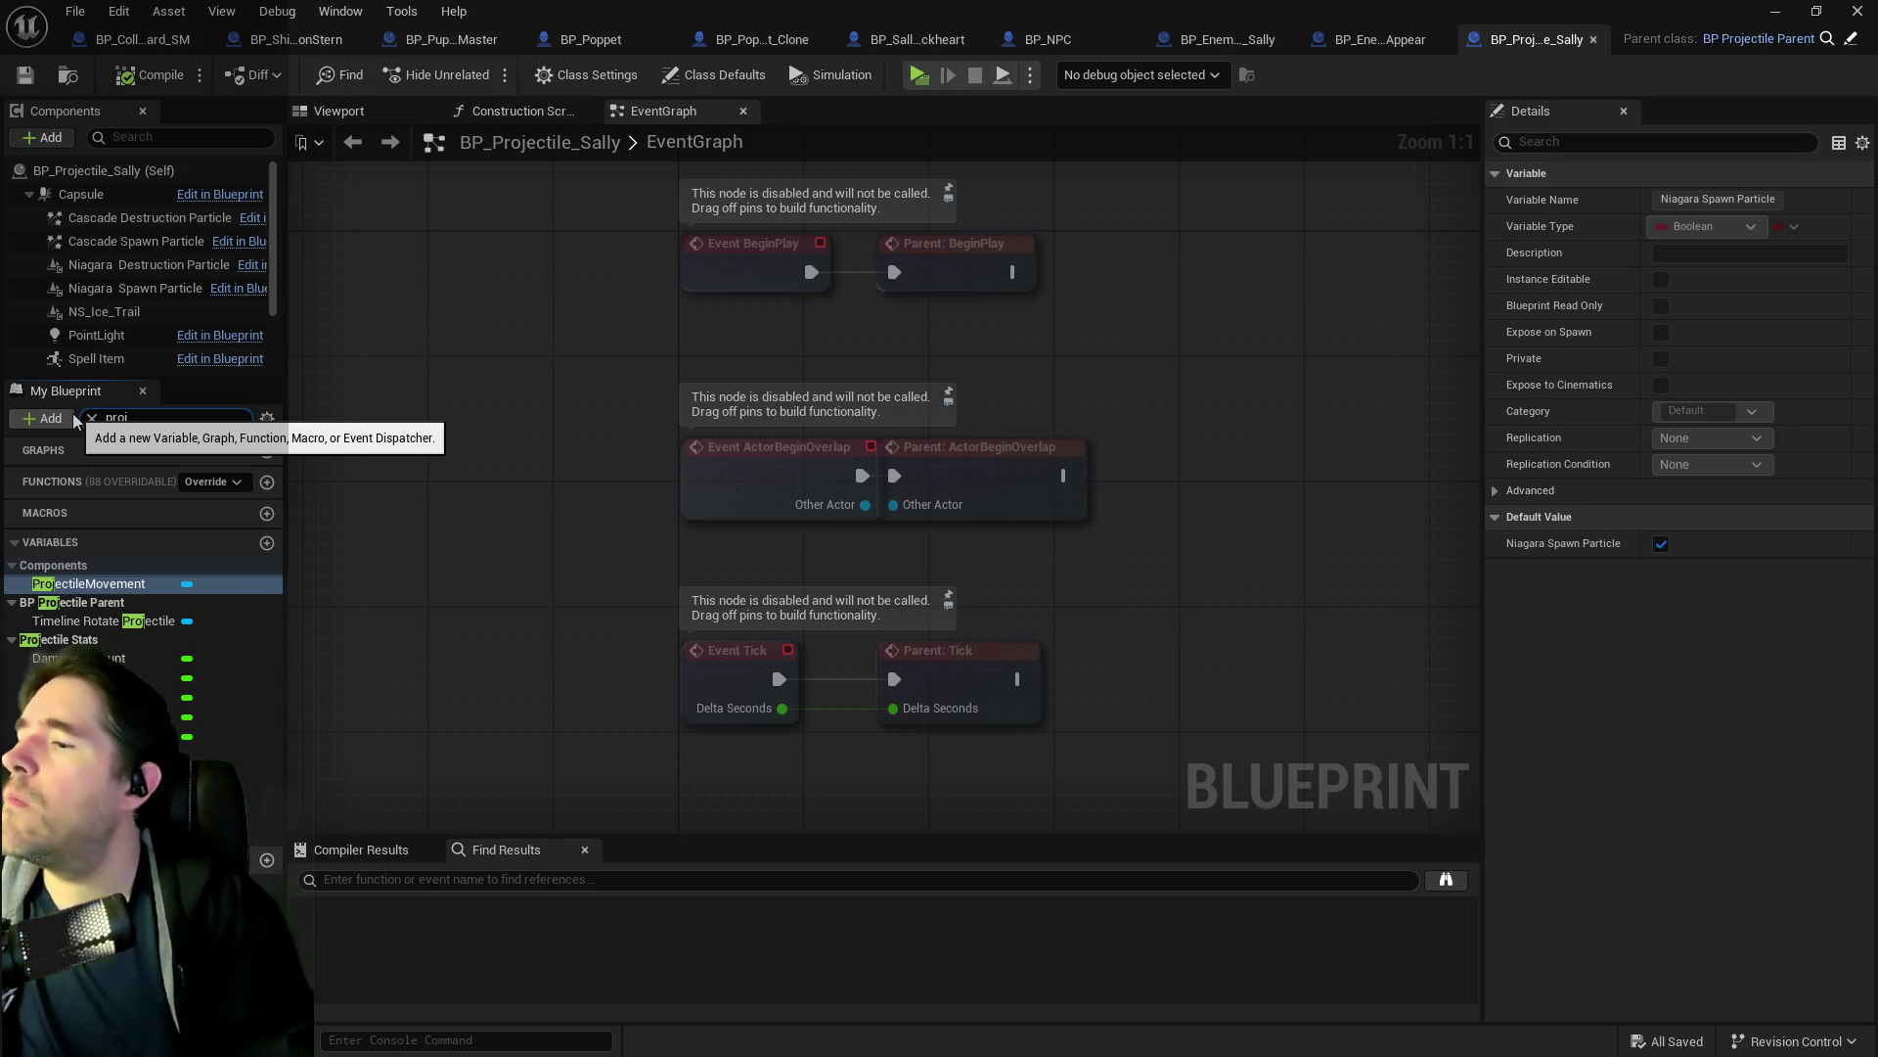
key("BackSpace")
key("BackSpace")
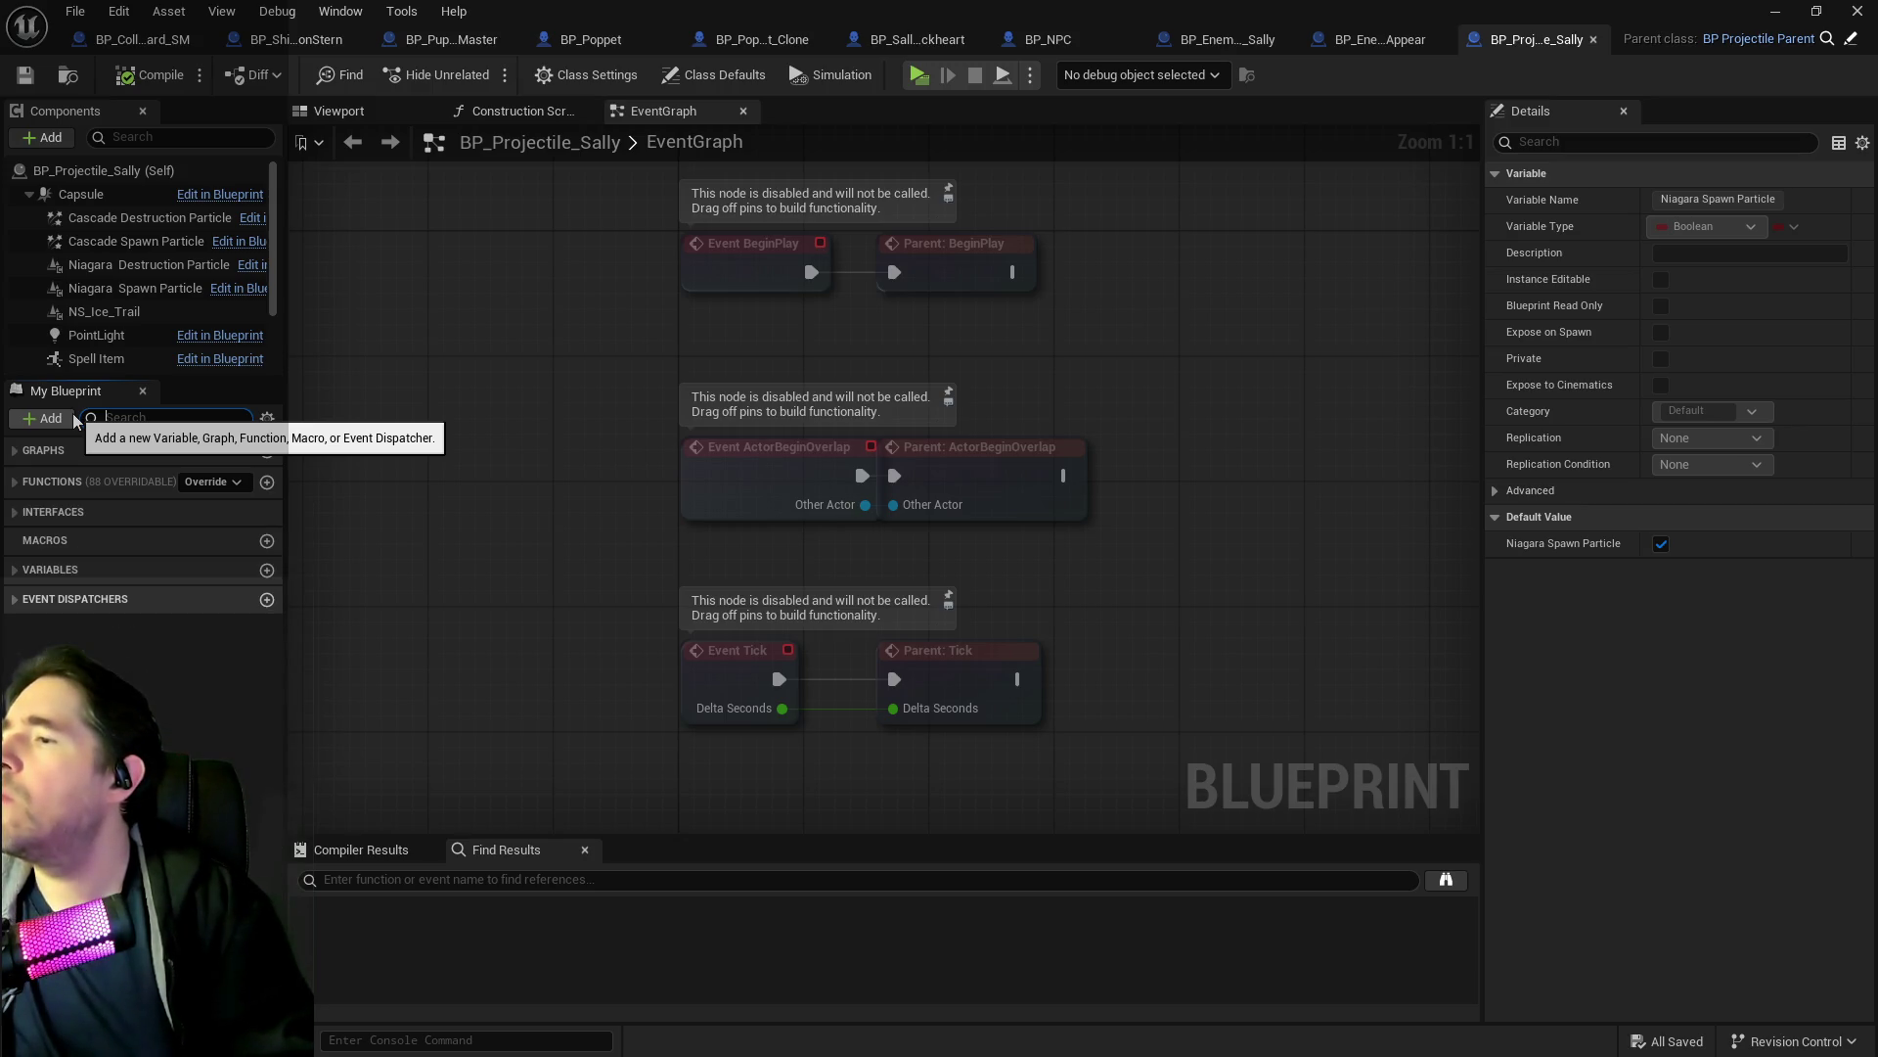
left_click(127, 266)
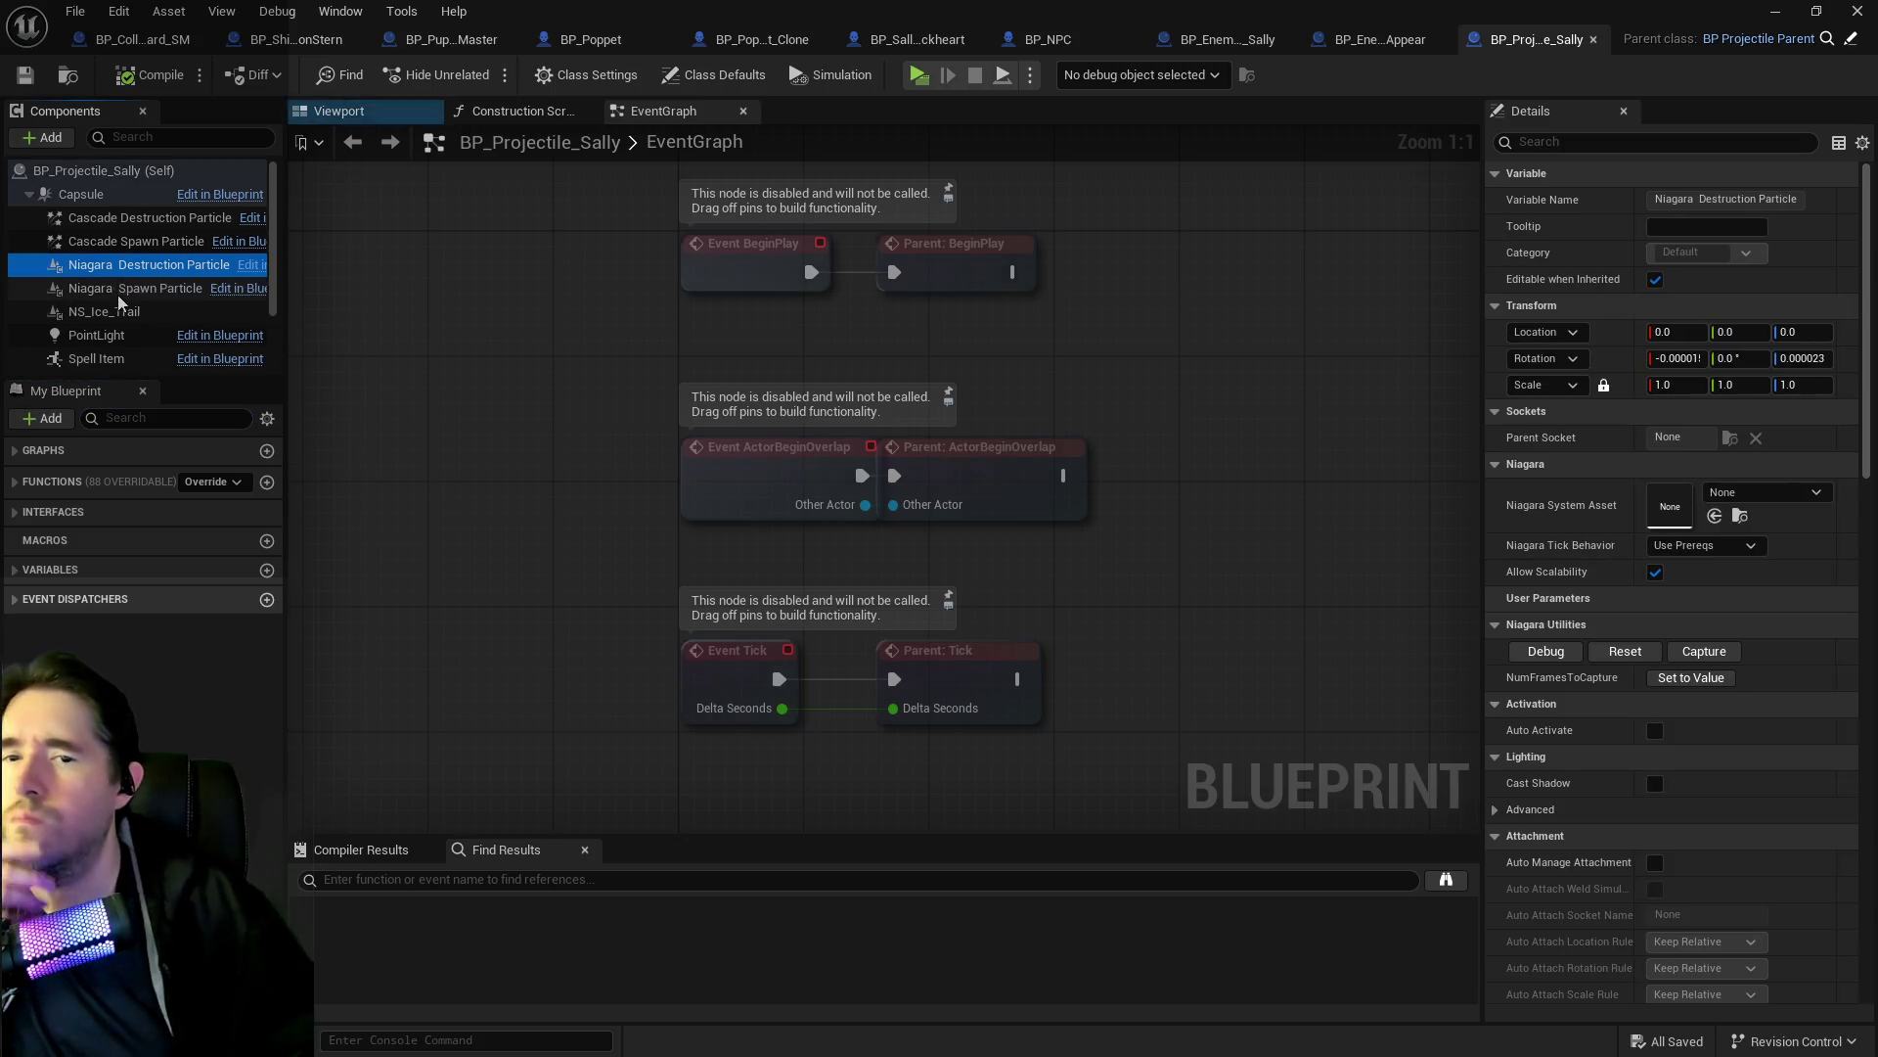
left_click(115, 287)
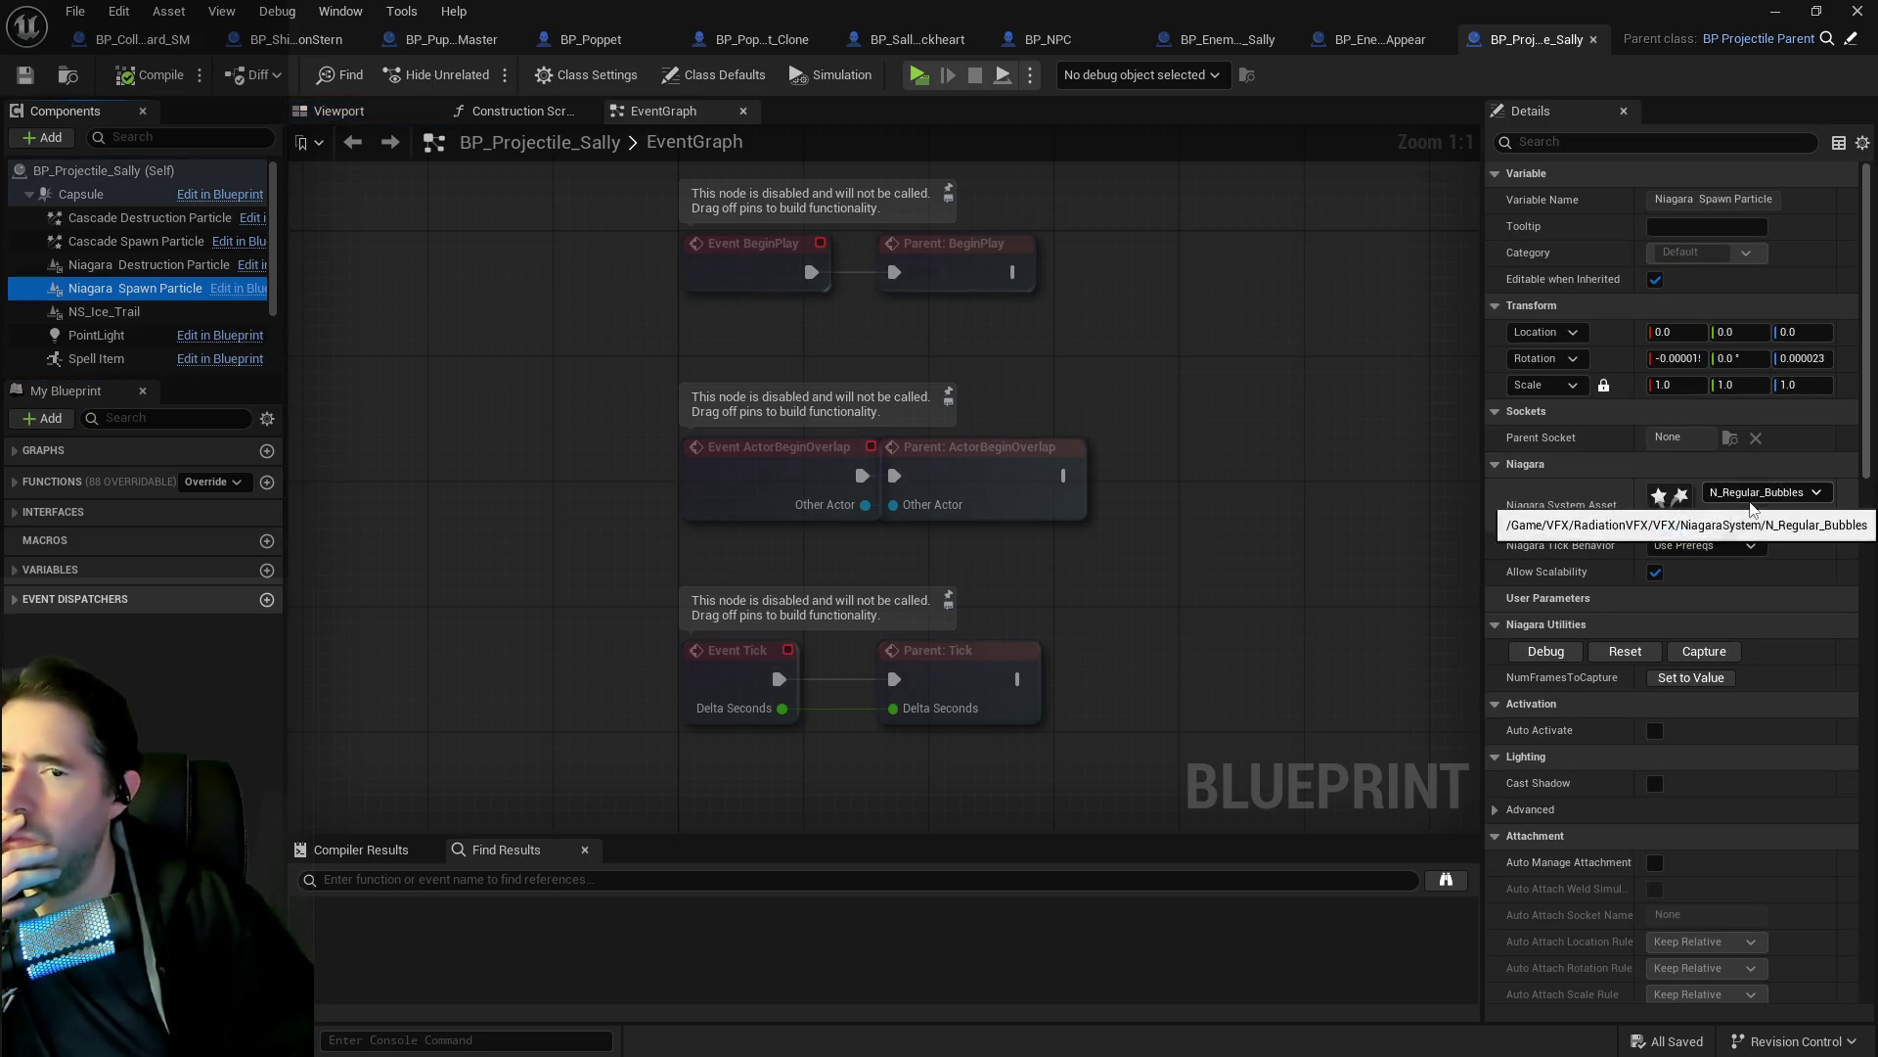
left_click(1792, 492)
left_click(945, 39)
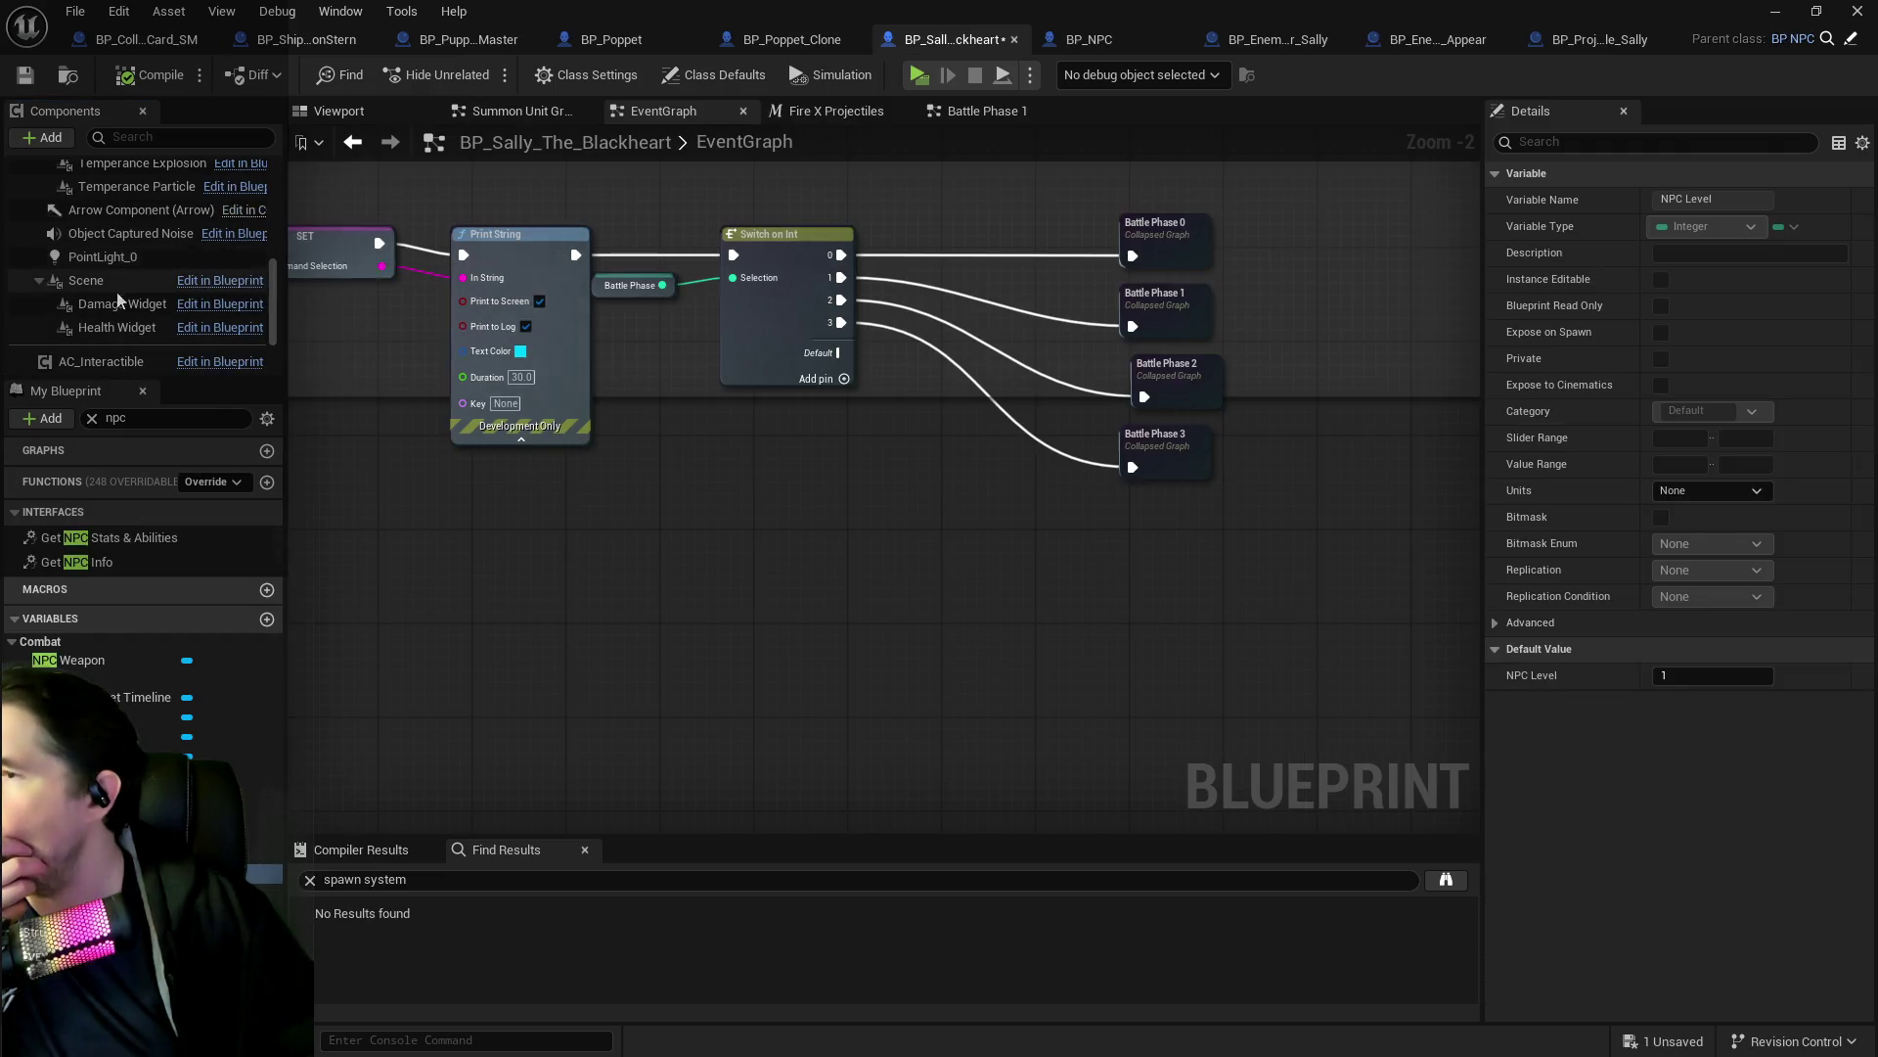
Delete the NS_ShadowIsle_Purple component, then compile and save, jumping to the resulting compile error.
scroll(112, 319, "up", 1)
scroll(112, 329, "up", 3)
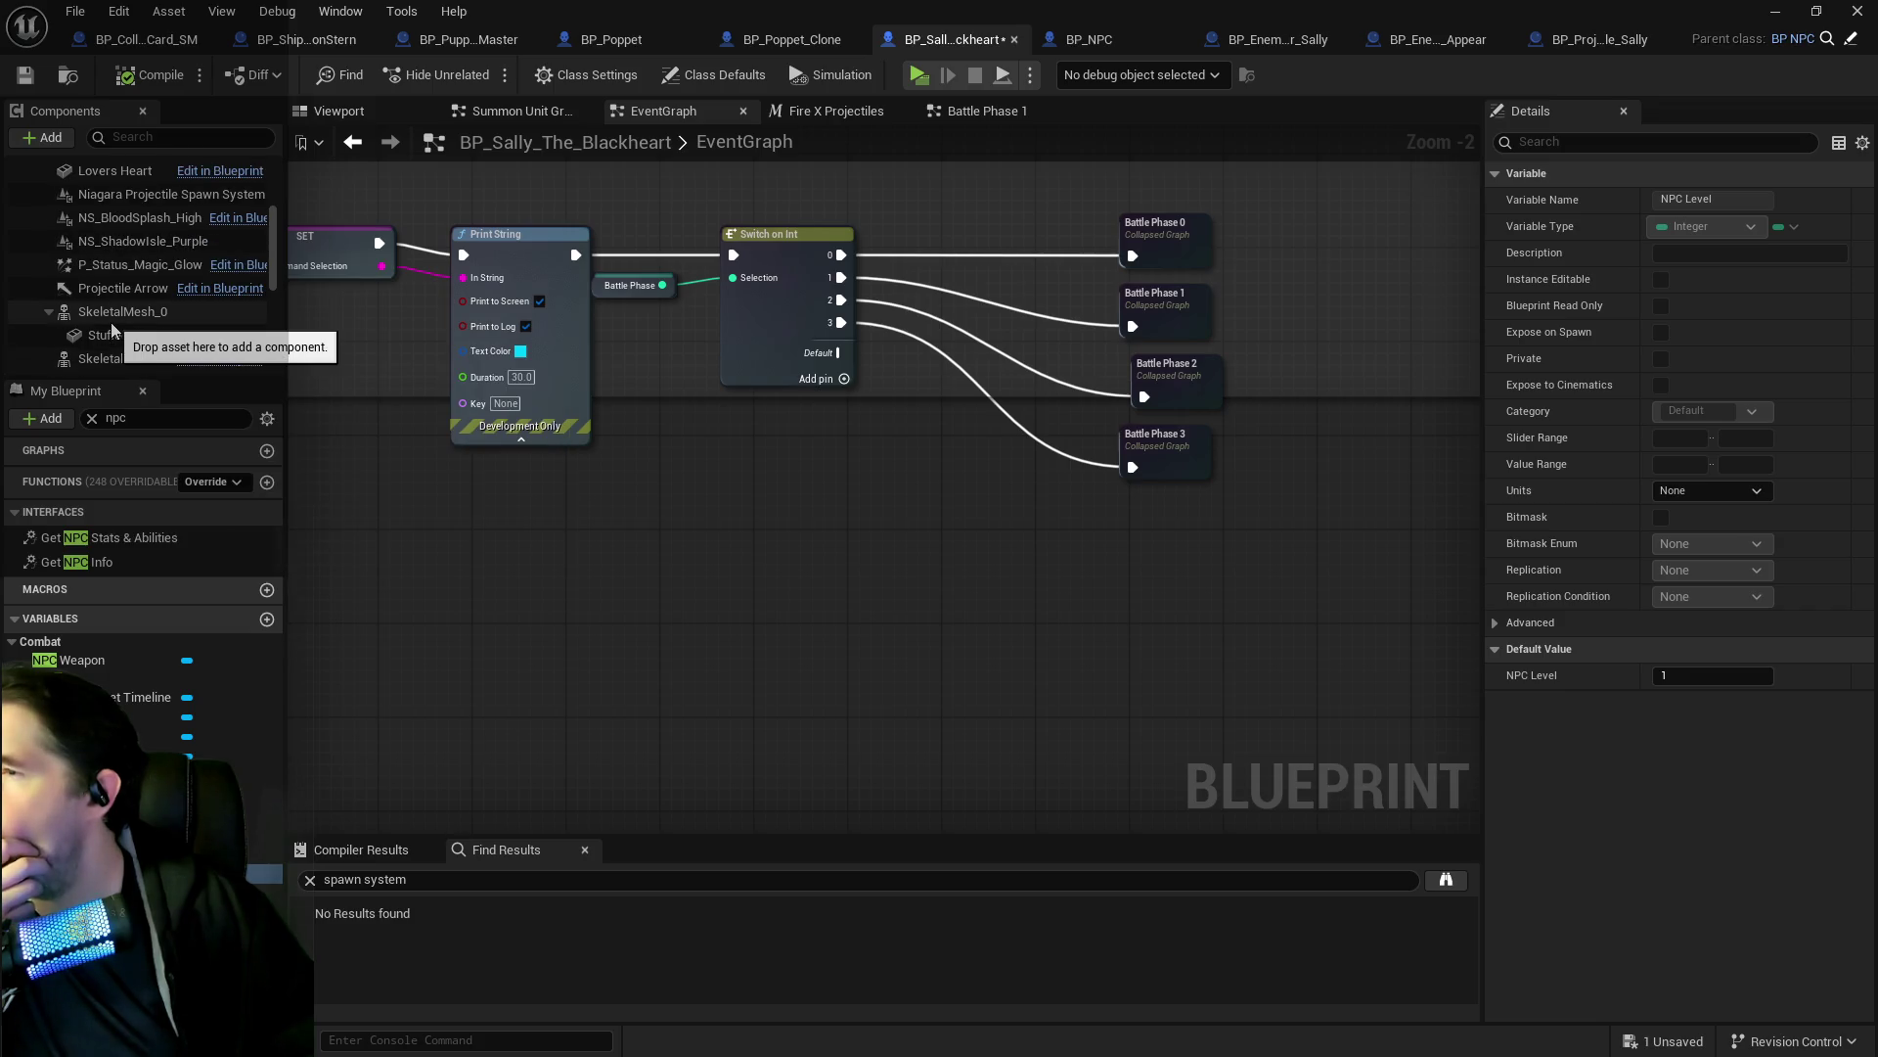
scroll(109, 321, "up", 1)
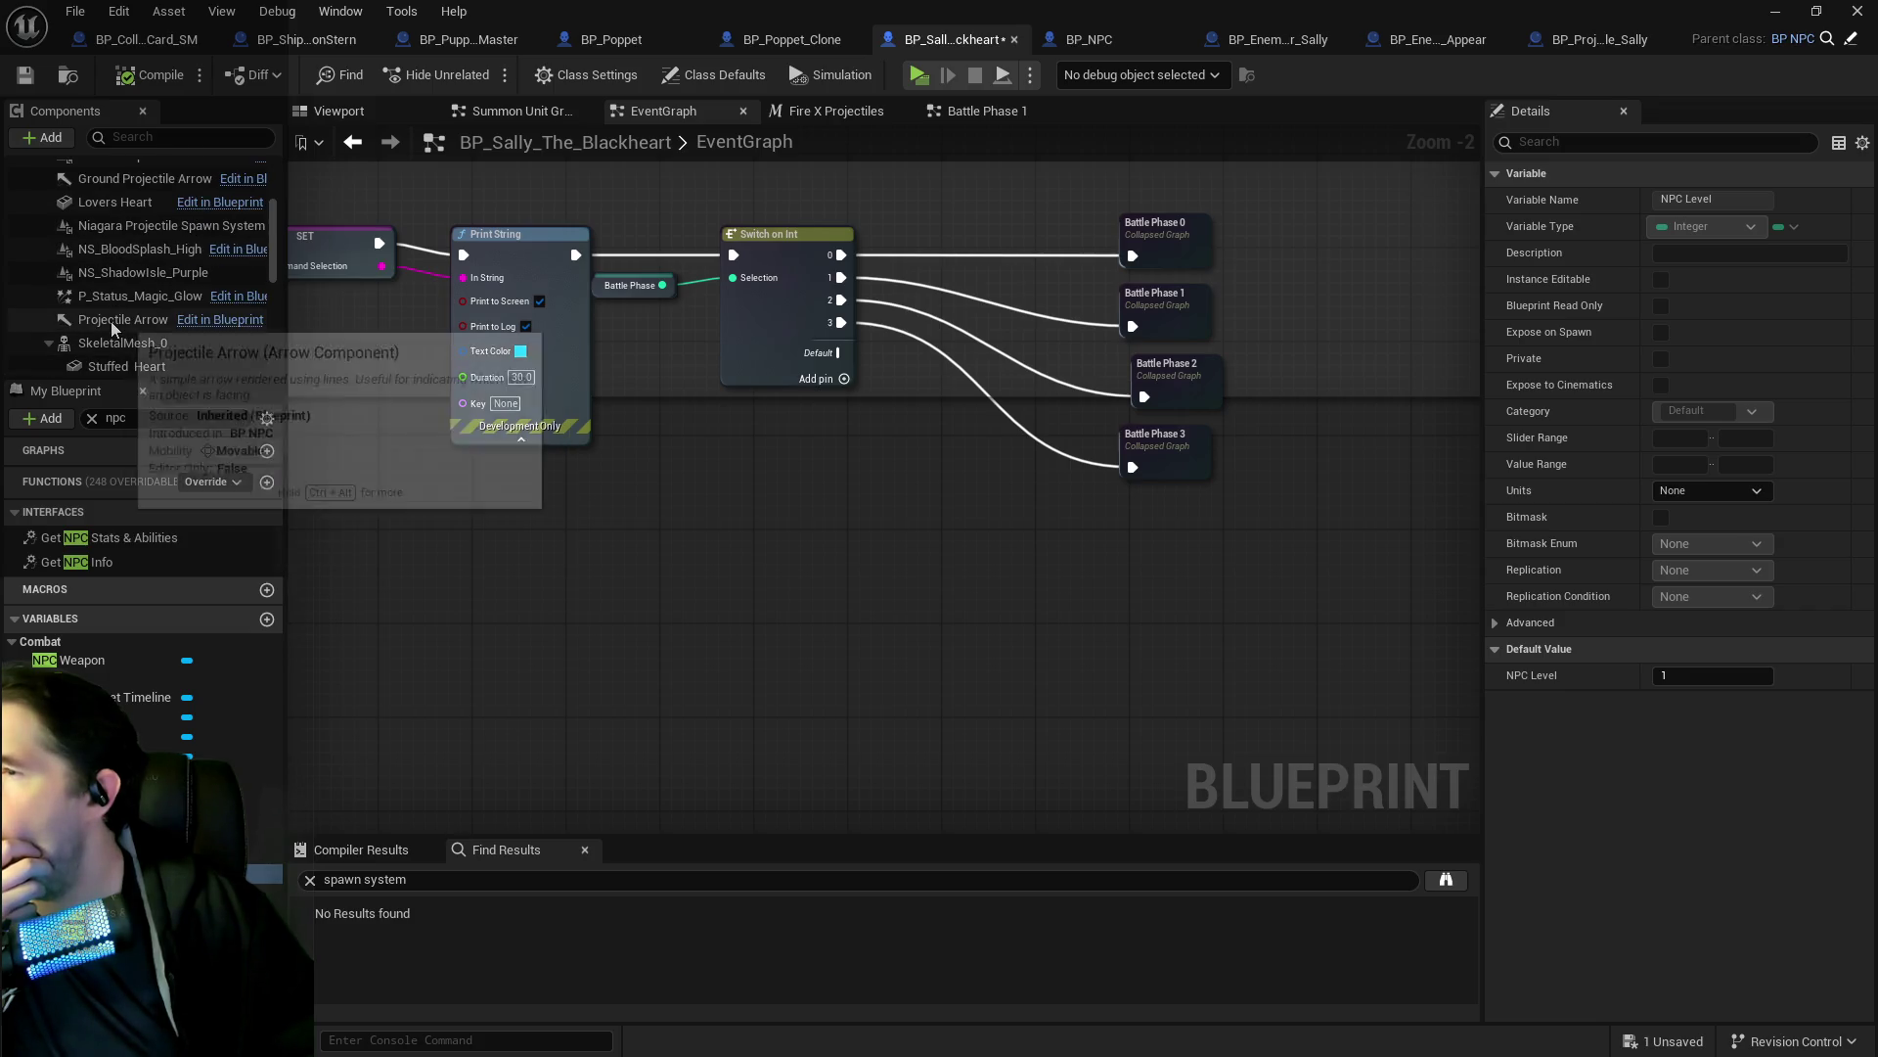
left_click(131, 272)
right_click(135, 274)
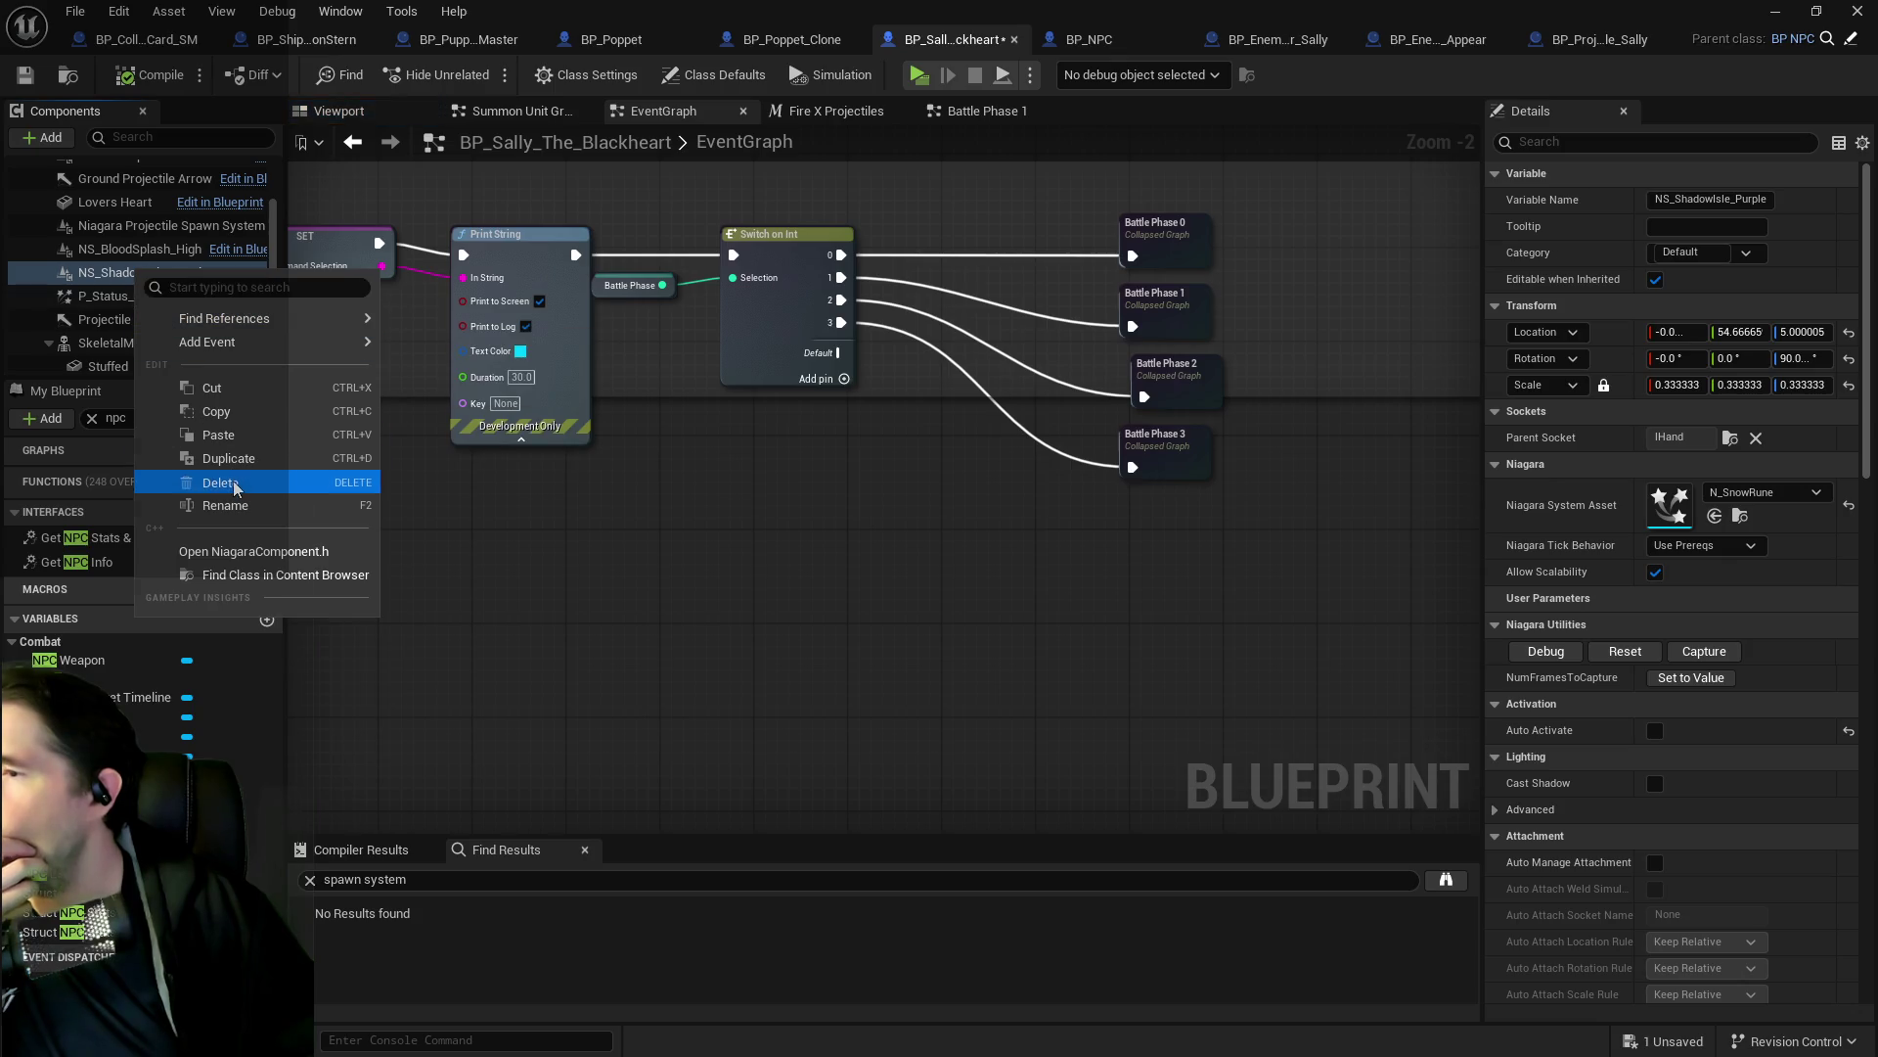
left_click(221, 481)
scroll(168, 330, "up", 4)
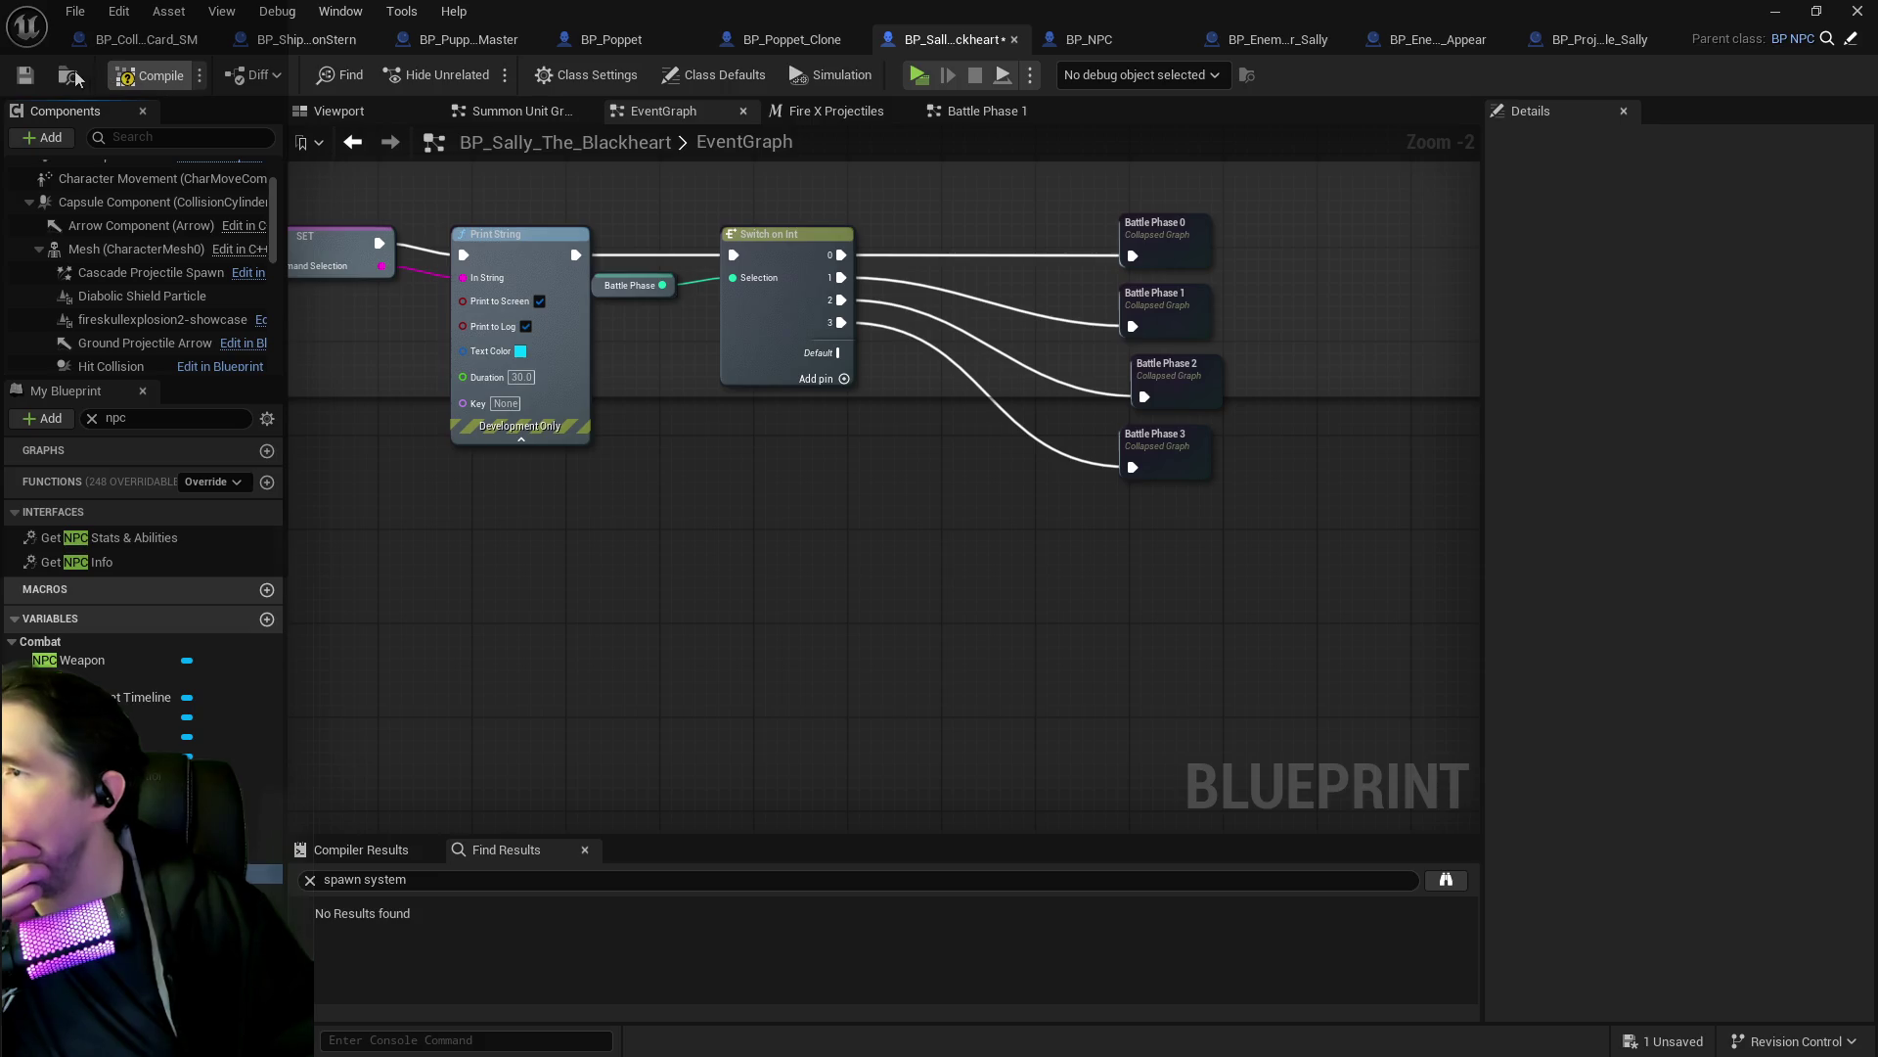
left_click(152, 75)
left_click(25, 75)
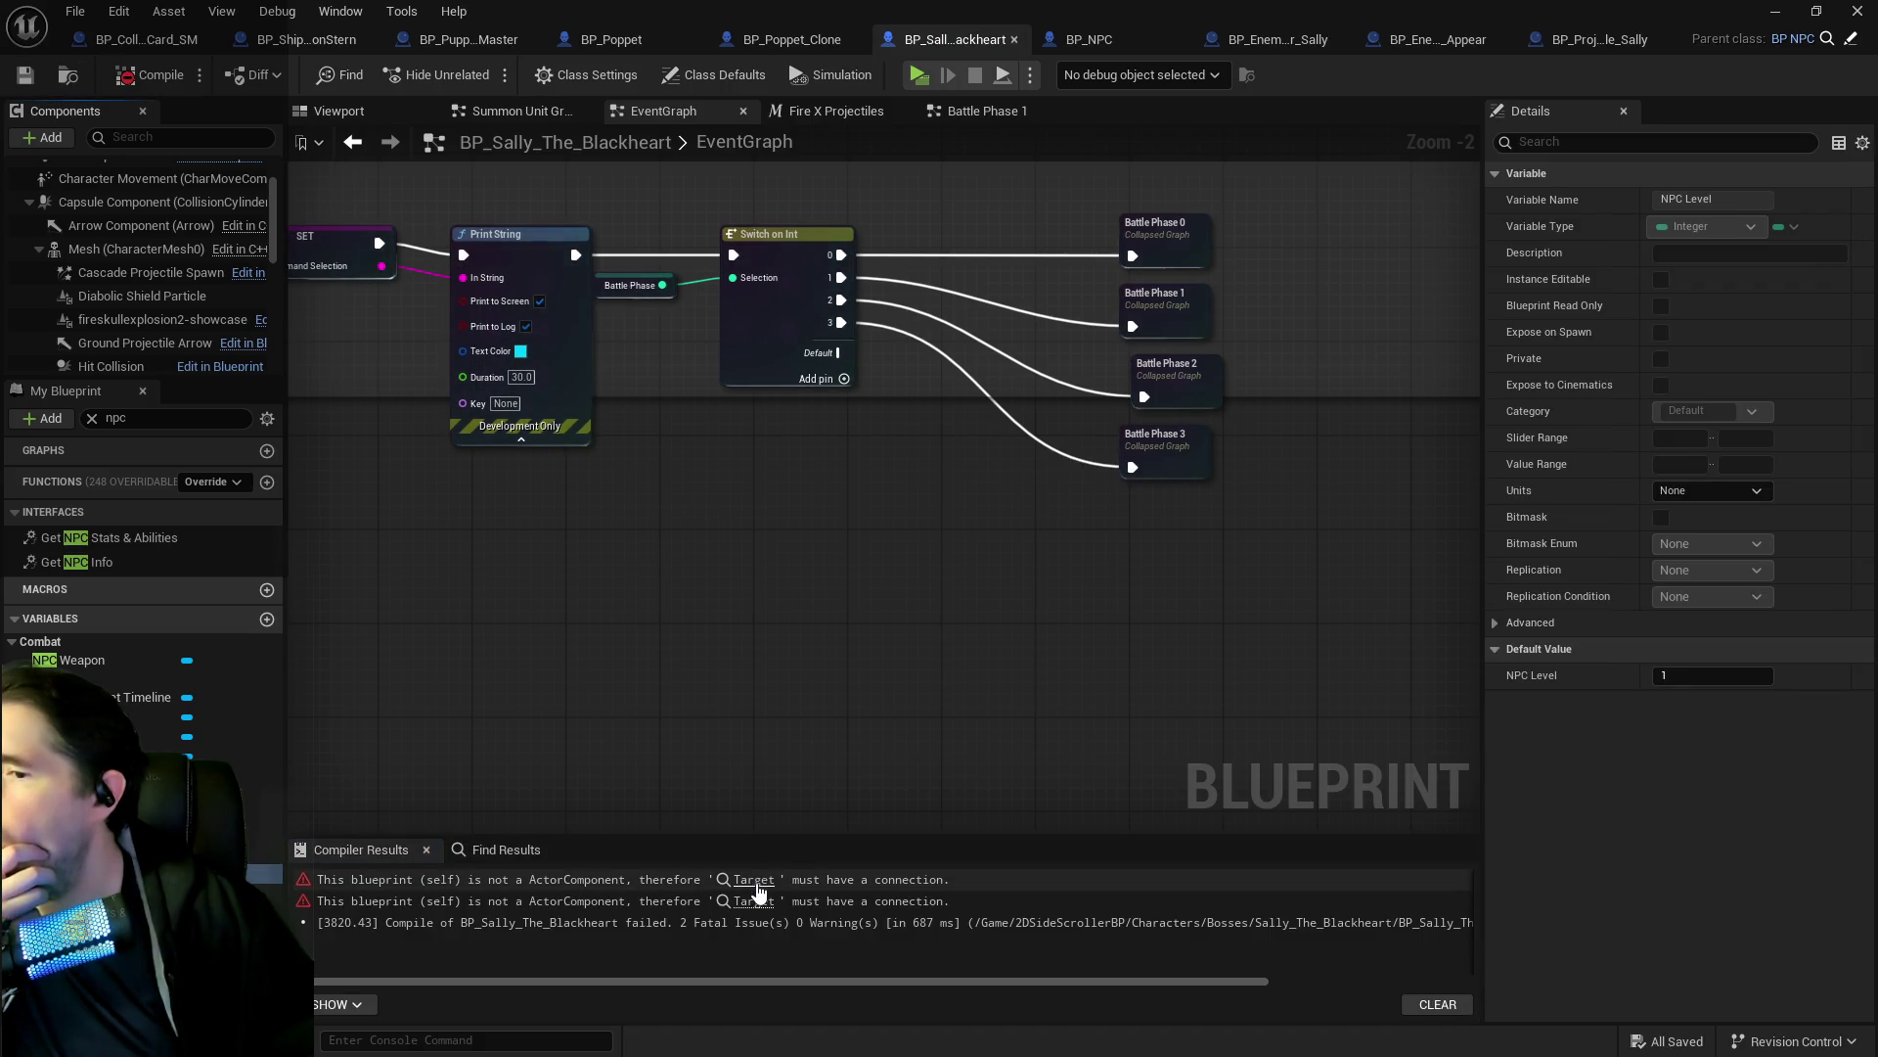
left_click(753, 880)
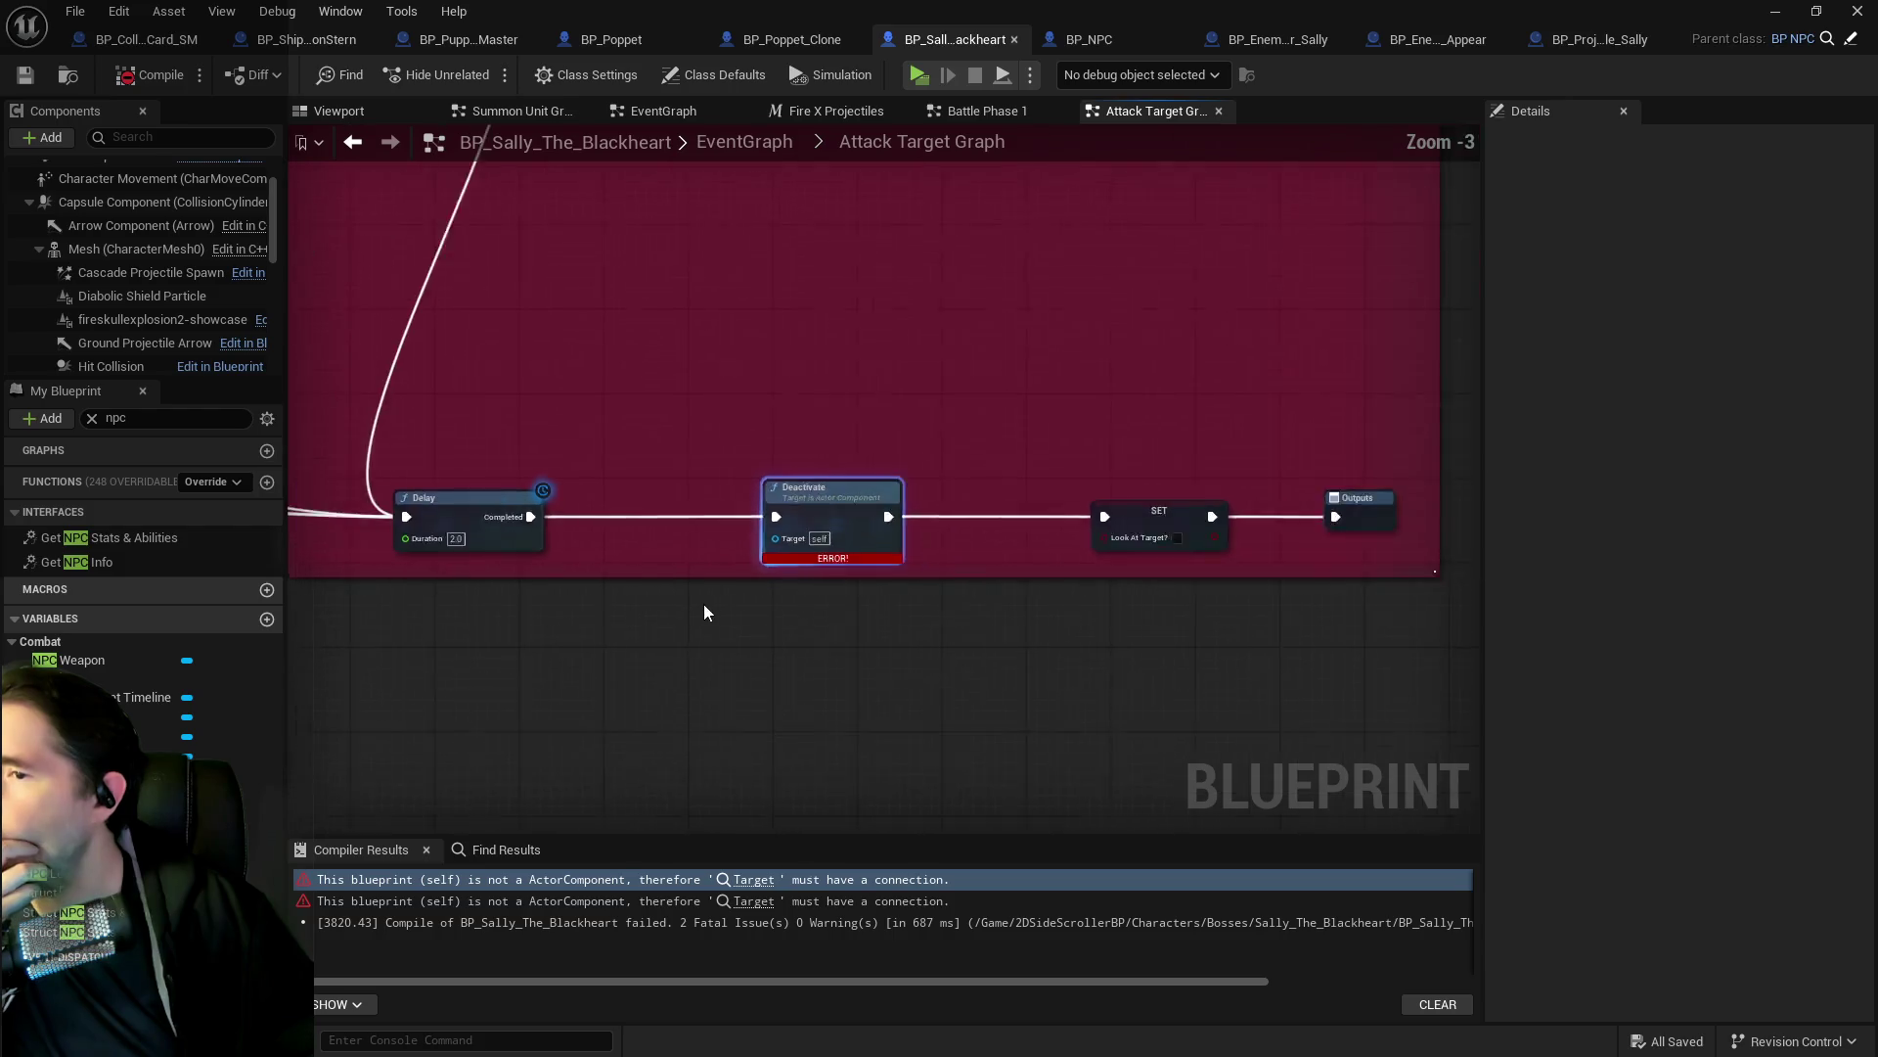
Review the erroring Play Montage and SET nodes, undo the NS_ShadowIsle_Purple deletion, and recompile.
scroll(673, 599, "down", 2)
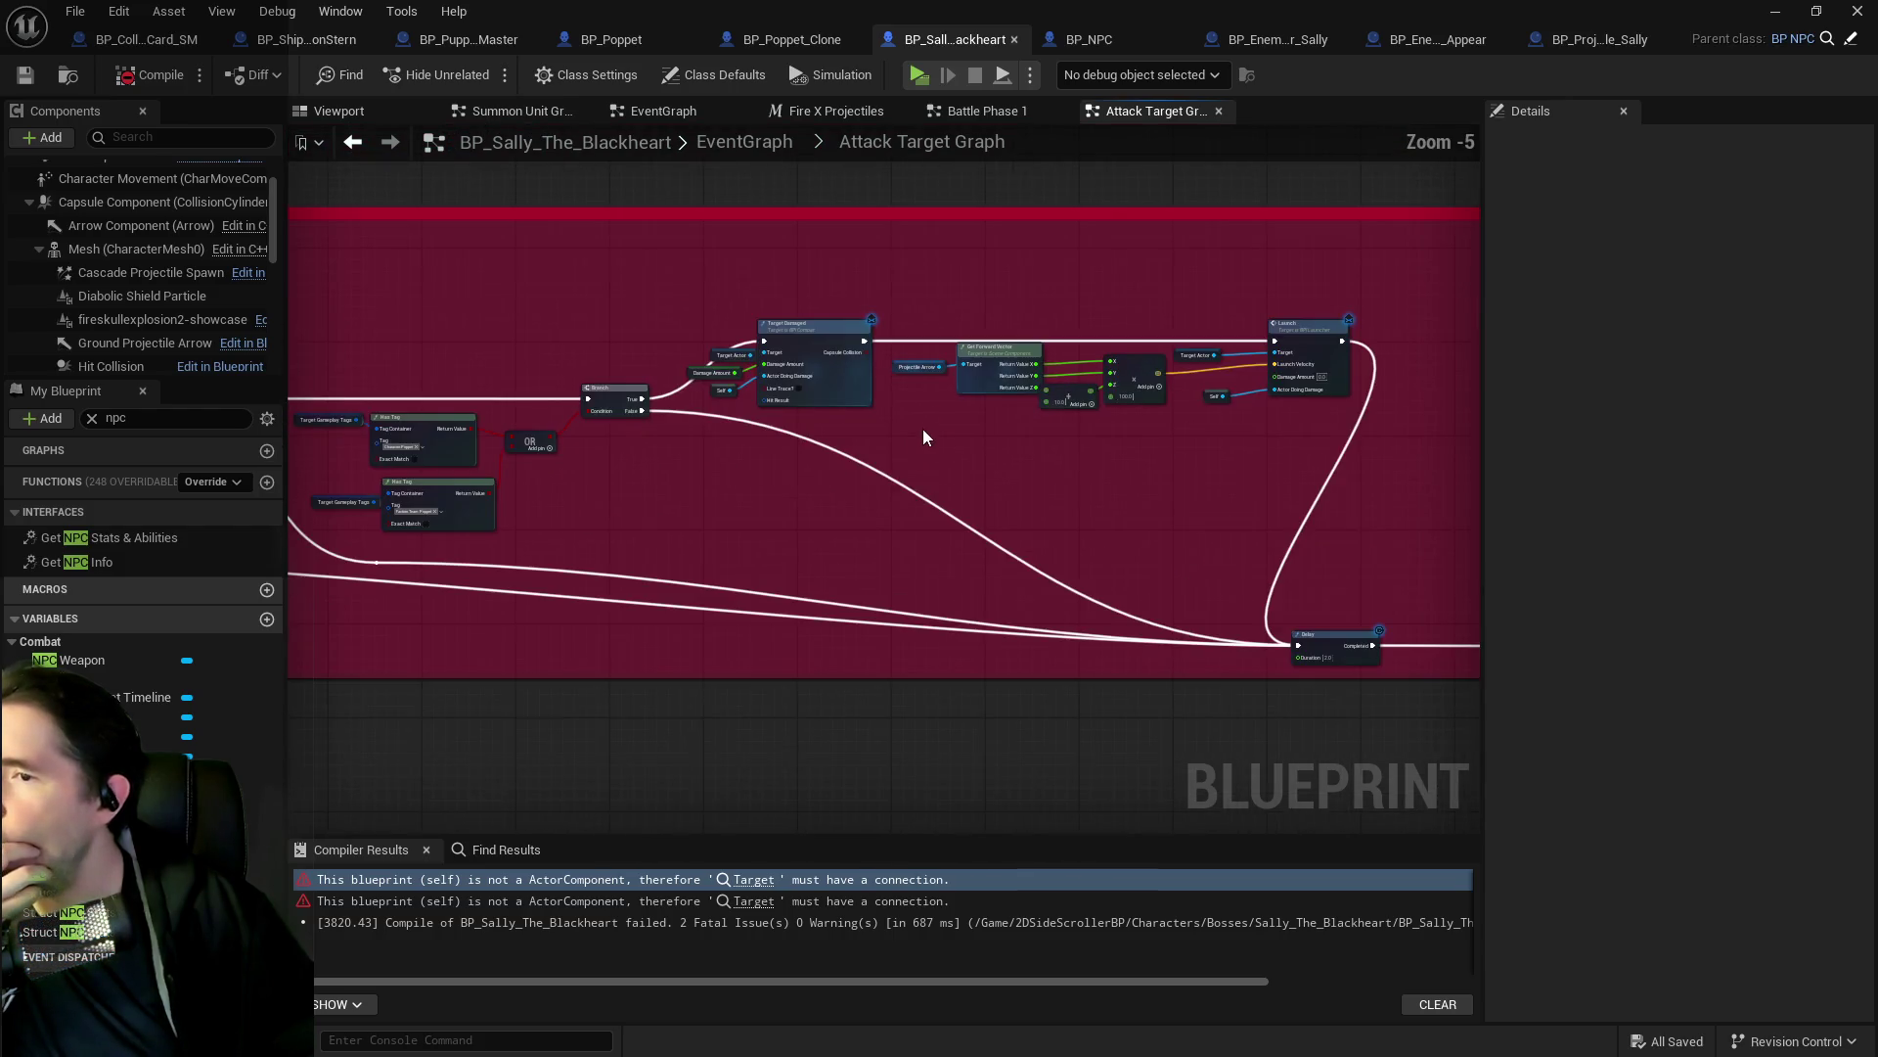
scroll(988, 508, "up", 1)
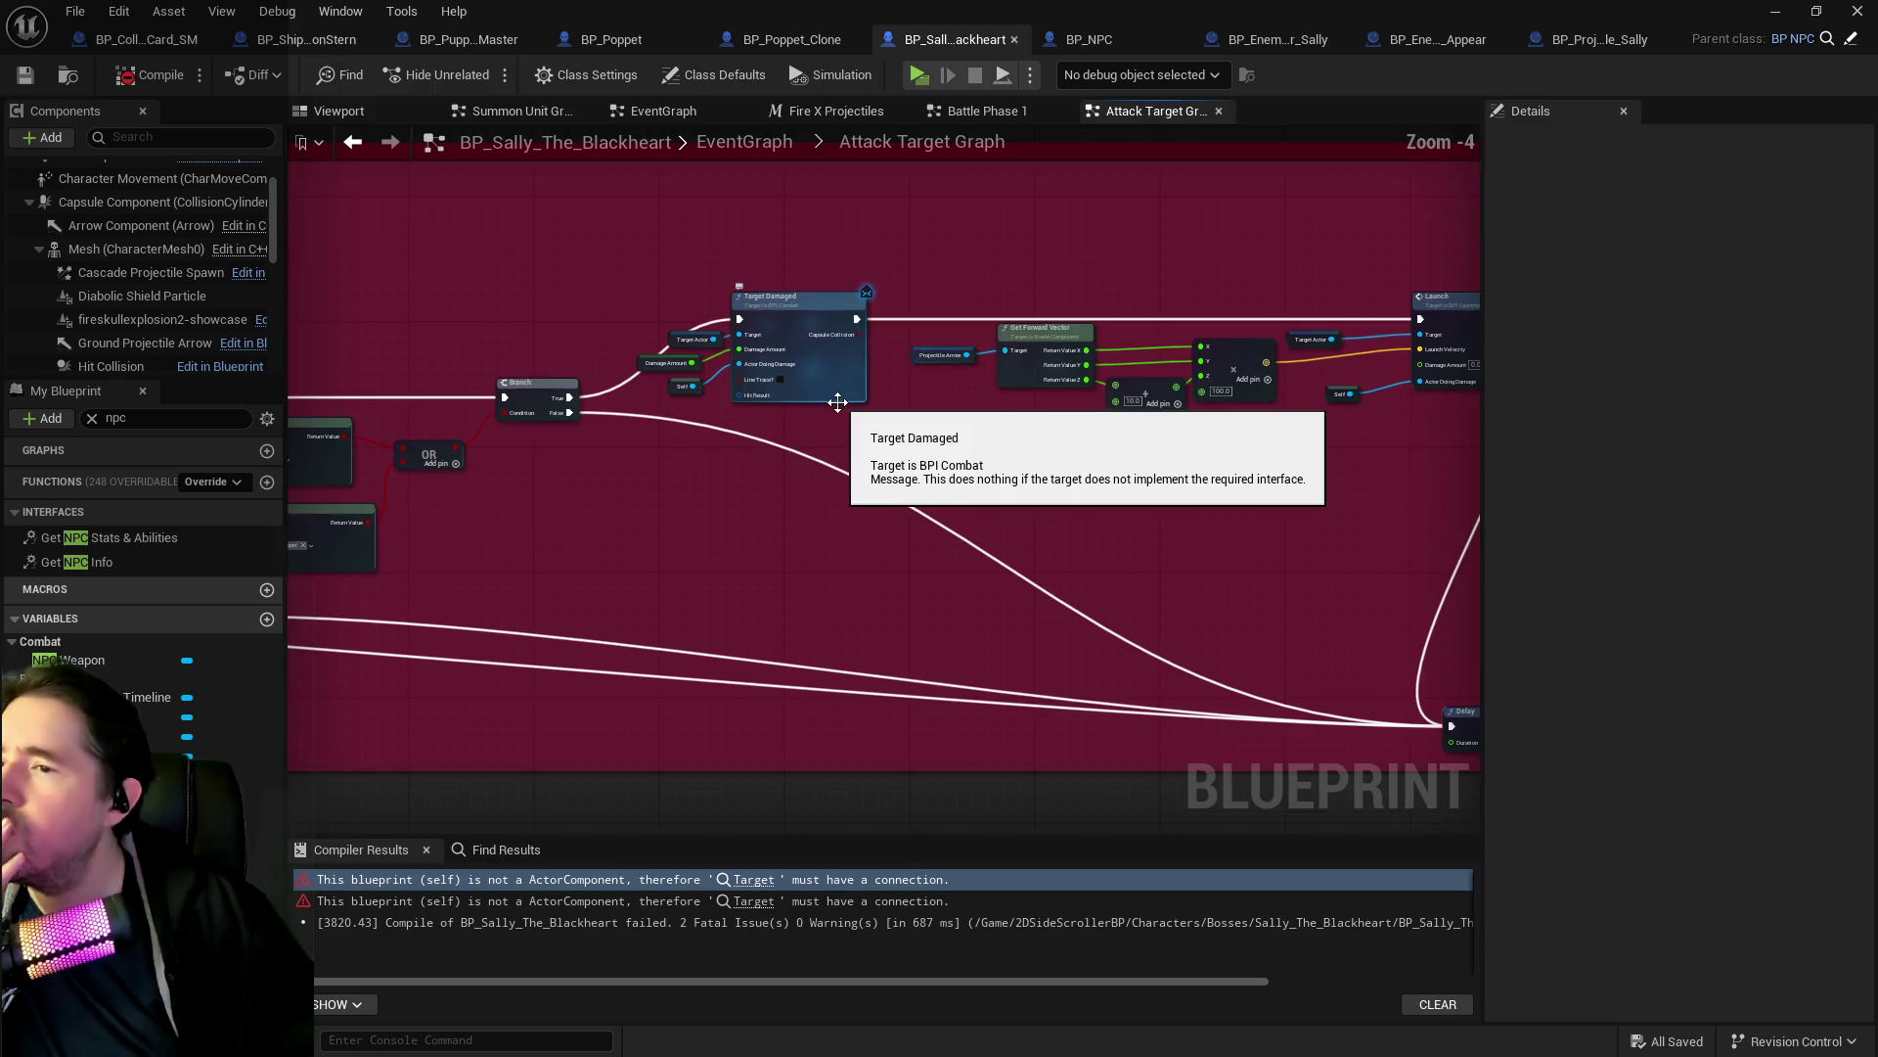
mouse_move(1056, 538)
left_mouse_down()
mouse_move(1062, 509)
mouse_move(989, 371)
mouse_move(959, 147)
mouse_move(968, 215)
left_mouse_up()
mouse_move(1088, 661)
left_mouse_down()
mouse_move(1186, 701)
mouse_move(1381, 730)
mouse_move(1426, 701)
left_mouse_up()
scroll(851, 524, "up", 2)
scroll(829, 472, "up", 1)
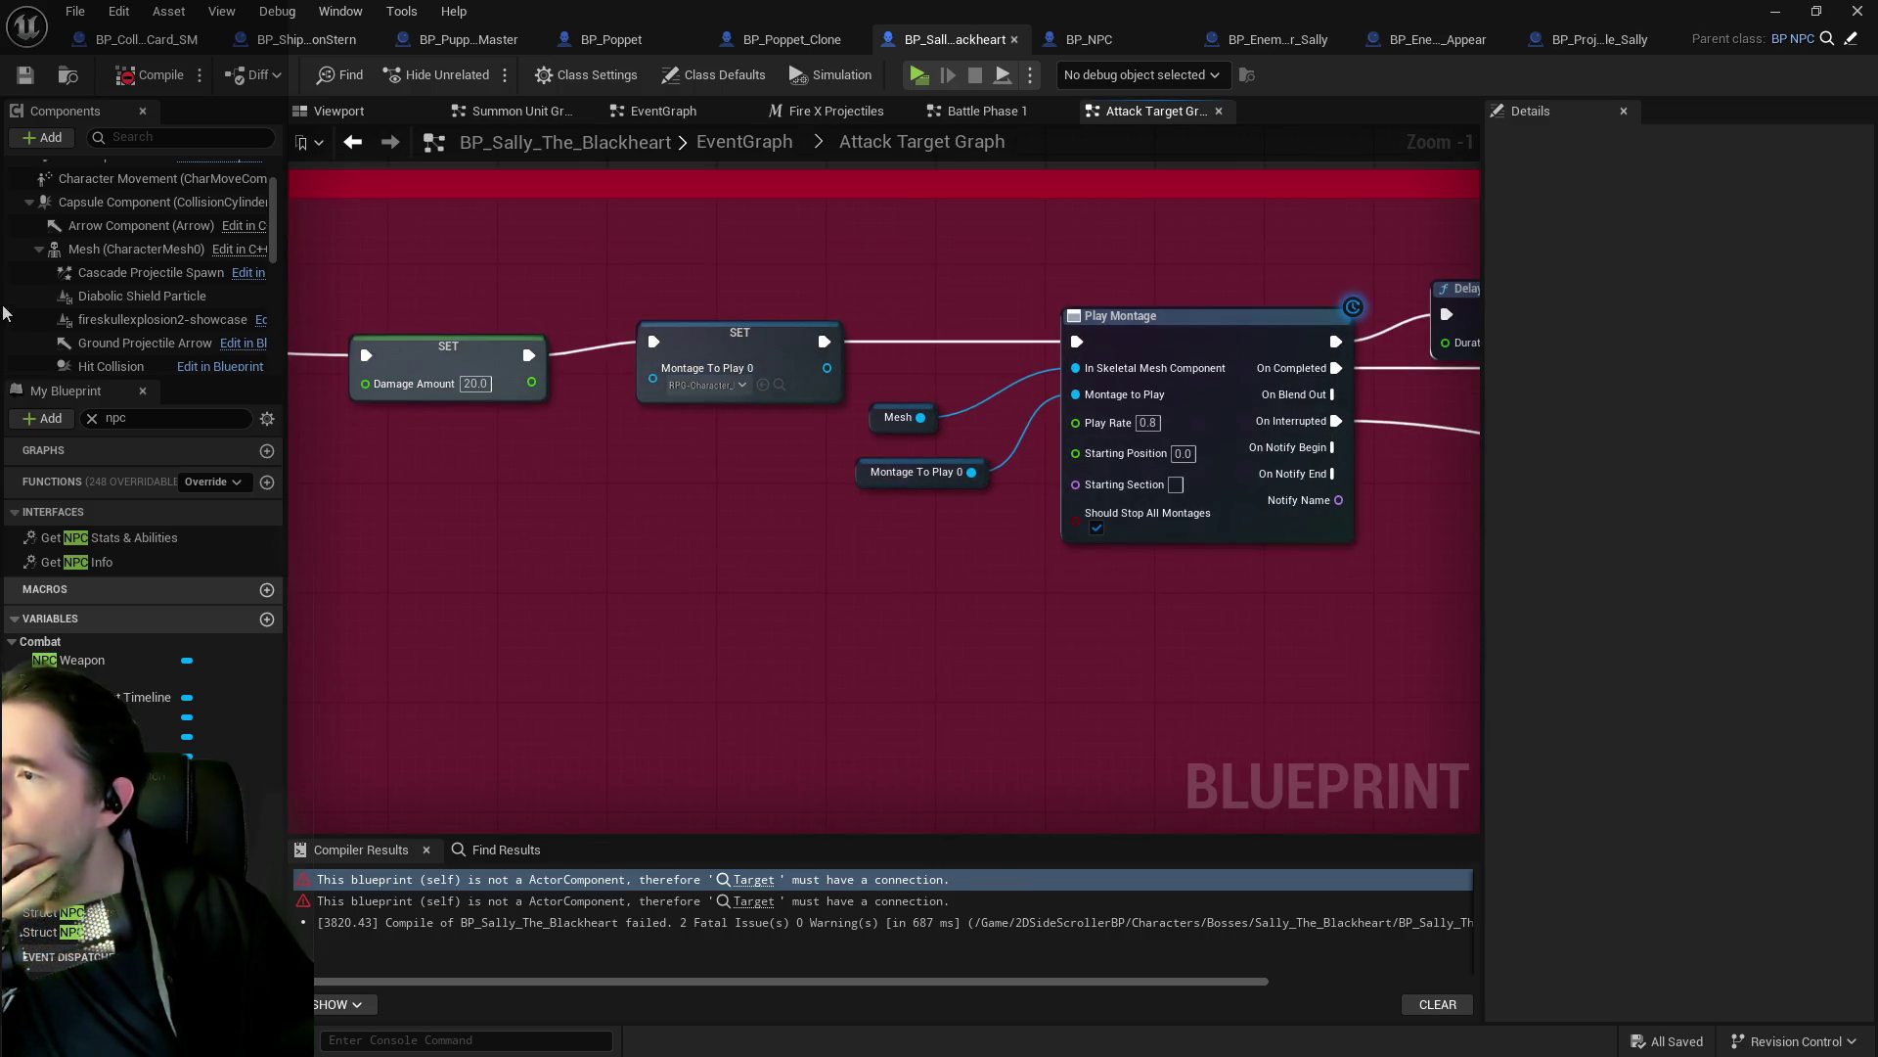
scroll(96, 347, "down", 5)
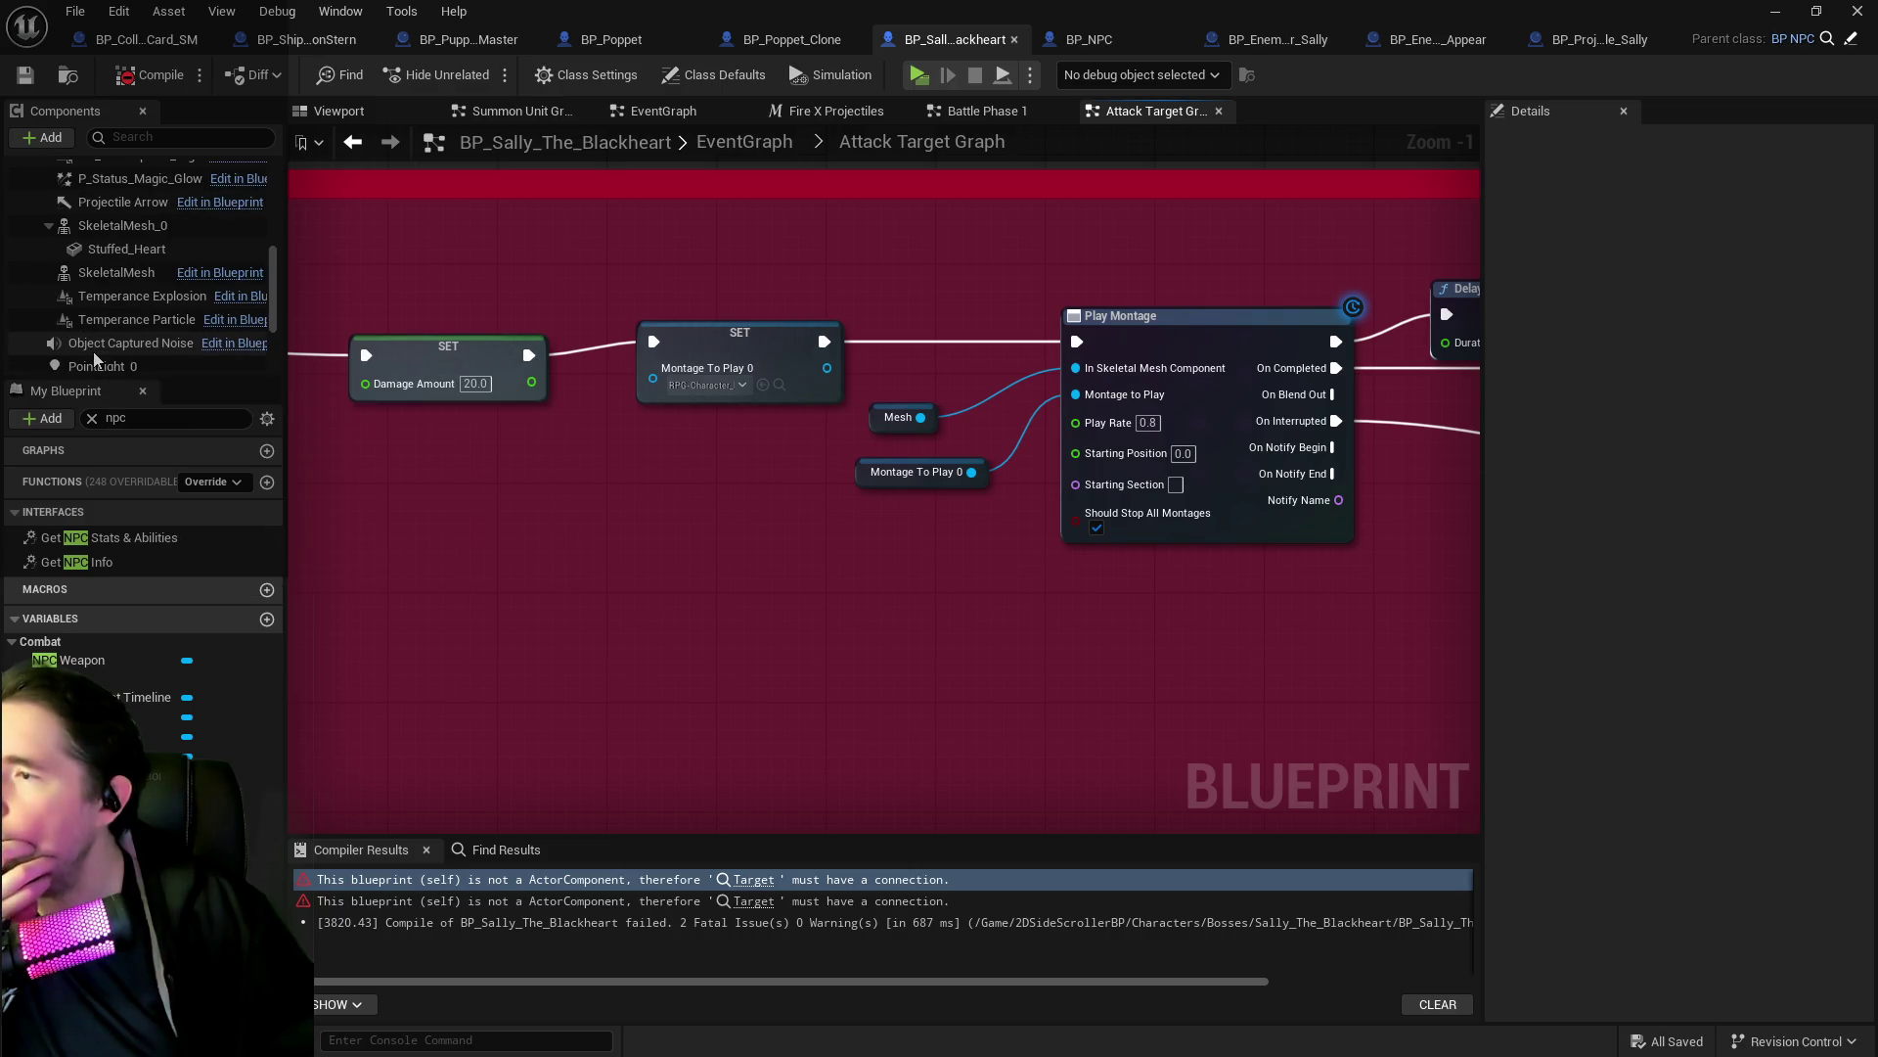
scroll(94, 360, "down", 5)
left_click(119, 12)
left_click(141, 66)
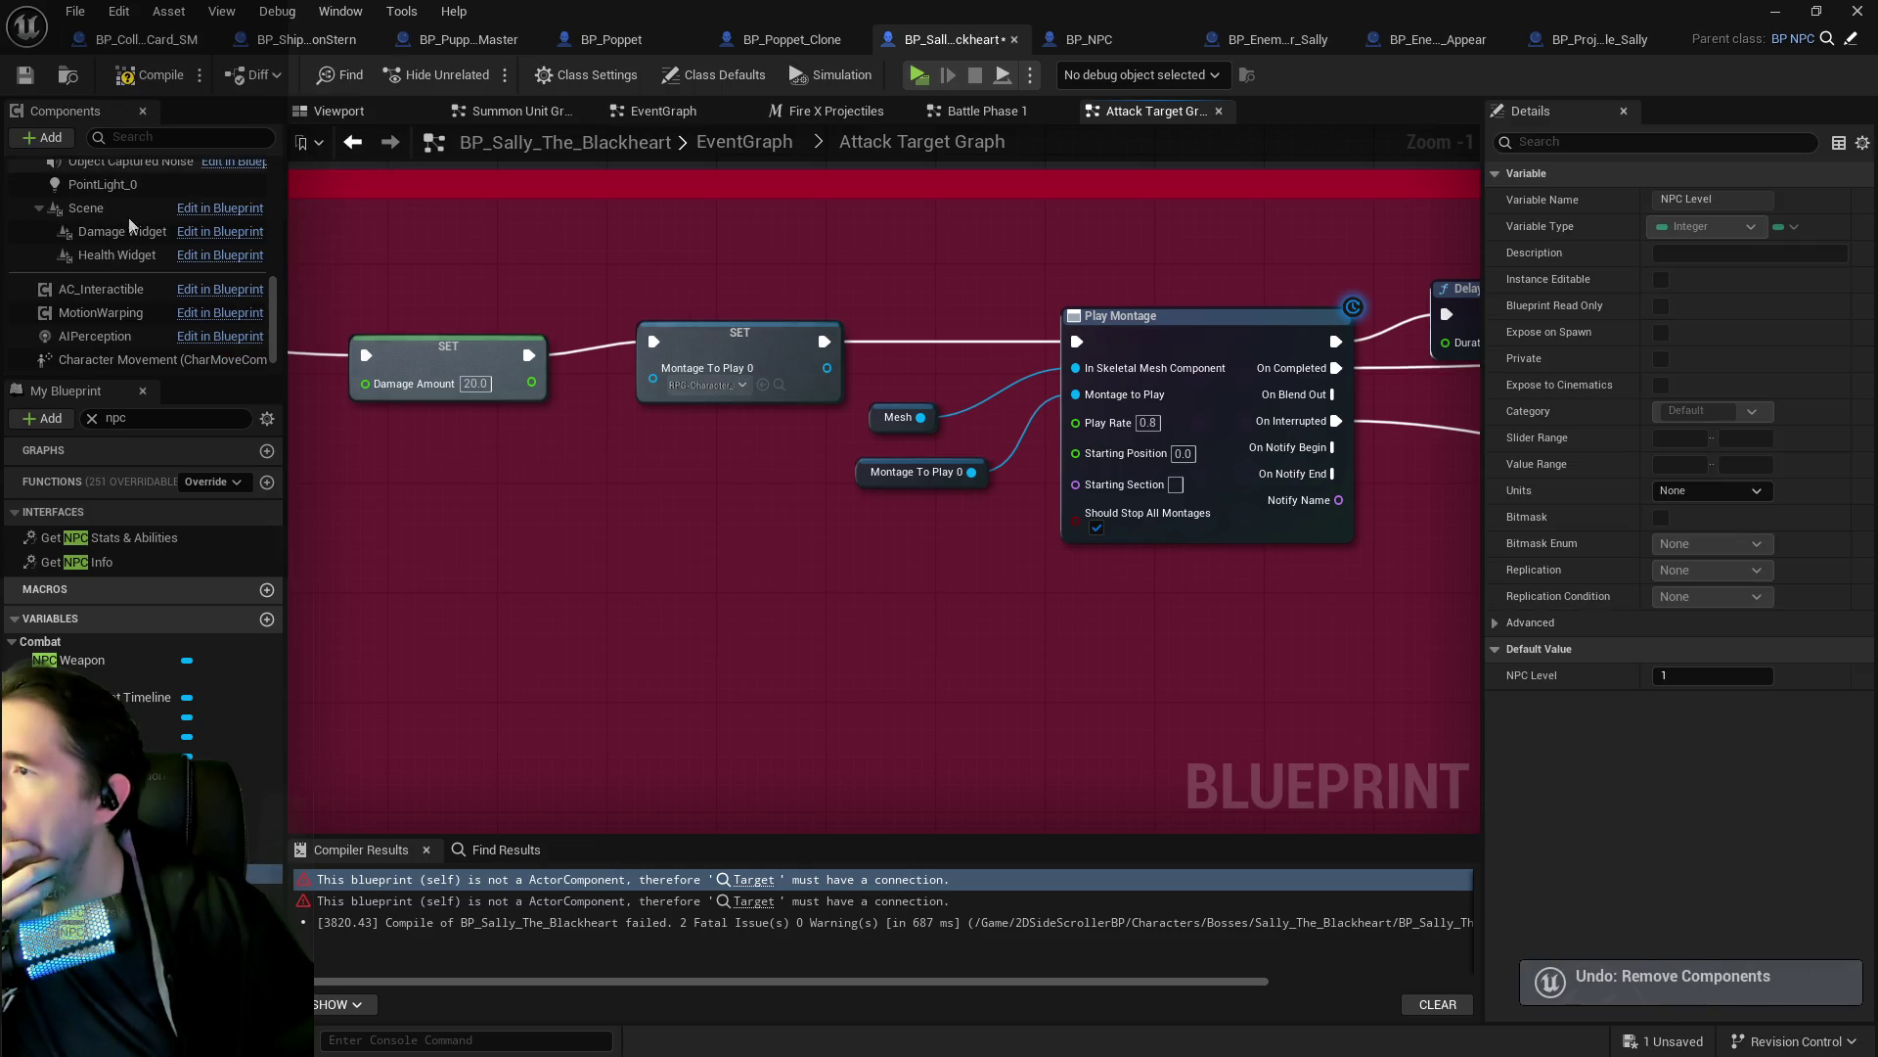
scroll(138, 291, "up", 2)
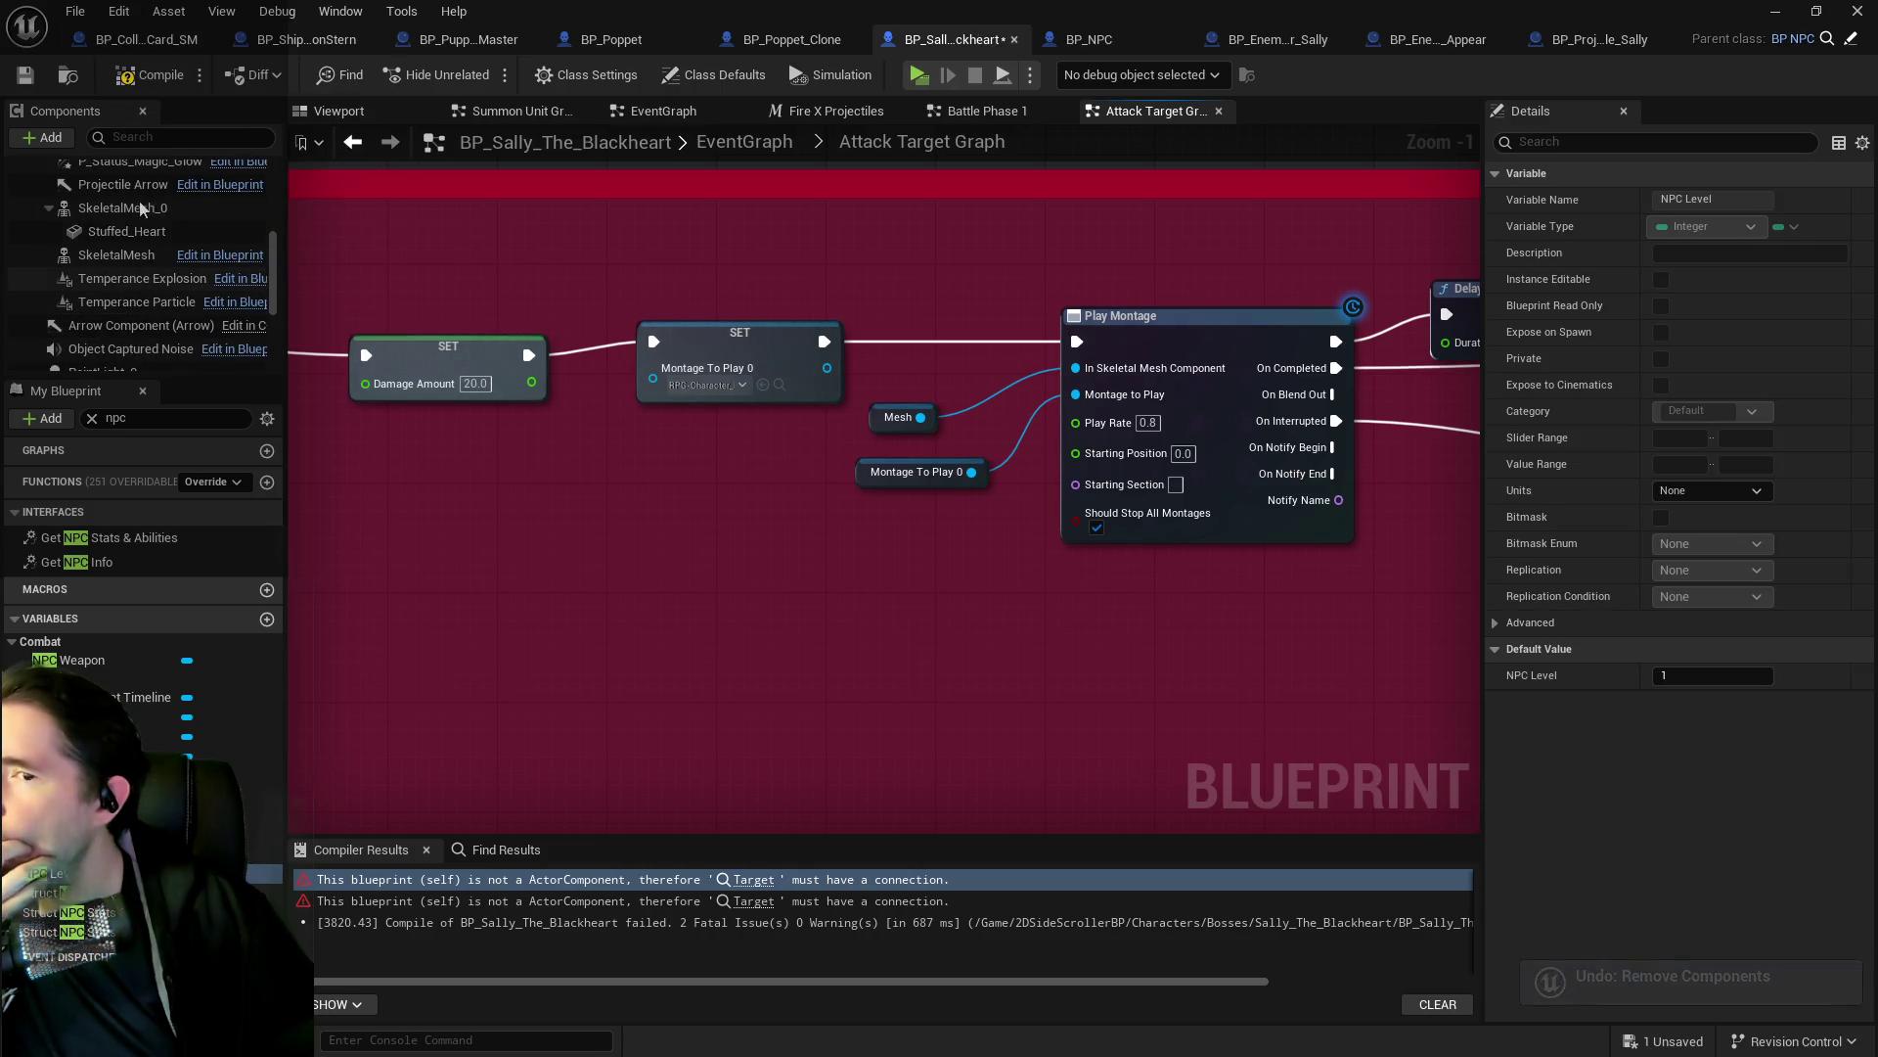
left_click(147, 76)
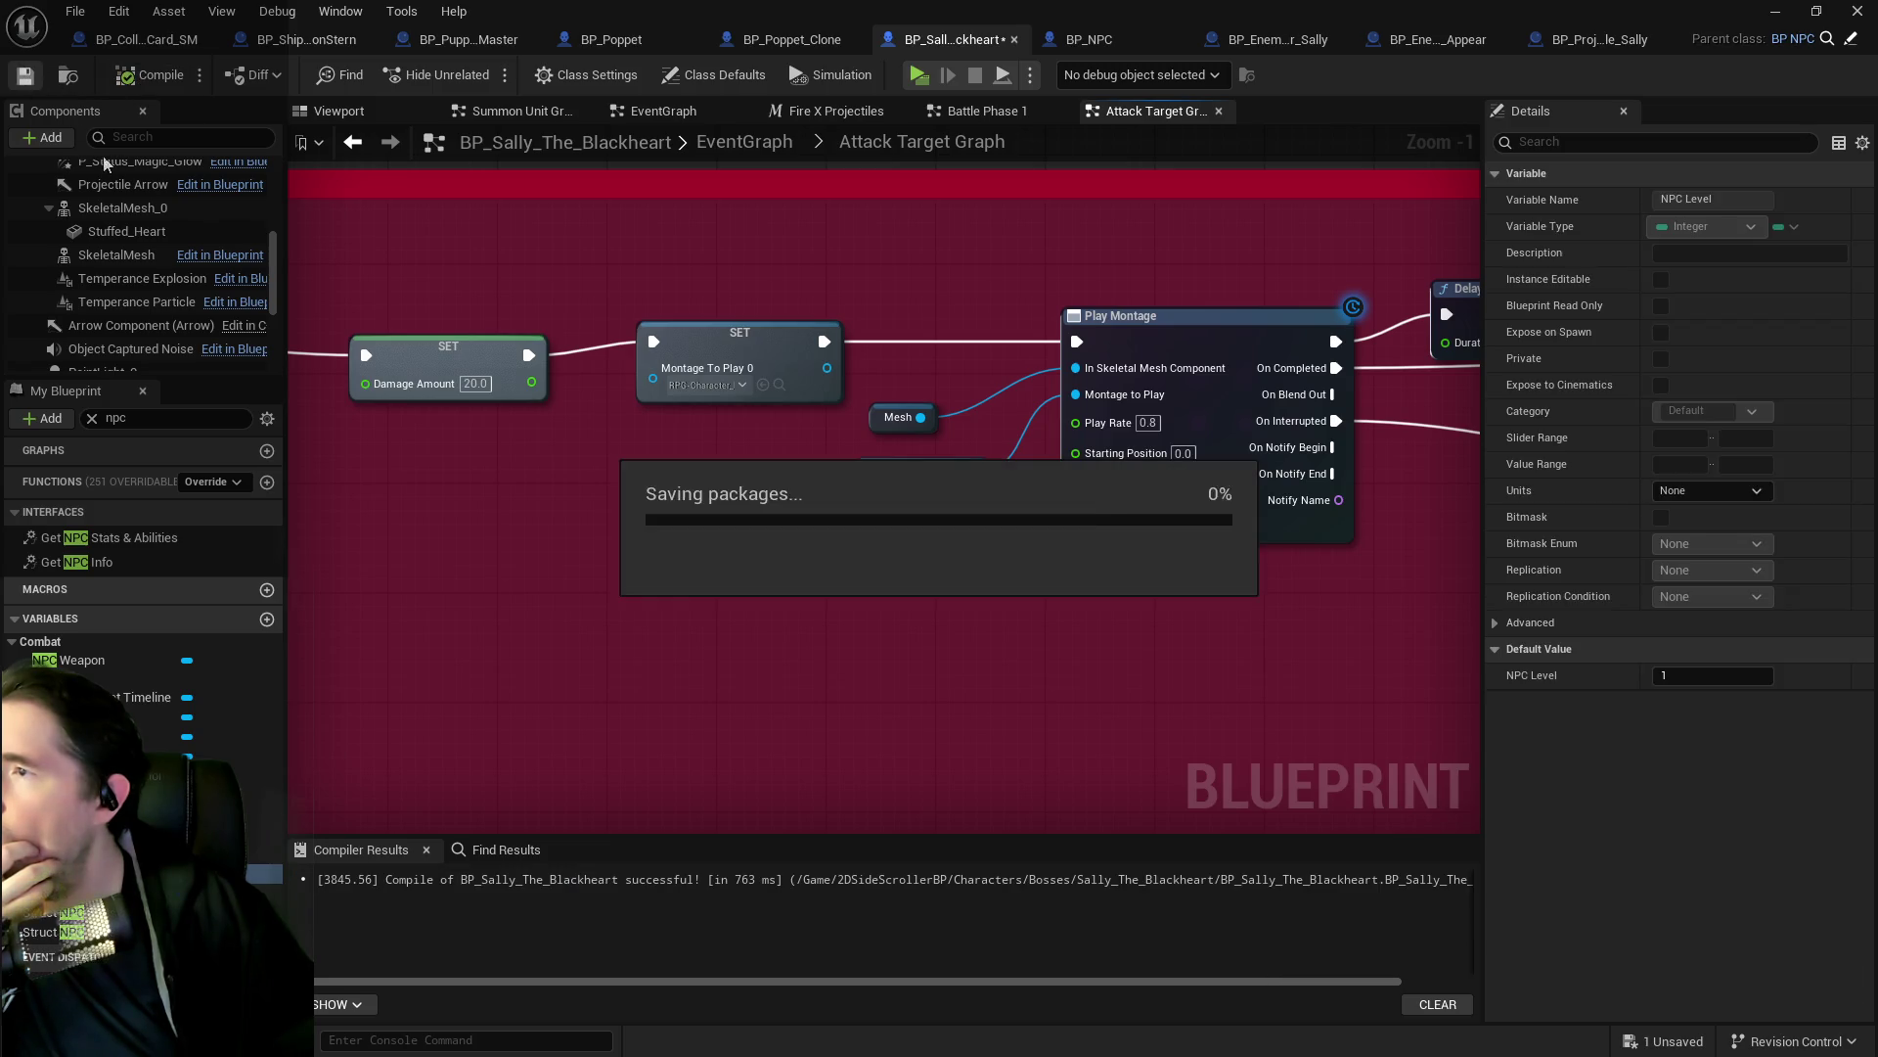
Search the blueprint for 'appear' and jump to where Appear Disappear Scale is used.
scroll(161, 307, "up", 3)
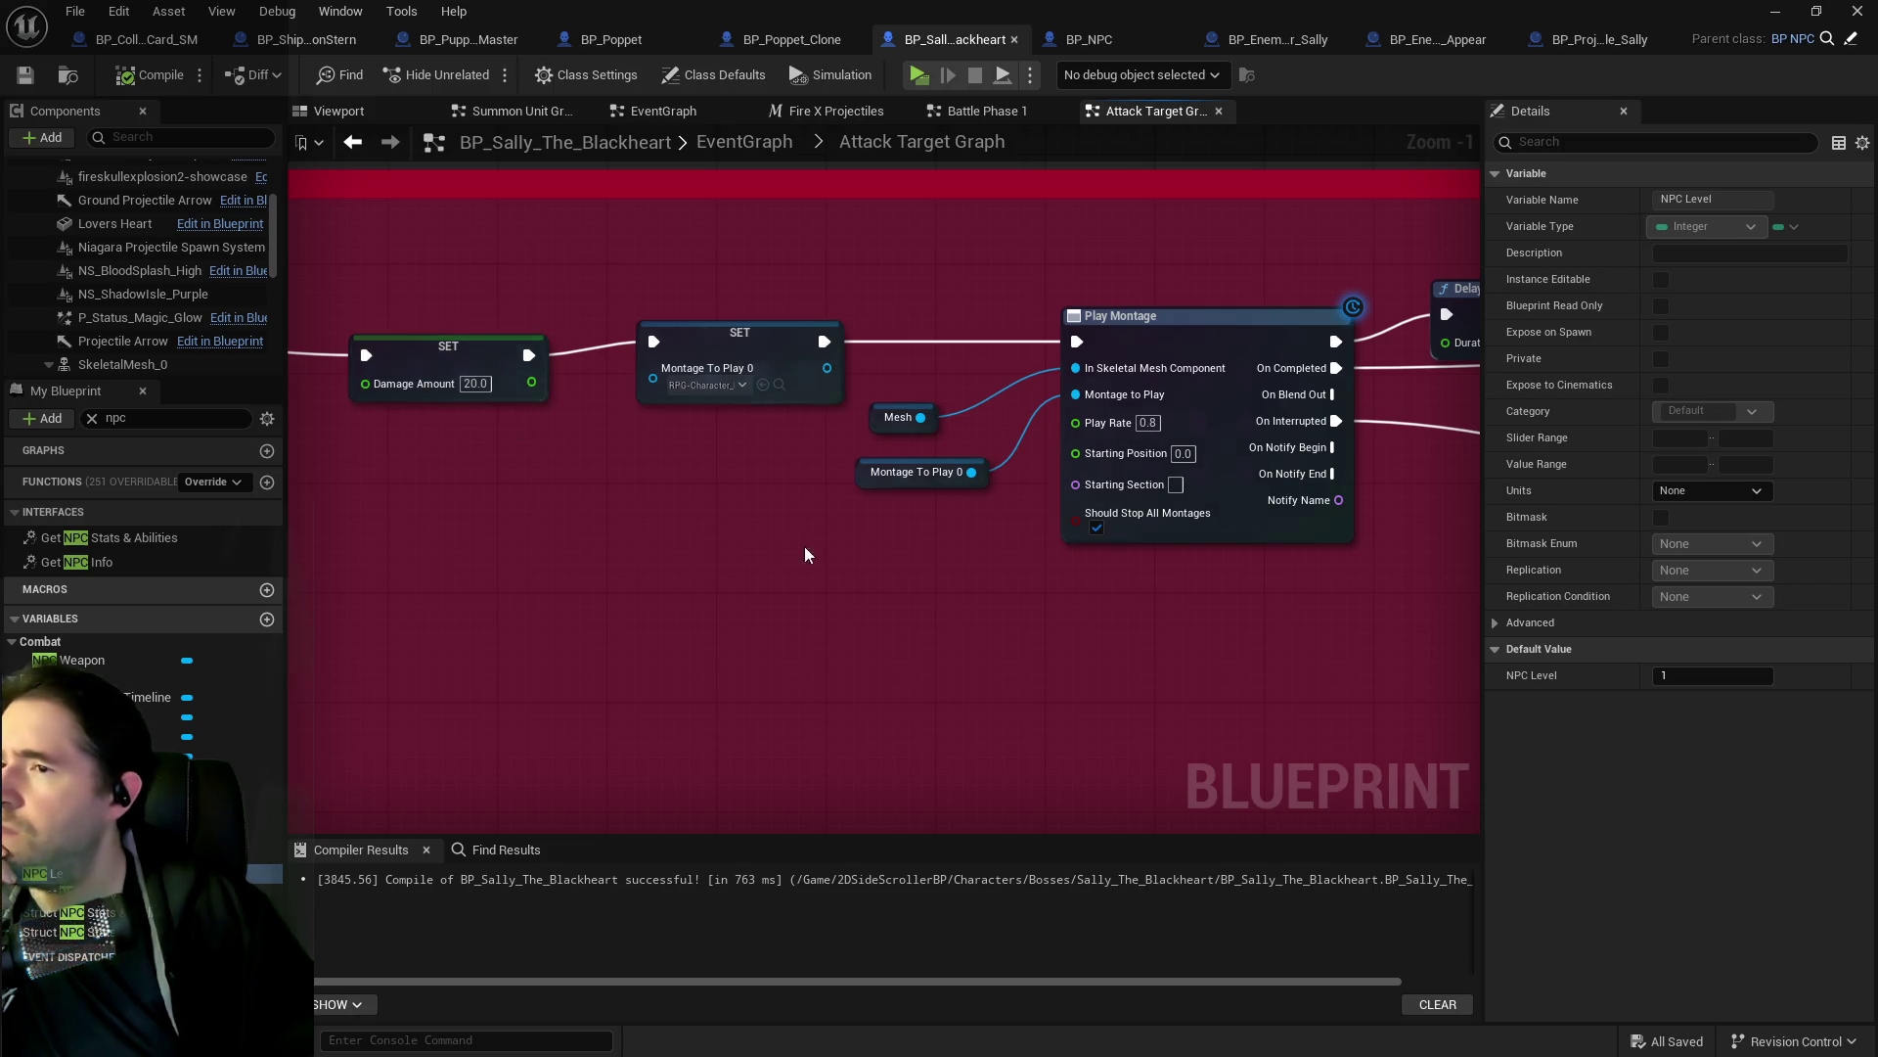
left_click(502, 851)
left_click(494, 881)
key("BackSpace")
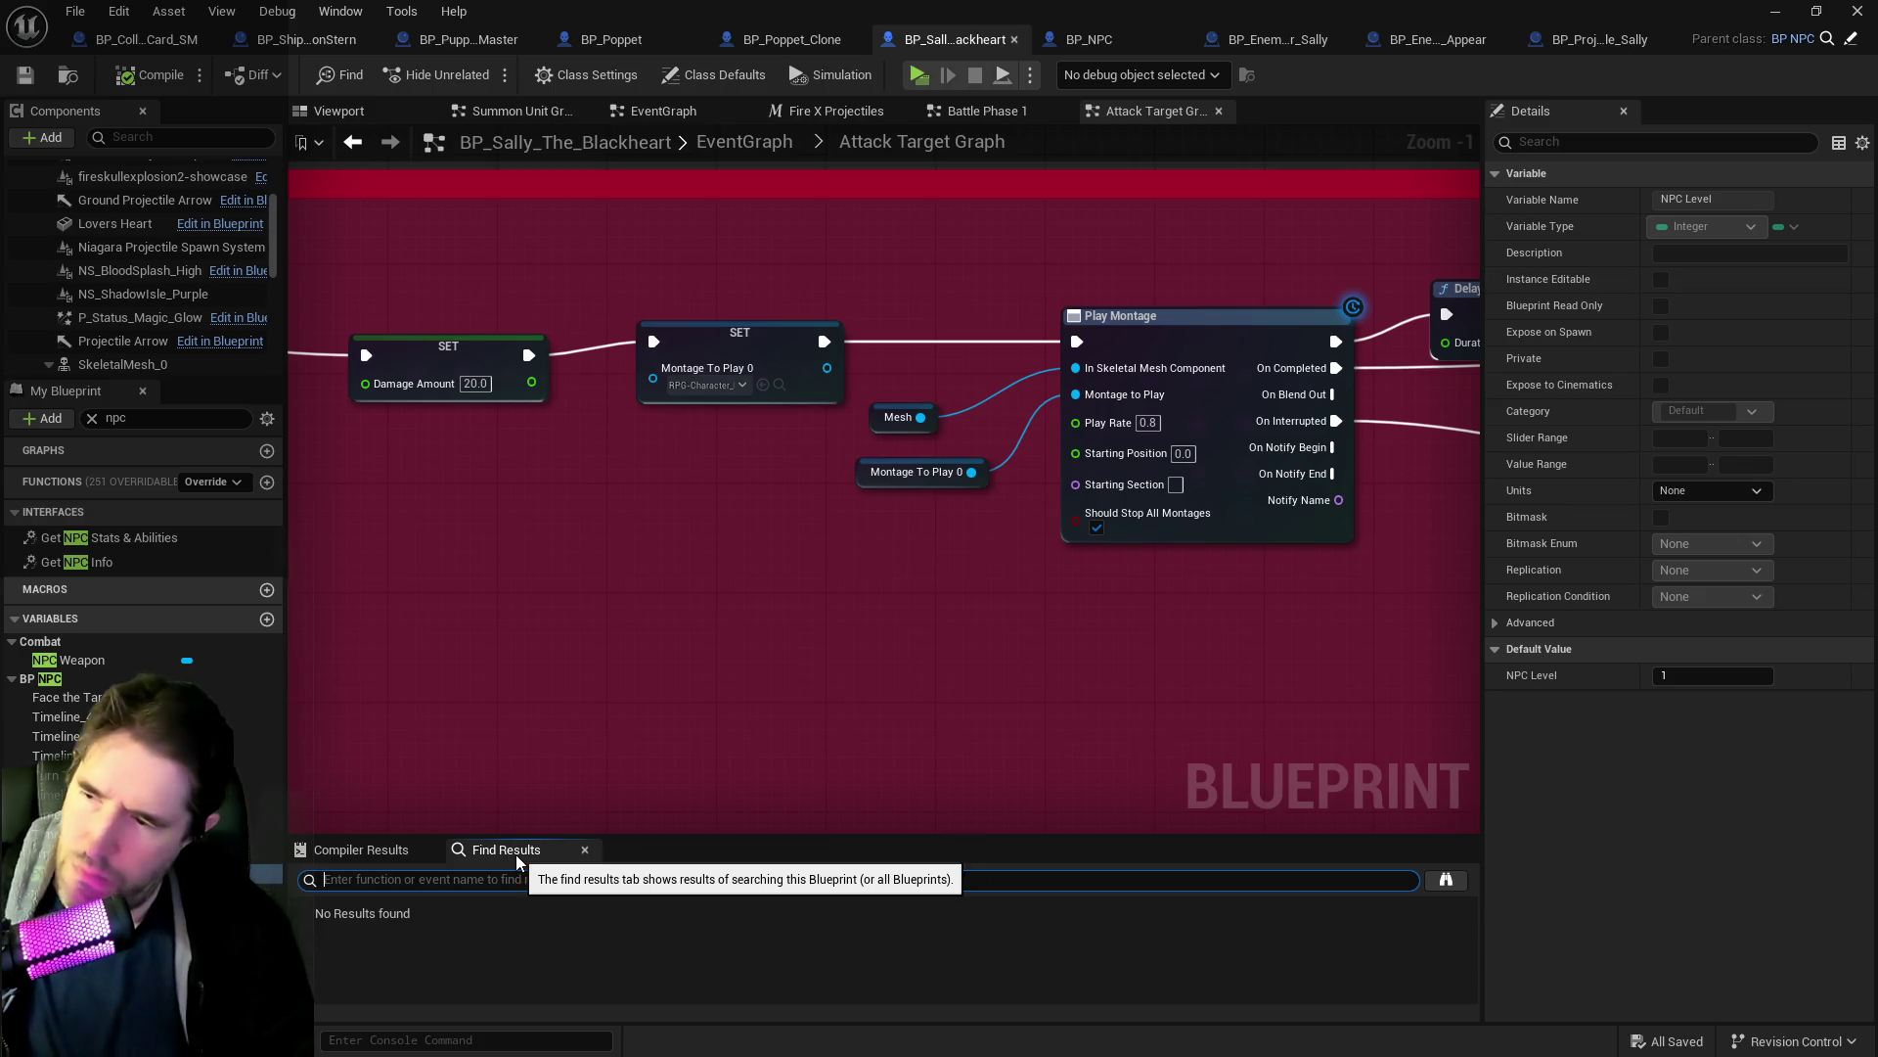
type("appear")
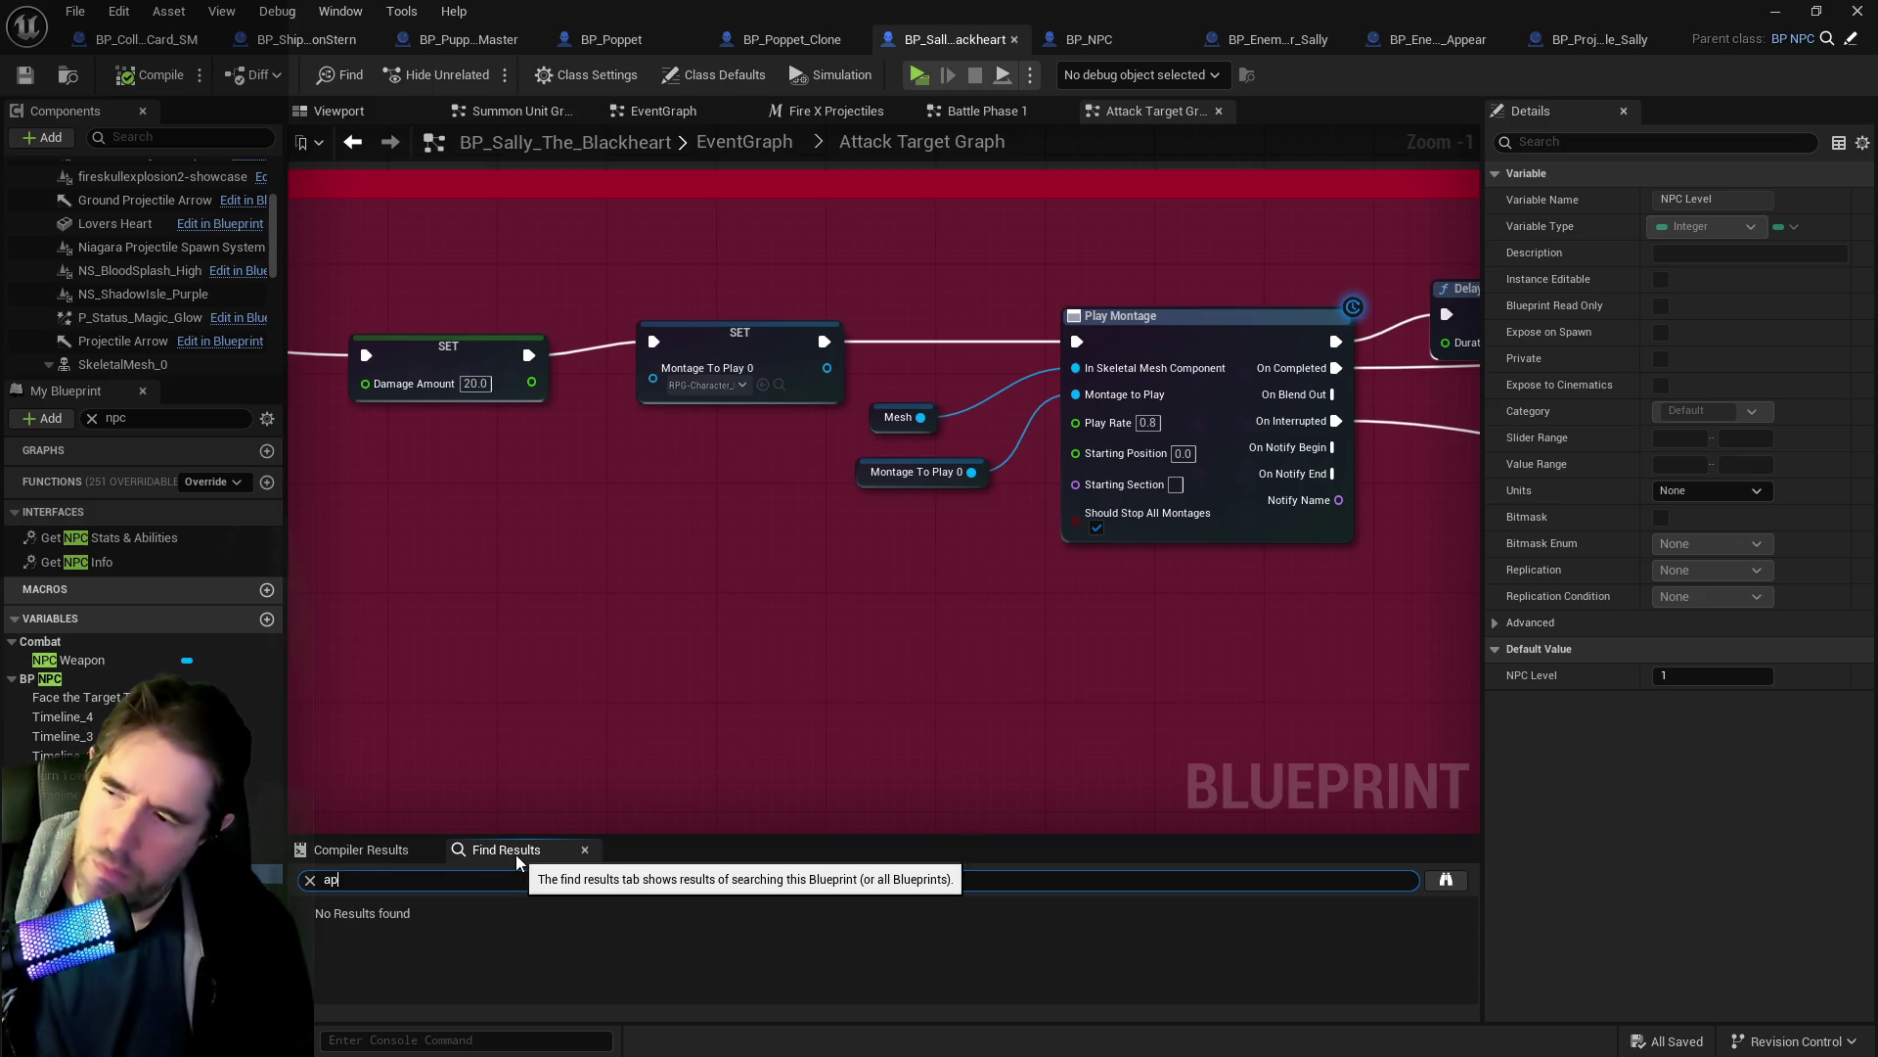
key("Return")
scroll(480, 912, "down", 3)
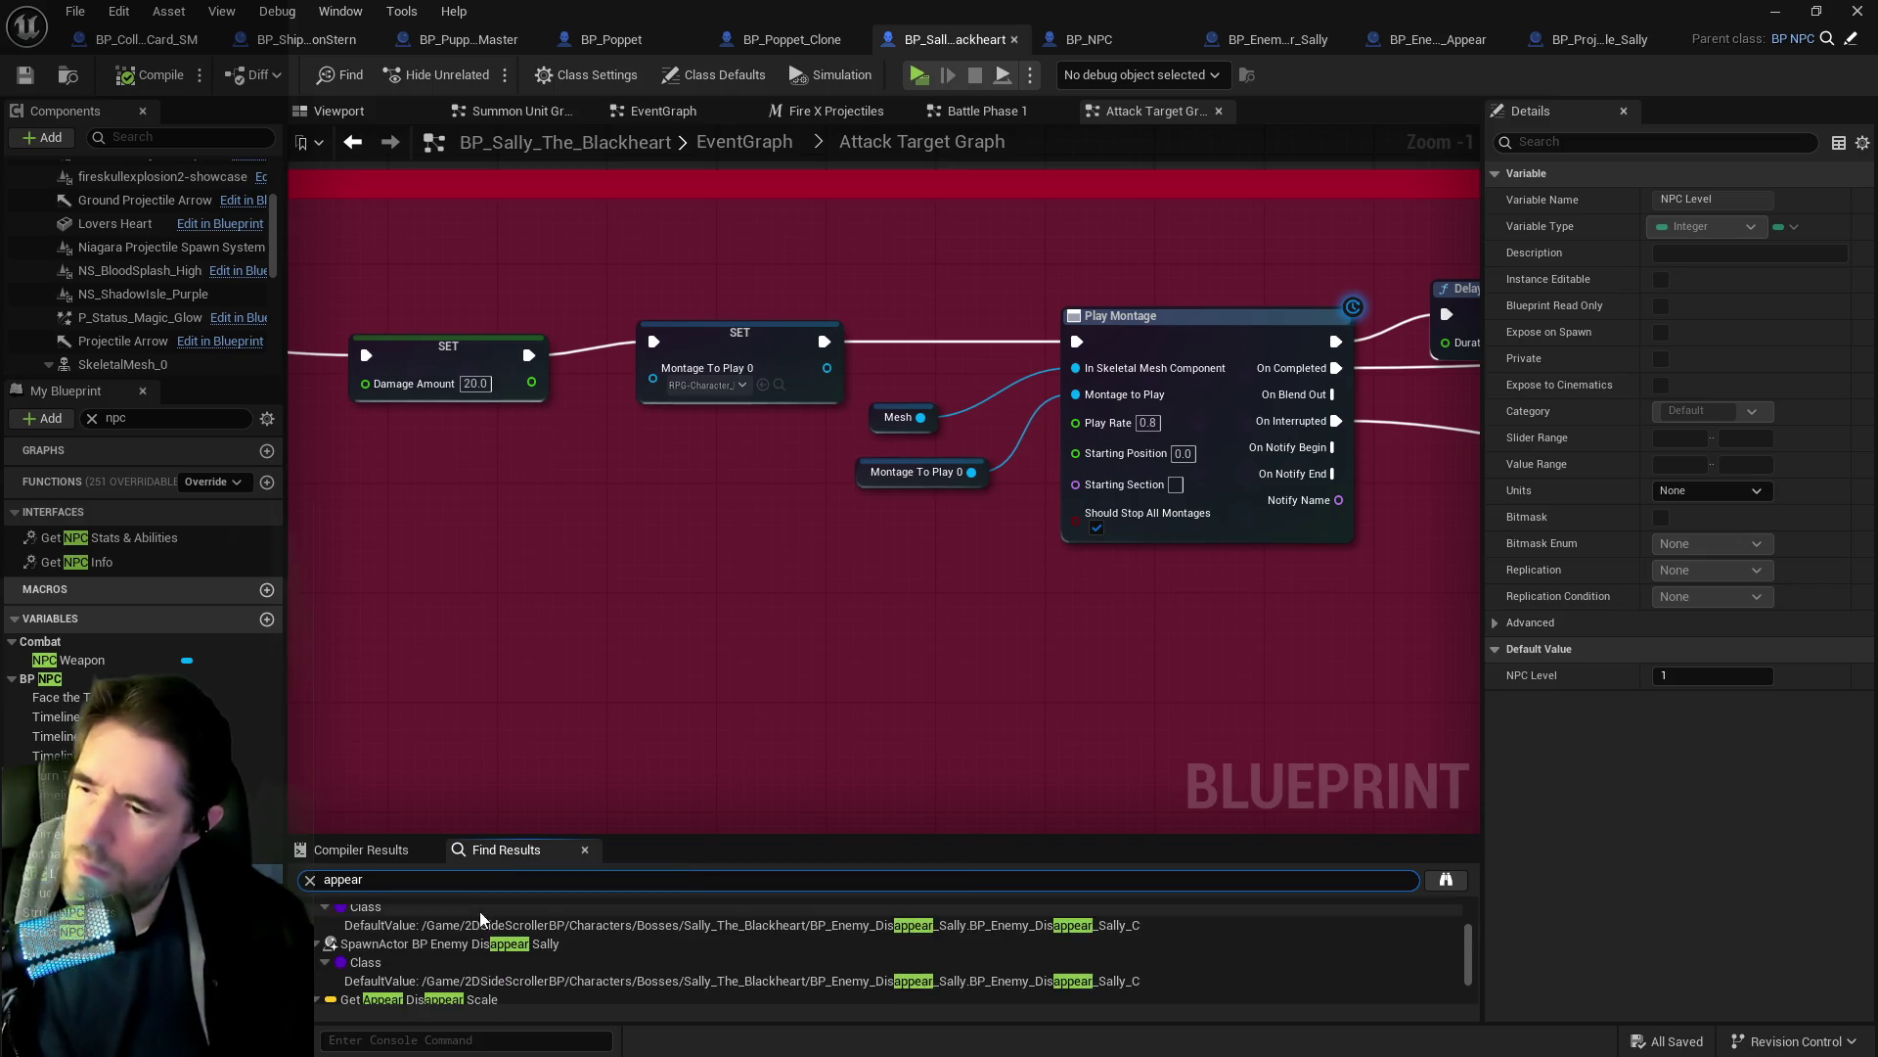
scroll(458, 961, "down", 2)
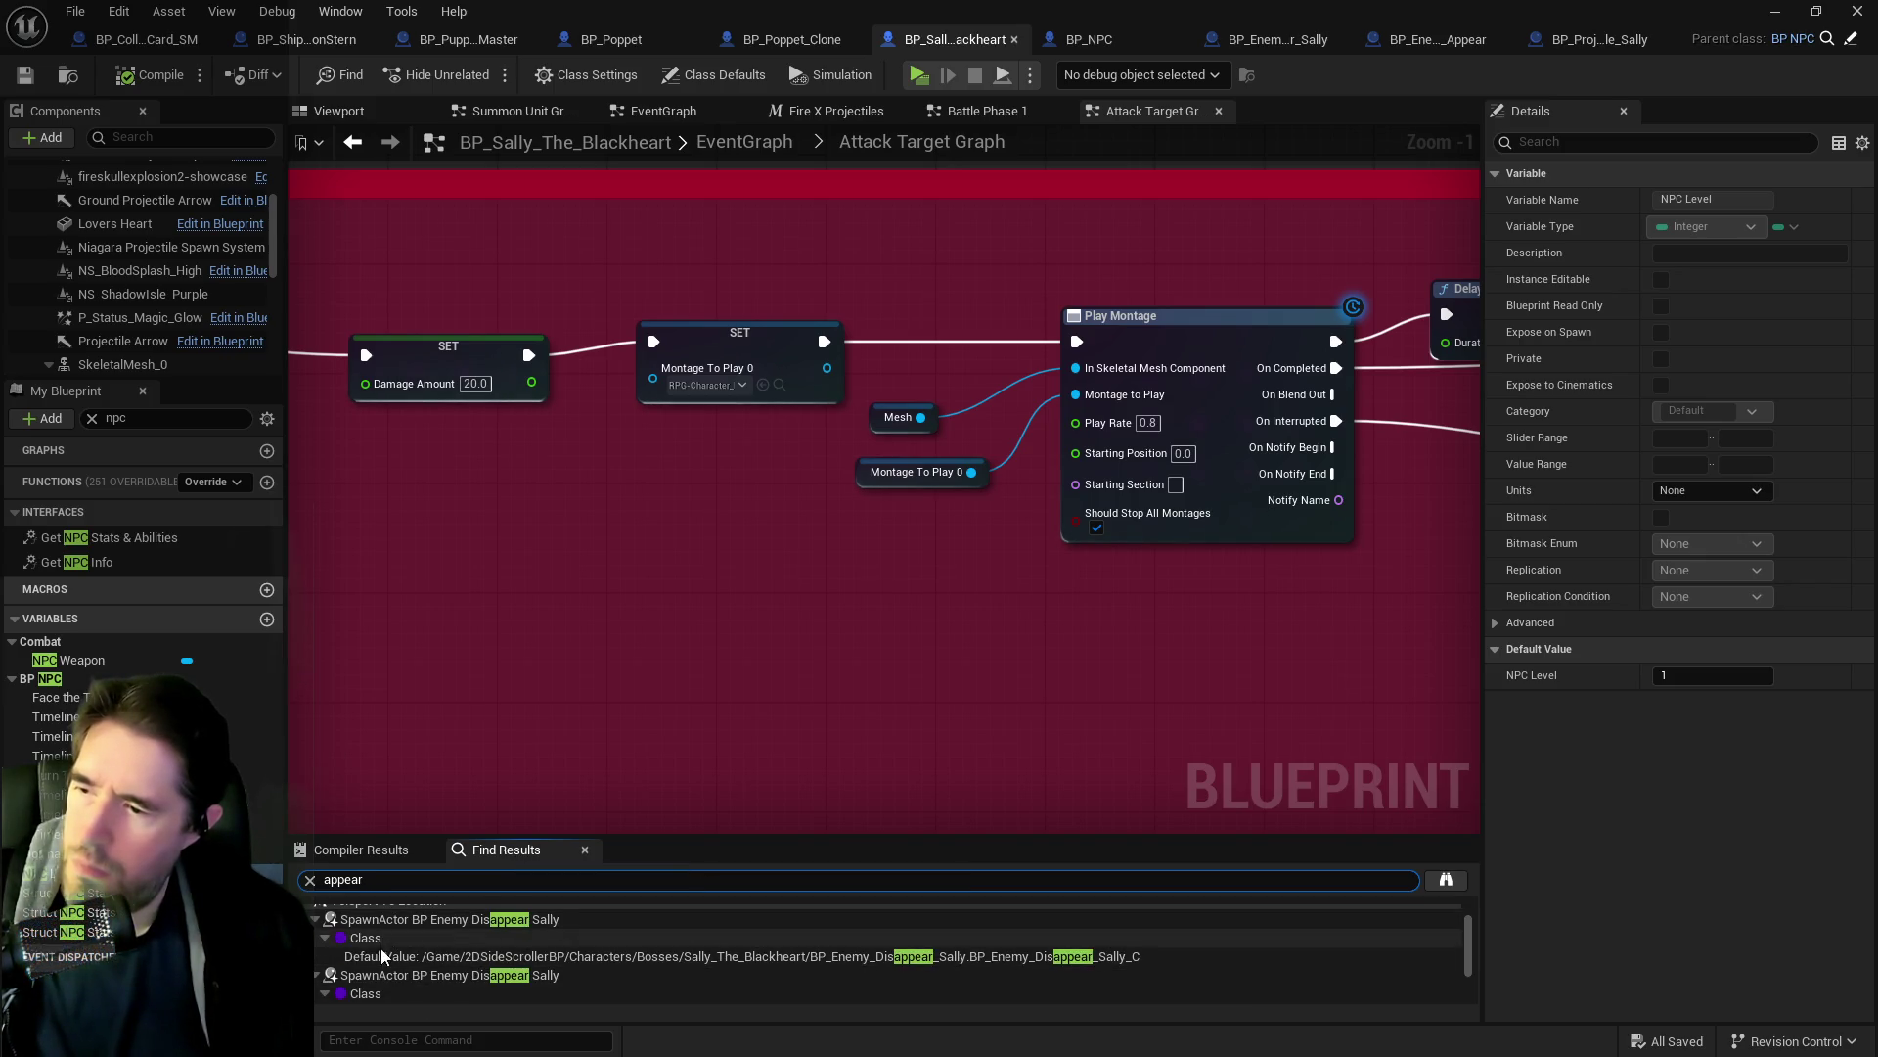
scroll(440, 998, "down", 2)
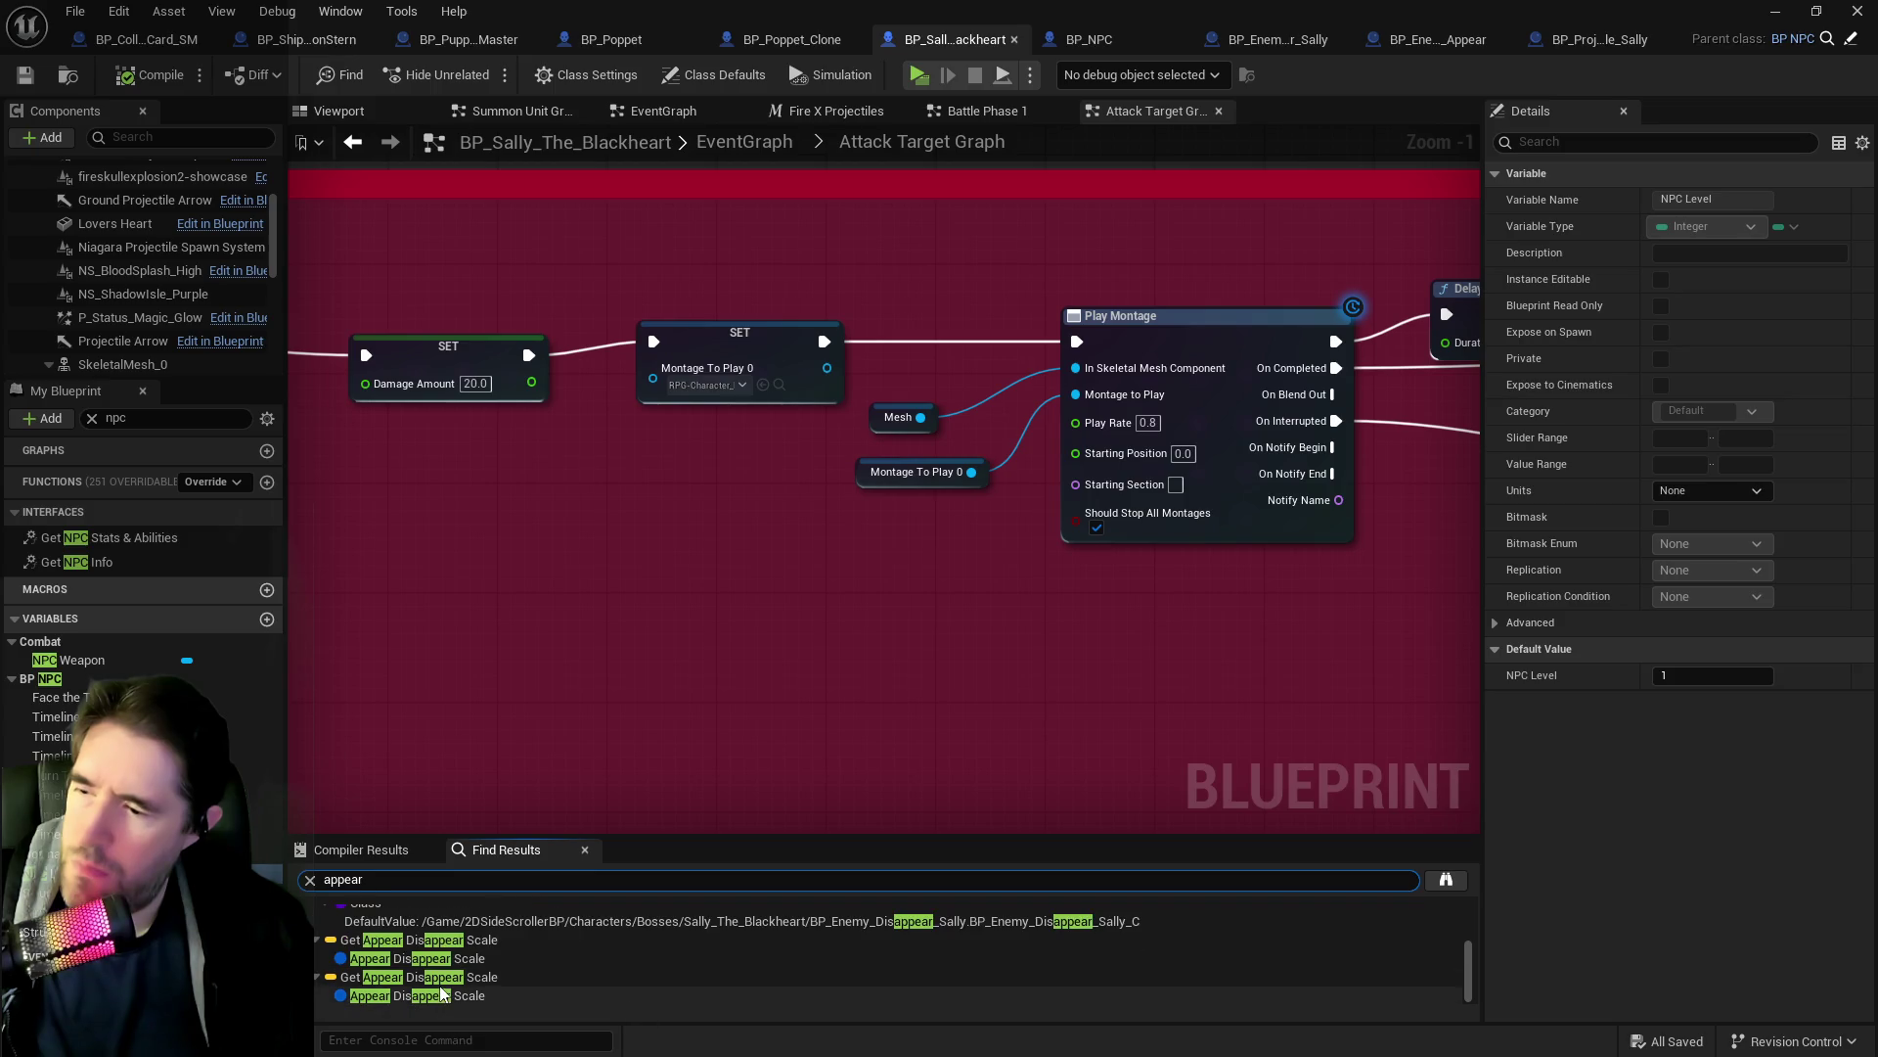
double_click(430, 958)
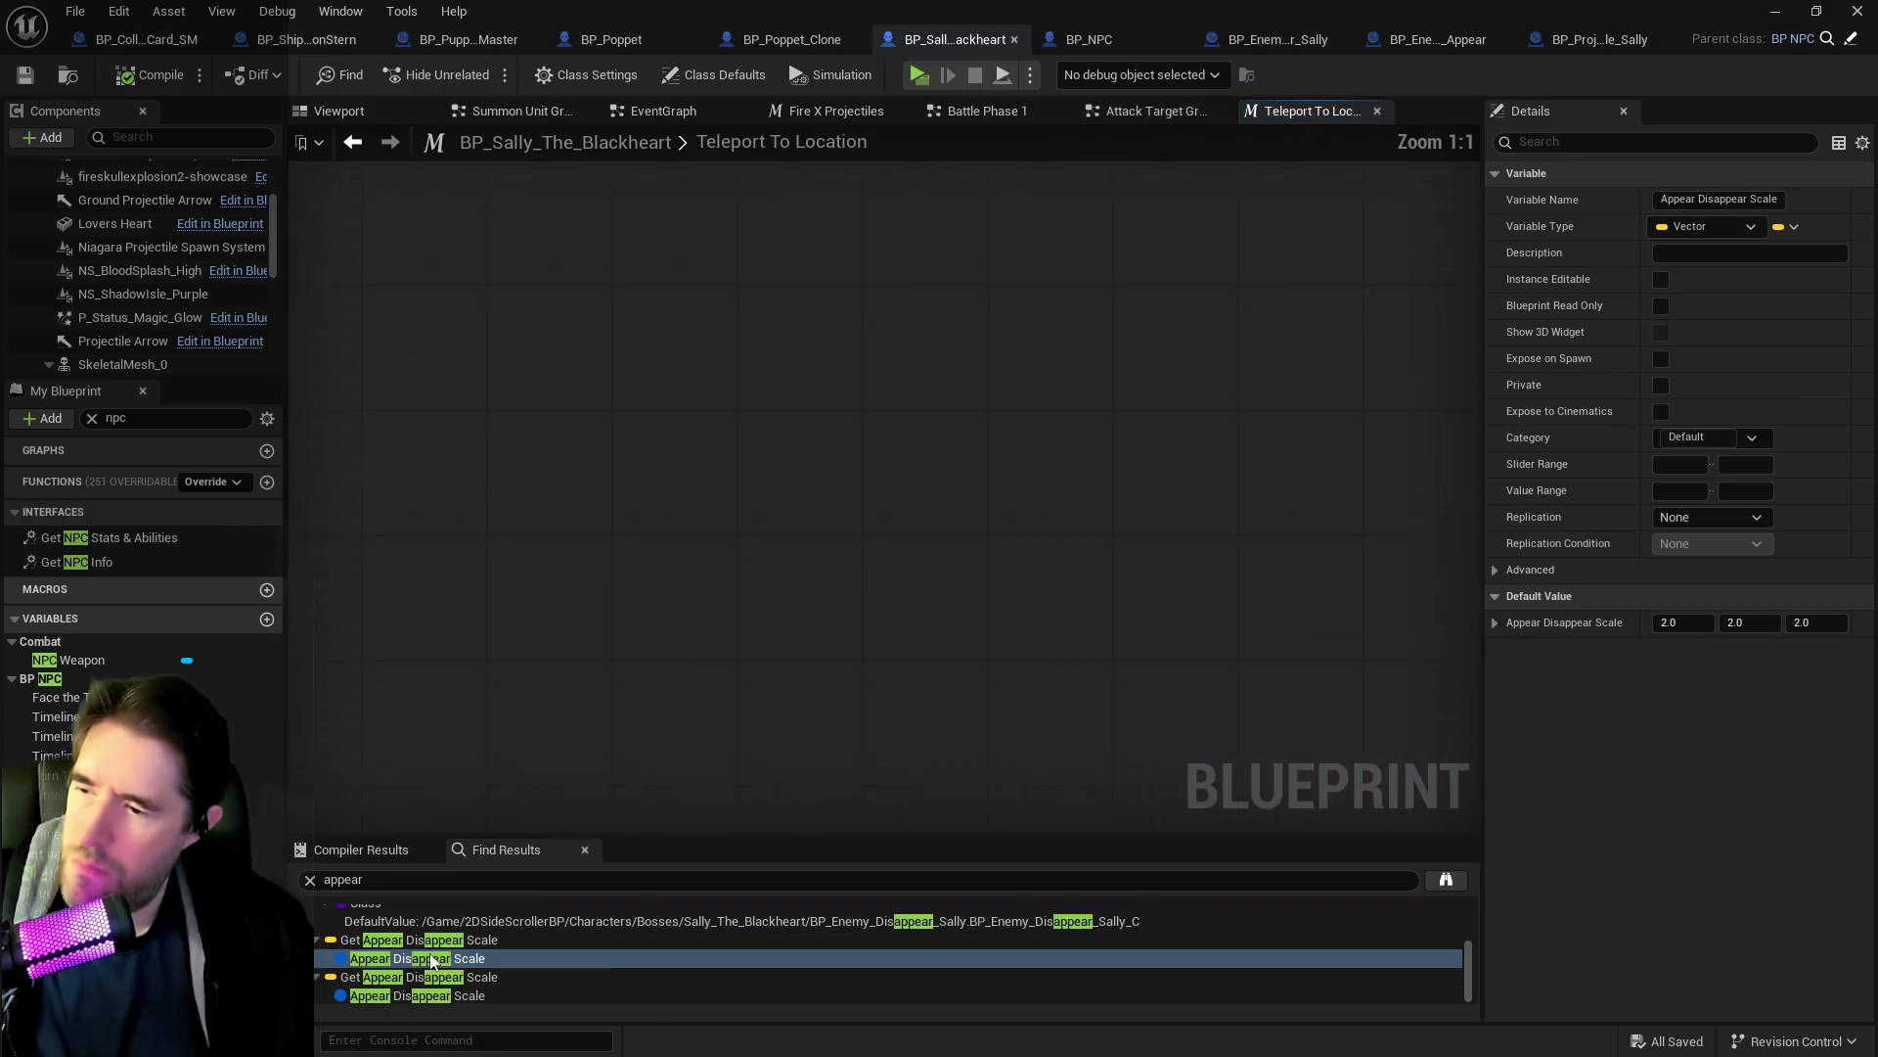
Open BP_Enemy_Disappear_Sally from the spawn node in Teleport To Location.
left_click_drag(656, 746, 484, 876)
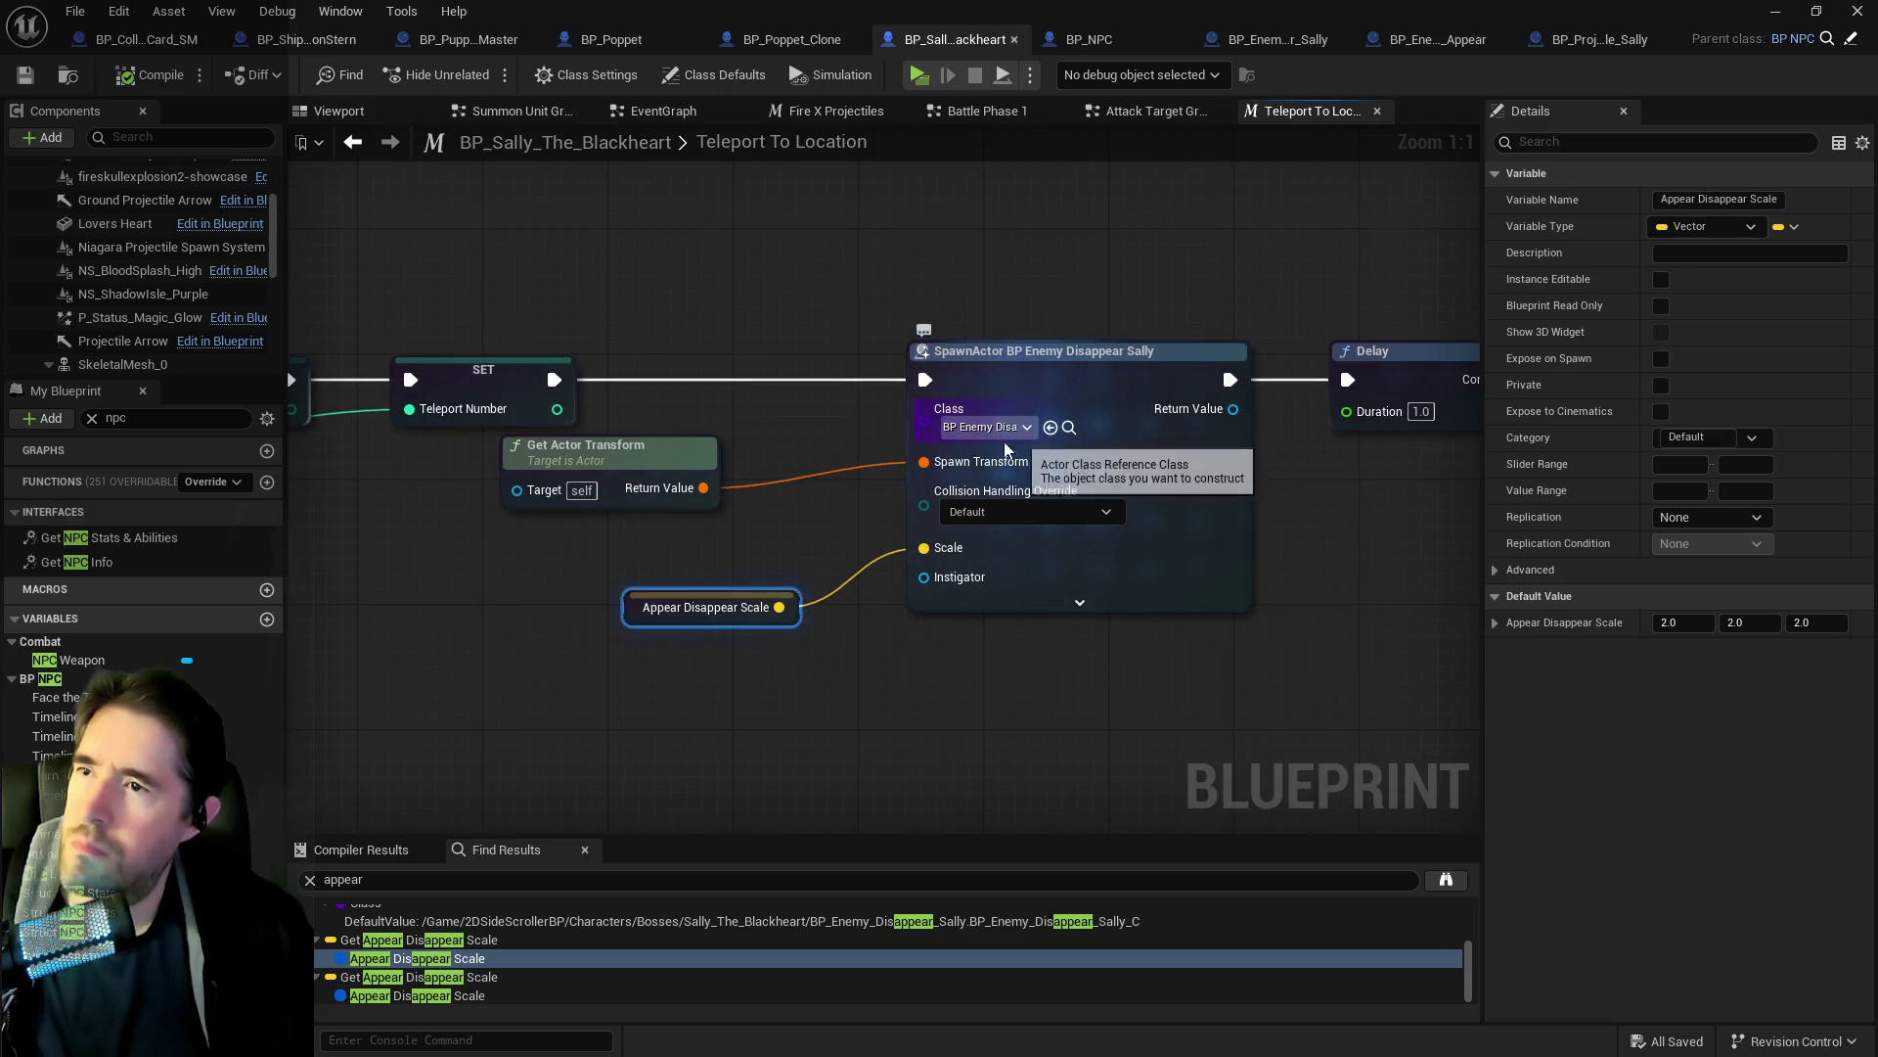
scroll(831, 489, "down", 3)
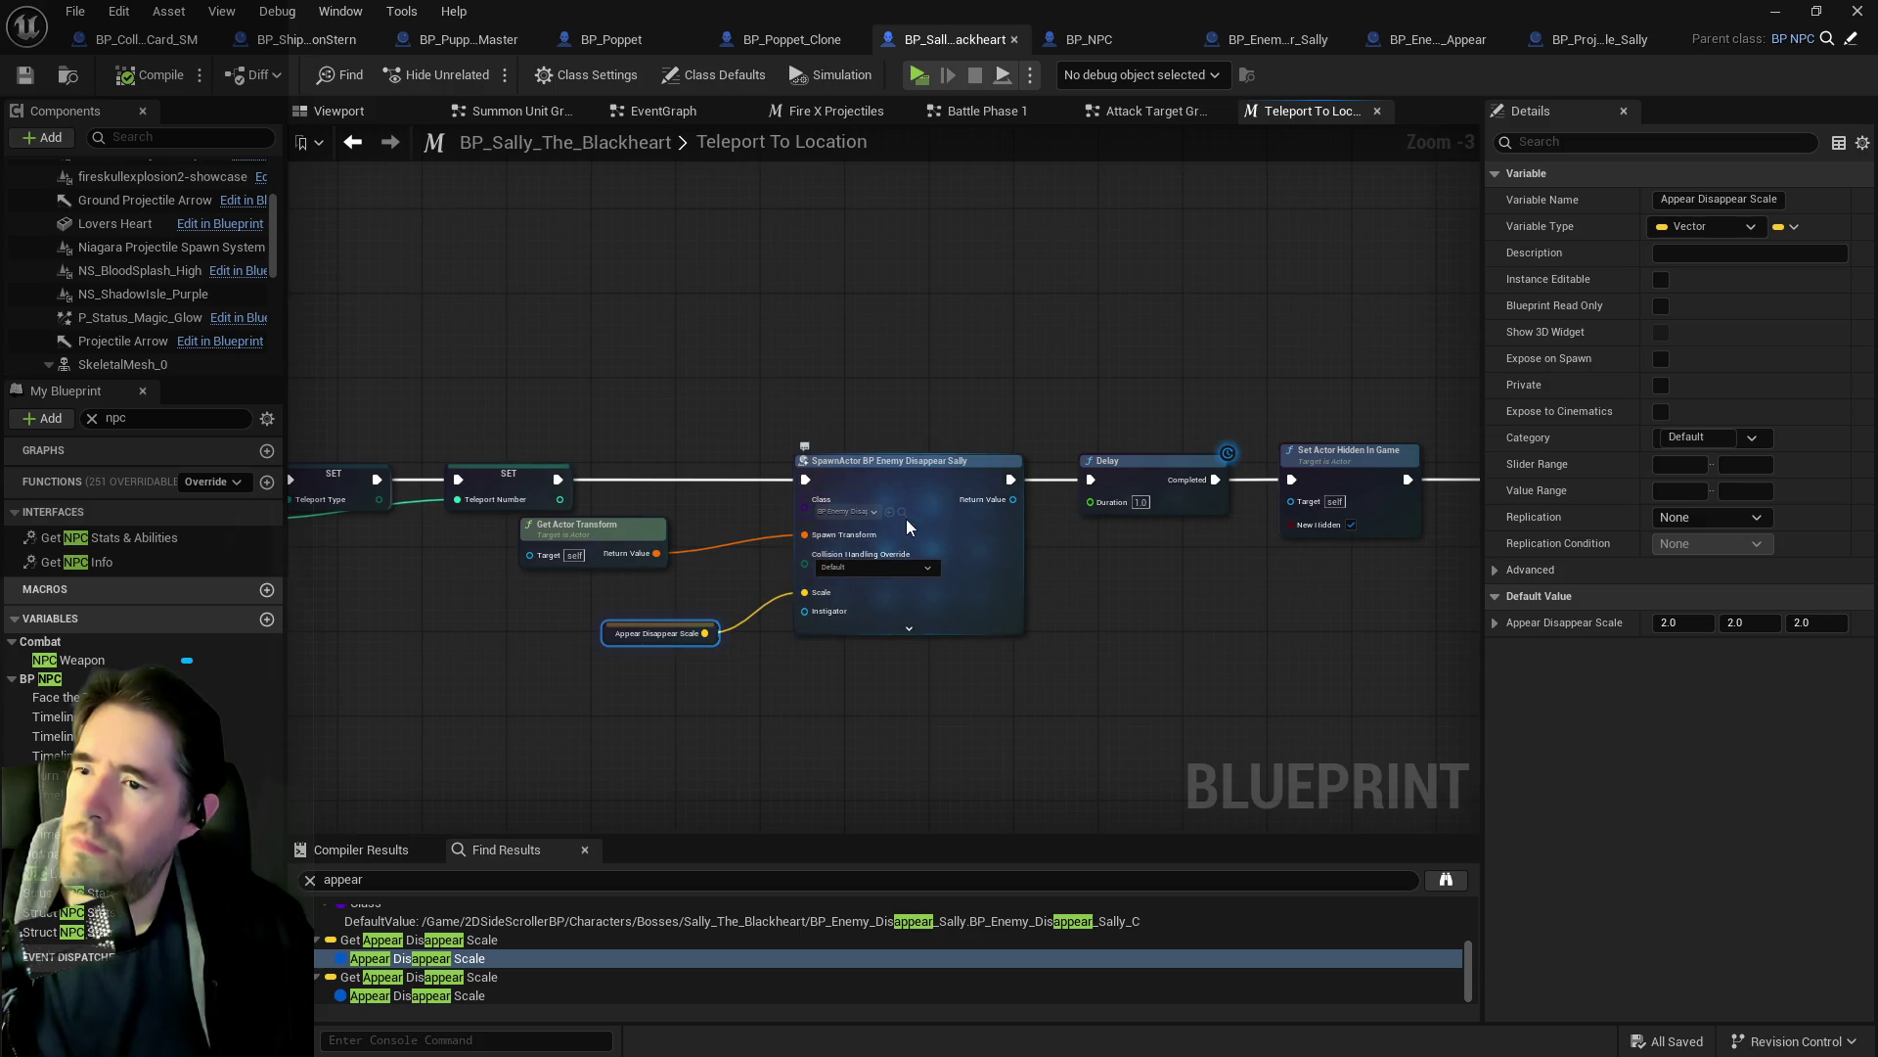
left_click(907, 521)
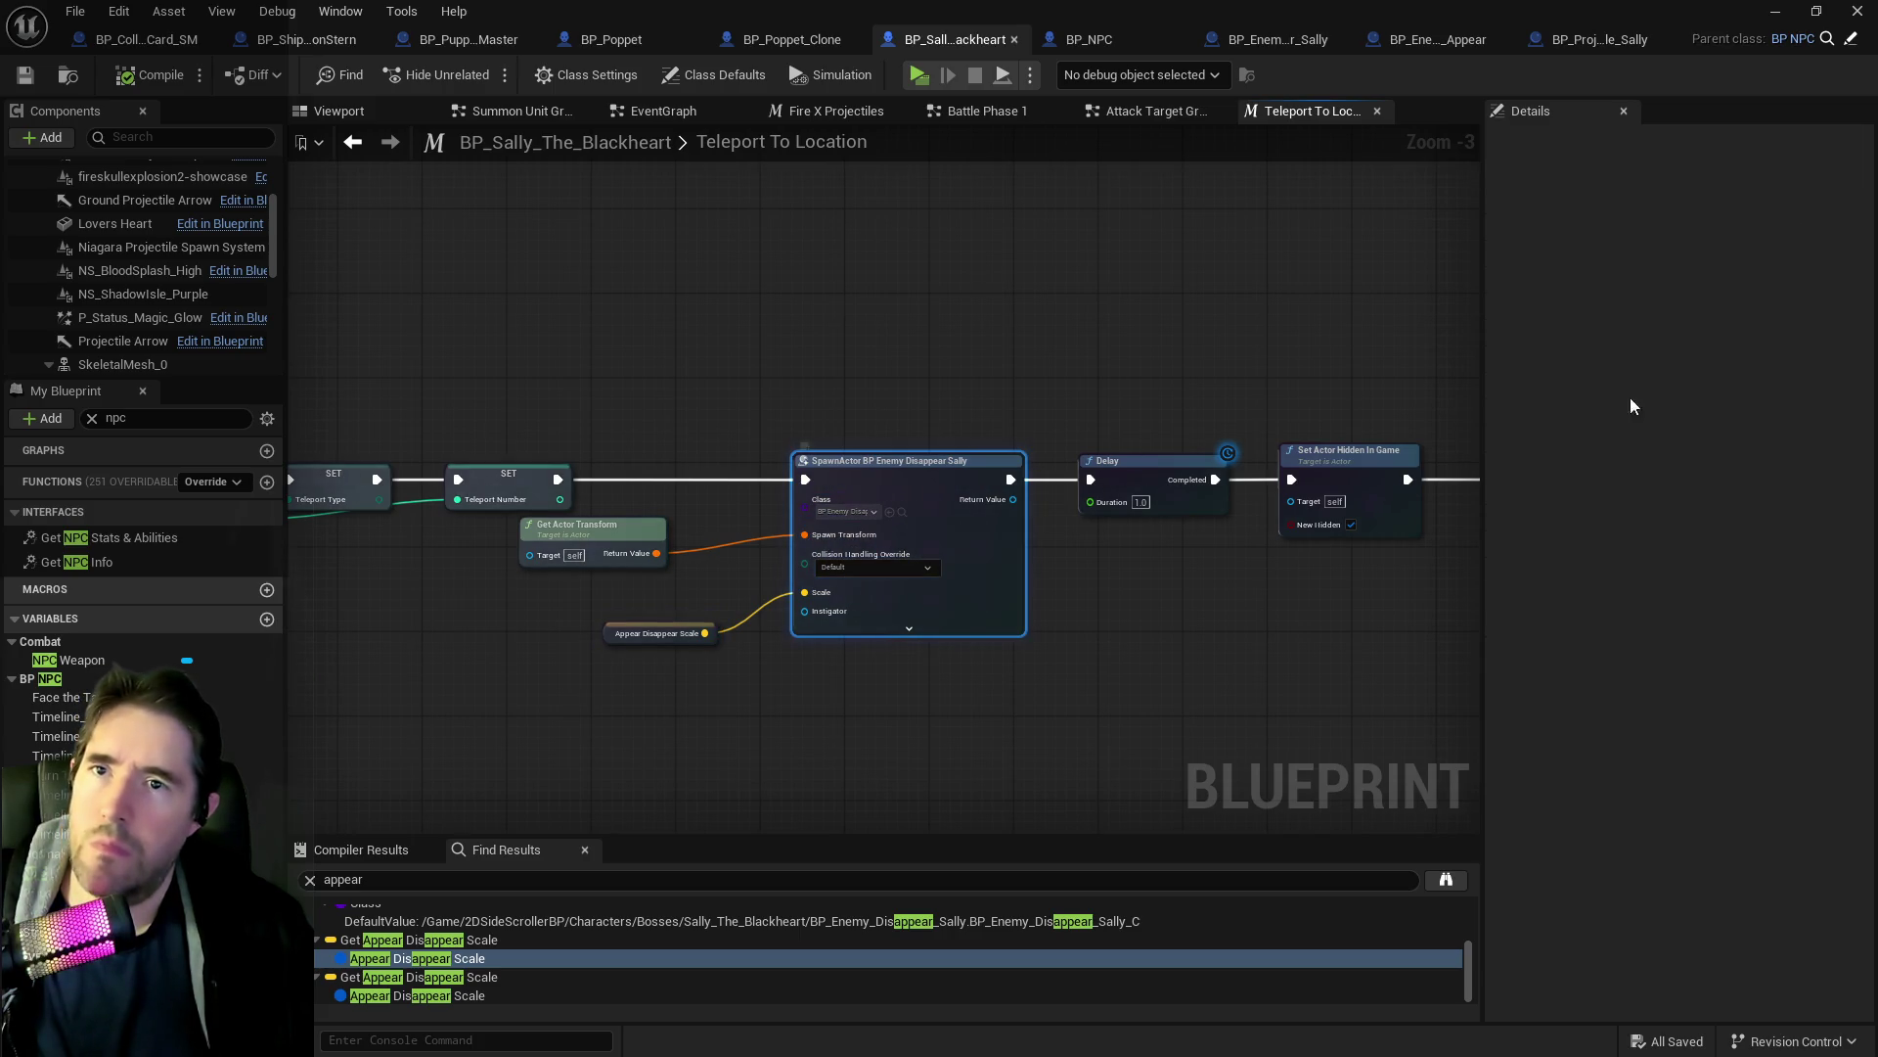
double_click(907, 521)
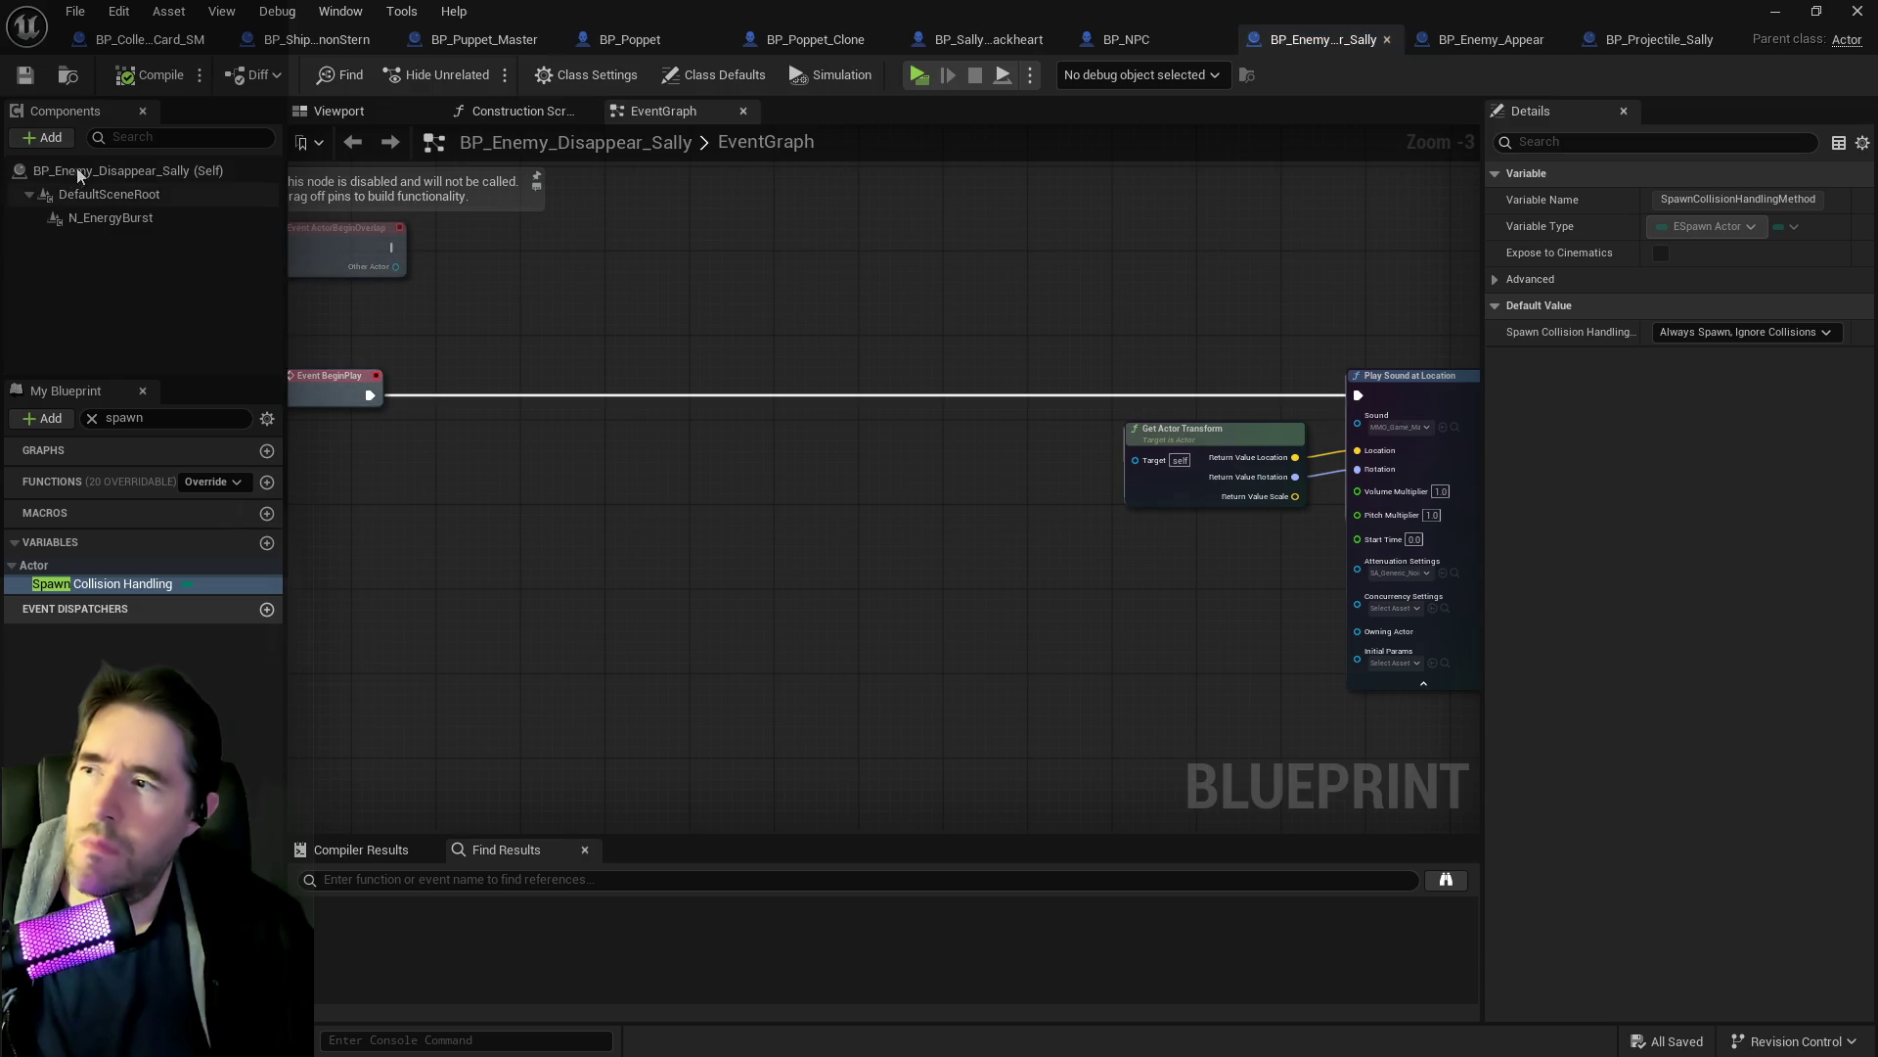
Move L_Bone_Bridge4 along its Y axis to Y 12889 in the level viewport.
left_click(338, 113)
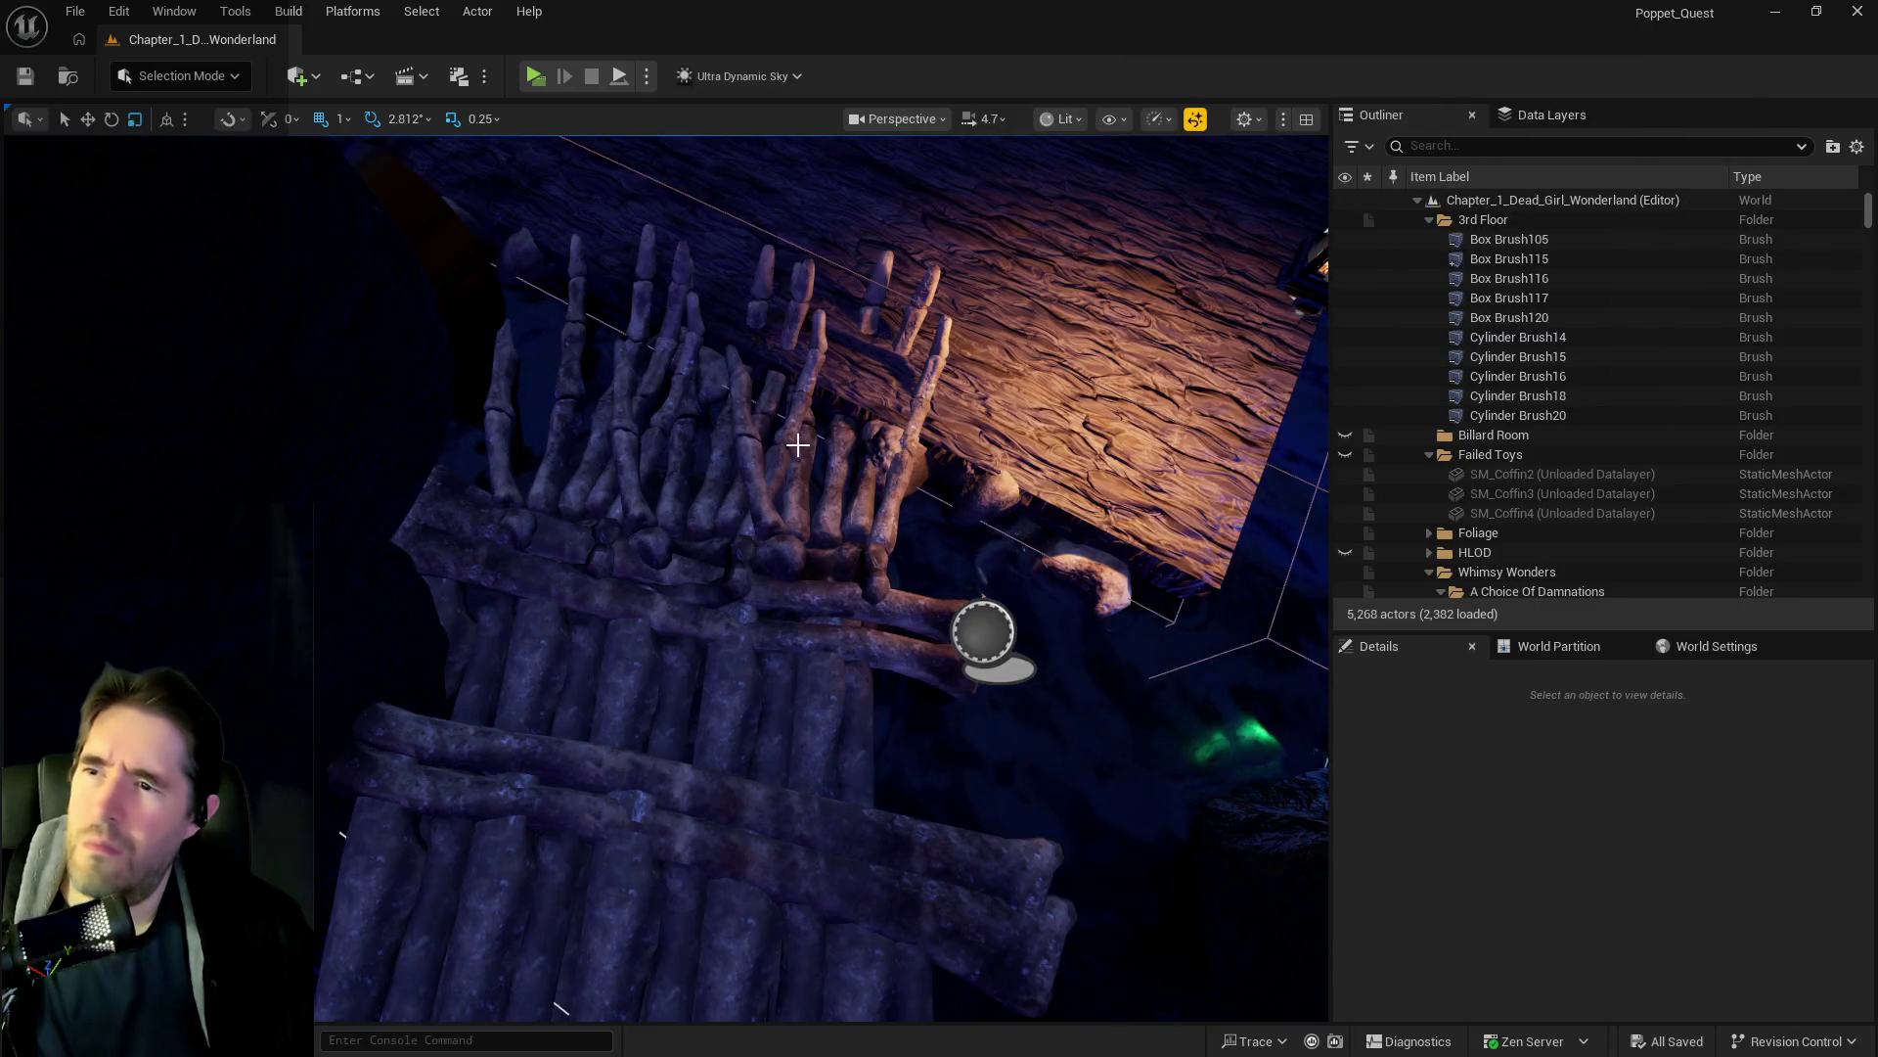
mouse_move(798, 445)
left_mouse_down()
mouse_move(797, 641)
mouse_move(797, 567)
mouse_move(778, 647)
left_mouse_up()
left_click(797, 587)
mouse_move(877, 724)
left_mouse_down()
mouse_move(779, 646)
mouse_move(839, 679)
mouse_move(978, 626)
mouse_move(1323, 338)
mouse_move(1130, 577)
mouse_move(1076, 587)
mouse_move(1017, 562)
mouse_move(1120, 701)
left_mouse_up()
scroll(839, 679, "down", 5)
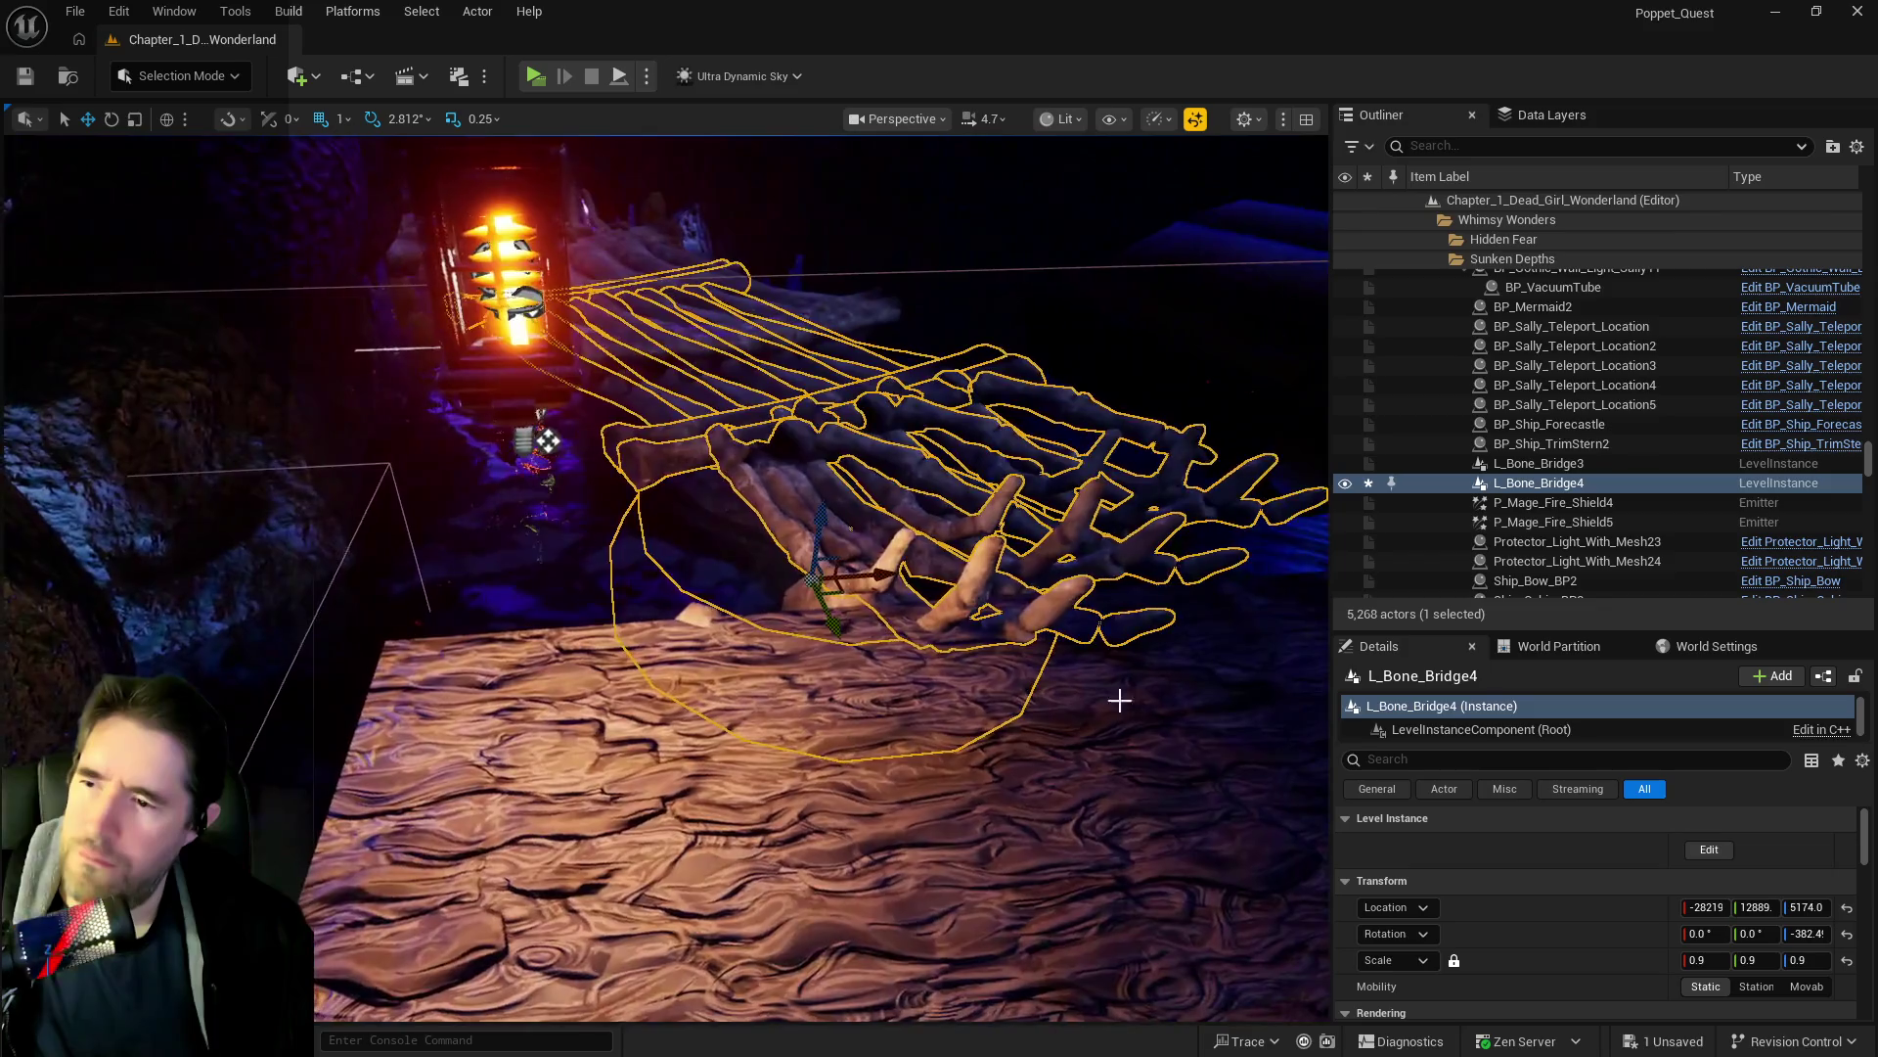
Slide the bone bridge left along its X axis and switch to the rotate tool.
mouse_move(844, 575)
left_mouse_down()
mouse_move(773, 548)
mouse_move(870, 587)
mouse_move(890, 620)
left_mouse_up()
key("e")
mouse_move(548, 440)
left_mouse_down()
mouse_move(685, 431)
mouse_move(763, 392)
mouse_move(712, 626)
left_mouse_up()
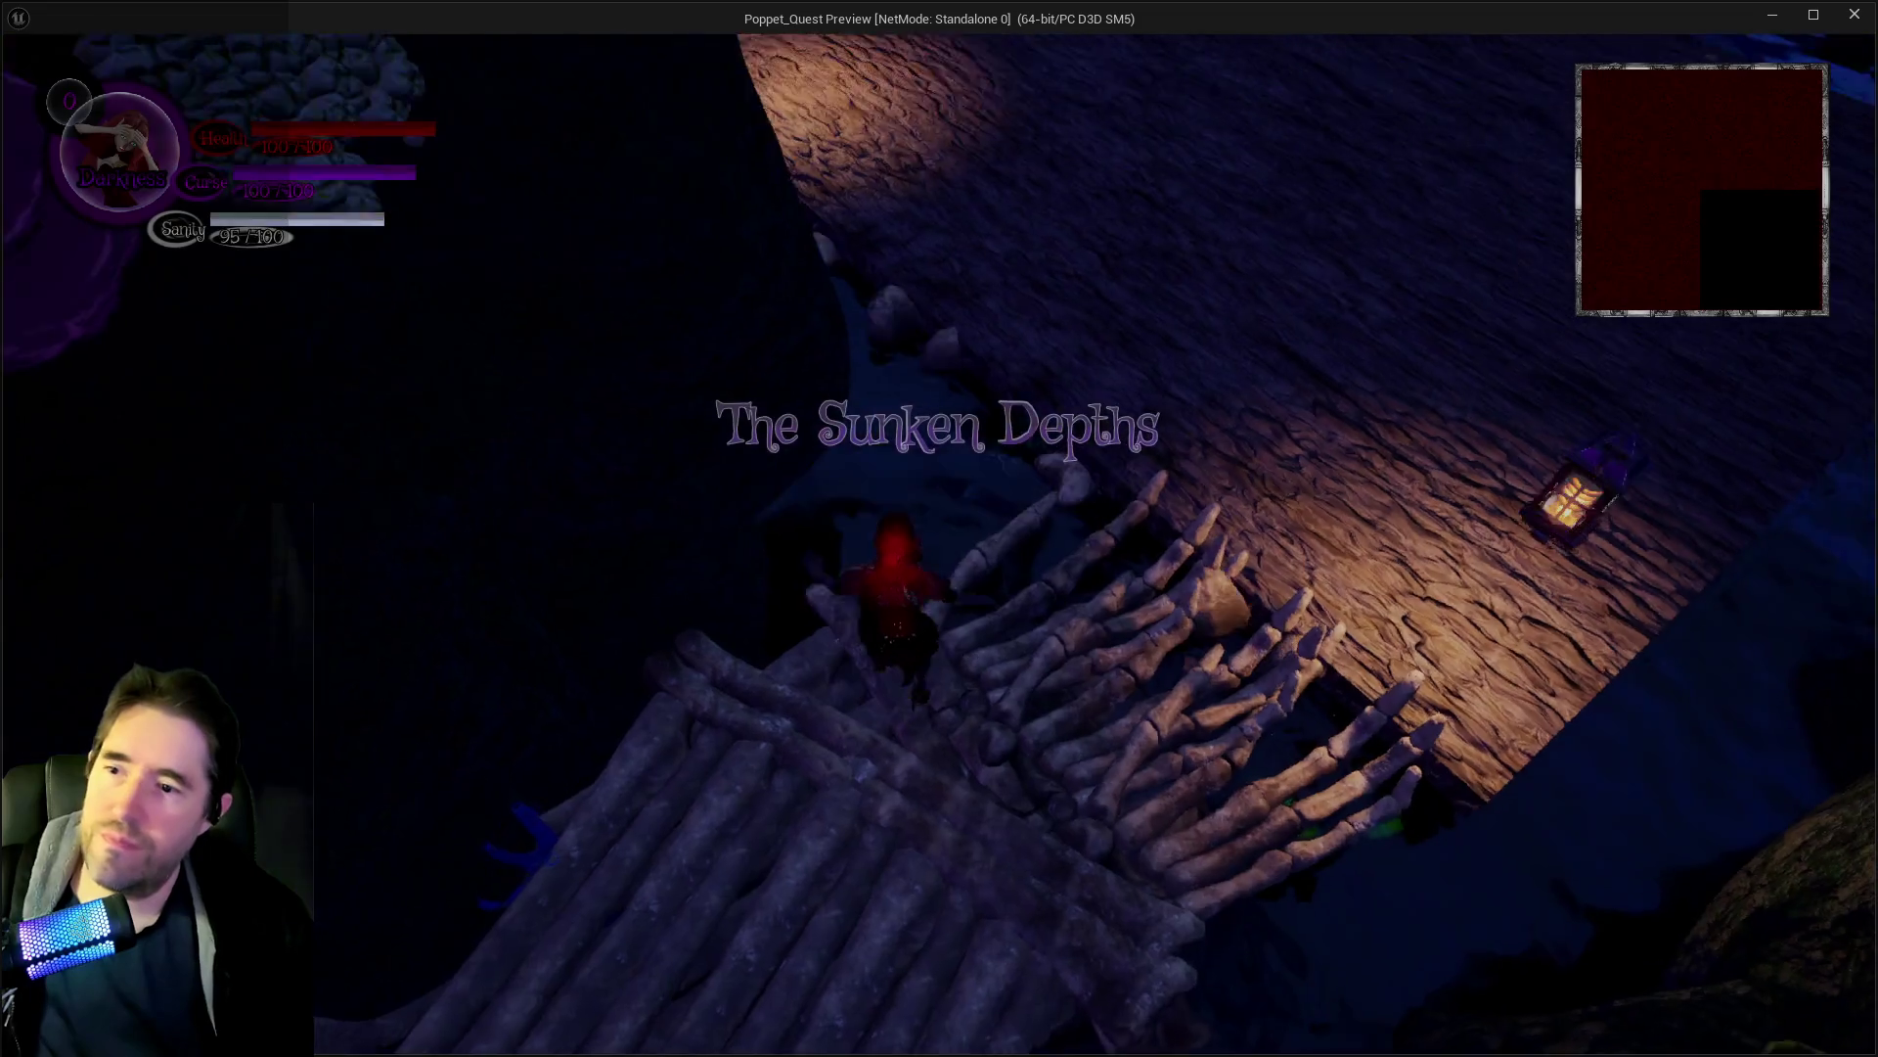
key("w")
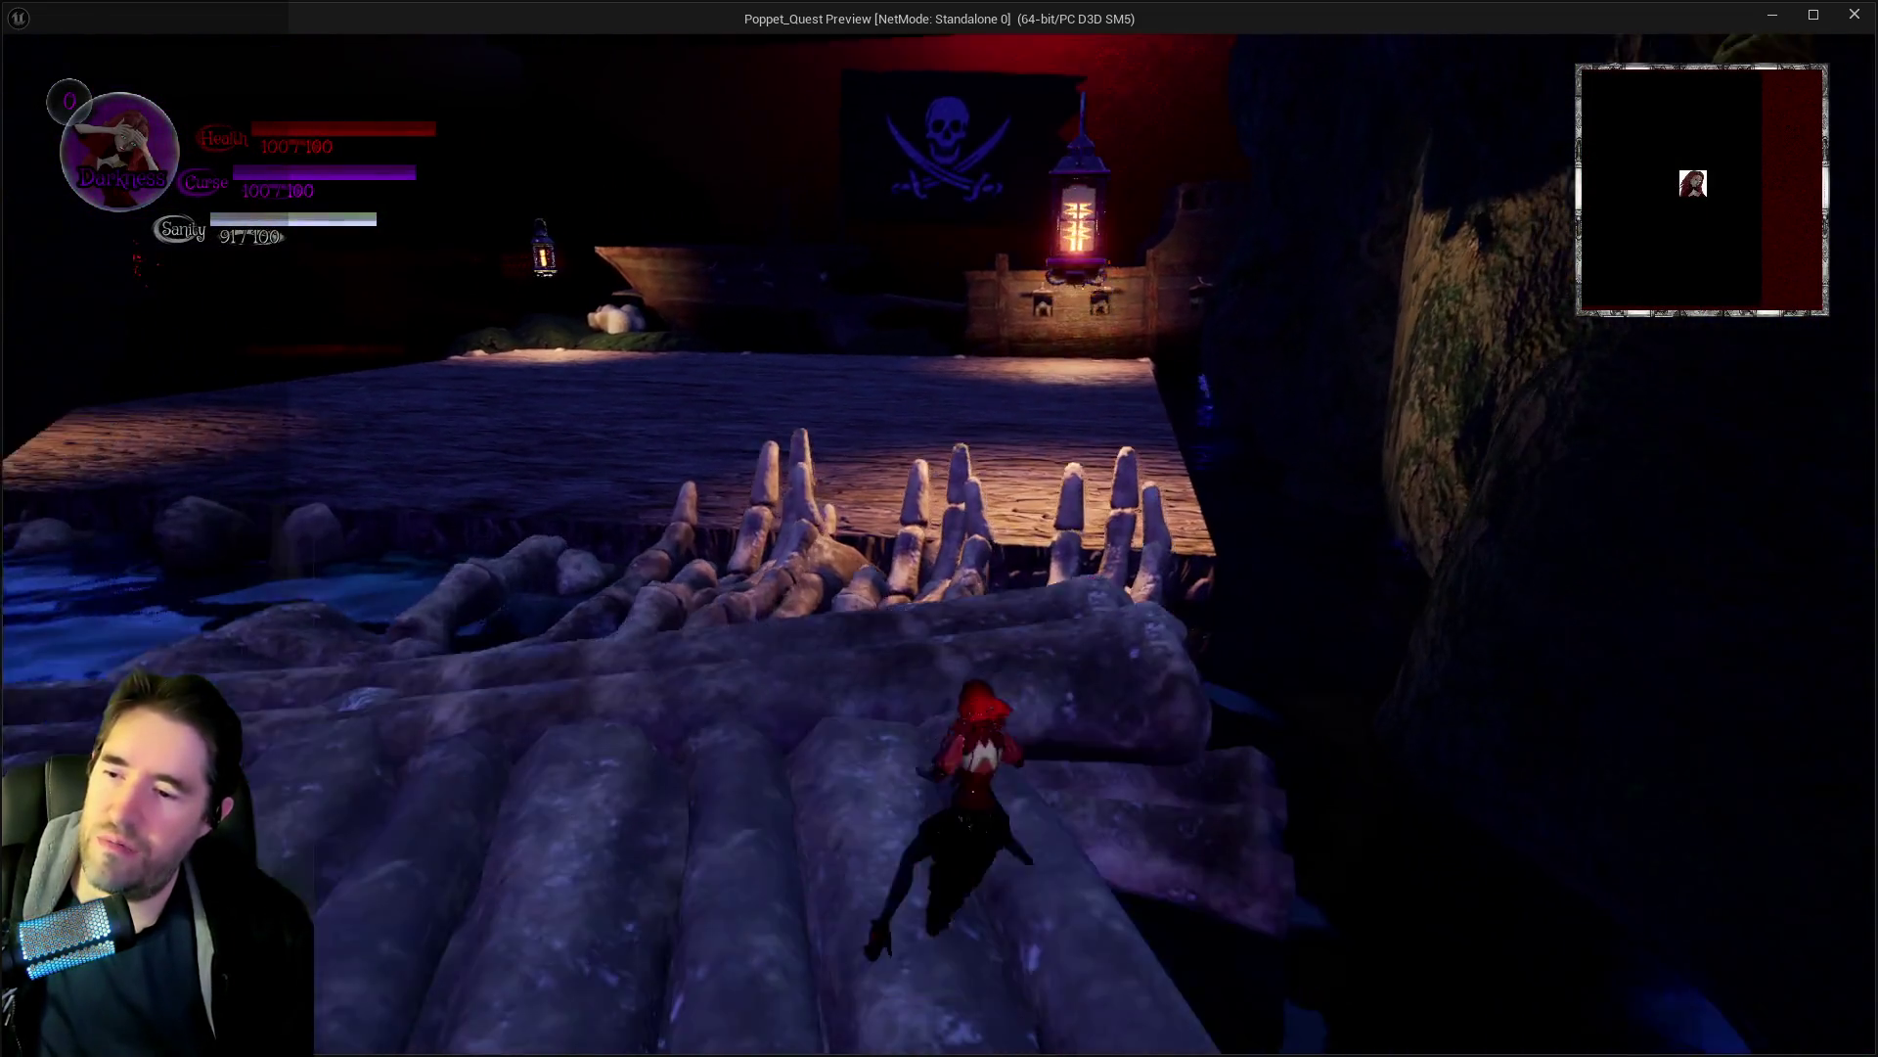
key("Escape")
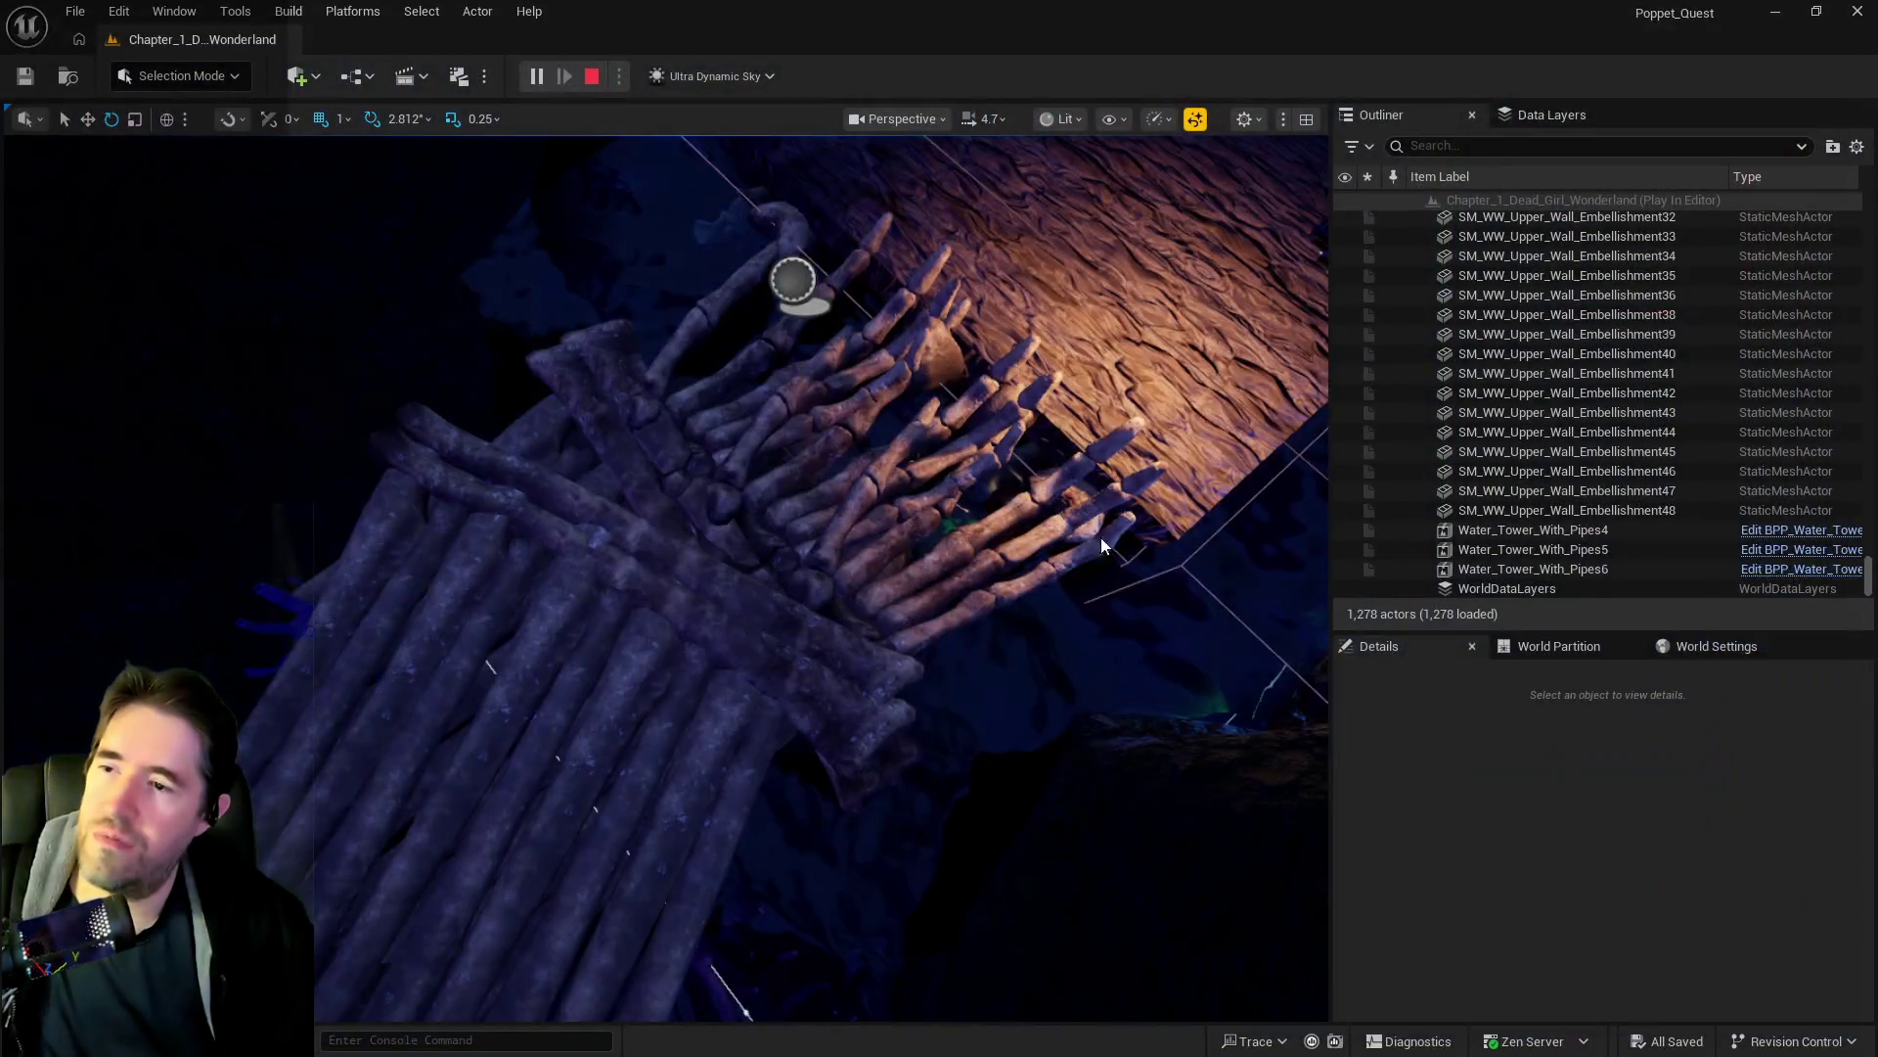
left_click(1025, 615)
key("Escape")
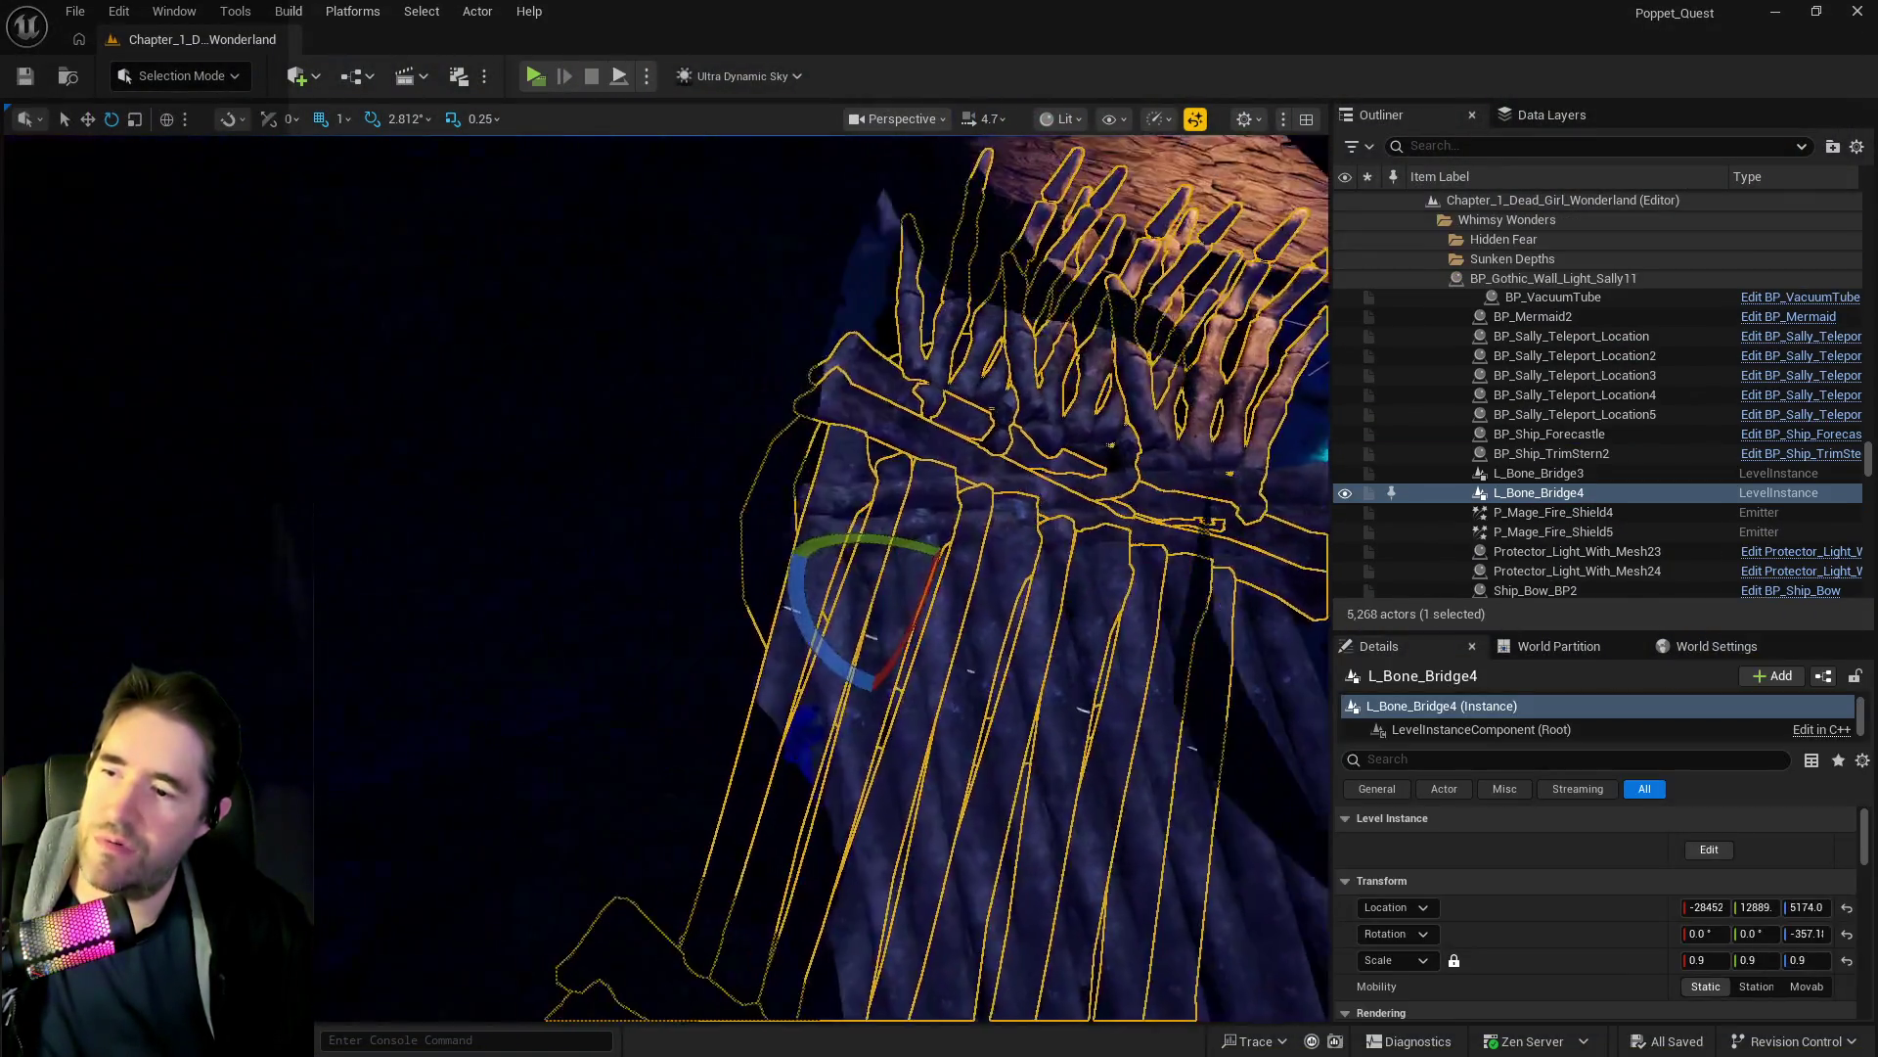
key("f")
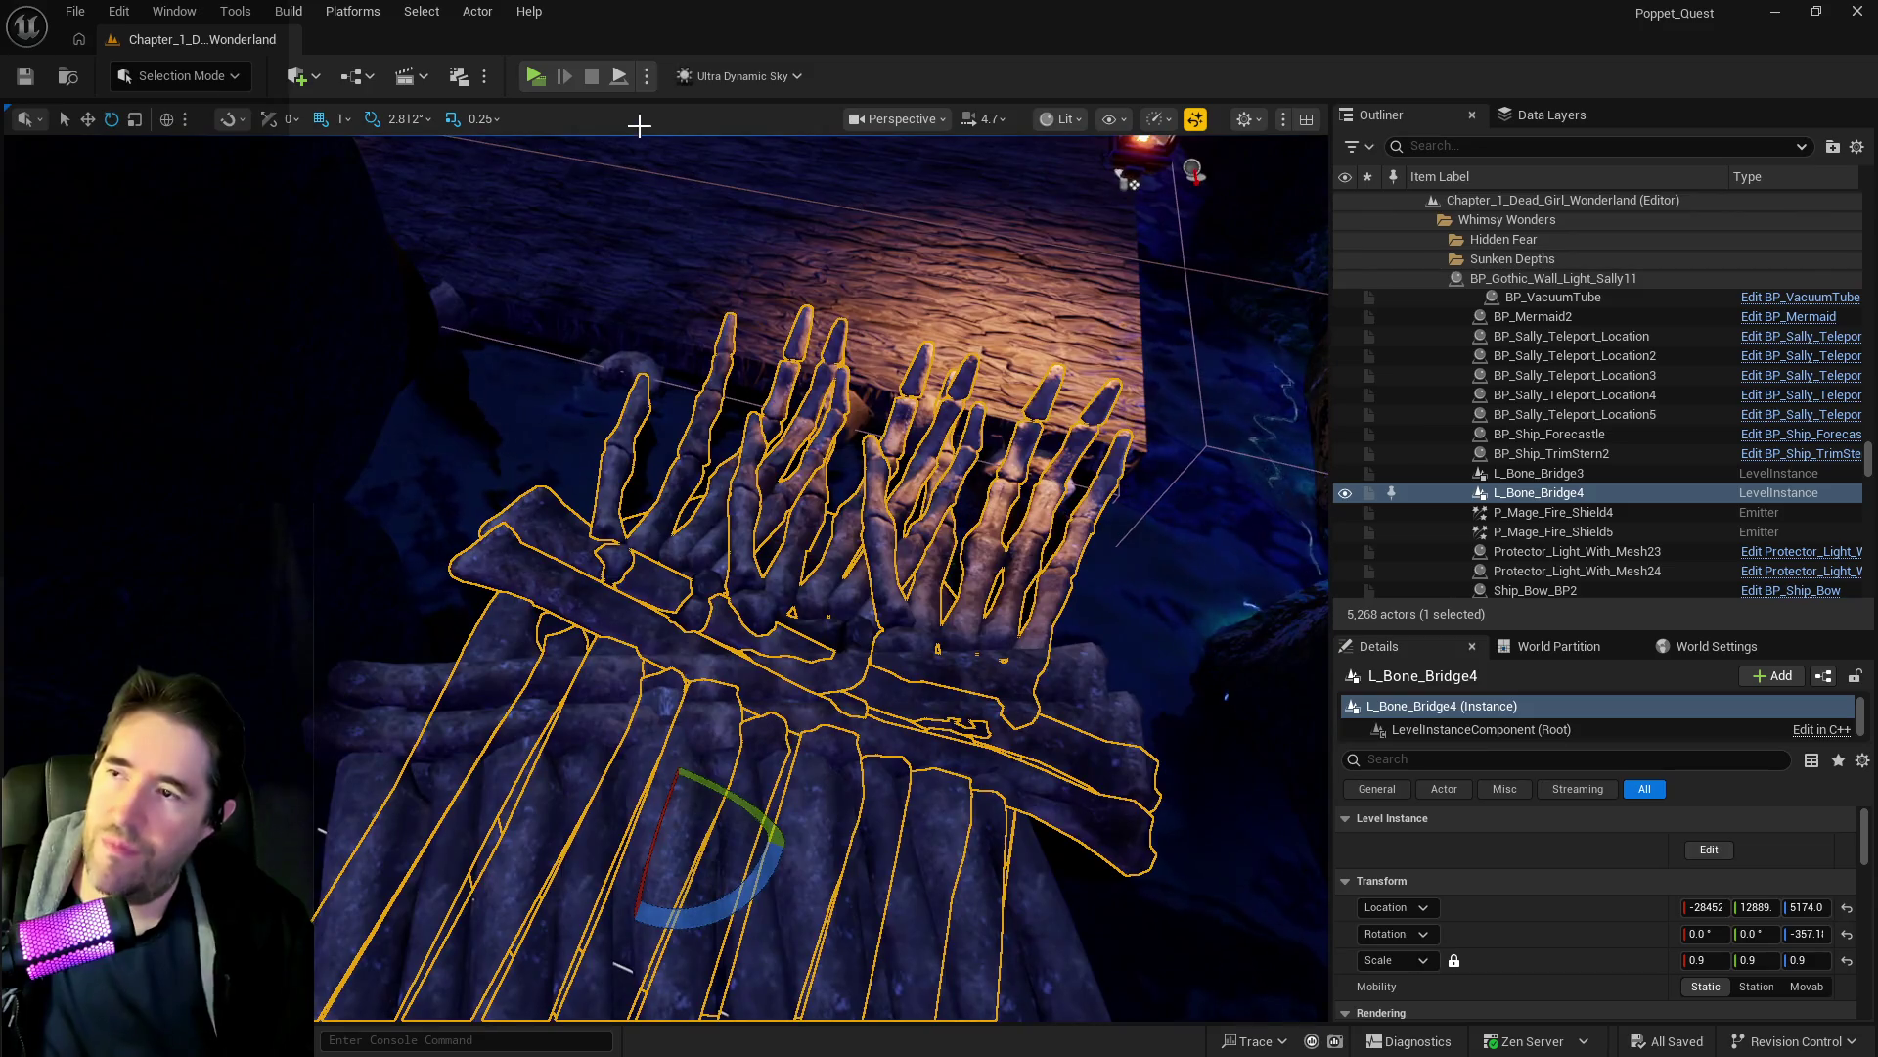
left_click(528, 78)
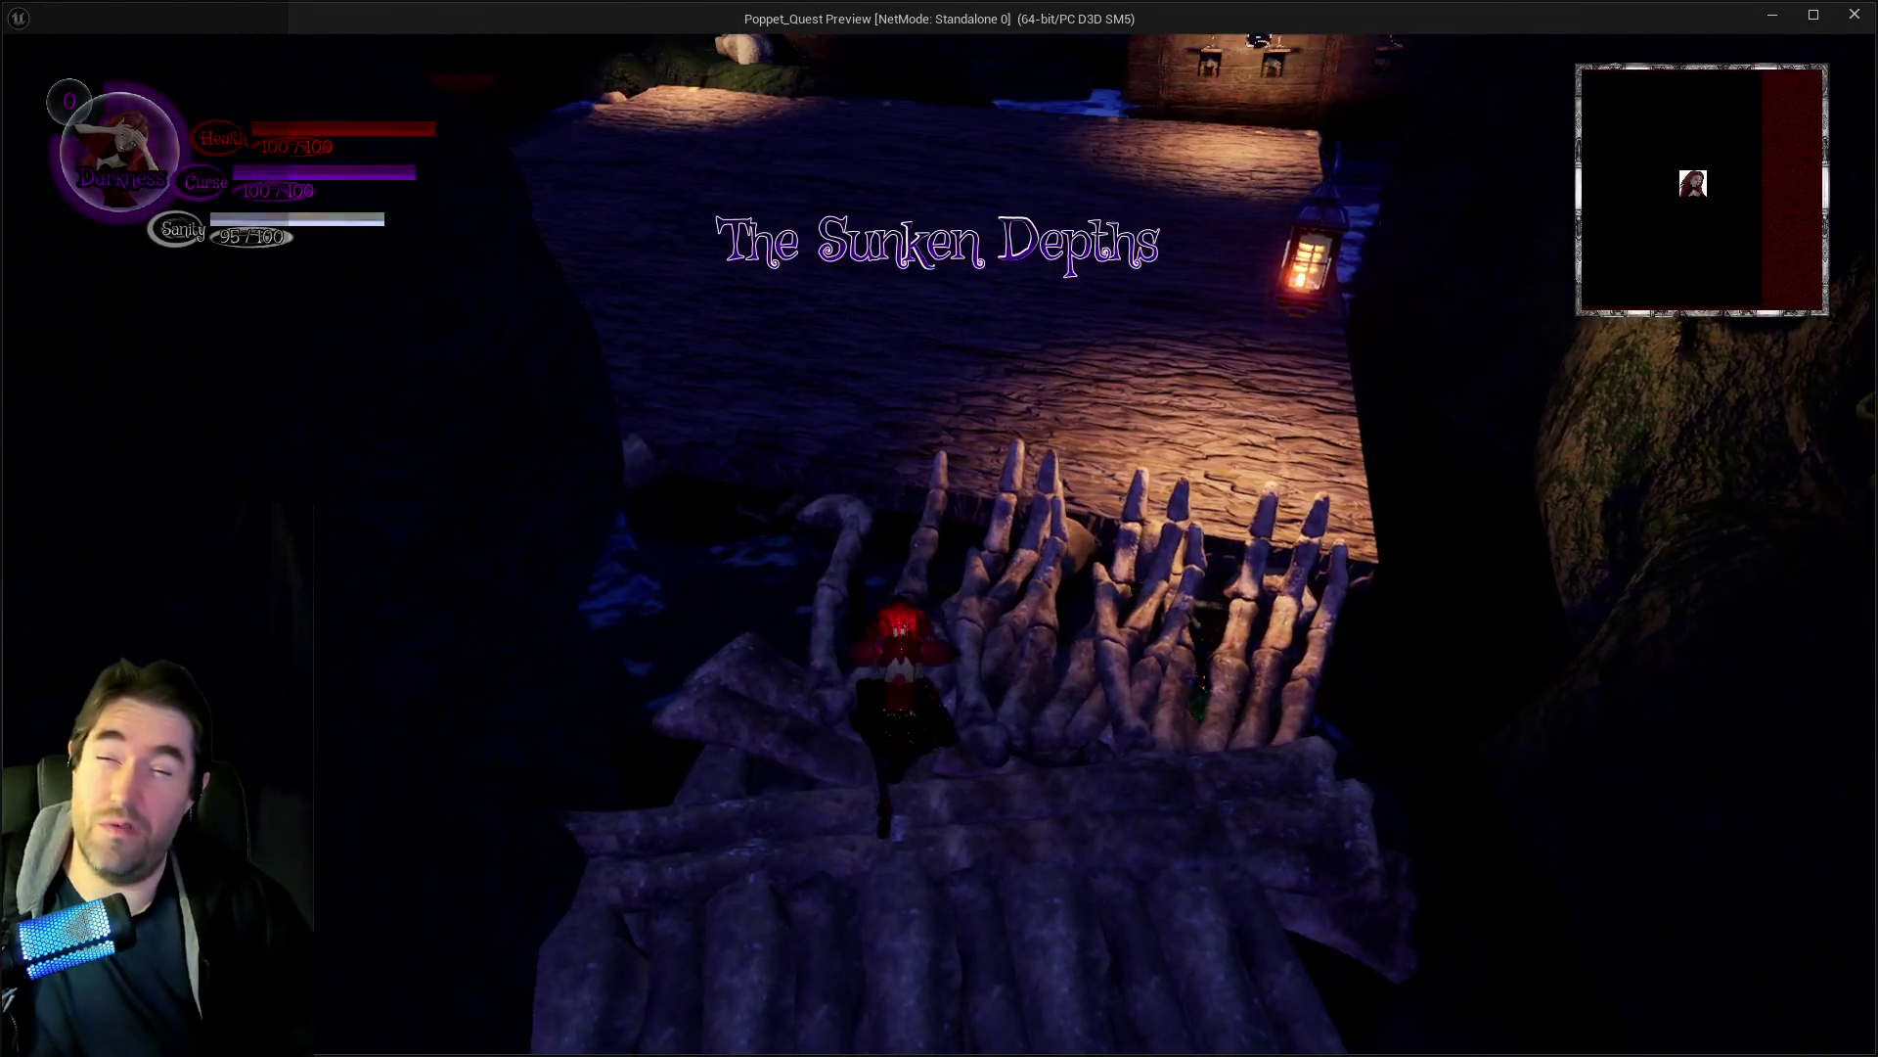
key("w")
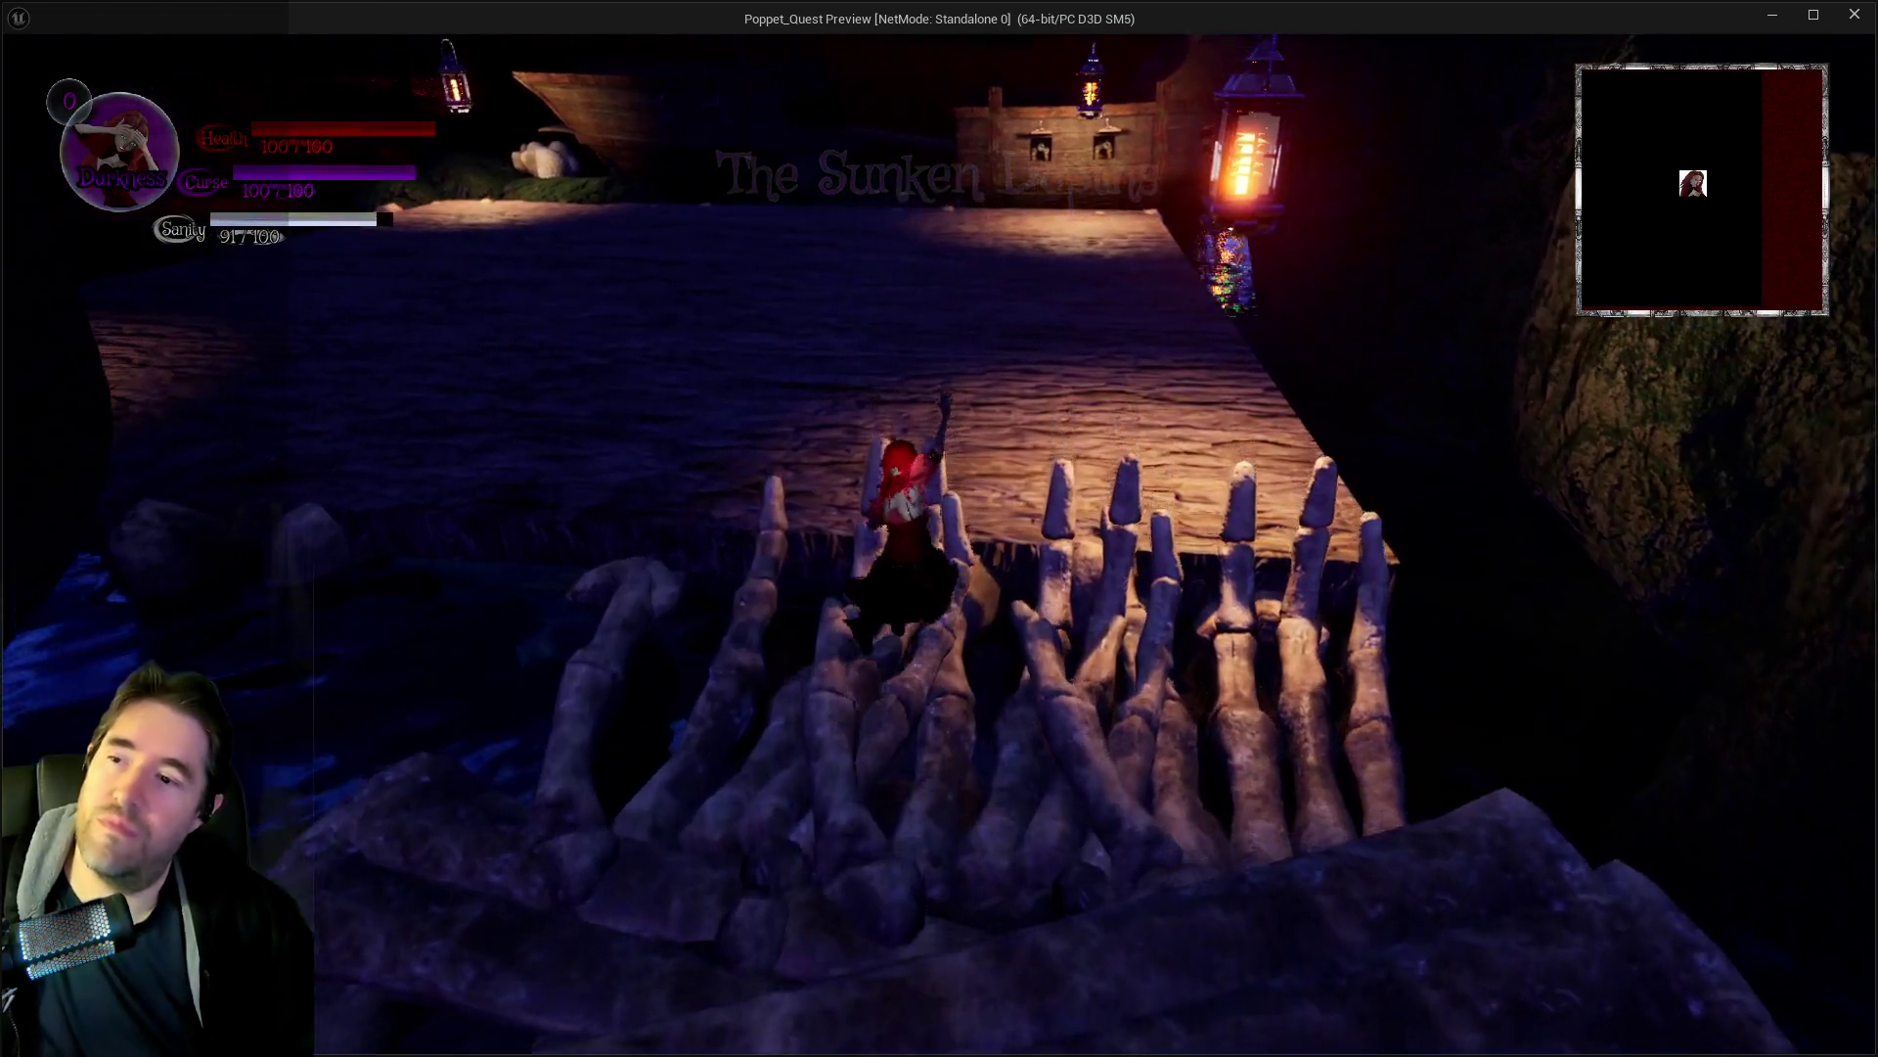
key("q")
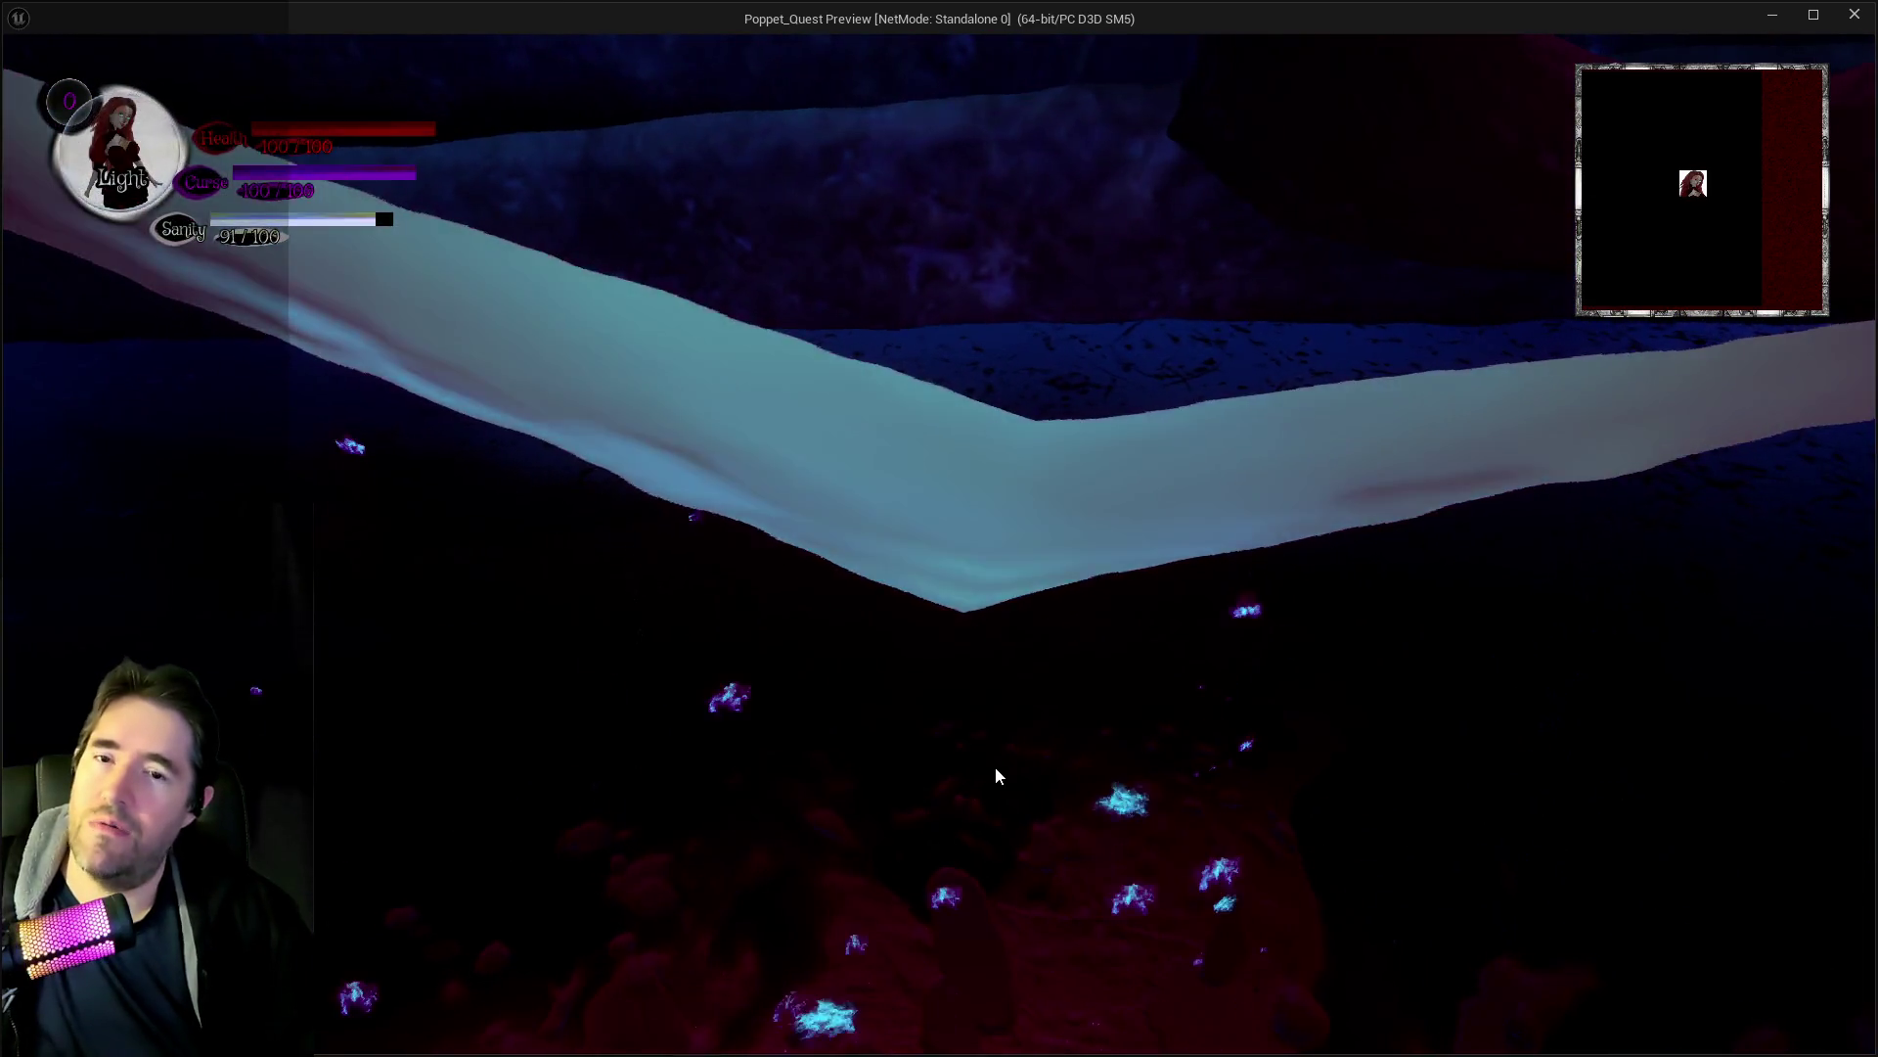
key("alt+Tab")
left_click(904, 564)
key("Escape")
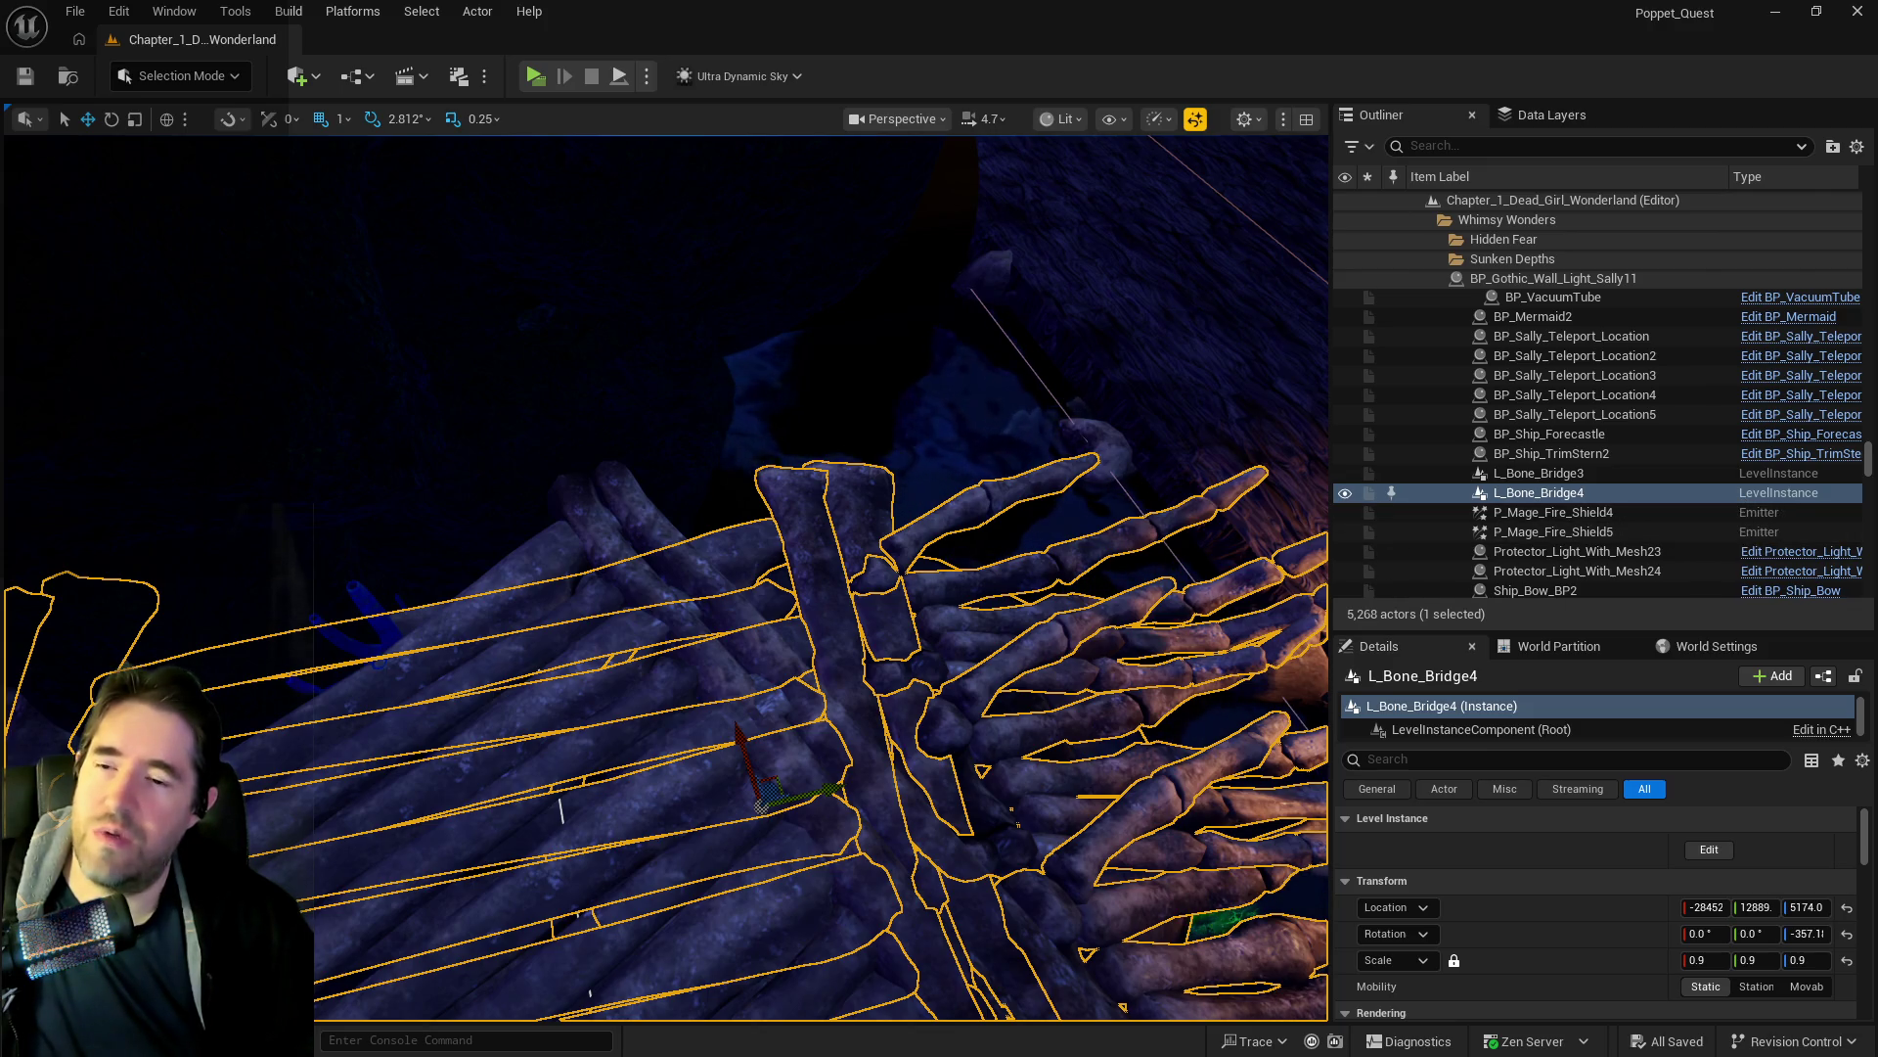
Slide L_Bone_Bridge4 further along Y and rotate it to about -270 degrees on Z.
key("f")
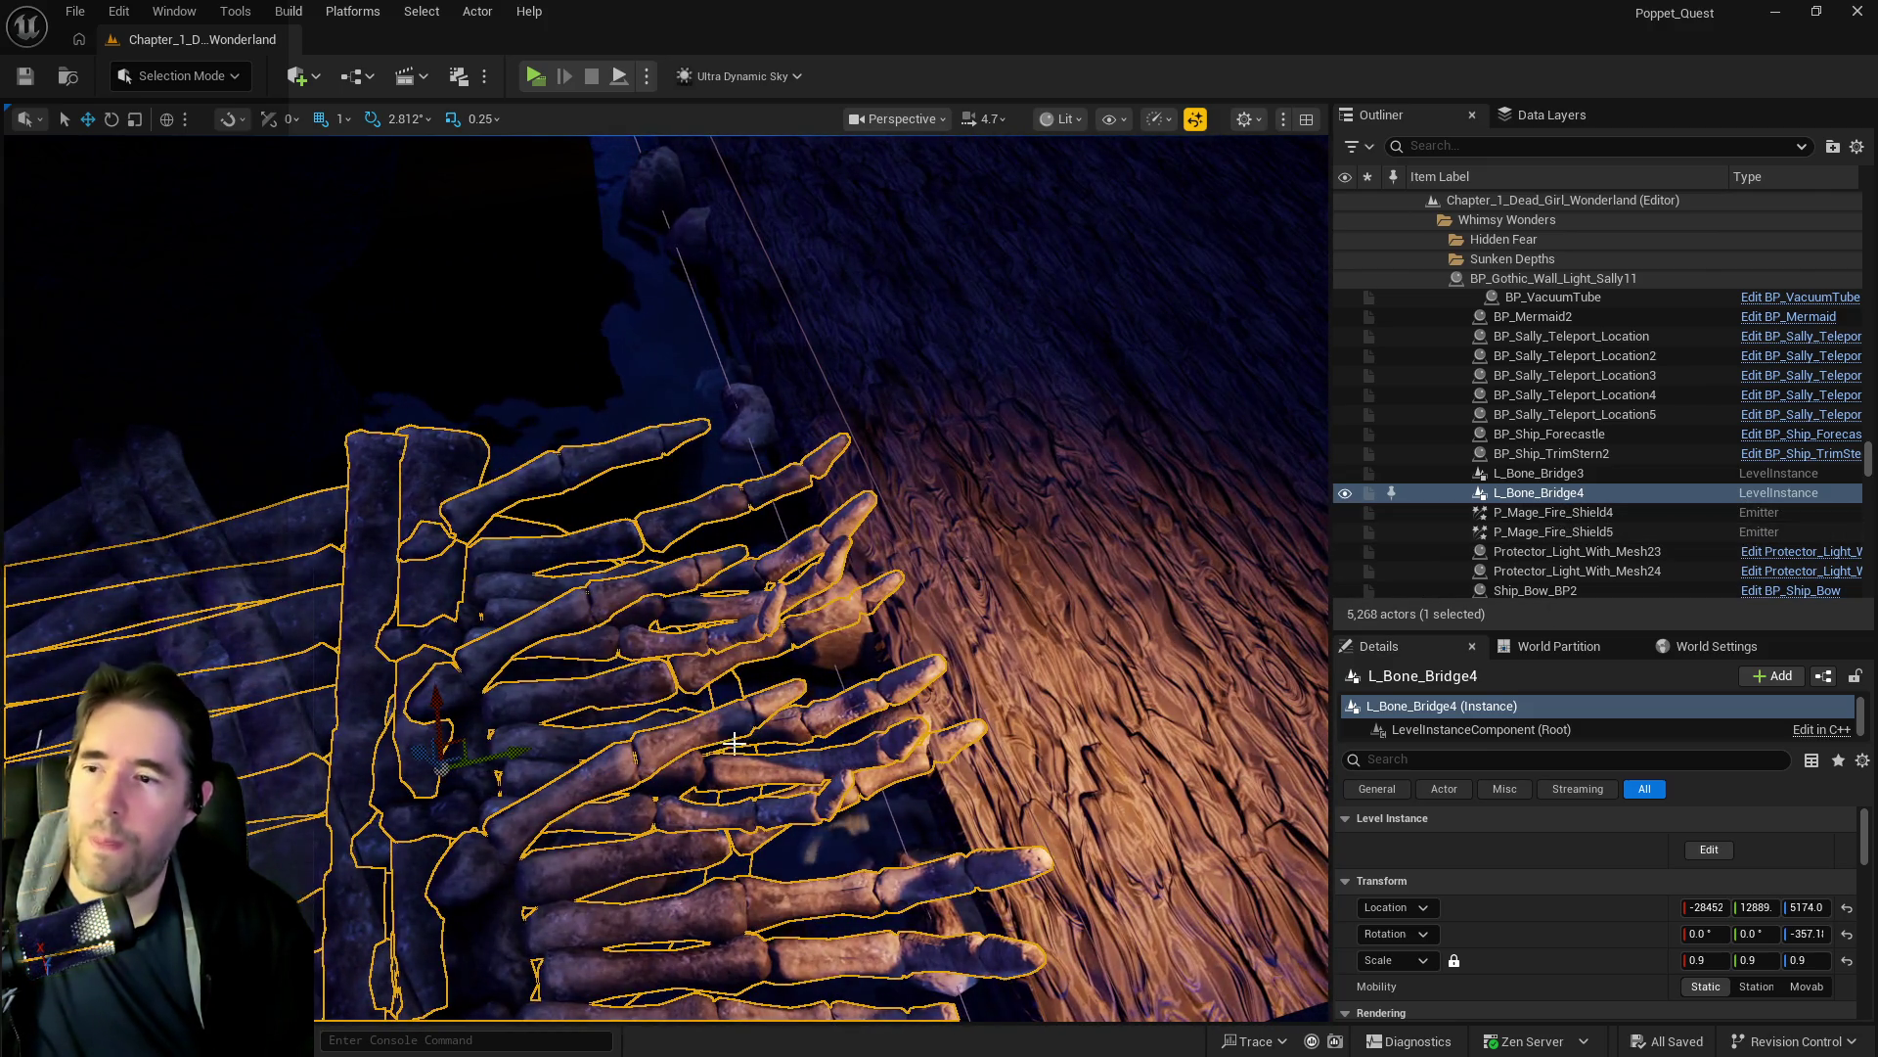
left_click_drag(734, 743, 653, 748)
left_click_drag(563, 704, 636, 704)
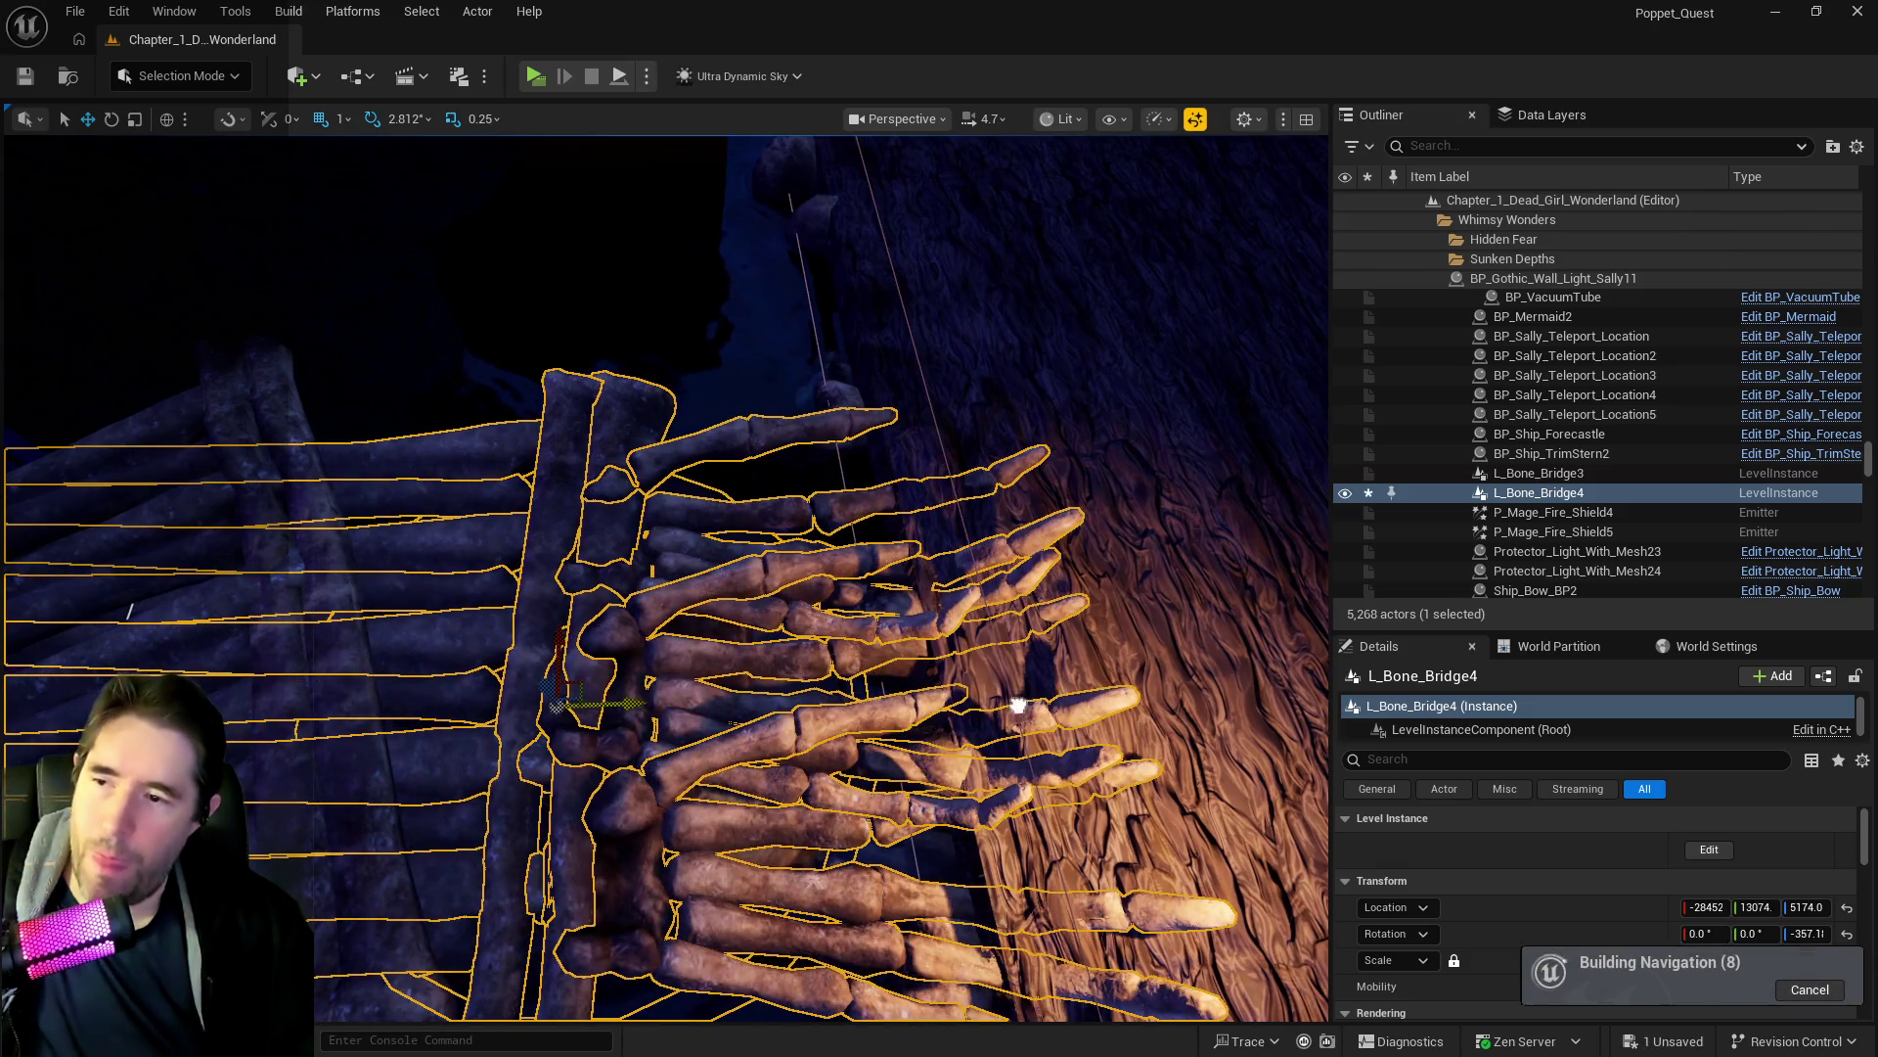
mouse_move(1071, 705)
left_mouse_down()
mouse_move(1113, 673)
mouse_move(902, 673)
mouse_move(908, 698)
mouse_move(859, 671)
mouse_move(587, 675)
mouse_move(875, 682)
mouse_move(909, 592)
left_mouse_up()
mouse_move(731, 473)
left_mouse_down()
mouse_move(812, 455)
mouse_move(861, 472)
mouse_move(871, 553)
mouse_move(976, 607)
mouse_move(963, 638)
left_mouse_up()
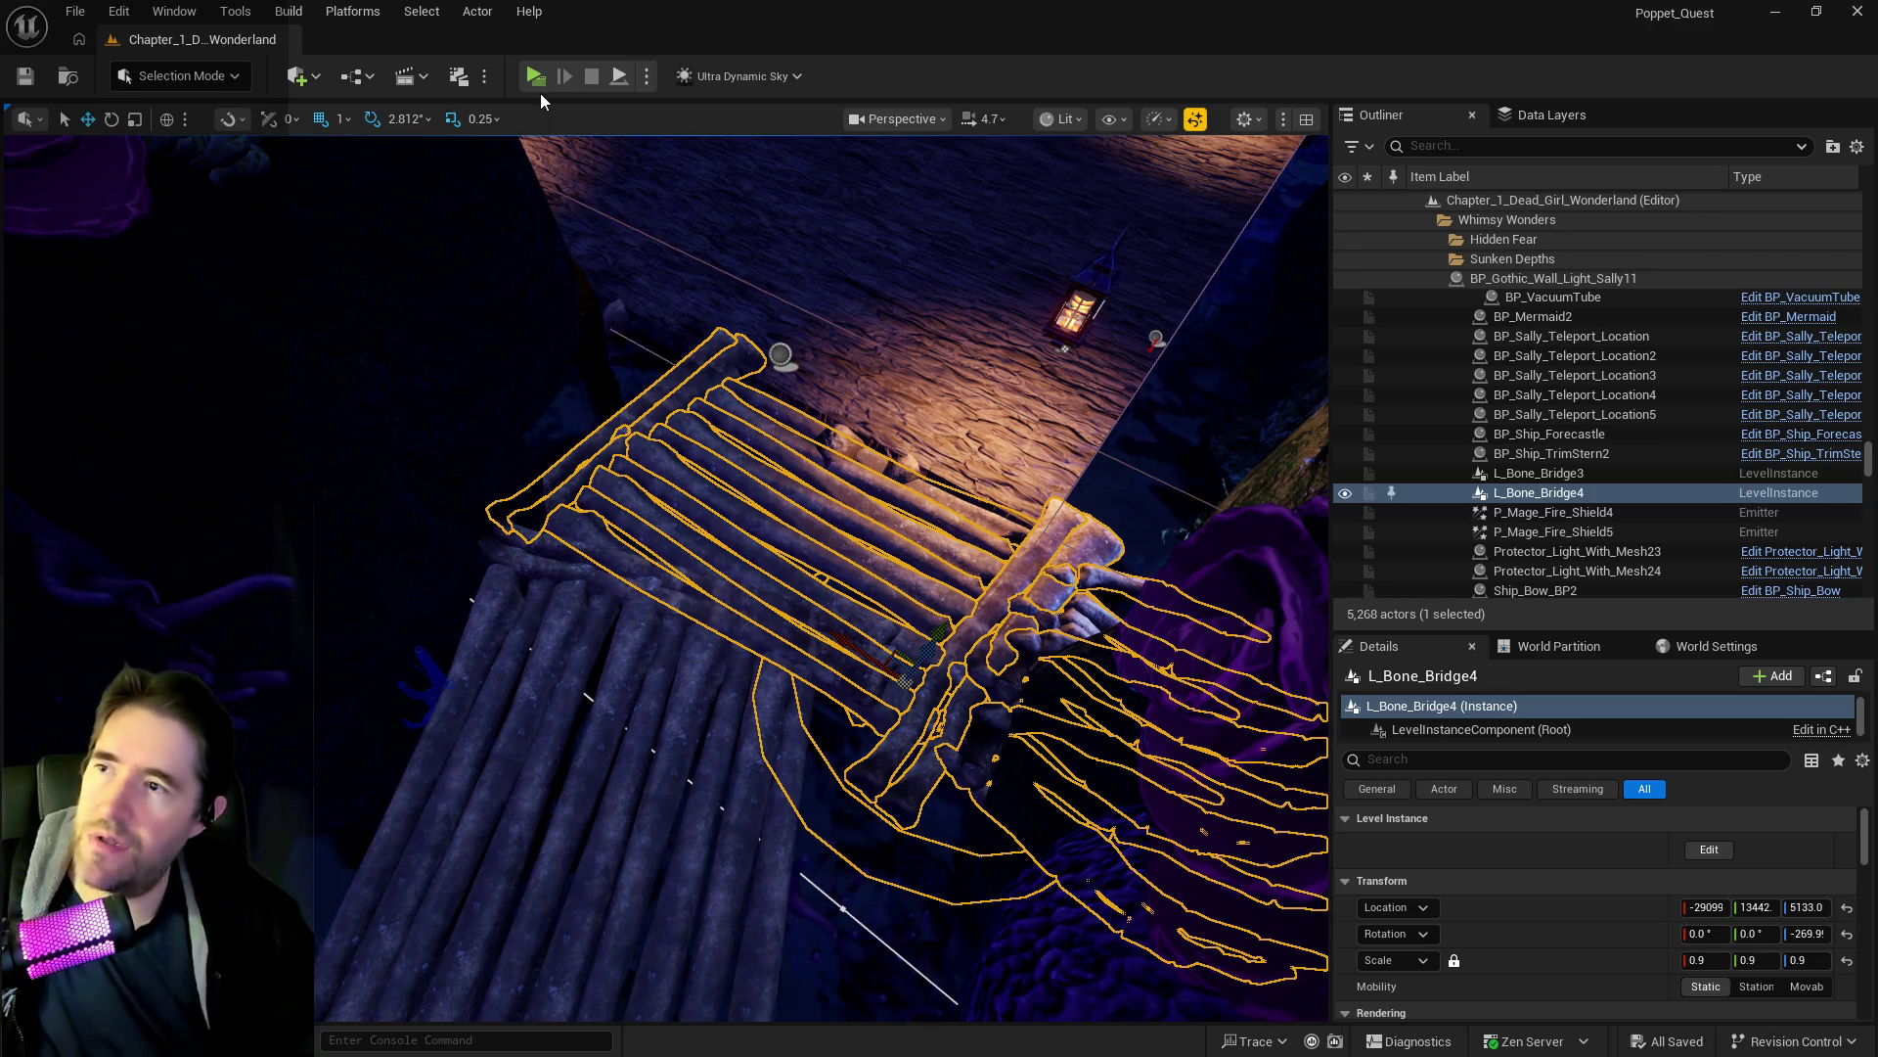
key("f")
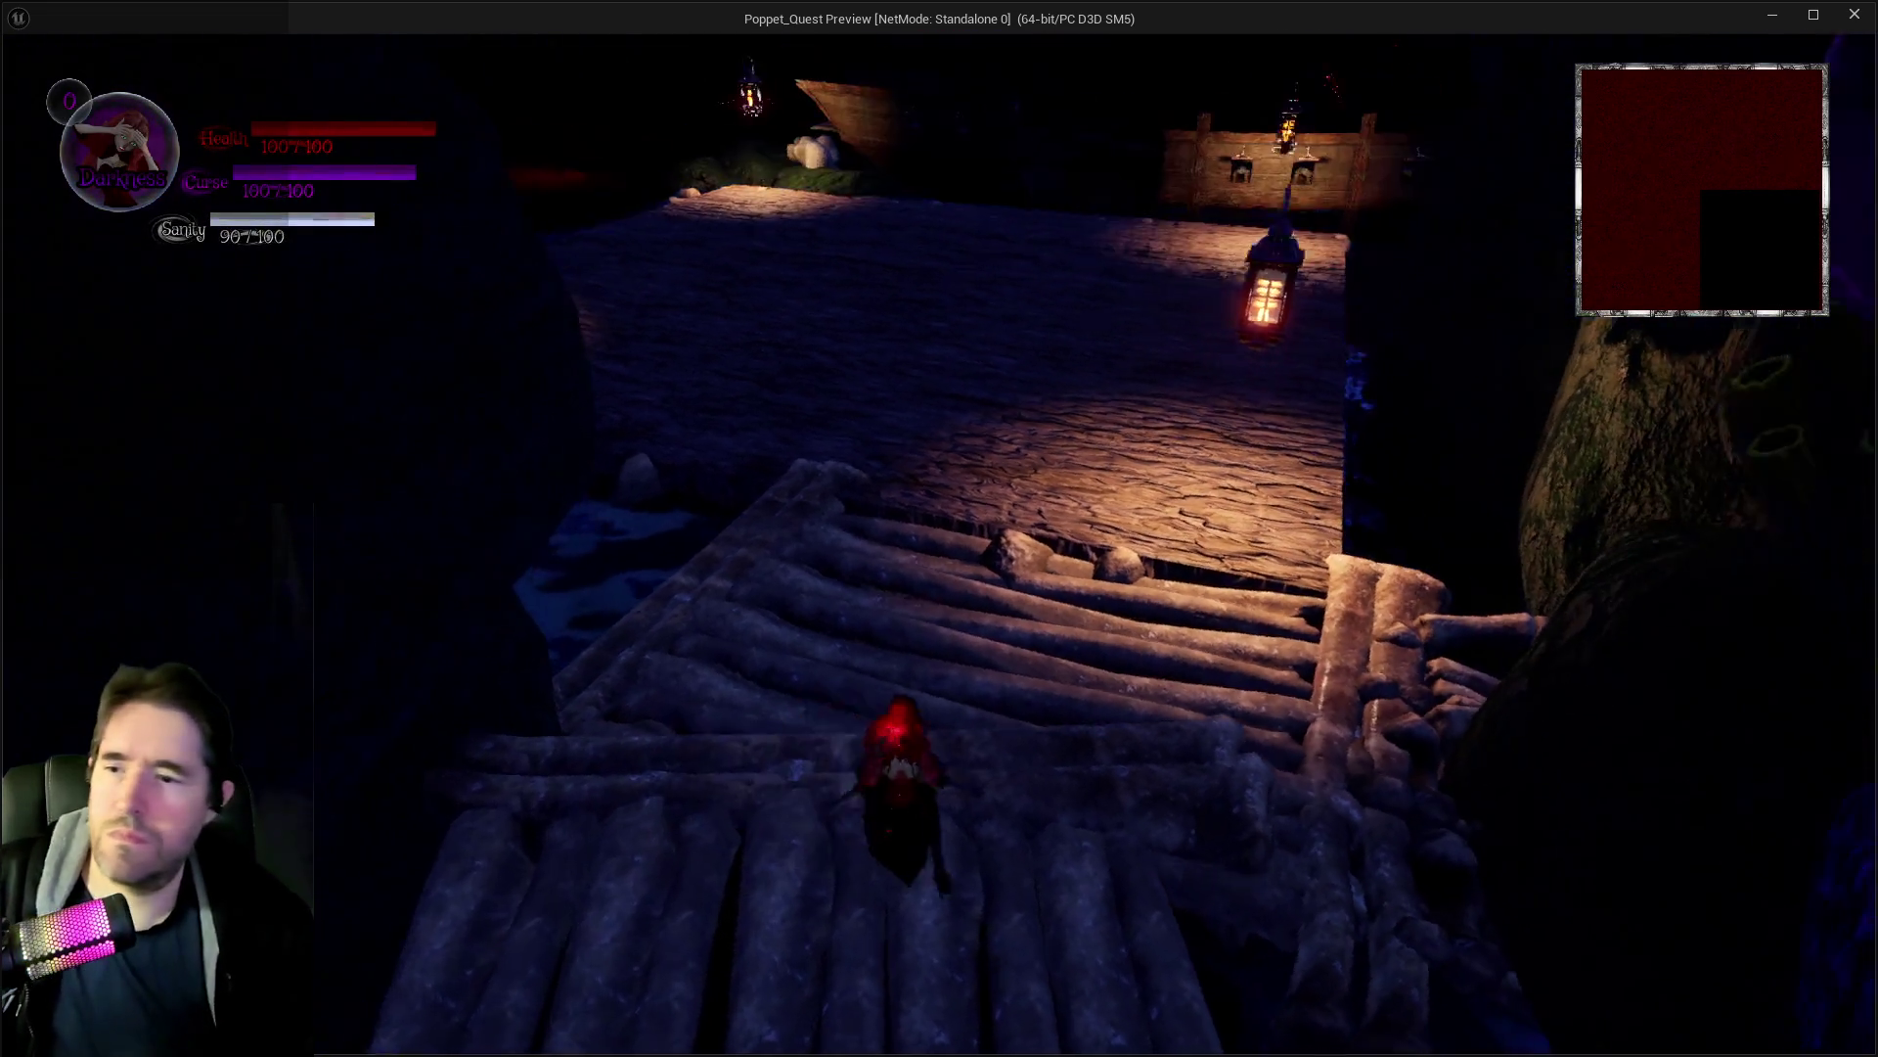
Climb the log stairs onto the pirate deck in the preview and bring up the area-selection menu.
key("w")
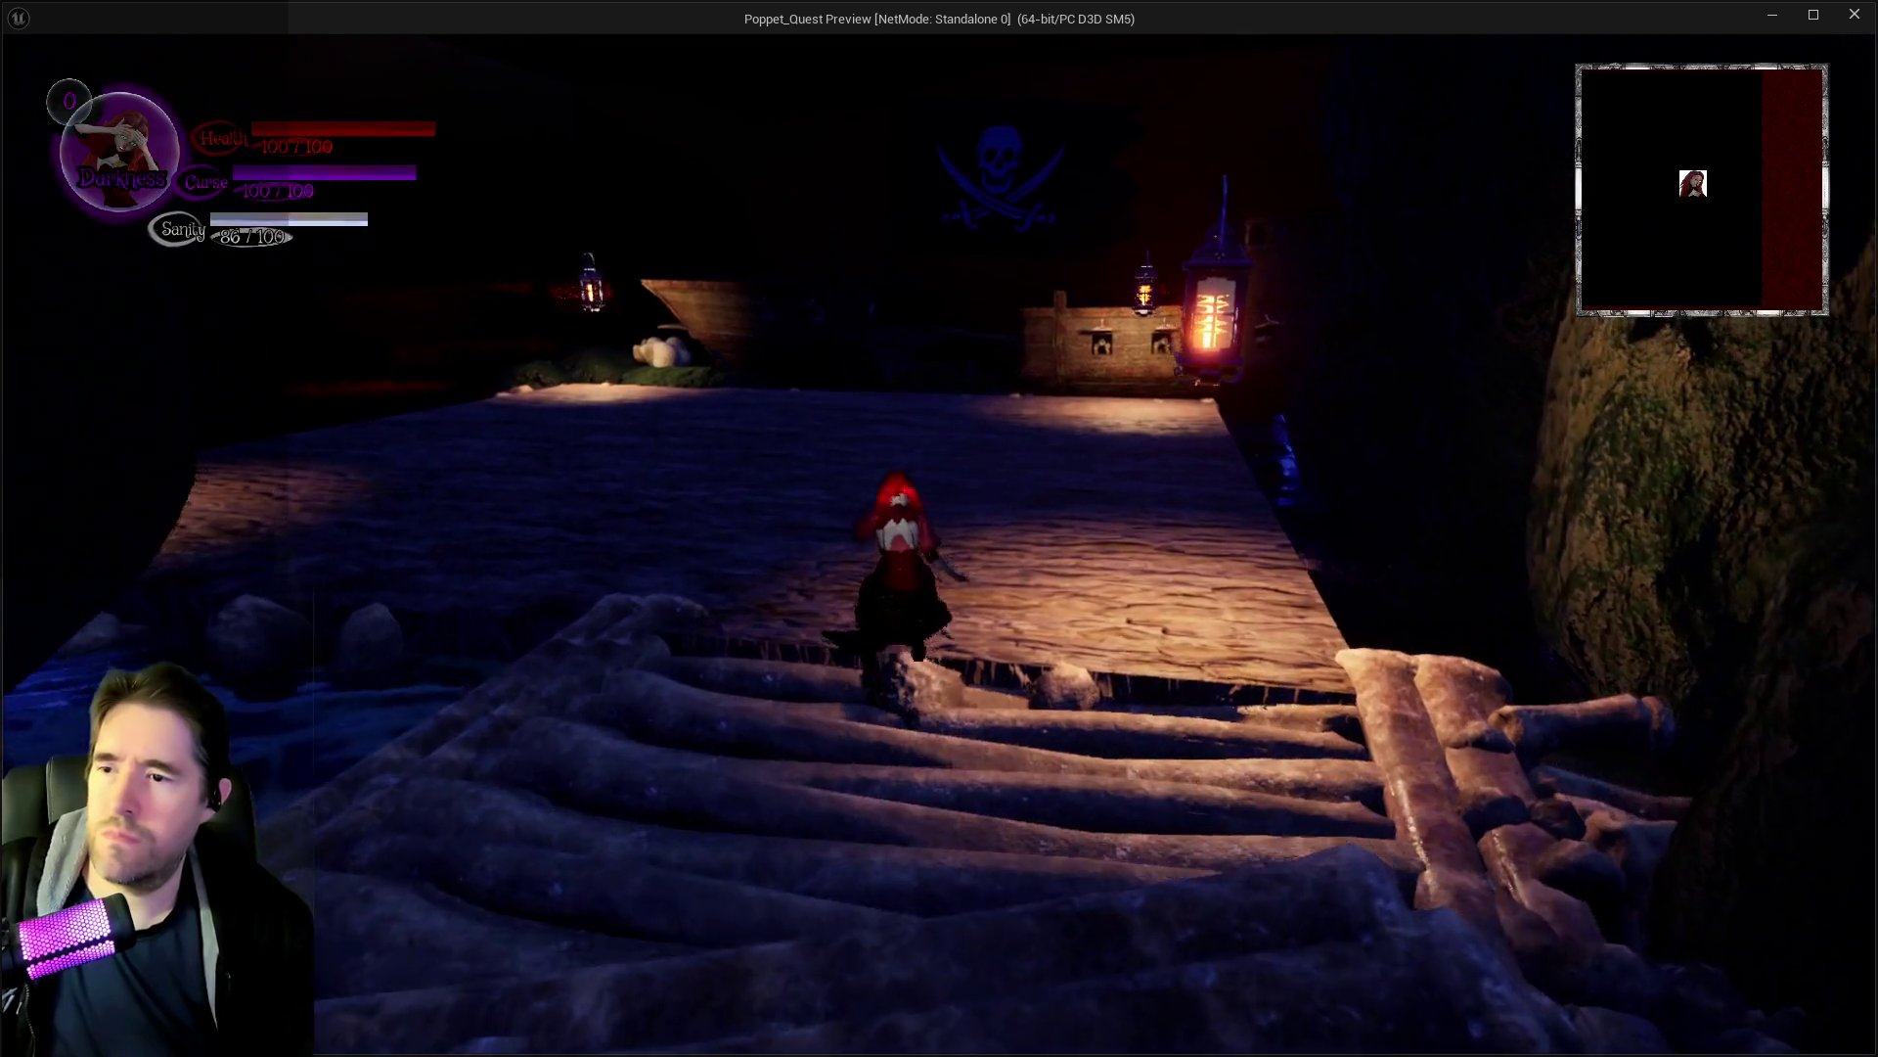
key("s")
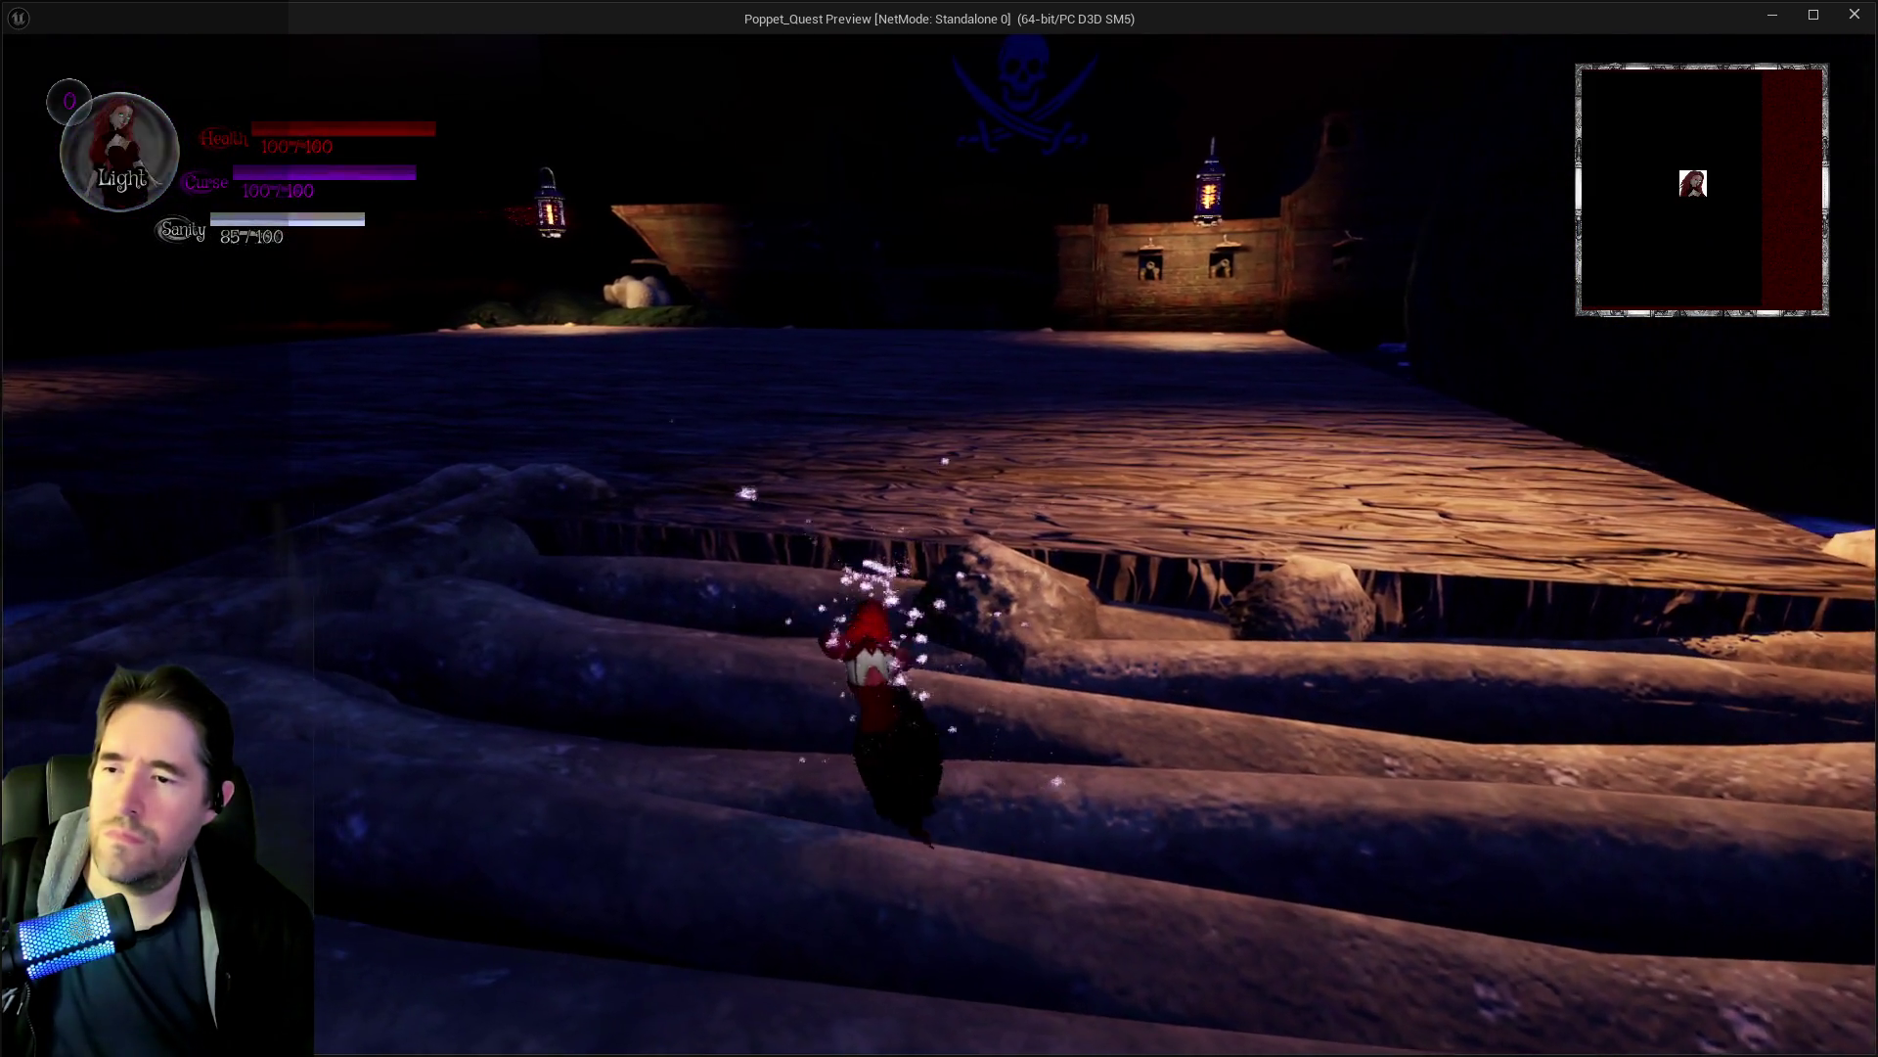
key("w")
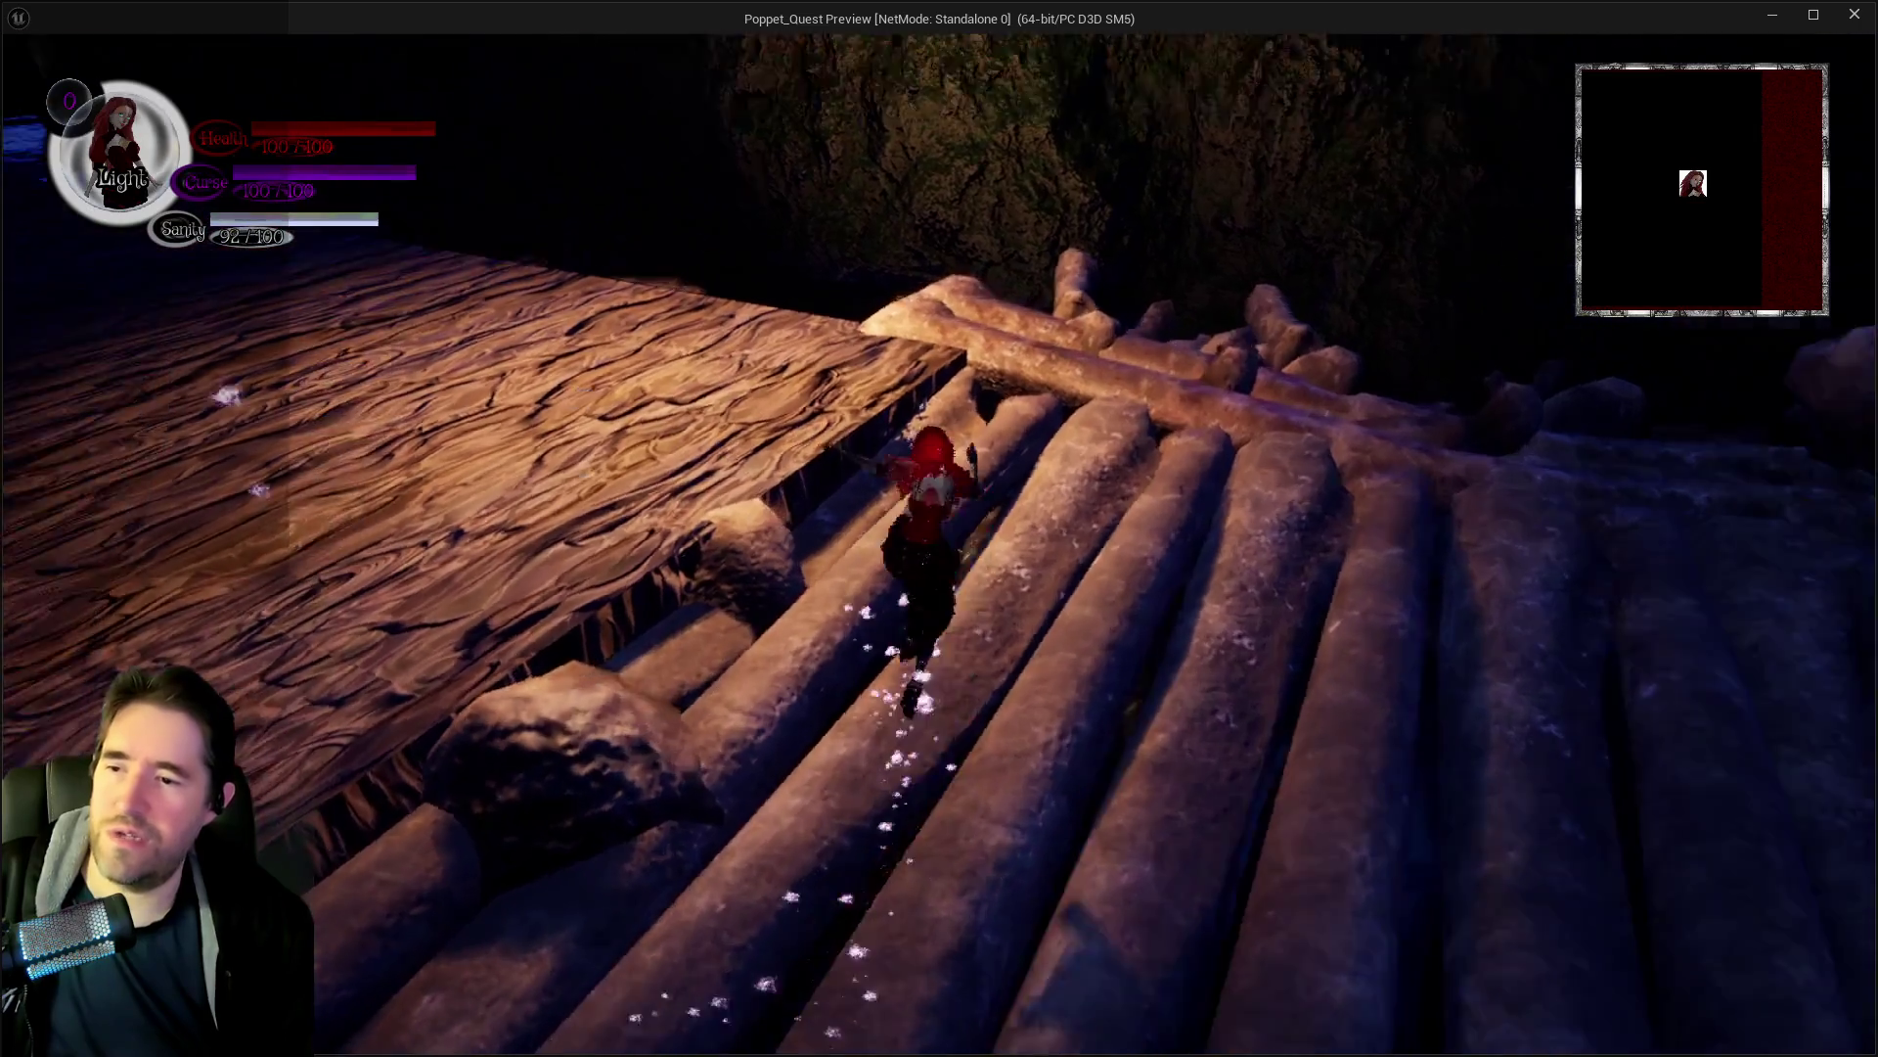
key("w")
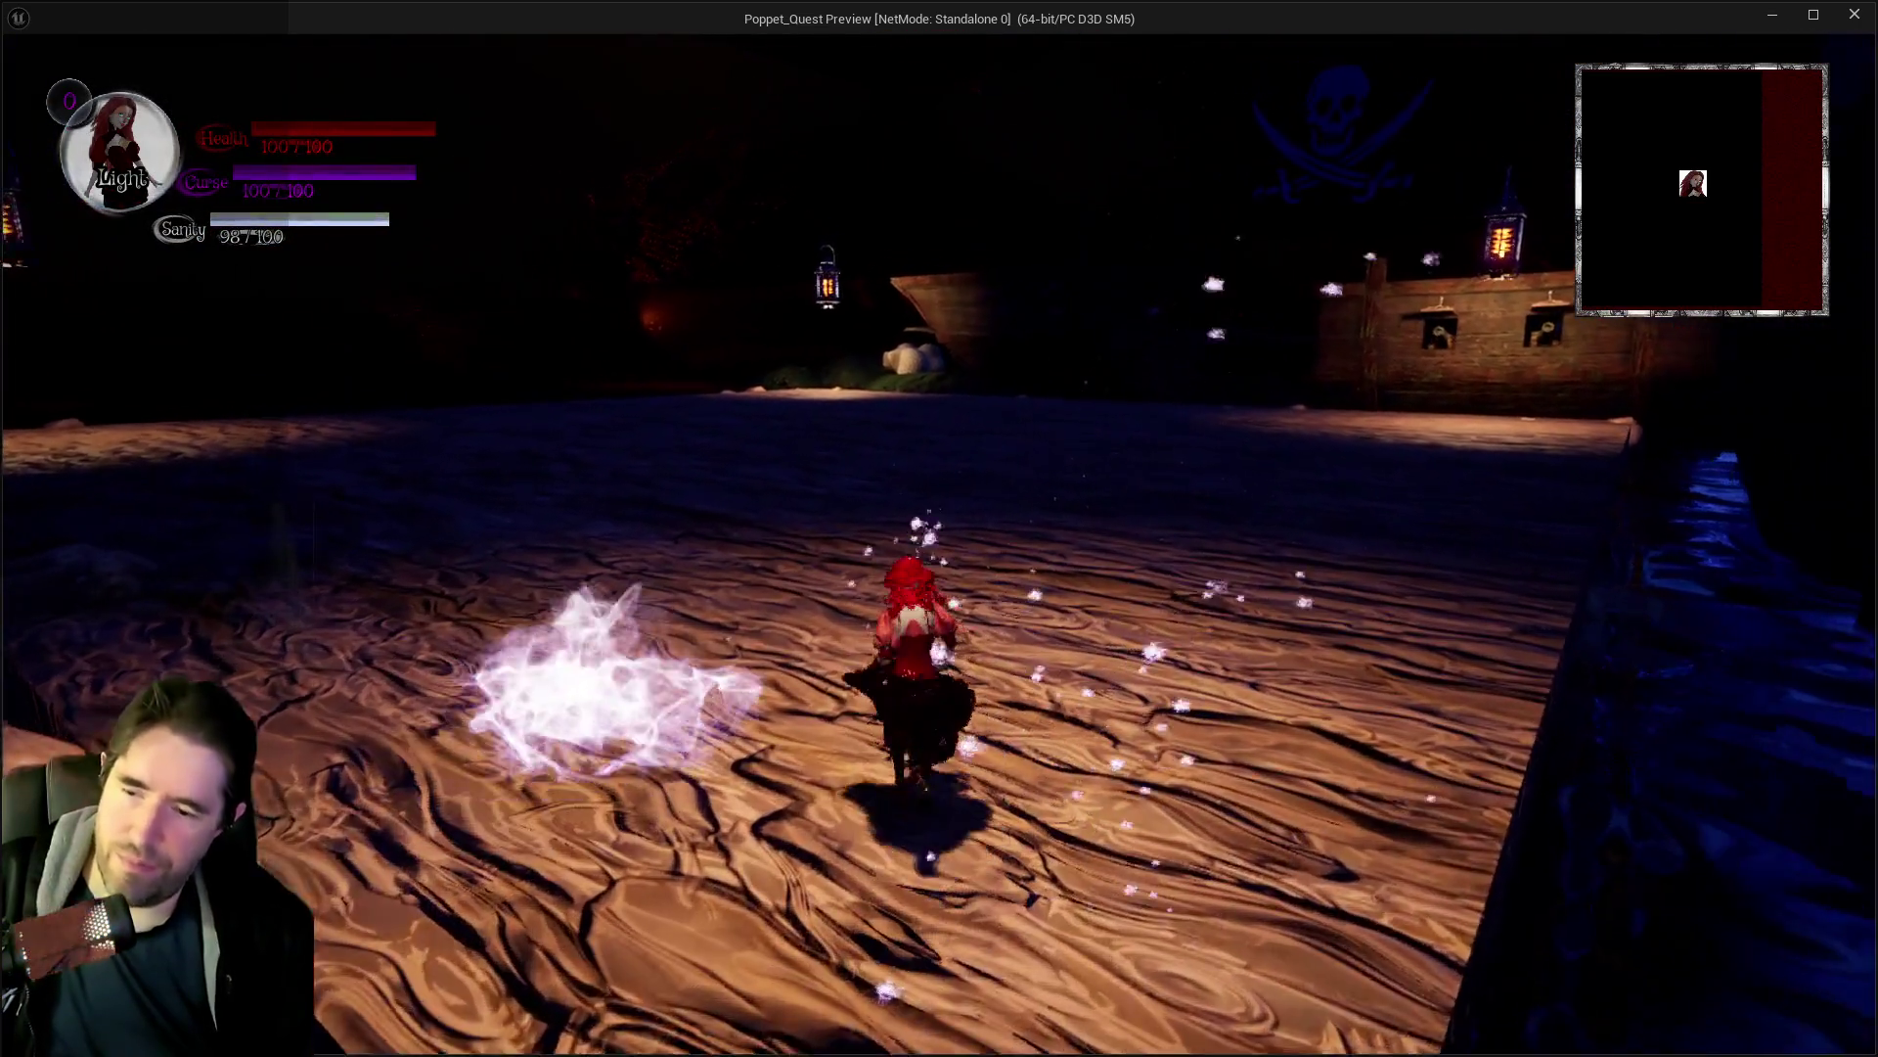
key("m")
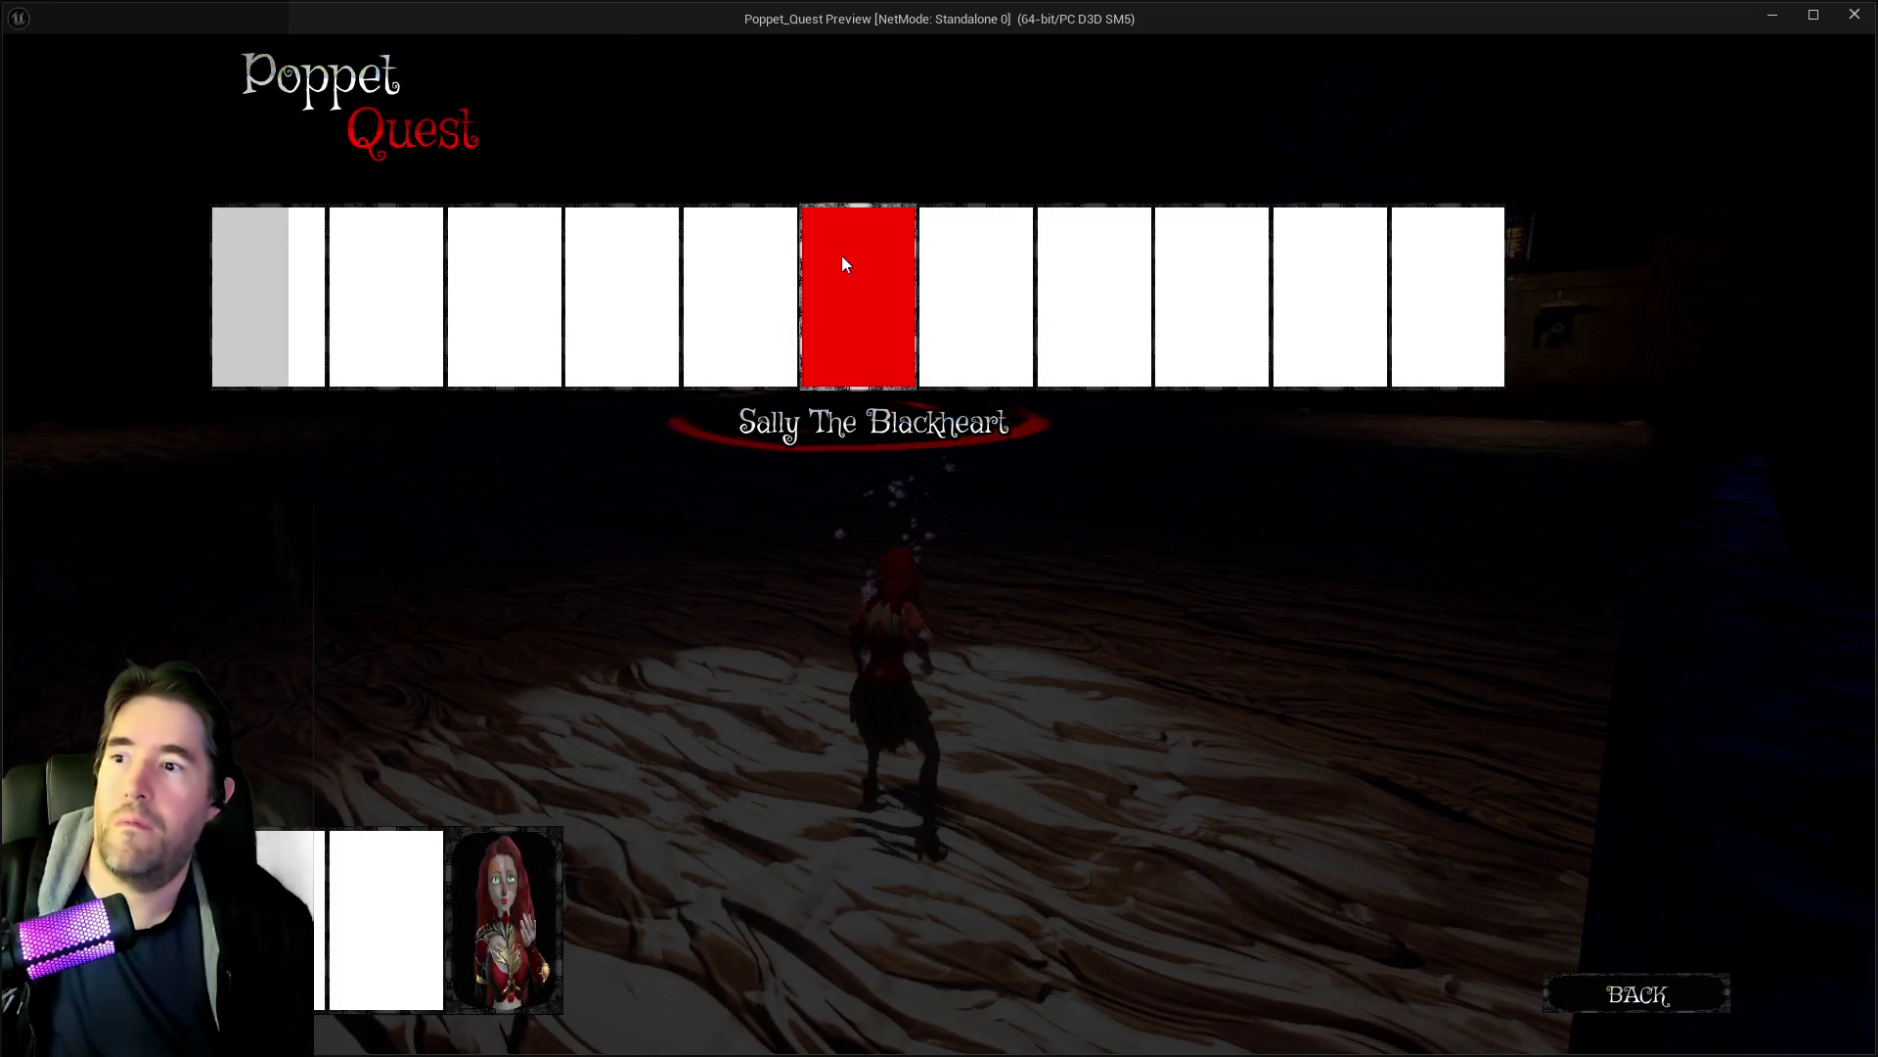
Travel to Sally The Blackheart, fight the boss, switch to Light form, and return to the editor.
left_click(842, 255)
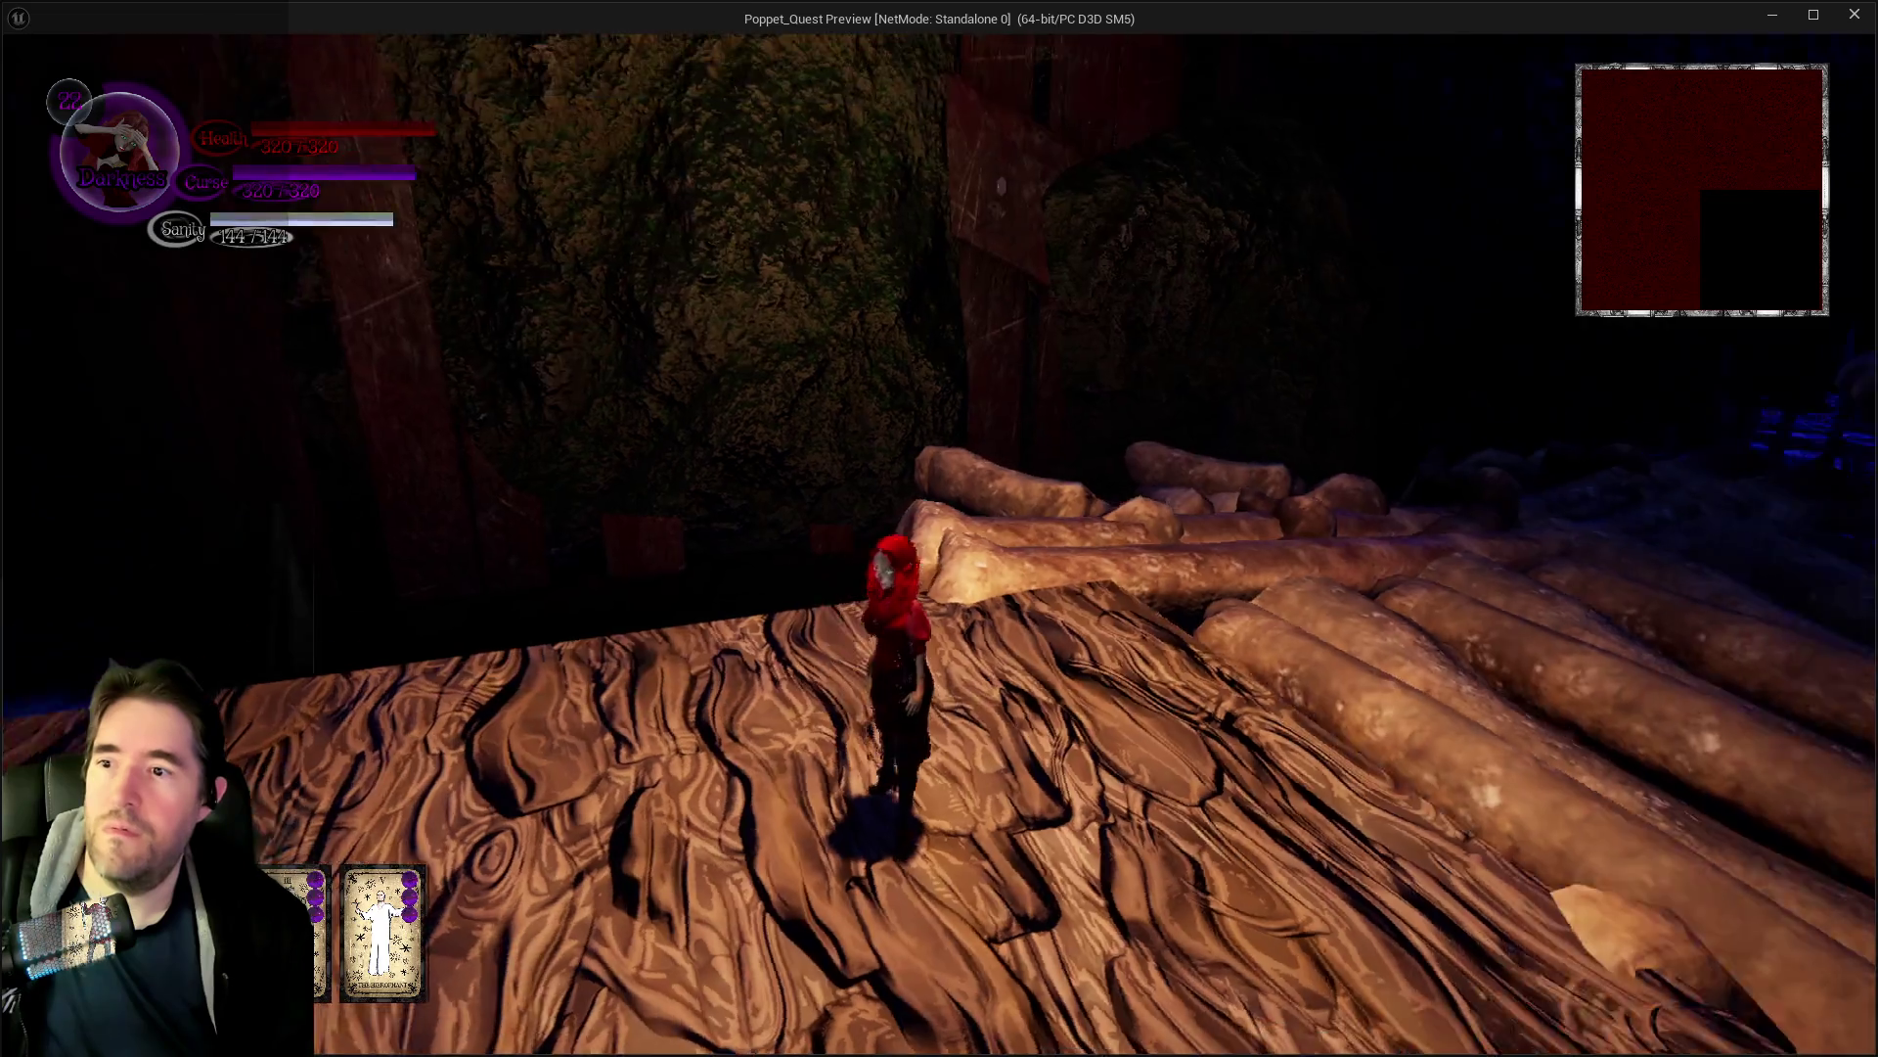
key("s")
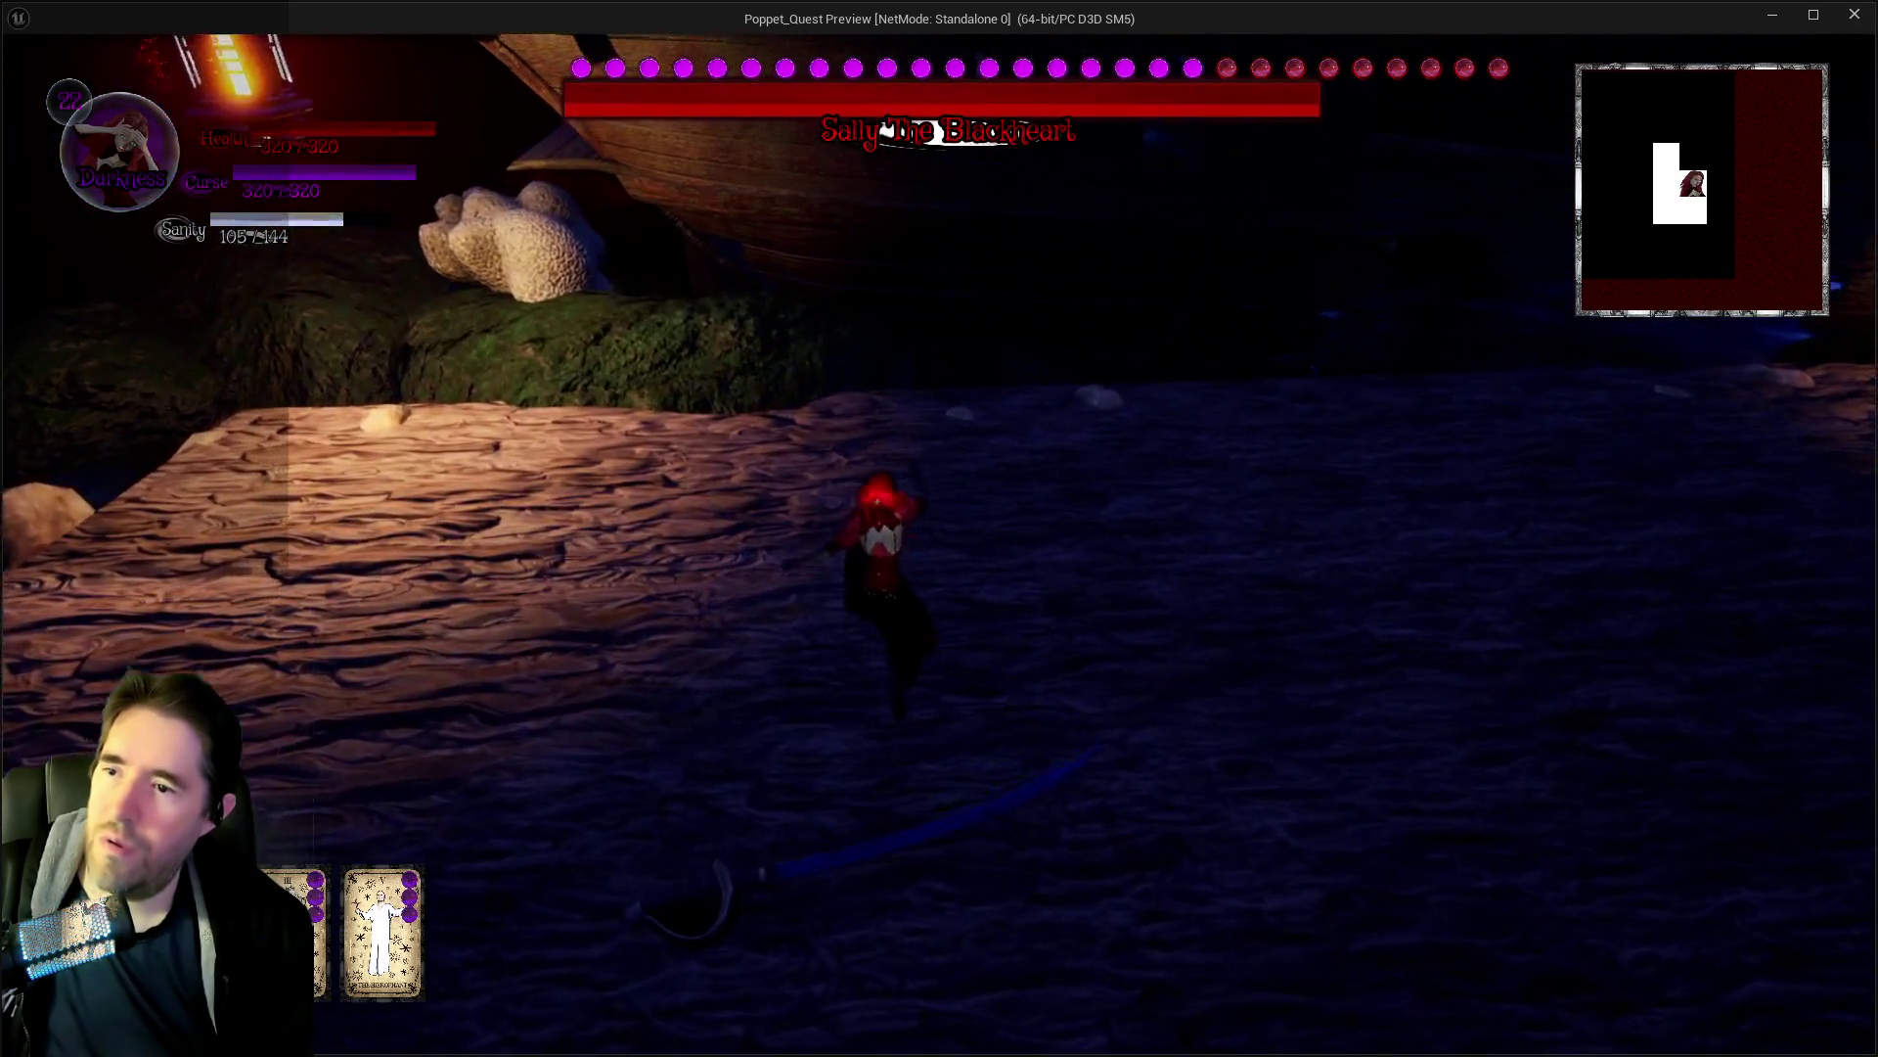
key("q")
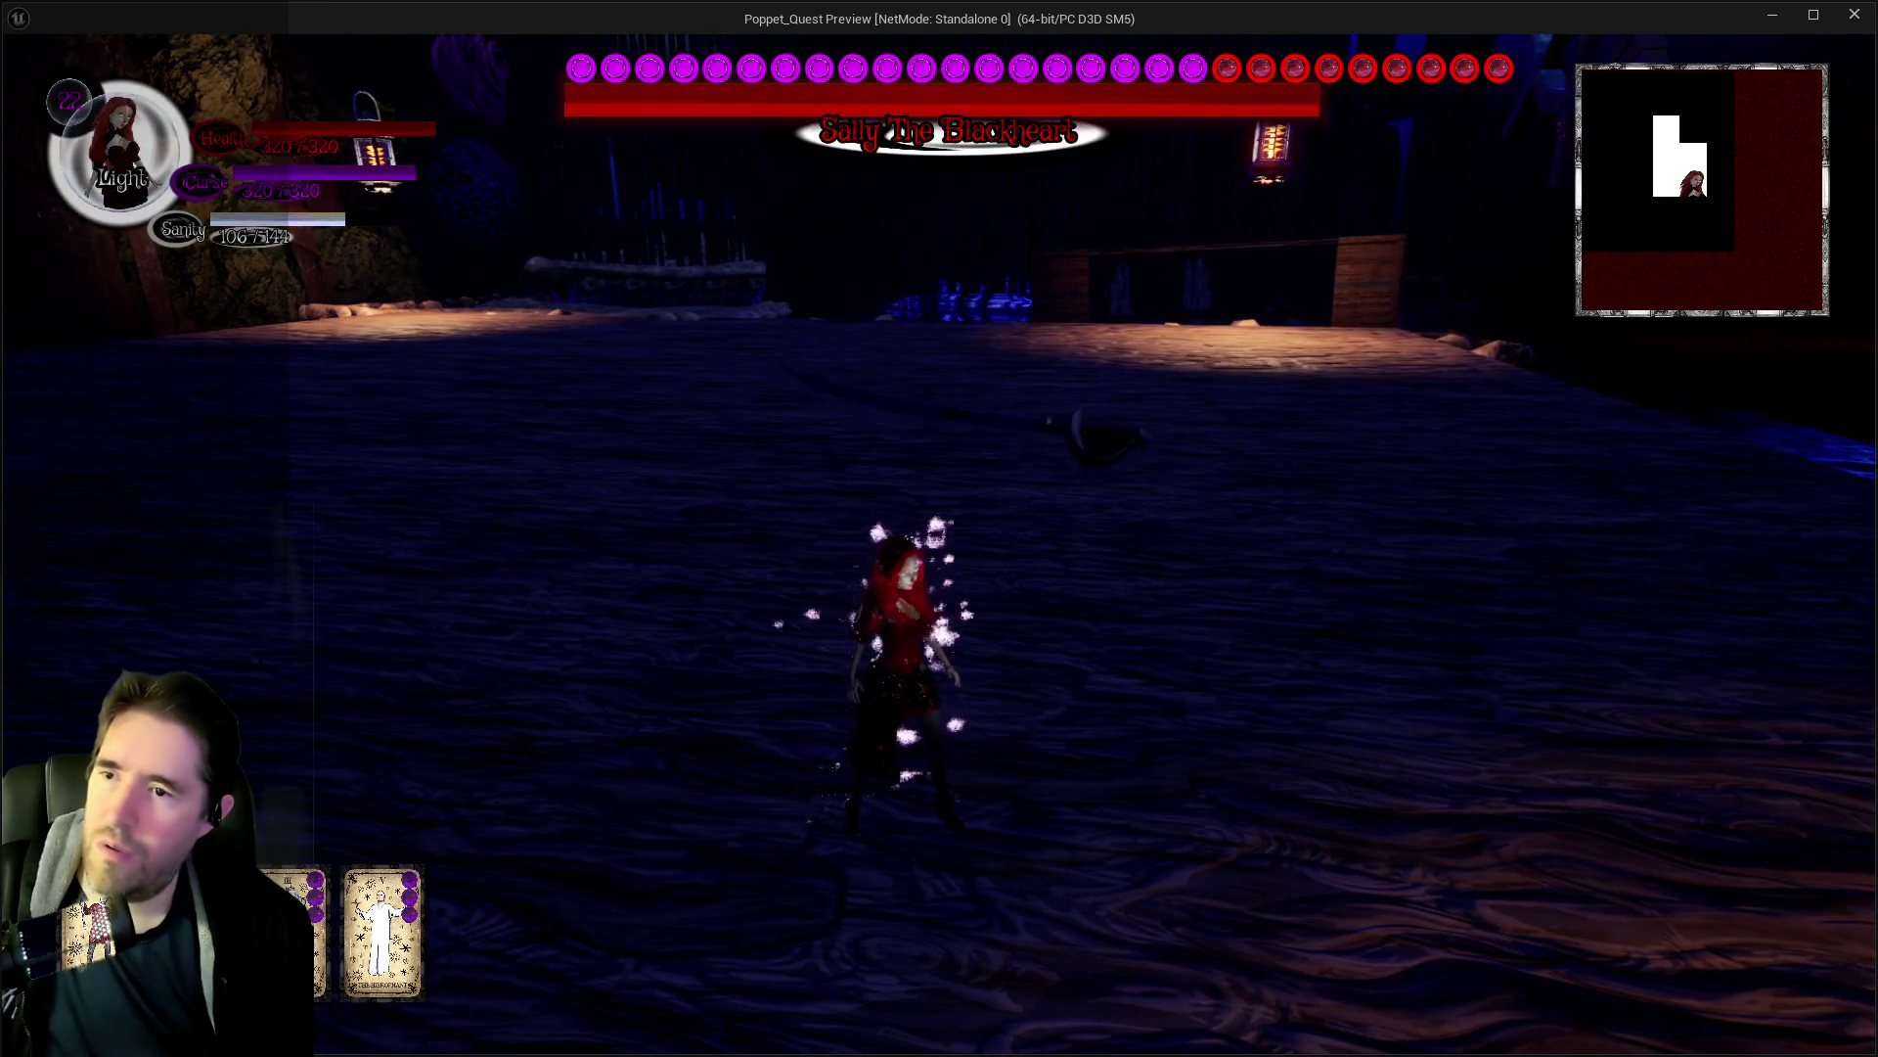
key("alt+Tab")
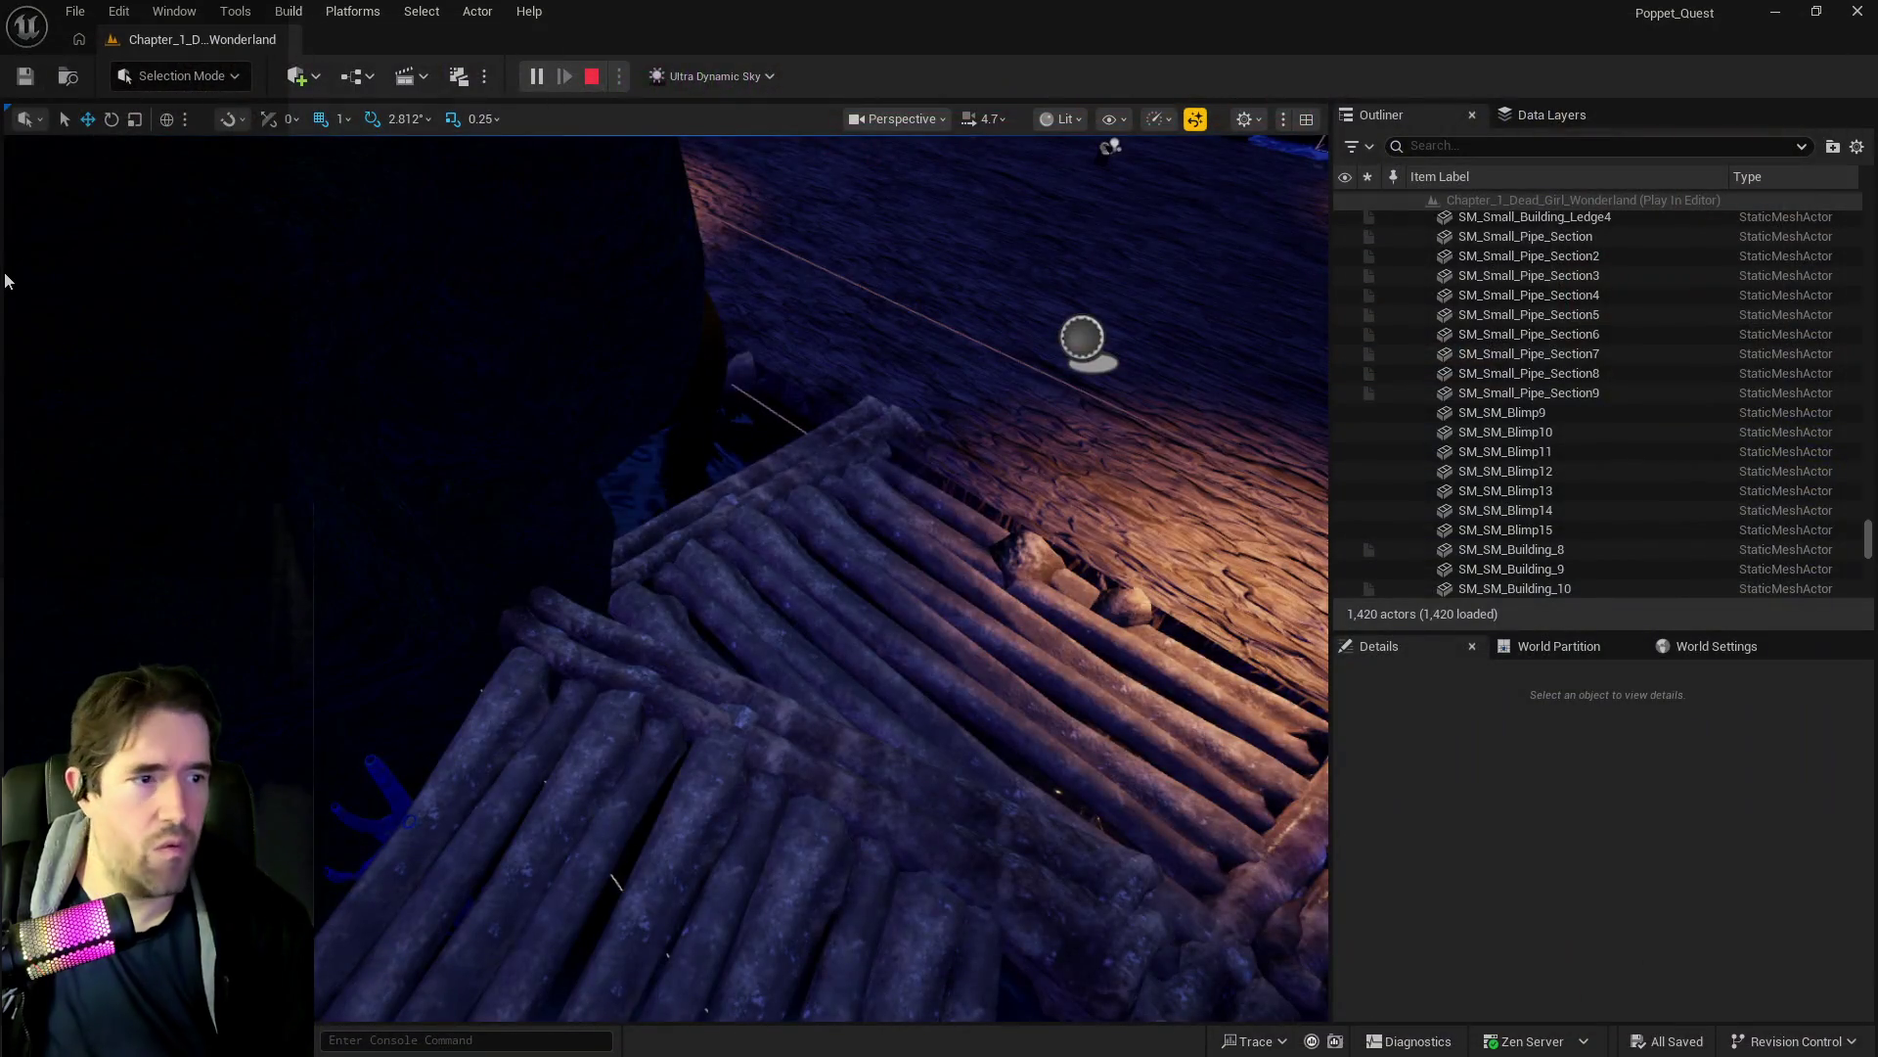
End the play session and bring up the BP_Sally_The_Blackheart Blueprint.
key("Escape")
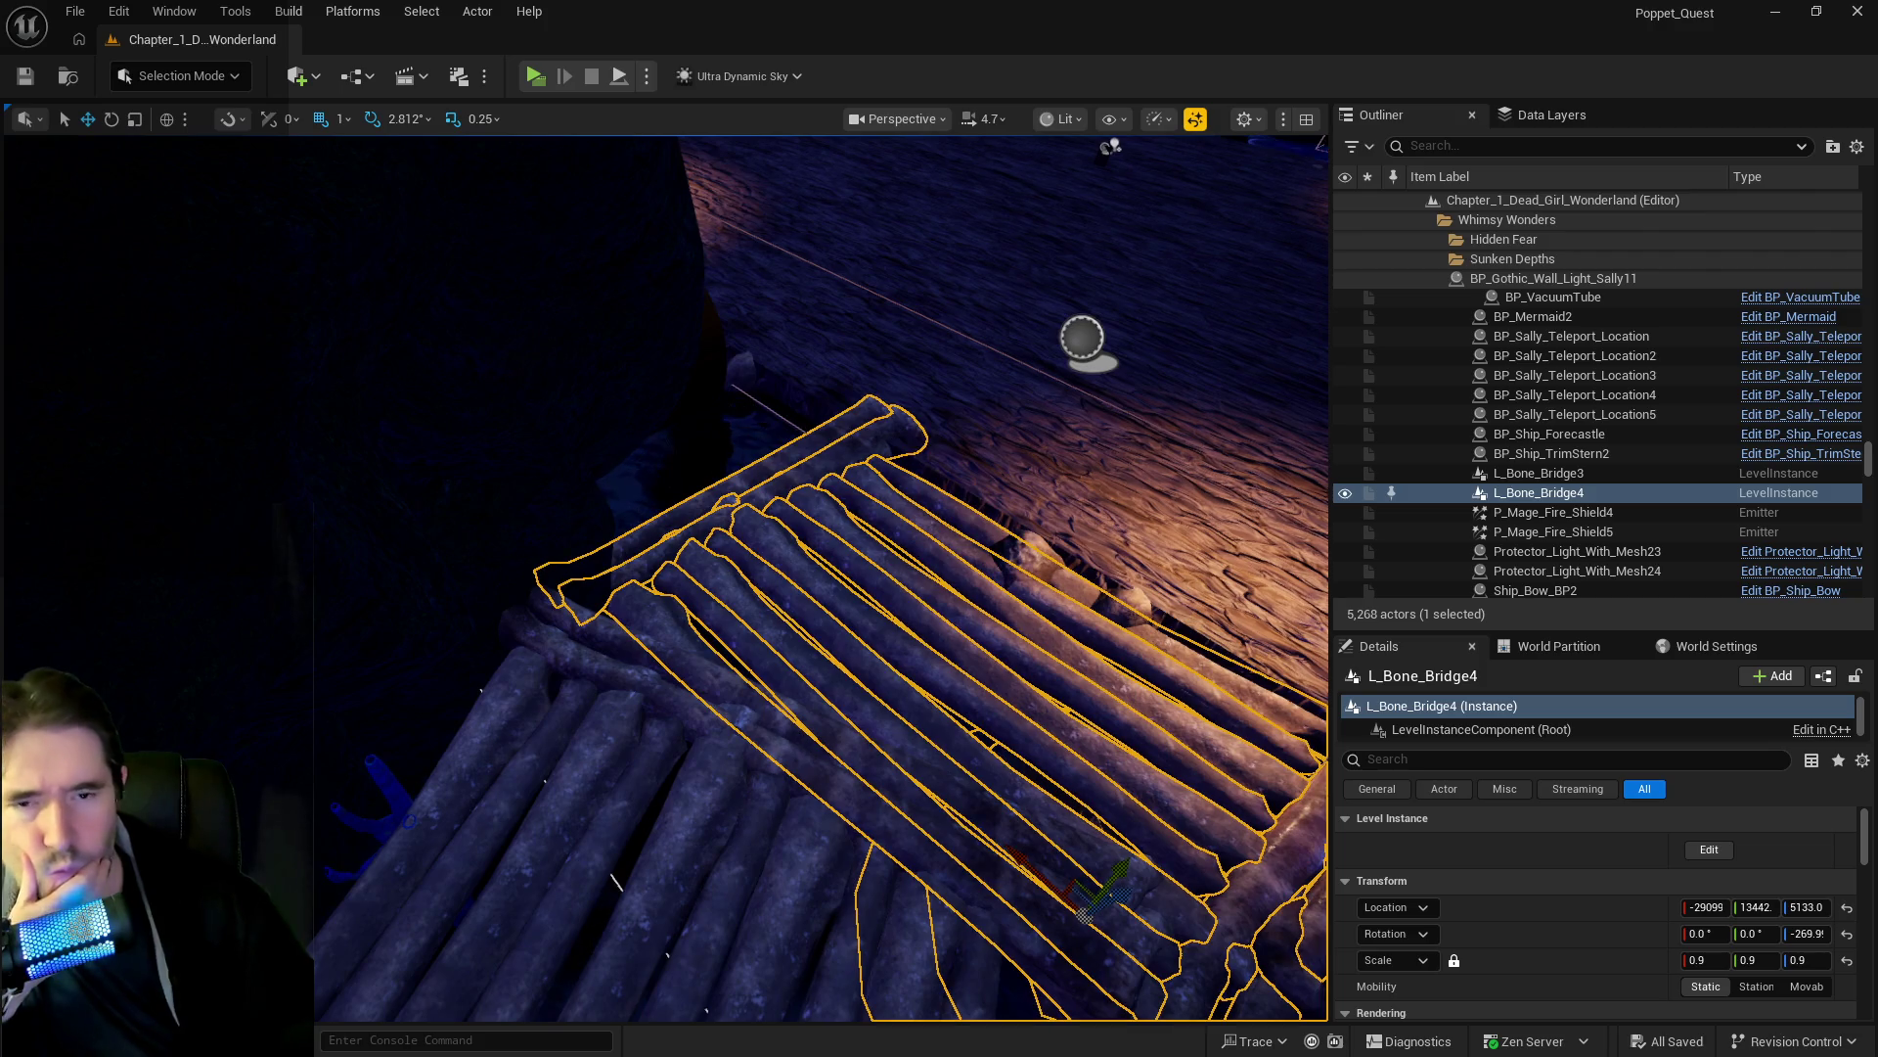
key("alt+Tab")
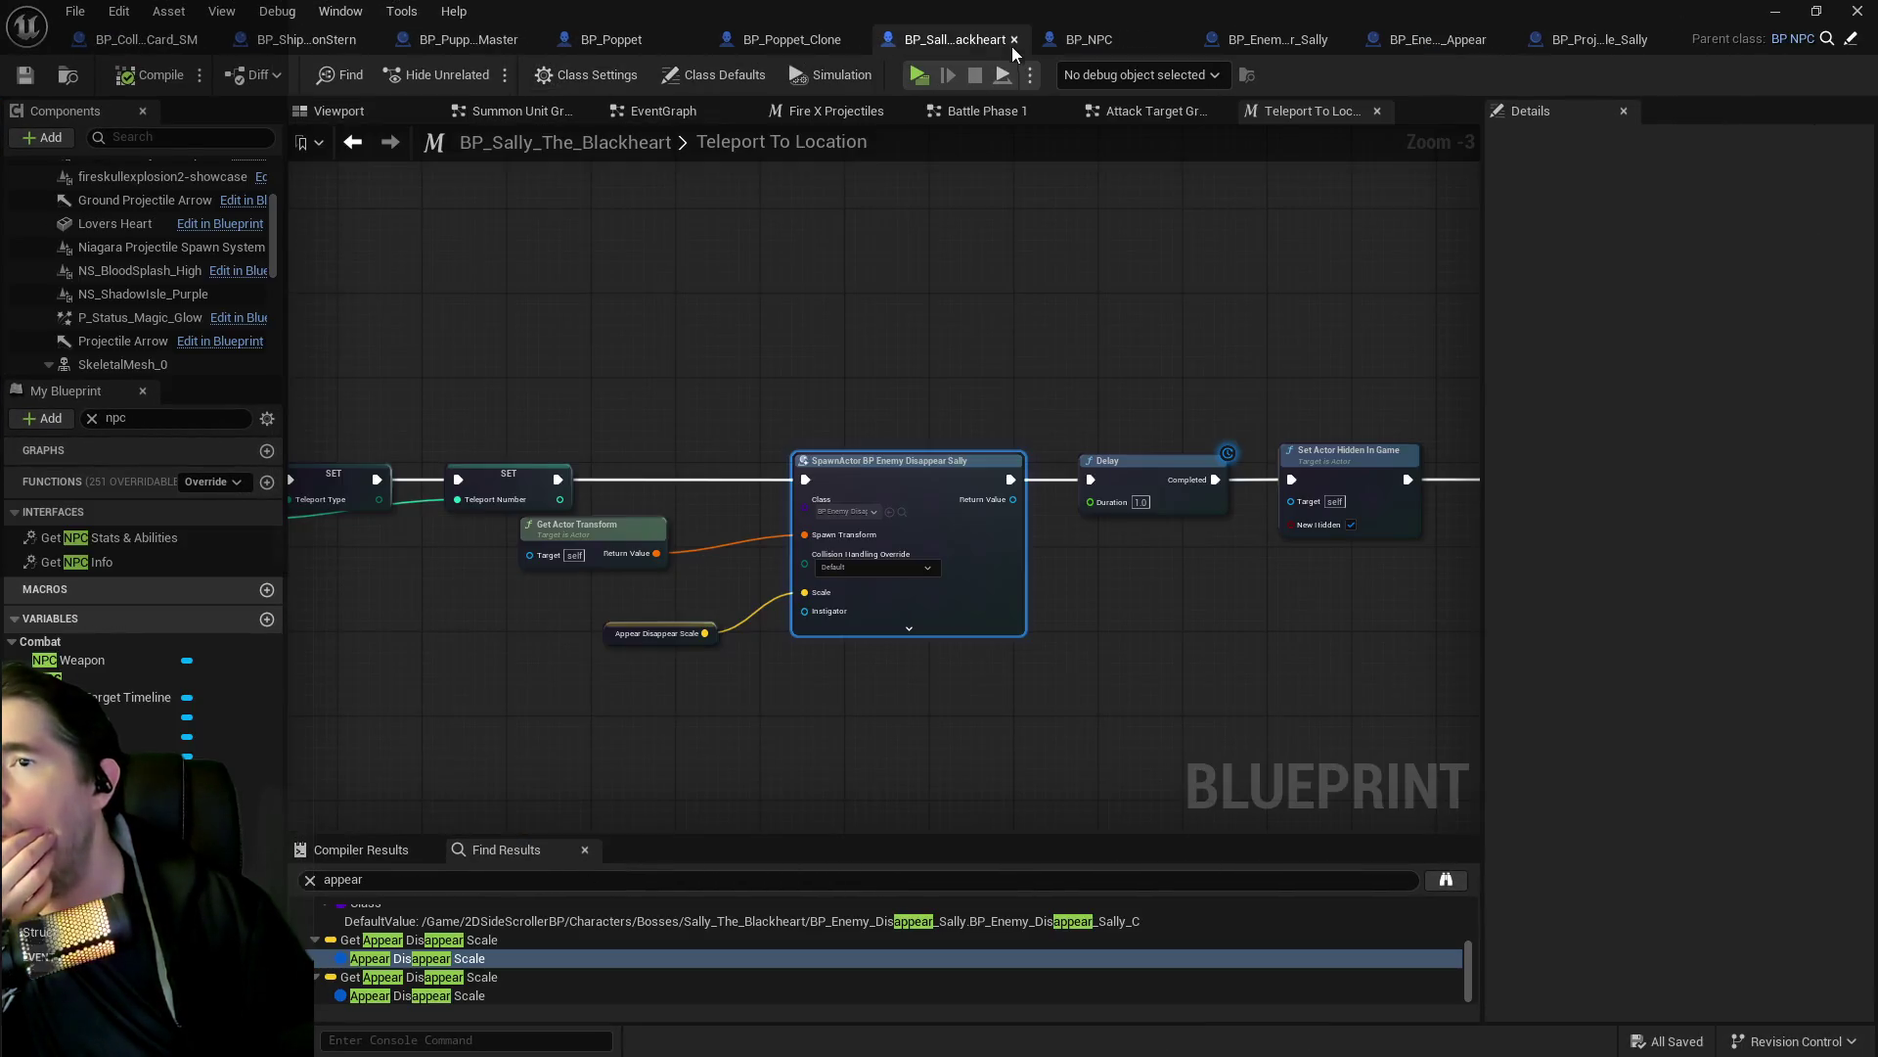
left_click(1012, 43)
Review the SpawnActor BP Enemy Disappear Sally, Delay and teleport switch nodes in Teleport To Location.
scroll(1051, 436, "down", 3)
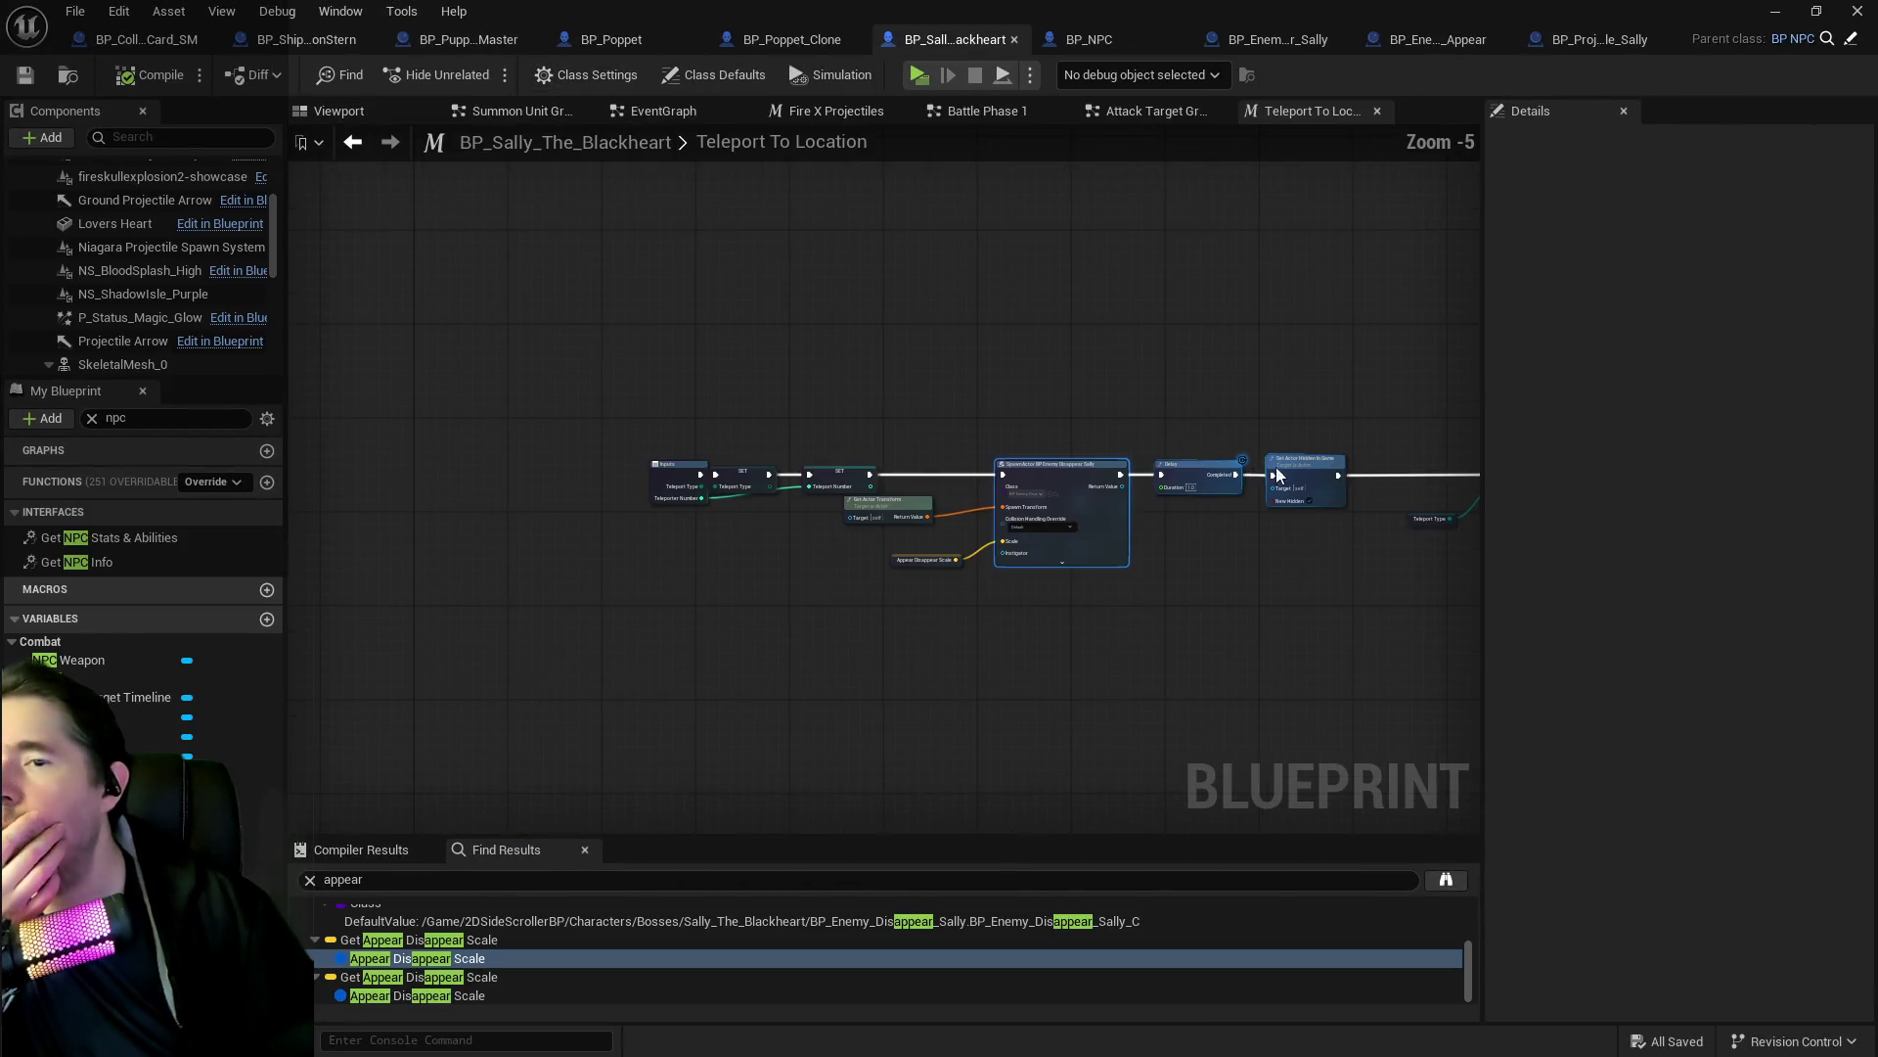
scroll(683, 419, "up", 3)
mouse_move(683, 418)
left_mouse_down()
mouse_move(724, 455)
mouse_move(626, 431)
mouse_move(759, 407)
mouse_move(562, 421)
left_mouse_up()
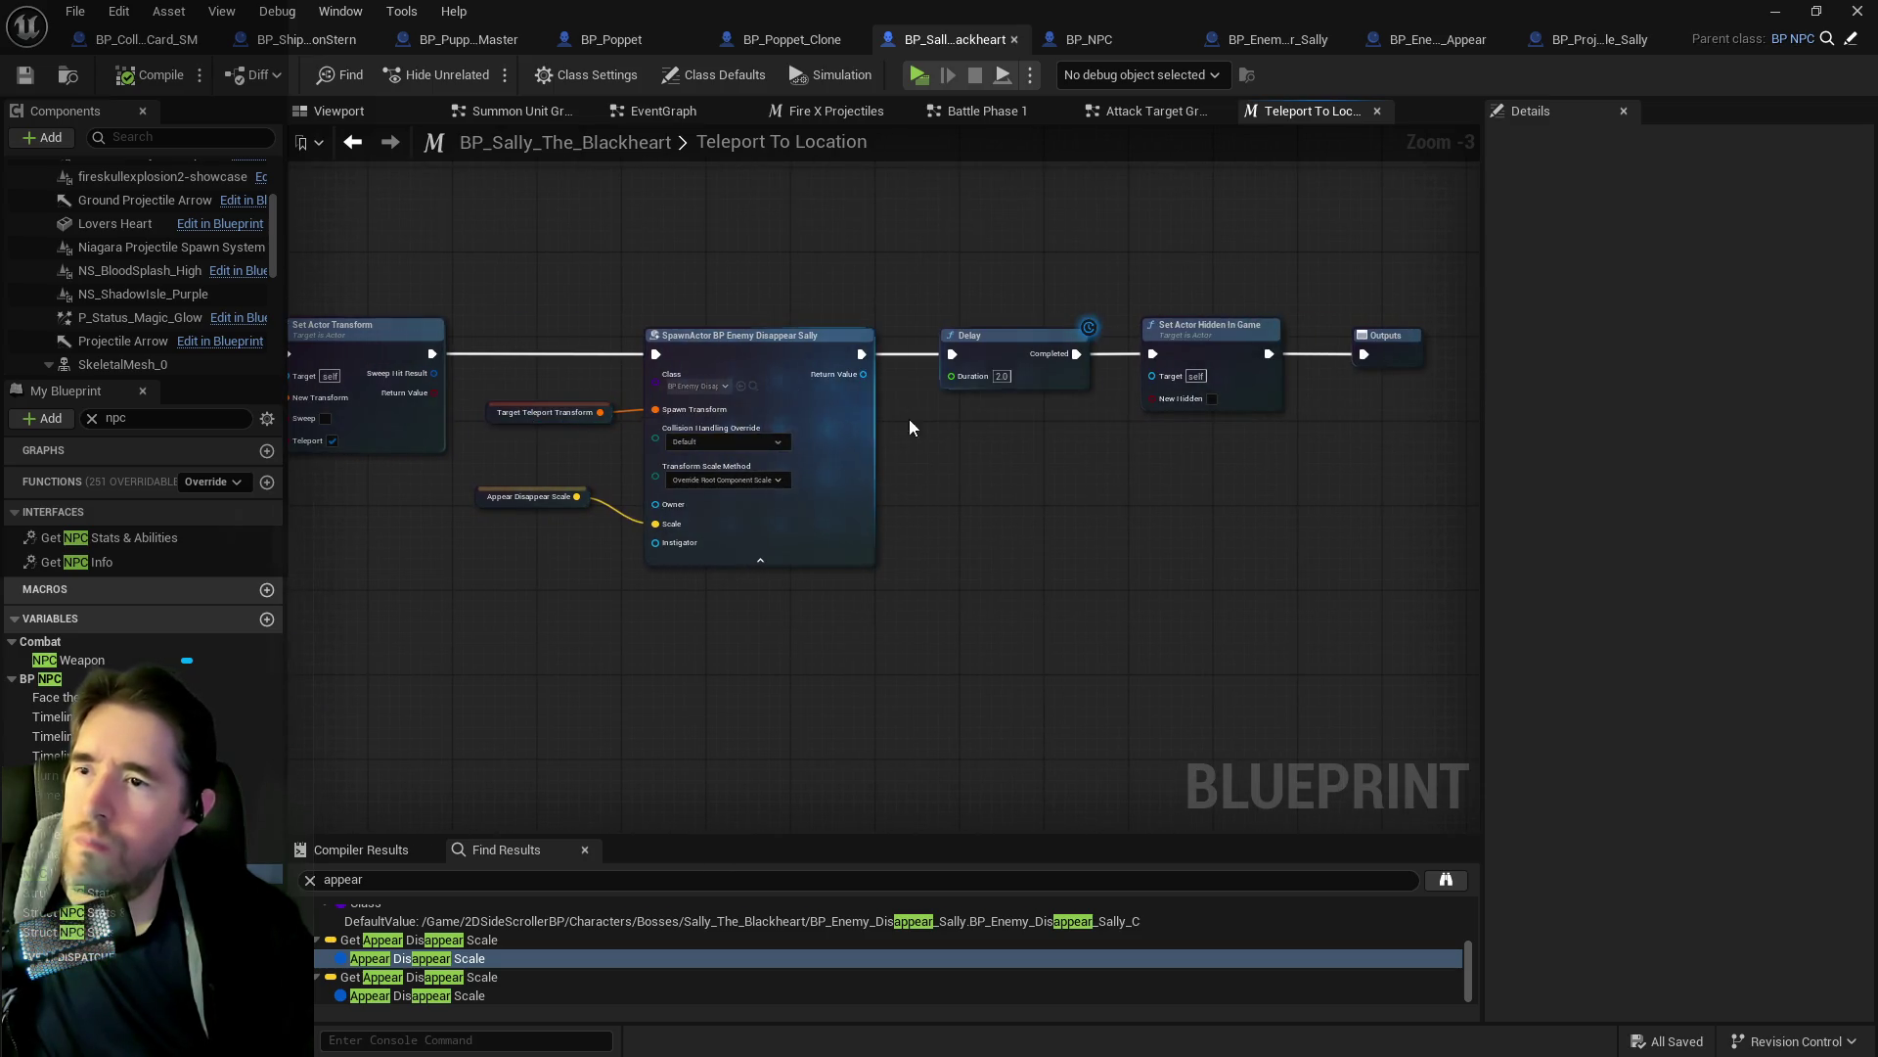
left_click_drag(963, 437, 859, 443)
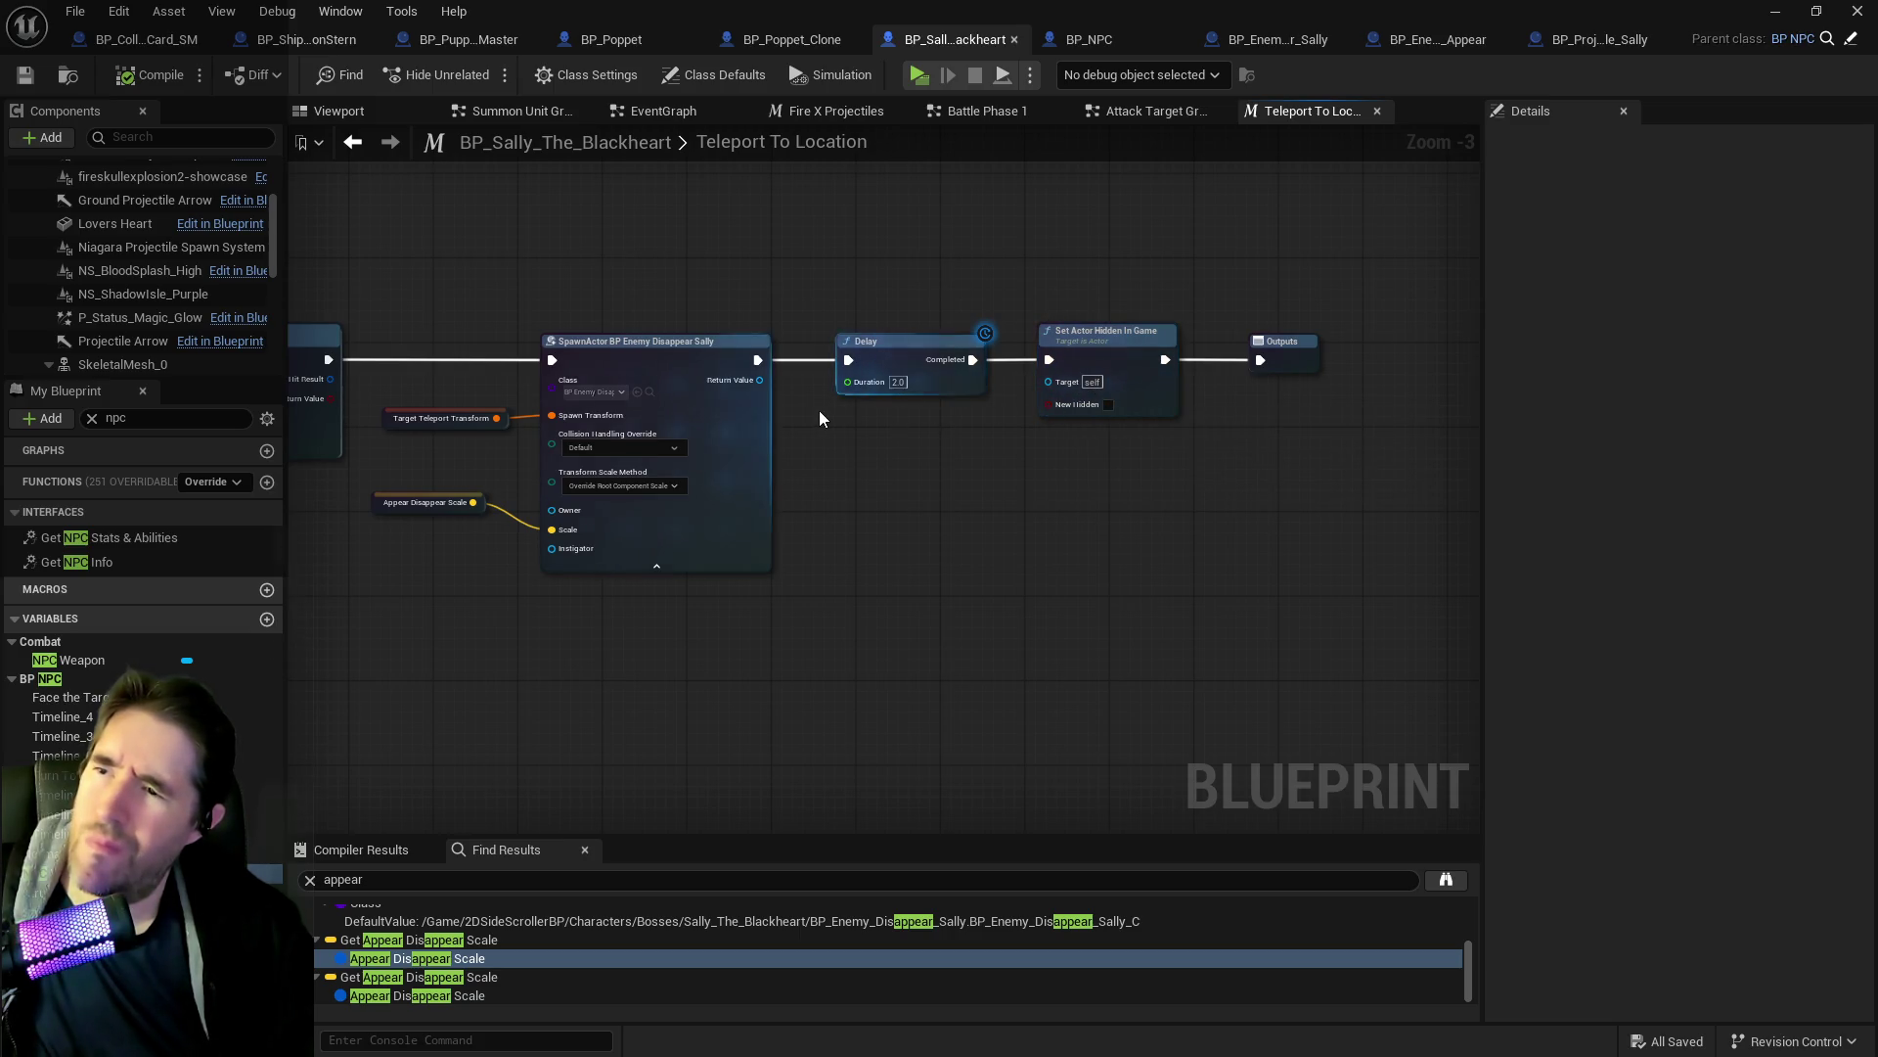
scroll(820, 418, "up", 2)
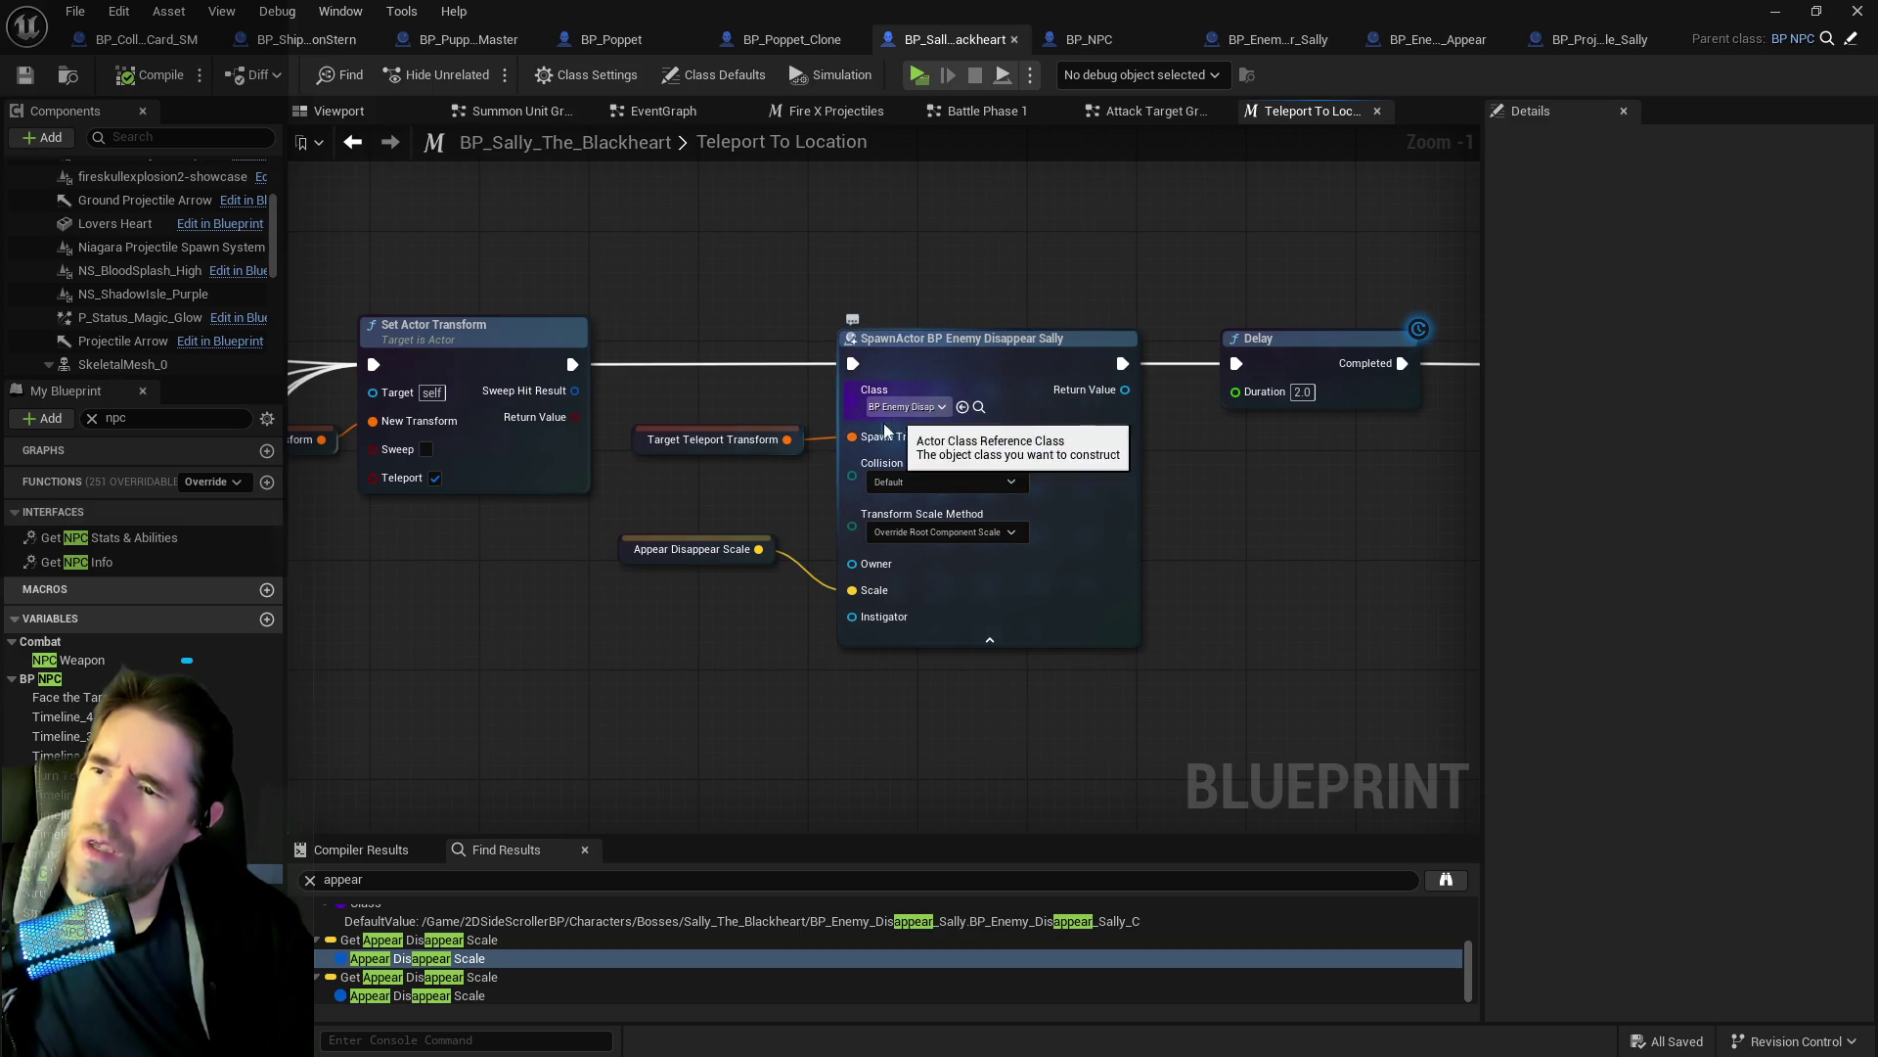
scroll(885, 430, "down", 3)
mouse_move(854, 458)
left_mouse_down()
mouse_move(650, 495)
mouse_move(684, 575)
mouse_move(1336, 714)
mouse_move(1421, 415)
mouse_move(1069, 420)
mouse_move(986, 260)
mouse_move(799, 292)
mouse_move(988, 391)
mouse_move(1076, 280)
left_mouse_up()
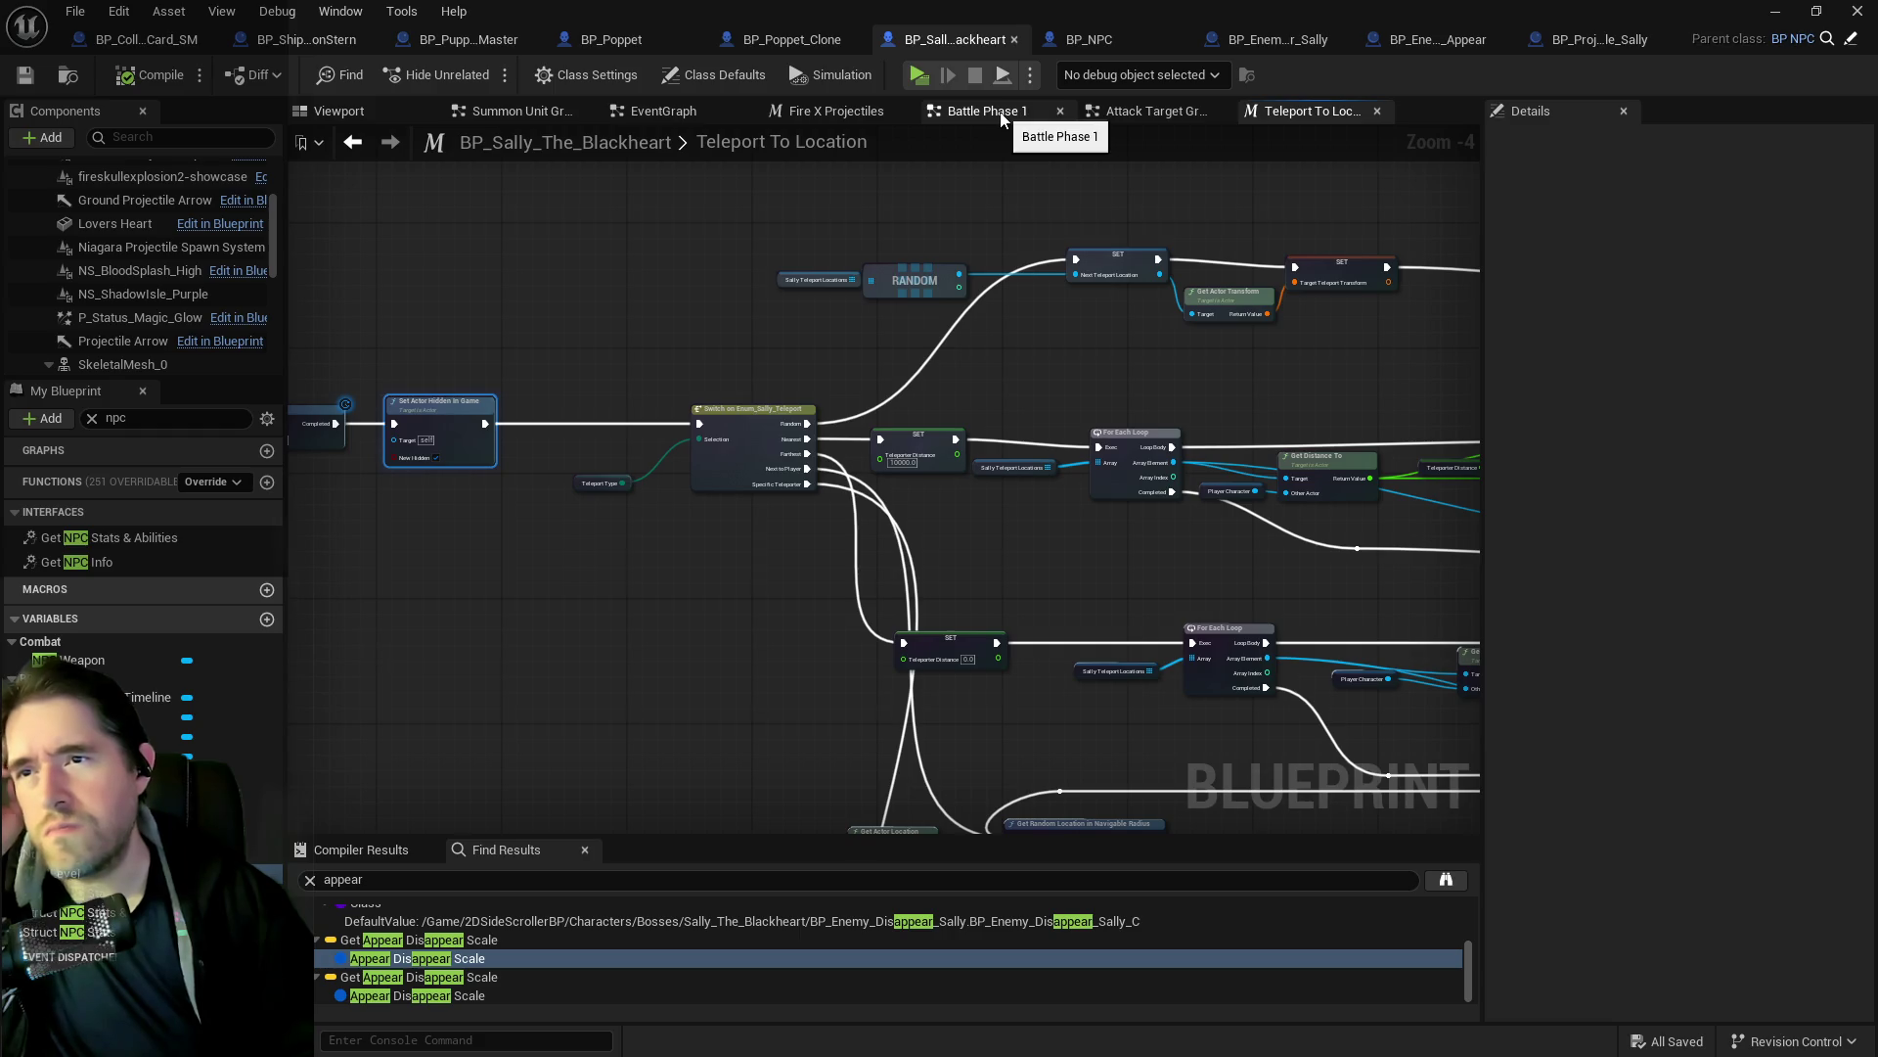
In the Fire X Projectiles graph, move the SET Repeat Action X Times node left.
left_click(828, 111)
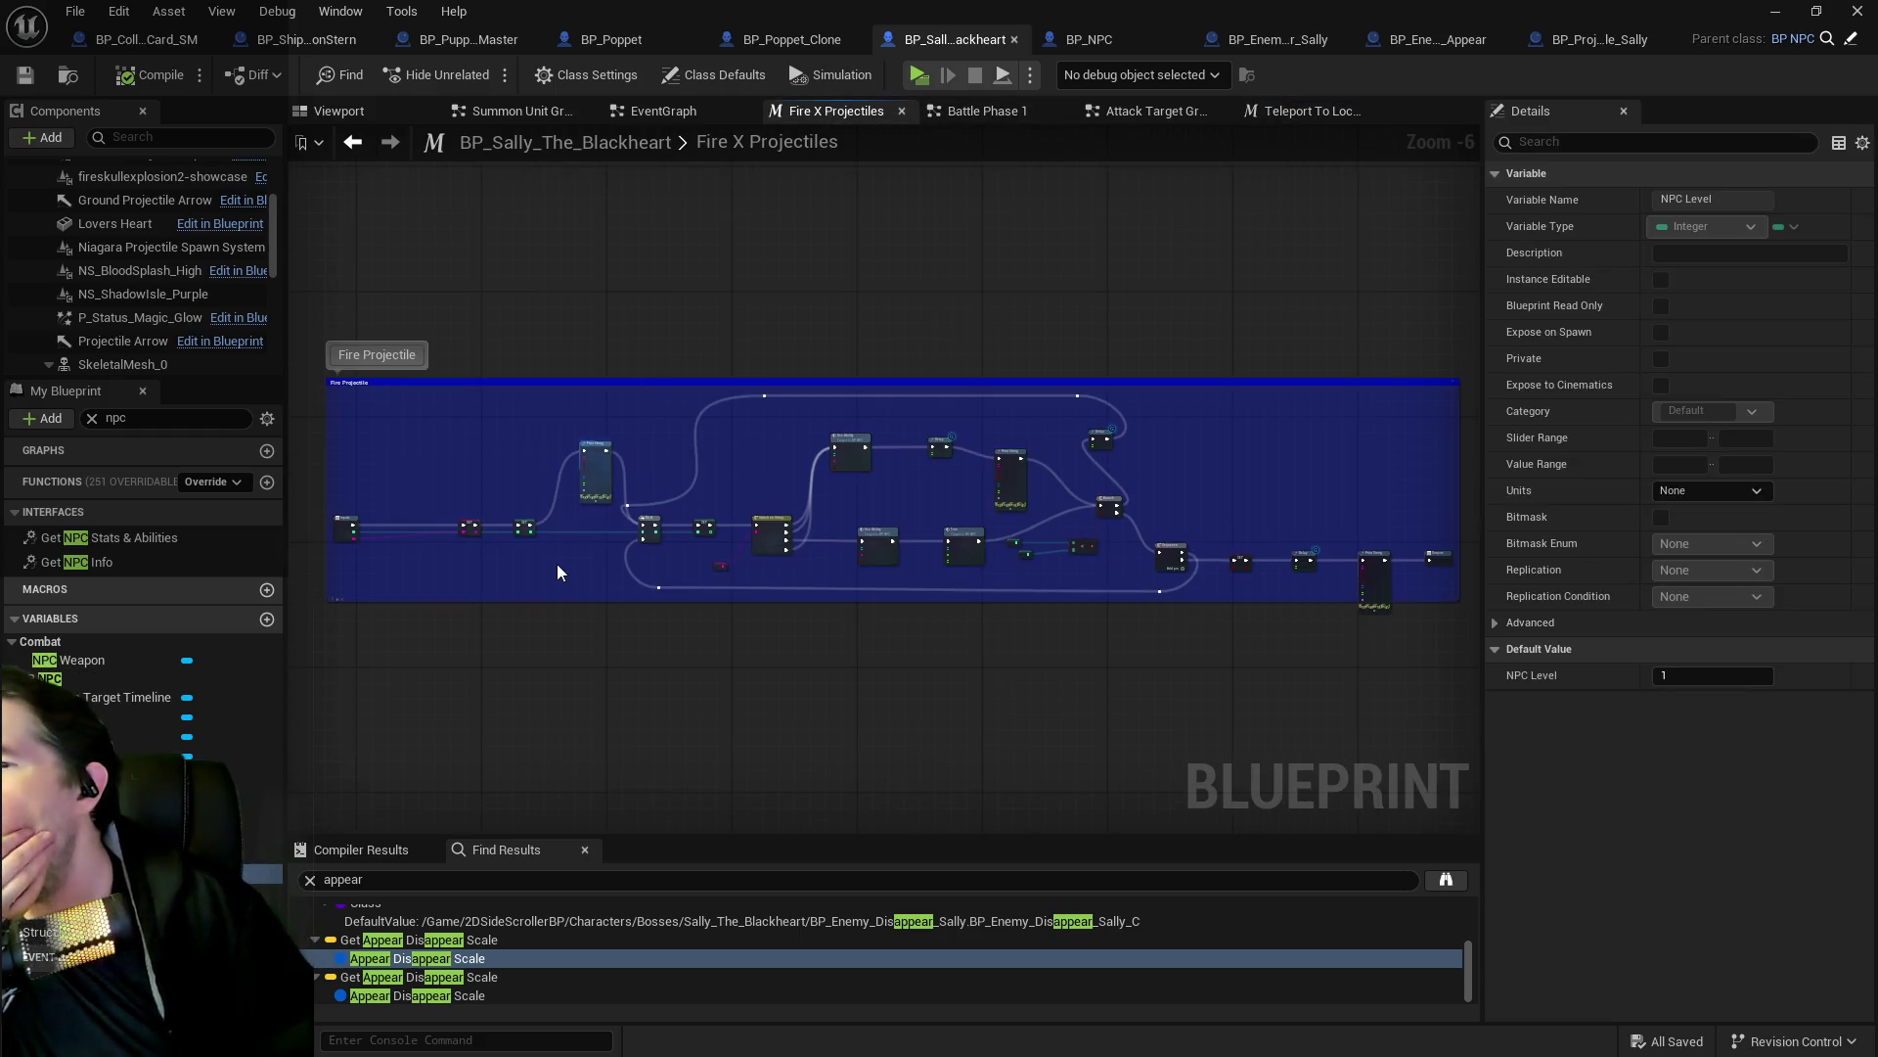
scroll(554, 568, "up", 4)
left_click(646, 458)
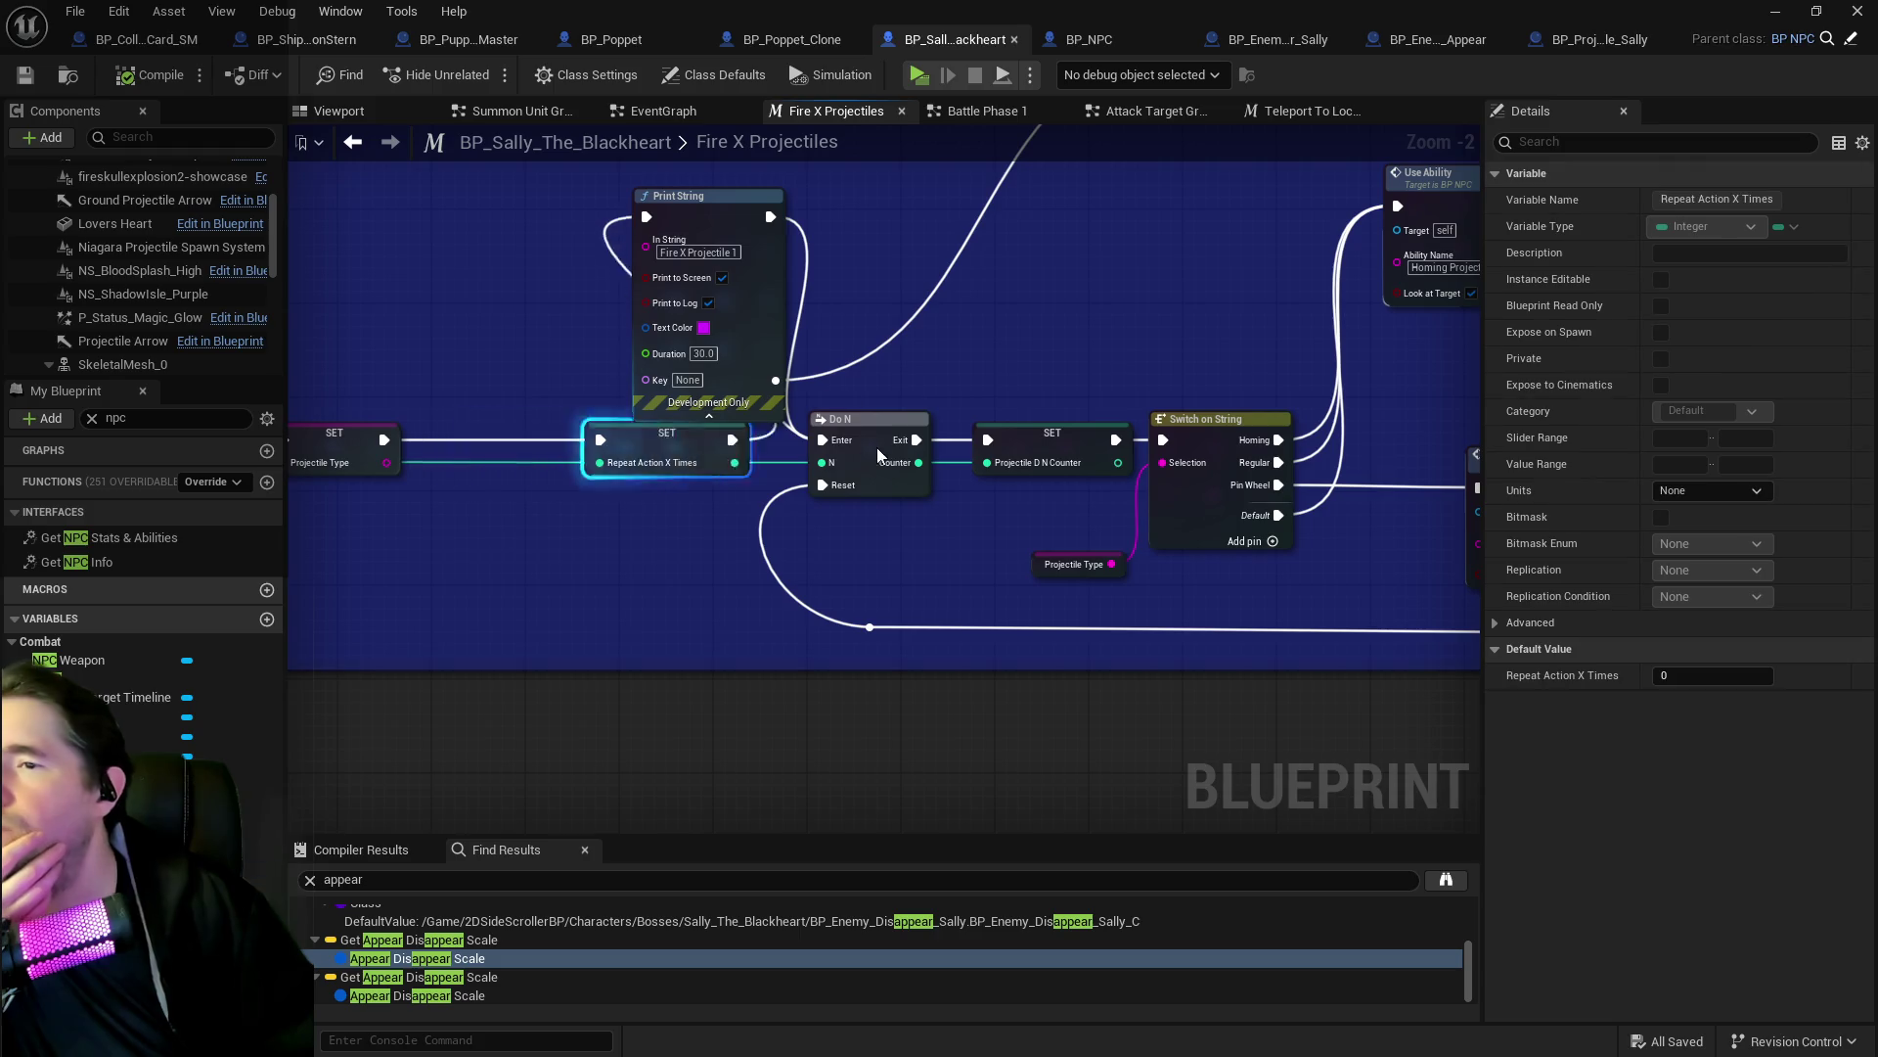
mouse_move(681, 439)
left_mouse_down()
mouse_move(552, 439)
mouse_move(823, 440)
left_mouse_up()
Delete the Fire X Projectile 1, 2 and 3 Print String nodes.
left_click(715, 213)
key("Delete")
mouse_move(1152, 409)
left_mouse_down()
mouse_move(689, 414)
mouse_move(575, 468)
mouse_move(766, 496)
mouse_move(743, 456)
mouse_move(848, 306)
mouse_move(1230, 469)
left_mouse_up()
left_click(1040, 465)
key("Delete")
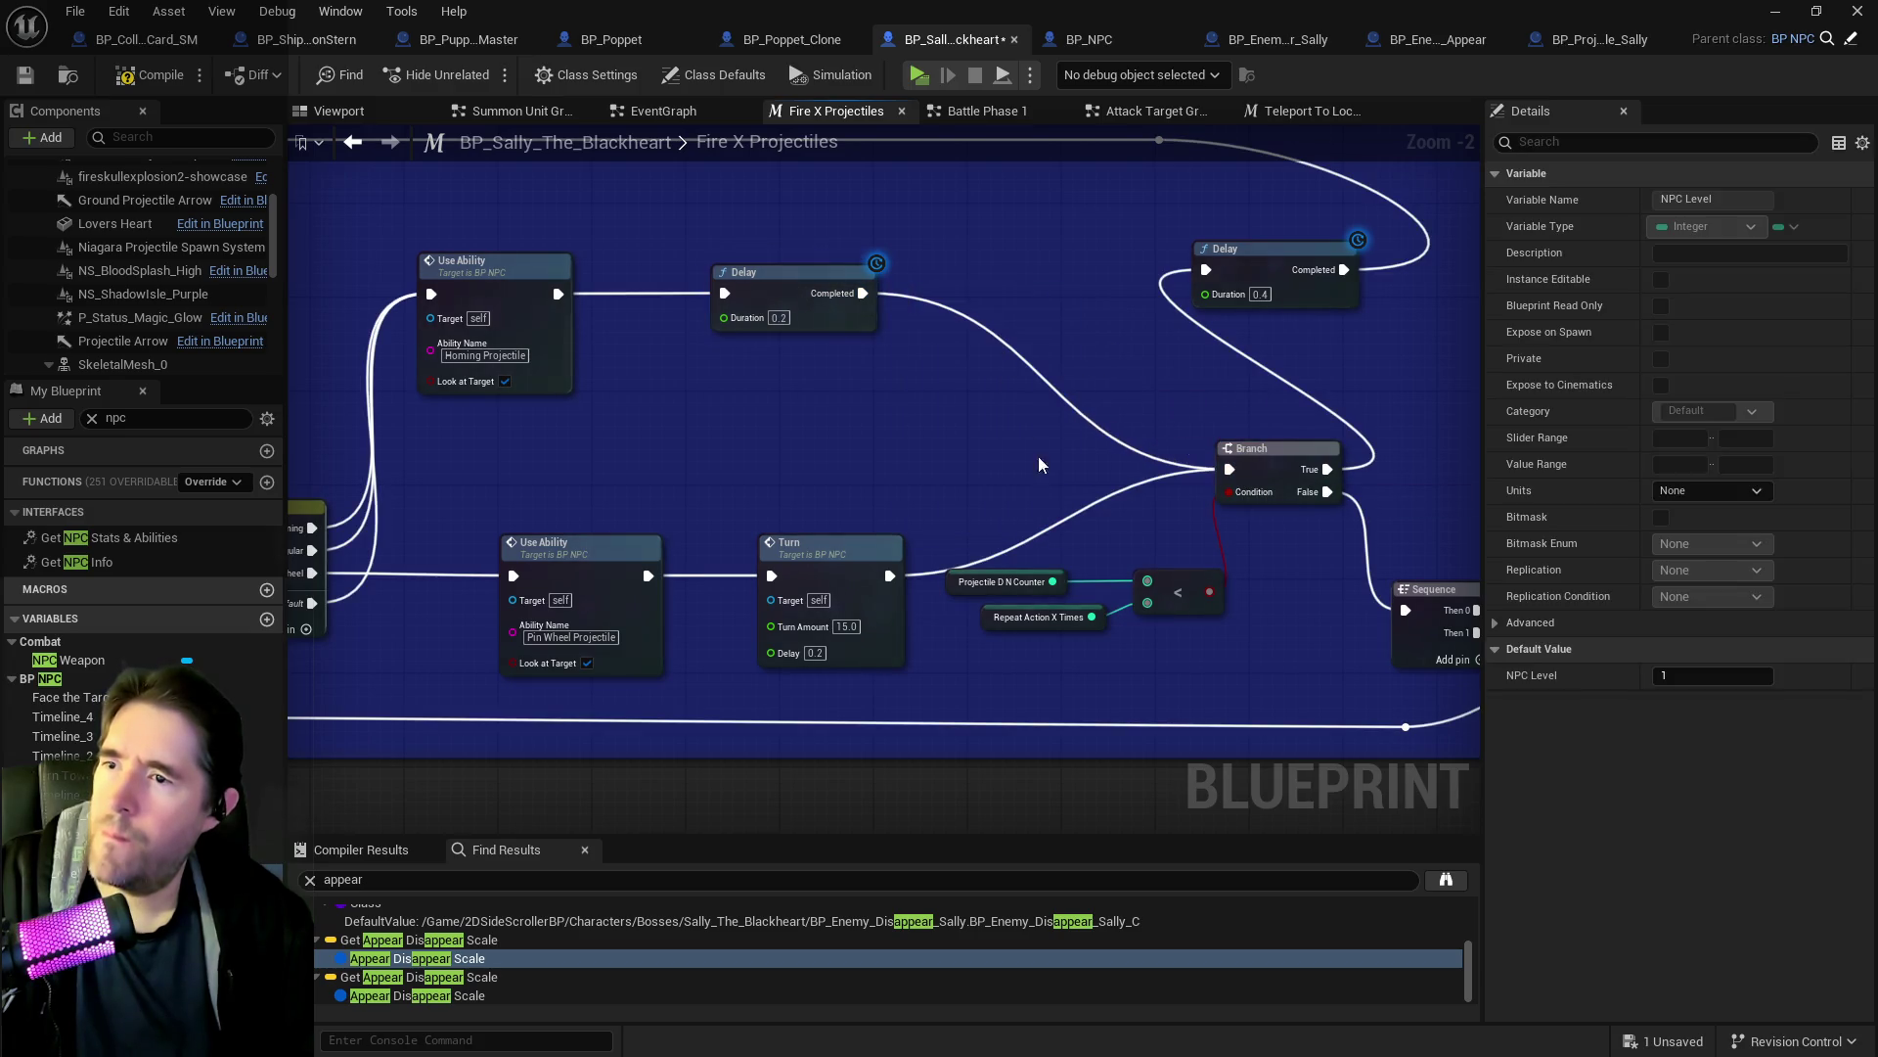
mouse_move(1067, 496)
left_mouse_down()
mouse_move(470, 448)
mouse_move(766, 523)
left_mouse_up()
left_click(791, 528)
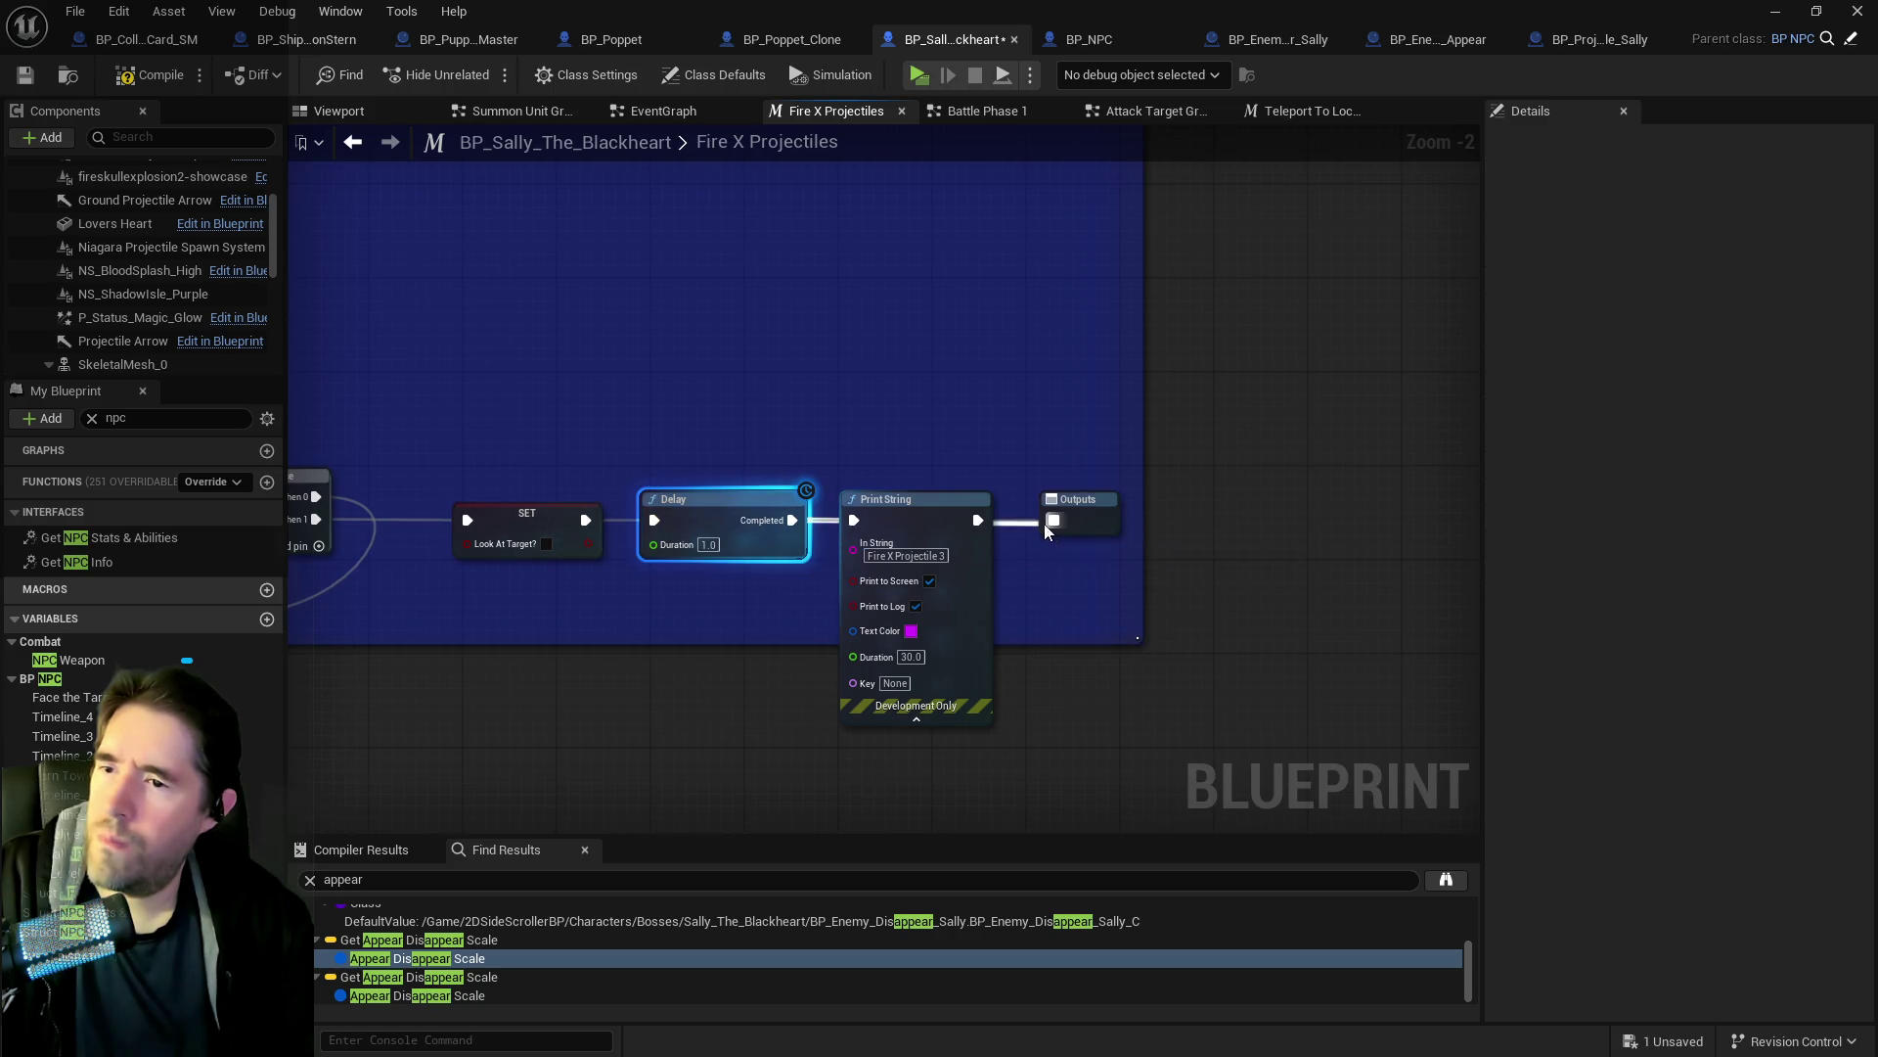
left_click(915, 499)
key("Delete")
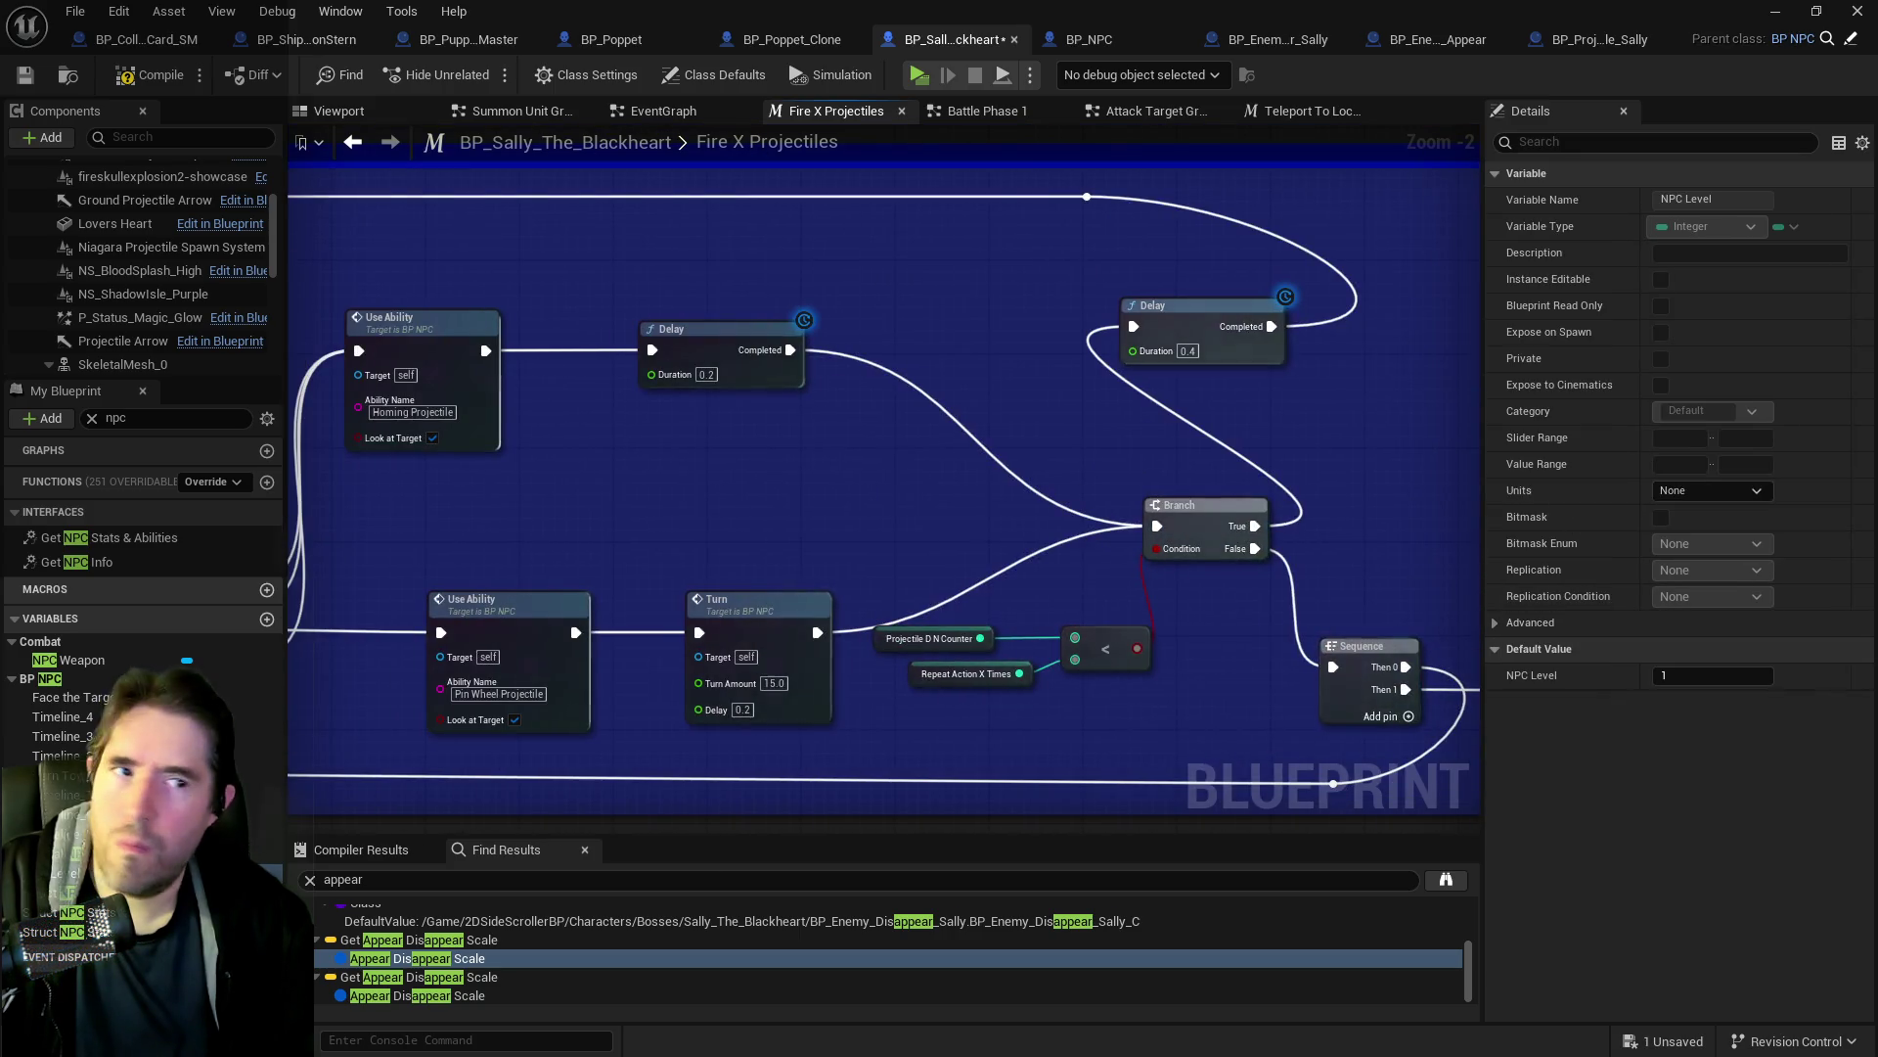
Open the Use Ability definition in BP_NPC's Combat graph.
left_click_drag(392, 171, 724, 172)
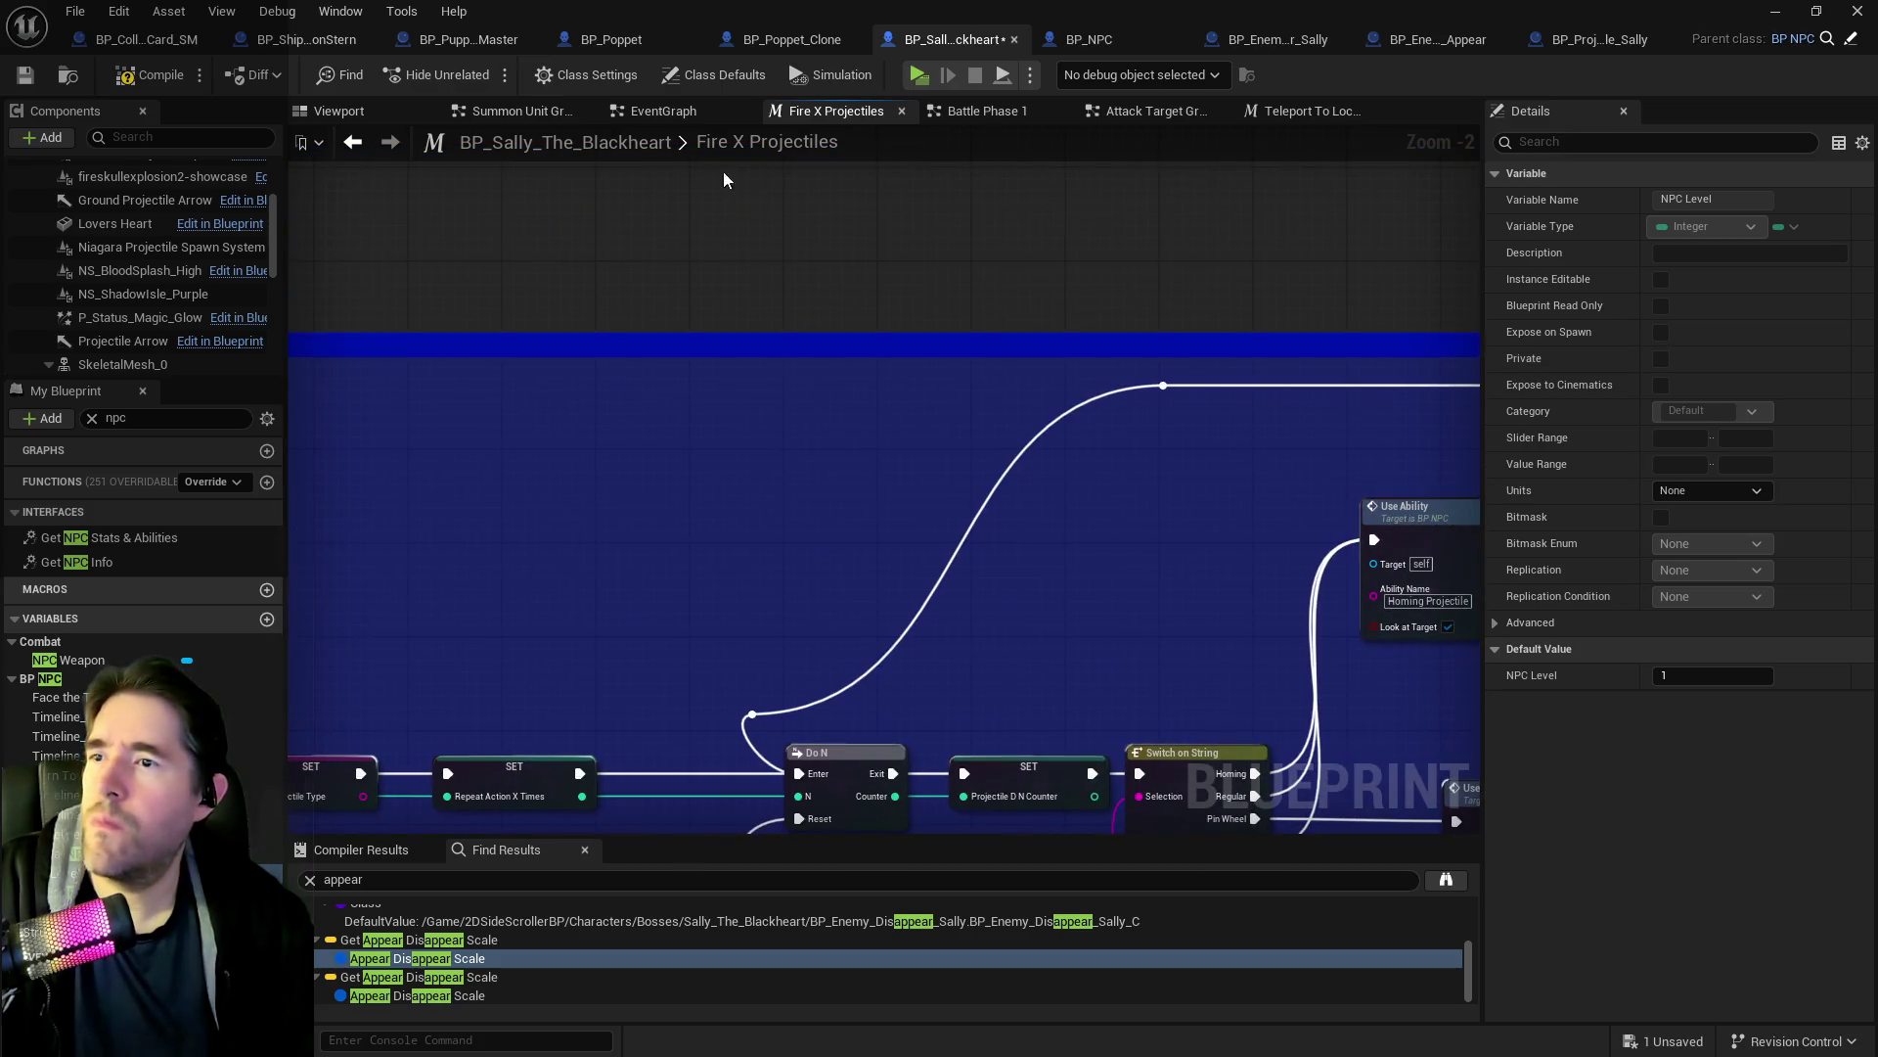
left_click_drag(1463, 550, 773, 254)
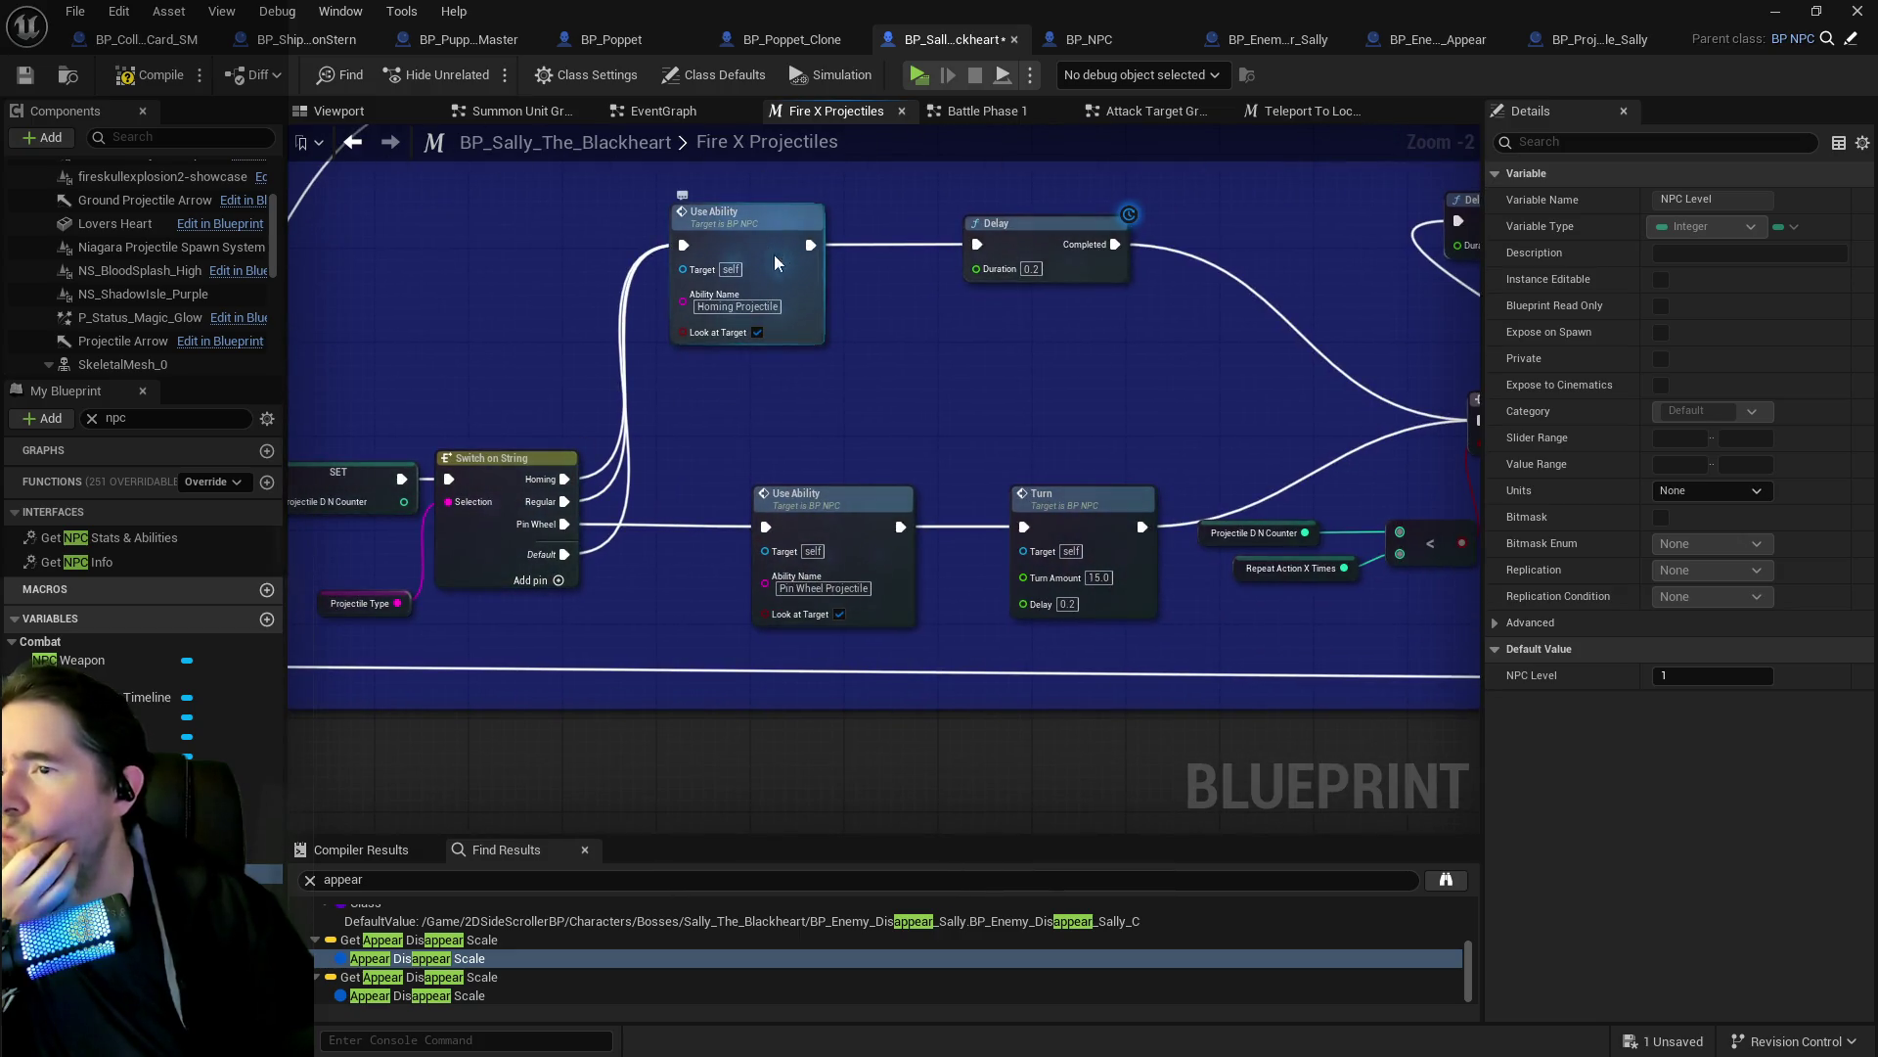
double_click(773, 254)
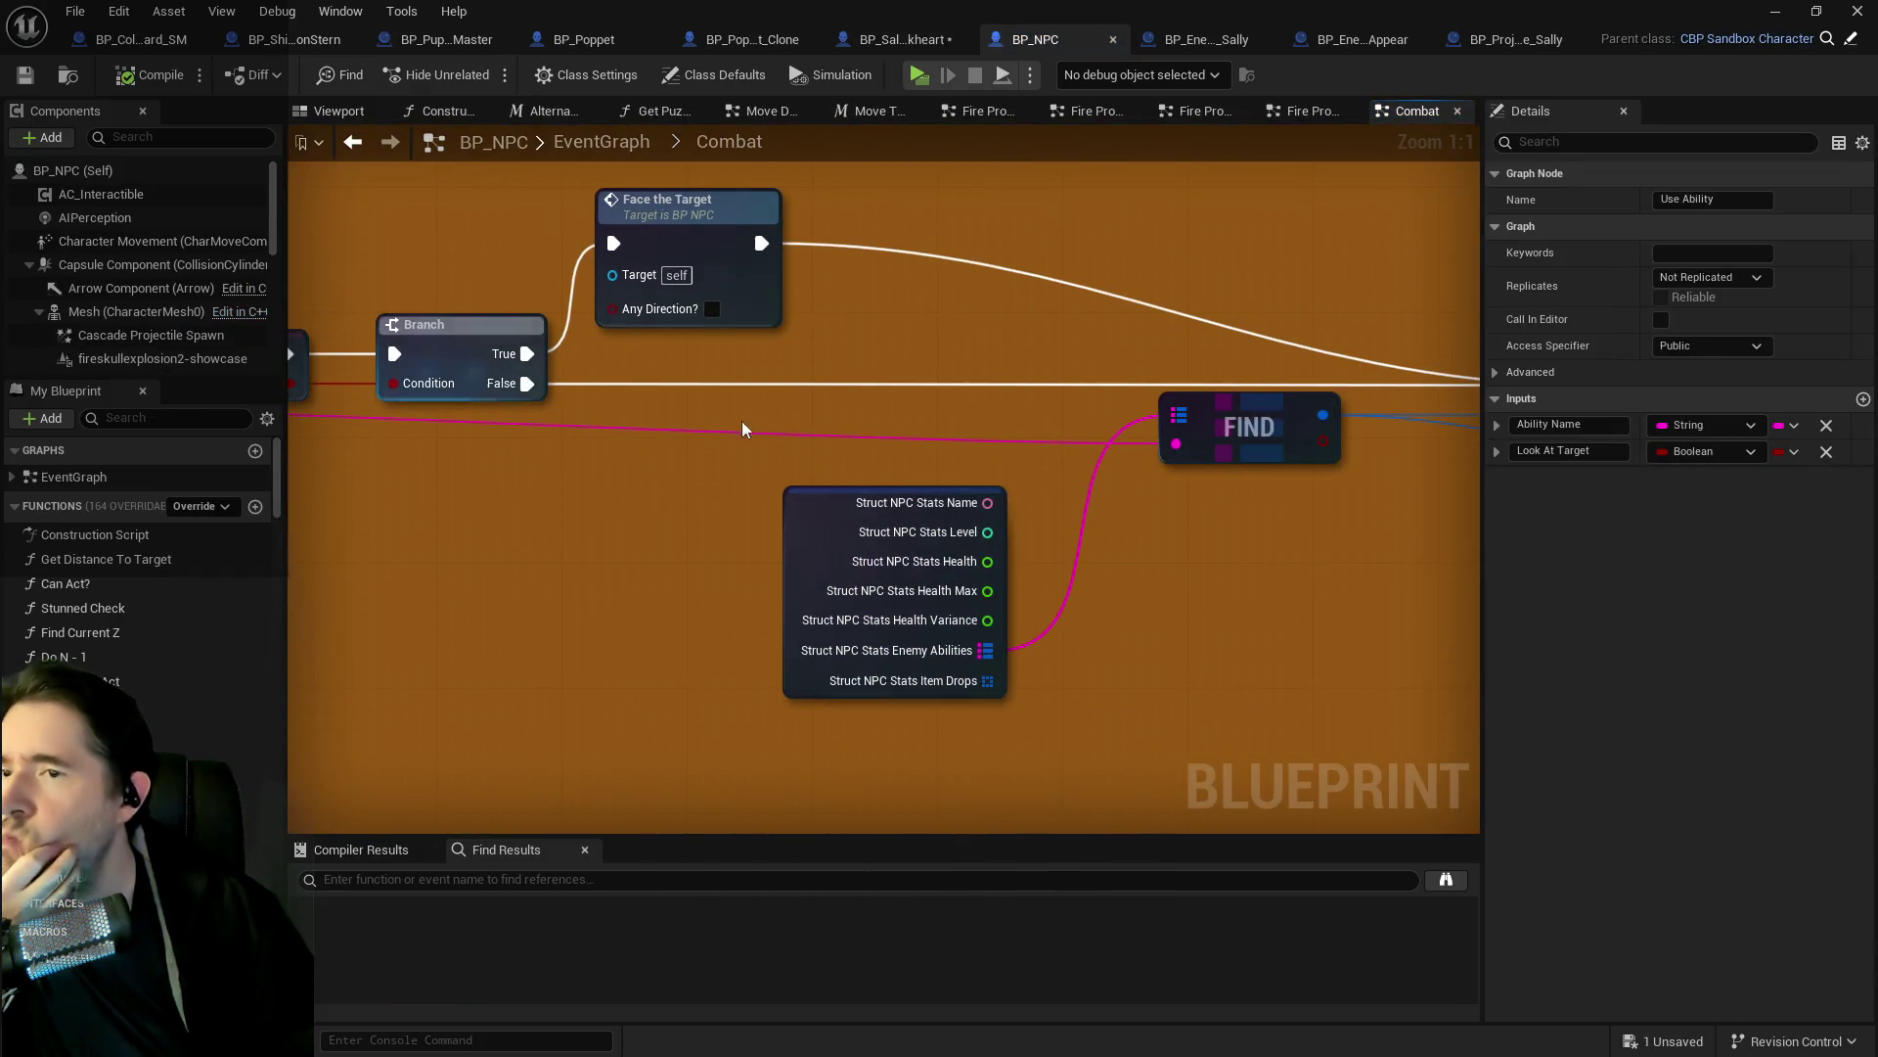
Connect the Switch on E_Ability_Type Projectile pin directly to Fire Projectile.
left_click_drag(1045, 440, 755, 431)
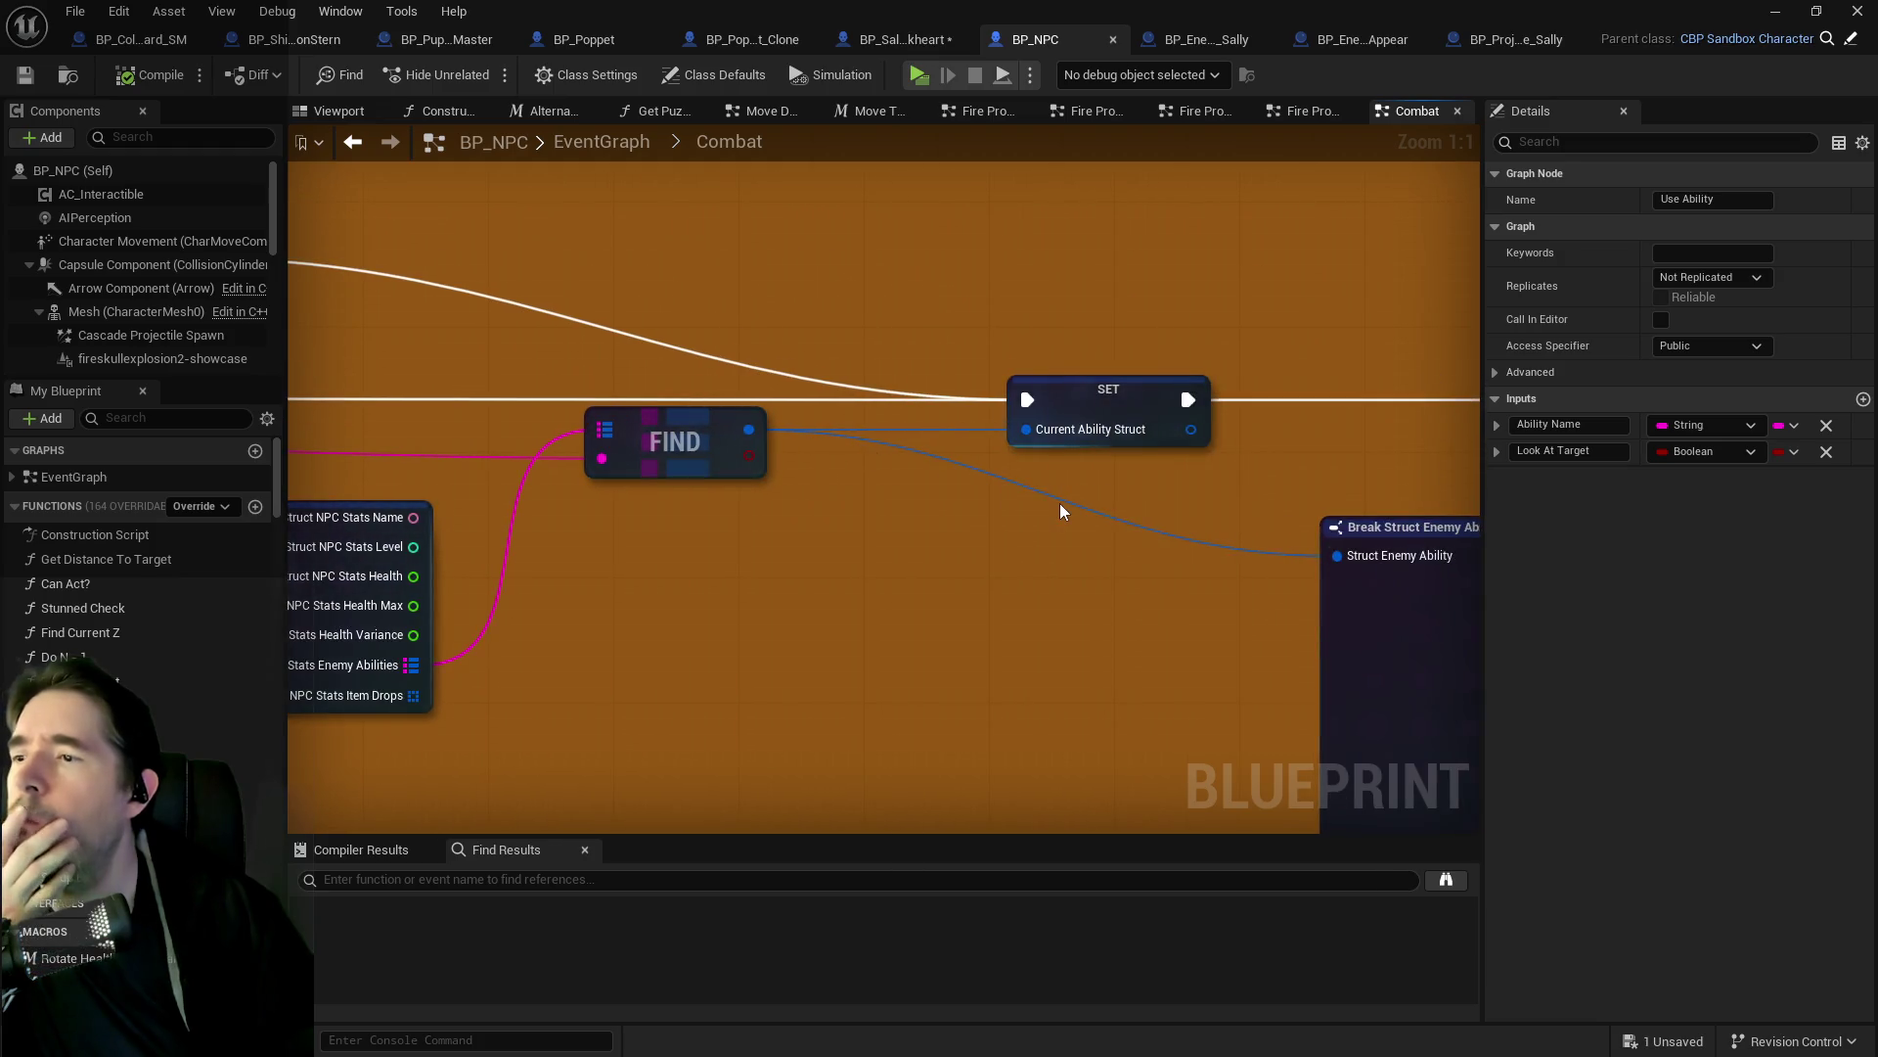
left_click_drag(1060, 503, 874, 450)
mouse_move(1269, 478)
left_mouse_down()
mouse_move(1019, 473)
mouse_move(1132, 490)
mouse_move(860, 545)
left_mouse_up()
mouse_move(972, 537)
left_mouse_down()
mouse_move(766, 401)
mouse_move(1143, 414)
mouse_move(1131, 404)
left_mouse_up()
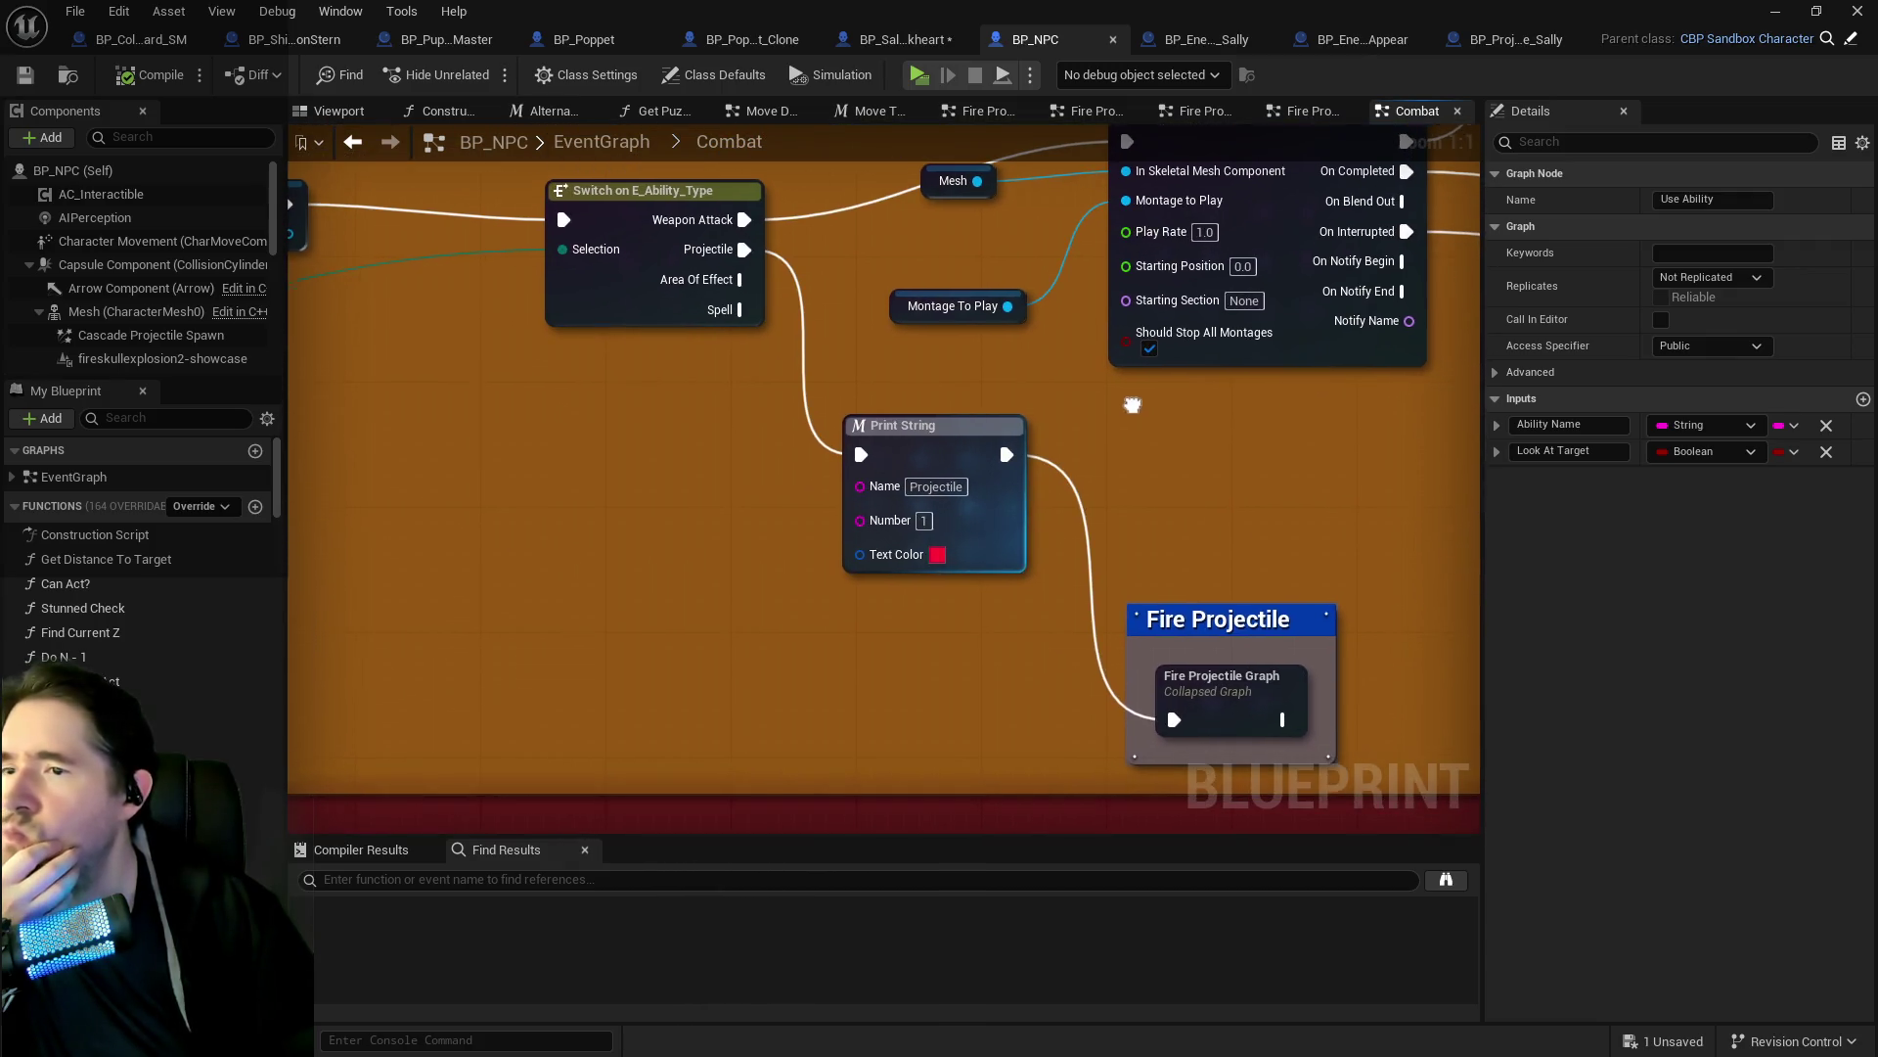
left_click(646, 191)
left_click_drag(861, 454, 1174, 721)
Select the bypassed Print String and open the Fire Projectile collapsed graph.
left_click(958, 449)
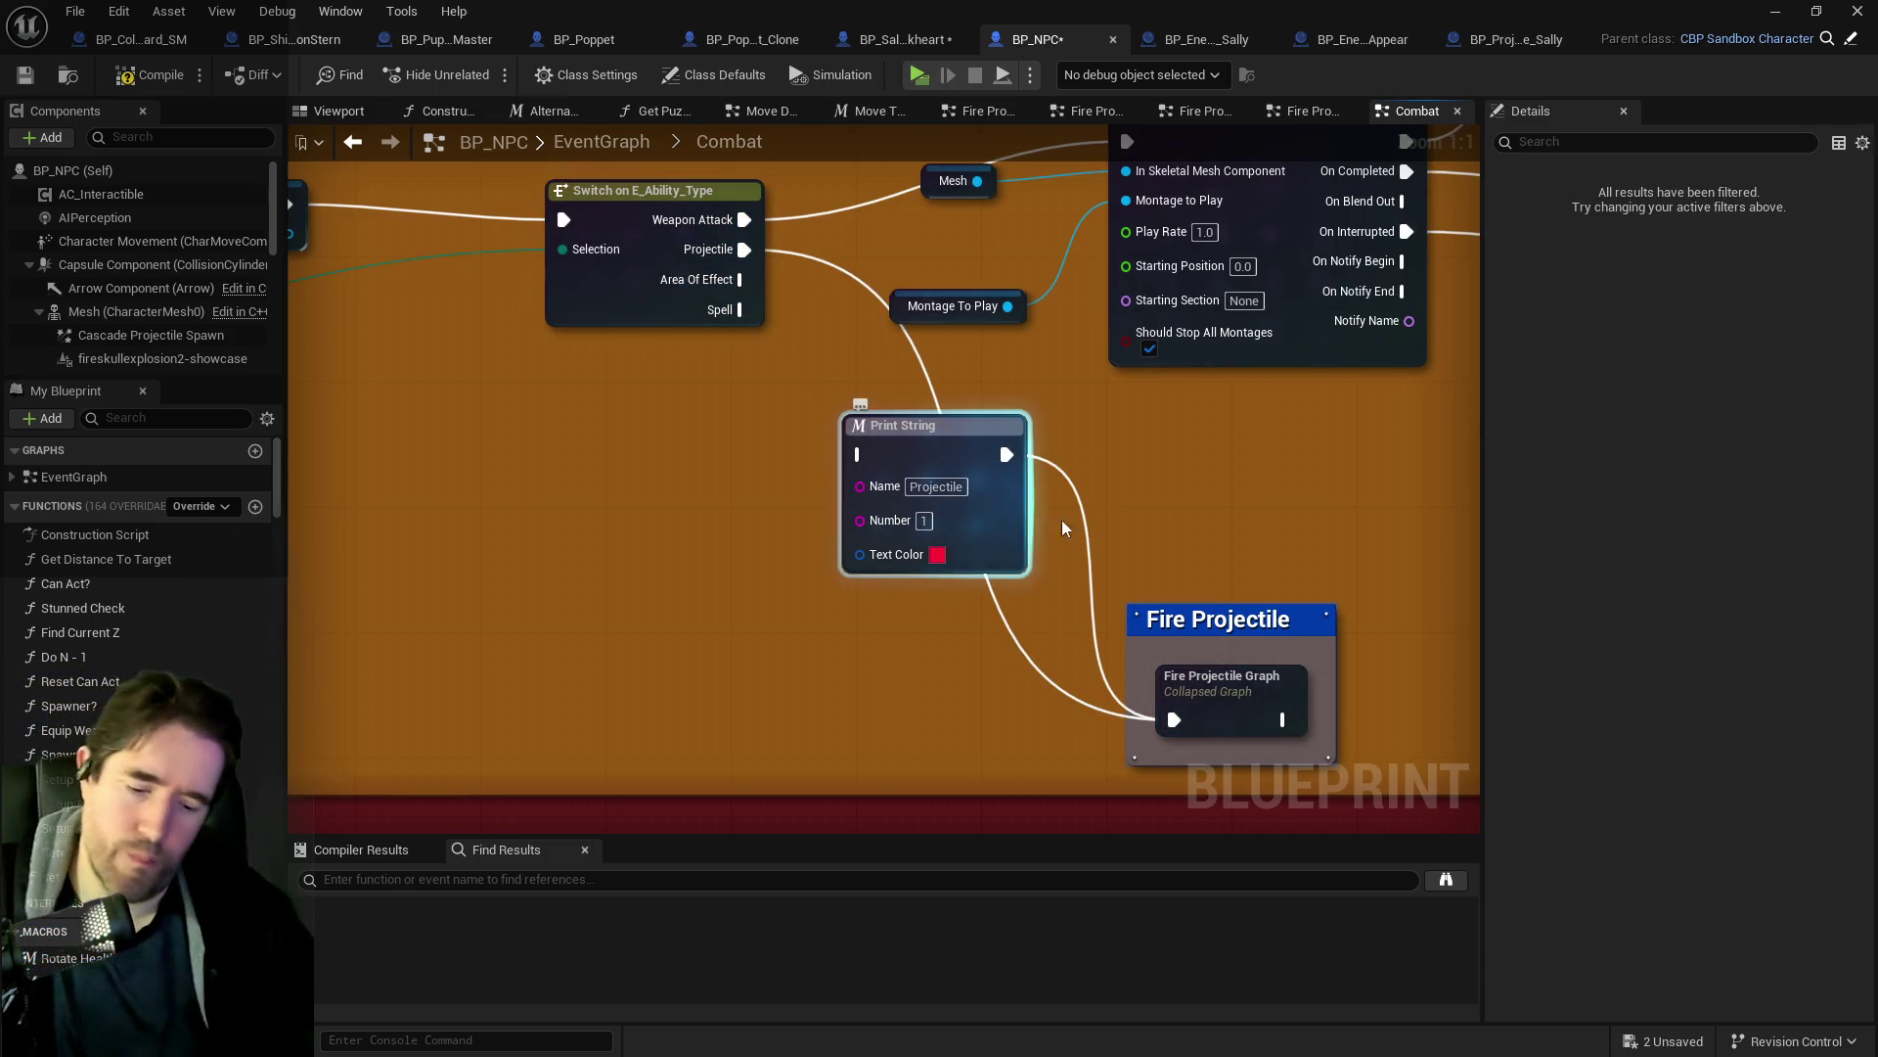
scroll(1399, 577, "down", 6)
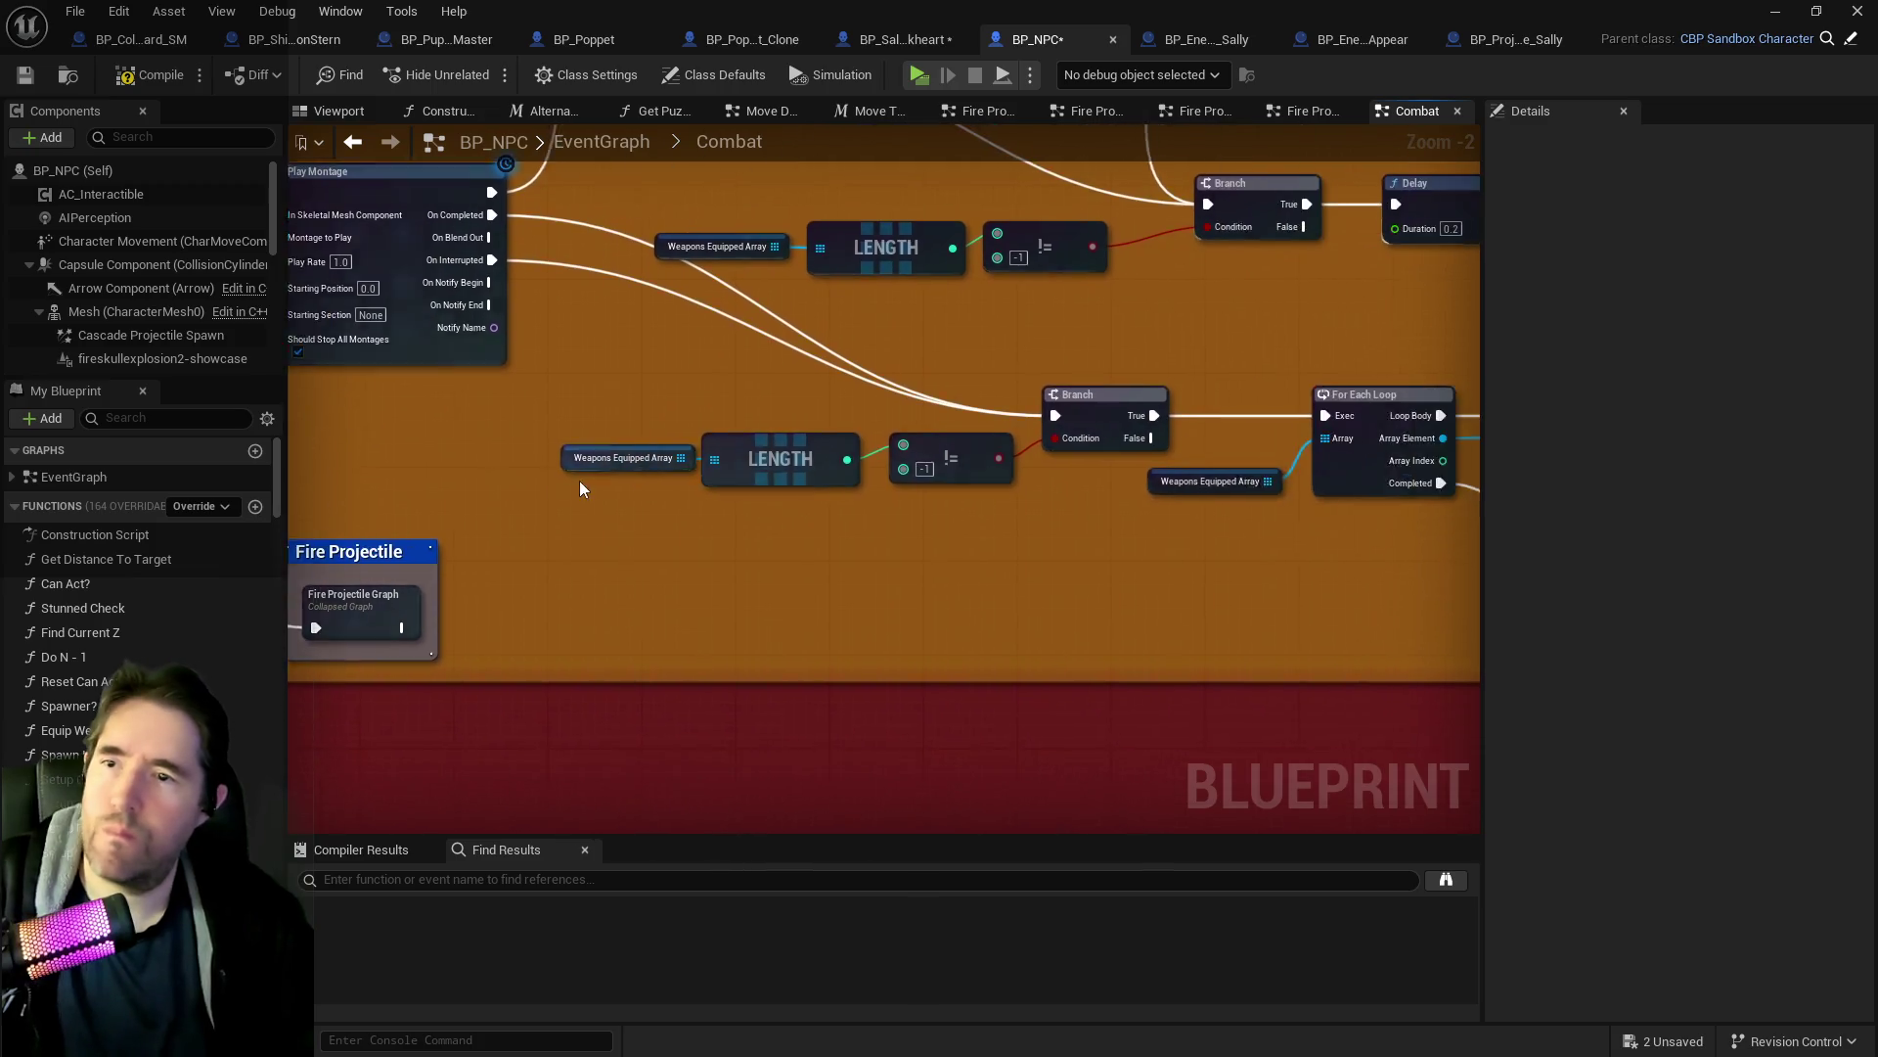
scroll(821, 501, "up", 4)
double_click(814, 655)
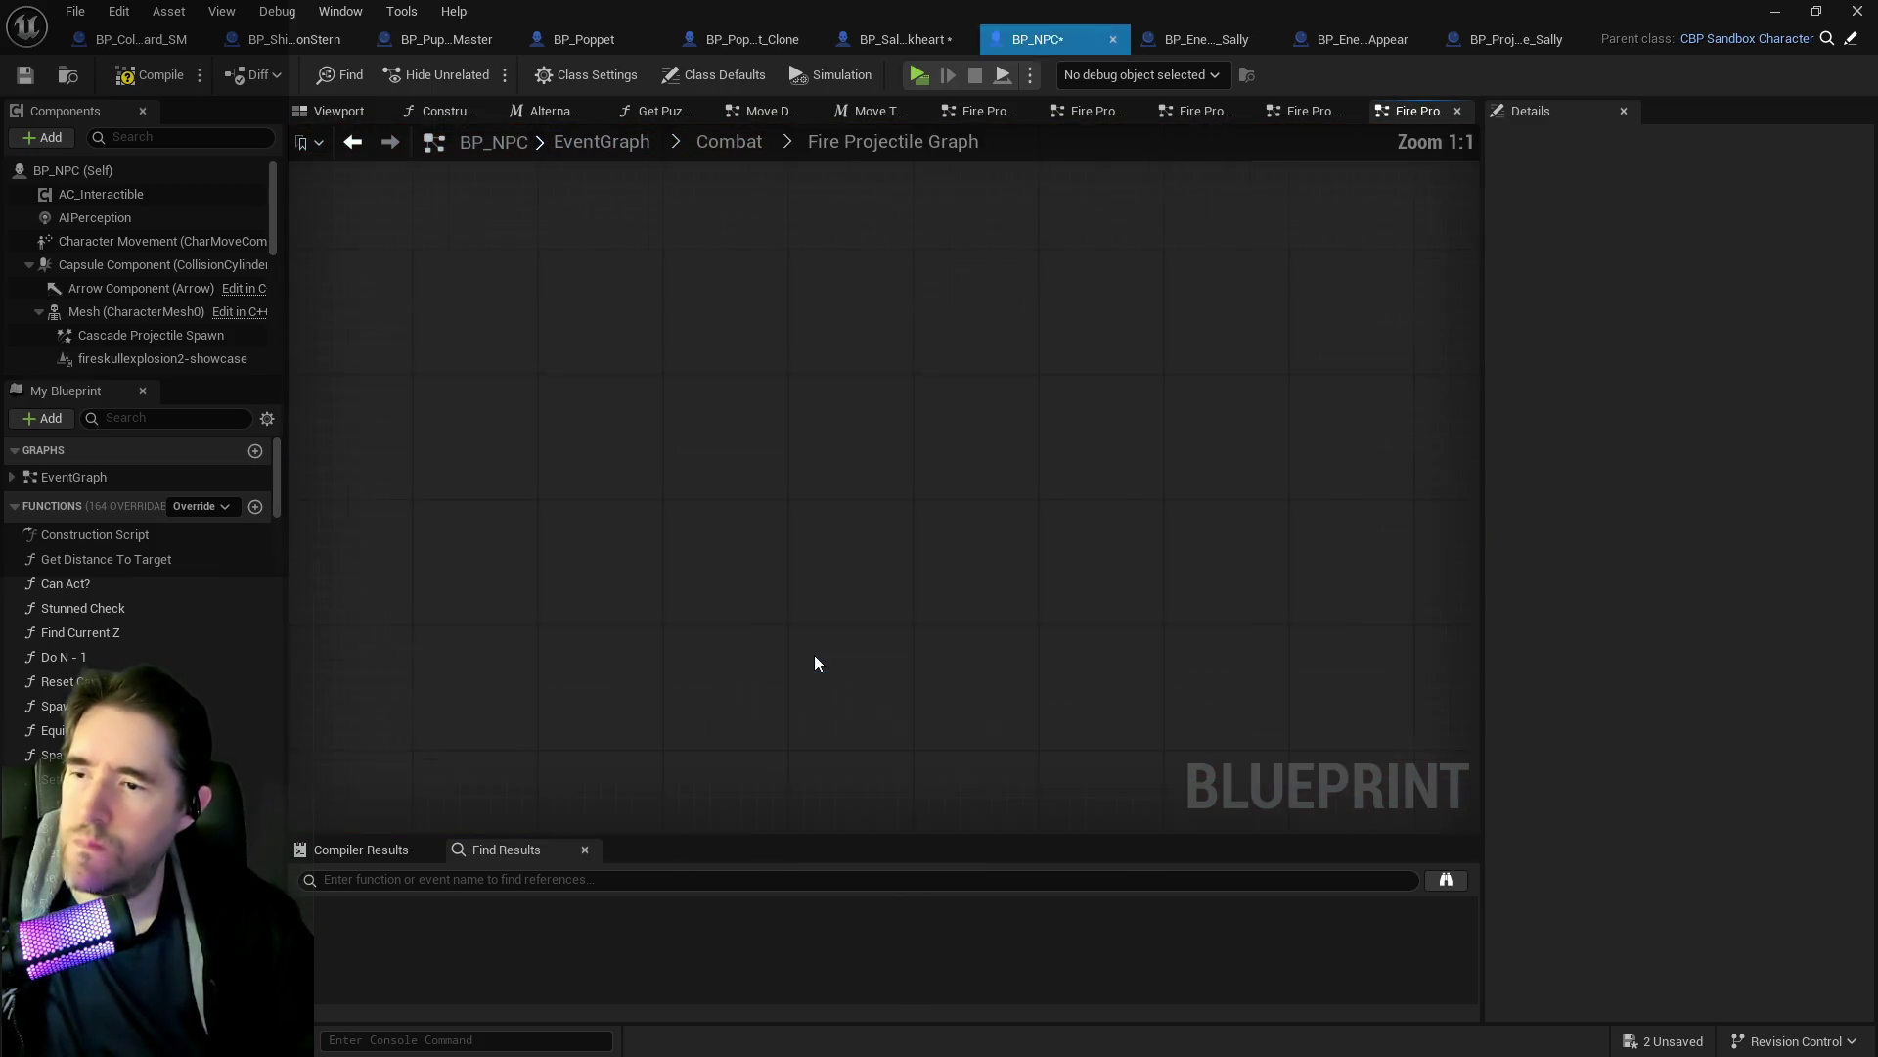
scroll(524, 509, "up", 4)
left_click_drag(526, 519, 965, 546)
scroll(937, 615, "up", 1)
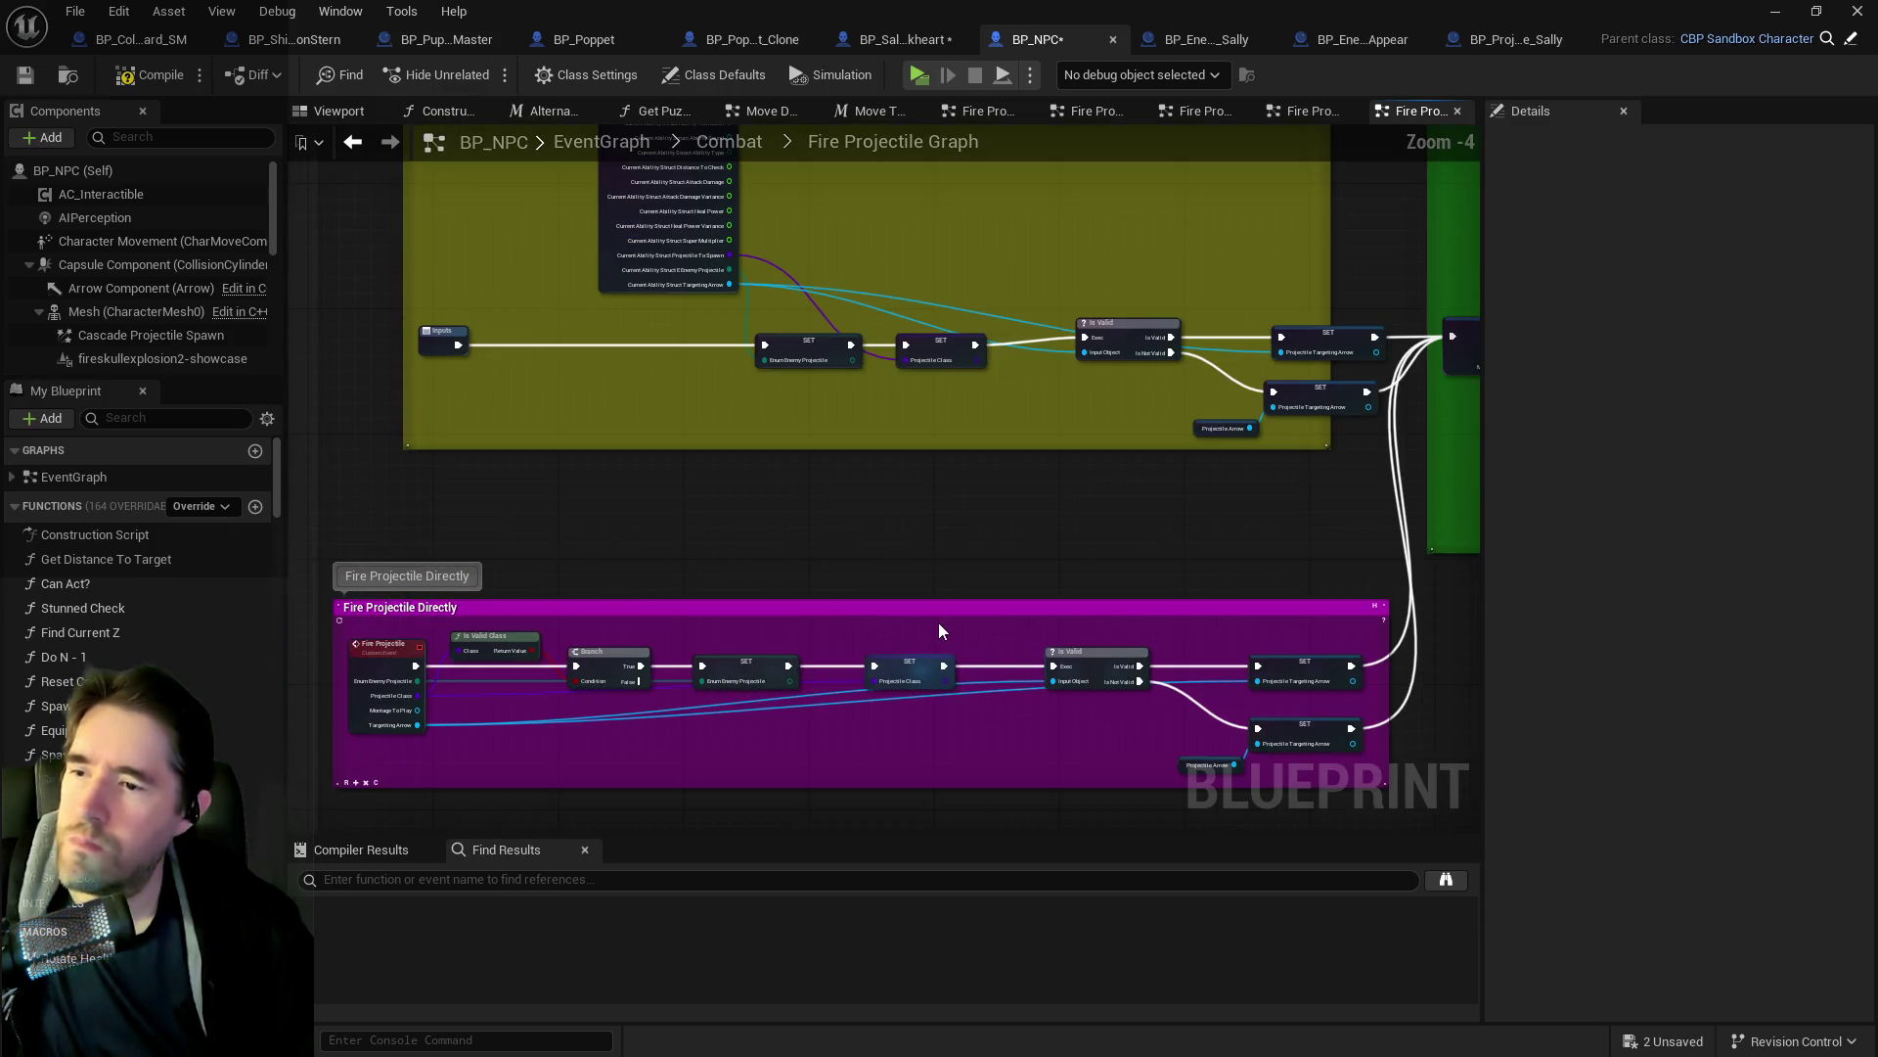
left_click_drag(1107, 524, 755, 533)
scroll(731, 409, "up", 1)
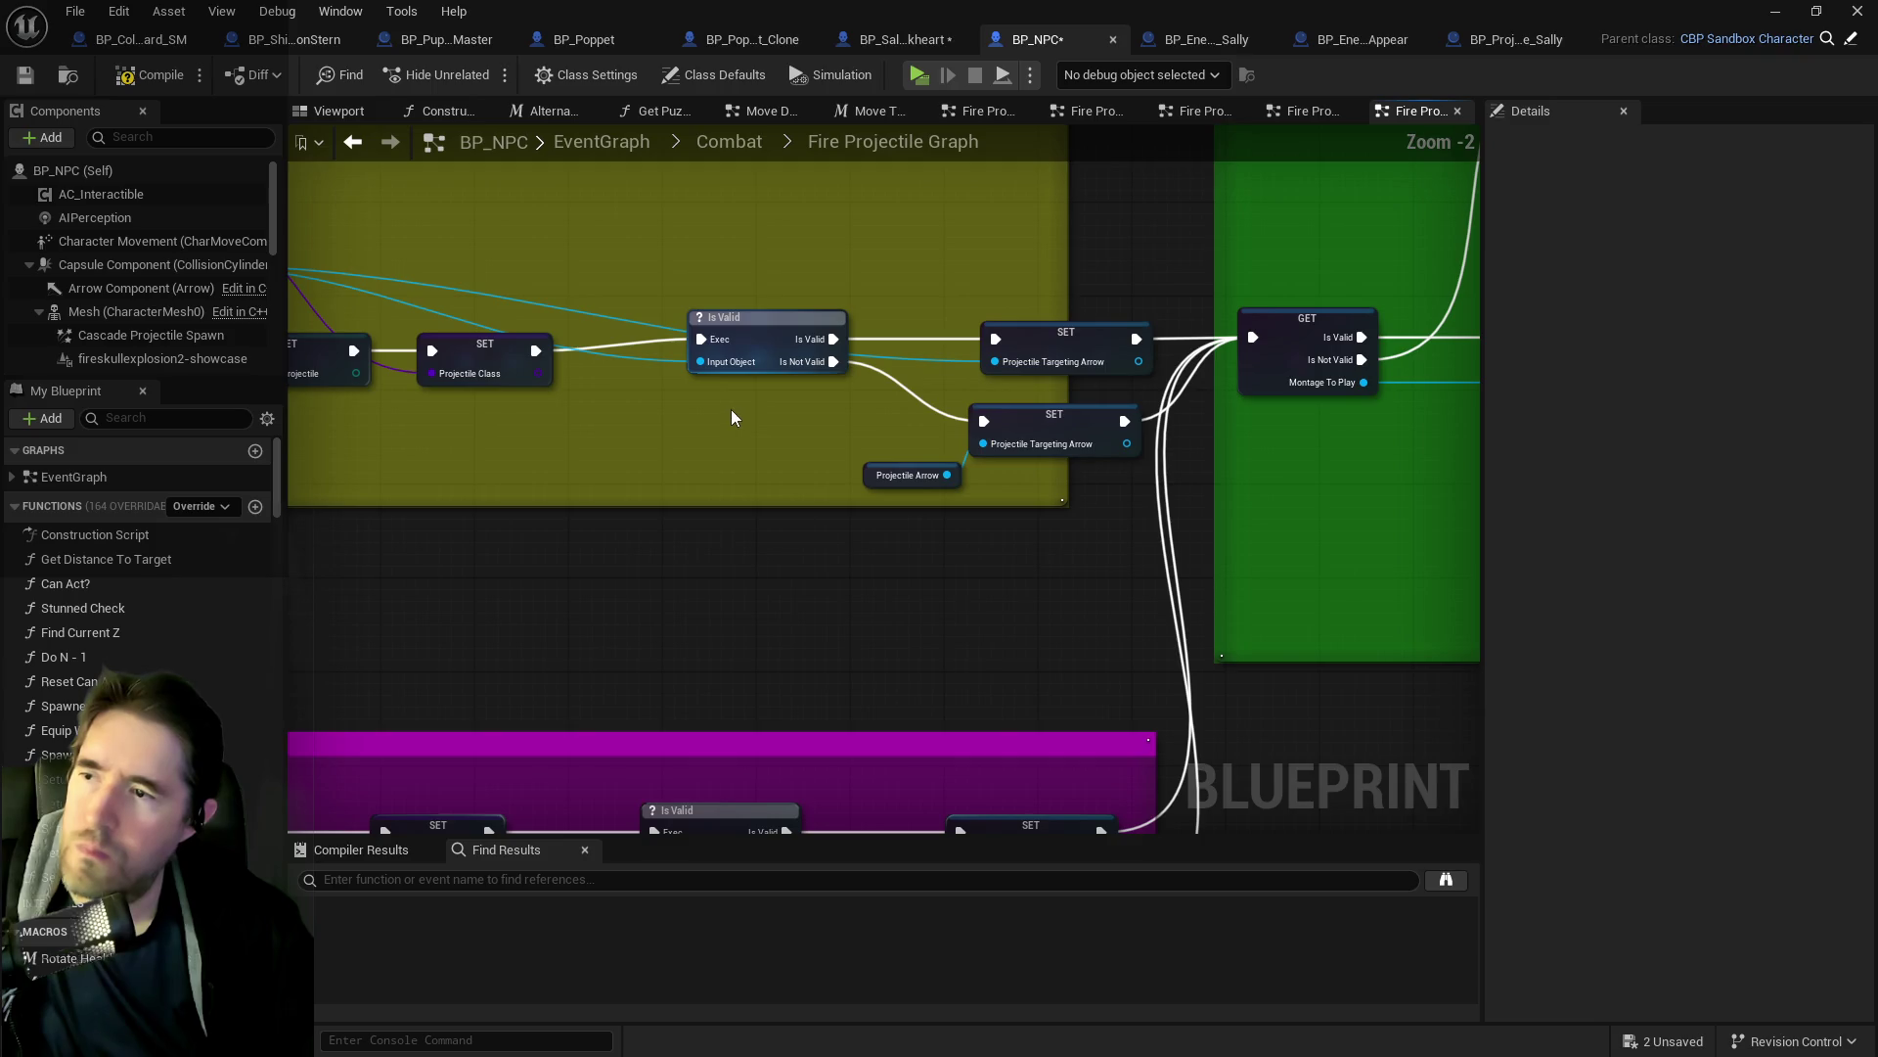
scroll(772, 460, "up", 1)
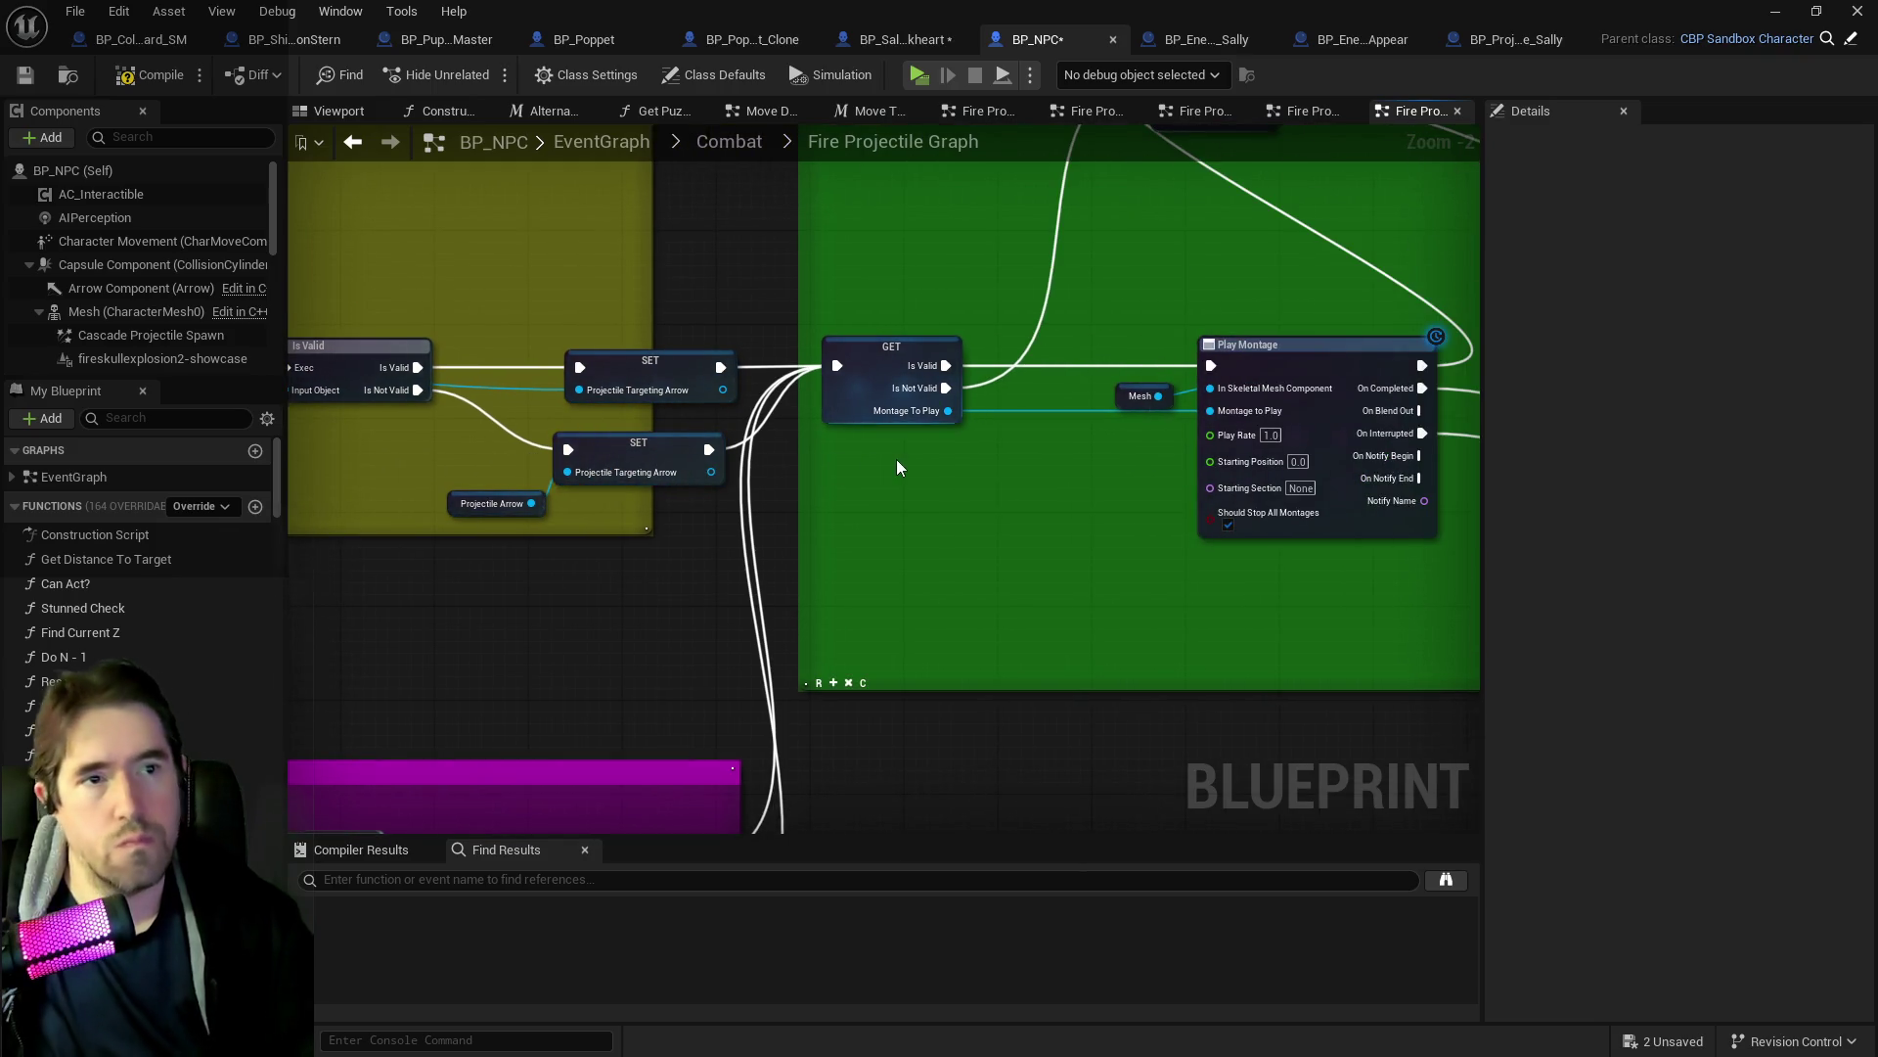
left_click_drag(912, 466, 545, 469)
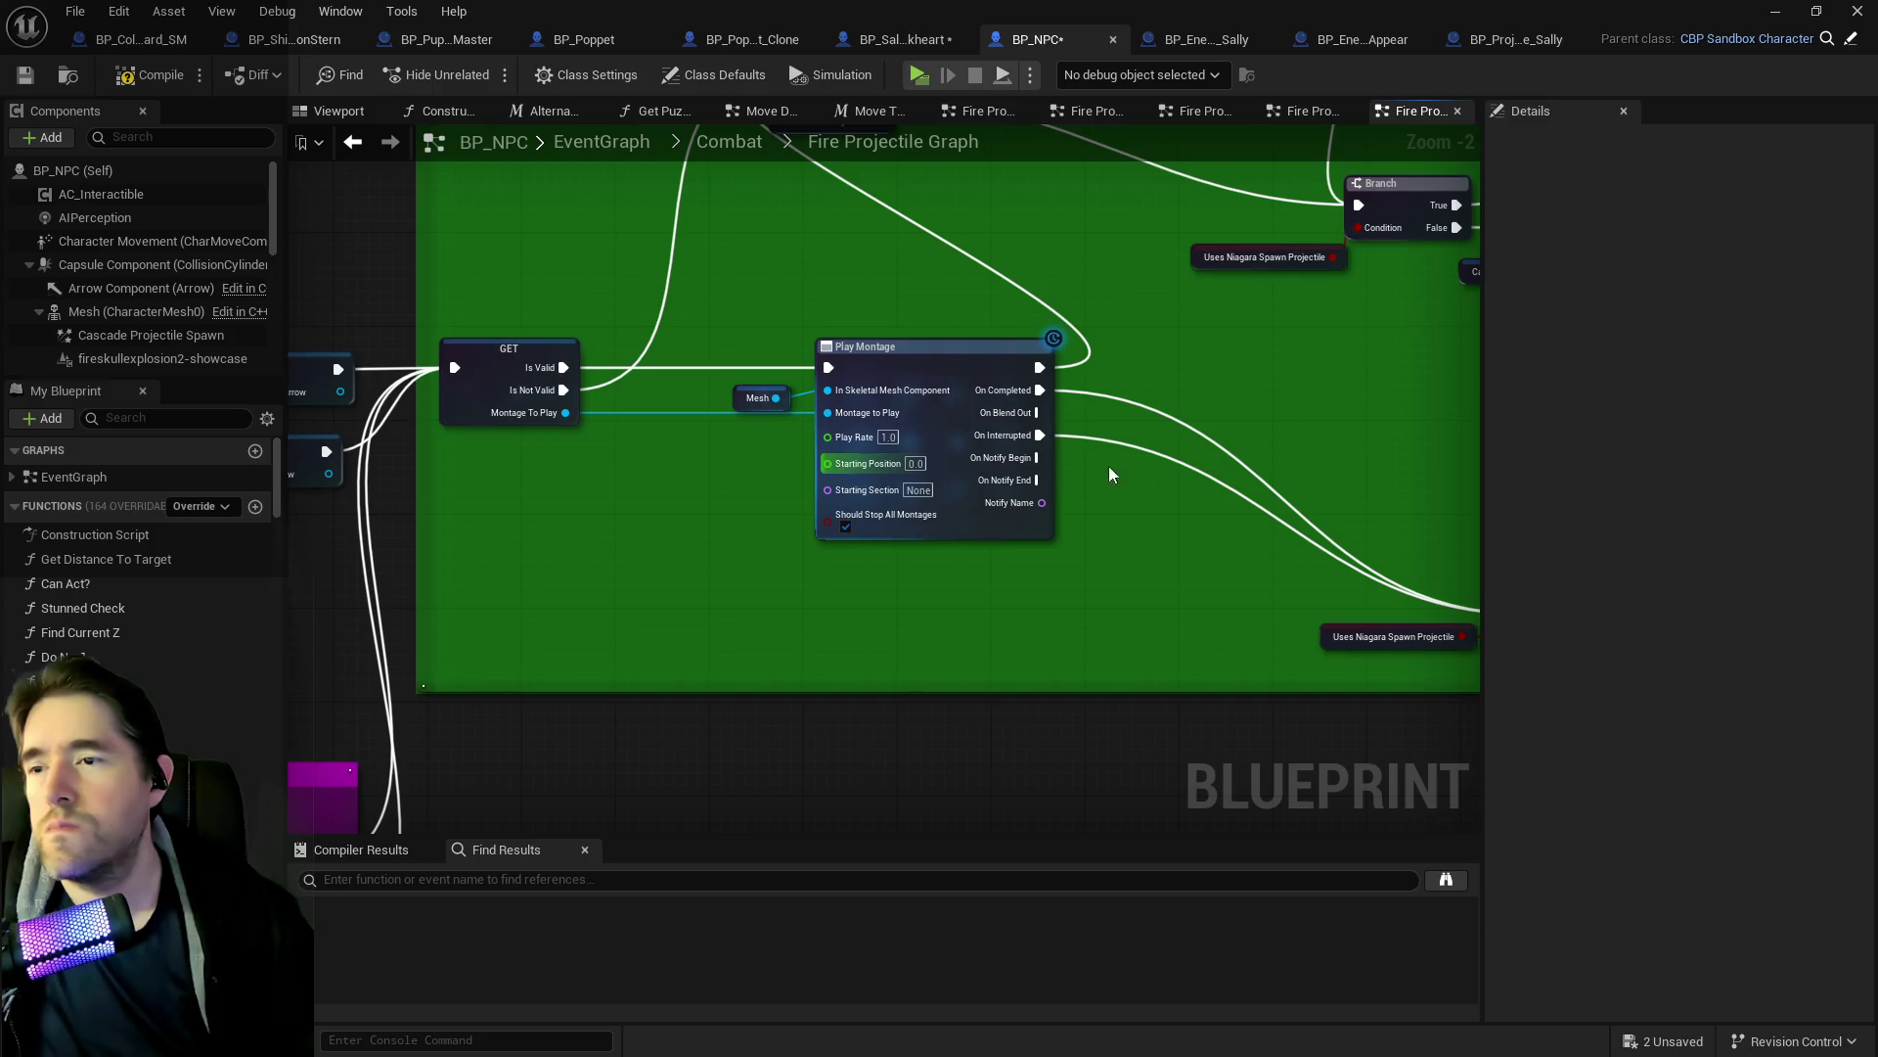
left_click_drag(1111, 469, 741, 467)
left_click_drag(1009, 461, 718, 519)
mouse_move(906, 517)
left_mouse_down()
mouse_move(785, 721)
mouse_move(773, 822)
mouse_move(744, 812)
mouse_move(489, 426)
mouse_move(650, 469)
mouse_move(537, 562)
mouse_move(890, 493)
mouse_move(469, 600)
mouse_move(314, 675)
mouse_move(295, 729)
left_mouse_up()
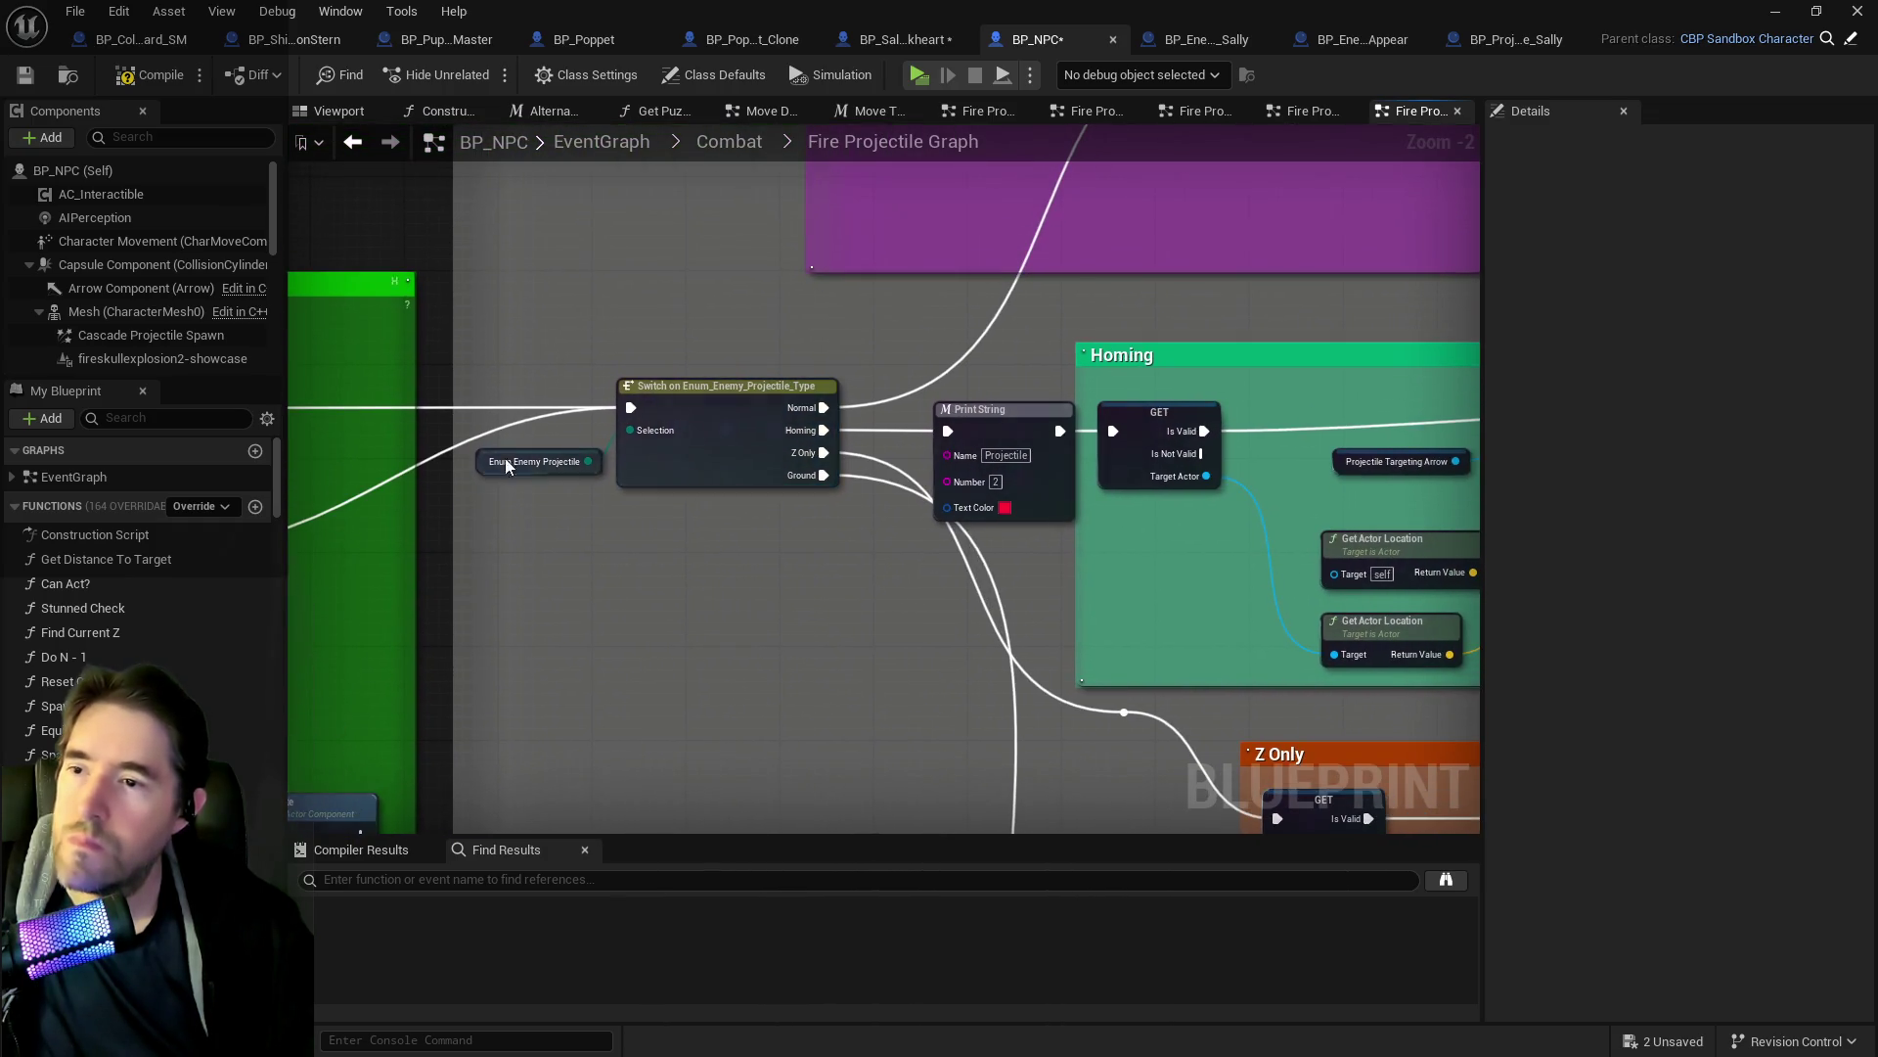
left_click(724, 440)
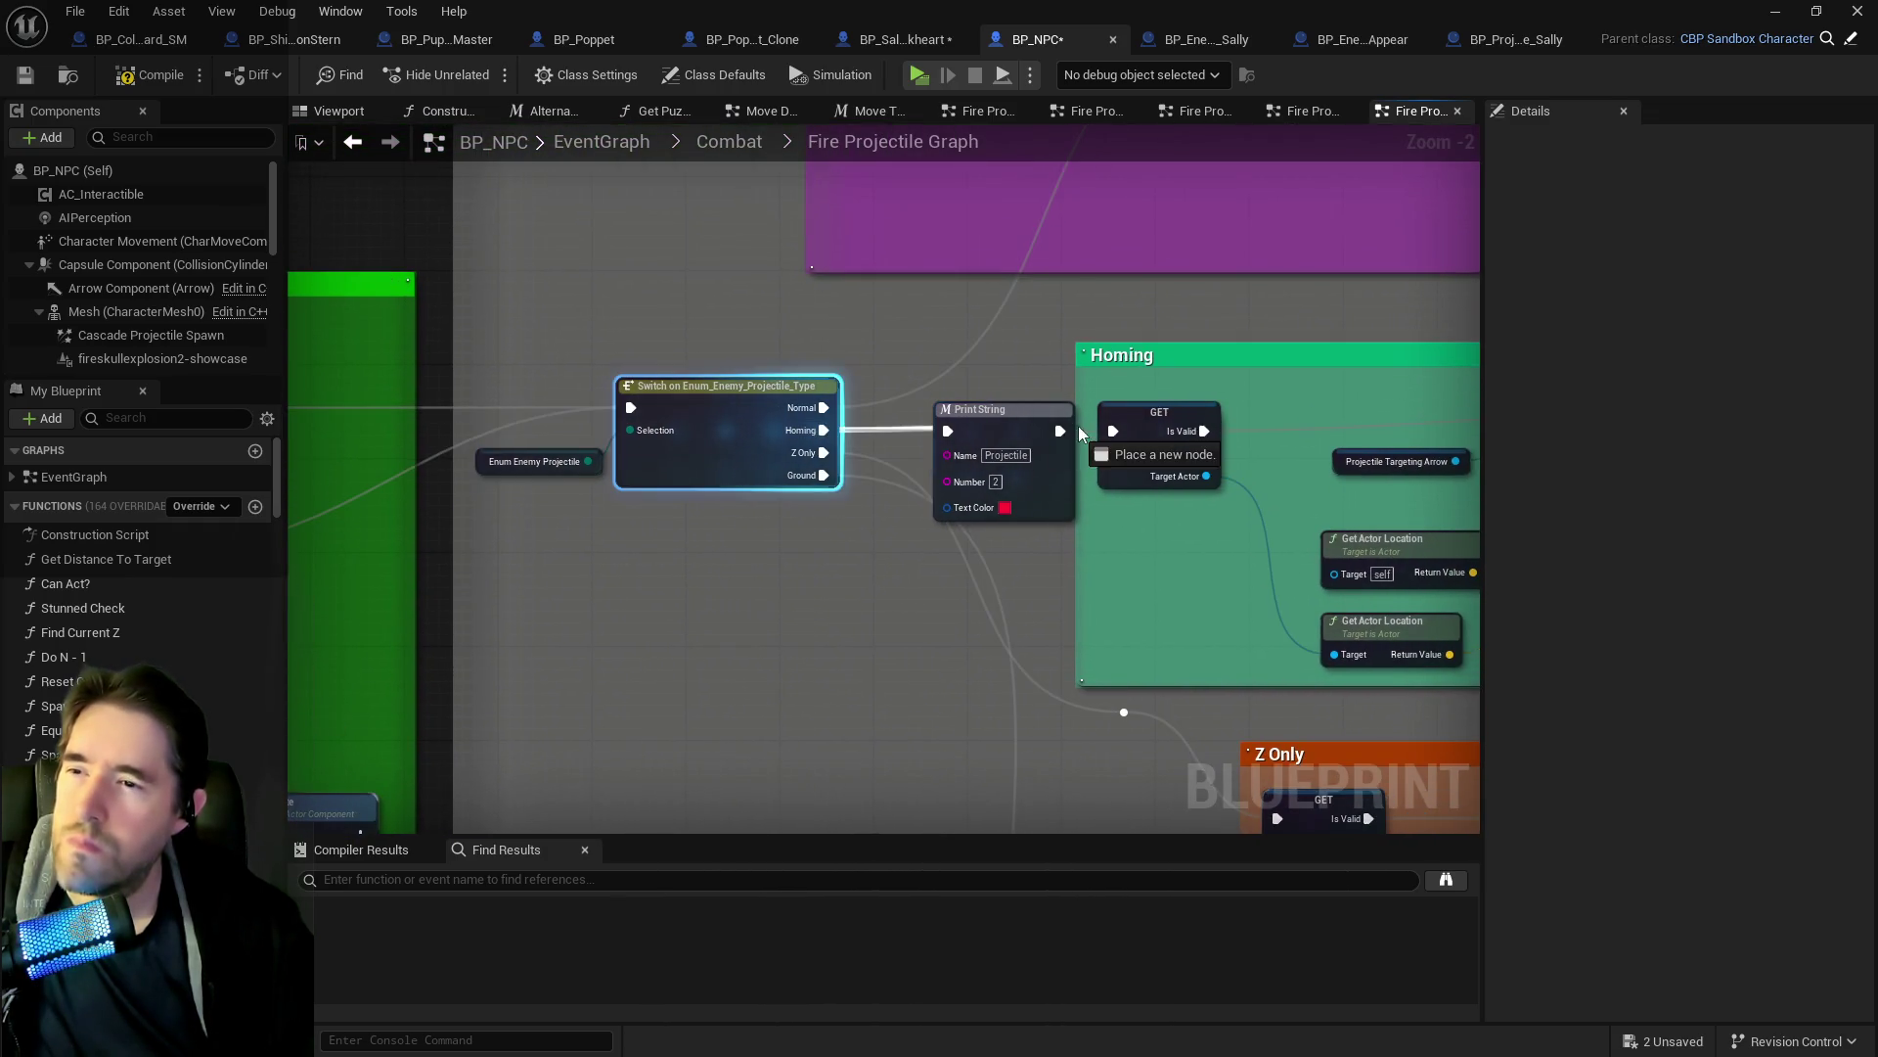
Delete both Print String debug nodes from the Fire Projectile Graph.
left_click(1015, 436)
key("Delete")
mouse_move(1172, 503)
left_mouse_down()
mouse_move(588, 346)
mouse_move(831, 440)
mouse_move(738, 655)
mouse_move(914, 637)
mouse_move(1112, 440)
mouse_move(787, 501)
left_mouse_up()
left_click_drag(1388, 473, 826, 474)
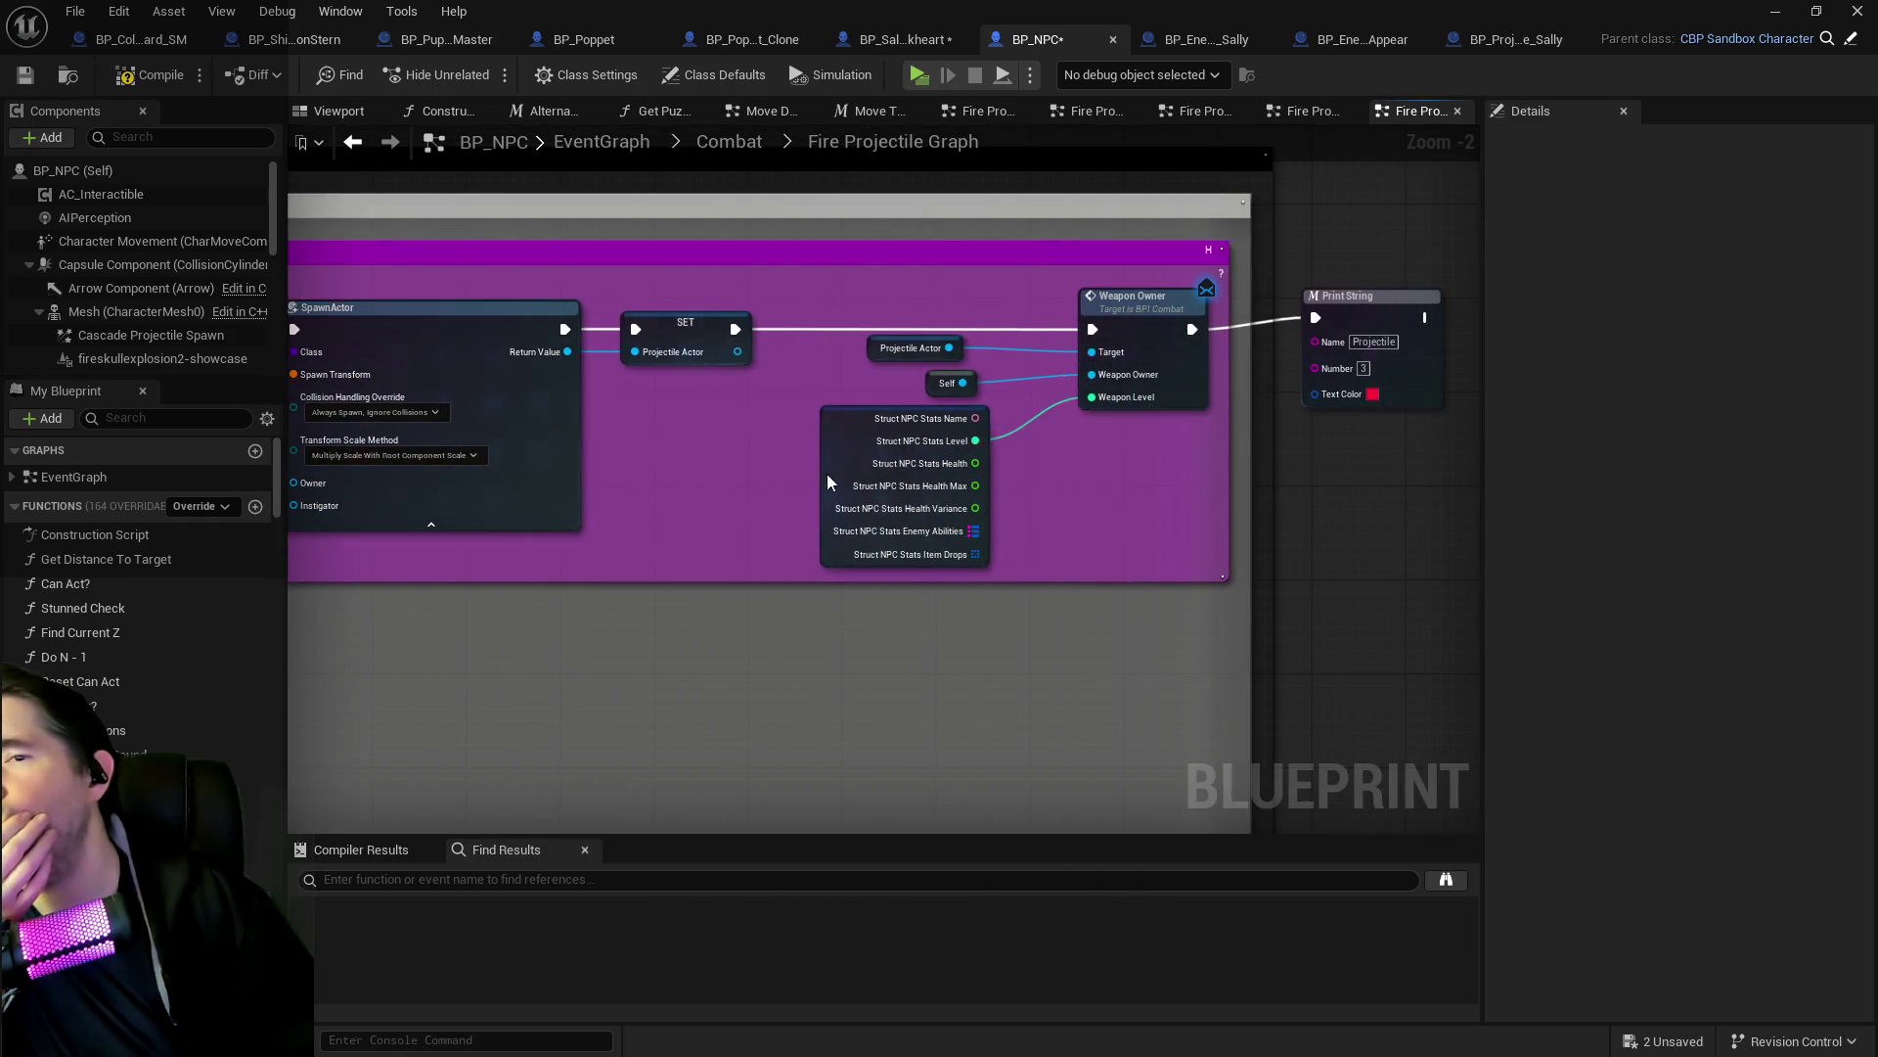
left_click_drag(1407, 362, 1408, 364)
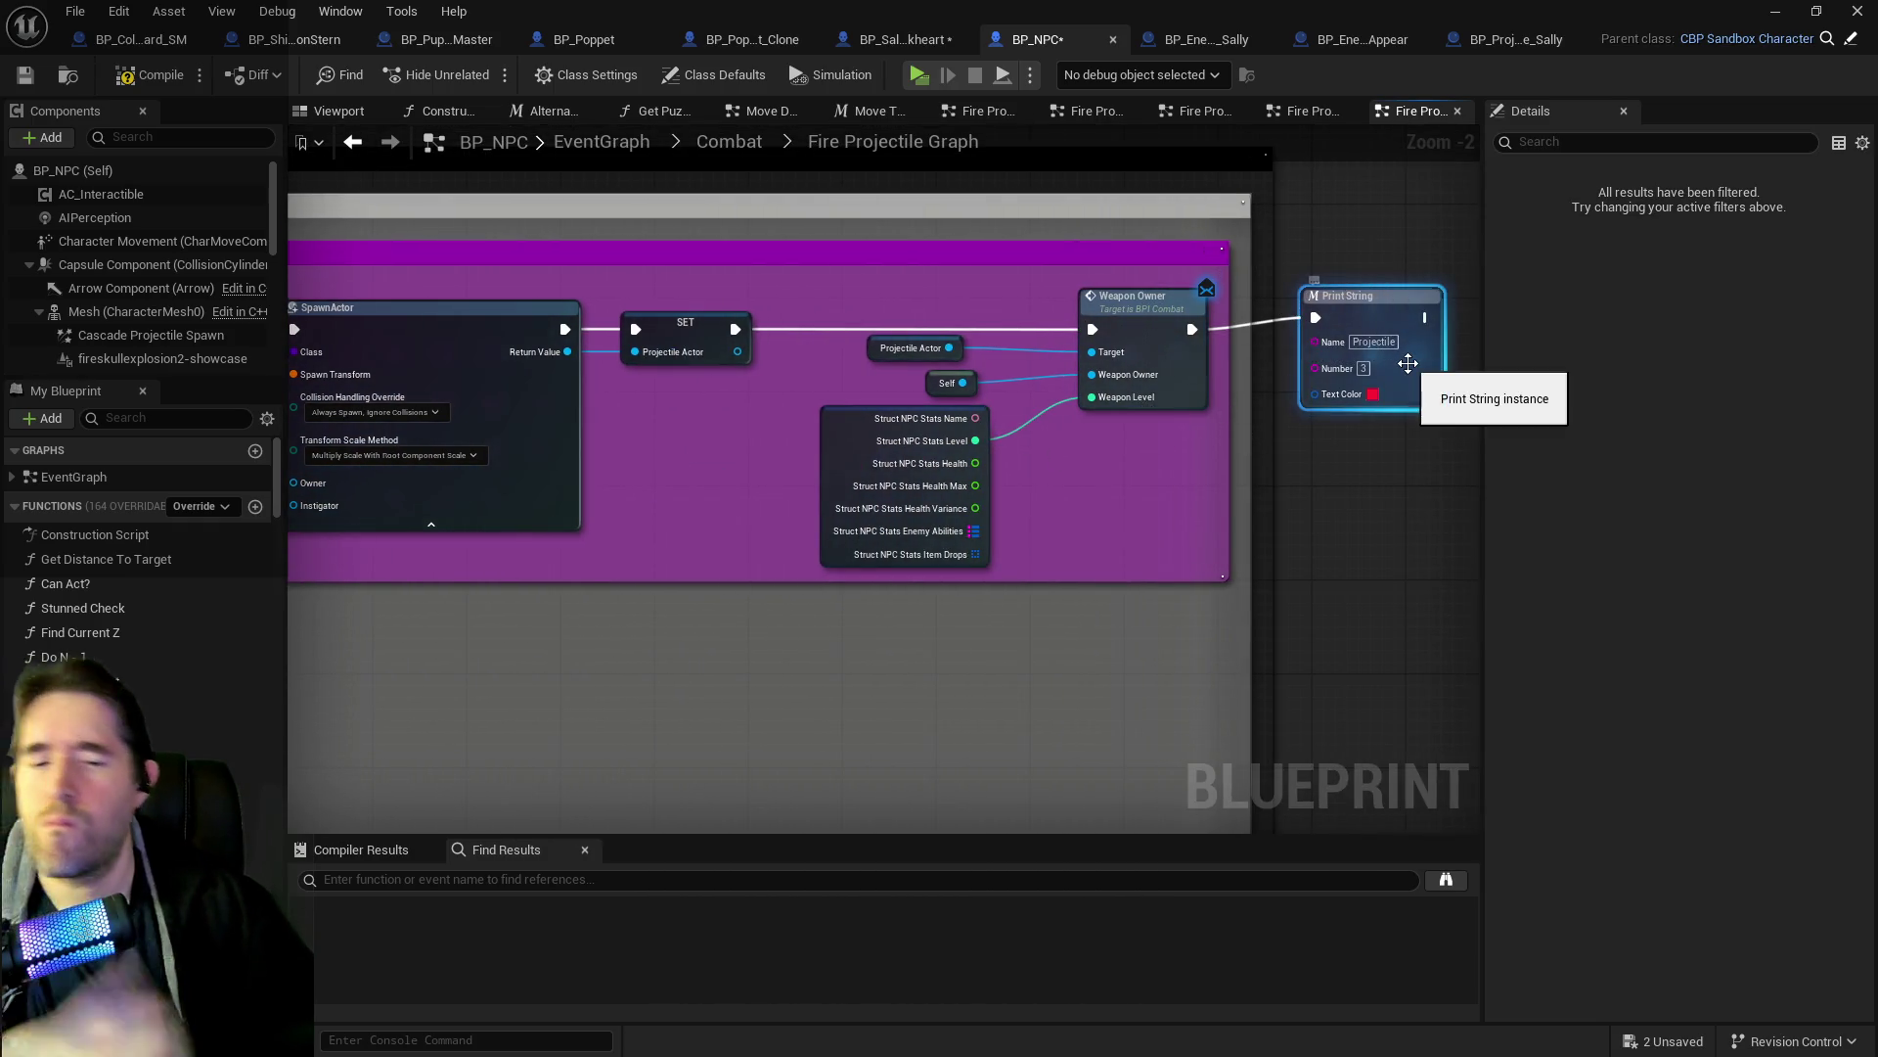
key("Delete")
left_click_drag(773, 441, 1323, 452)
Save all assets and review the Homing and Z Only sections of the graph.
key("ctrl+shift+s")
mouse_move(542, 462)
left_mouse_down()
mouse_move(709, 470)
mouse_move(1324, 368)
left_mouse_up()
mouse_move(215, 544)
left_mouse_down()
mouse_move(852, 406)
mouse_move(843, 334)
mouse_move(668, 284)
mouse_move(858, 448)
left_mouse_up()
scroll(655, 316, "down", 1)
scroll(859, 448, "down", 1)
mouse_move(900, 551)
left_mouse_down()
mouse_move(708, 228)
mouse_move(714, 137)
mouse_move(1064, 474)
mouse_move(1181, 515)
left_mouse_up()
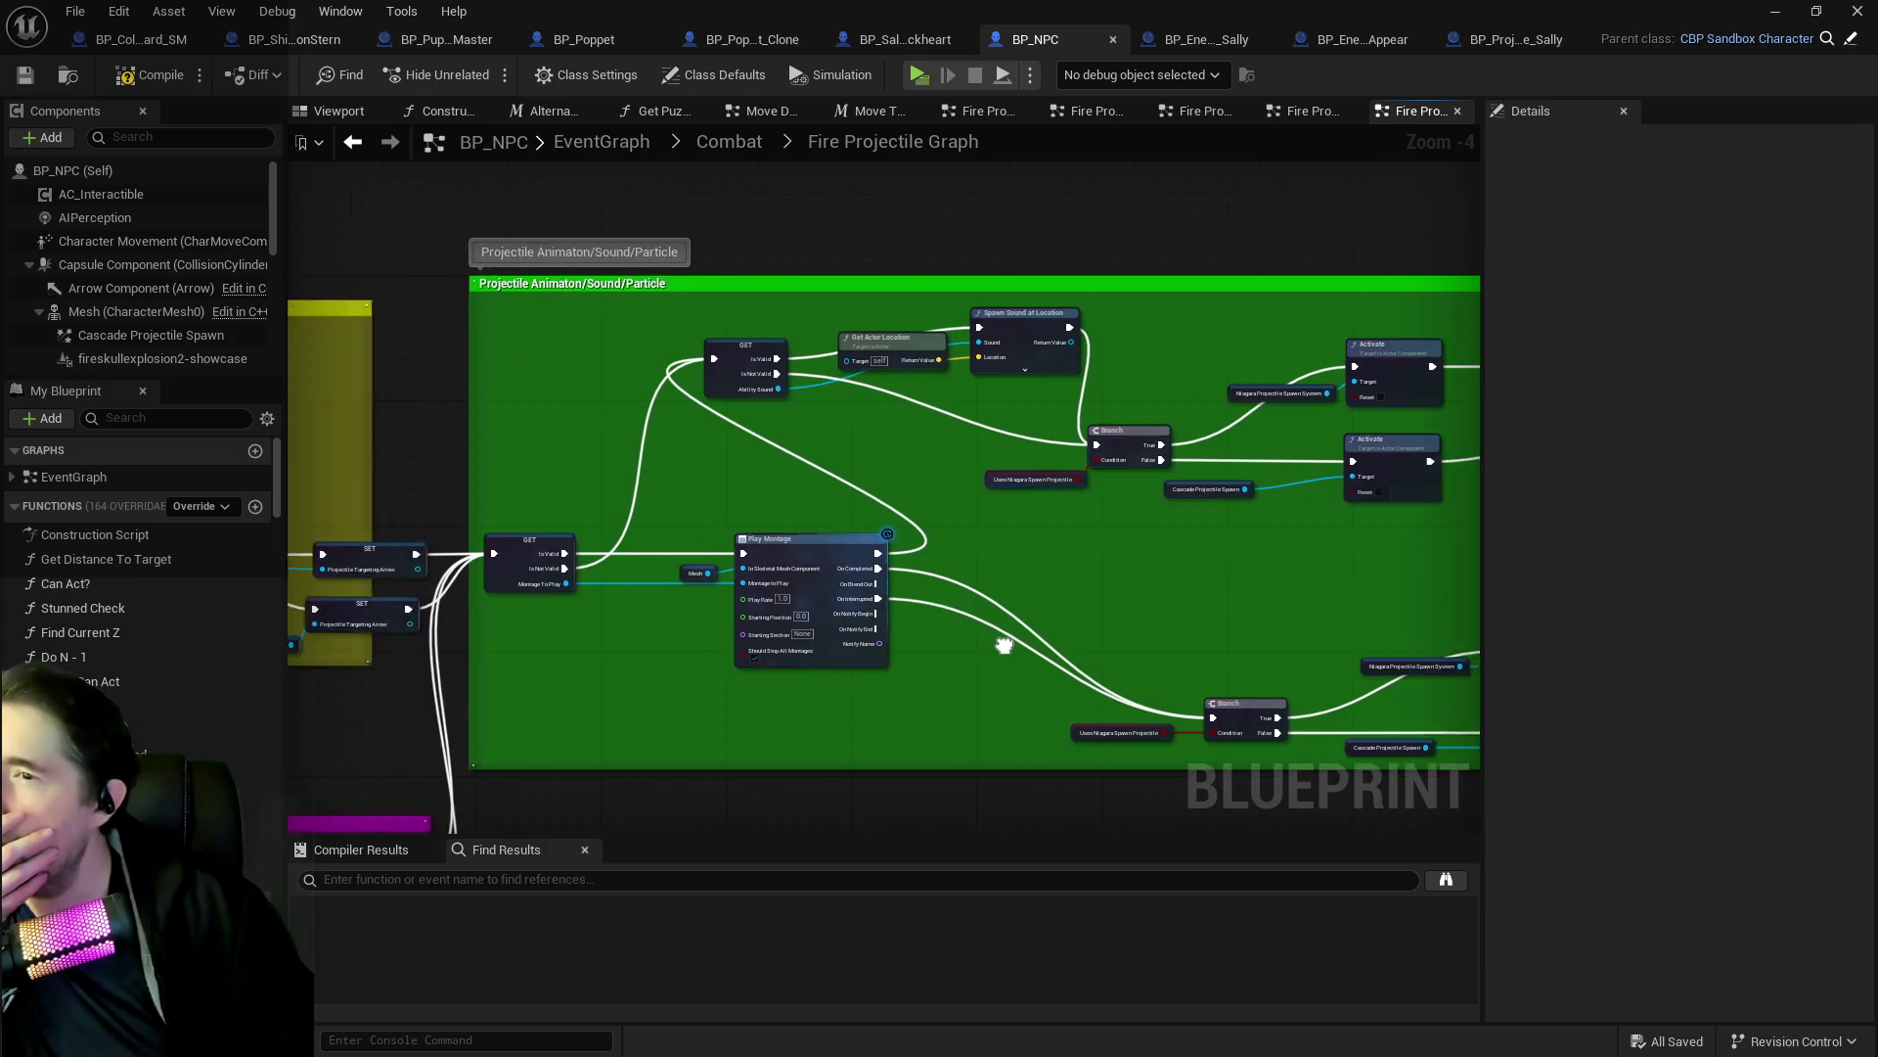
scroll(1100, 648, "up", 2)
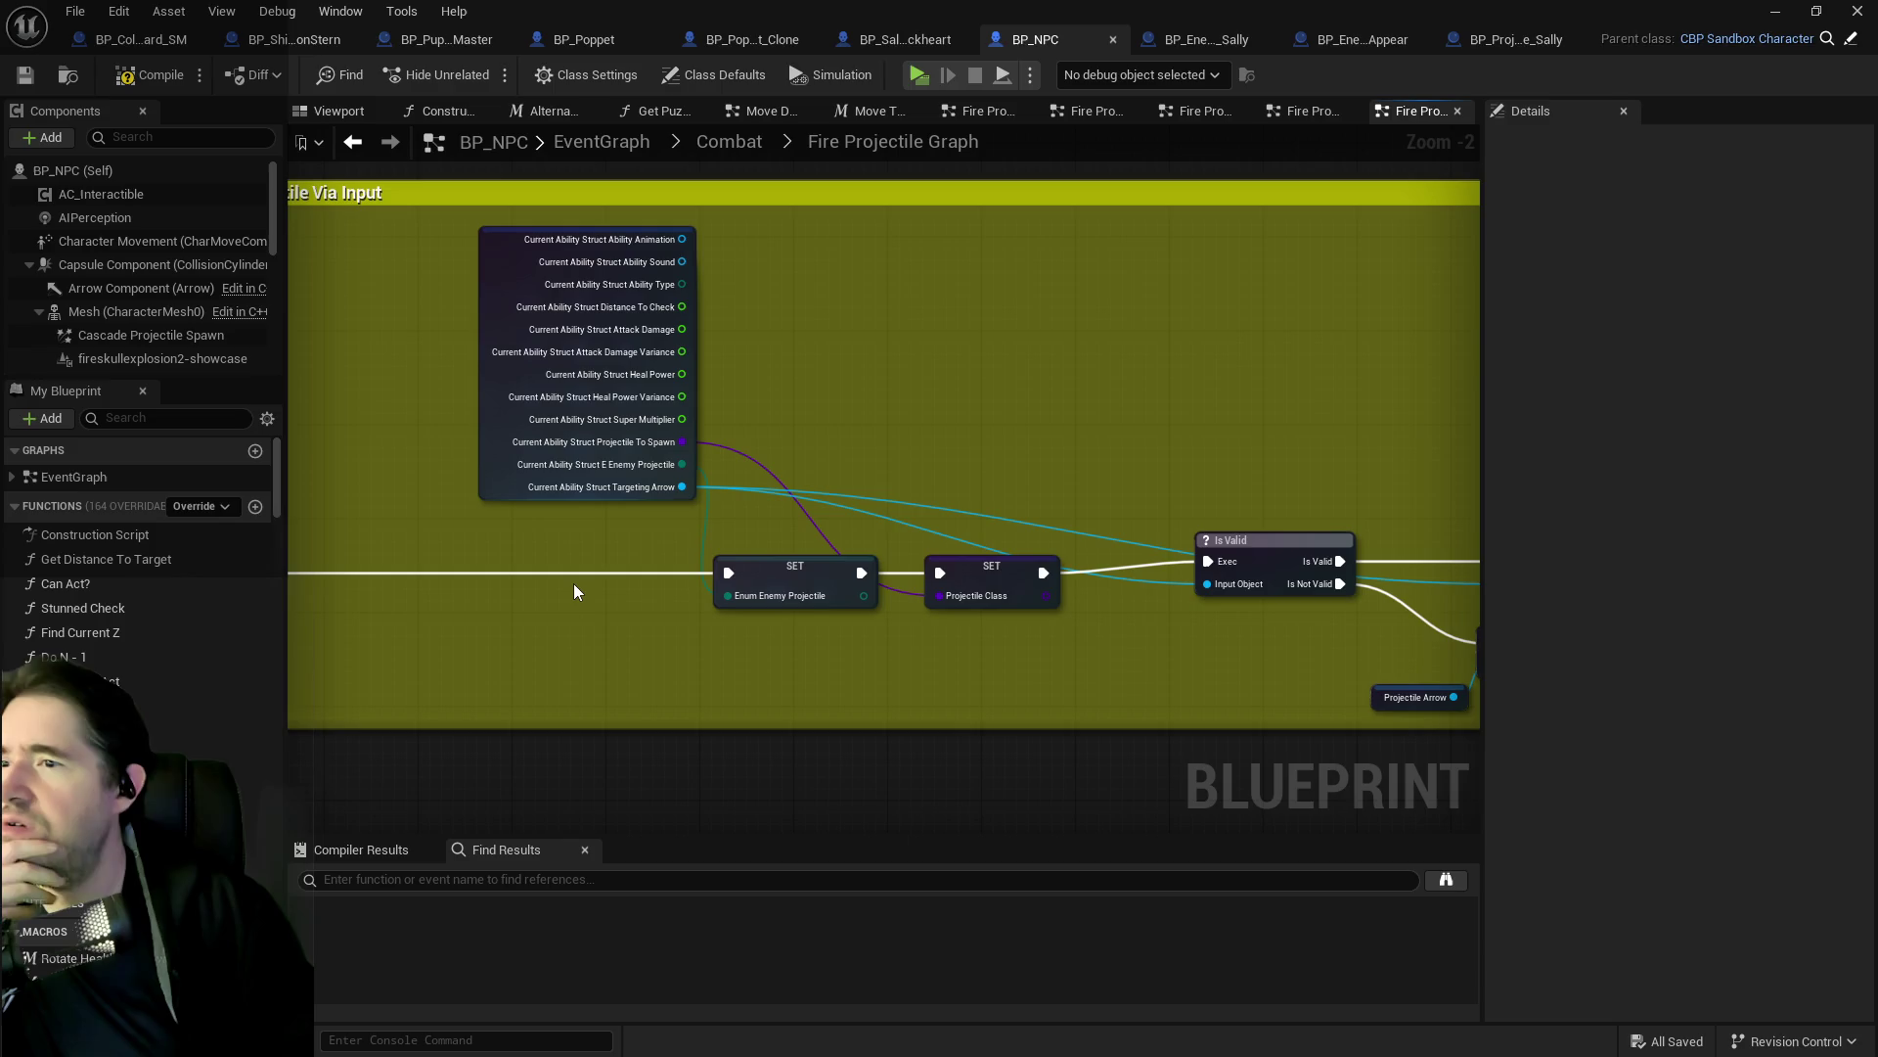
Inspect the Current Ability Struct variable in Fire Projectile Via Input, then return to BP_Sally_The_Blackheart.
scroll(675, 587, "up", 2)
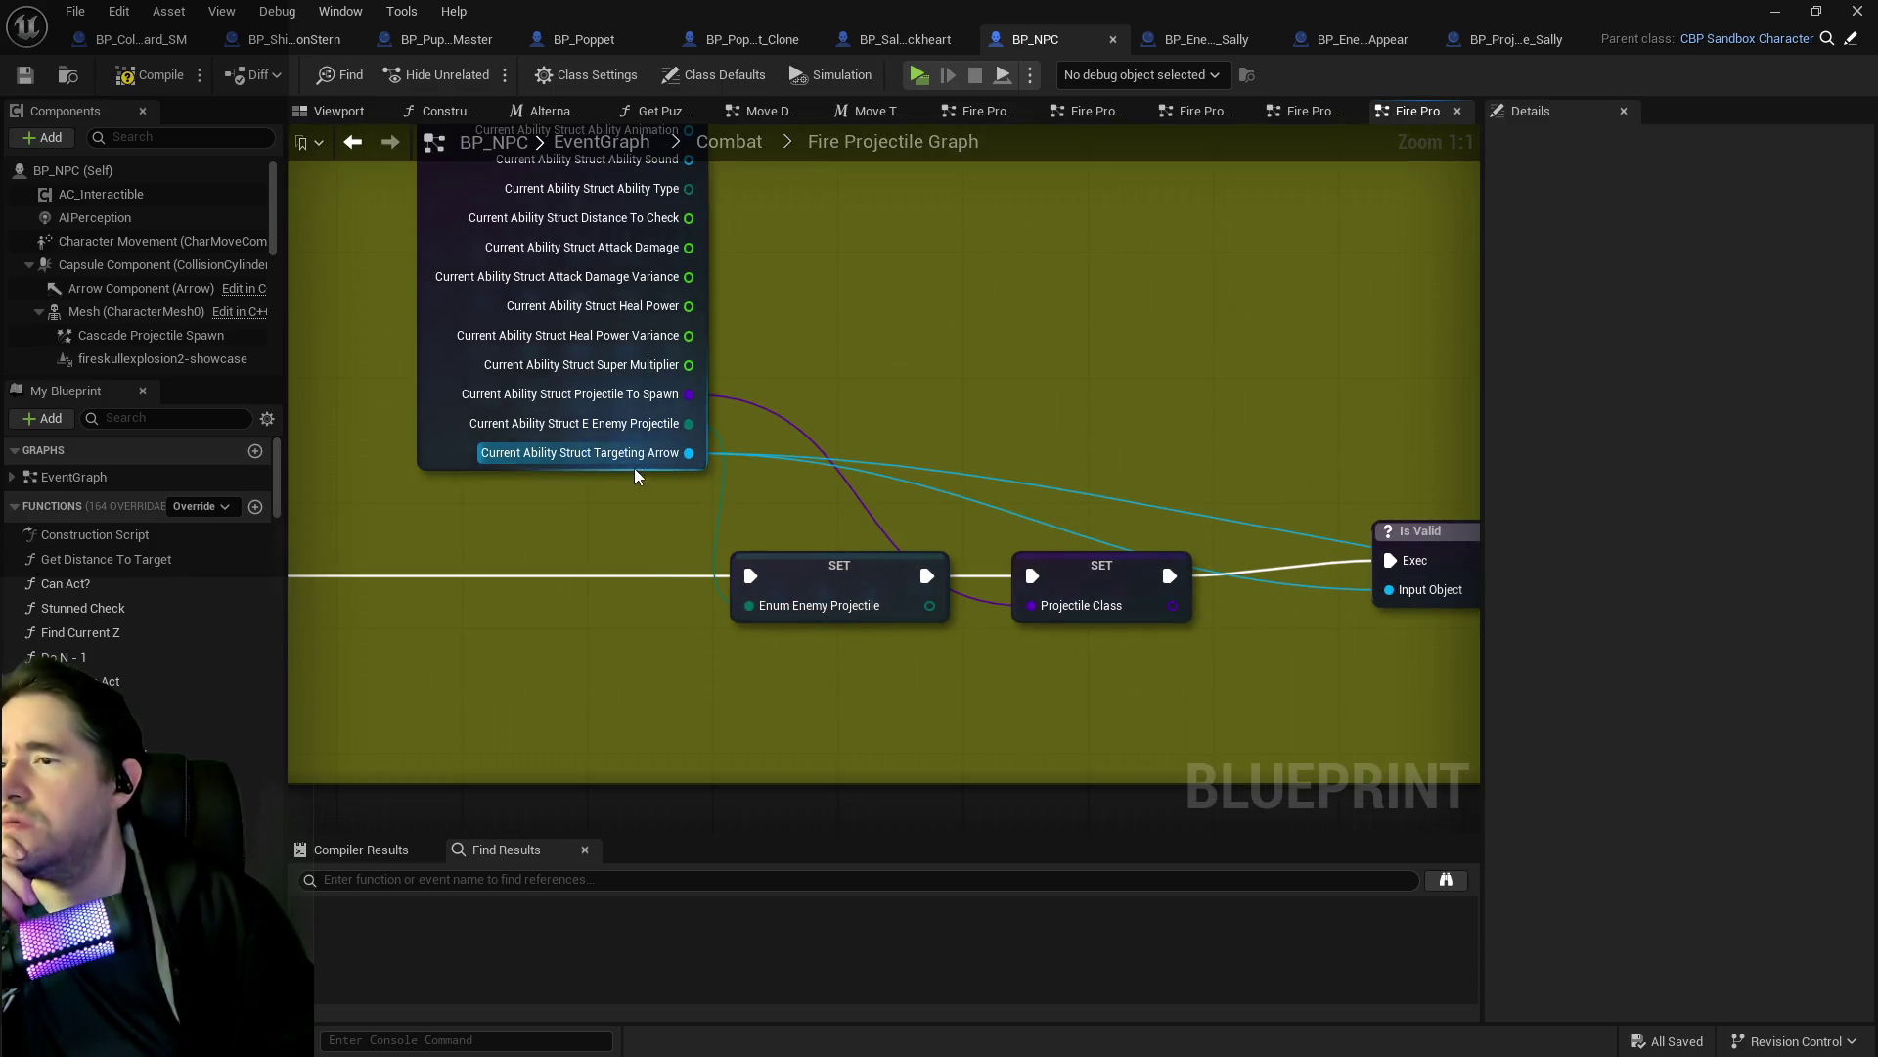
scroll(636, 507, "down", 2)
scroll(966, 360, "down", 1)
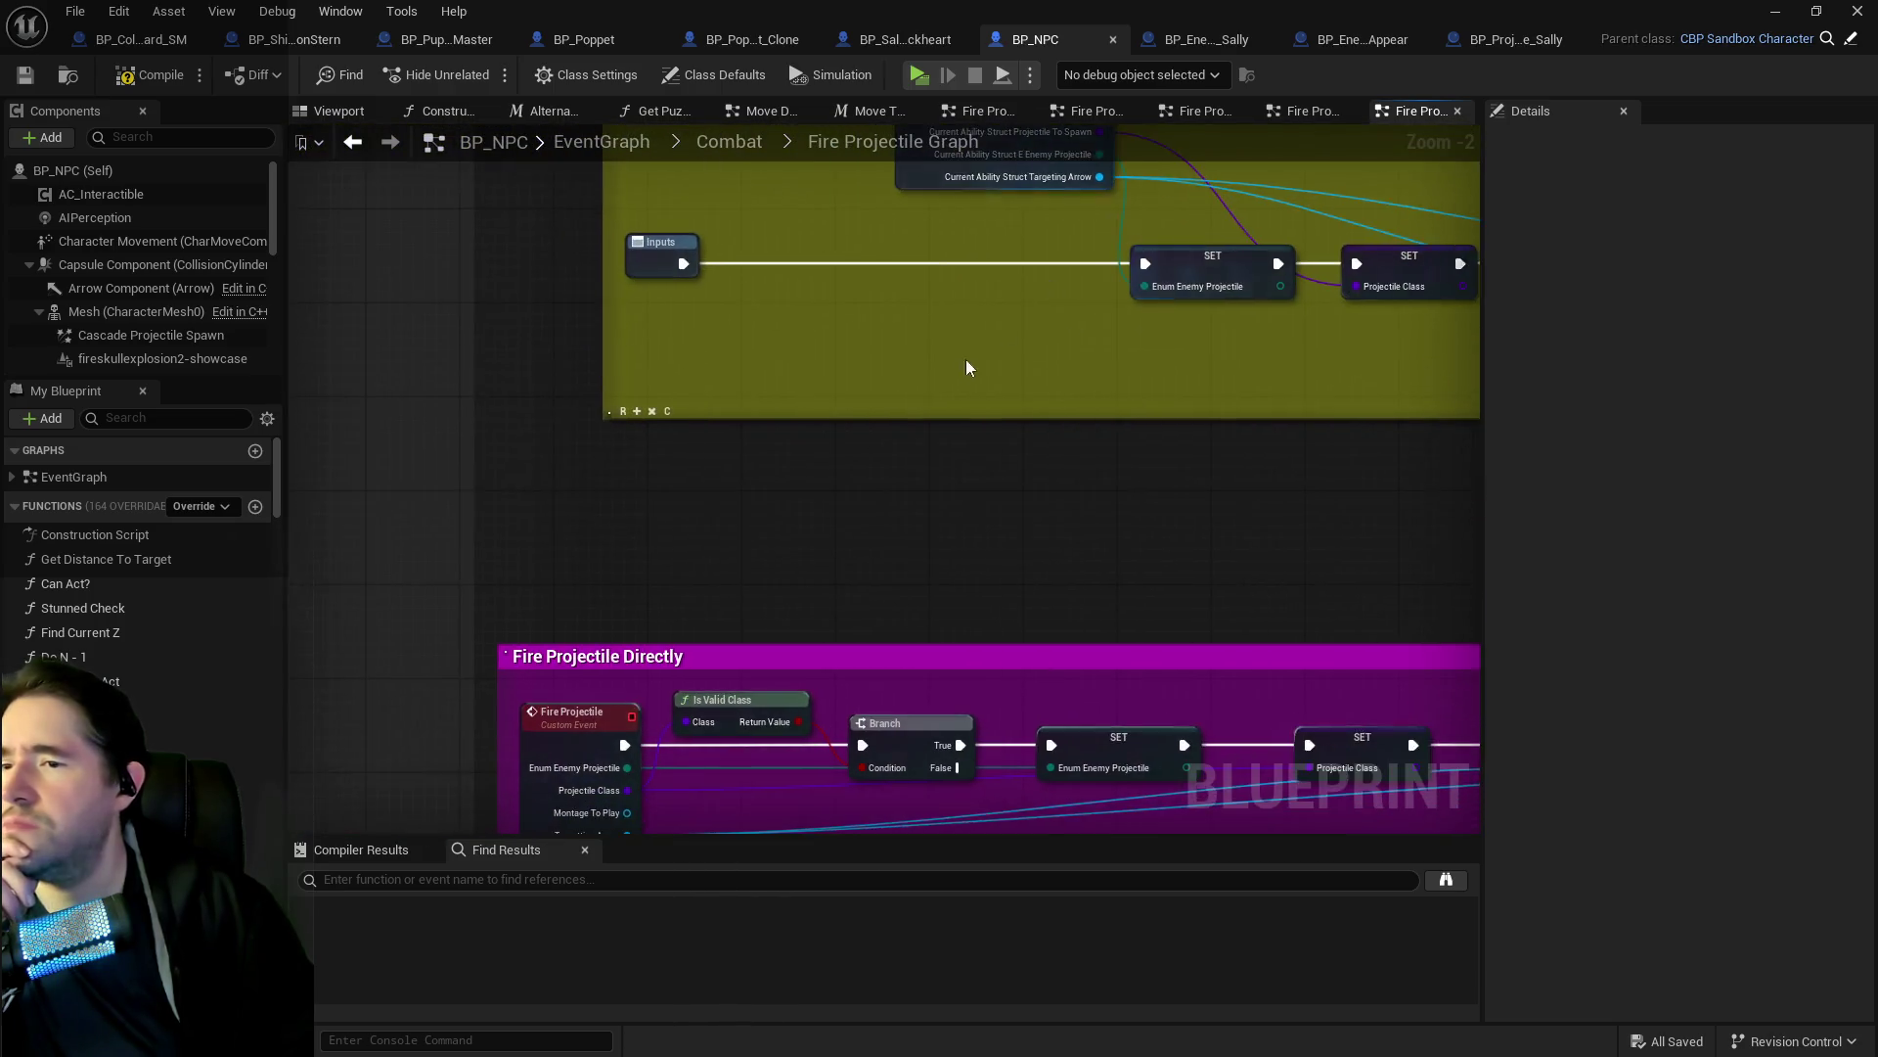
scroll(800, 342, "up", 2)
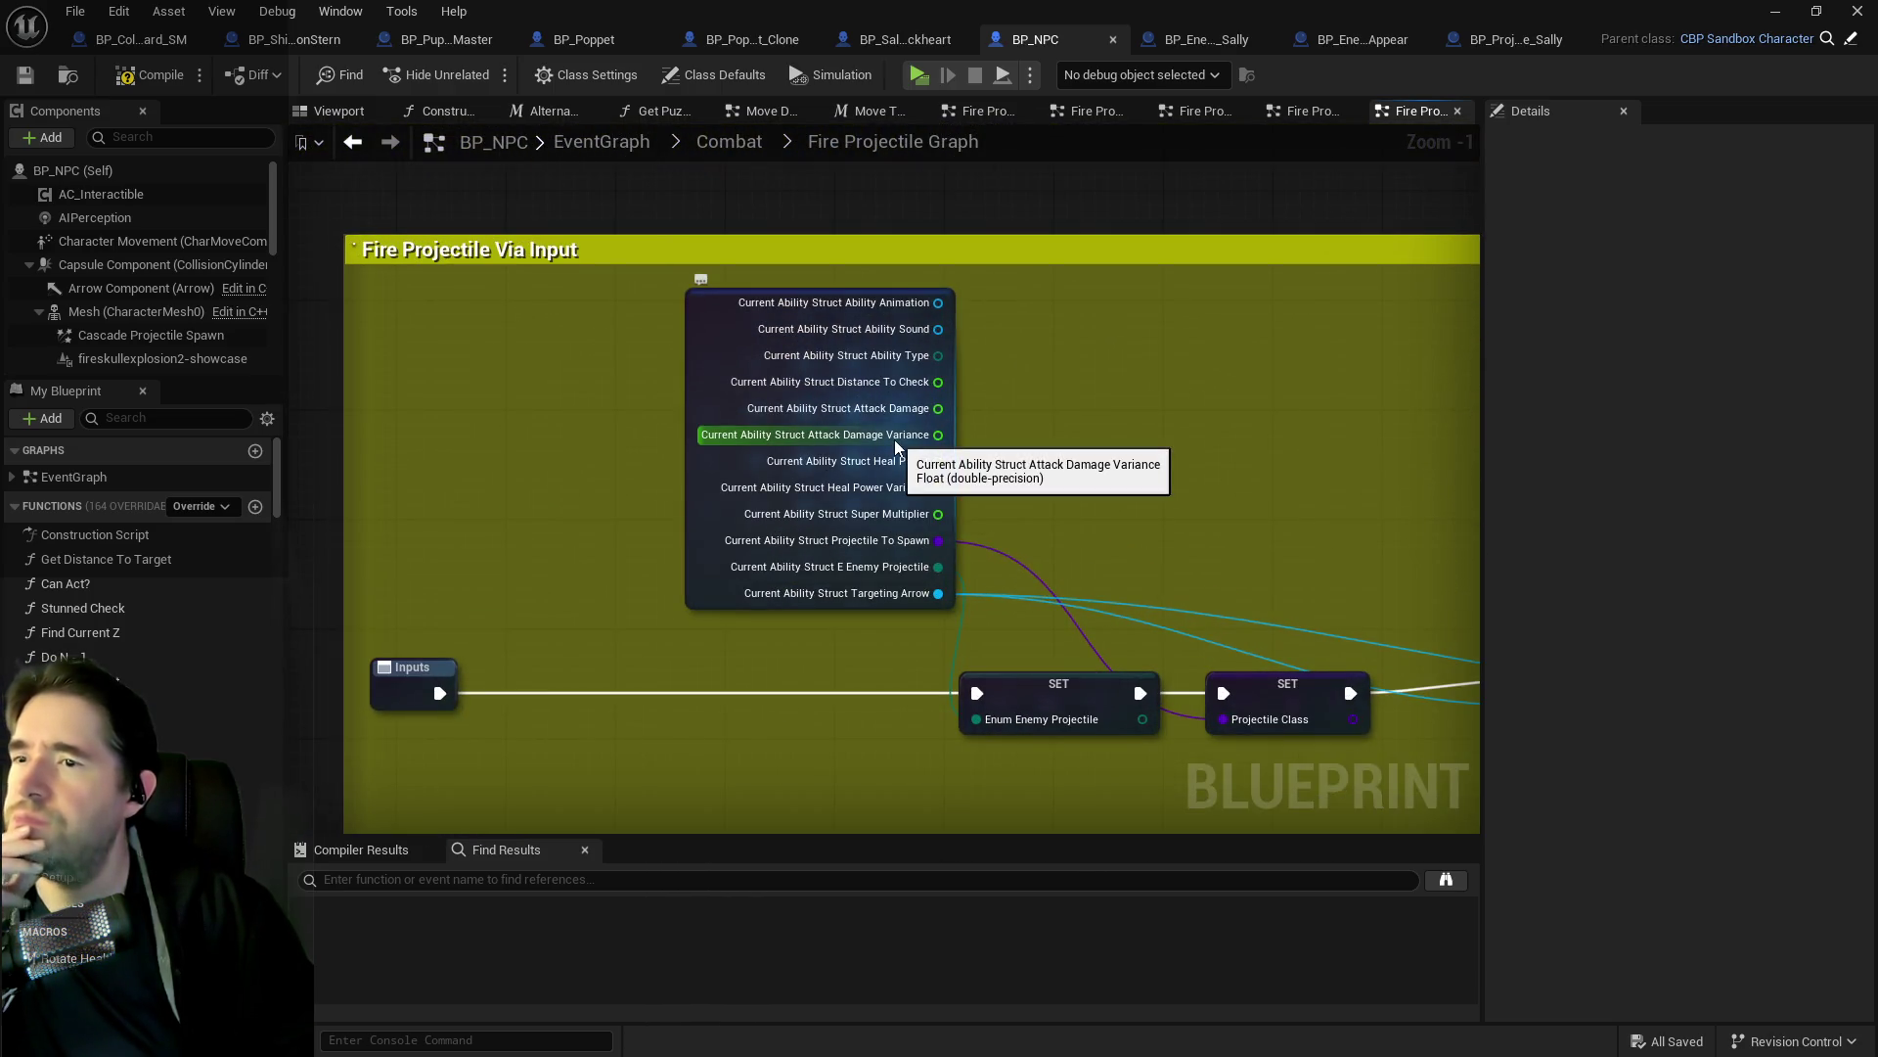
left_click_drag(989, 605, 998, 440)
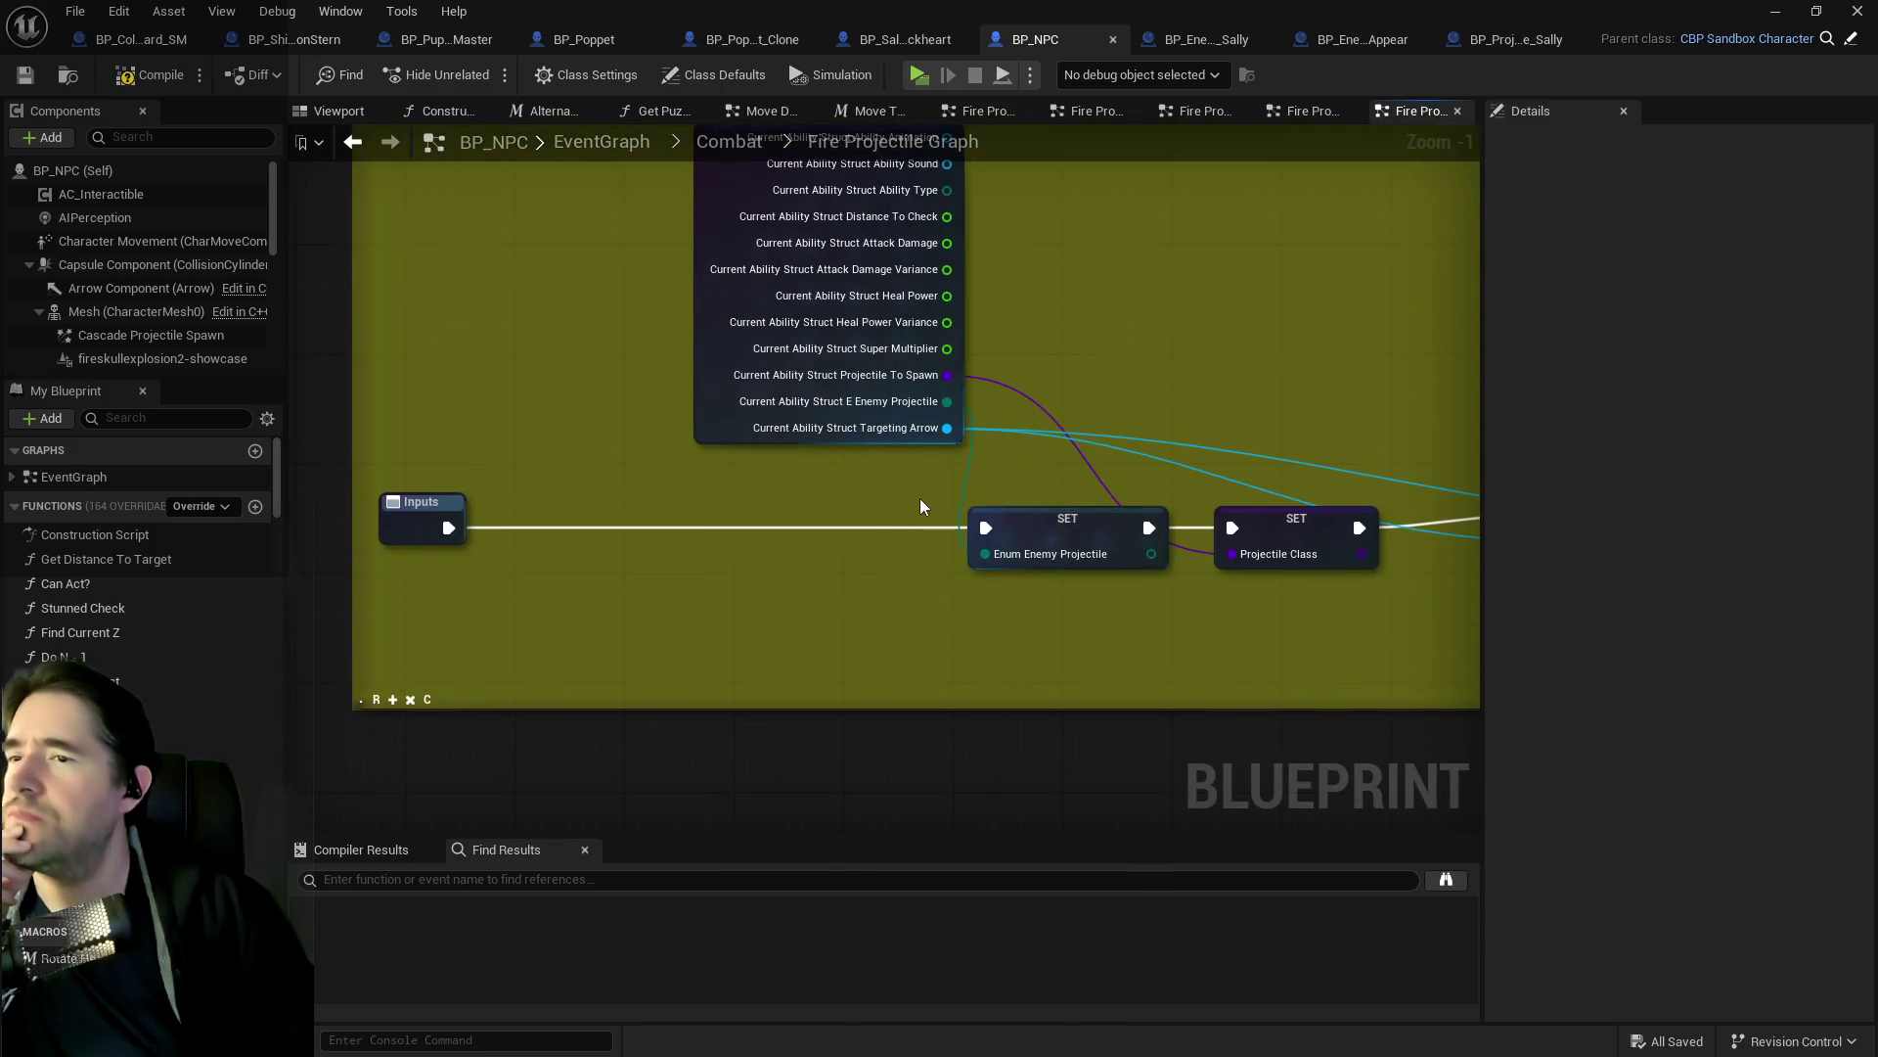
left_click(707, 393)
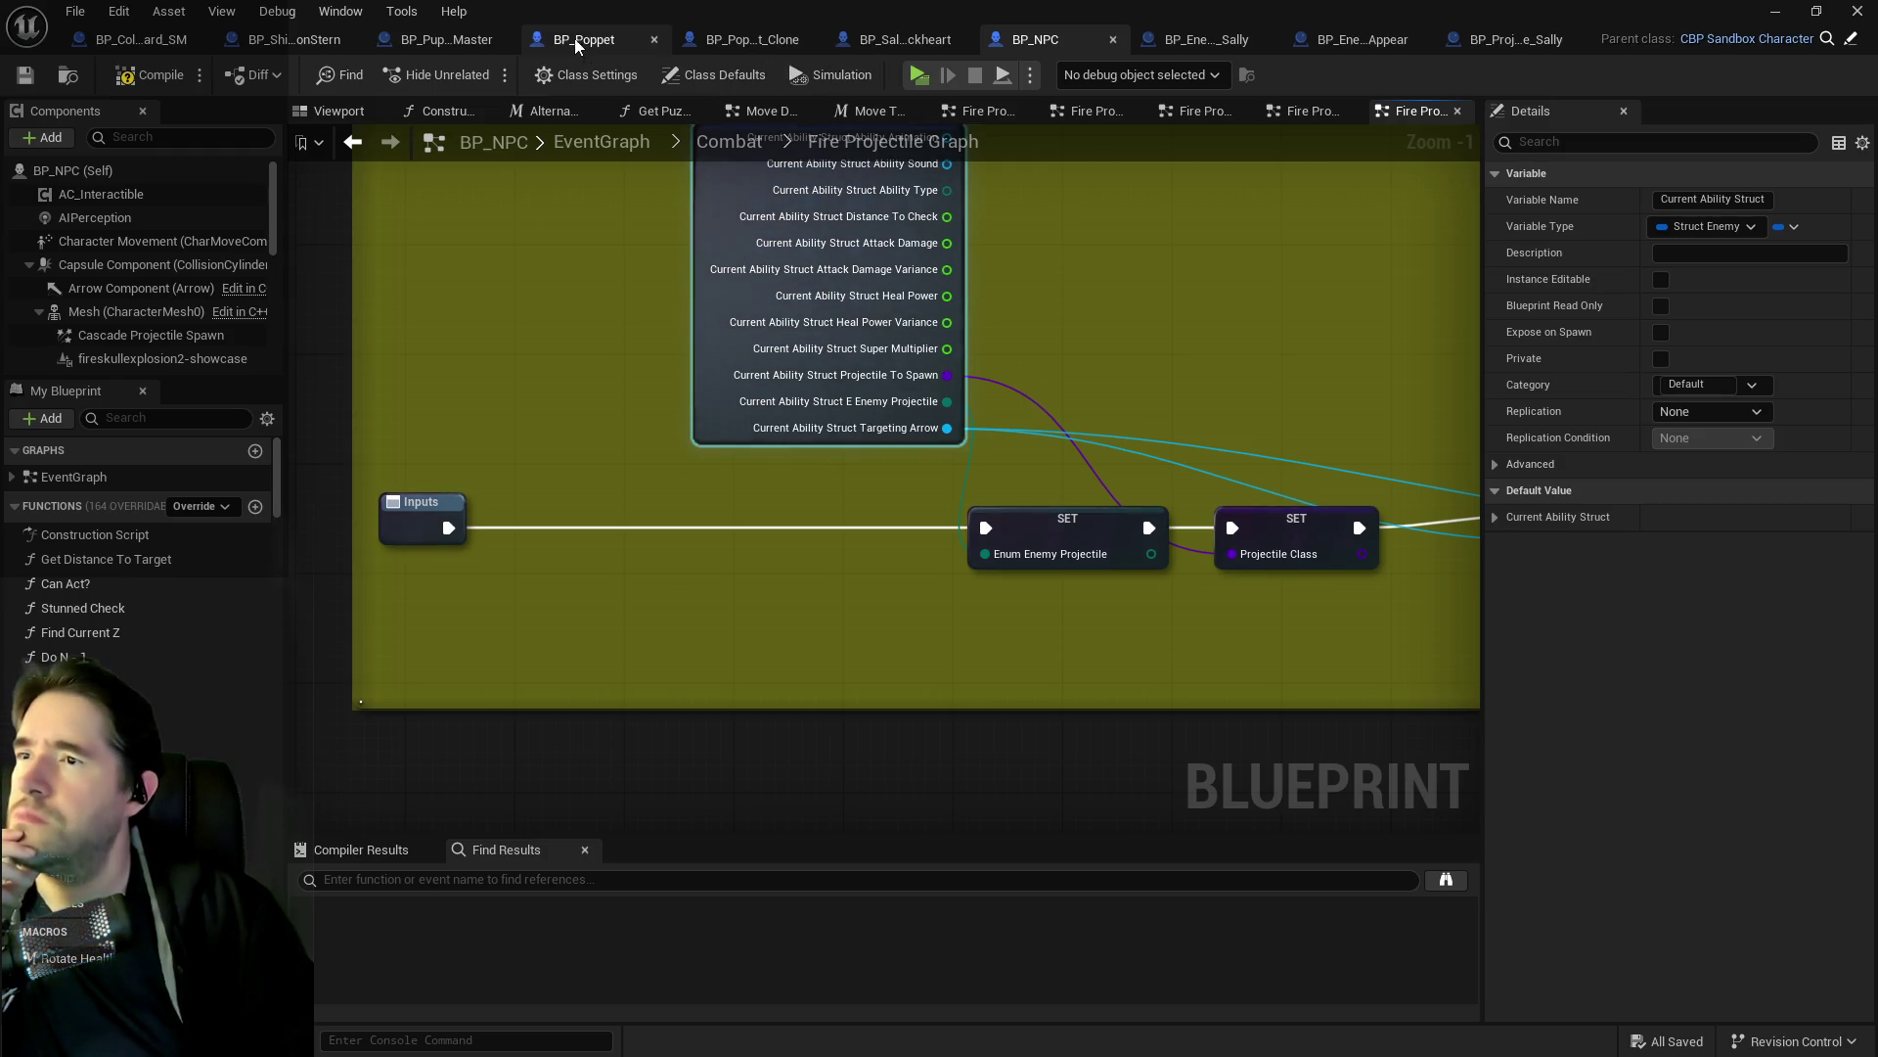
left_click(939, 39)
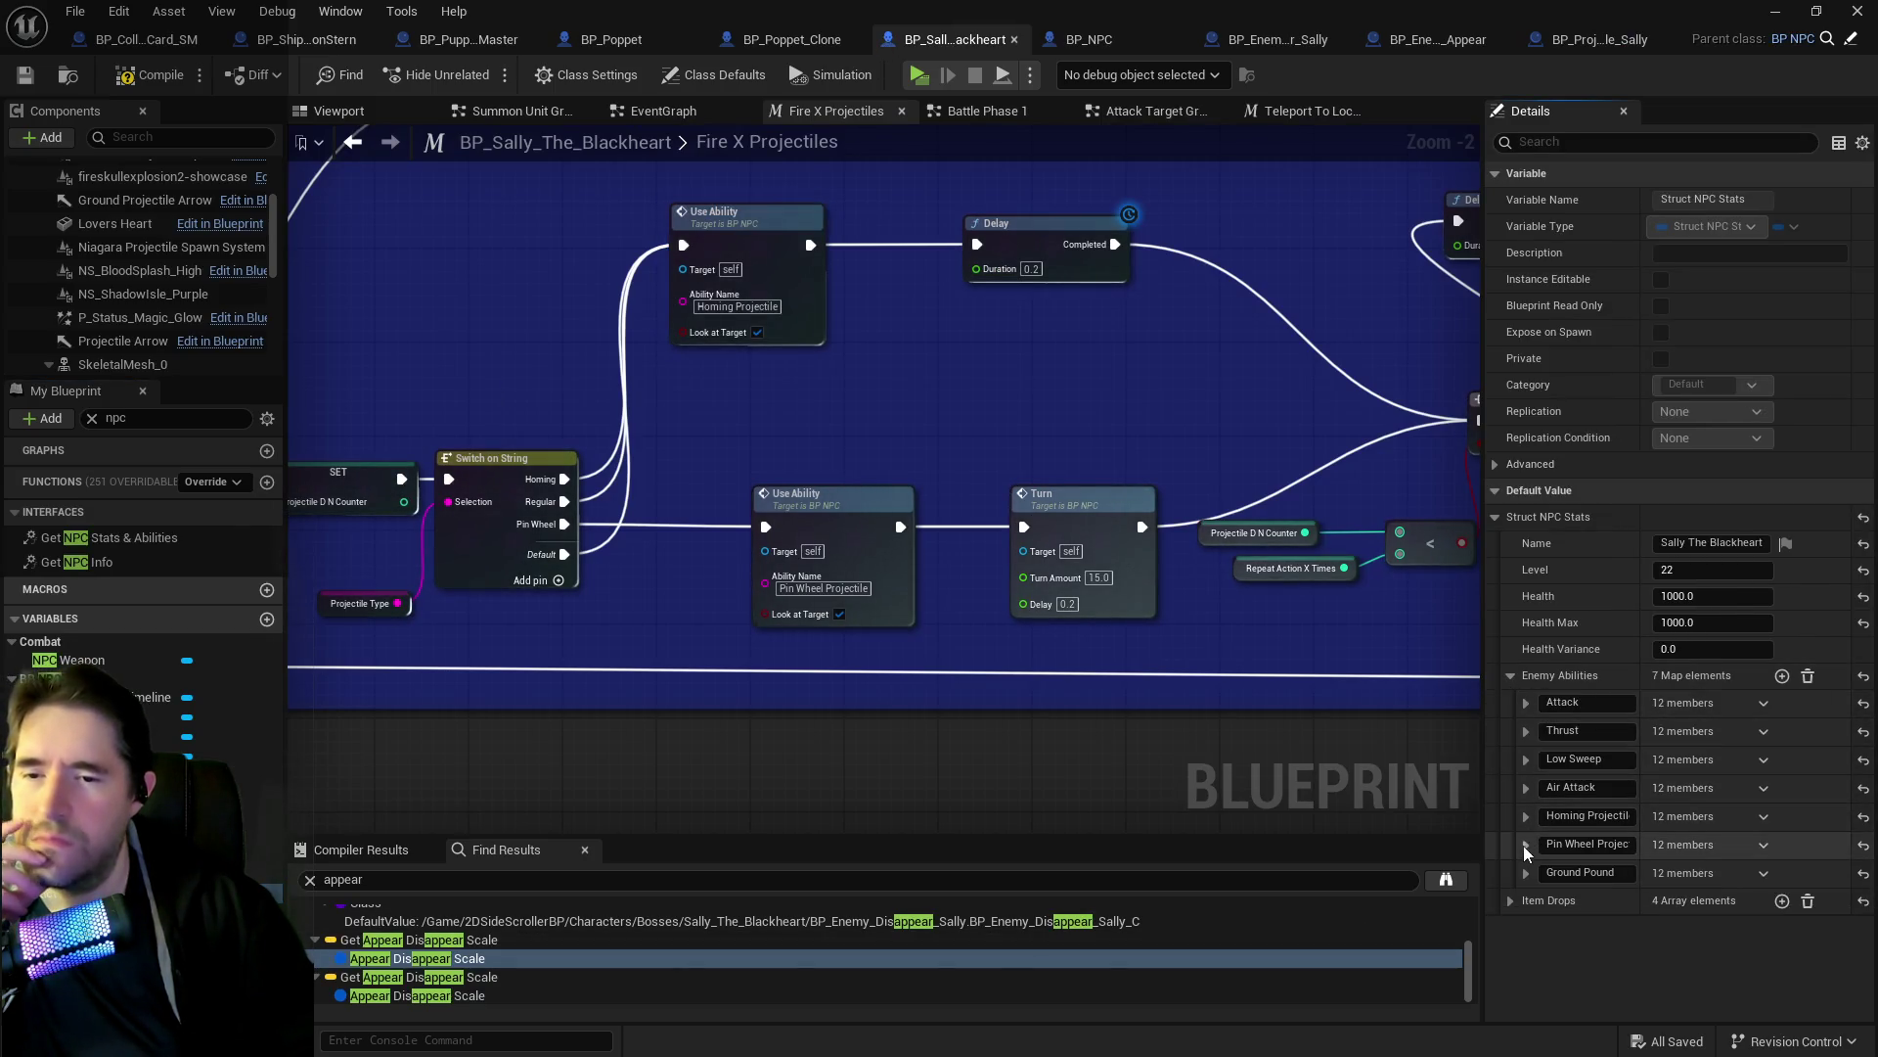
Expand Sally's Homing Projectile ability, review its settings, then go to BP_Projectile_Sally.
left_click(1527, 816)
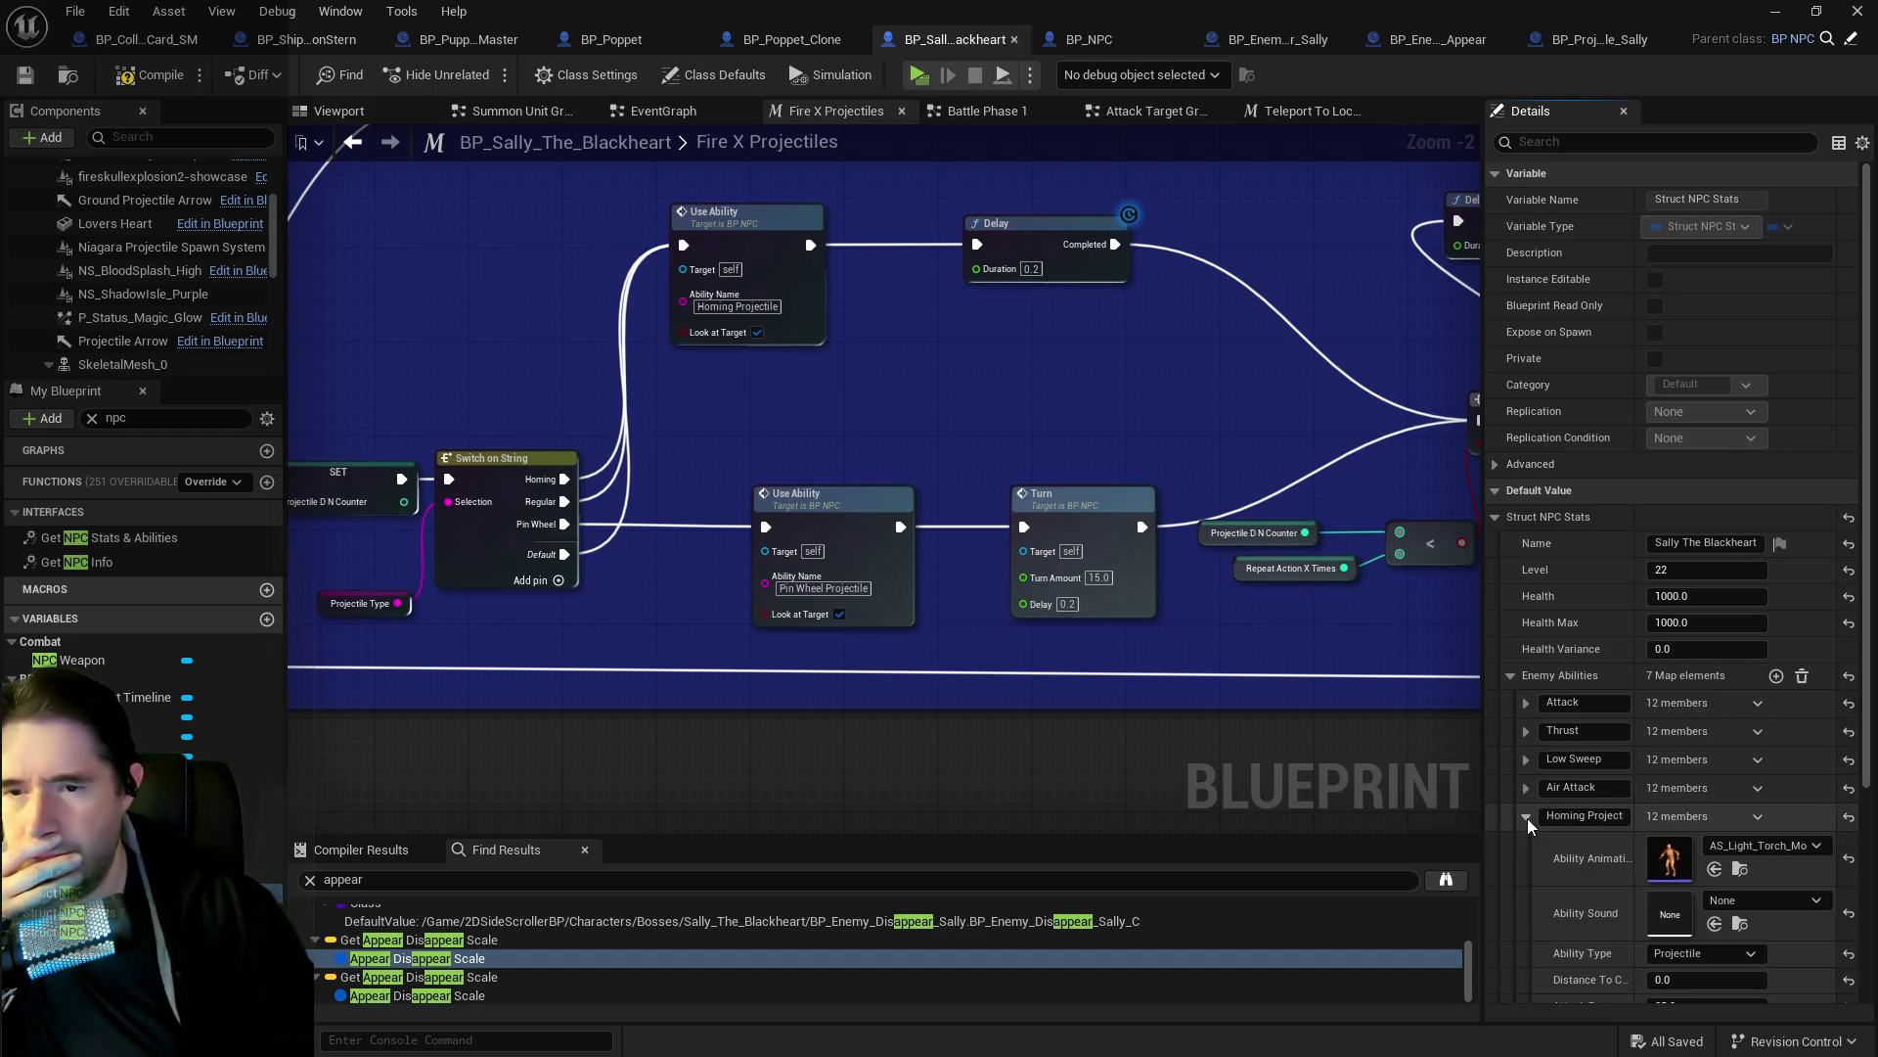
scroll(1570, 895, "down", 3)
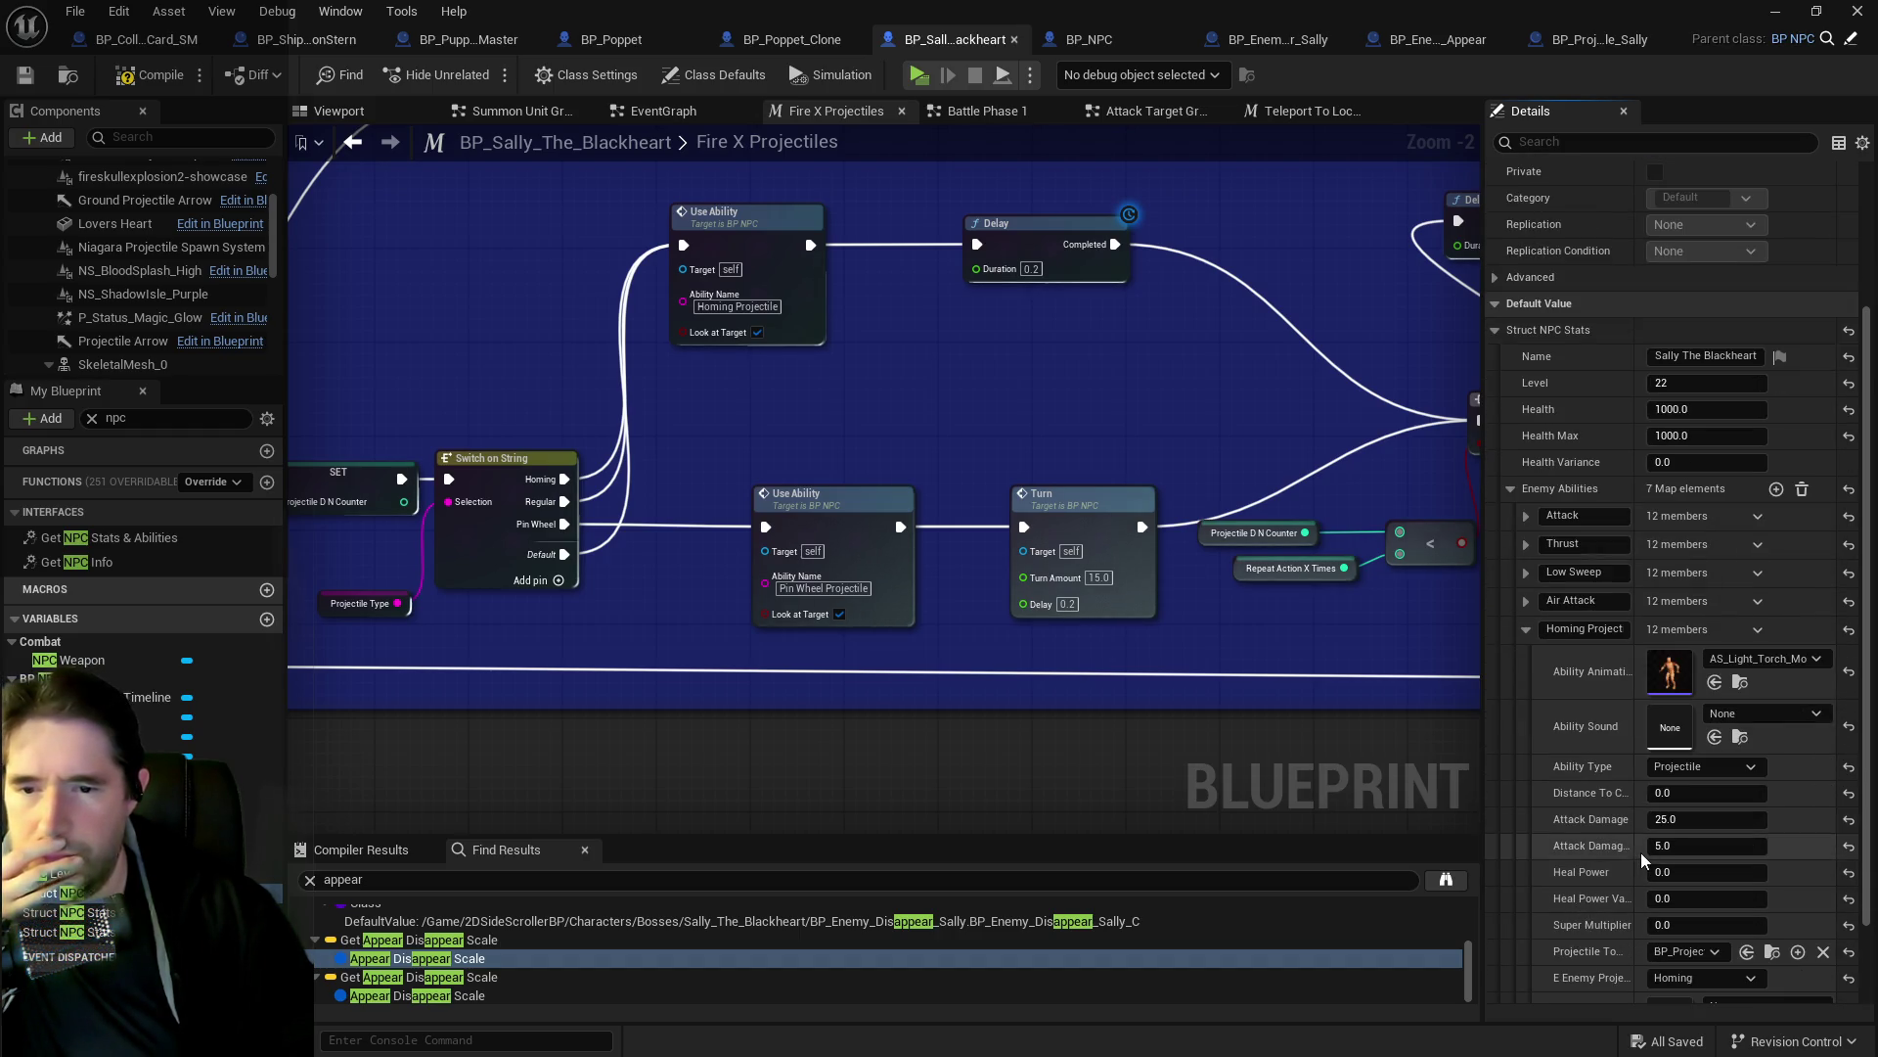
scroll(1635, 856, "down", 2)
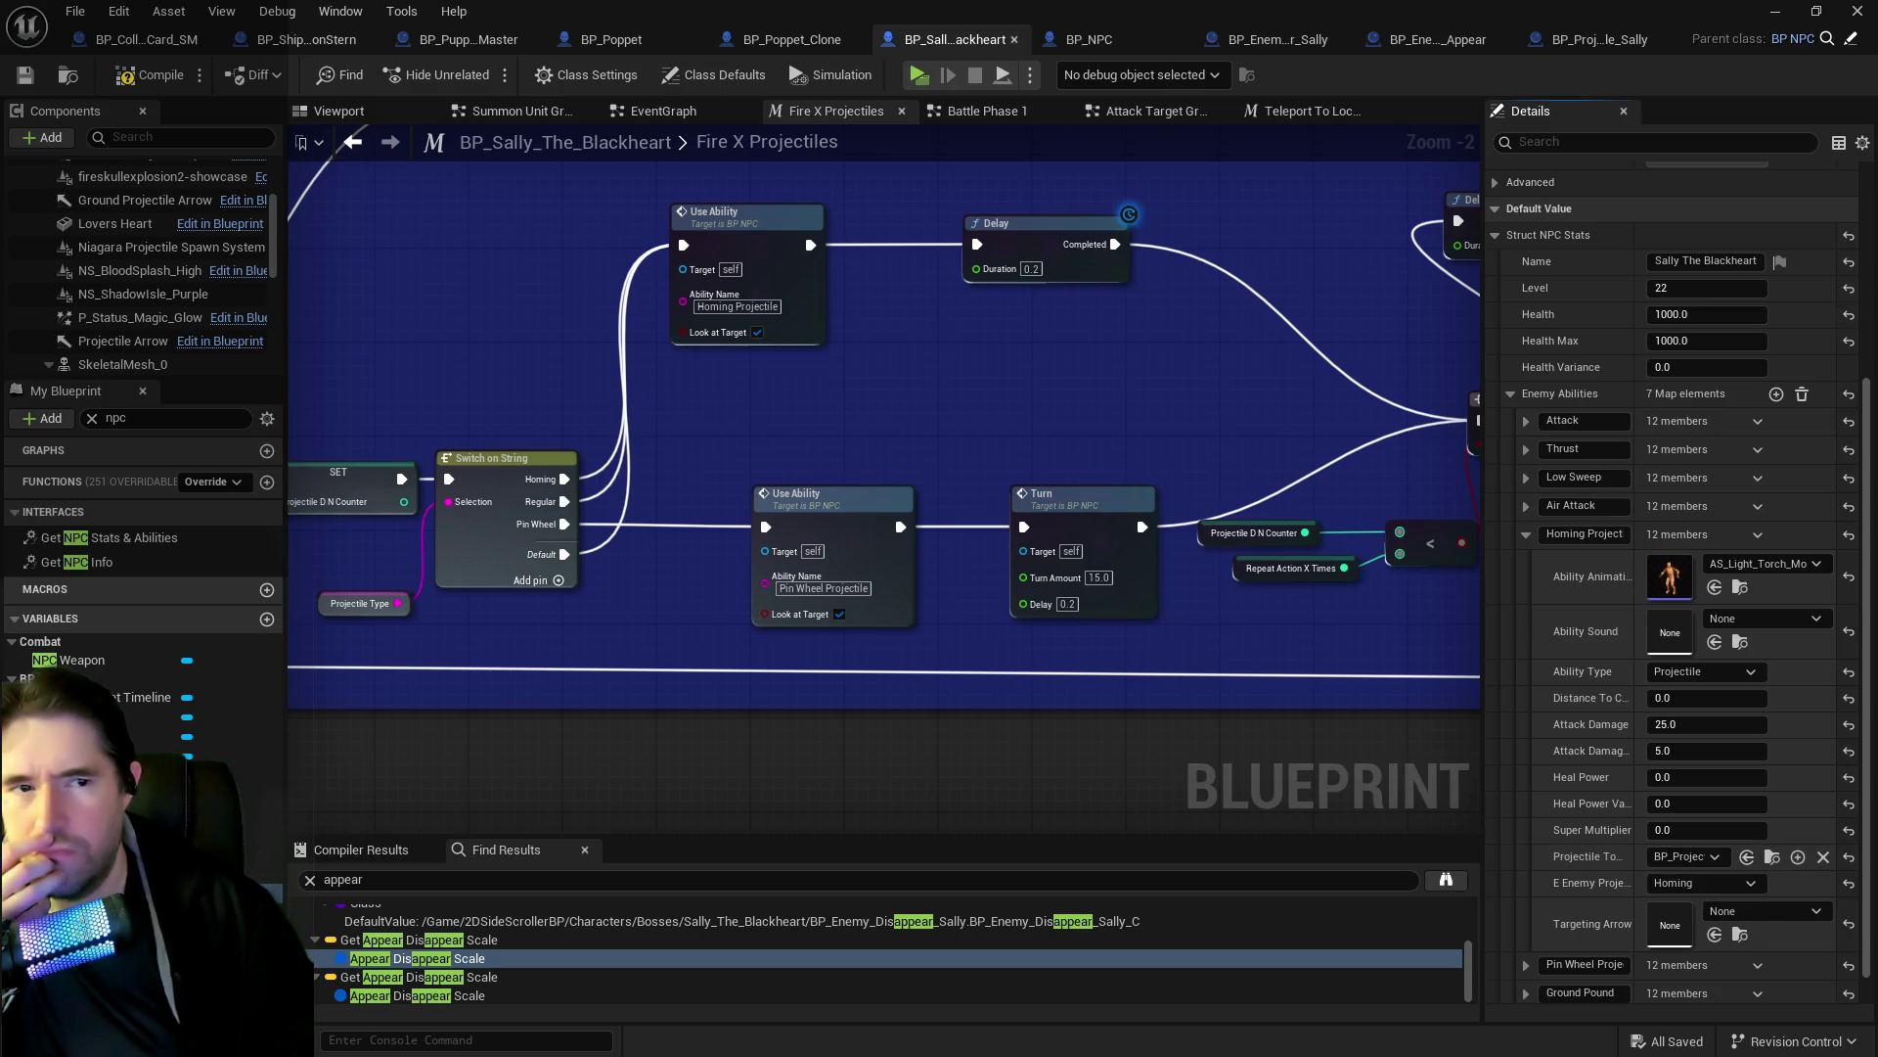
key("ctrl+Tab")
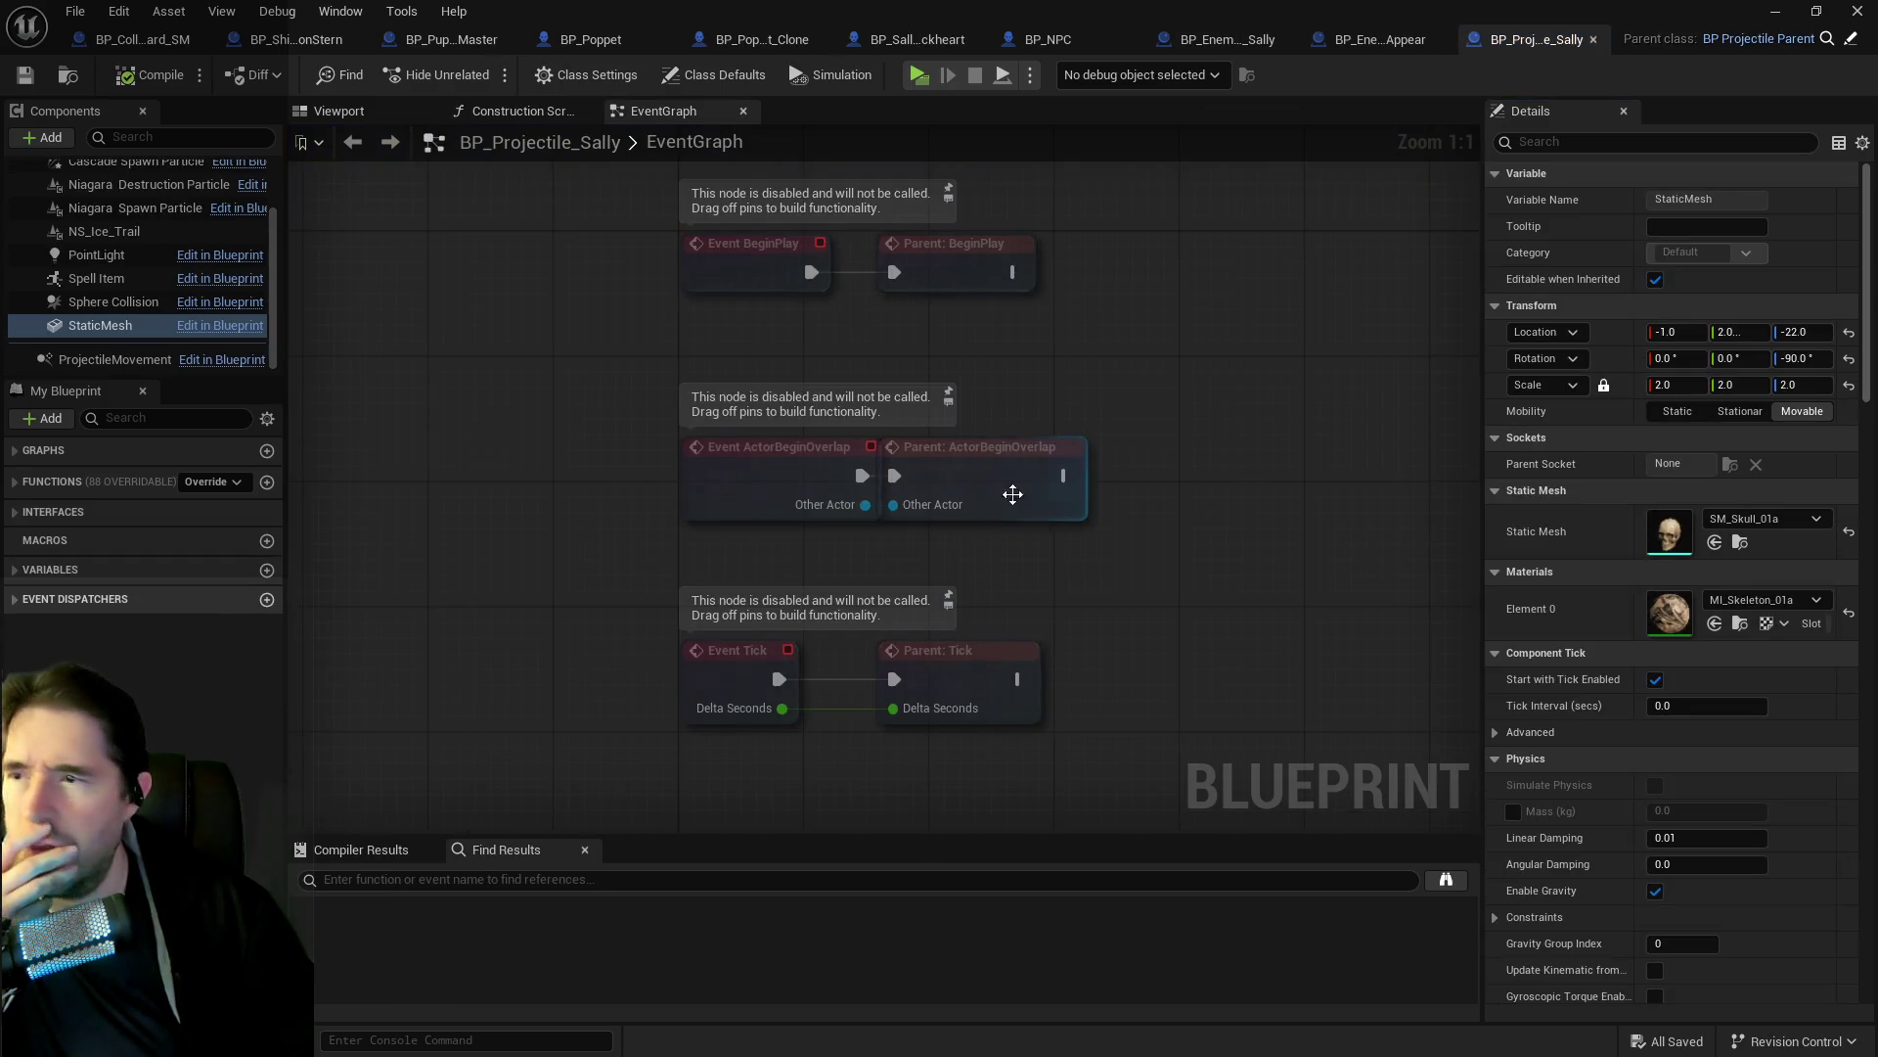
Inspect the projectile parent's Cascade, Niagara and PointLight components, ending on Niagara Spawn Particle.
scroll(196, 360, "up", 2)
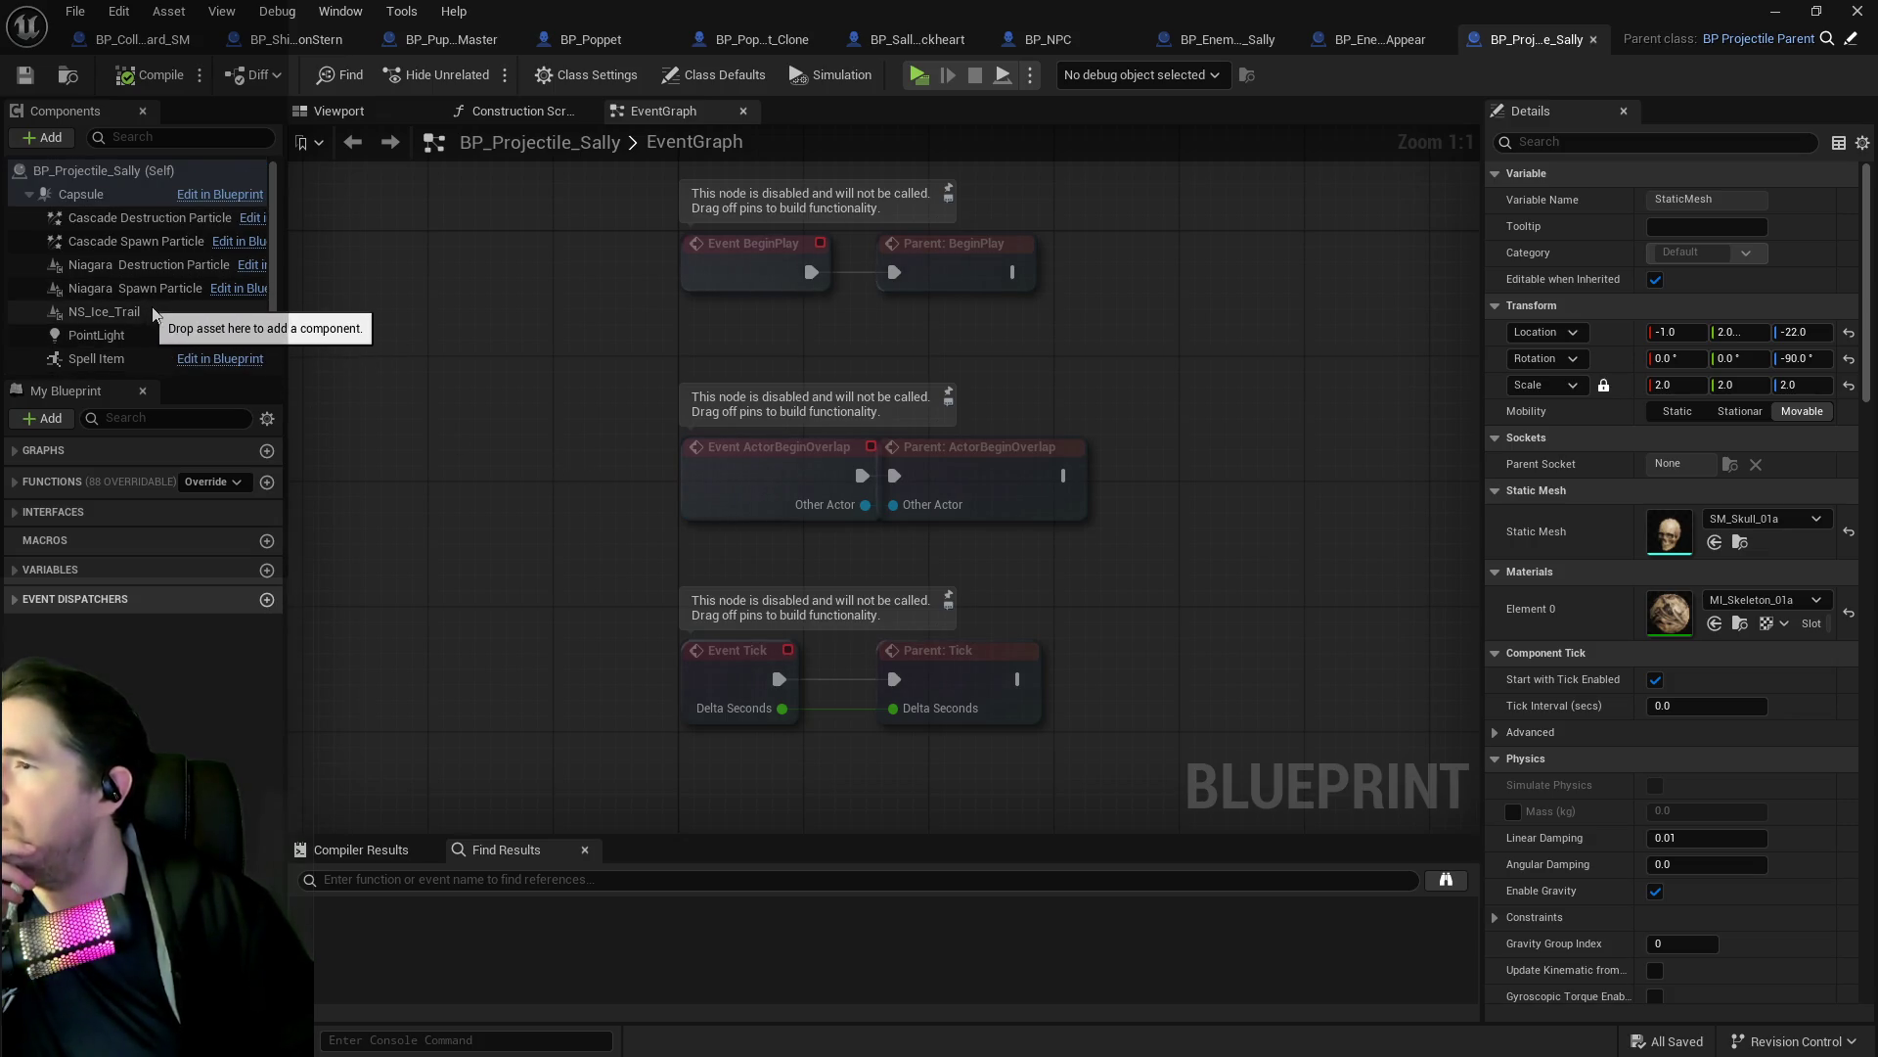
scroll(152, 313, "down", 2)
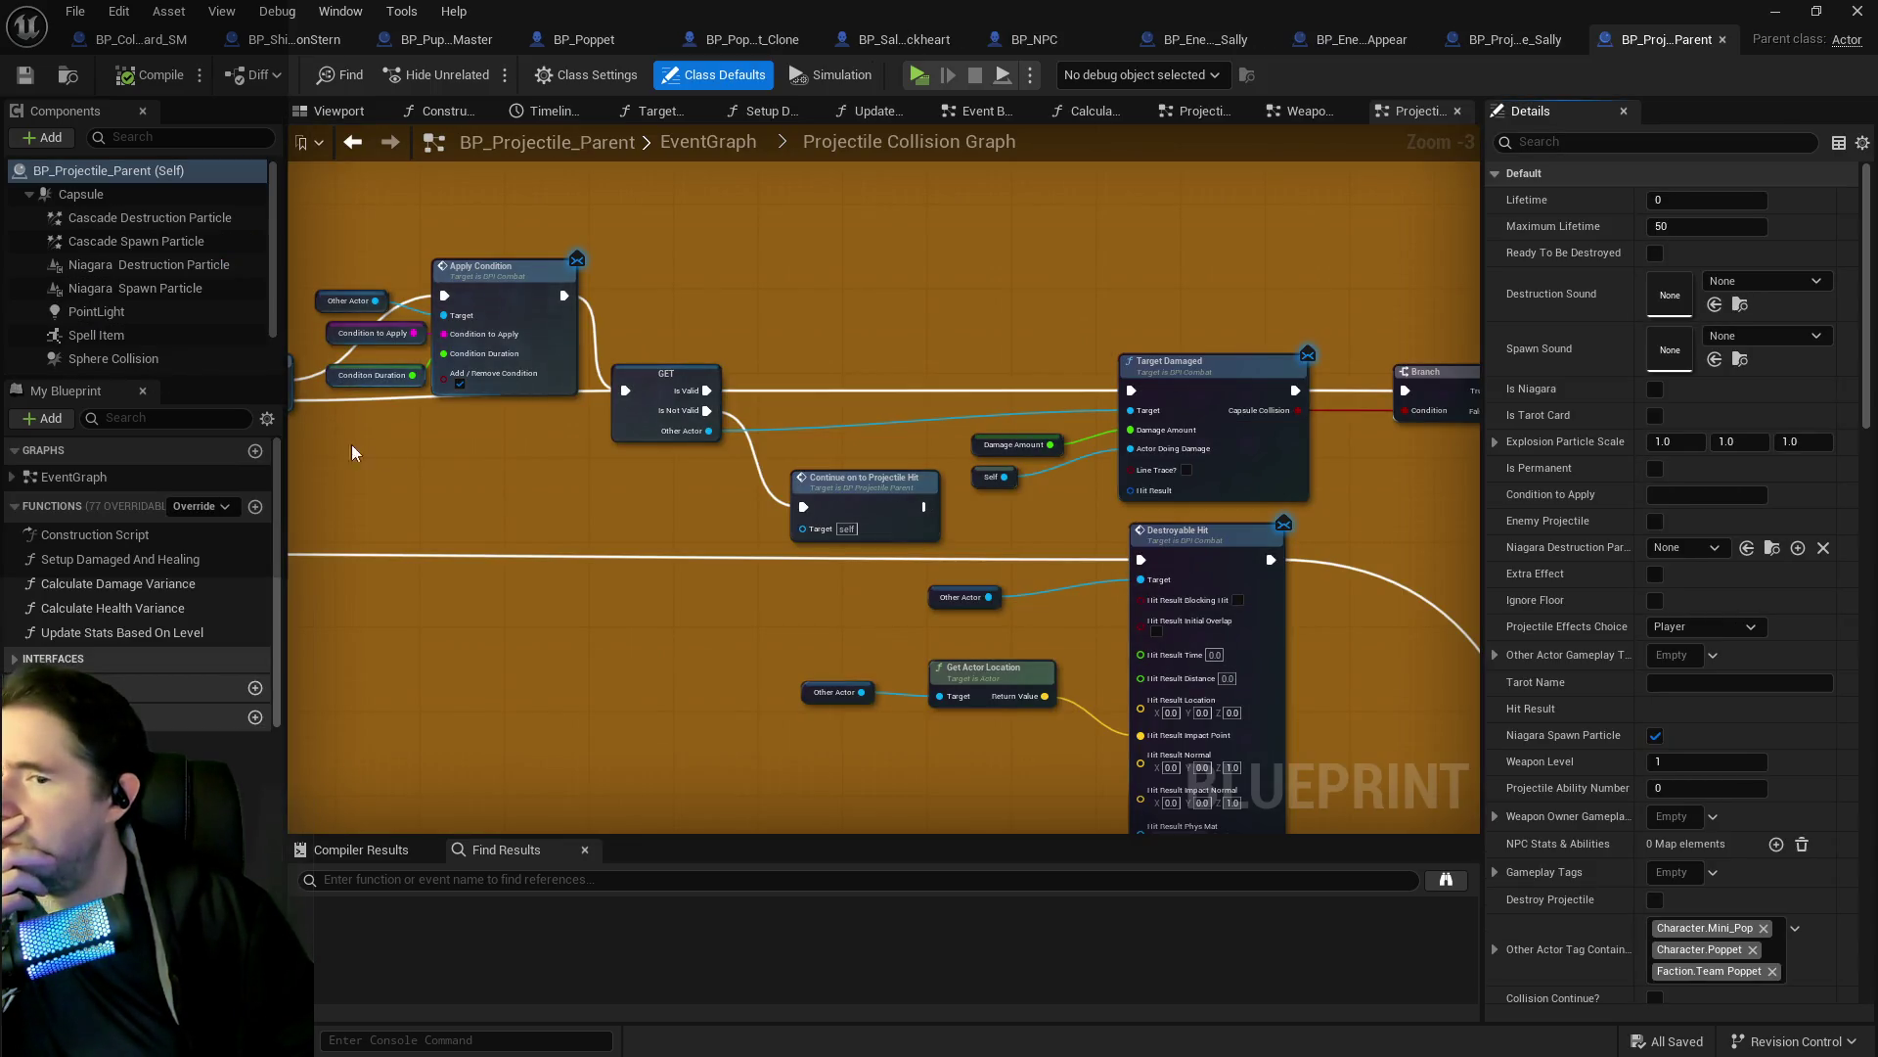
left_click(148, 219)
left_click(151, 240)
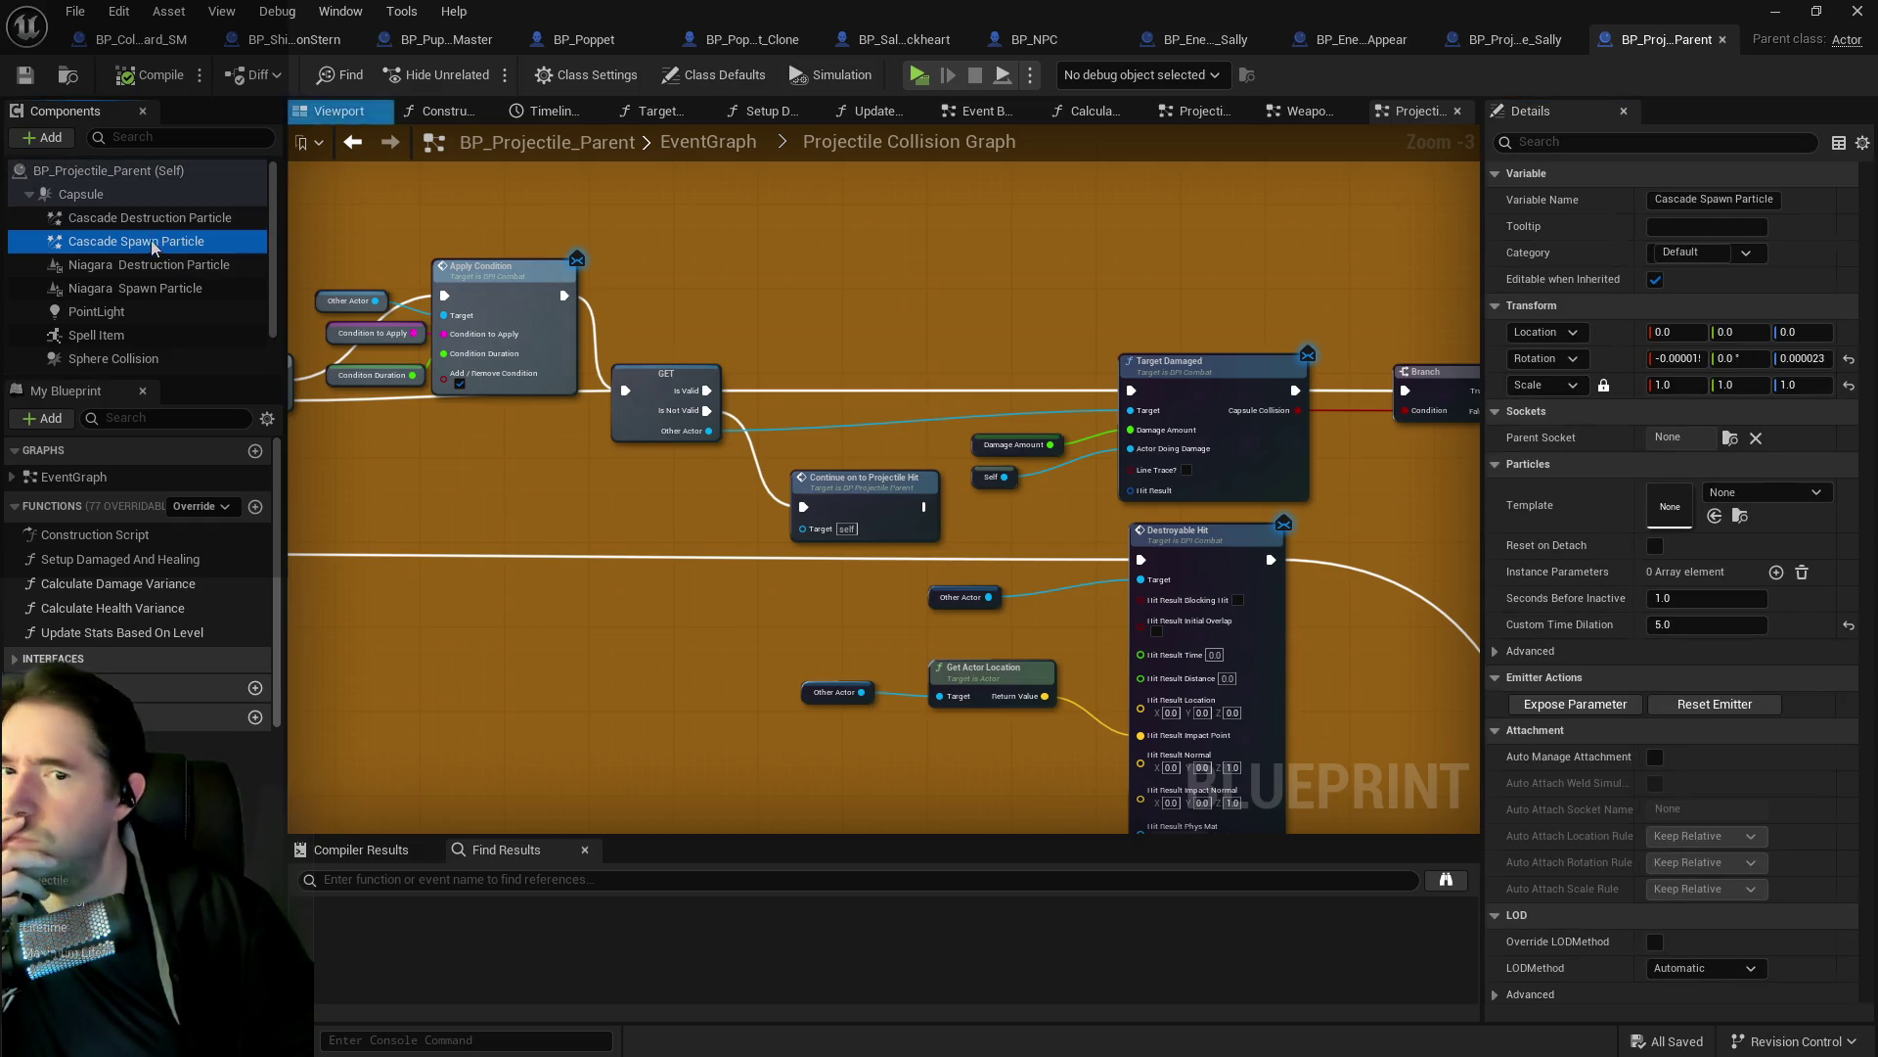
left_click(145, 264)
left_click(123, 311)
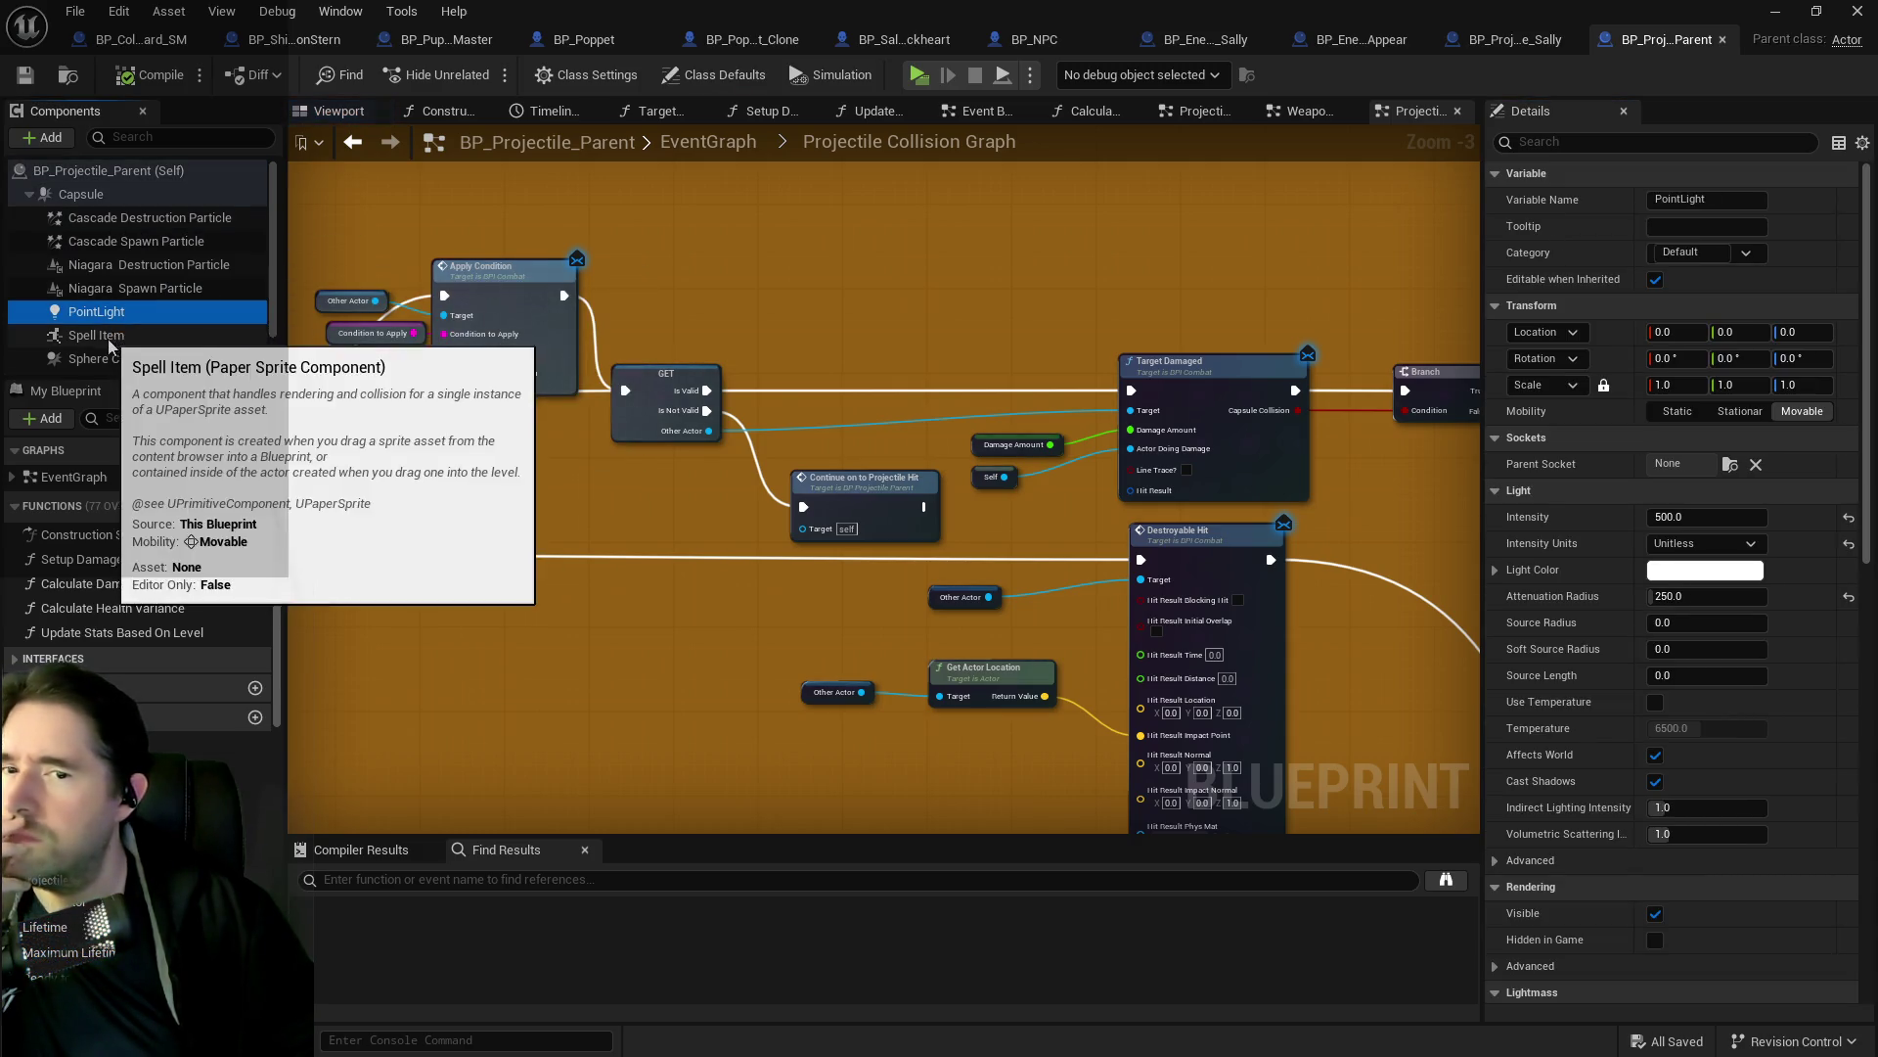
scroll(110, 294, "down", 1)
left_click(119, 242)
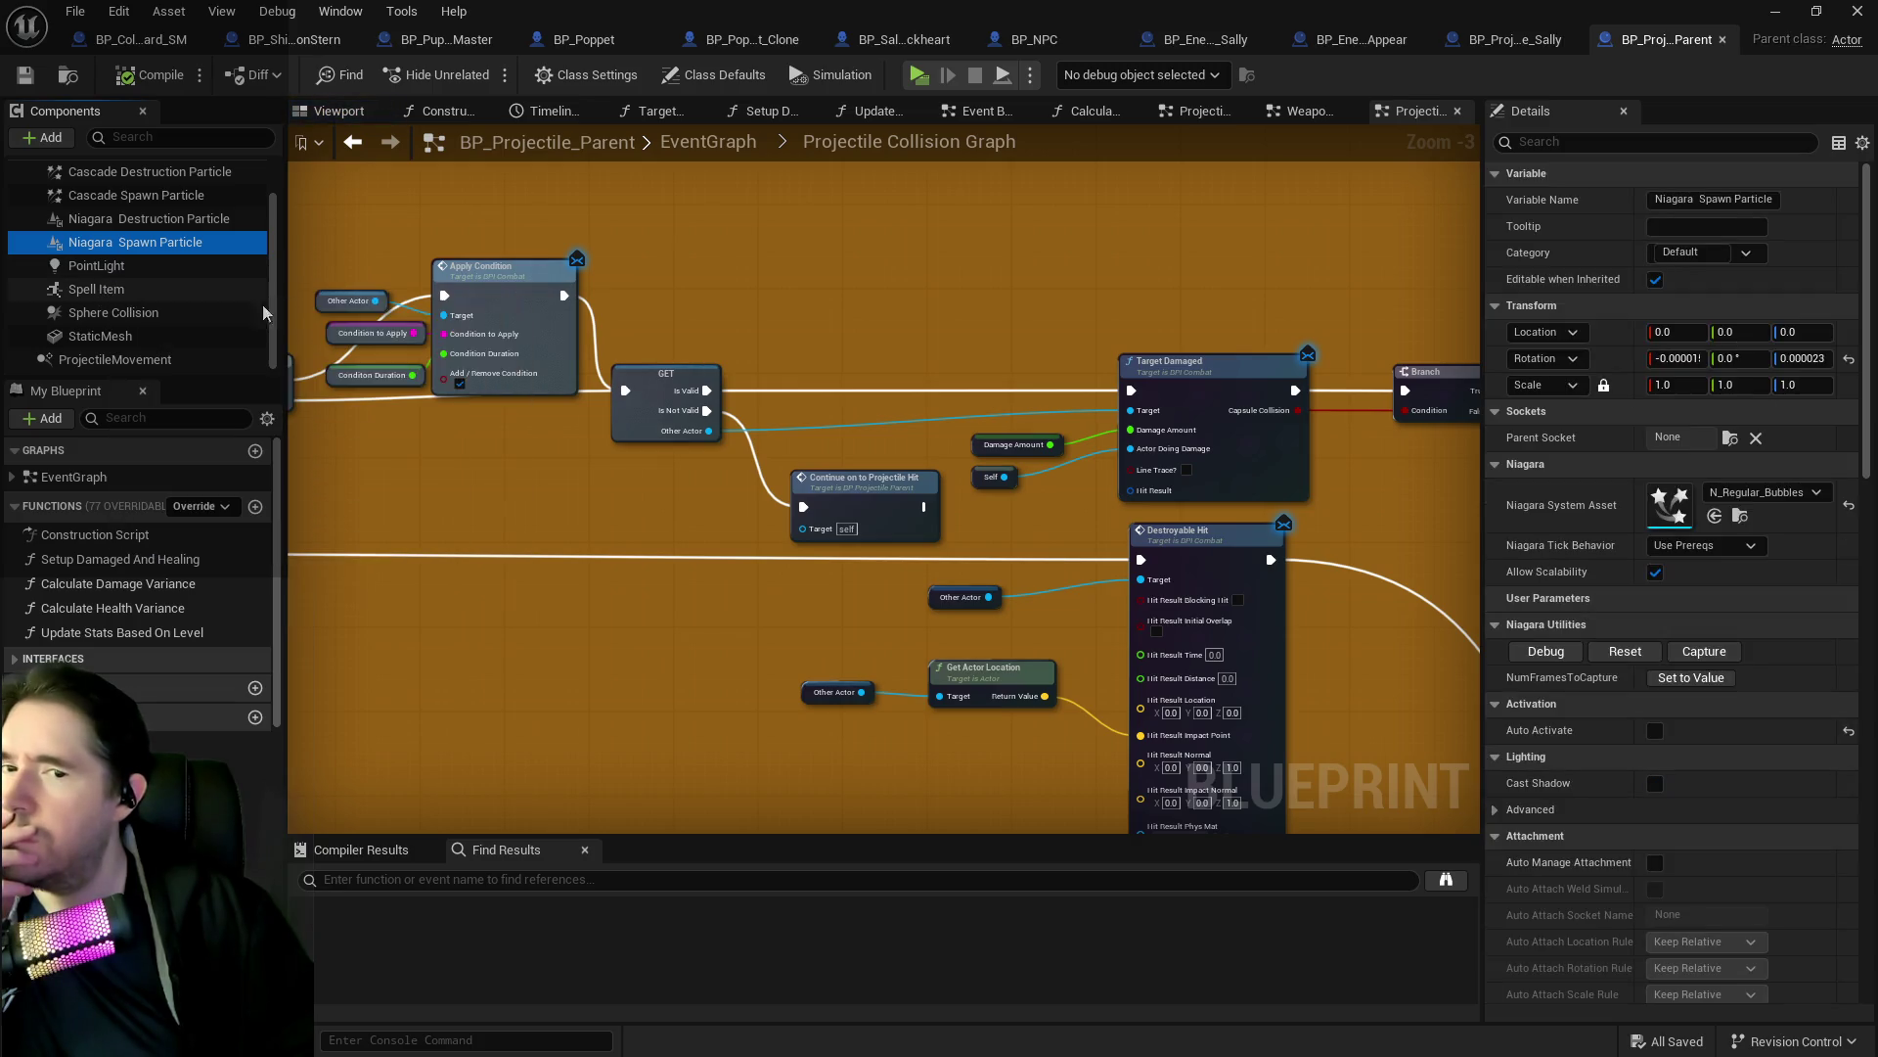
Clear Niagara Spawn Particle's system asset from N_Regular_Bubbles to None and save.
left_click(1735, 487)
left_click(1621, 646)
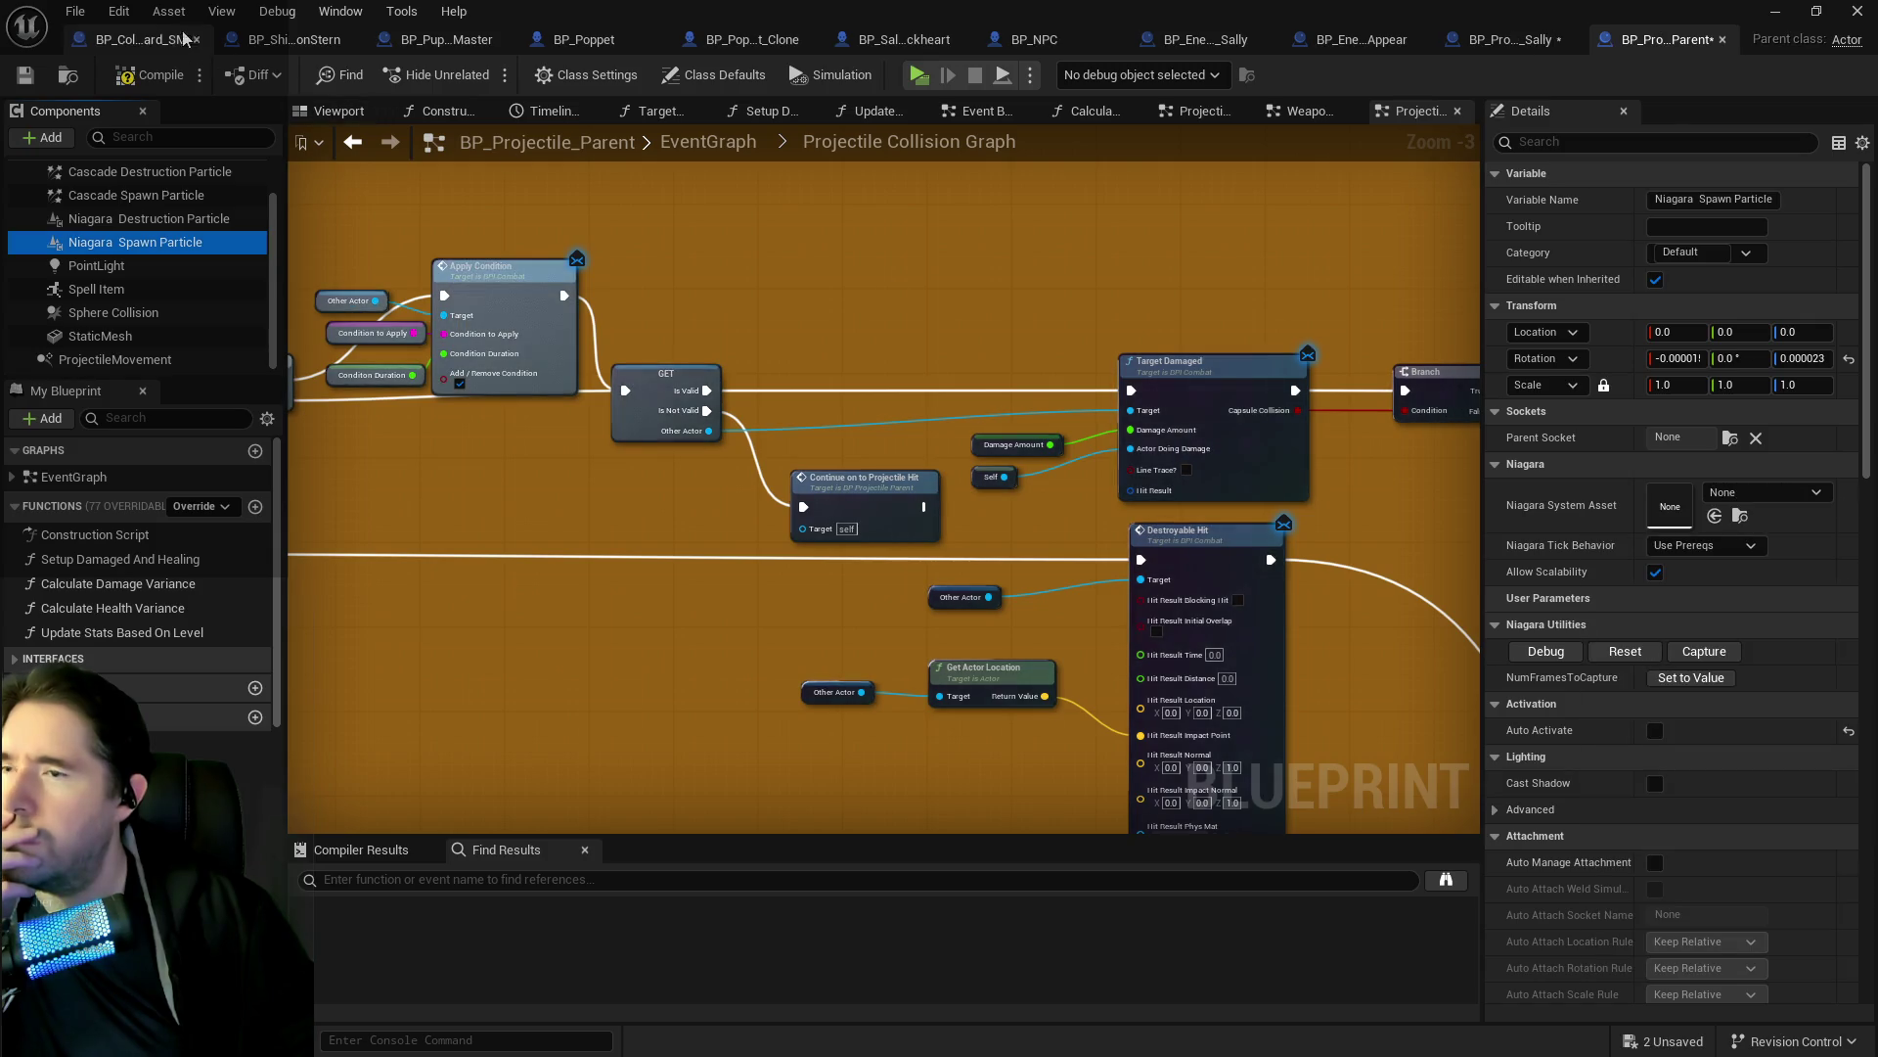
left_click(26, 76)
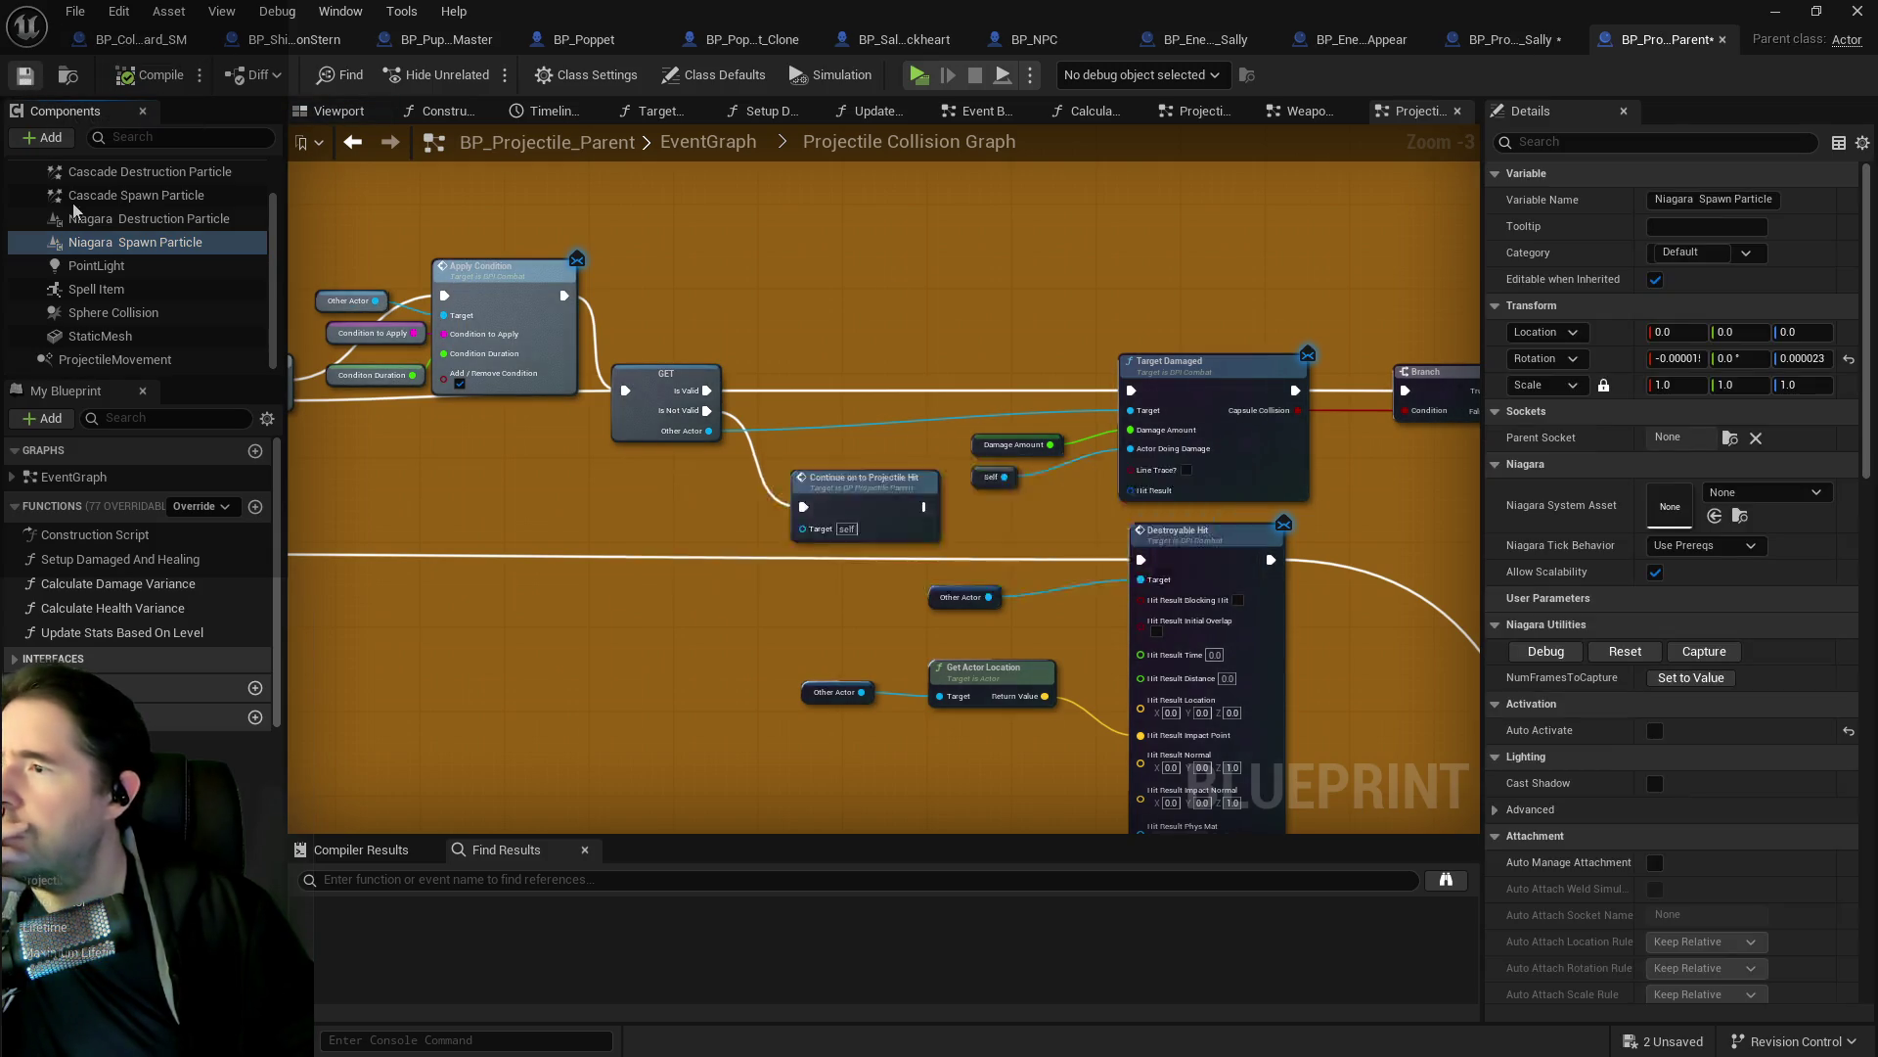
Check the Spell Item, Sphere Collision, ProjectileMovement and StaticMesh components, then save again.
left_click(86, 288)
left_click(80, 315)
left_click(69, 362)
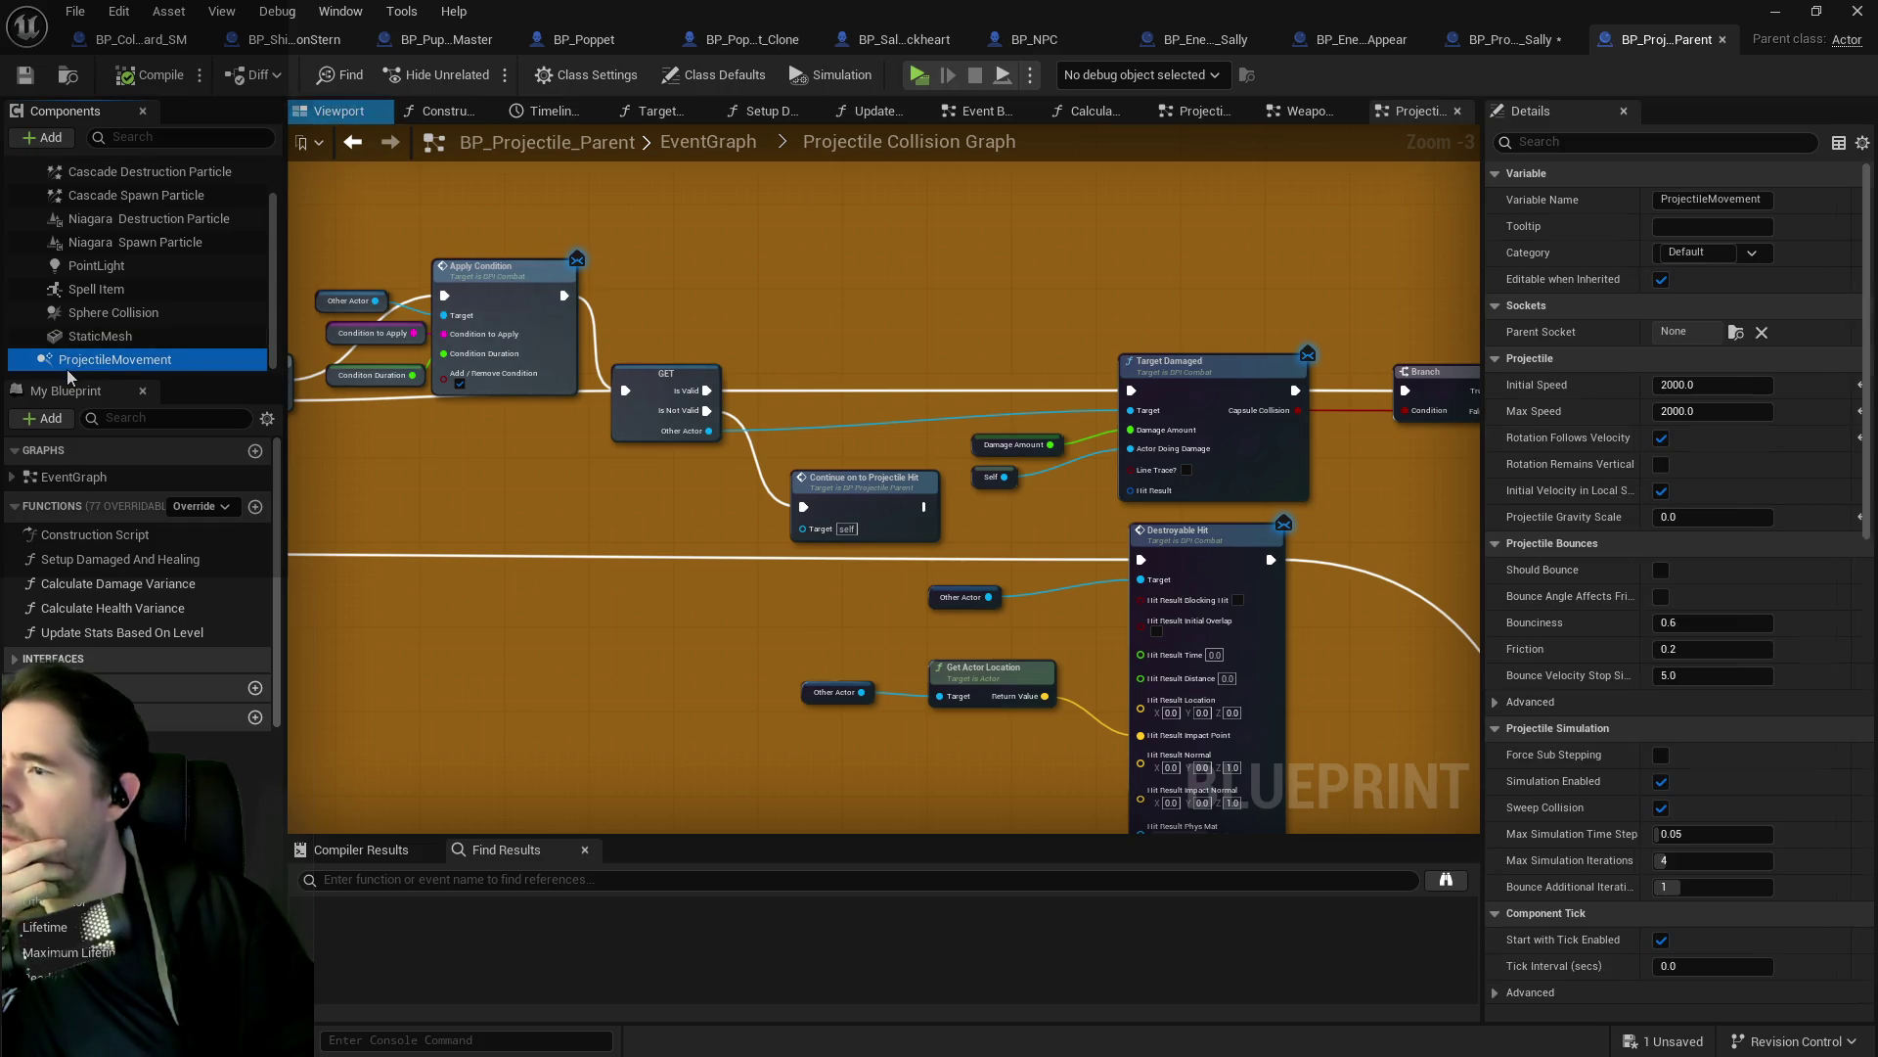
left_click(78, 333)
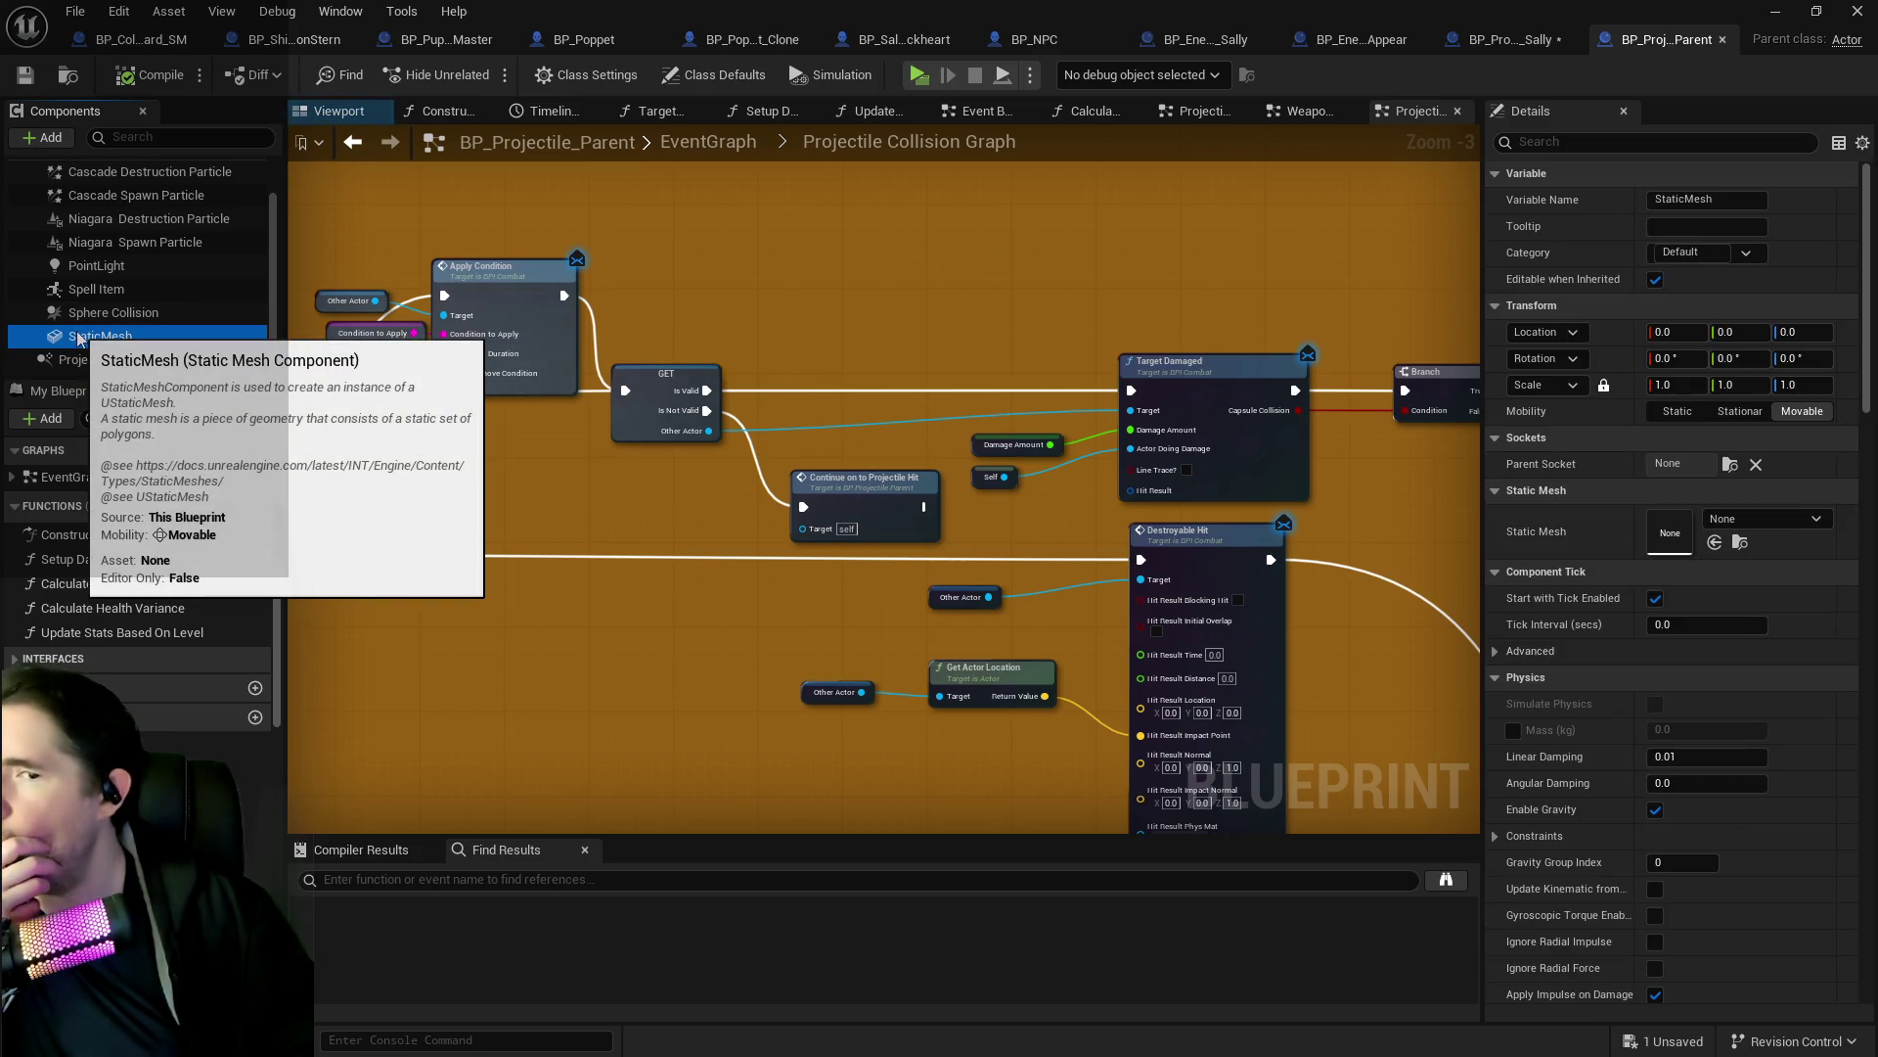
scroll(108, 279, "up", 2)
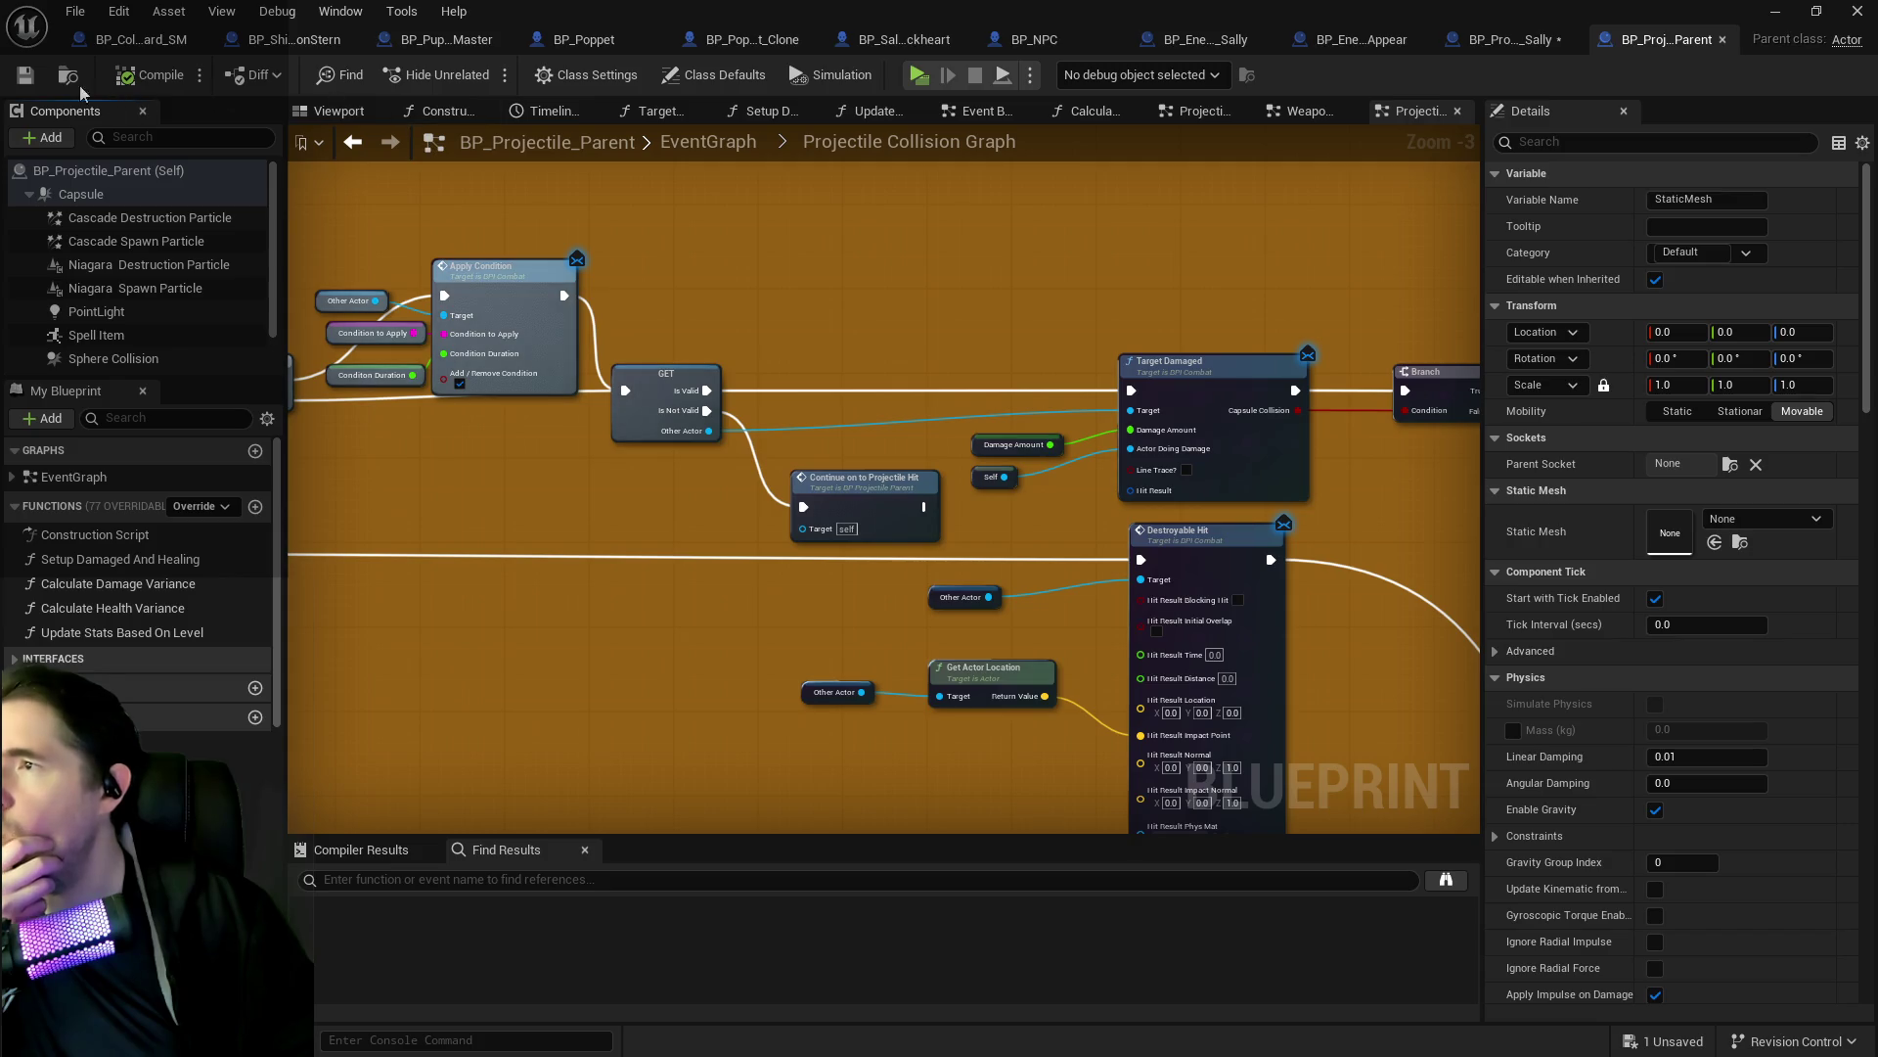
left_click(25, 75)
left_click(75, 11)
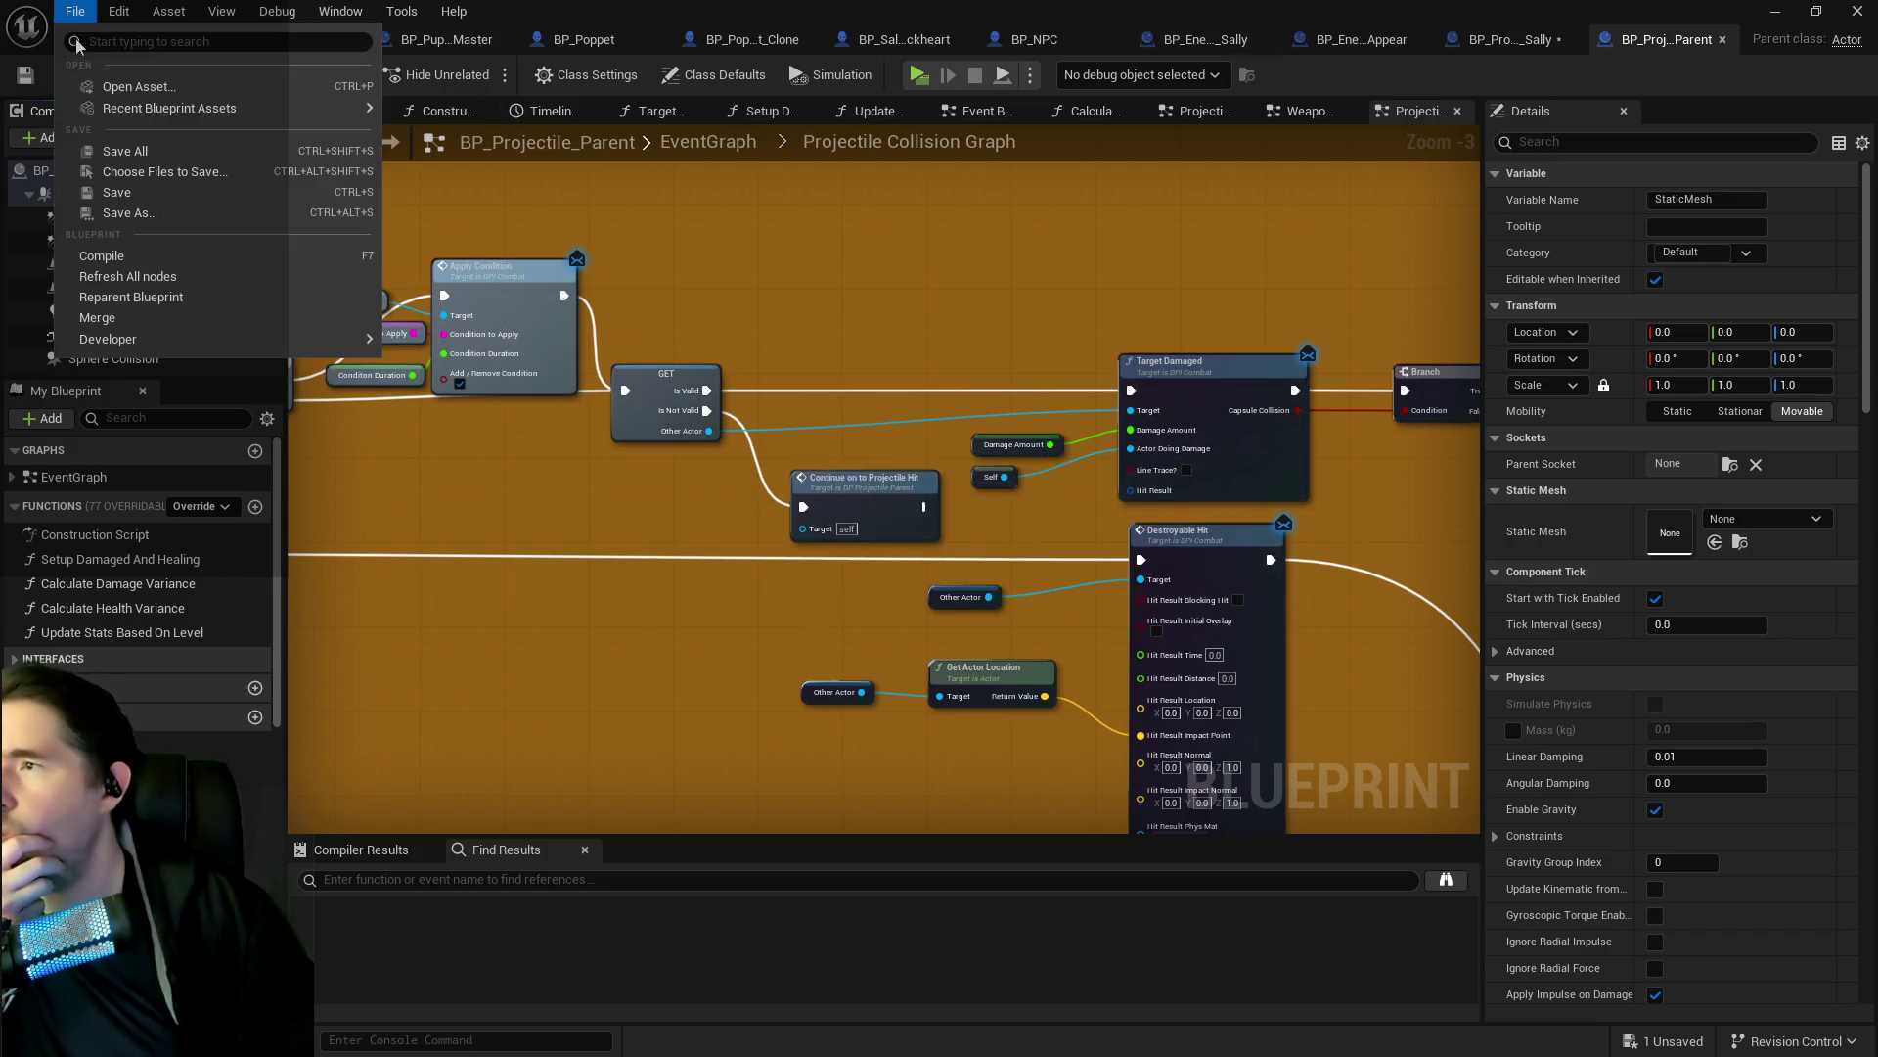
Save all blueprints and preview the skull projectile and Sally in their viewports.
left_click(117, 147)
left_click(1518, 43)
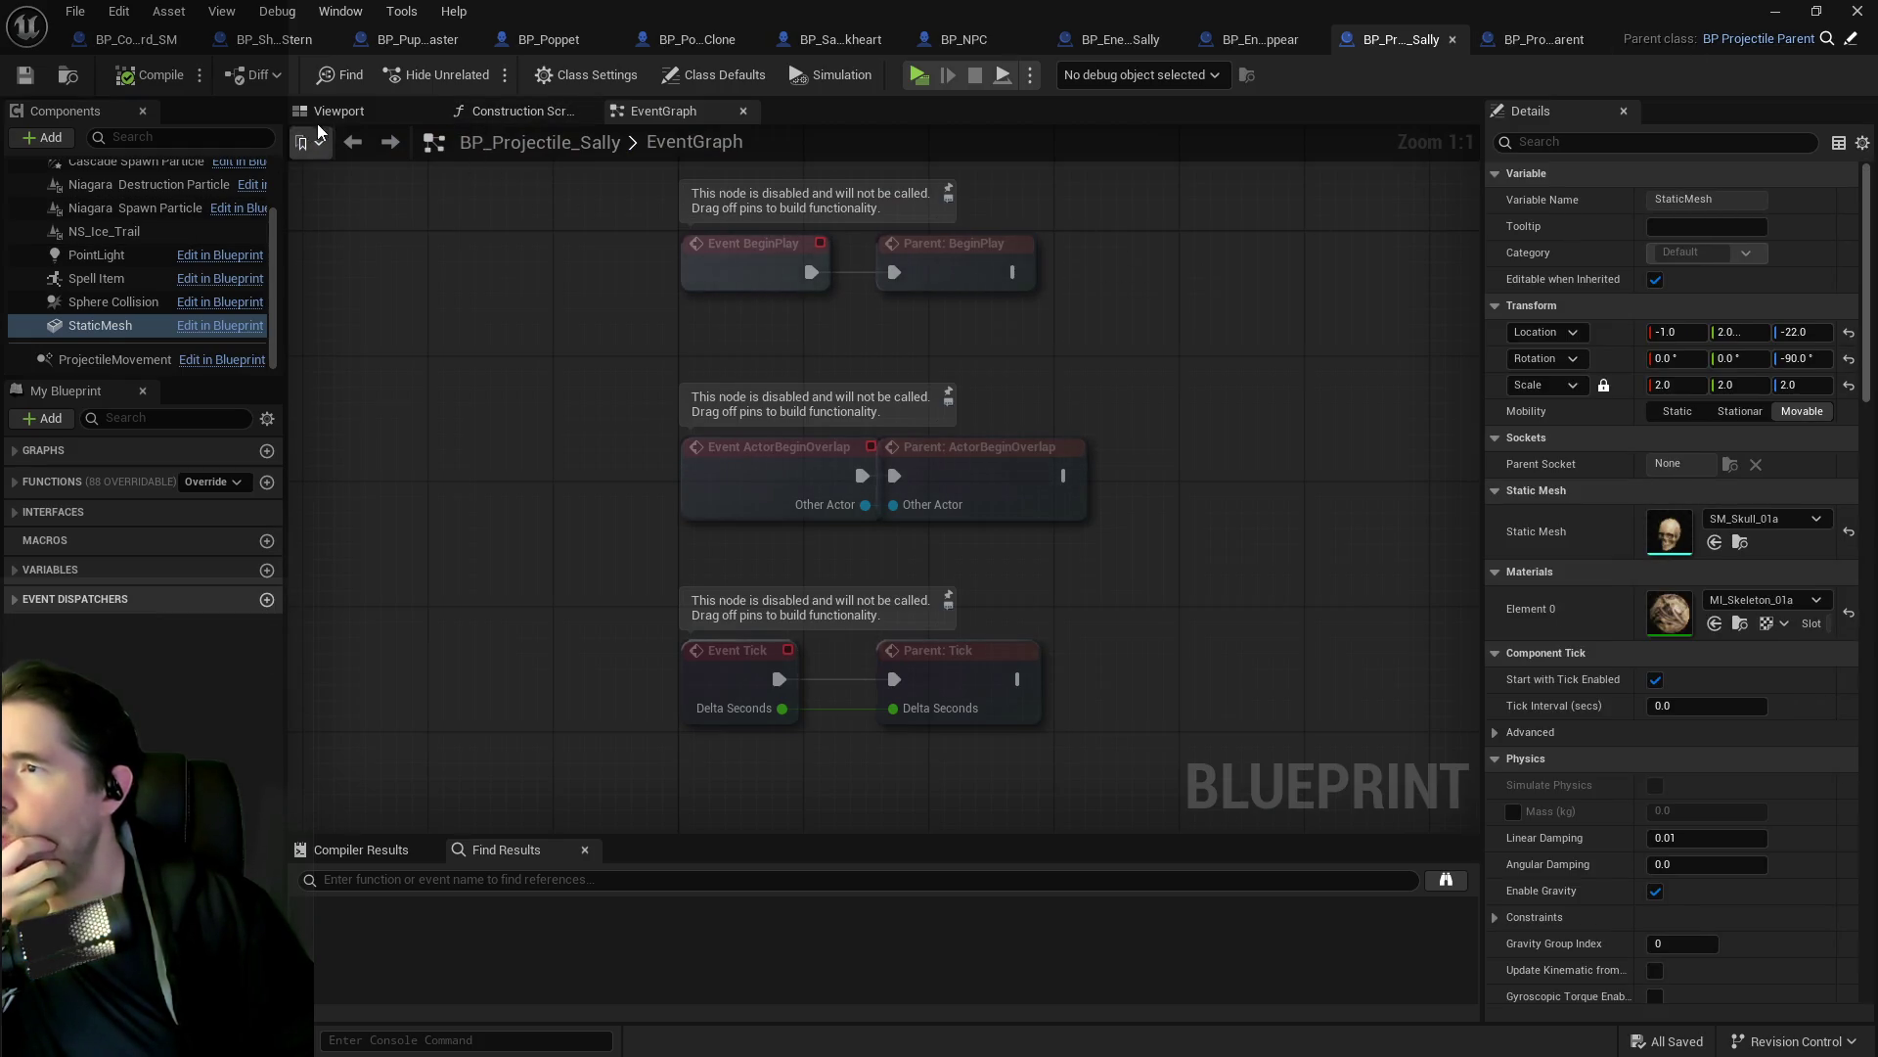
left_click(244, 257)
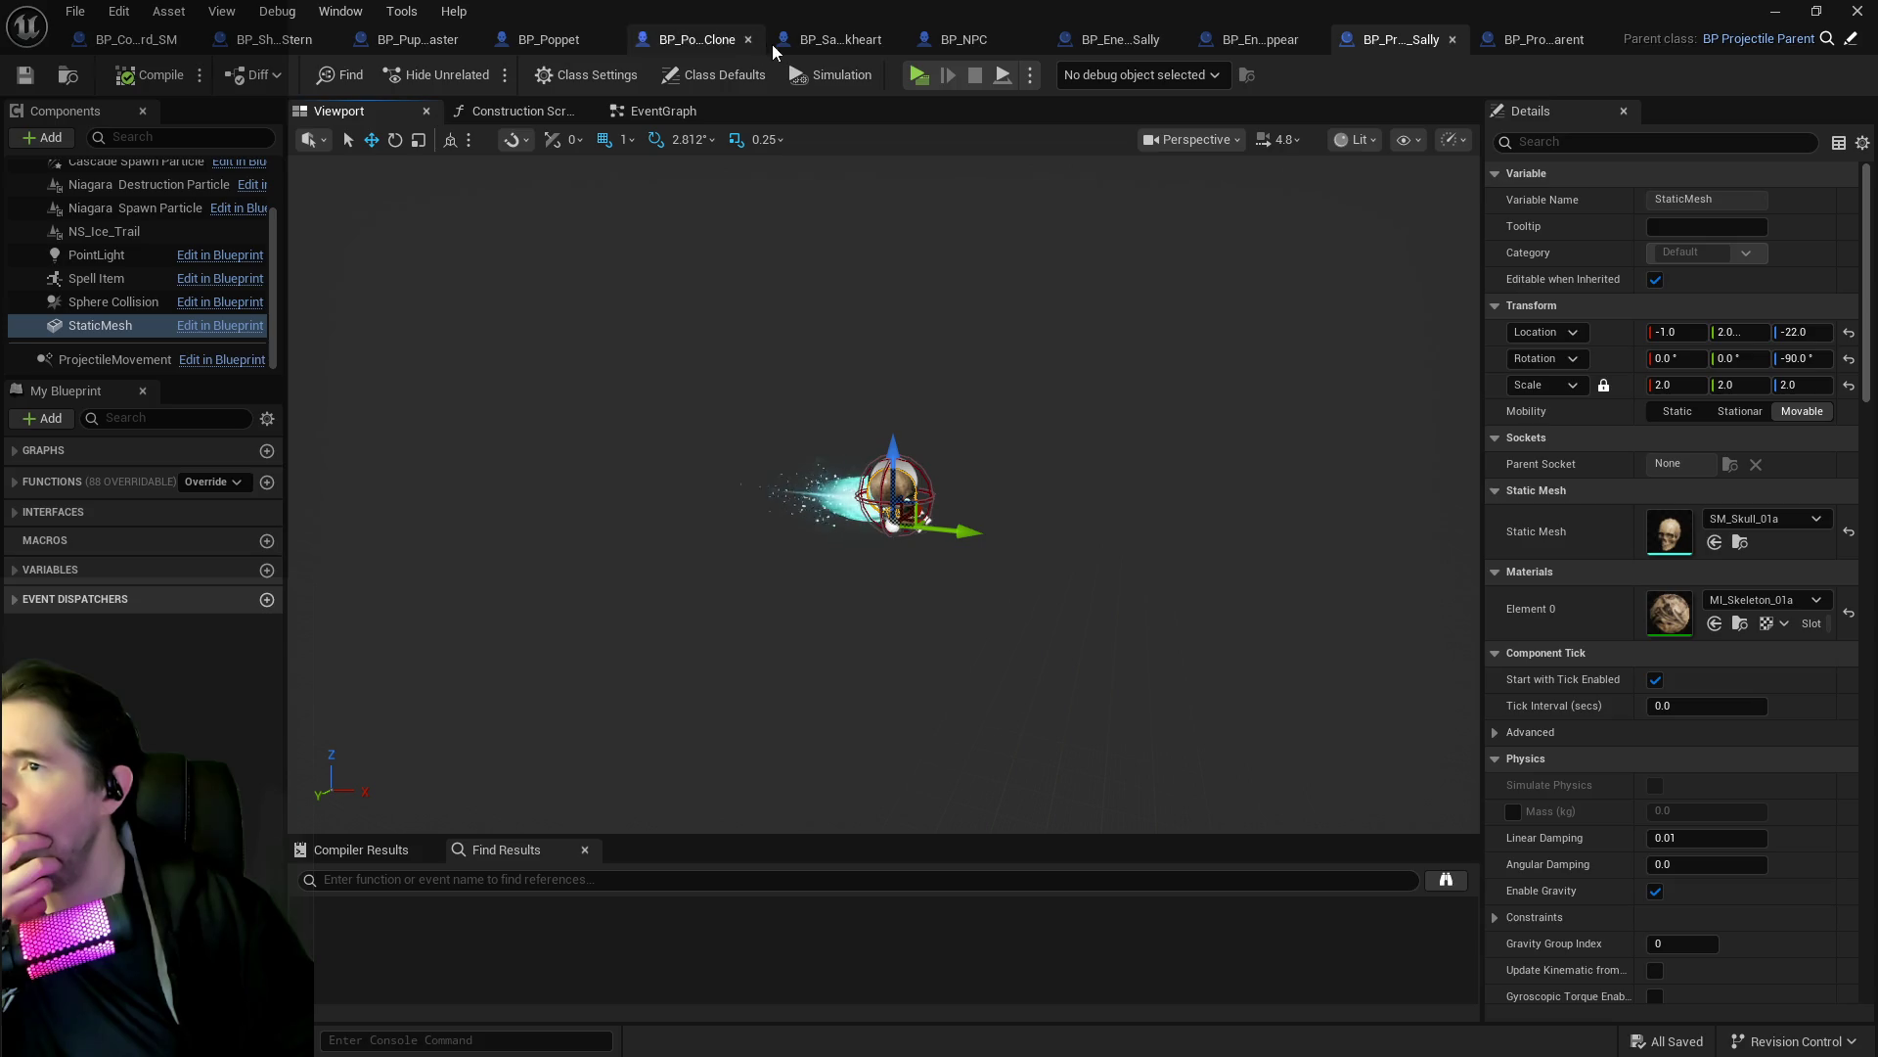
left_click(839, 39)
left_click(309, 110)
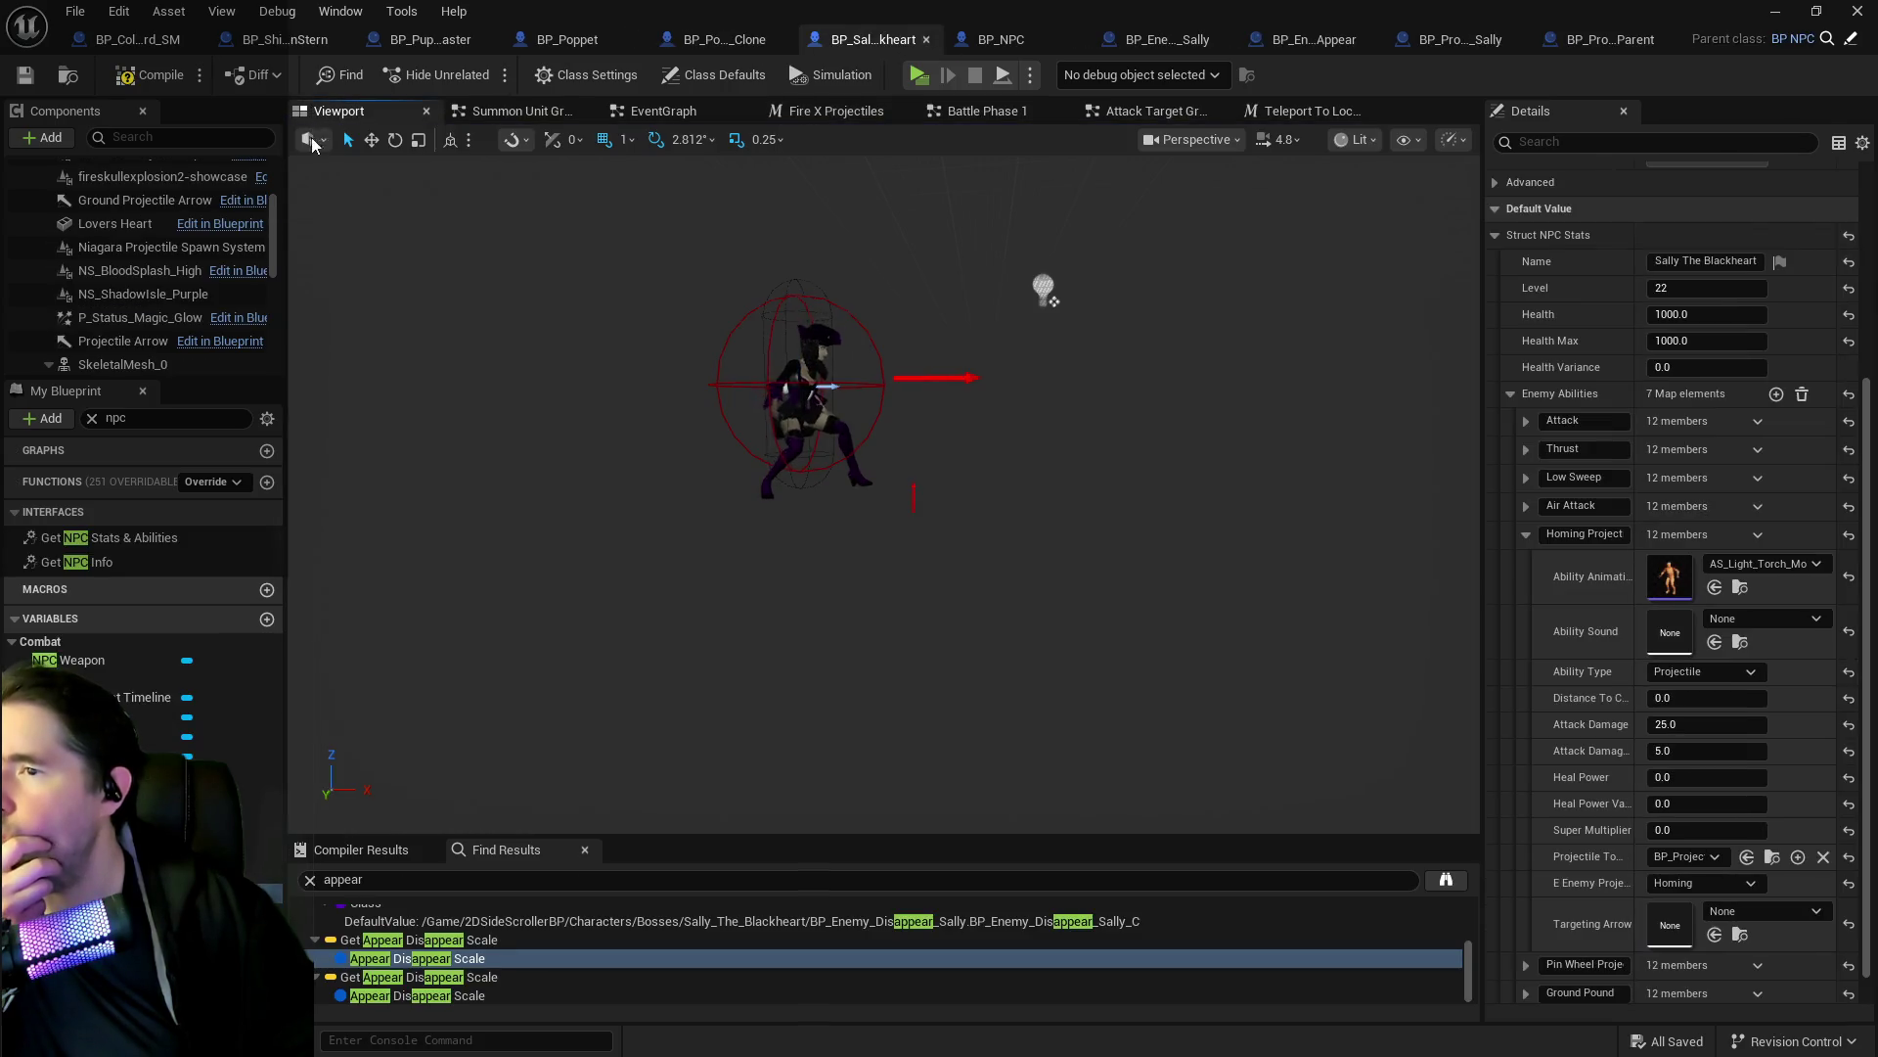
Filter Details by 'auto' and untick Auto Activate on NS_ShadowIsle_Purple and Niagara Projectile Spawn System.
left_click(143, 293)
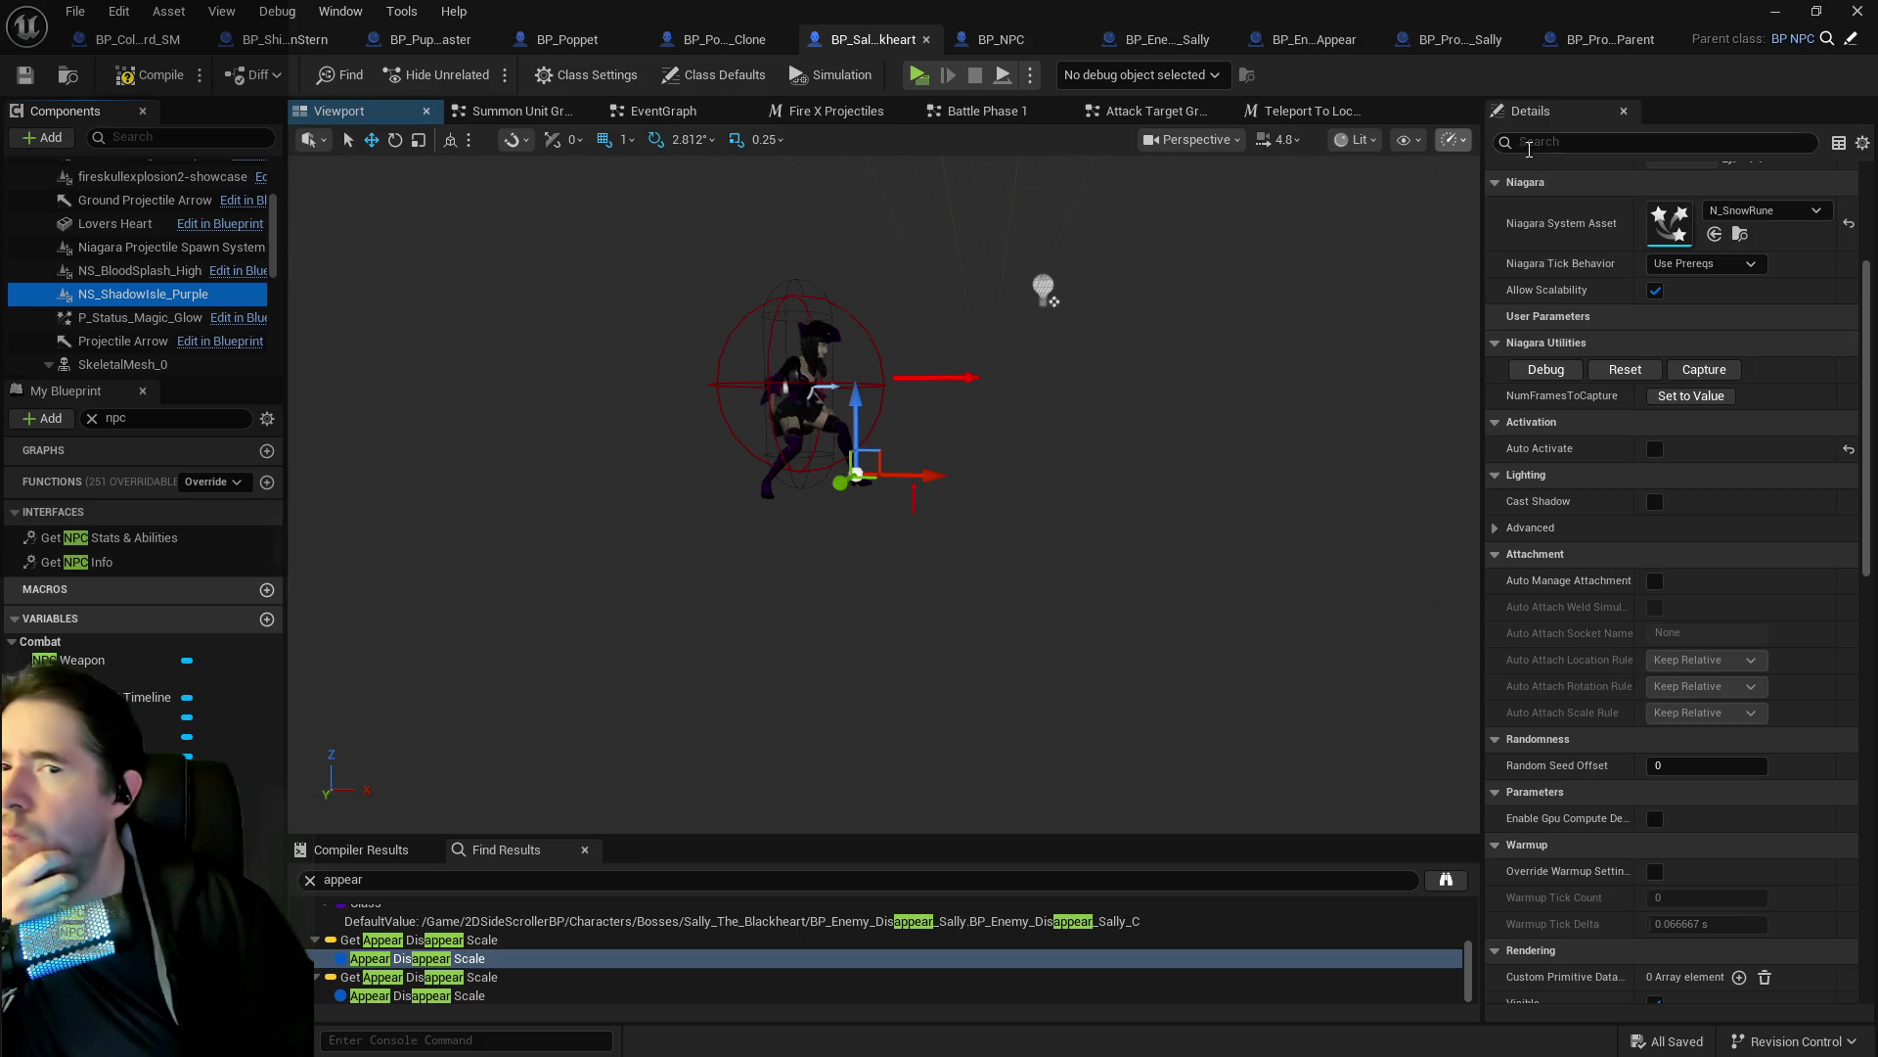
left_click(1558, 143)
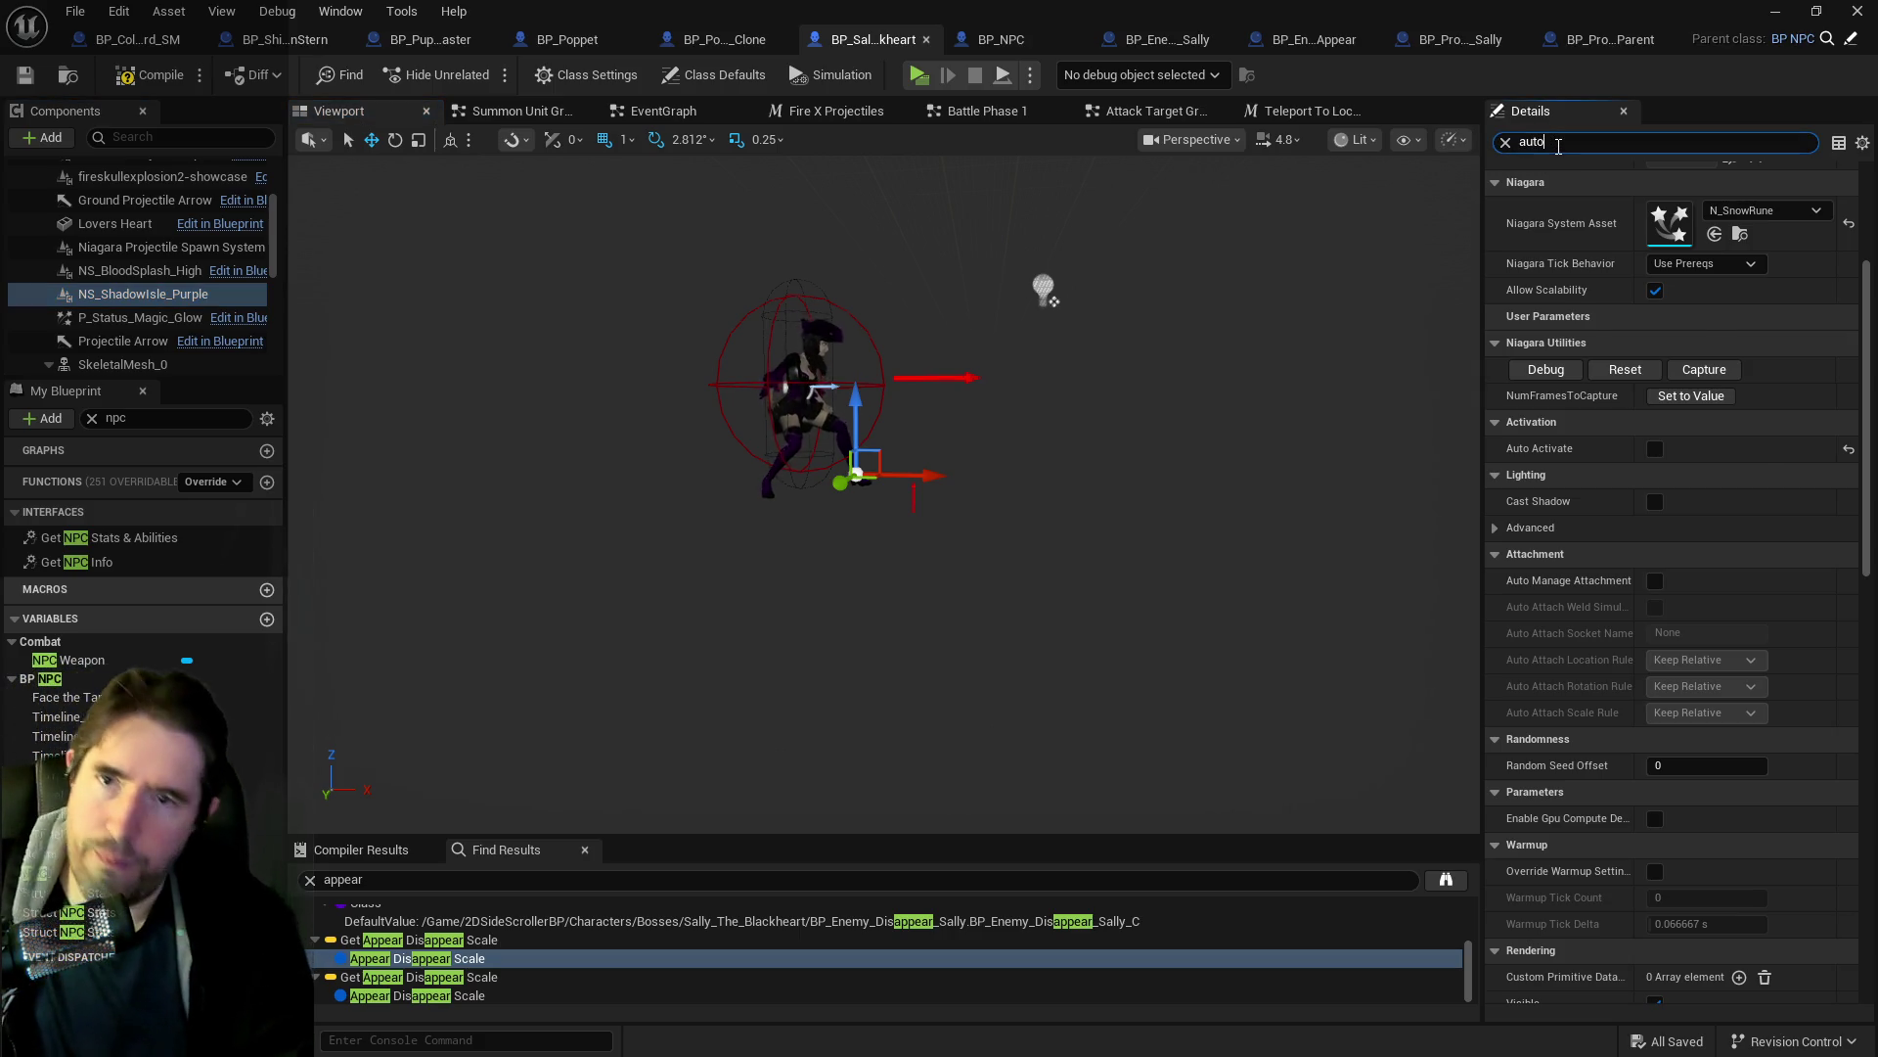
type("auto")
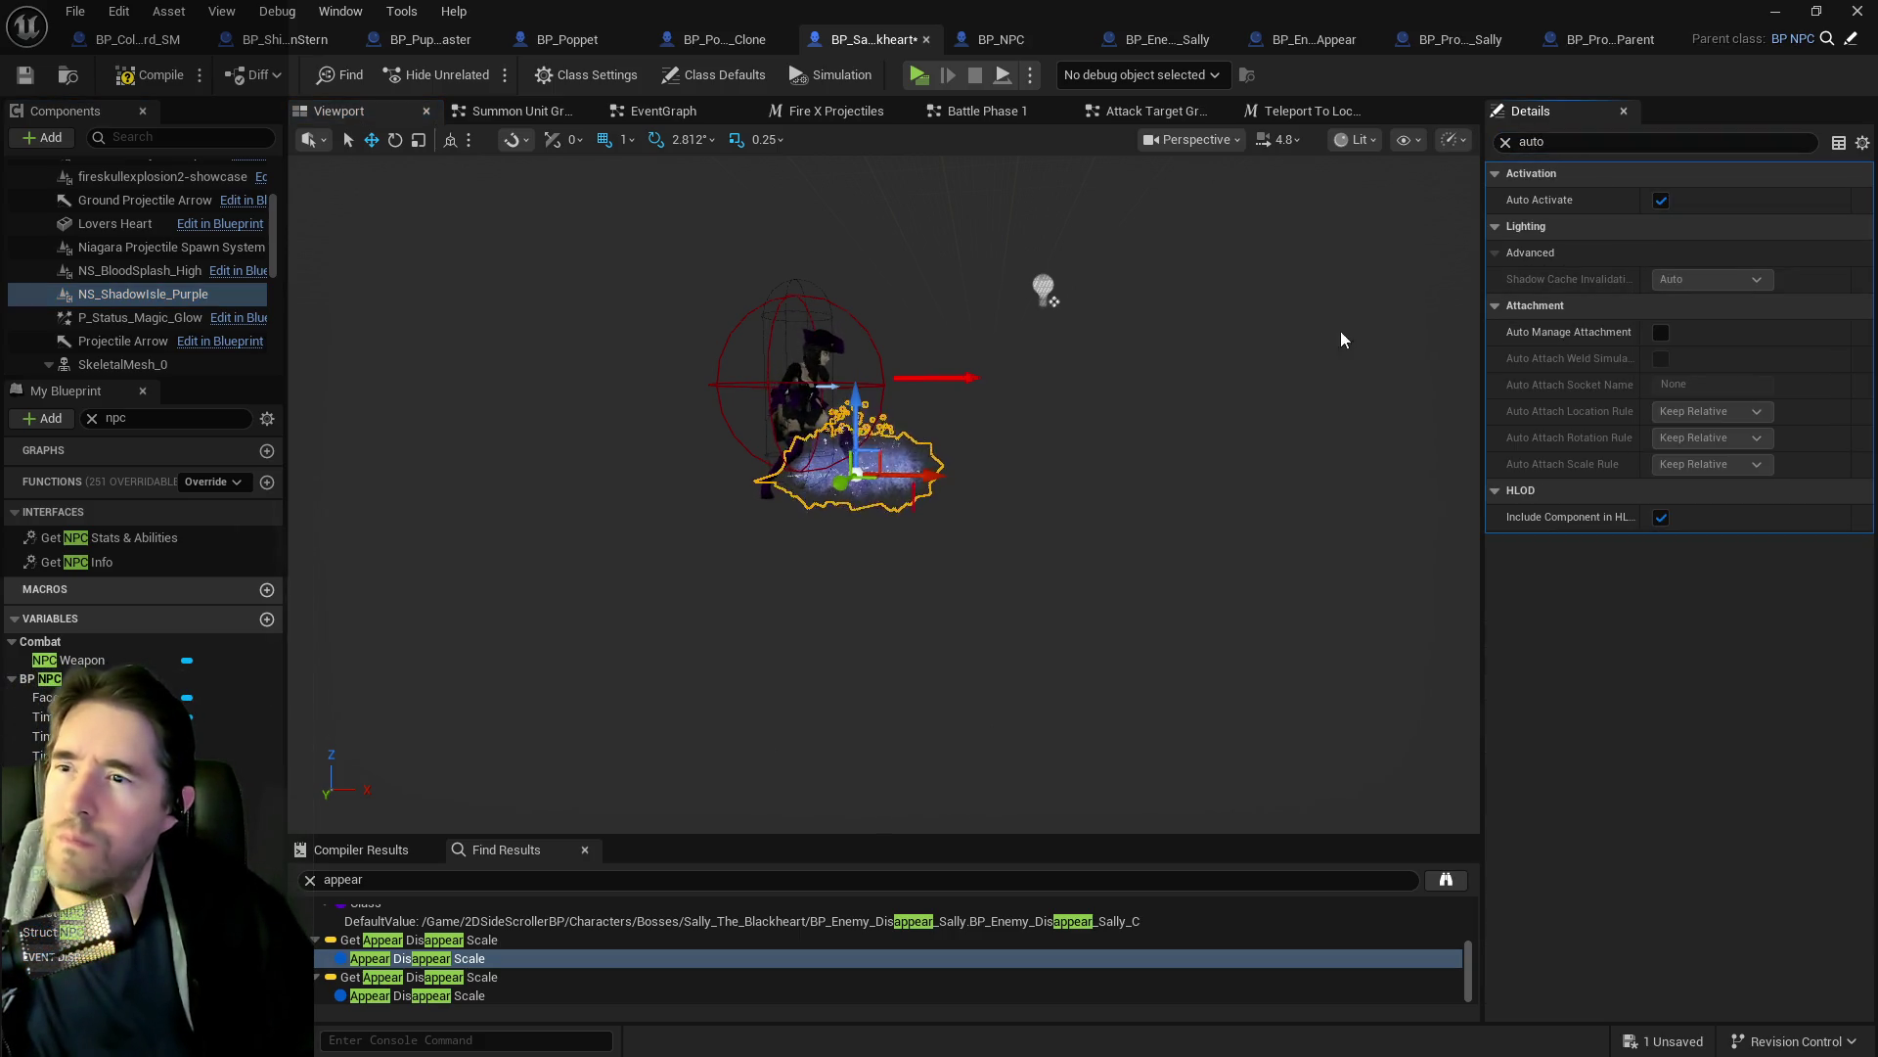
left_click(1662, 200)
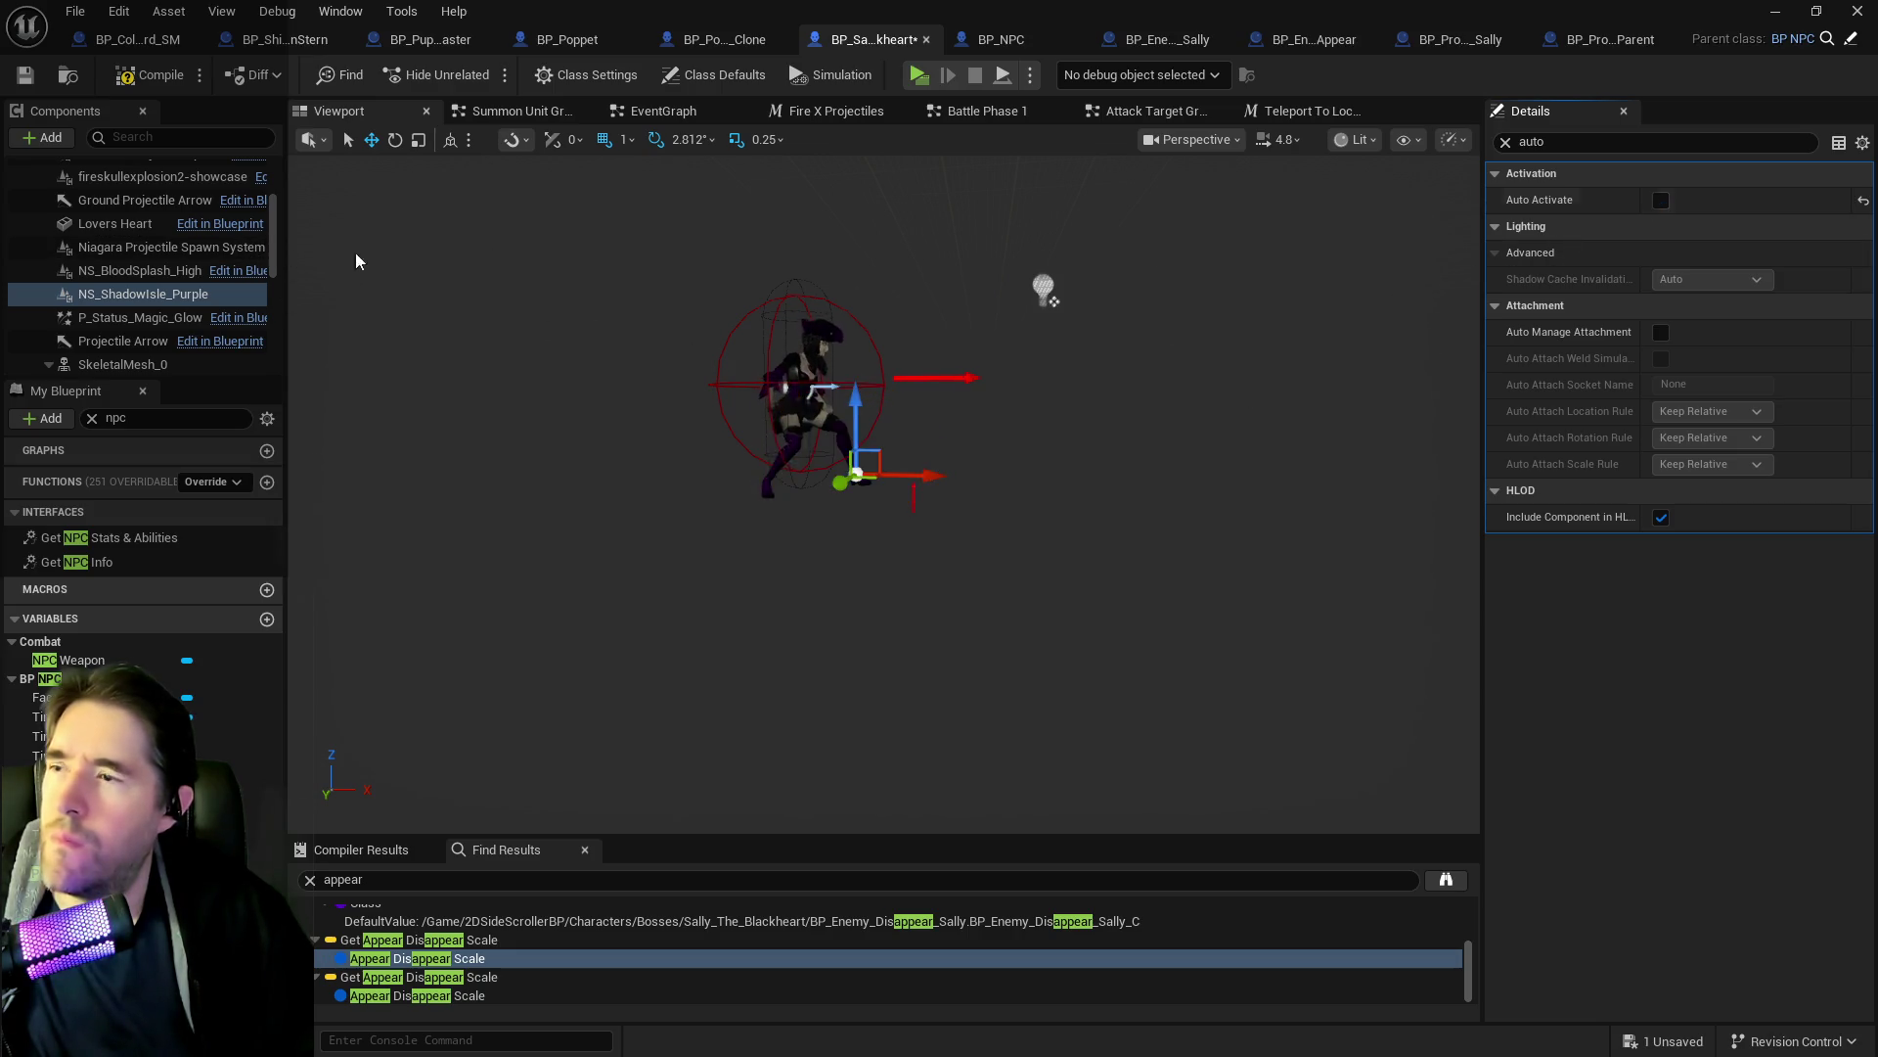
left_click(165, 271)
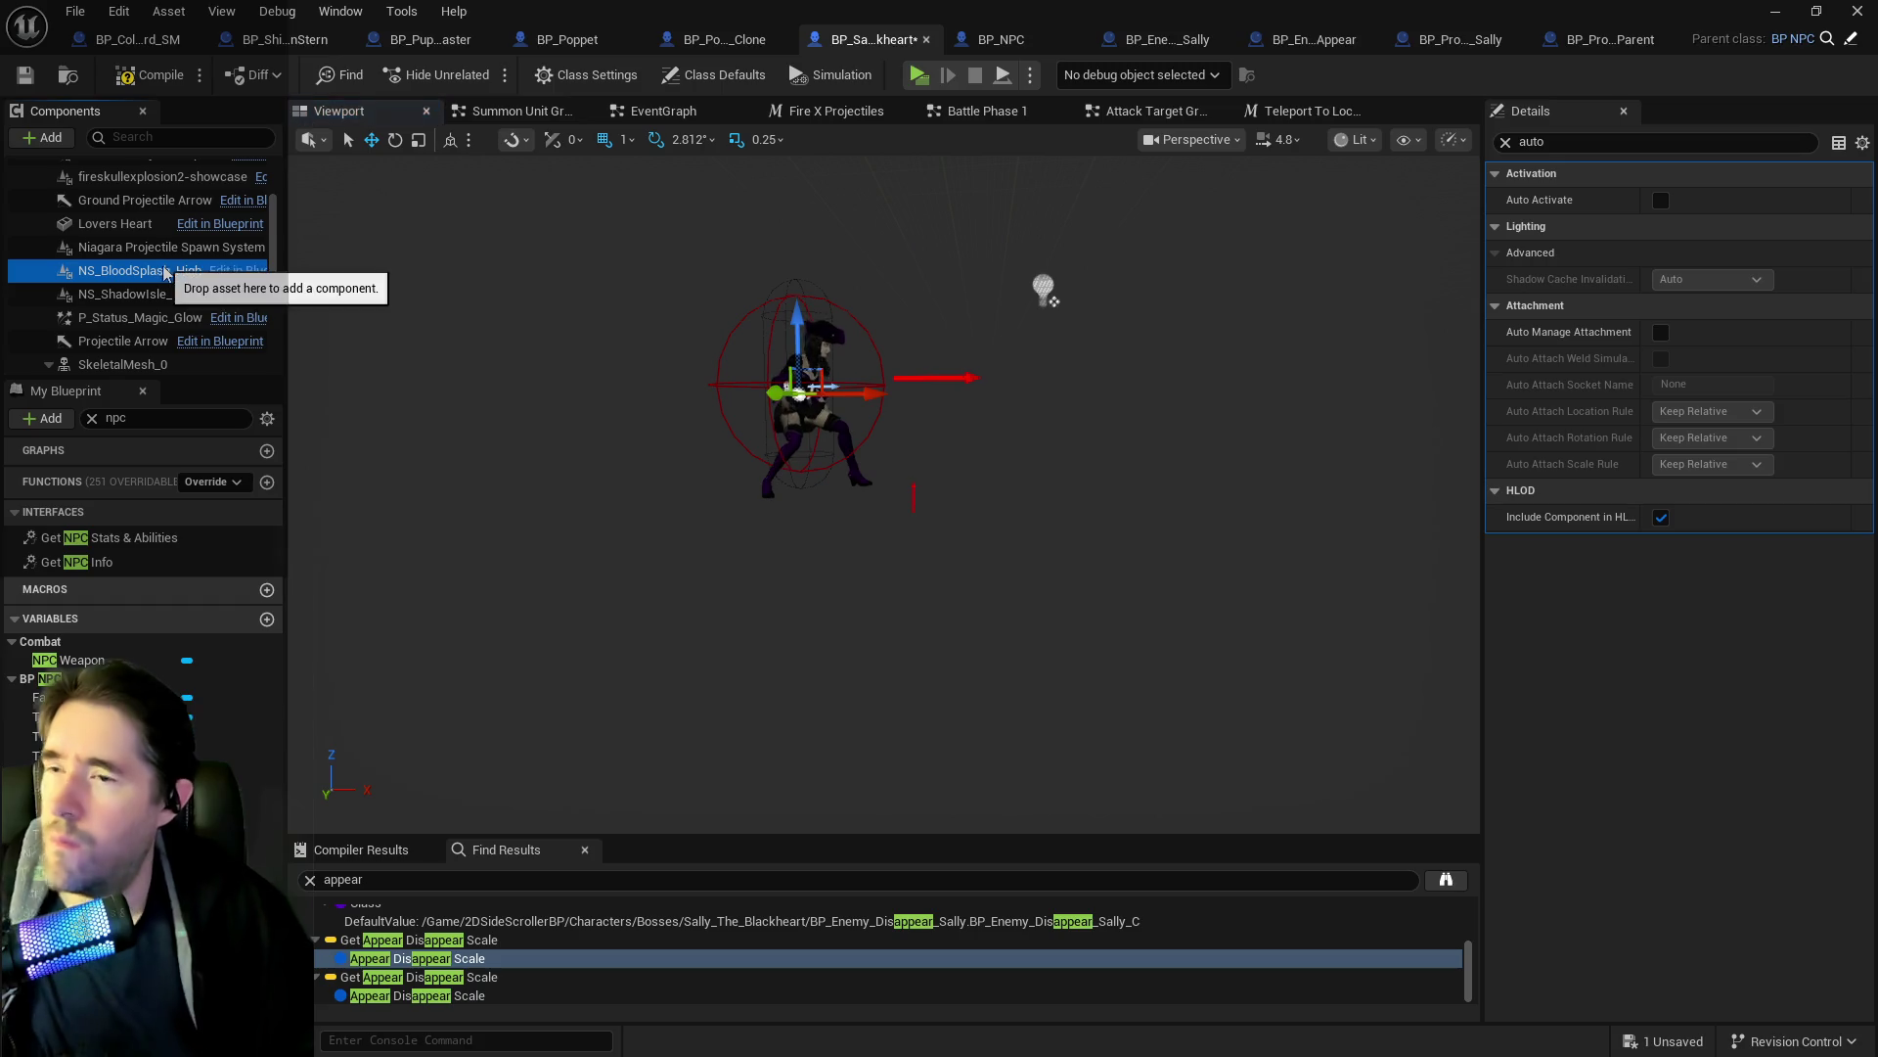
left_click(117, 249)
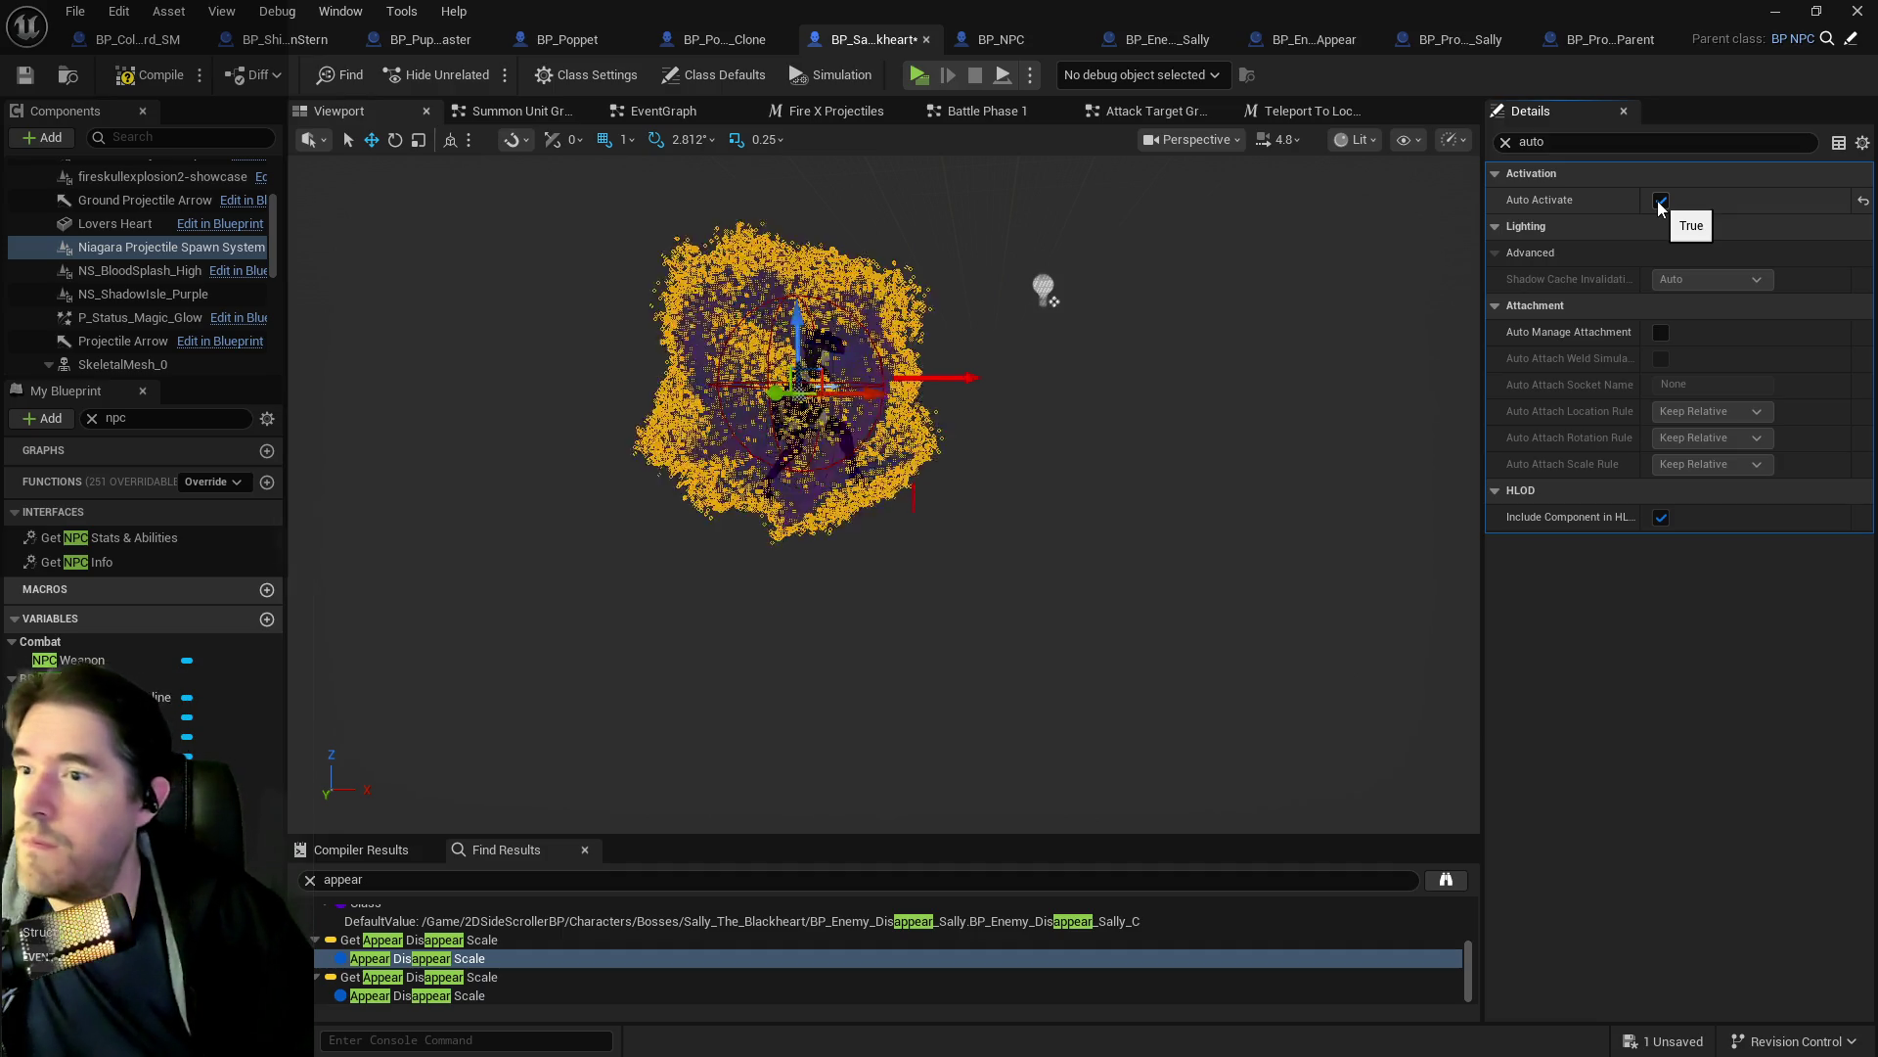
left_click(1660, 201)
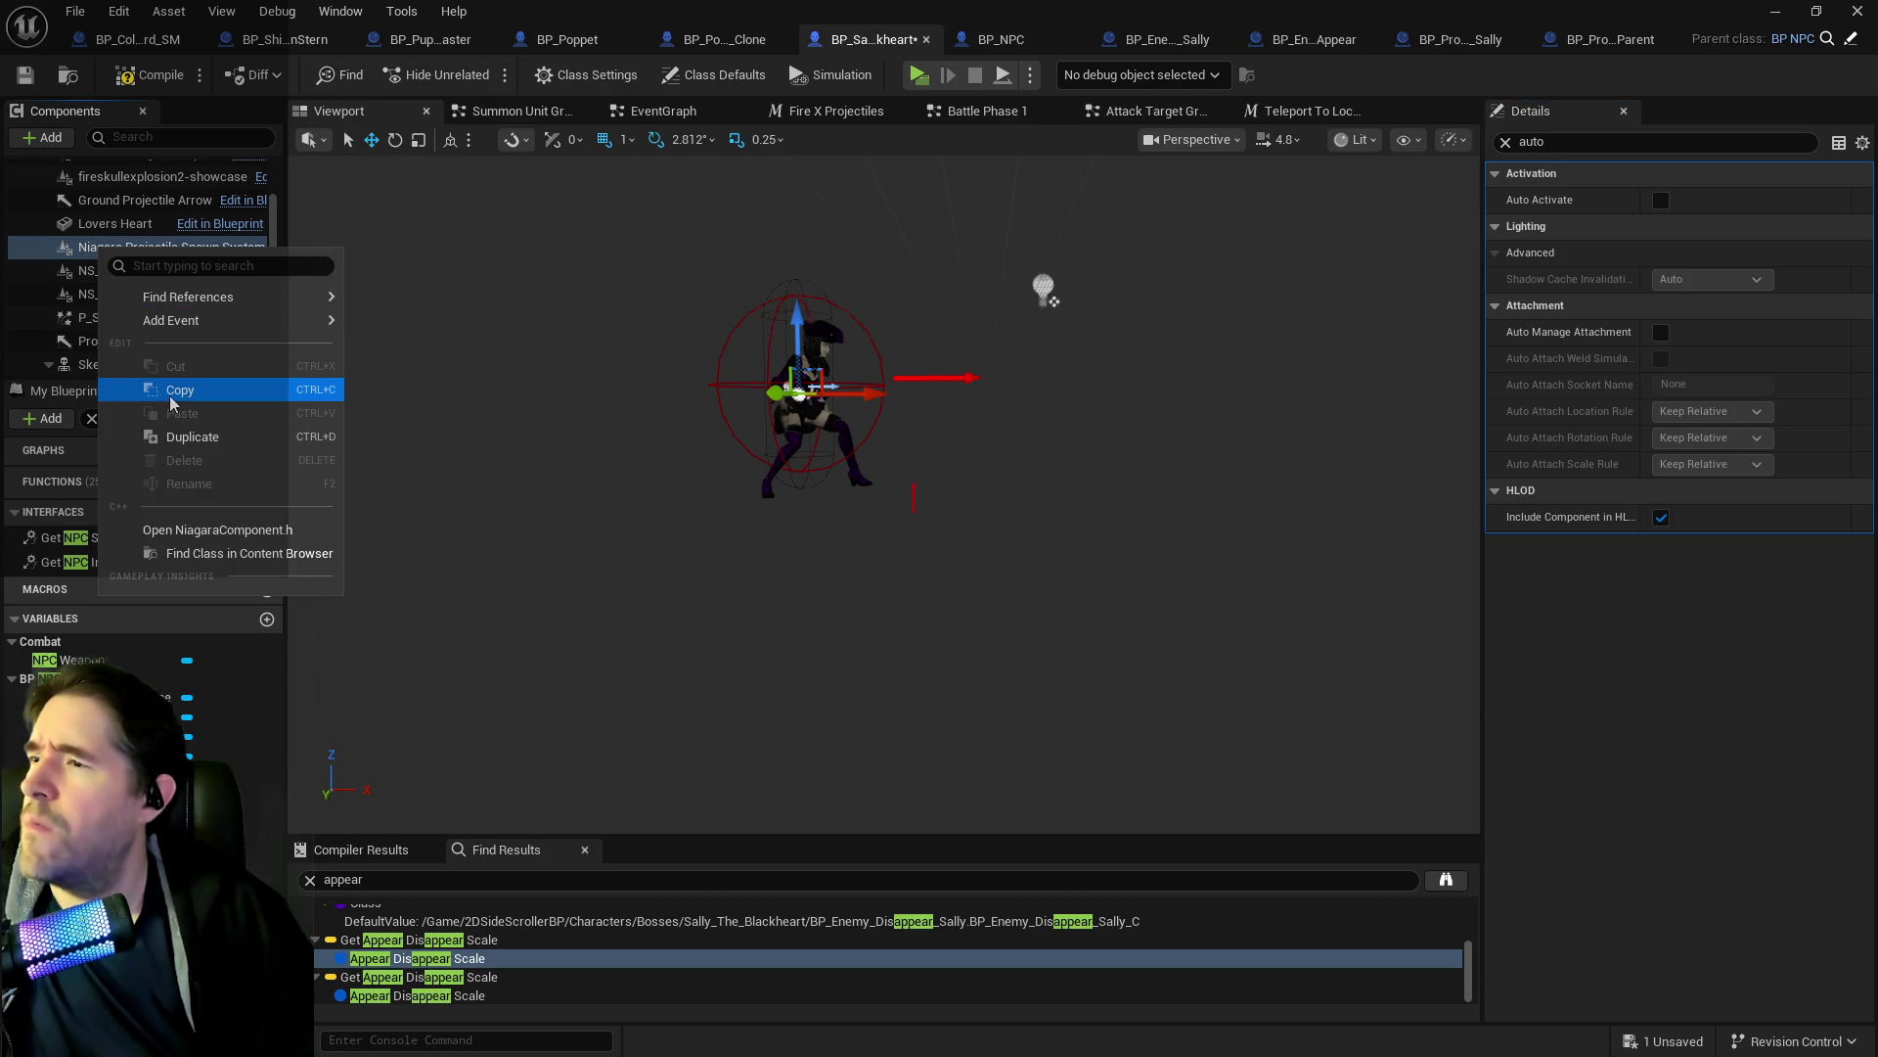
left_click(88, 260)
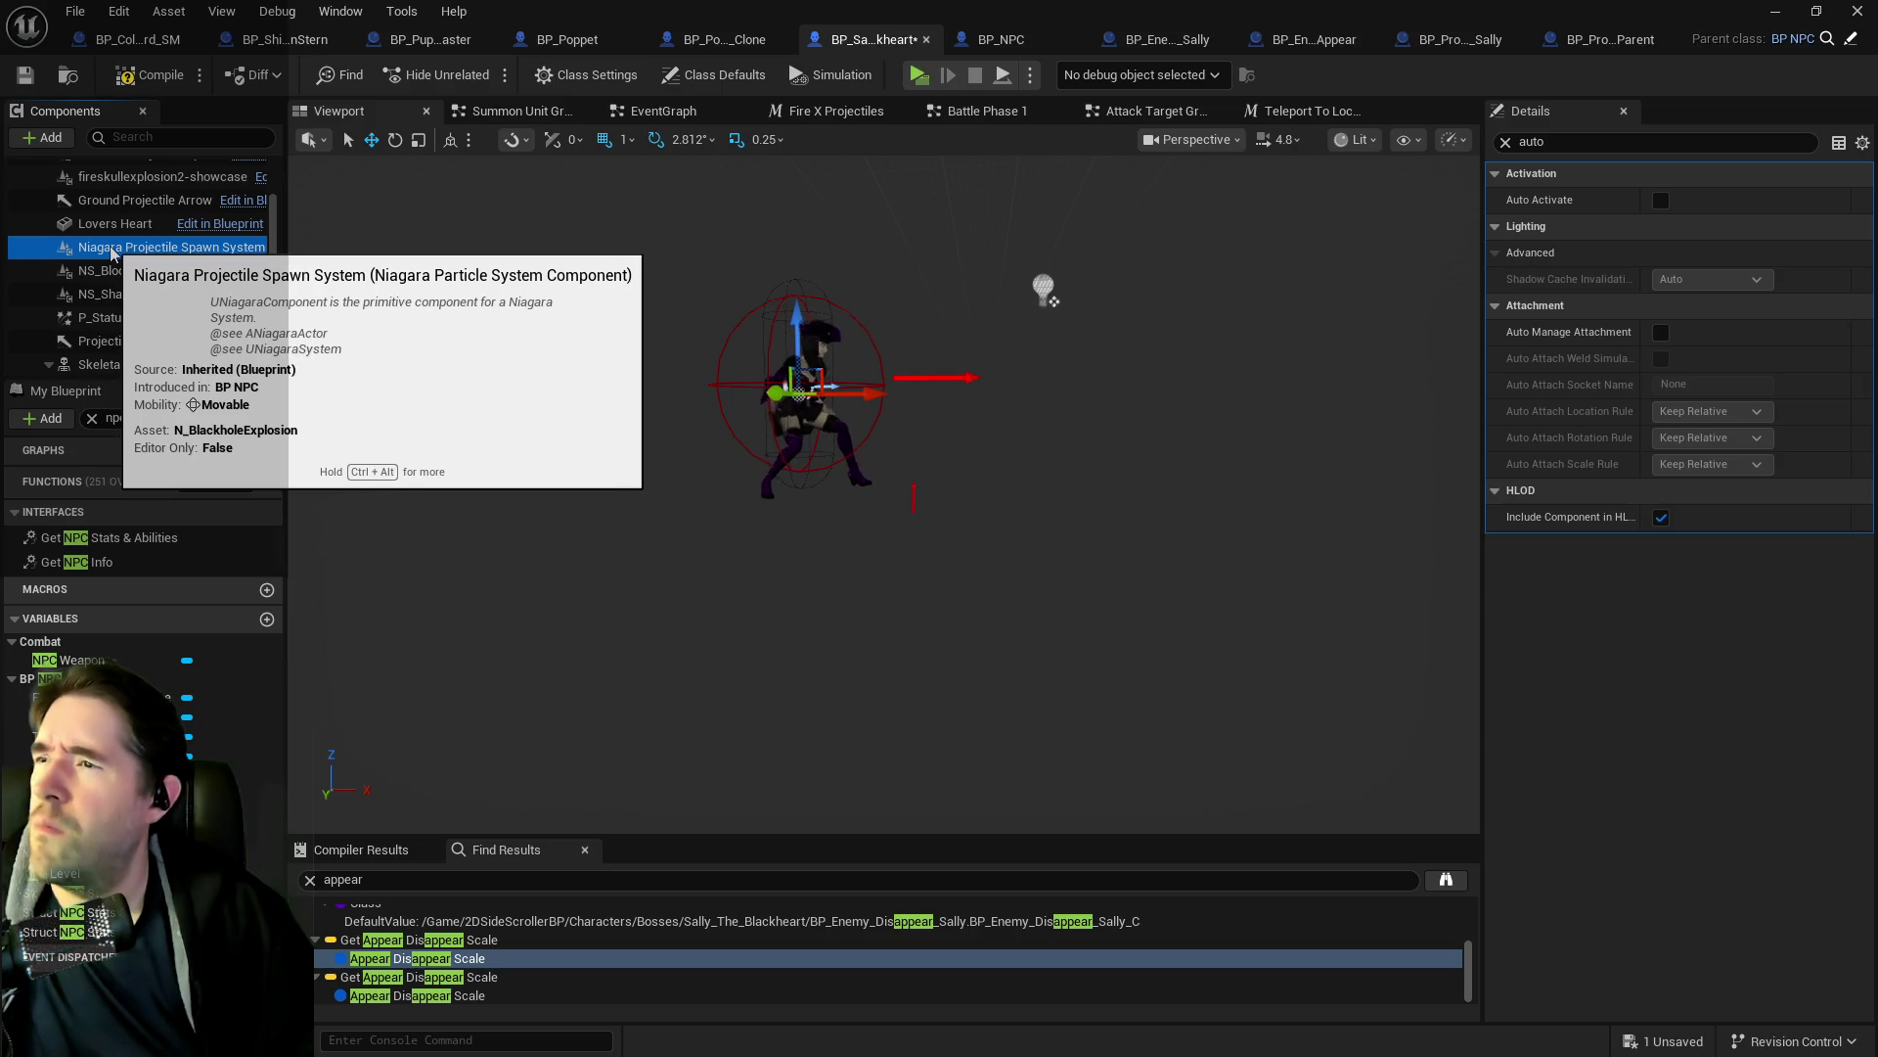
left_click(1832, 42)
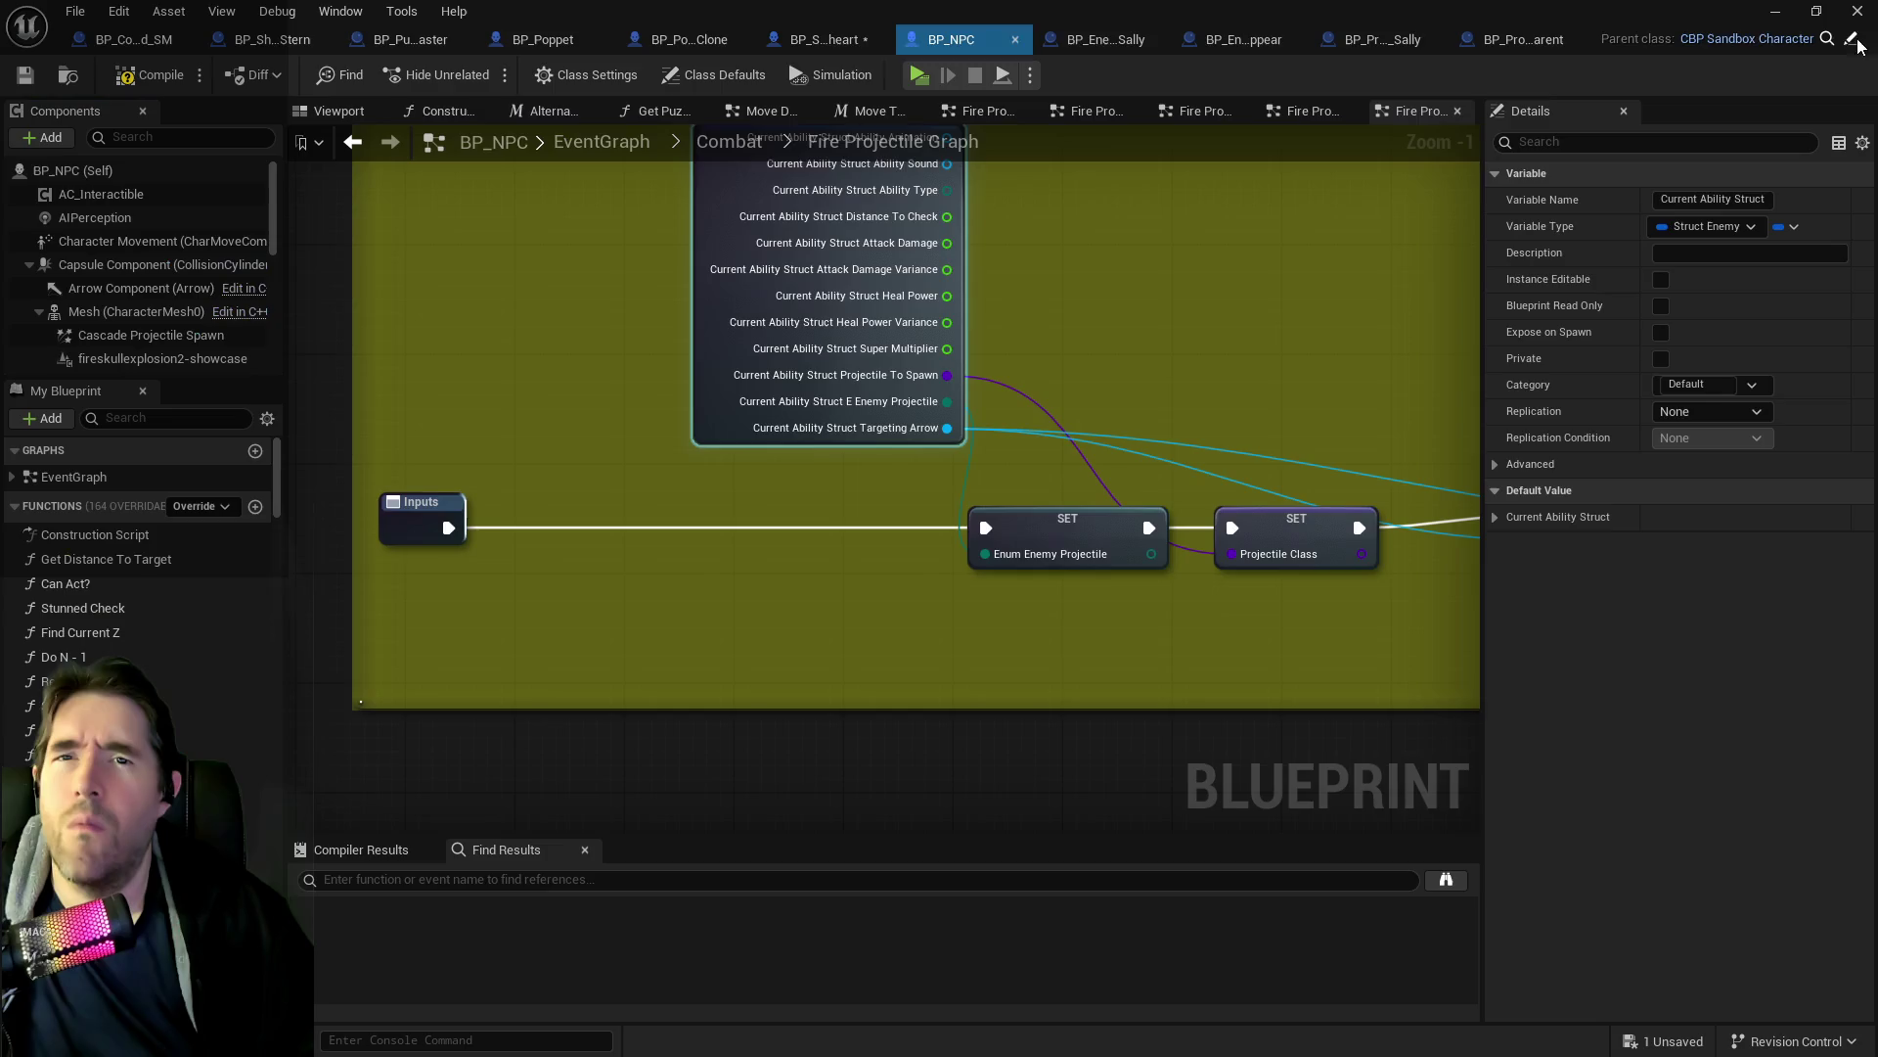
Set BP_NPC's Niagara Projectile Spawn System asset to None, compile and save it.
scroll(123, 313, "down", 5)
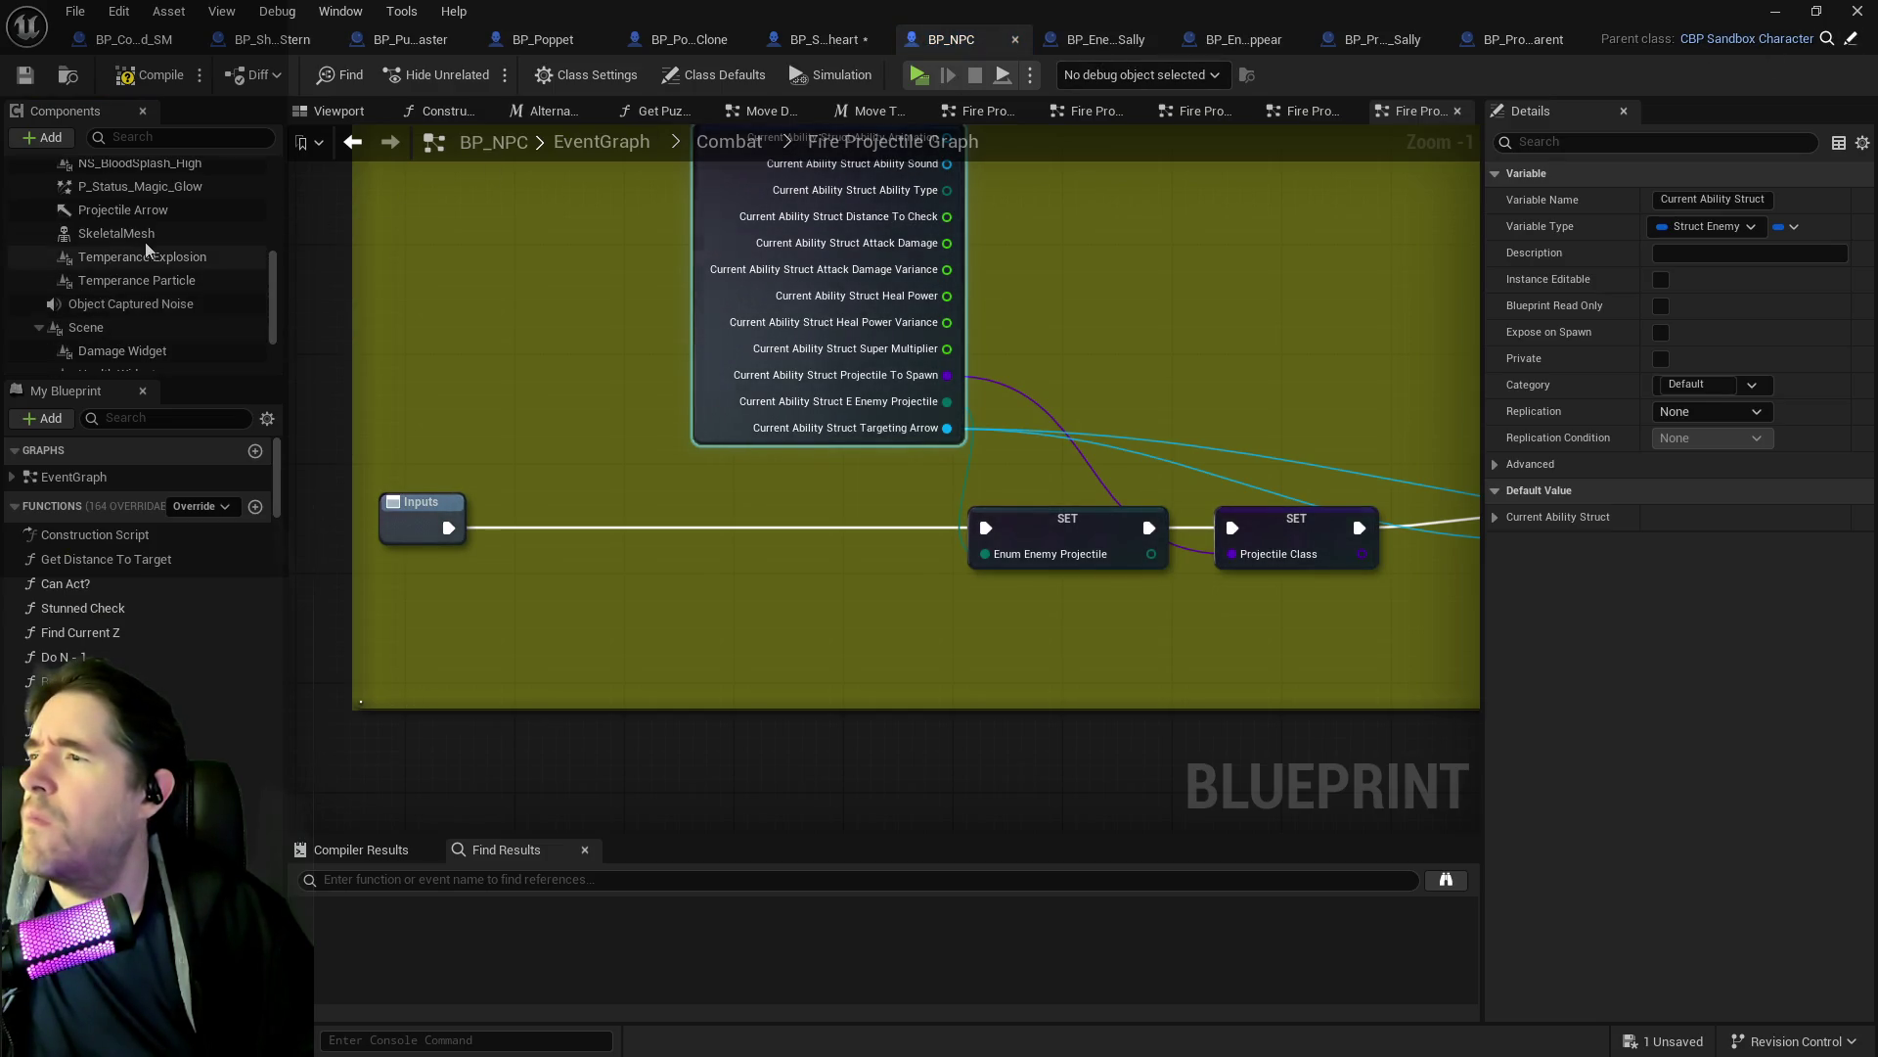
left_click(150, 235)
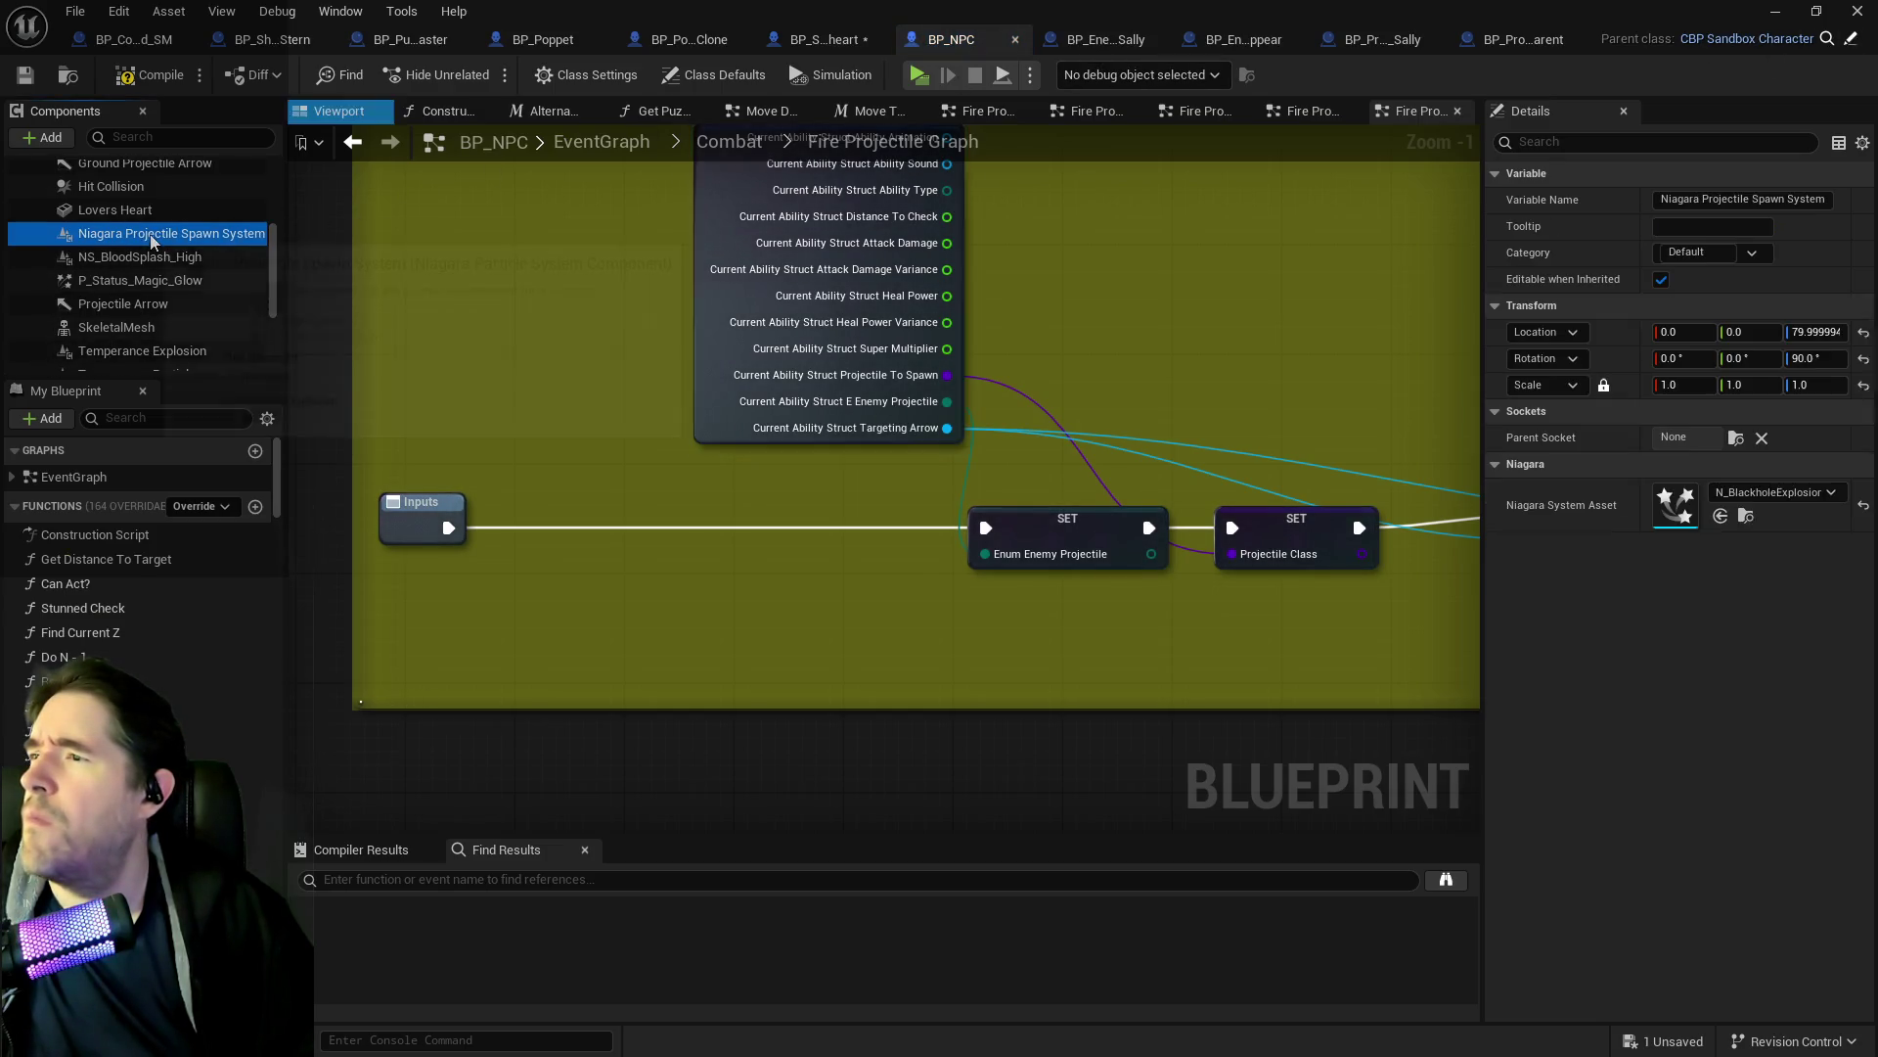
left_click(1734, 492)
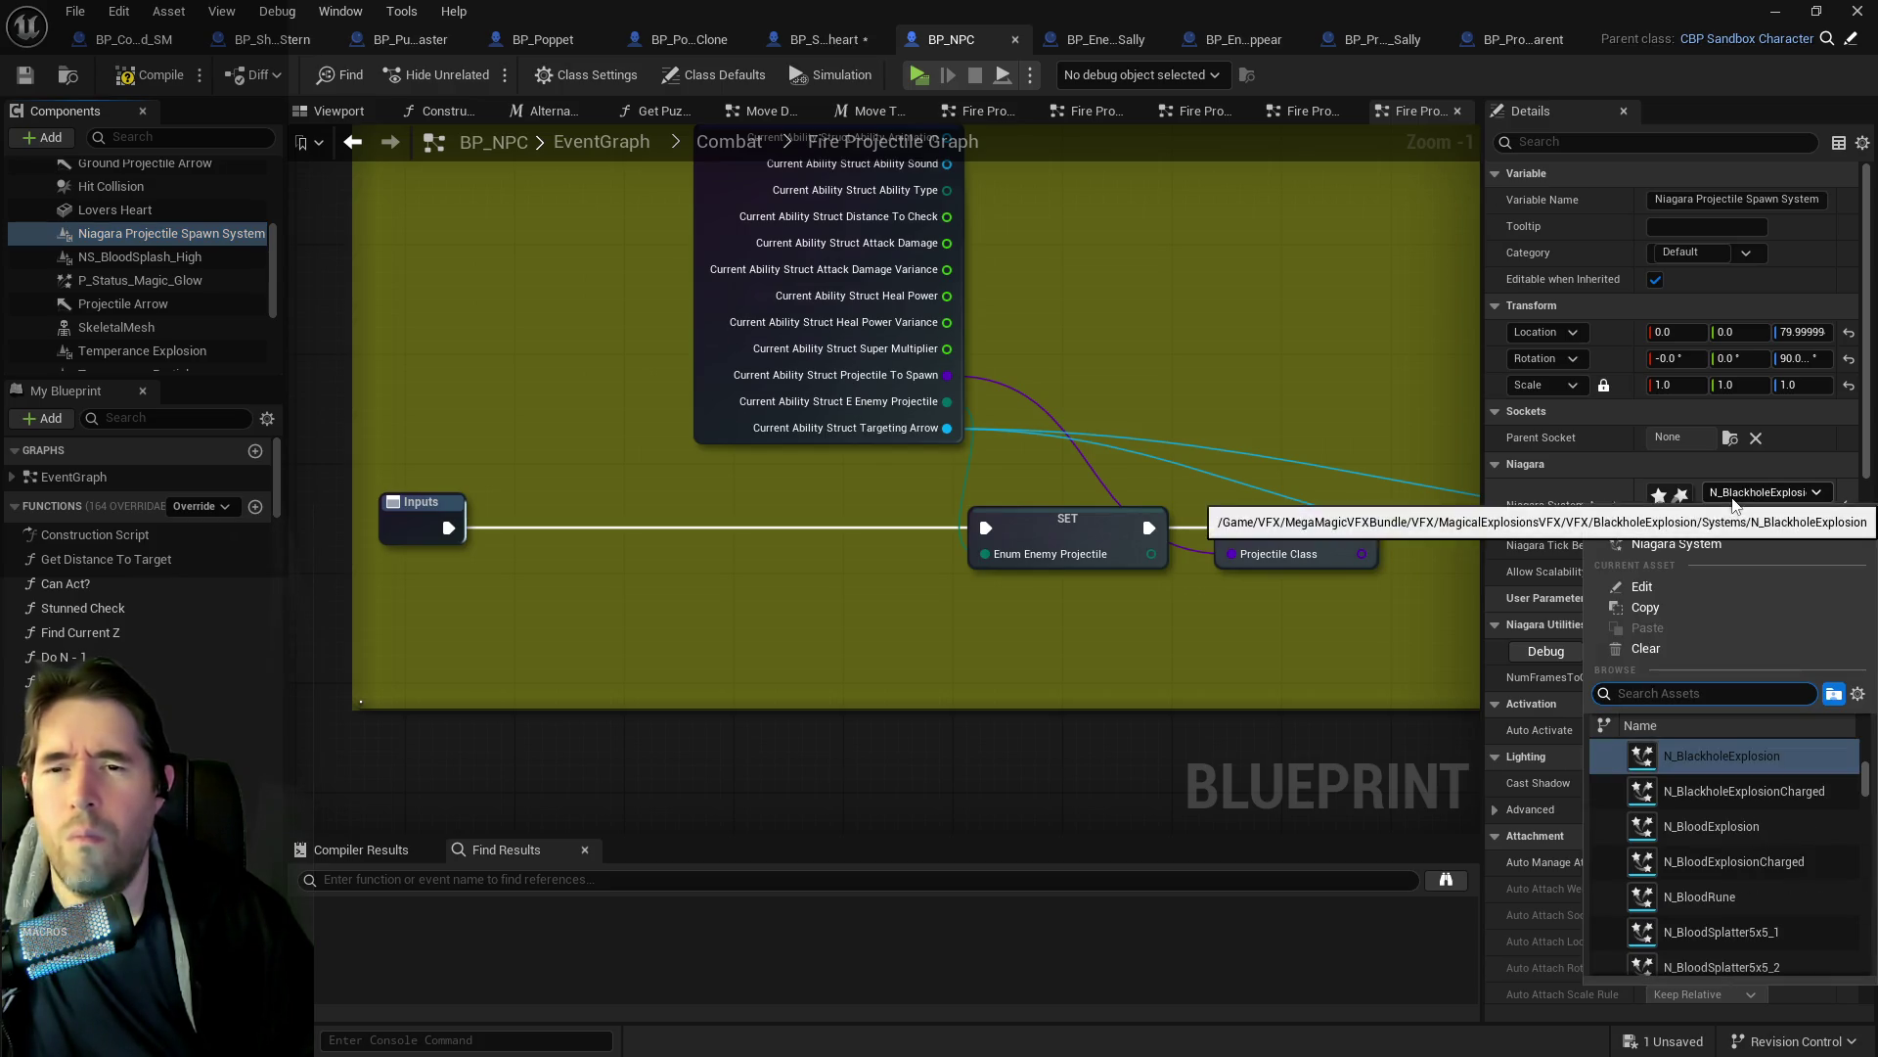
left_click(1658, 649)
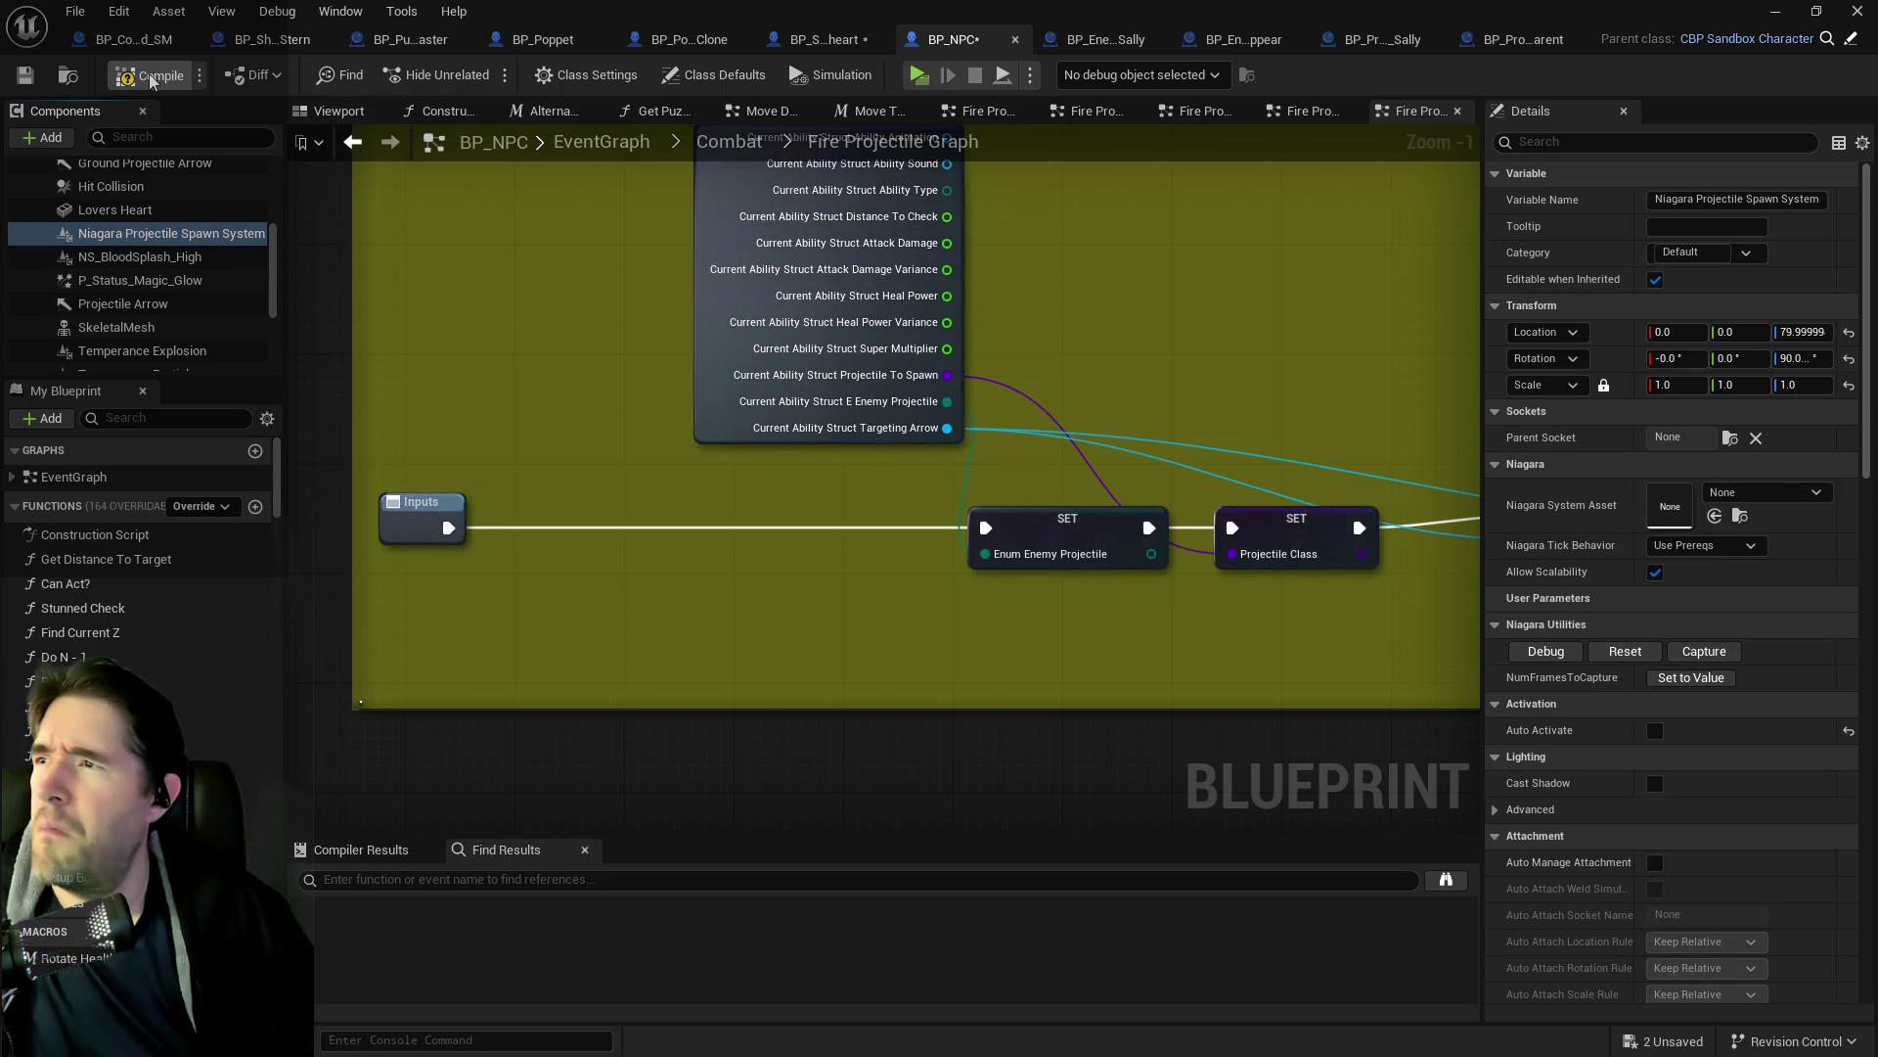
left_click(24, 79)
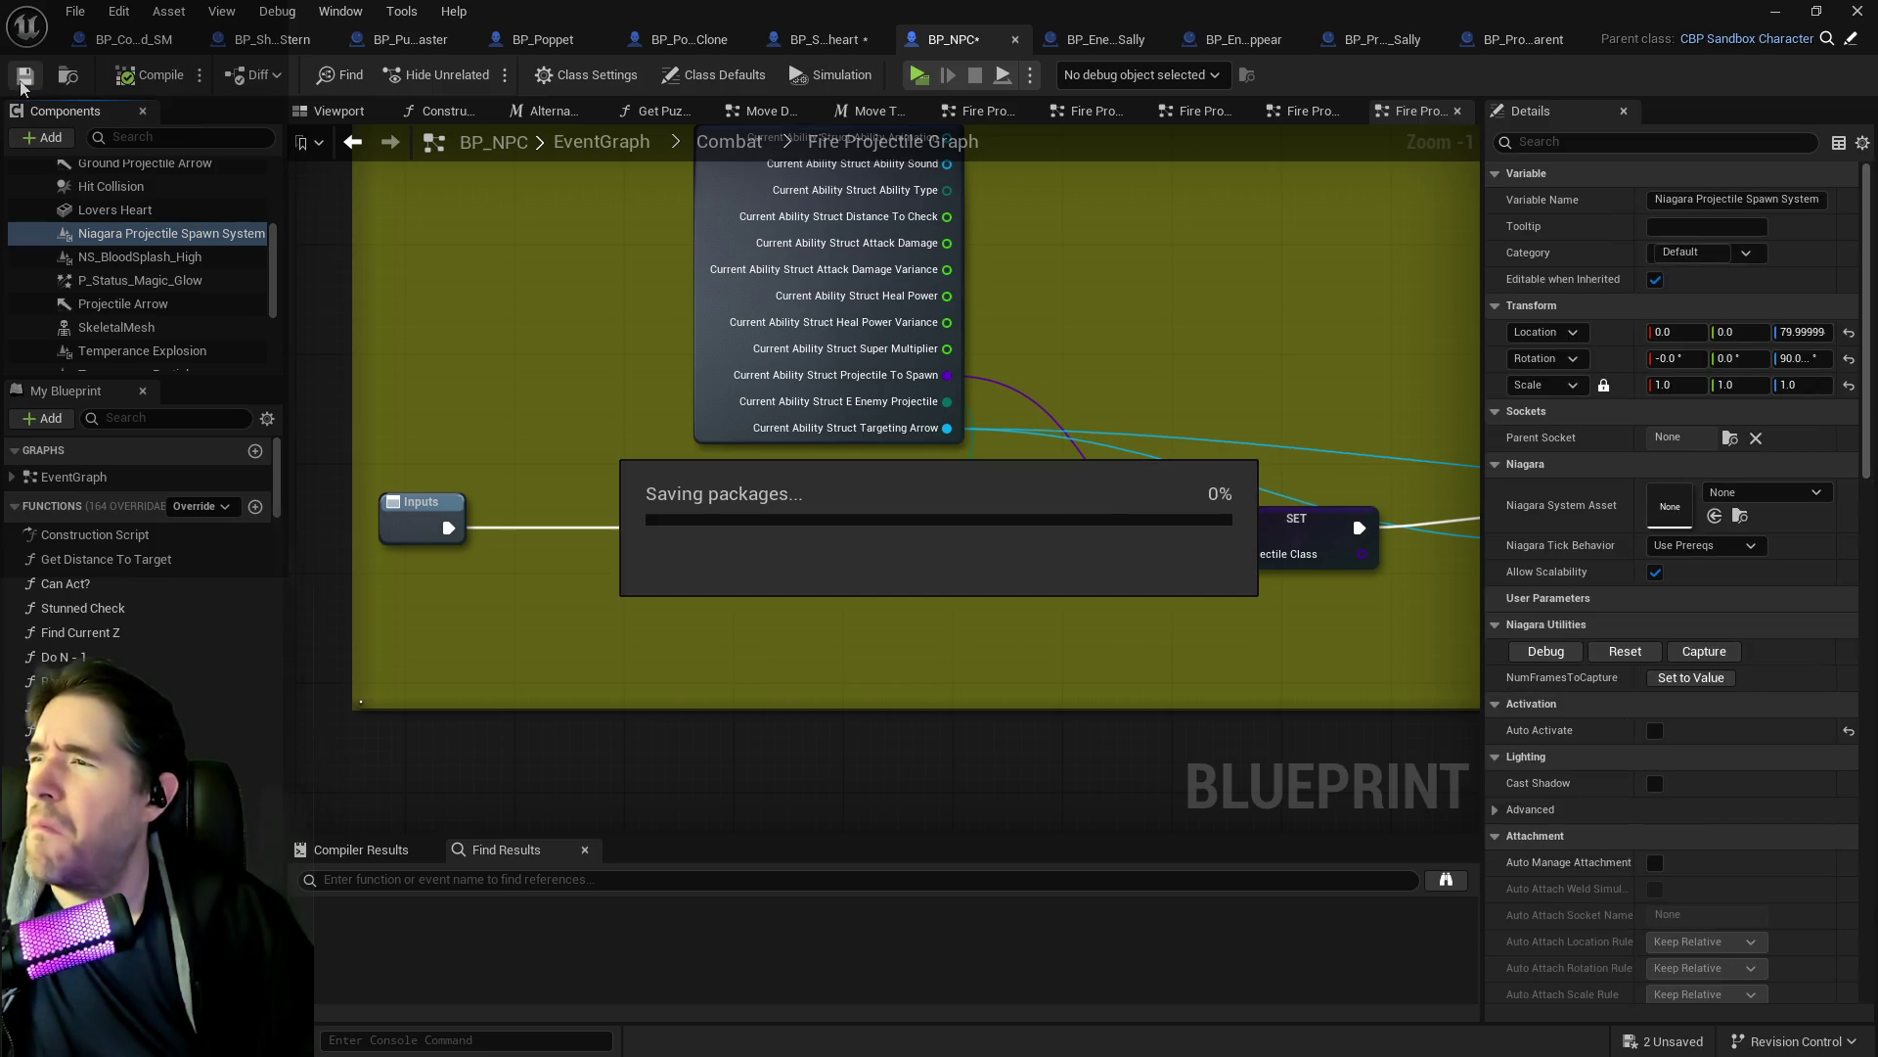
left_click(798, 42)
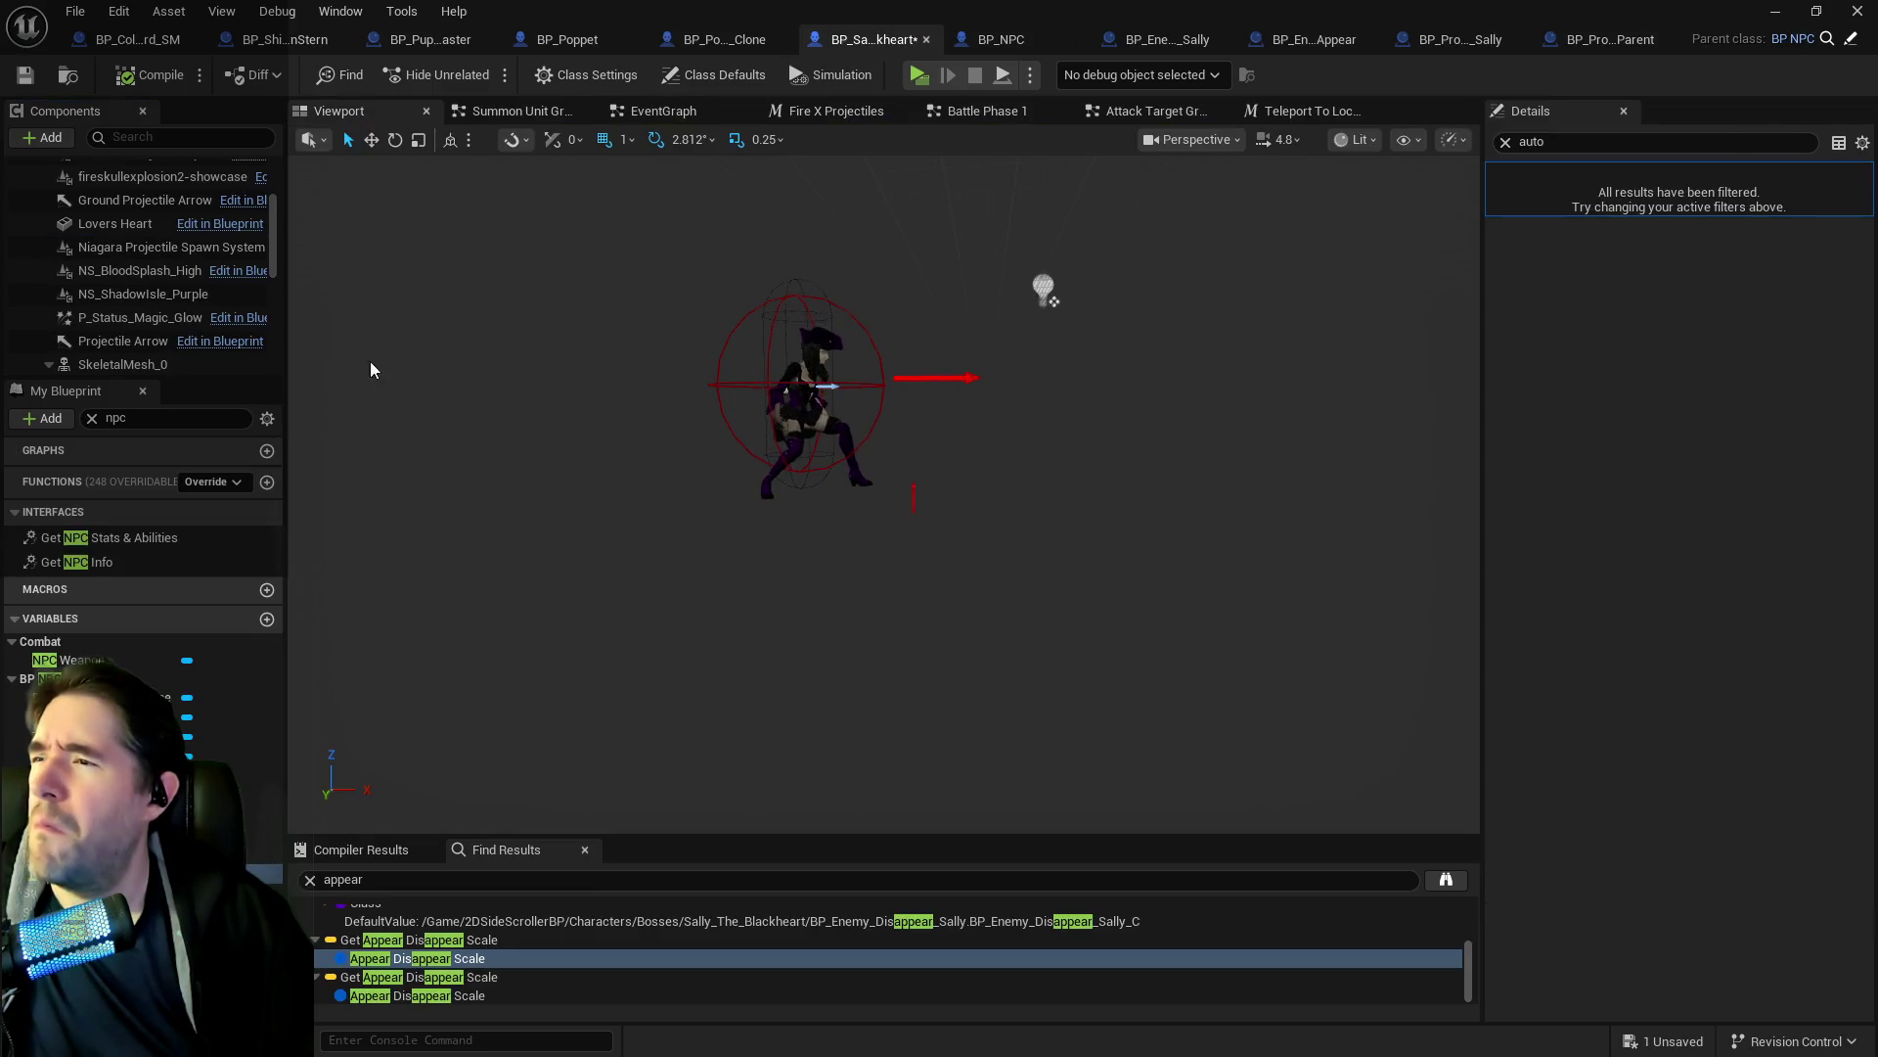
Check Auto Activate on Sally's other components, confirming Diabolic Shield Particle is off.
left_click(113, 246)
left_click(108, 227)
scroll(109, 239, "up", 2)
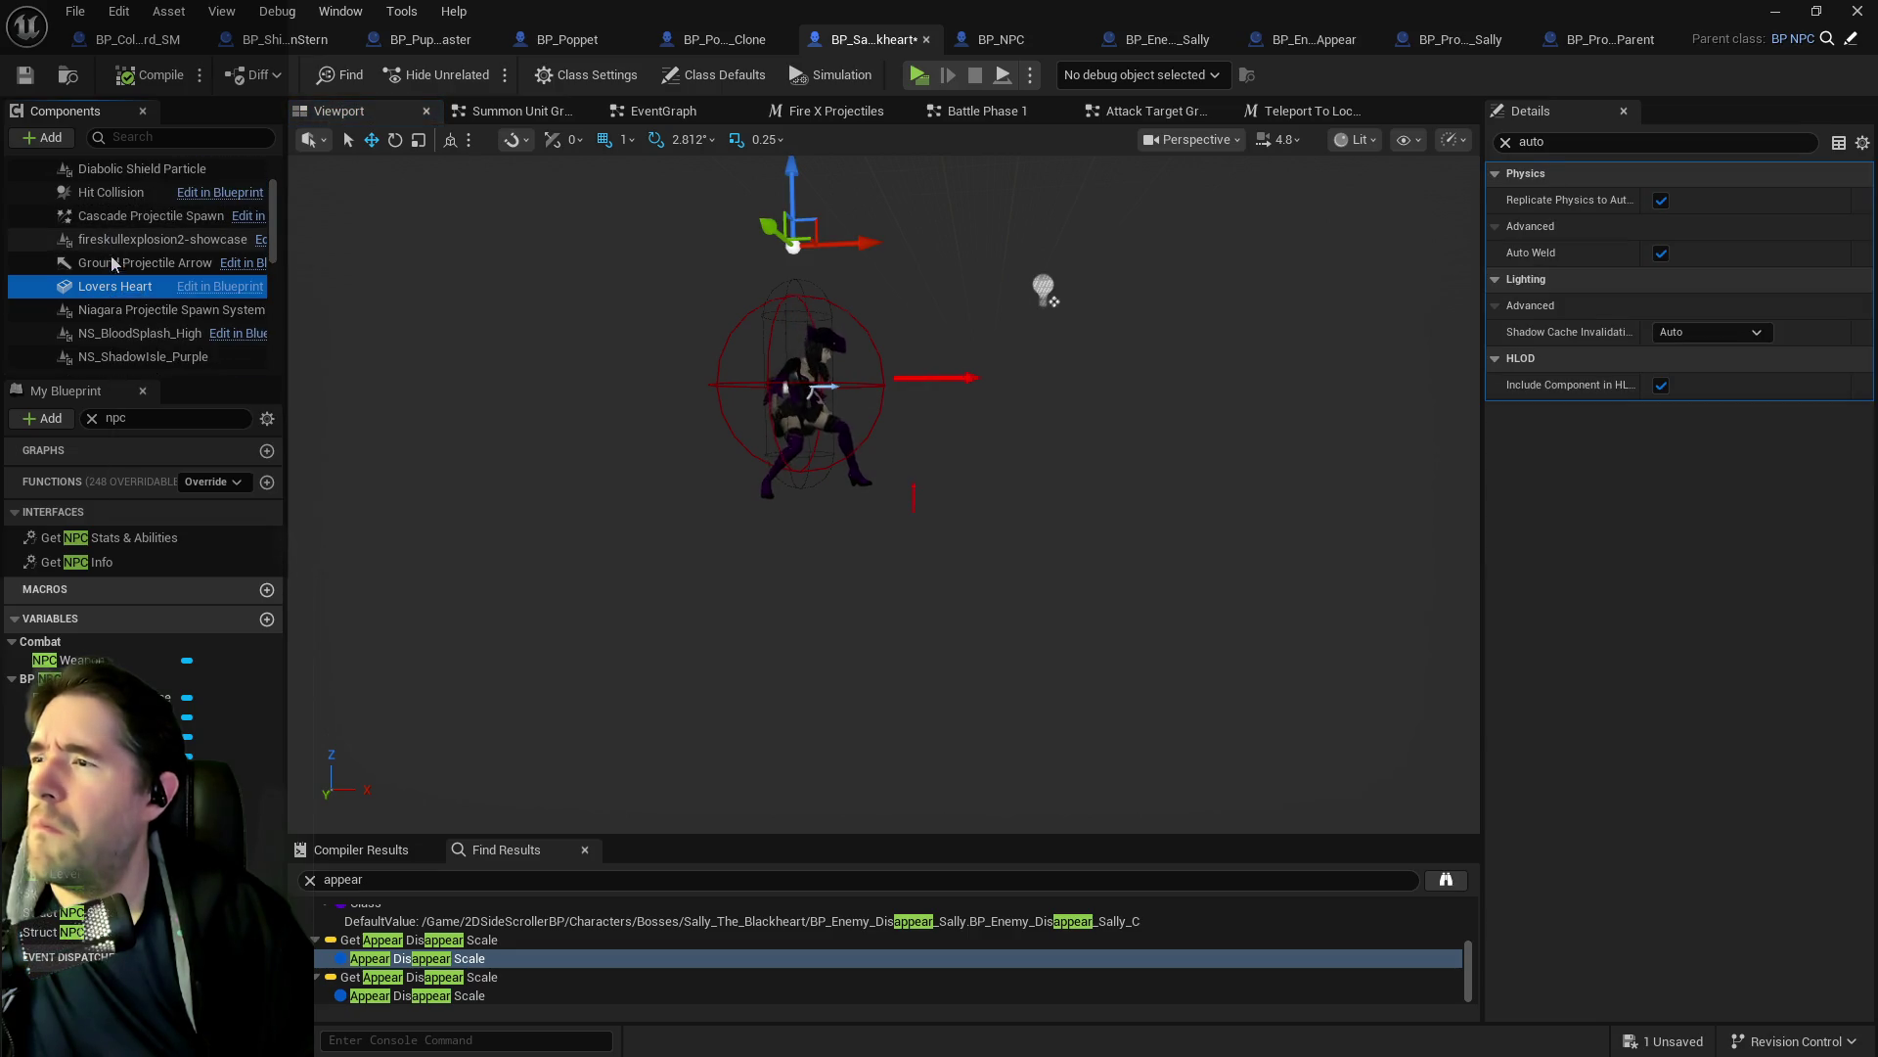
left_click(113, 265)
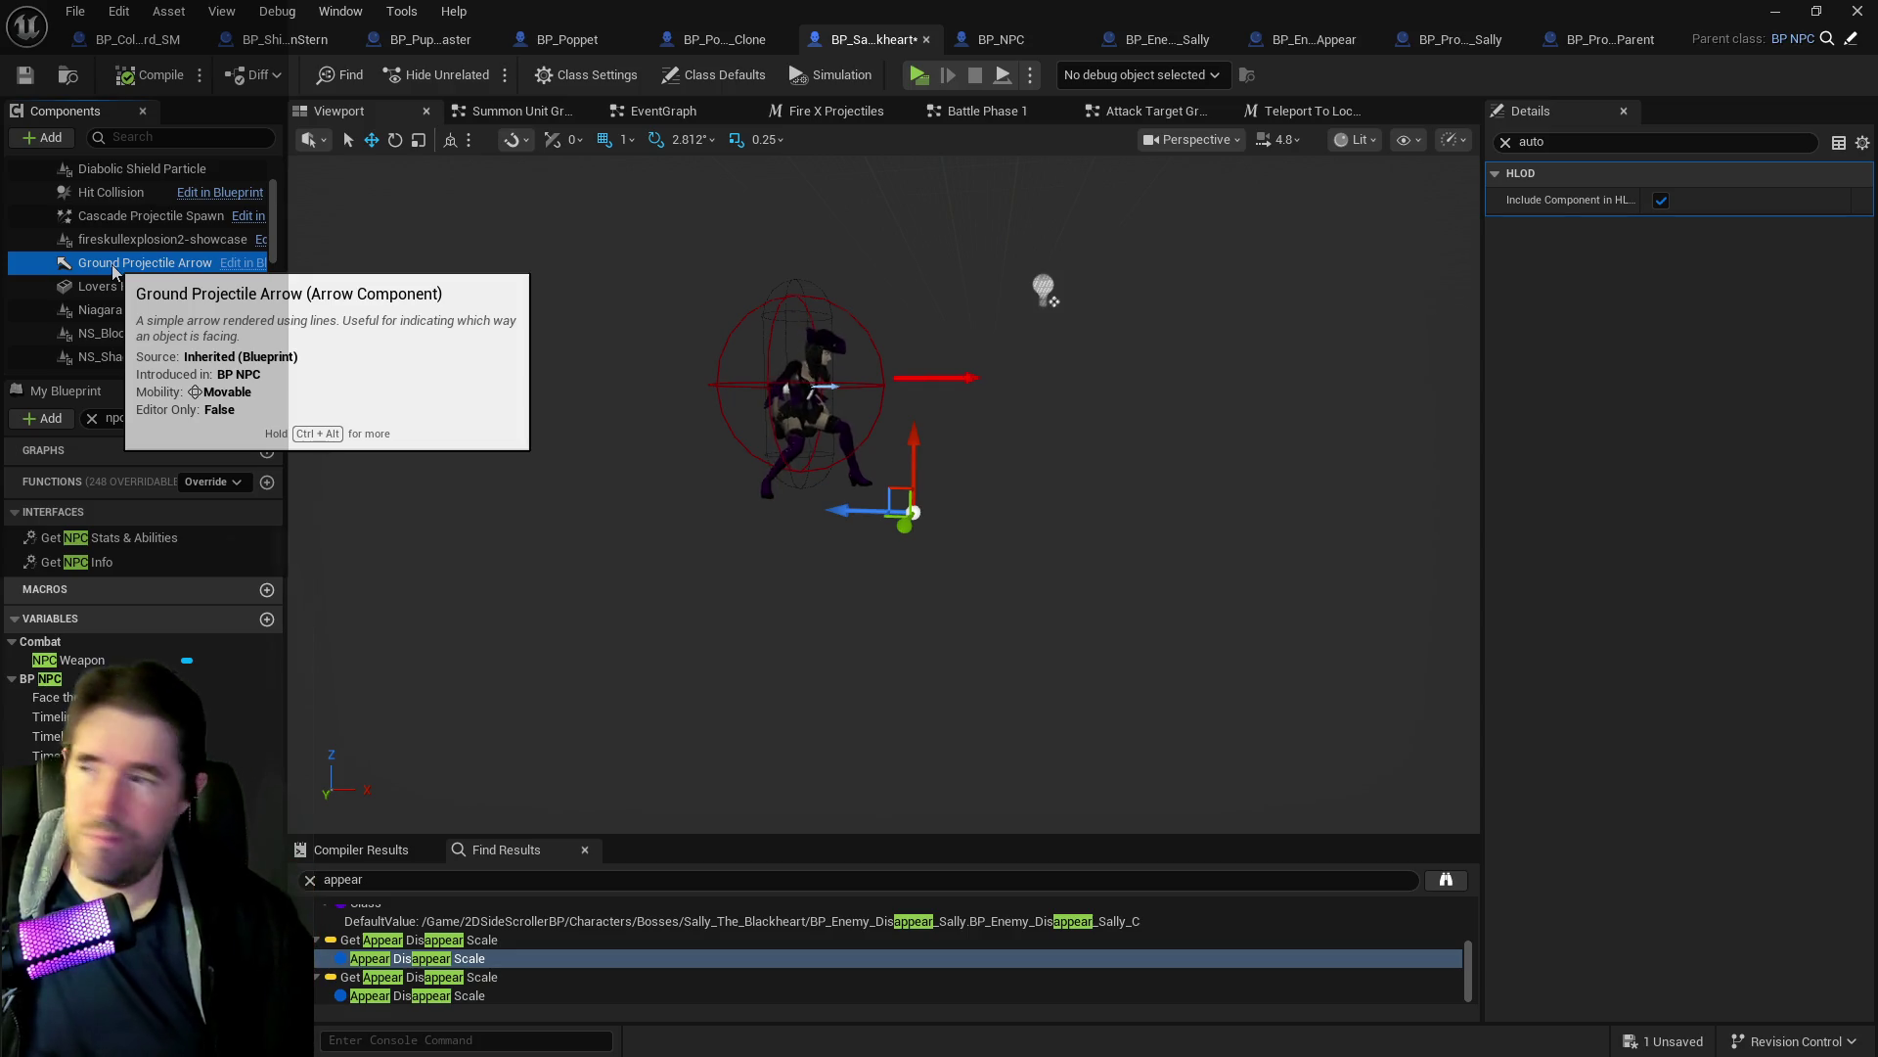
left_click(106, 241)
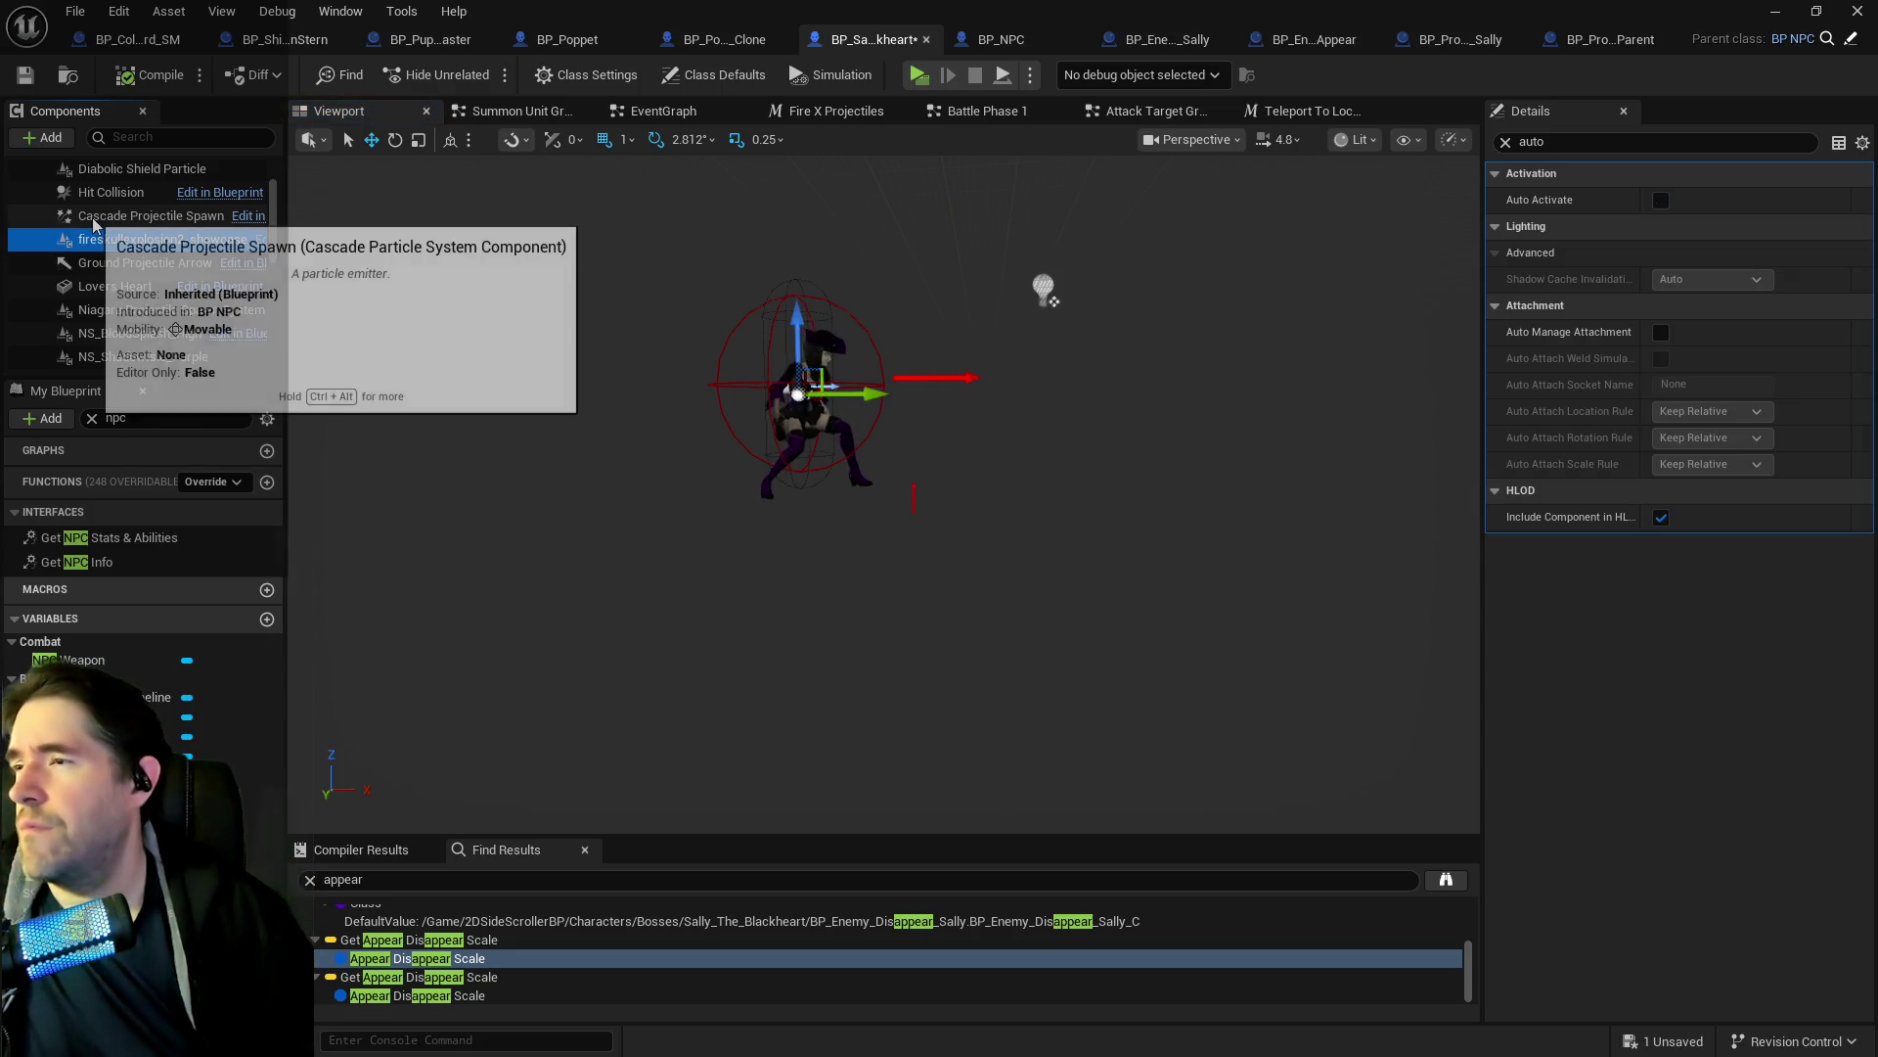
left_click(97, 218)
scroll(98, 225, "up", 1)
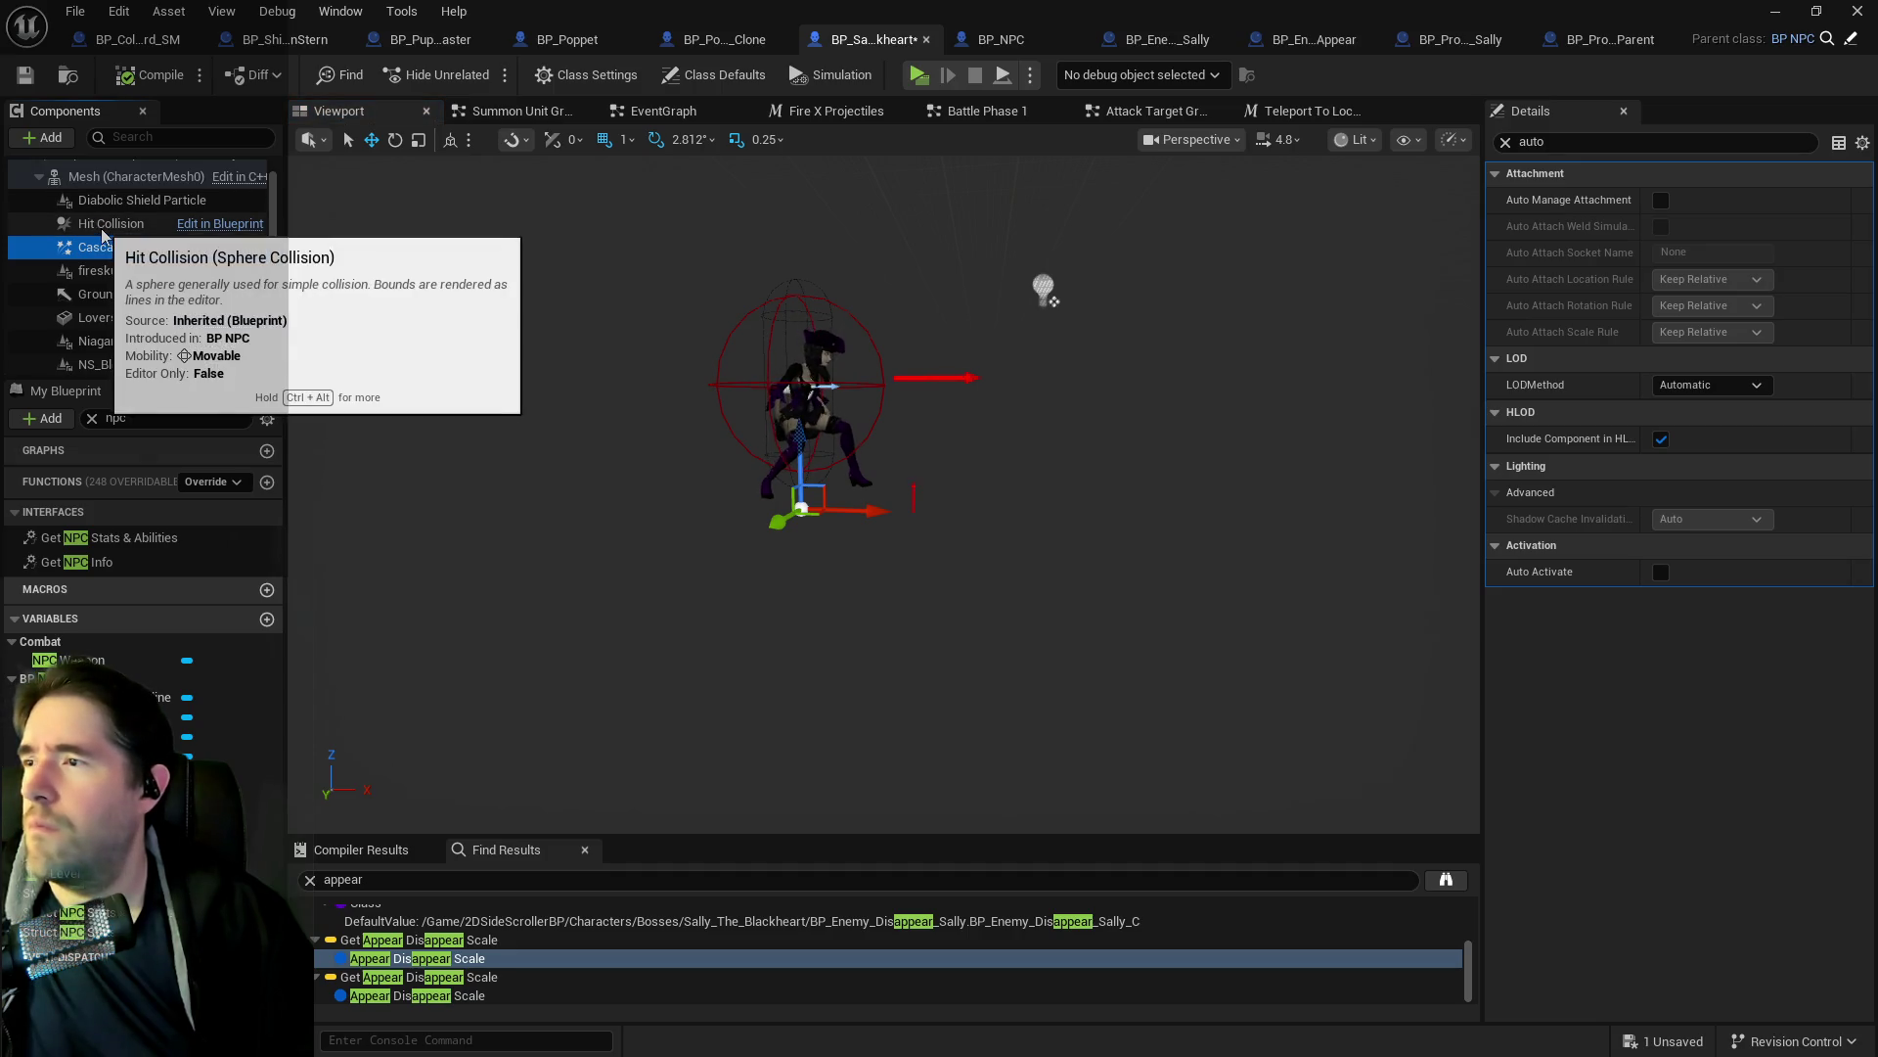
left_click(109, 225)
left_click(122, 200)
scroll(122, 200, "up", 2)
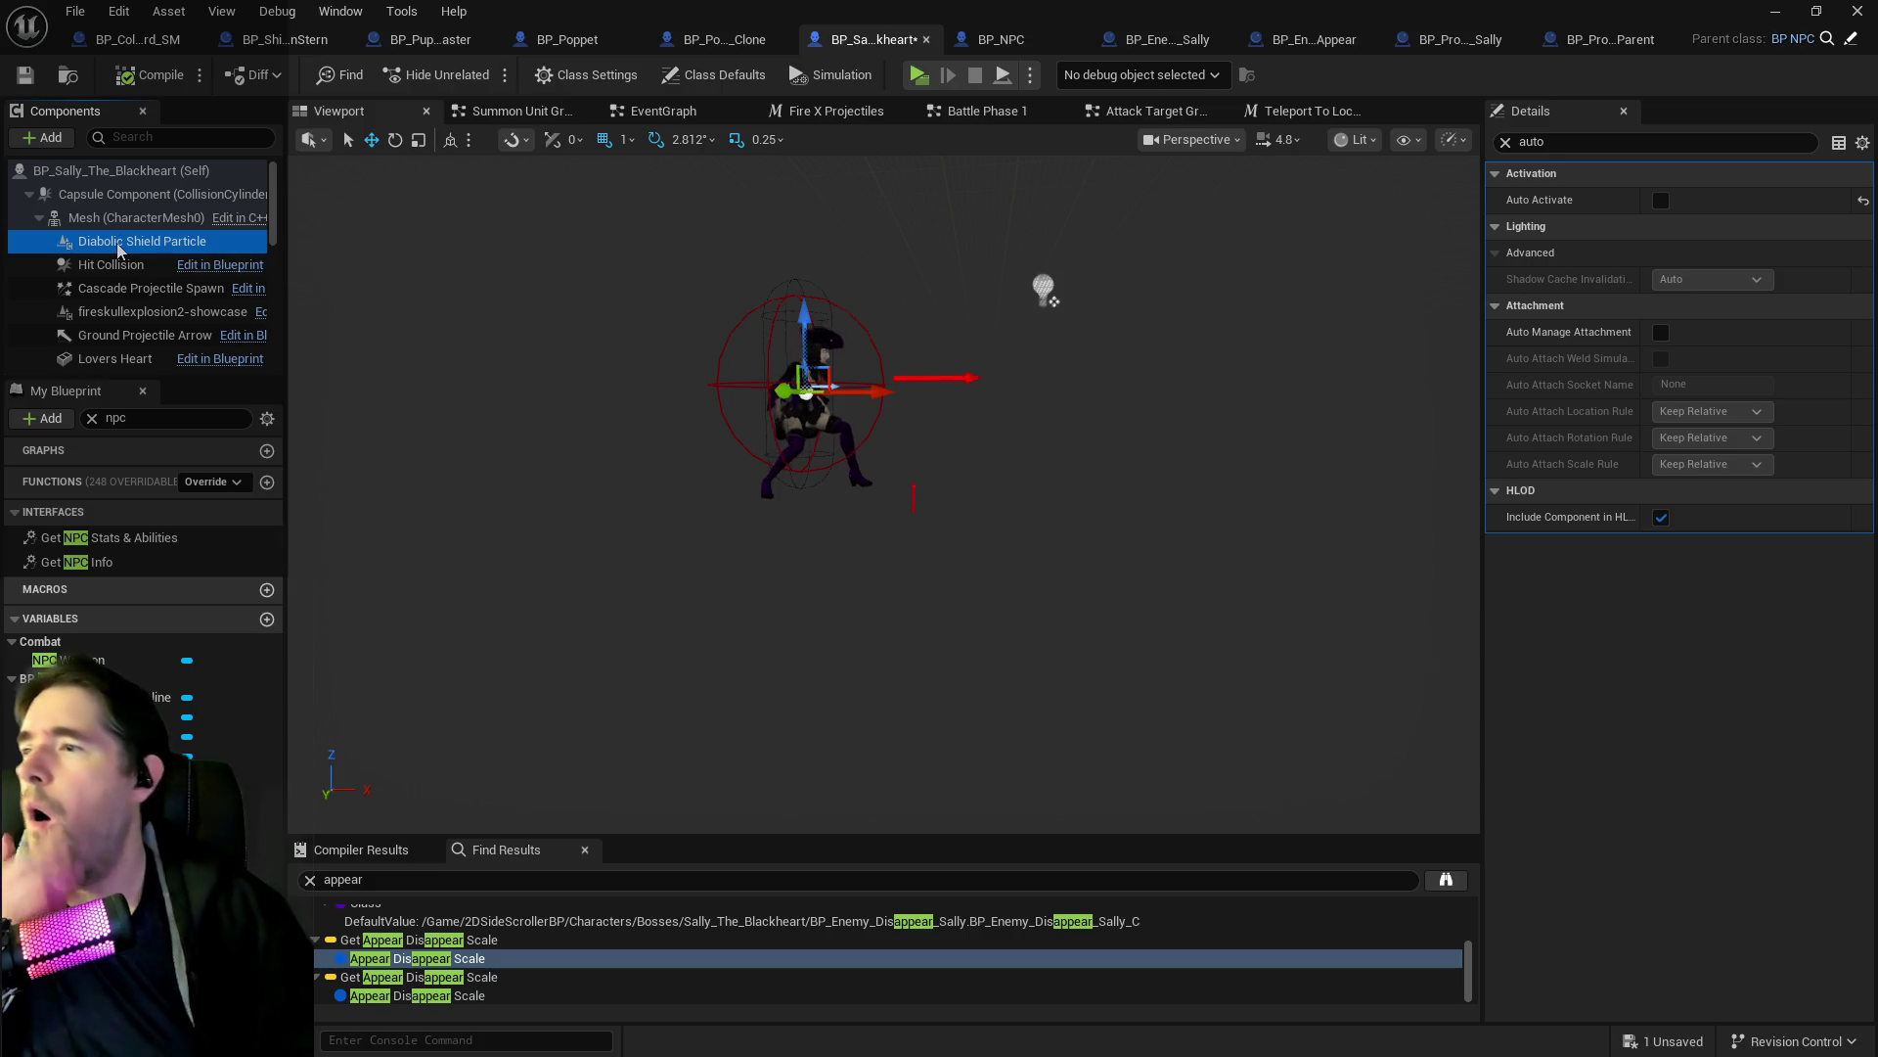
Clear the Details filter and search the blueprint for 'emitter' and 'particle' references.
left_click(1504, 143)
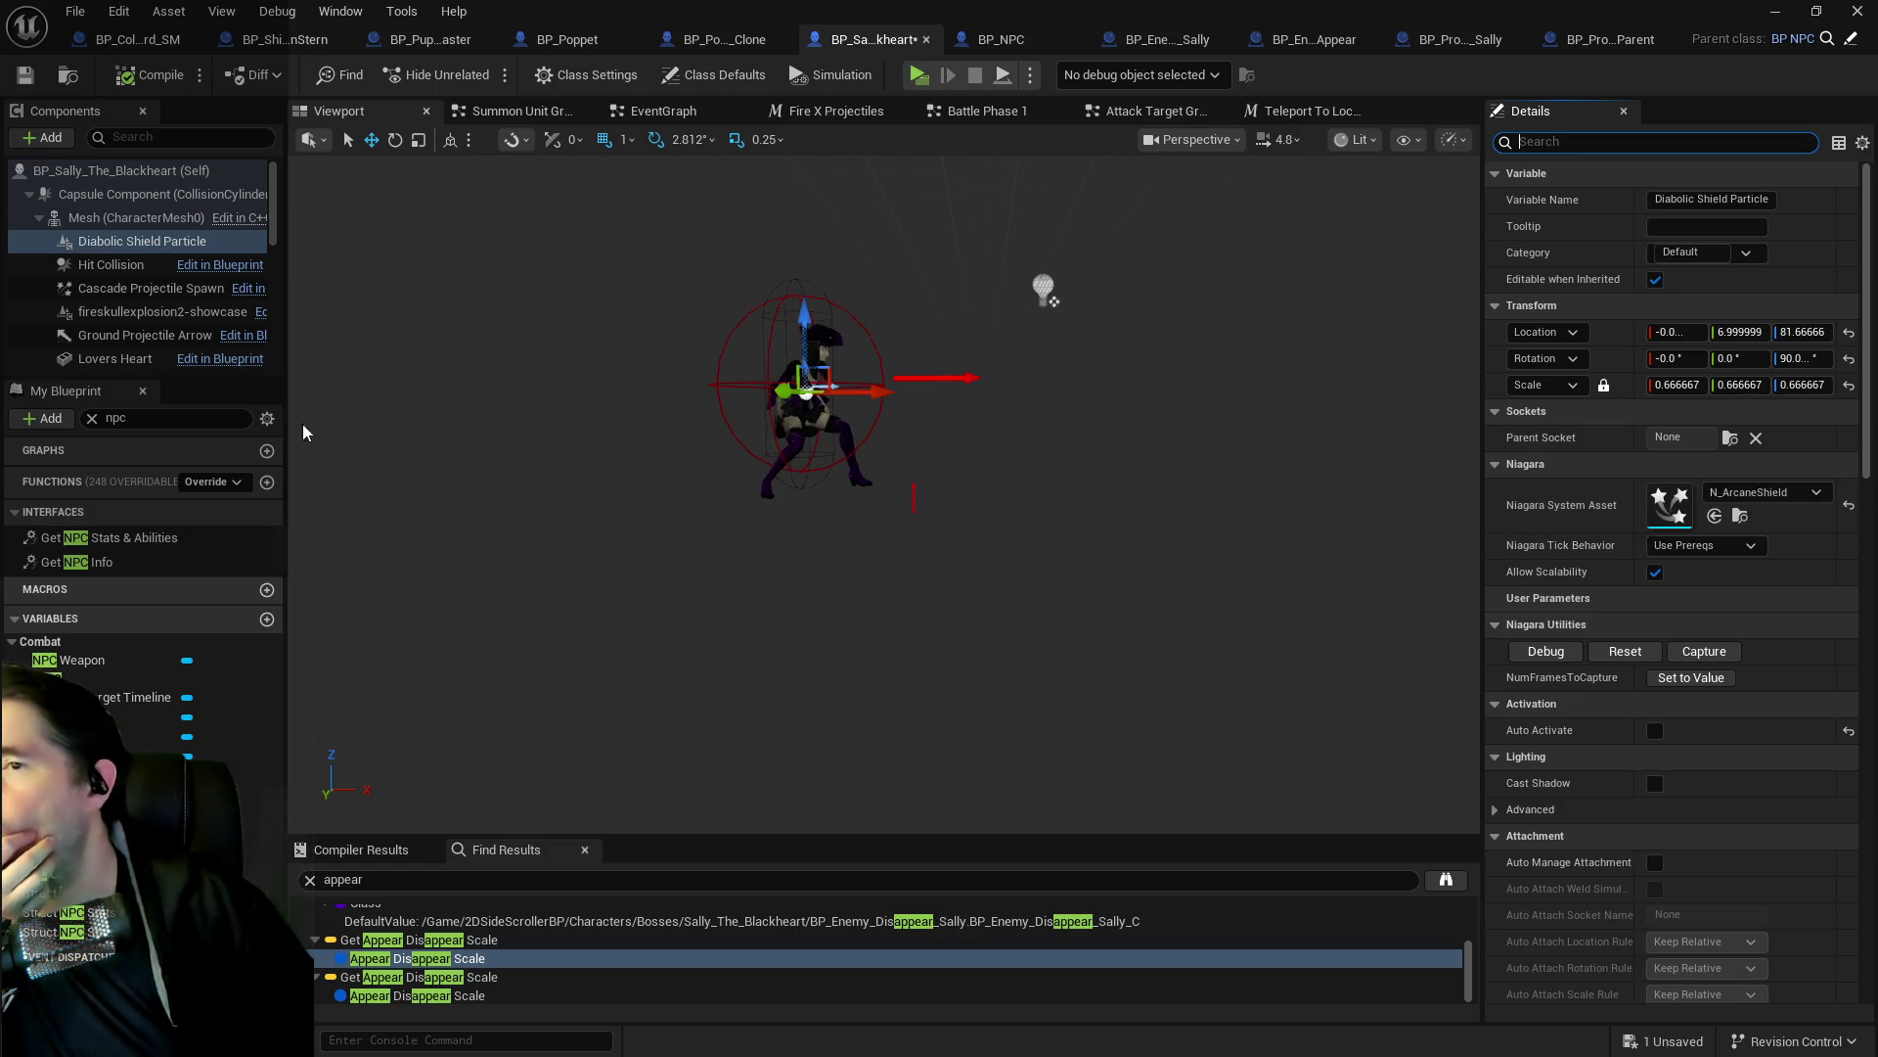
scroll(167, 358, "down", 10)
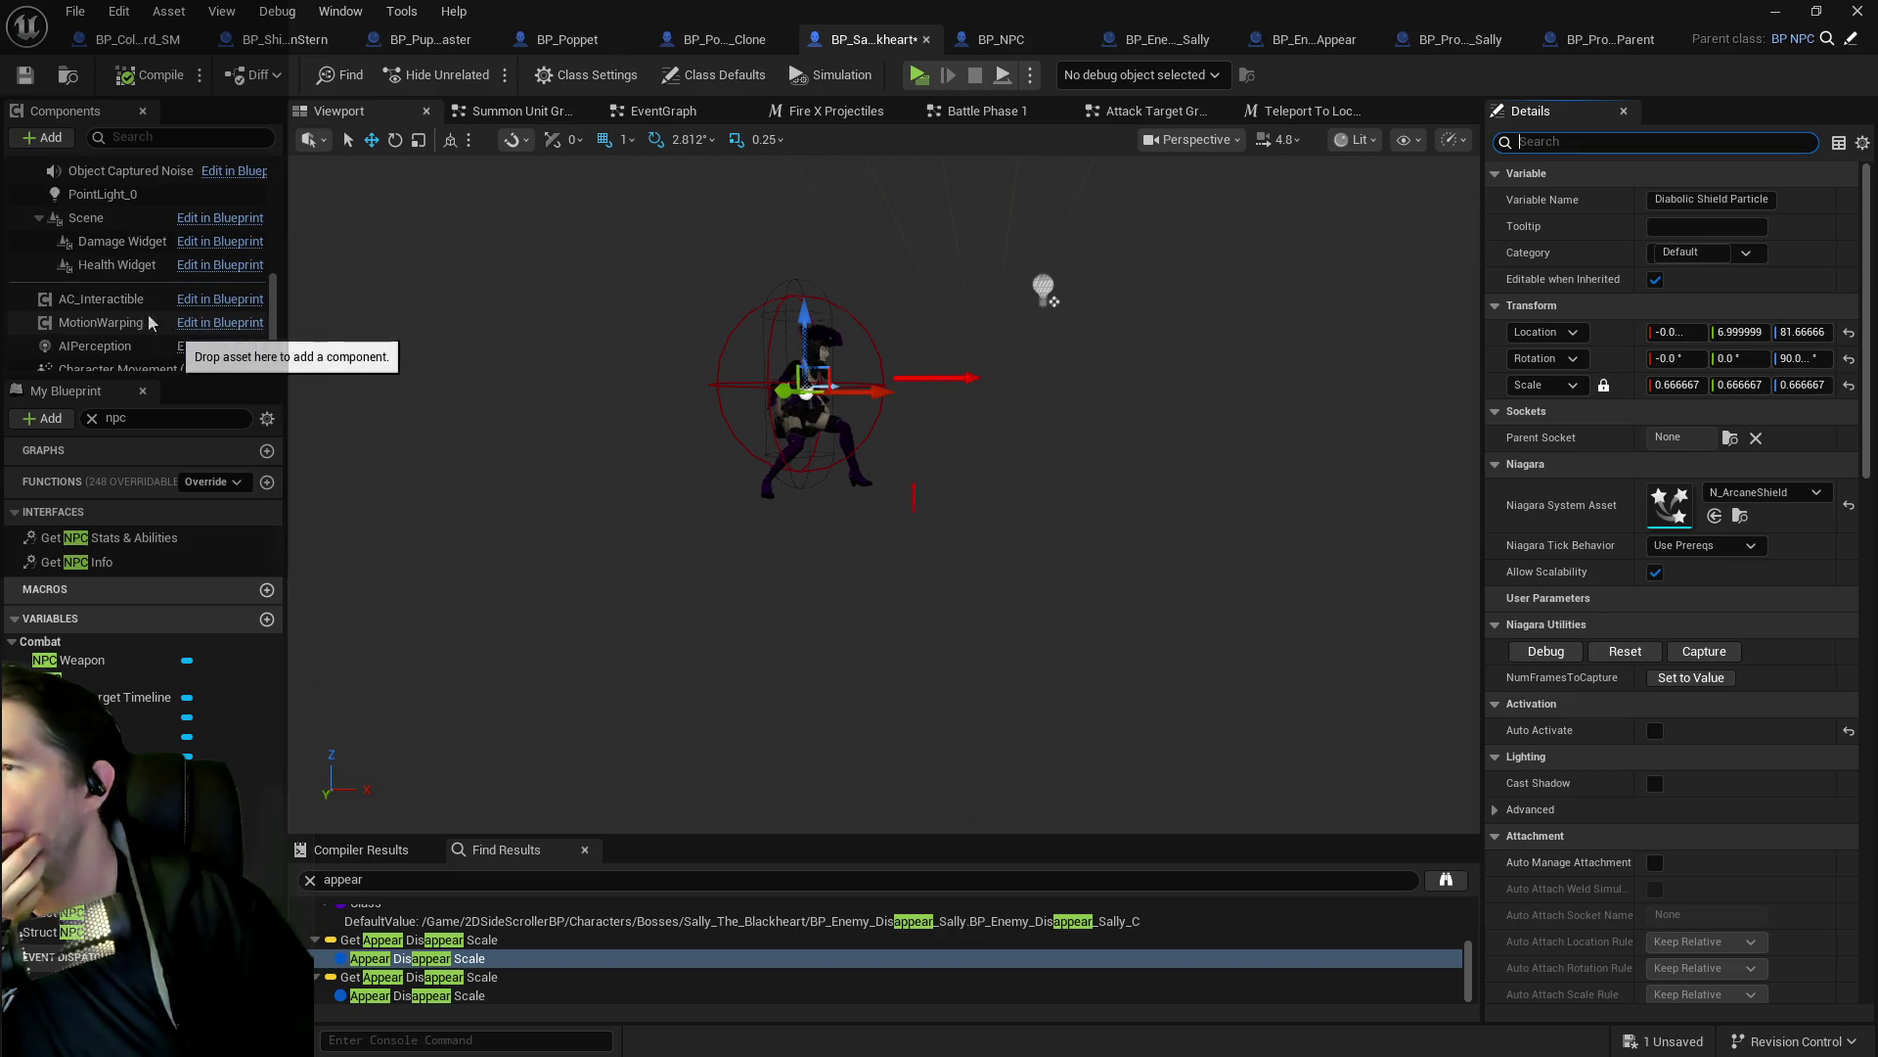
scroll(100, 273, "down", 3)
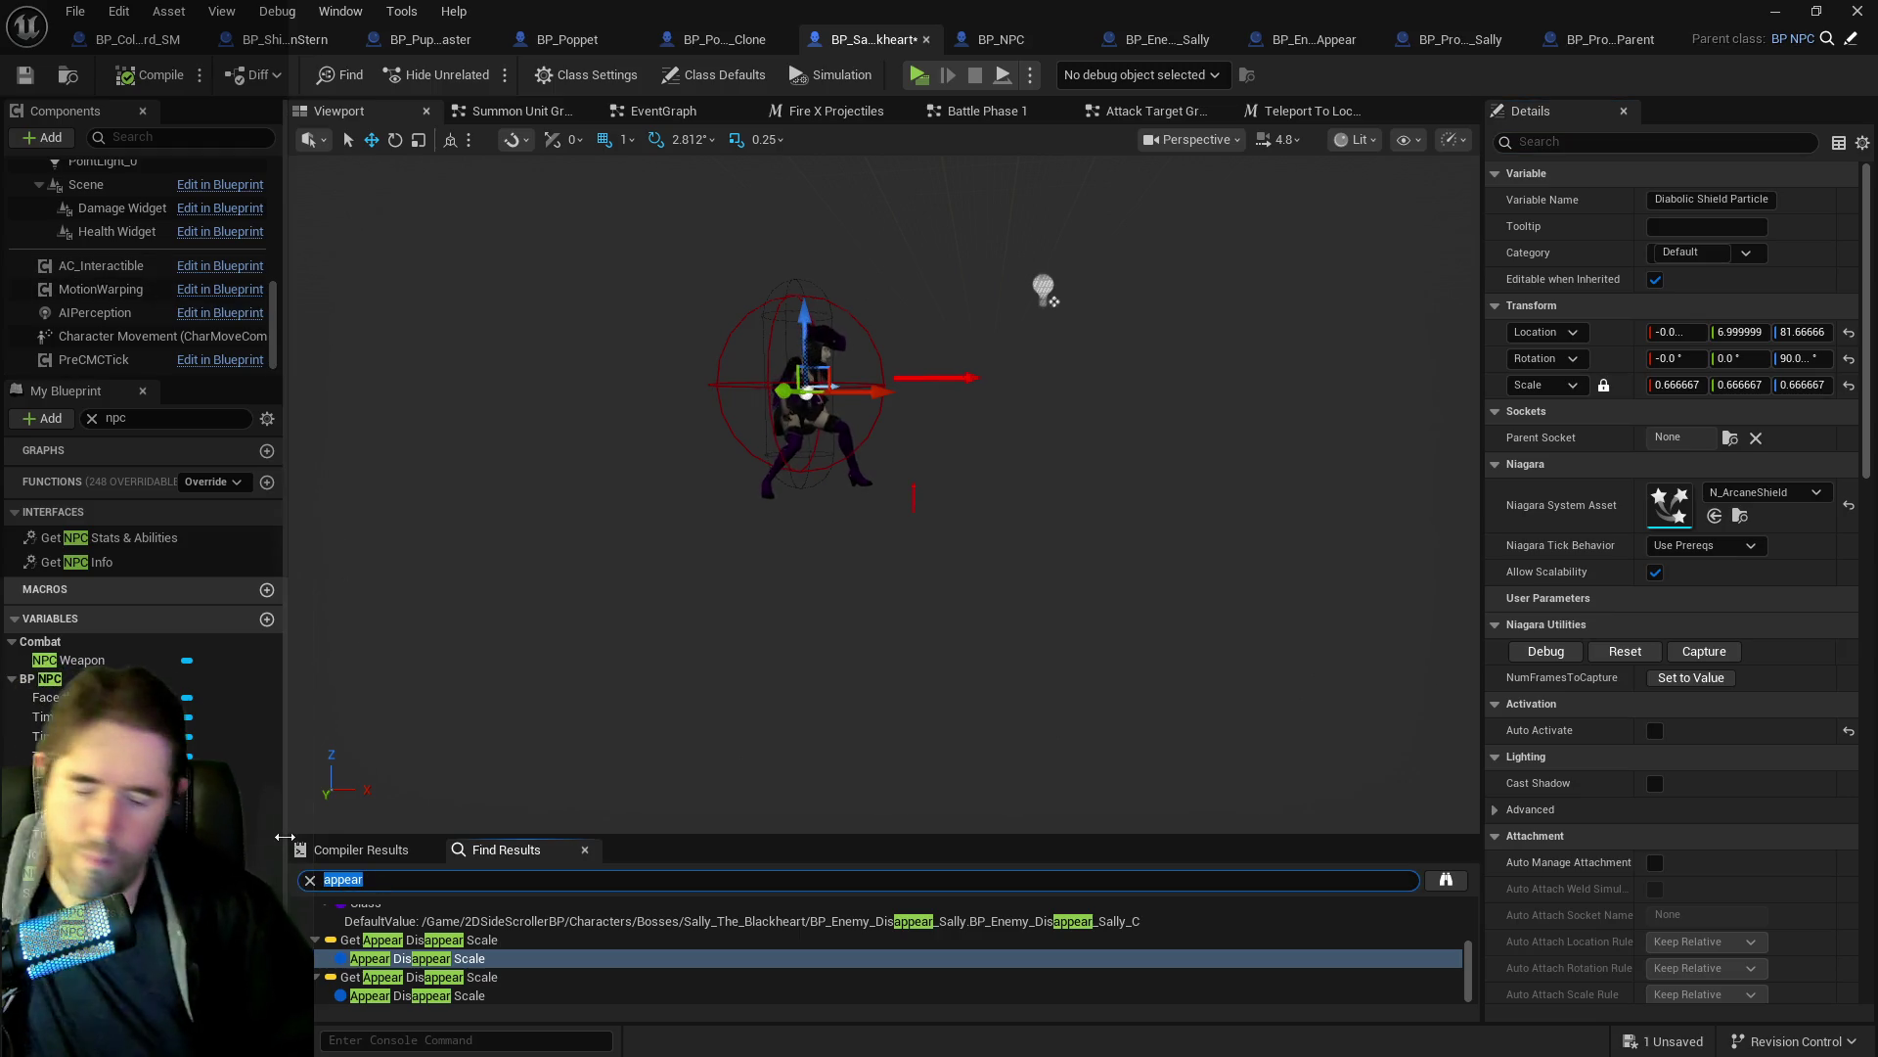
type("emitt")
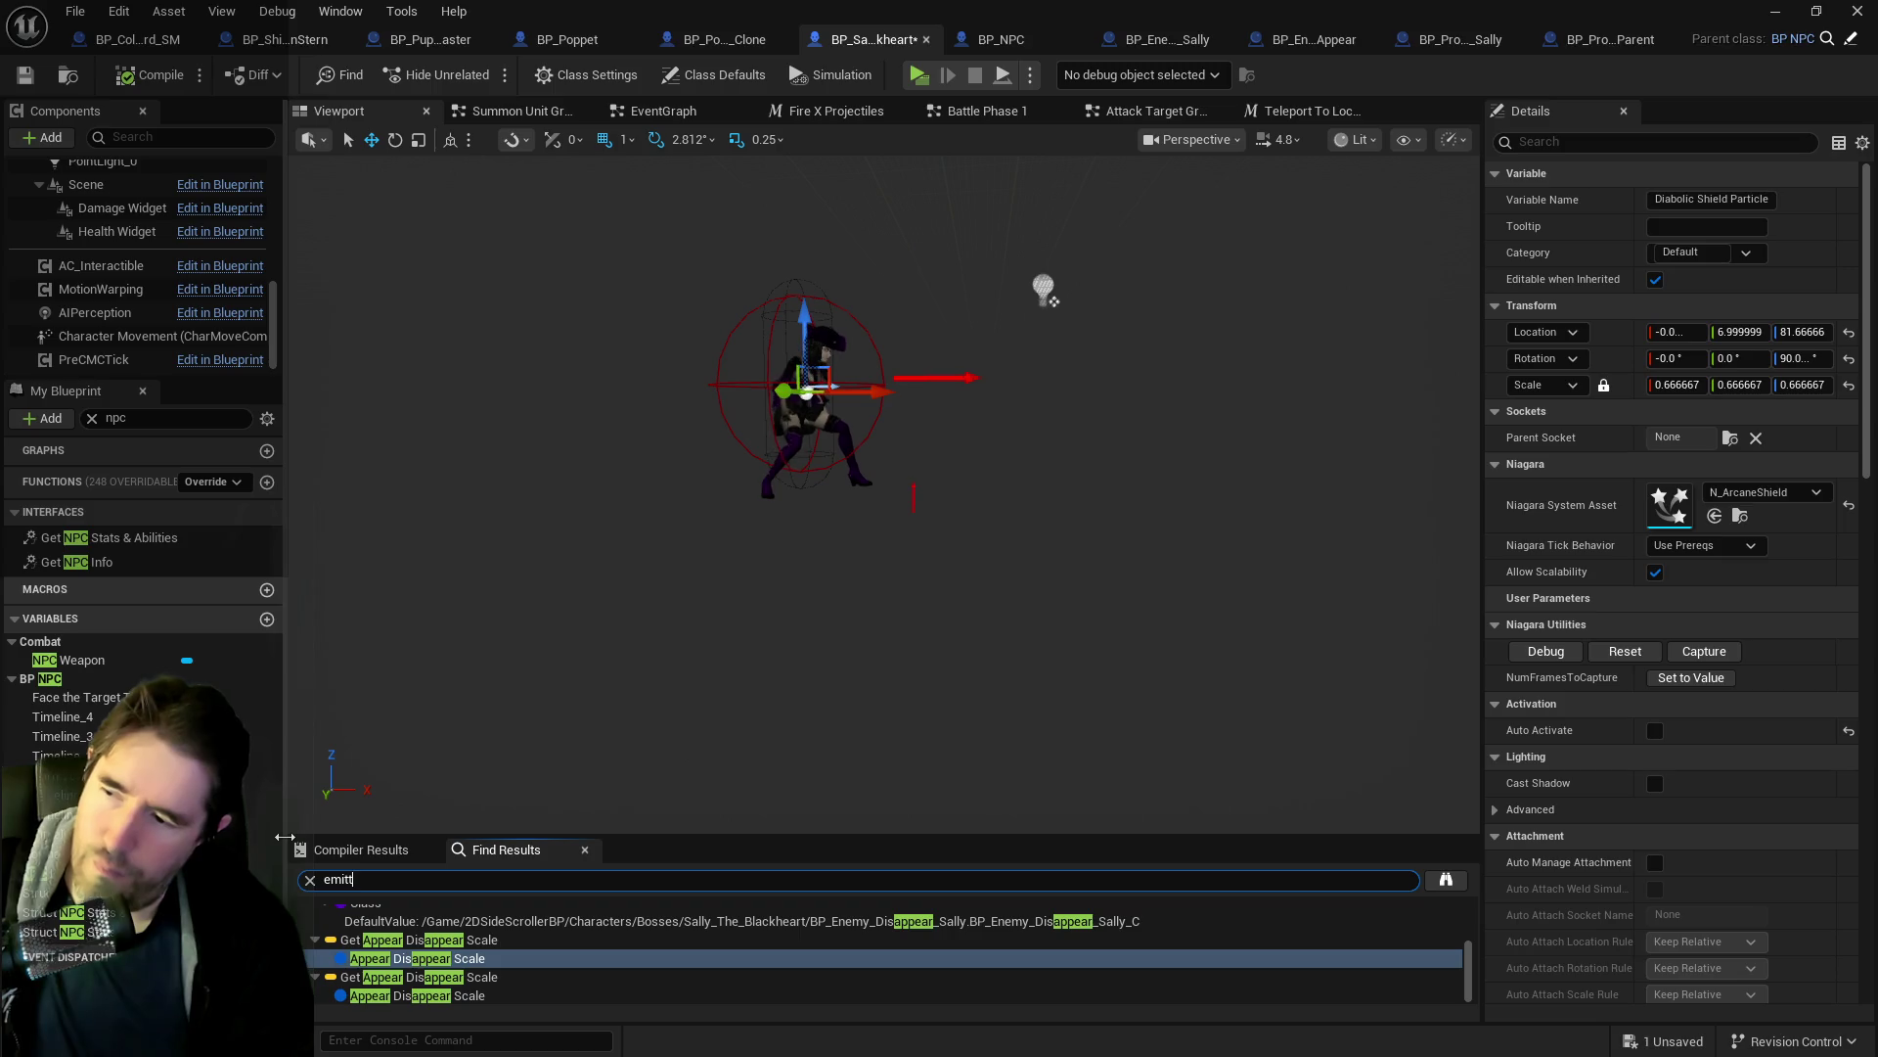
type("er")
key("Return")
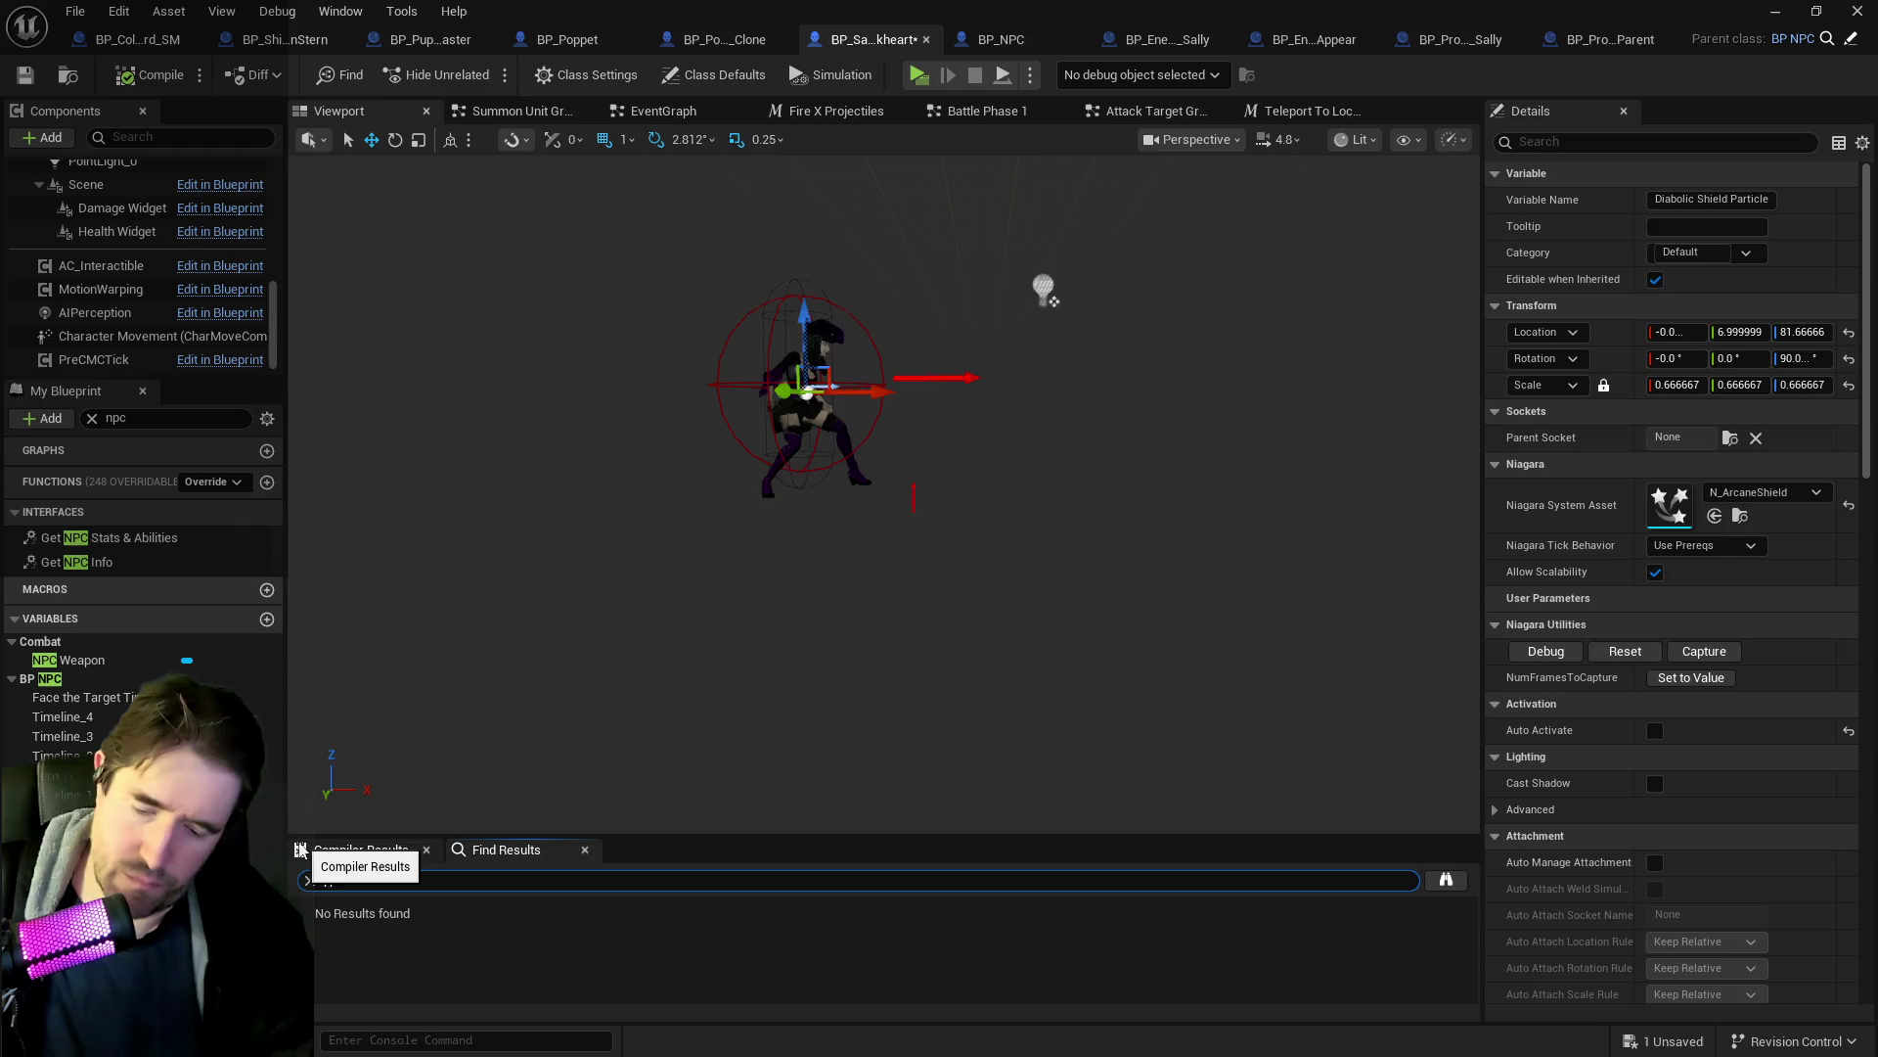
type("articcle")
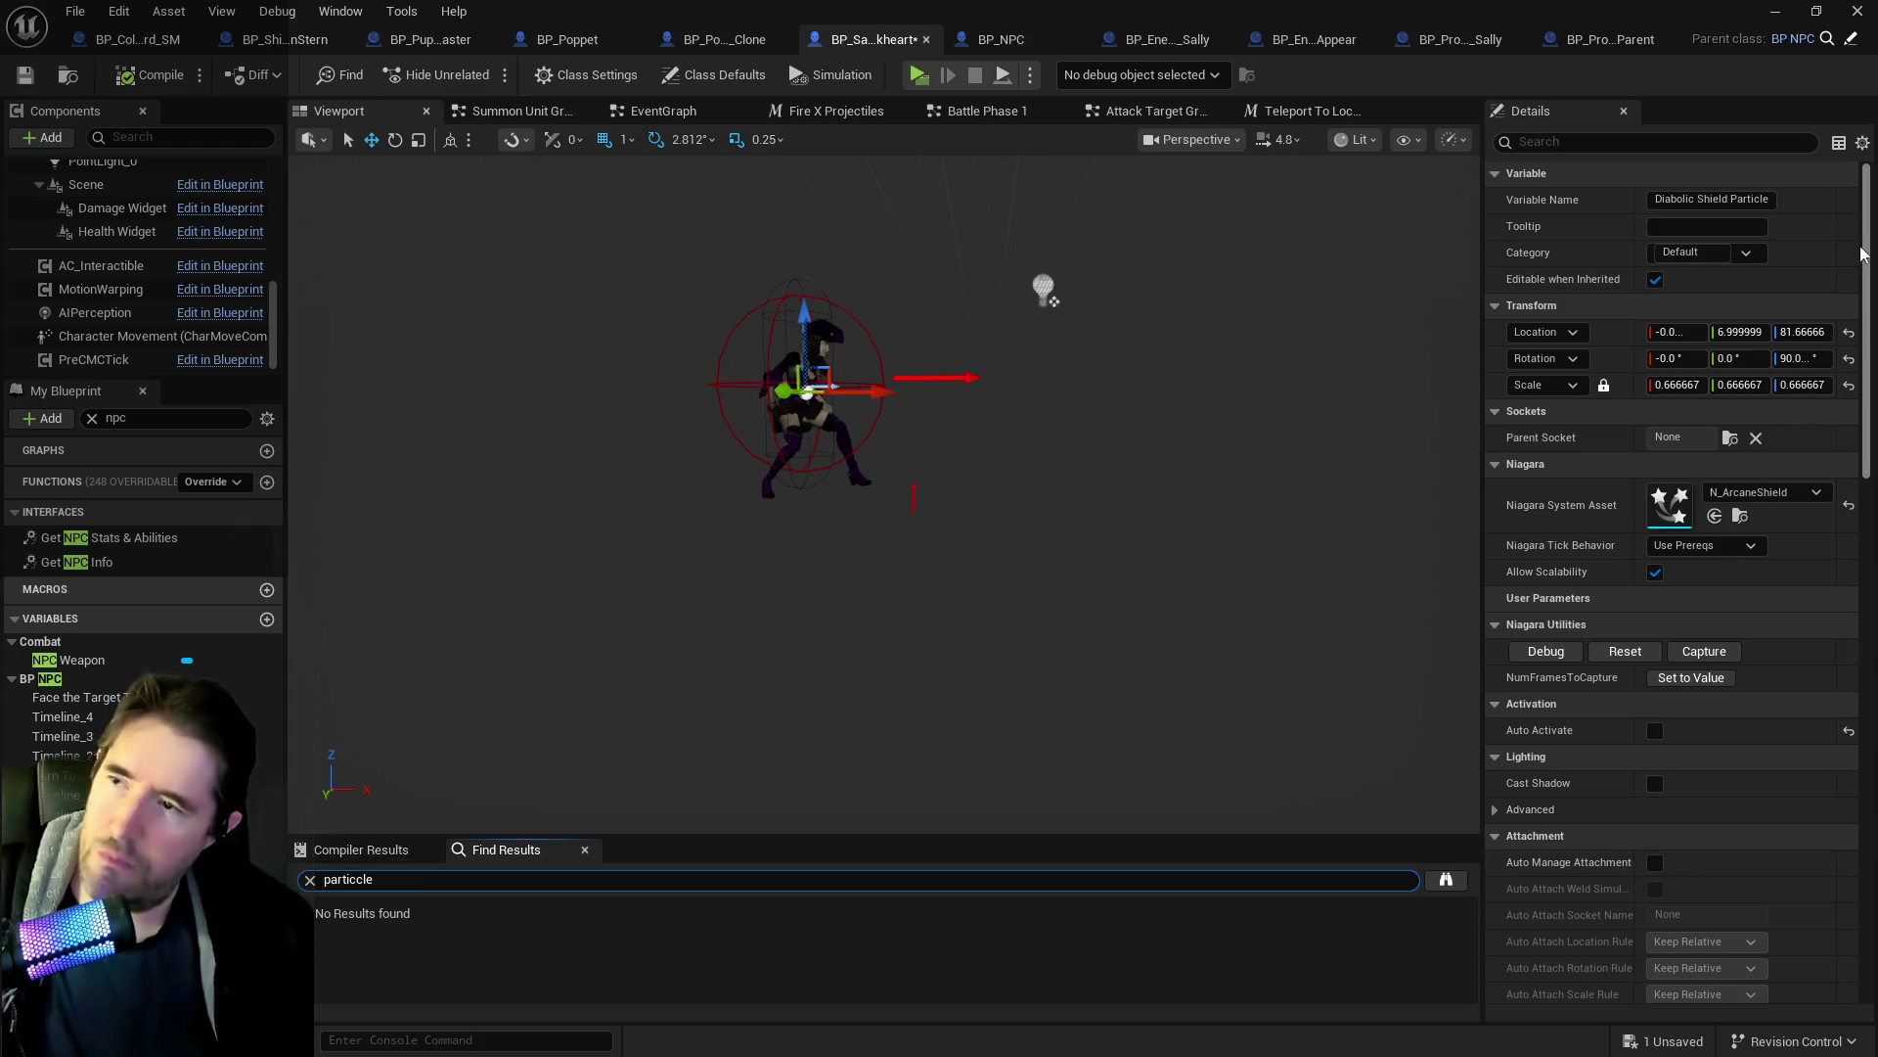
Open Sally's EventGraph and inspect the Information Graph's Is Falling and SET nodes.
left_click(710, 118)
scroll(1065, 503, "down", 6)
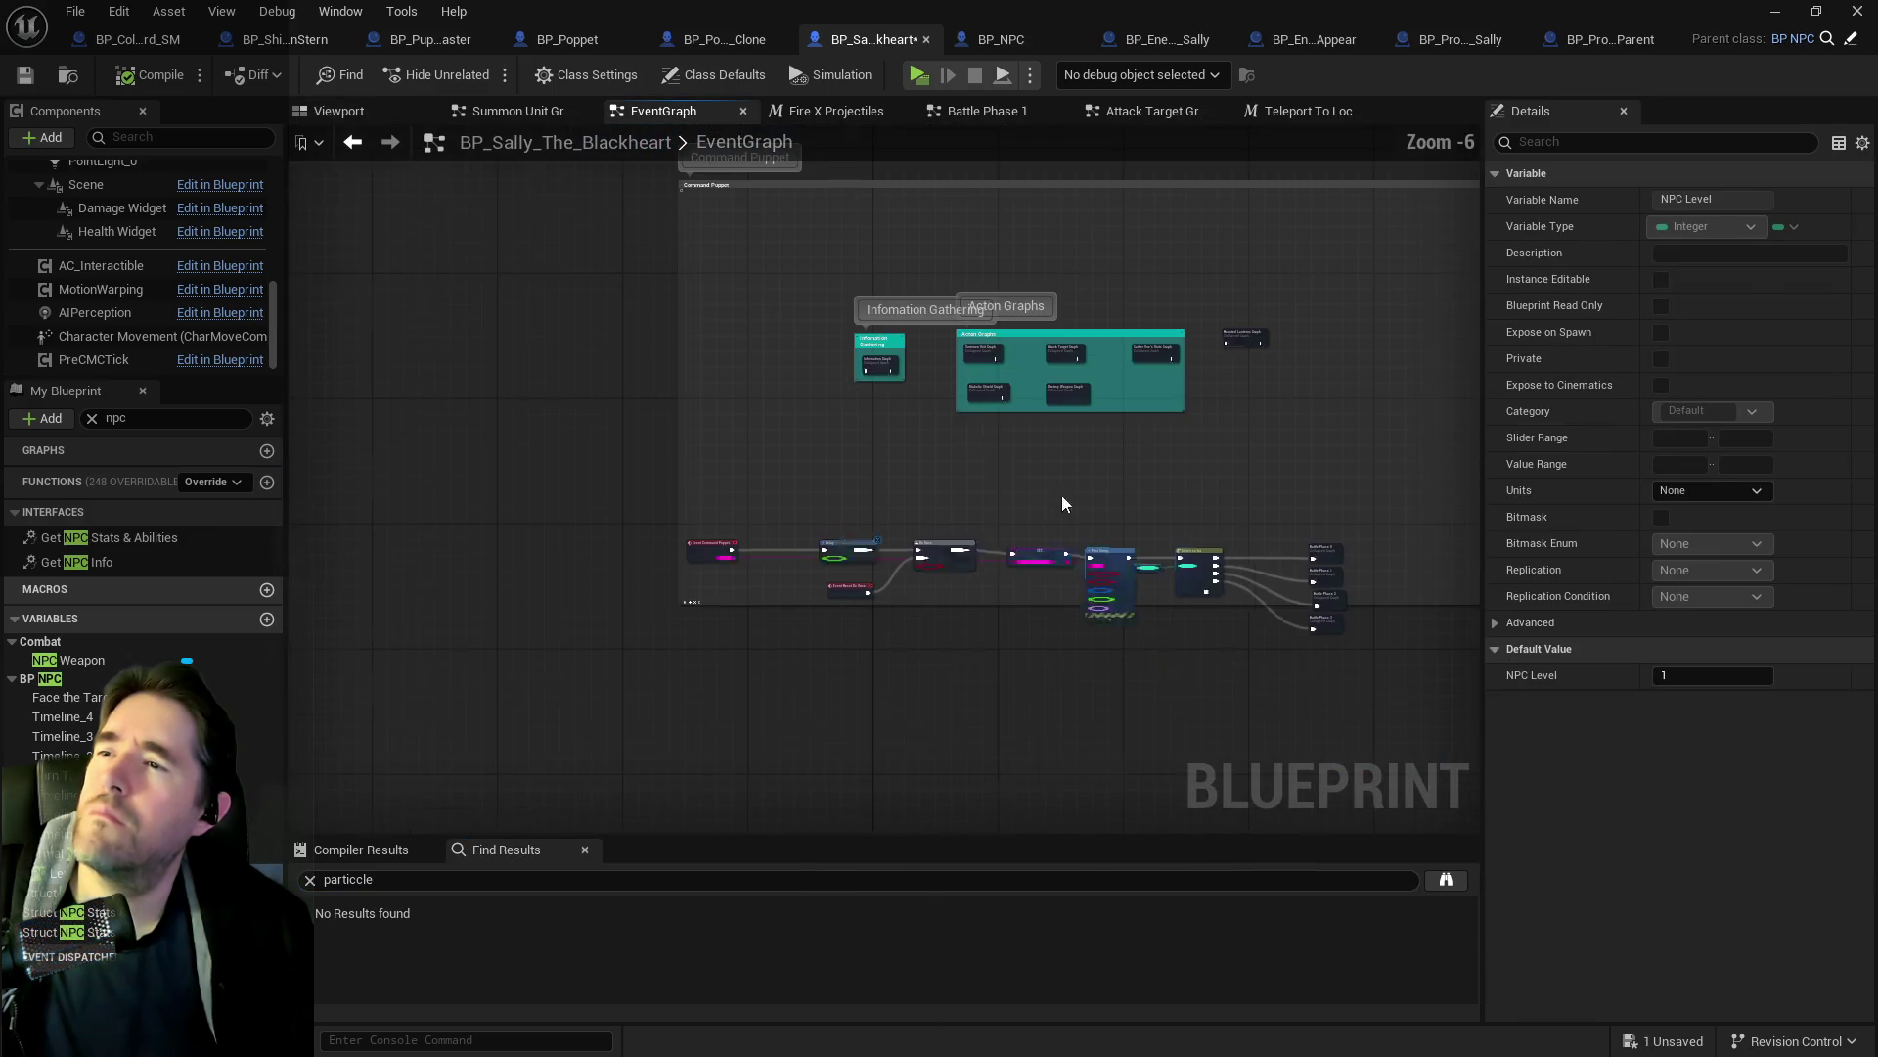
scroll(886, 333, "up", 5)
double_click(861, 423)
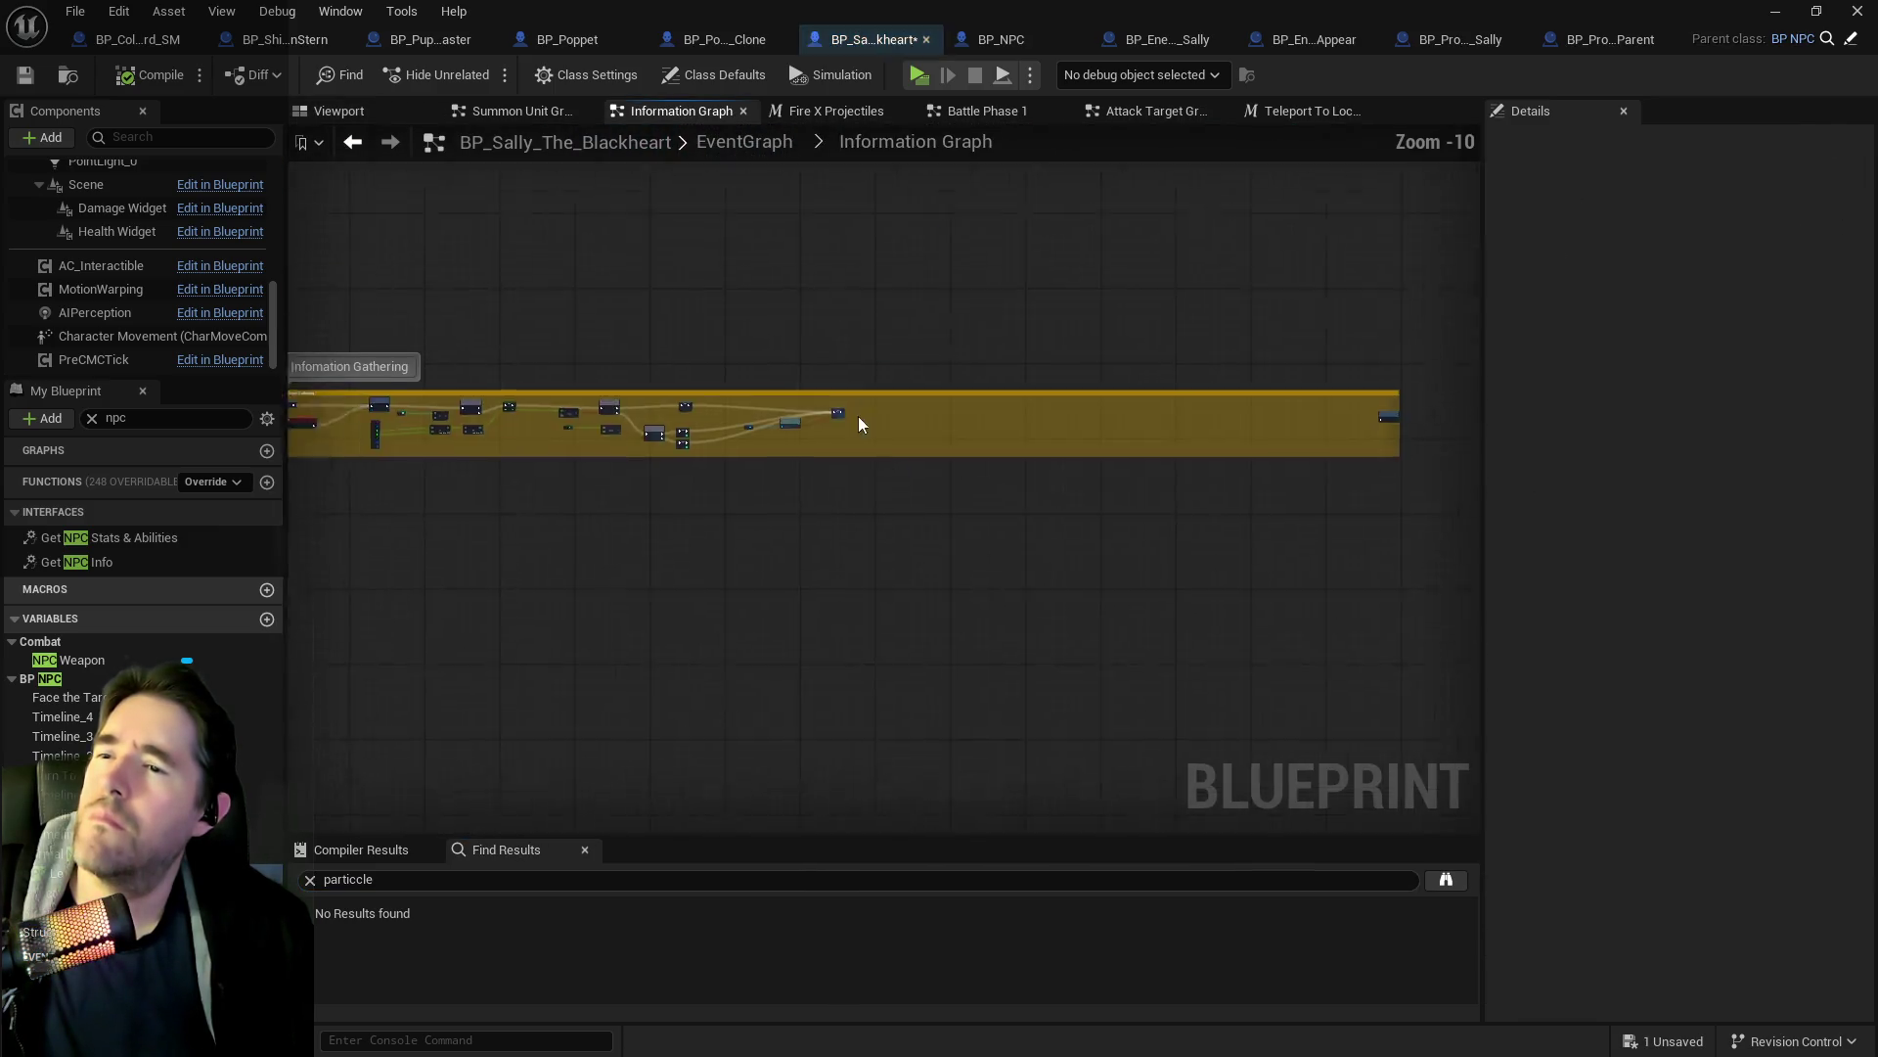
scroll(644, 444, "up", 6)
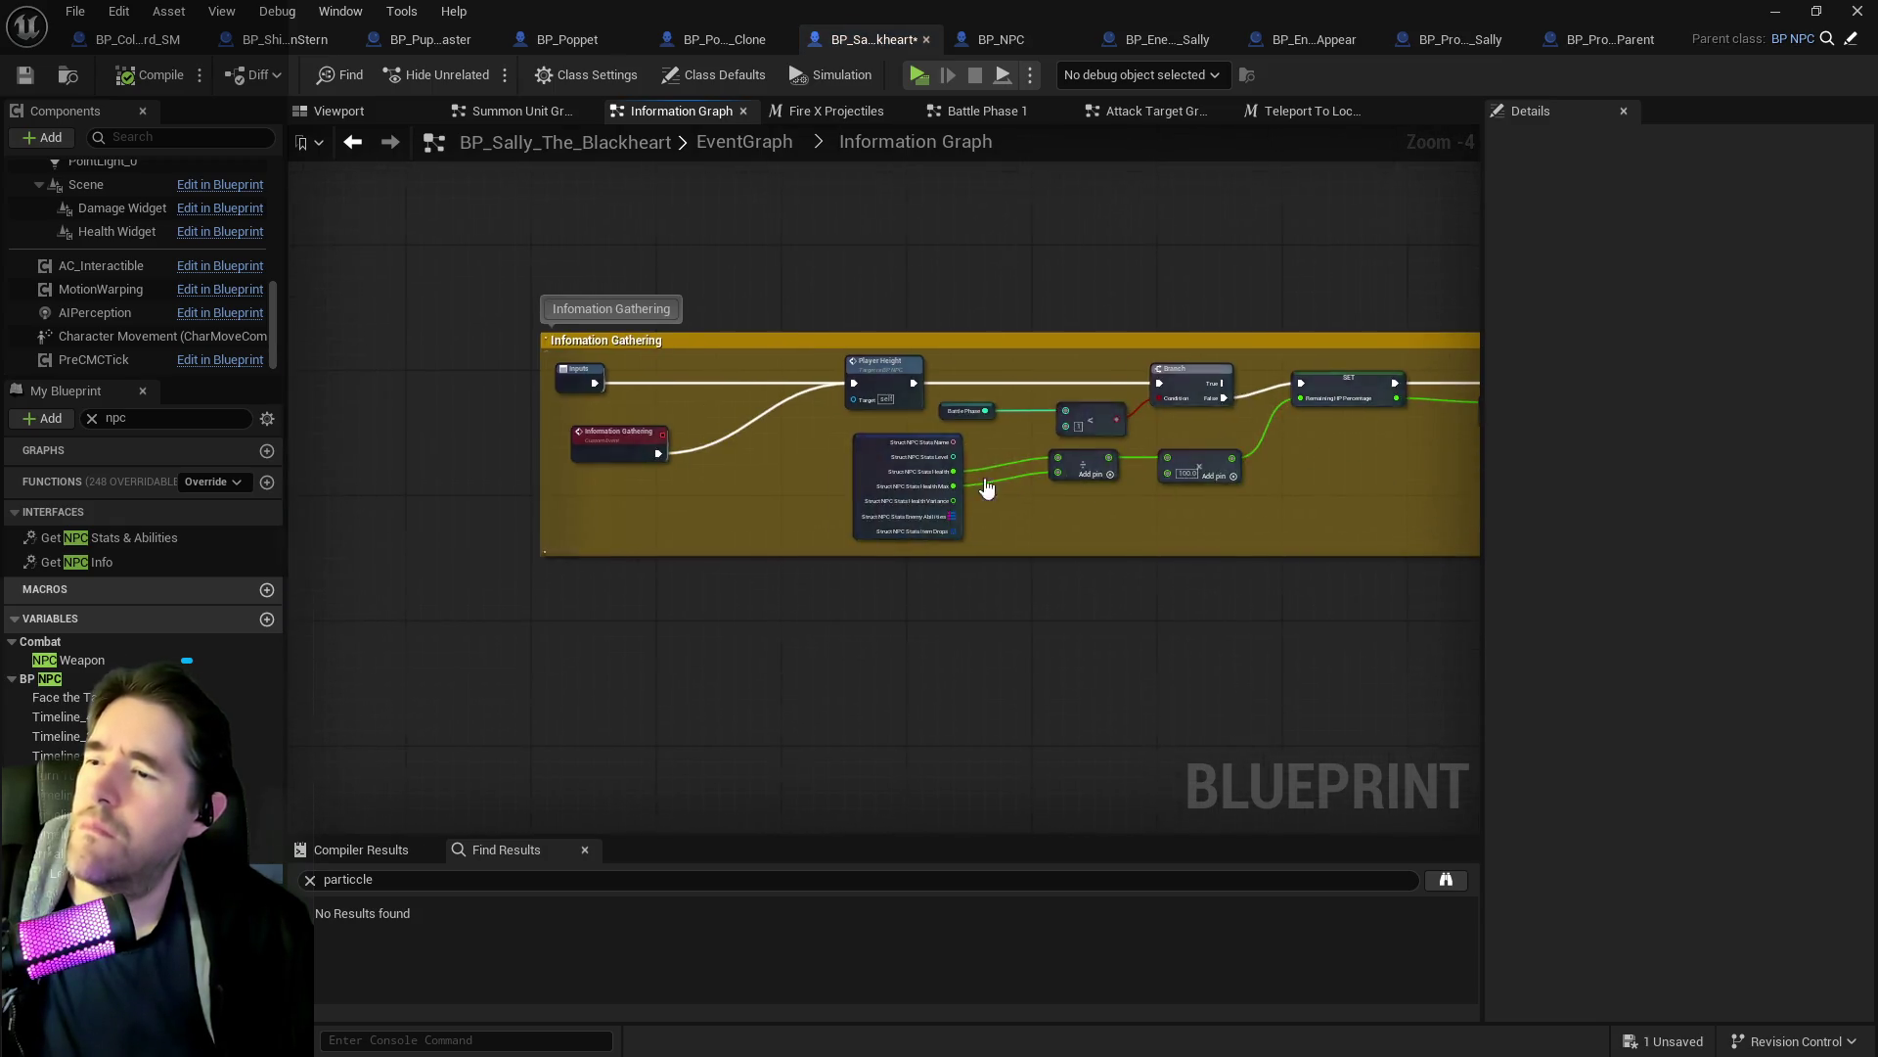
scroll(943, 484, "up", 2)
mouse_move(1242, 496)
left_mouse_down()
mouse_move(1328, 524)
mouse_move(1261, 509)
left_mouse_up()
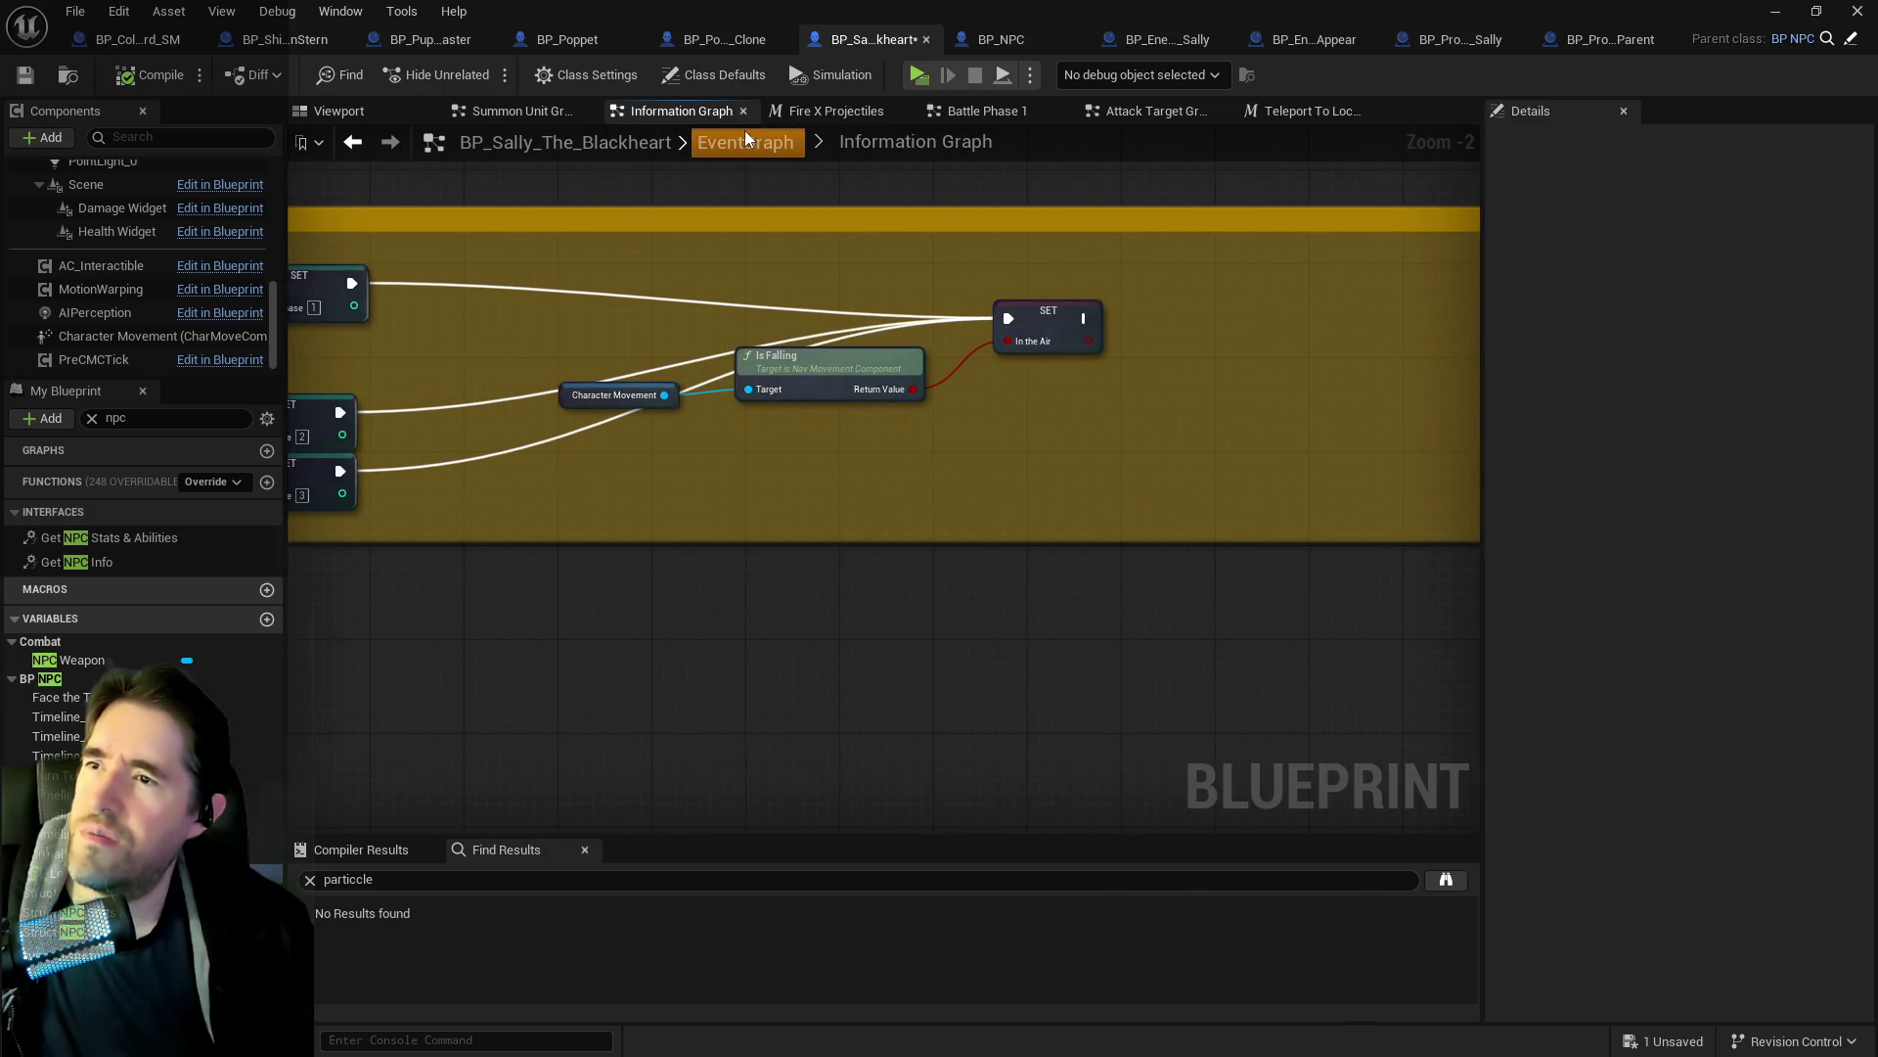
Inspect the Summon Unit Graph's Pentagram, Voodoo Doll, Spawned In and Mini Pop sections.
left_click(743, 137)
scroll(651, 568, "up", 3)
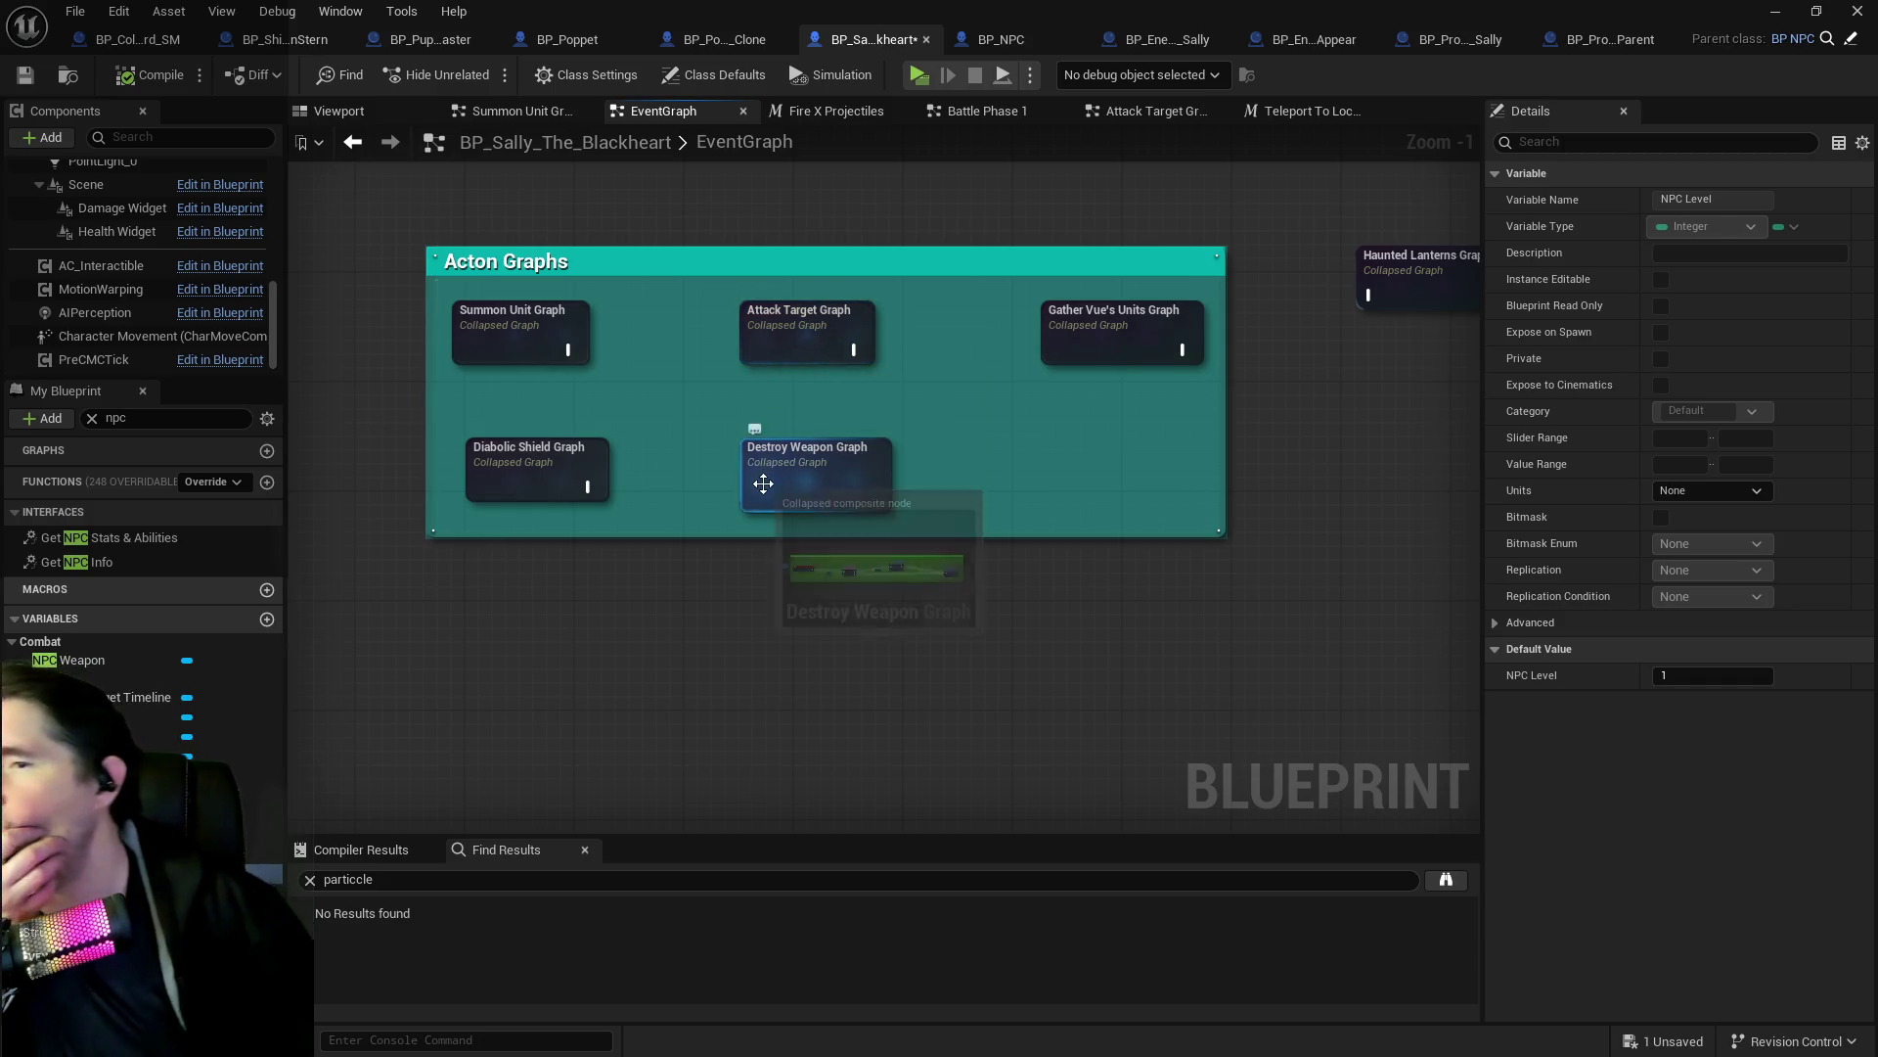
double_click(523, 329)
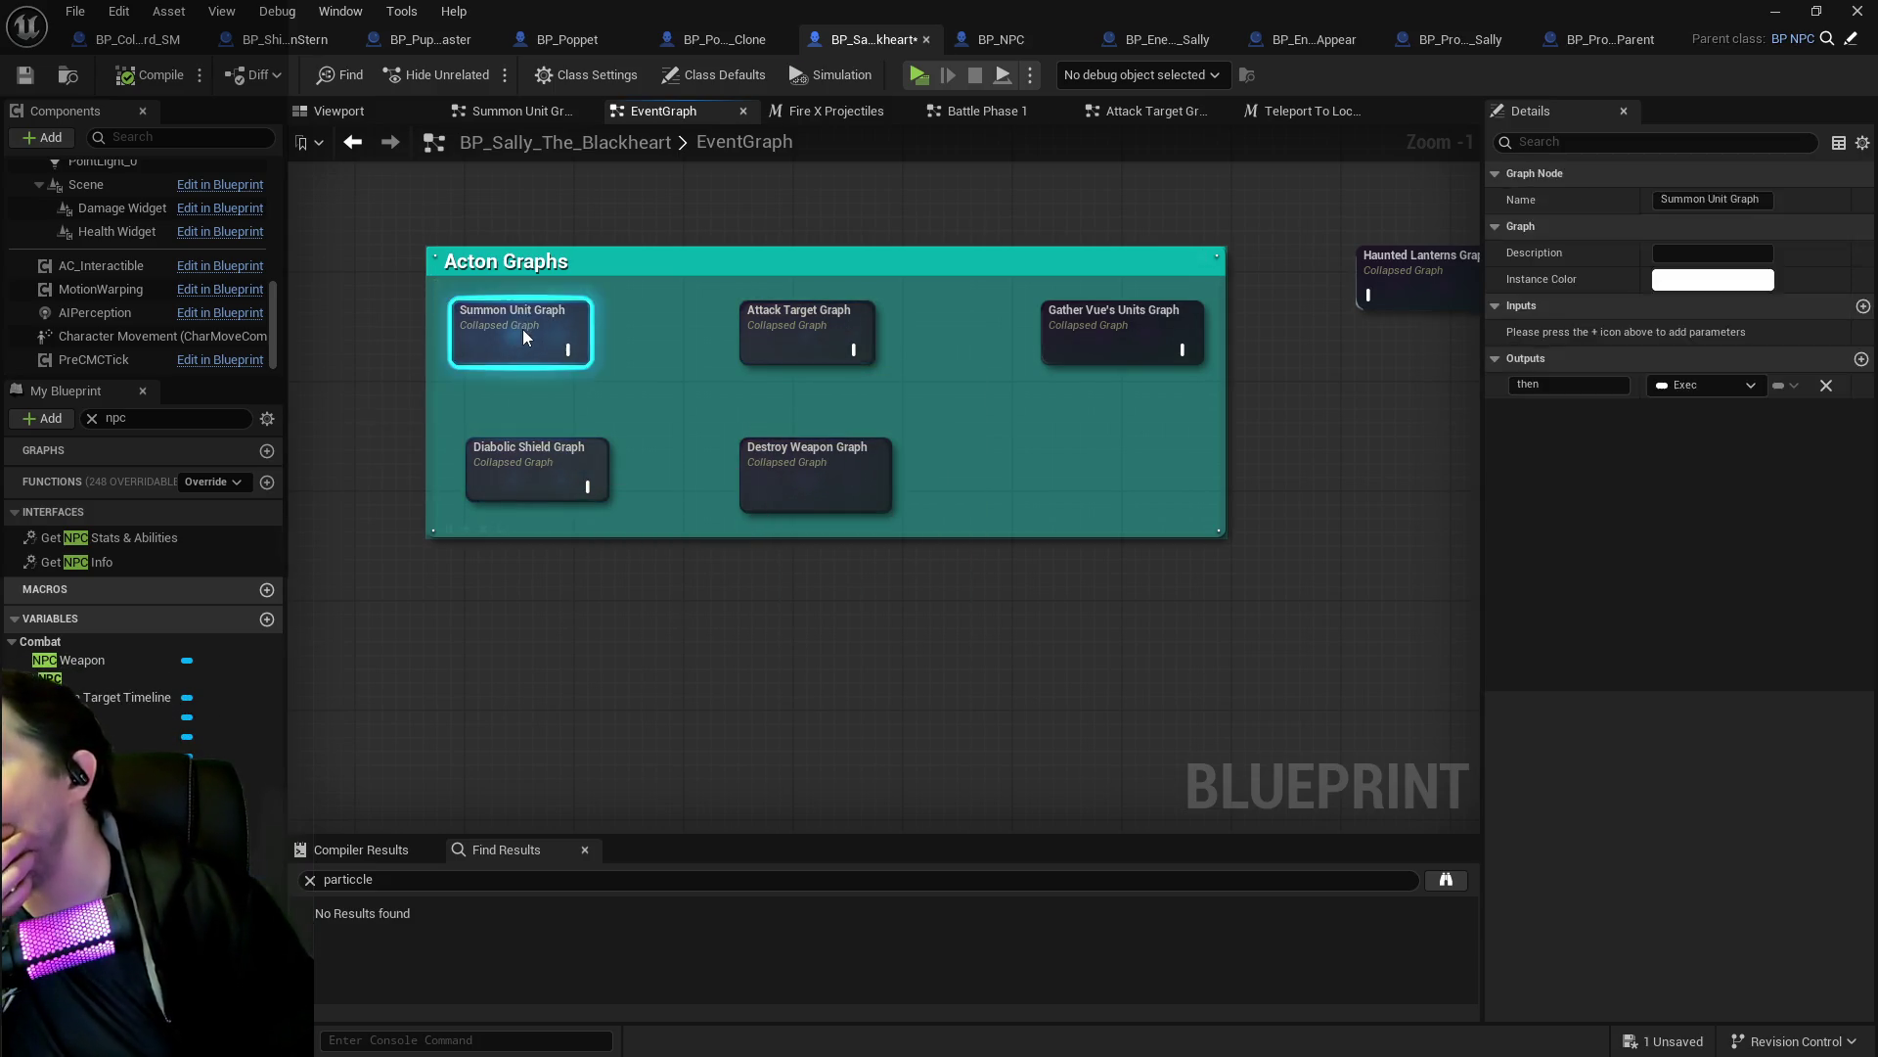
scroll(558, 382, "up", 6)
scroll(759, 422, "up", 3)
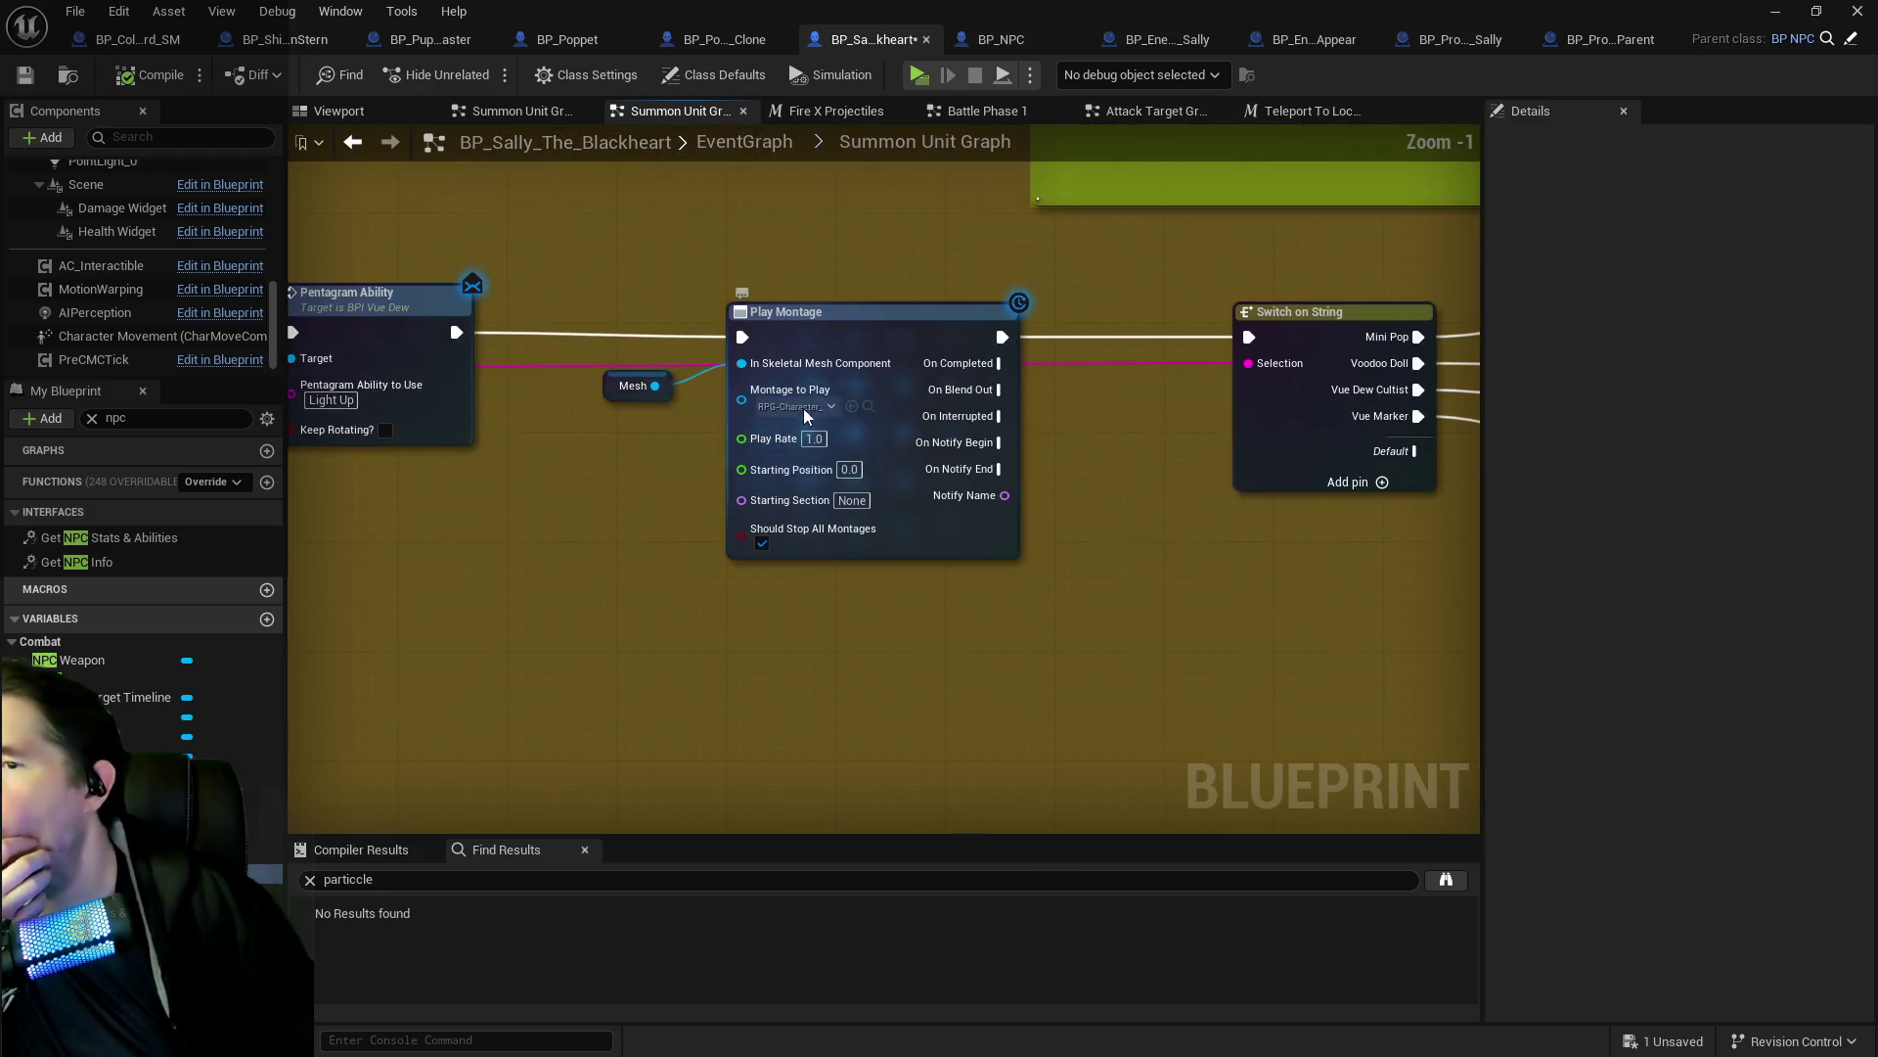
scroll(1102, 466, "down", 3)
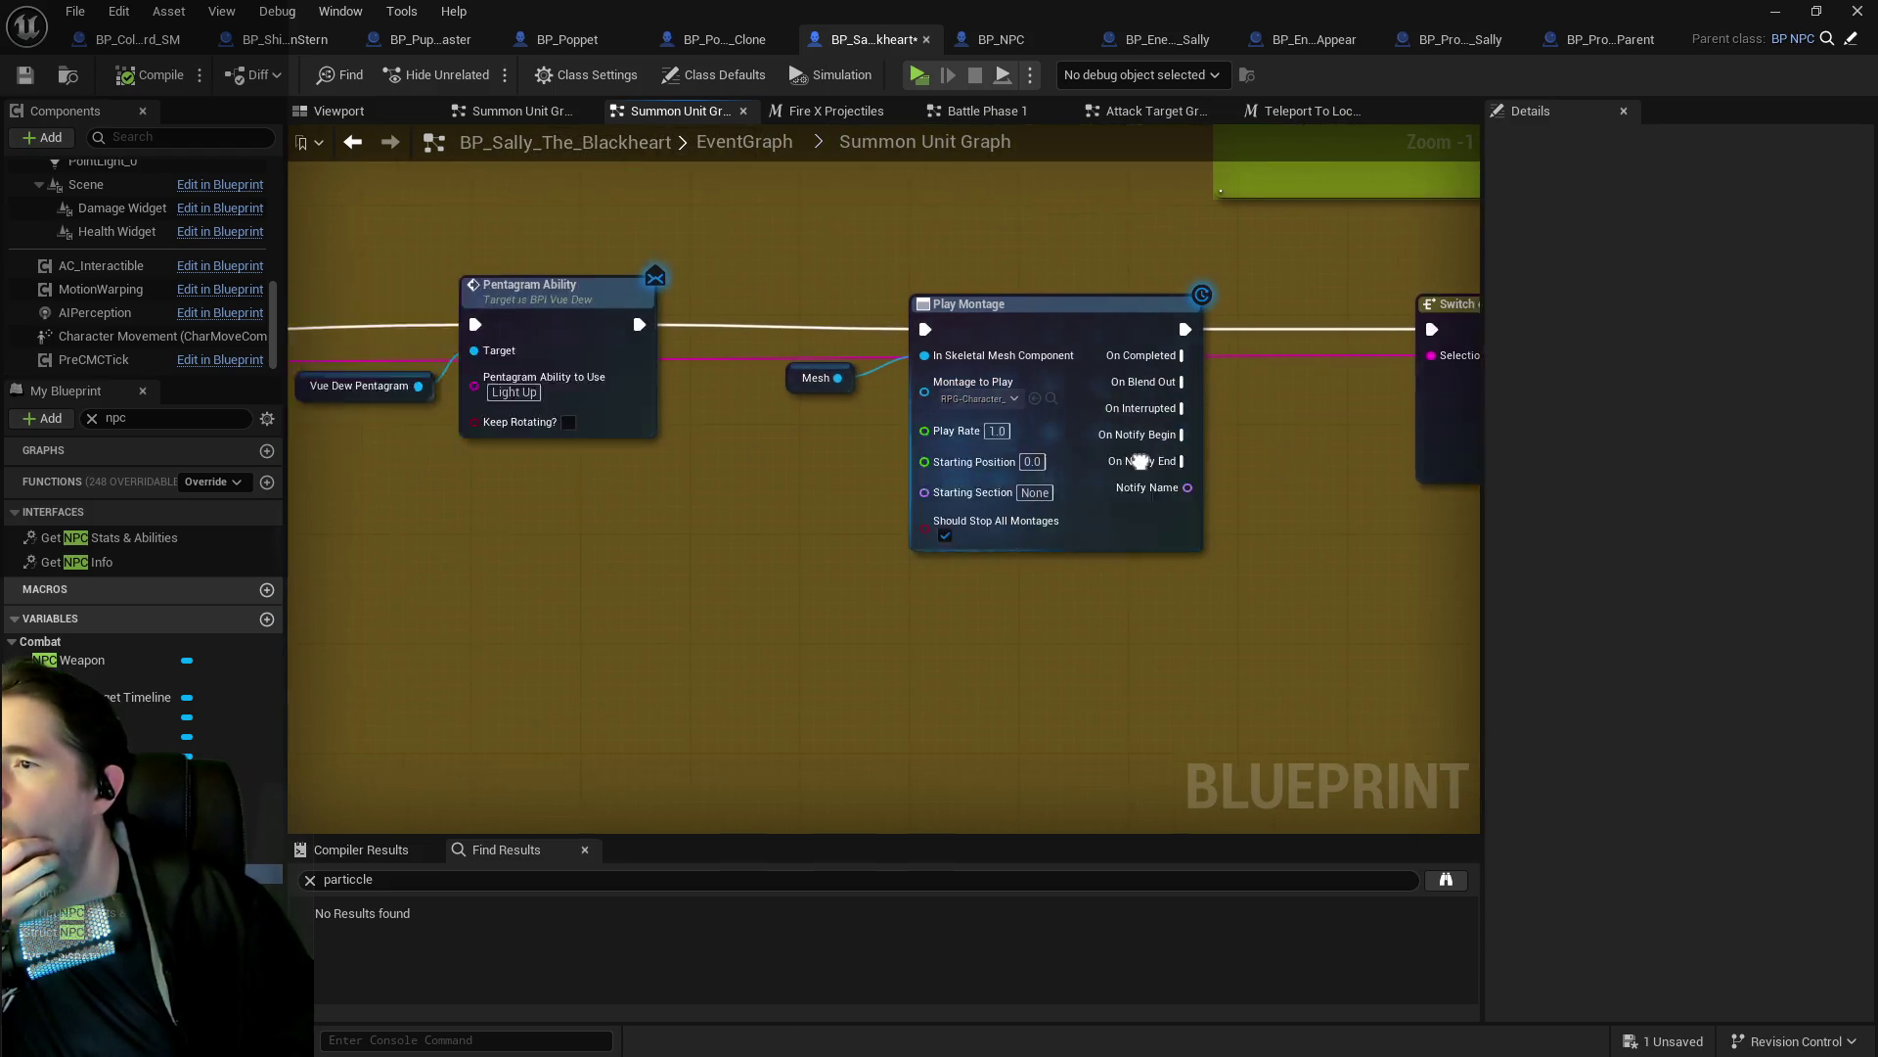
mouse_move(1098, 474)
left_mouse_down()
mouse_move(553, 418)
mouse_move(1089, 430)
mouse_move(636, 705)
left_mouse_up()
left_click_drag(1350, 636, 1024, 354)
scroll(1024, 354, "up", 2)
scroll(1055, 425, "down", 1)
left_click_drag(1338, 483, 832, 446)
mouse_move(1121, 501)
left_mouse_down()
mouse_move(697, 450)
mouse_move(570, 364)
left_mouse_up()
scroll(703, 474, "down", 3)
mouse_move(777, 294)
left_mouse_down()
mouse_move(570, 192)
mouse_move(562, 285)
mouse_move(721, 528)
mouse_move(806, 325)
left_mouse_up()
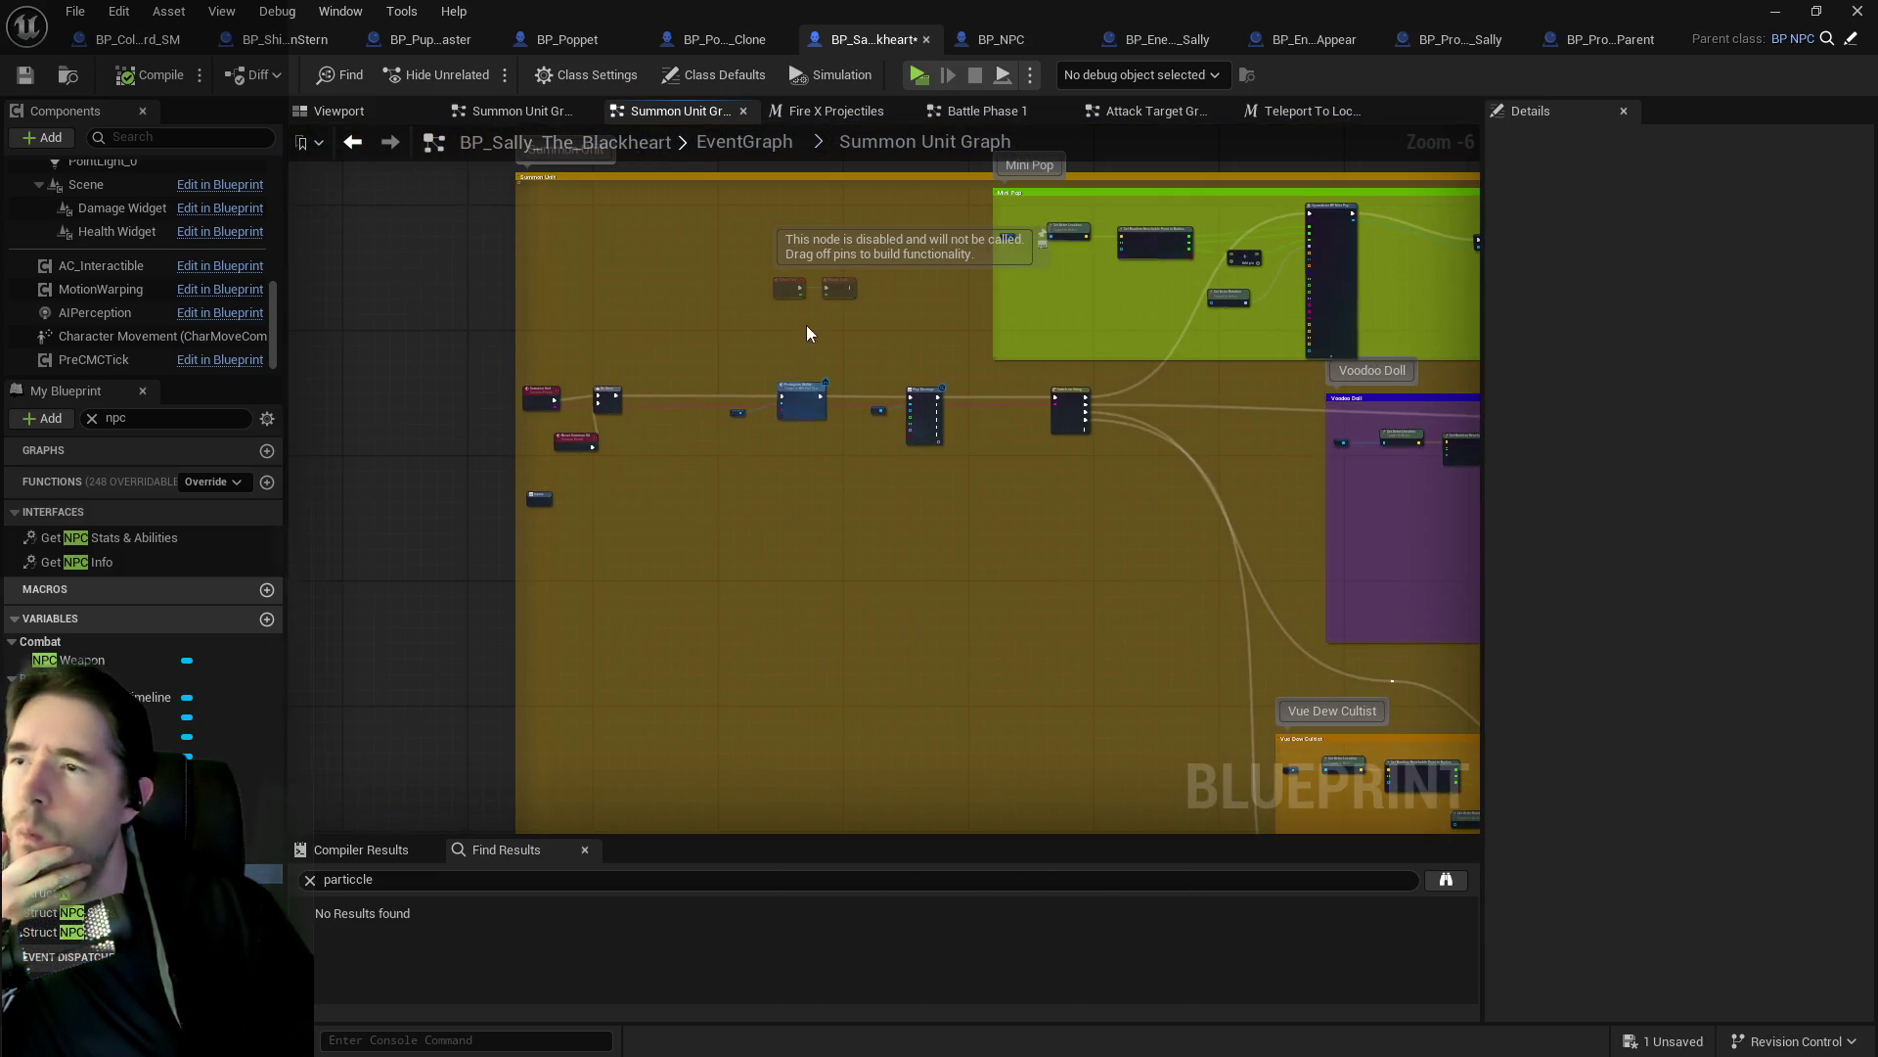
Return to the top-level EventGraph and frame the Acton Graphs overview.
left_click(736, 151)
scroll(684, 604, "up", 1)
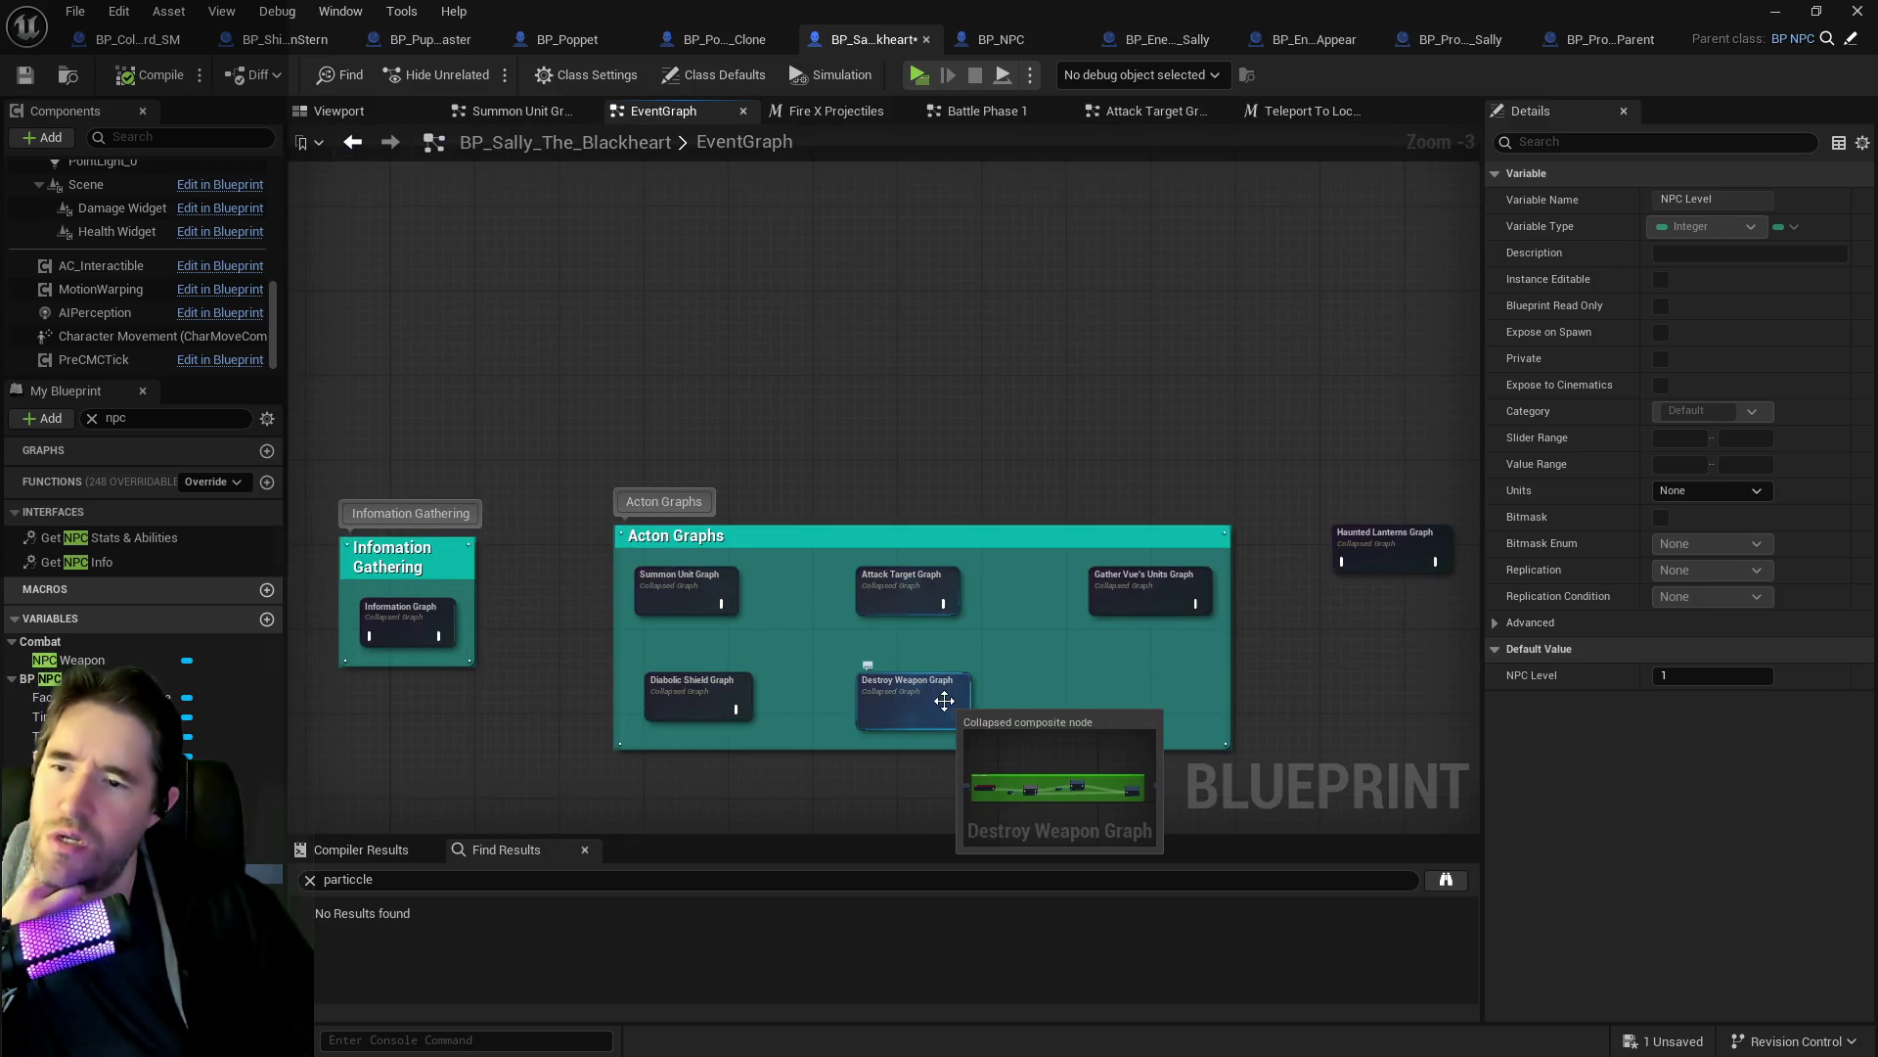
mouse_move(776, 681)
left_mouse_down()
mouse_move(732, 619)
mouse_move(708, 319)
left_mouse_up()
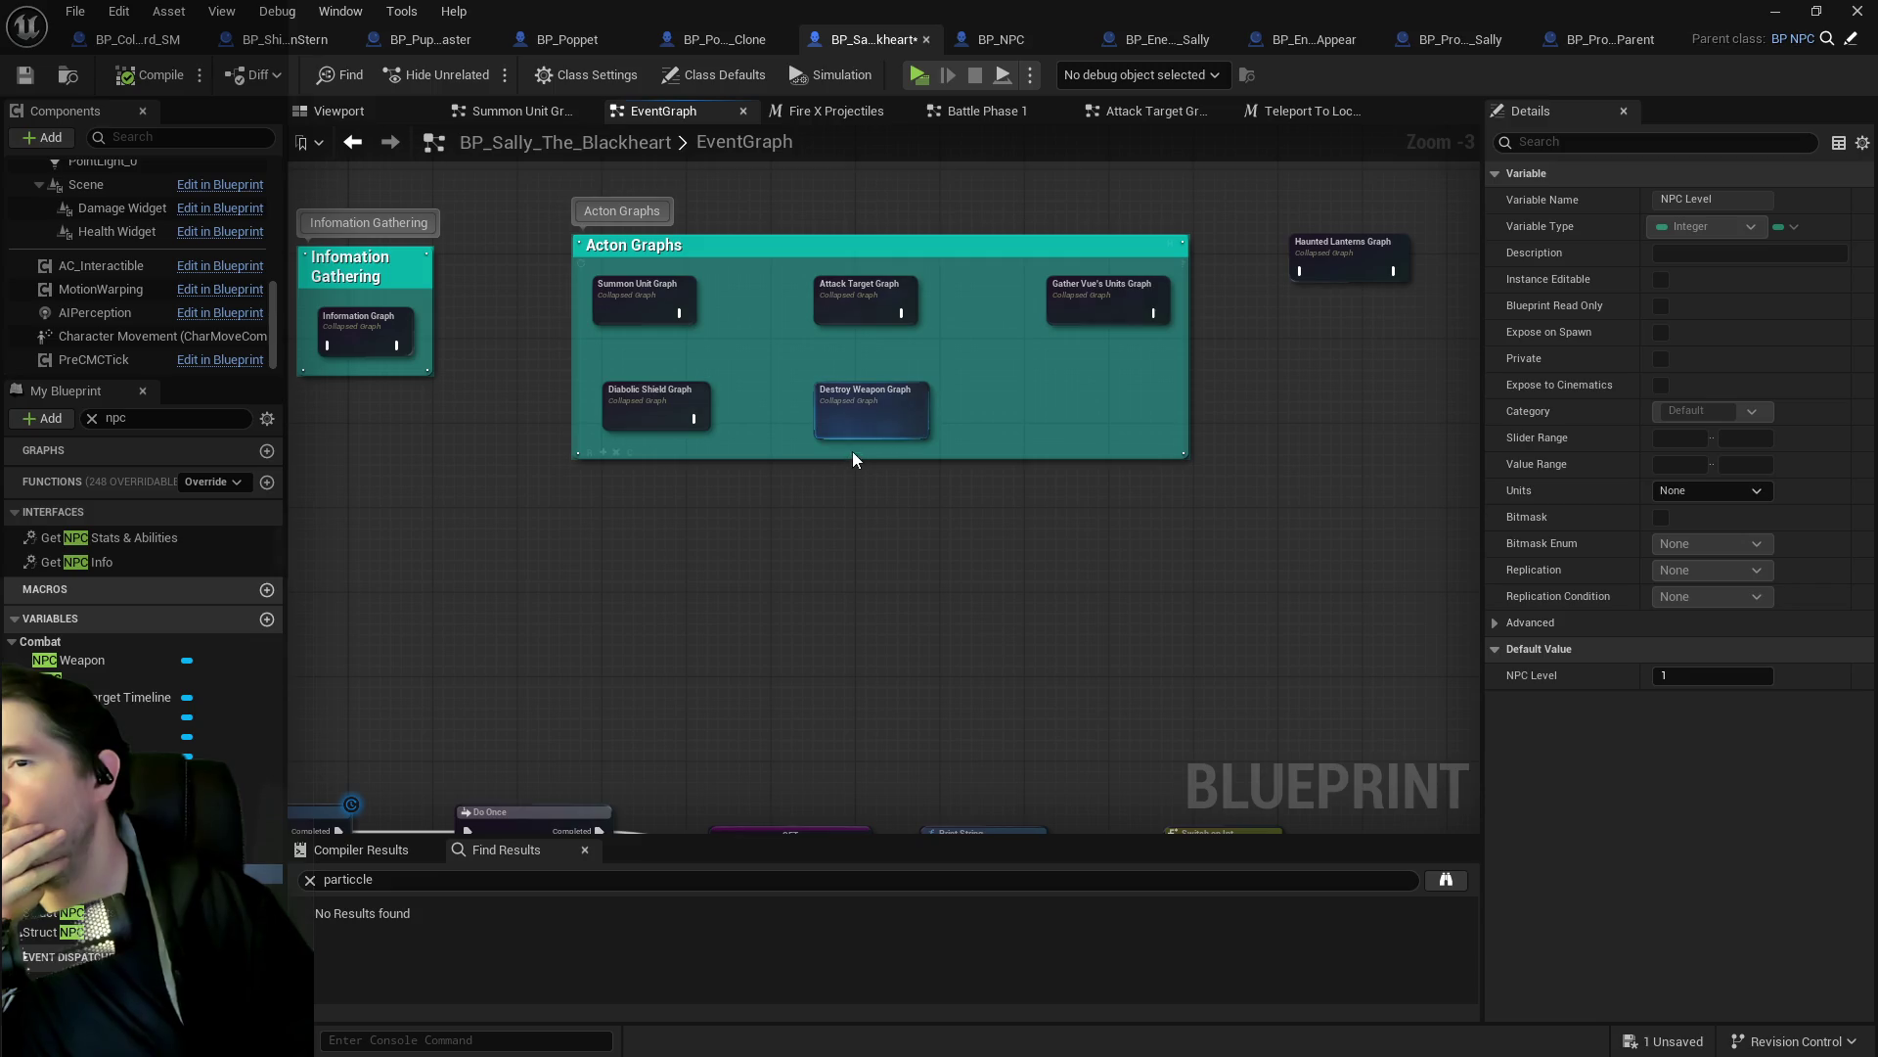
Inspect the Gather Vue's Units Graph and its Pull Units To Vue Dew nodes.
double_click(1111, 308)
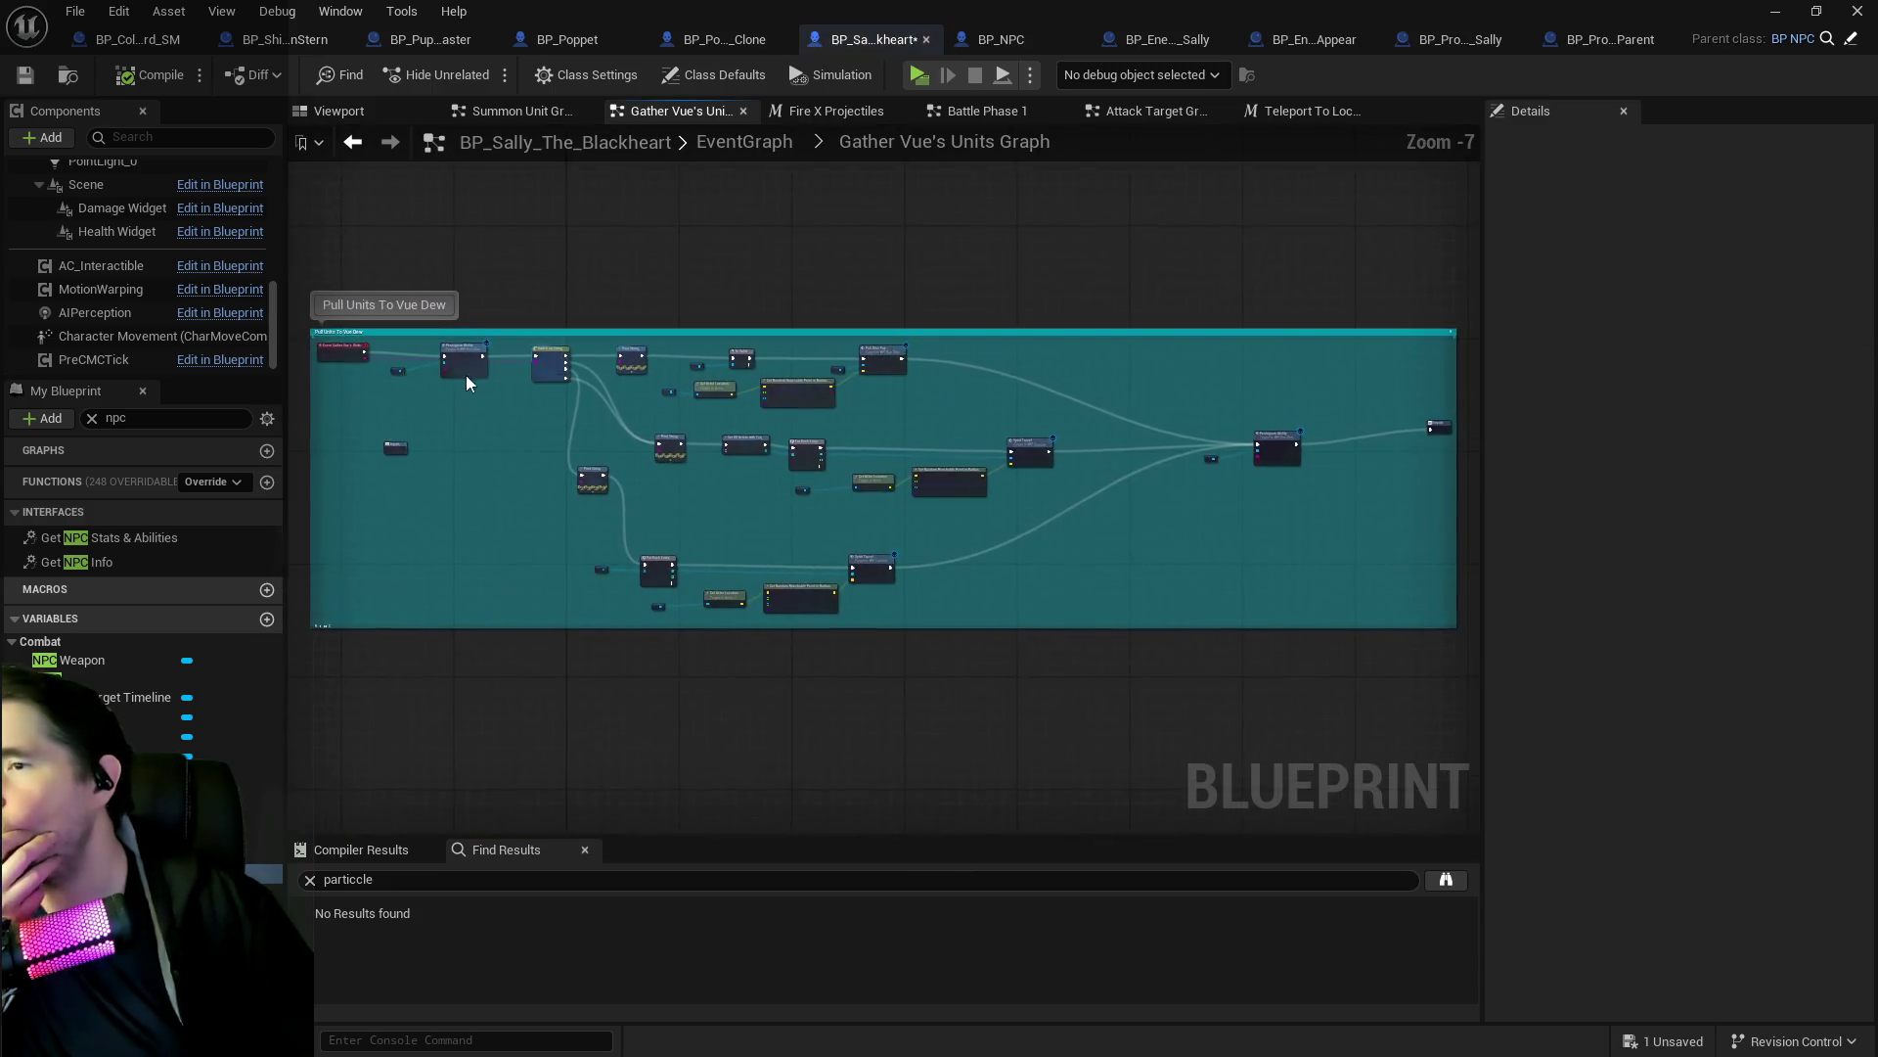
scroll(961, 630, "down", 2)
mouse_move(961, 630)
left_mouse_down()
mouse_move(738, 503)
mouse_move(696, 364)
left_mouse_up()
scroll(774, 371, "up", 1)
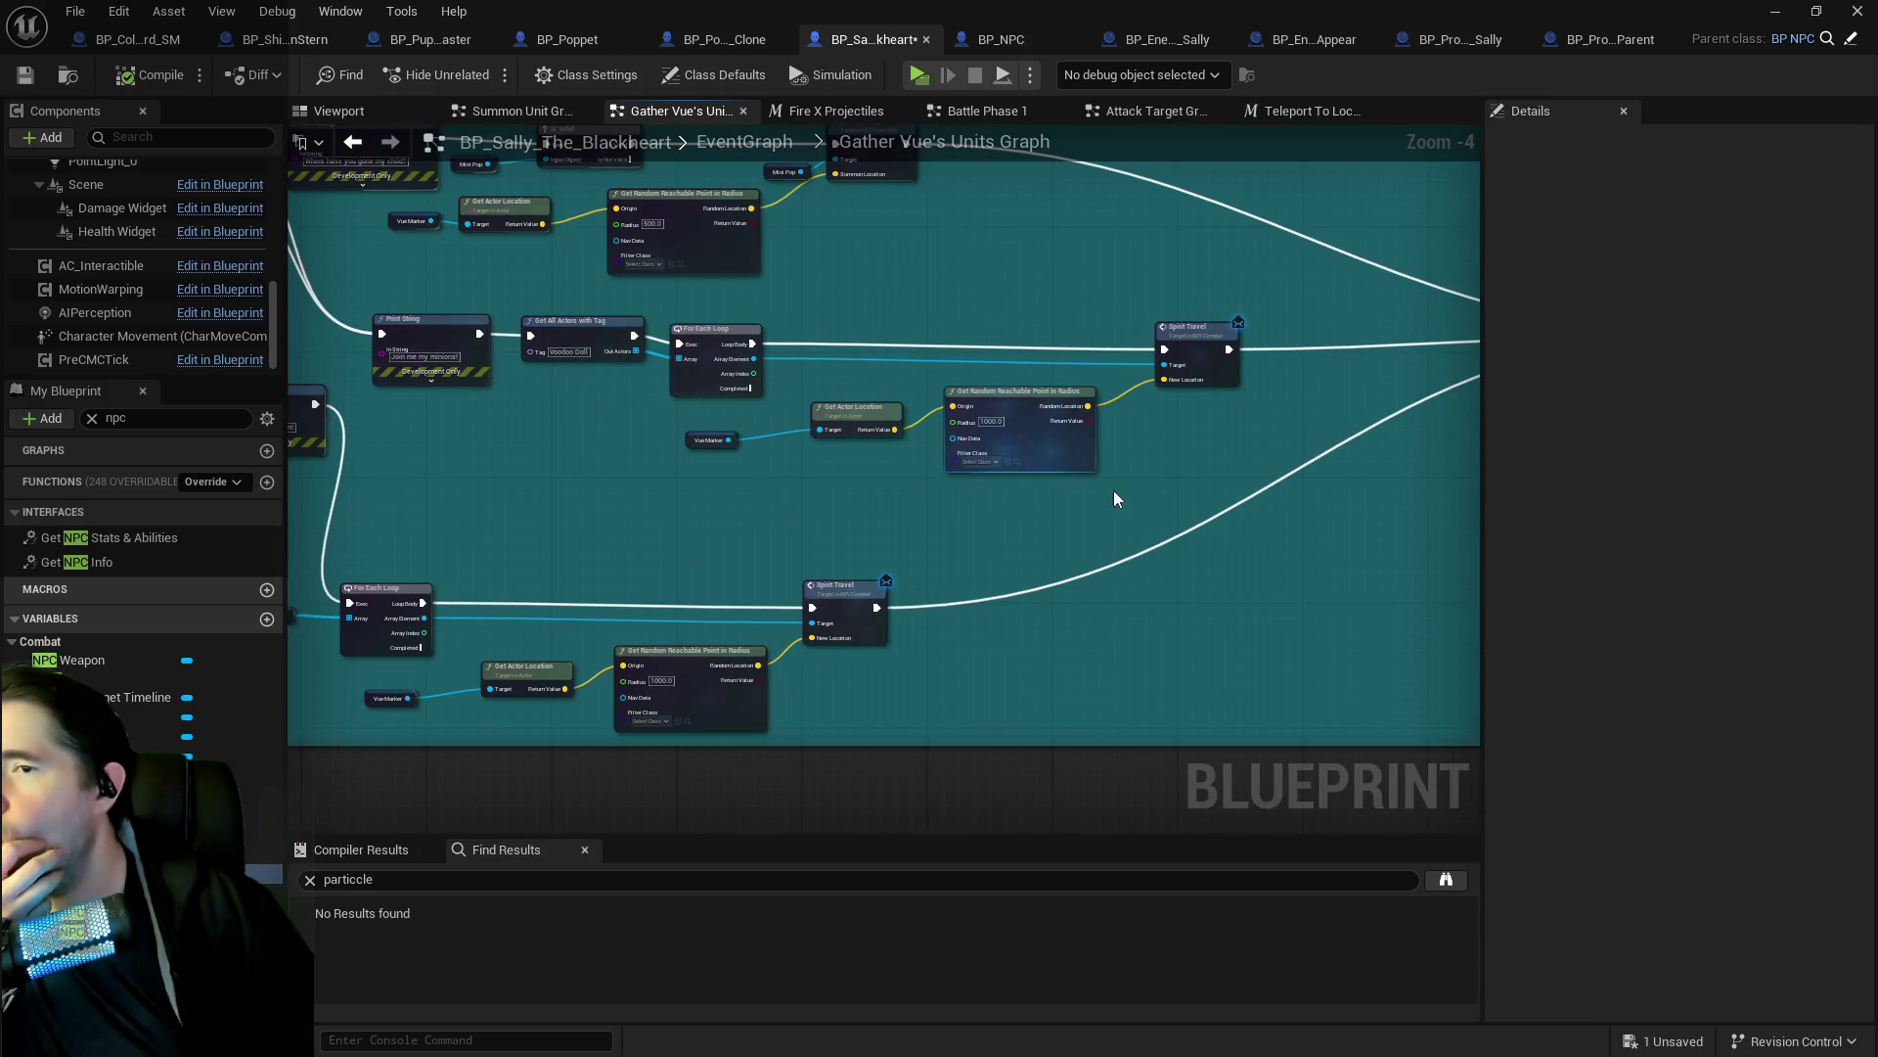
left_click_drag(1285, 479, 683, 373)
Open and review the Haunted Lanterns Graph.
left_click(787, 140)
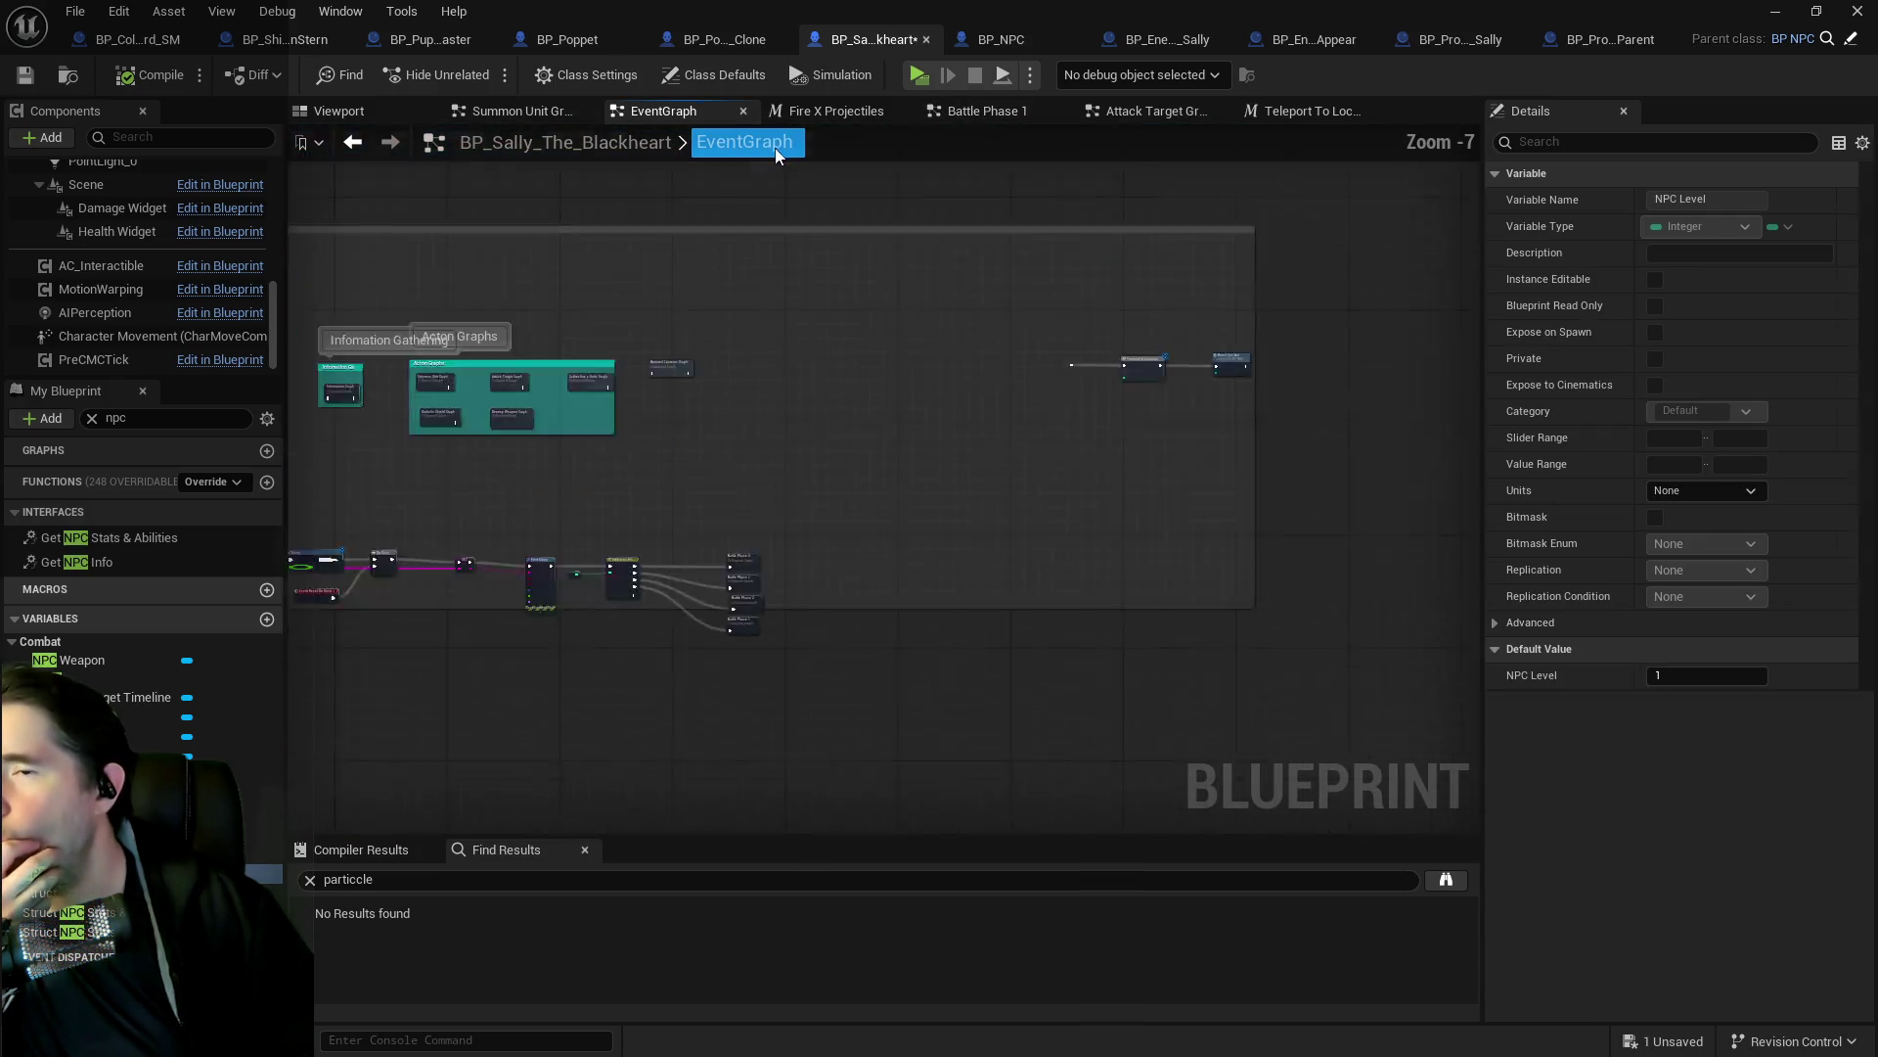
scroll(836, 584, "down", 1)
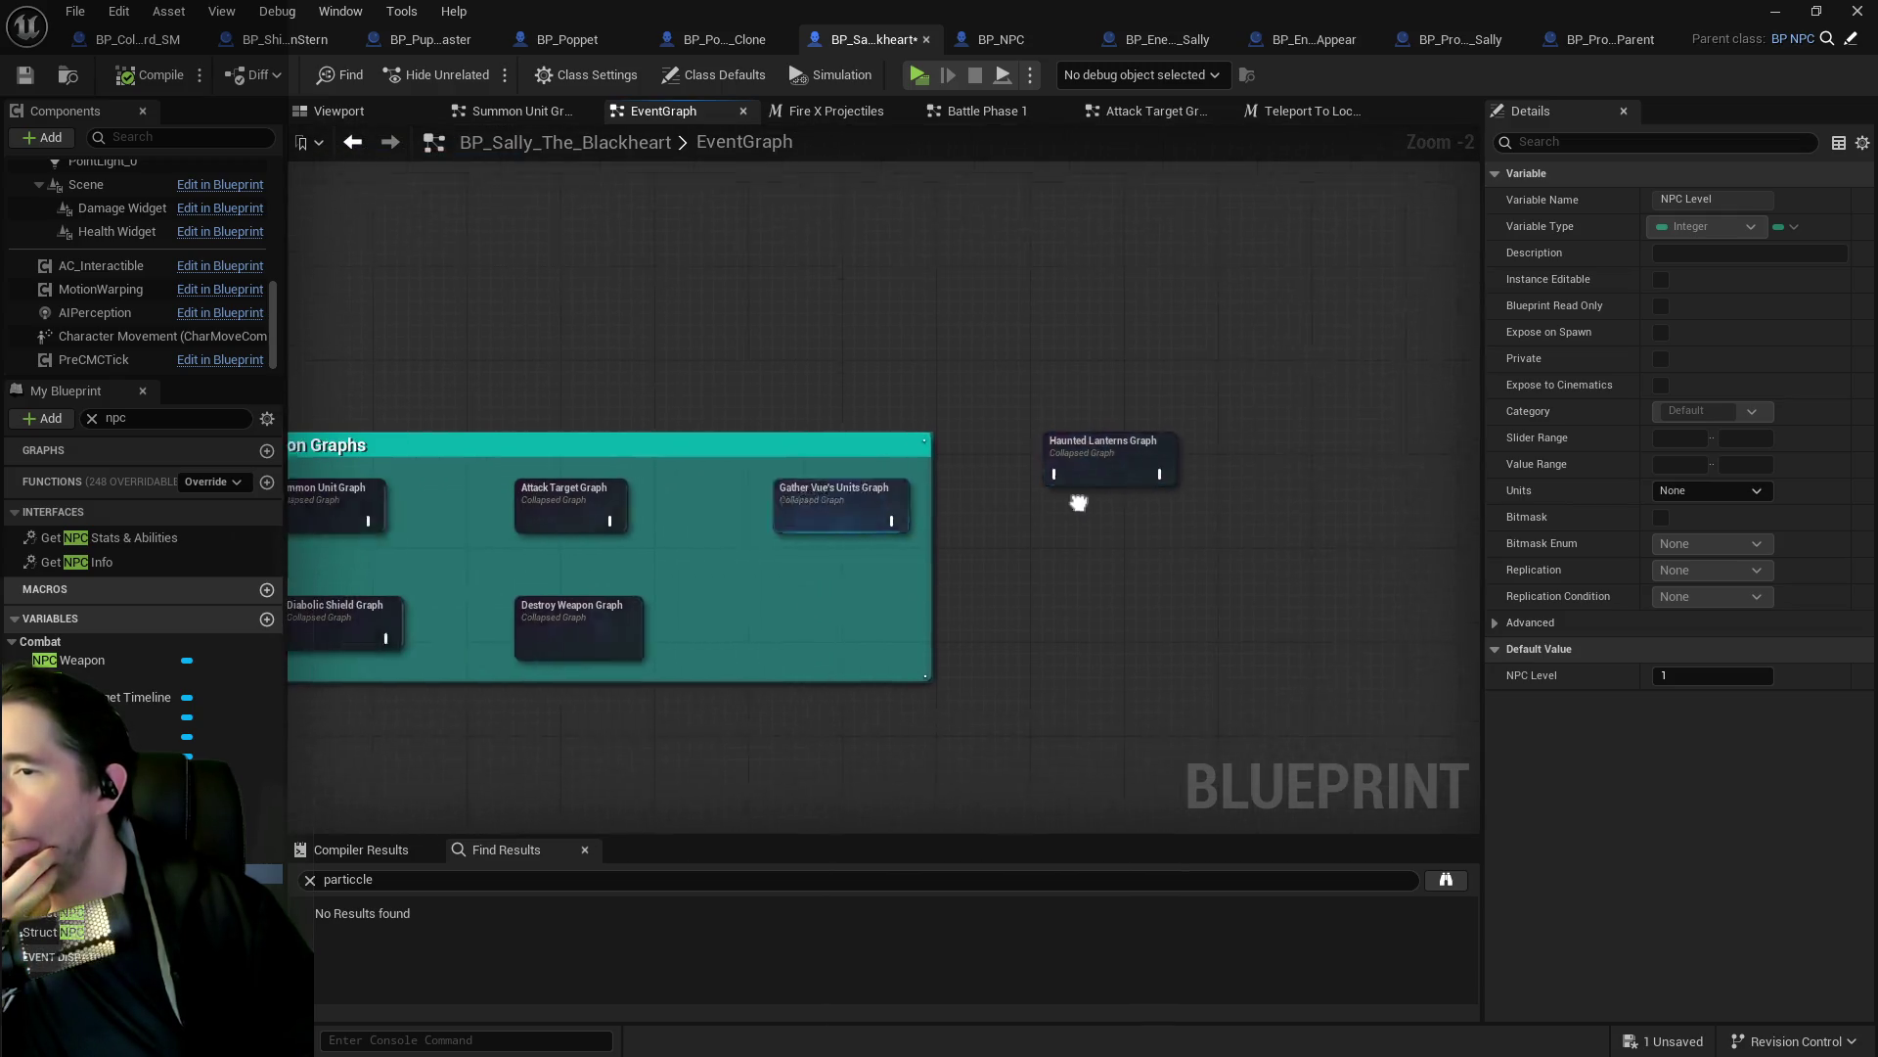
double_click(1269, 401)
scroll(795, 504, "up", 2)
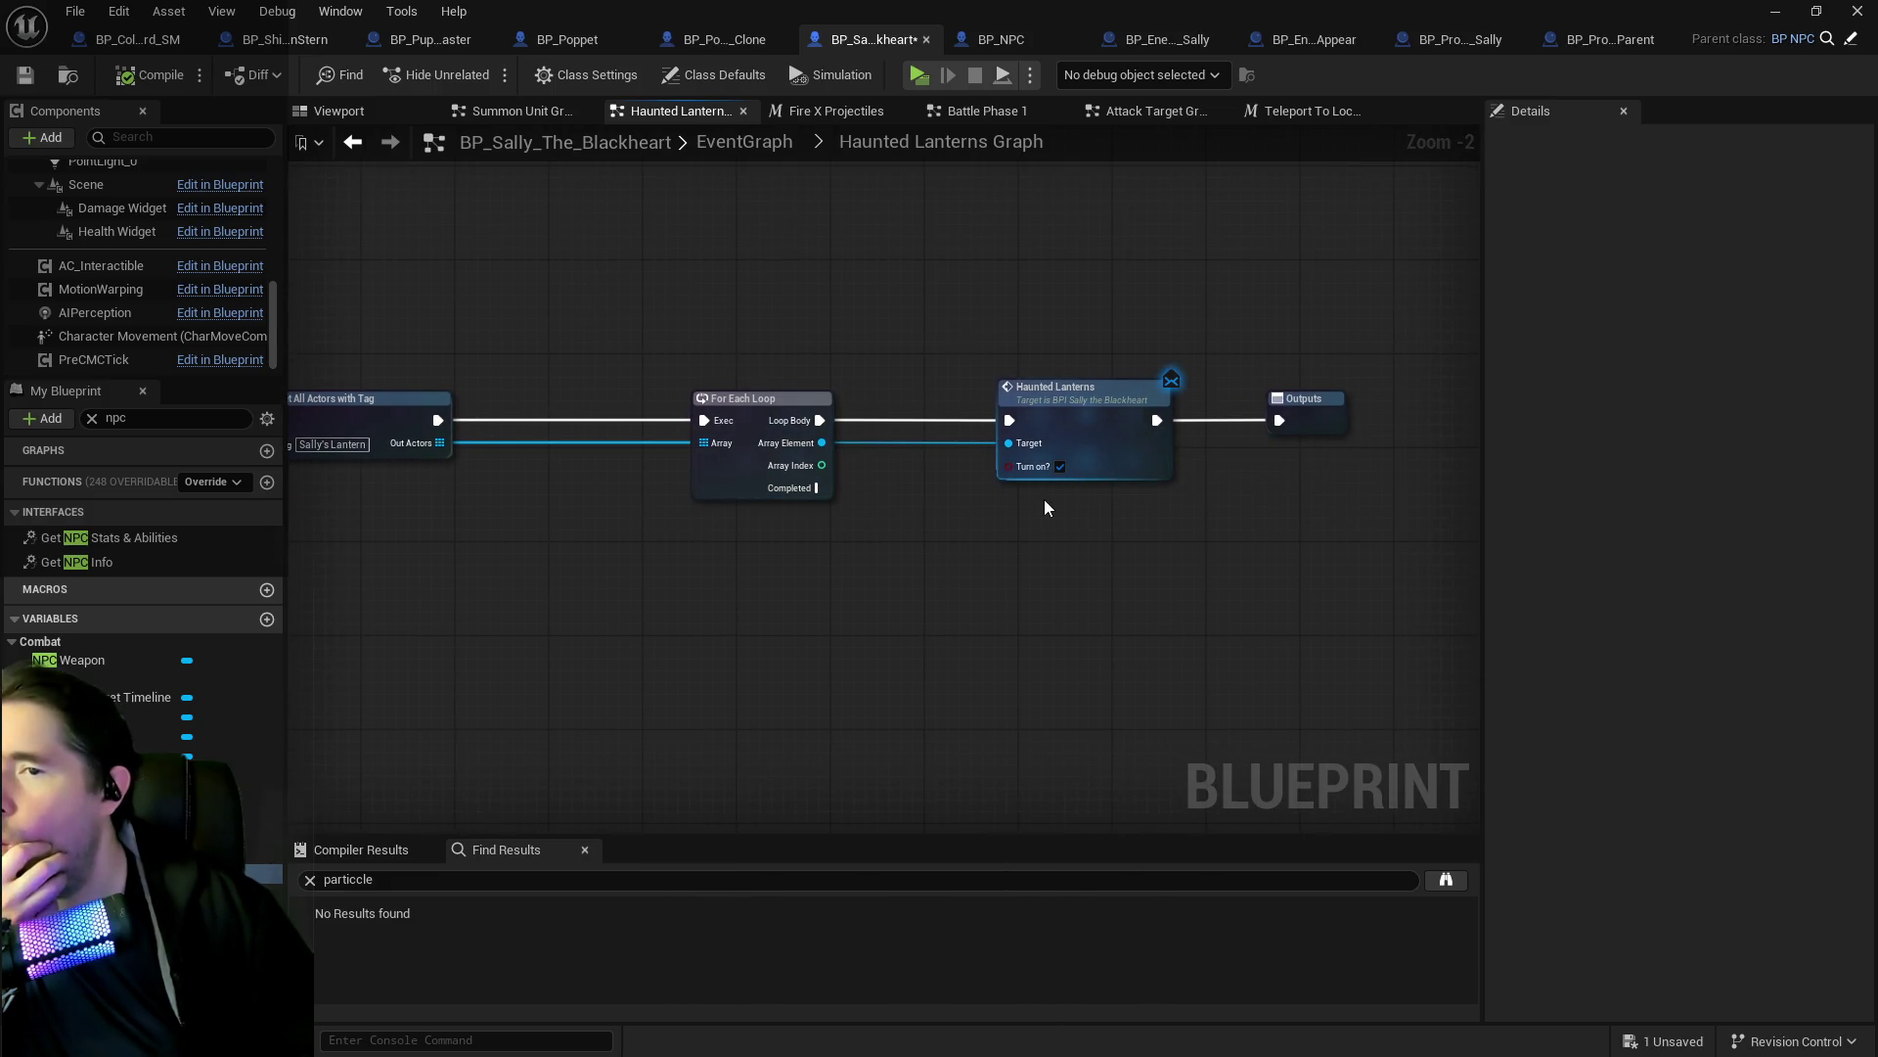
Pan the EventGraph to the Print String, Switch on Int and Battle Phase 0–3 graphs.
left_click(753, 144)
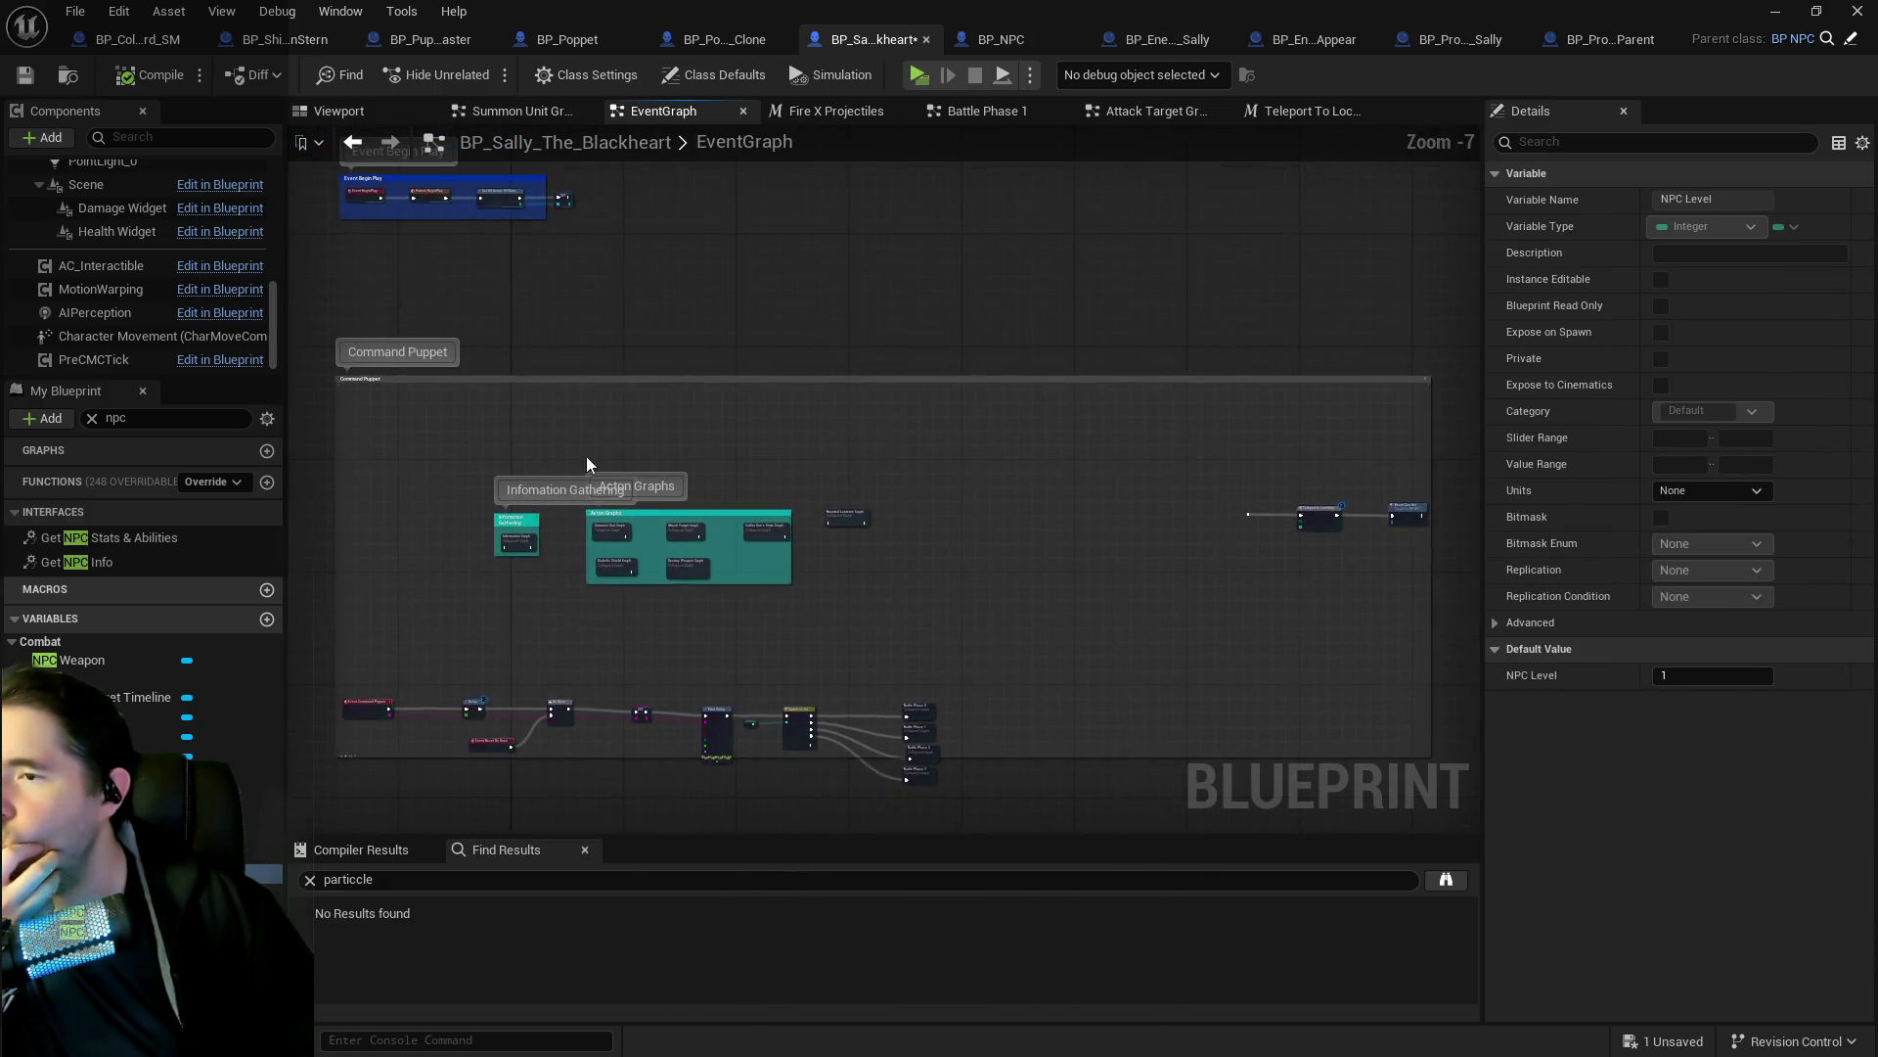
scroll(521, 560, "up", 6)
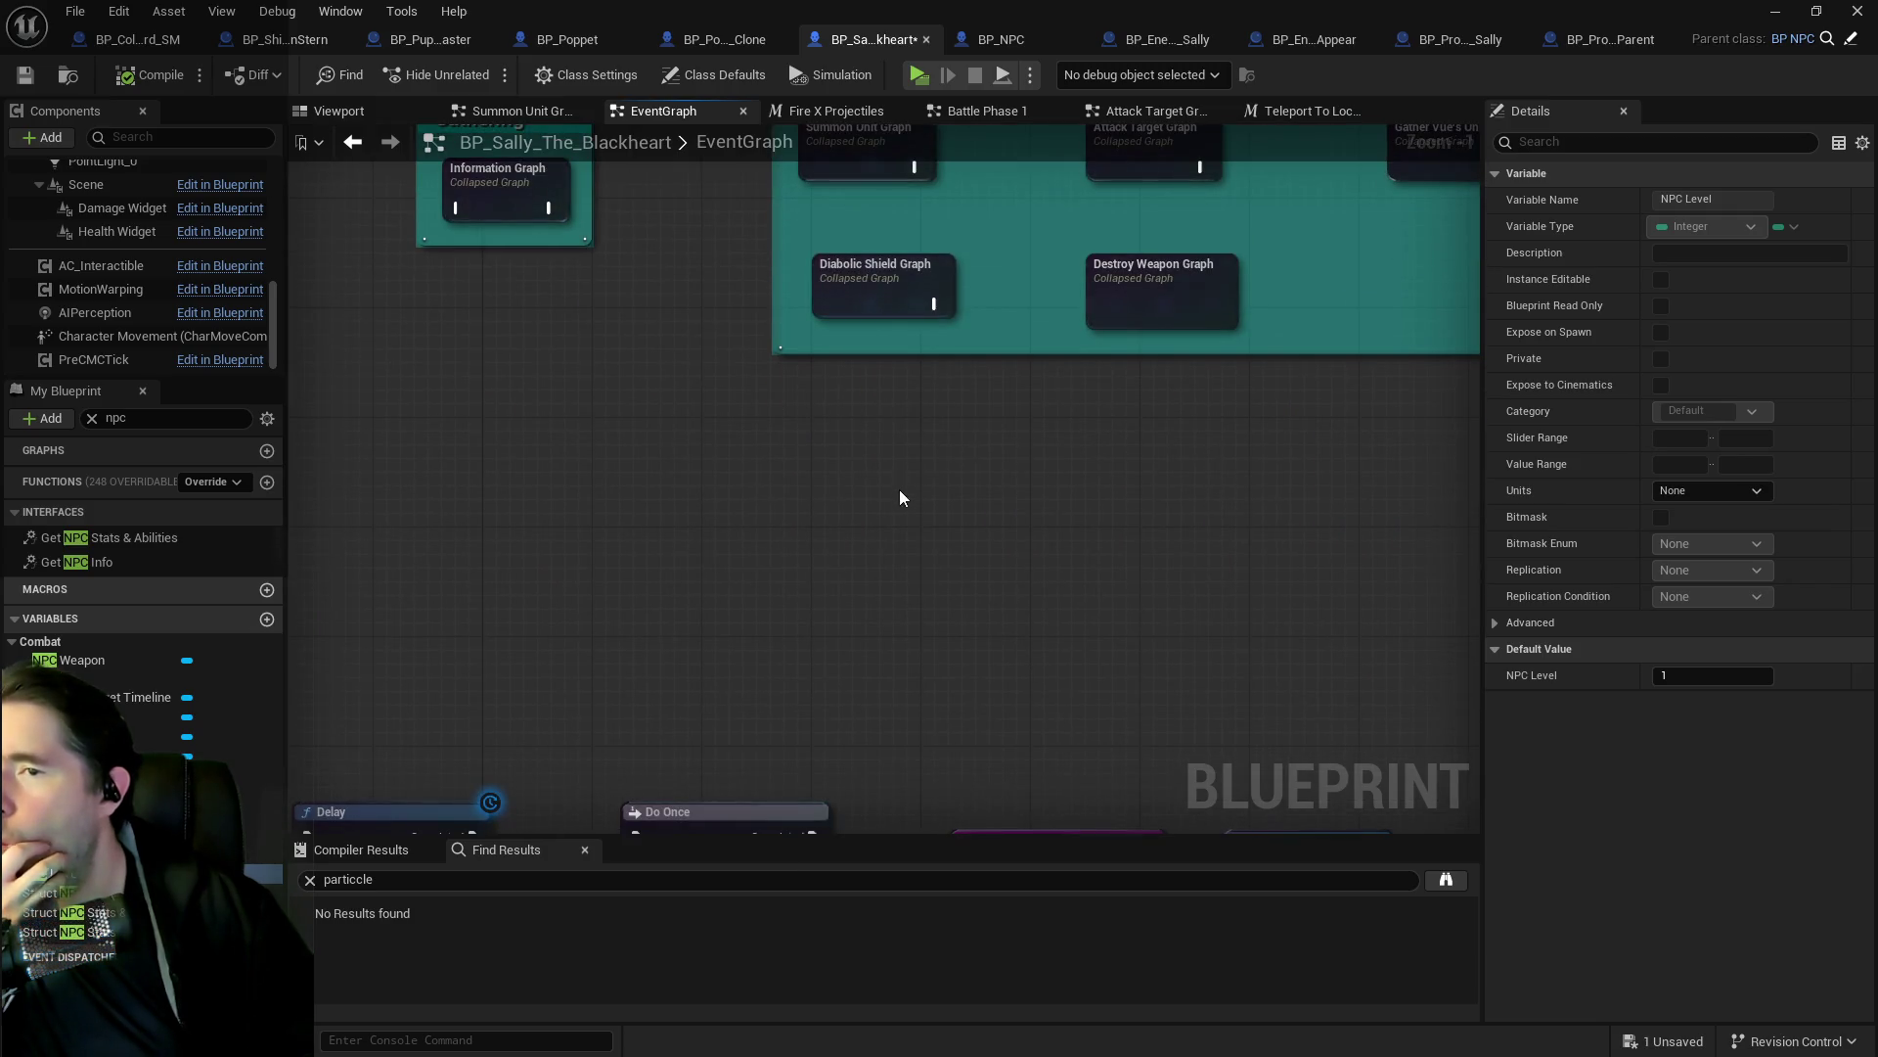
left_click_drag(937, 637, 773, 181)
left_click_drag(818, 352, 248, 272)
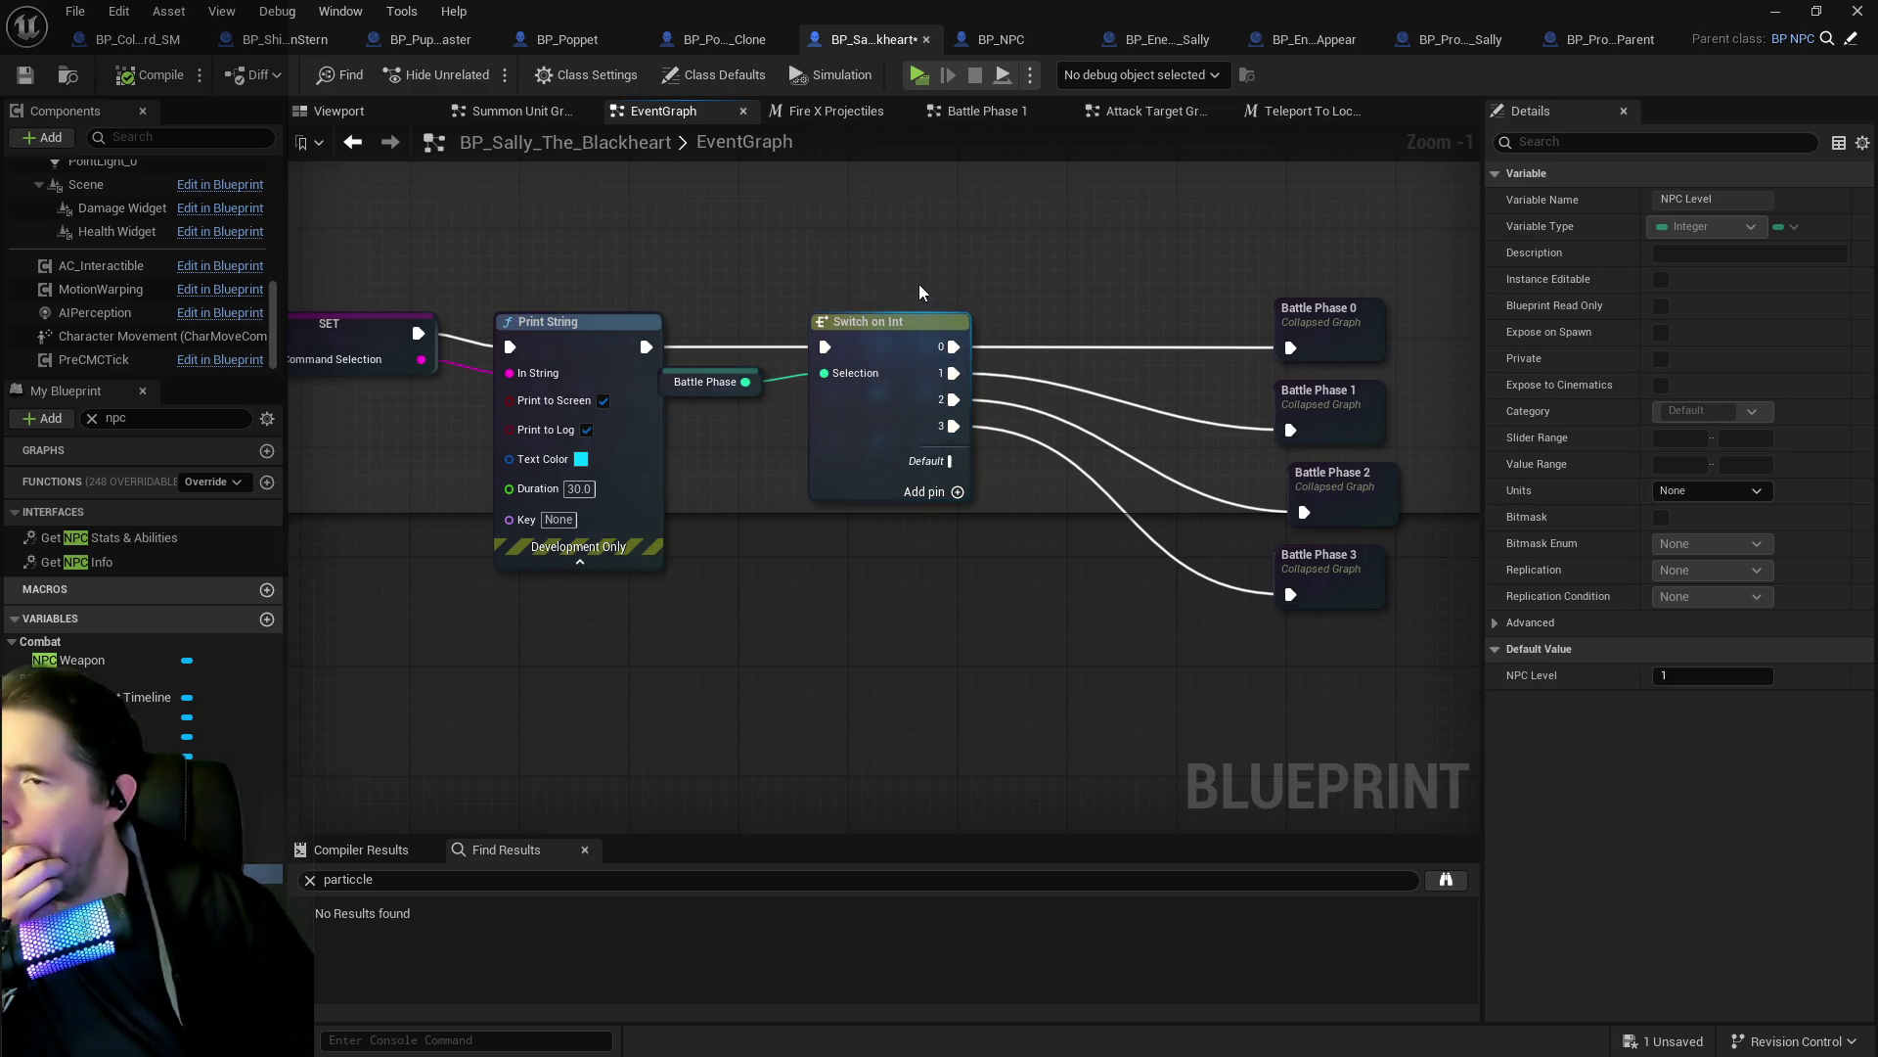
Review the Battle Phase 1 graph's nodes and save the Sally blueprint.
left_click(1019, 115)
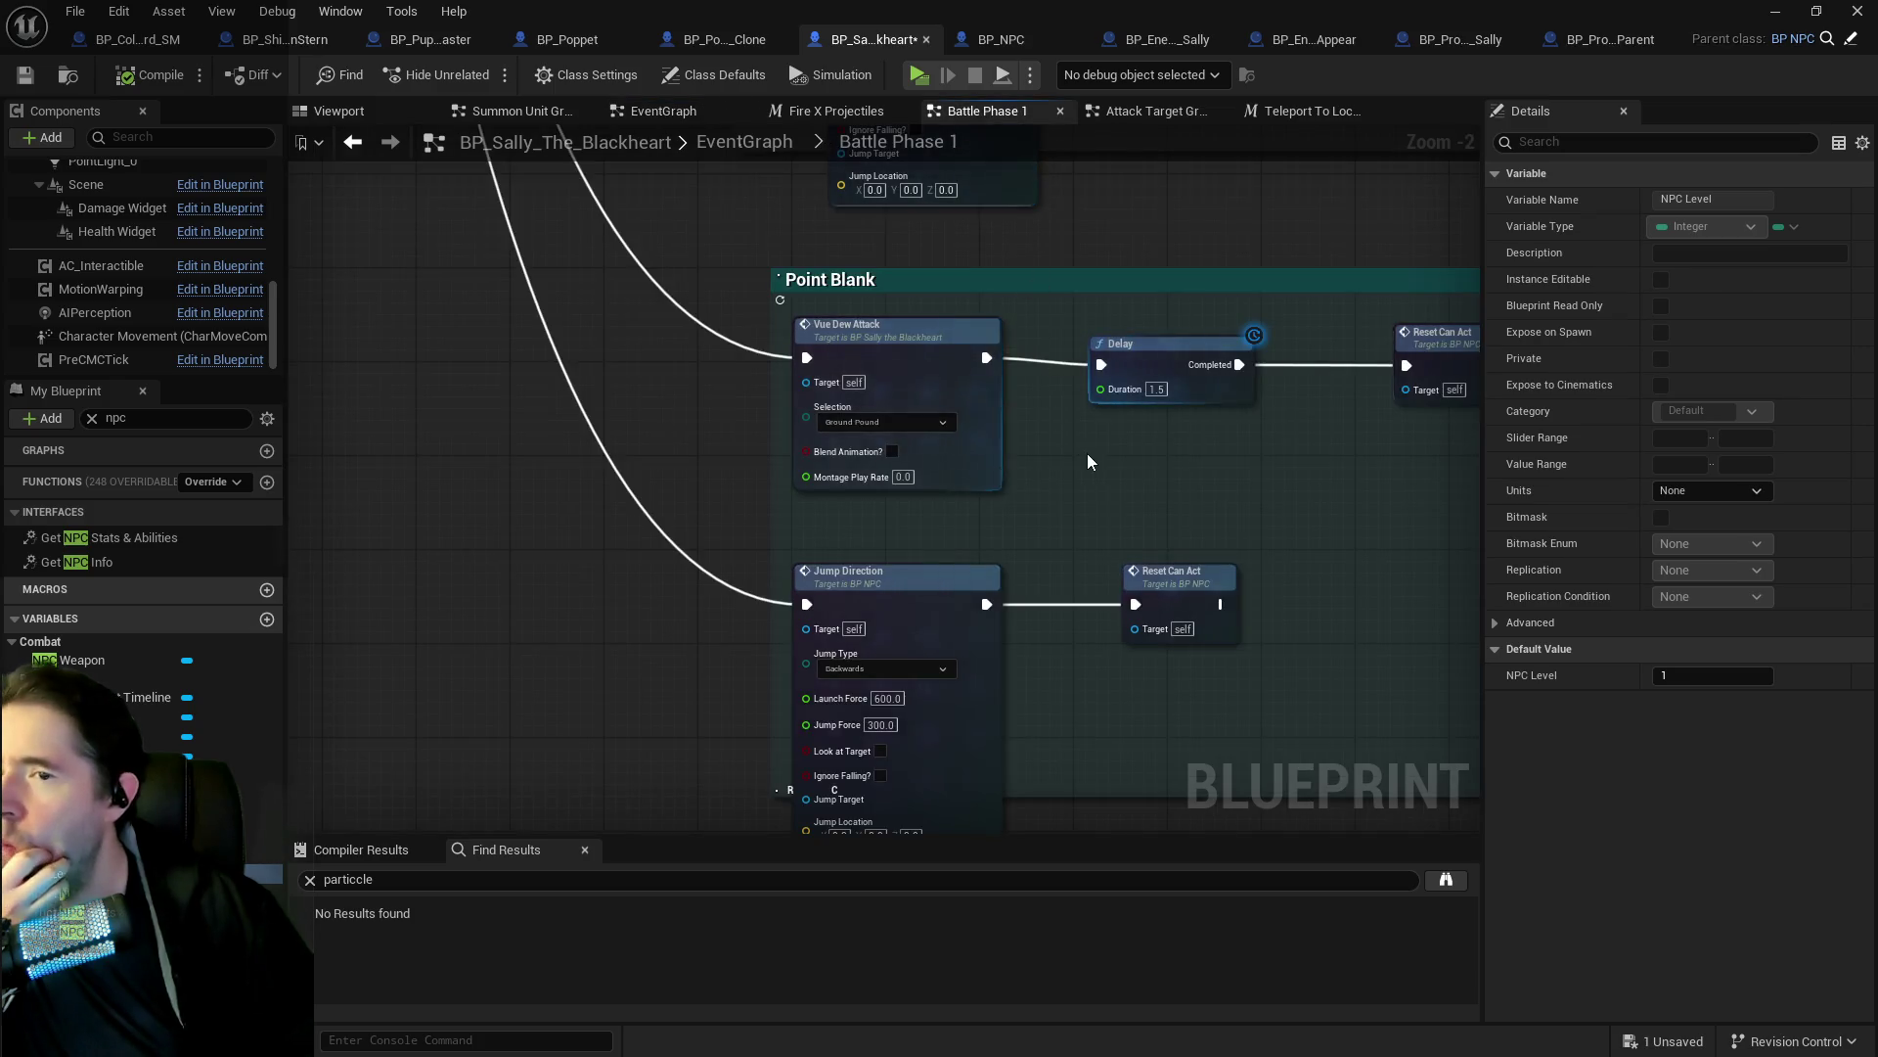
scroll(1087, 454, "down", 5)
scroll(886, 370, "up", 5)
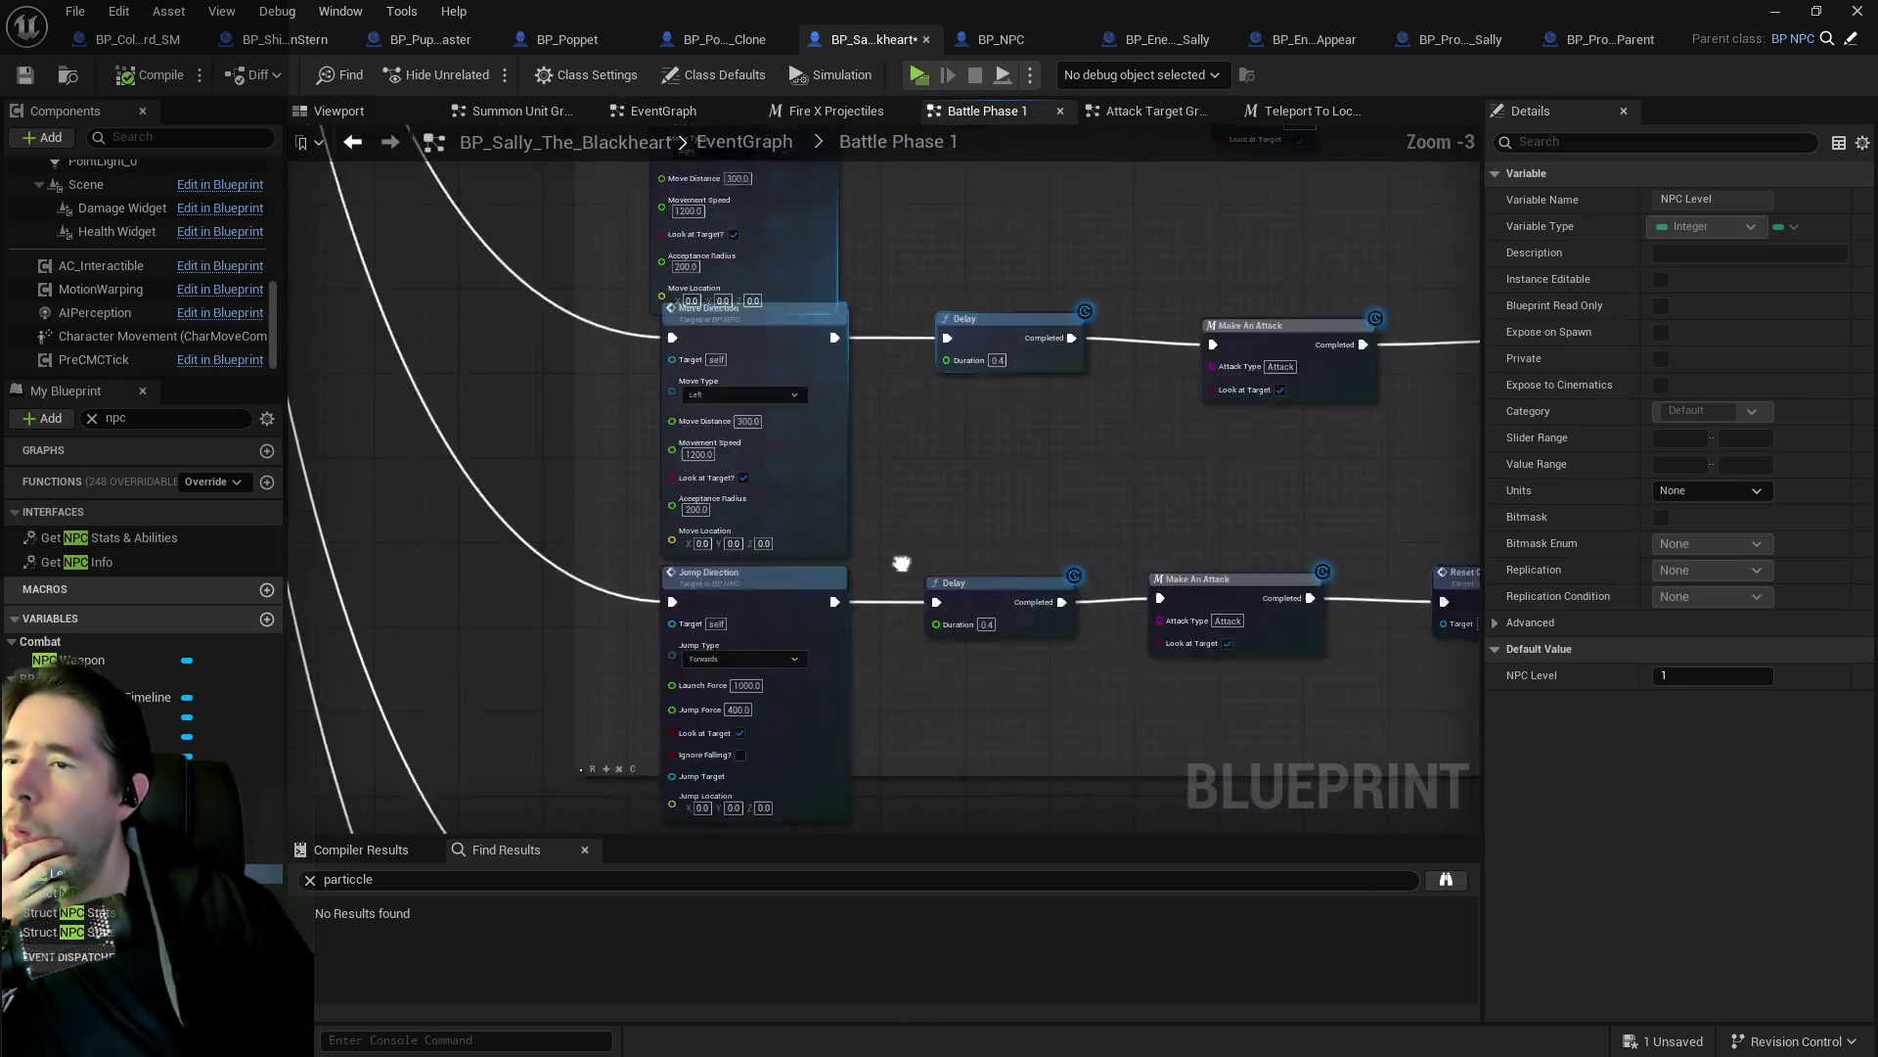
scroll(836, 359, "down", 6)
scroll(828, 379, "up", 4)
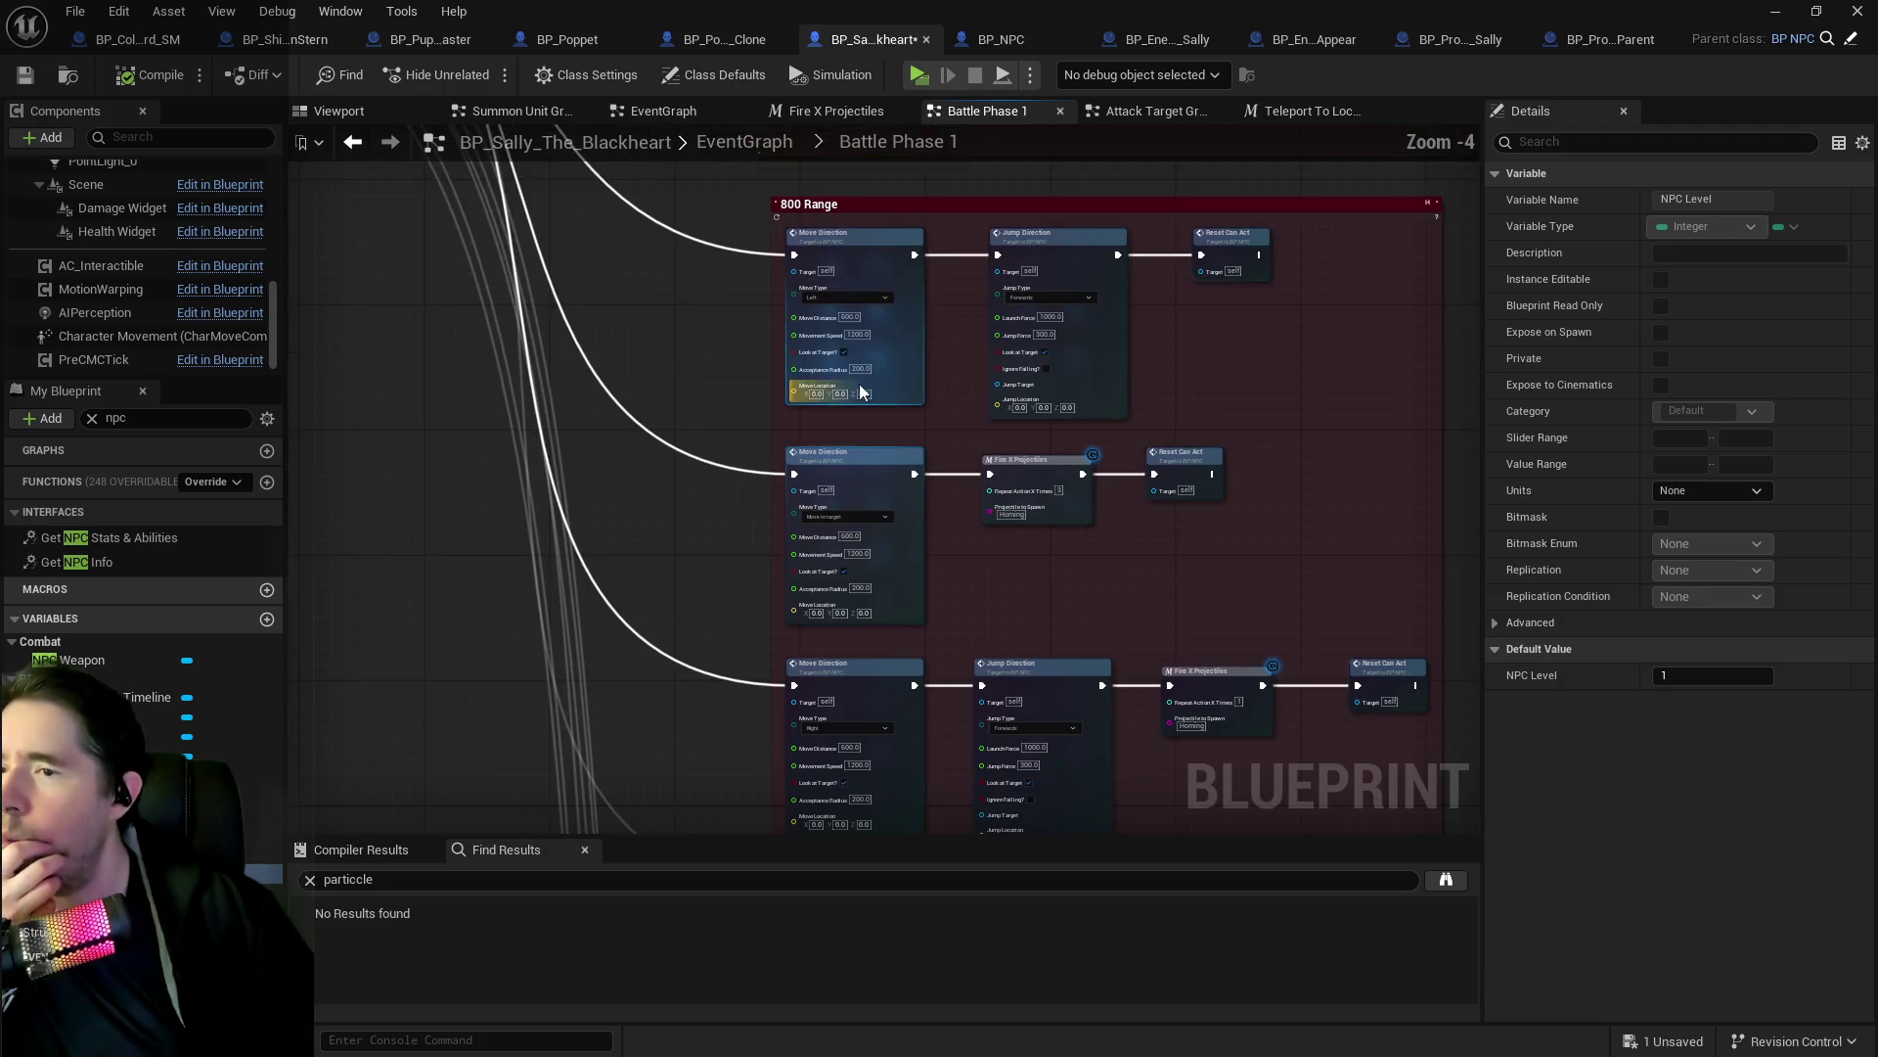
scroll(911, 720, "down", 2)
scroll(917, 182, "up", 2)
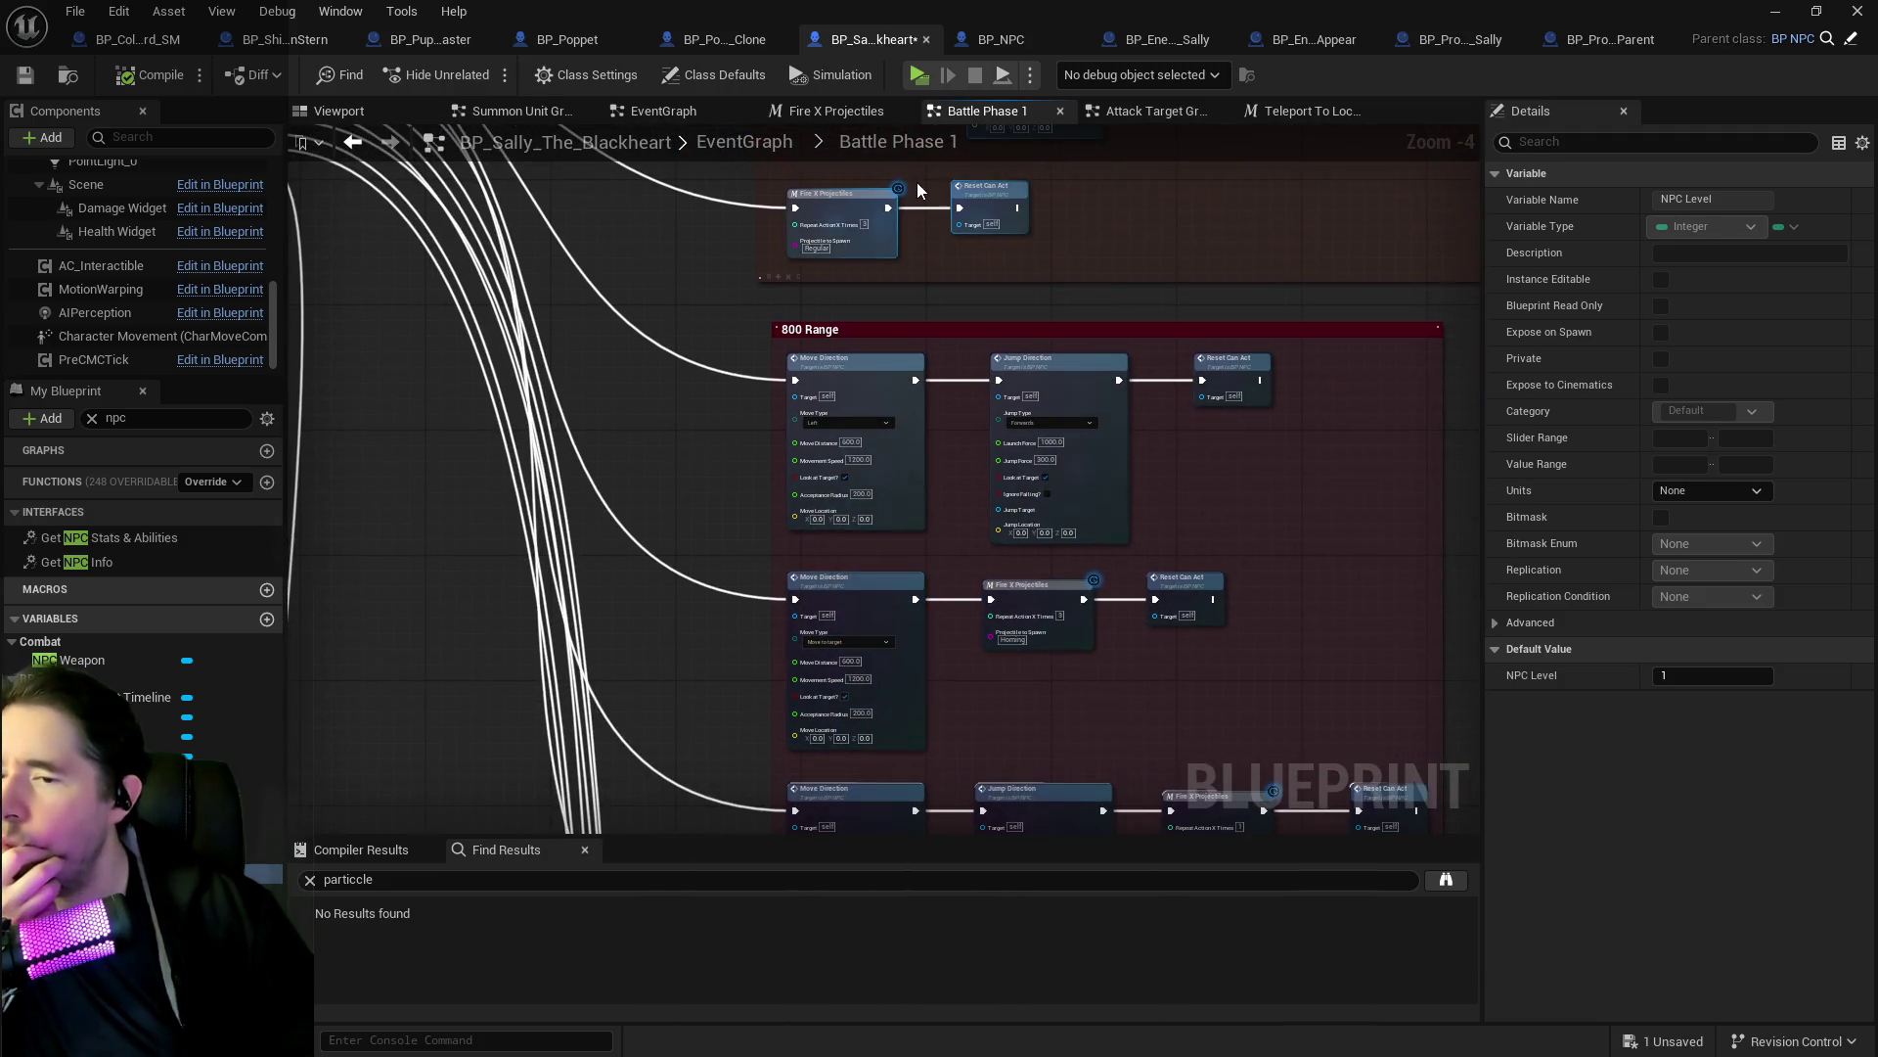
scroll(871, 335, "up", 2)
scroll(838, 147, "down", 2)
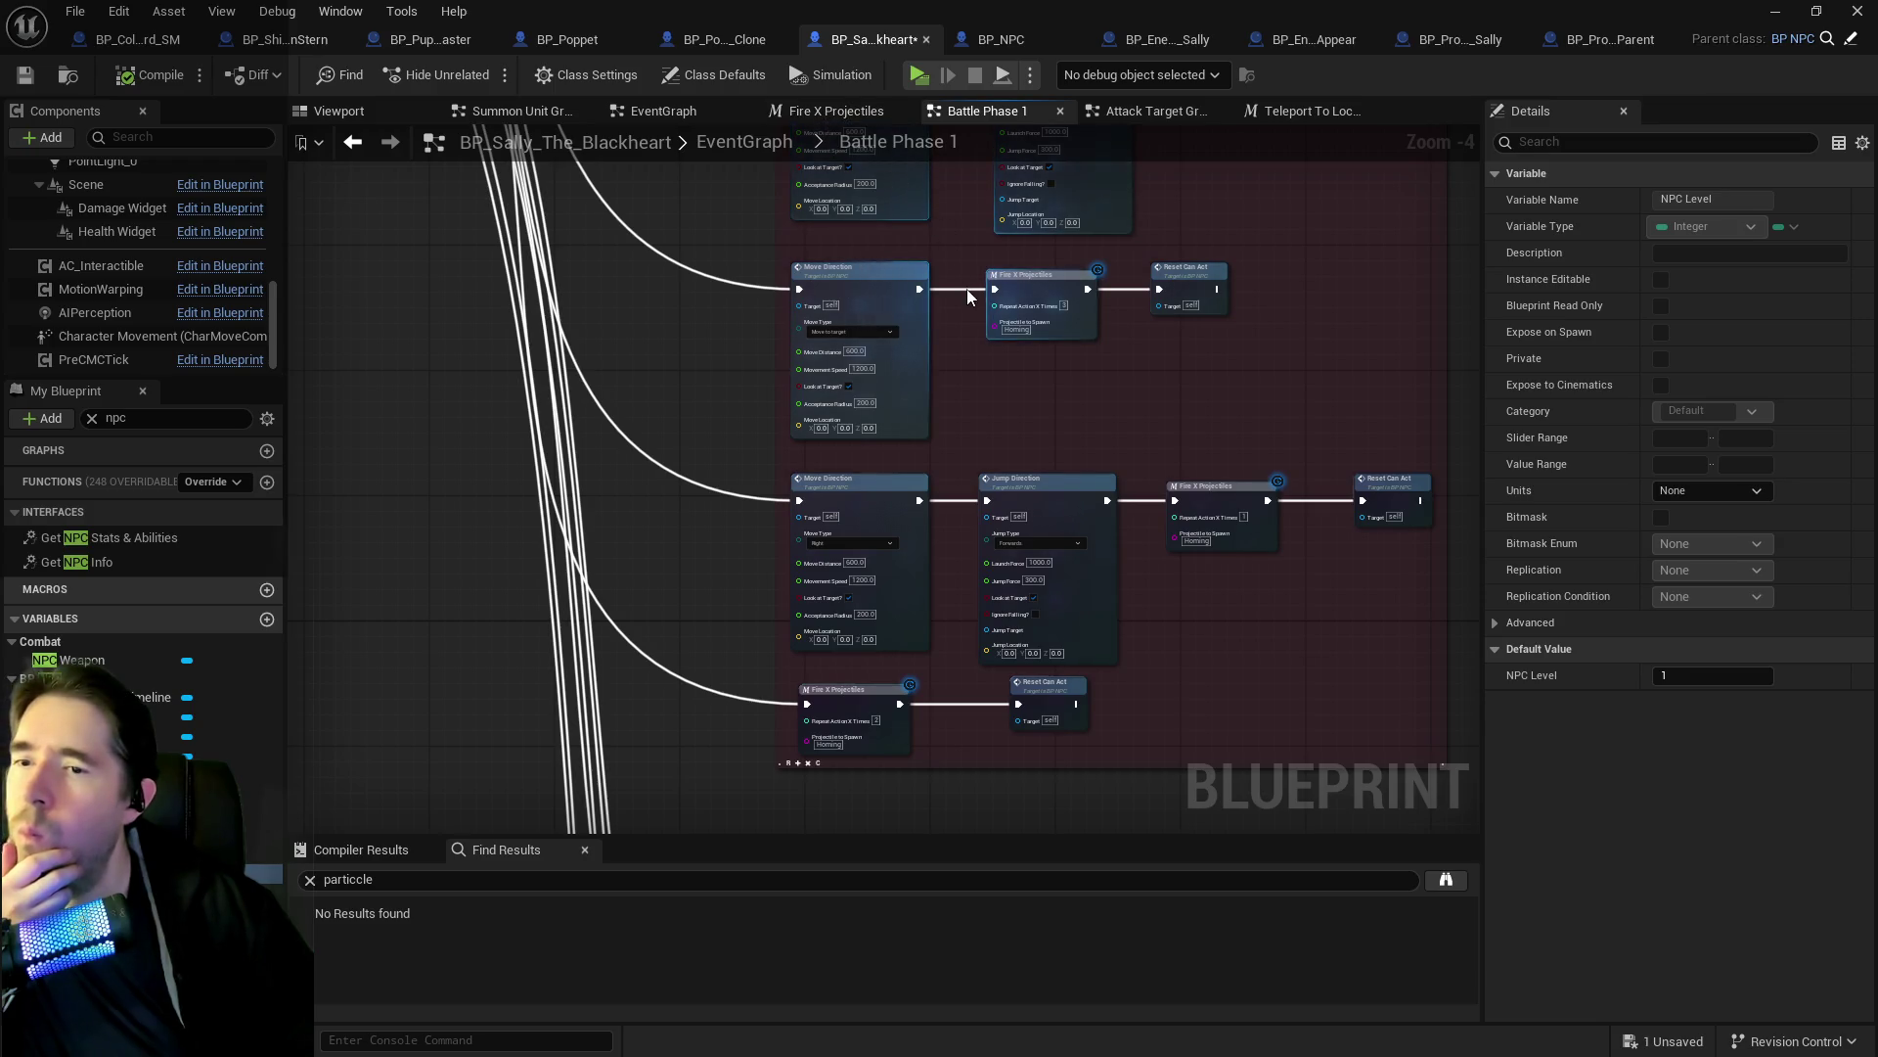
left_click(24, 74)
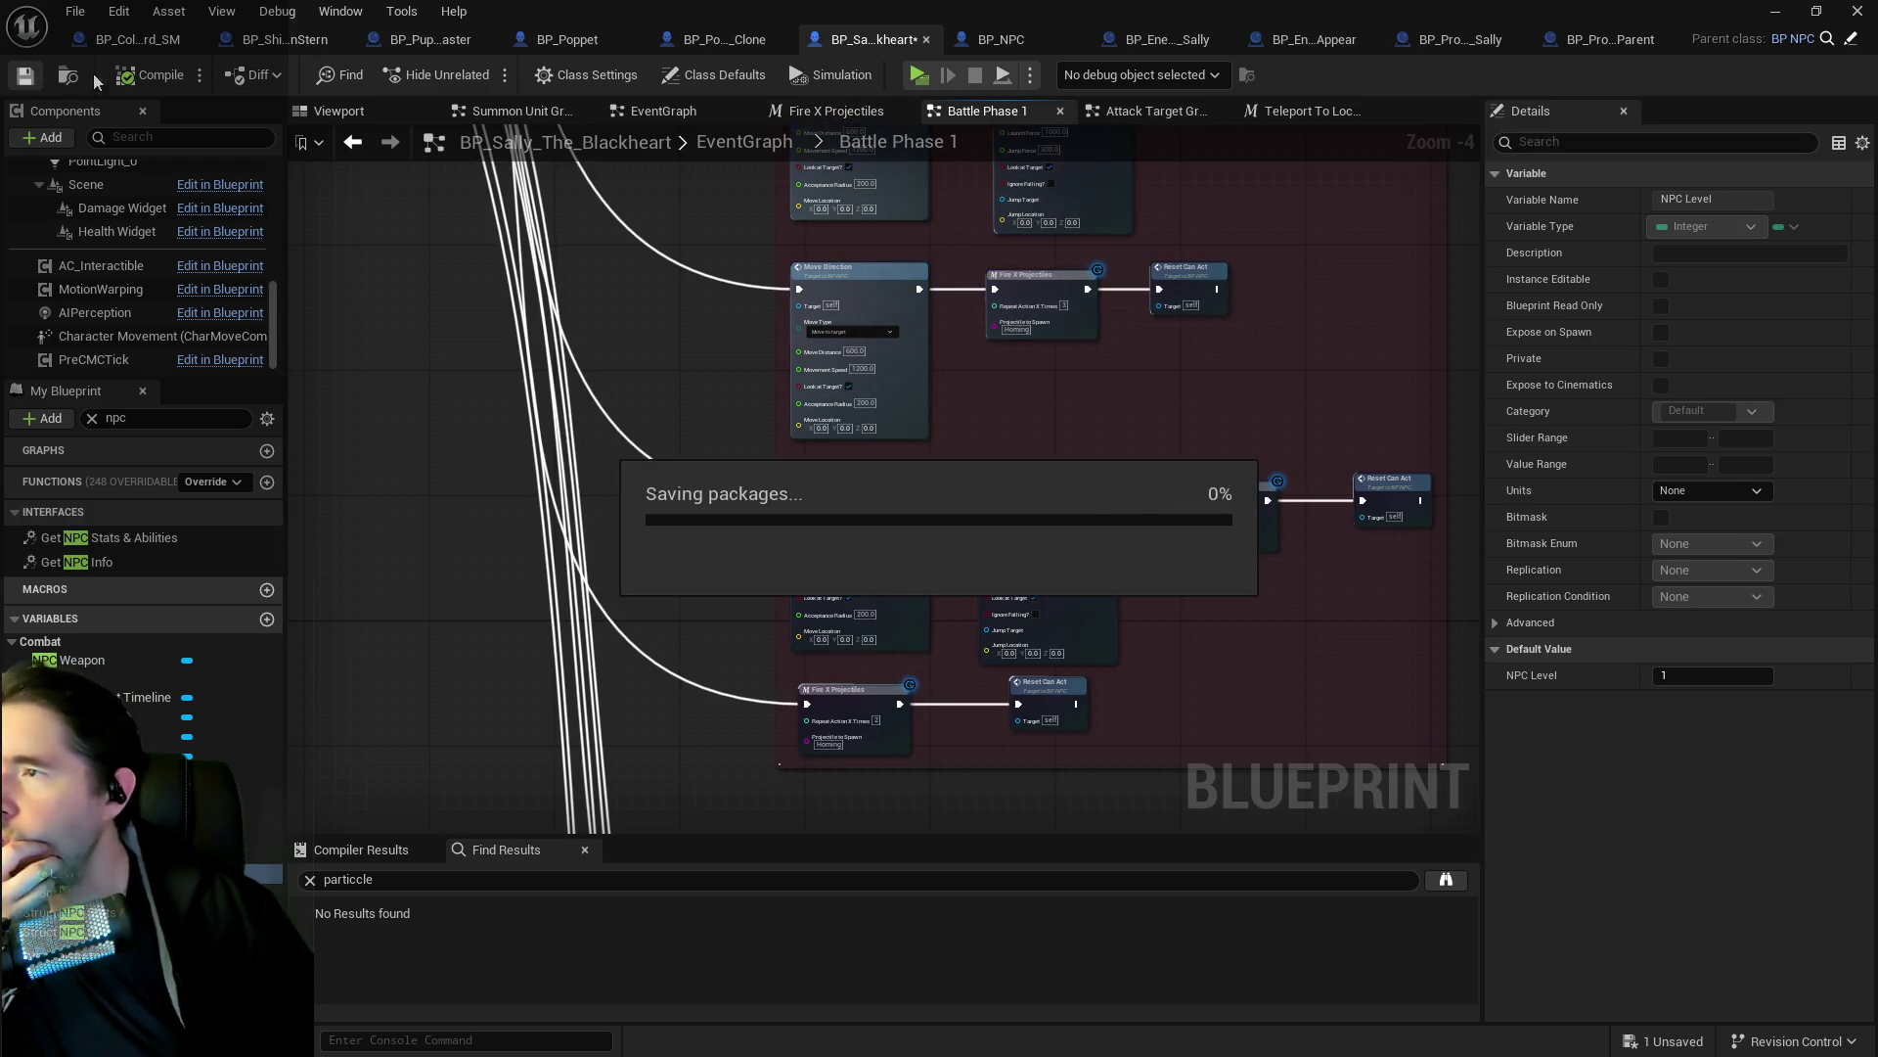
scroll(656, 372, "down", 5)
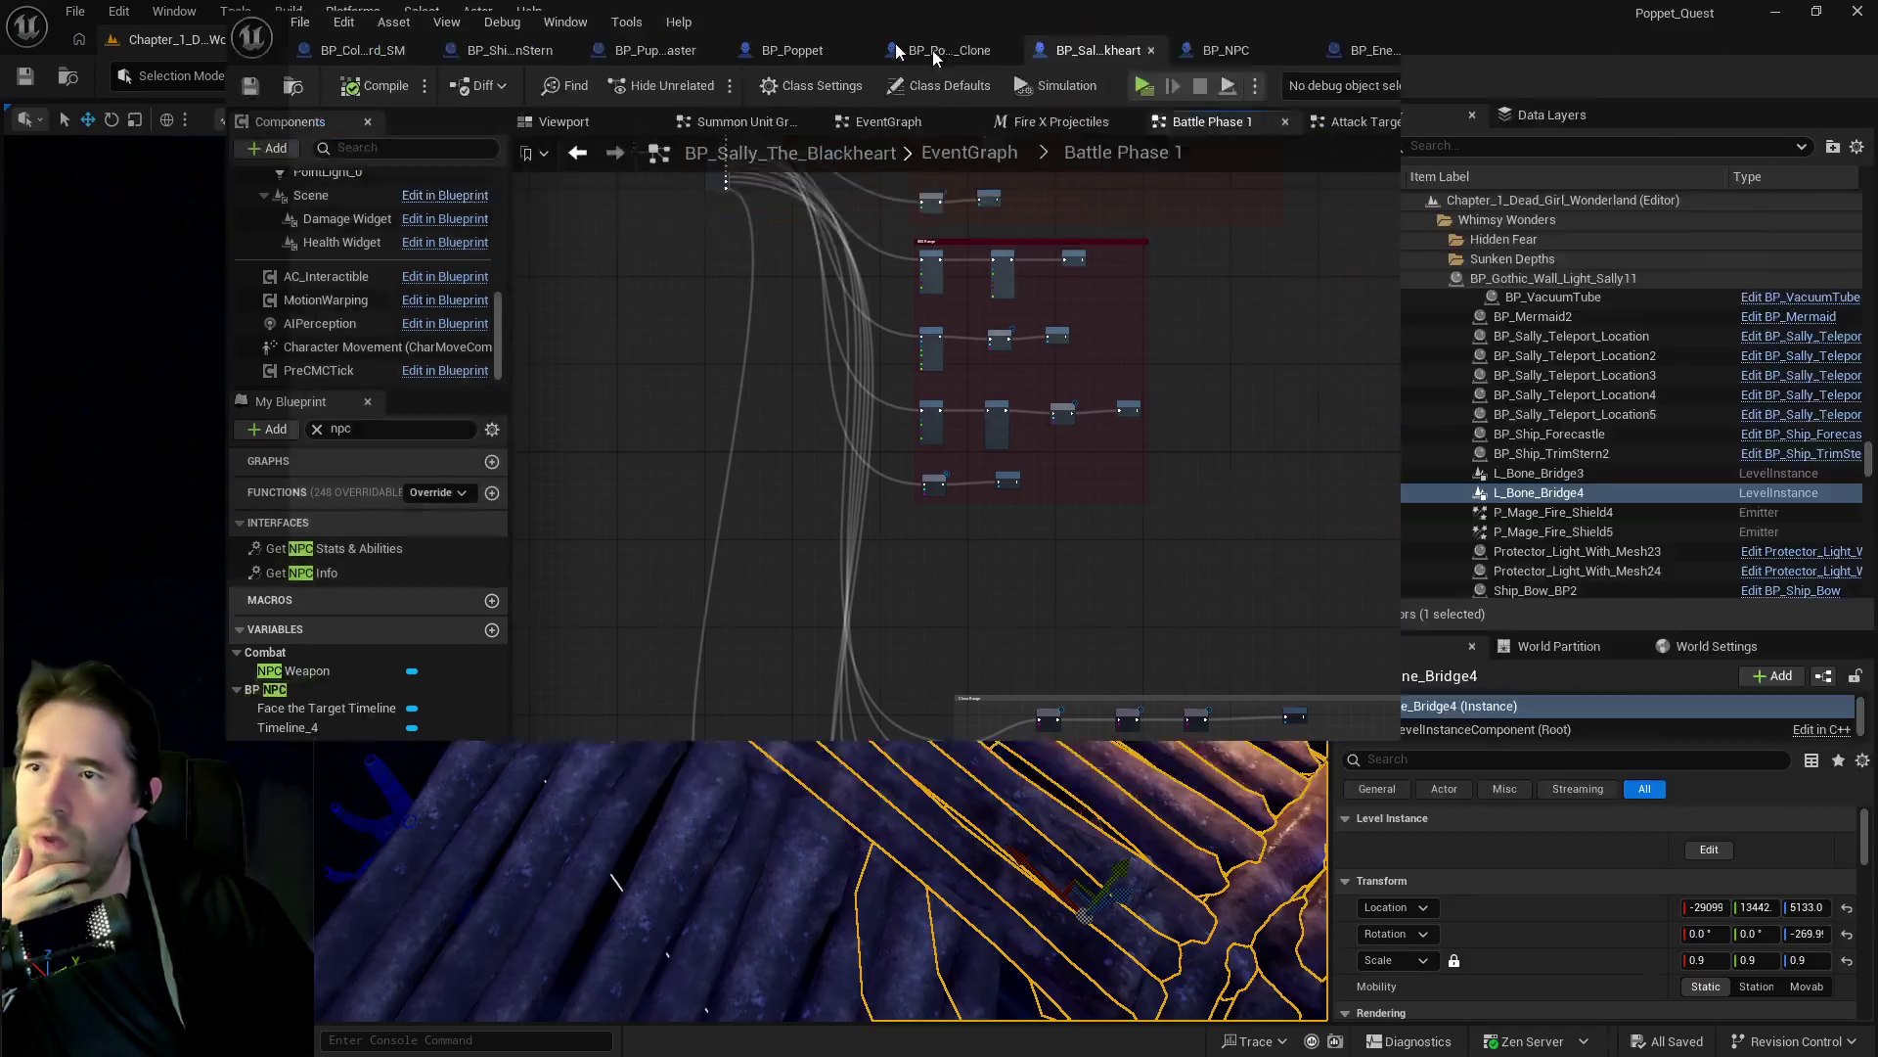
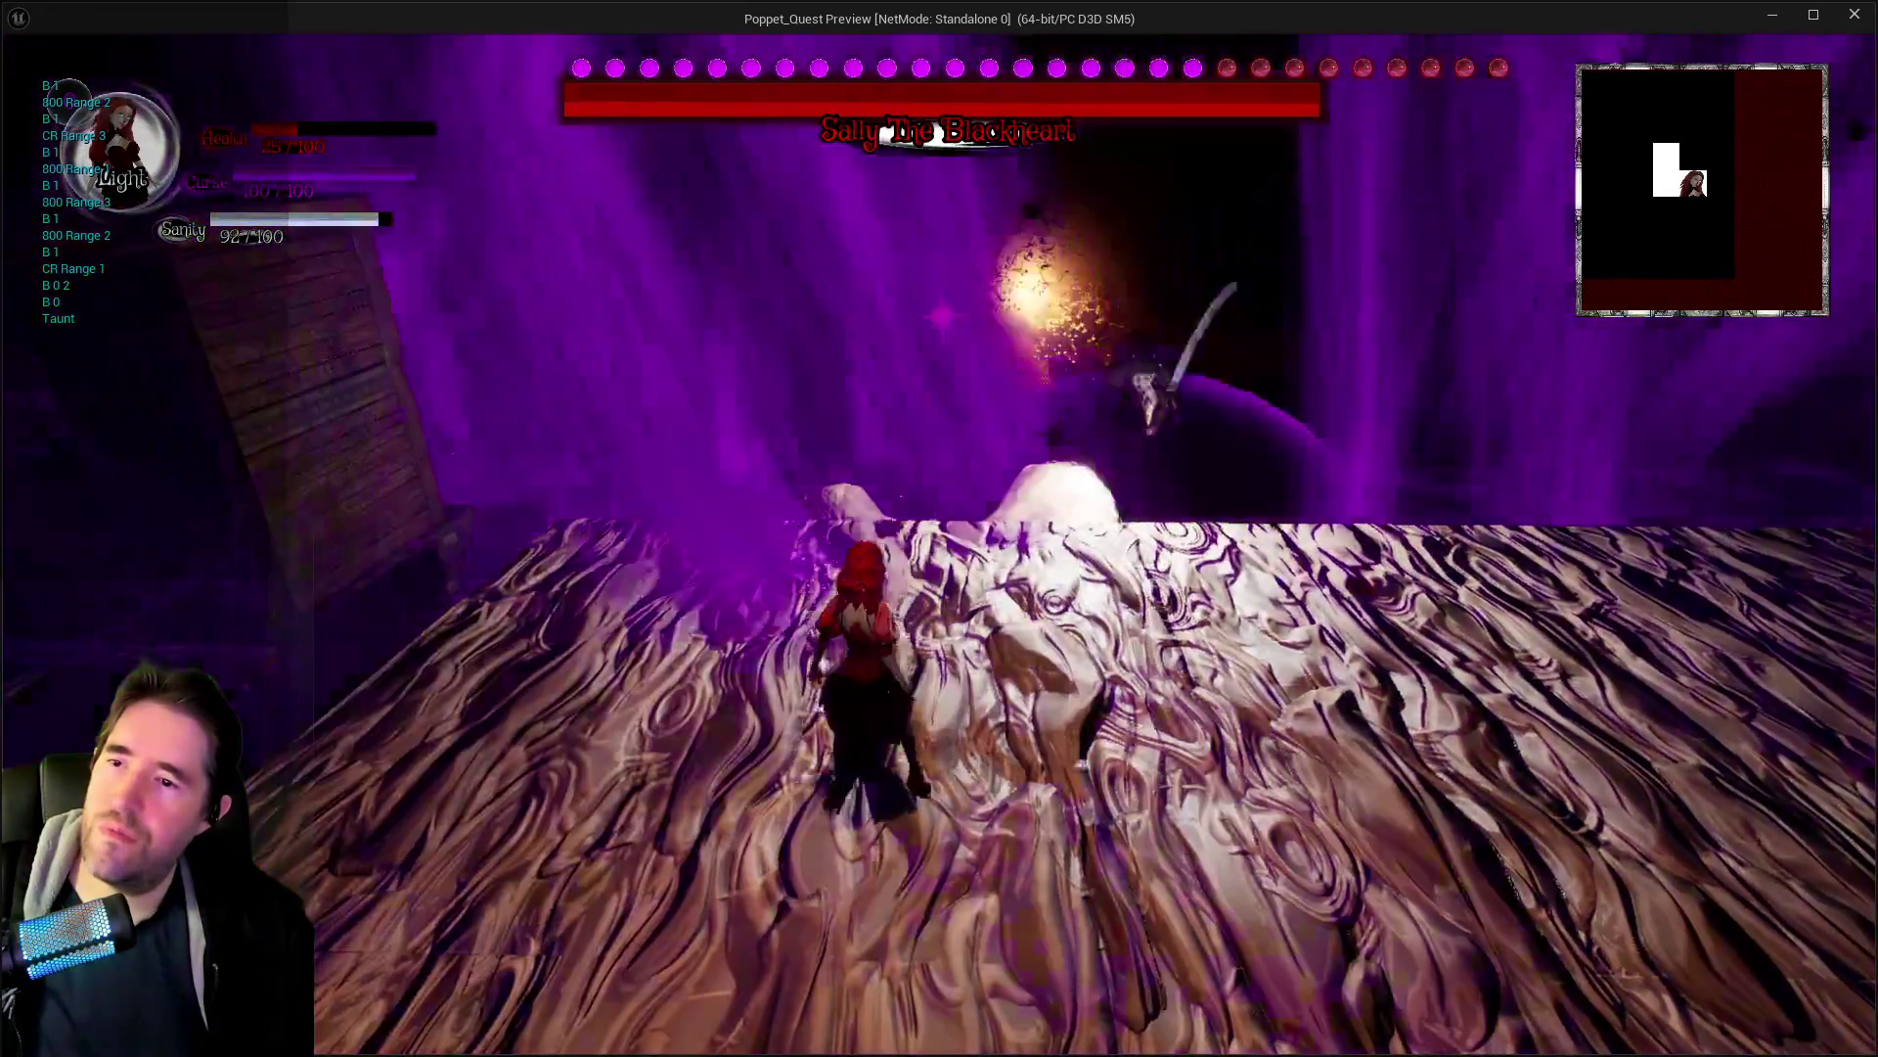
End the boss-fight preview and maximize the BP_Sally_The_Blackheart Blueprint editor.
key("Escape")
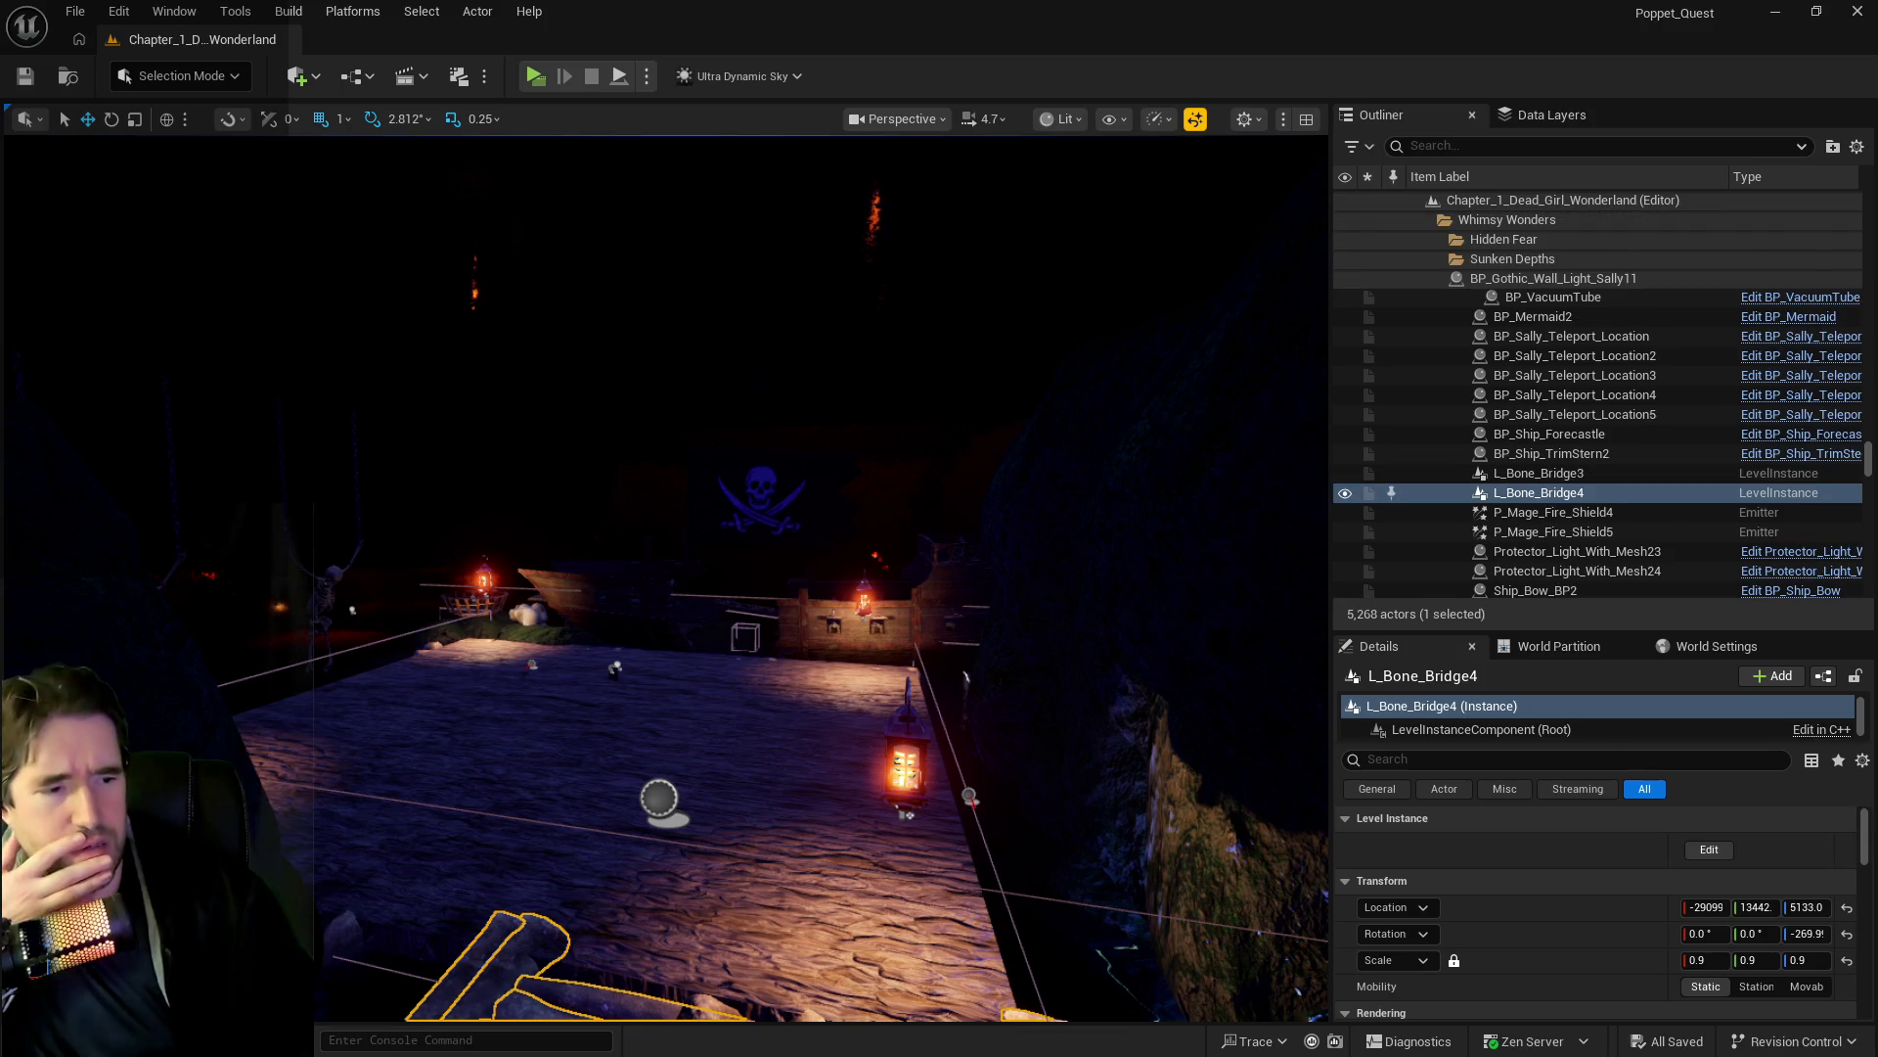
key("alt+Tab")
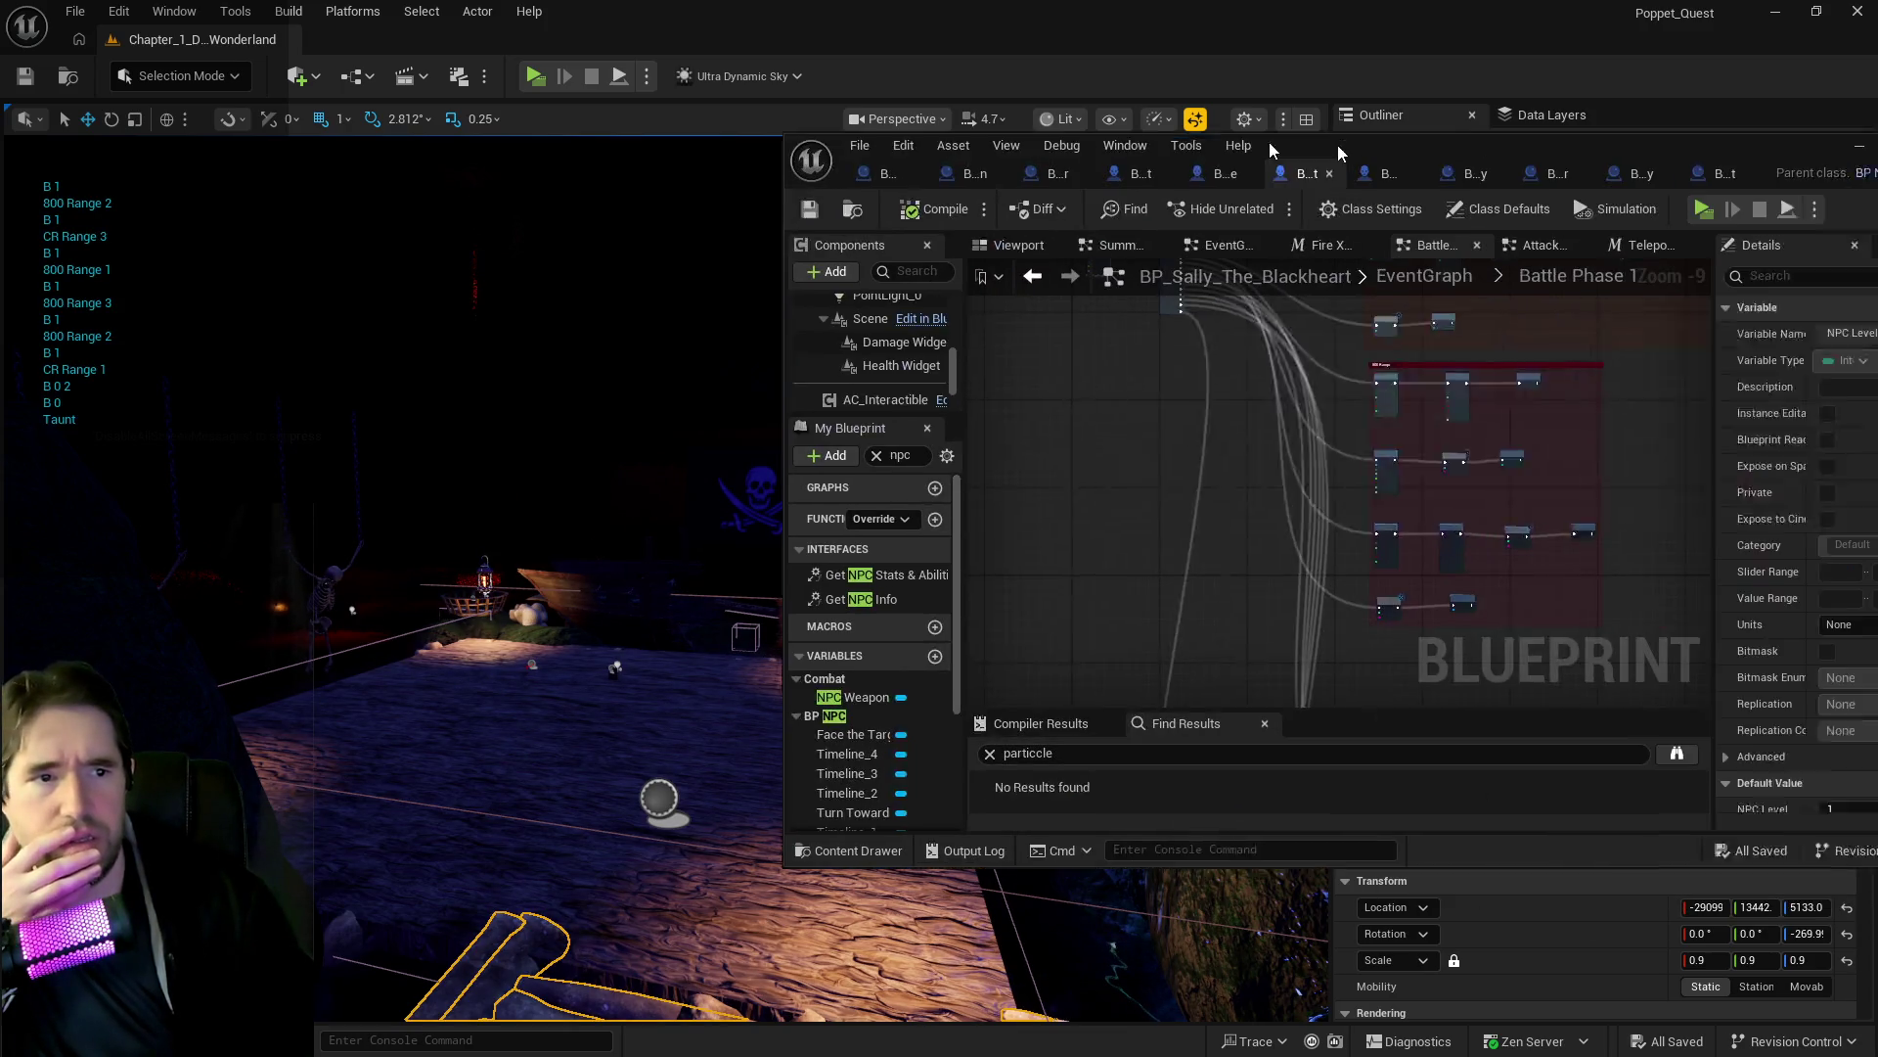
double_click(872, 154)
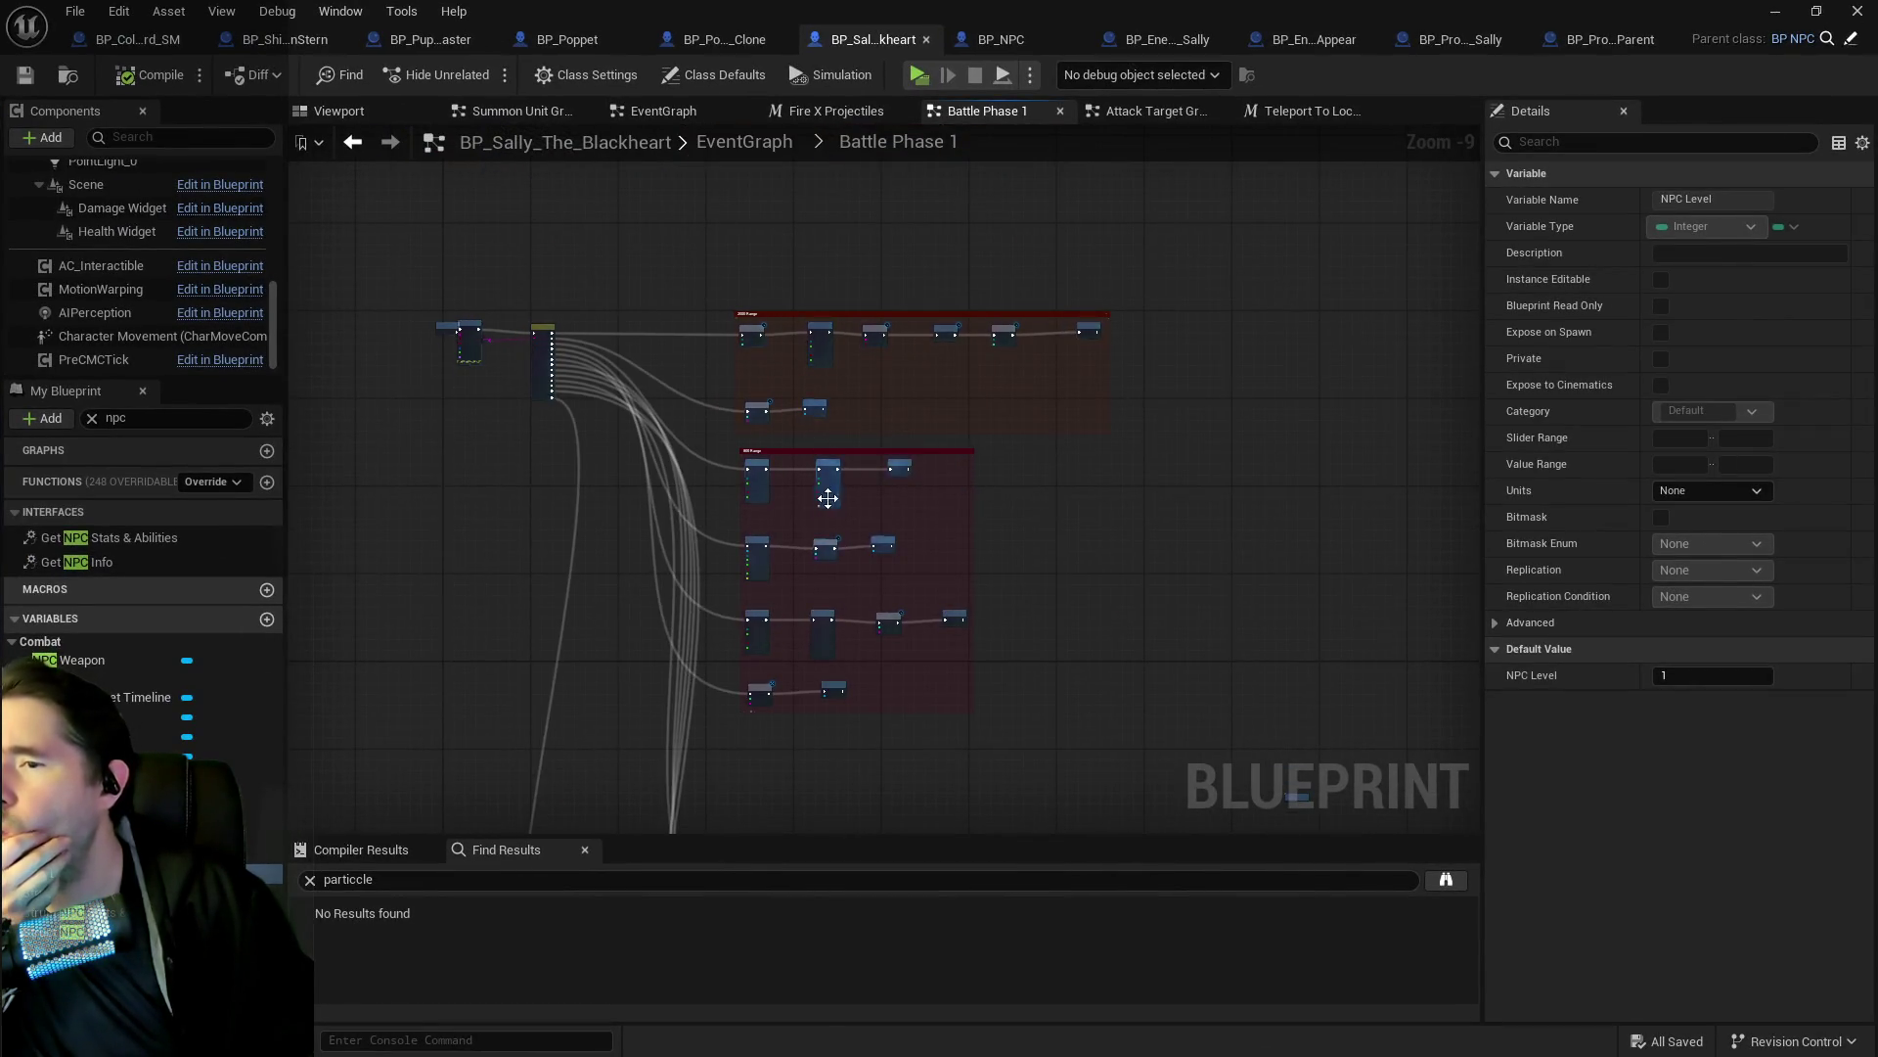
Browse Battle Phase 1 from the 800 Range and Fire X Projectiles nodes to Make An Attack.
scroll(812, 509, "up", 8)
left_click_drag(759, 490, 802, 764)
mouse_move(722, 564)
left_mouse_down()
mouse_move(832, 729)
mouse_move(910, 651)
mouse_move(919, 499)
mouse_move(826, 479)
mouse_move(836, 523)
left_mouse_up()
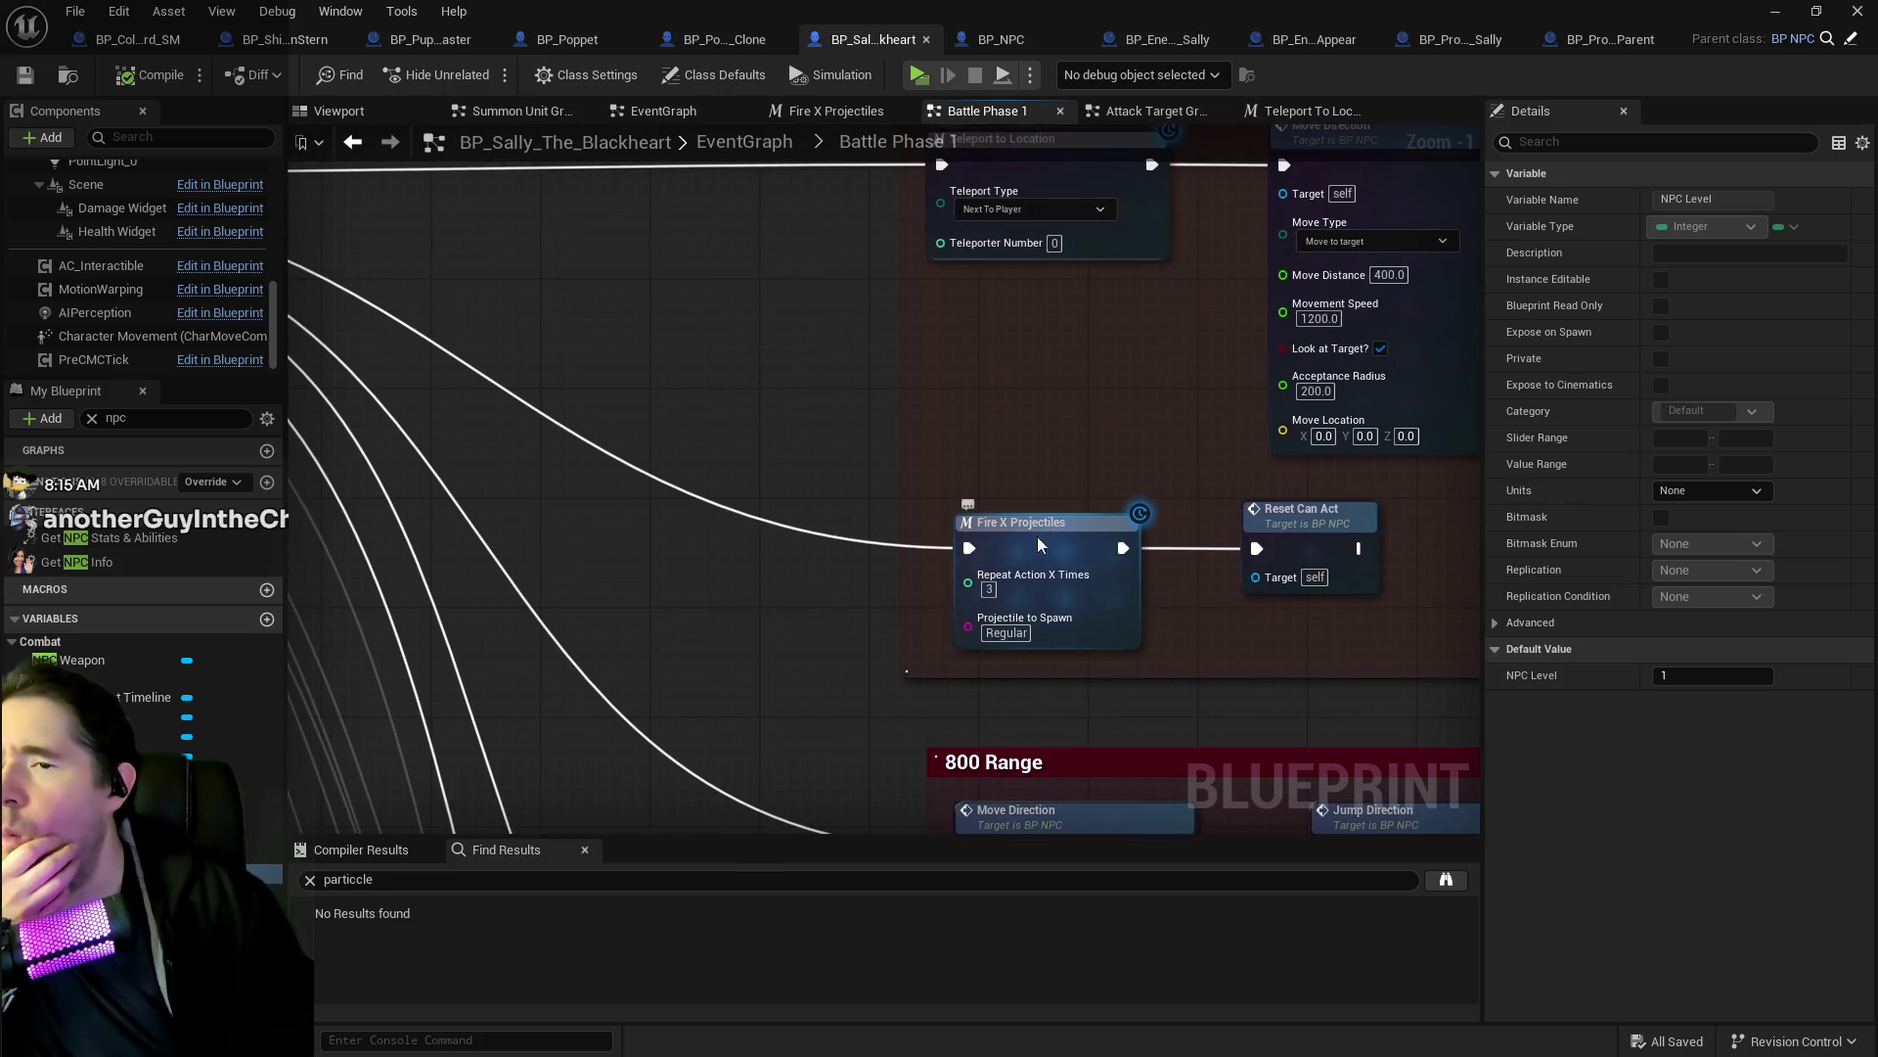
left_click_drag(1037, 536, 1018, 244)
scroll(1063, 368, "down", 3)
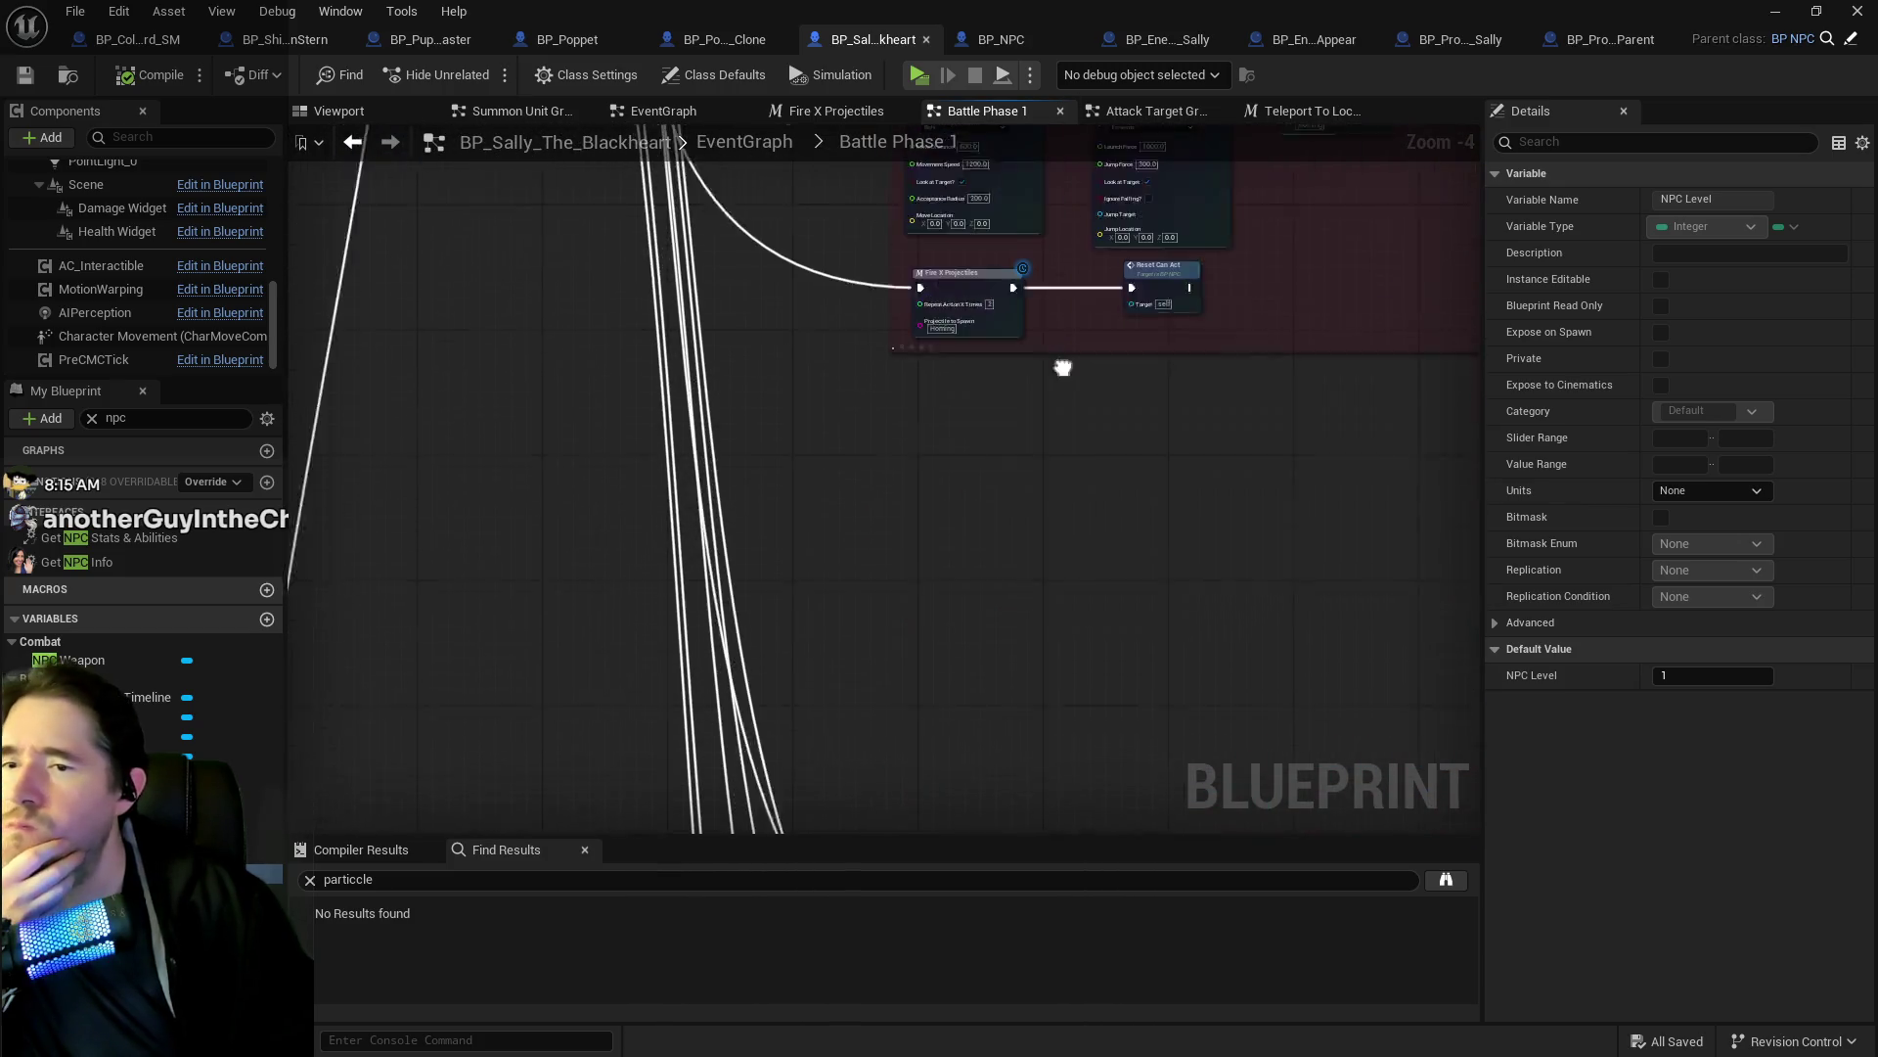
scroll(918, 221, "up", 1)
mouse_move(979, 764)
left_mouse_down()
mouse_move(998, 251)
mouse_move(972, 268)
mouse_move(998, 427)
mouse_move(683, 318)
left_mouse_up()
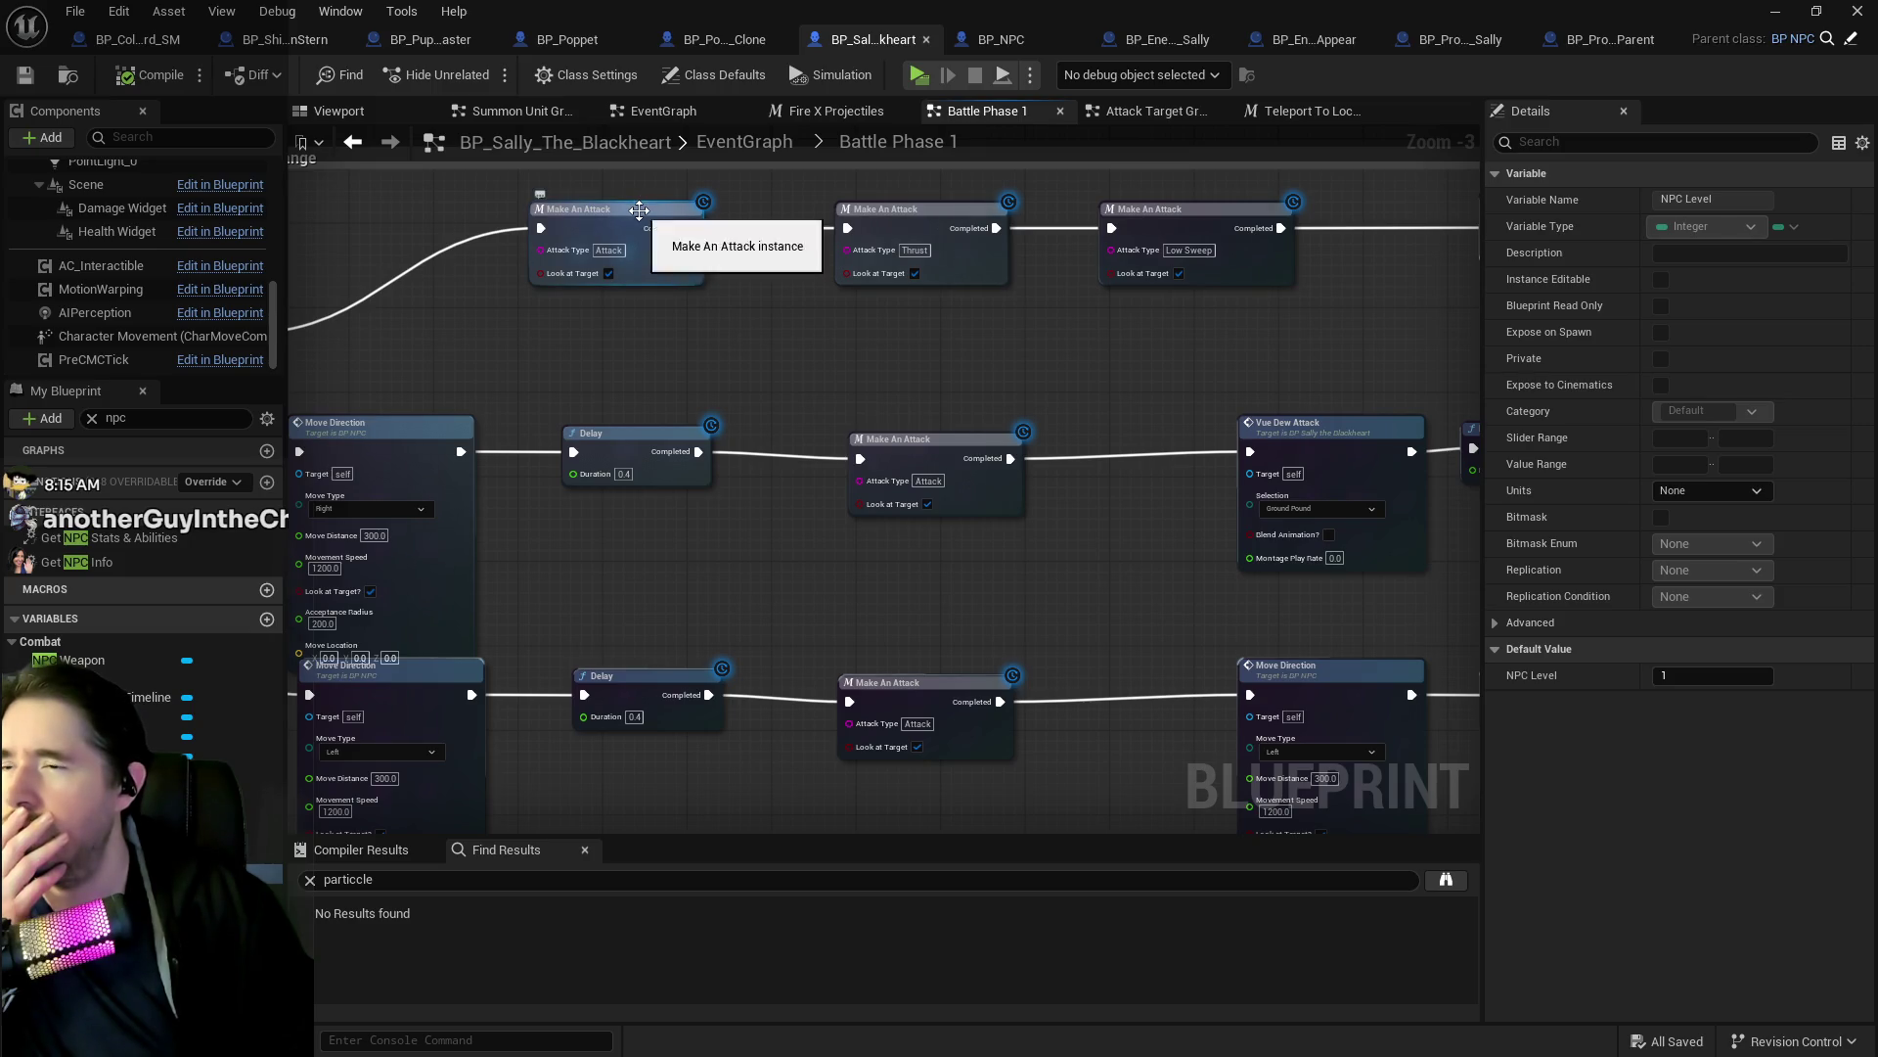
Open the Make An Attack macro and follow Attack with Weapon into BP_NPC's Combat graph.
double_click(644, 206)
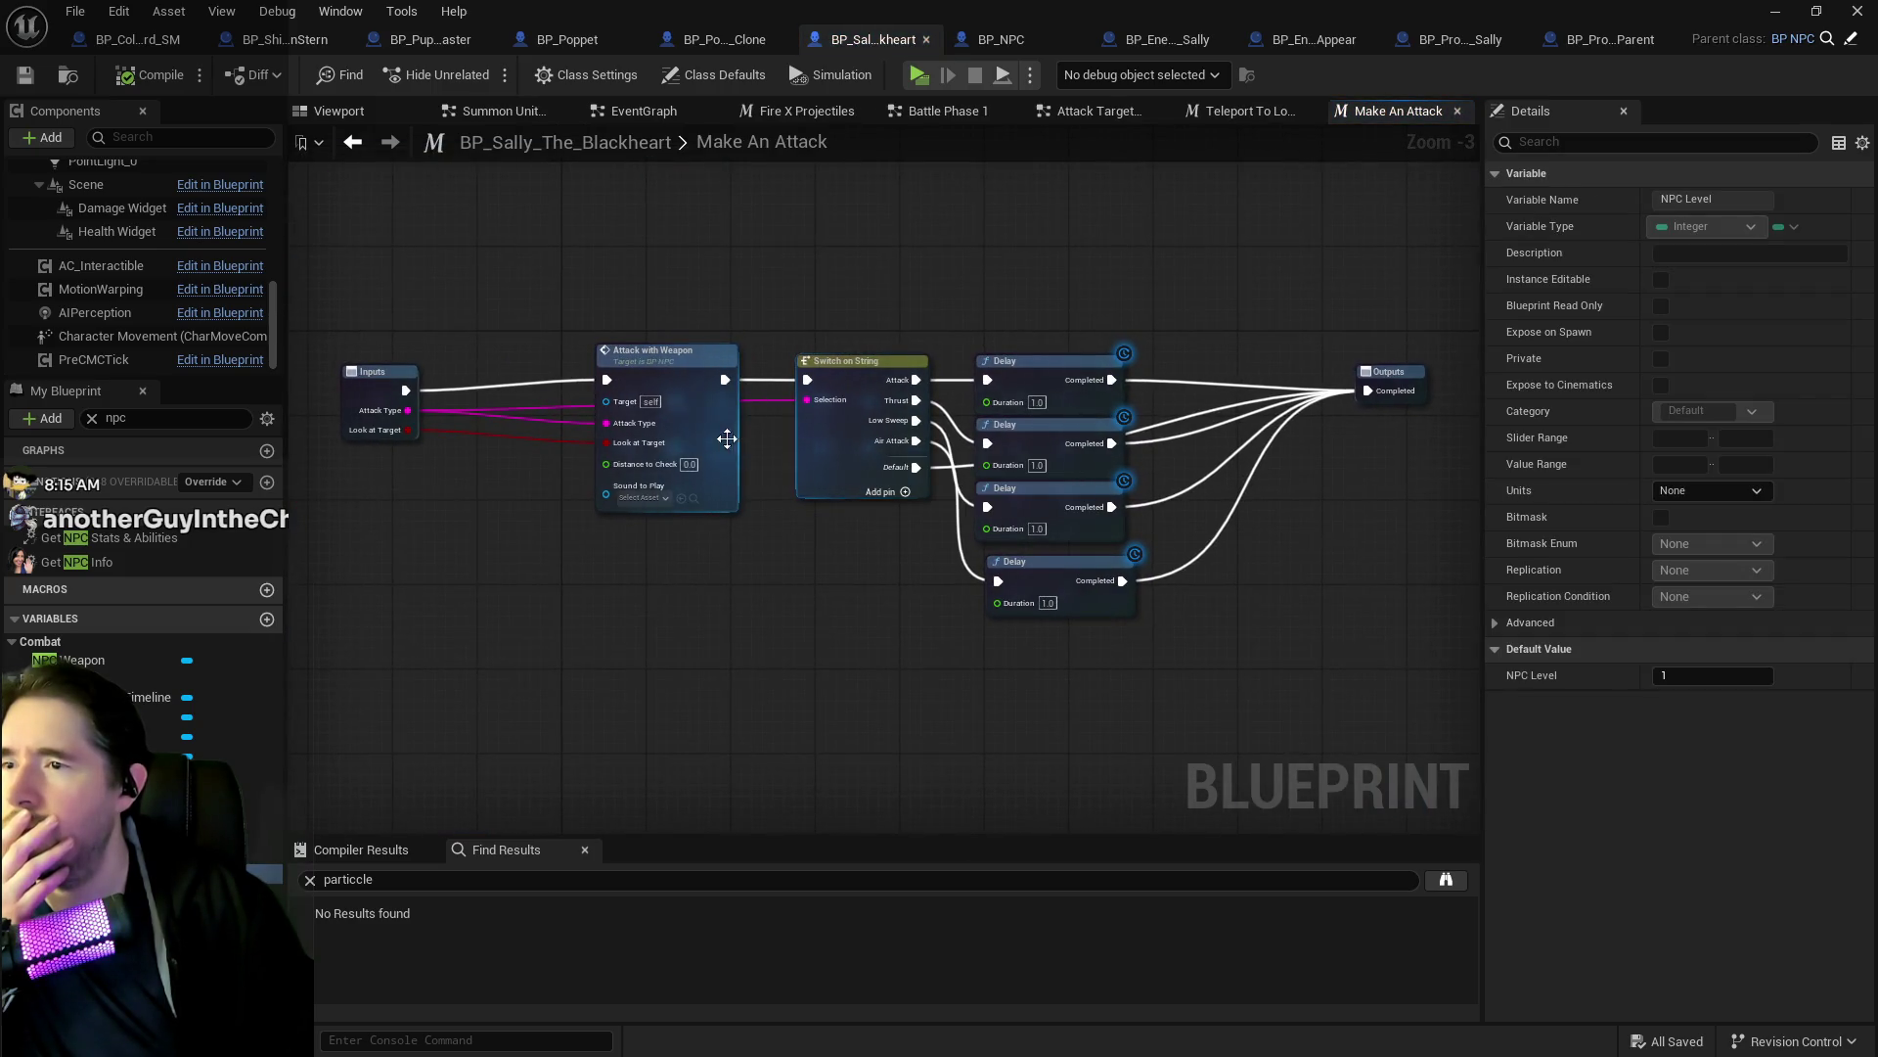
scroll(690, 401, "up", 3)
left_click(697, 378)
double_click(697, 379)
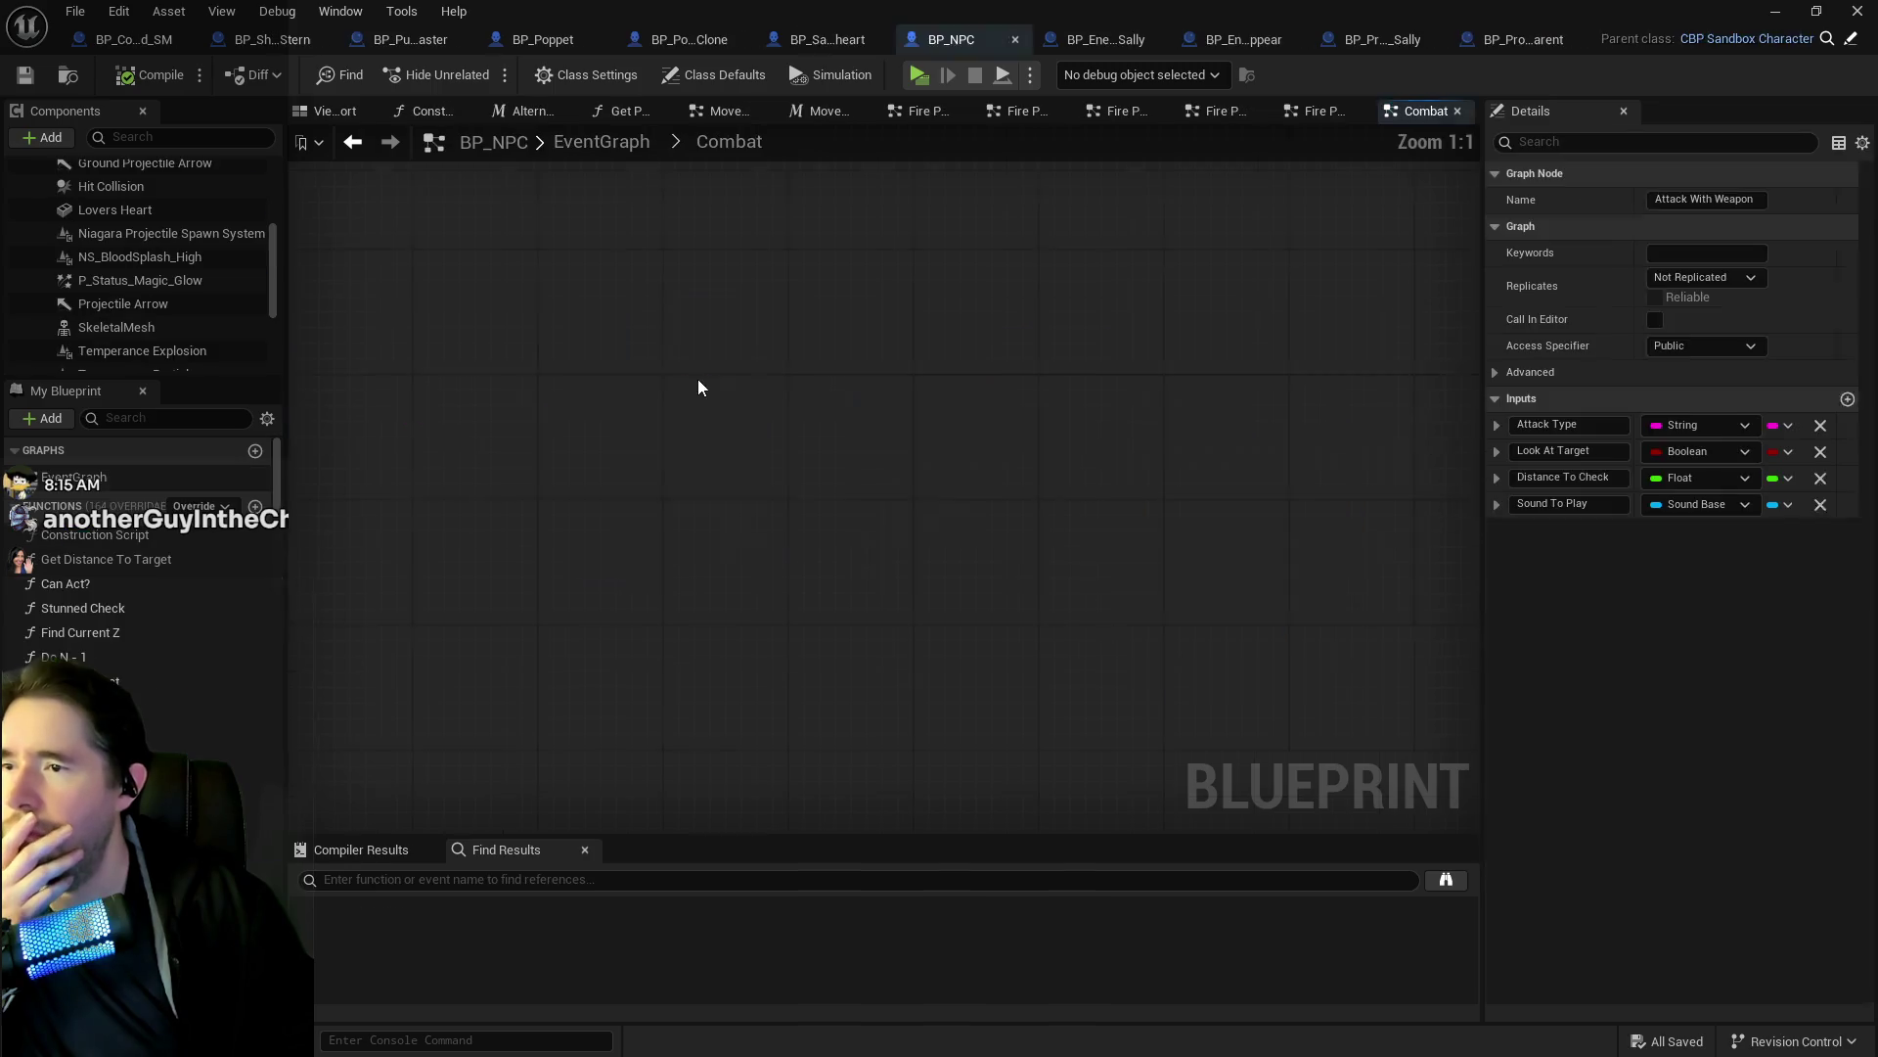
In BP_NPC's Combat graph, find the FIND and Branch nodes and inspect the Attack Type variable.
scroll(491, 448, "down", 5)
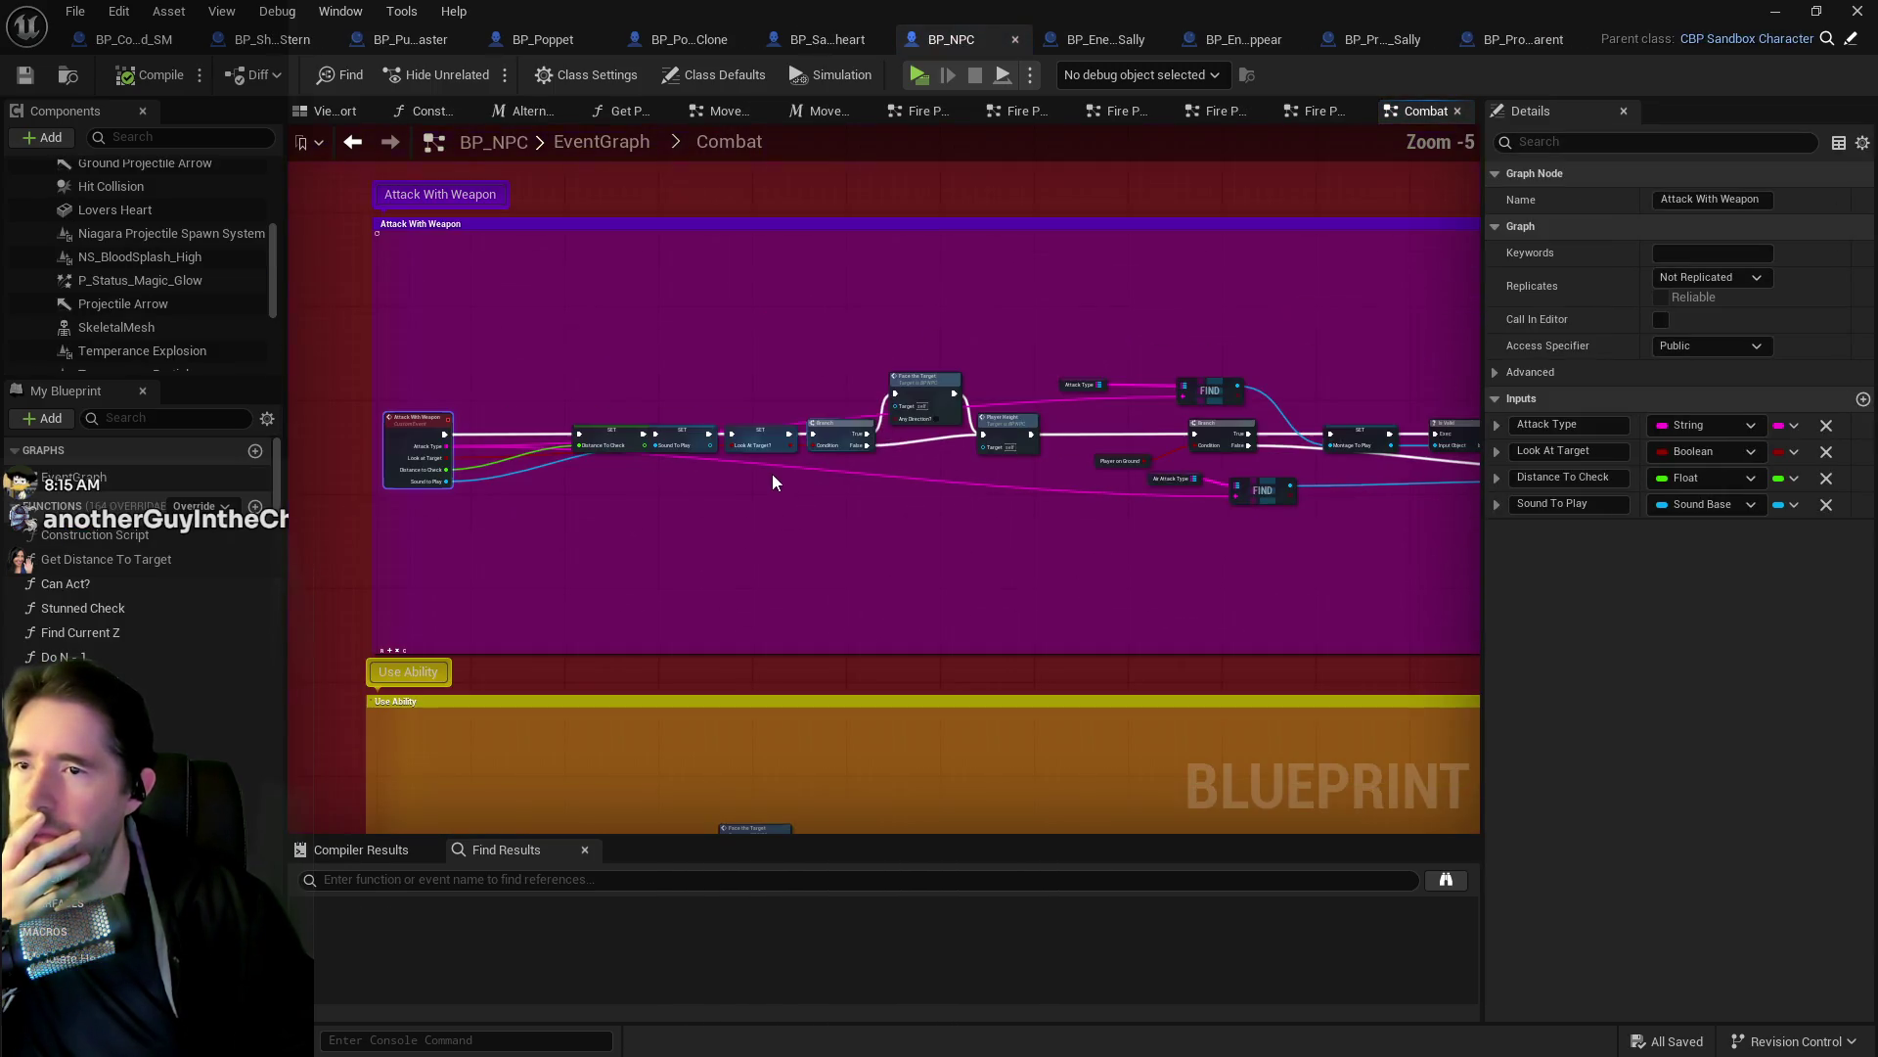
scroll(772, 473, "up", 3)
left_click_drag(643, 368, 1095, 423)
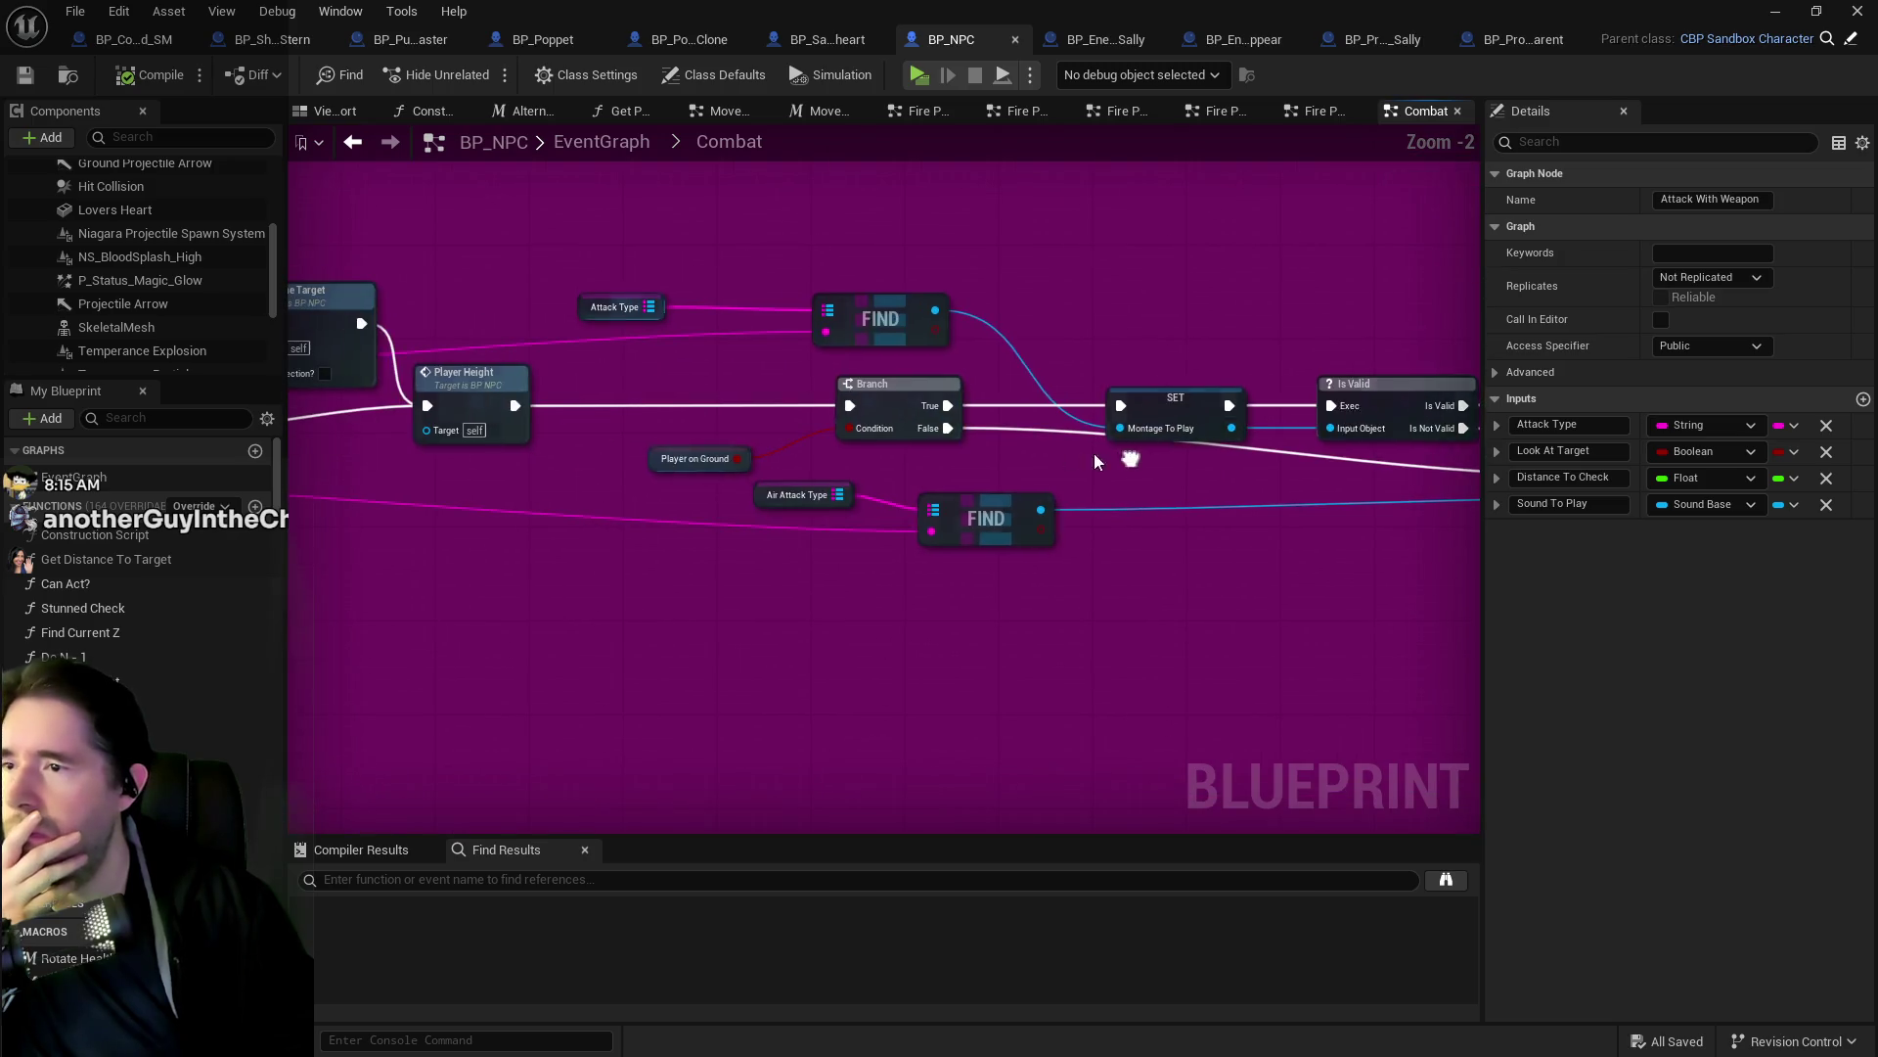
left_click(577, 306)
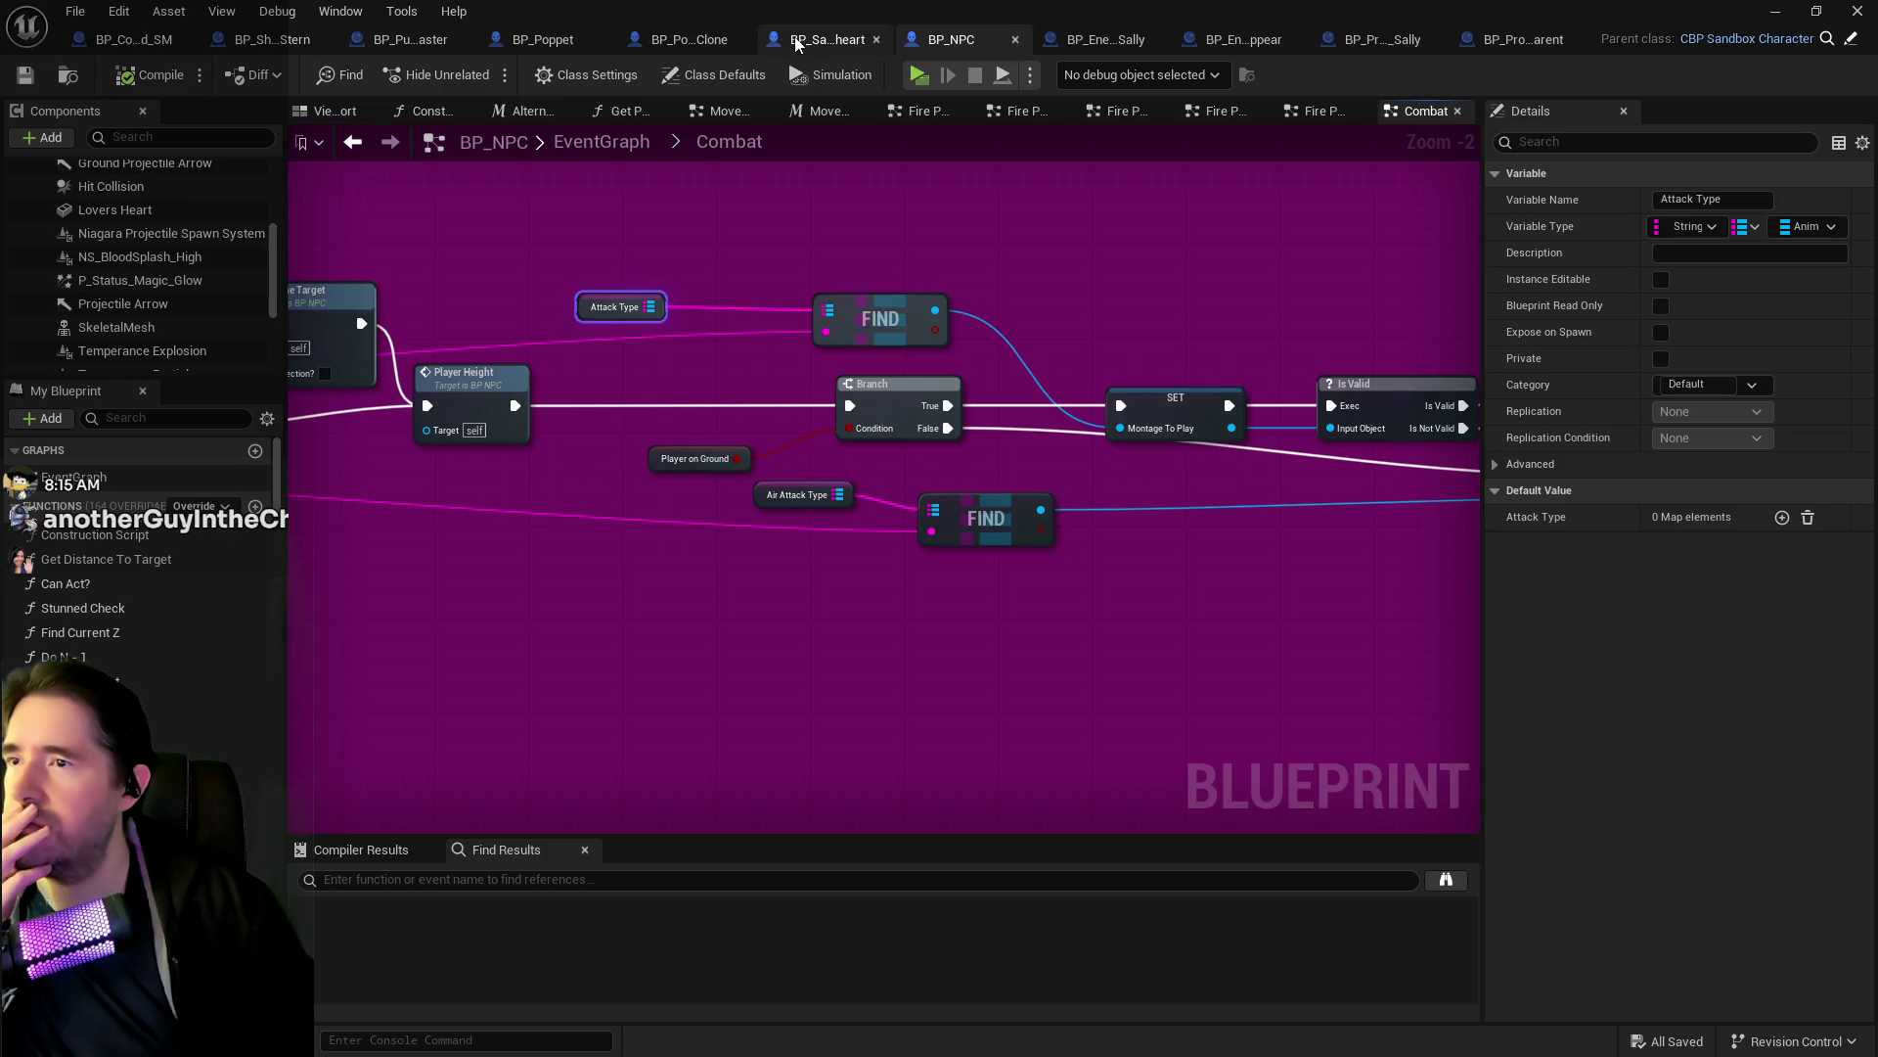
In BP_Sally_The_Blackheart, search 'attack type' and expand the Attack Type and Air Attack Type default maps.
left_click(827, 39)
double_click(115, 418)
type("attack type")
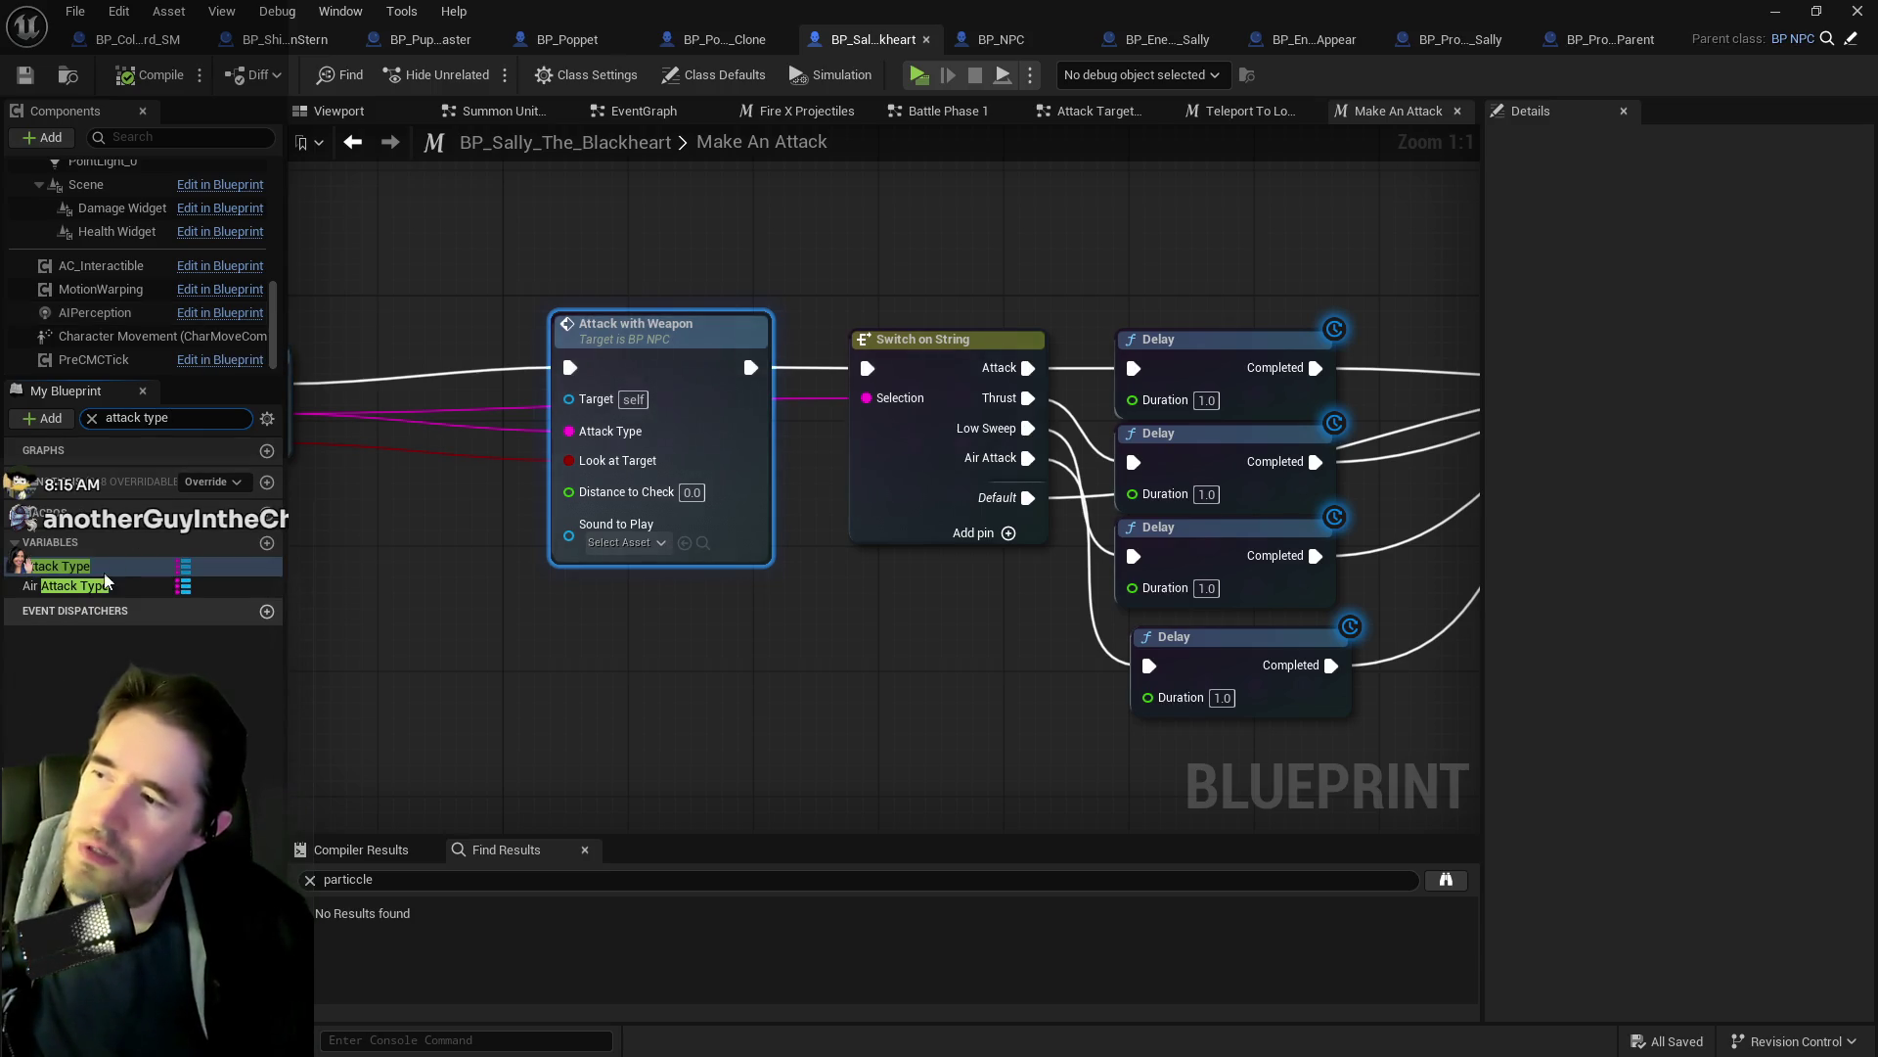
left_click(63, 565)
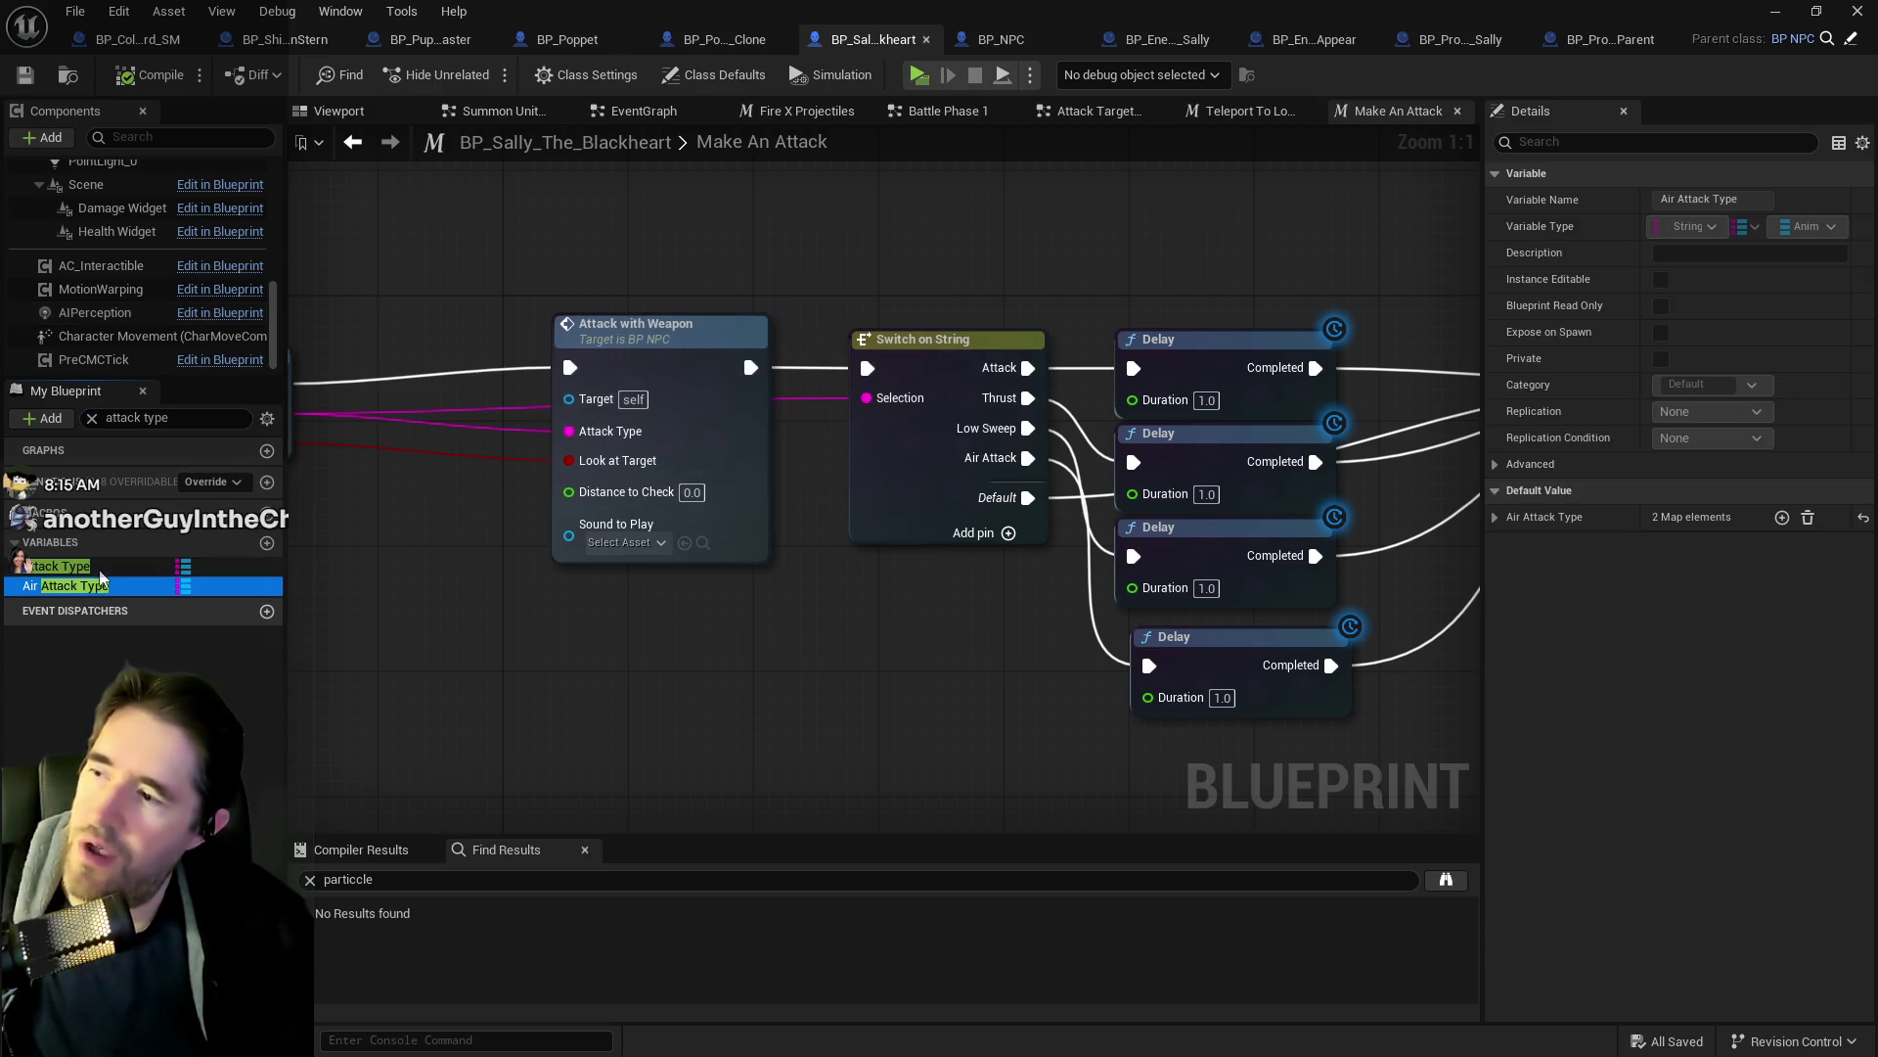
left_click(1493, 518)
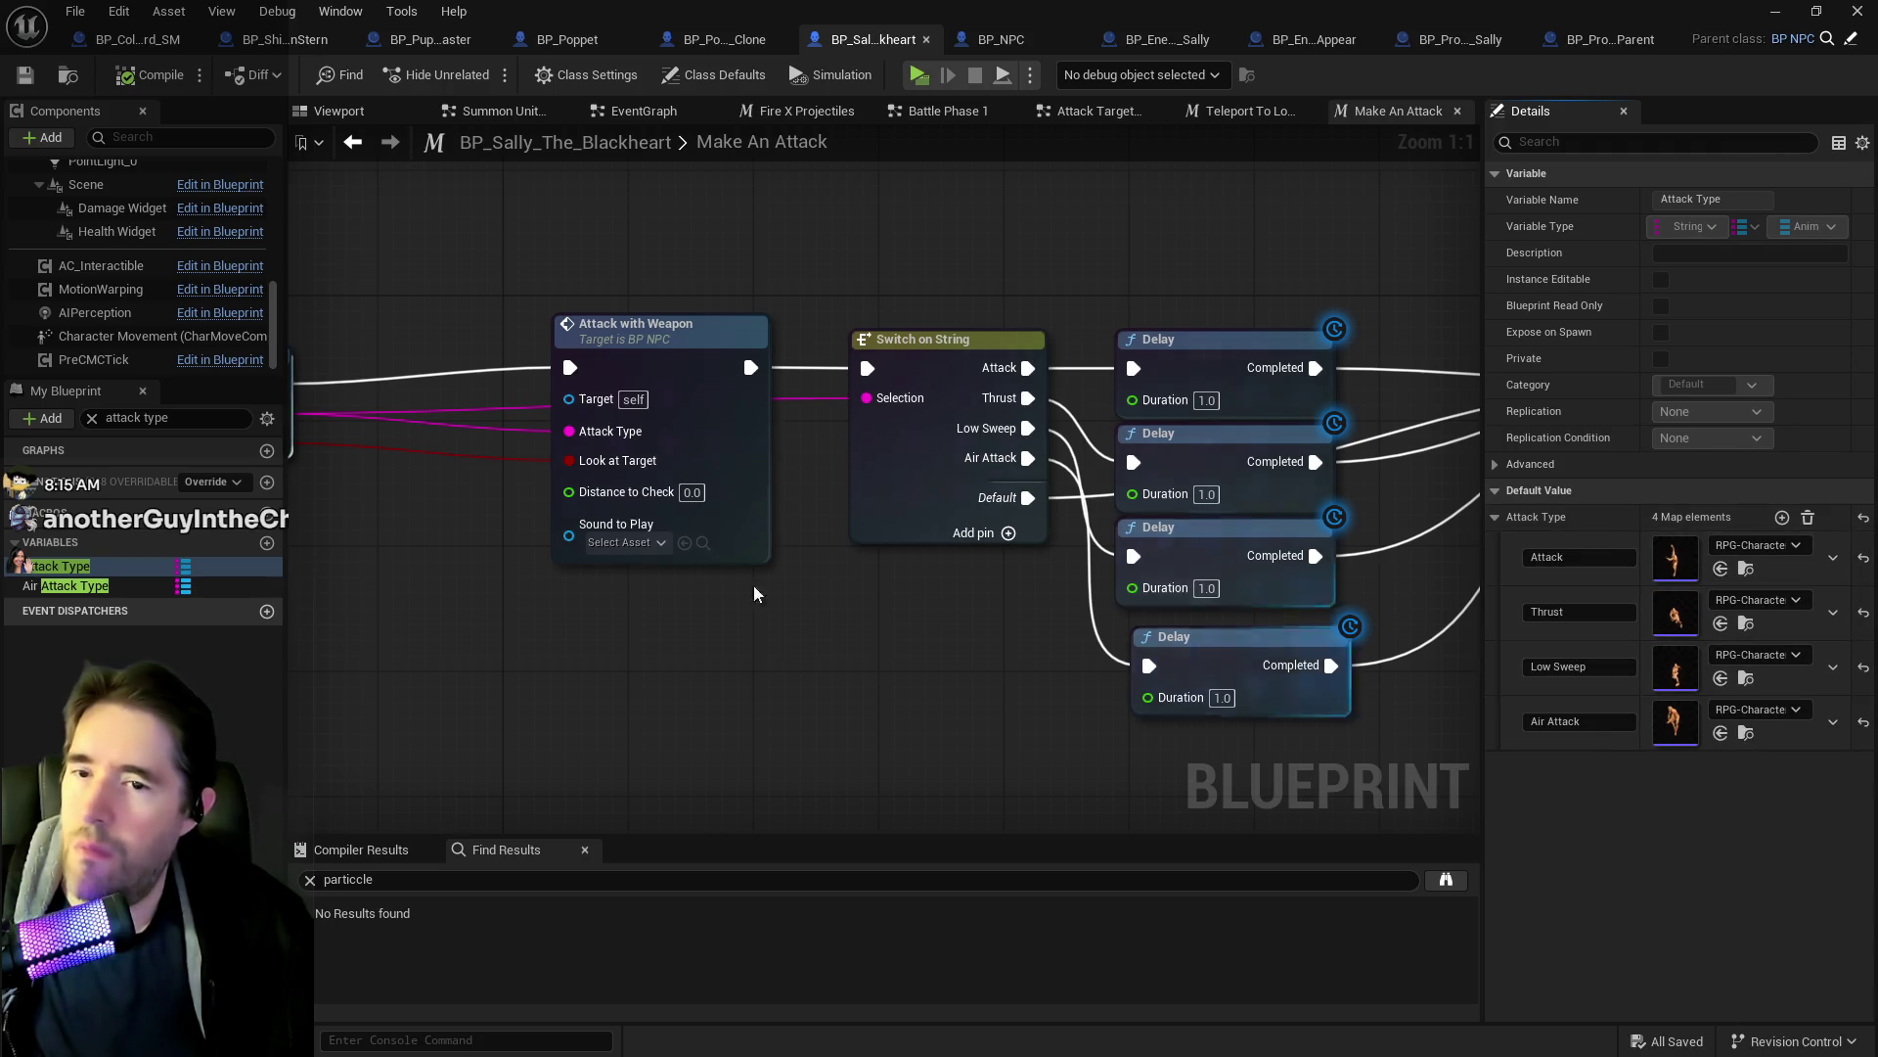
left_click(74, 585)
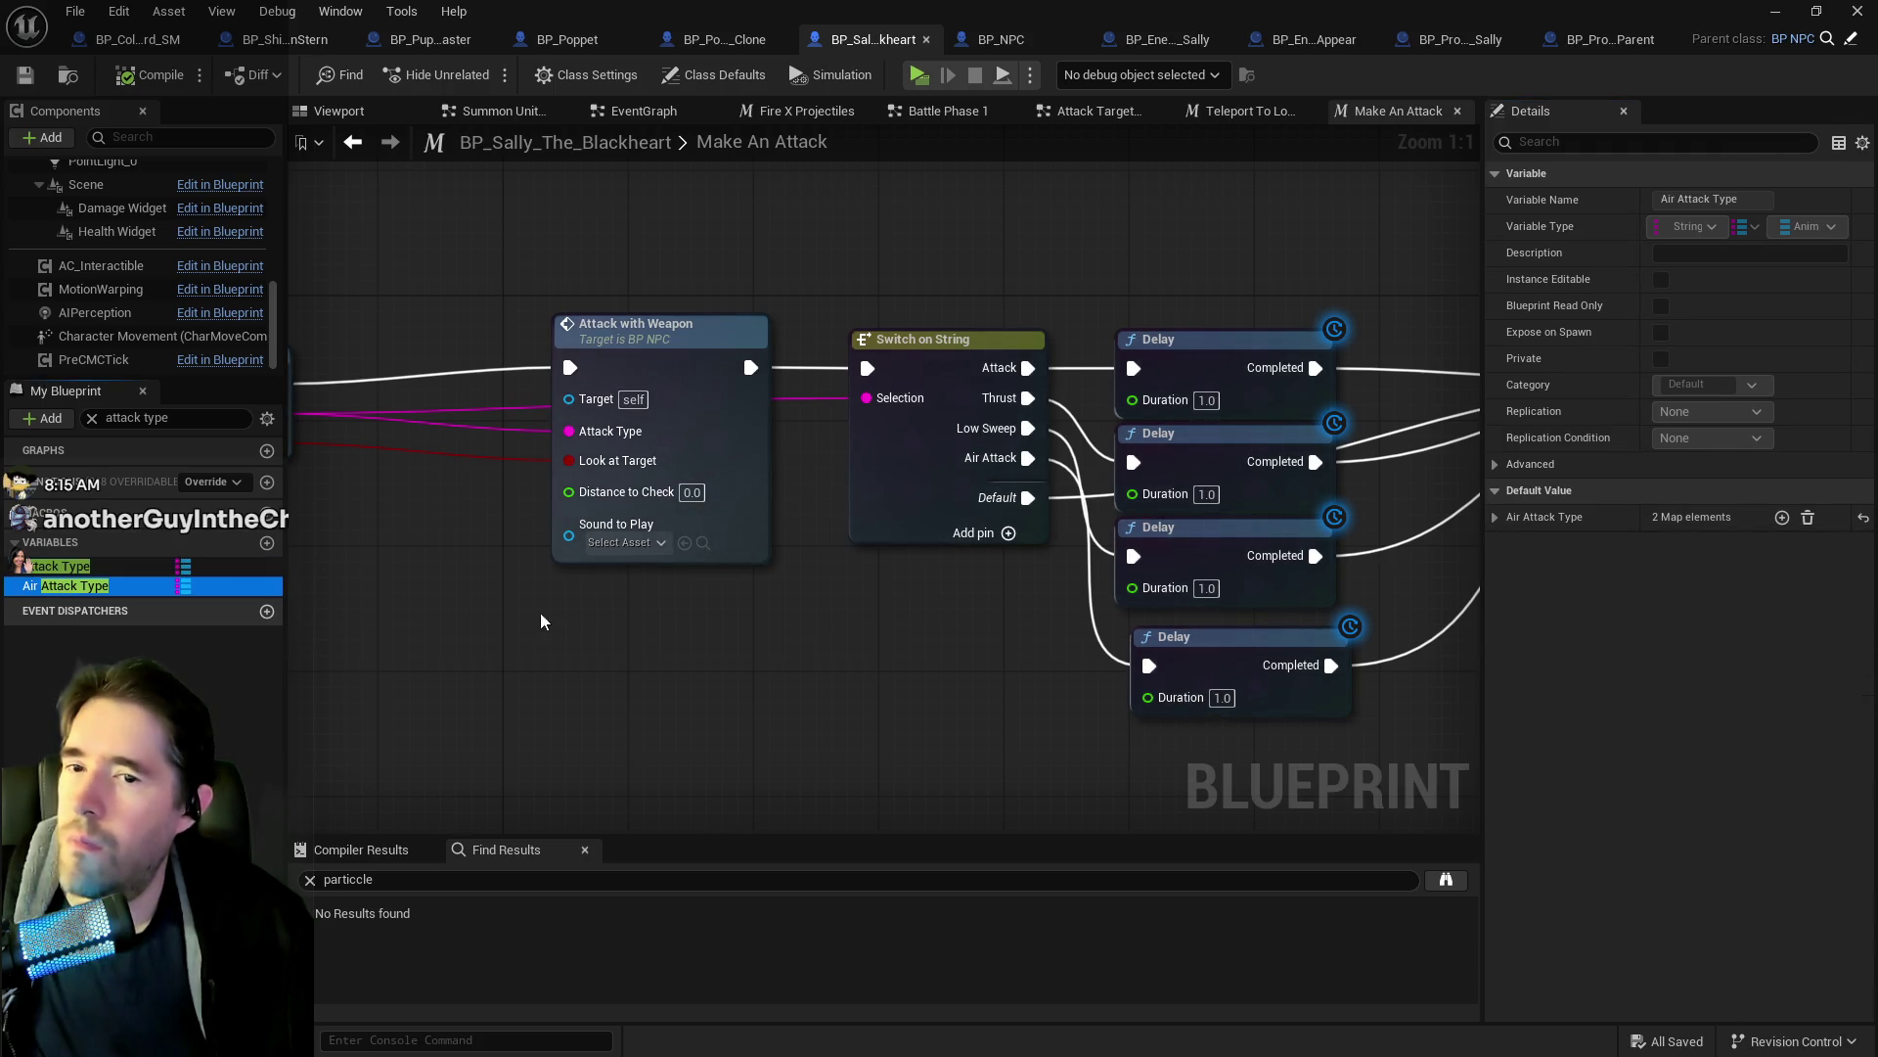
left_click(1577, 518)
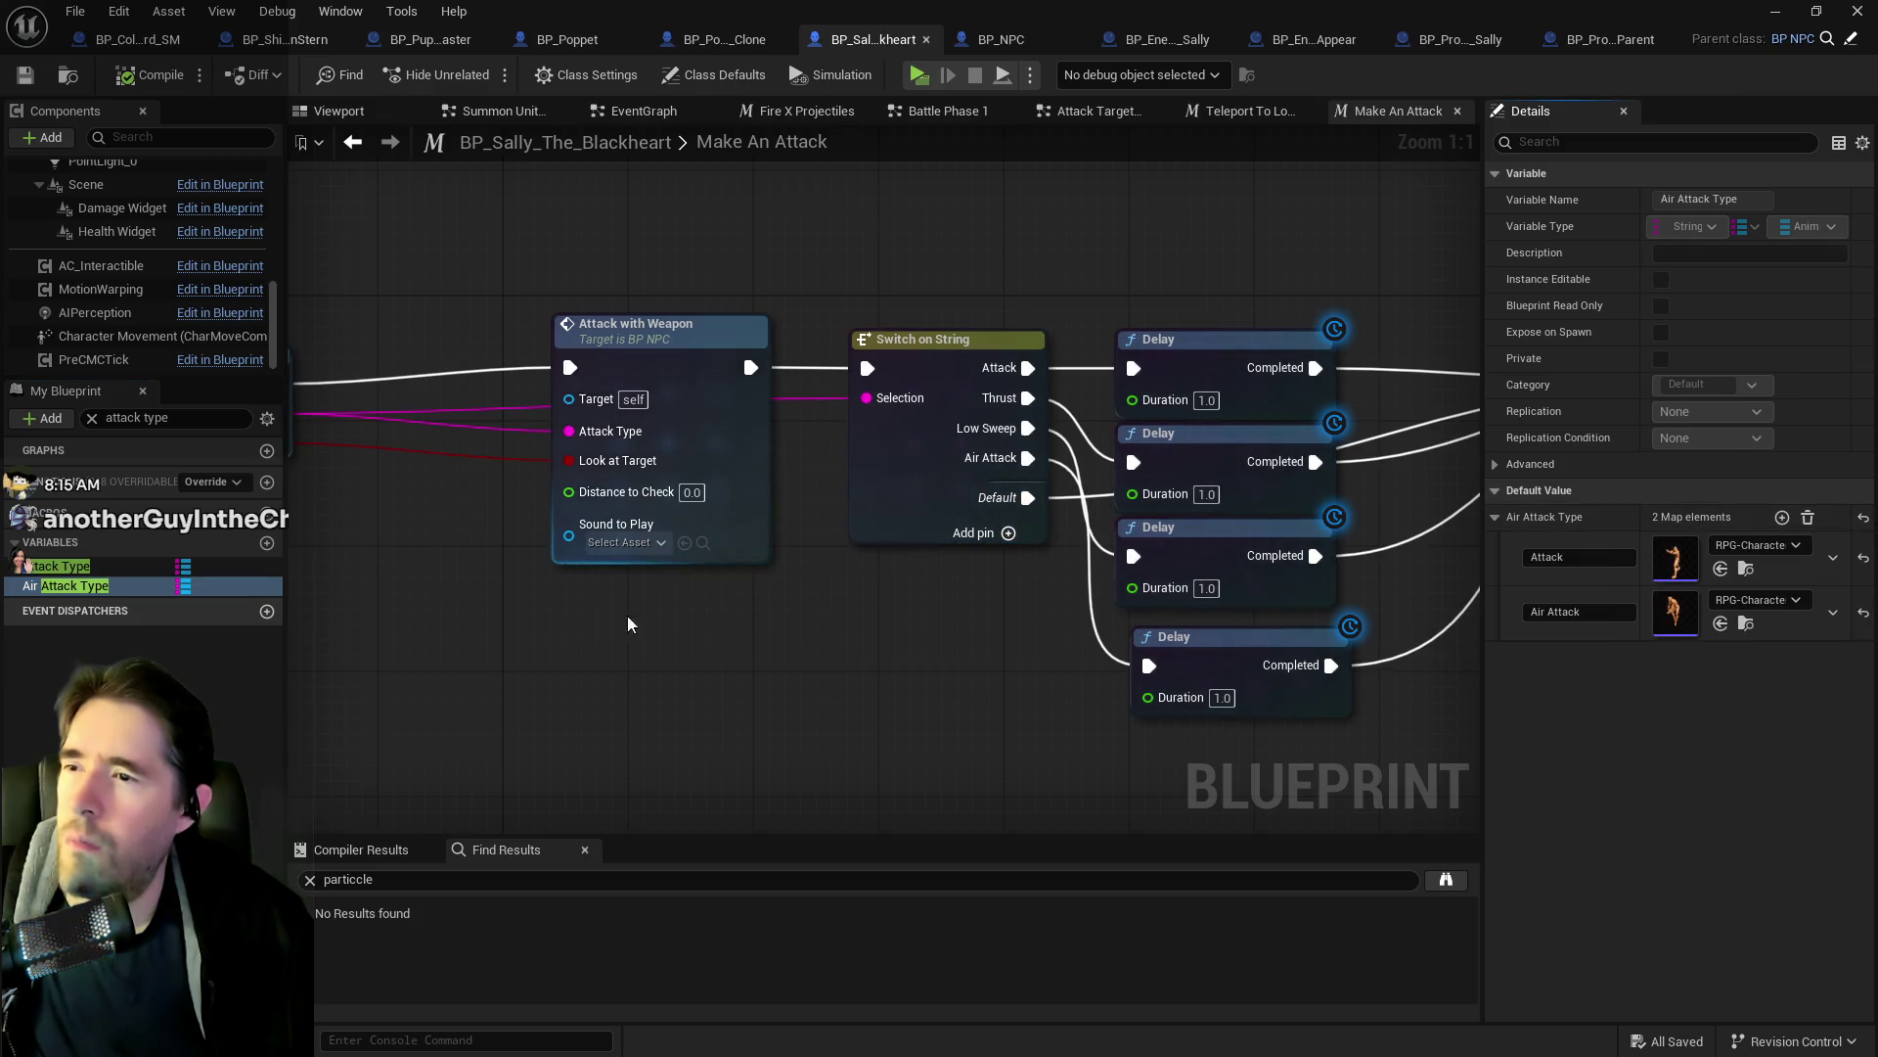
scroll(804, 646, "down", 2)
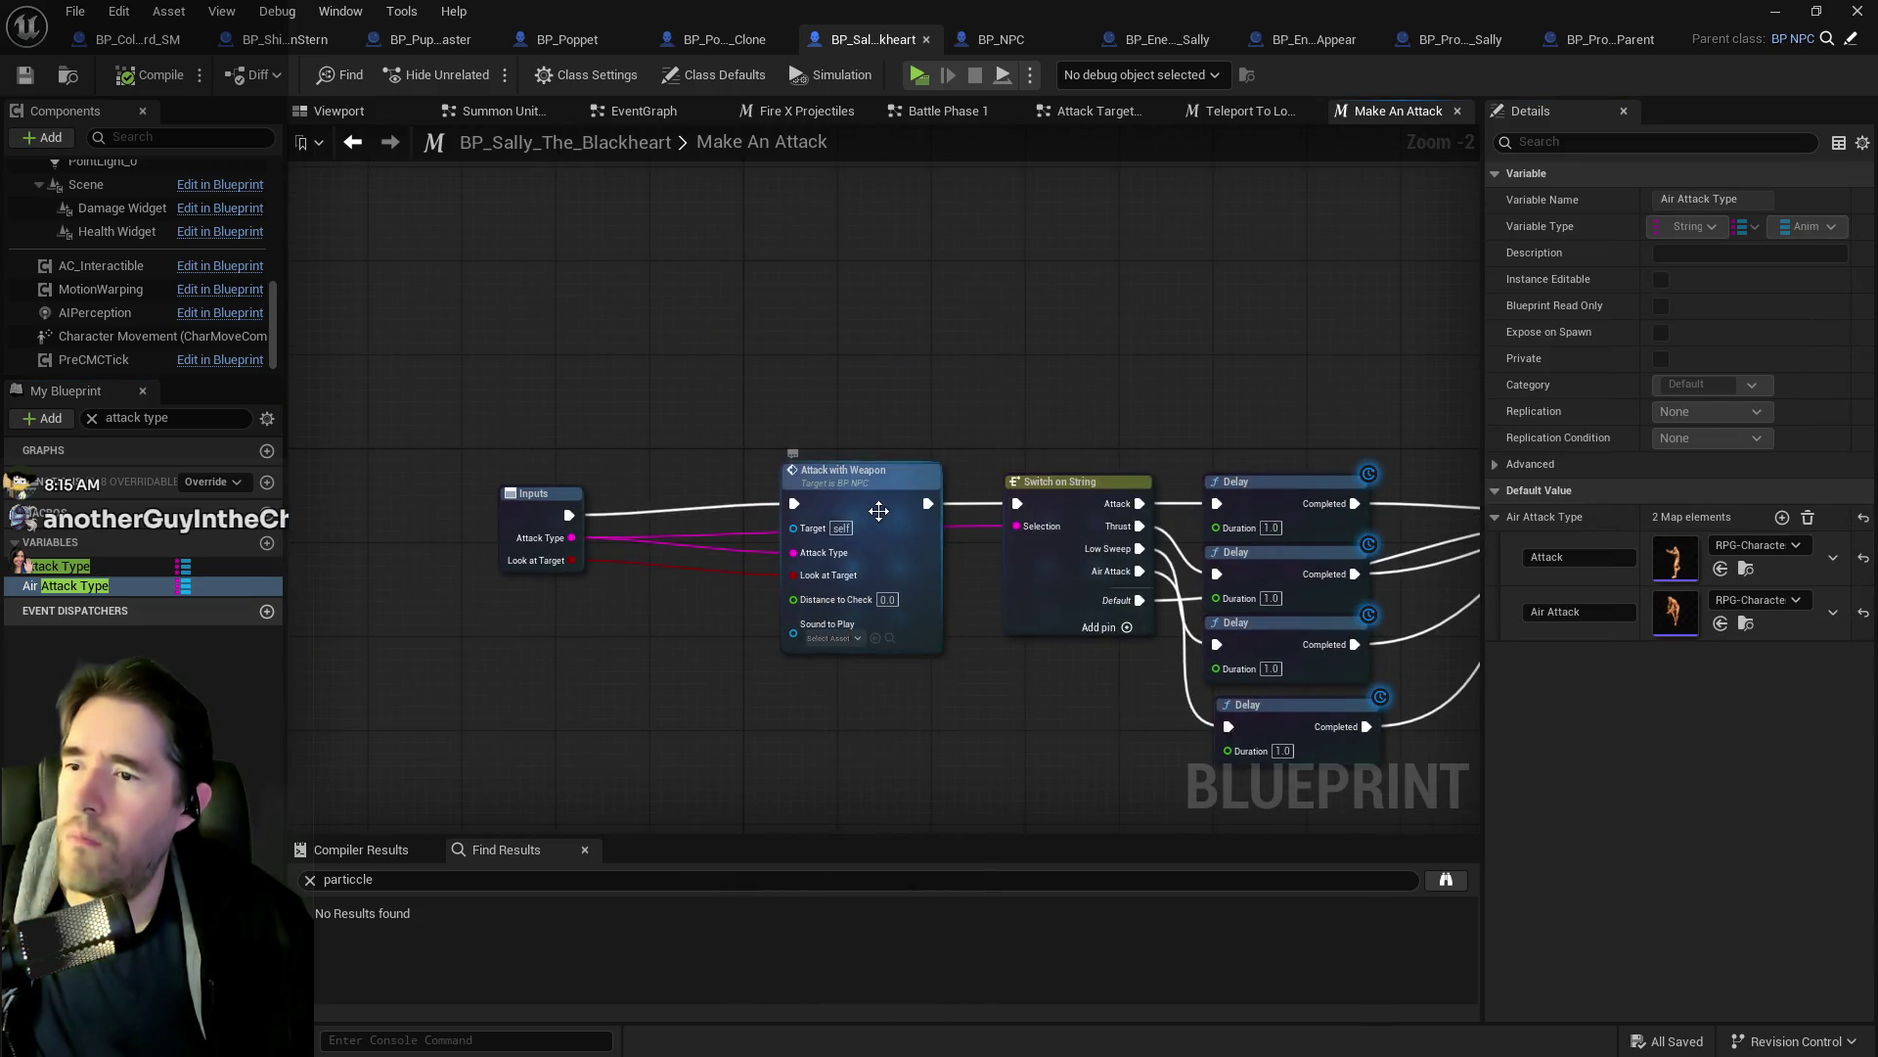
double_click(878, 518)
scroll(878, 519, "up", 2)
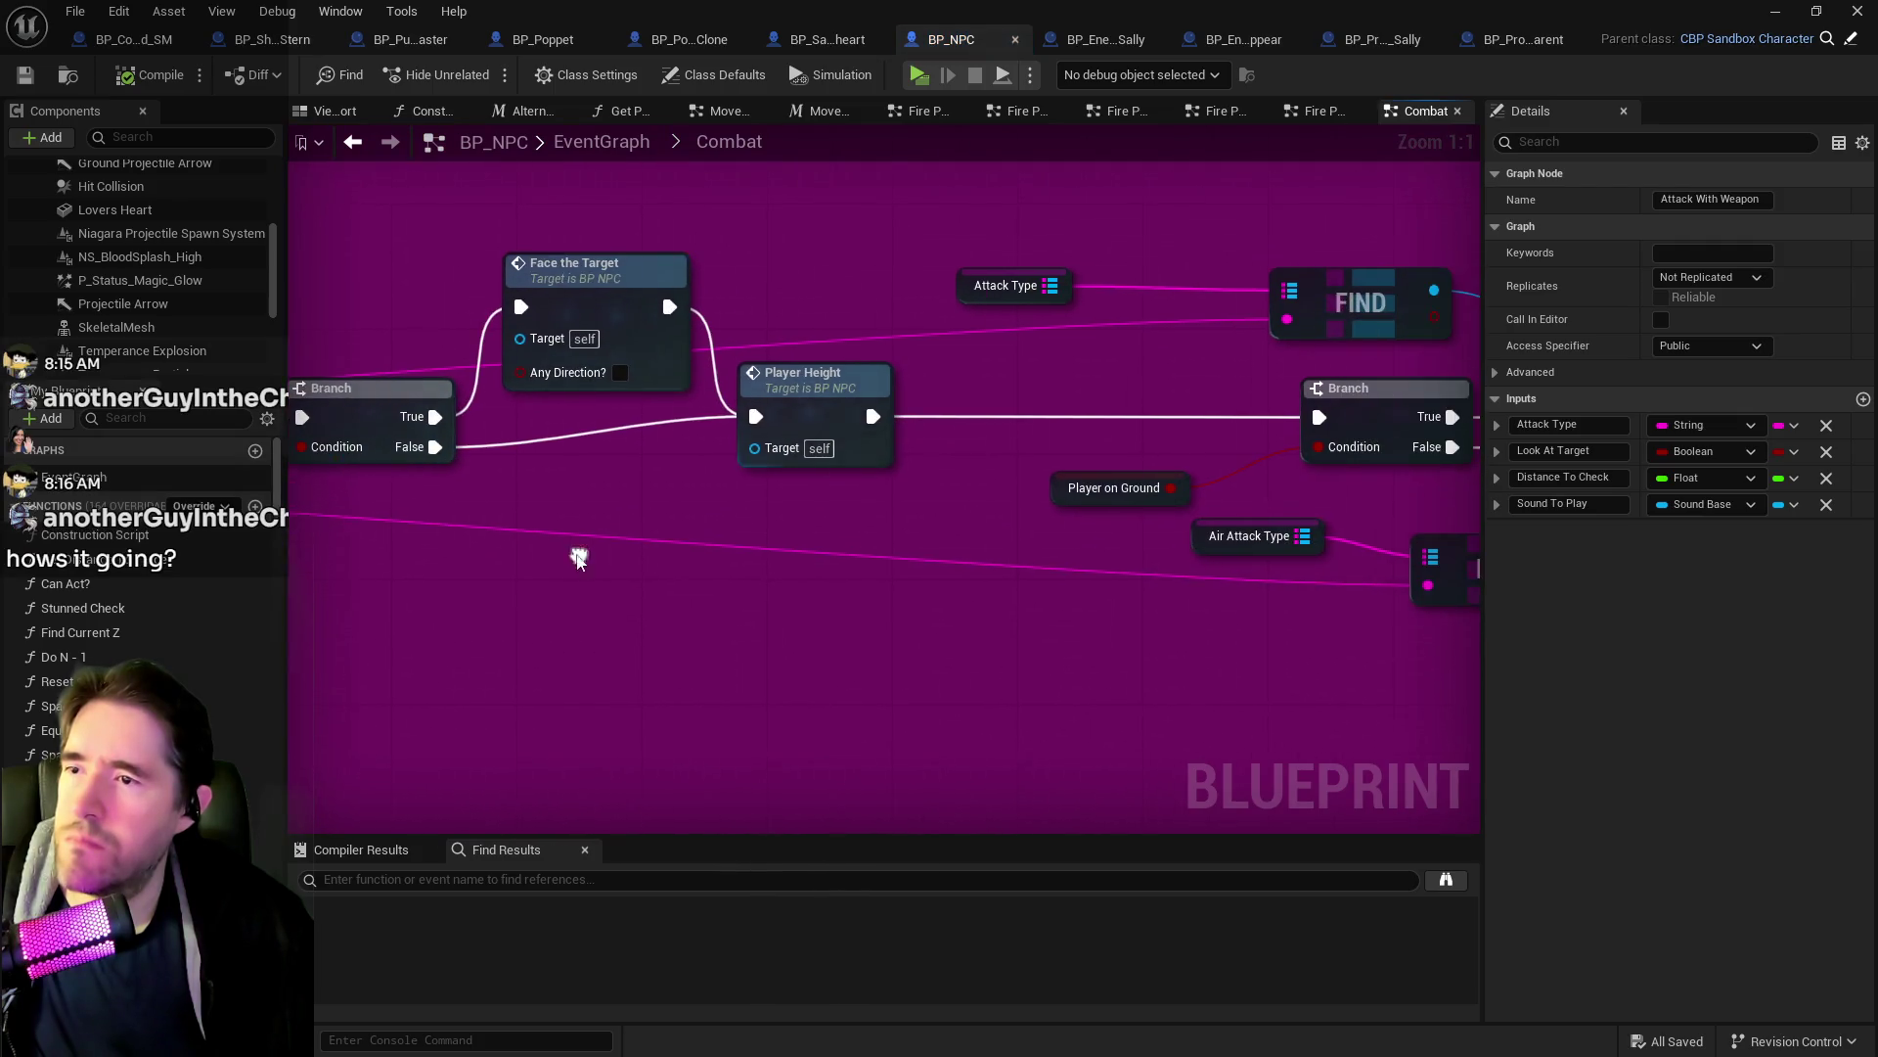
Review the SET, Is Valid, Branch, Delay, For Each Loop and Swing Weapon nodes.
mouse_move(771, 562)
left_mouse_down()
mouse_move(600, 545)
mouse_move(1279, 629)
mouse_move(942, 564)
mouse_move(812, 584)
mouse_move(1012, 581)
mouse_move(587, 606)
mouse_move(553, 661)
mouse_move(871, 791)
mouse_move(934, 682)
left_mouse_up()
scroll(934, 681, "down", 3)
mouse_move(1349, 707)
left_mouse_down()
mouse_move(1232, 632)
mouse_move(1063, 568)
mouse_move(763, 511)
left_mouse_up()
mouse_move(1101, 538)
left_mouse_down()
mouse_move(973, 548)
mouse_move(1117, 567)
mouse_move(1086, 577)
left_mouse_up()
mouse_move(1223, 579)
left_mouse_down()
mouse_move(1125, 464)
mouse_move(883, 535)
left_mouse_up()
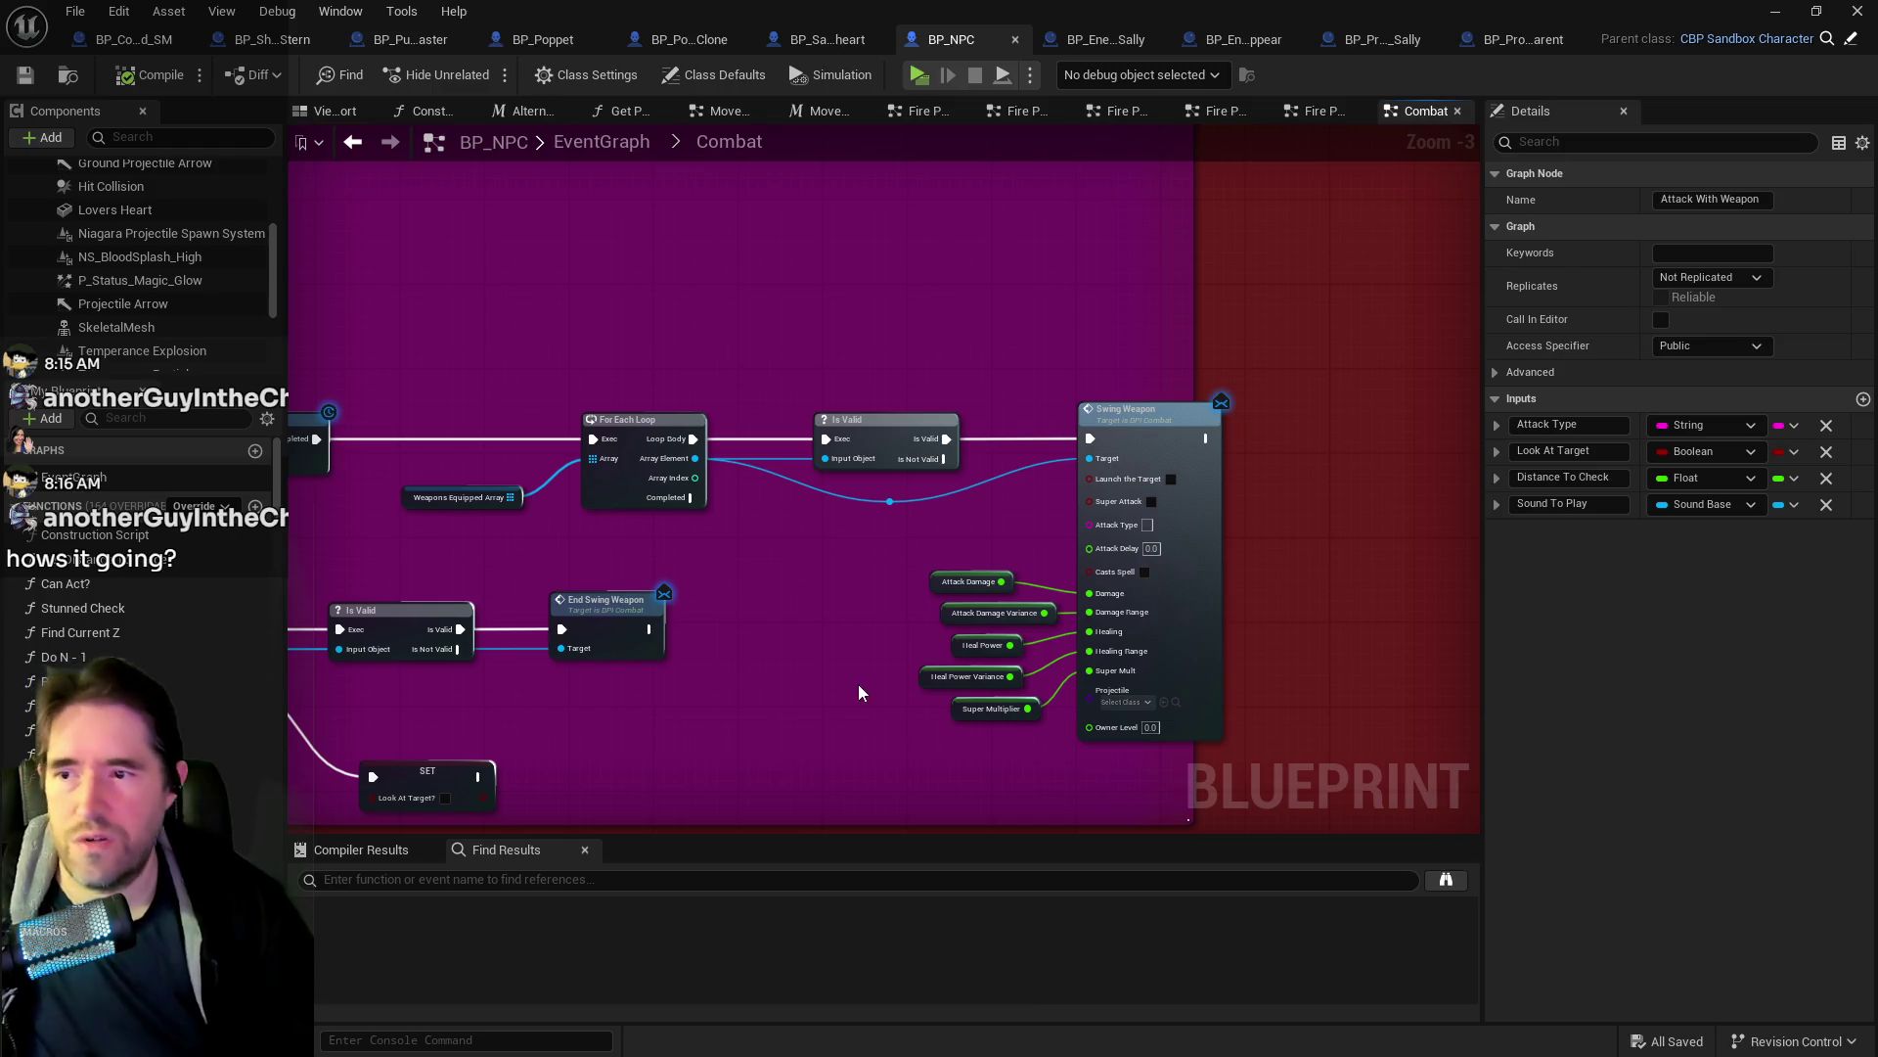
Review the Play Montage, FIND, SET and Play Sound at Location nodes, then go up to EventGraph.
scroll(865, 678, "up", 1)
left_click_drag(865, 678, 1131, 653)
scroll(753, 663, "down", 2)
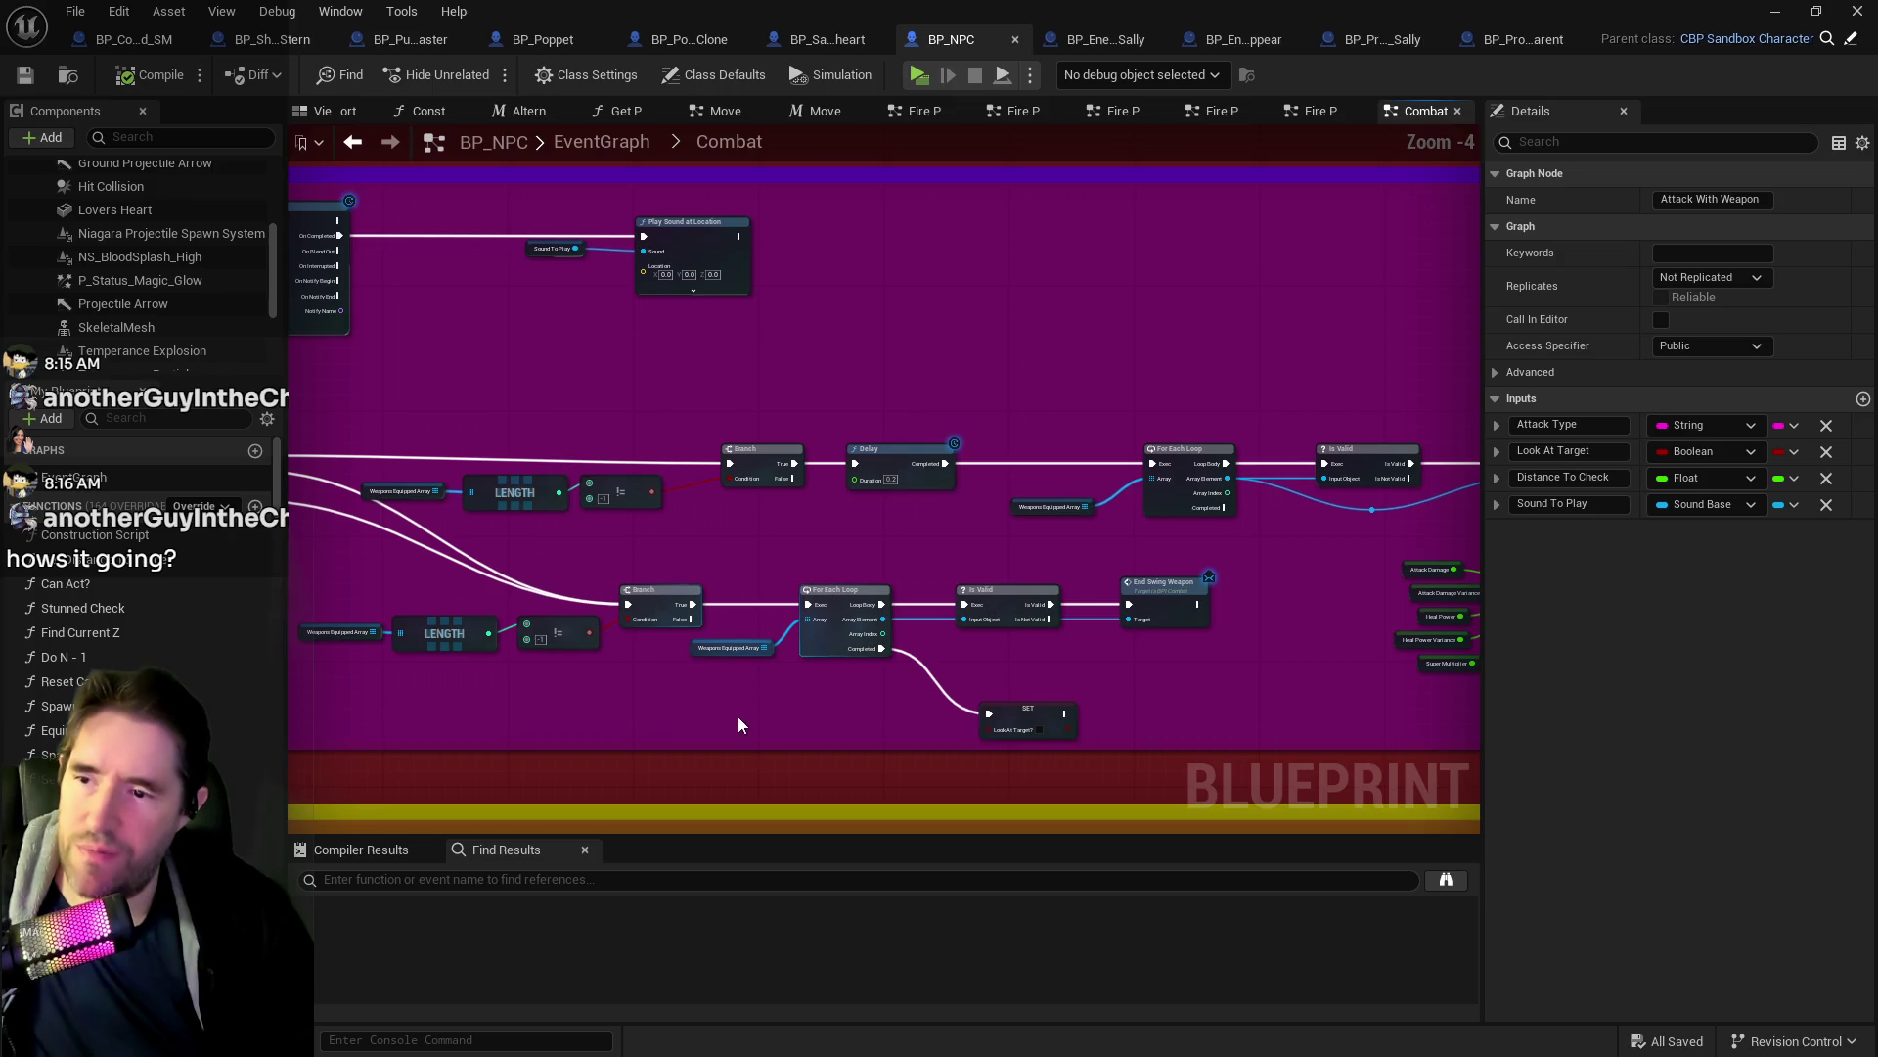
left_click_drag(738, 724, 955, 710)
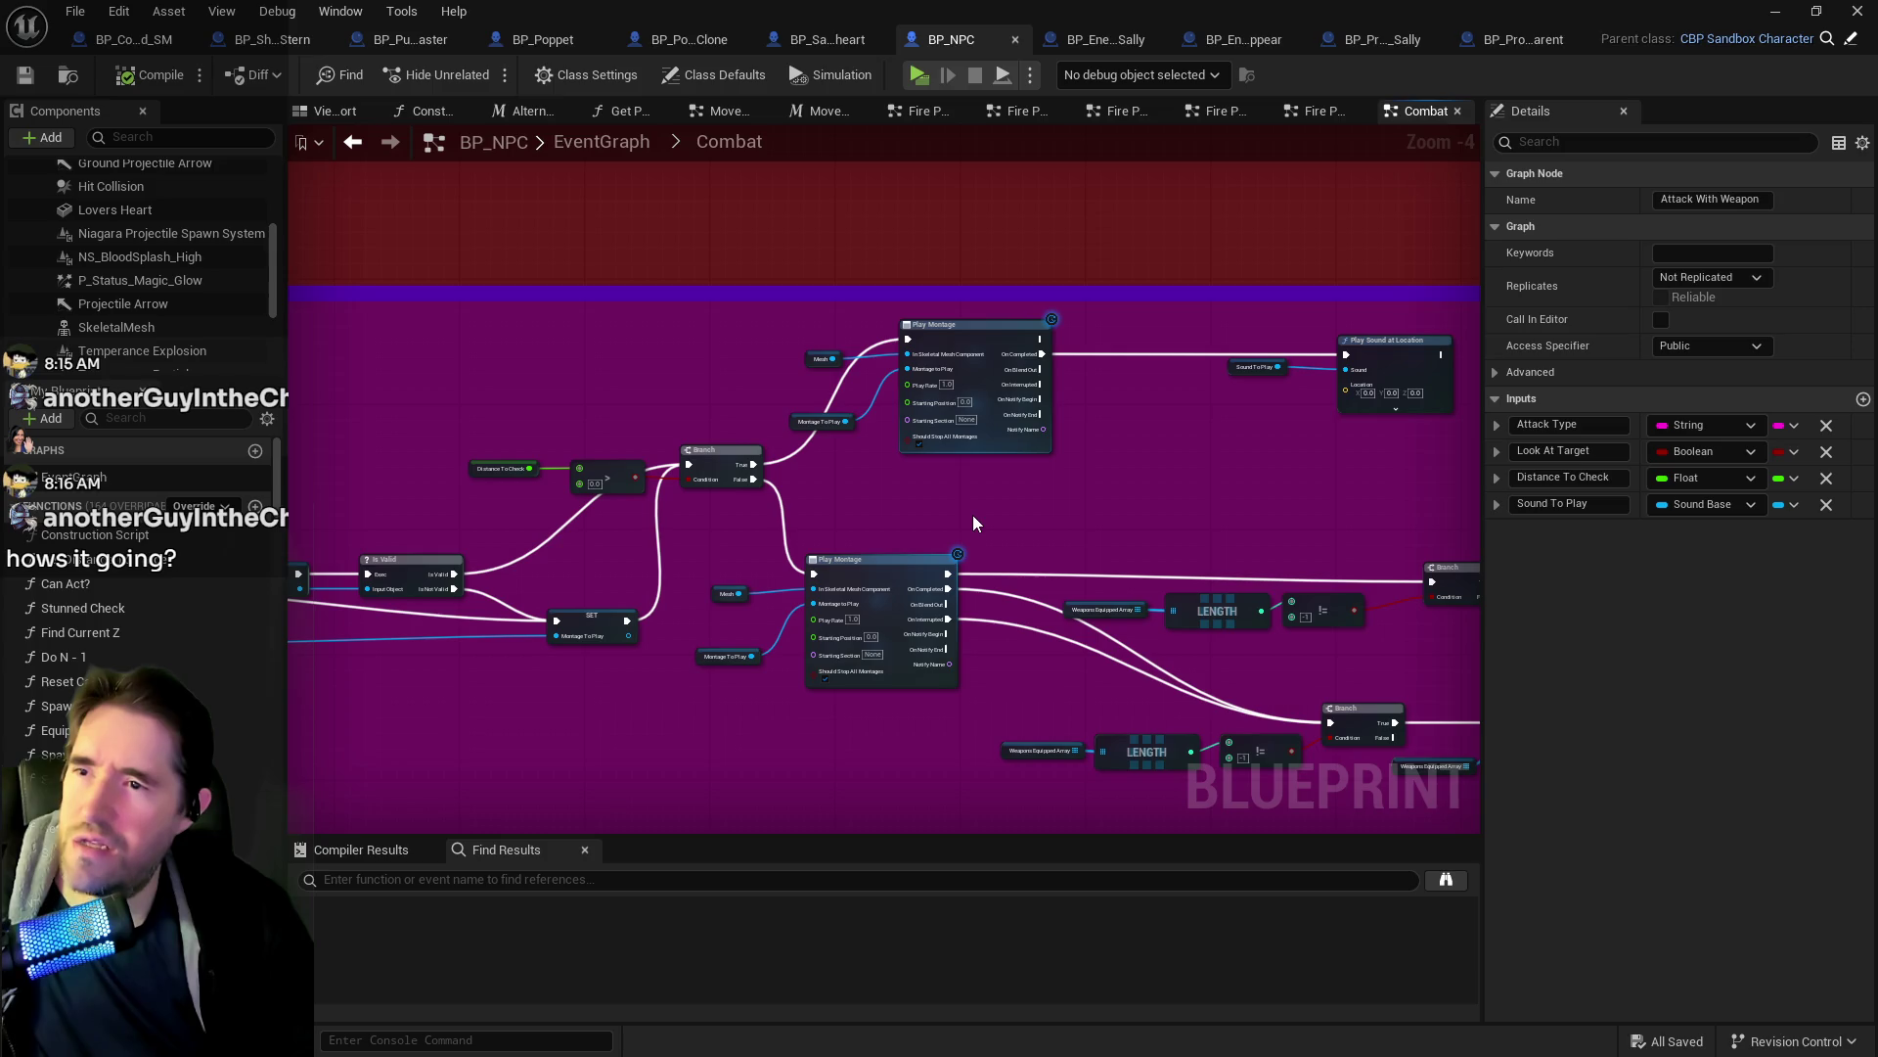
left_click_drag(943, 524, 916, 556)
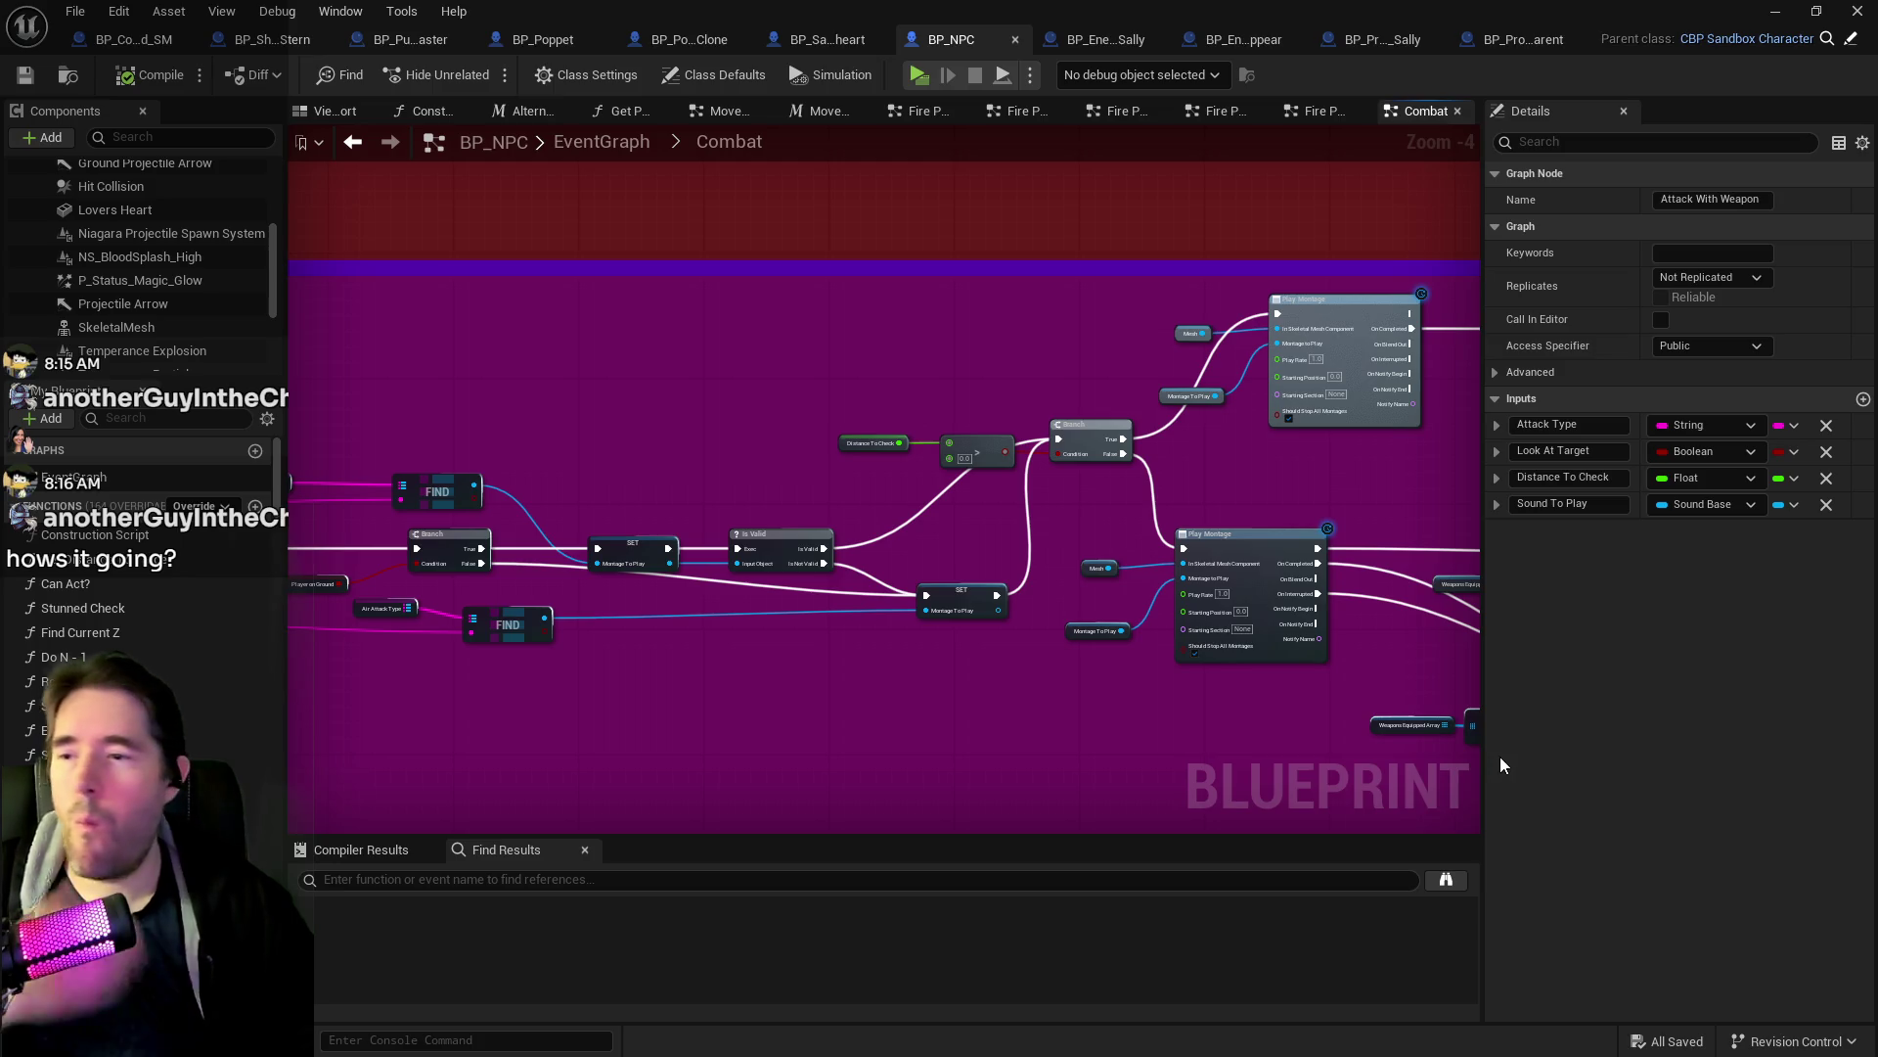
left_click_drag(1089, 677, 715, 619)
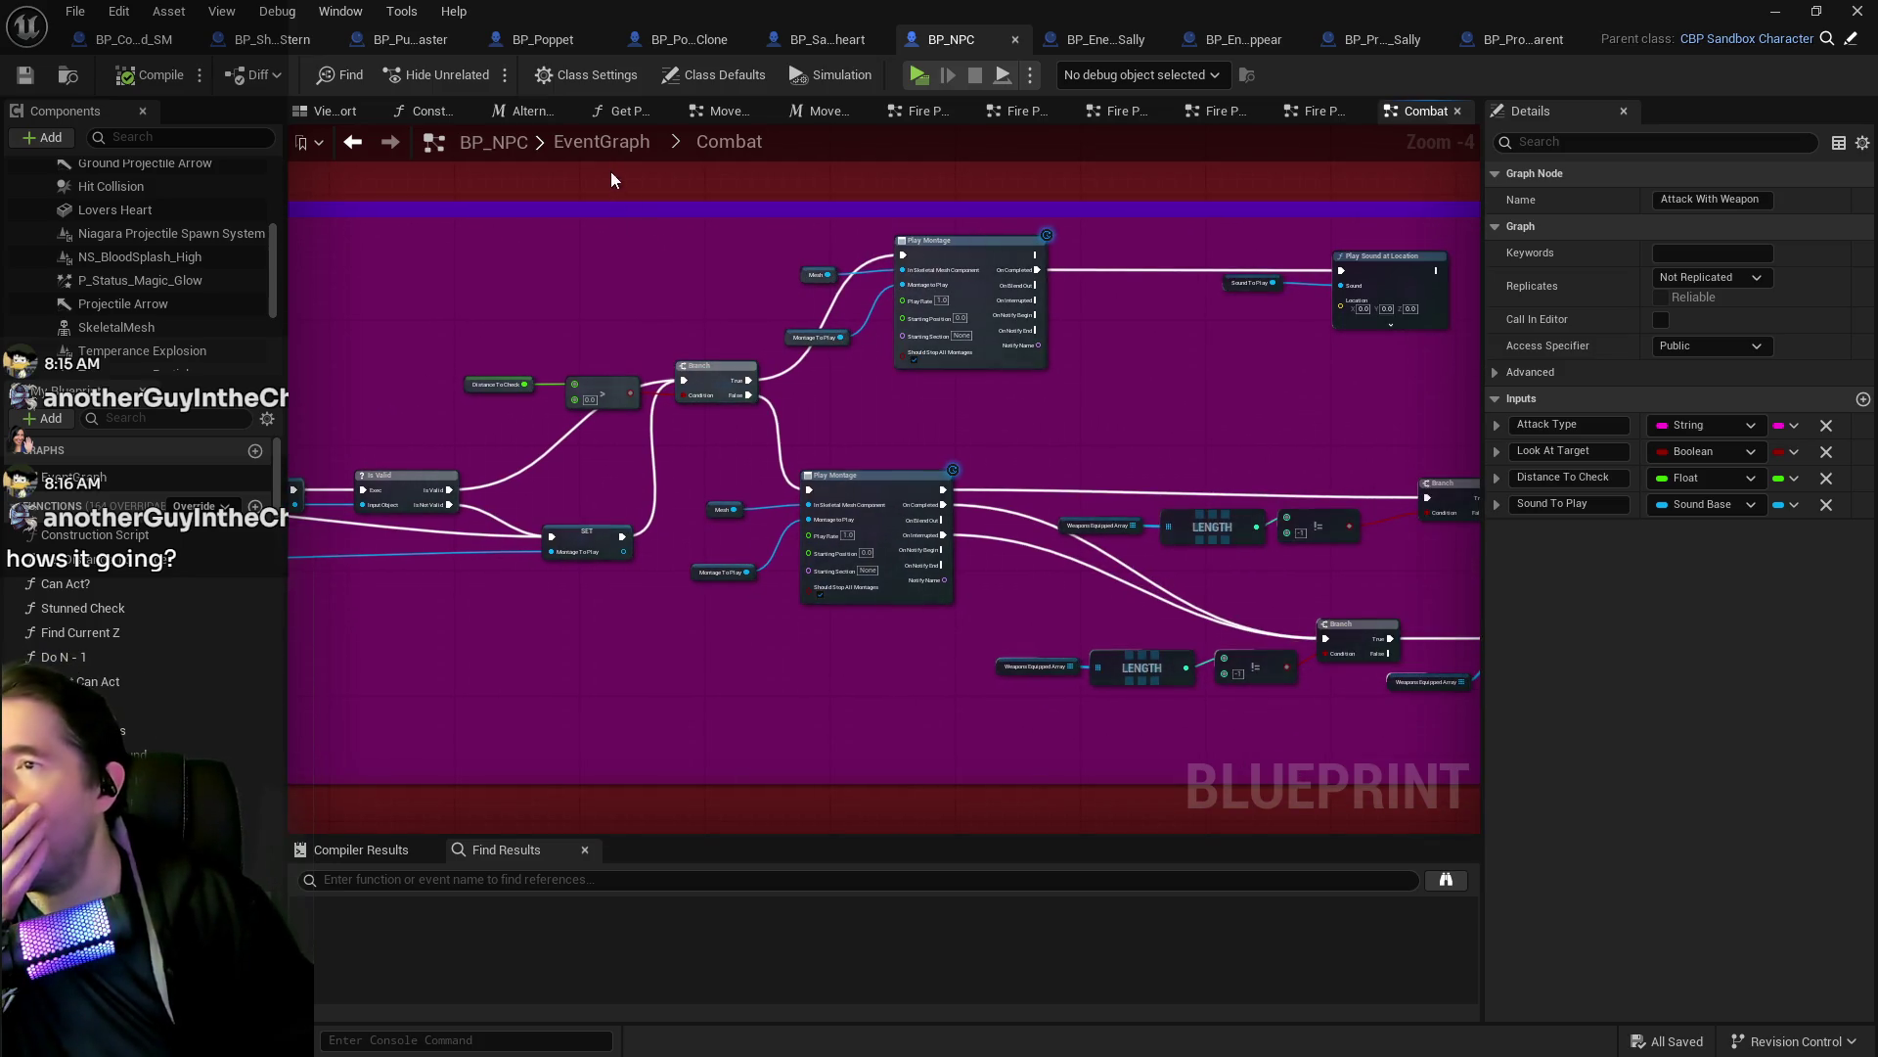
left_click(607, 142)
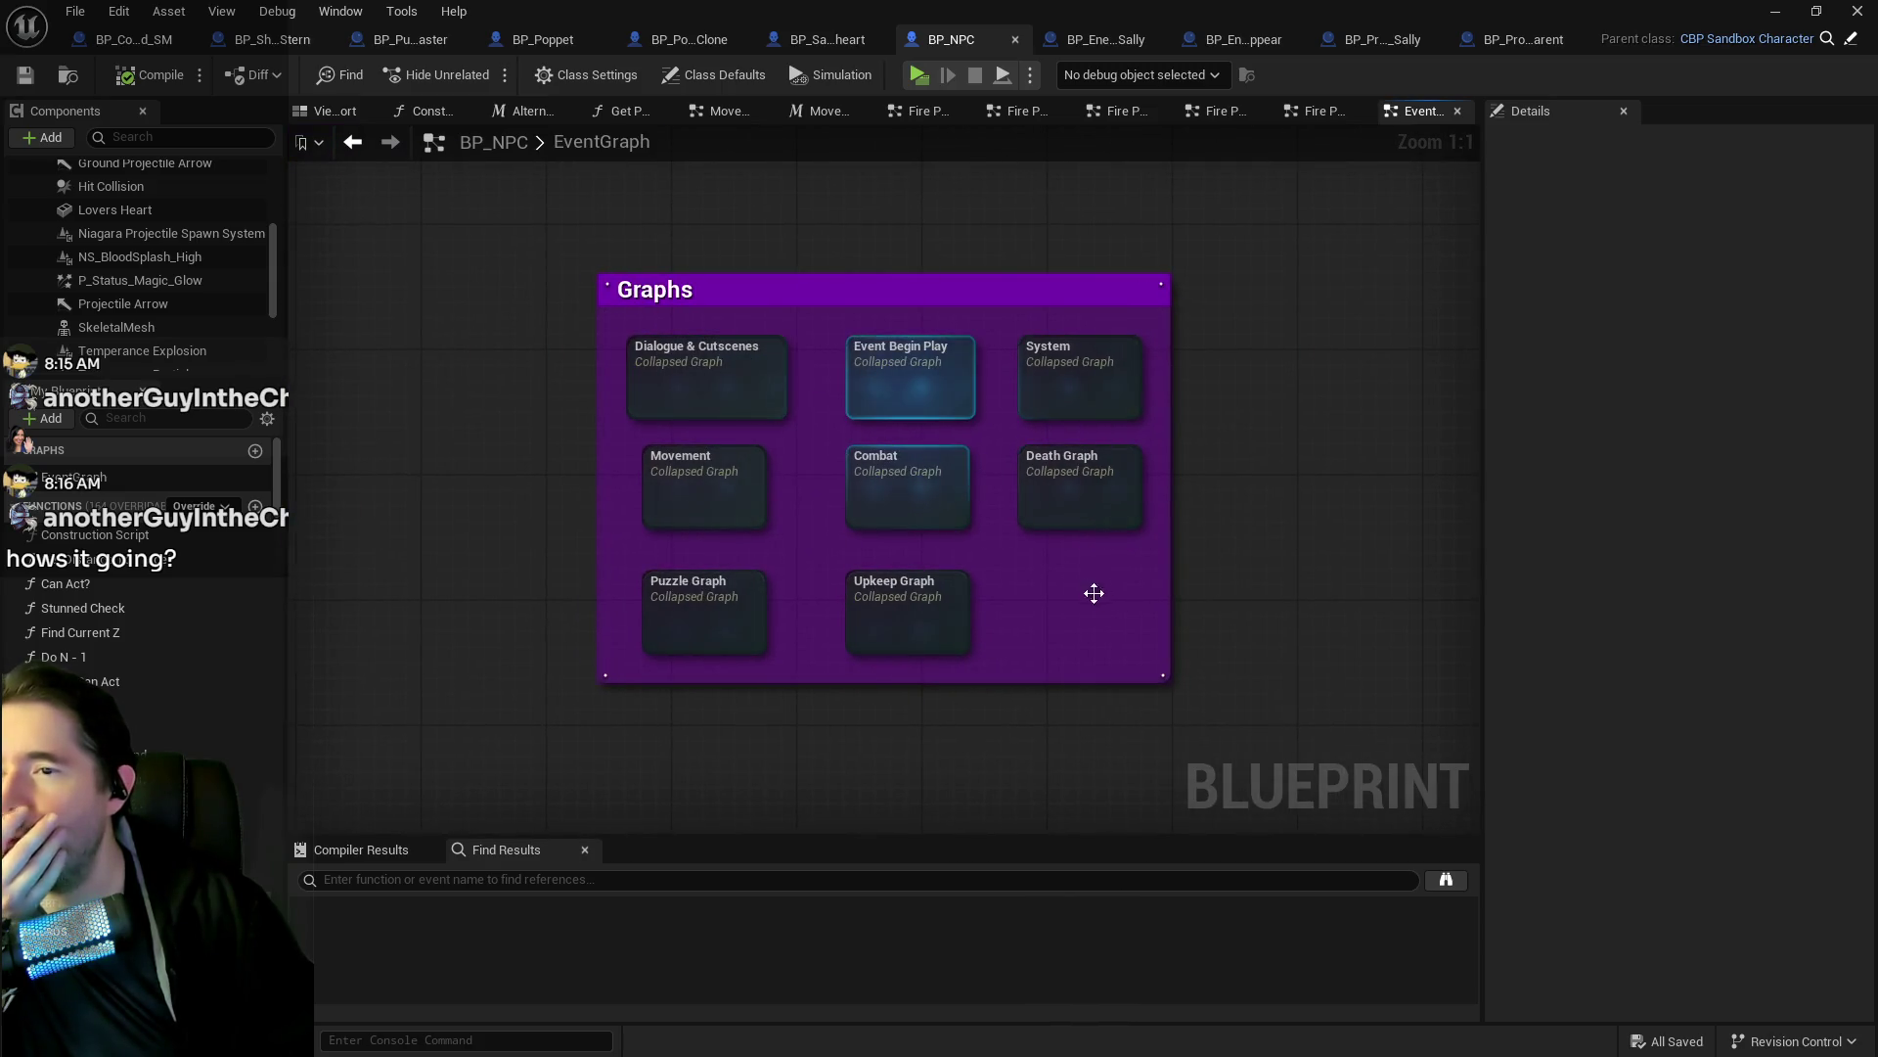
In BP_Sally_The_Blackheart, look over the Outputs node, EventGraph and Teleport To Location graph.
left_click(808, 41)
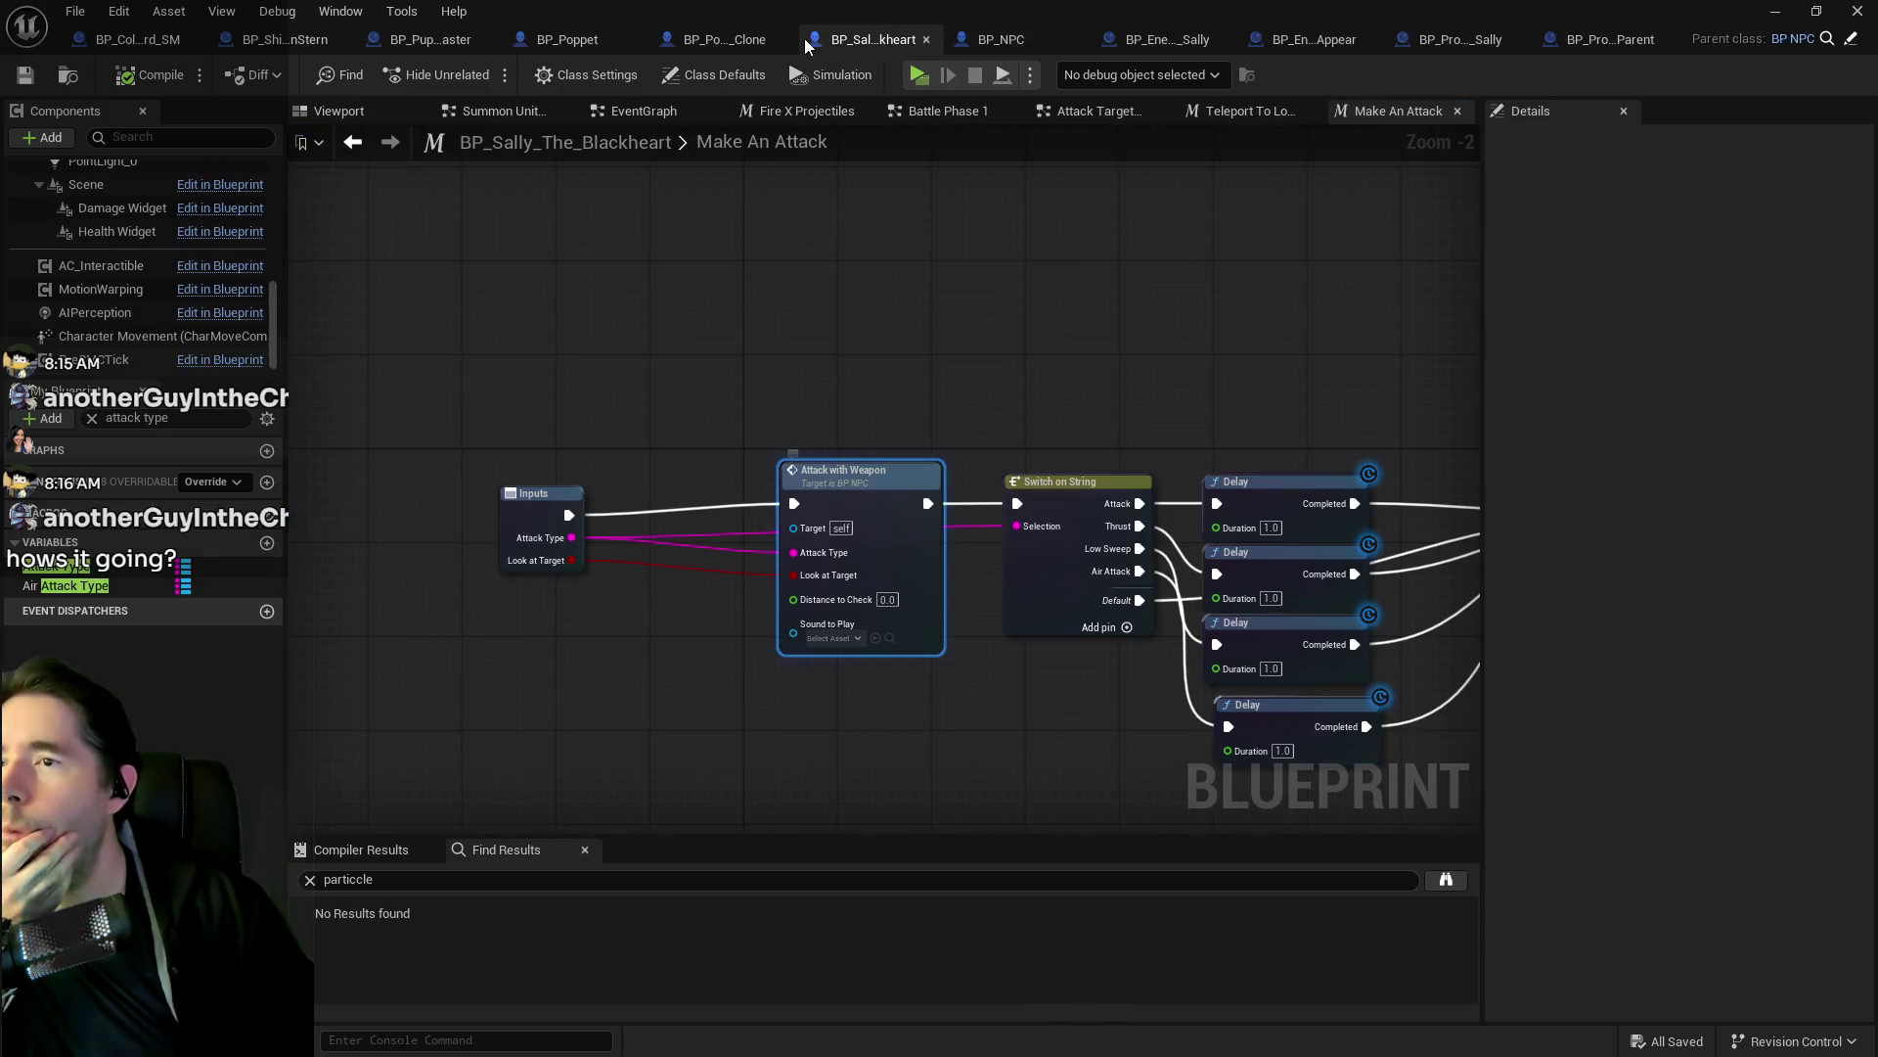
left_click_drag(1099, 462, 746, 313)
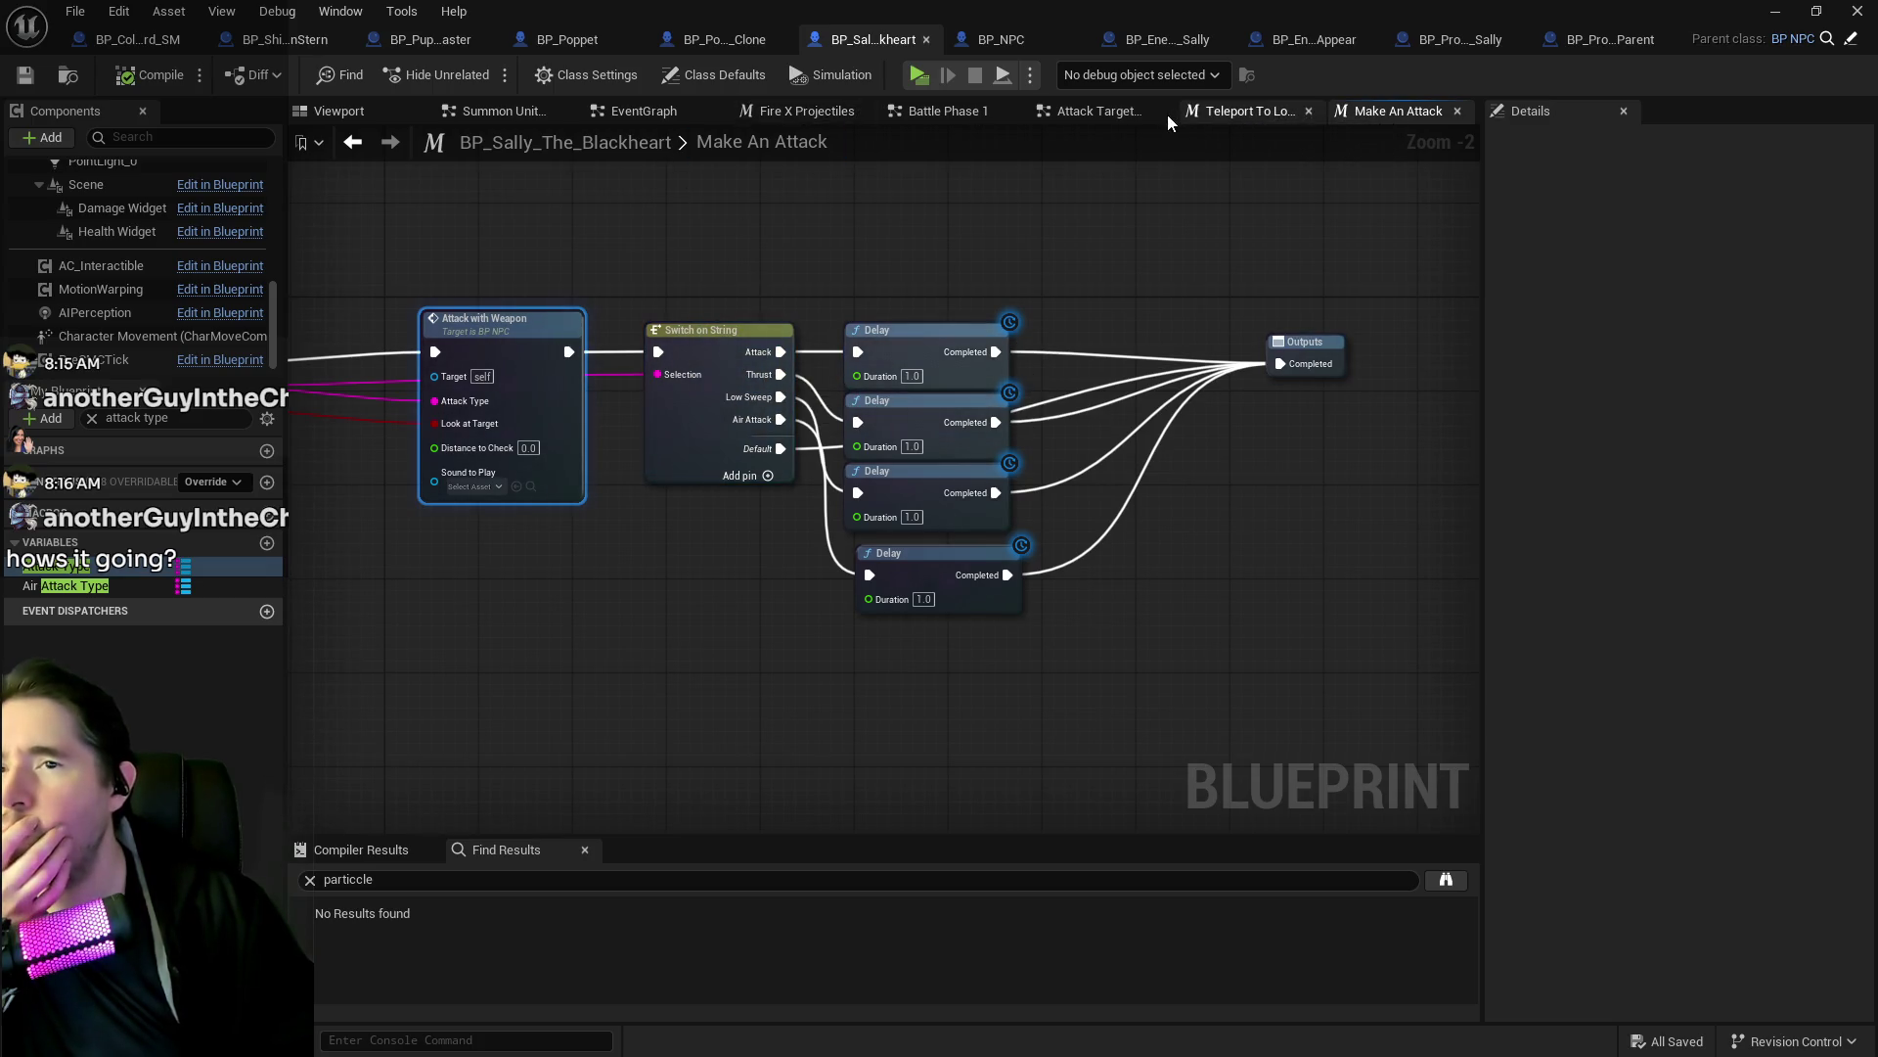
left_click(644, 110)
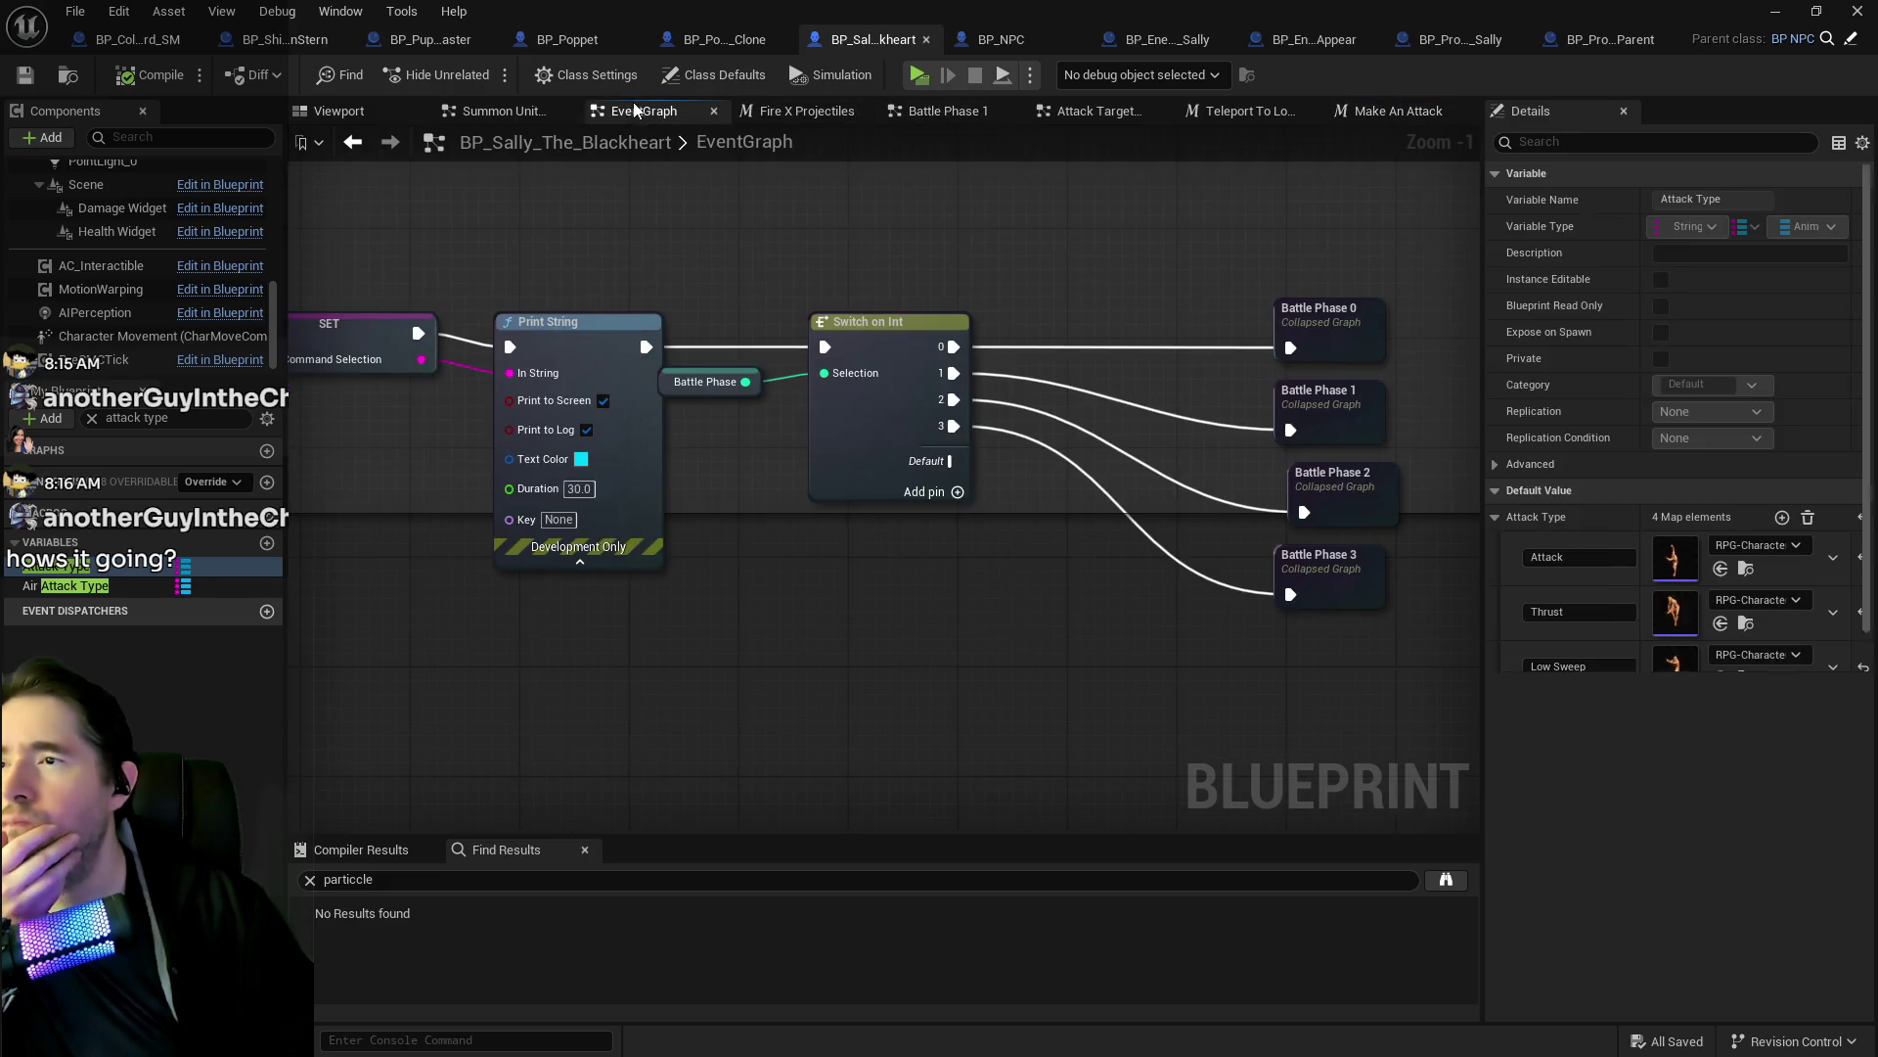
left_click(1230, 113)
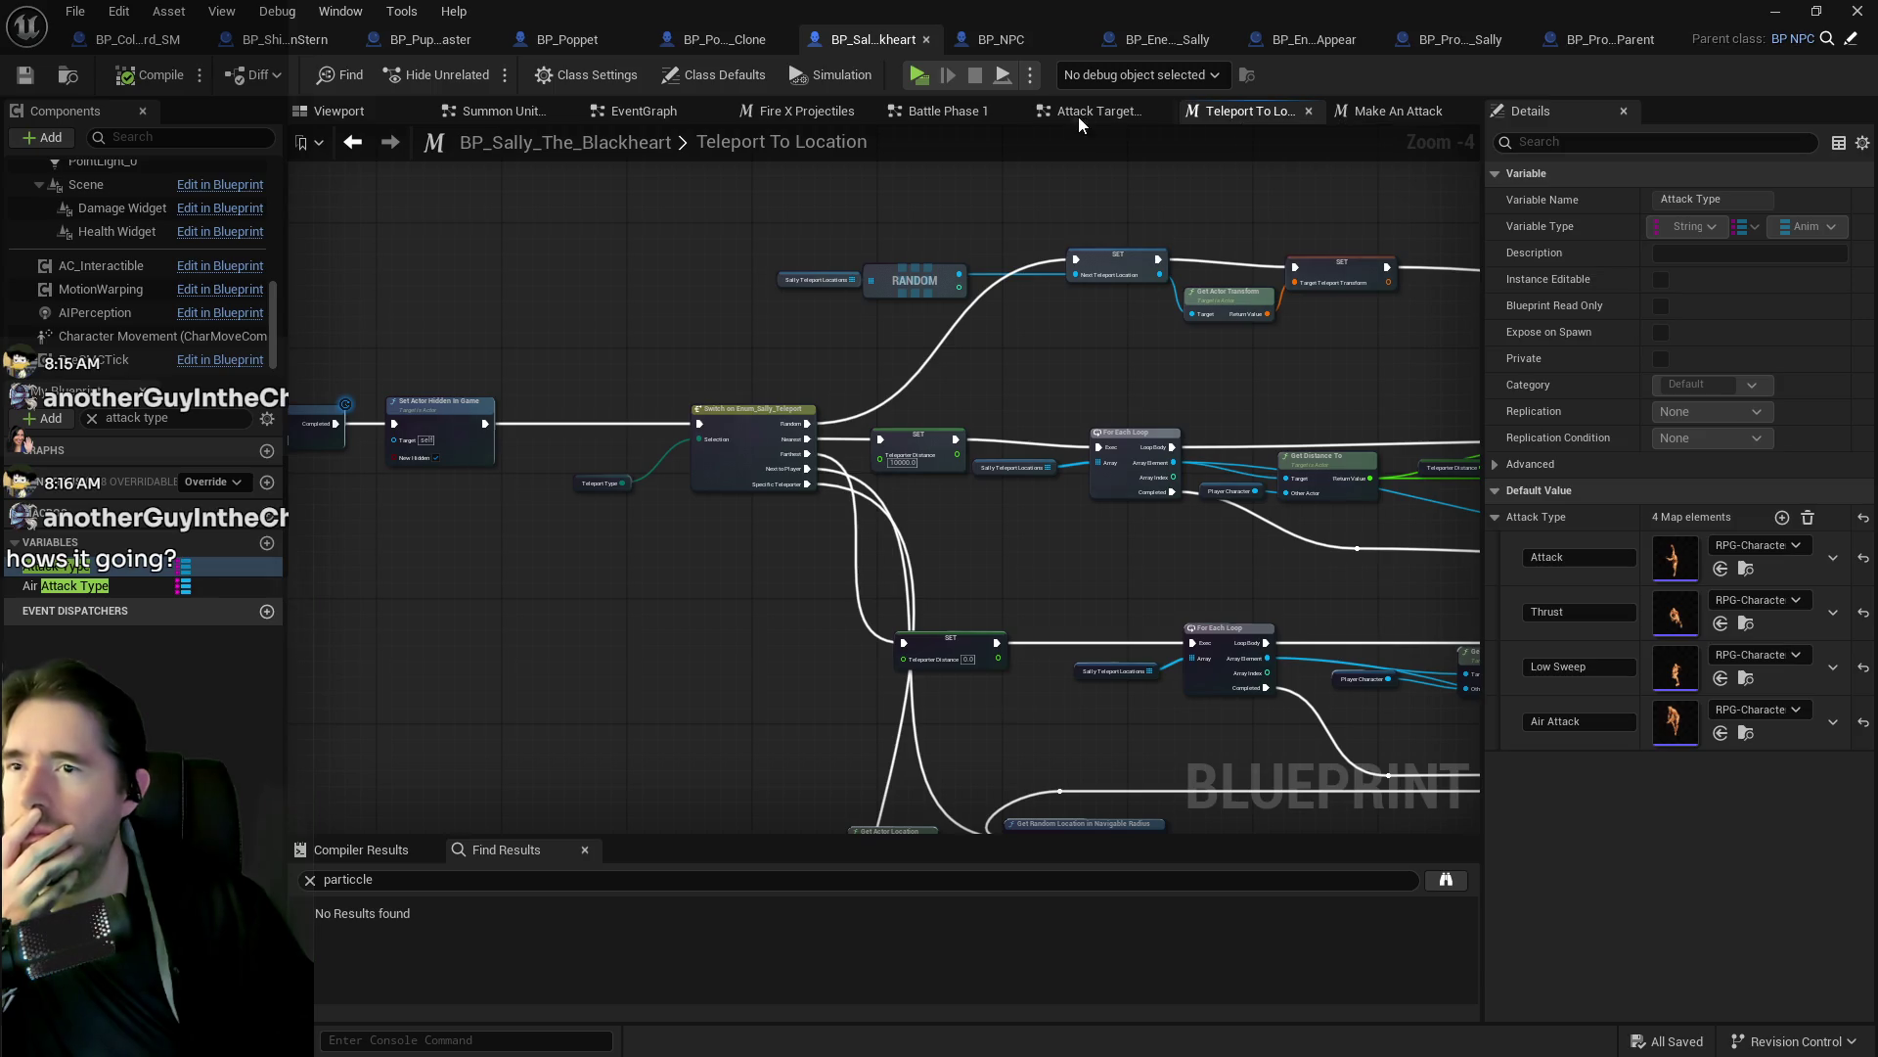
Browse the Battle Phase 1 graph, shifting the view to its upper part.
left_click(904, 113)
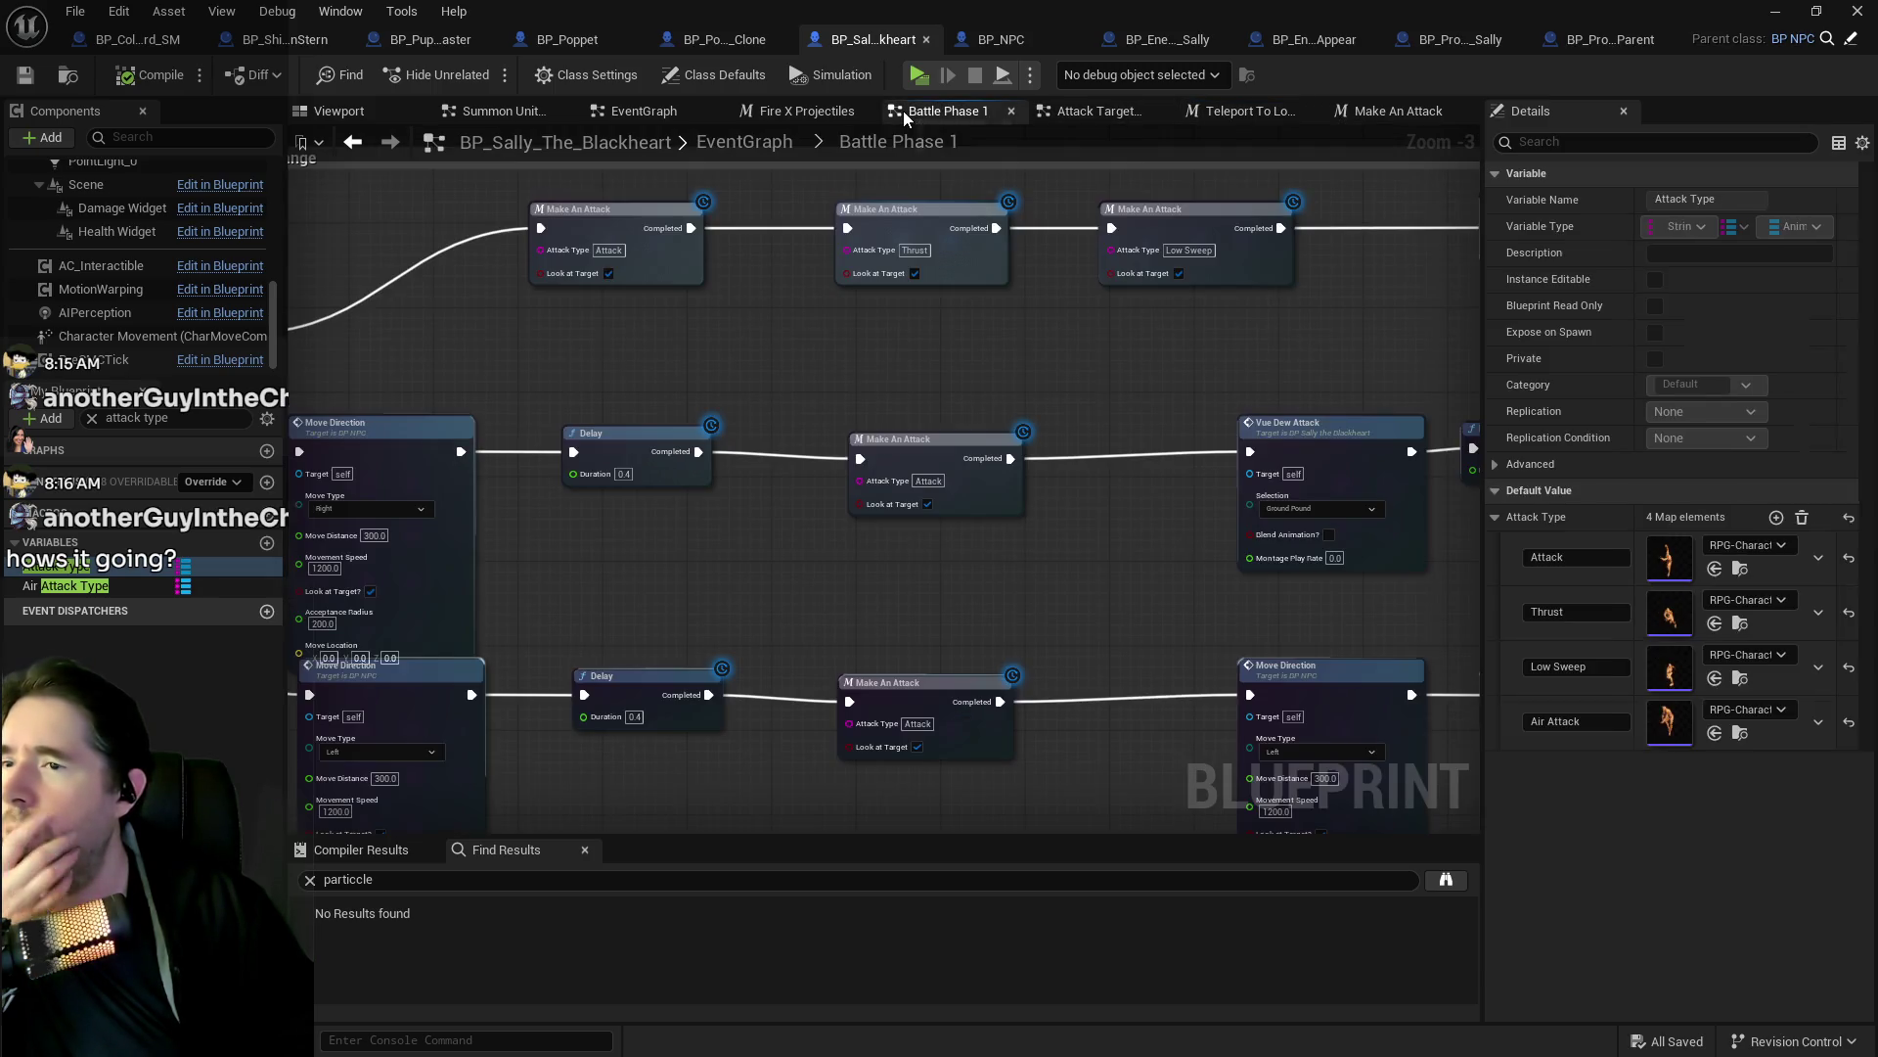
scroll(923, 402, "down", 3)
scroll(854, 440, "up", 4)
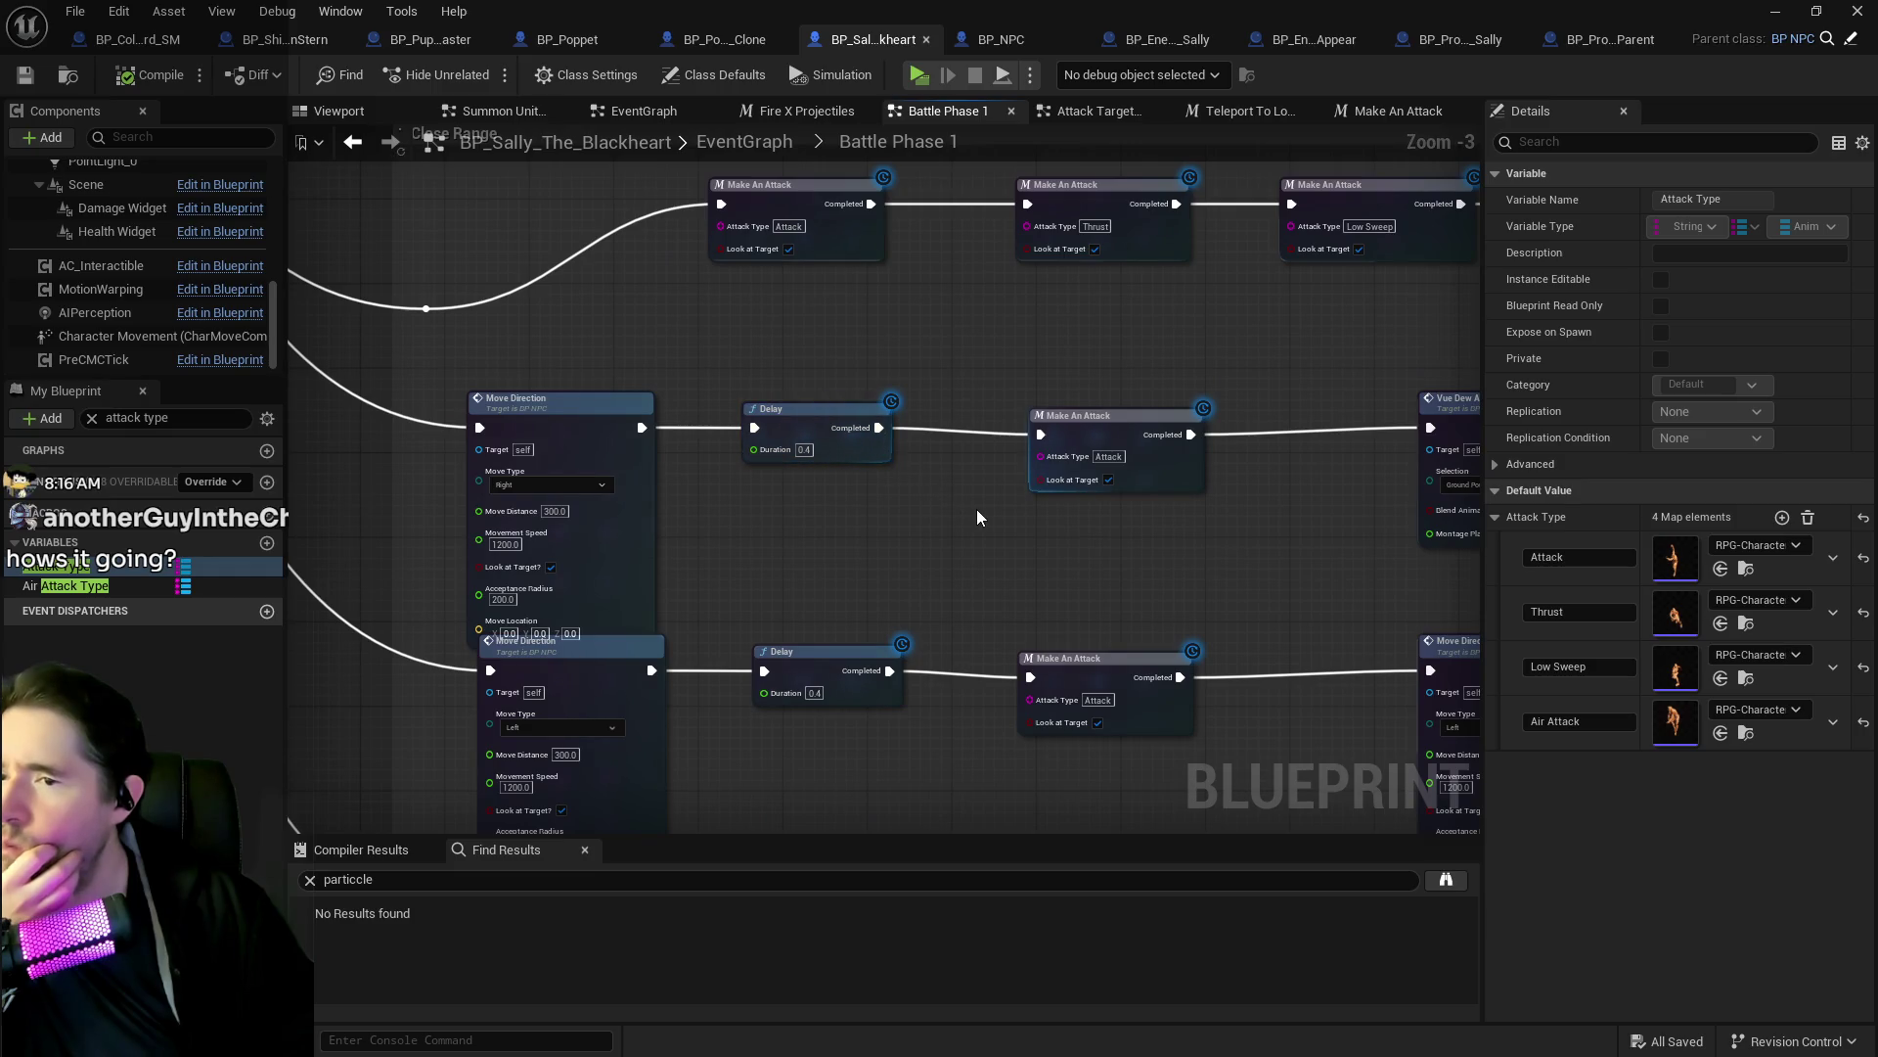
scroll(978, 510, "down", 3)
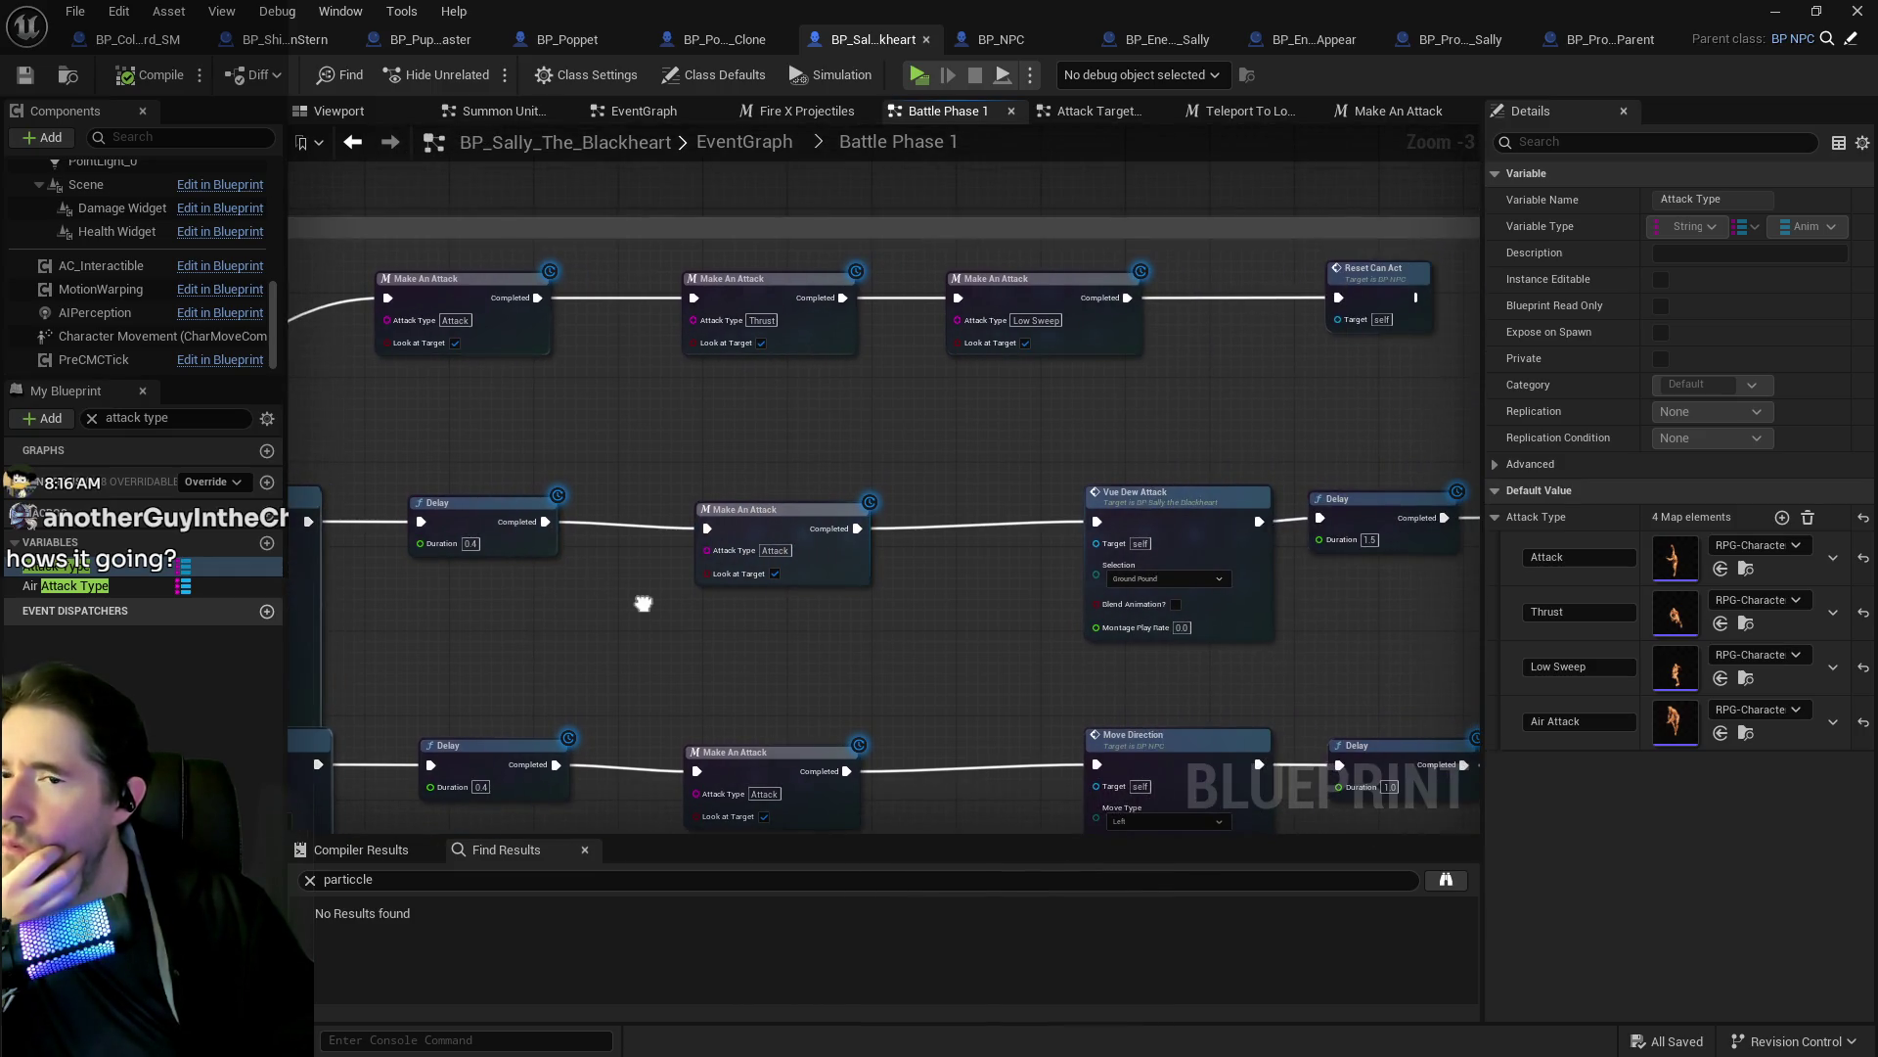
scroll(832, 555, "up", 3)
scroll(1076, 507, "down", 2)
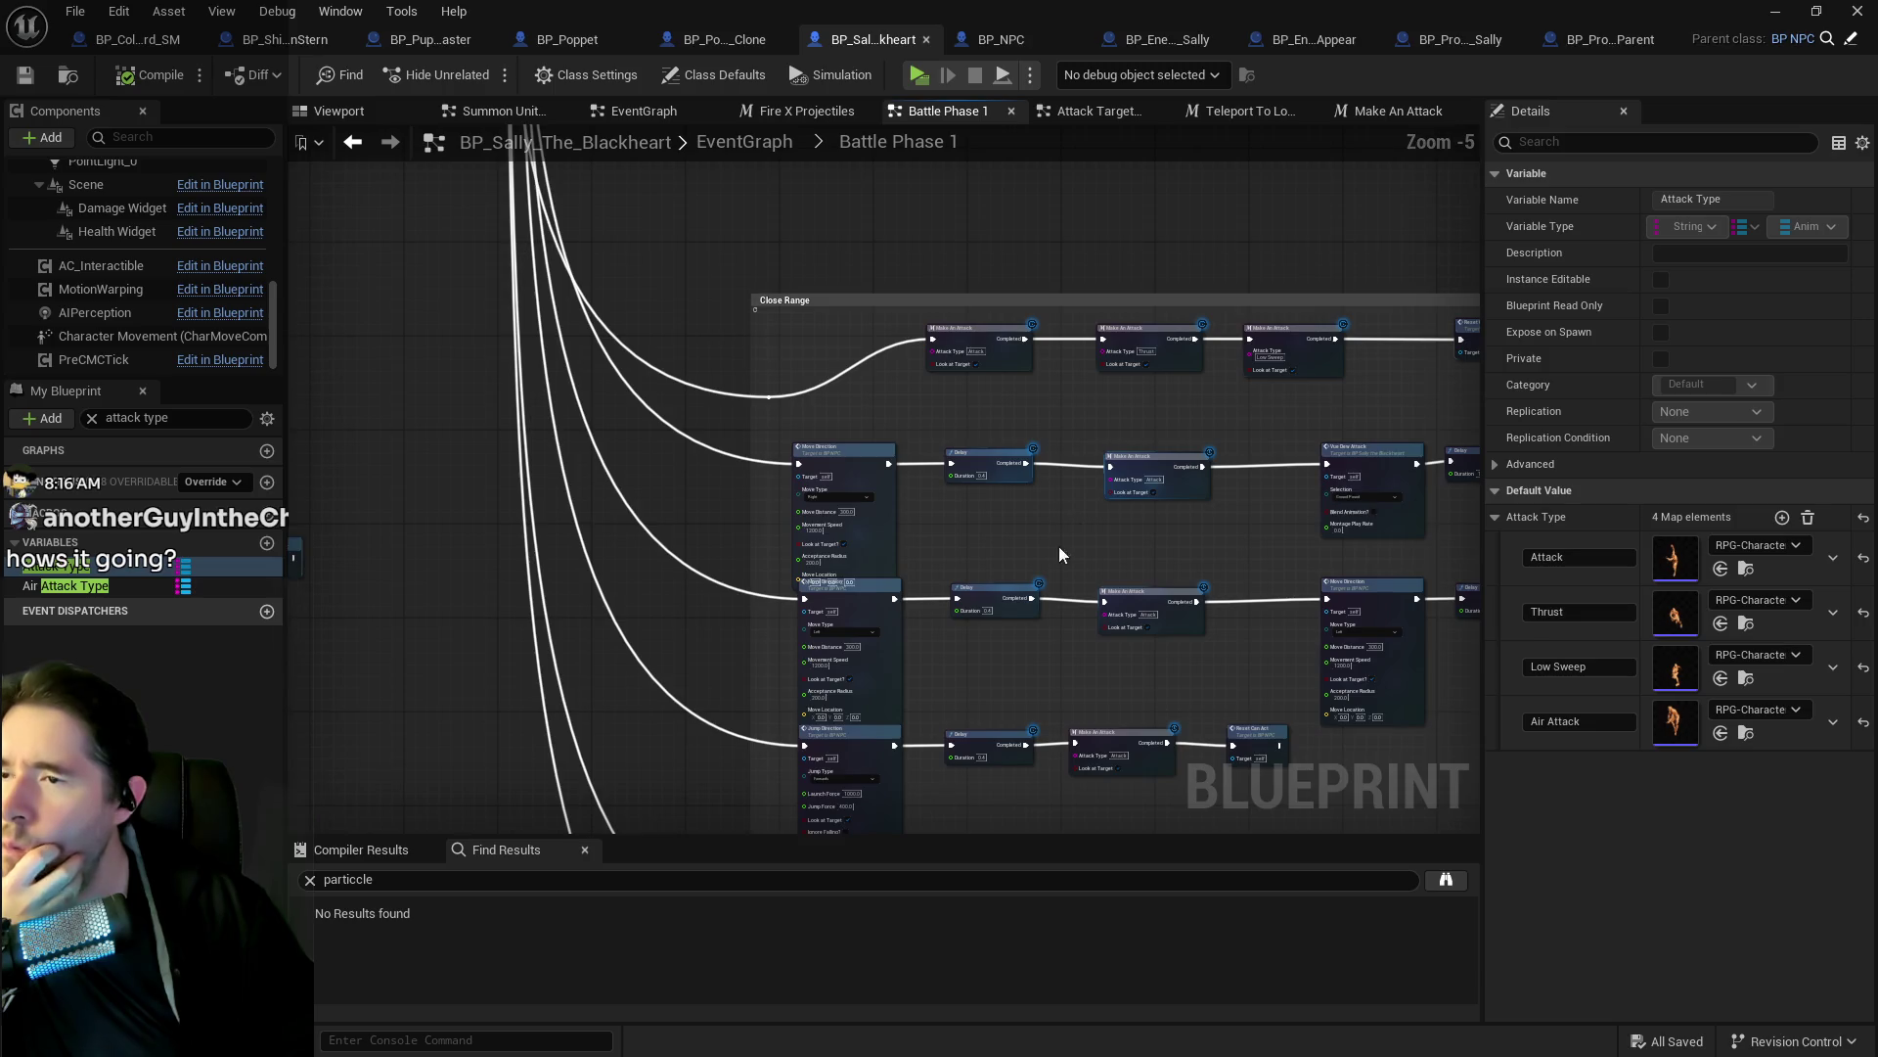
left_click_drag(965, 291, 956, 492)
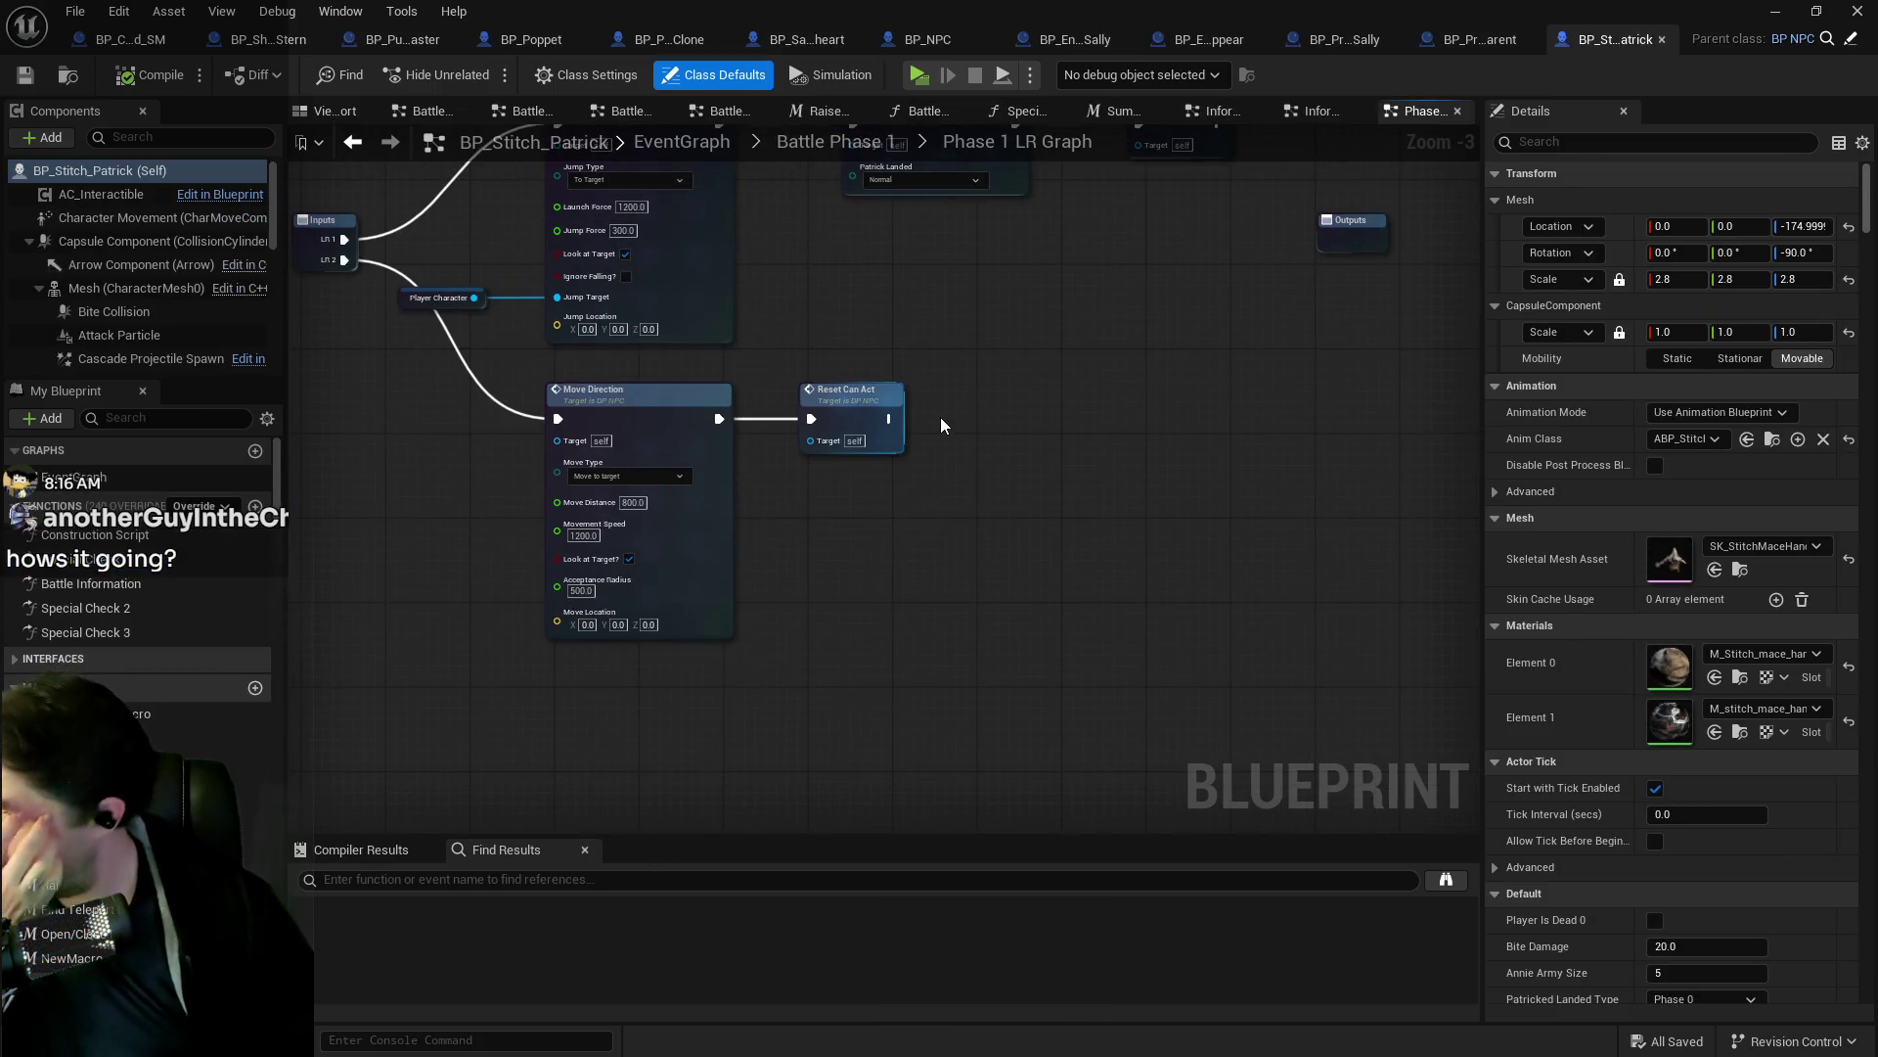
Go up to Battle Phase 1, peek into the Phase 1 SR Graph, and return.
left_click(843, 145)
scroll(1228, 412, "up", 3)
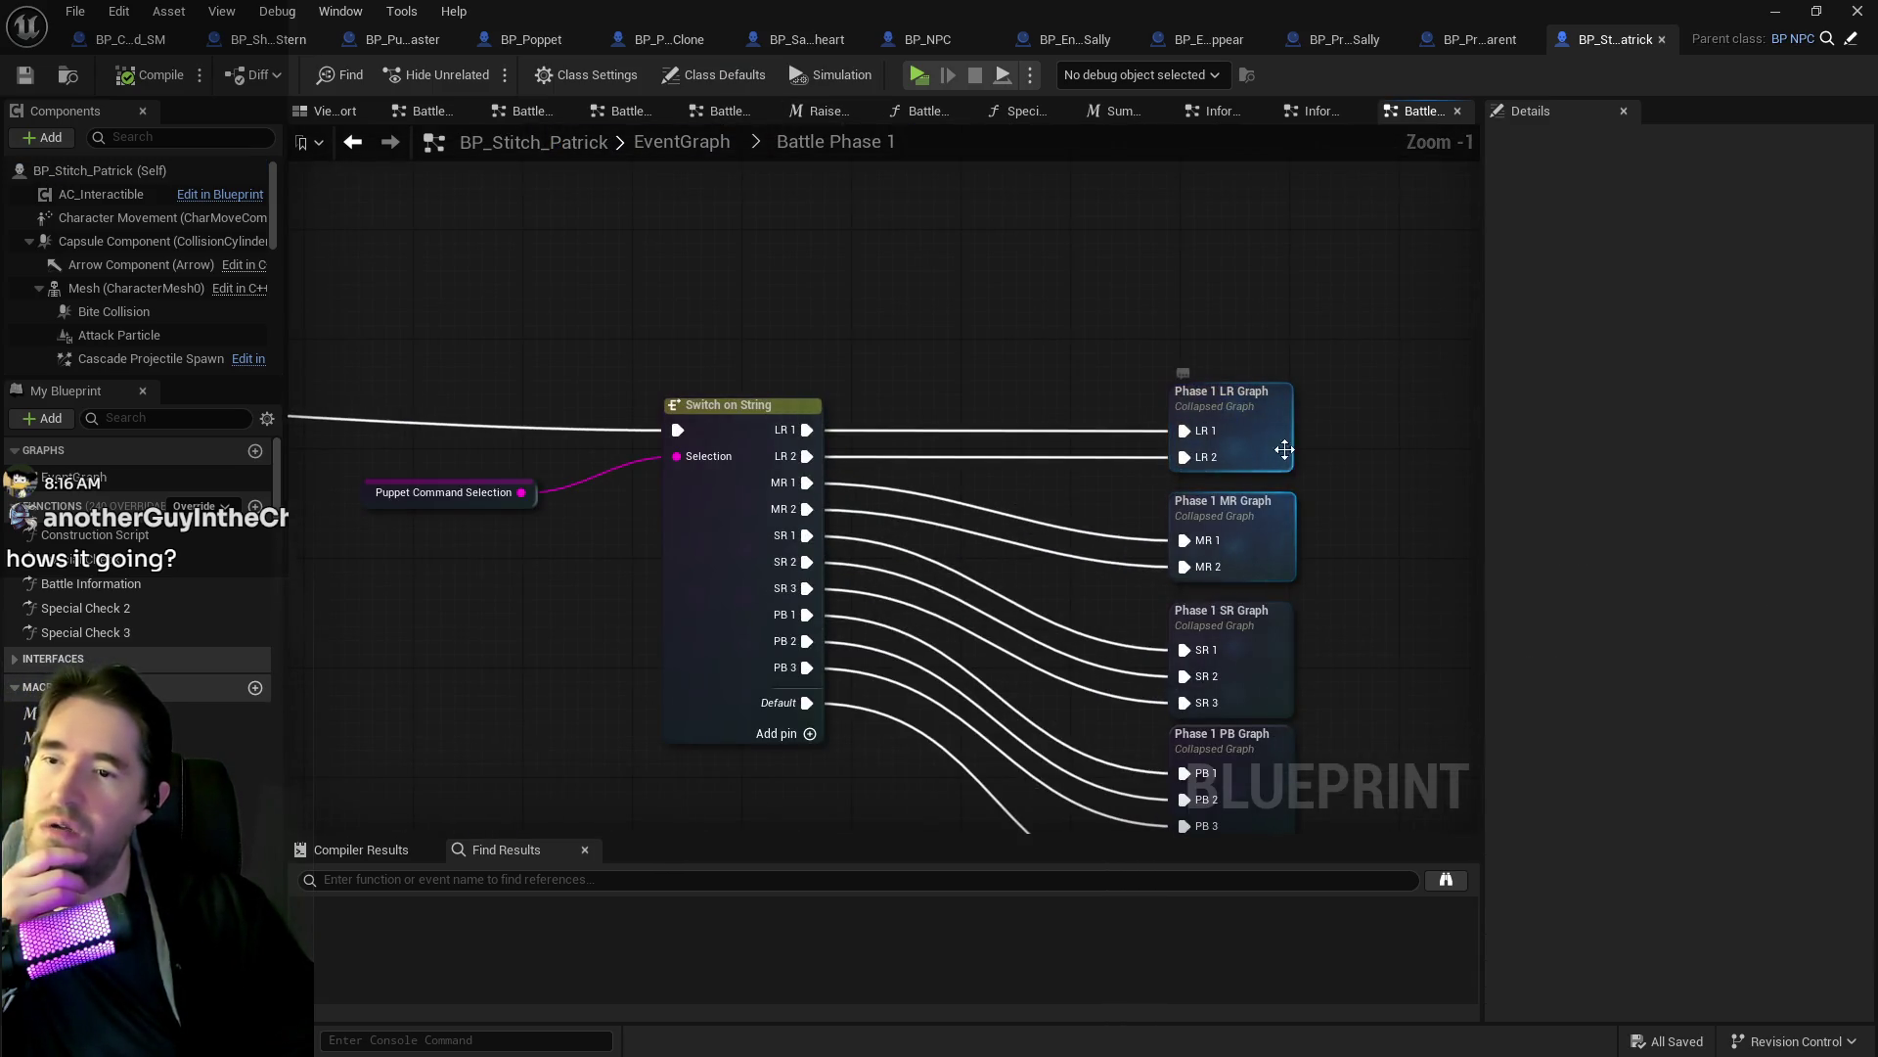
left_click_drag(1255, 473, 1108, 254)
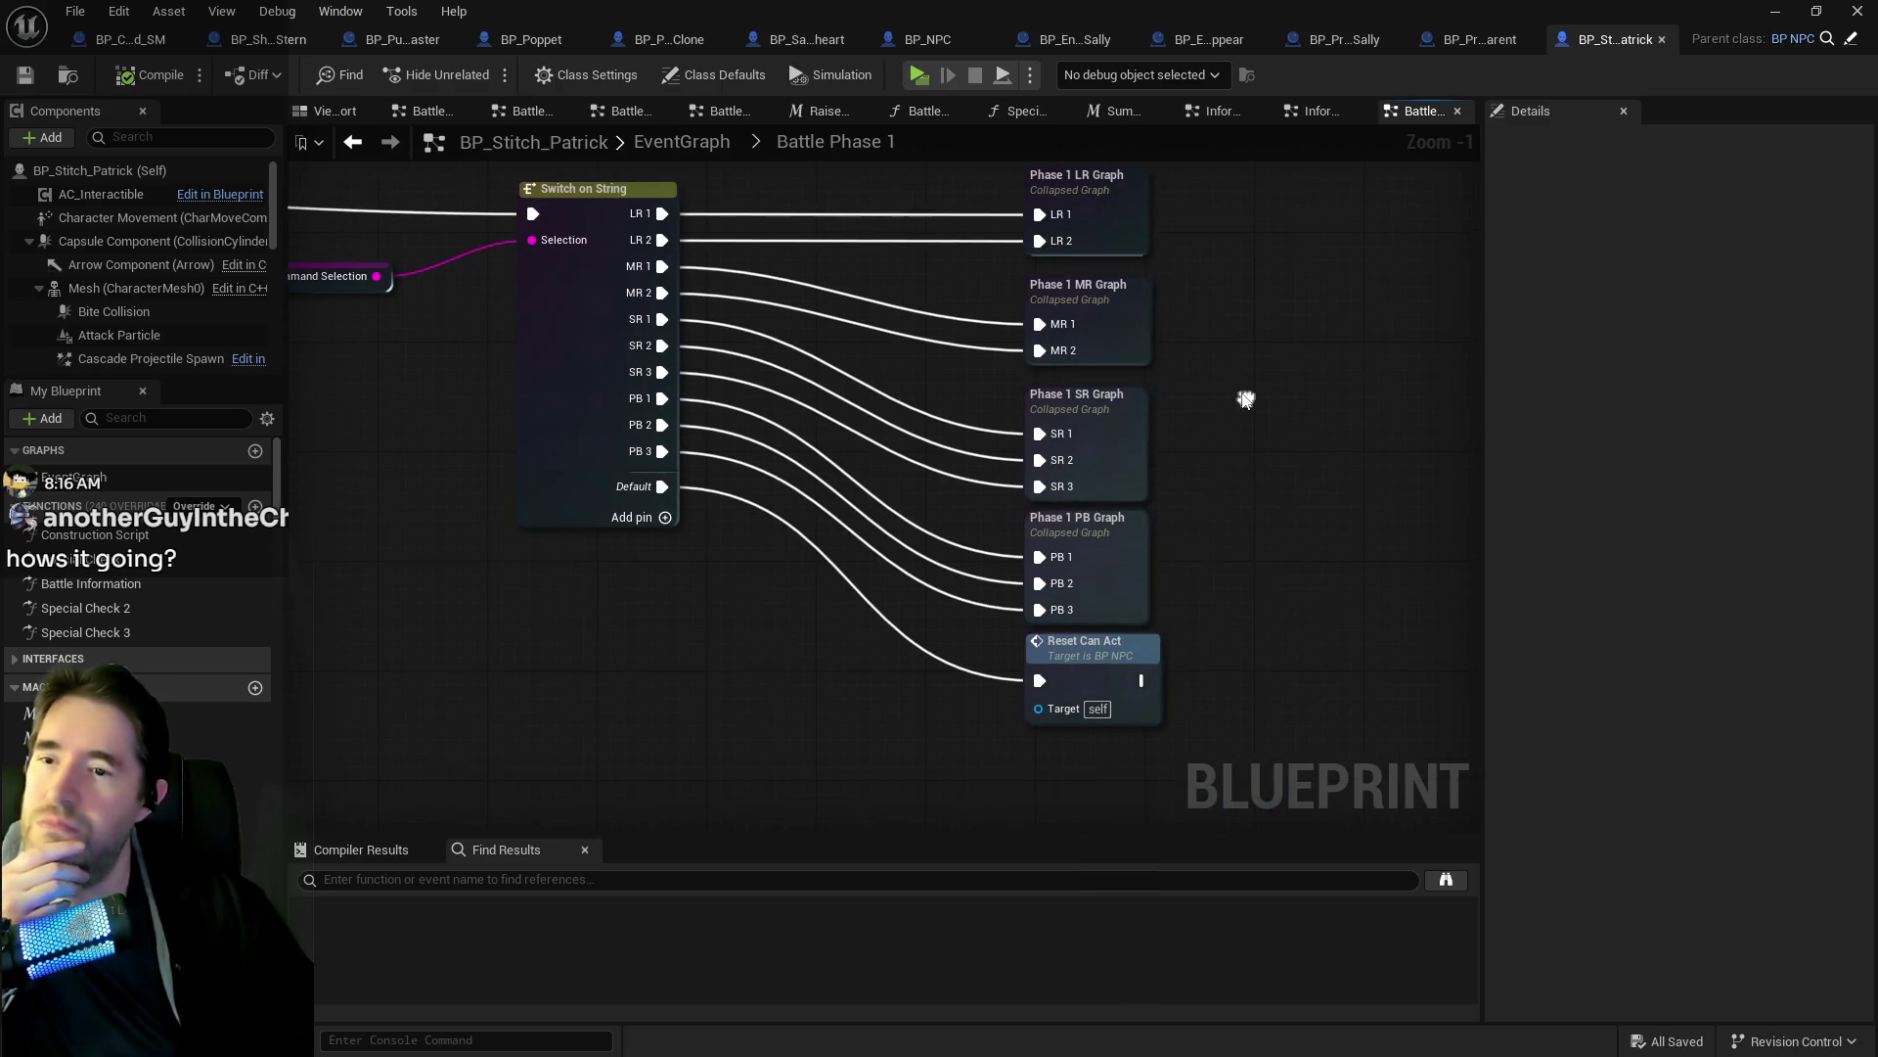
double_click(1086, 440)
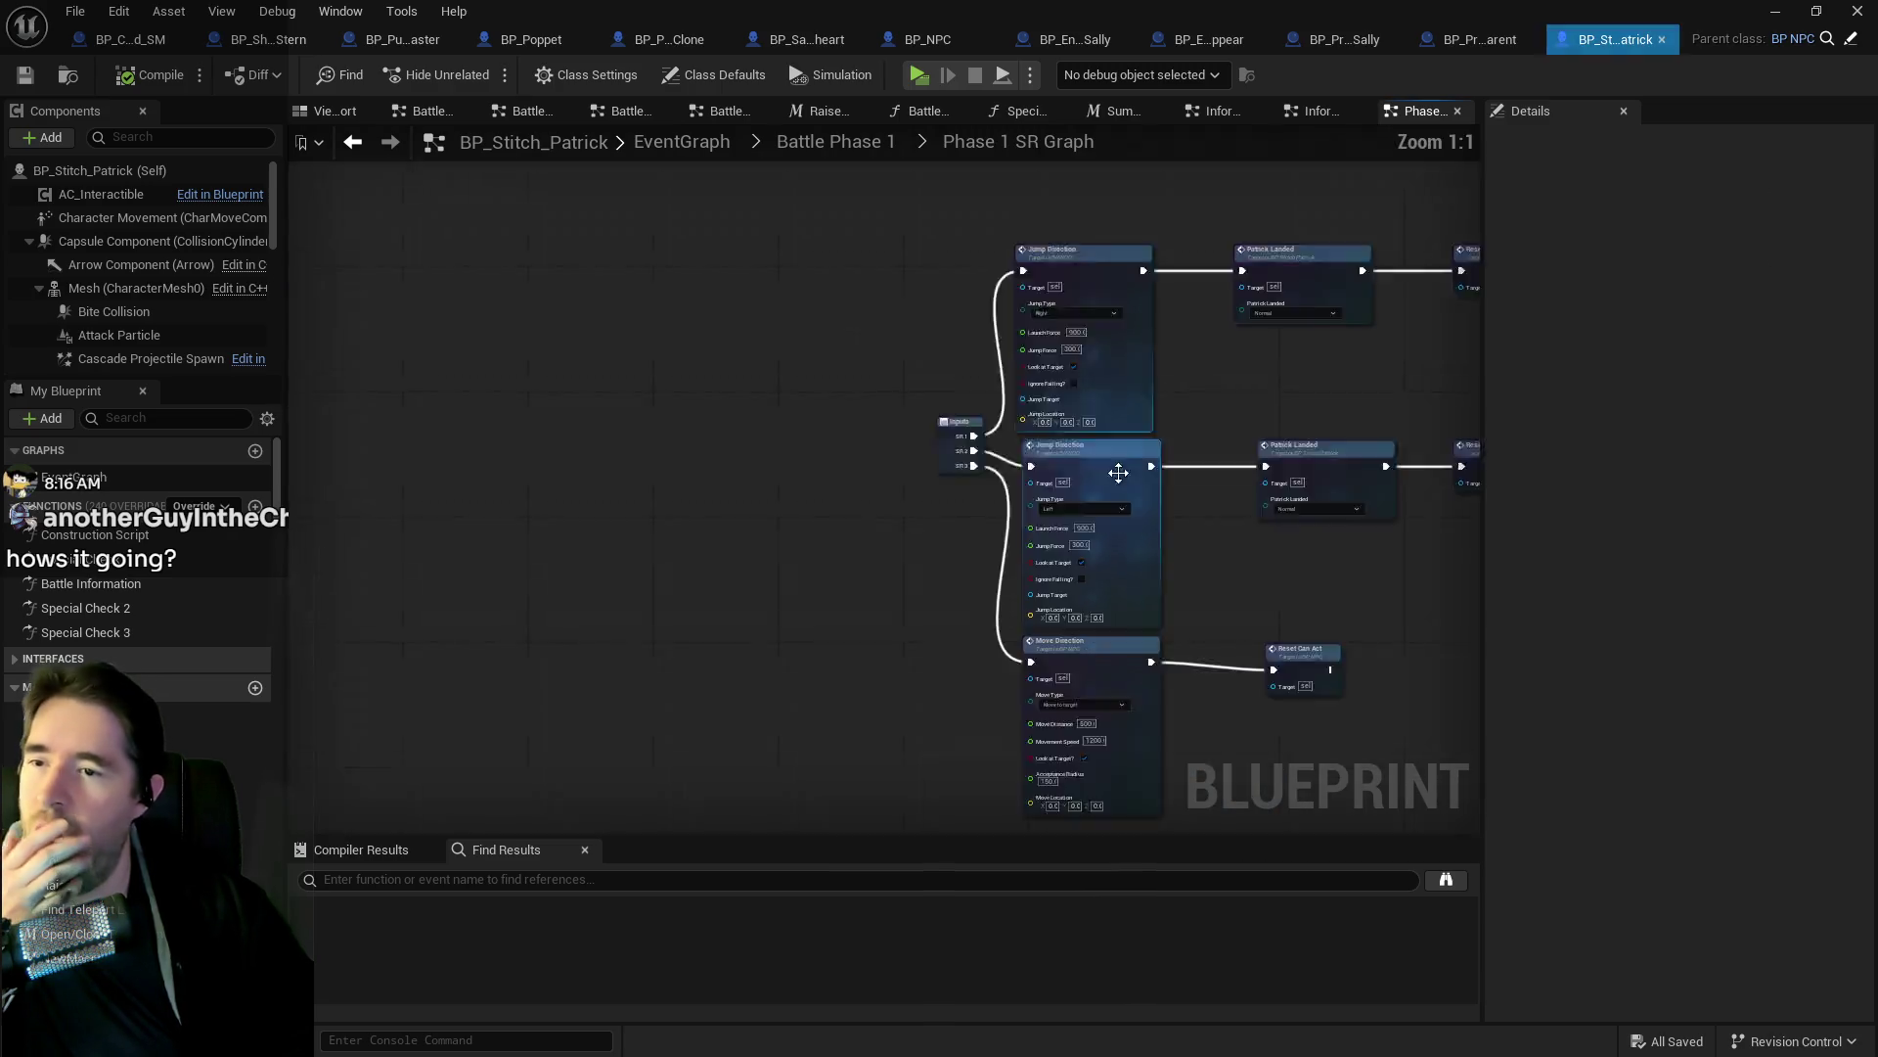
scroll(798, 449, "up", 1)
scroll(798, 449, "down", 2)
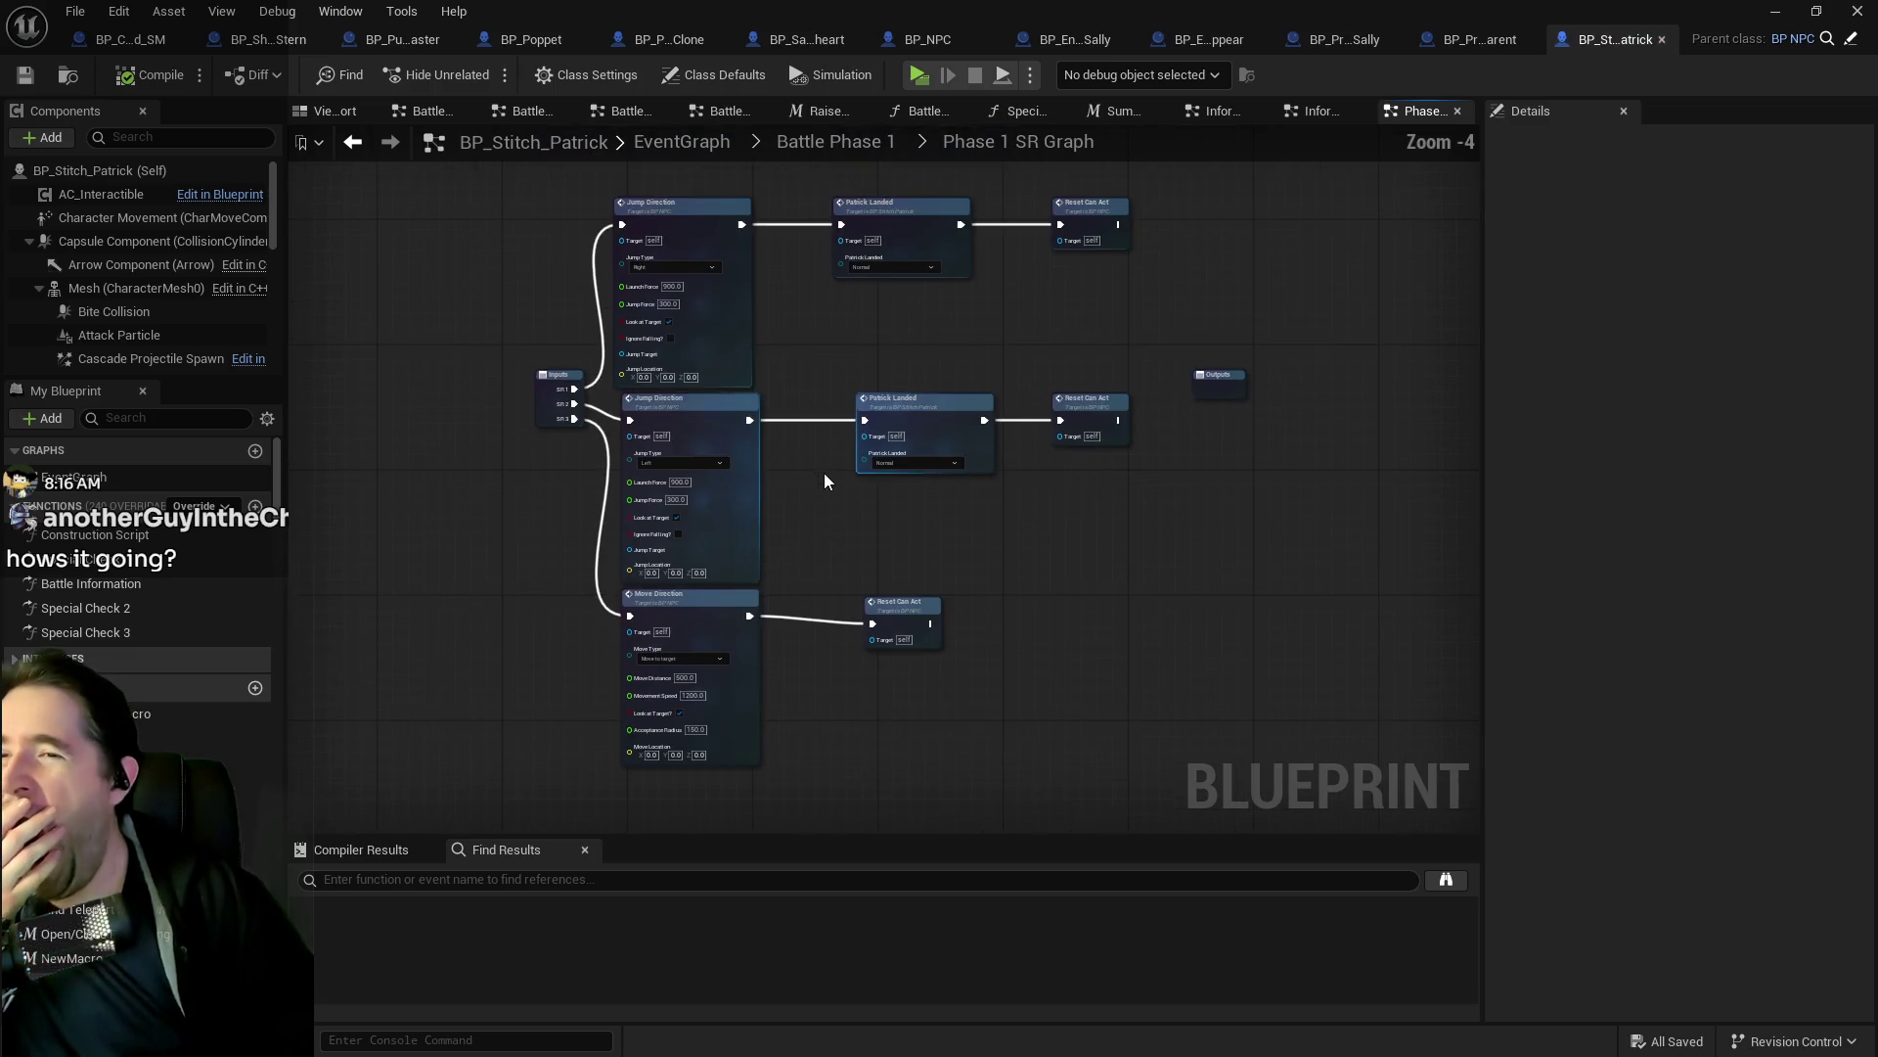
left_click(837, 143)
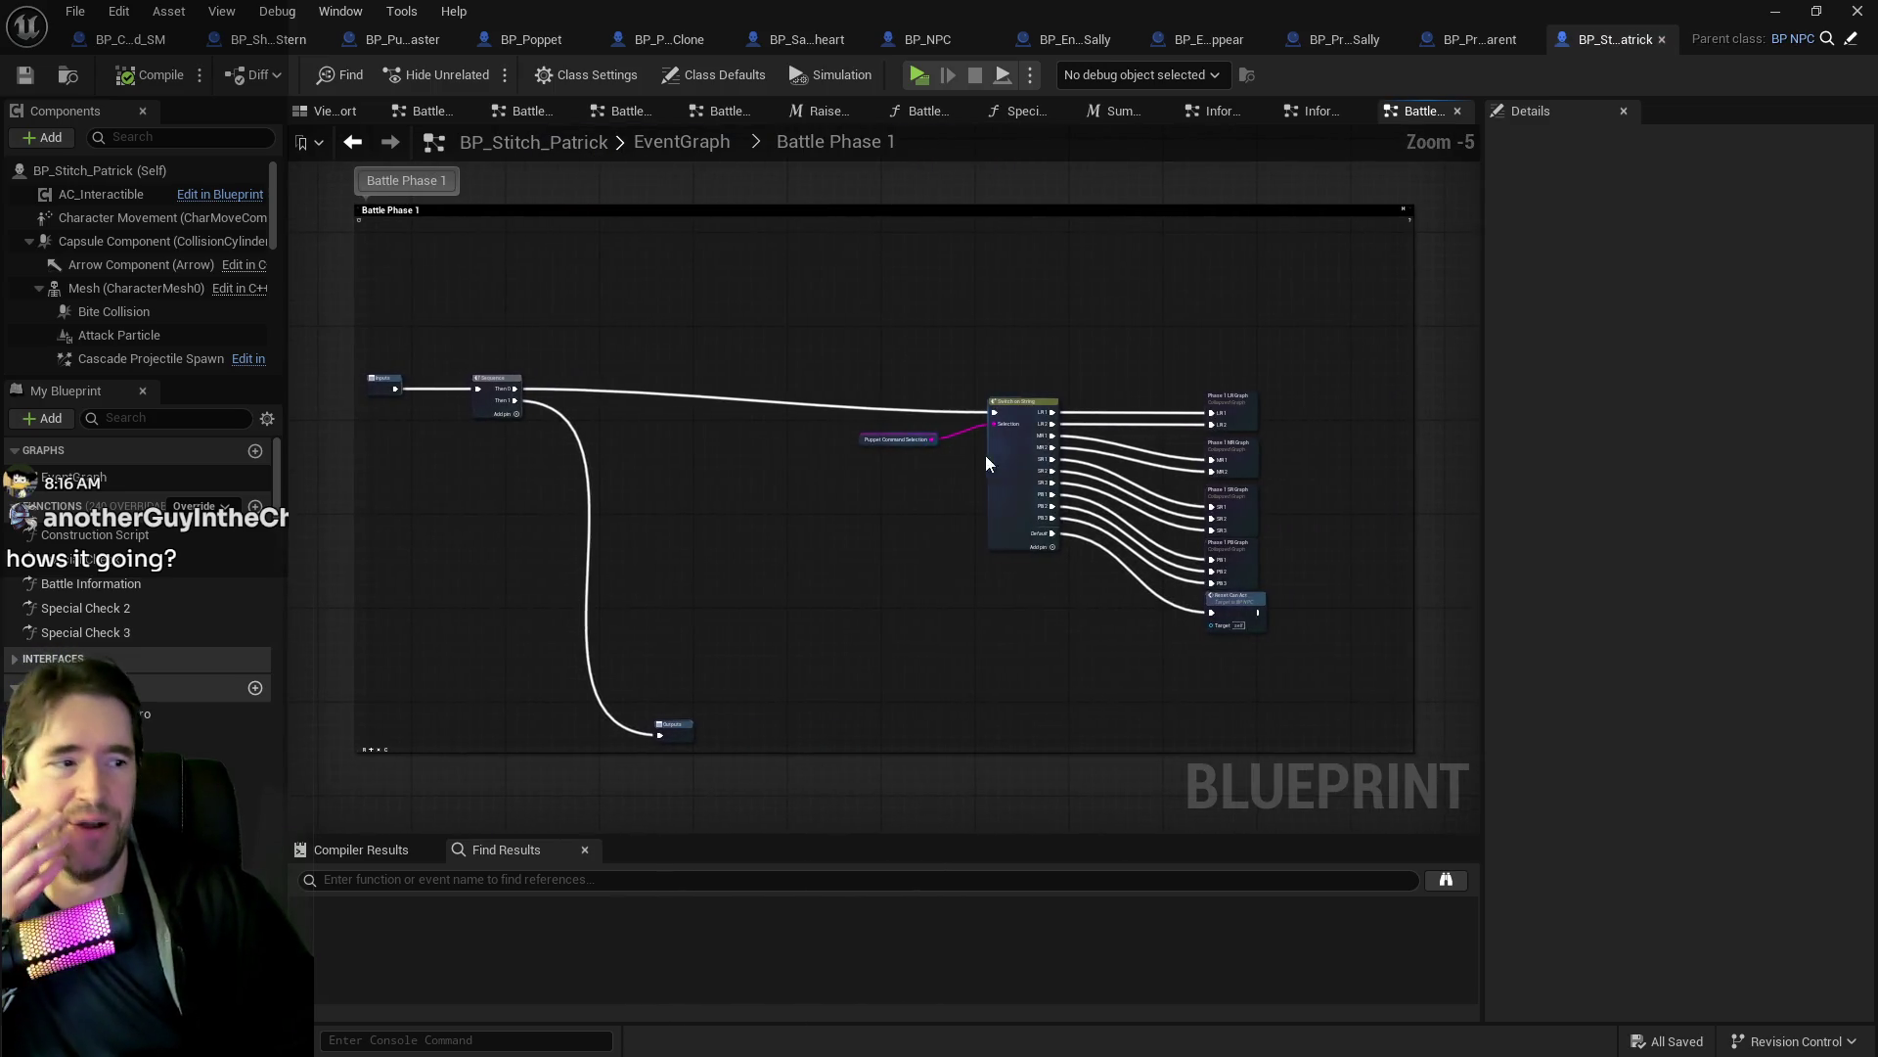
Open the Phase 1 PB Graph and dive into its Bite Attack Macro.
scroll(1218, 612, "up", 4)
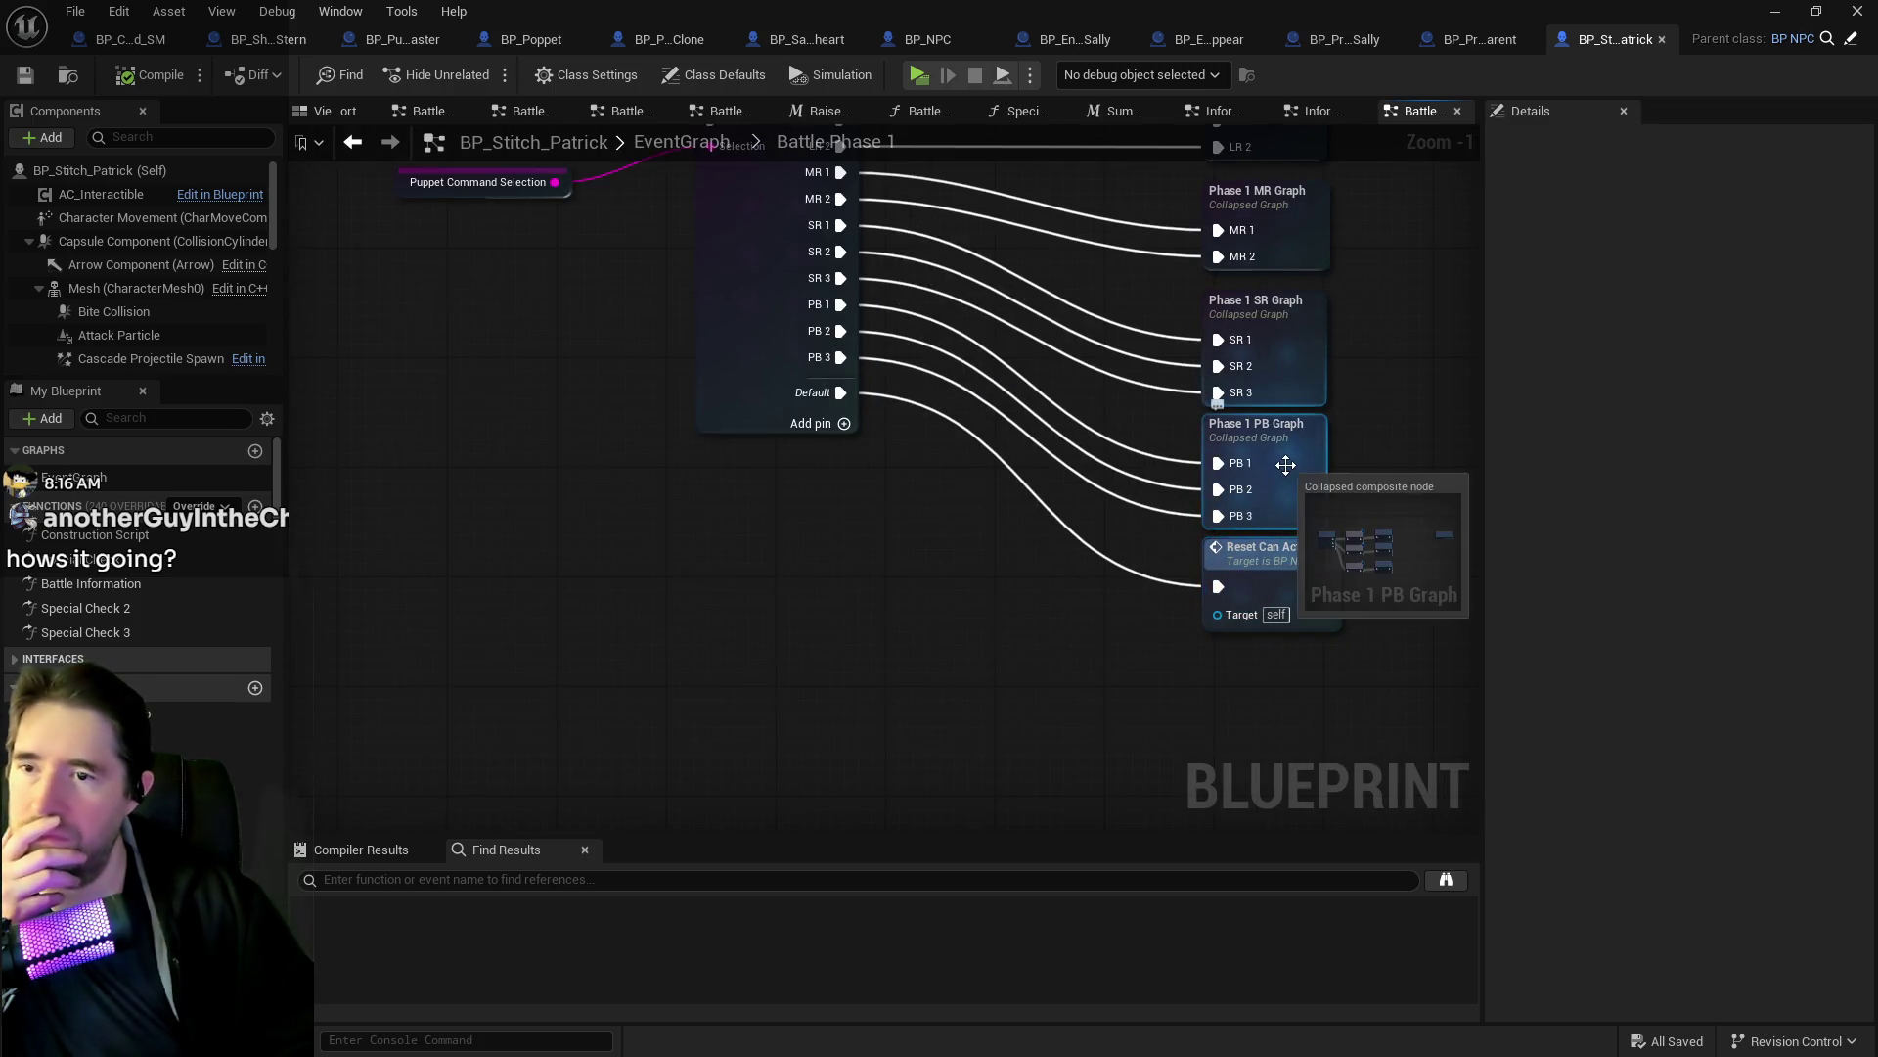
double_click(1271, 479)
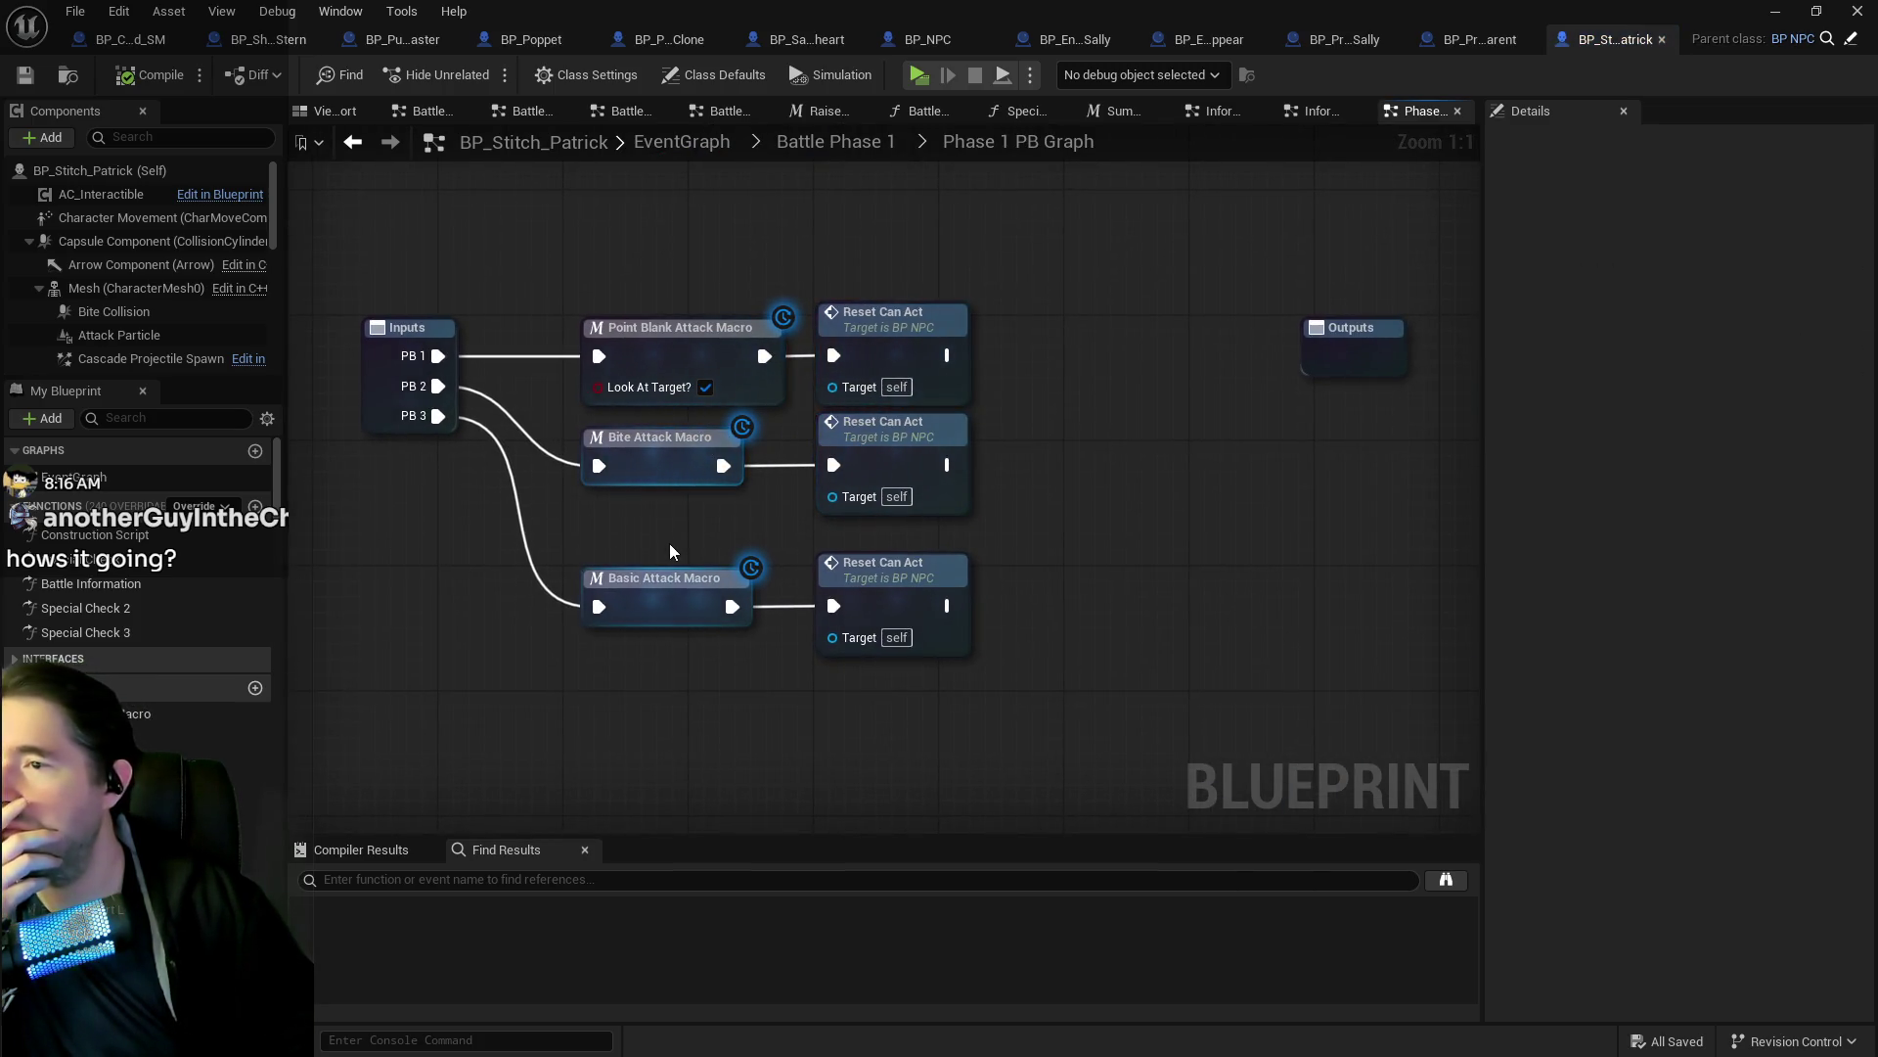
left_click(704, 364)
left_click(646, 450)
double_click(645, 450)
Review the Bite Attack Macro's Face the Target, Spawn Sound and Play Montage nodes, then close it.
scroll(683, 432, "up", 5)
mouse_move(805, 582)
left_mouse_down()
mouse_move(1125, 547)
mouse_move(470, 529)
left_mouse_up()
mouse_move(998, 587)
left_mouse_down()
mouse_move(541, 587)
mouse_move(1223, 645)
left_mouse_up()
left_click_drag(547, 587, 1396, 689)
left_click_drag(1153, 653, 1745, 692)
left_click_drag(1312, 645, 477, 615)
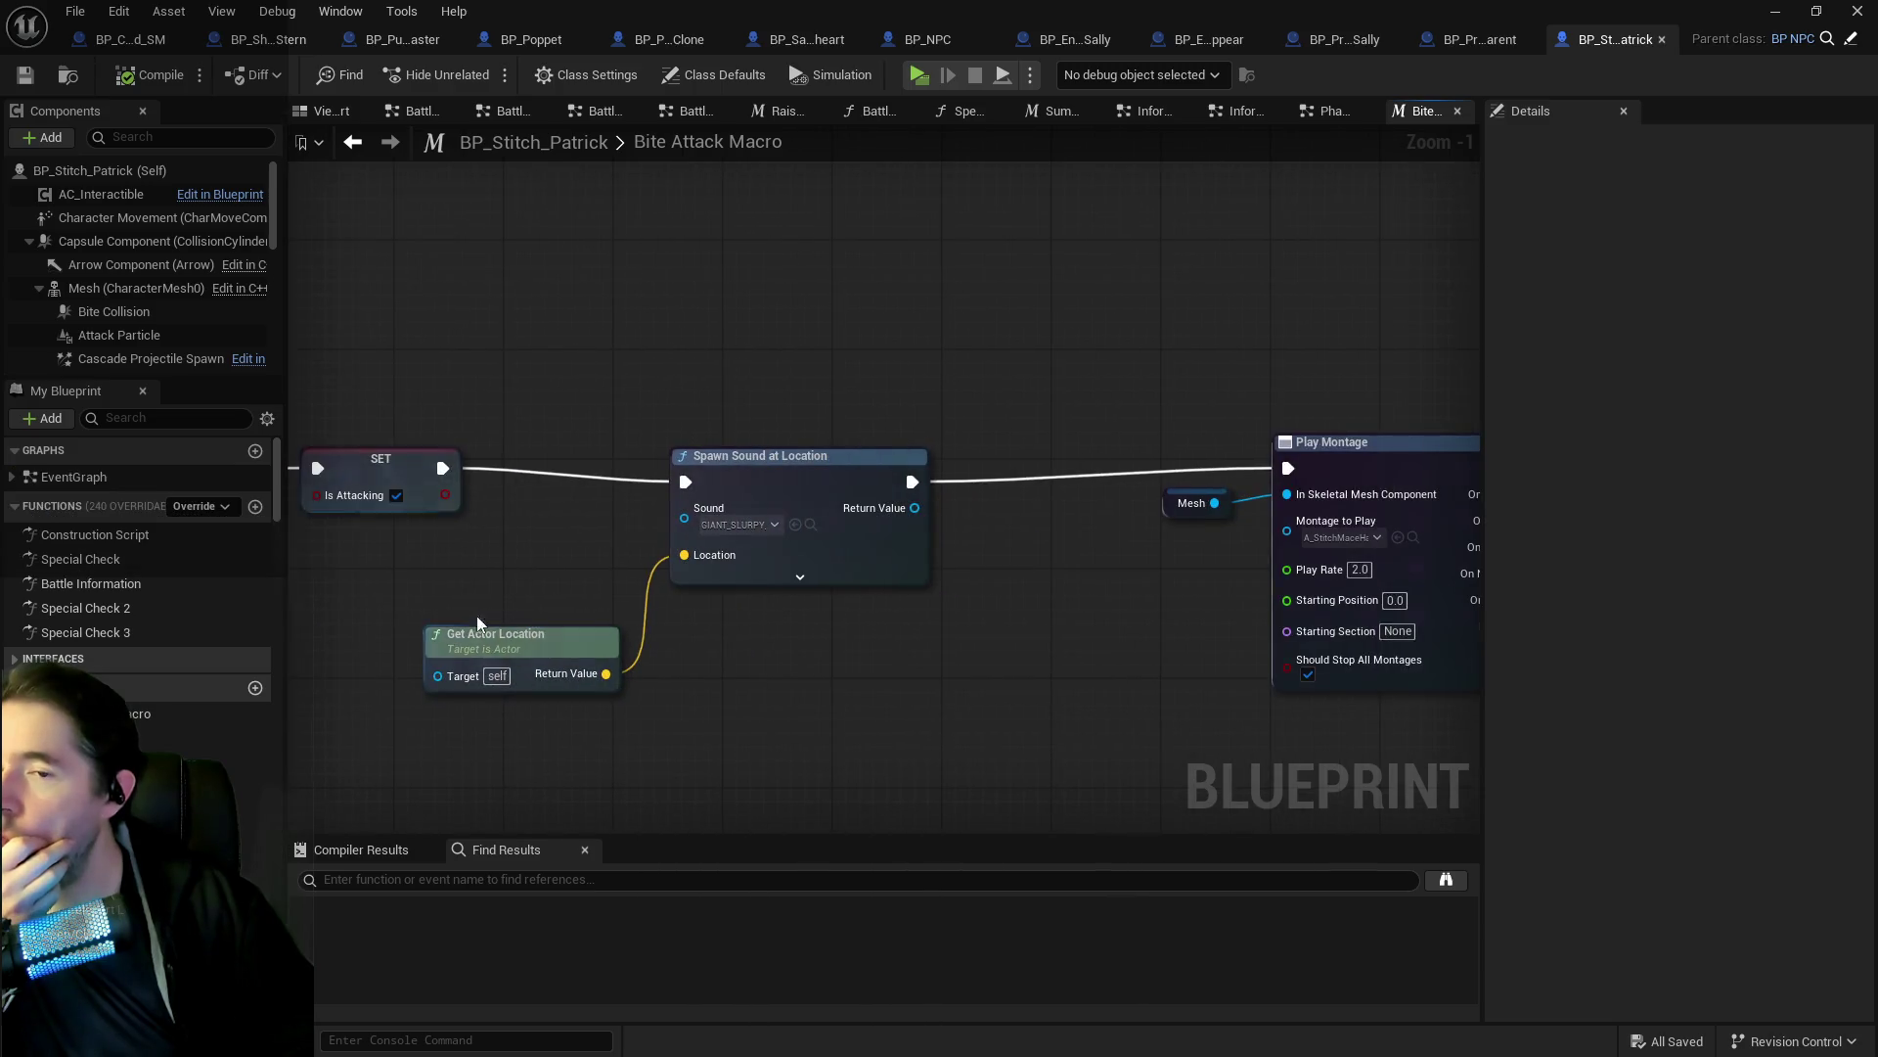
scroll(1051, 672, "down", 1)
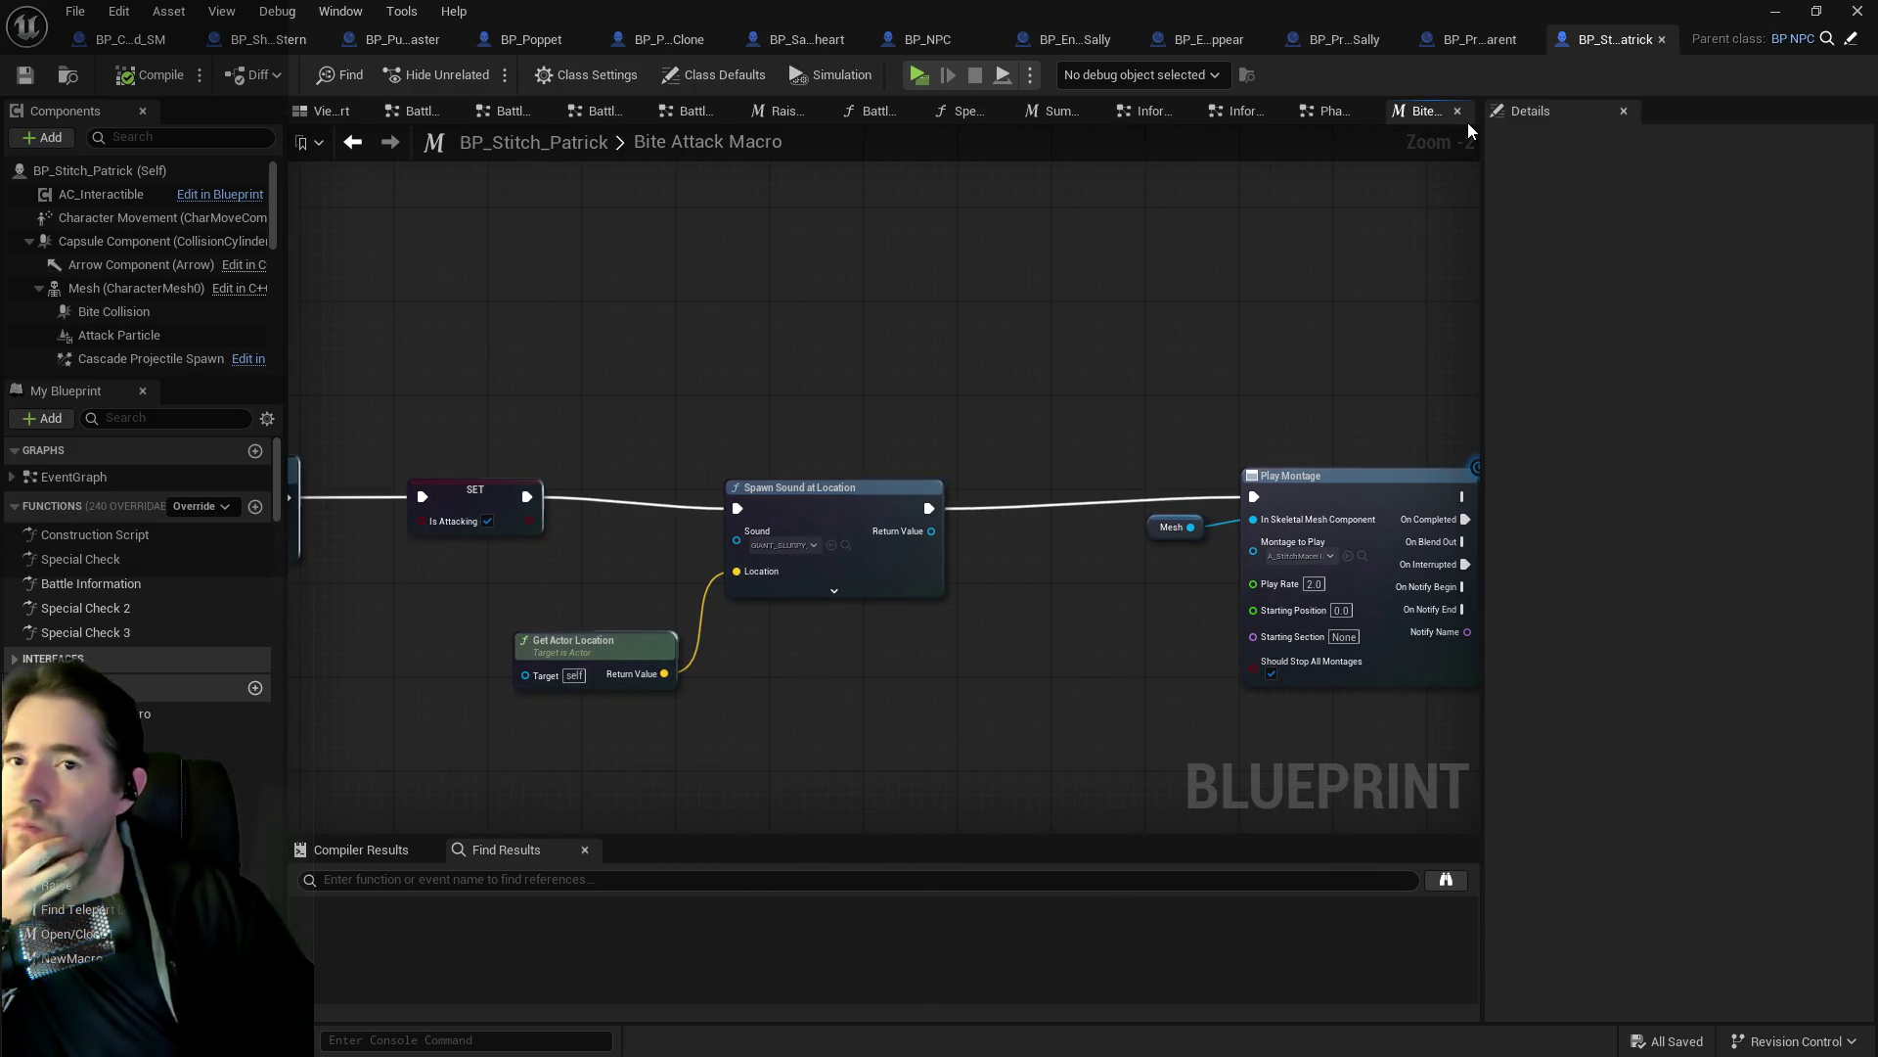
mouse_move(1380, 337)
left_mouse_down()
mouse_move(303, 375)
mouse_move(1321, 371)
left_mouse_up()
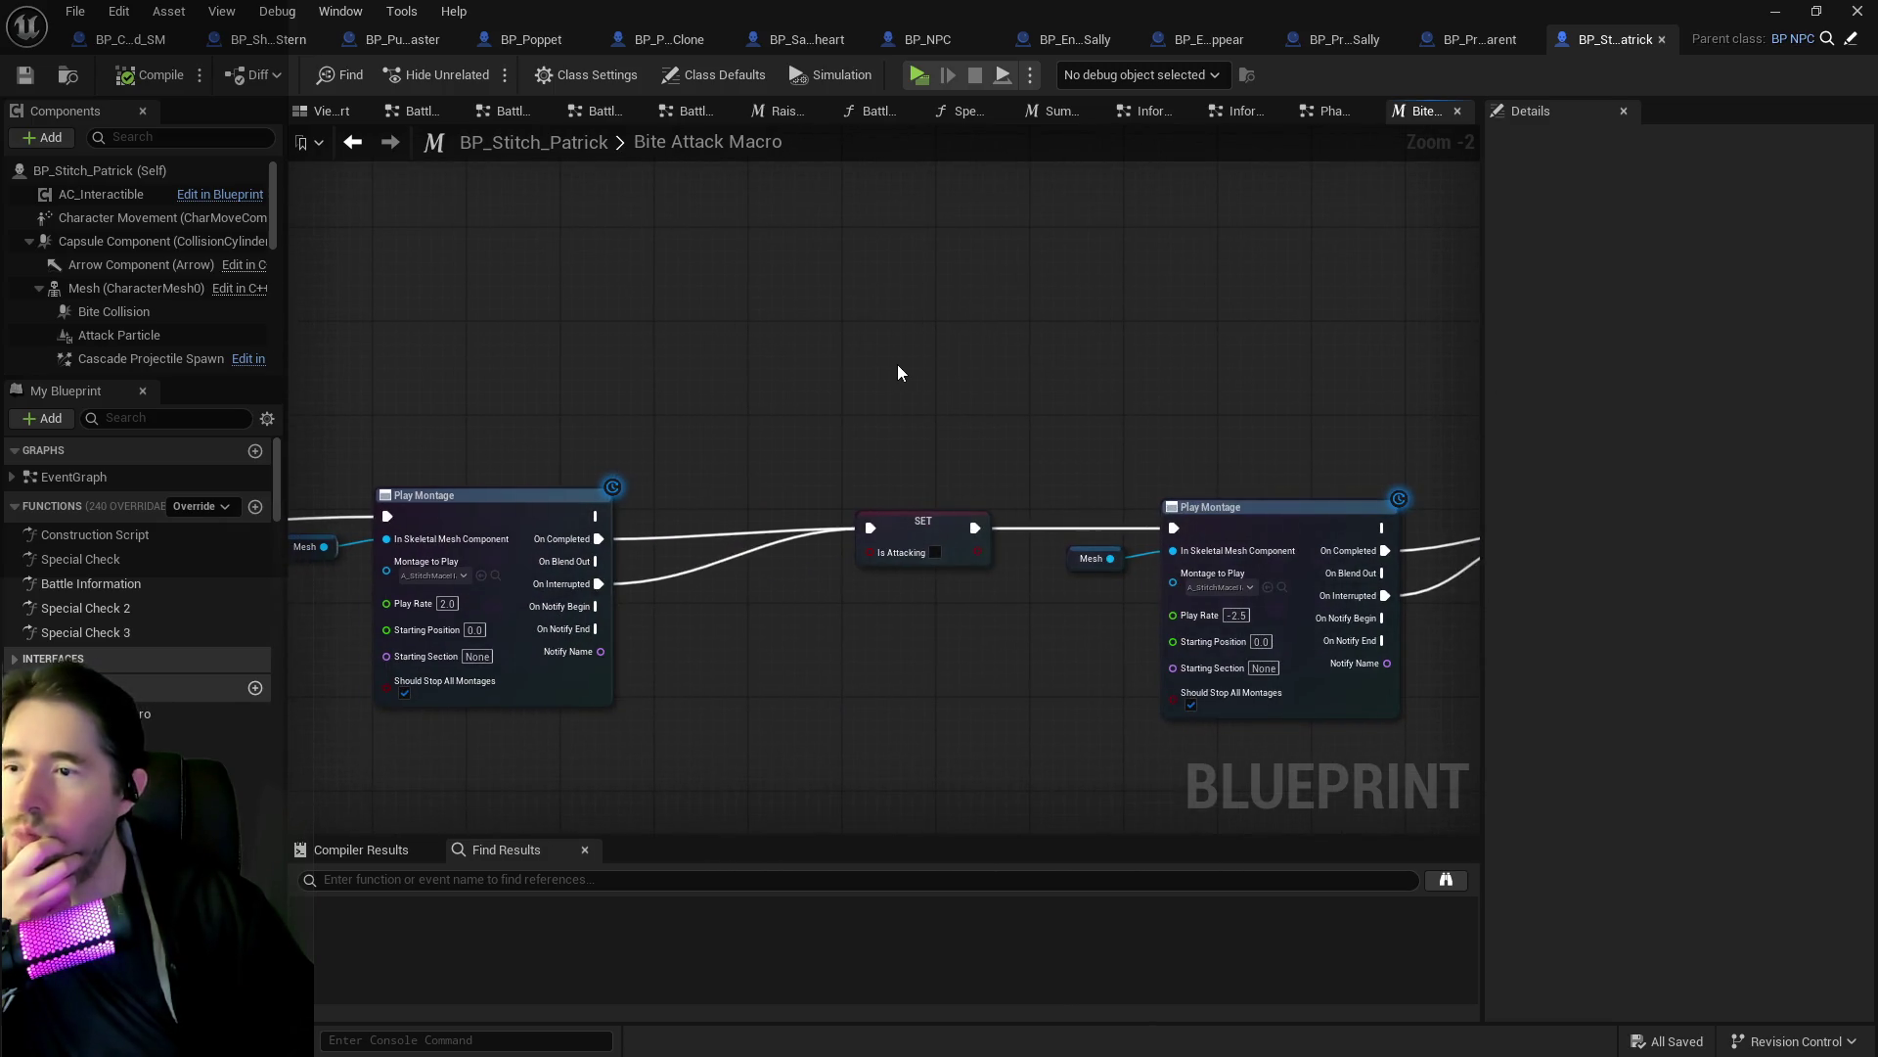
left_click(1457, 111)
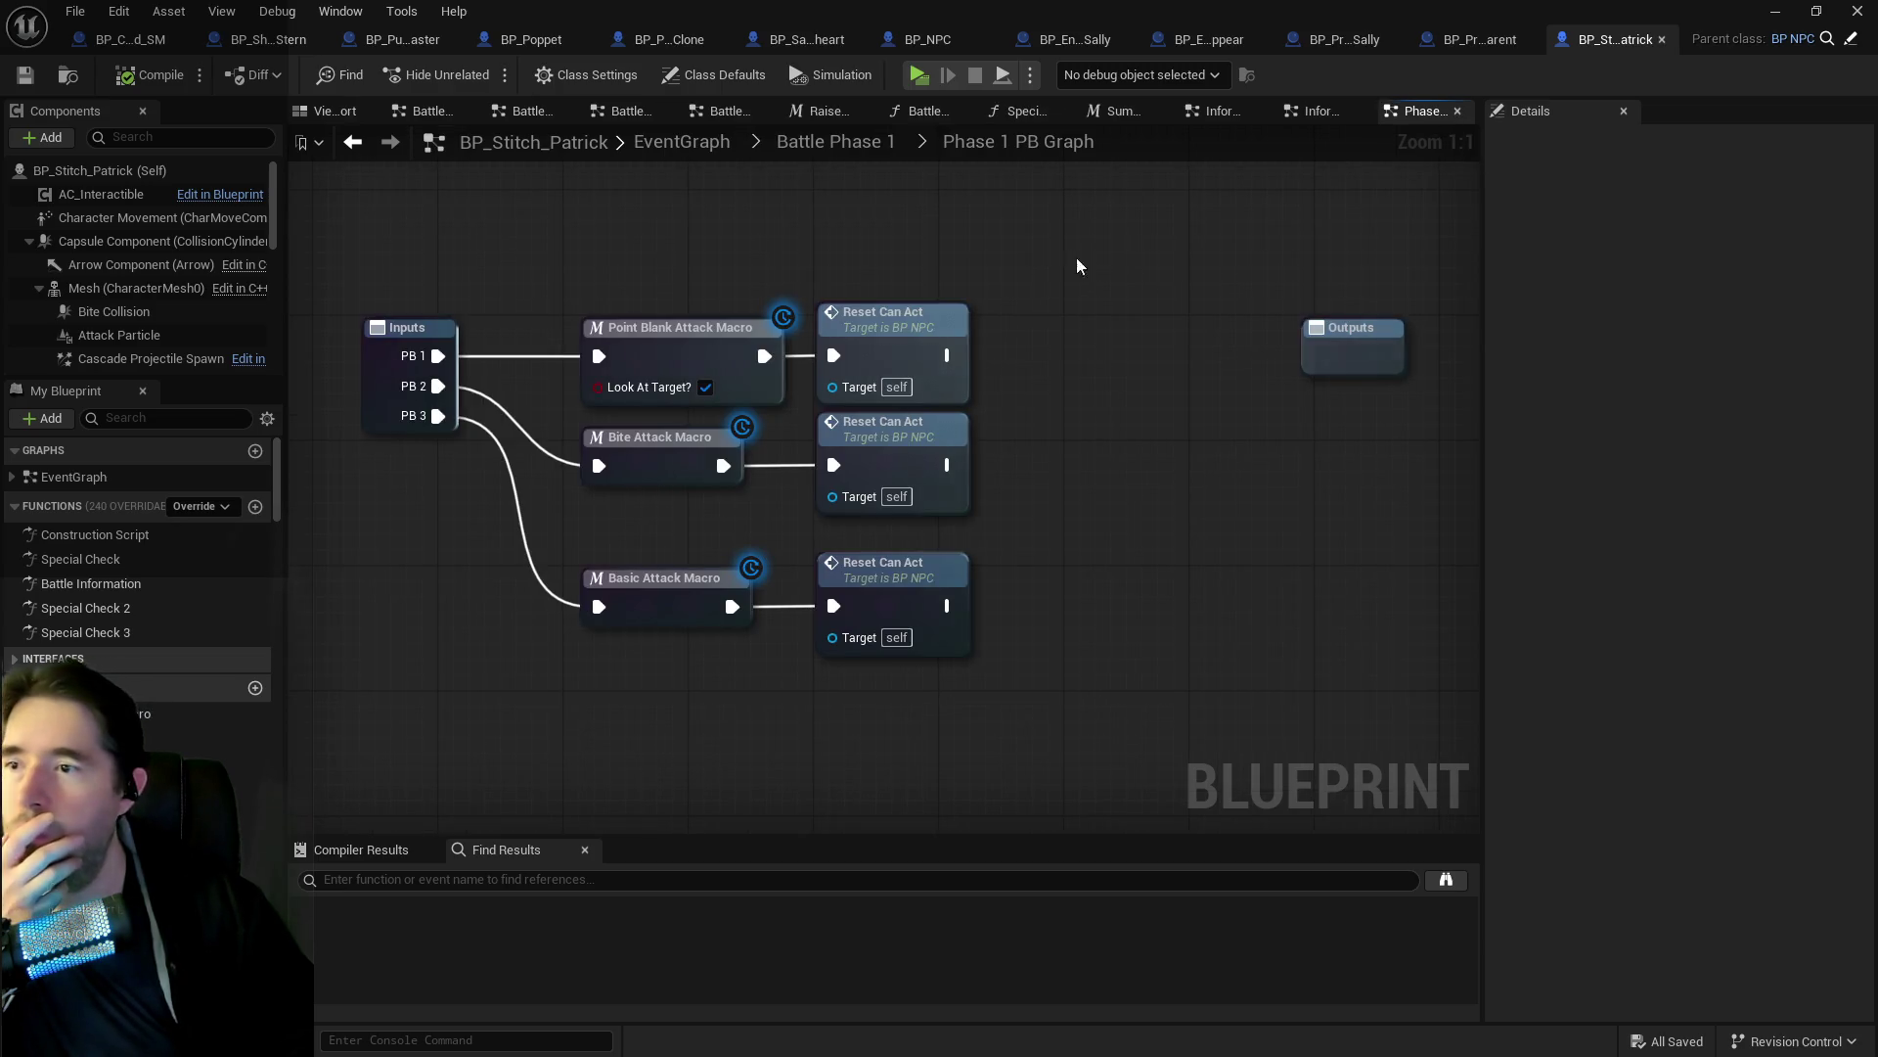
Open the Basic Attack Macro graph, review it, and close it.
double_click(665, 611)
scroll(969, 516, "up", 3)
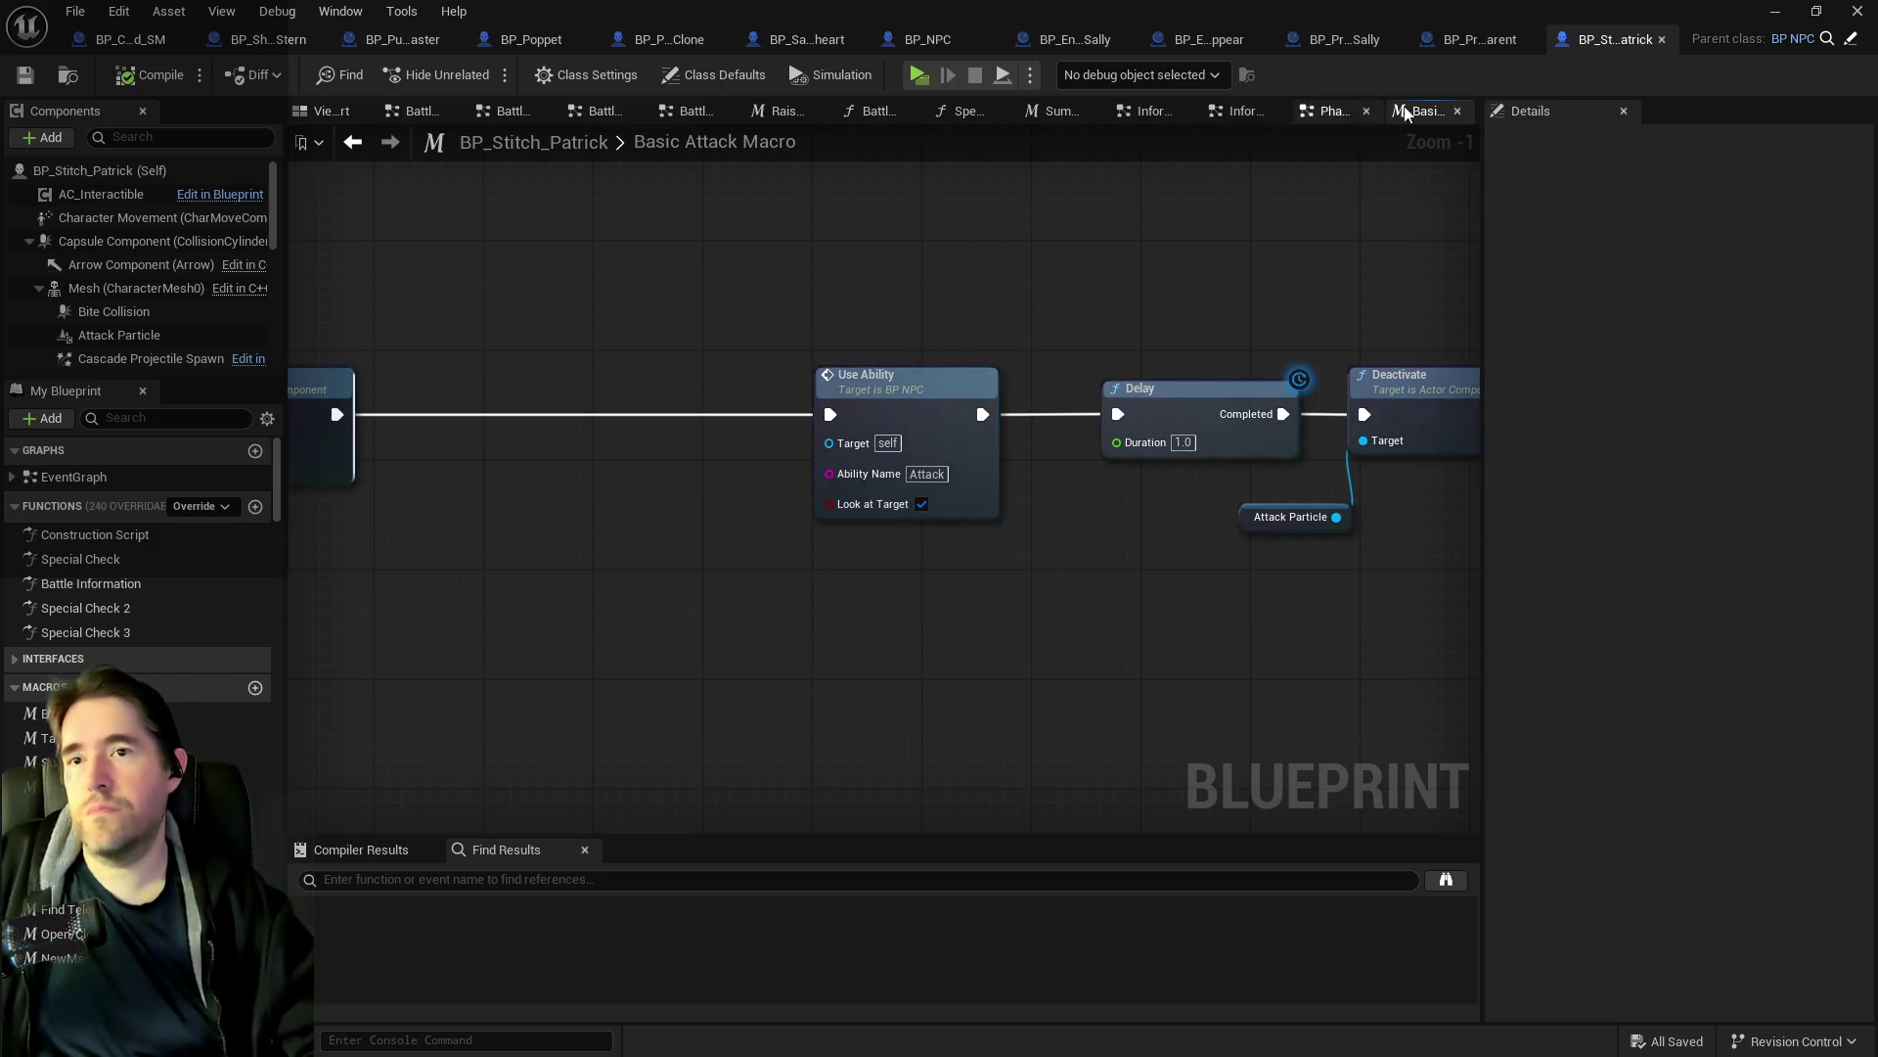
left_click(1458, 110)
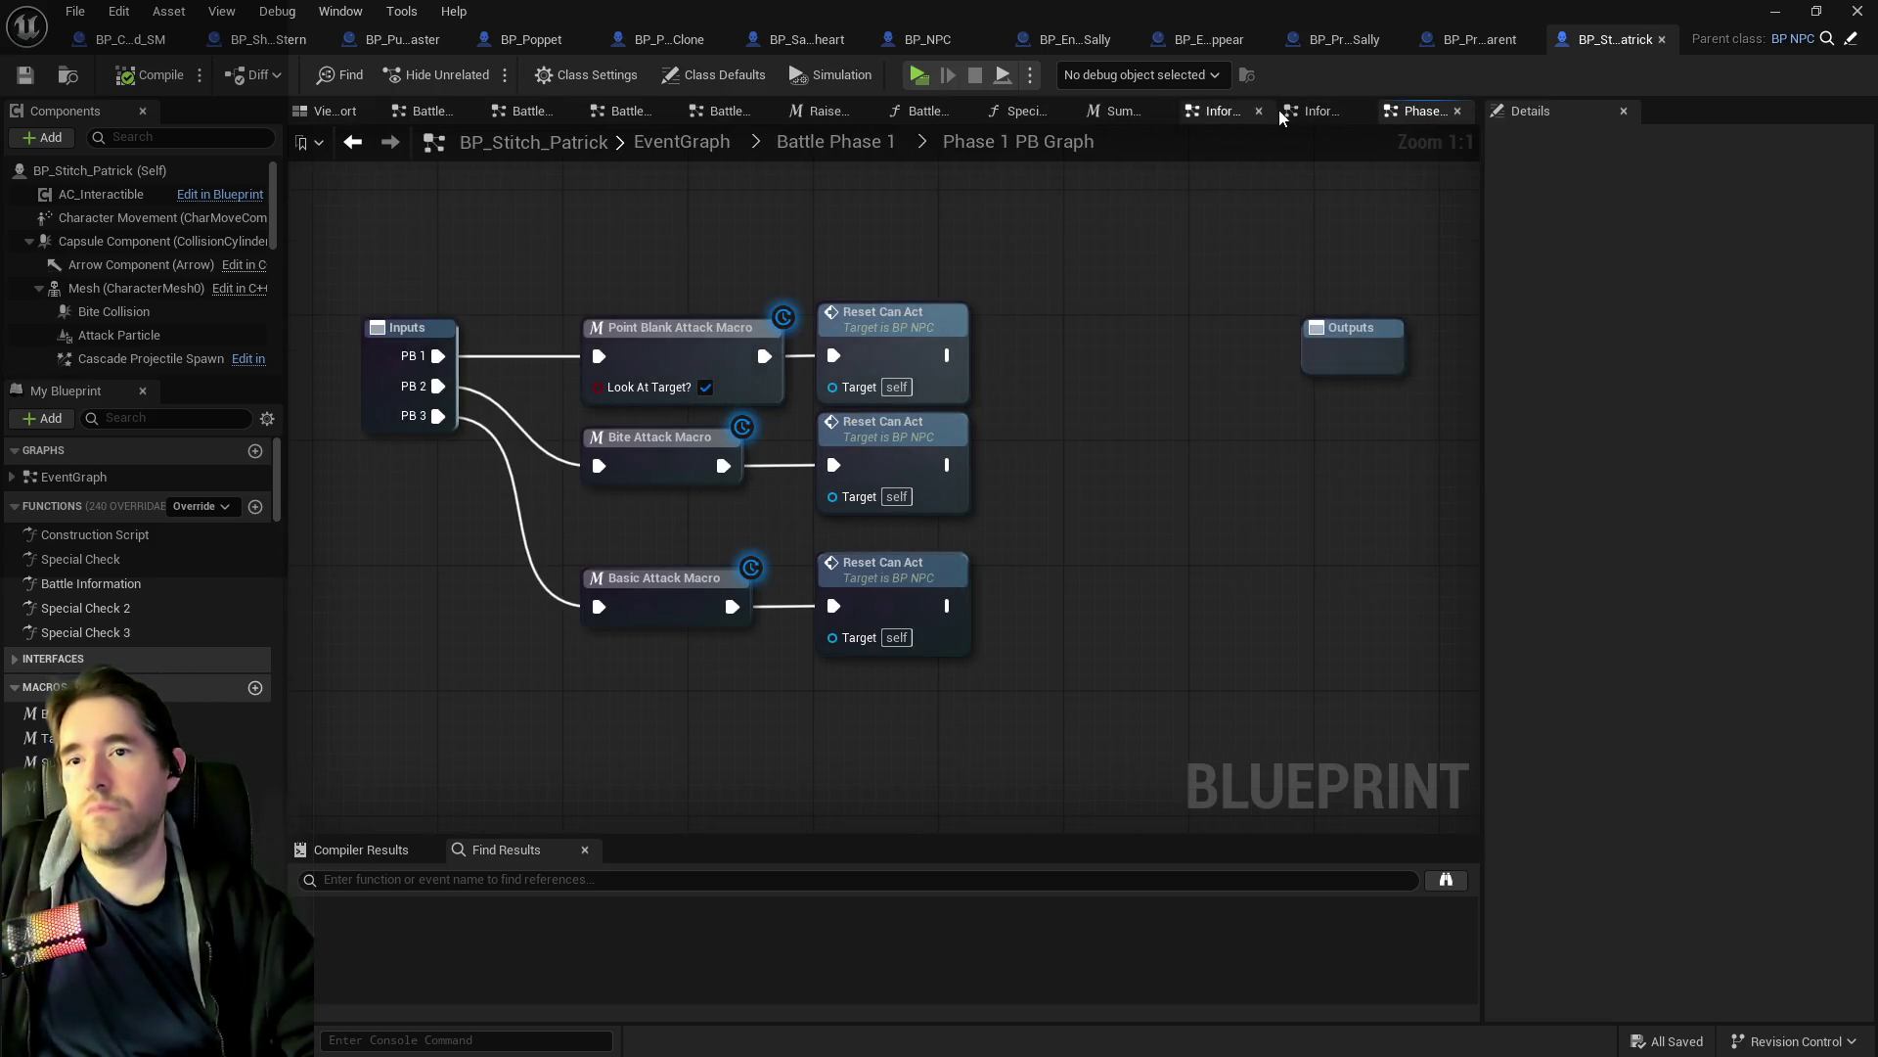
Flip between Information Gathering and Phase 1 PB graphs, then BP_Projectile_Parent and BP_Sally_The_Blackheart.
left_click(1311, 112)
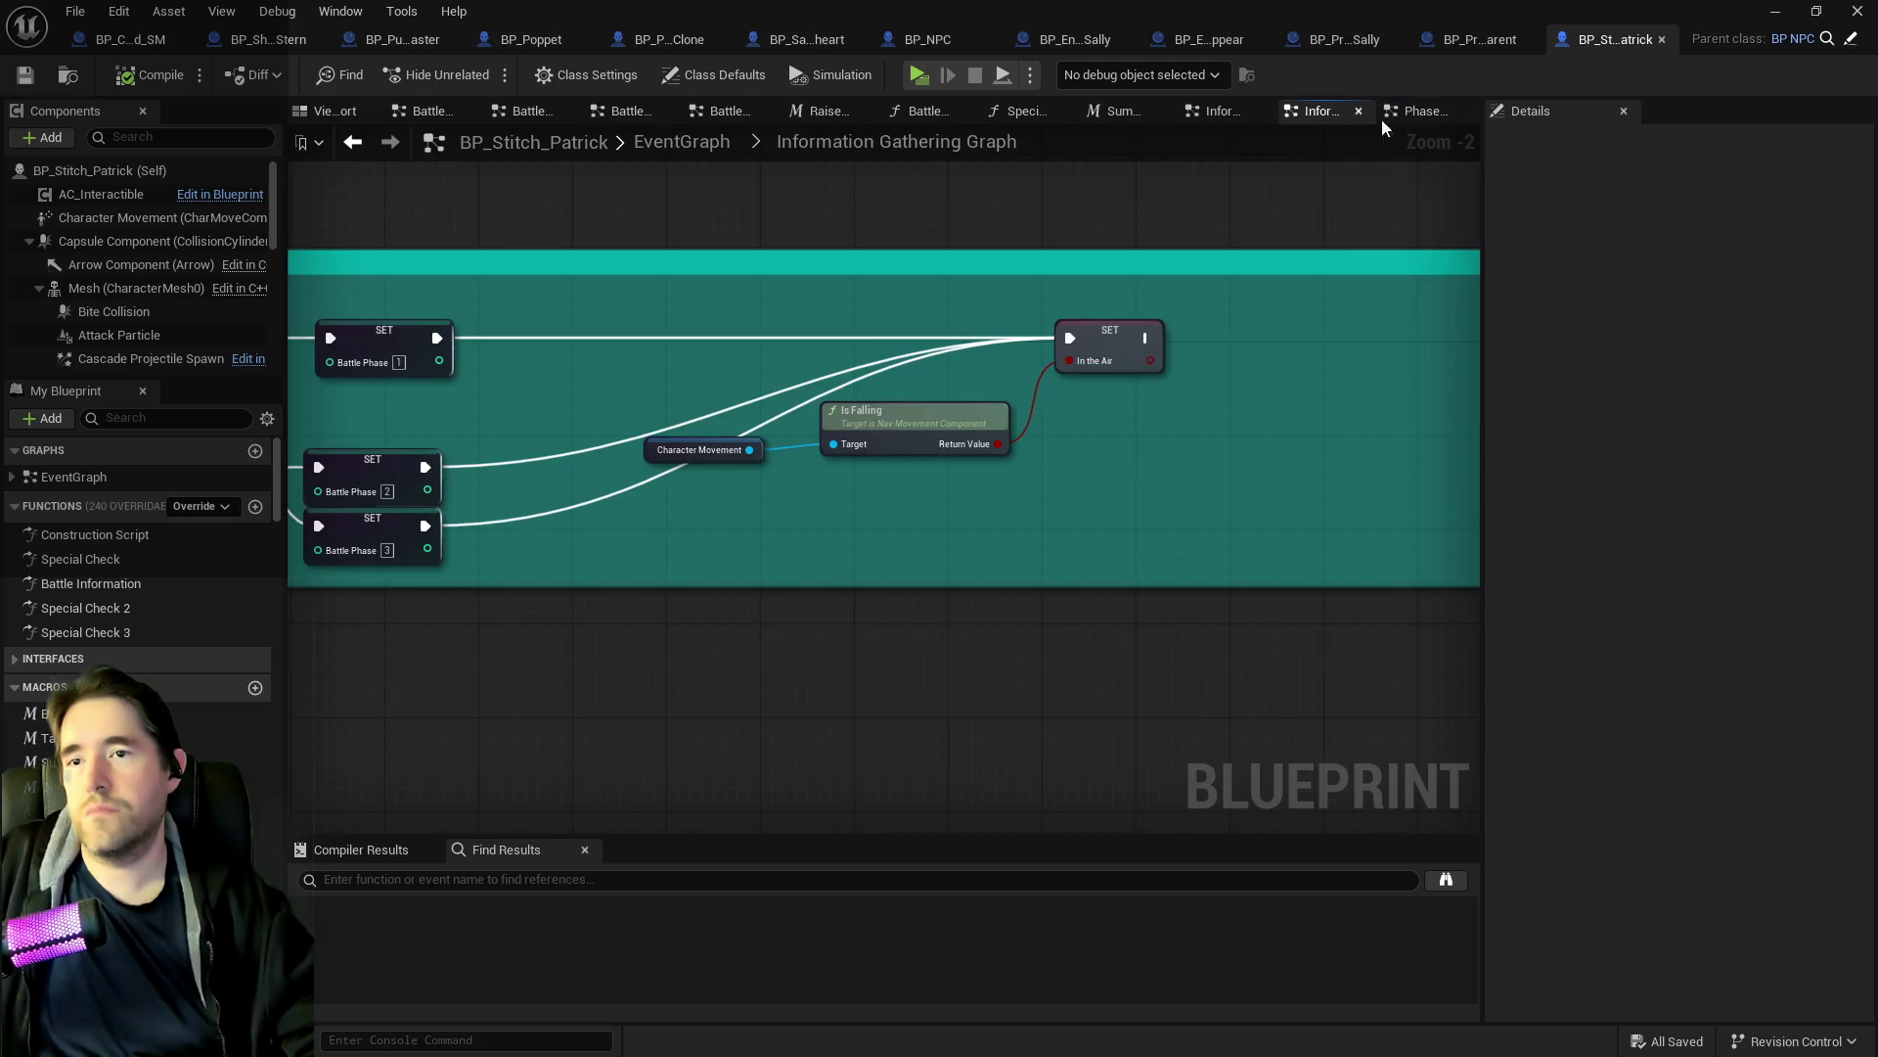
left_click(1399, 115)
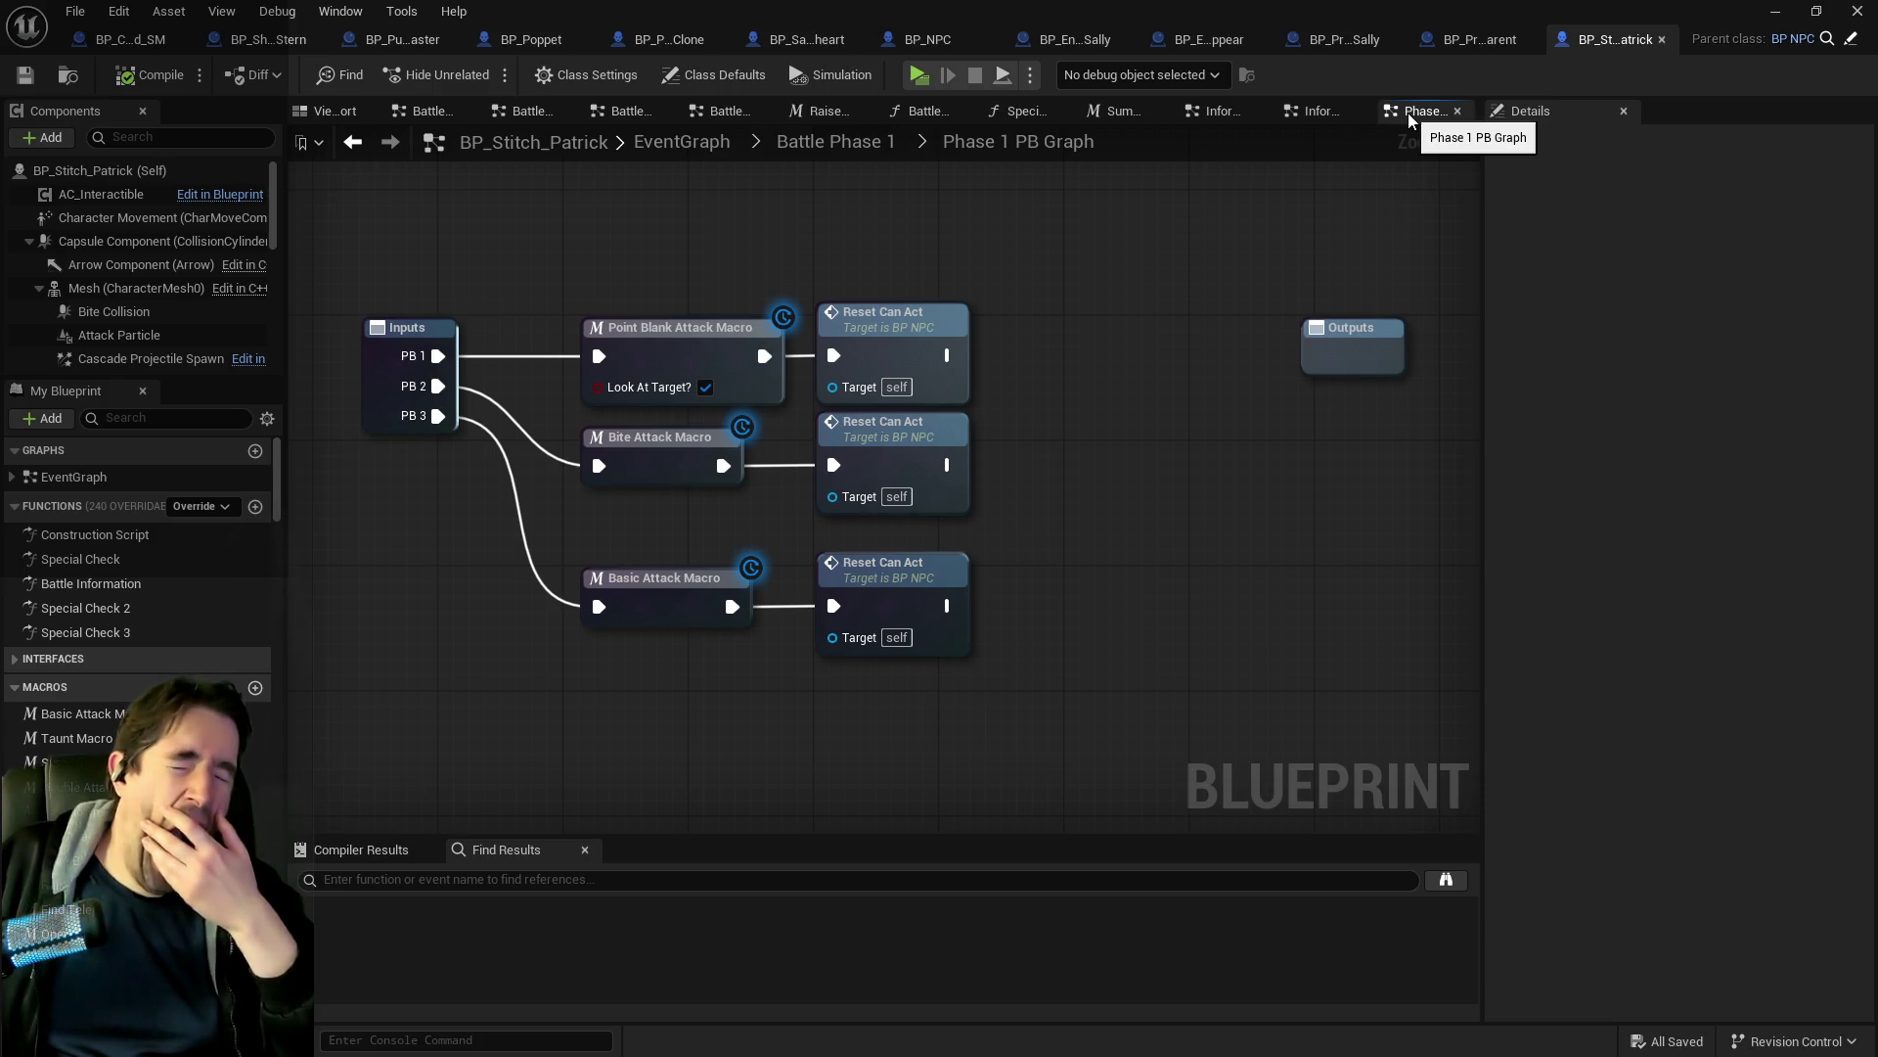
left_click(1454, 44)
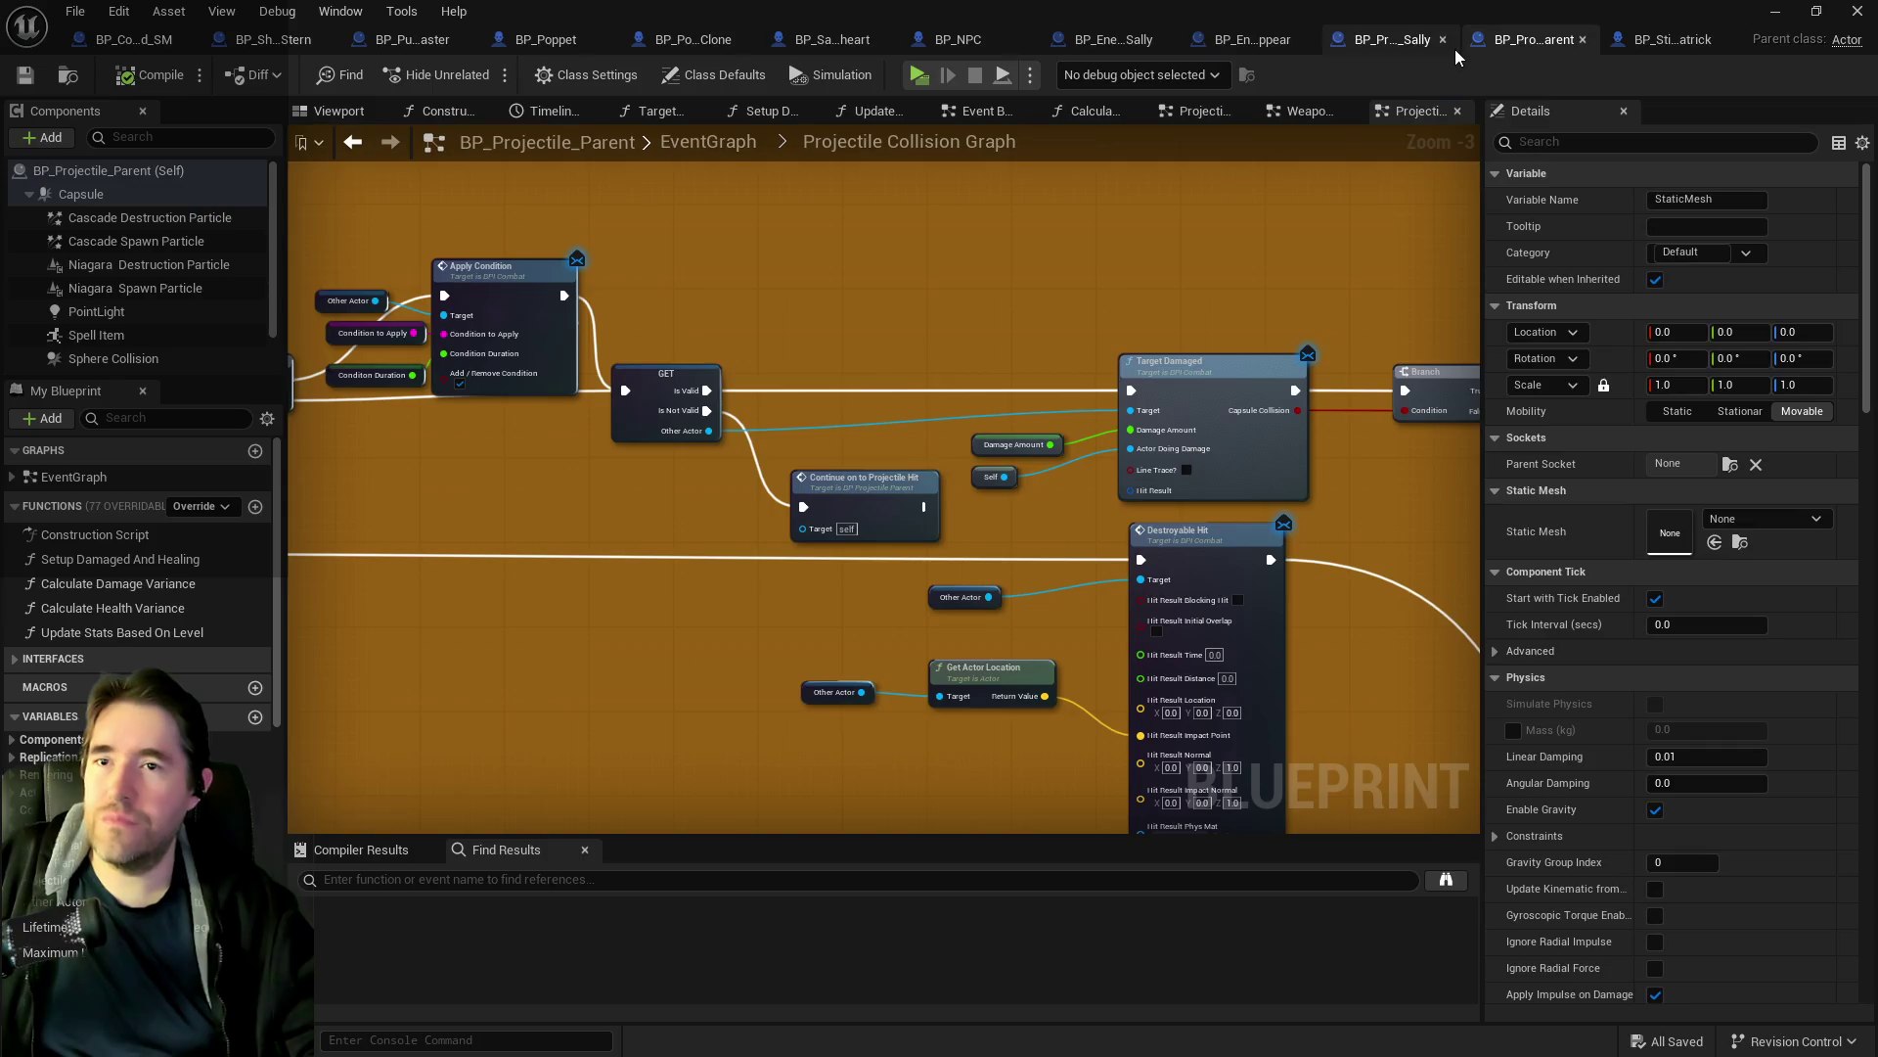
left_click(812, 39)
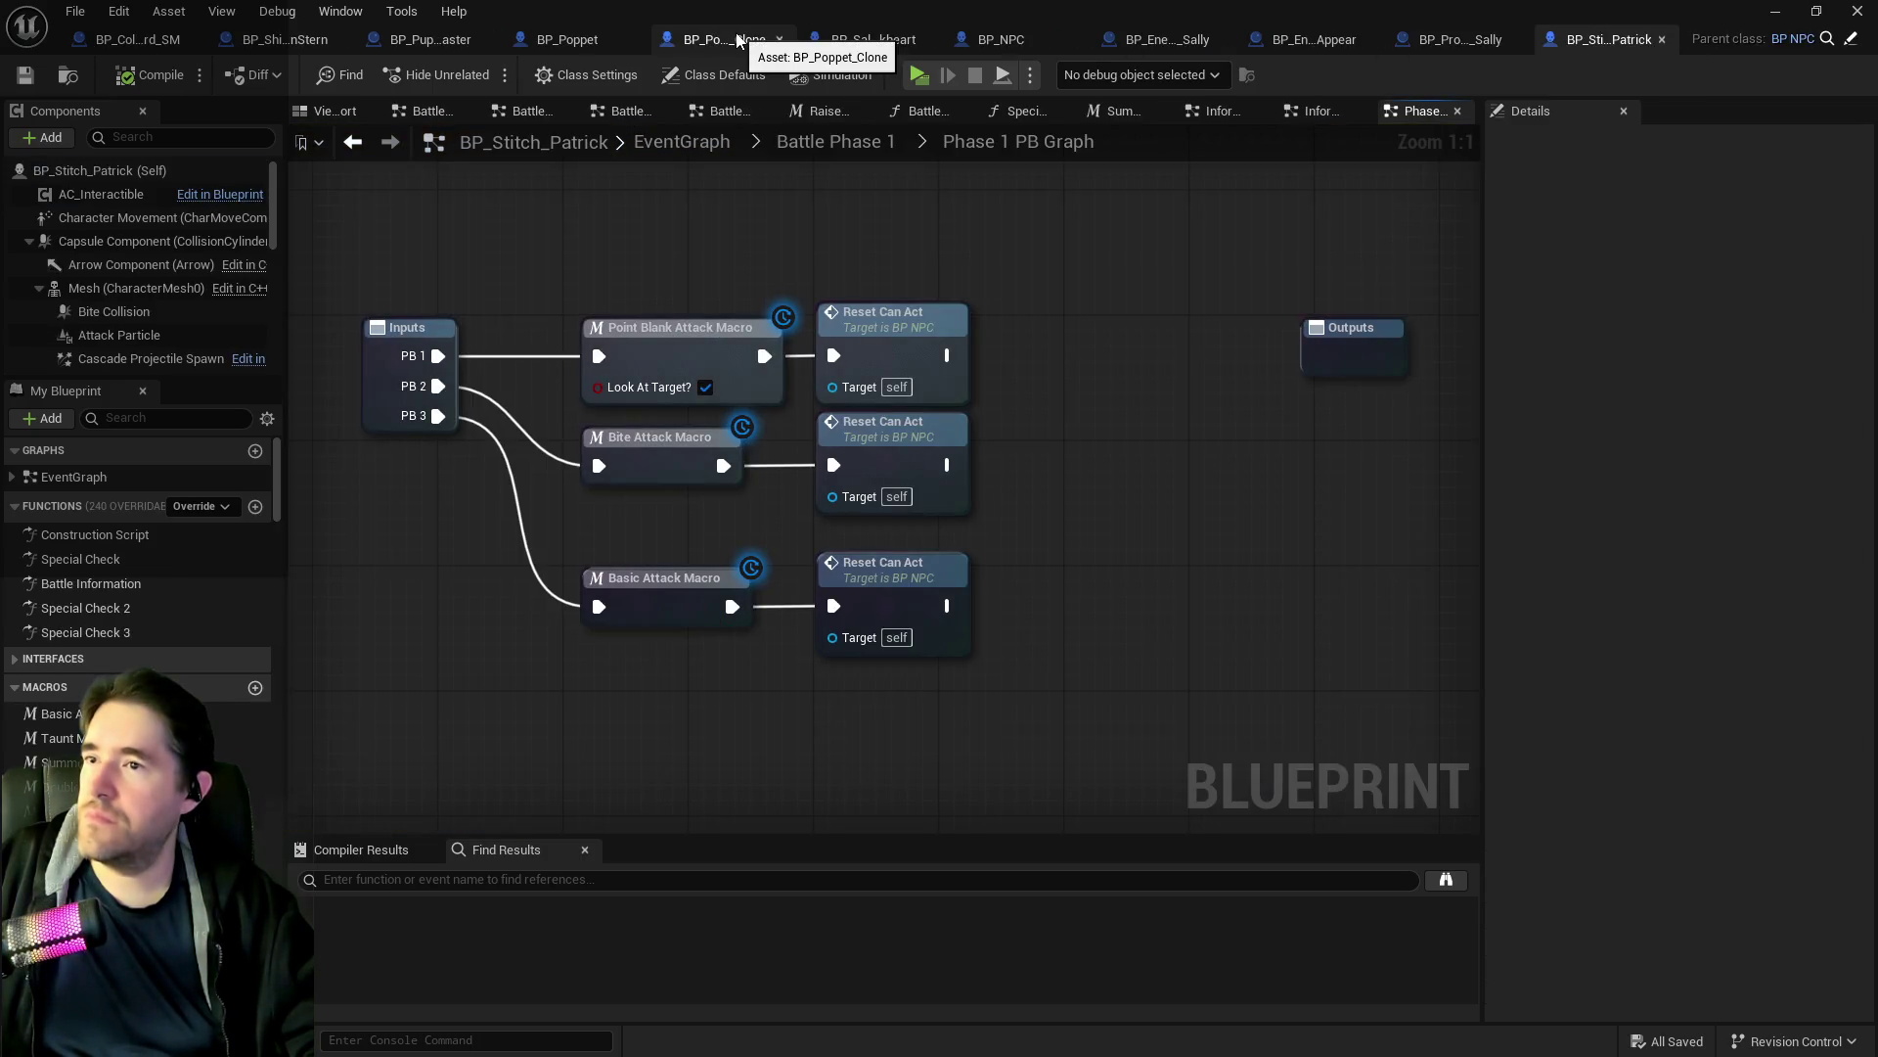
scroll(872, 760, "up", 3)
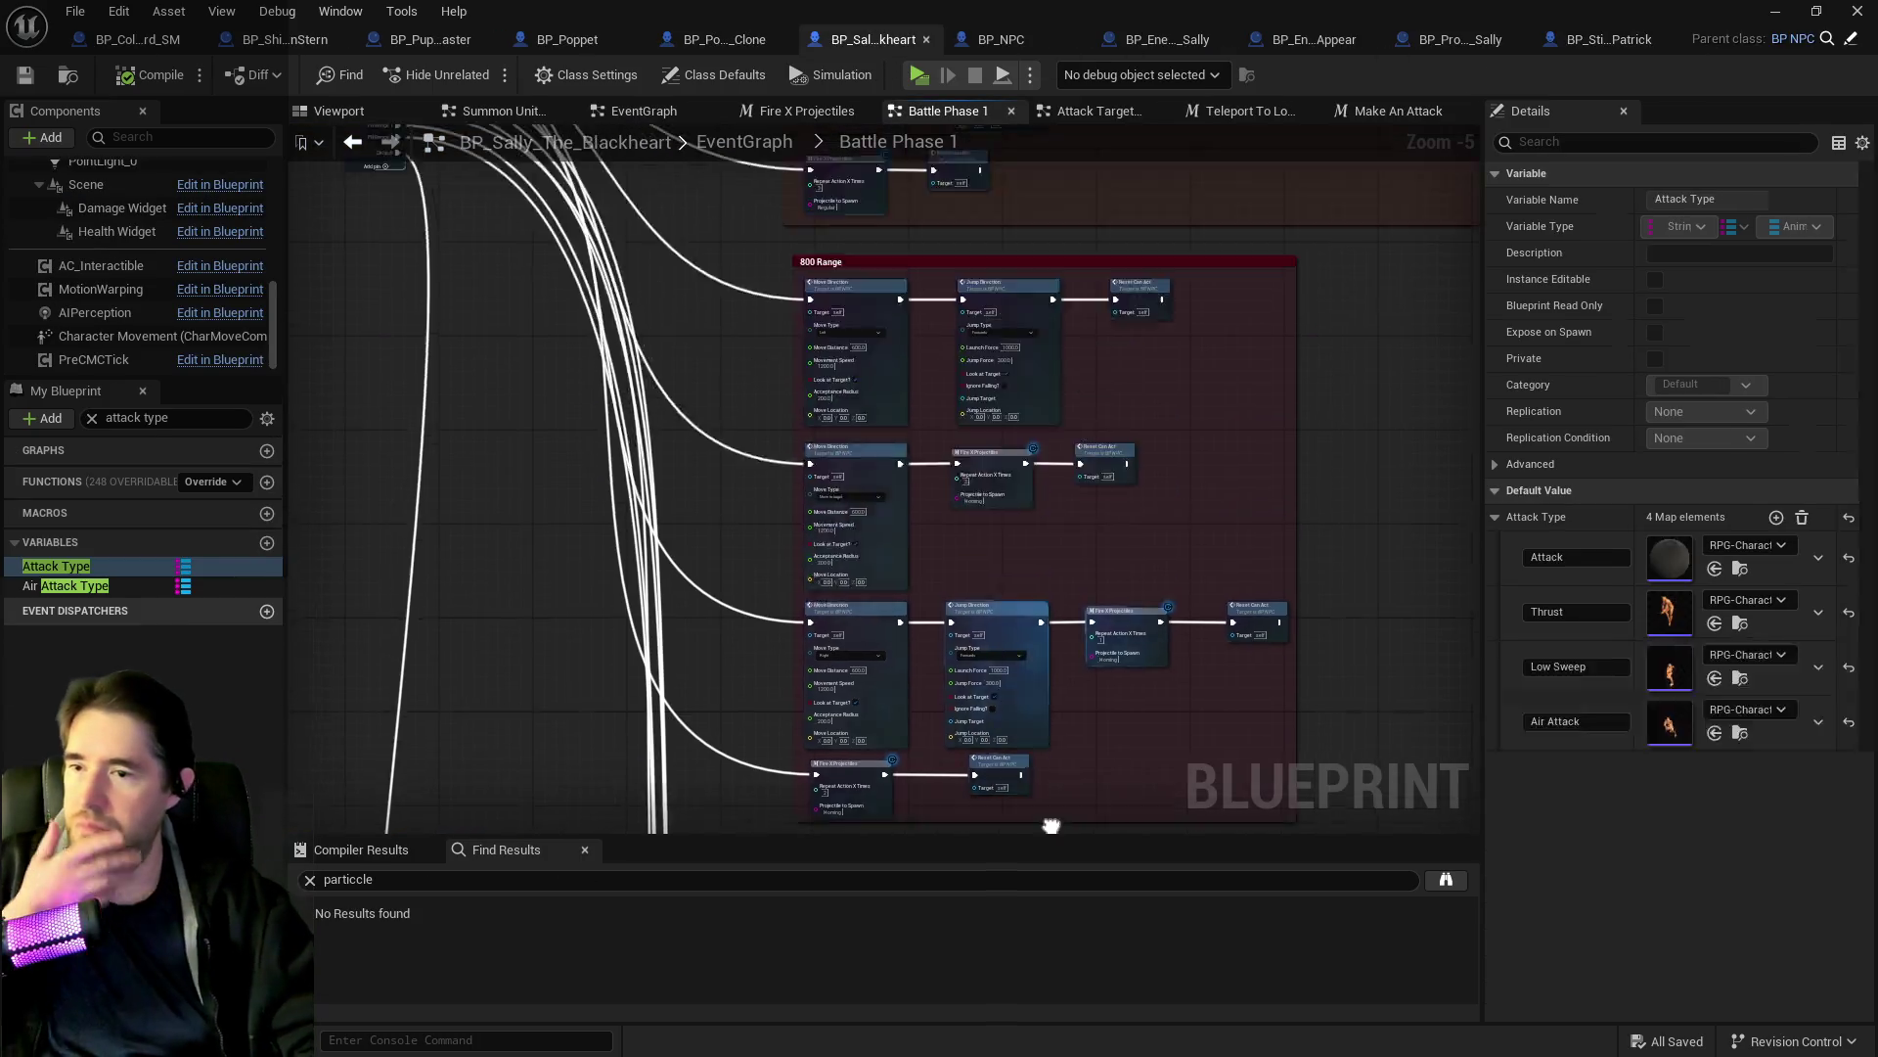
Pan through the 800 Range and Close Range attack blocks in Battle Phase 1.
left_click_drag(1076, 418, 940, 661)
scroll(939, 662, "down", 3)
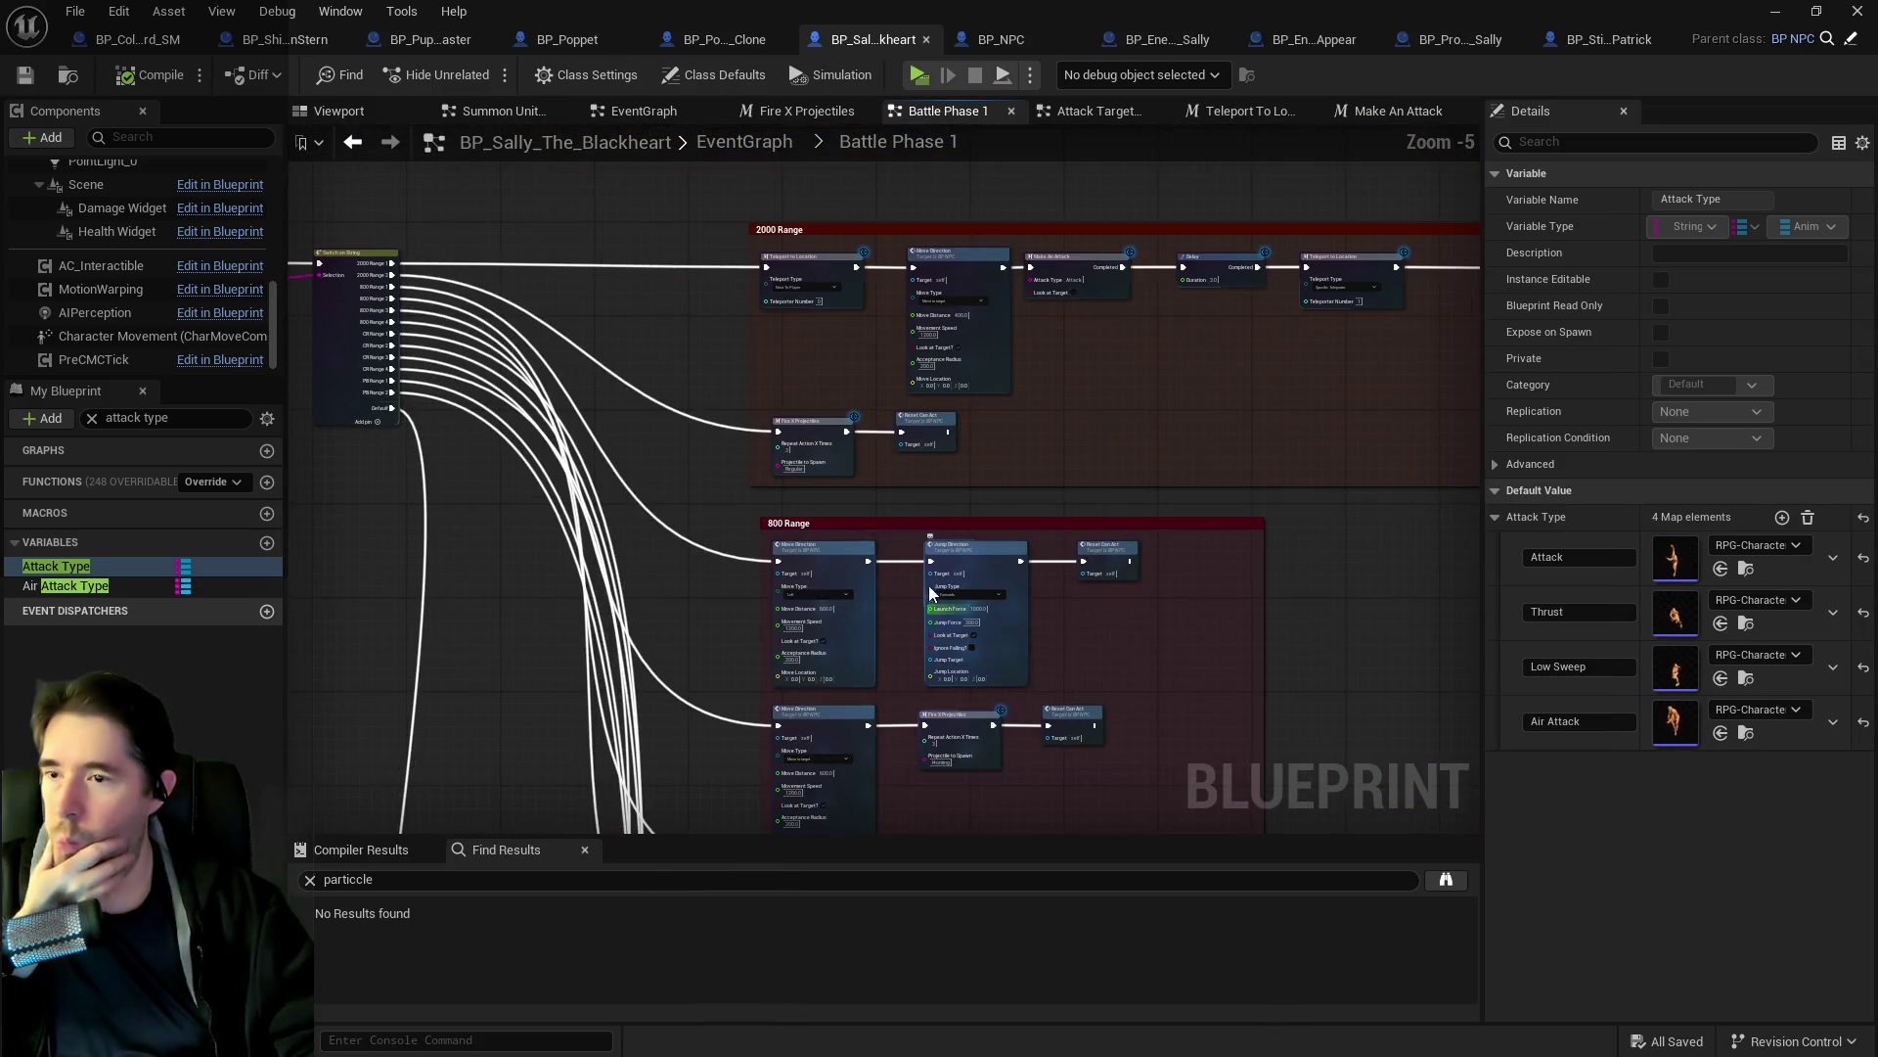
scroll(851, 443, "up", 2)
scroll(851, 442, "down", 3)
left_click_drag(978, 600, 850, 480)
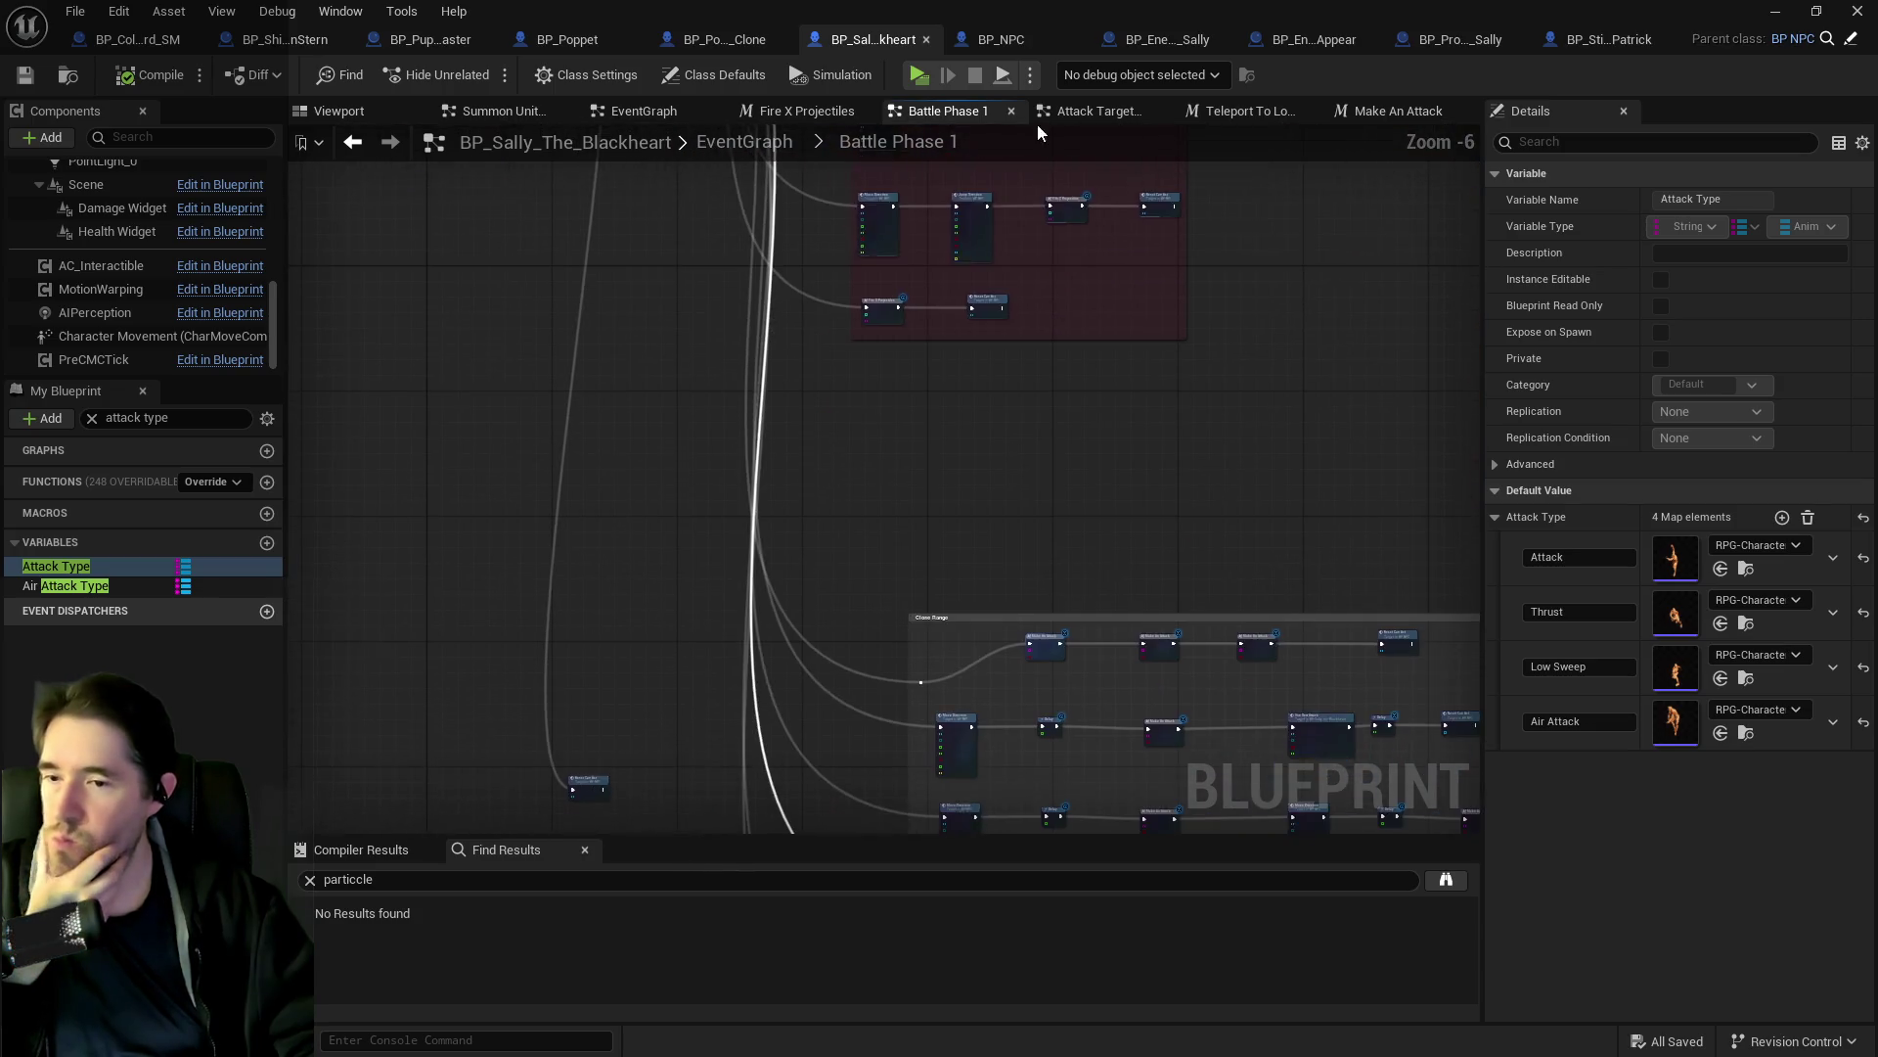
scroll(850, 480, "up", 3)
scroll(850, 480, "up", 1)
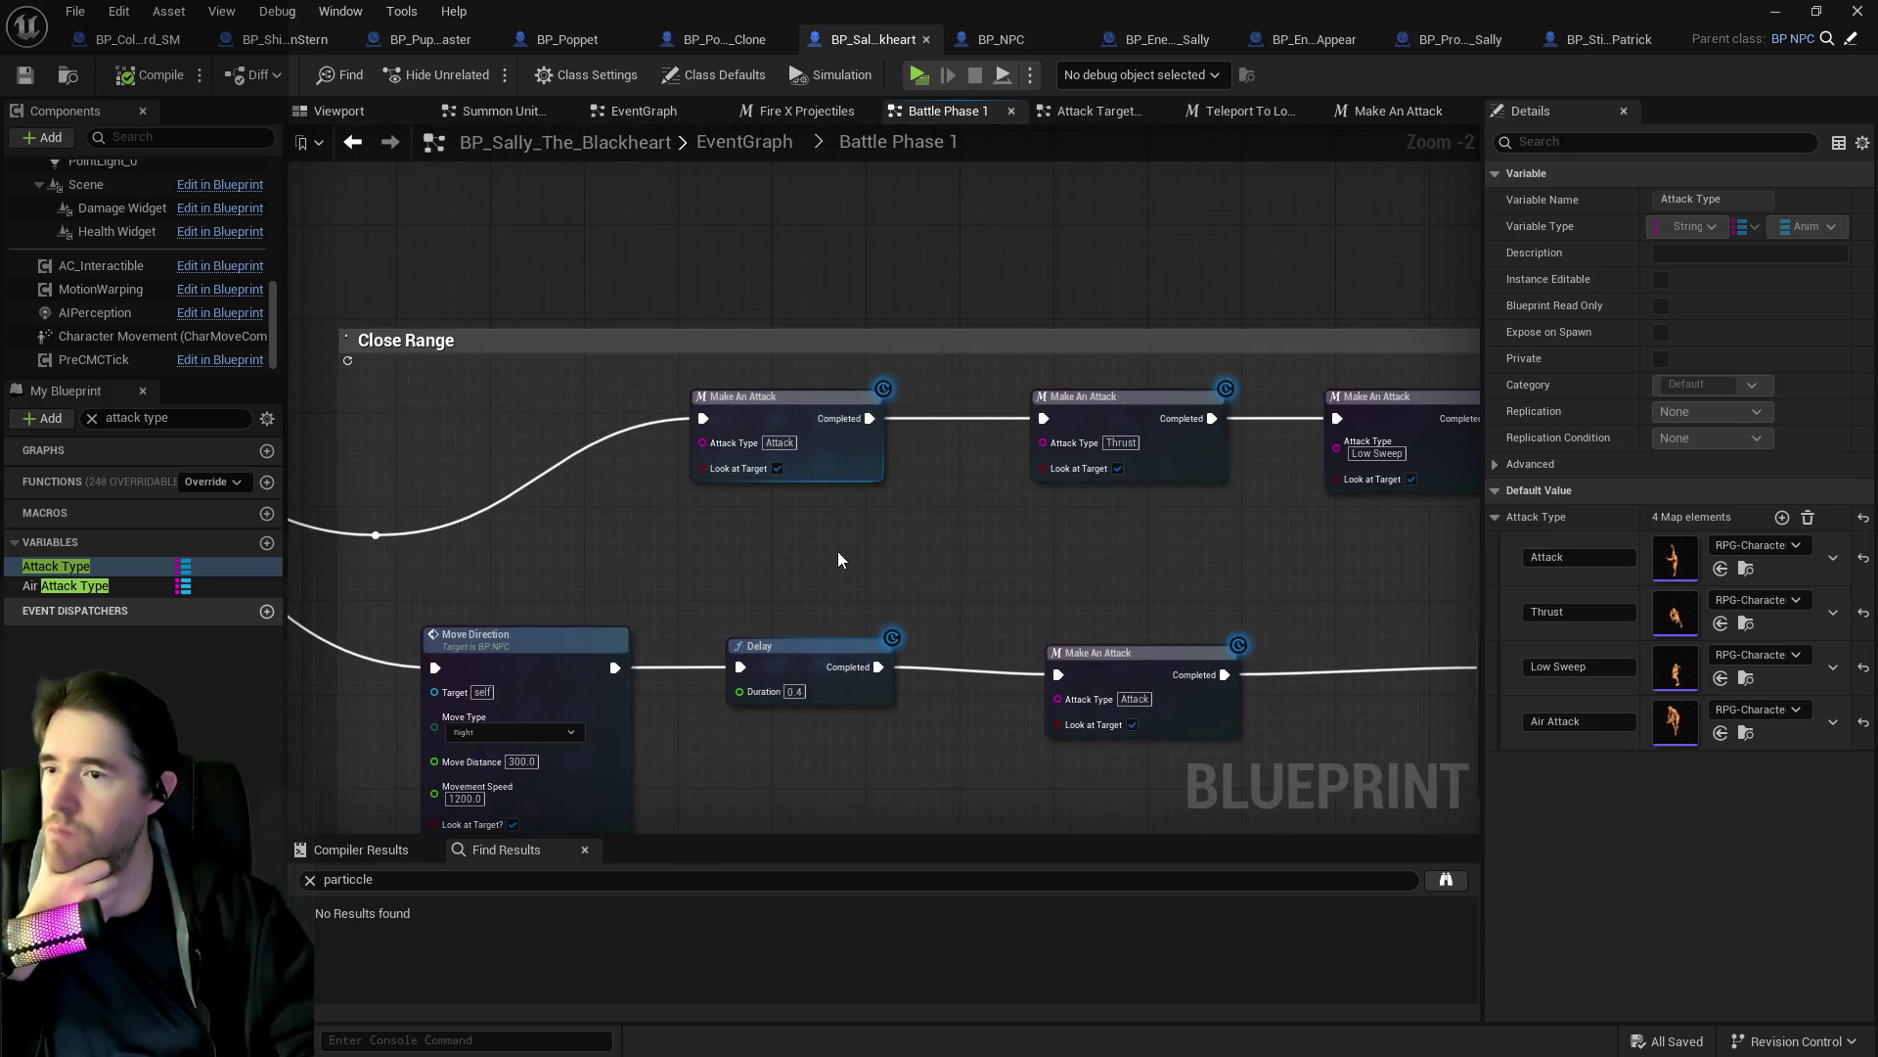
Open the Close Range Make An Attack macro, then bring up the Content Browser maximized.
double_click(806, 415)
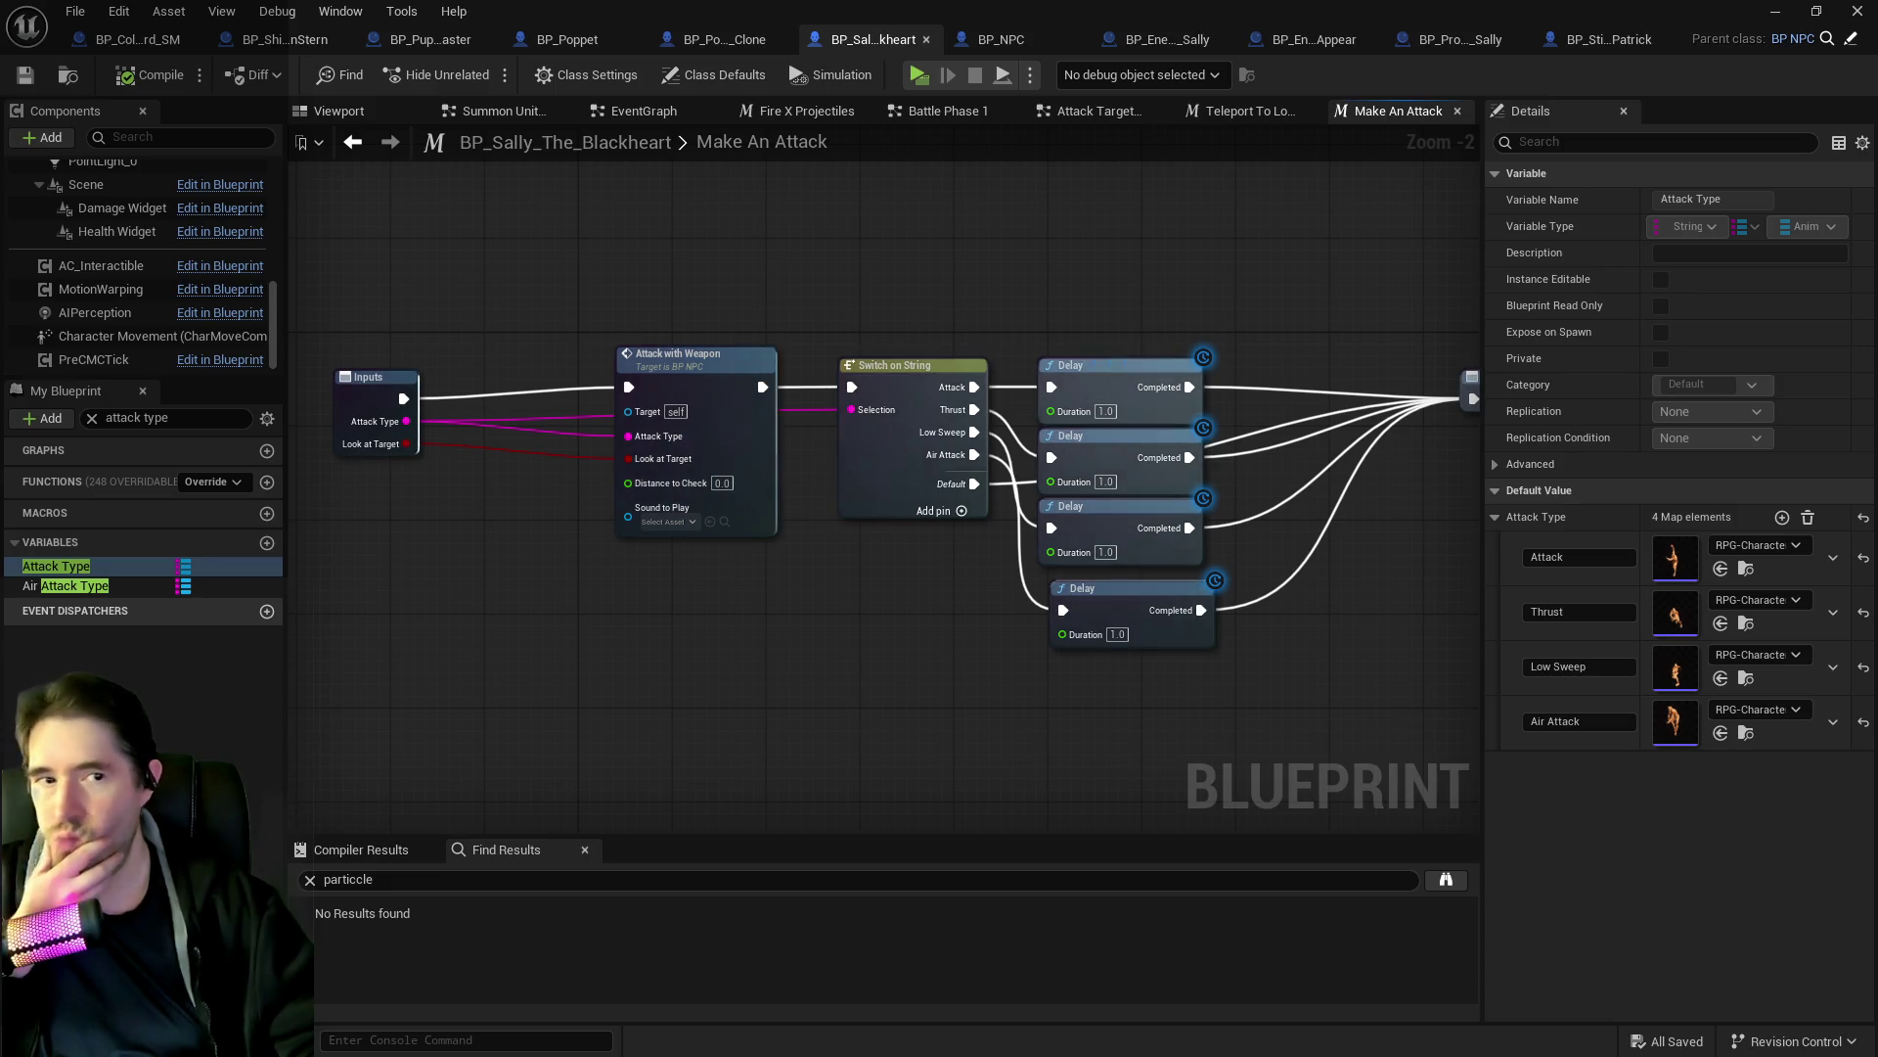
key("alt+Tab")
double_click(462, 19)
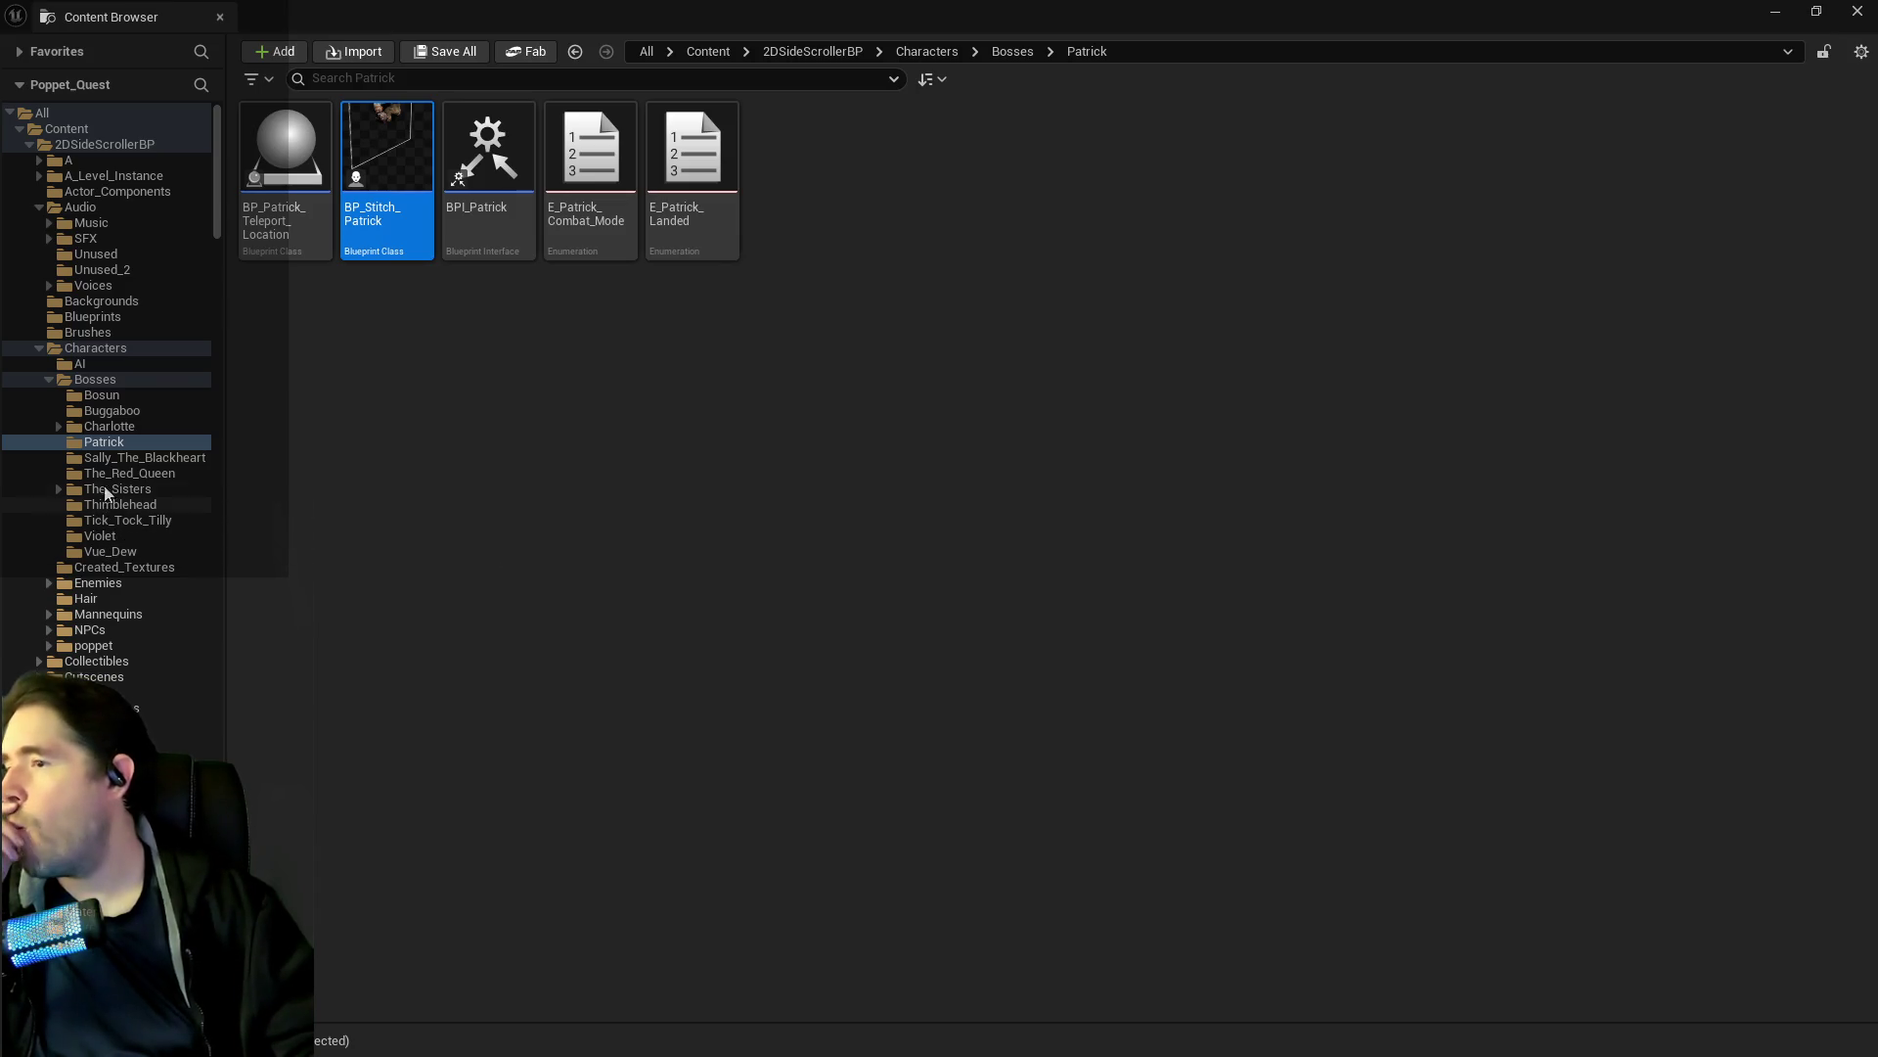
Go to Weapons > Sally_The_Blackheart and open BP_Weapon_Sally_Sword's class defaults.
left_click(120, 460)
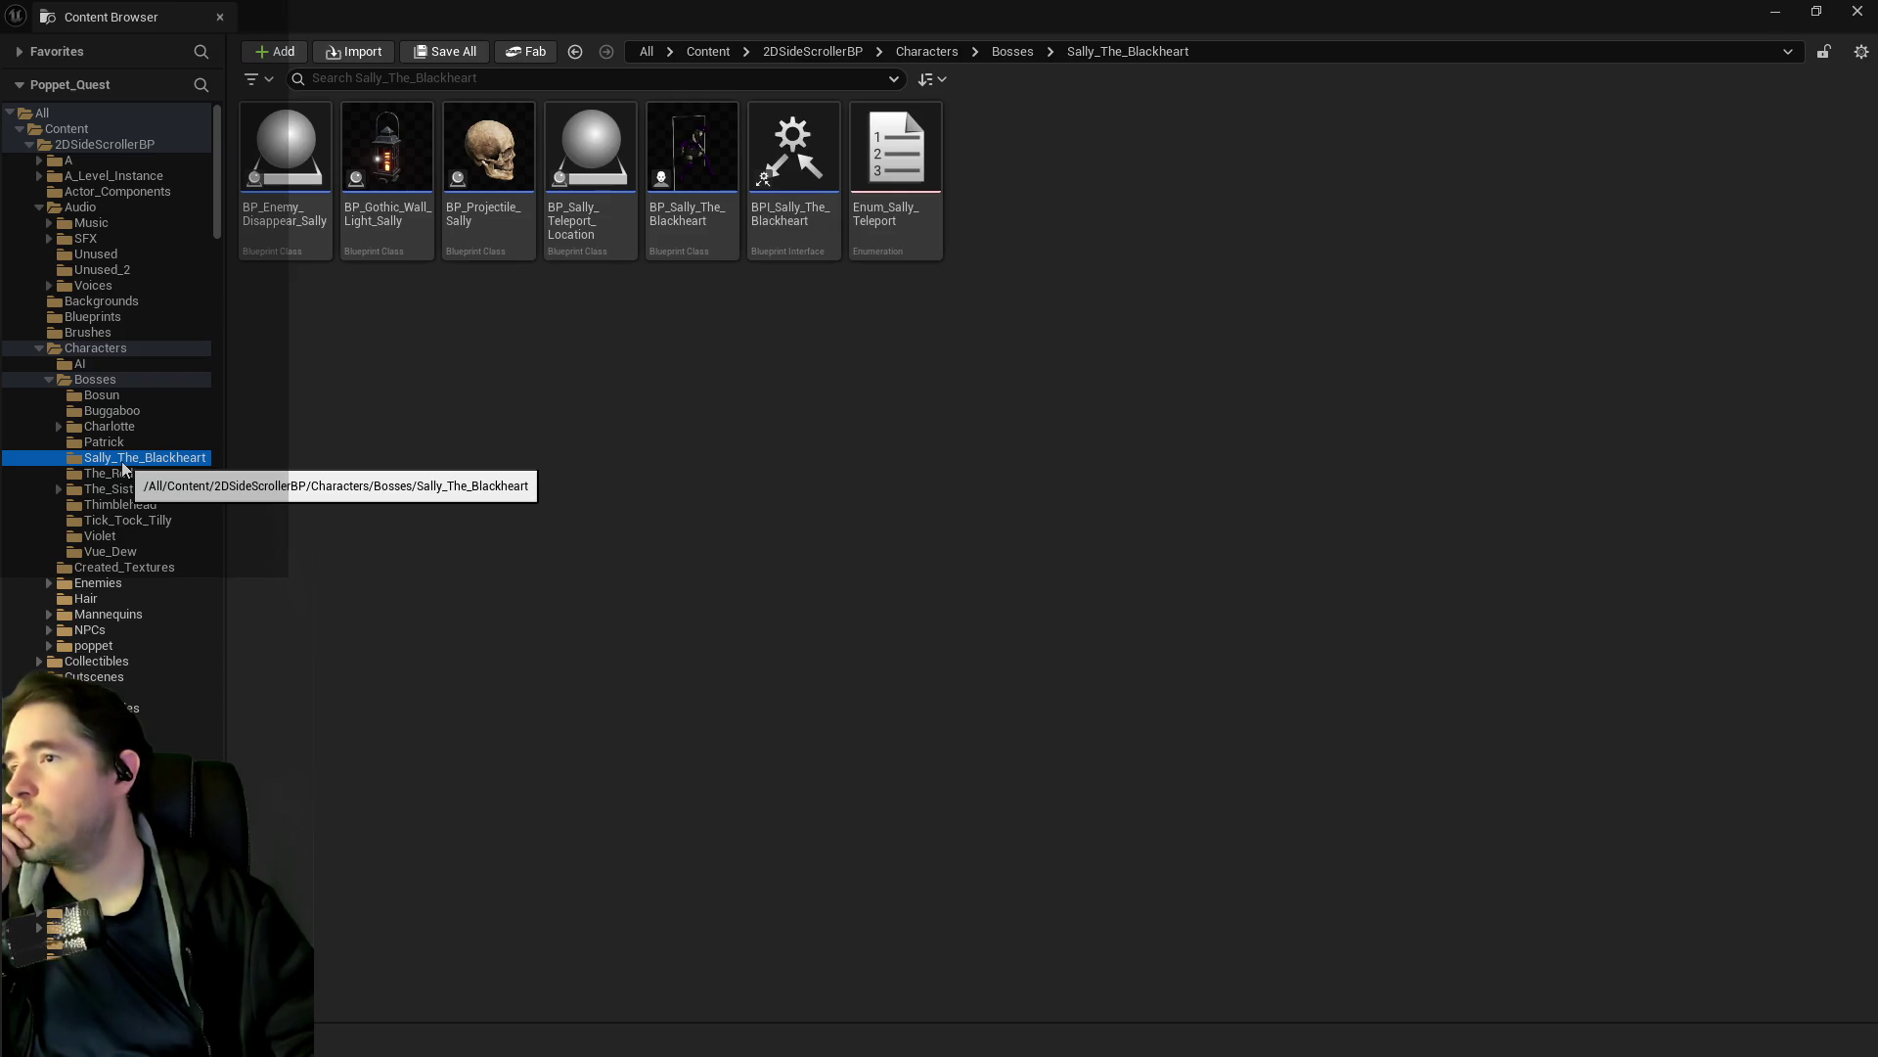
scroll(150, 466, "down", 10)
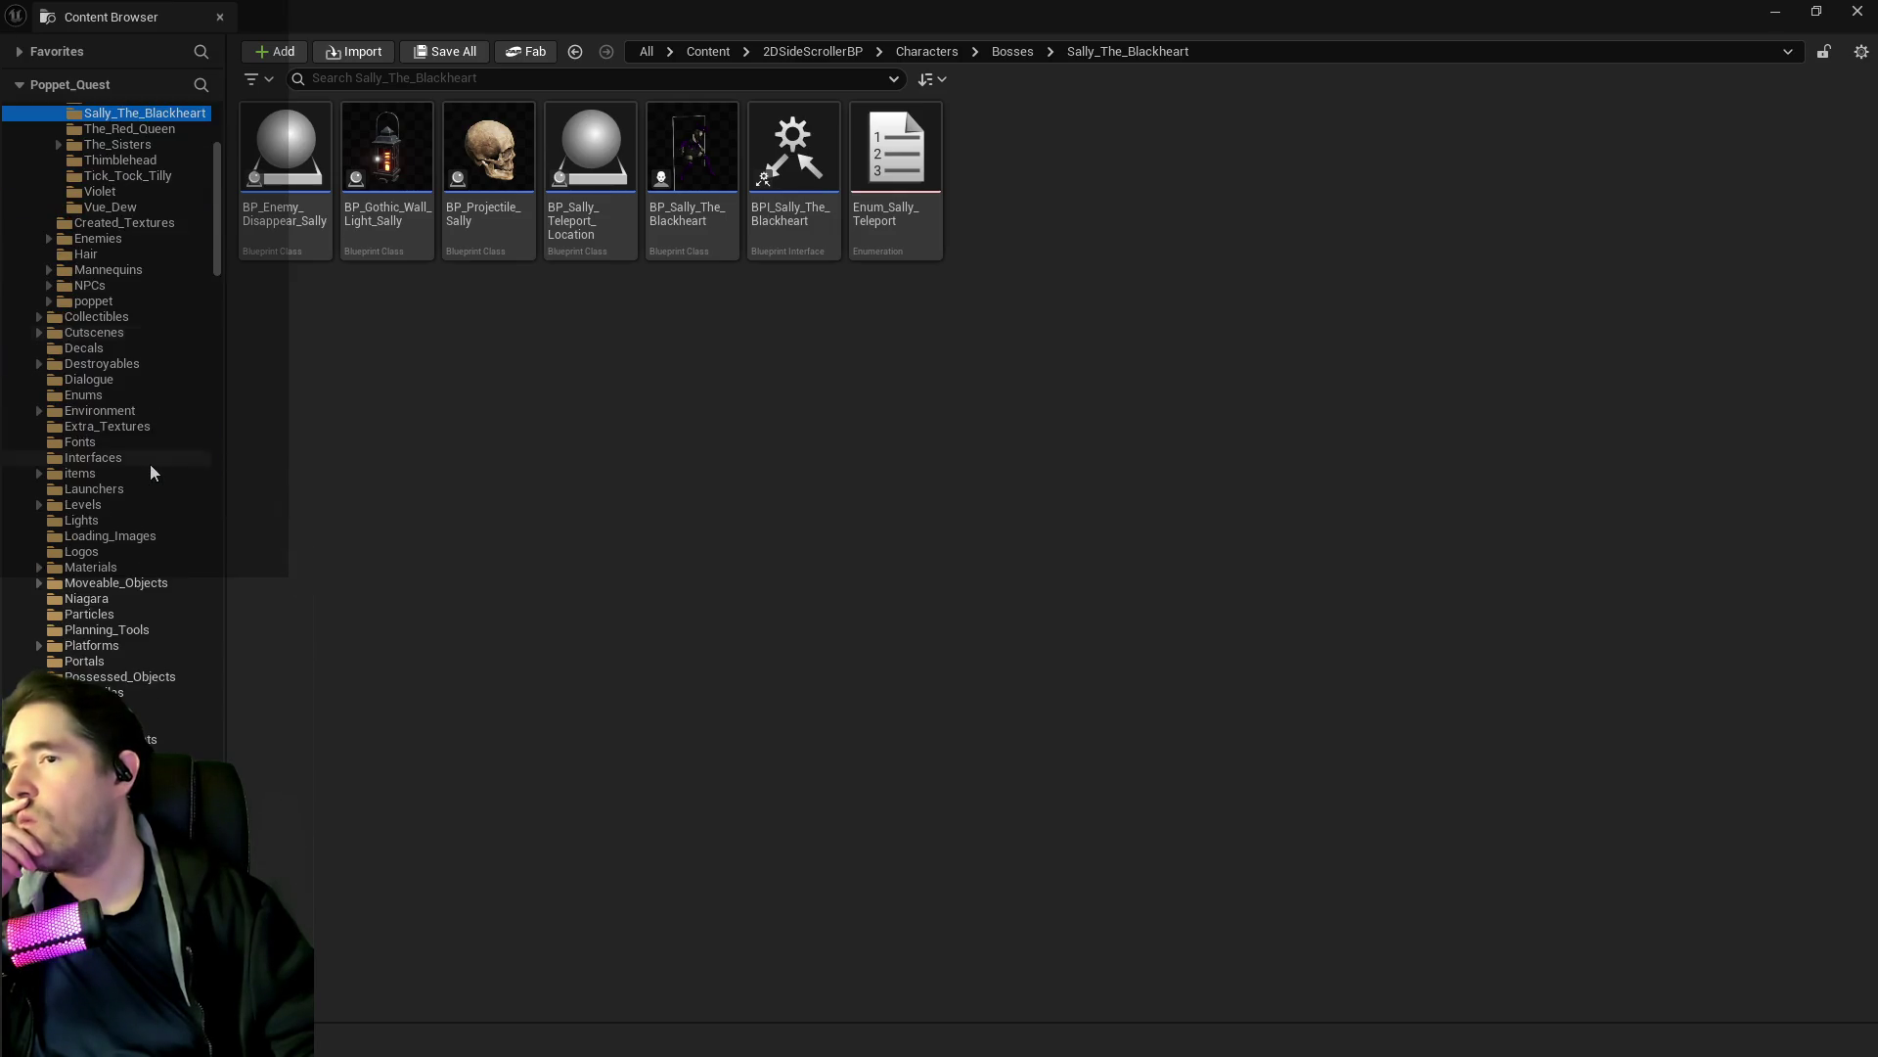
scroll(150, 464, "down", 7)
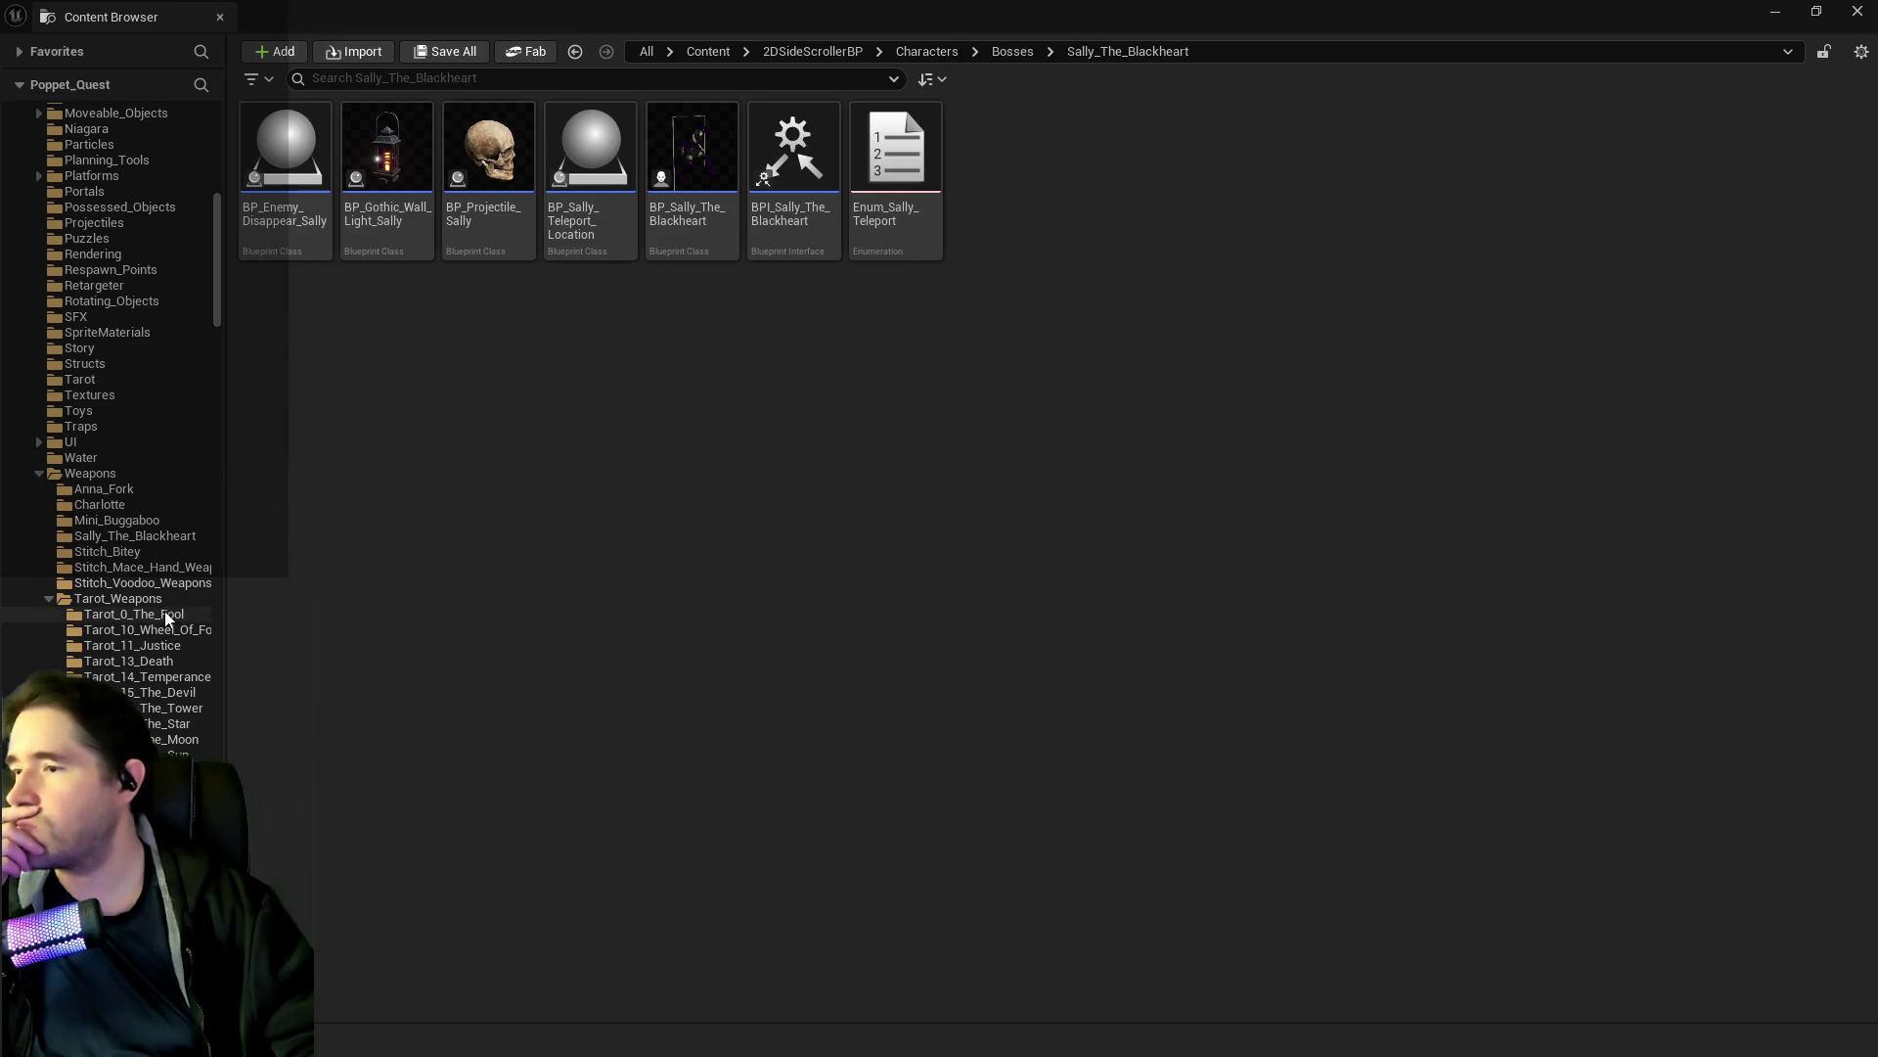
left_click(155, 537)
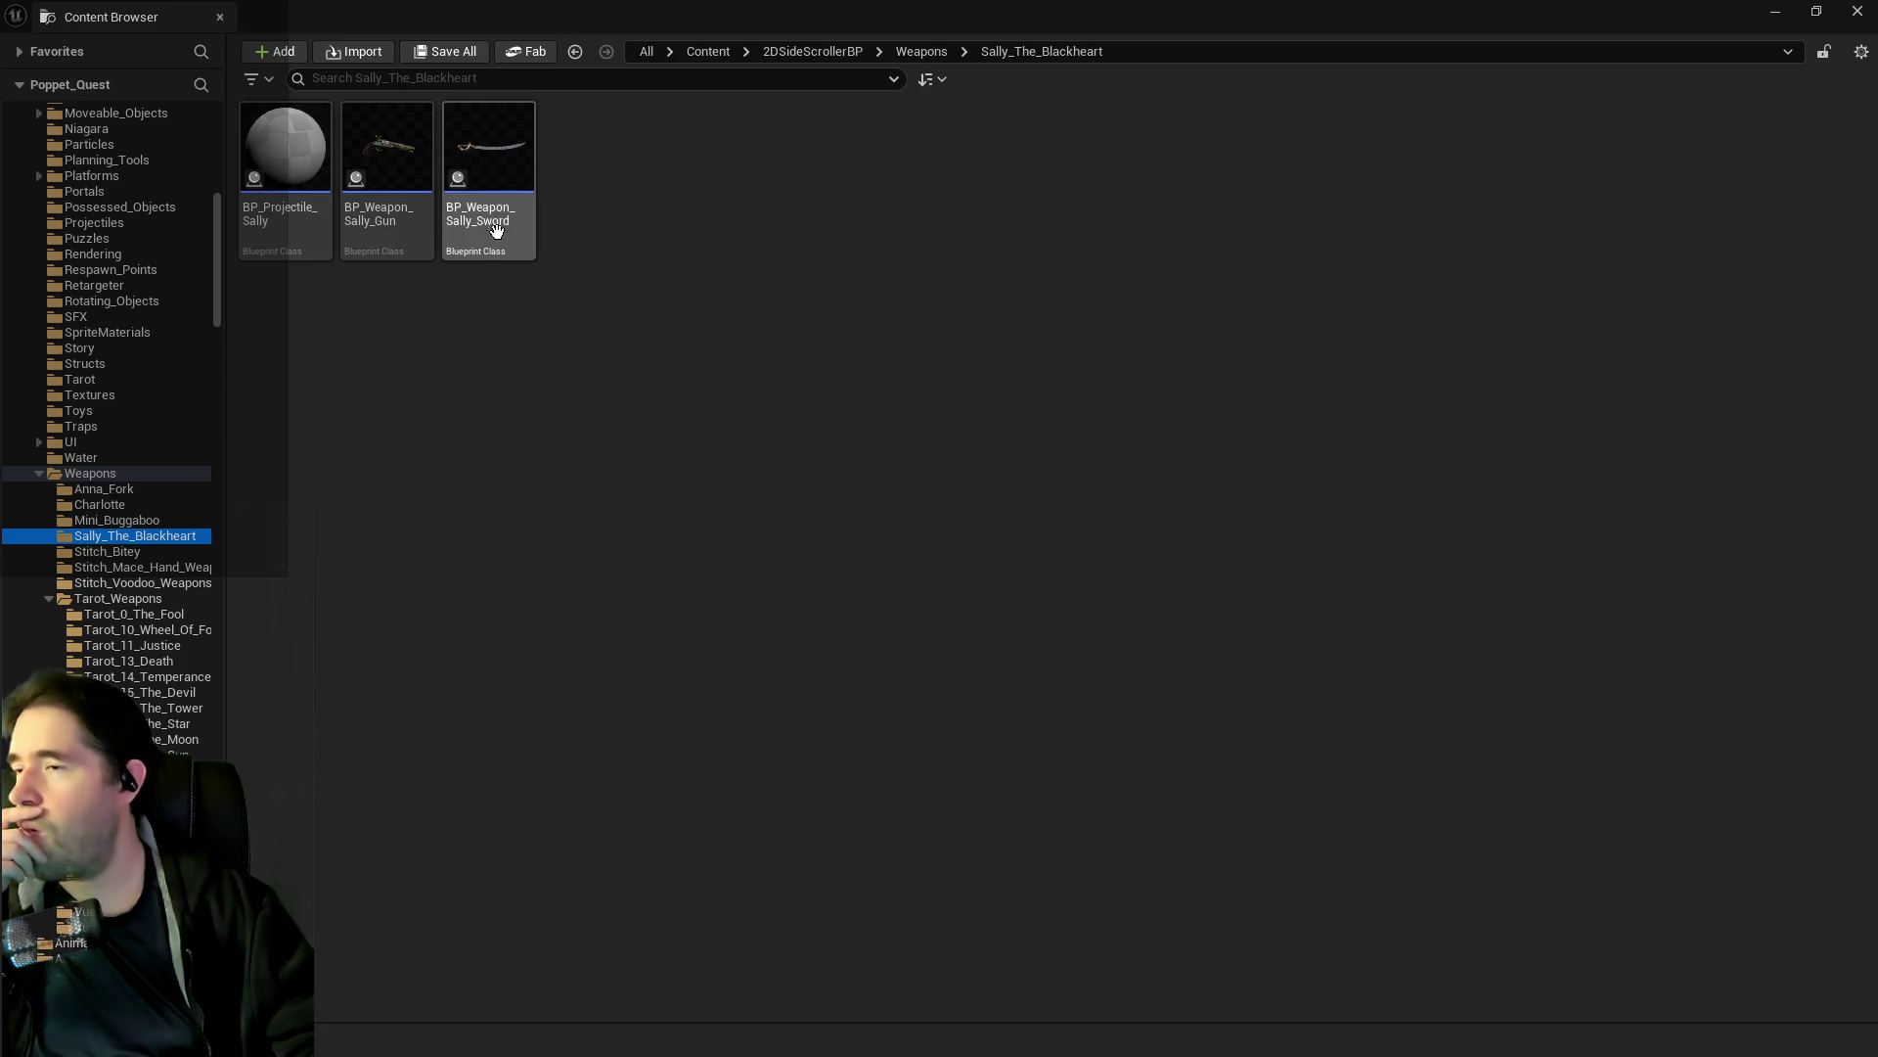
key("alt+Tab")
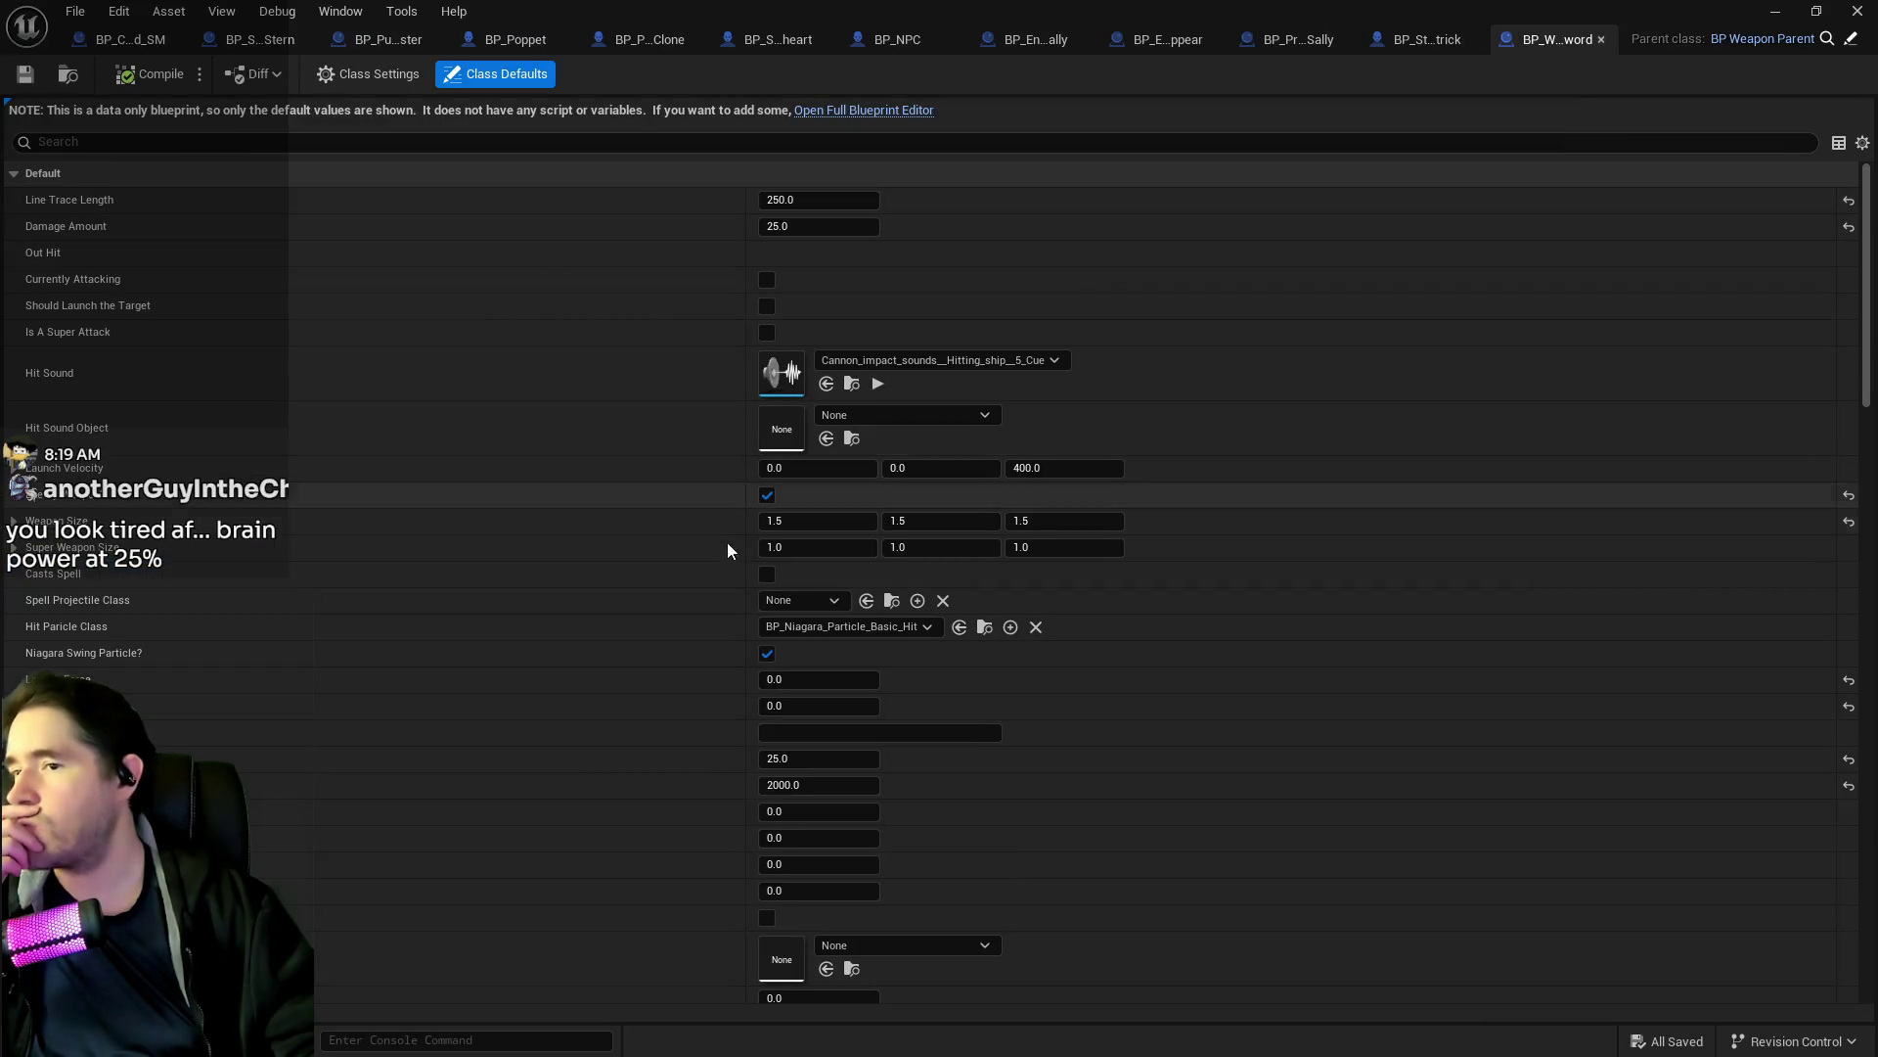
Open the Hit Particle Class BP_Niagara_Particle_Basic_Hit in the full editor, inspect Niagara, return to the sword.
left_click(984, 626)
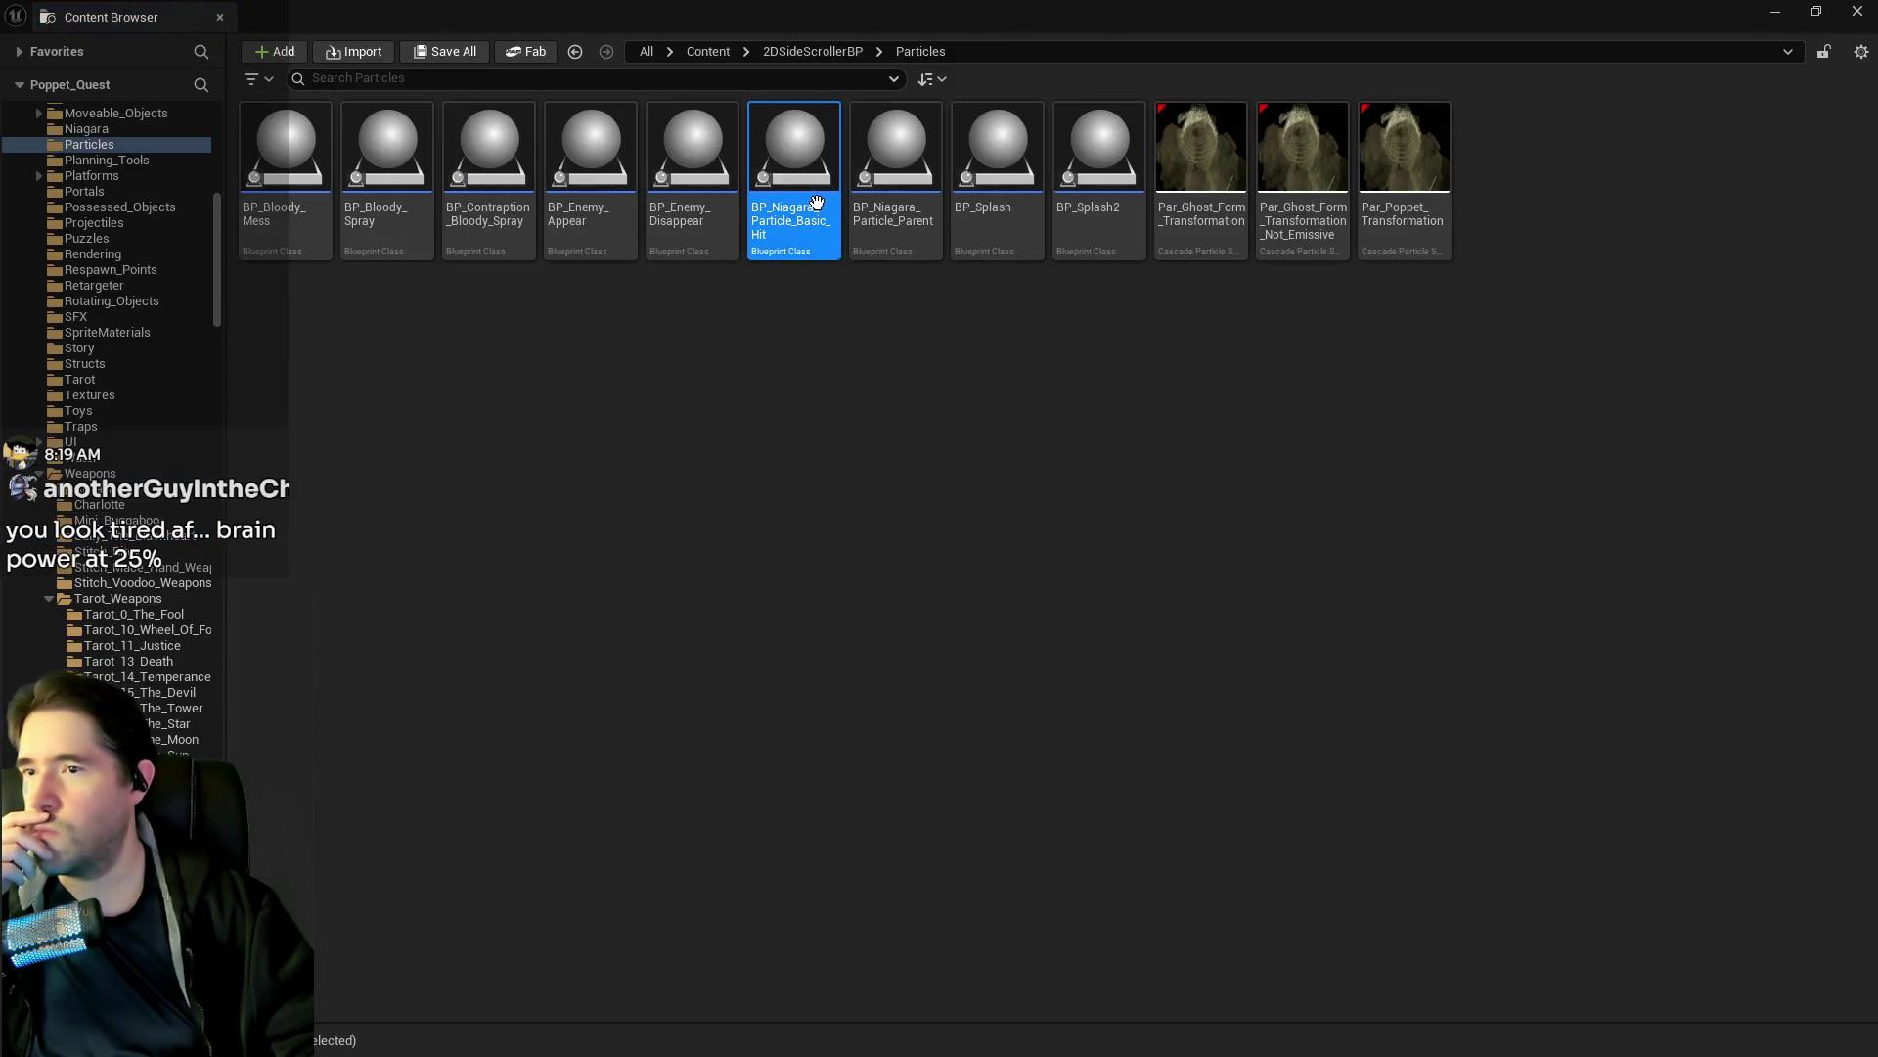
key("alt+Tab")
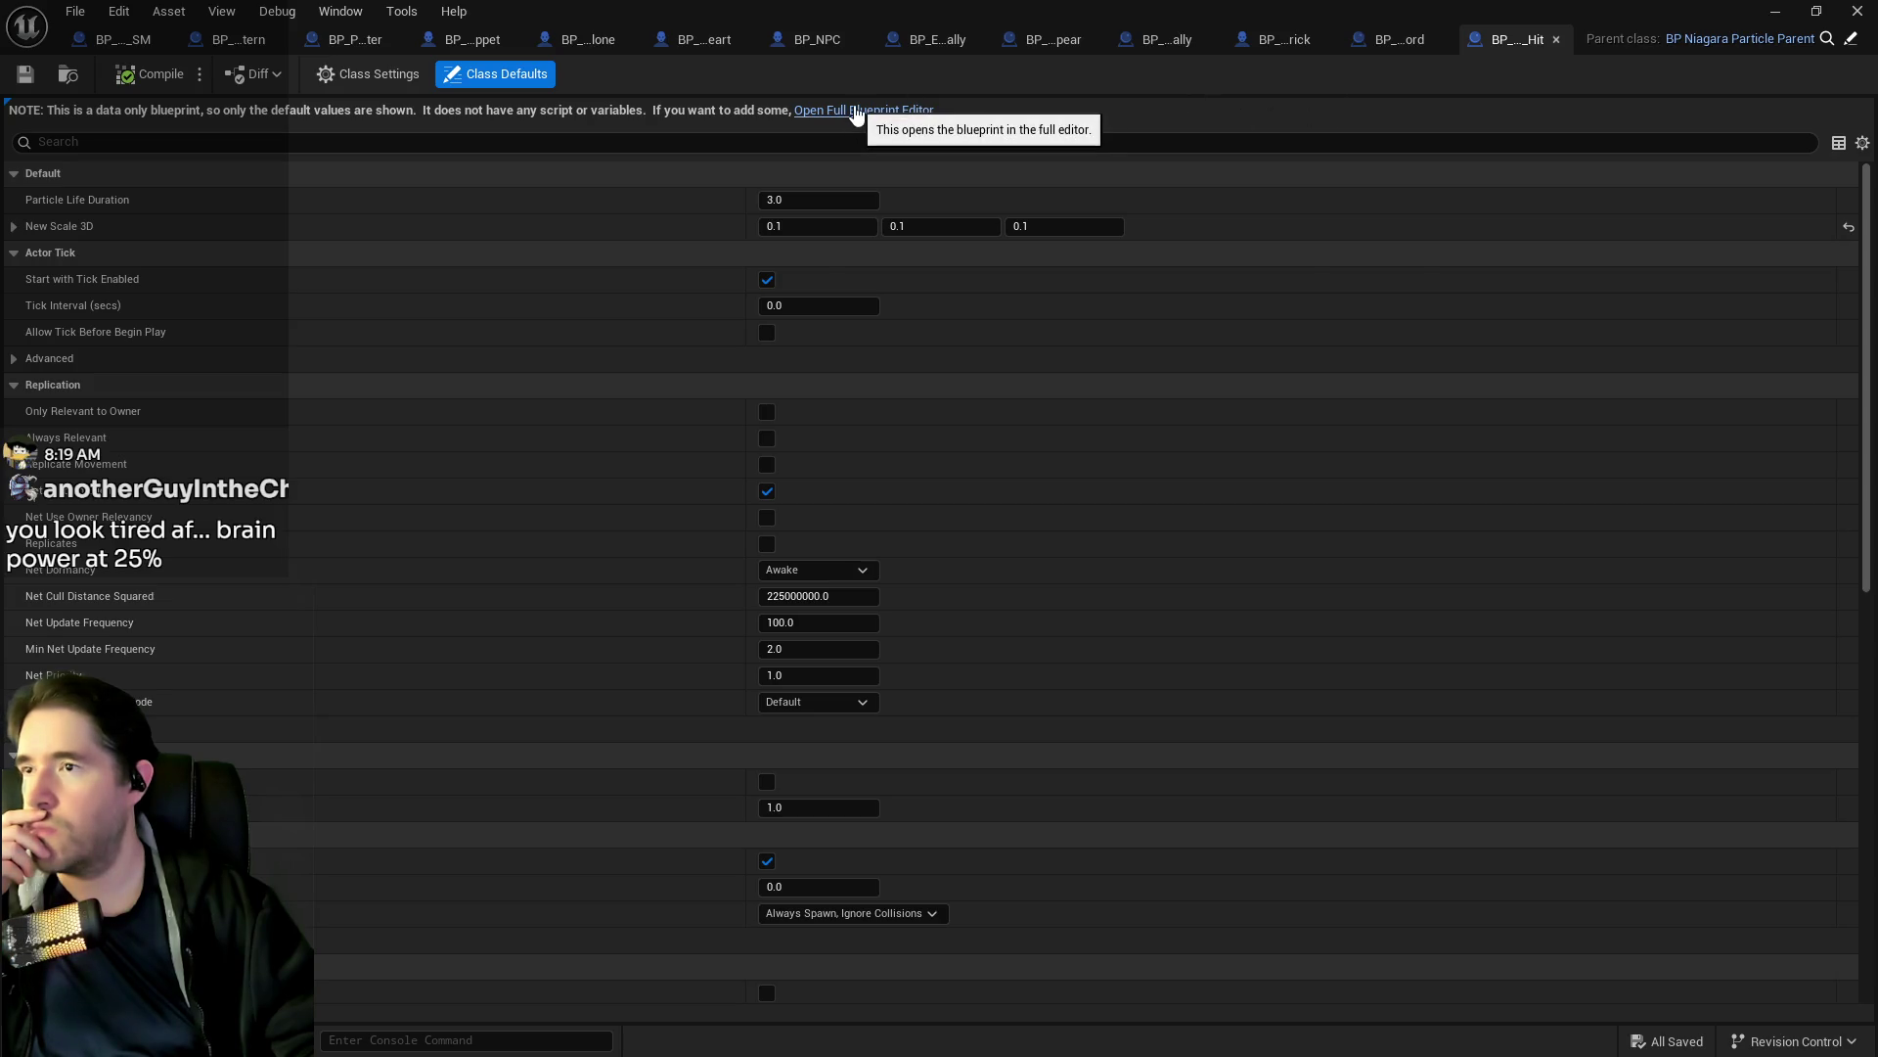
left_click(856, 112)
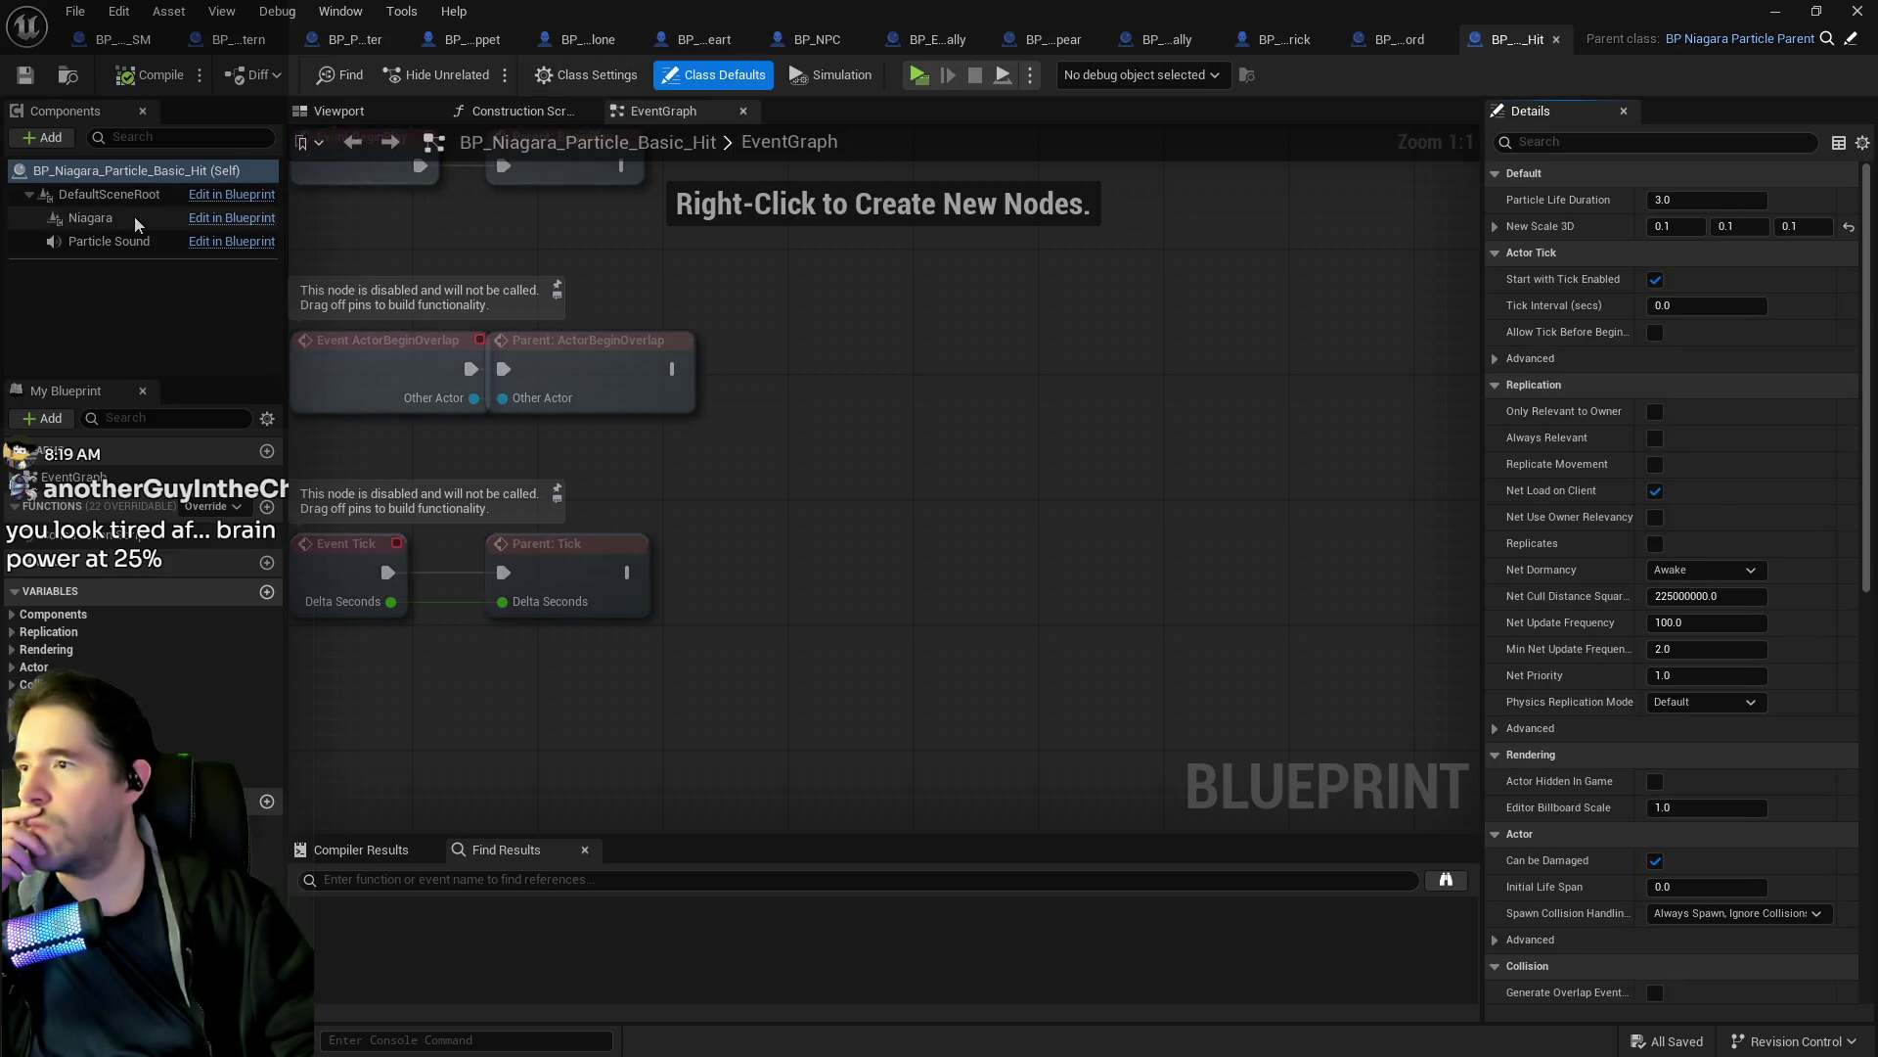
left_click(135, 218)
left_click(1399, 37)
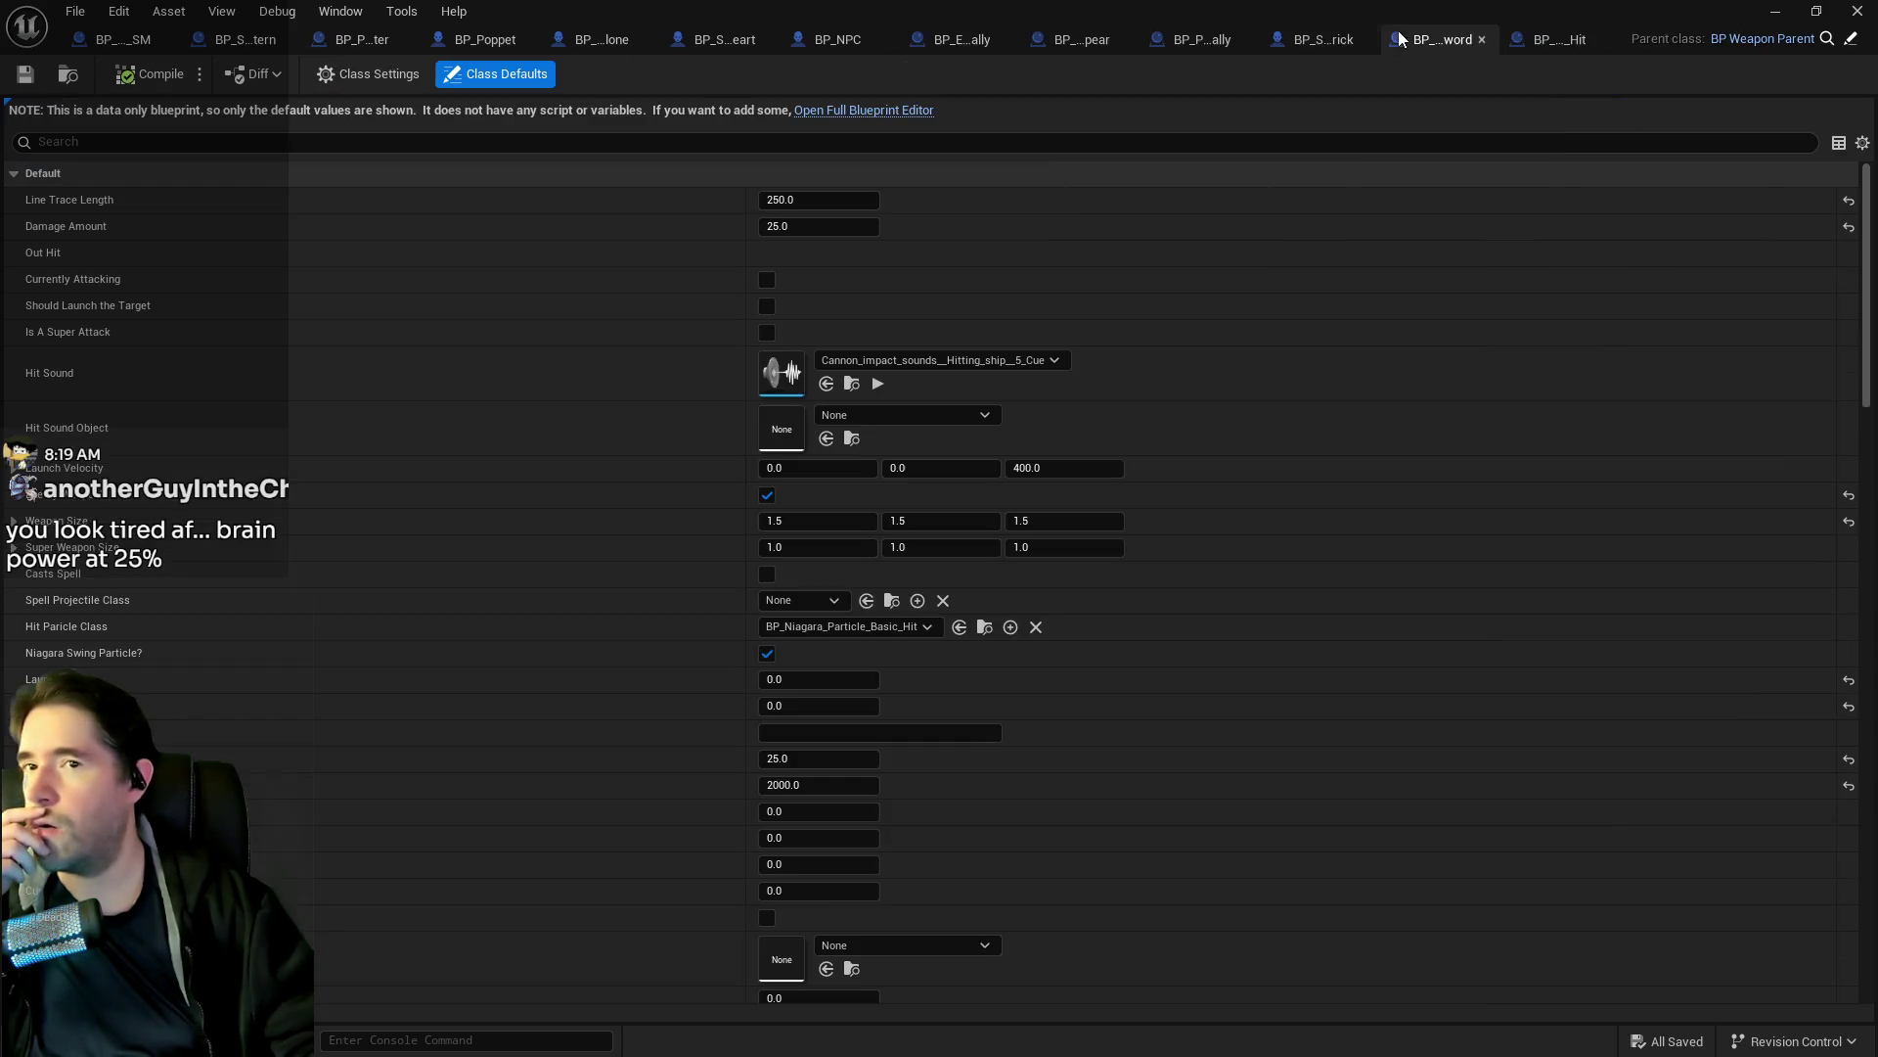
Close the hit particle Blueprint, review BP_Weapon_Sally_Sword's Class Defaults, then switch to the standalone preview.
middle_click(1528, 37)
scroll(888, 685, "down", 3)
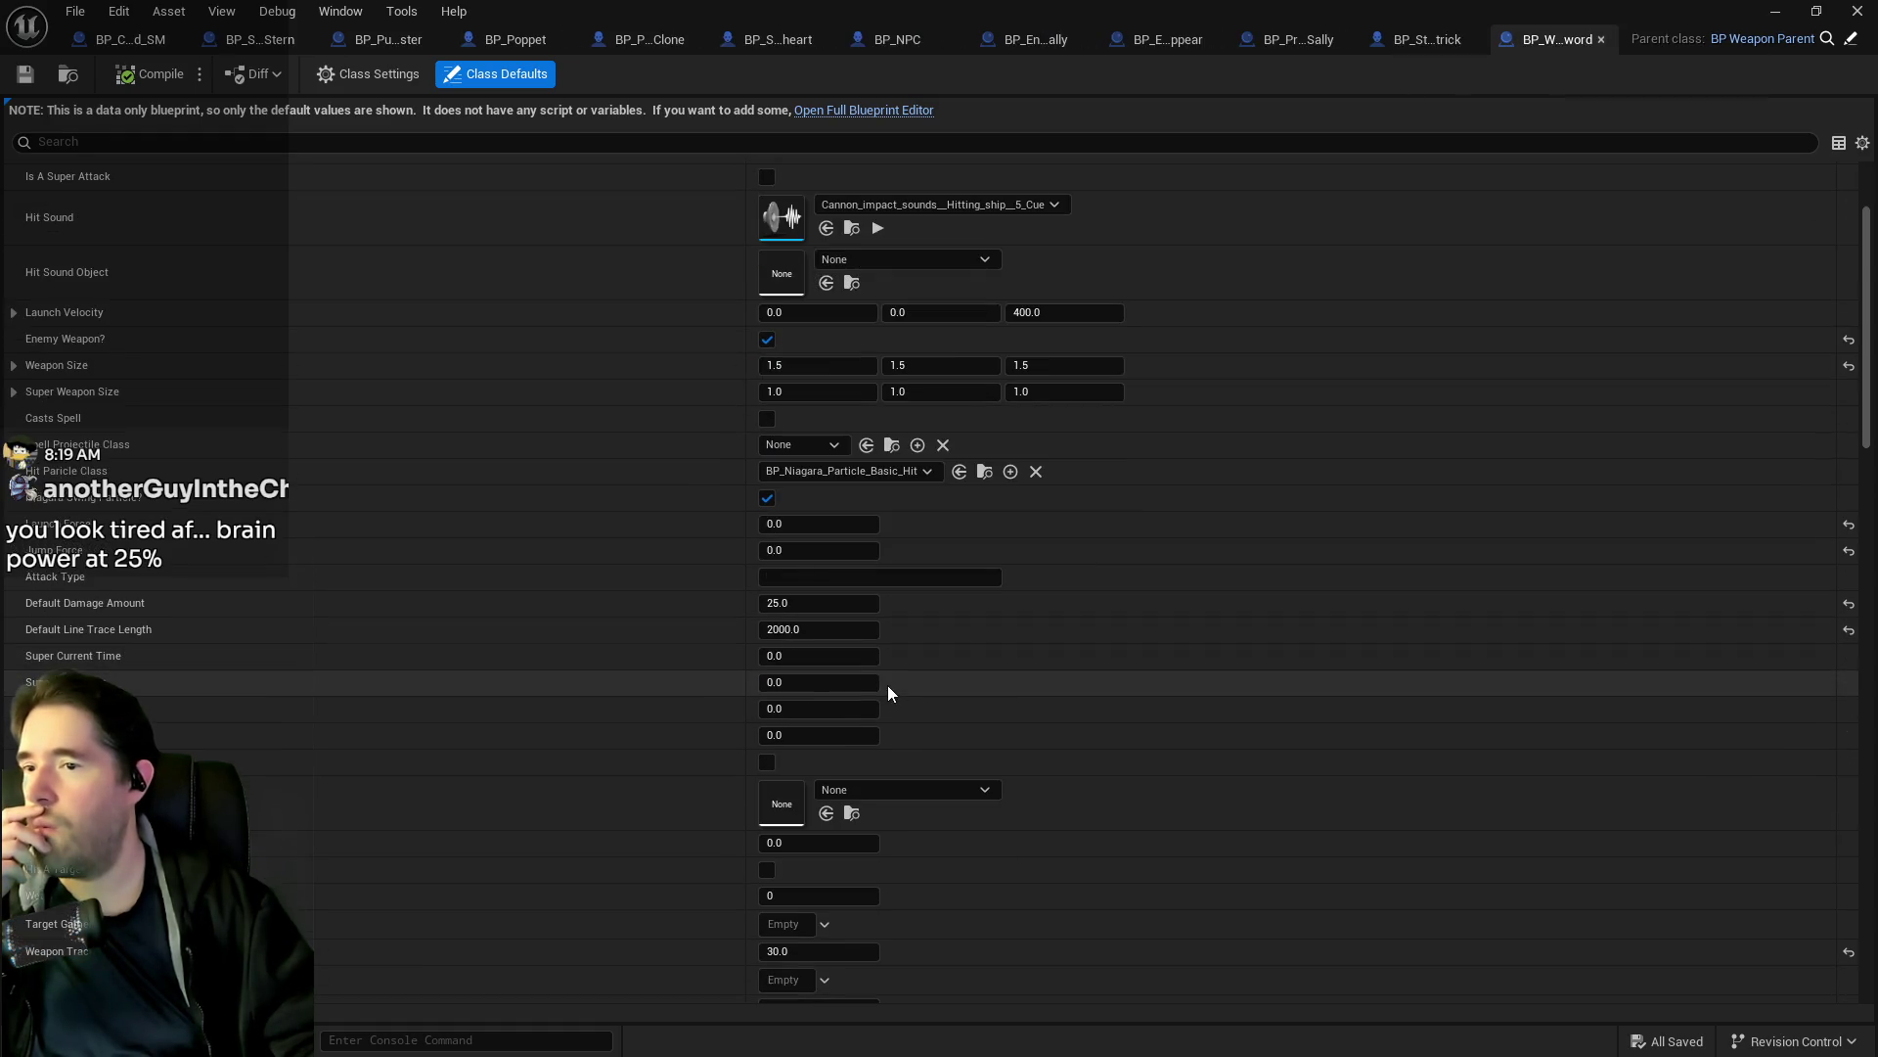
scroll(823, 748, "down", 8)
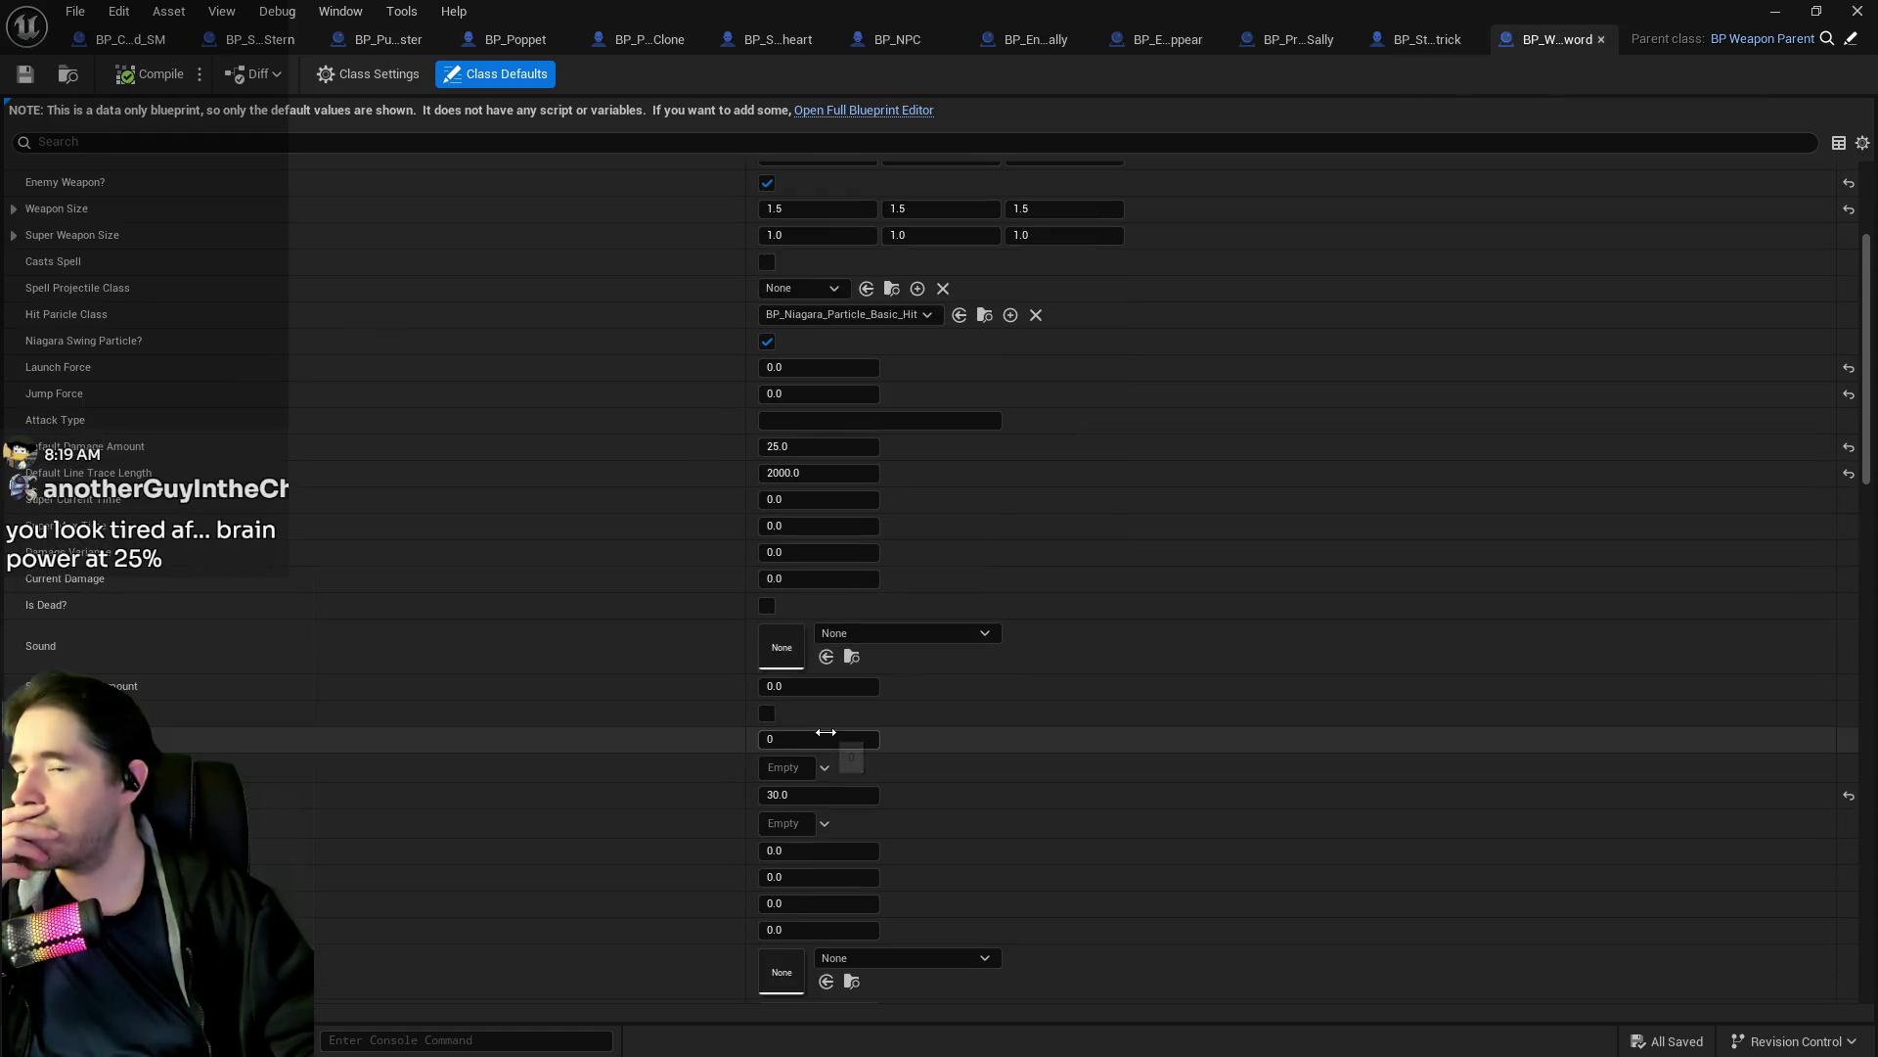
scroll(823, 748, "down", 20)
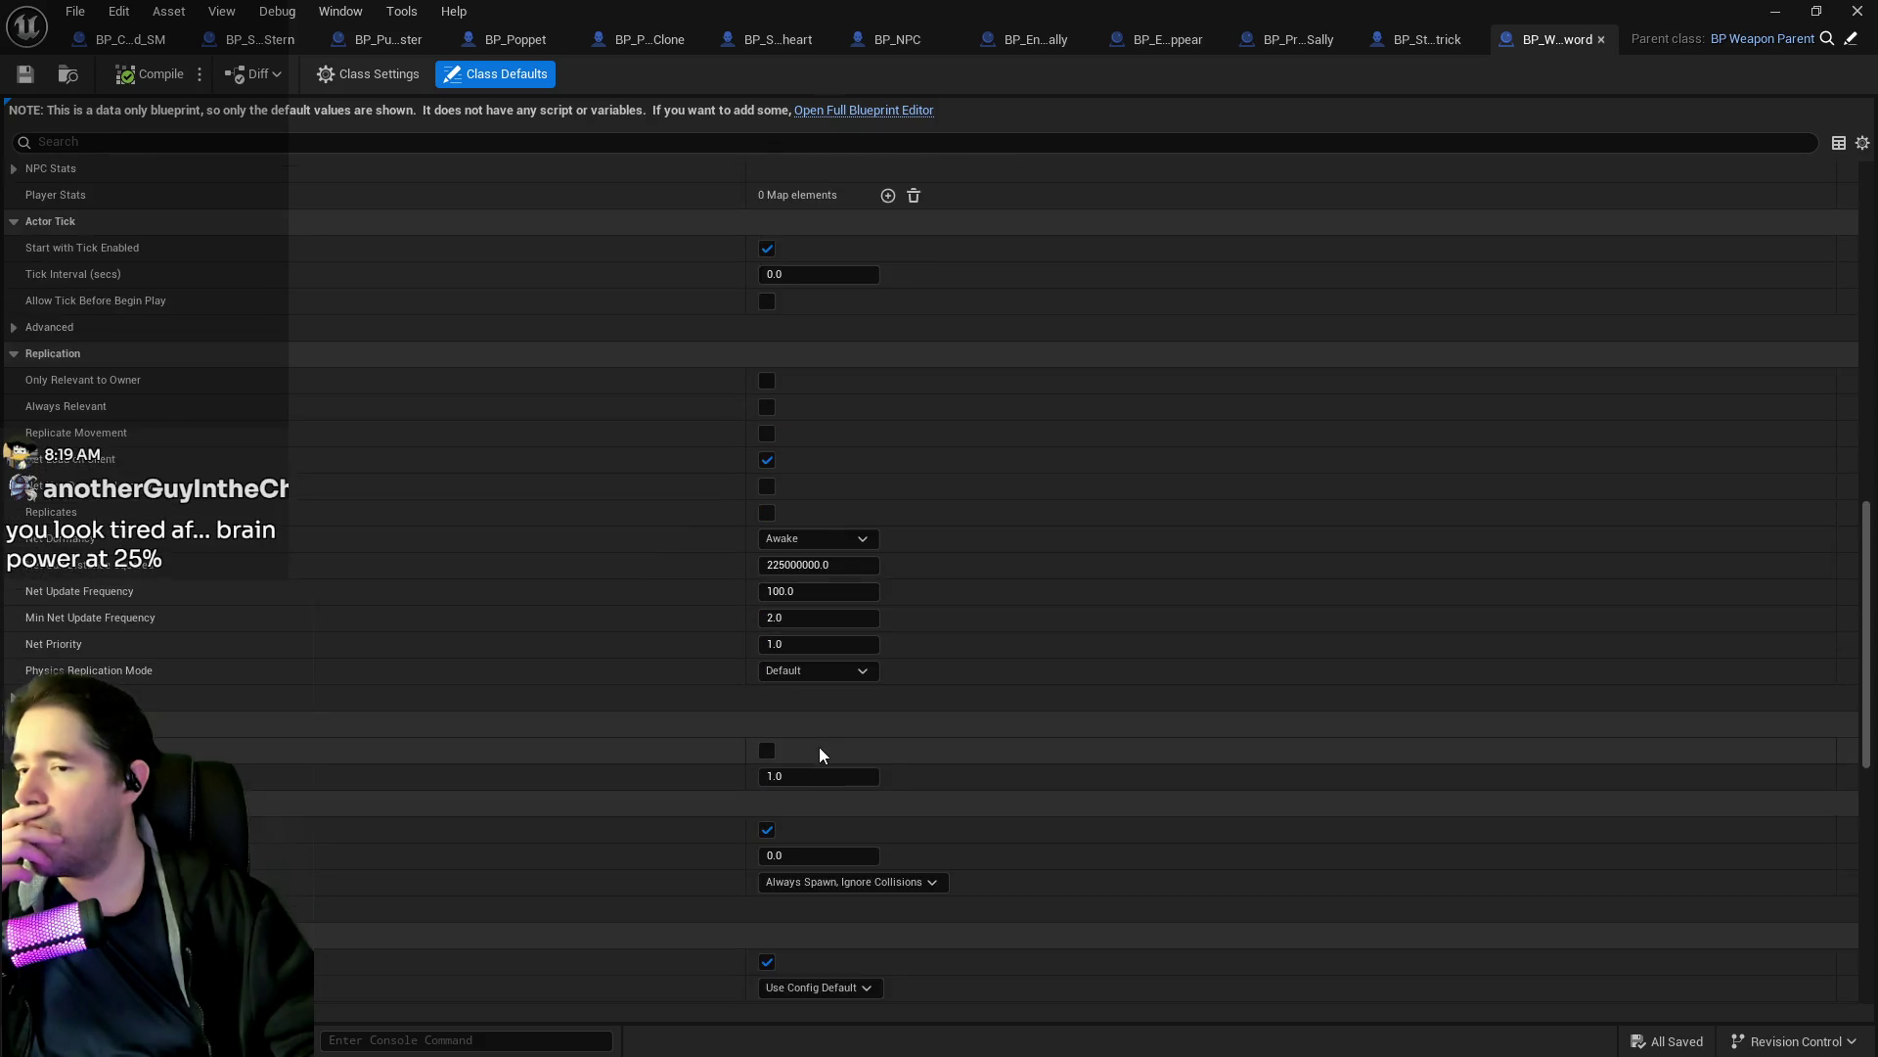
scroll(818, 748, "down", 12)
scroll(818, 749, "up", 10)
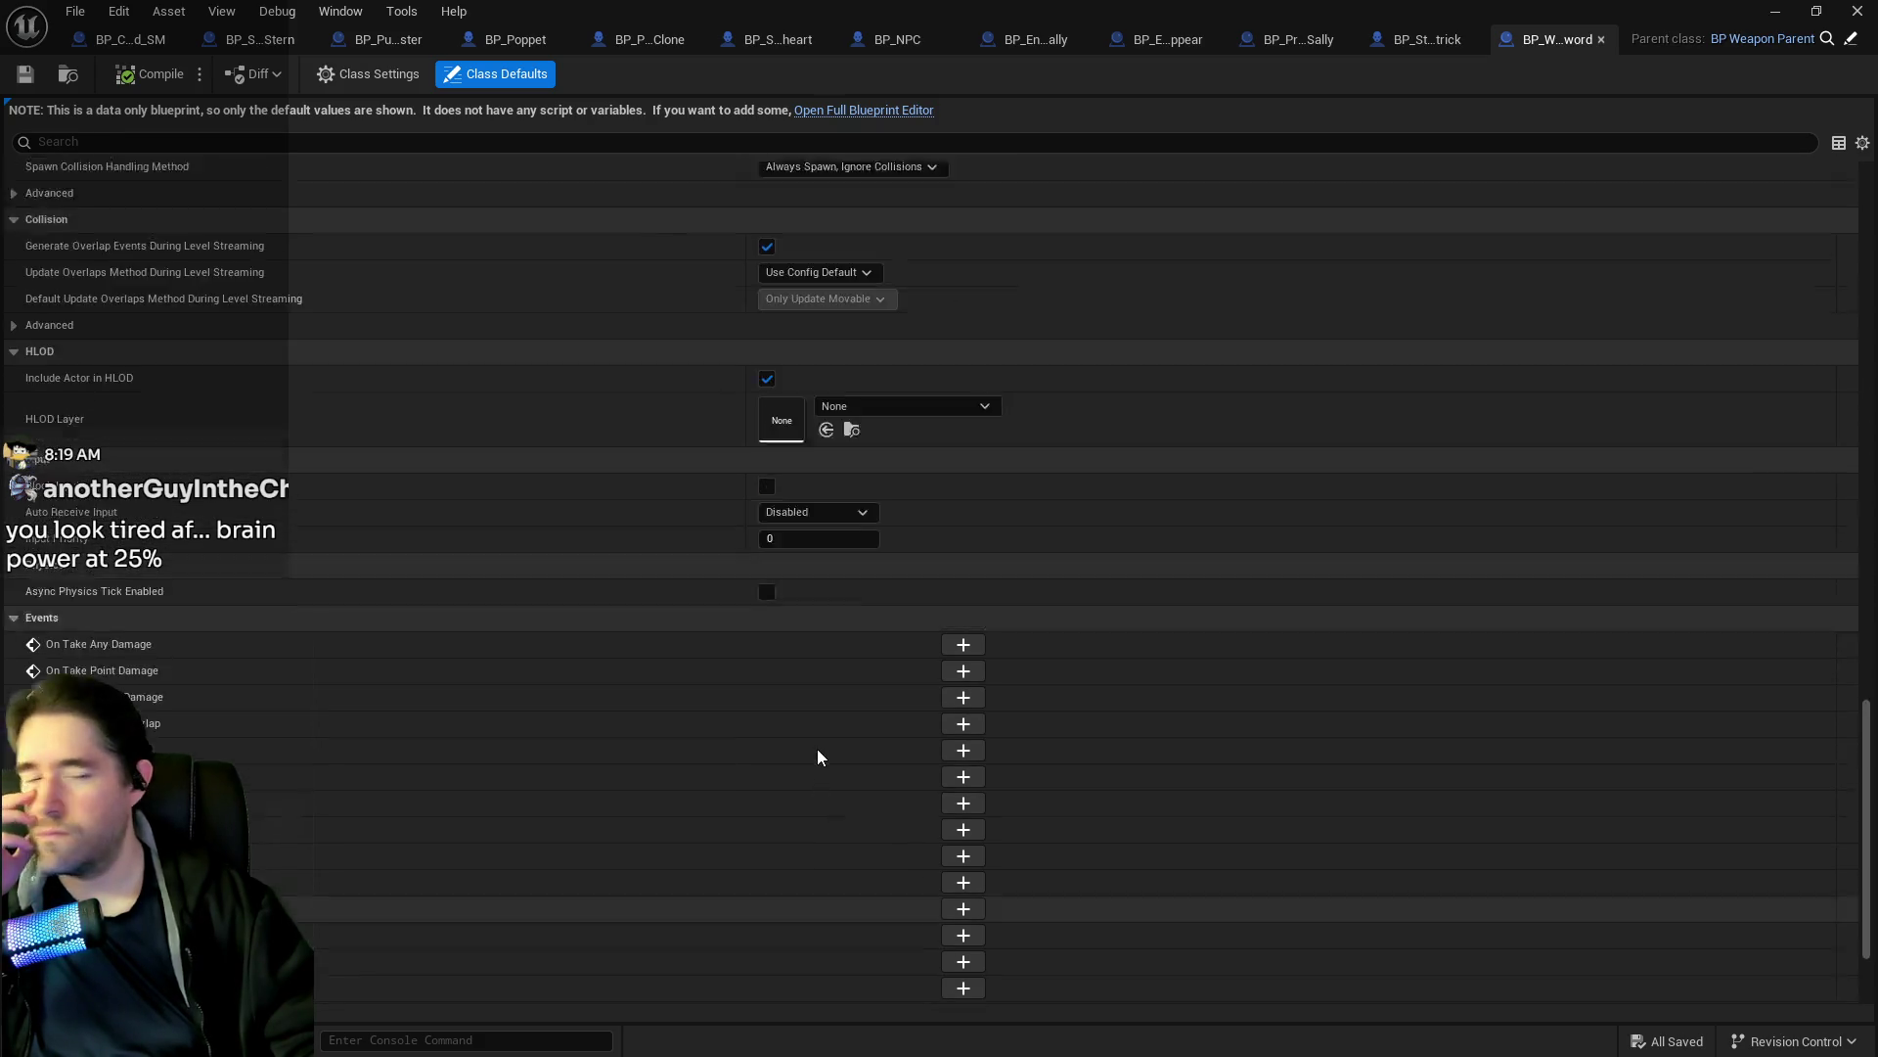
scroll(817, 755, "up", 3)
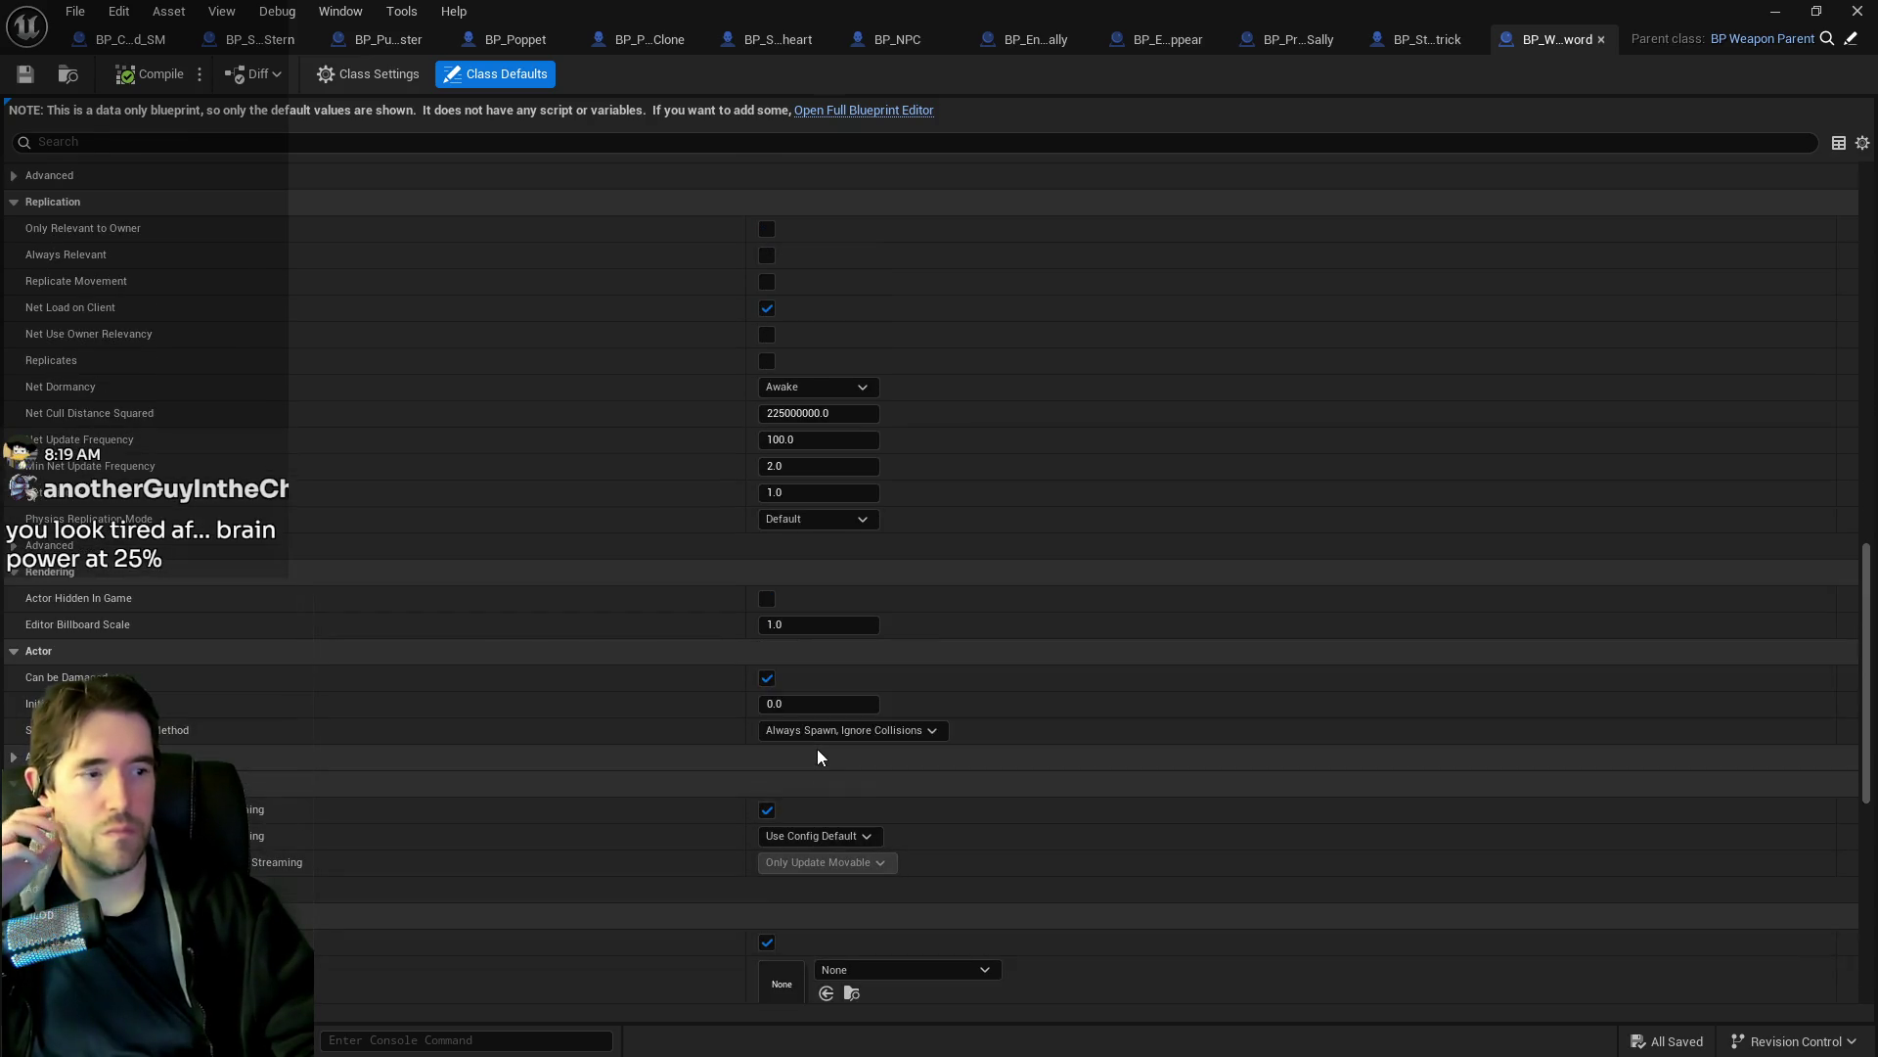
scroll(818, 749, "up", 13)
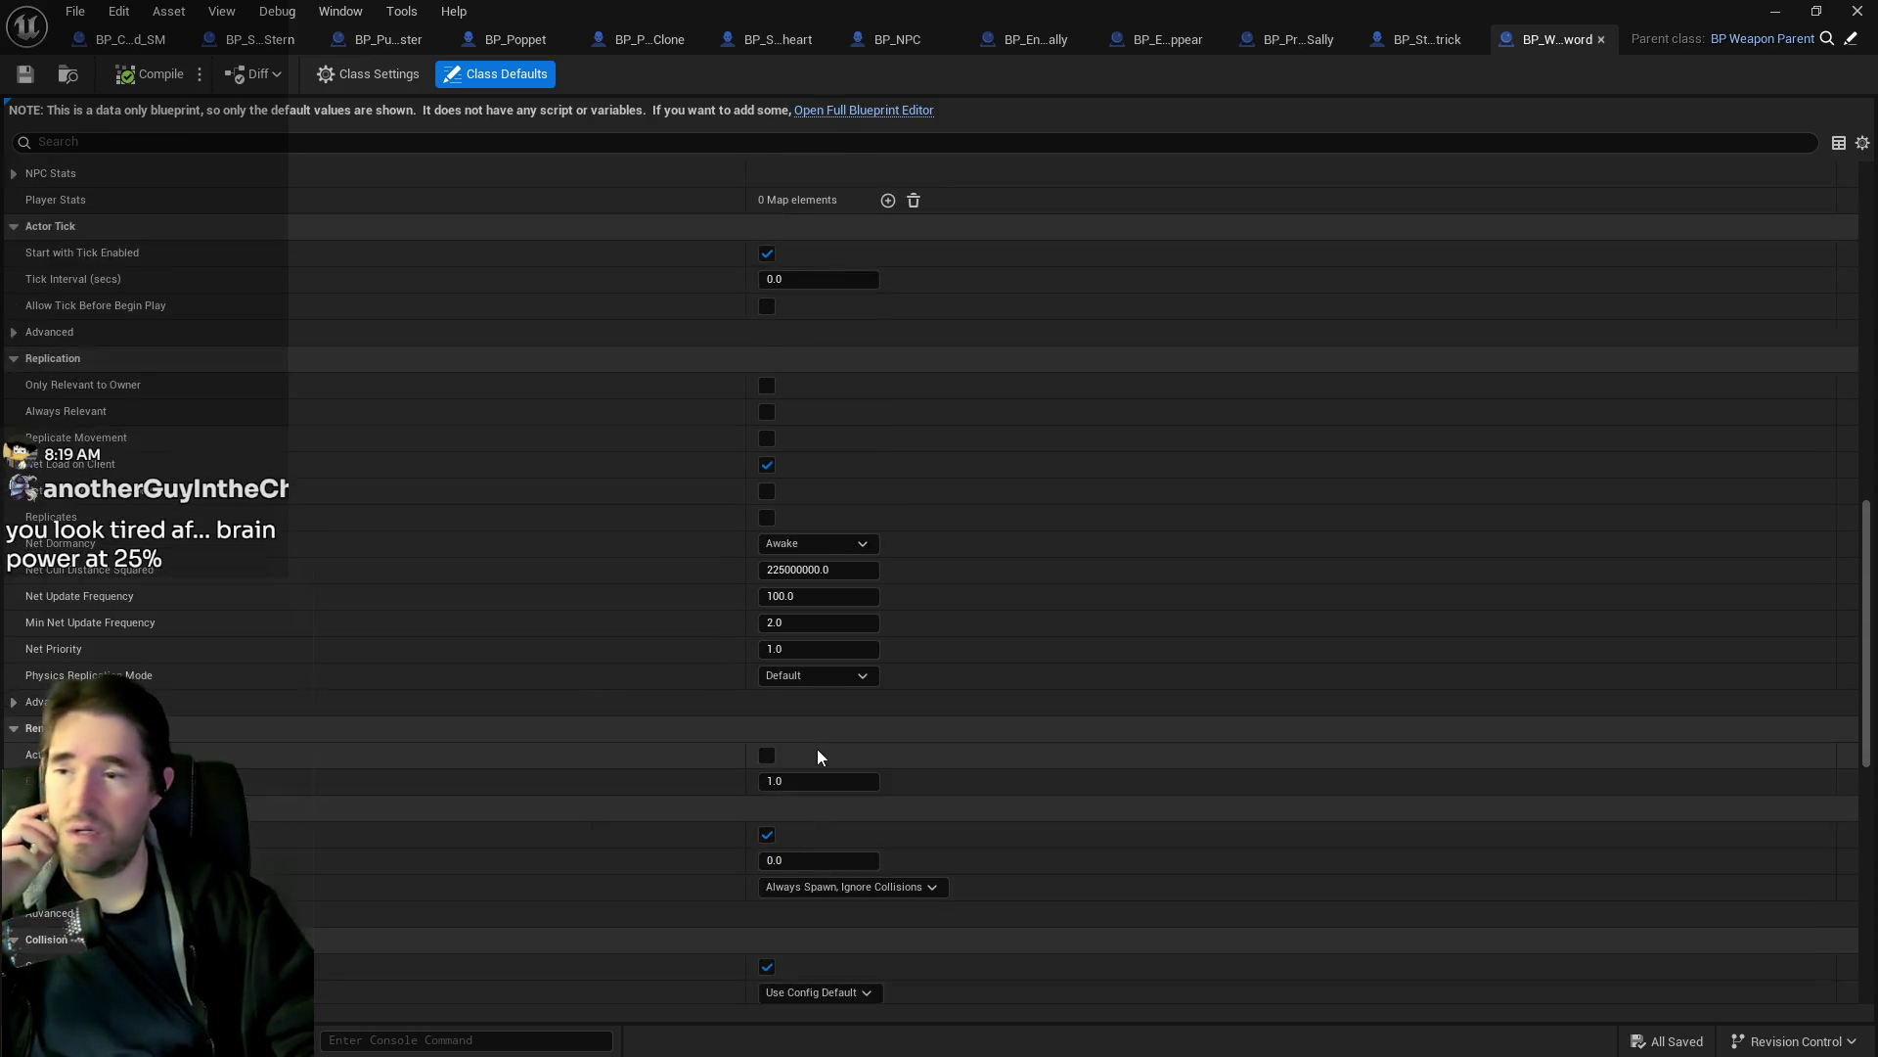
scroll(818, 749, "up", 3)
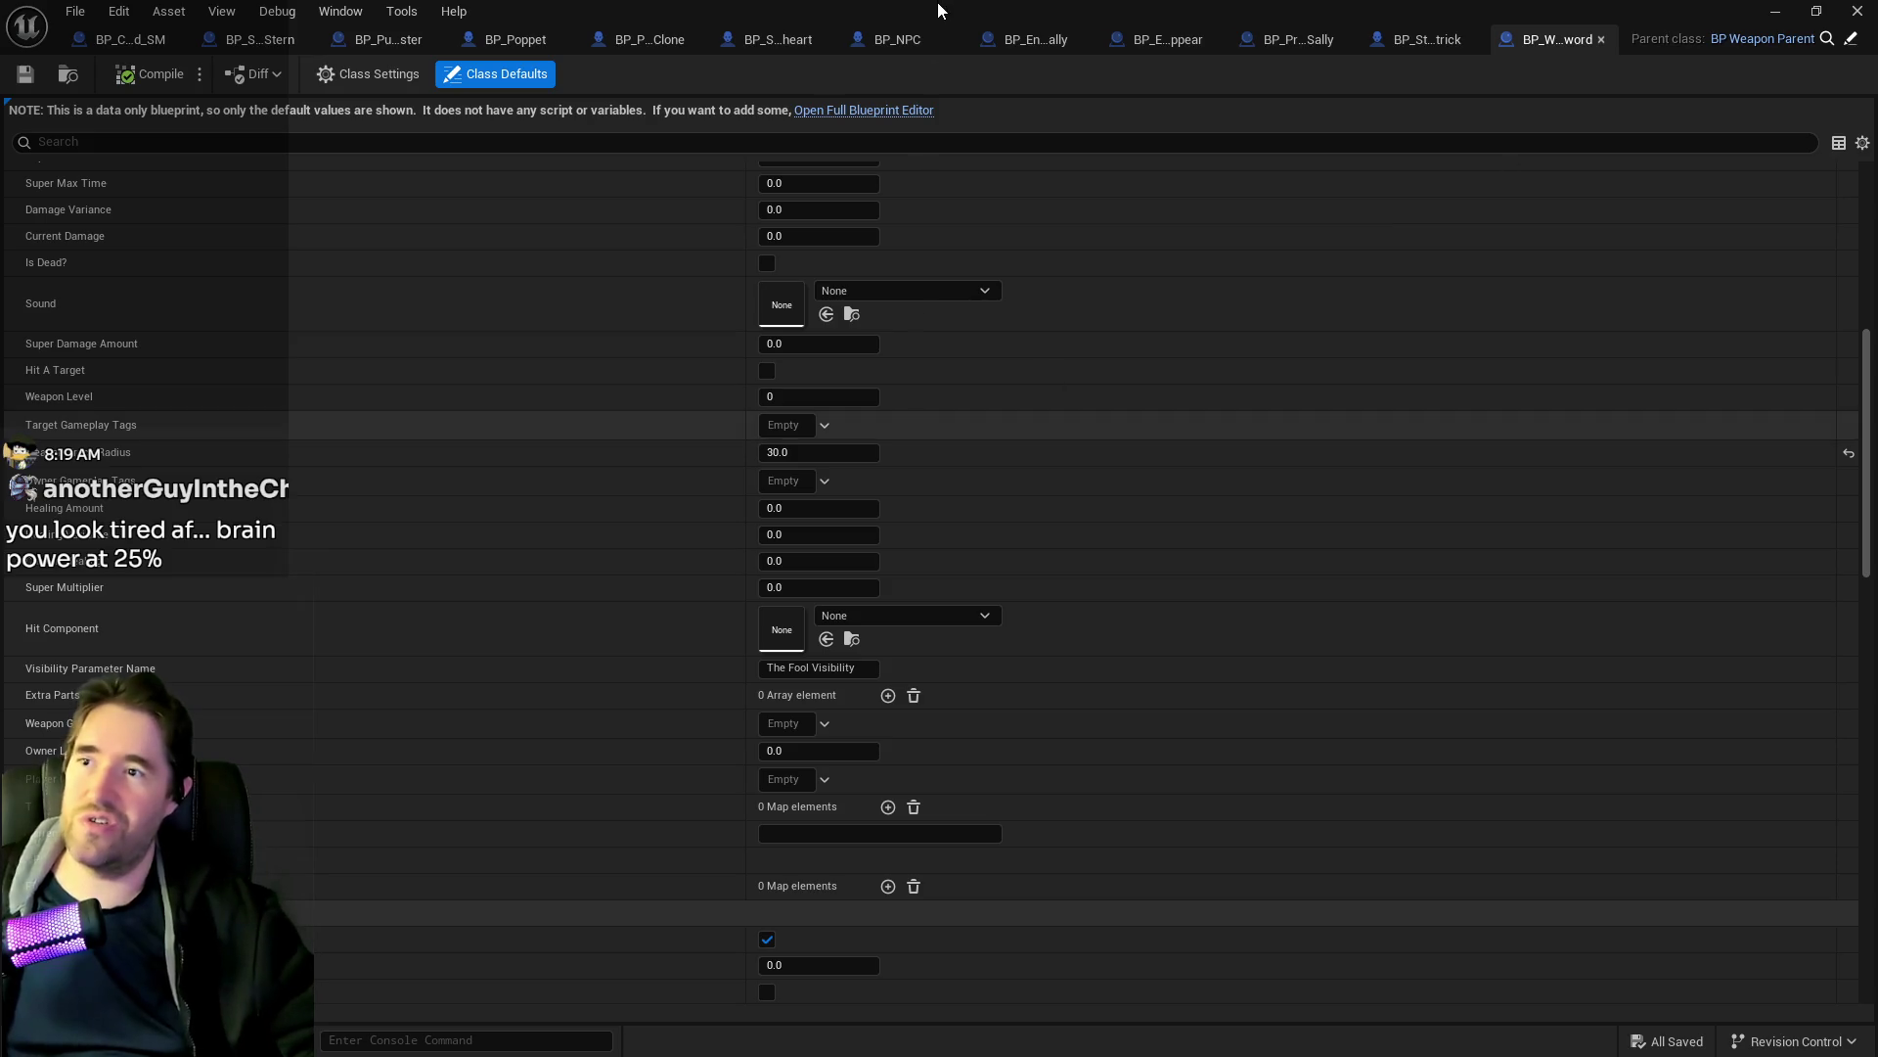
key("alt+Tab")
key("alt+Tab")
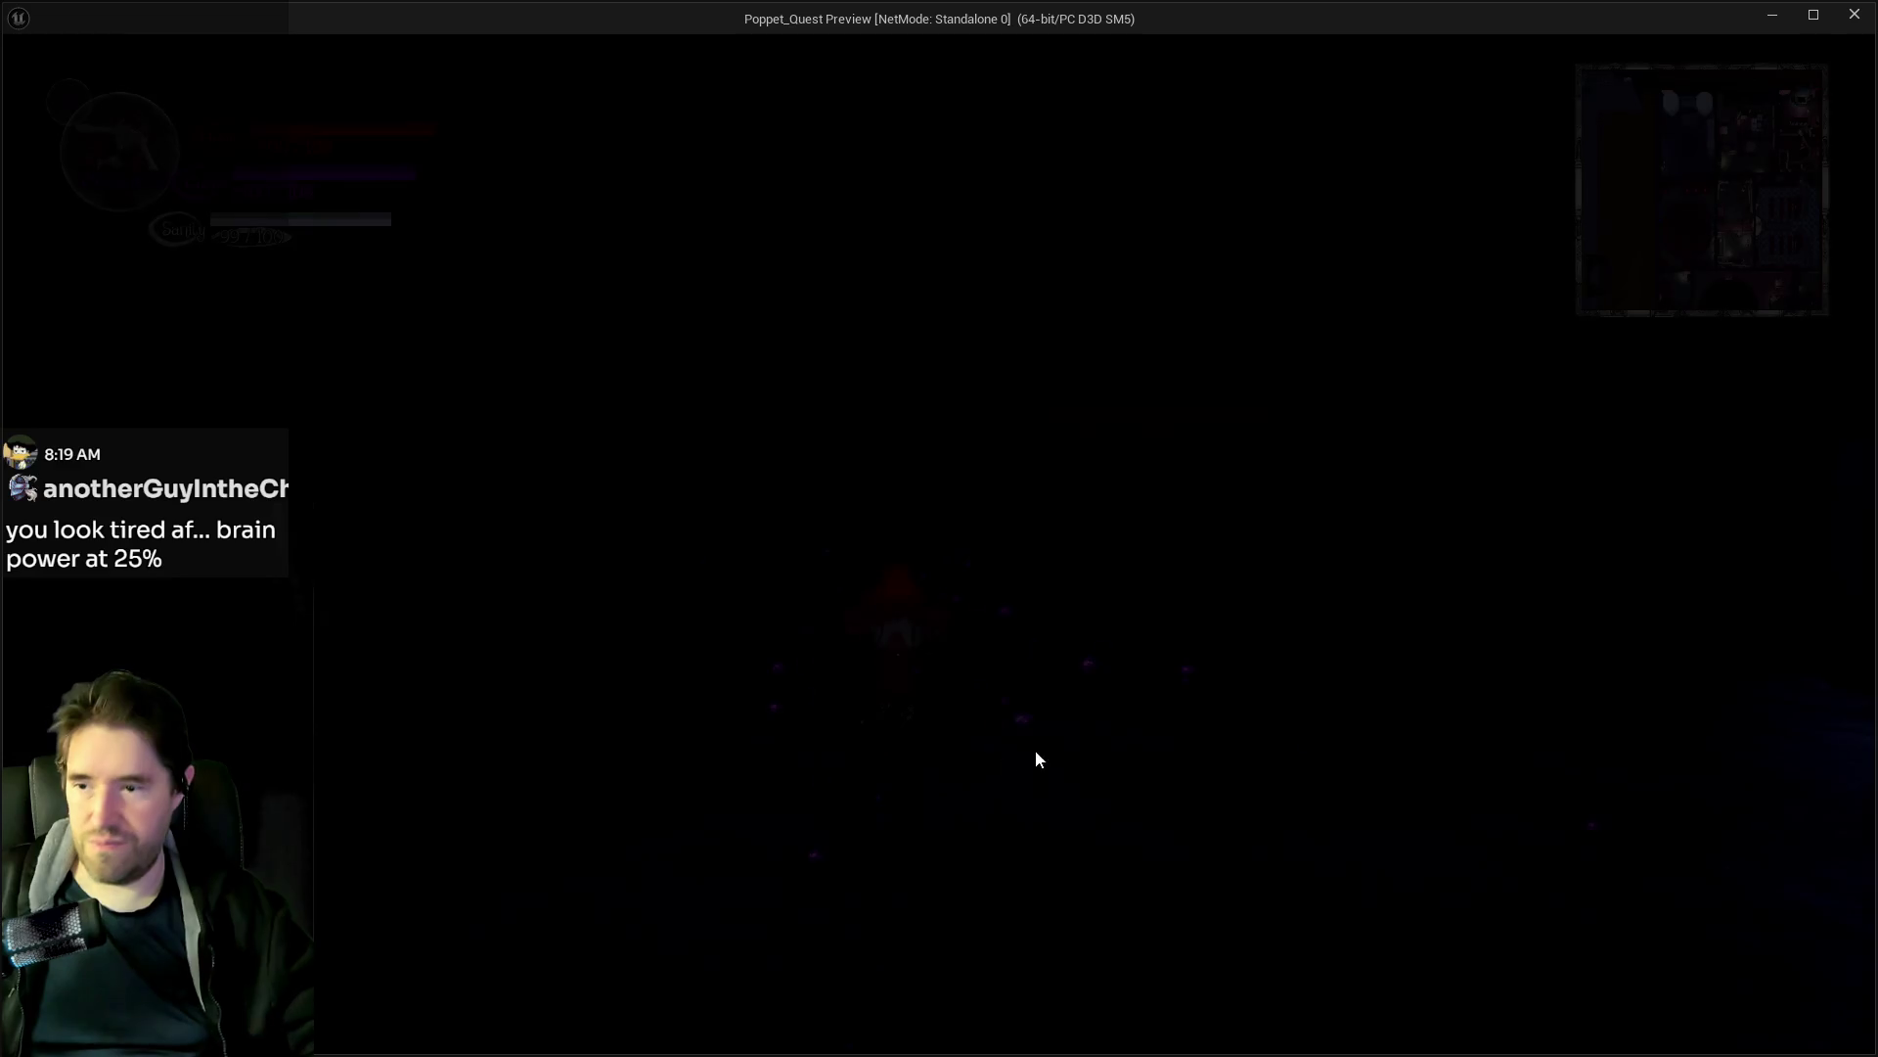
Exit the Poppet_Quest standalone preview to return to the Chapter_1_Dead_Girl_Wonderland level editor.
key("Escape")
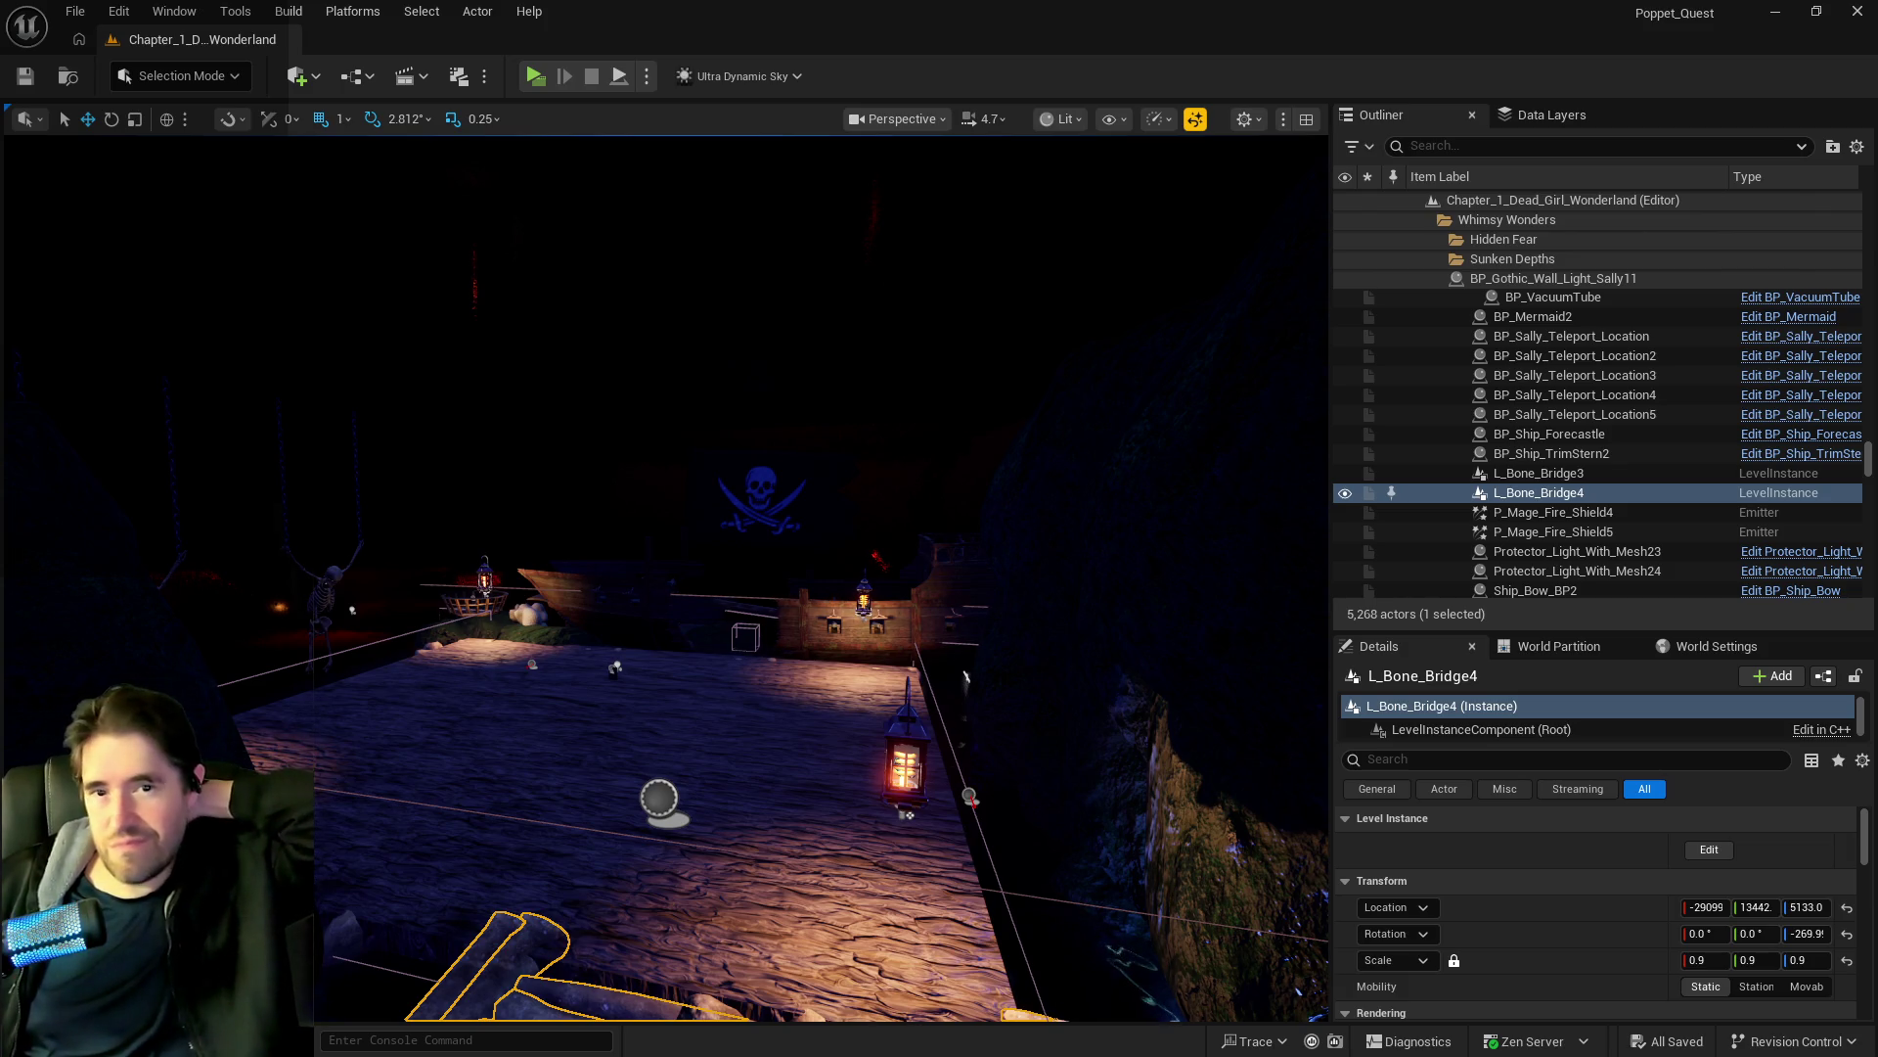
Filter the Data Layers list with 'brok' and tick DL_C2_The_Broken_Compass.
mouse_move(666, 578)
left_mouse_down()
mouse_move(587, 430)
mouse_move(489, 333)
left_mouse_up()
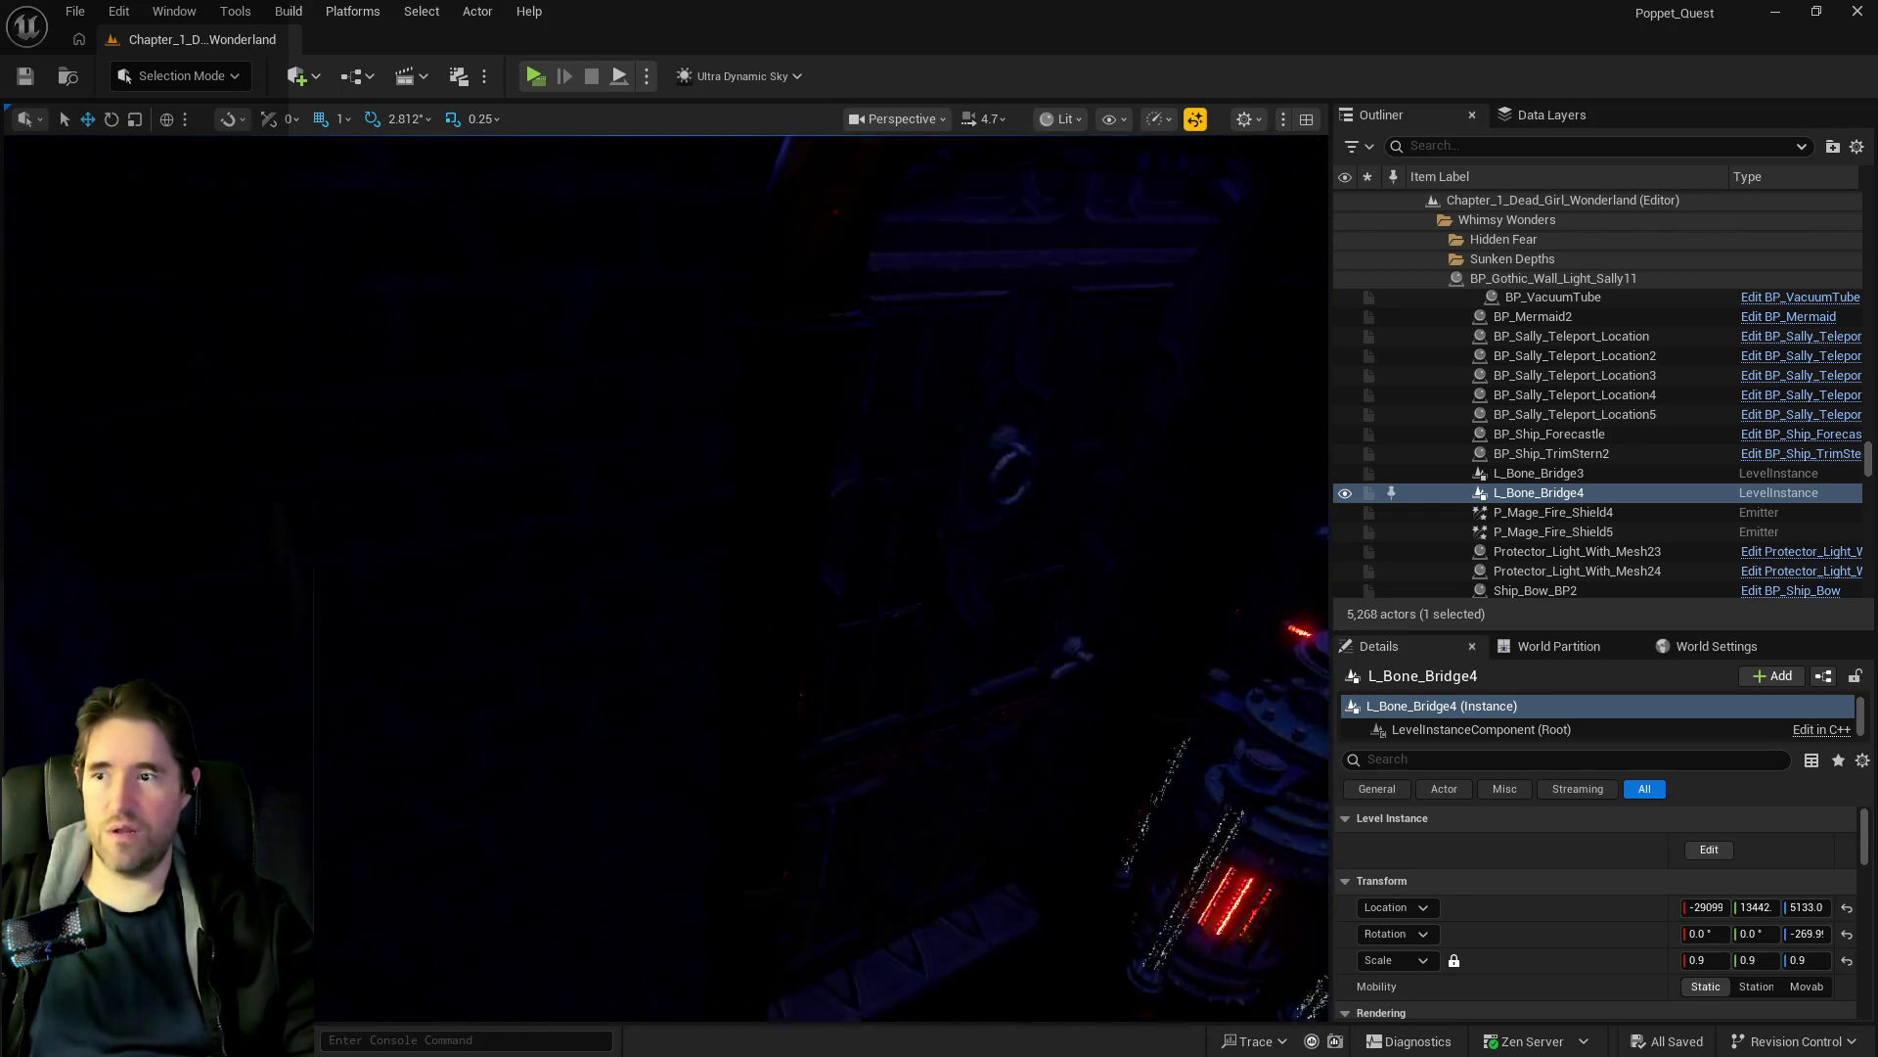
left_click(1575, 121)
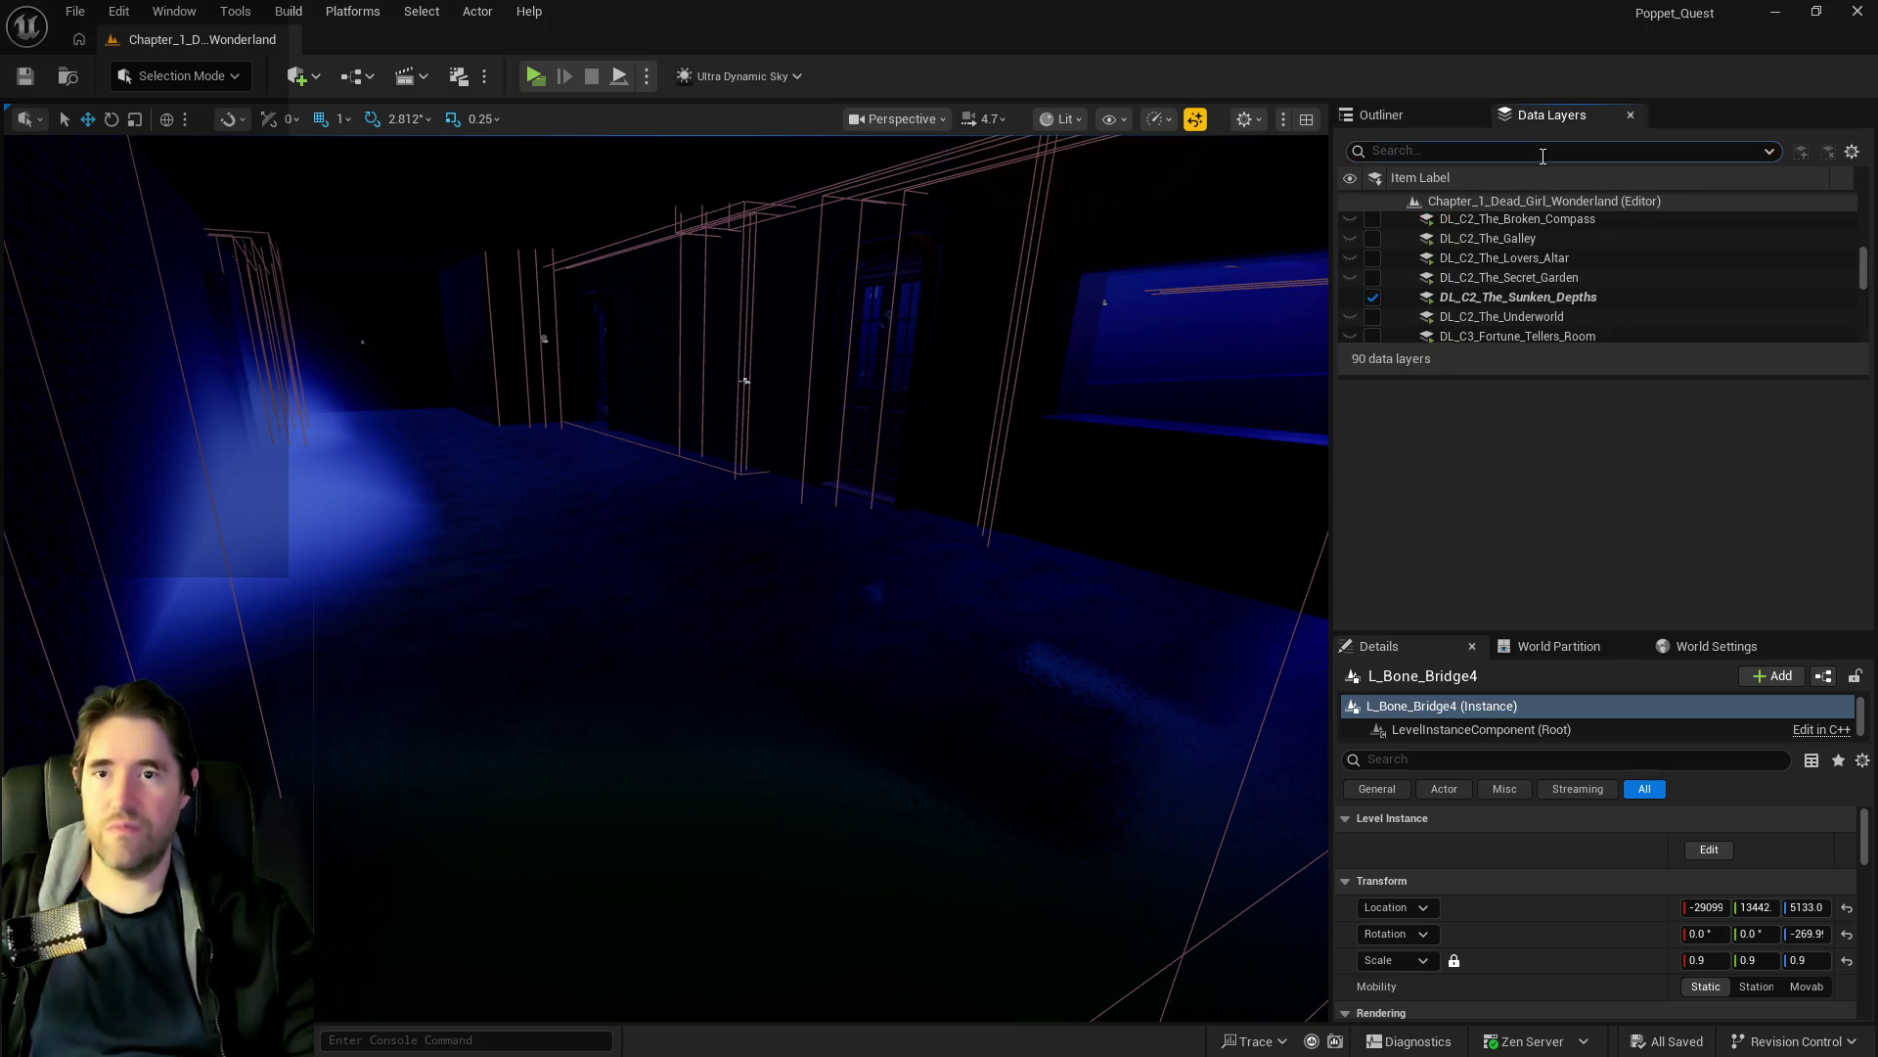
left_click(1542, 151)
type("brok")
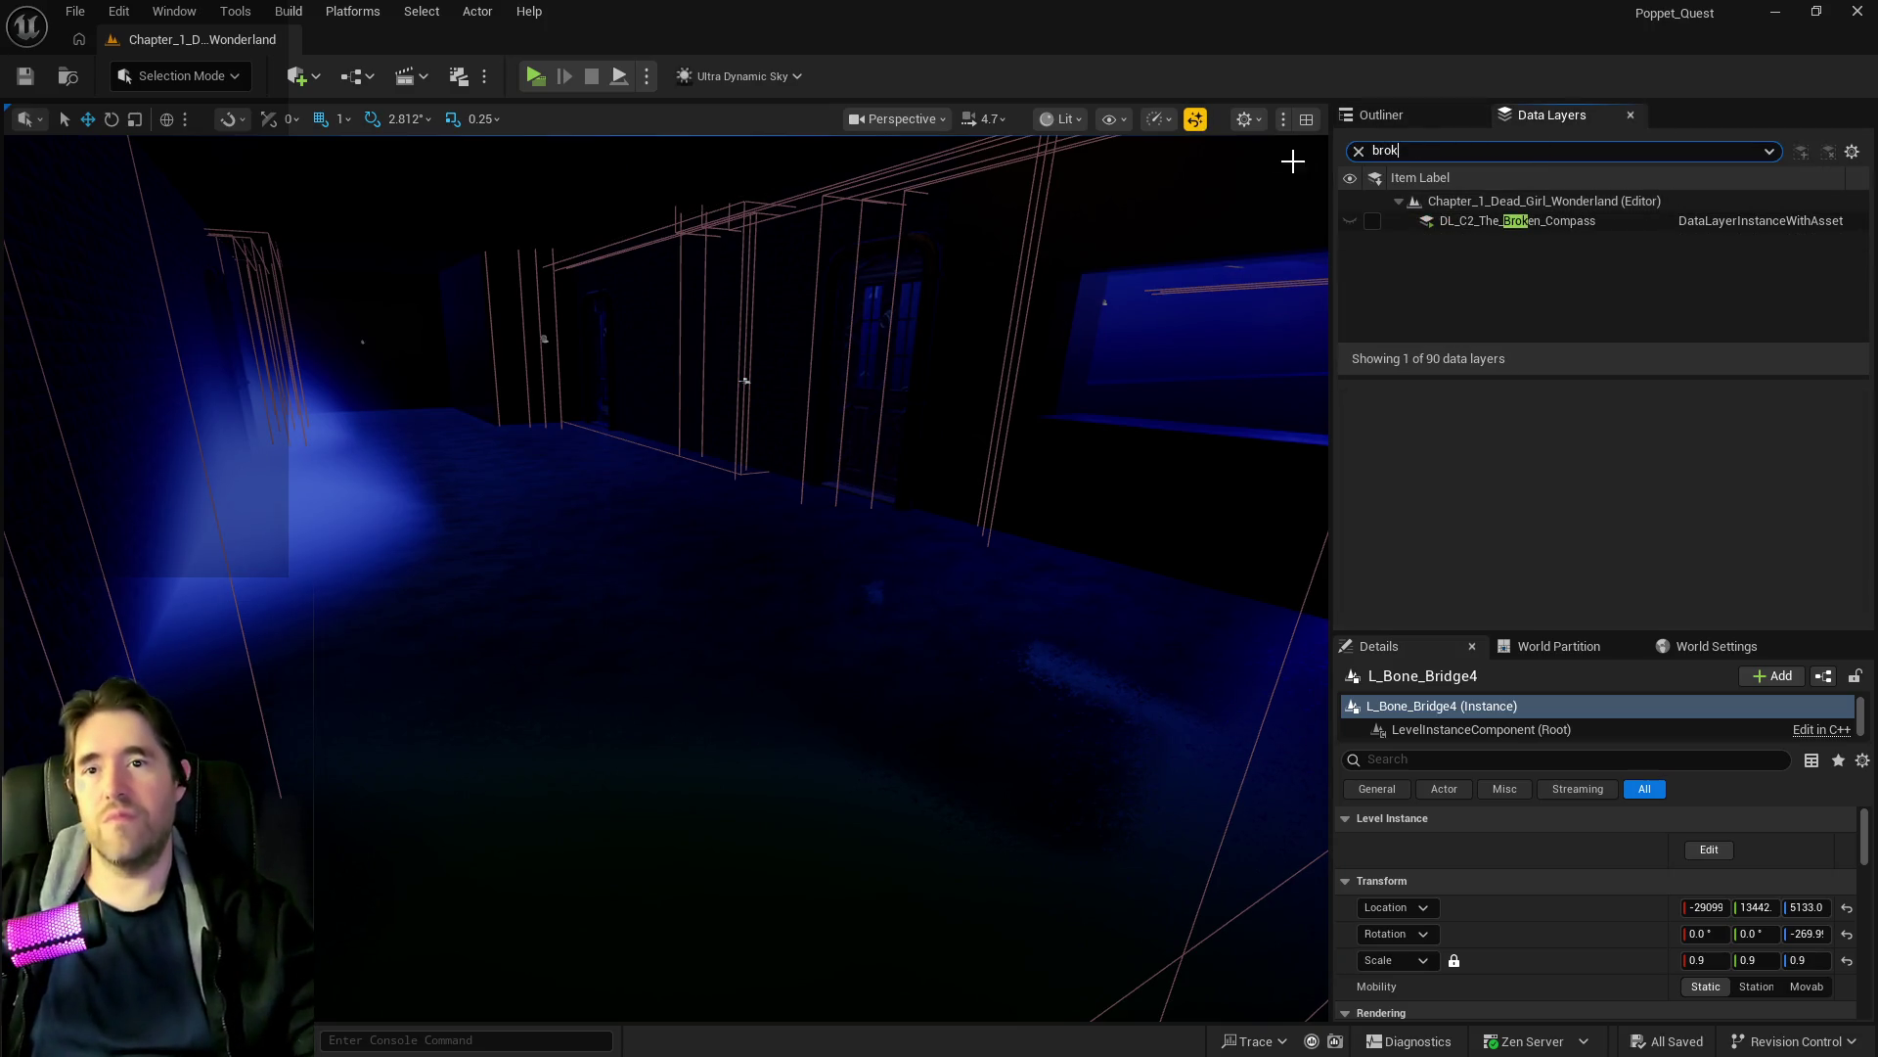
left_click(1373, 220)
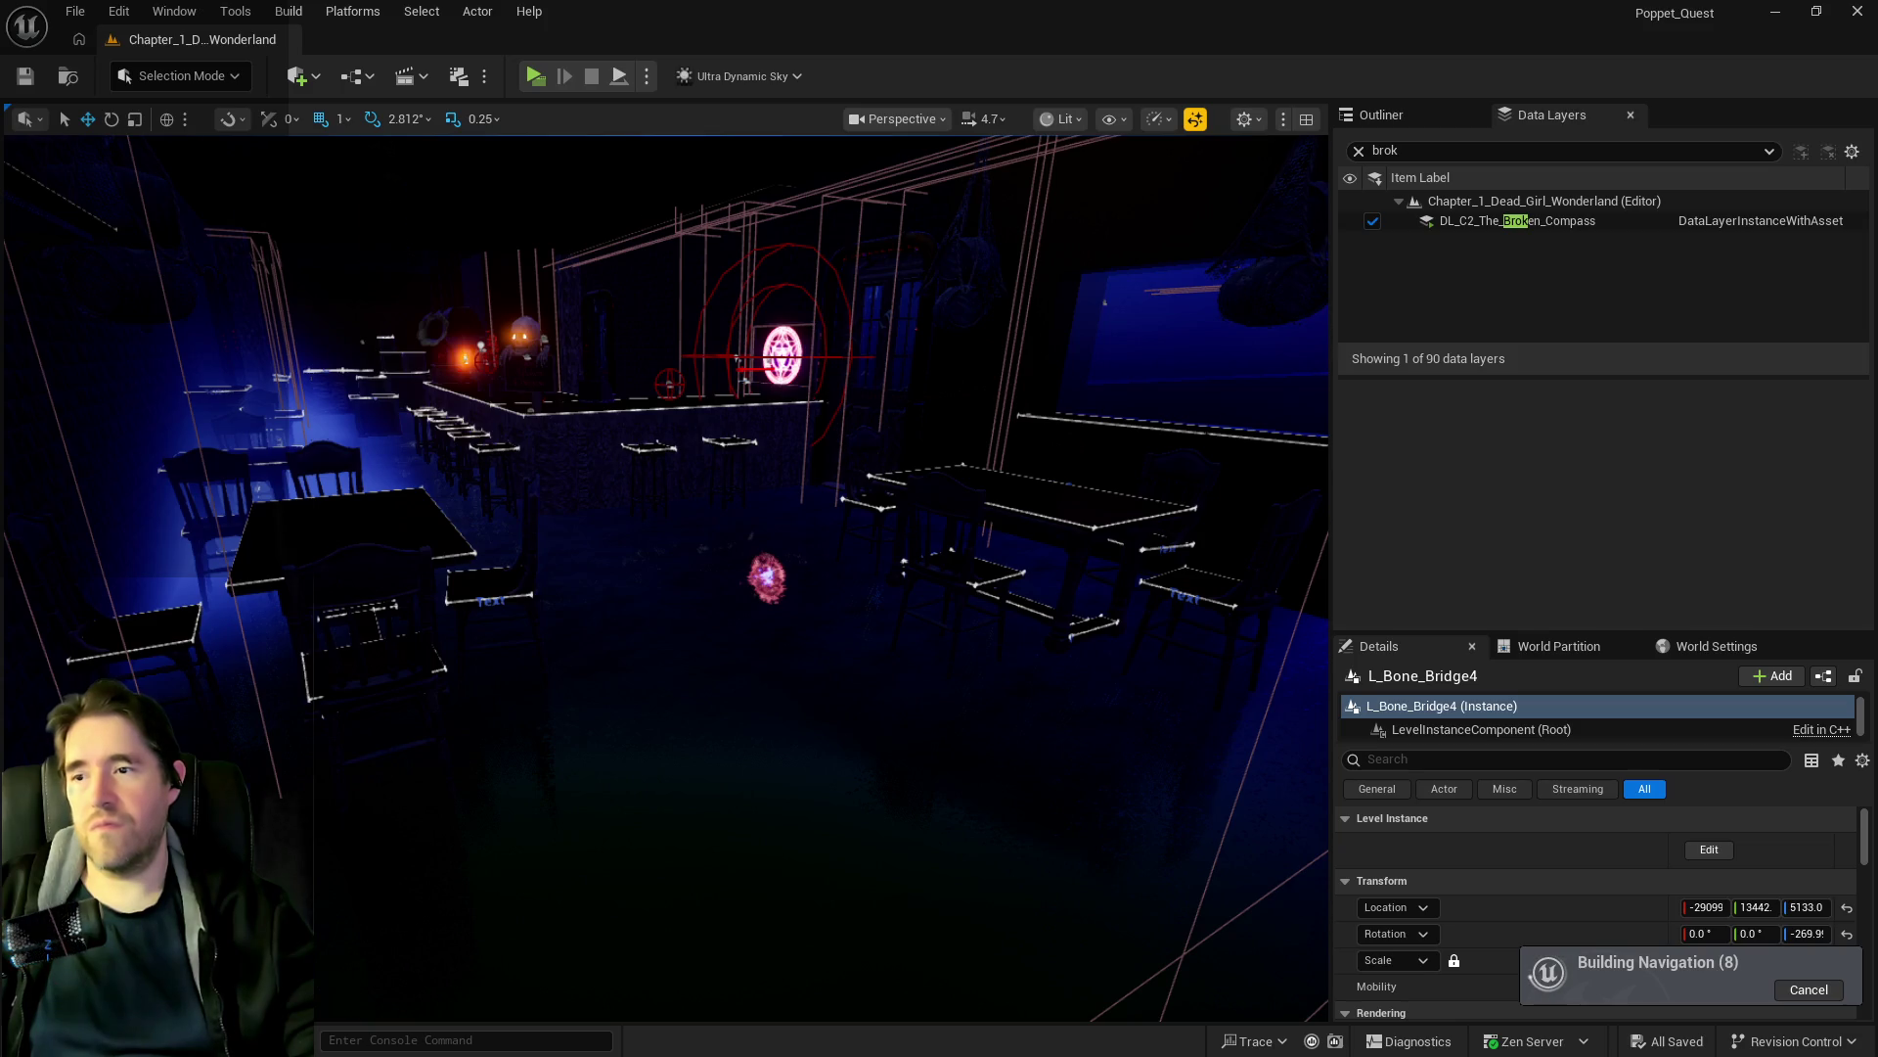
Fly the camera over the dock toward the glowing compass sign.
key("w")
key("w")
key("w")
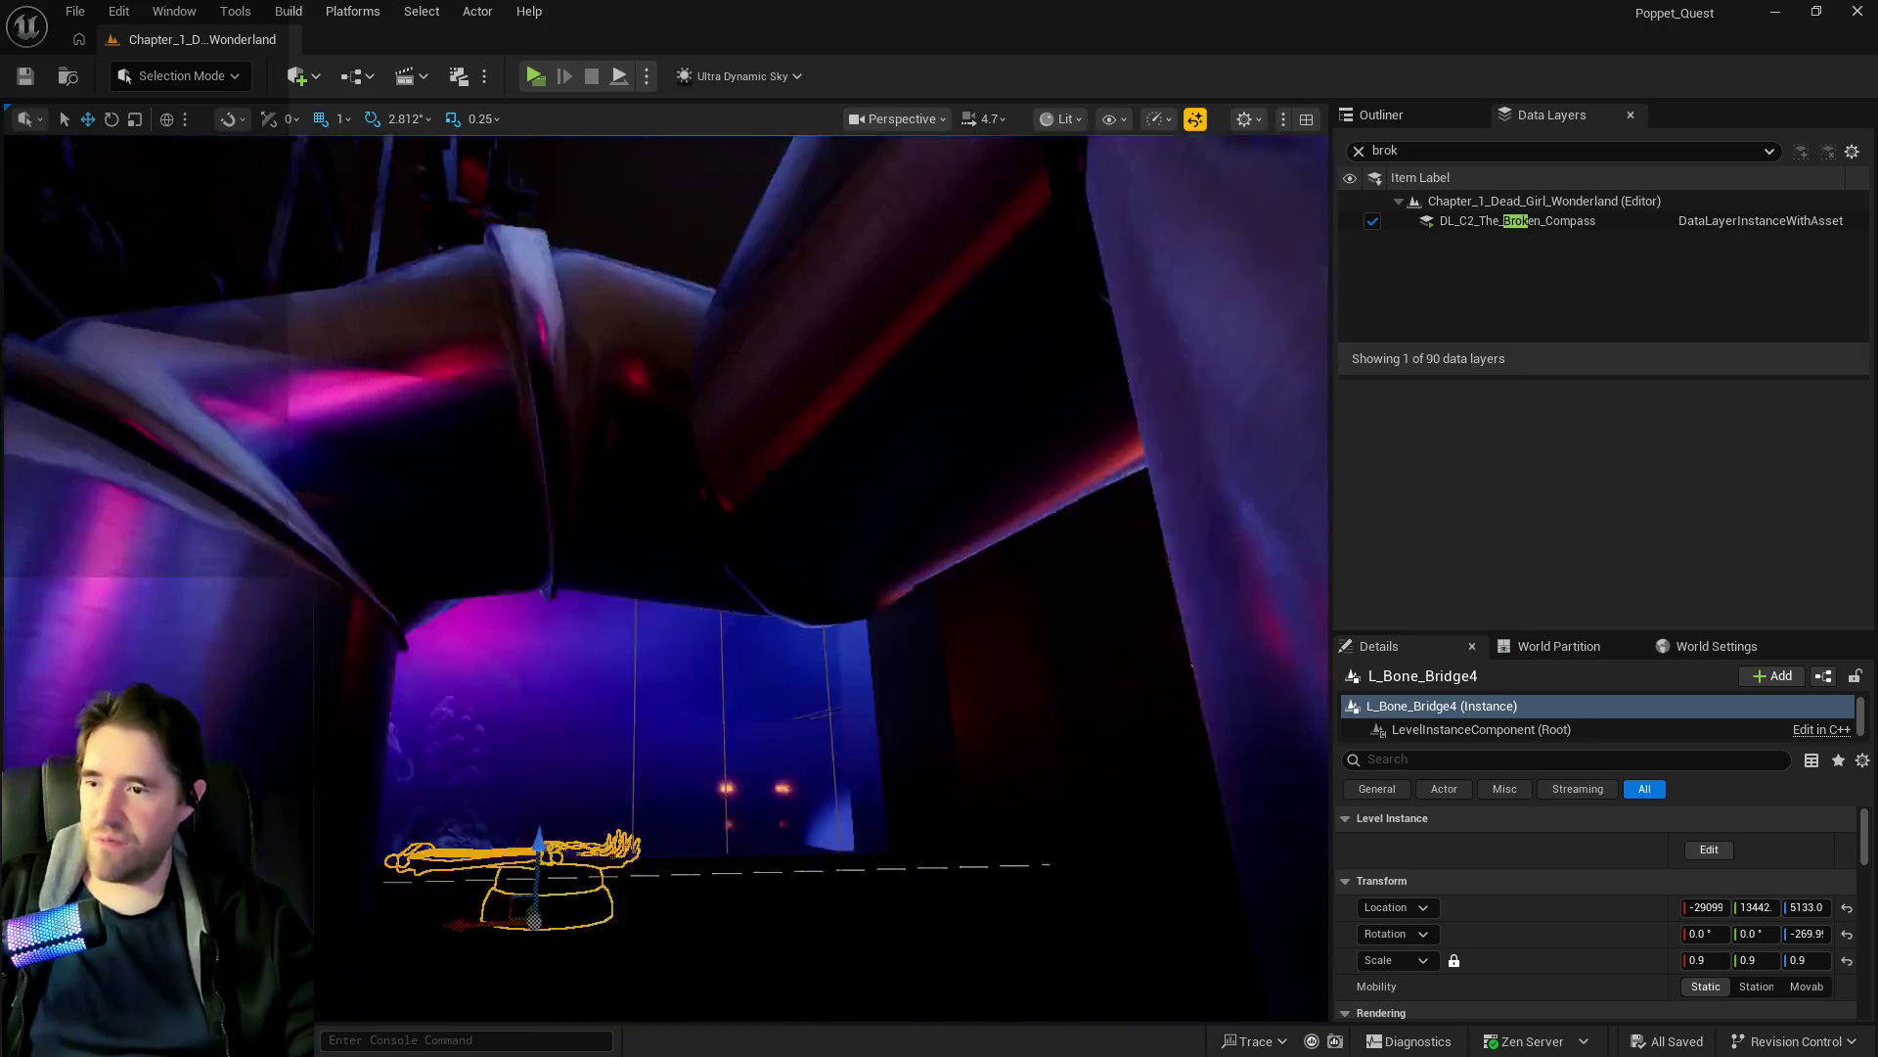
key("w")
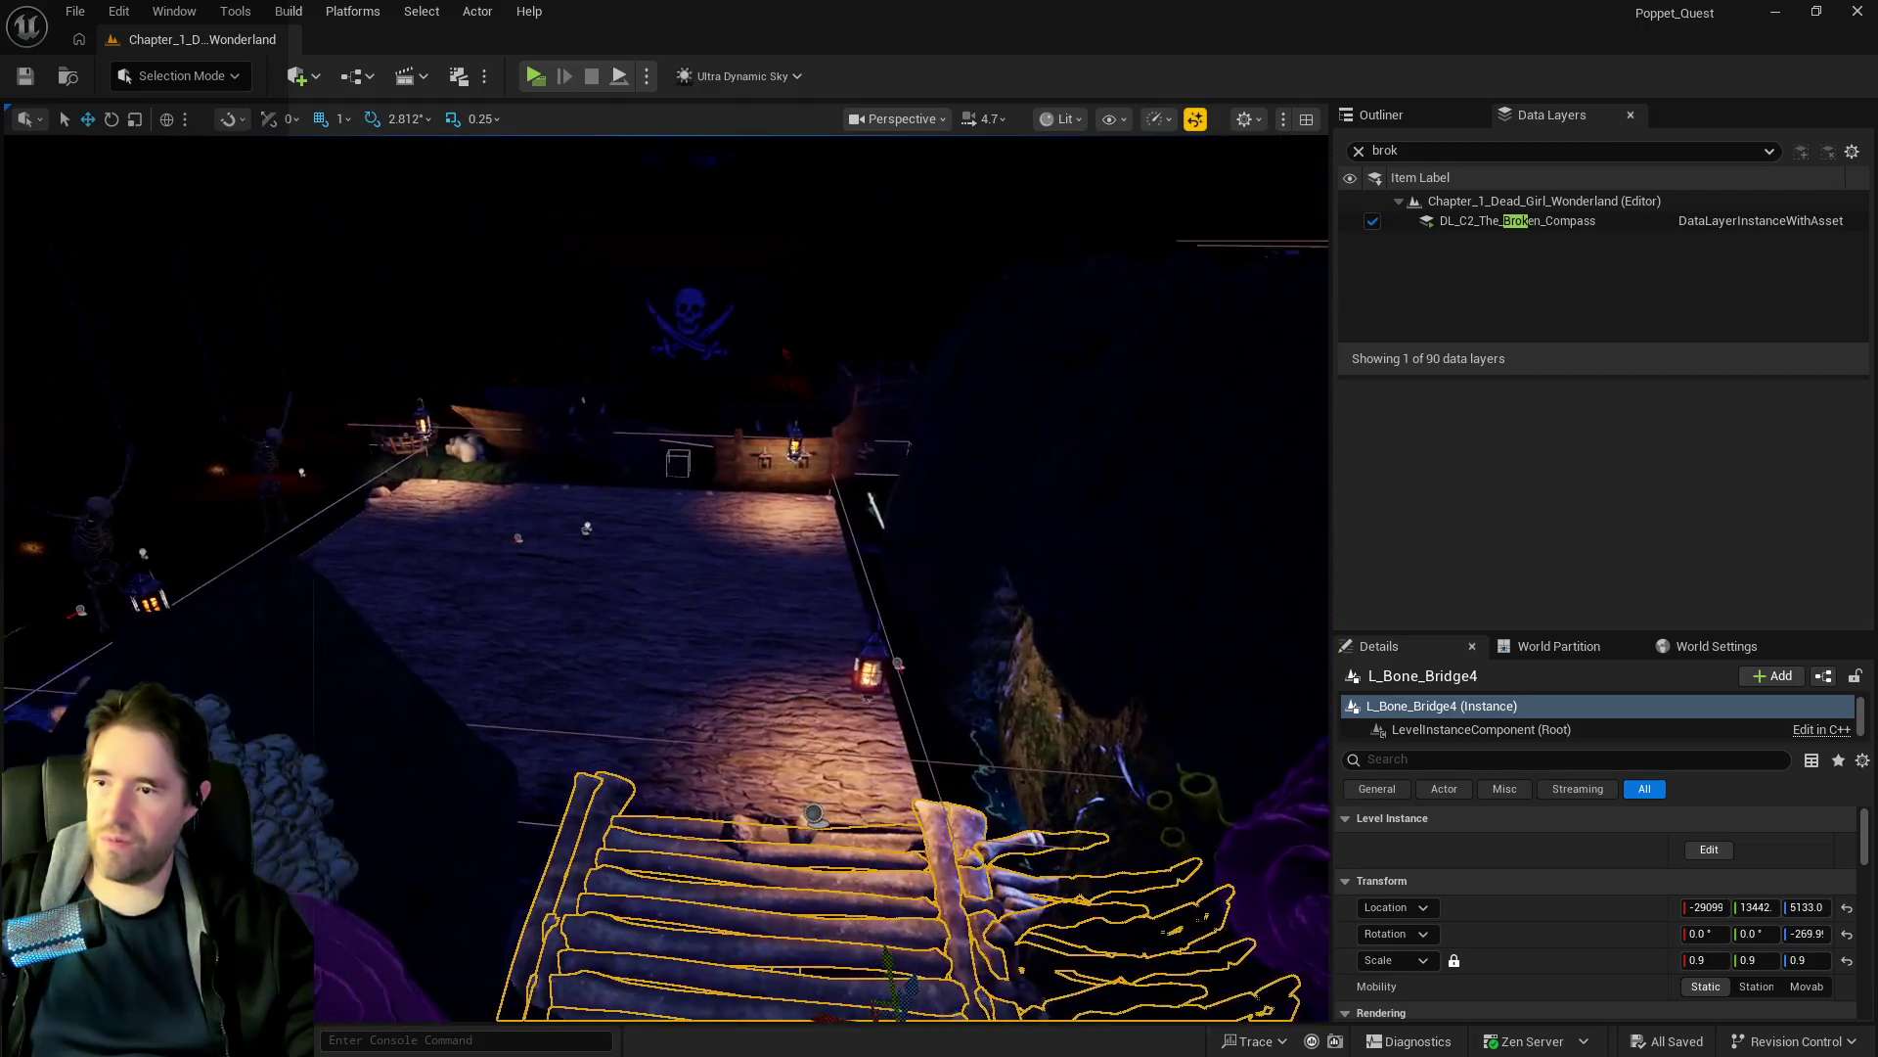
key("w")
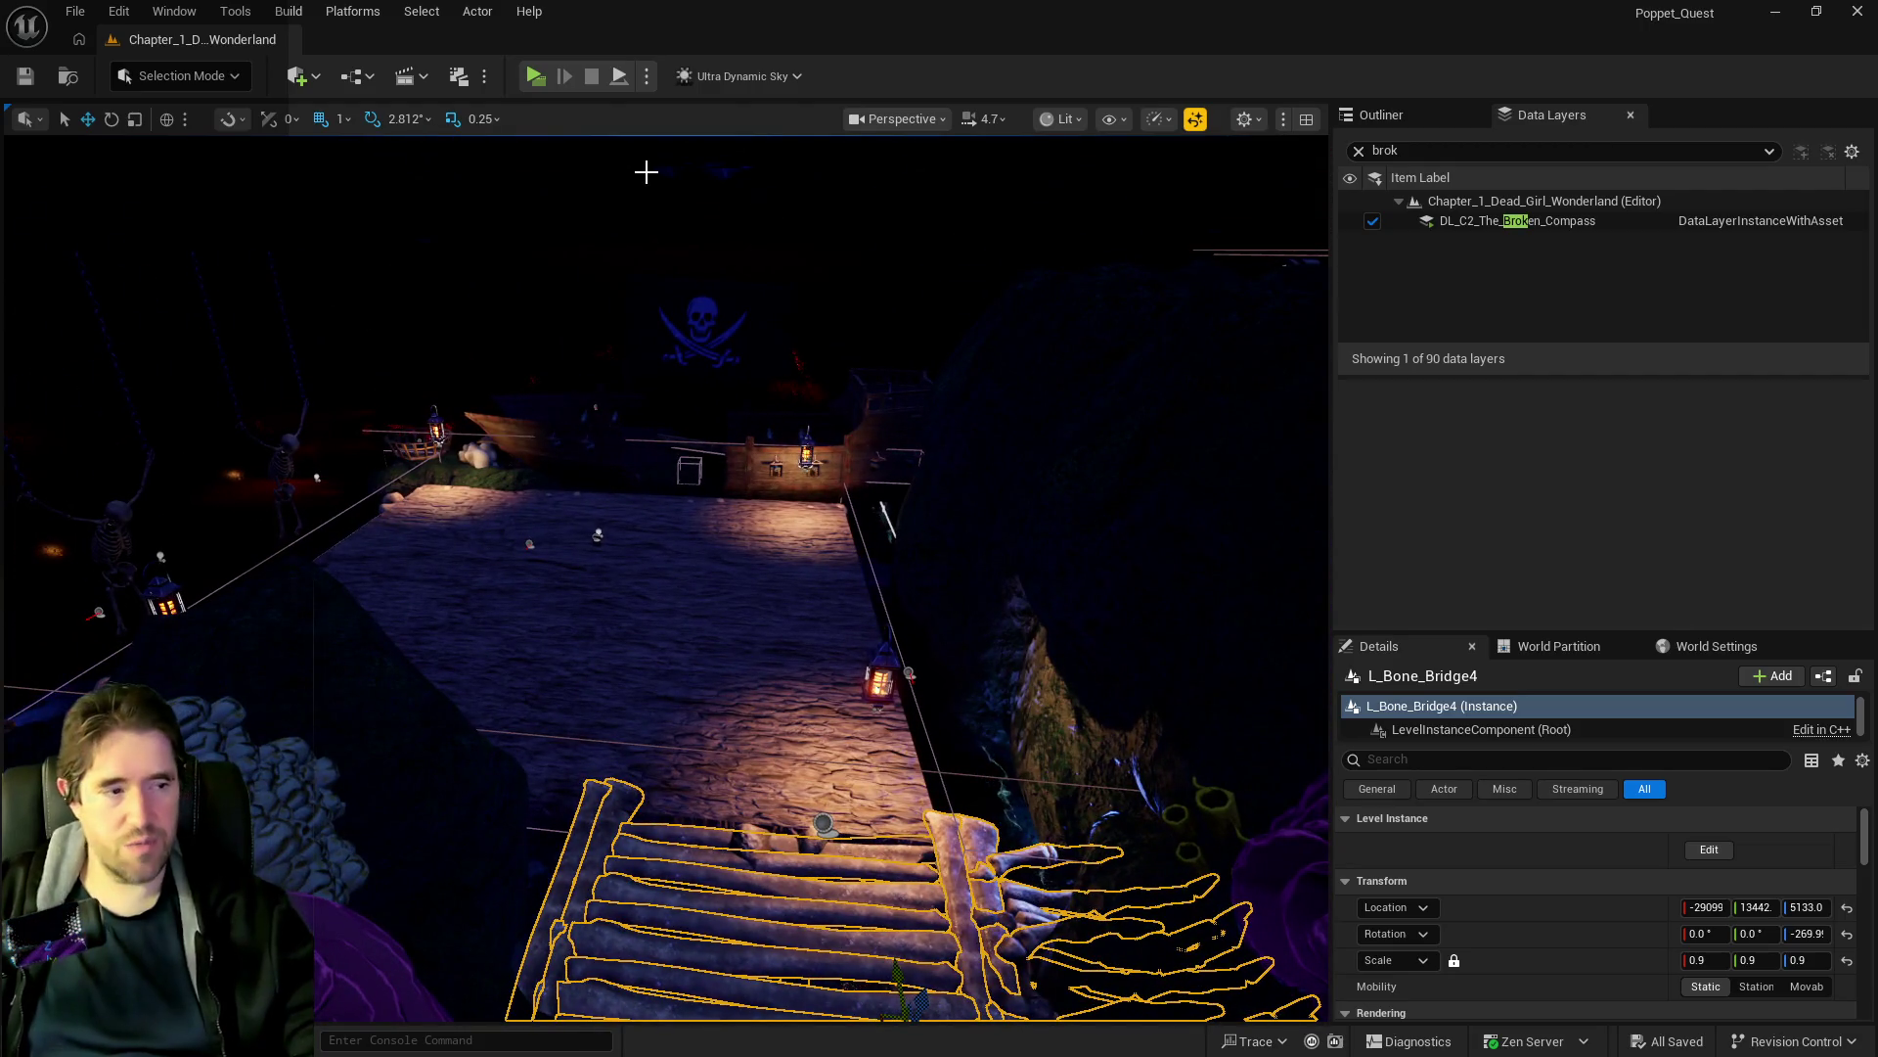